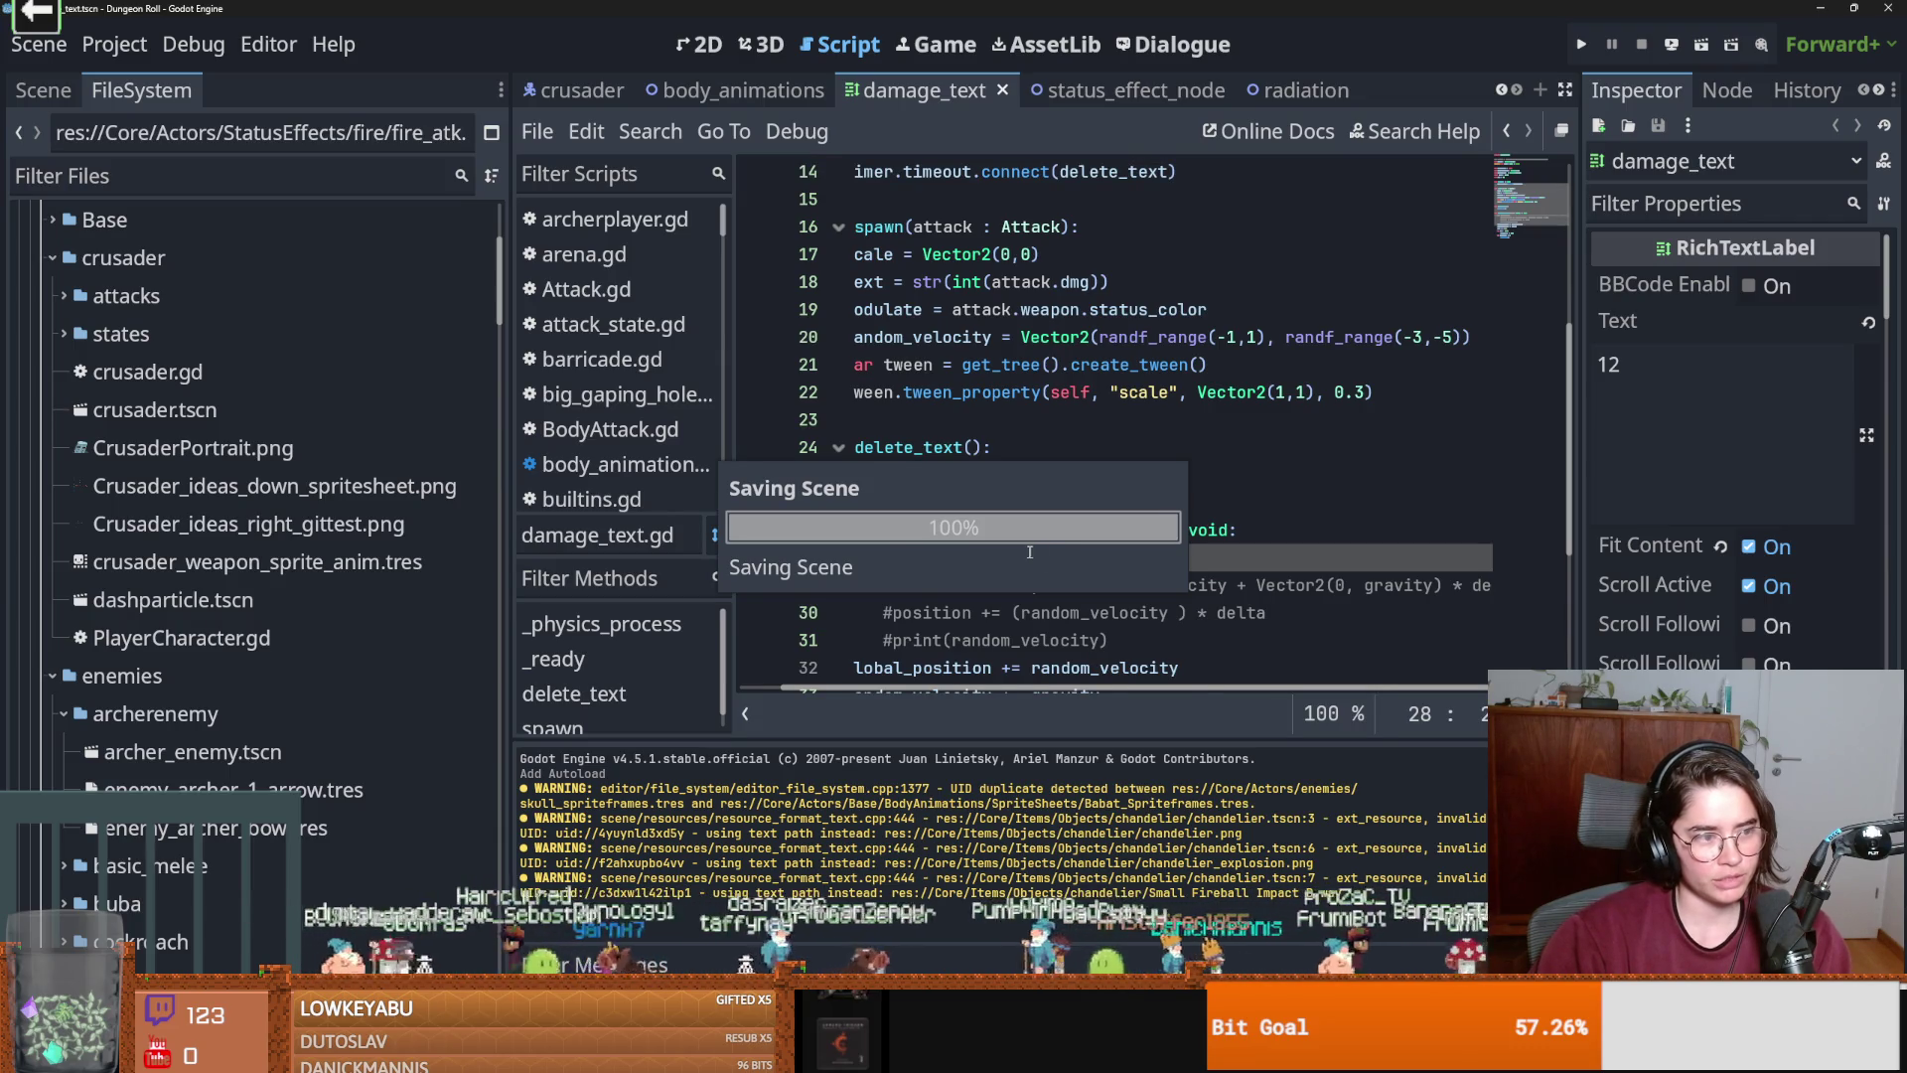
Save damage_text.gd twice, placing the cursor on lines 13 and 12.
scroll(1031, 541, "up", 2)
scroll(1023, 522, "up", 2)
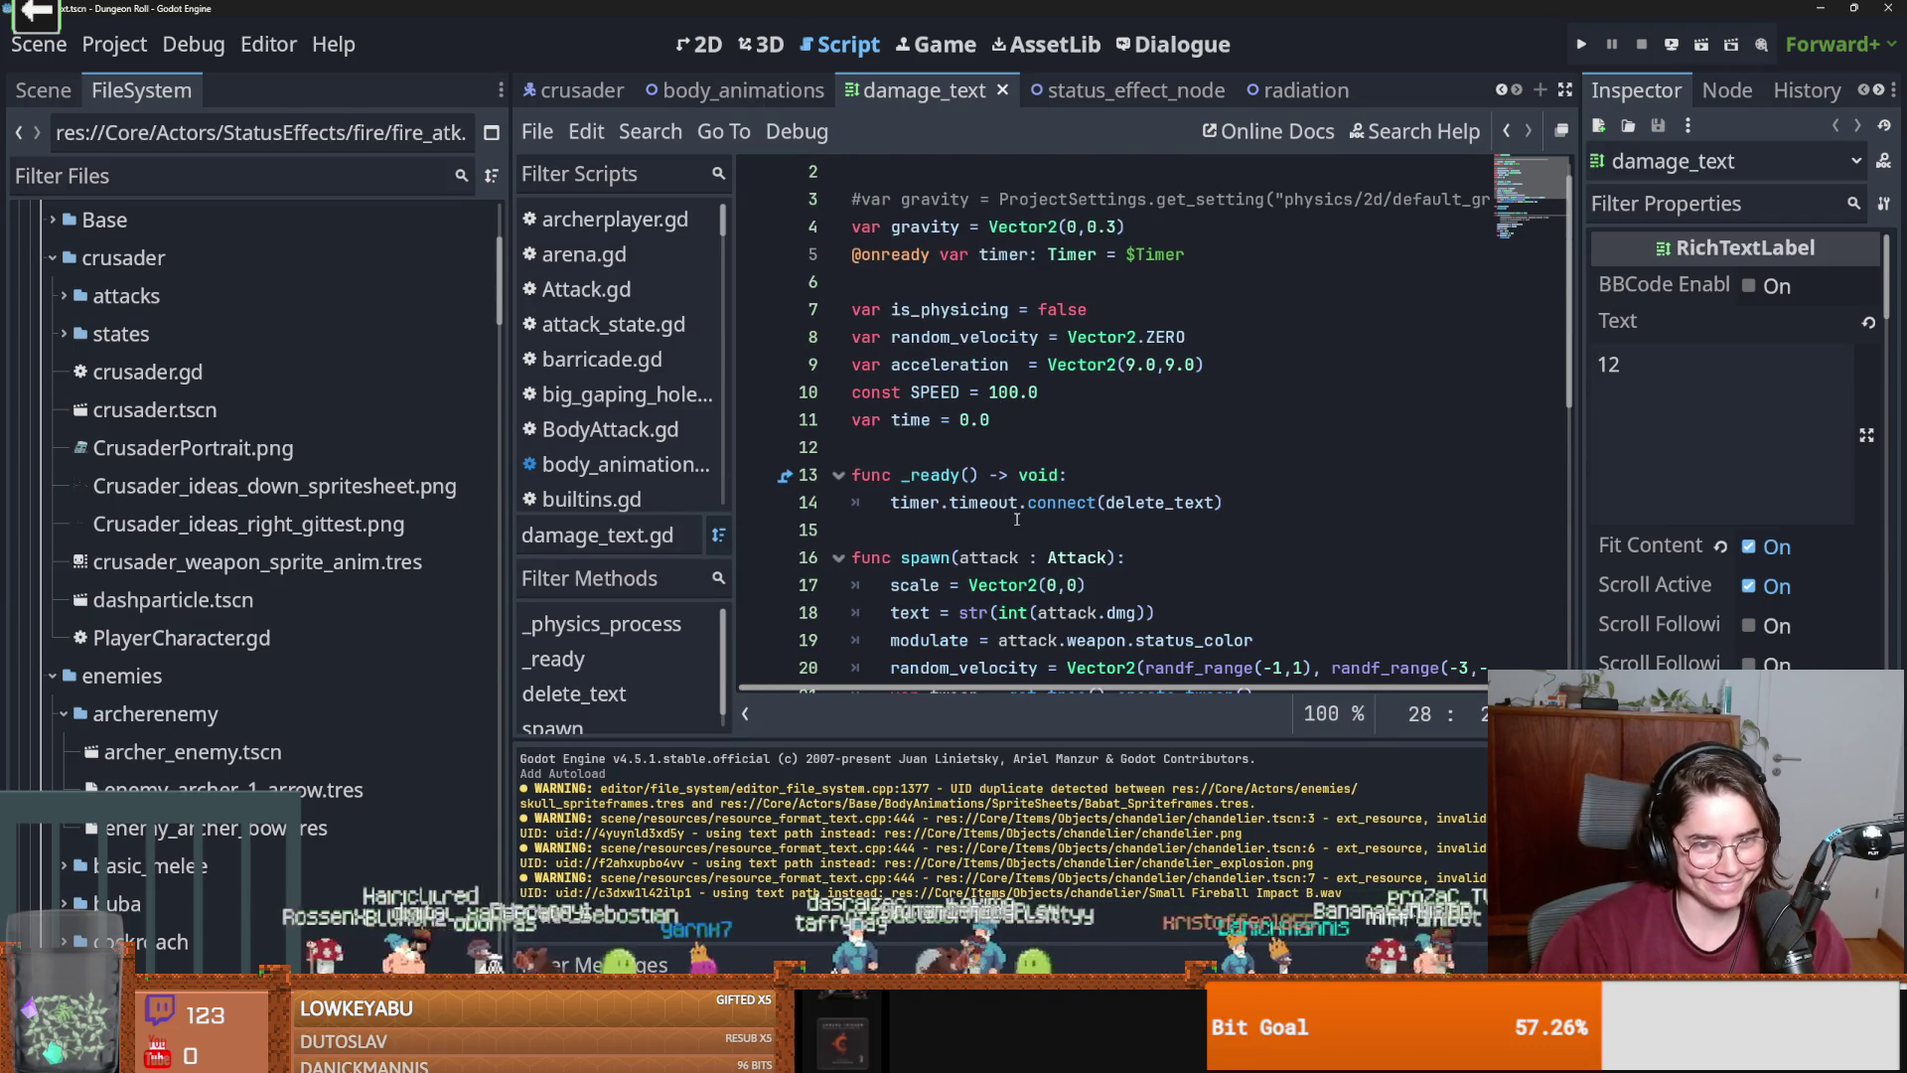
mouse_move(1022, 518)
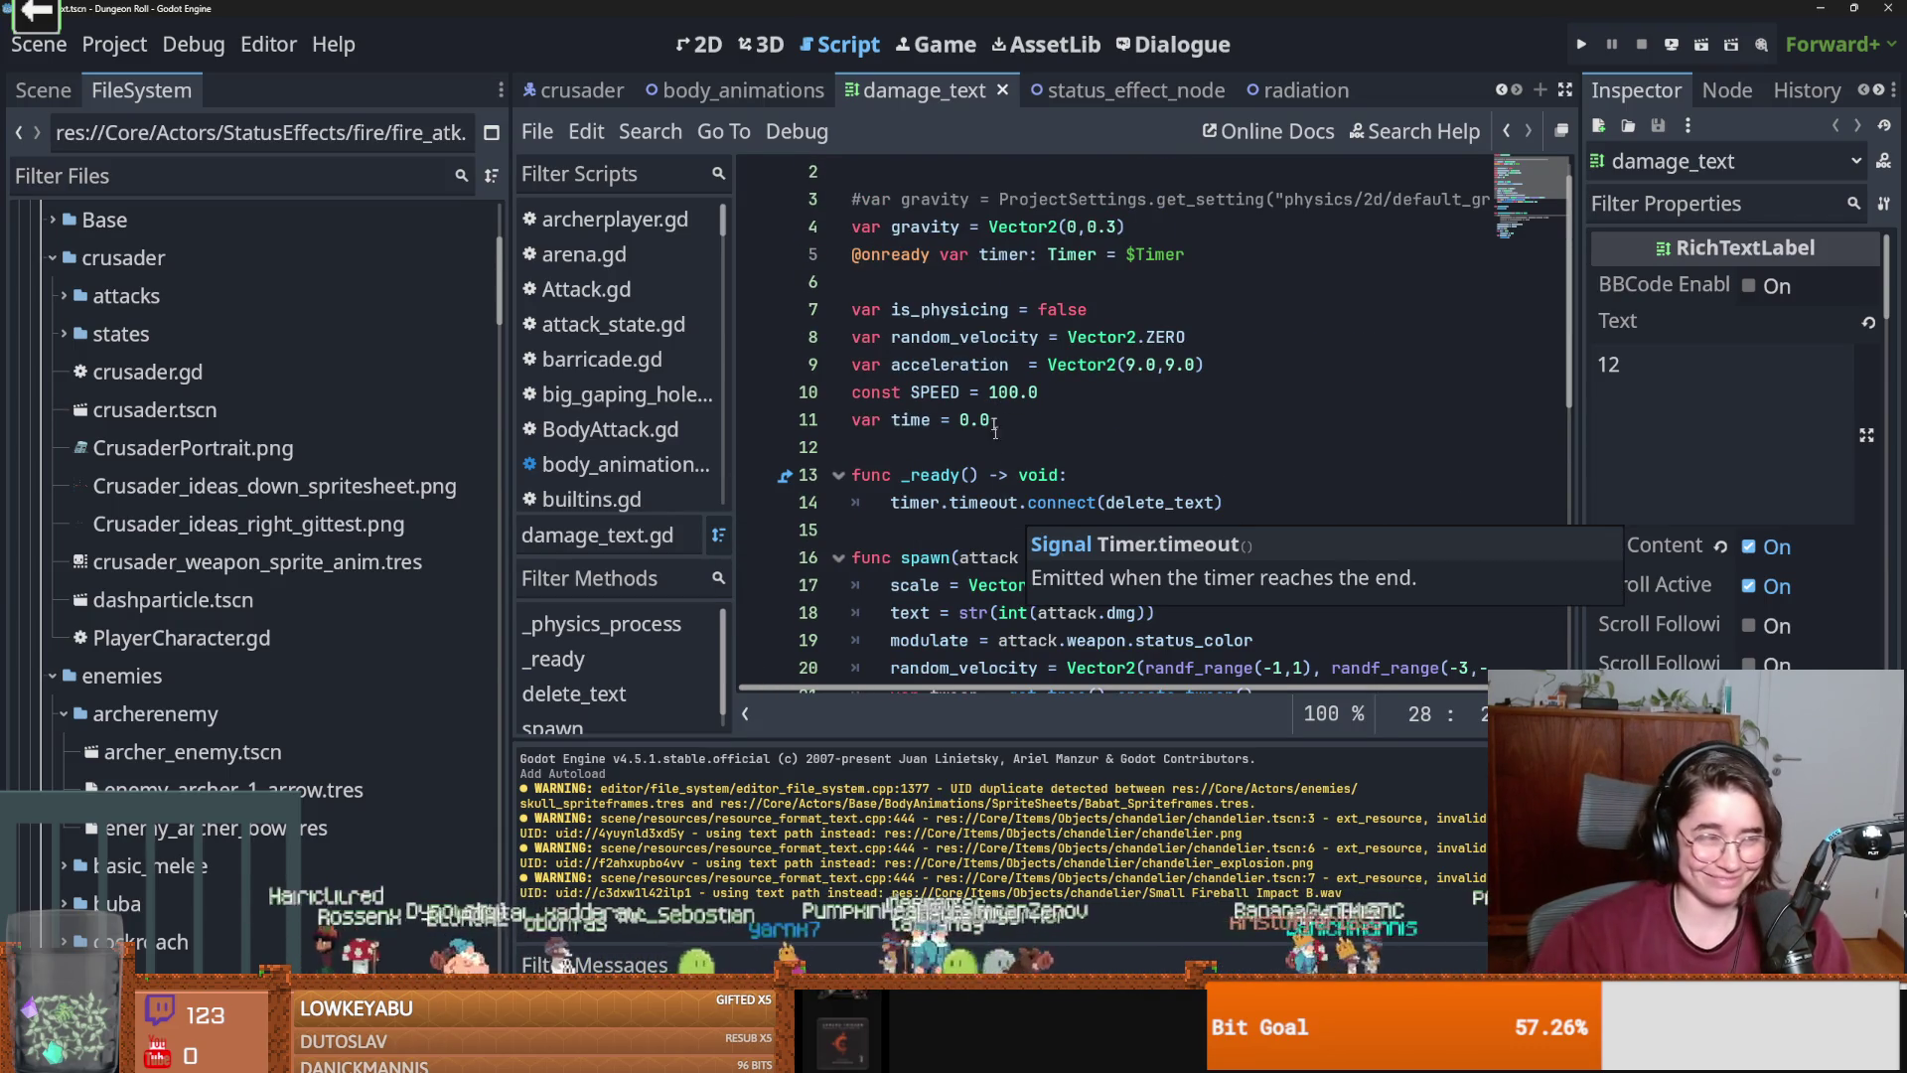
left_click(876, 465)
key("ctrl+s")
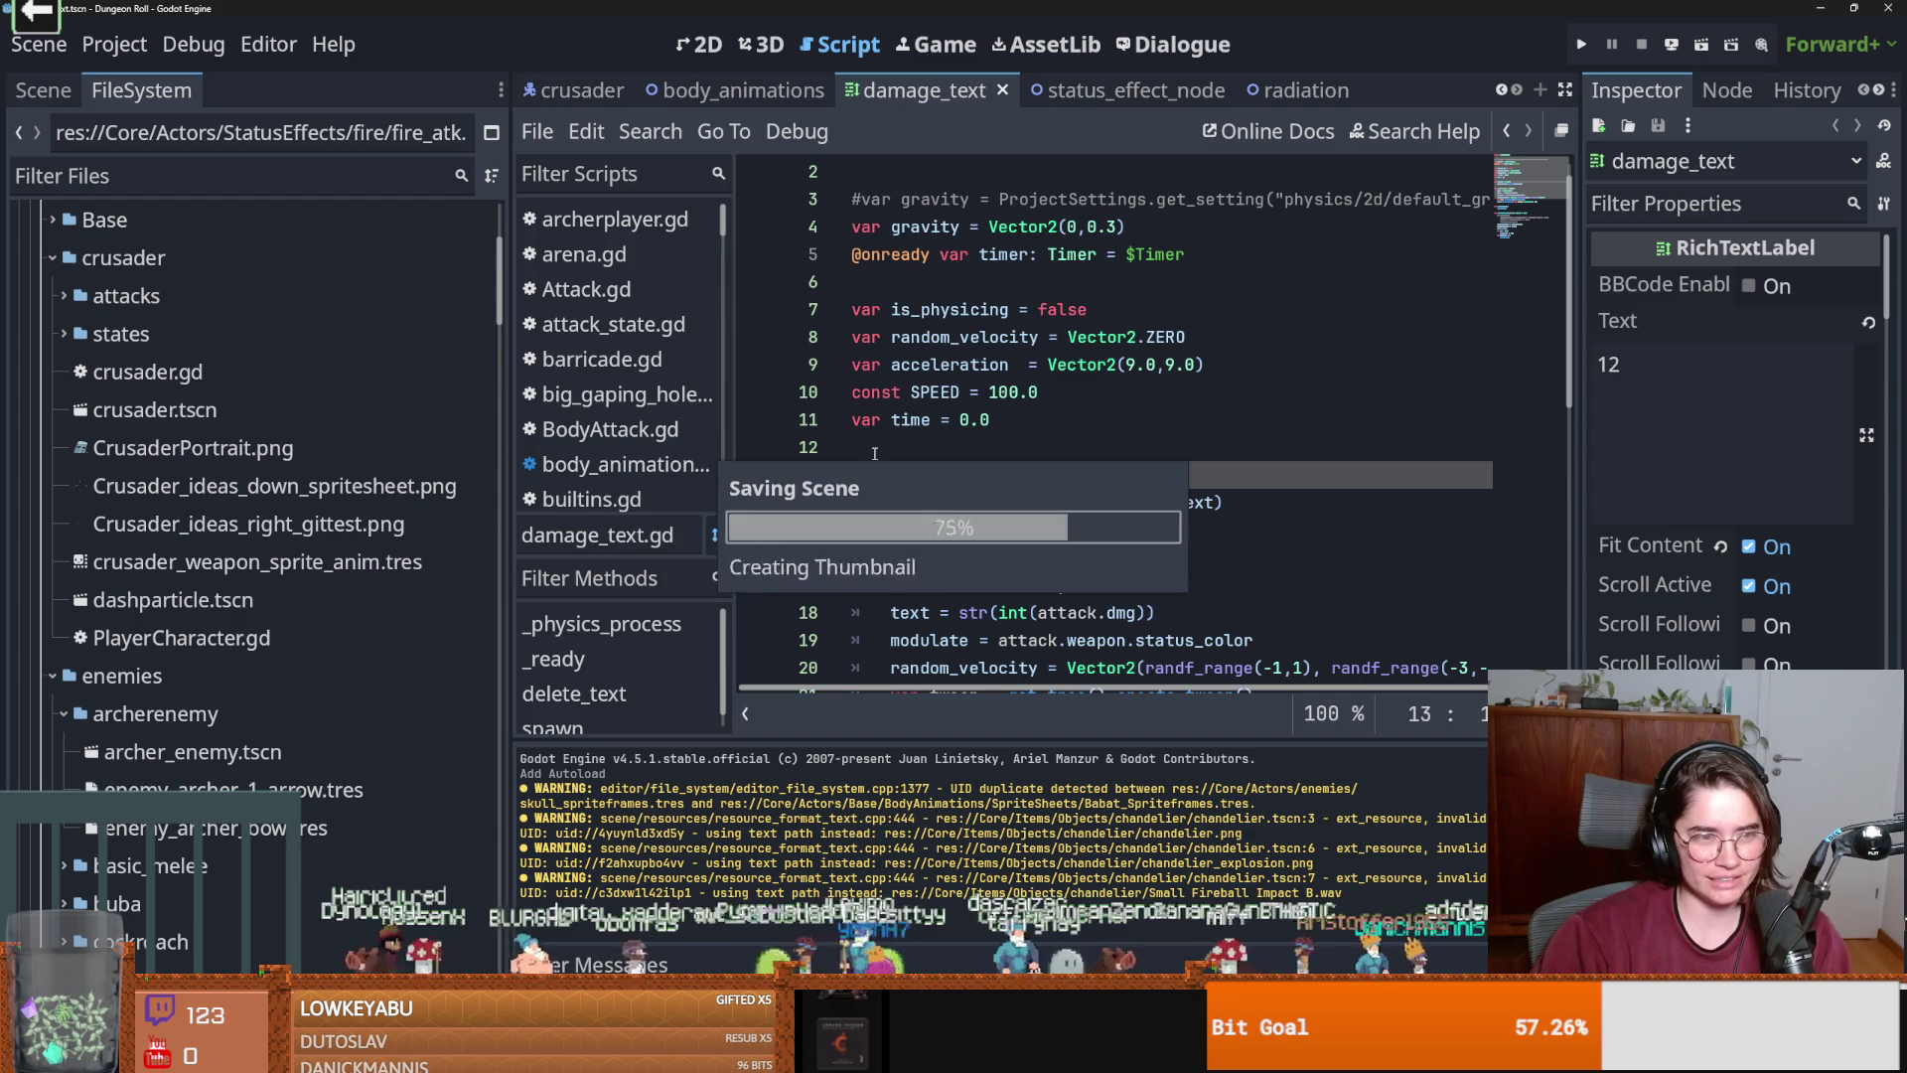
left_click(1003, 443)
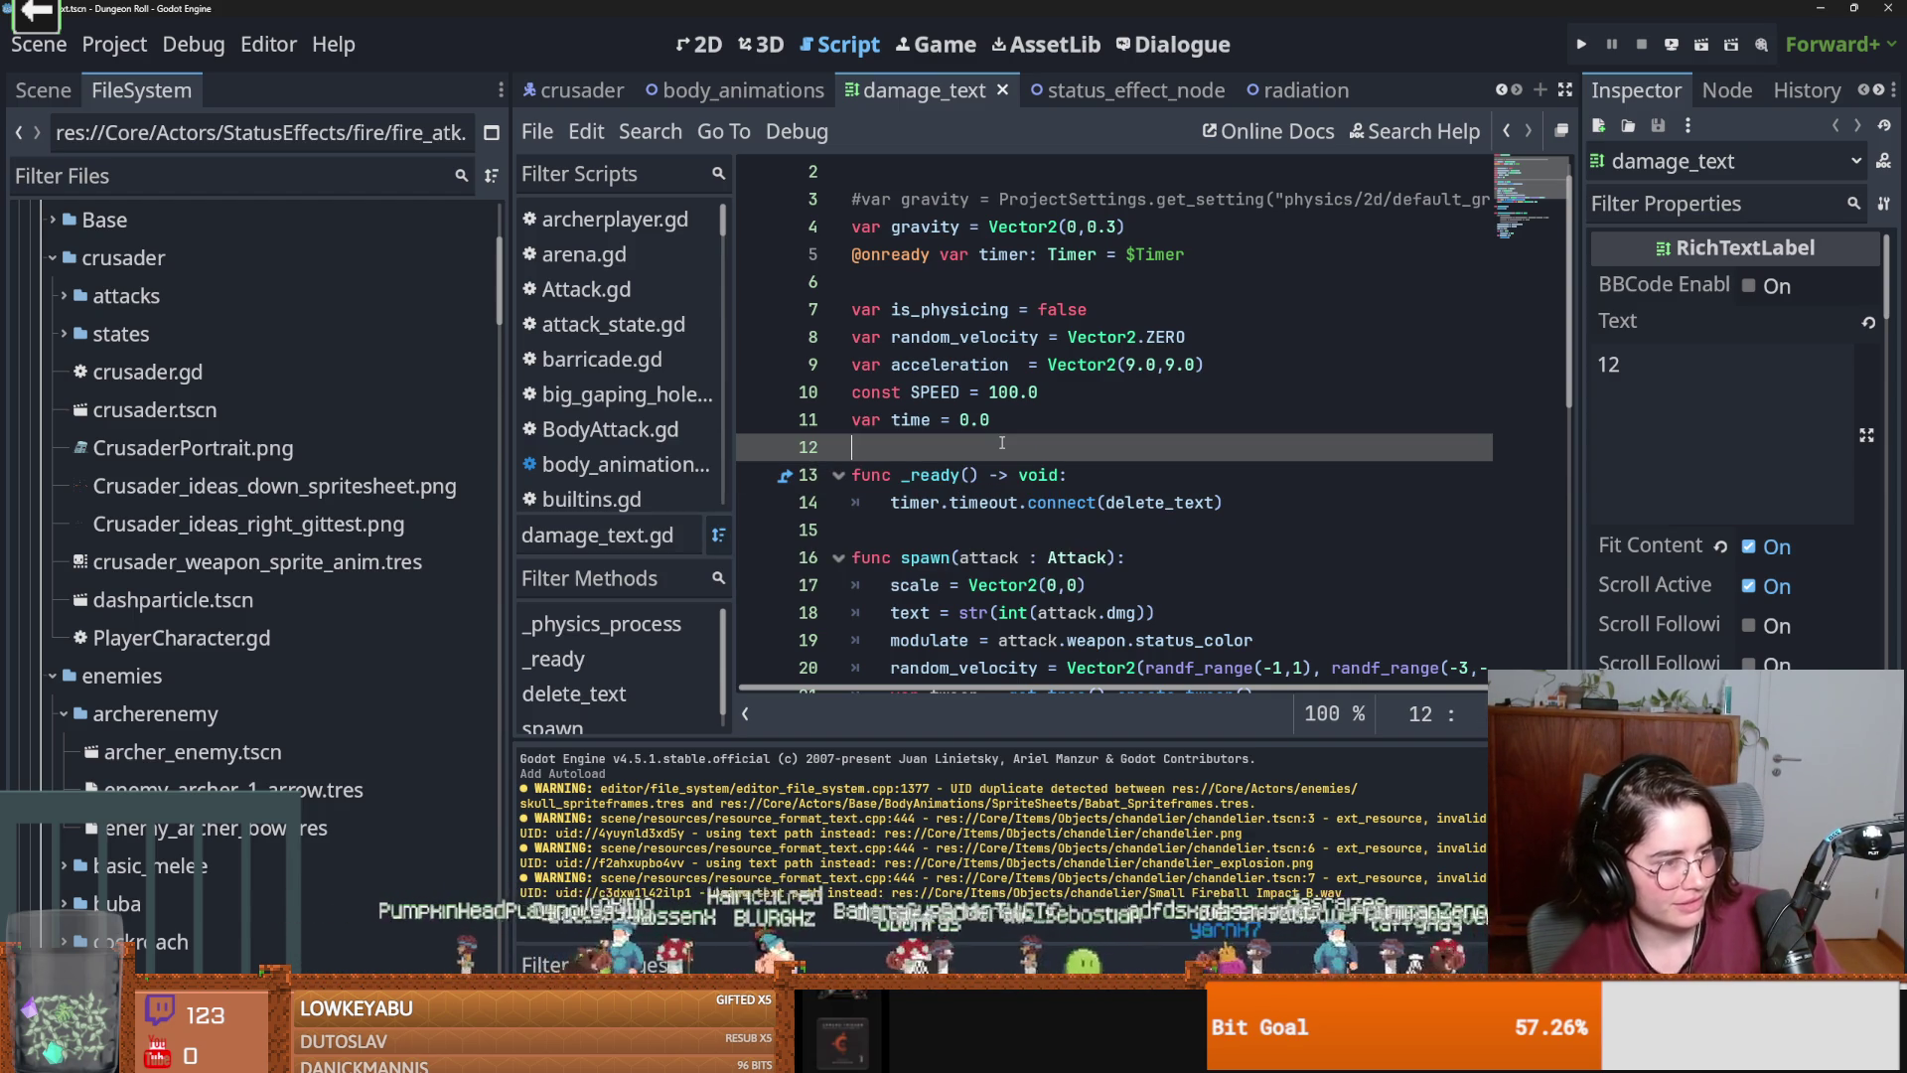
key("ctrl+s")
Collapse the Actors folder in the FileSystem dock and save the scene.
scroll(99, 456, "up", 5)
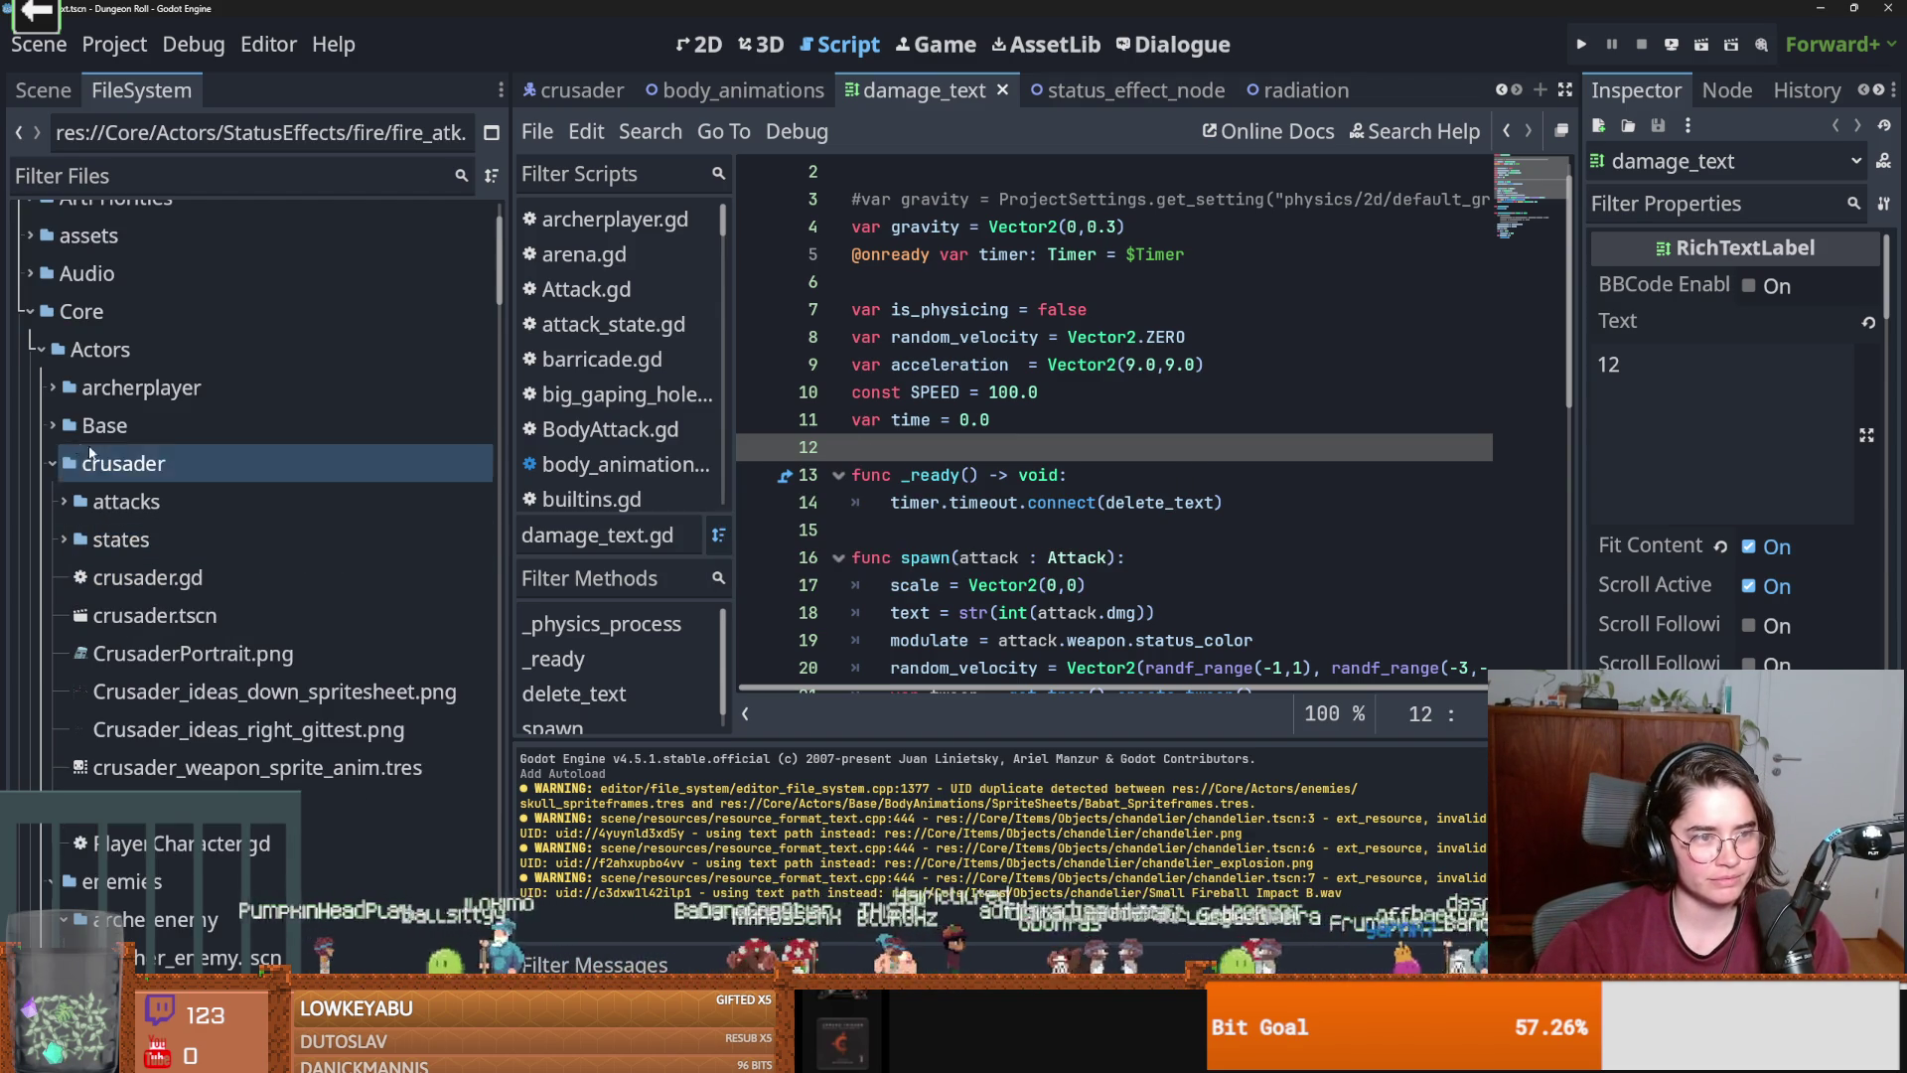
left_click(34, 356)
left_click(40, 350)
key("ctrl+s")
key("ctrl+f")
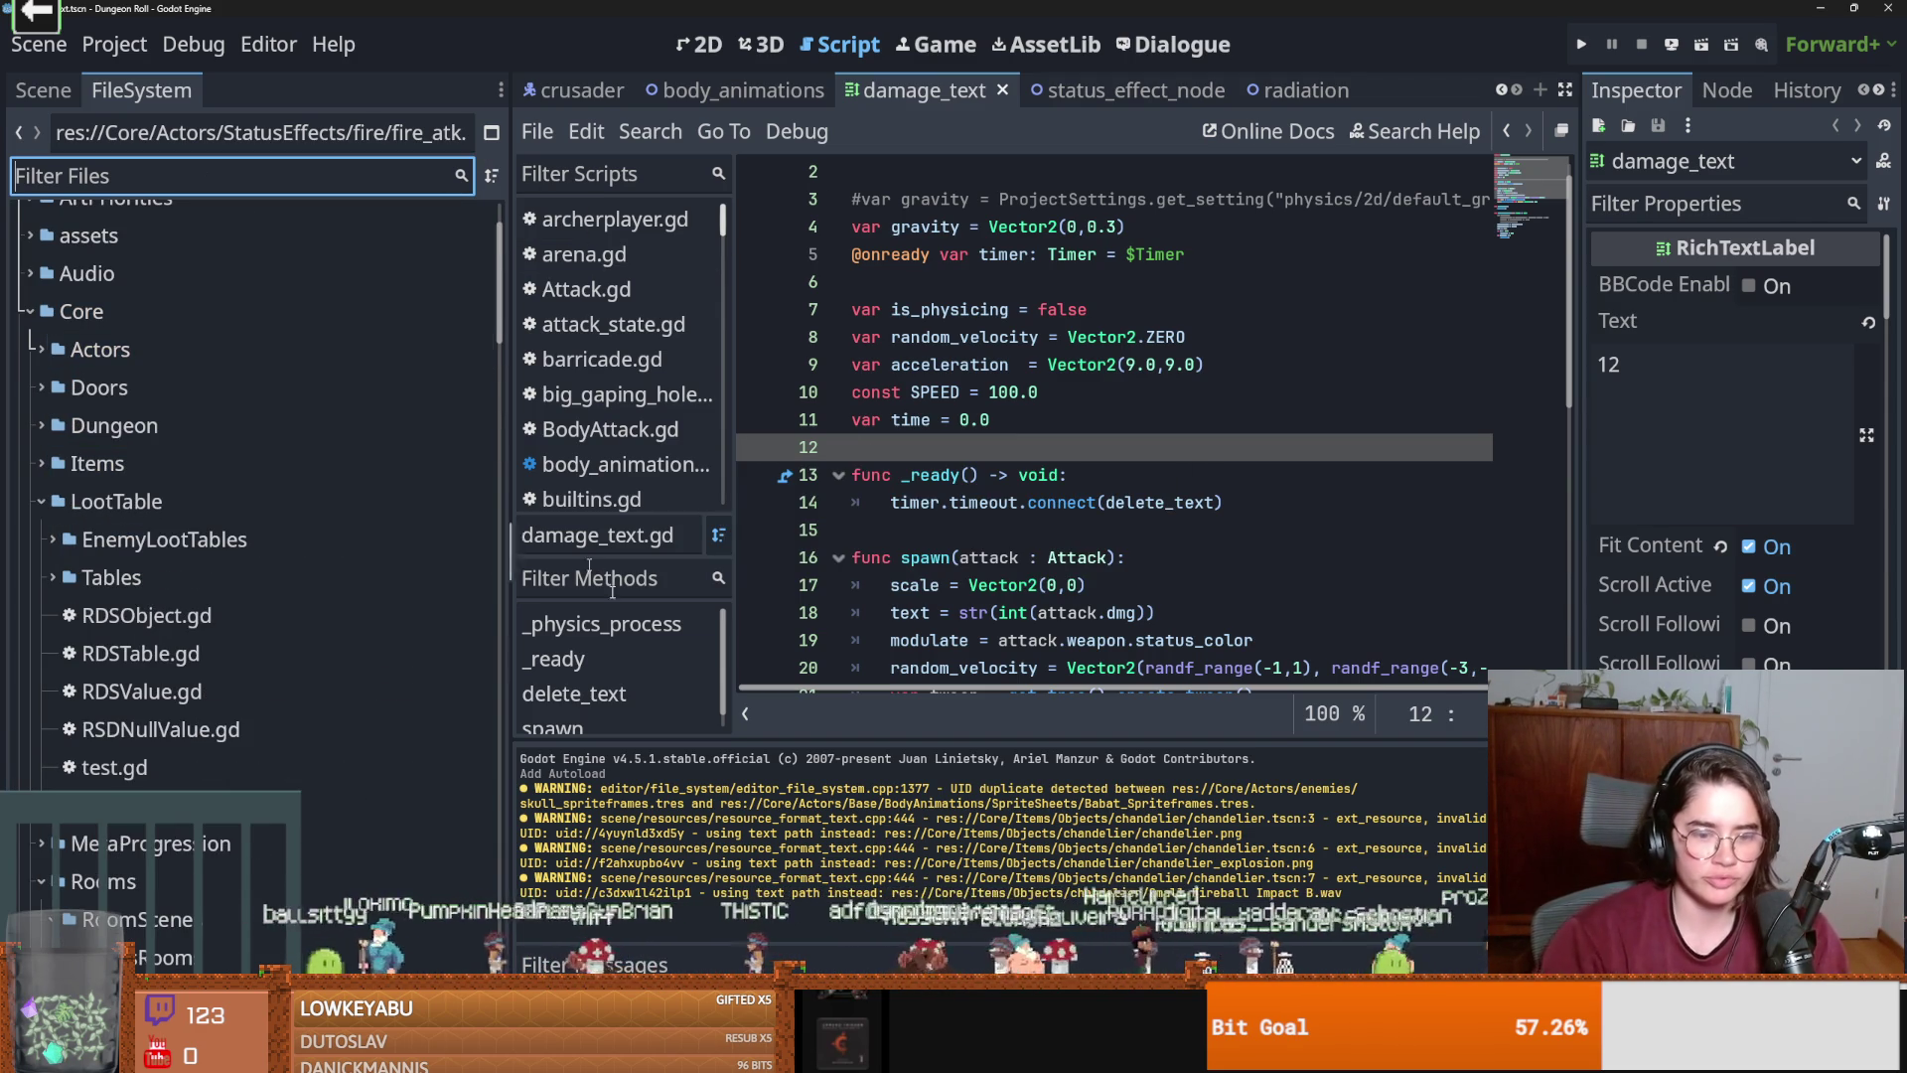
Check the commit history in GitHub Desktop, then fold the Core folder back in Godot.
key("alt+Tab")
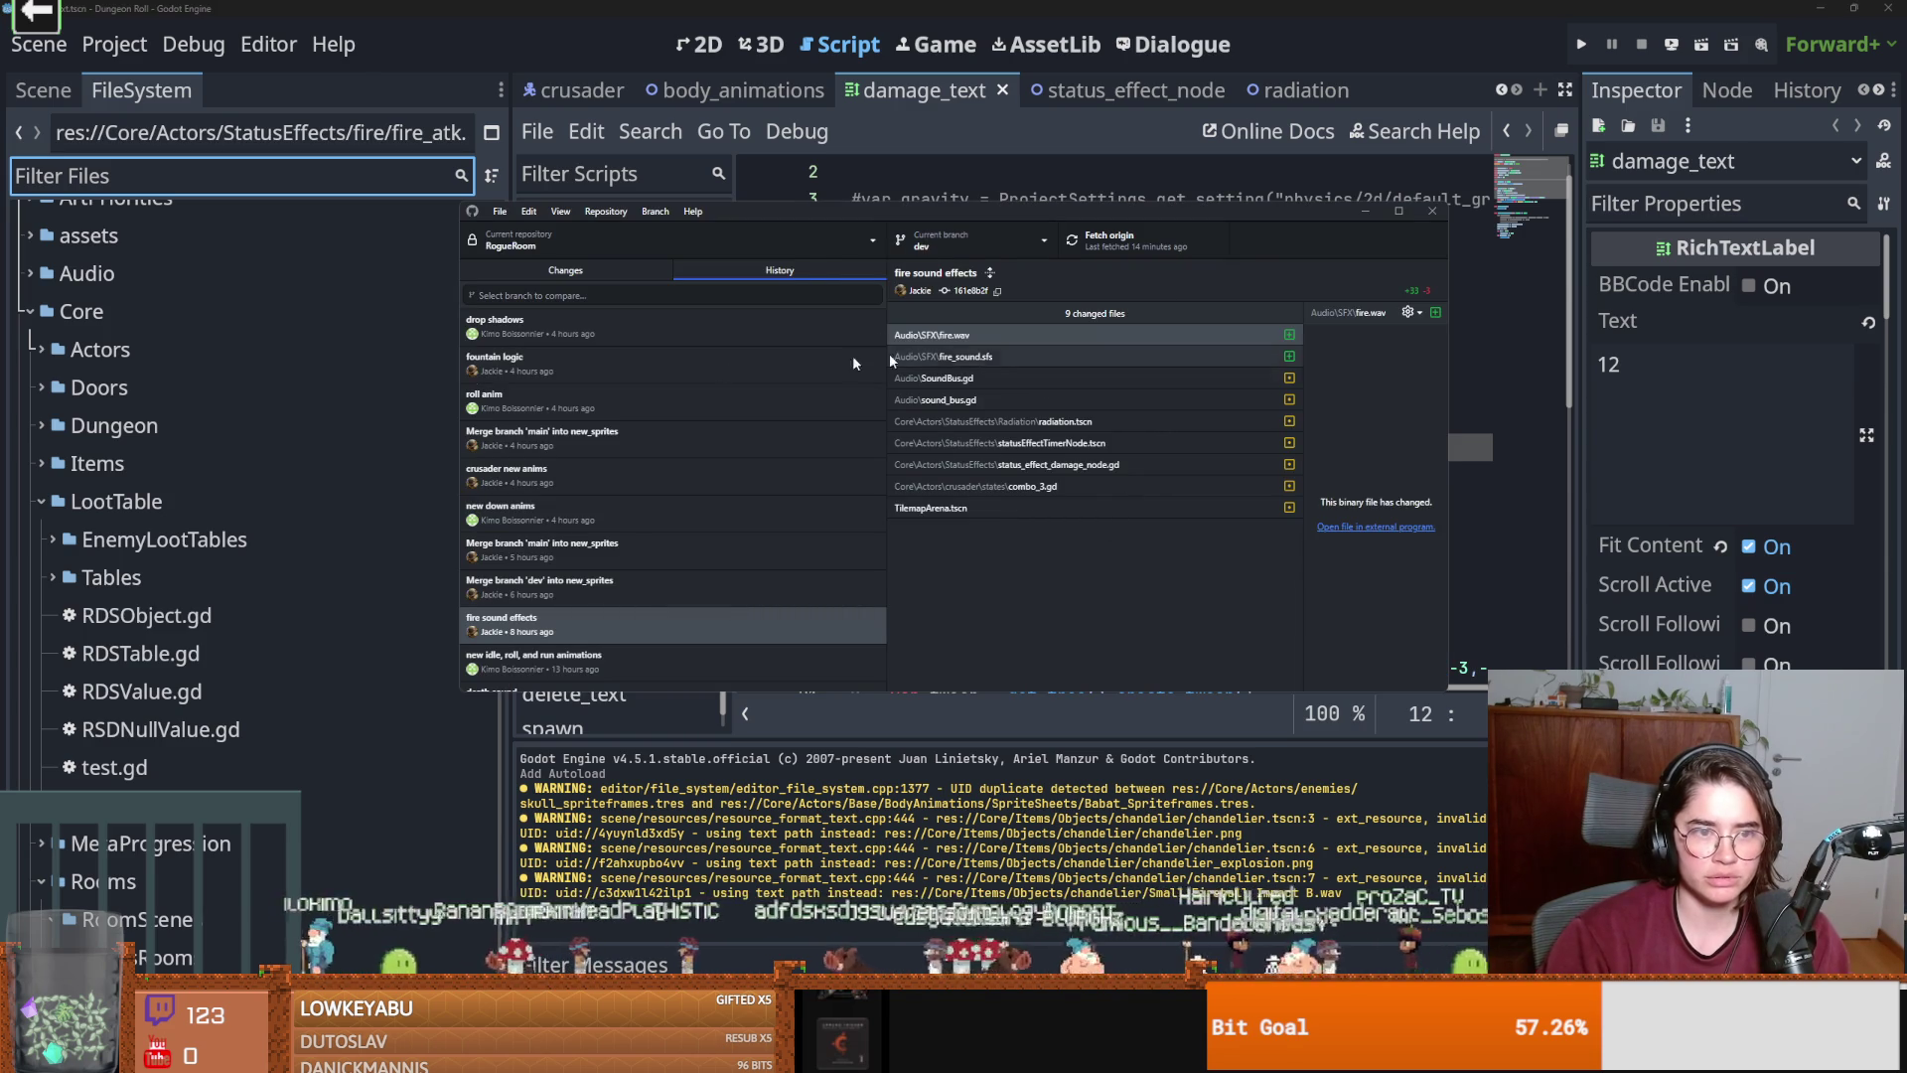
scroll(600, 401, "up", 3)
left_click(330, 307)
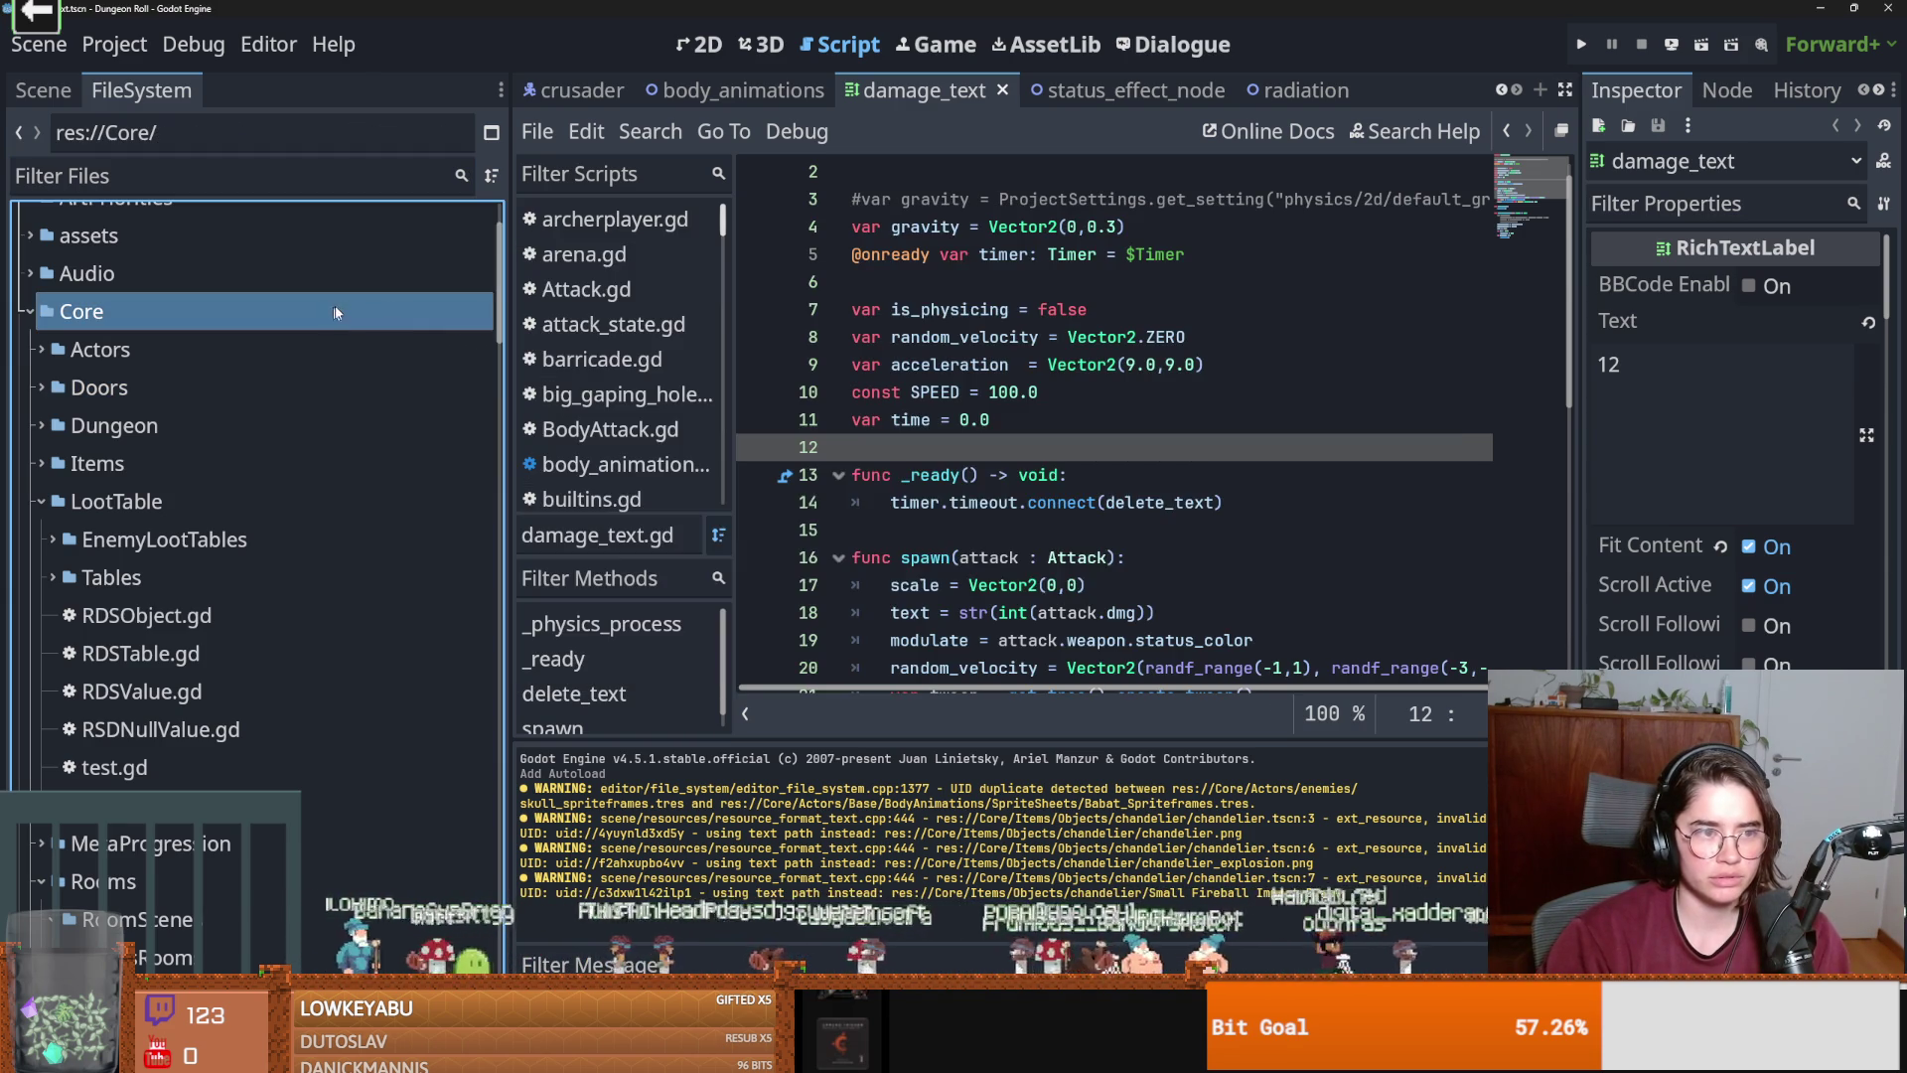
left_click(22, 311)
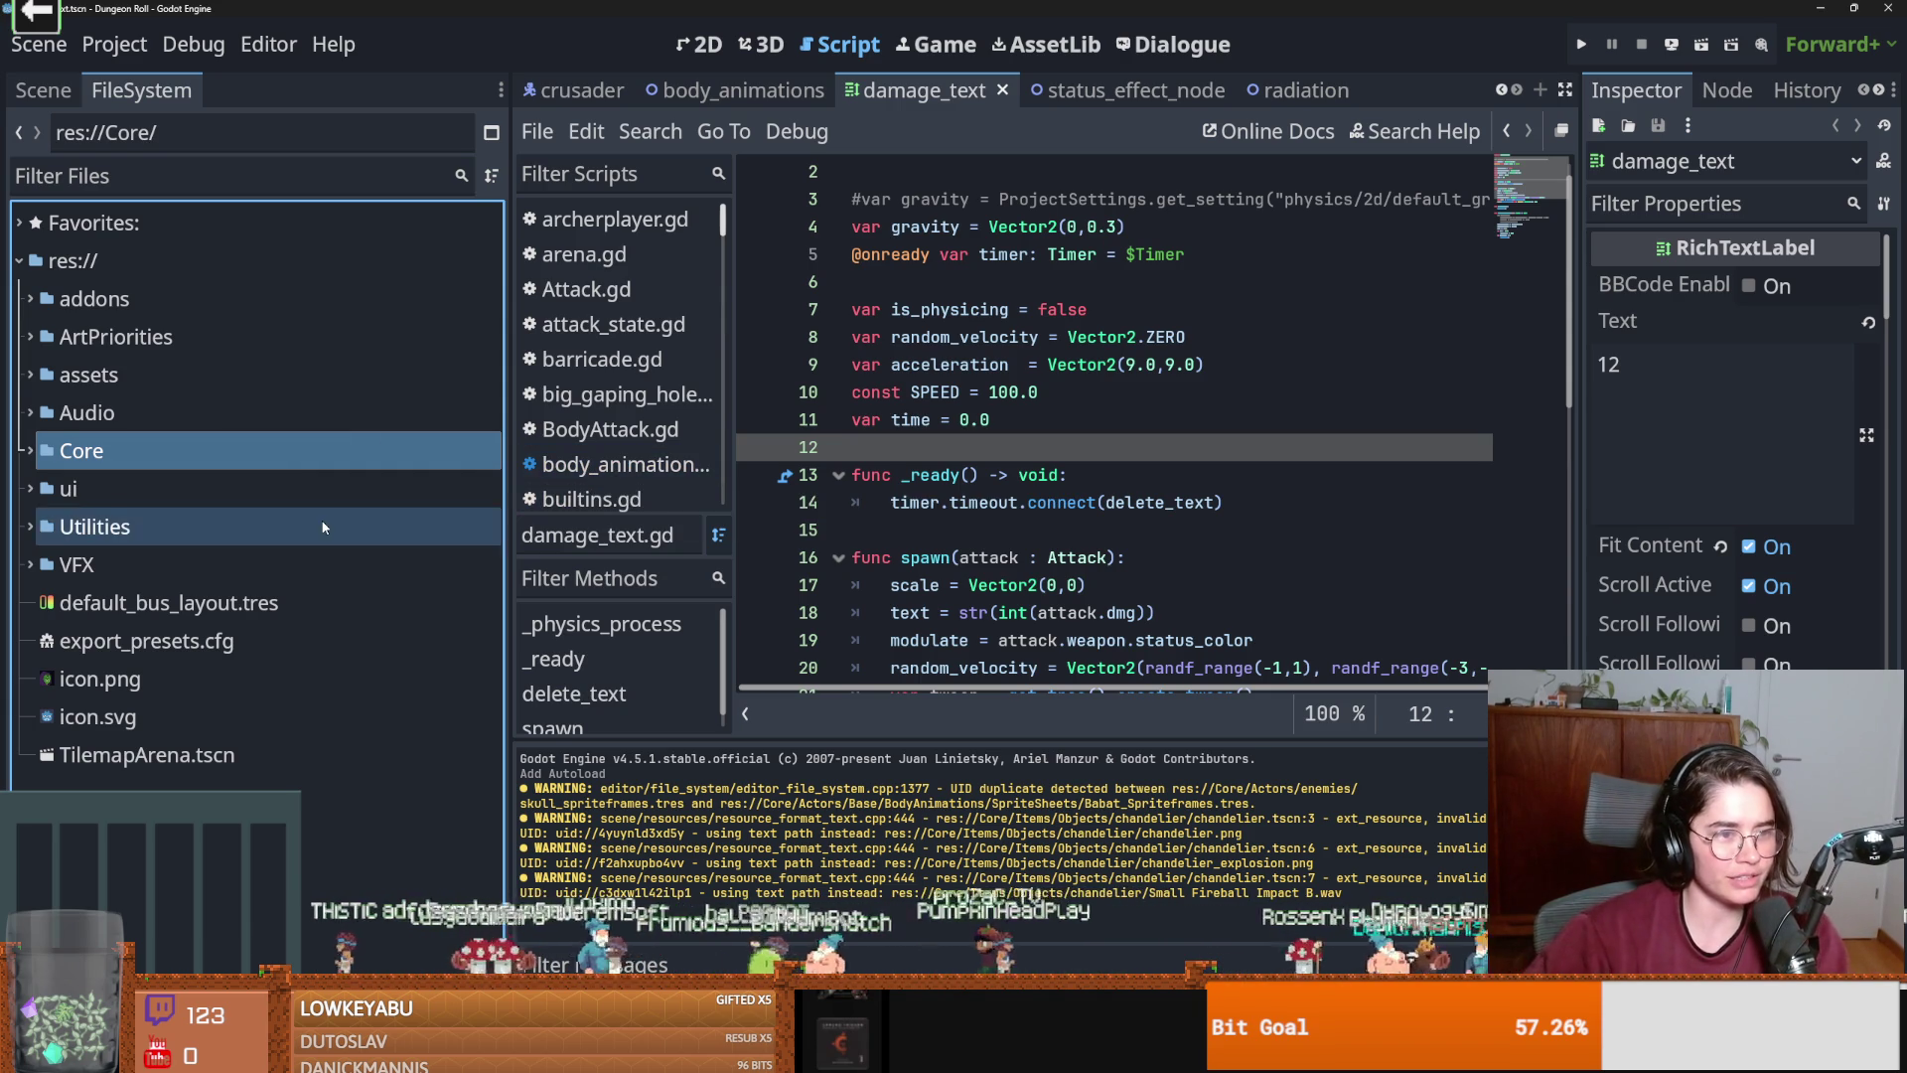
key("ctrl+s")
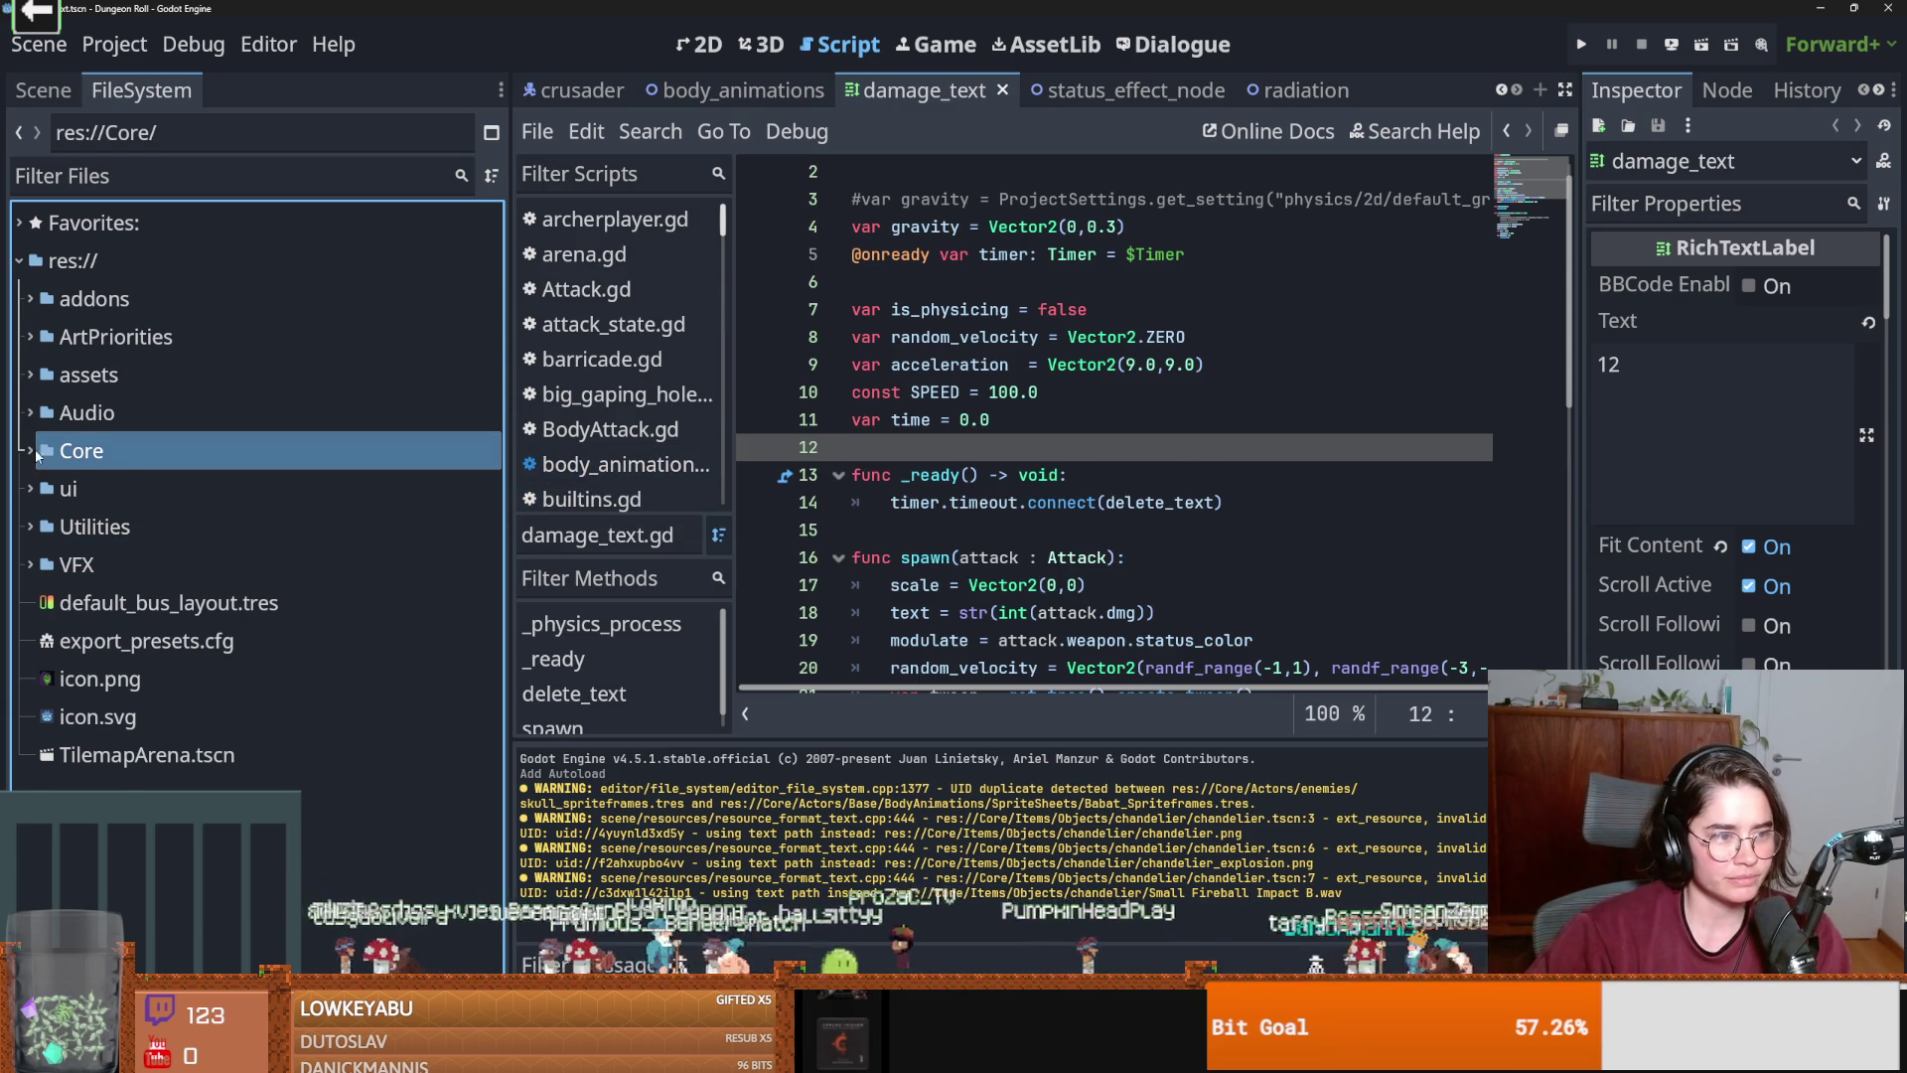
left_click(40, 455)
left_click(31, 313)
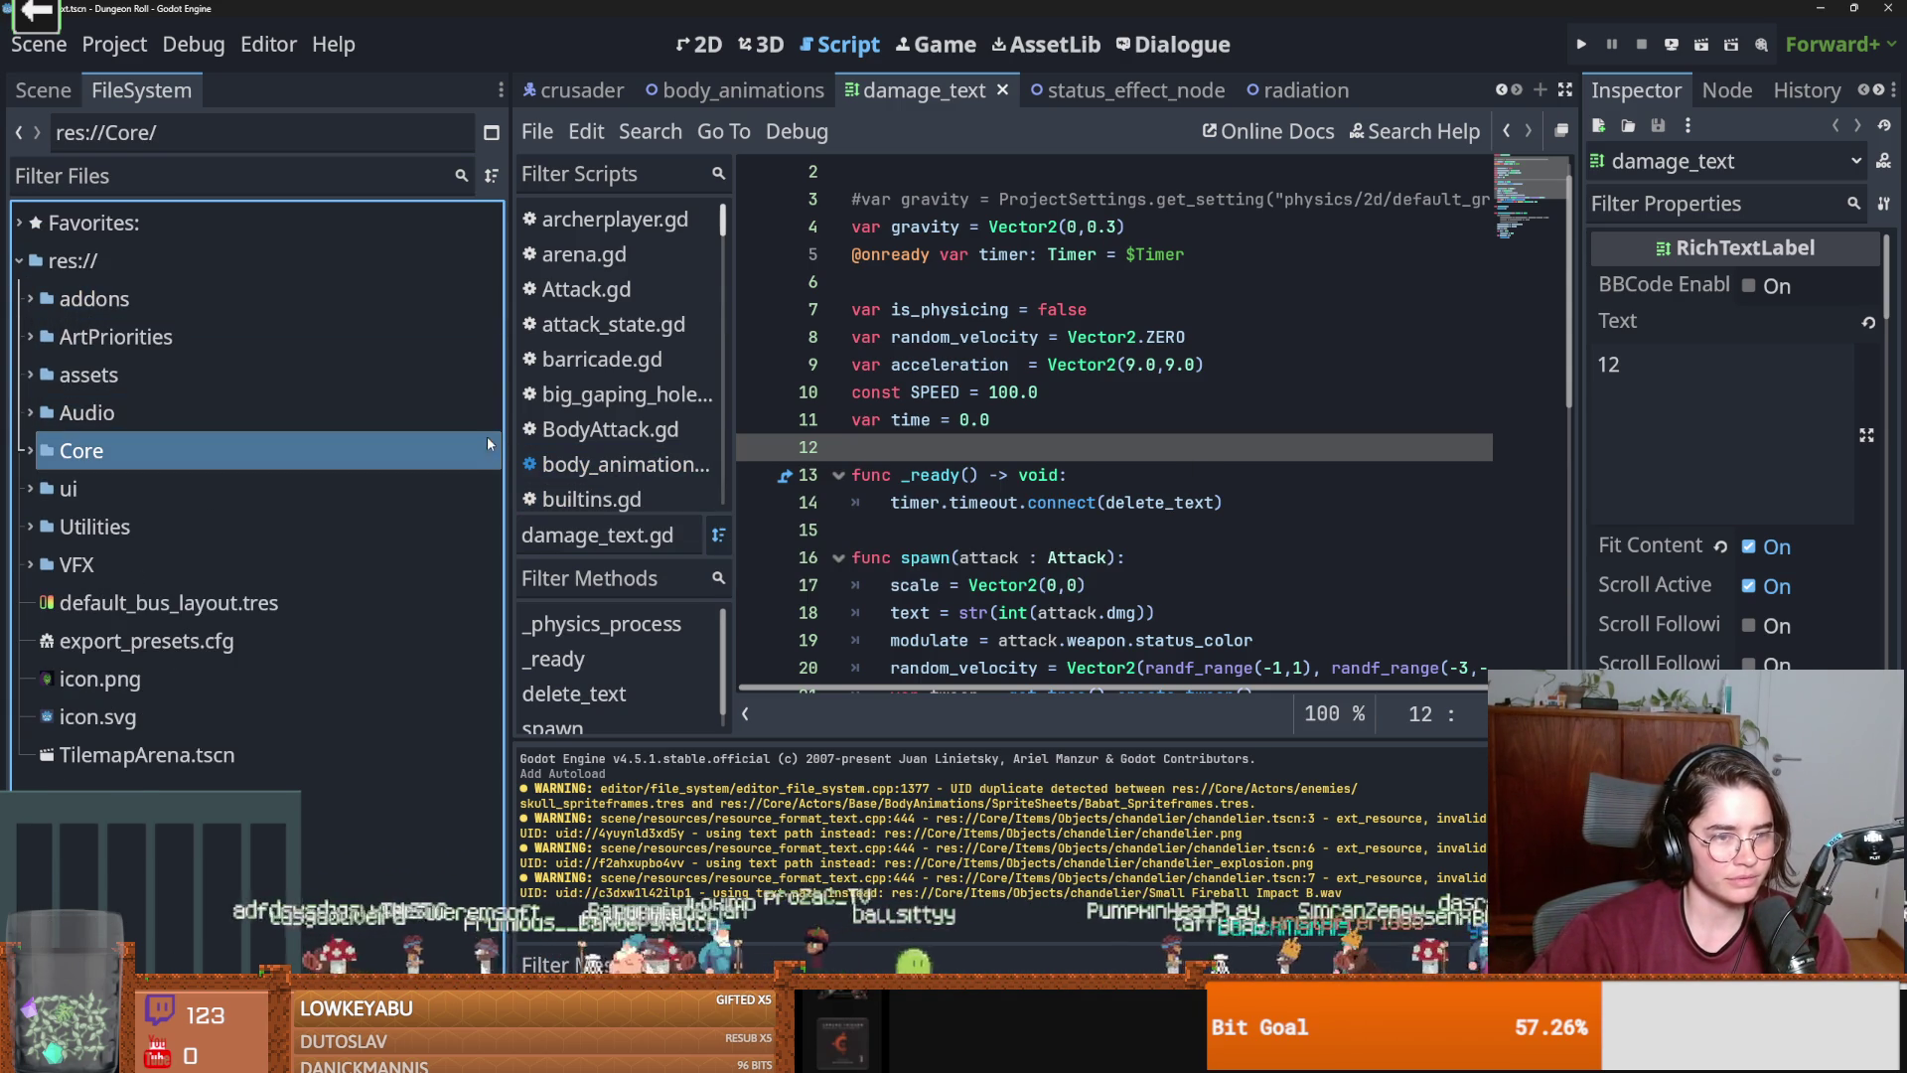
Narrow the FileSystem and Inspector docks to give the damage_text script more room.
left_click_drag(511, 551, 459, 551)
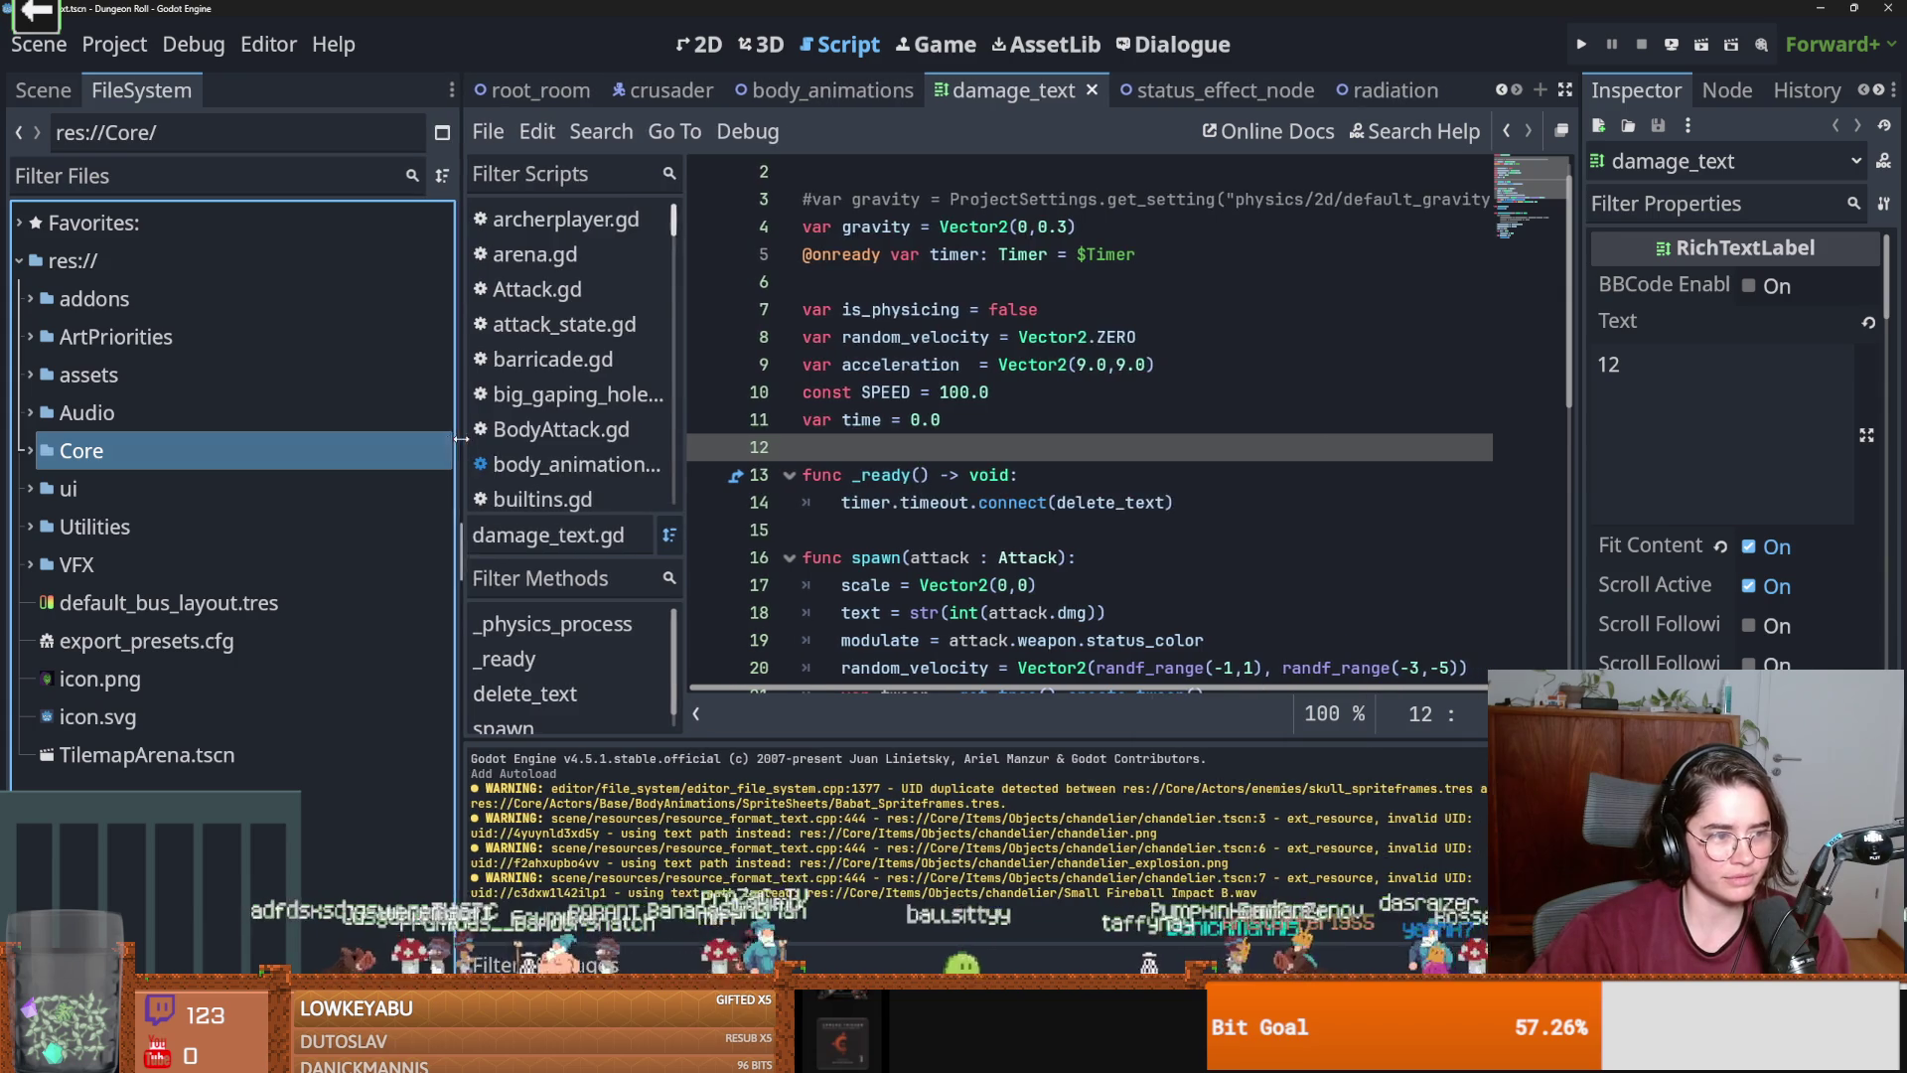
left_click(1038, 309)
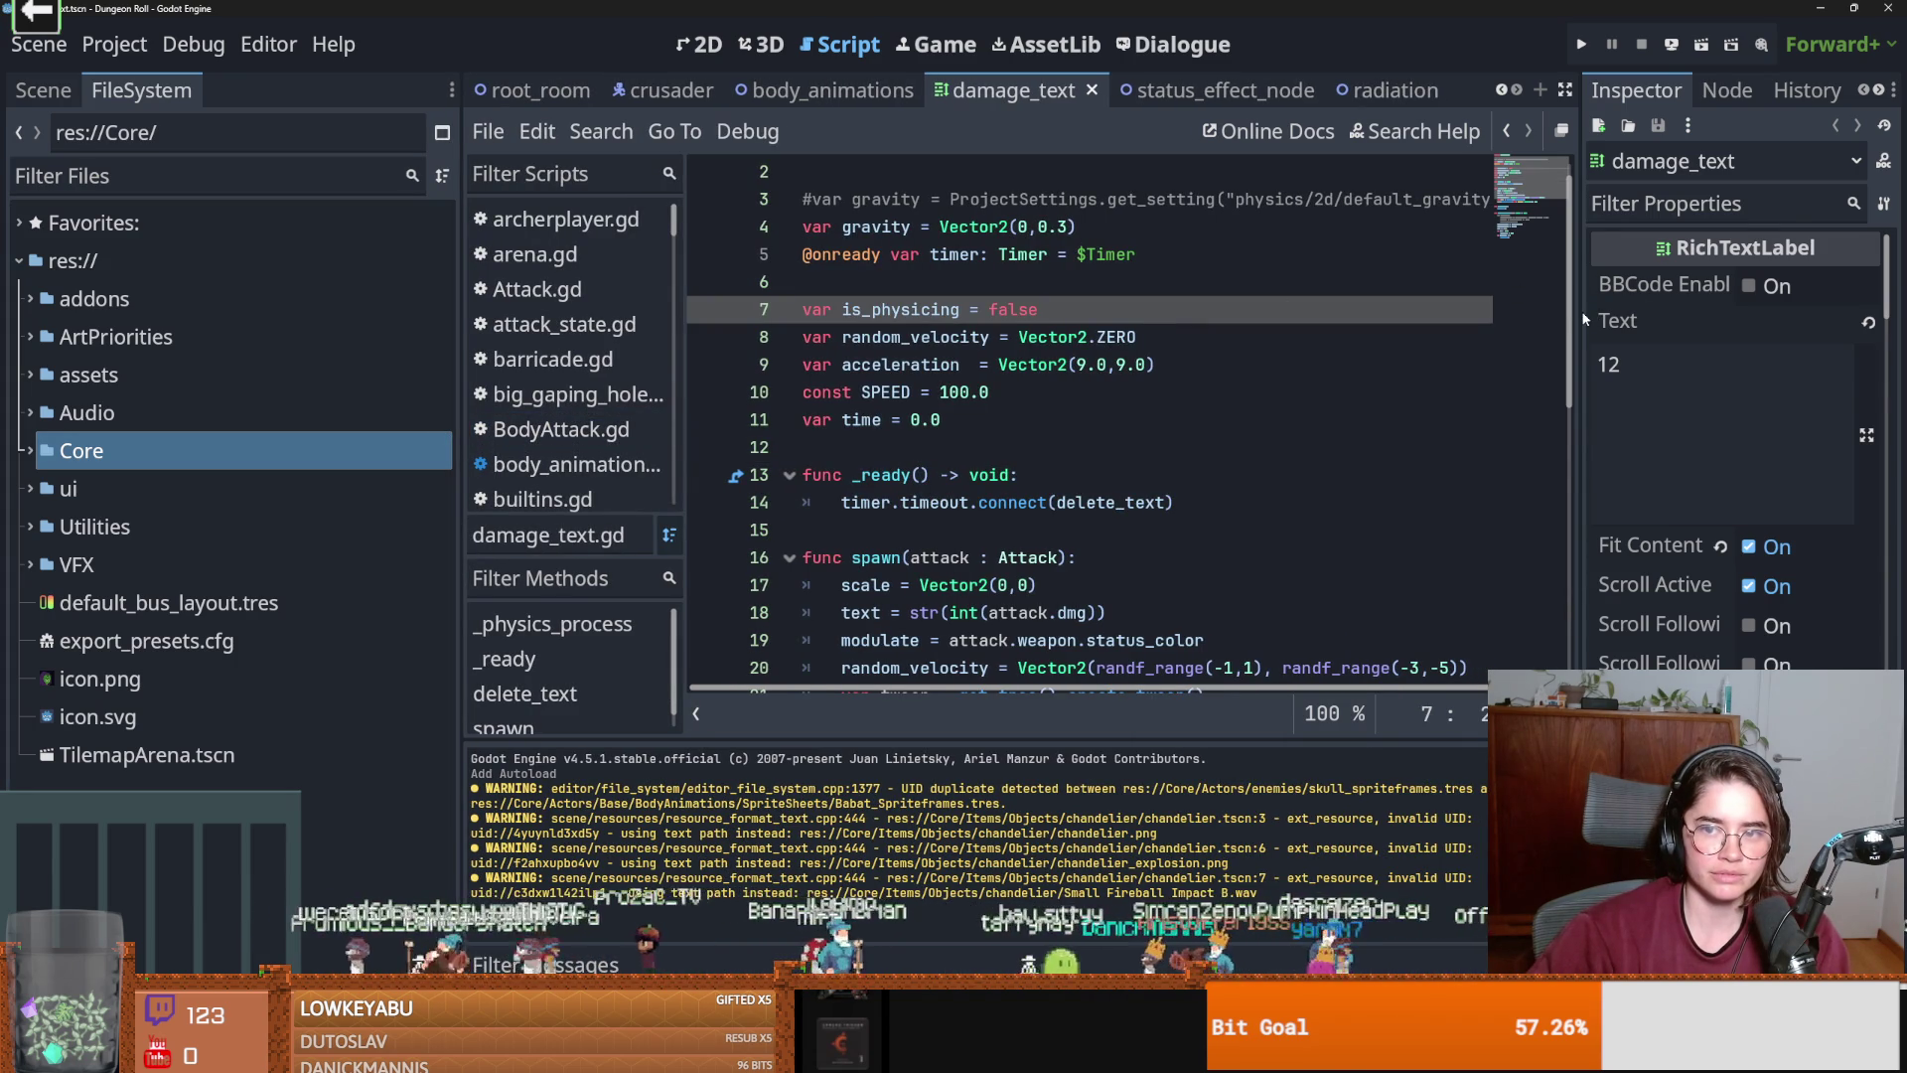
left_click_drag(1586, 319, 1659, 319)
key("ctrl+s")
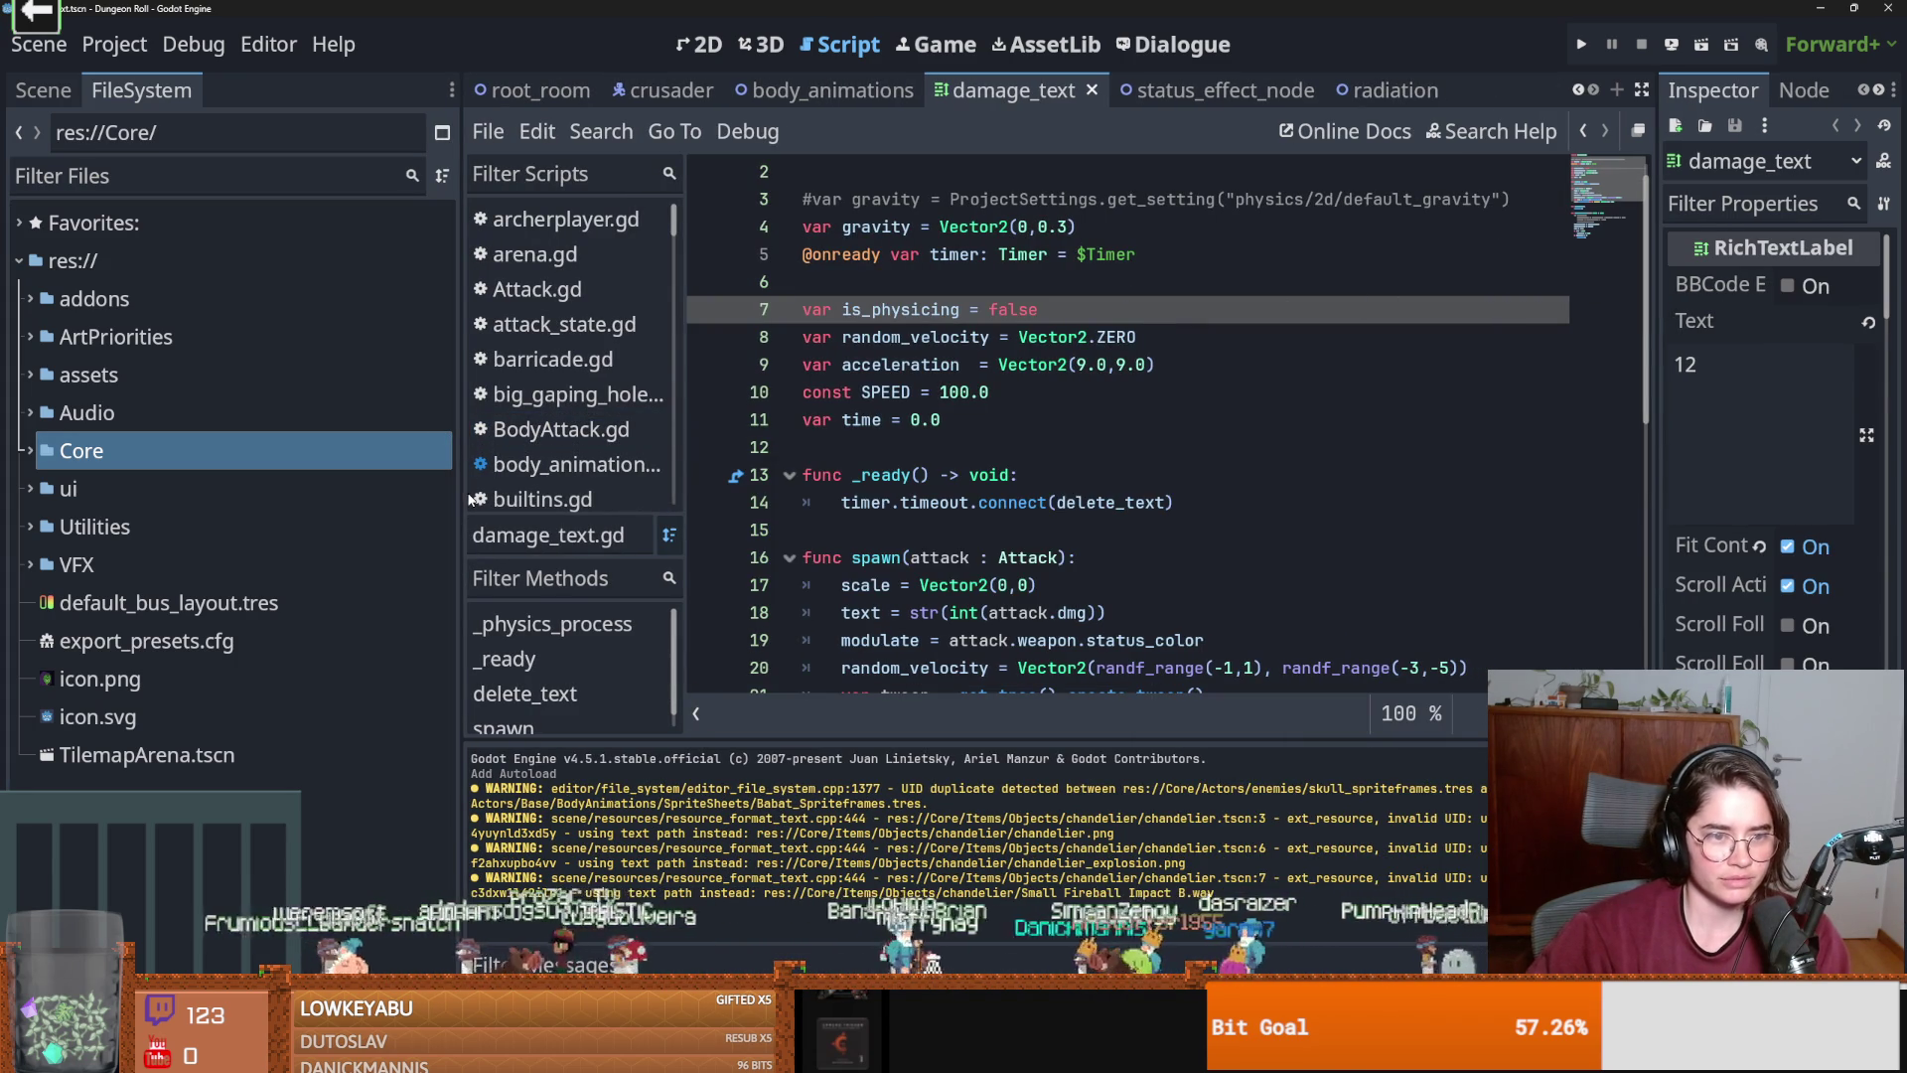
left_click_drag(463, 493, 344, 473)
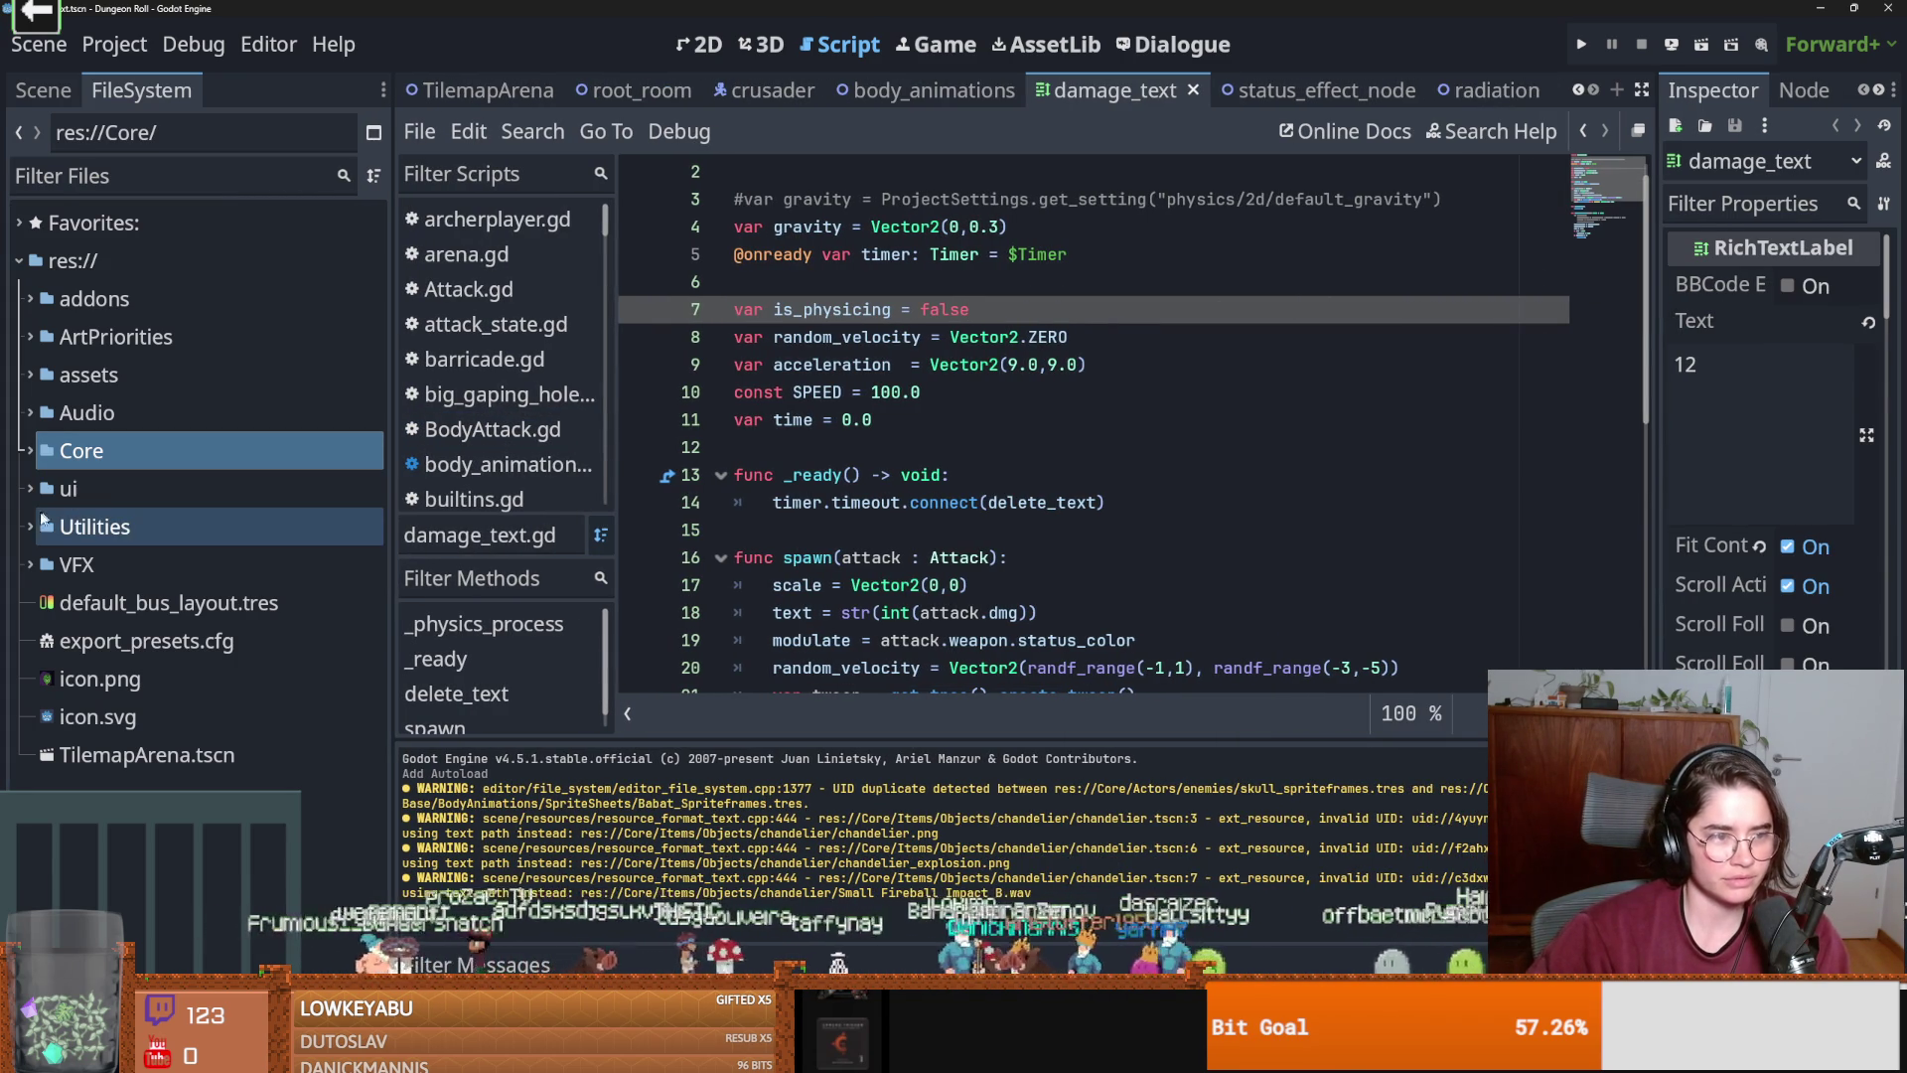
Expand the VFX folder, fold its Particles subfolder, browse it, then collapse VFX.
left_click(30, 564)
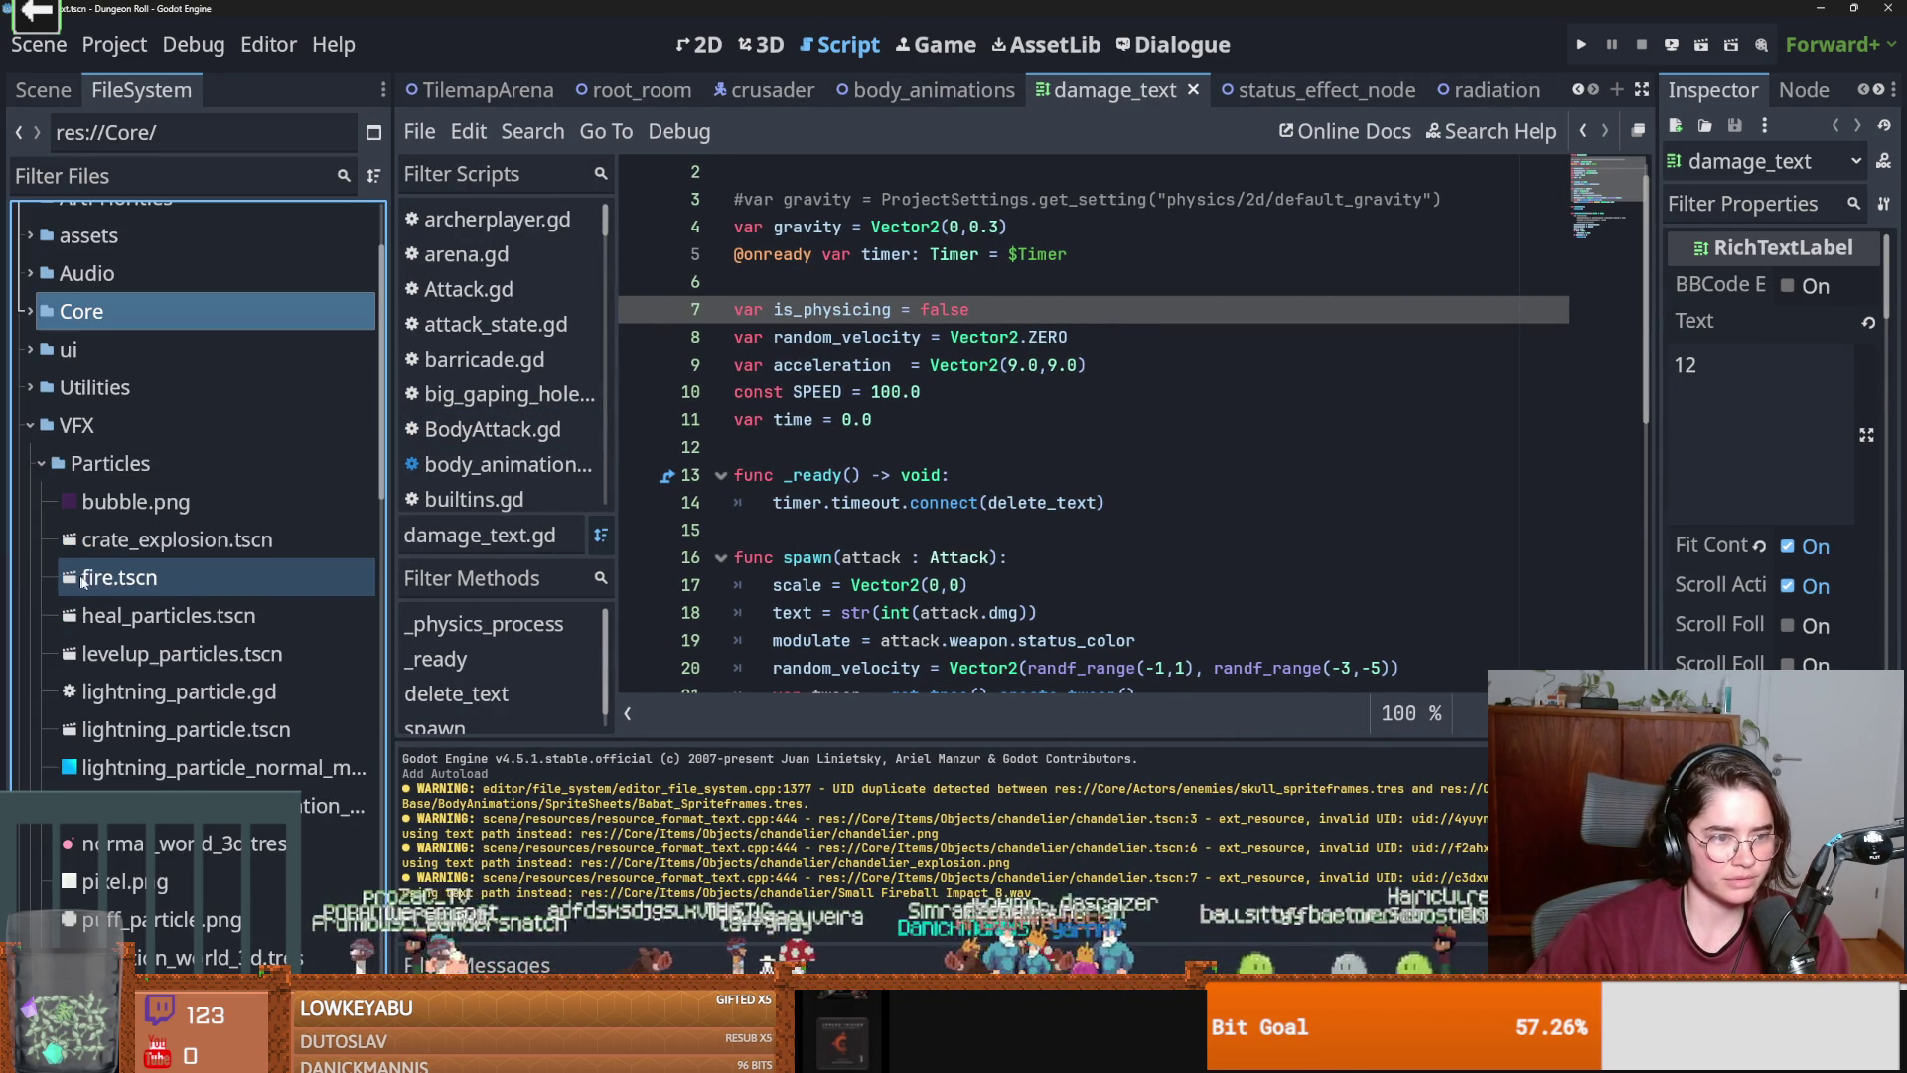
left_click(39, 463)
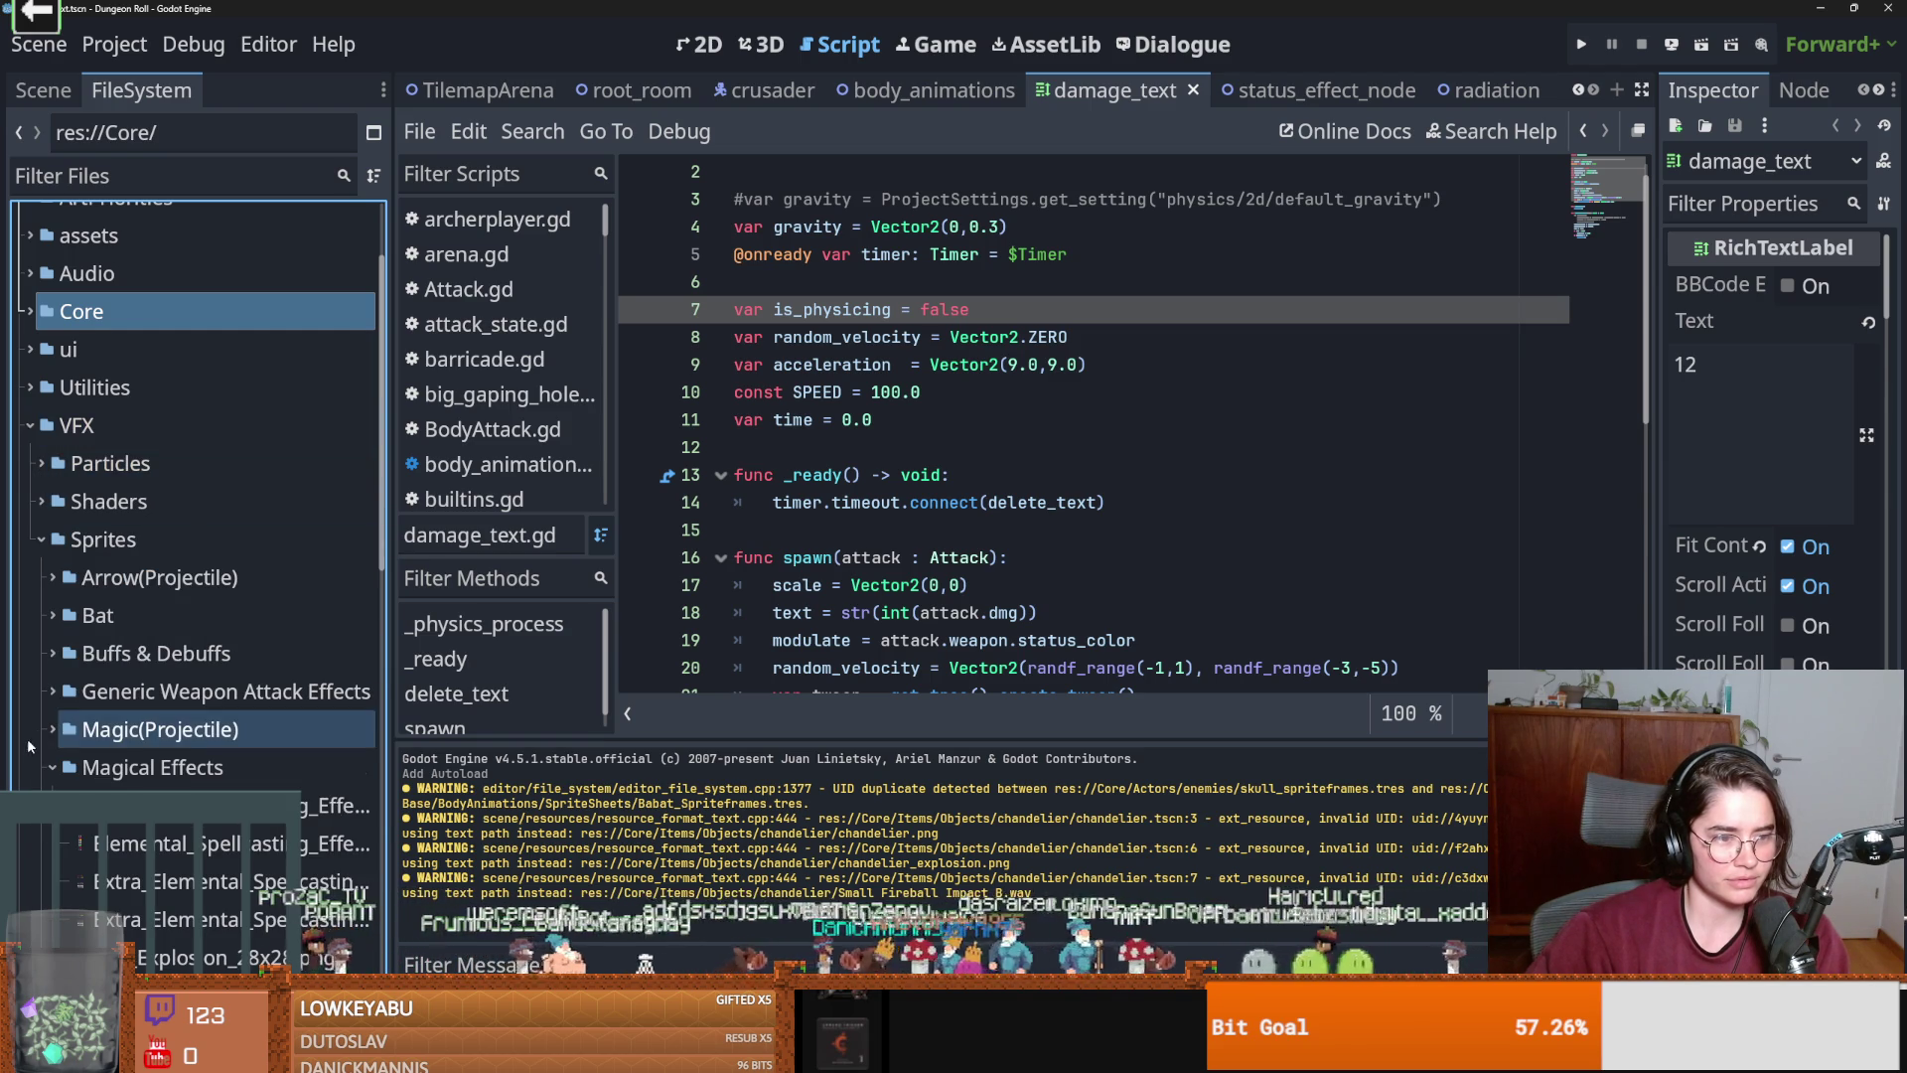
scroll(129, 706, "down", 3)
scroll(129, 706, "up", 4)
scroll(131, 711, "down", 5)
scroll(129, 696, "up", 5)
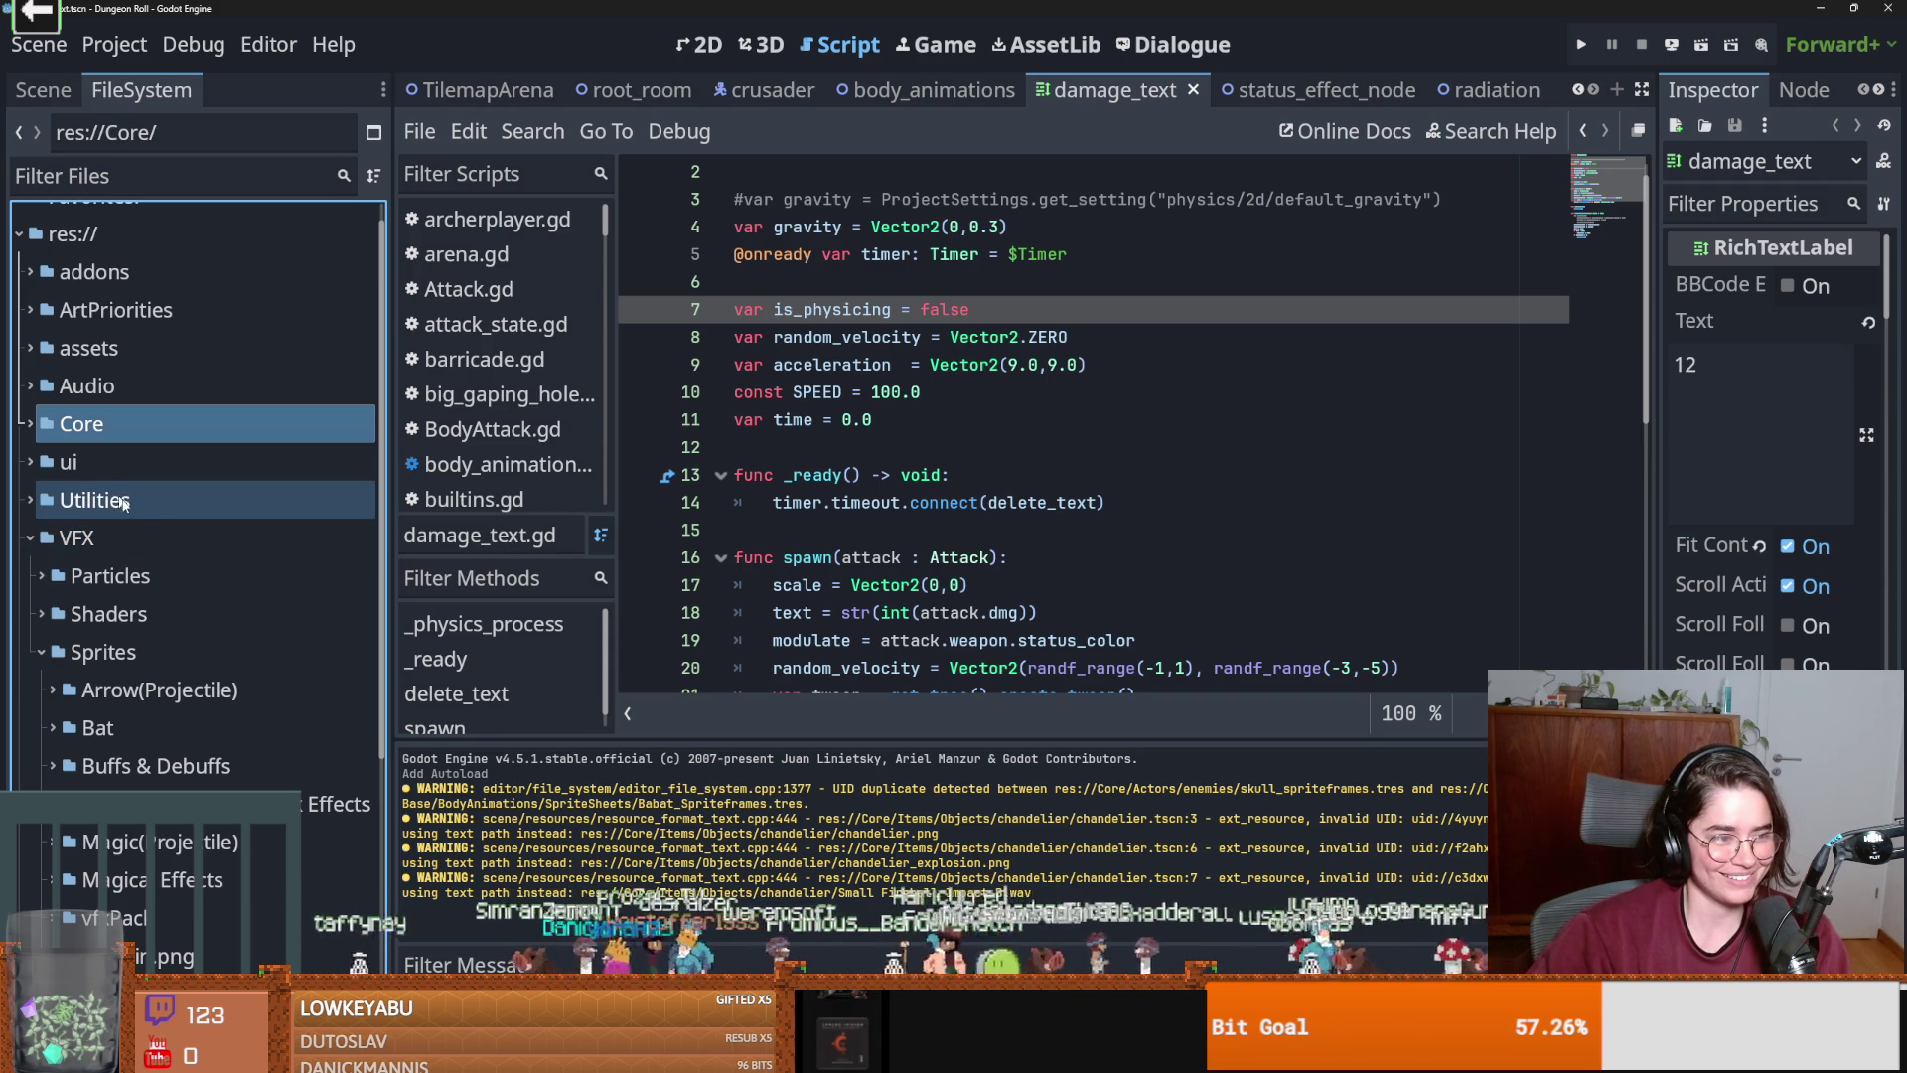
left_click(30, 538)
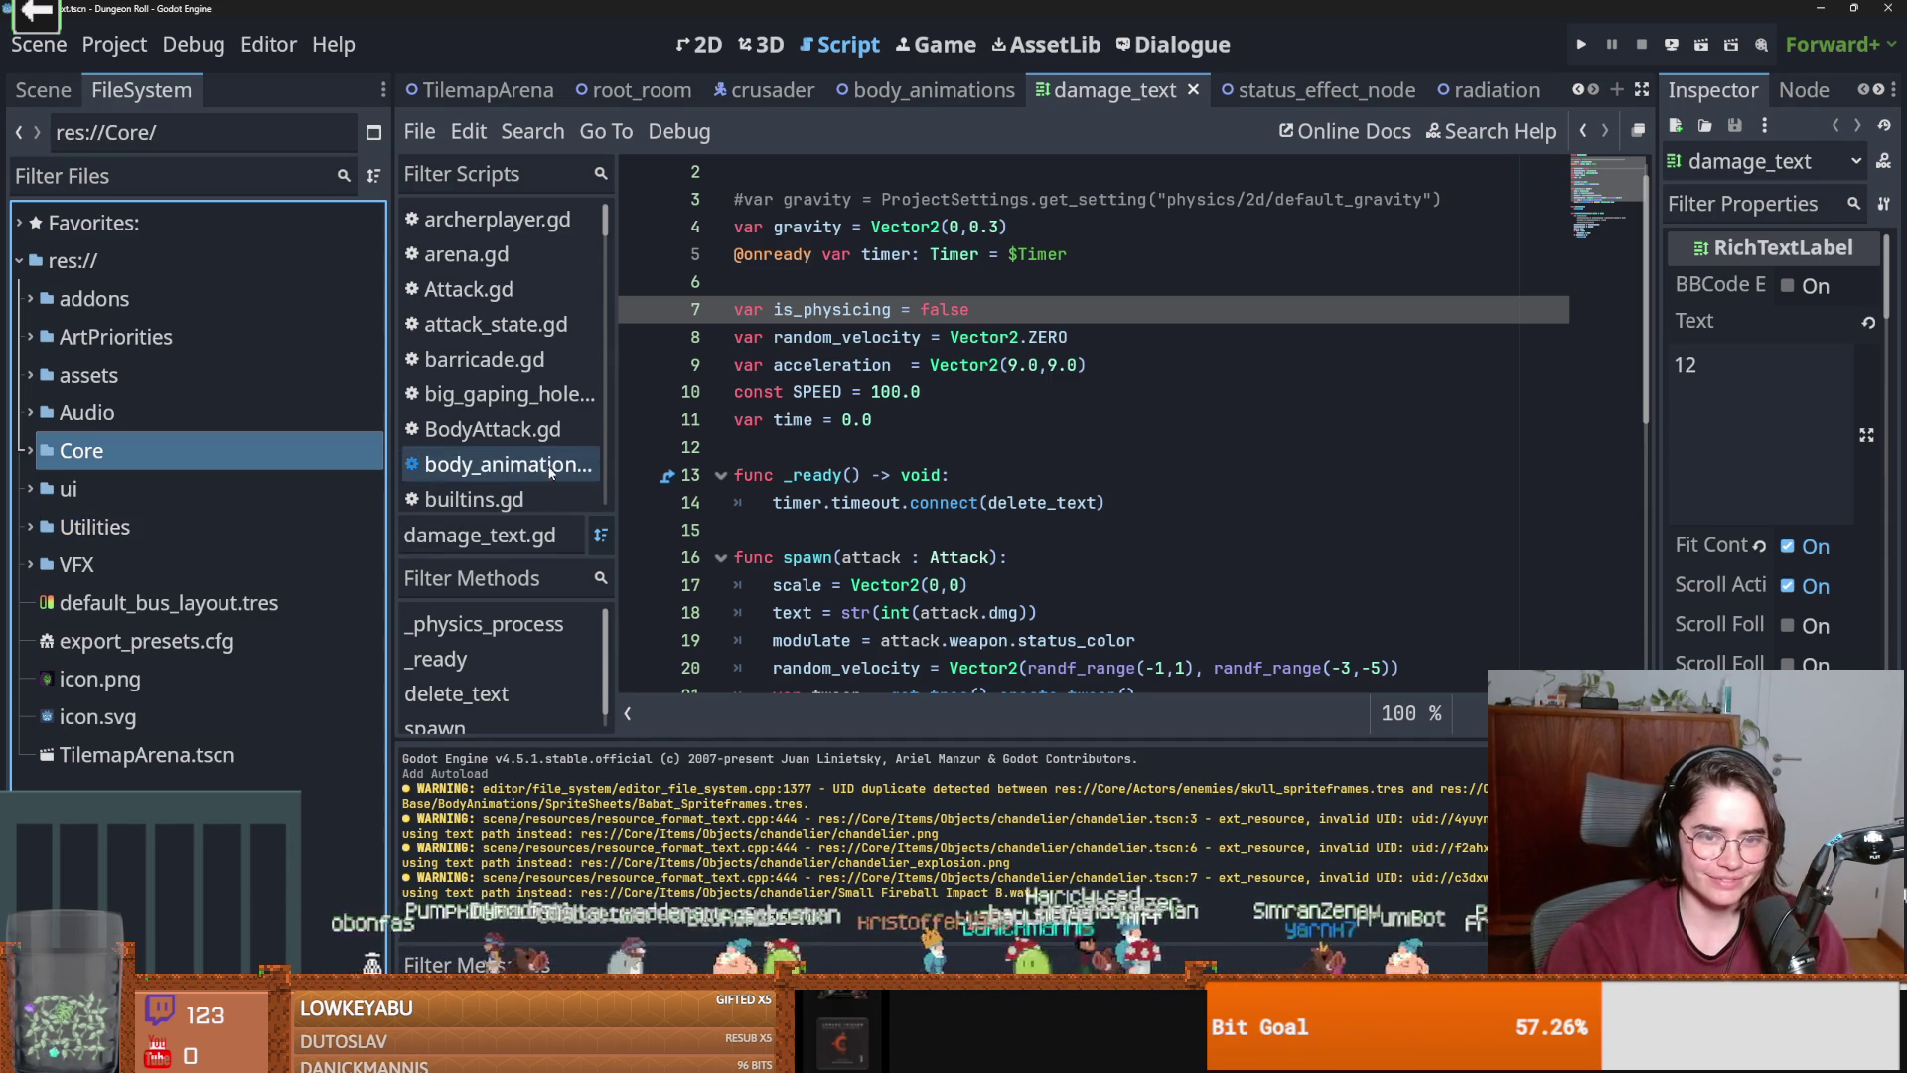
Put the cursor on the empty line 12 of damage_text.gd.
left_click(730, 459)
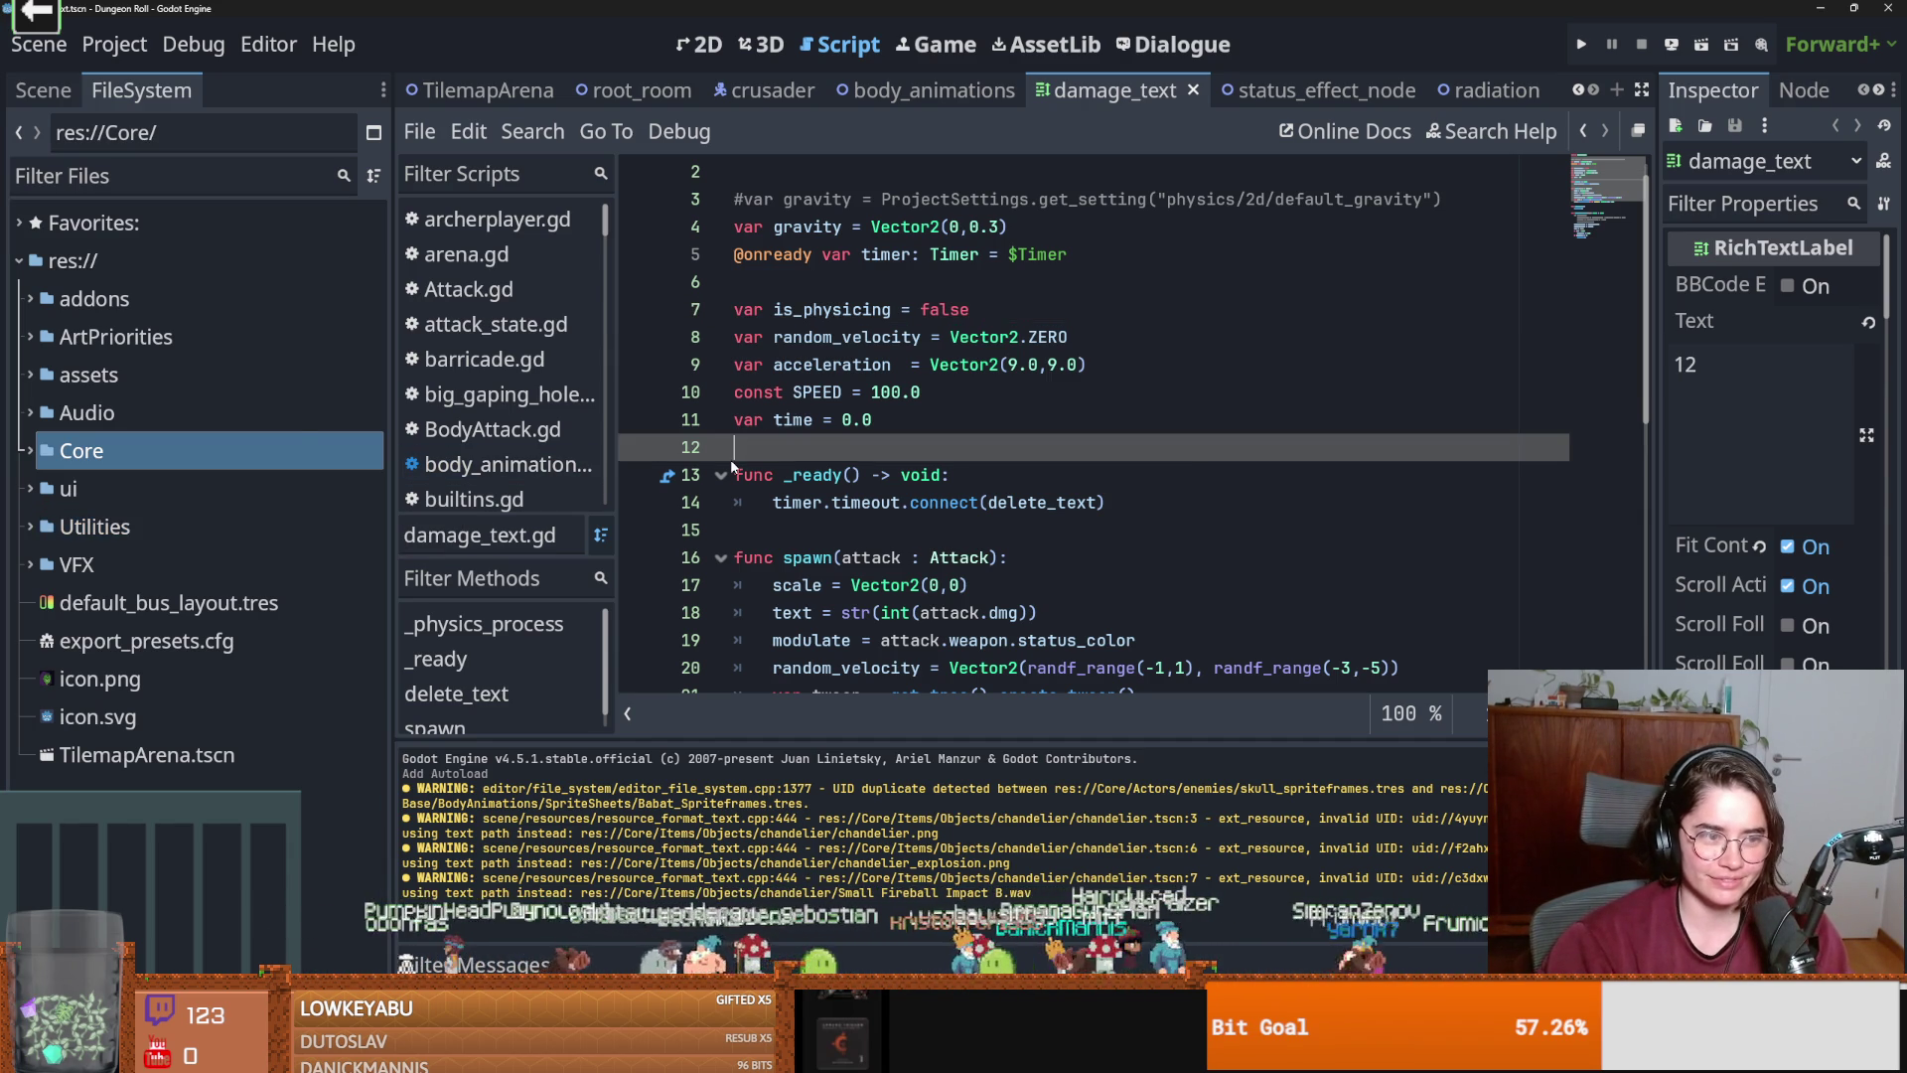
left_click(33, 450)
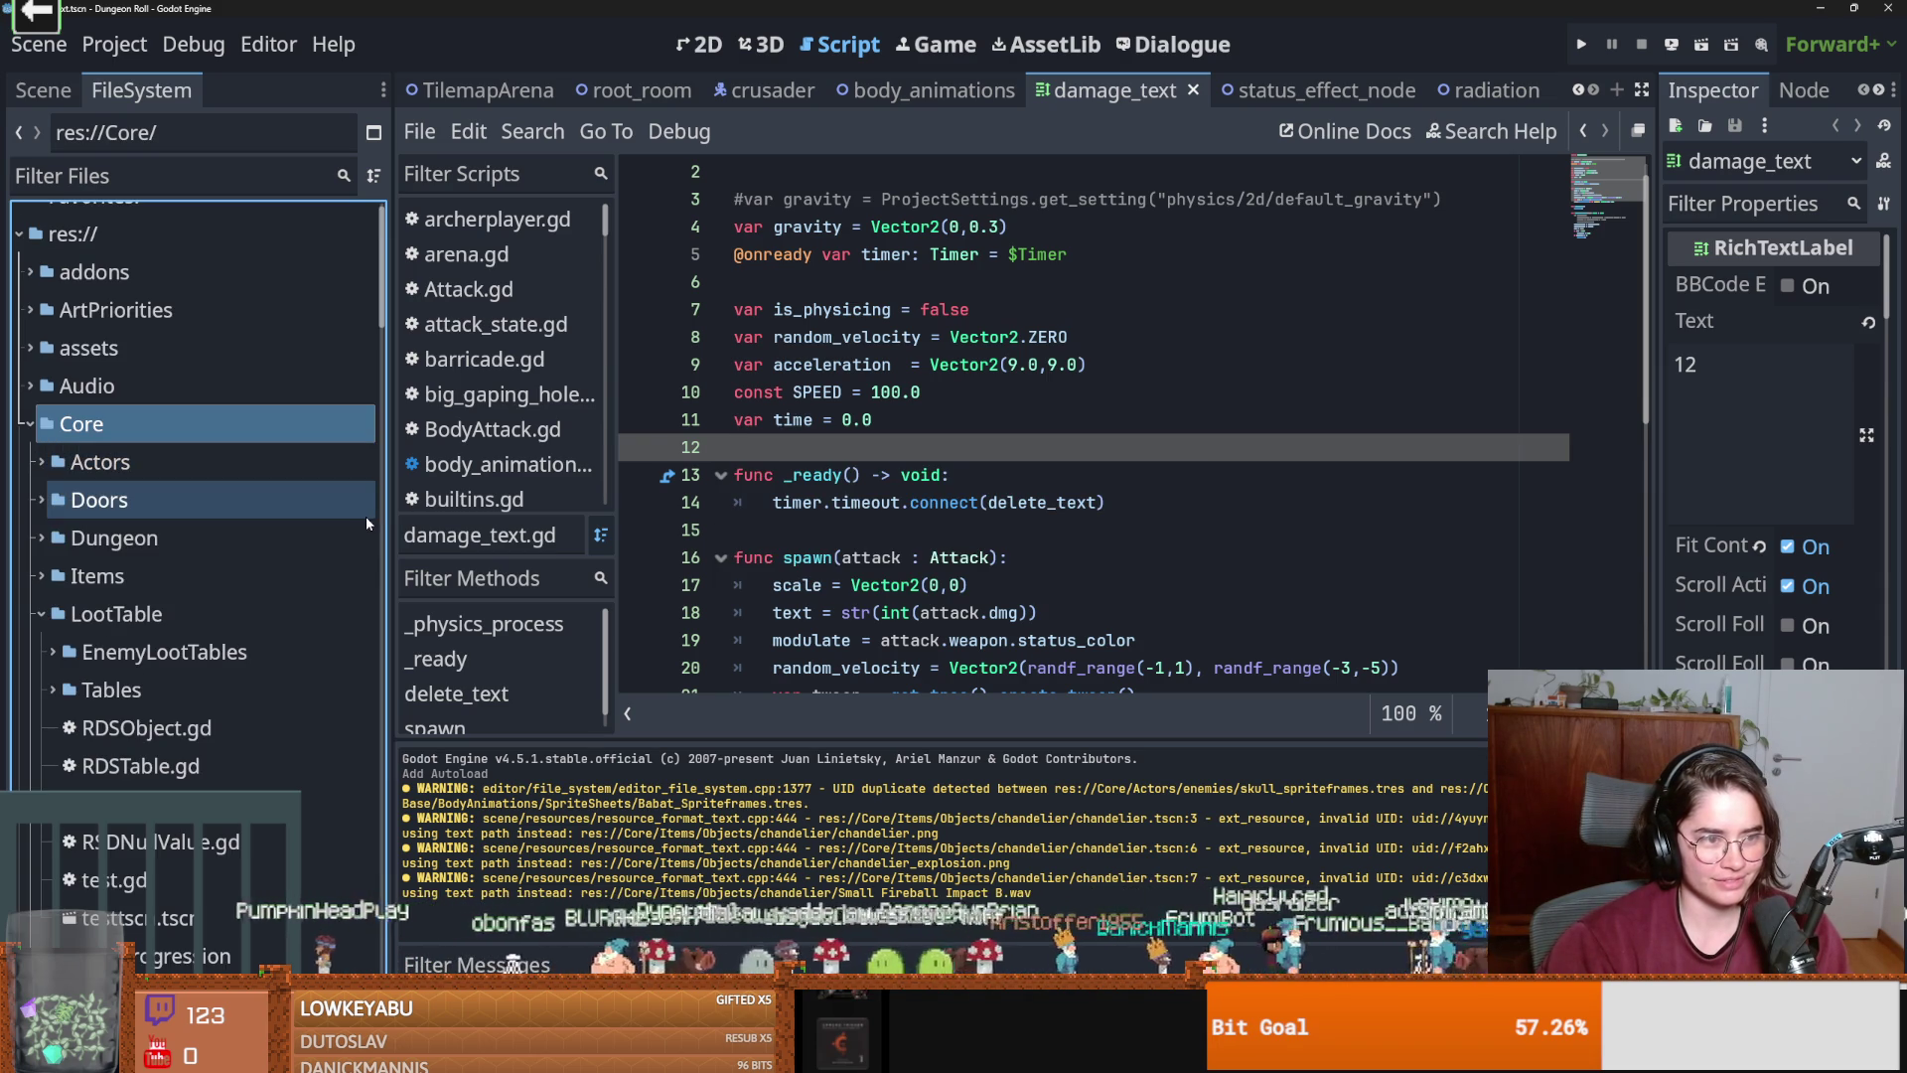
left_click(41, 616)
key("ctrl+s")
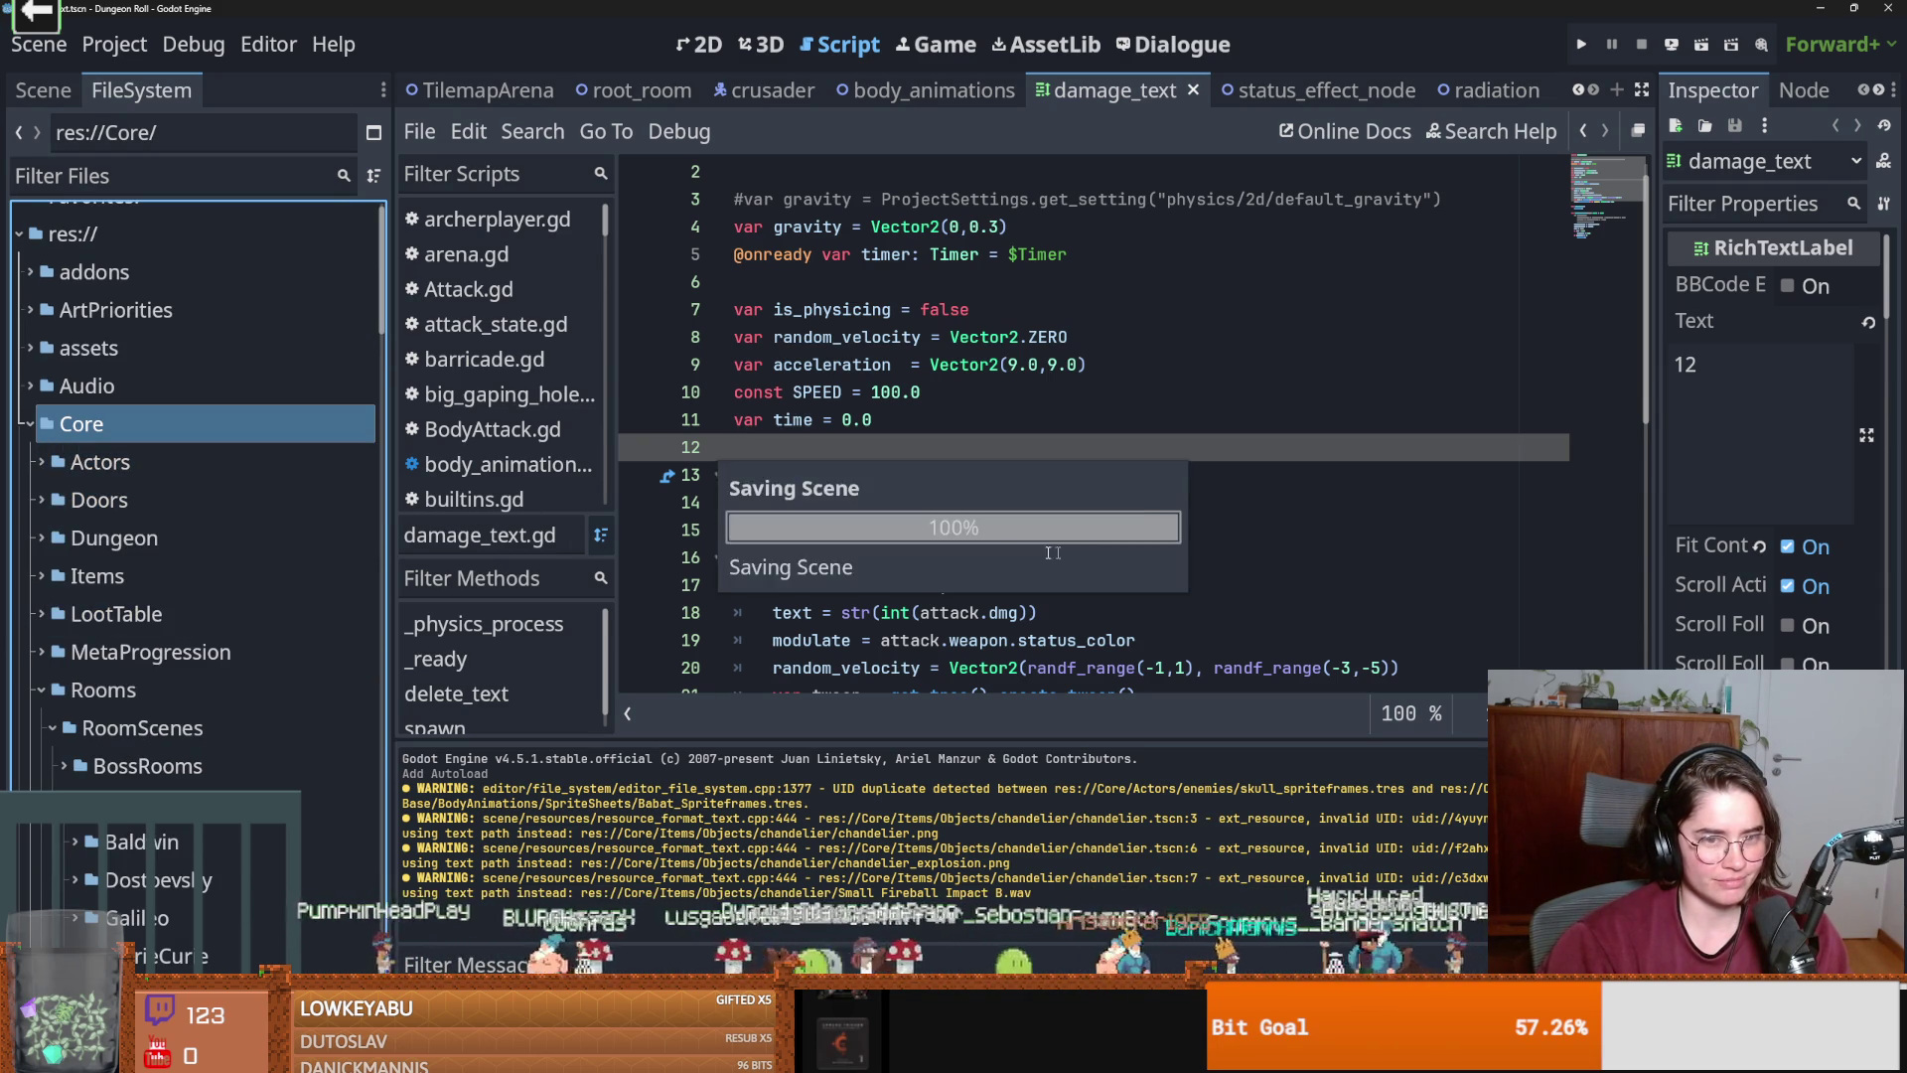
left_click(40, 690)
left_click(39, 689)
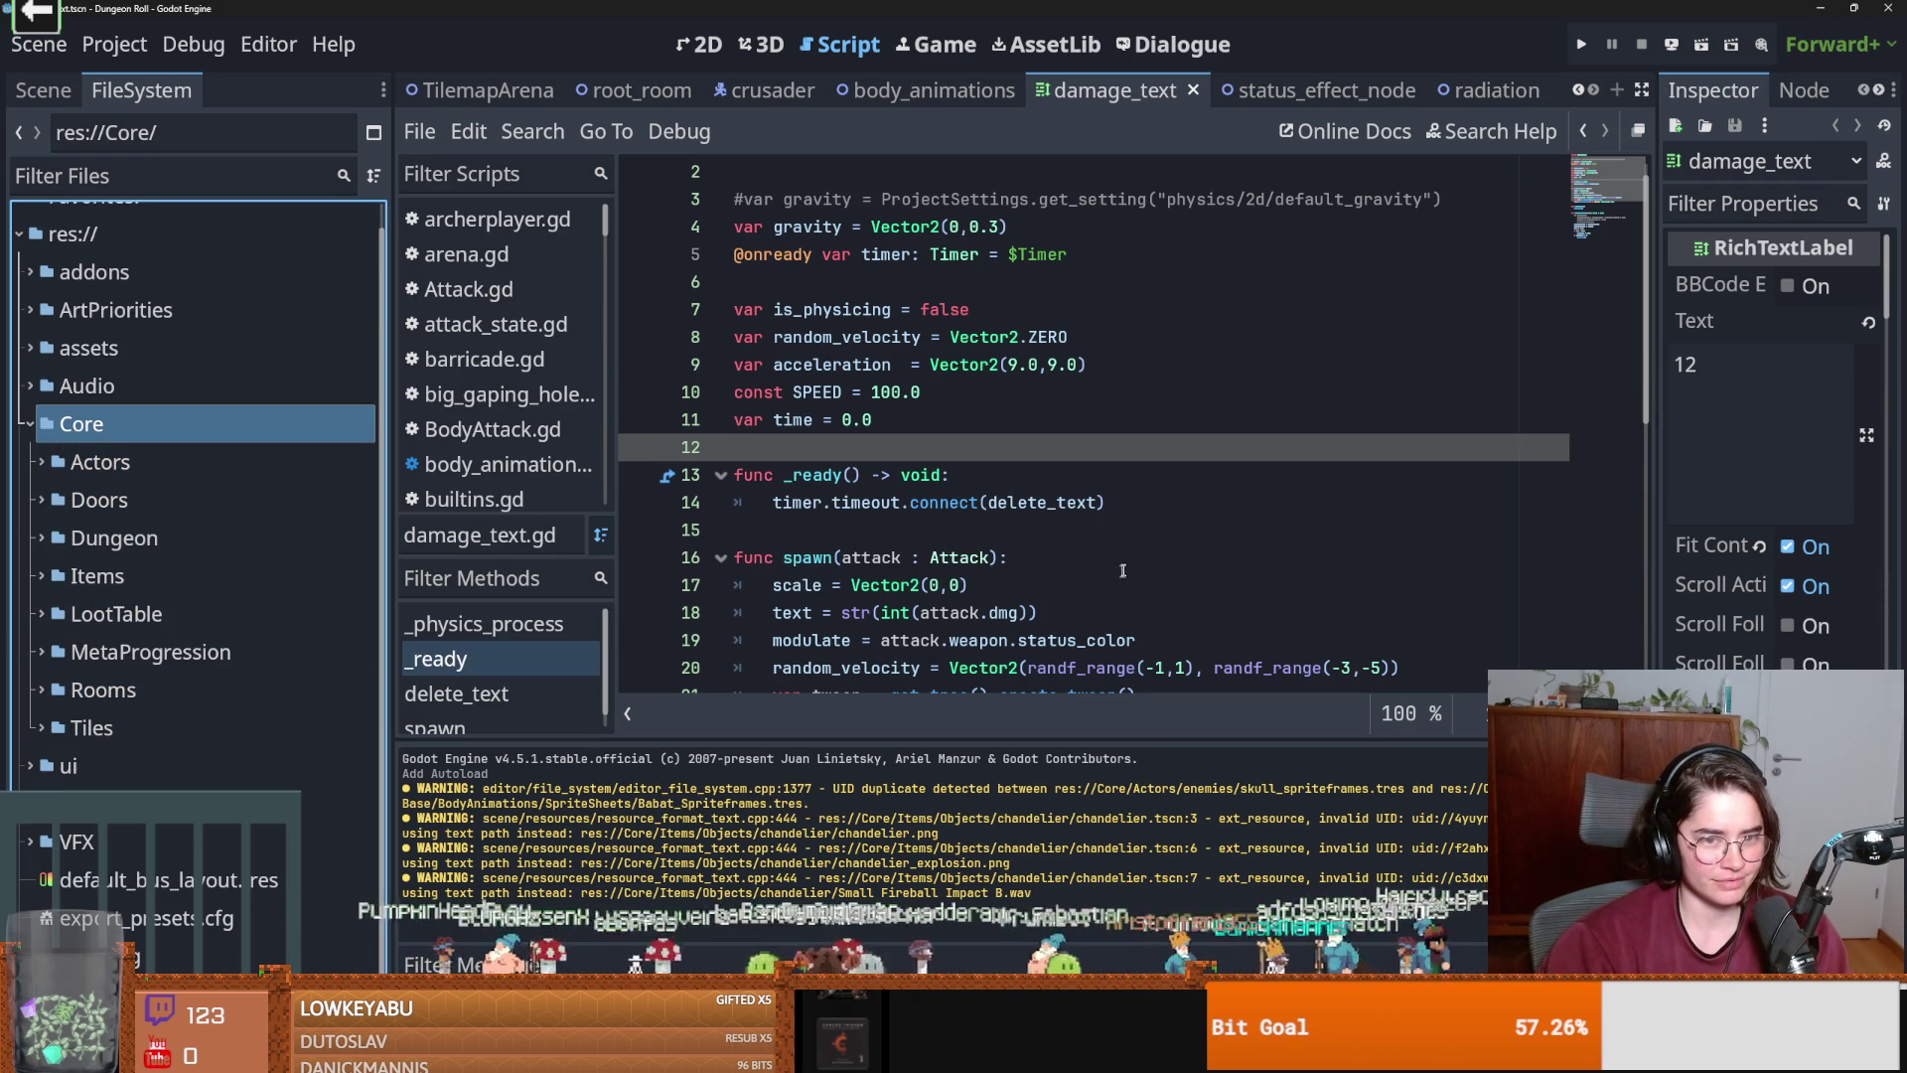
left_click(863, 529)
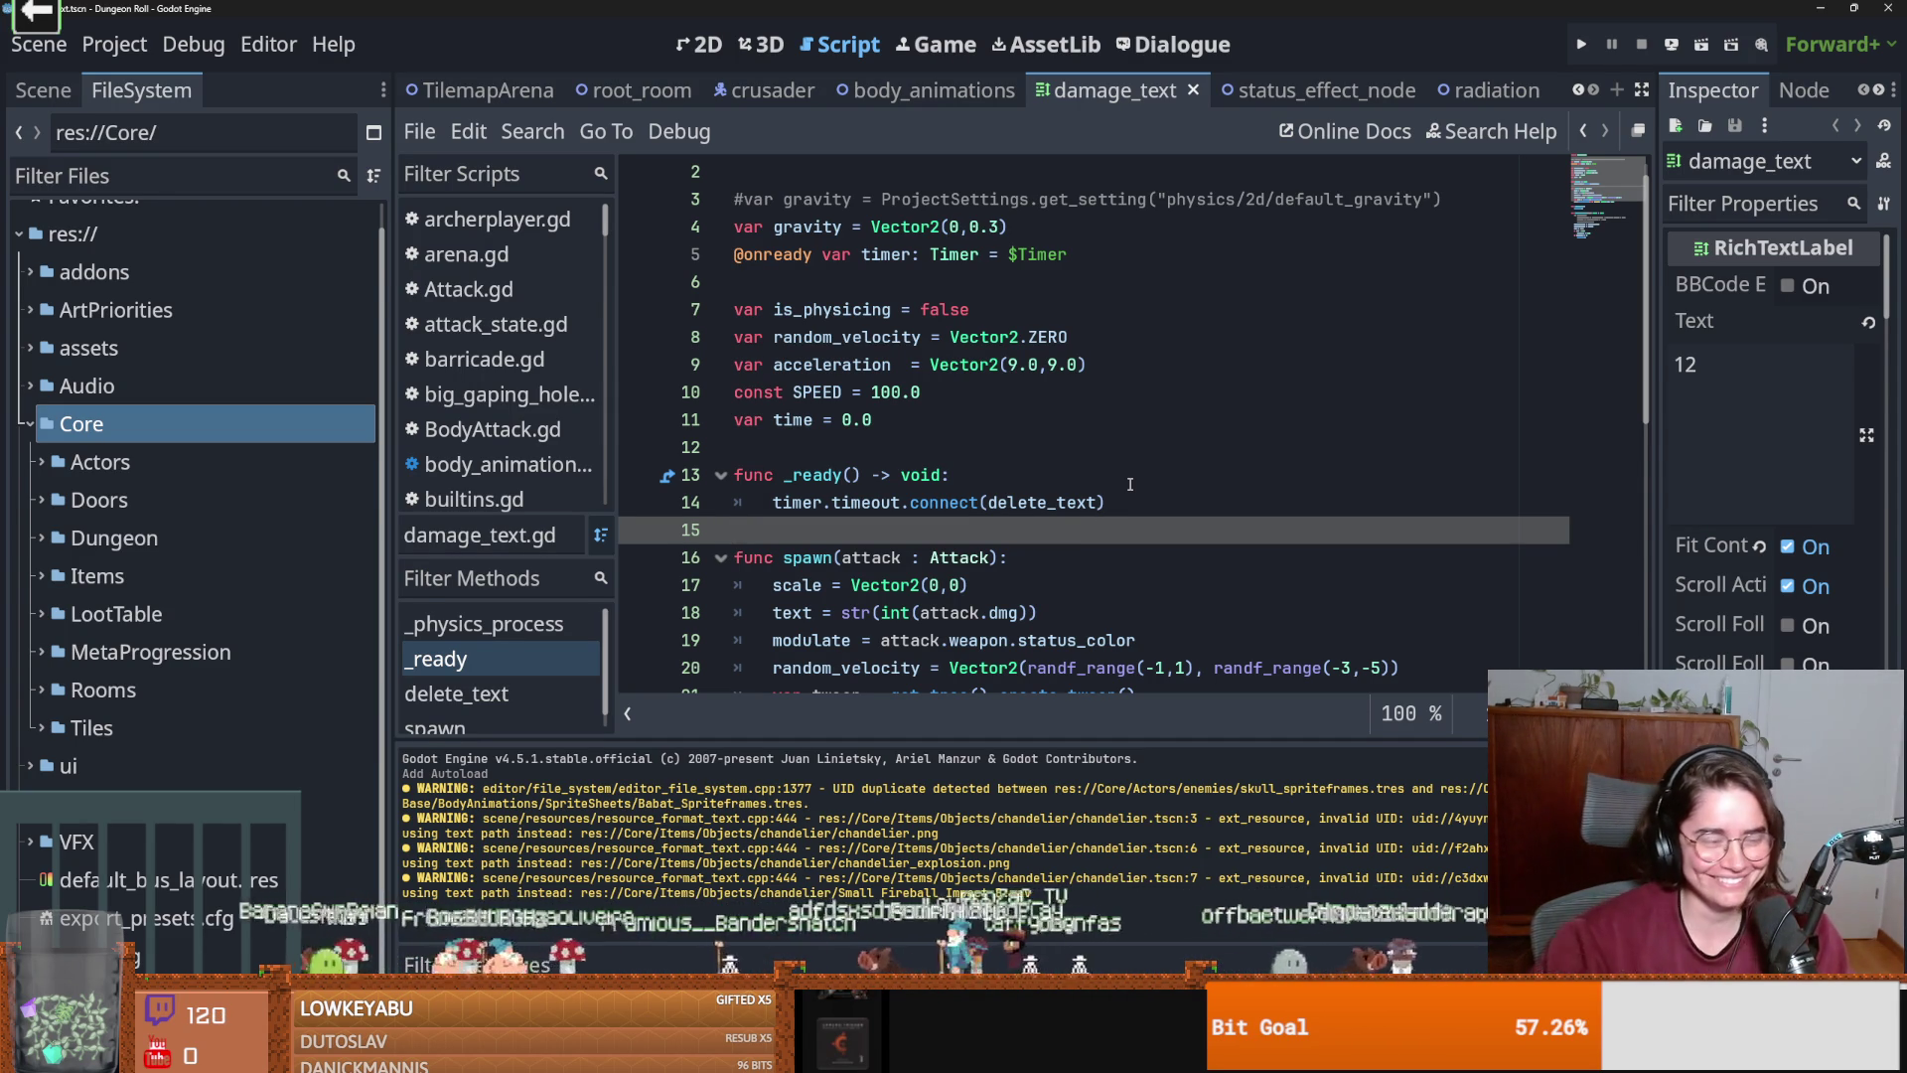
left_click(983, 478)
key("ctrl+s")
key("Up")
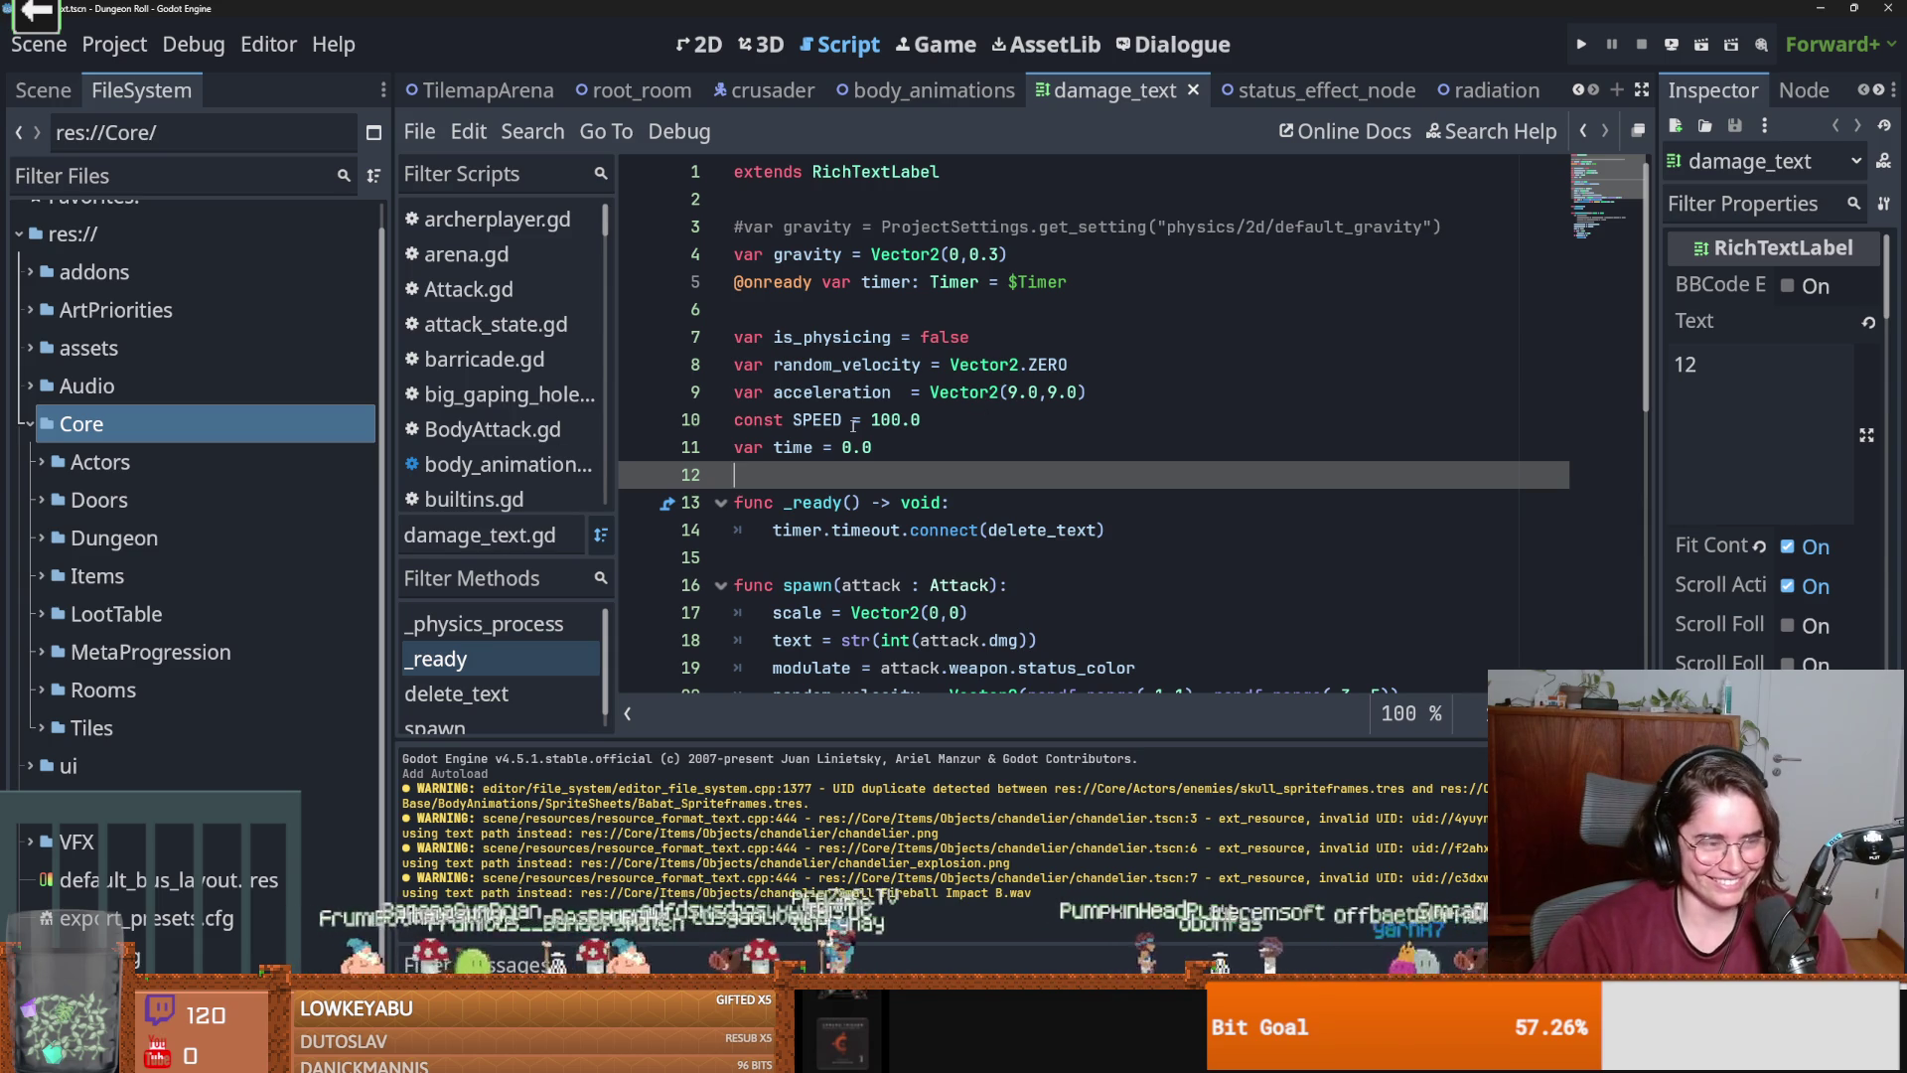
left_click(24, 424)
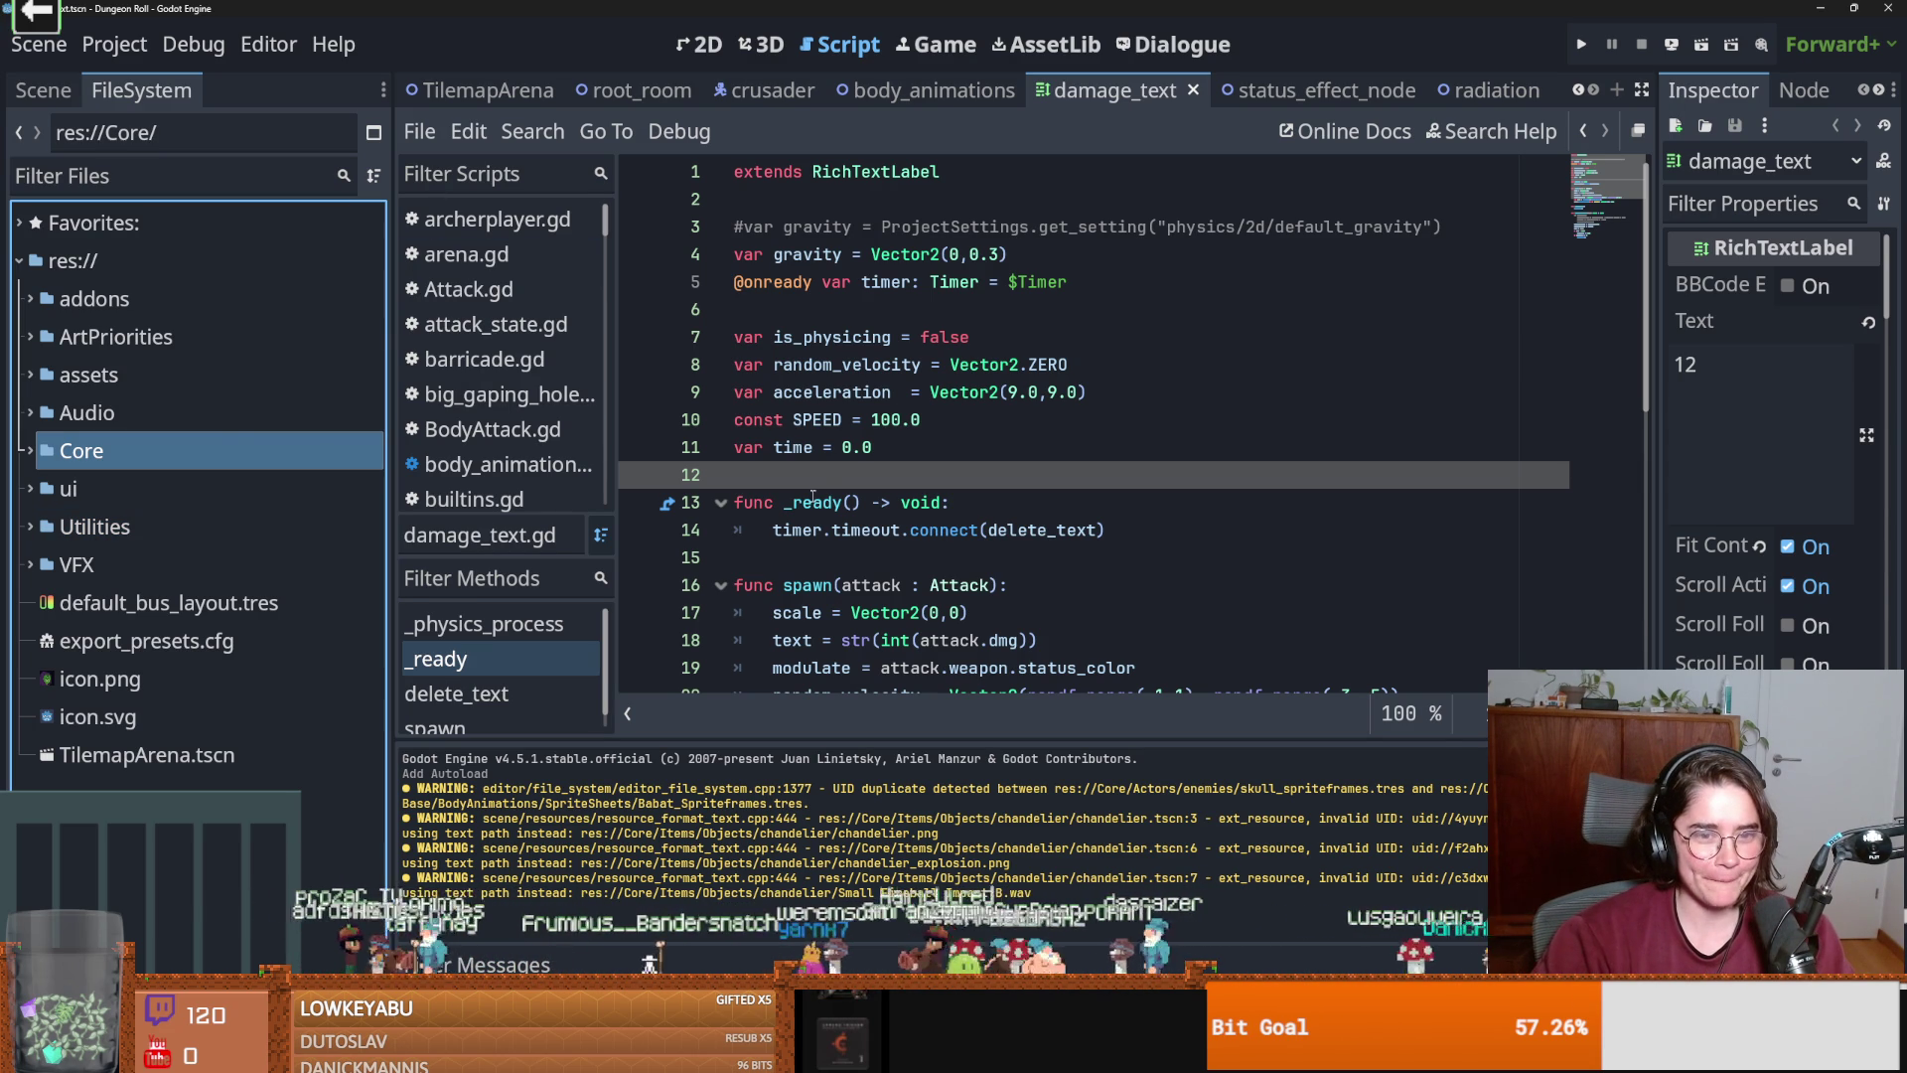
left_click(117, 183)
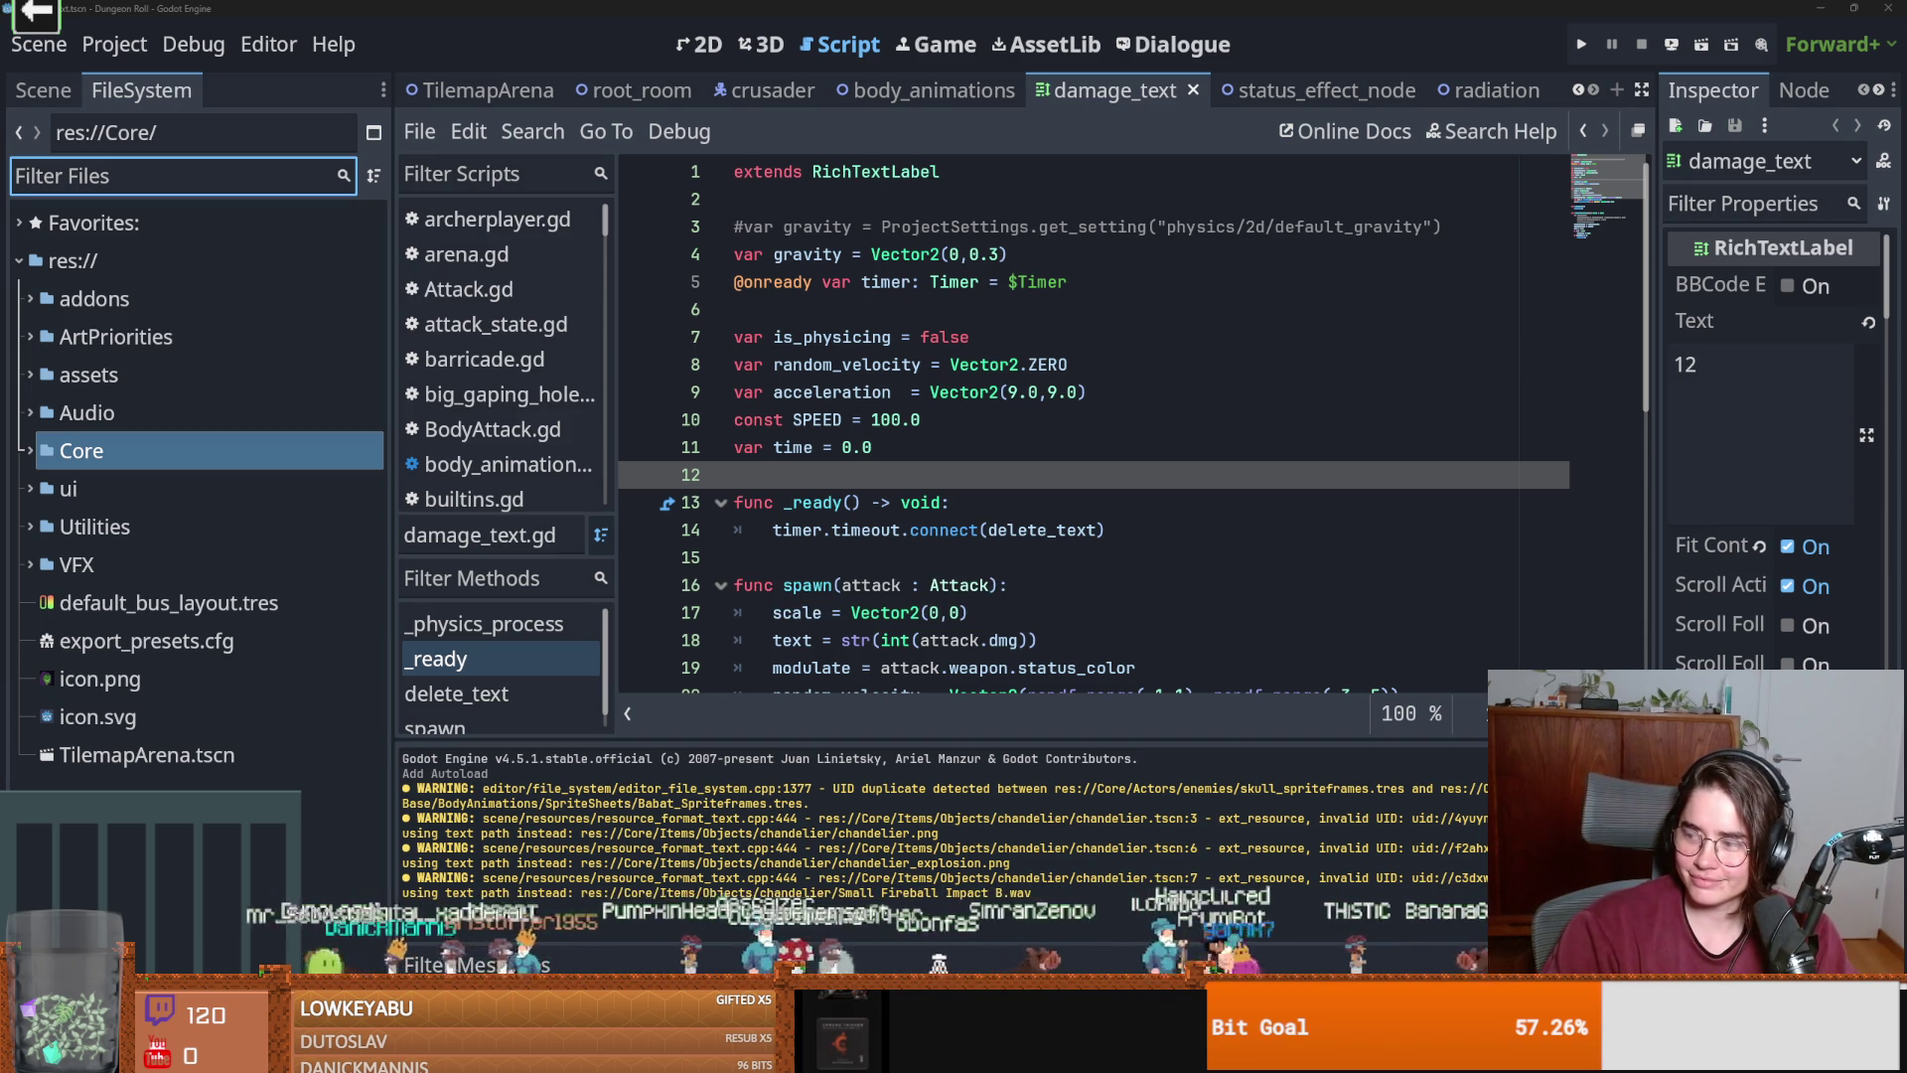
key("ctrl+s")
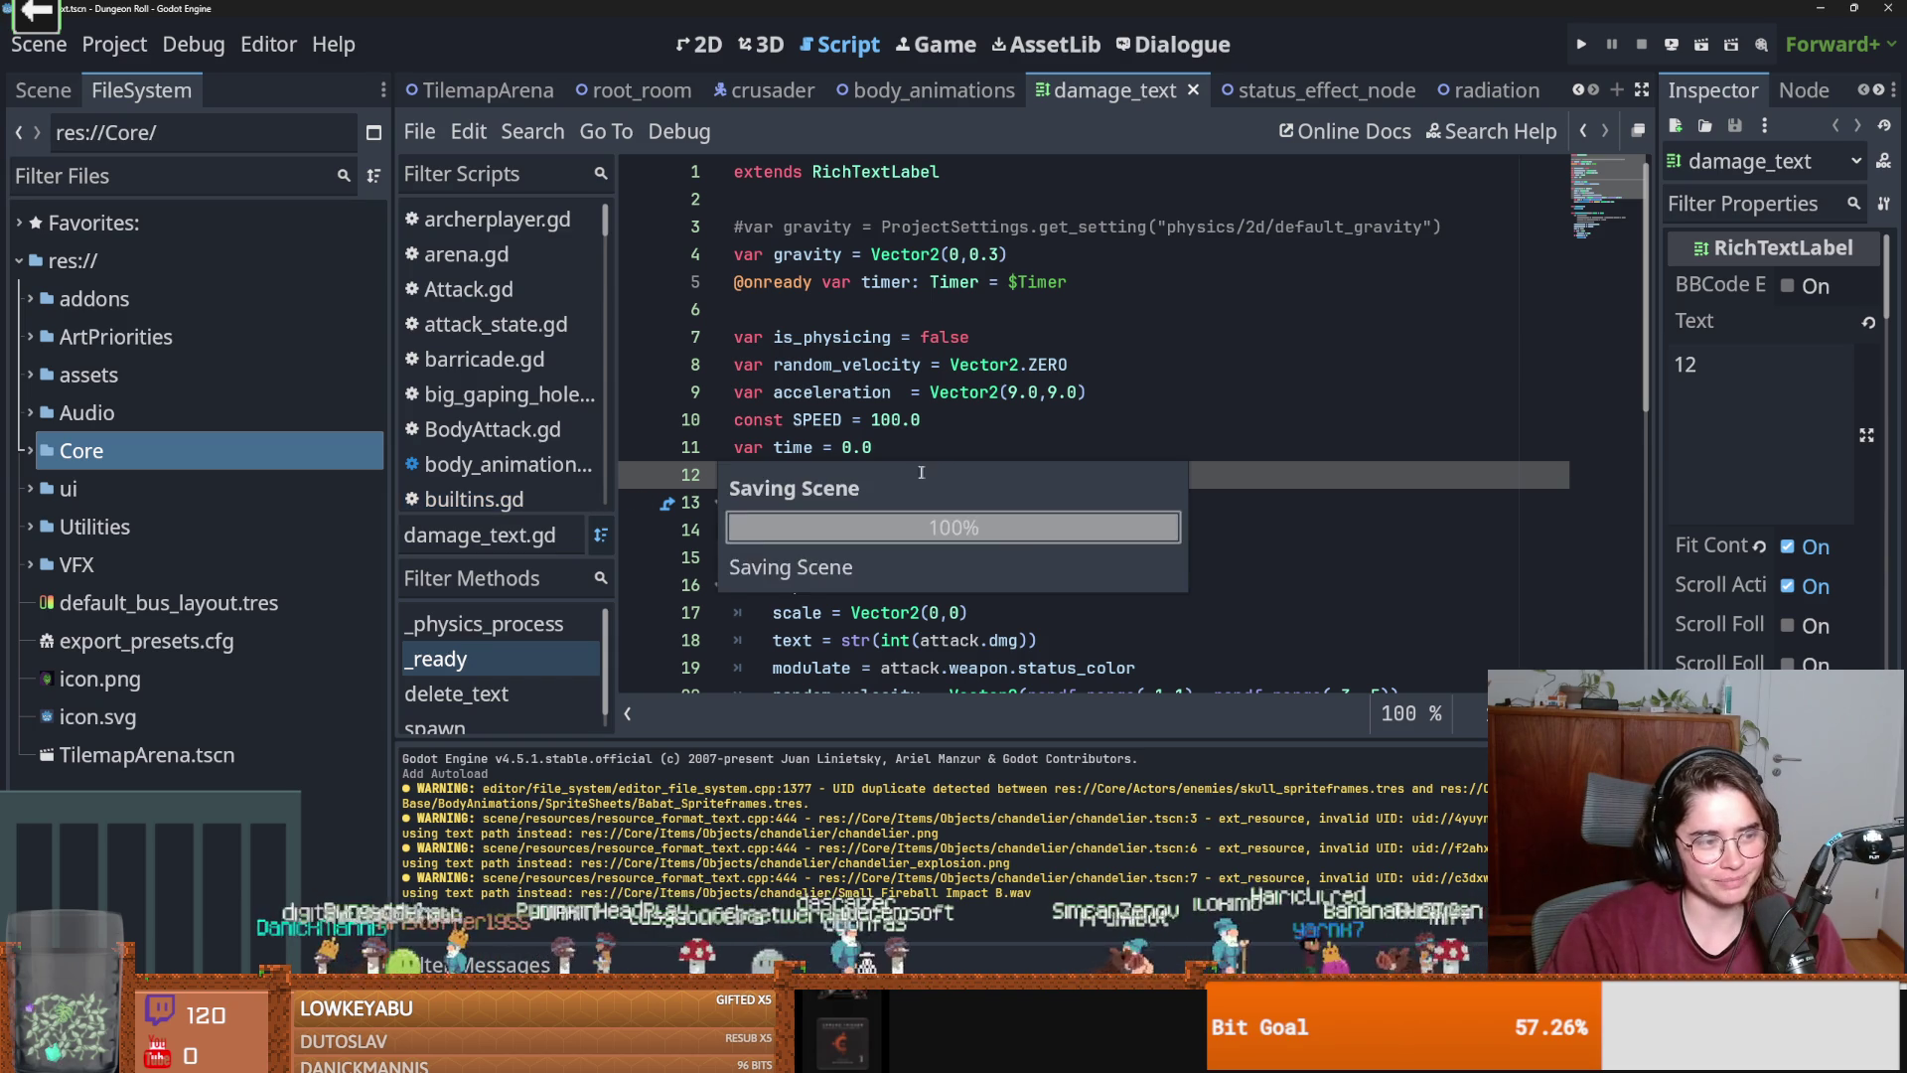
Filter the file tree by 'dialogu' and select dialogue_line.gd.
double_click(139, 450)
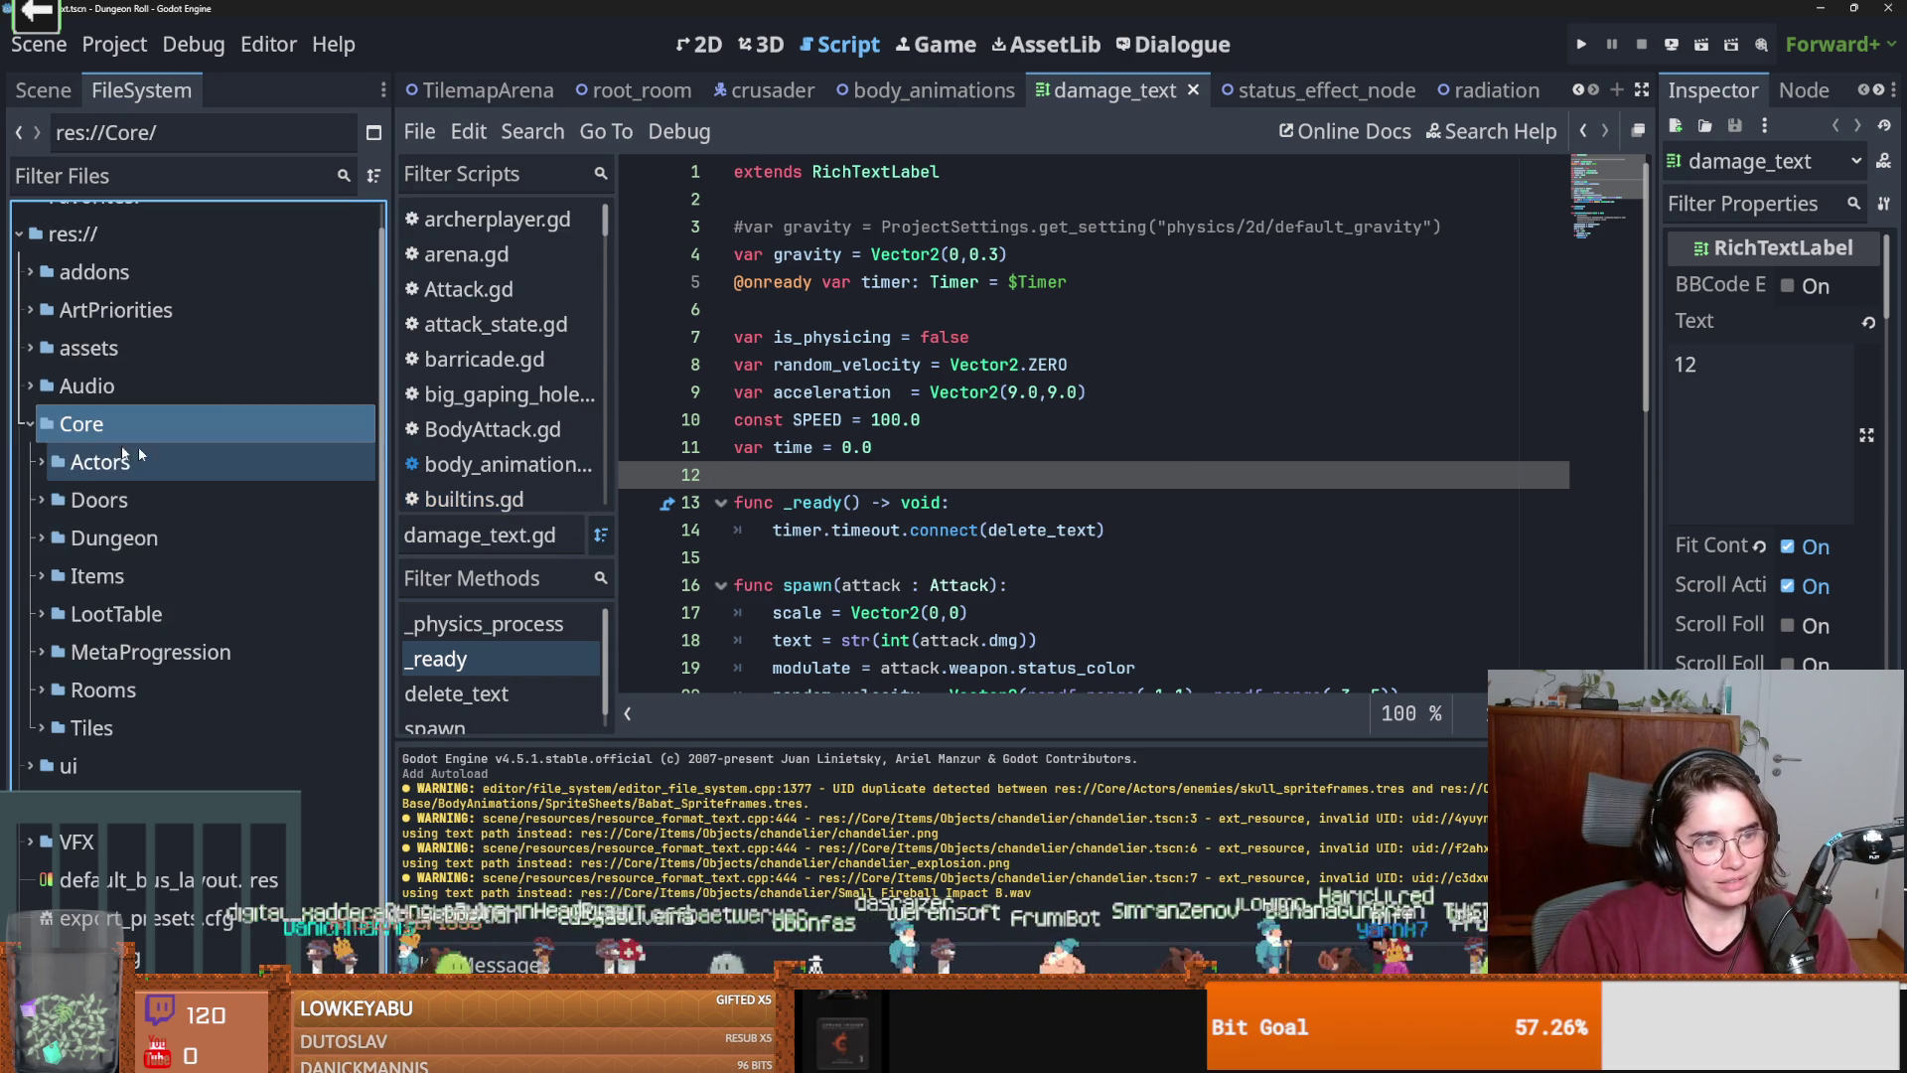
left_click(30, 450)
key("ctrl+s")
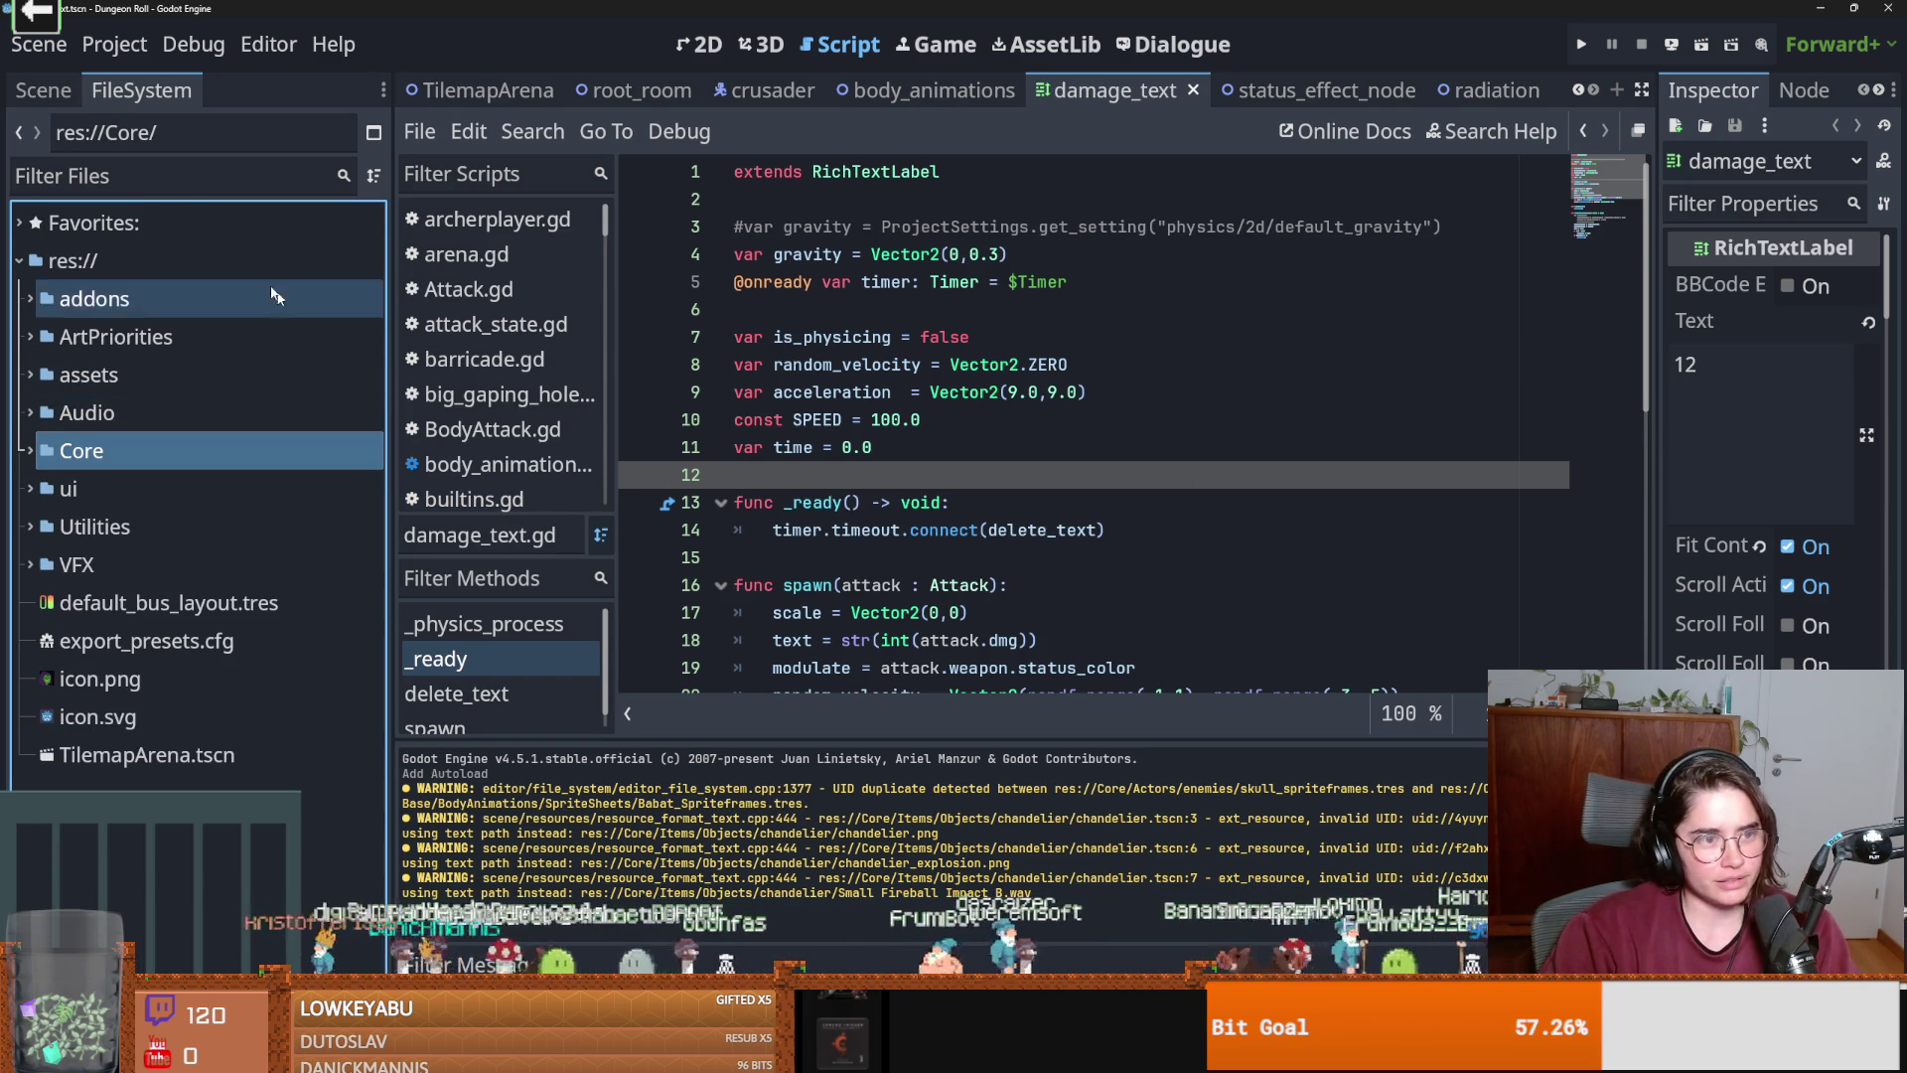
left_click(166, 175)
type("dialogu")
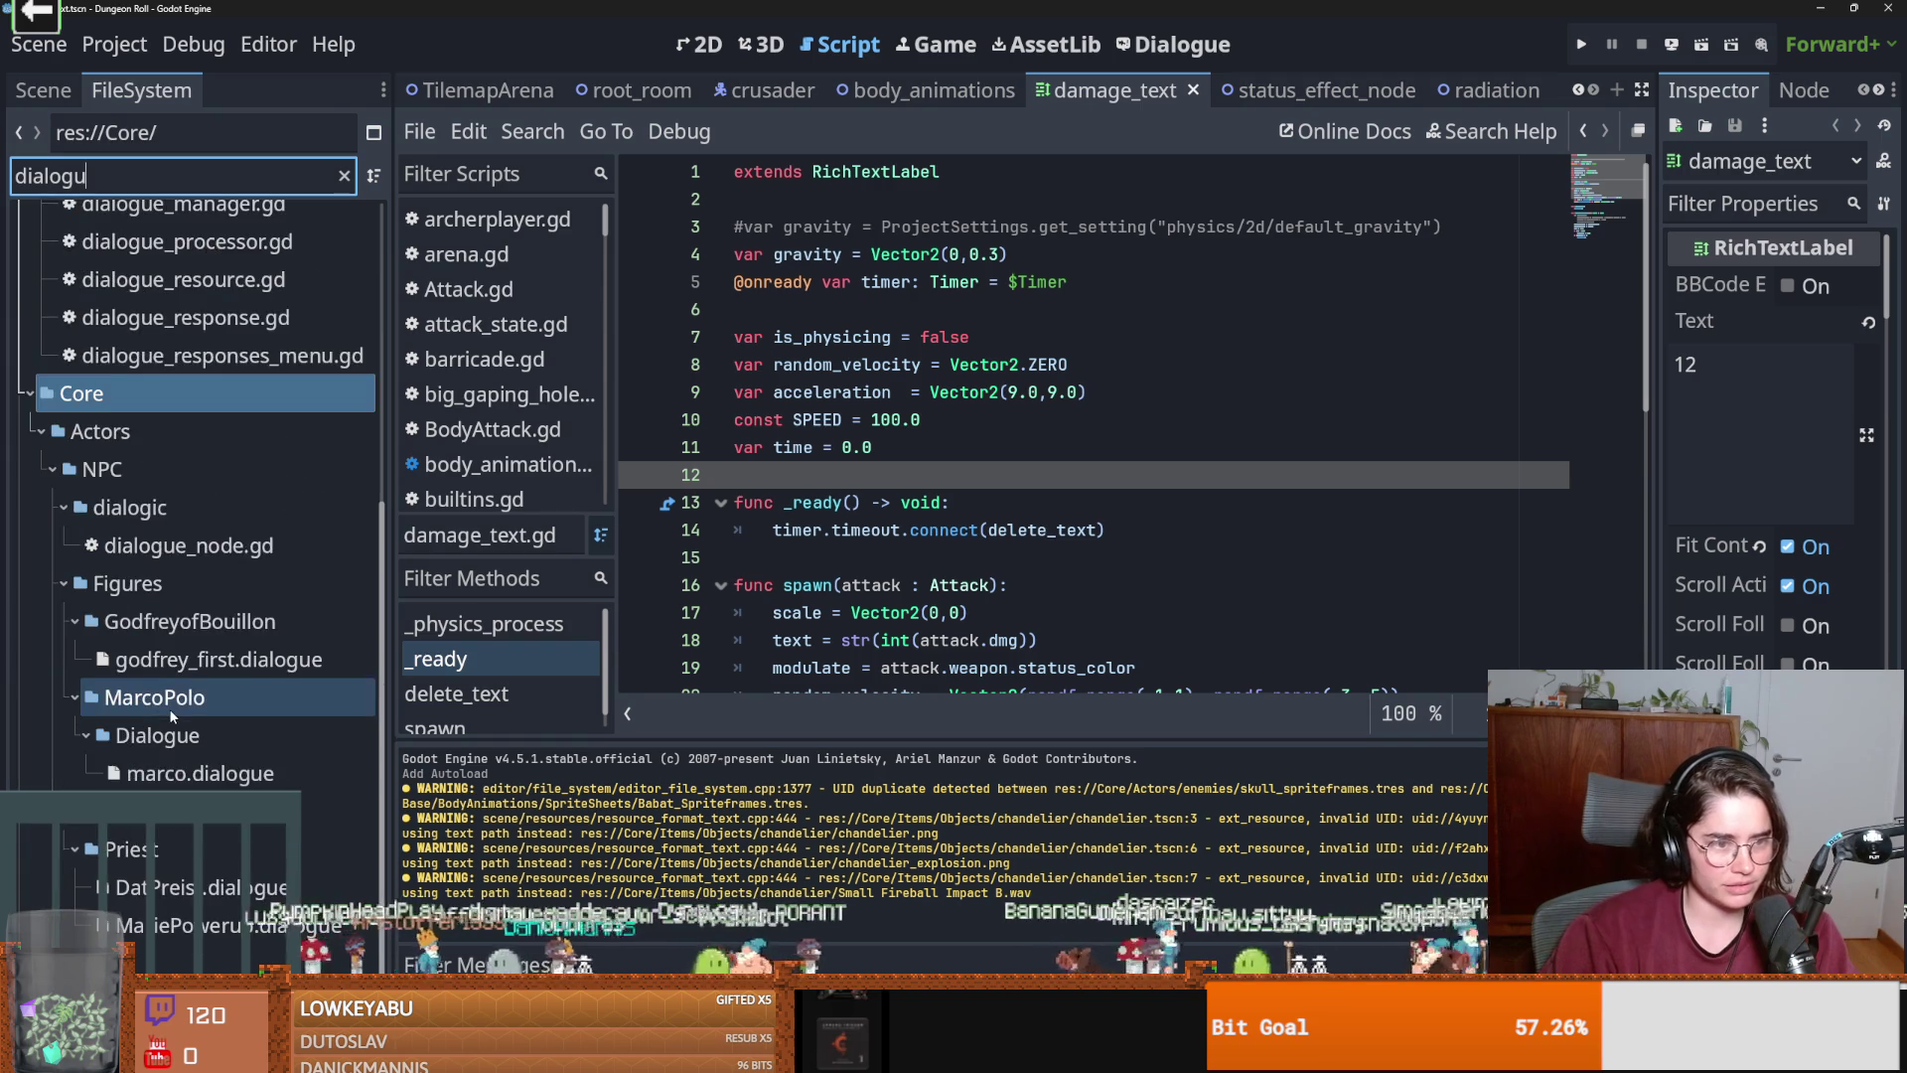
left_click(182, 630)
scroll(181, 630, "down", 5)
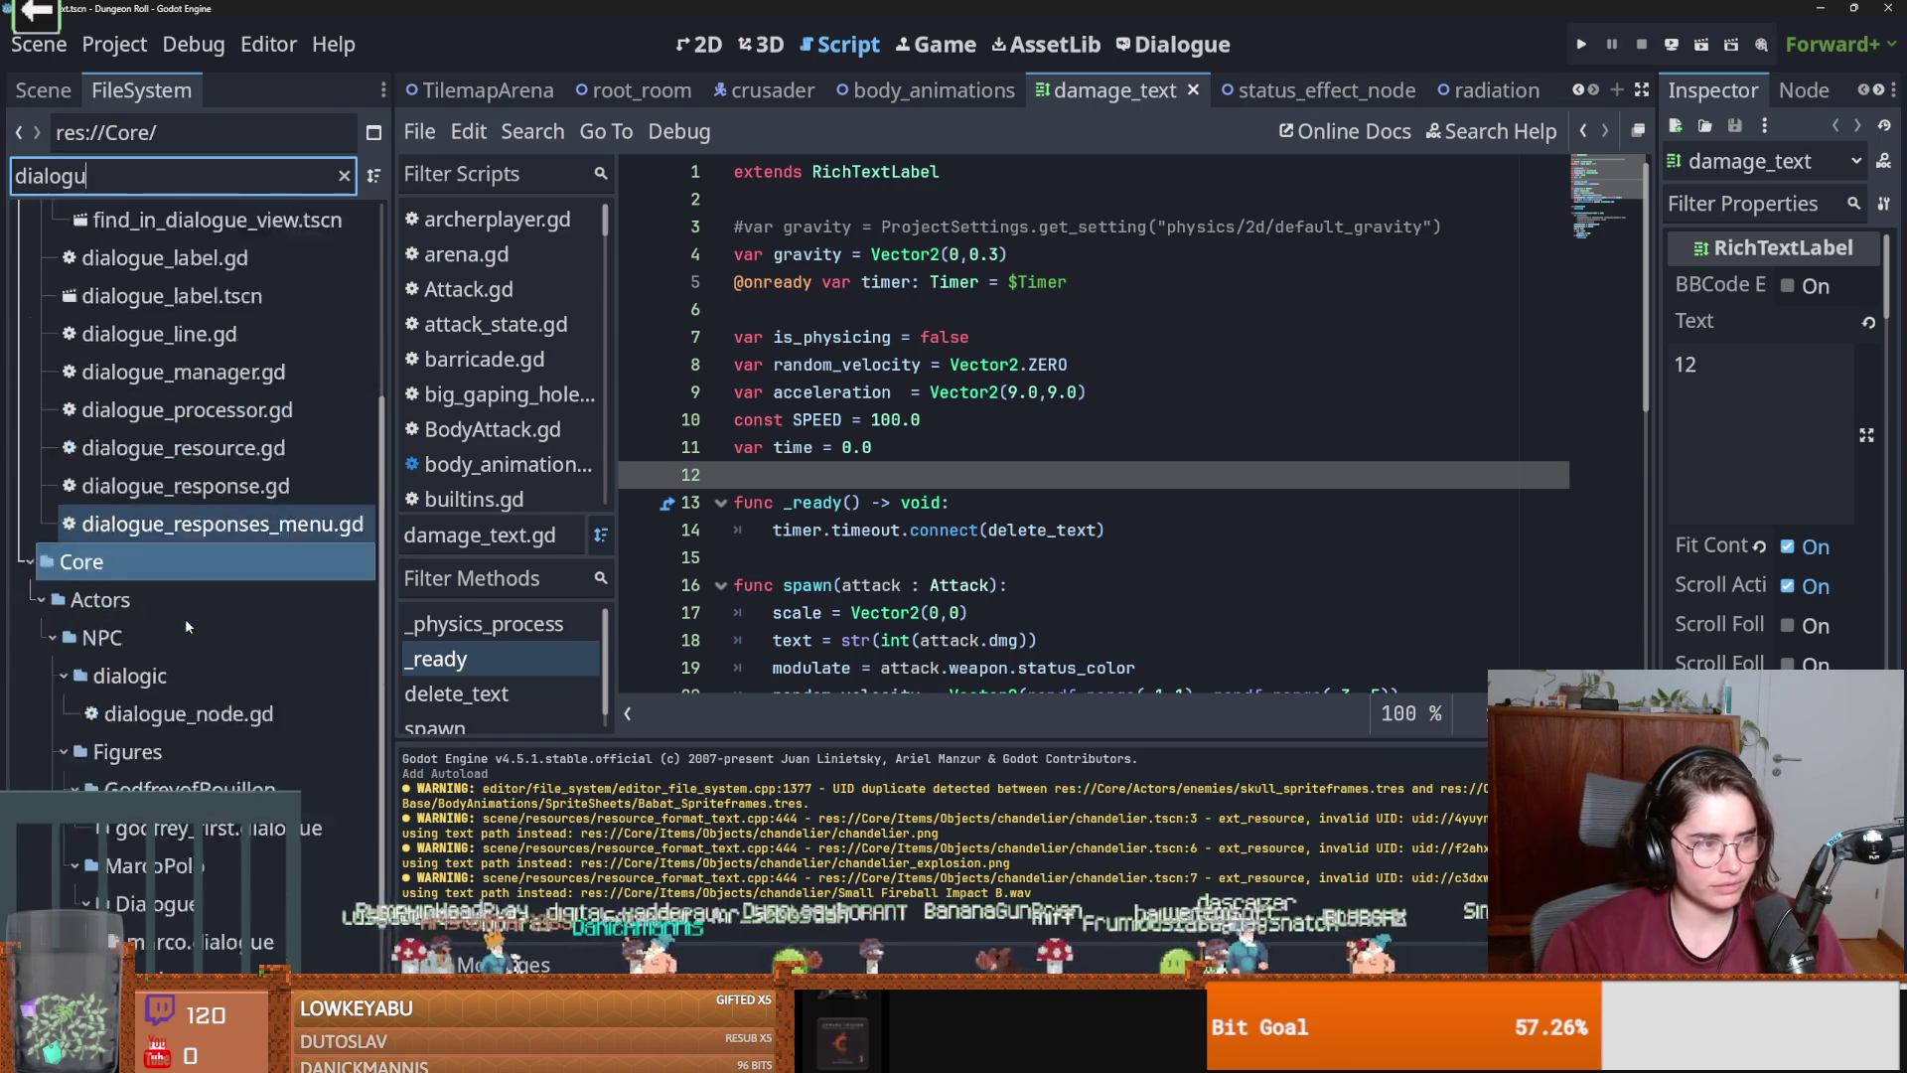
scroll(90, 641, "up", 5)
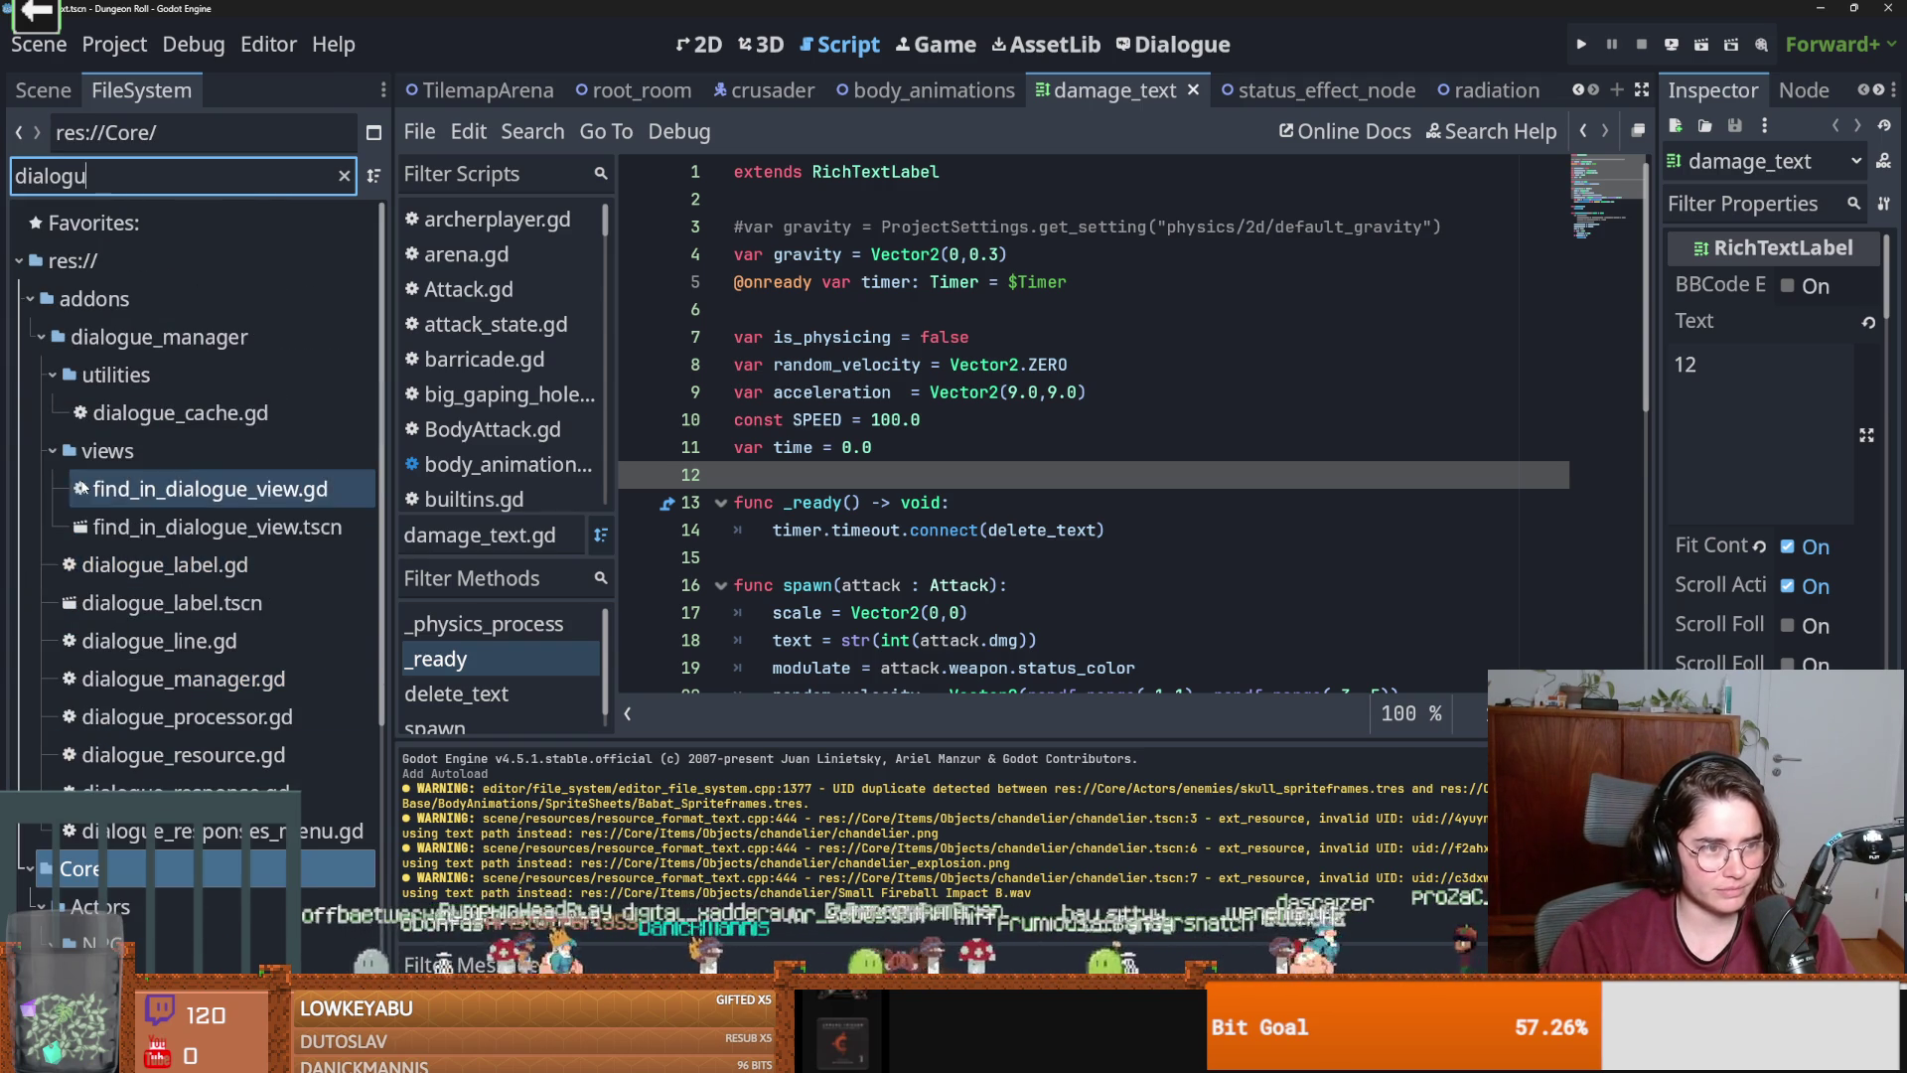
Collapse the views and utilities folders and select dialogue_resource.gd.
left_click(52, 377)
scroll(149, 522, "down", 5)
scroll(110, 596, "up", 5)
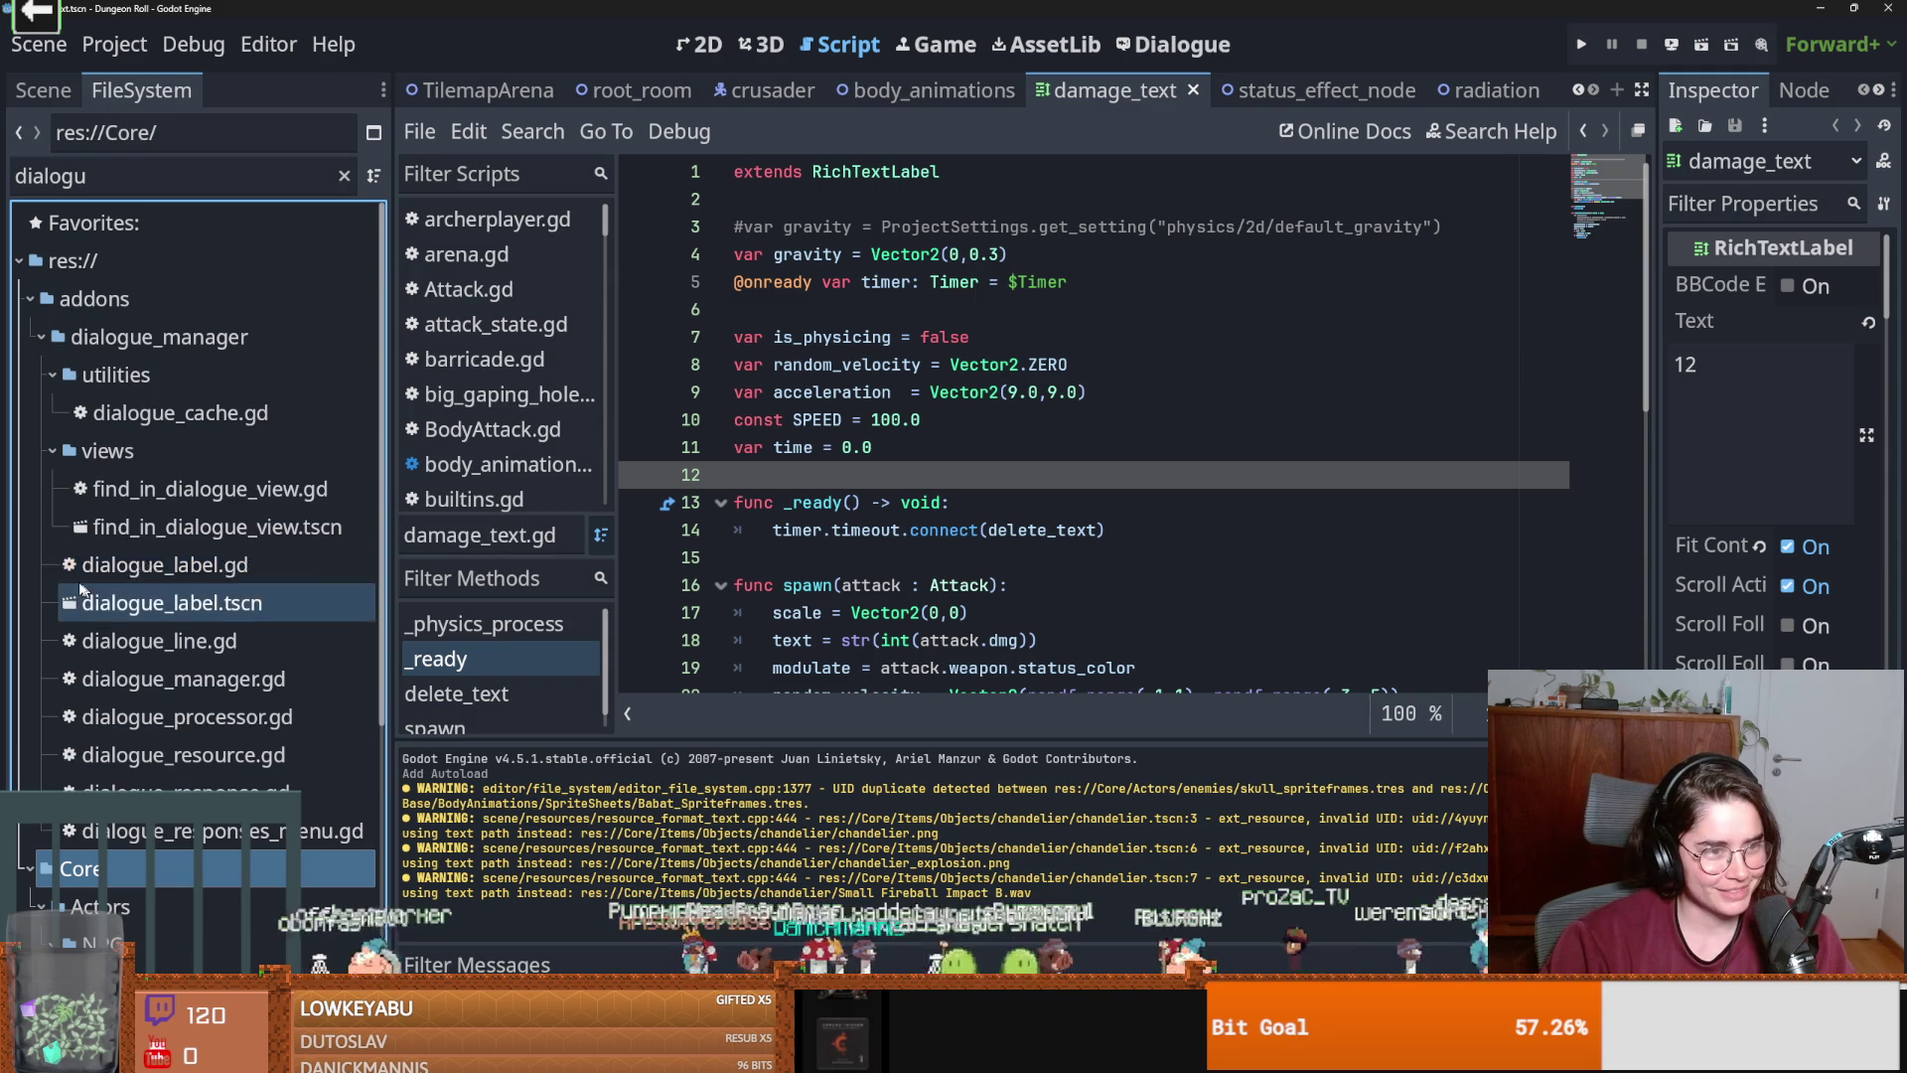
left_click(52, 450)
left_click(52, 375)
scroll(175, 493, "down", 3)
scroll(167, 500, "up", 3)
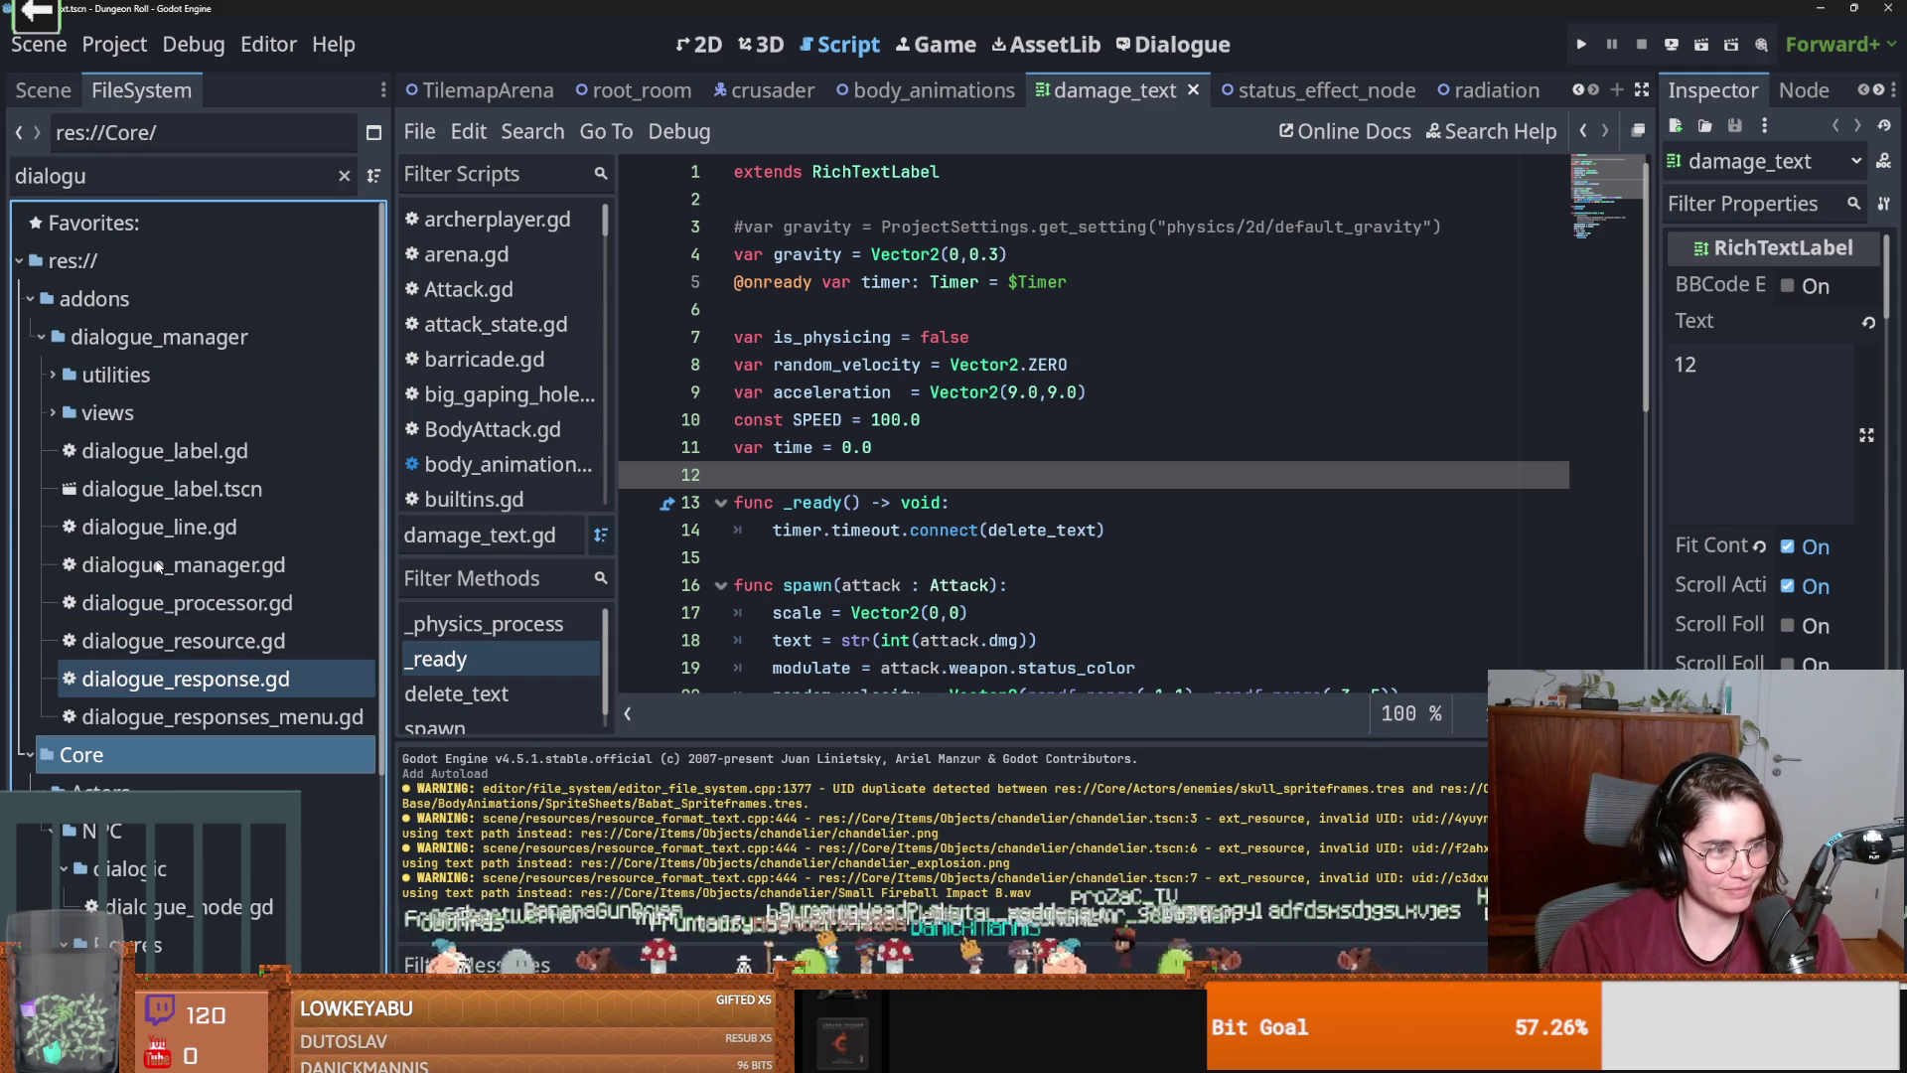
left_click(237, 646)
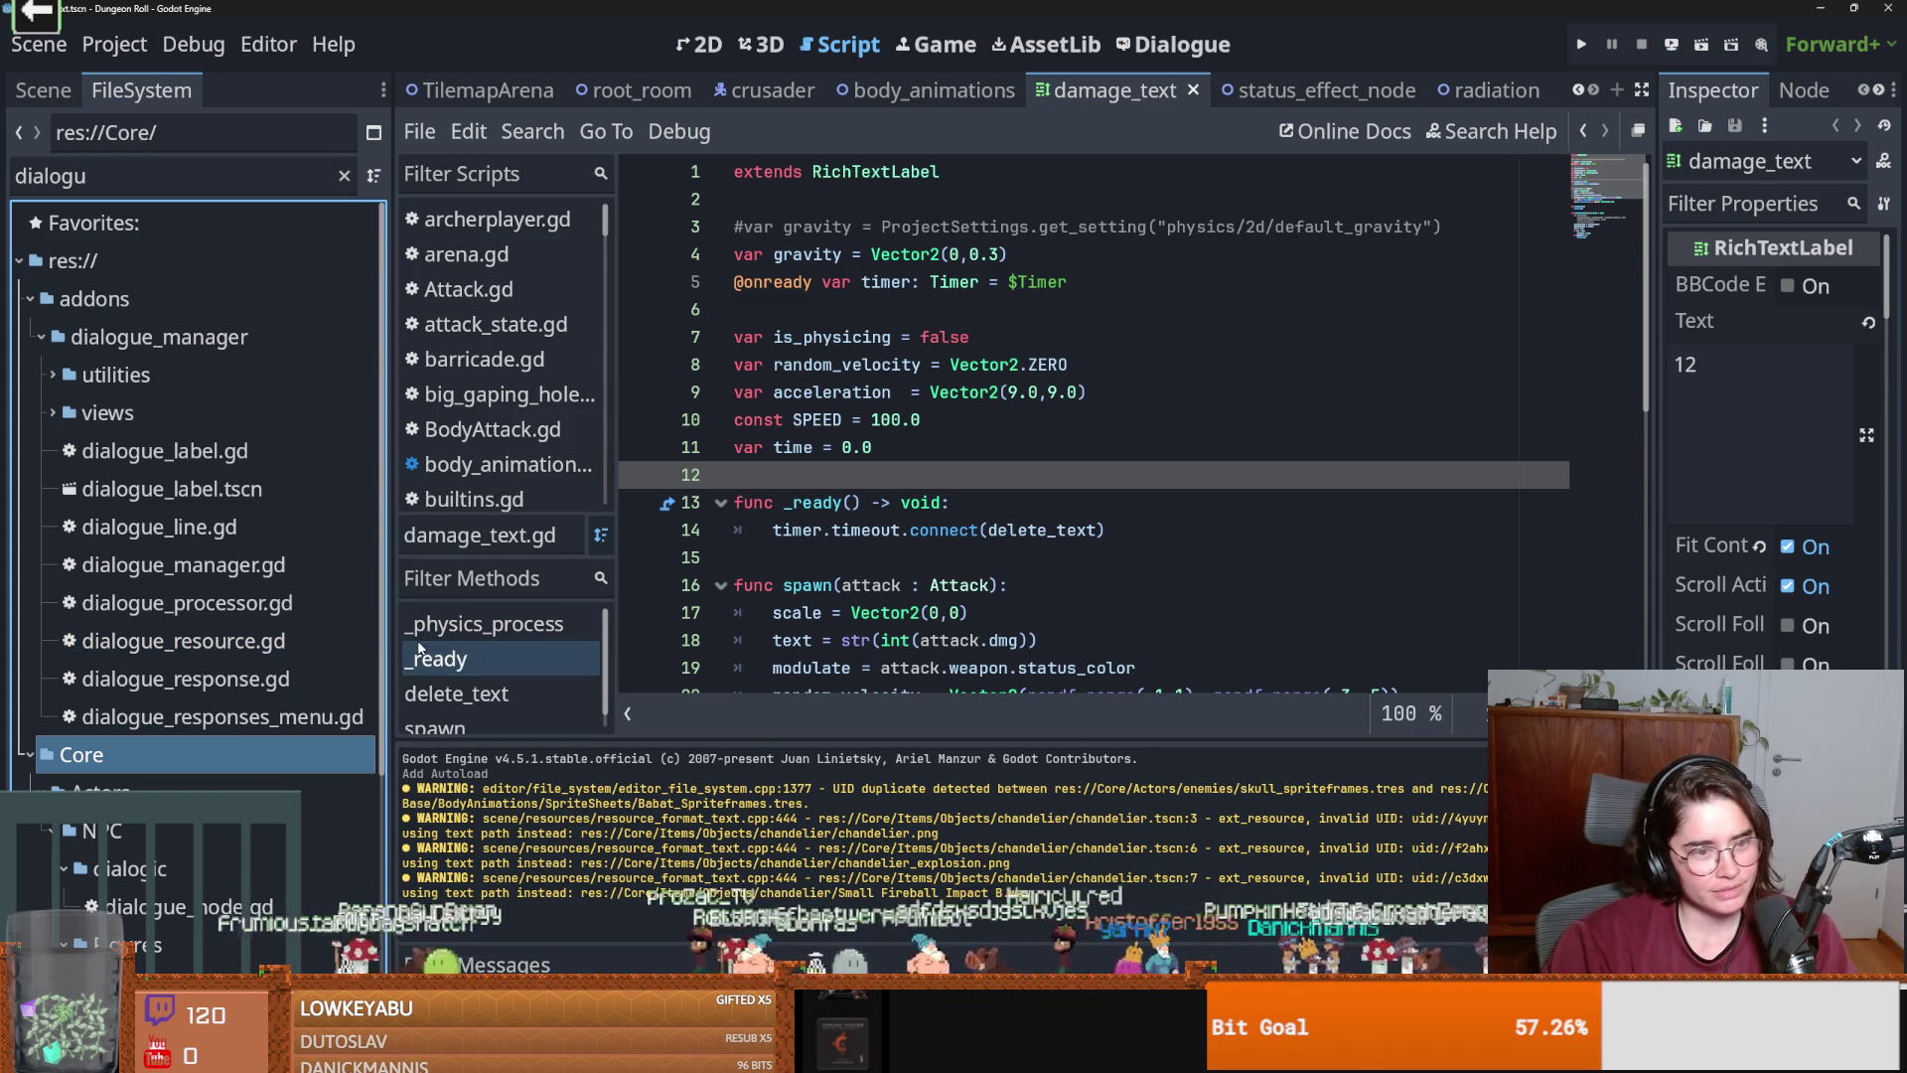
Widen the FileSystem dock to reveal full file names, save, and refresh the addons folder.
left_click_drag(394, 552, 421, 552)
left_click_drag(423, 629, 391, 628)
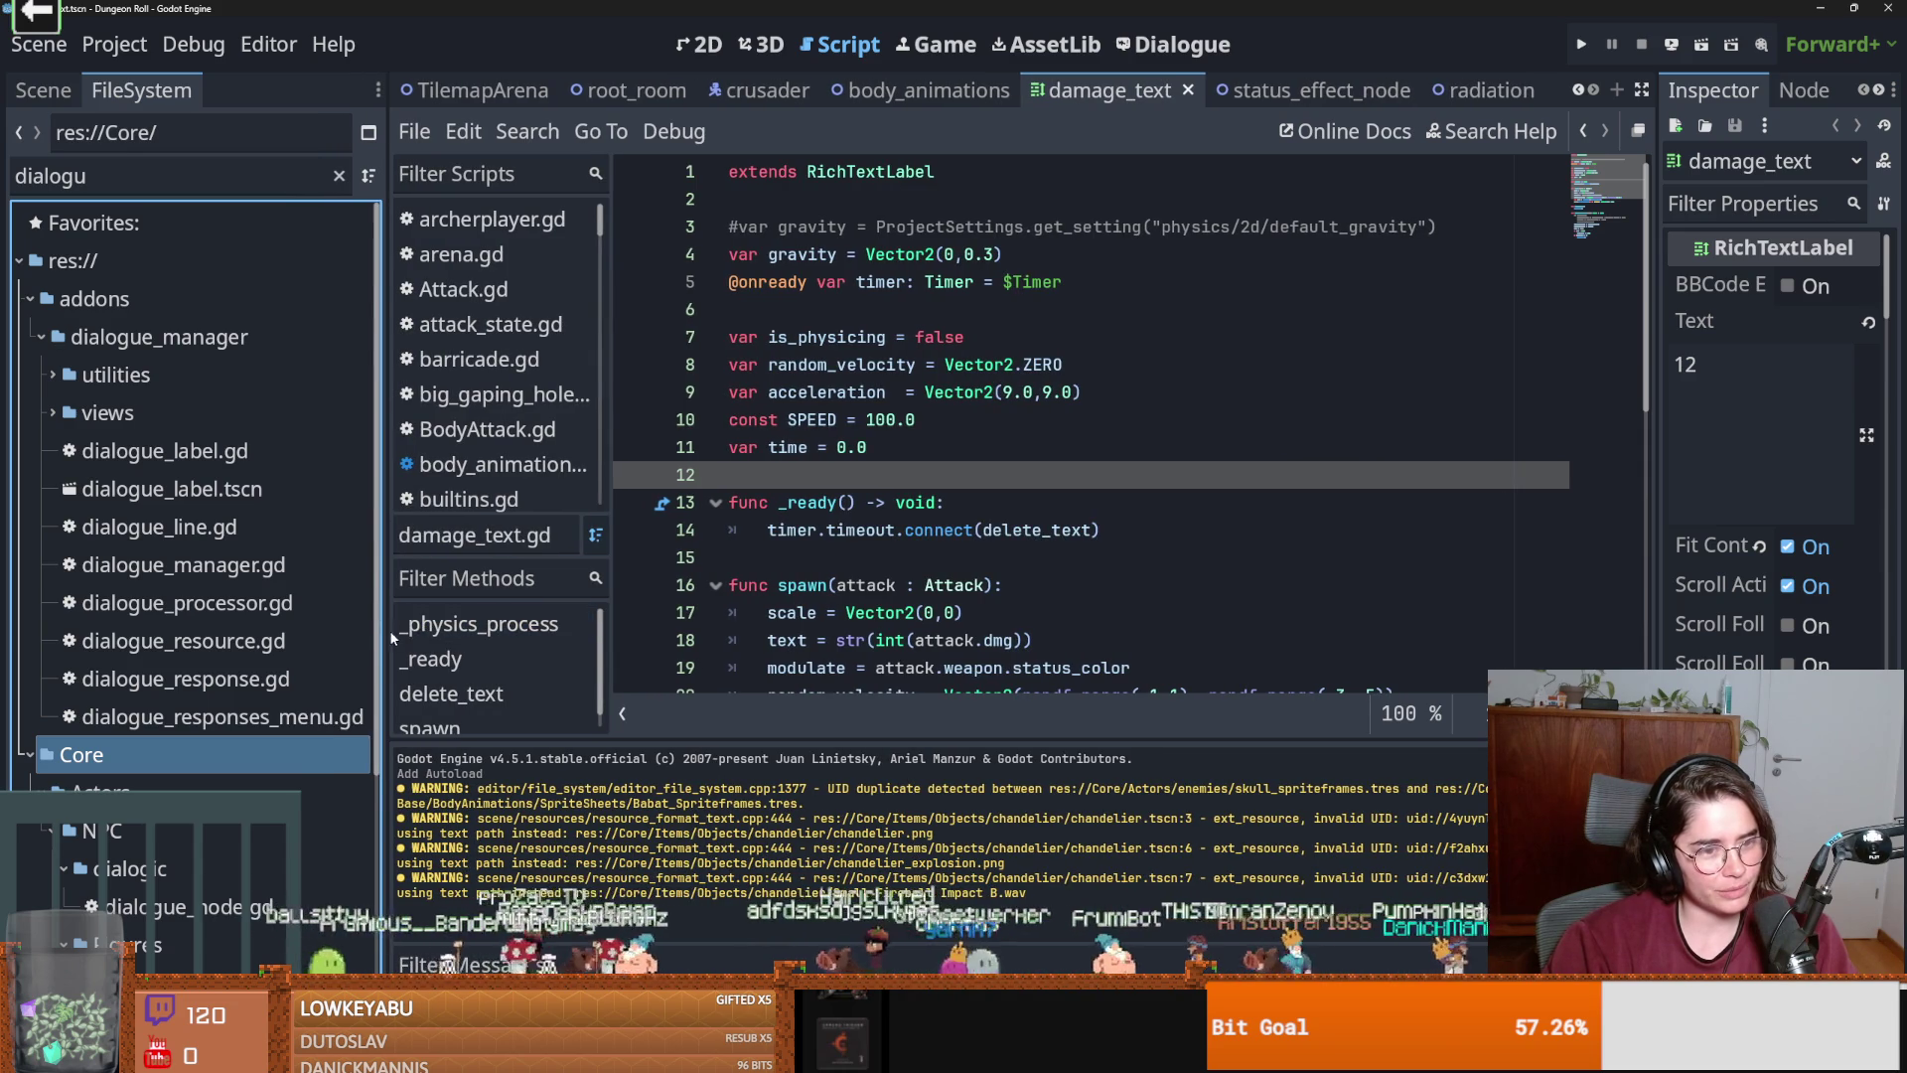
left_click_drag(385, 648, 388, 645)
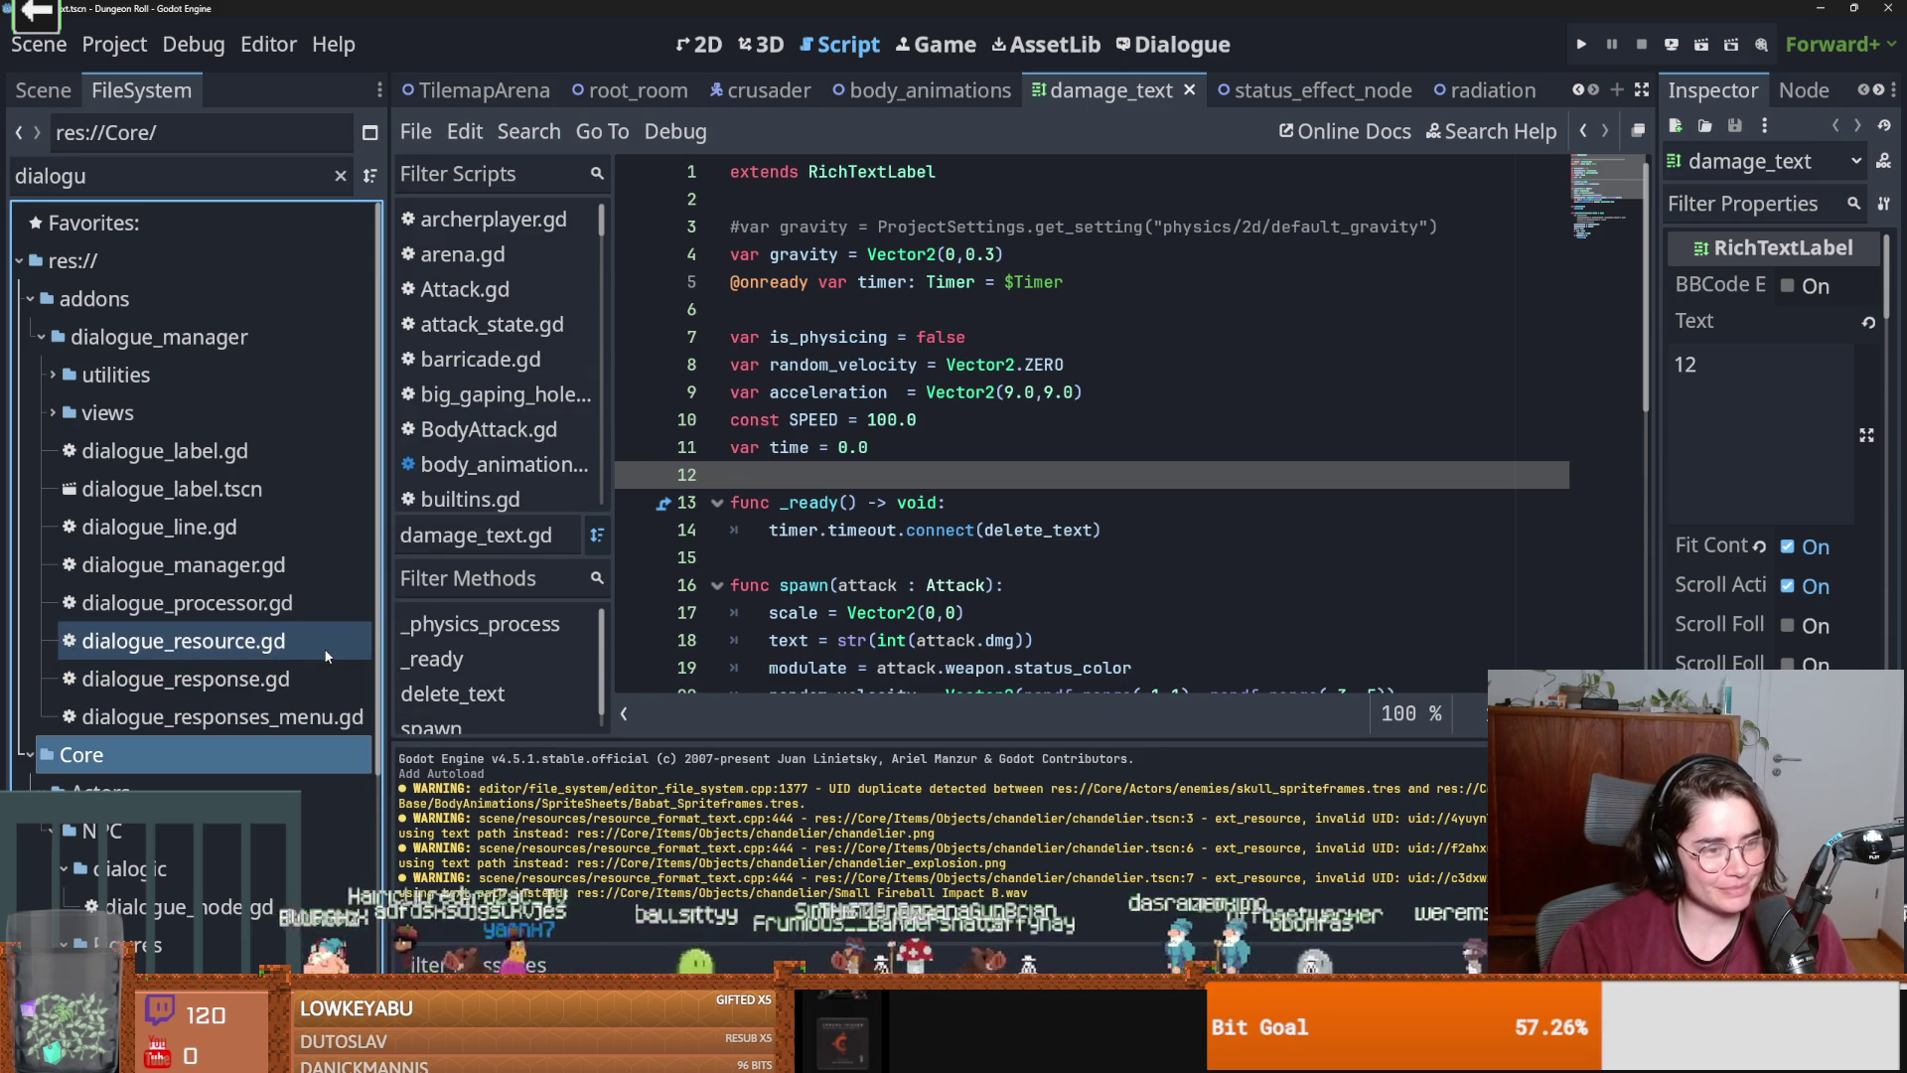
left_click_drag(387, 655, 489, 646)
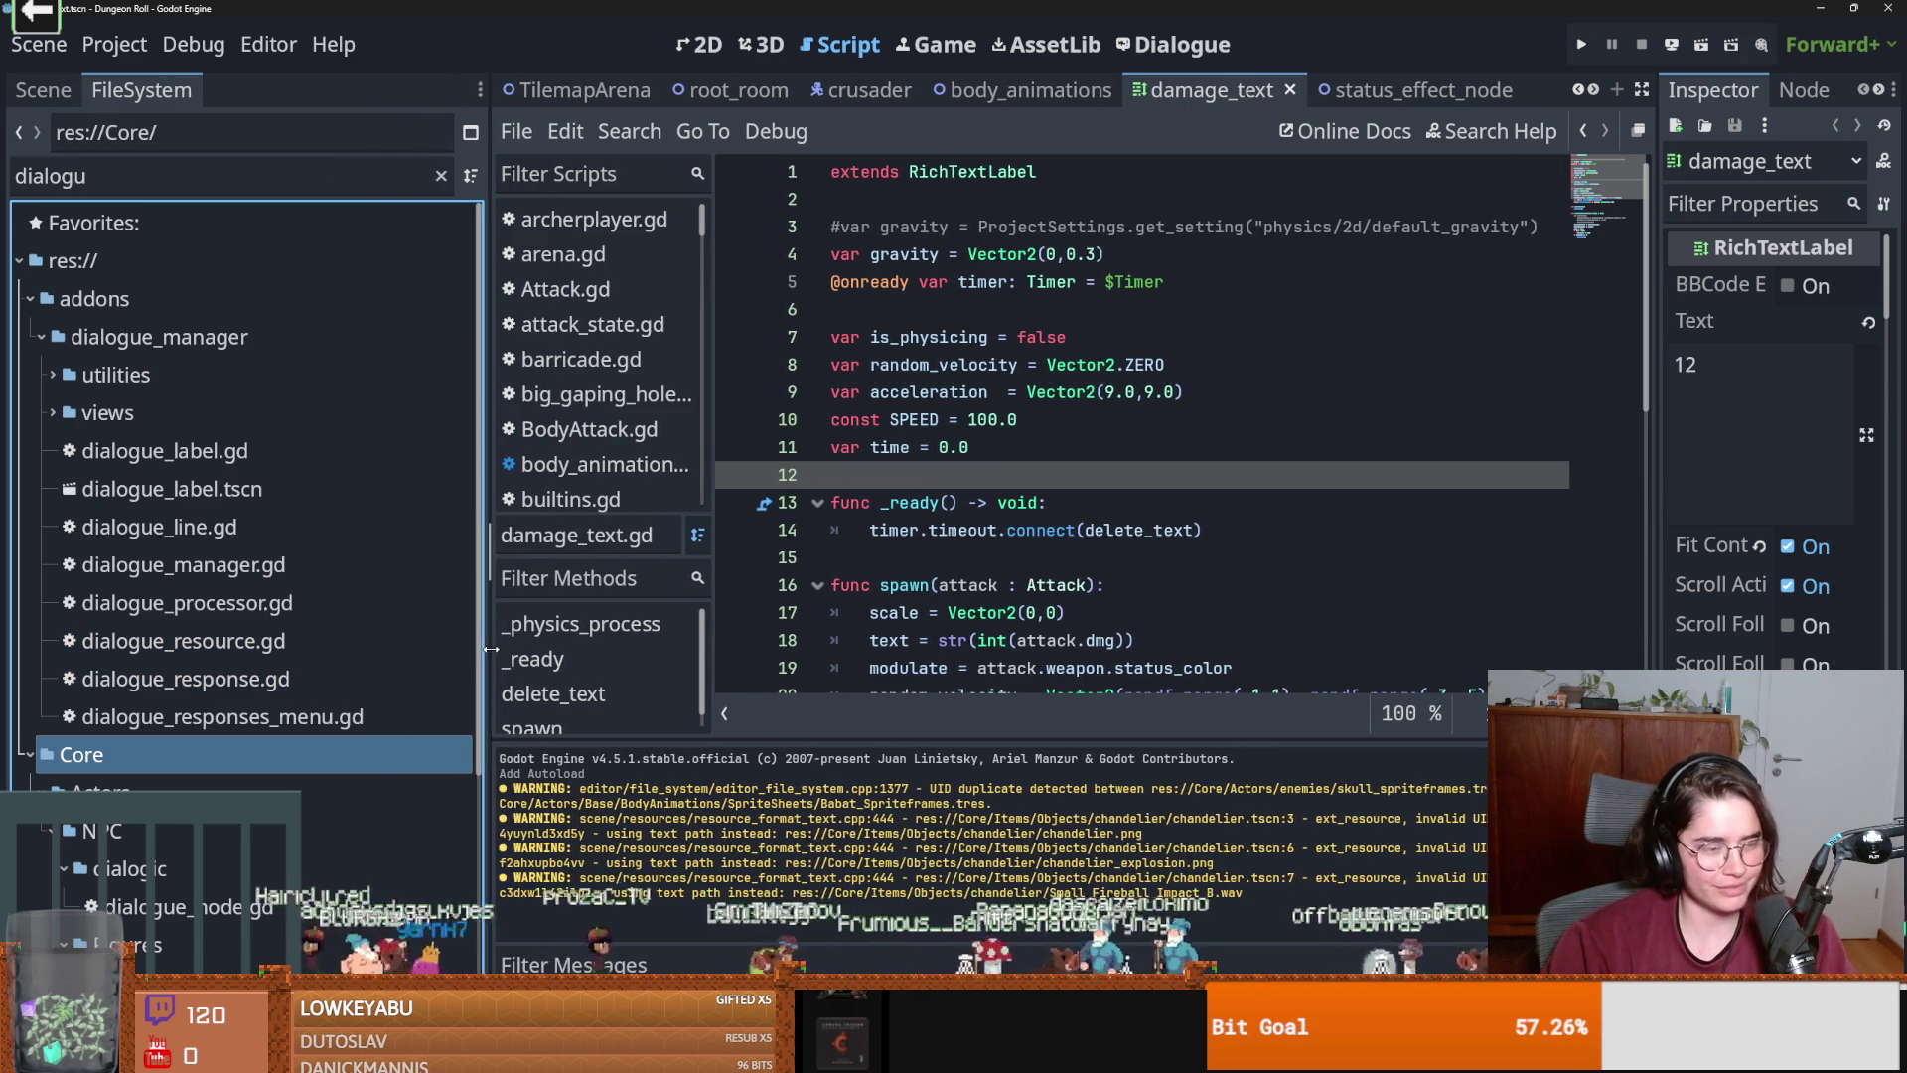
key("ctrl+s")
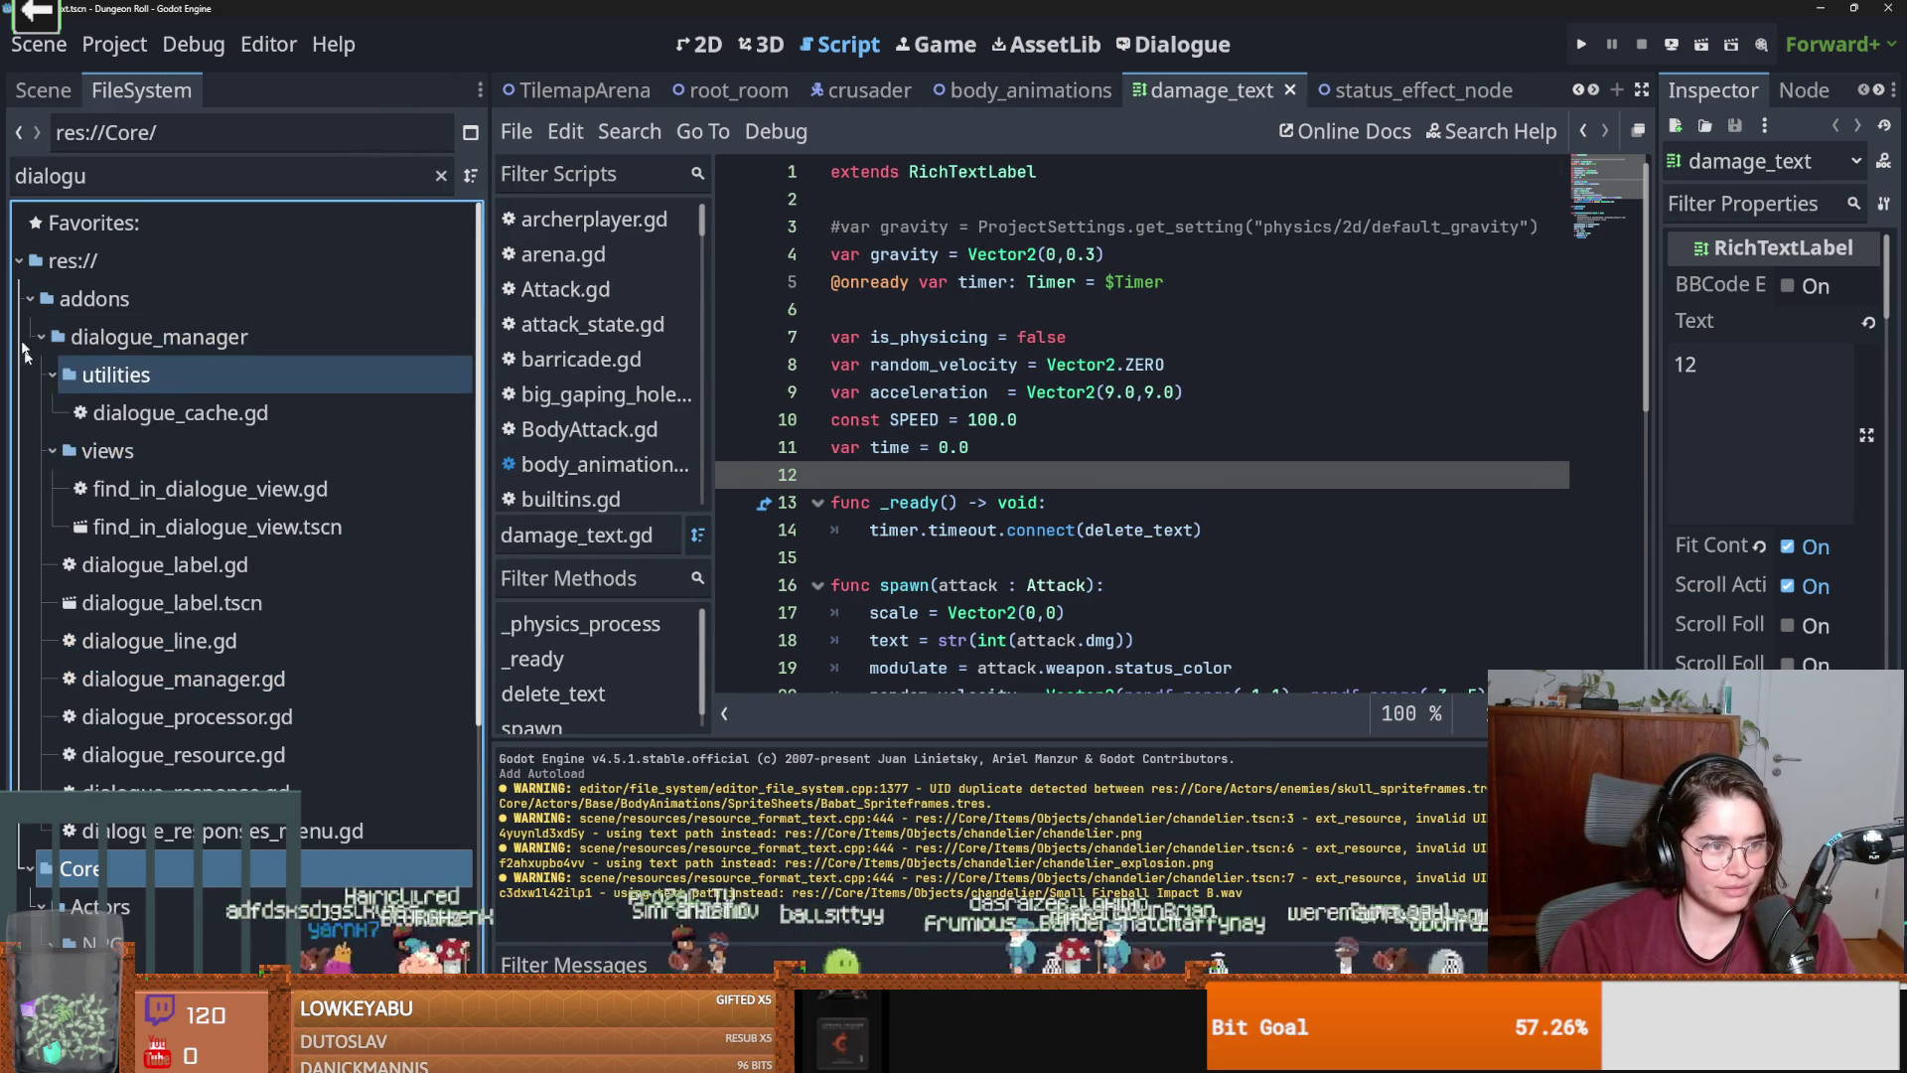
left_click(28, 299)
left_click(29, 299)
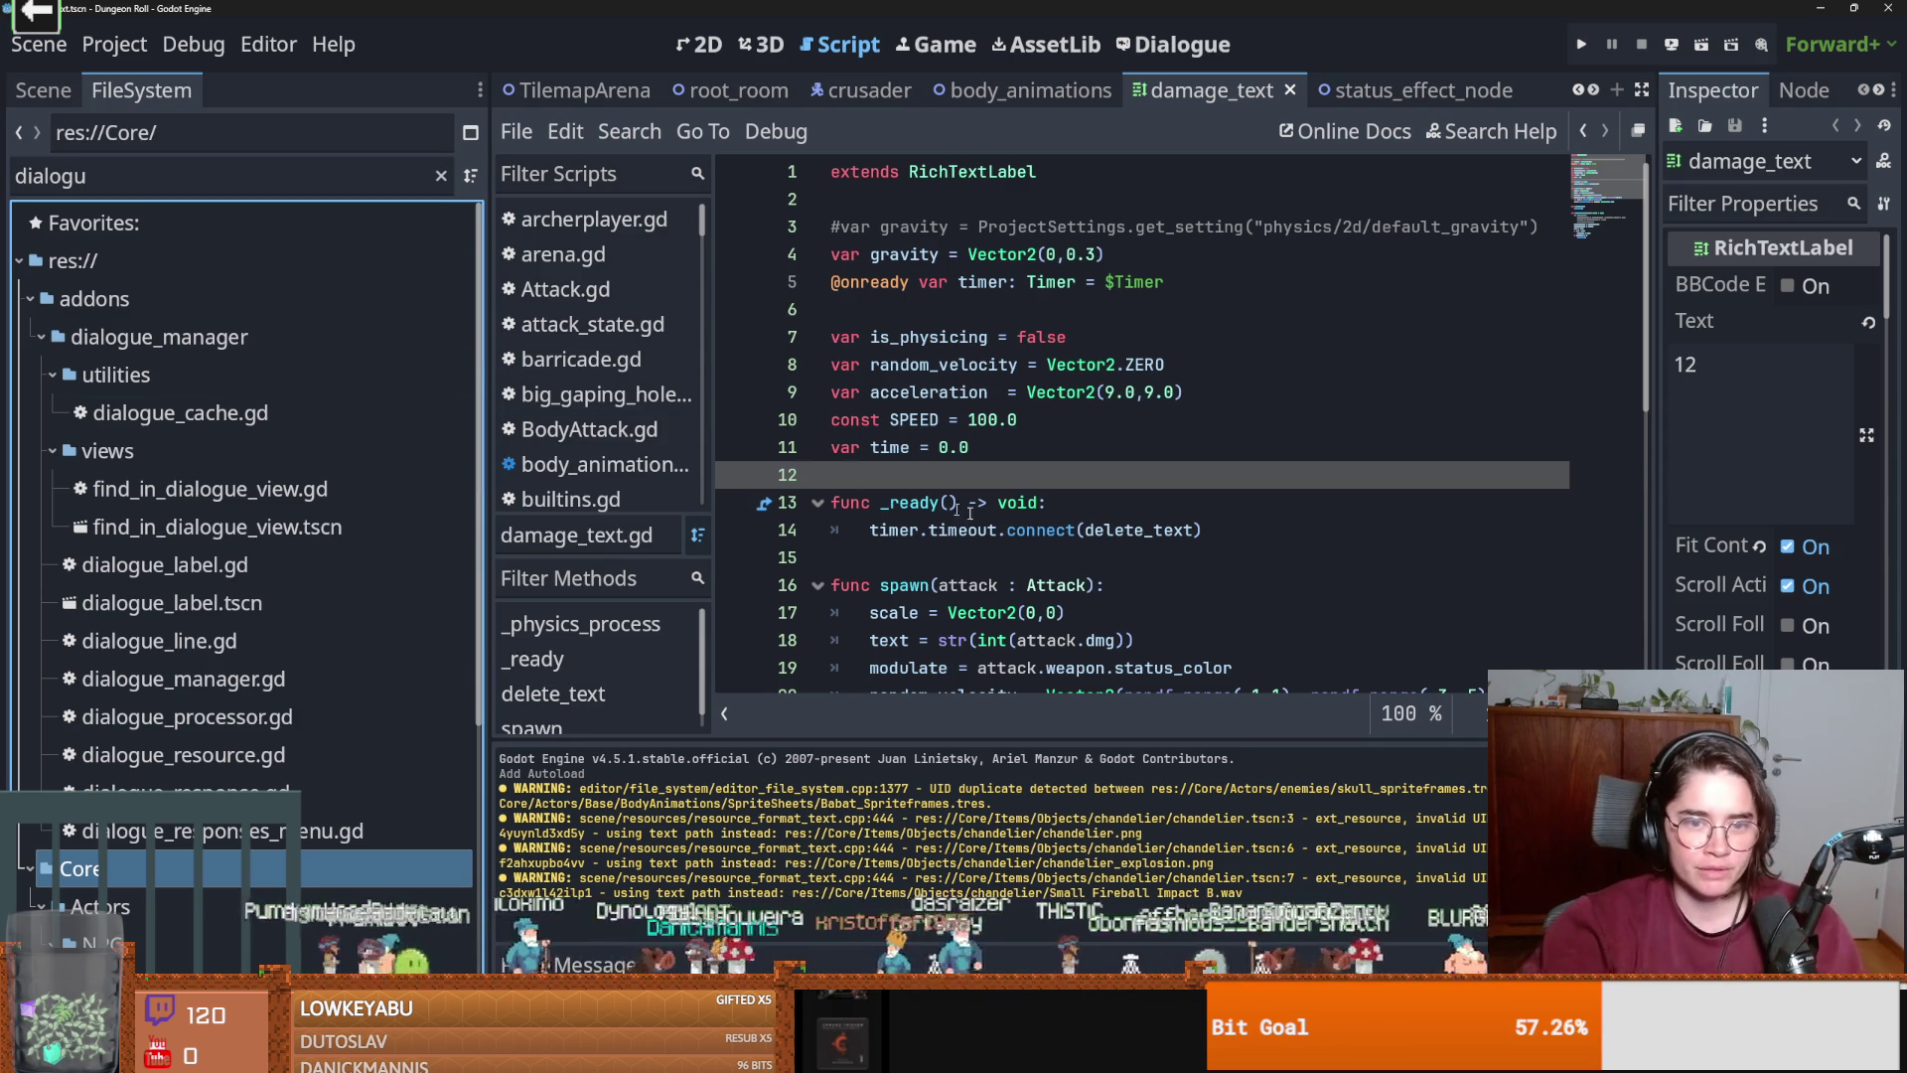
Save the scenes again and scroll damage_text.gd around line 12.
key("Down")
key("Down")
key("ctrl+s")
key("ctrl+s")
left_click(925, 482)
key("ctrl+s")
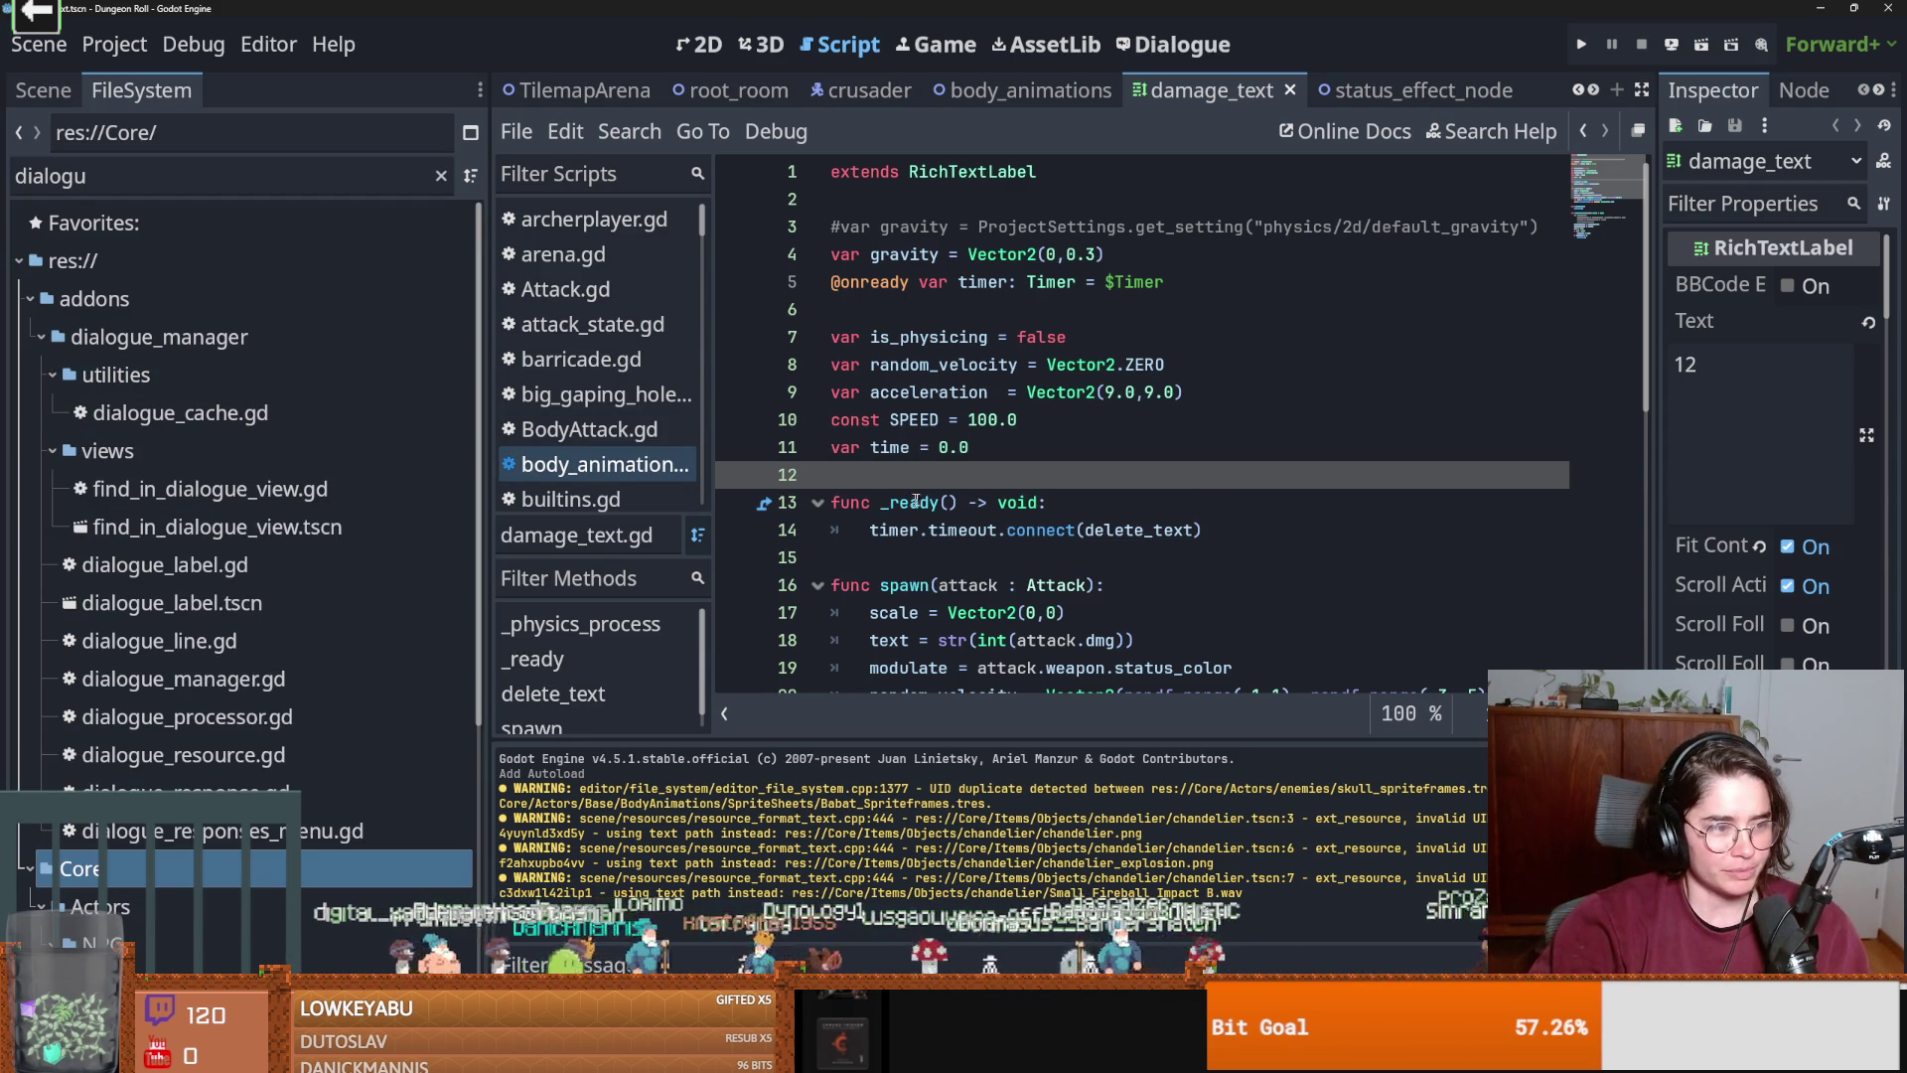
scroll(894, 576, "down", 5)
scroll(904, 571, "up", 5)
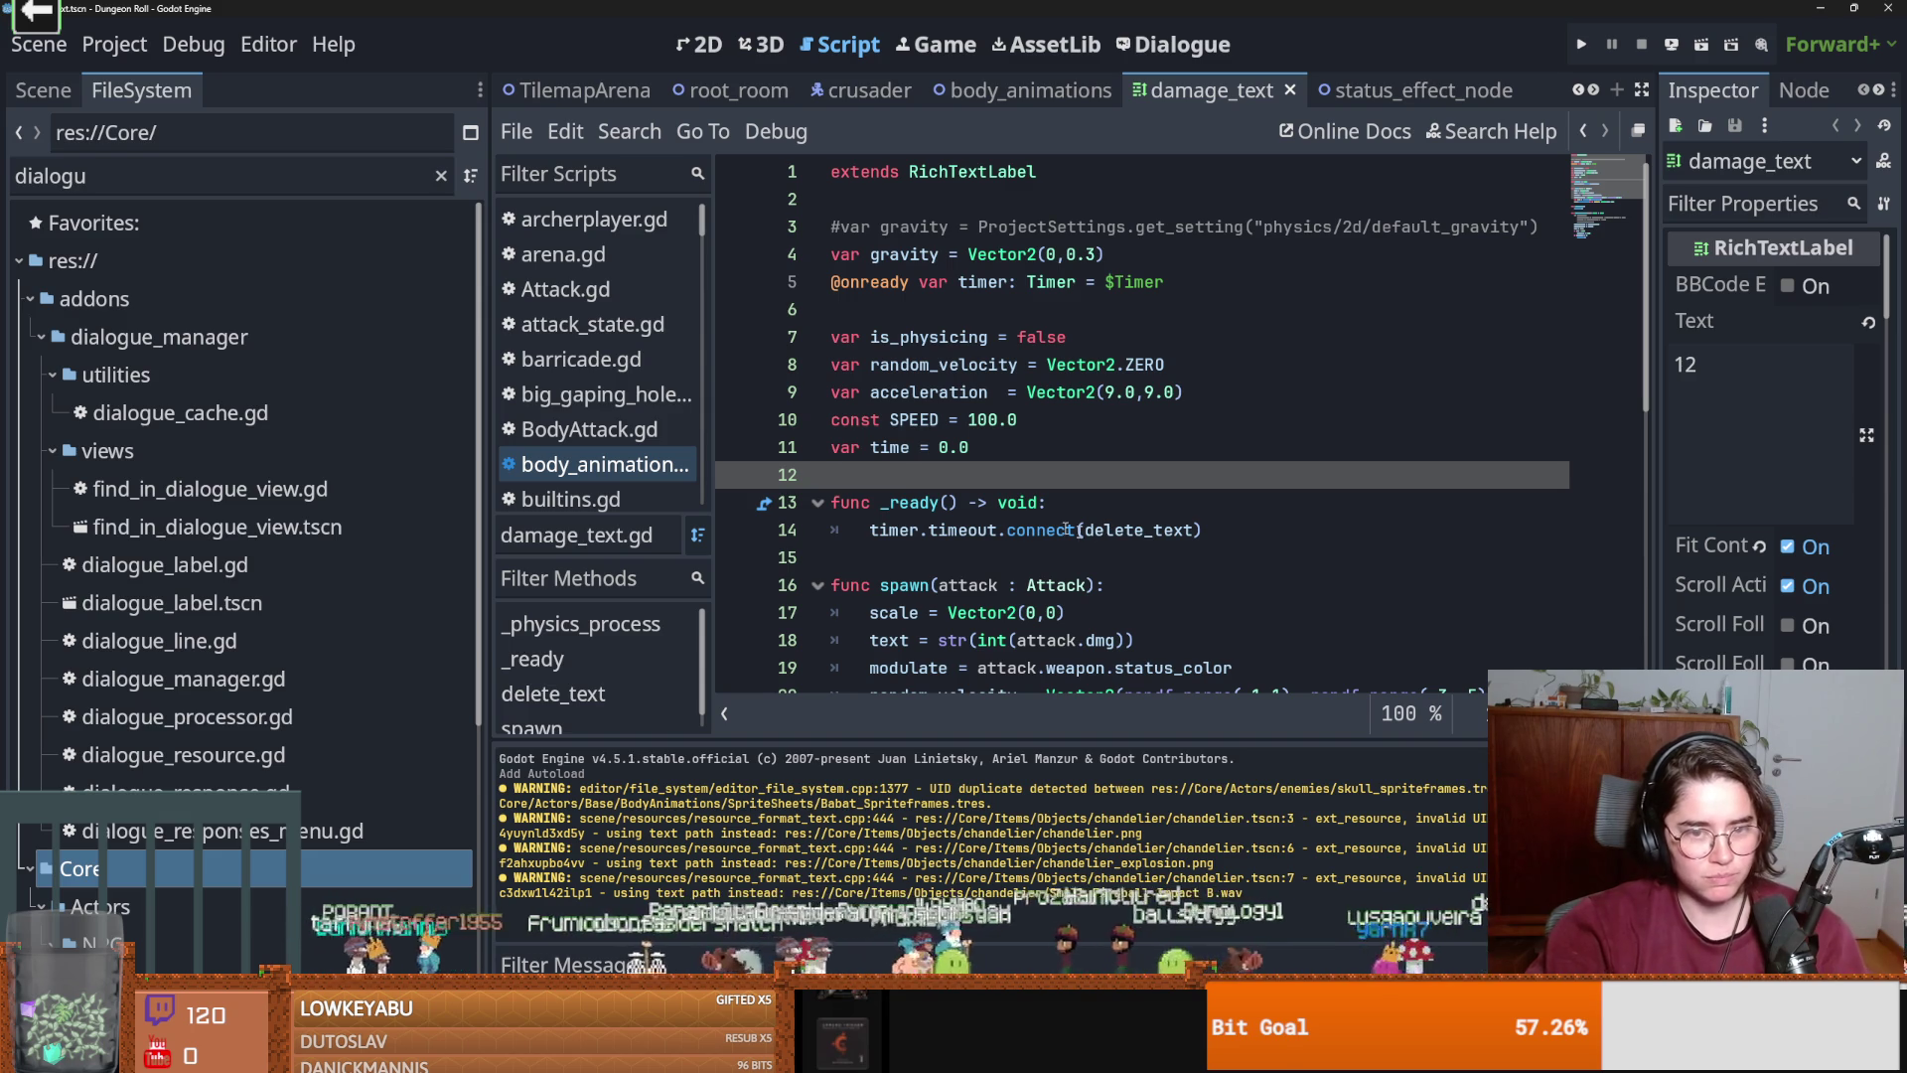
Review damage_text.gd near line 13, then select the res://addons/dialogue_manager/ folder.
left_click(1019, 512)
scroll(1003, 546, "down", 6)
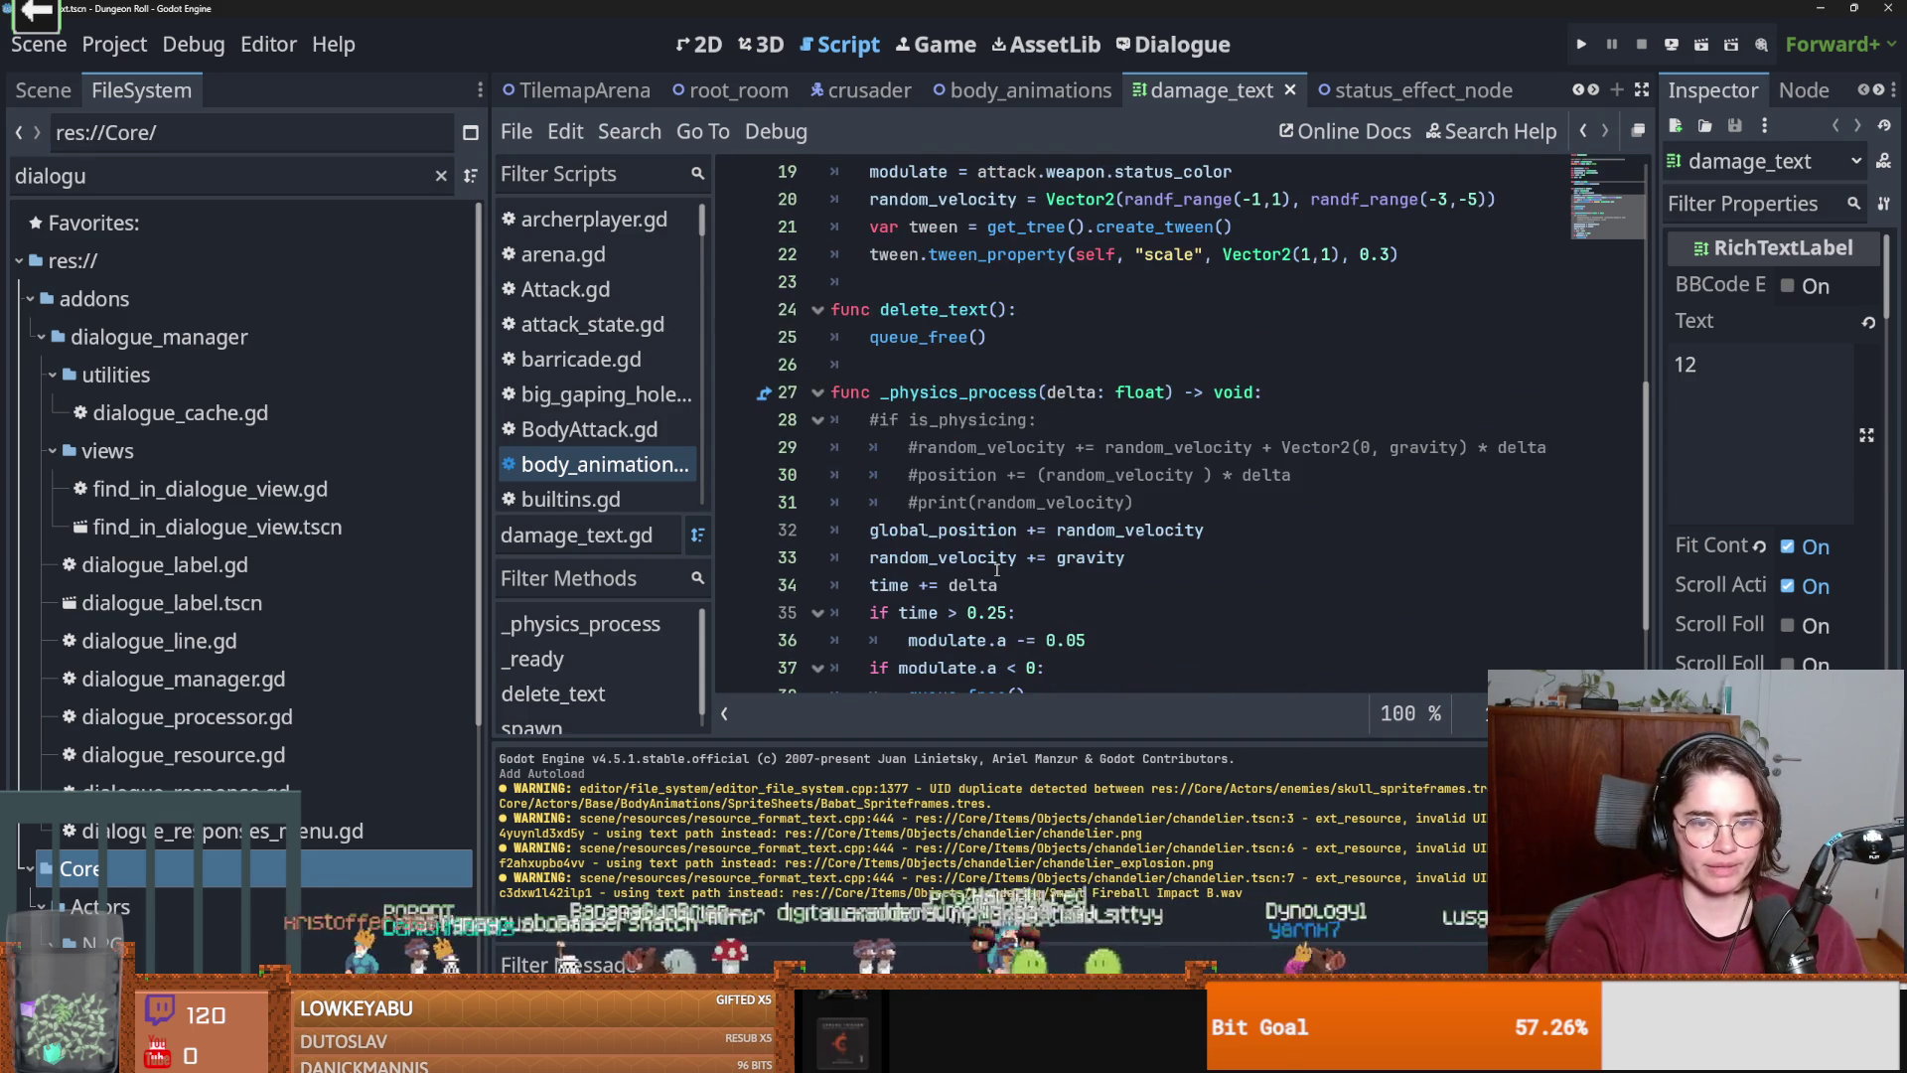
scroll(1007, 564, "up", 1)
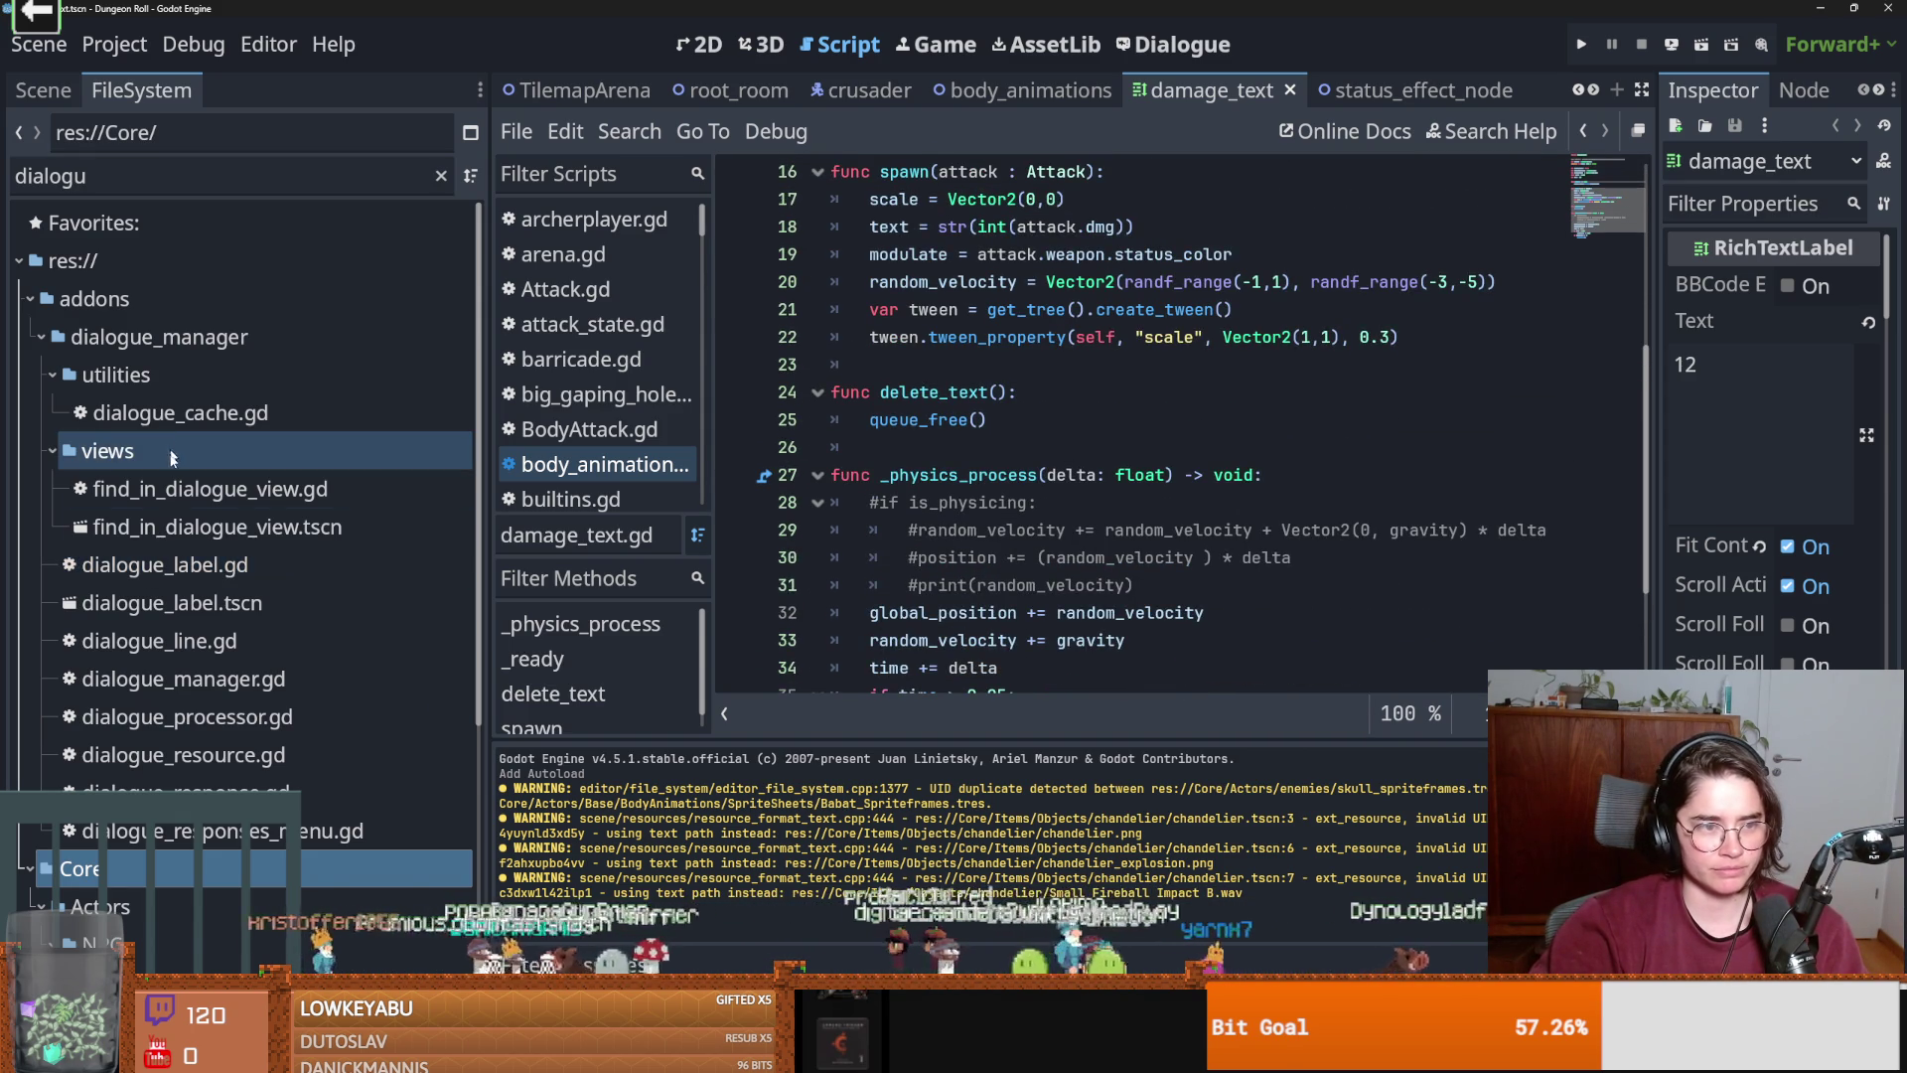
scroll(224, 548, "down", 2)
scroll(224, 548, "up", 2)
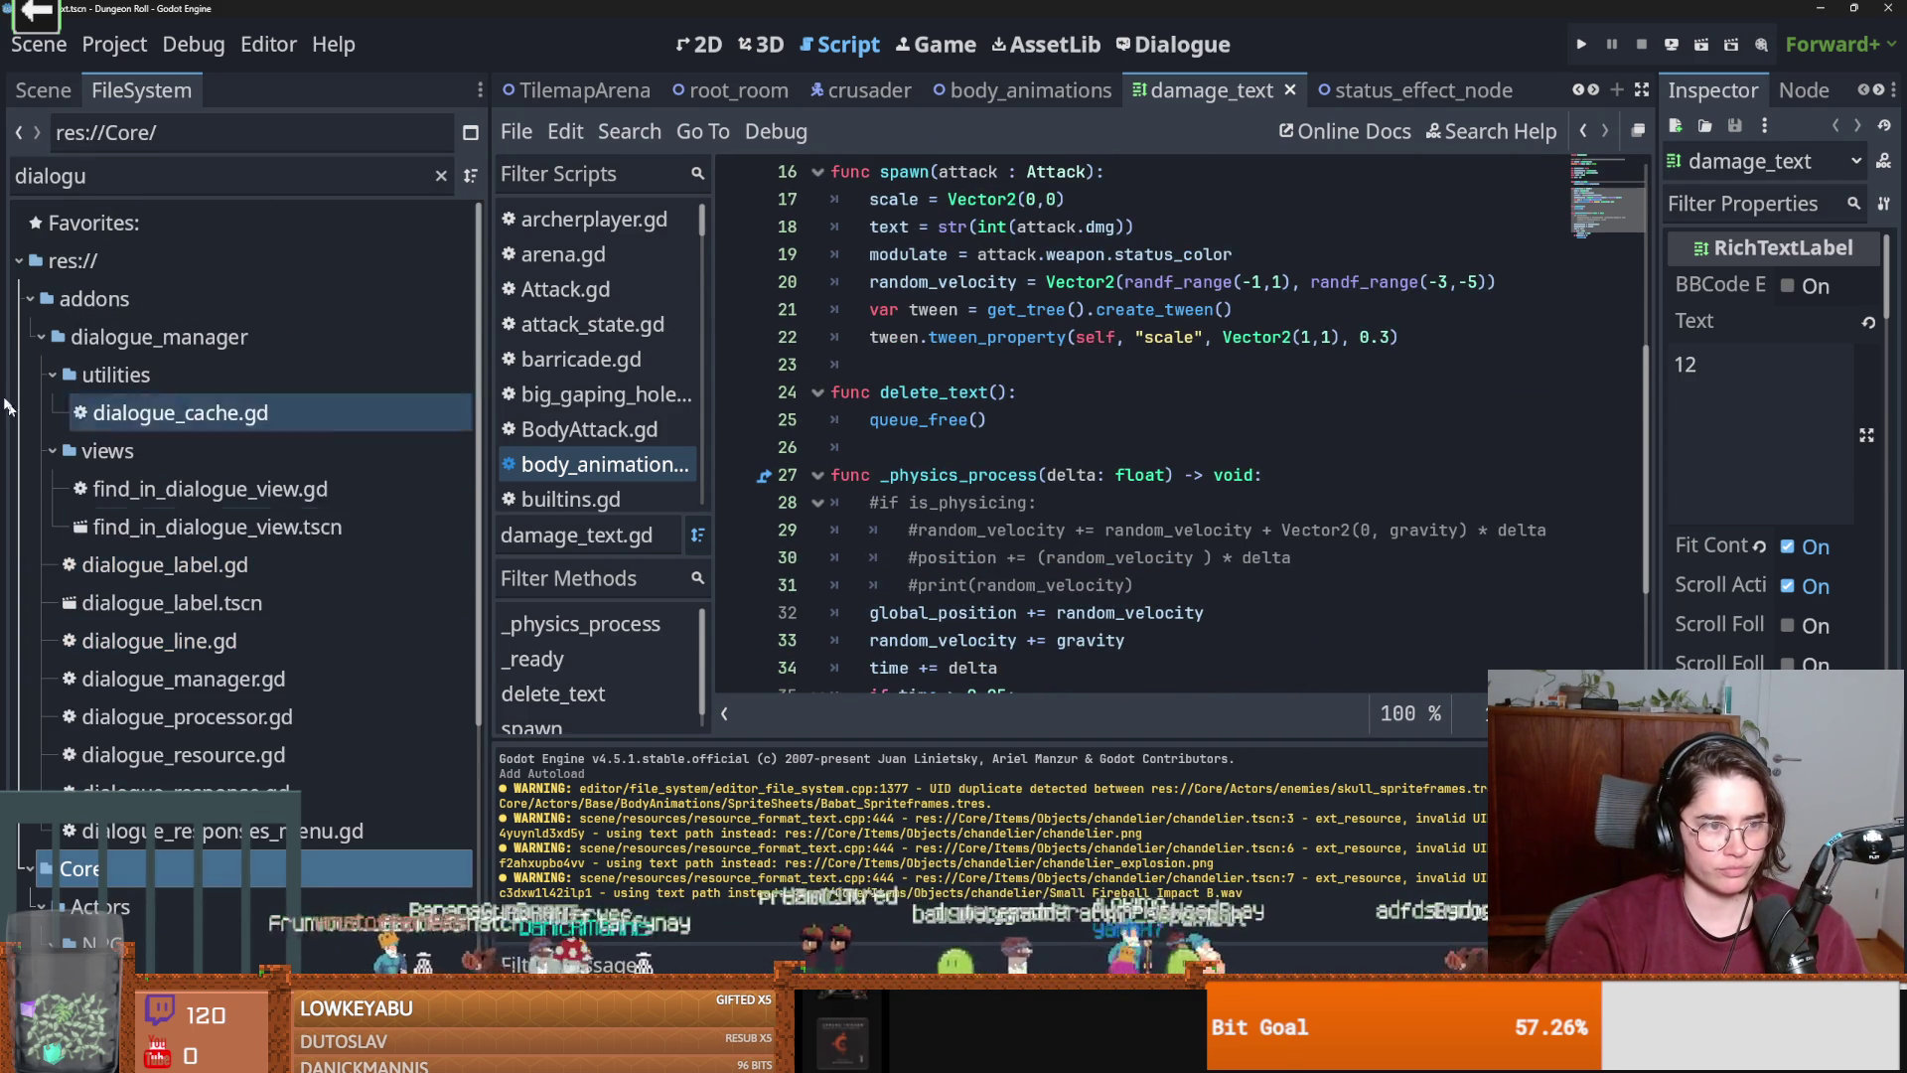
left_click(70, 343)
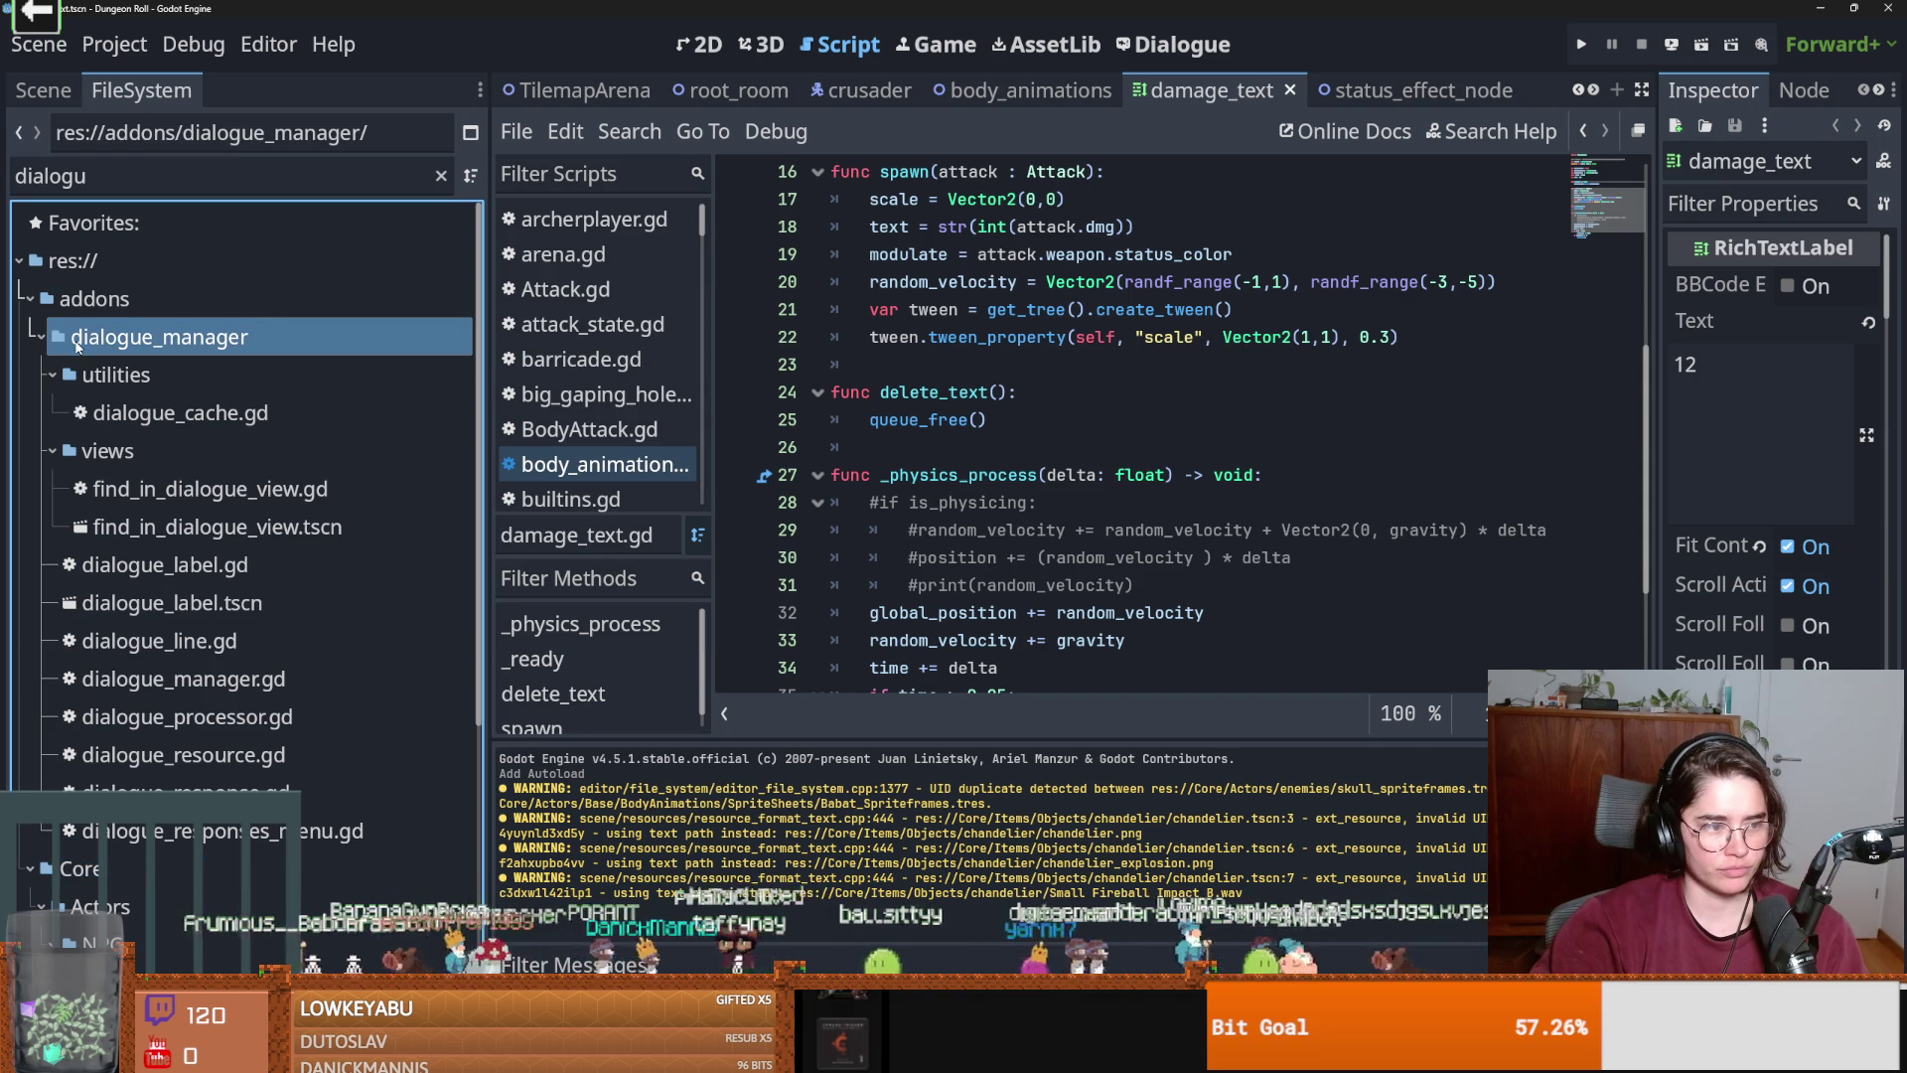
Clear the file filter and step through the addon's compiler and components folders.
left_click(443, 179)
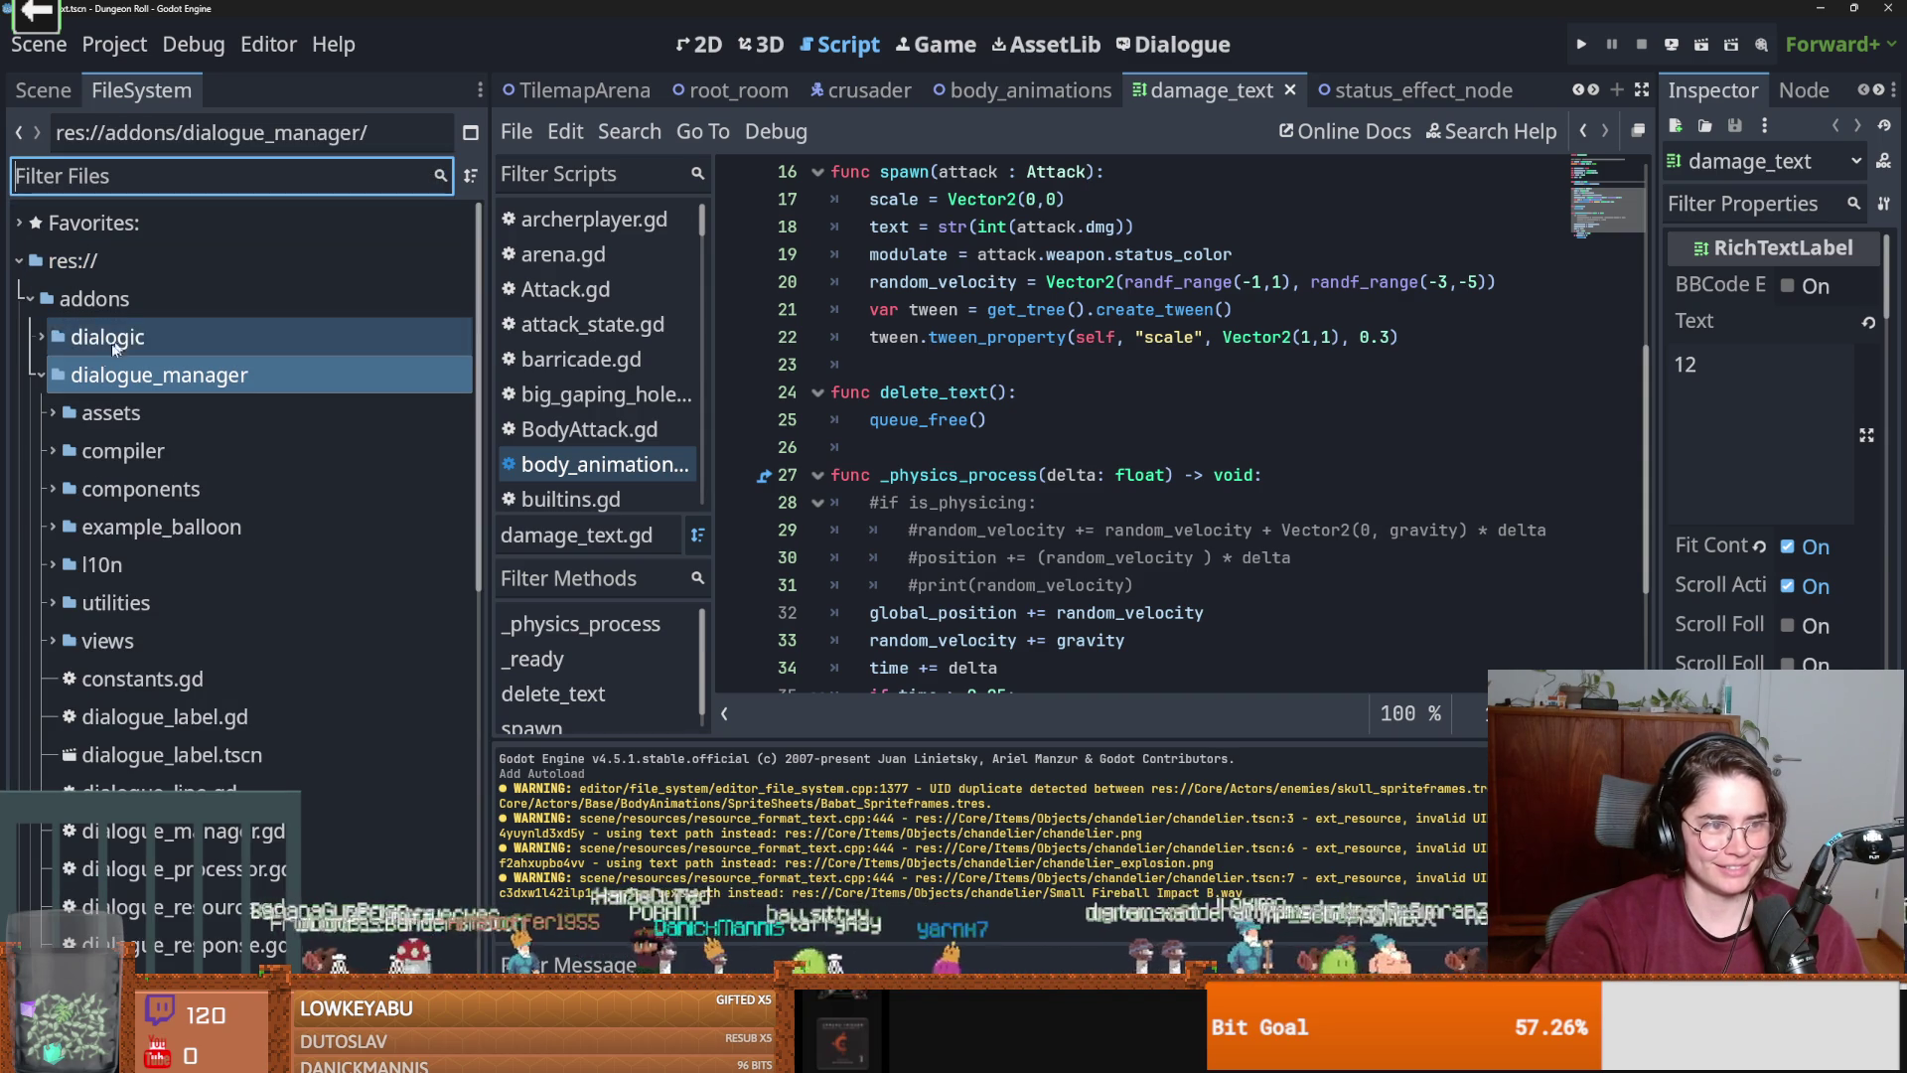
scroll(65, 581, "down", 4)
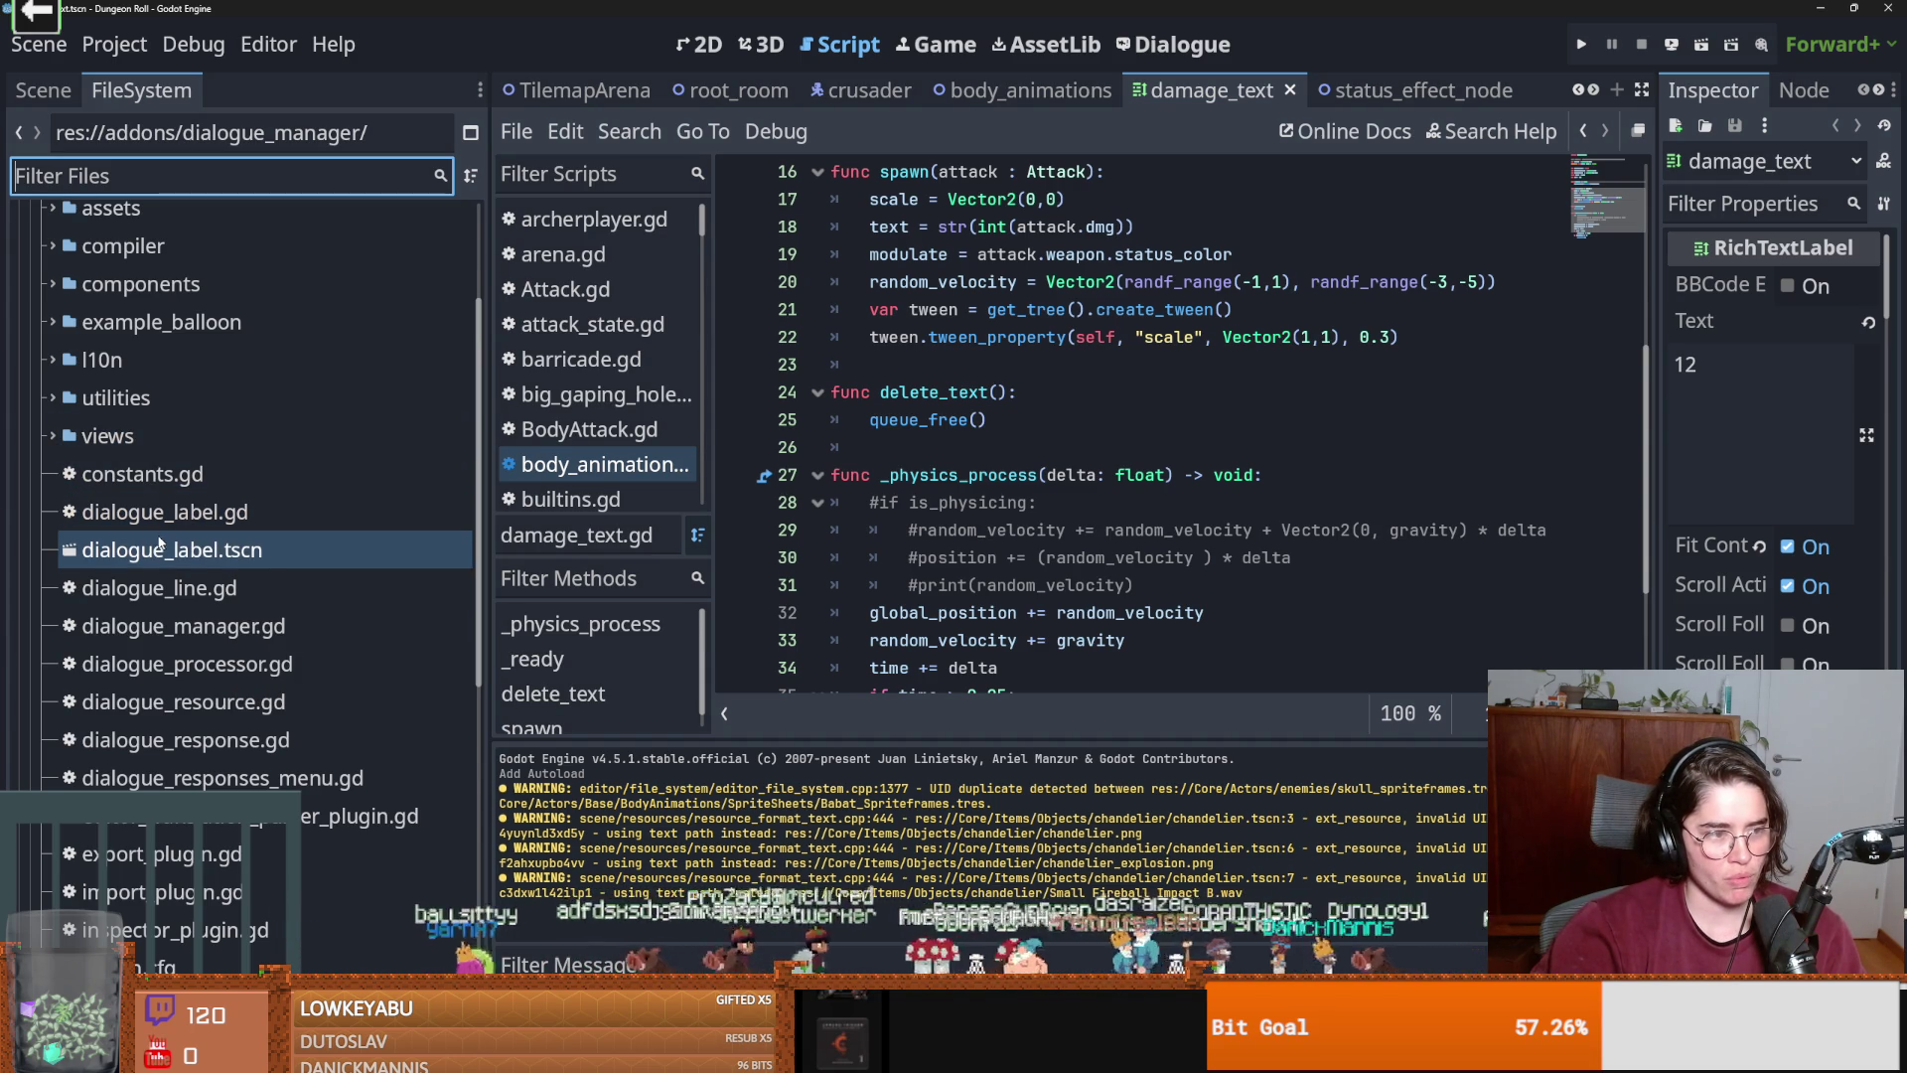
key("Down")
key("Down")
key("Down")
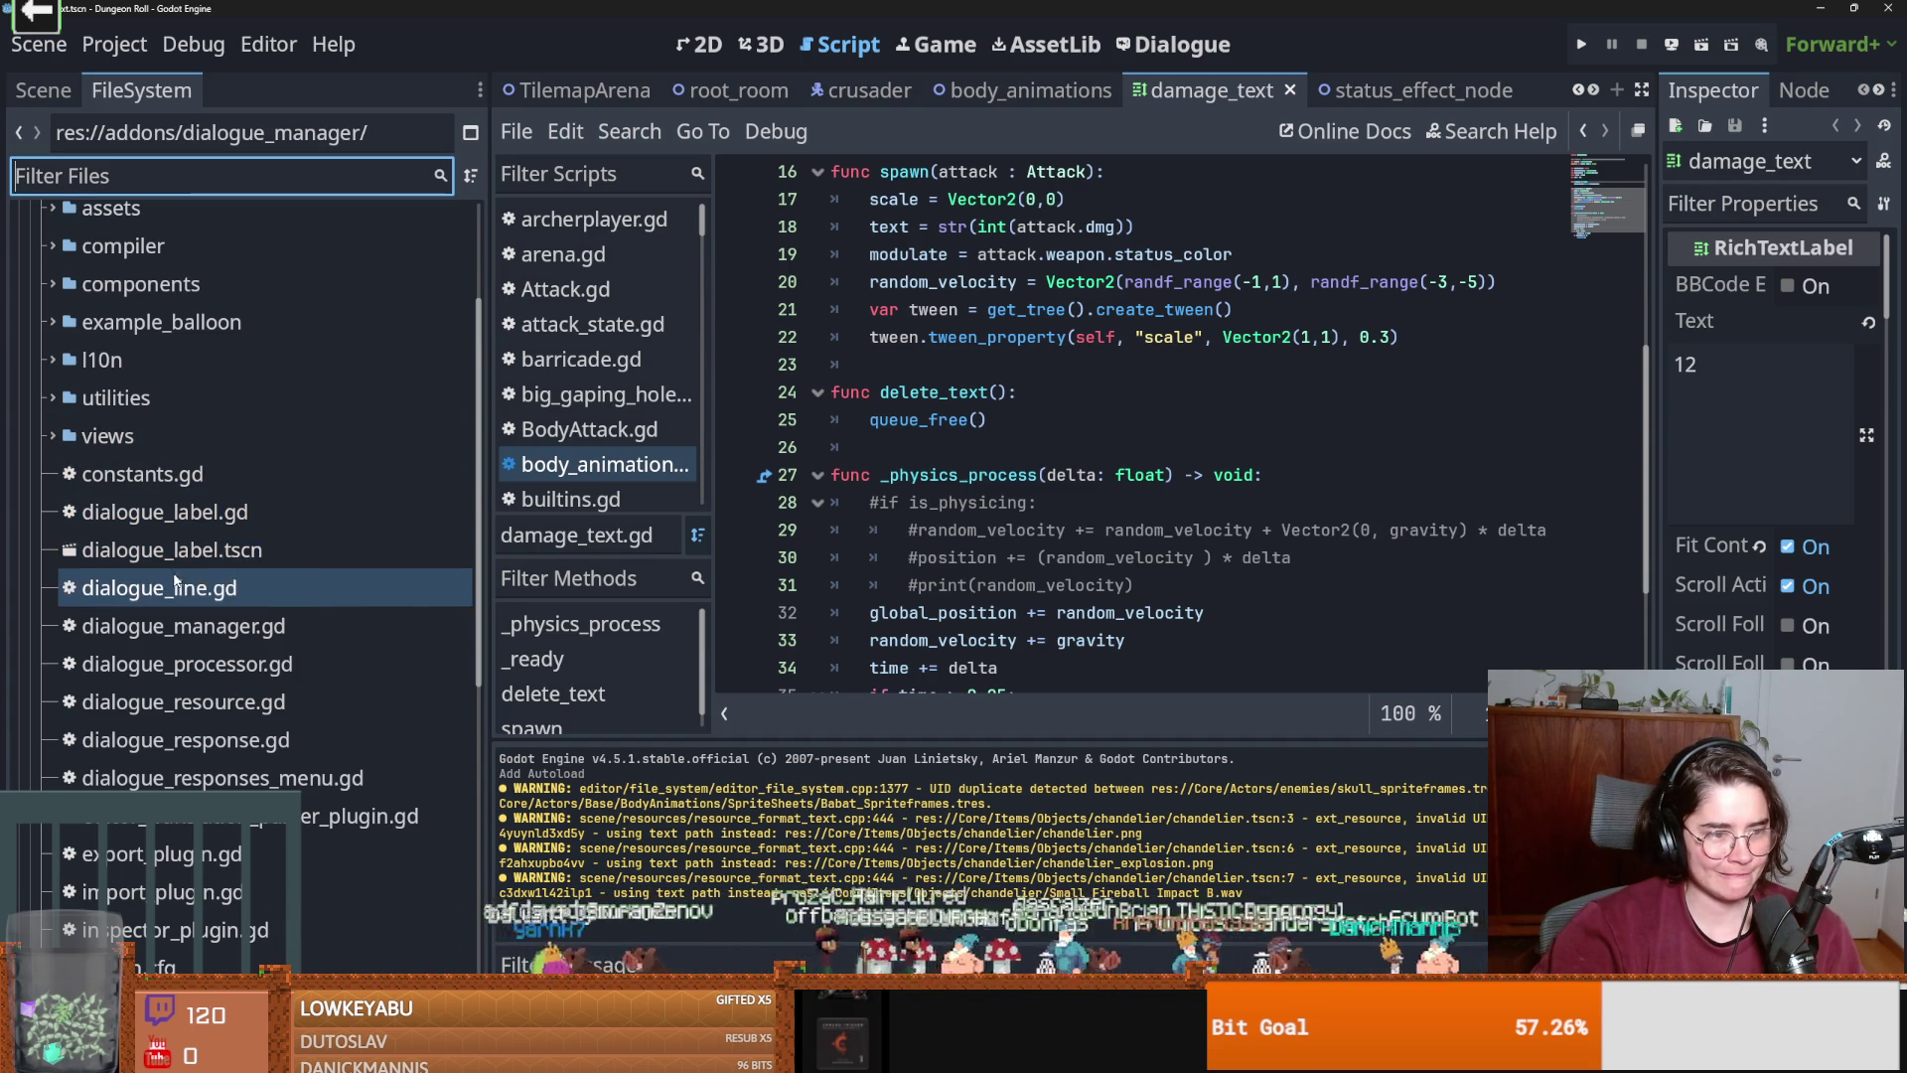
key("Up")
key("Up")
key("Up")
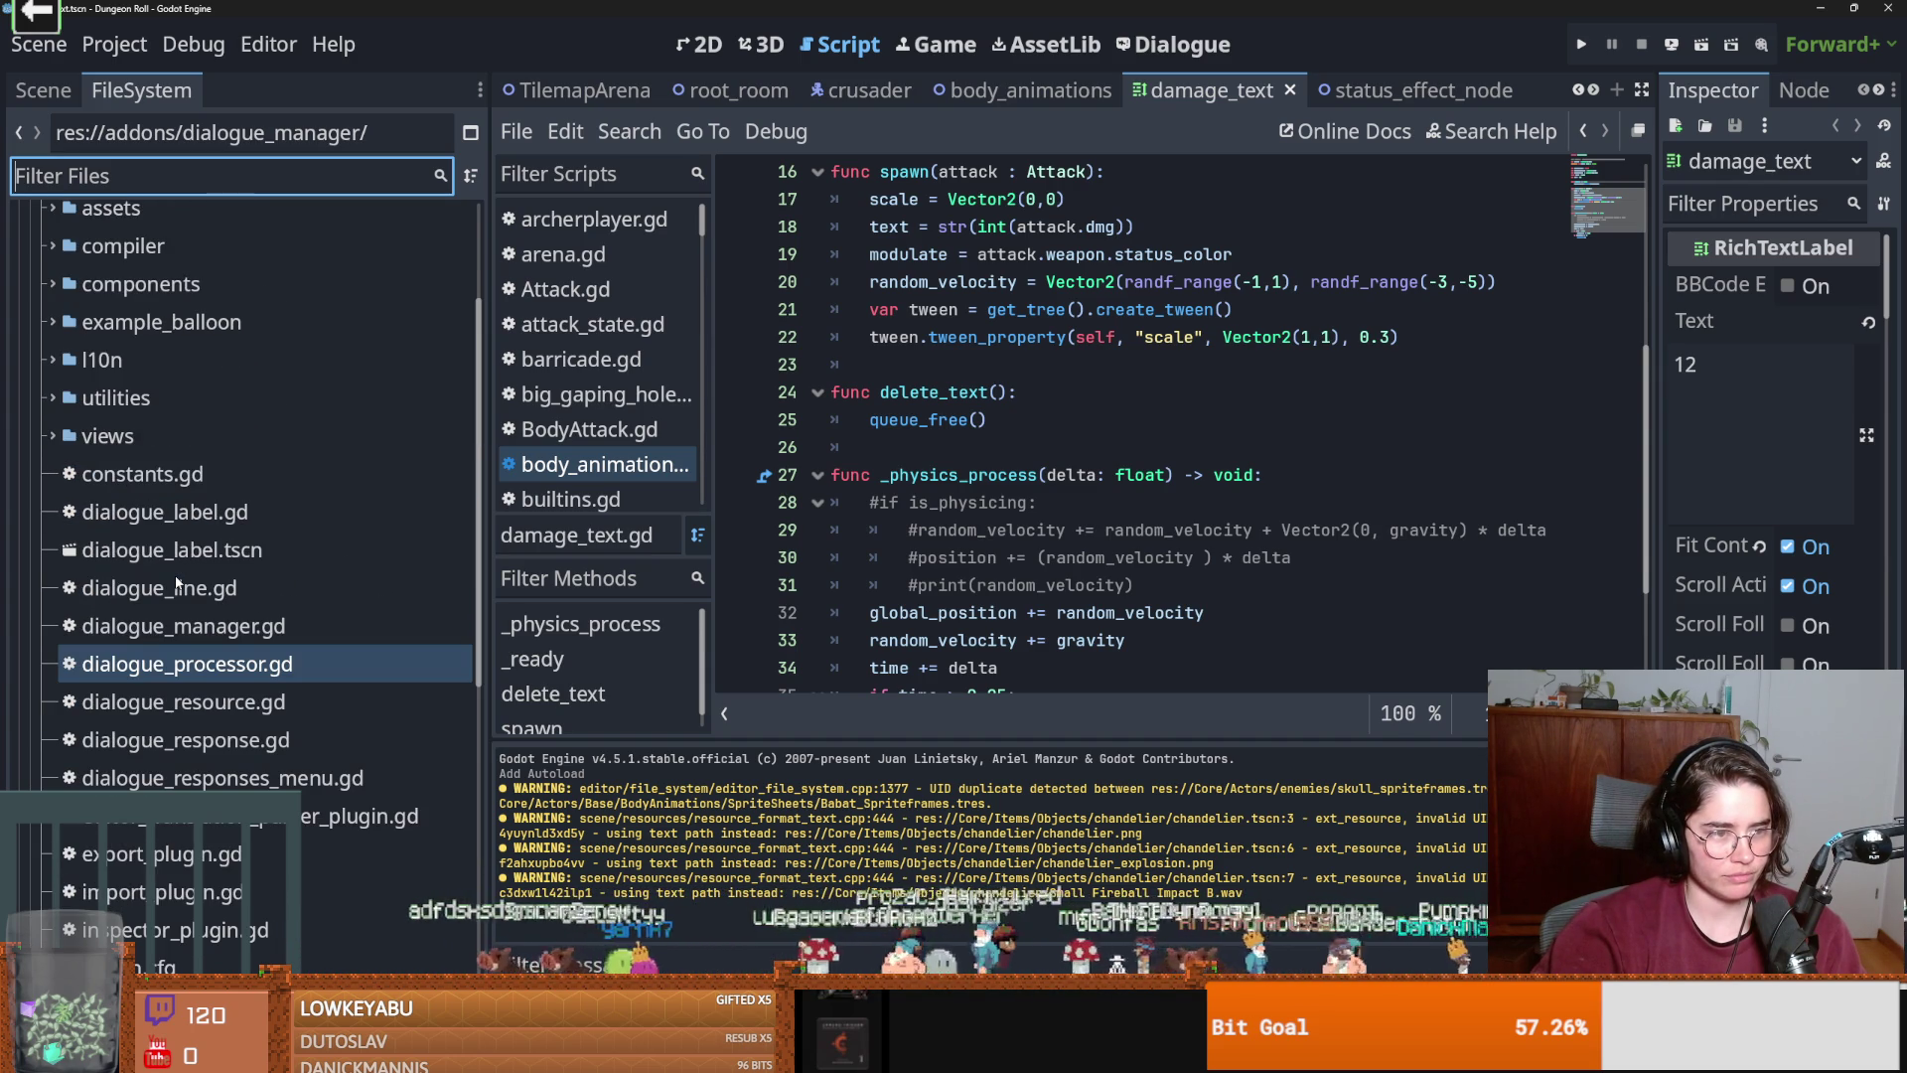
key("Up")
key("Up")
key("Up")
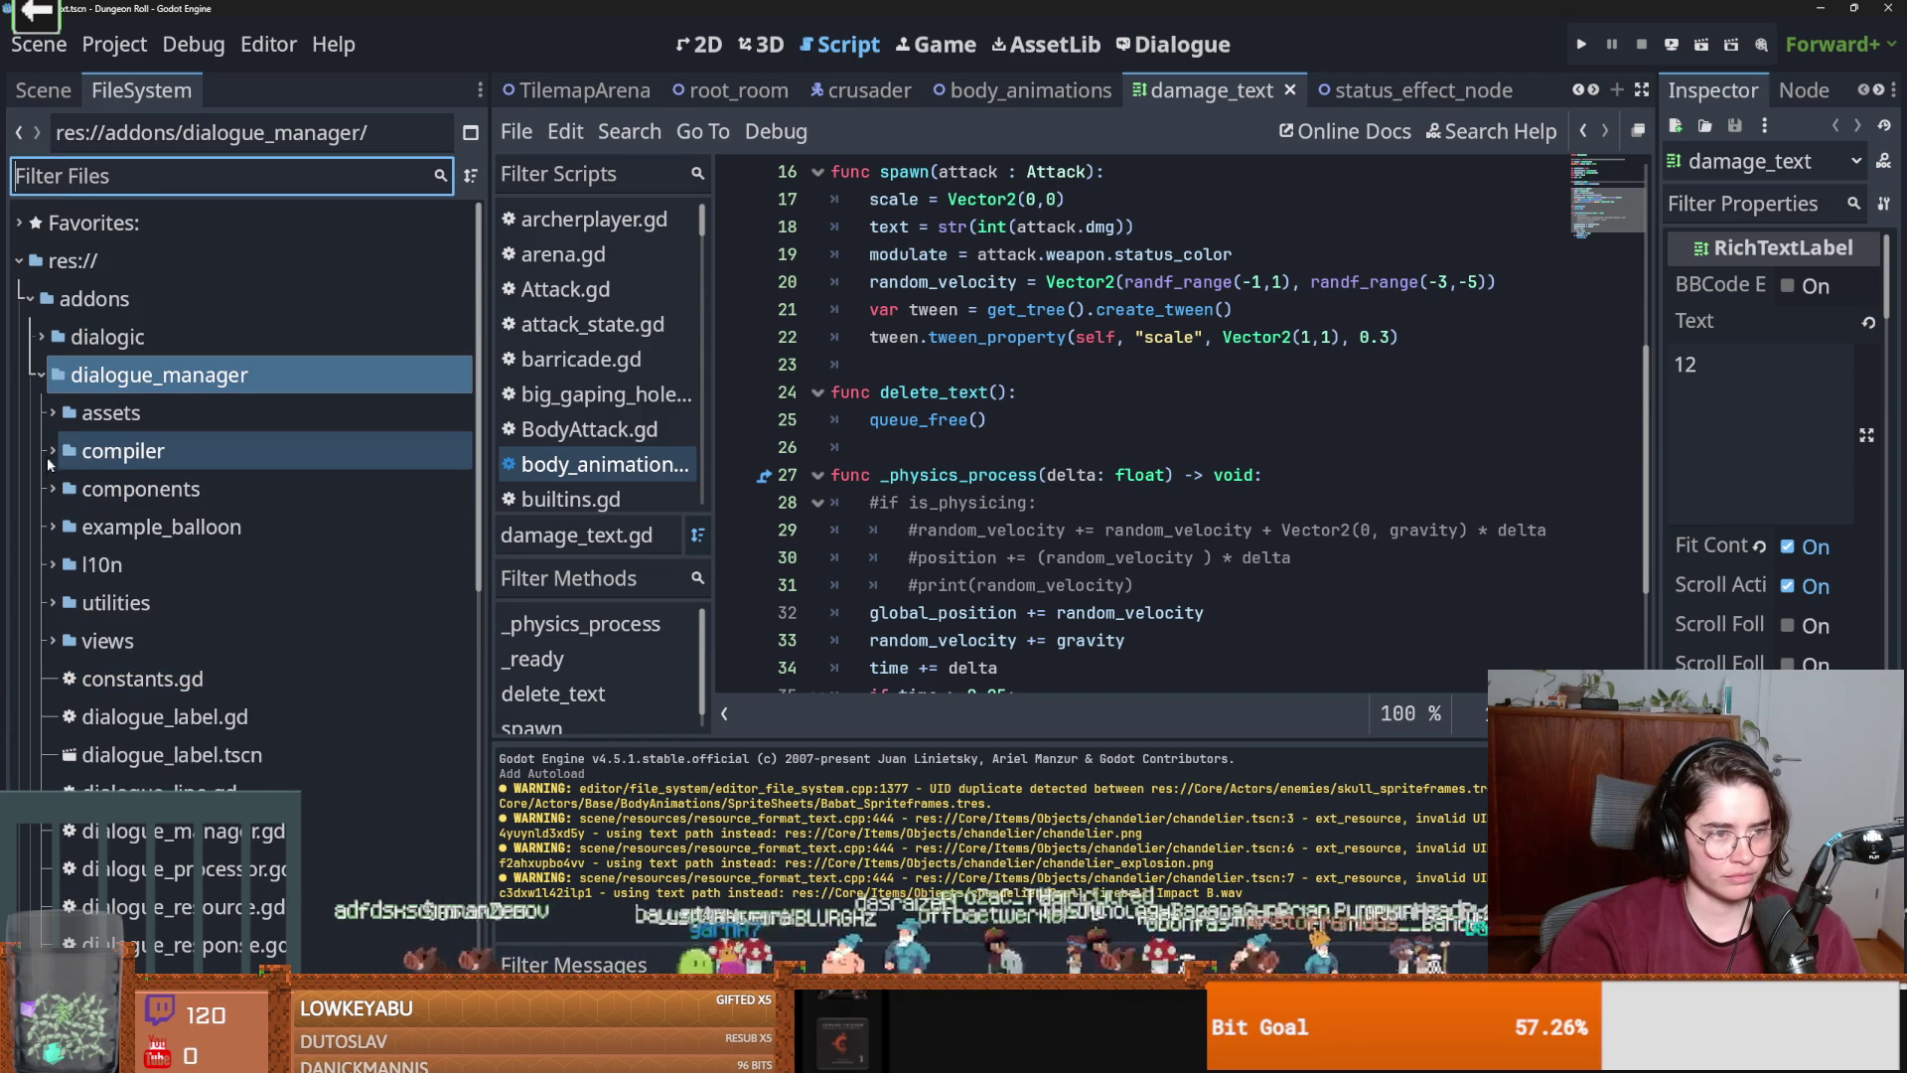
key("Down")
key("Right")
key("Down")
key("Down")
key("Down")
key("Down")
key("Down")
key("Down")
key("Up")
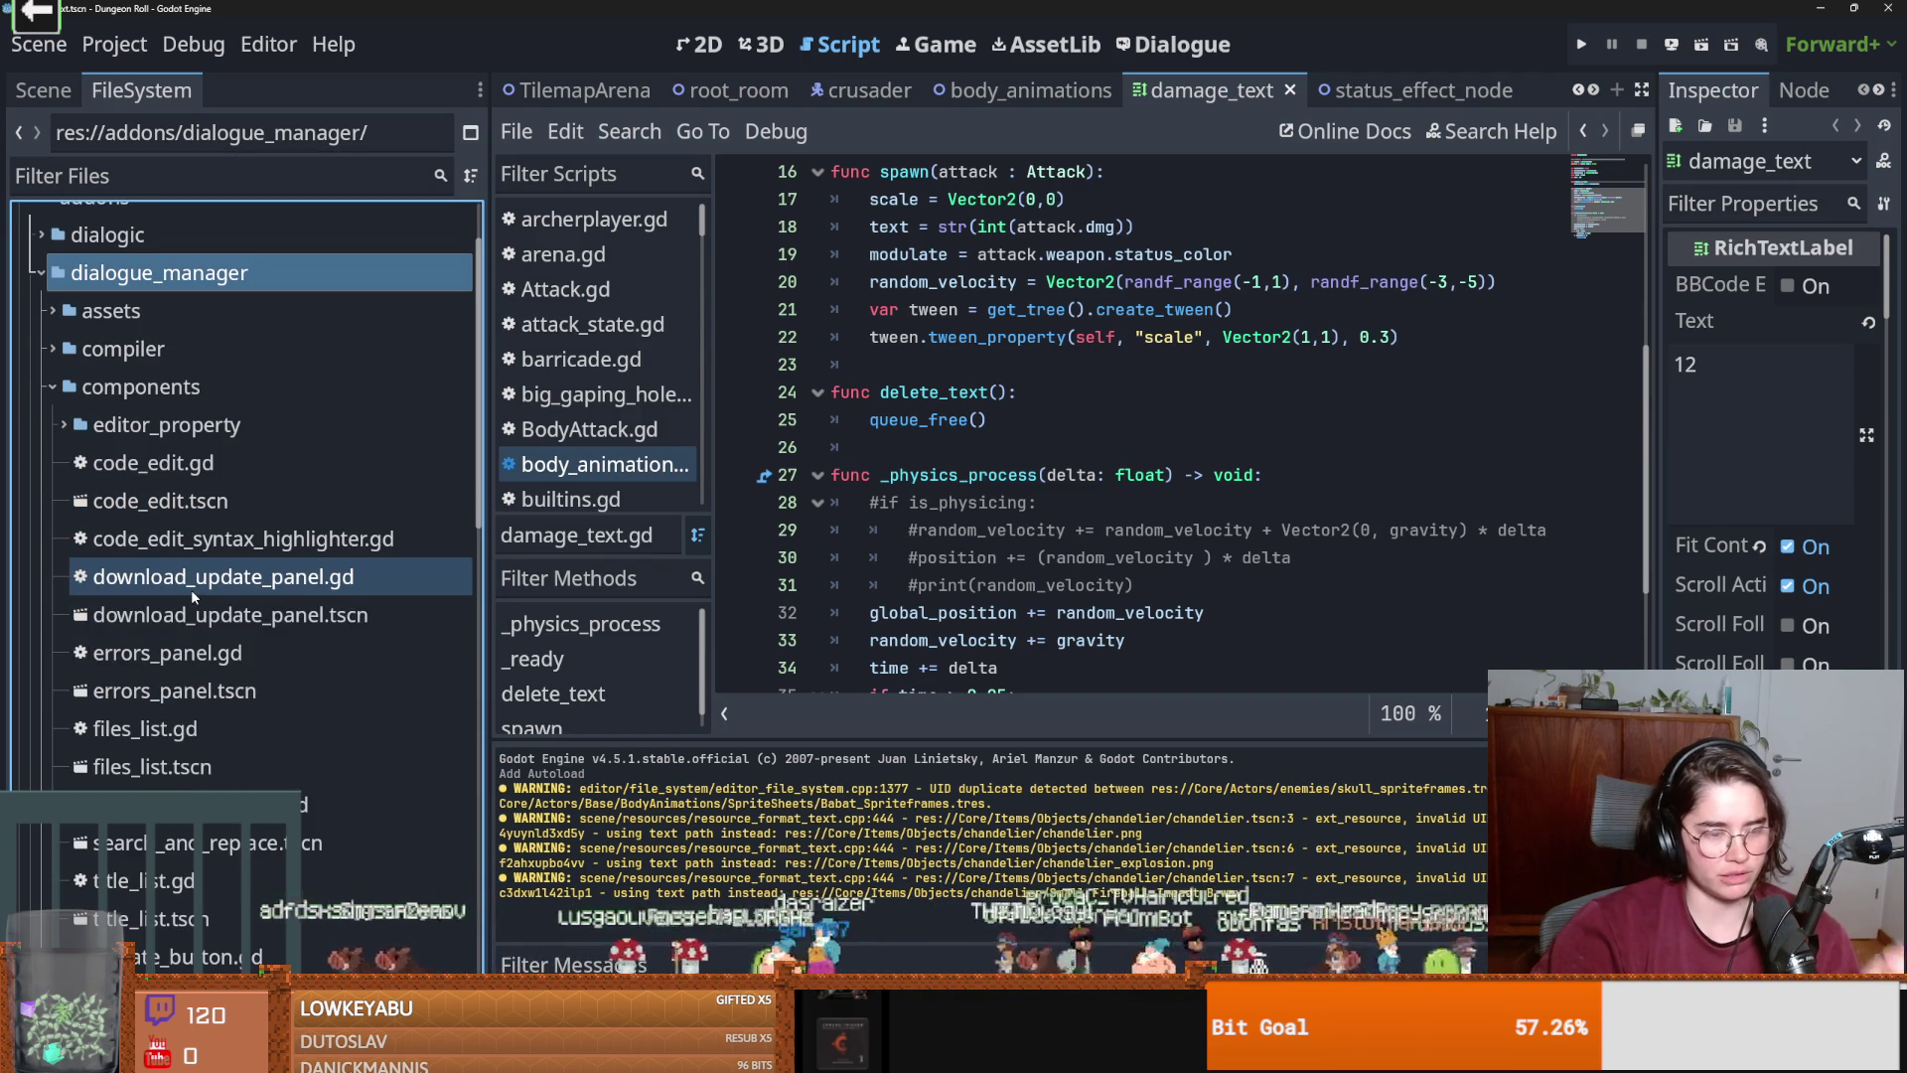
key("Down")
key("Down")
key("Down")
key("Down")
key("Down")
key("Down")
Expand the example_balloon, utilities, l10n and views folders to browse their files.
left_click(52, 828)
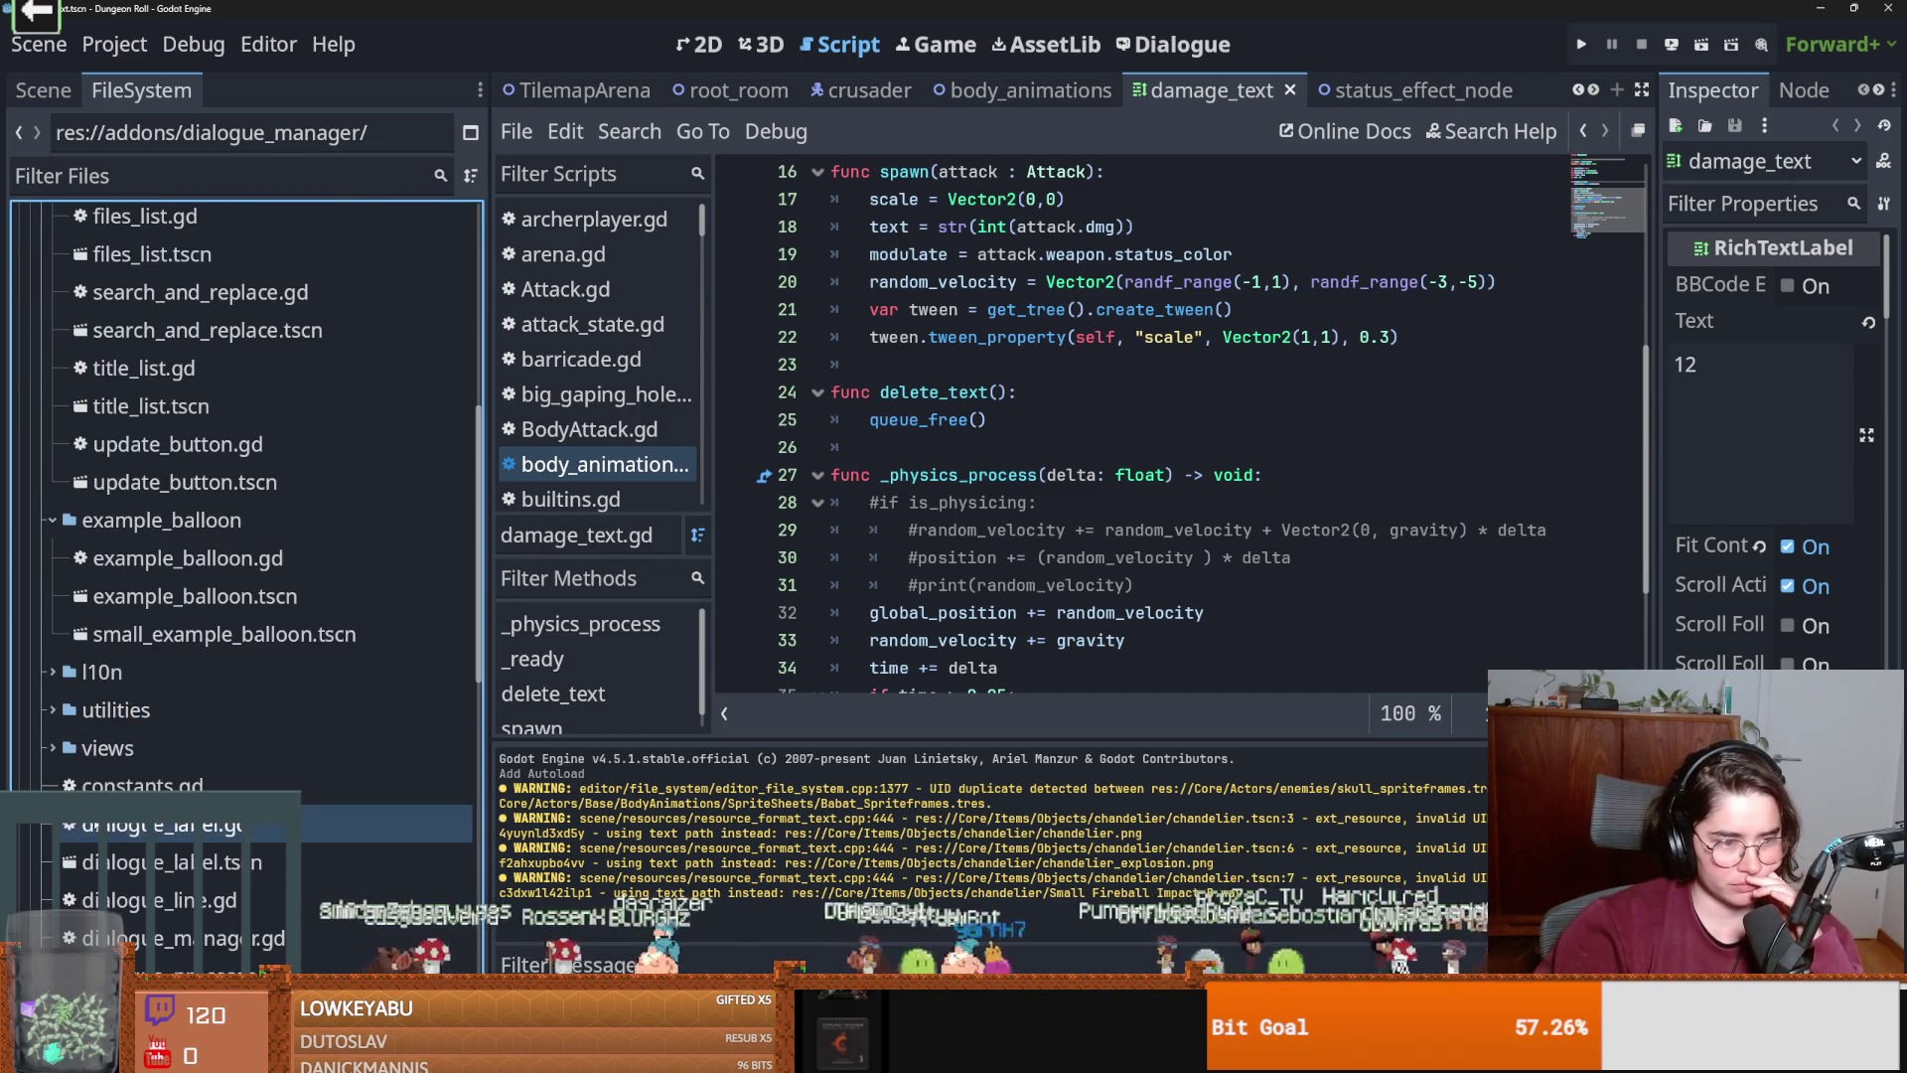
key("Up")
key("Up")
key("Up")
key("Right")
key("Up")
left_click(52, 674)
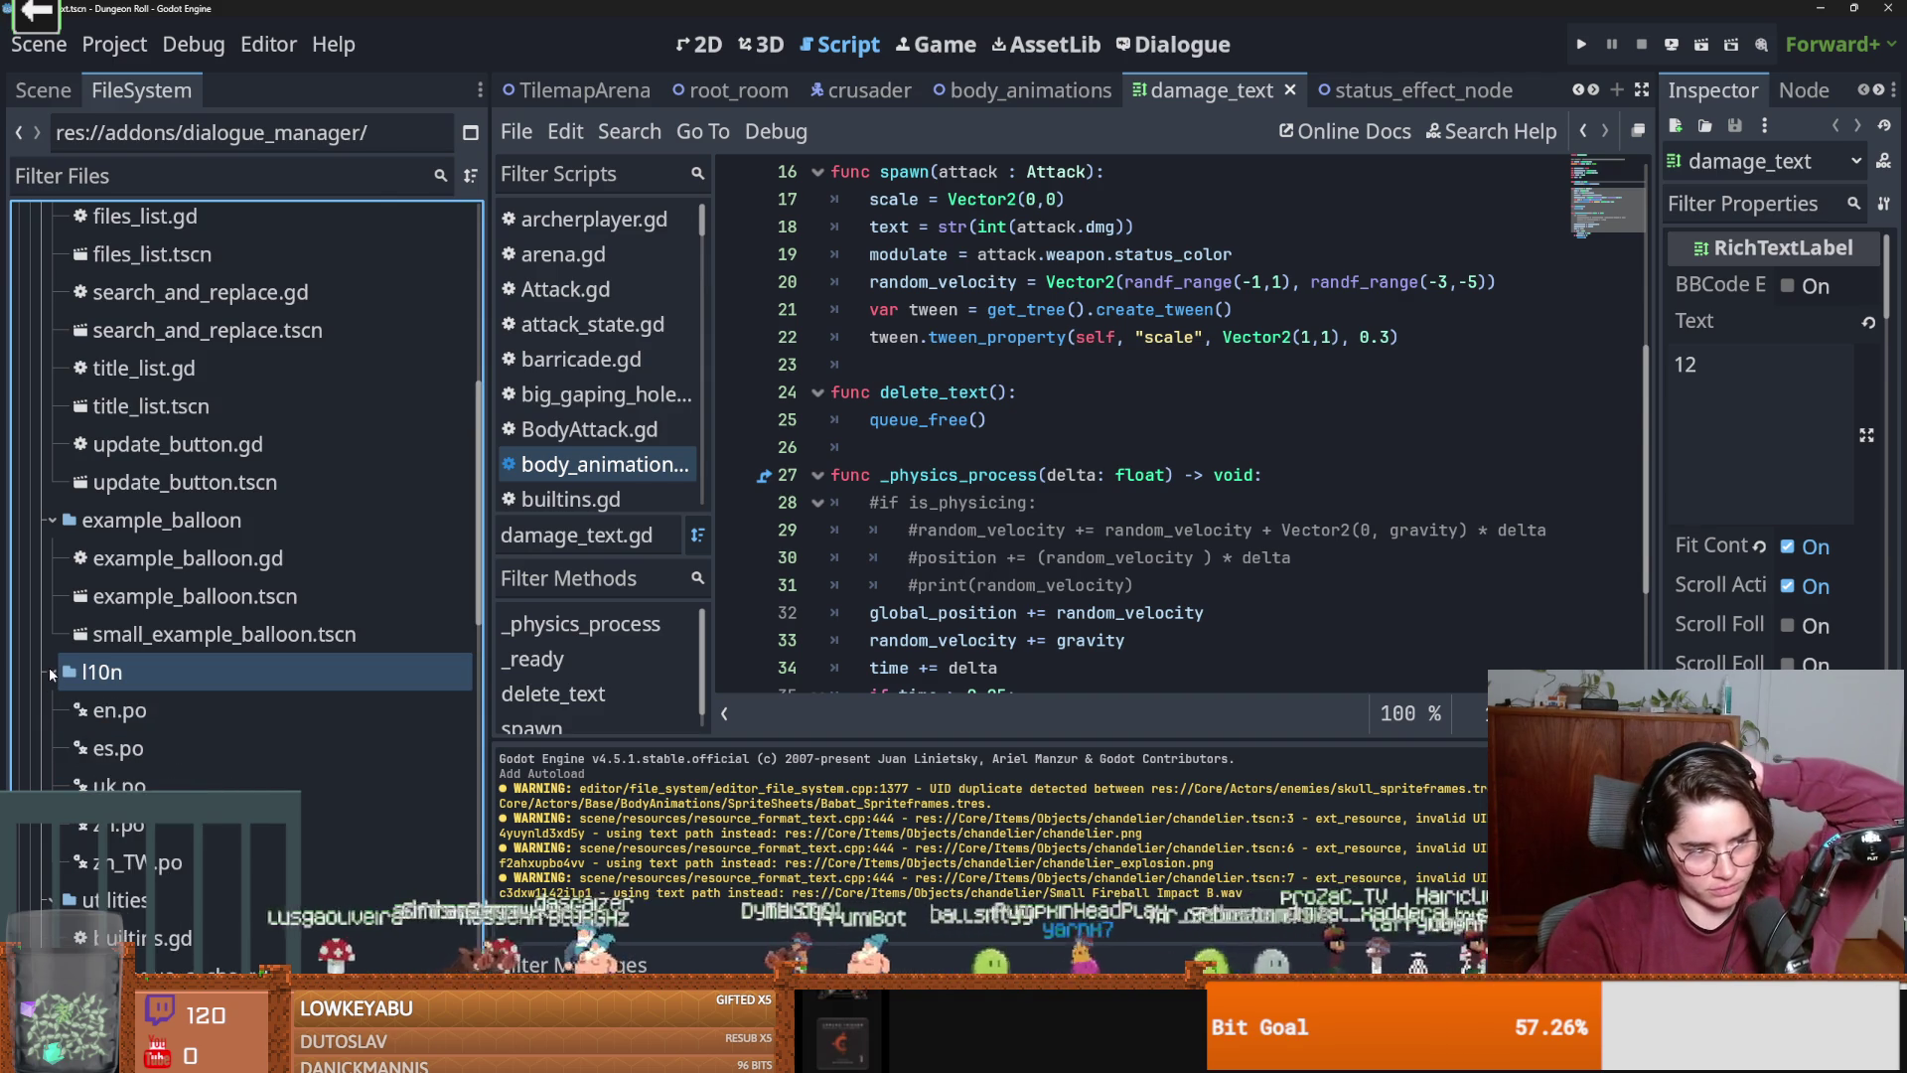
key("Down")
key("Down")
key("Down")
key("Up")
key("Down")
key("Down")
key("Down")
key("Down")
key("Right")
key("Down")
key("Down")
key("Down")
key("Up")
key("Up")
key("Up")
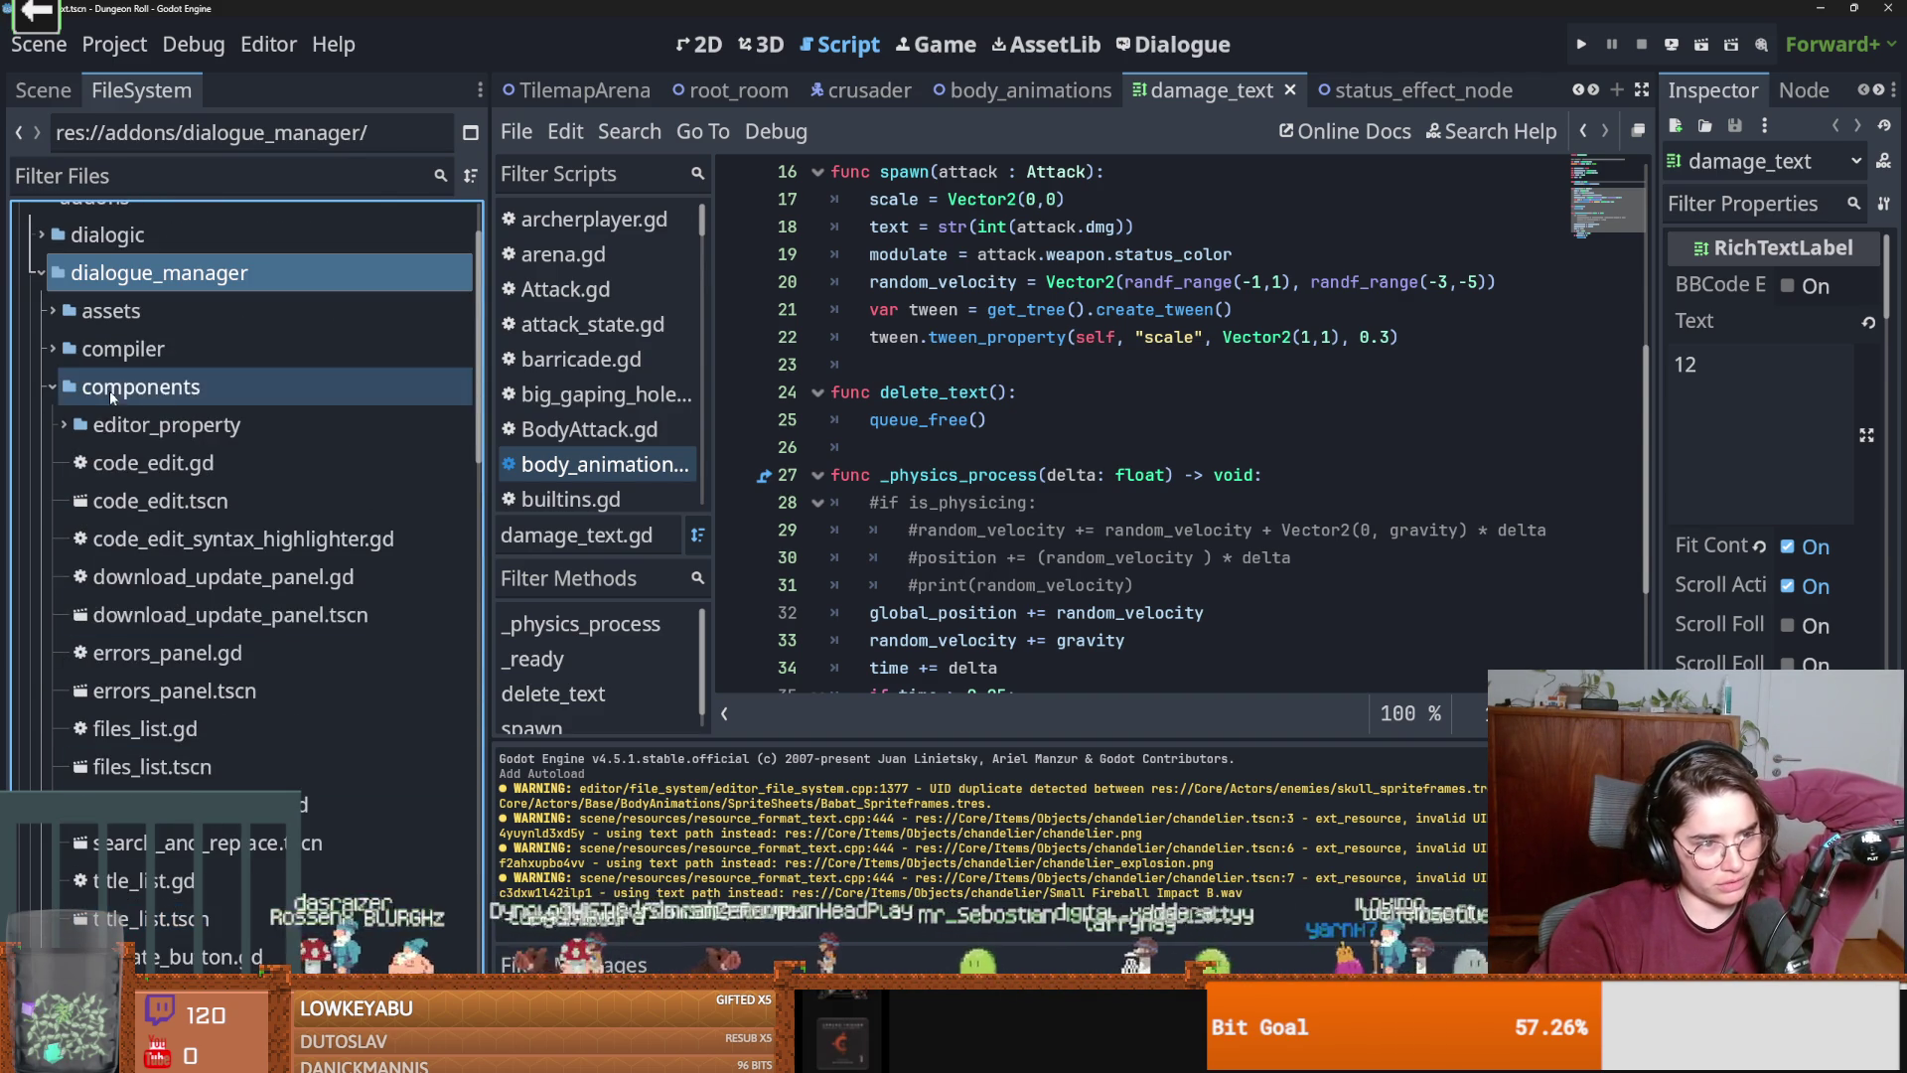
Browse the editor_property, compiler and assets folders, folding them back afterwards.
key("Down")
key("Down")
key("Down")
key("Right")
key("Up")
key("Left")
key("Up")
key("Right")
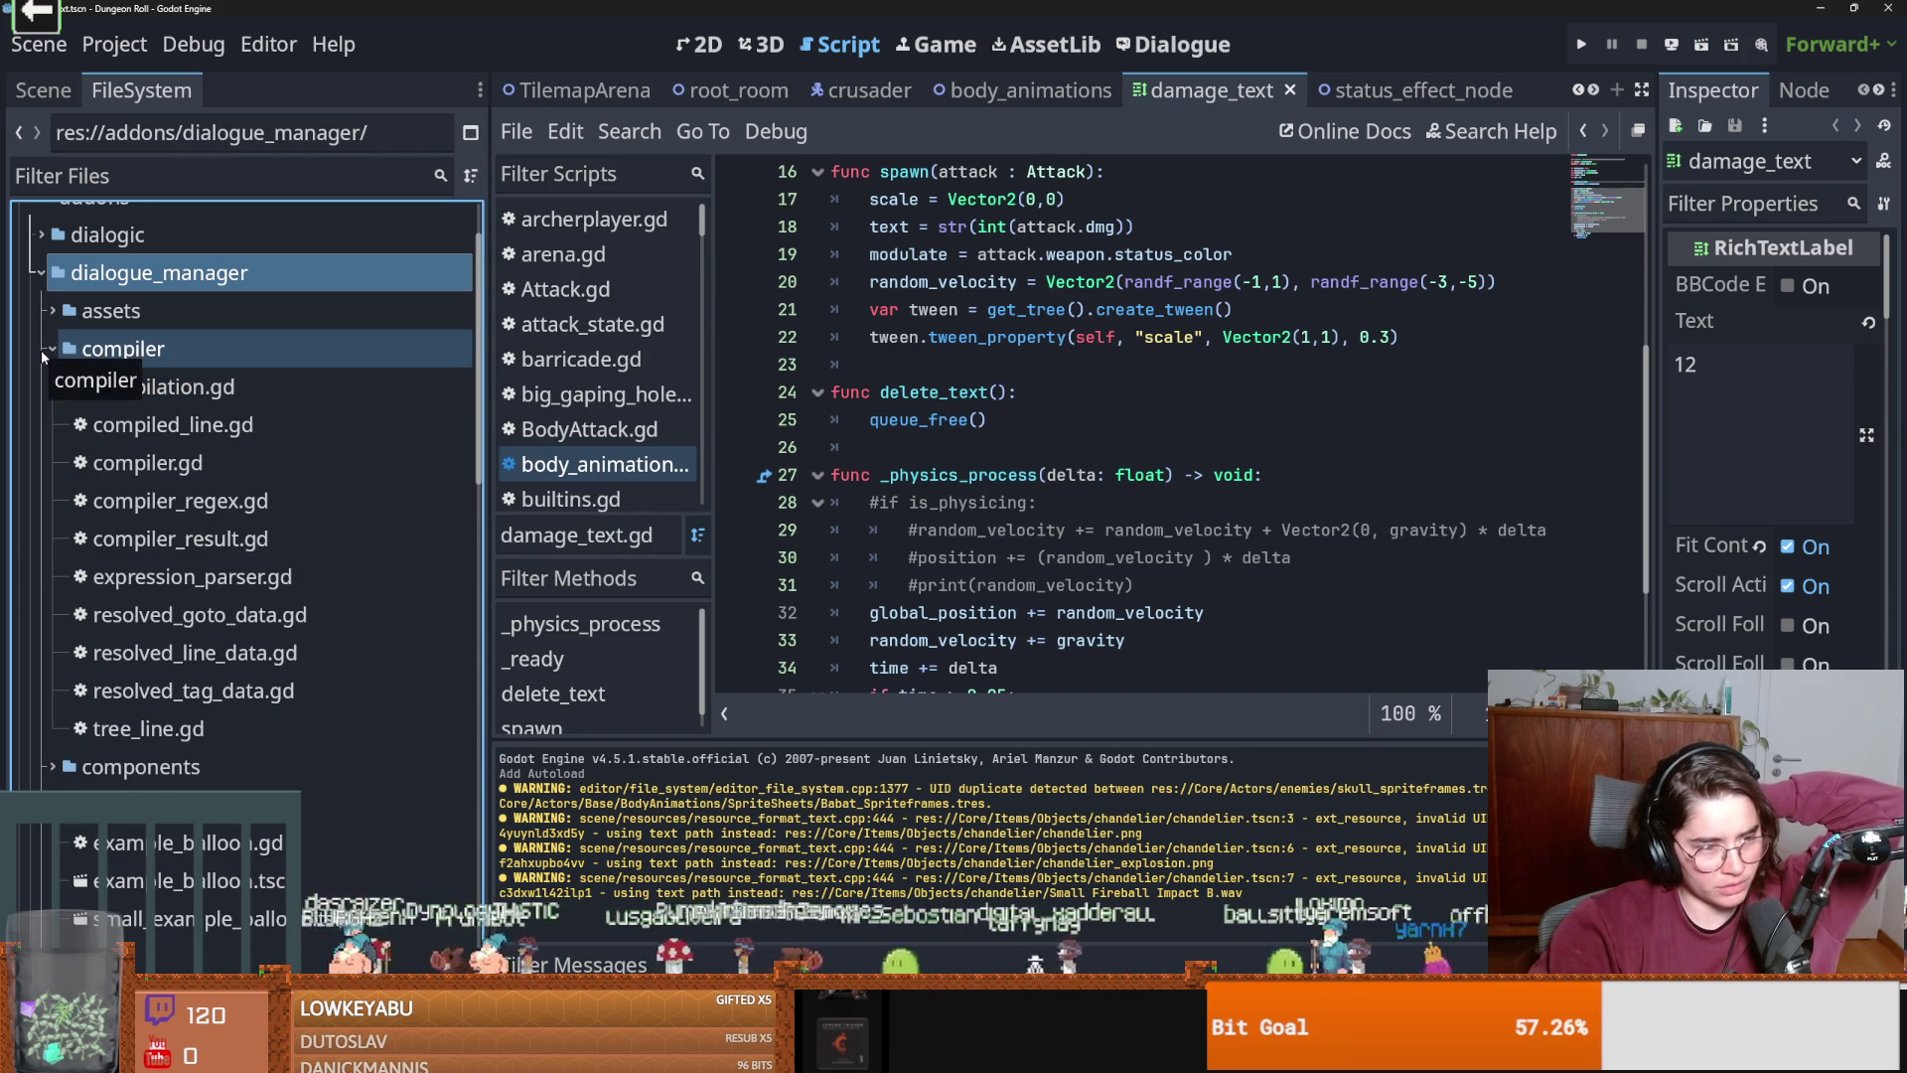
key("Left")
key("Up")
key("Right")
key("Left")
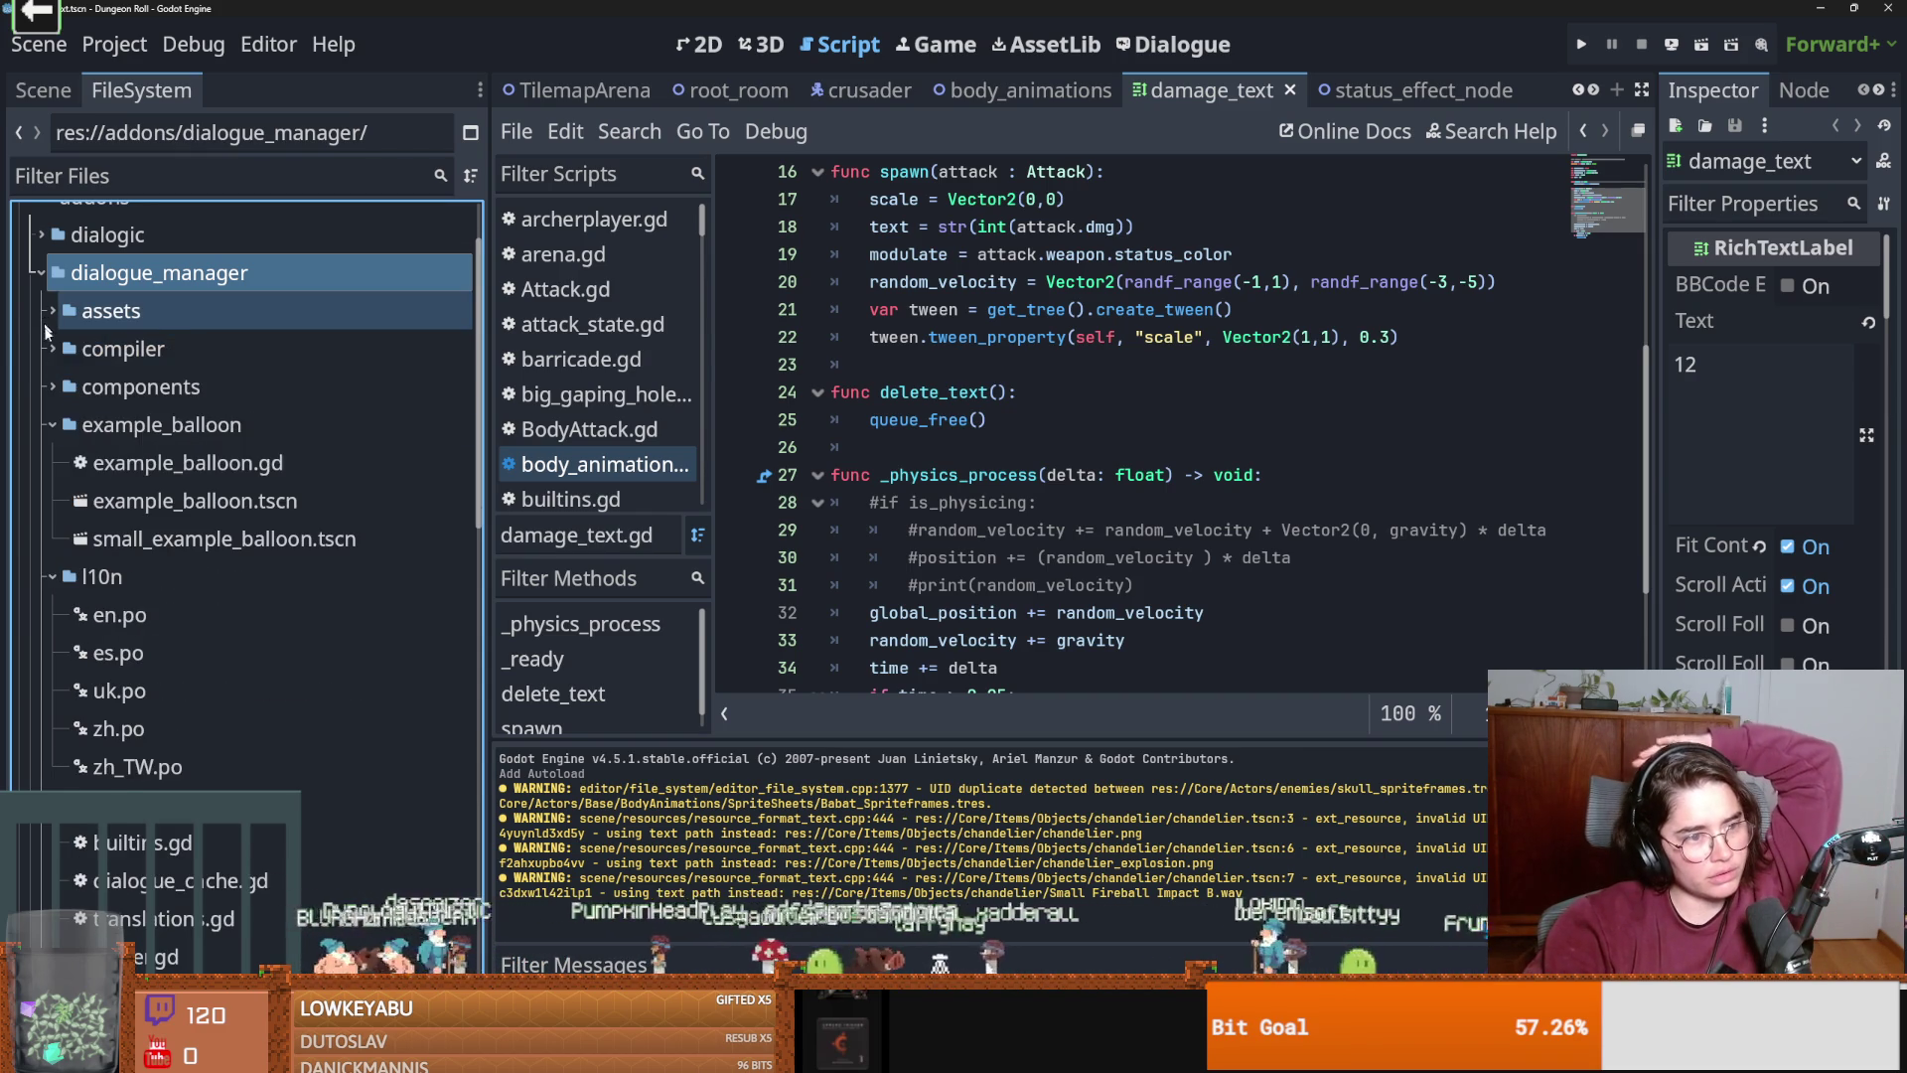
Collapse example_balloon, l10n, utilities and views, then open dialogue_label.tscn.
left_click(52, 424)
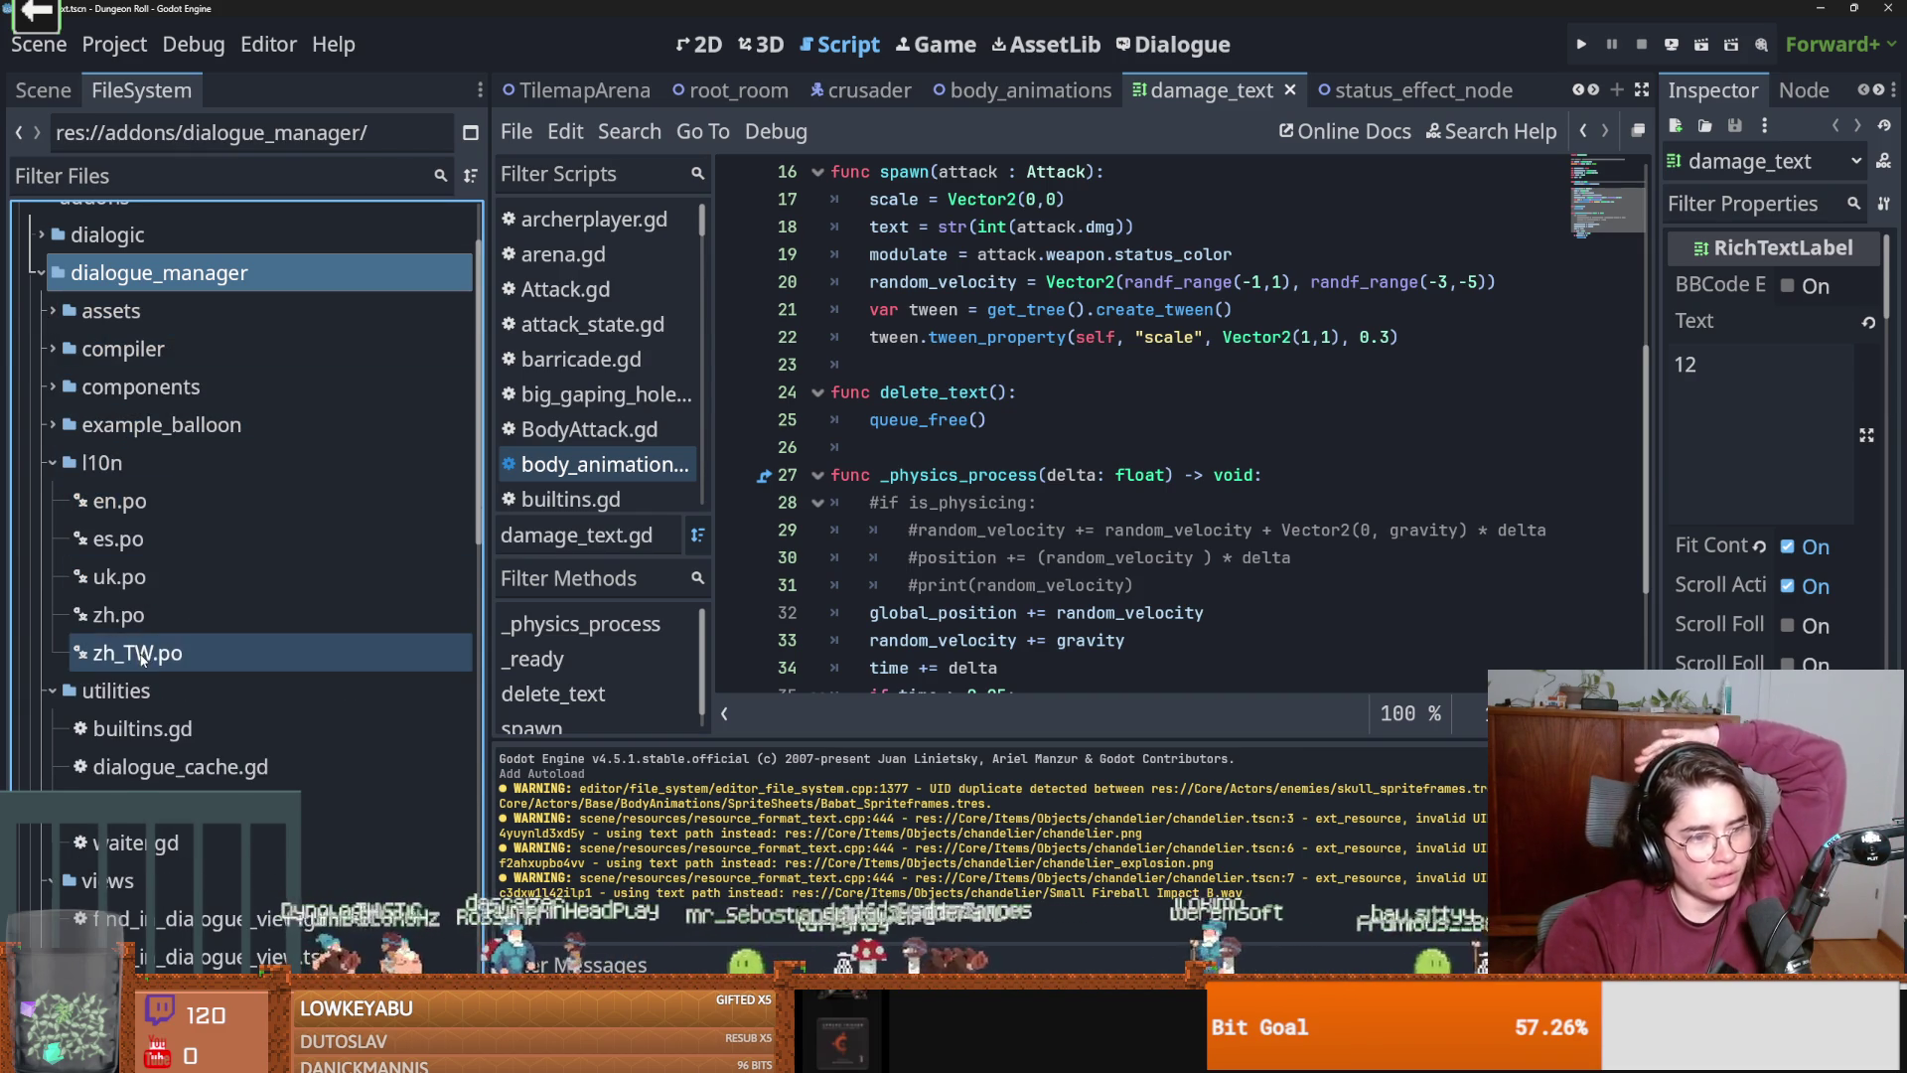
left_click(44, 462)
left_click(50, 503)
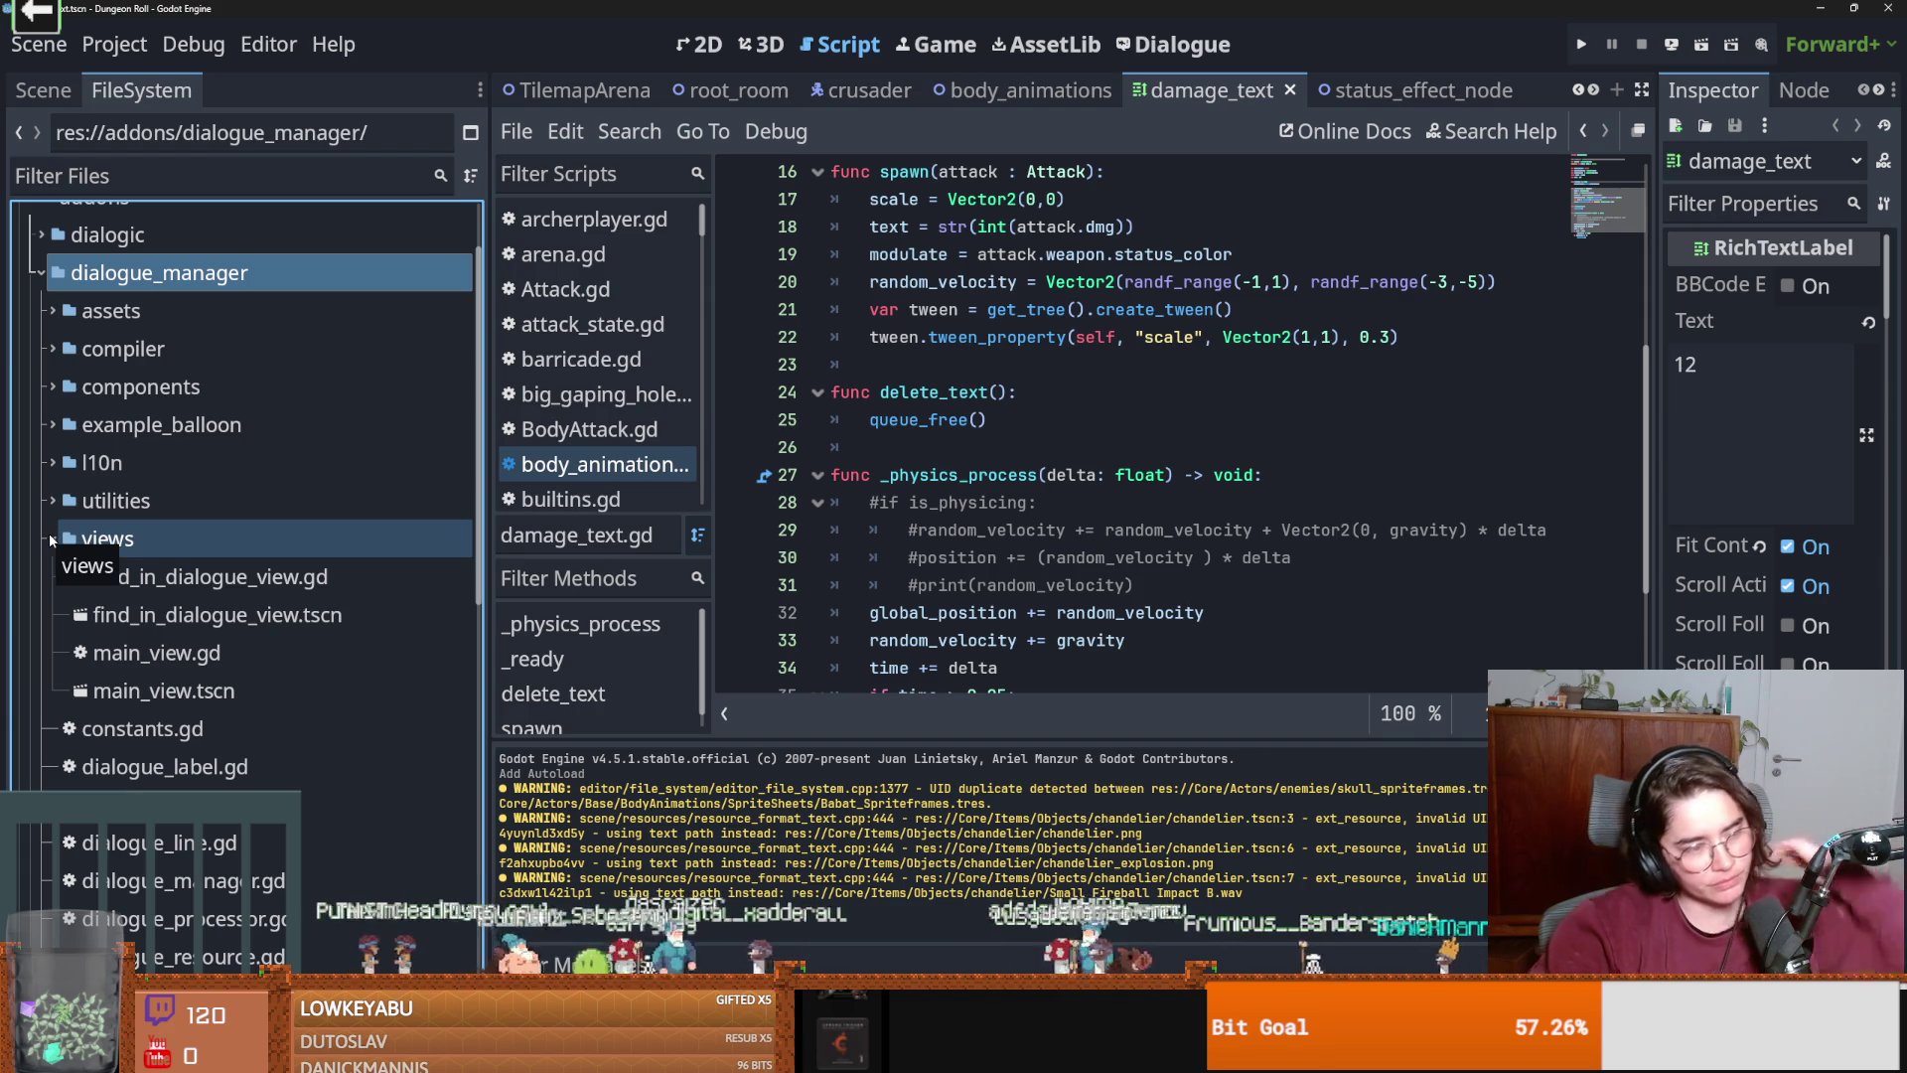
left_click(50, 533)
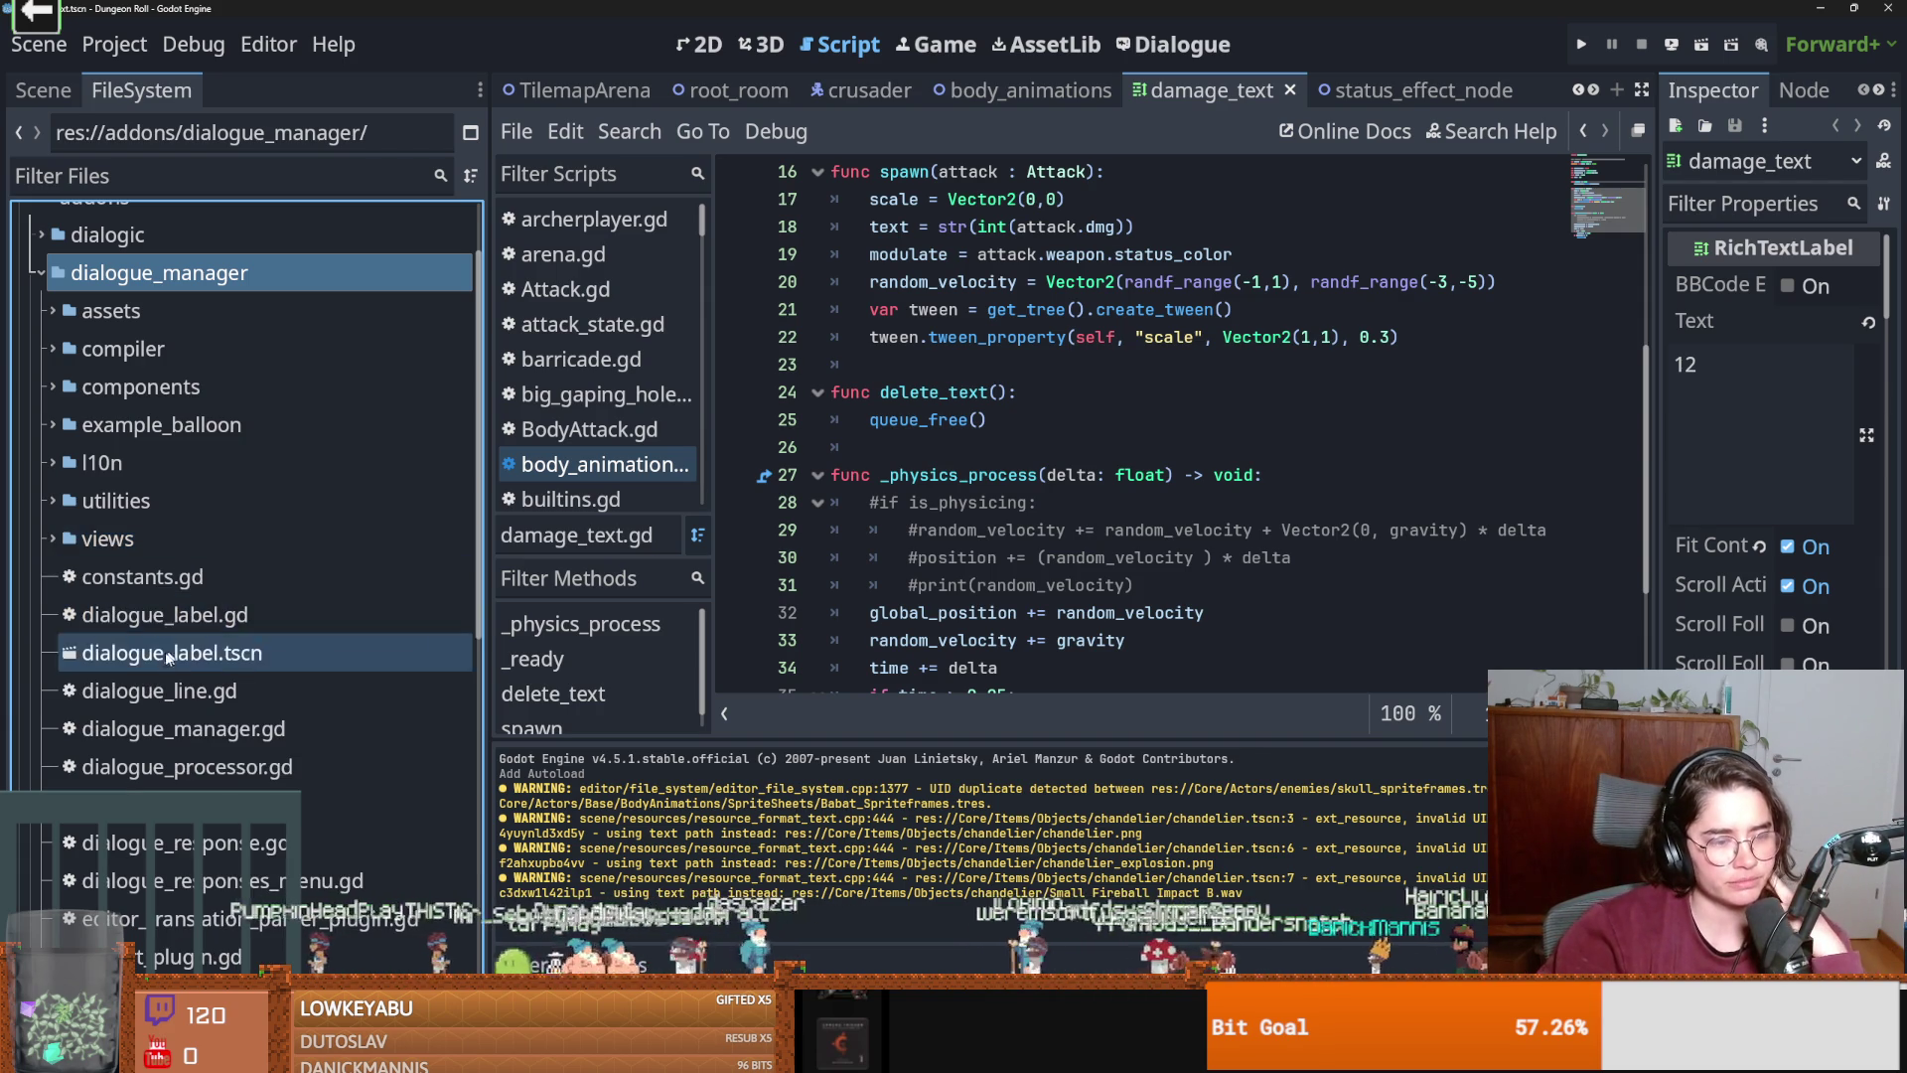
scroll(180, 653, "down", 5)
scroll(203, 755, "up", 5)
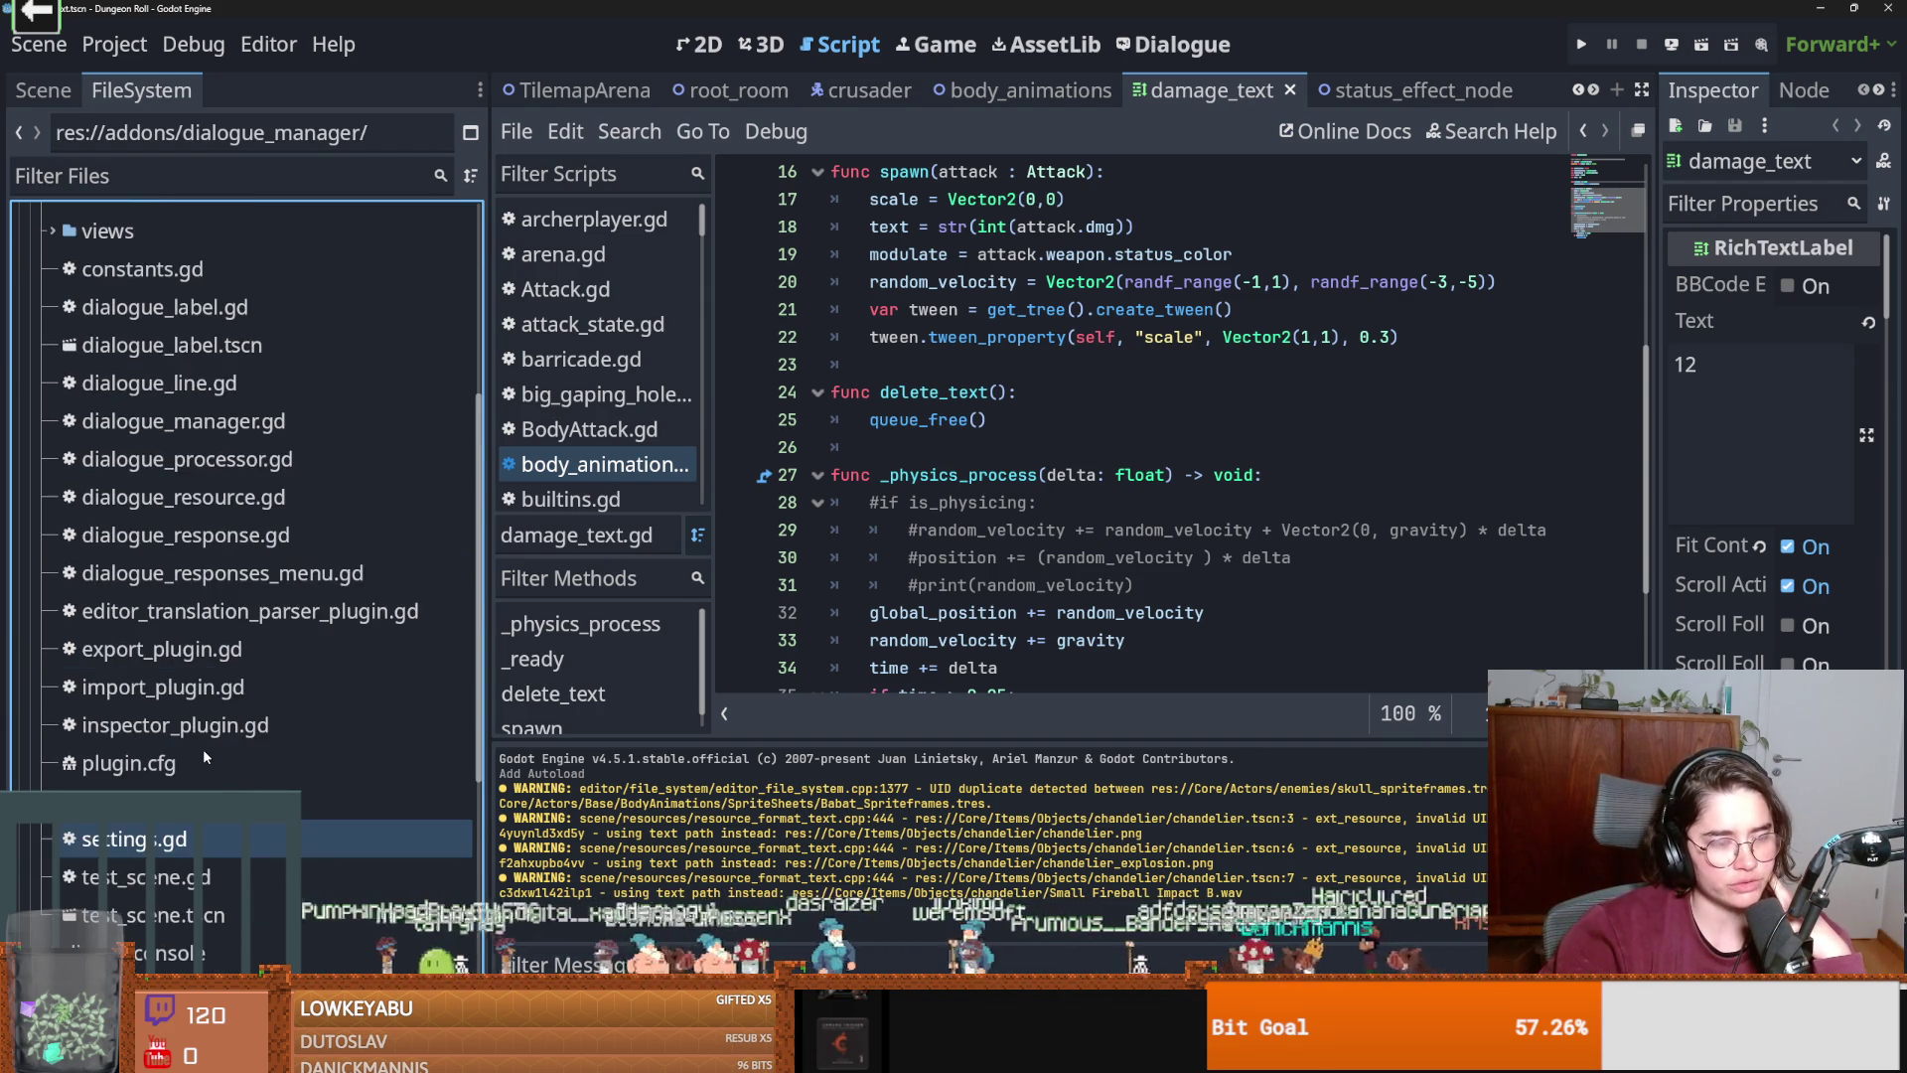
double_click(178, 650)
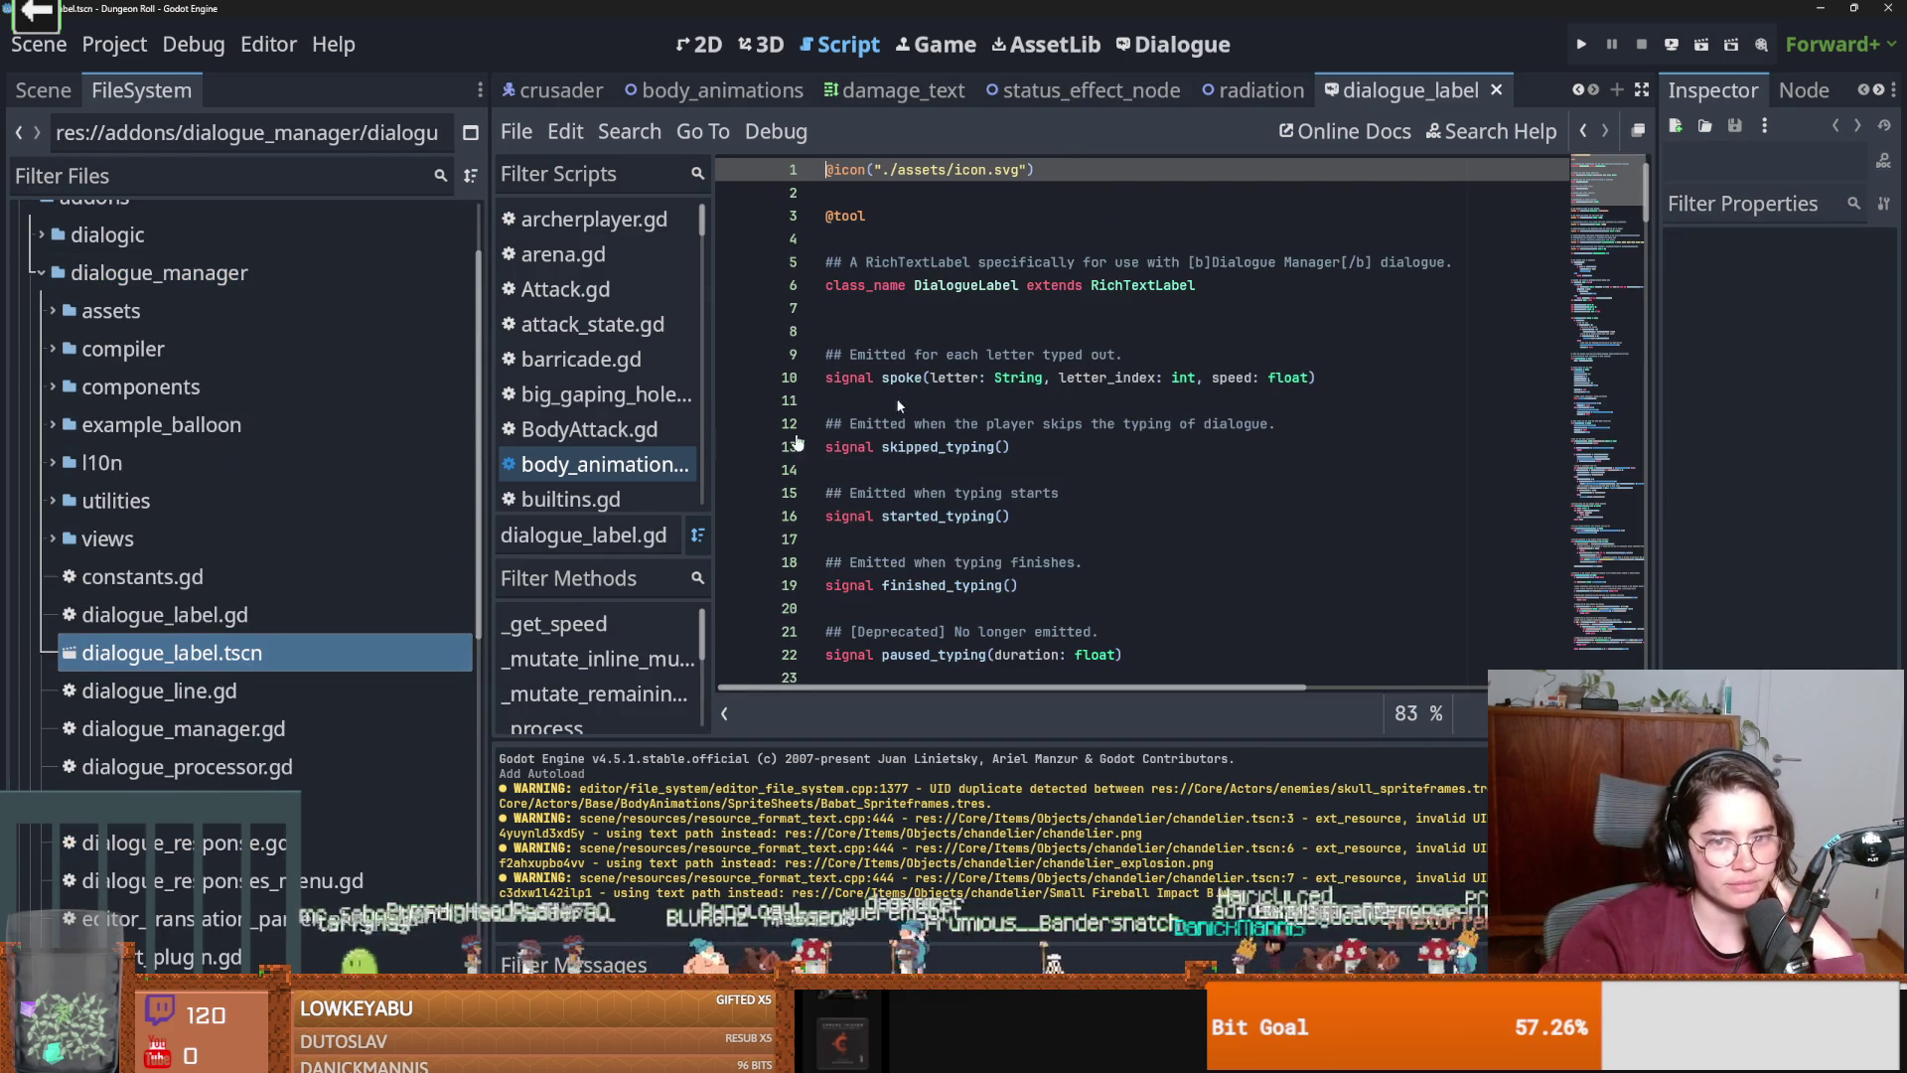
Show dialogue_label in the 2D view and open test_scene.tscn.
left_click(721, 56)
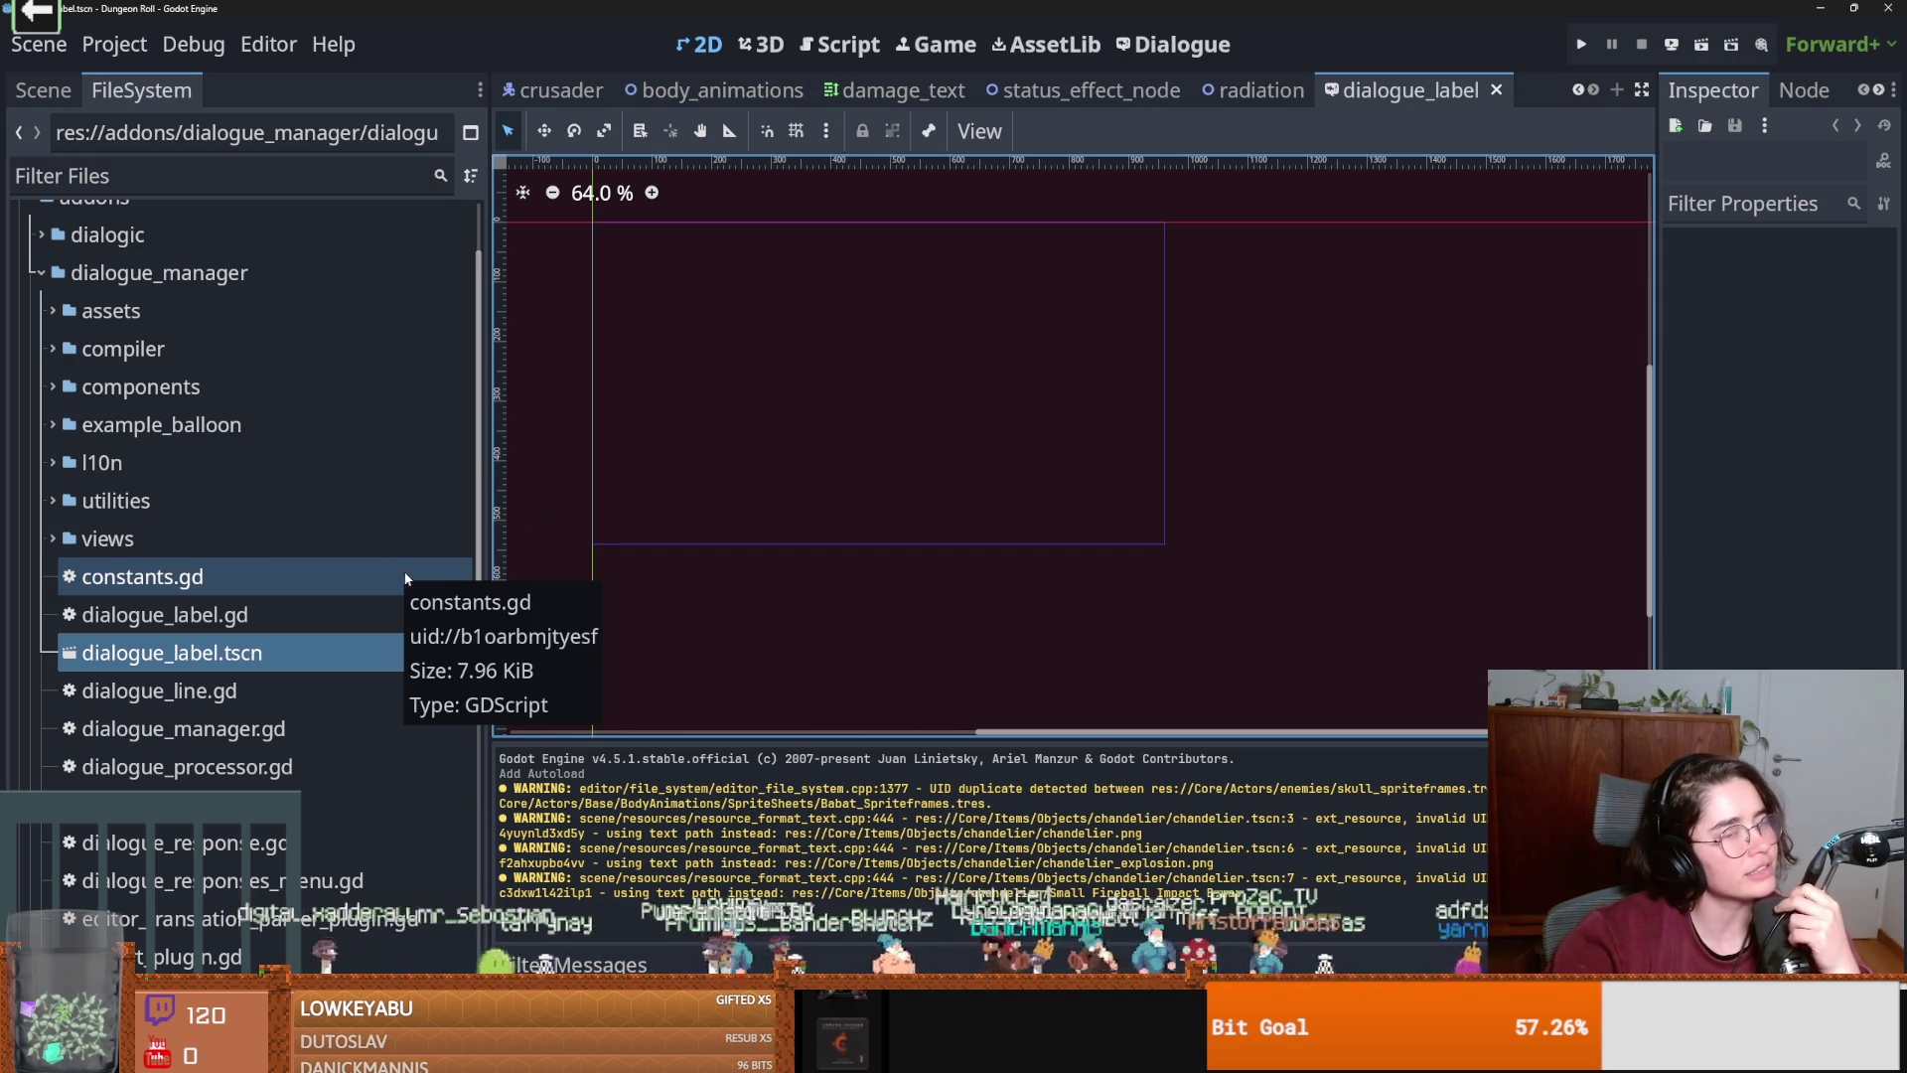
scroll(288, 636, "down", 5)
left_click(159, 672)
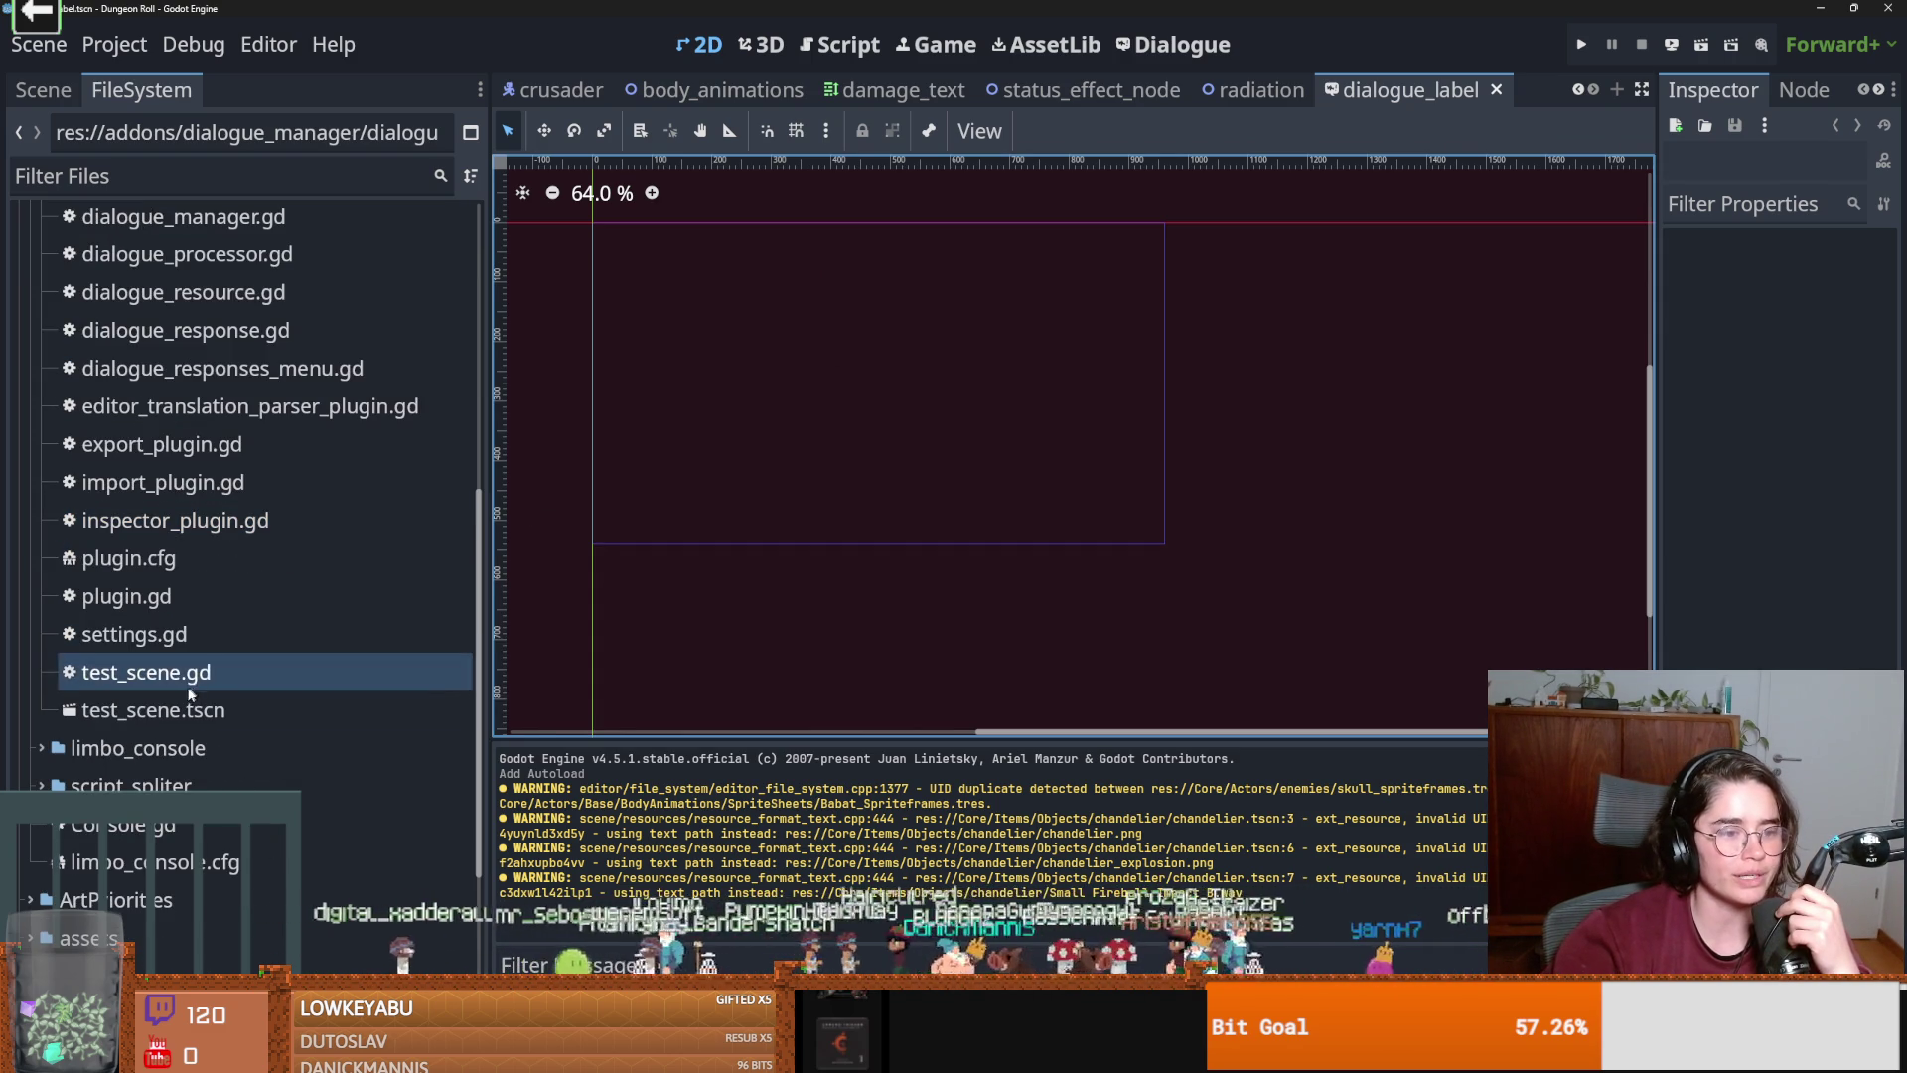
double_click(169, 710)
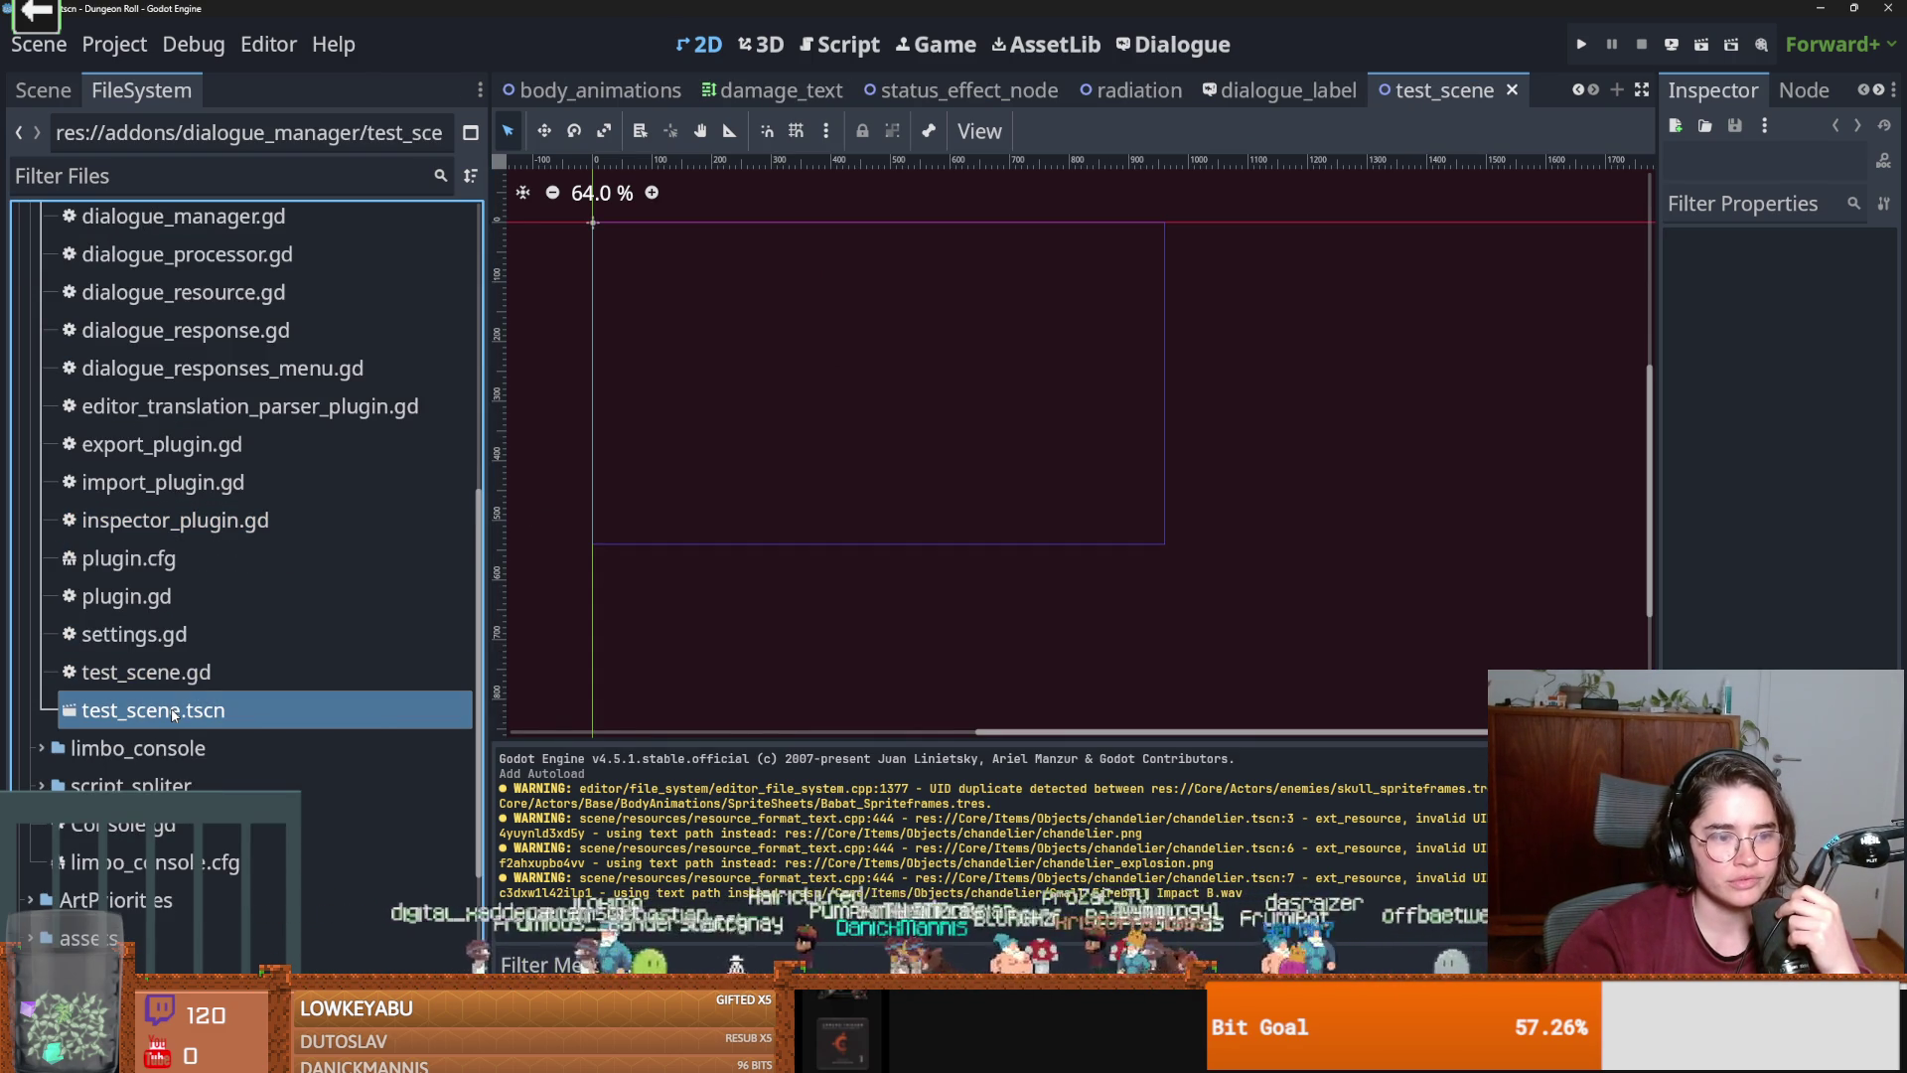
Expand the views folder and open find_in_dialogue_view.tscn.
scroll(172, 714, "up", 4)
scroll(172, 714, "up", 2)
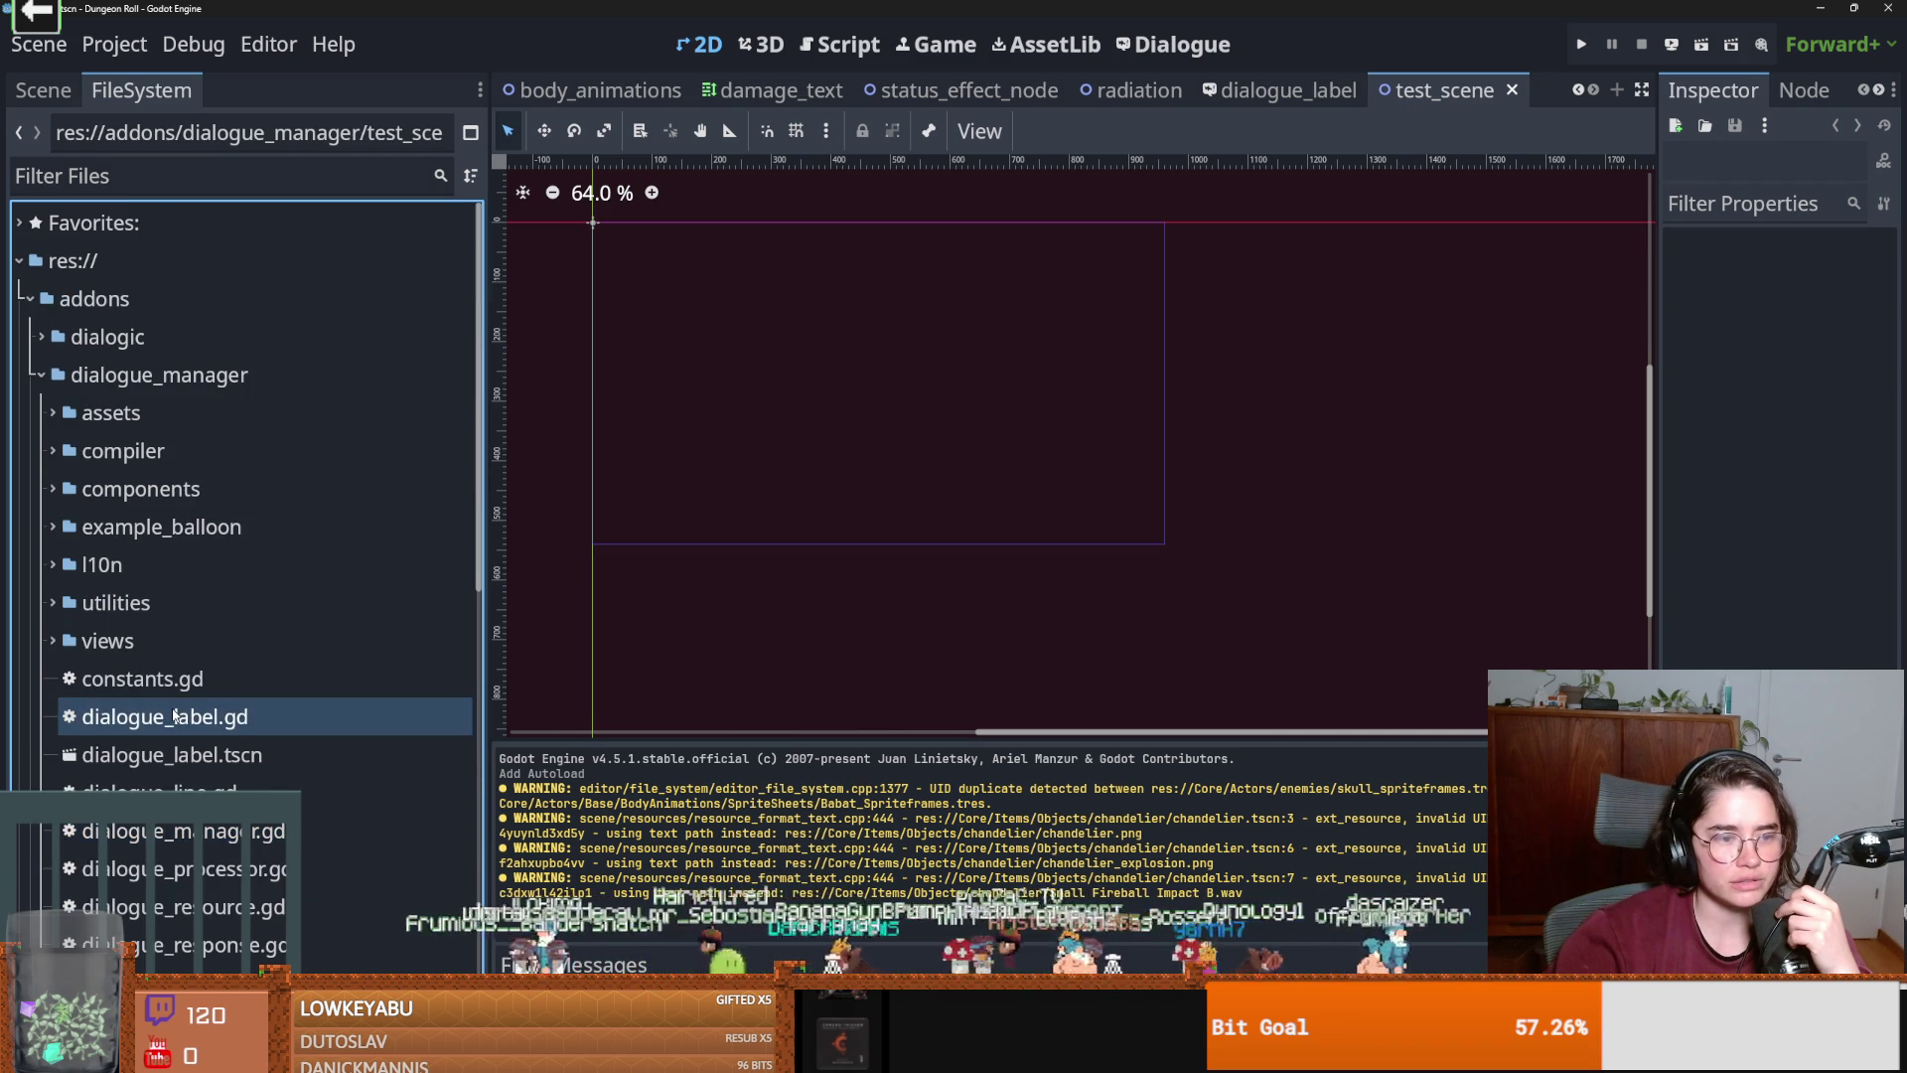
scroll(173, 715, "down", 6)
scroll(173, 715, "up", 4)
scroll(173, 714, "up", 1)
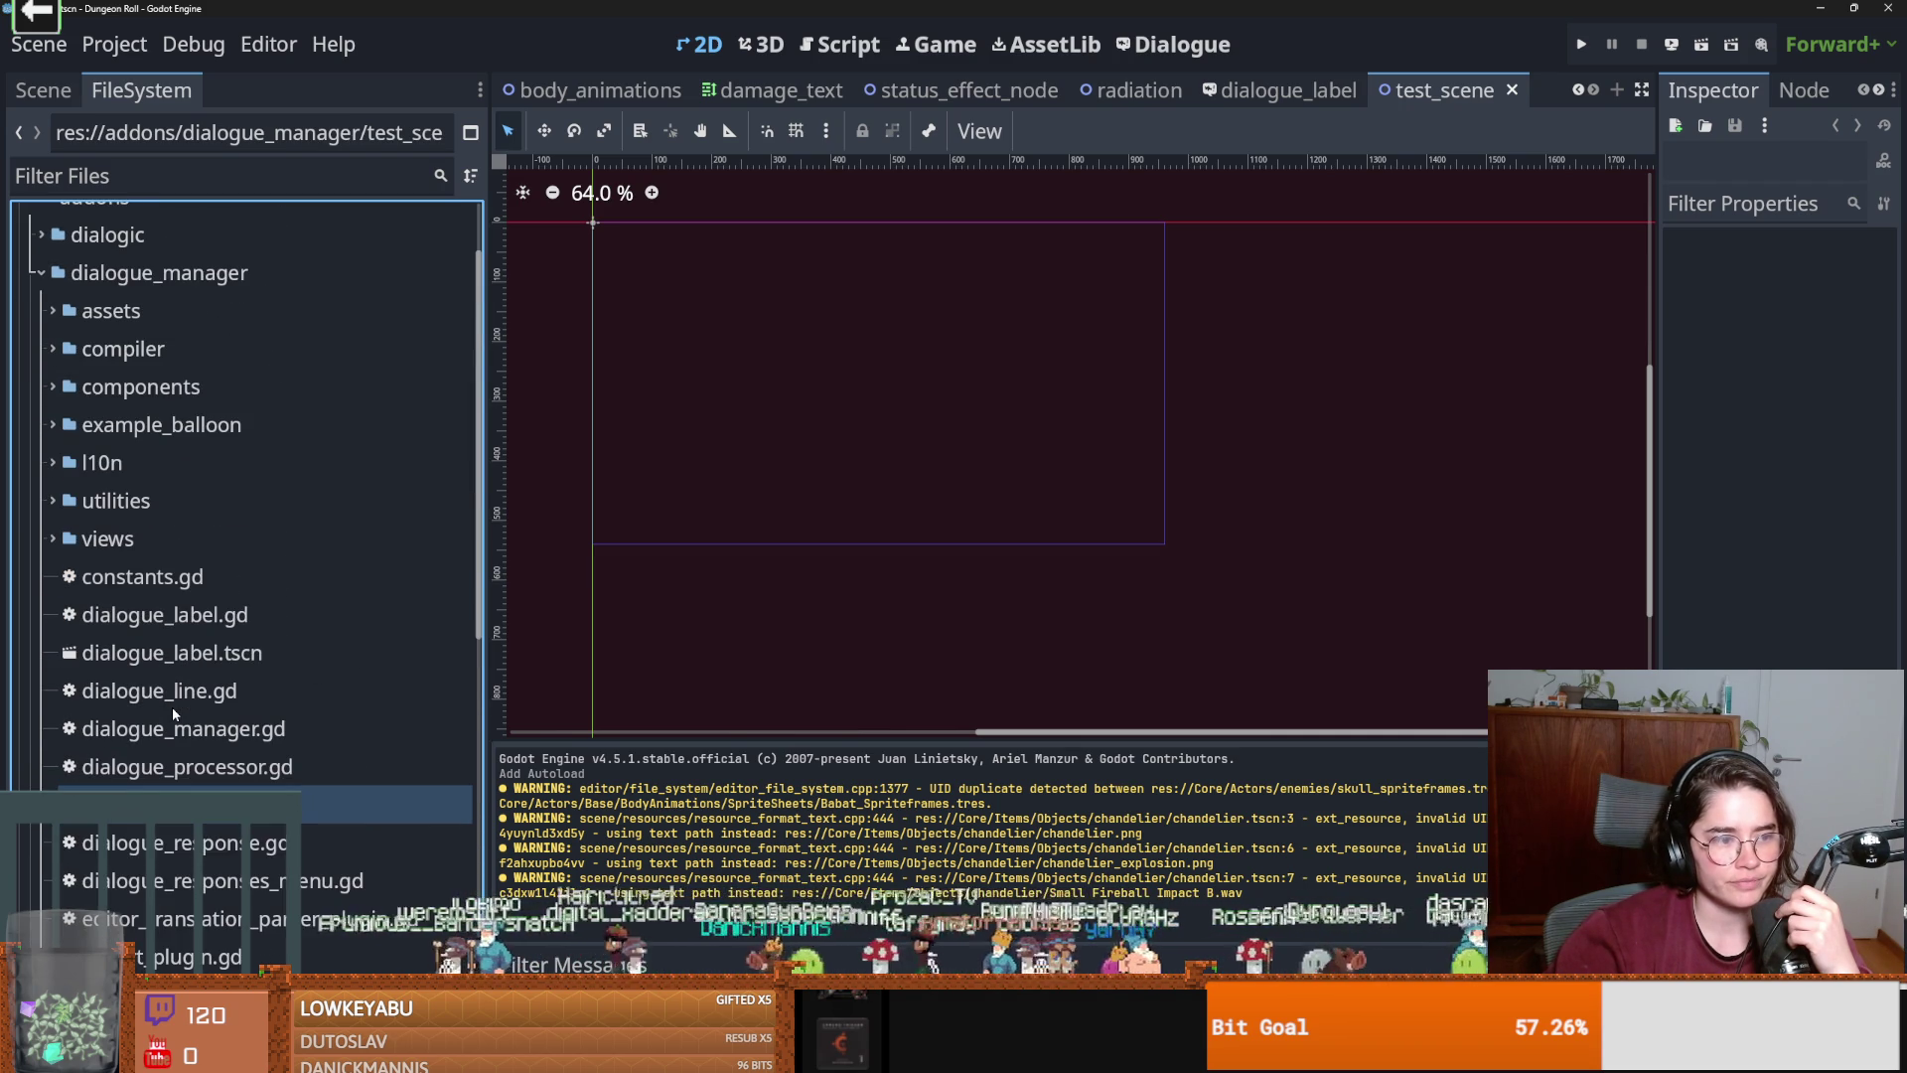
left_click(184, 693)
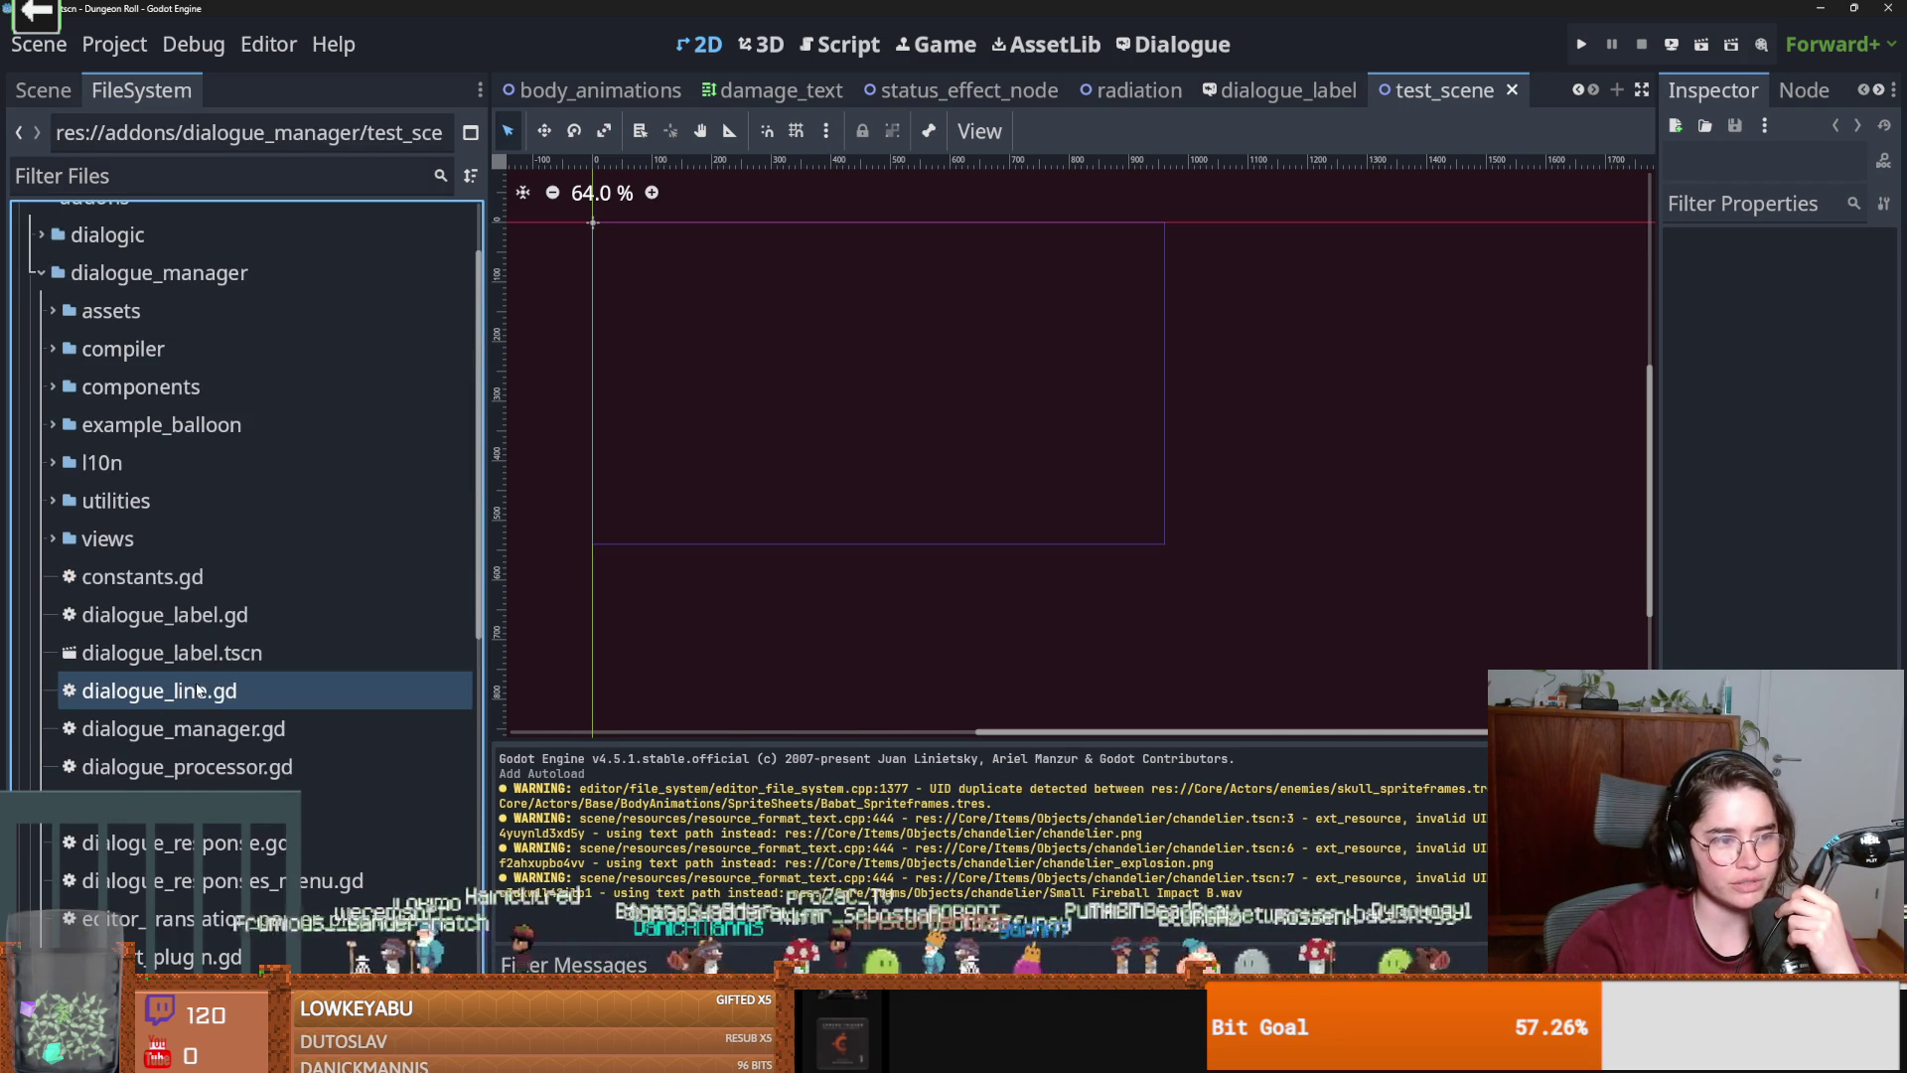
left_click(47, 544)
double_click(199, 615)
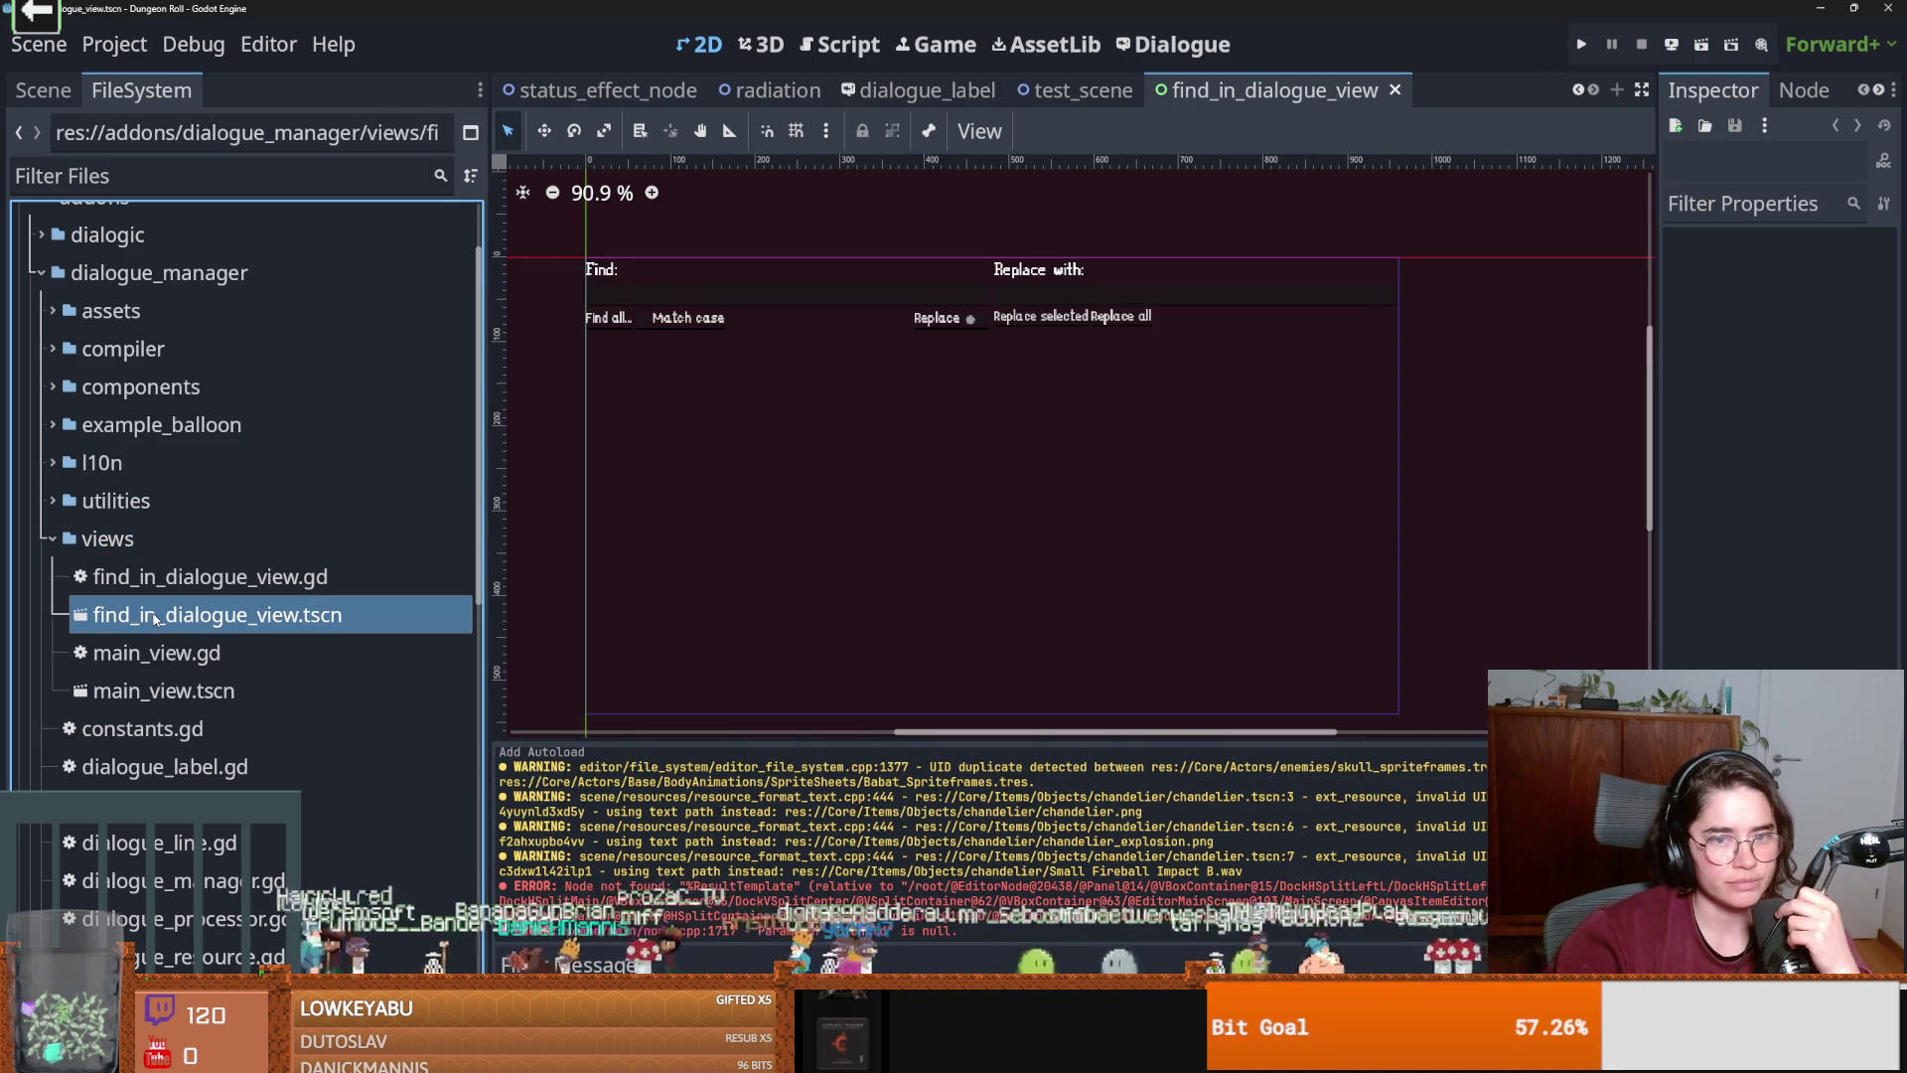
Open main_view.tscn in its own tab, then return to the find_in_dialogue_view scene.
left_click(175, 695)
double_click(175, 699)
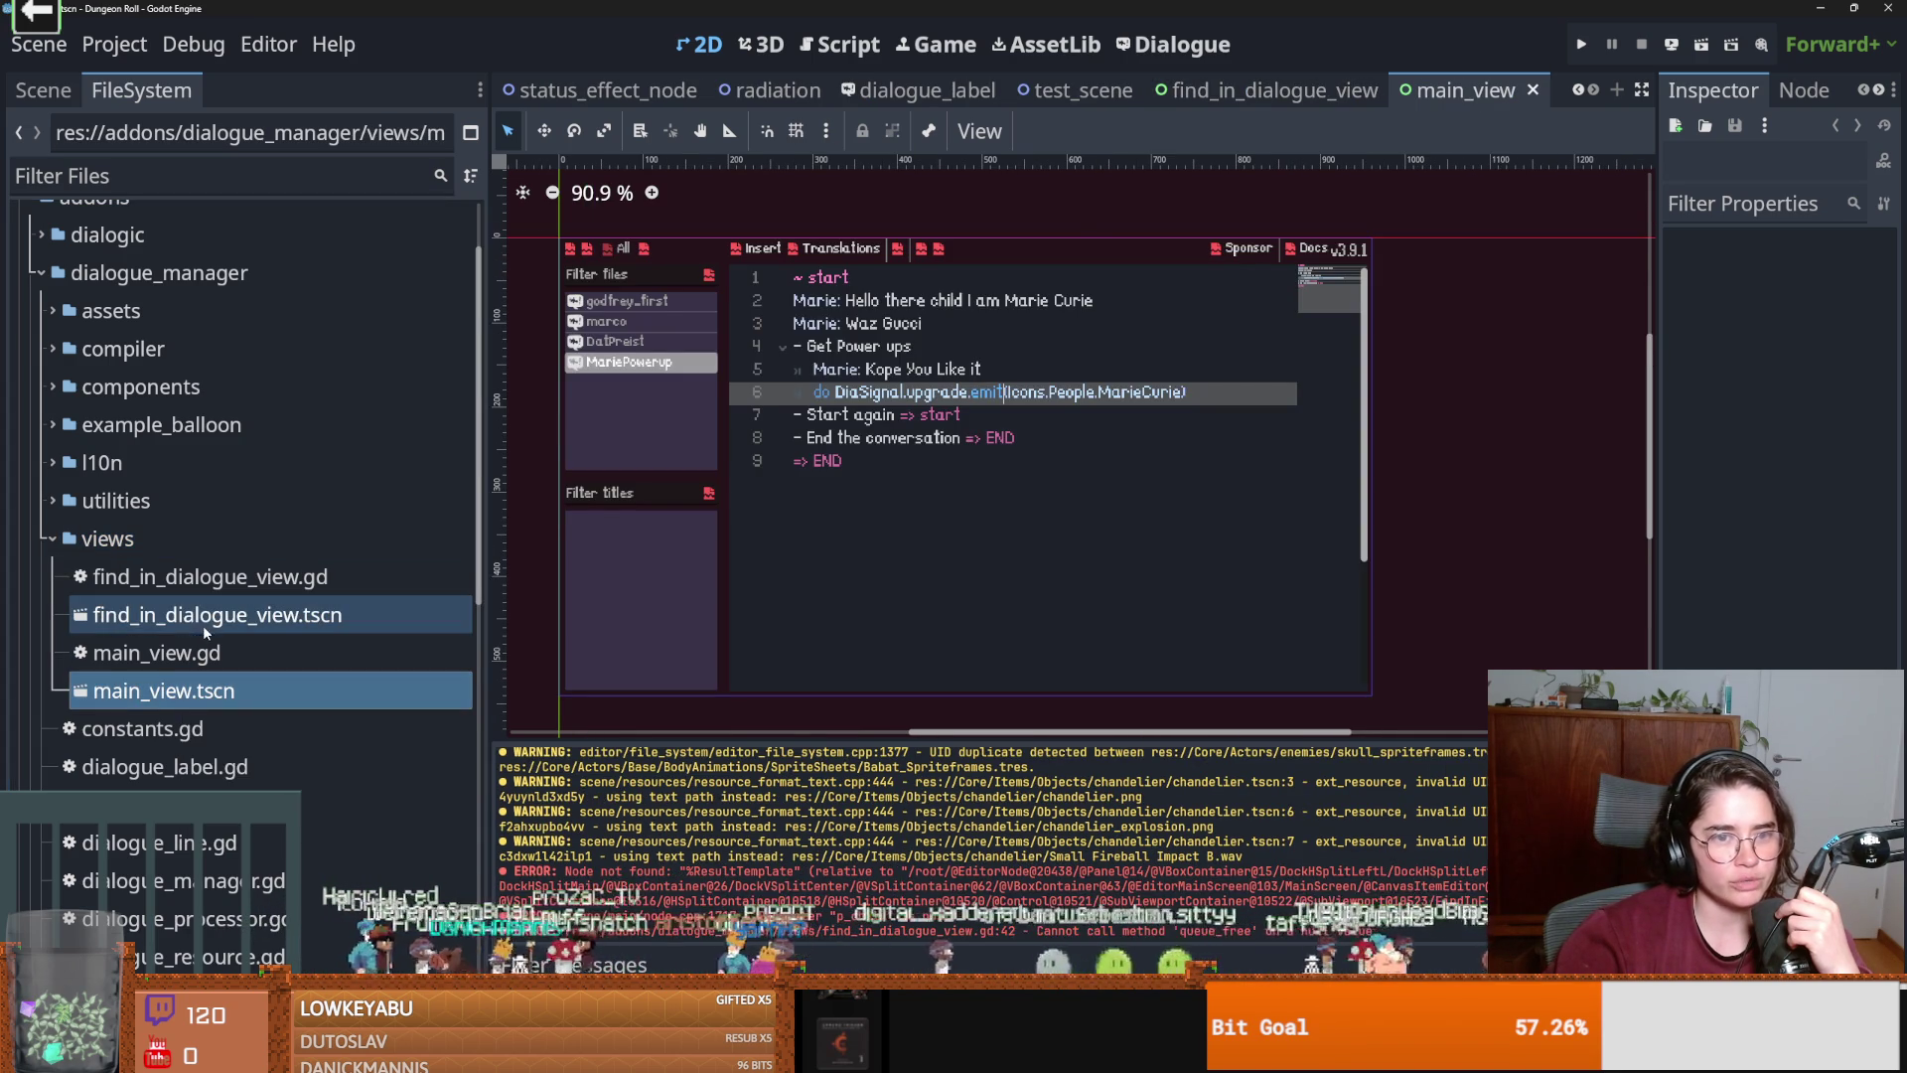
double_click(181, 622)
Collapse the views folder and browse dialogue_label.gd, dialogue_label.tscn and dialogue_line.gd.
left_click(44, 536)
left_click(264, 598)
left_click(298, 652)
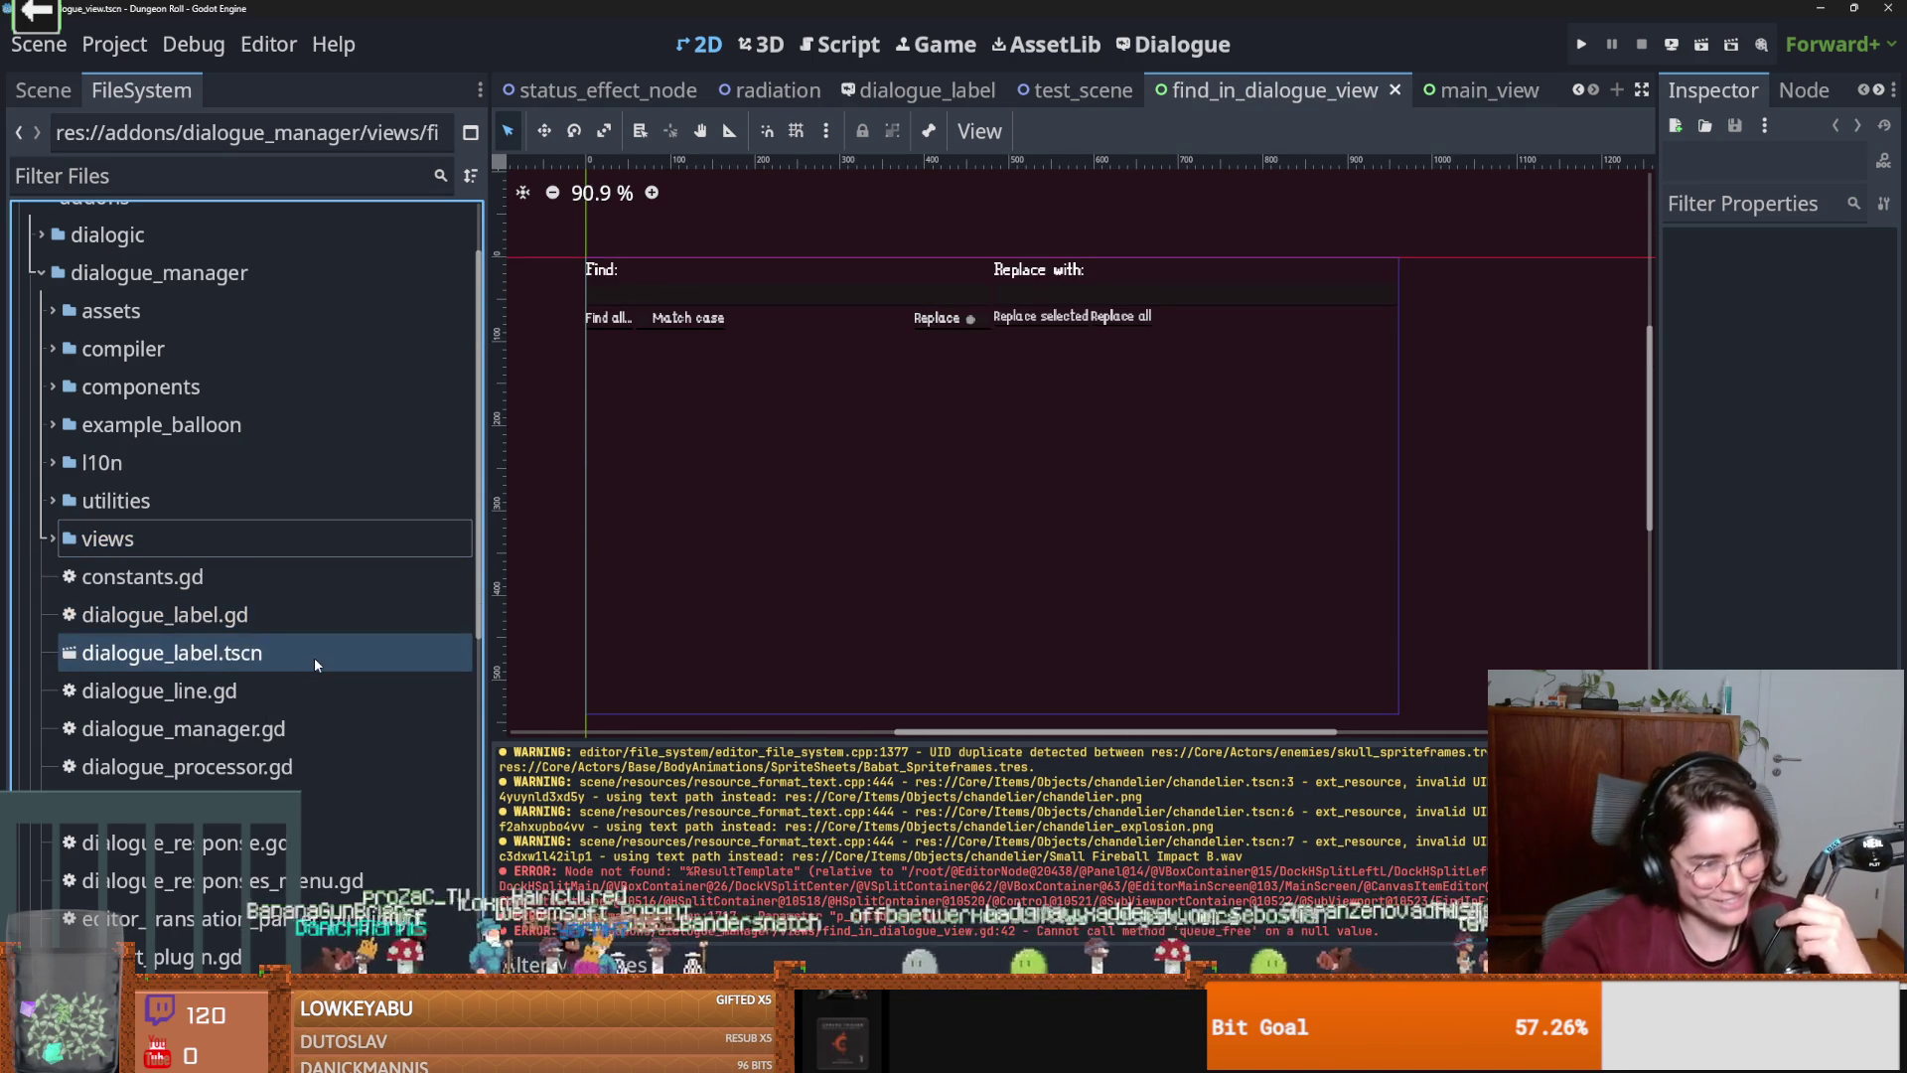
left_click(247, 698)
scroll(248, 697, "down", 5)
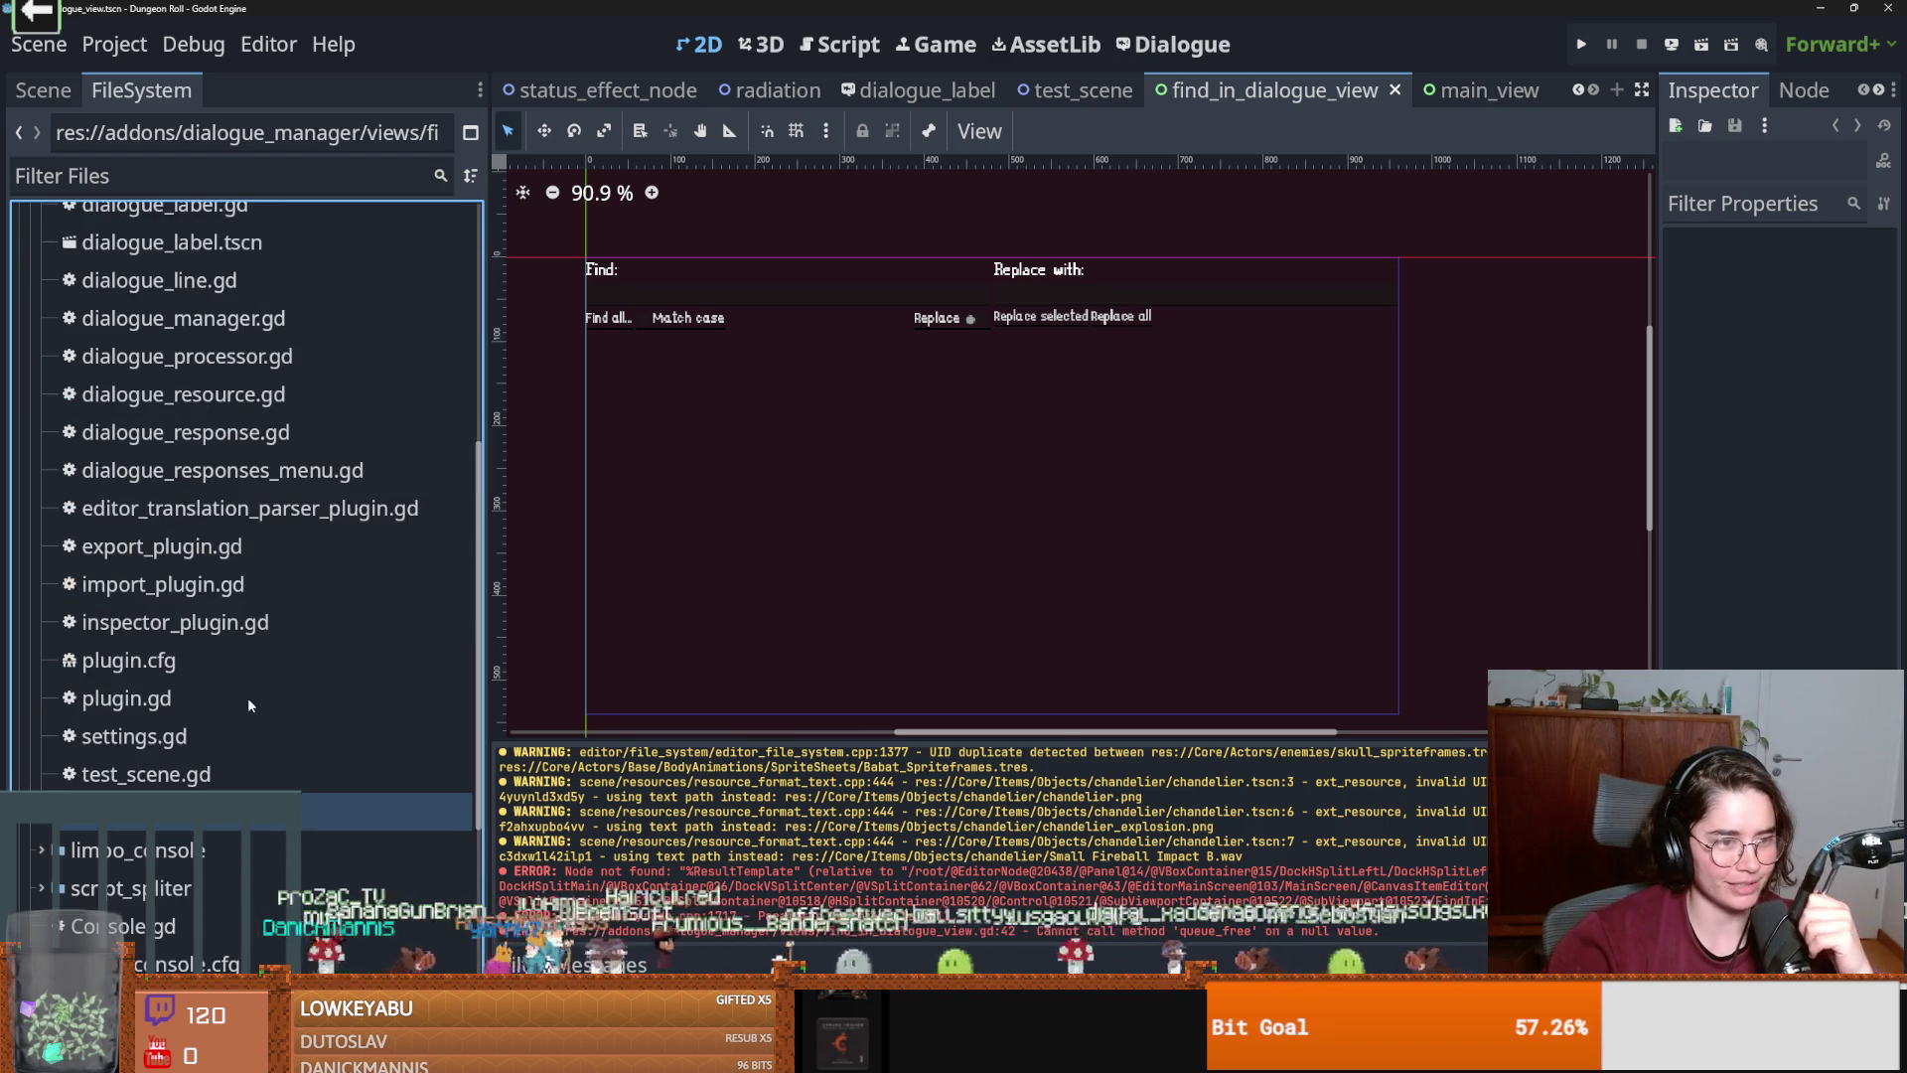
scroll(149, 596, "up", 8)
Expand the utilities, l10n and example_balloon folders to look through their files.
left_click(52, 636)
left_click(52, 602)
left_click(51, 565)
left_click(44, 527)
key("Down")
key("Down")
key("Down")
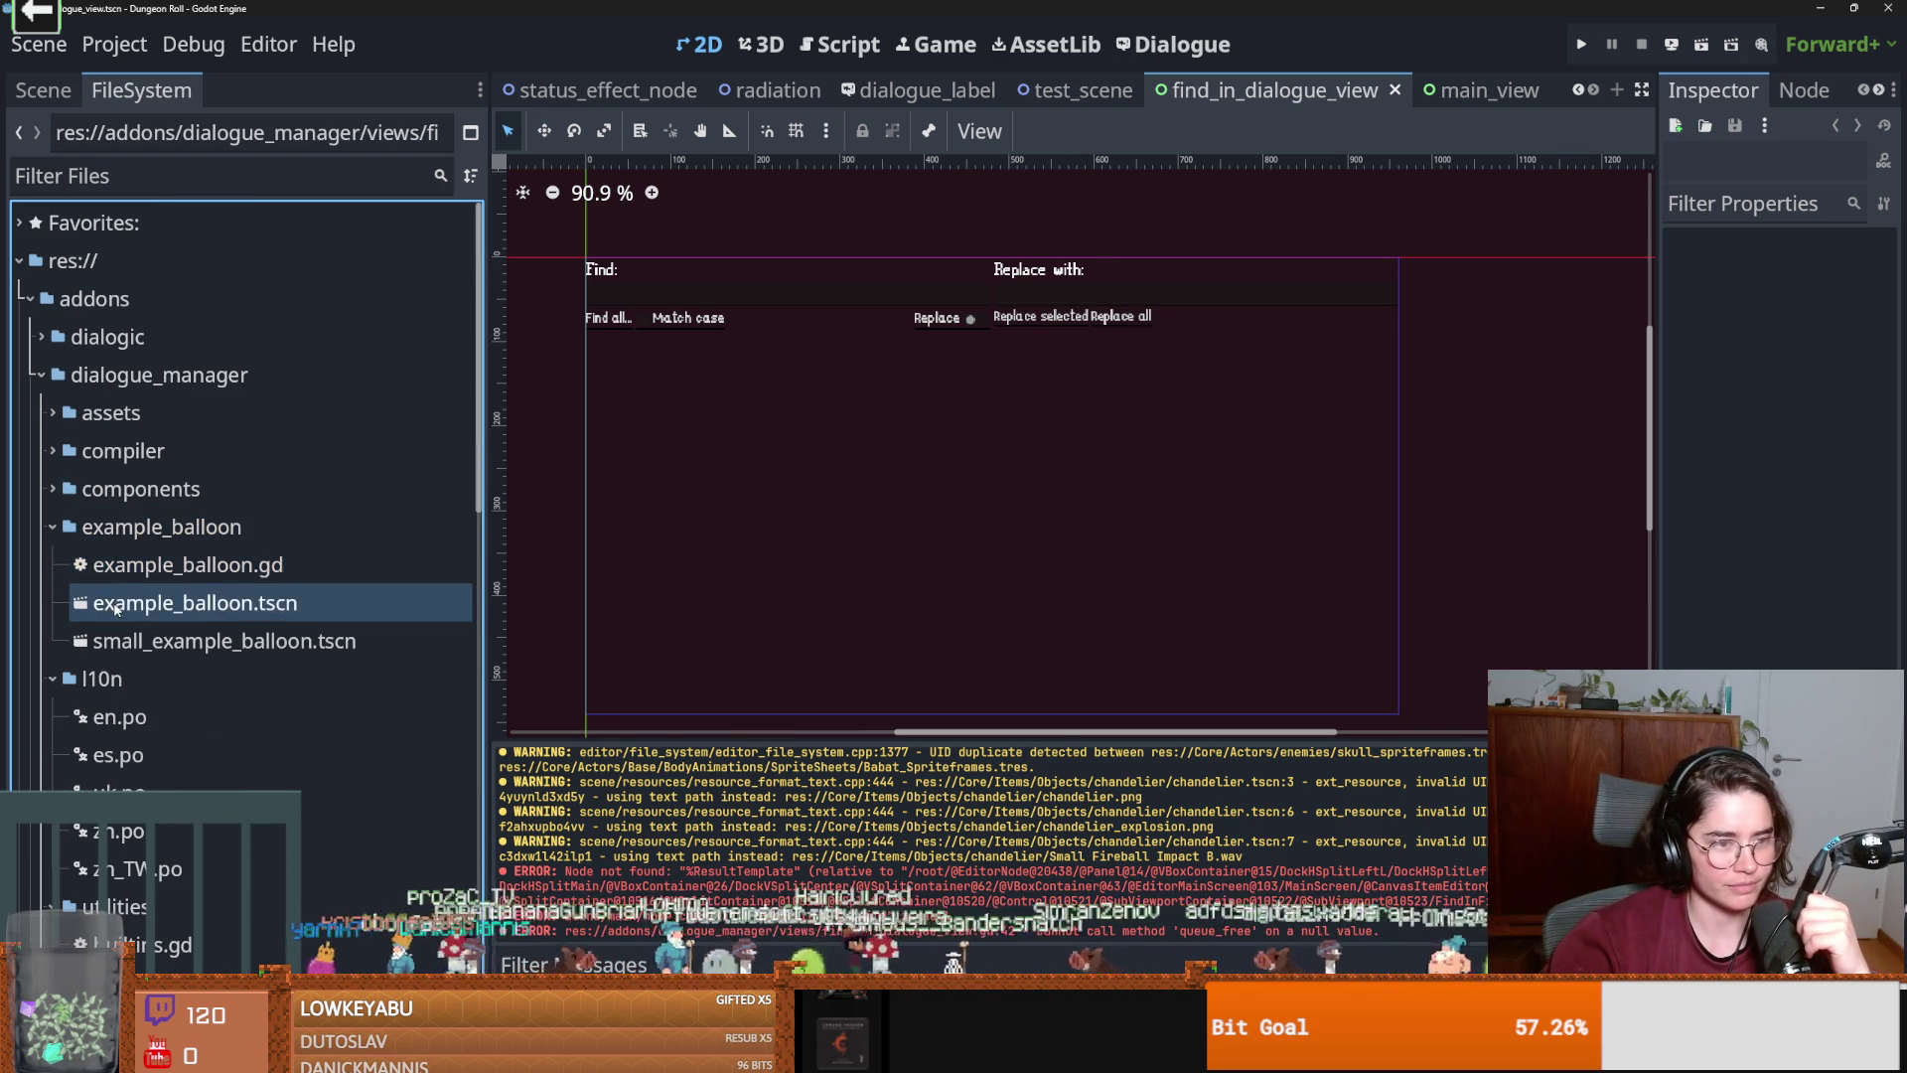
left_click(53, 526)
Expand components and browse editor_property files like resource_button.tscn, update_button and title_list.gd.
left_click(53, 489)
left_click(84, 536)
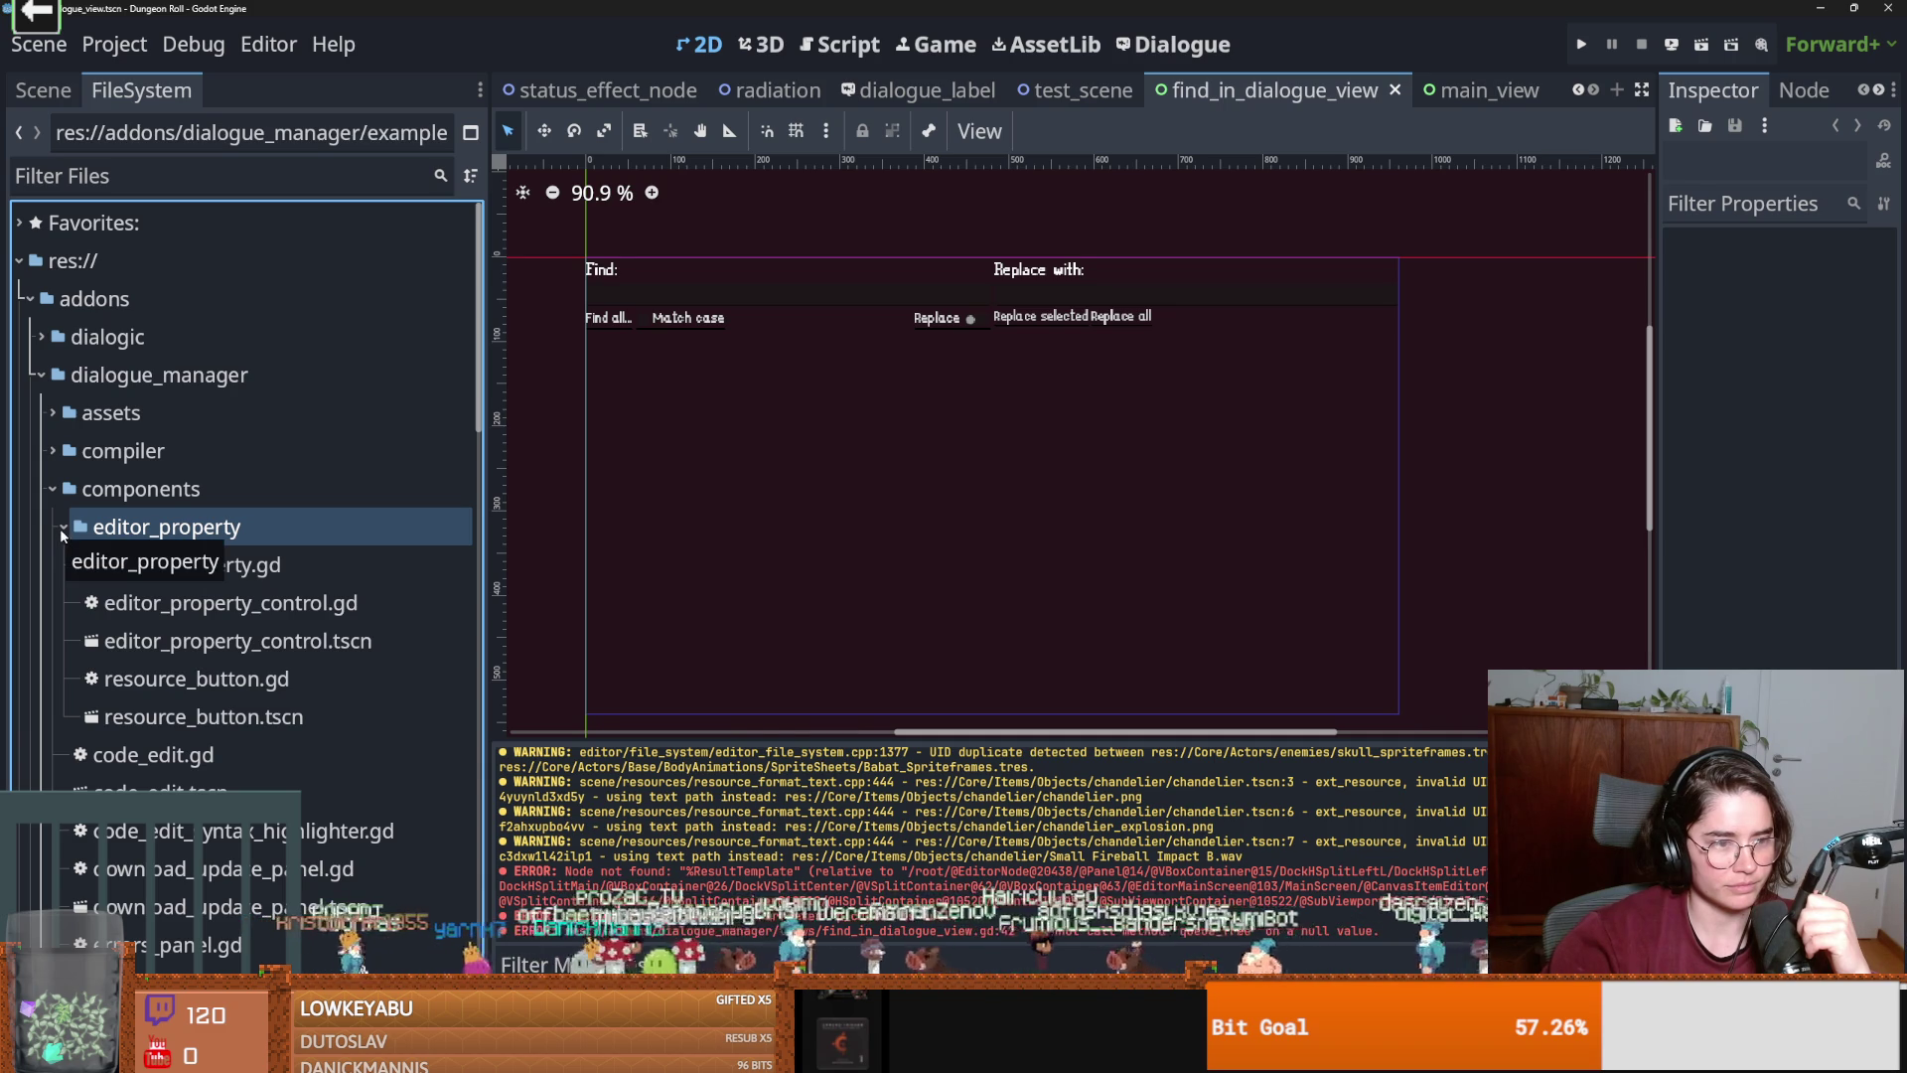
left_click(199, 716)
scroll(227, 626, "down", 3)
scroll(227, 626, "down", 5)
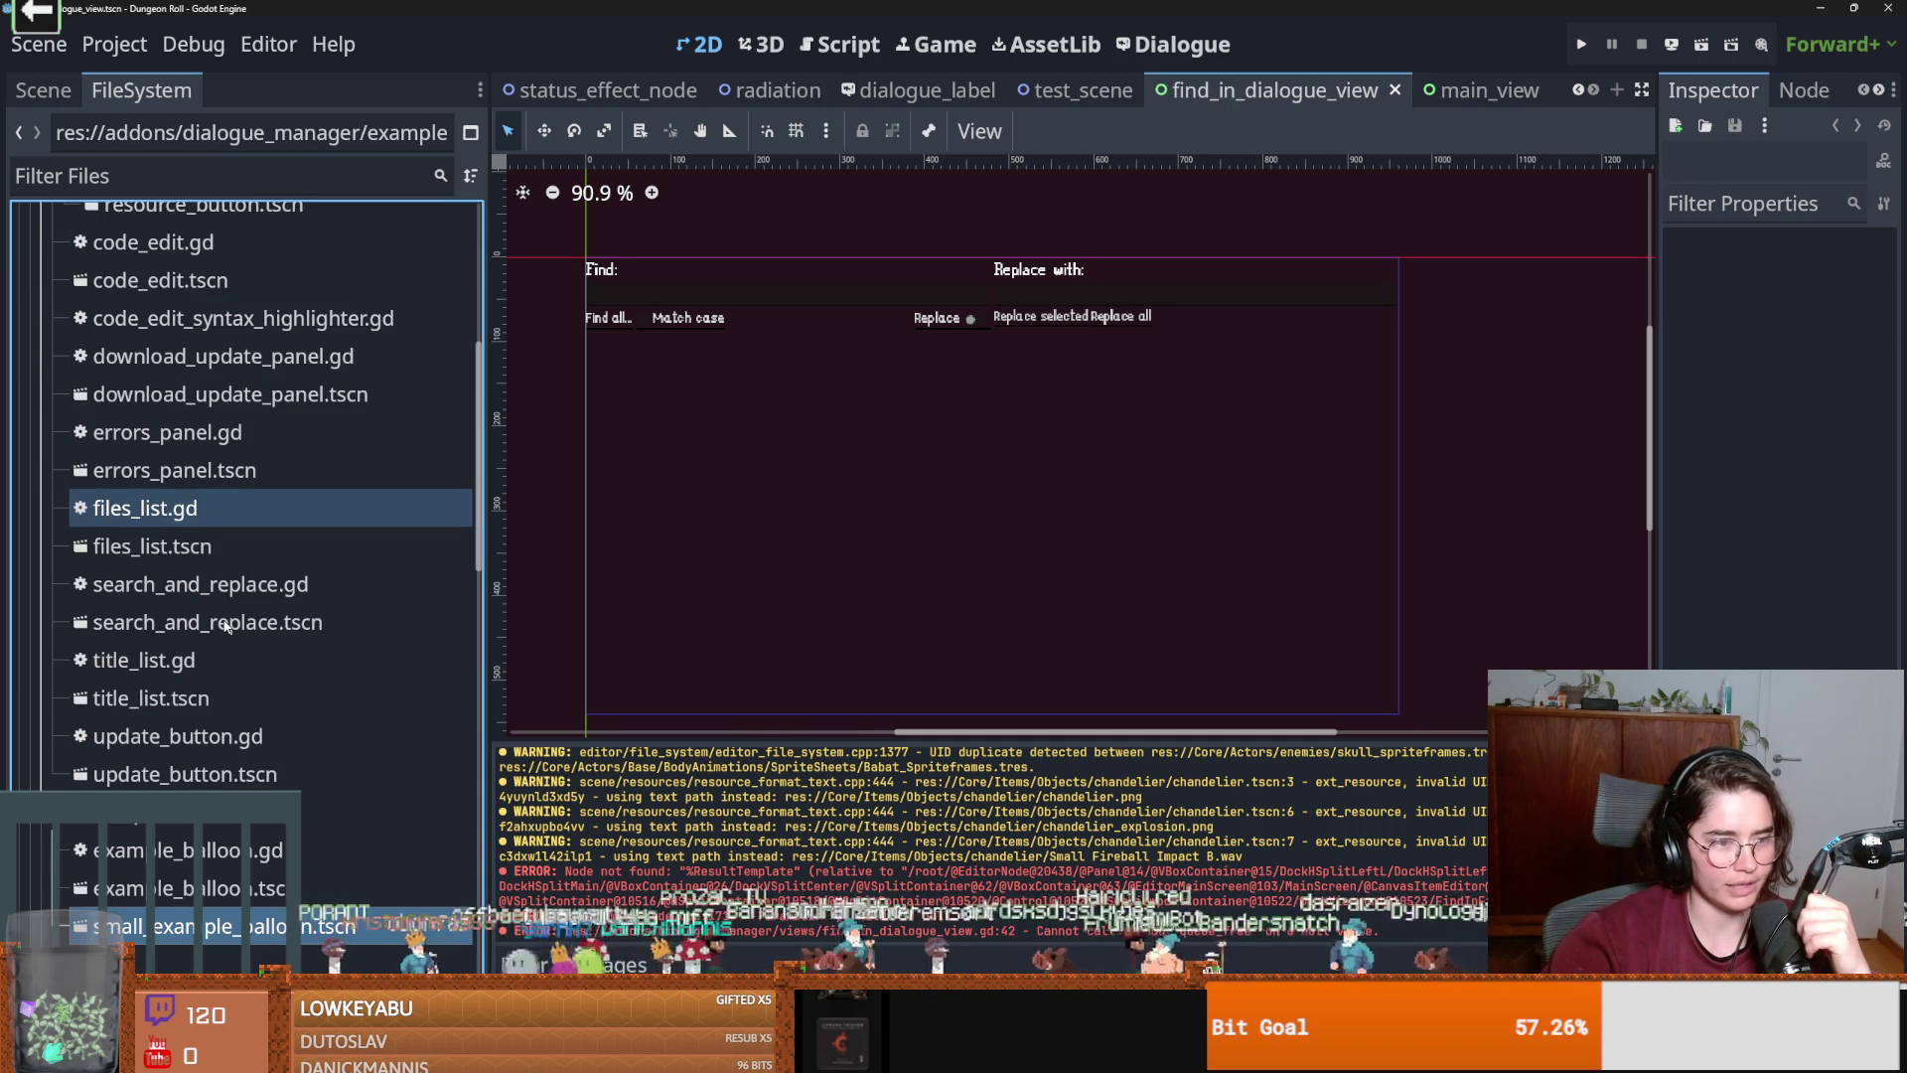
left_click(218, 736)
left_click(224, 773)
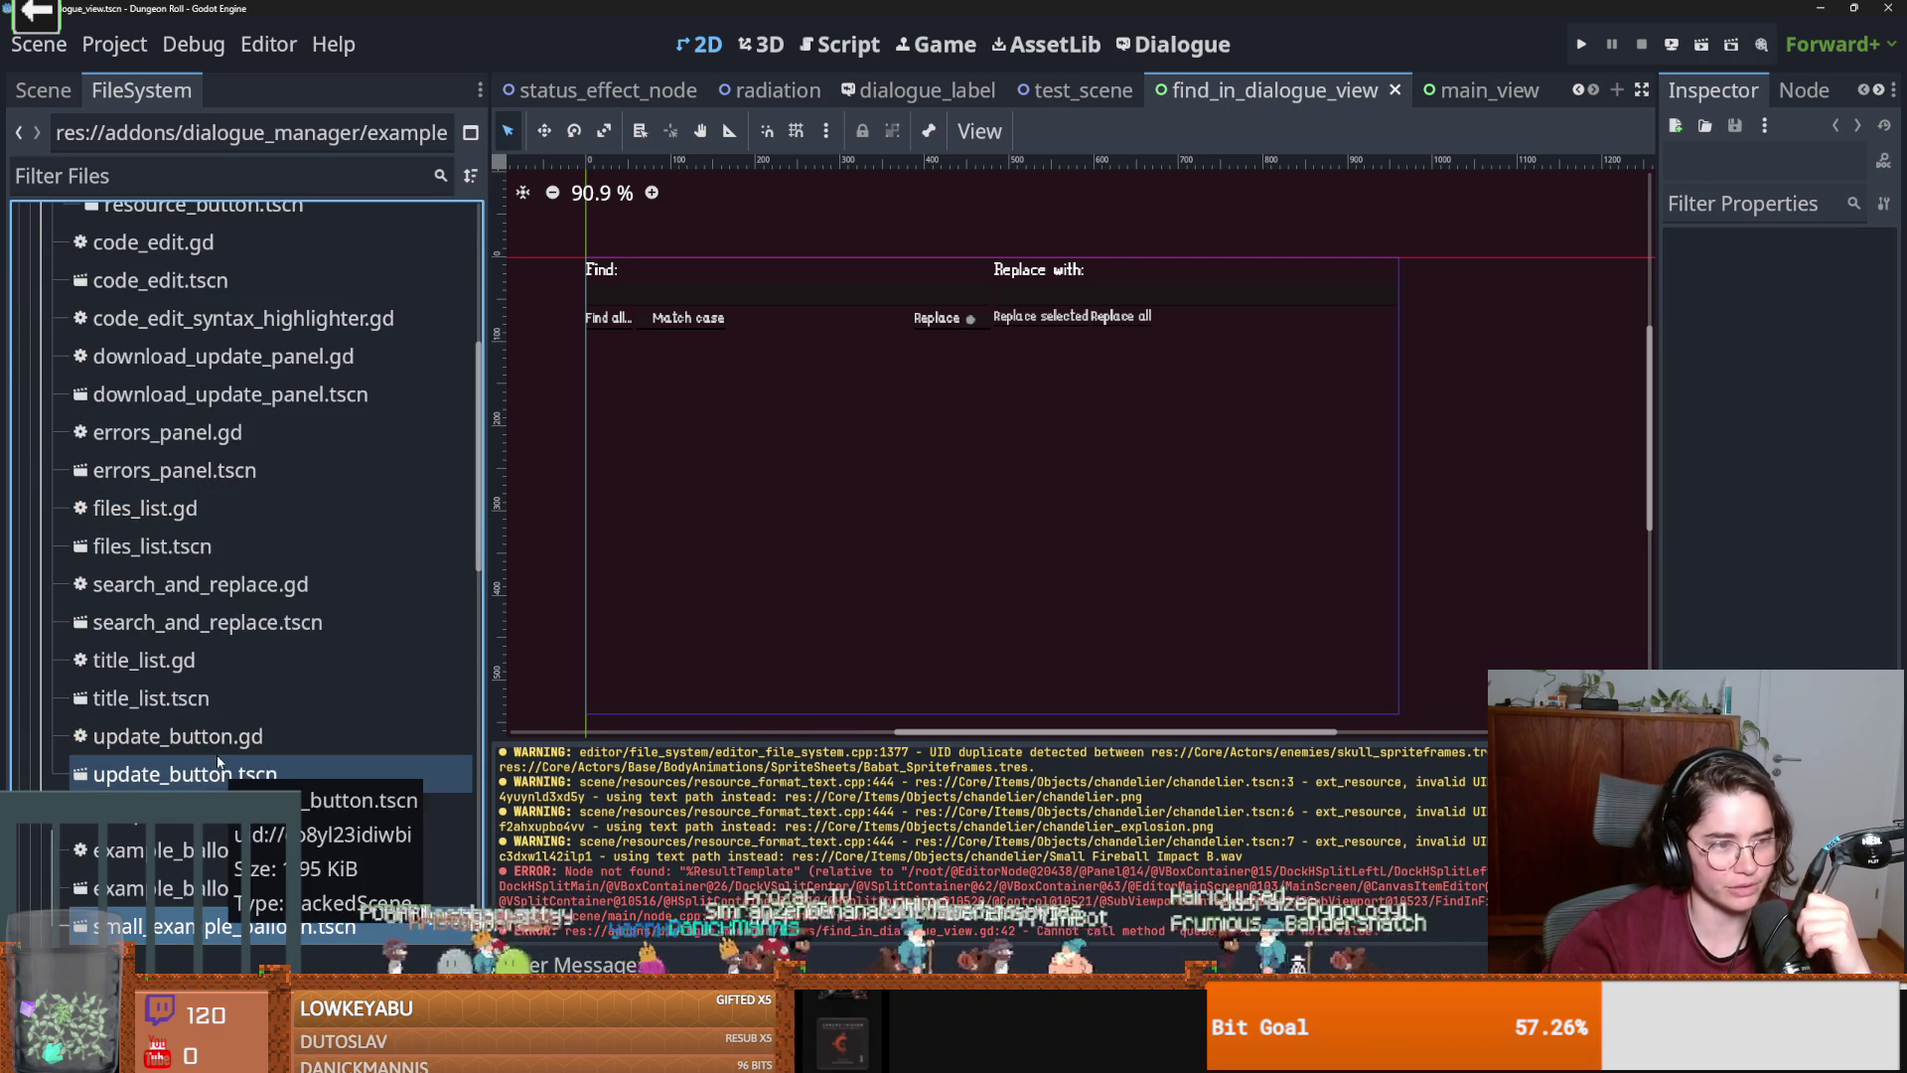
left_click(261, 735)
left_click(318, 774)
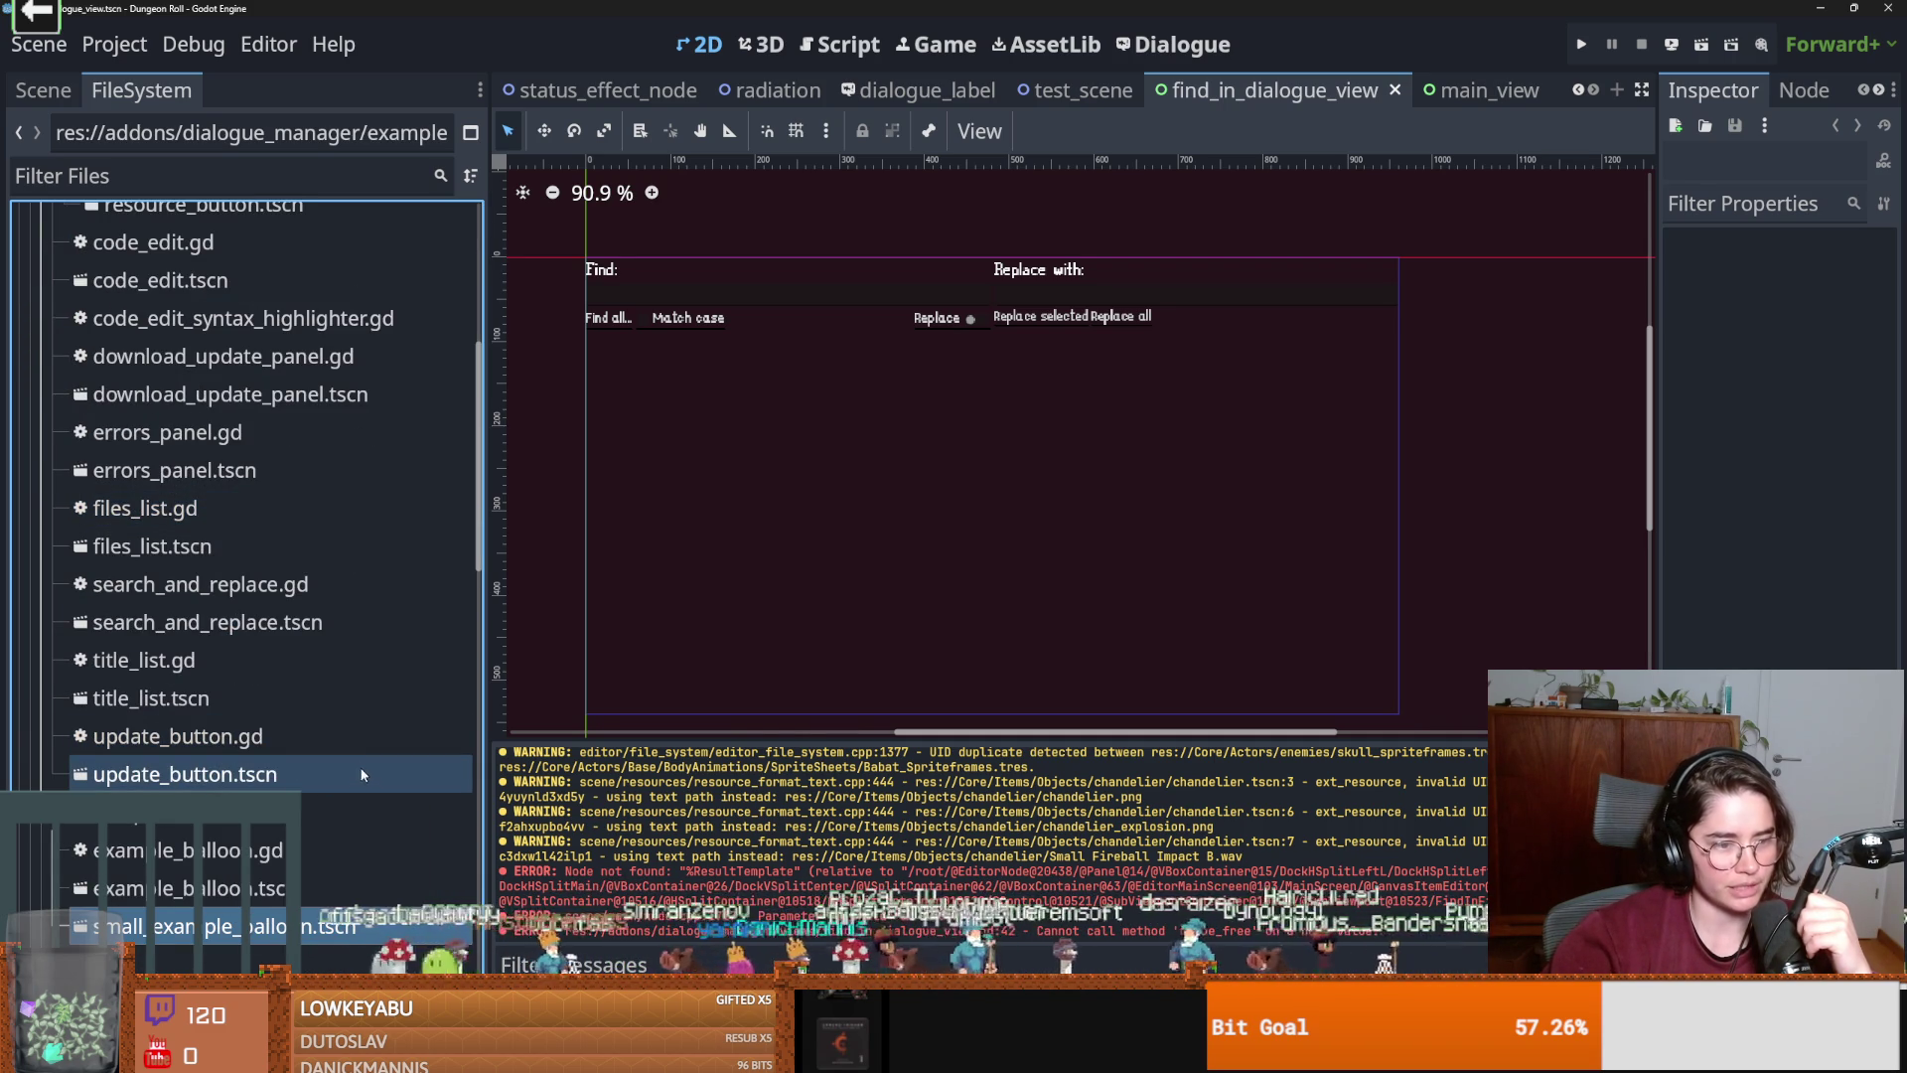
left_click(246, 659)
scroll(244, 652, "up", 2)
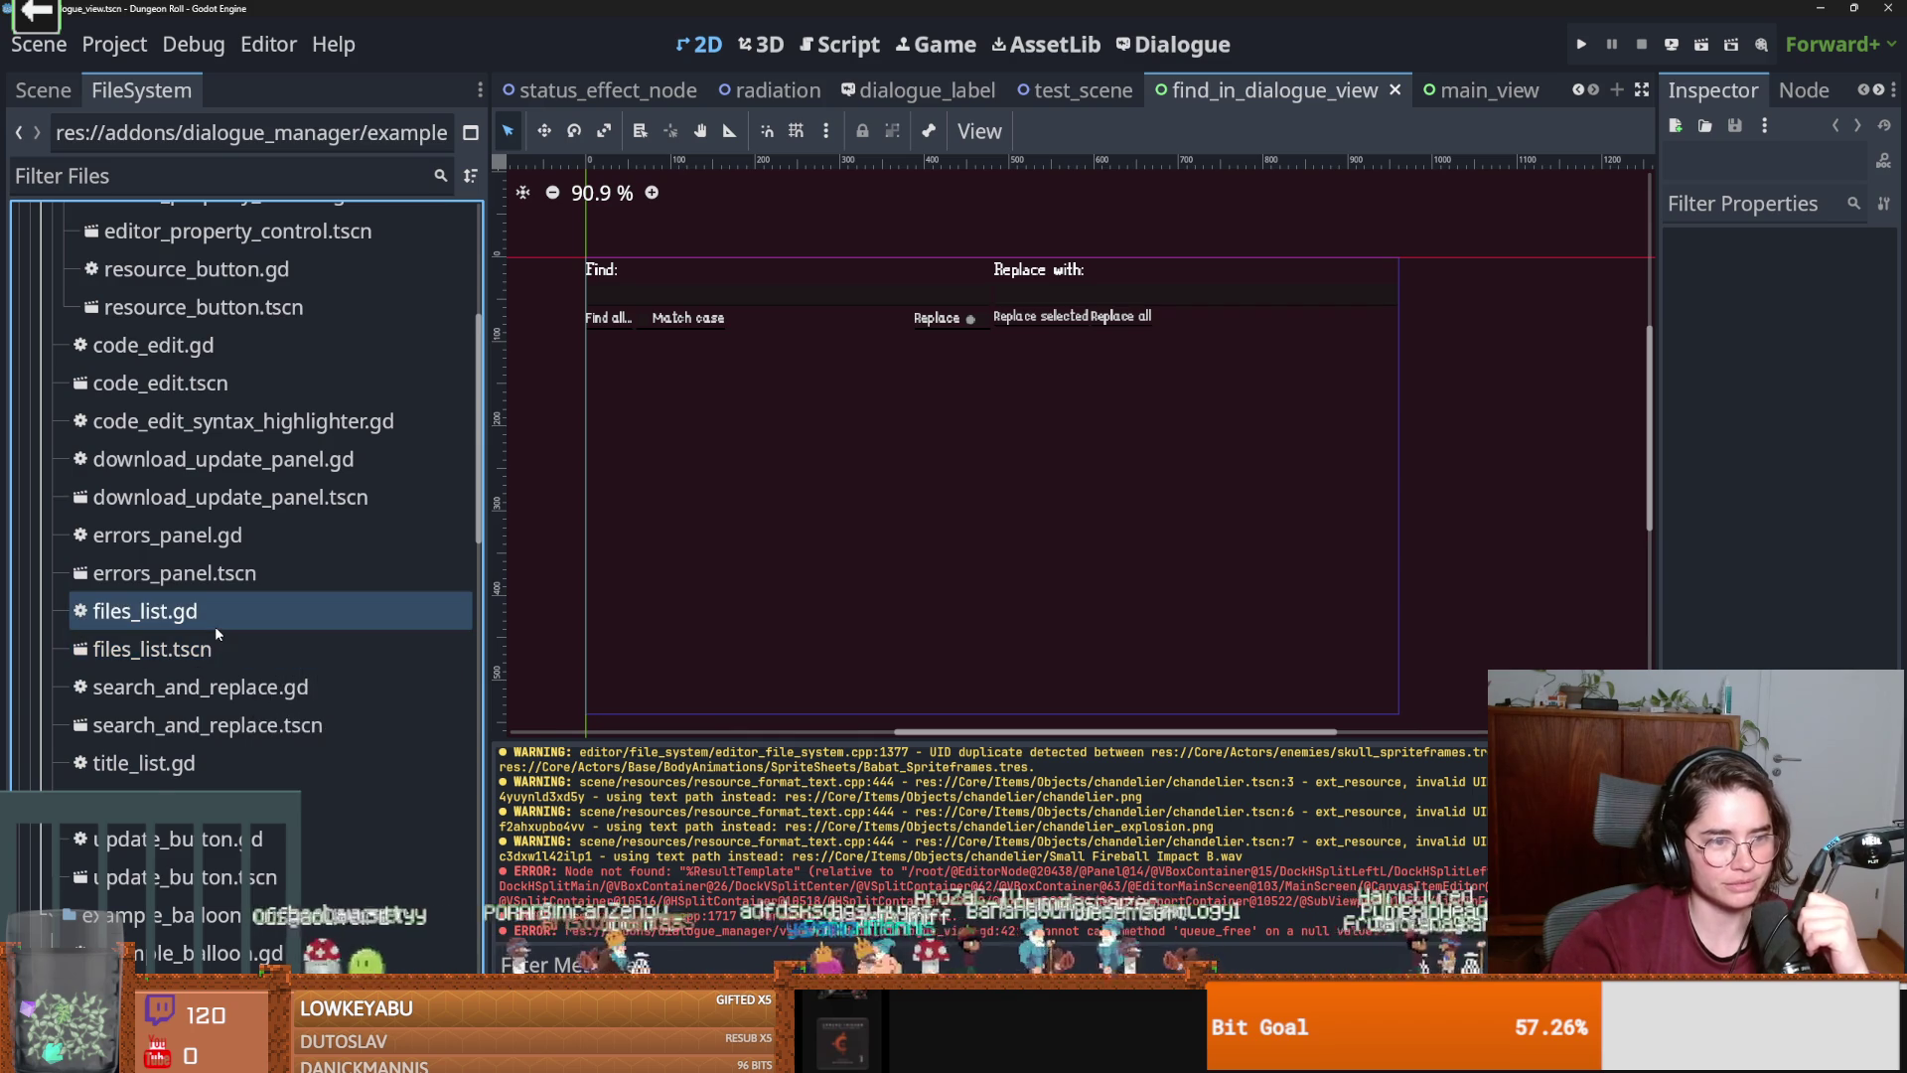
scroll(215, 626, "up", 3)
Collapse editor_property and components, then expand the compiler folder.
left_click(215, 632)
scroll(215, 626, "up", 5)
left_click(63, 528)
left_click(48, 485)
left_click(51, 451)
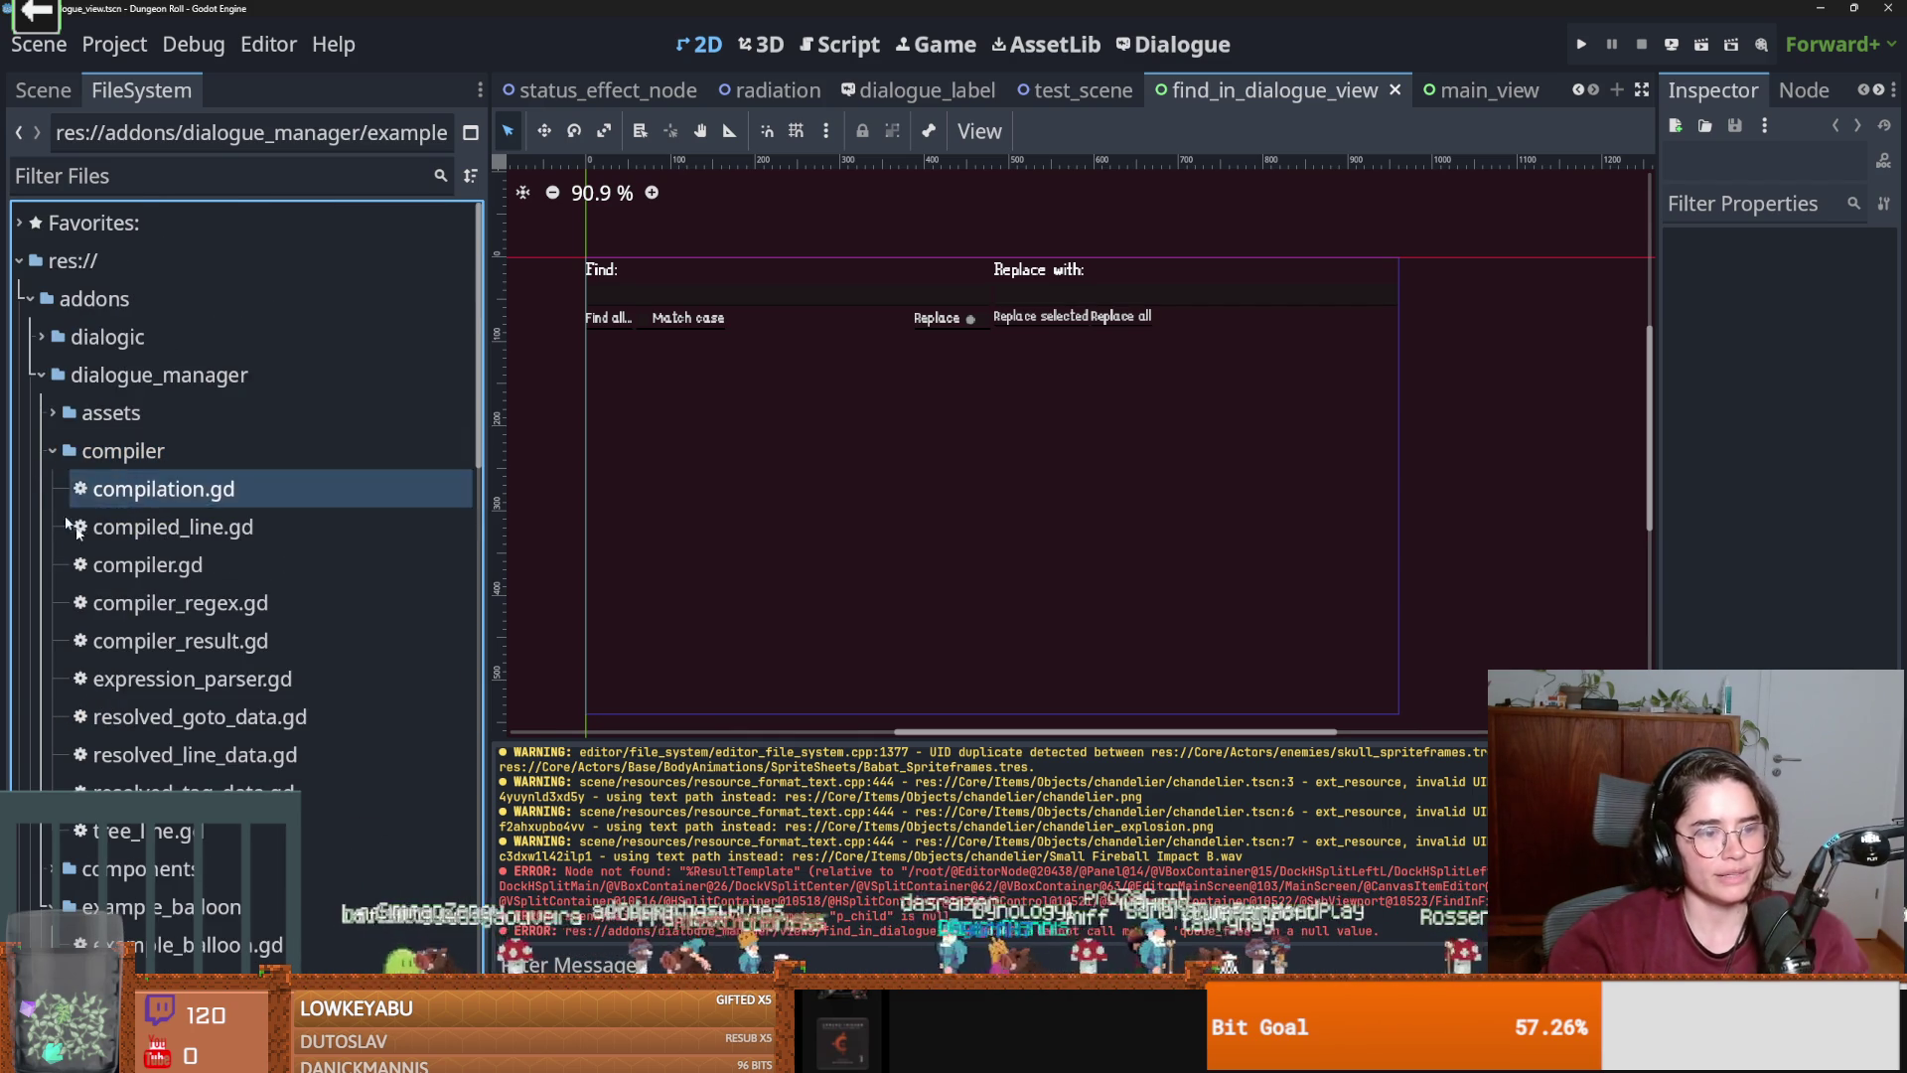
left_click(1089, 407)
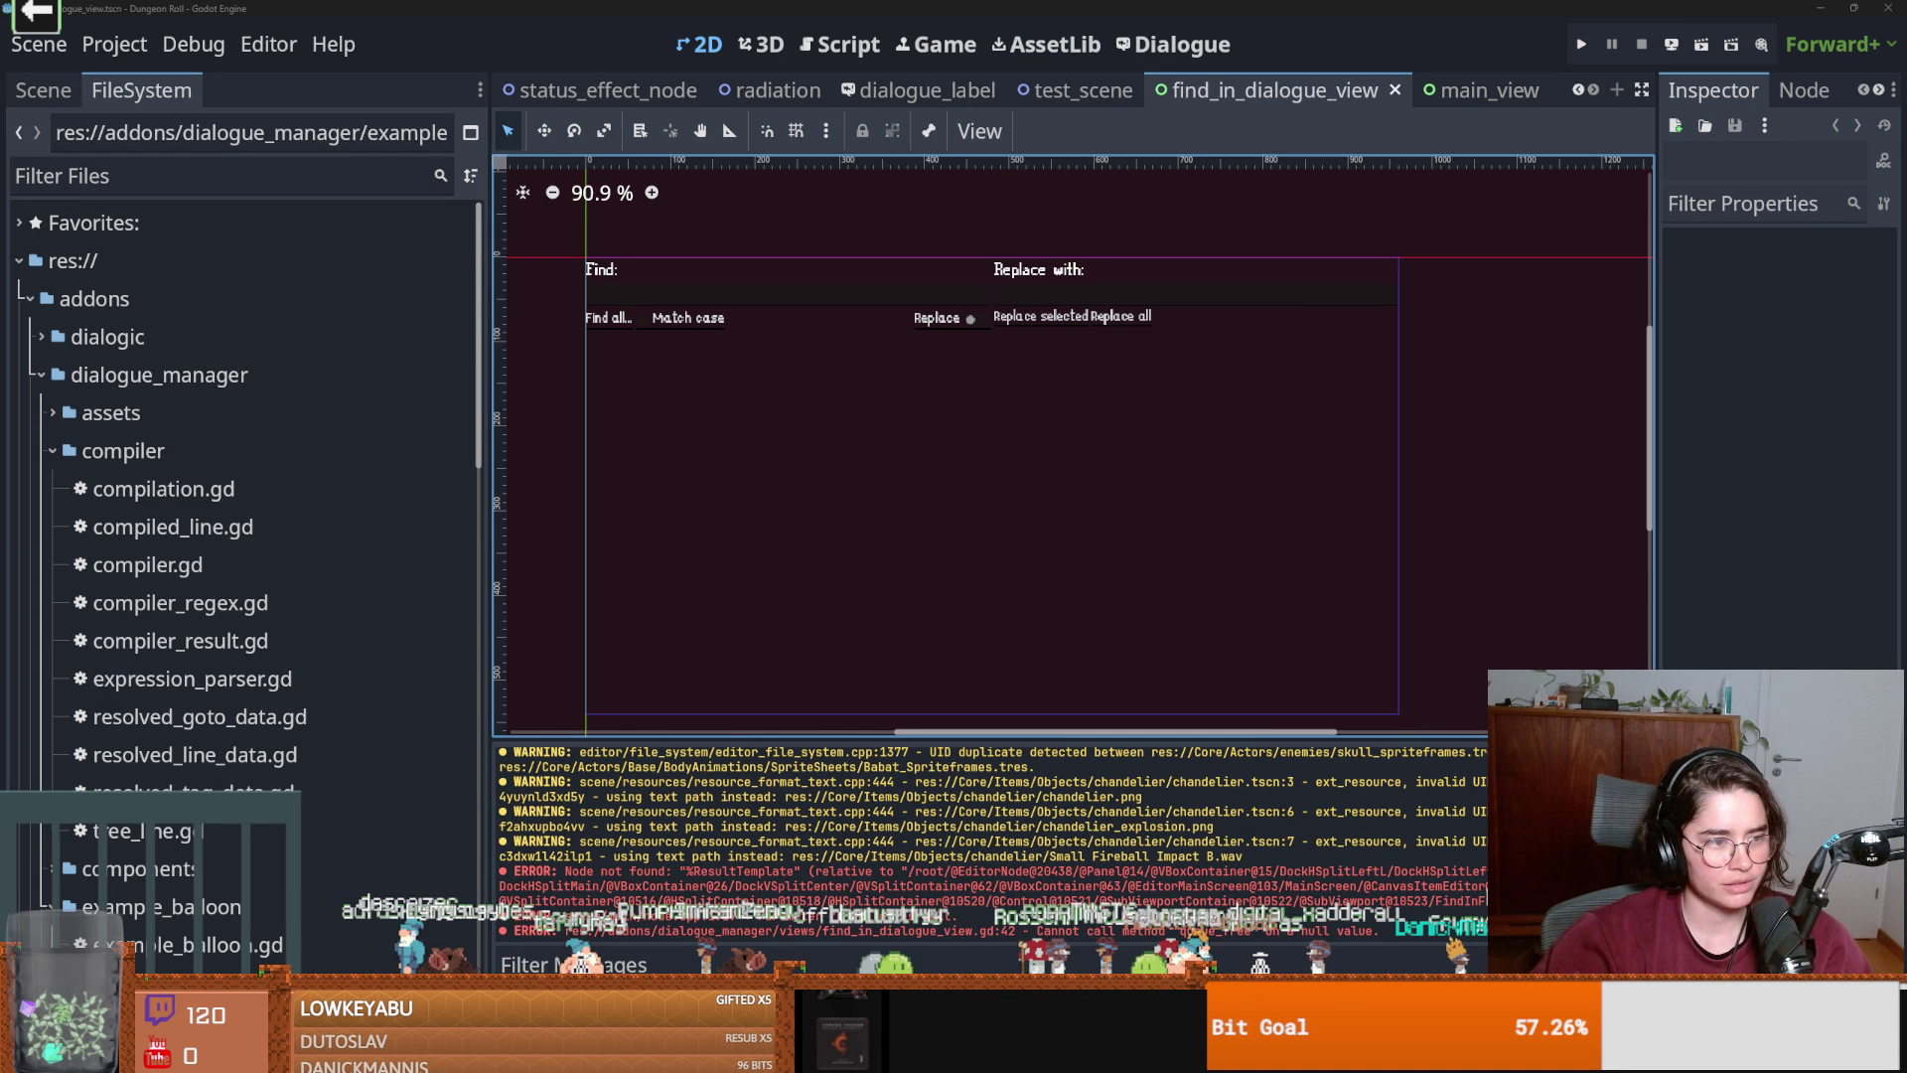
In Firefox, scroll the godot_dialogue_manager README and read the Basic Dialogue documentation.
key("alt+Tab")
scroll(511, 457, "down", 10)
scroll(453, 576, "down", 3)
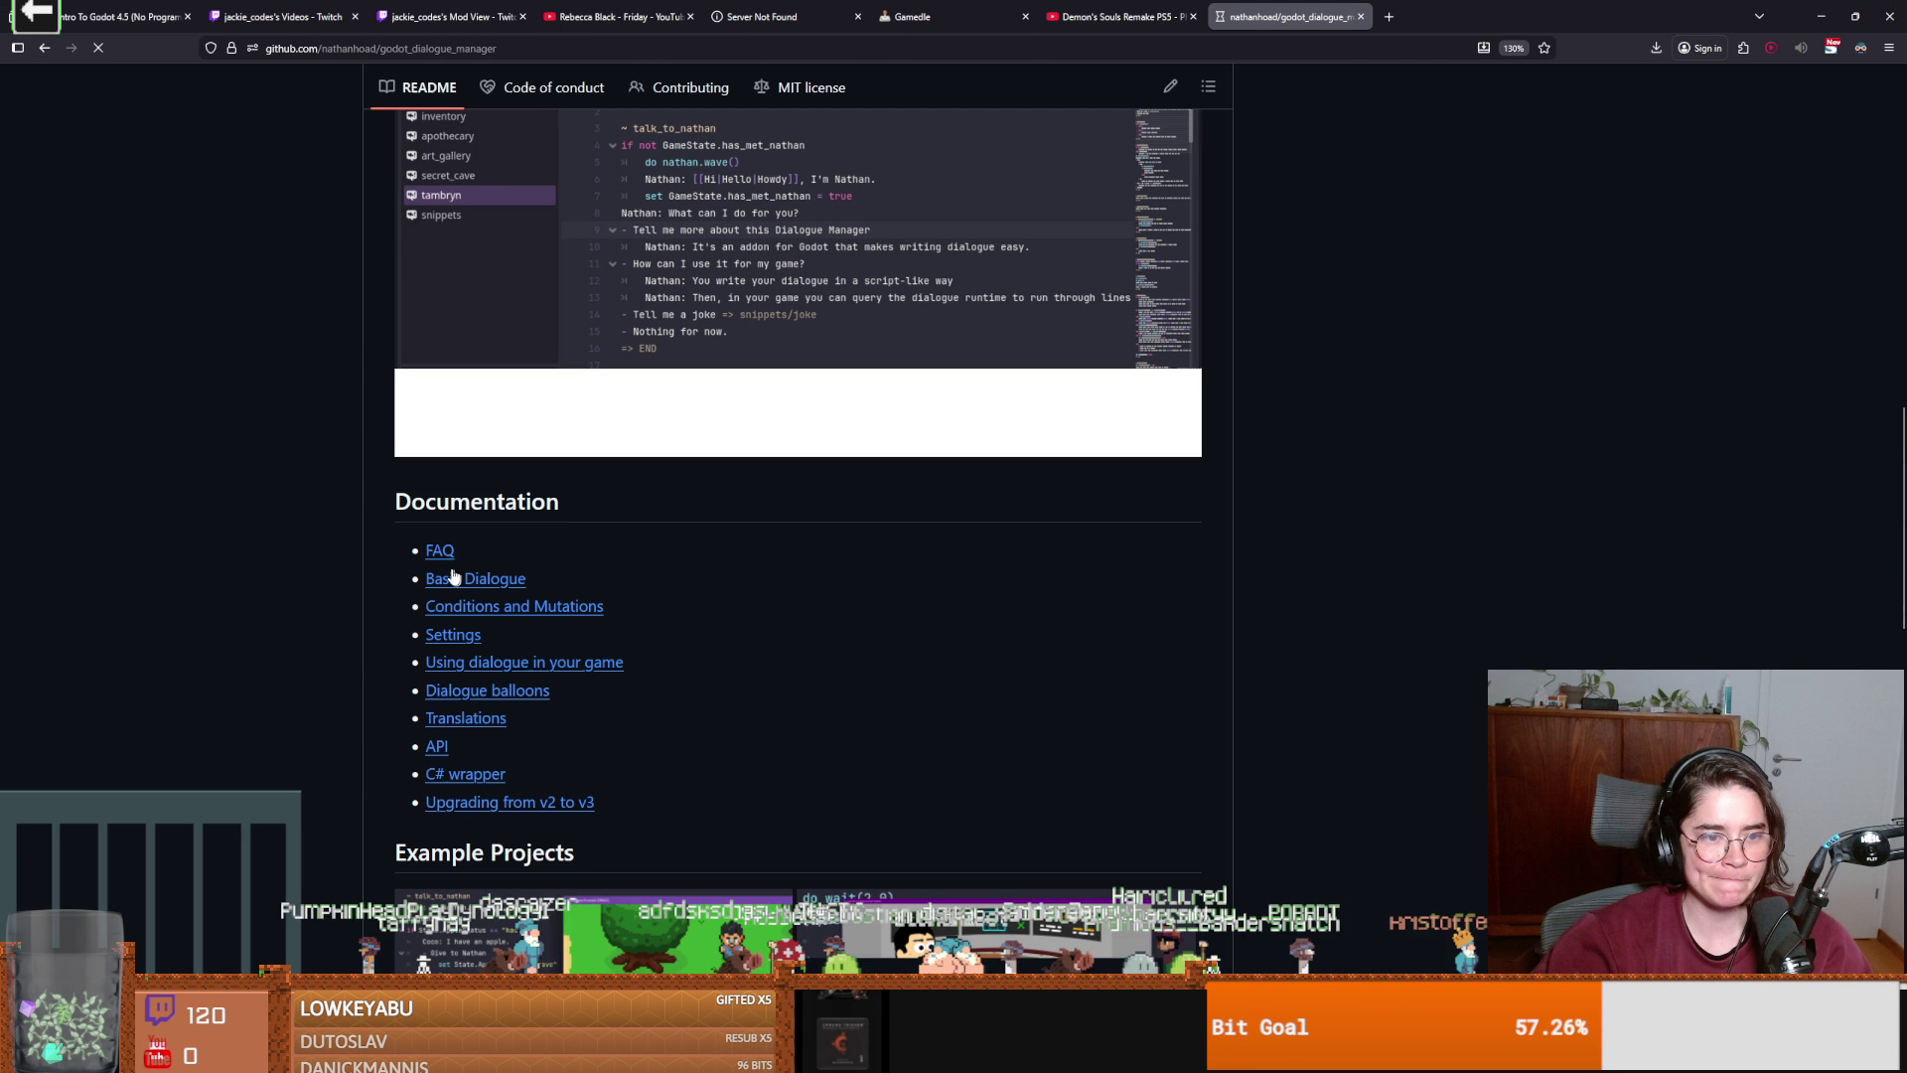
left_click(462, 585)
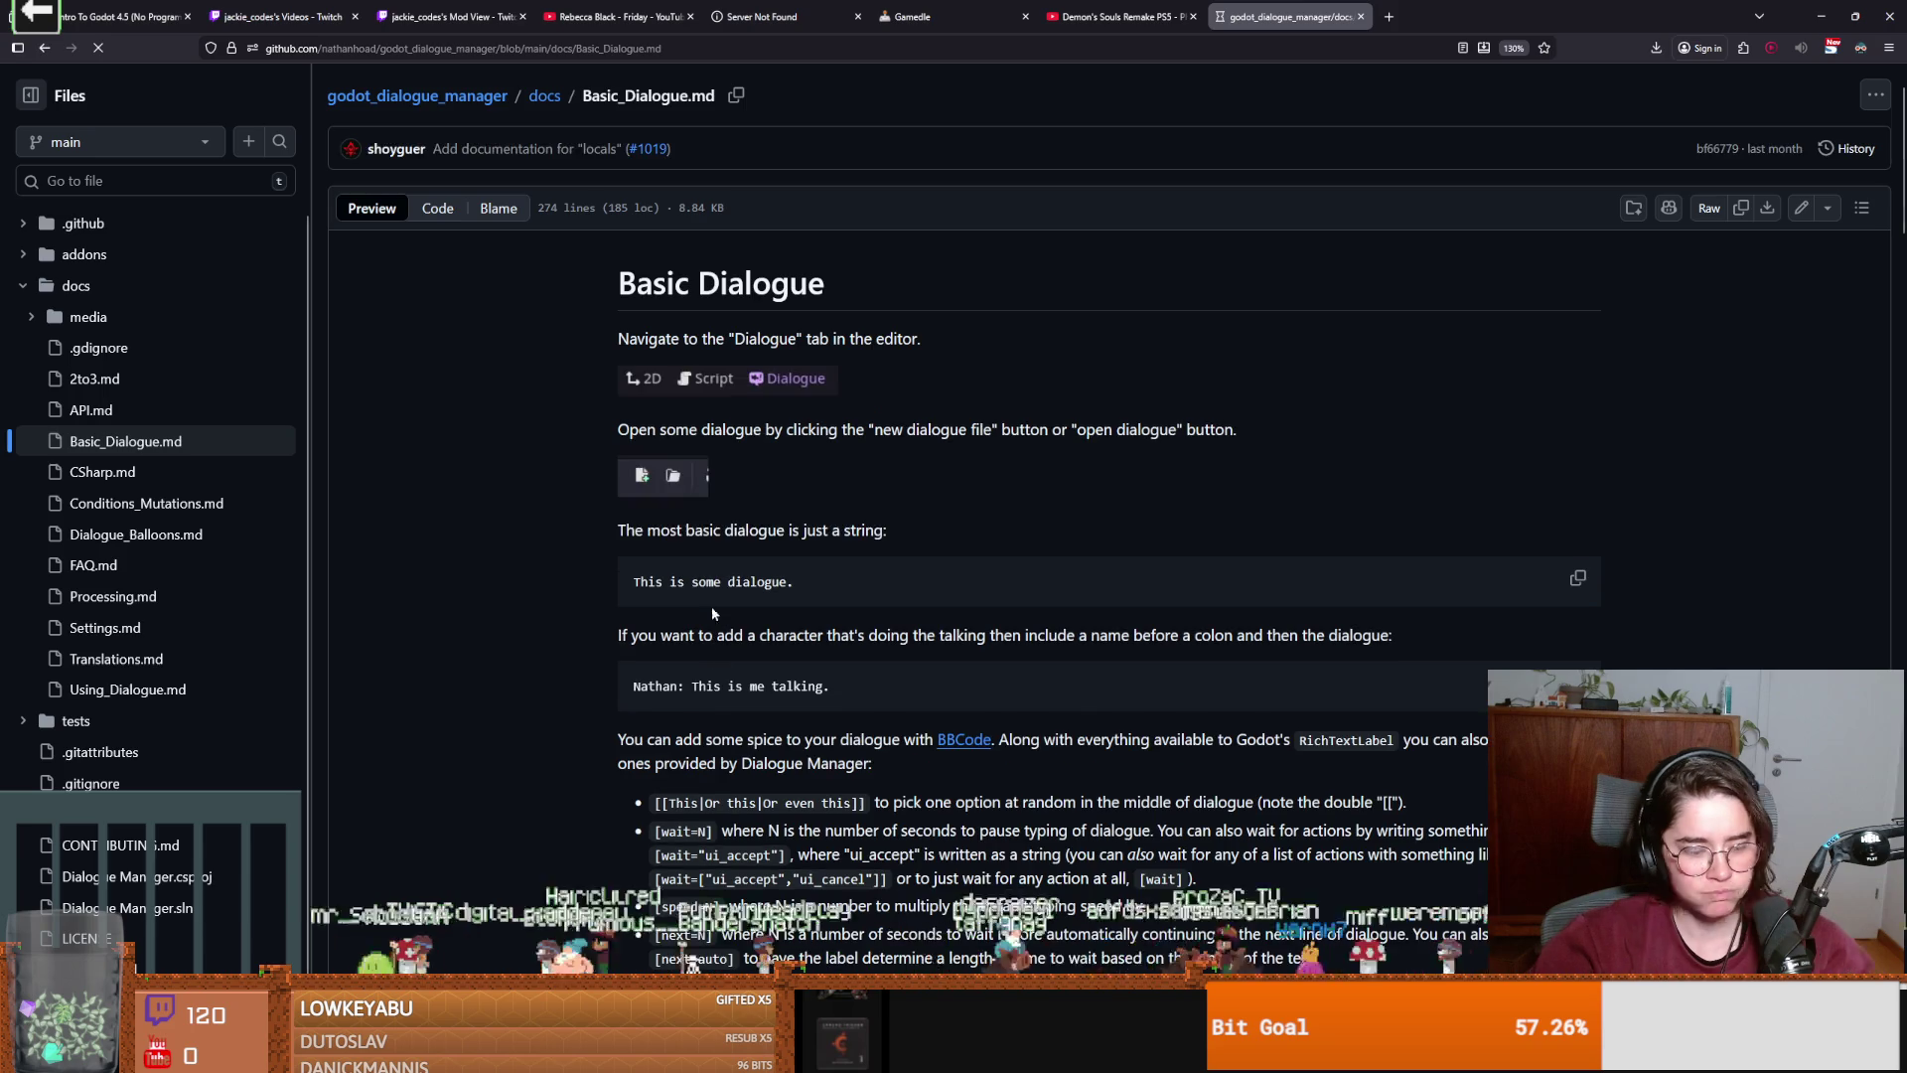
scroll(713, 659, "down", 5)
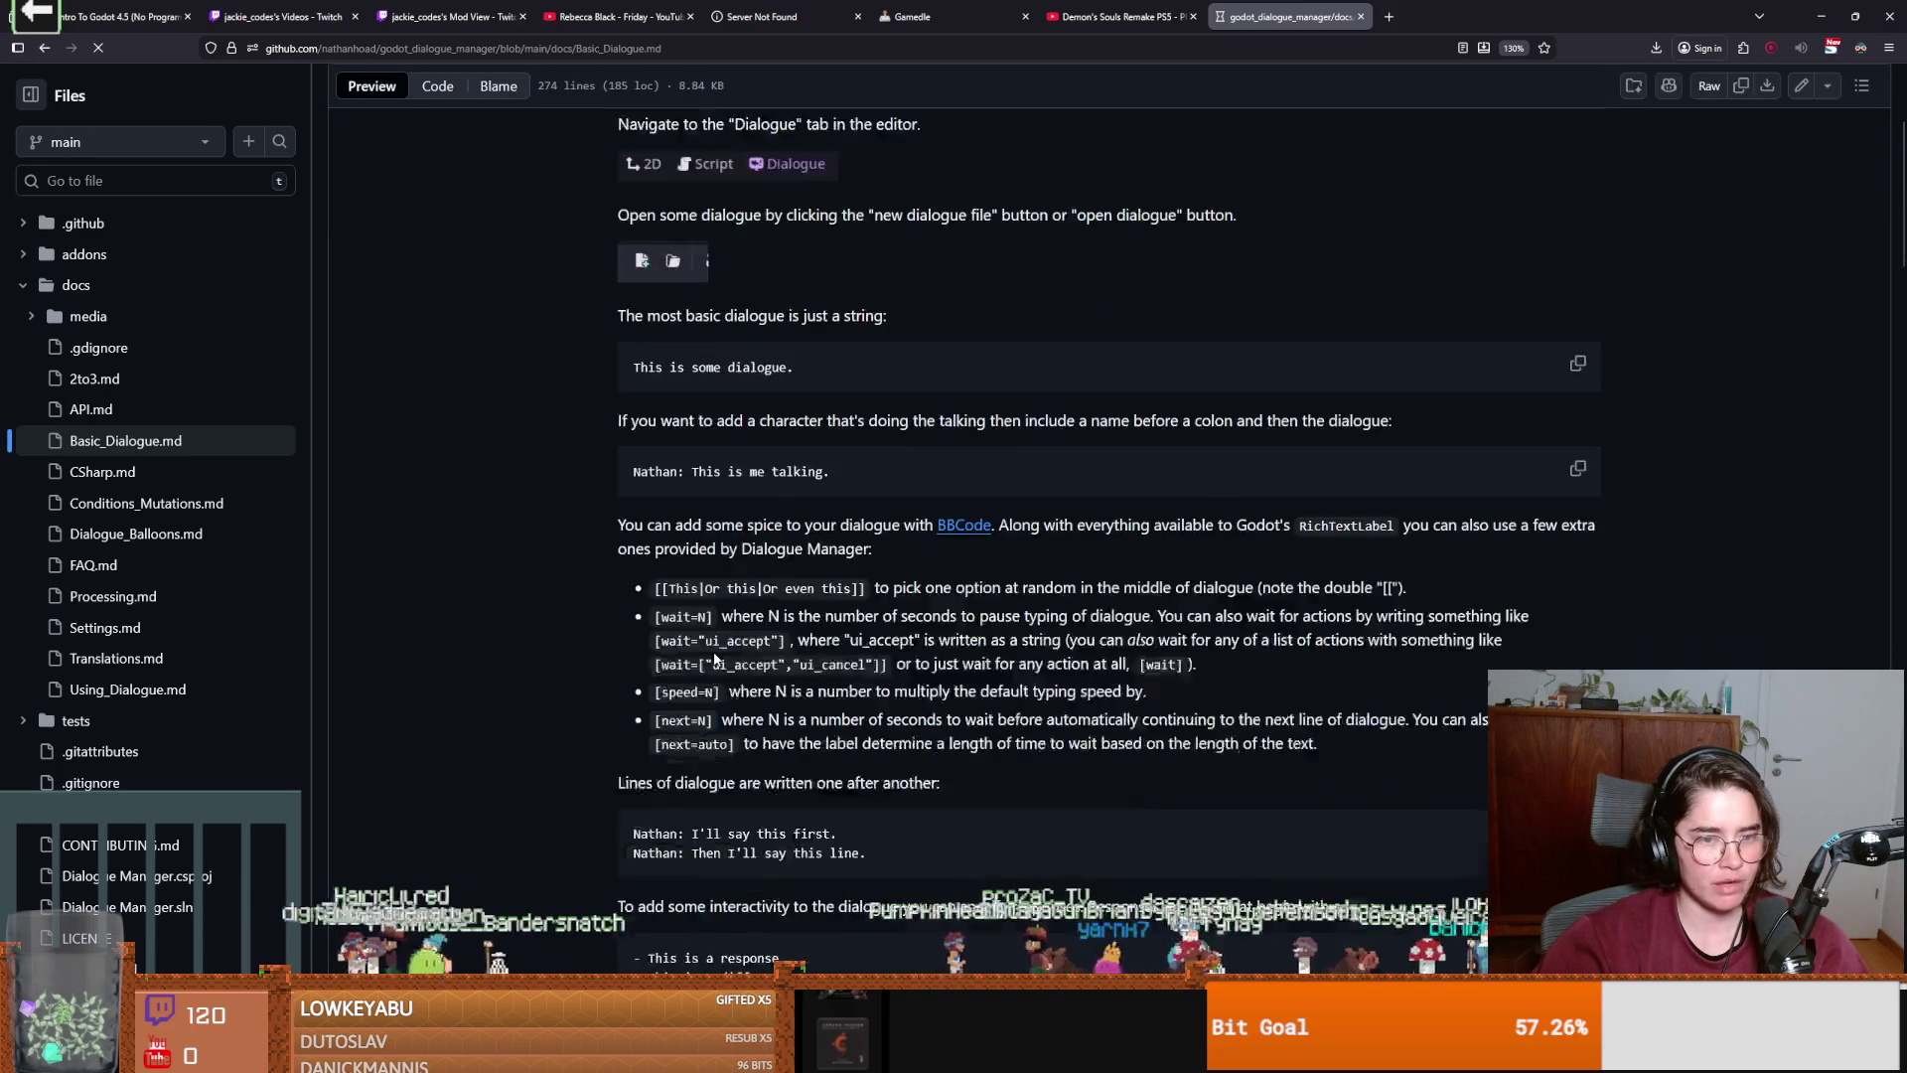
scroll(714, 654, "down", 12)
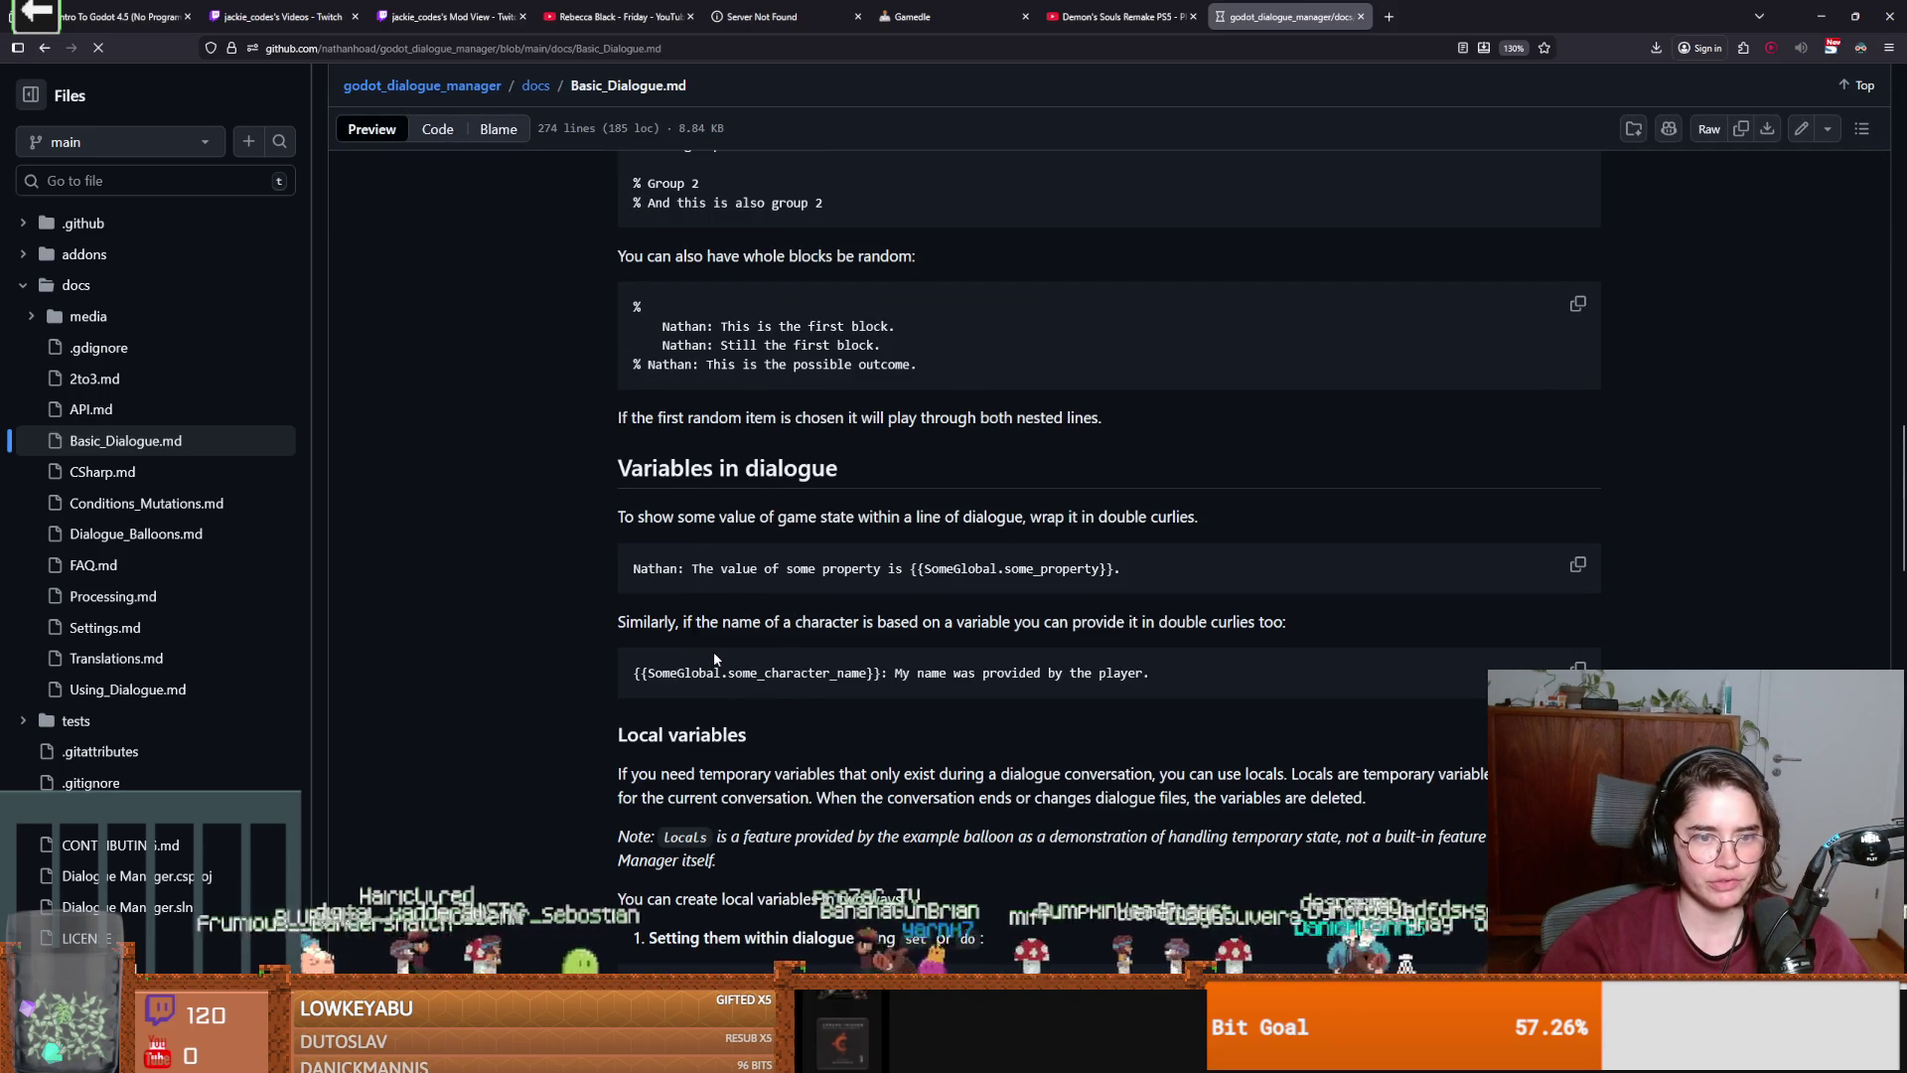
scroll(714, 652, "down", 4)
Go back to the Google results and reopen the GitHub dialogue manager repository.
left_click(48, 57)
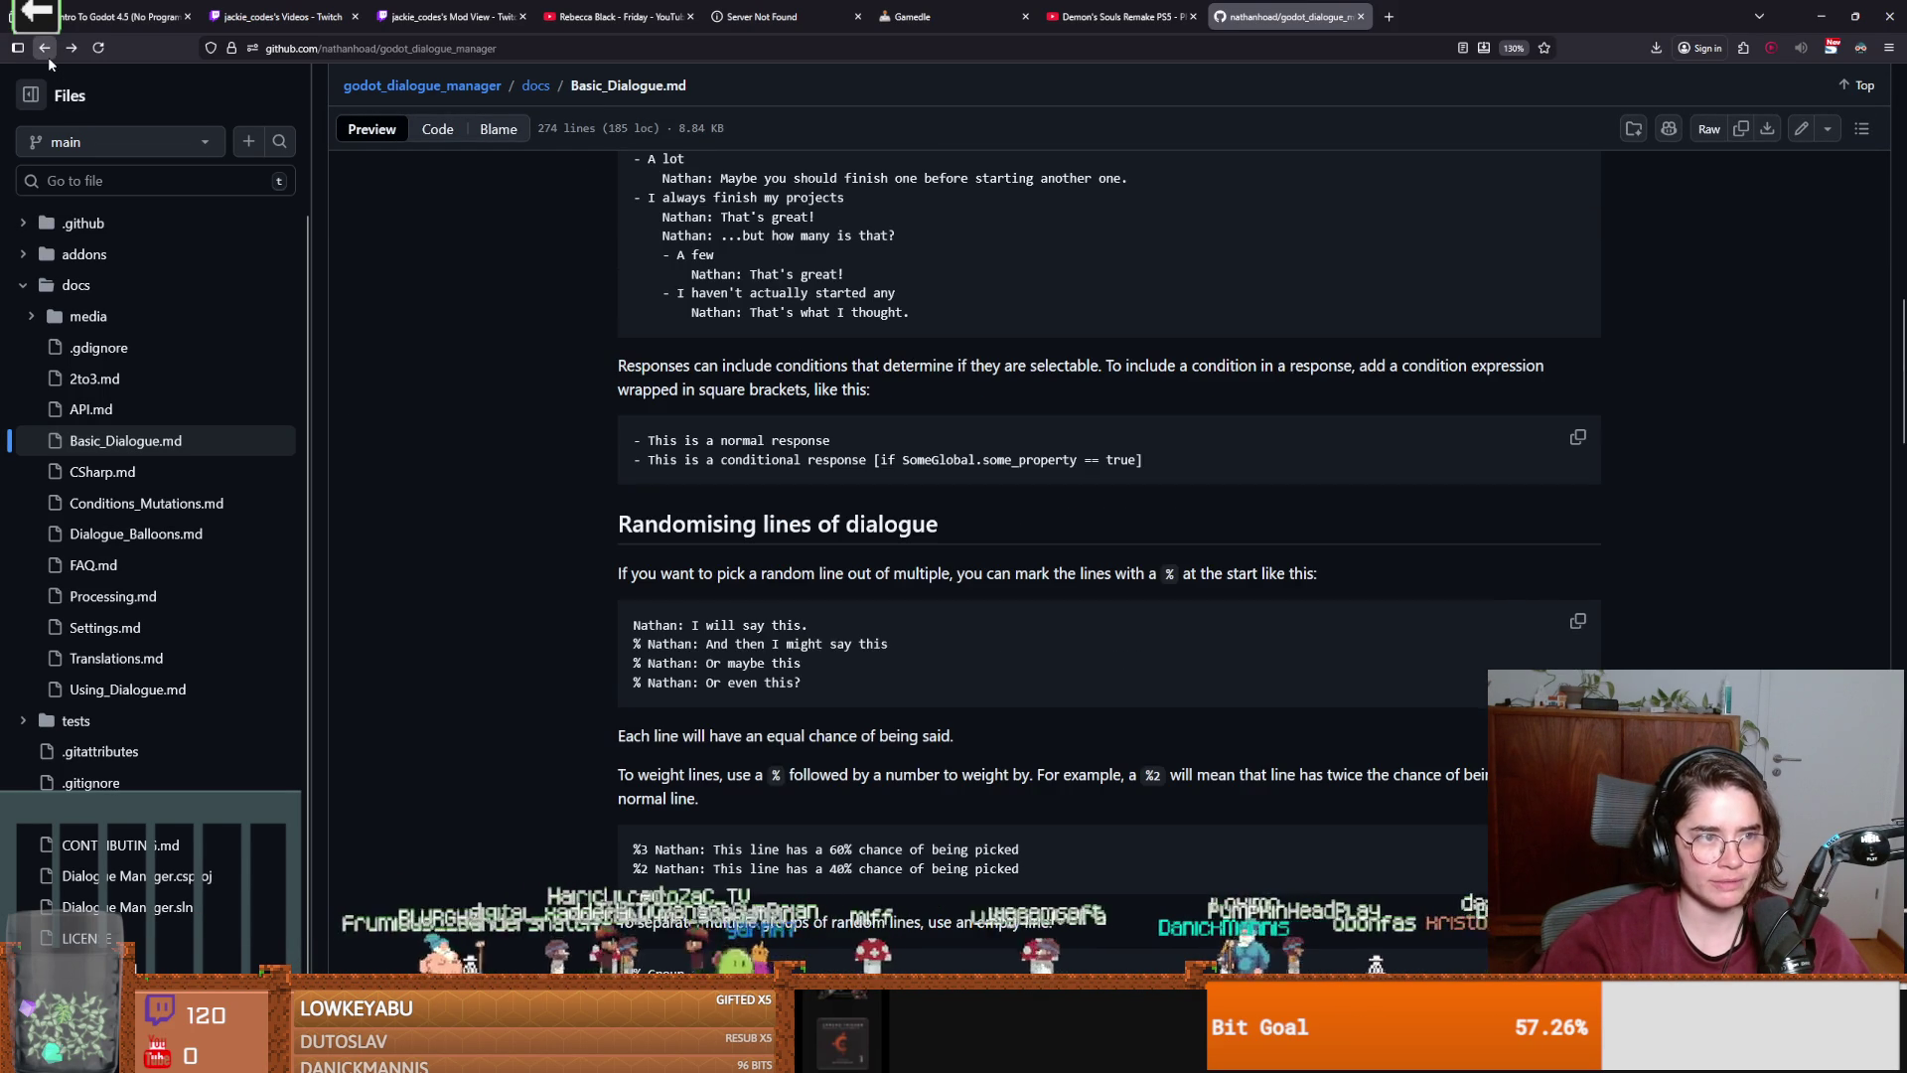
left_click(47, 57)
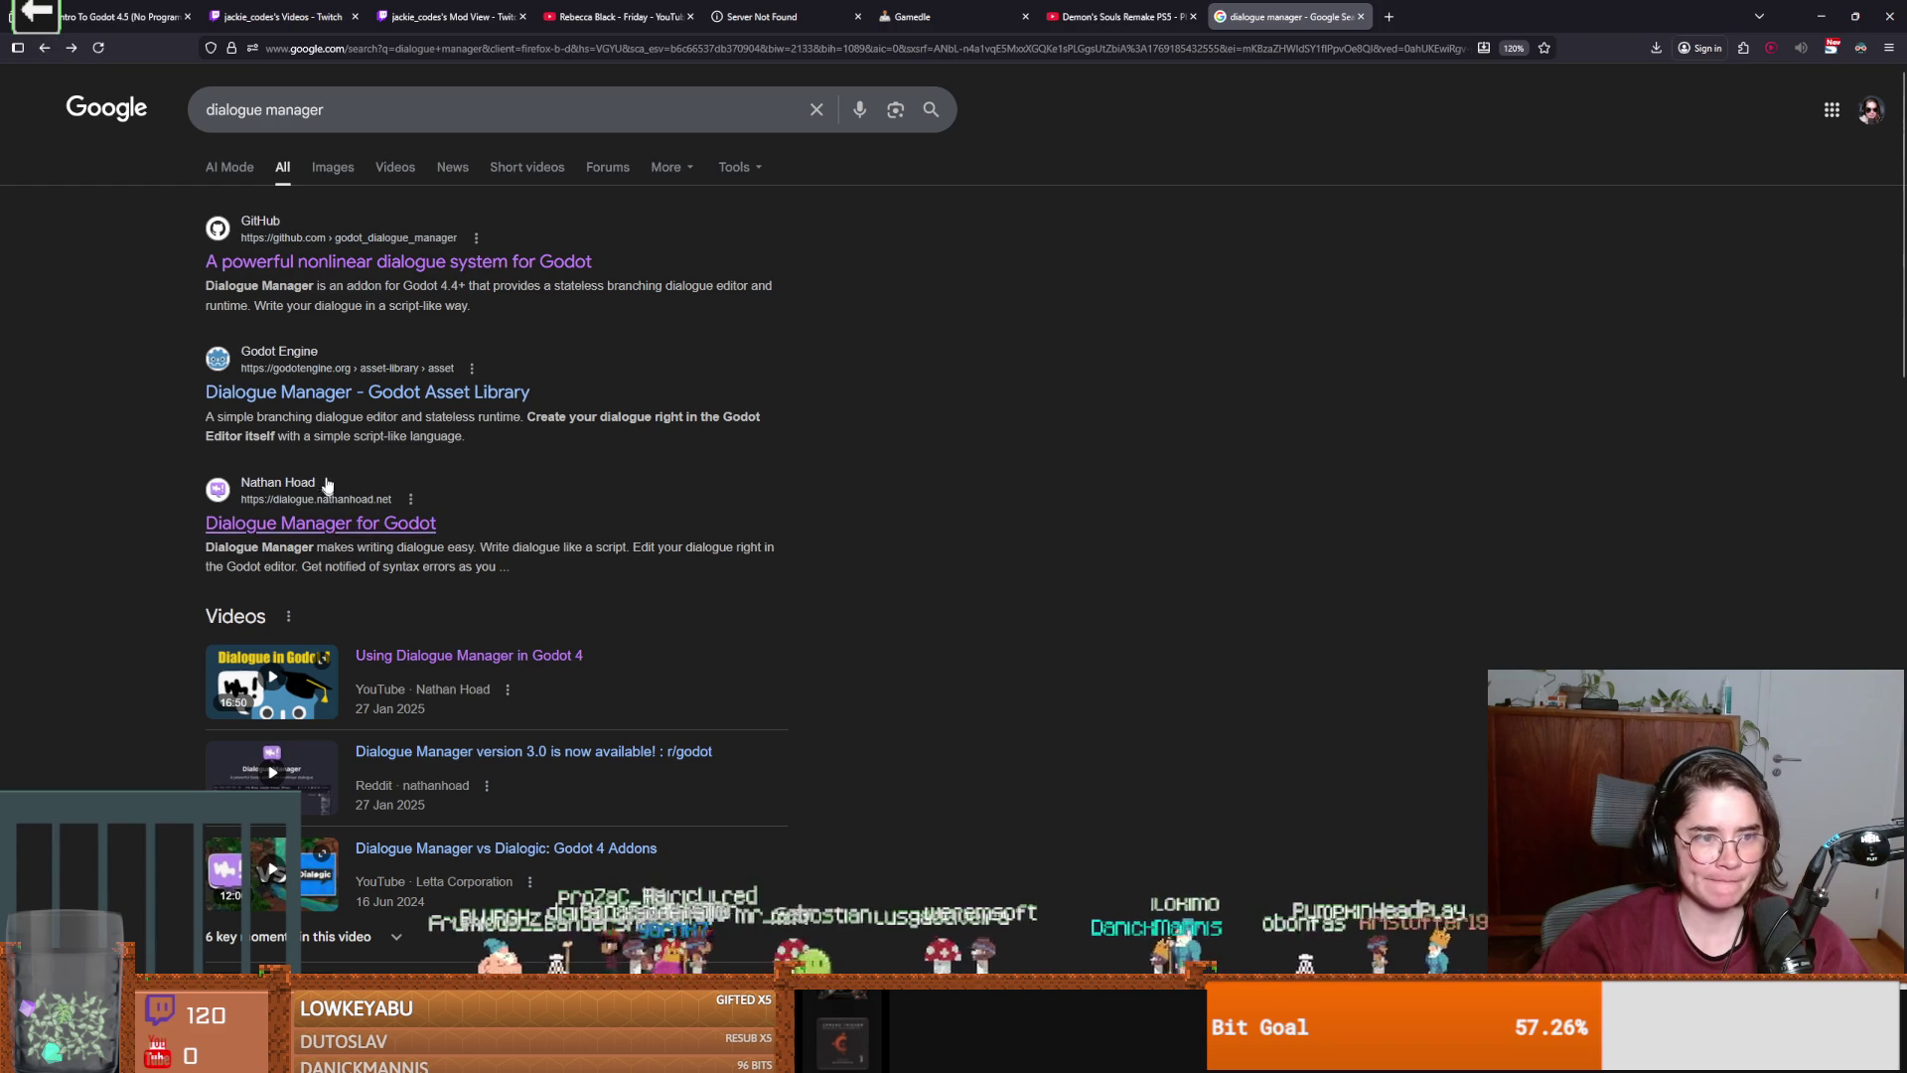
left_click(398, 266)
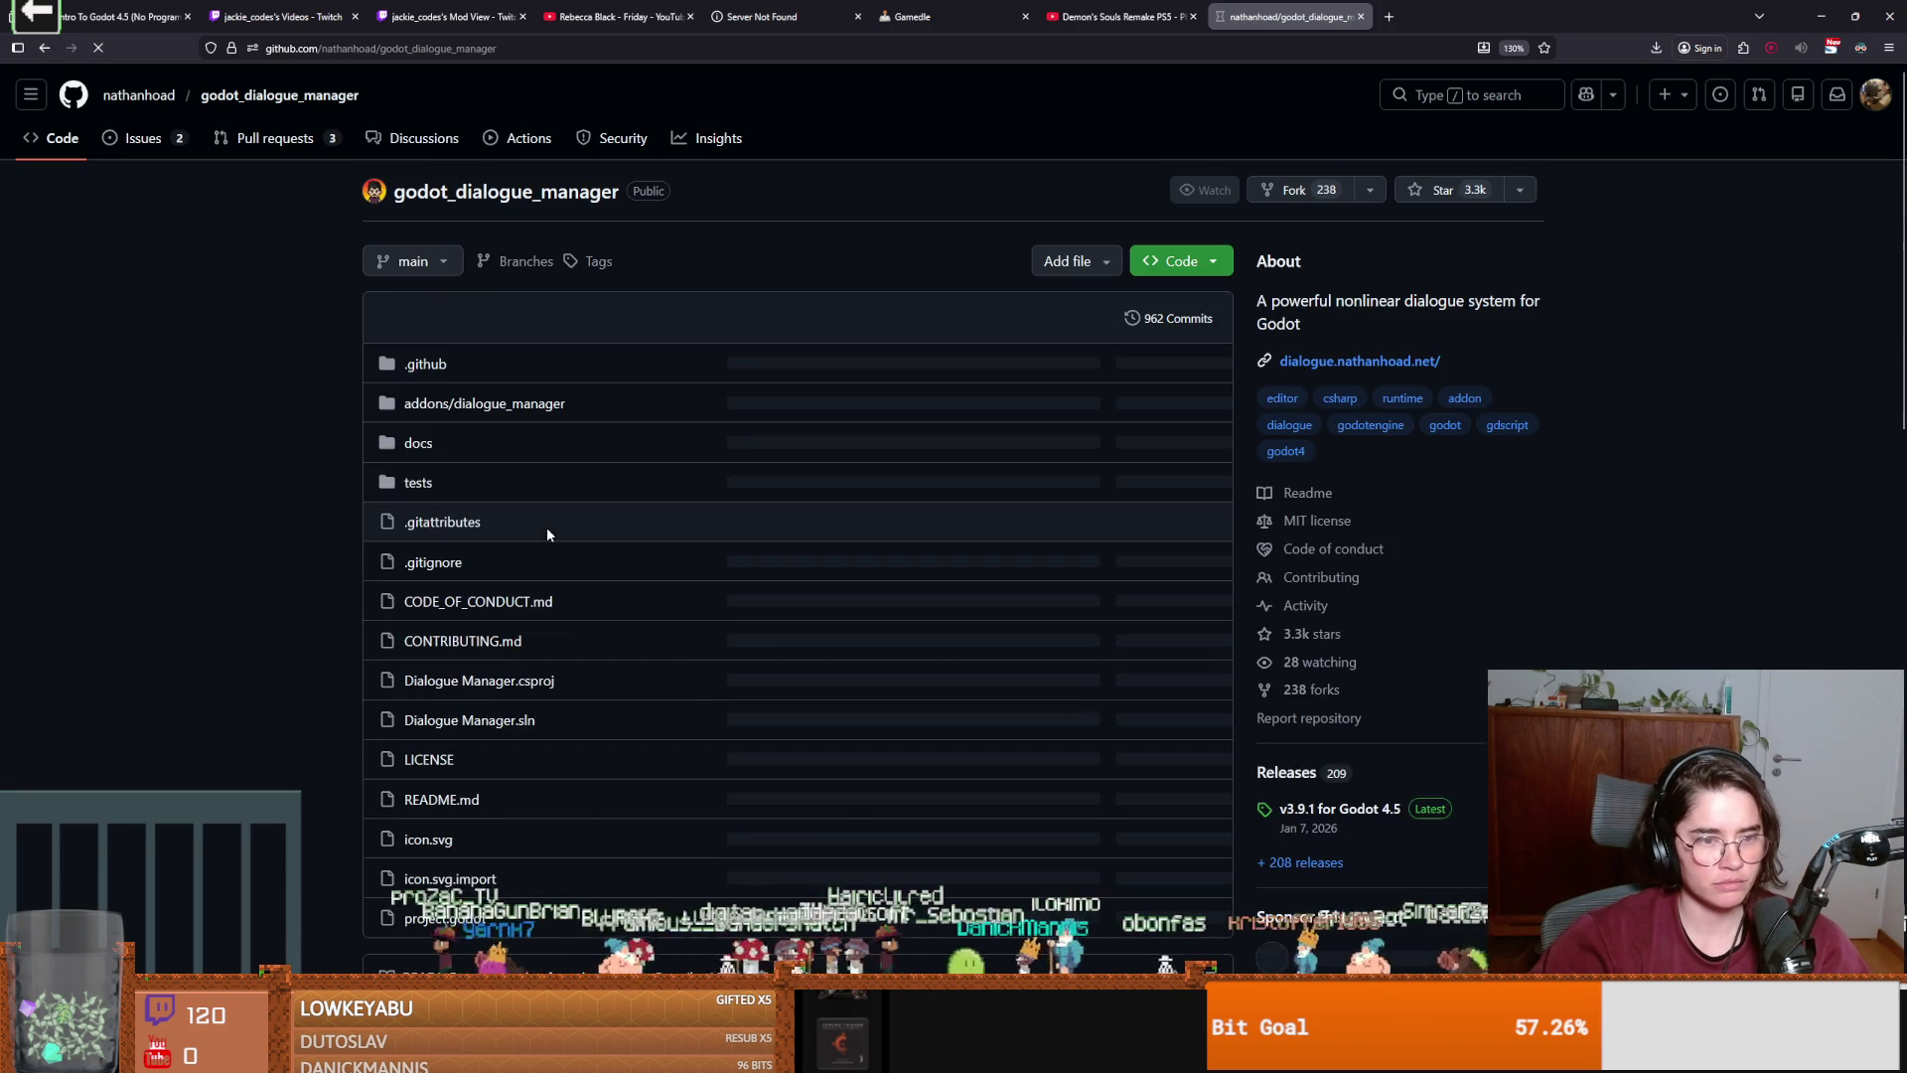
Scroll to Example Projects and view the Portraits & Tags/Emotes example on itch.io.
scroll(548, 534, "down", 8)
scroll(547, 535, "down", 3)
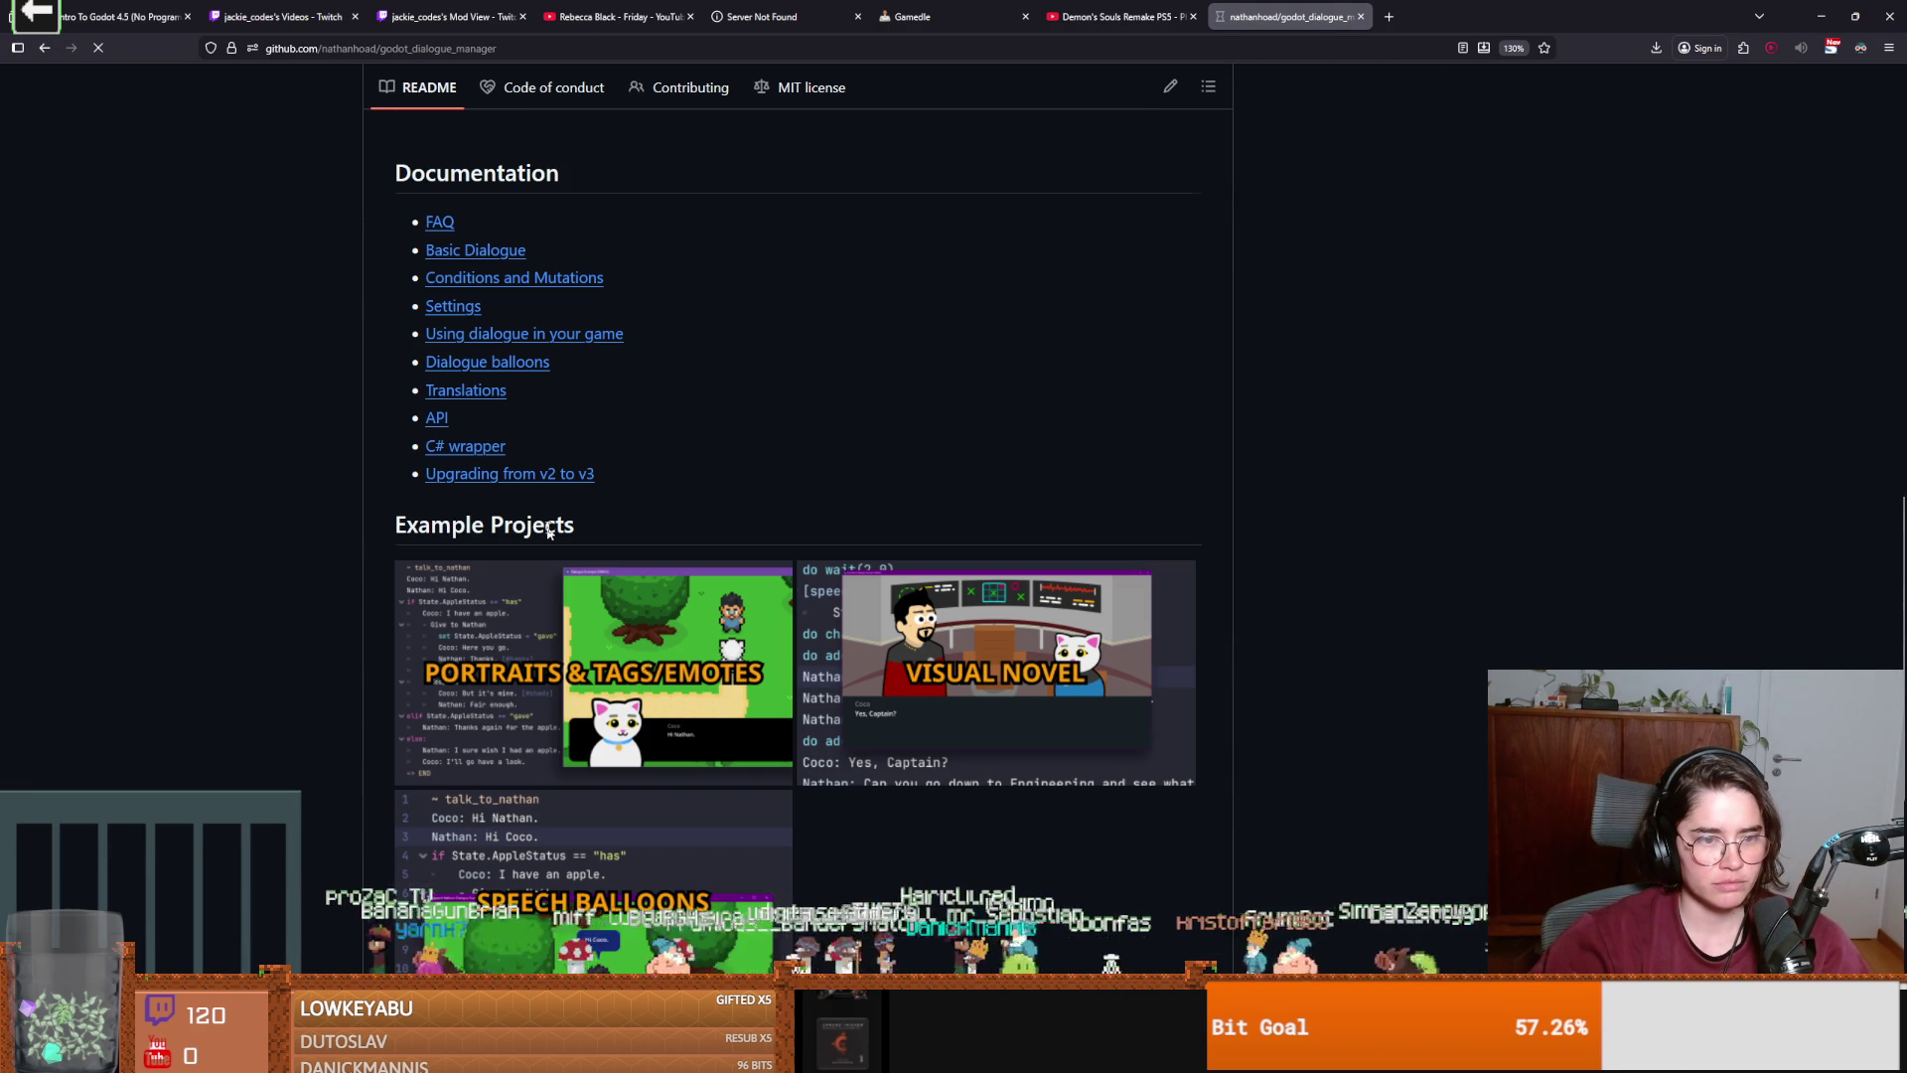
left_click(649, 666)
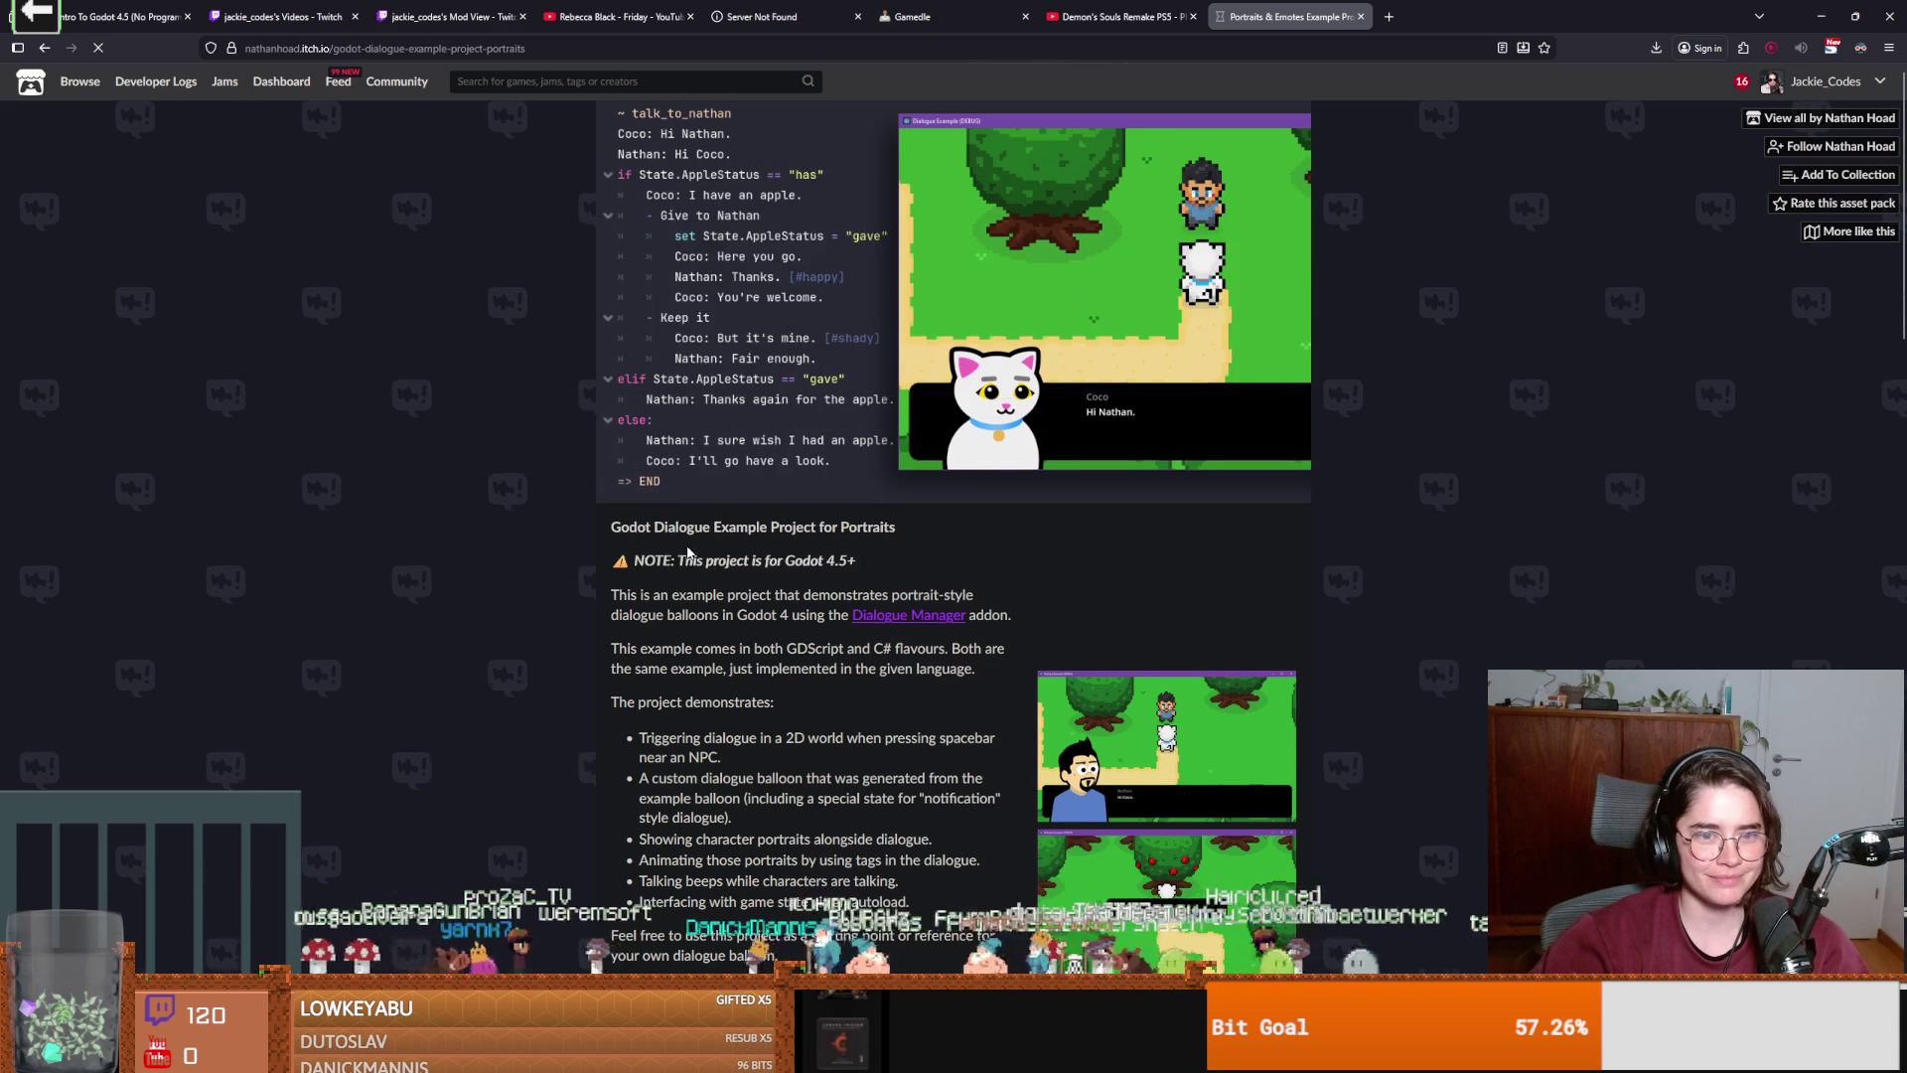
scroll(687, 547, "down", 1)
scroll(687, 547, "down", 2)
scroll(687, 552, "up", 2)
Return to the repository README and open the 'Using dialogue in your game' docs.
left_click(49, 53)
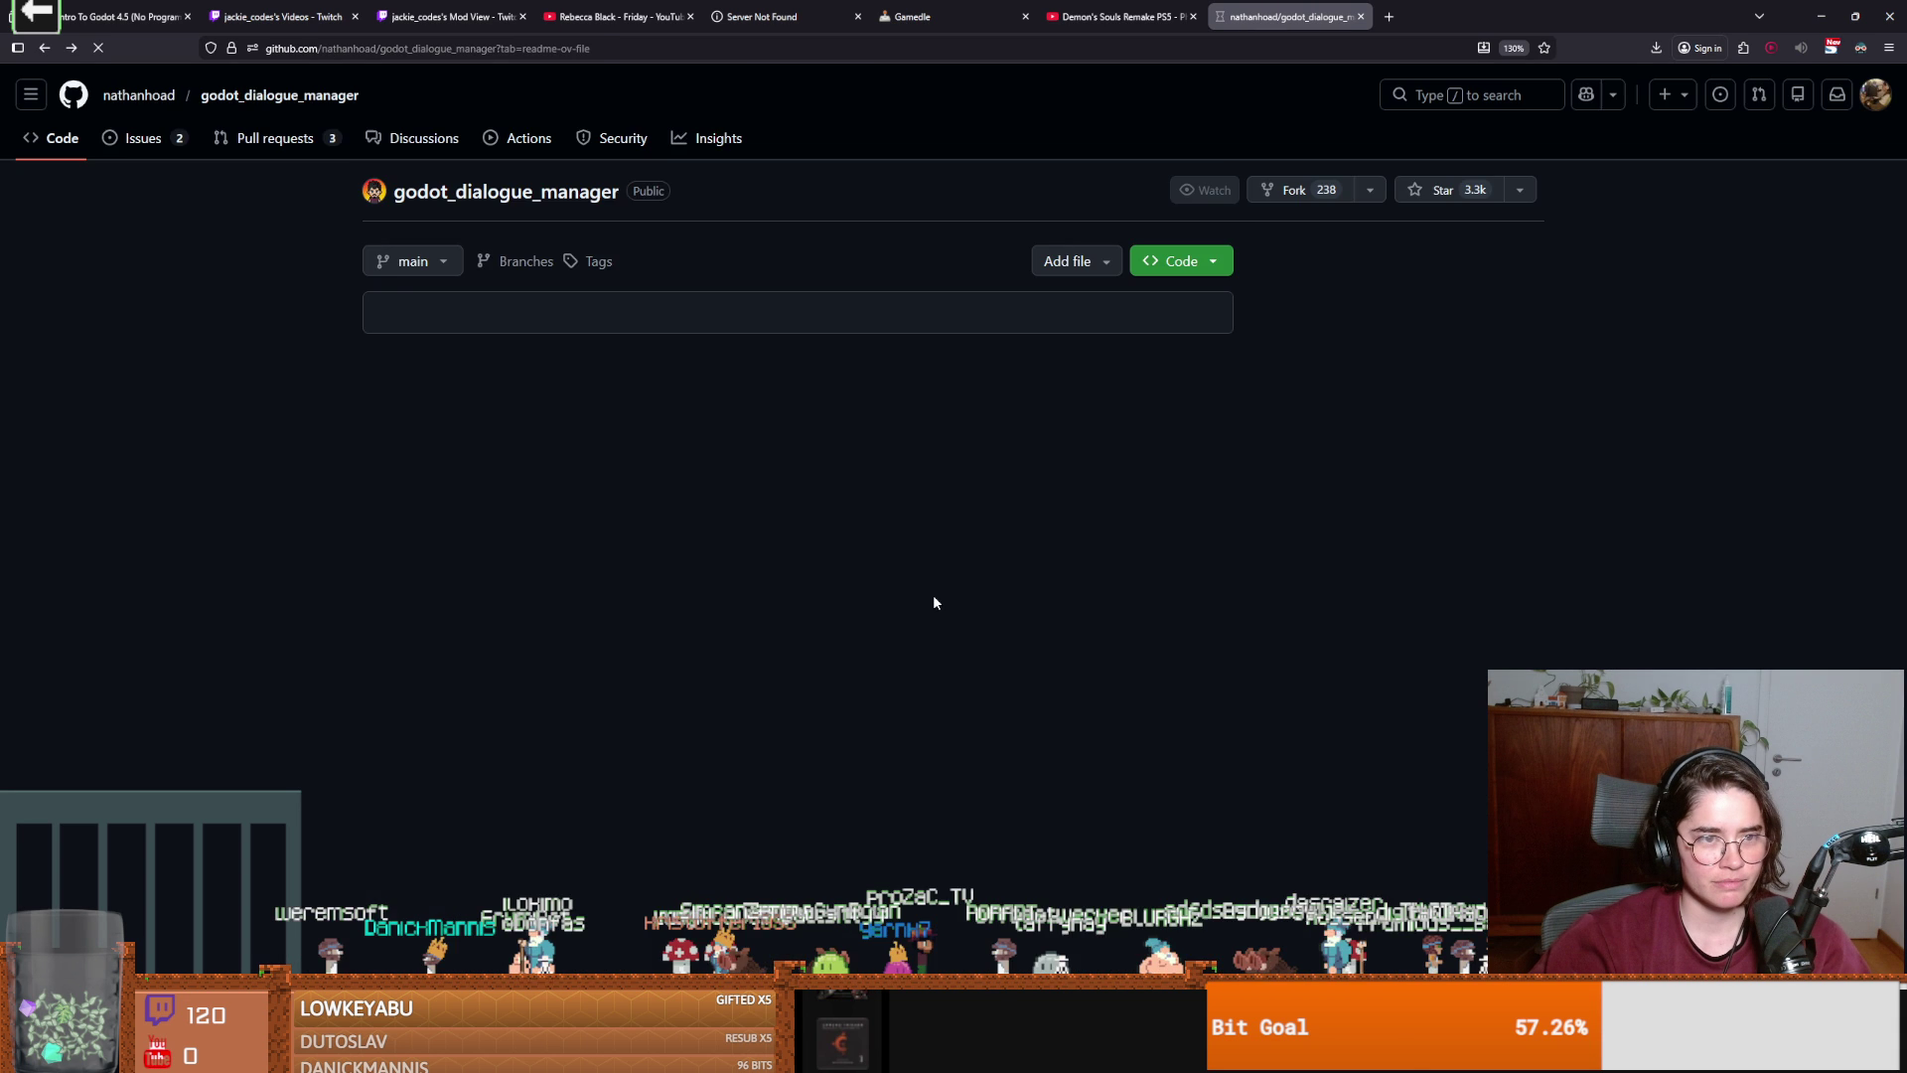
scroll(935, 602, "down", 5)
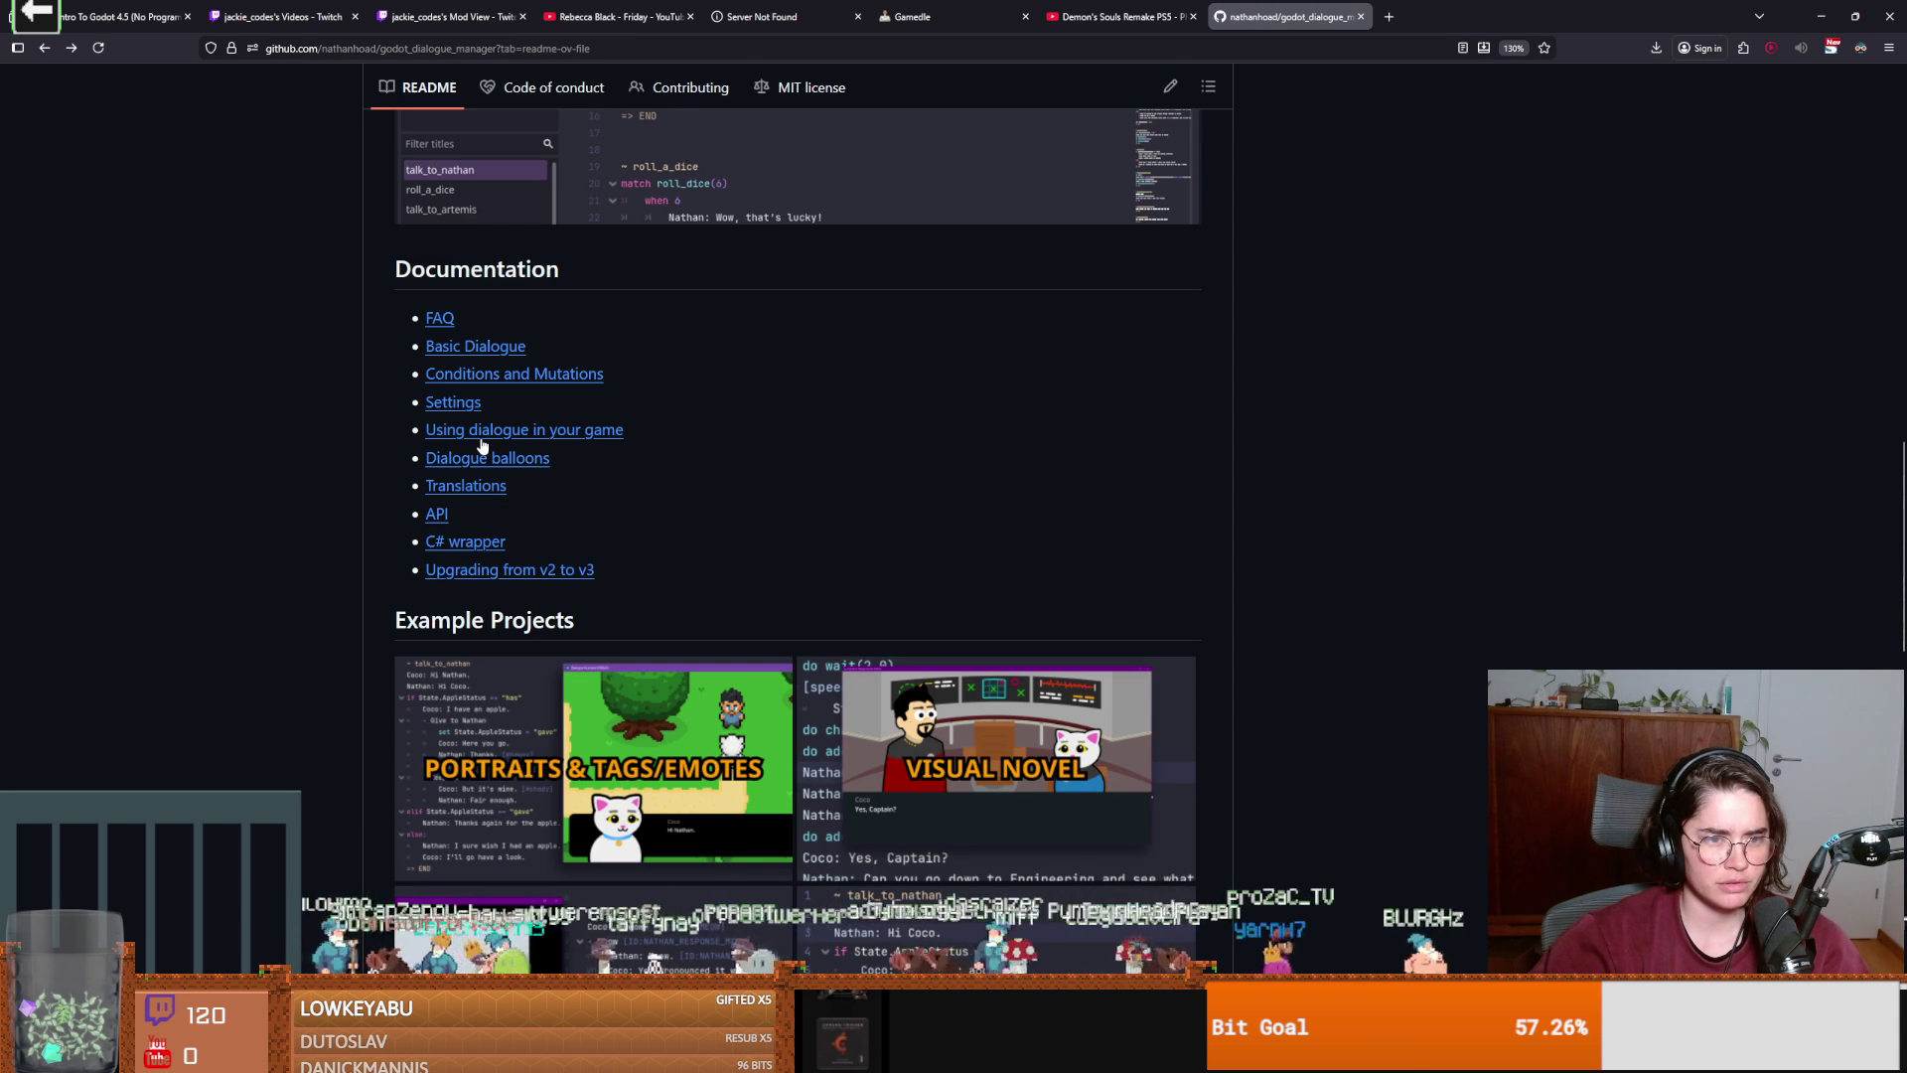
left_click(481, 438)
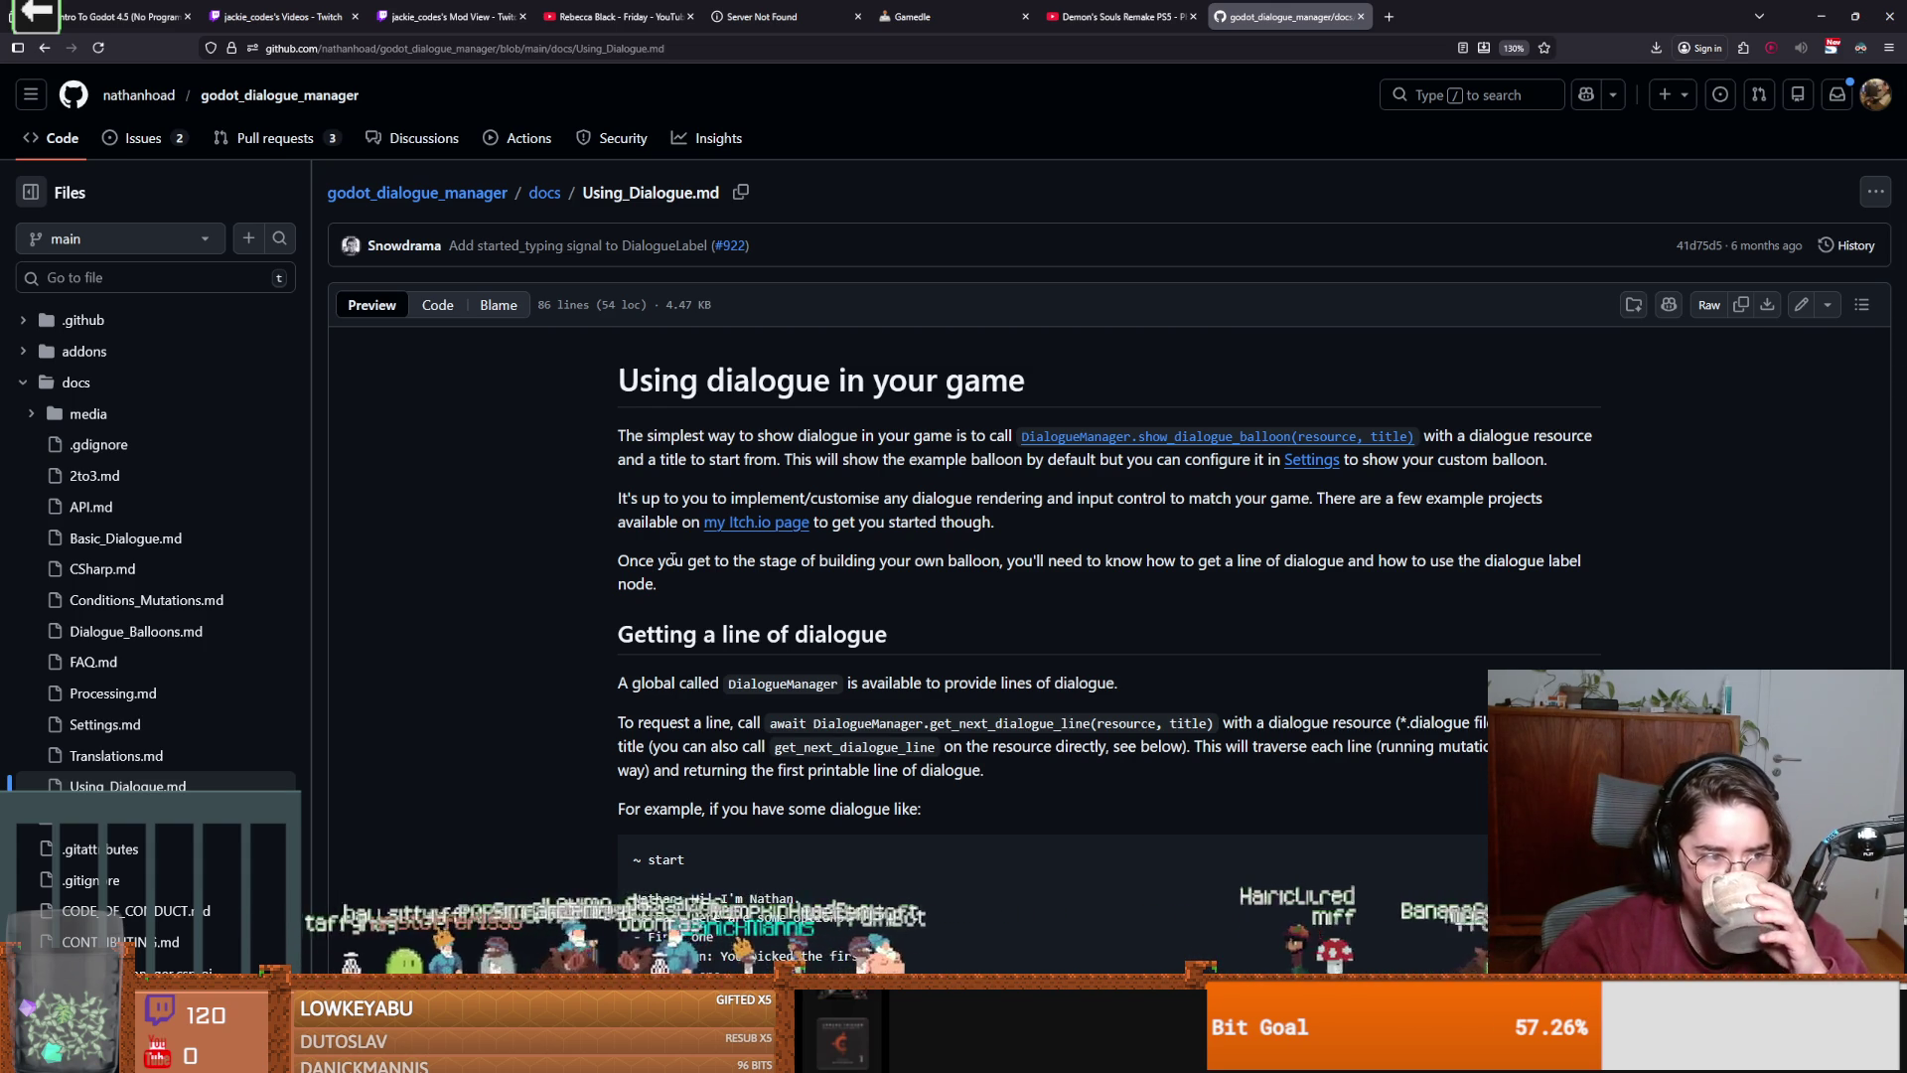
scroll(672, 560, "down", 3)
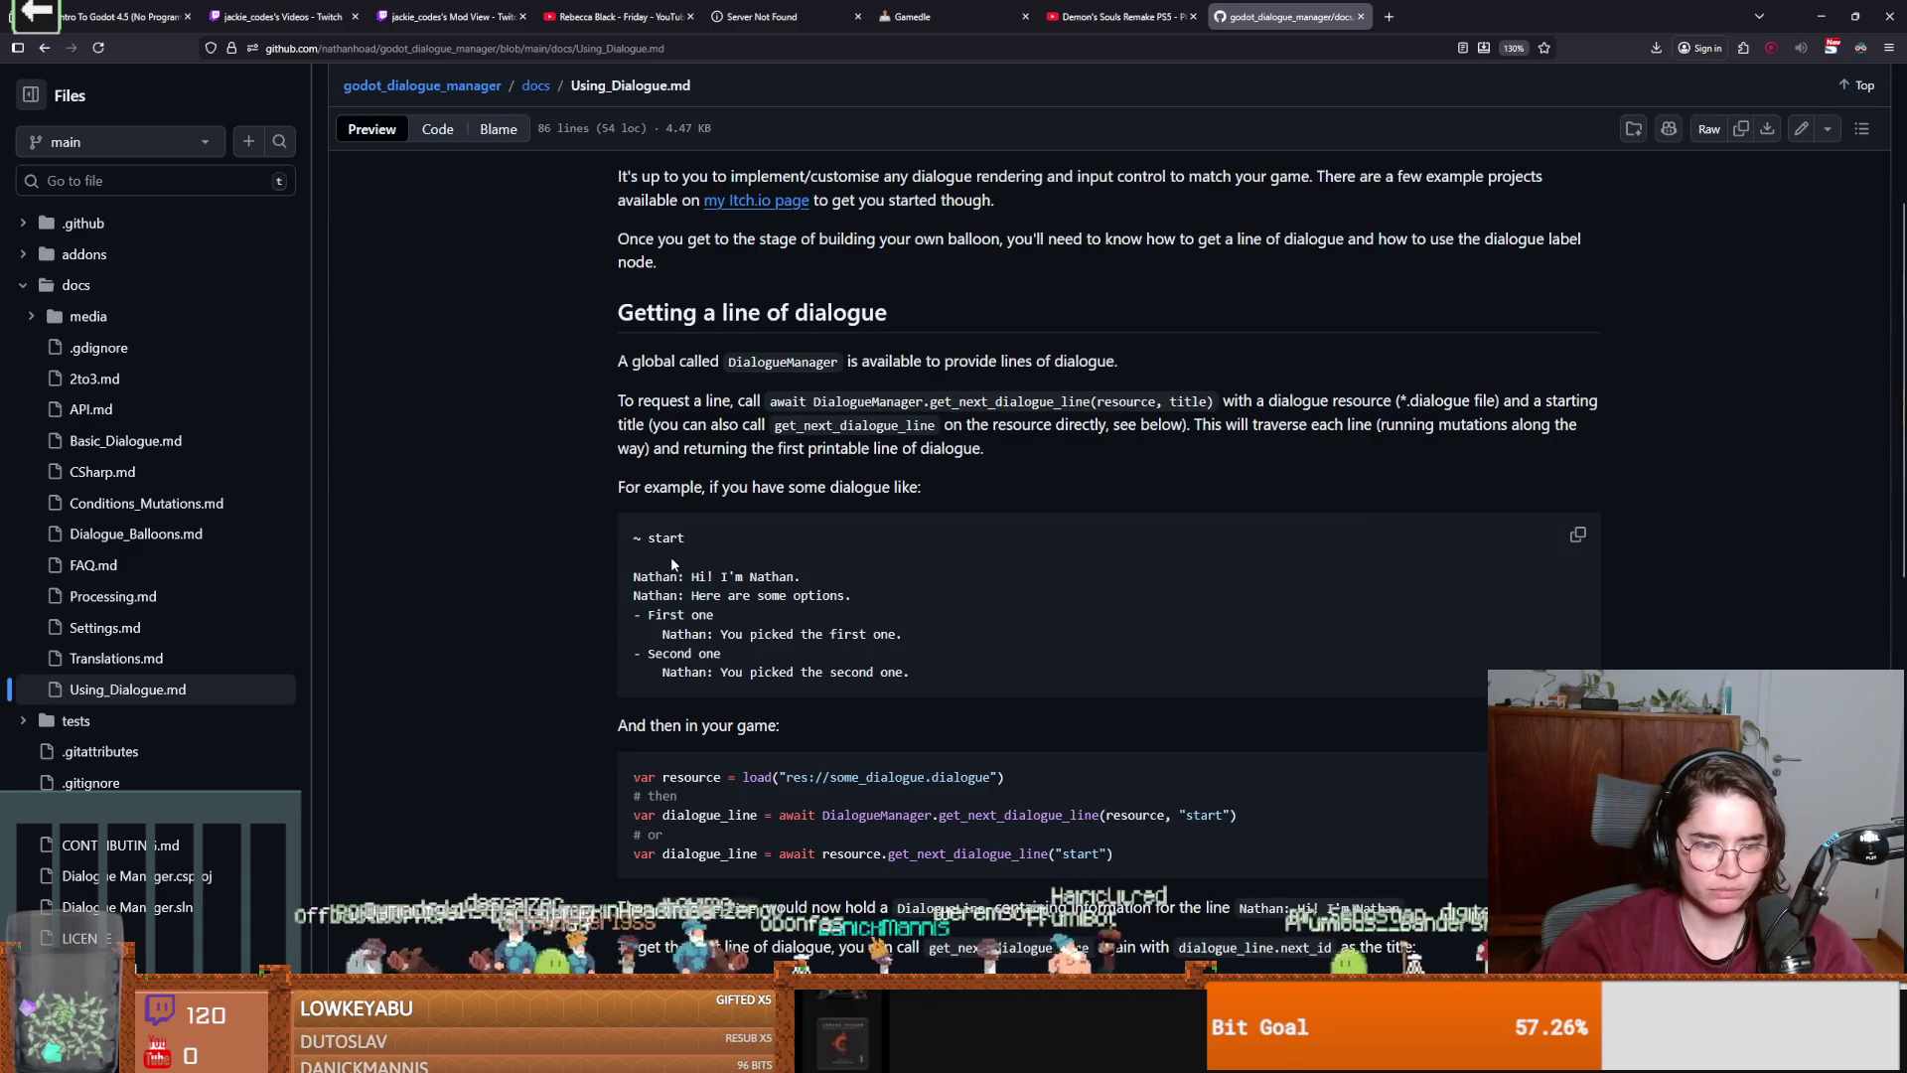
scroll(671, 557, "down", 6)
scroll(671, 557, "down", 1)
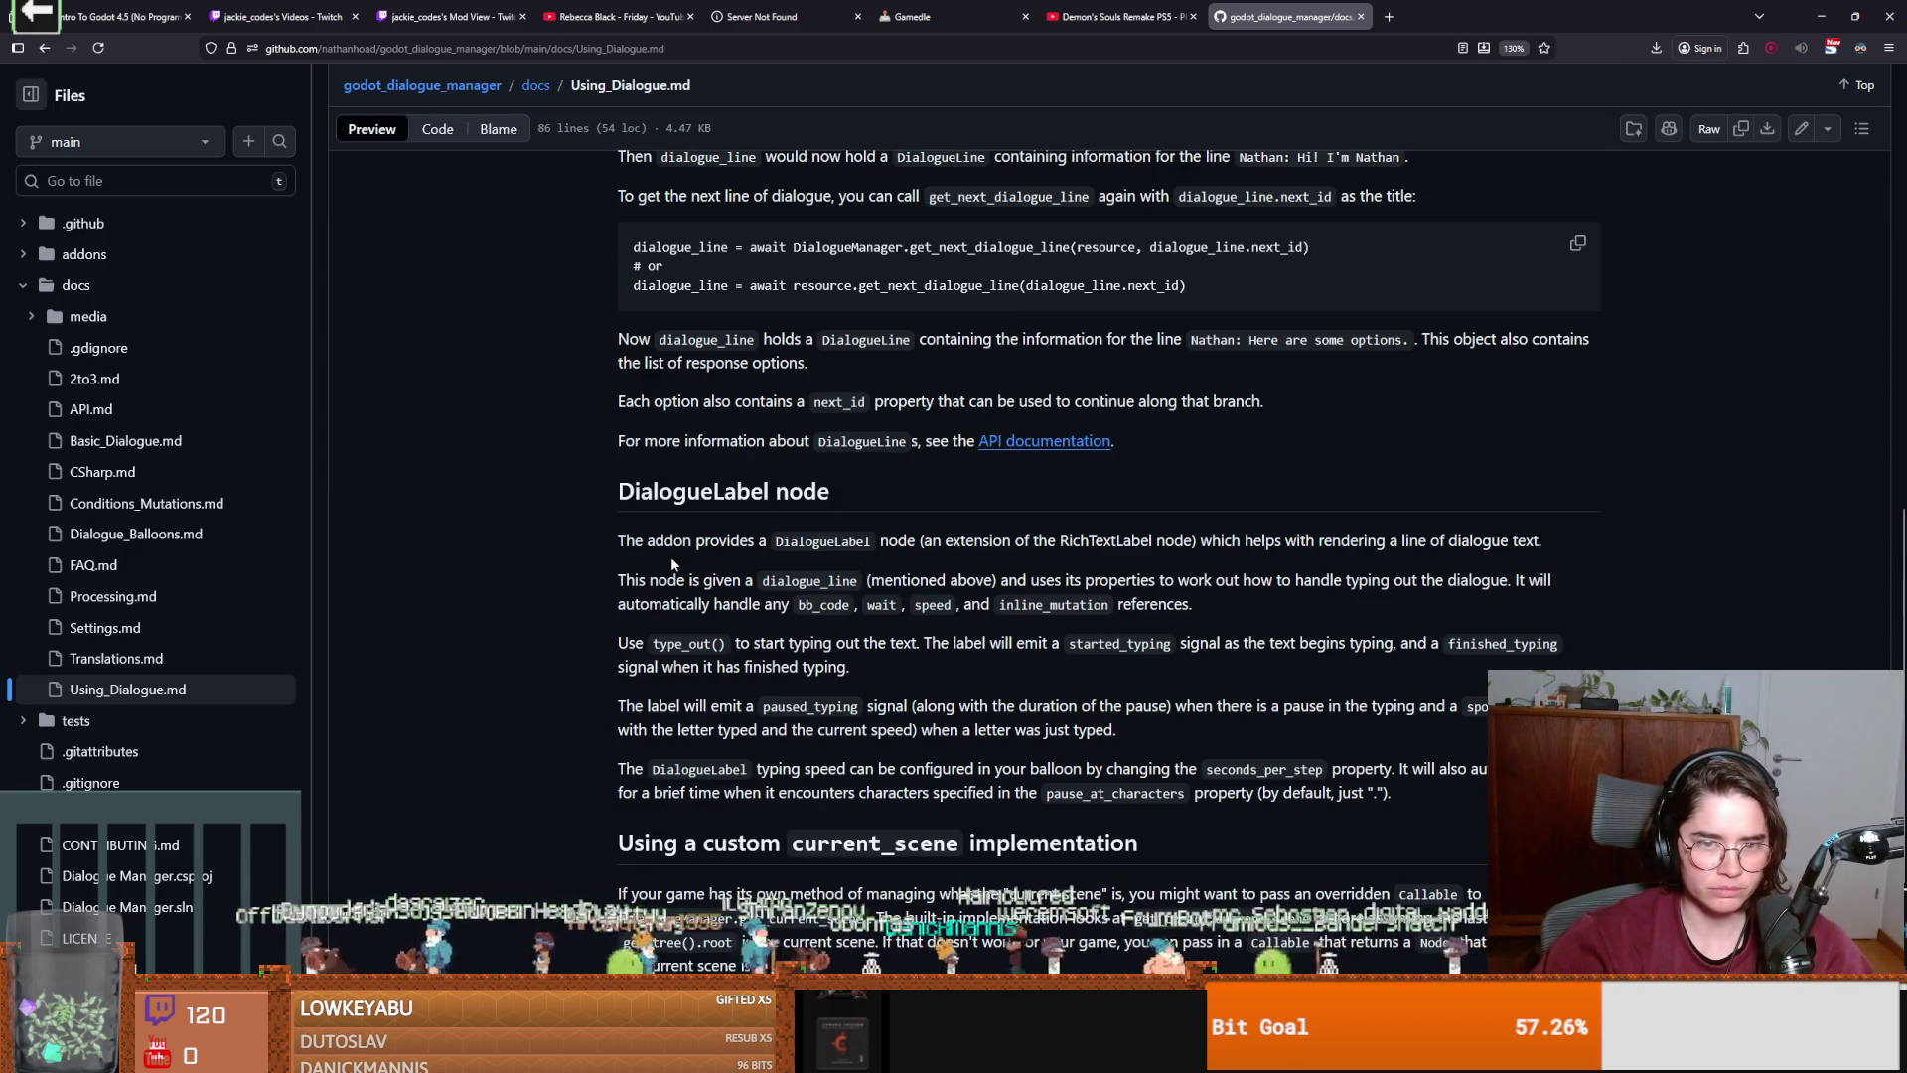
left_click_drag(666, 492, 784, 494)
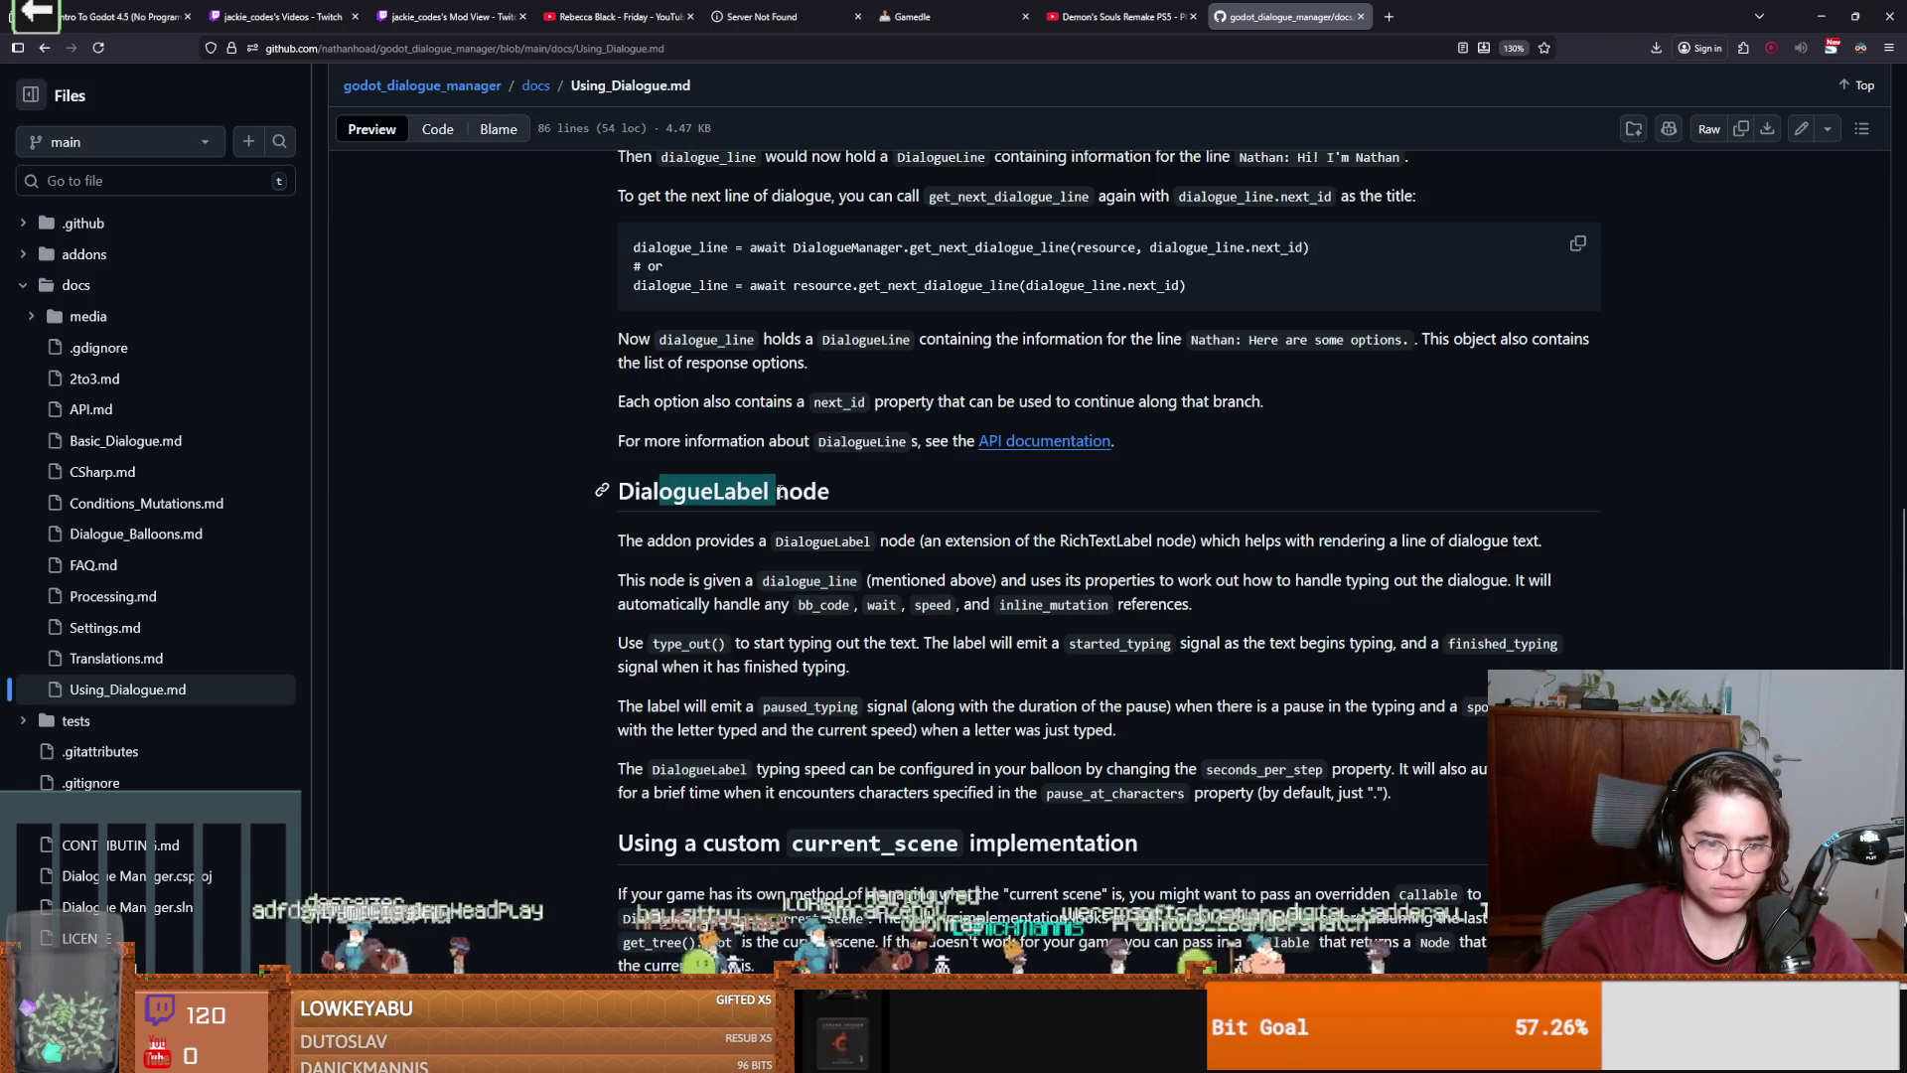
left_click_drag(696, 541, 1516, 556)
scroll(823, 601, "down", 3)
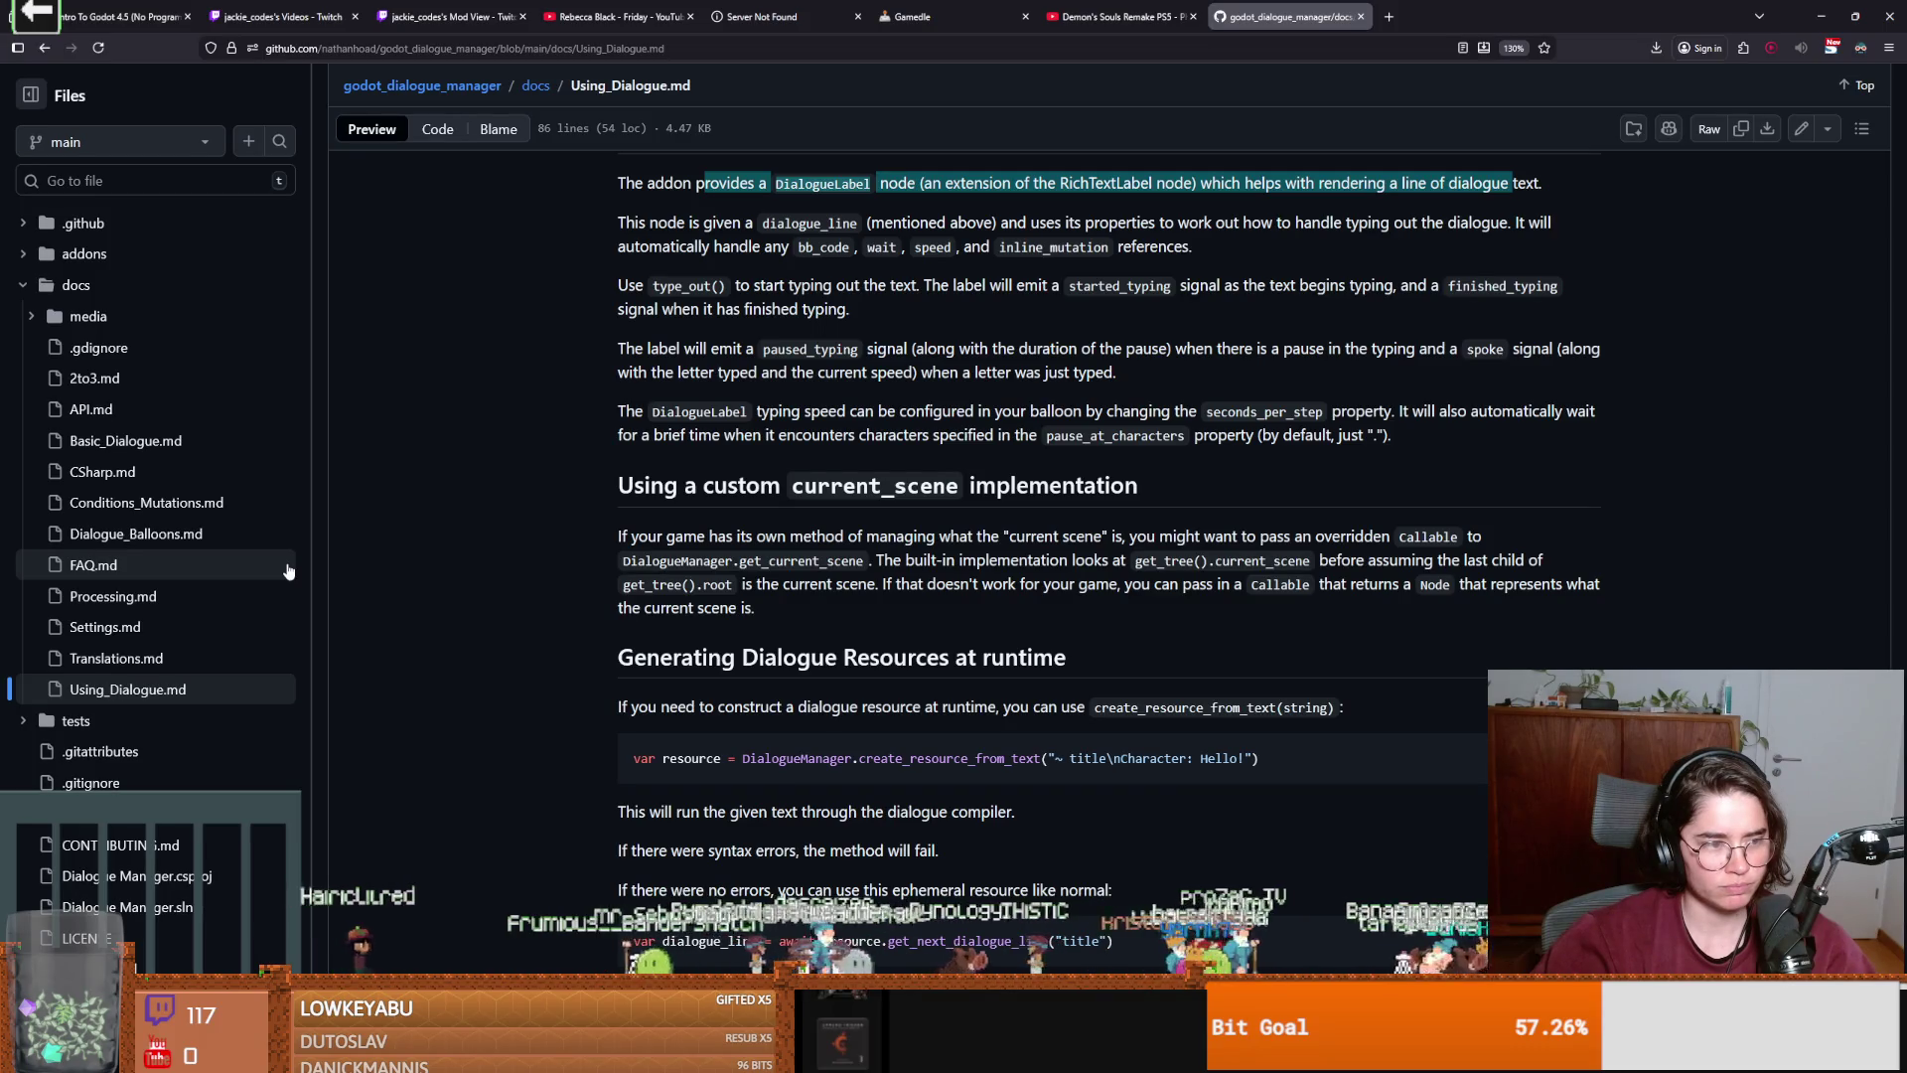
scroll(567, 599, "up", 3)
scroll(566, 599, "up", 6)
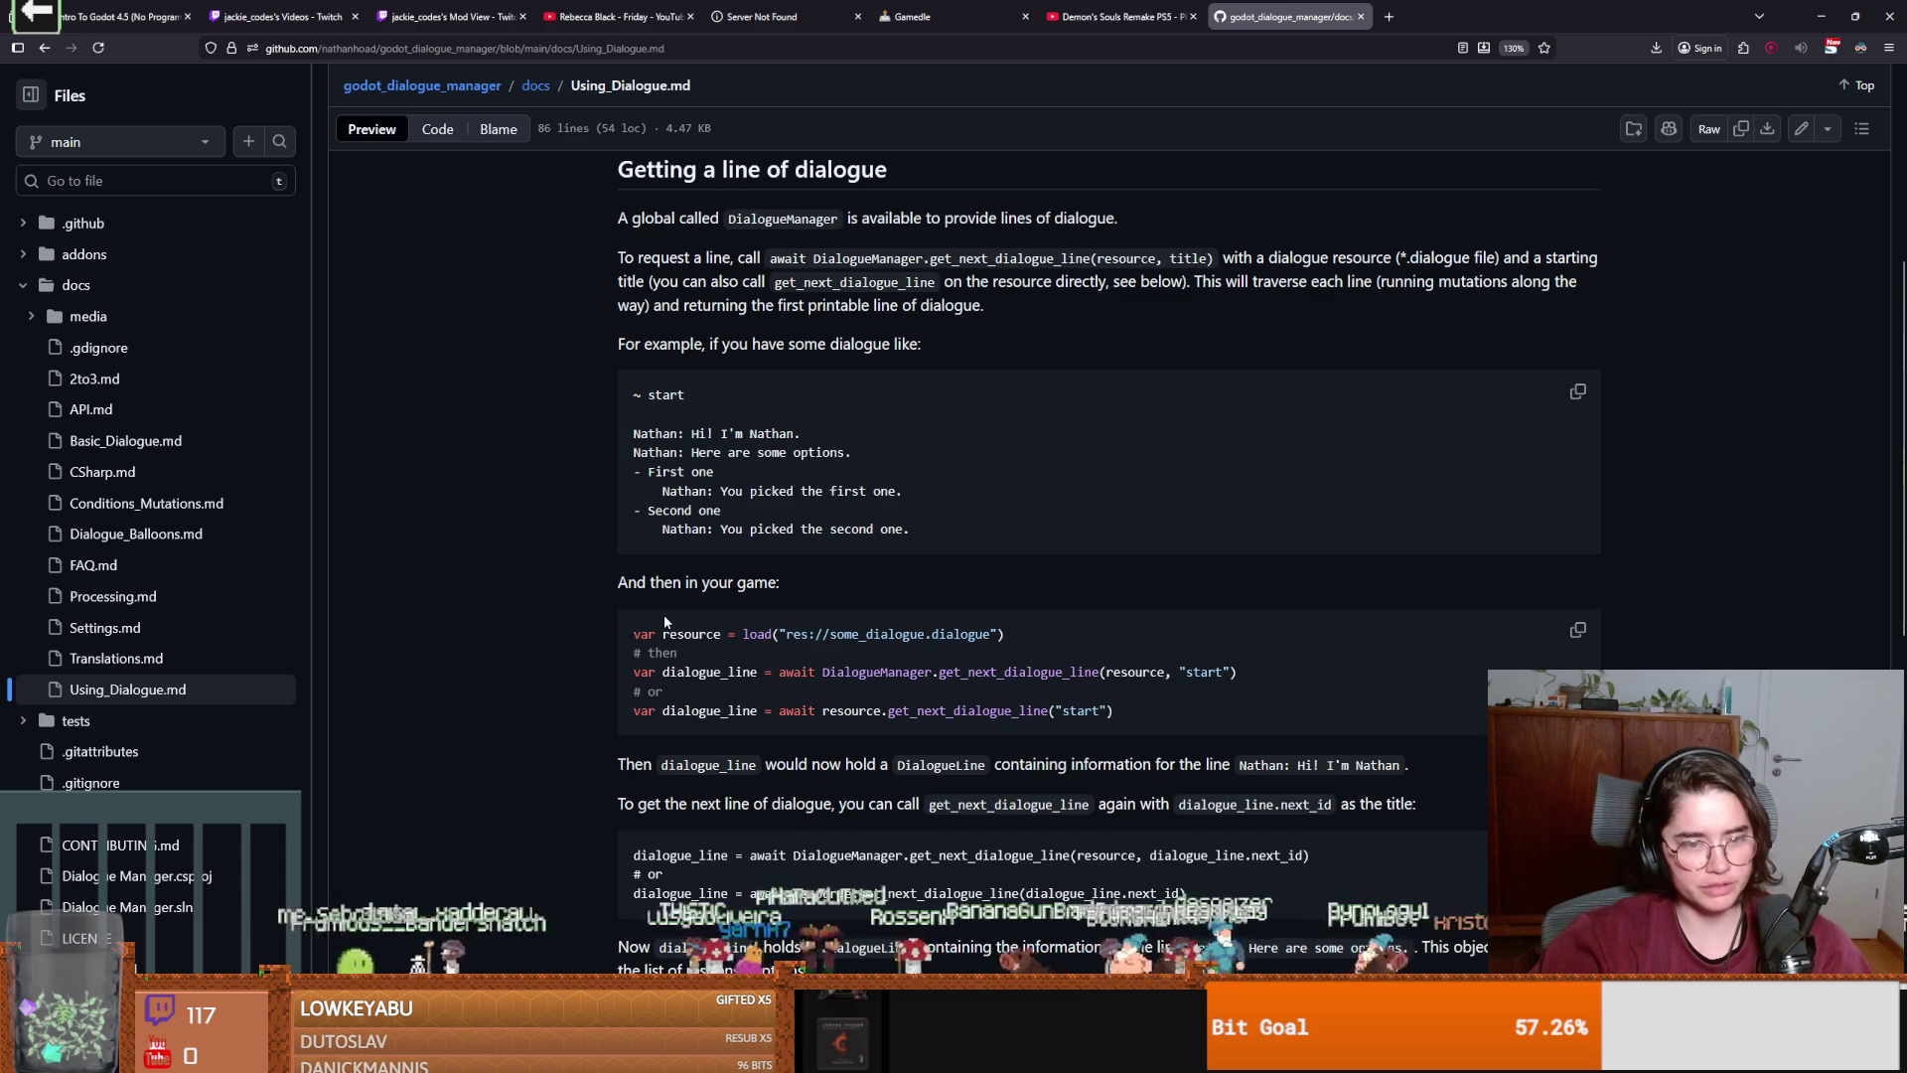
scroll(670, 611, "down", 5)
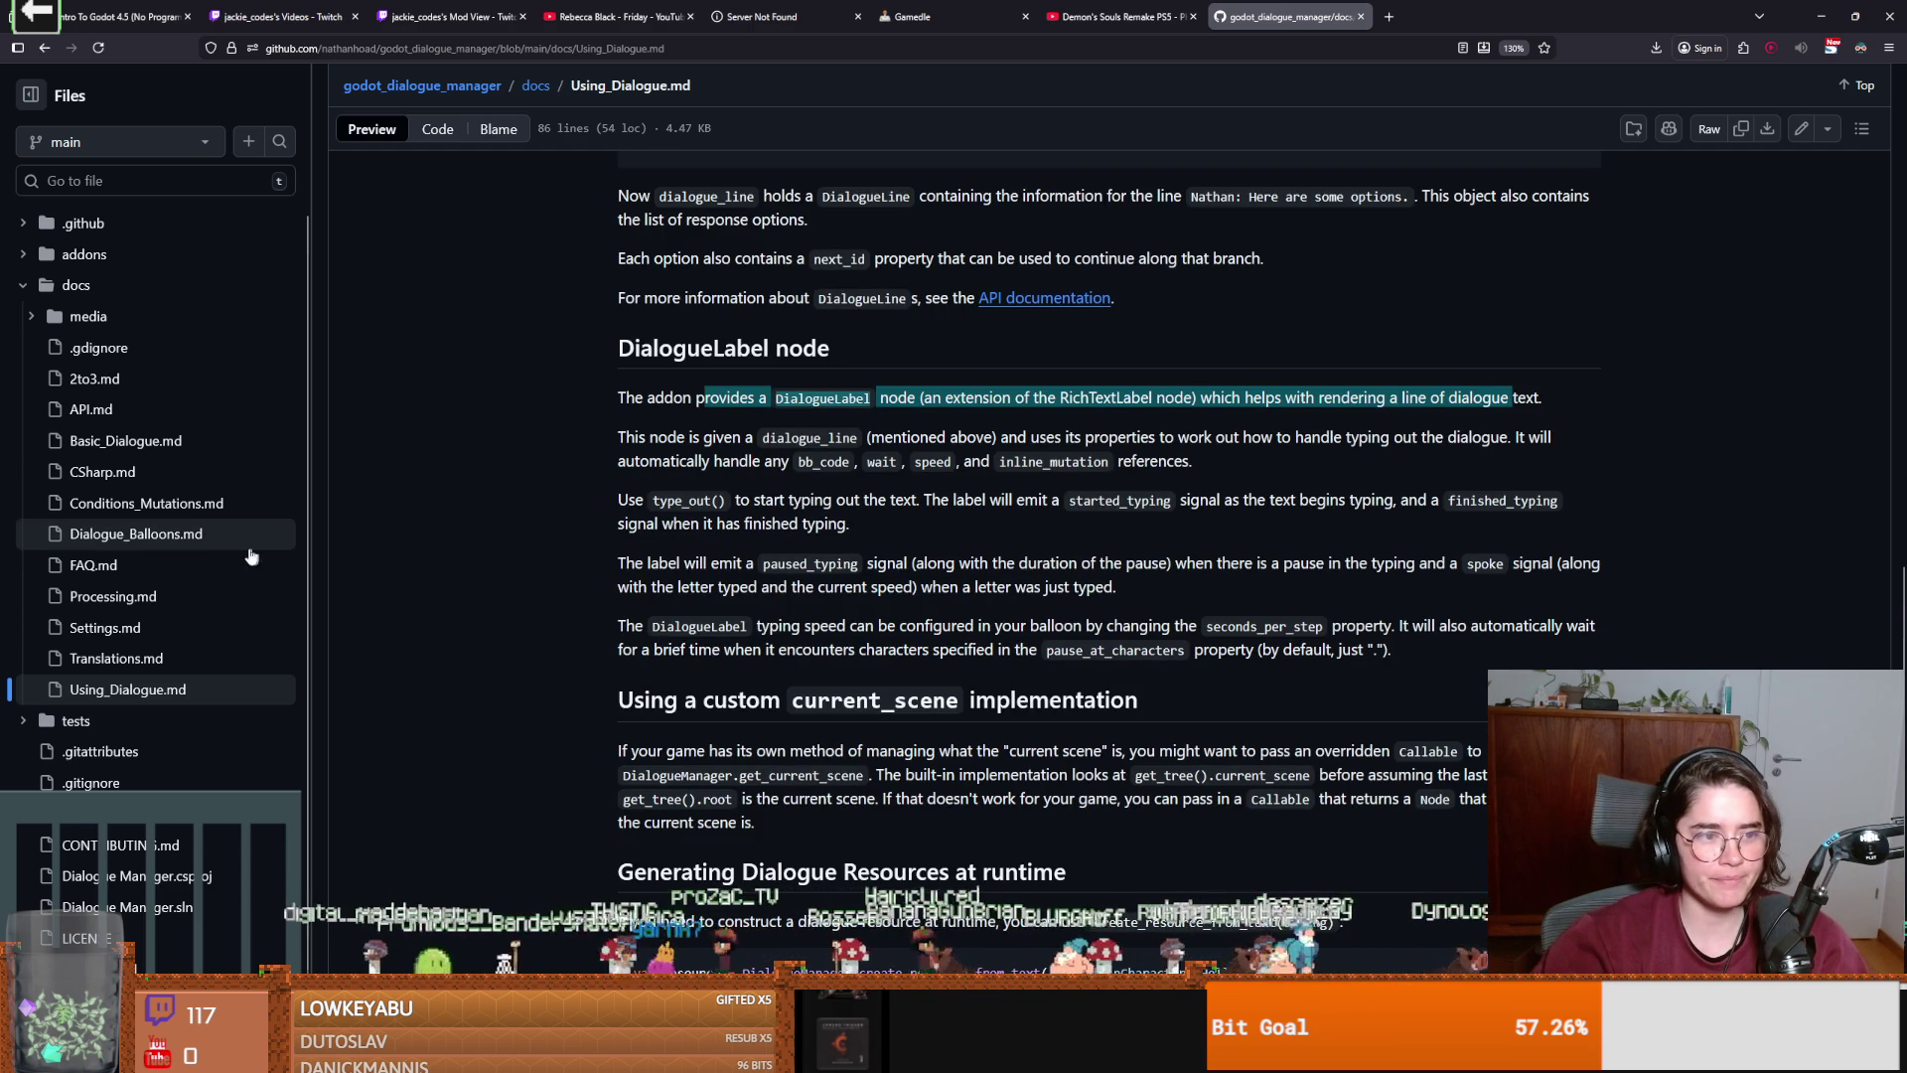
key("alt+Tab")
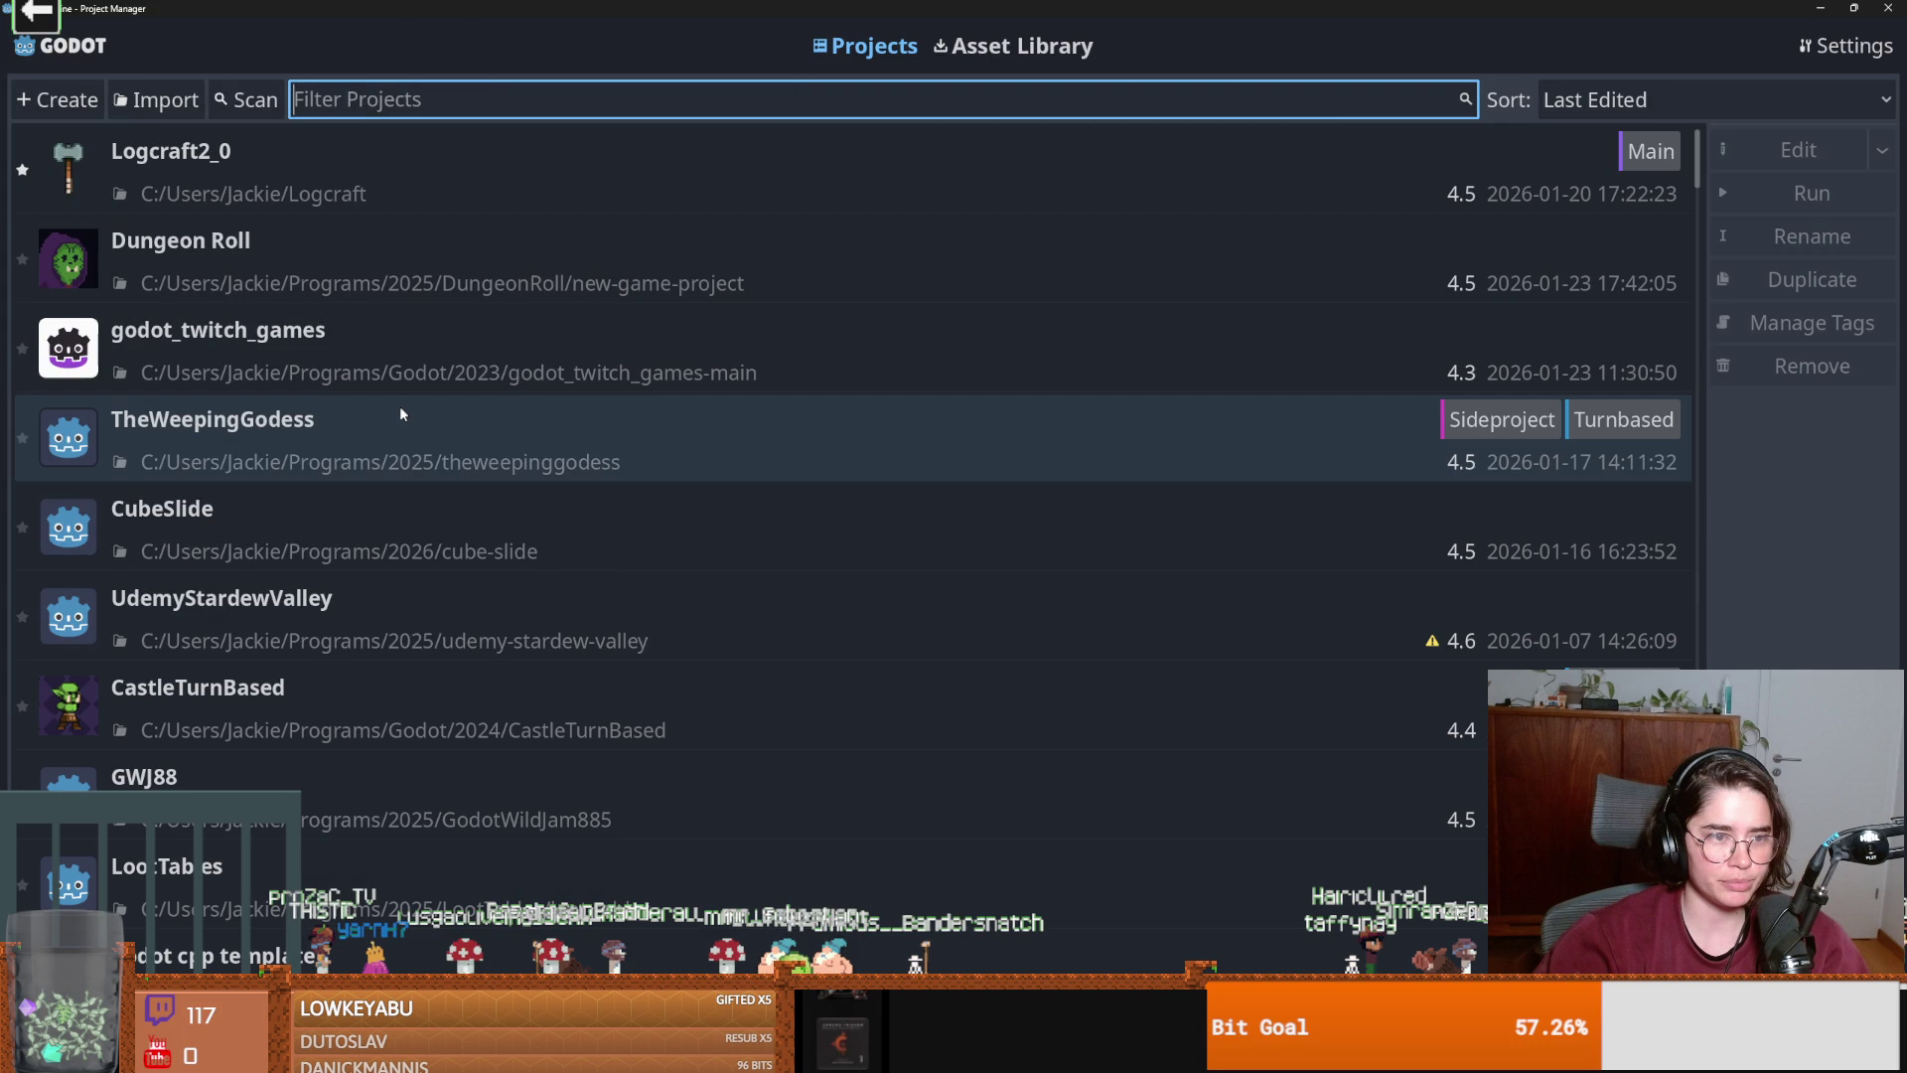
Open the TheWeepingGodess project, view its example_balloon scene in 2D, then return to Dungeon Roll.
double_click(400, 413)
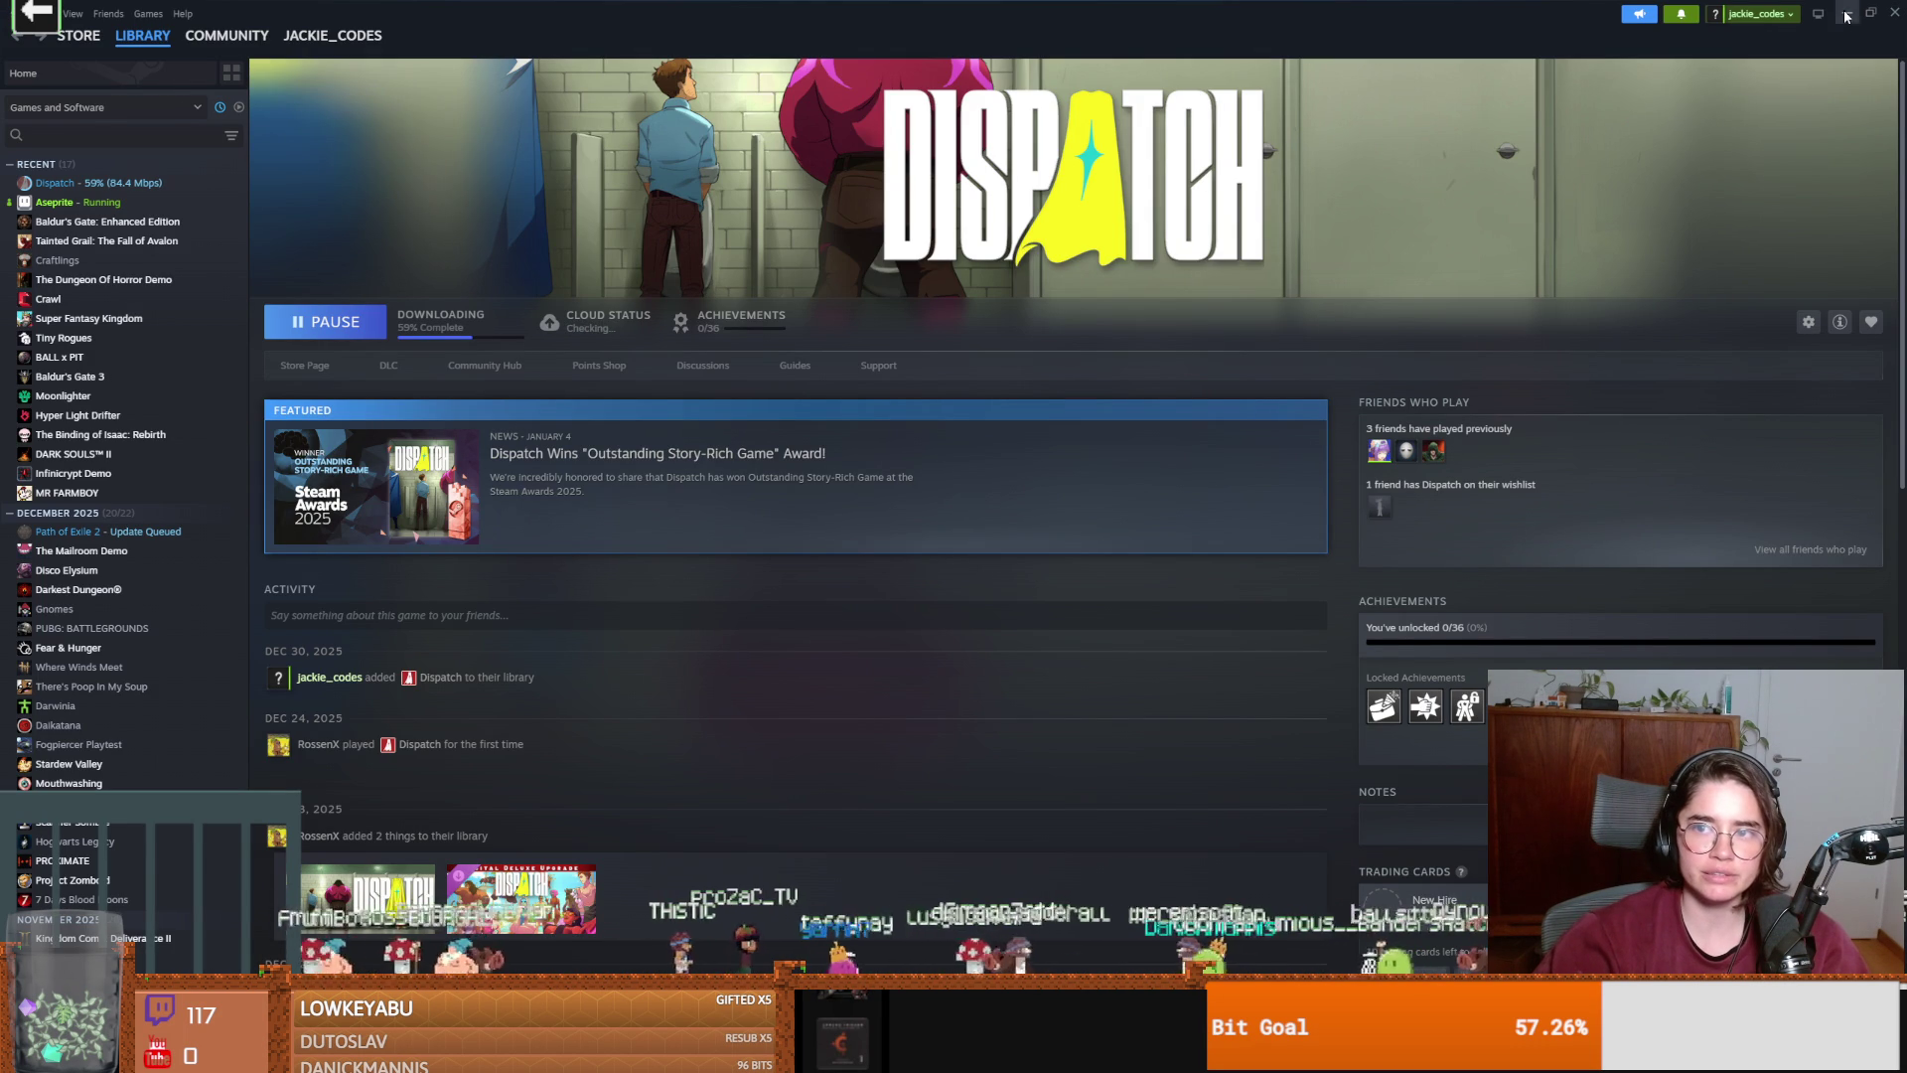
key("alt+Tab")
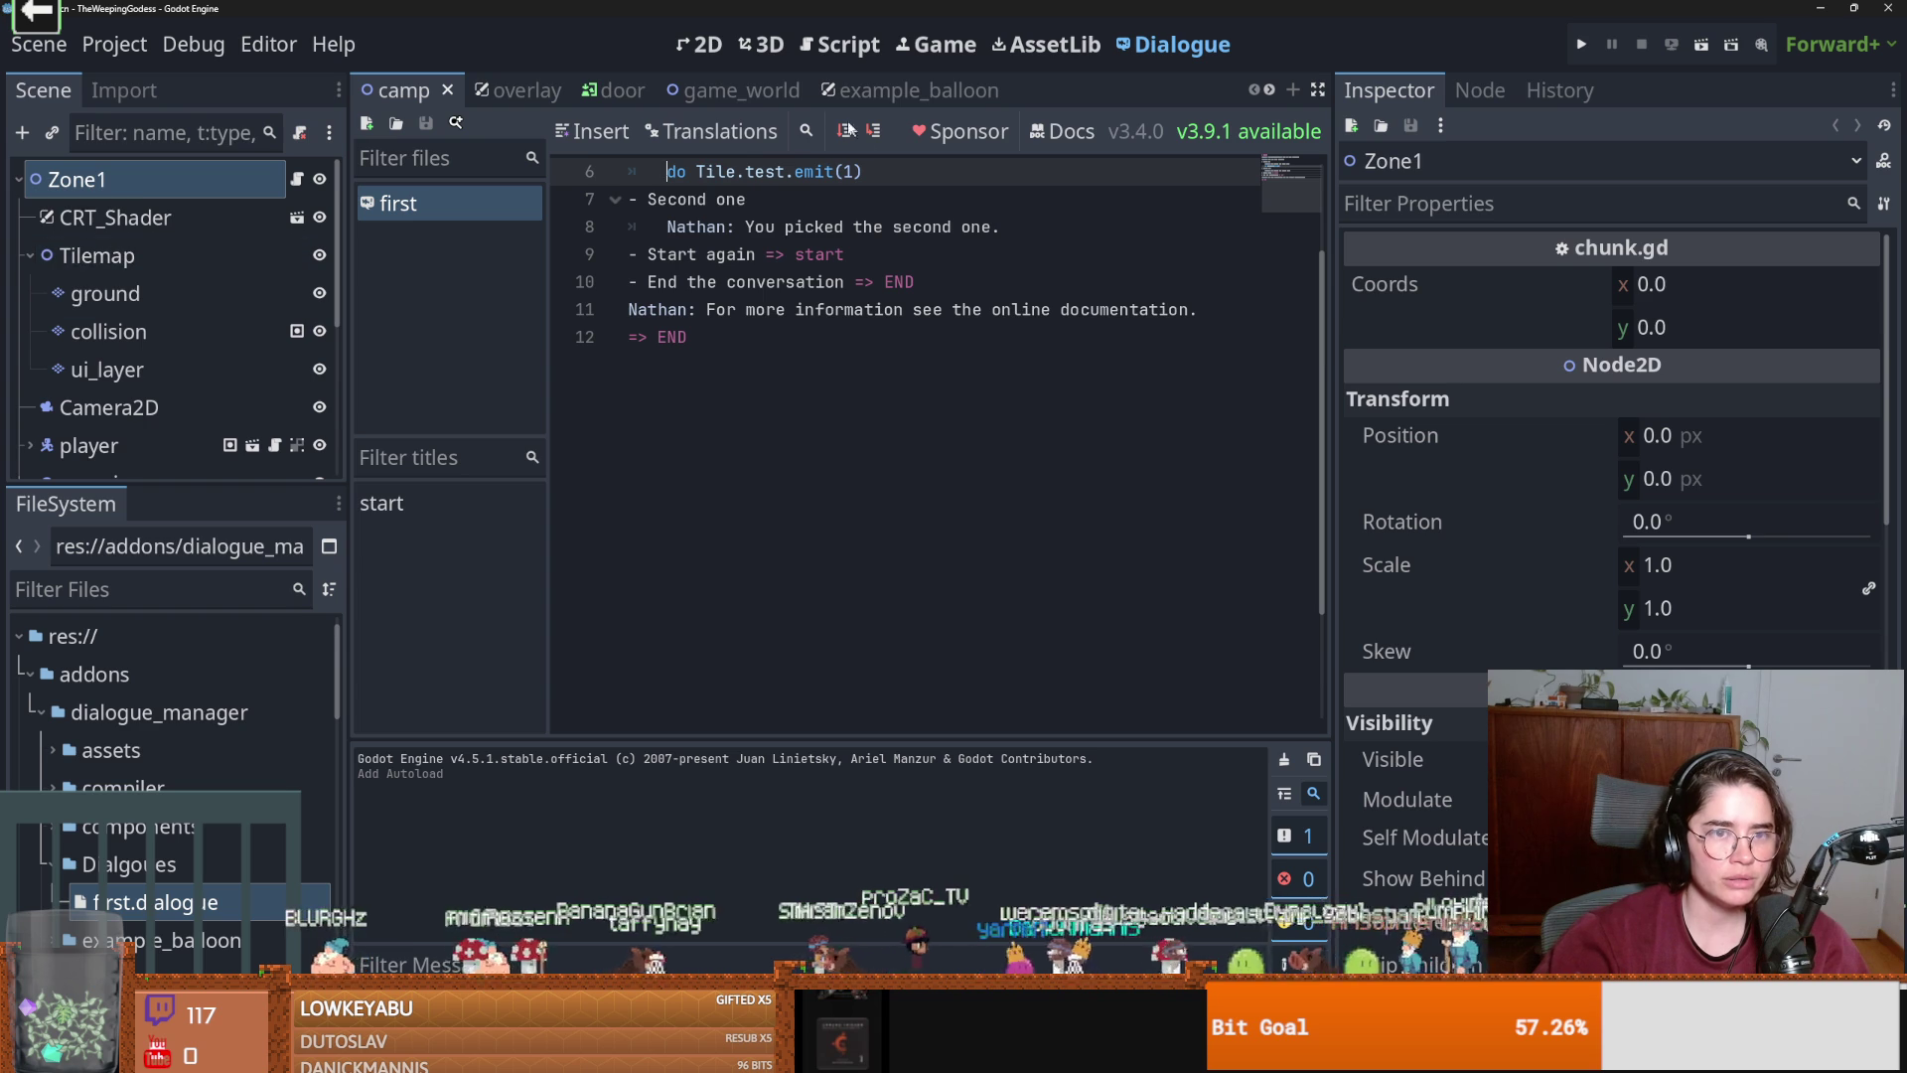
left_click(713, 53)
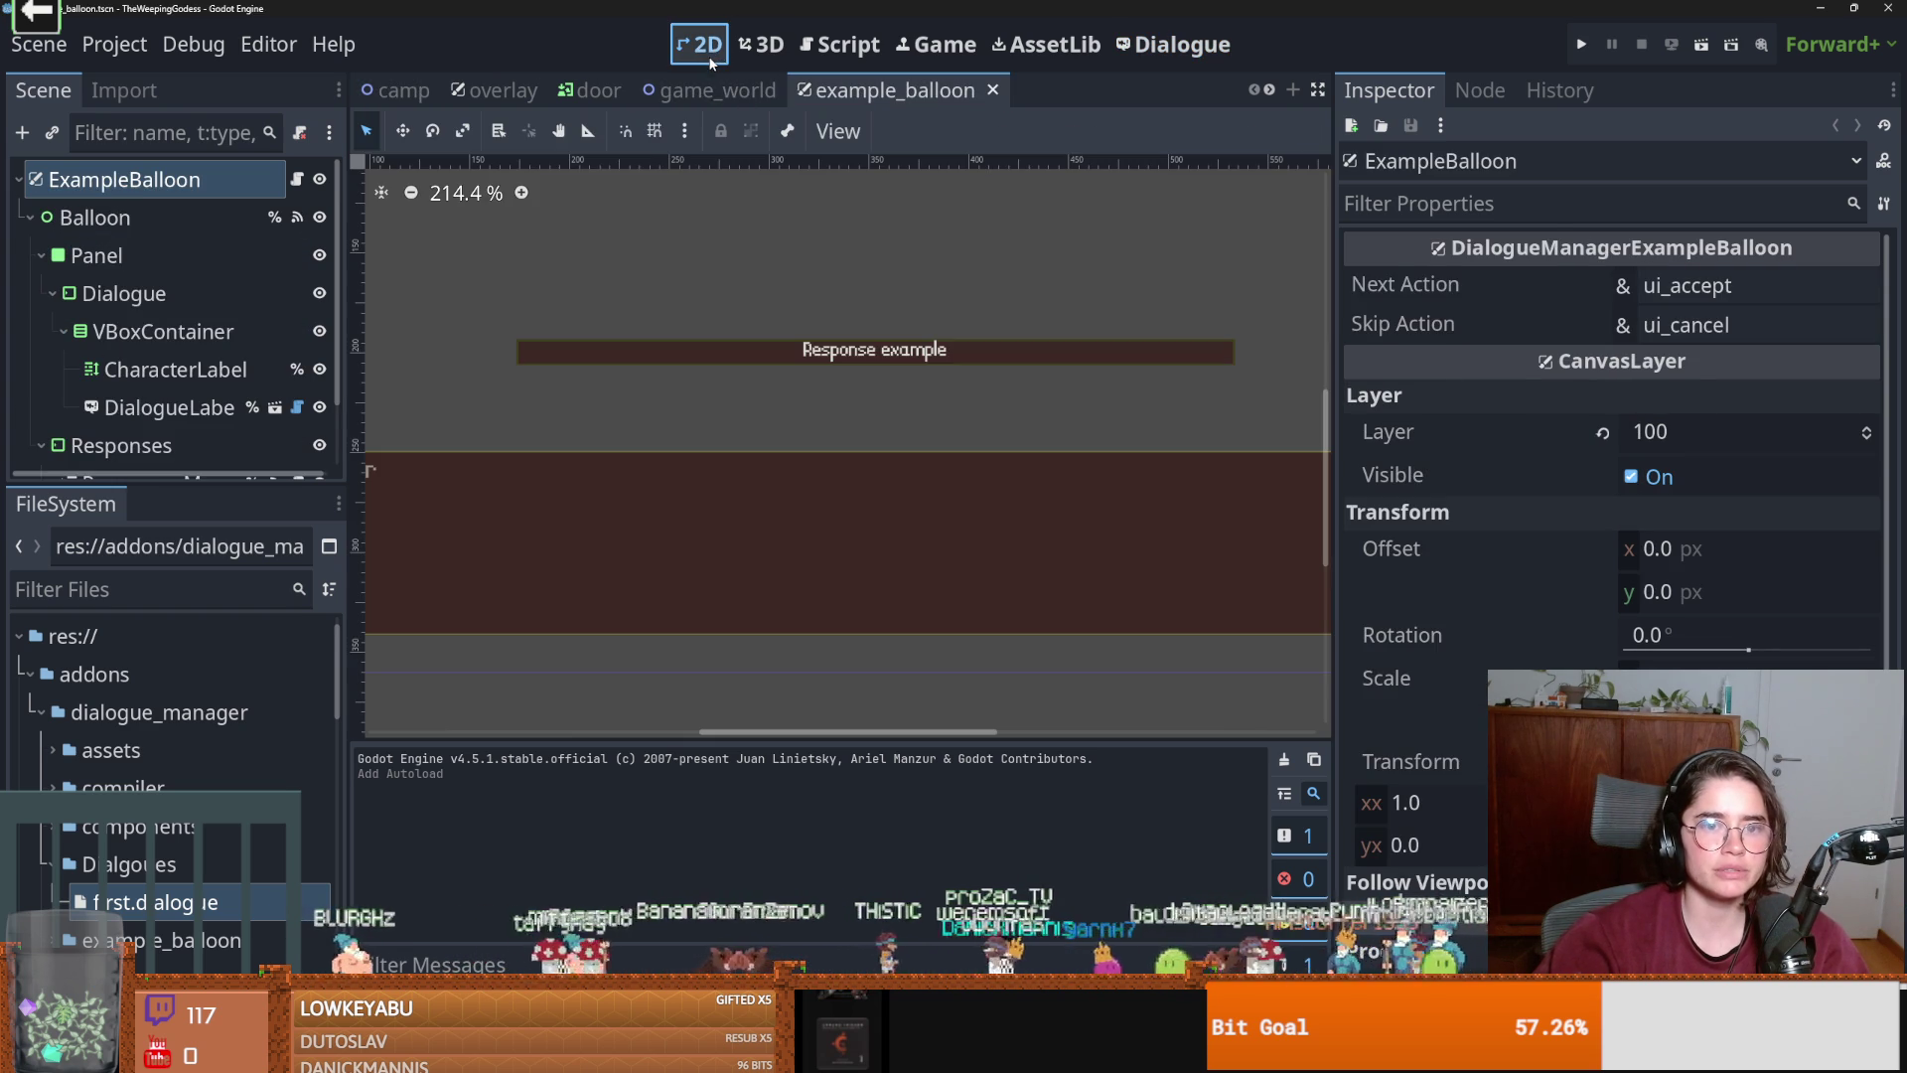
left_click(497, 90)
left_click(875, 91)
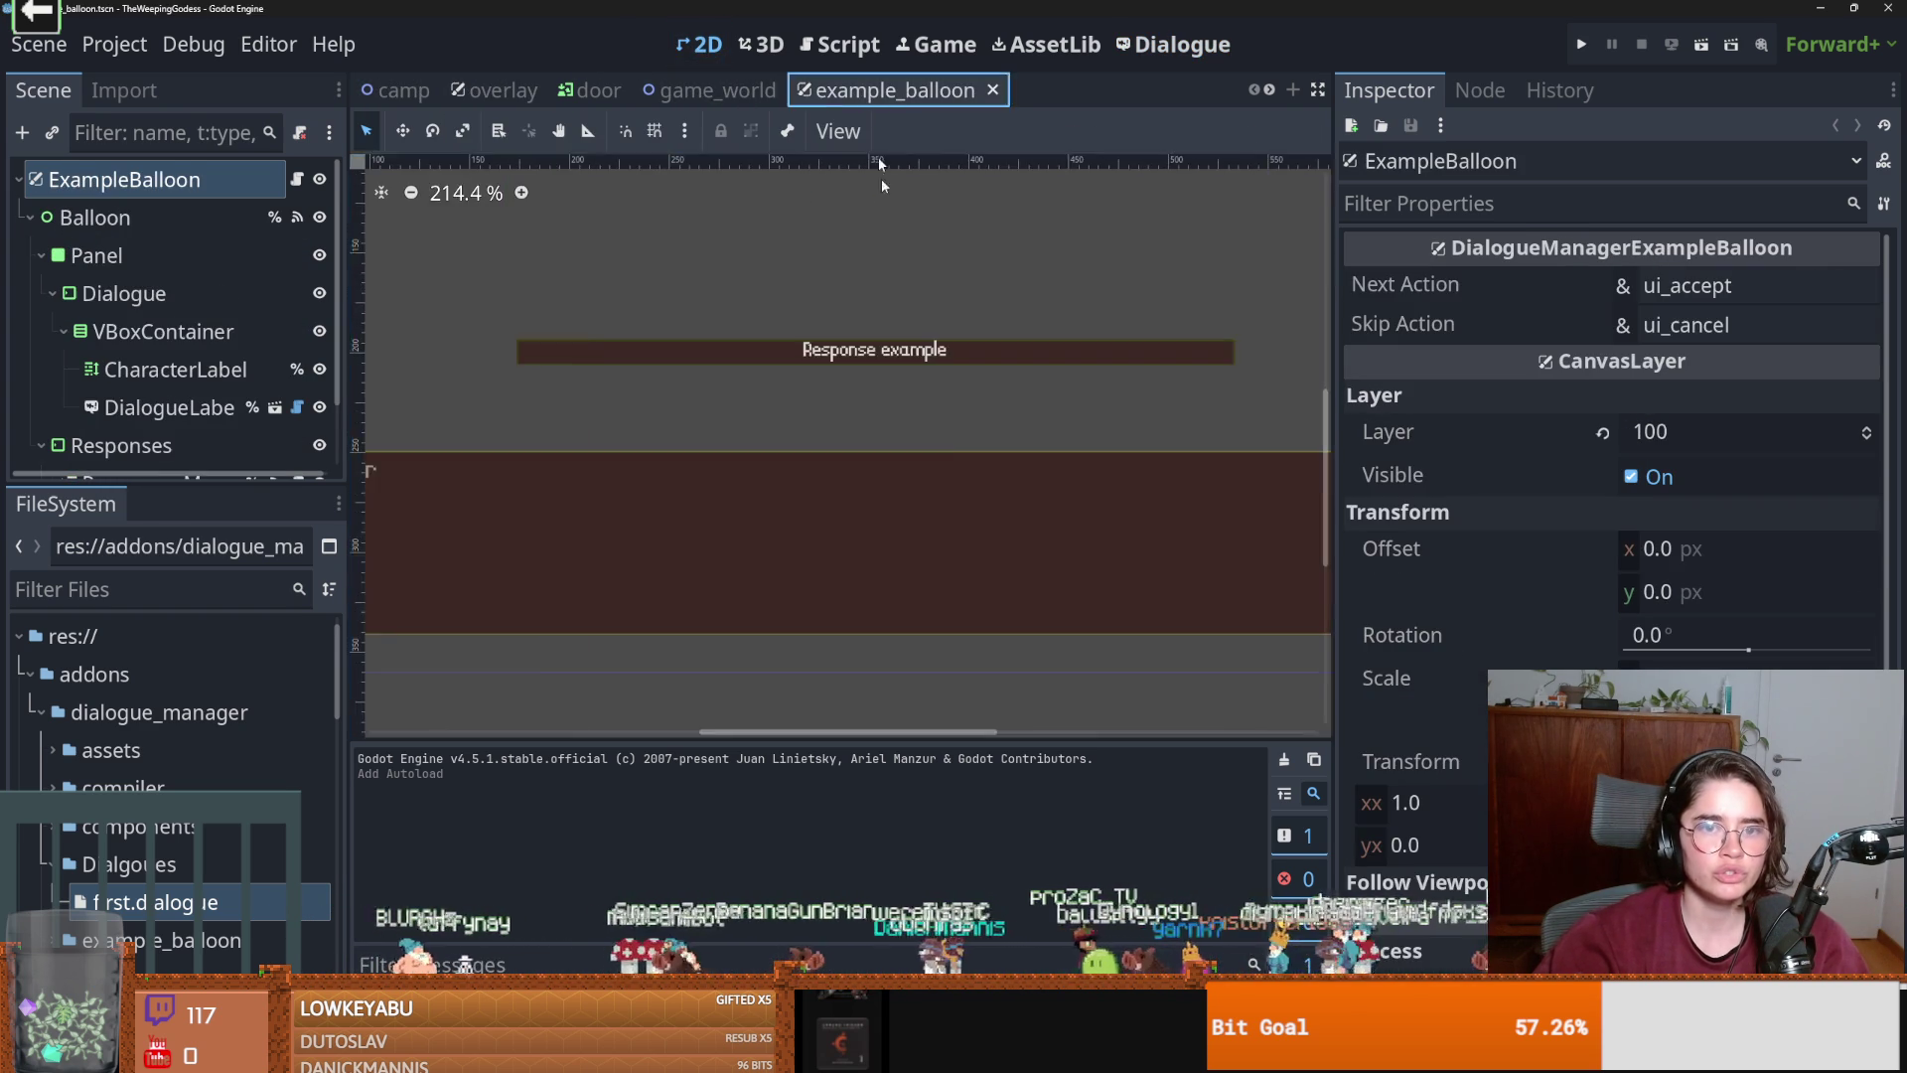
scroll(956, 487, "up", 3)
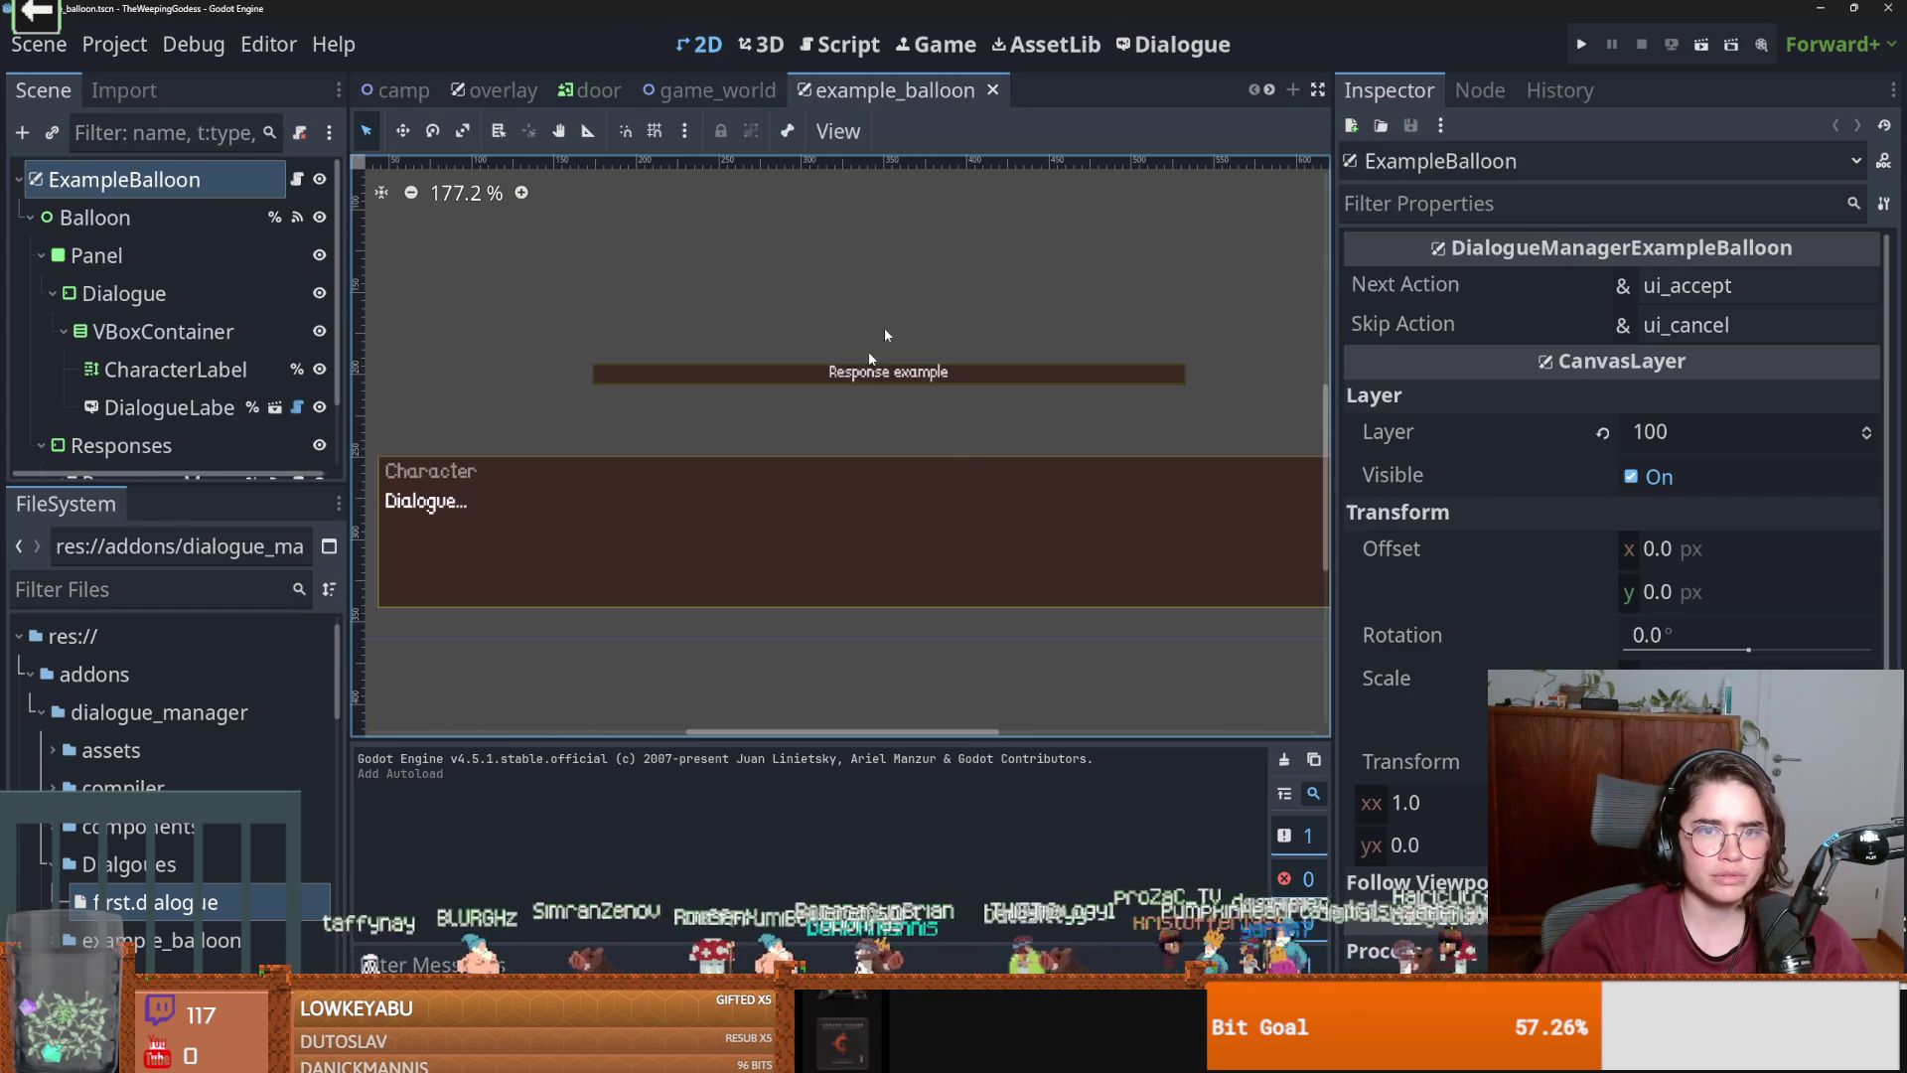
key("alt+Tab")
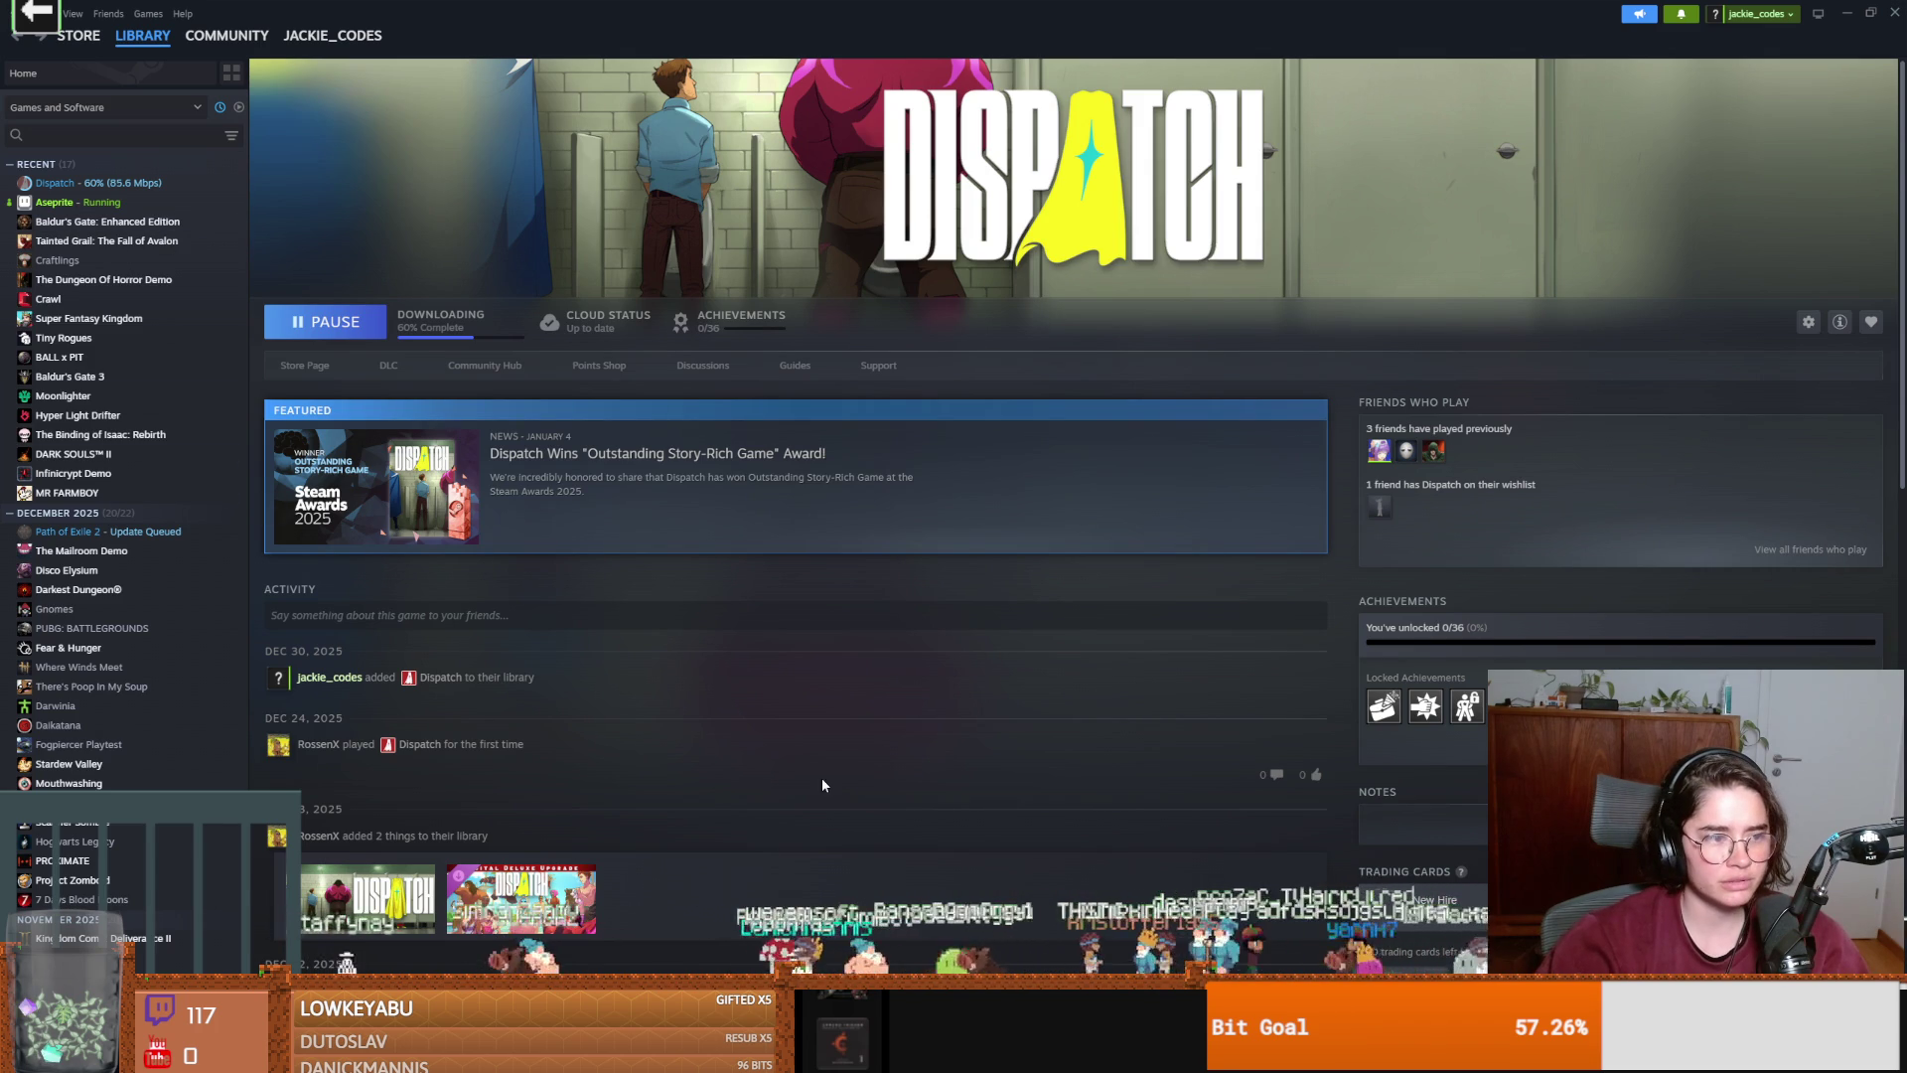
key("alt+Tab")
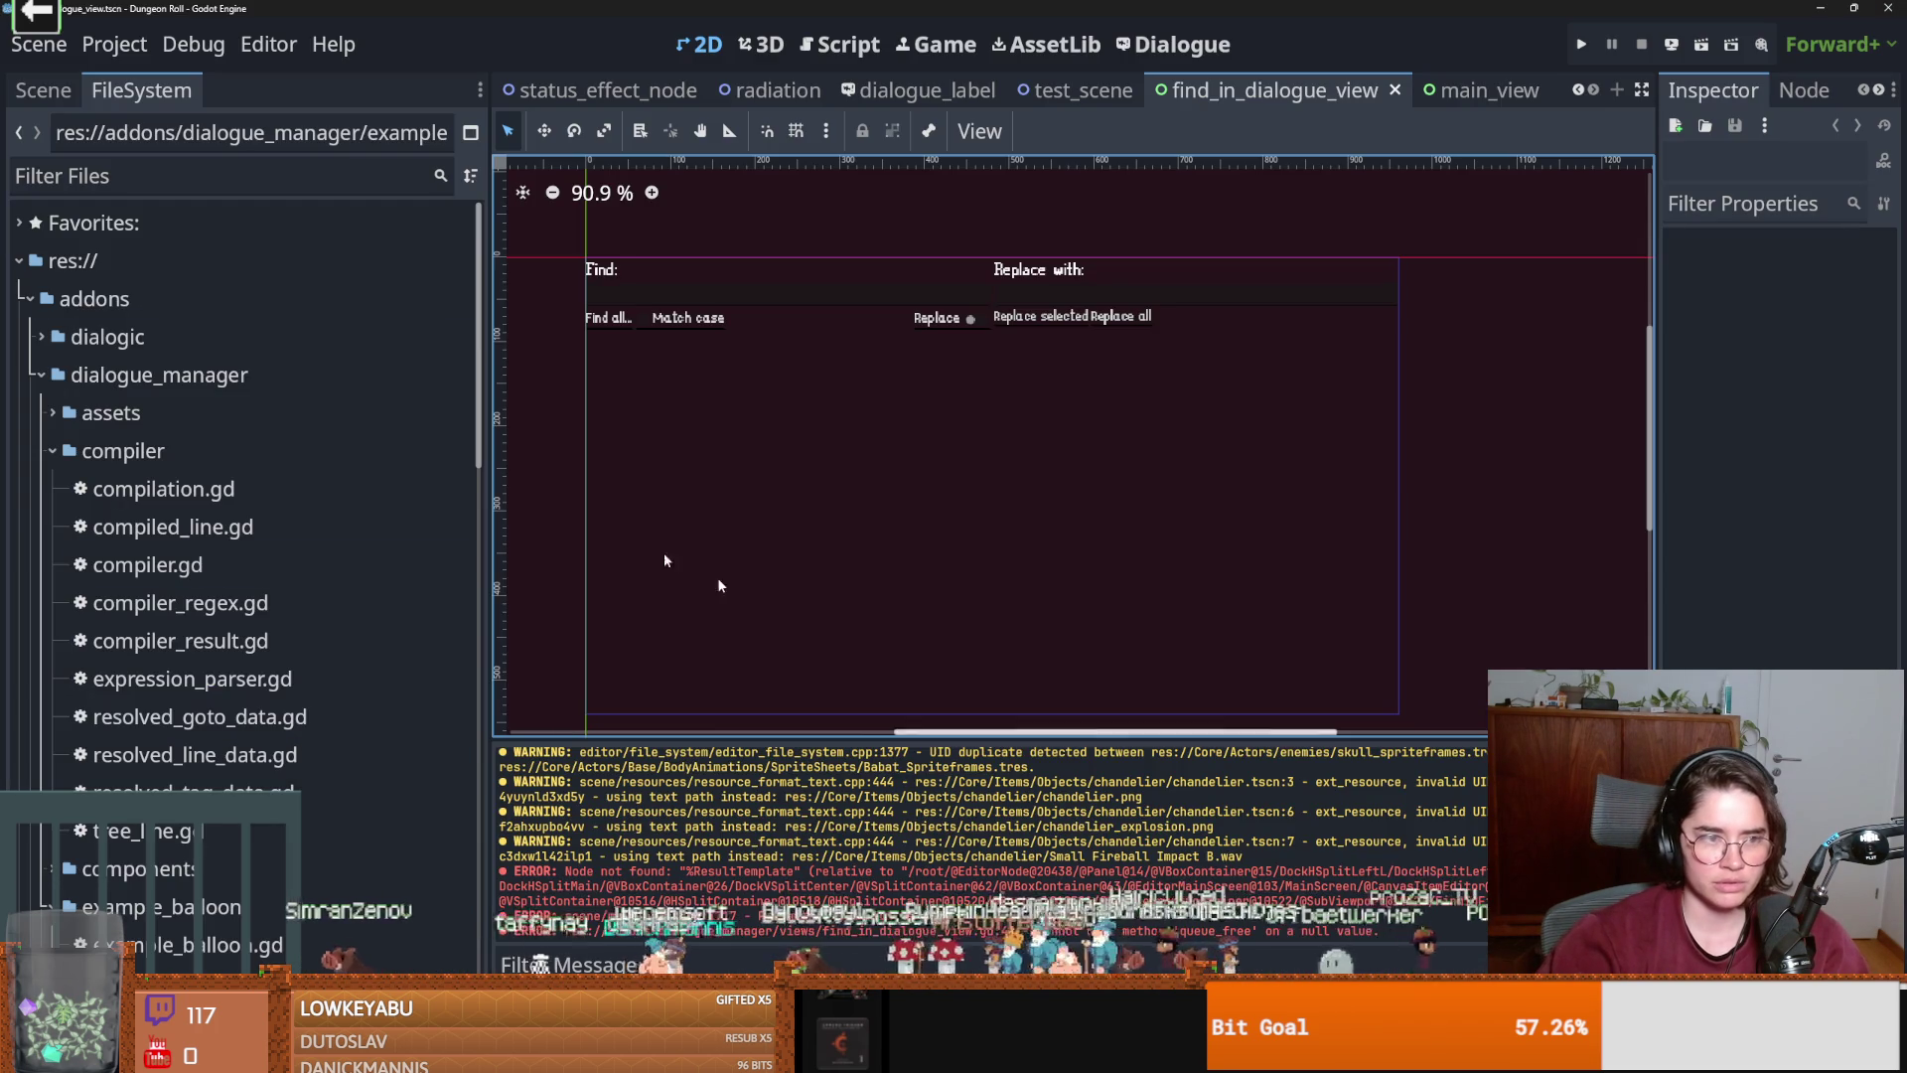
Filter FileSystem for 'example', open example_balloon.tscn and show its example_balloon.gd script.
type("exampl")
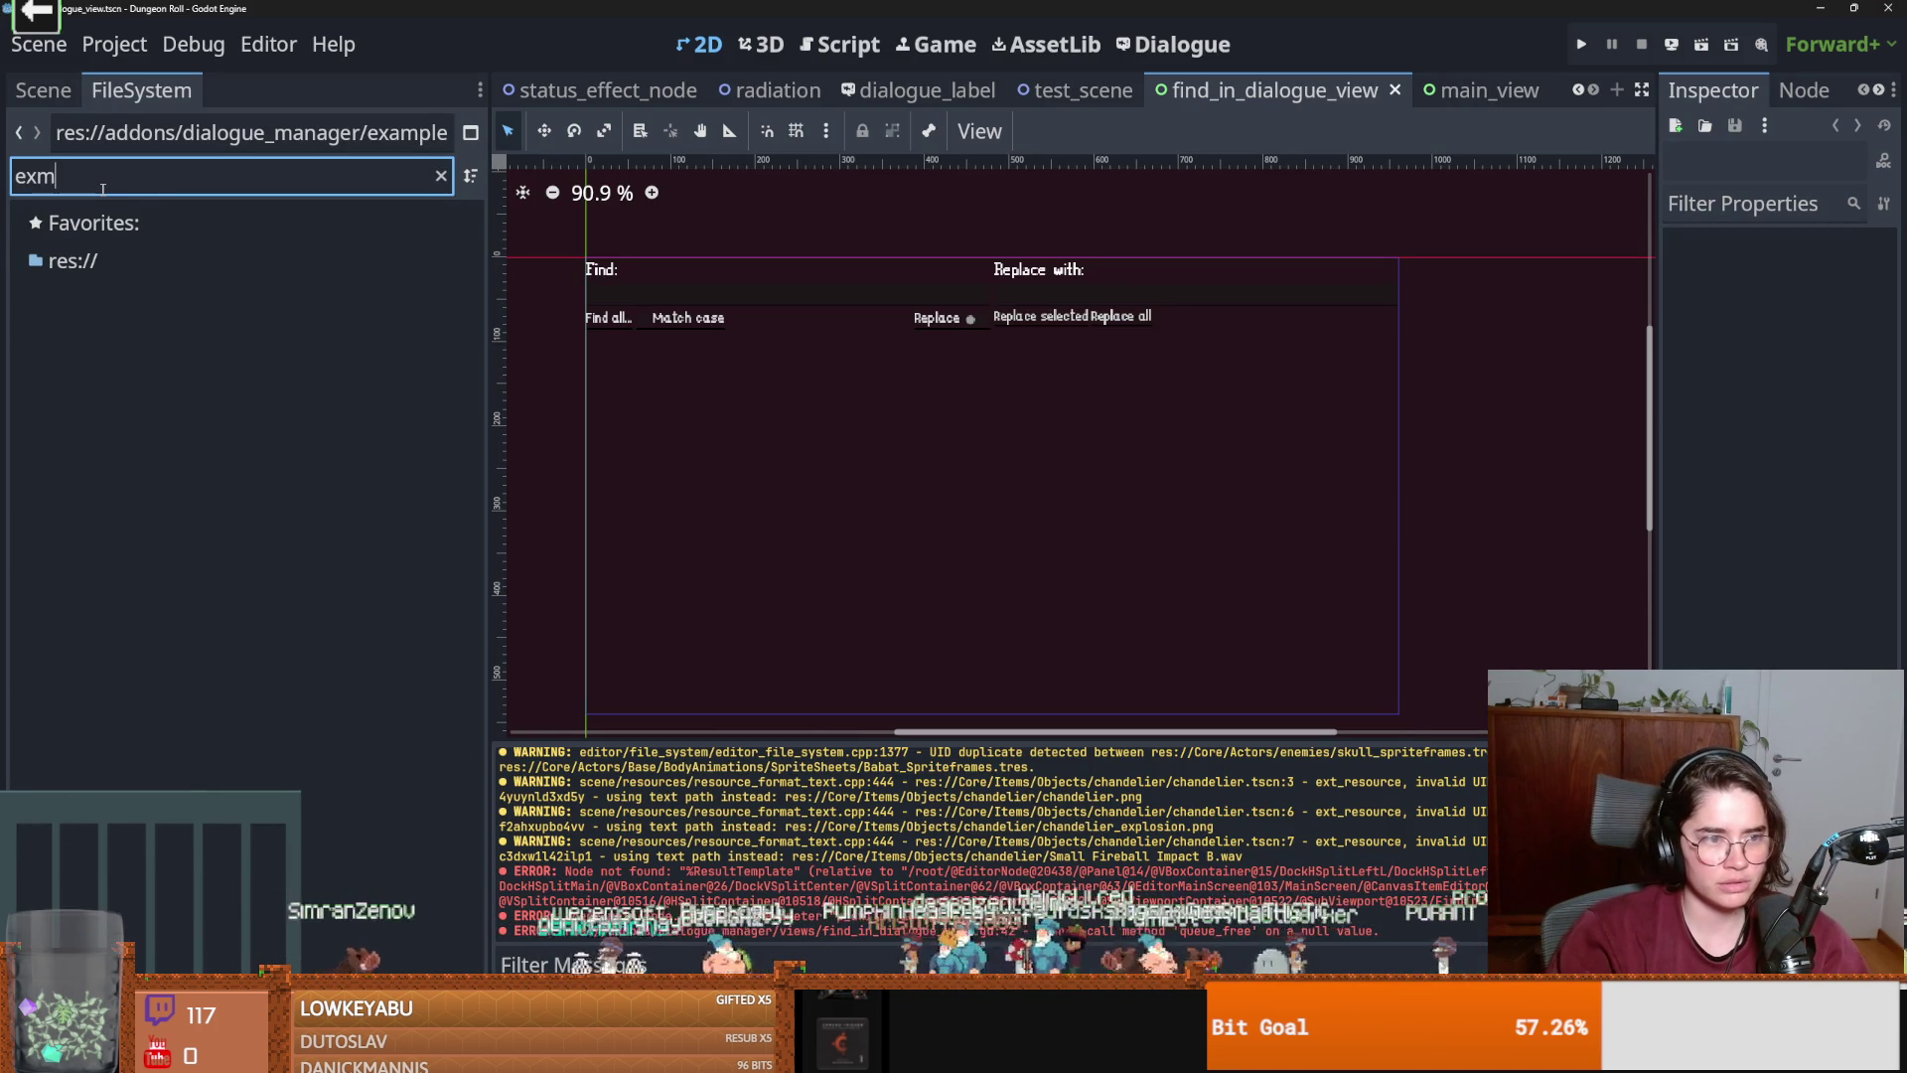
type("e")
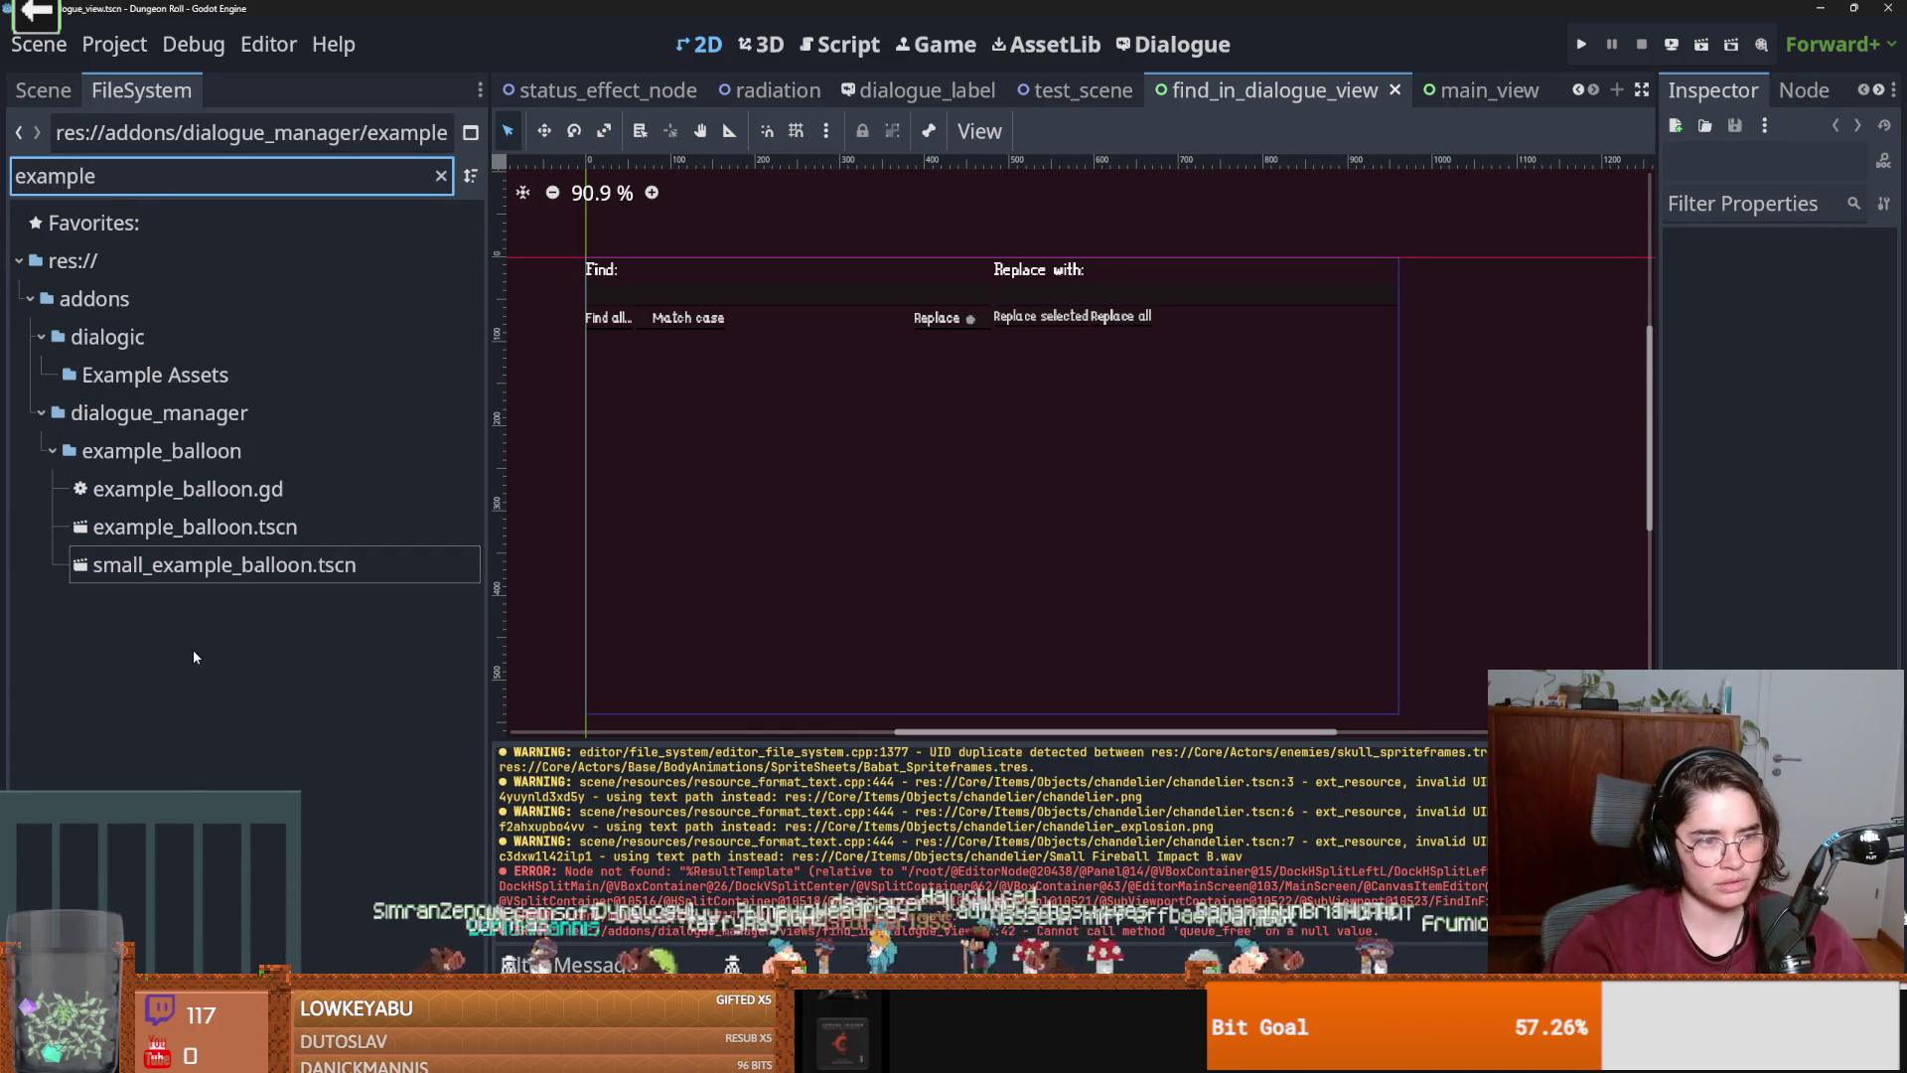
double_click(226, 535)
scroll(954, 429, "up", 7)
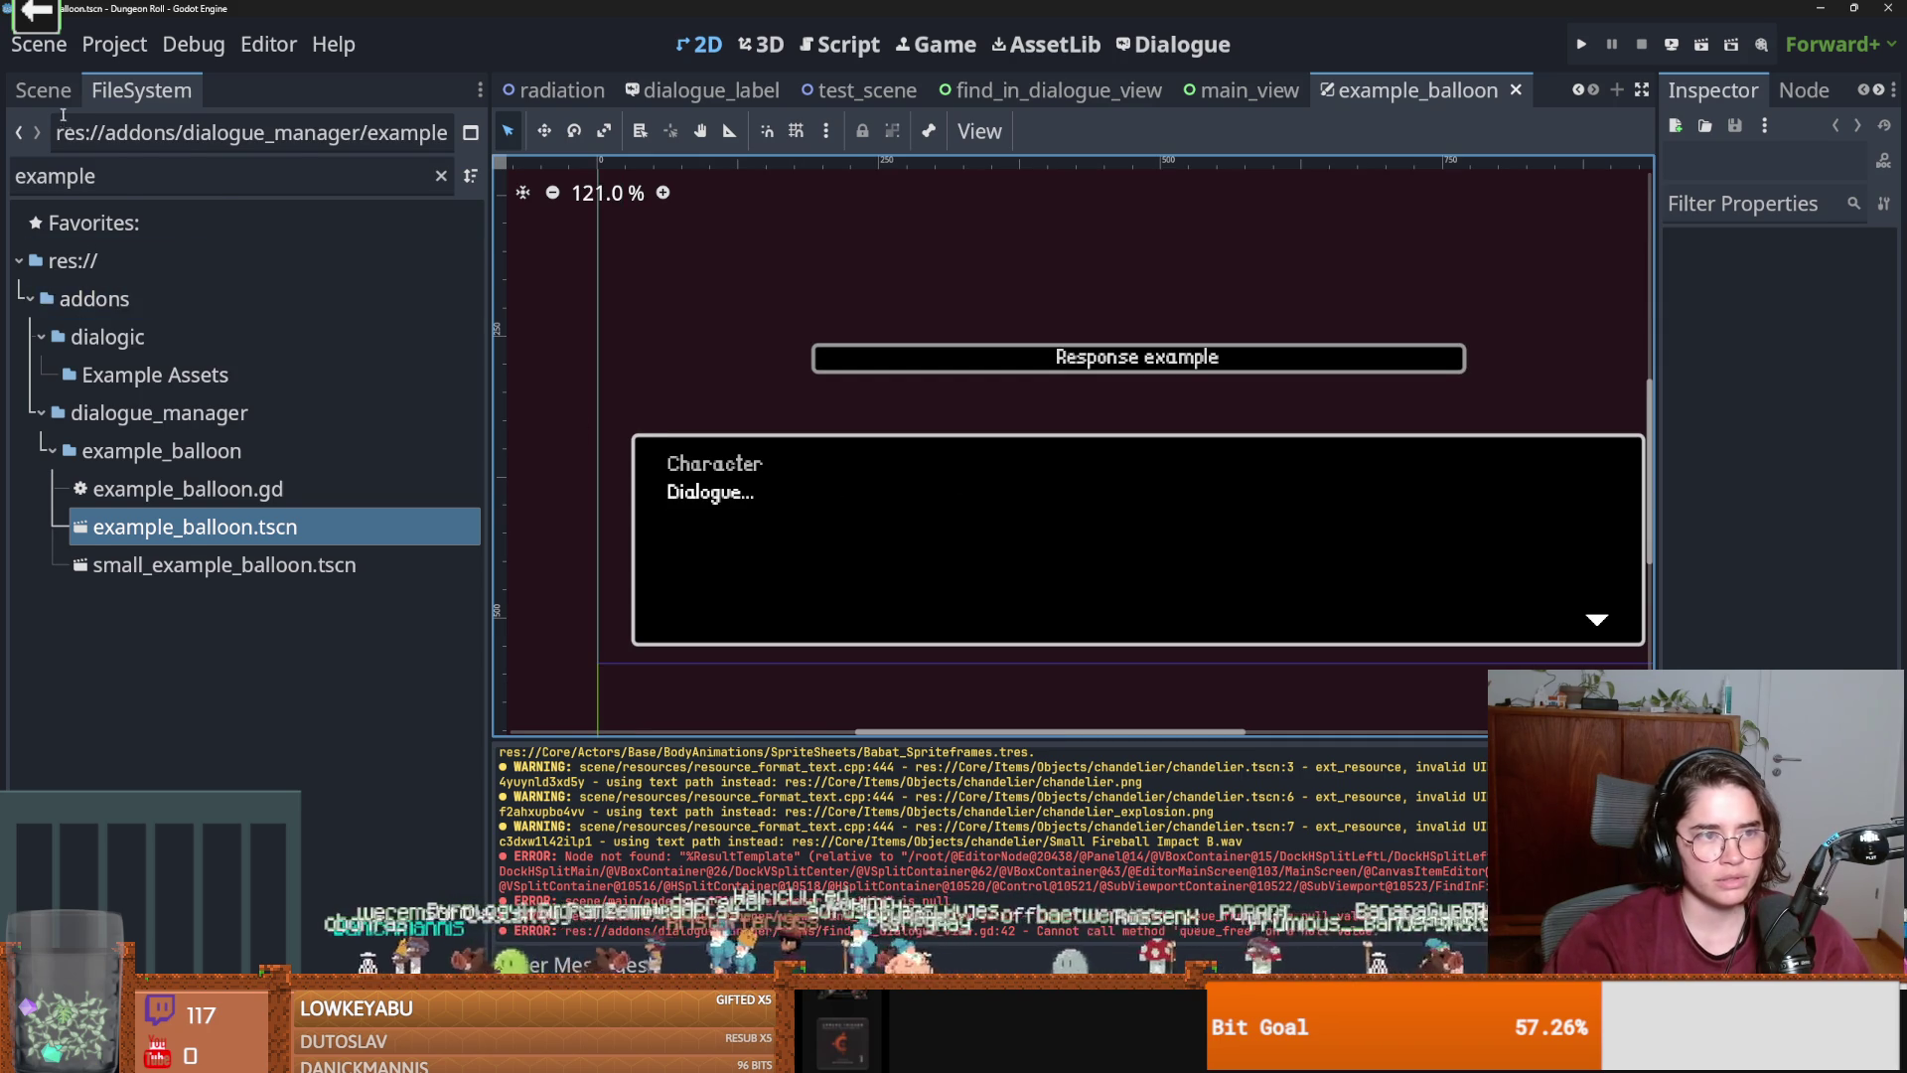
left_click(43, 89)
left_click(447, 179)
scroll(1009, 449, "up", 5)
scroll(1009, 449, "up", 20)
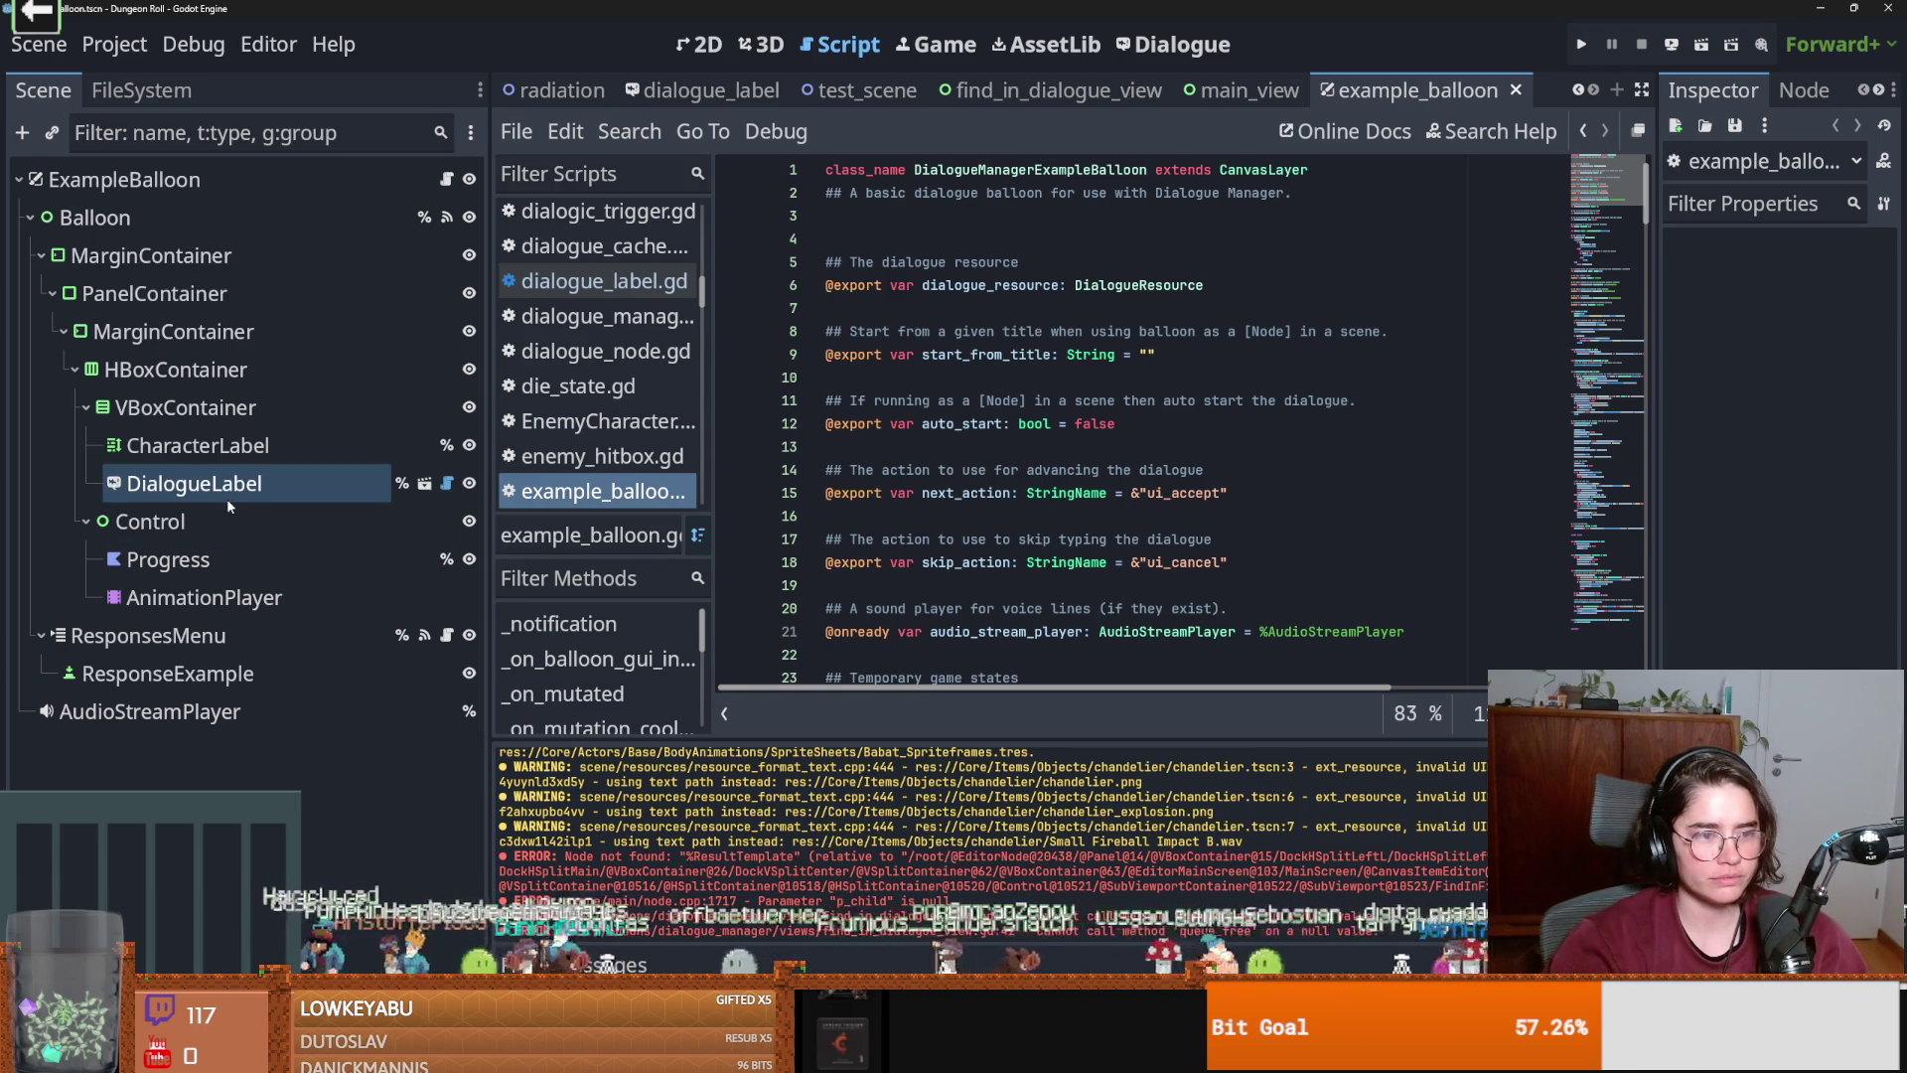
left_click(220, 455)
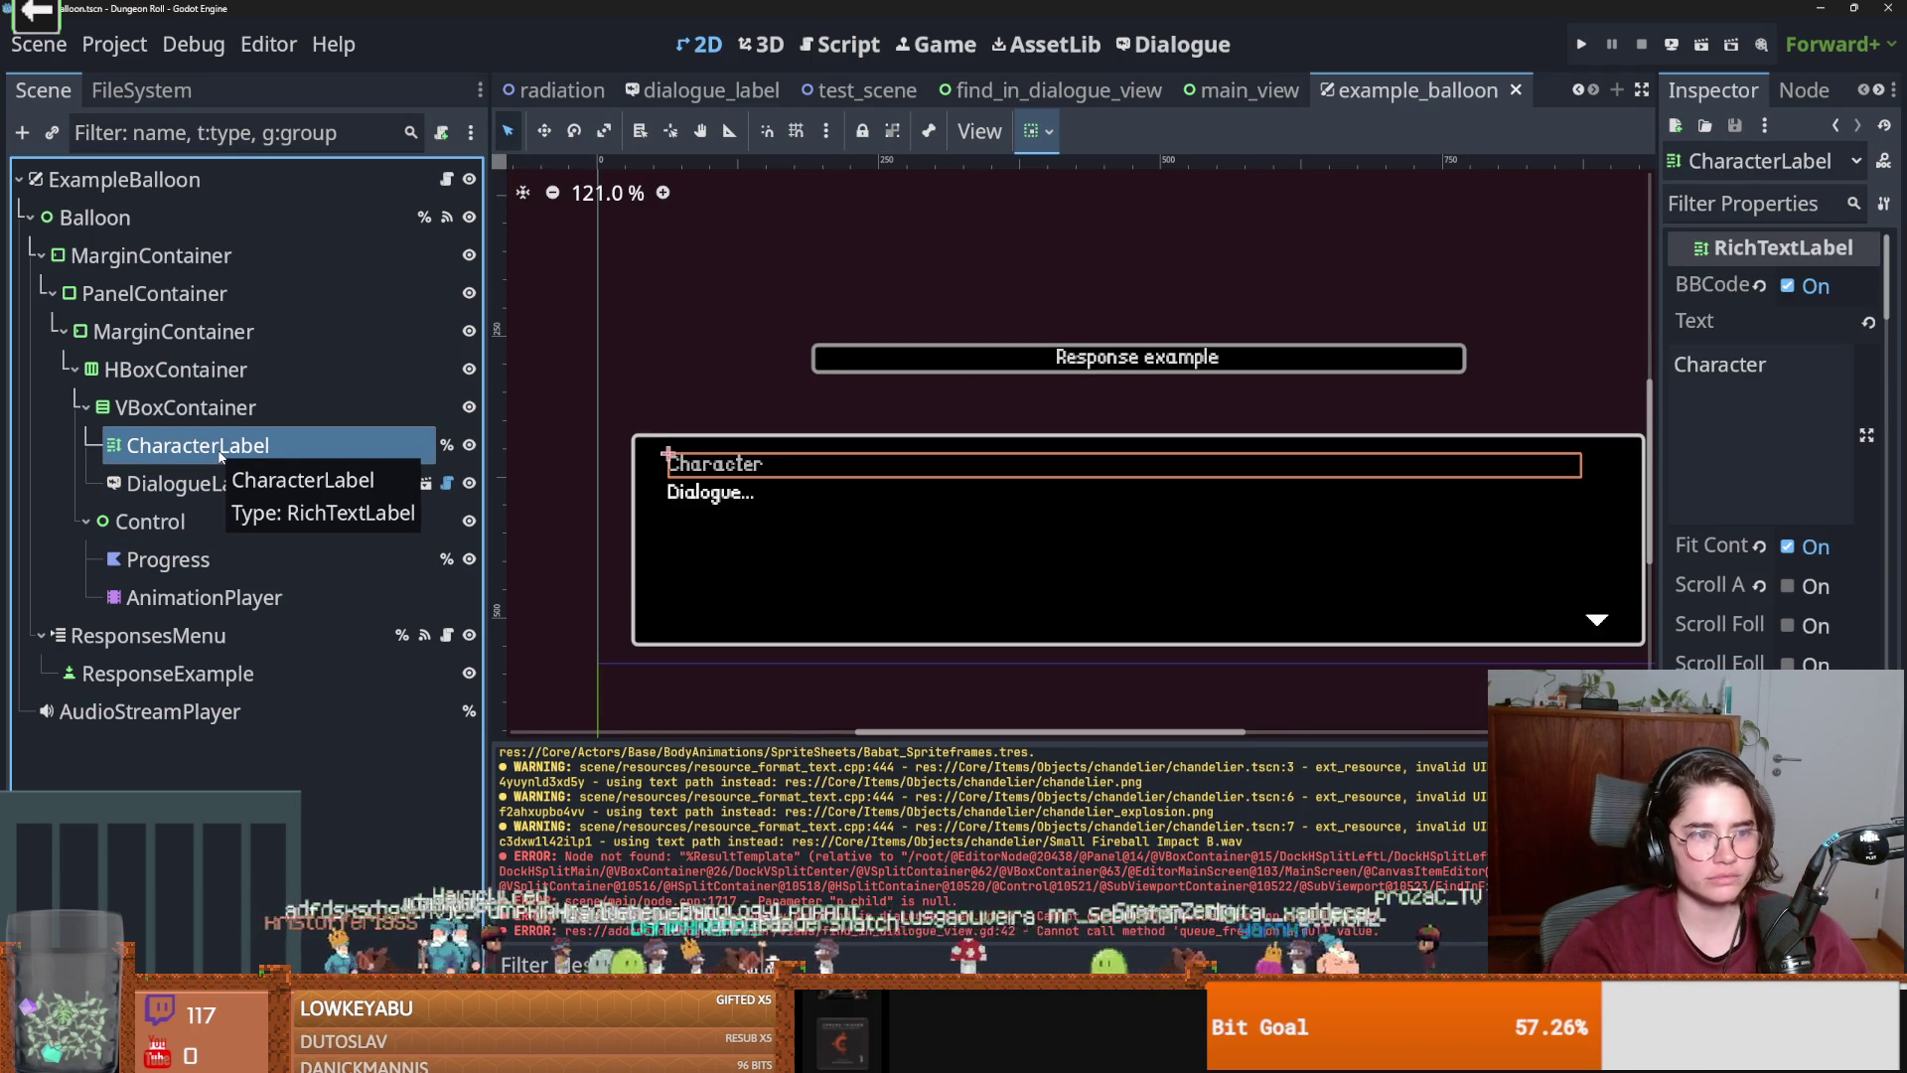
left_click(210, 483)
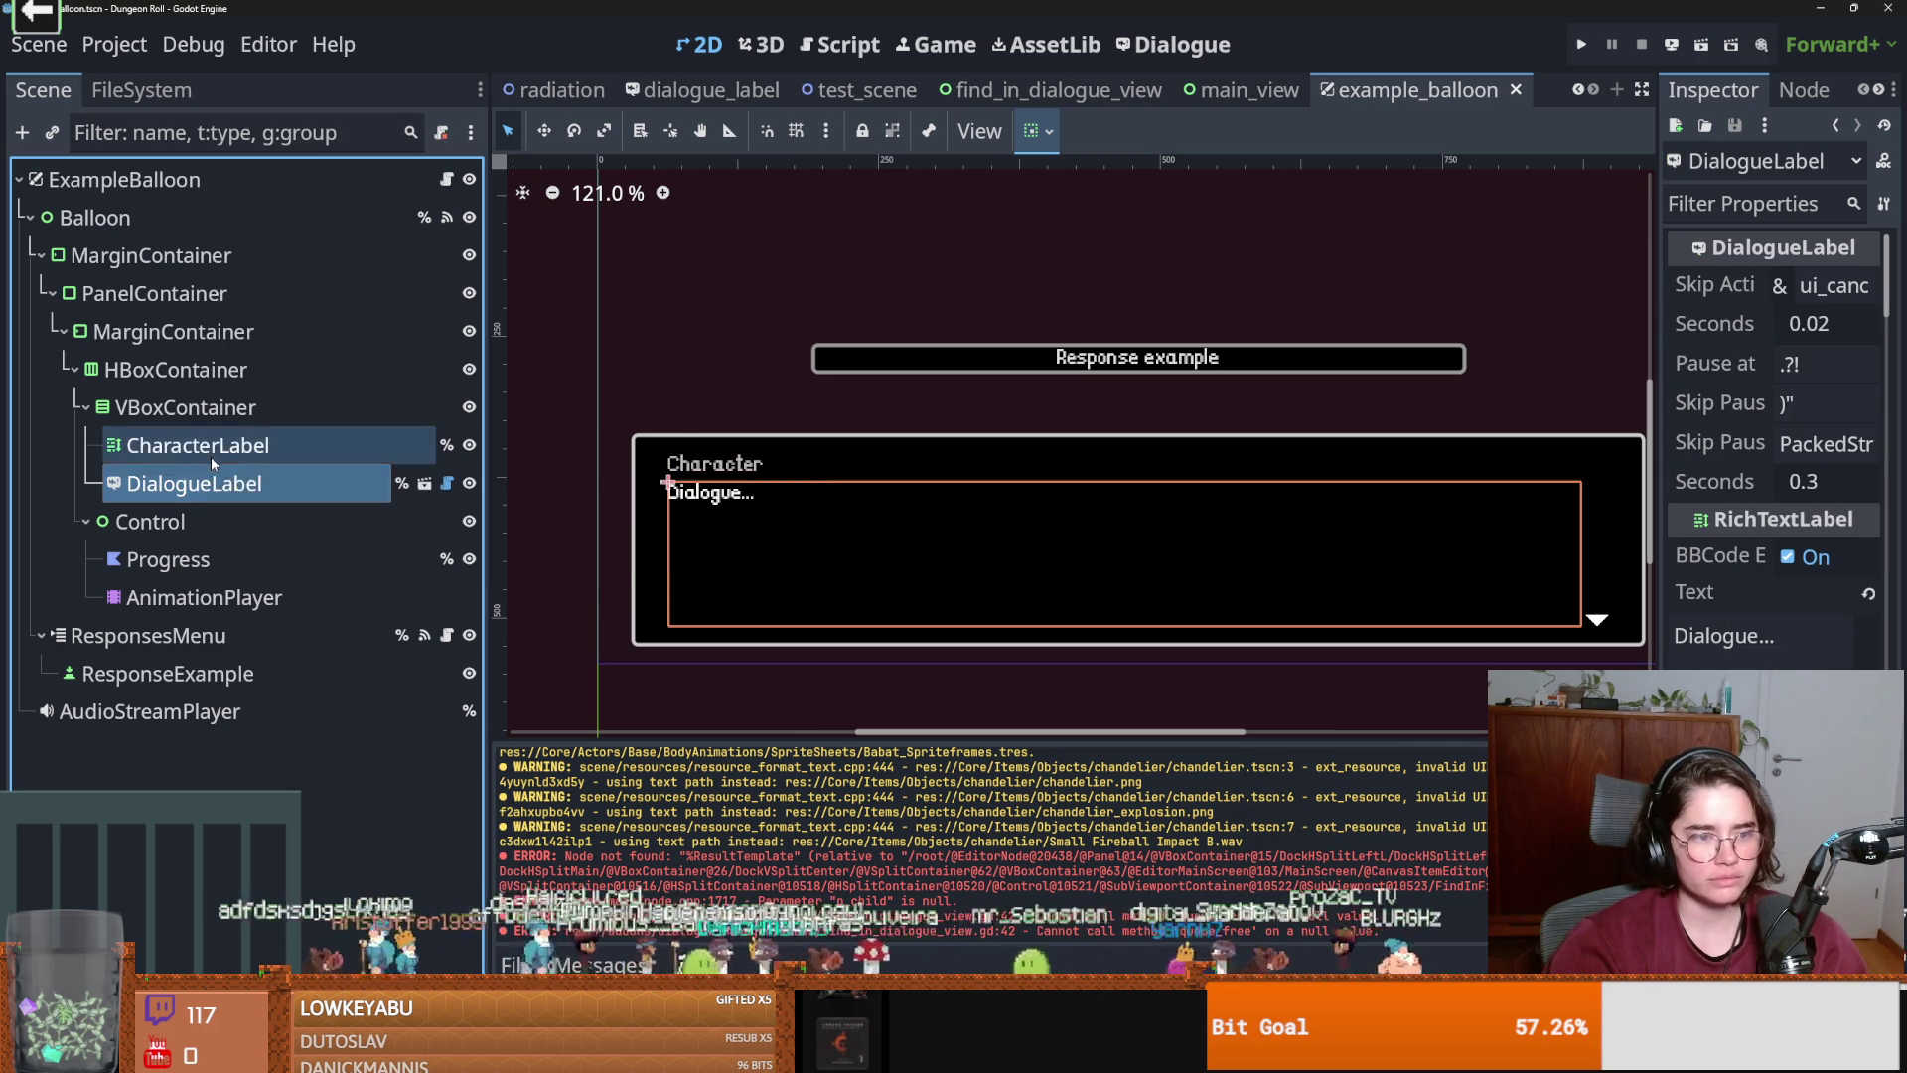
left_click(210, 455)
left_click(210, 425)
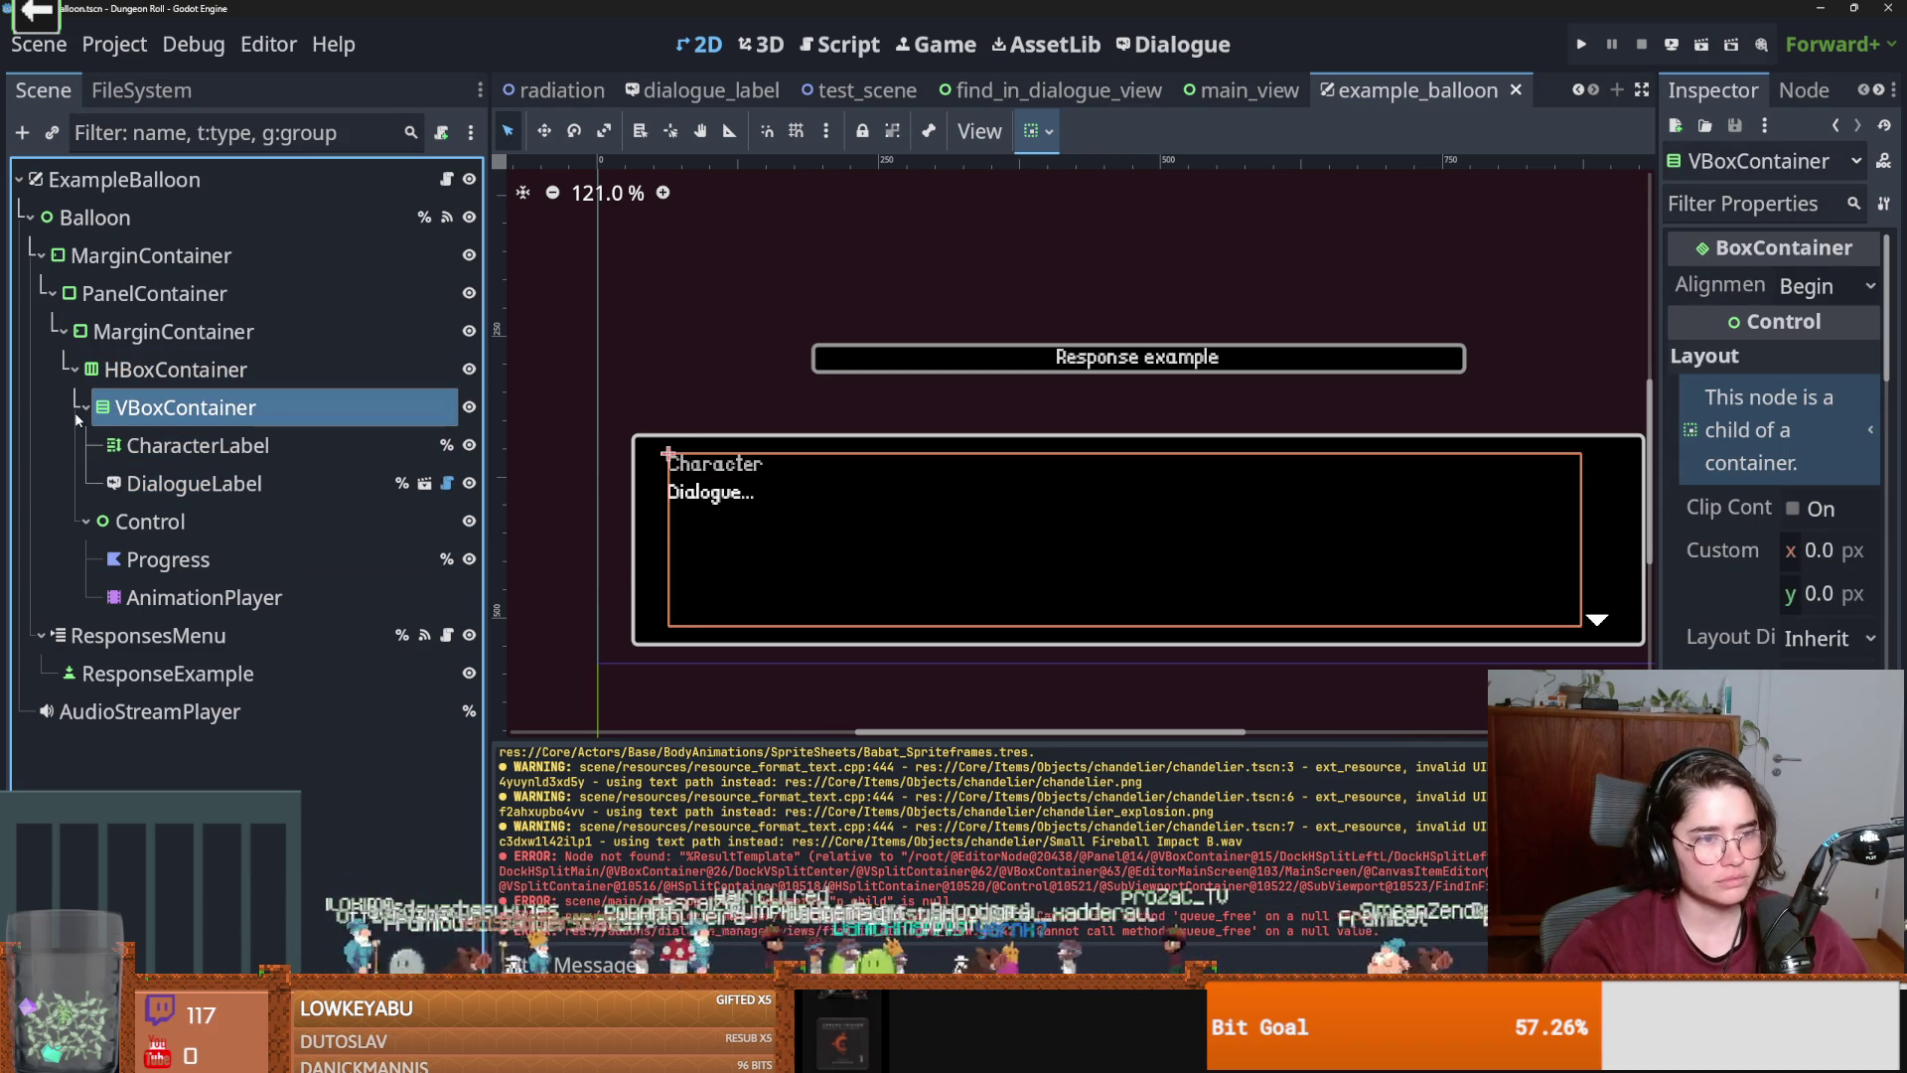
left_click(298, 216)
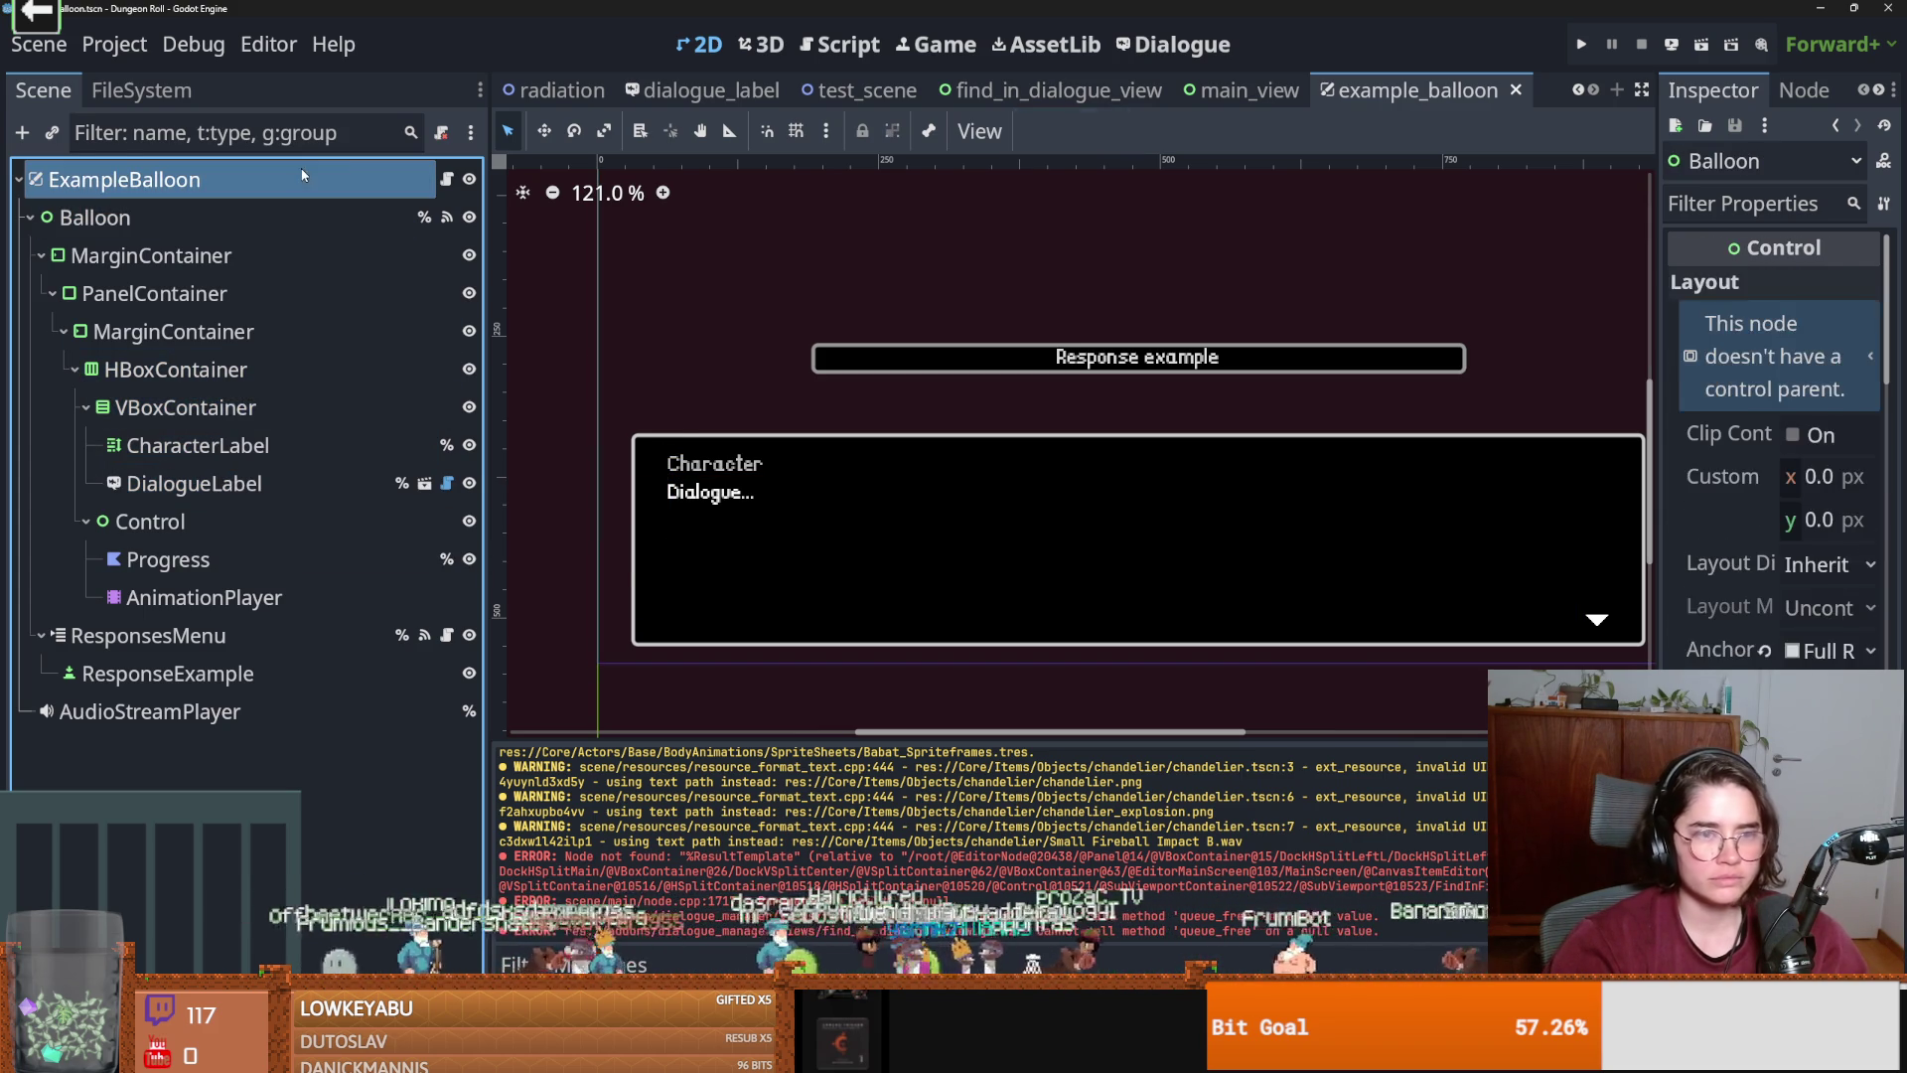
left_click(248, 180)
left_click_drag(1653, 318, 1287, 298)
left_click(447, 179)
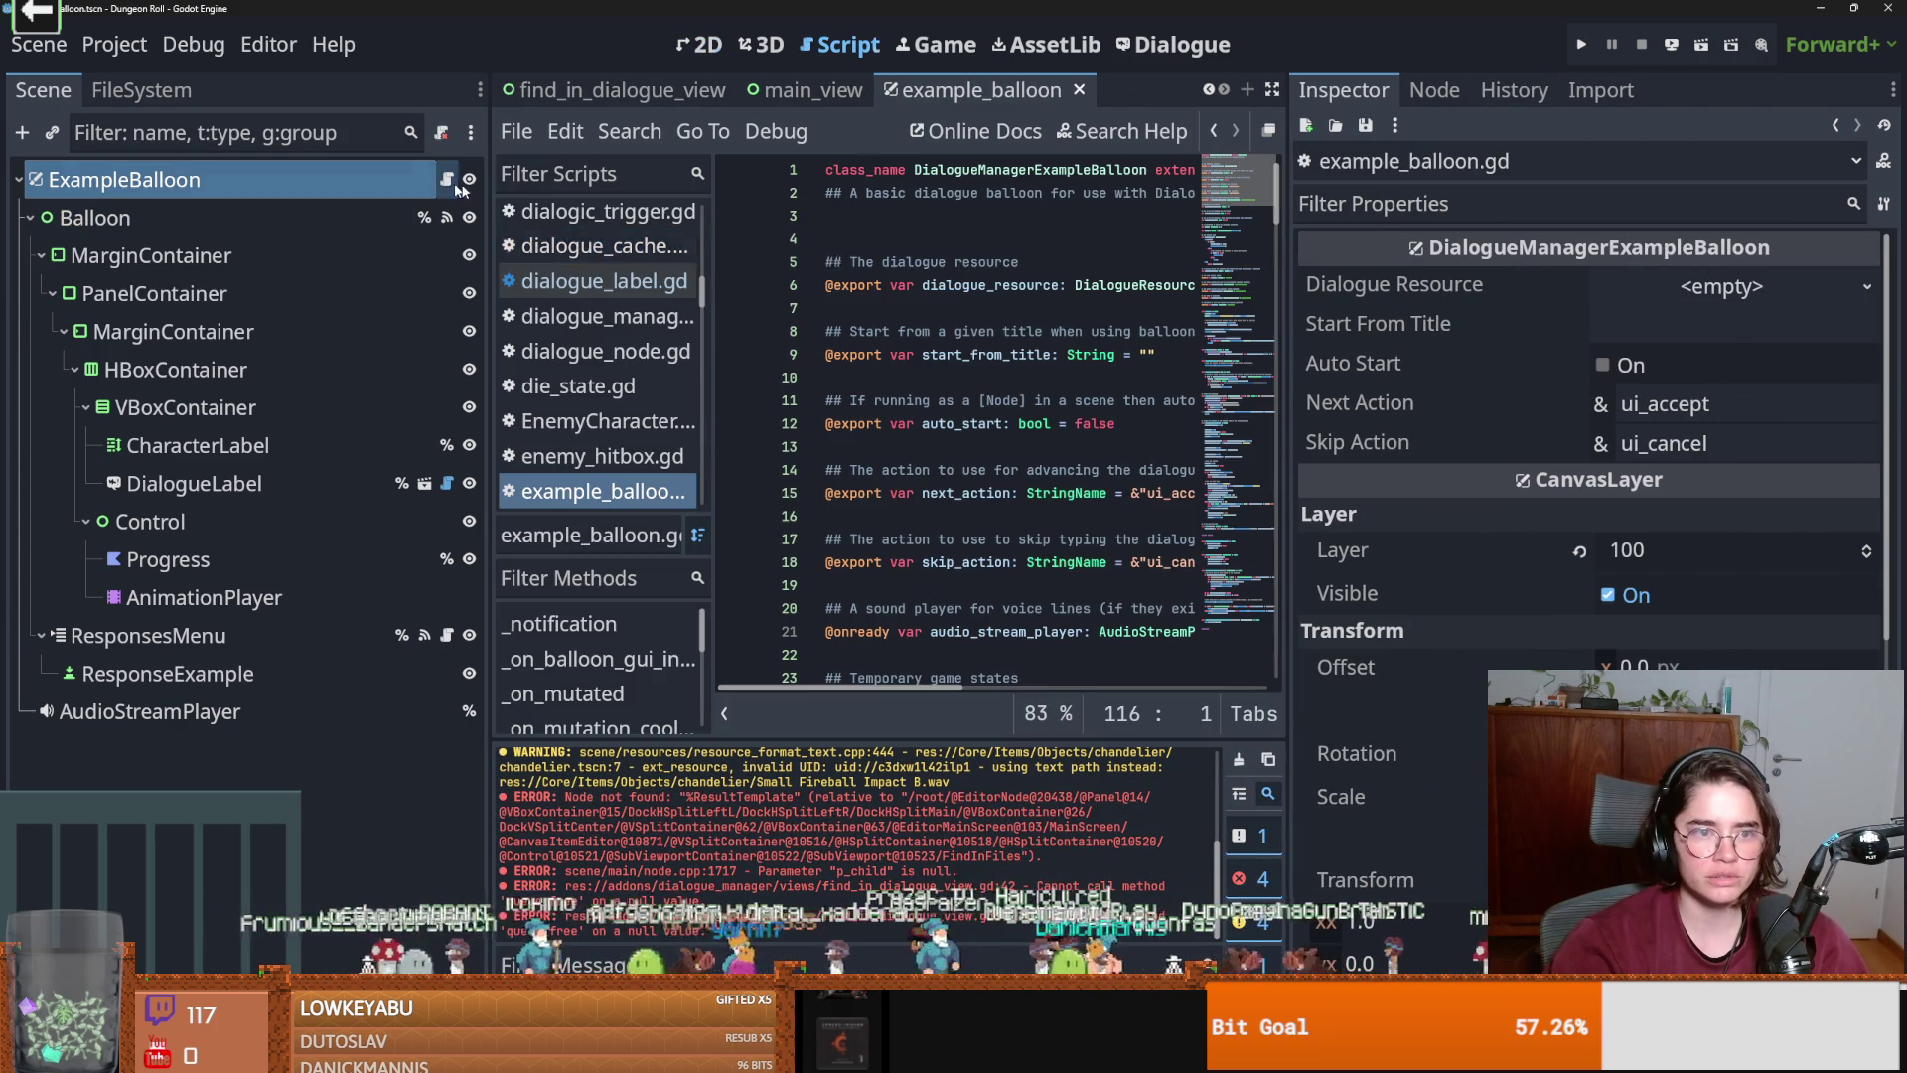
mouse_move(1287, 370)
left_mouse_down()
mouse_move(1773, 367)
mouse_move(1558, 368)
left_mouse_up()
double_click(994, 288)
scroll(993, 347, "down", 5)
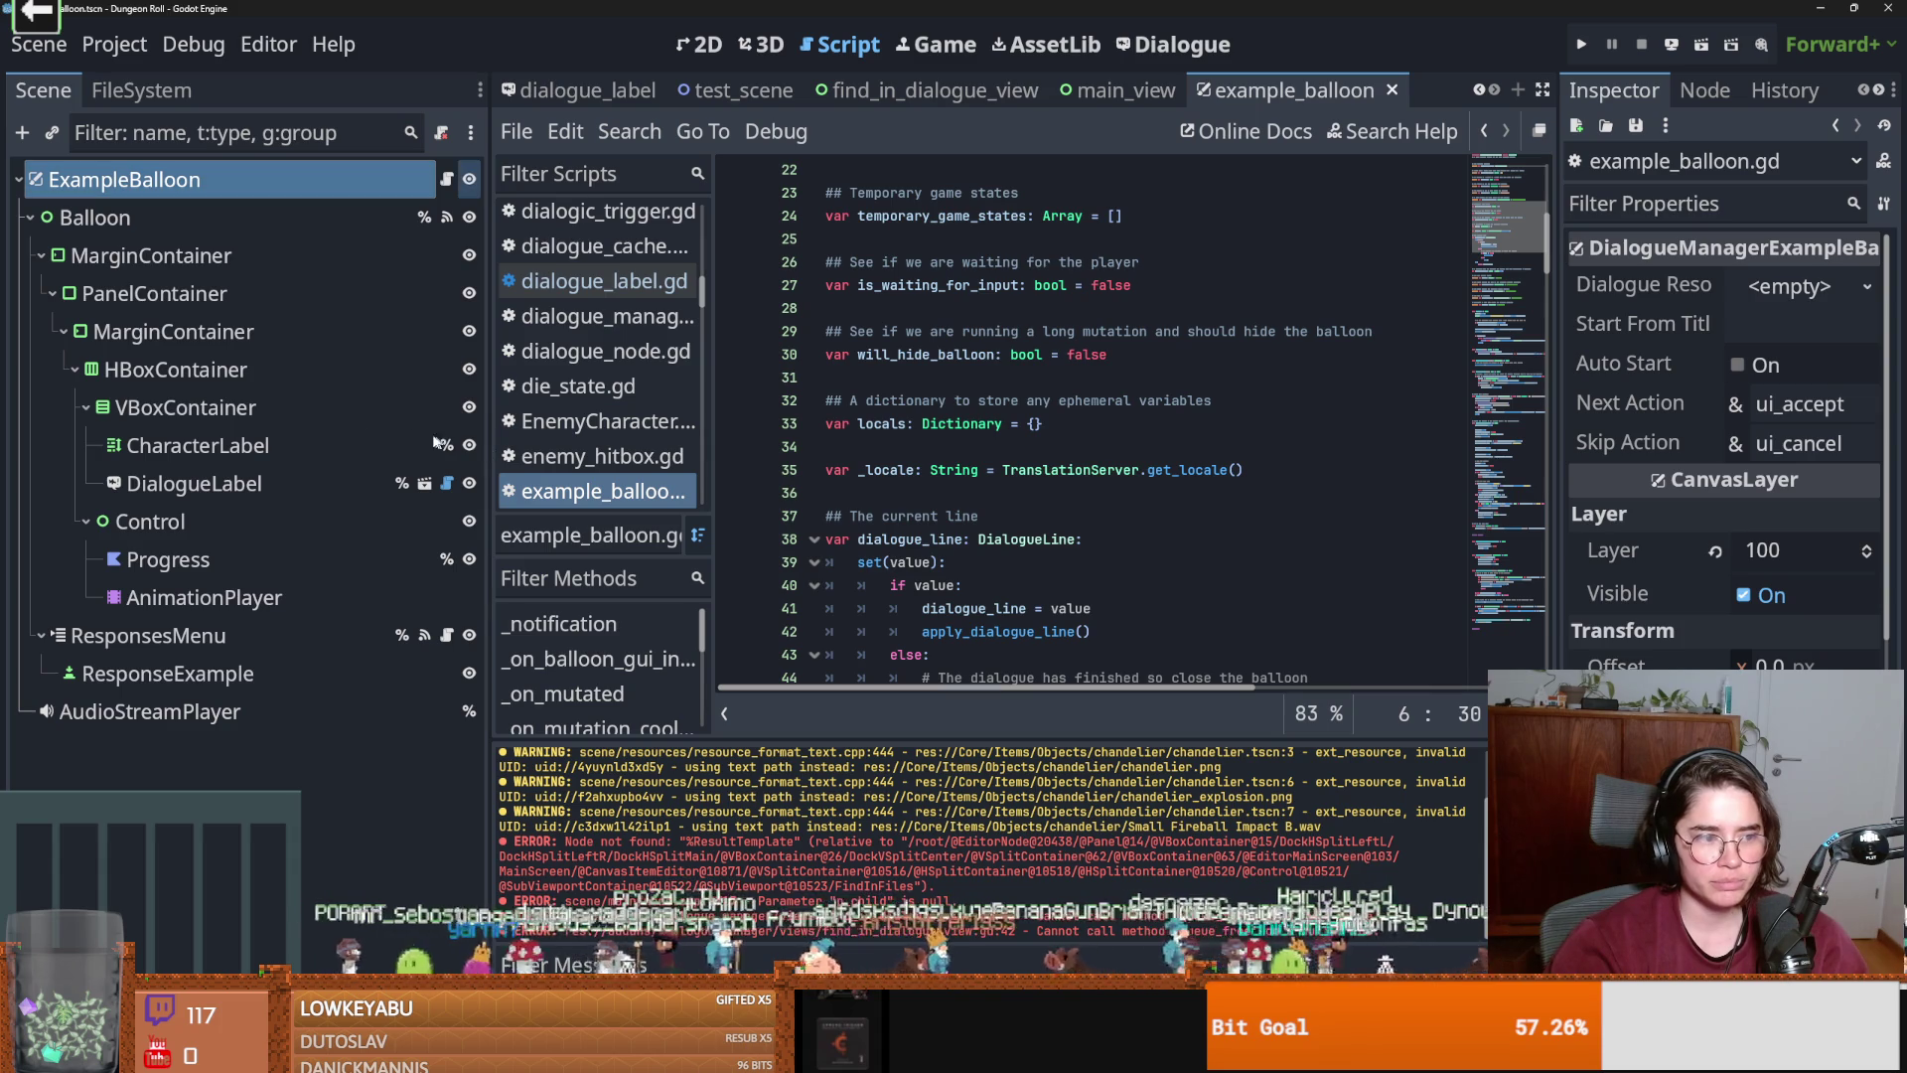
Narrow the Scene dock and read example_balloon.gd, selecting dialogue_resource in the autostart check.
left_click_drag(487, 421, 235, 422)
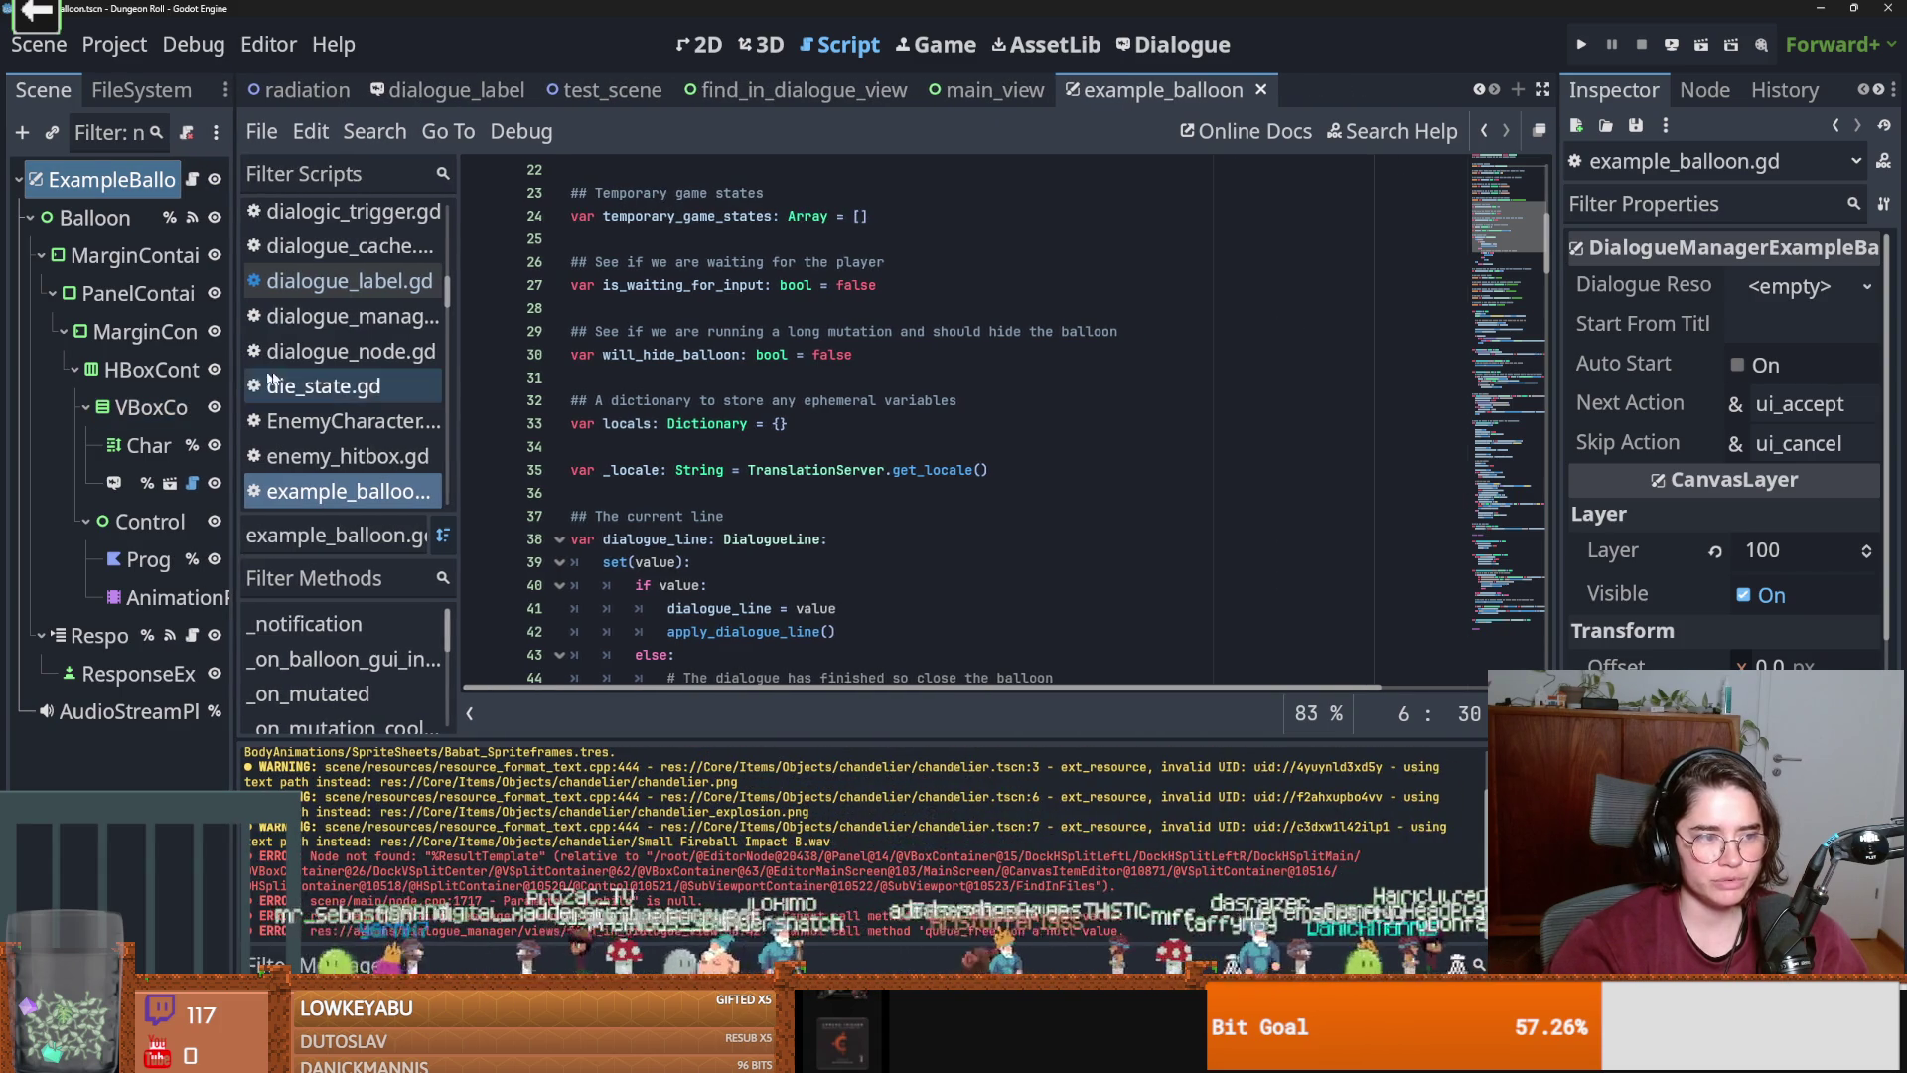
scroll(718, 400, "up", 5)
scroll(719, 400, "down", 20)
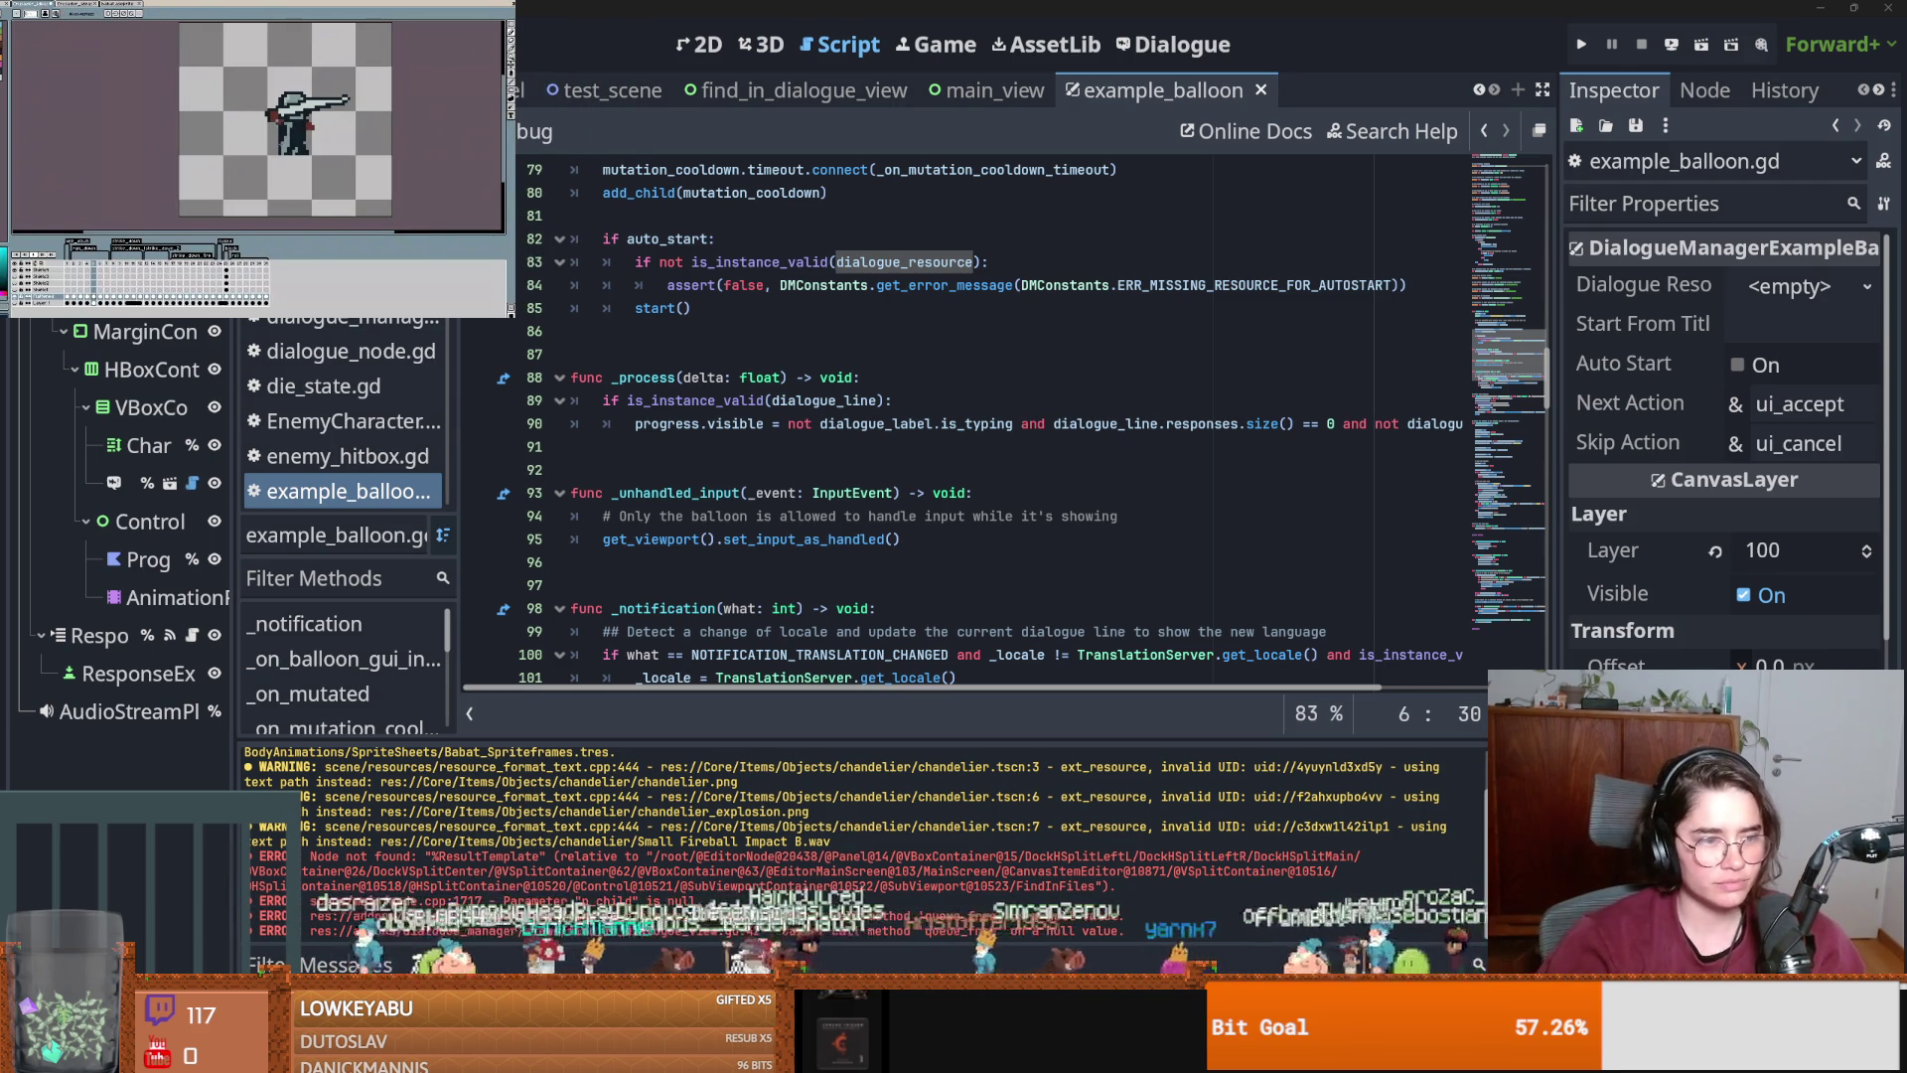
left_click(717, 422)
scroll(743, 442, "up", 2)
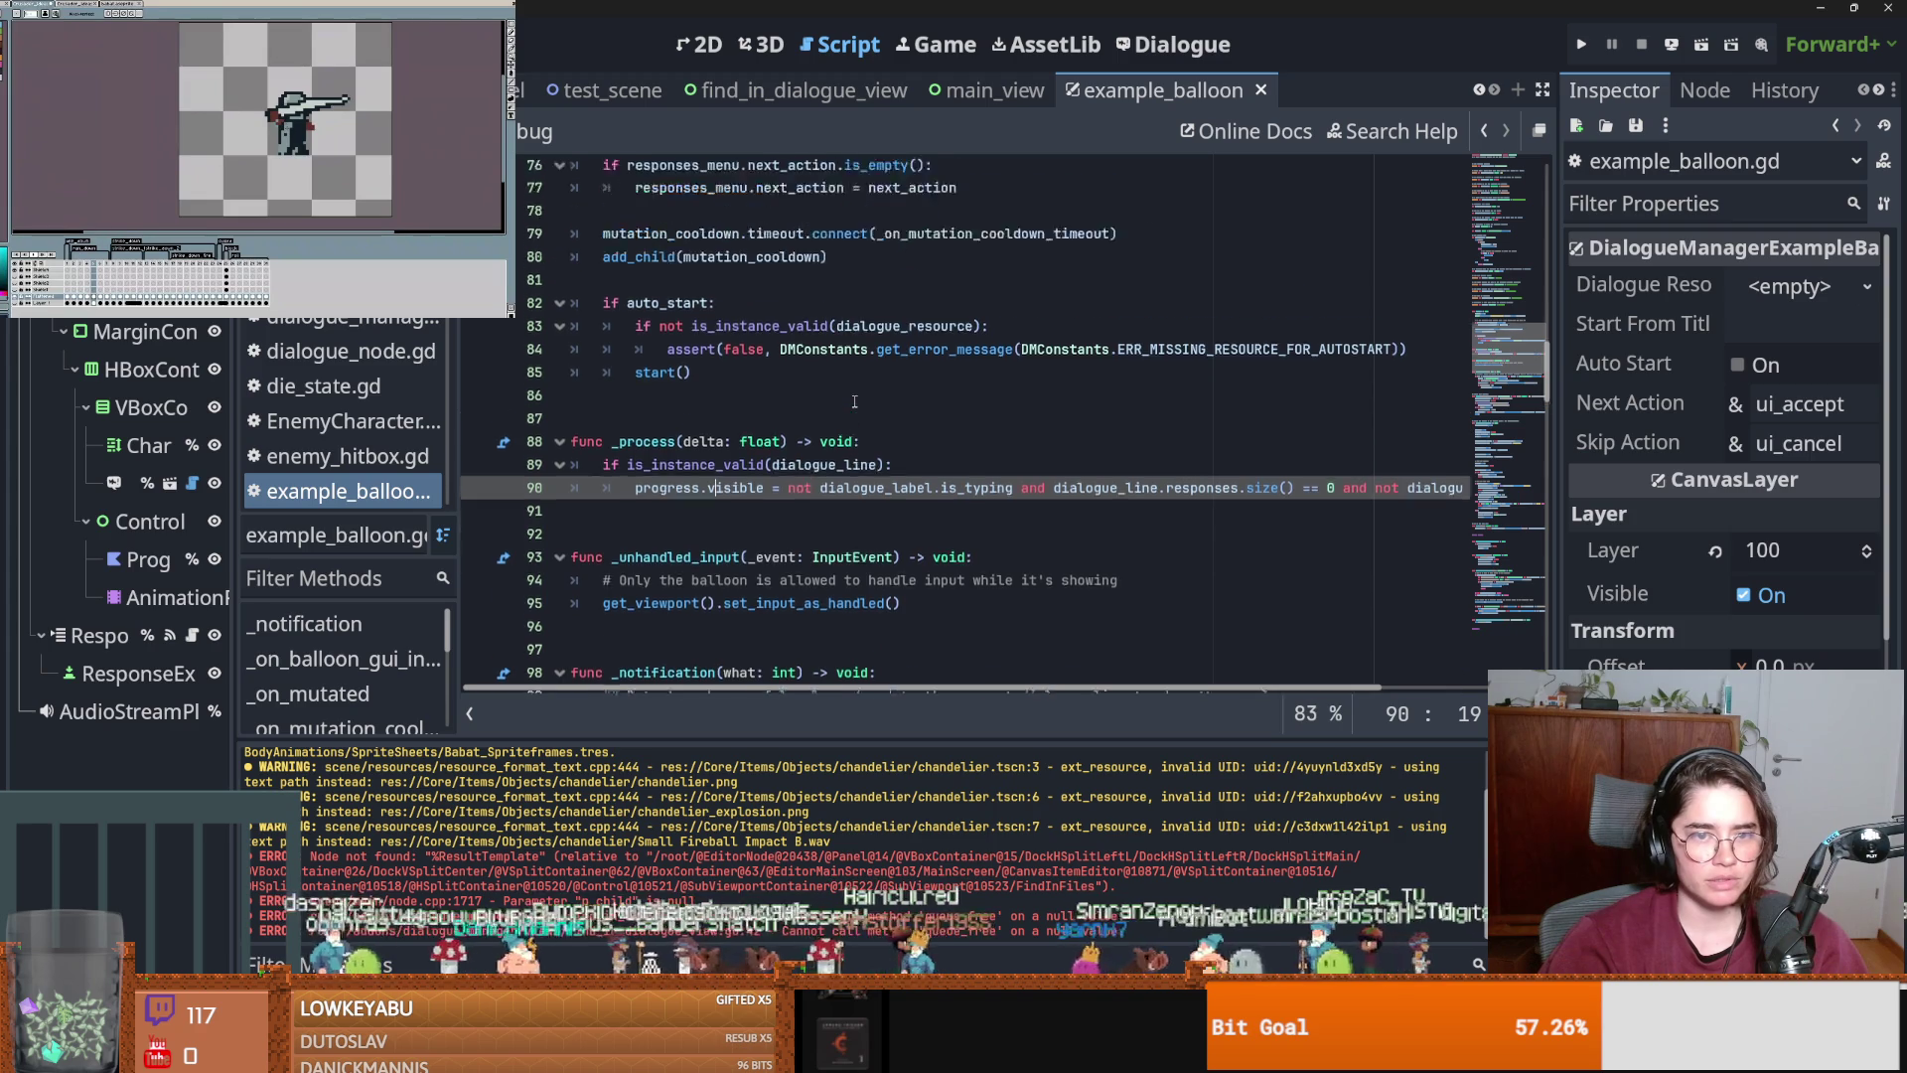
double_click(944, 403)
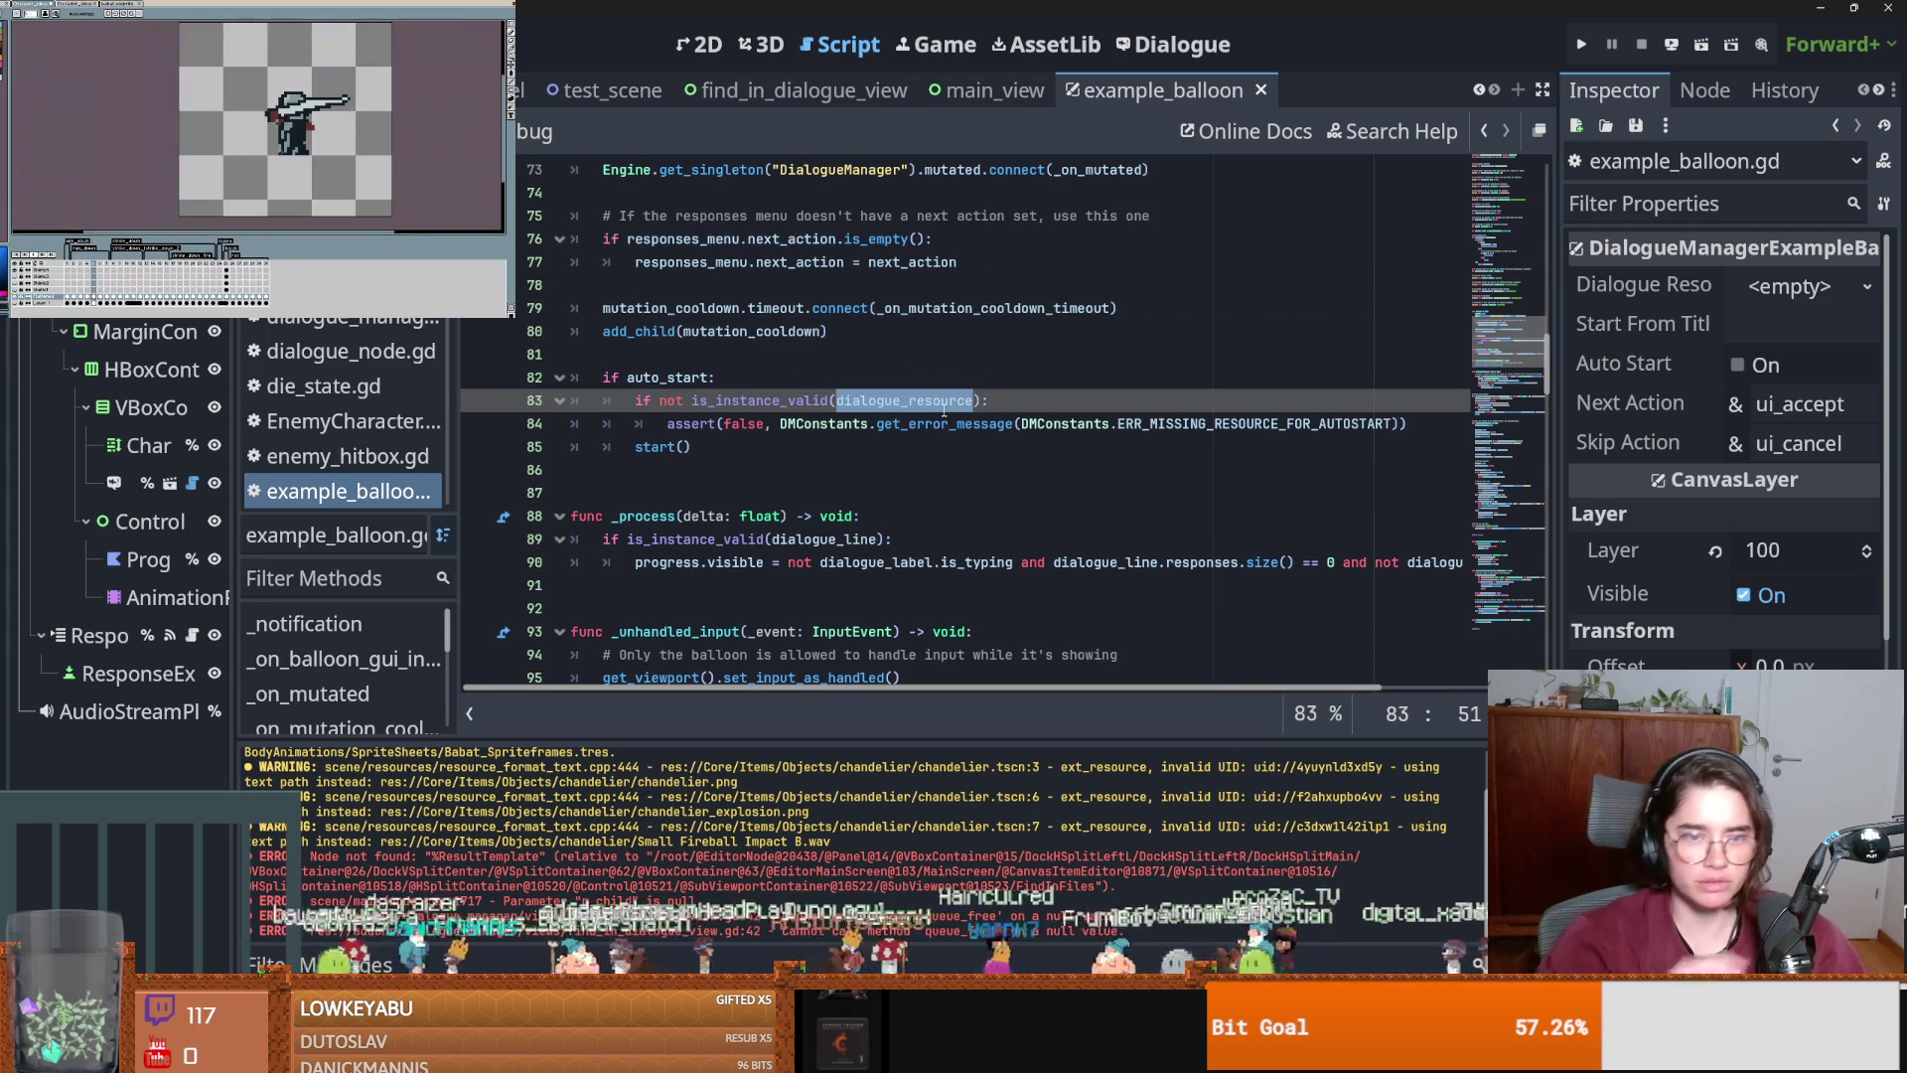
mouse_move(943, 407)
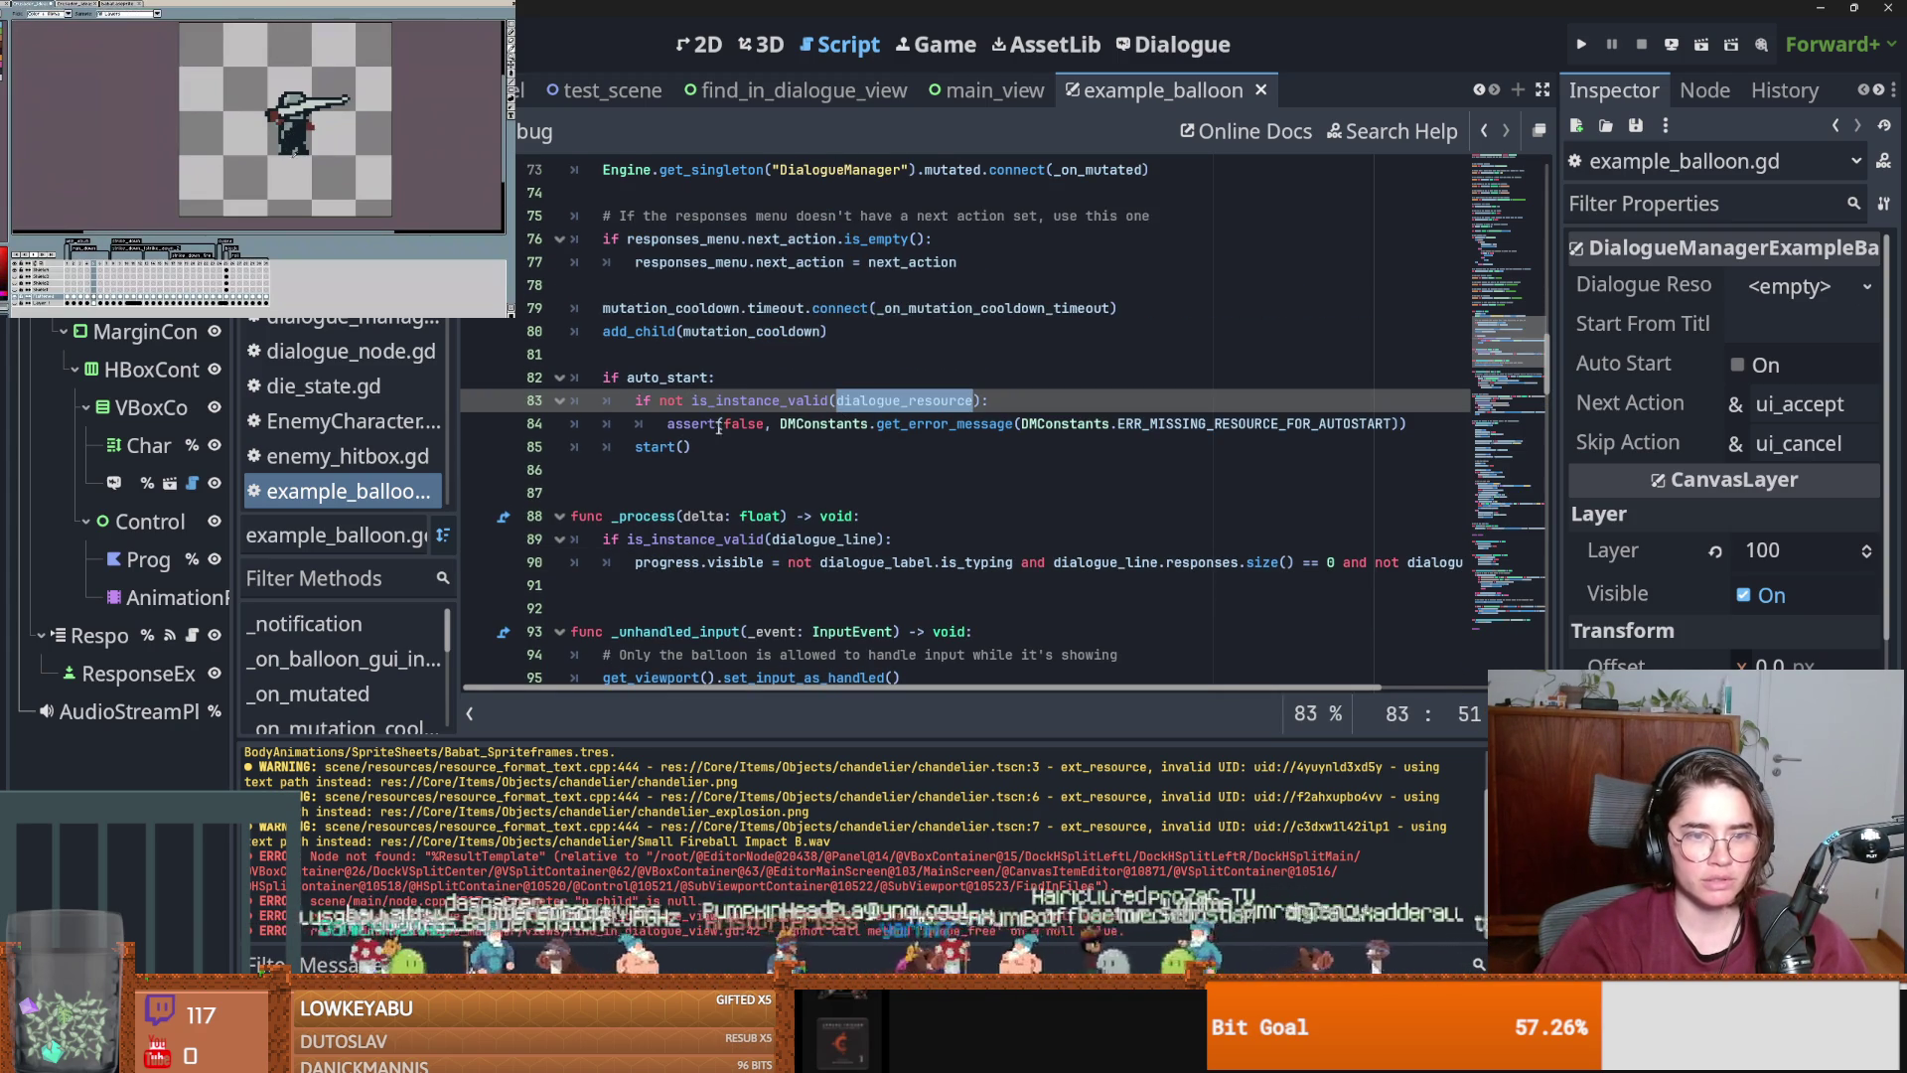
scroll(930, 488, "down", 6)
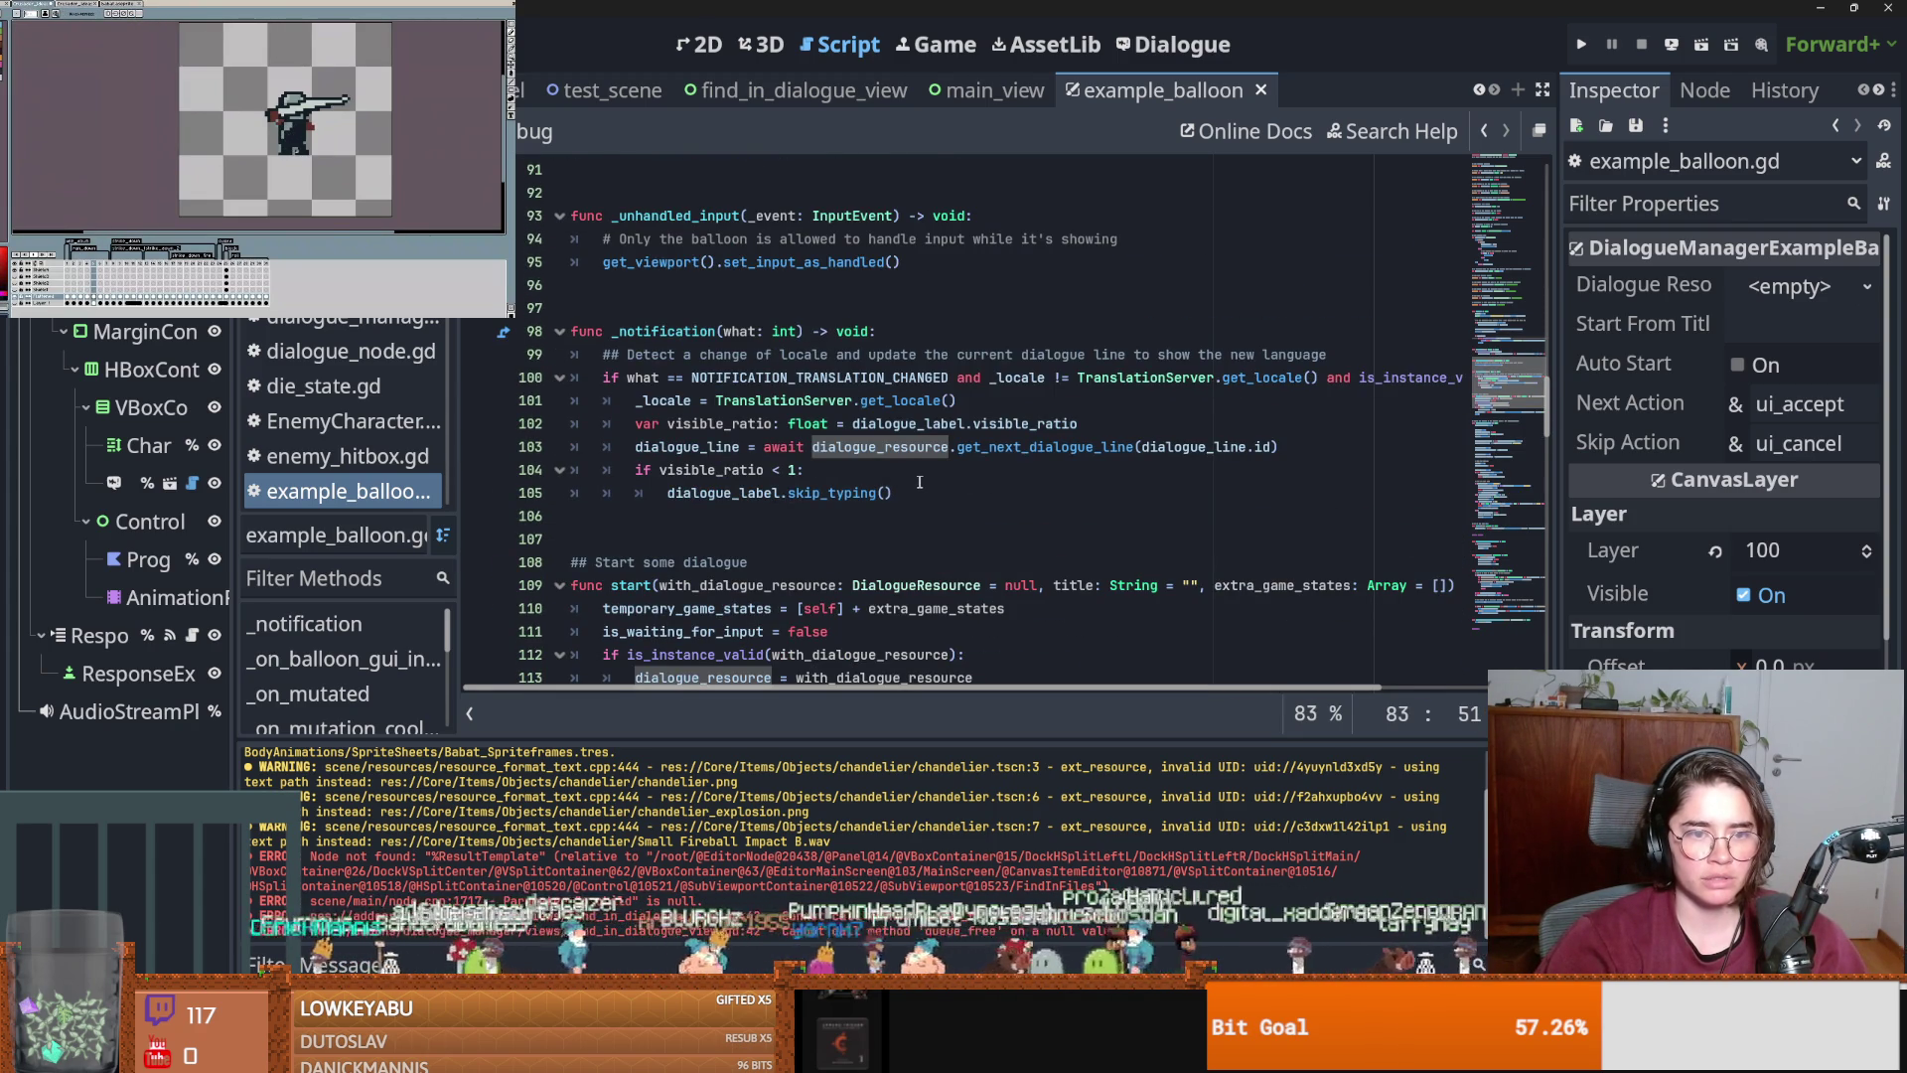
scroll(920, 481, "down", 2)
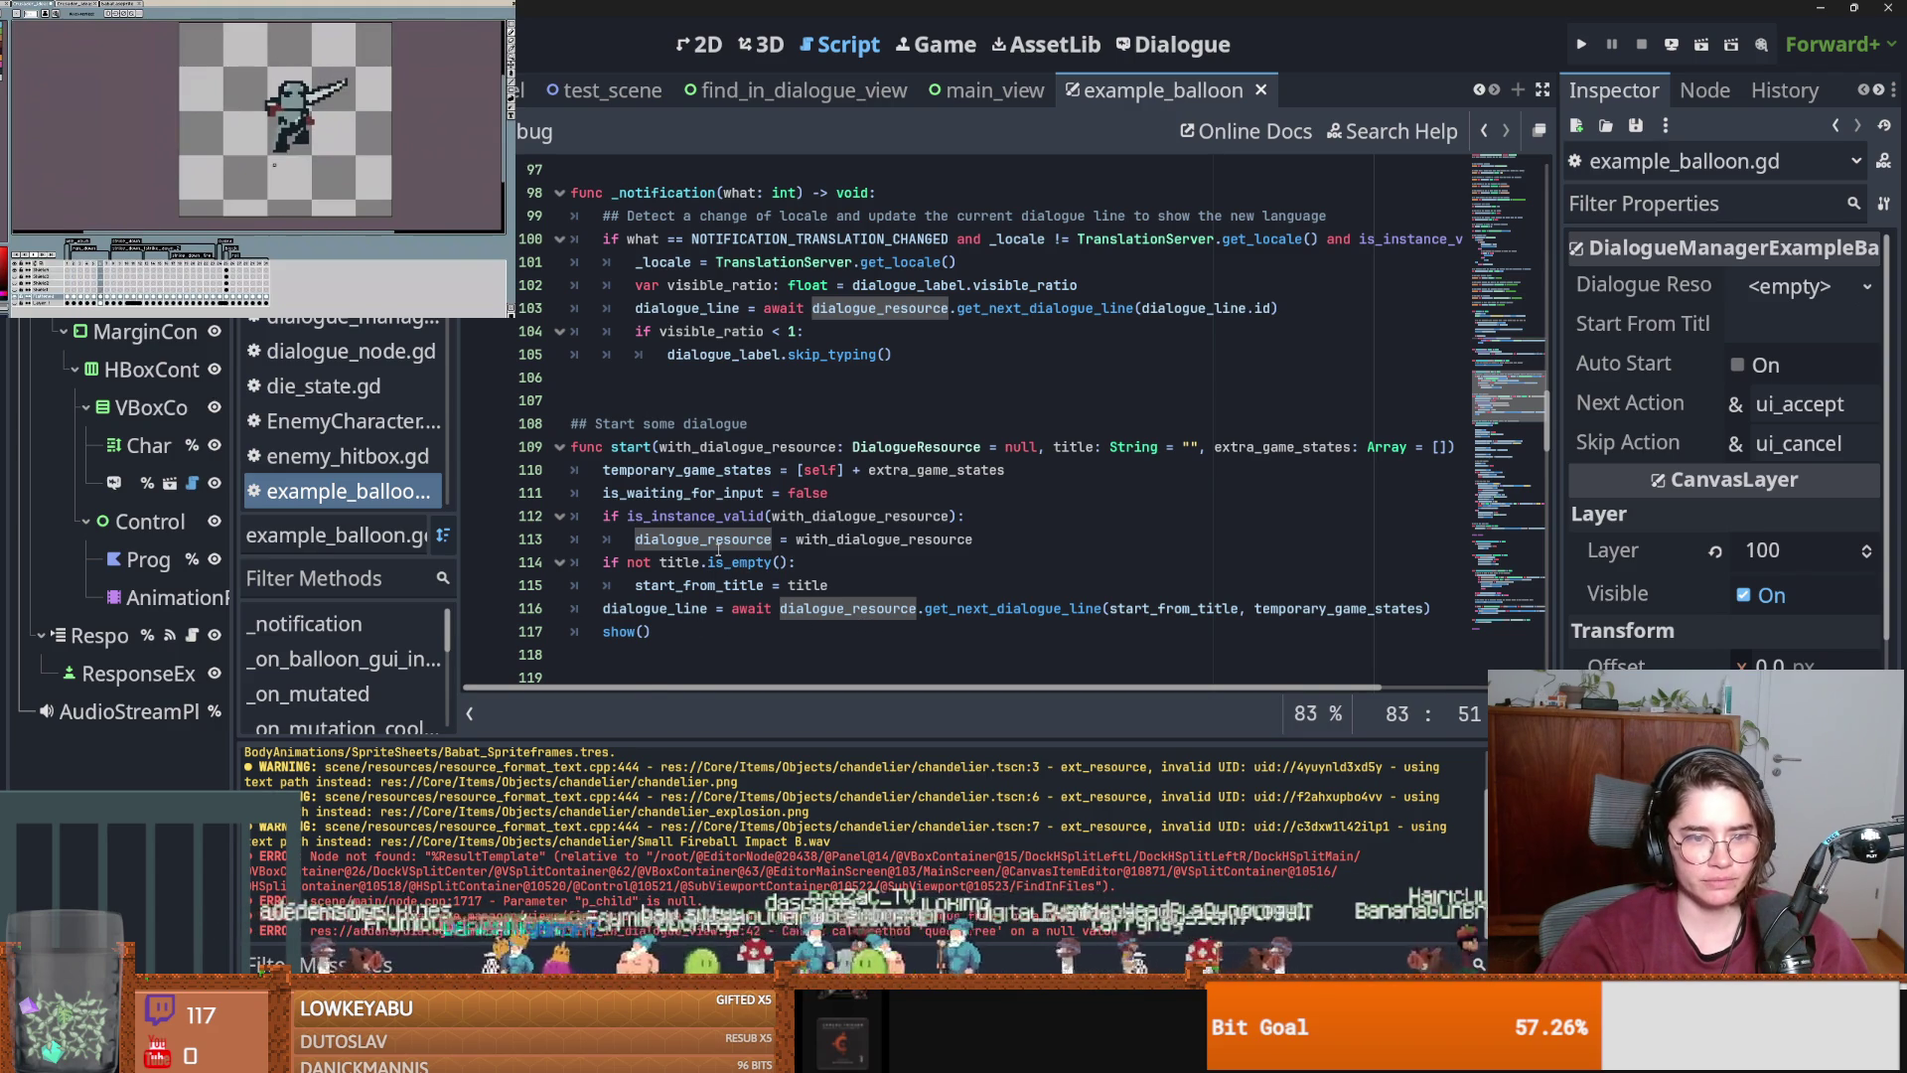
Widen the scene tree to read node names and scroll through the script.
mouse_move(236, 438)
left_mouse_down()
mouse_move(497, 442)
mouse_move(464, 447)
left_mouse_up()
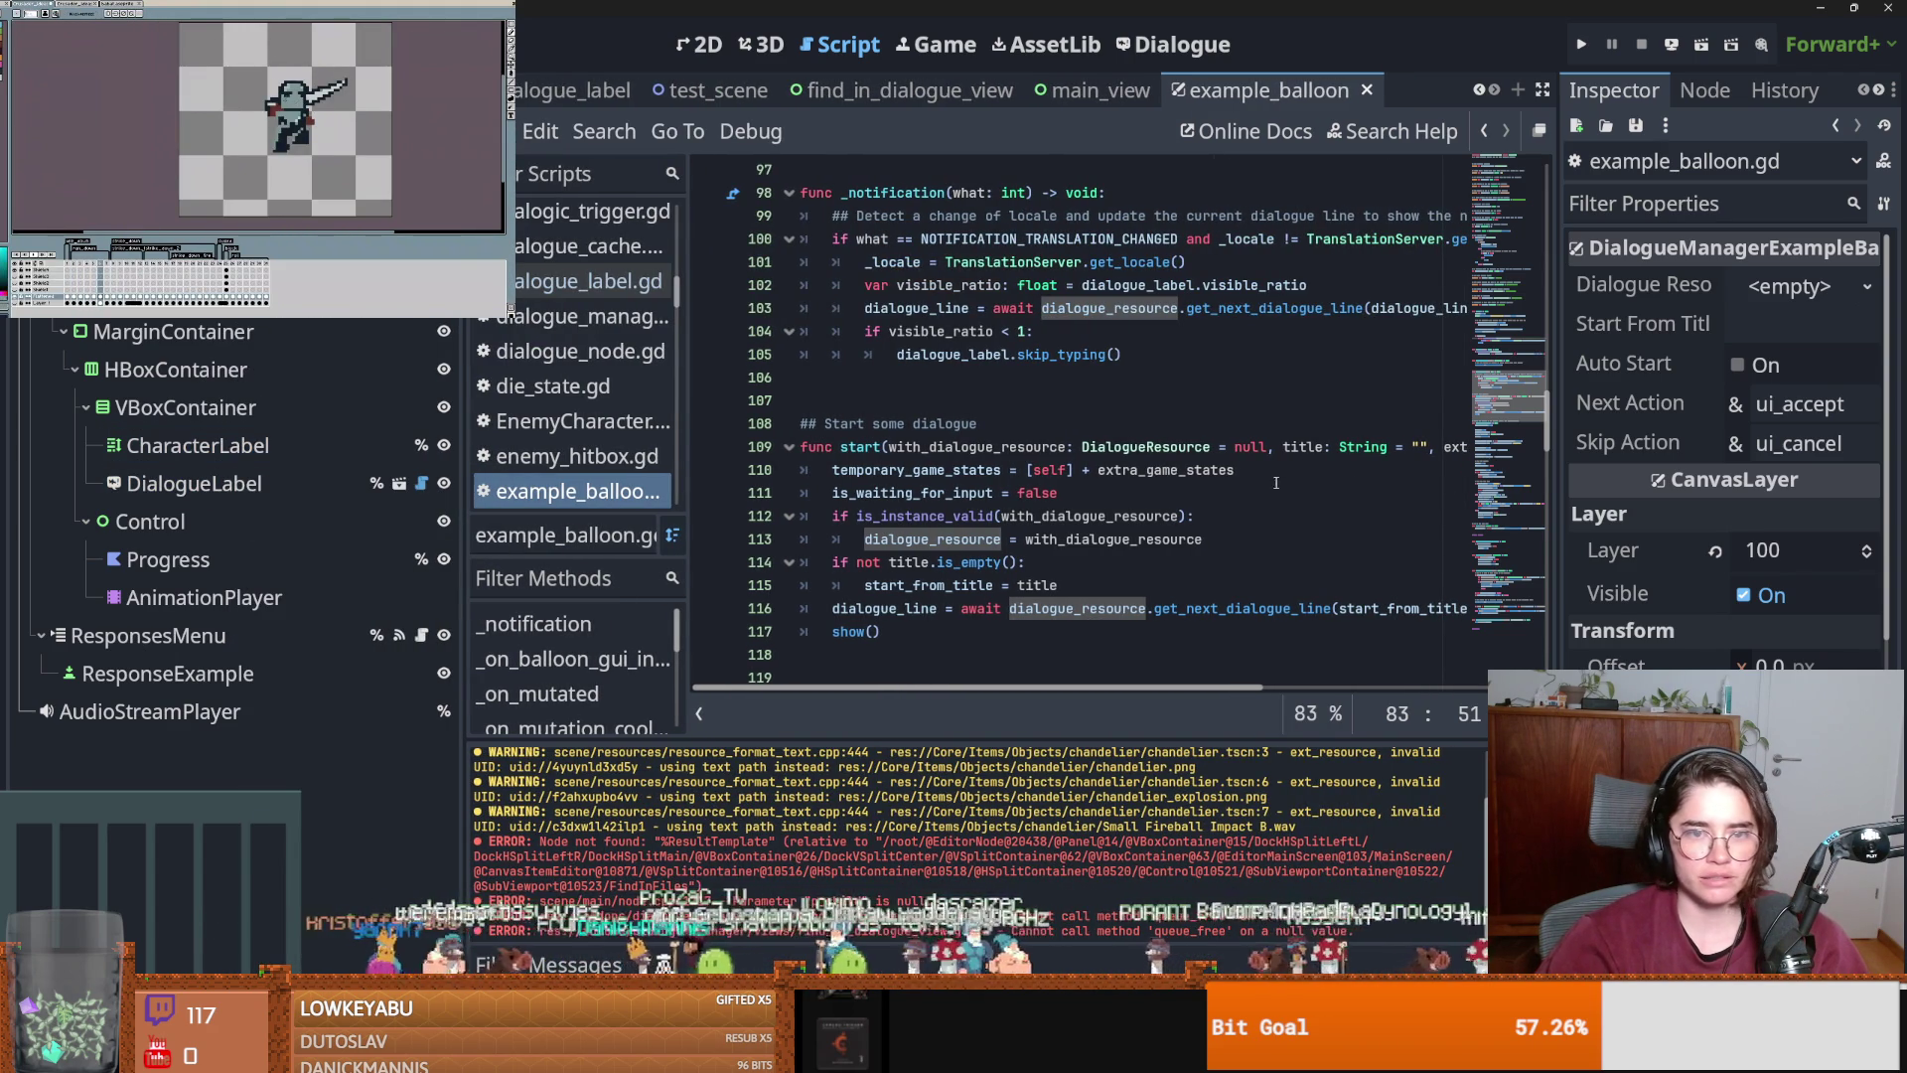
left_click_drag(1547, 422, 1542, 189)
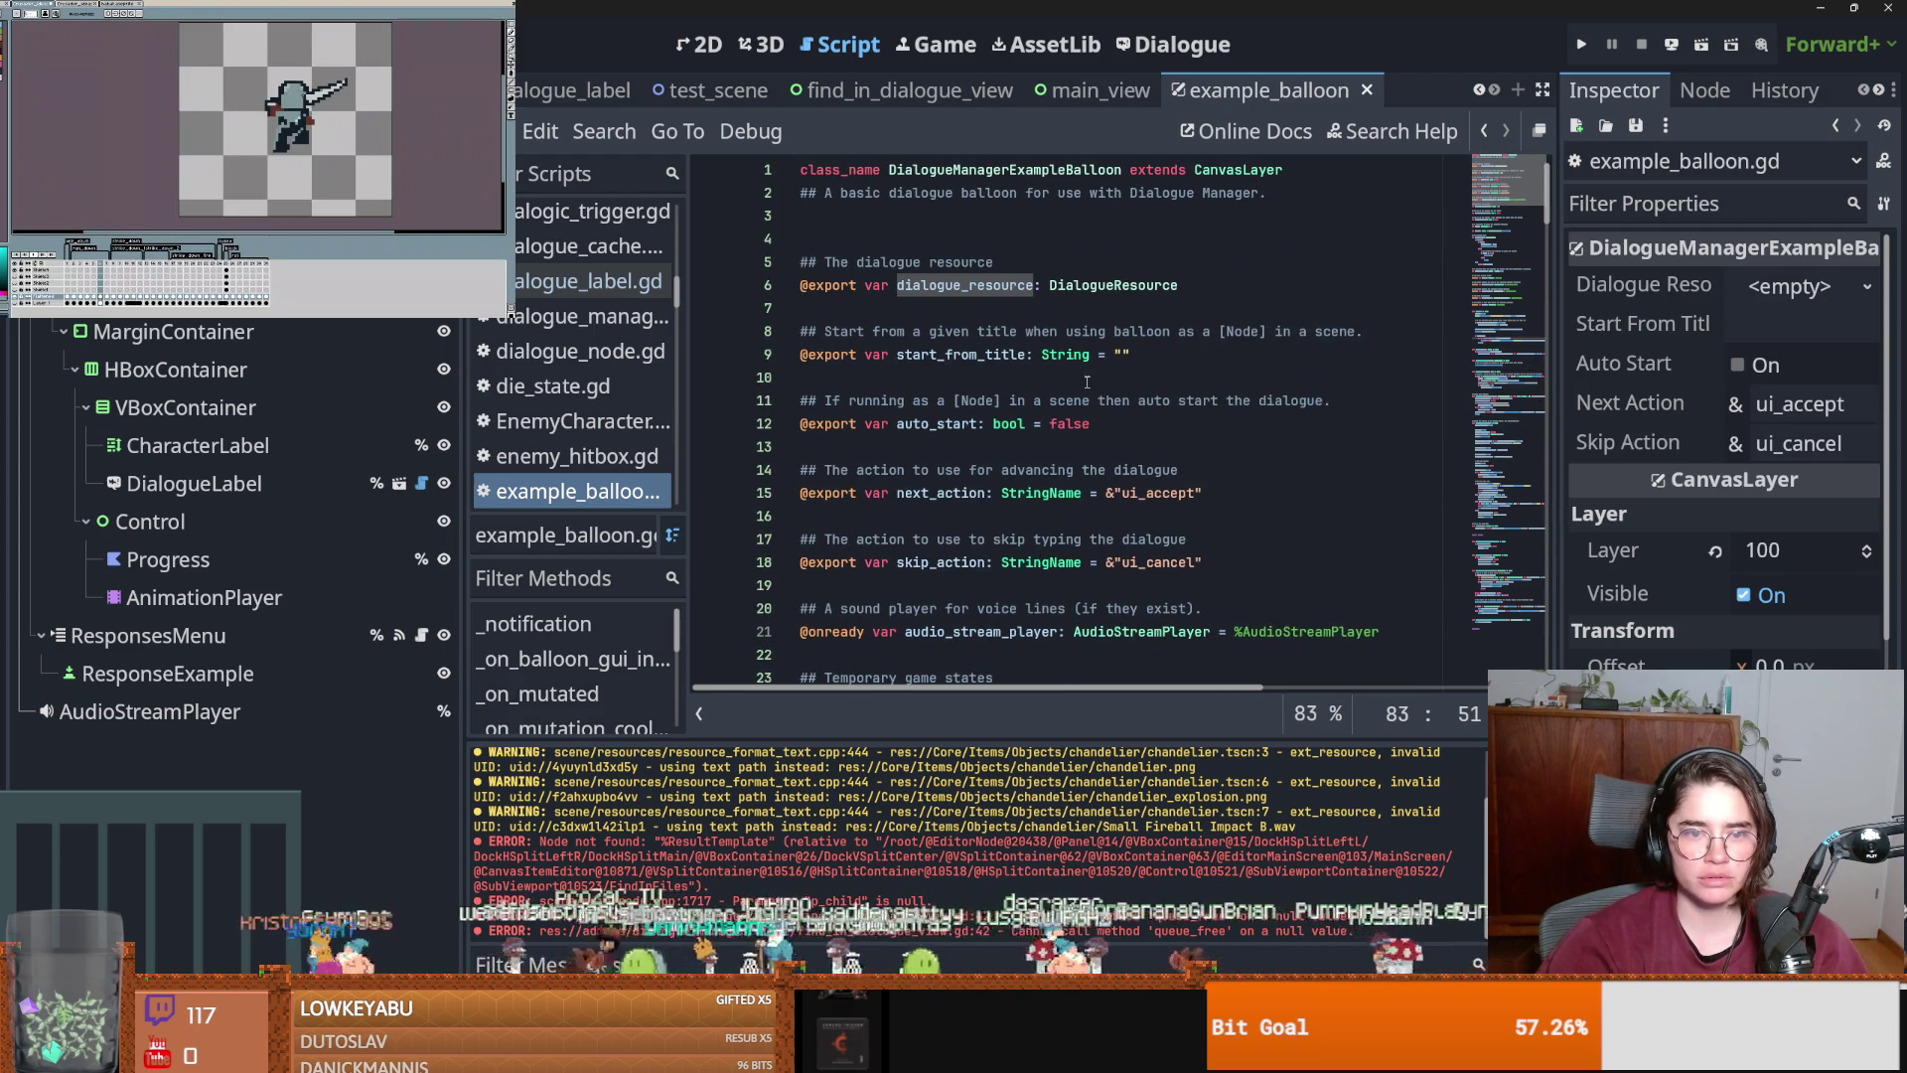
scroll(1087, 382, "down", 3)
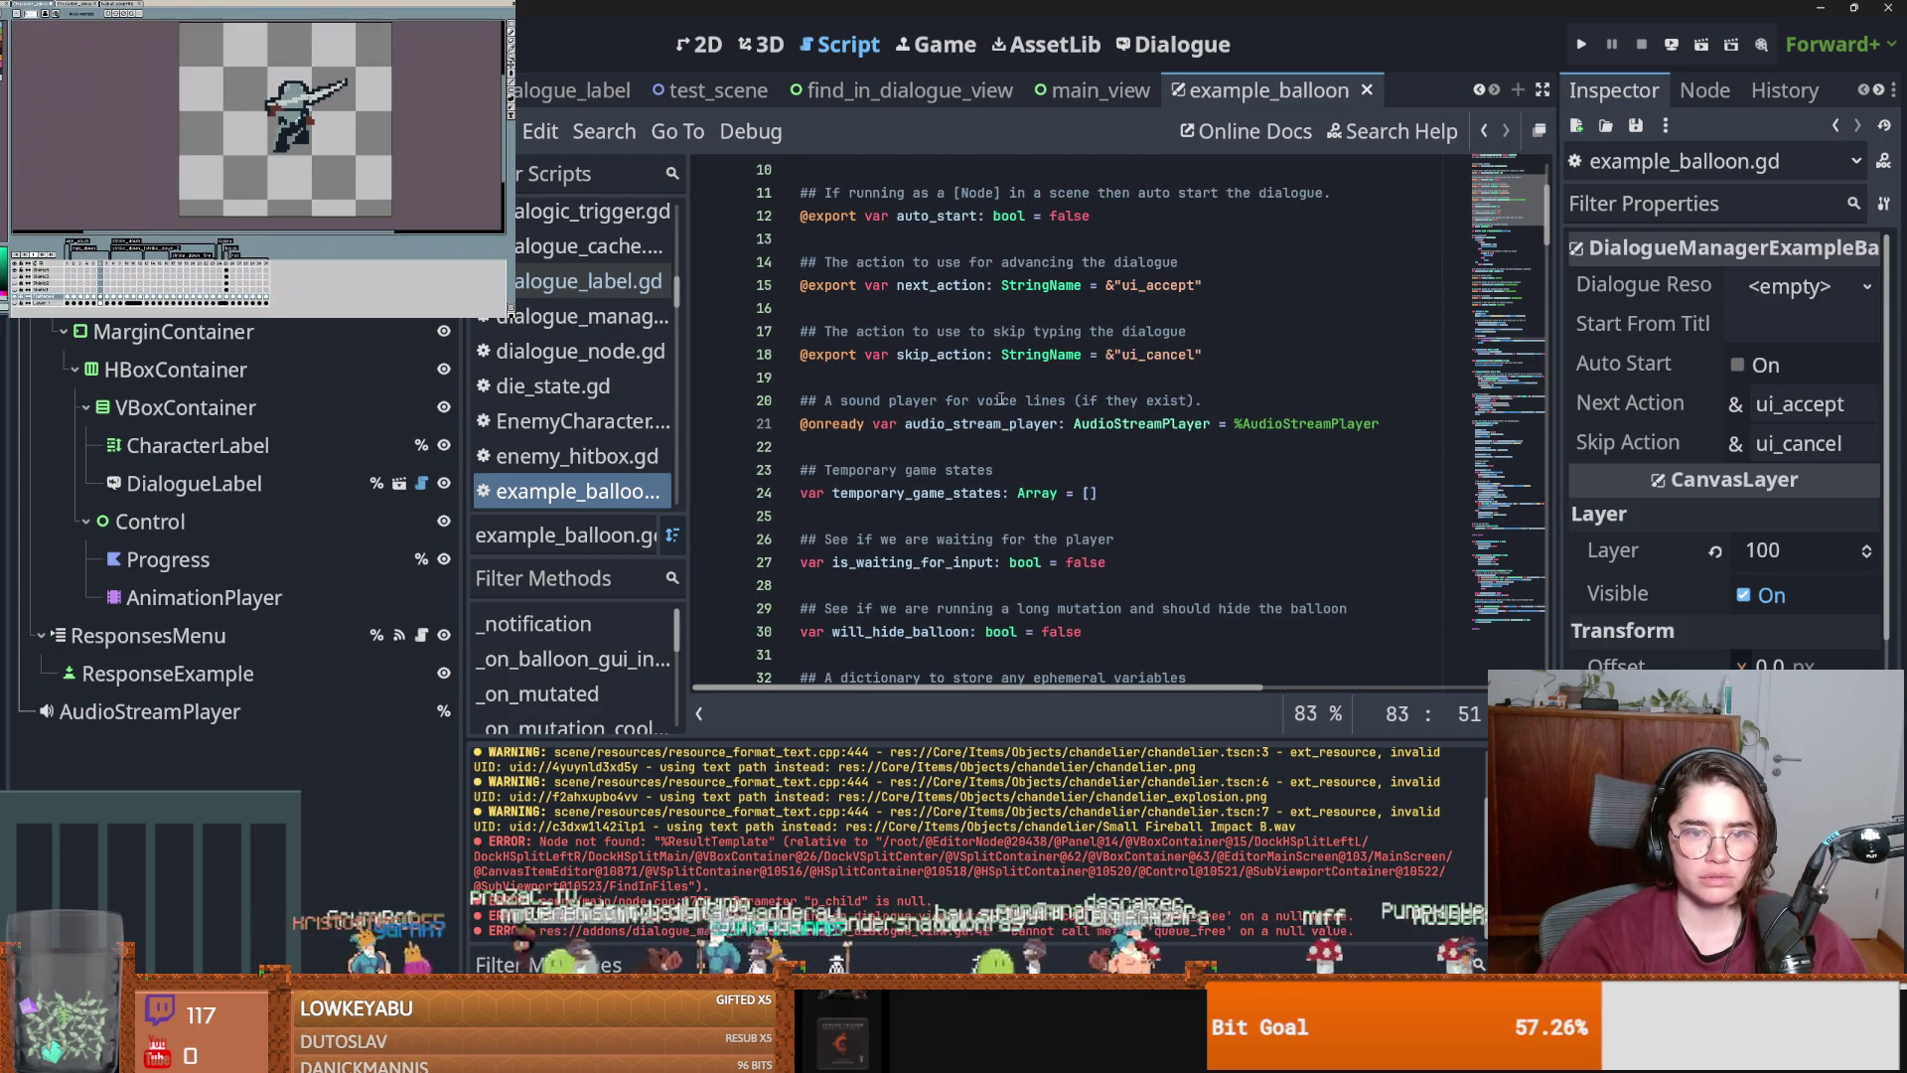
scroll(1002, 400, "up", 3)
scroll(1001, 400, "down", 7)
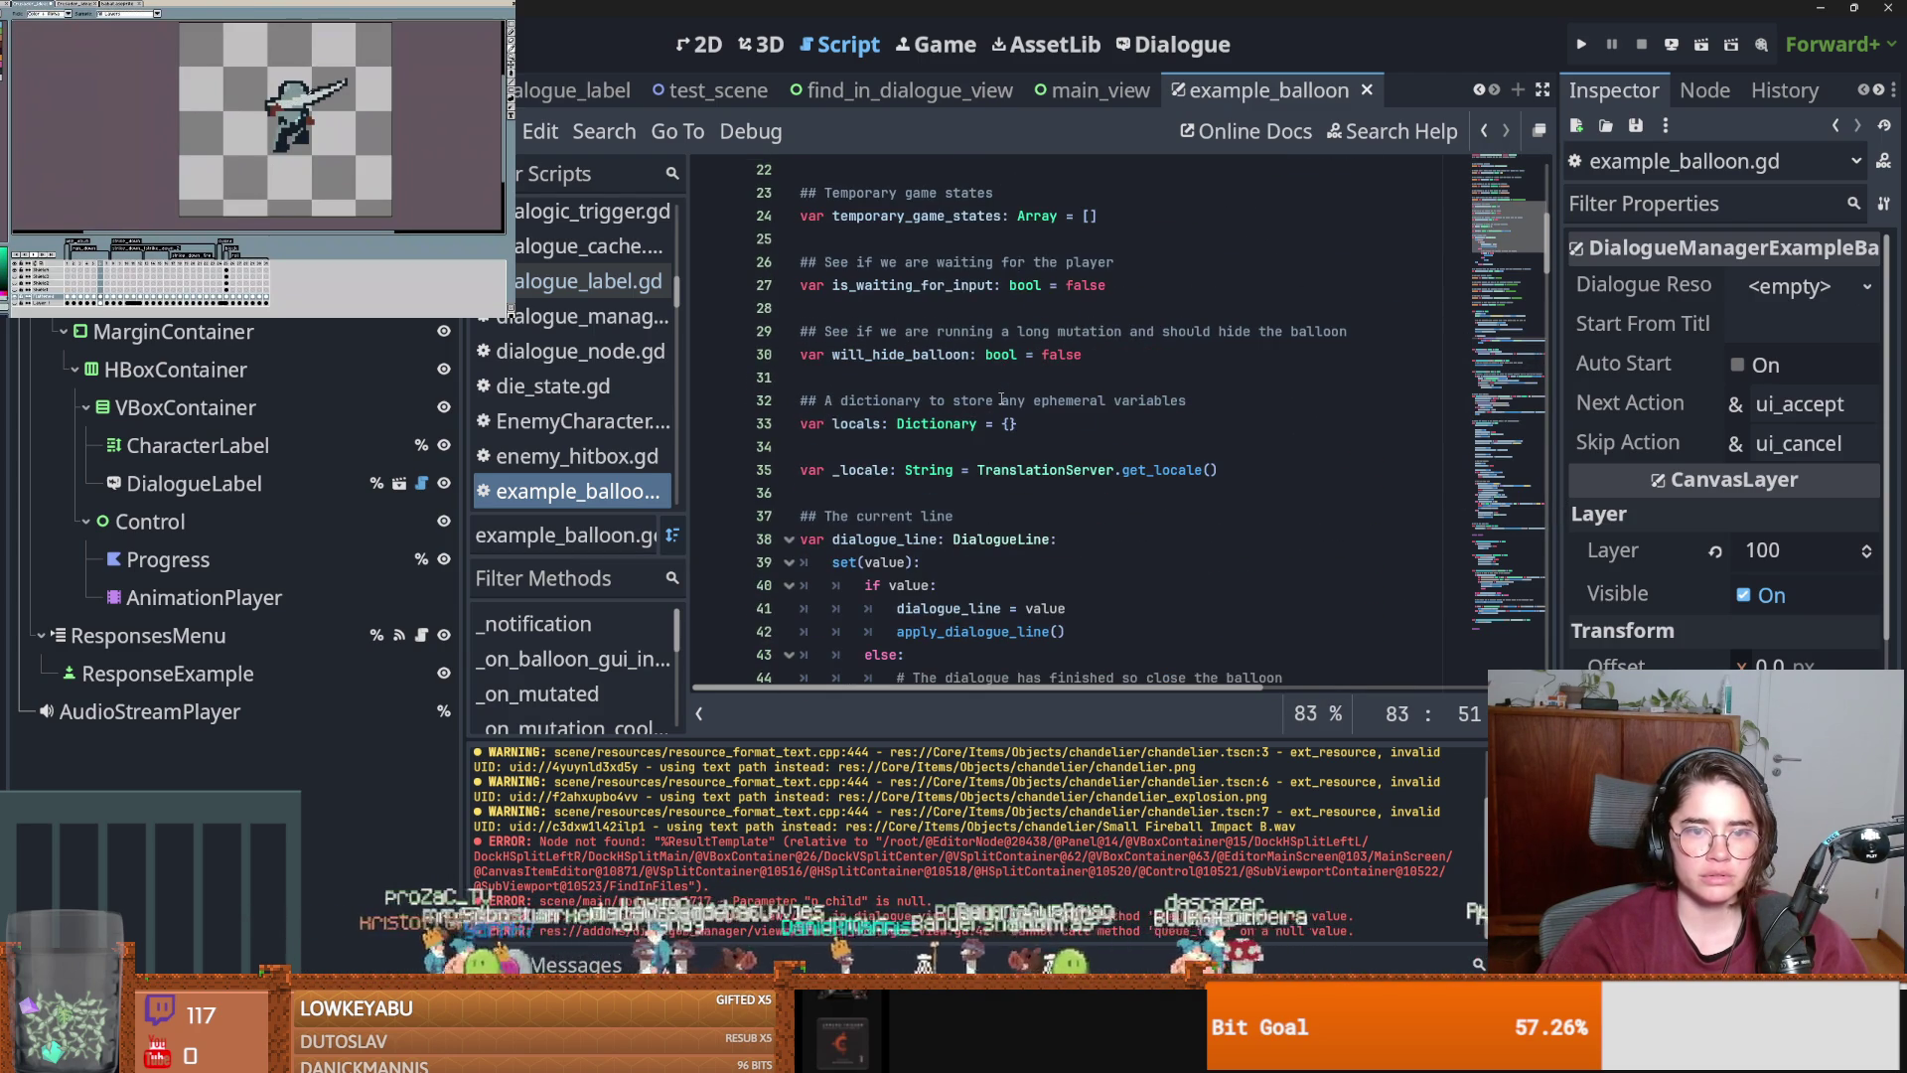
scroll(1001, 401, "down", 3)
scroll(1001, 400, "up", 1)
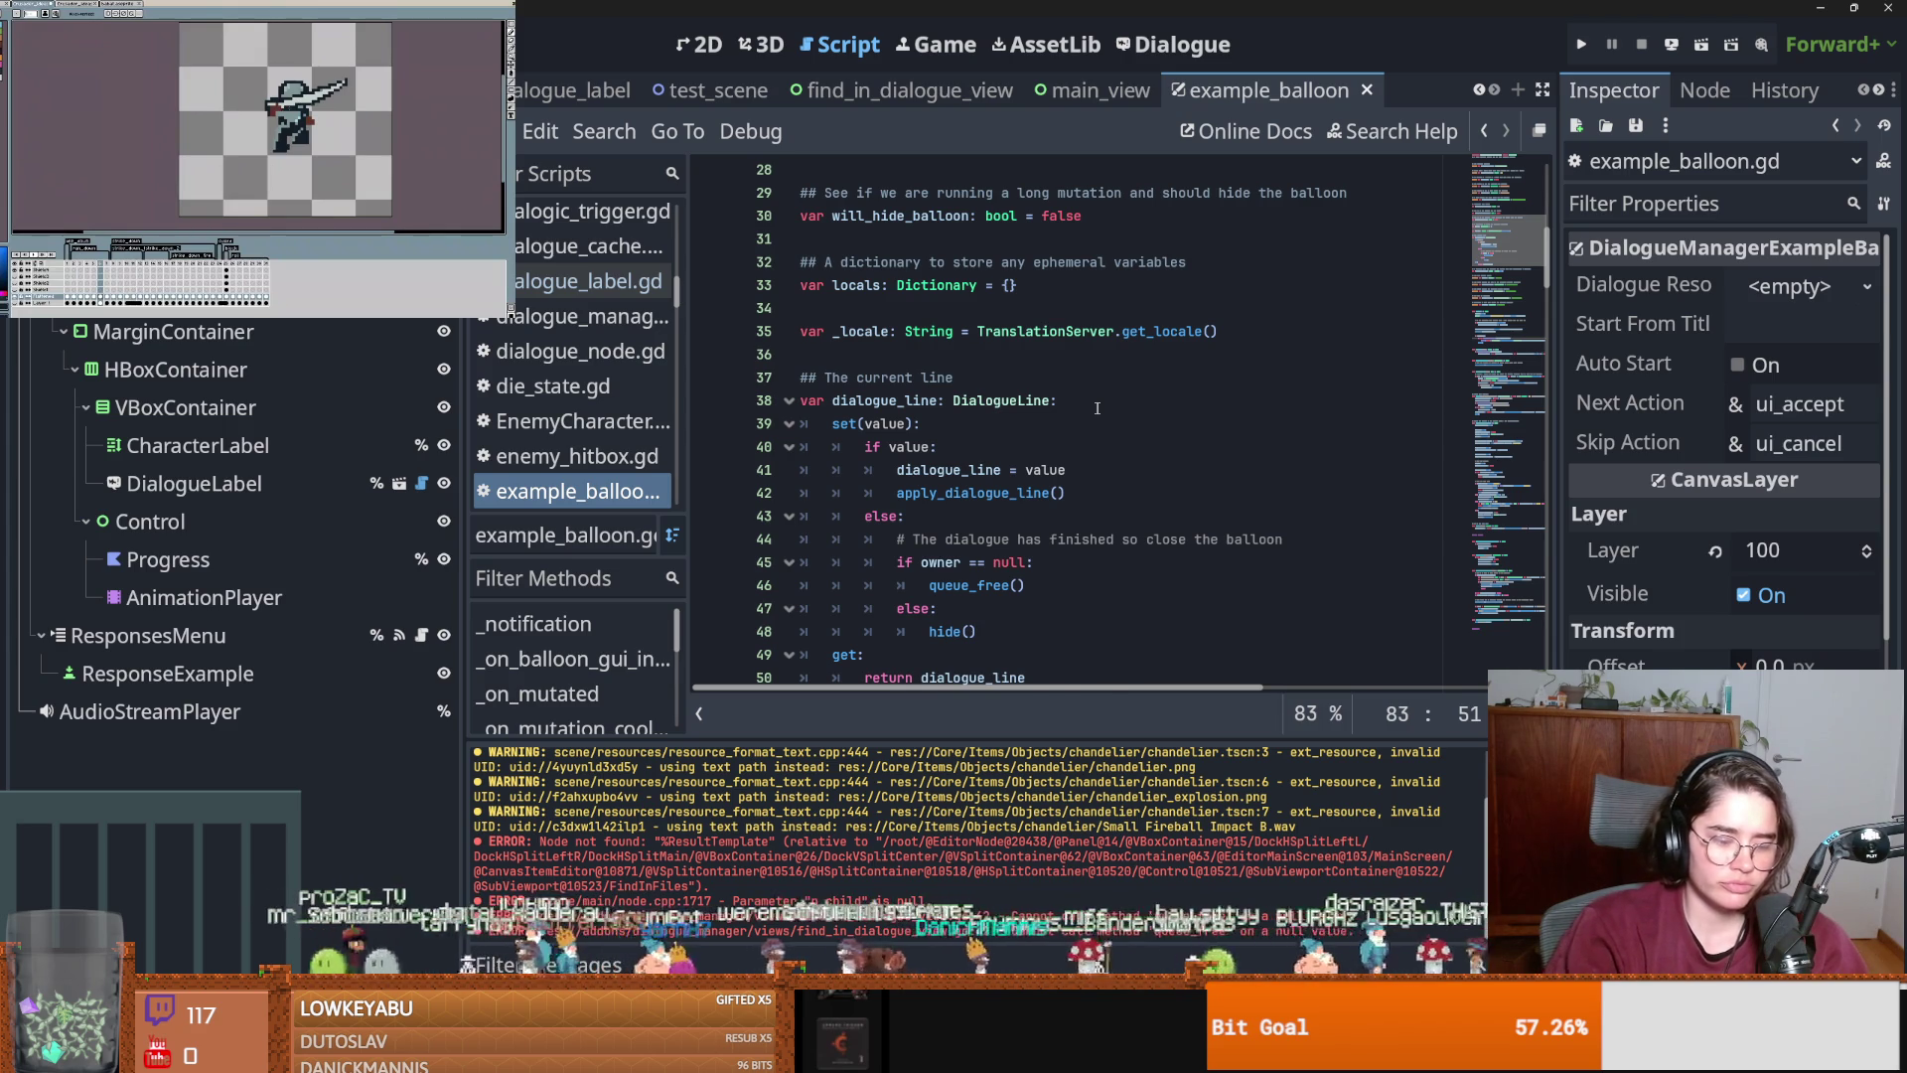
Undo and redo the line 83 edit, then search the script for '%' node references.
key("ctrl+z")
key("ctrl+shift+z")
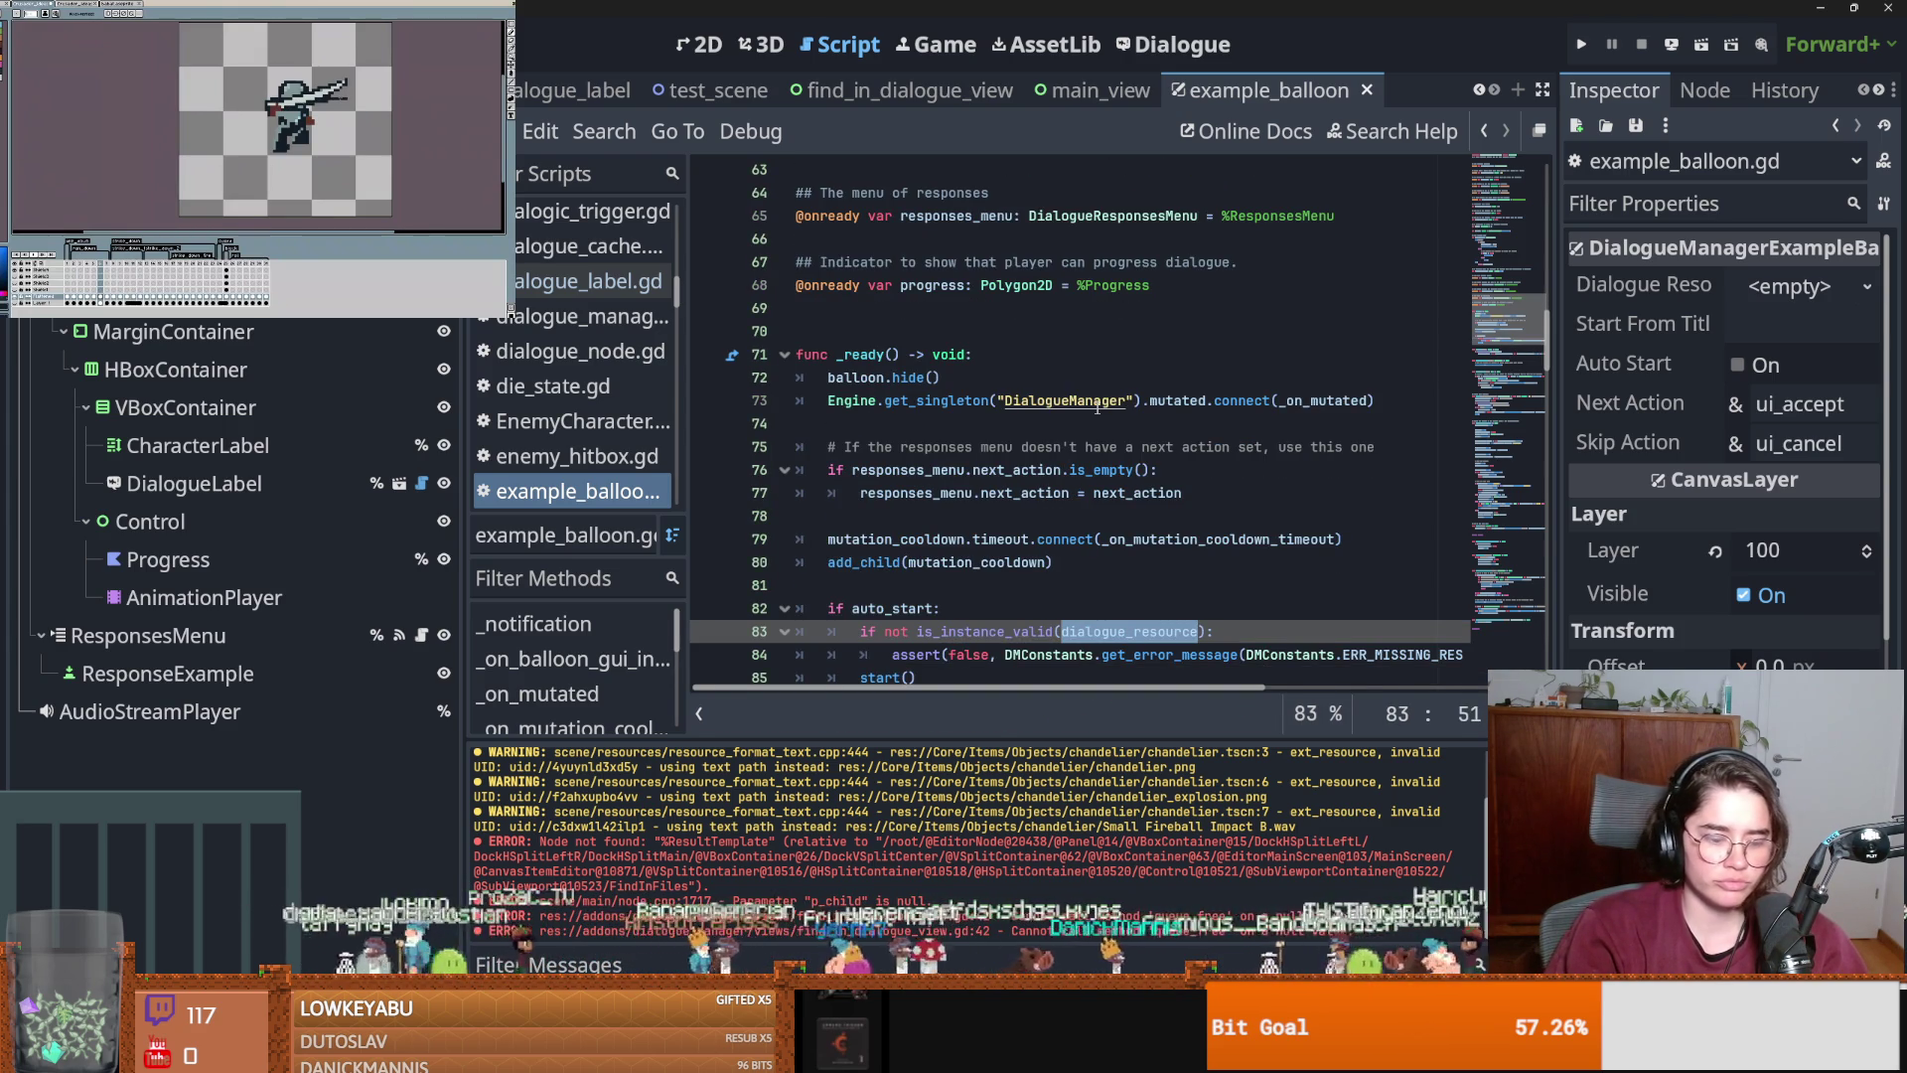
key("ctrl+f")
type("%")
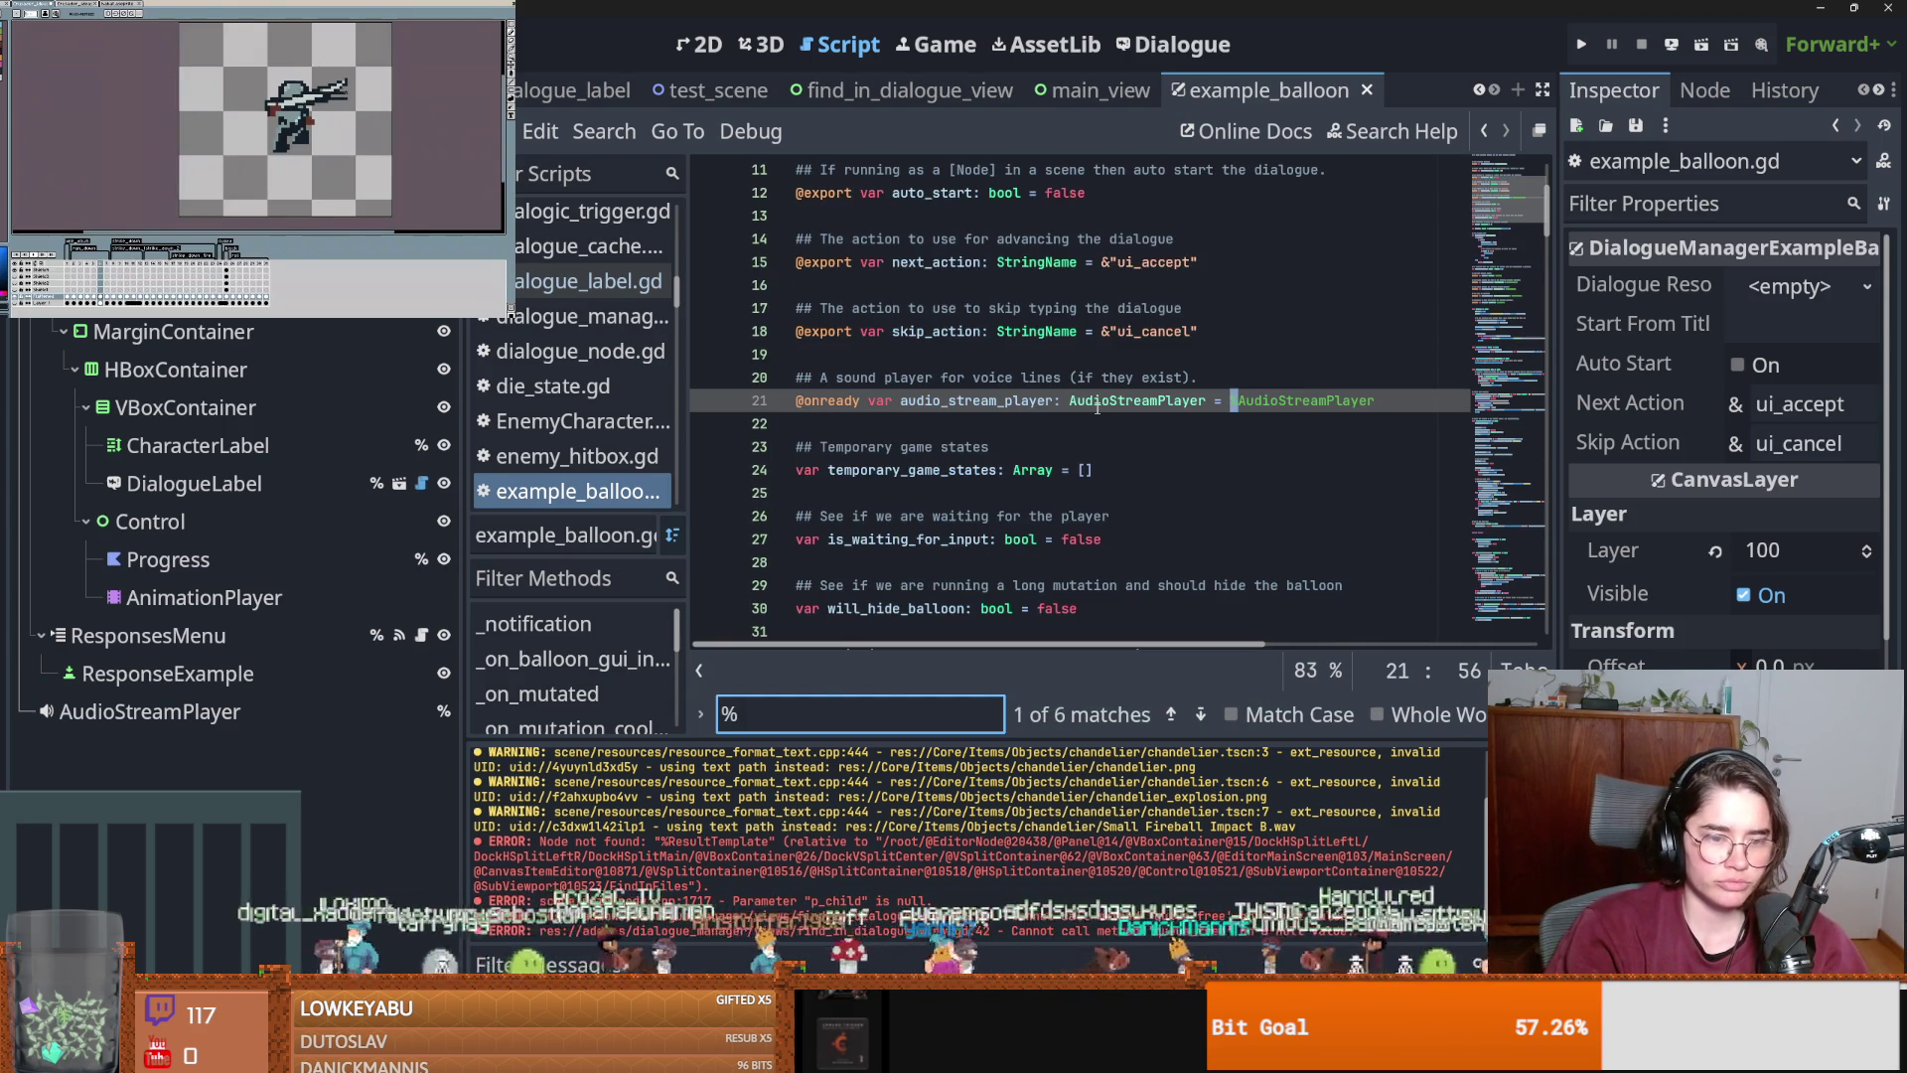
type("C")
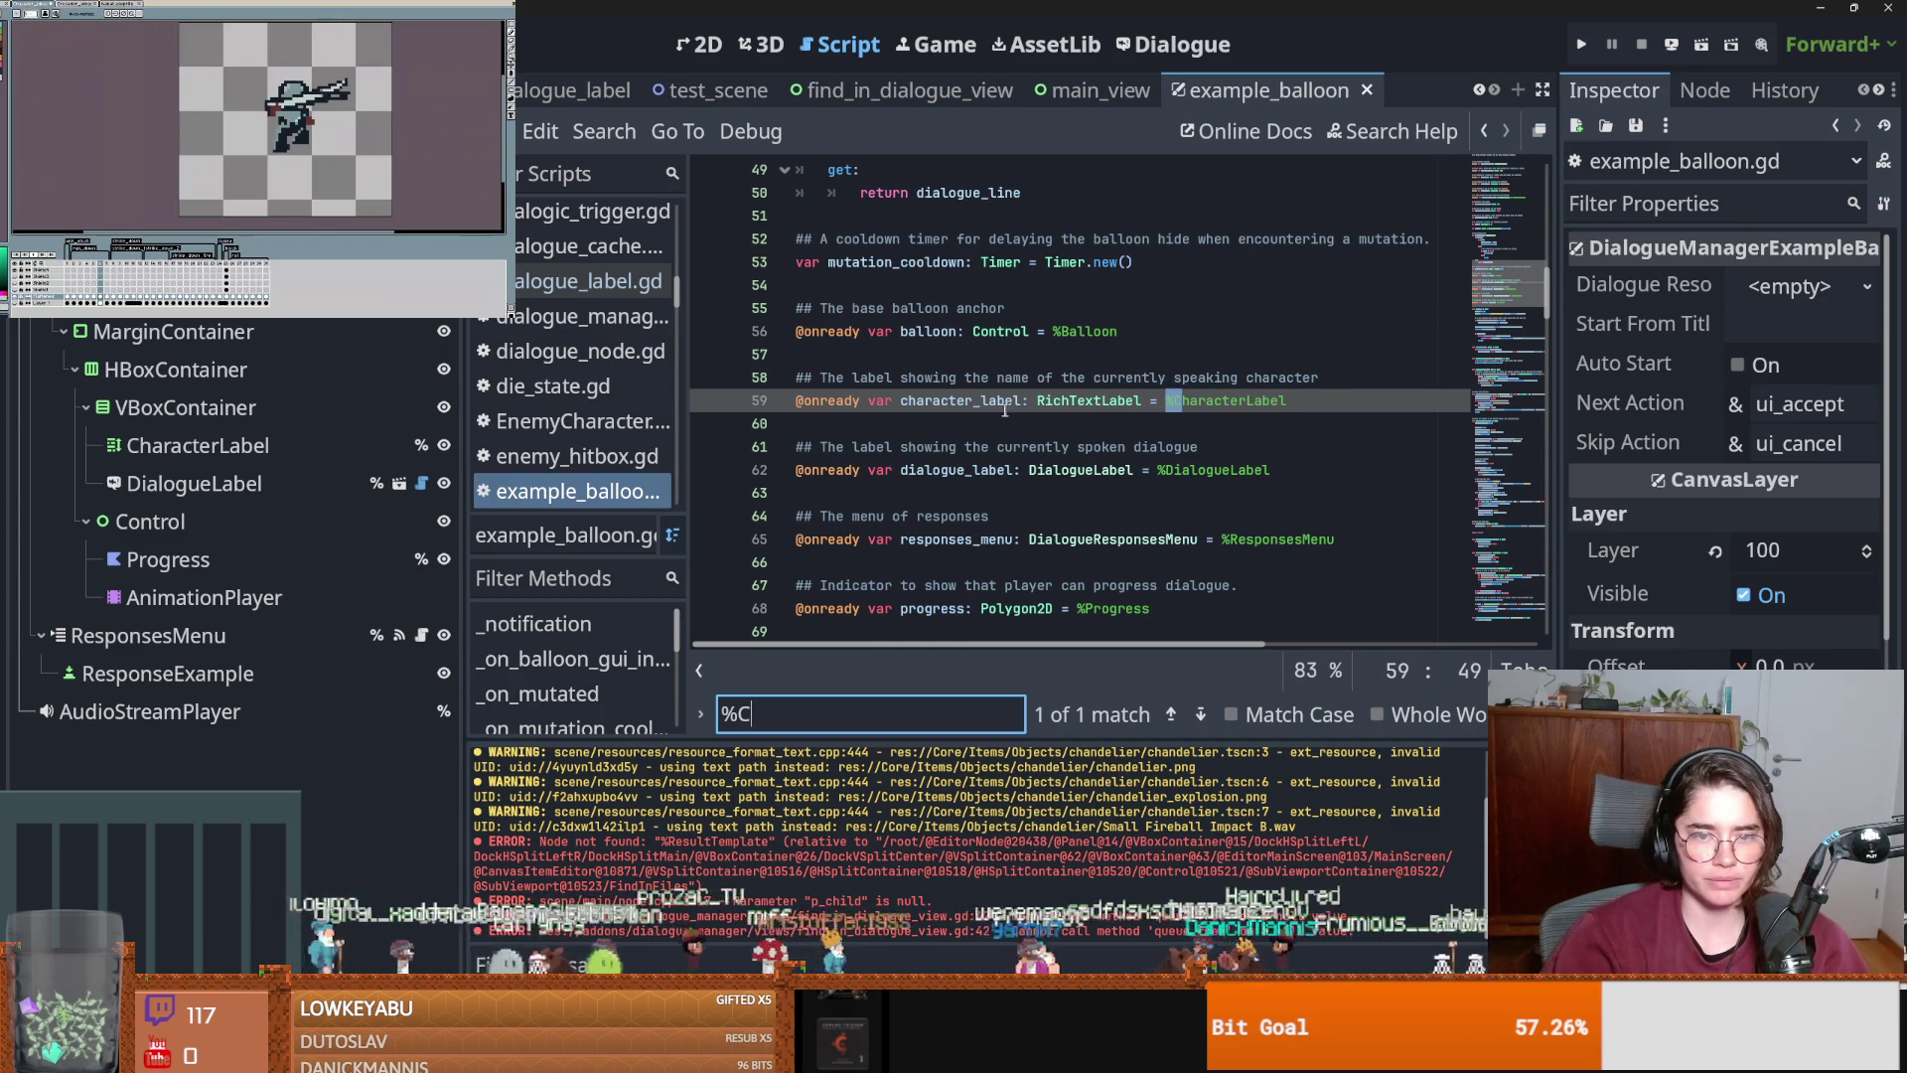
Search for character_label, jump to its use, and insert an indented blank line below it.
double_click(1011, 405)
key("ctrl+f")
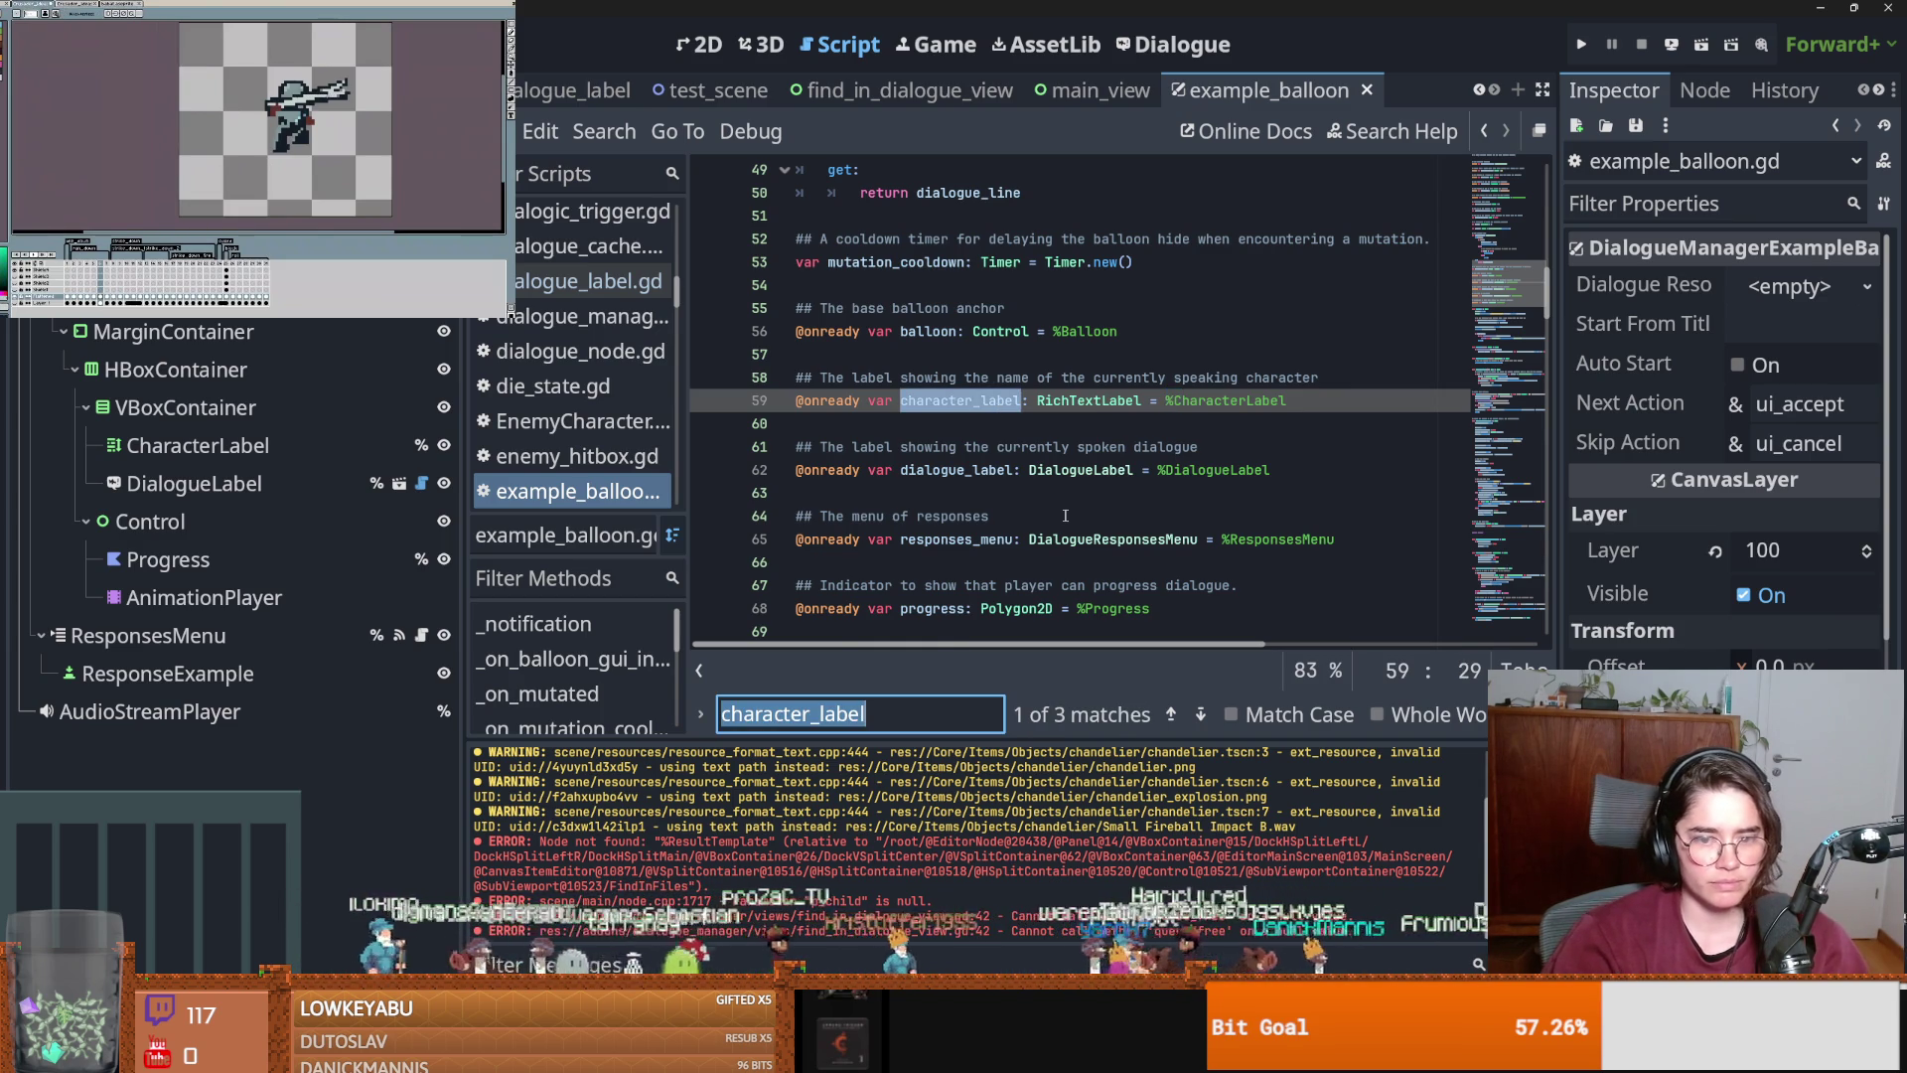
key("Return")
left_click(958, 424)
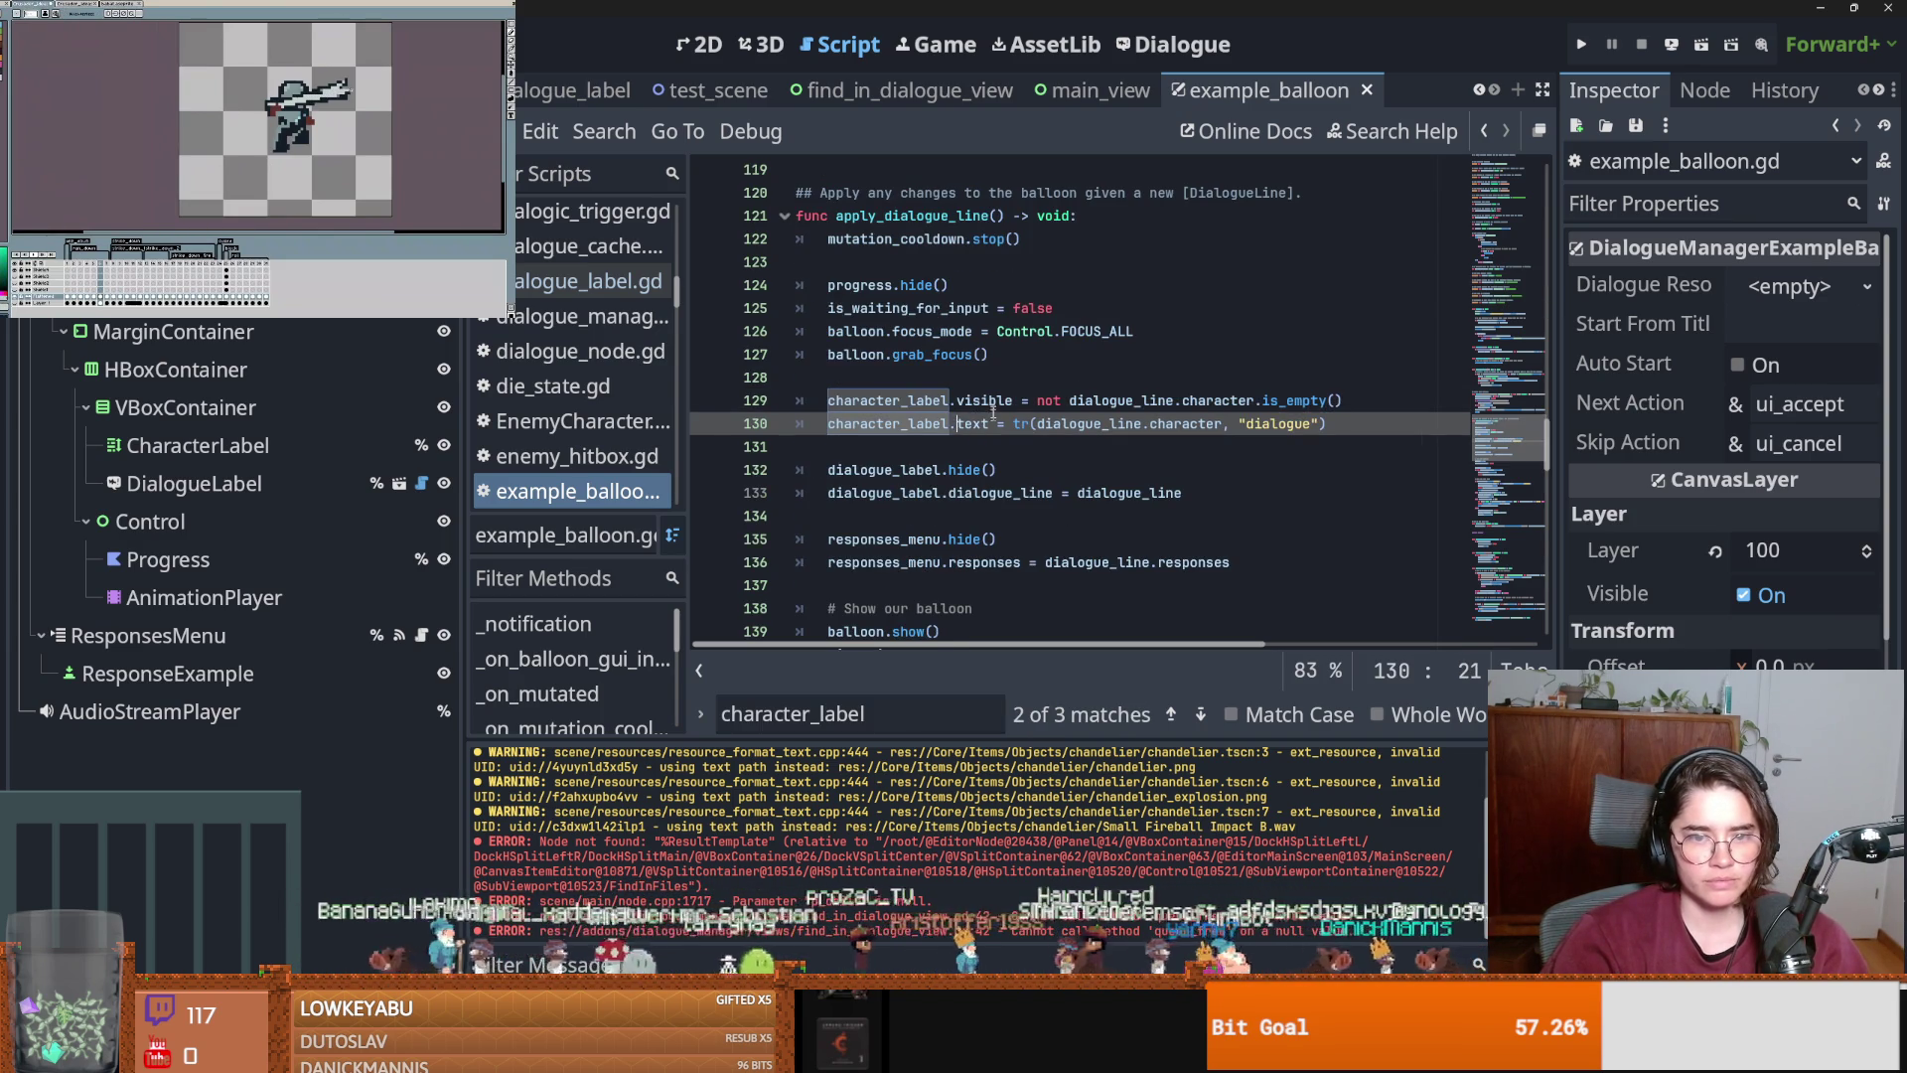
left_click(951, 448)
key("Return")
key("Return")
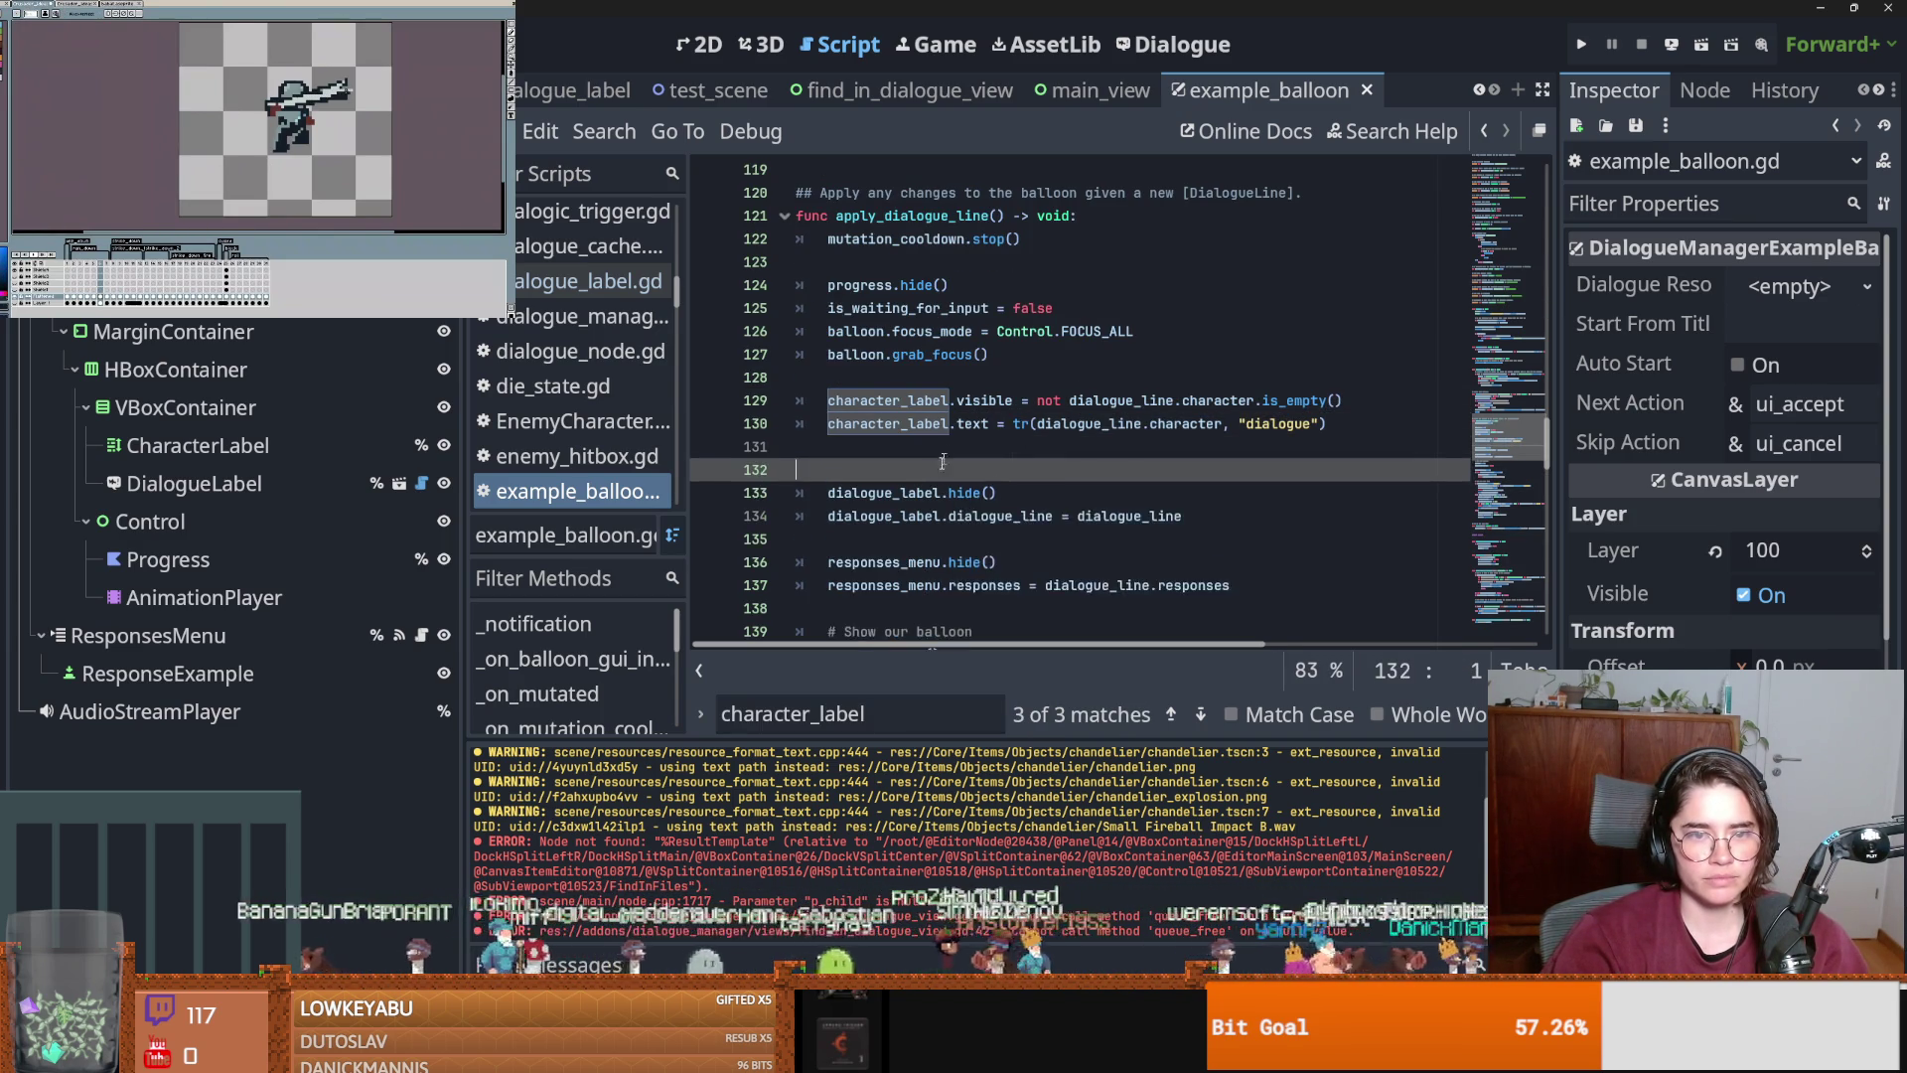
key("Tab")
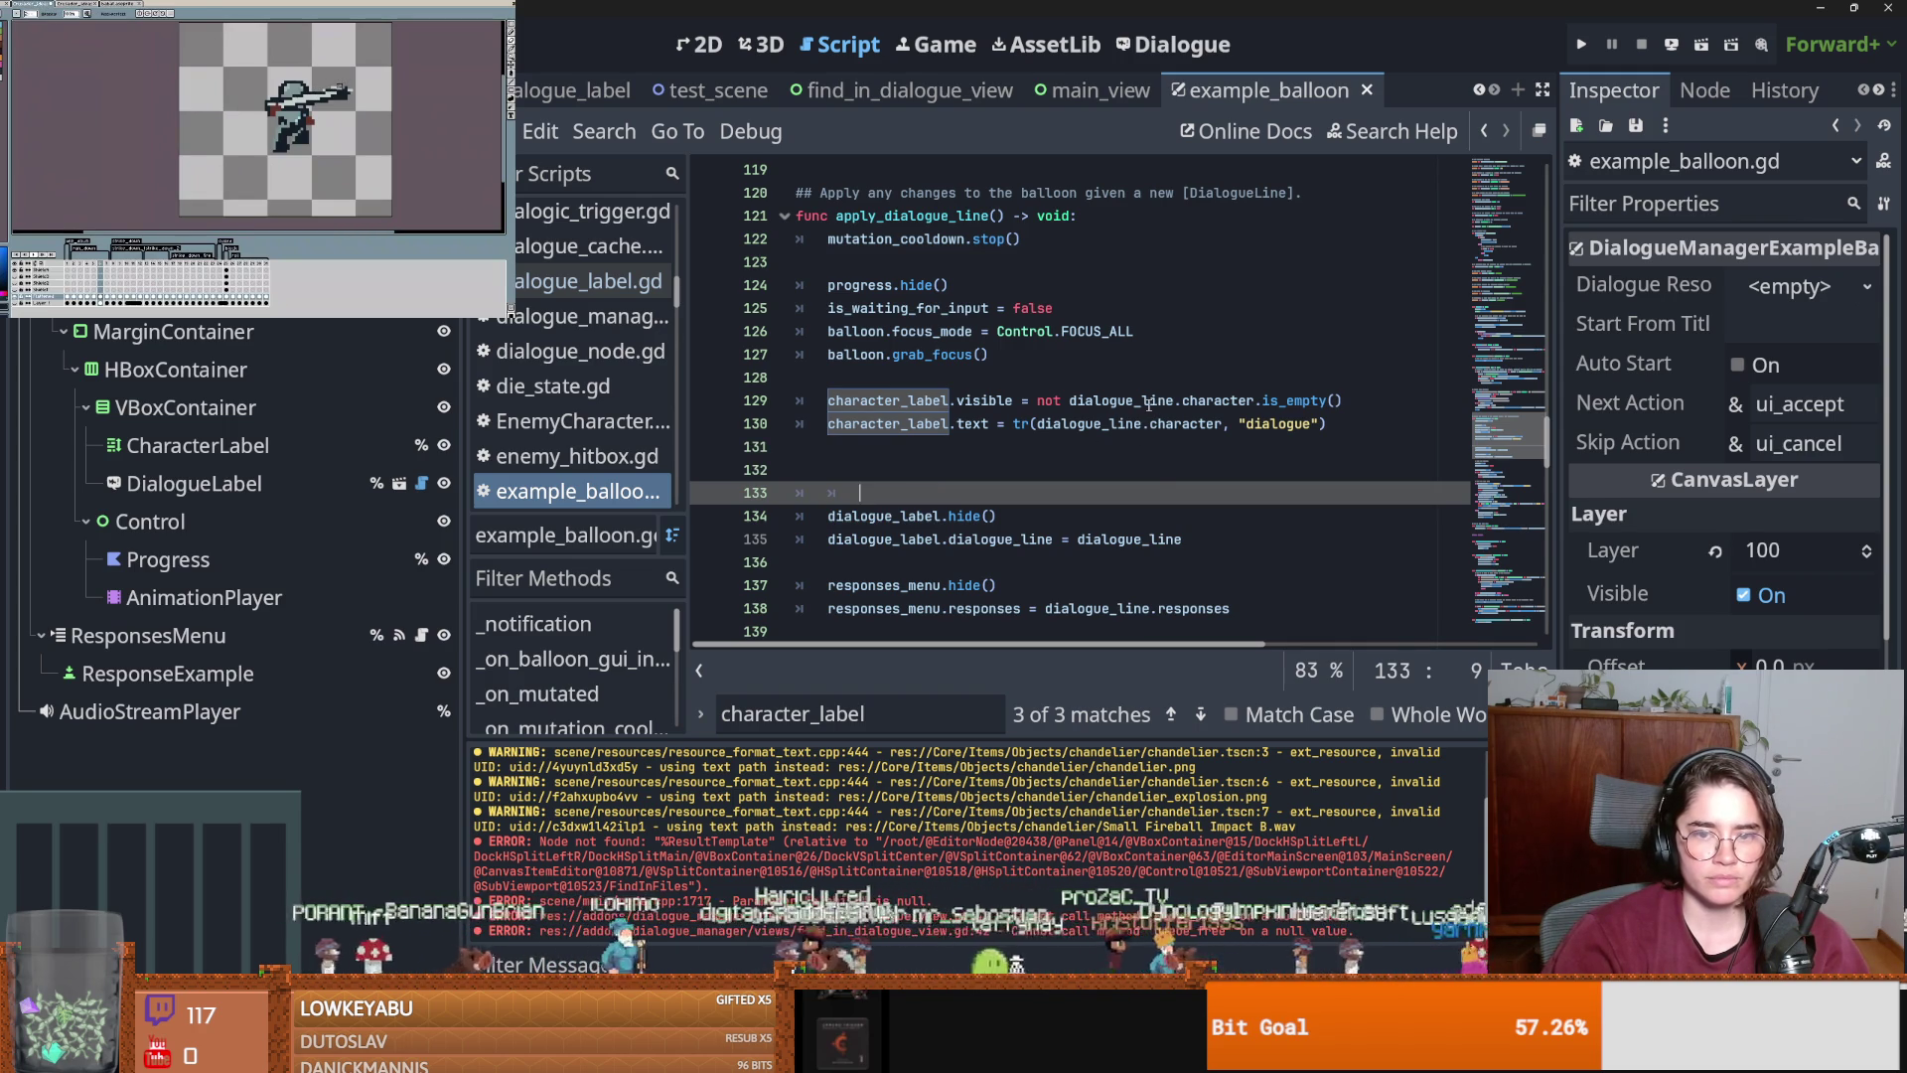
Dismiss the documentation popup and highlight uses of dialogue_line.character on line 130.
scroll(976, 470, "up", 1)
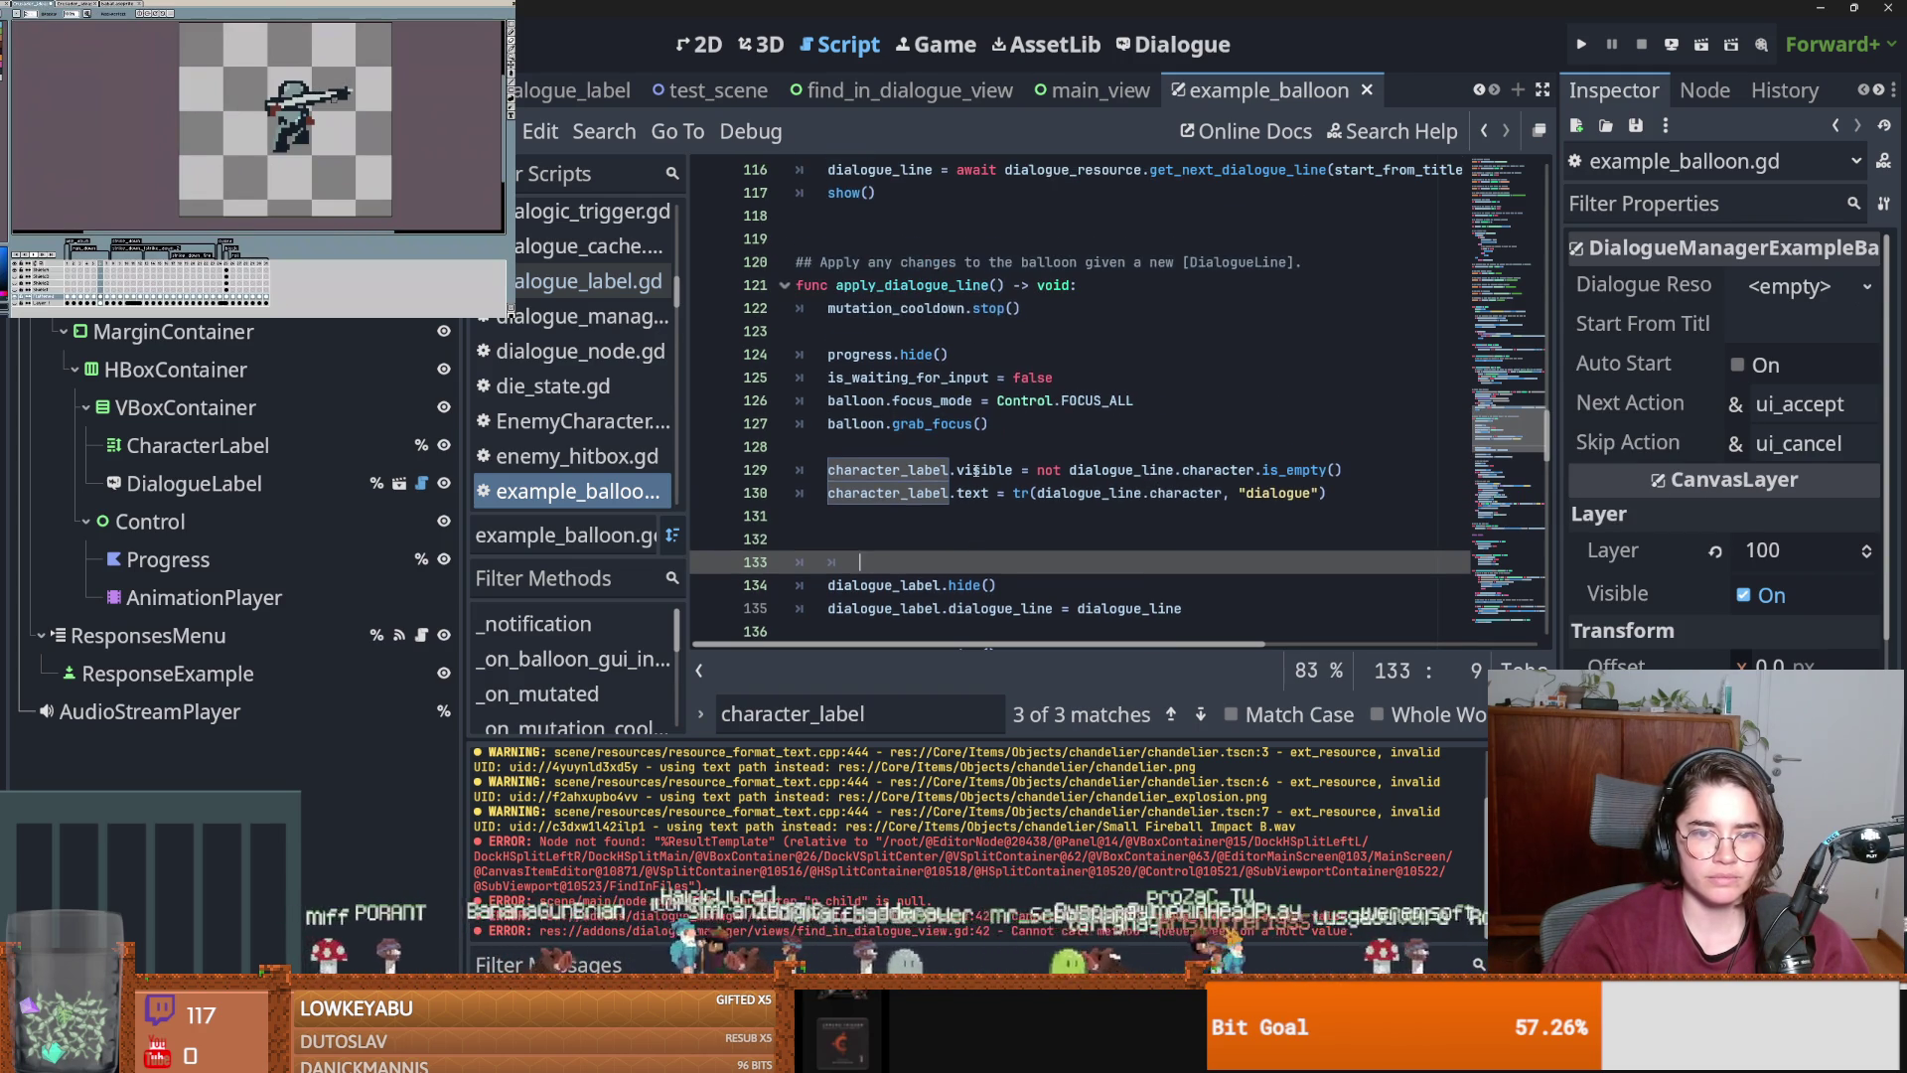
mouse_move(975, 470)
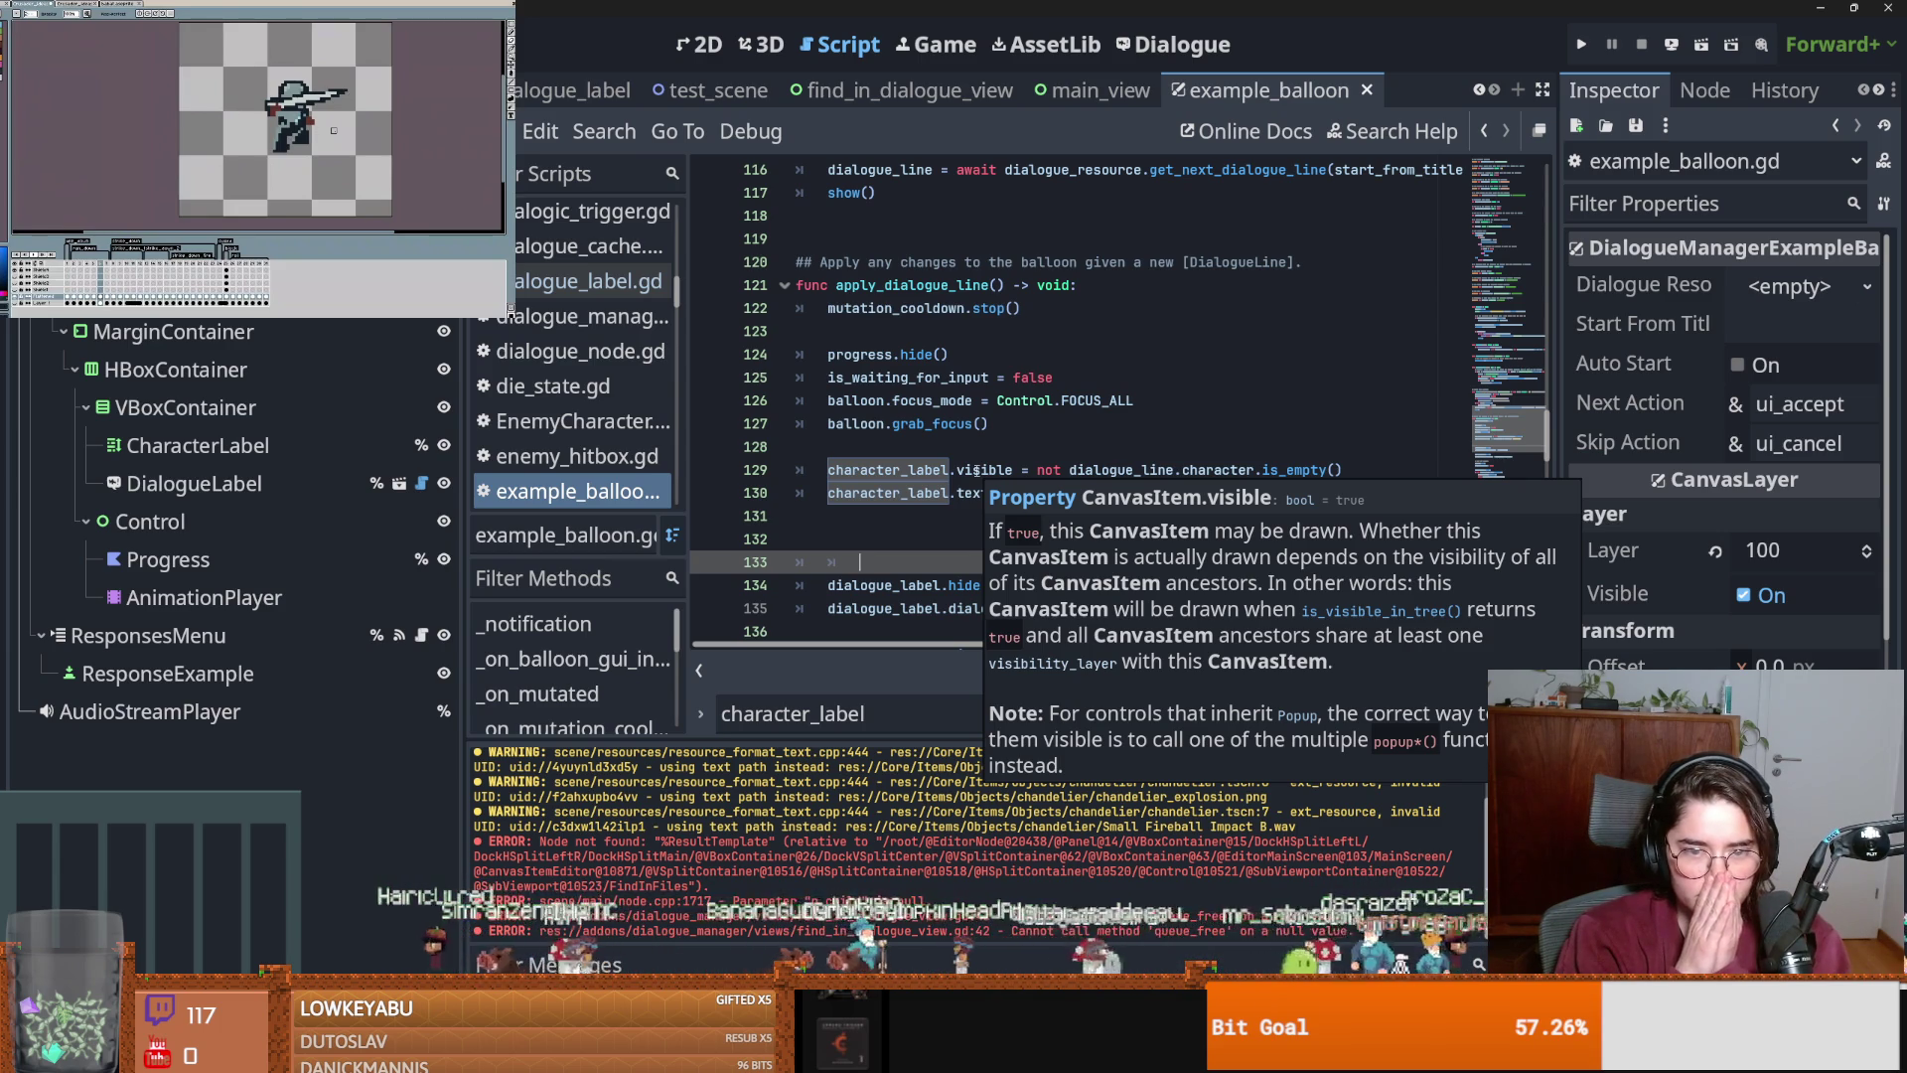
left_click(976, 470)
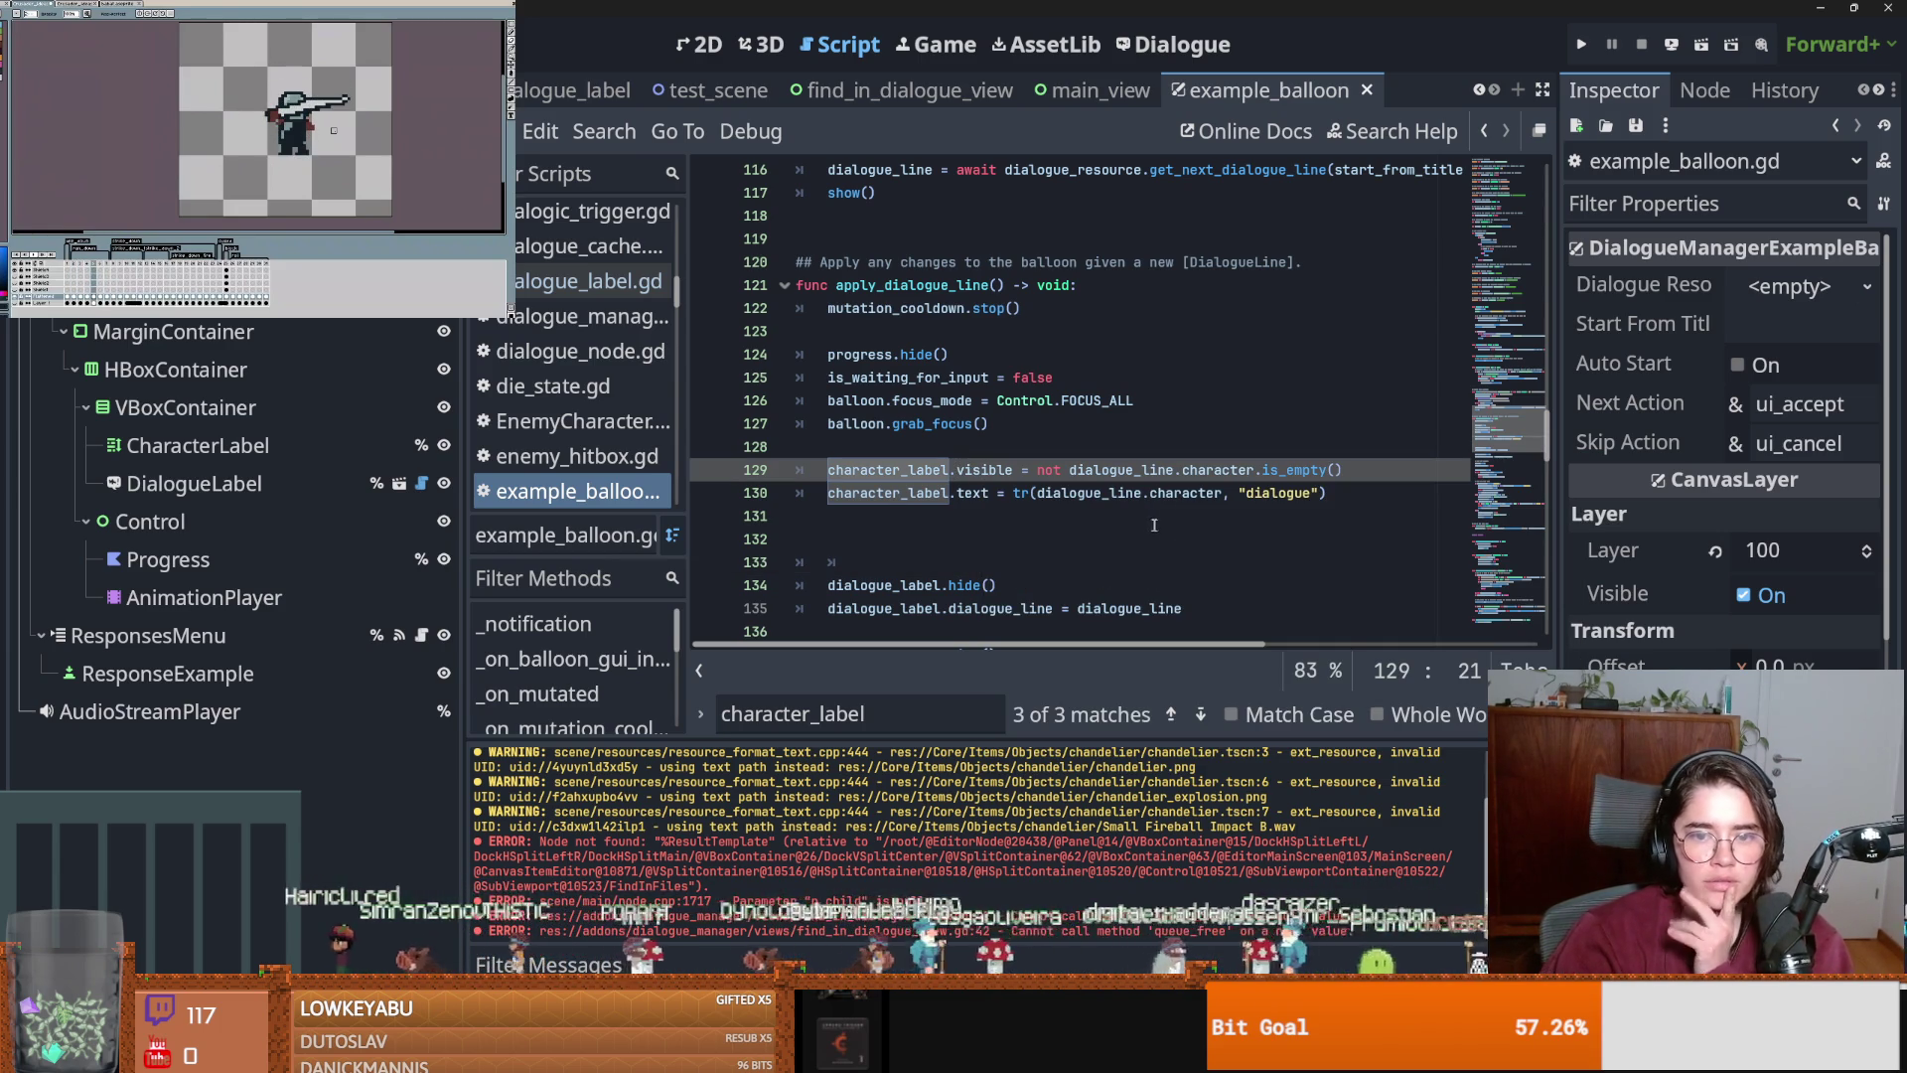
double_click(1131, 494)
double_click(1171, 494)
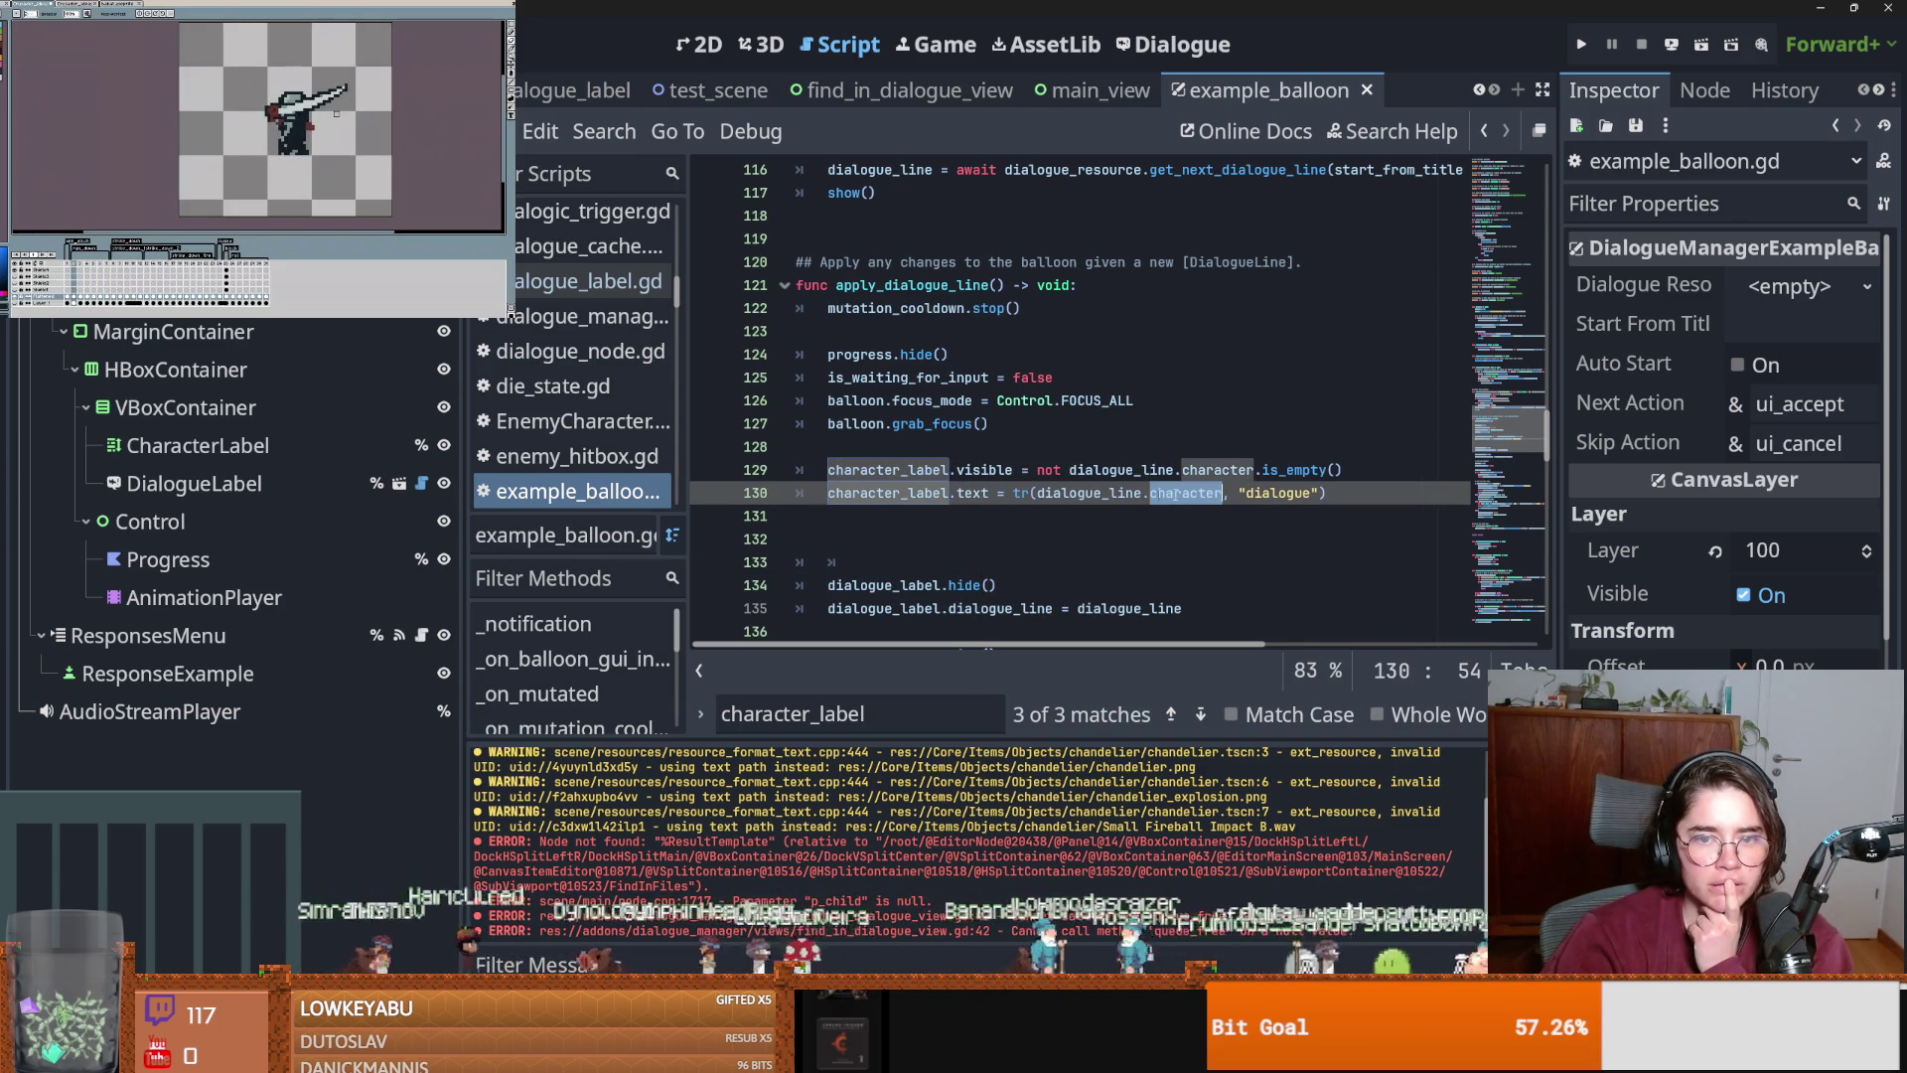
Type the comment '#fill portrait here' on line 132 inside apply_dialogue_line.
left_click(882, 538)
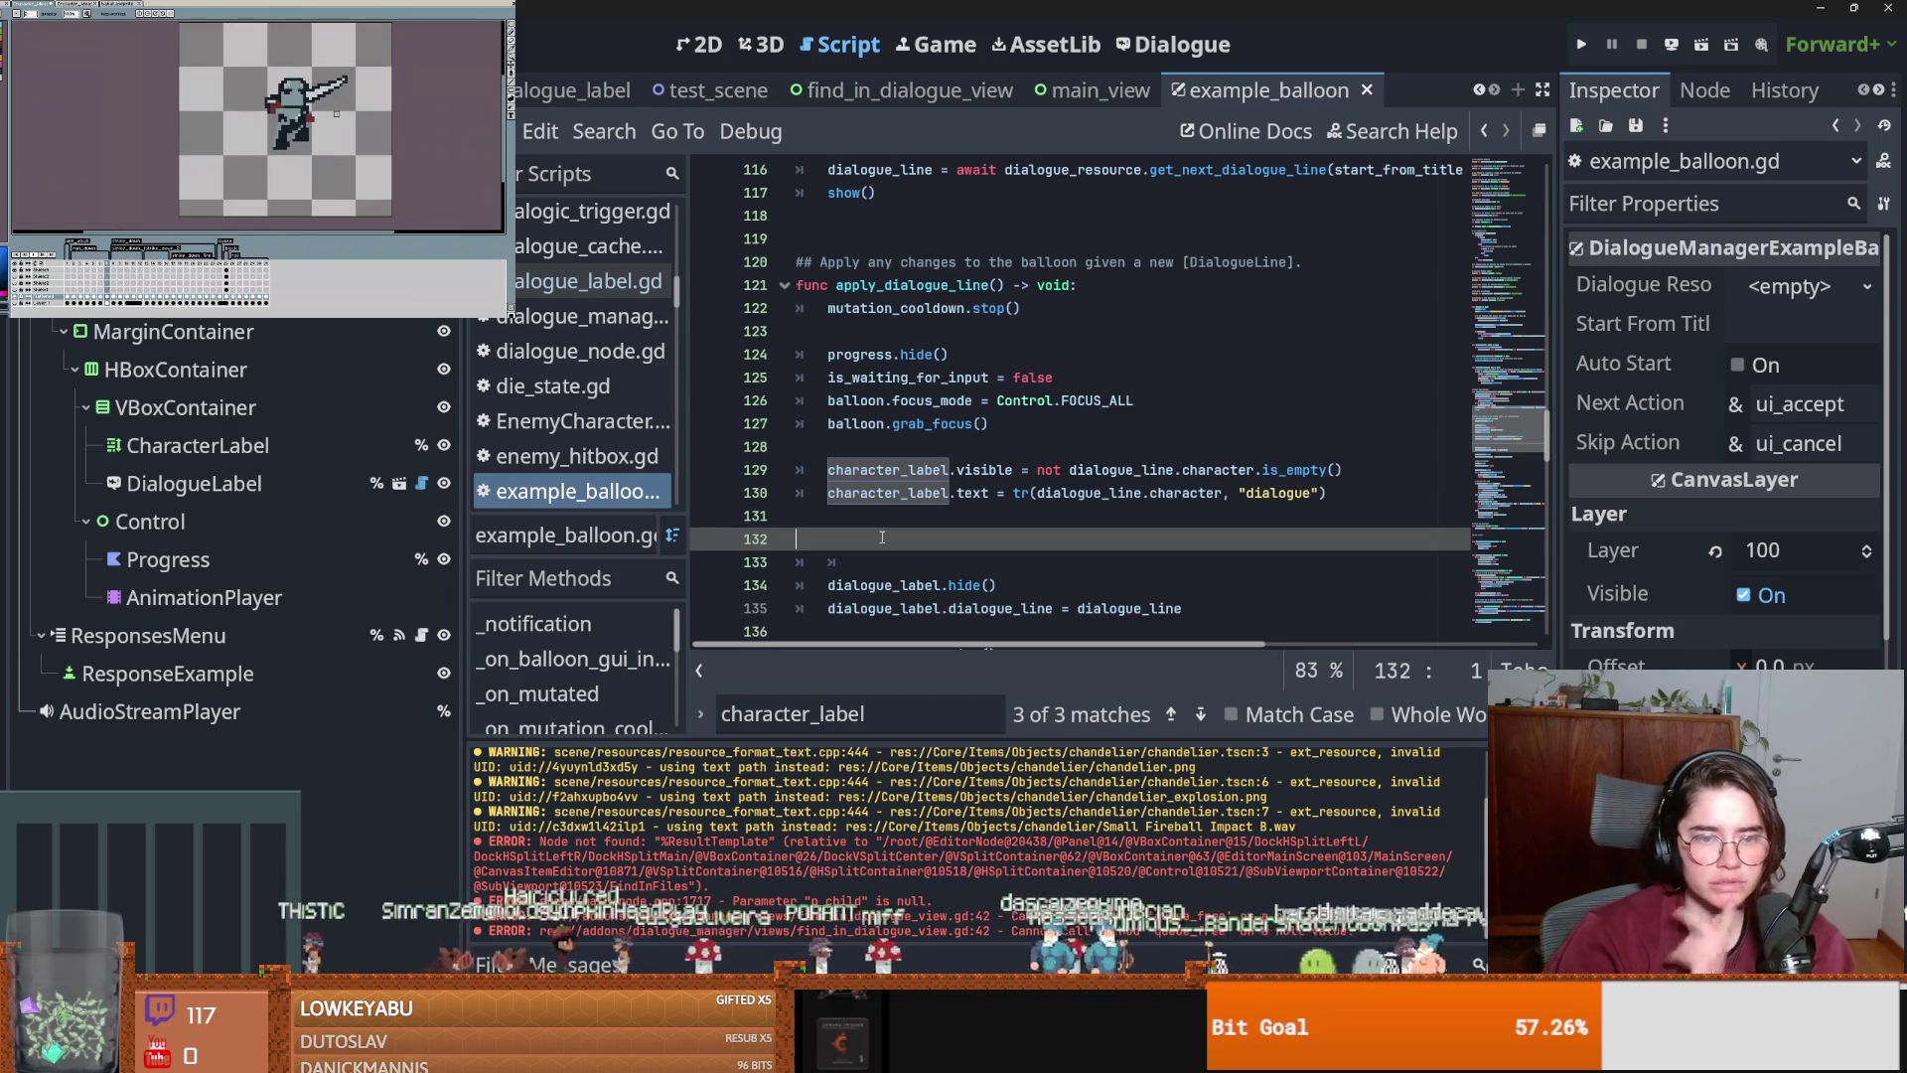
type("#")
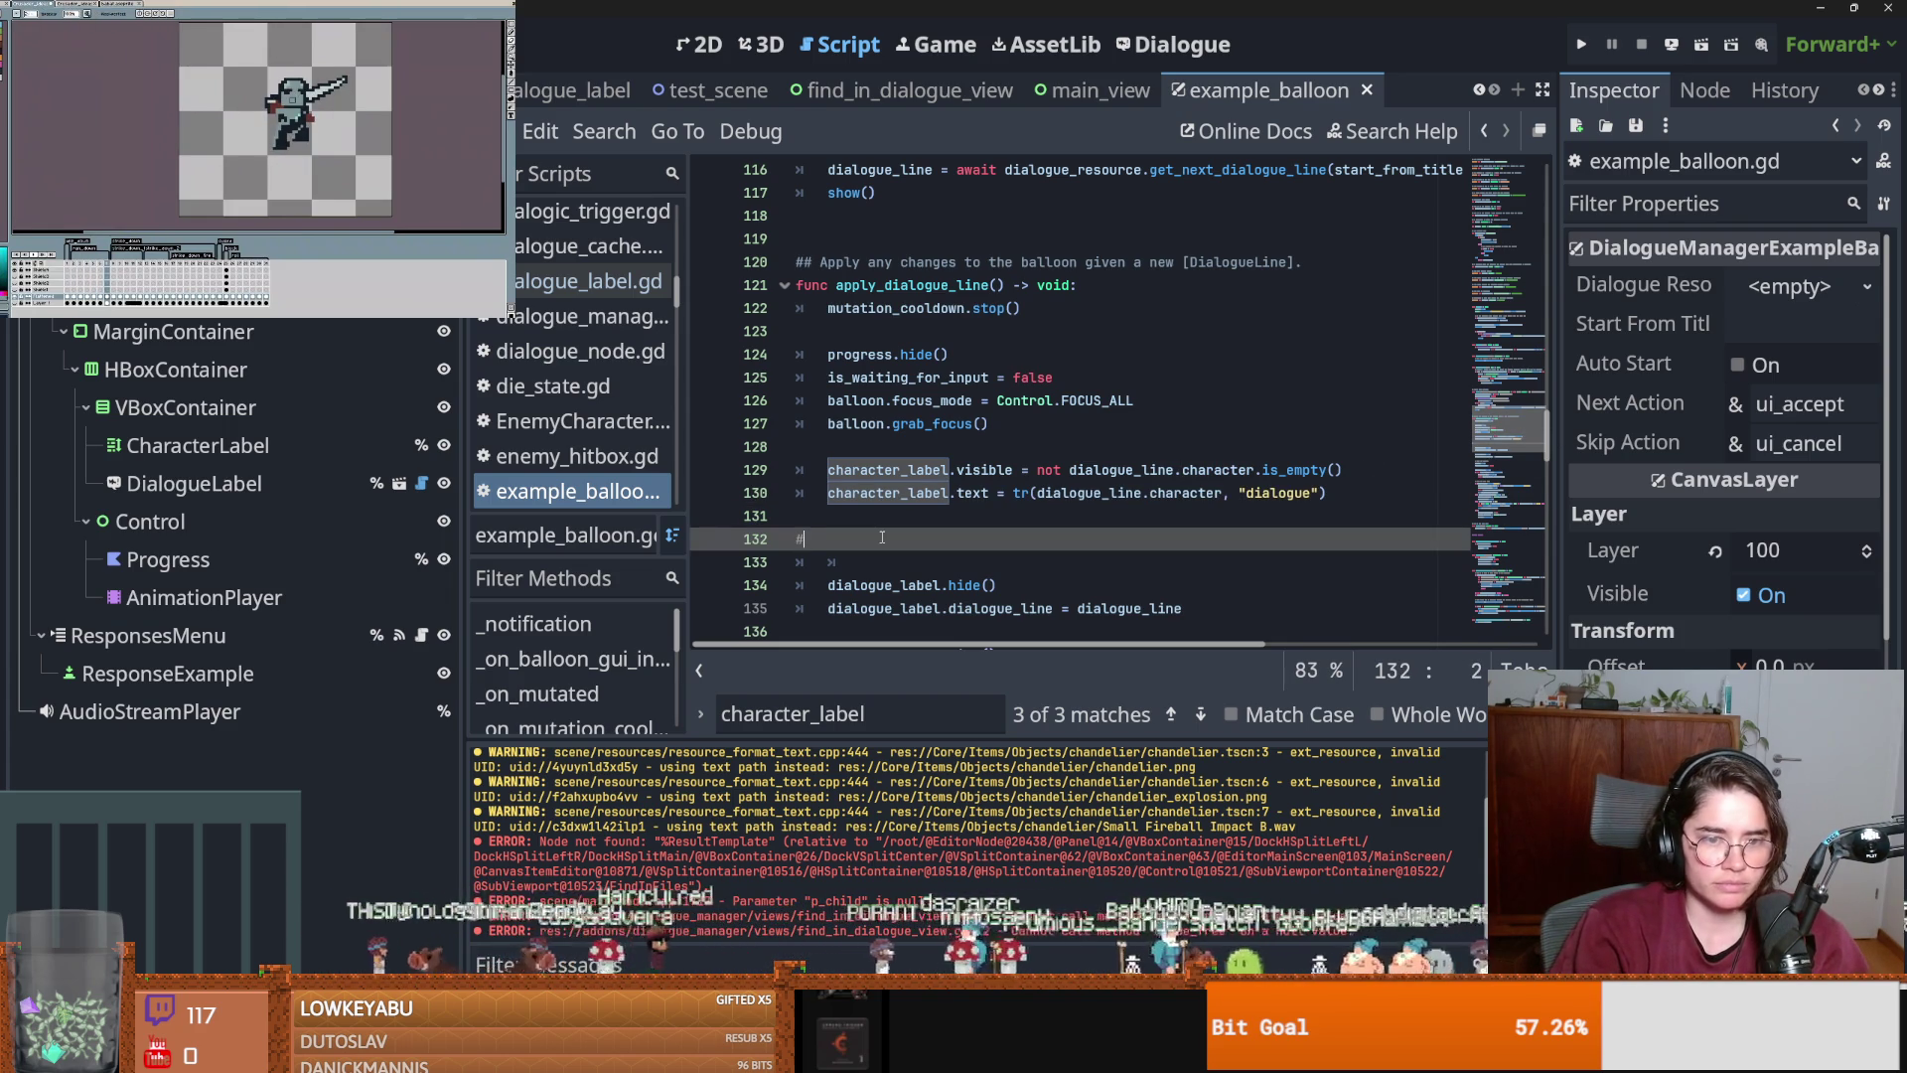
key("Escape")
key("BackSpace")
key("Return")
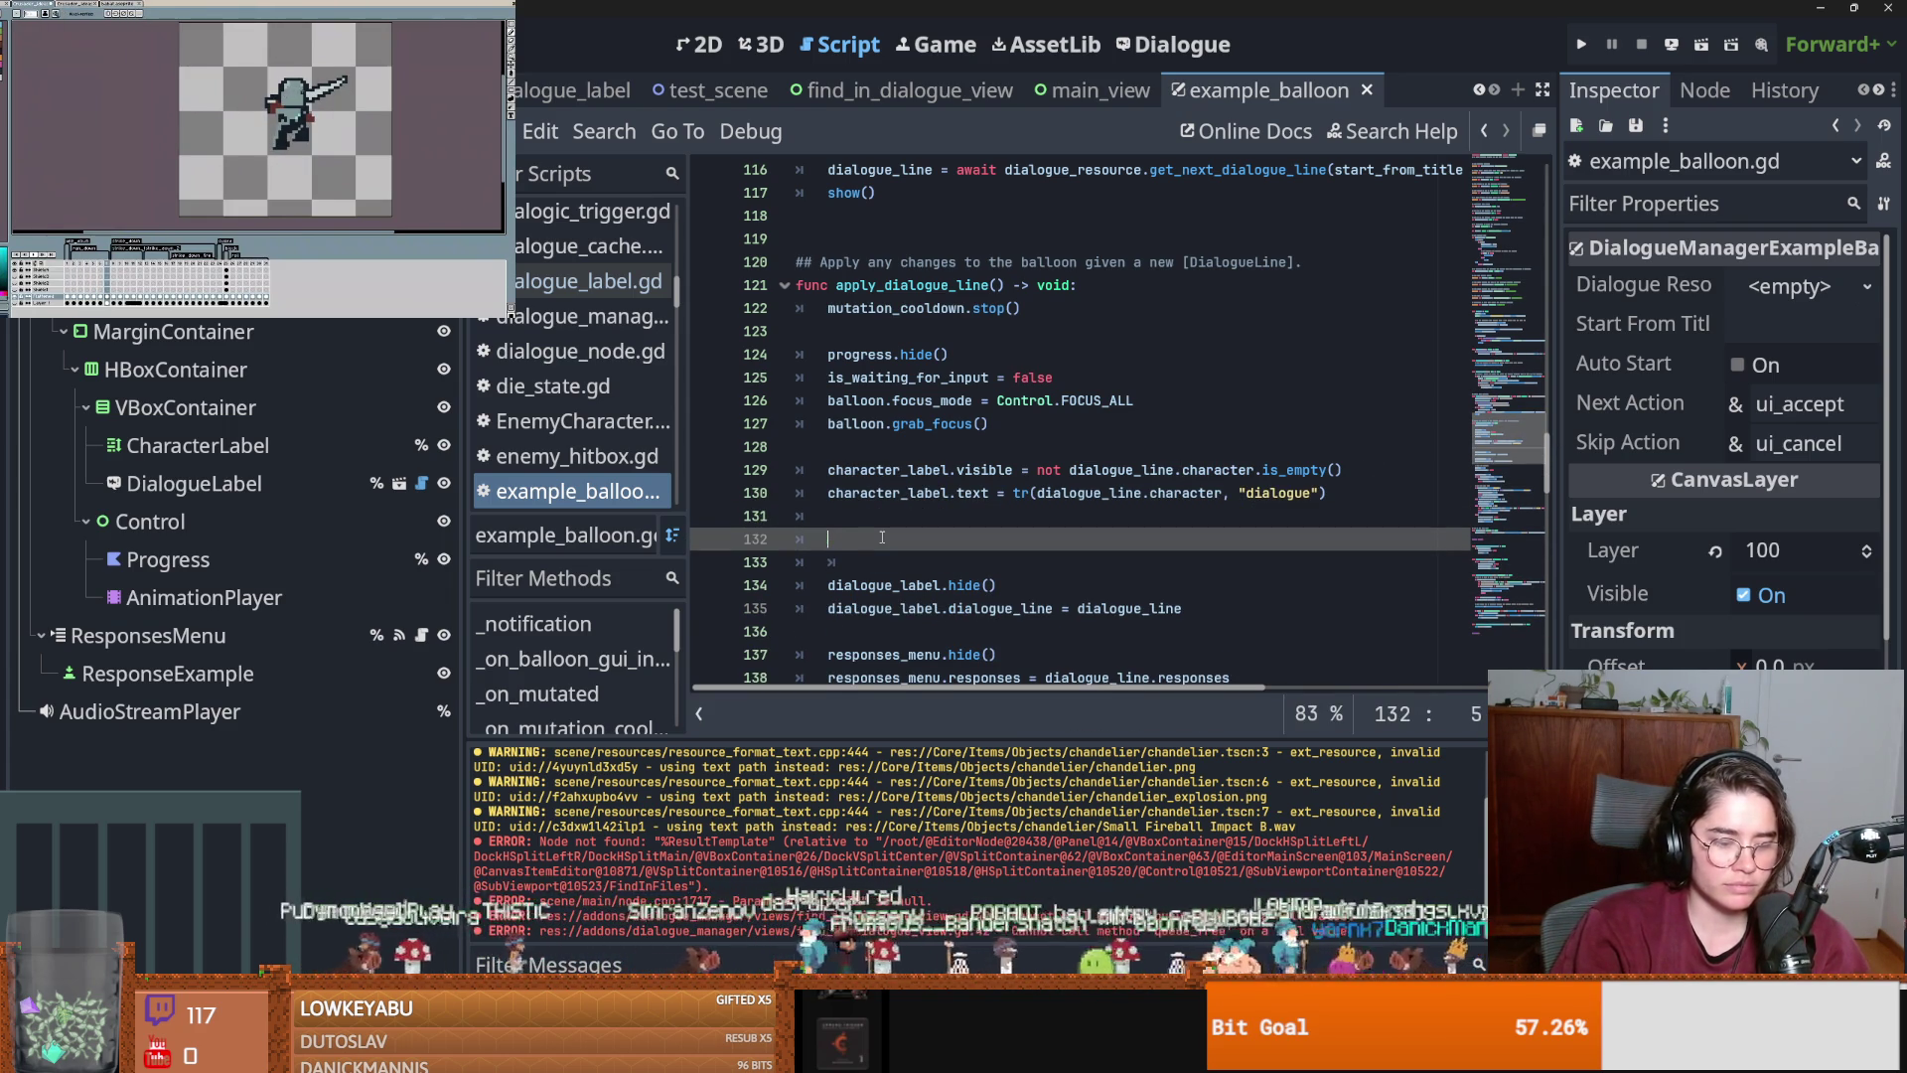
type("#fillL")
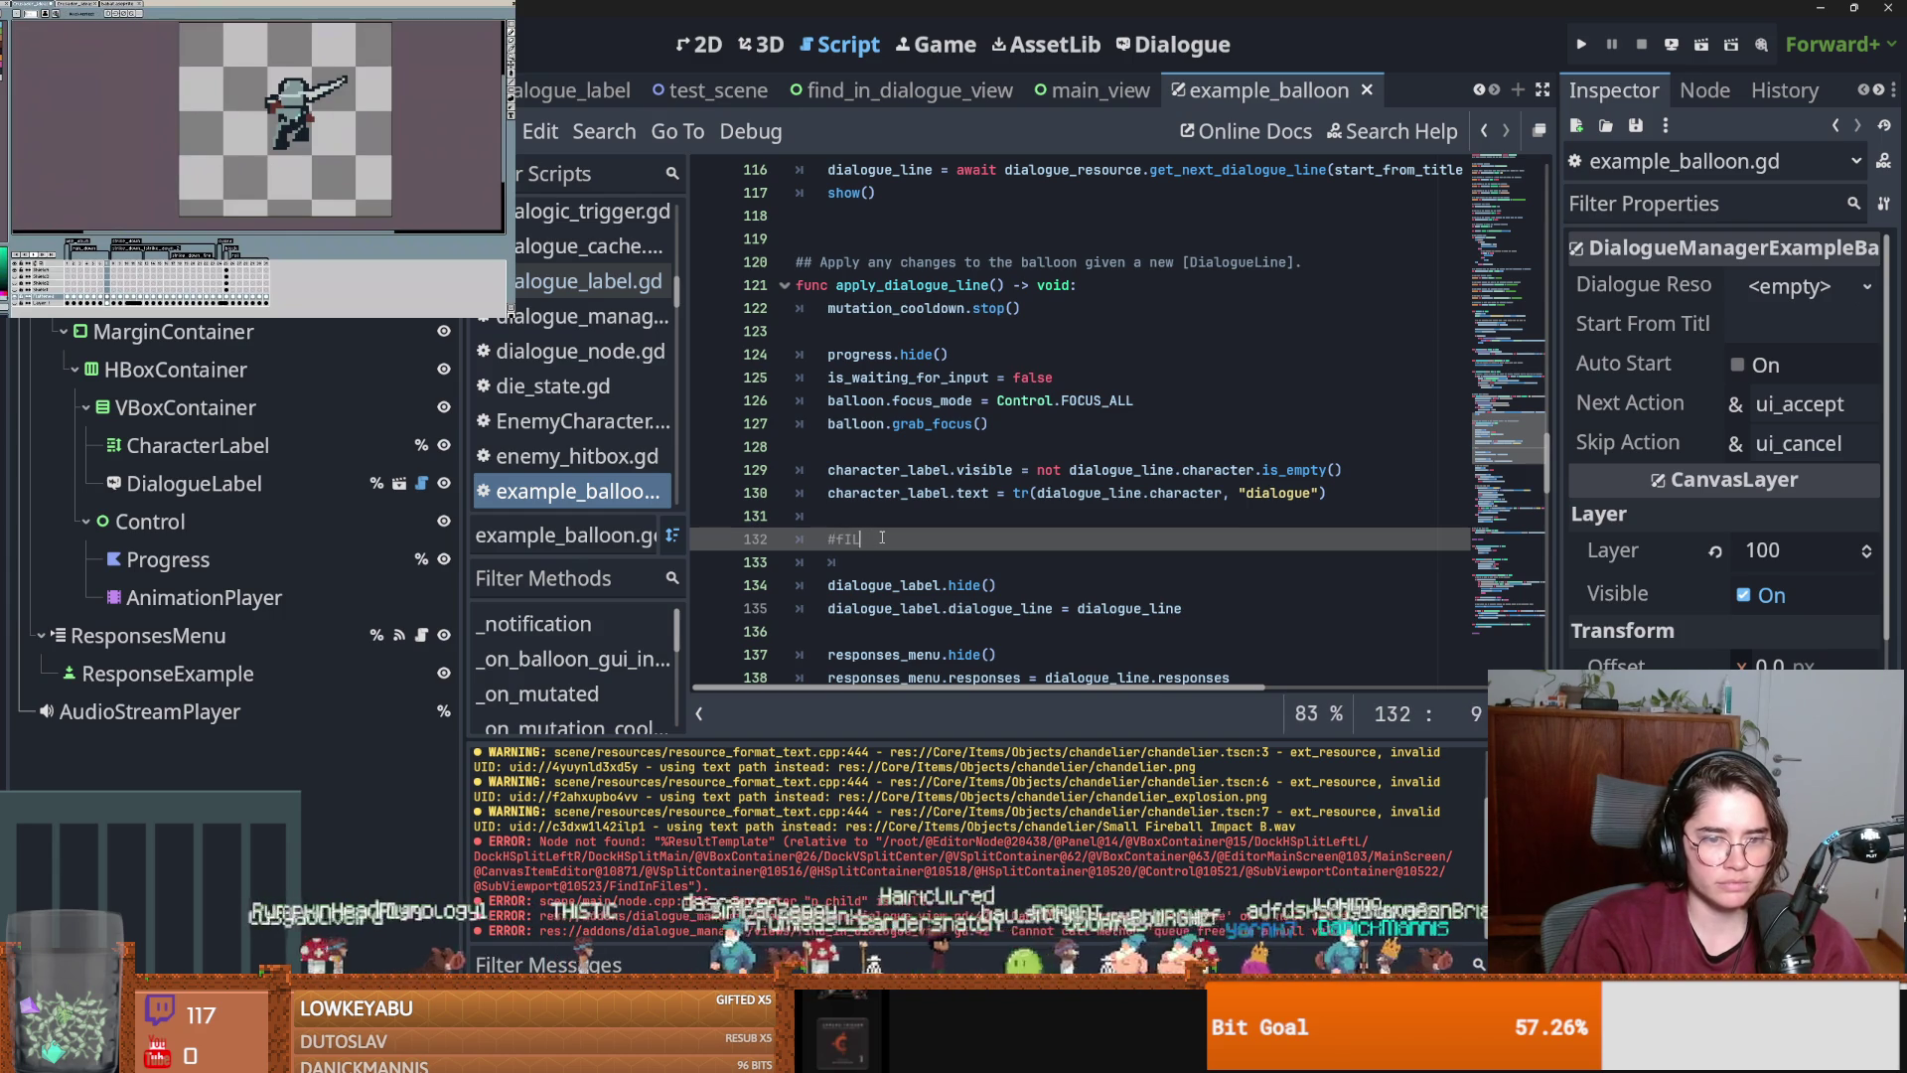
type("l ")
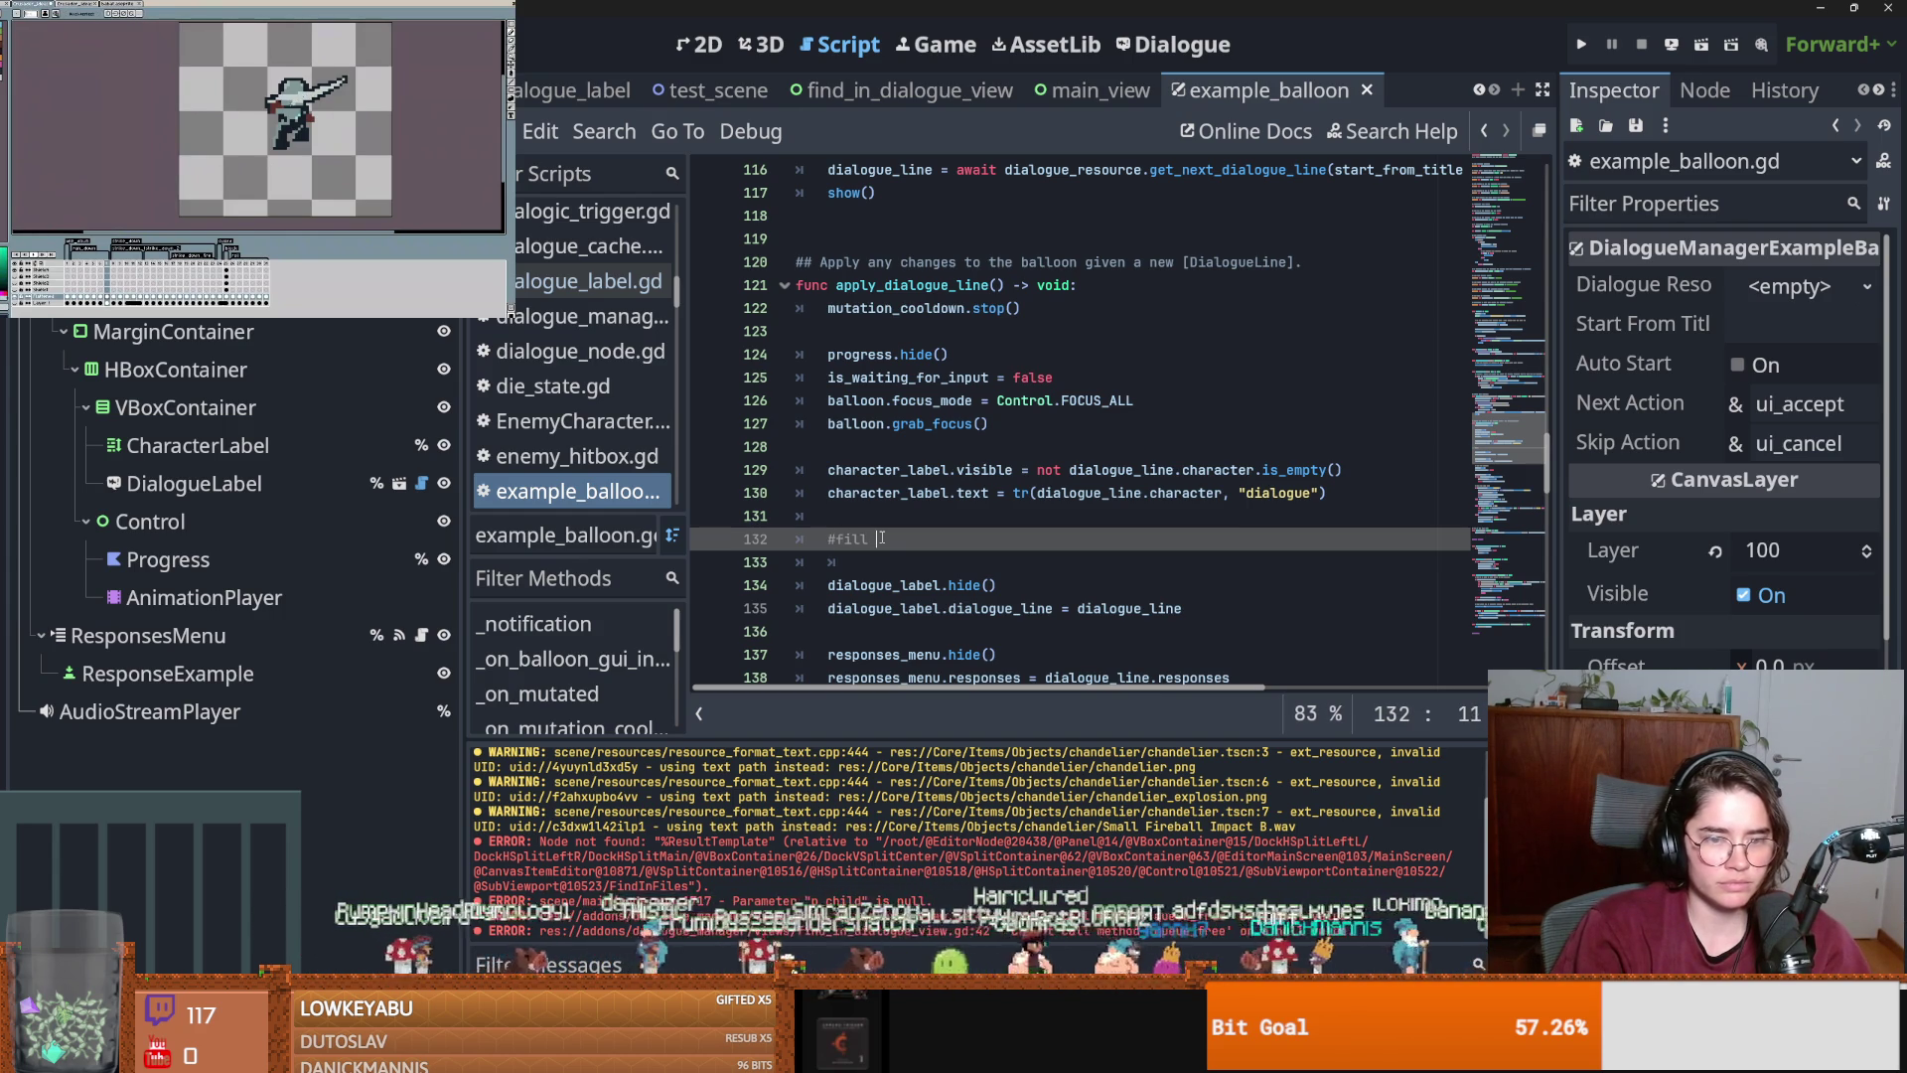
type("portrait here")
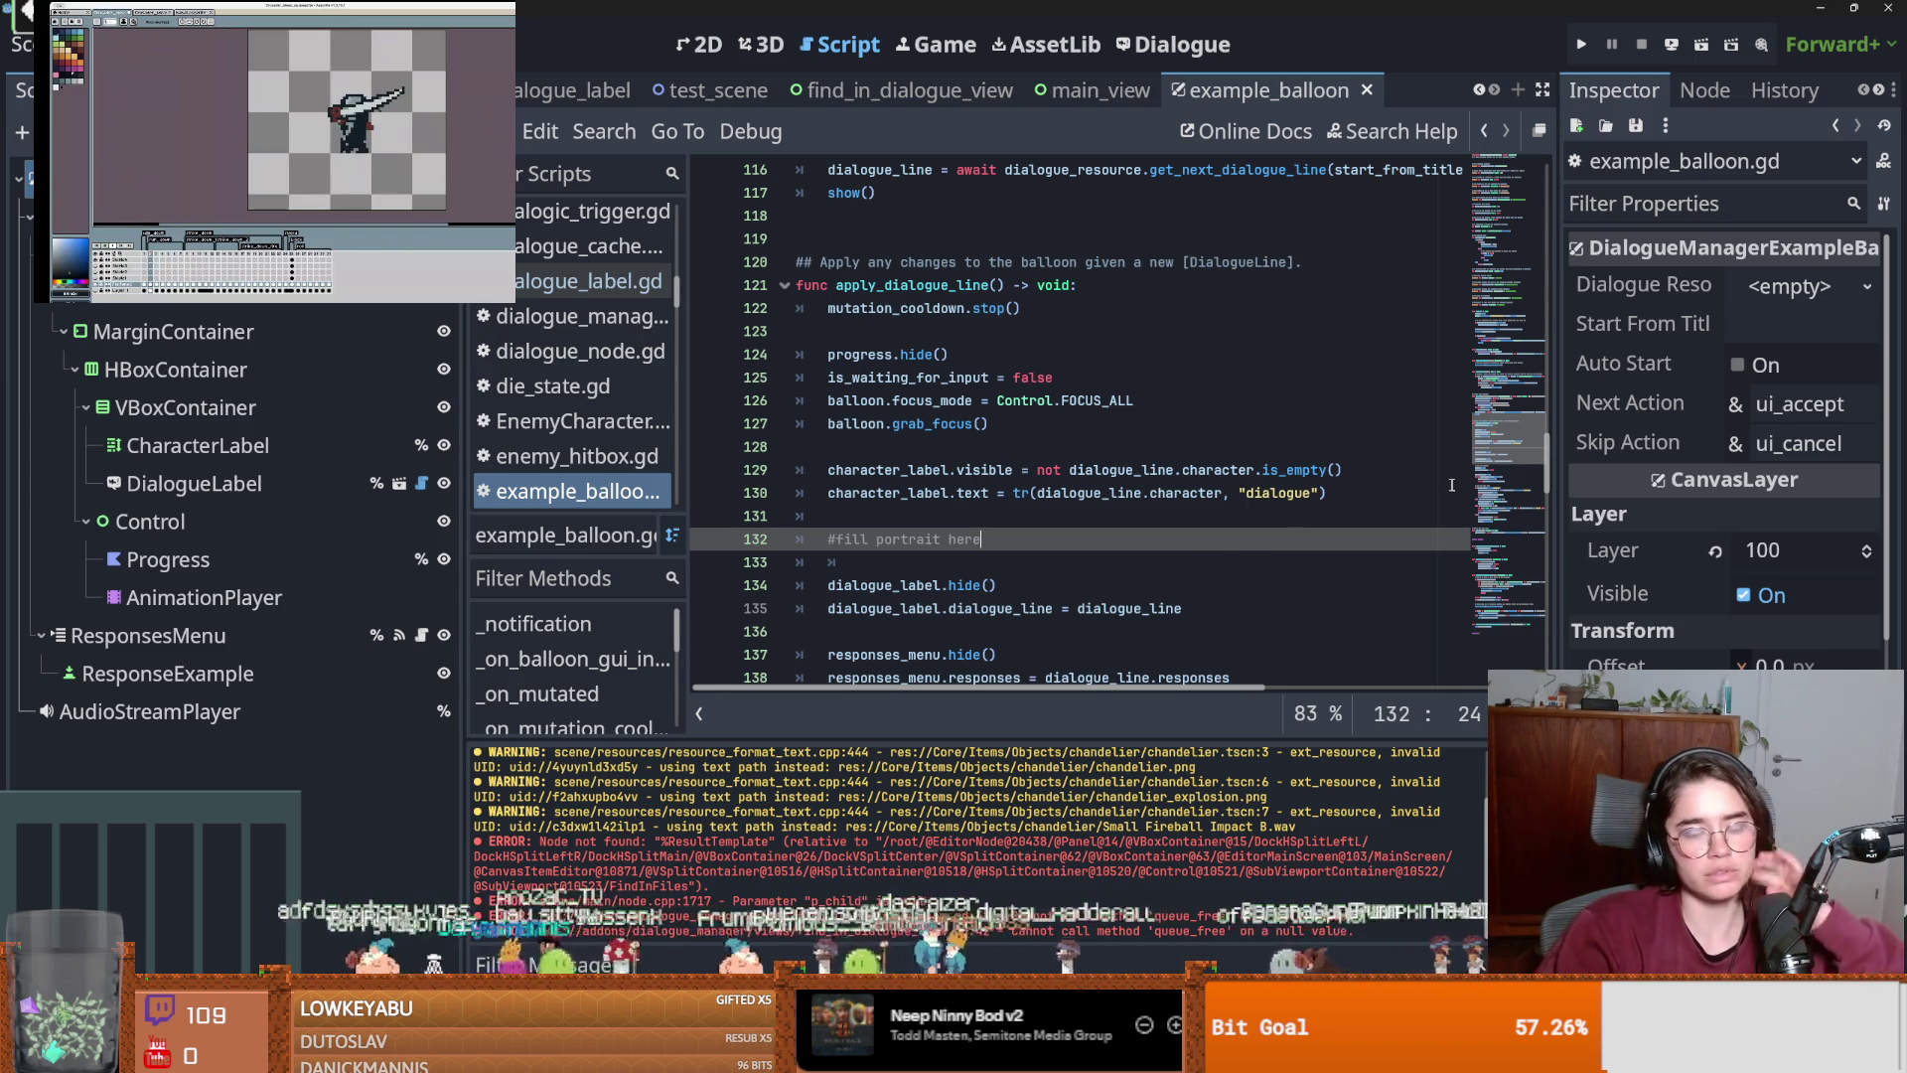
scroll(1030, 439, "up", 20)
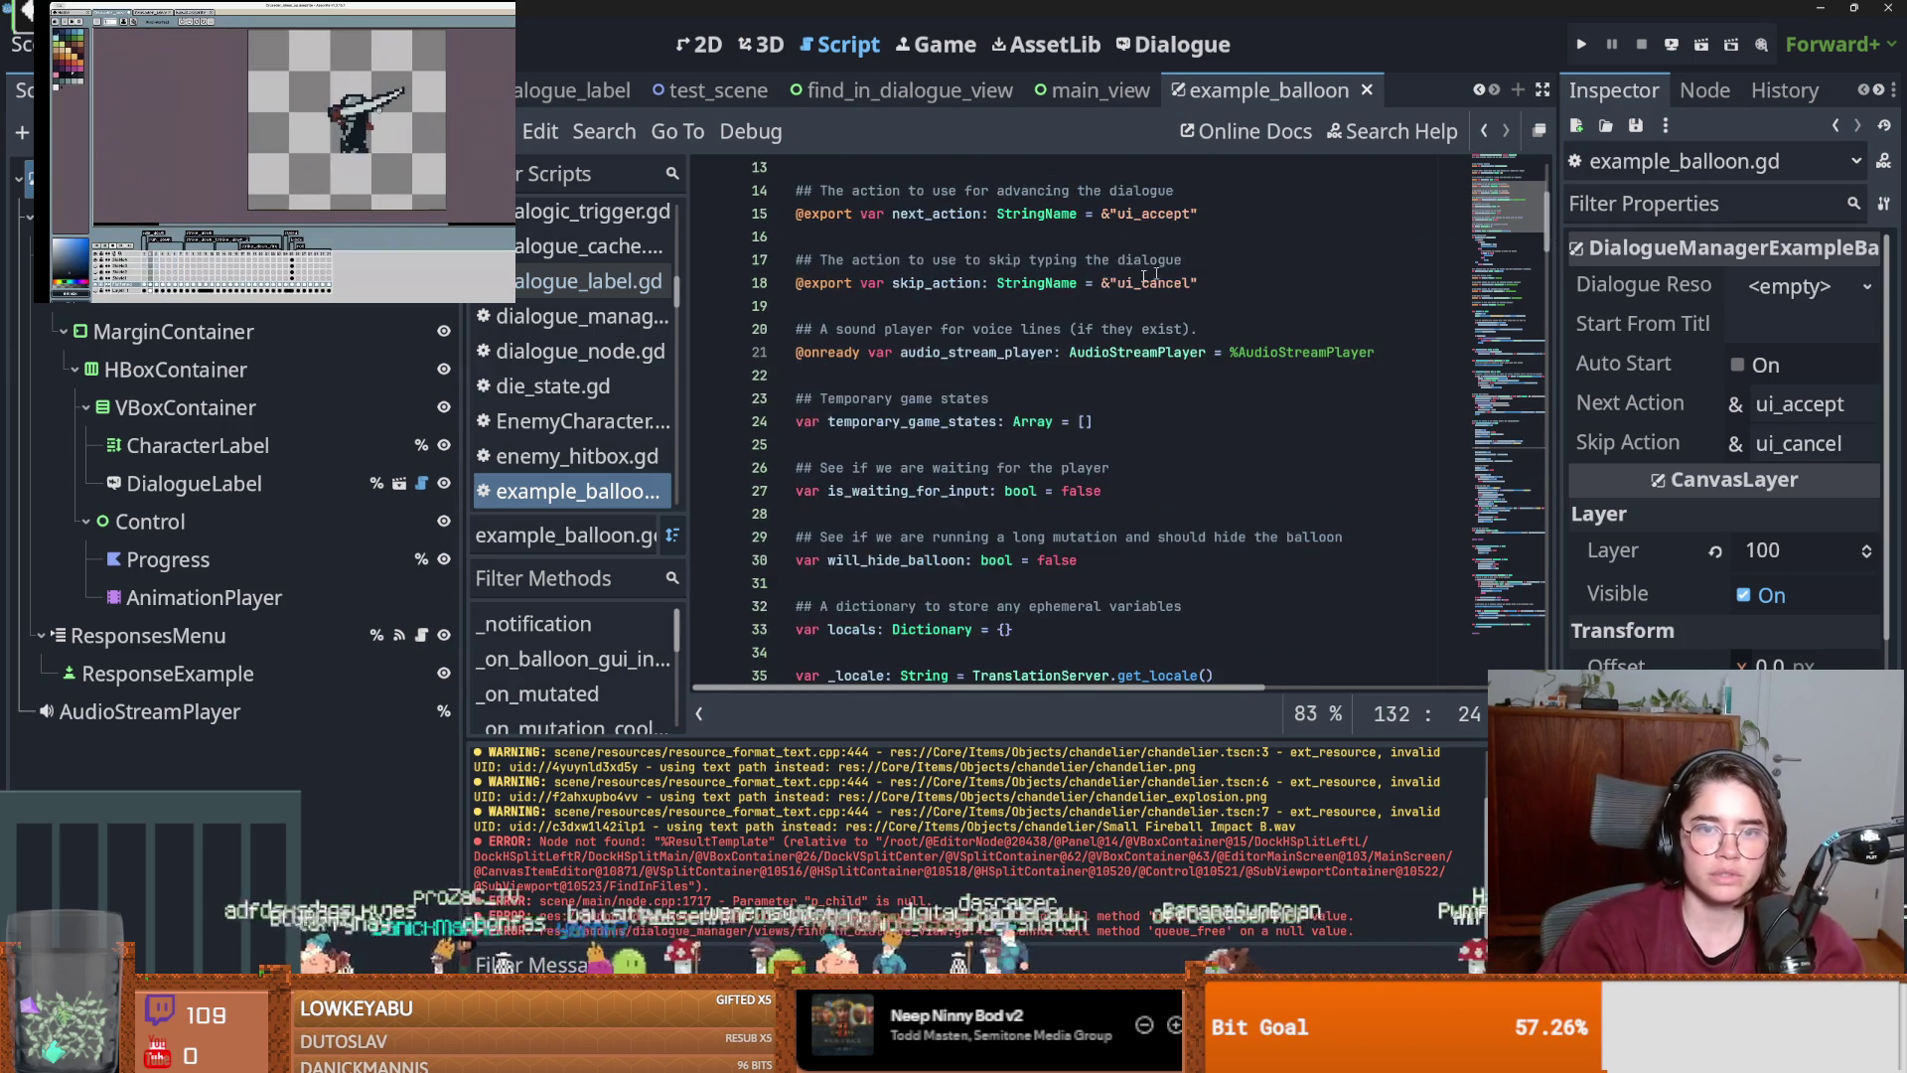
Open dialogue_resource.gd and inspect its titles and character_names variables.
scroll(1030, 438, "up", 2)
left_click(1103, 288, "ctrl")
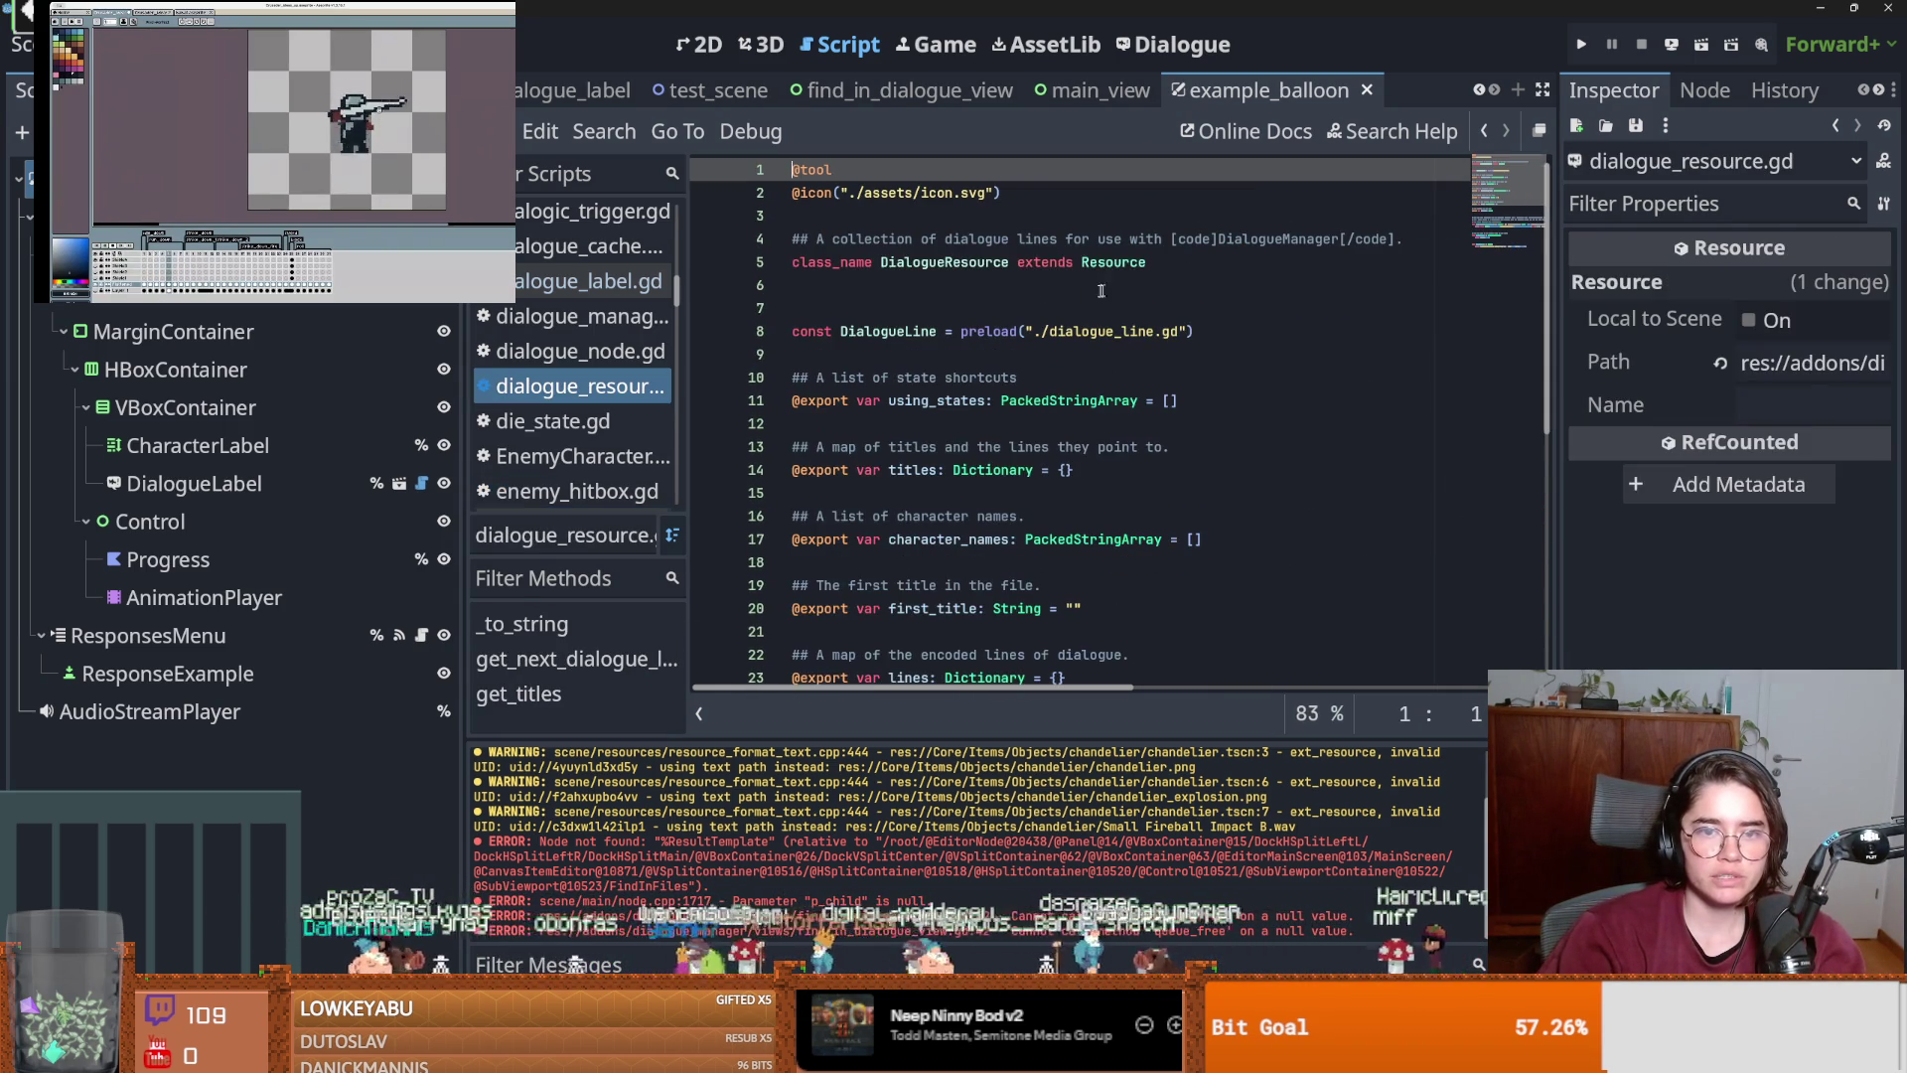
scroll(1035, 356, "down", 2)
left_click(914, 263)
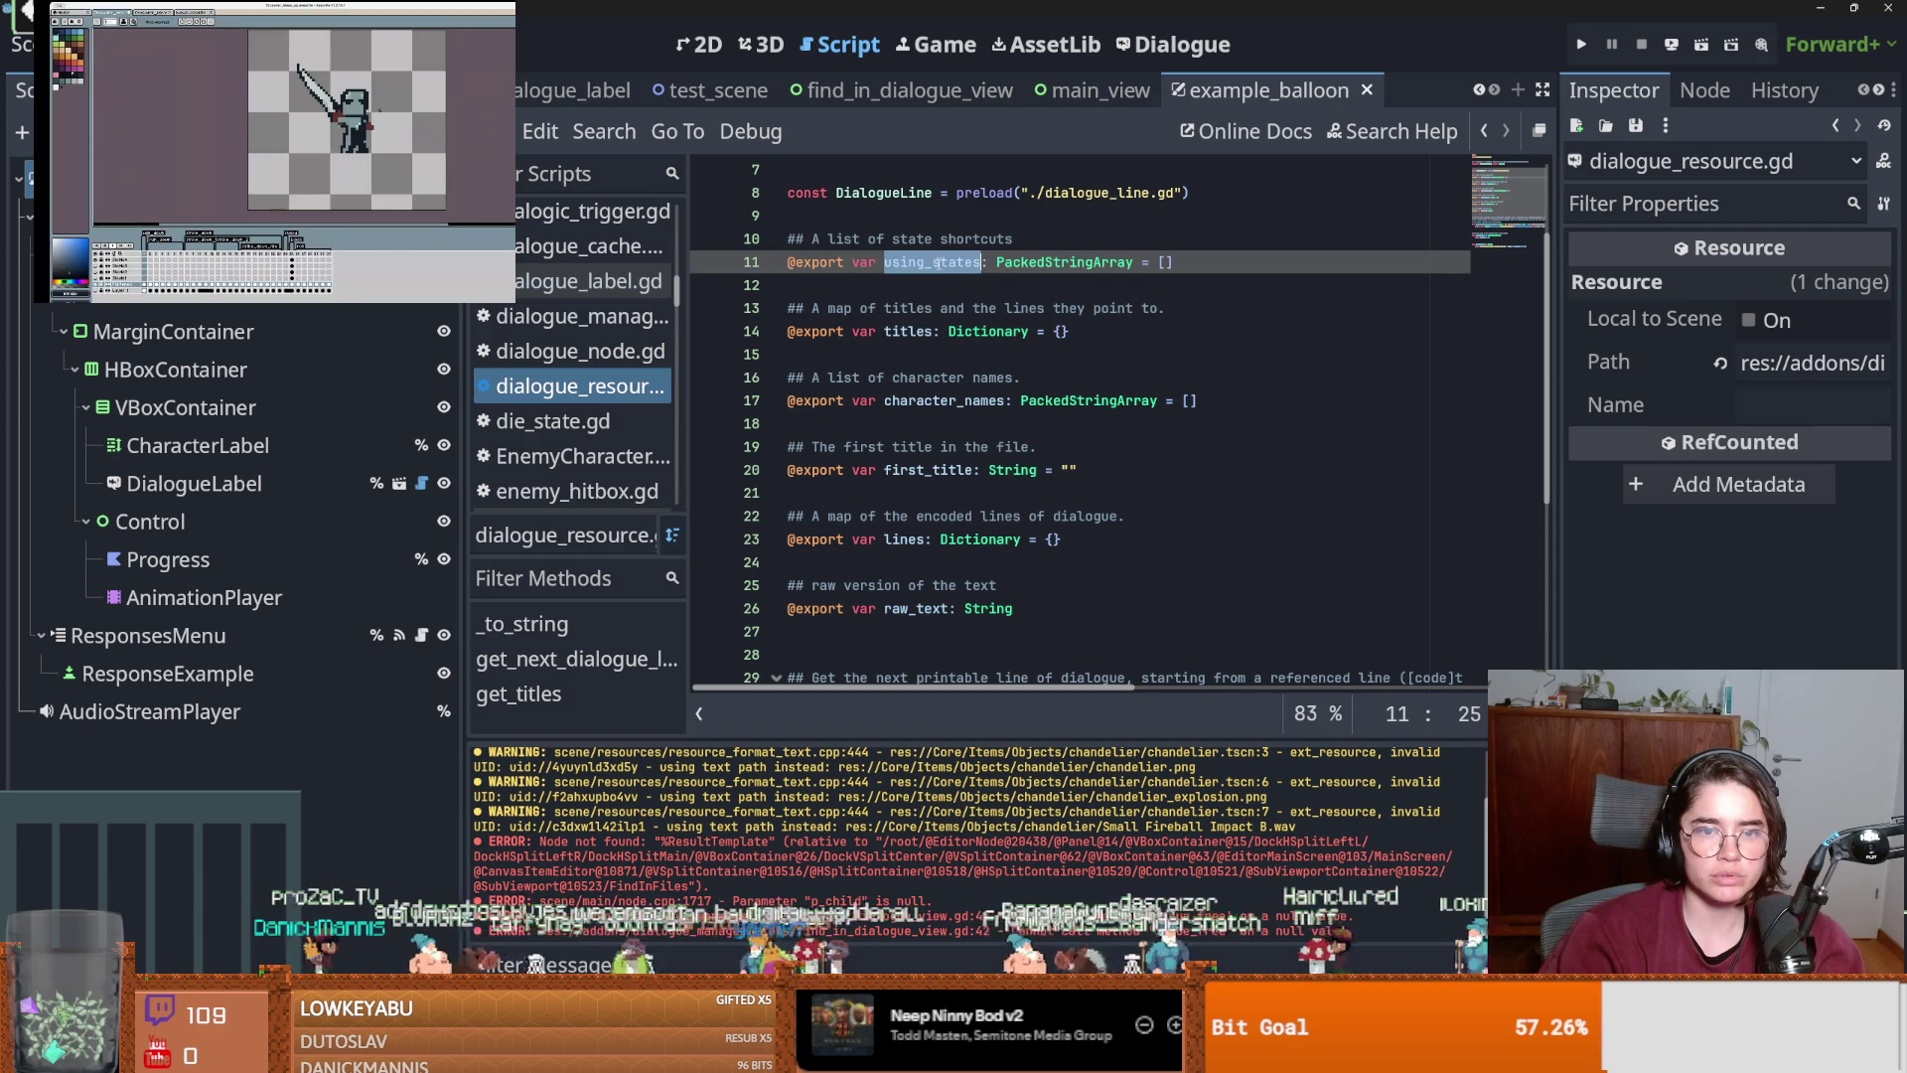
double_click(906, 332)
double_click(929, 406)
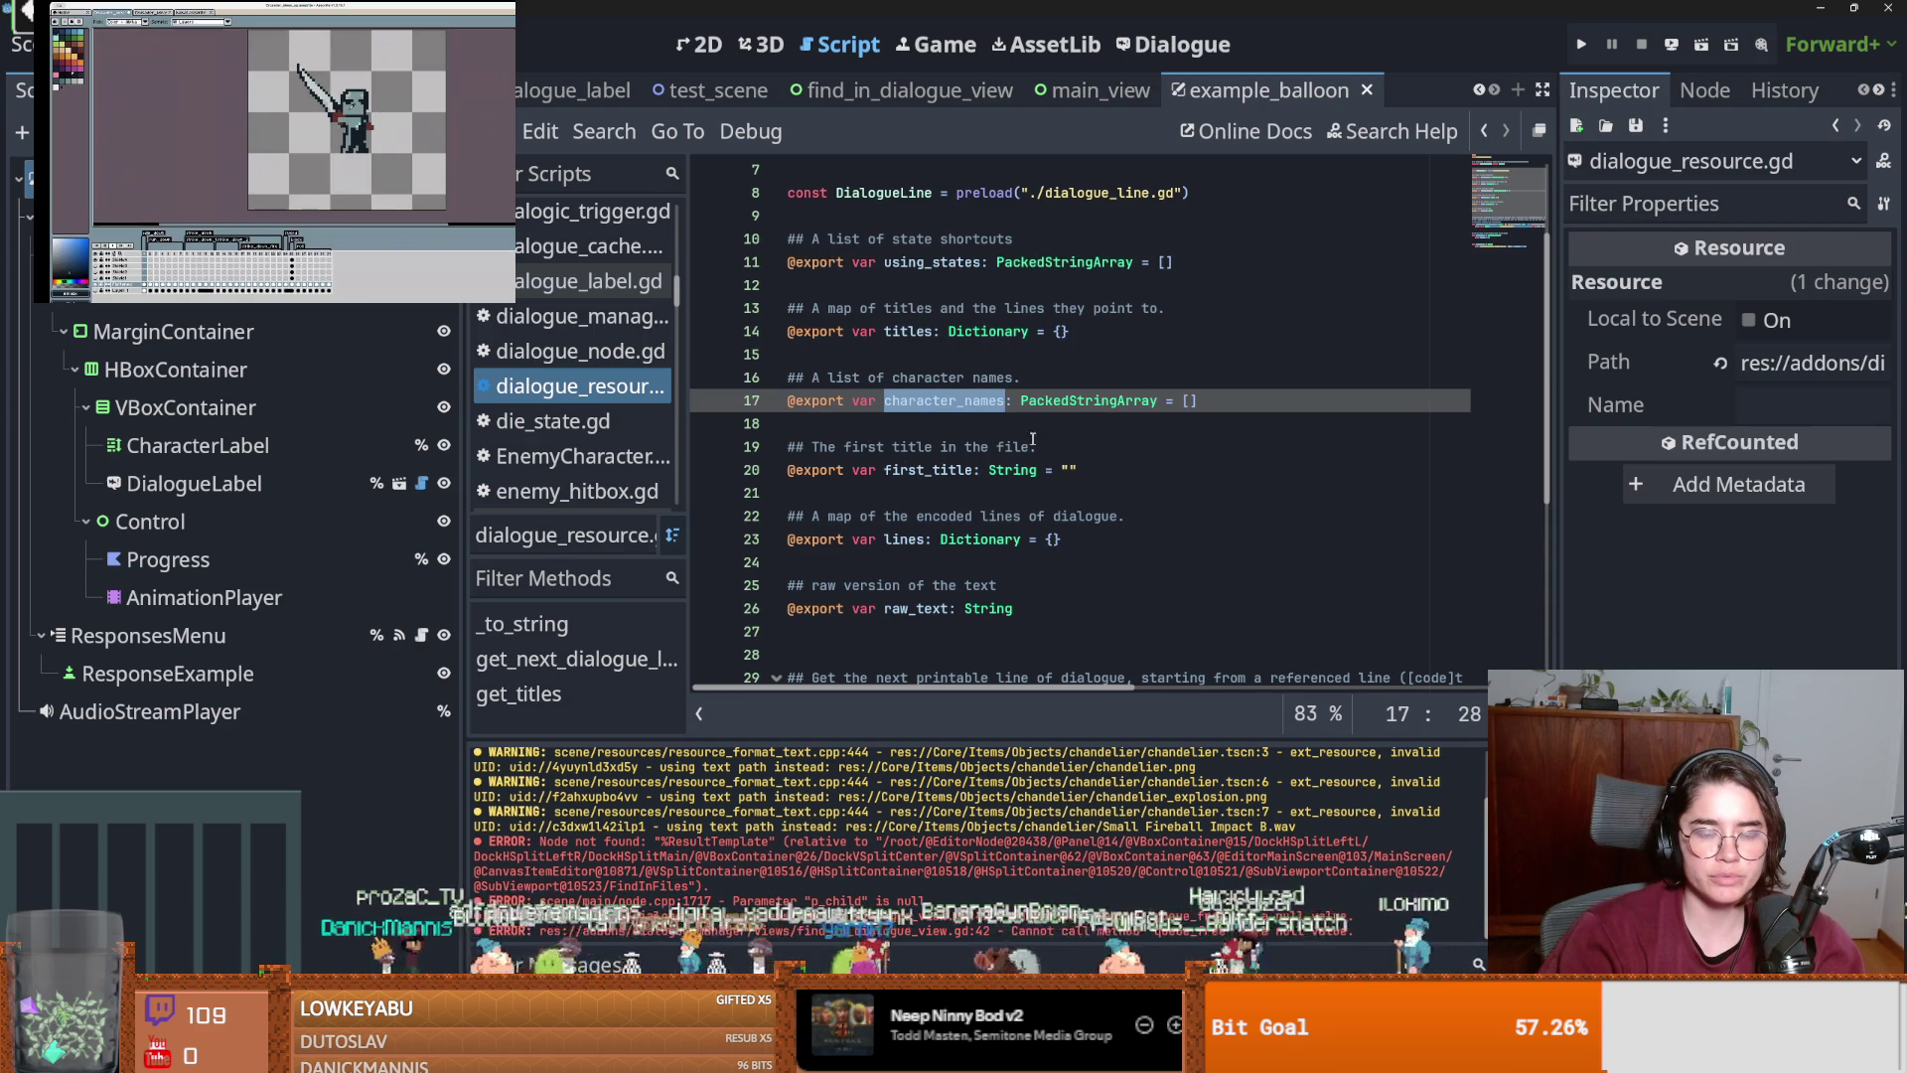
Check the PackedStringArray documentation, then filter the FileSystem dock with 'dialog'.
double_click(1053, 402)
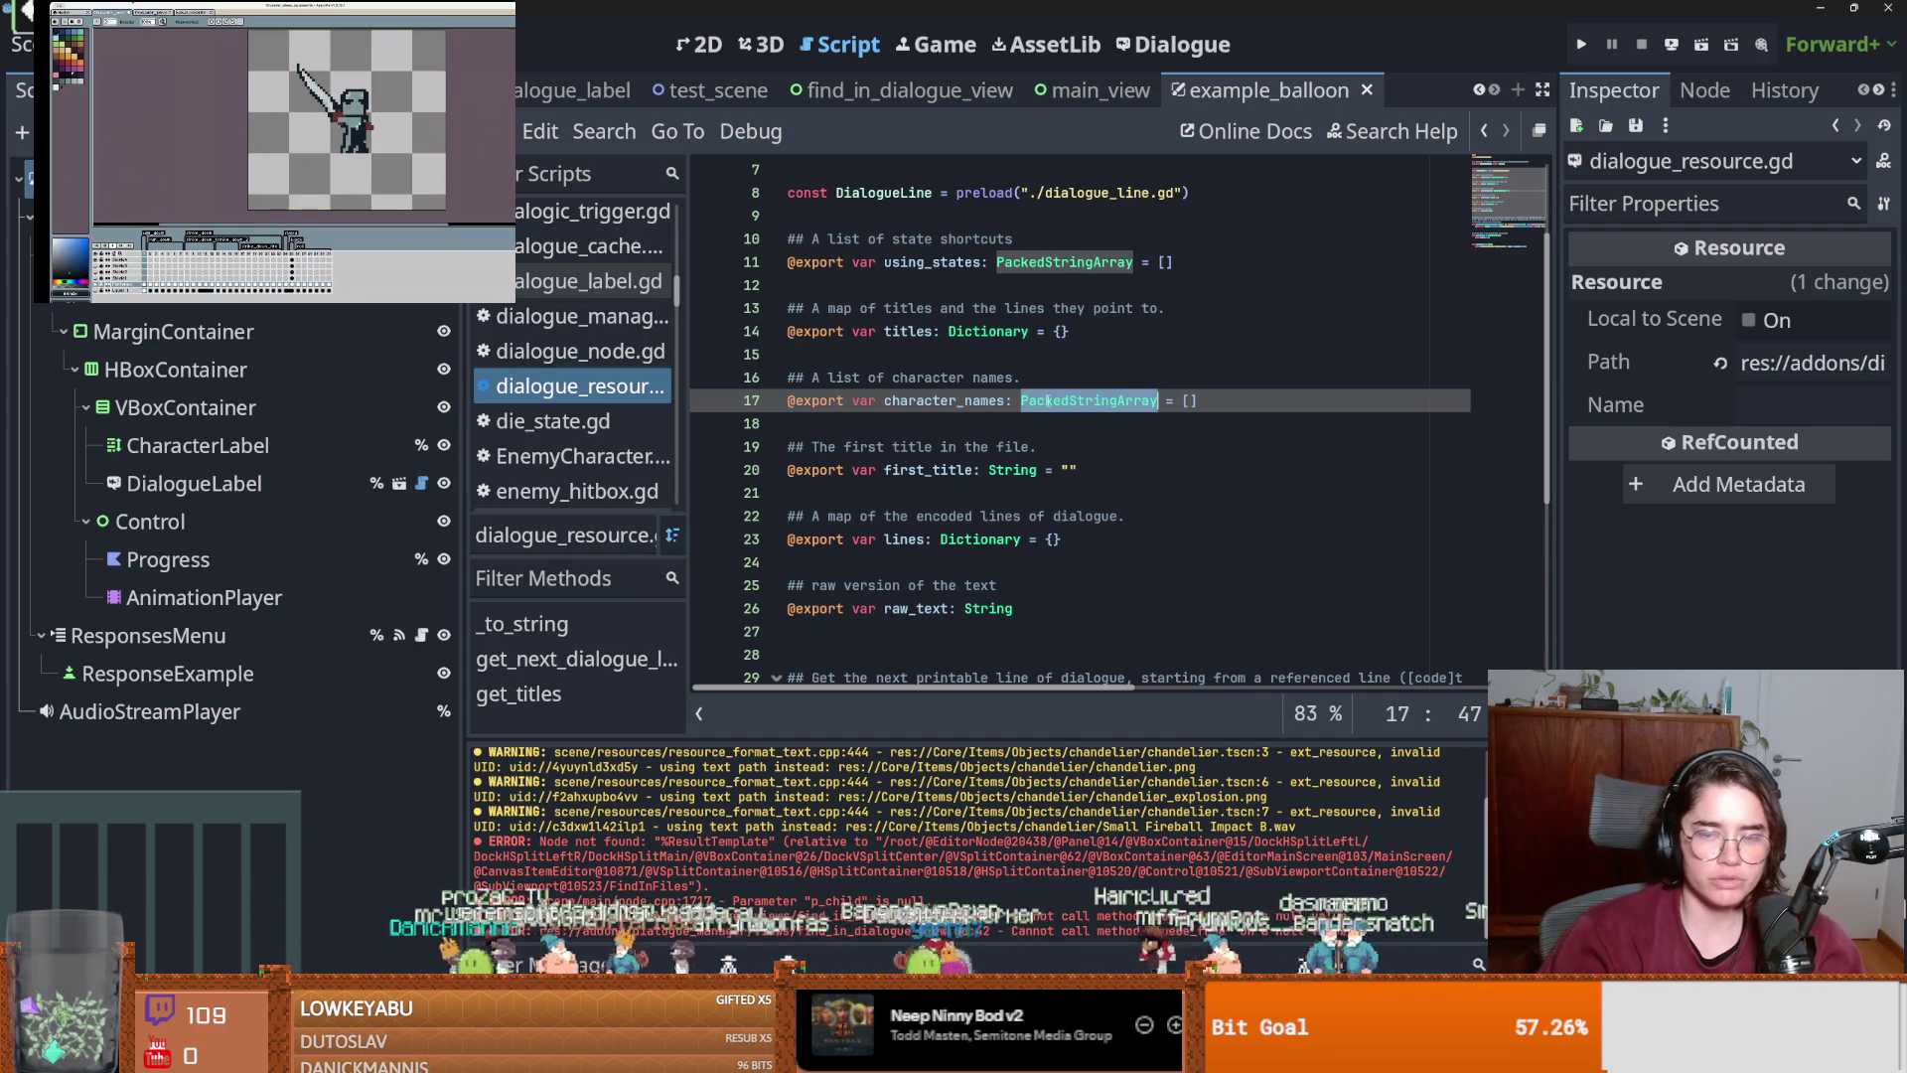
mouse_move(1048, 401)
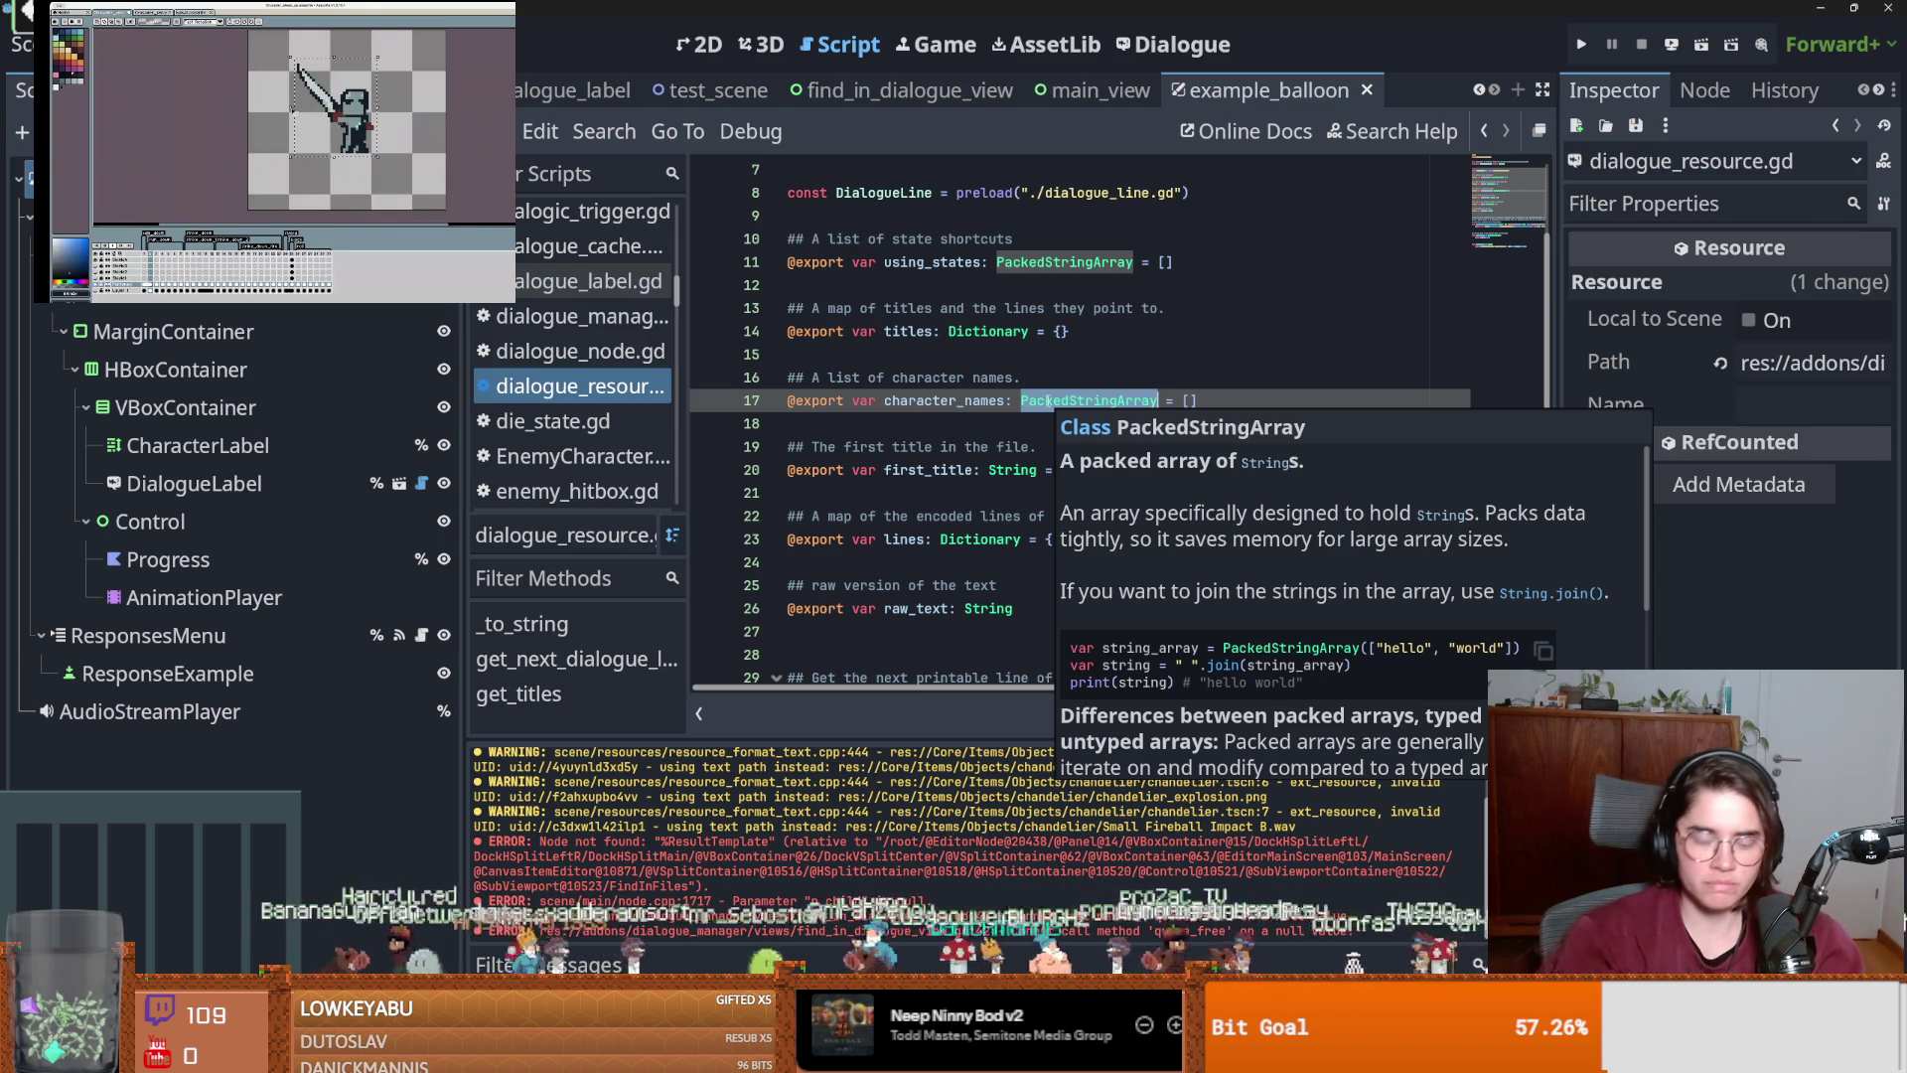
left_click(988, 425)
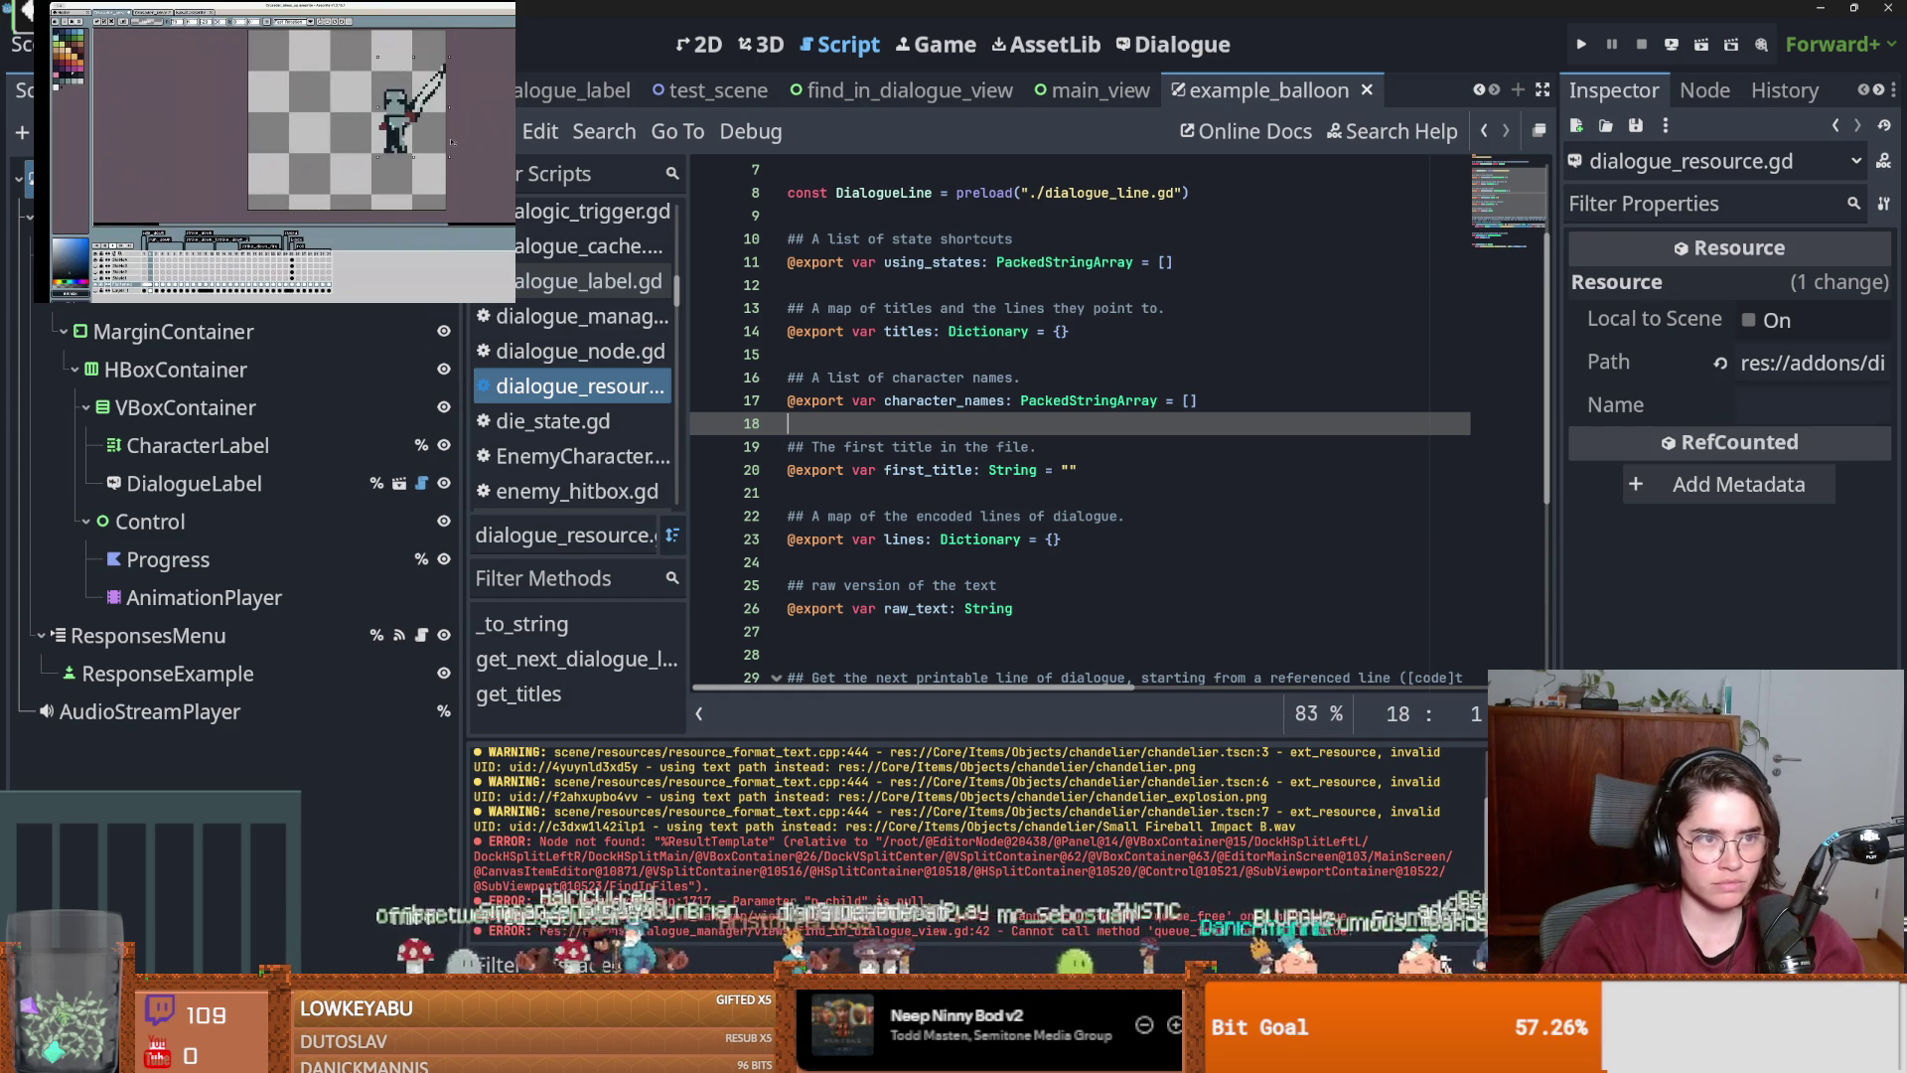
type("dialog")
scroll(230, 706, "up", 5)
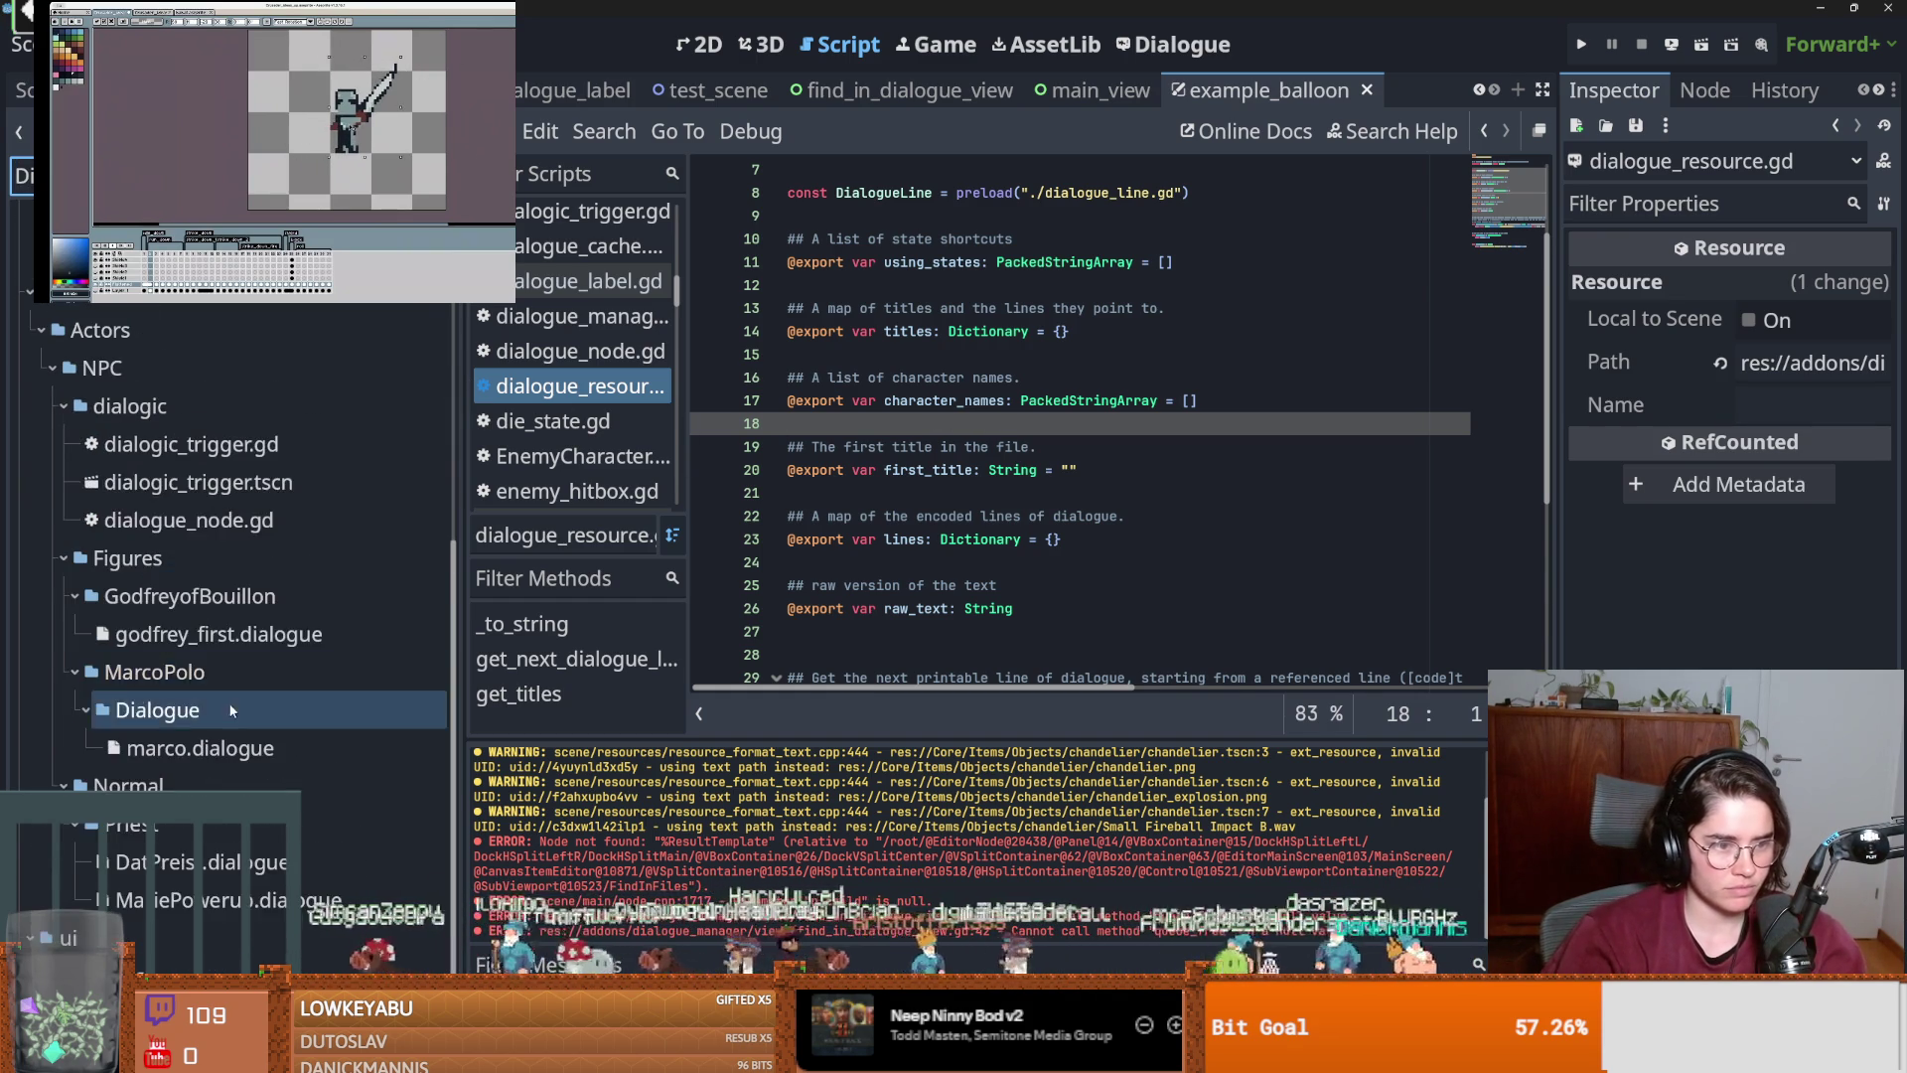
Open DiaSignal.gd and start a new 'var' declaration on line 7.
scroll(223, 735, "down", 1)
scroll(236, 737, "up", 5)
scroll(237, 737, "down", 10)
double_click(254, 850)
left_click(983, 477)
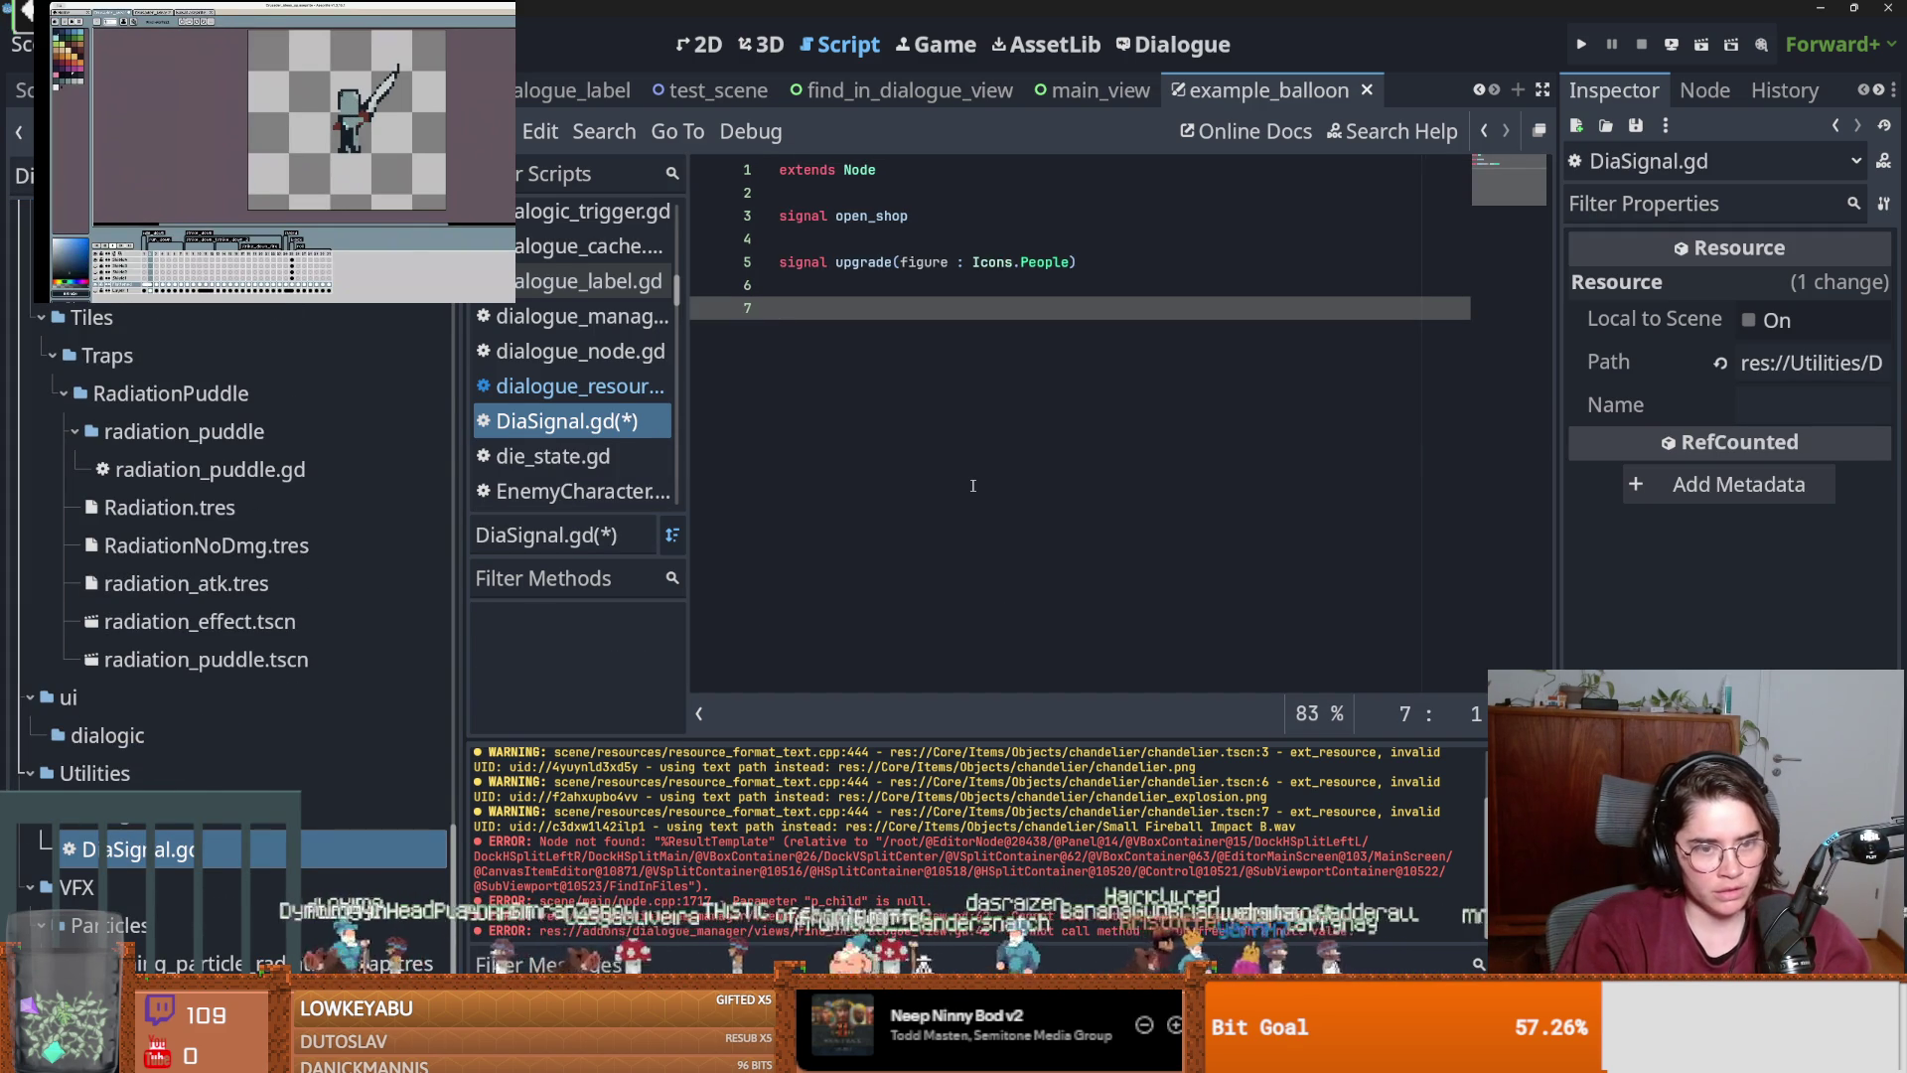
type("var")
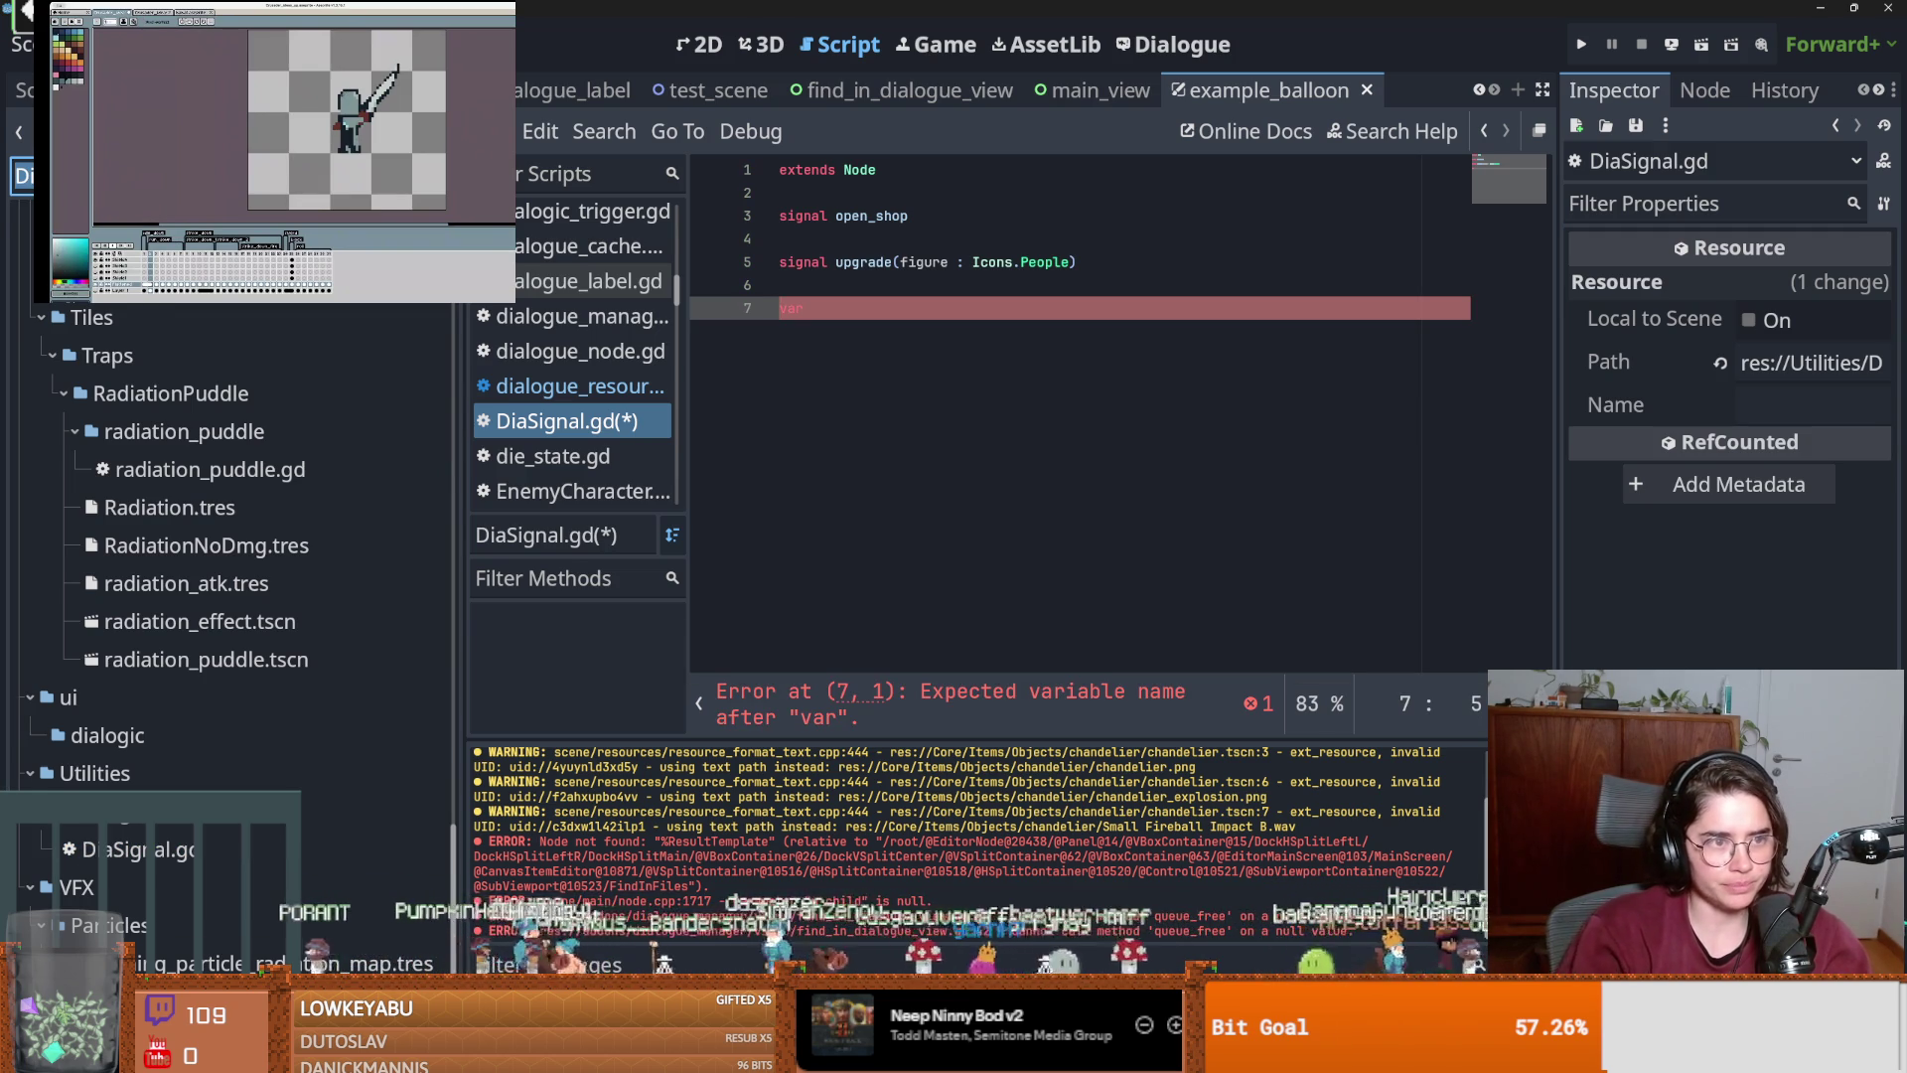
Filter the FileSystem dock for crusader, then priest, then archer portrait files.
key("ctrl+a")
key("BackSpace")
type("c")
key("BackSpace")
type("cr")
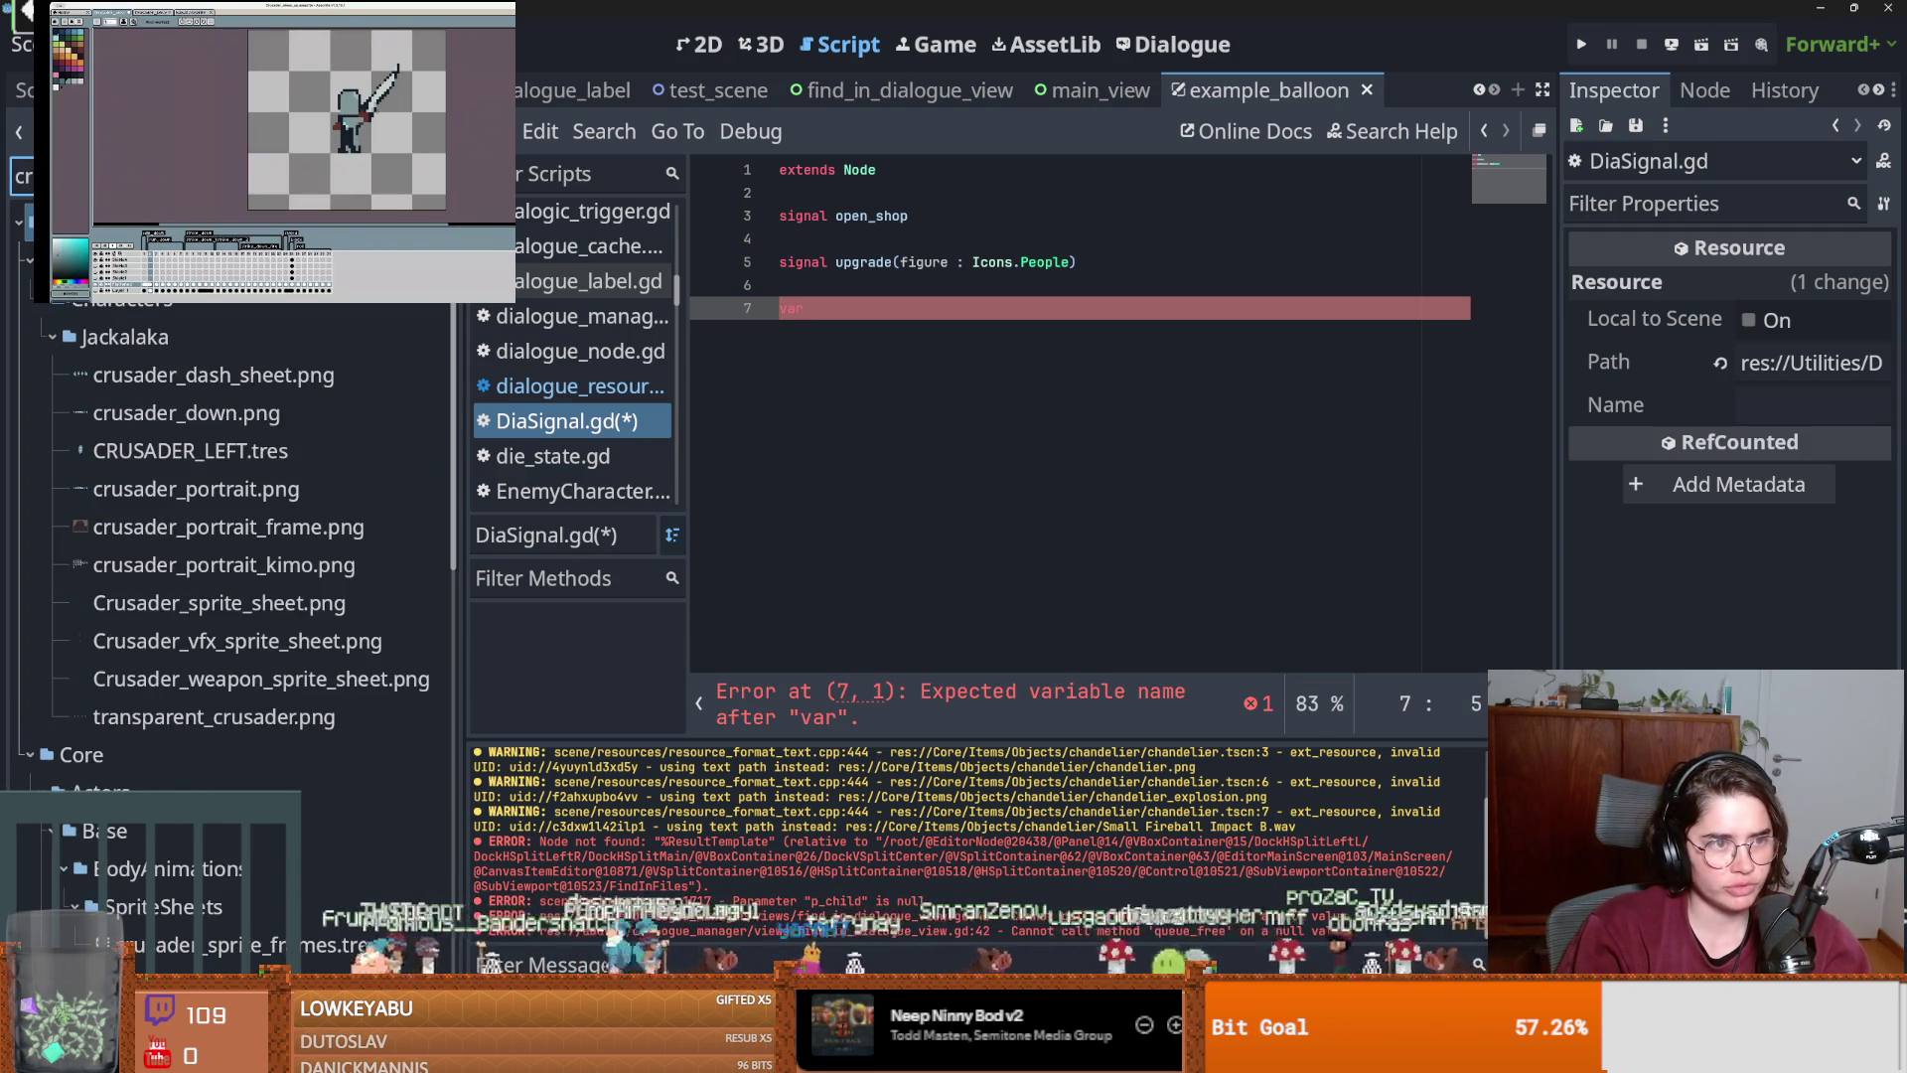
key("BackSpace")
key("BackSpace")
type("pr")
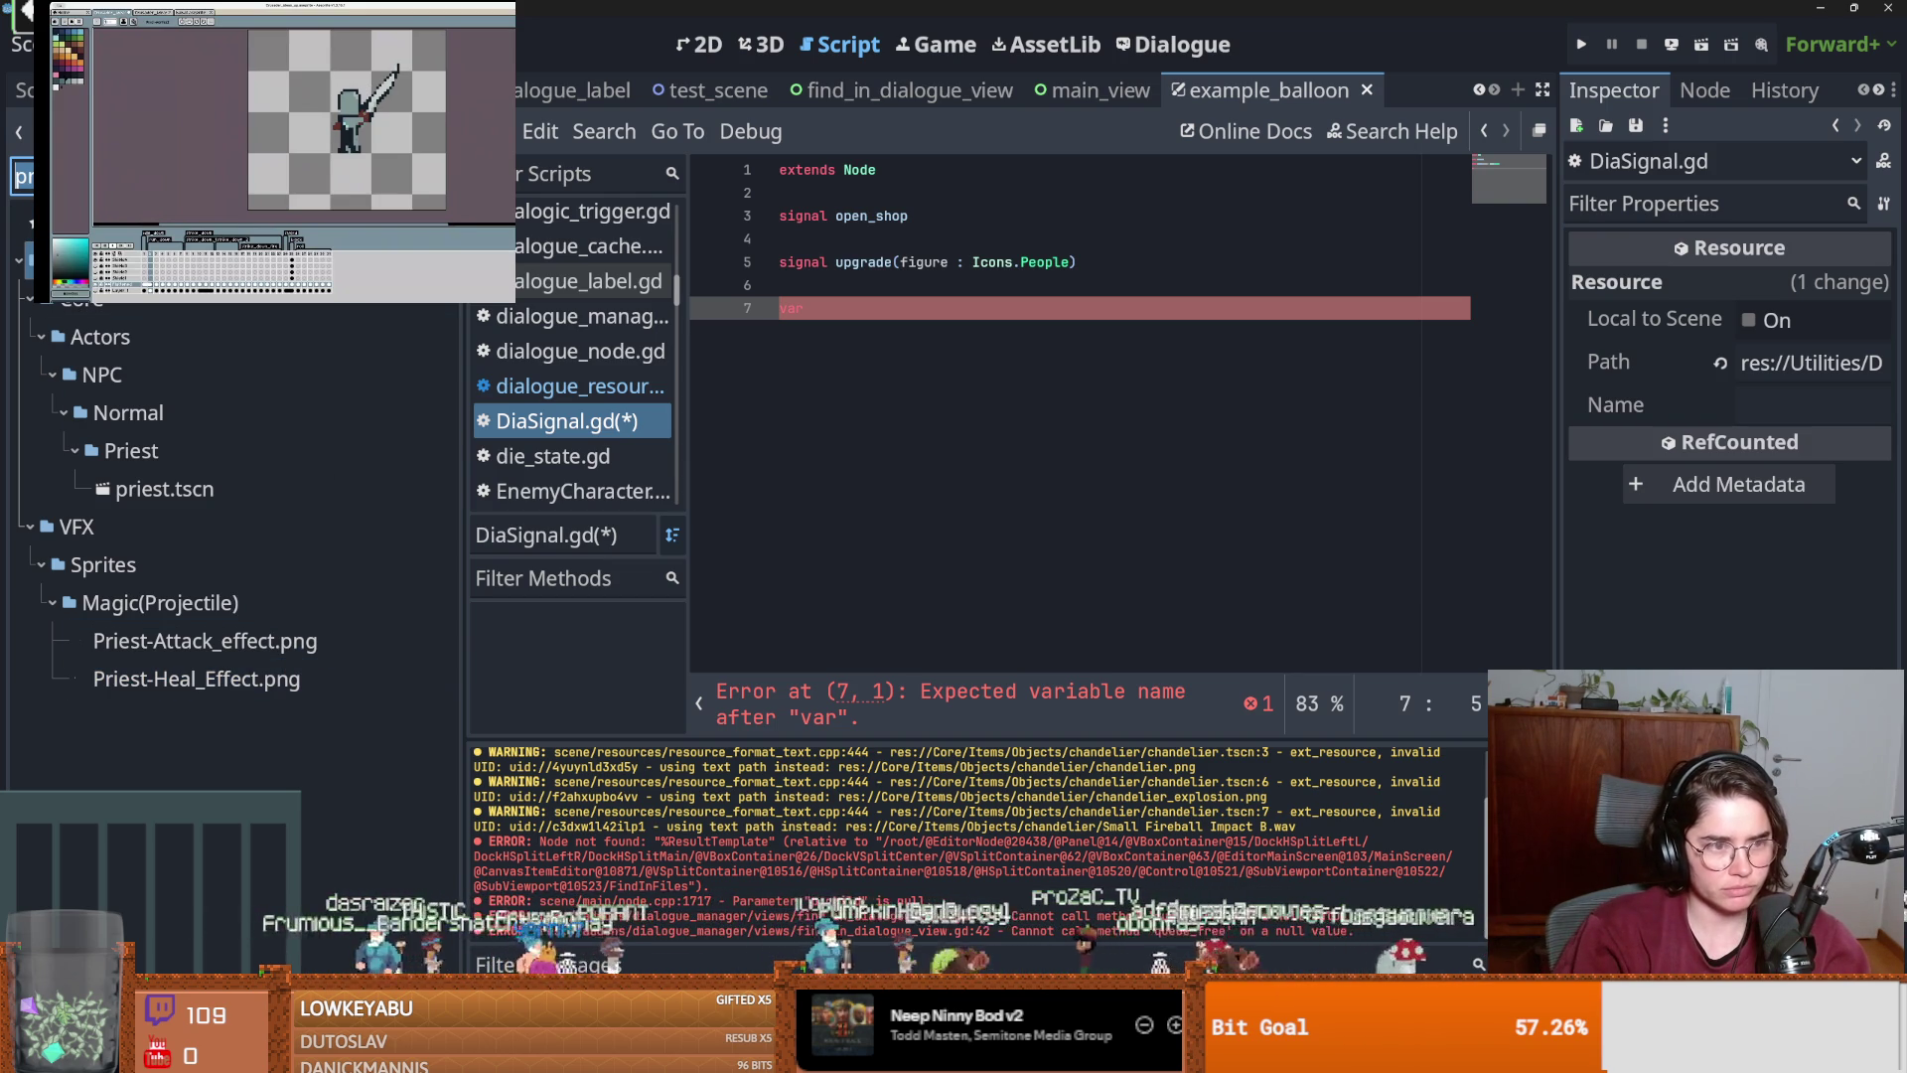
key("BackSpace")
key("BackSpace")
type("ar")
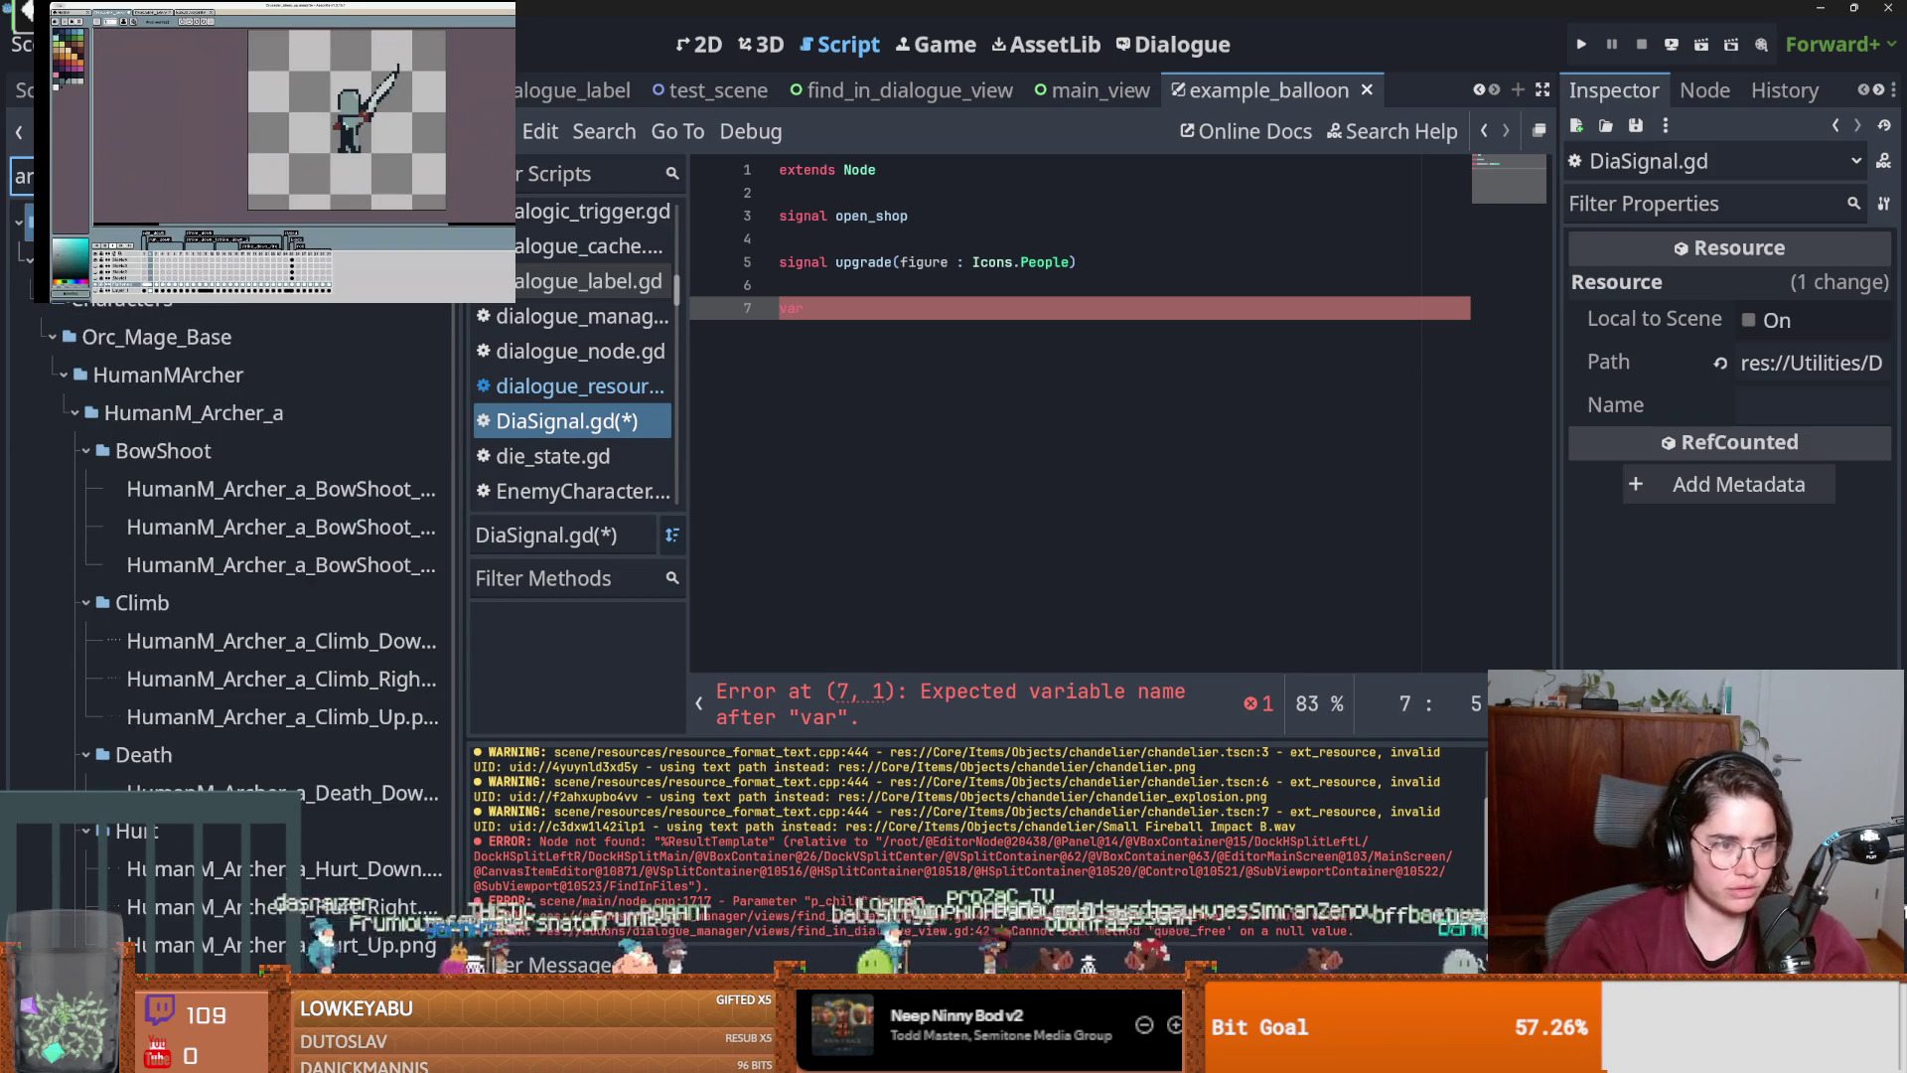
scroll(455, 541, "down", 10)
scroll(455, 541, "down", 10)
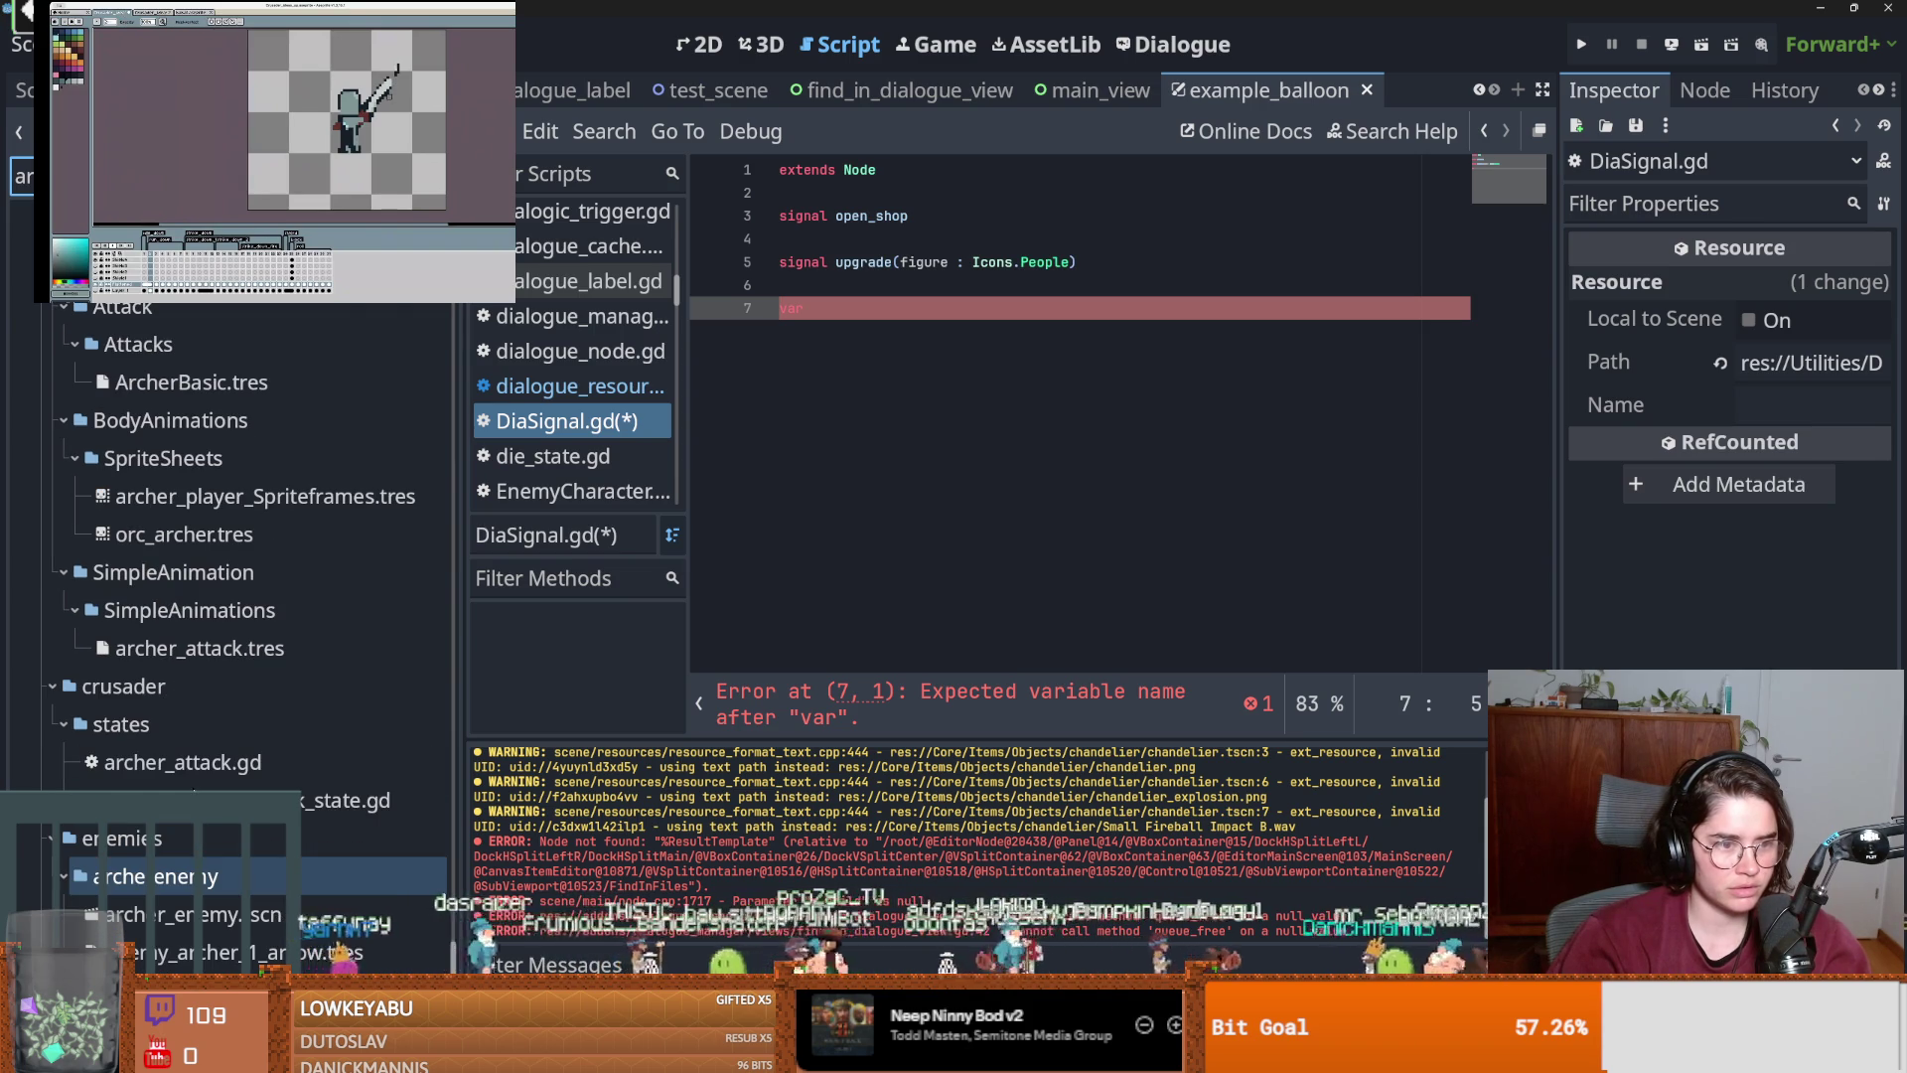
scroll(195, 788, "up", 5)
scroll(194, 788, "up", 5)
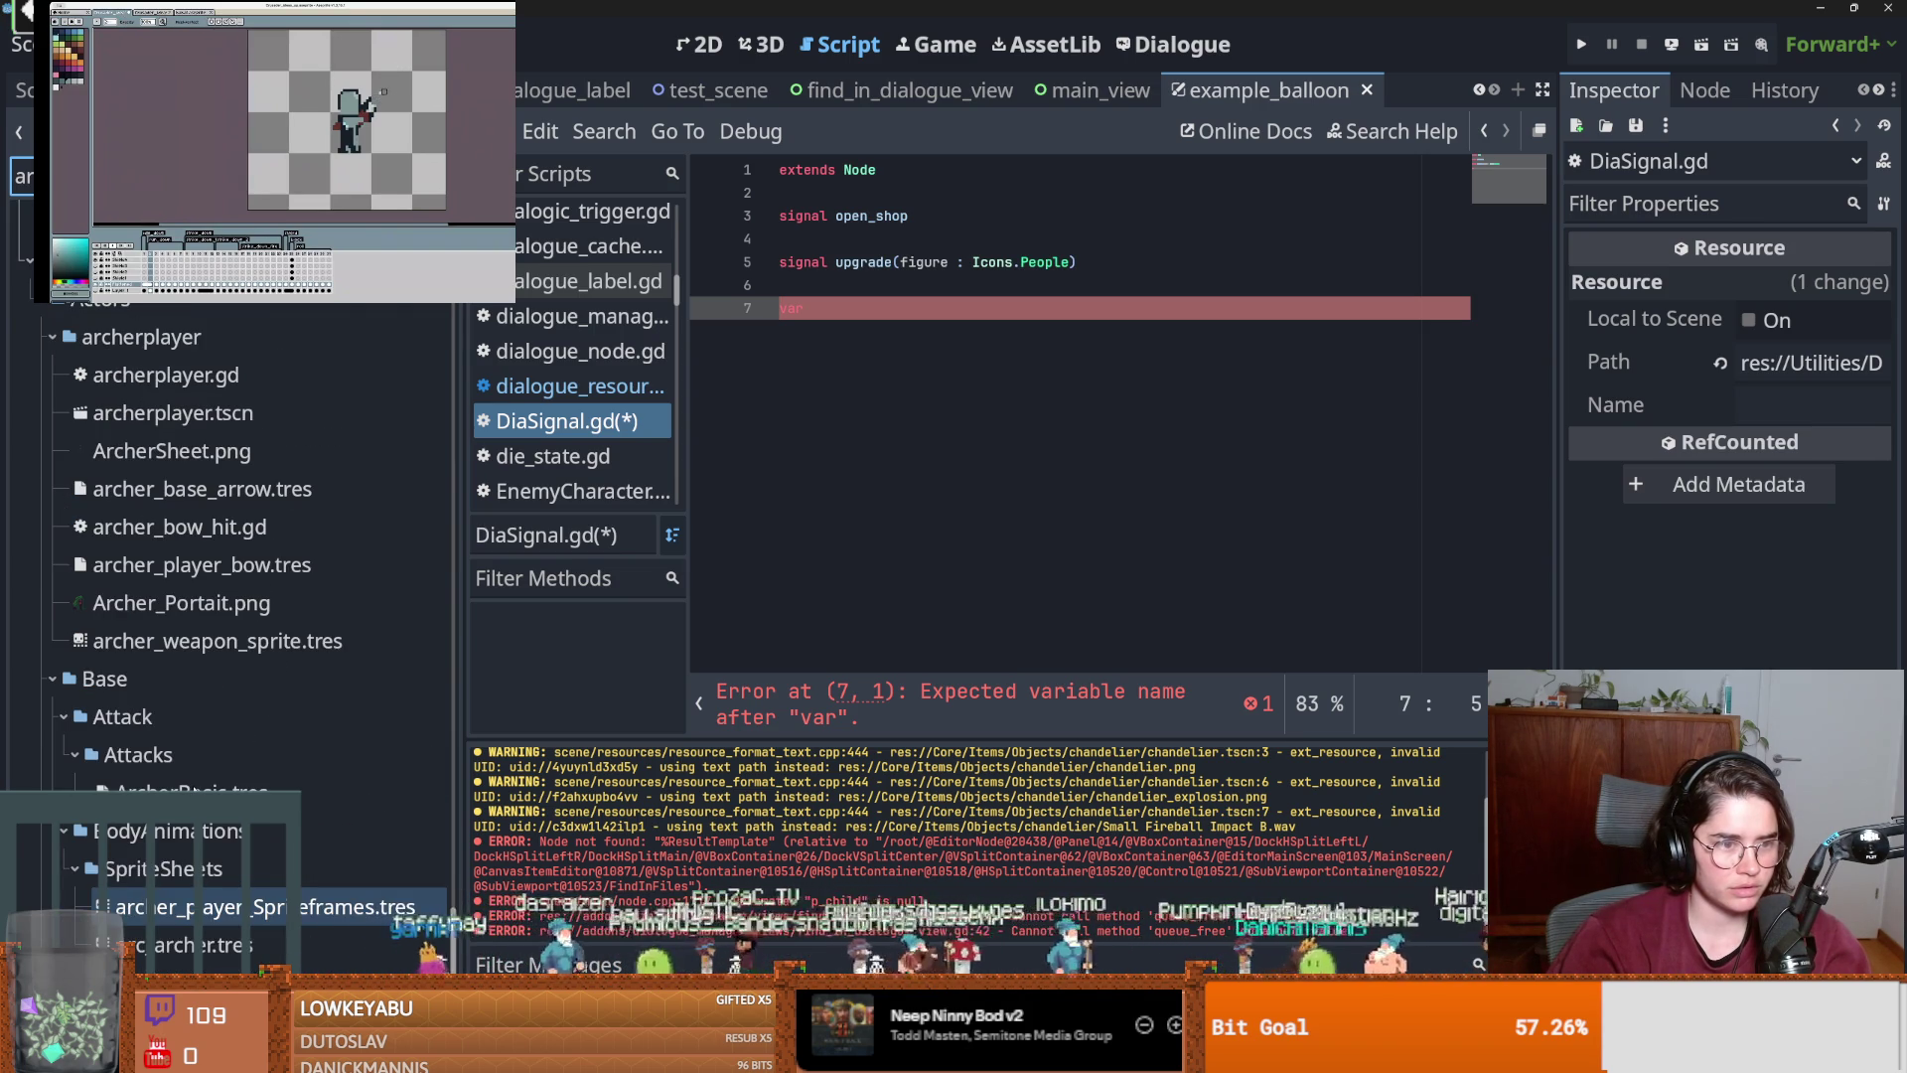
Preload Archer_Portait.png on line 7 as the variable archer_portrait.
mouse_move(179, 603)
left_mouse_down()
mouse_move(377, 603)
mouse_move(843, 311)
left_mouse_up()
left_click(812, 308)
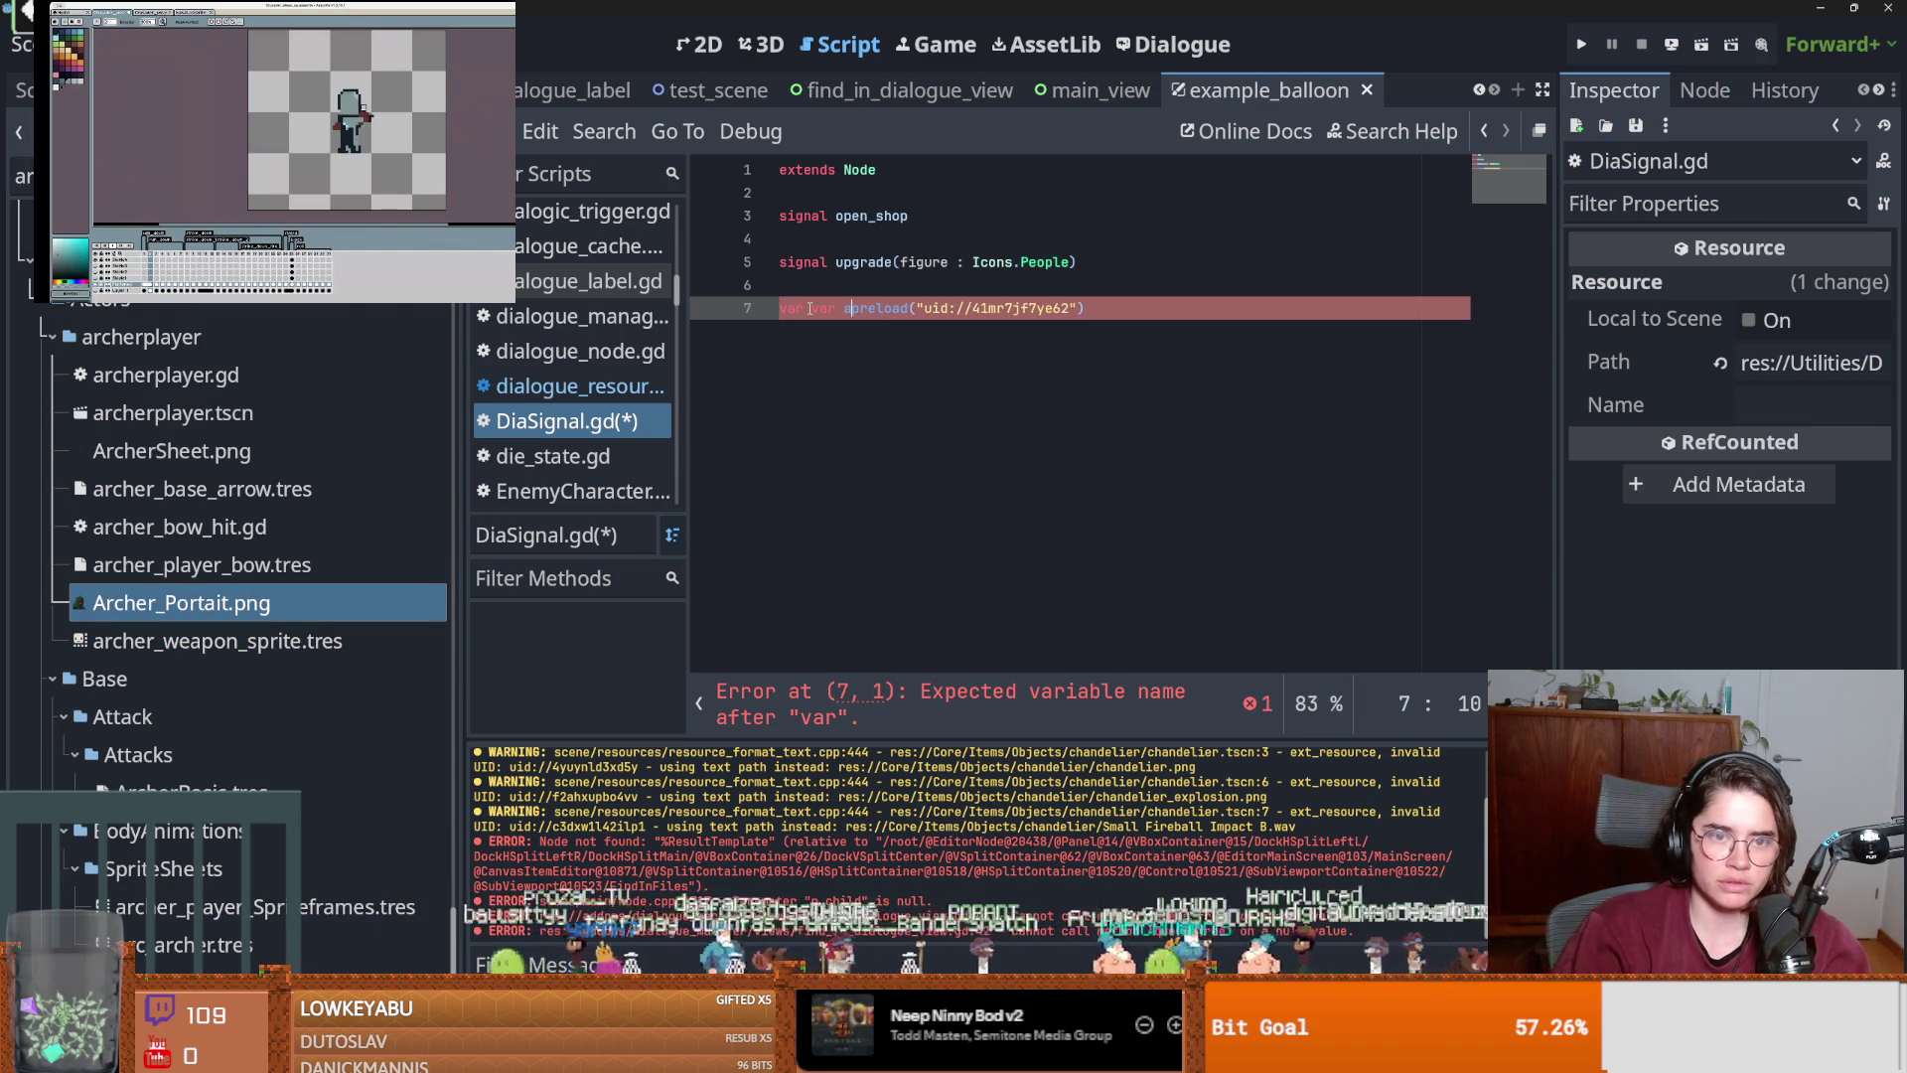
type("parcher ")
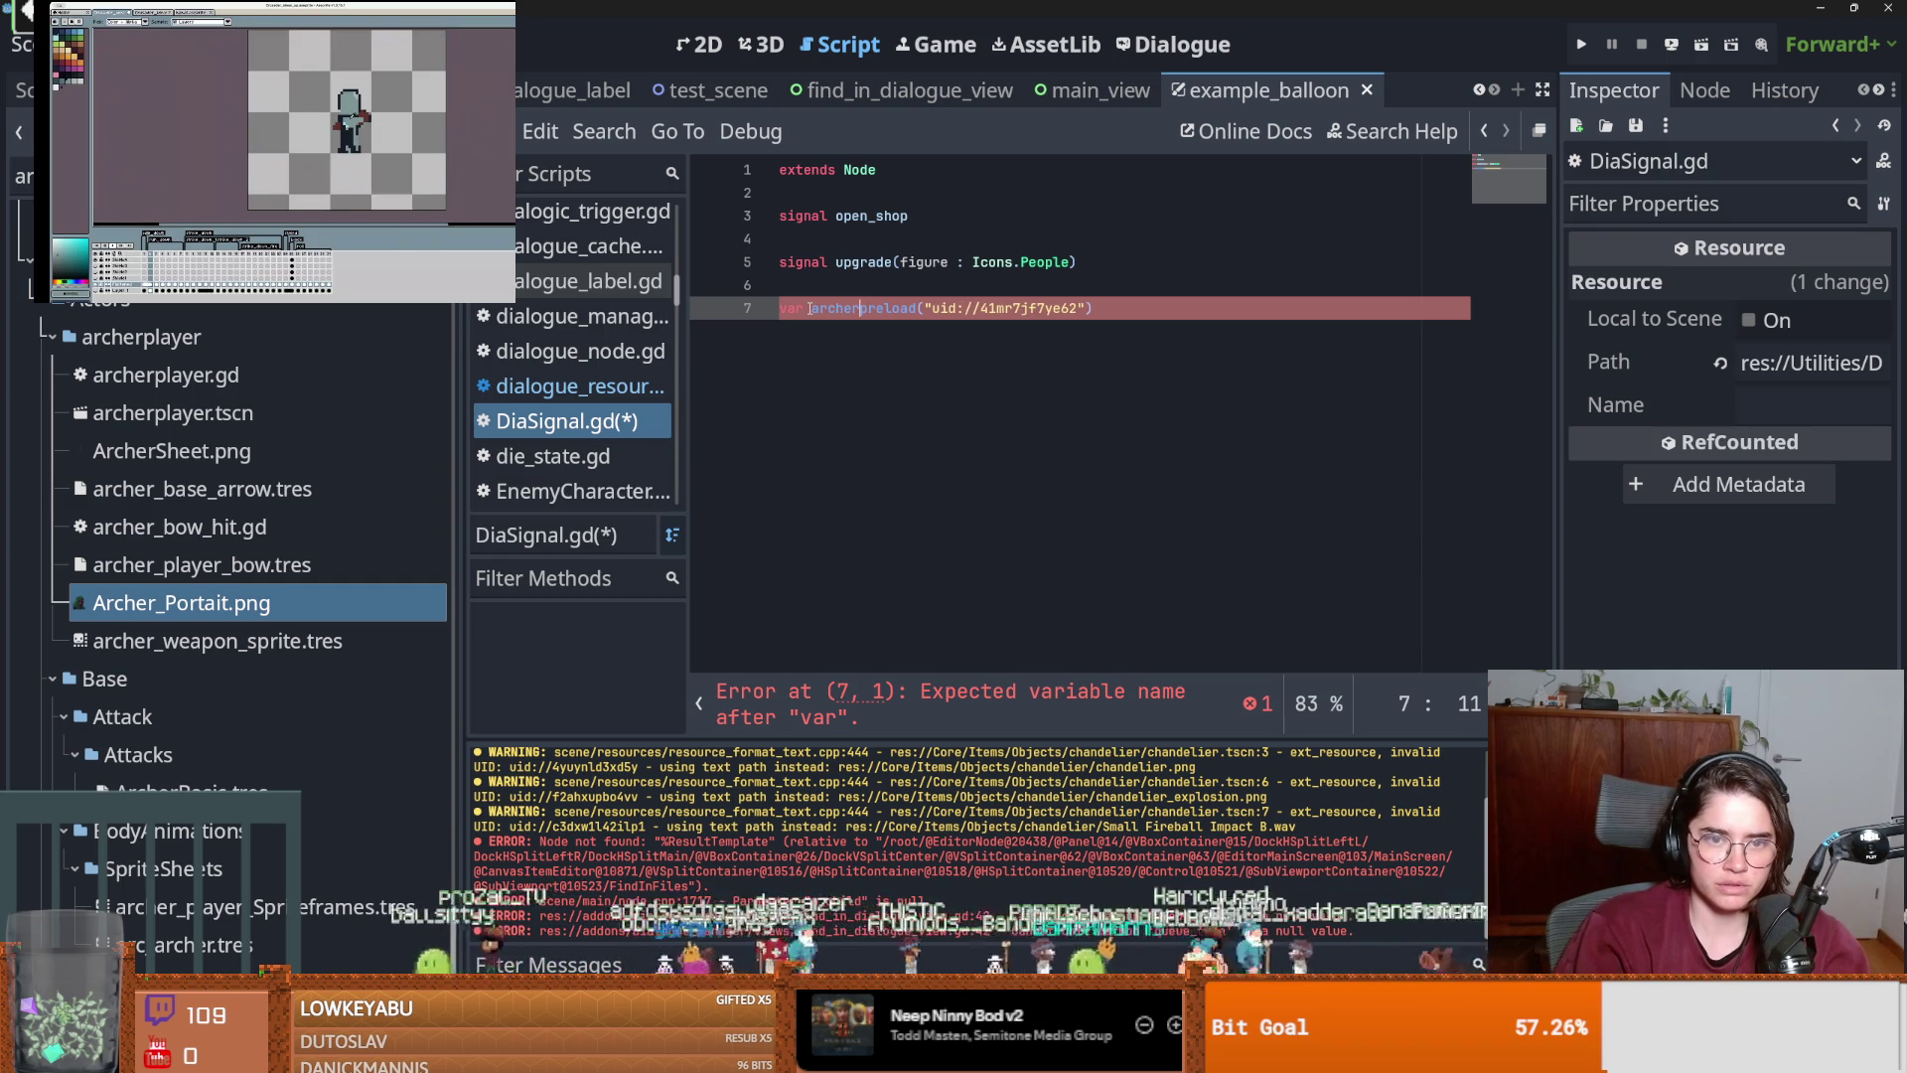
type("=")
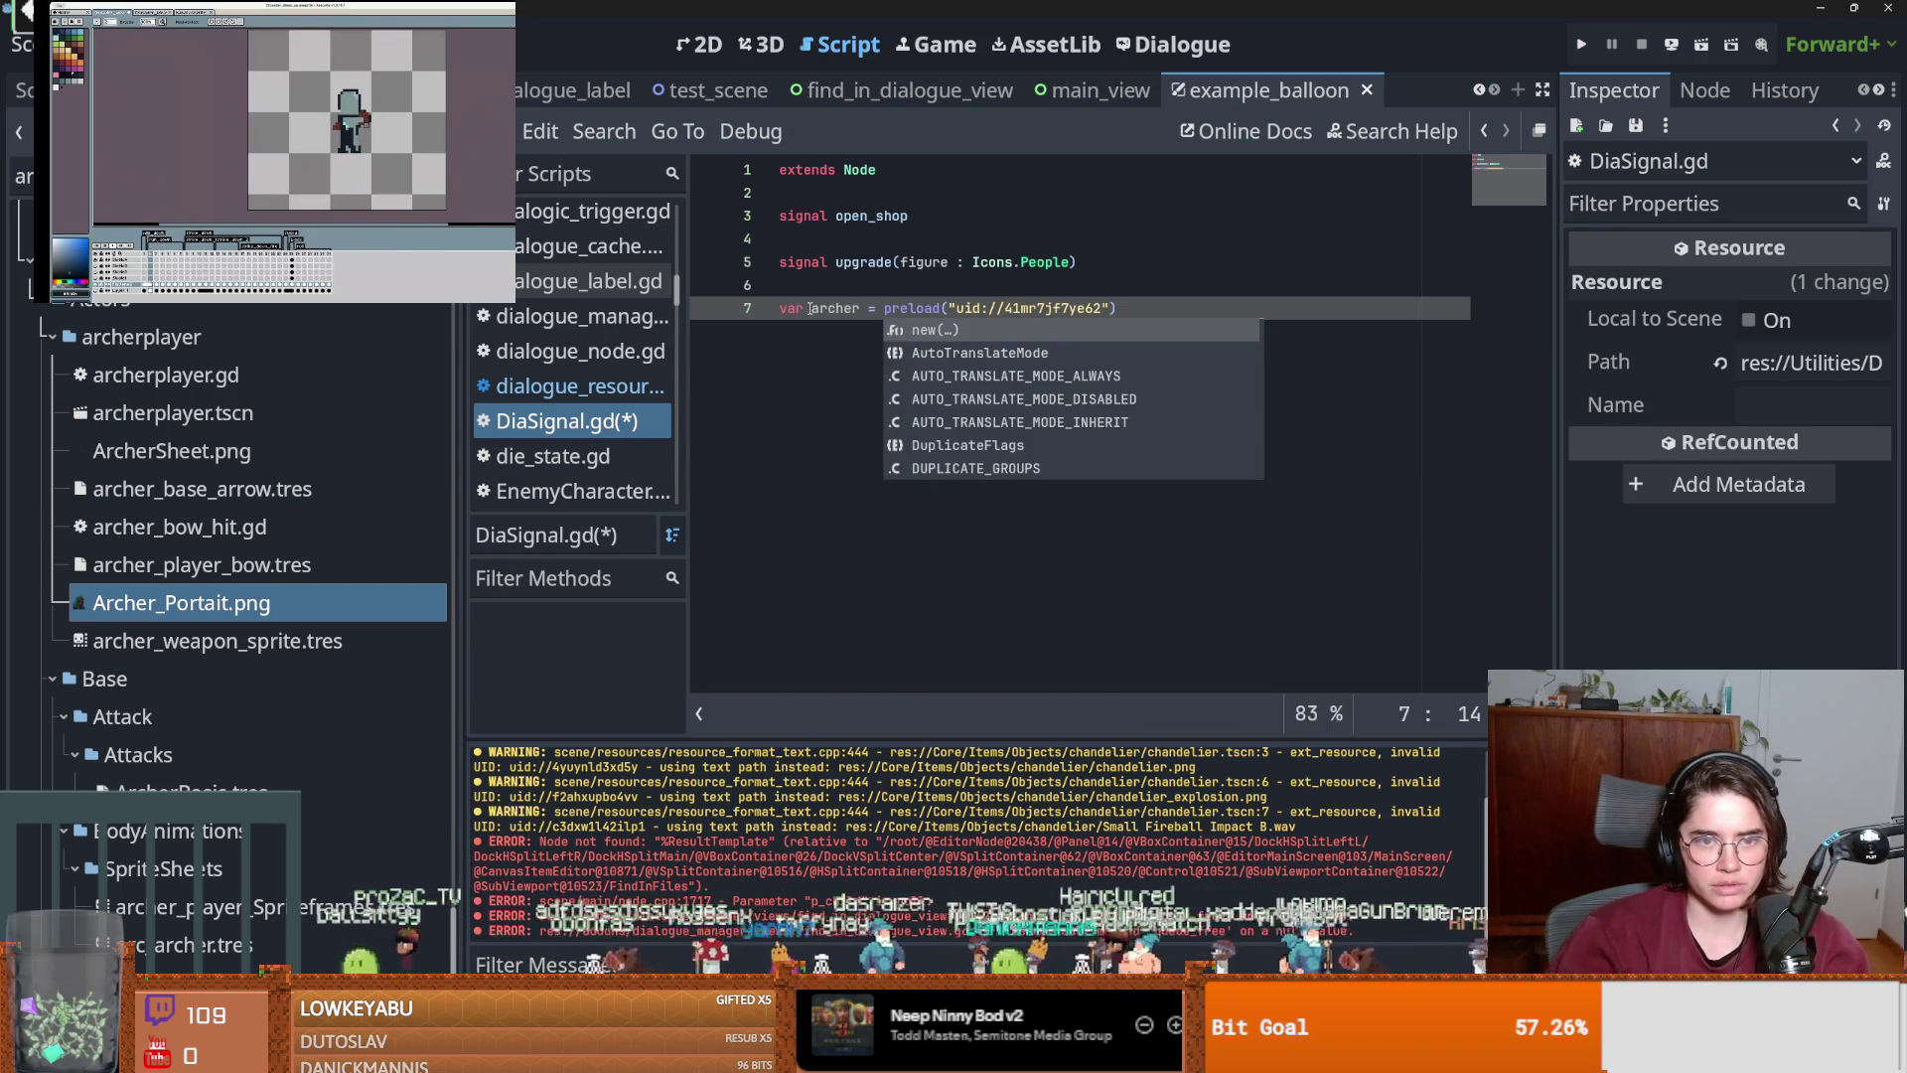
left_click(860, 310)
type("_portrait")
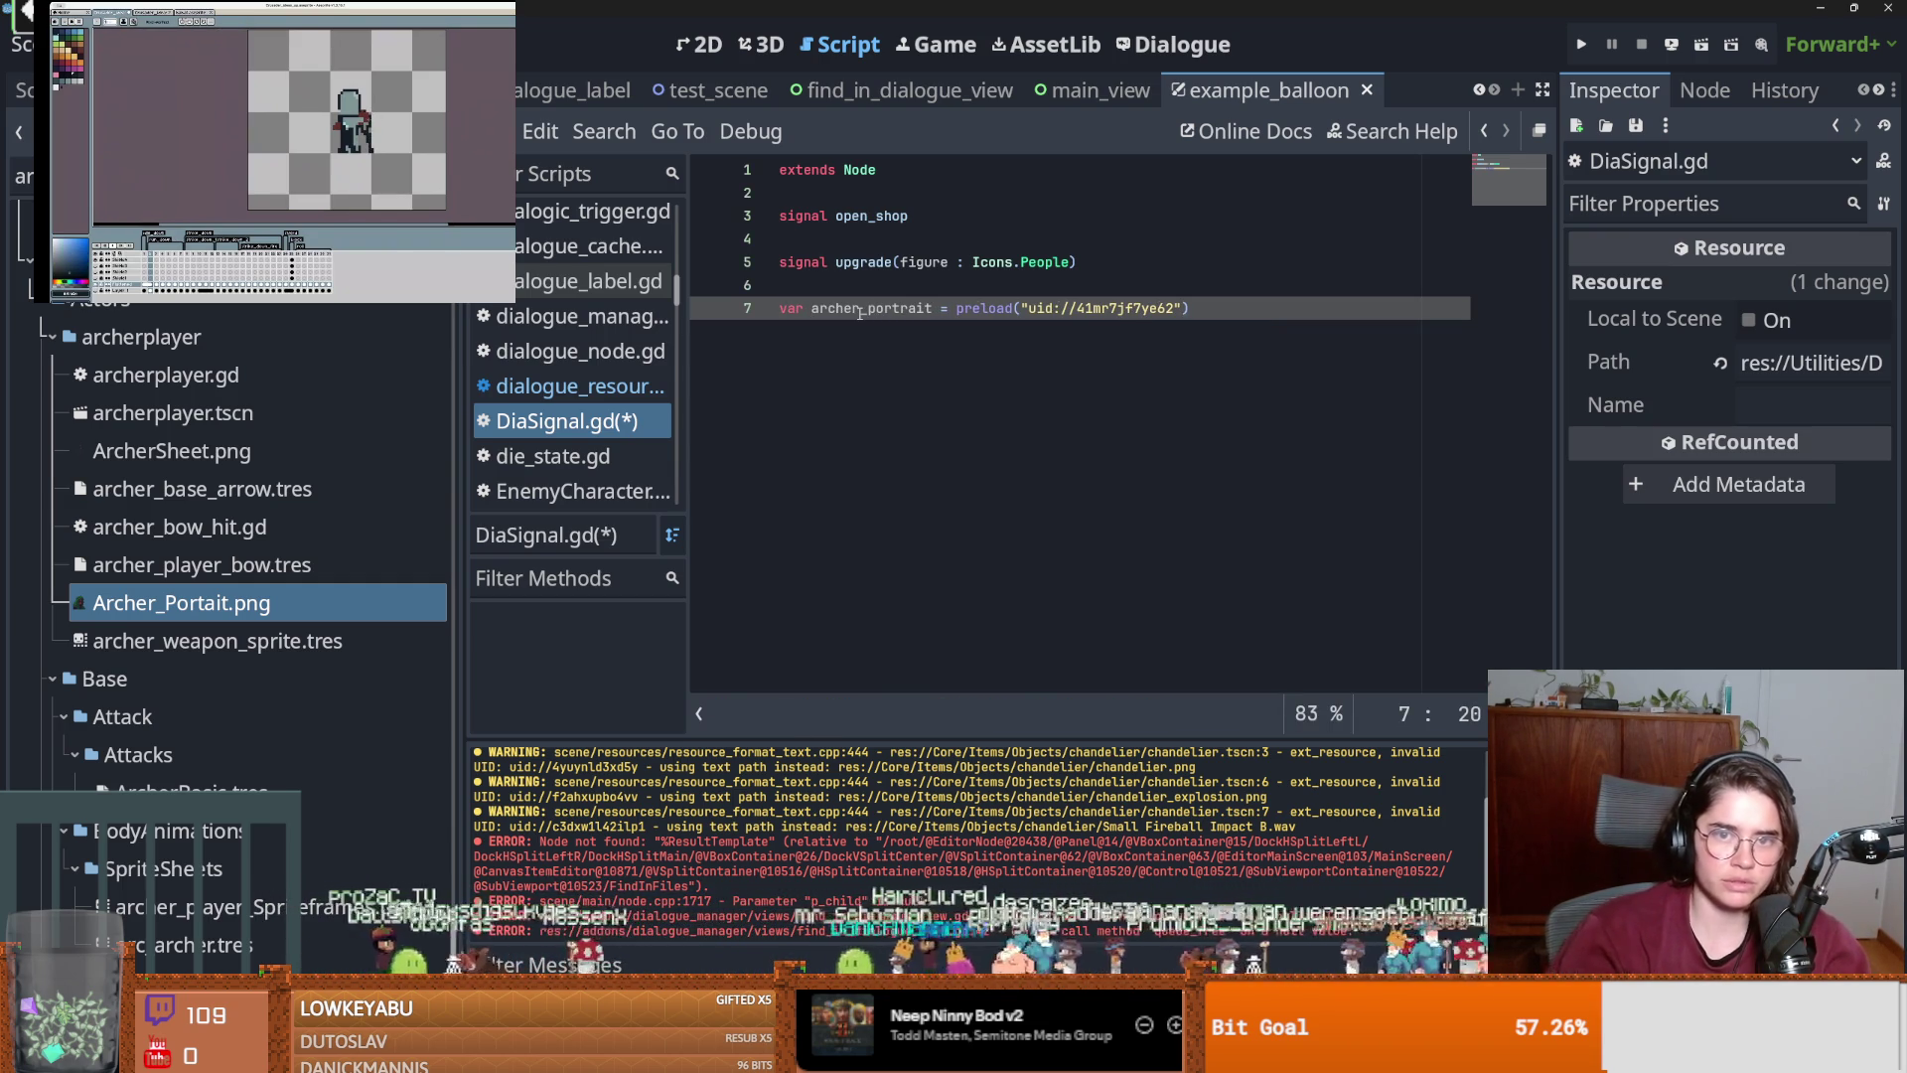
Save DiaSignal.gd and show the example_balloon scene in the 2D view.
key("ctrl+s")
left_click(25, 90)
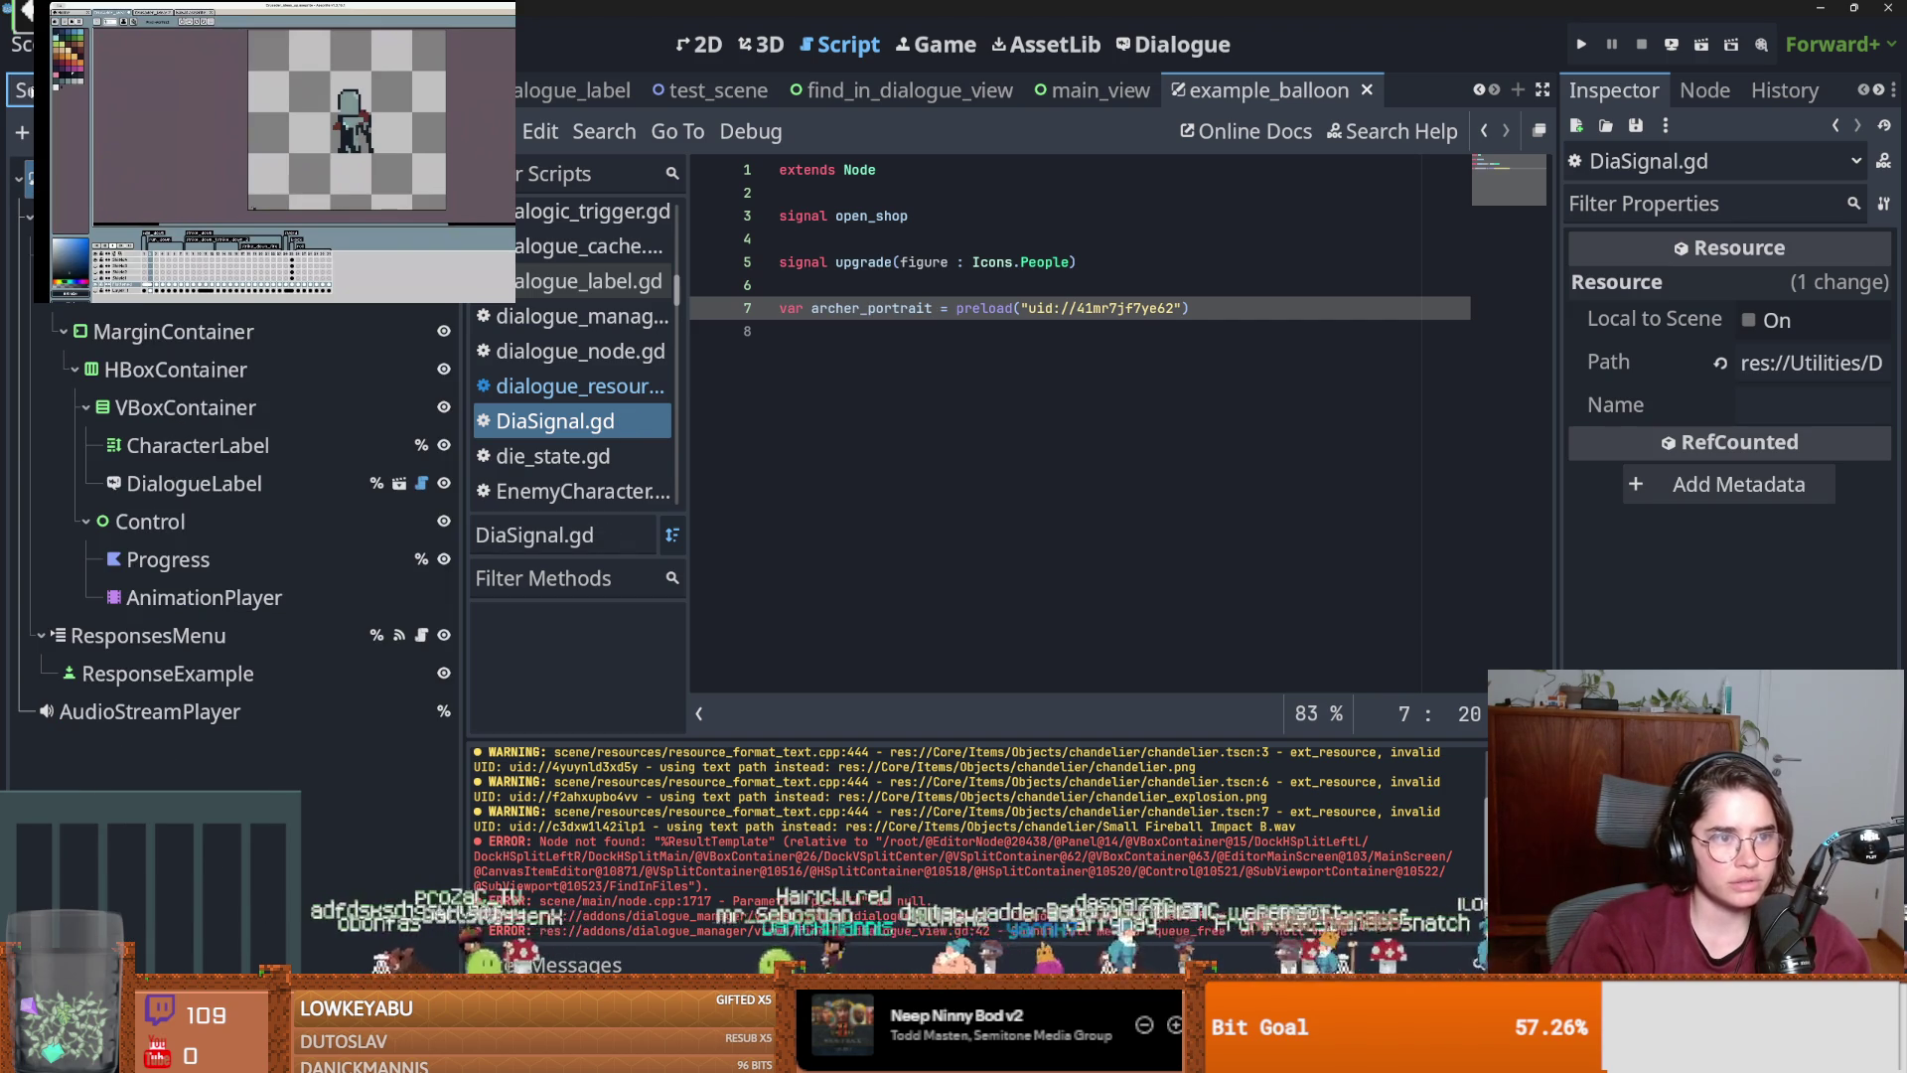
left_click(700, 43)
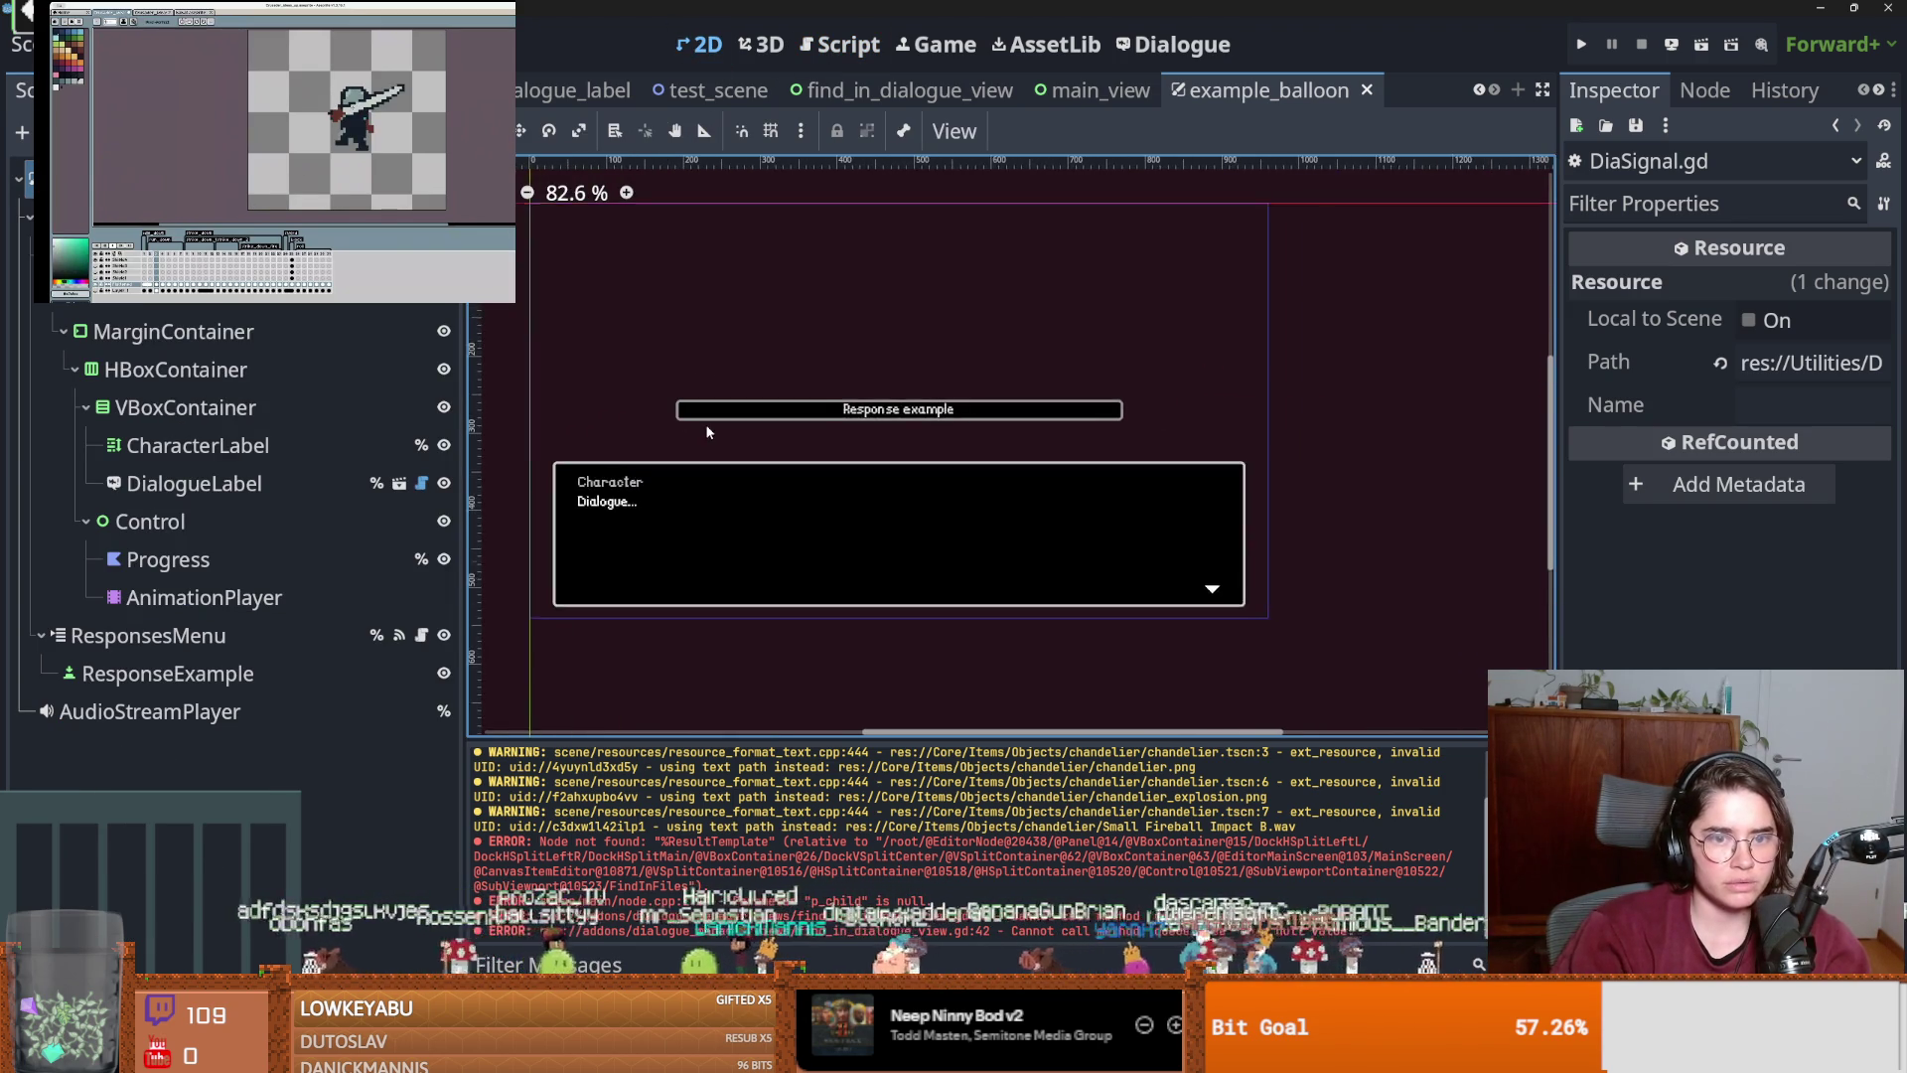
scroll(476, 447, "up", 2)
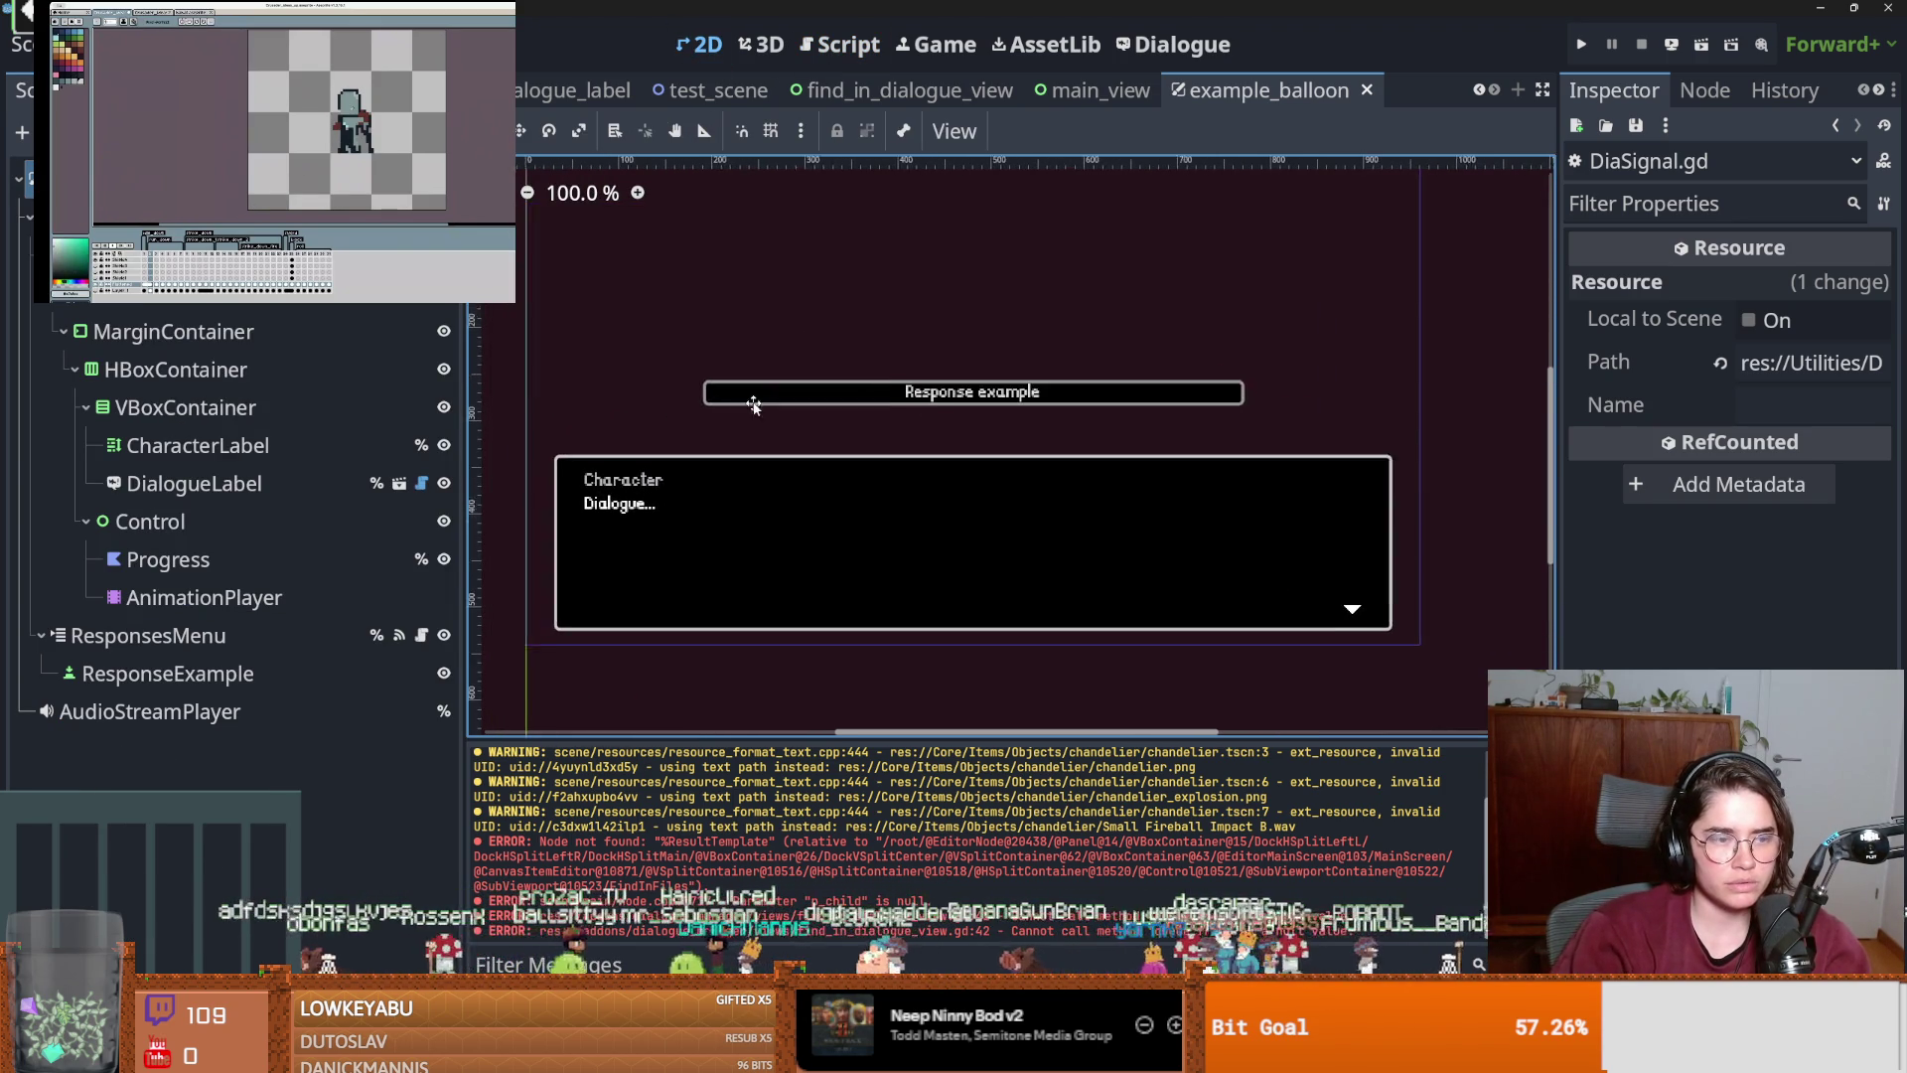
left_click(63, 331)
left_click(64, 330)
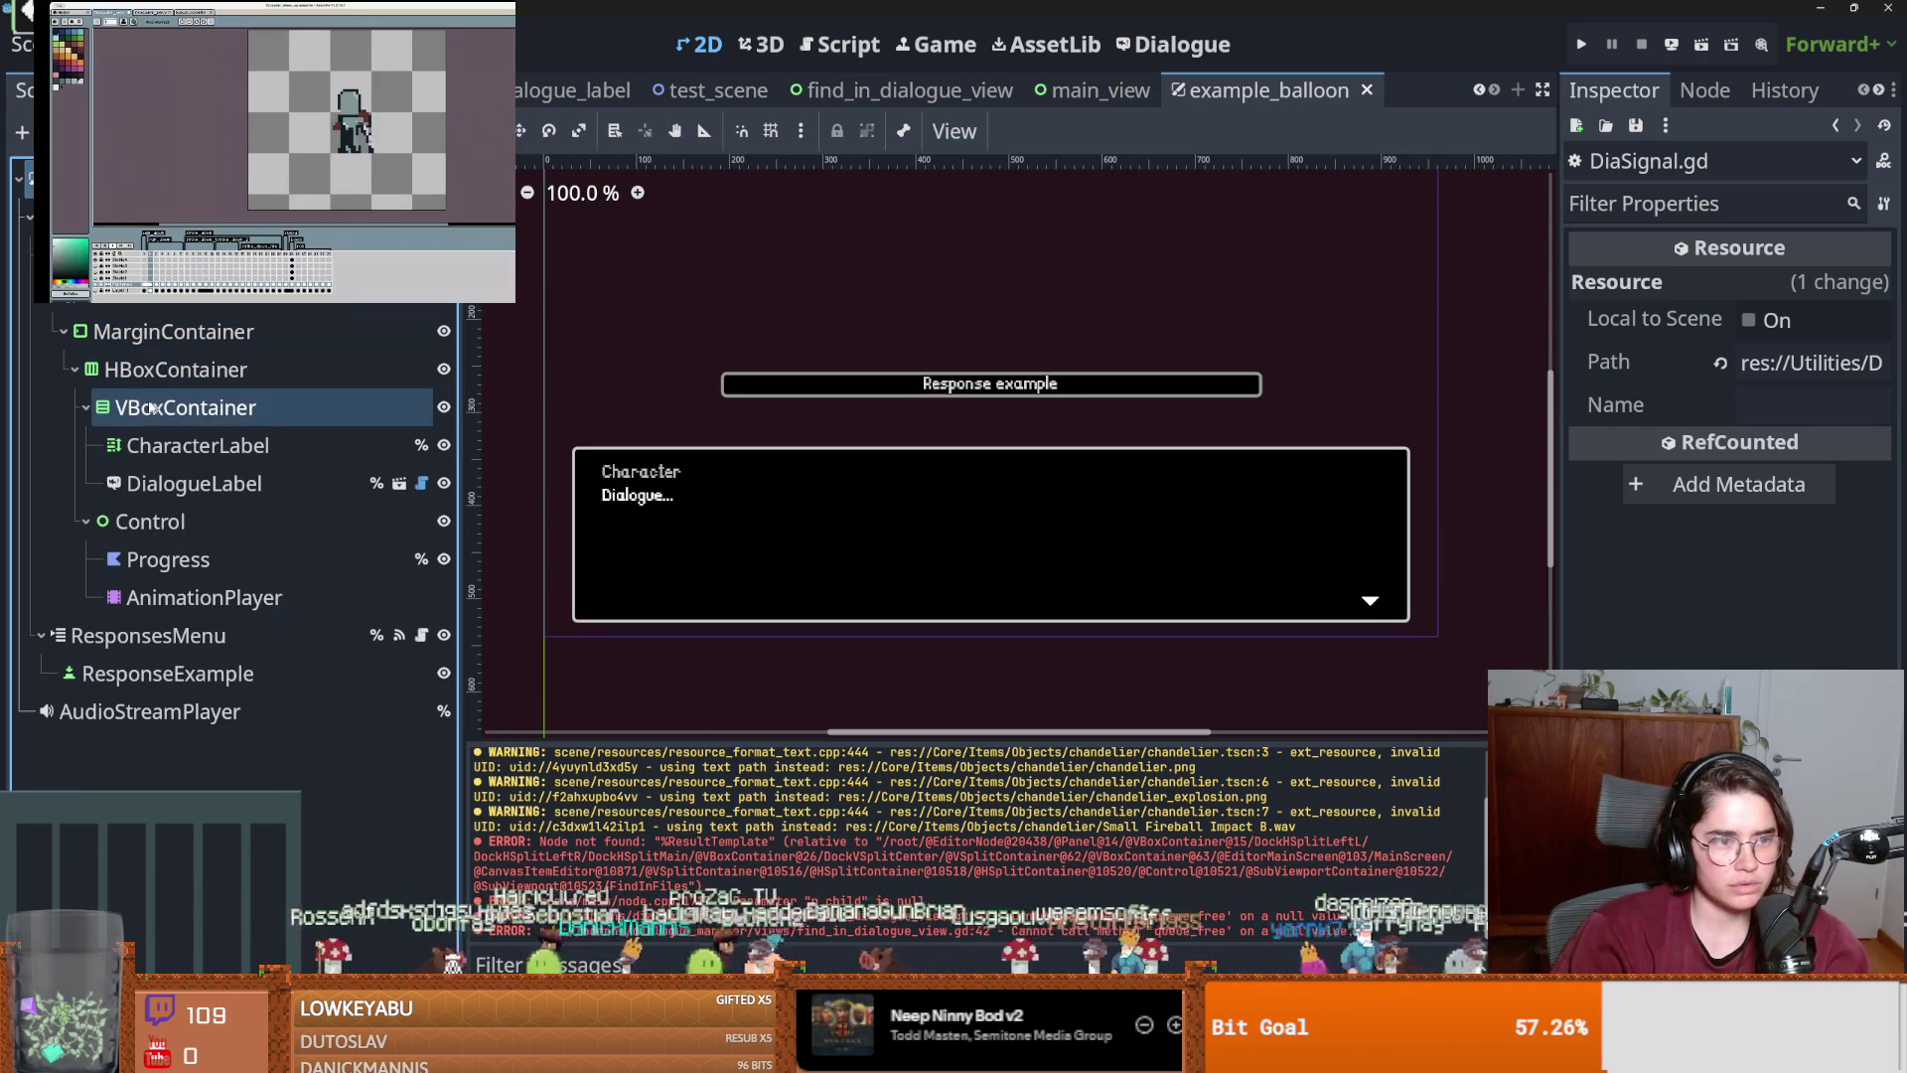
left_click(86, 408)
left_click(64, 366)
left_click(415, 333)
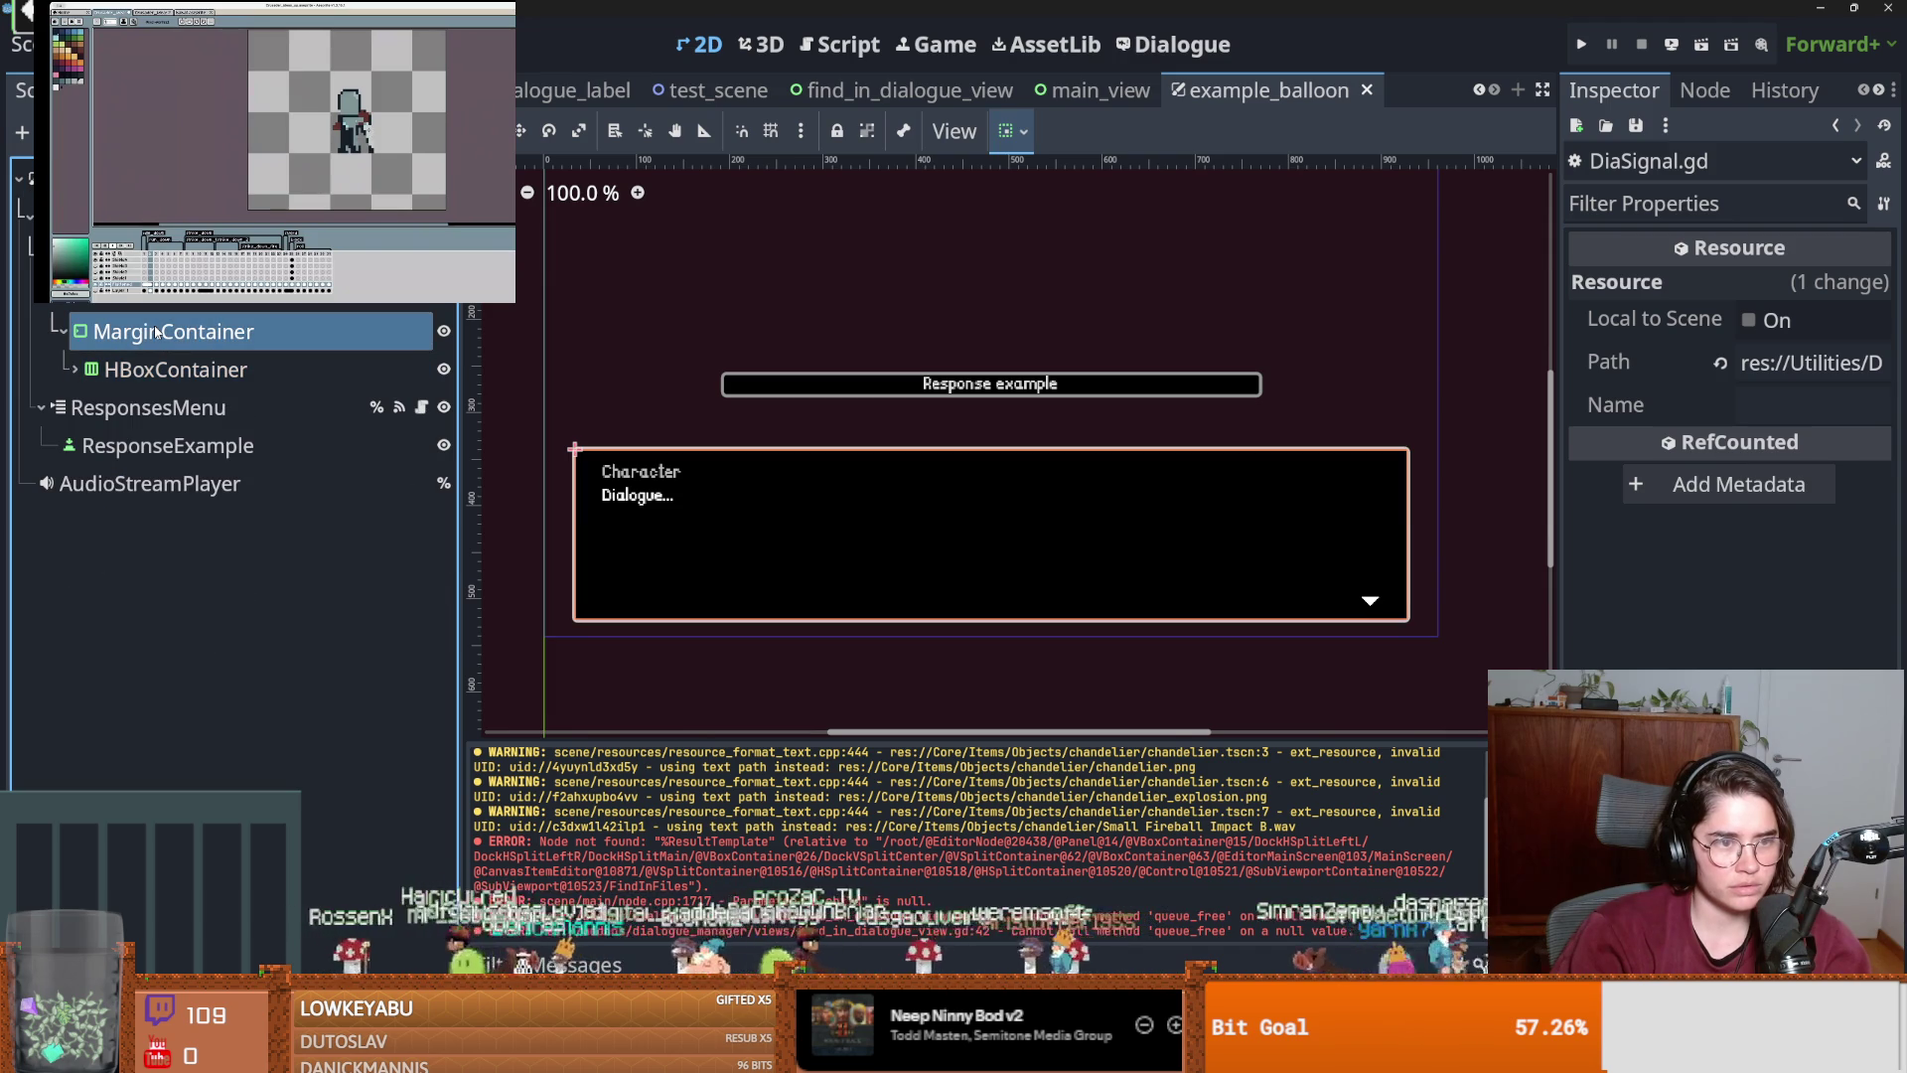
left_click(130, 295)
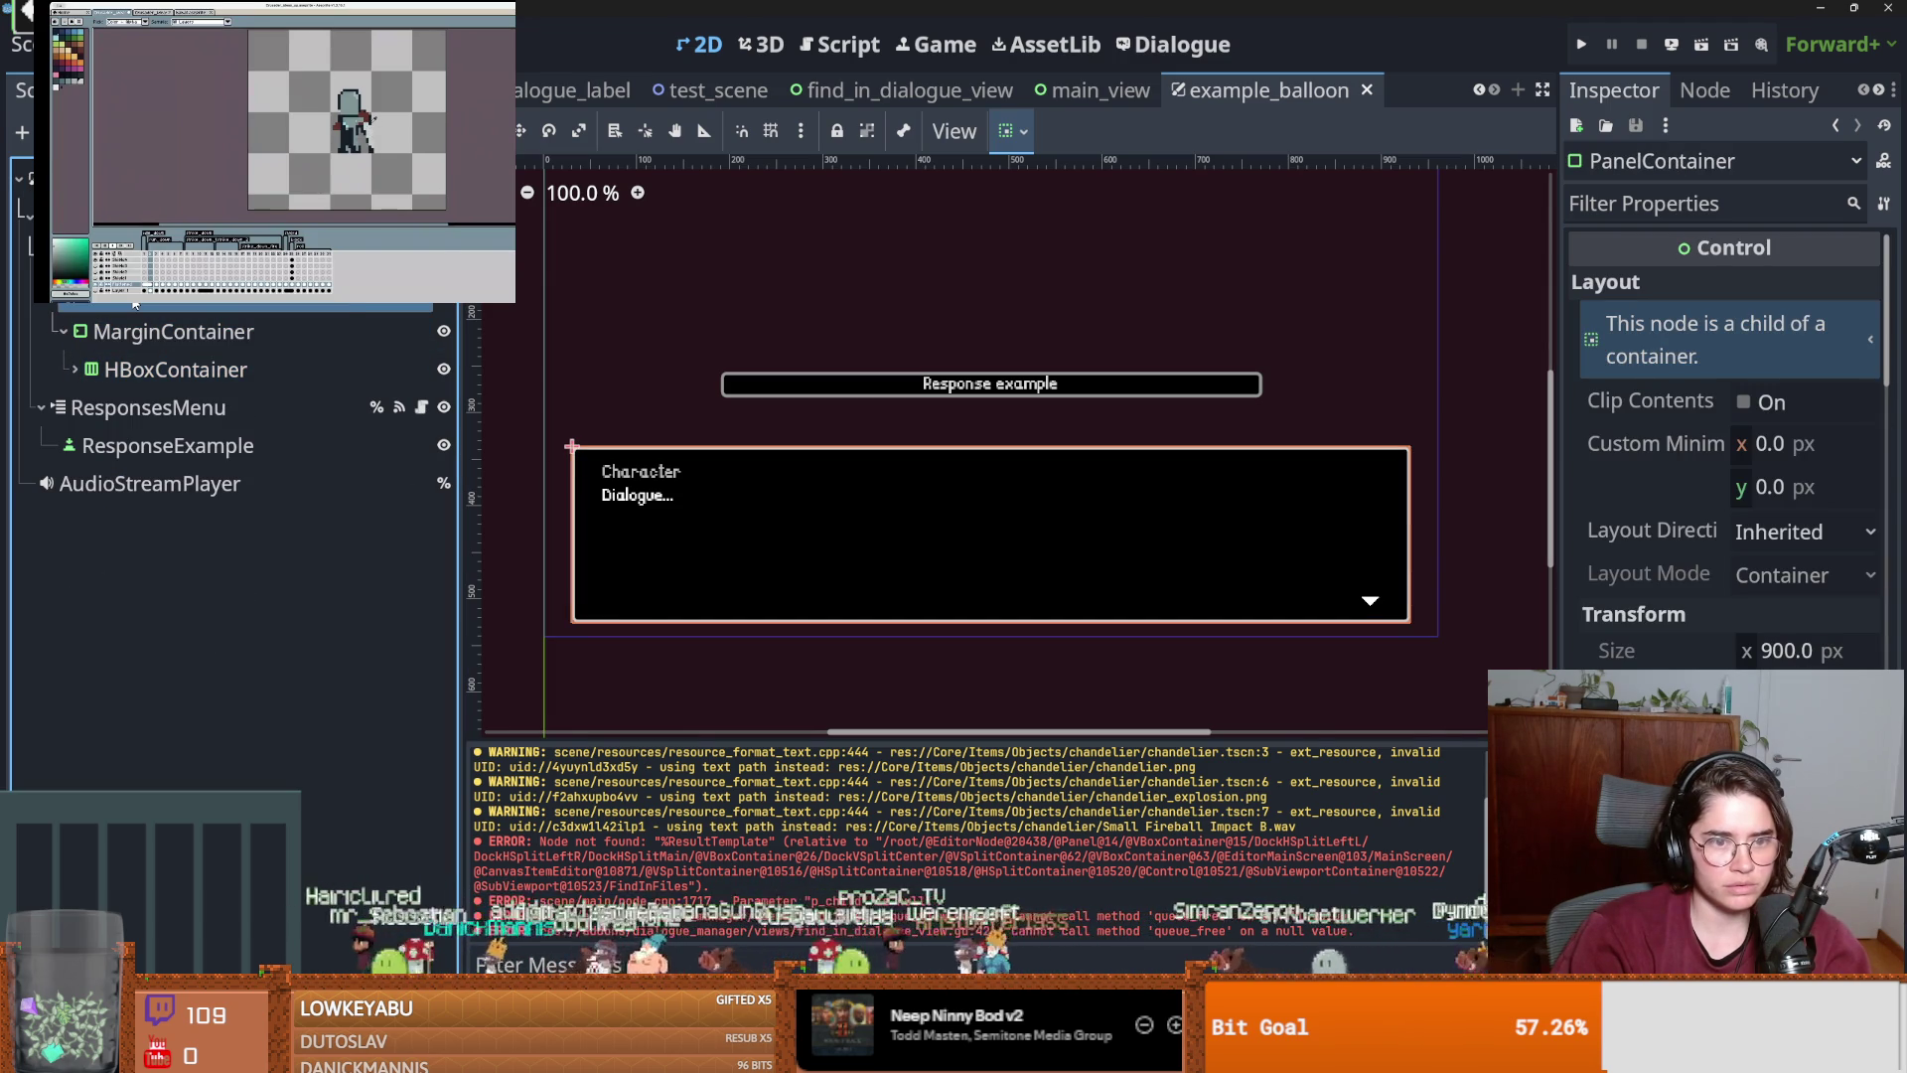
left_click(109, 331)
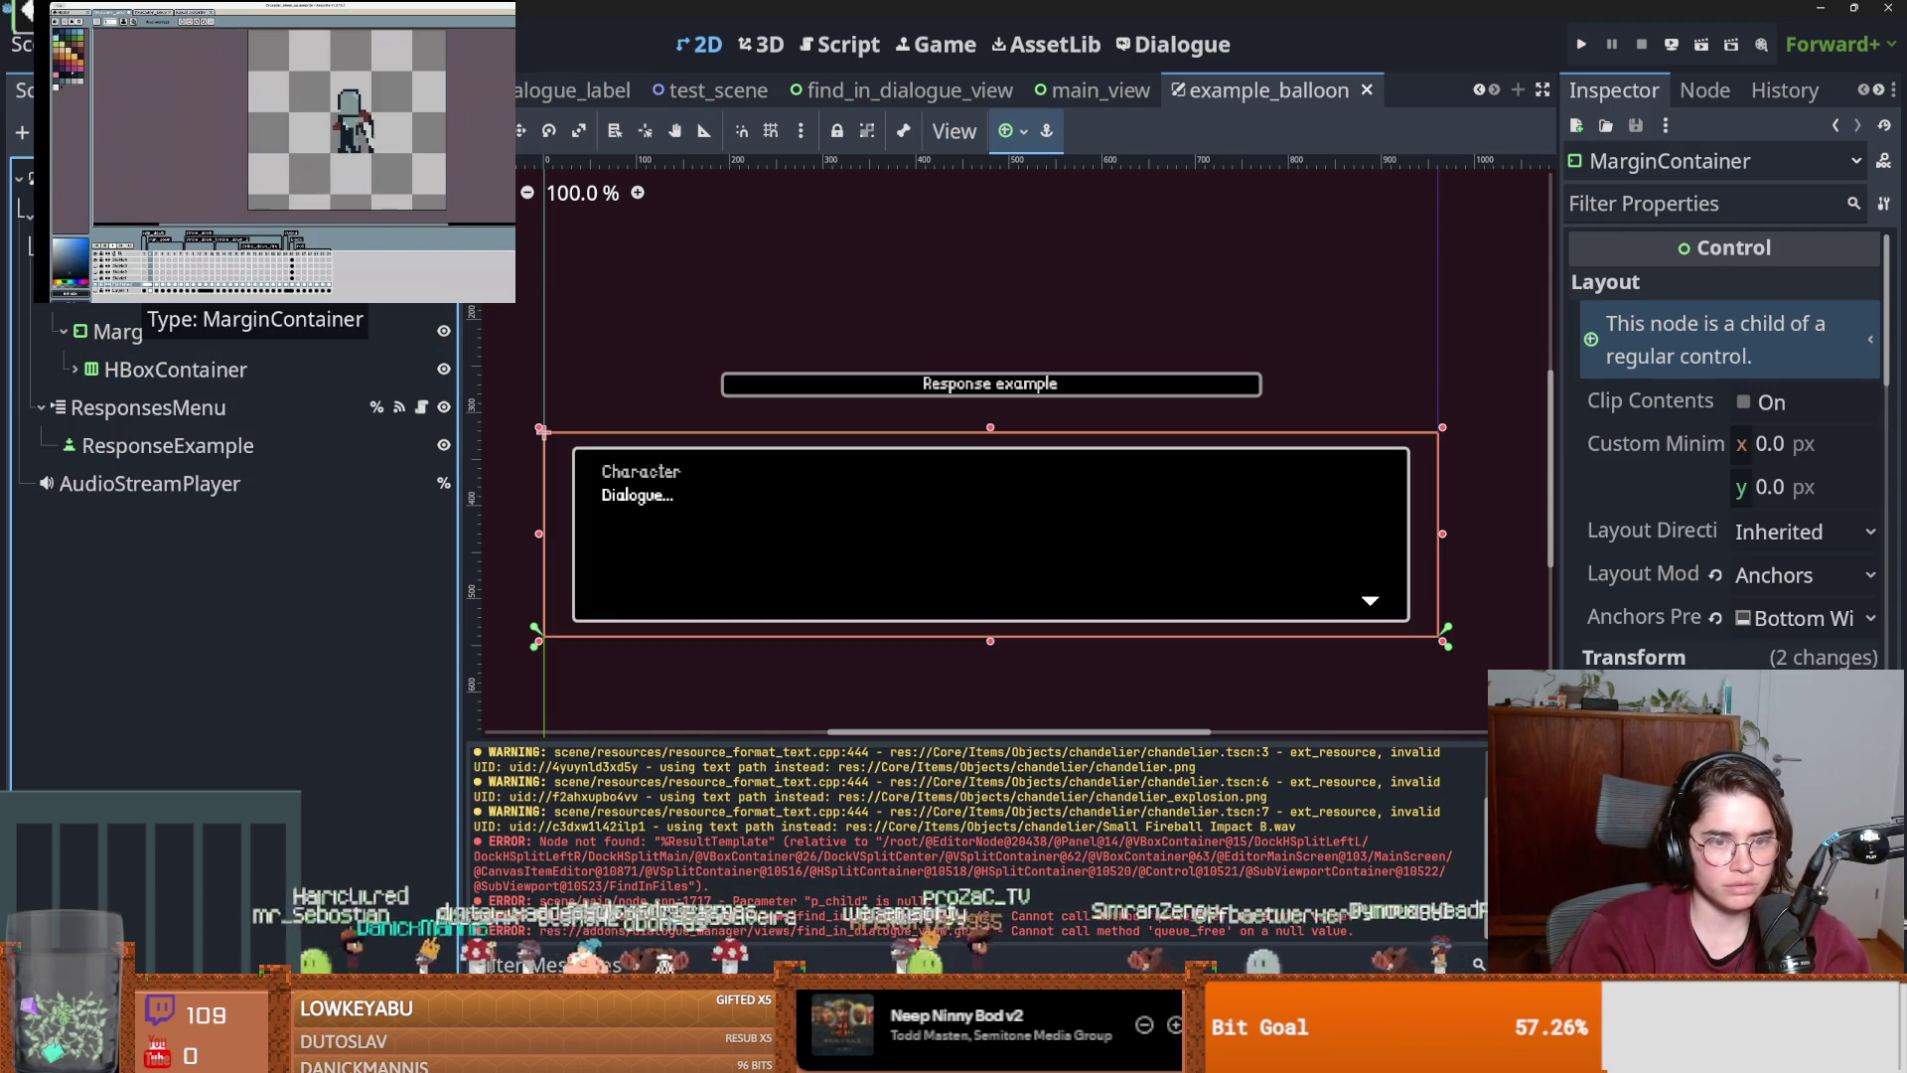
left_click(129, 296)
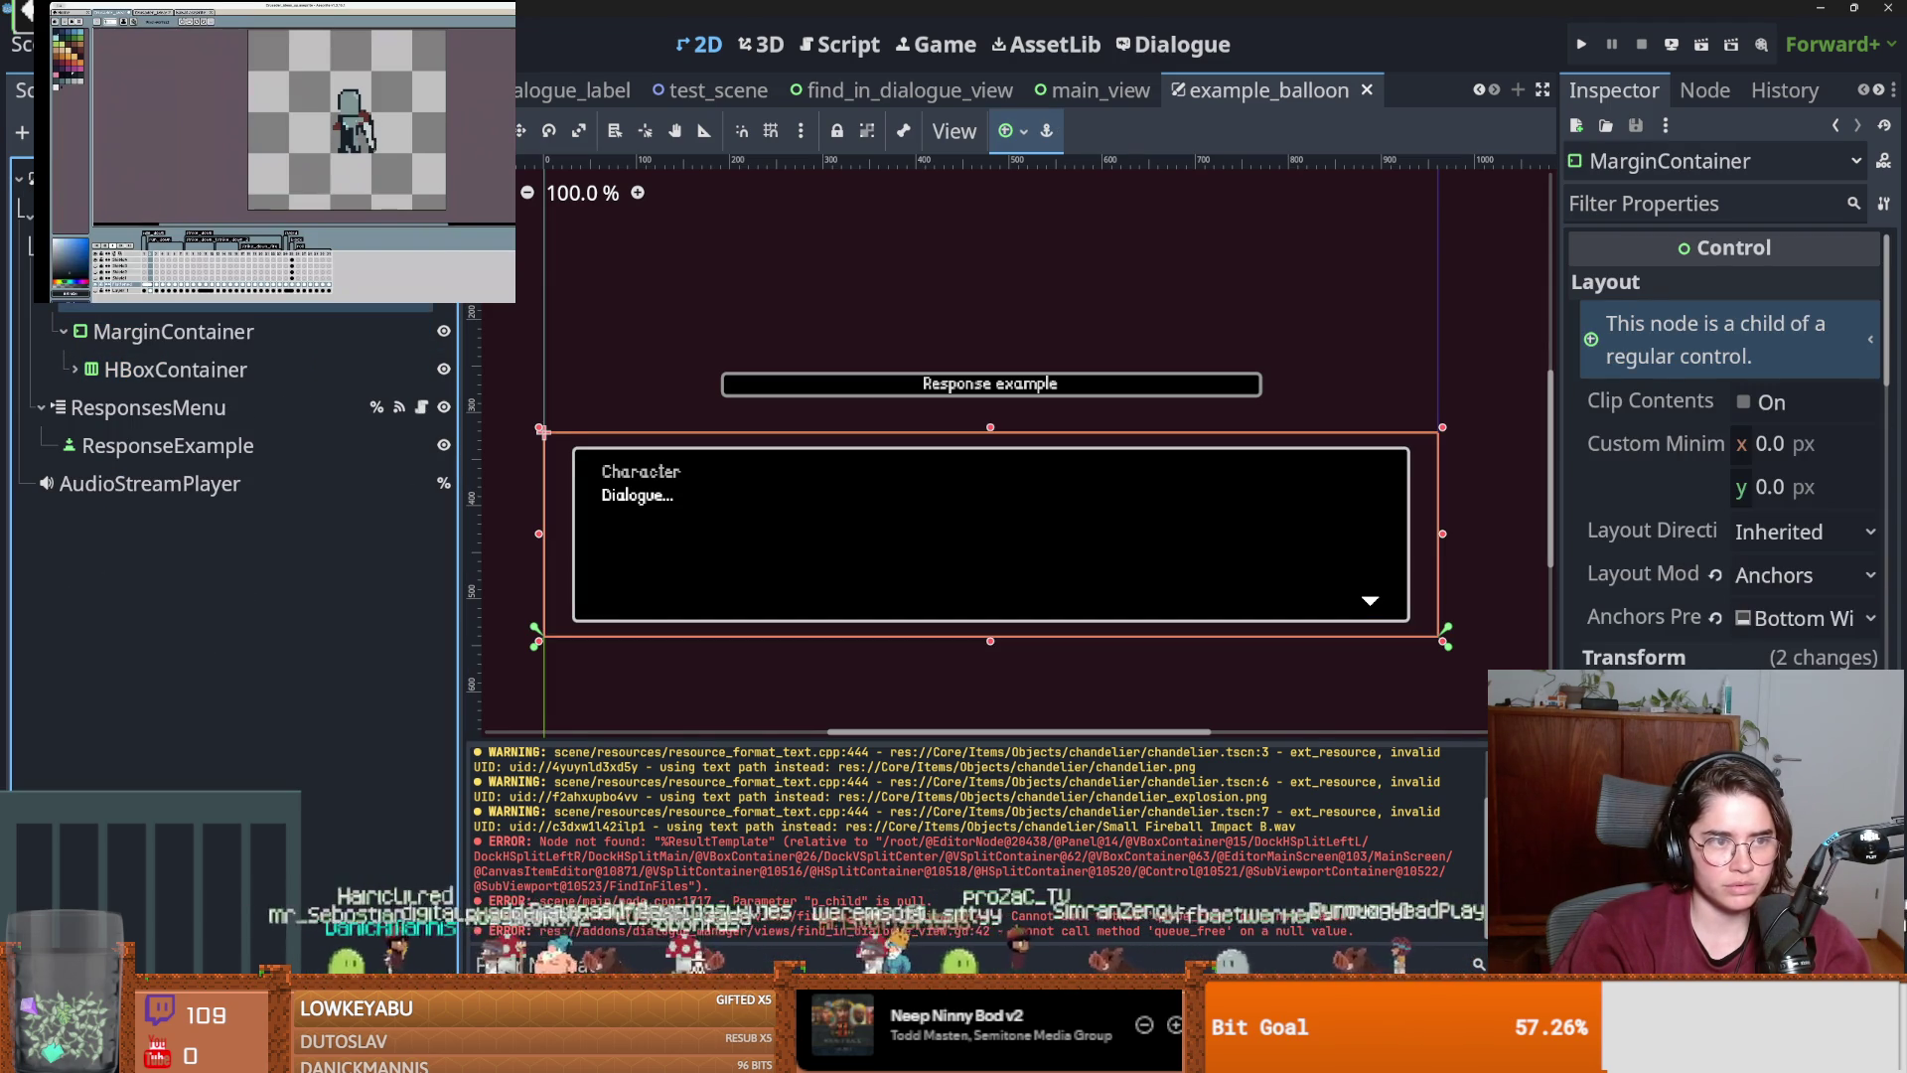
left_click(47, 306)
left_click(110, 296)
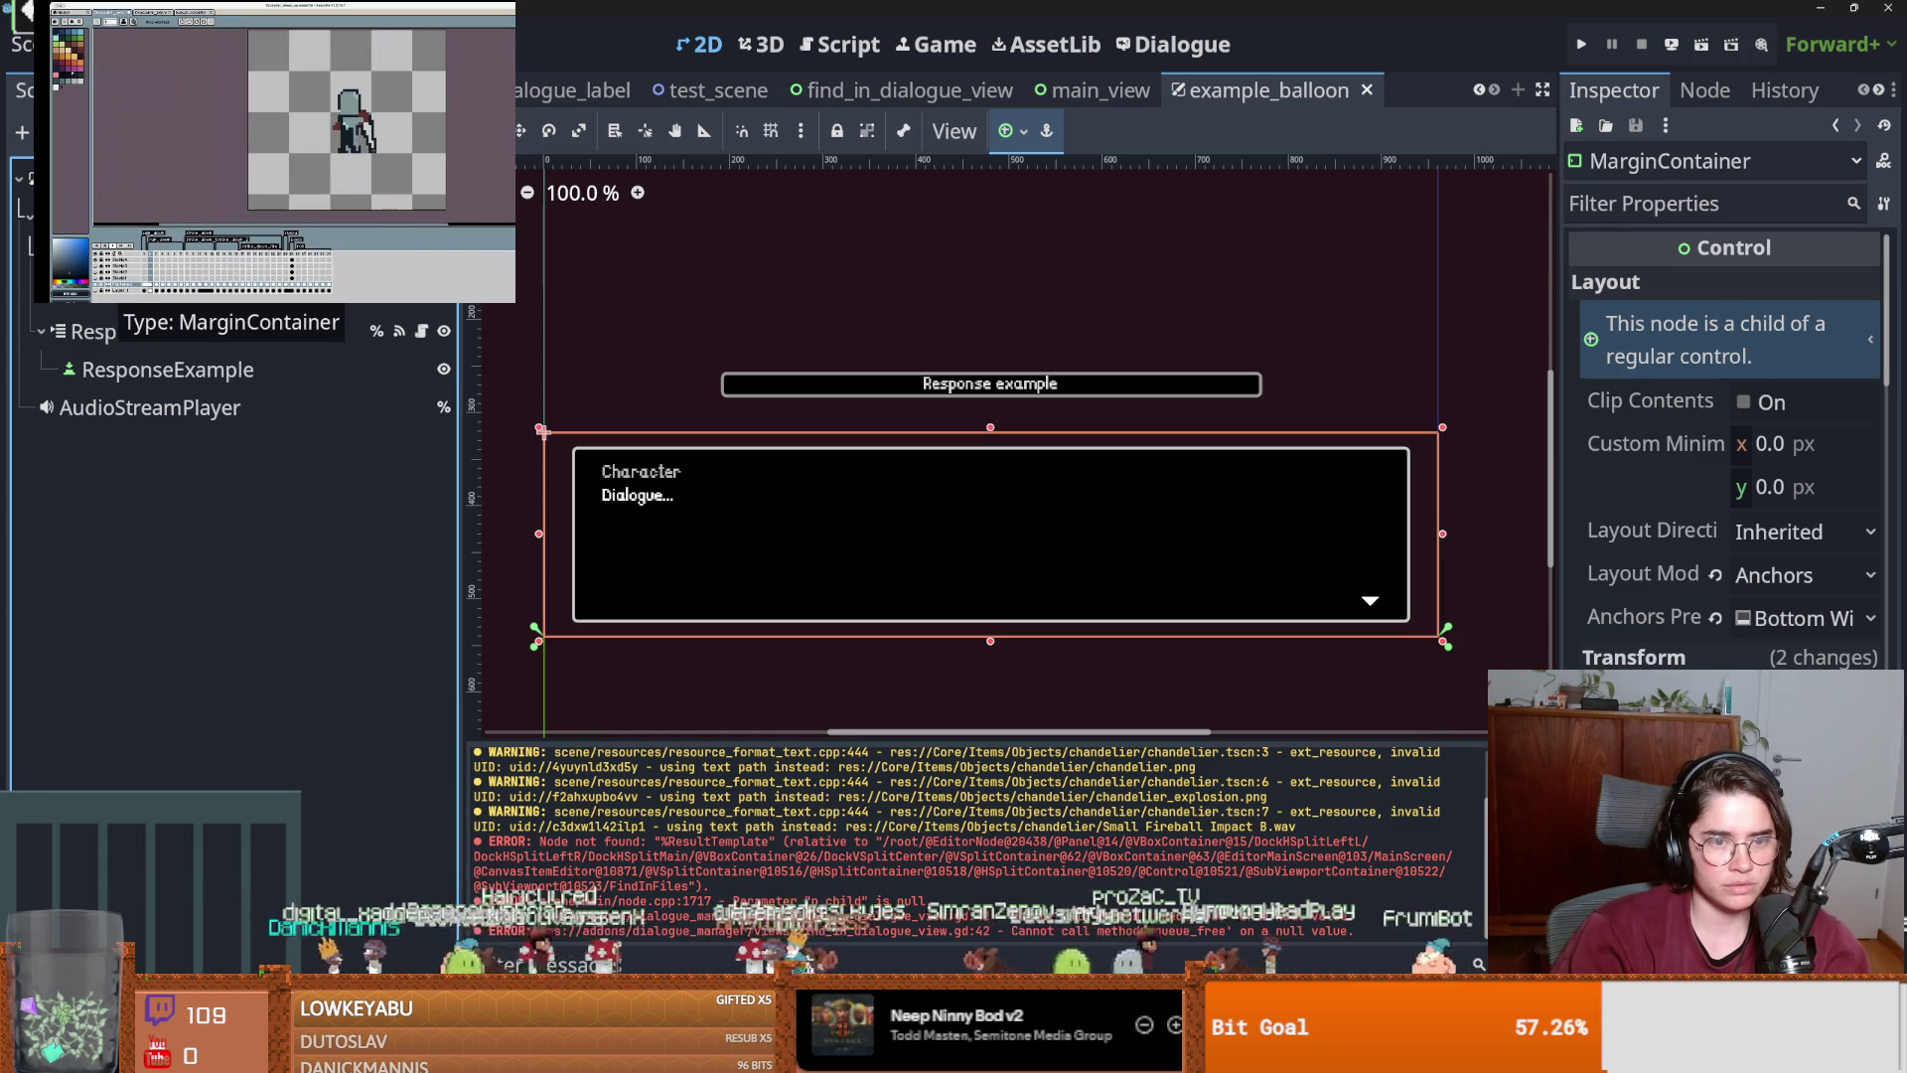
left_click(47, 298)
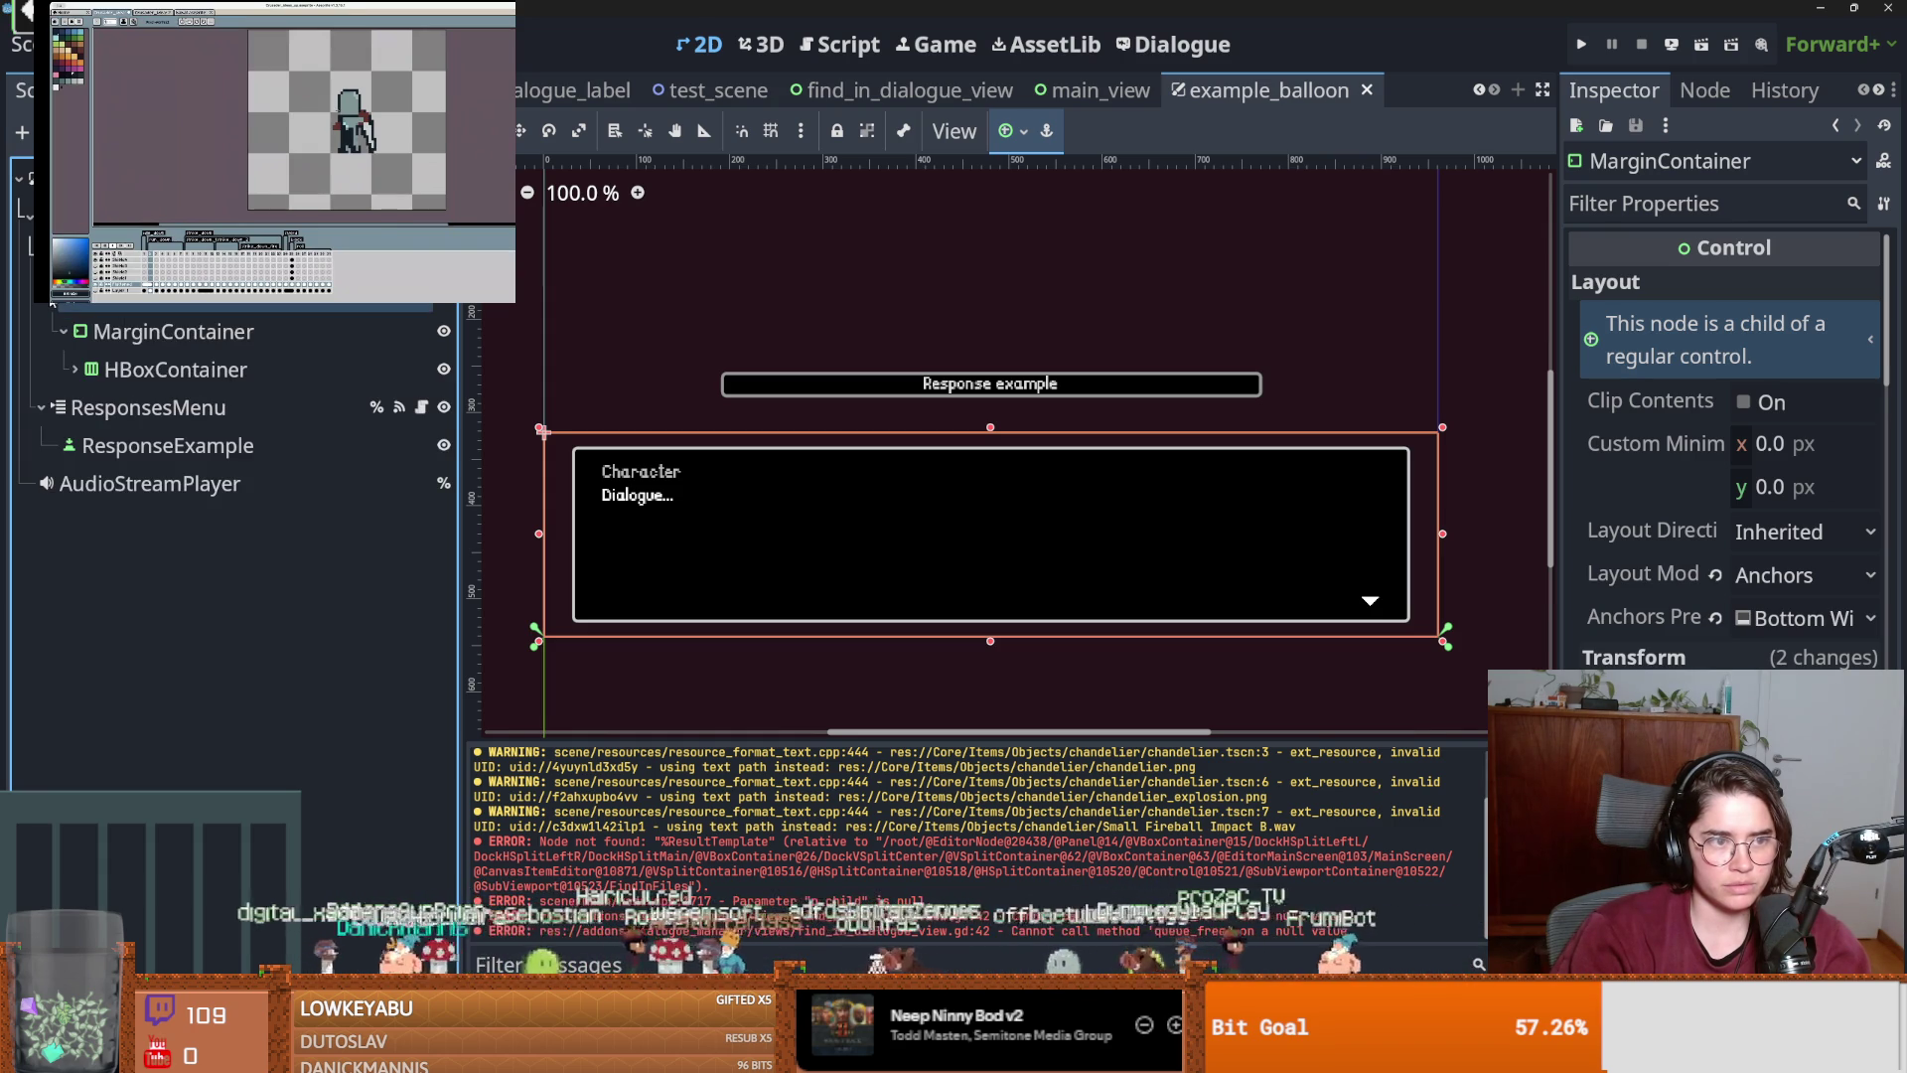
left_click(130, 297)
right_click(114, 331)
left_click(169, 278)
Add a TextureRect using Archer_Portait.png and move it out of the PanelContainer.
type("texut")
key("Return")
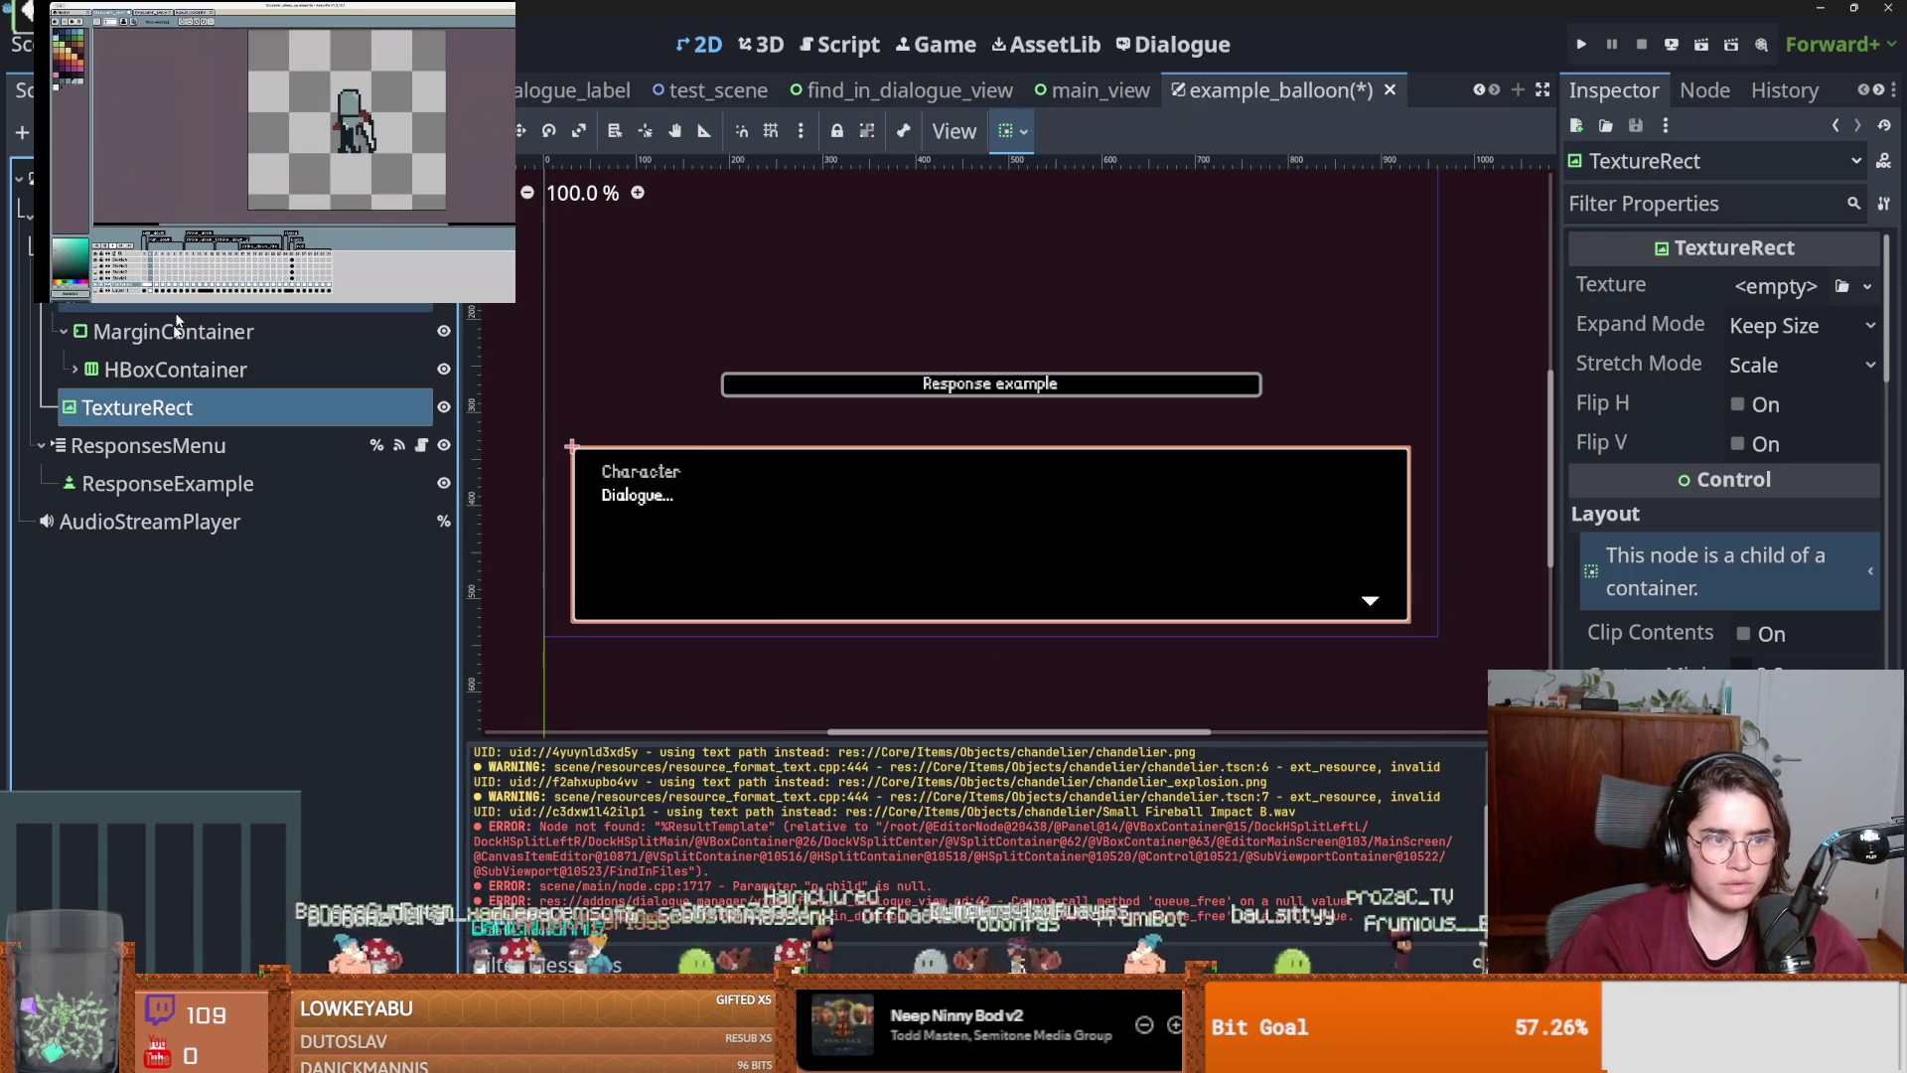
left_click(1864, 288)
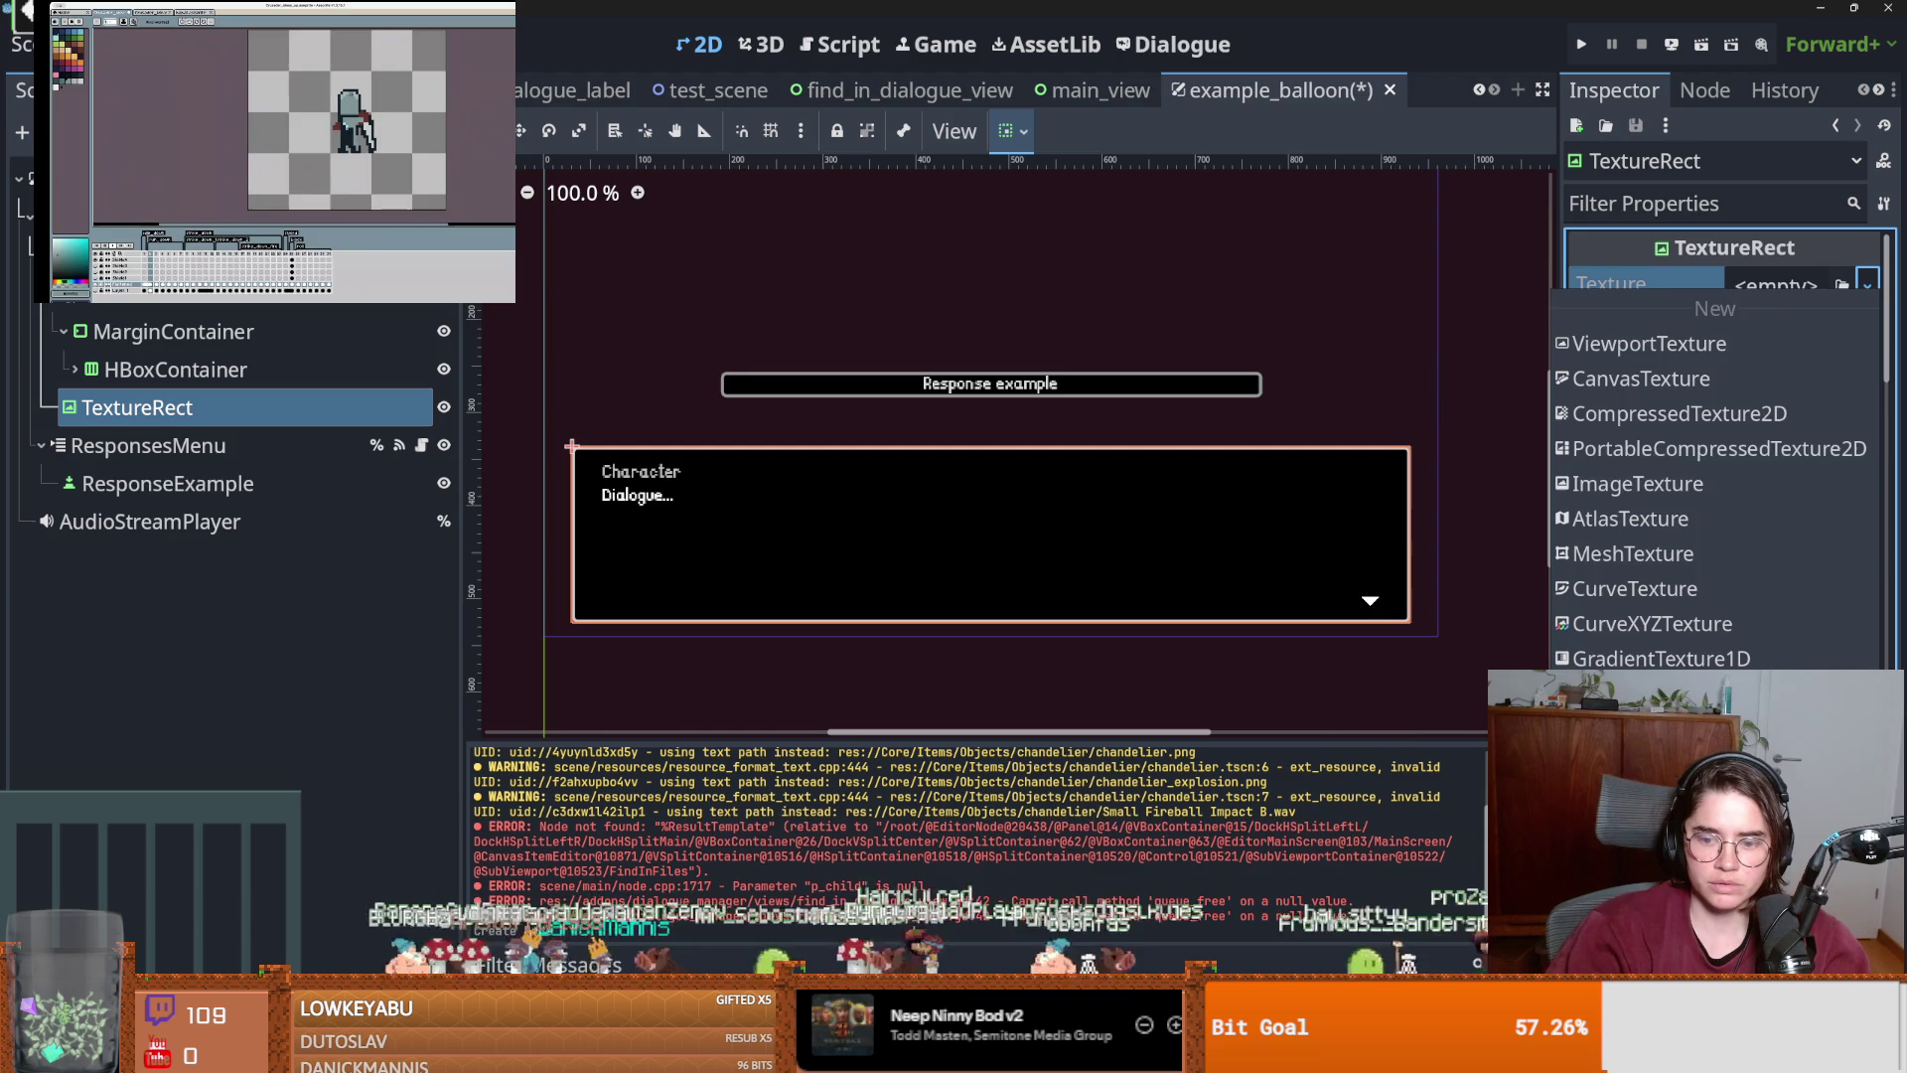
type("archer")
key("Right")
key("Right")
key("Return")
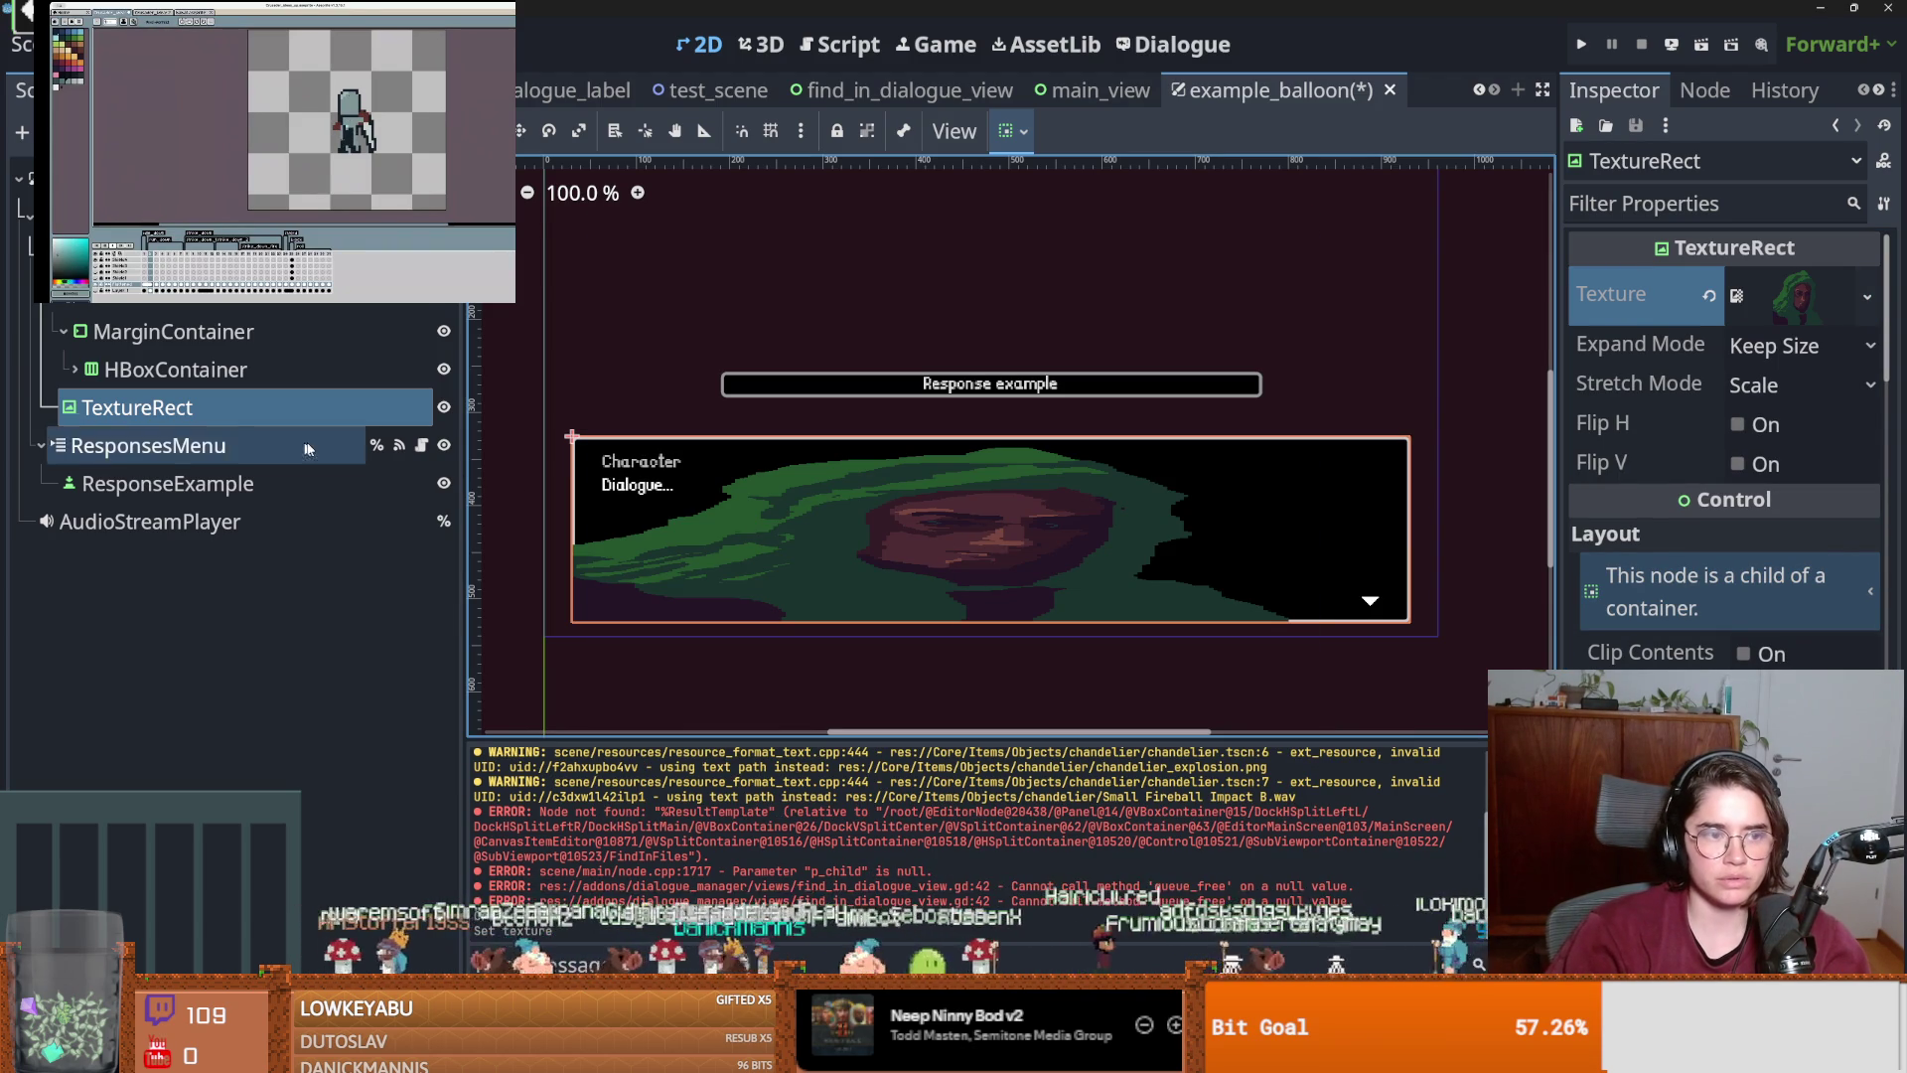
left_click_drag(137, 407, 149, 293)
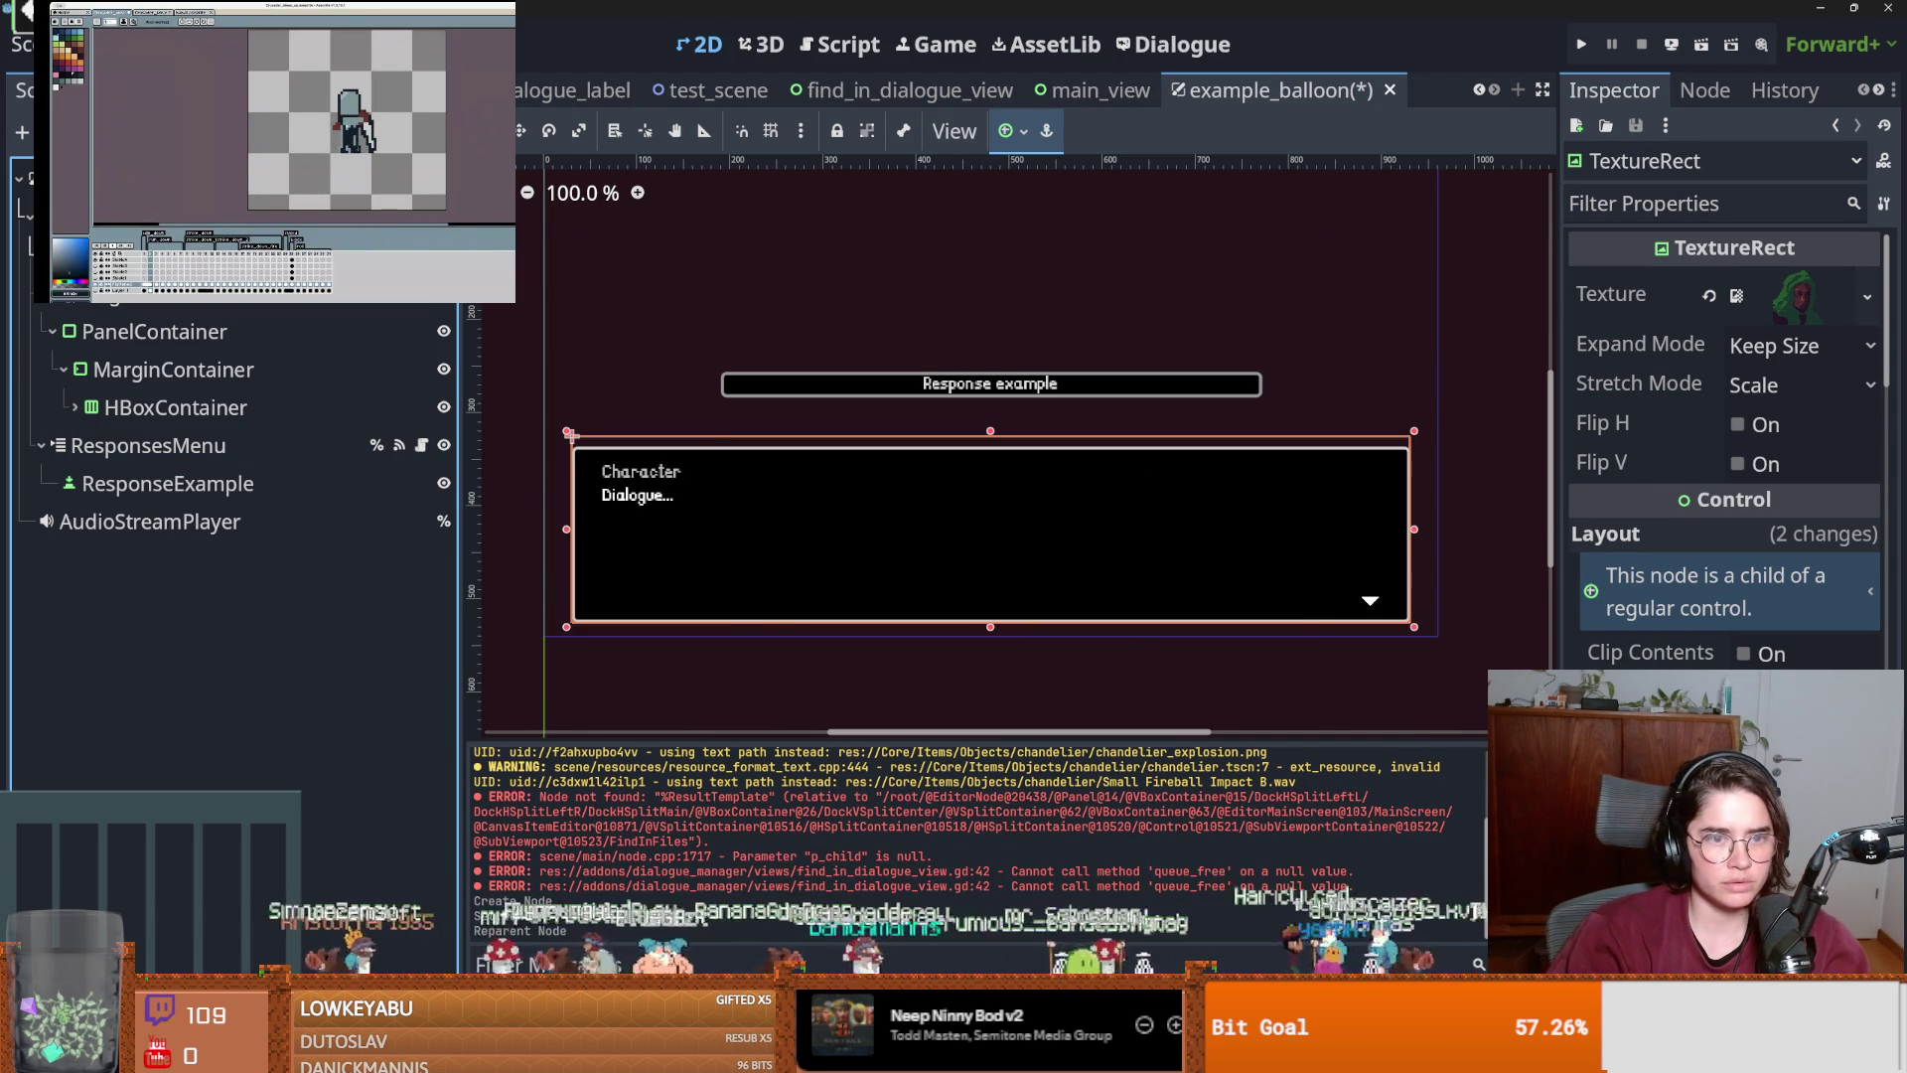
Move the portrait above the dialogue box, re-anchor and narrow it, then save the scene.
scroll(773, 522, "down", 4)
left_click(874, 492)
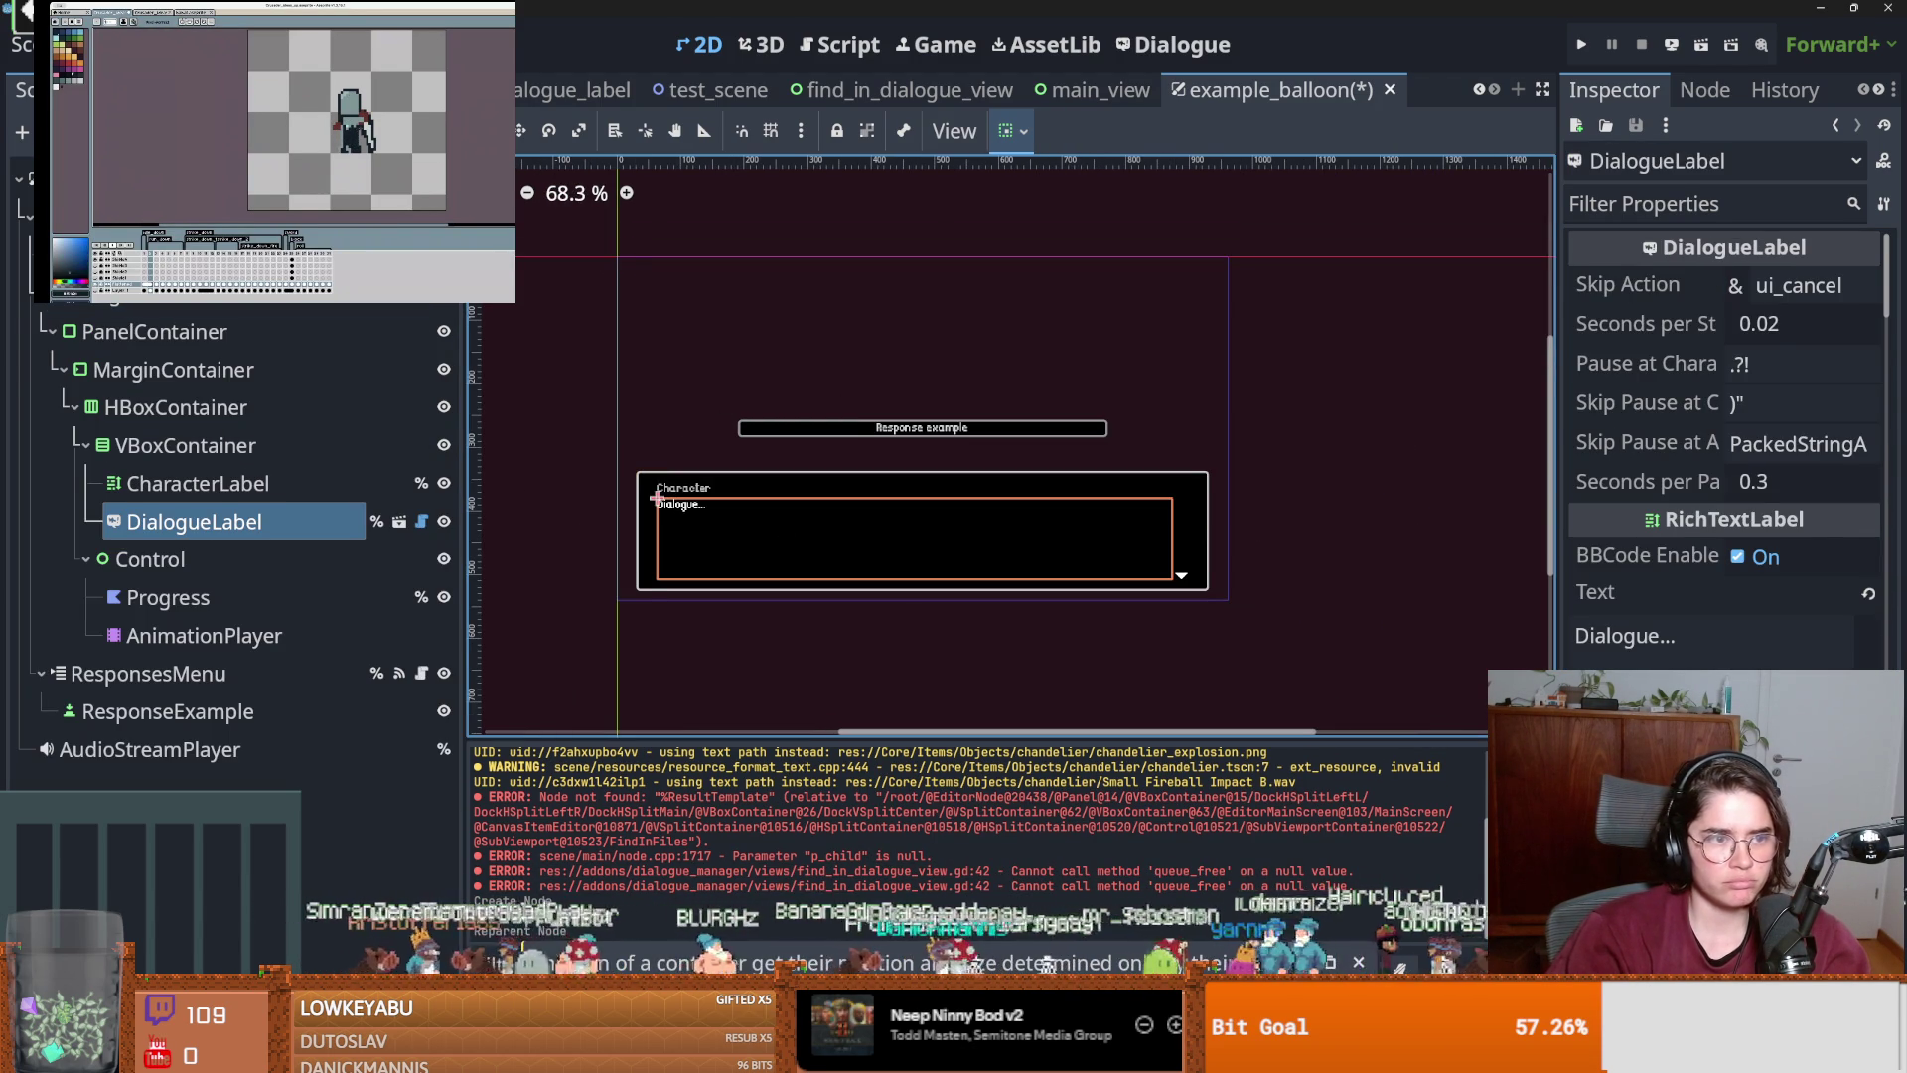
left_click(899, 465)
mouse_move(919, 467)
left_mouse_down()
mouse_move(929, 364)
mouse_move(899, 290)
mouse_move(899, 312)
left_mouse_up()
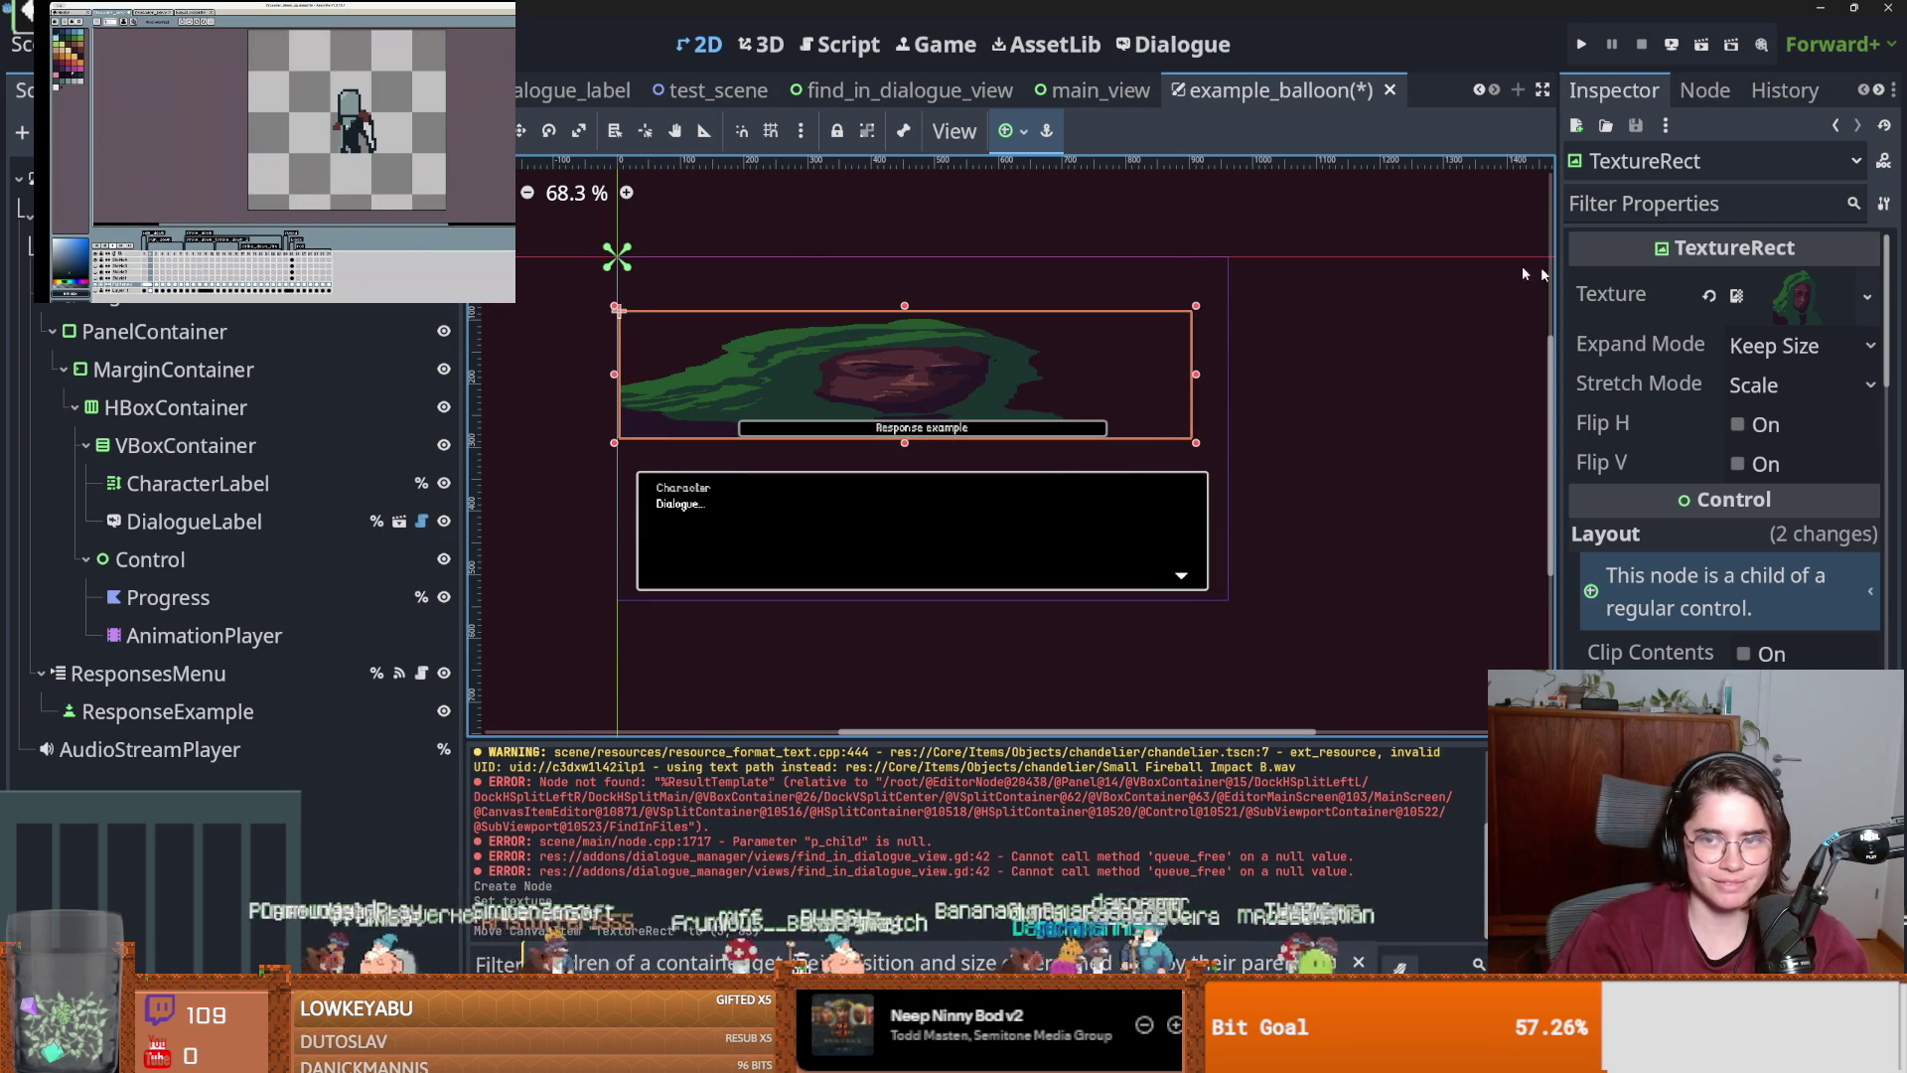
left_click(1011, 130)
left_click(1087, 242)
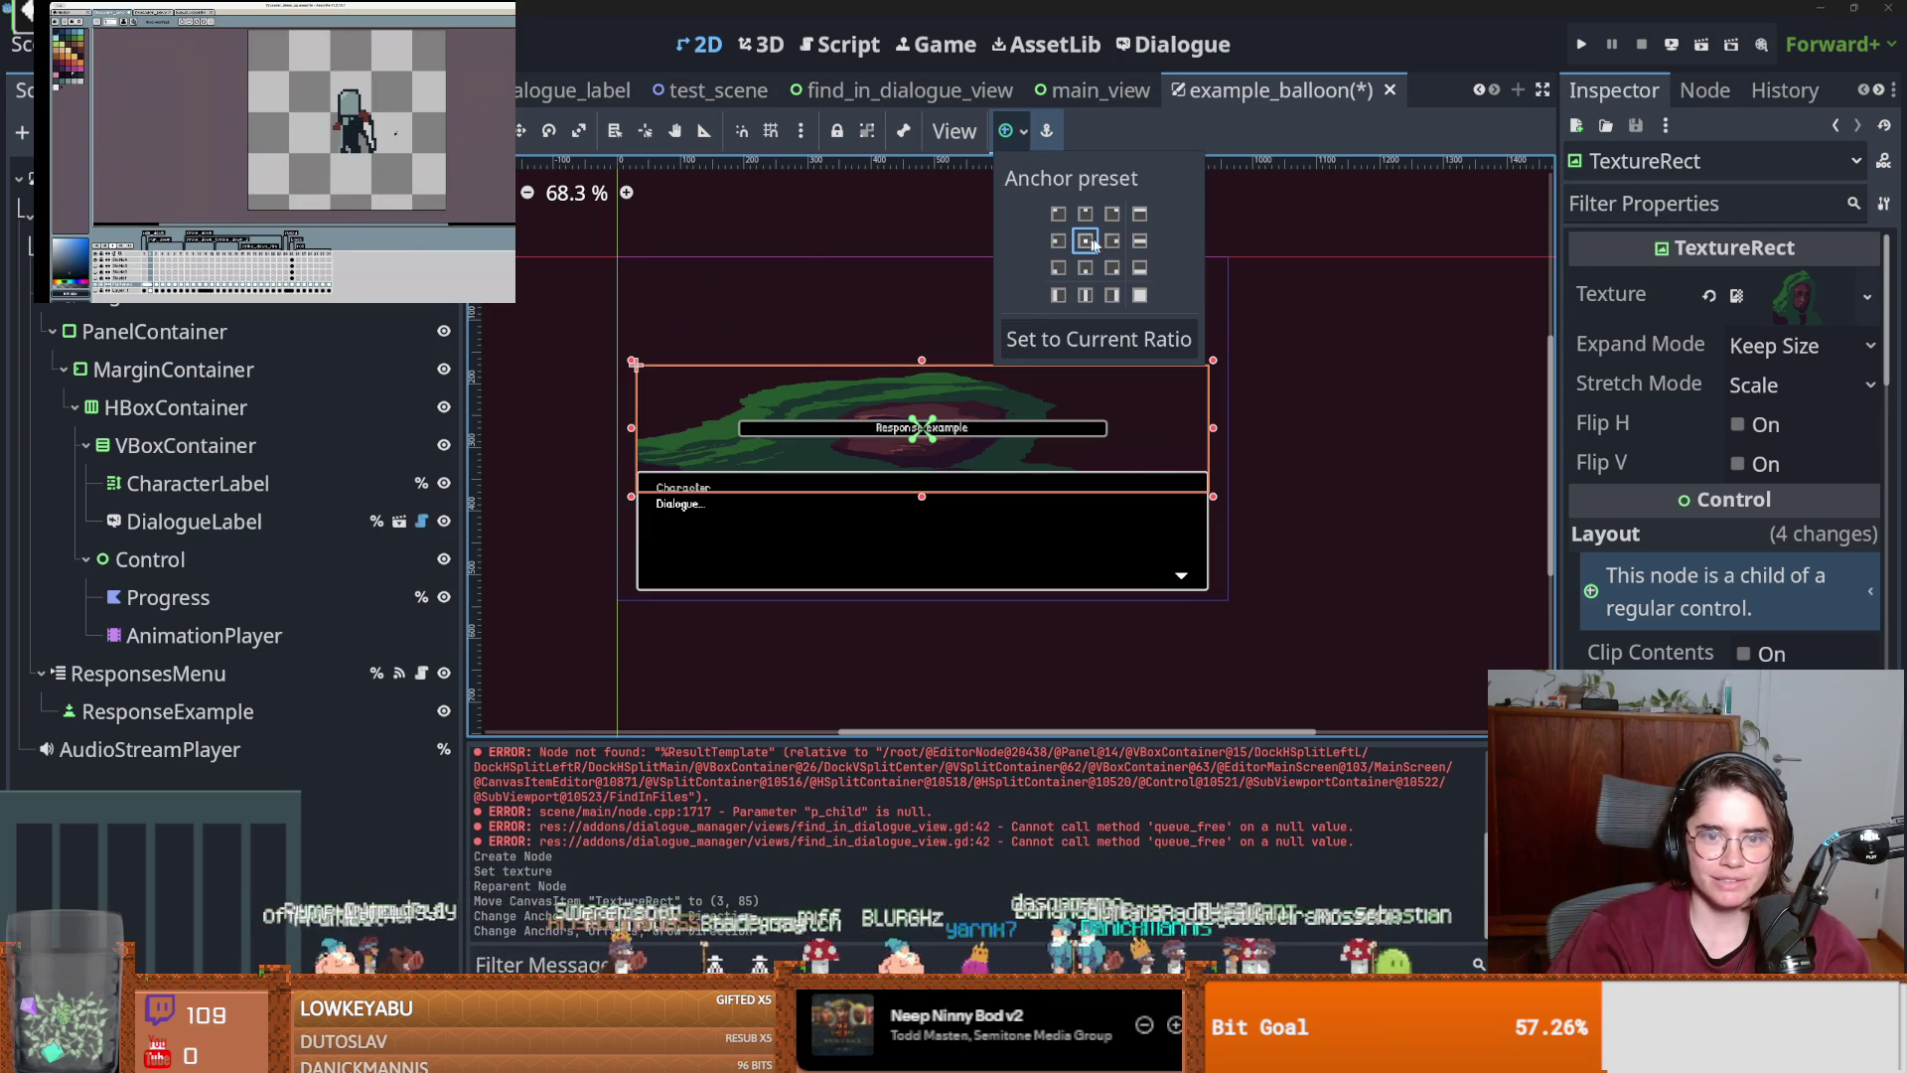
left_click(1248, 475)
mouse_move(1213, 430)
left_mouse_down()
mouse_move(684, 434)
mouse_move(672, 330)
mouse_move(670, 380)
left_mouse_up()
scroll(740, 454, "up", 2)
scroll(740, 454, "up", 2)
scroll(687, 426, "down", 3)
scroll(686, 424, "up", 2)
key("ctrl+s")
Try the baldwin4 texture, undo it, and rename the node CharacterPortrait.
left_click(1867, 296)
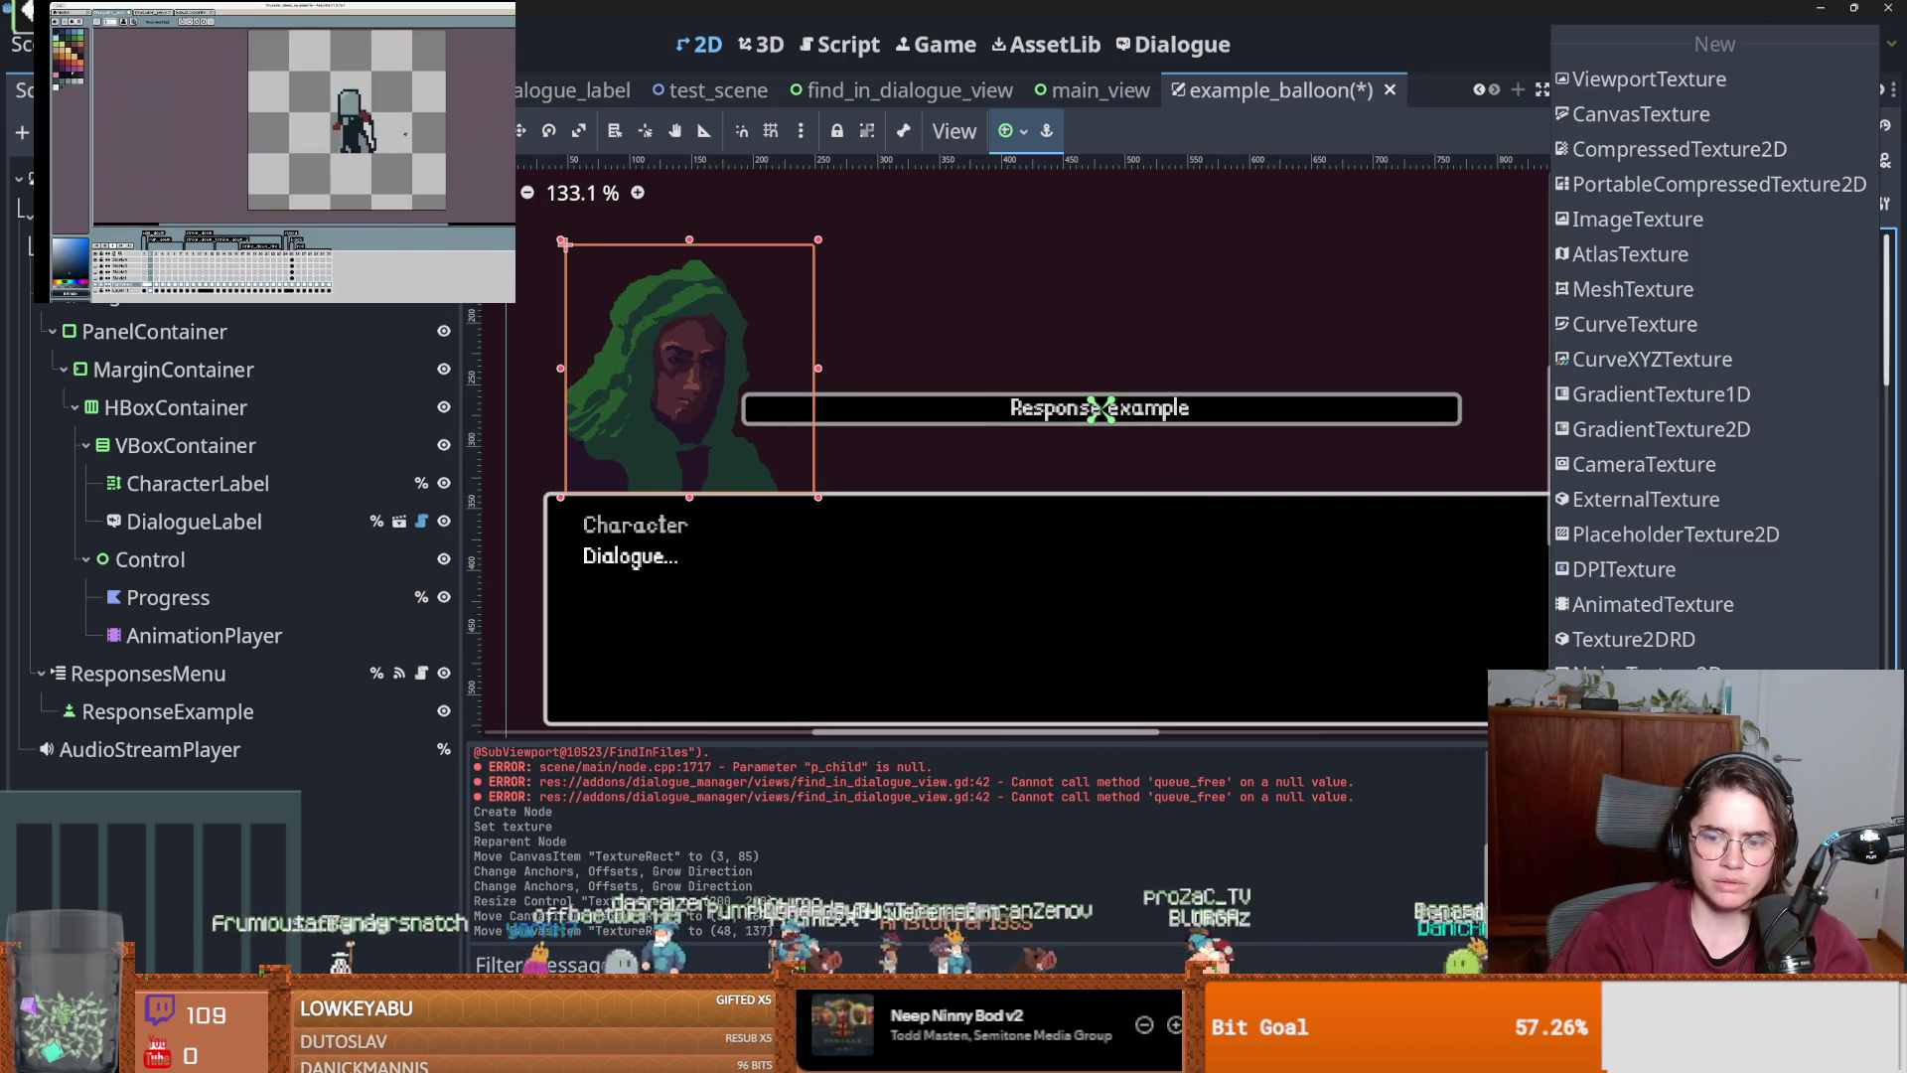
type("bald")
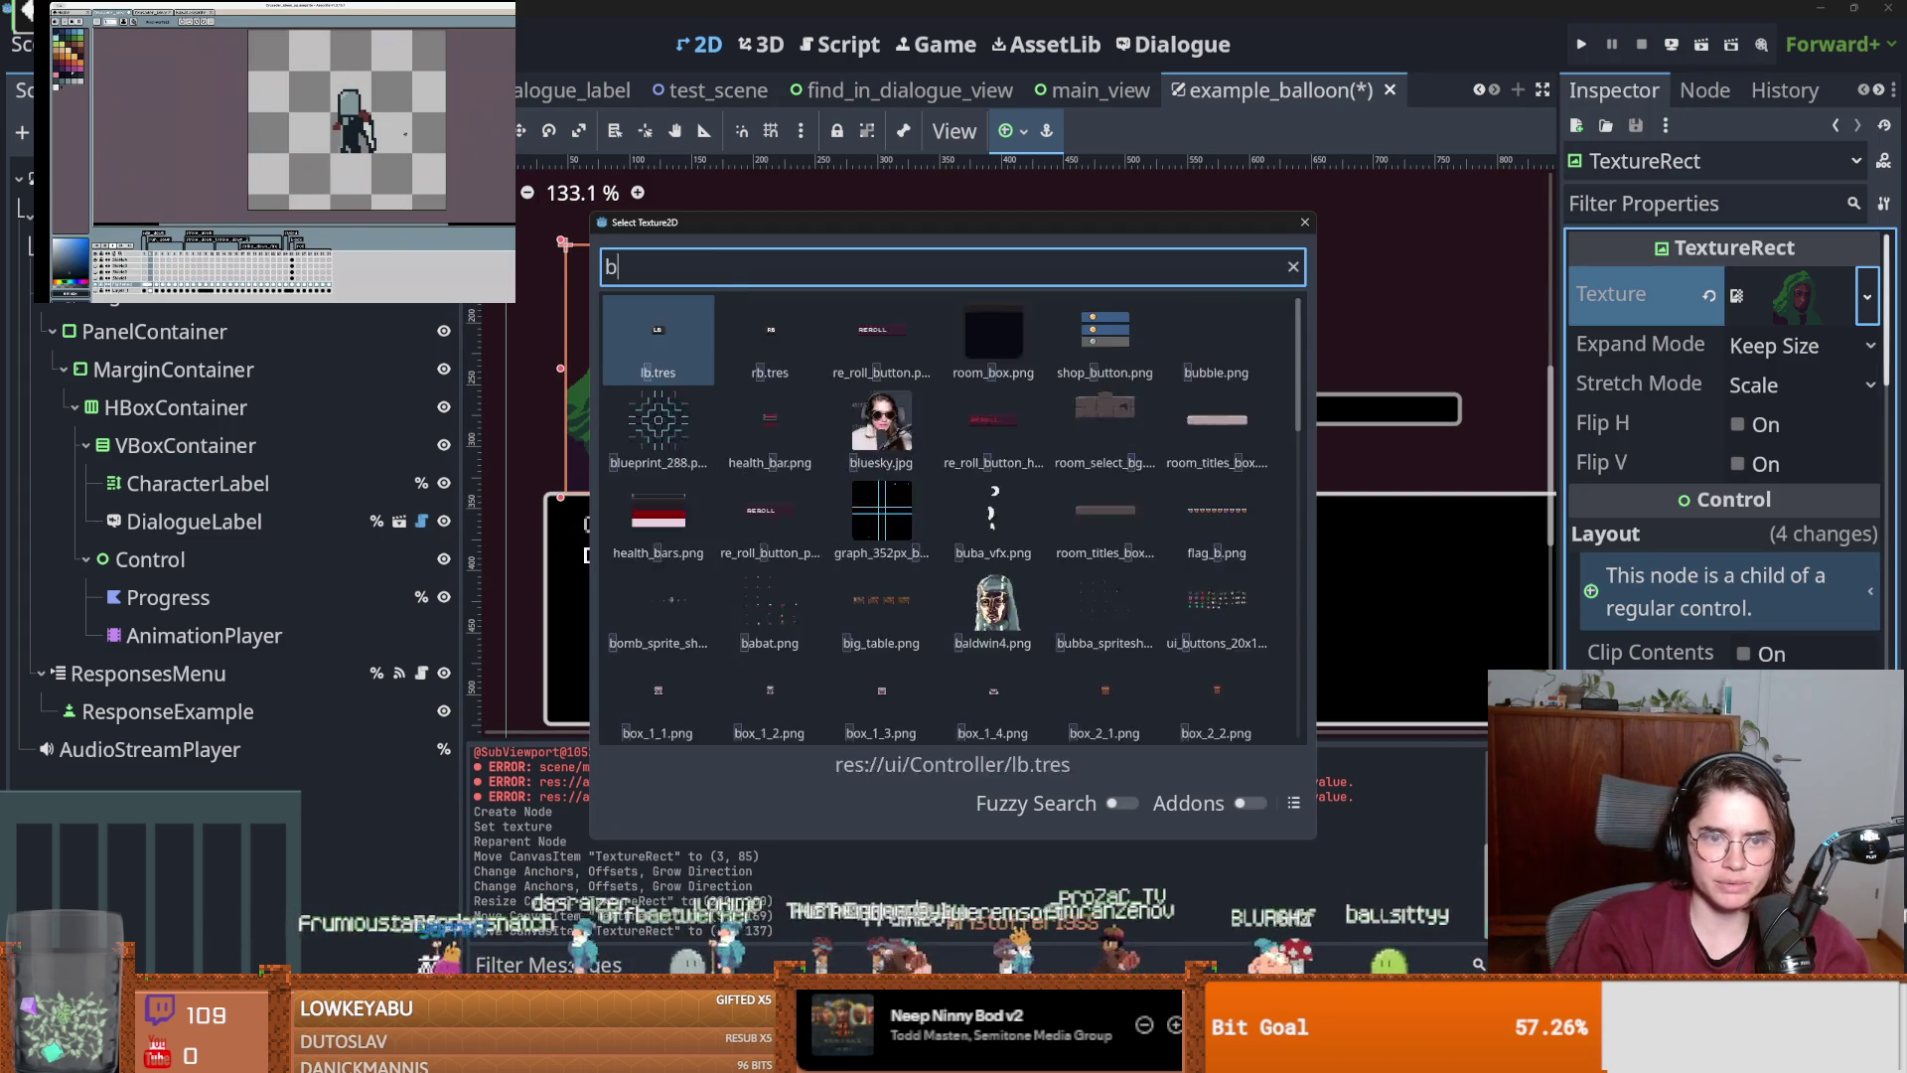
key("Return")
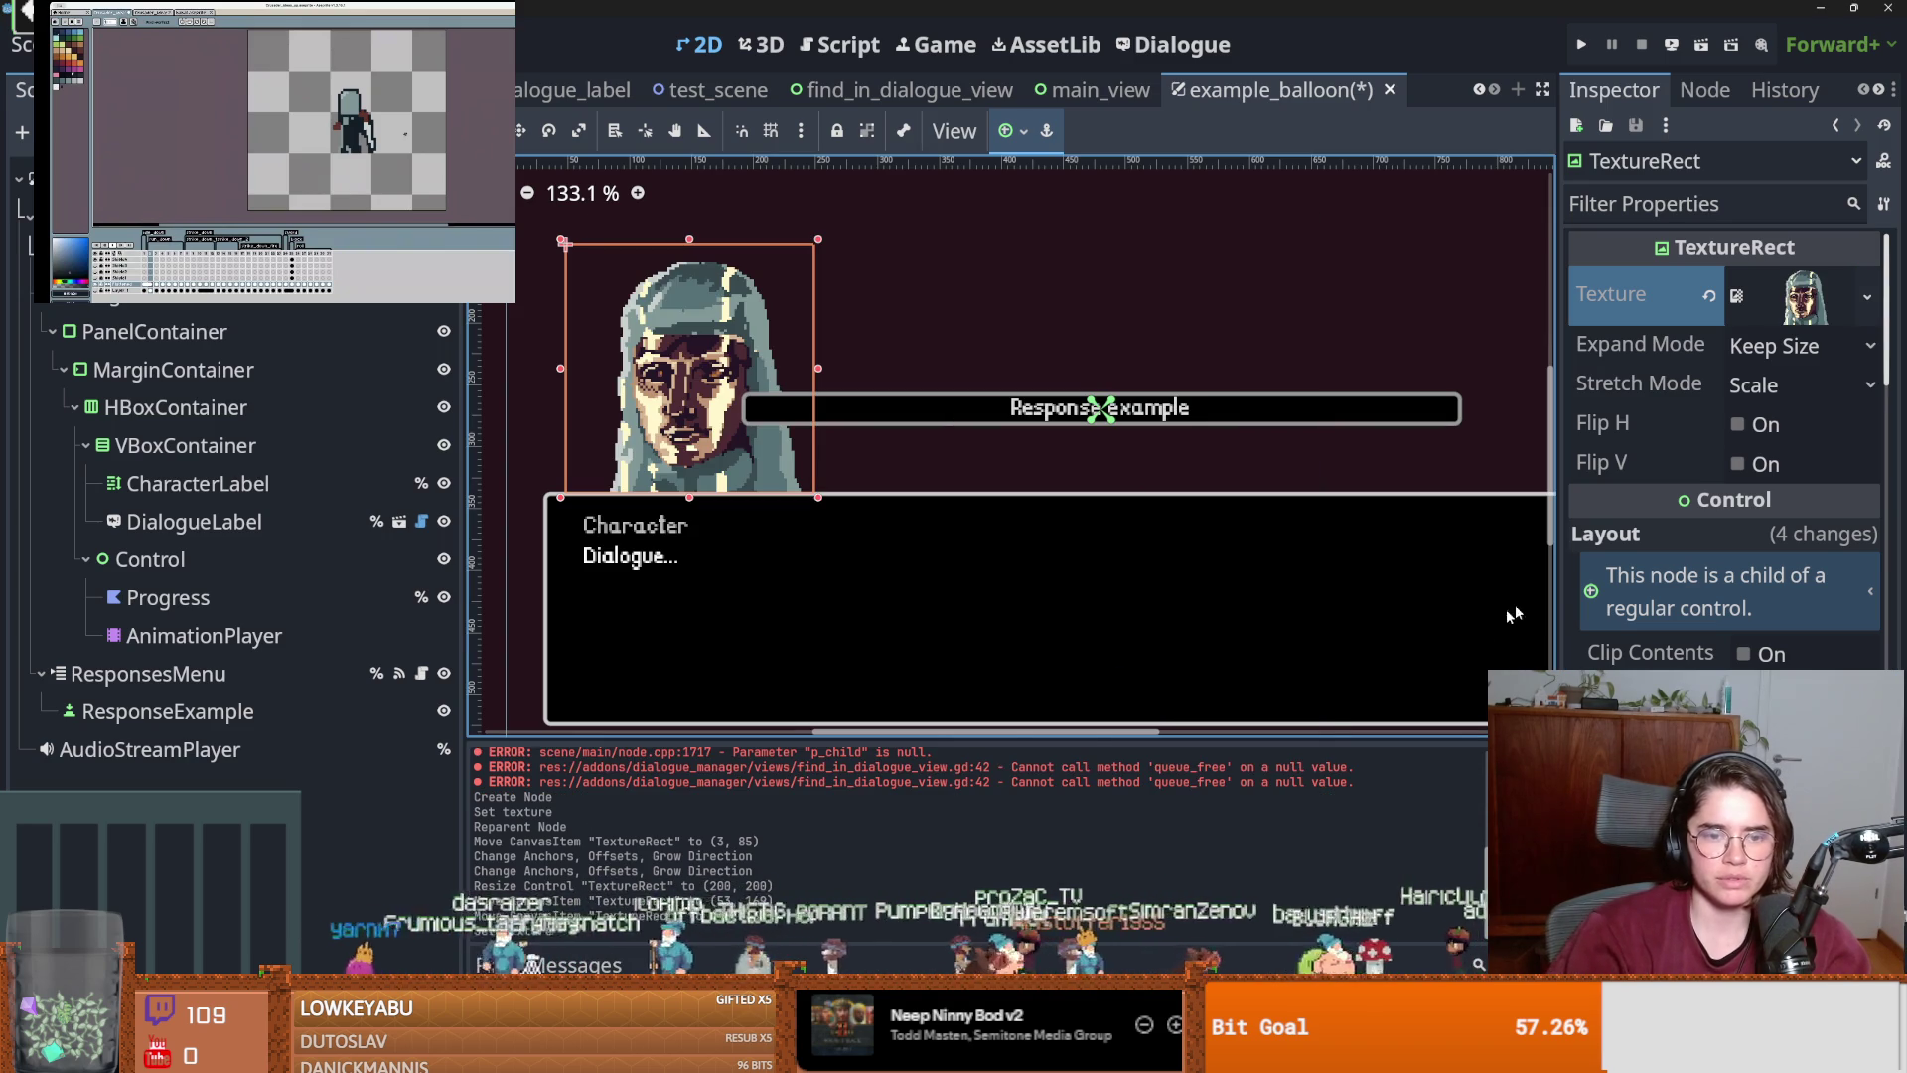
key("ctrl+z")
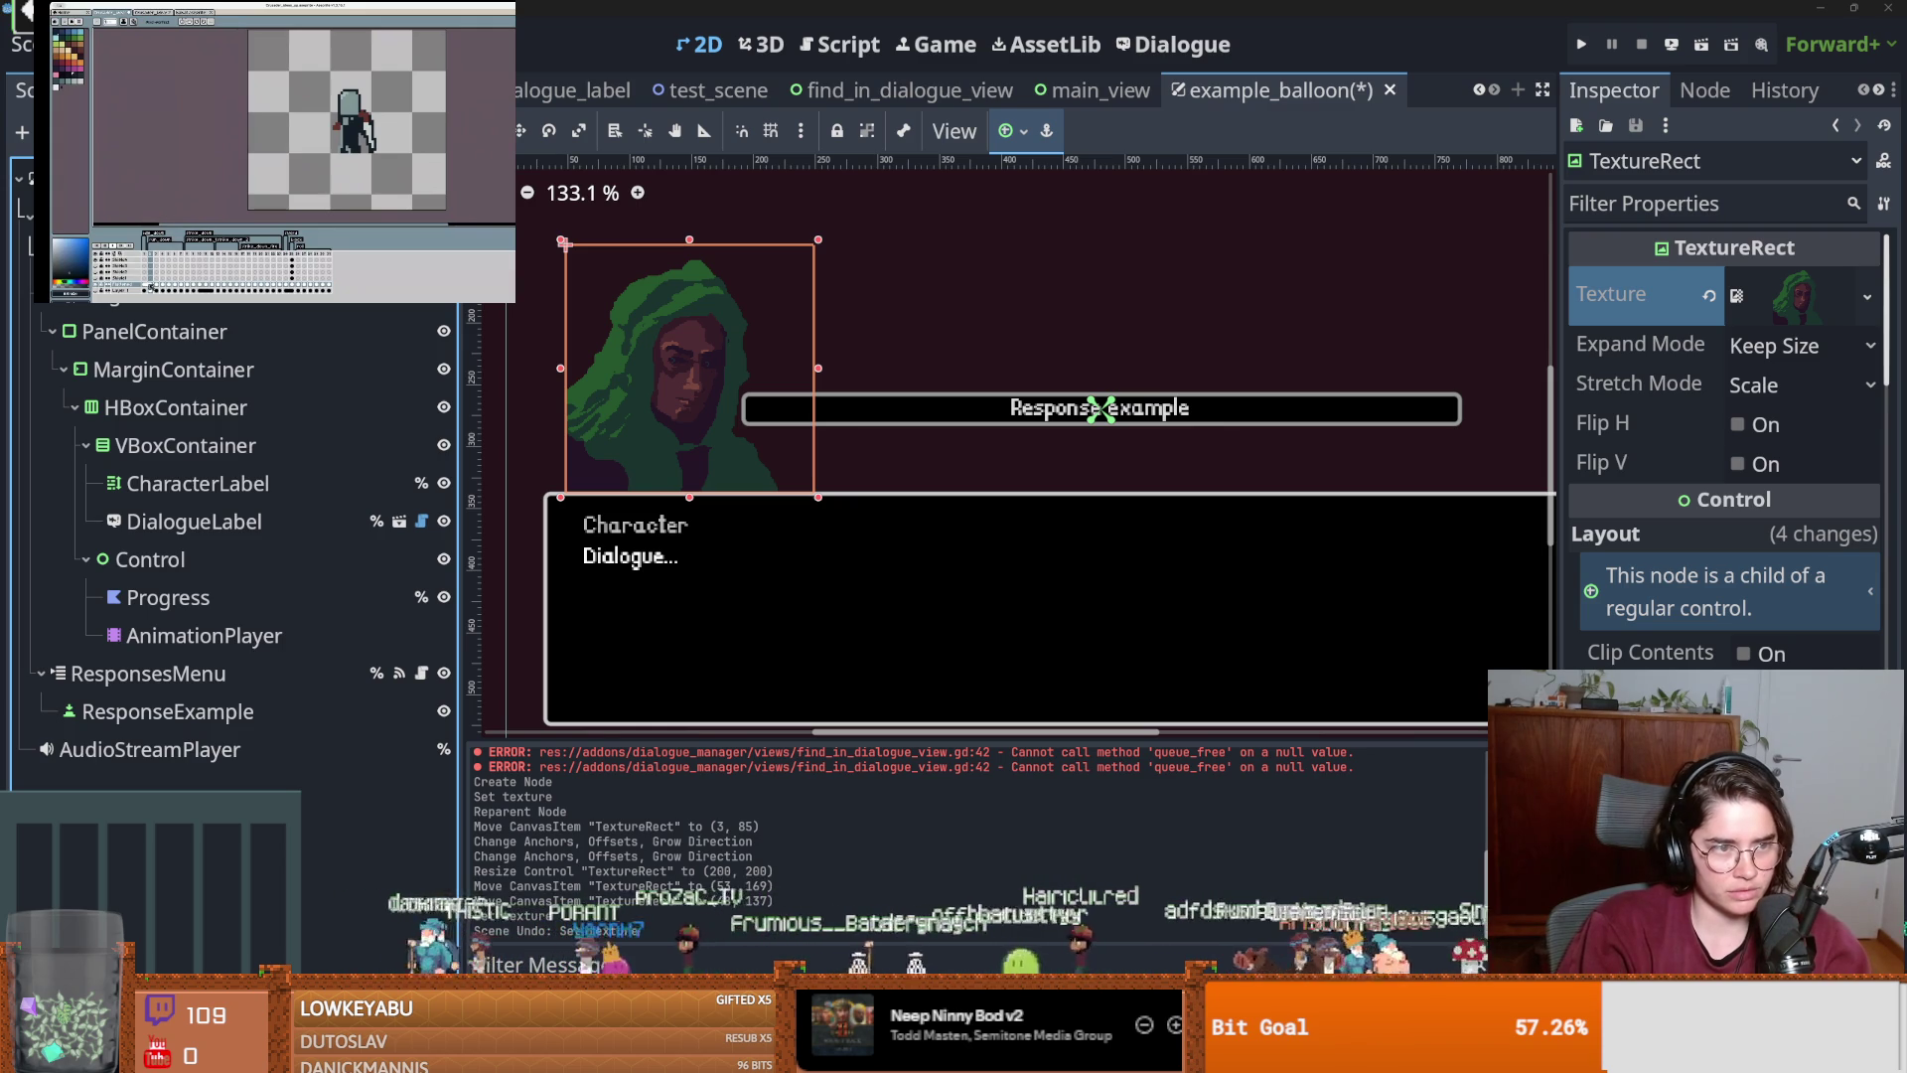
key("Return")
Clear CharacterPortrait's placeholder texture and save the scene.
key("ctrl+s")
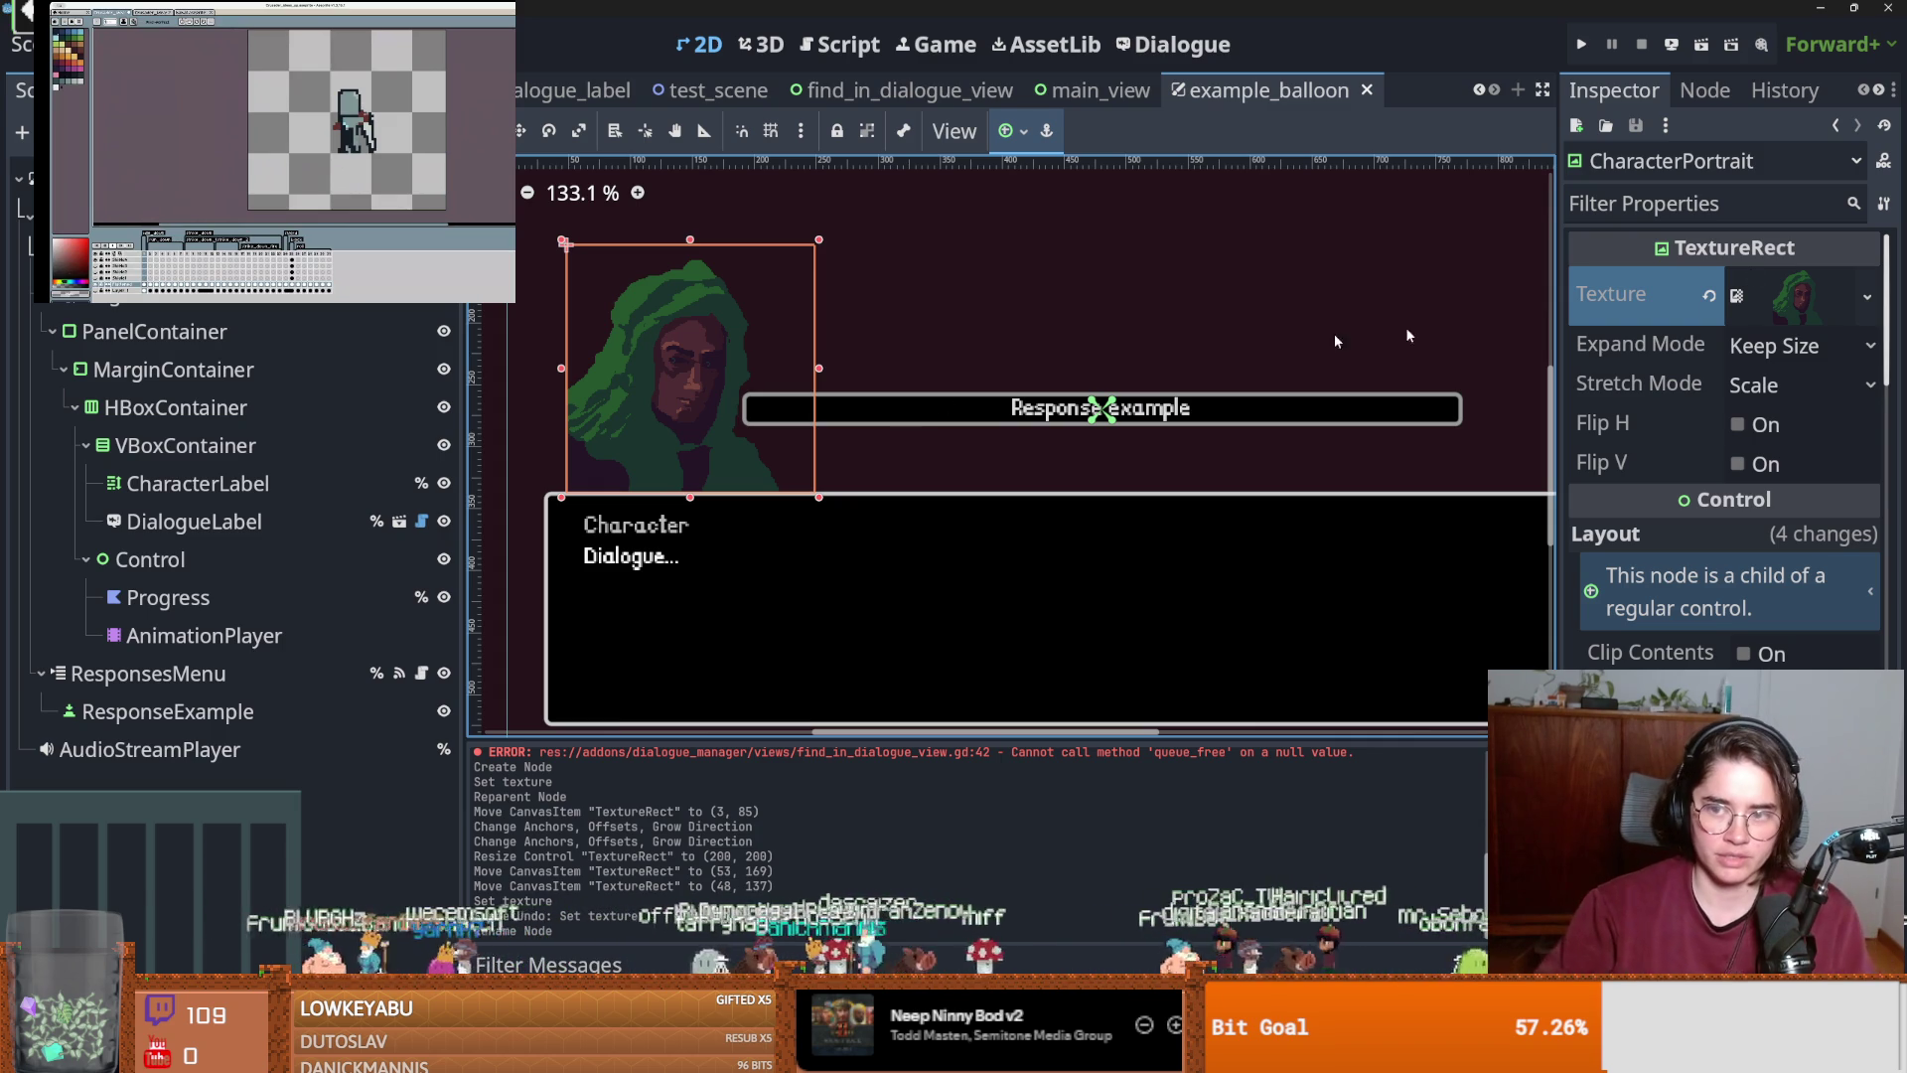
left_click(1710, 296)
key("ctrl+s")
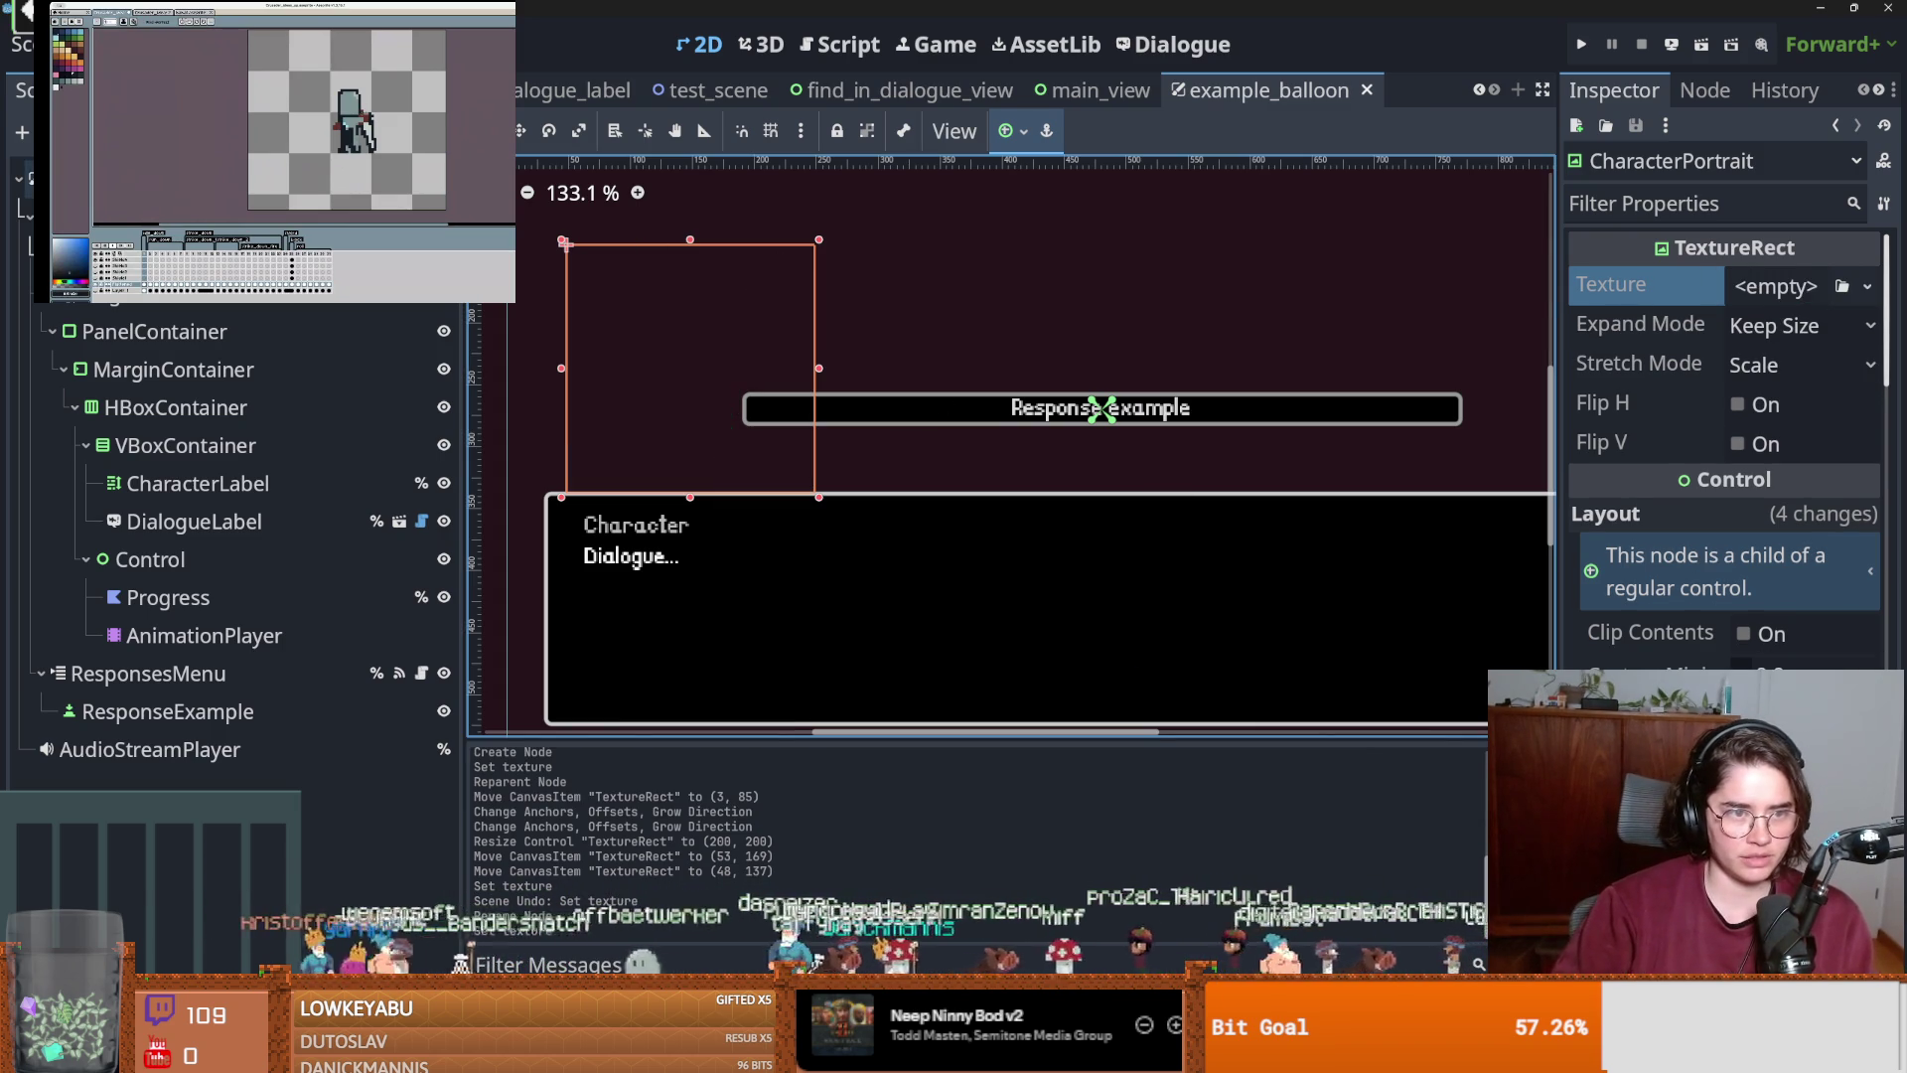
Enable Access as Unique Name on CharacterPortrait and save the scene.
right_click(378, 256)
left_click(516, 893)
key("ctrl+s")
key("ctrl+F3")
scroll(1008, 581, "down", 4)
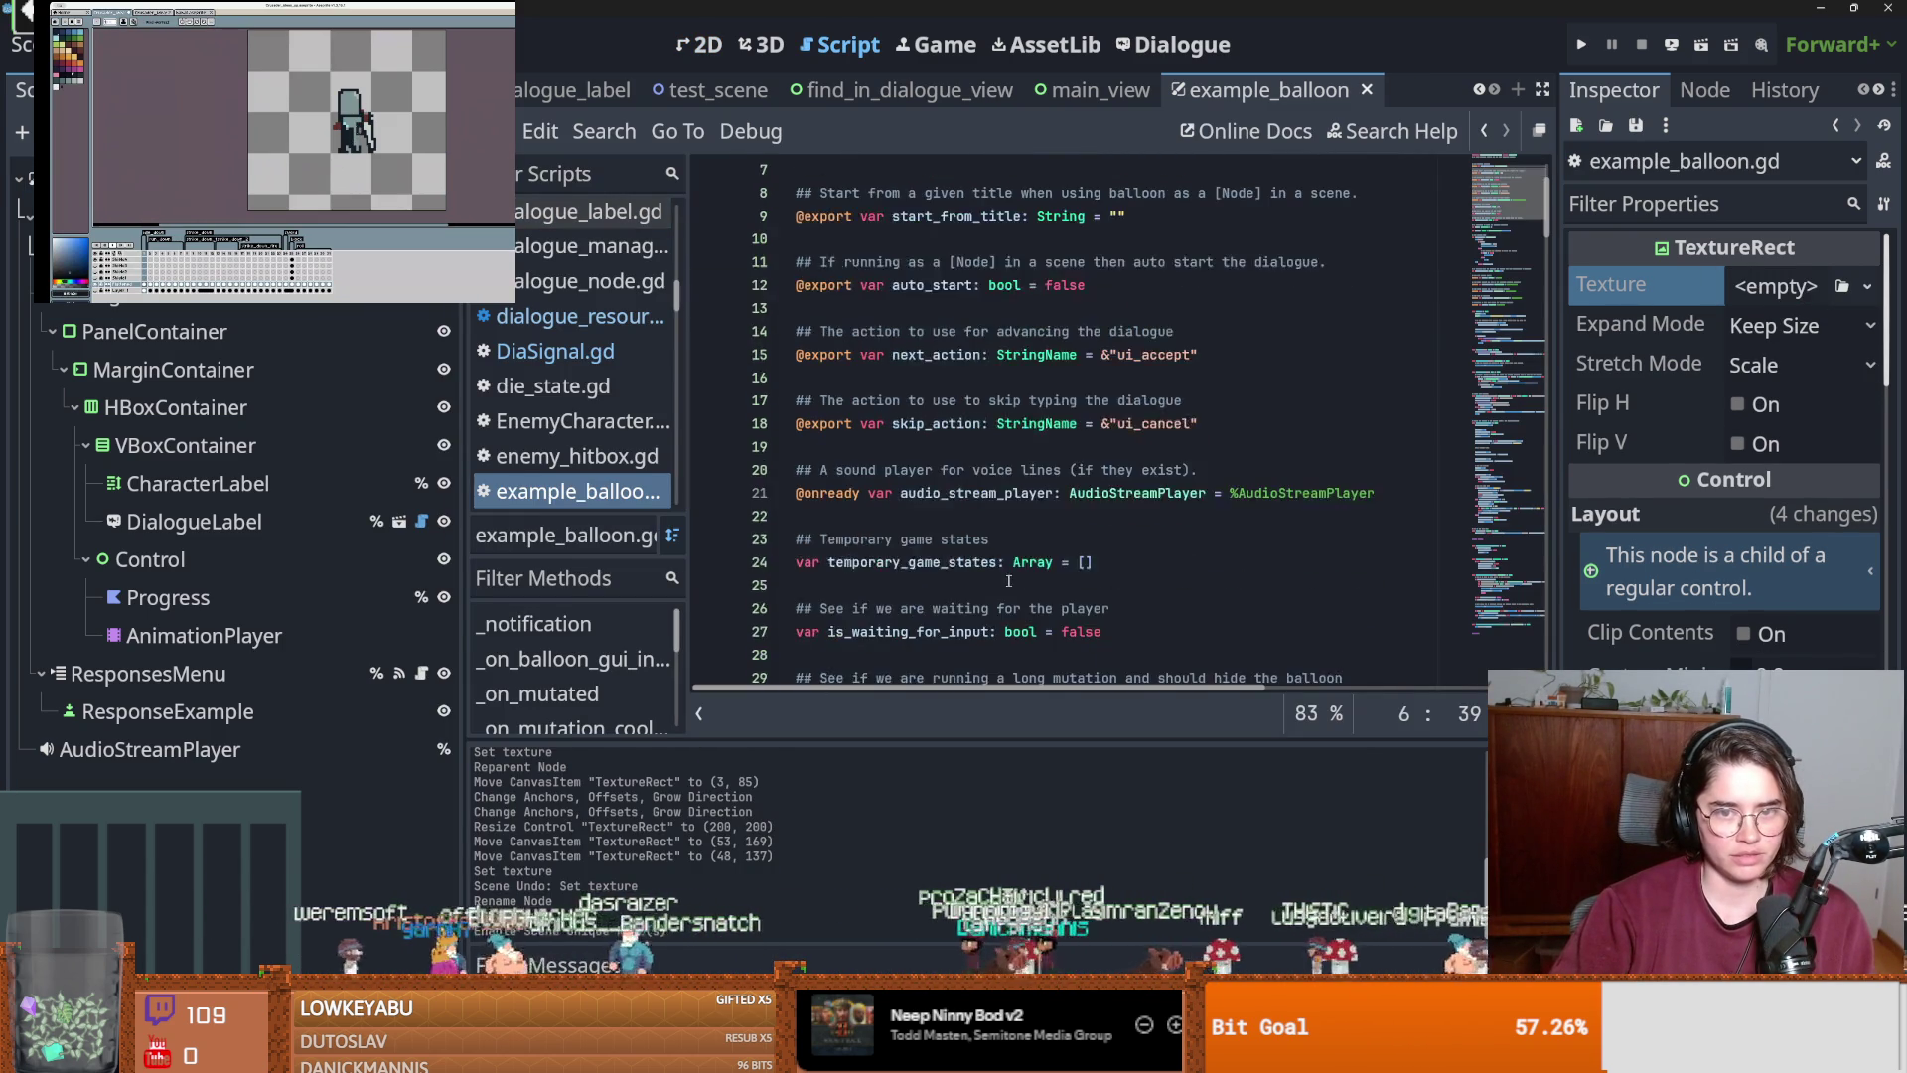
scroll(1009, 581, "down", 5)
scroll(1008, 581, "up", 6)
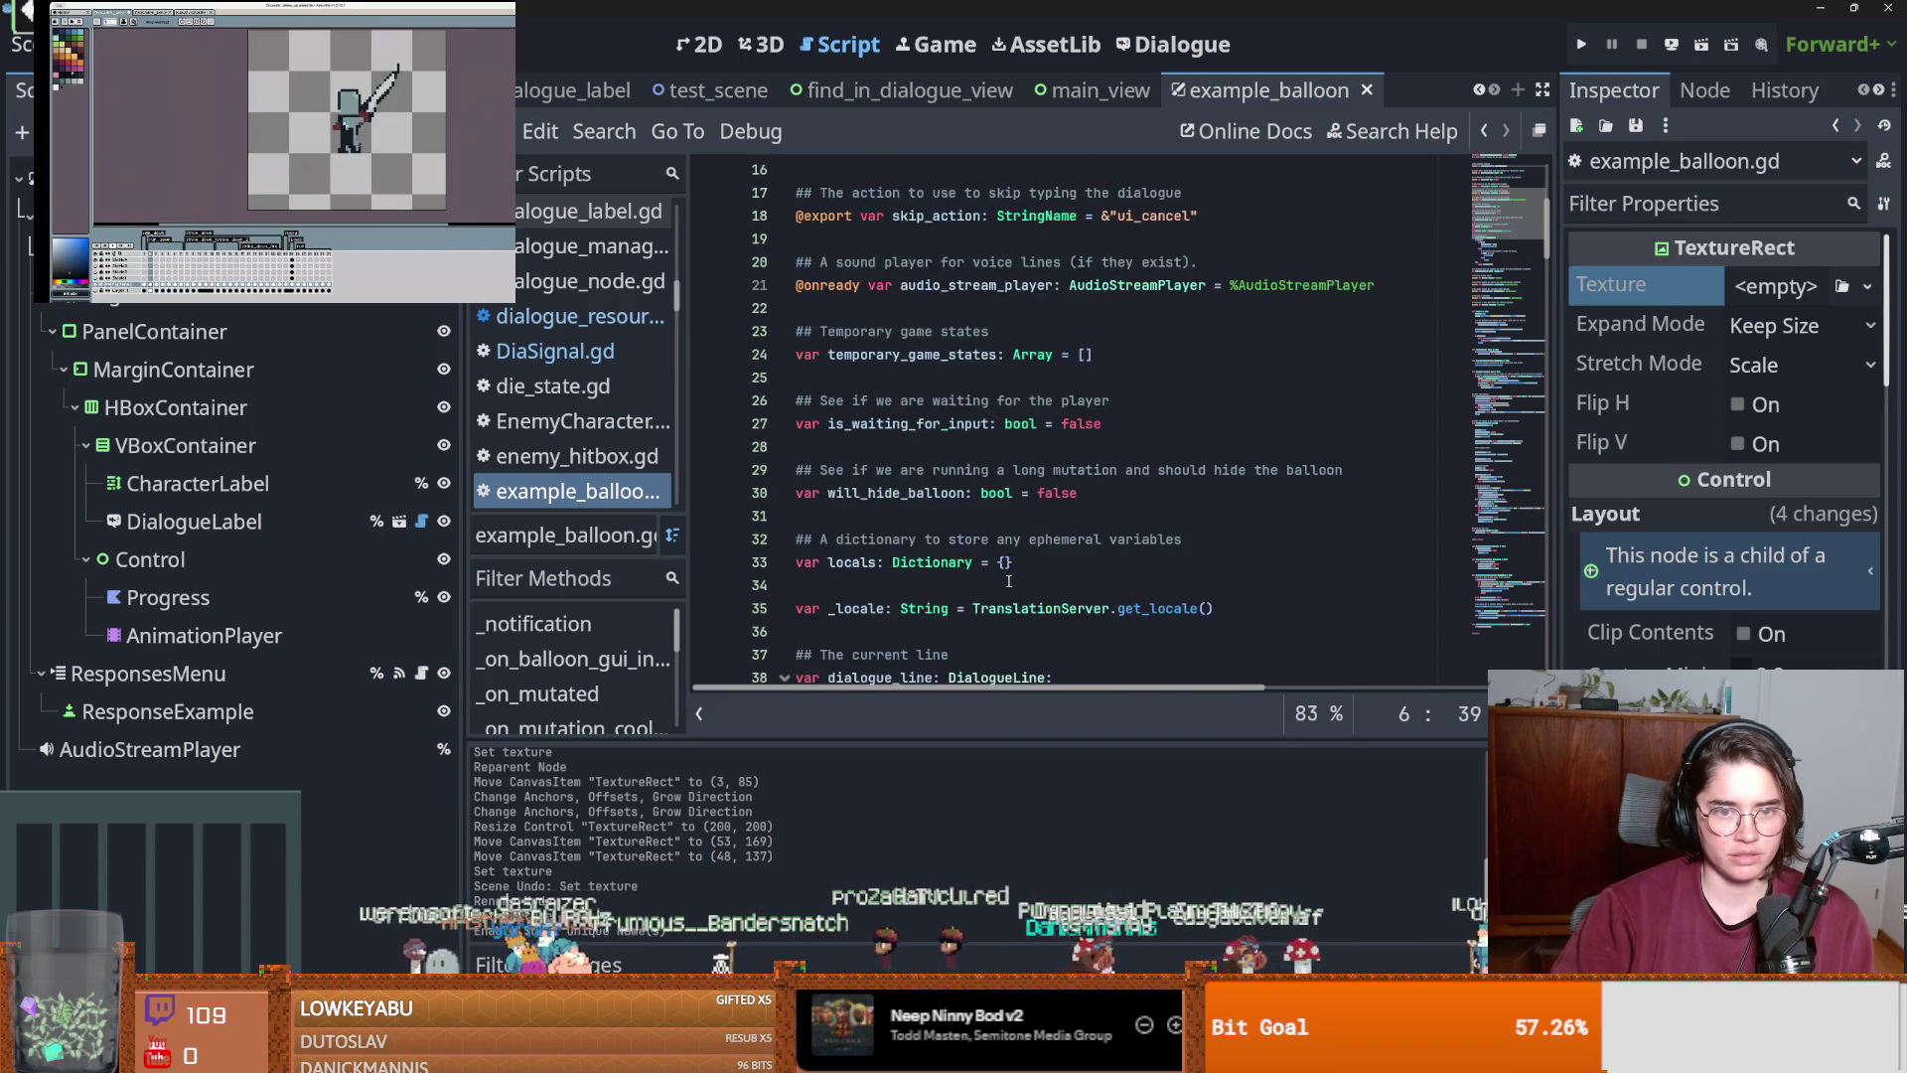
scroll(1009, 581, "down", 11)
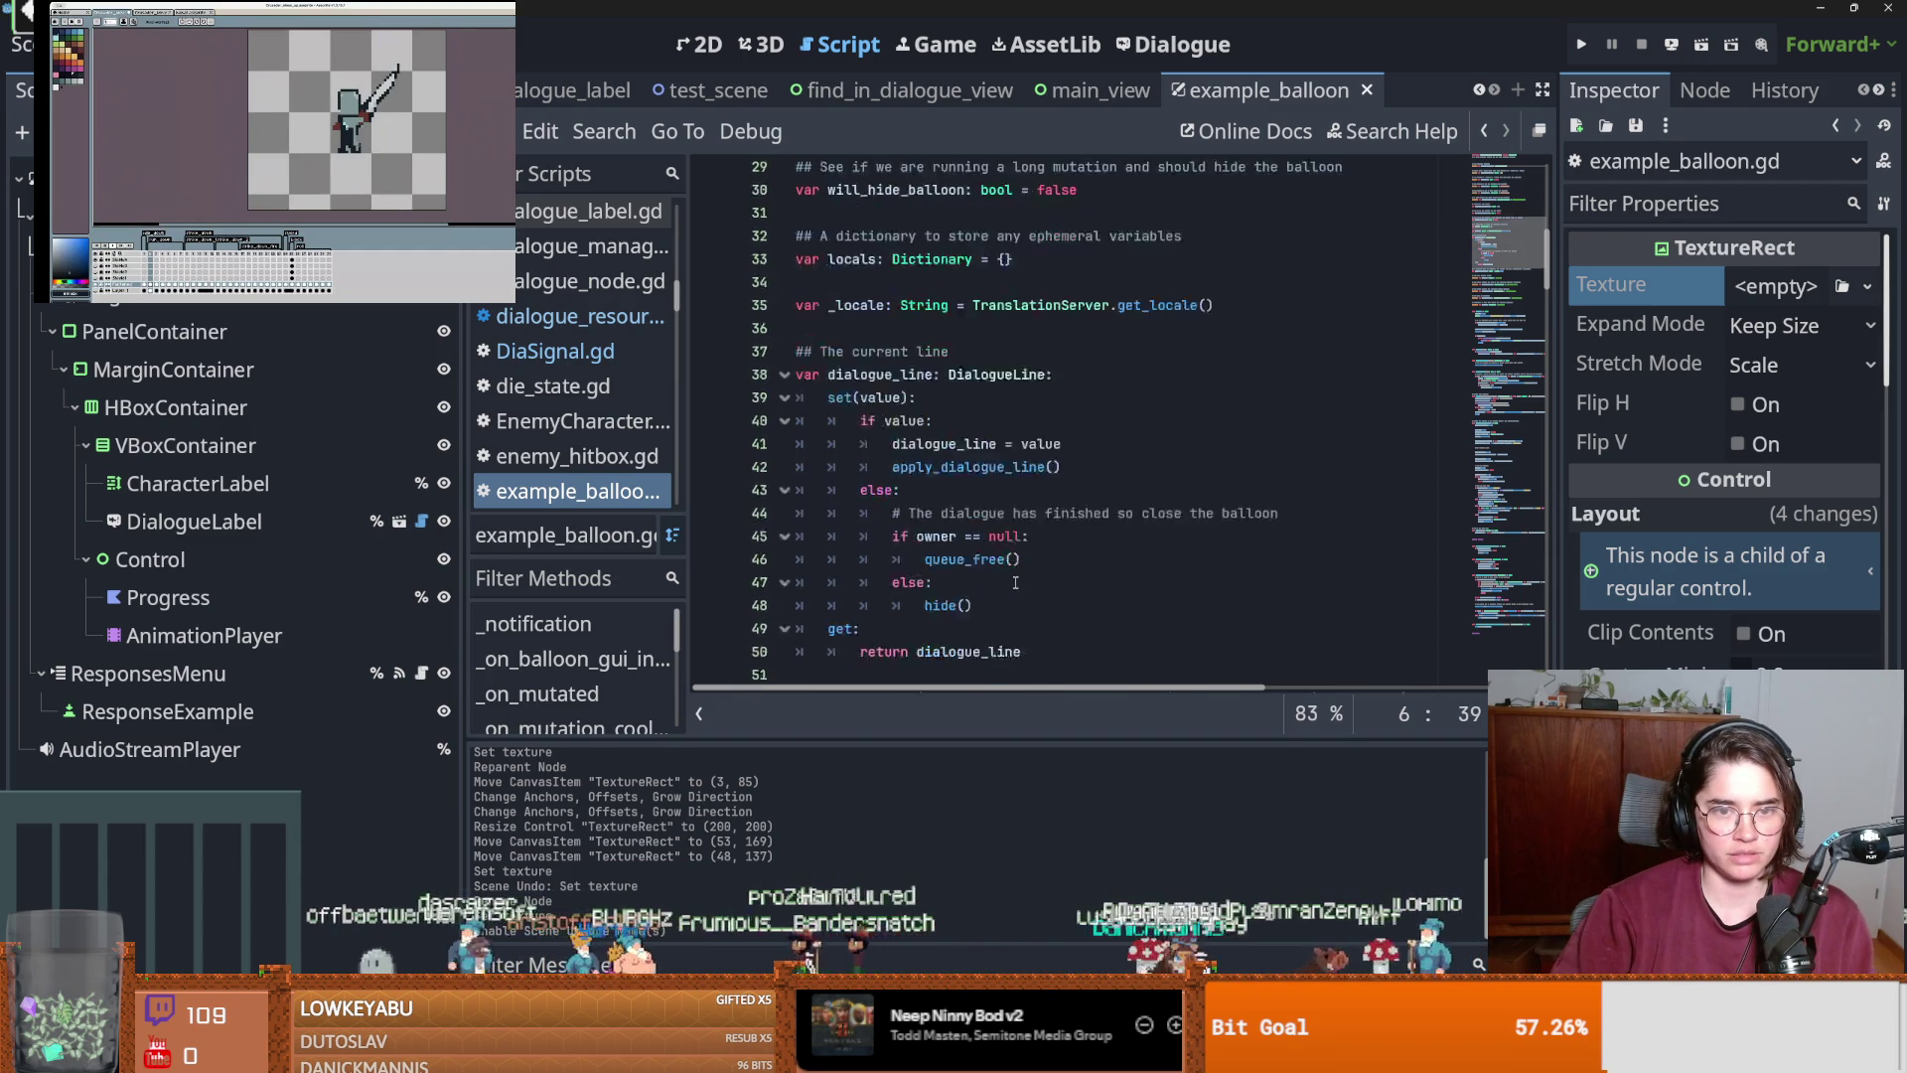
scroll(1016, 582, "down", 5)
left_click(877, 449)
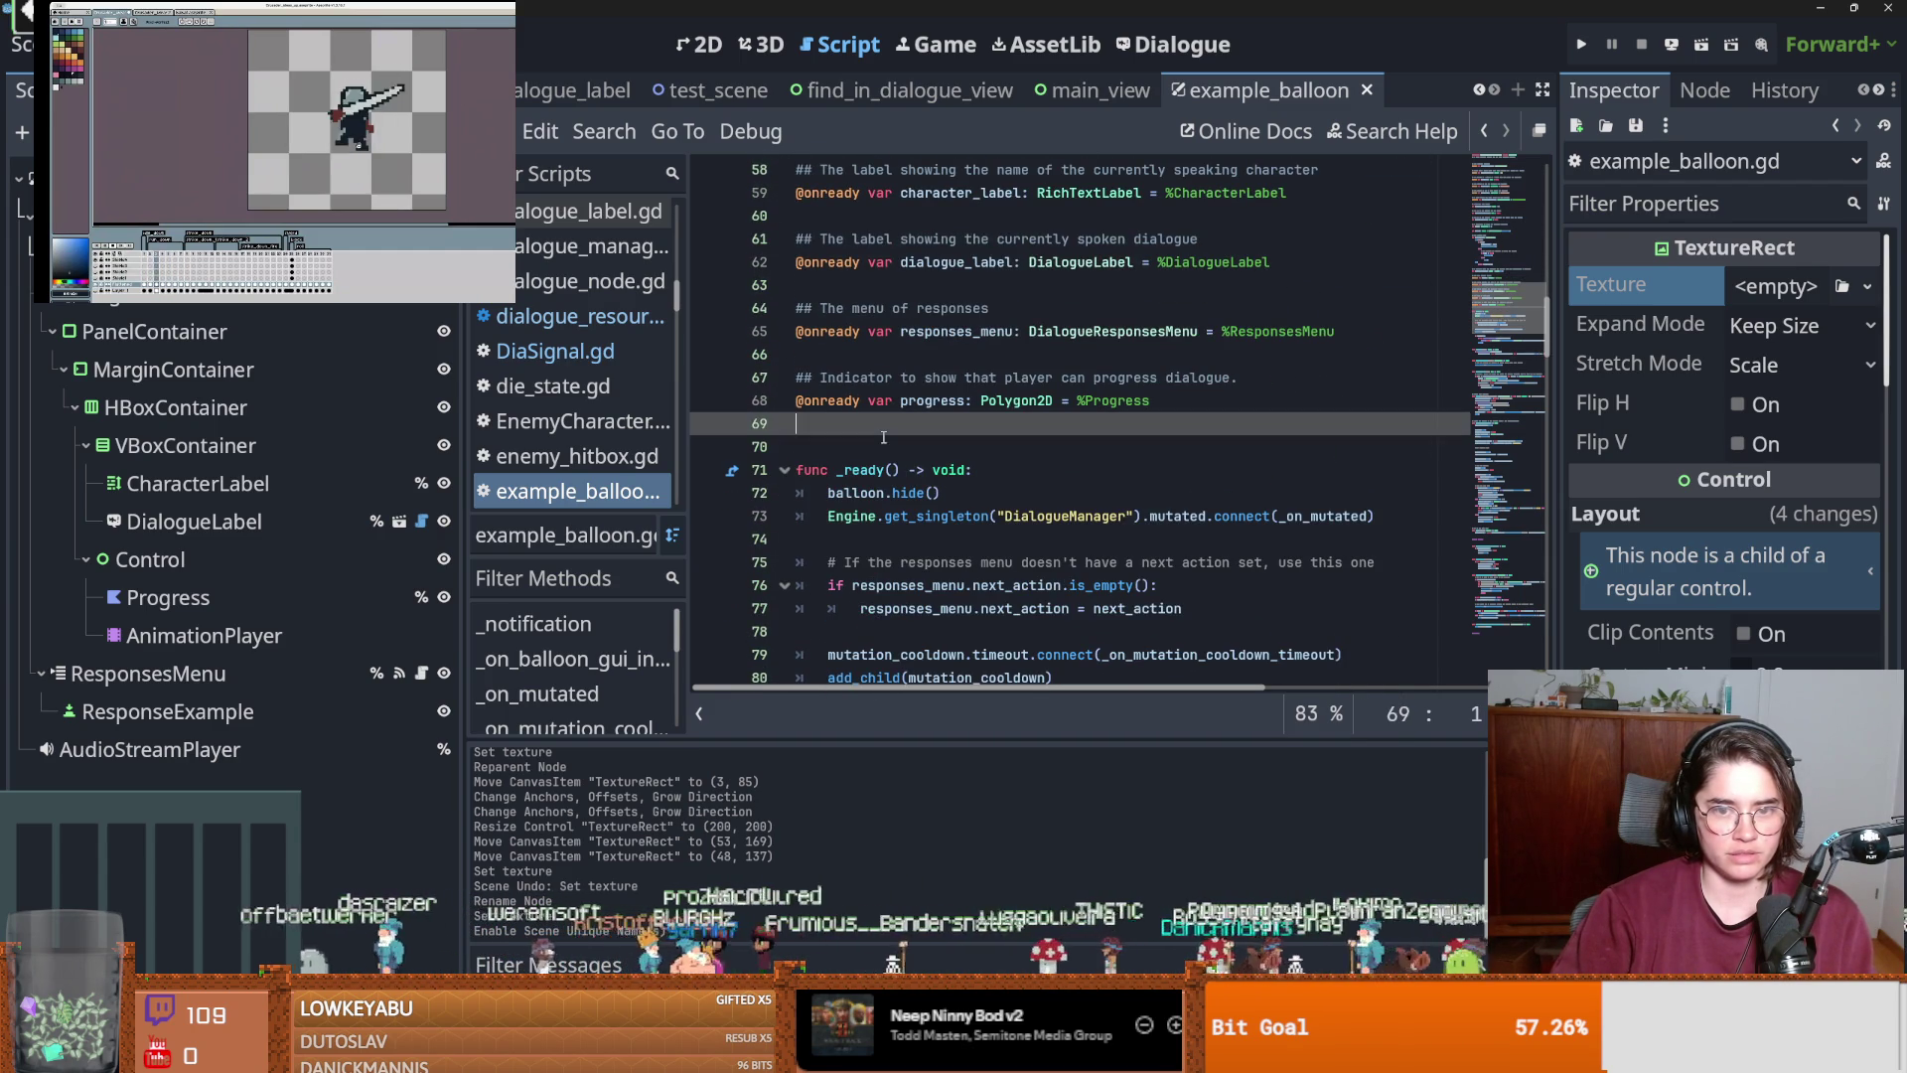
mouse_move(149, 296)
left_mouse_down()
mouse_move(845, 483)
mouse_move(905, 468)
left_mouse_up()
key("ctrl+s")
Search example_balloon.gd for the #TODO marker.
key("Up")
key("ctrl+Right")
key("ctrl+Right")
key("ctrl+shift+Right")
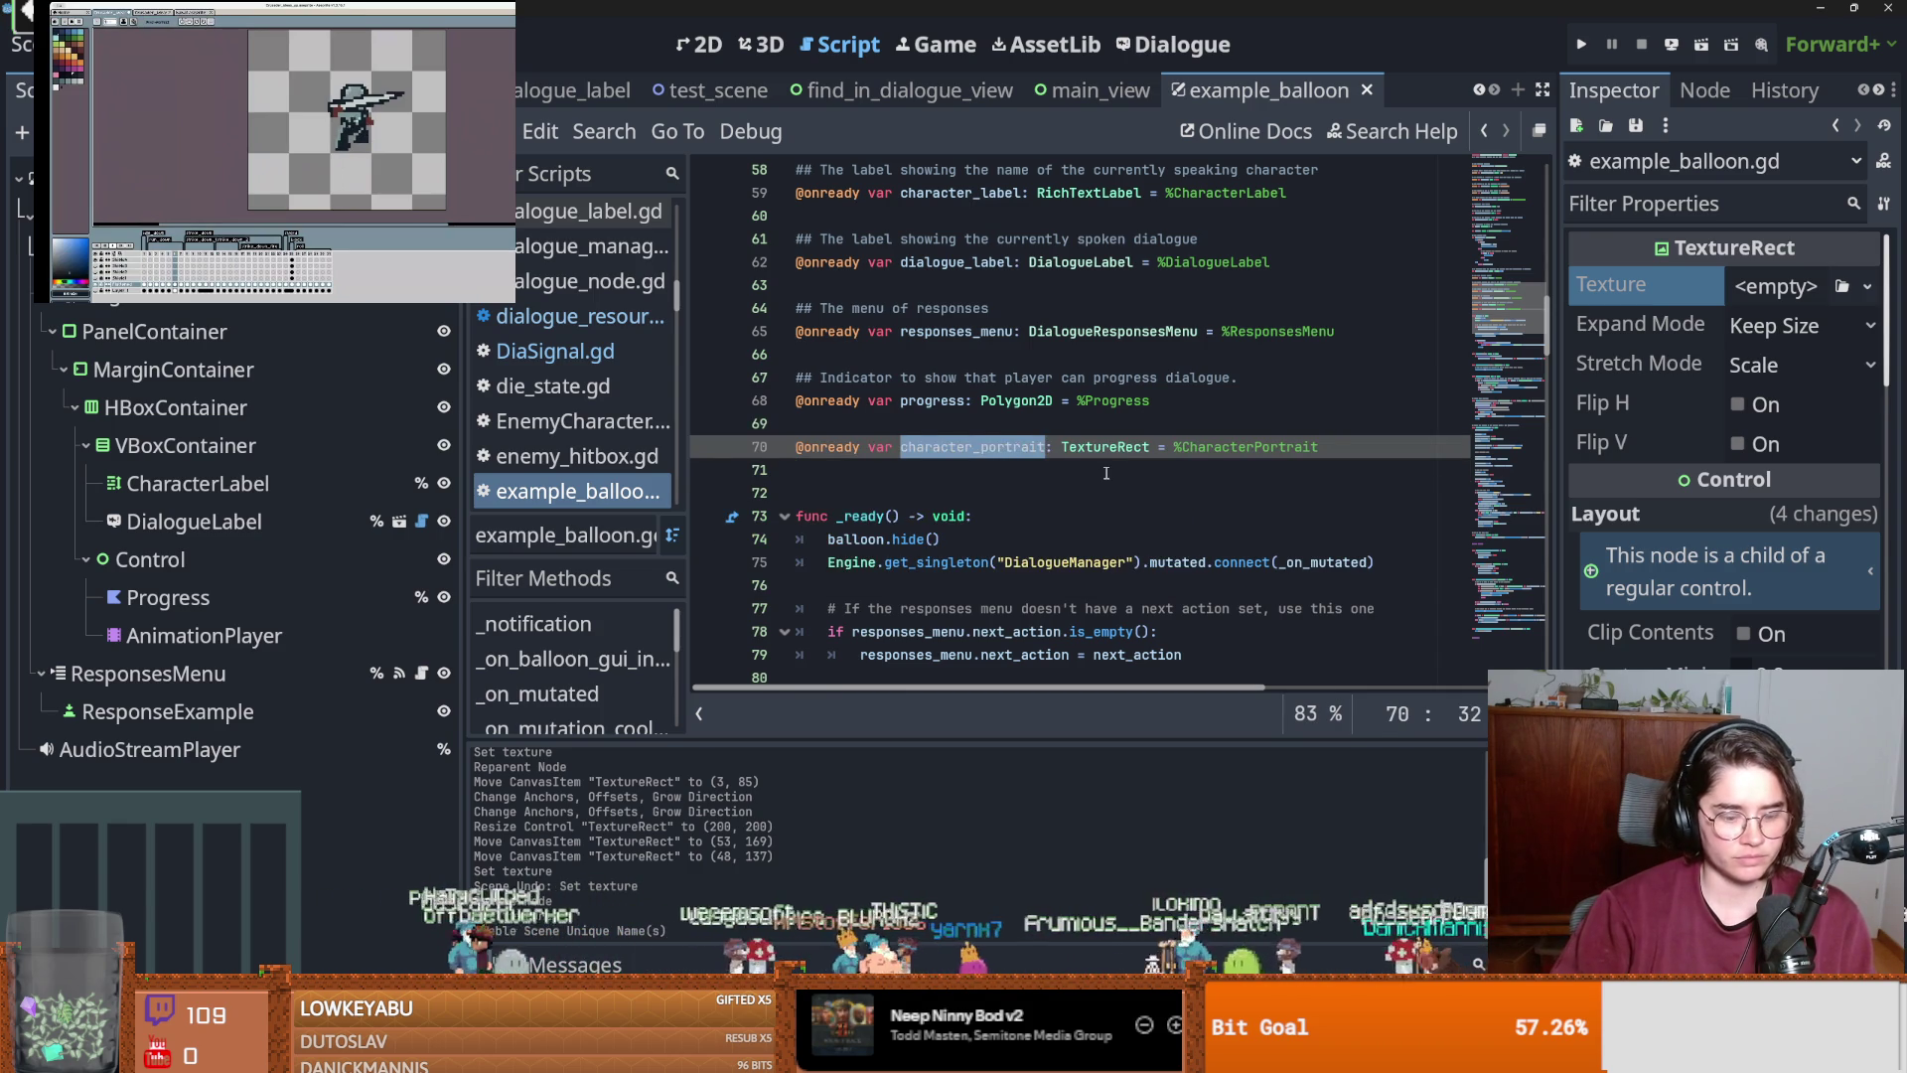
key("ctrl+f")
type("TODO")
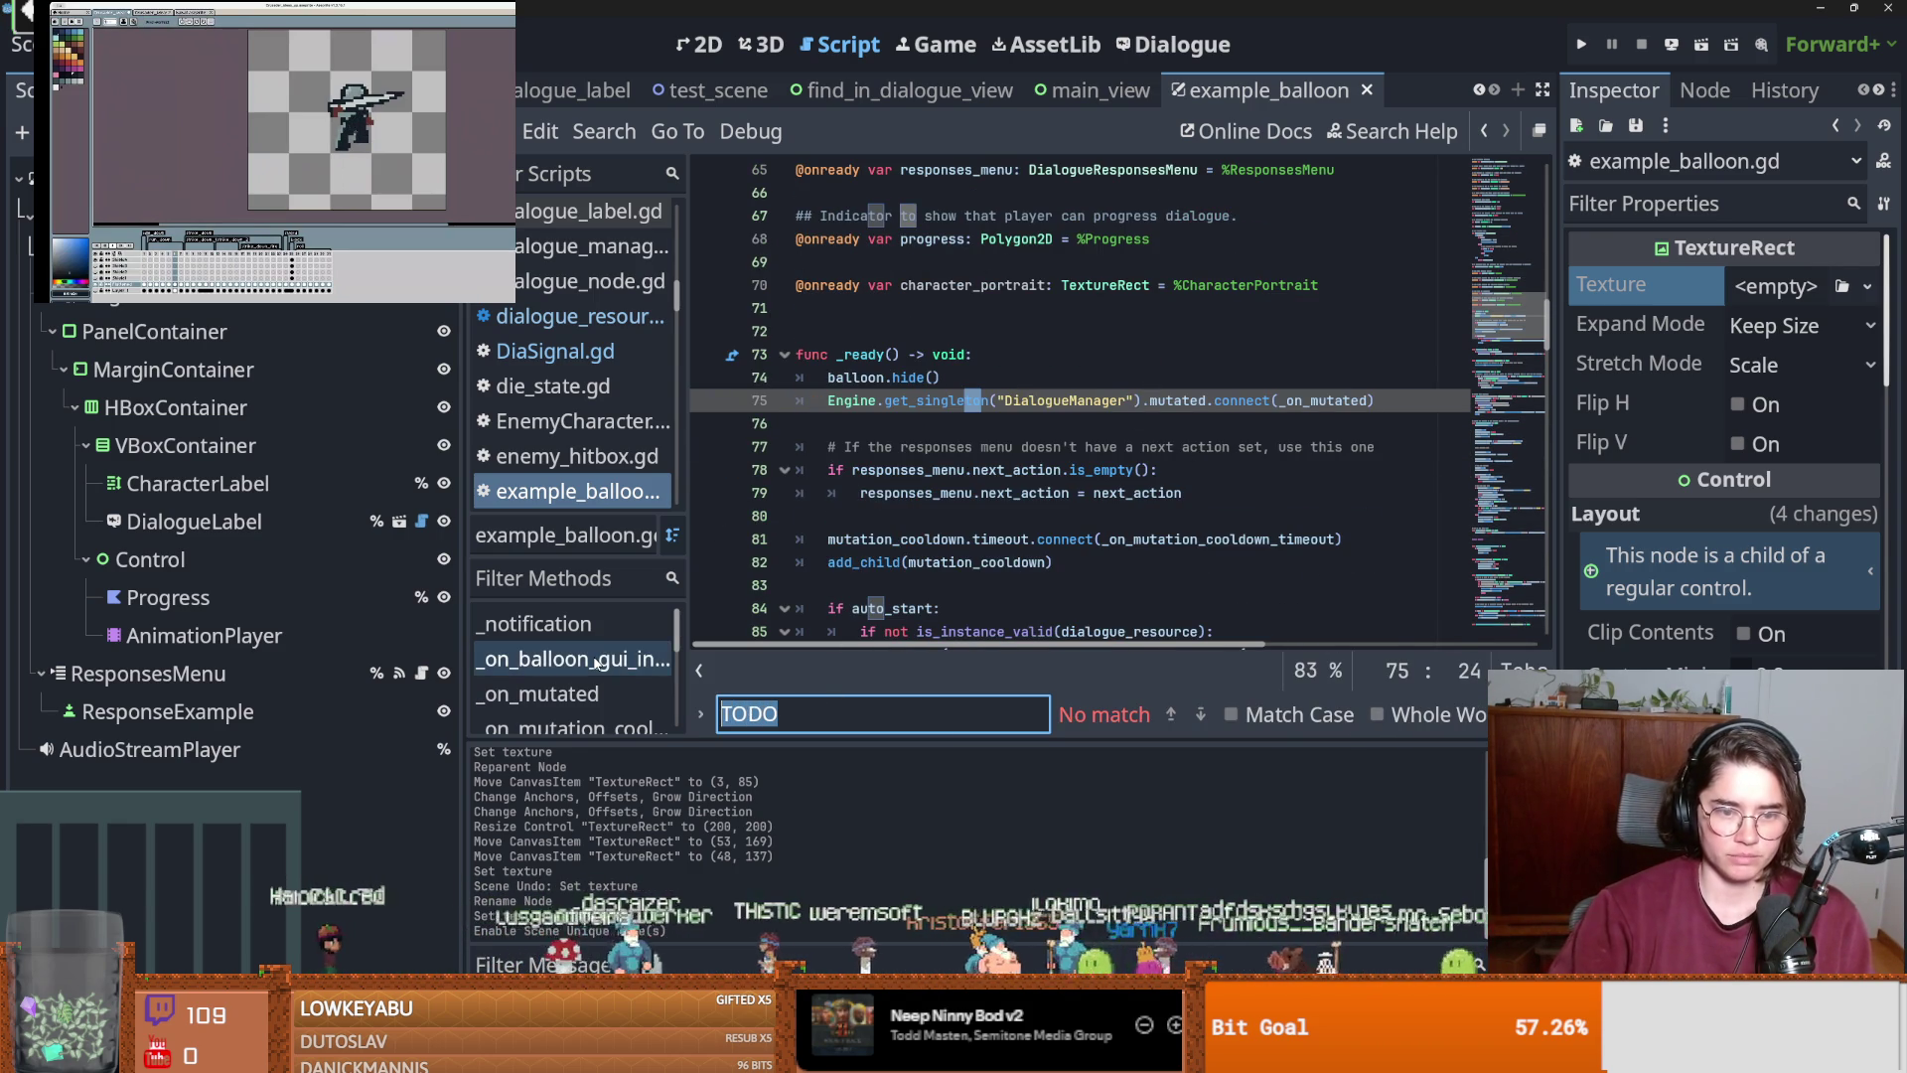
key("BackSpace")
key("BackSpace")
key("BackSpace")
type("#TODO")
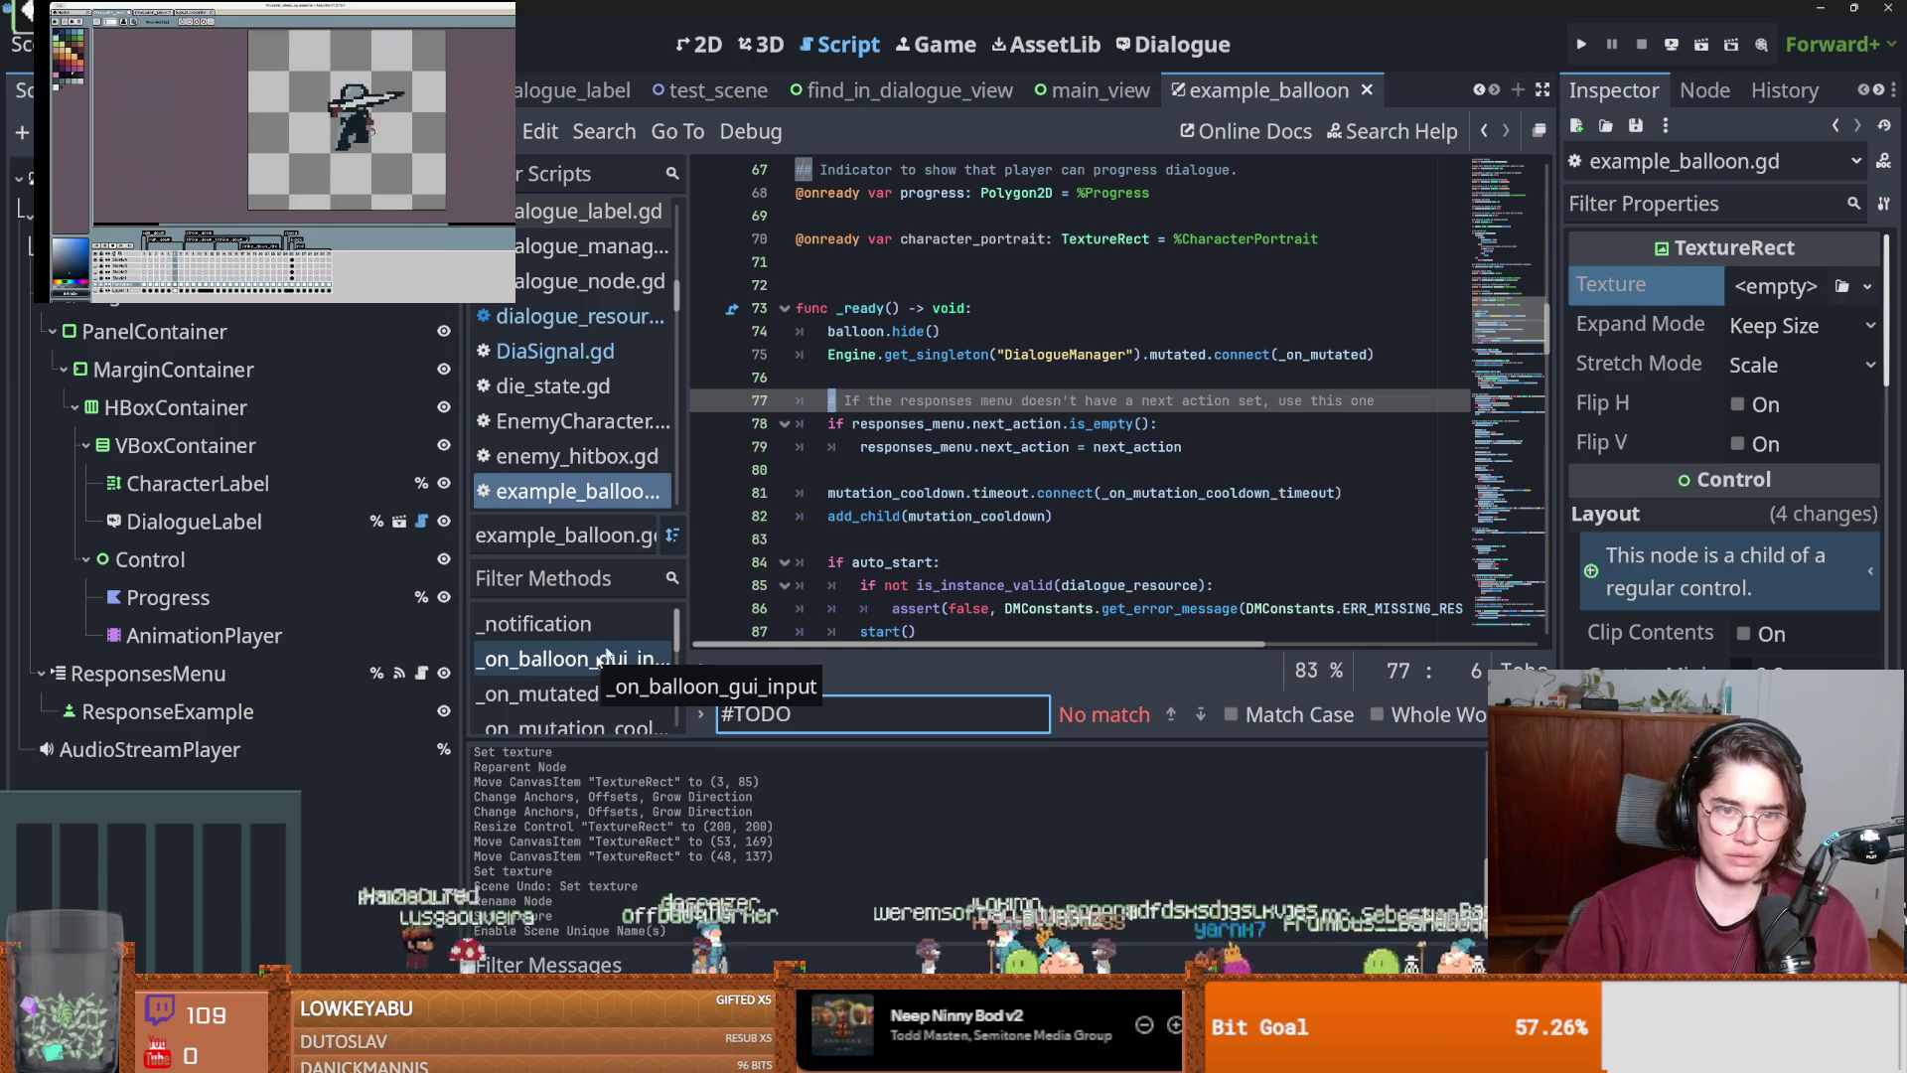
left_click(677, 296)
scroll(1061, 508, "down", 12)
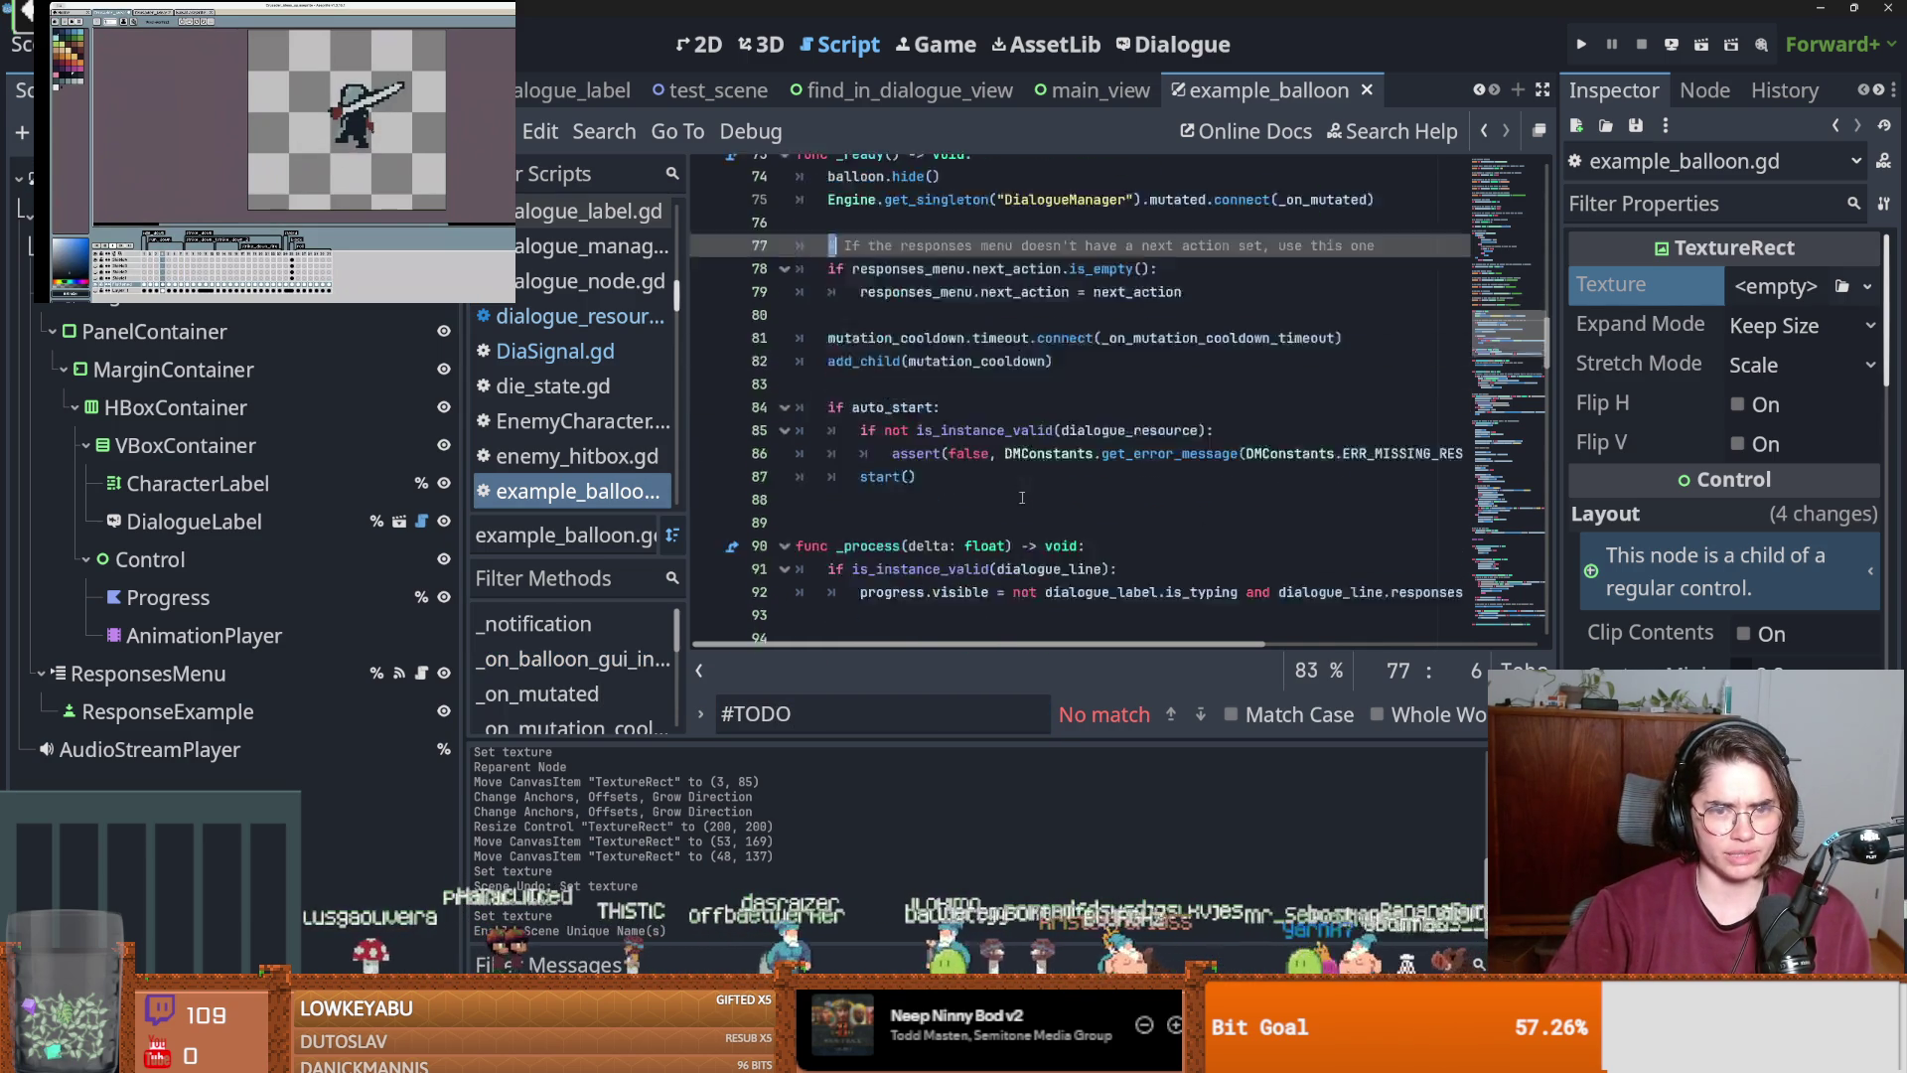
scroll(1061, 508, "down", 7)
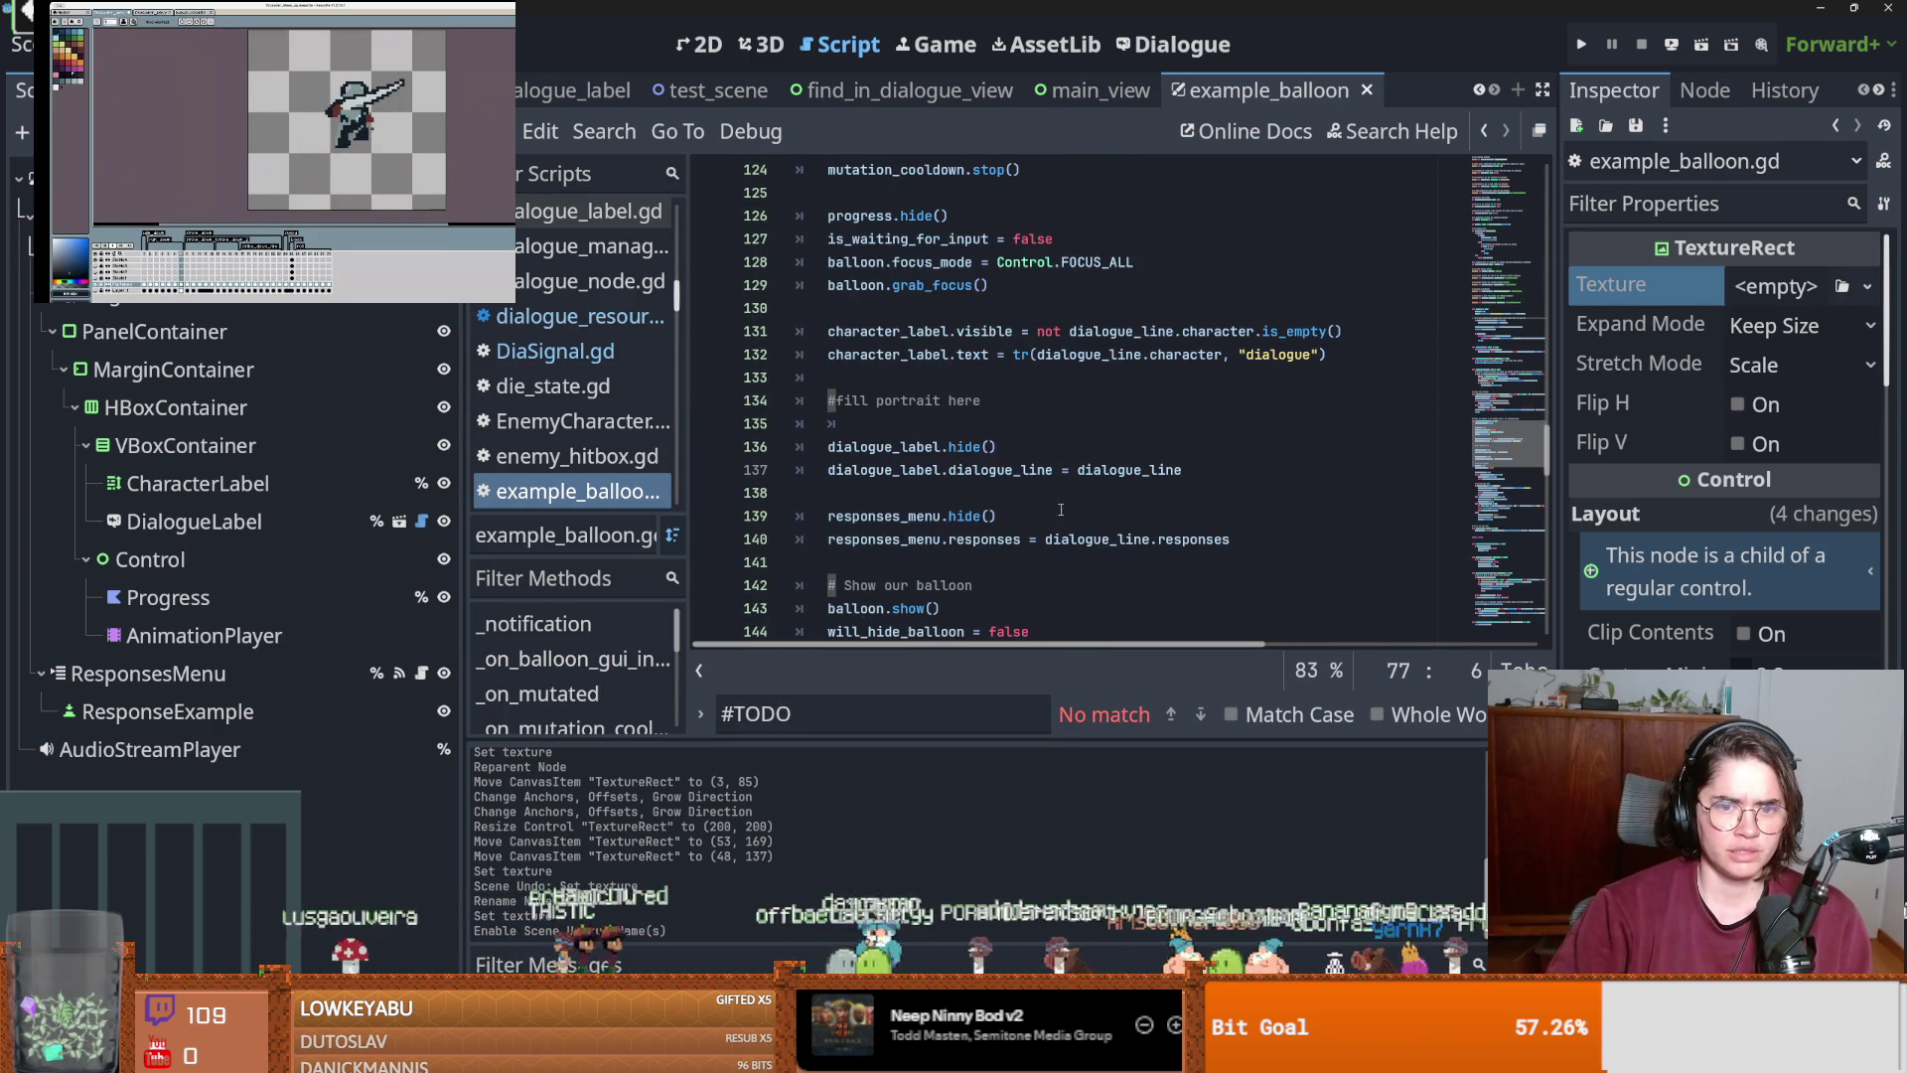
scroll(1435, 459, "up", 3)
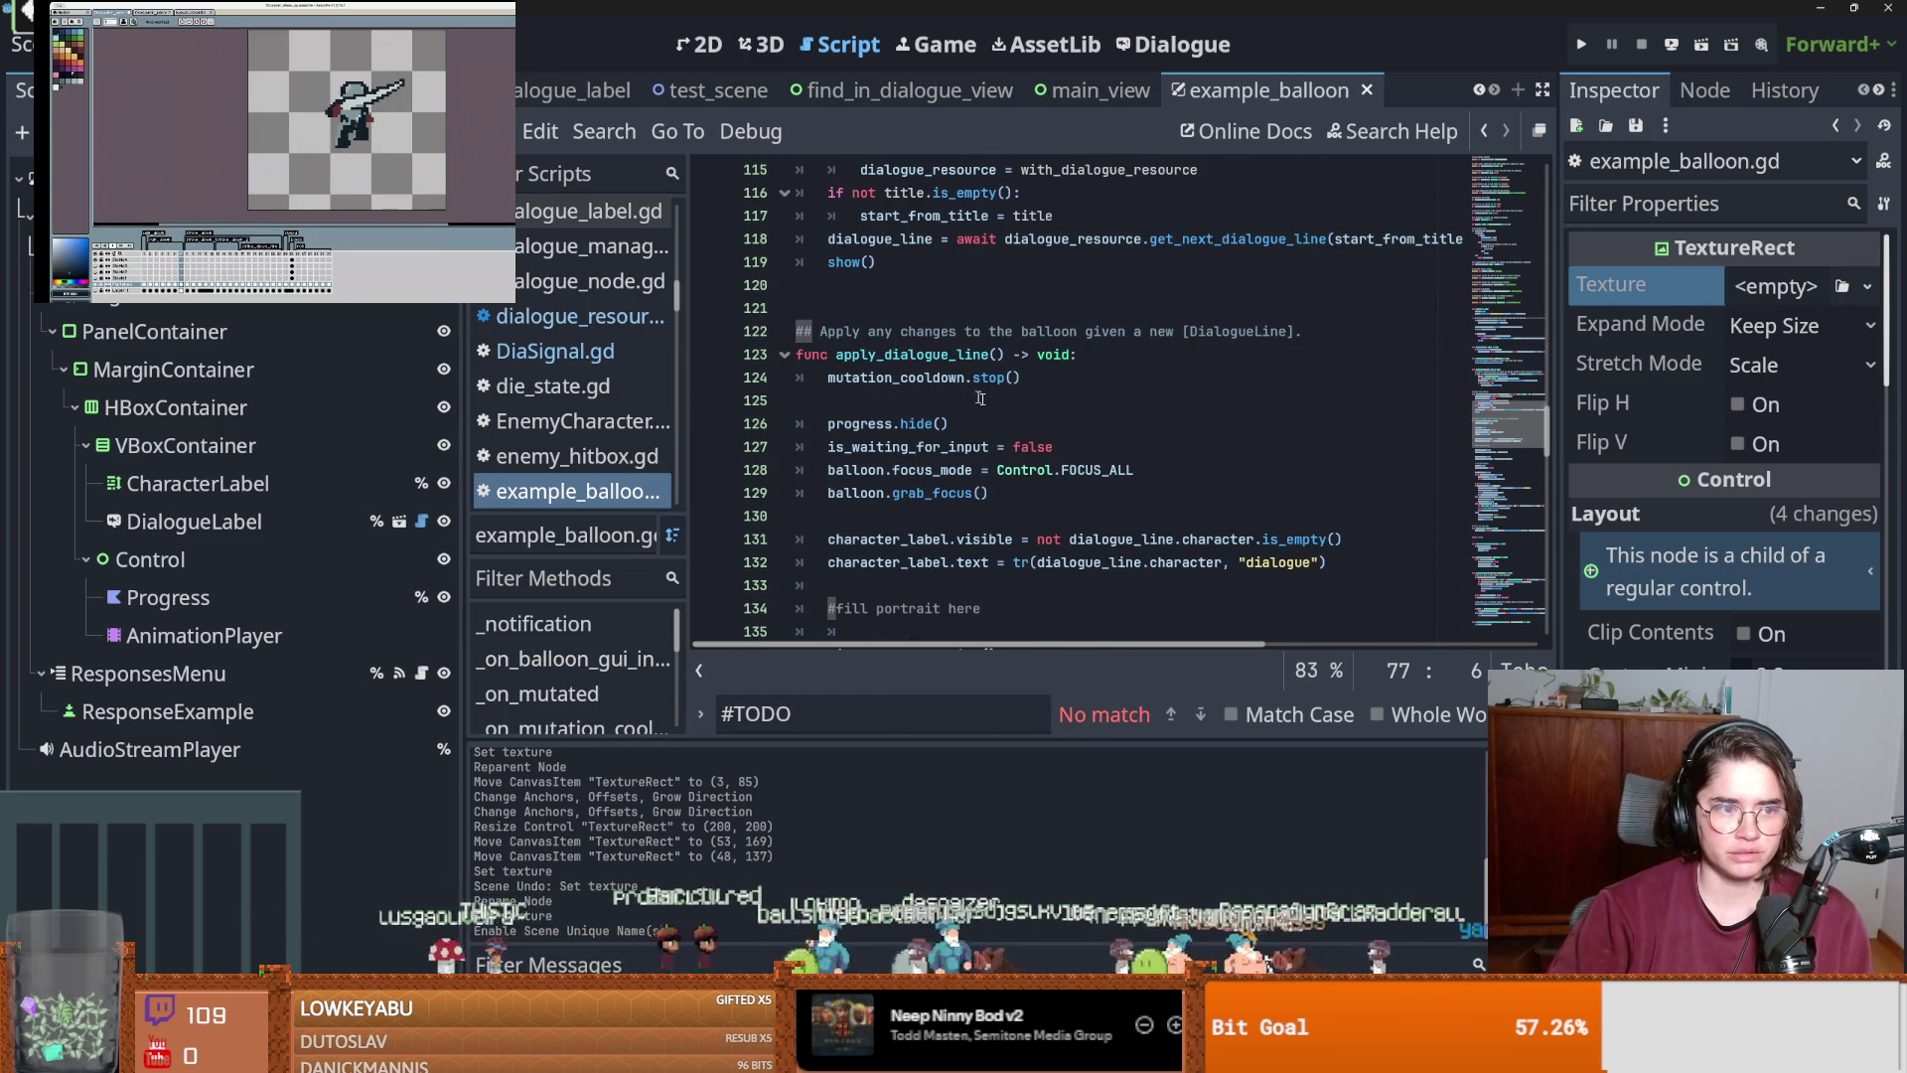
left_click(318, 482)
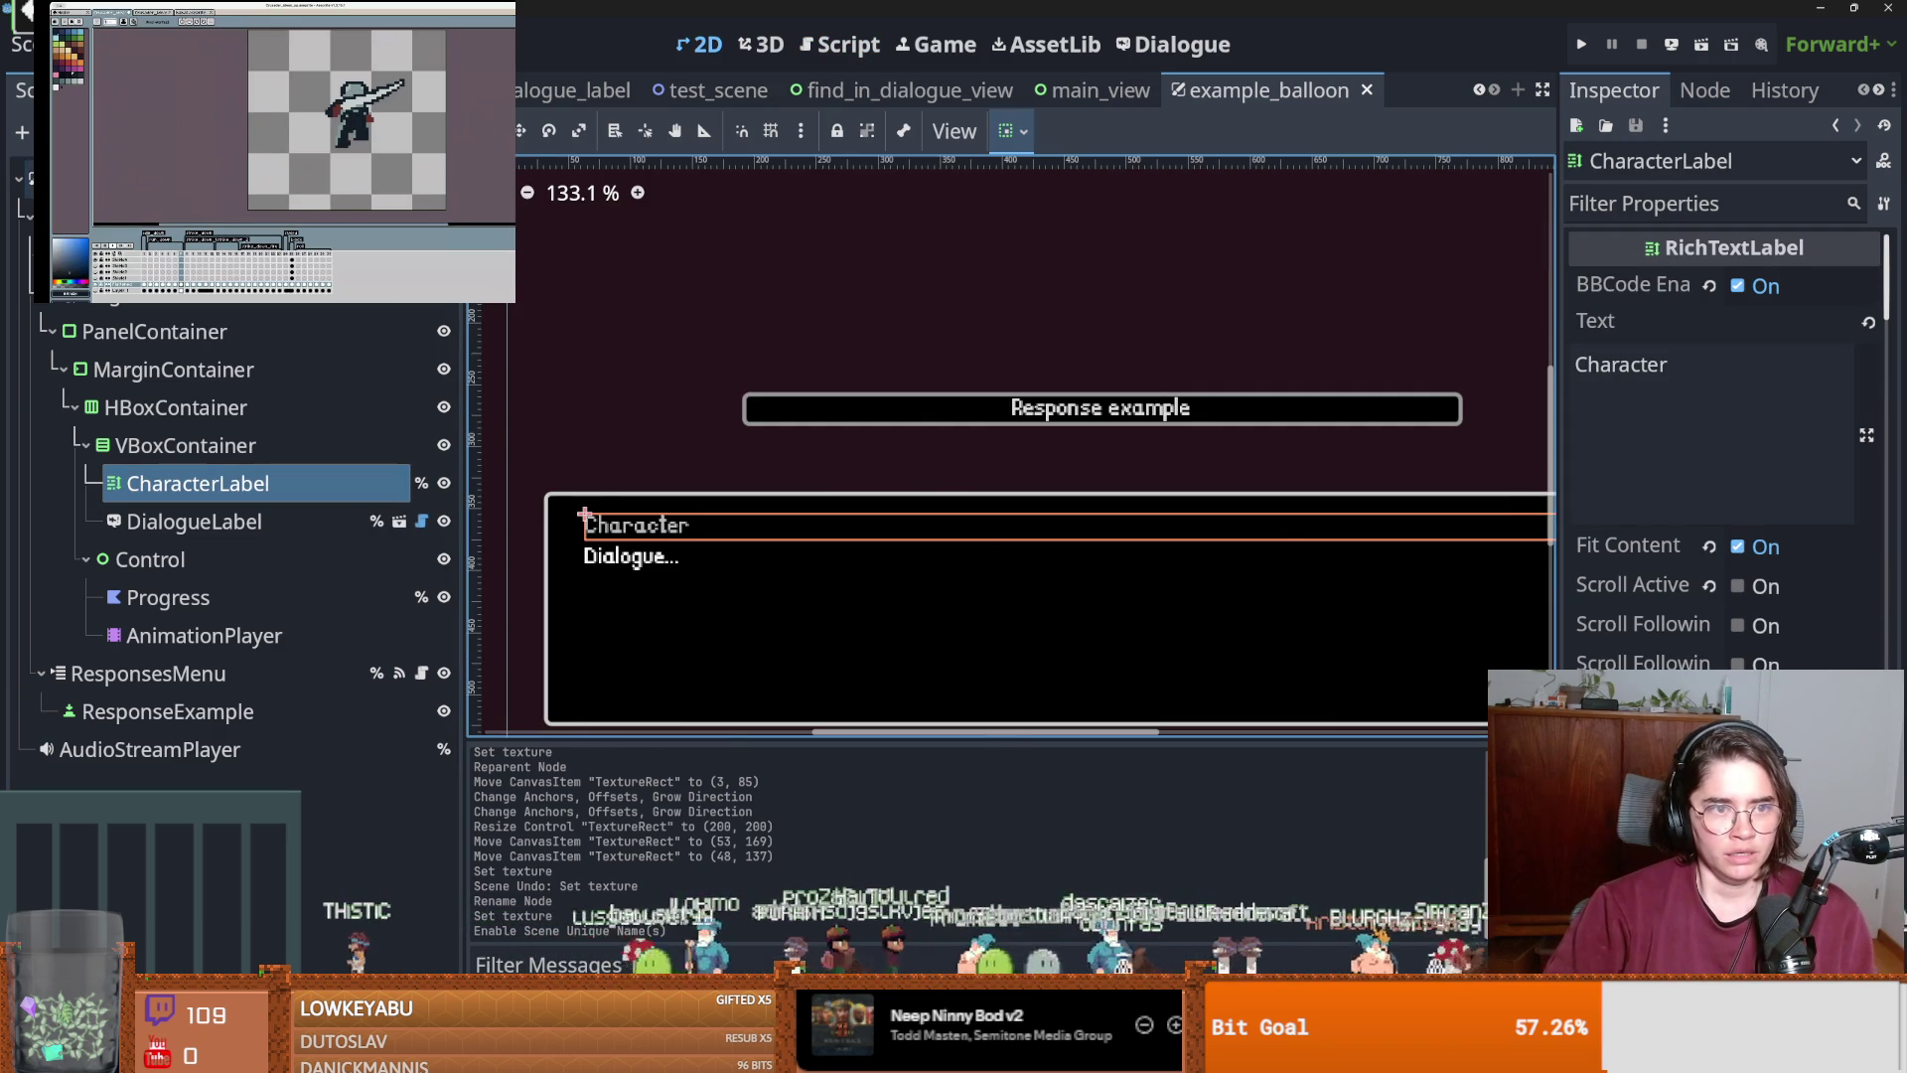
Find every use of character_label in example_balloon.gd.
key("ctrl+F3")
key("ctrl+f")
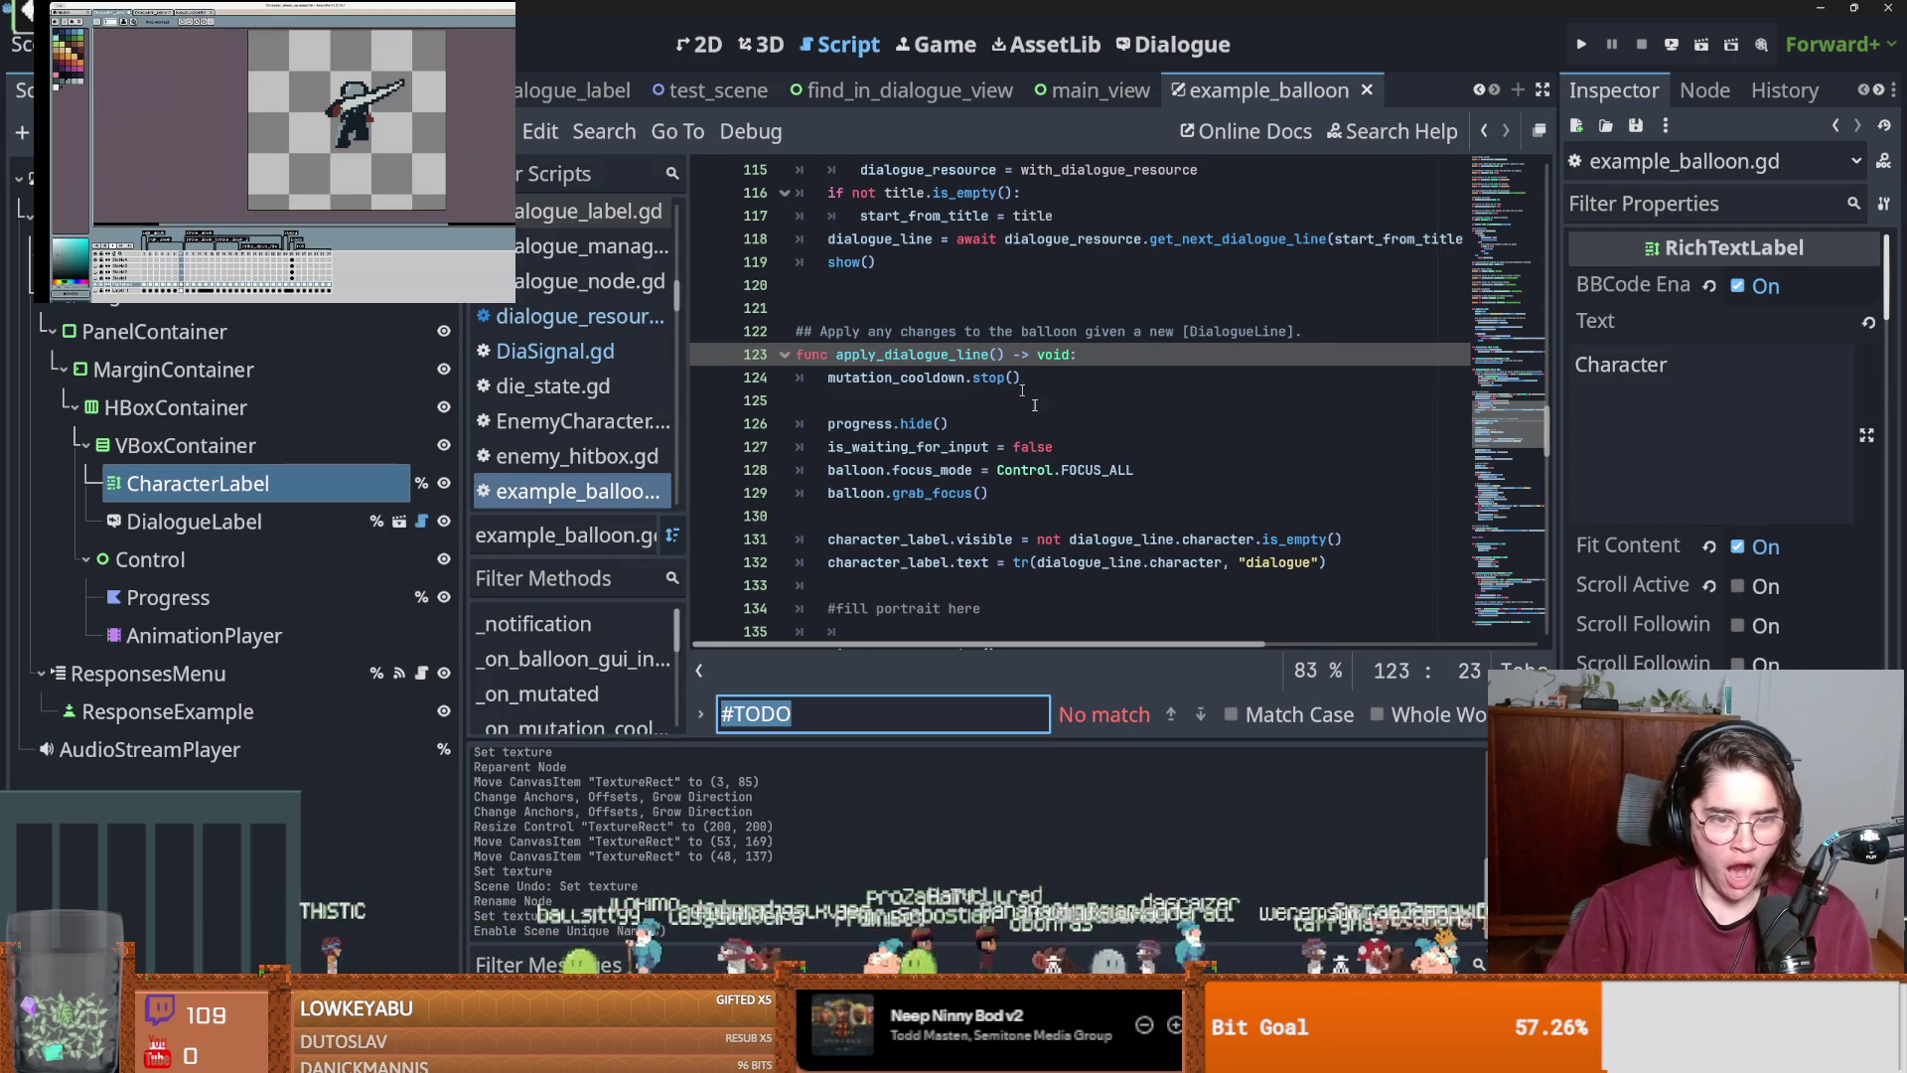
type("CharacterLabel")
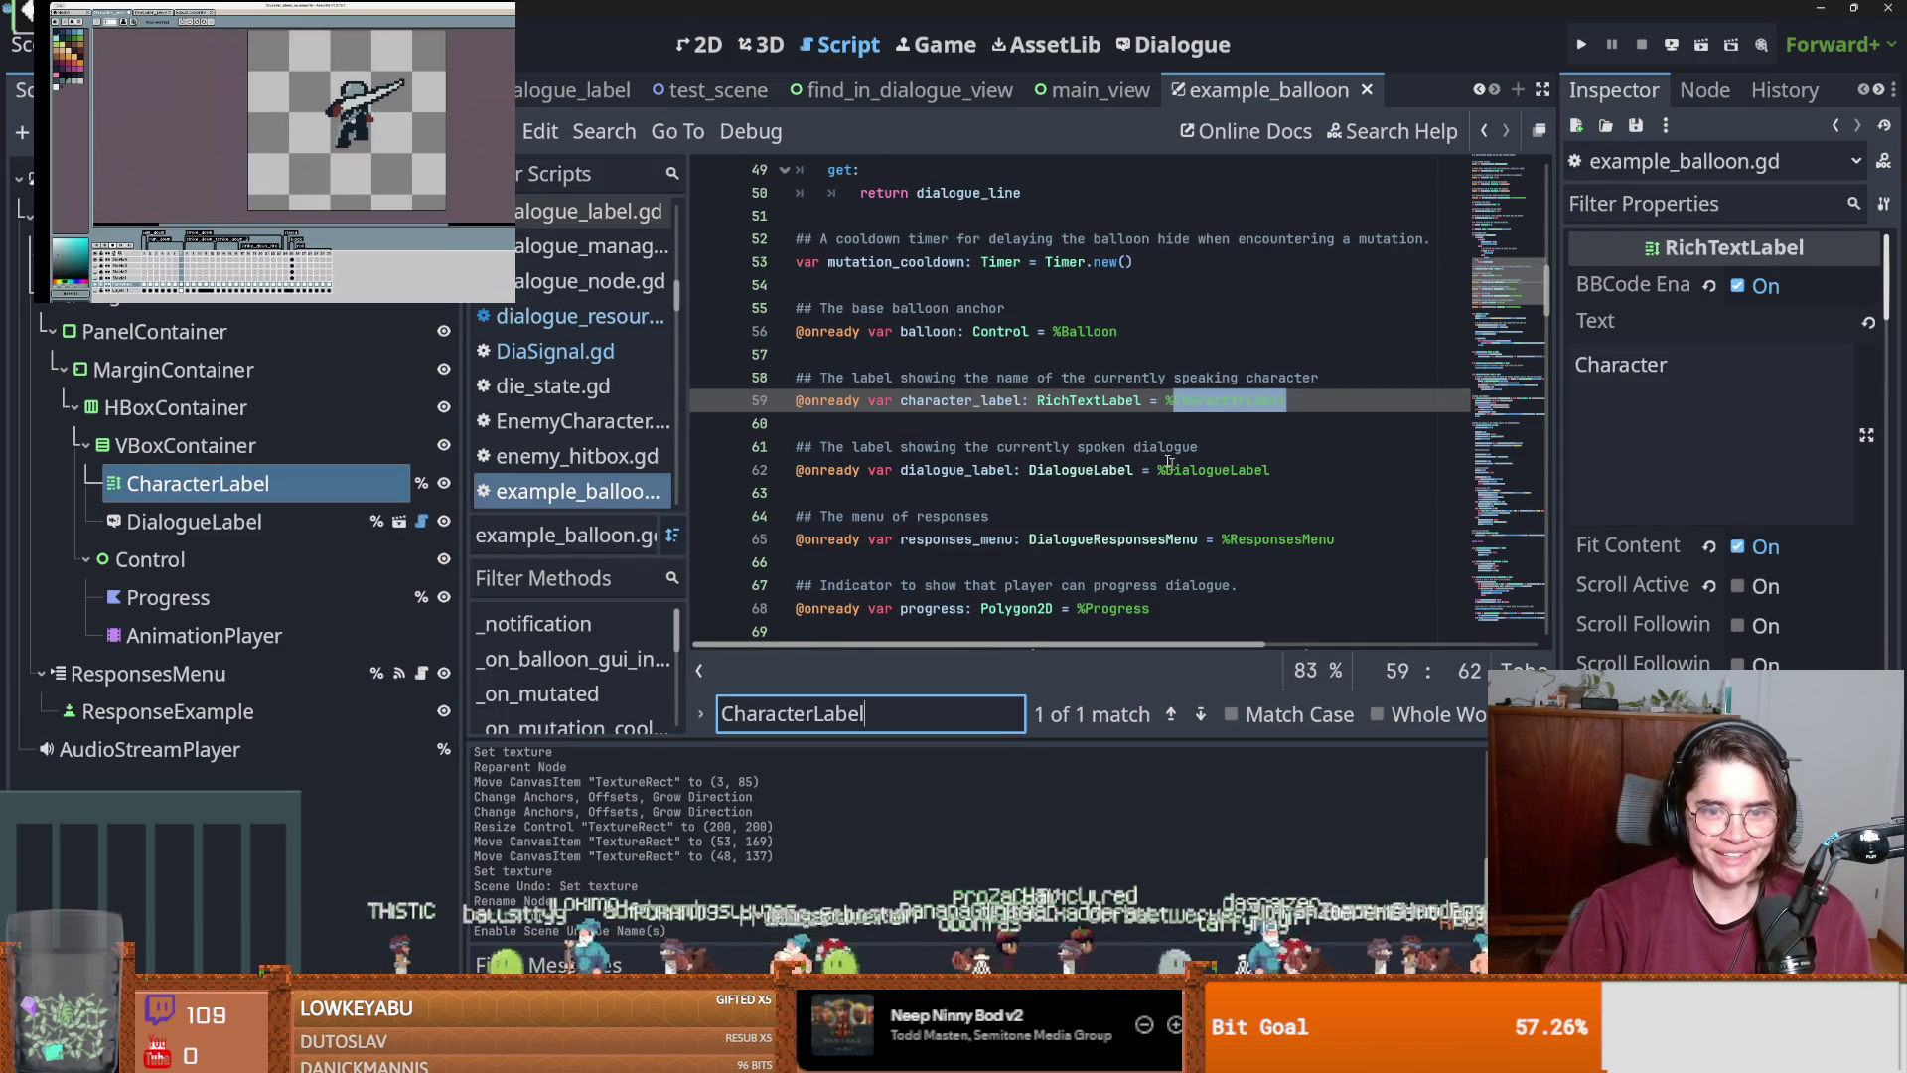
double_click(960, 401)
key("ctrl+f")
key("Return")
Insert a blank line below the '#fill portrait here' comment and save.
left_click(967, 491)
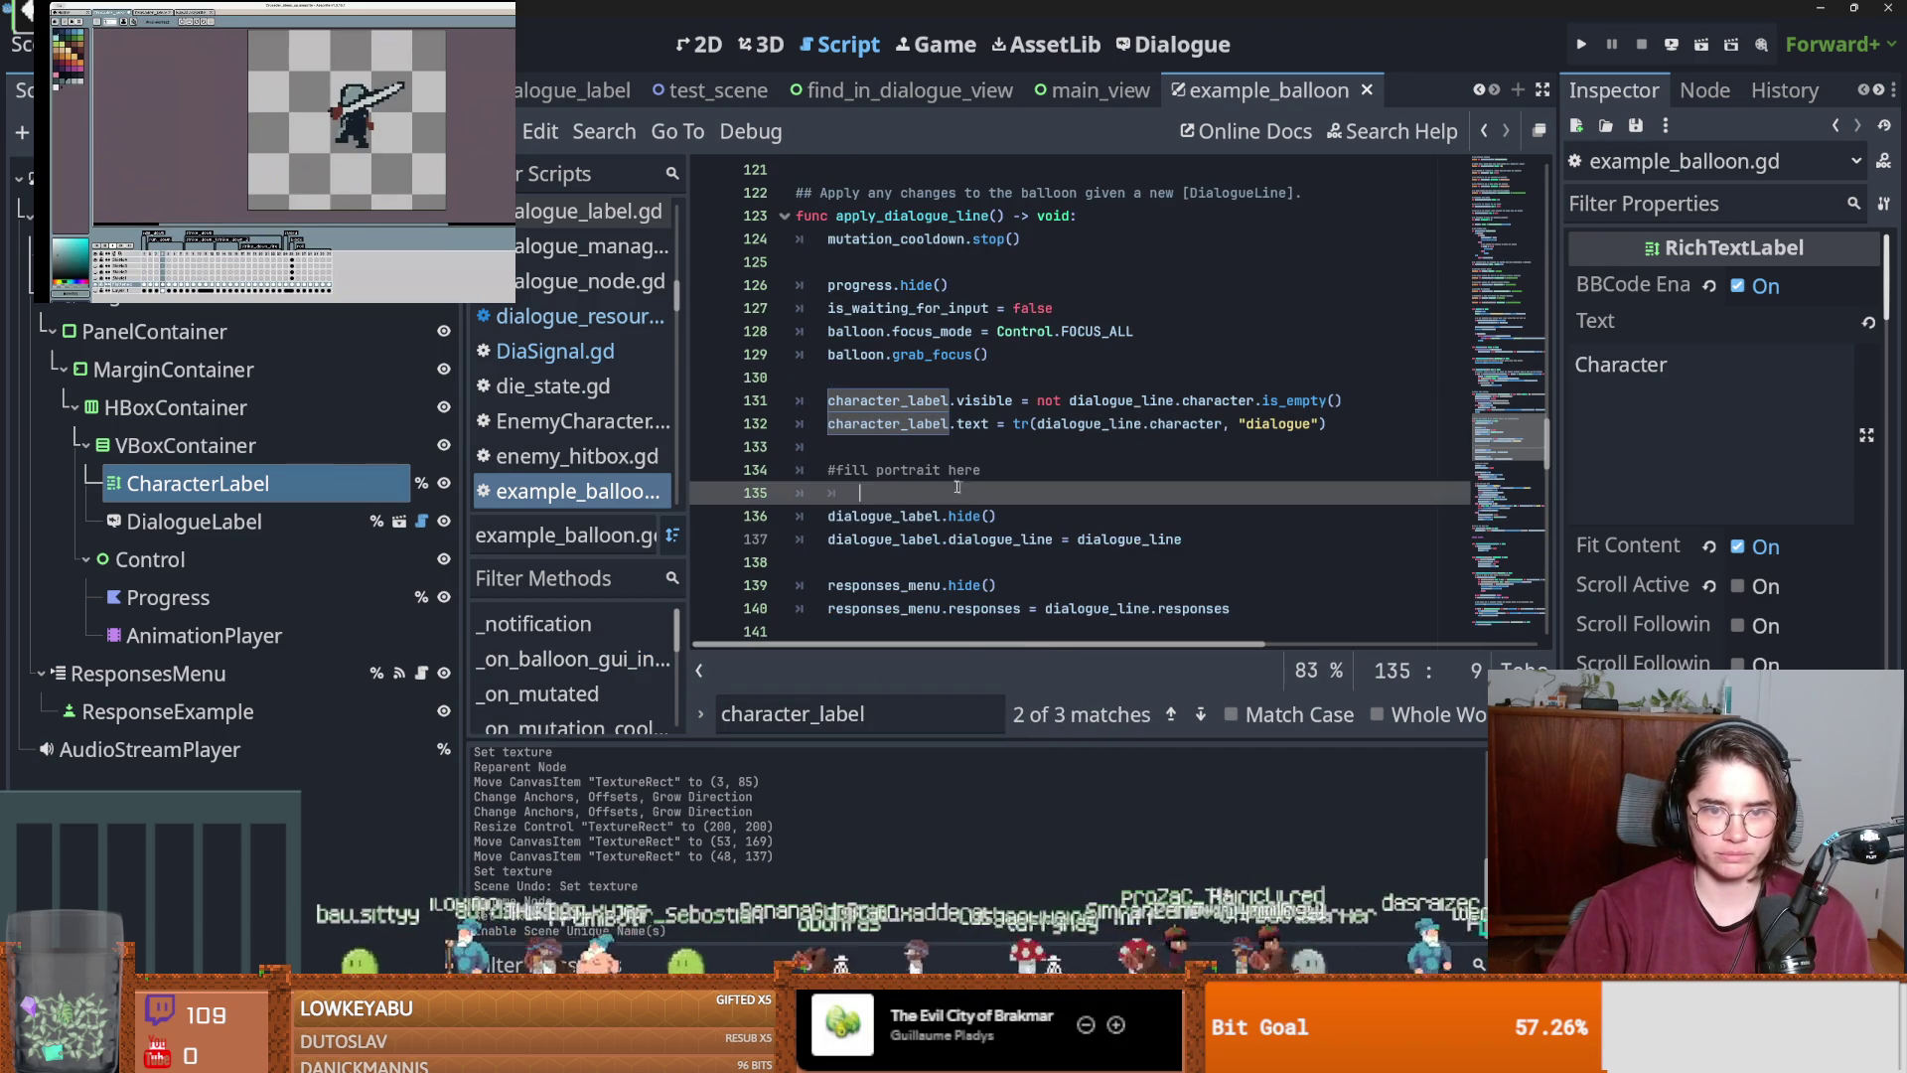
key("Up")
key("End")
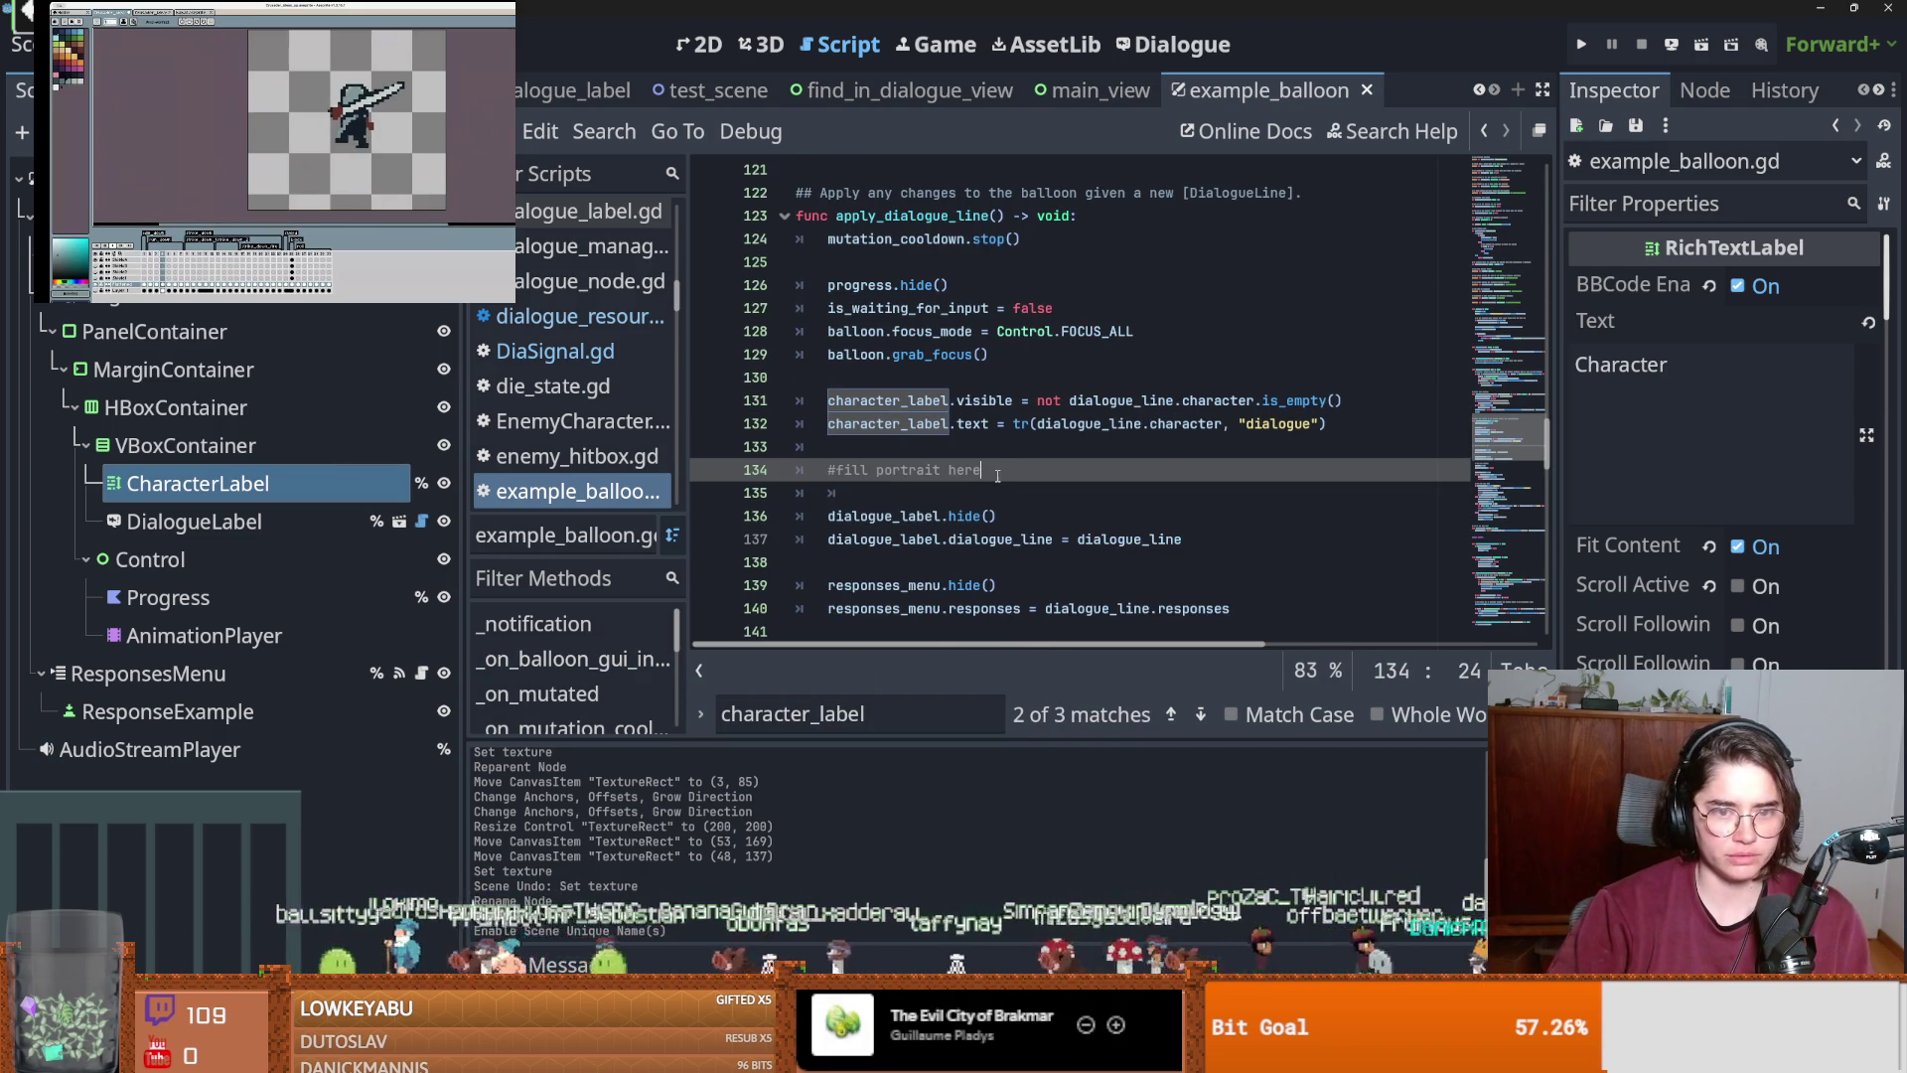
key("Return")
key("ctrl+s")
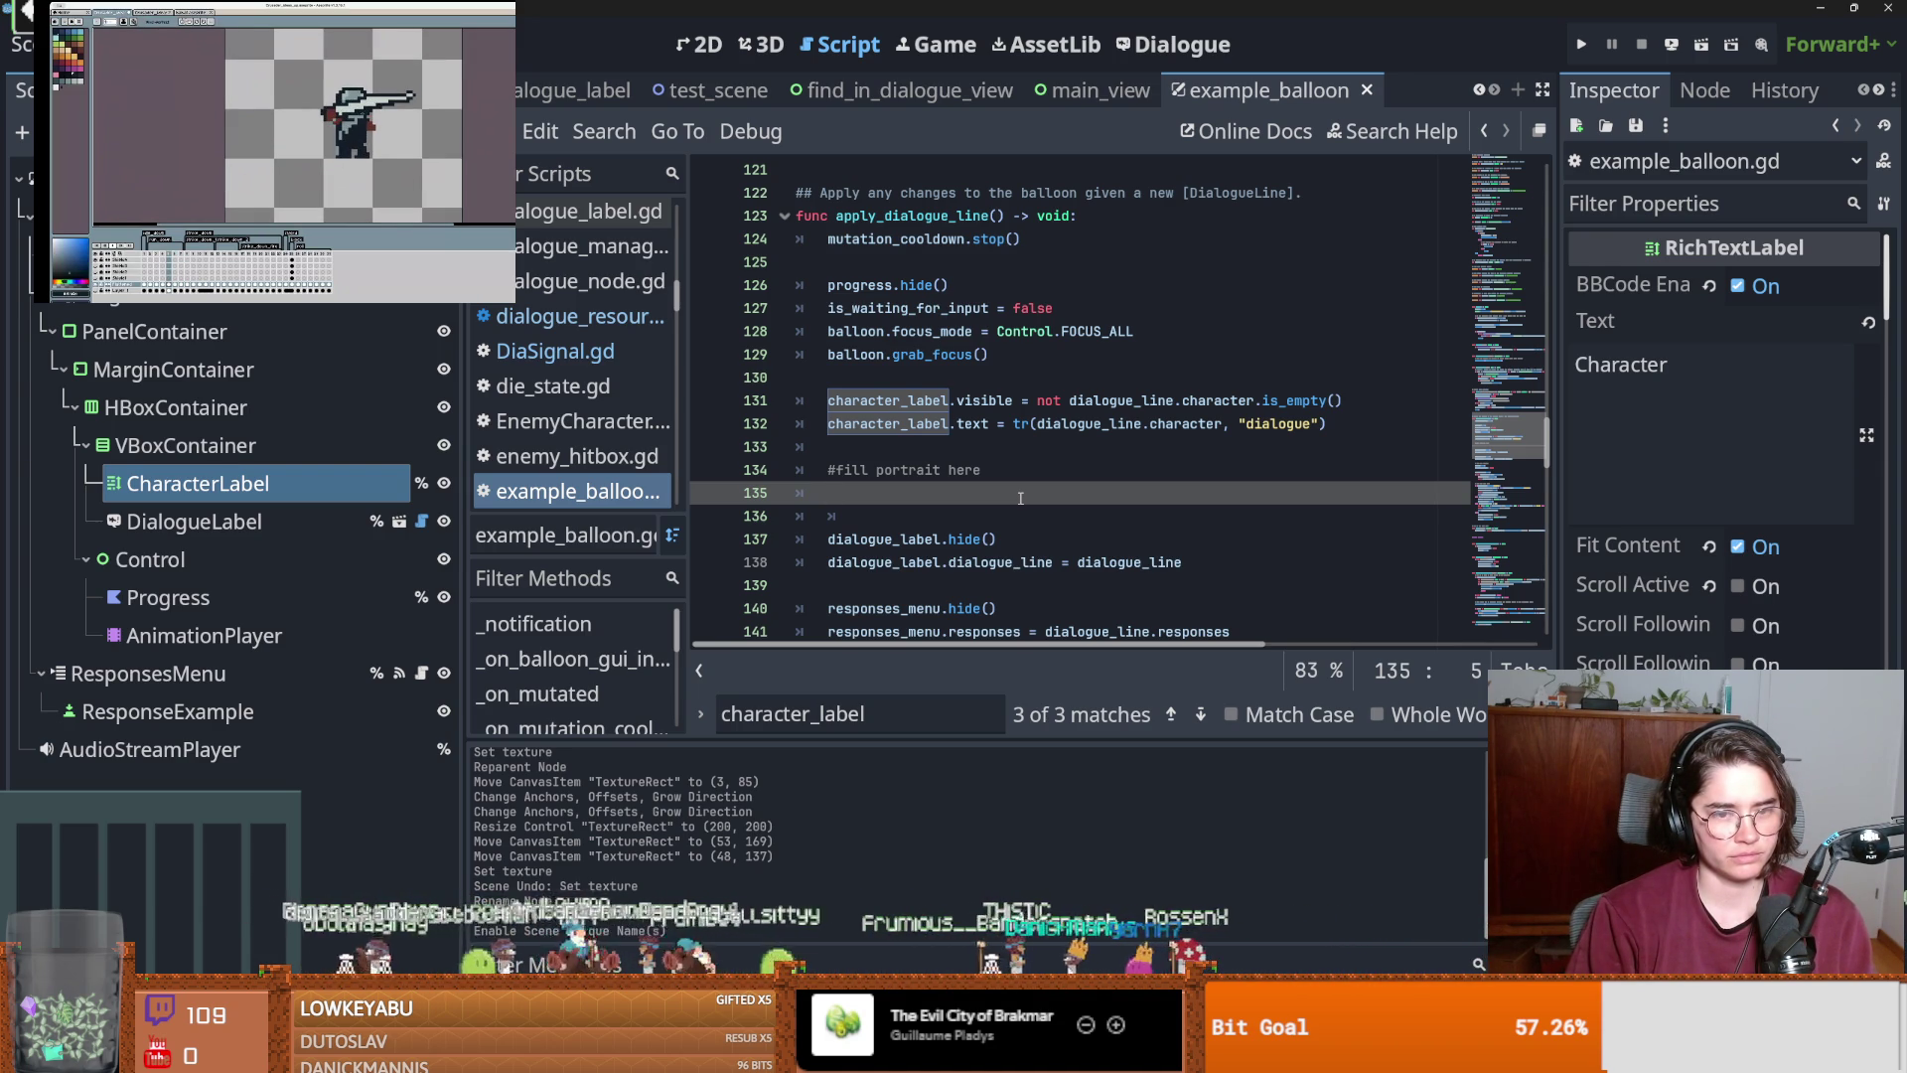
Type 'character_portrait.texture =' on line 135 using autocomplete and save.
type("ch")
key("Down")
key("Return")
type(".te")
key("Return")
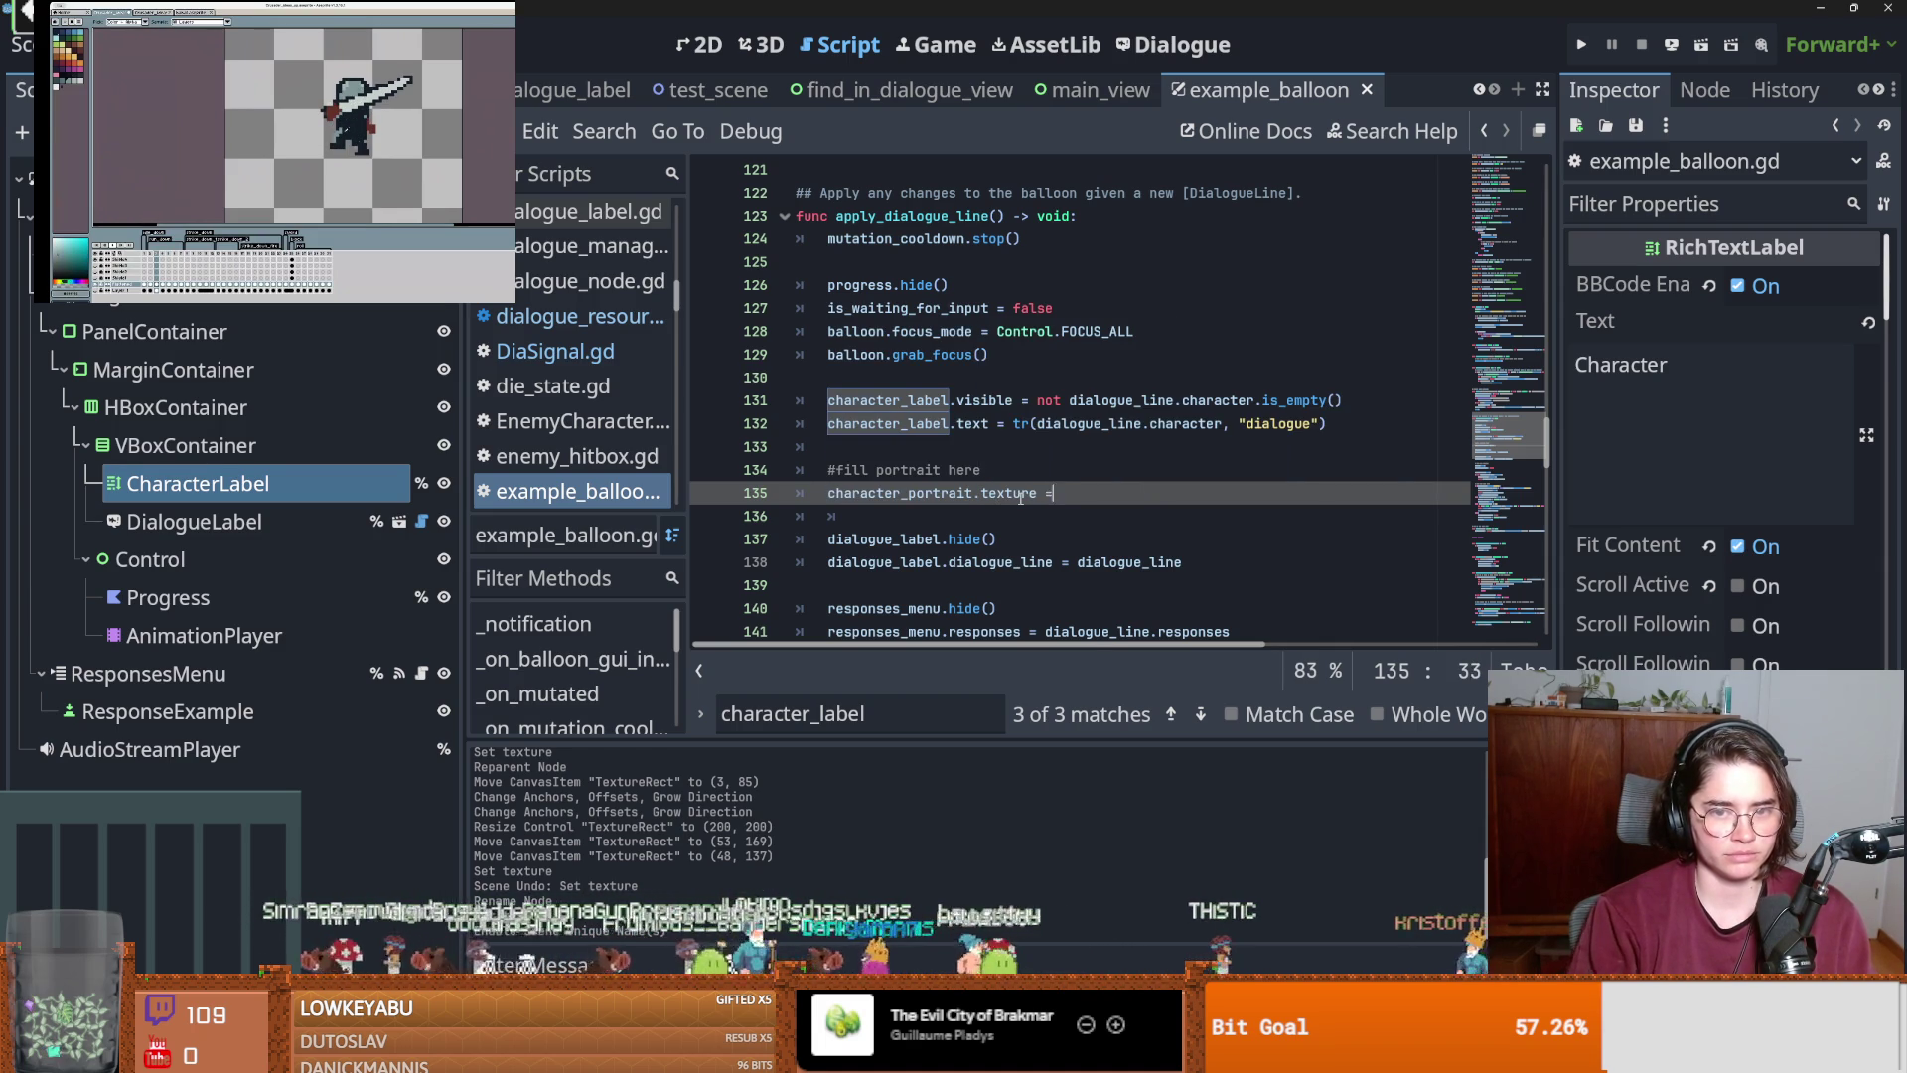
type("=")
key("ctrl+s")
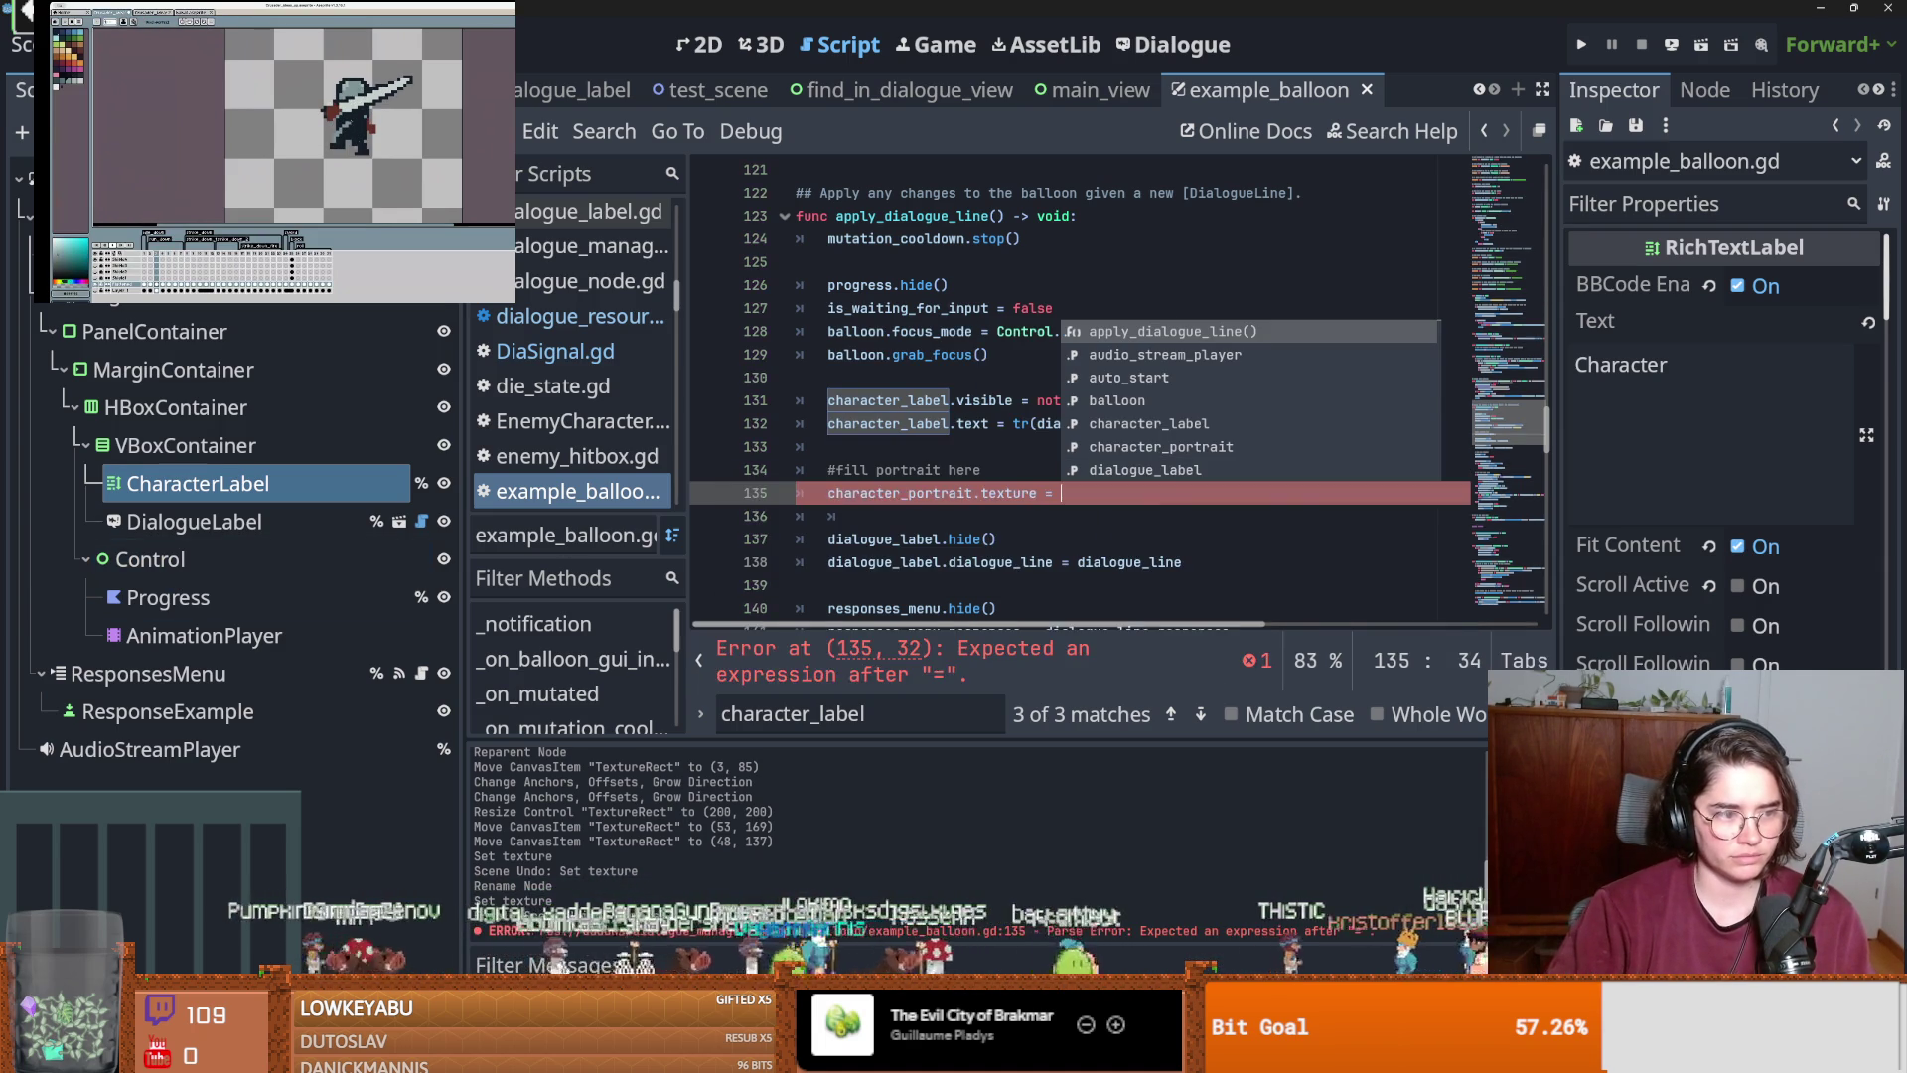
key("alt+Tab")
key("alt+Tab")
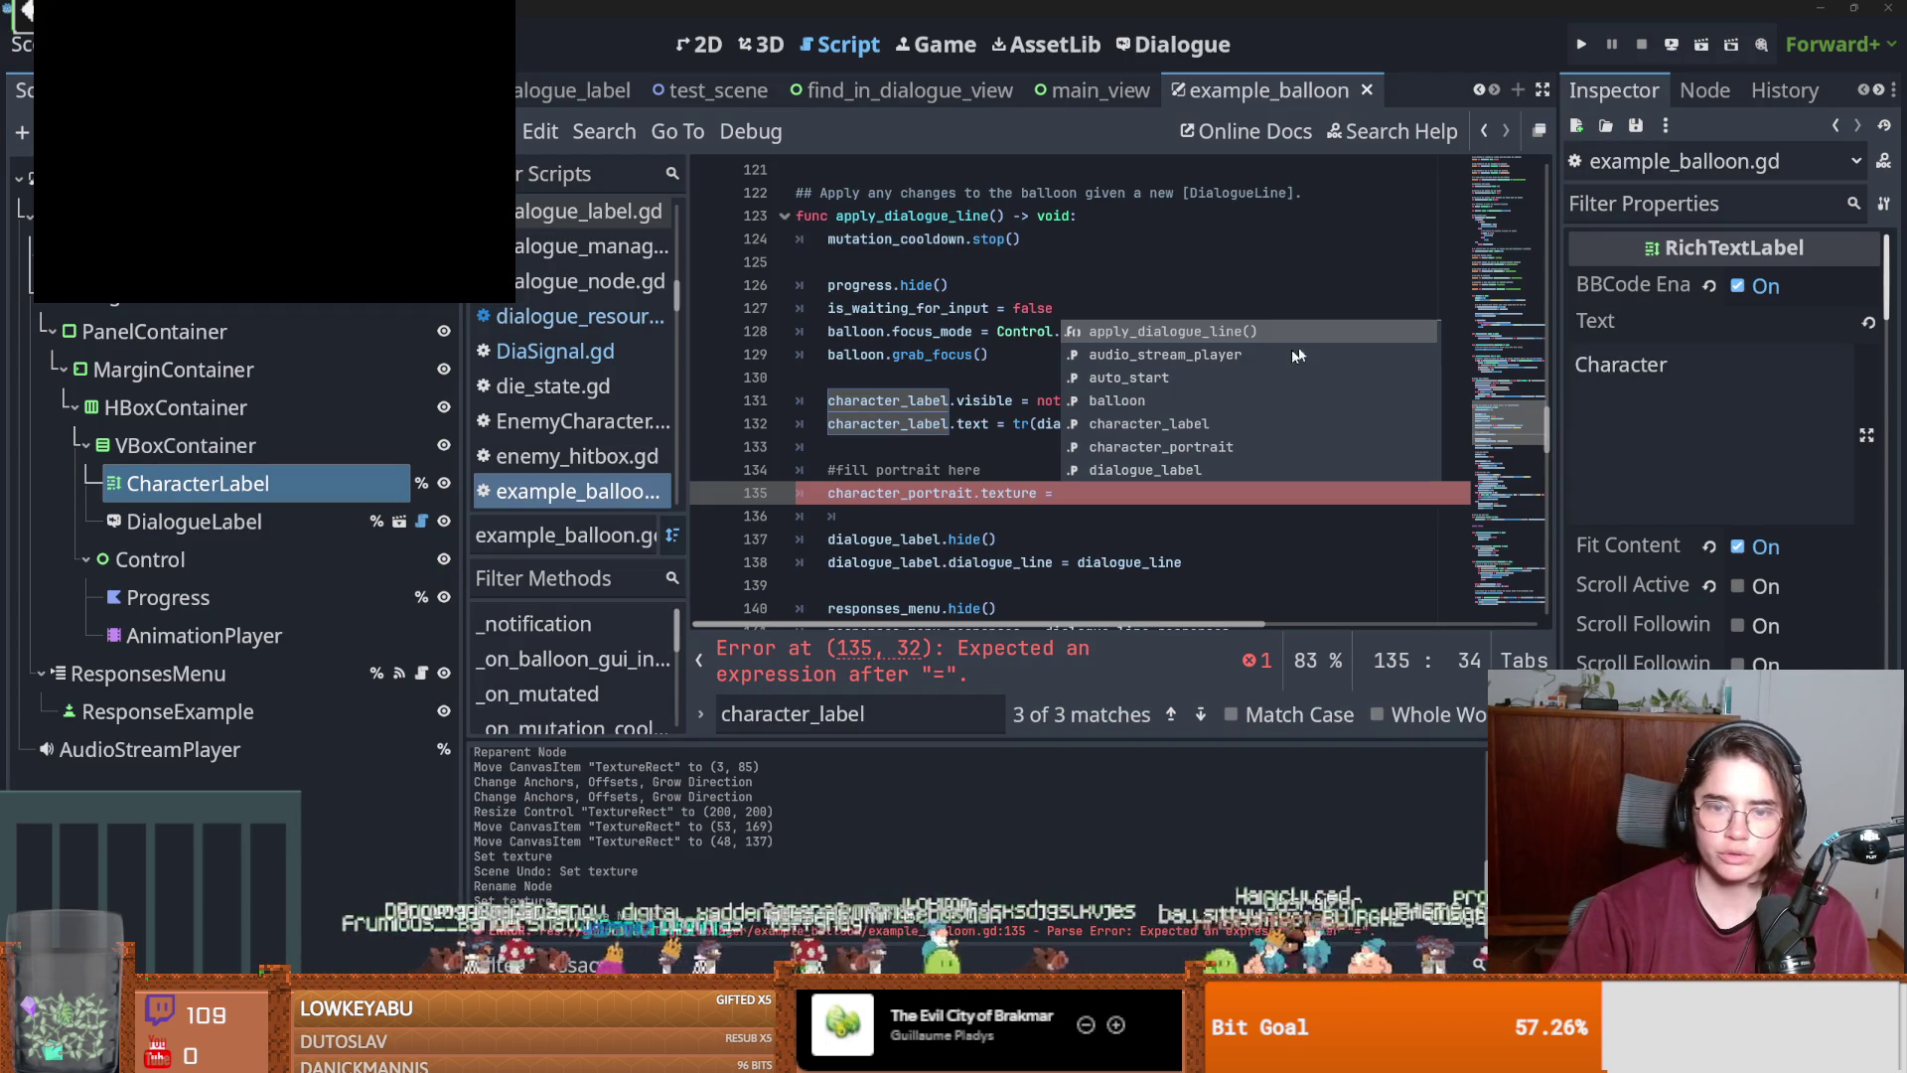
left_click(1070, 494)
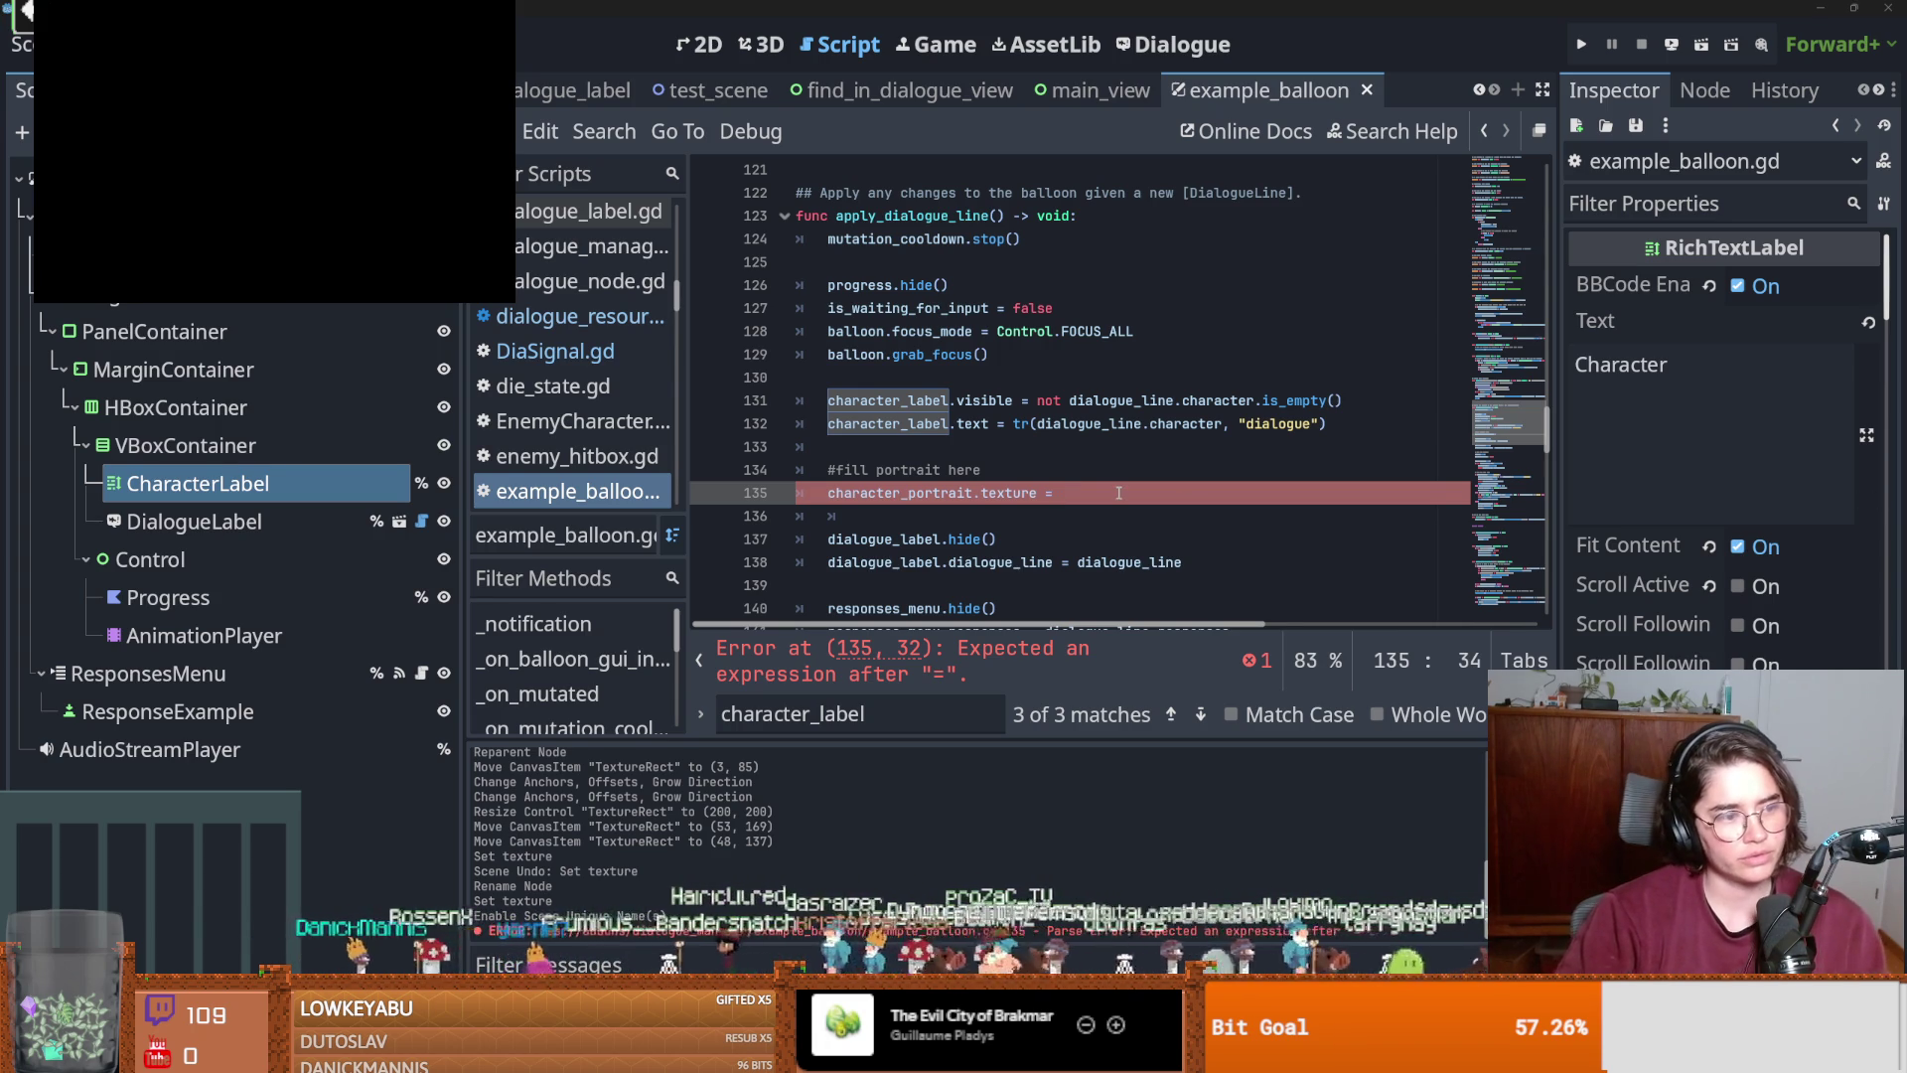
Complete line 135 with DiaSignal.archer_portrait, save, and run the project.
left_click(981, 453)
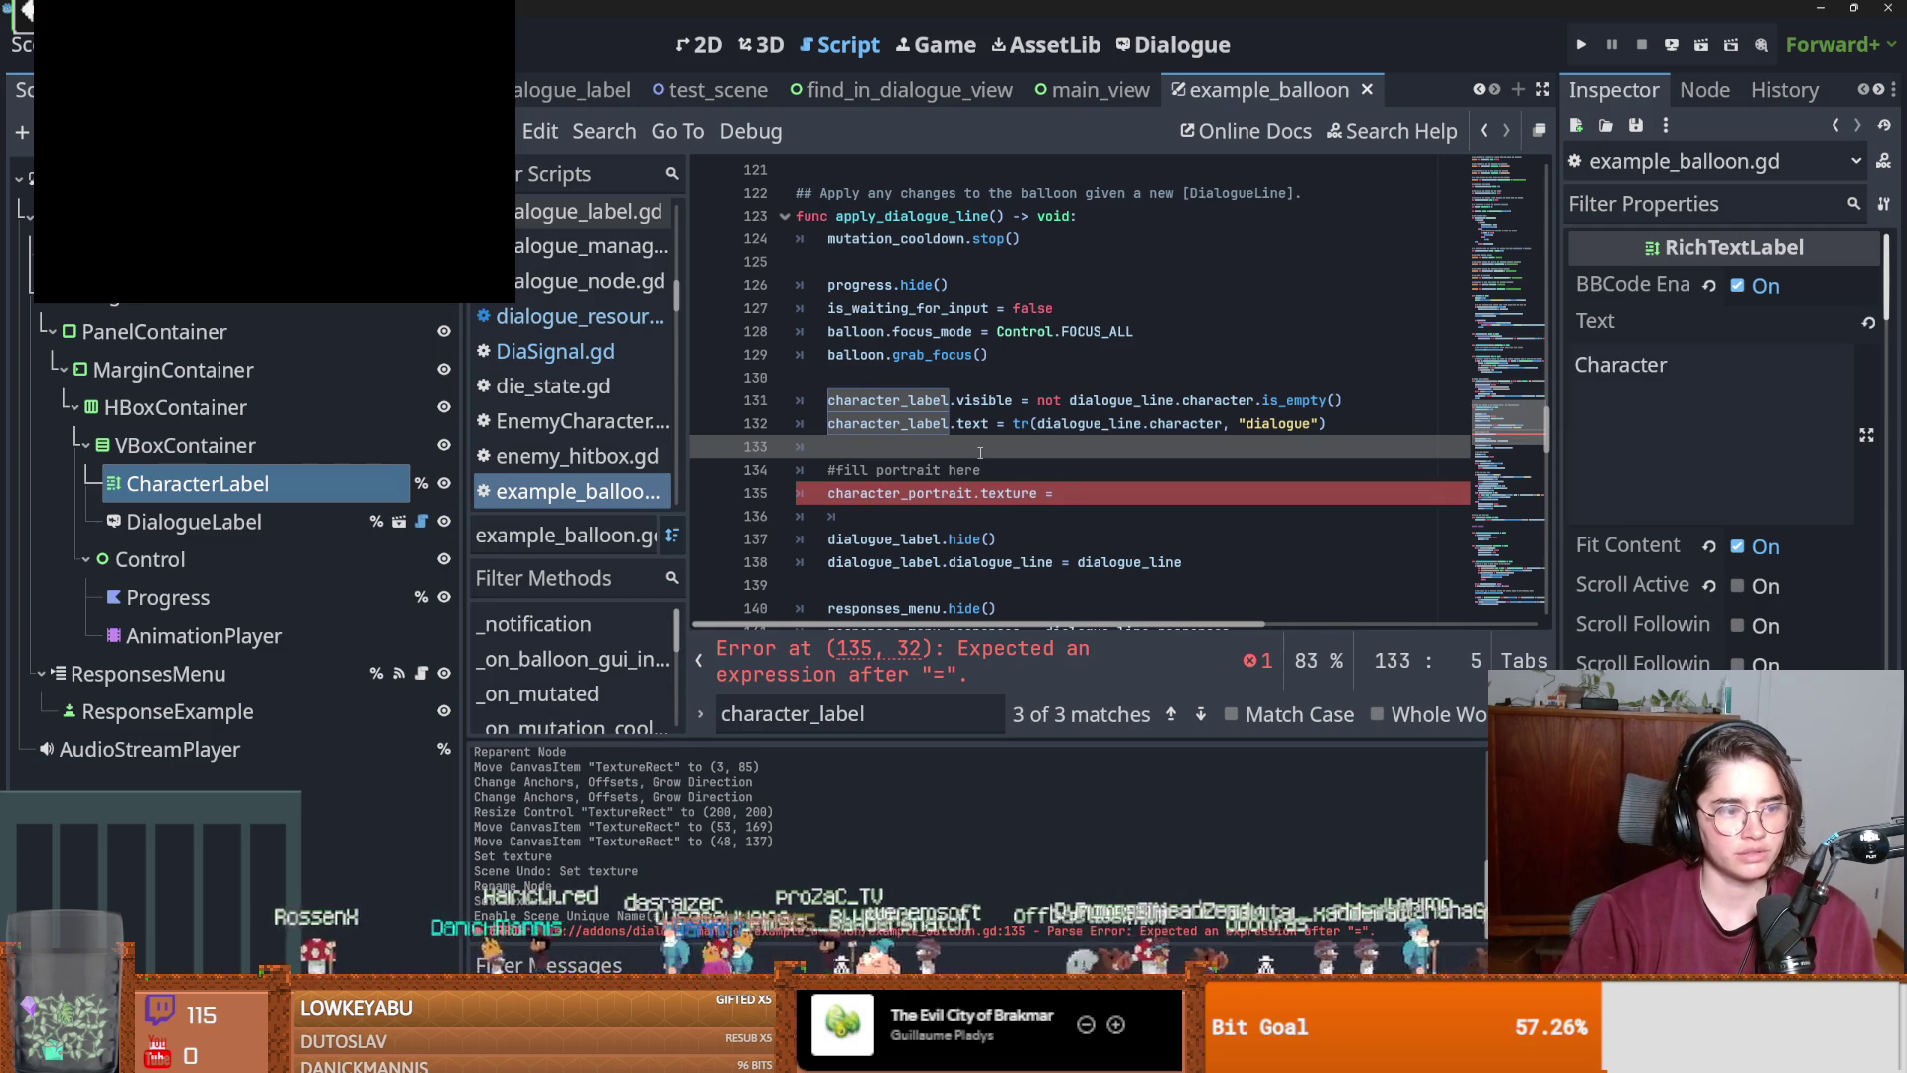
left_click(1103, 493)
key("ctrl+s")
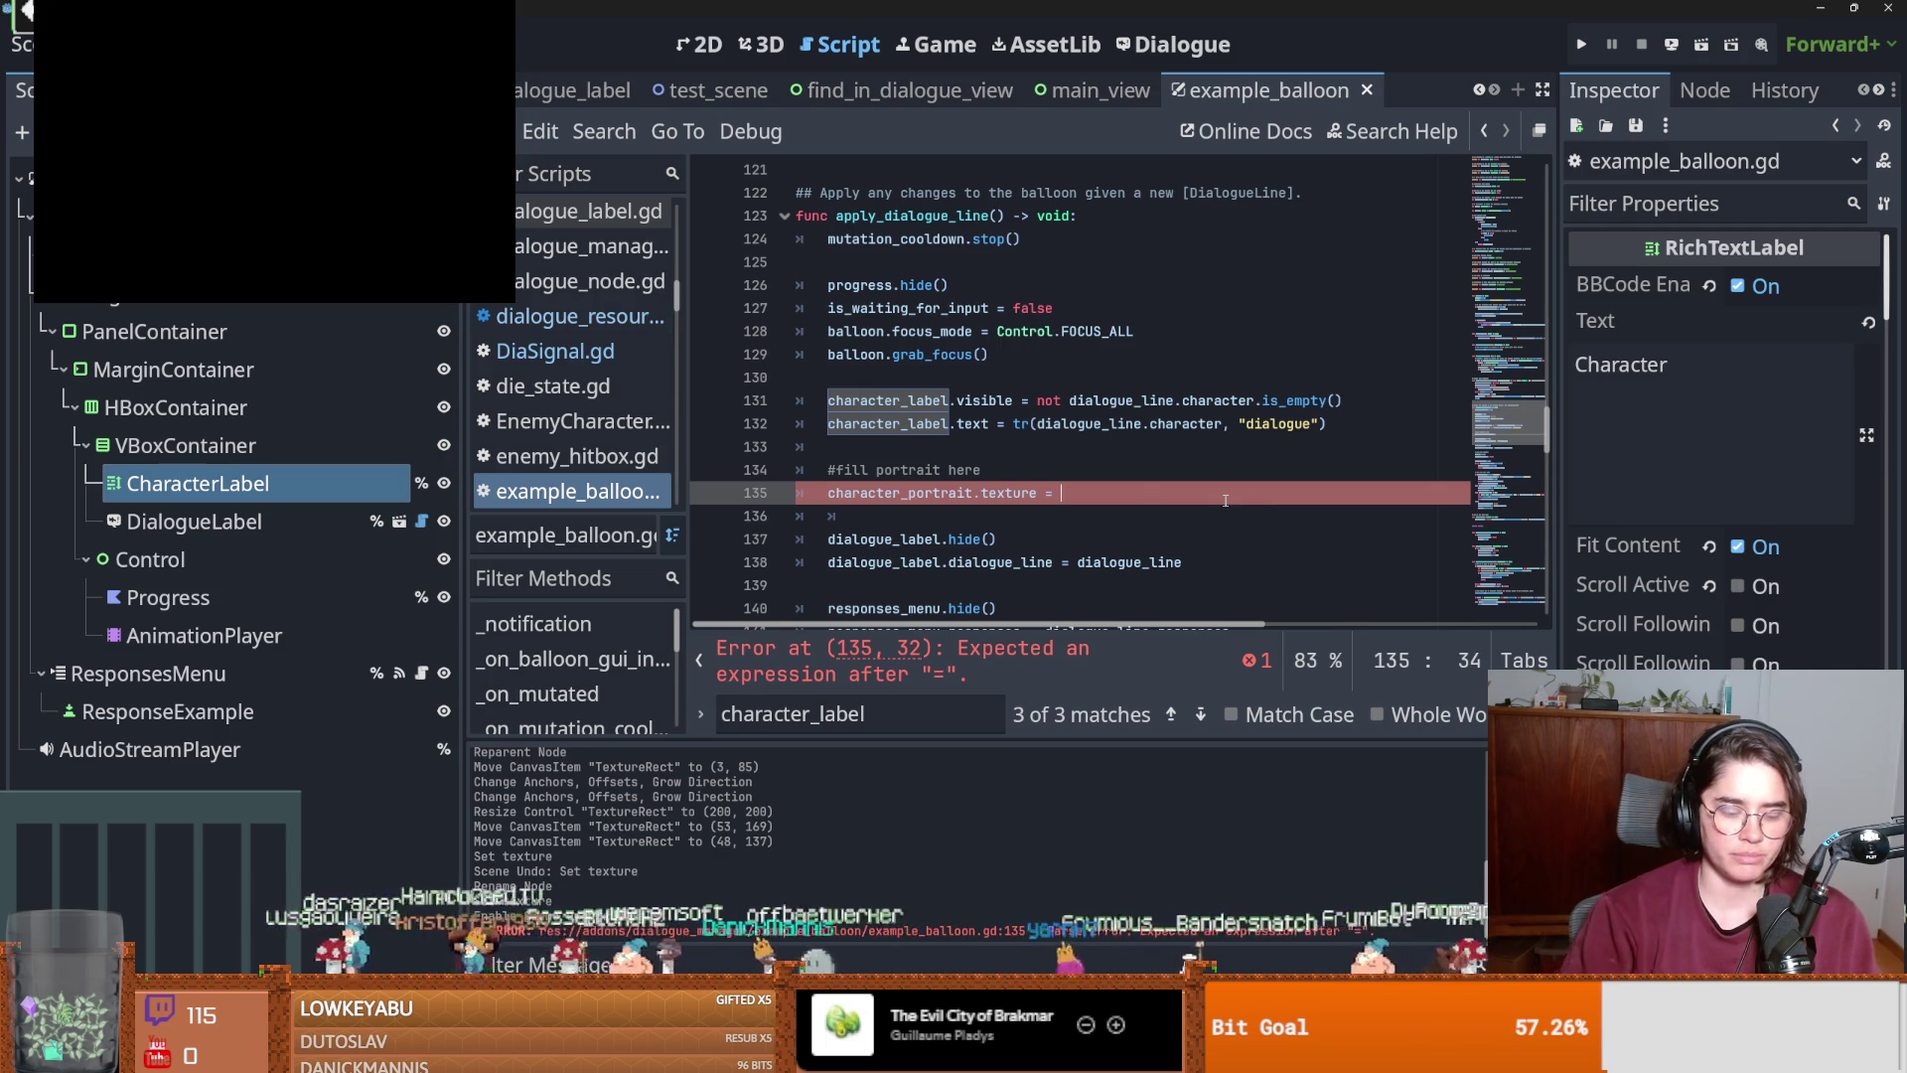
type("Dia")
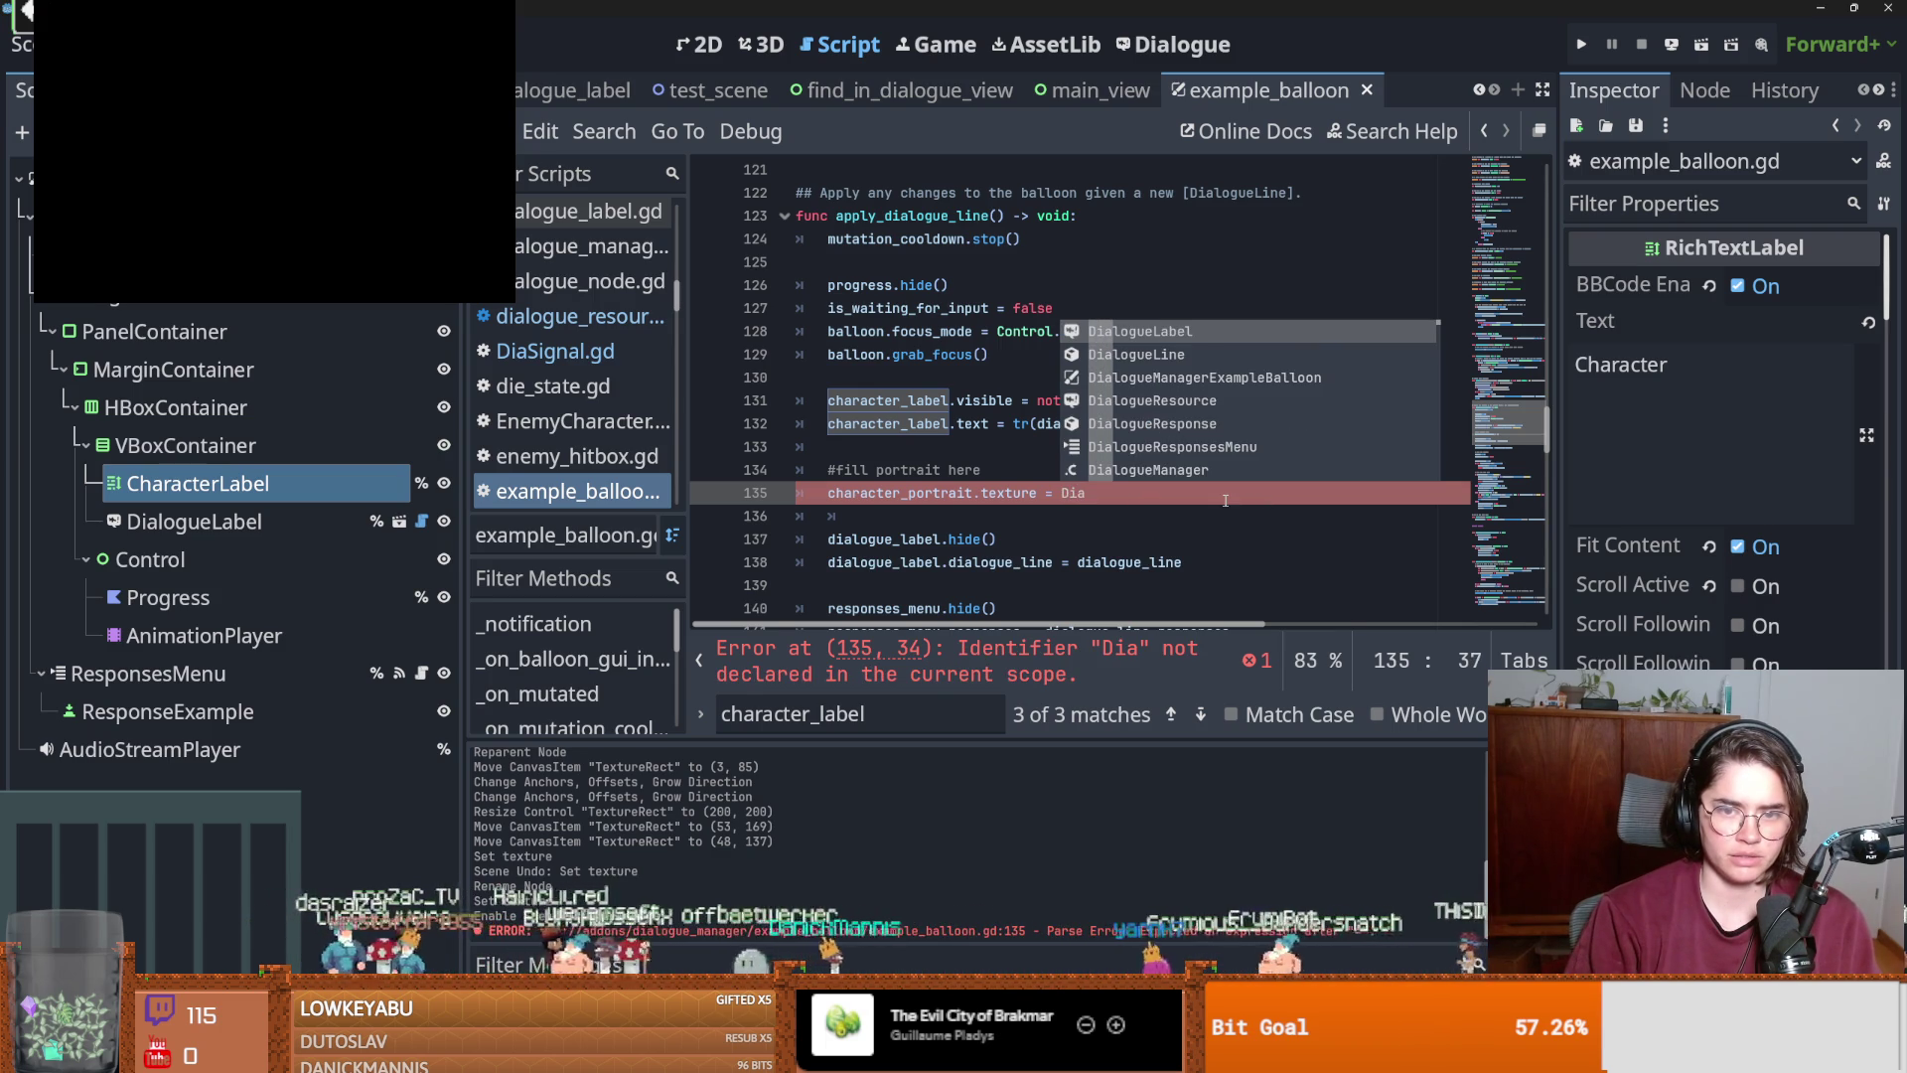
type("Signal.")
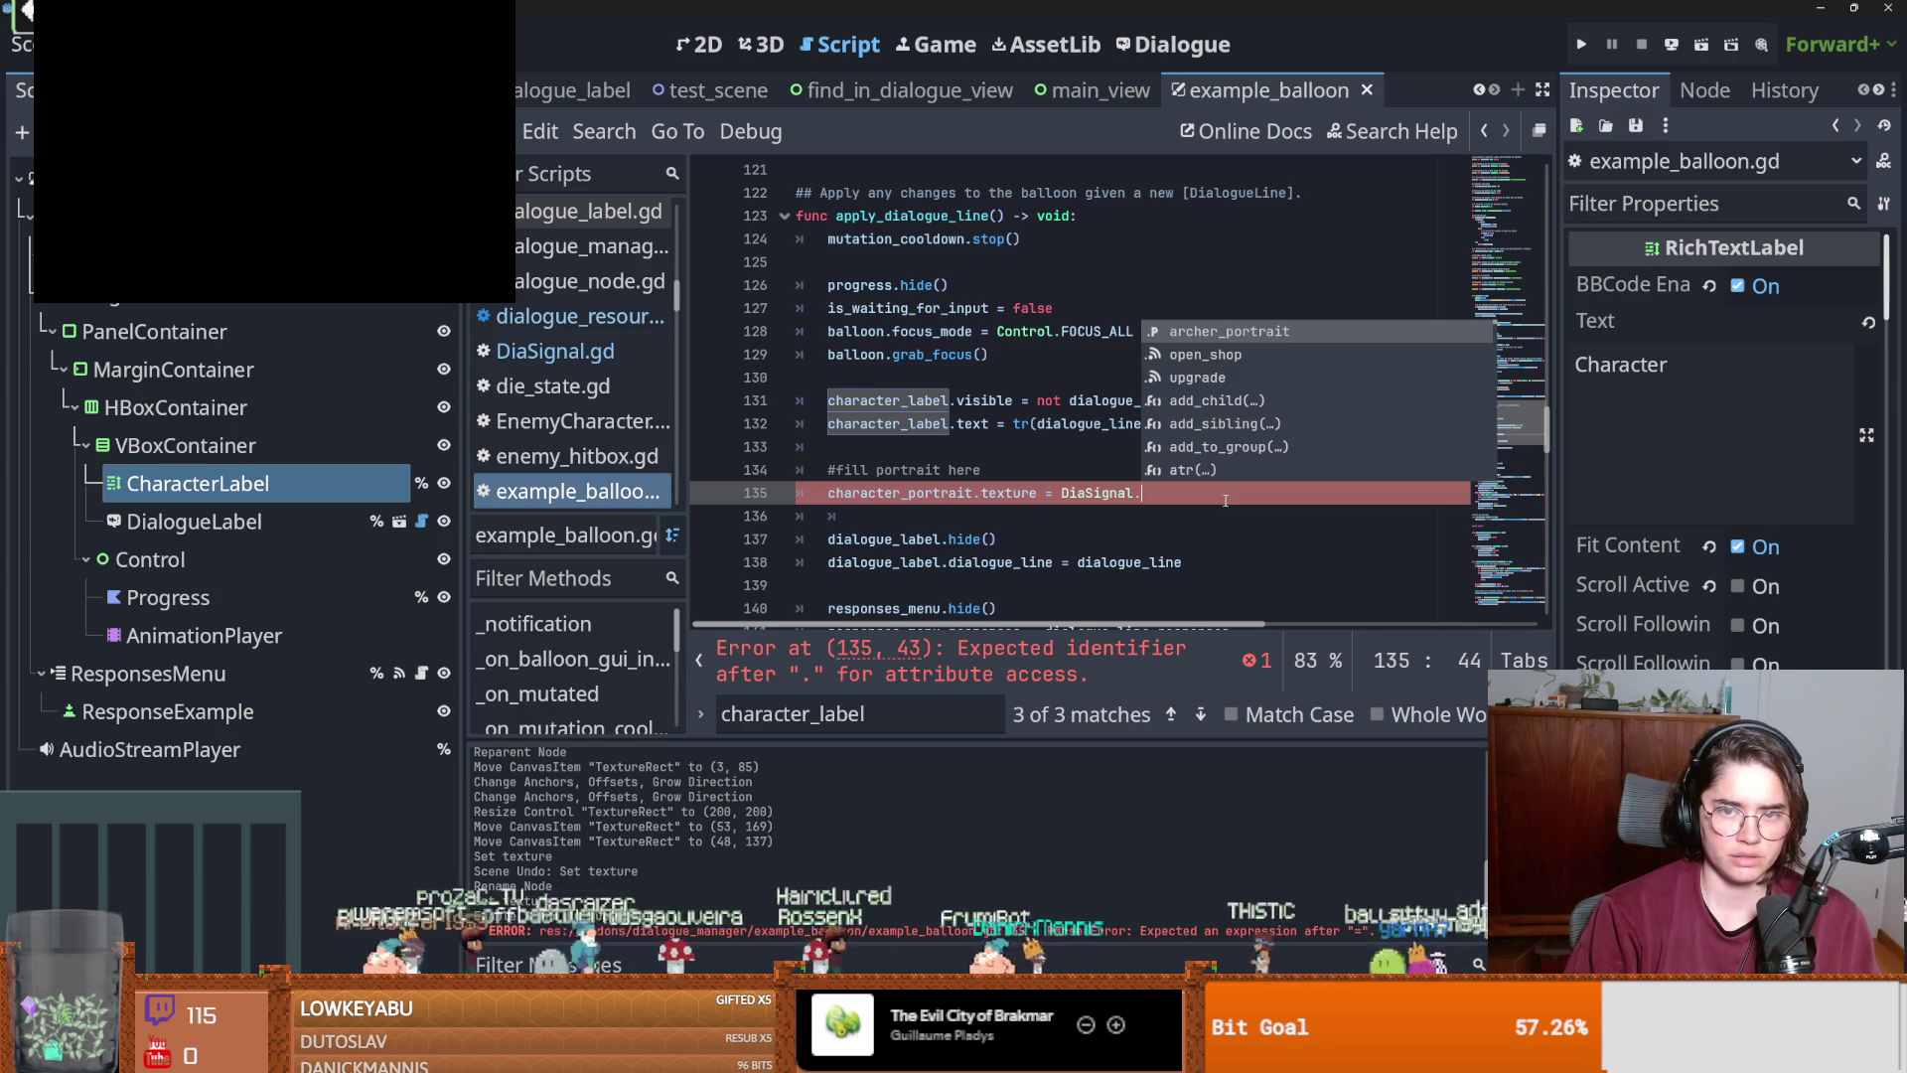
key("Return")
key("ctrl+s")
left_click(1580, 44)
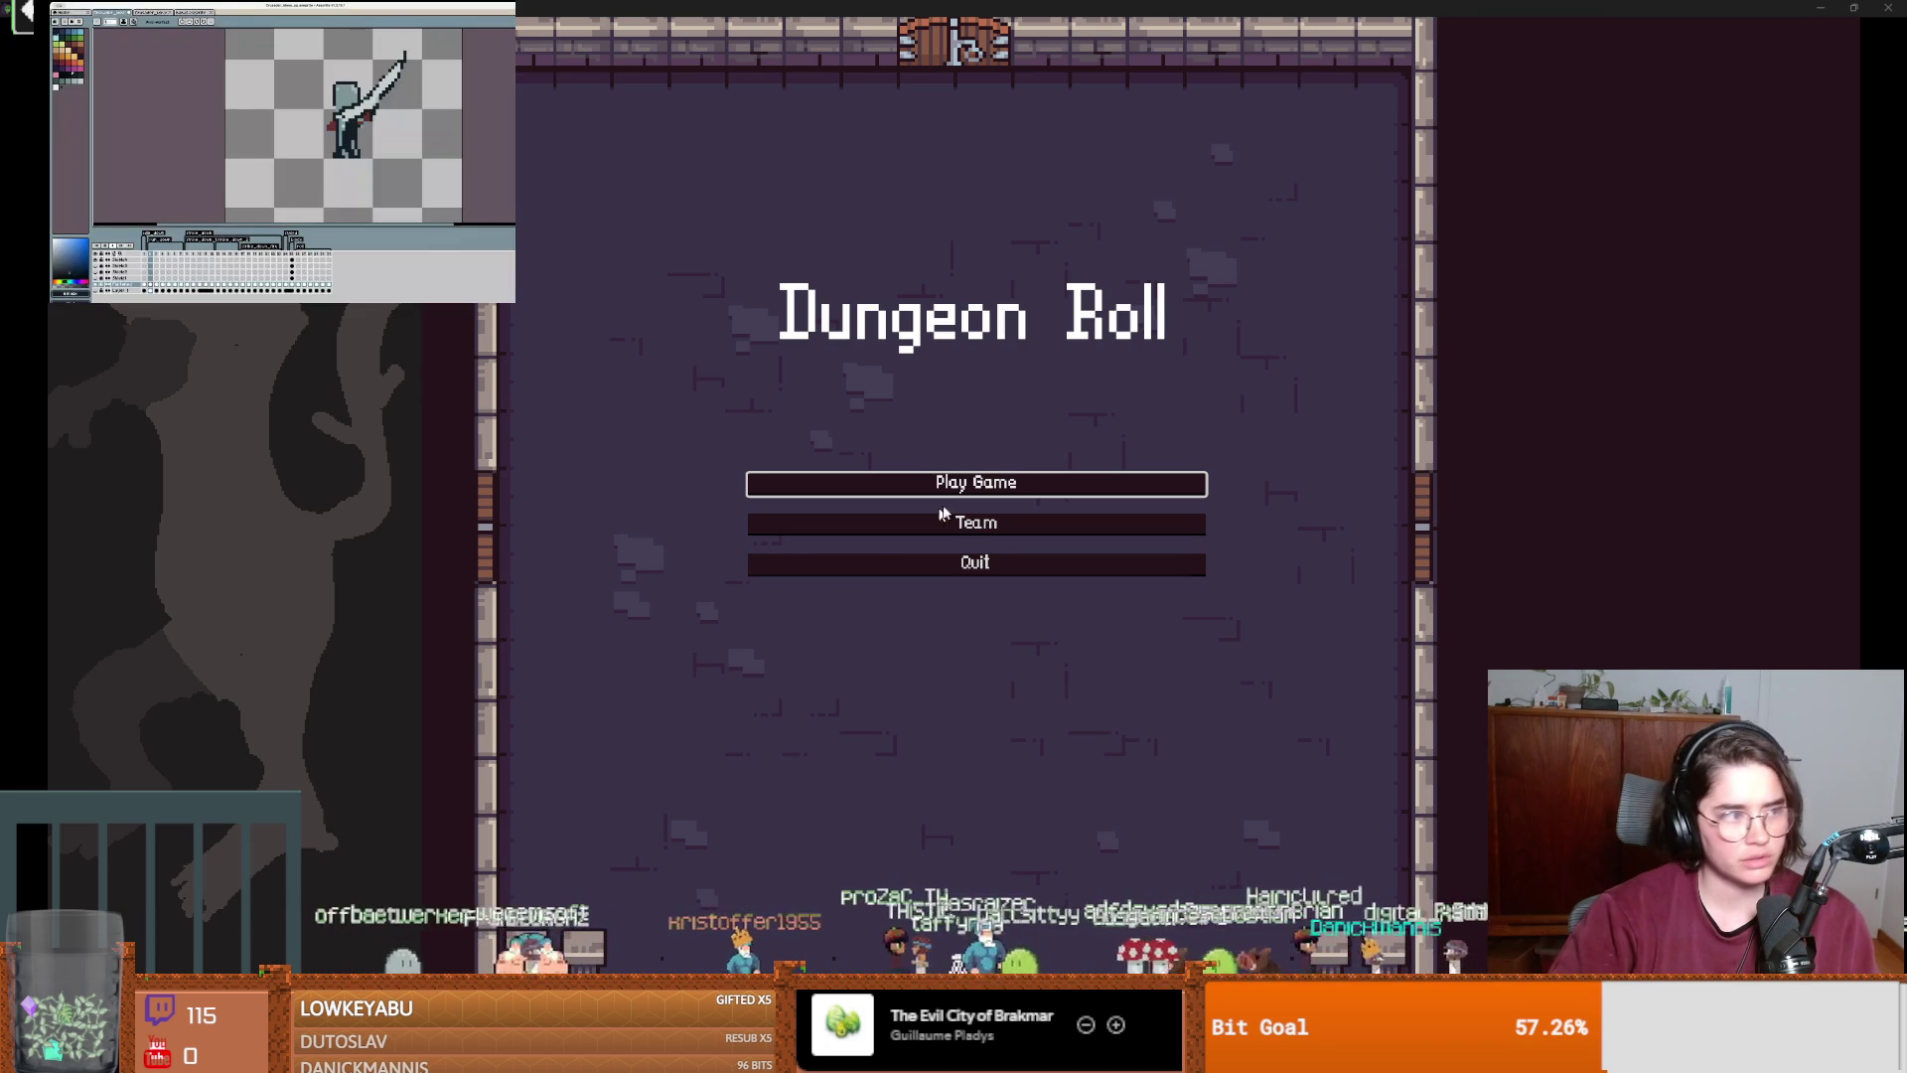
Test the game as the Crusader by talking to the NPC, then stop it.
left_click(869, 477)
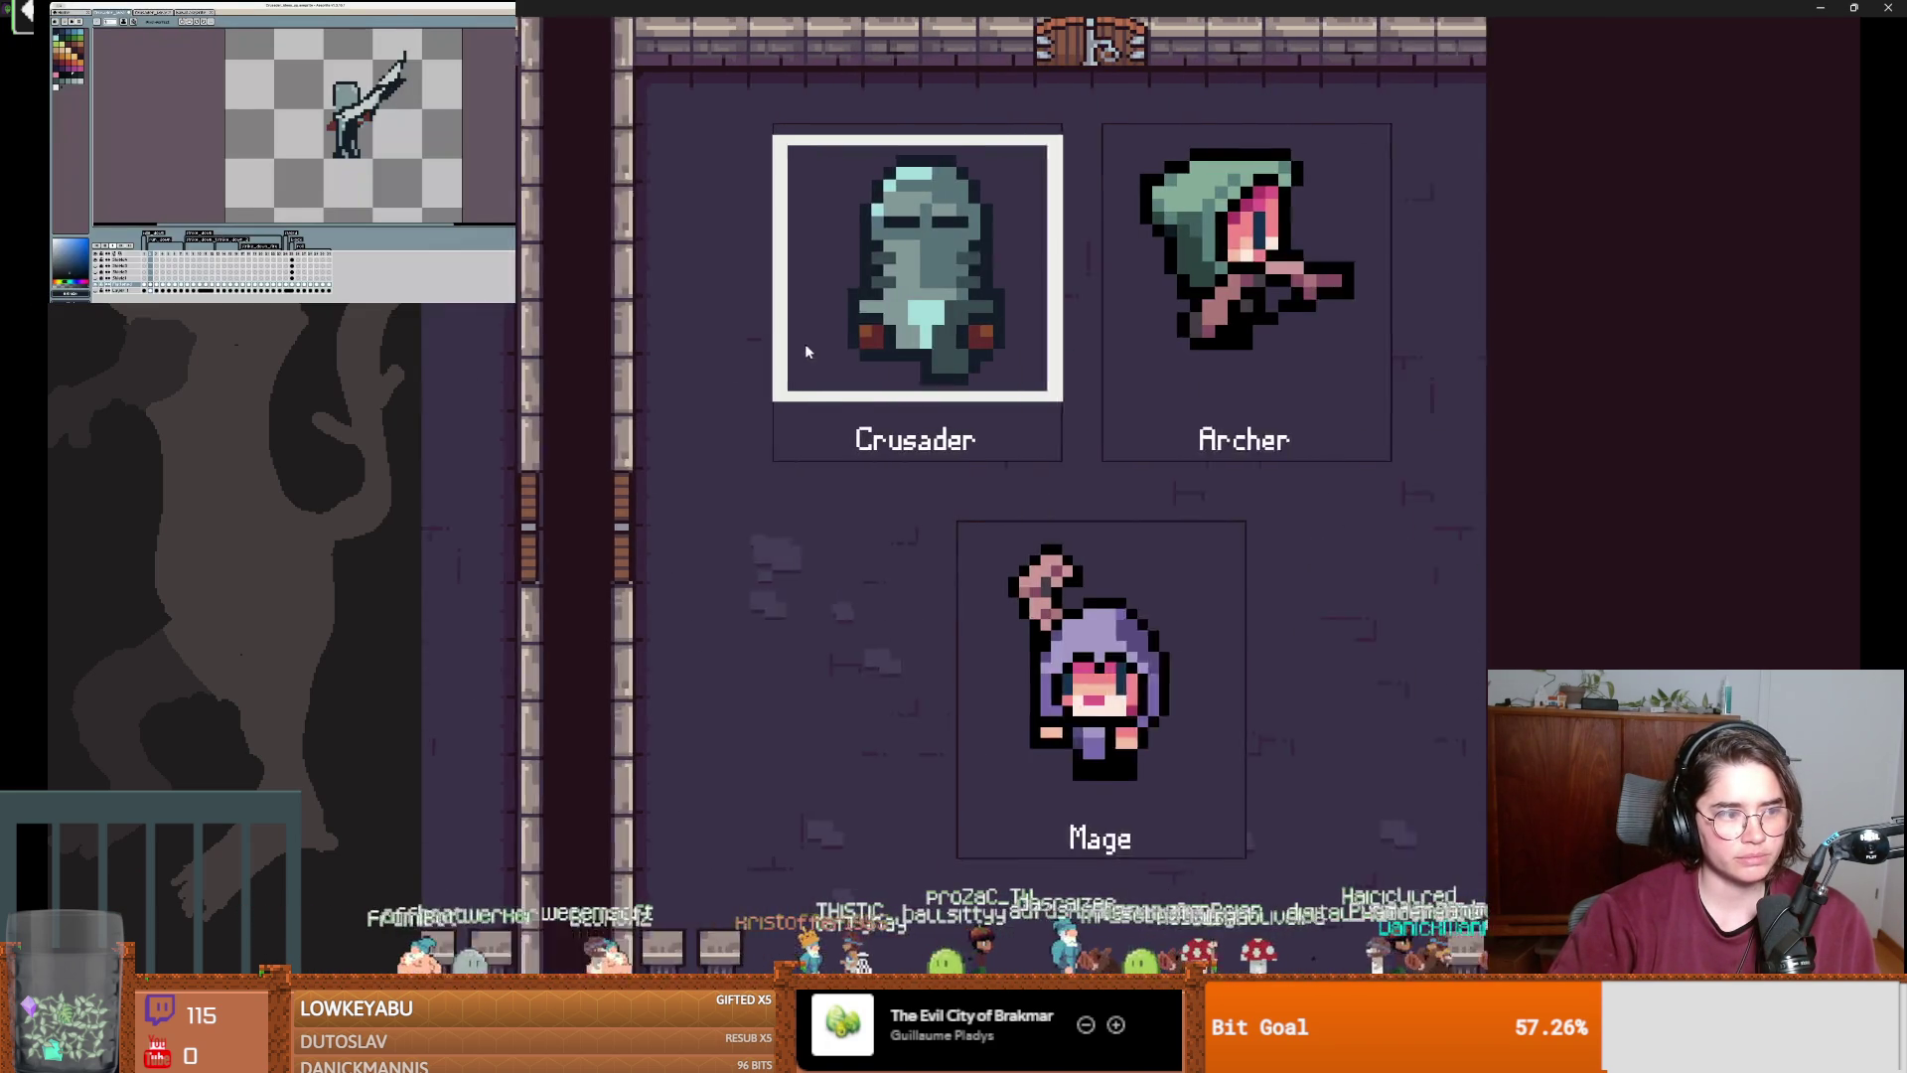
left_click(904, 457)
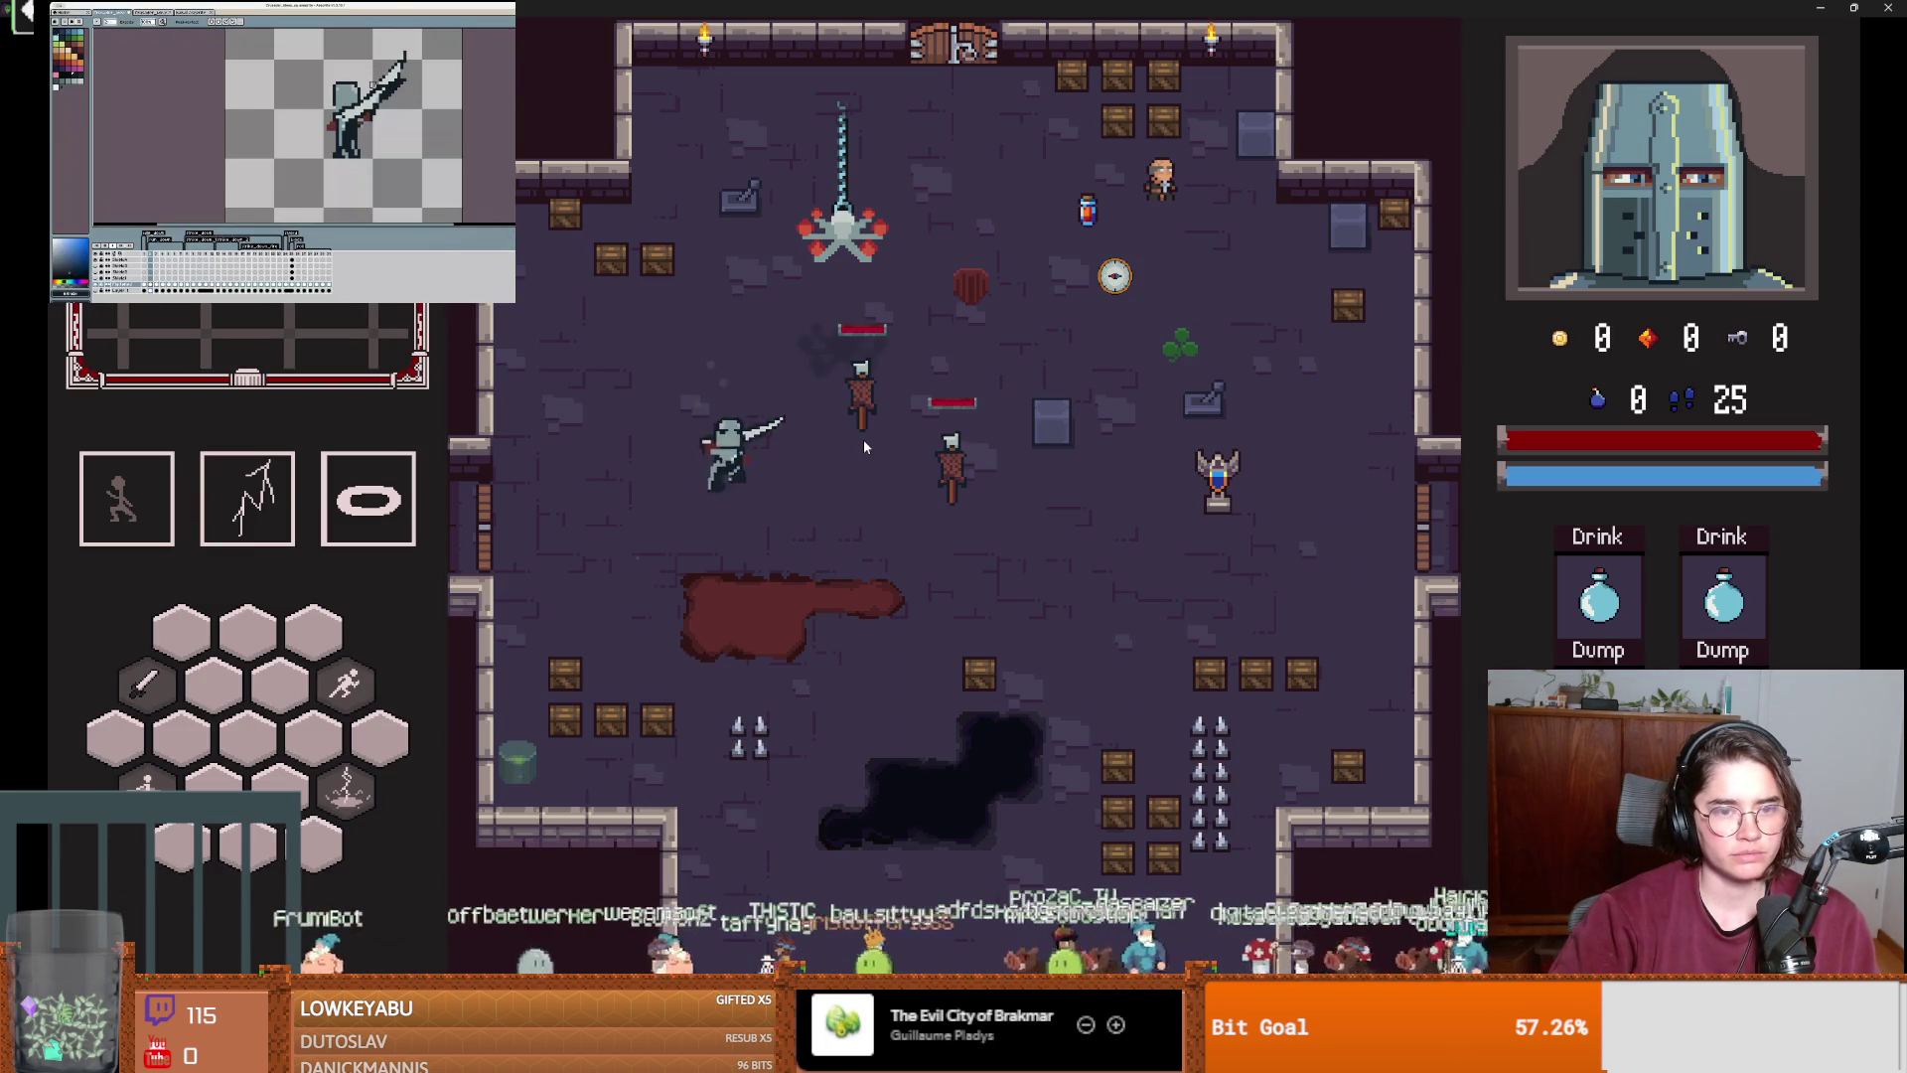
key("w+d")
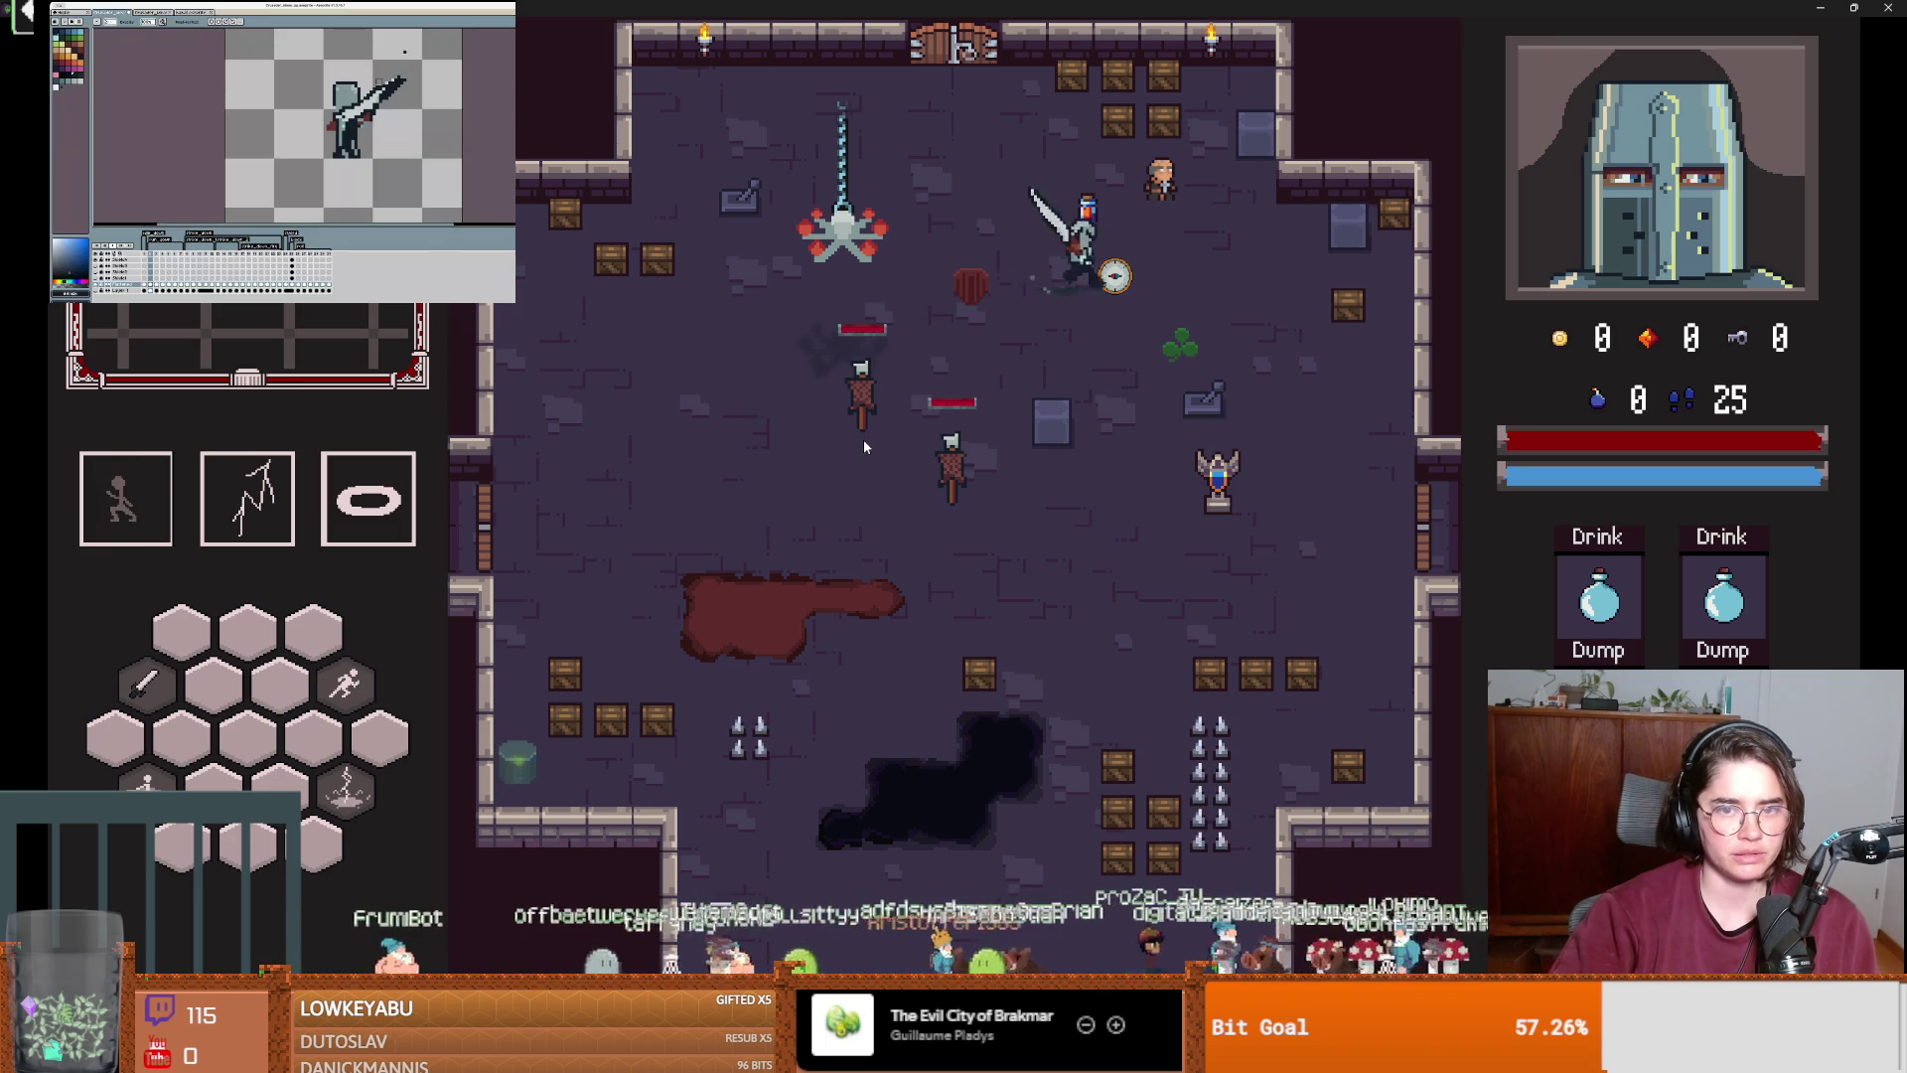
key("e")
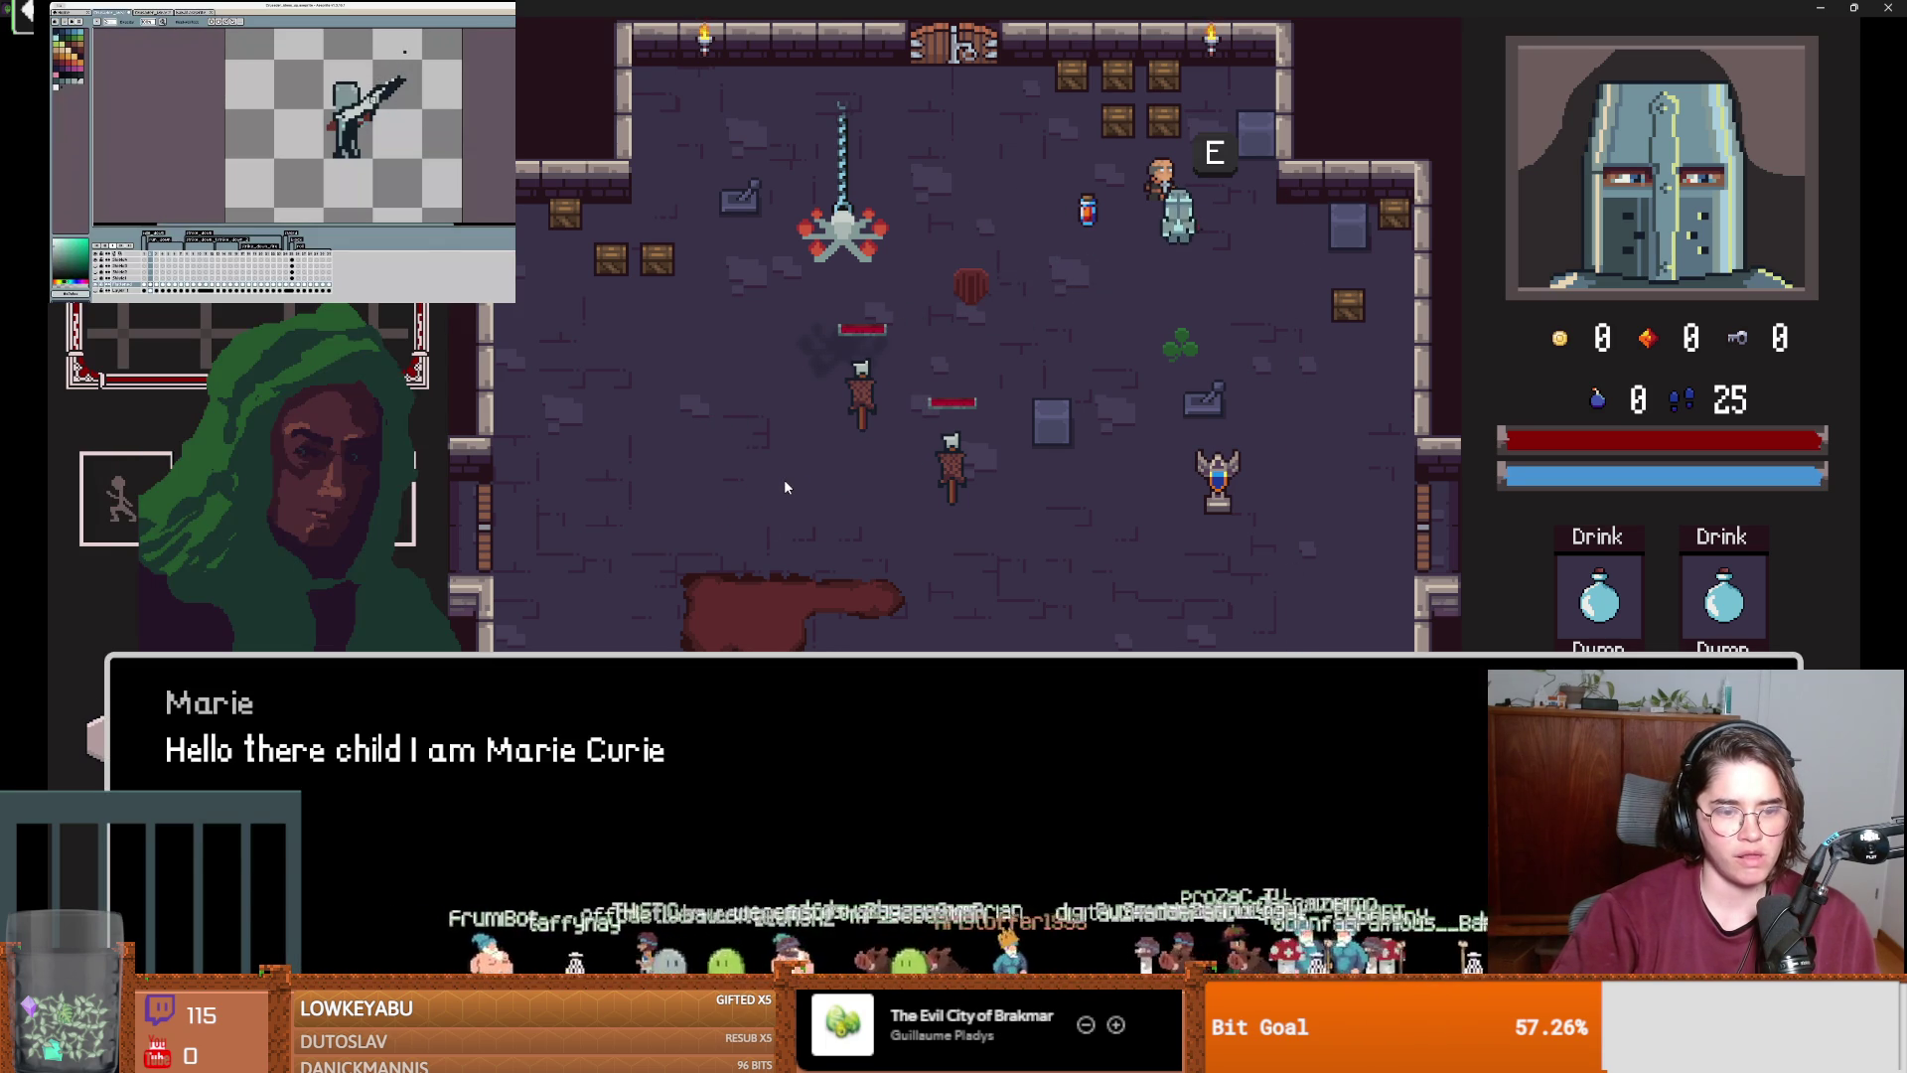
left_click(851, 666)
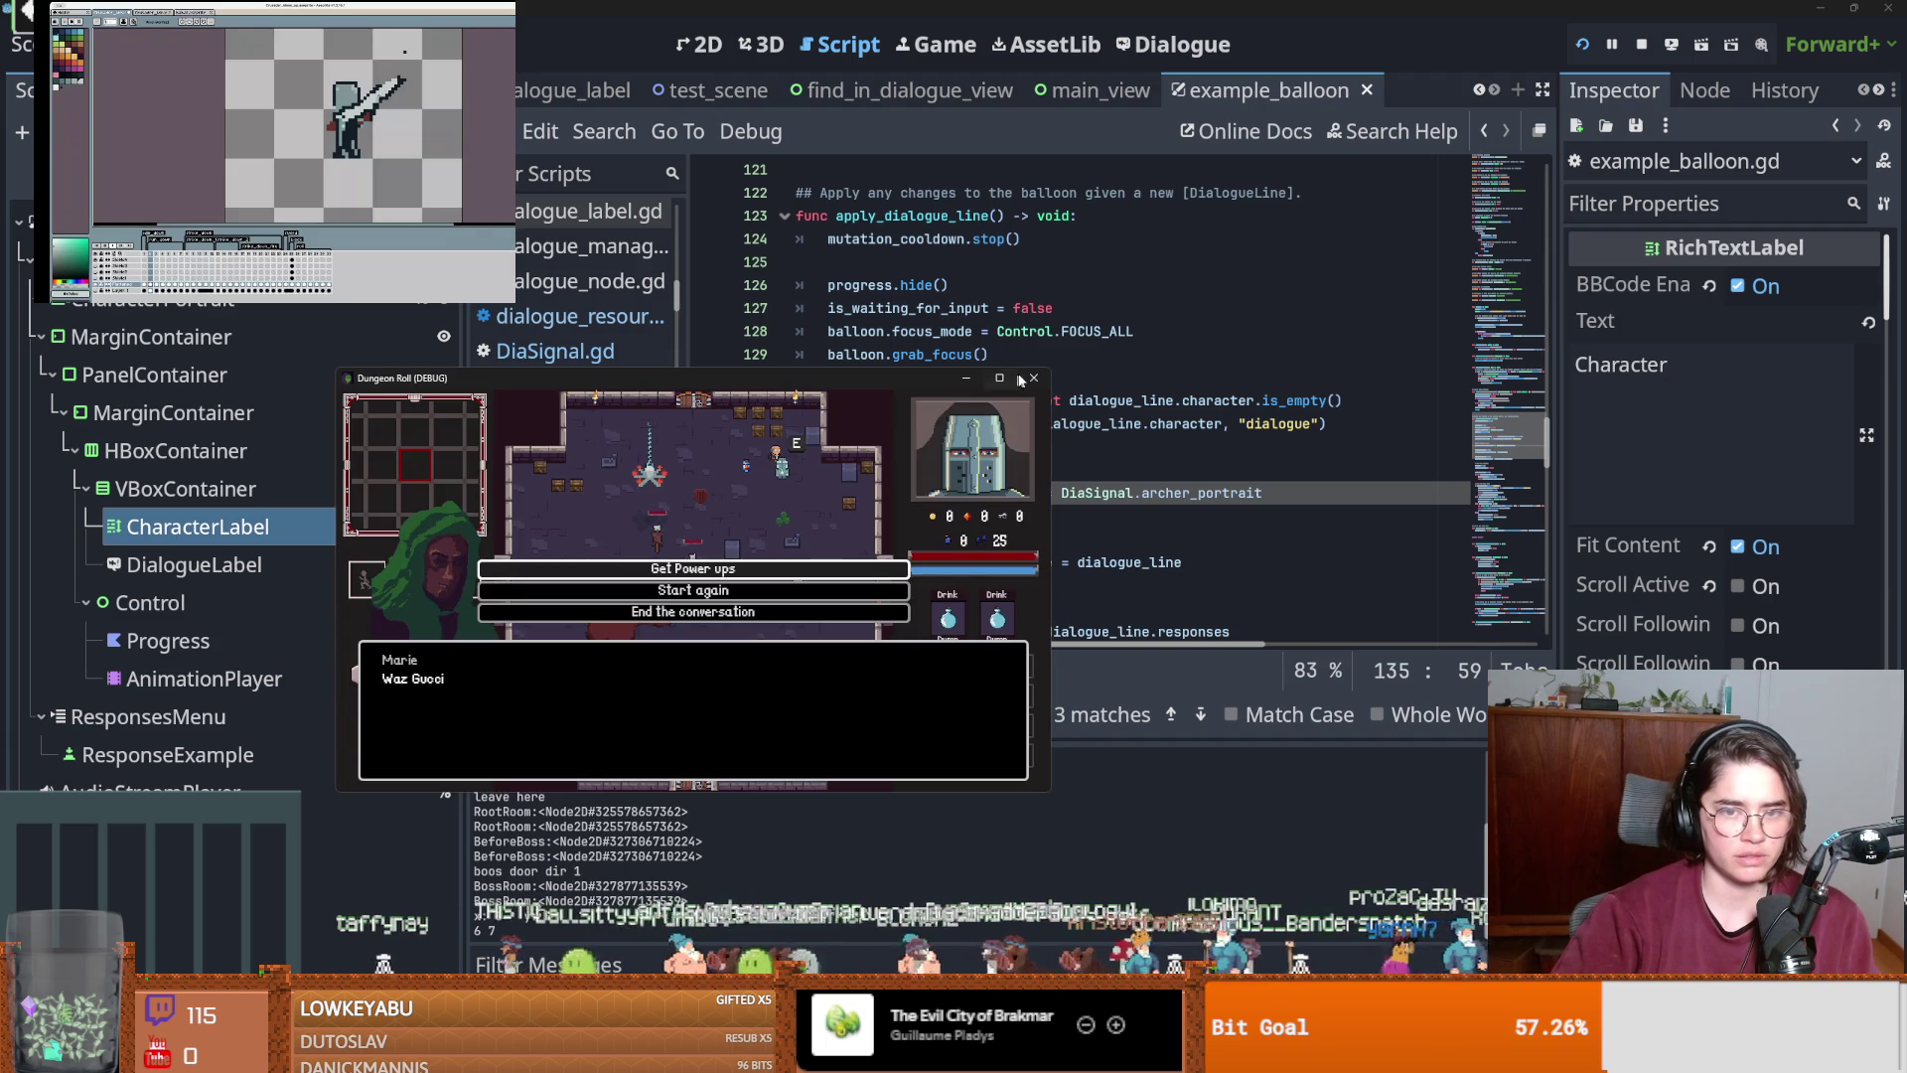
key("F8")
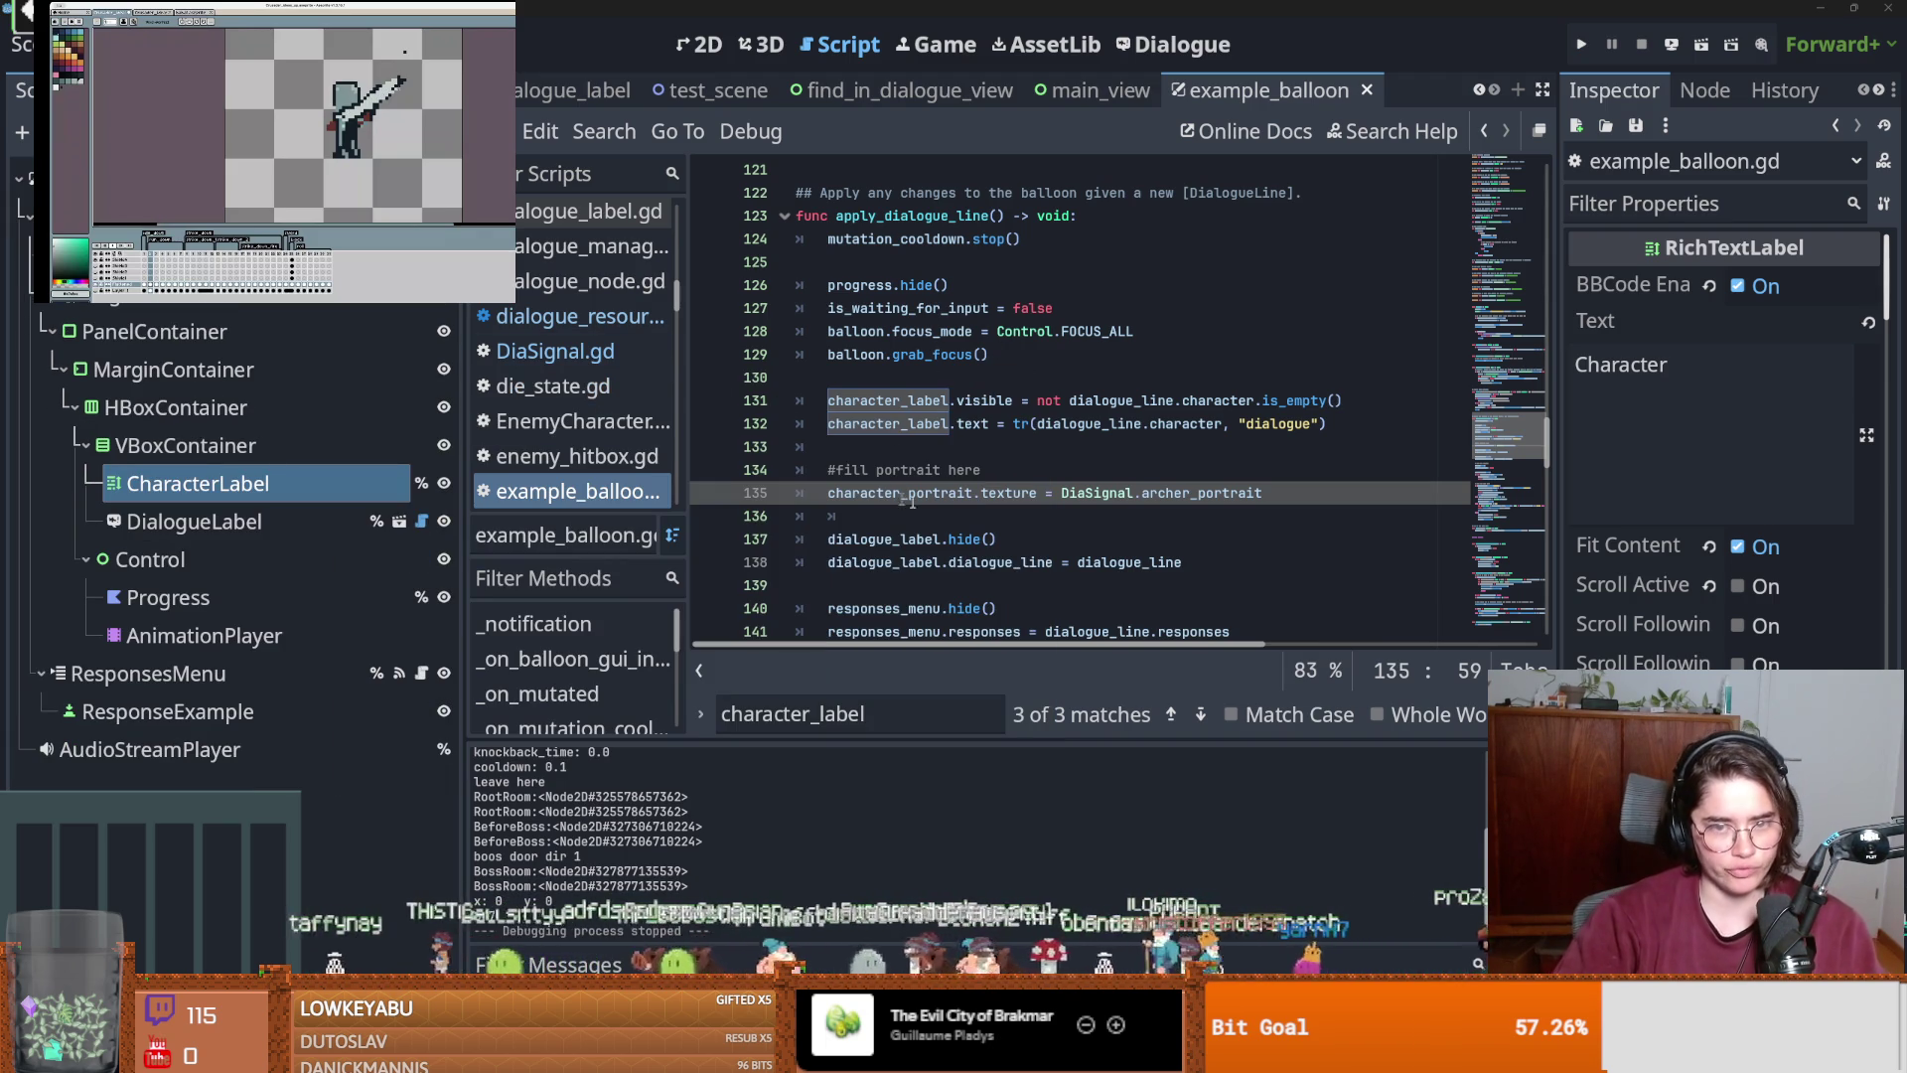
Open DiaSignal.gd from its reference on line 135 and place the caret on line 8.
left_click(1020, 495)
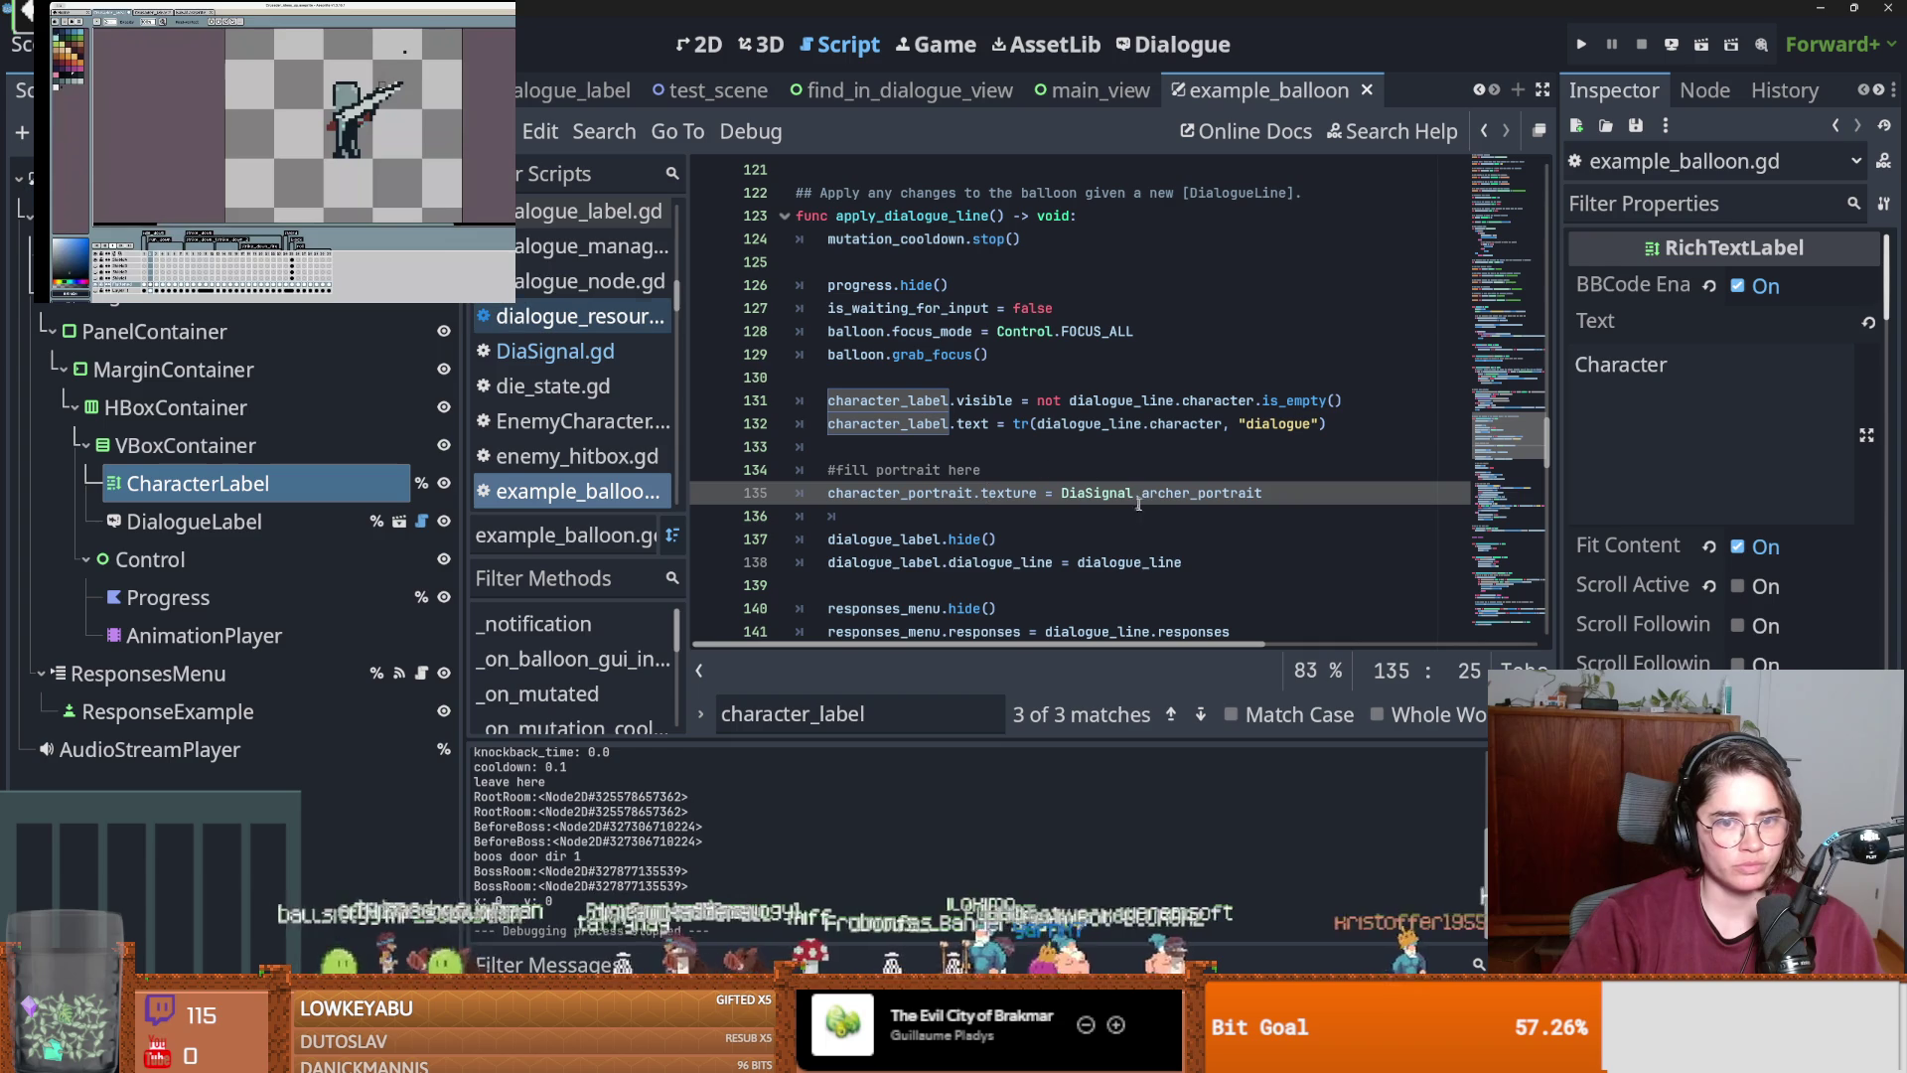
left_click(1098, 493, "ctrl")
left_click(1036, 335)
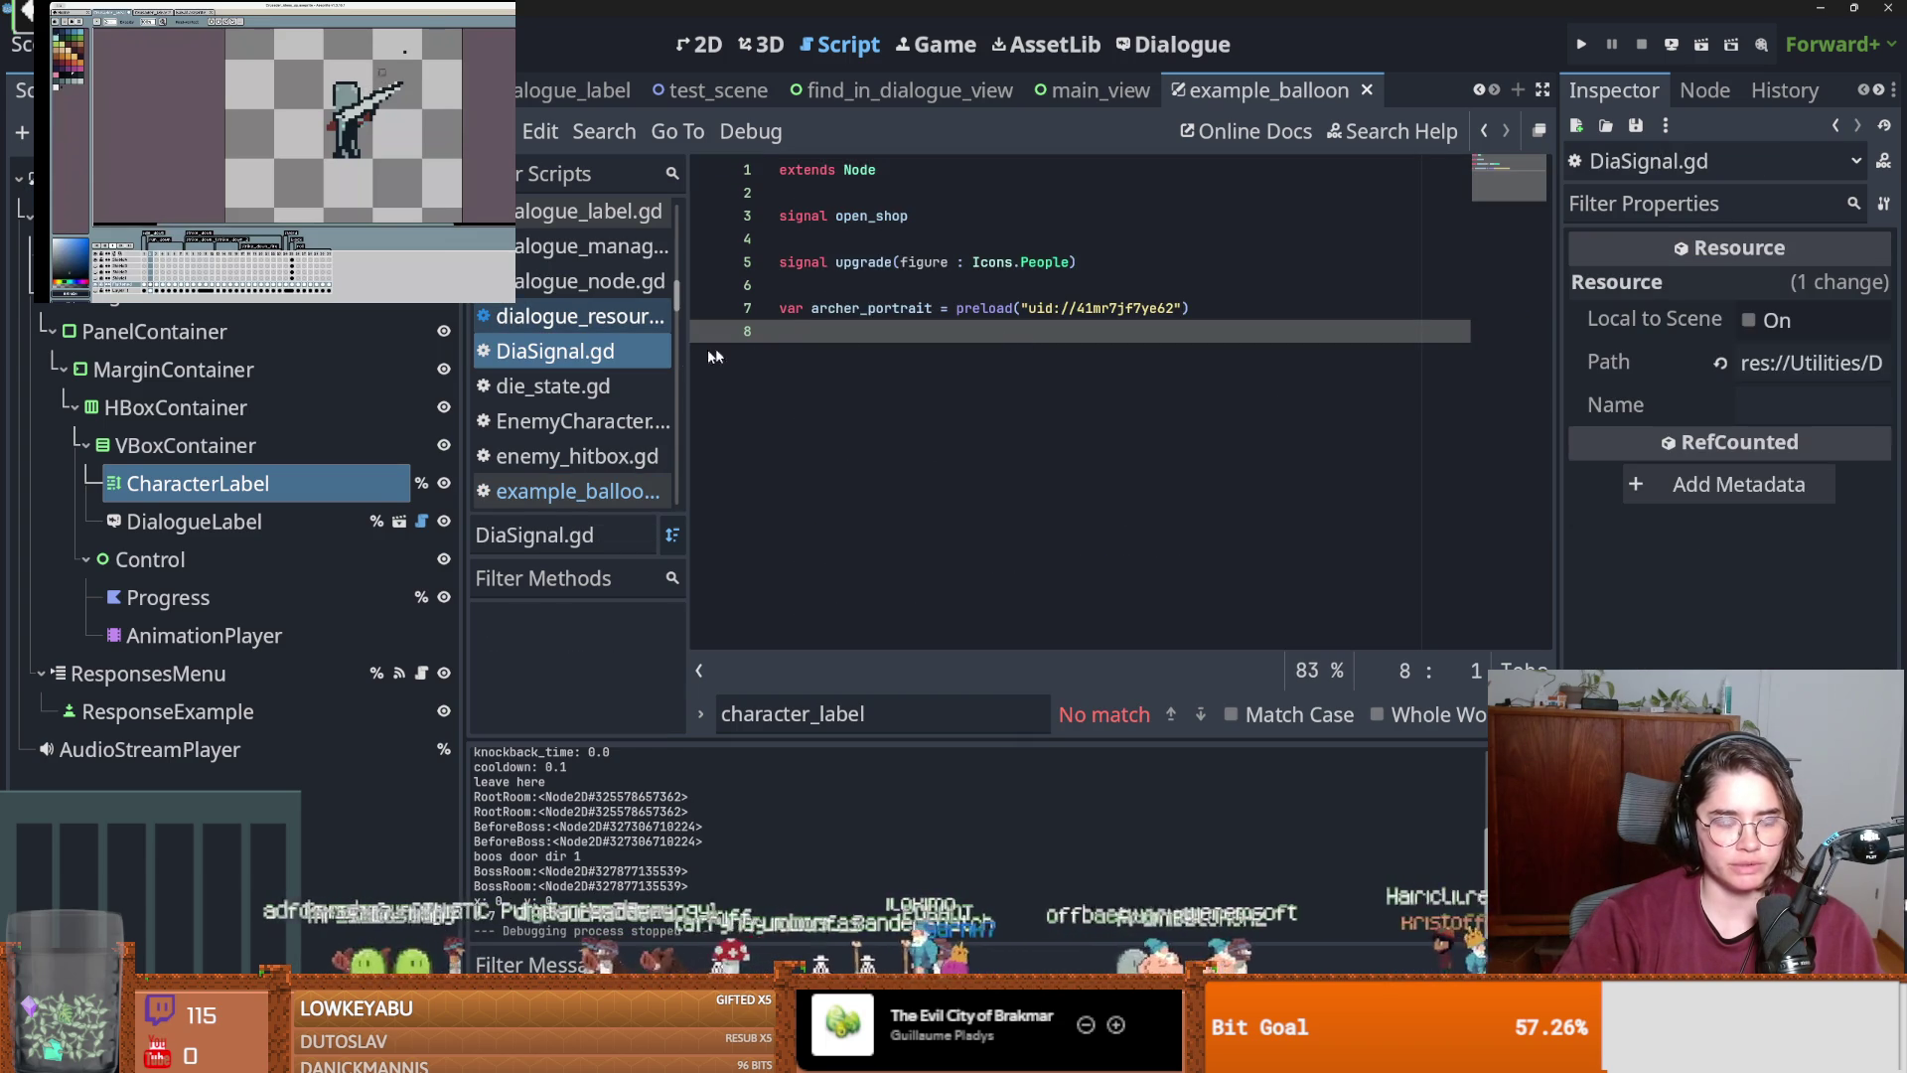
Preload CrusaderPortrait.png on line 8 as the crusader_portrait constant and save.
key("ctrl+alt+p")
type("po")
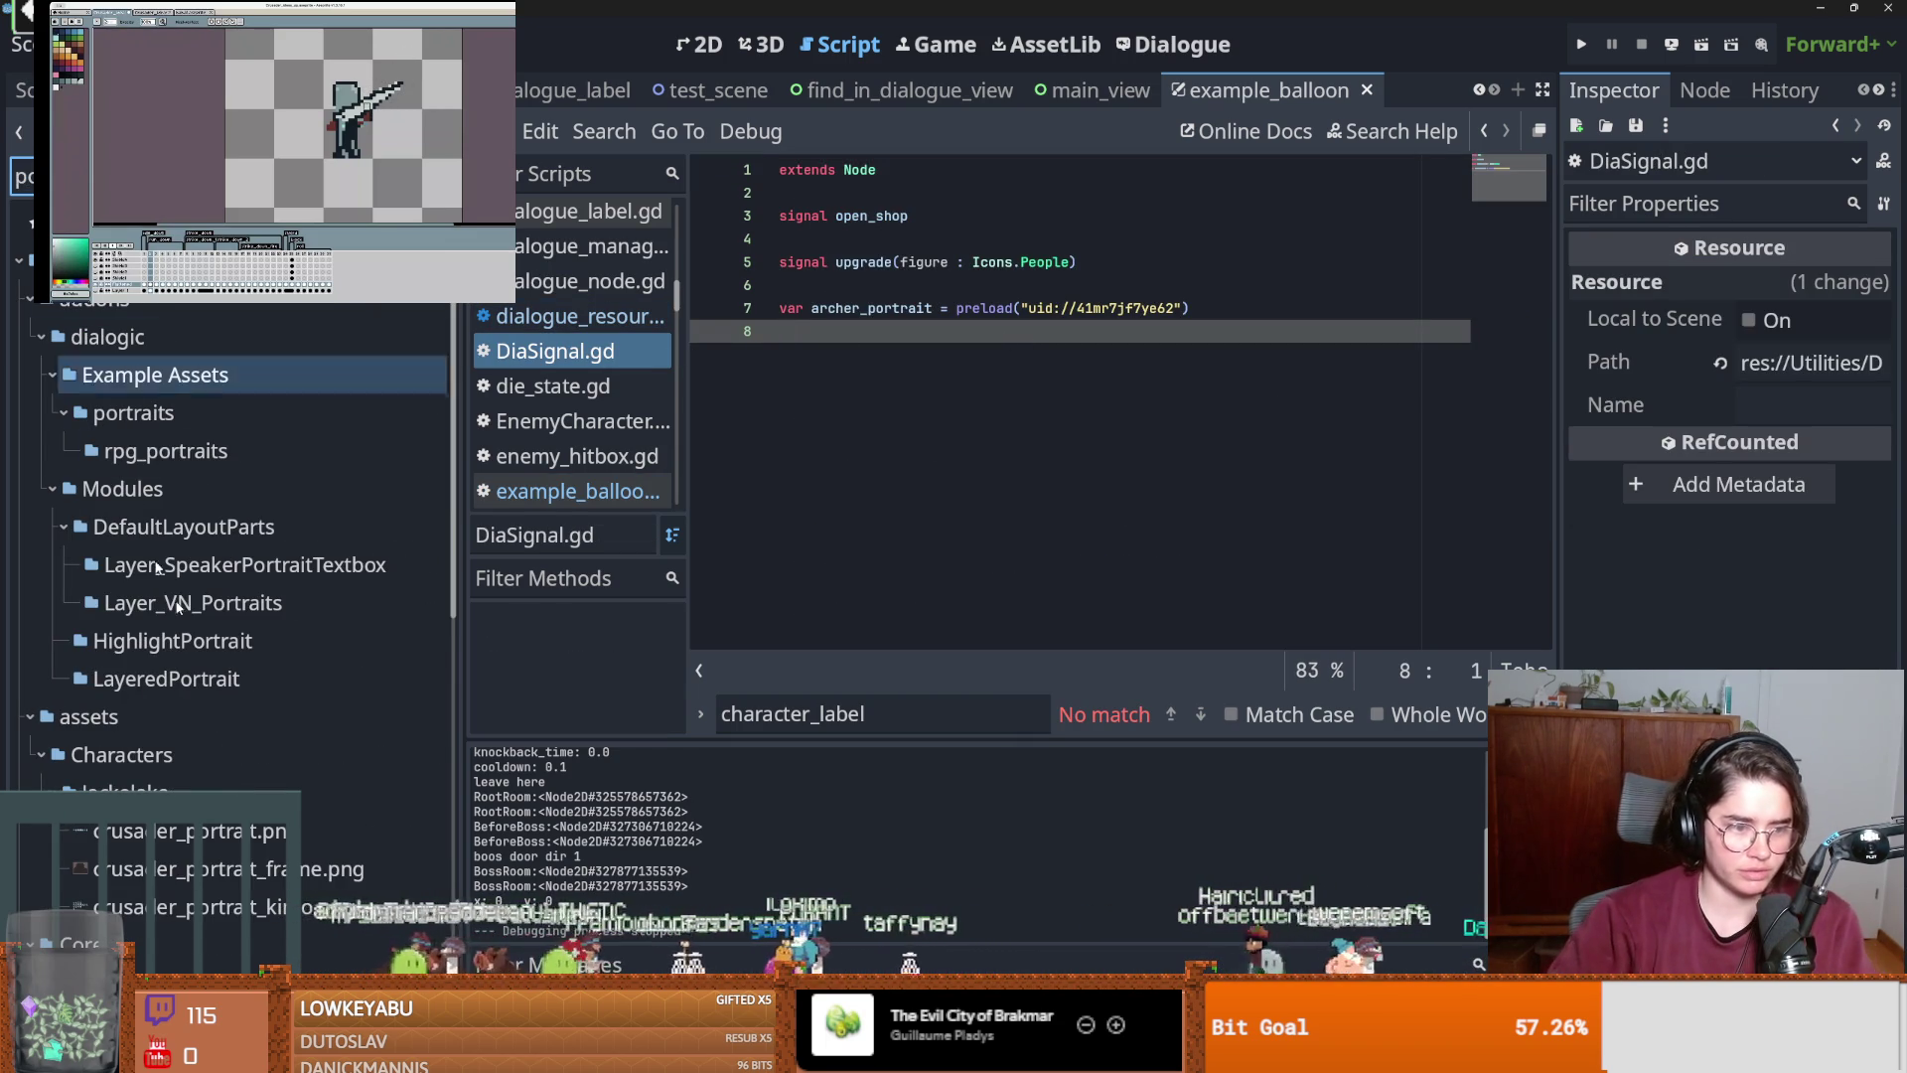
scroll(134, 495, "down", 5)
left_click_drag(164, 651, 961, 360)
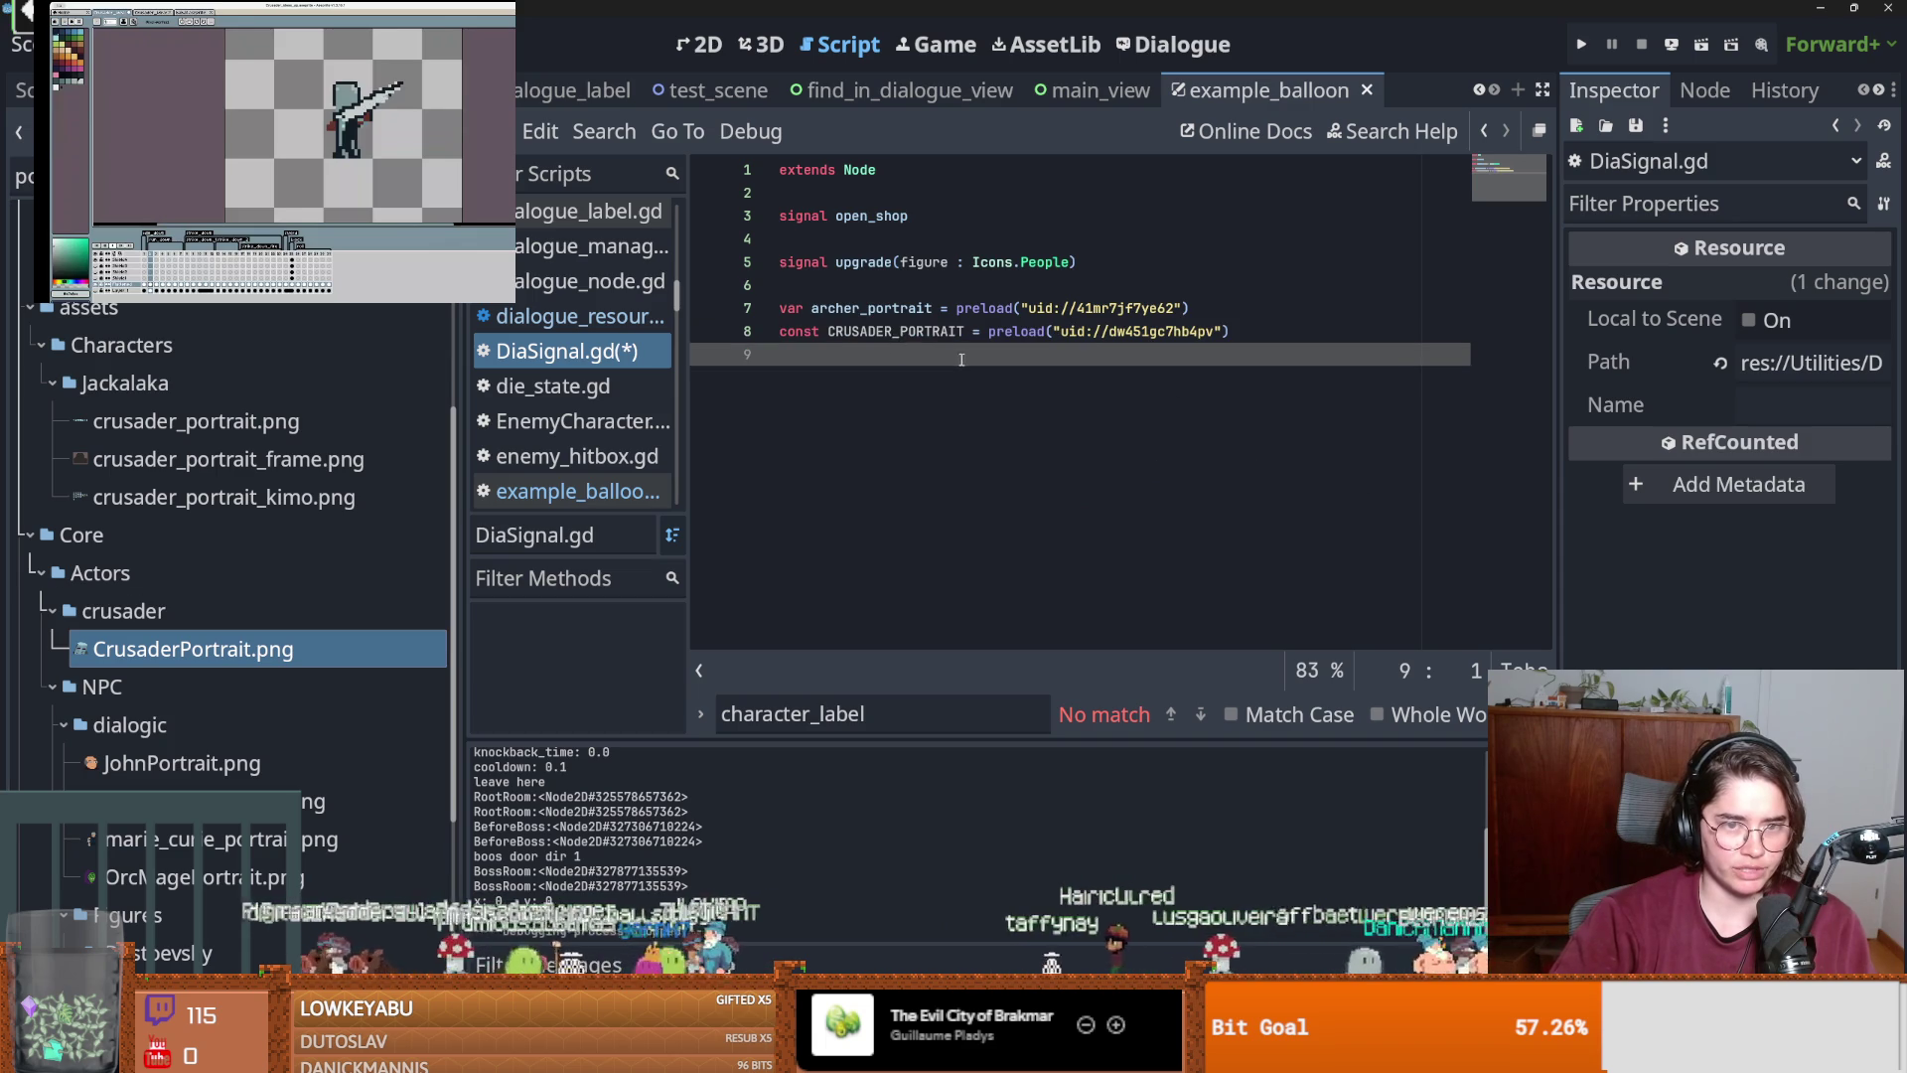
double_click(872, 308)
key("ctrl+c")
double_click(885, 332)
key("ctrl+v")
left_click_drag(876, 332, 825, 329)
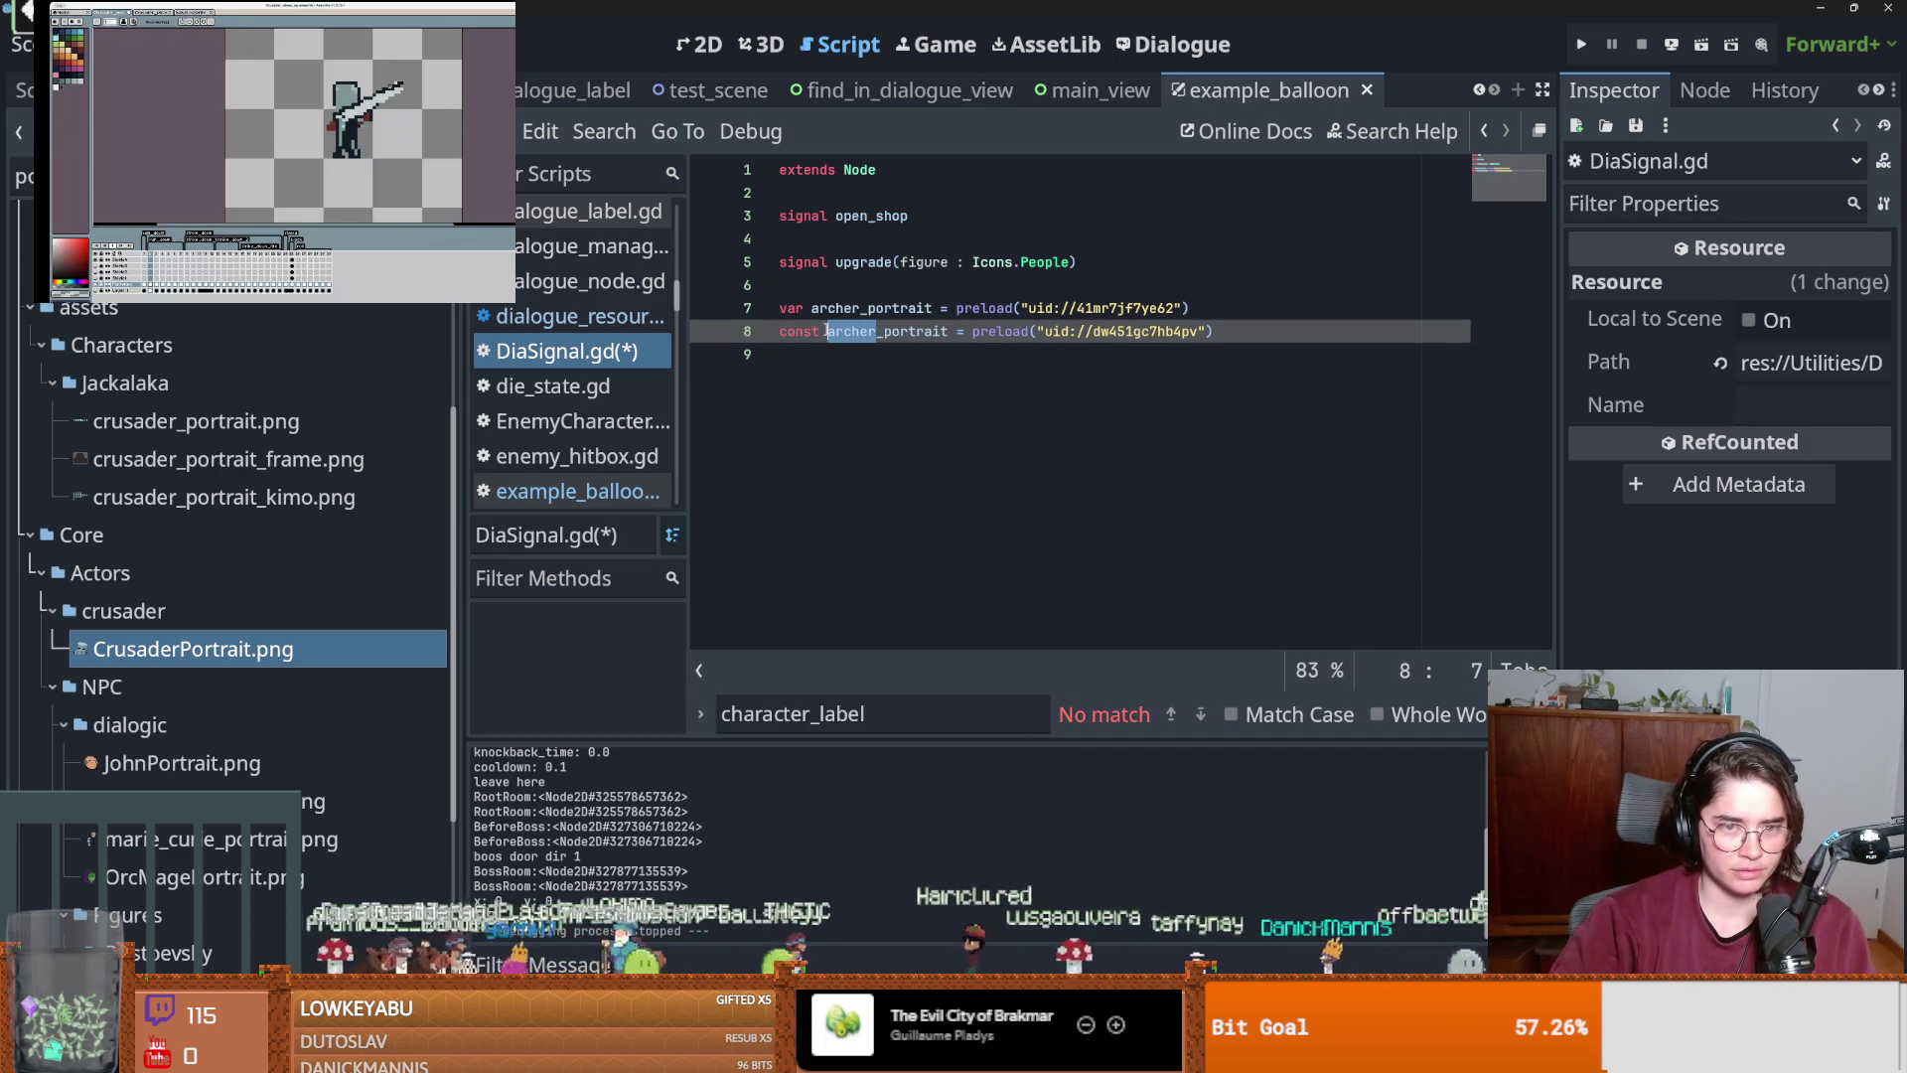
type("crusa")
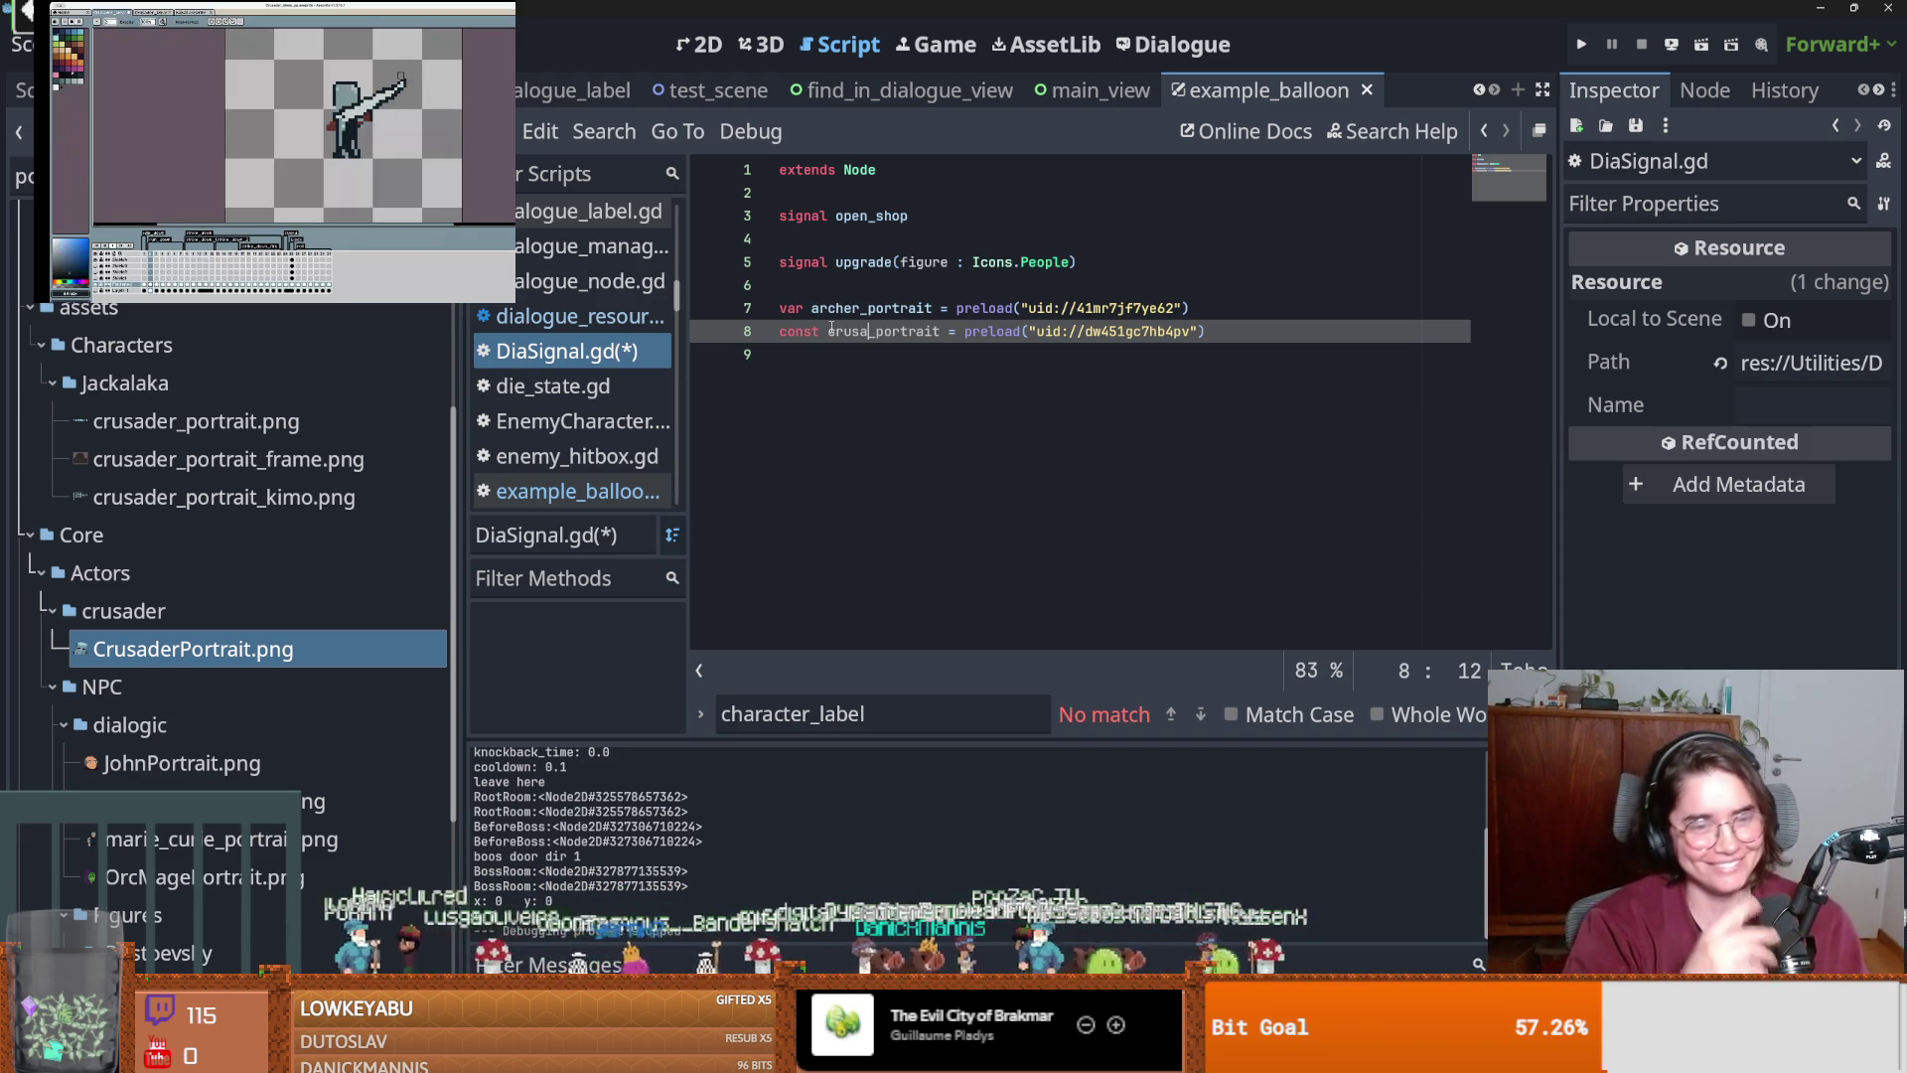
type("der")
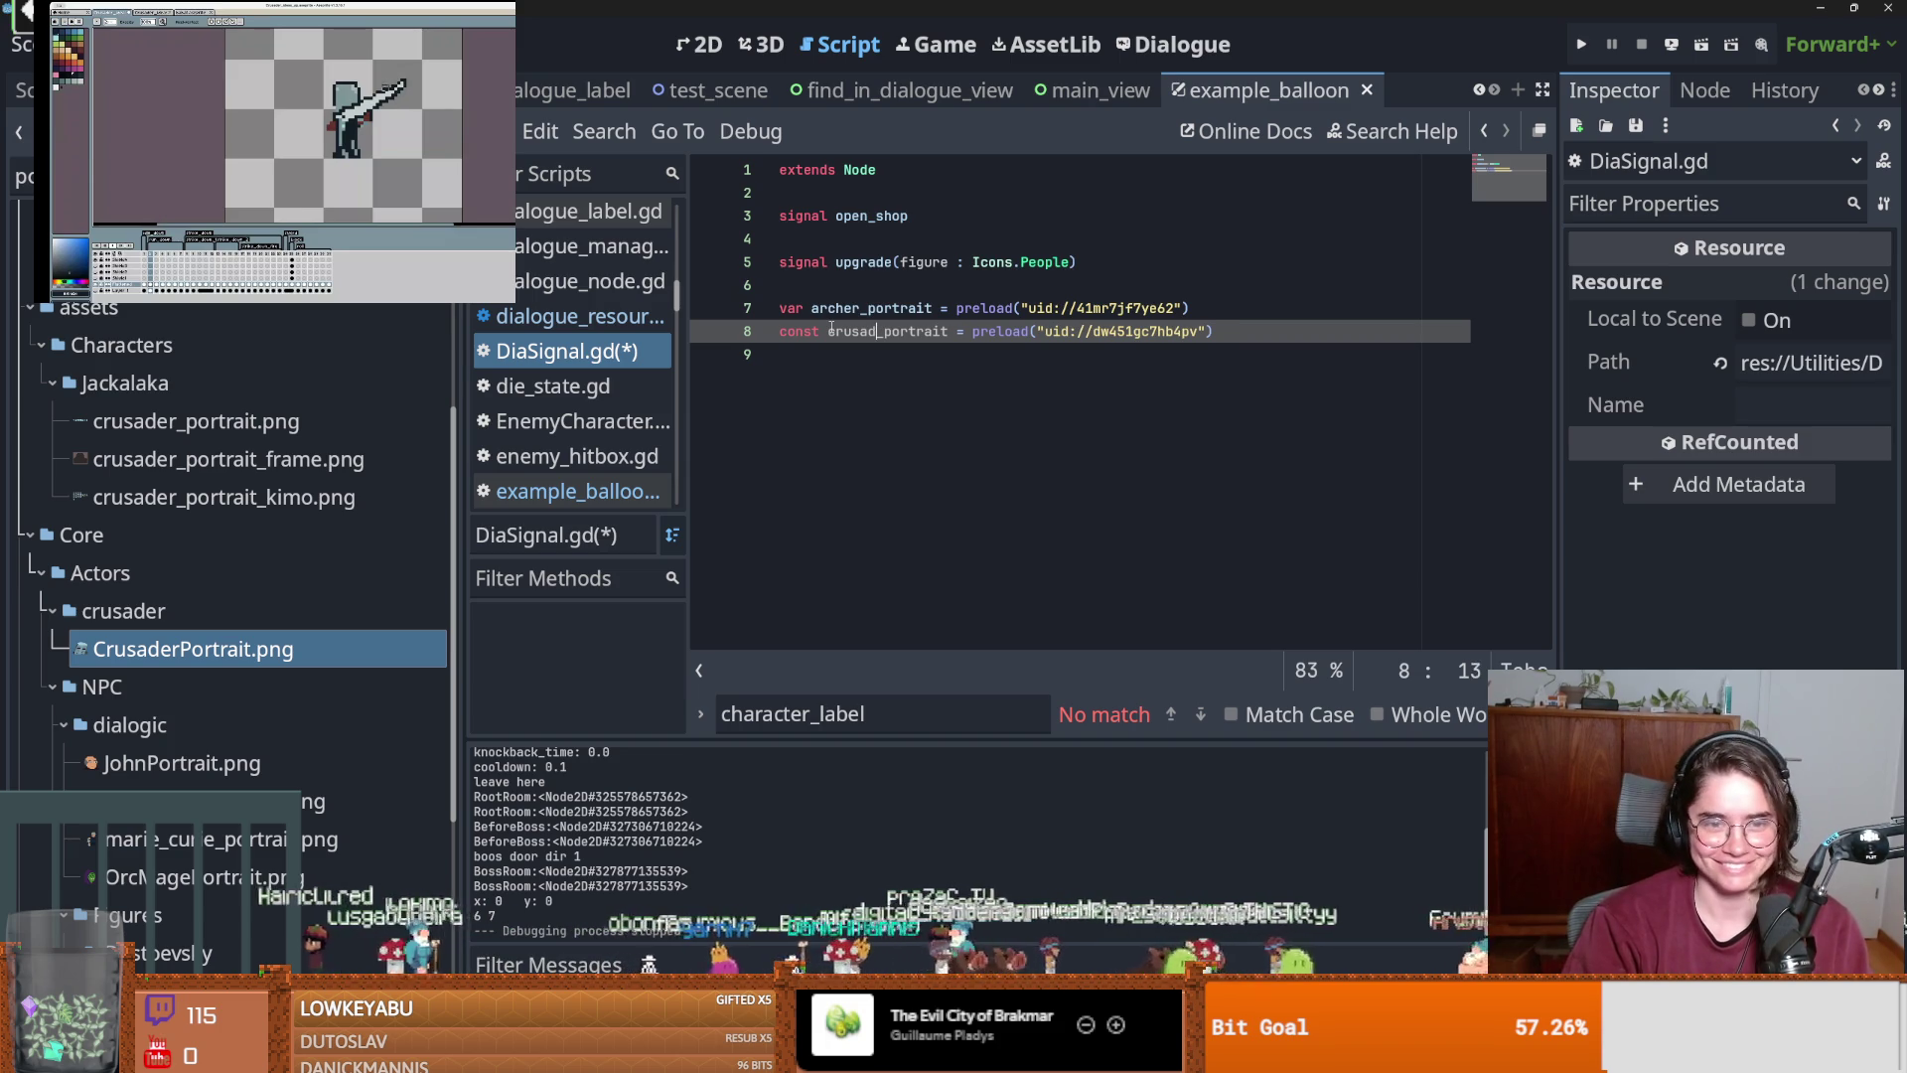
key("ctrl+s")
Preload JohnPortrait.png on line 9 as priest_portrait and save.
left_click(954, 397)
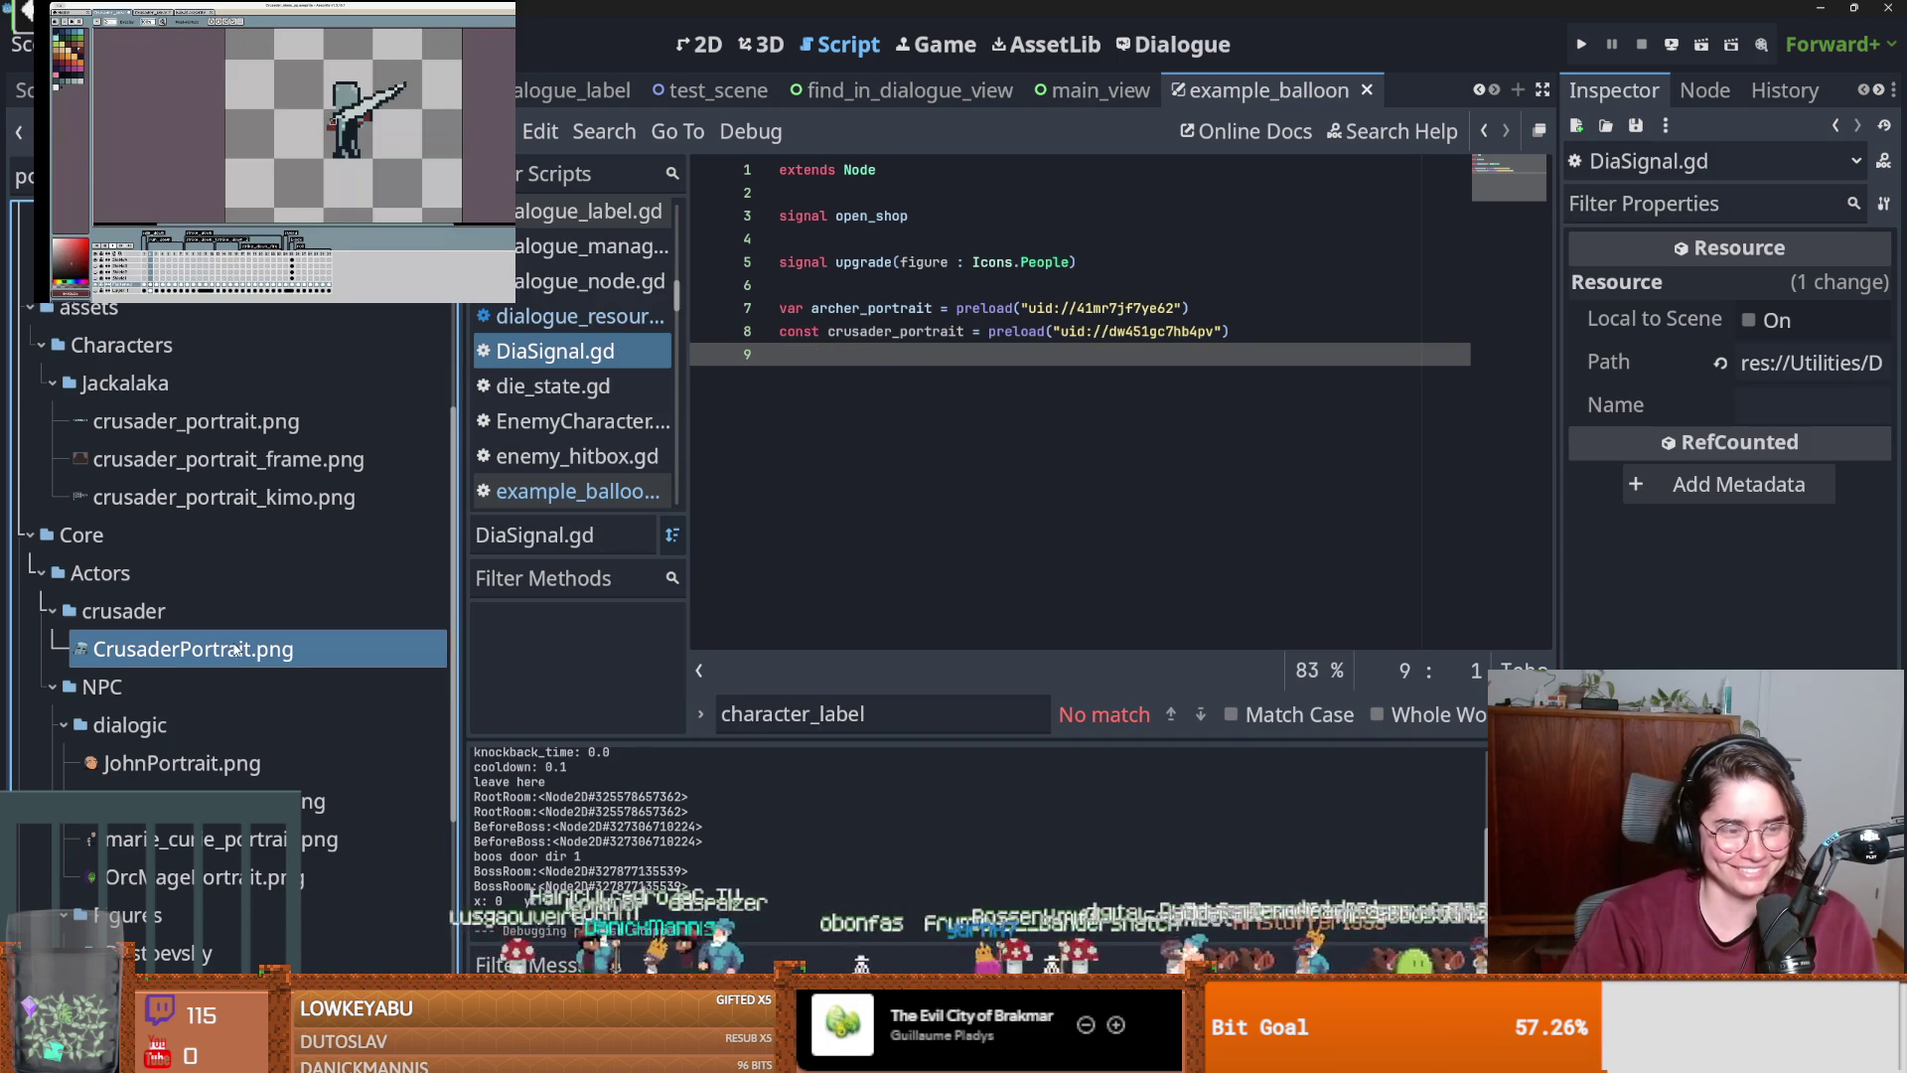
left_click_drag(291, 768, 908, 358)
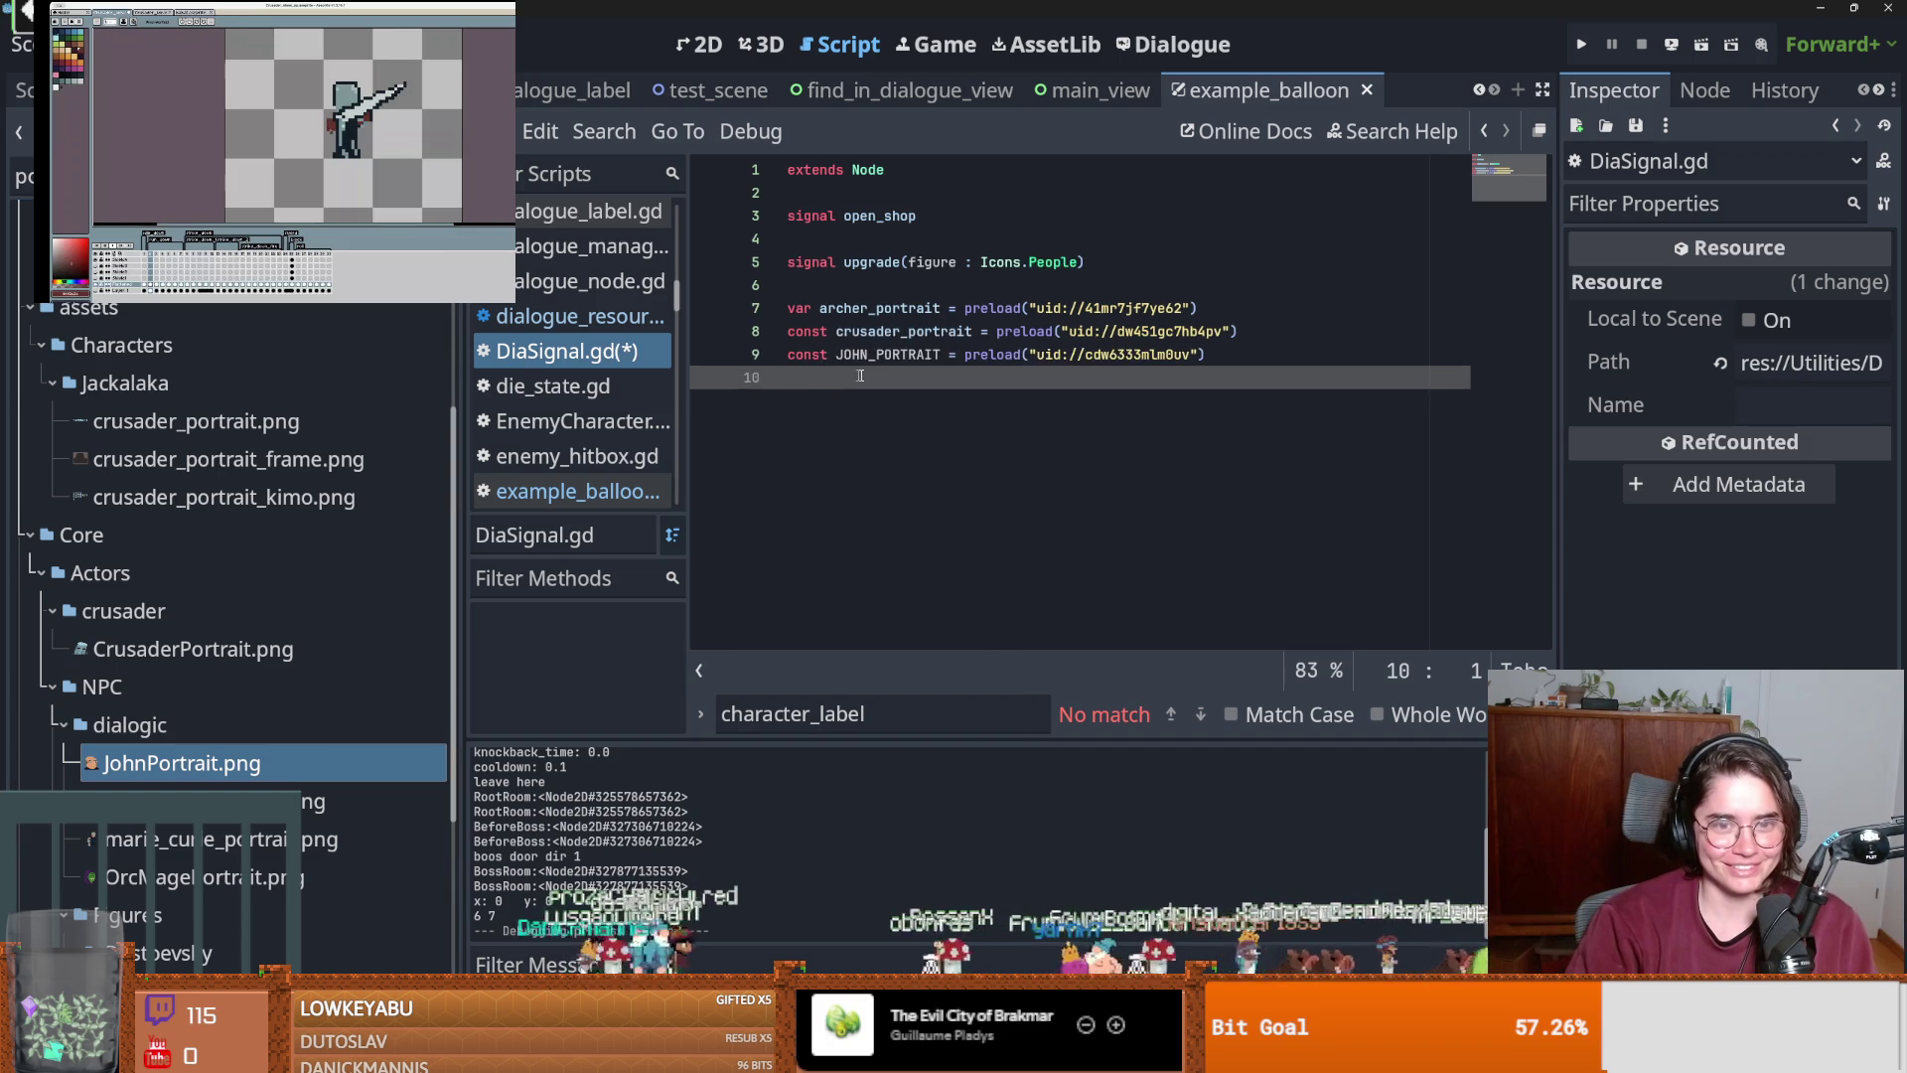
double_click(908, 358)
type("priest_por")
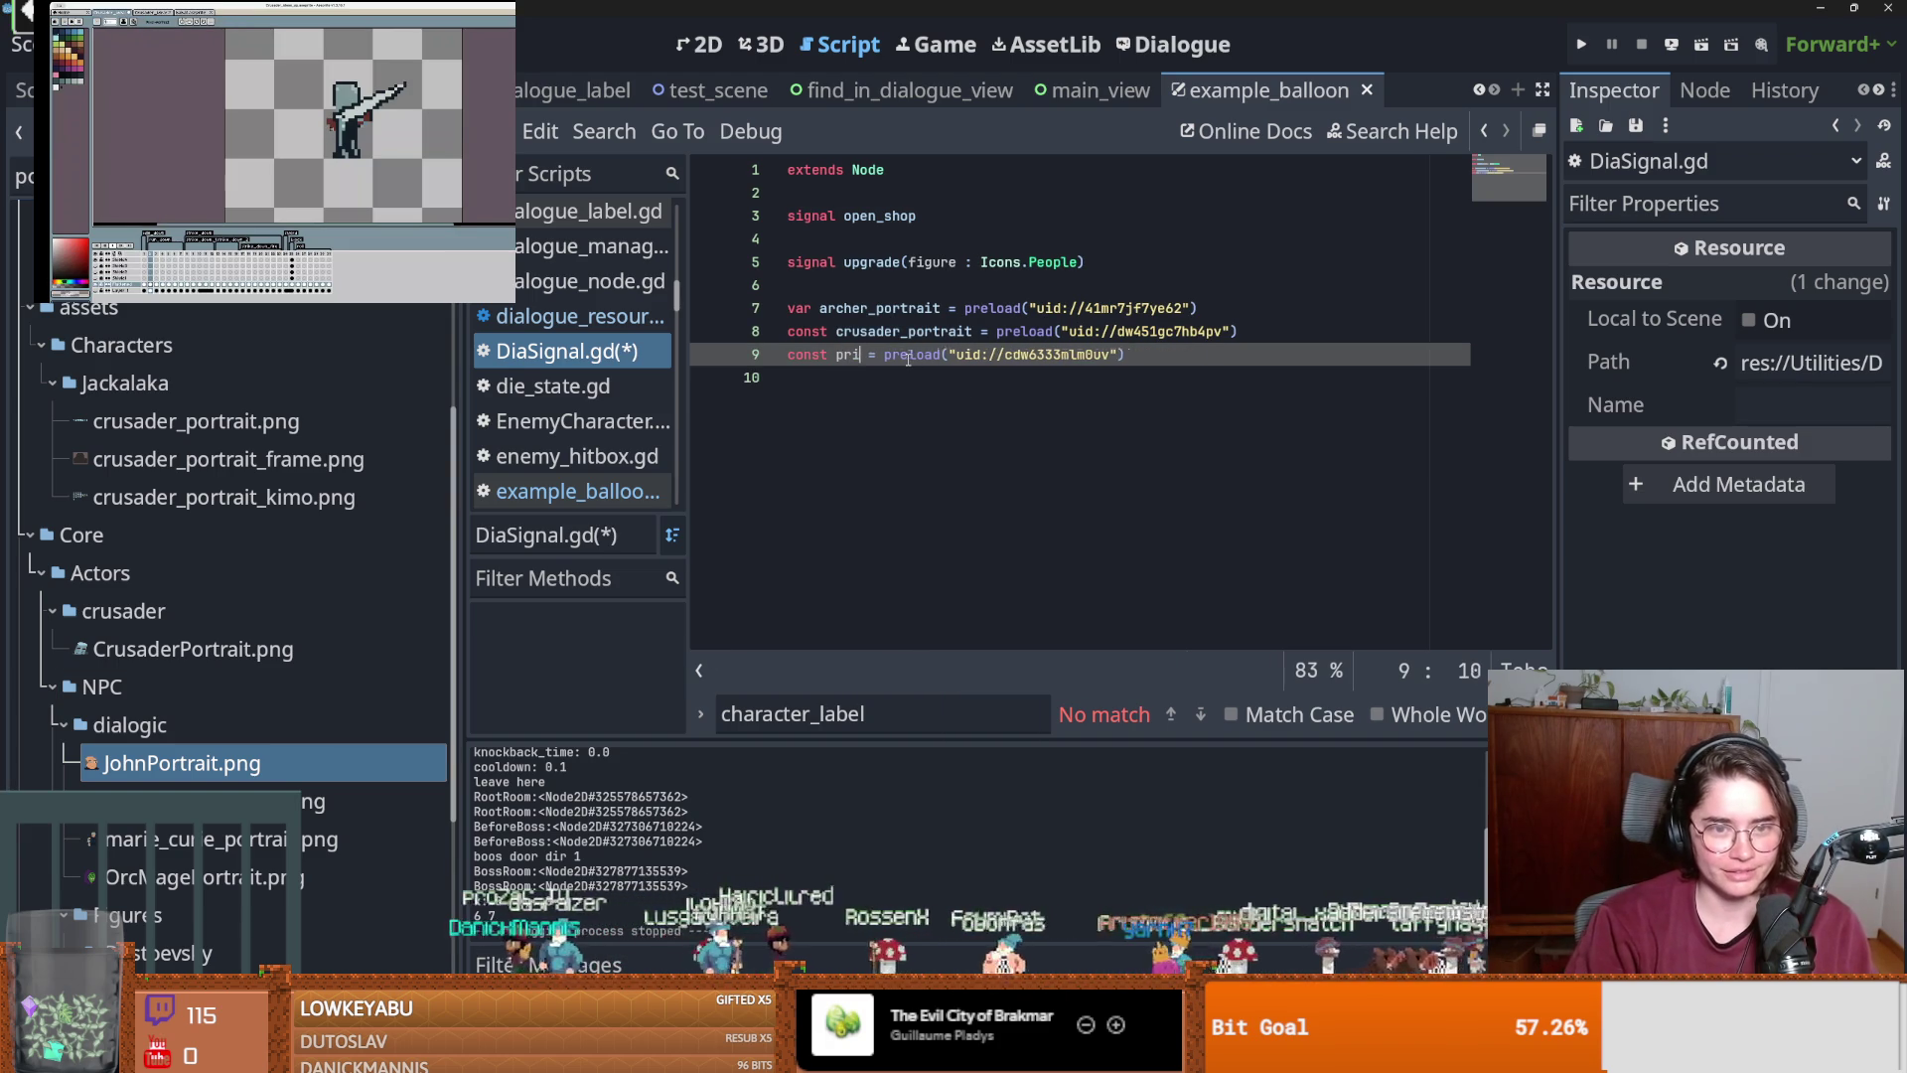
type("trait")
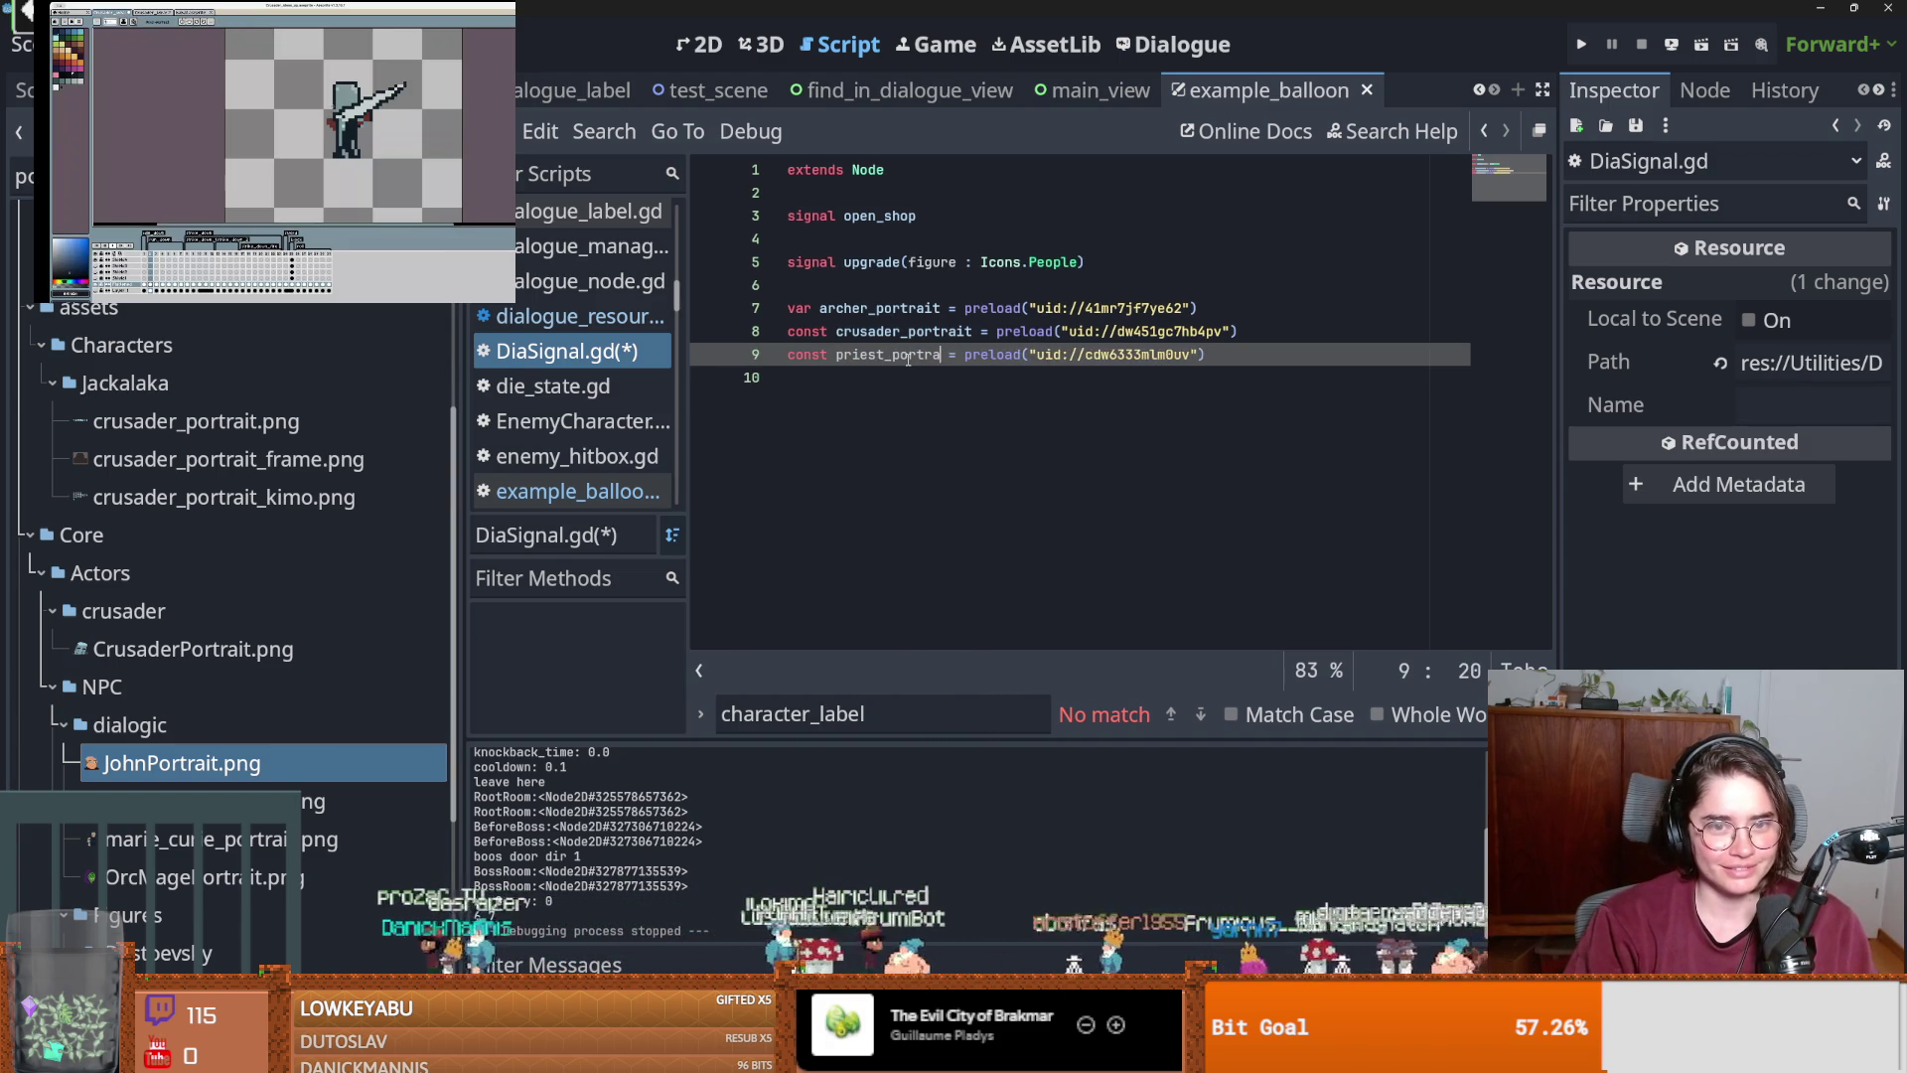
key("ctrl+s")
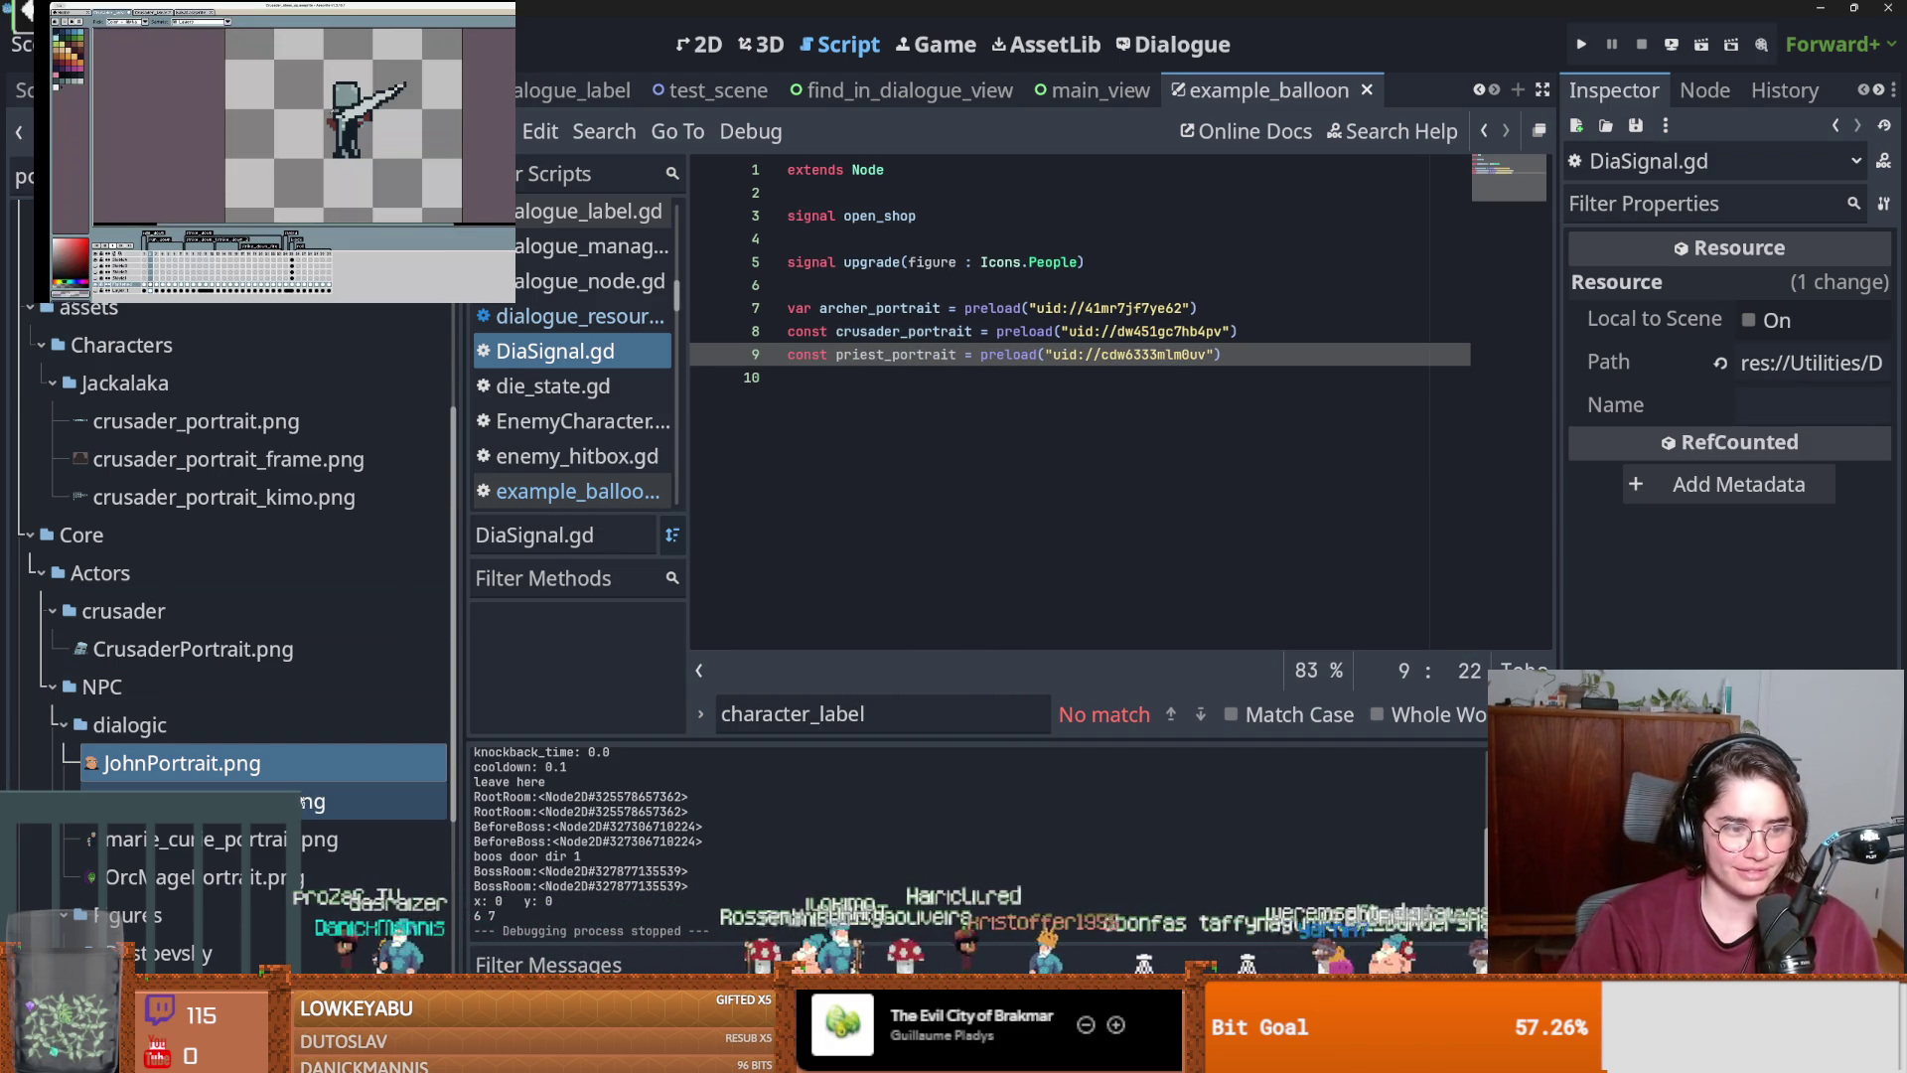
Preload godfreyPortrait.png on line 10 as godfrey_portrait and save the script.
scroll(360, 805, "down", 3)
scroll(203, 760, "down", 3)
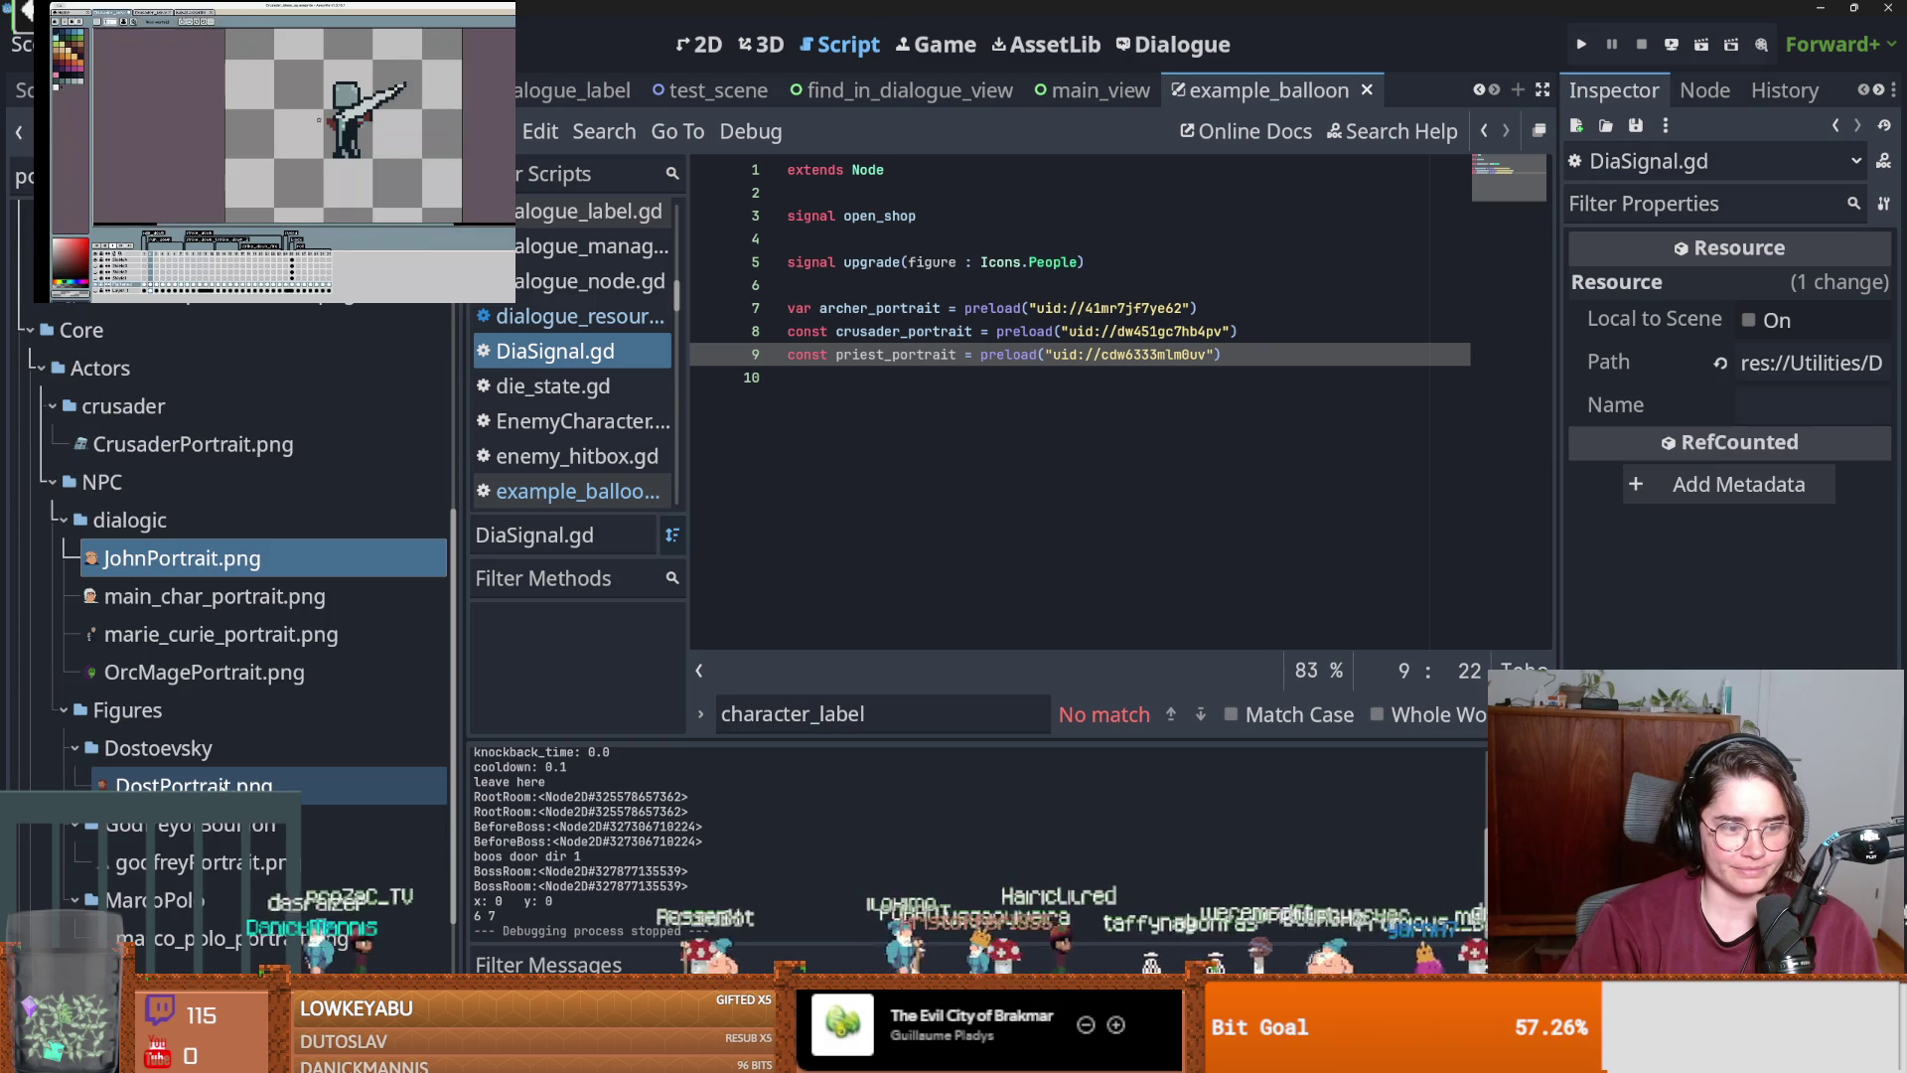
scroll(203, 760, "down", 3)
mouse_move(203, 760)
left_mouse_down()
mouse_move(945, 397)
mouse_move(894, 392)
left_mouse_up()
left_click(887, 378)
double_click(887, 379)
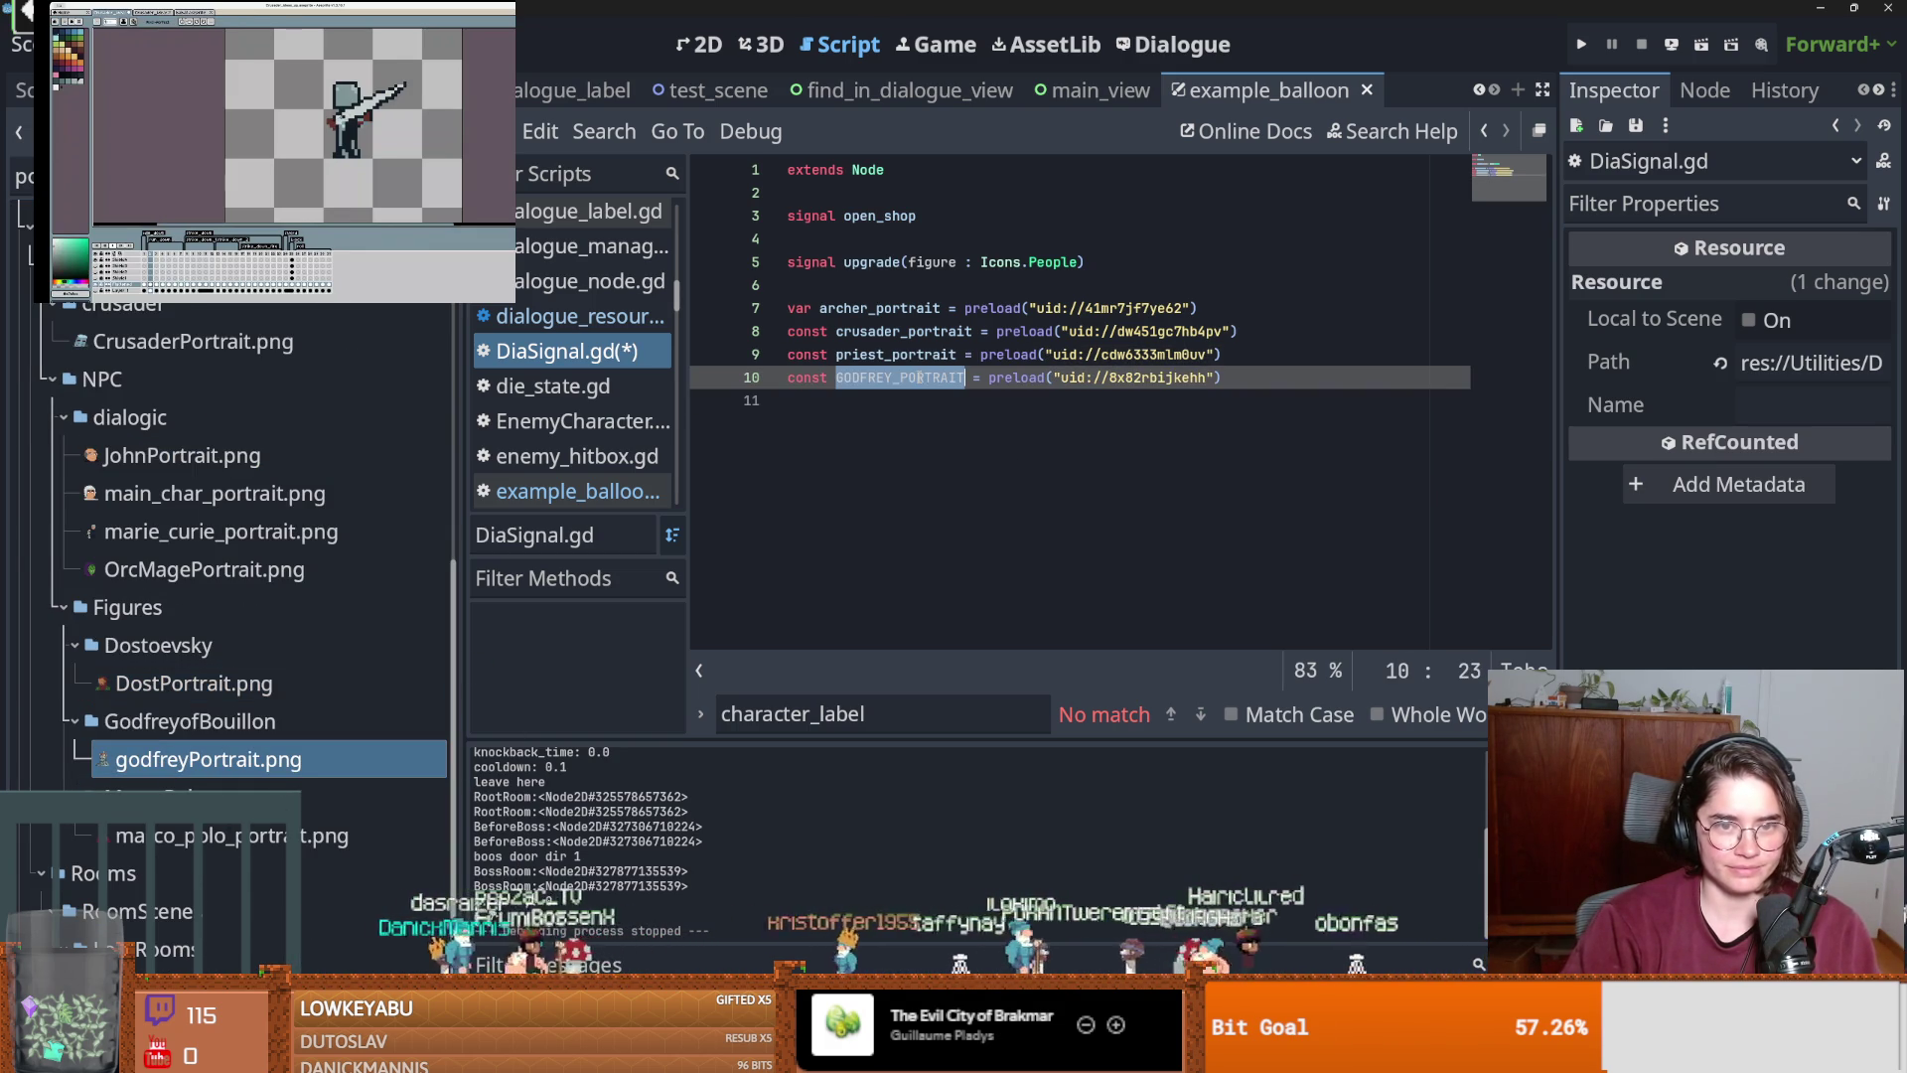
type("godf")
type("rey_port")
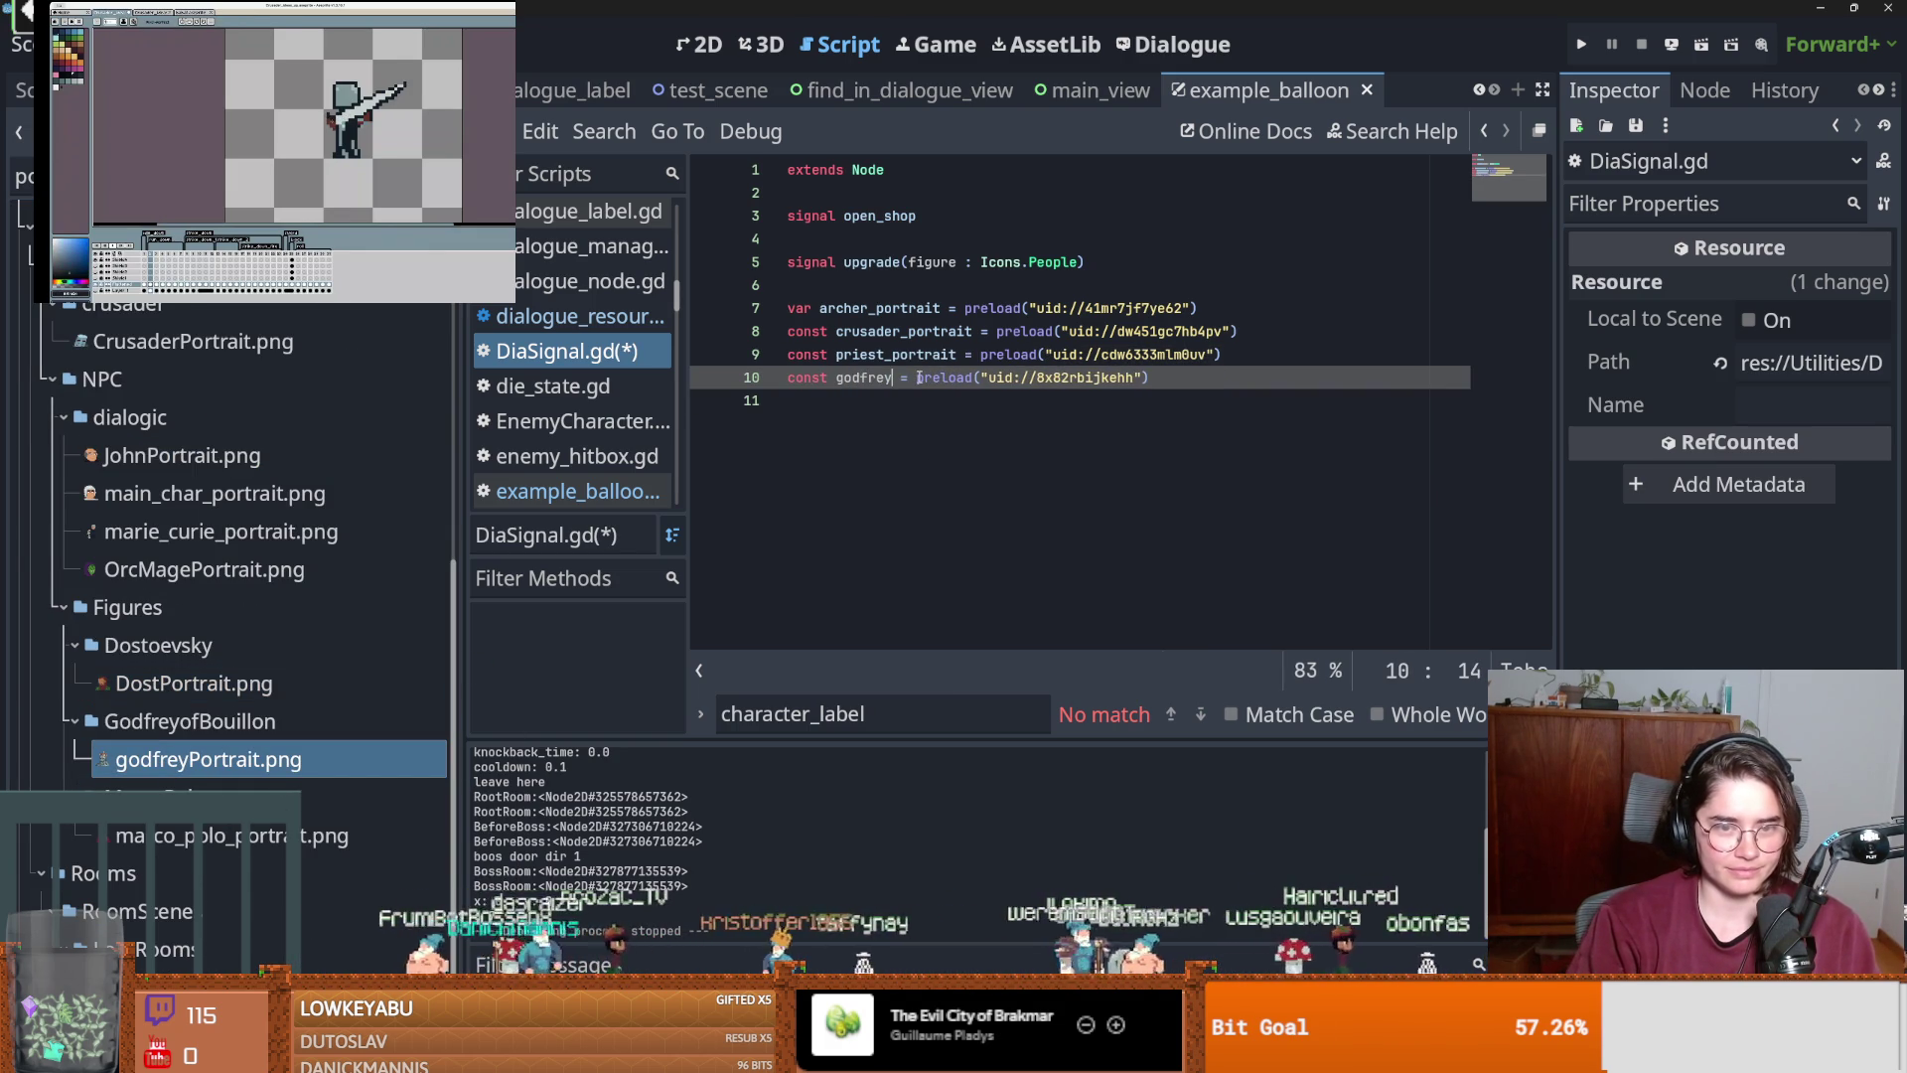
type("rait")
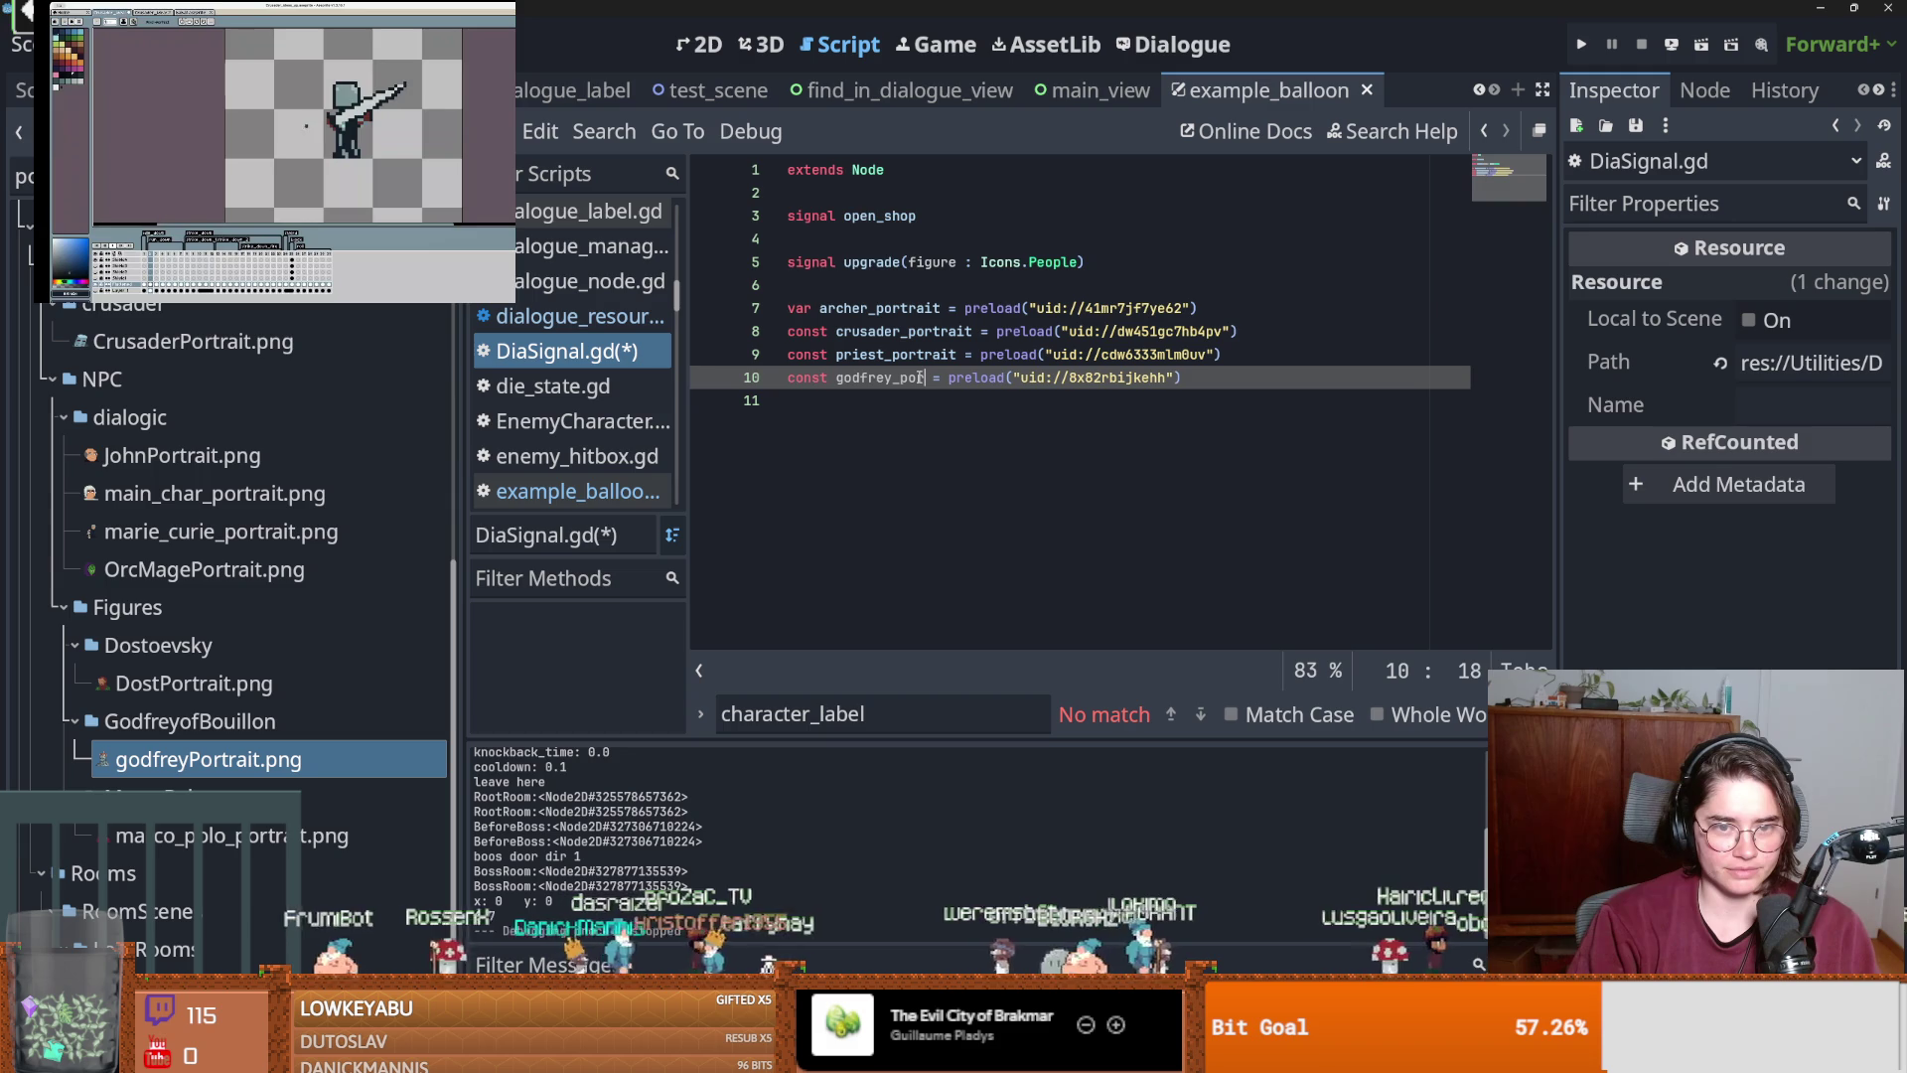
key("ctrl+s")
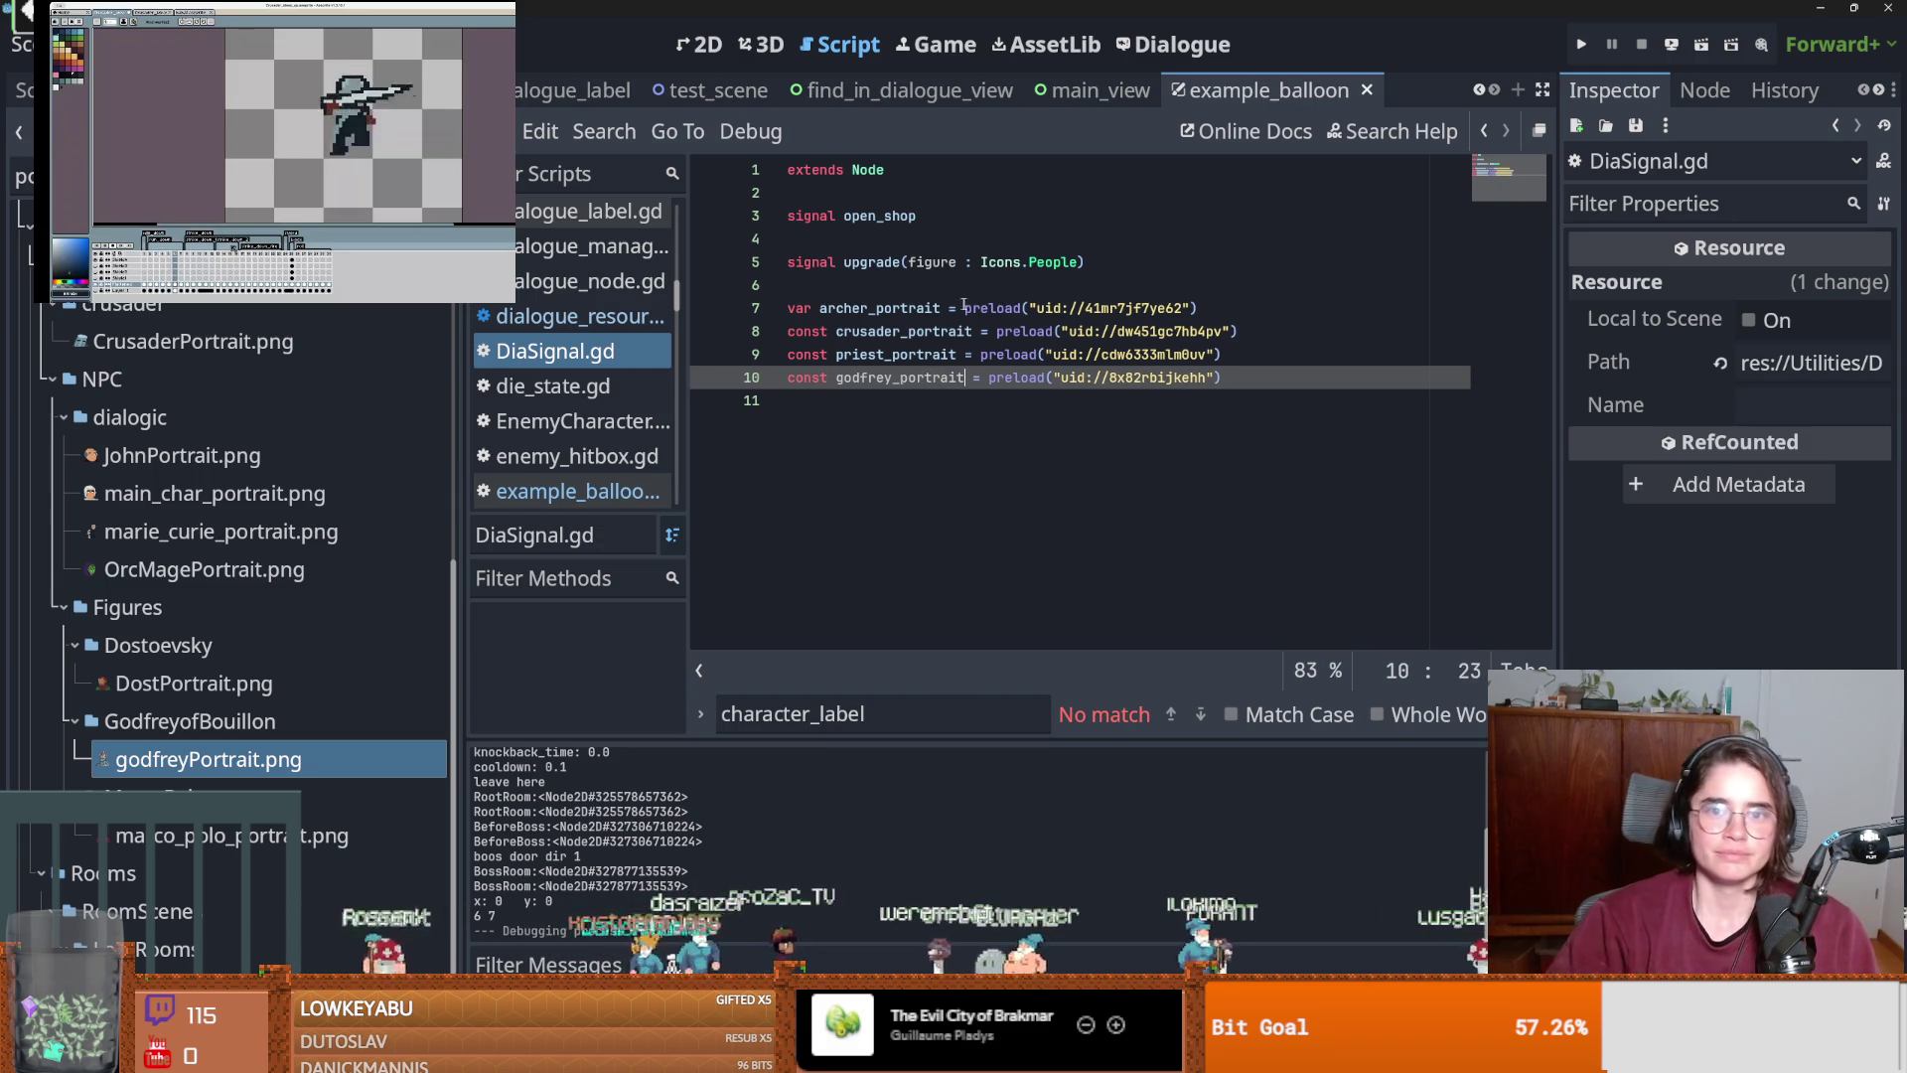
left_click(1175, 44)
left_click(562, 289)
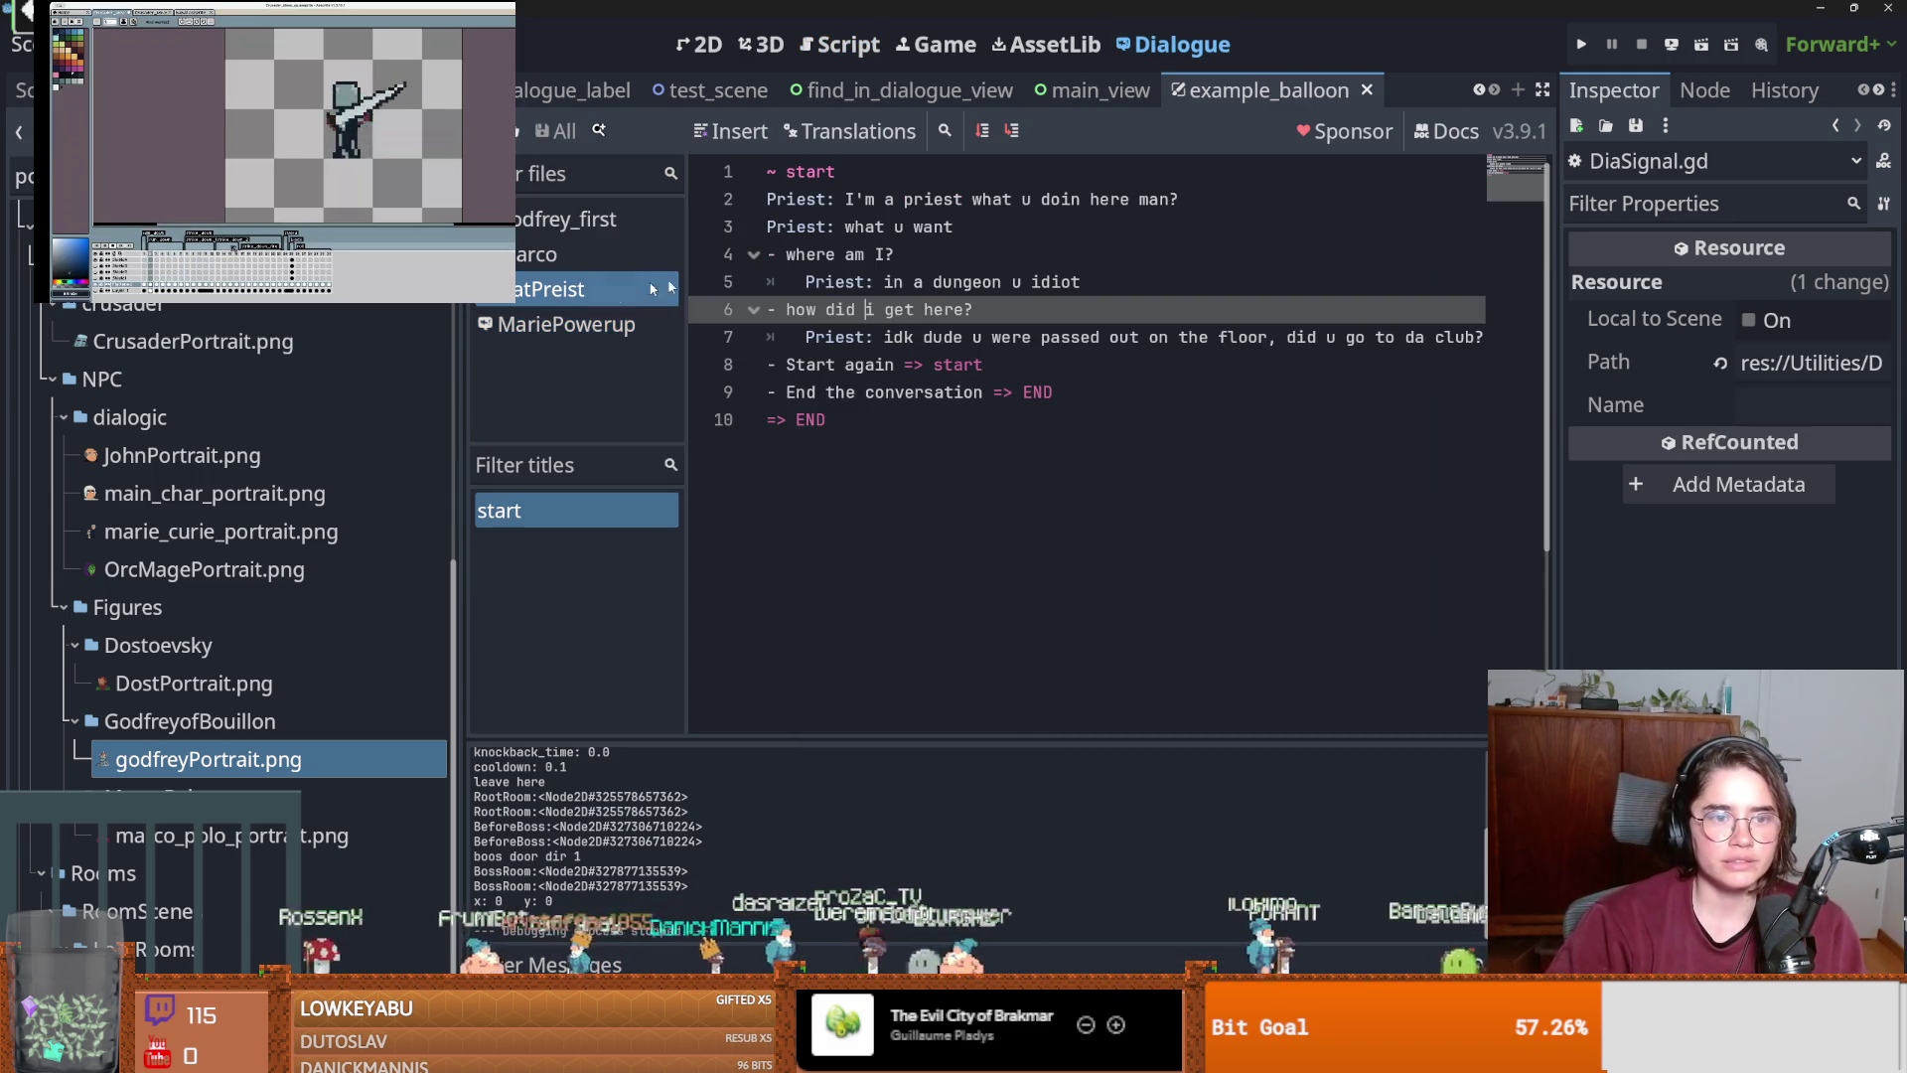
double_click(798, 202)
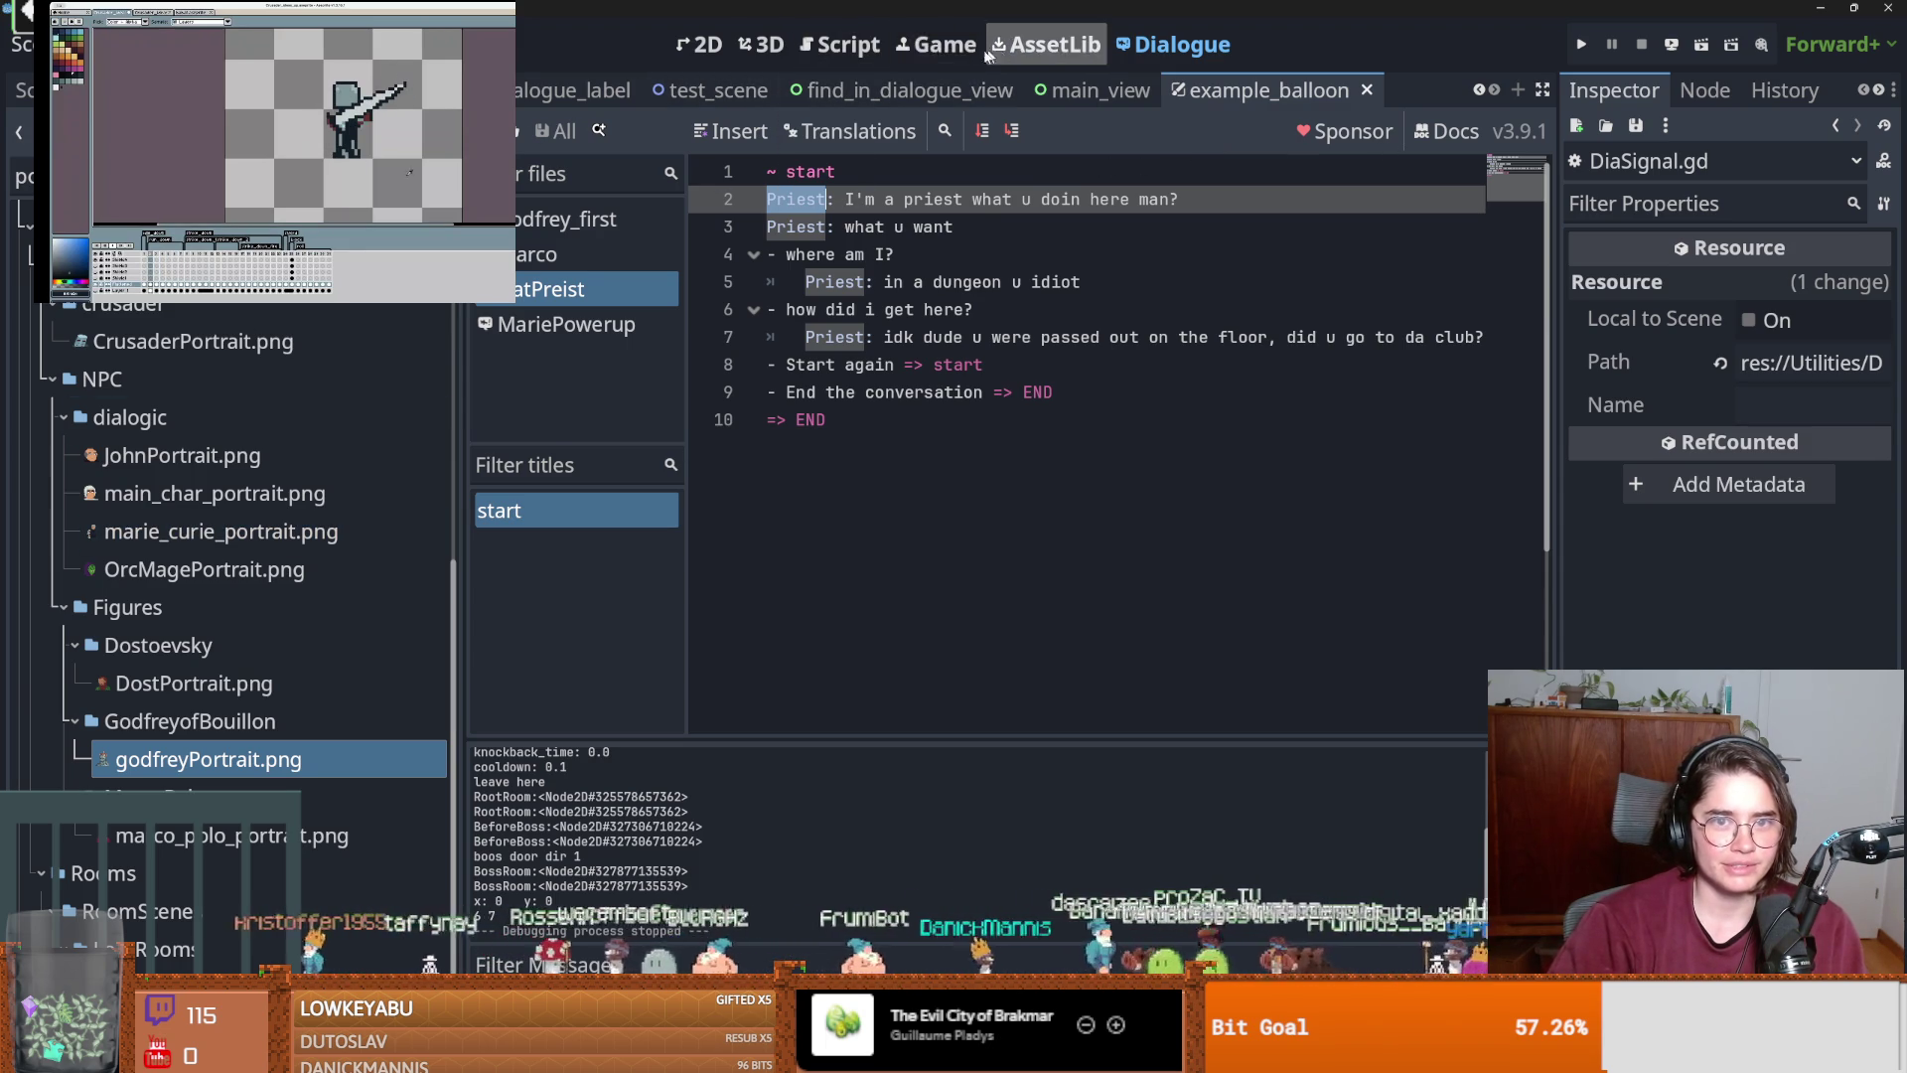
left_click(843, 55)
left_click(939, 414)
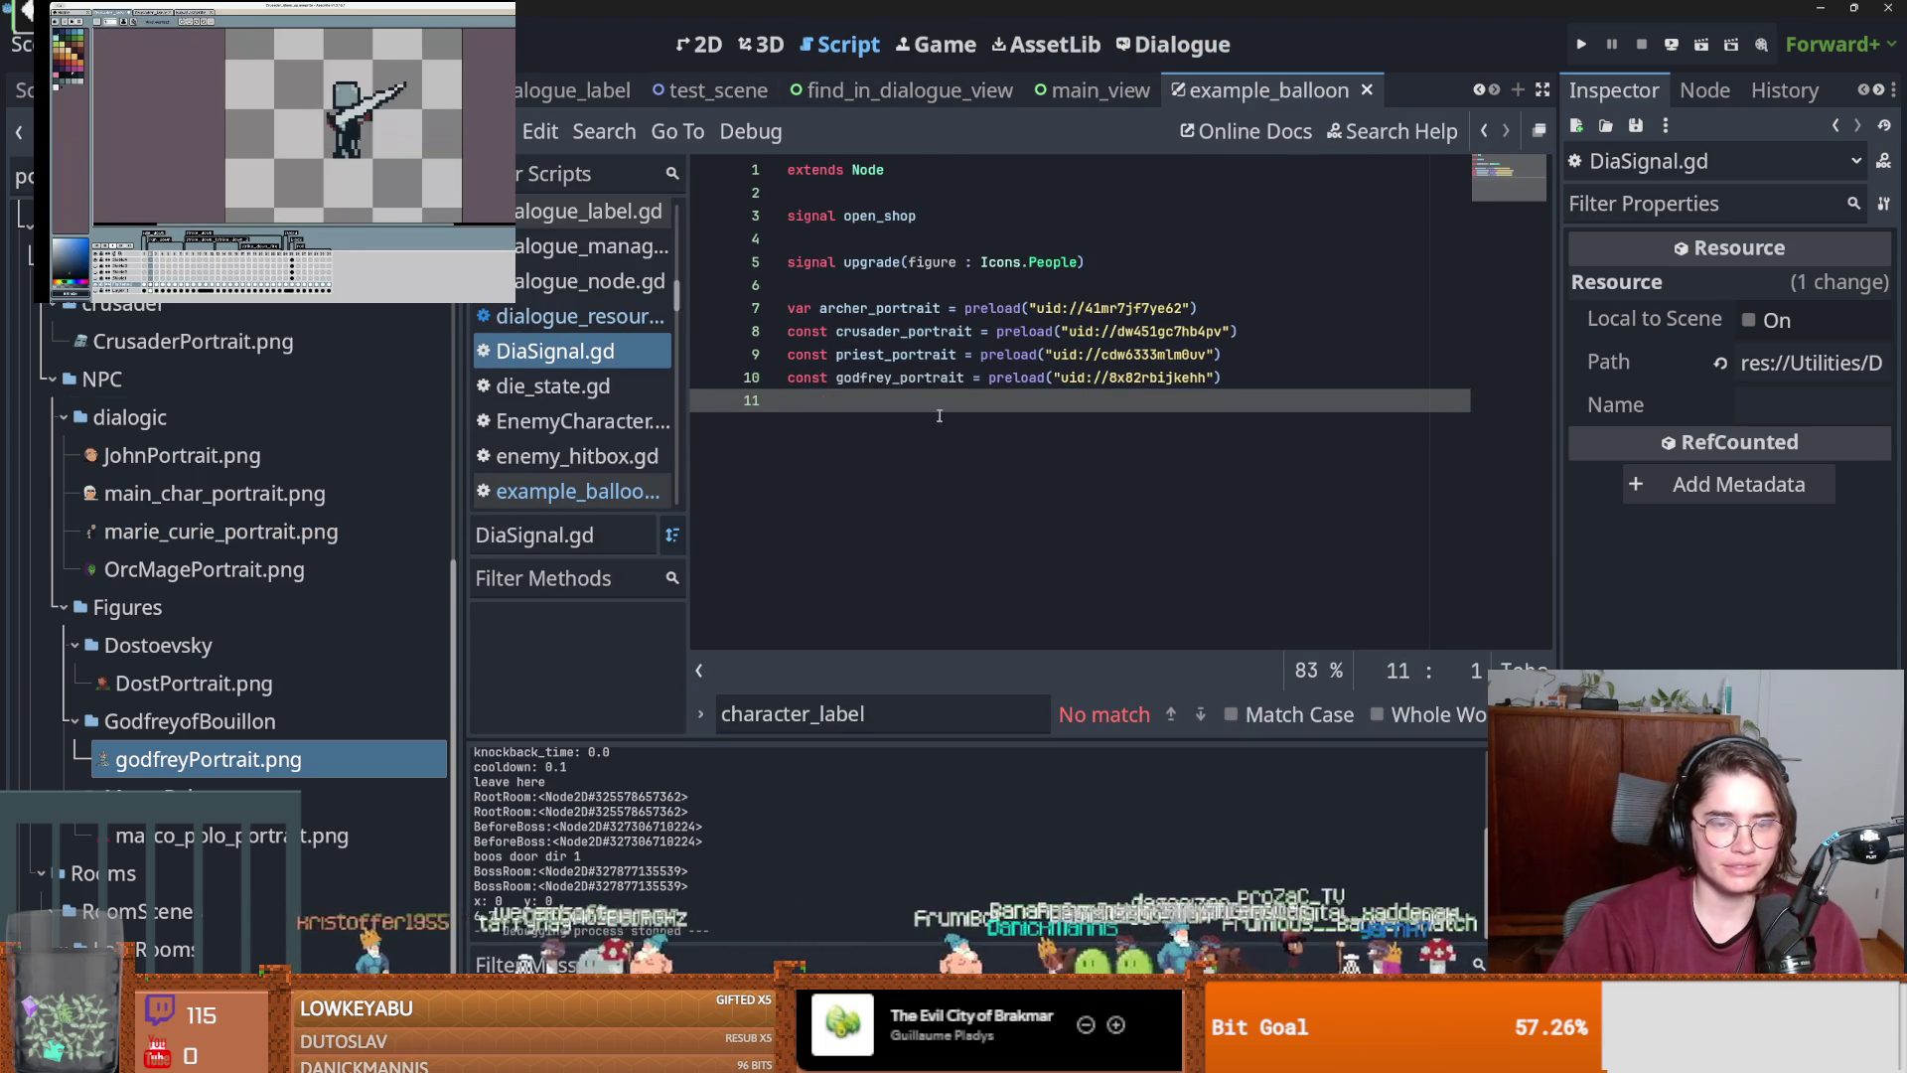
Below the preloads, write func chatacter_to_portrait(char_name) containing match(char_name) with pass, and save.
key("Return")
type("fun")
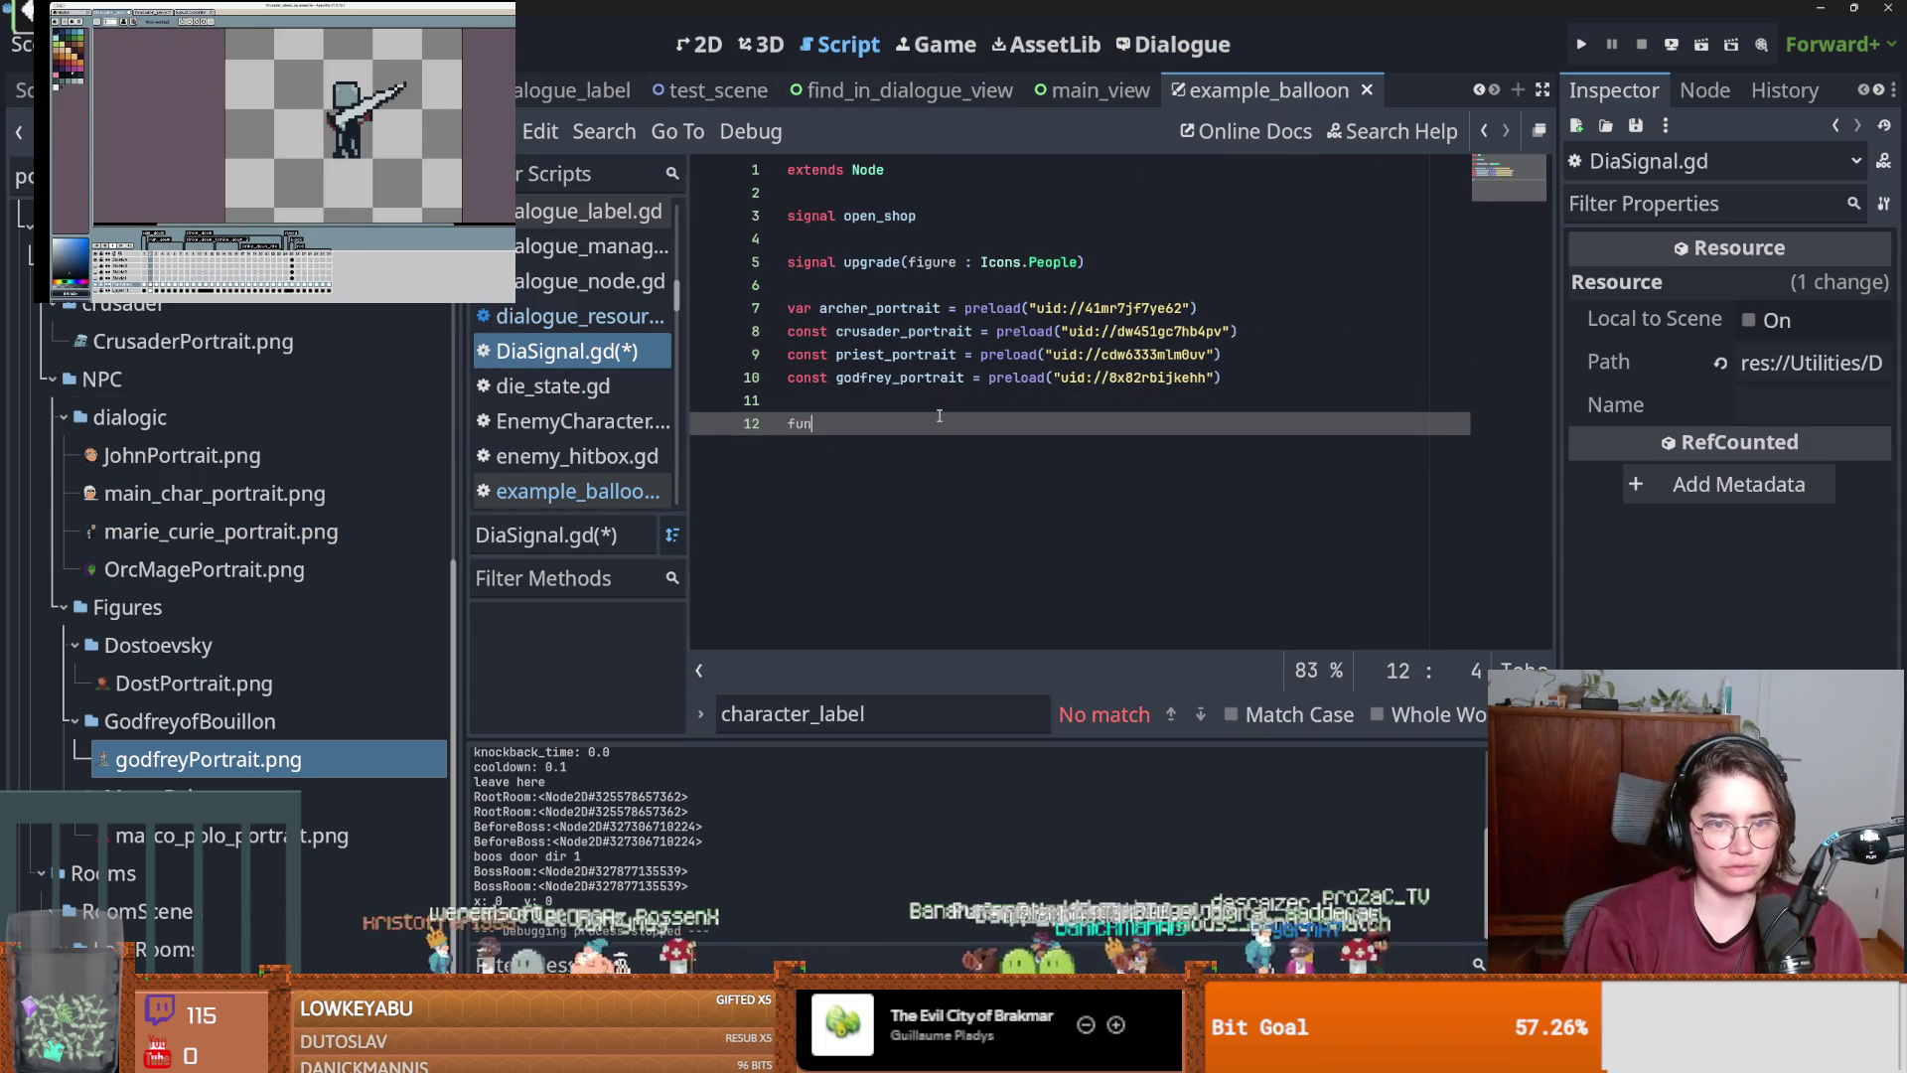
type("c chatacter_to_port")
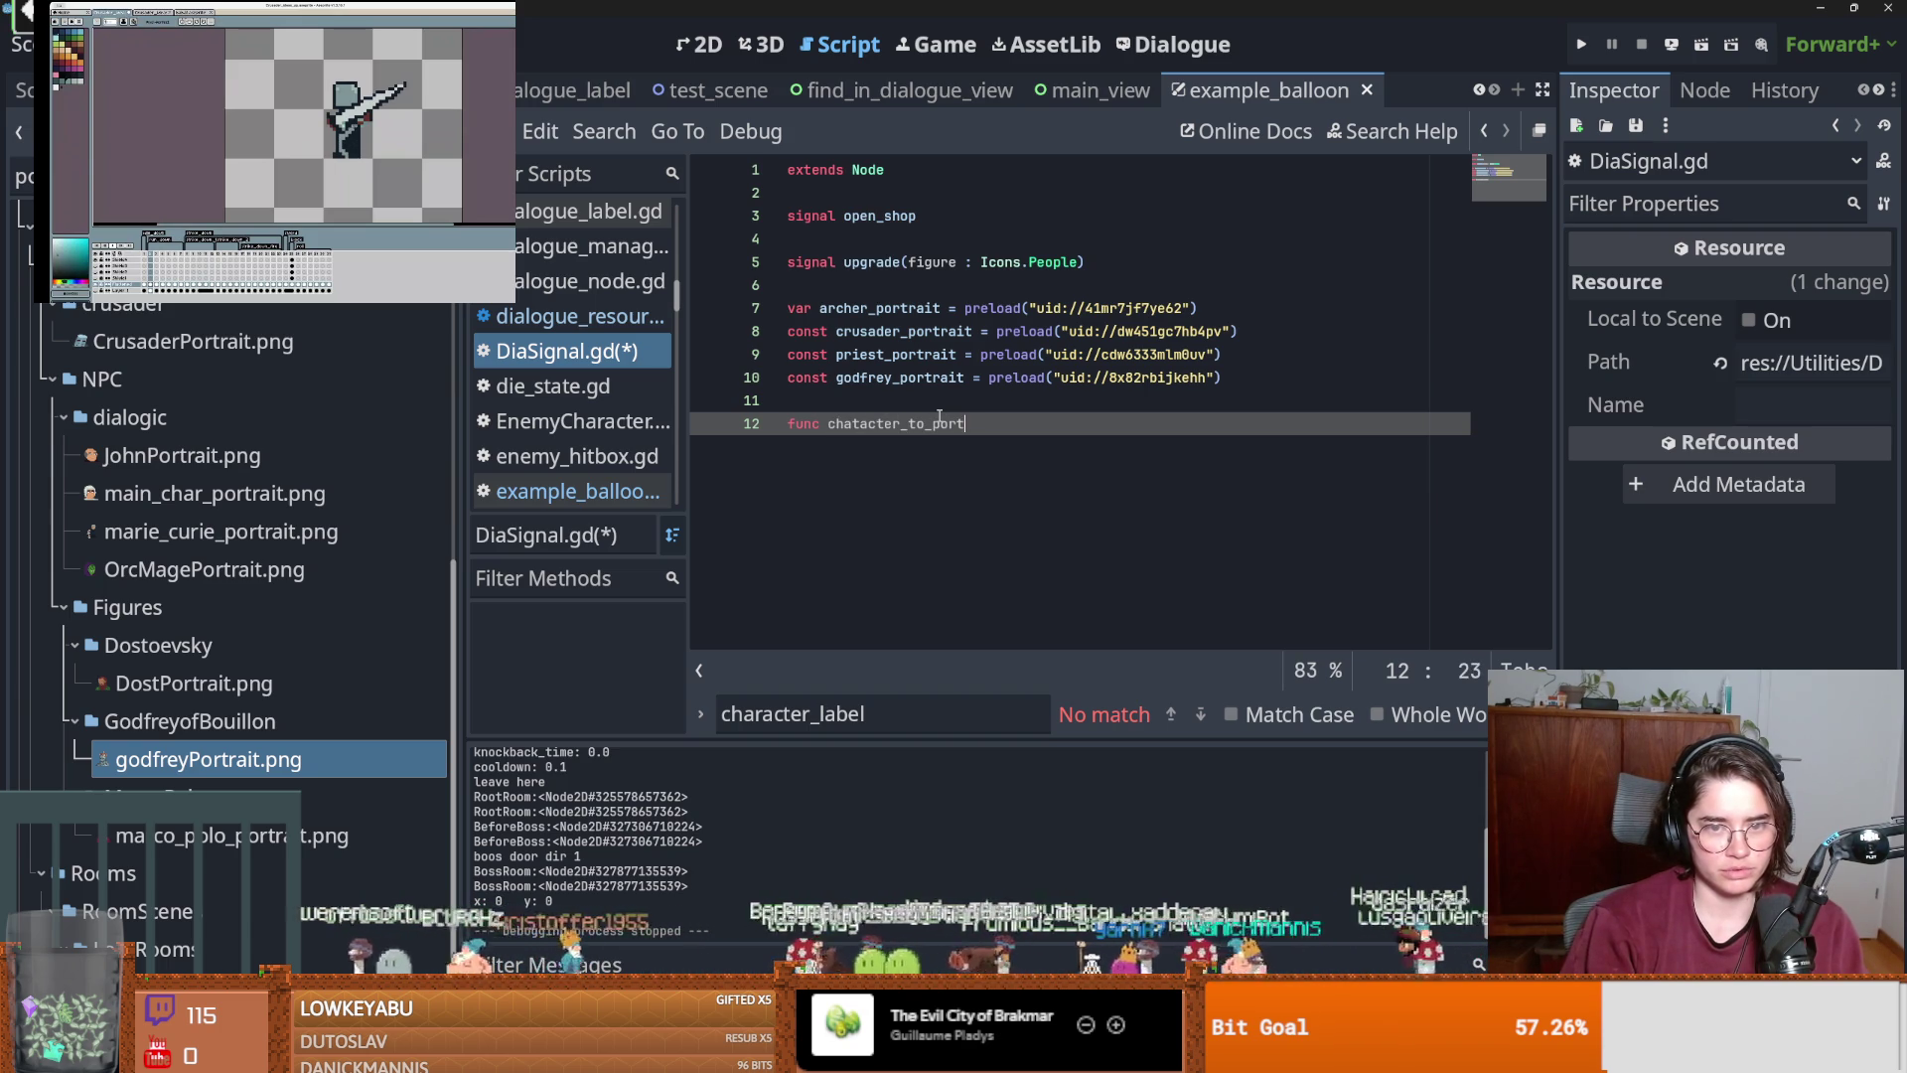
type("rait(char_name)")
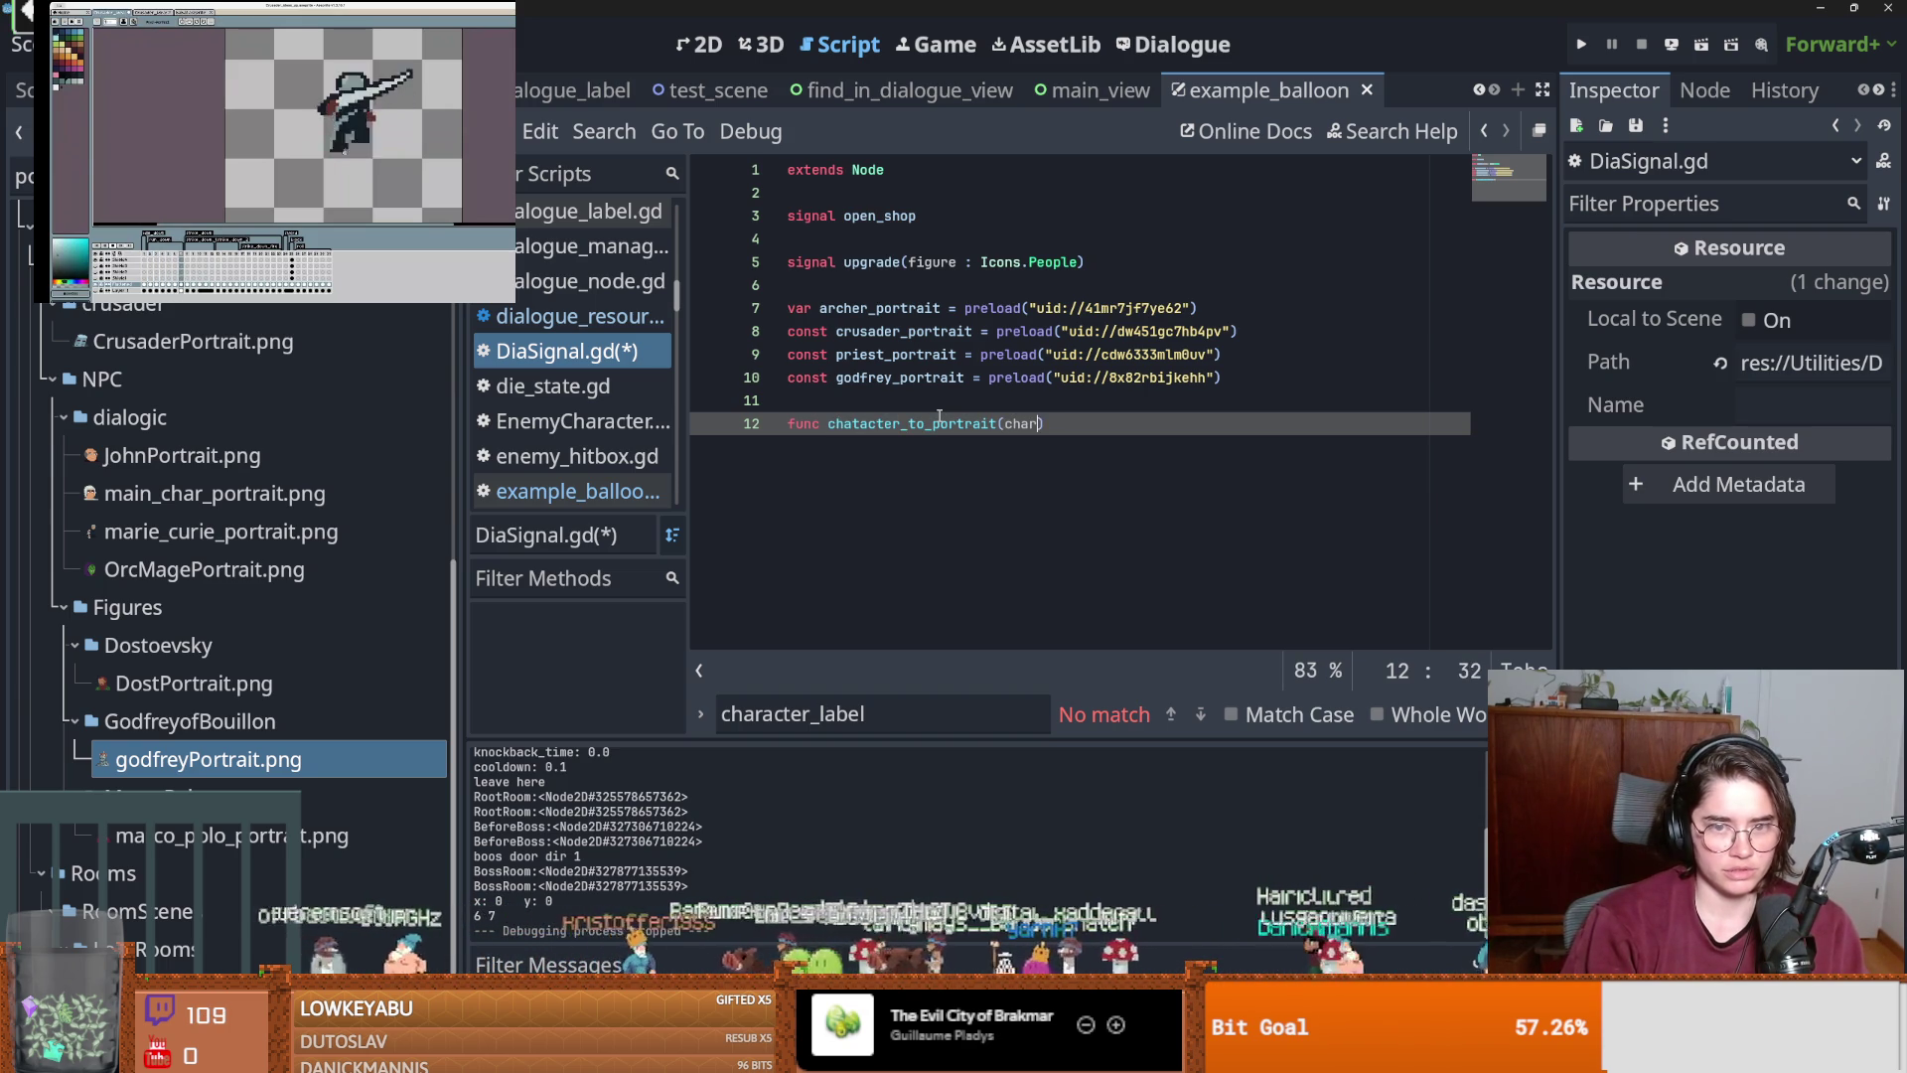
type(":")
key("Return")
type("mat")
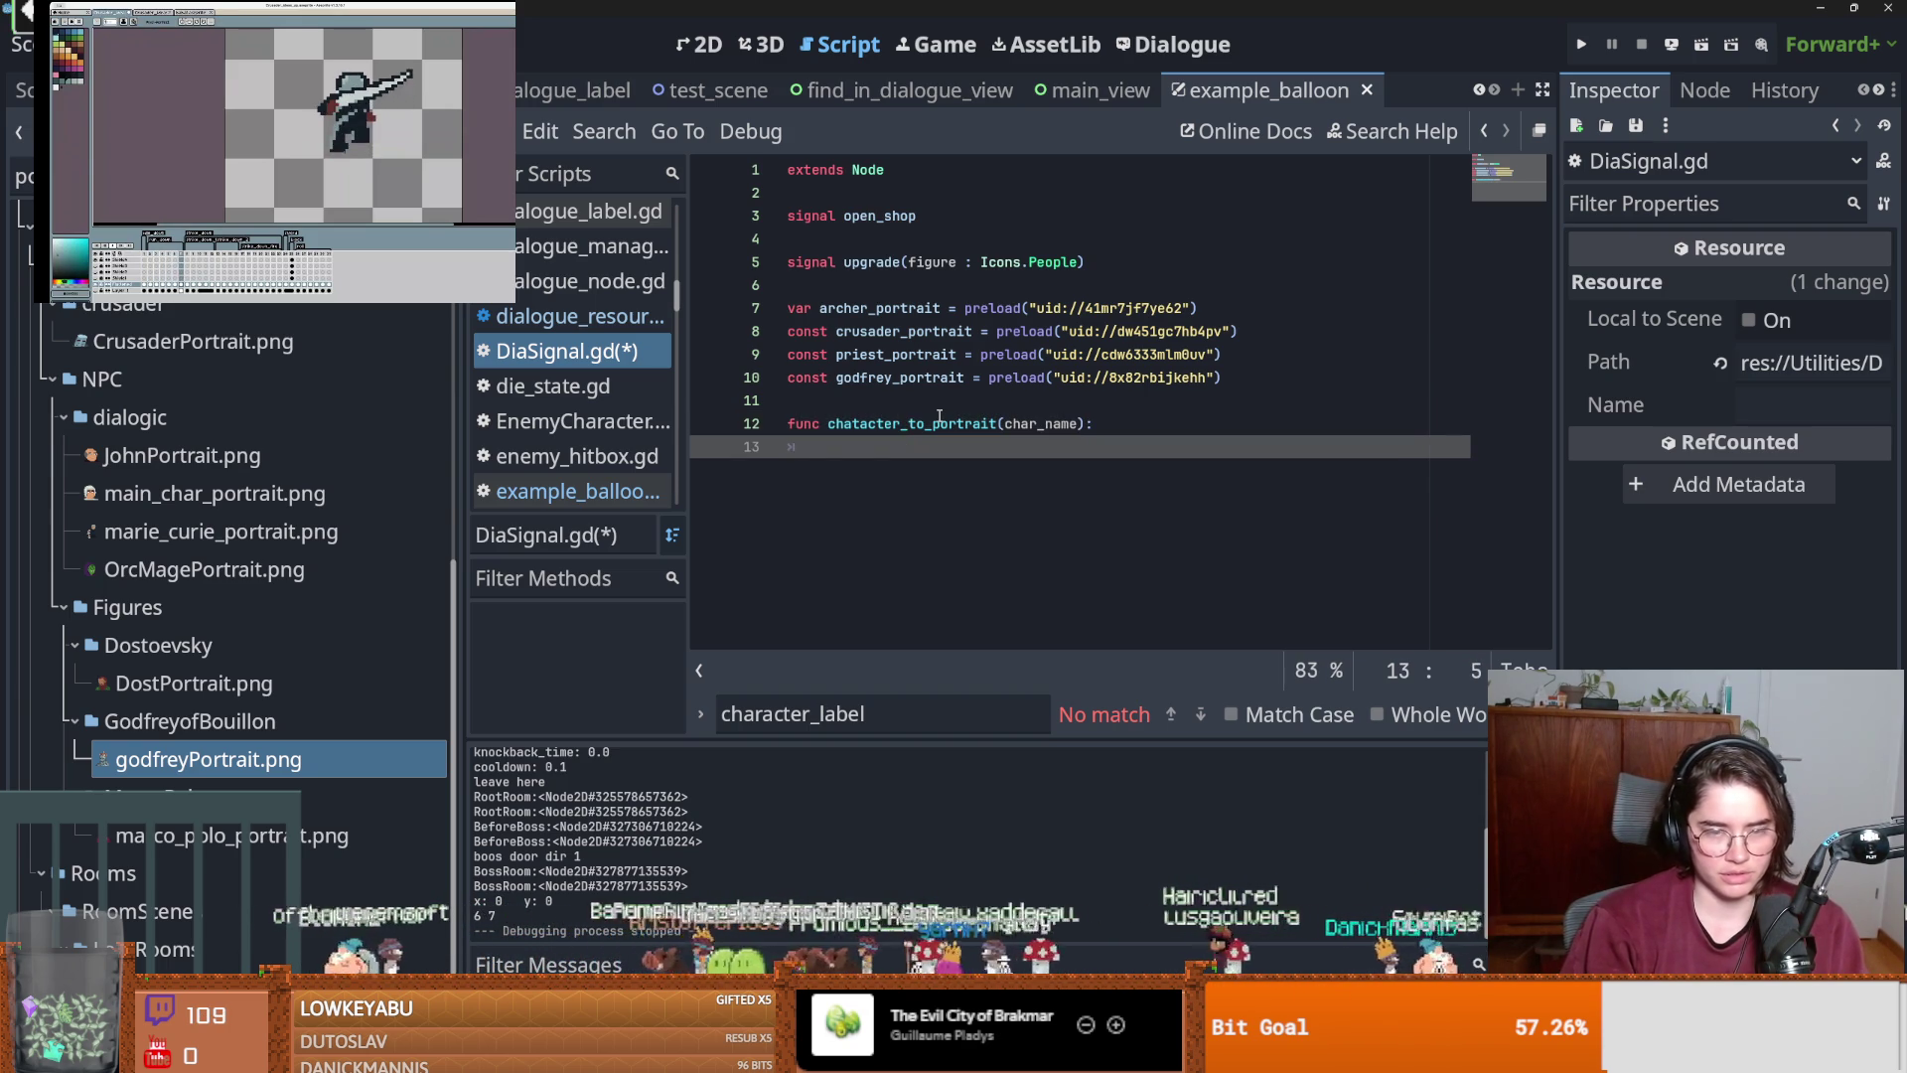
type("ch(chat_")
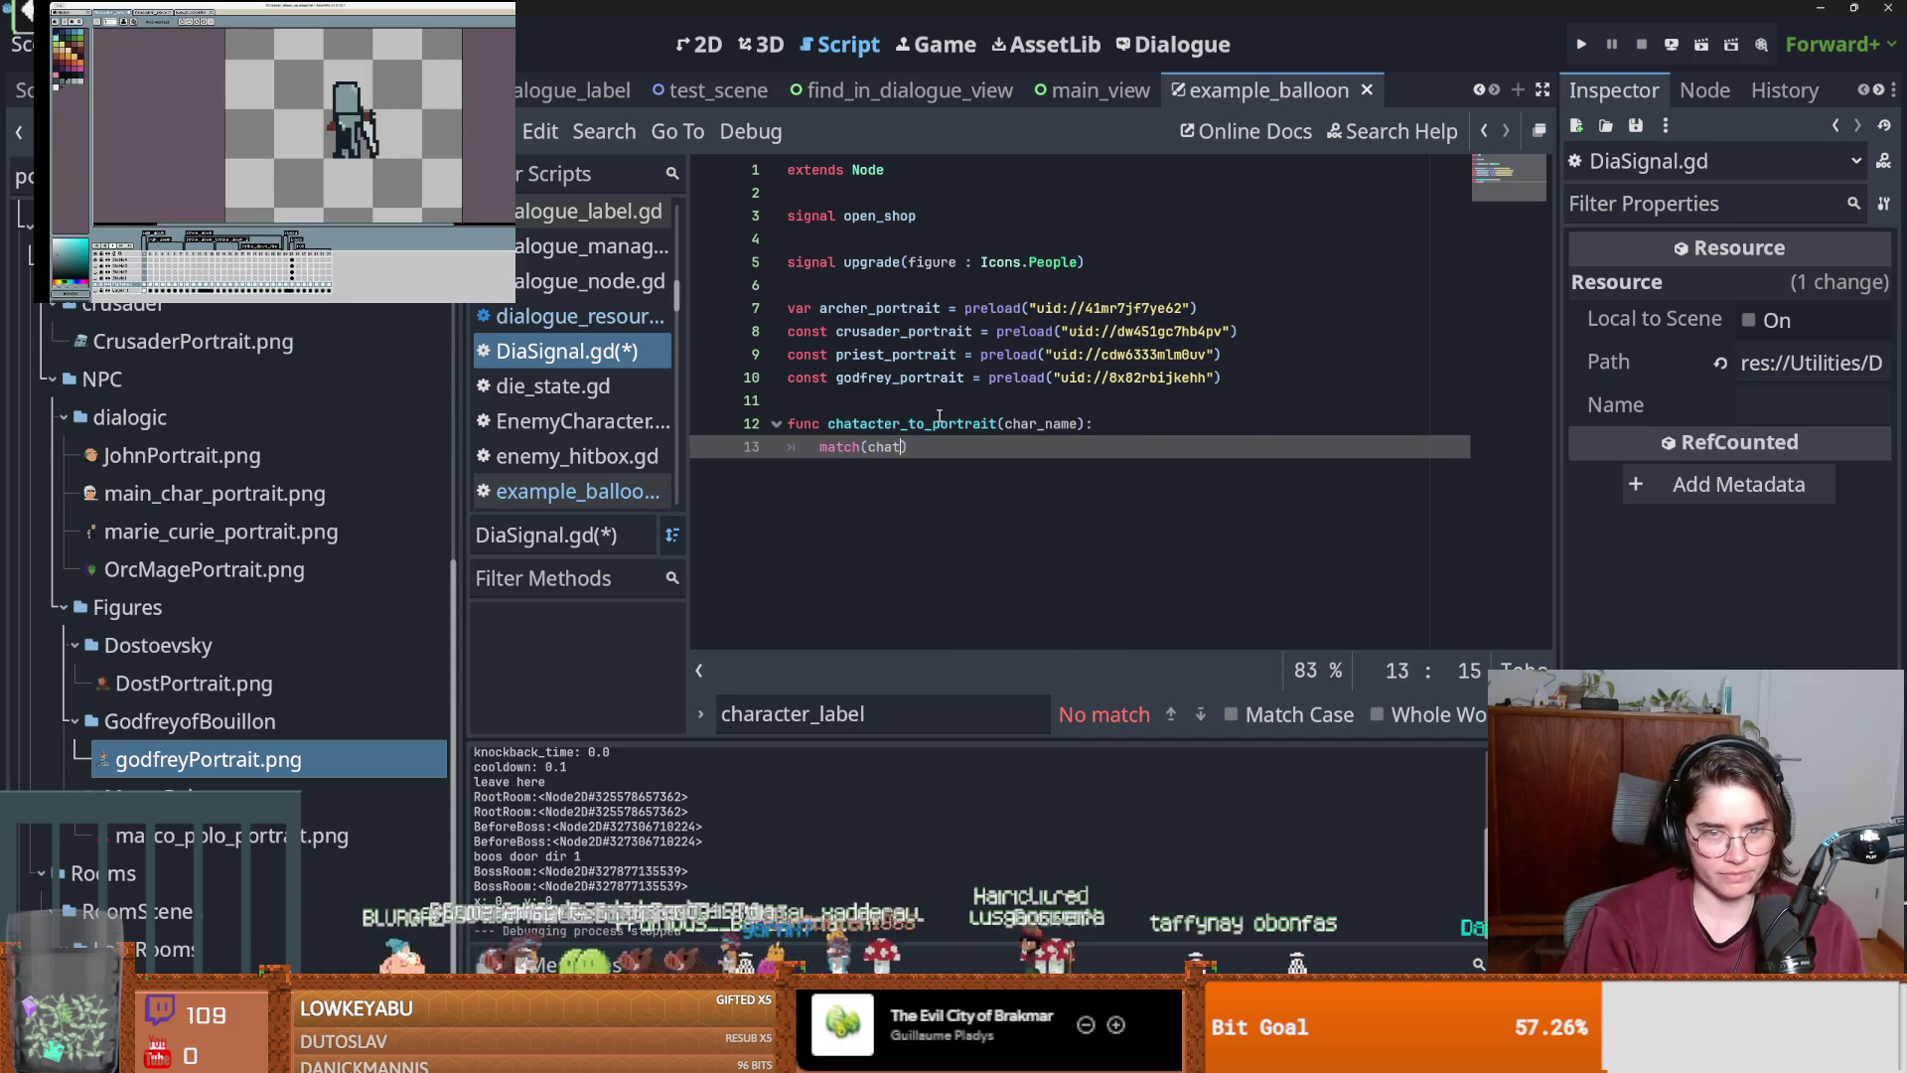
type("_name")
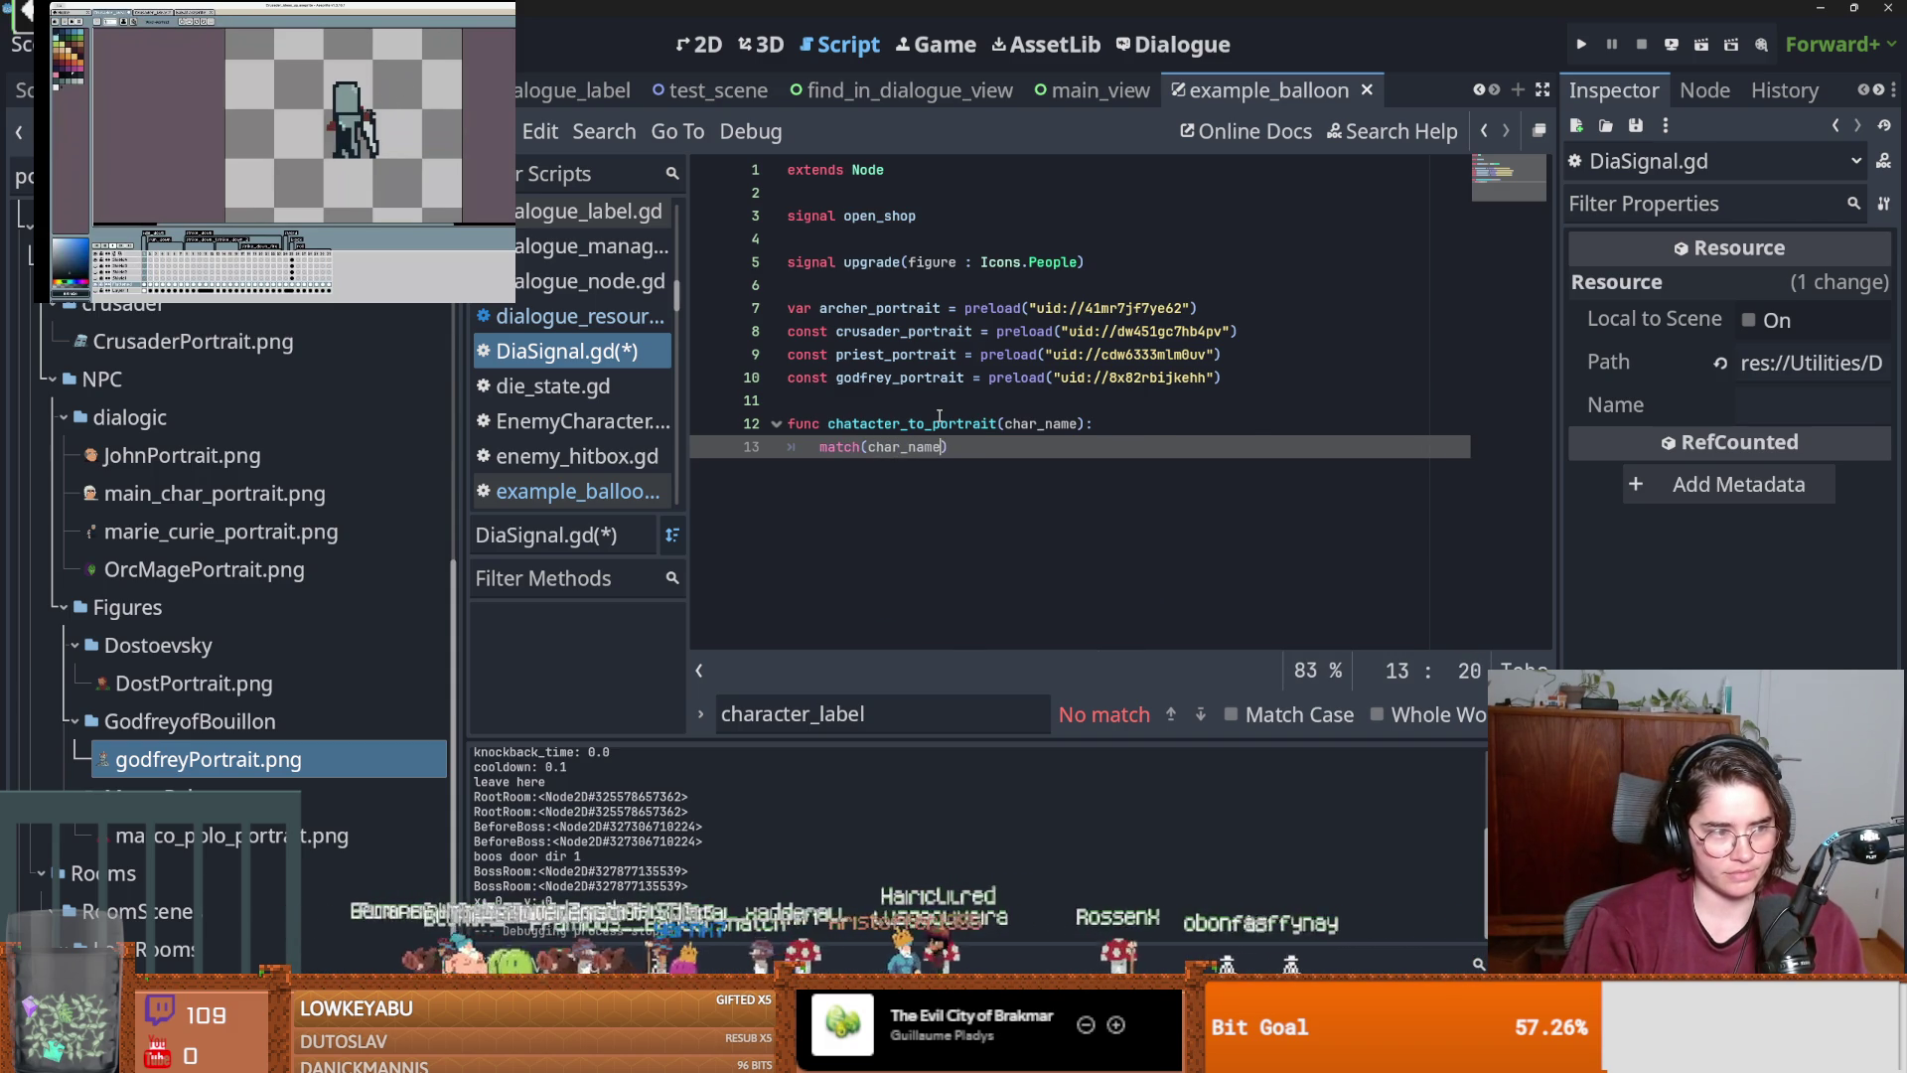
key("BackSpace")
type(";")
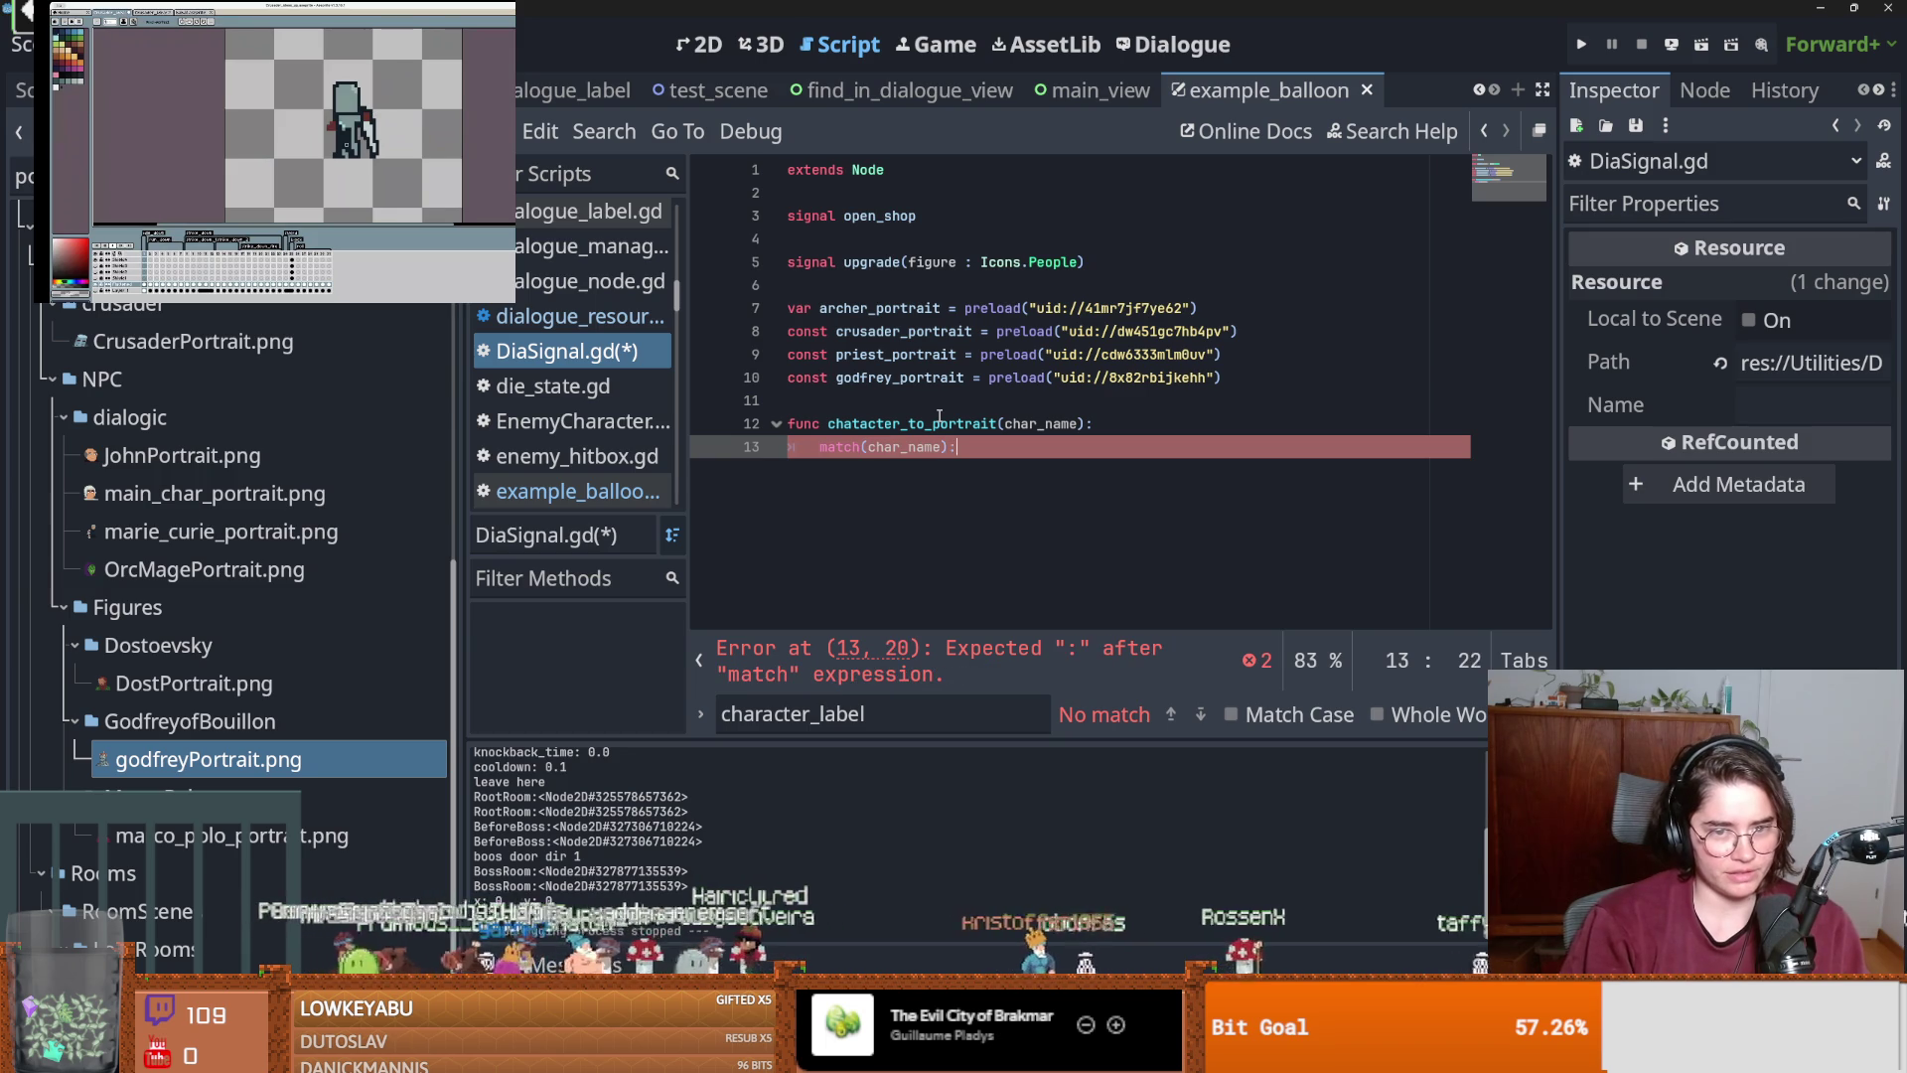
type(":")
key("Return")
type("pa")
key("ctrl+s")
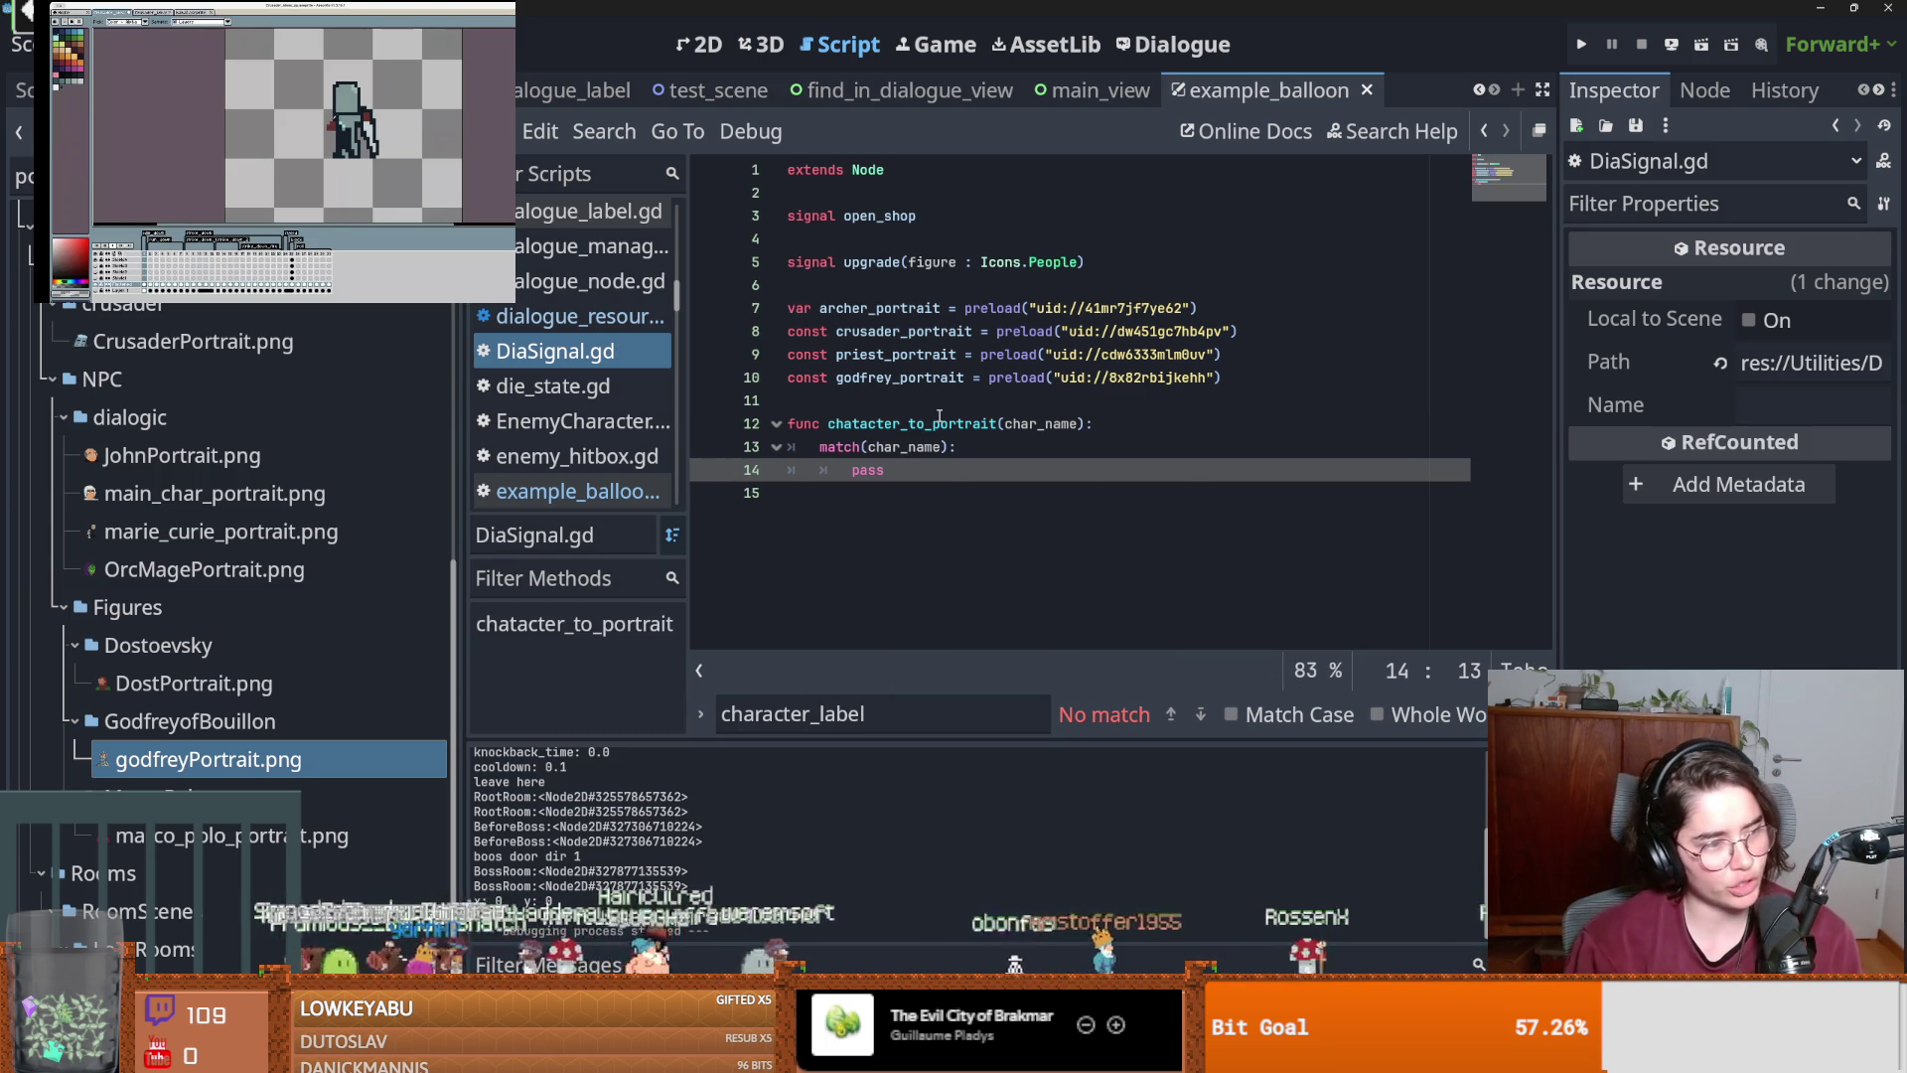
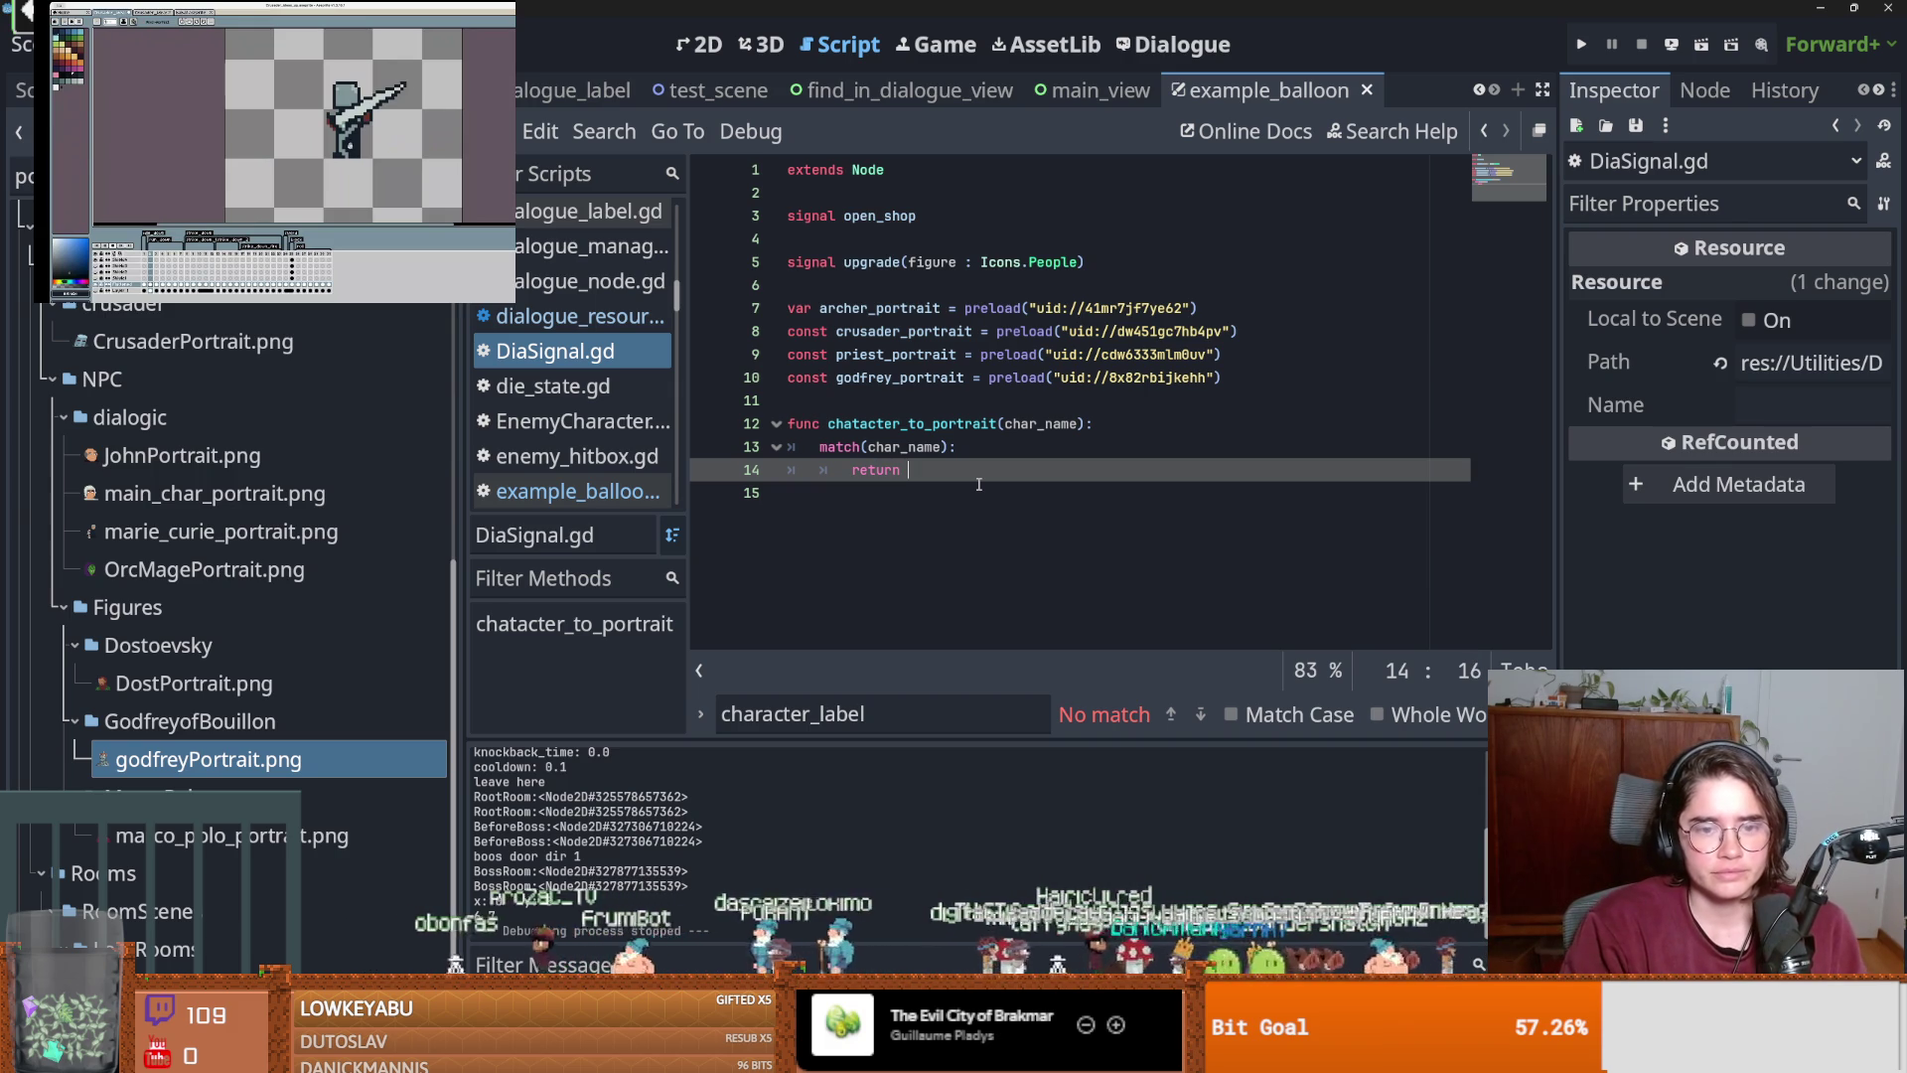
Revert the line 14 edit and add a "Priest": case with a bare return.
key("ctrl+z")
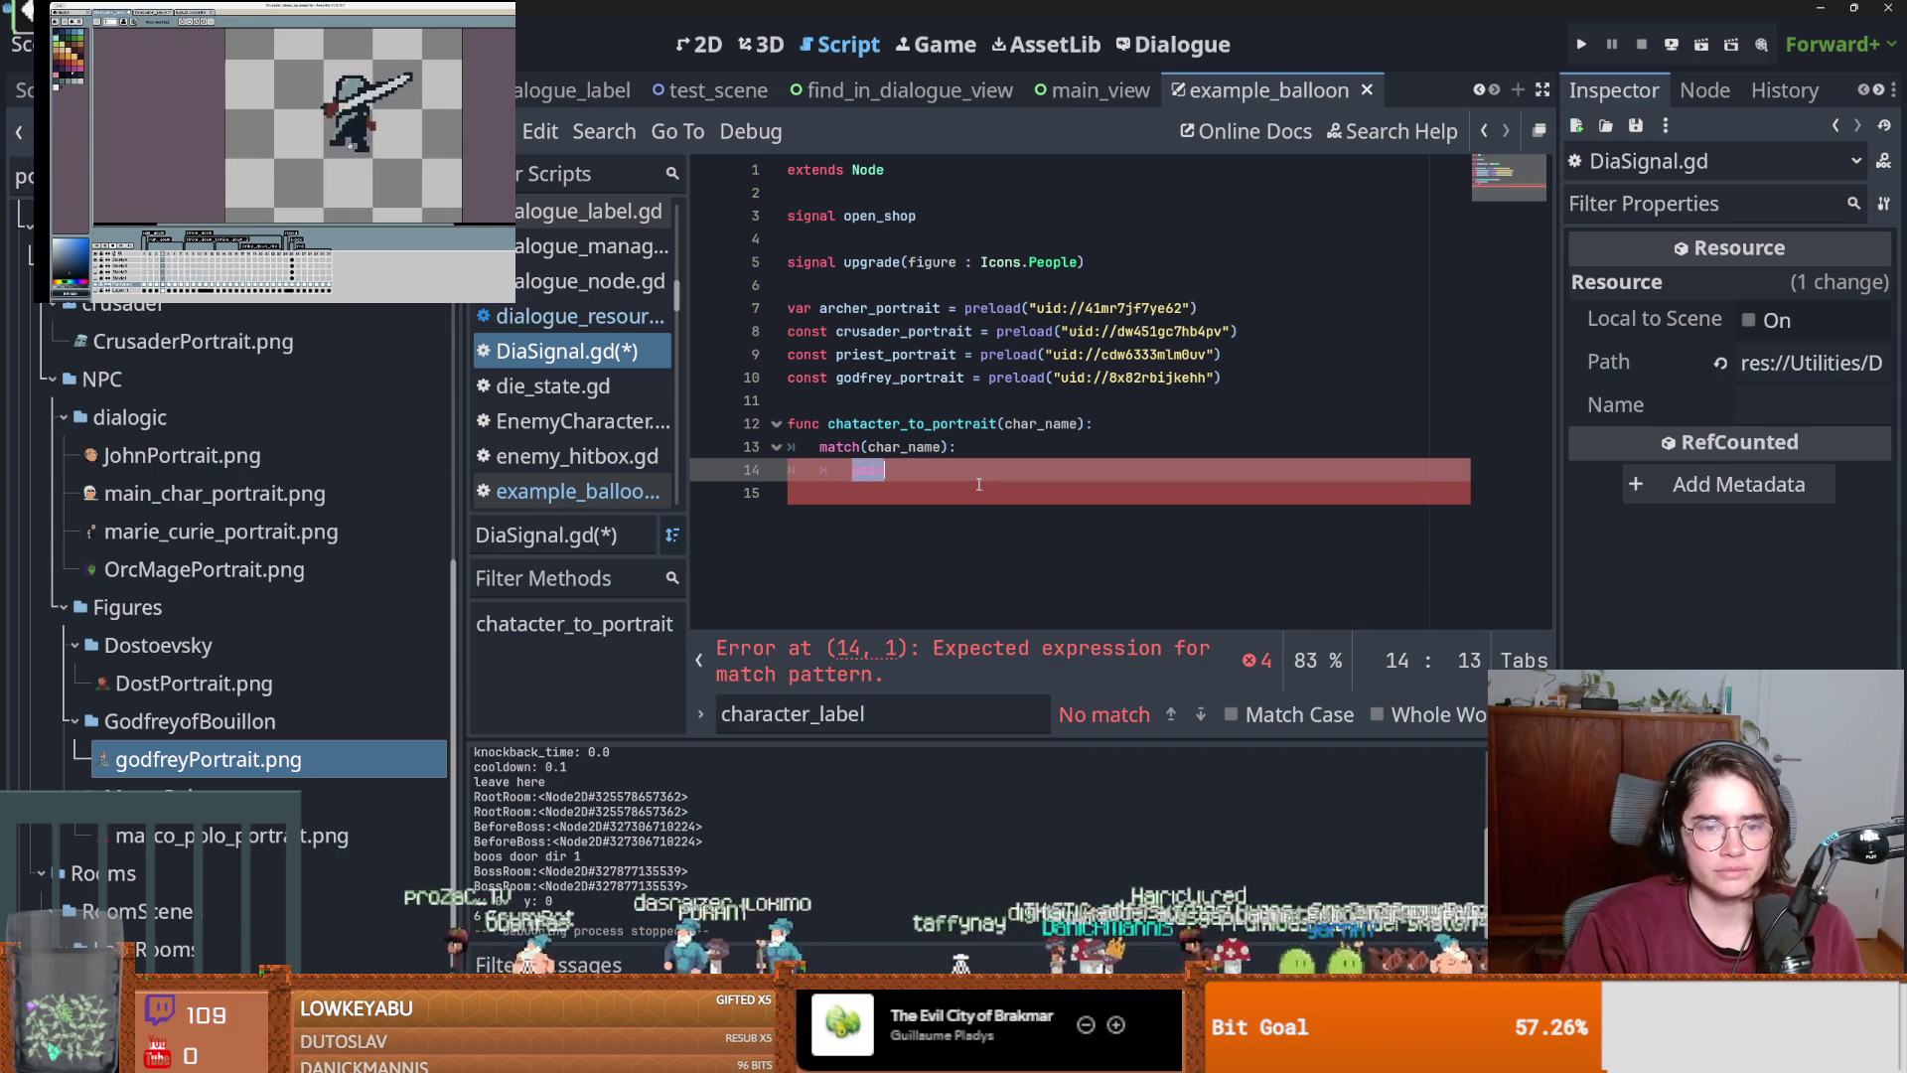
key("ctrl+z")
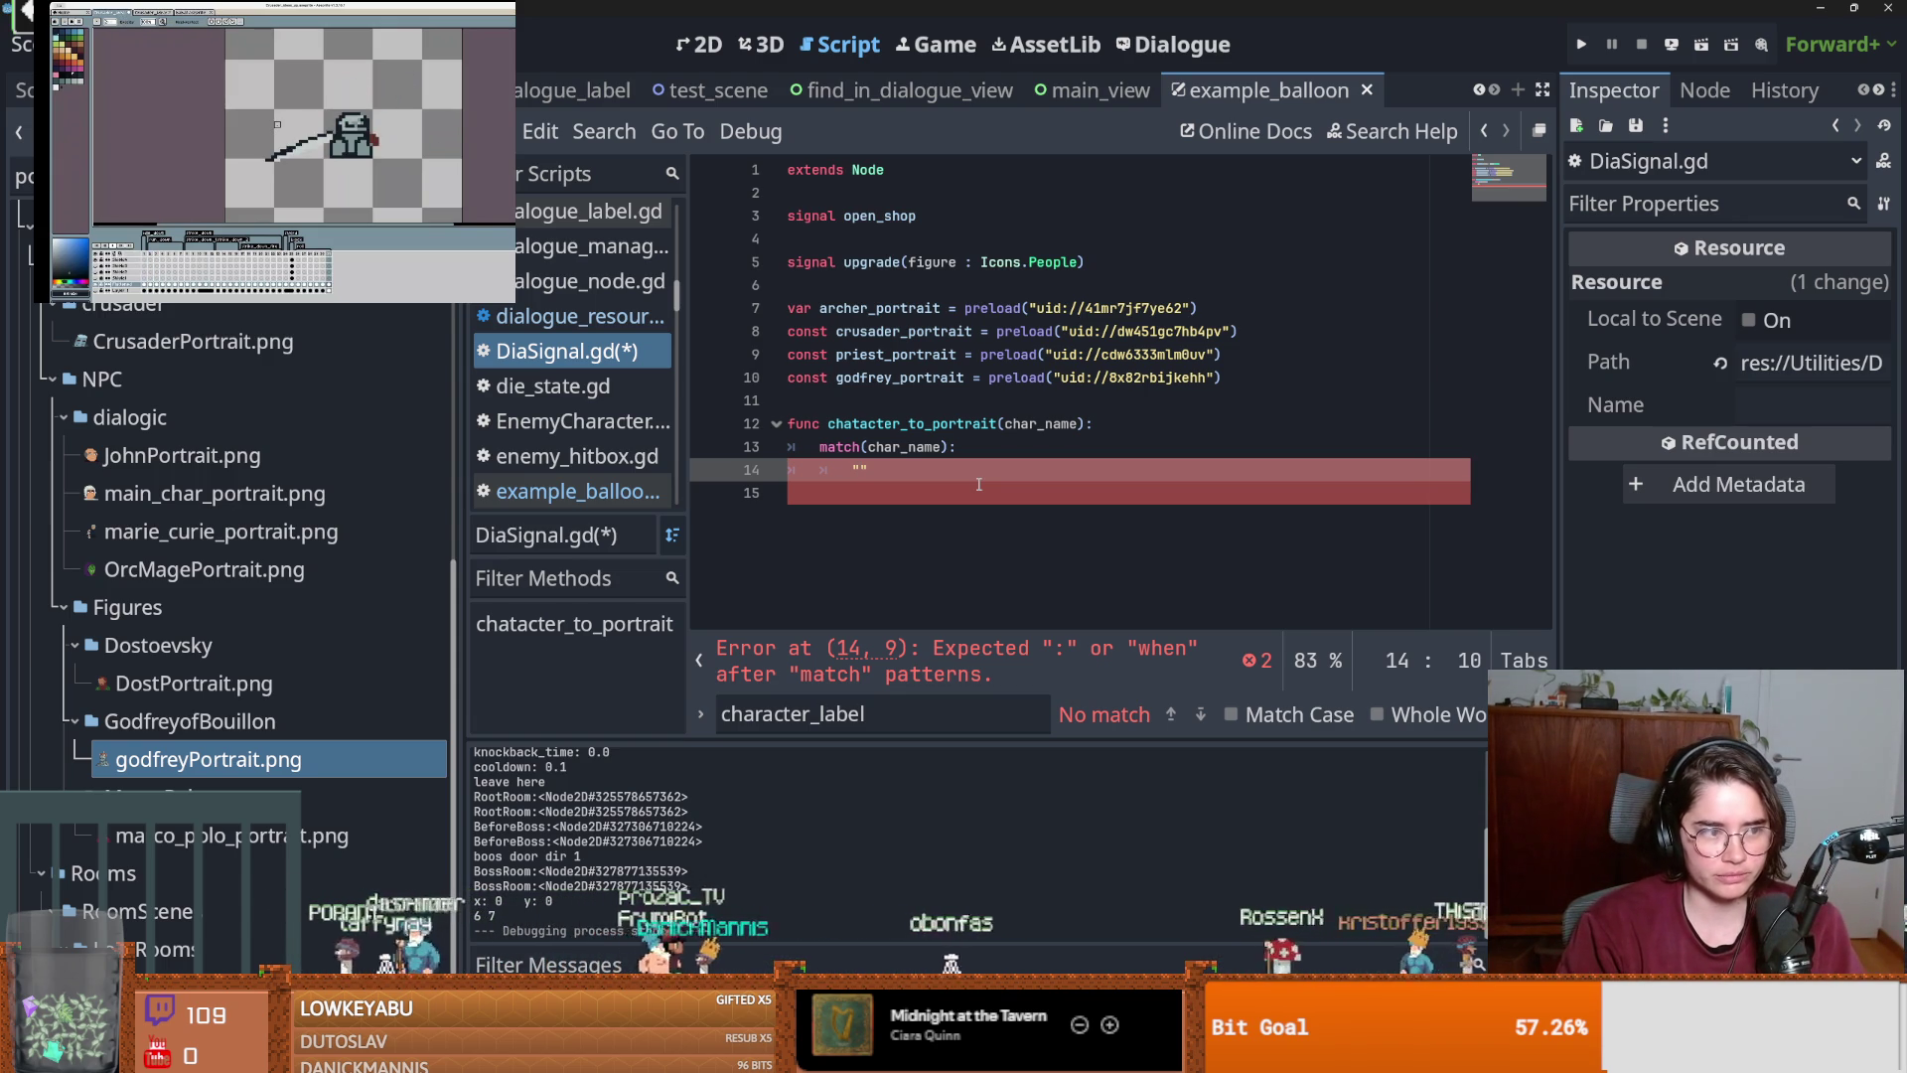
key("ctrl+s")
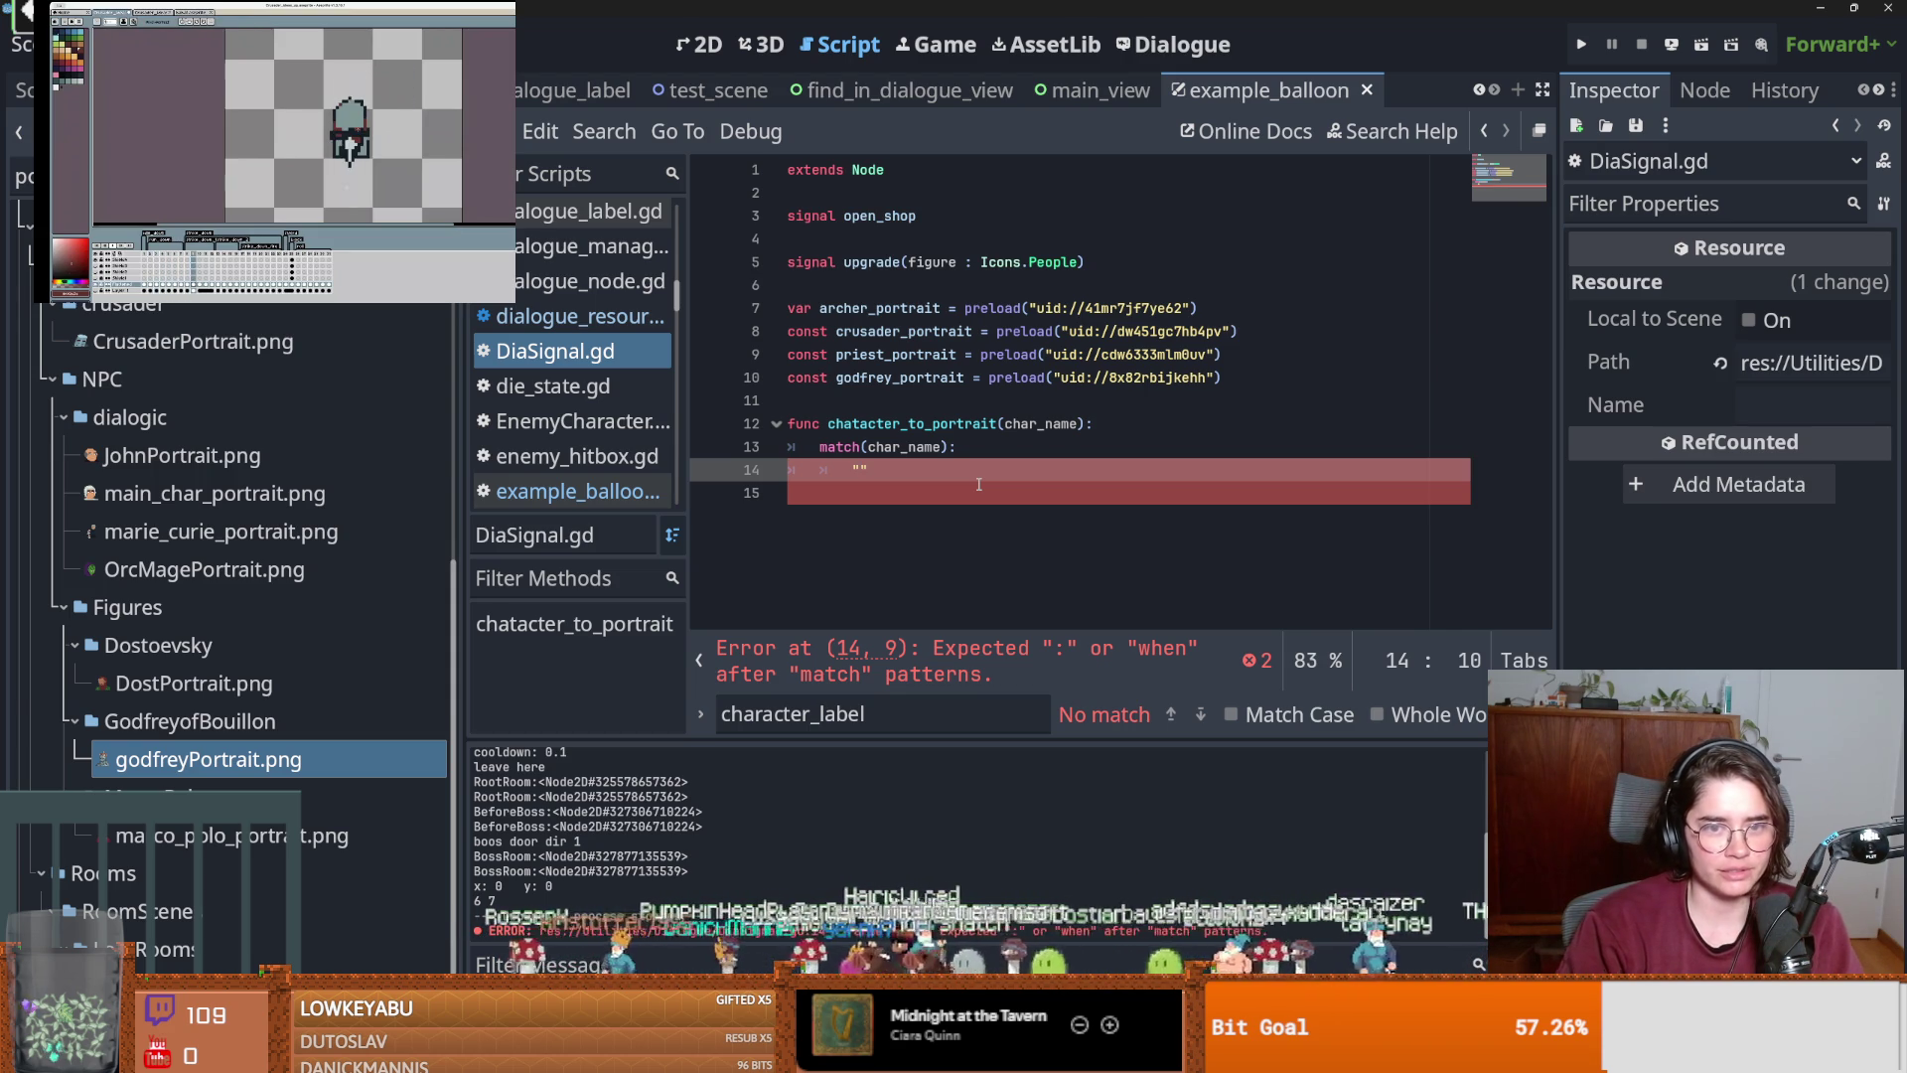
type("Priest")
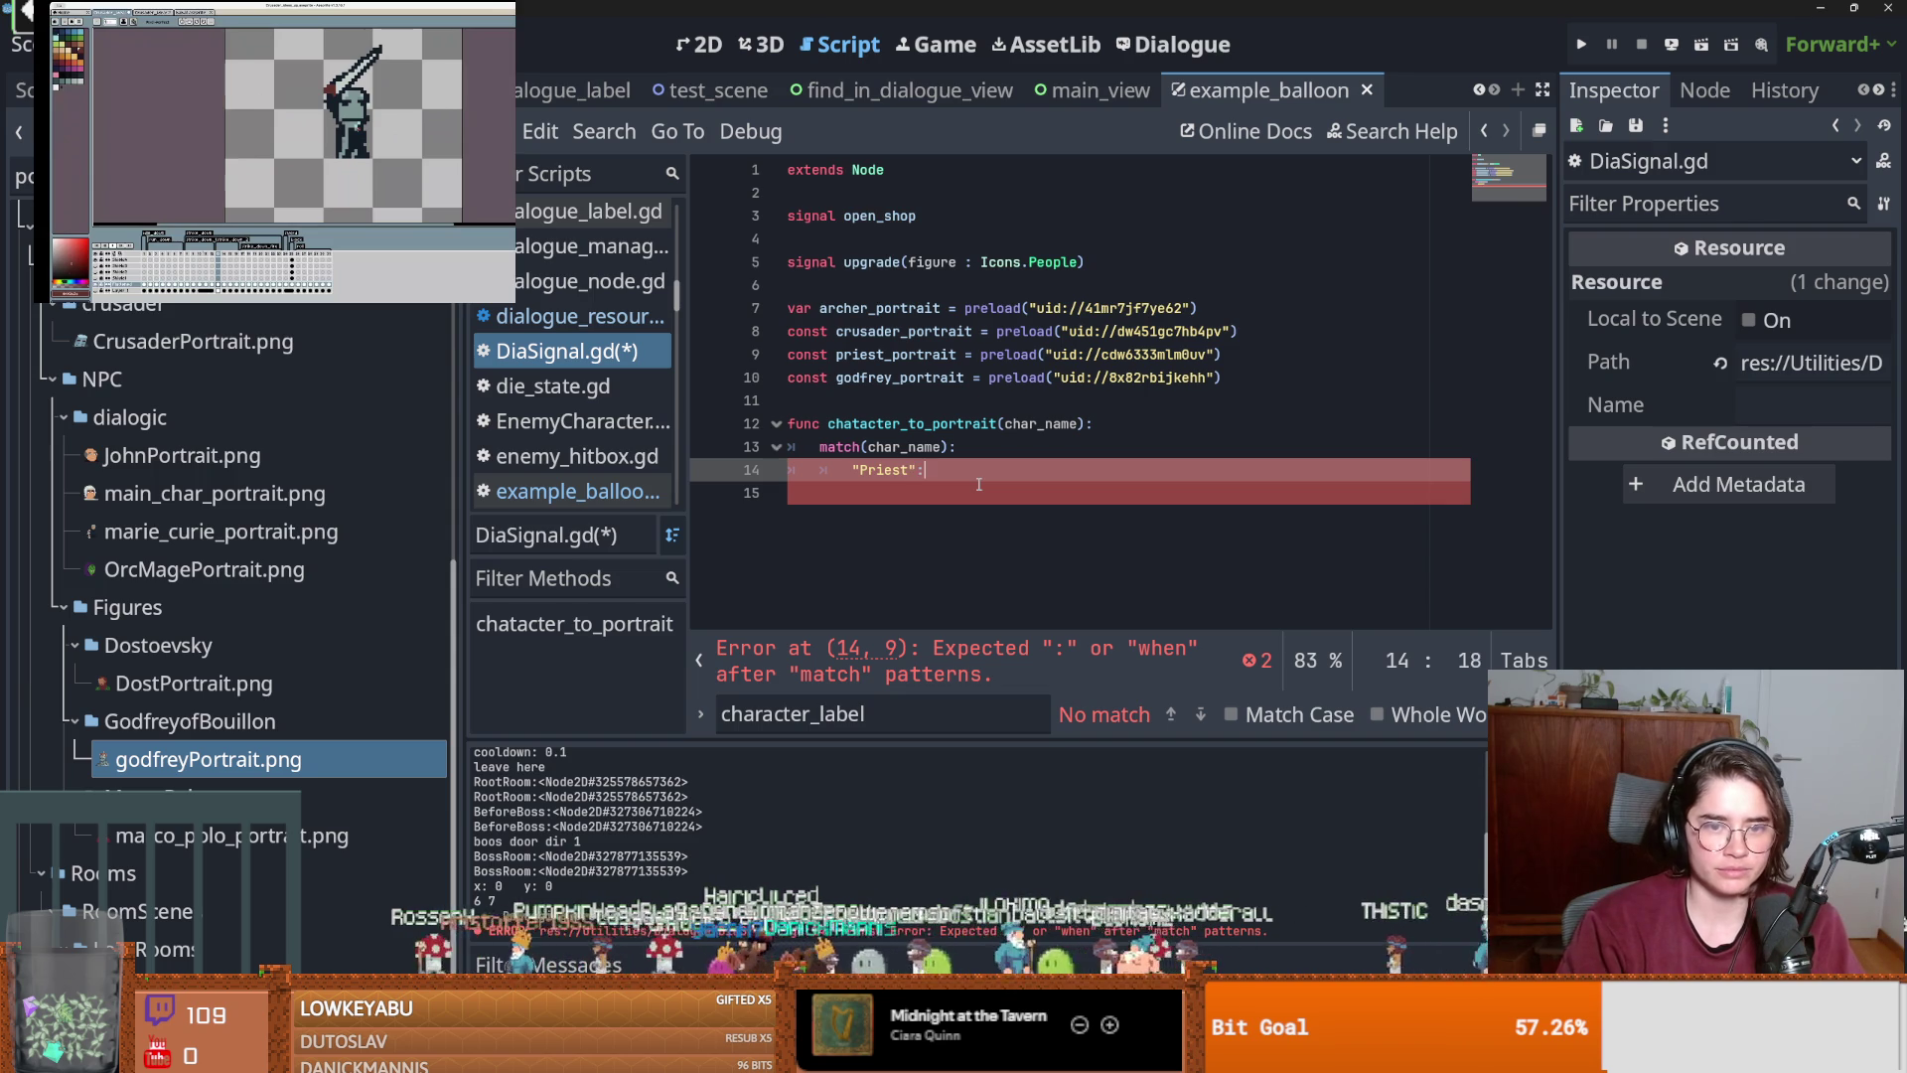
key("Return")
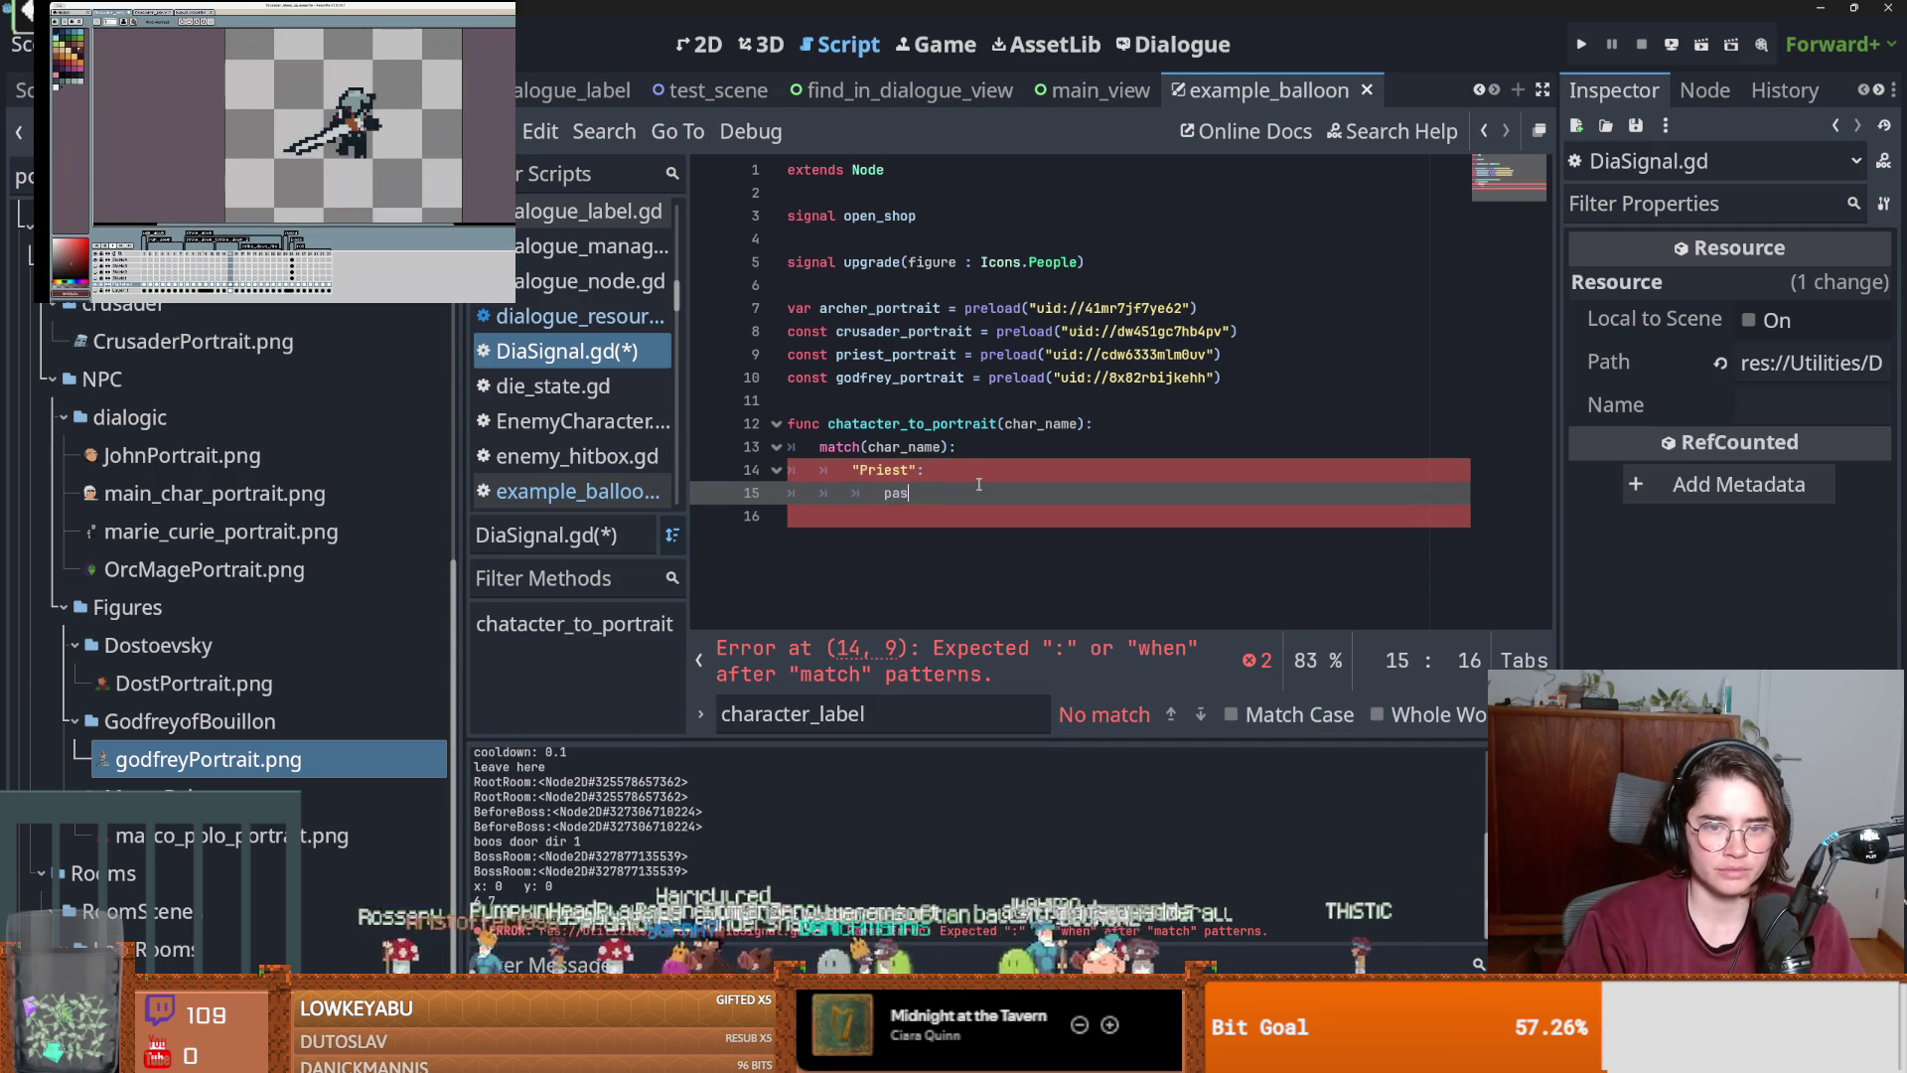
type("return")
key("Return")
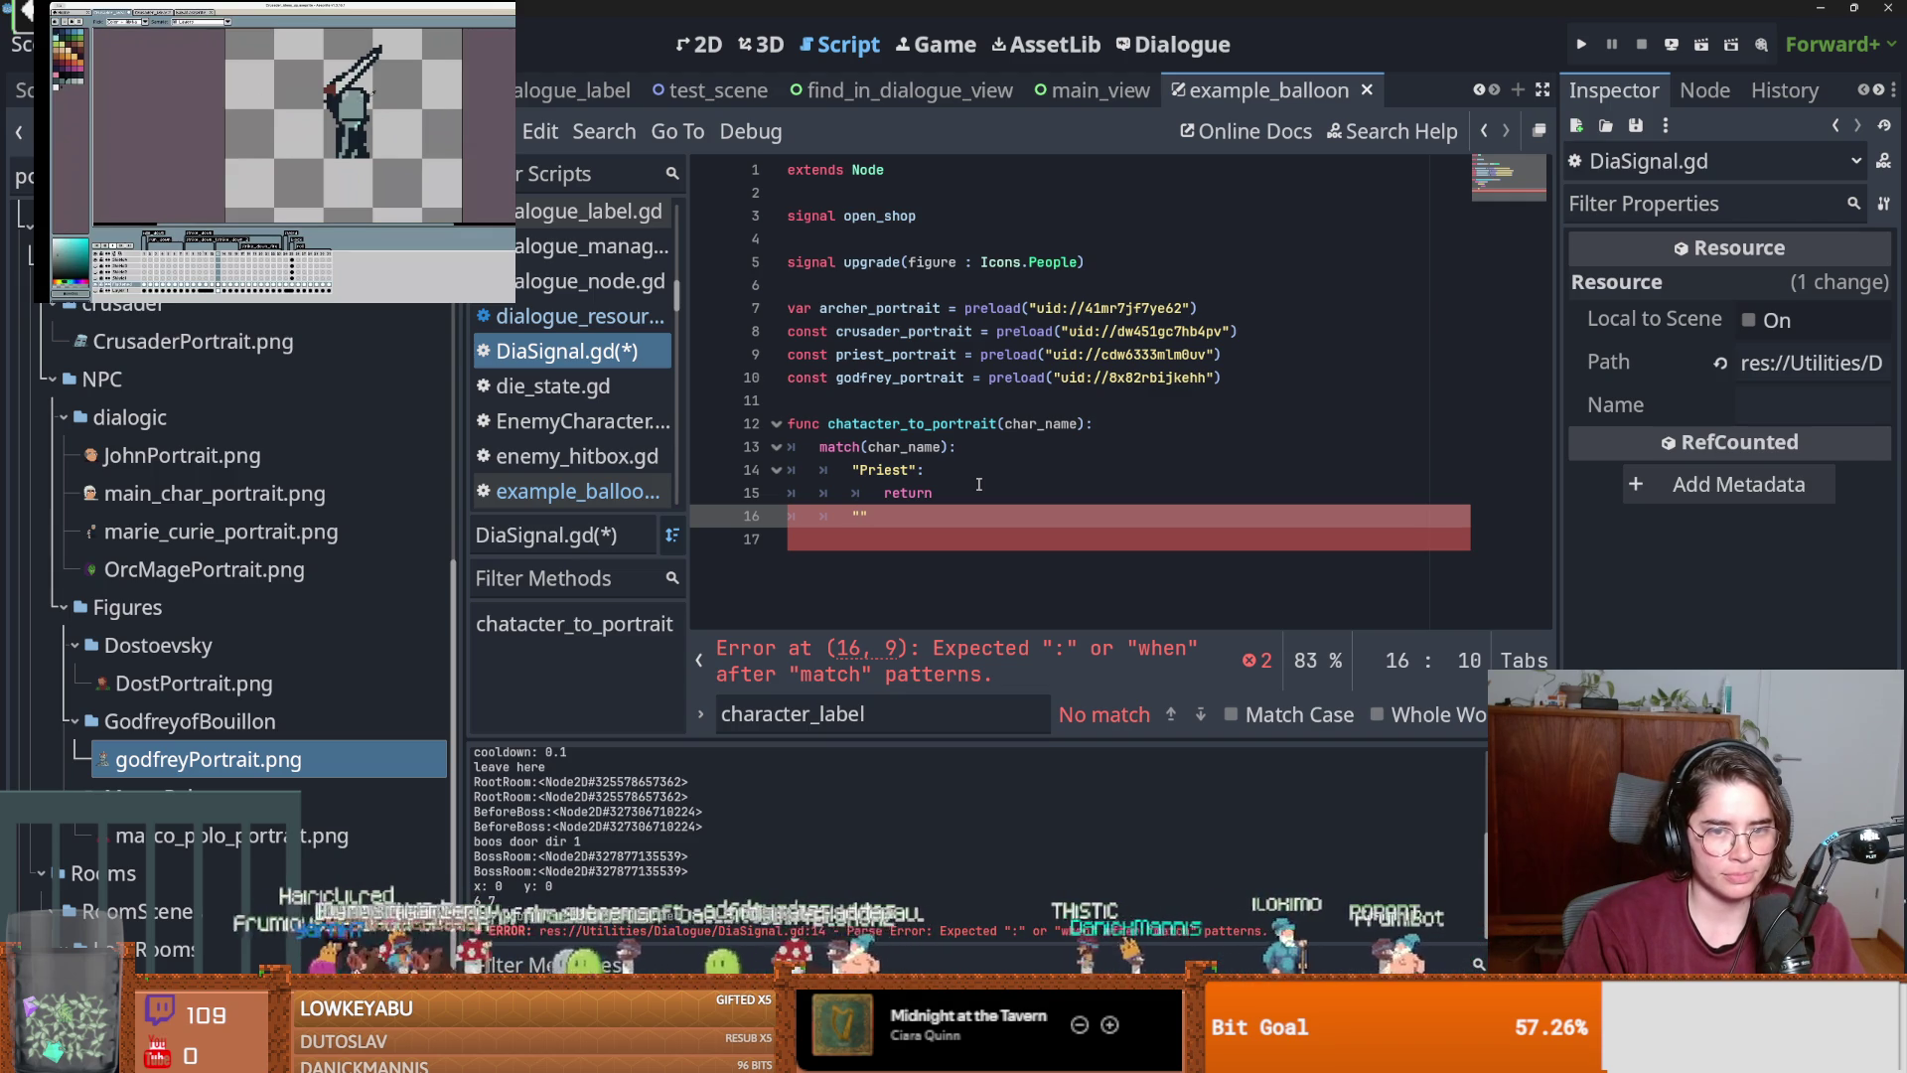
Add a "Crusader": case with return and an "Archer": case returning archer_portrait.
type("Crusader\":")
key("Return")
type("re")
type("utn")
key("Return")
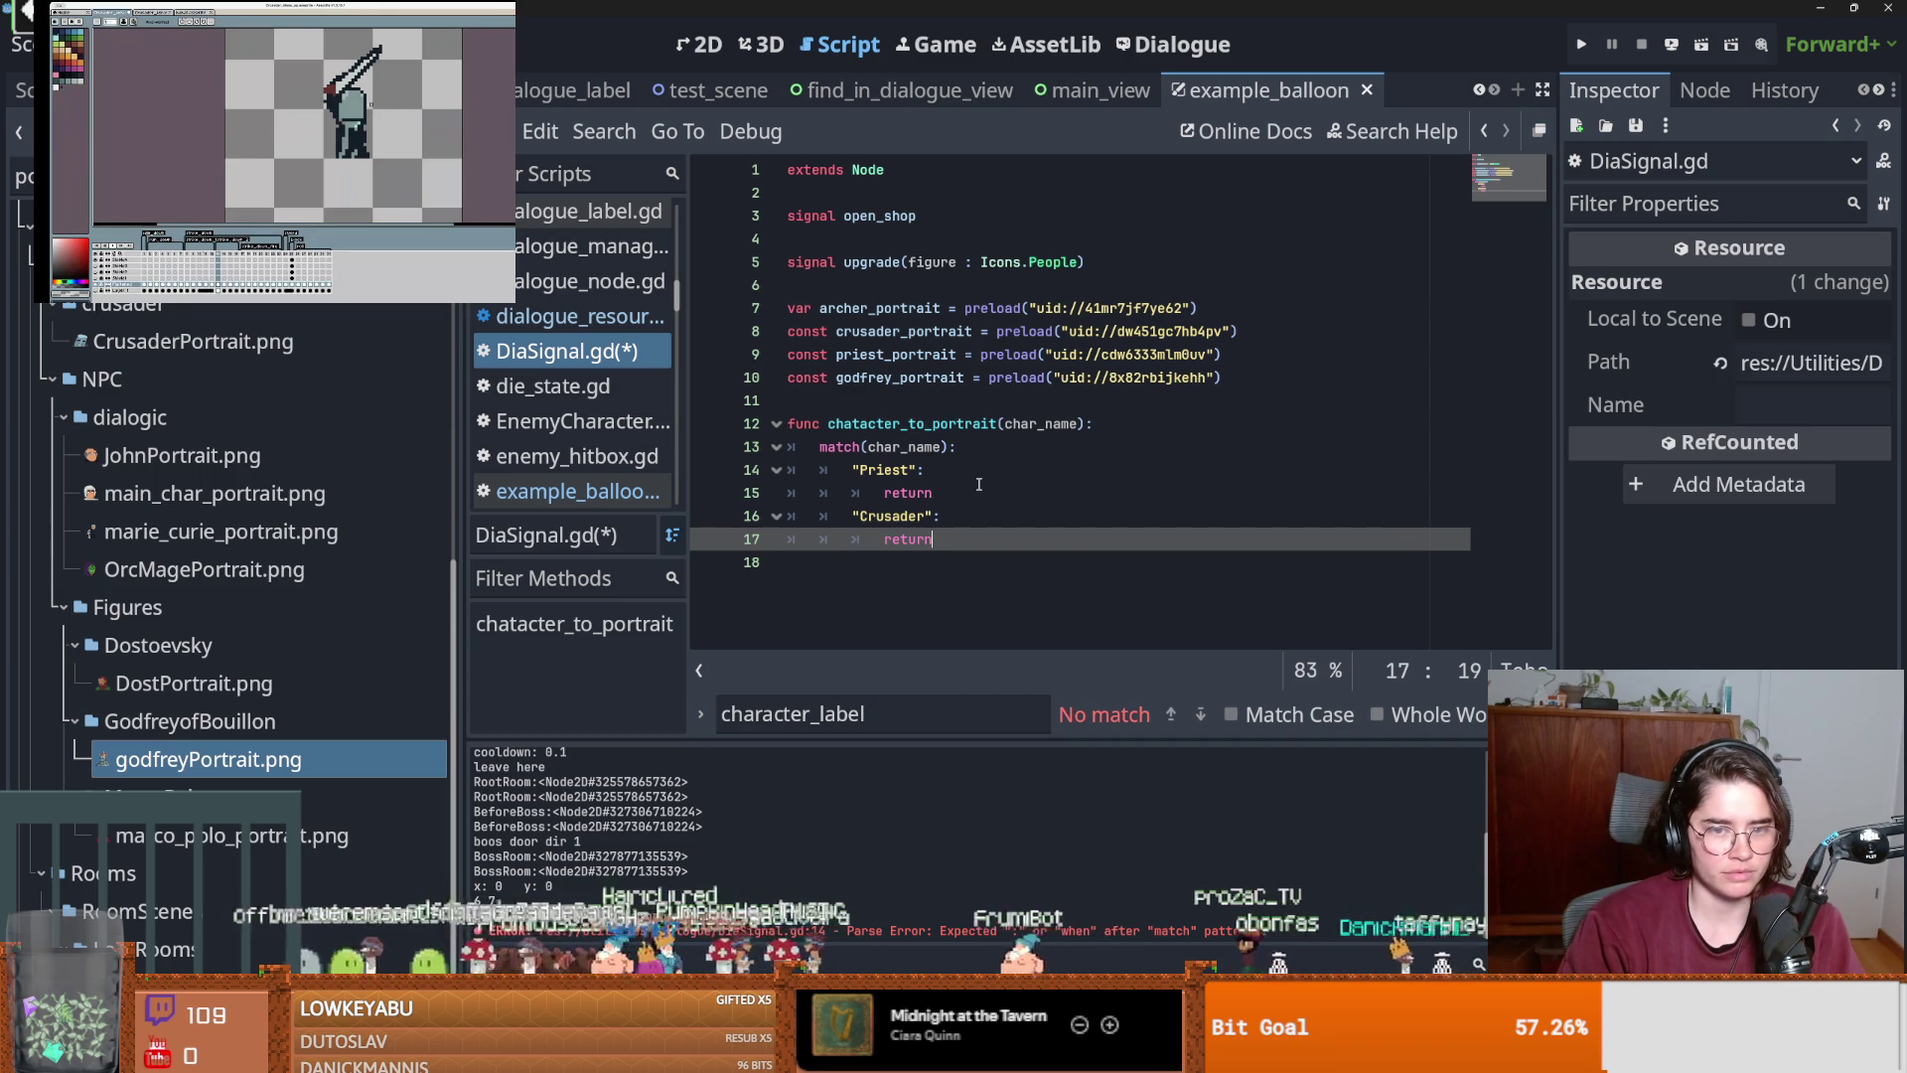
key("Return")
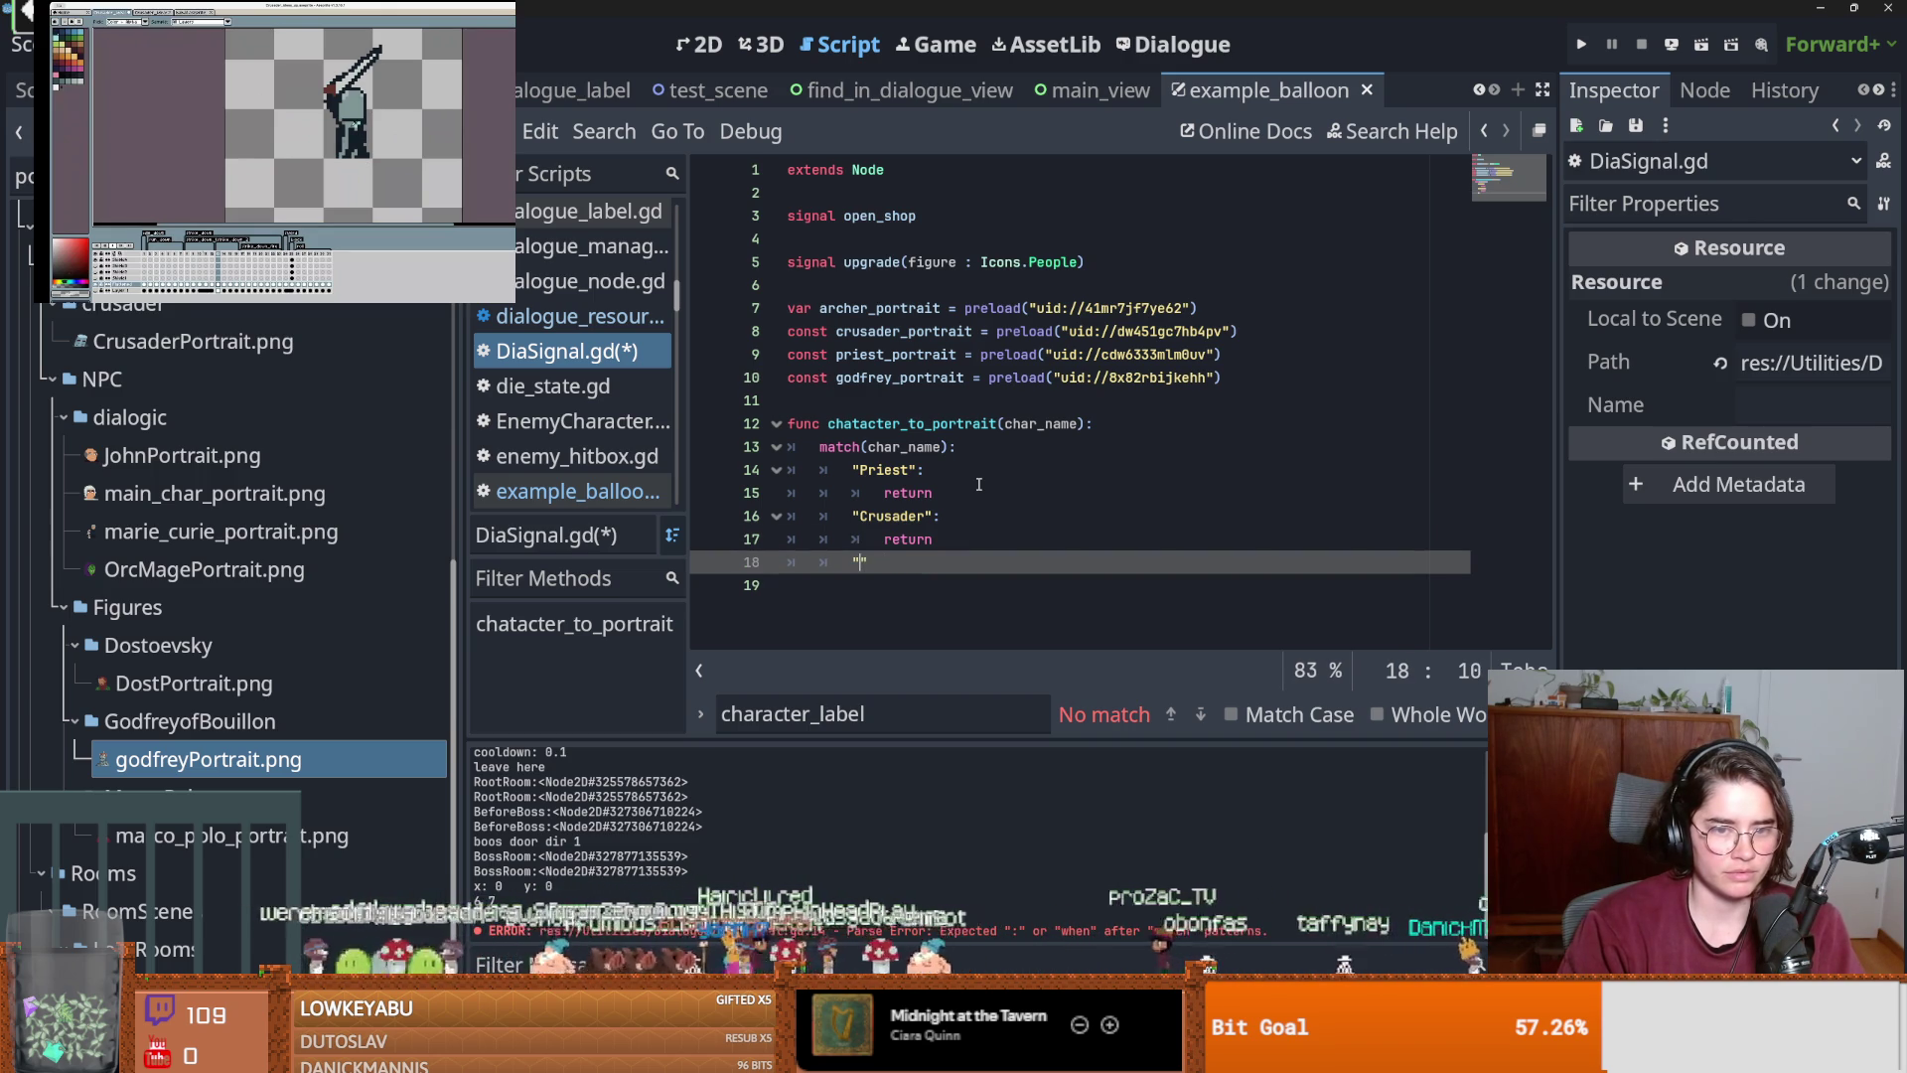
type("rcher\"")
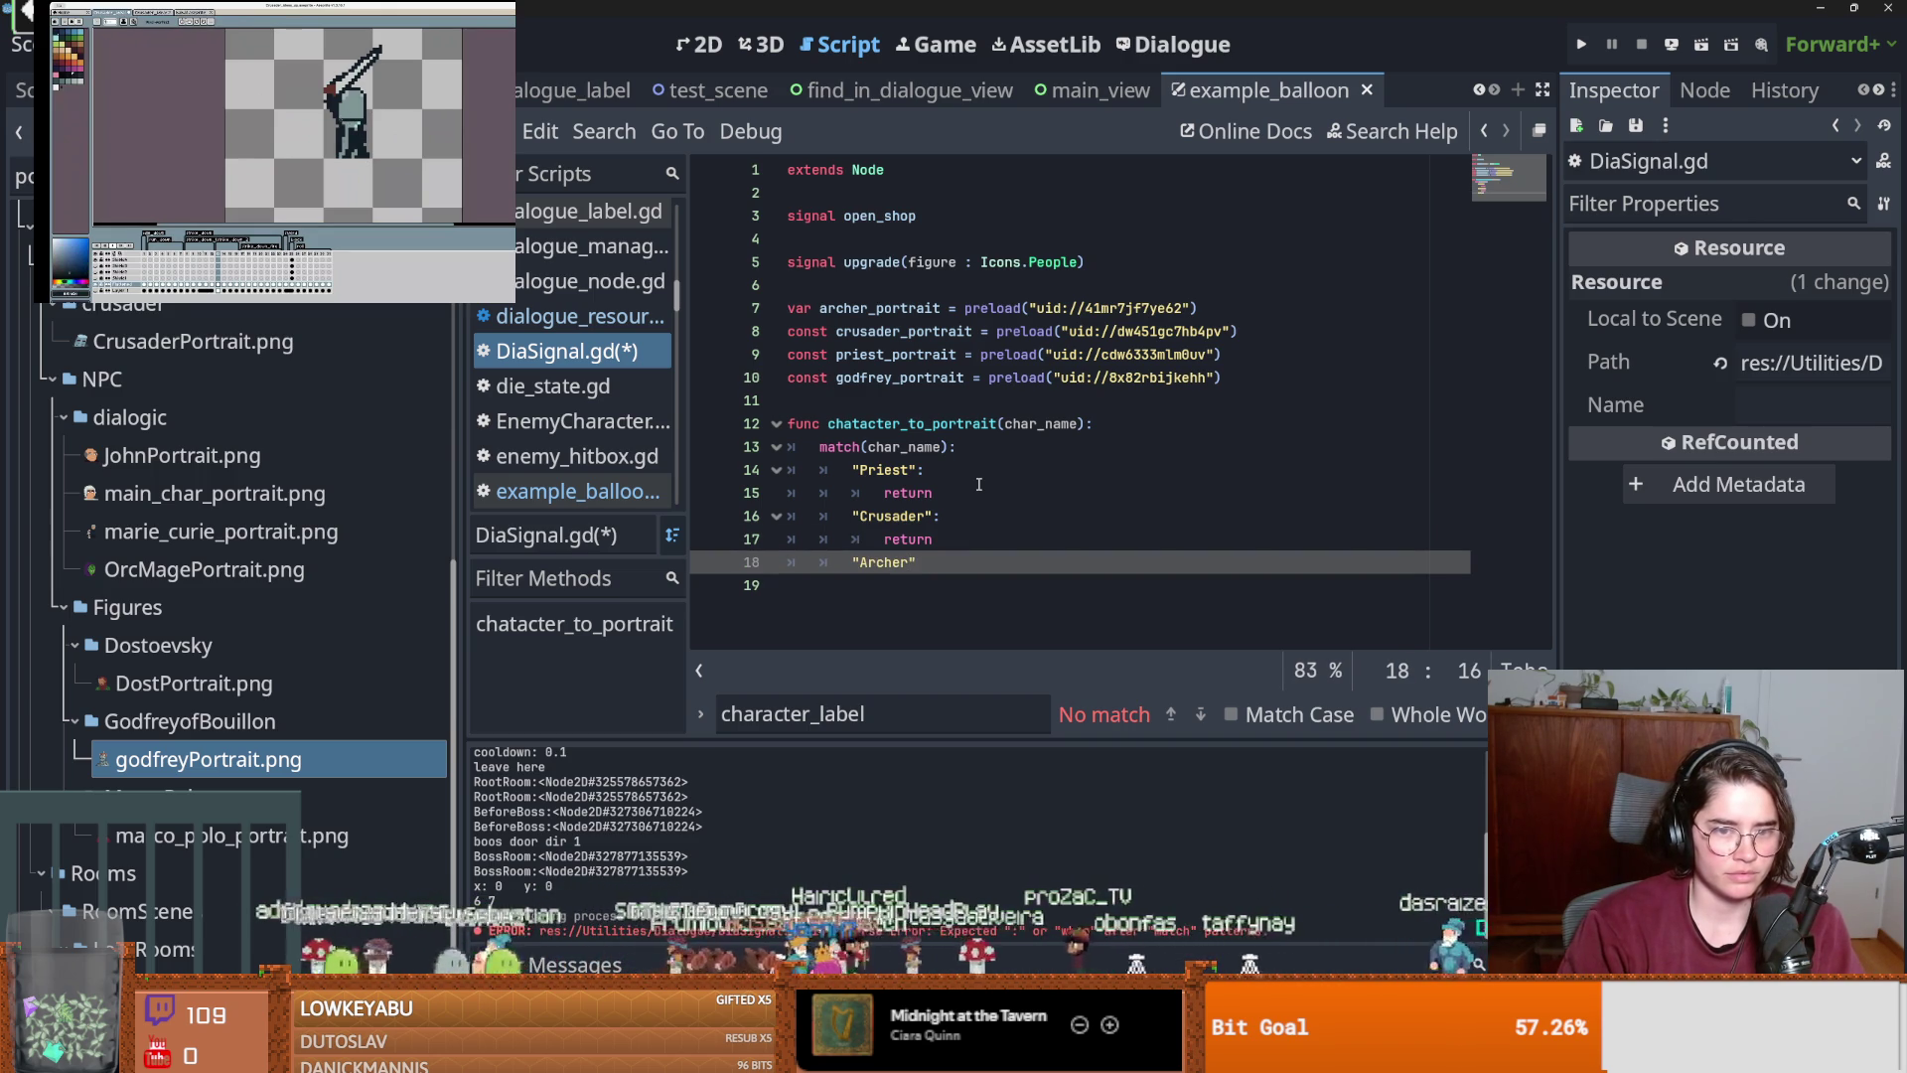
type(":")
key("Return")
type("return ")
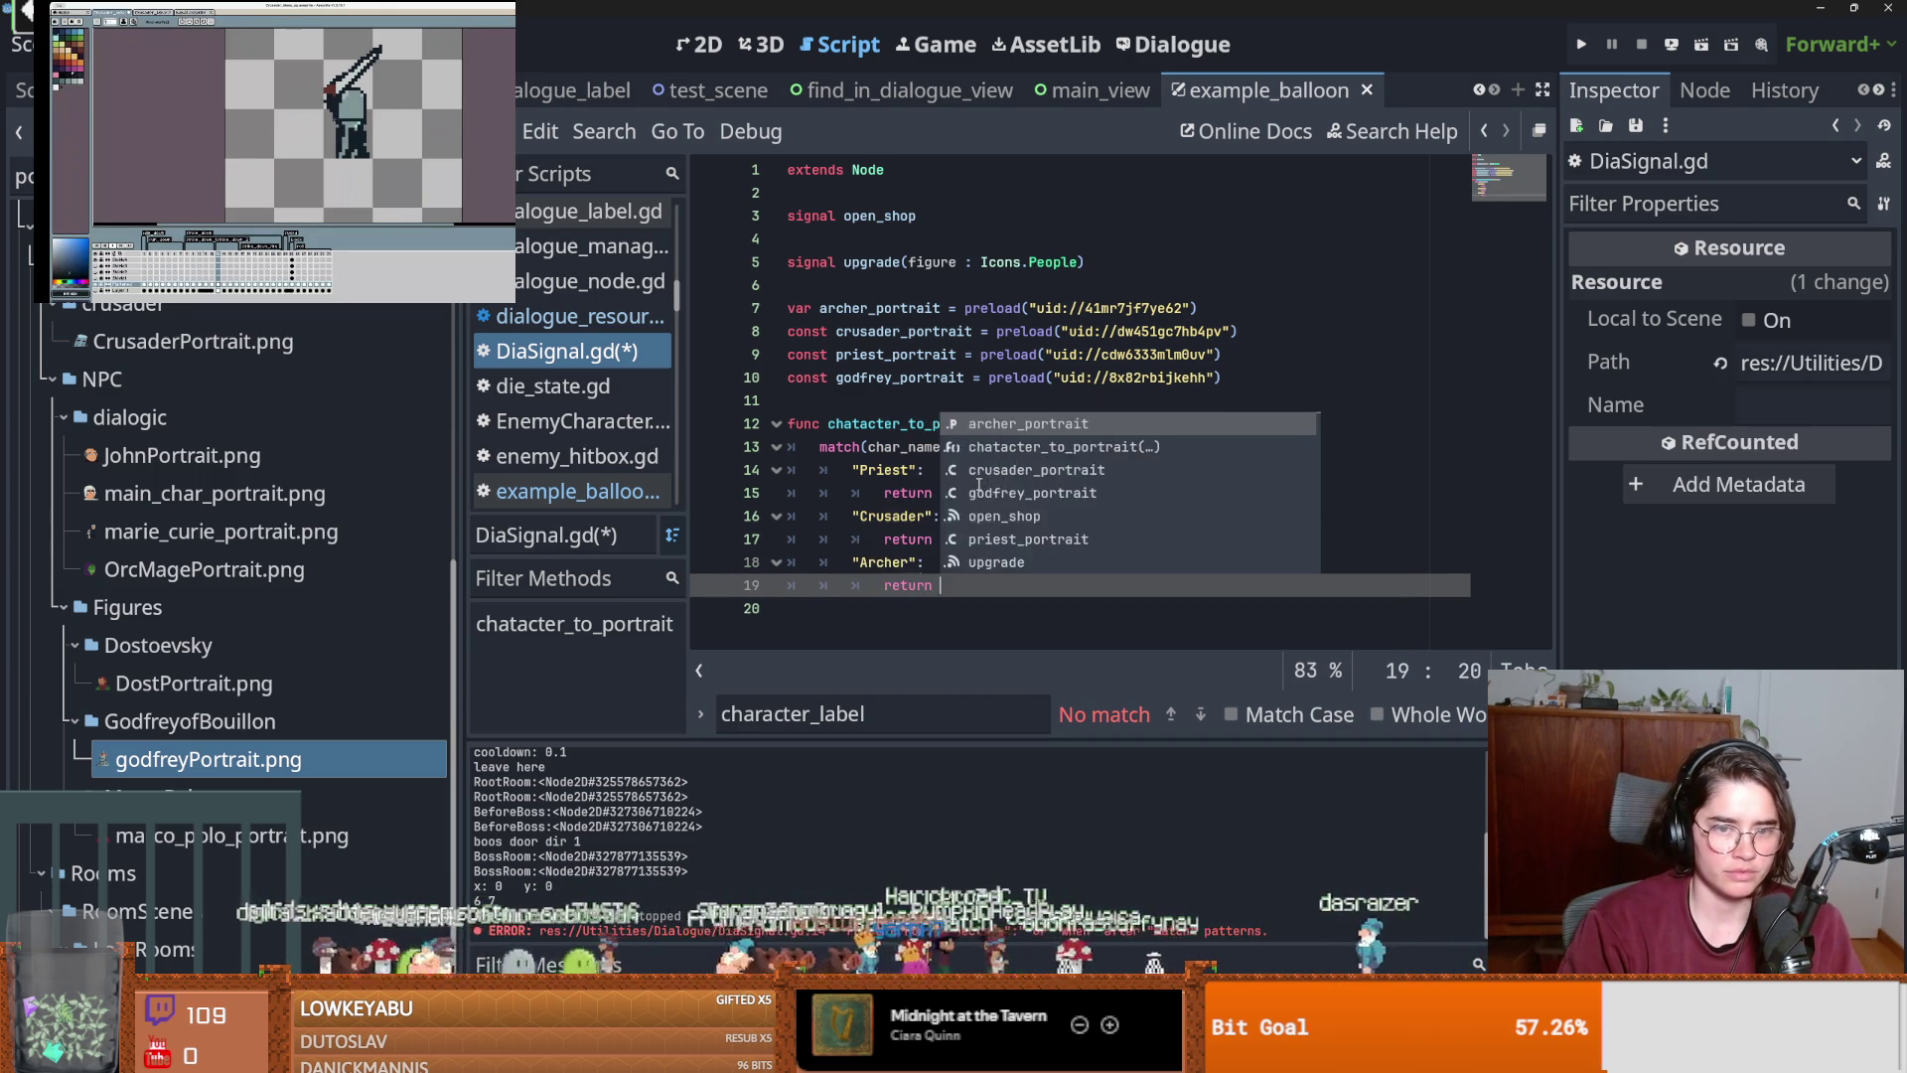
type("arc")
key("Return")
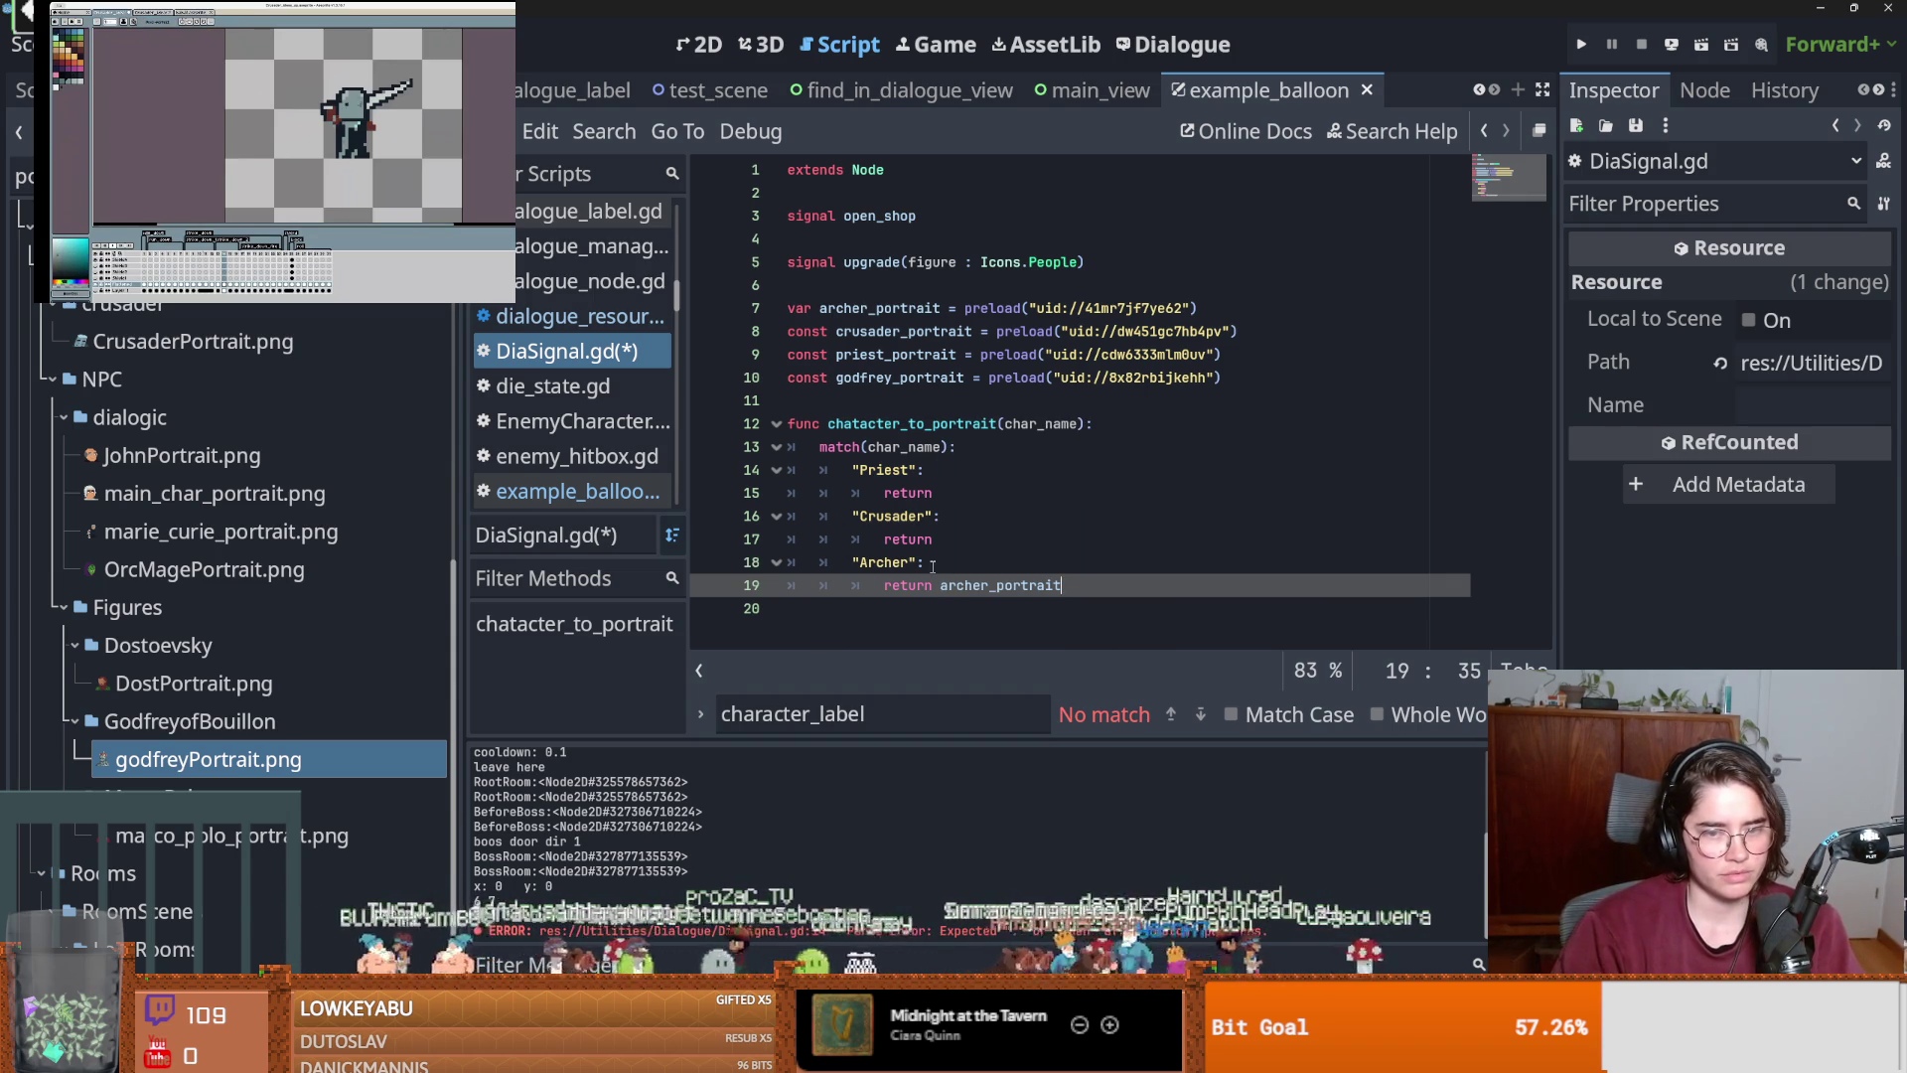
Copy the Archer case's return statement into the Crusader and Priest cases.
left_click_drag(1067, 584, 878, 586)
key("ctrl+c")
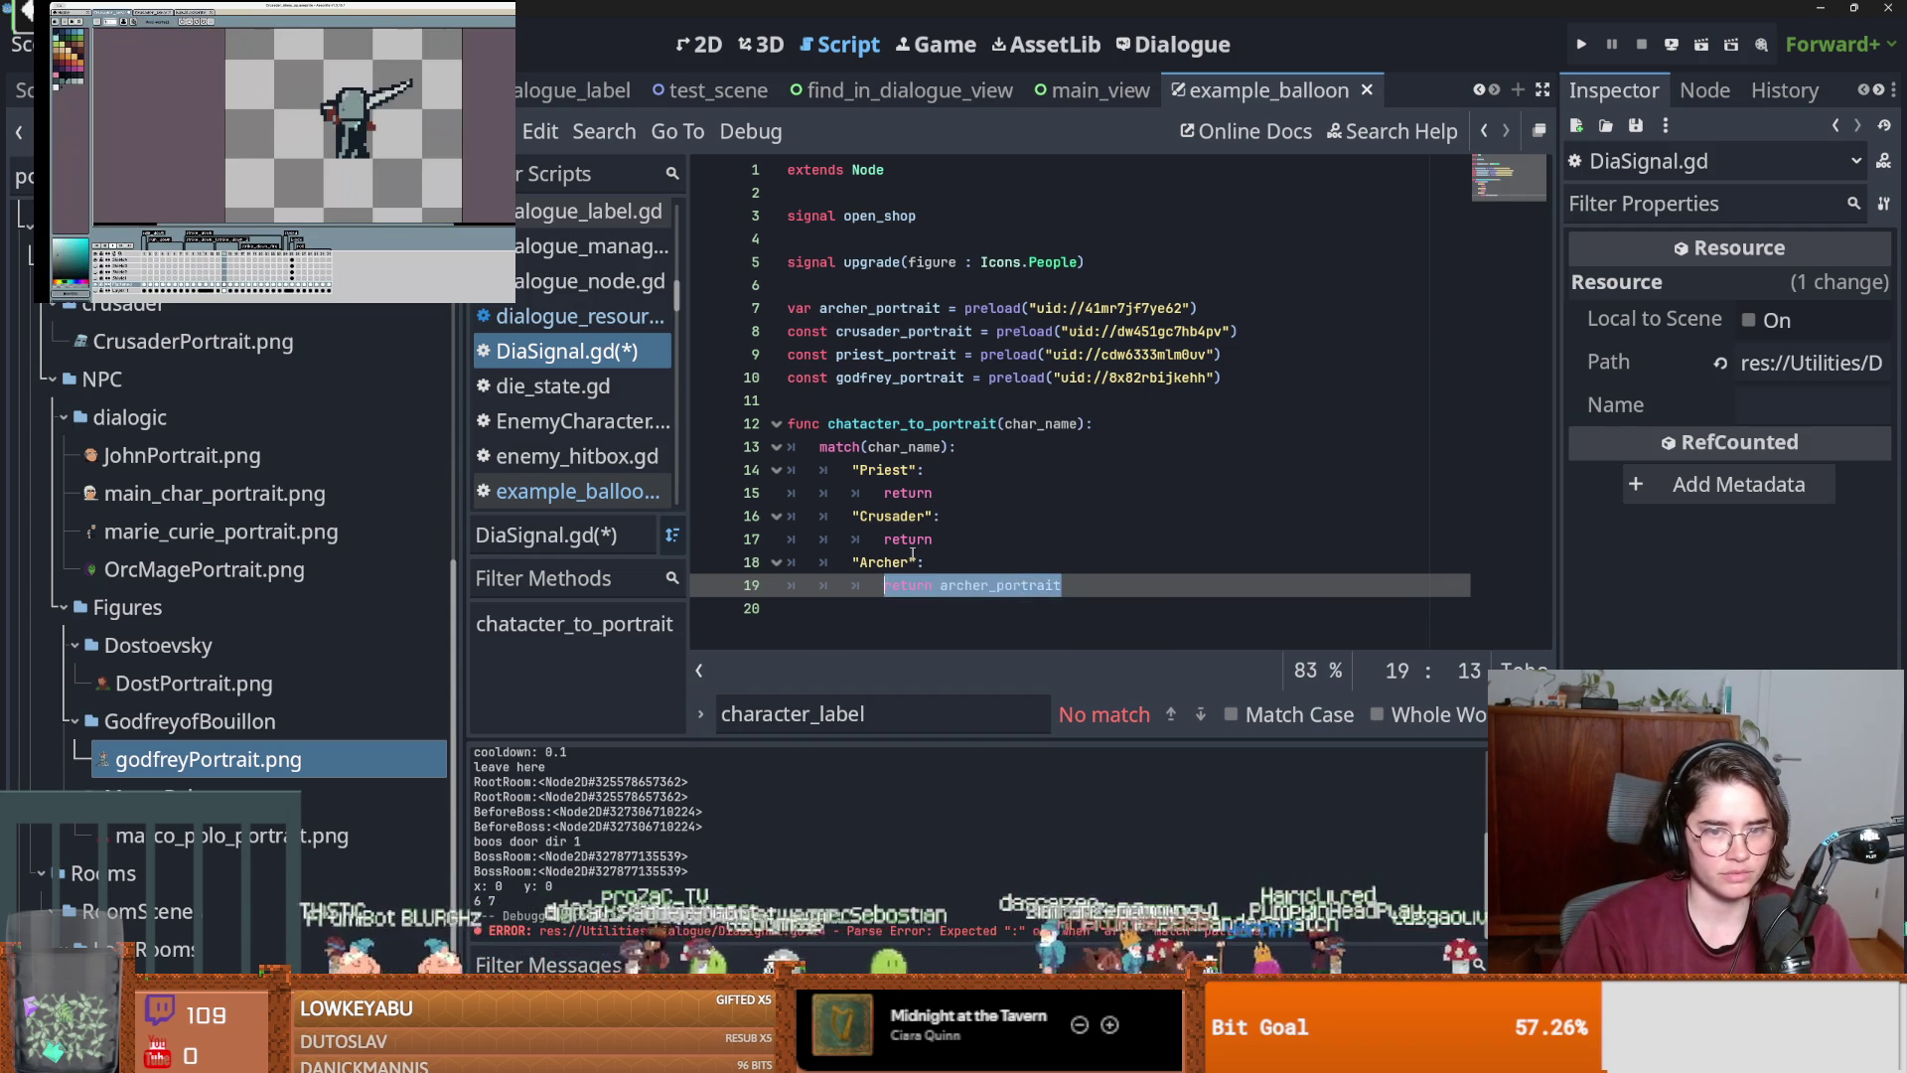
left_click(912, 540)
key("ctrl+v")
key("ctrl+z")
double_click(914, 542)
key("ctrl+v")
double_click(908, 493)
key("ctrl+v")
Make Priest return priest_portrait and Crusader return crusader_portrait, then save.
double_click(914, 354)
key("ctrl+c")
double_click(957, 493)
key("ctrl+v")
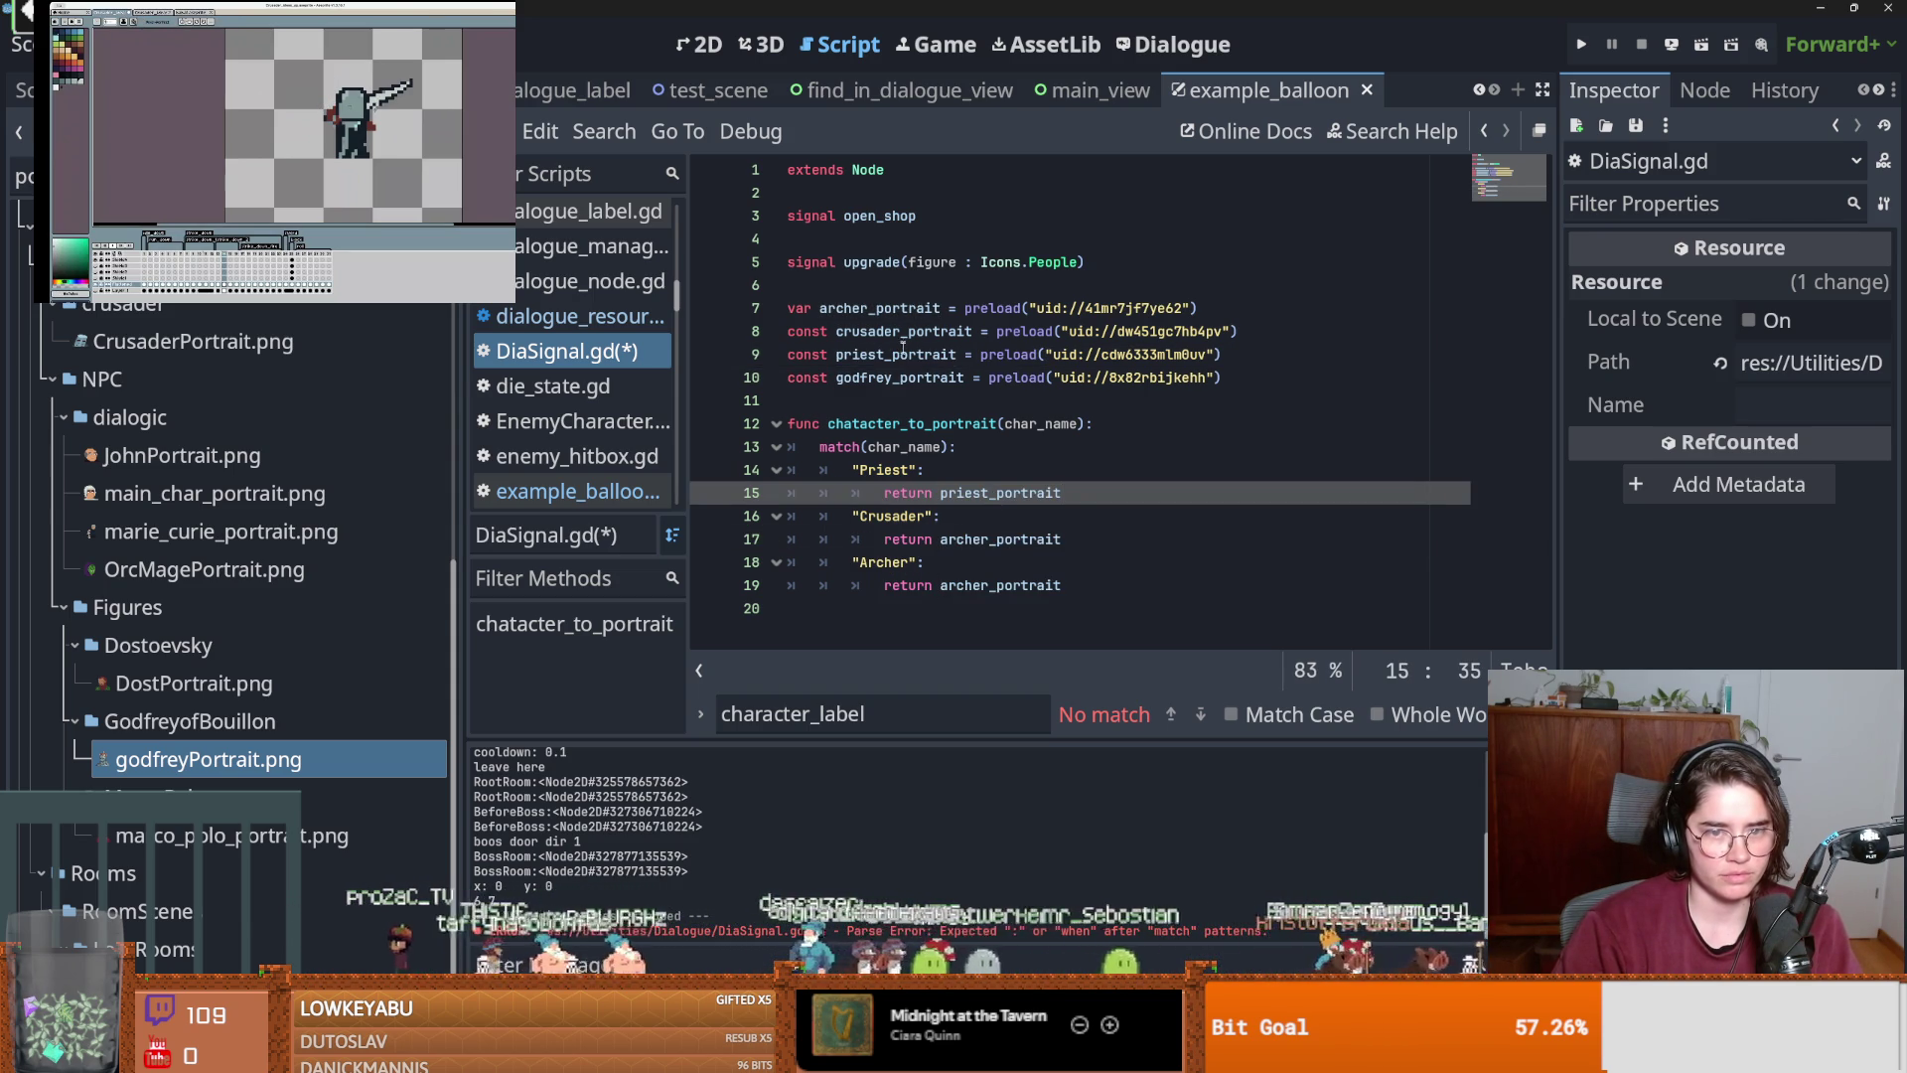
double_click(903, 332)
key("ctrl+c")
double_click(984, 539)
key("ctrl+v")
key("ctrl+s")
Duplicate the Archer case as a Godfrey case returning godfrey_portrait.
left_click(1050, 590)
left_click_drag(1050, 590, 854, 560)
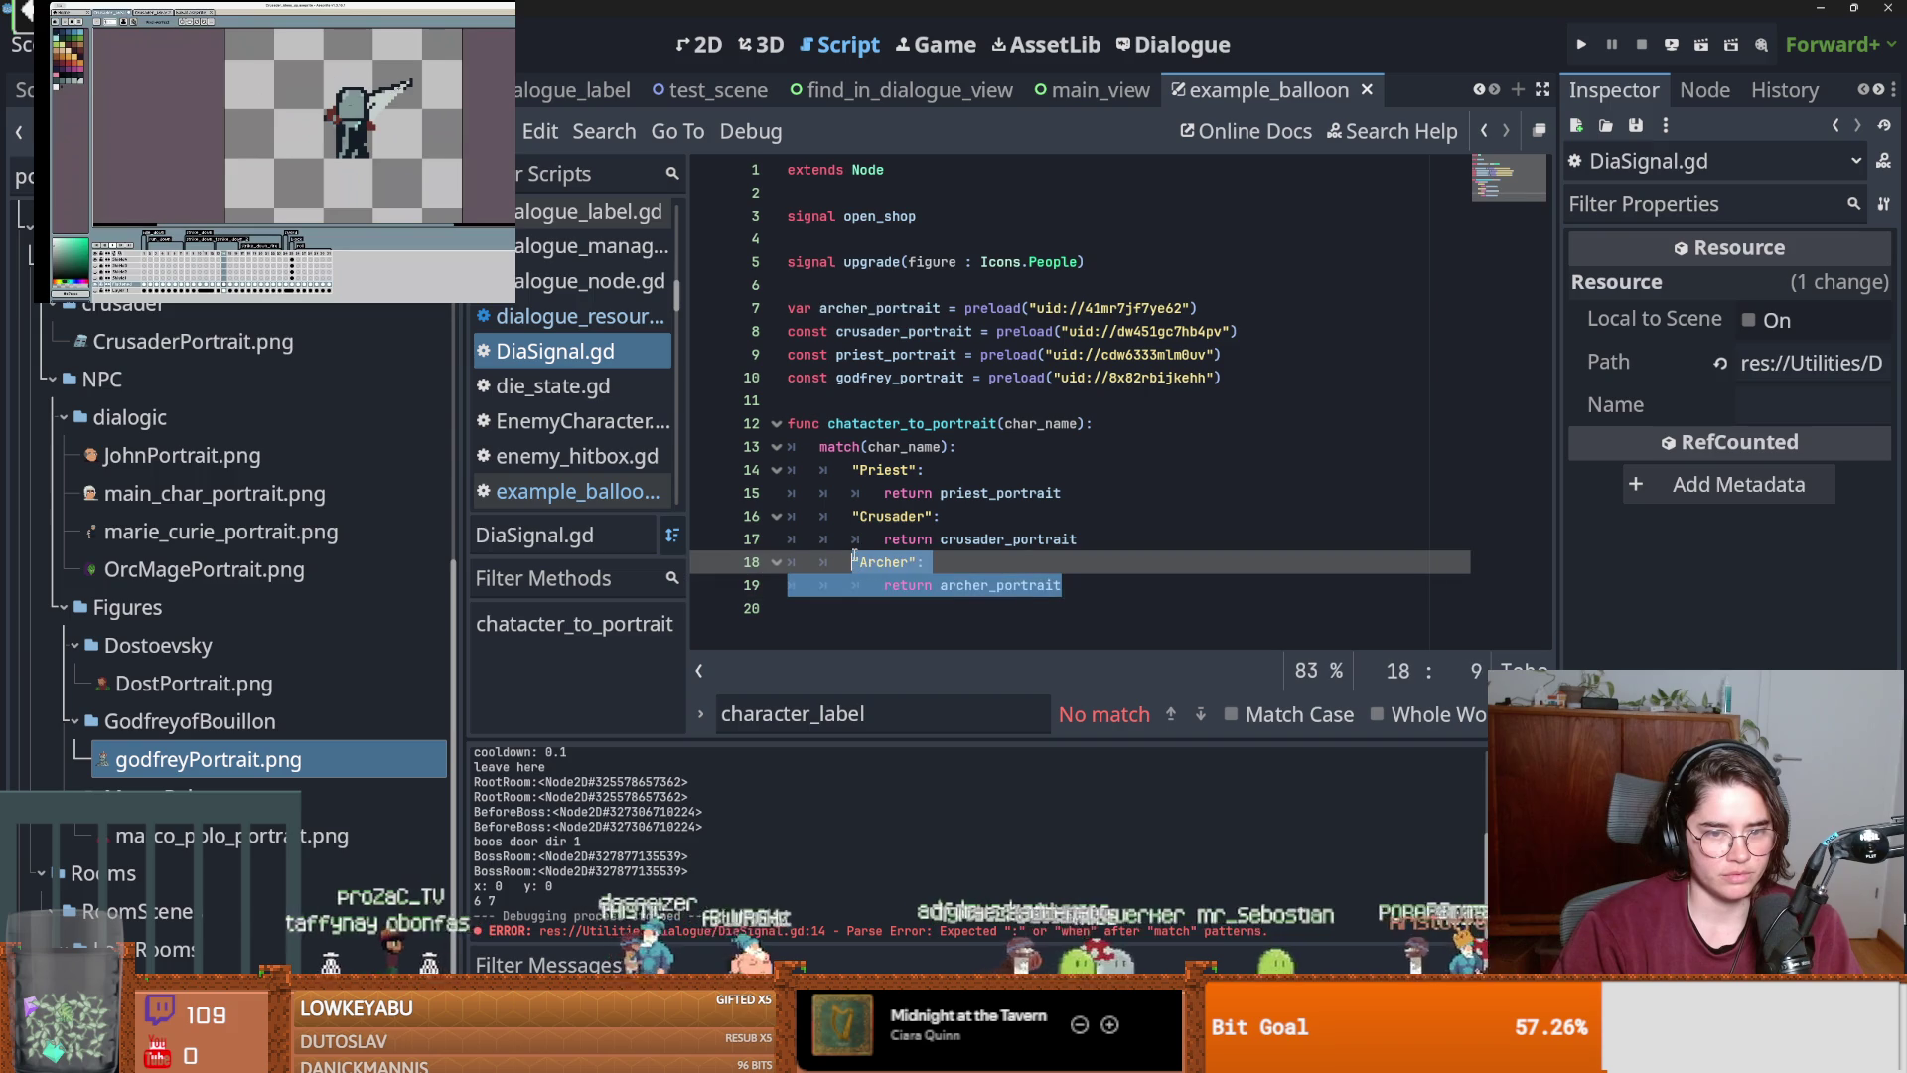
key("ctrl+c")
key("Right")
key("Return")
key("ctrl+v")
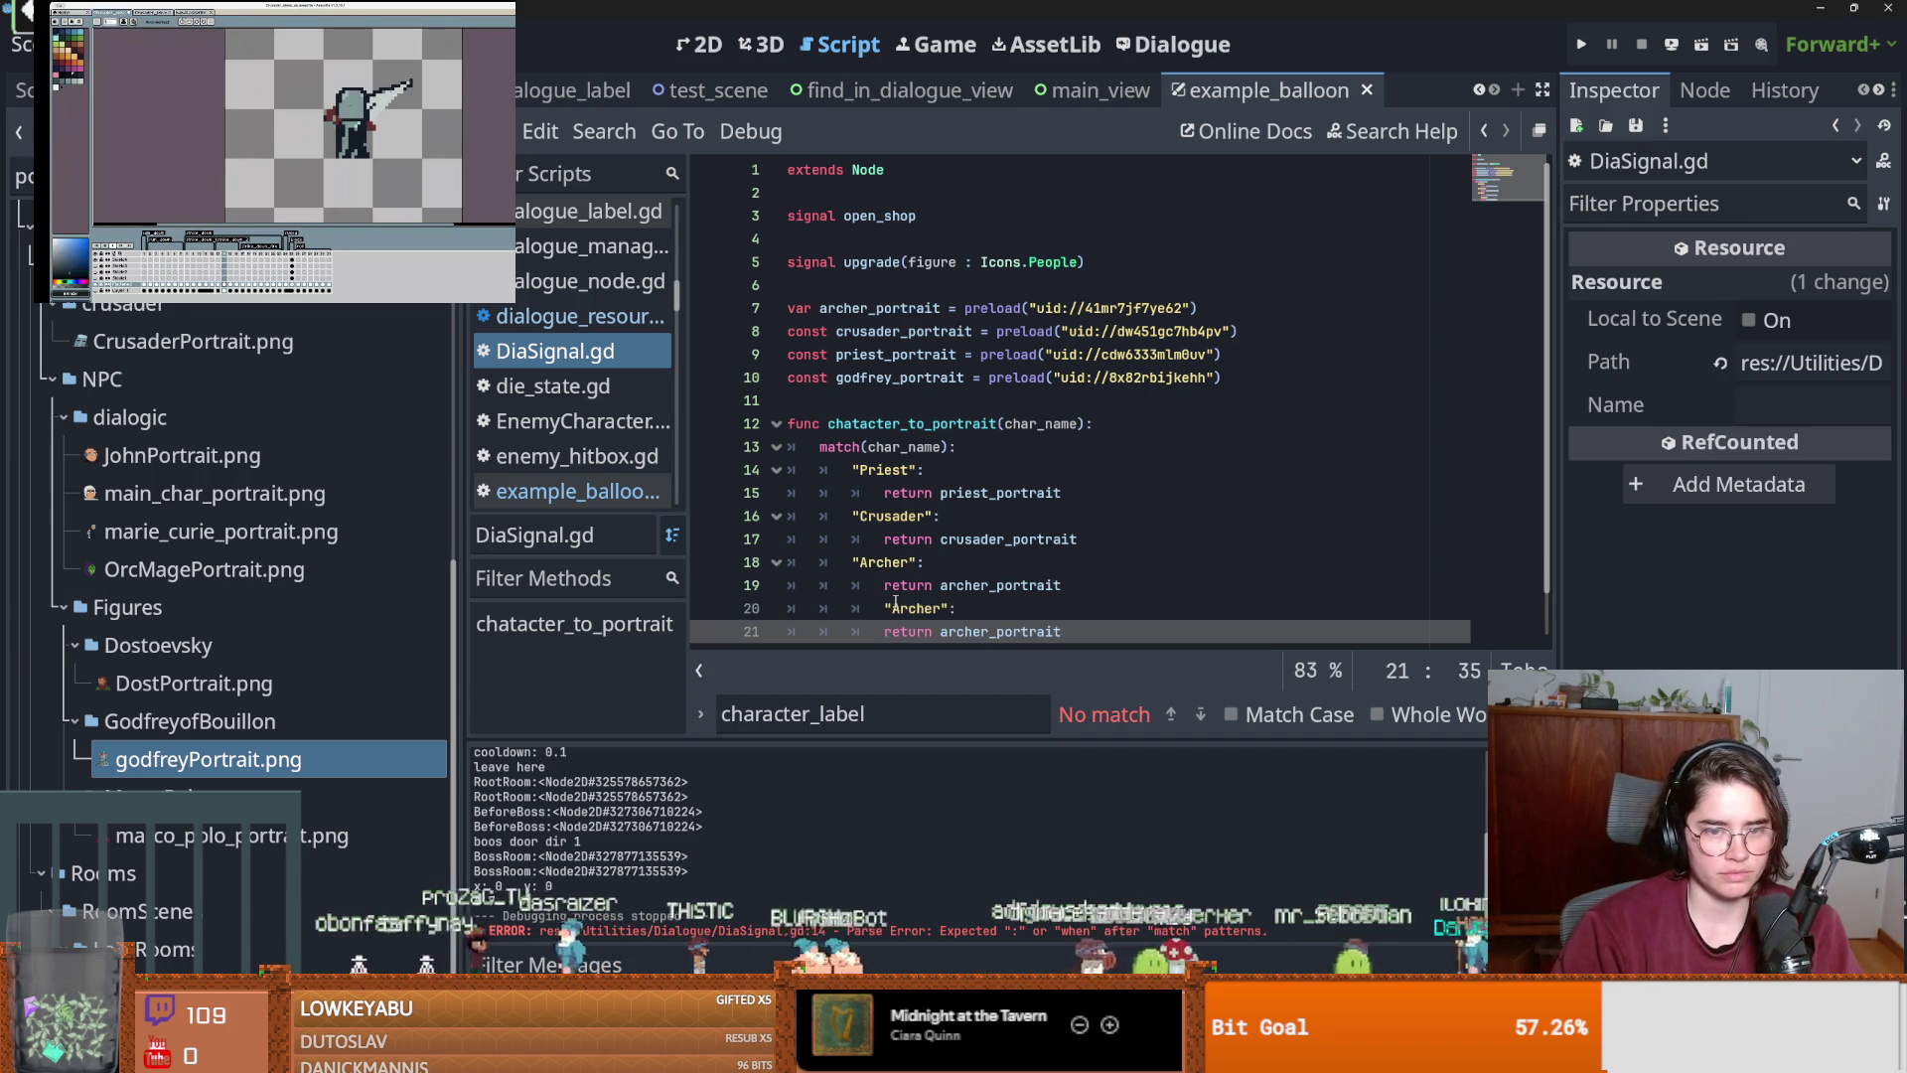
double_click(887, 607)
type("Godfrey")
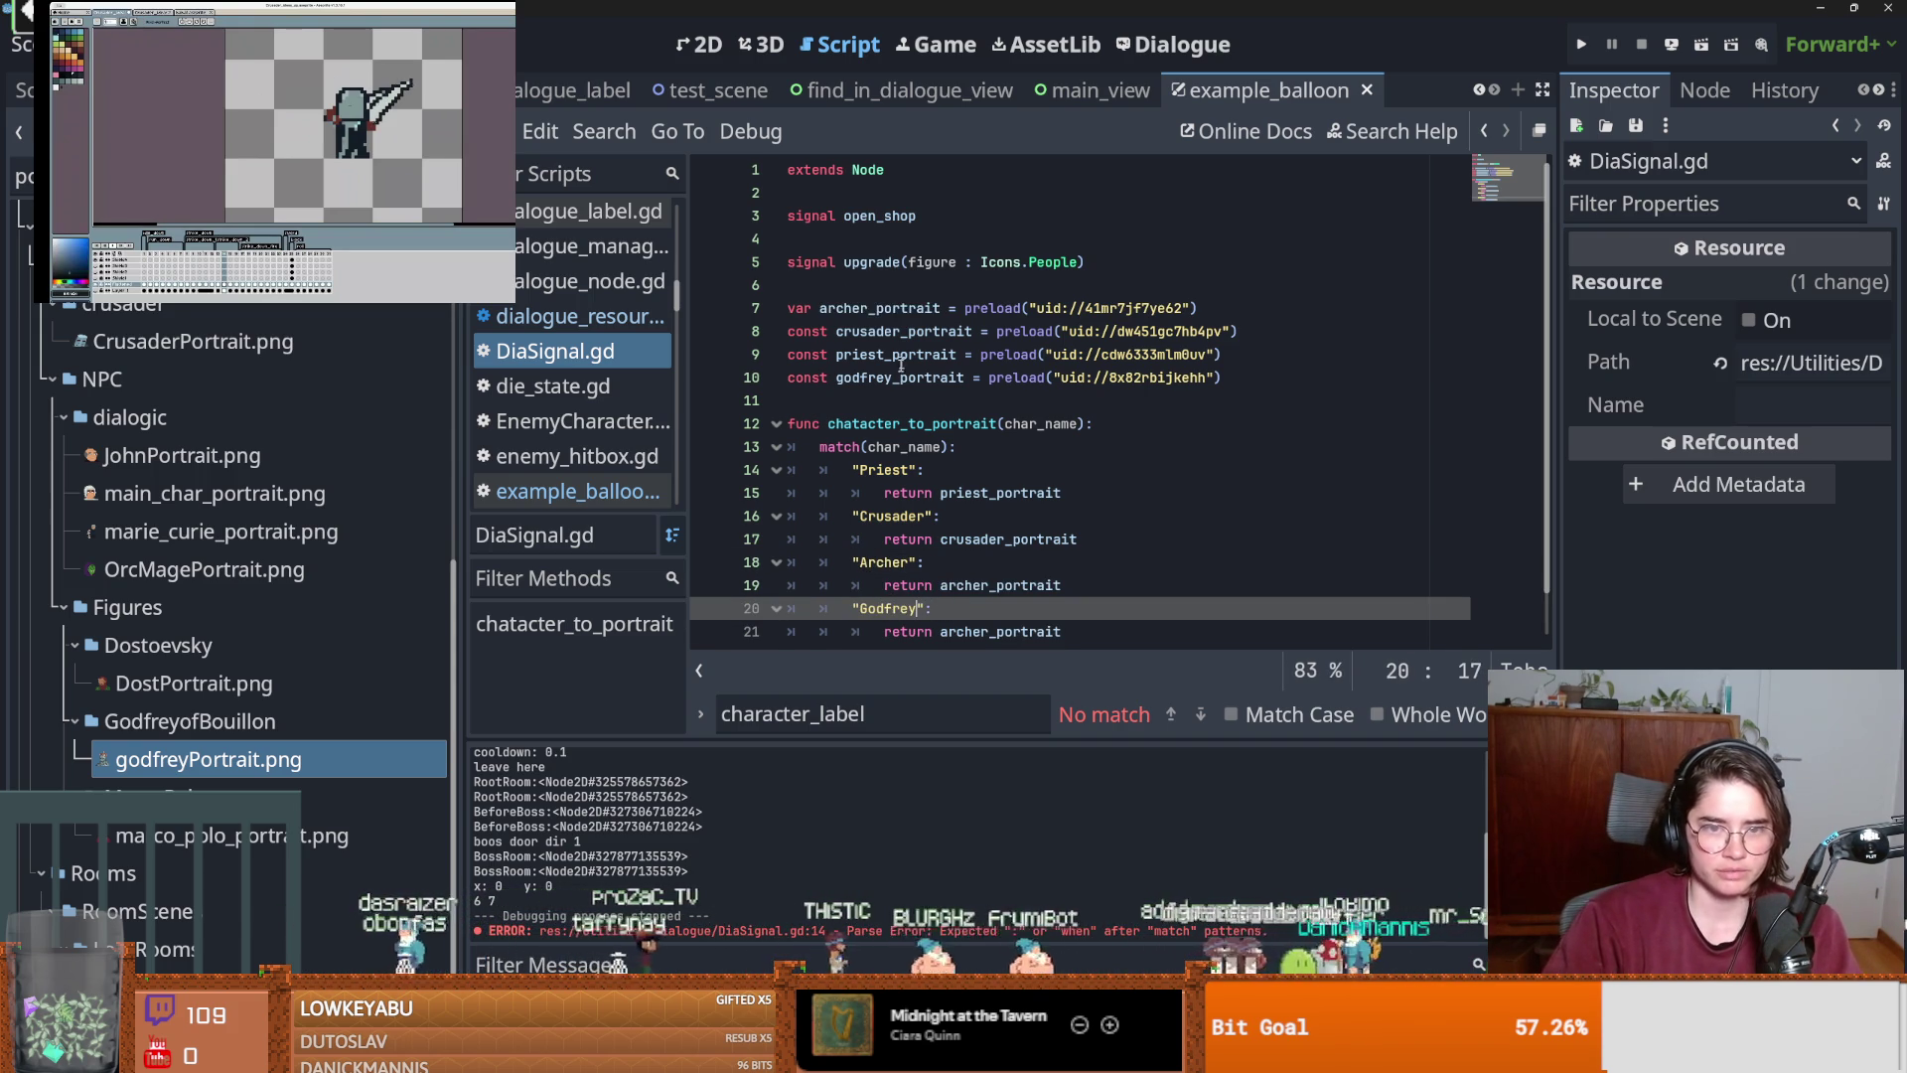
scroll(902, 358, "down", 1)
double_click(1001, 585)
type("godfrey_portrait")
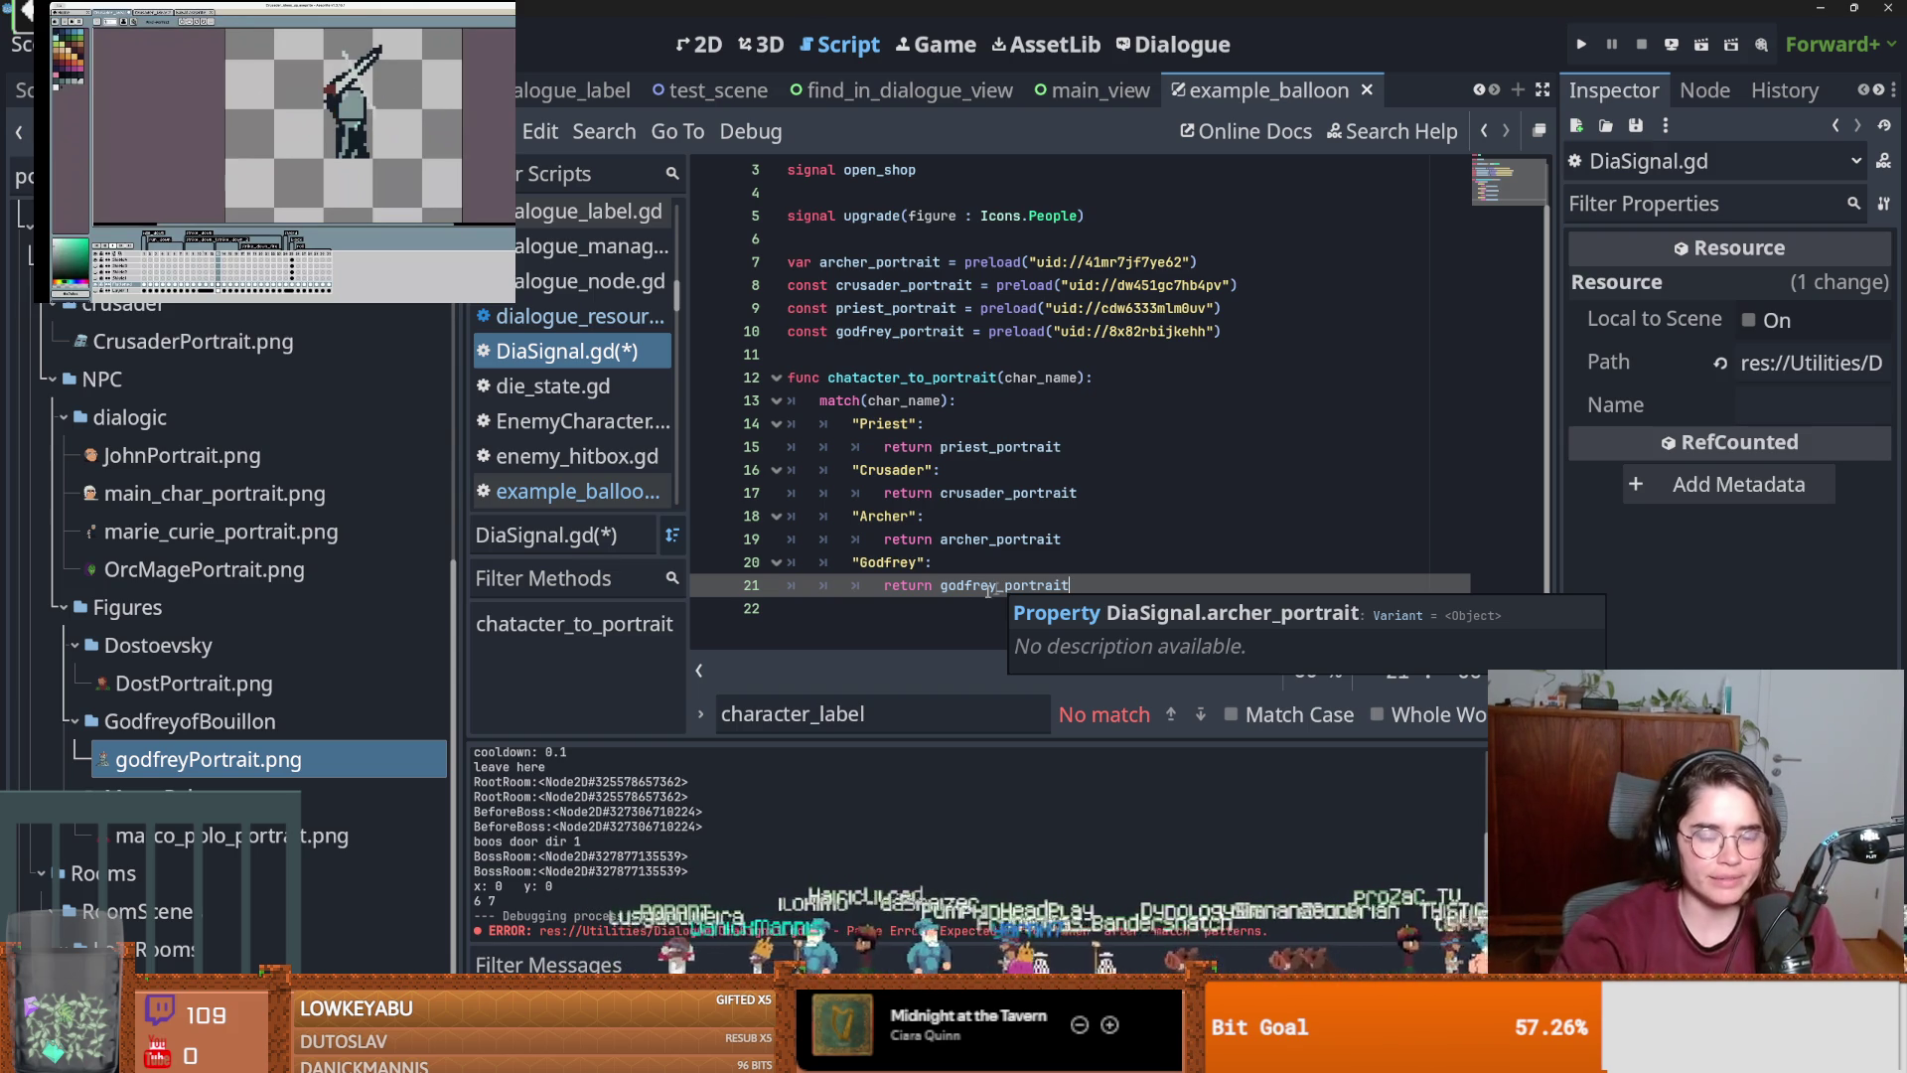
Save the script and select the misspelled chatacter_to_portrait function name.
left_click(1012, 514)
key("ctrl+s")
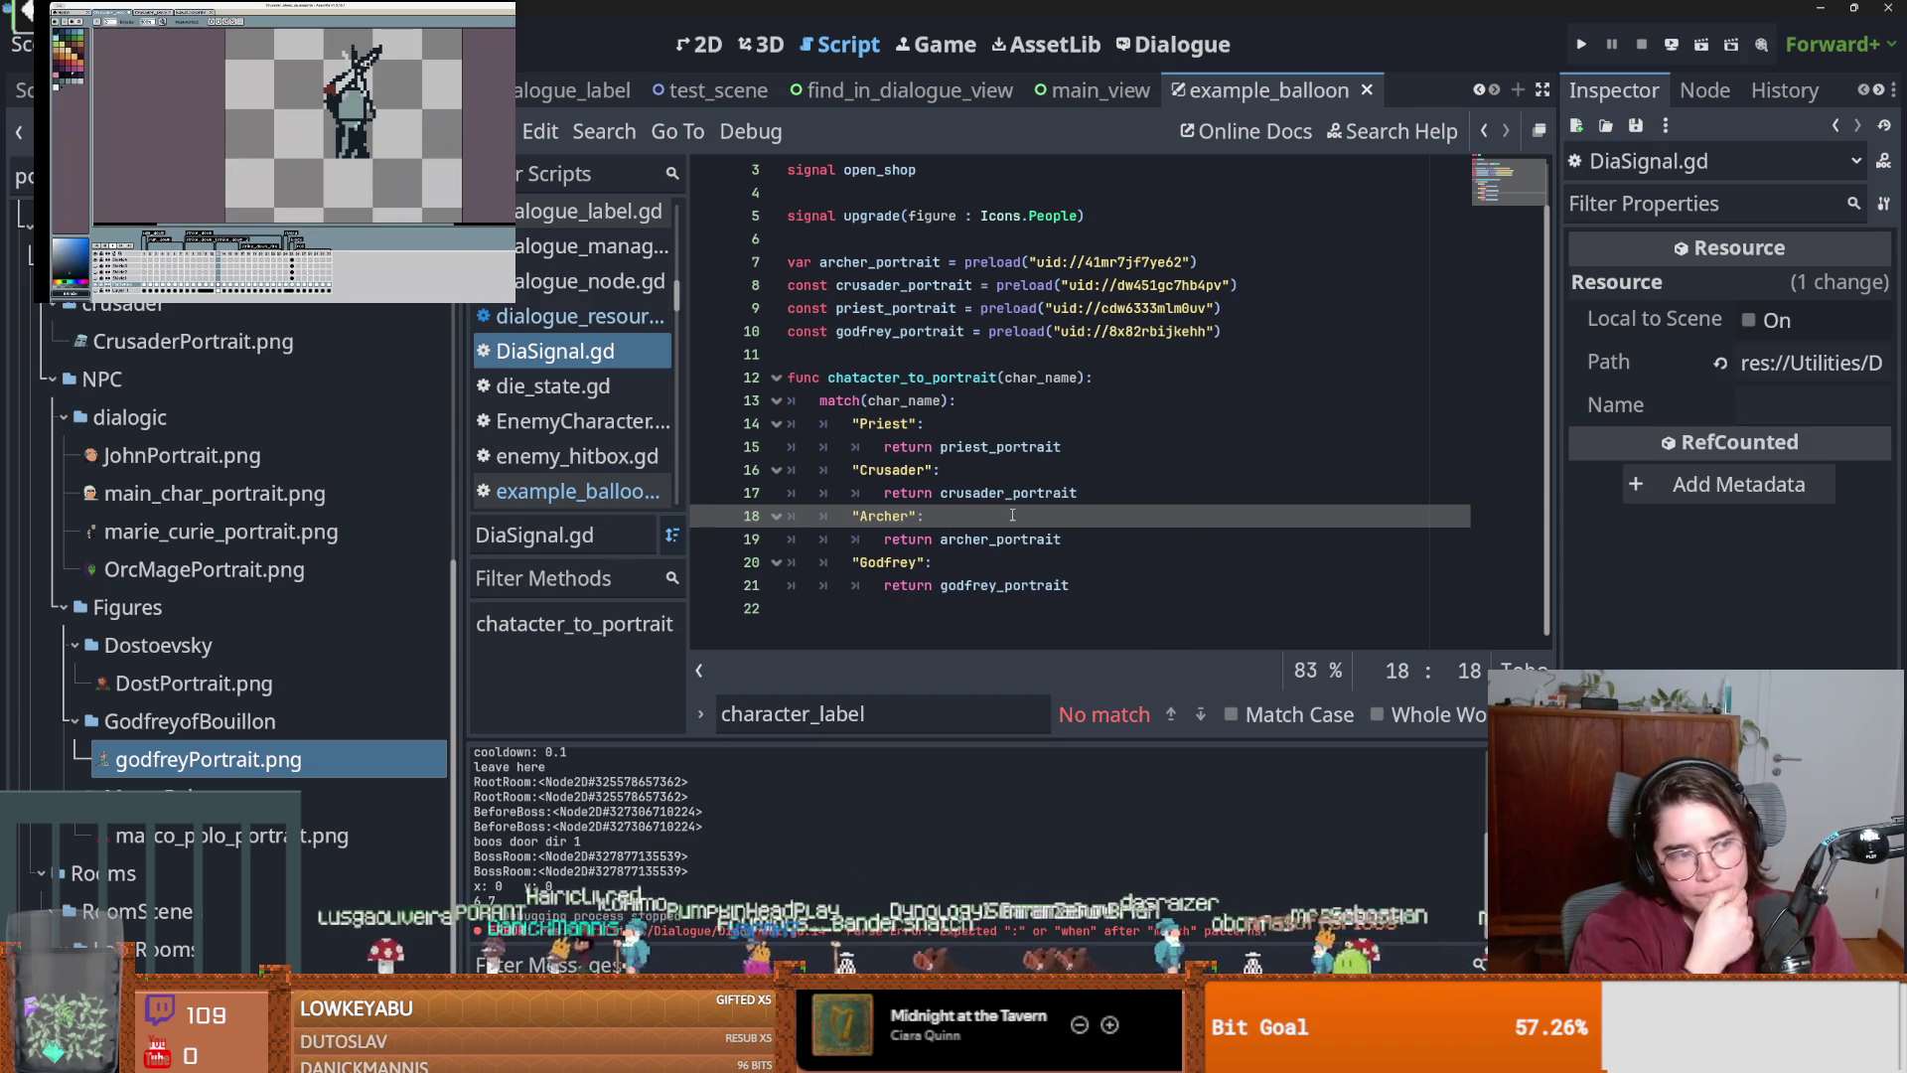
key("ctrl+s")
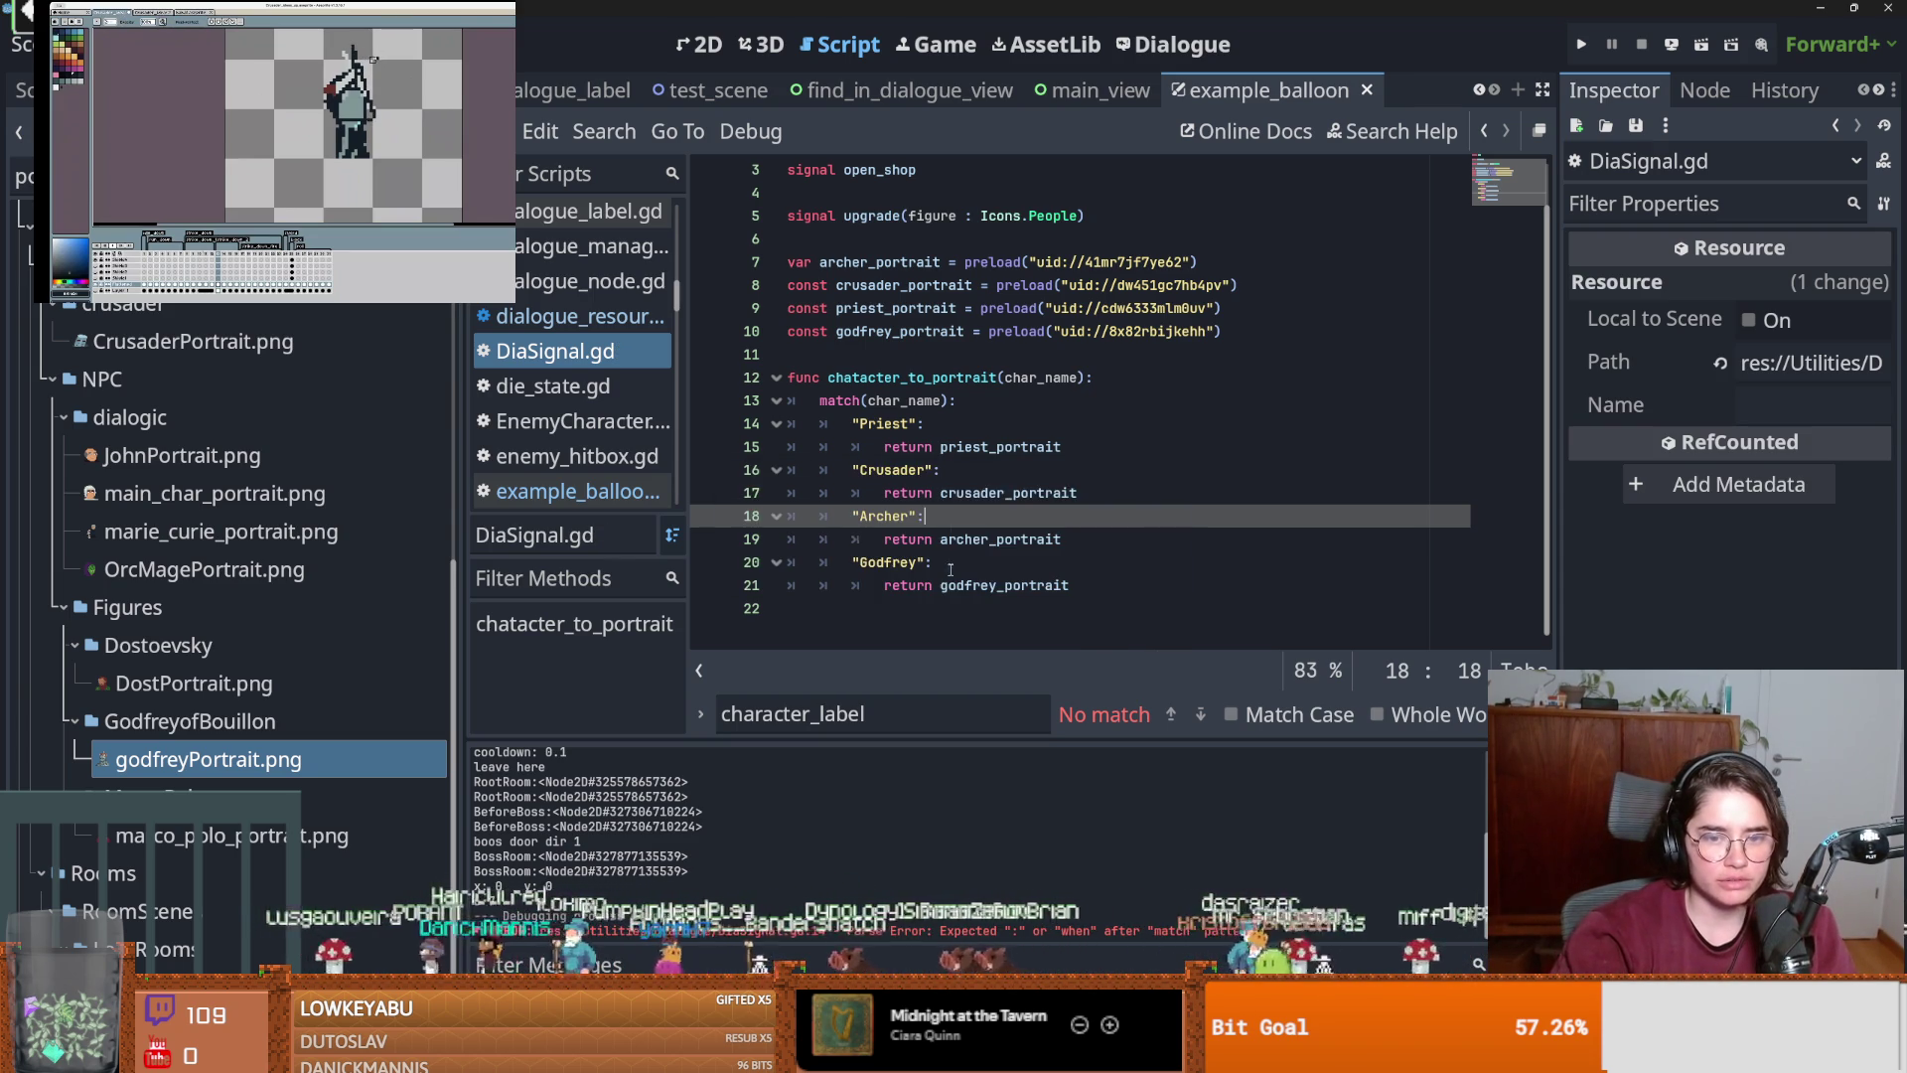
left_click(995, 487)
left_click_drag(1084, 378, 827, 378)
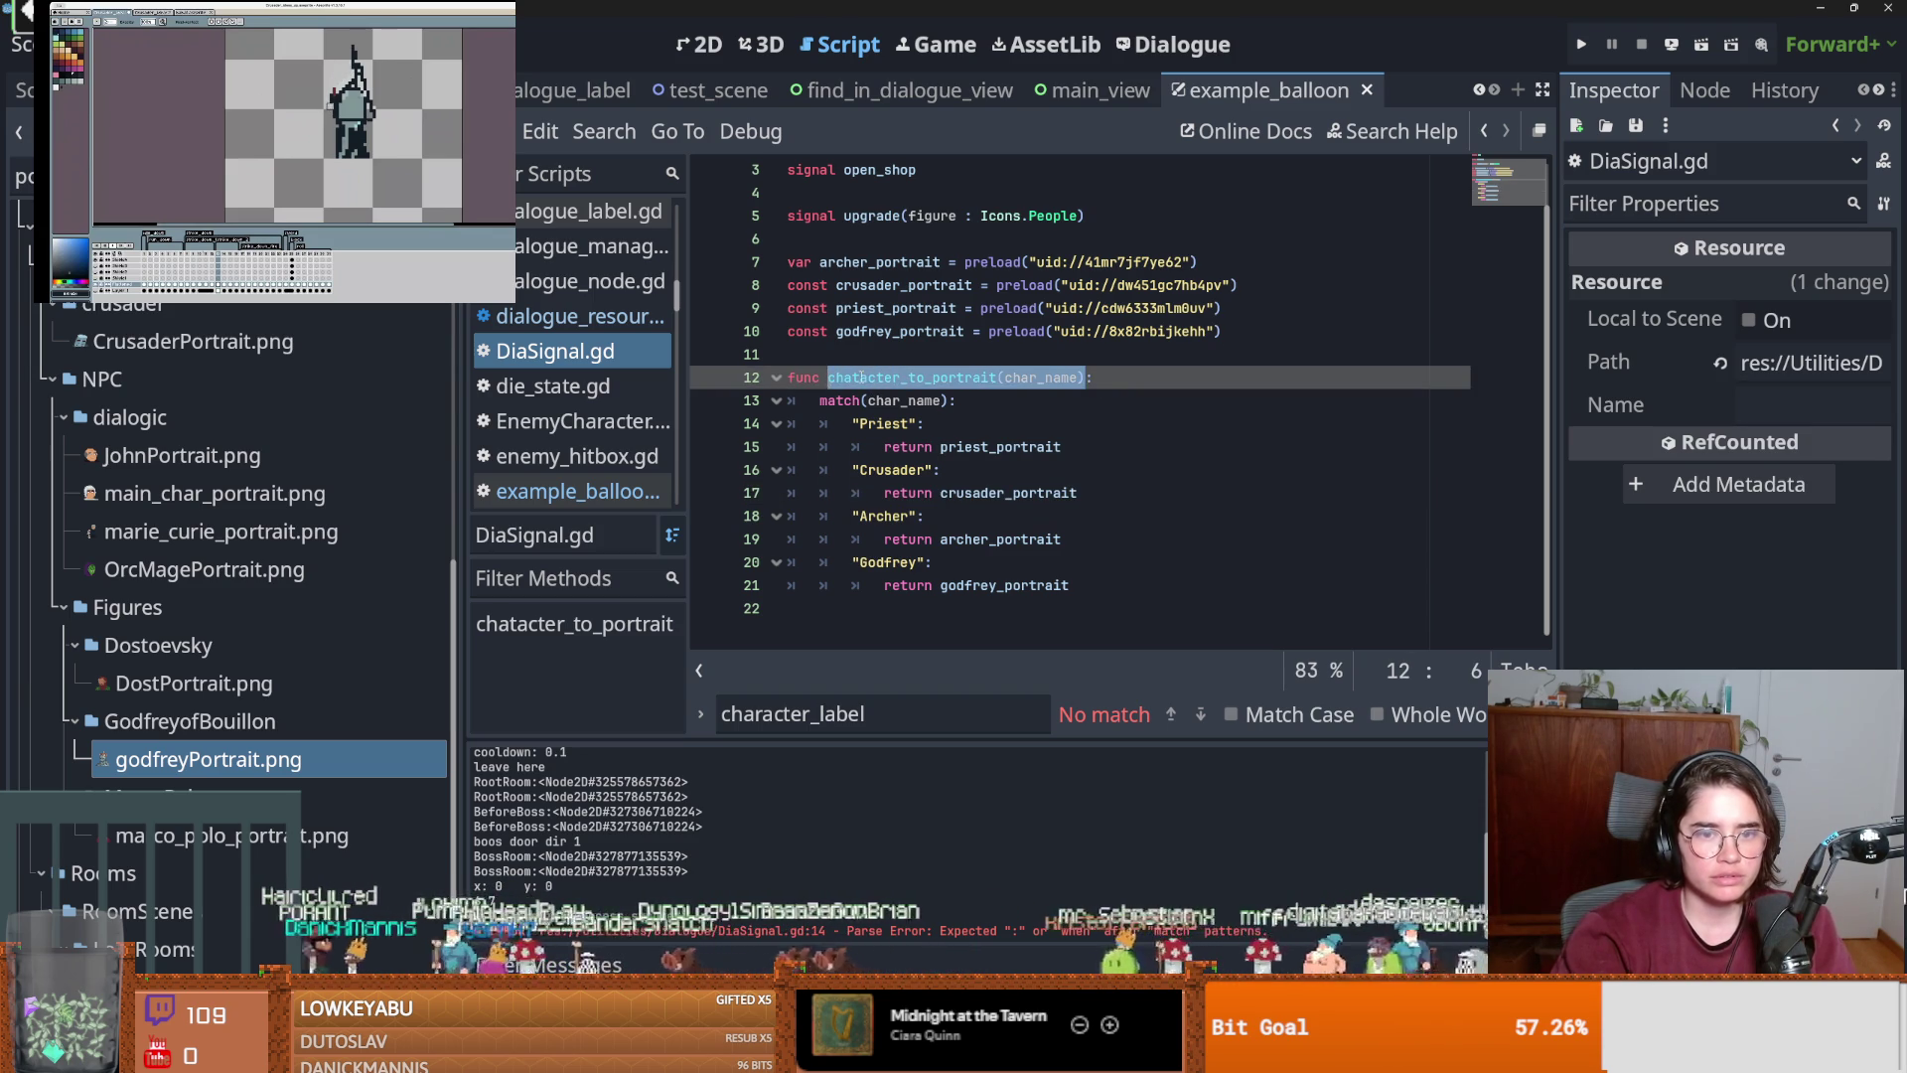
Correct the function name to character_to_portrait and save the script.
left_click(861, 377)
key("BackSpace")
type("r")
key("ctrl+s")
left_click(958, 402)
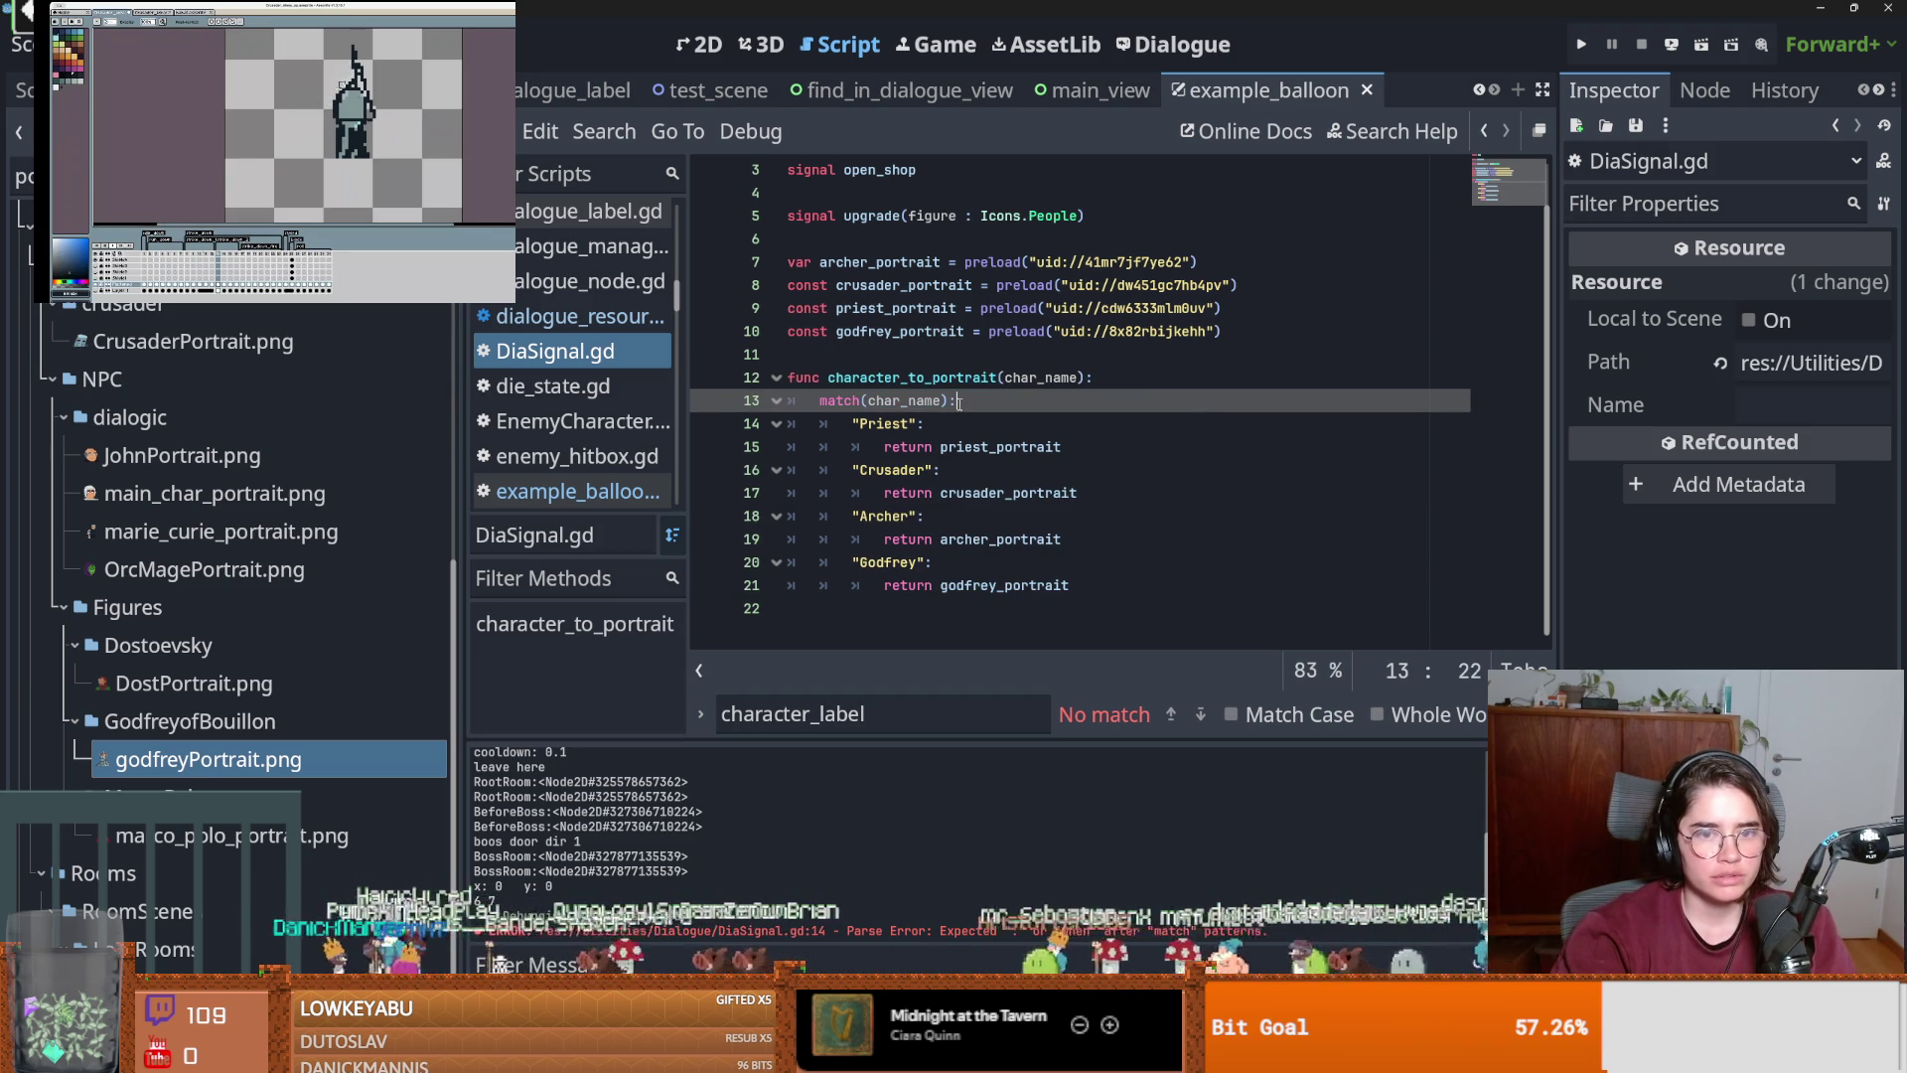
double_click(911, 378)
key("ctrl+s")
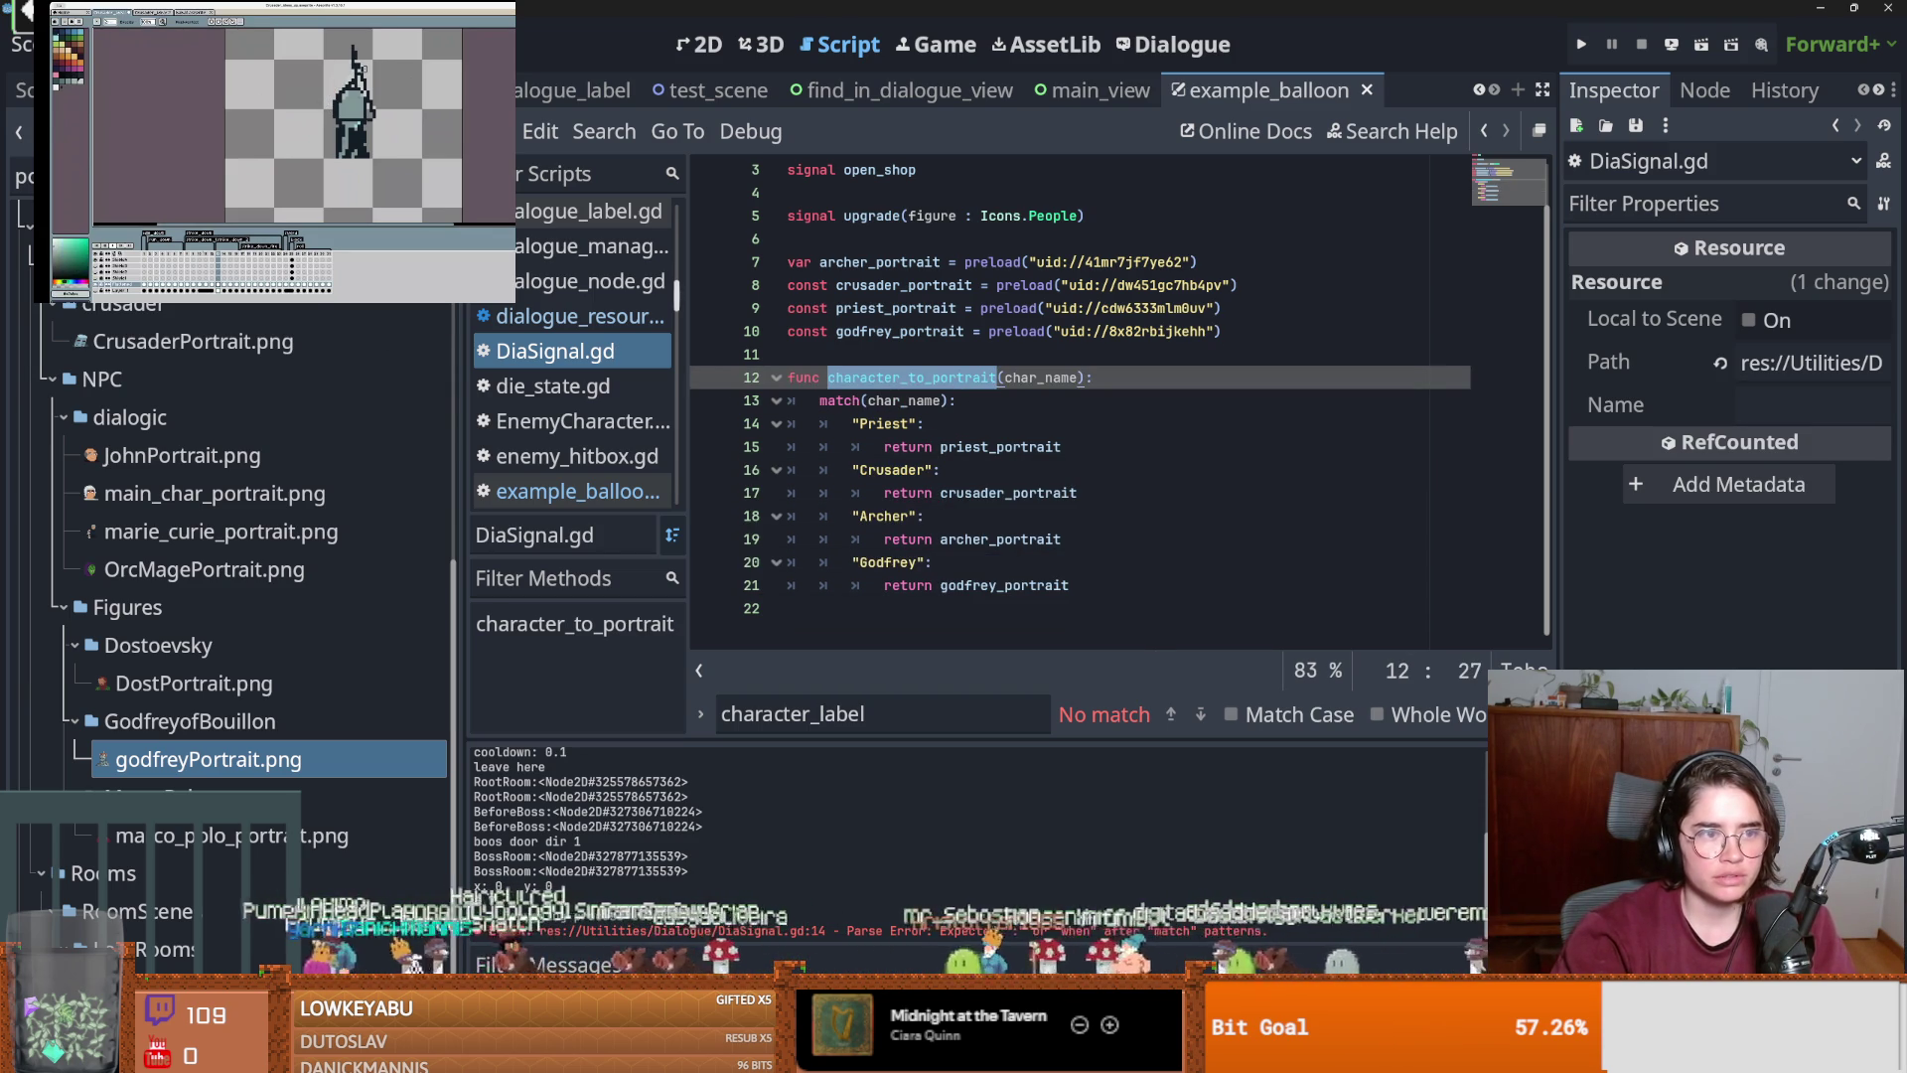
scroll(306, 408, "up", 5)
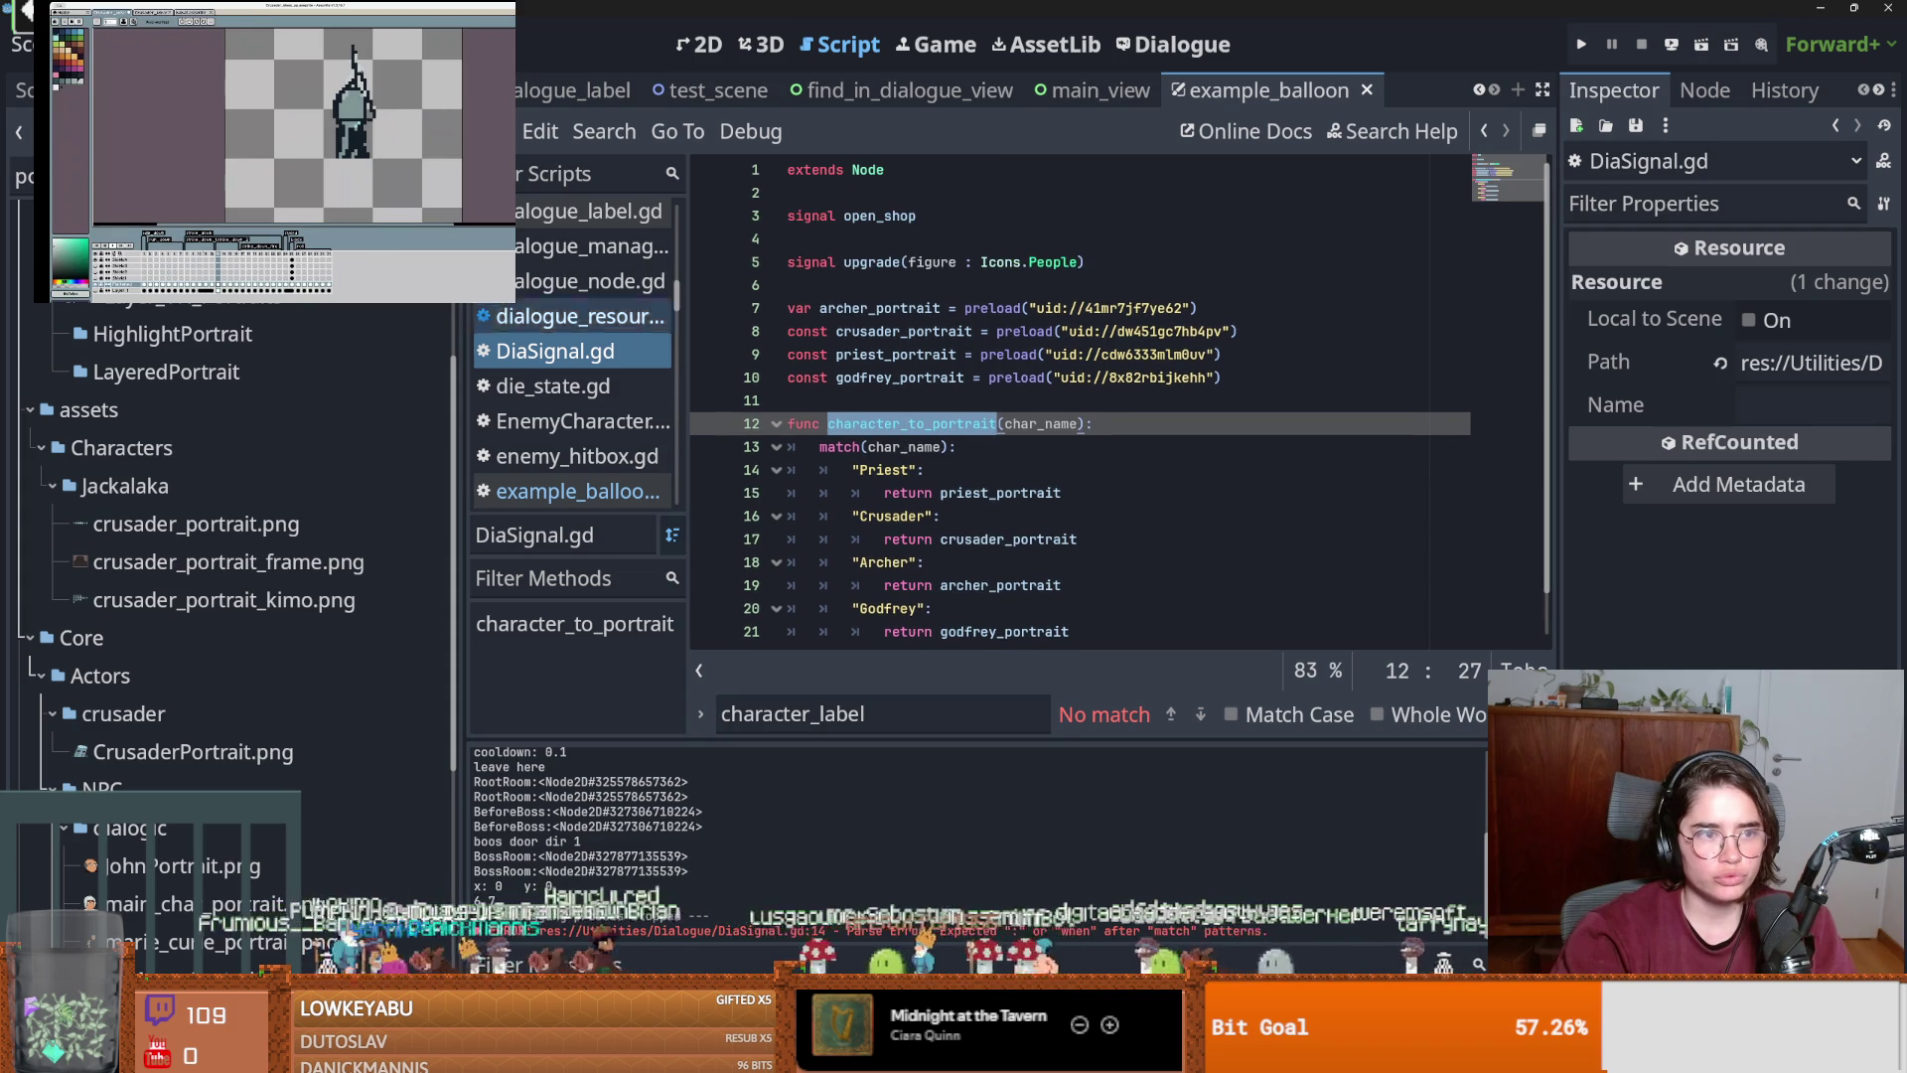
scroll(238, 497, "down", 5)
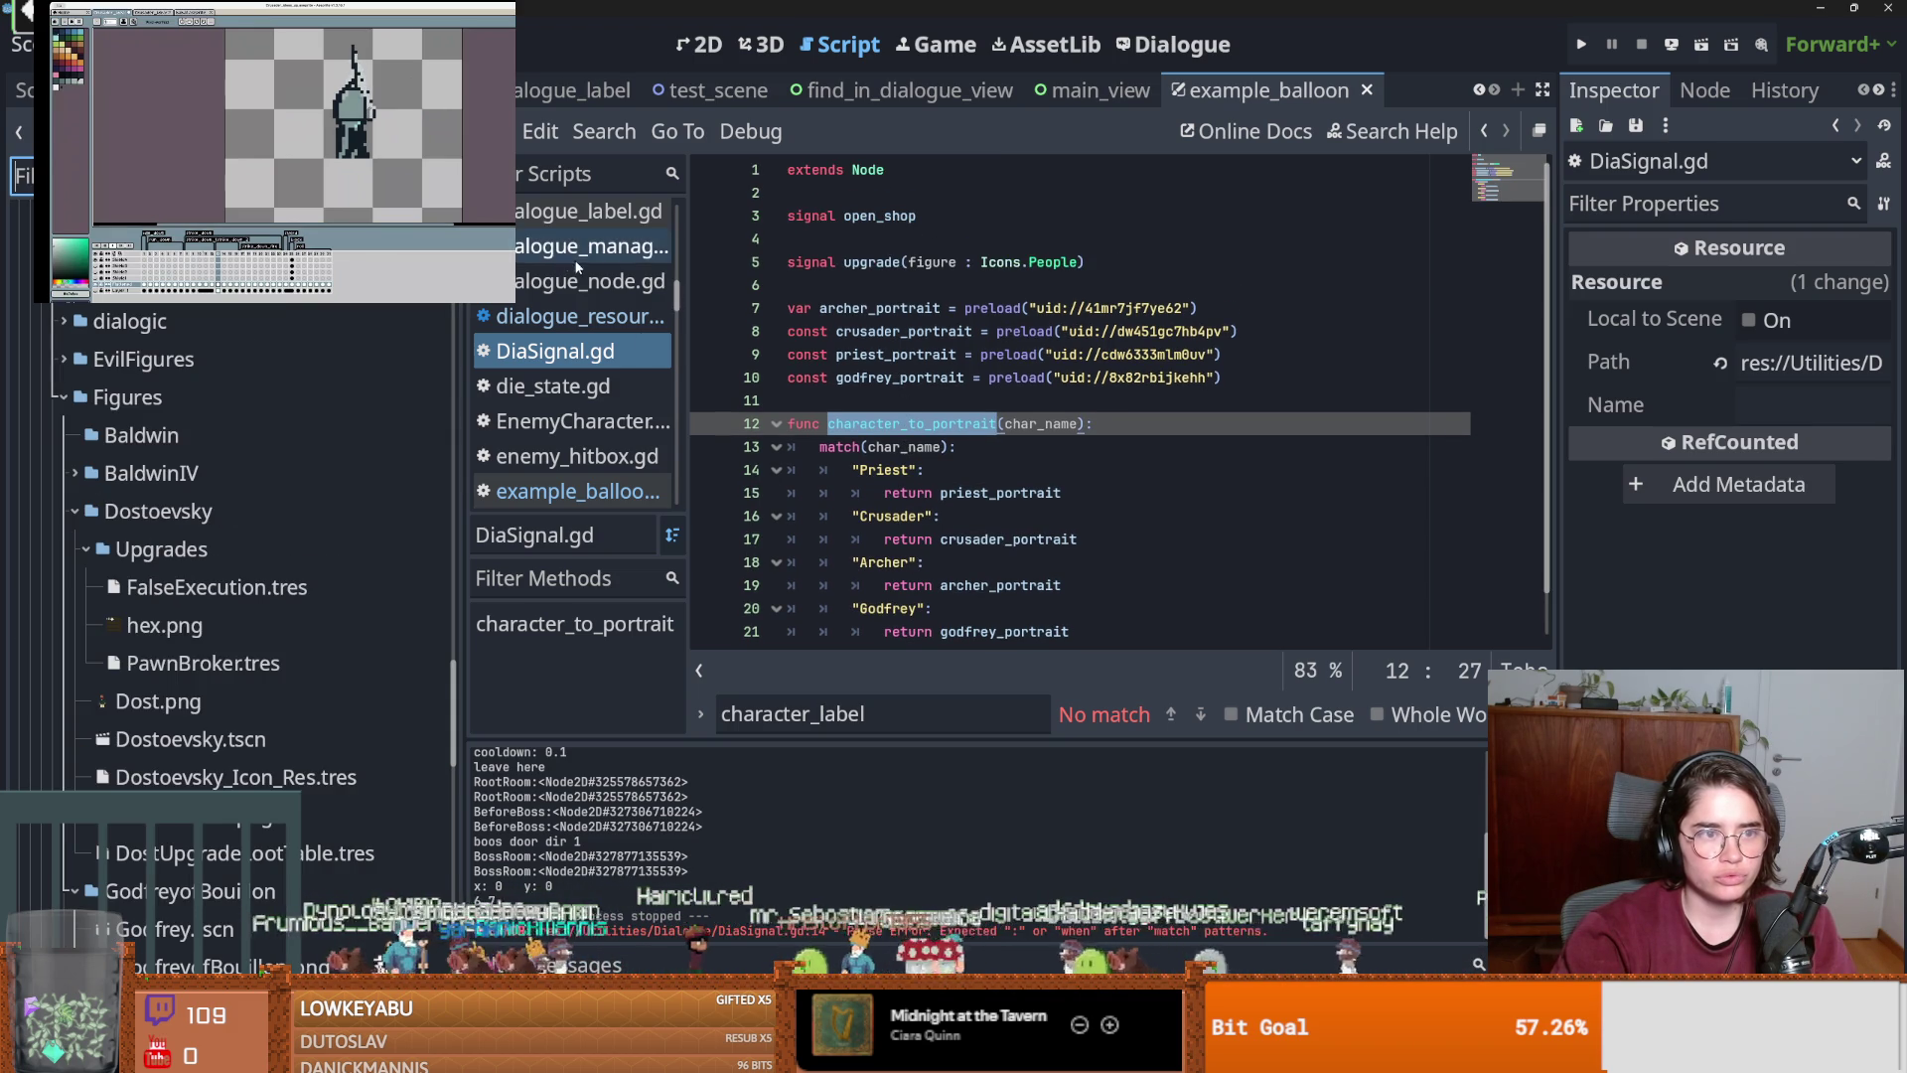
key("ctrl+s")
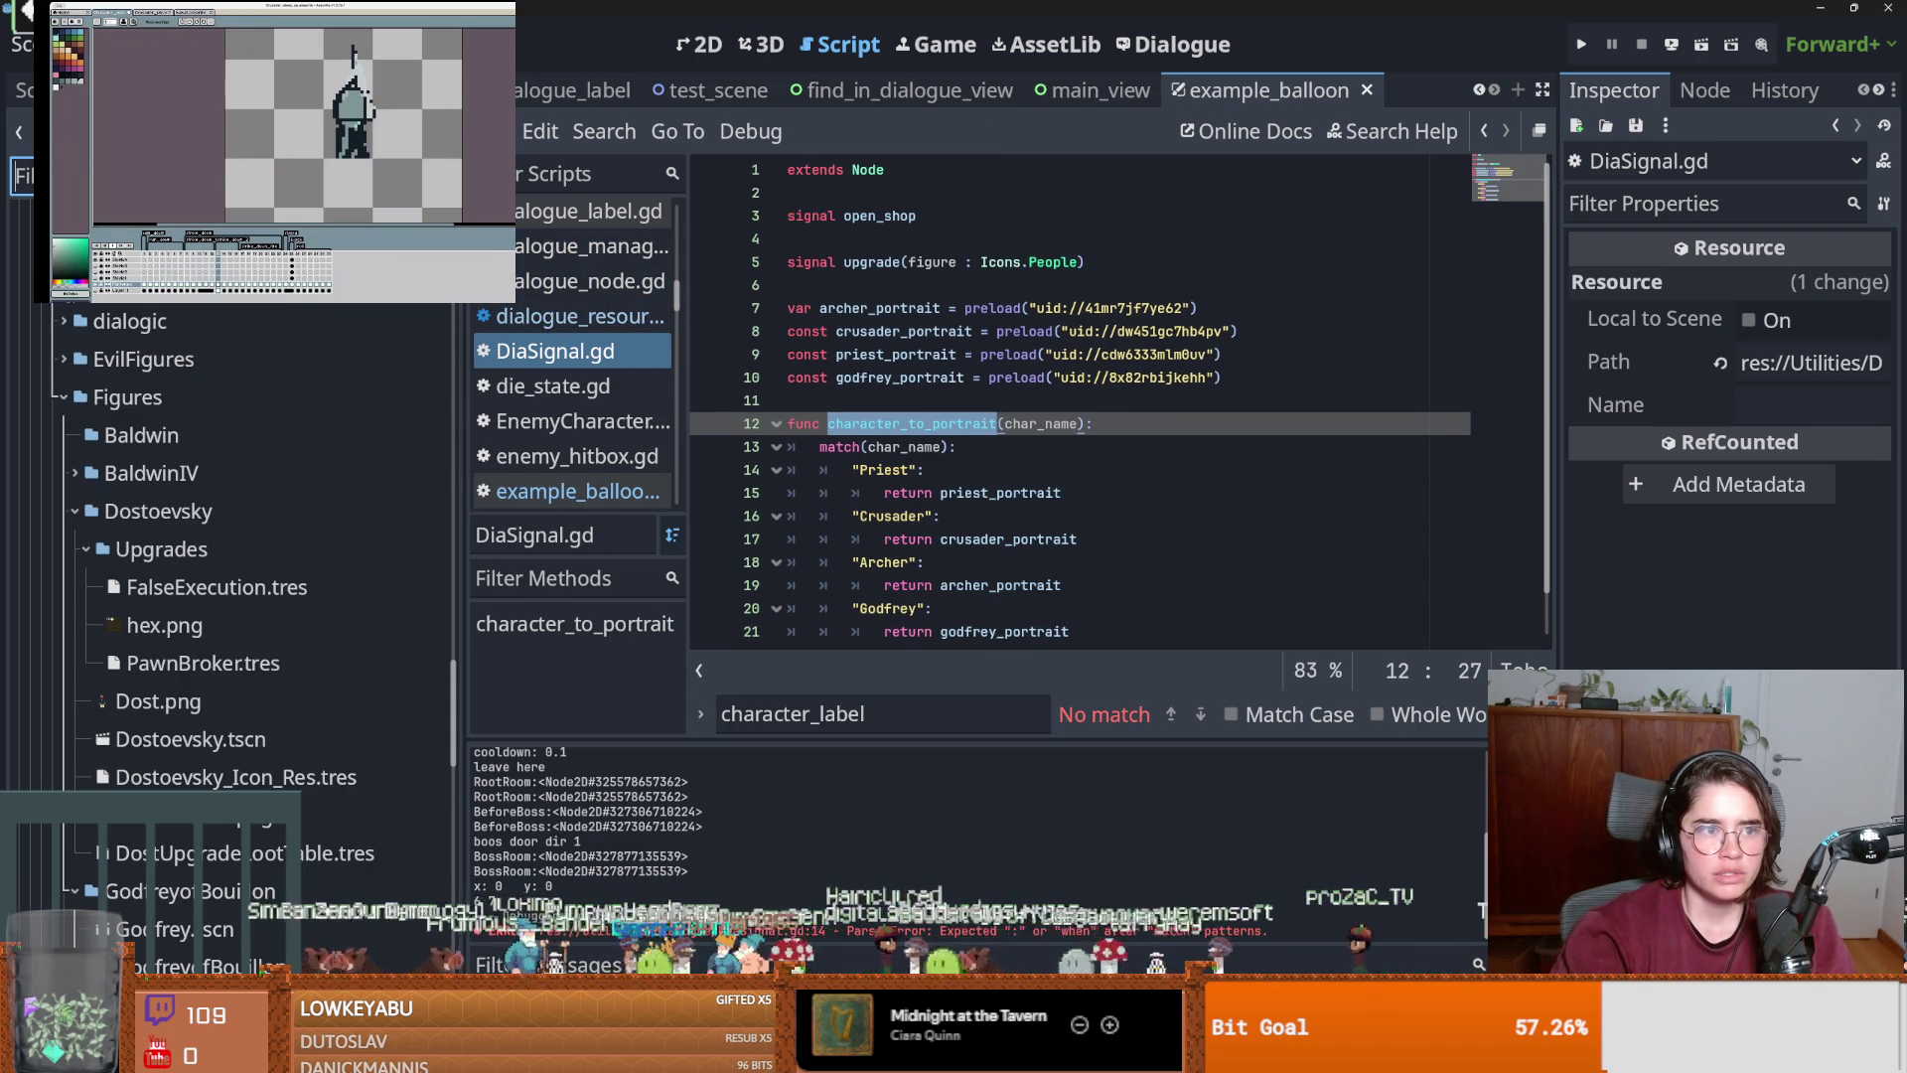
In example_balloon, replace archer_portrait with character_to_portrait(dialogue_line.character) and save.
left_click(22, 90)
left_click(572, 491)
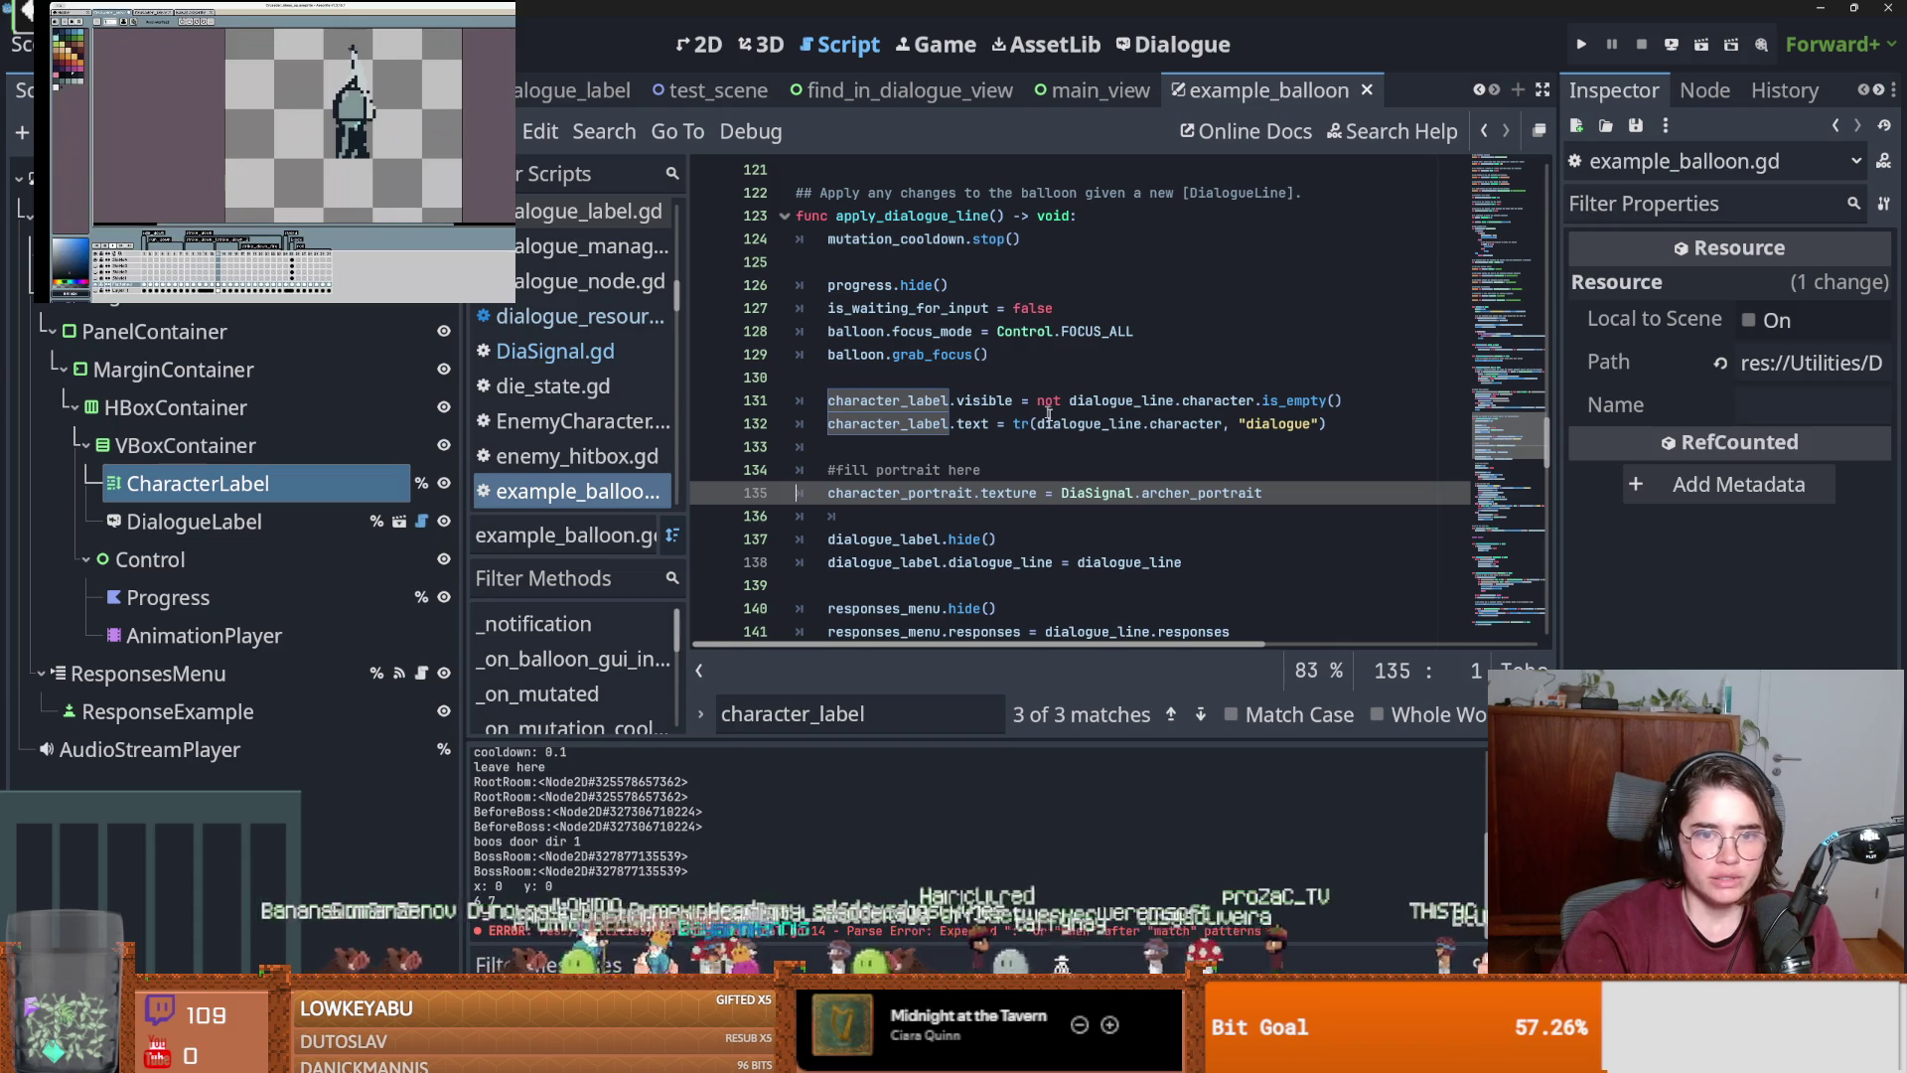
left_click(1144, 480)
double_click(1192, 493)
type("character_to_portrait")
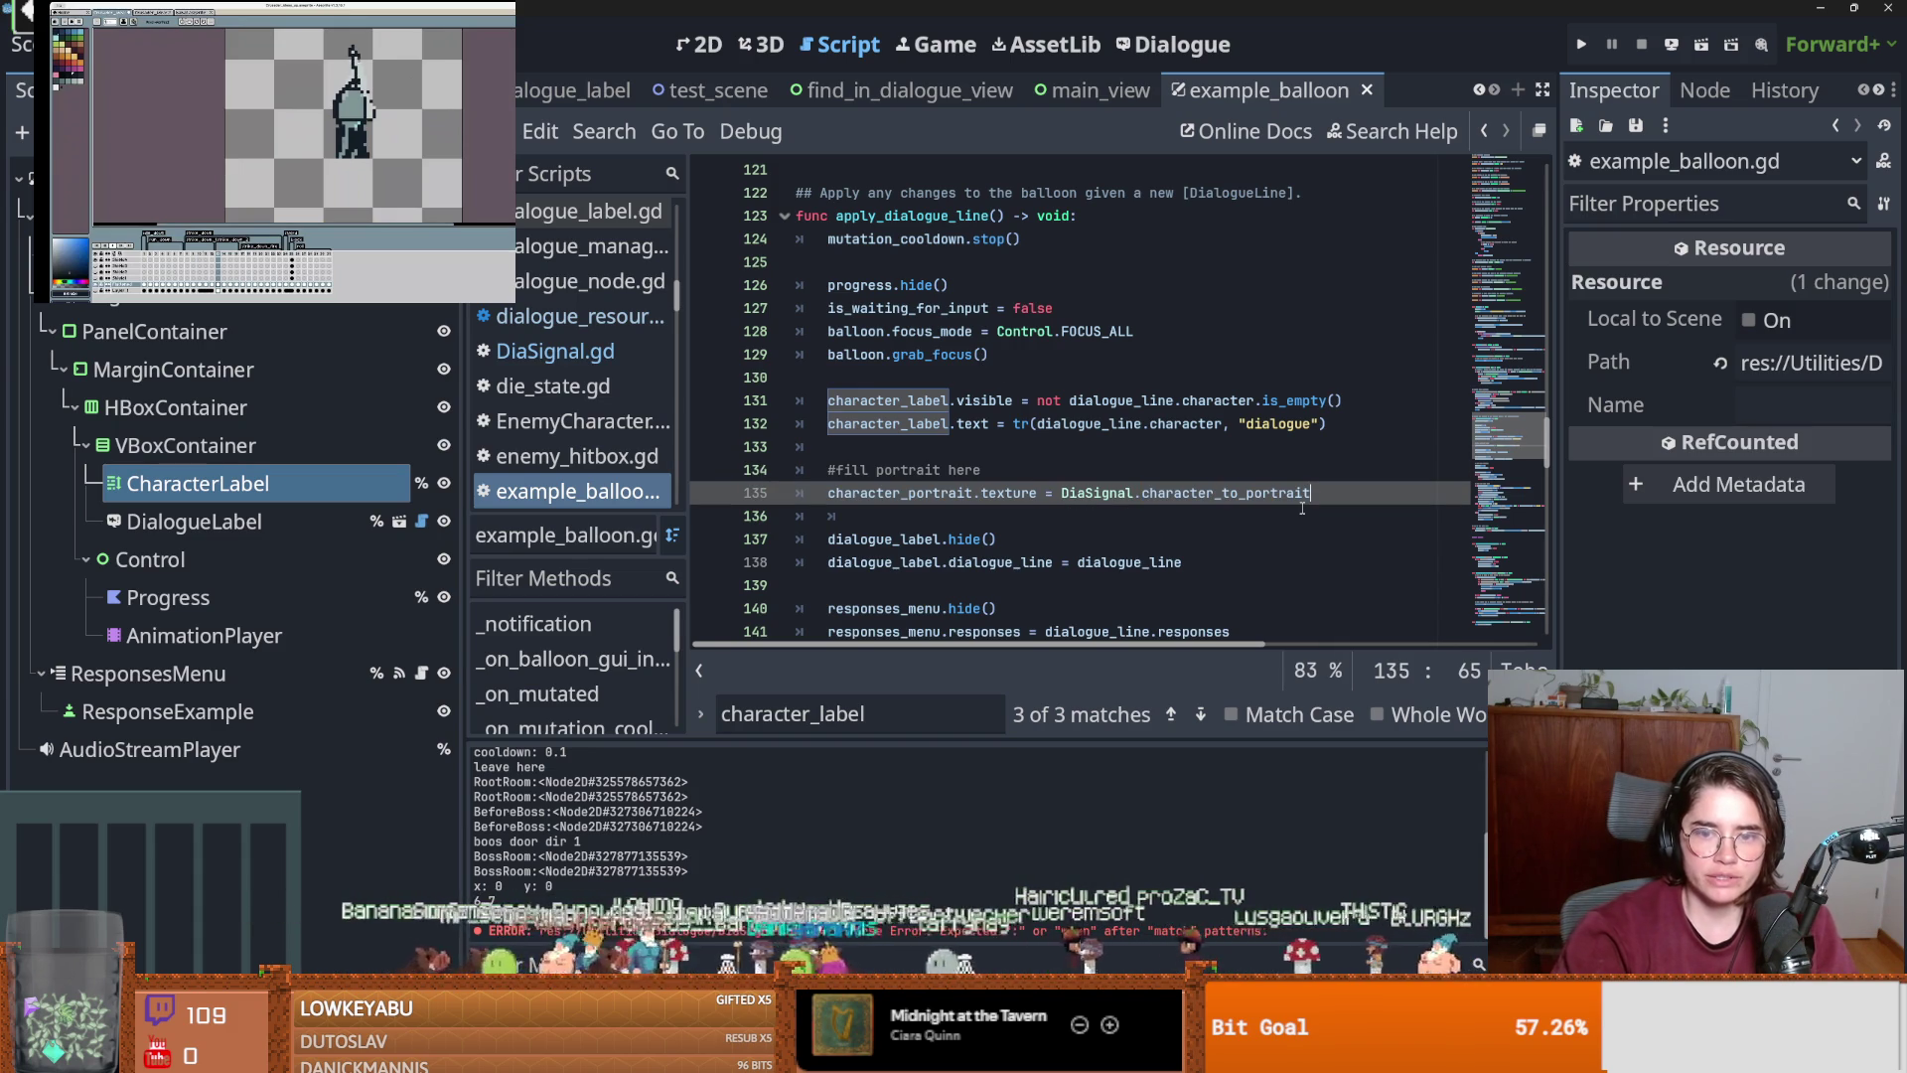
type("(")
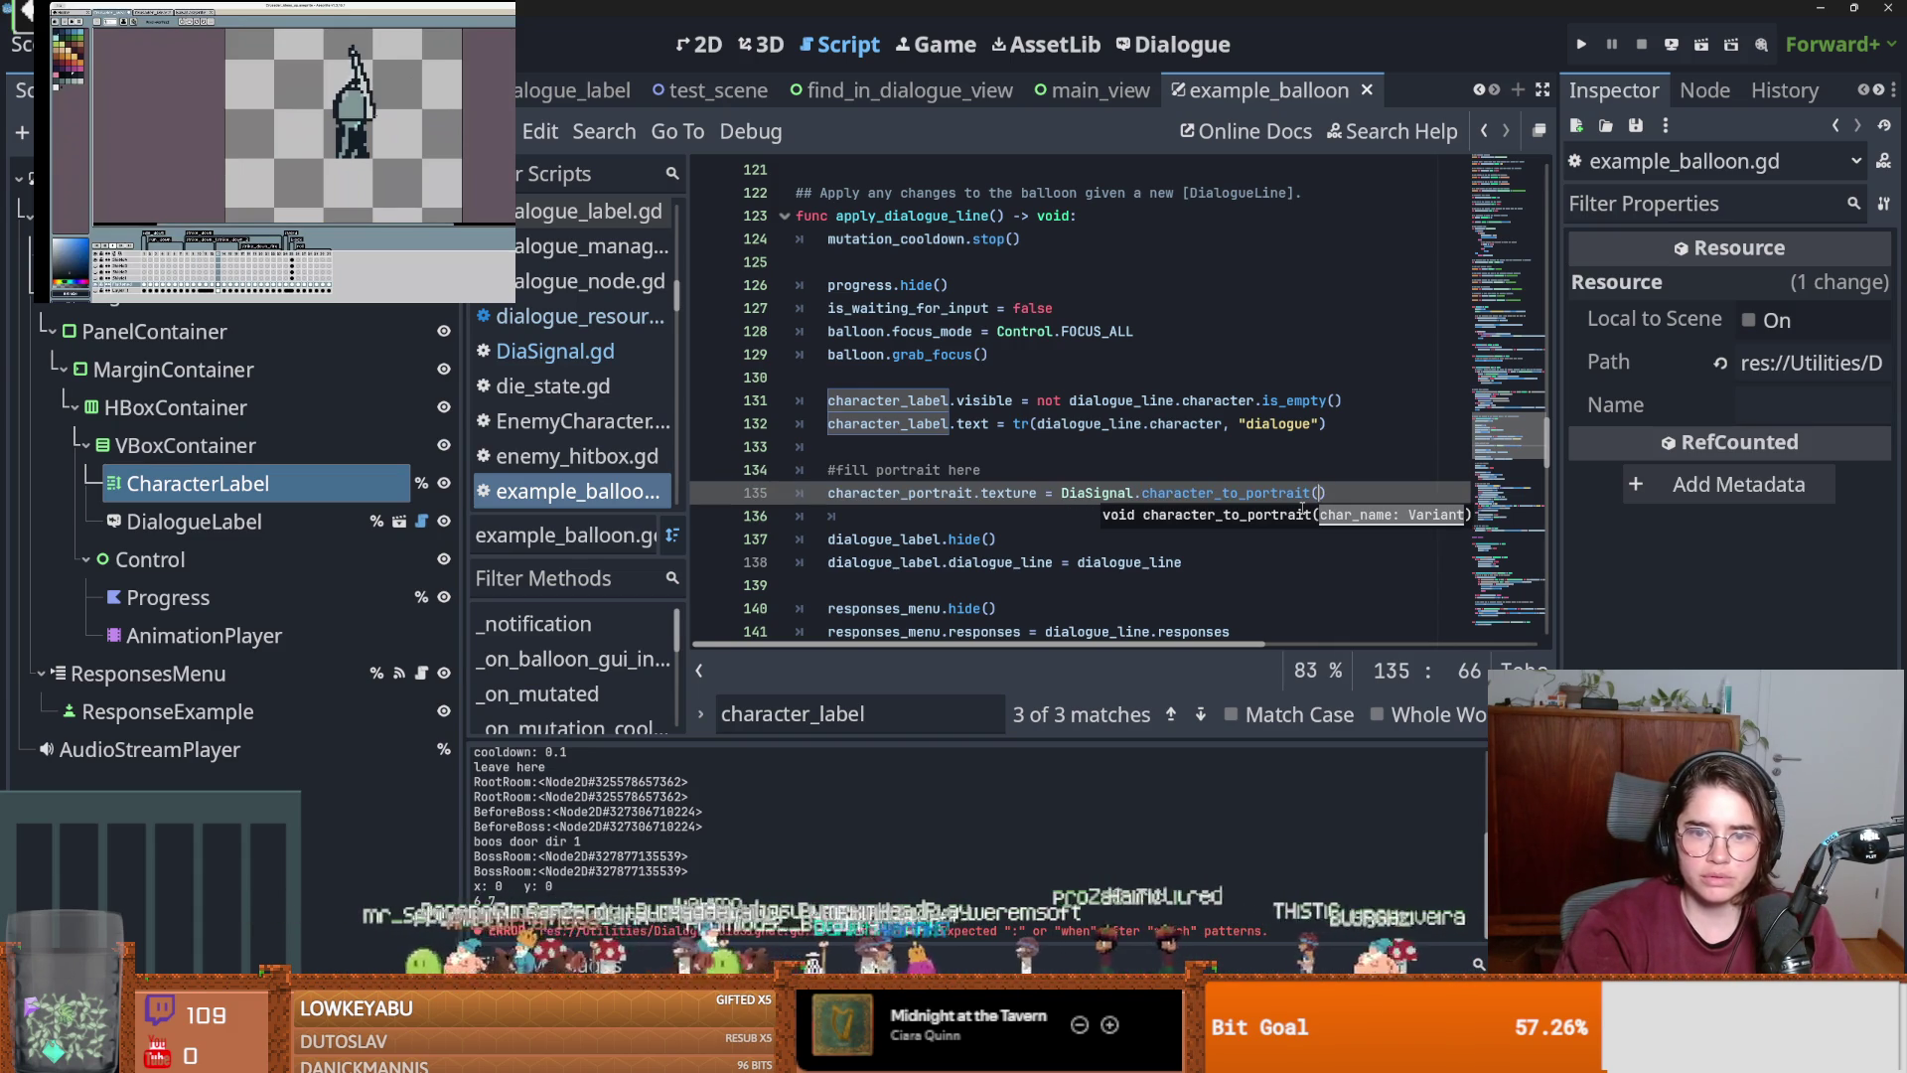
type("dia")
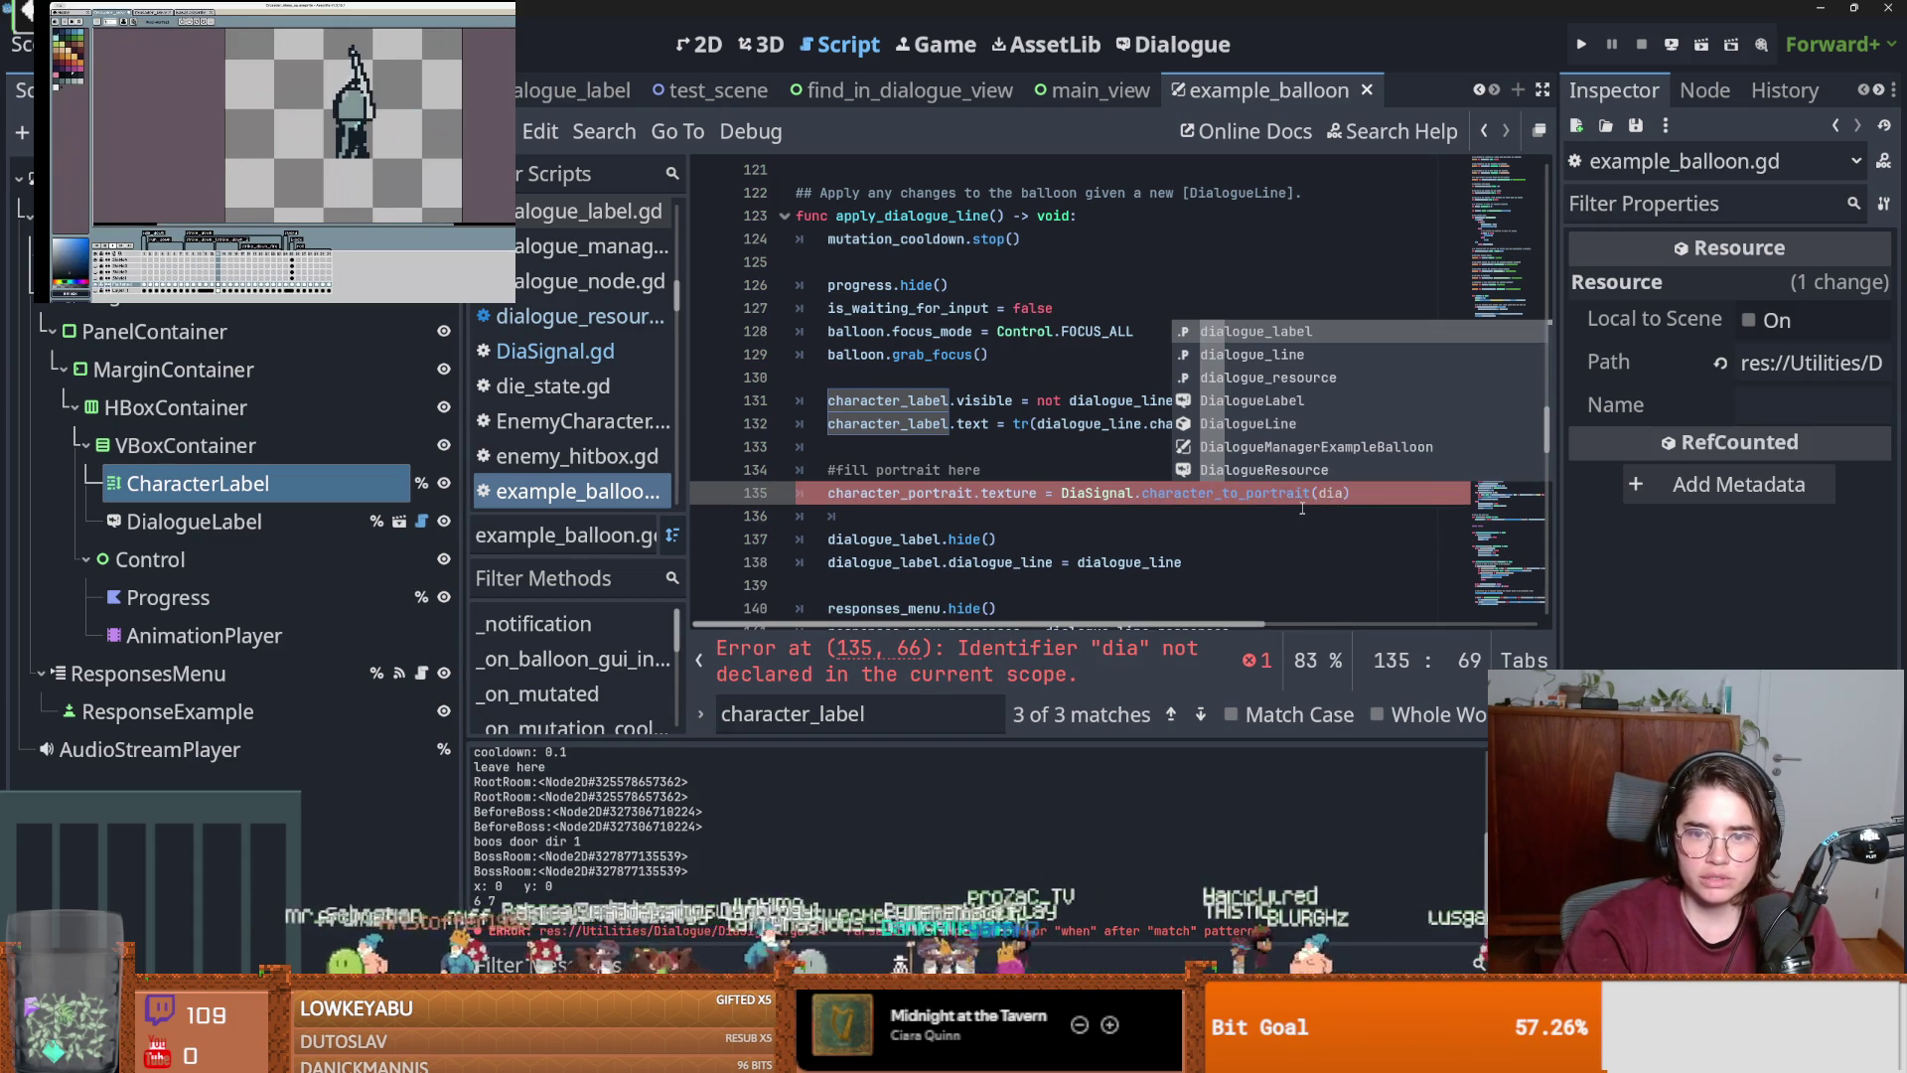
type("logue_line.character")
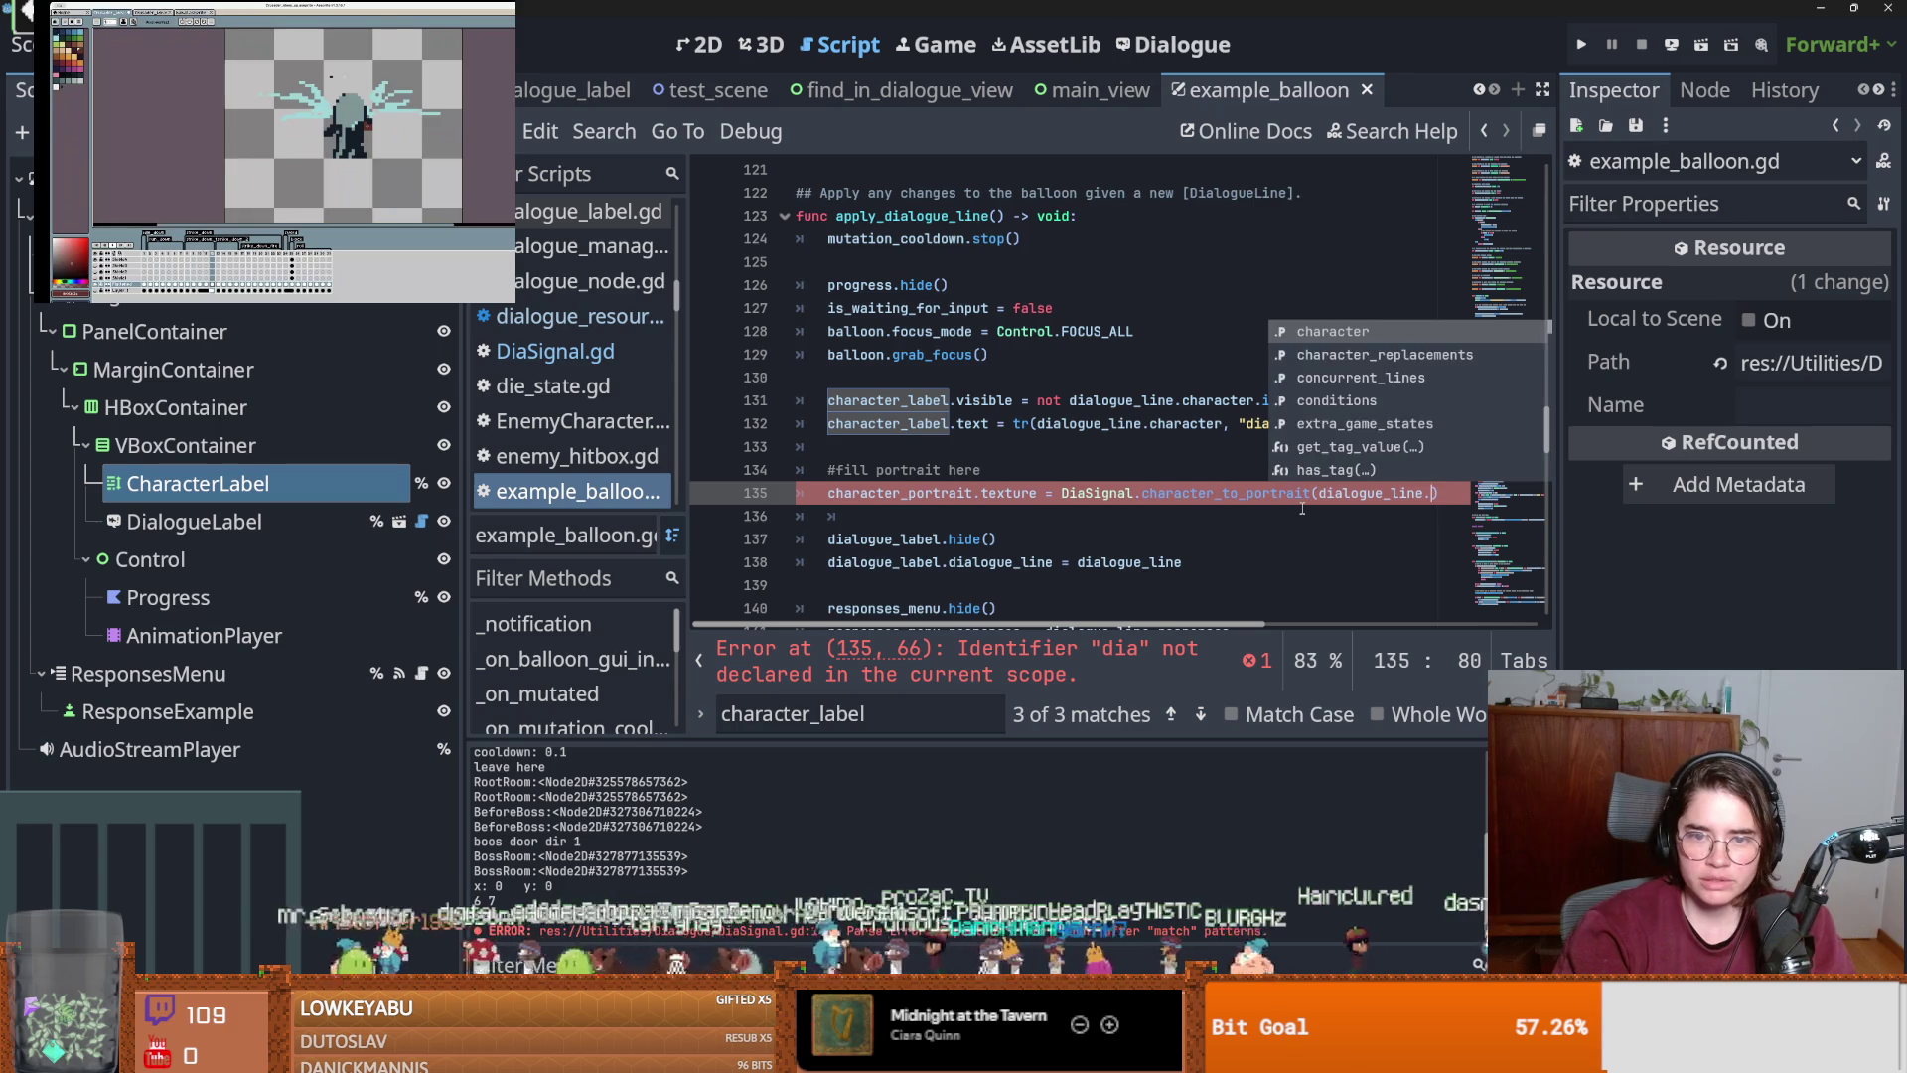
key("ctrl+s")
left_click(1142, 50)
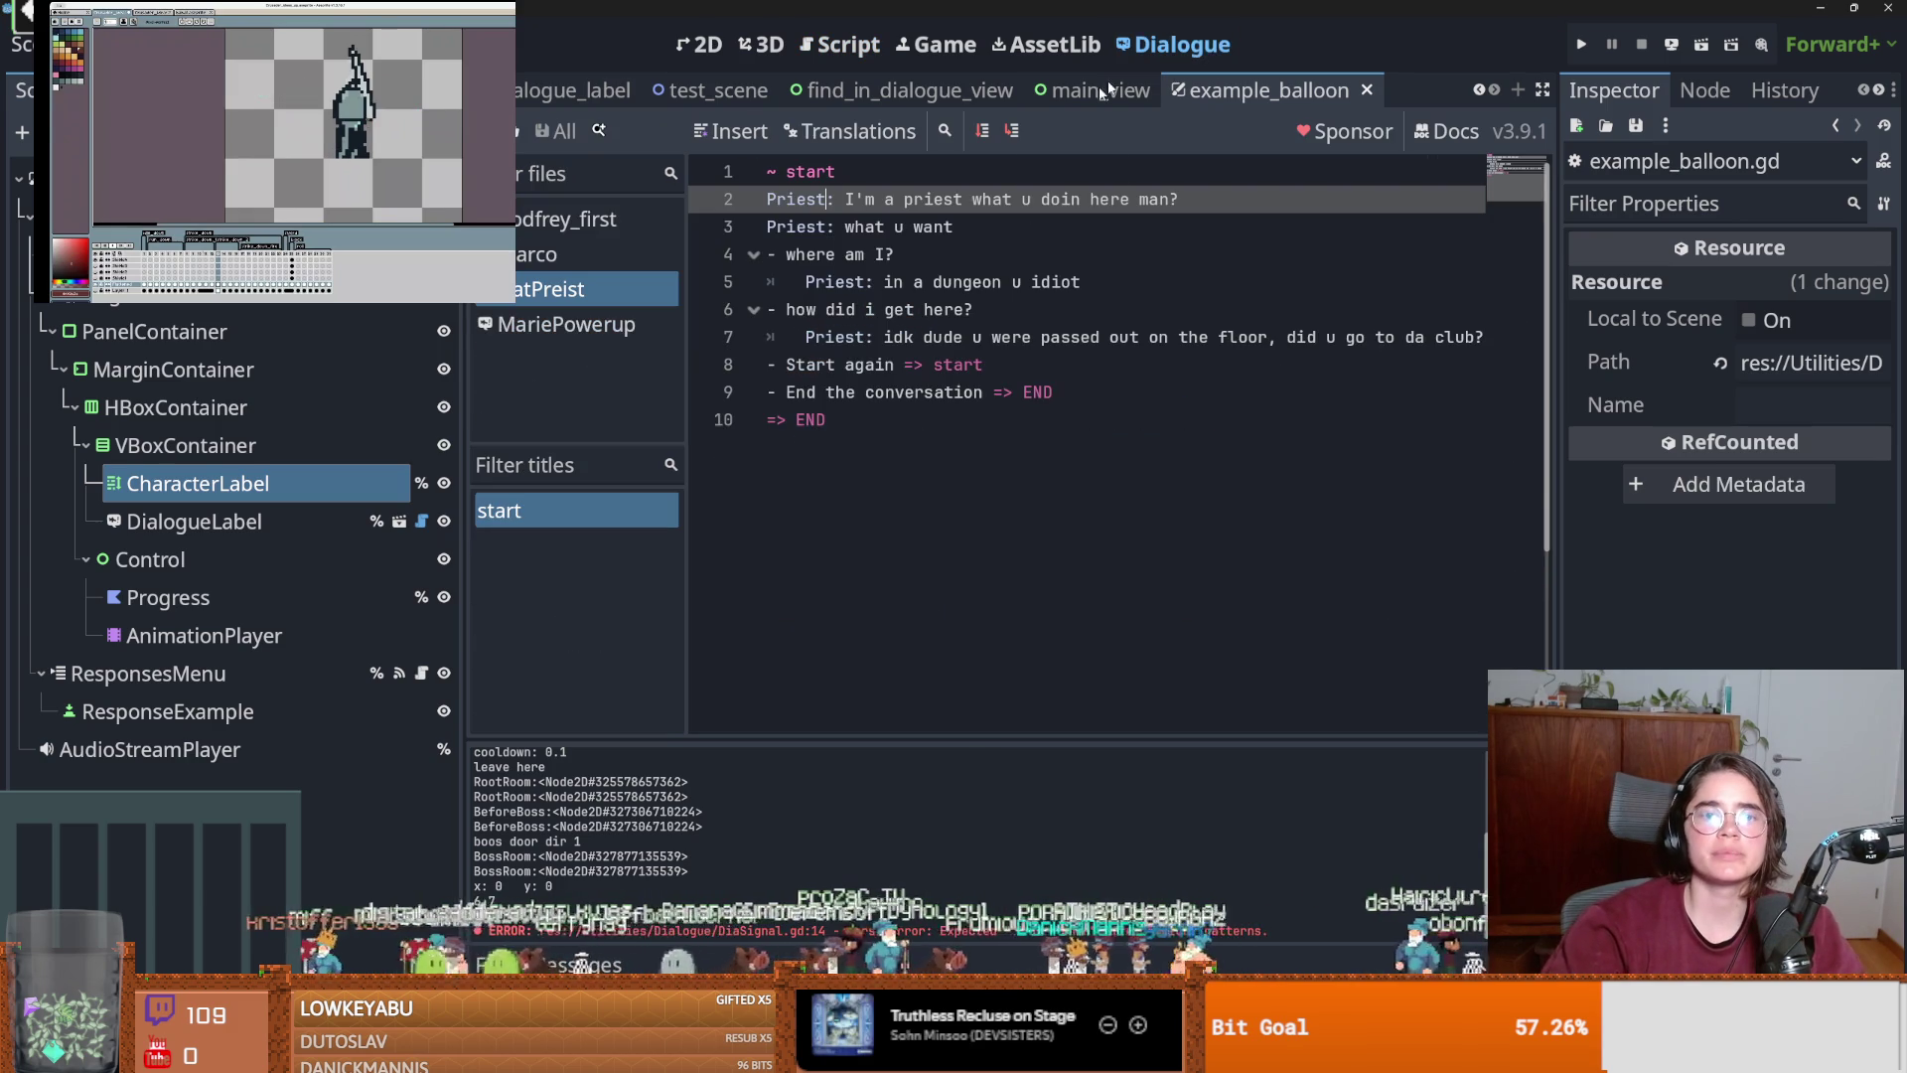
Change line 3's speaker from Priest to Crusader and save the dialogue.
left_click(868, 230)
double_click(790, 229)
type("Crusader")
key("ctrl+s")
left_click(843, 258)
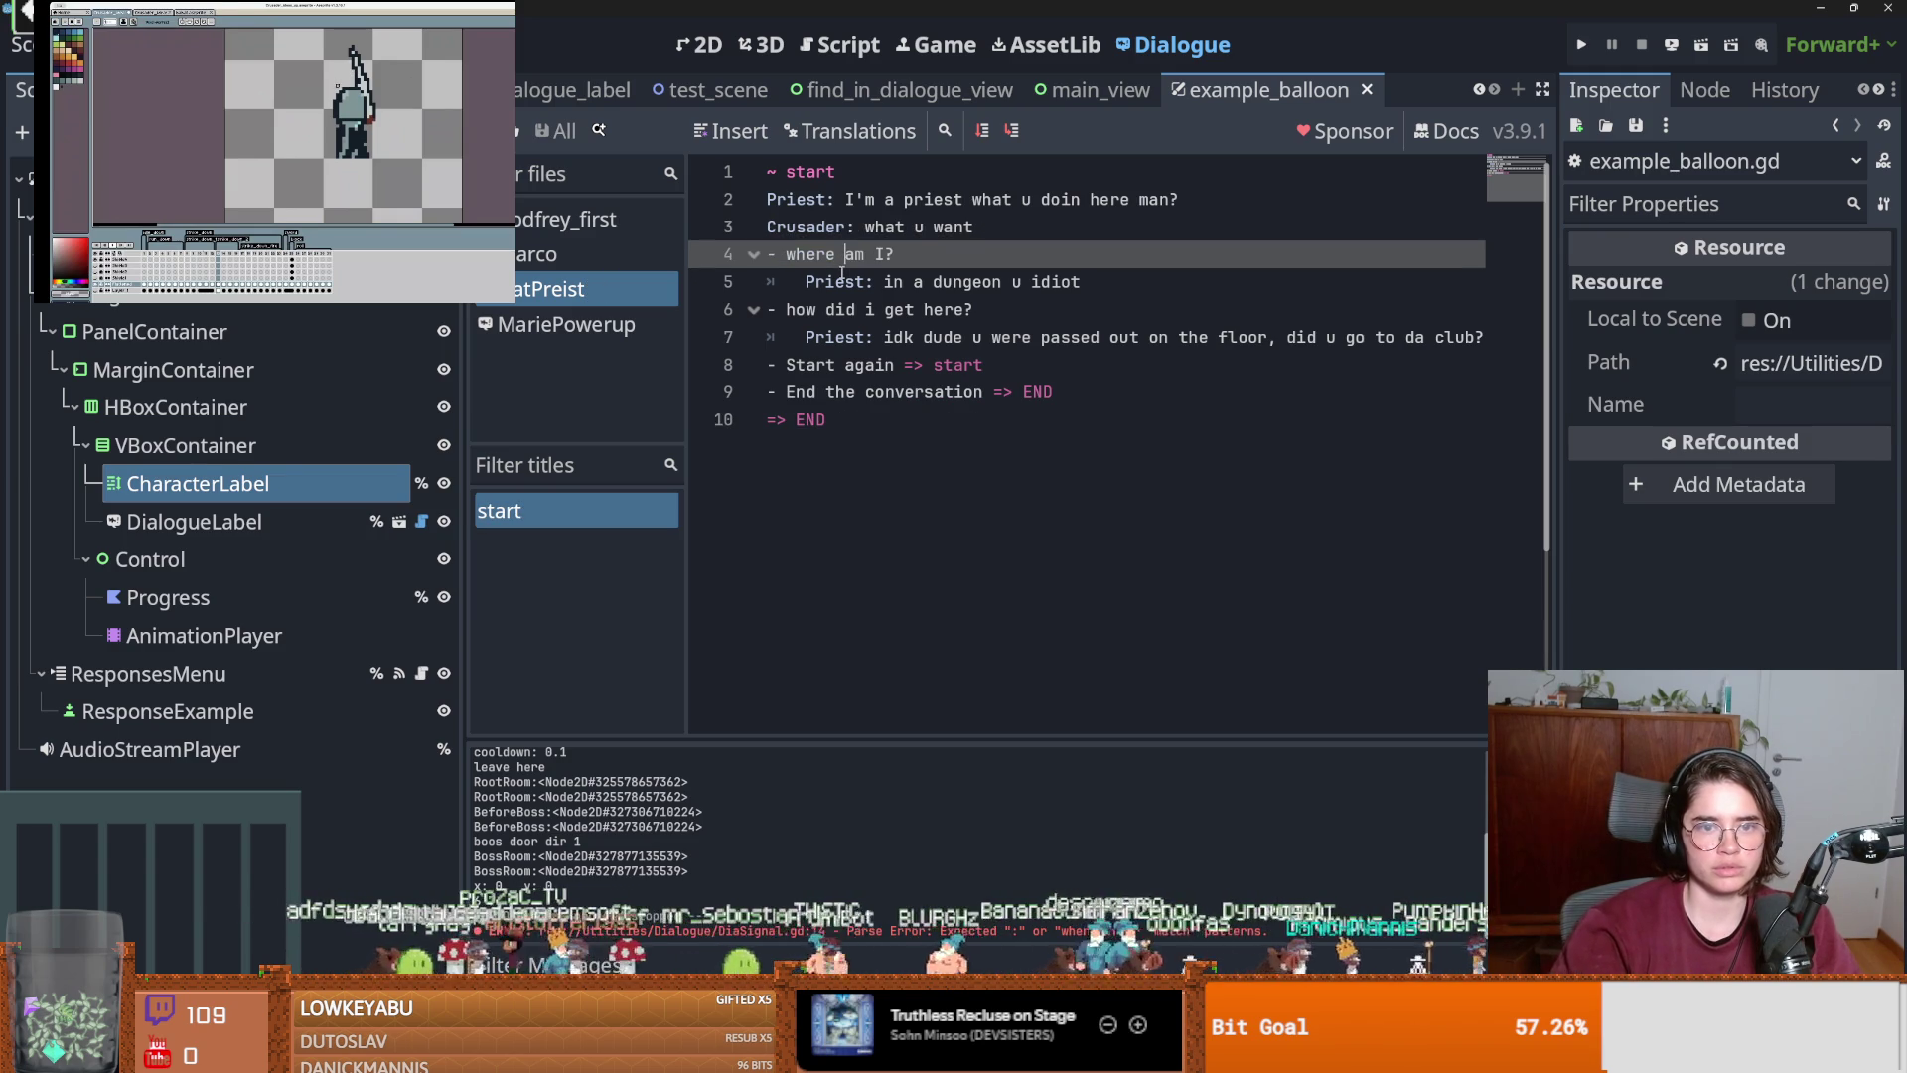
double_click(805, 226)
Look through the Marco, MariePowerup and godfrey_first dialogues, then run the project.
left_click(542, 254)
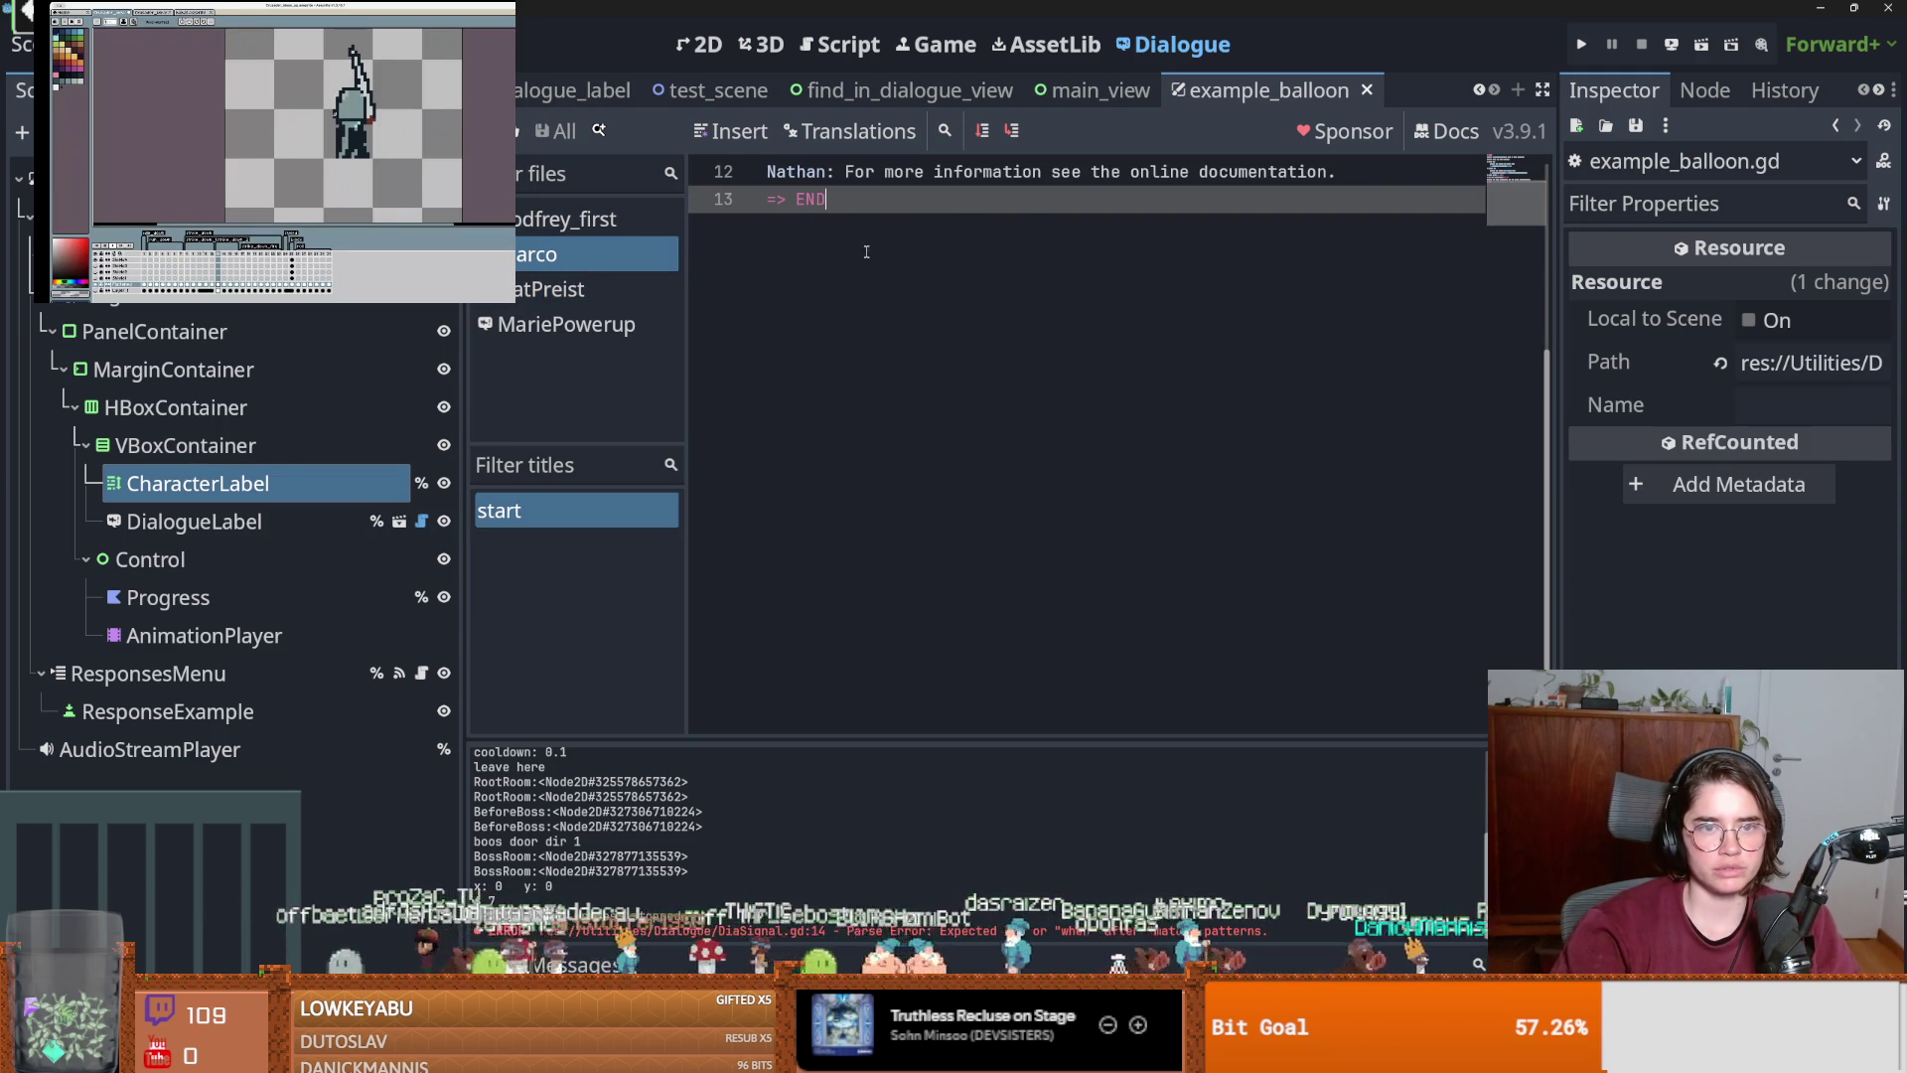
scroll(863, 251, "up", 5)
left_click(566, 324)
scroll(914, 284, "up", 5)
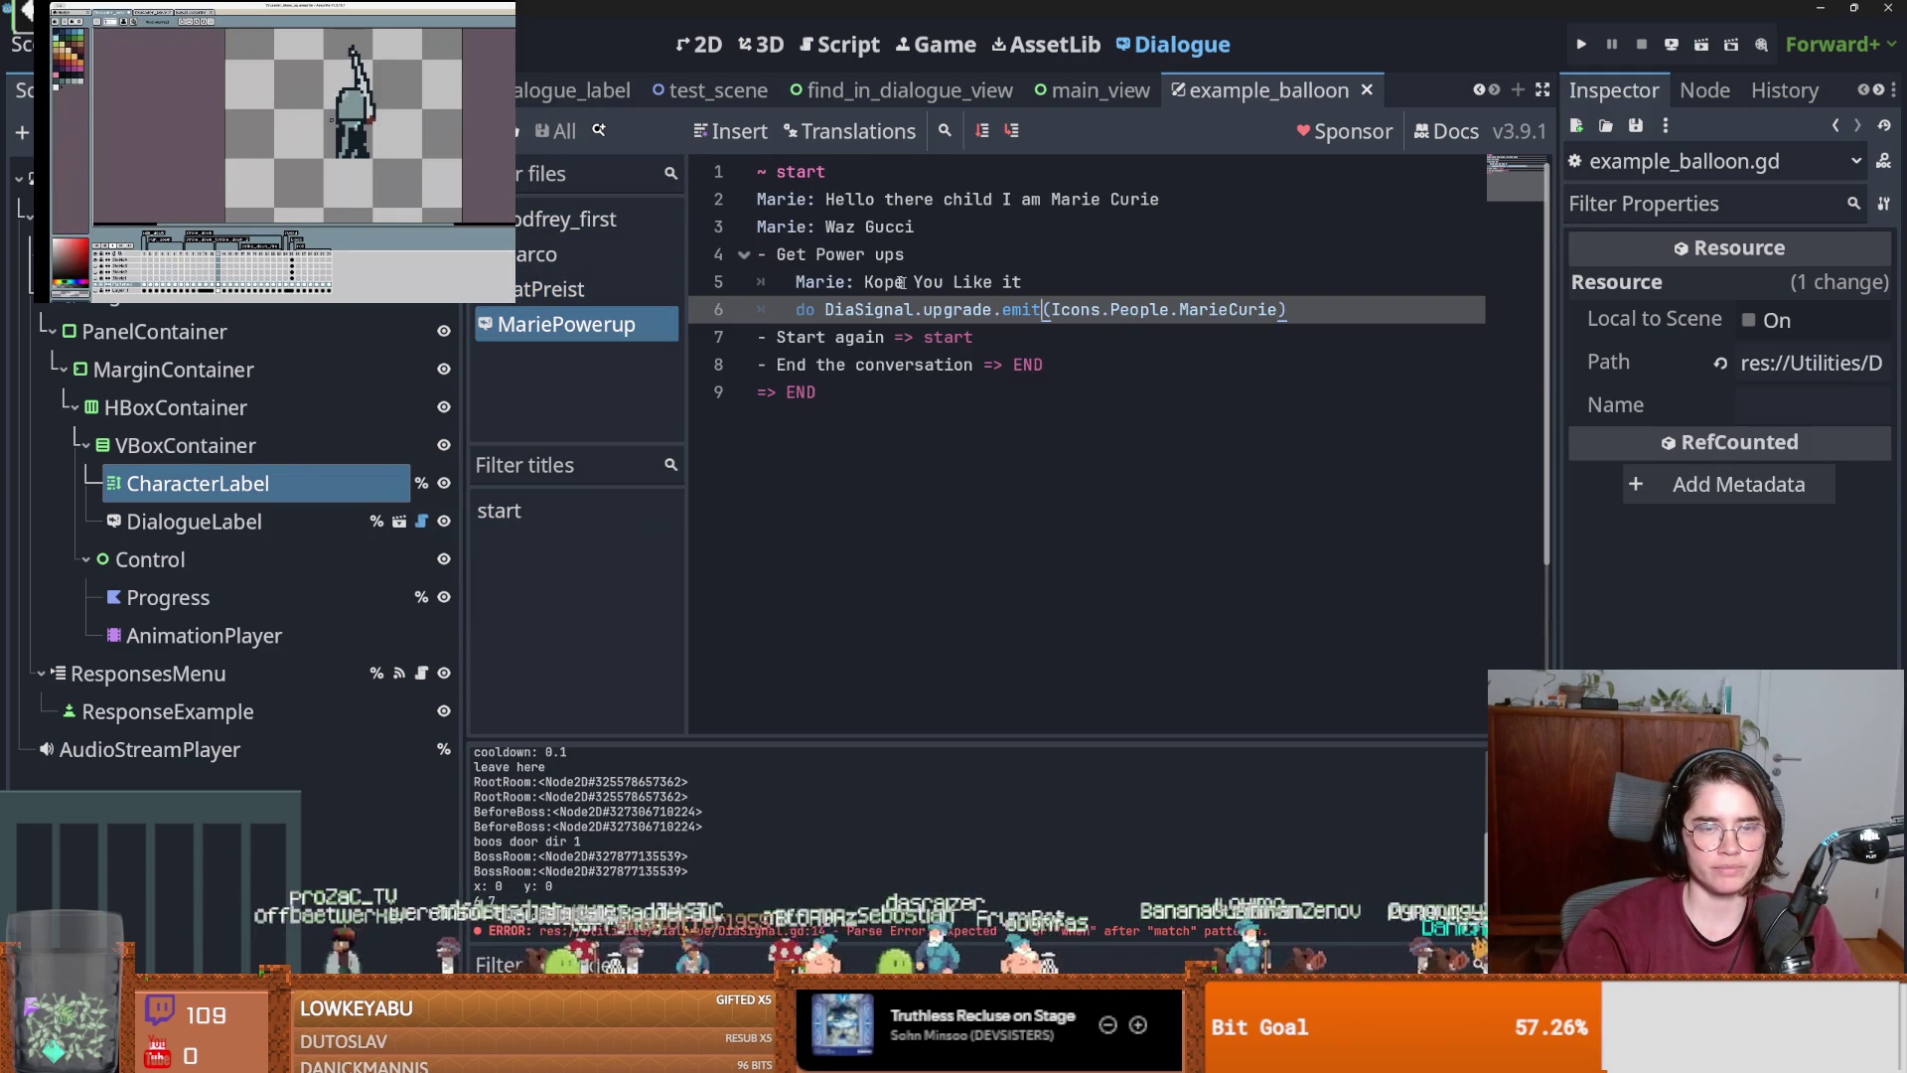
left_click(567, 219)
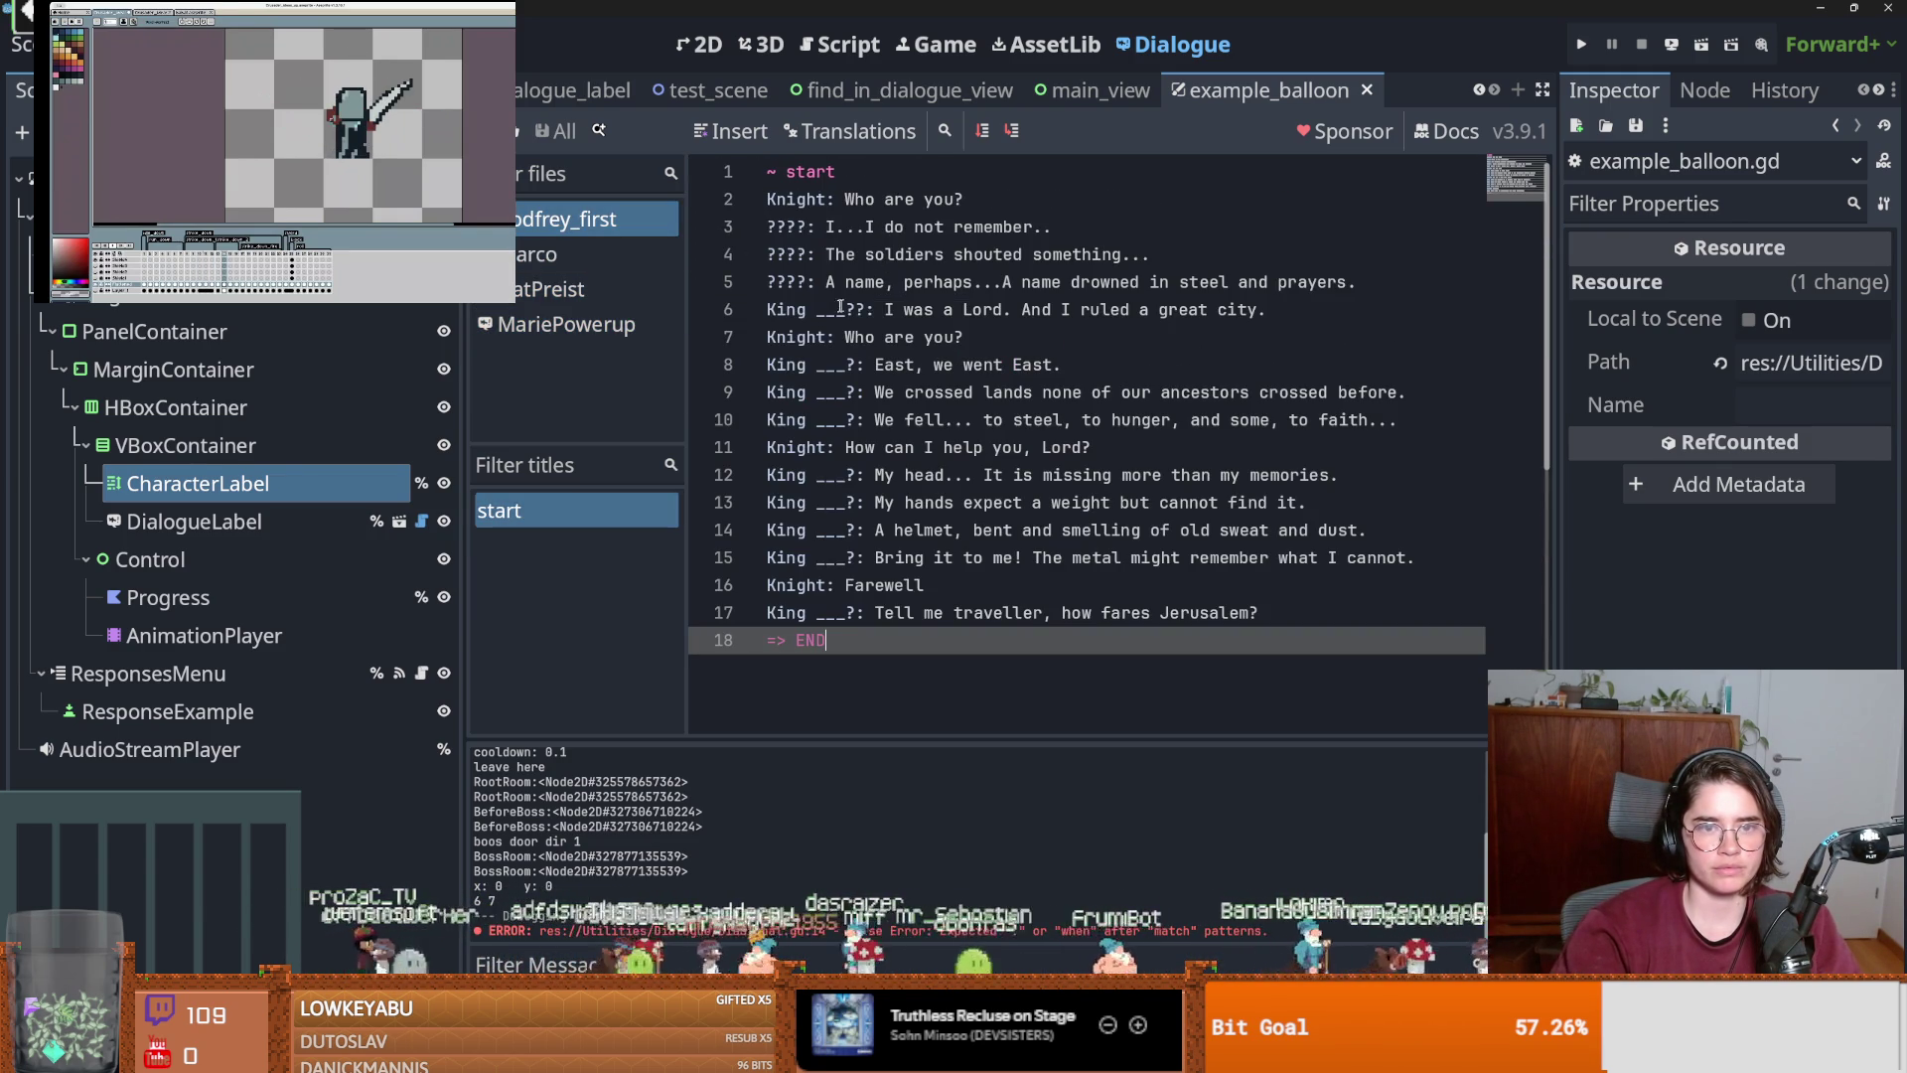
left_click(814, 227)
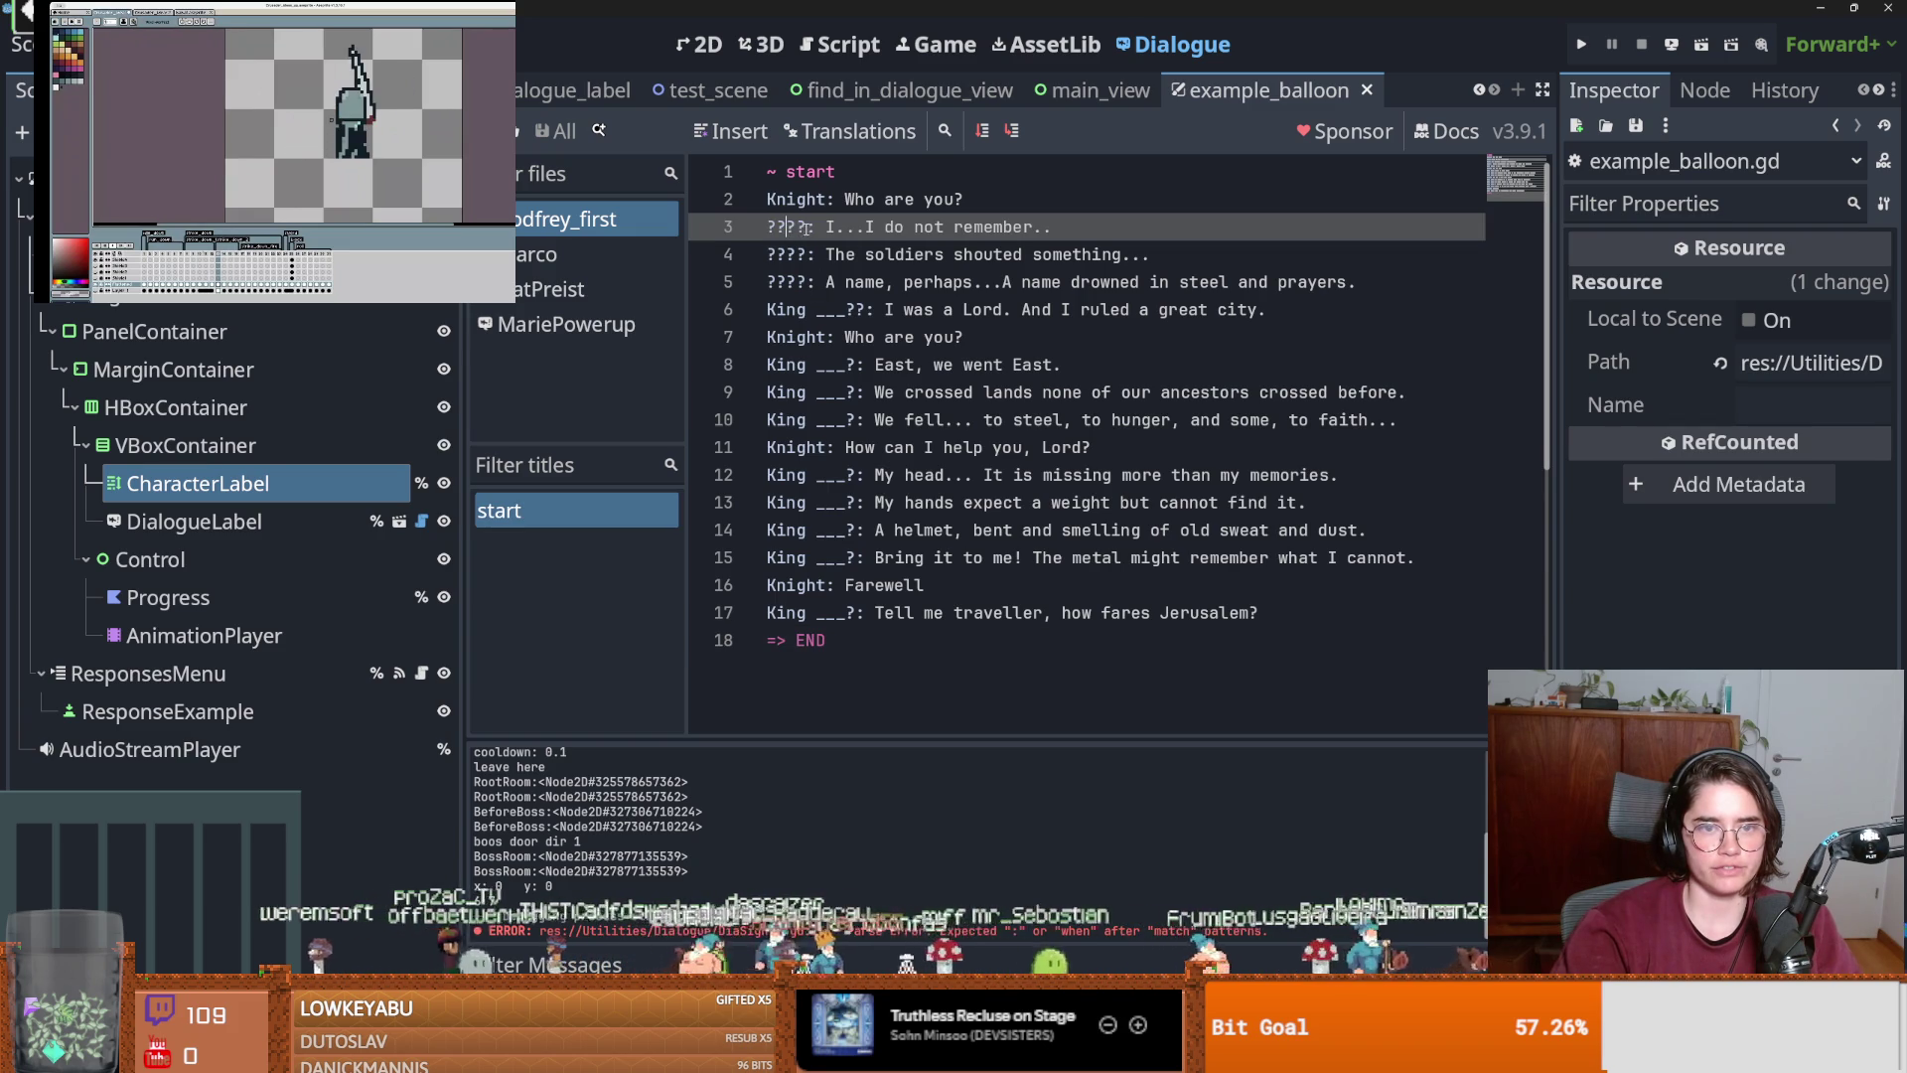
left_click(1578, 44)
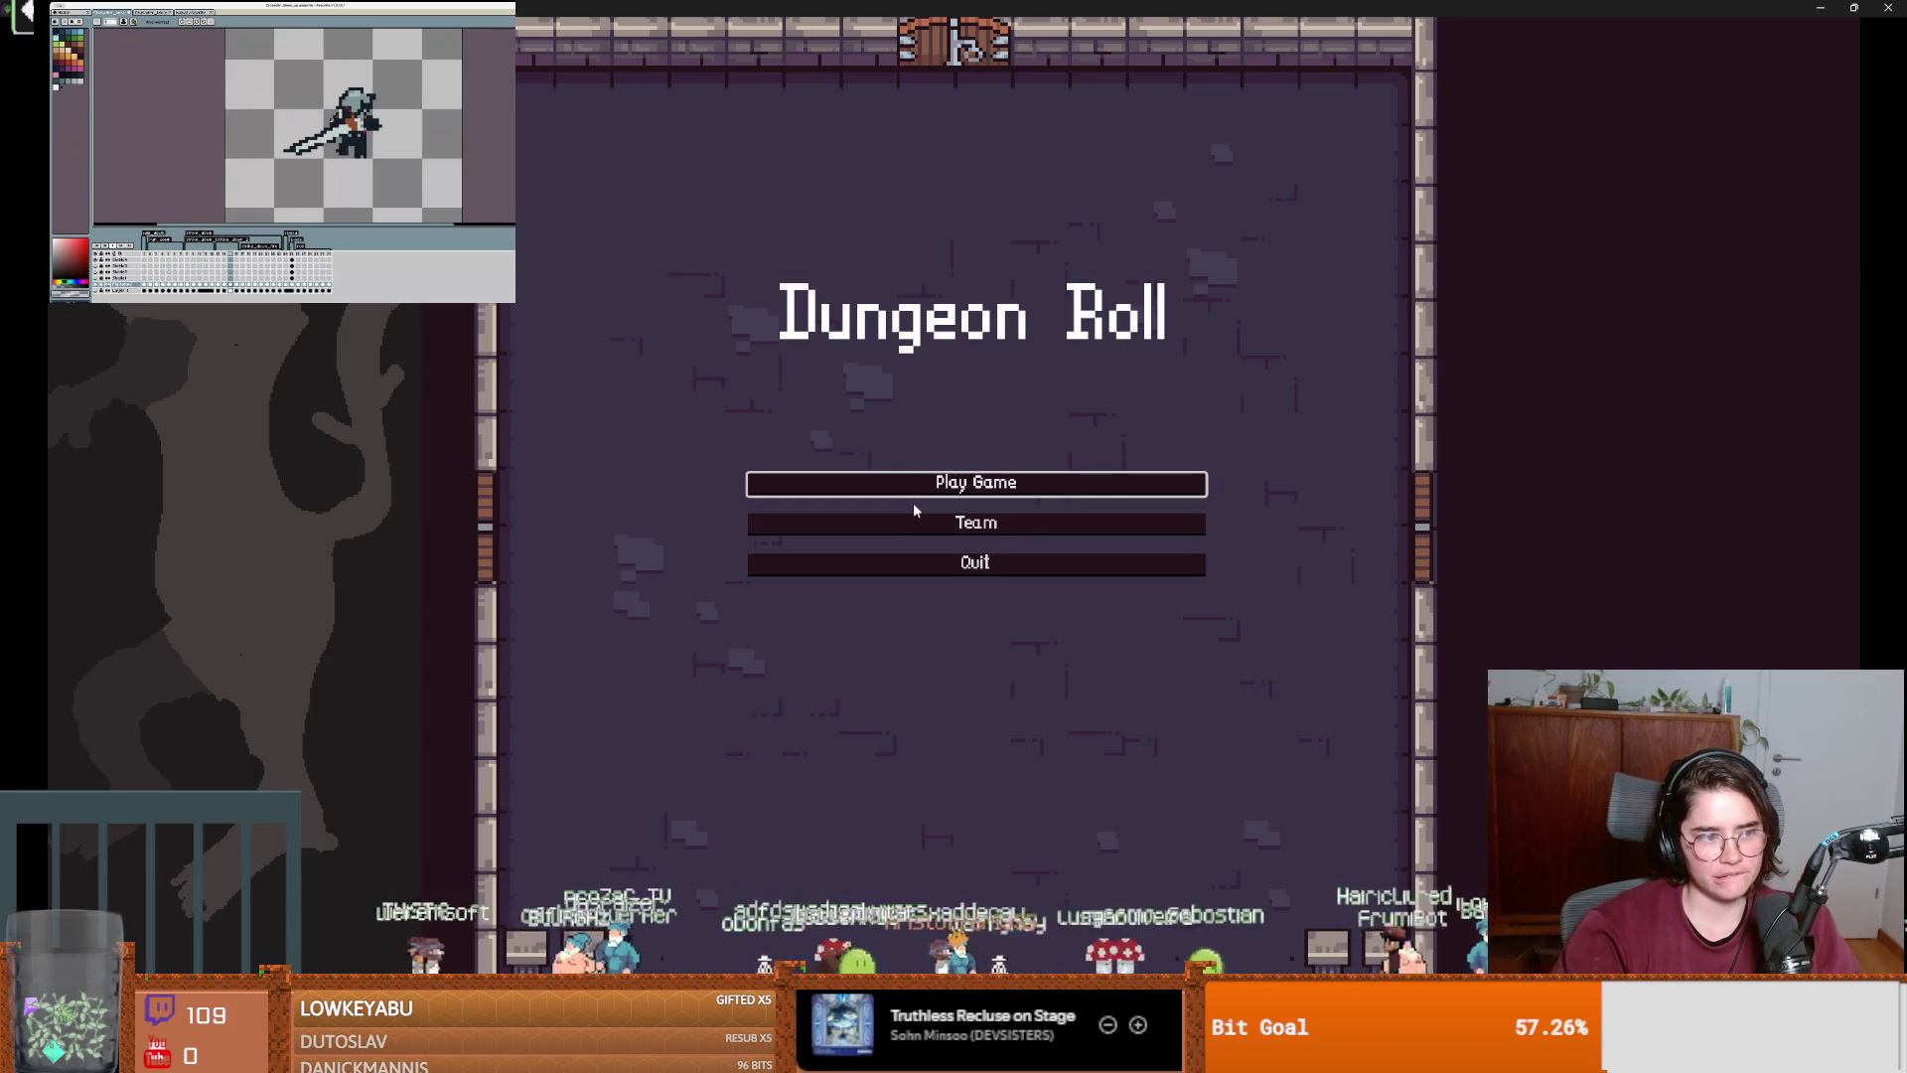
Start a new game as the Crusader, walk around and attack the training dummy.
left_click(949, 488)
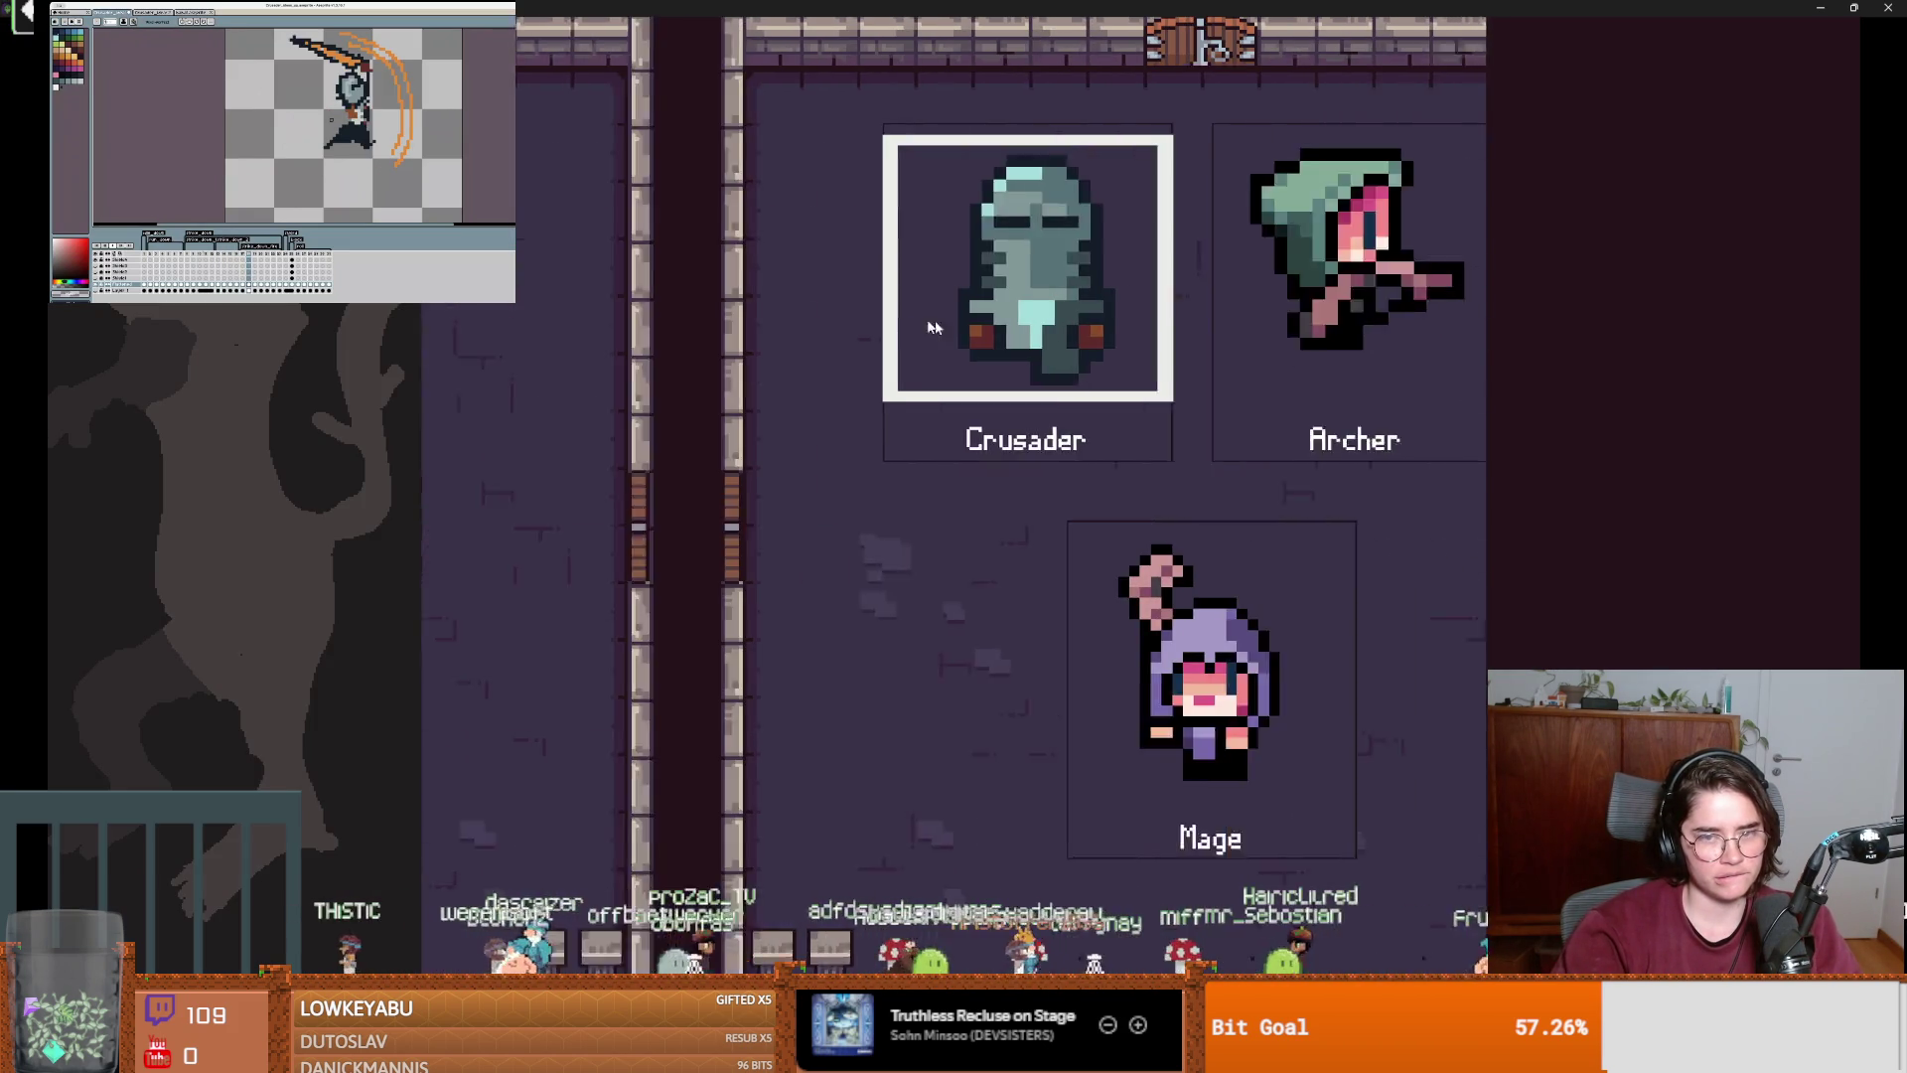
left_click(826, 335)
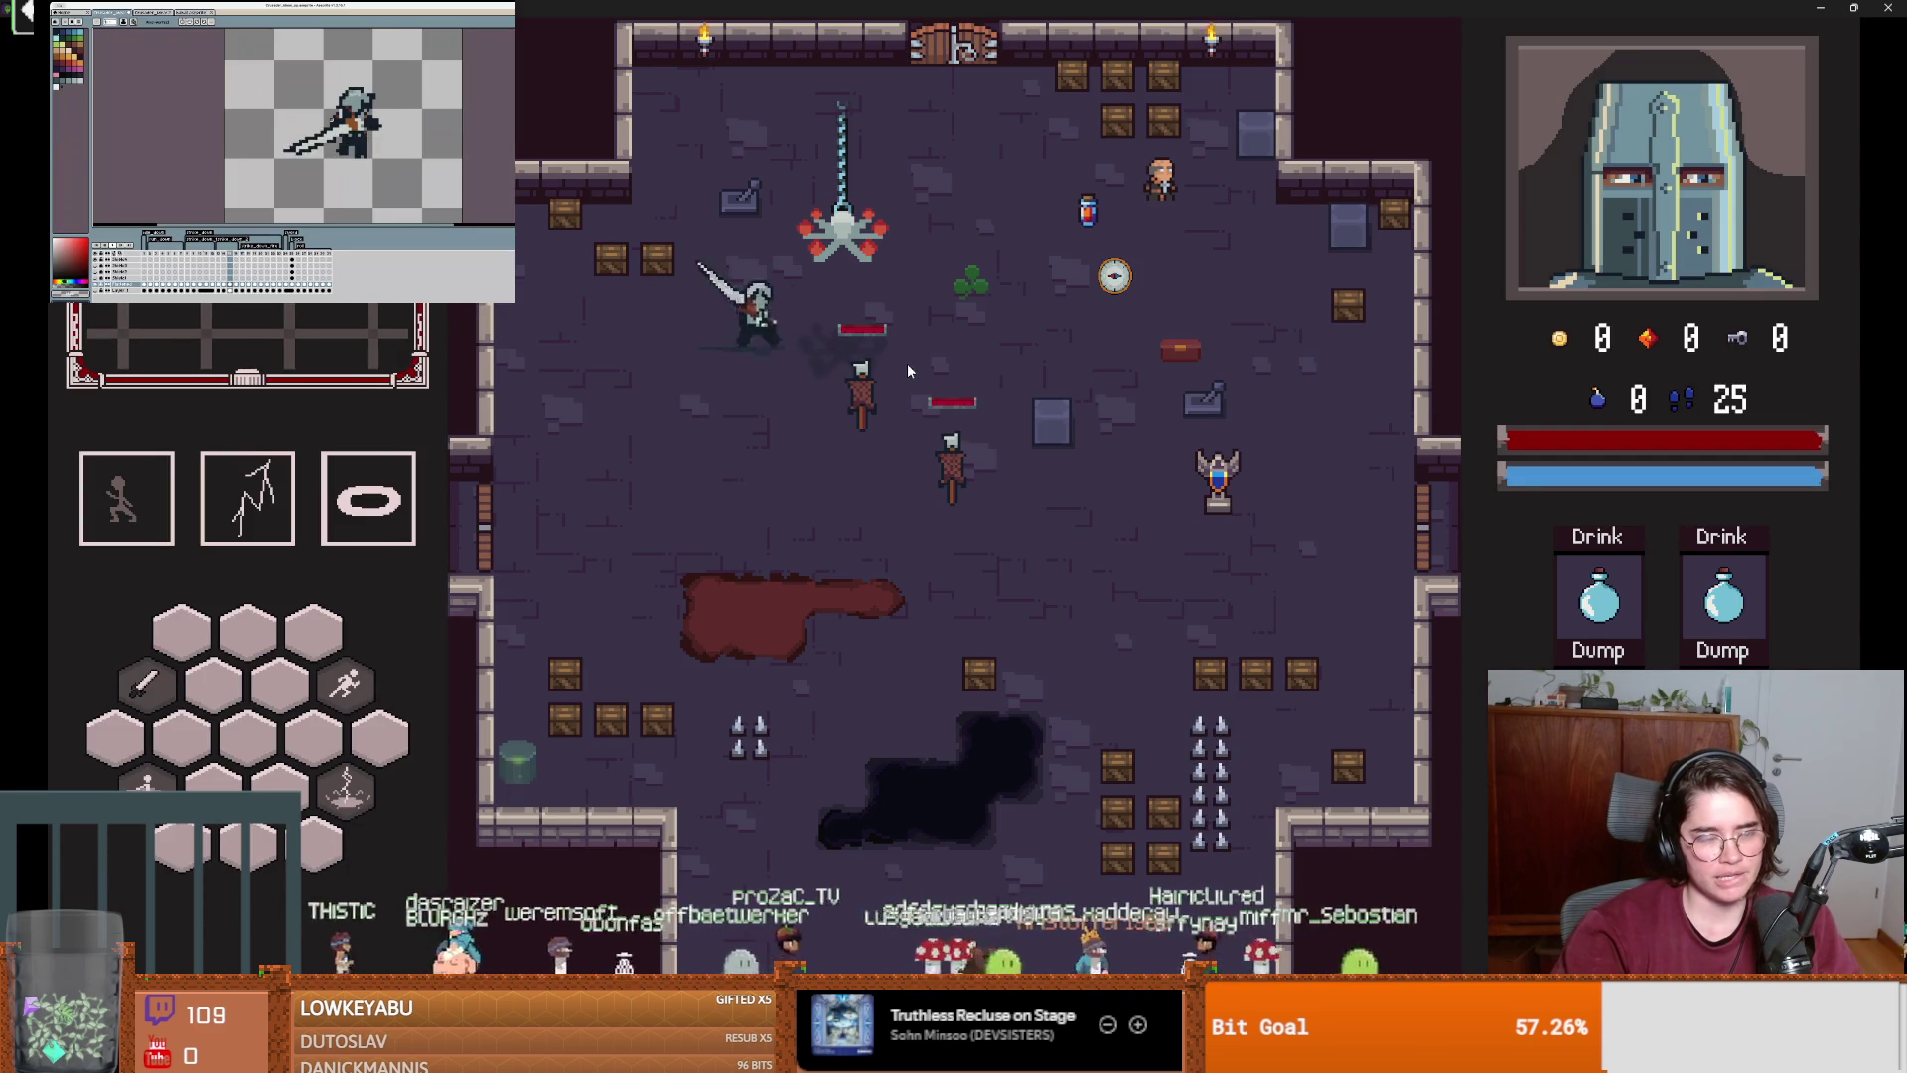
key("s")
key("d")
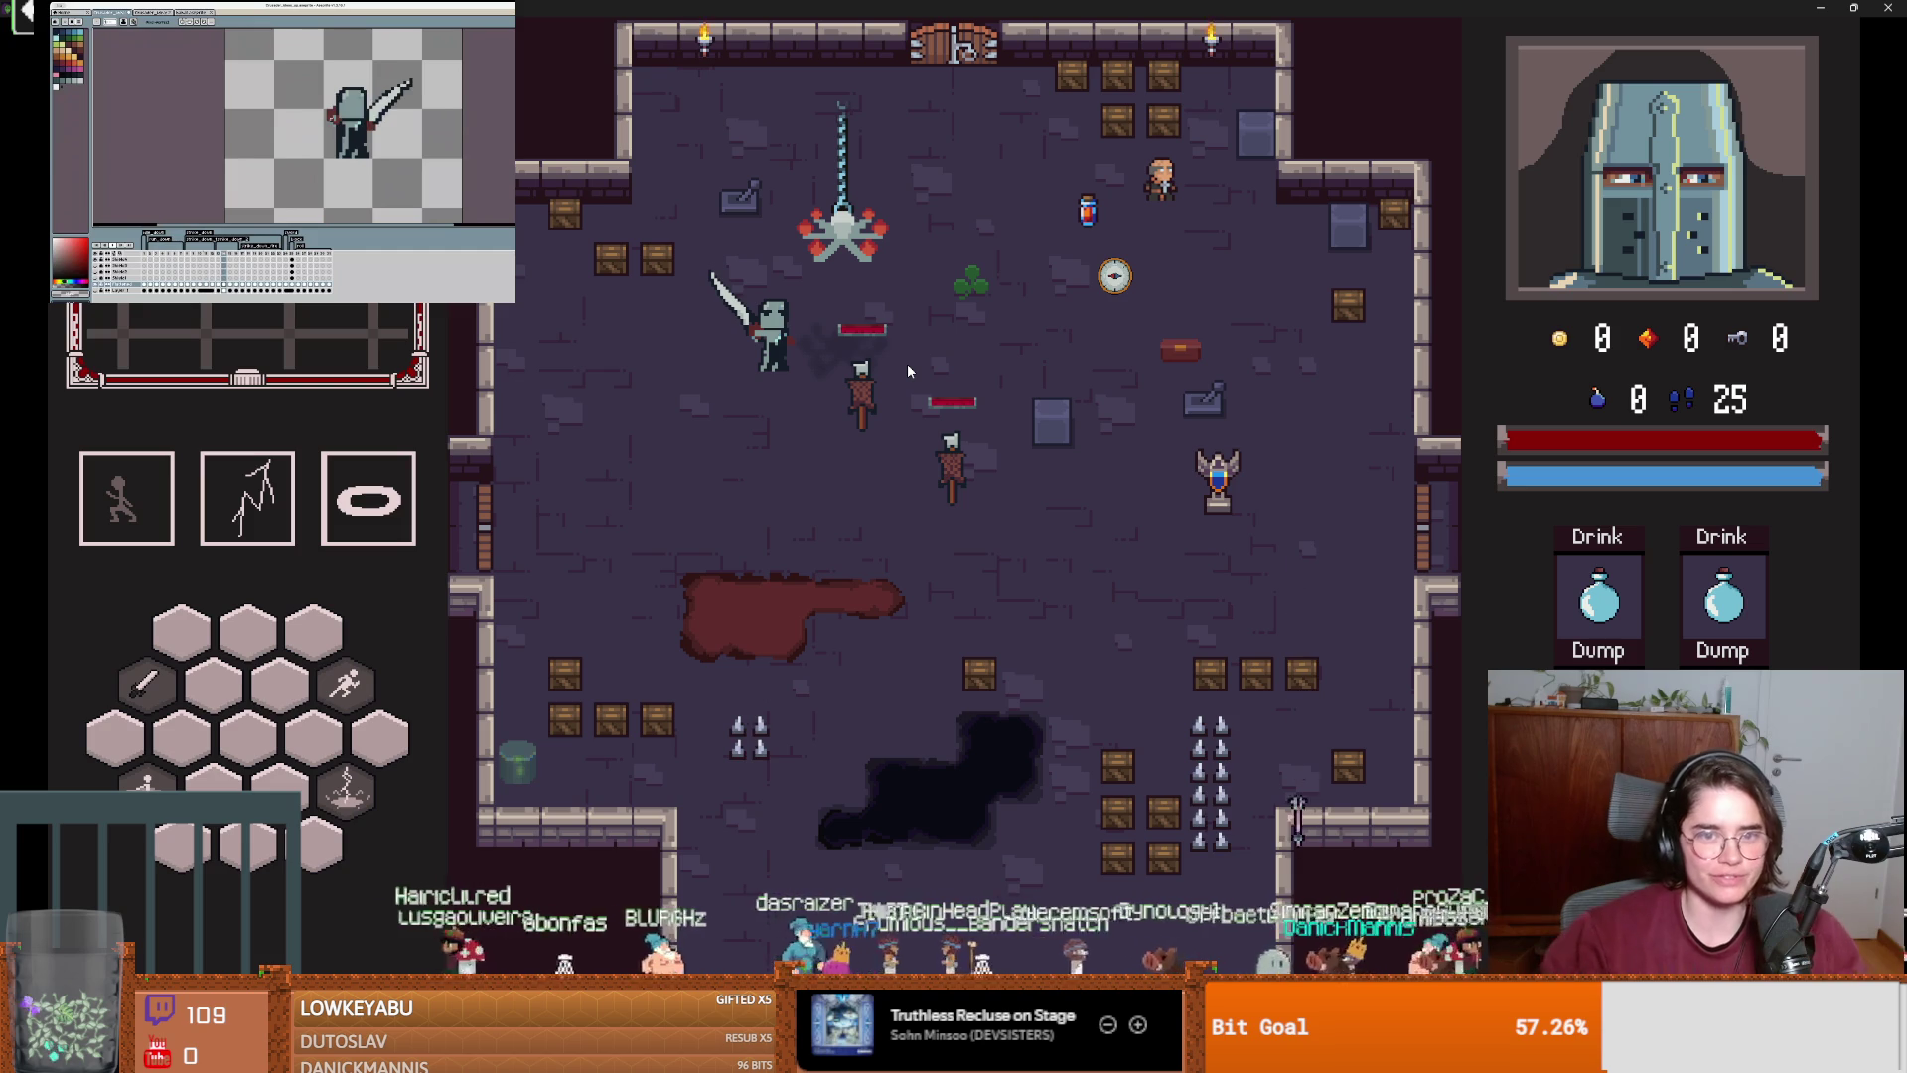
left_click(800, 375)
key("s")
left_click(1042, 386)
left_click(1040, 390)
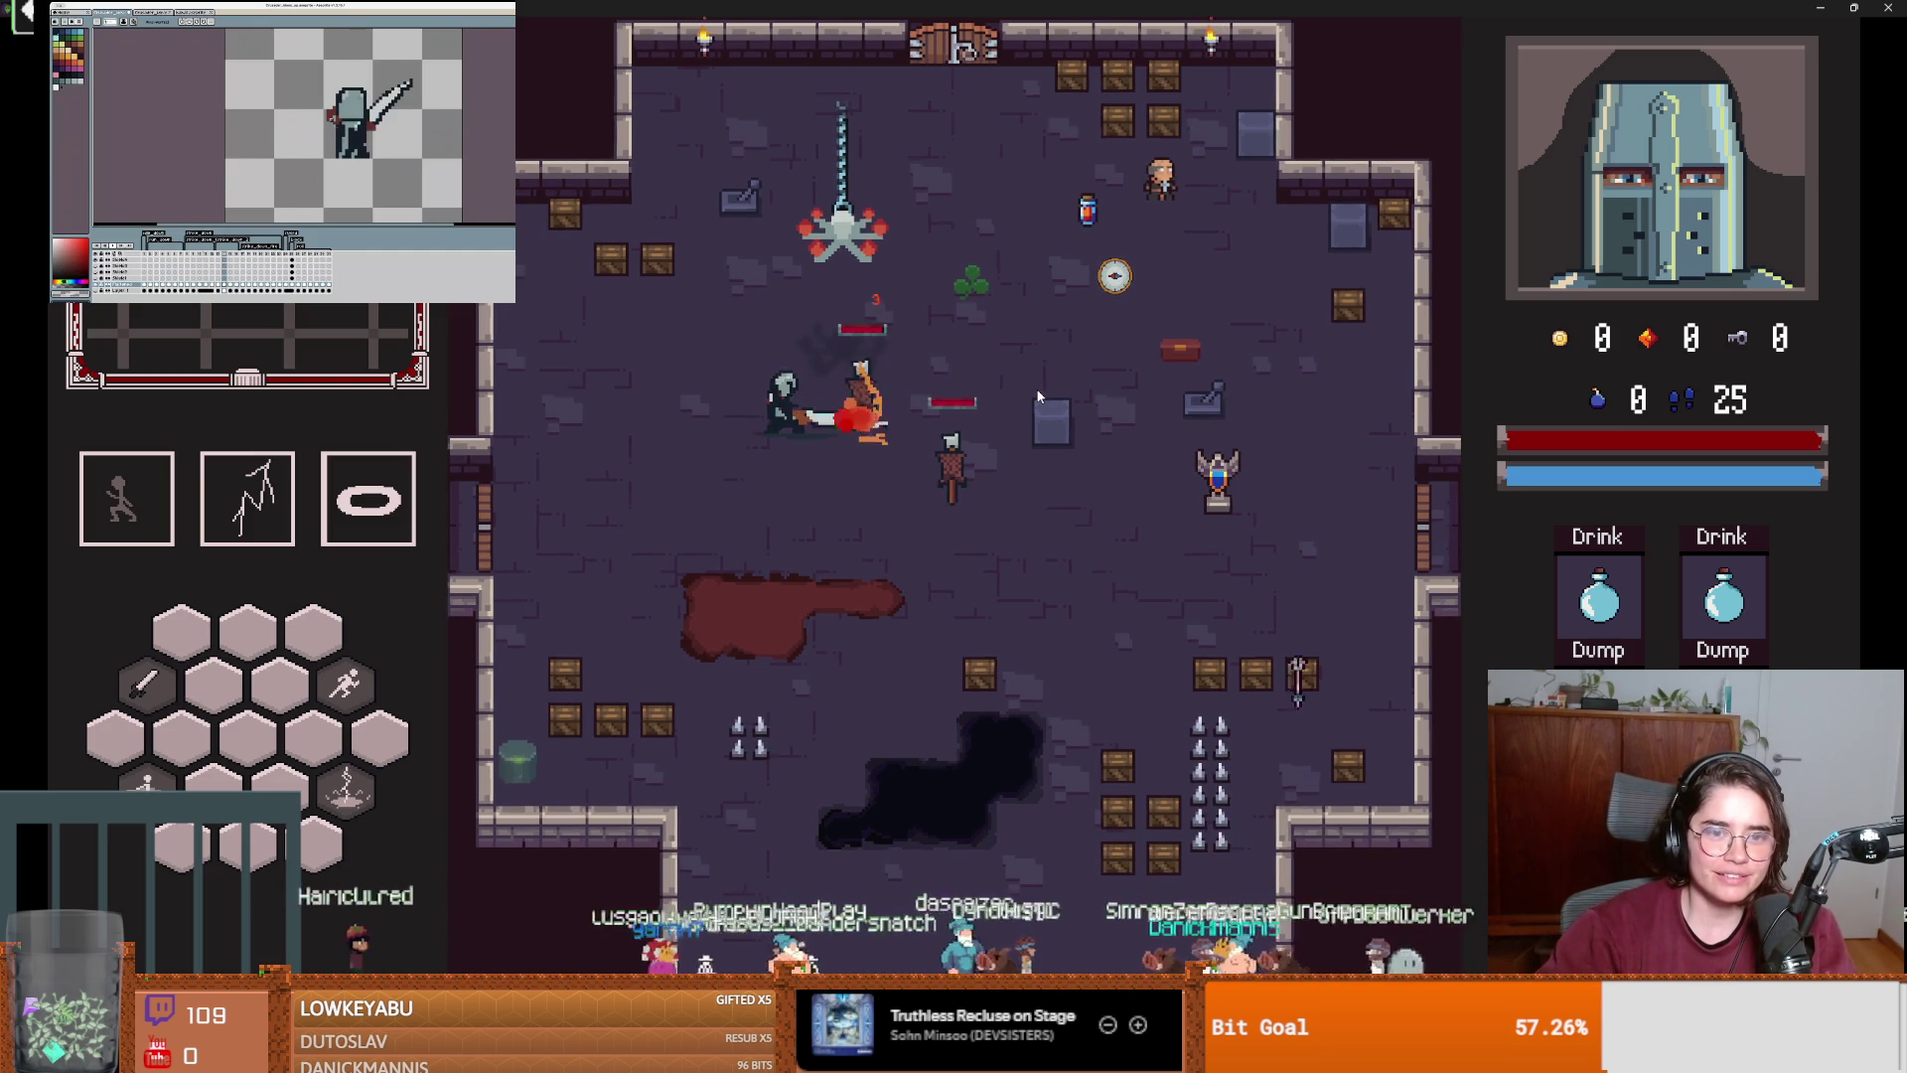
Walk to Marie and talk through her dialogue, then close the game.
key("w+d")
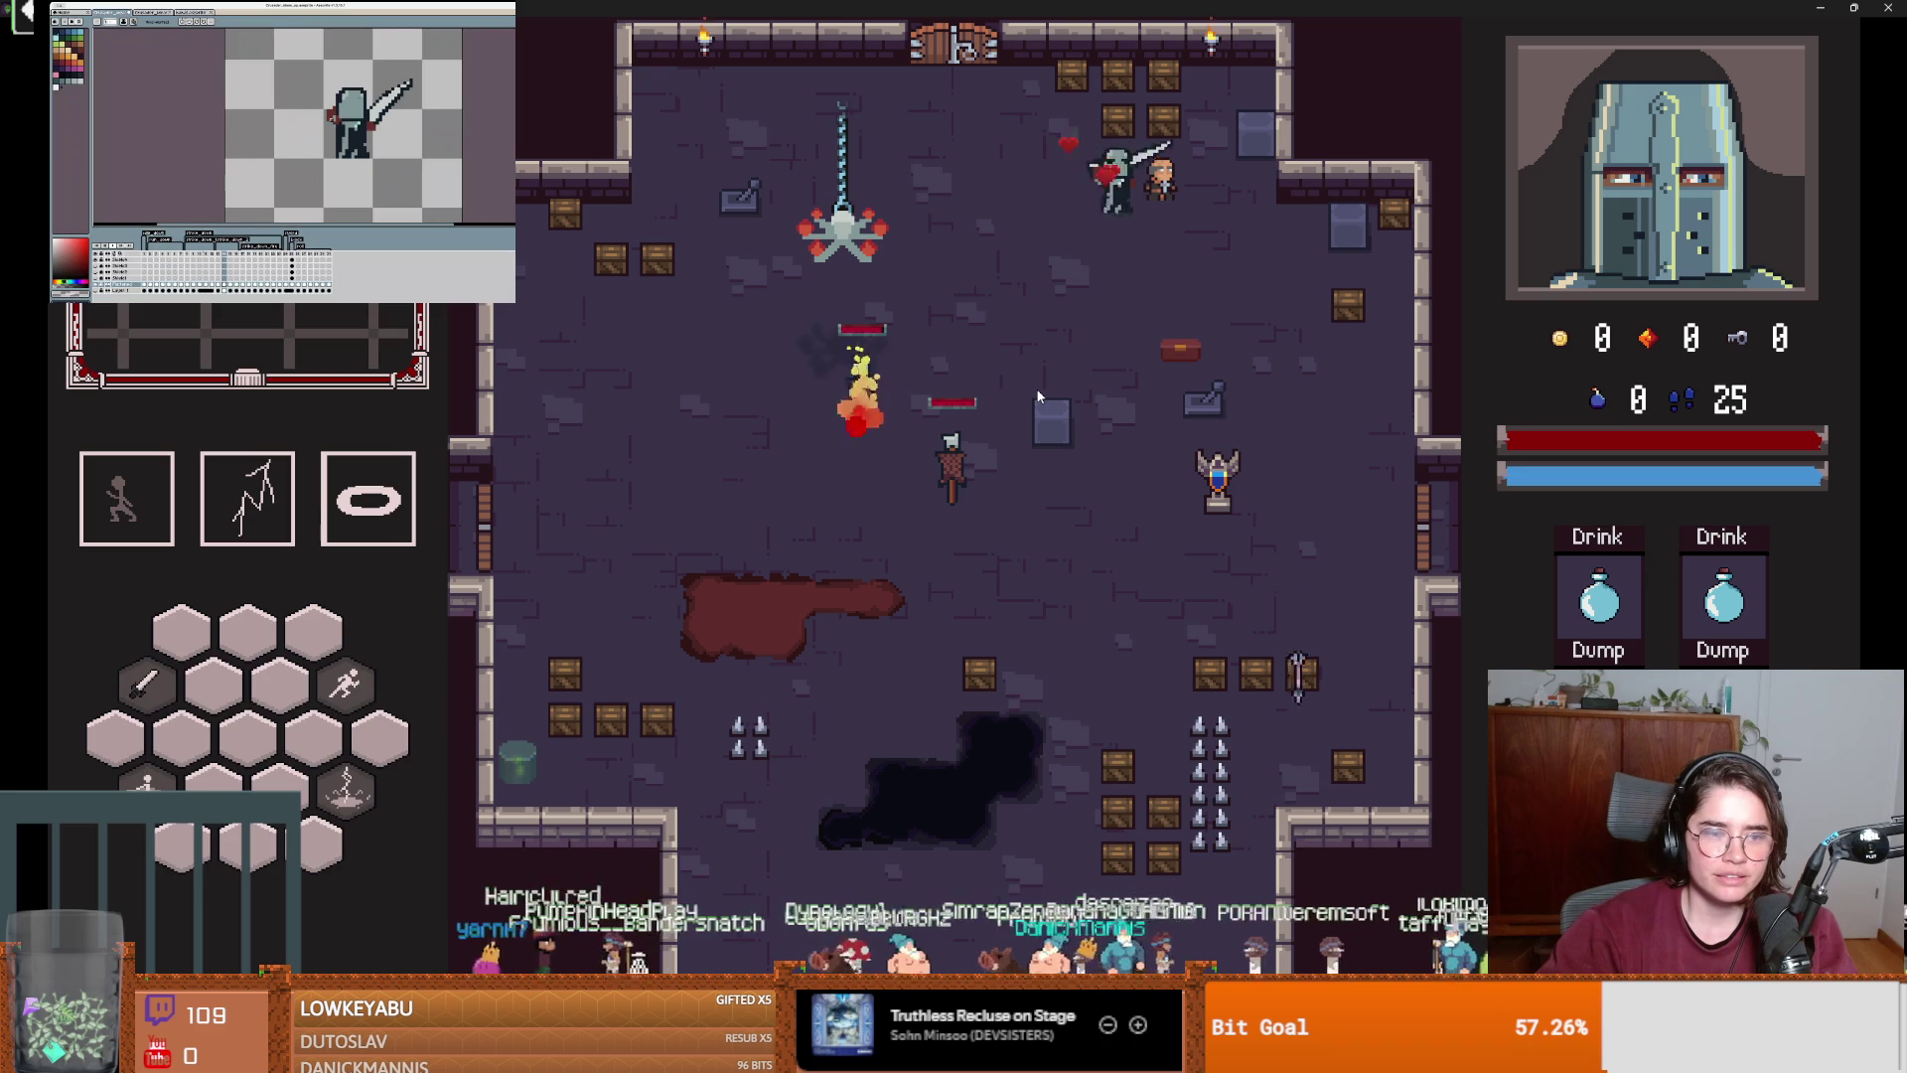
key("e")
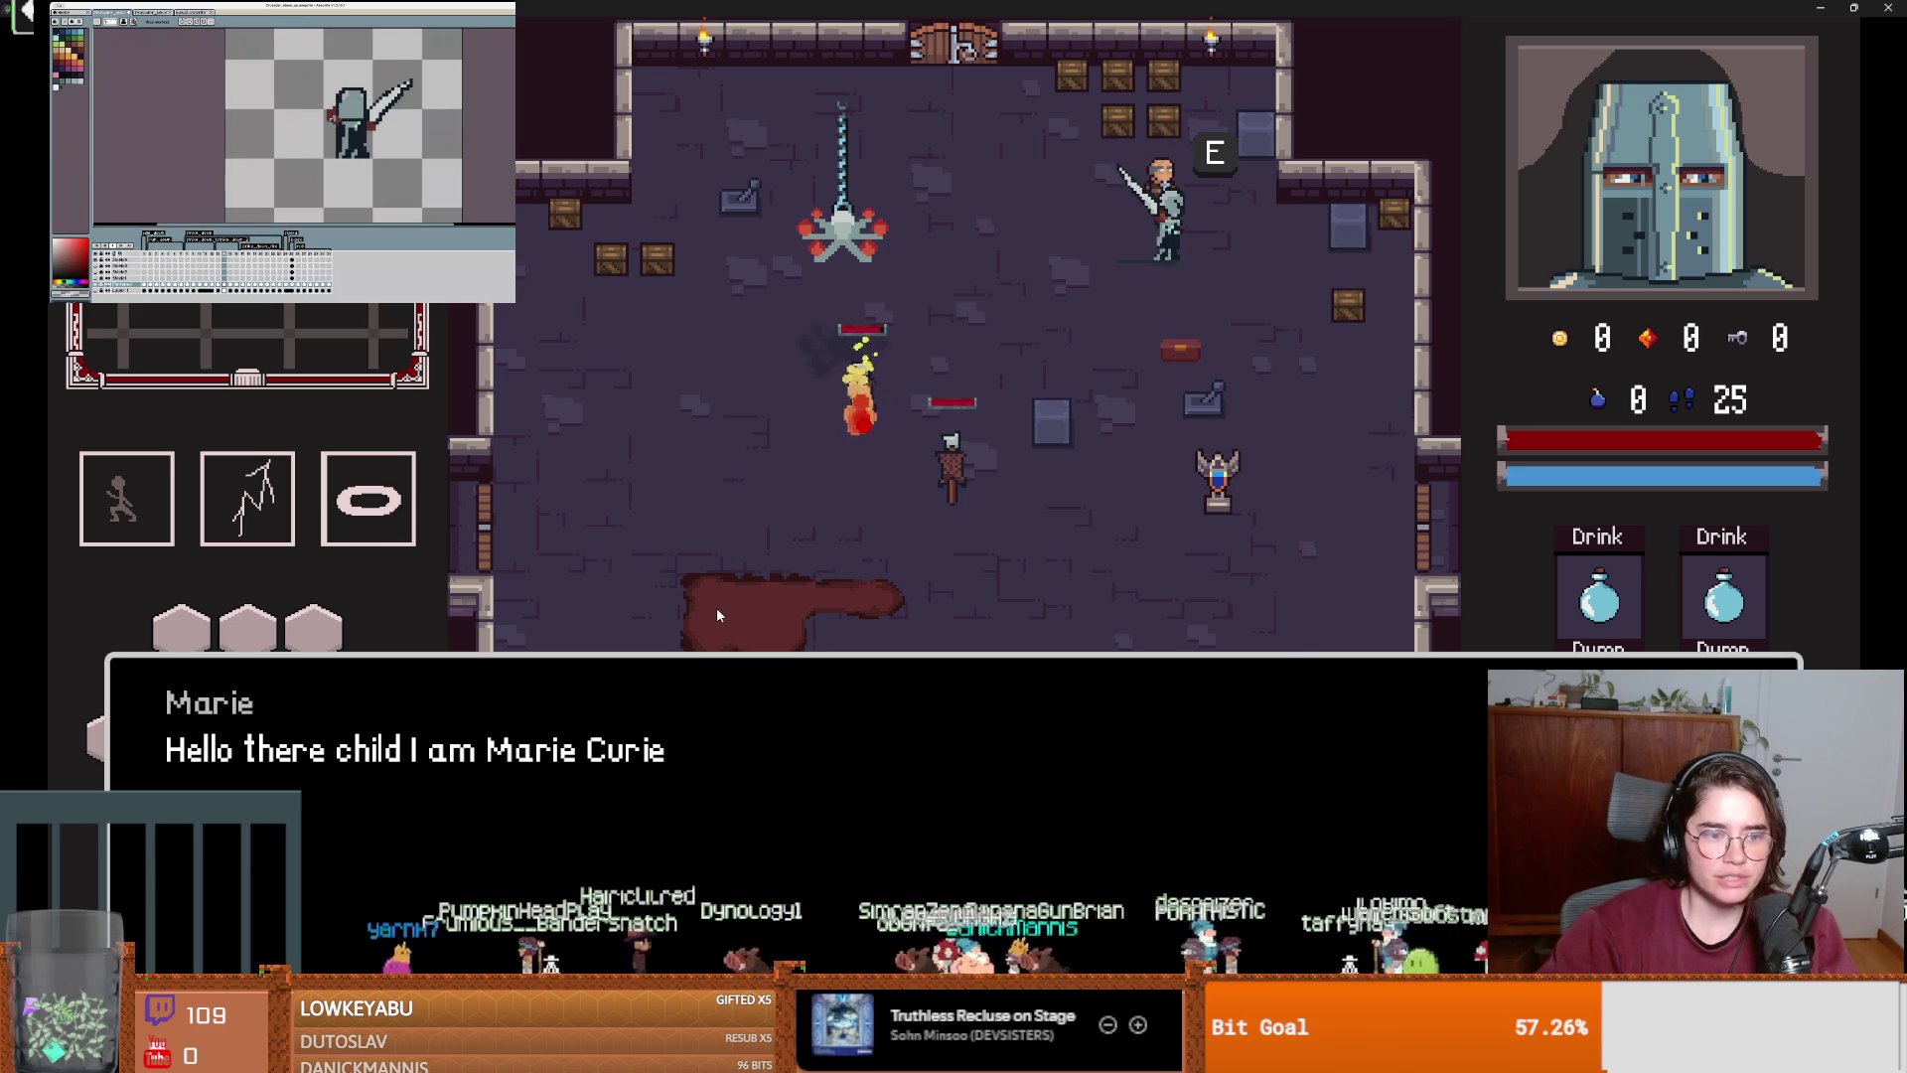
key("e")
key("e")
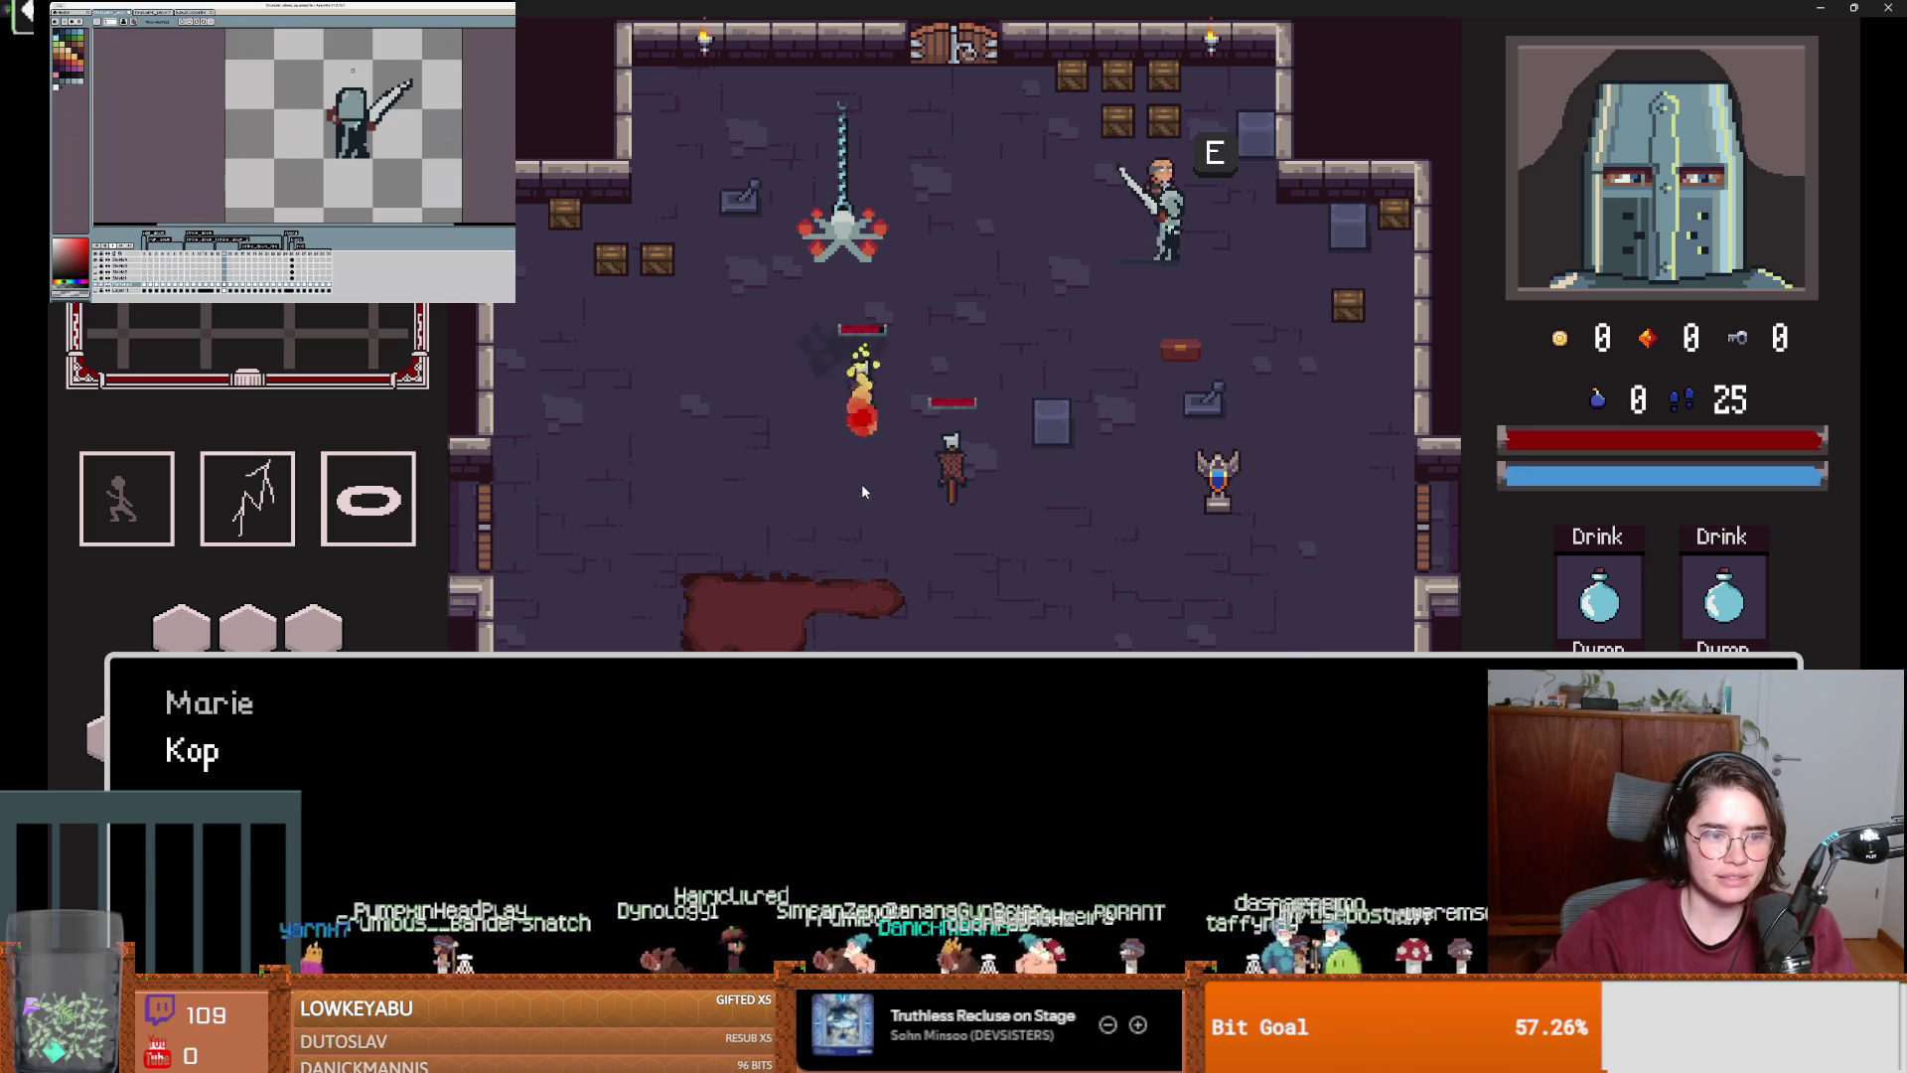
left_click_drag(1444, 8, 897, 461)
left_click(1054, 459)
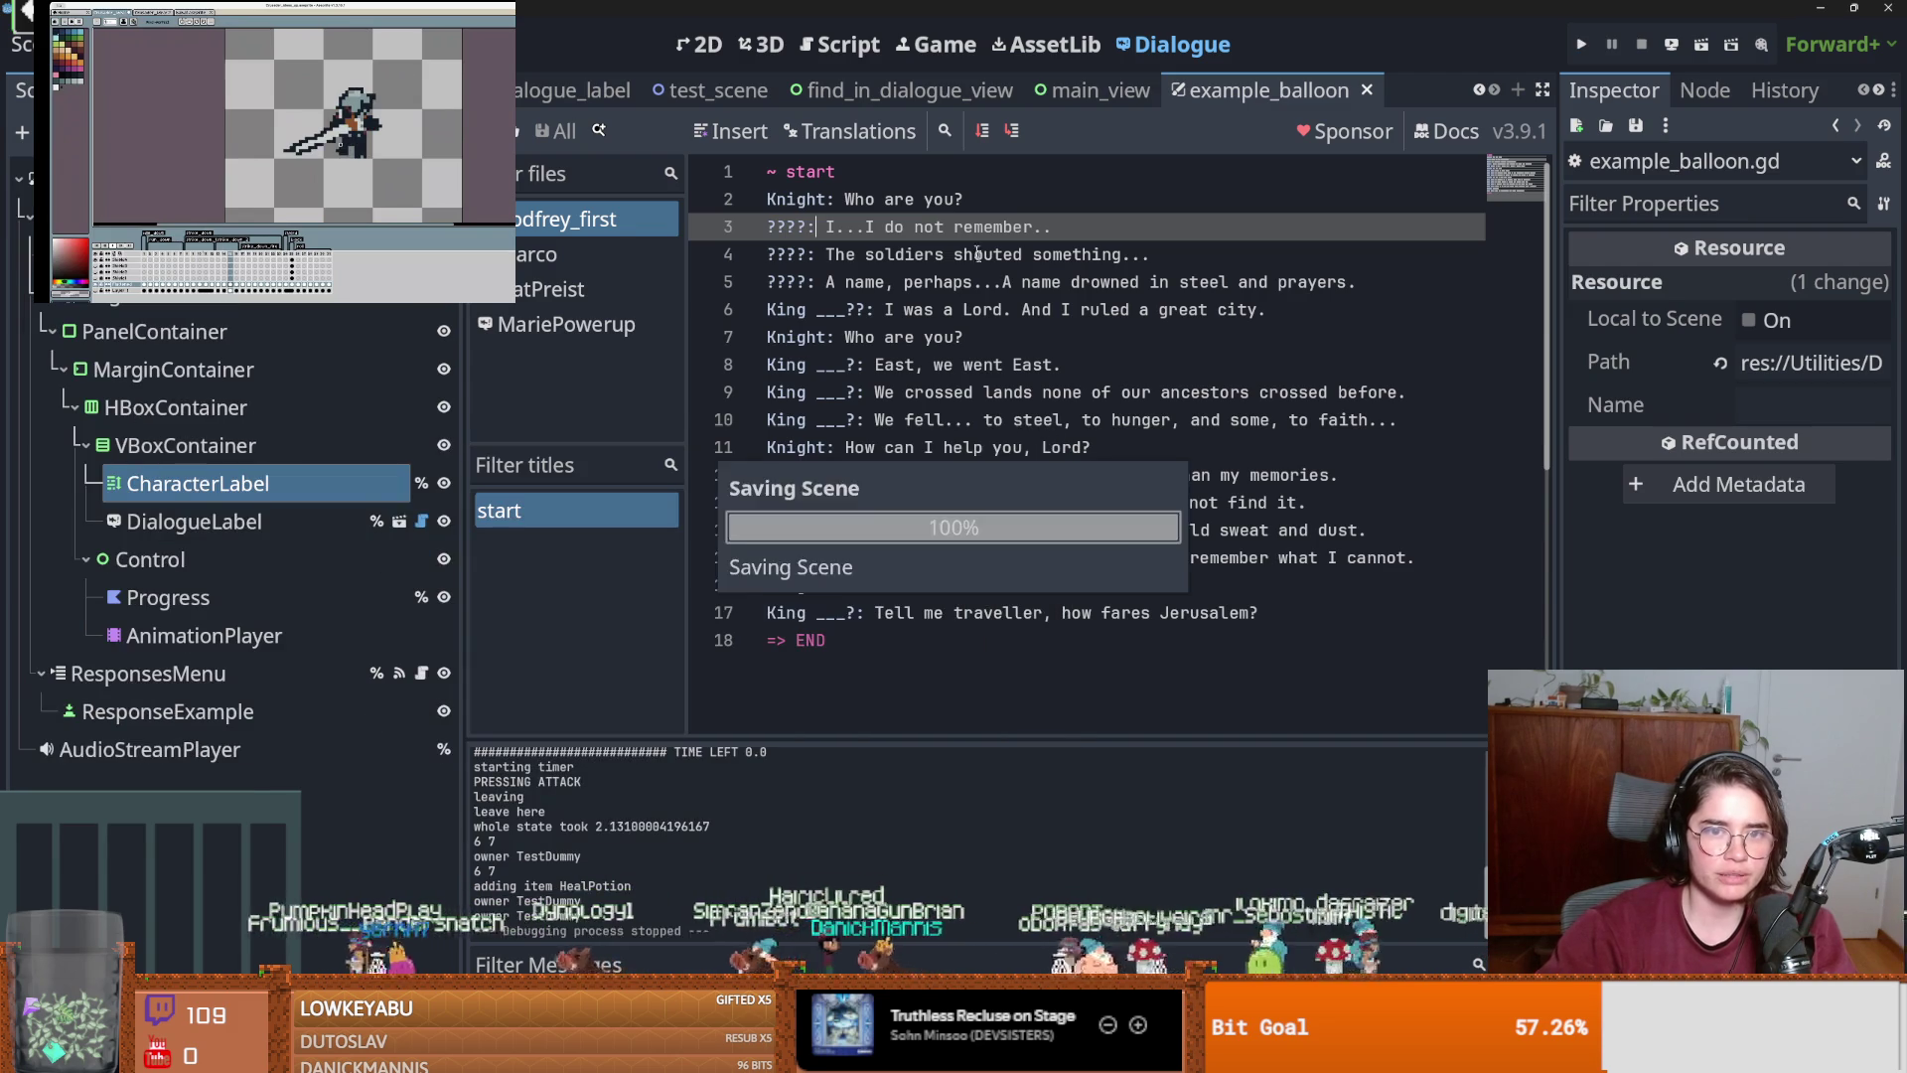
left_click(579, 325)
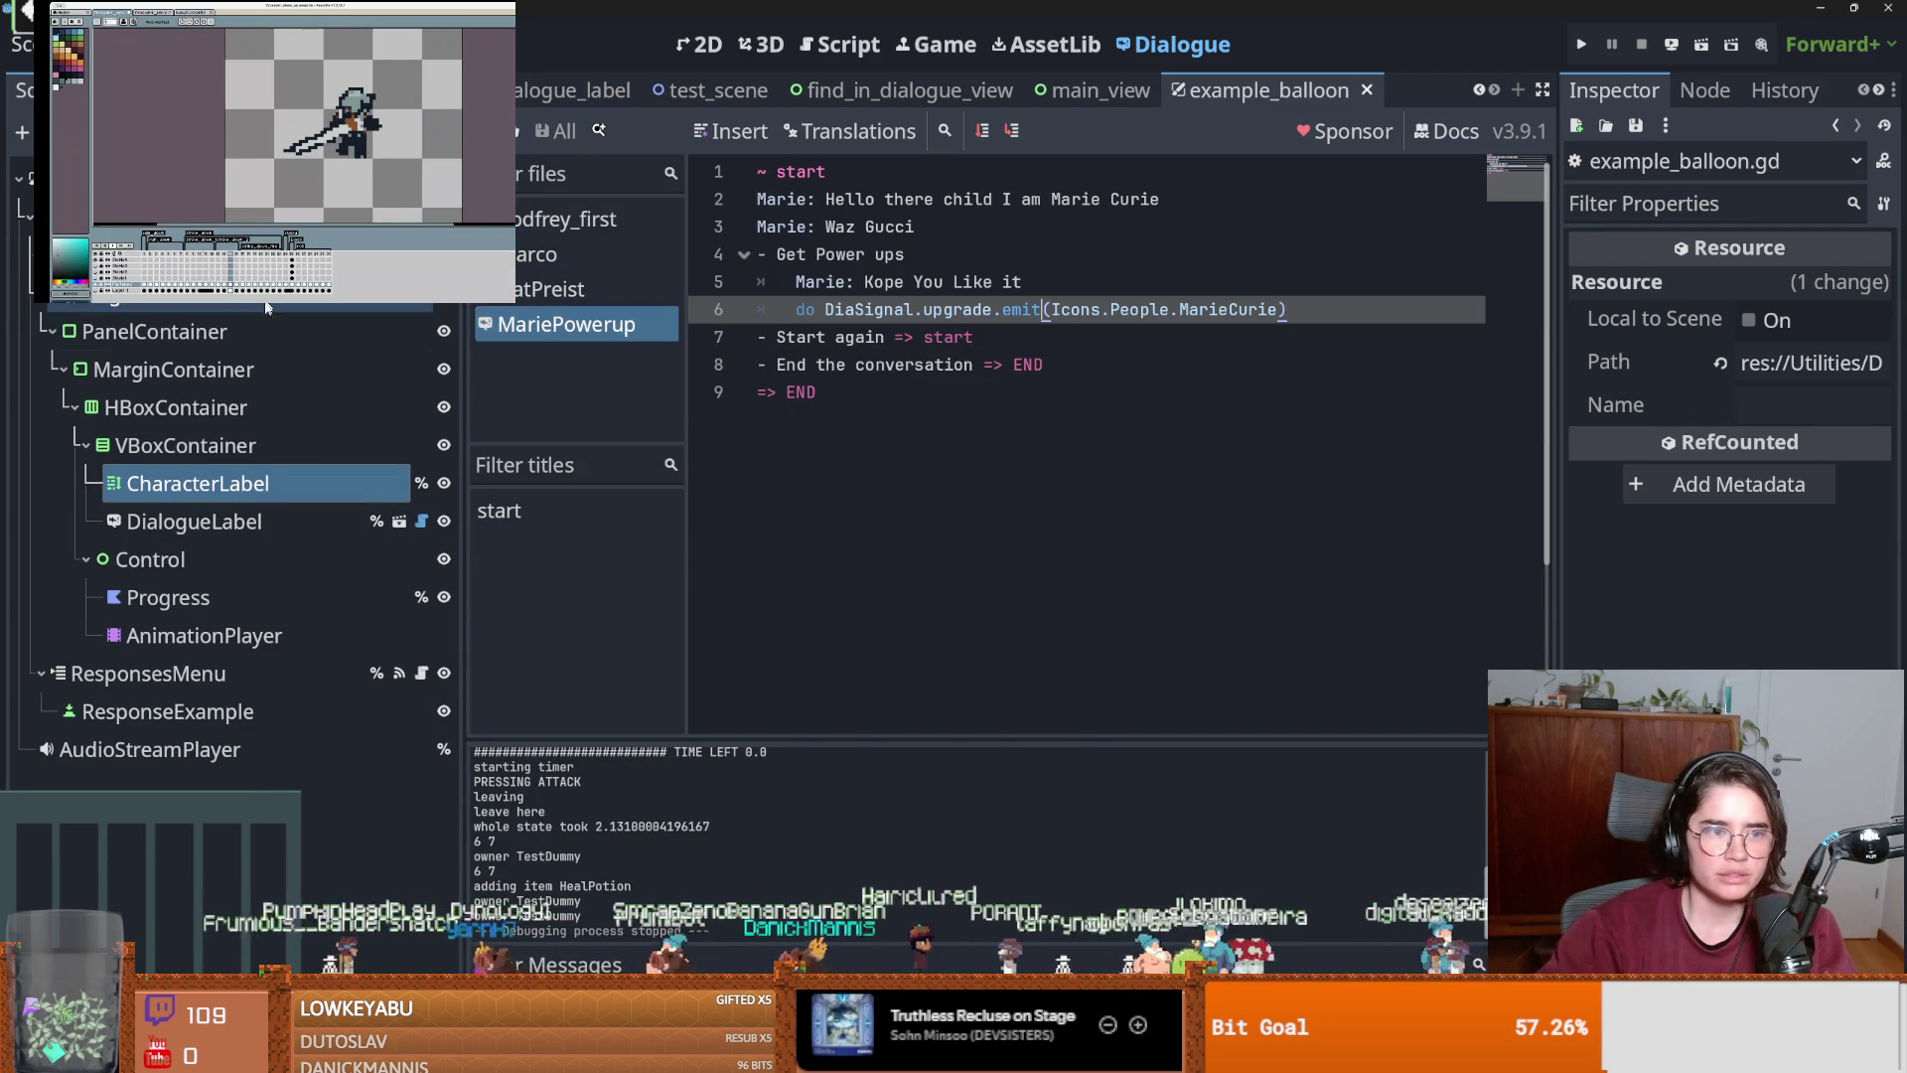
View the Priest dialogue, then open the root_room scene in the 2D view.
left_click(556, 289)
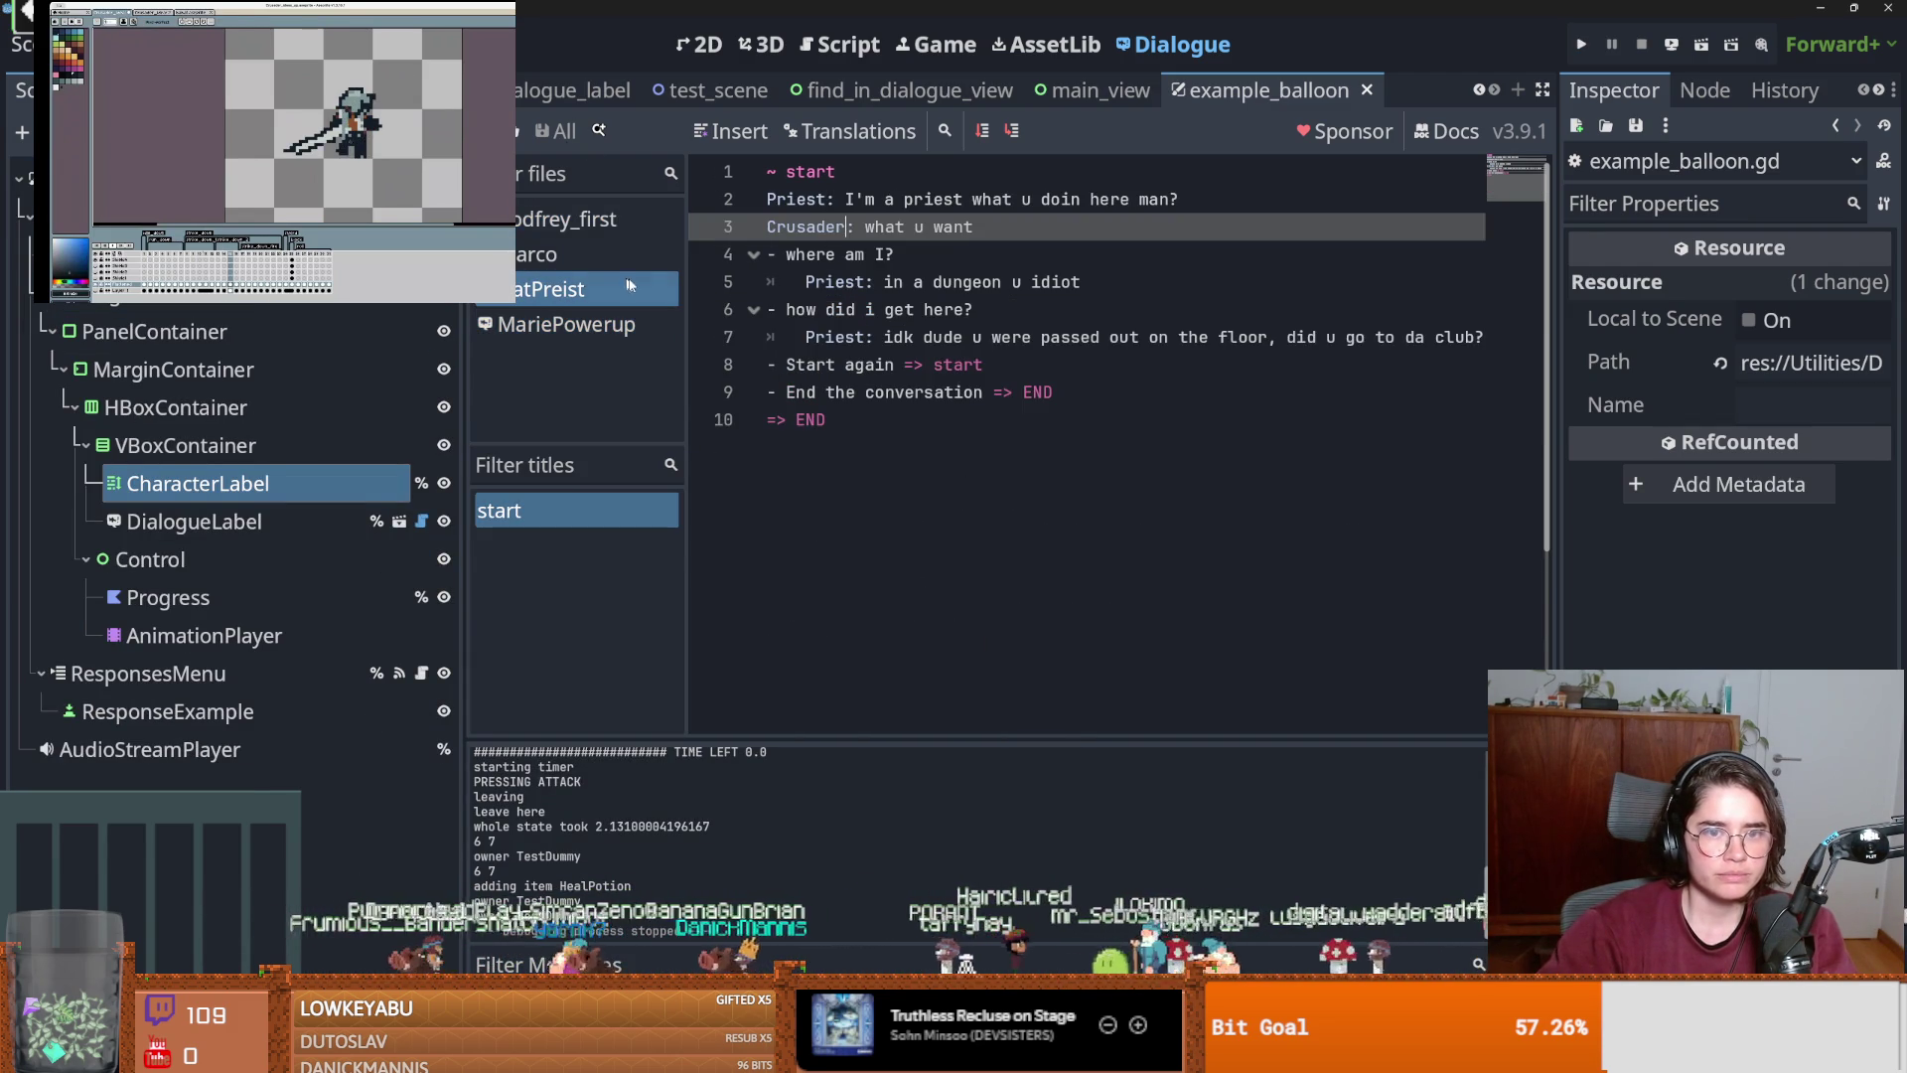
left_click(883, 338)
left_click(867, 311)
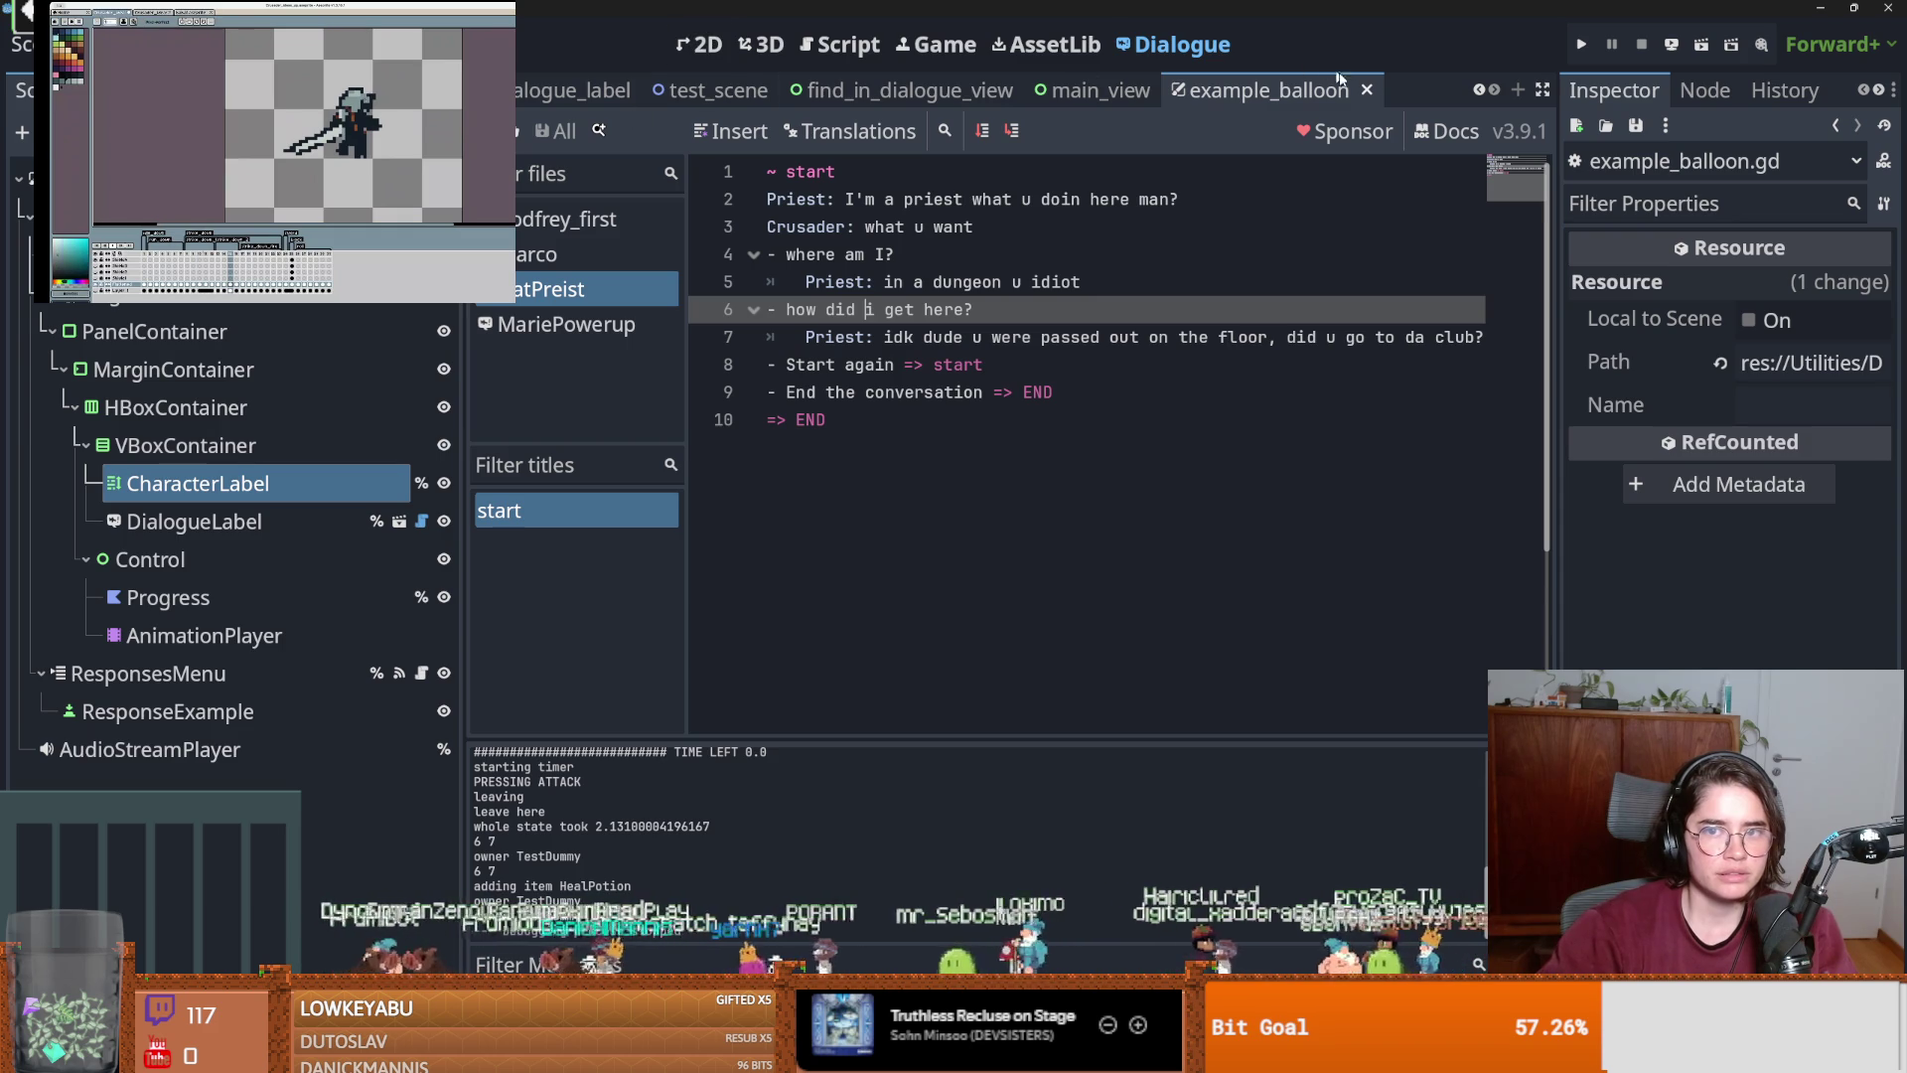
left_click(1477, 91)
left_click(1477, 90)
left_click(1477, 90)
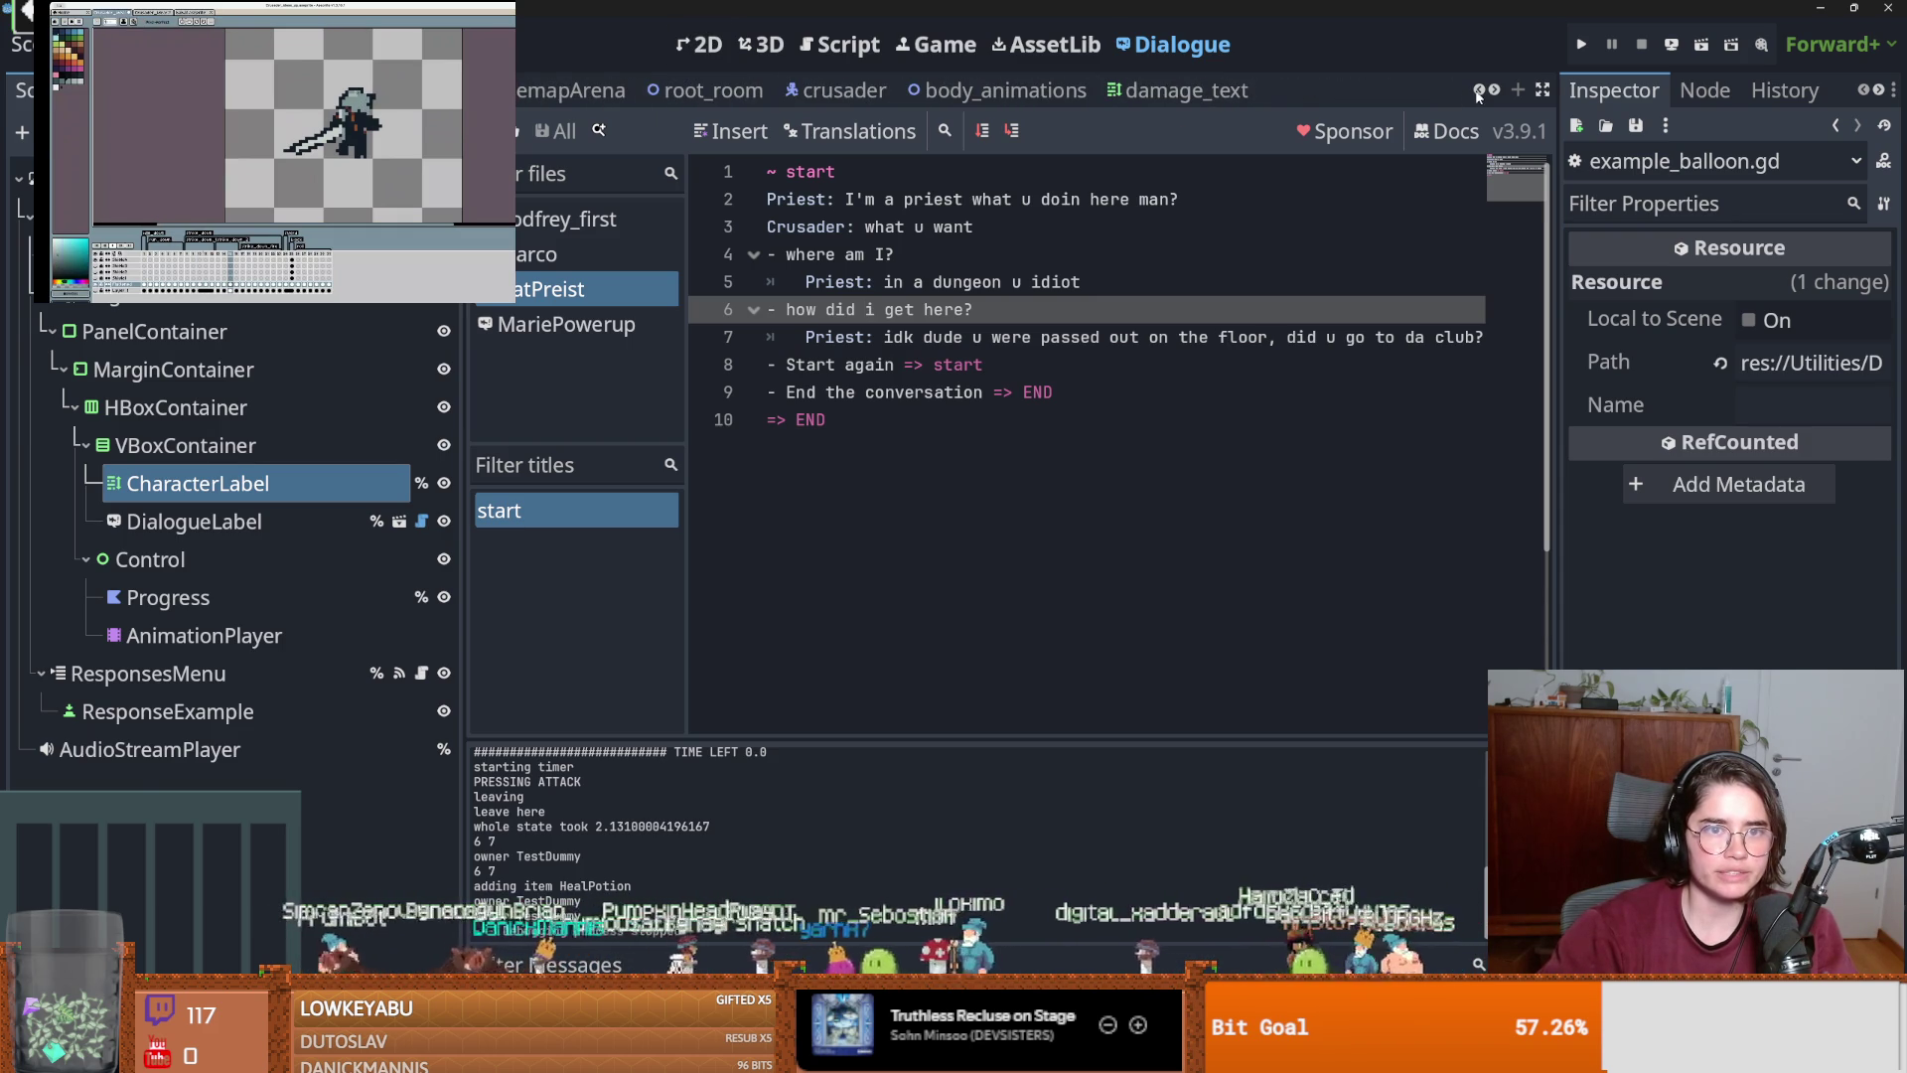
left_click(807, 92)
left_click(713, 90)
left_click(700, 44)
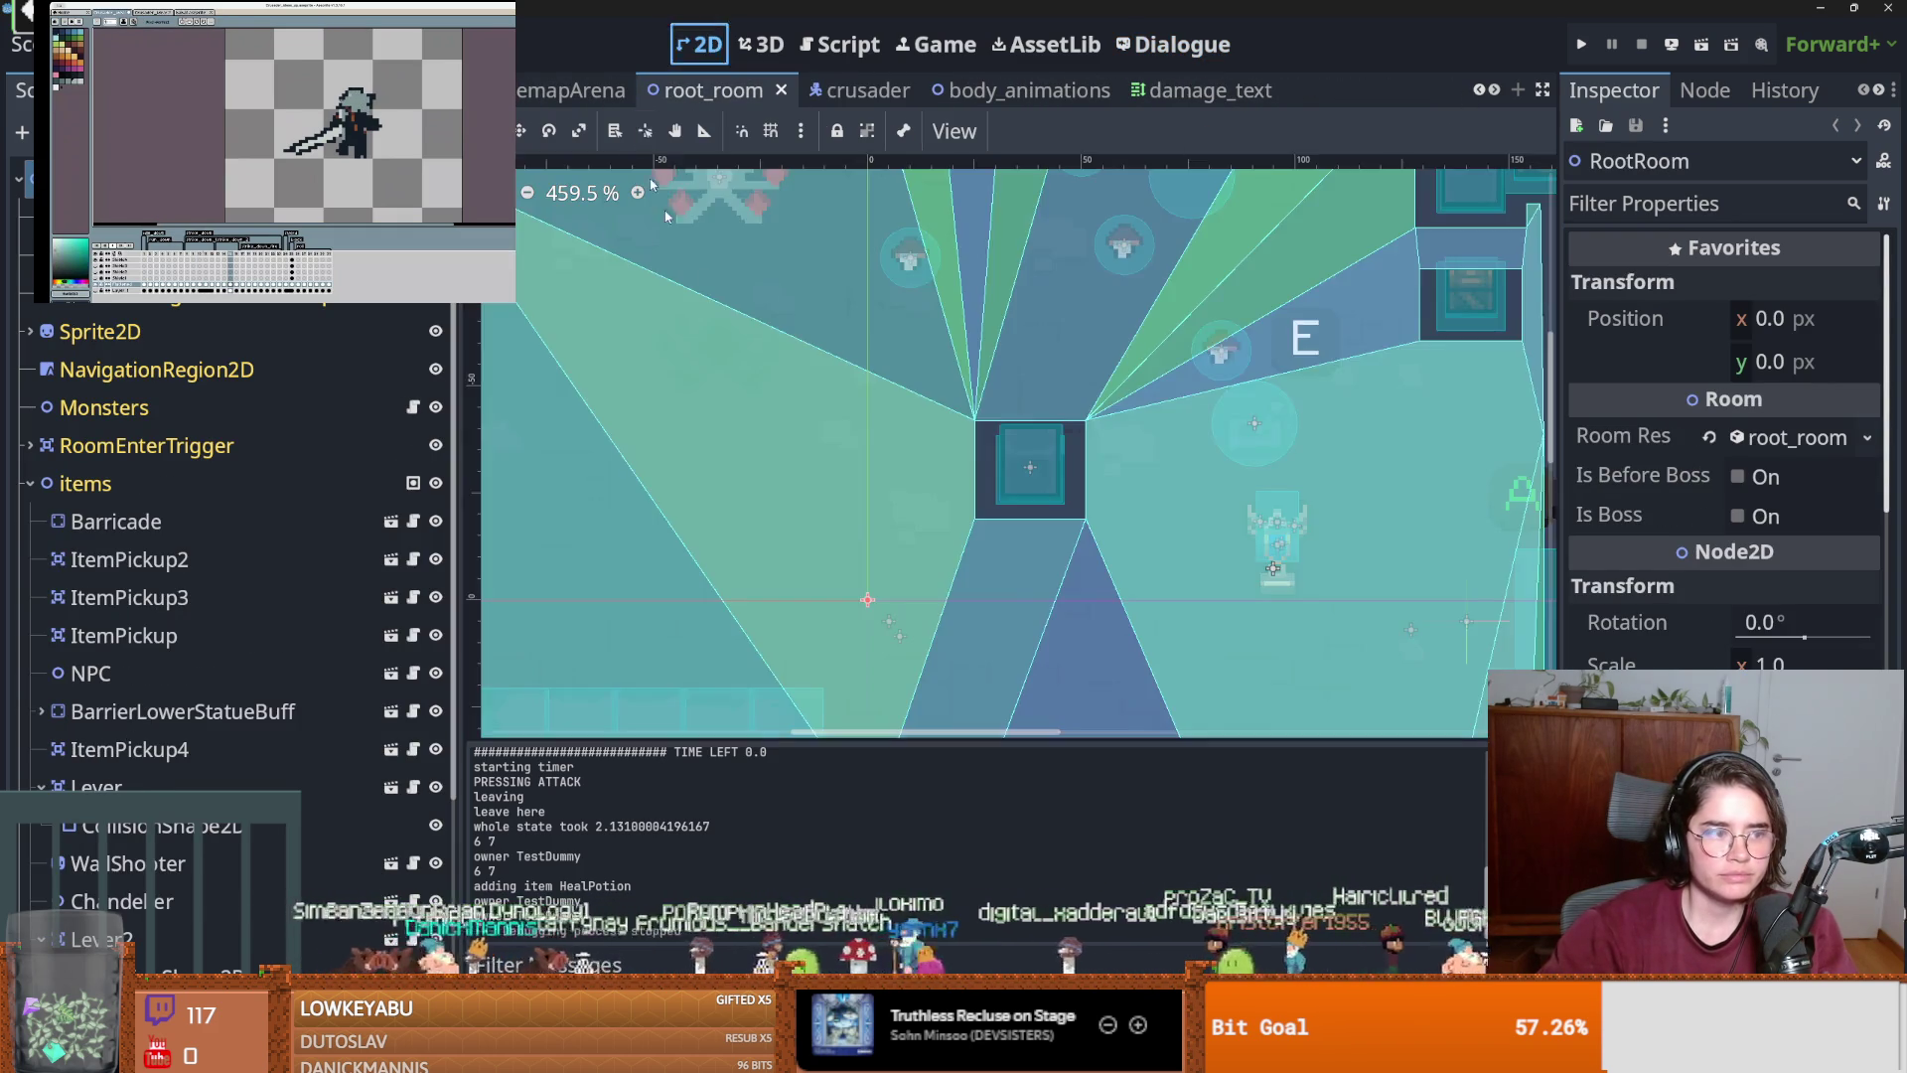
Inspect root_room, collapsing the items, BarrierLowerStatueBuff and Lever nodes in the scene tree.
scroll(970, 425, "down", 3)
scroll(964, 402, "up", 1)
left_click(964, 400)
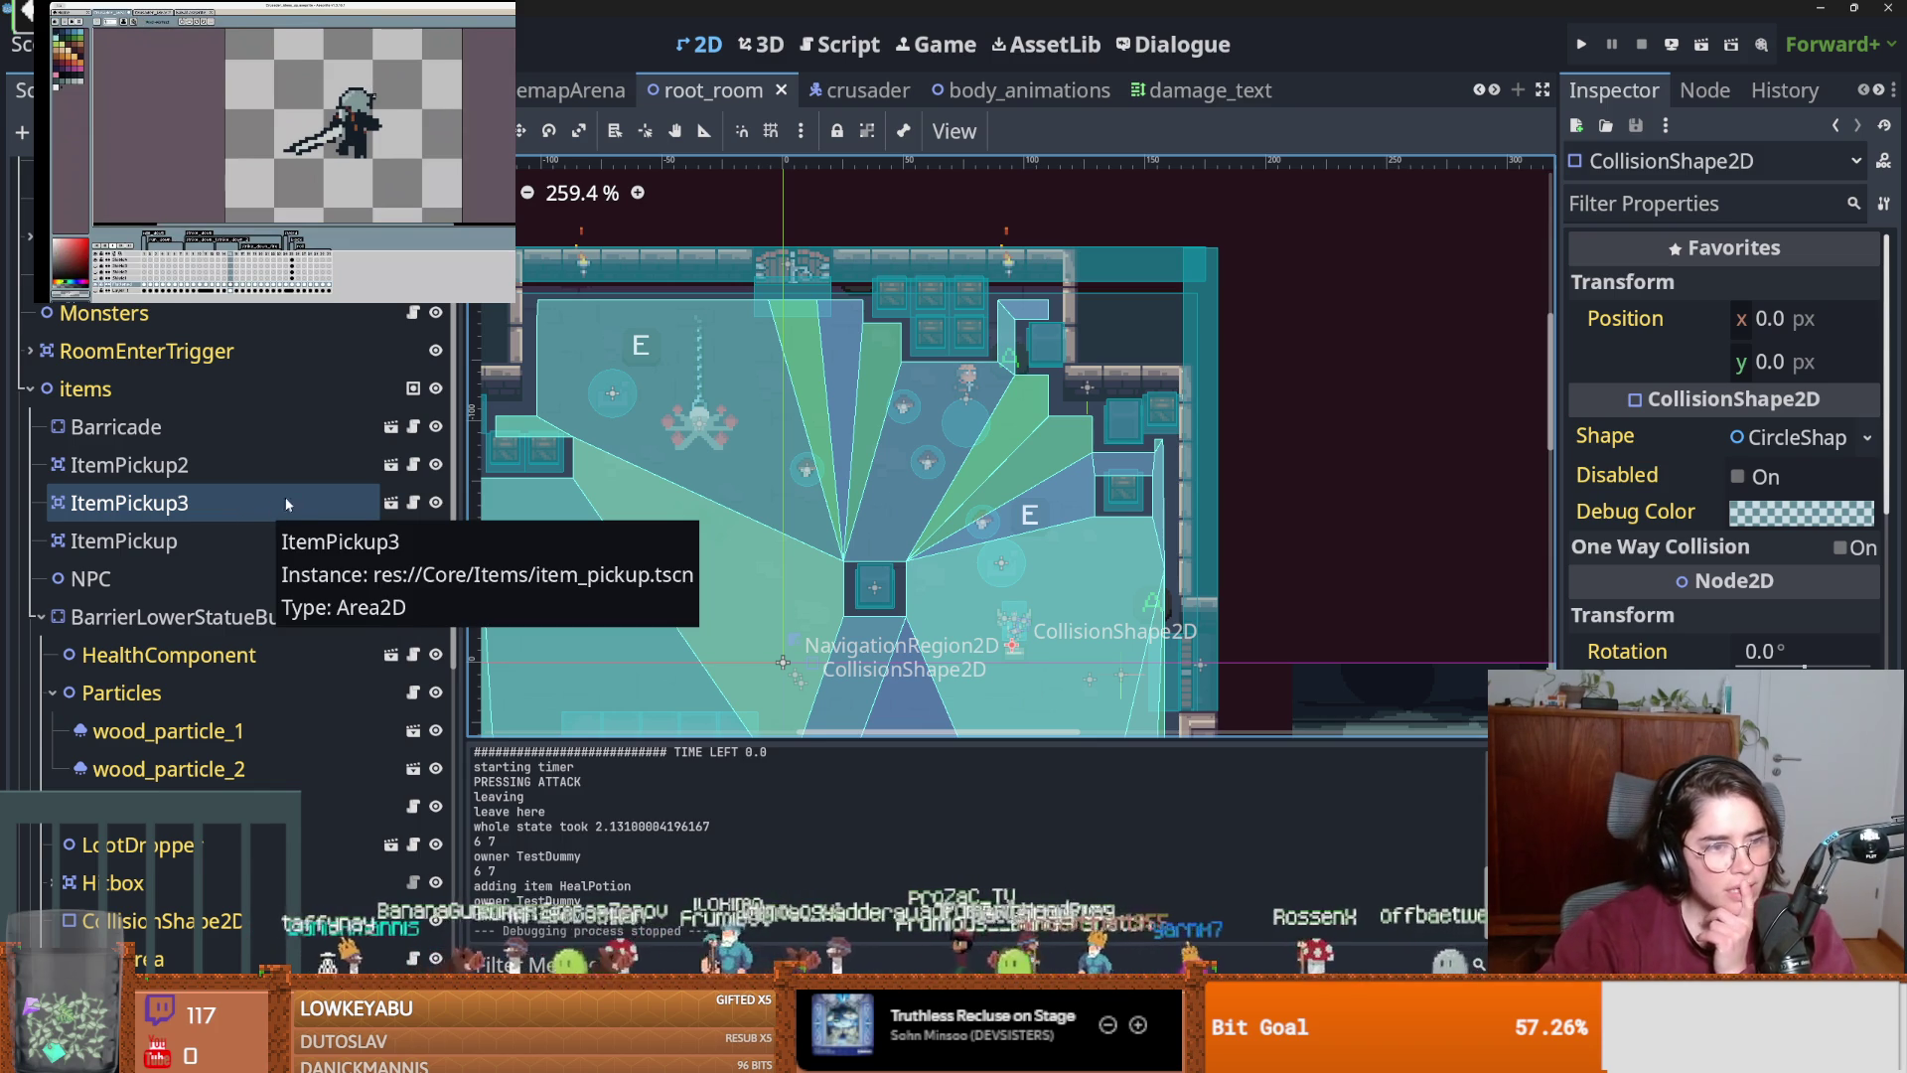
scroll(223, 497, "up", 2)
double_click(204, 502)
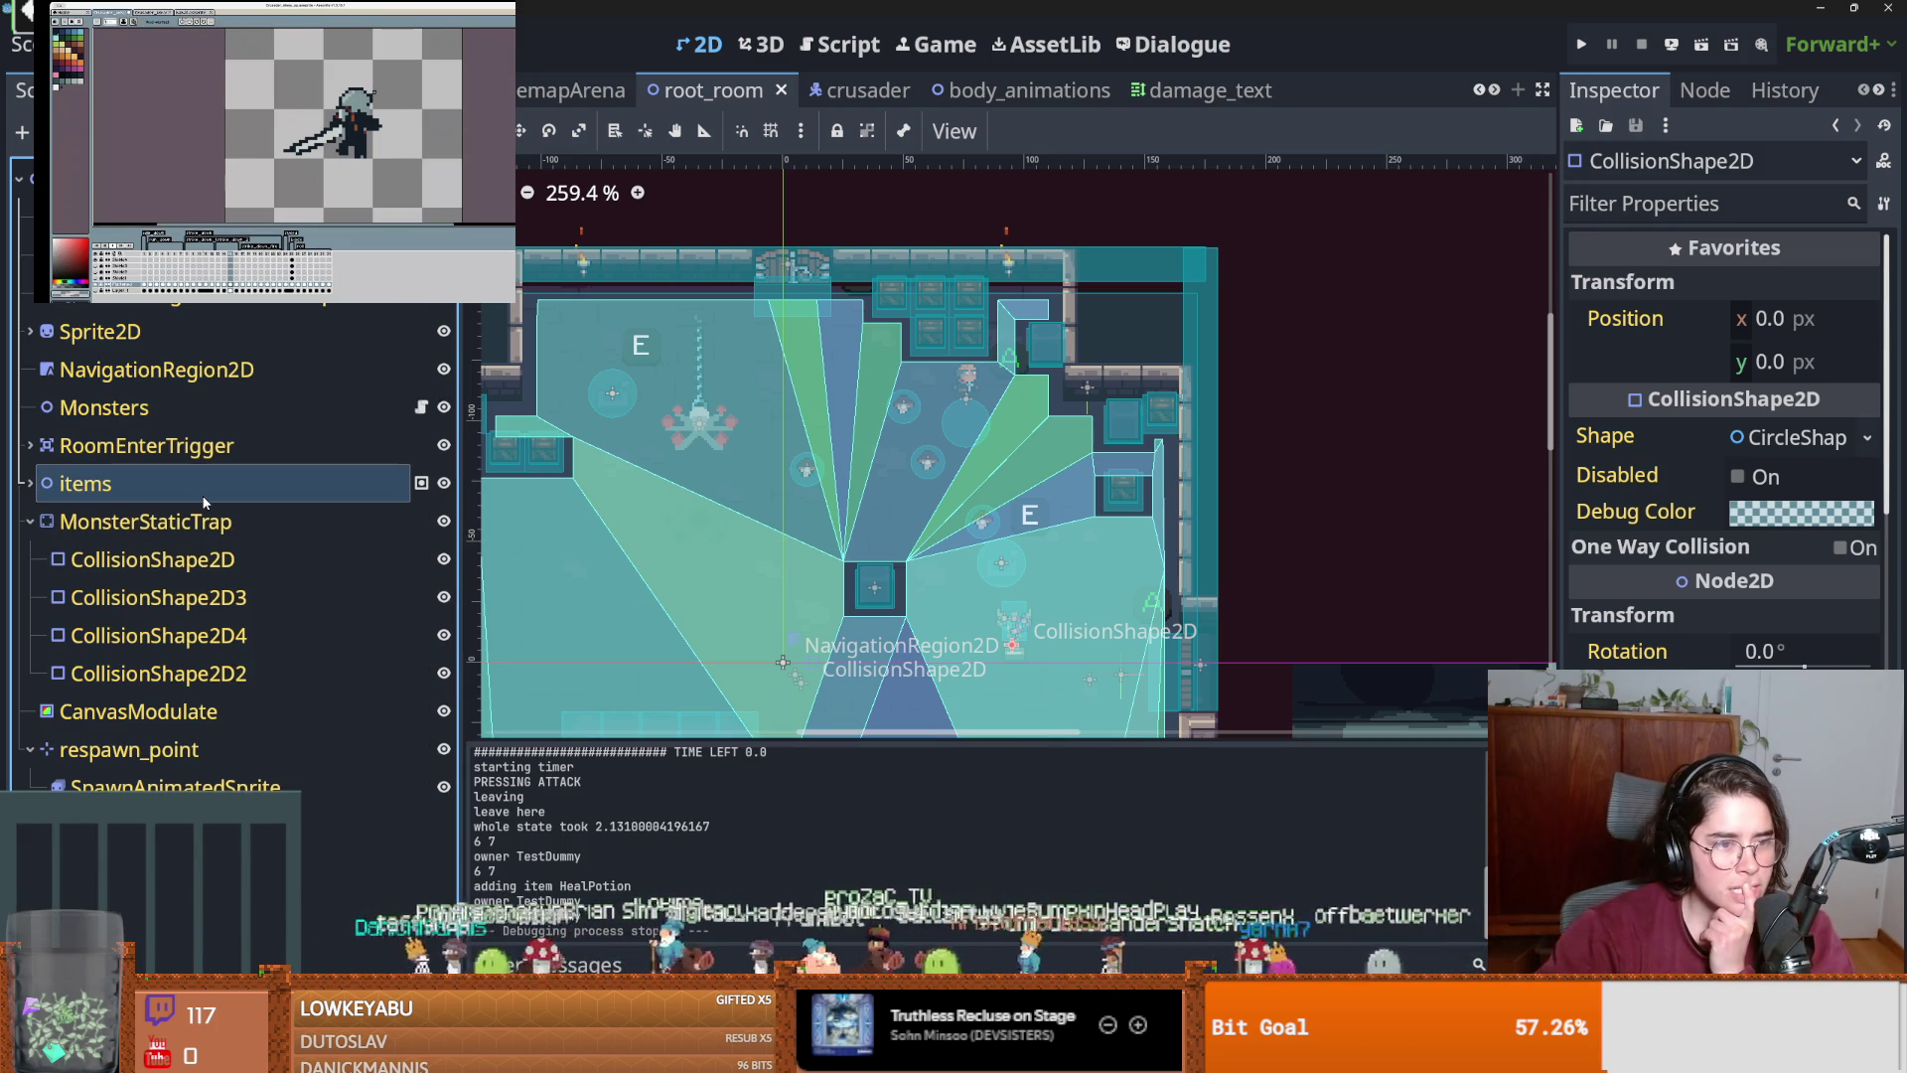
left_click(29, 483)
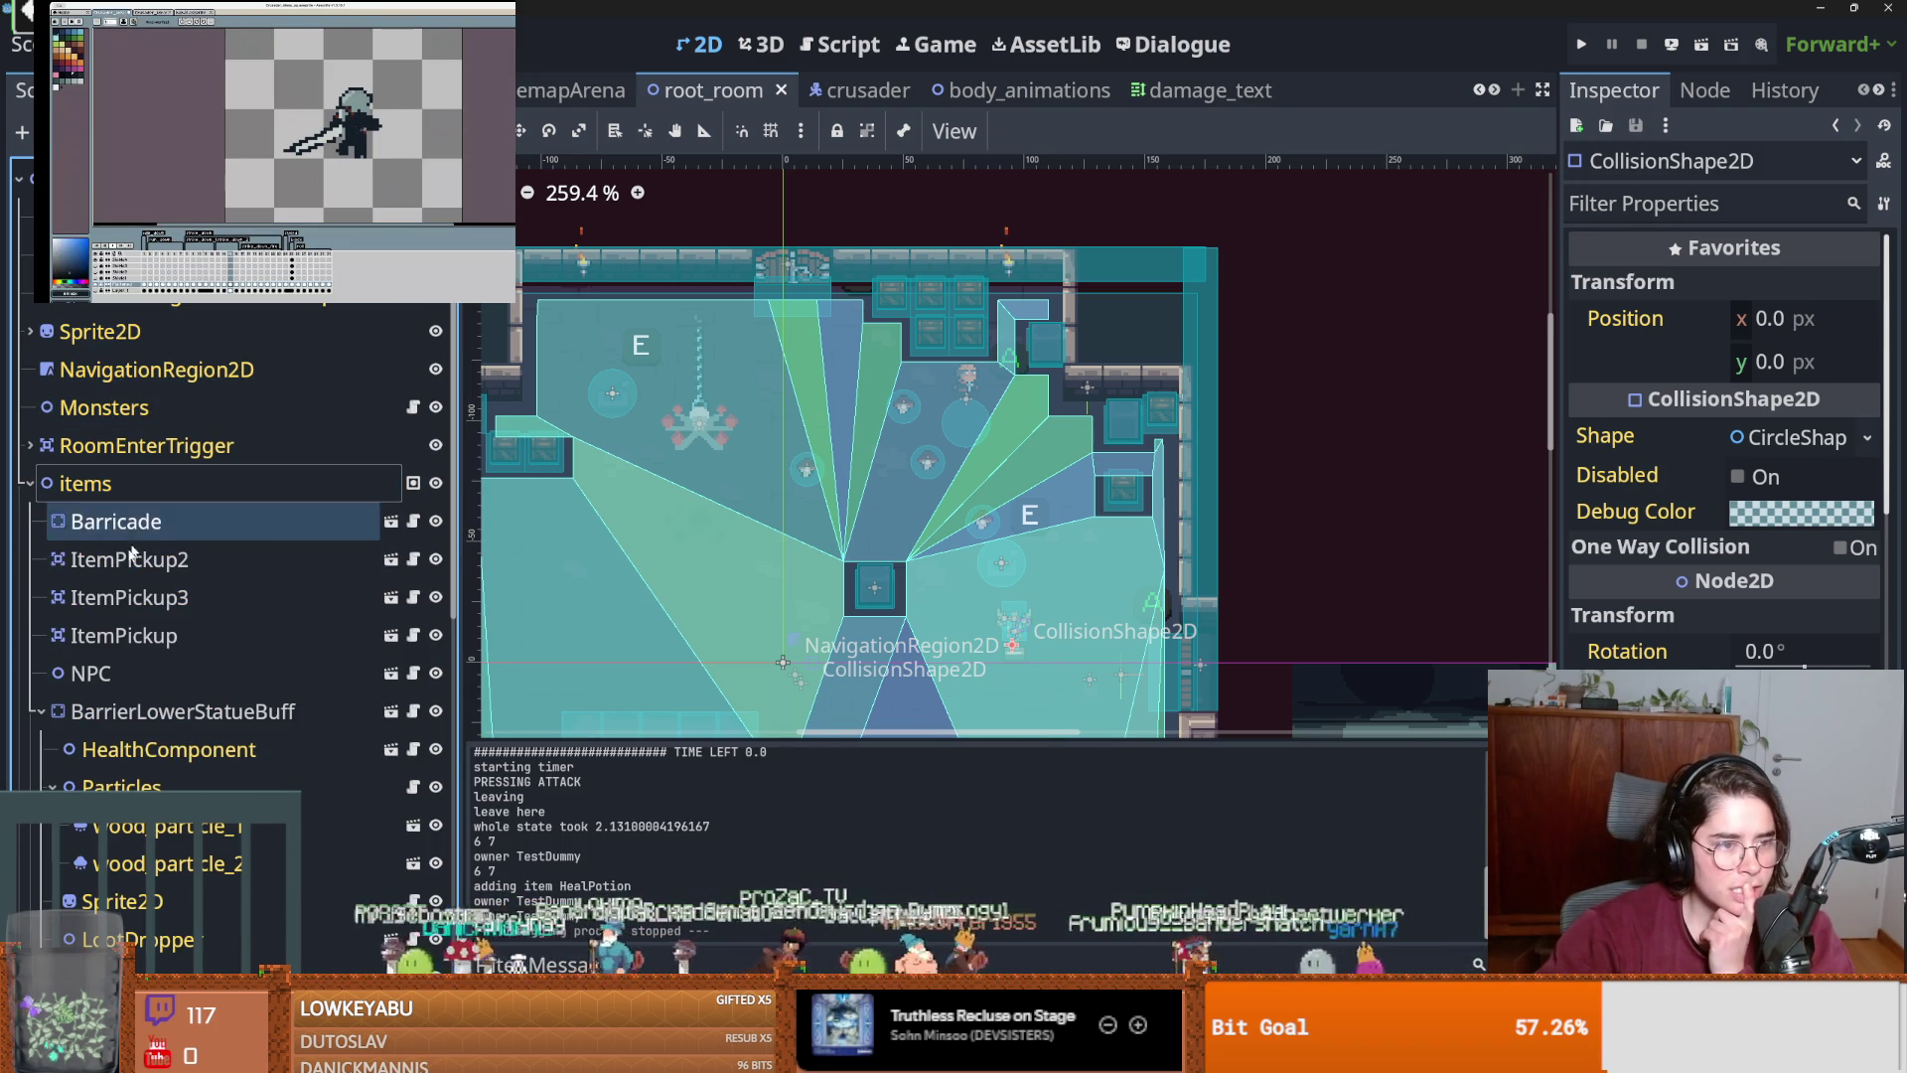
left_click(38, 712)
scroll(125, 673, "down", 2)
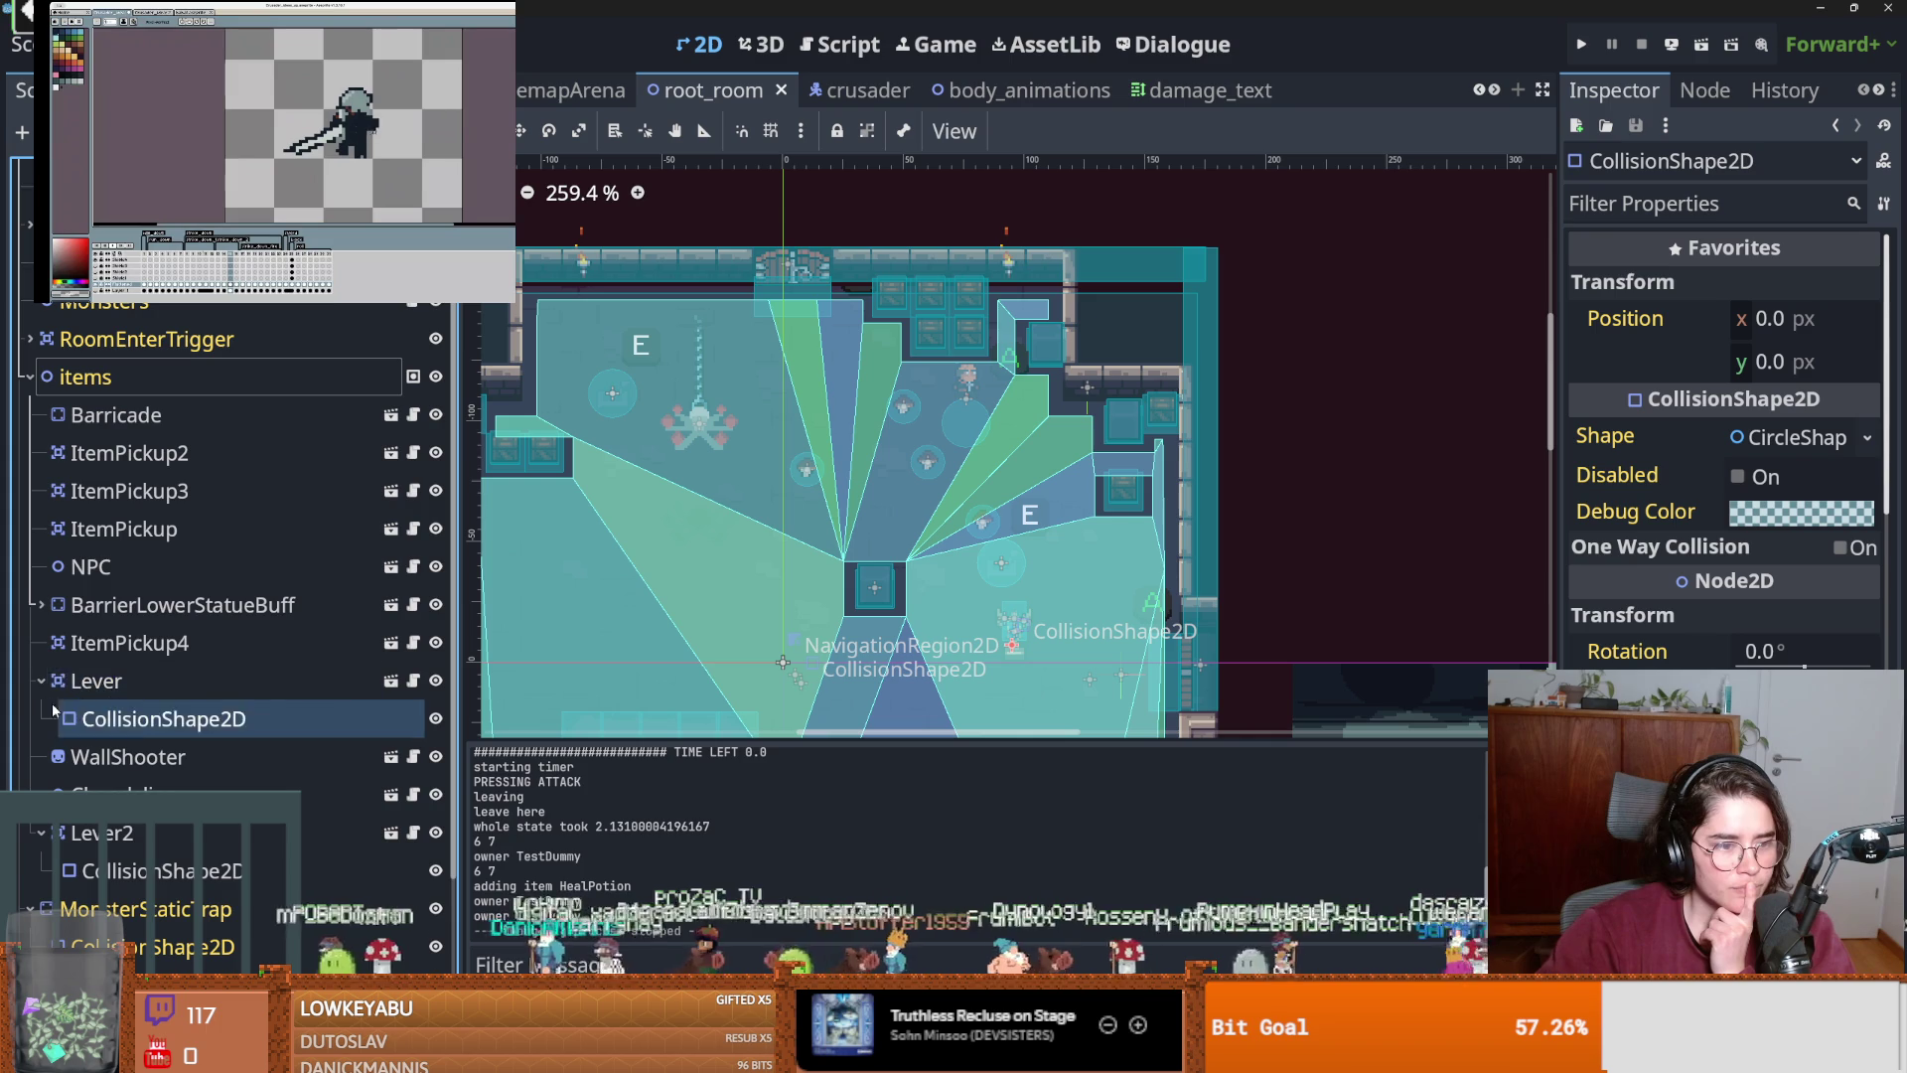
left_click(41, 681)
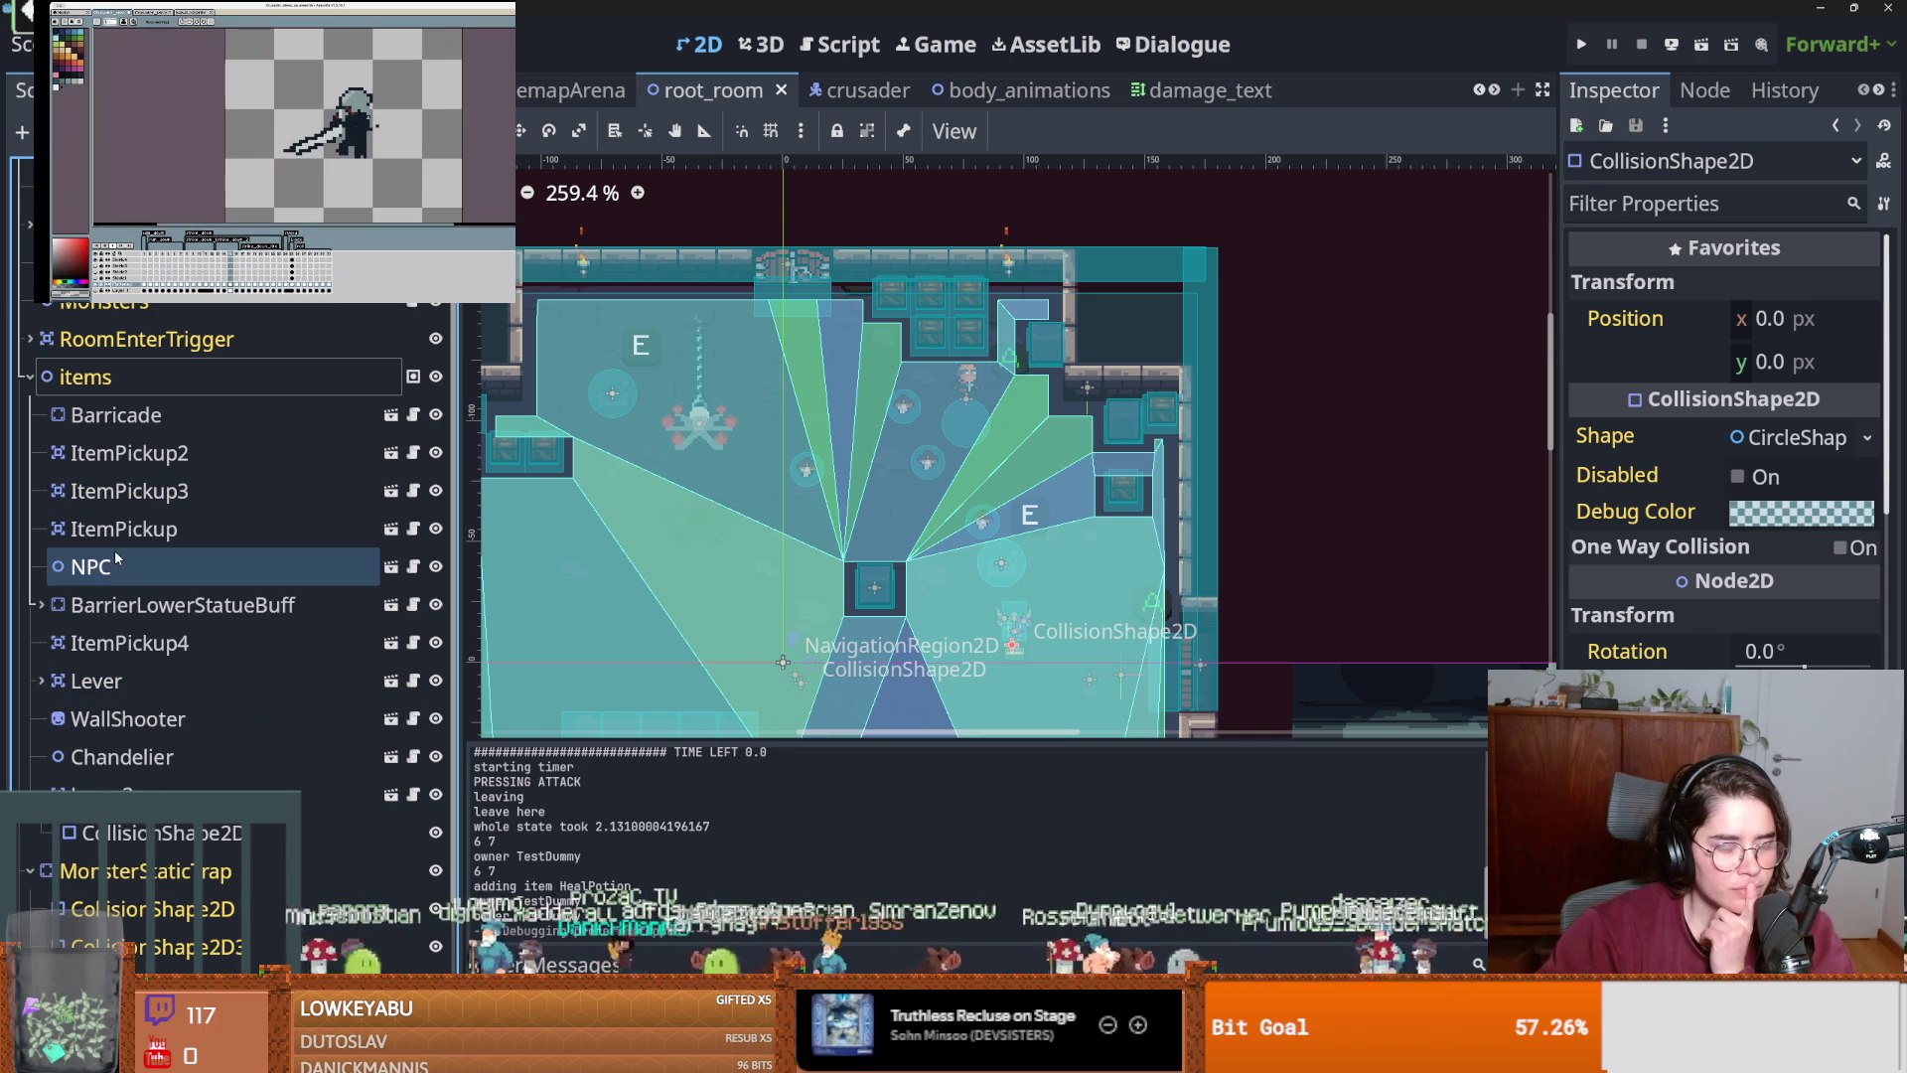
scroll(258, 528, "up", 2)
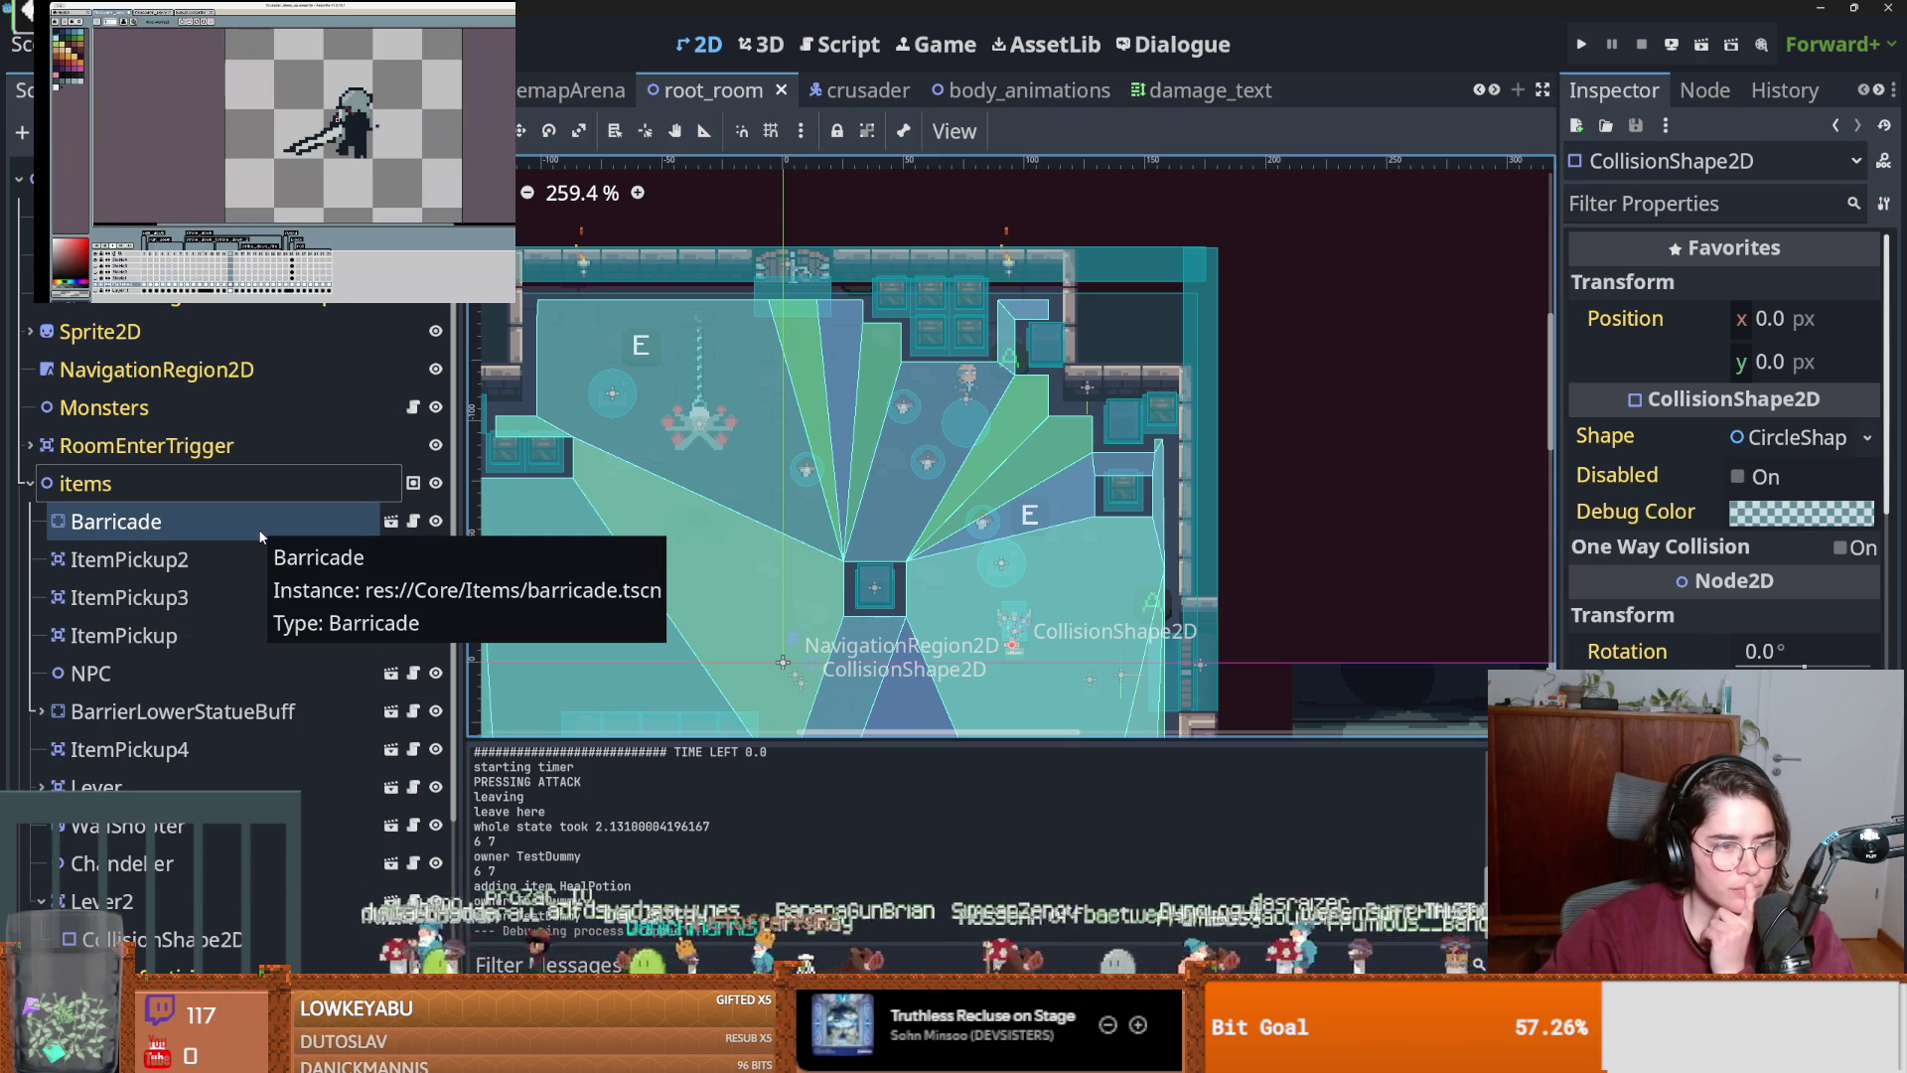
Select the NPC node and browse icons for its Icon property without choosing one.
left_click(170, 673)
left_click(1868, 437)
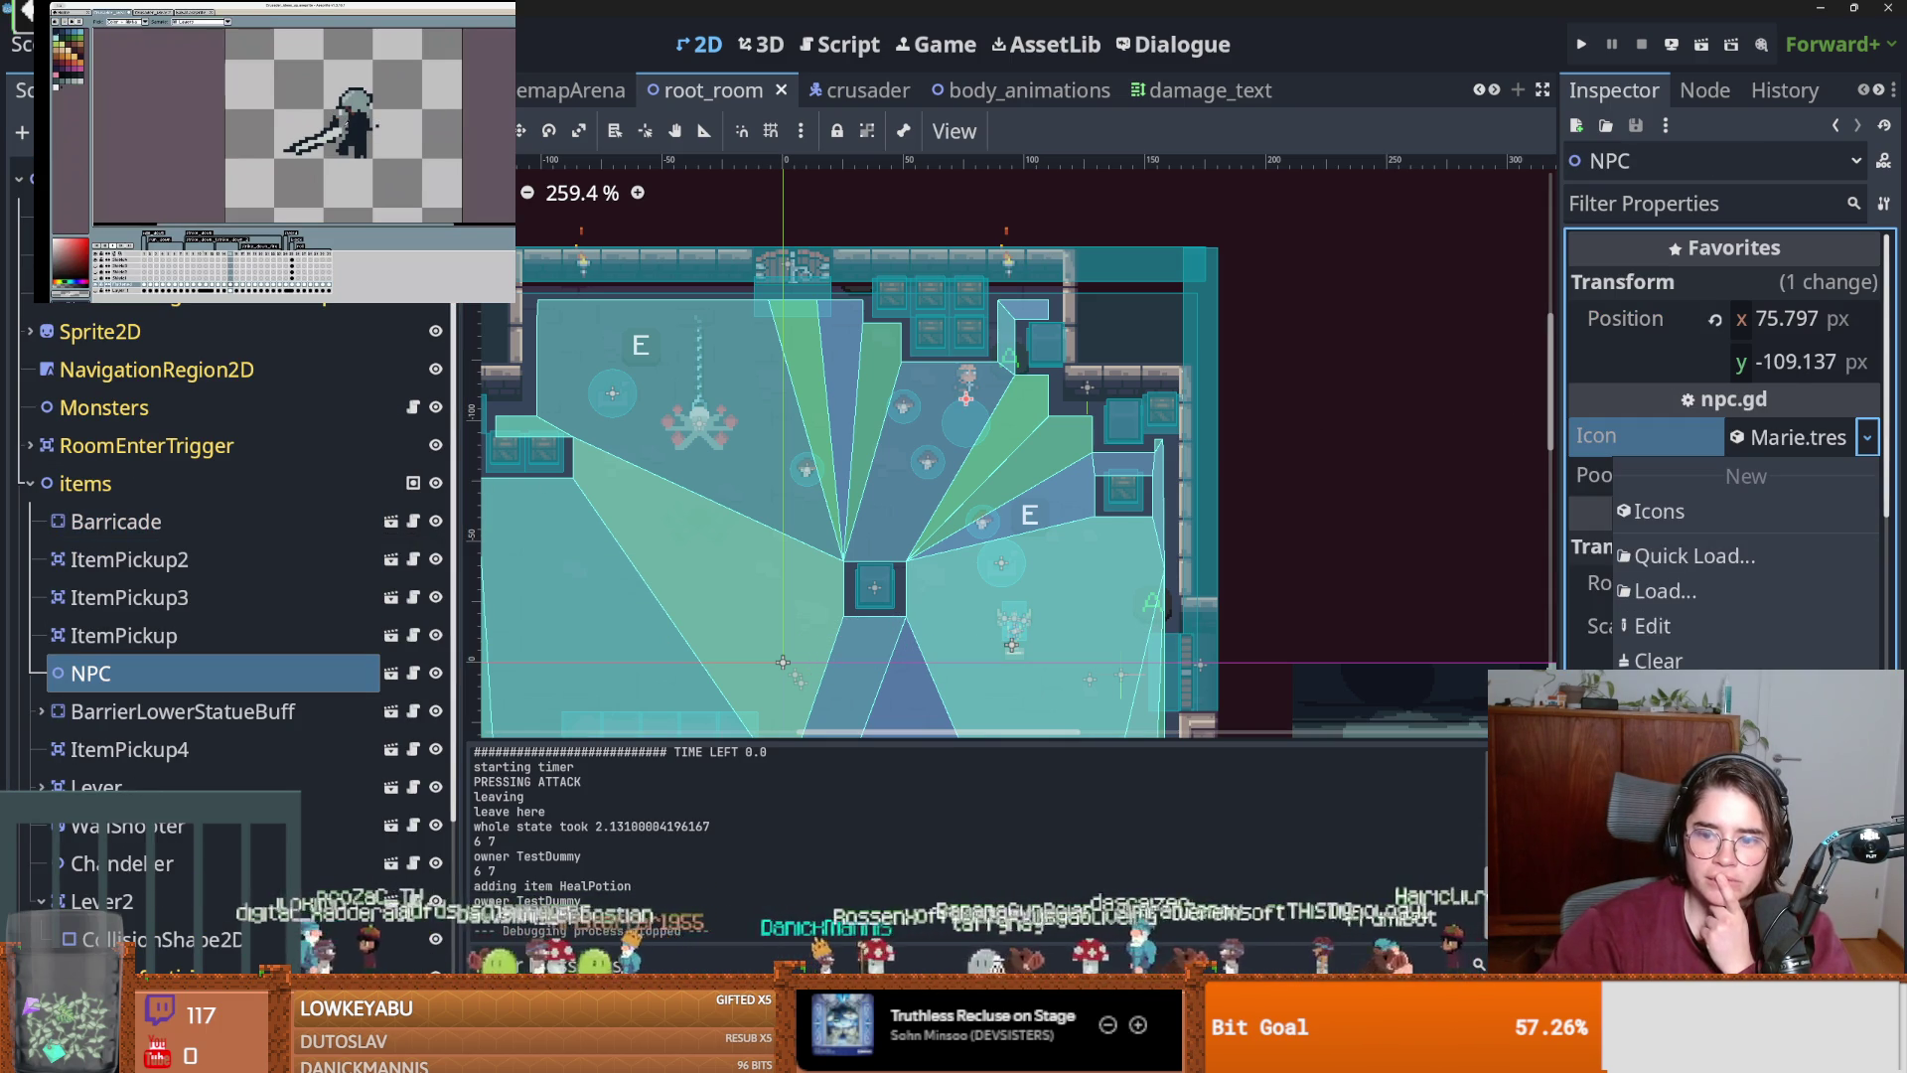
left_click(1679, 553)
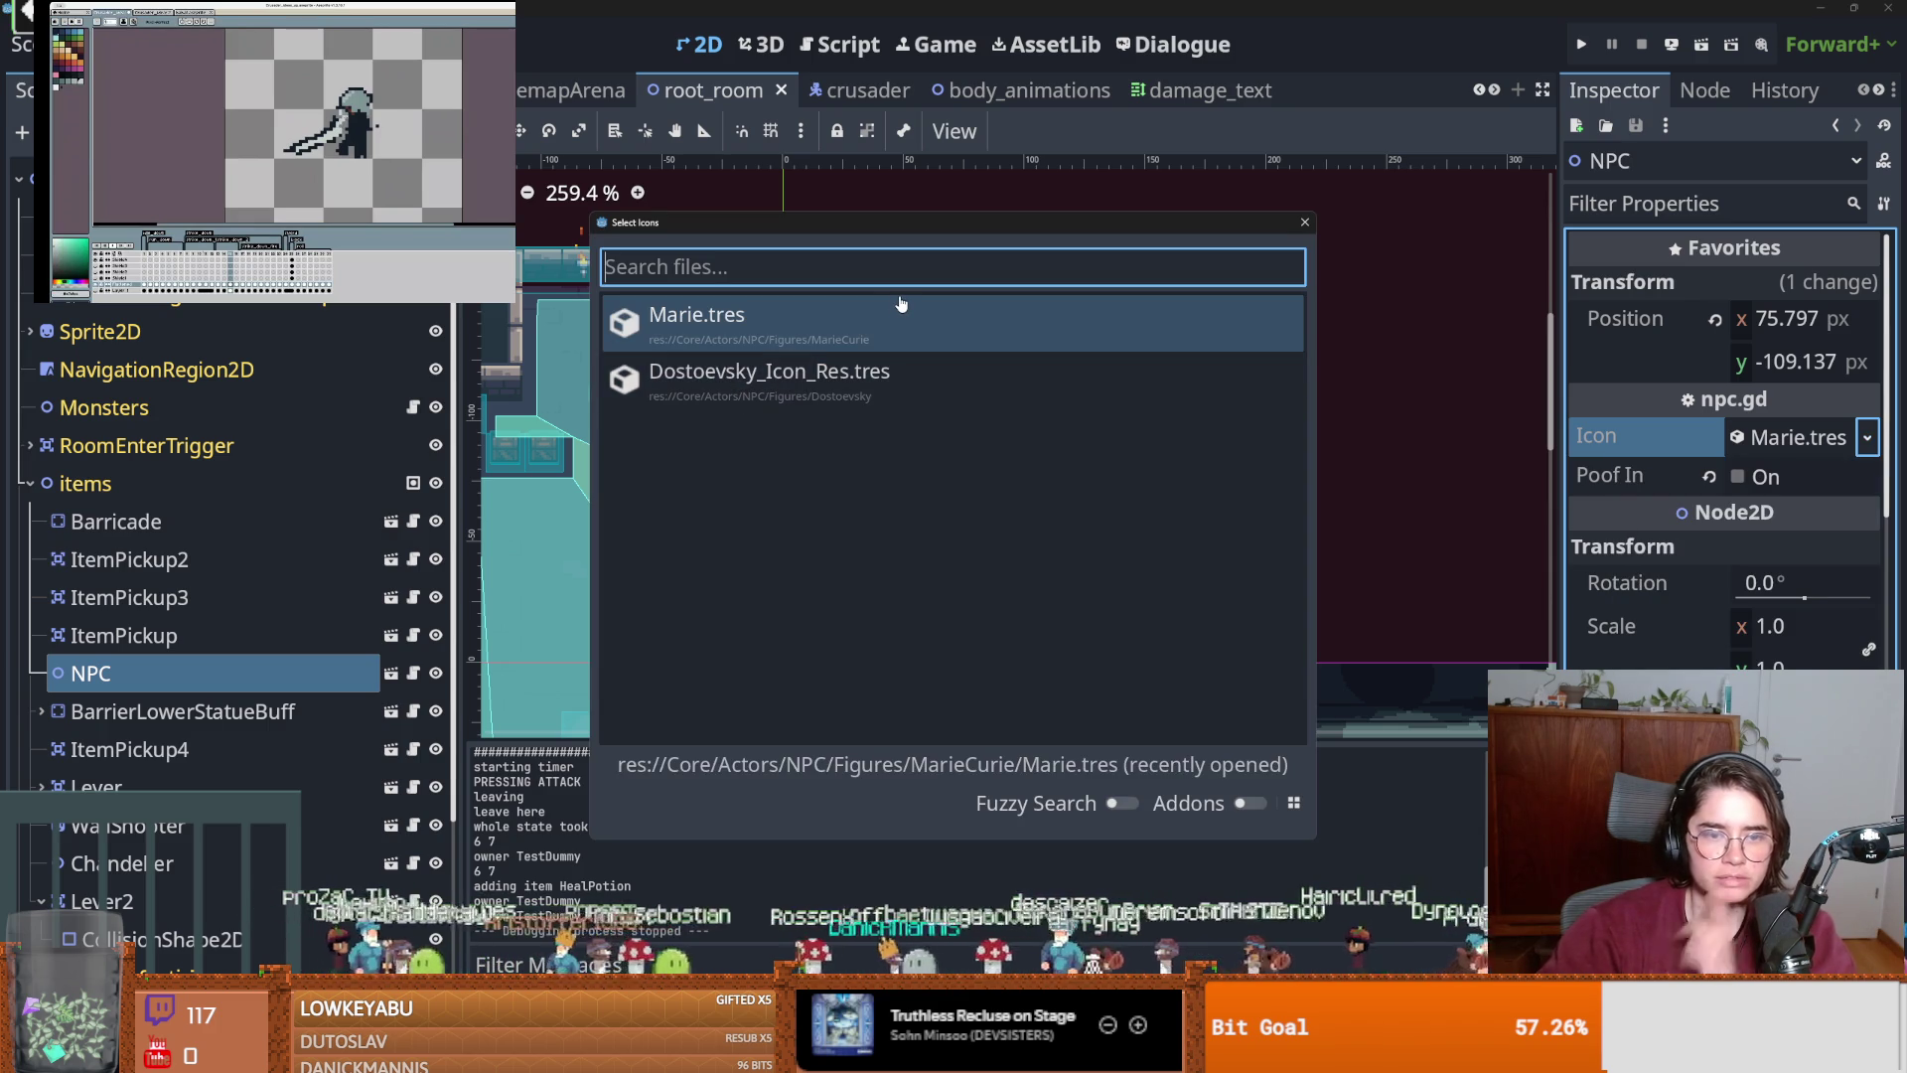
type("pr")
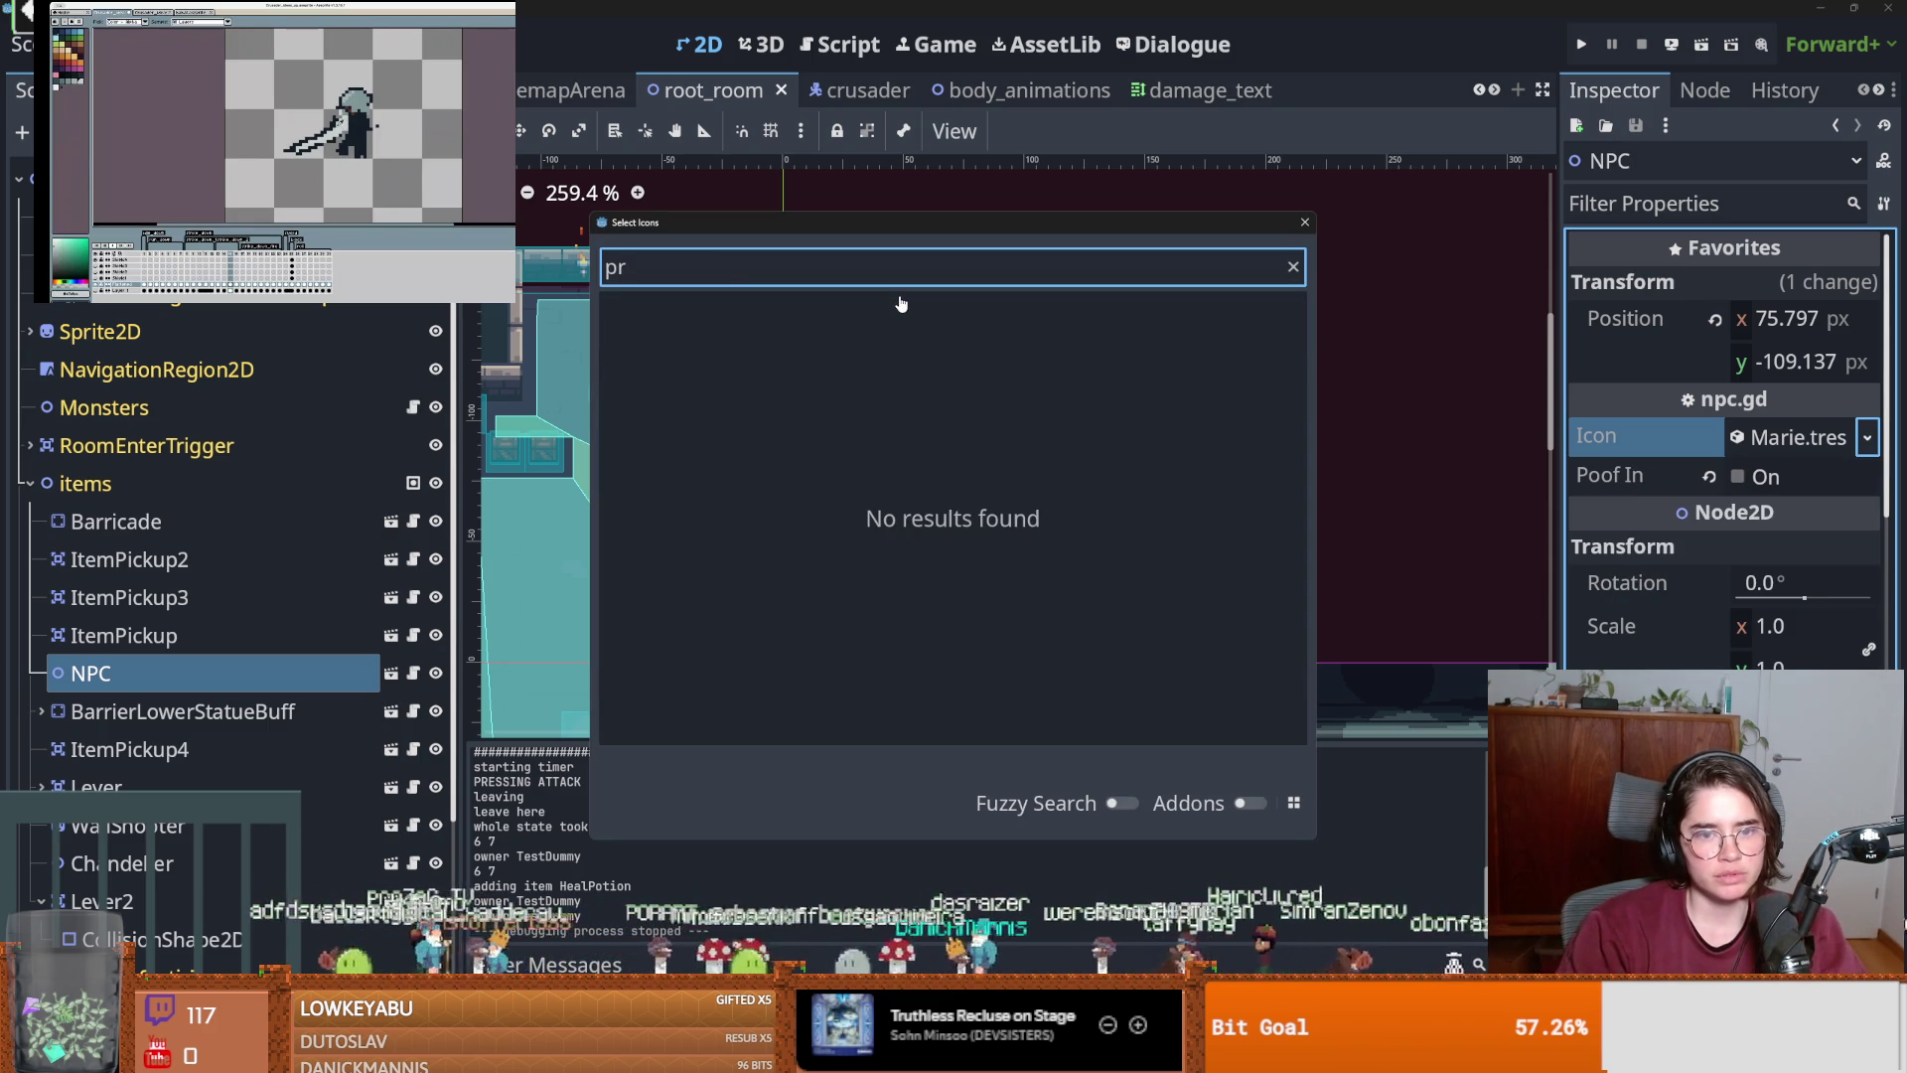
key("BackSpace")
key("BackSpace")
key("Escape")
Show DatPreist.dialogue in the FileSystem and load it in the Inspector.
left_click(1172, 45)
right_click(599, 298)
left_click(696, 486)
double_click(248, 599)
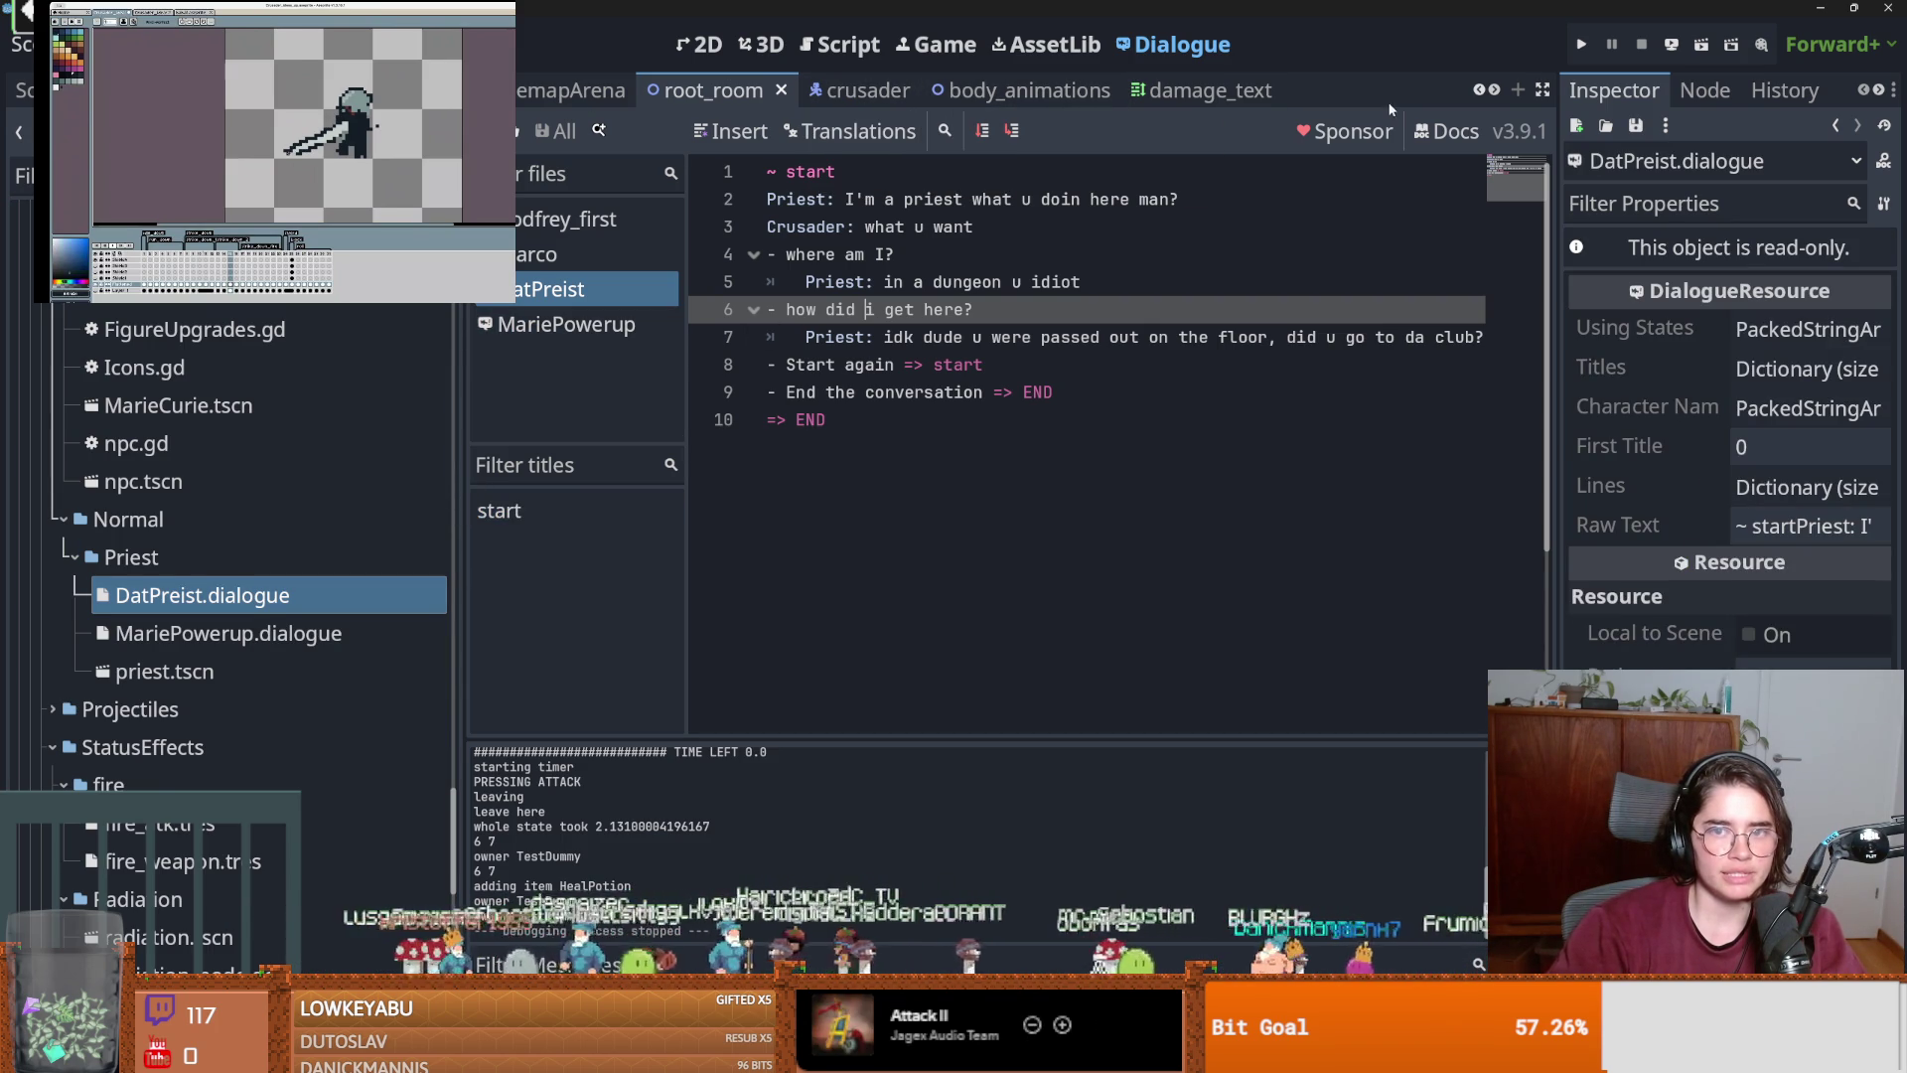
Scroll the scene tabs and return to root_room's 2D view and scene tree.
left_click(1488, 93)
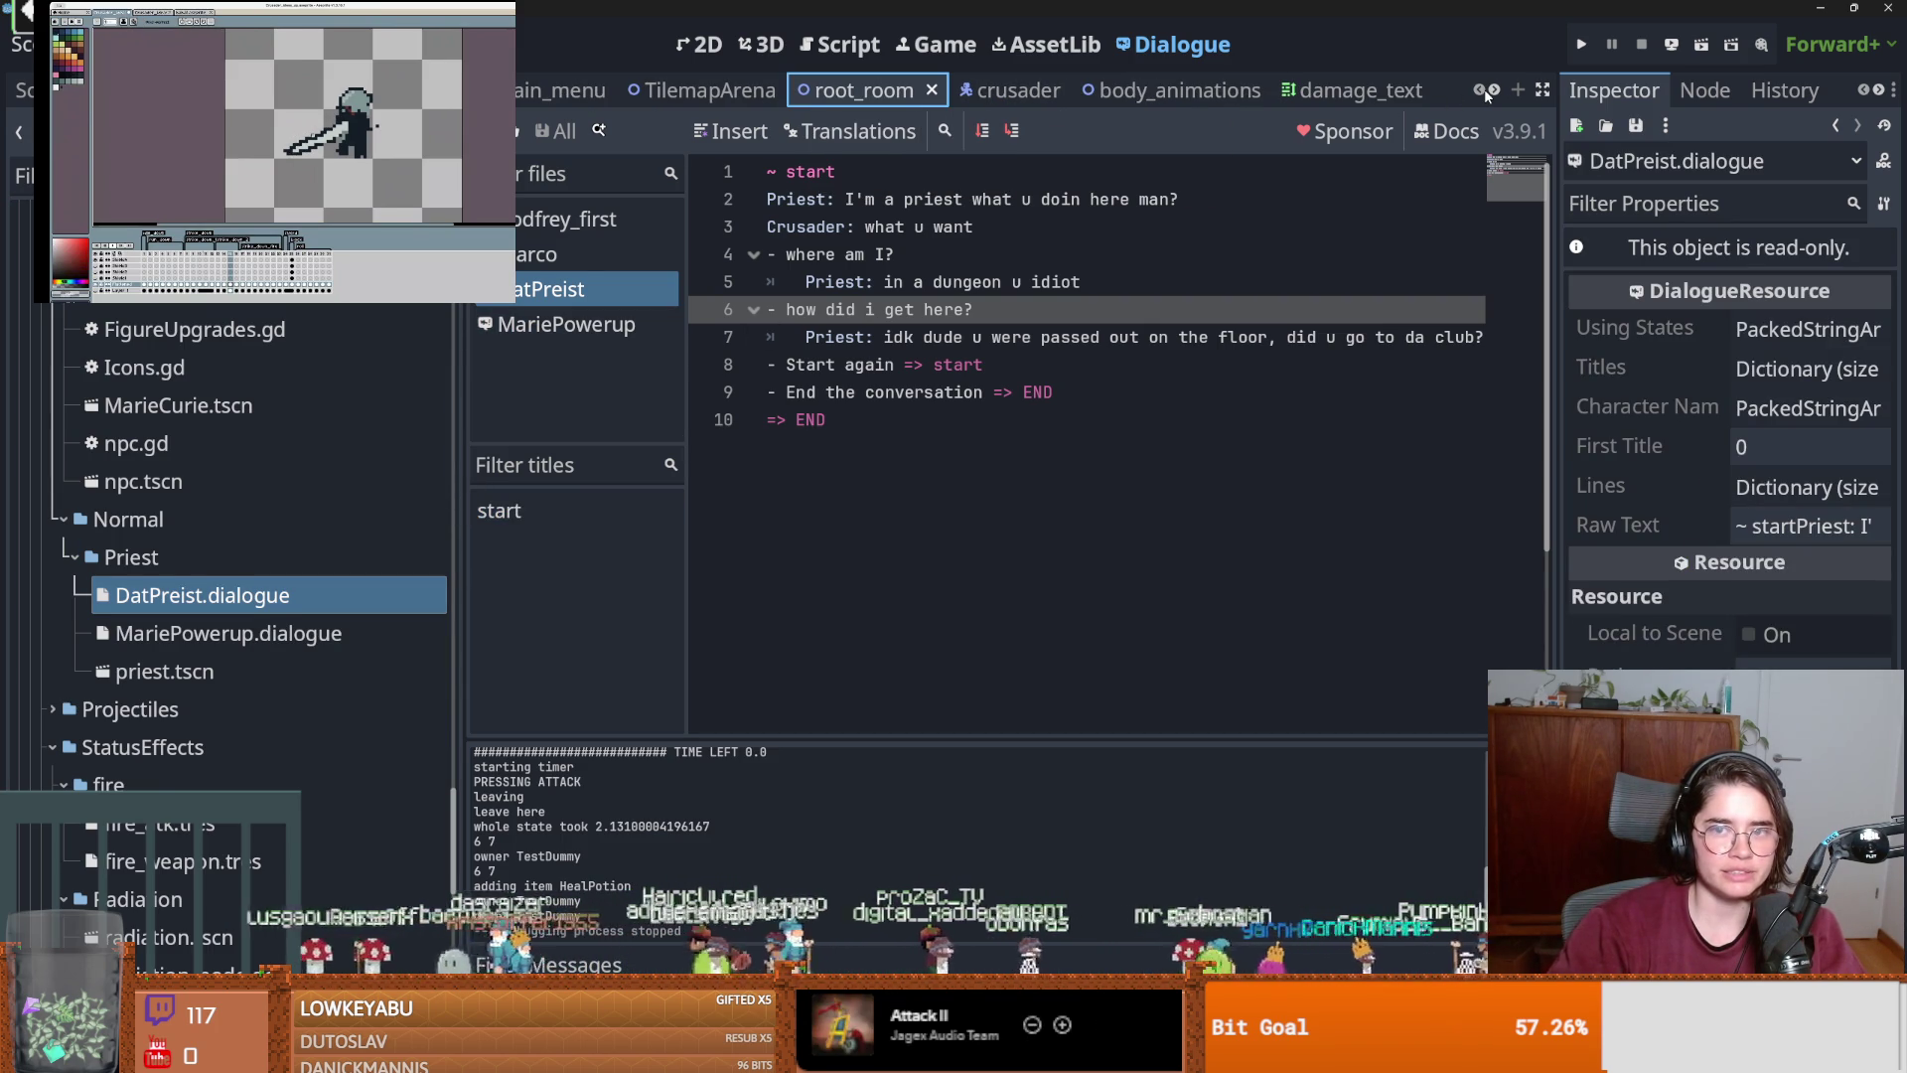
left_click(1491, 92)
left_click(1492, 91)
left_click(1492, 92)
left_click(1493, 93)
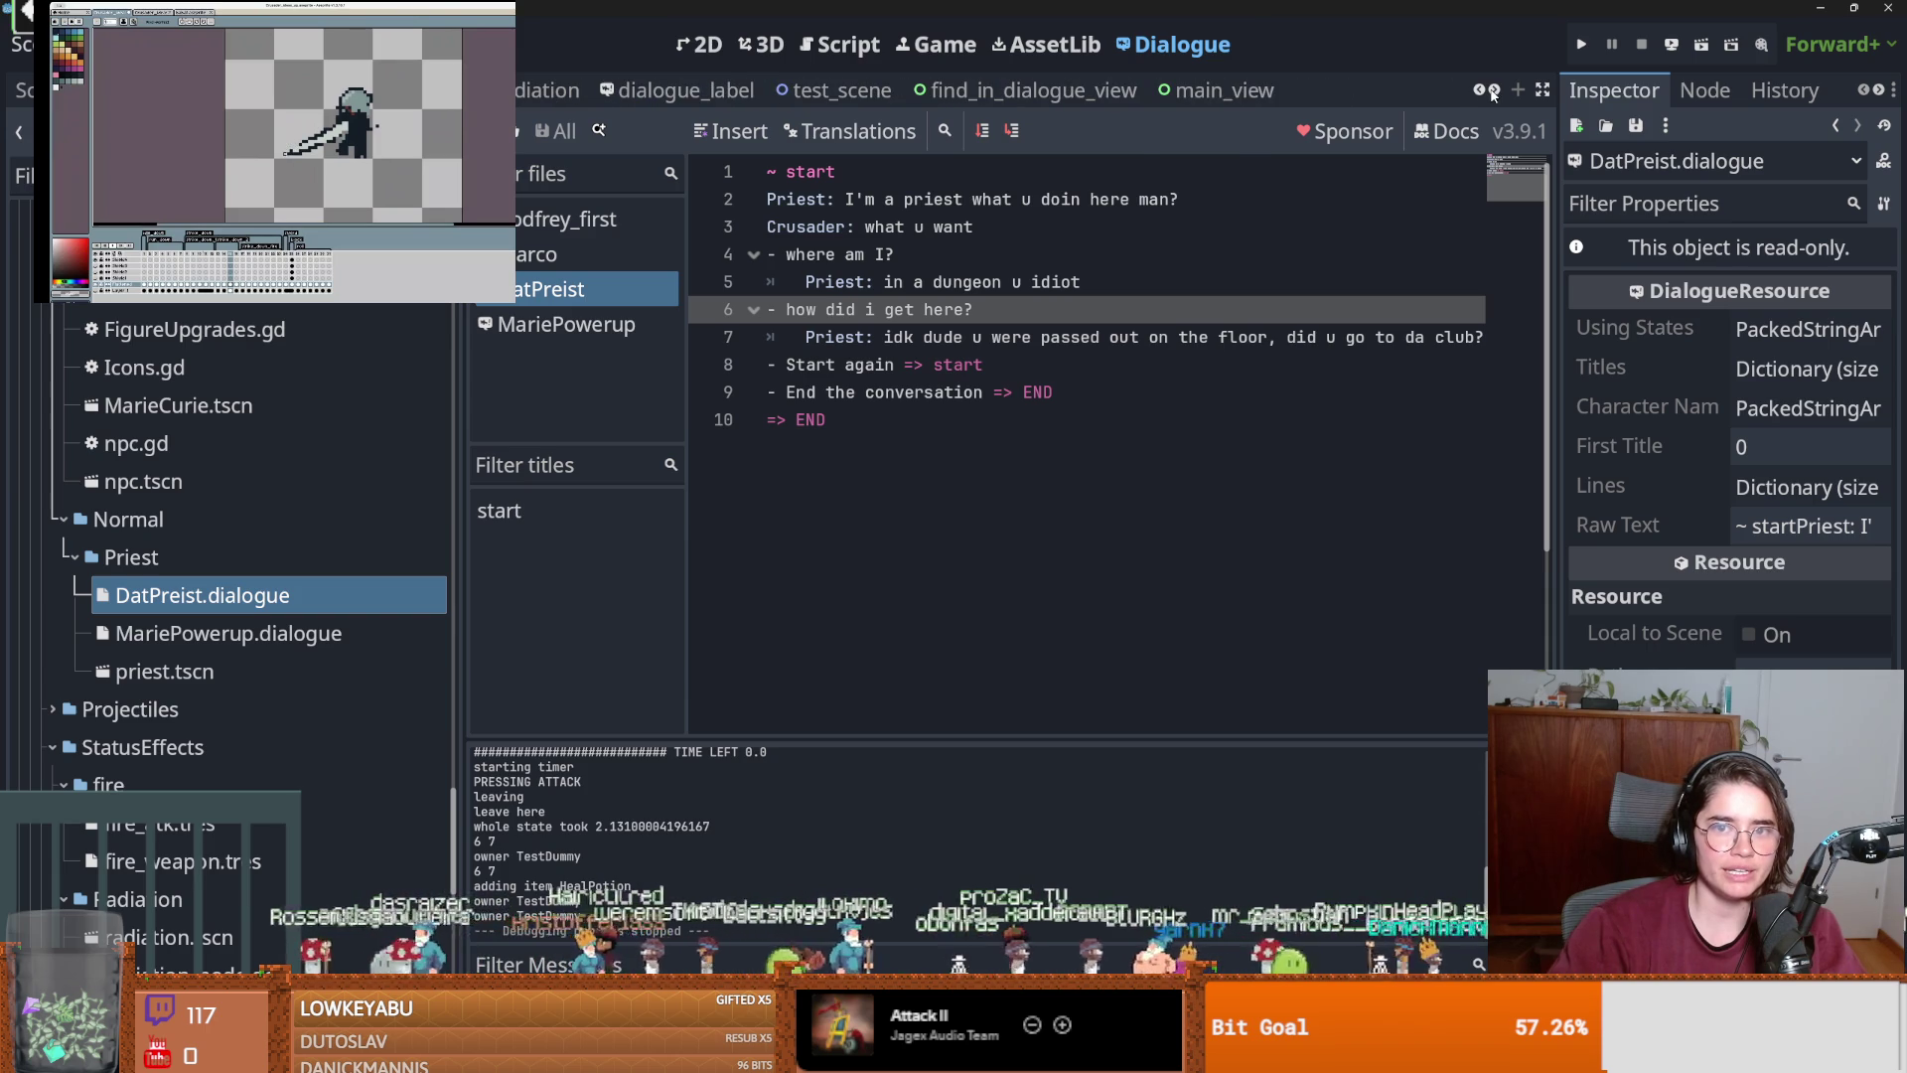
left_click(1479, 97)
left_click(1479, 96)
left_click(1479, 96)
left_click(1479, 96)
left_click(1479, 96)
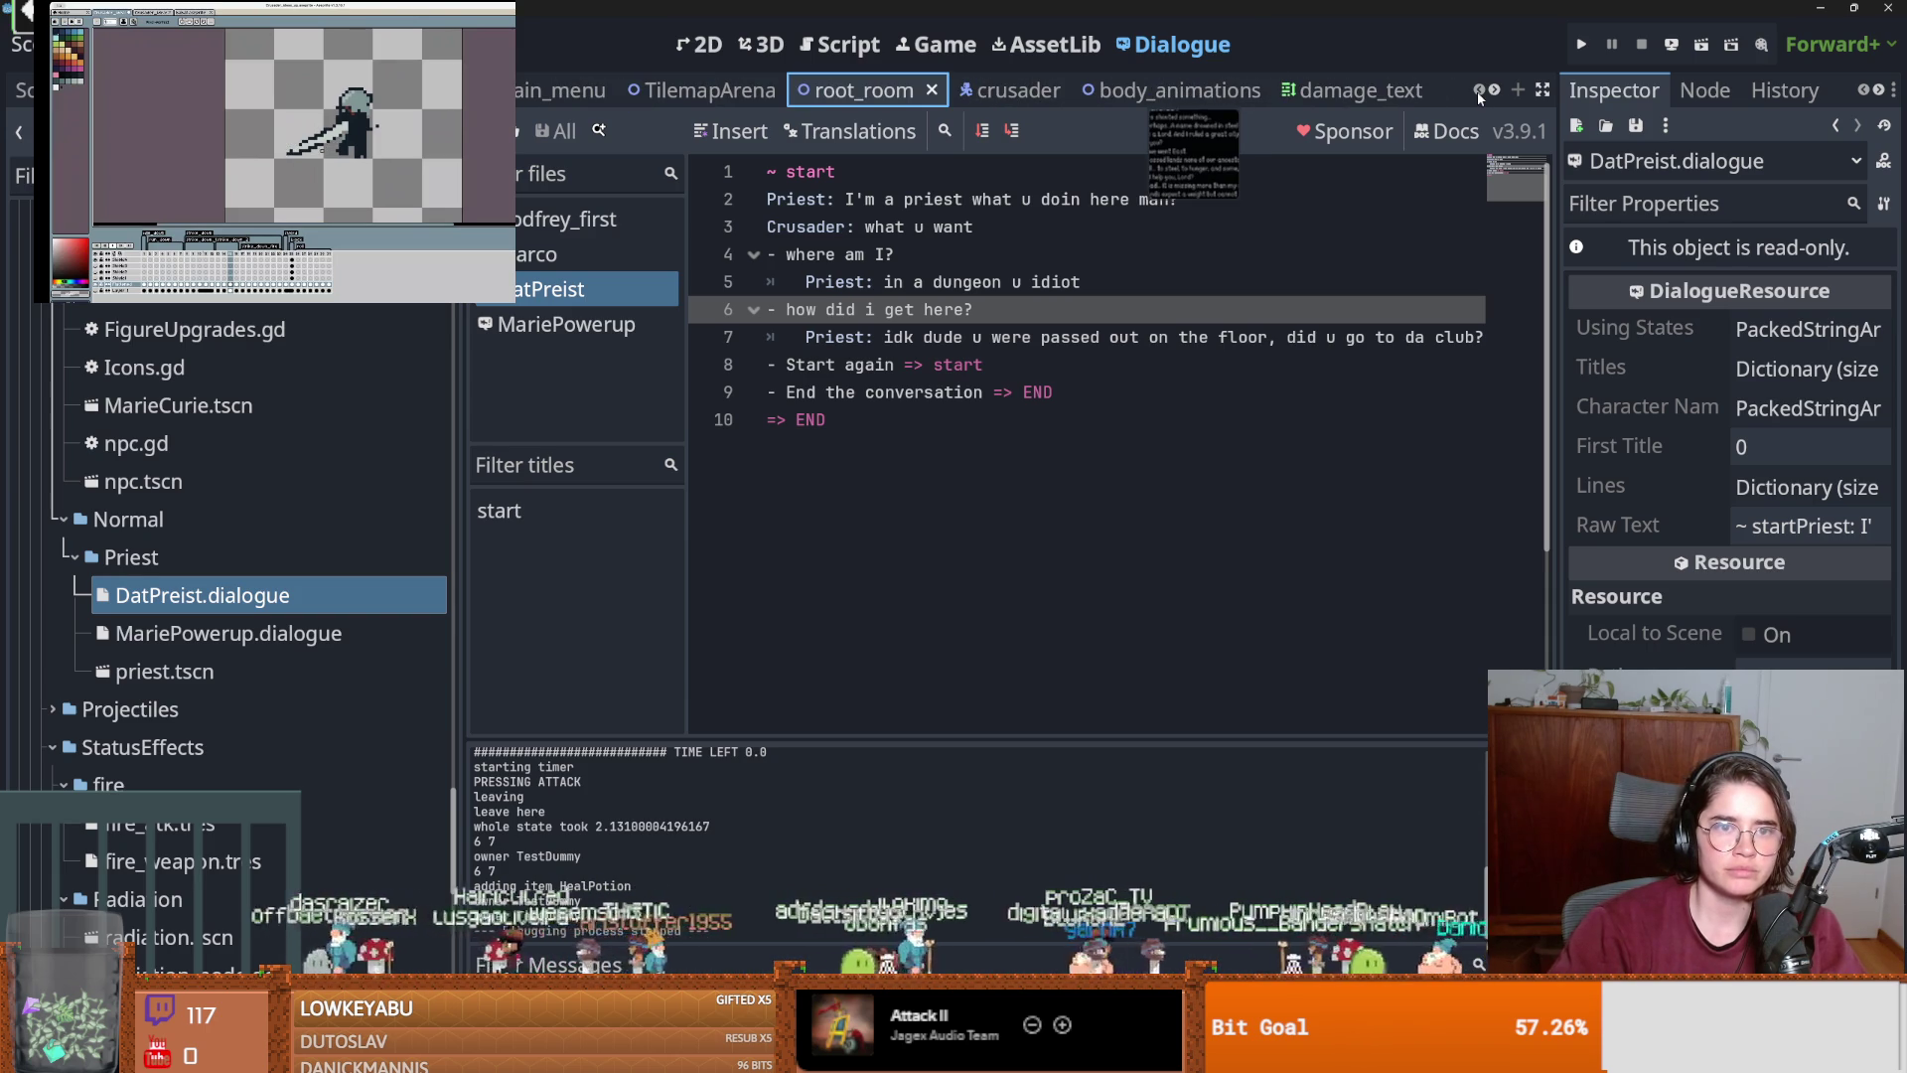
left_click(707, 45)
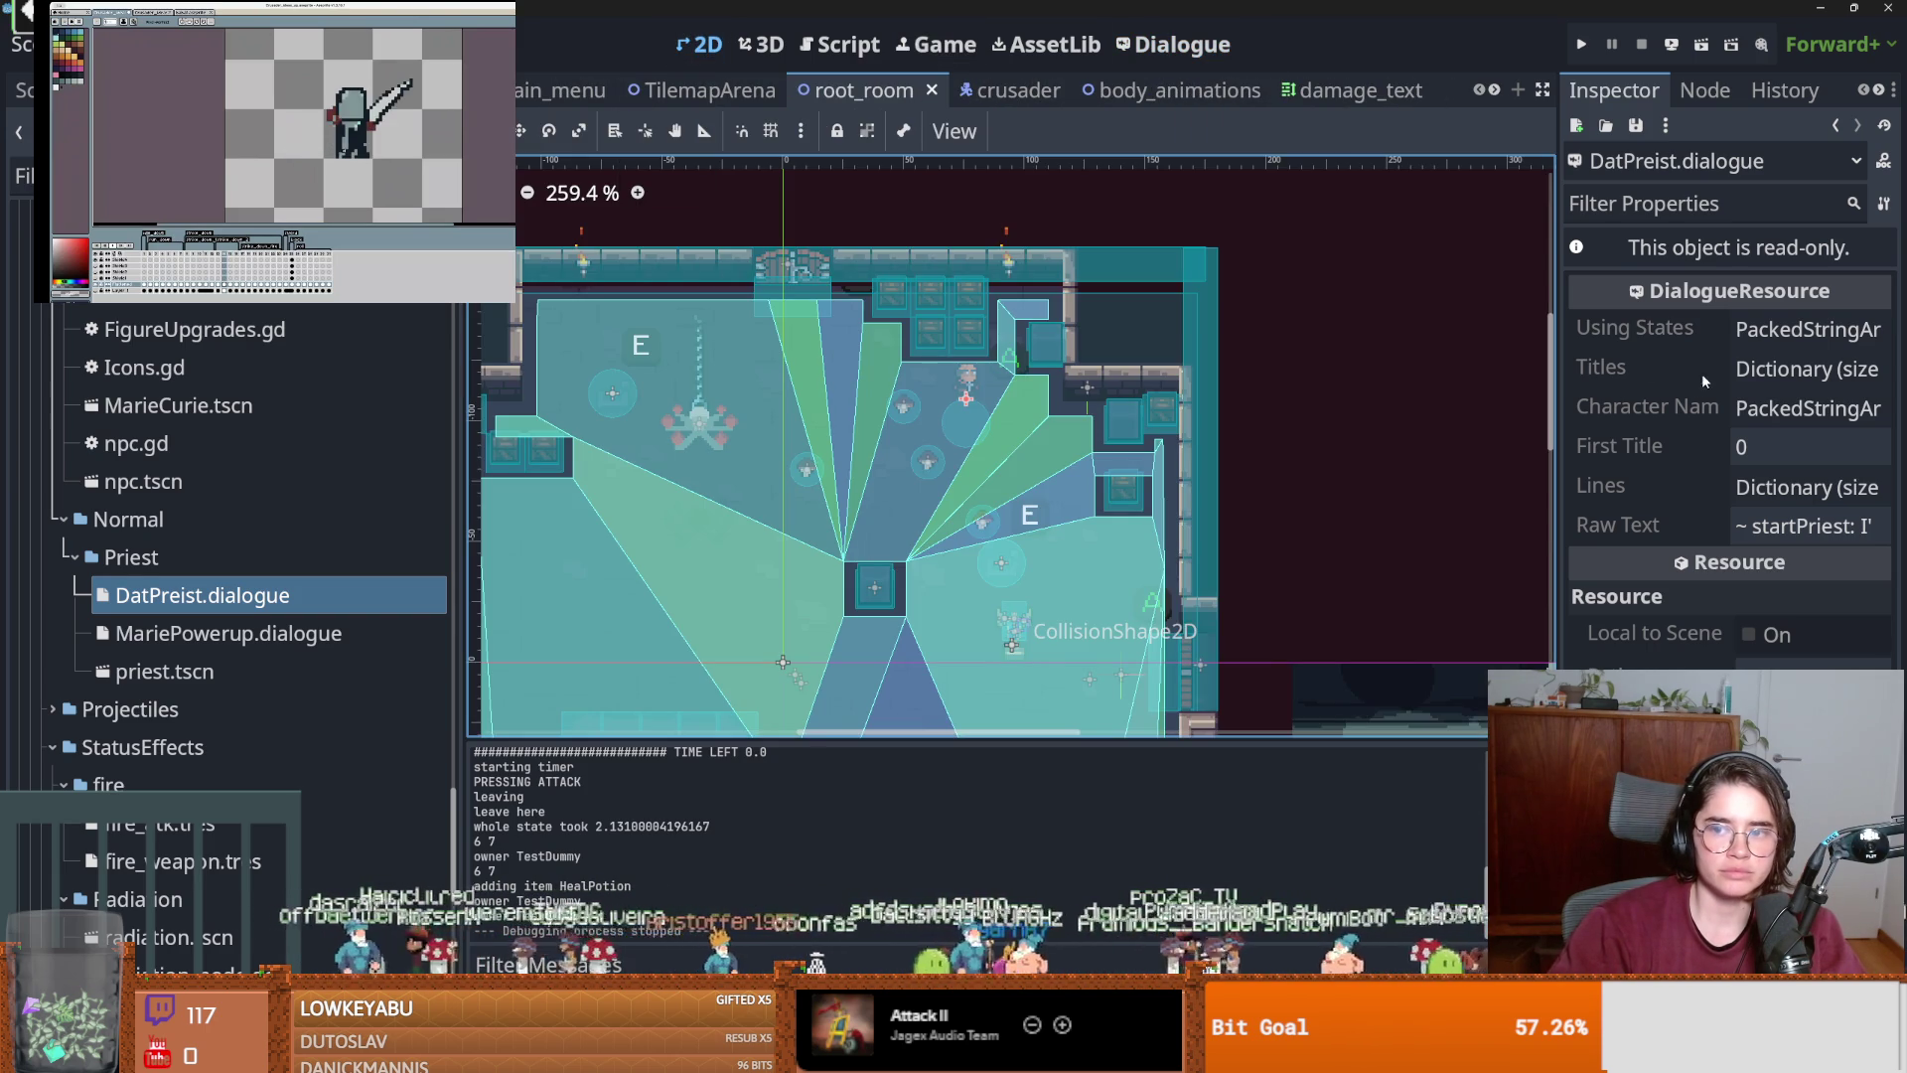
left_click(25, 91)
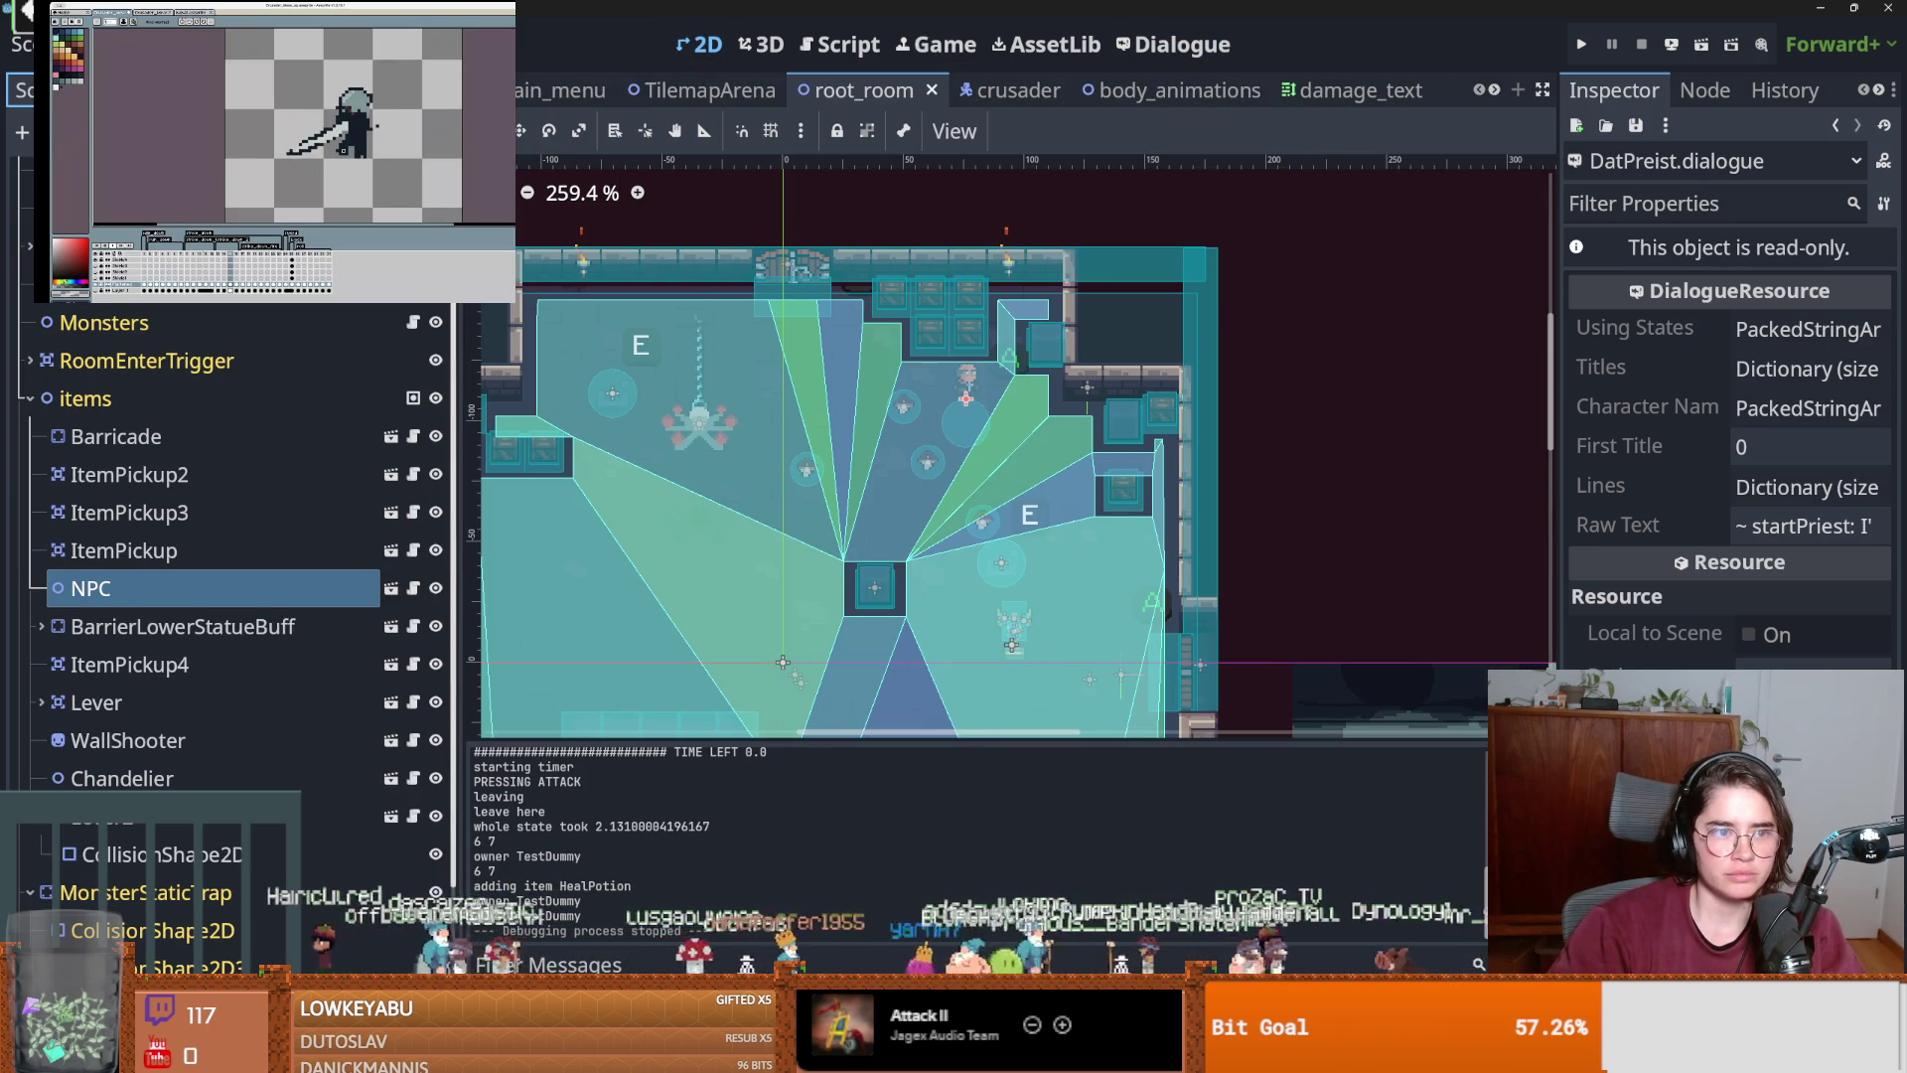
Try assigning DatPreist.dialogue to the NPC's Icon, then open priest.tscn's dialogue trigger.
left_click(176, 578)
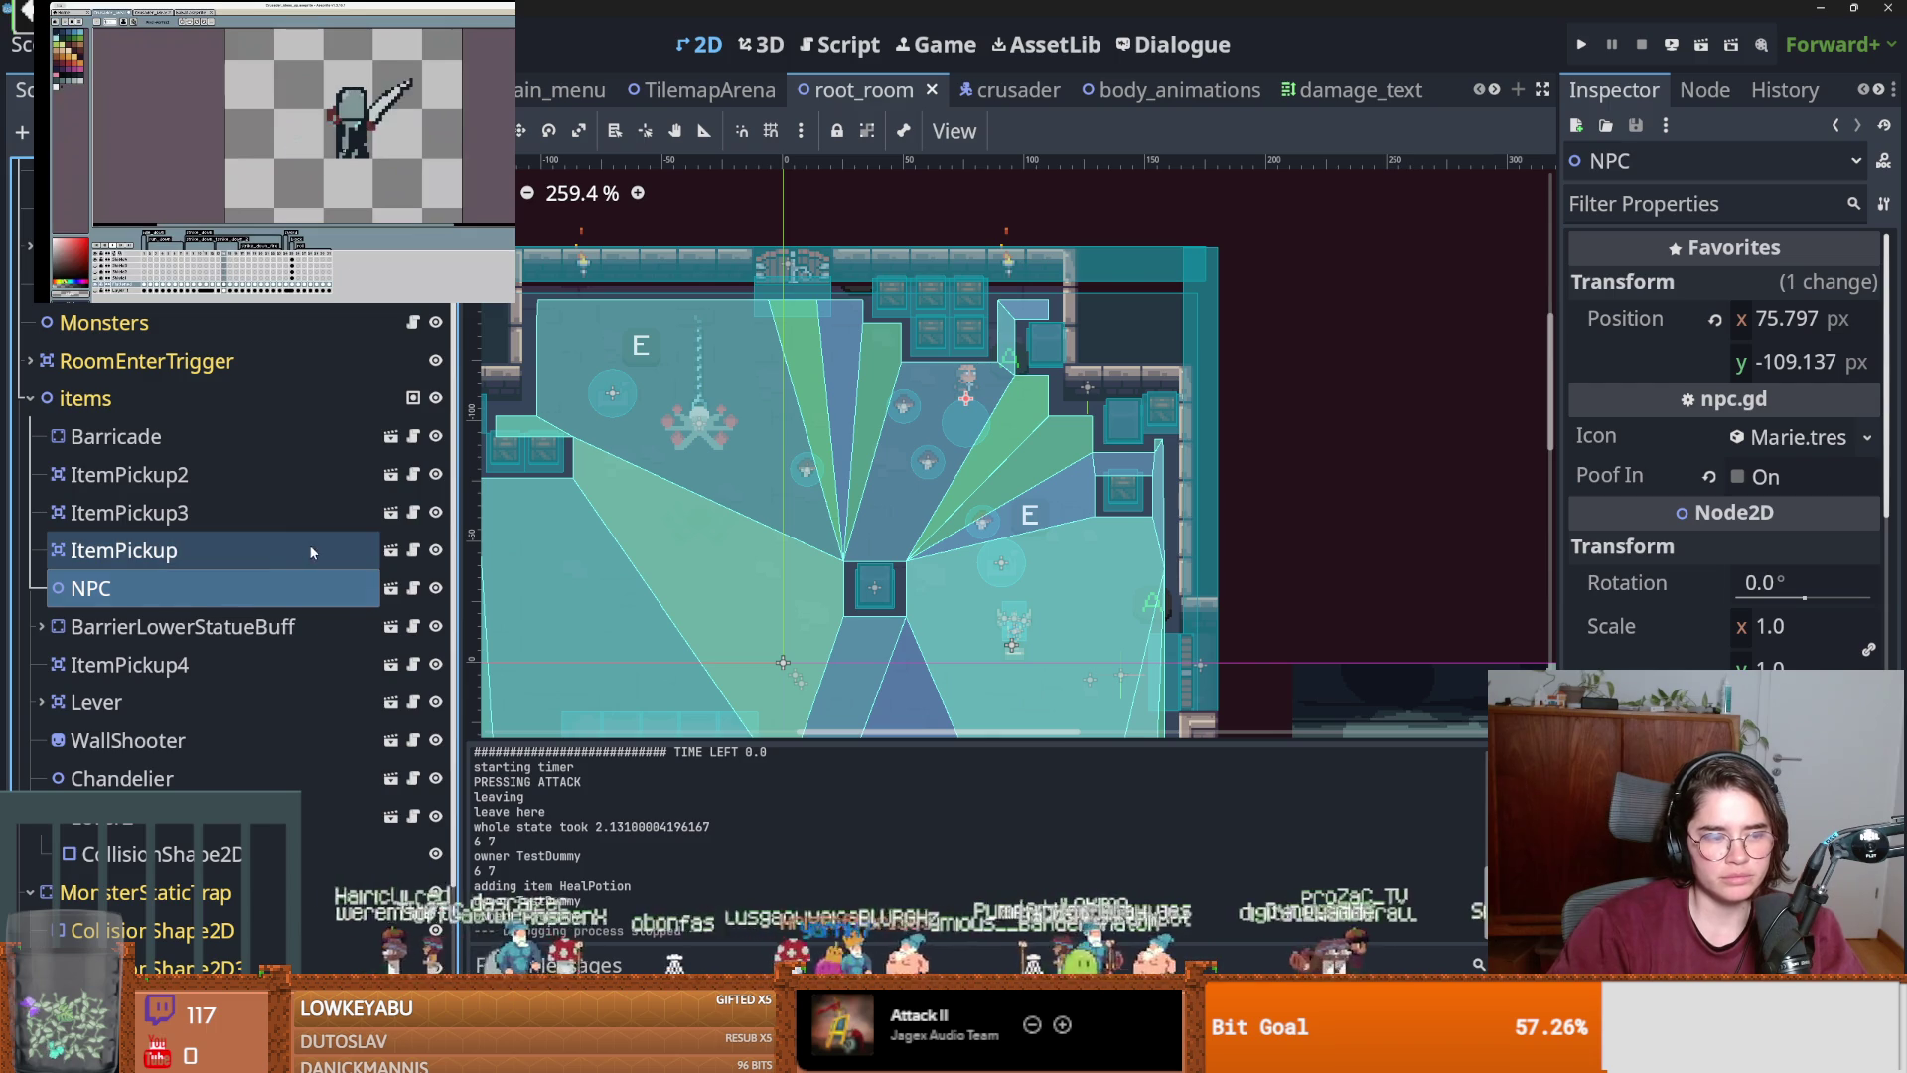
left_click(94, 91)
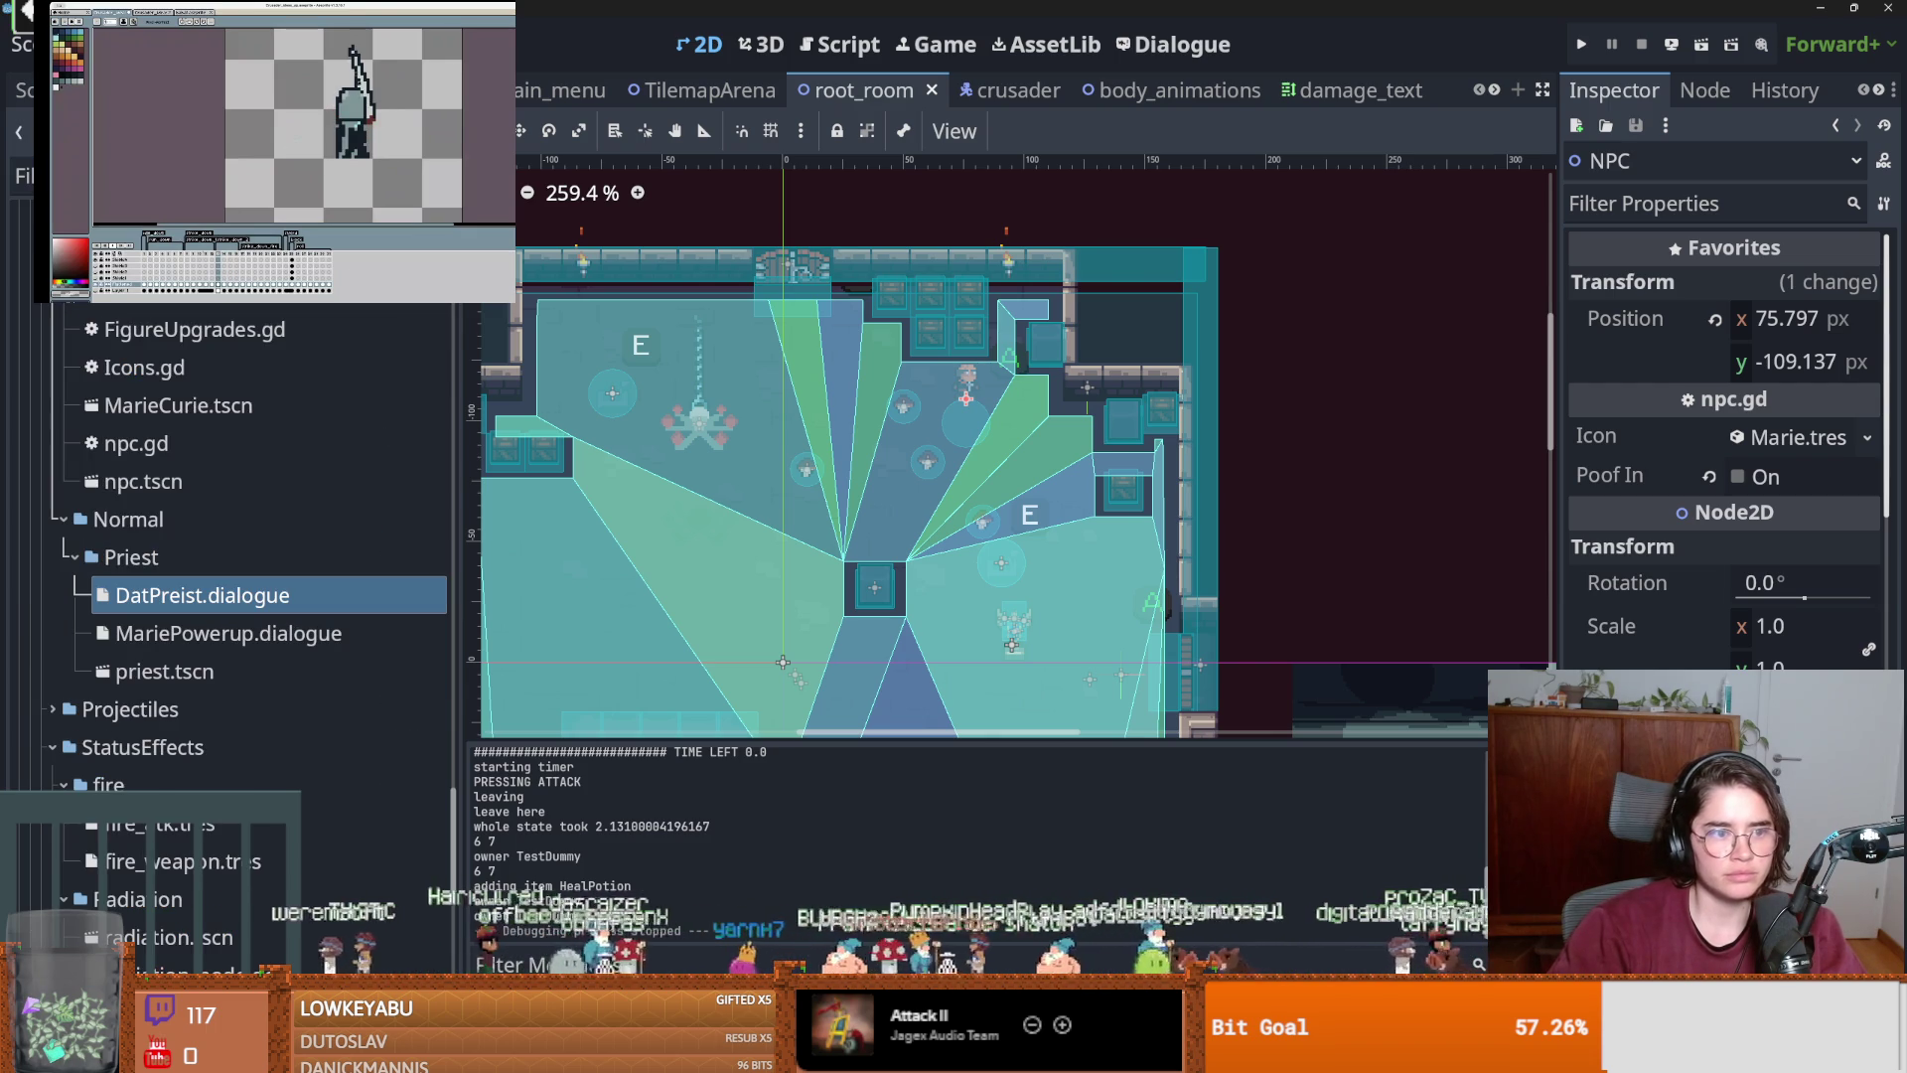
mouse_move(198, 595)
left_mouse_down()
mouse_move(382, 601)
mouse_move(1779, 435)
left_mouse_up()
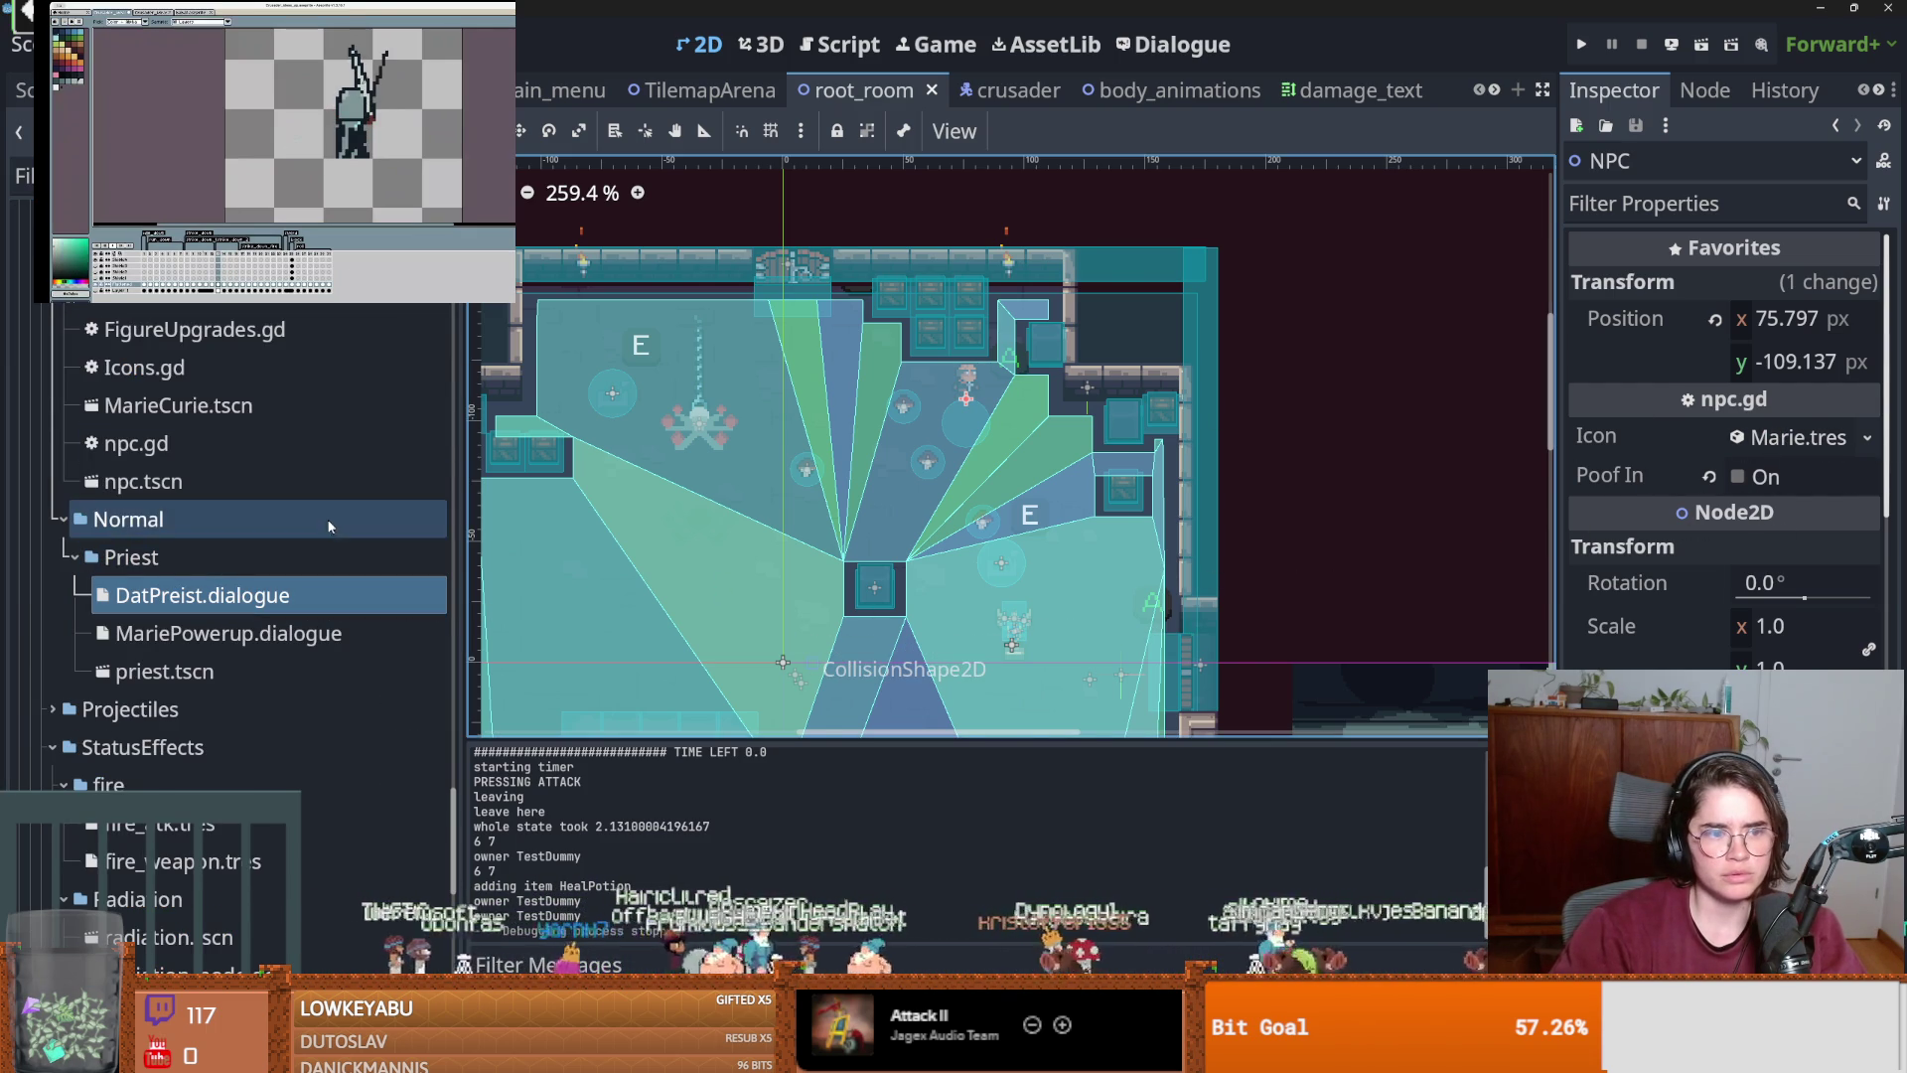
left_click(24, 90)
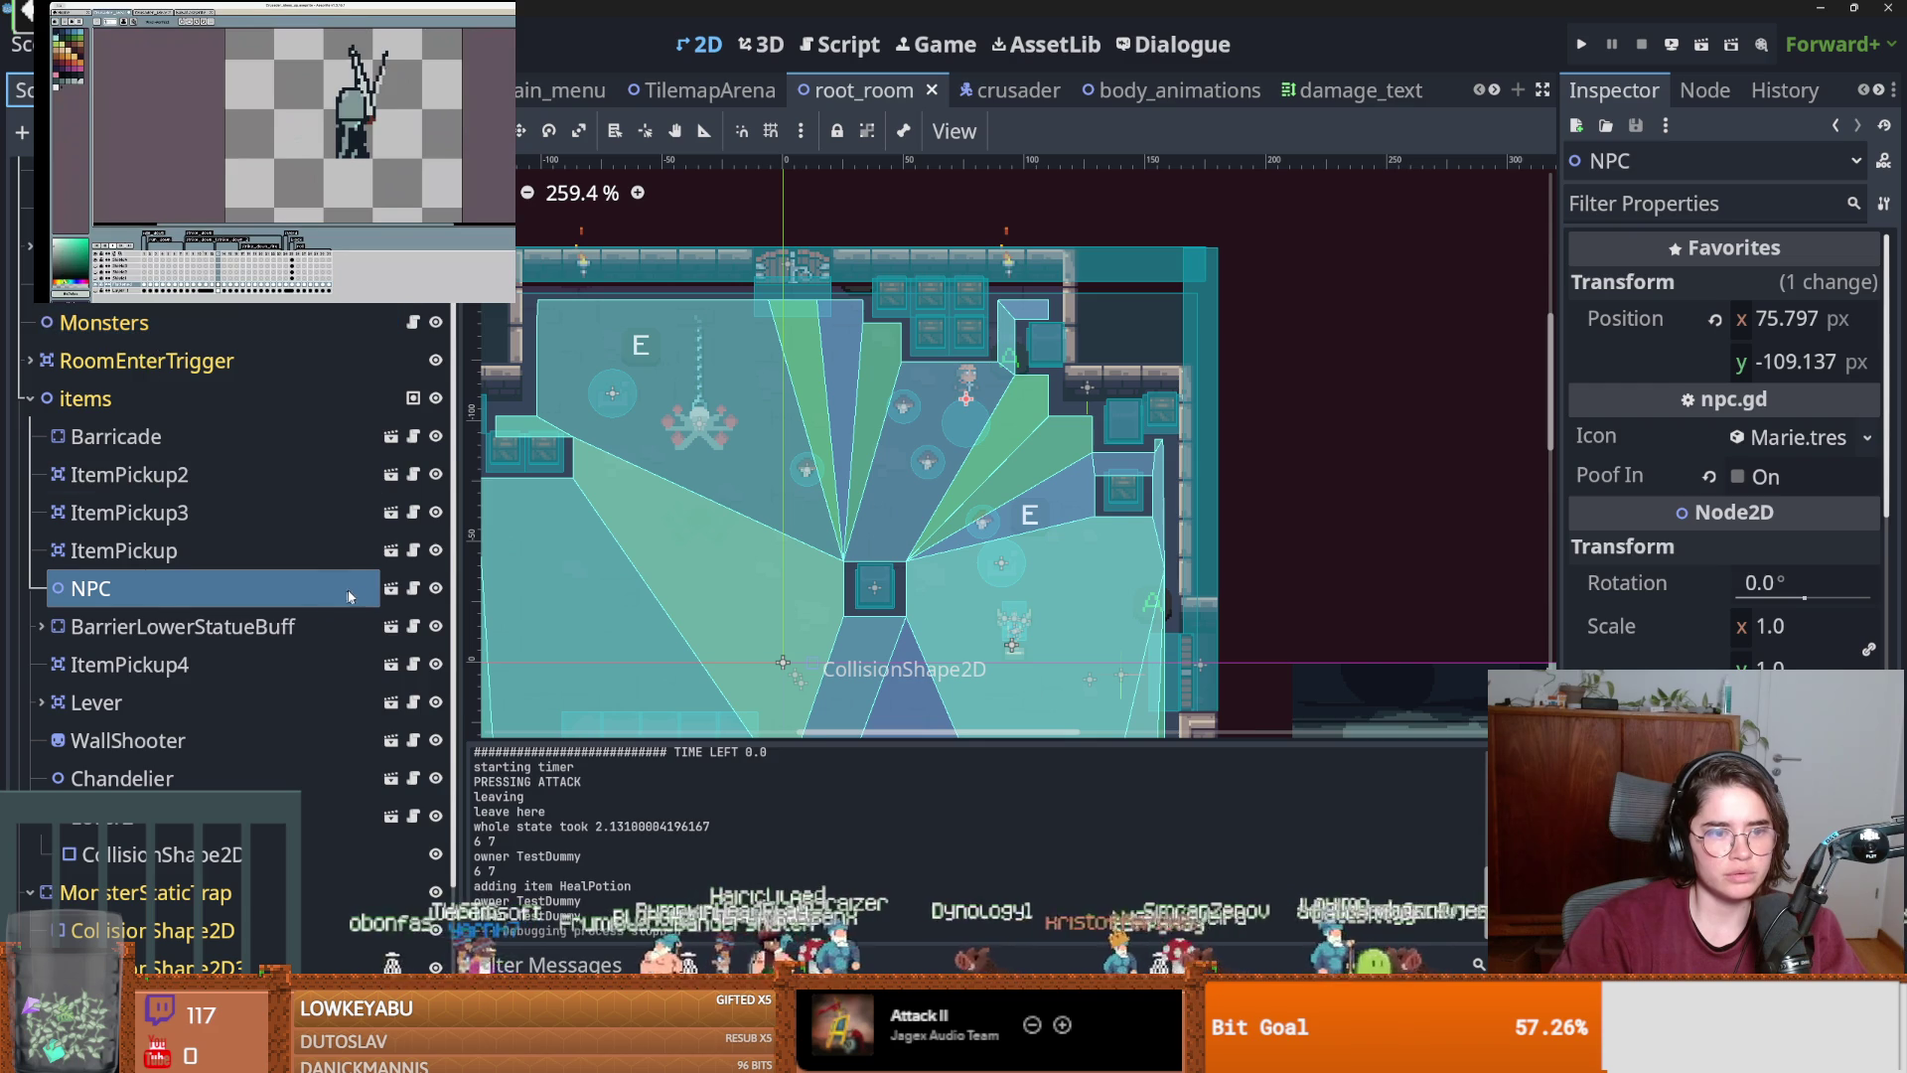
left_click(392, 588)
left_click(120, 209)
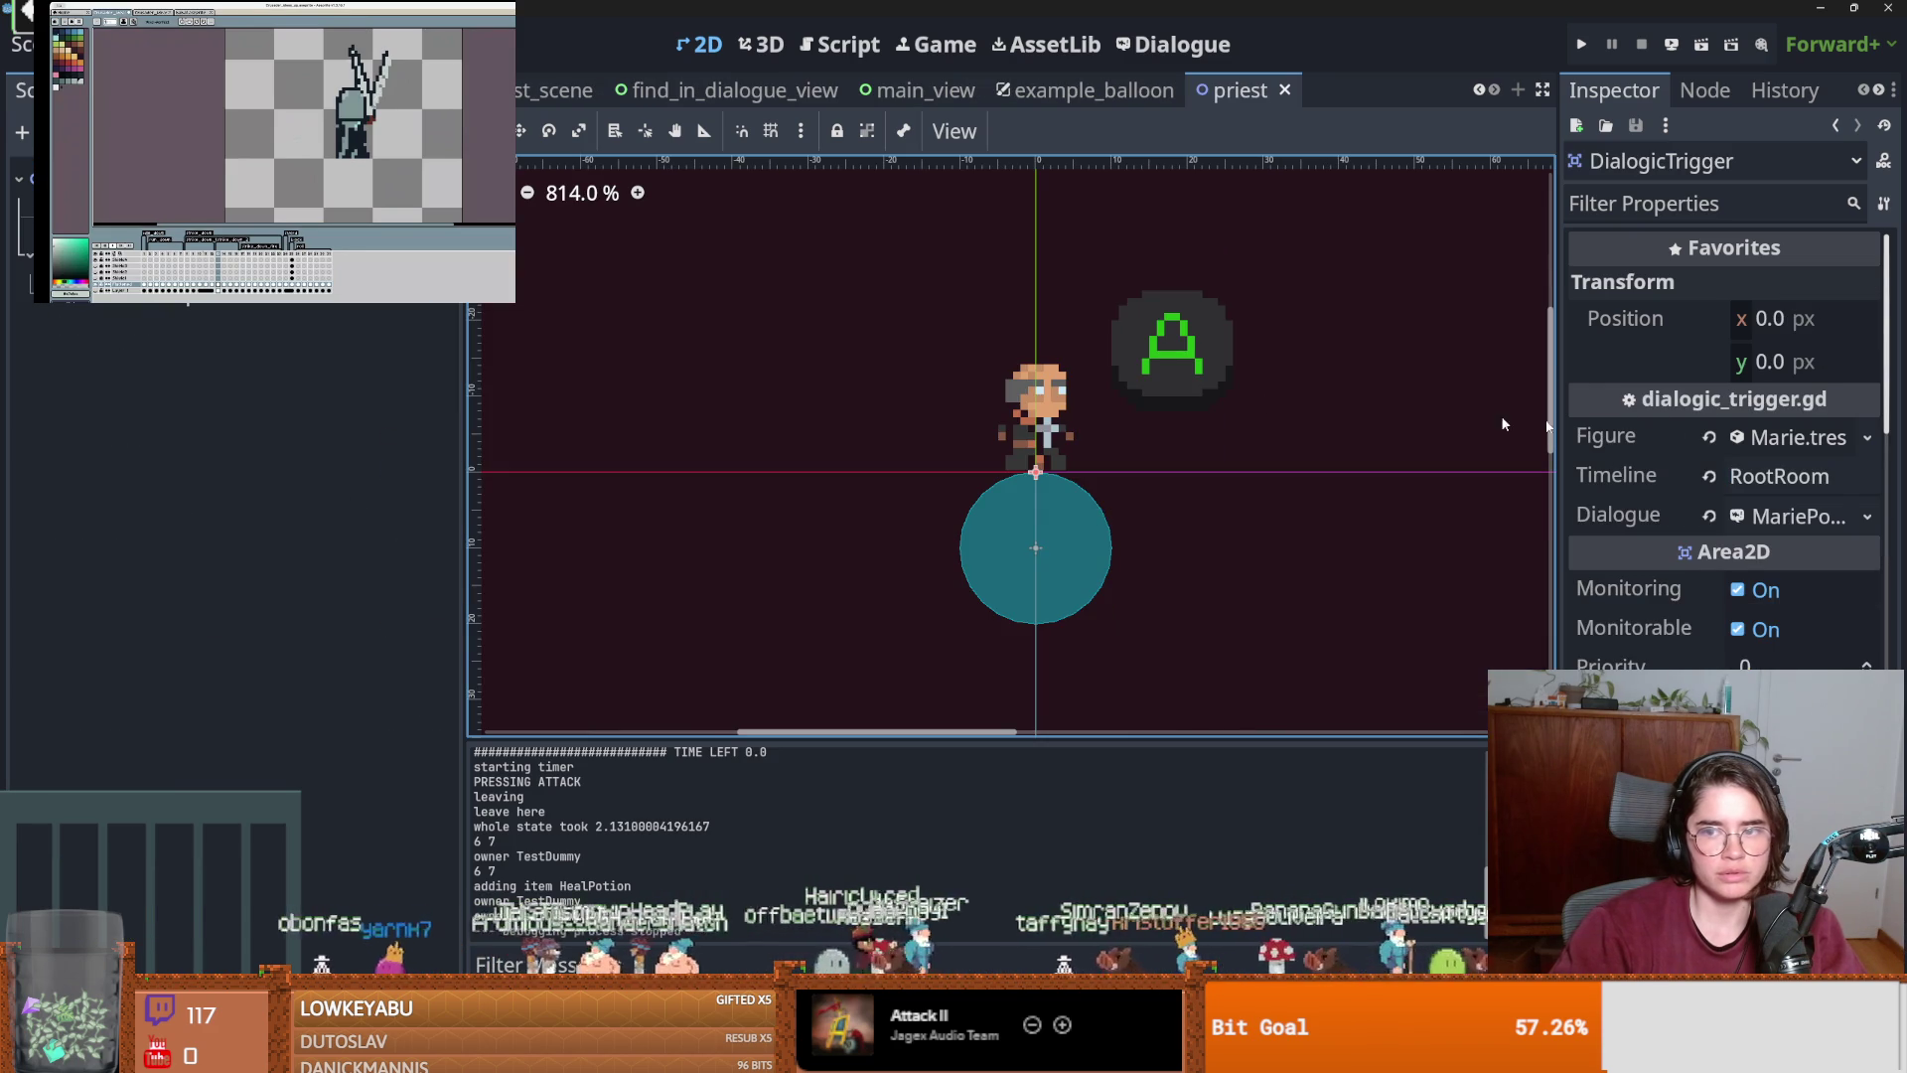
Switch the priest's DialogicTrigger dialogue from MariePowerup to DatPreist, then save and run the game.
left_click(1599, 444)
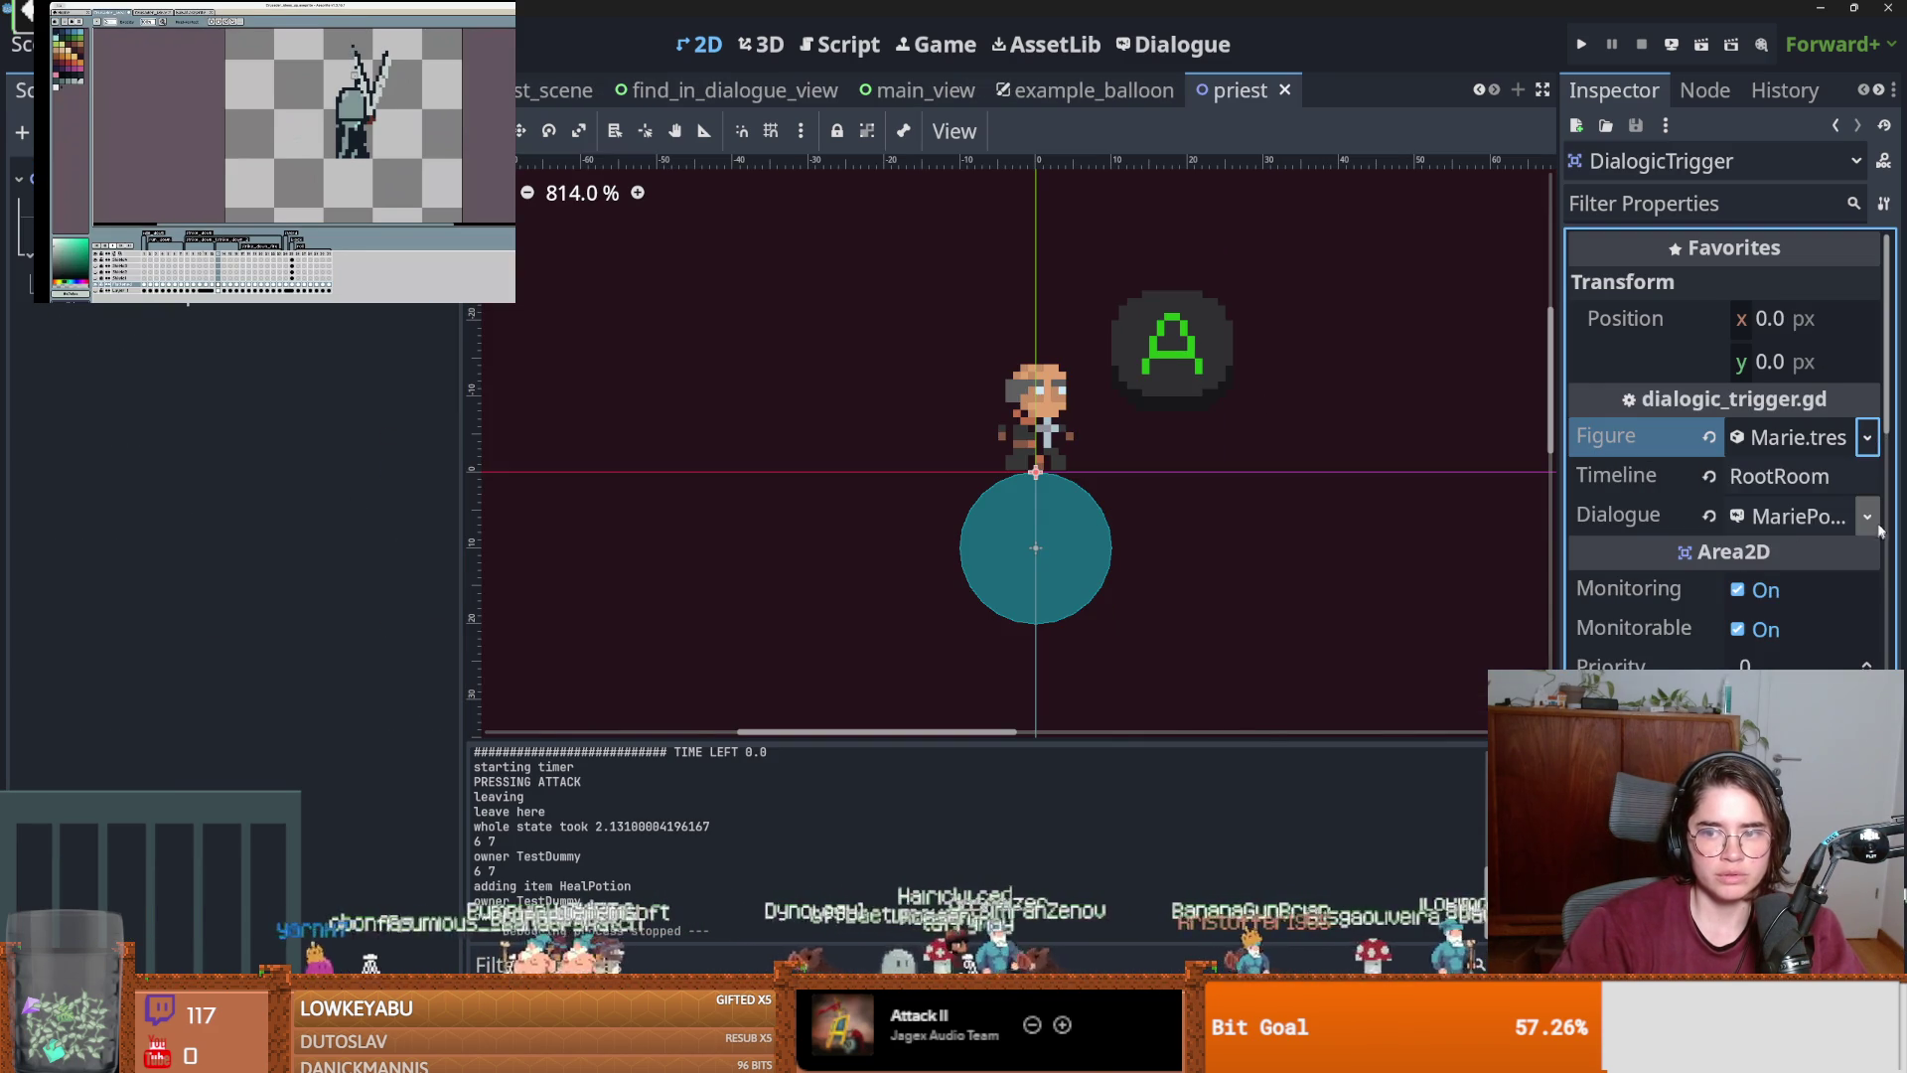
left_click(1868, 516)
left_click(1734, 600)
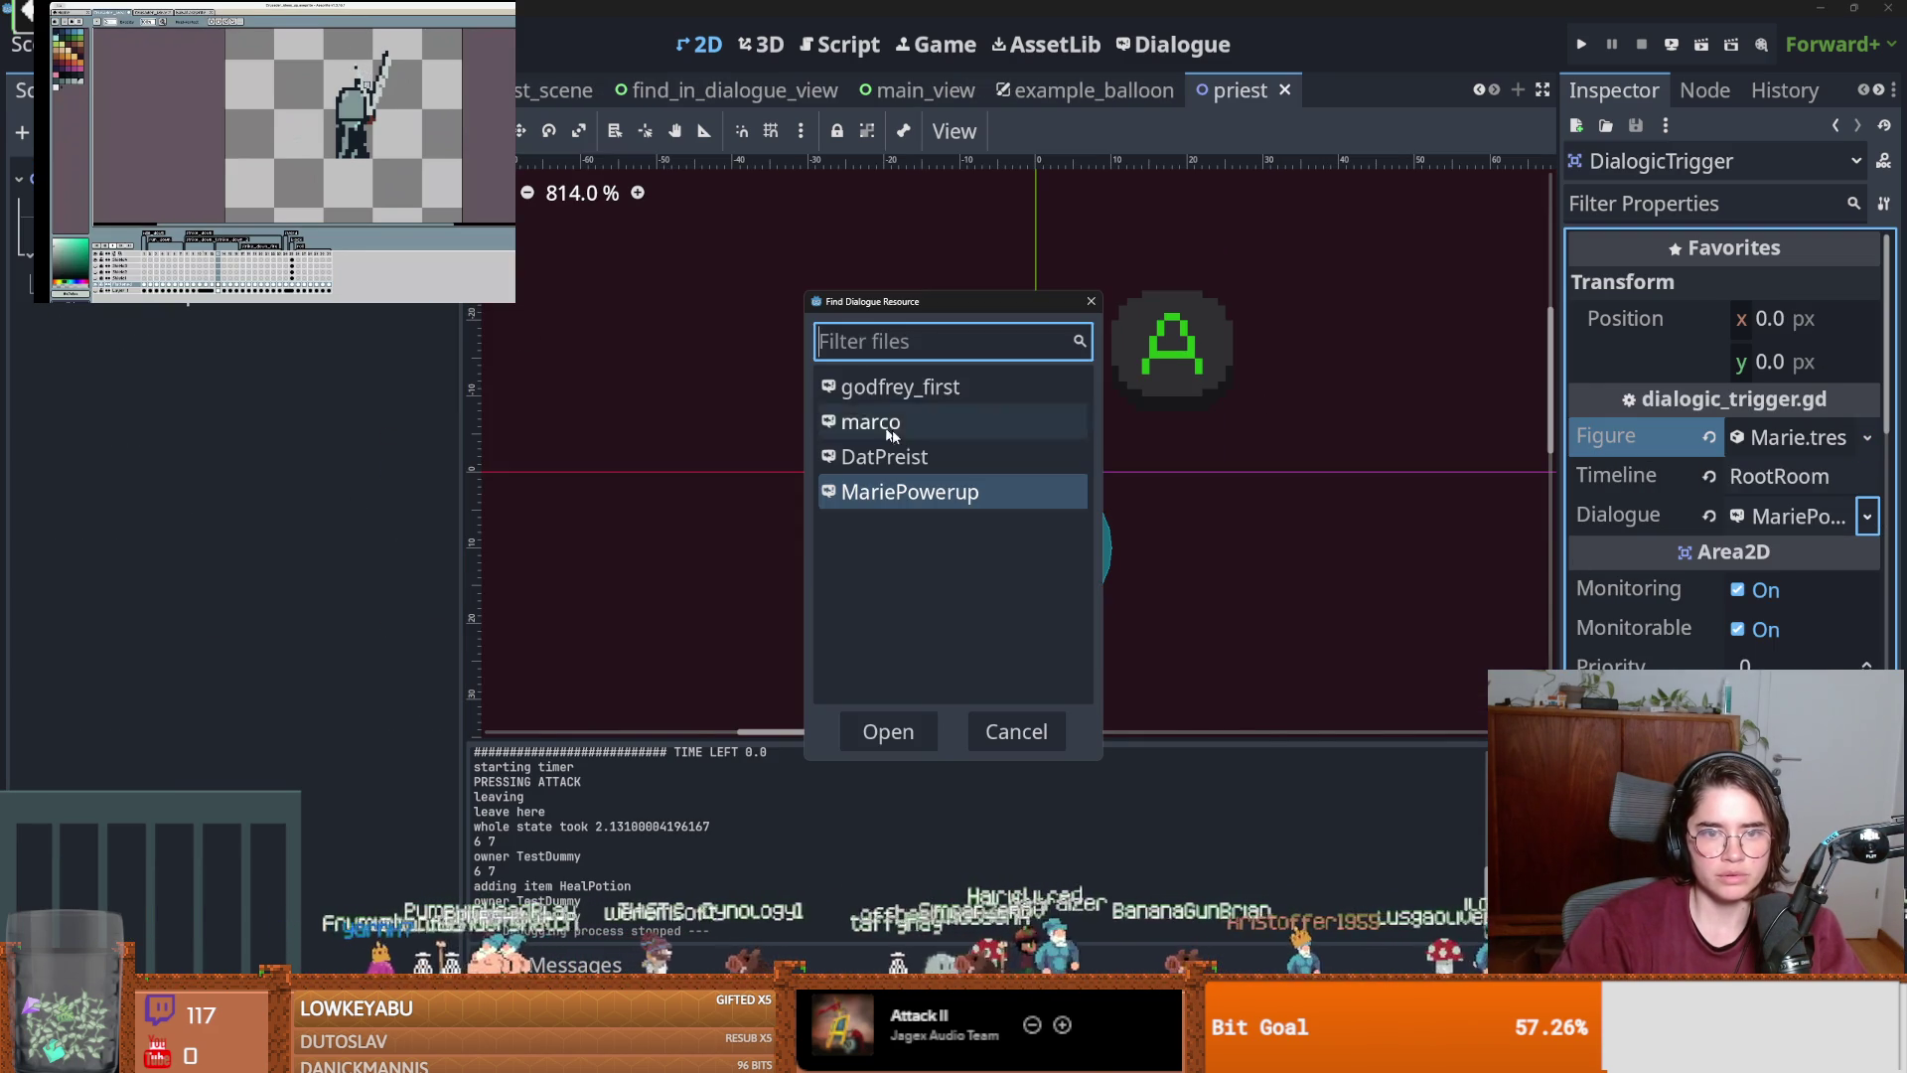
double_click(953, 457)
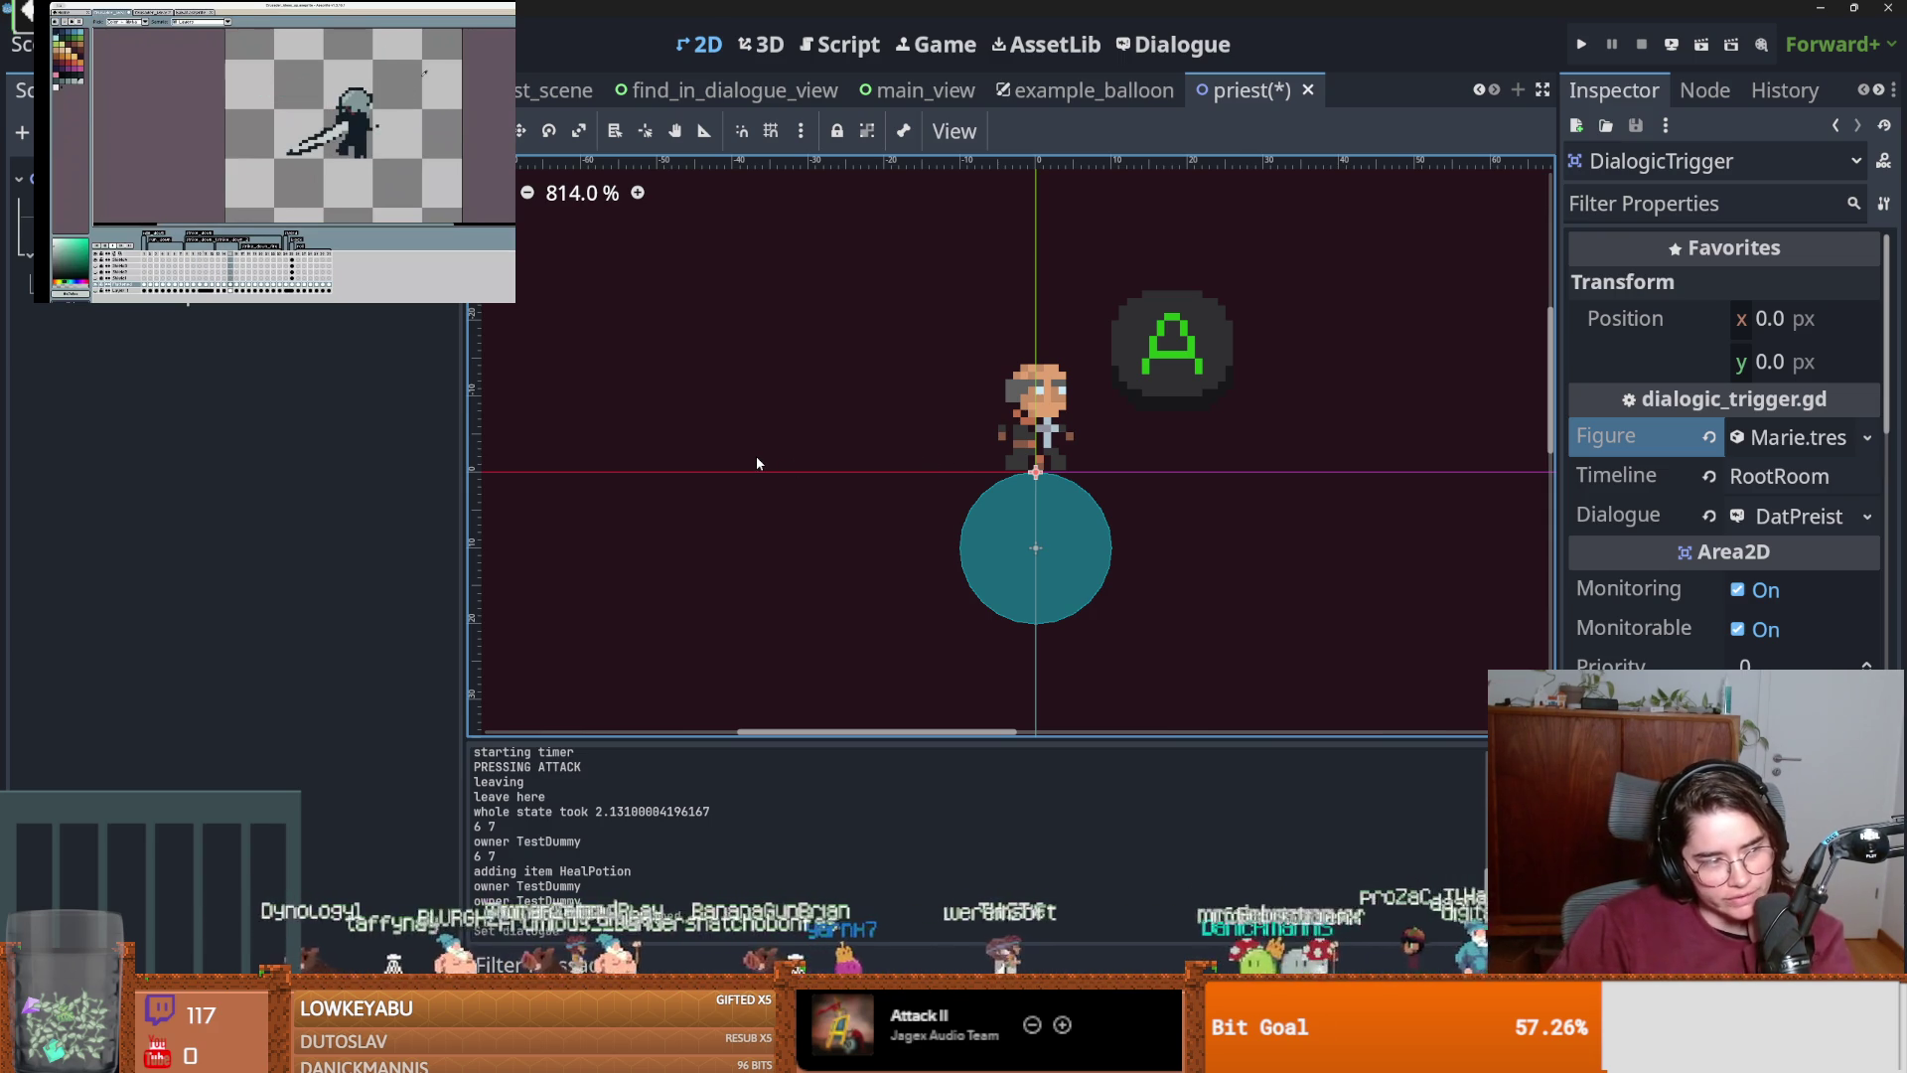
left_click(1579, 46)
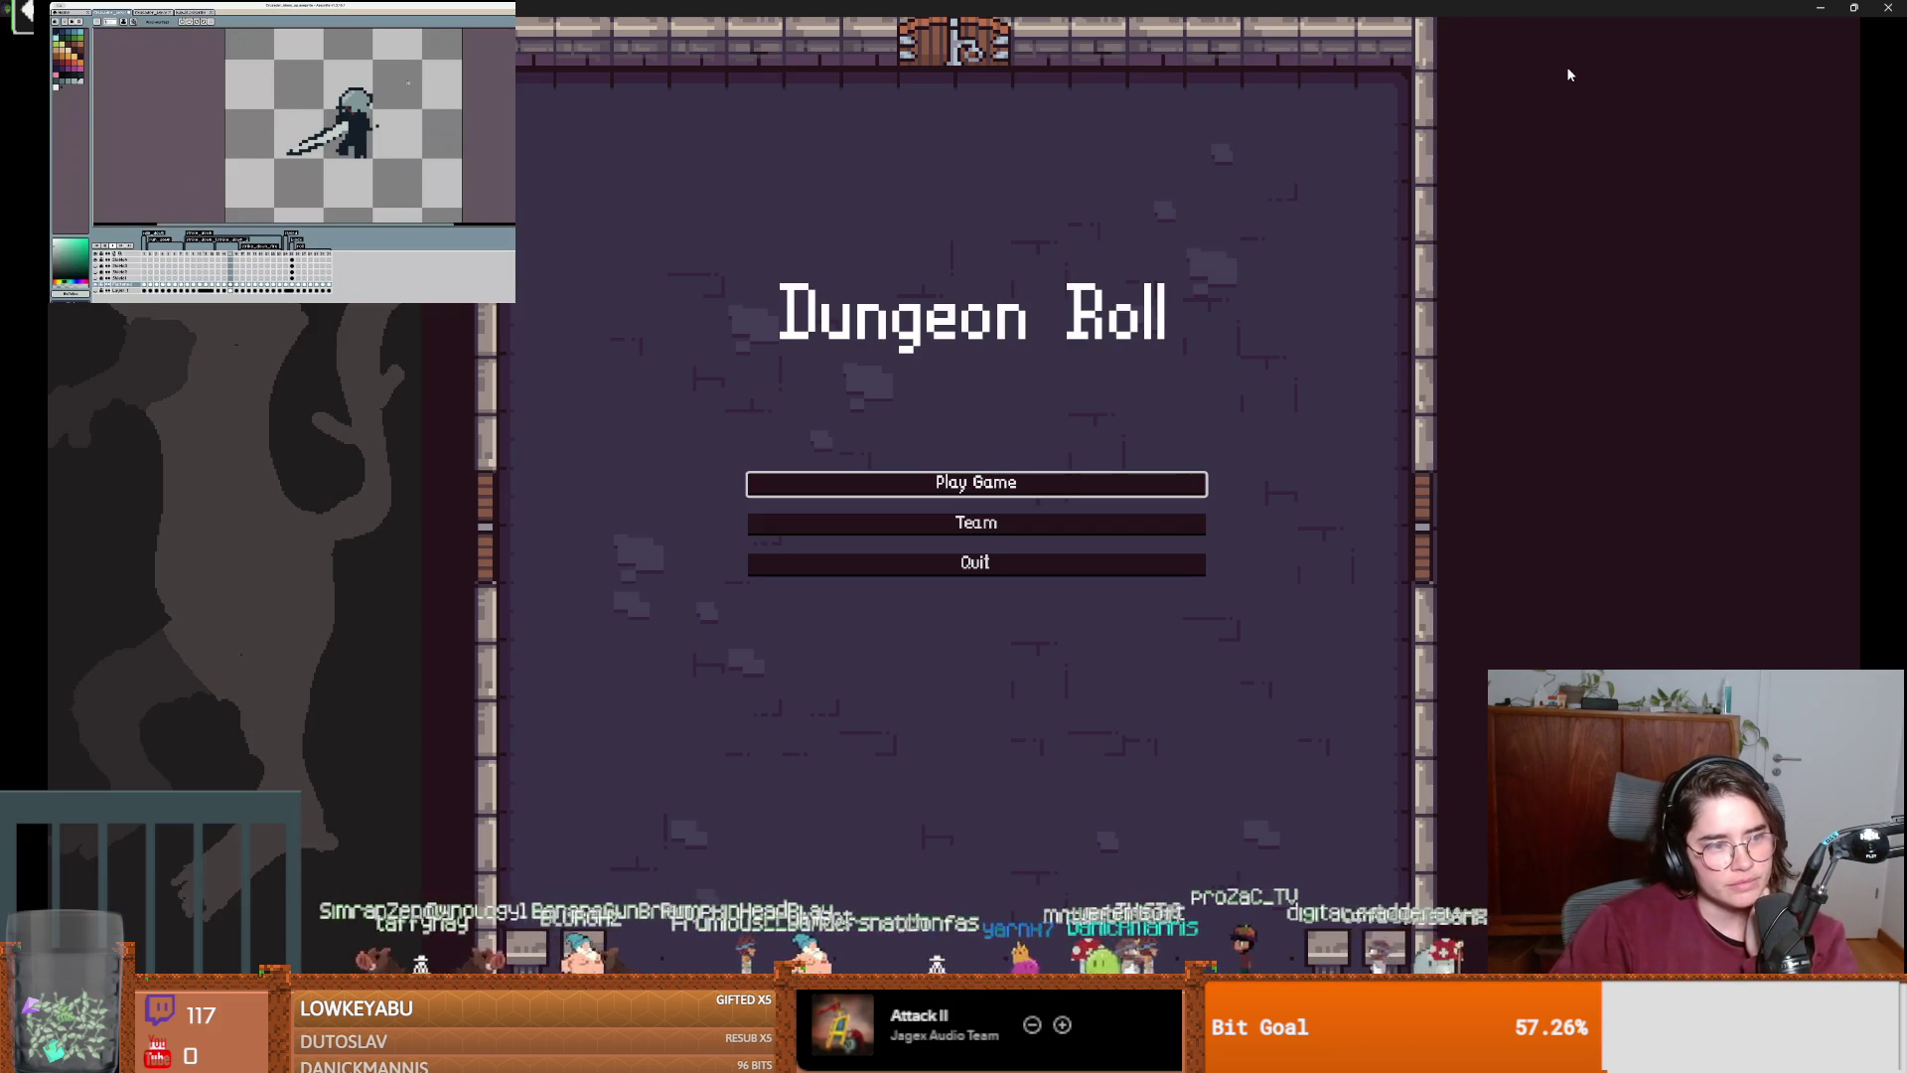
Start a new game as the Crusader and attack the training dummies.
left_click(990, 485)
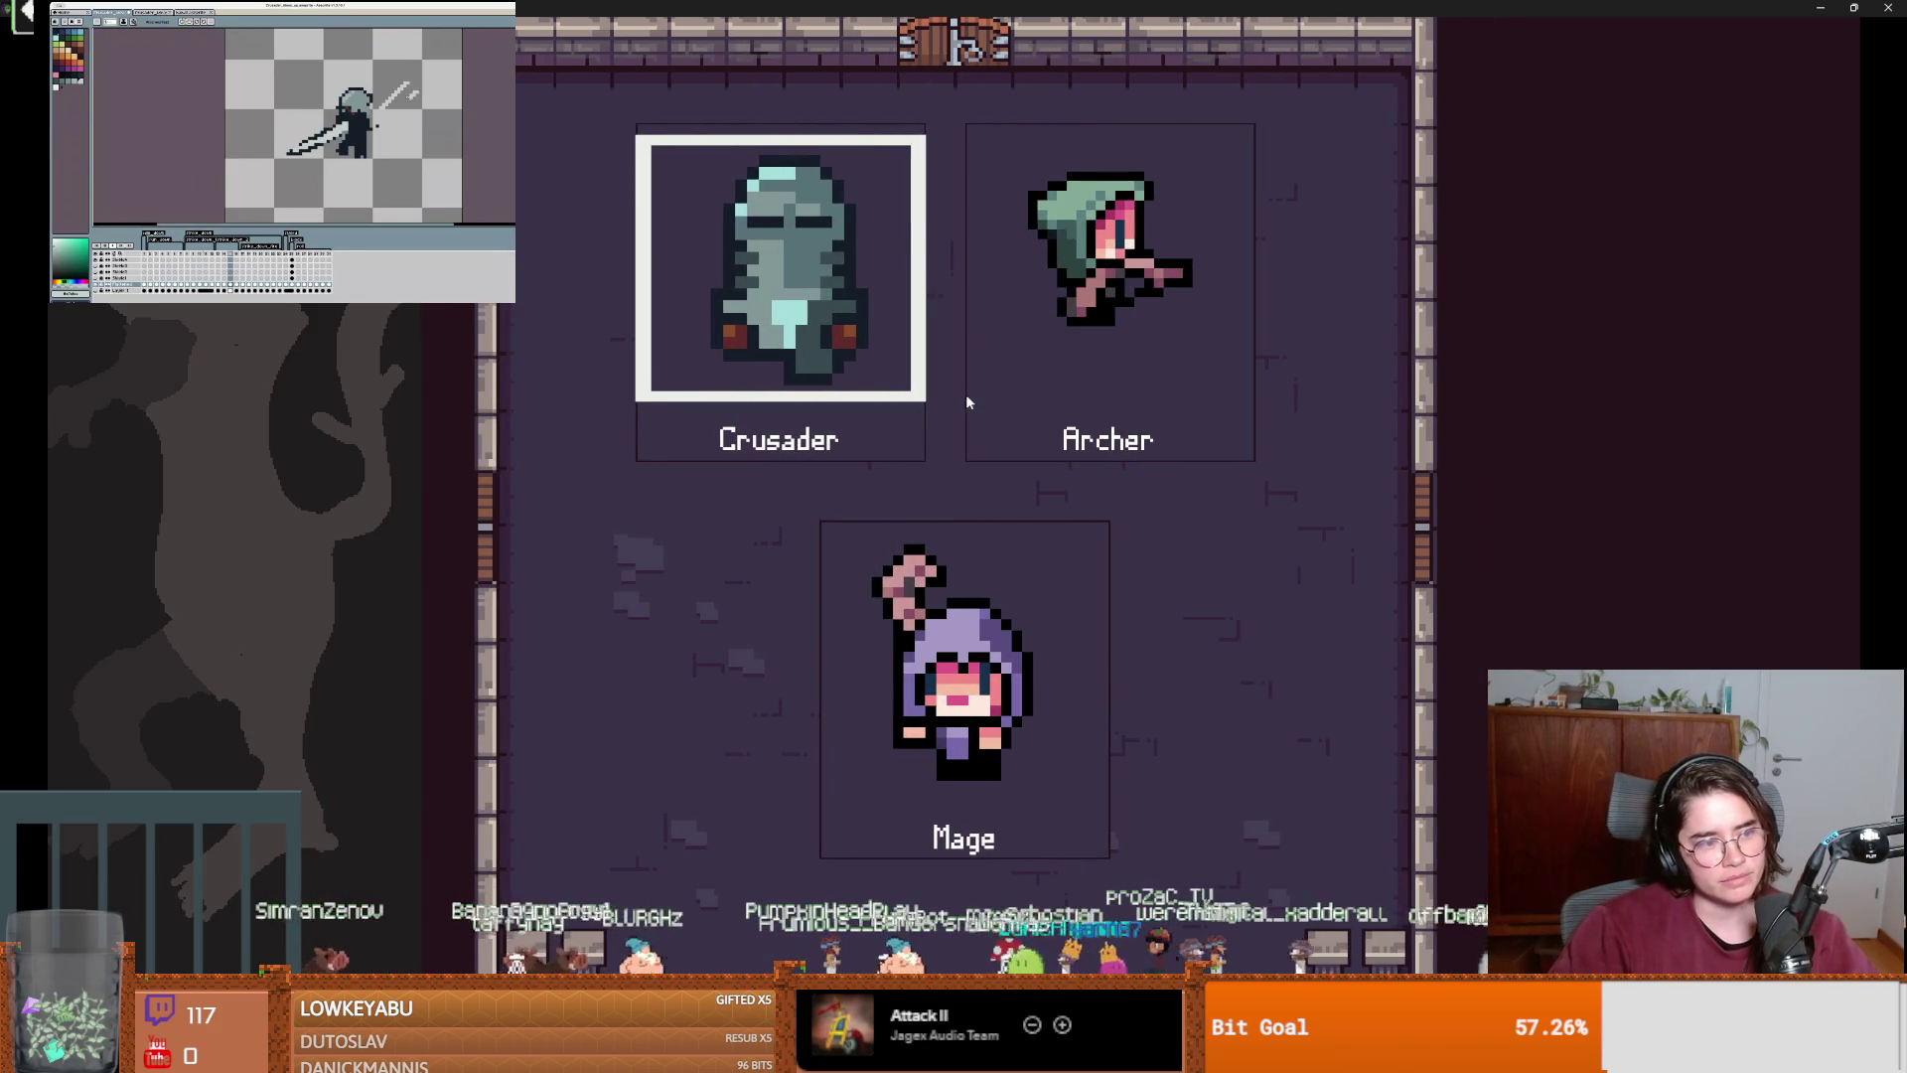
left_click(833, 421)
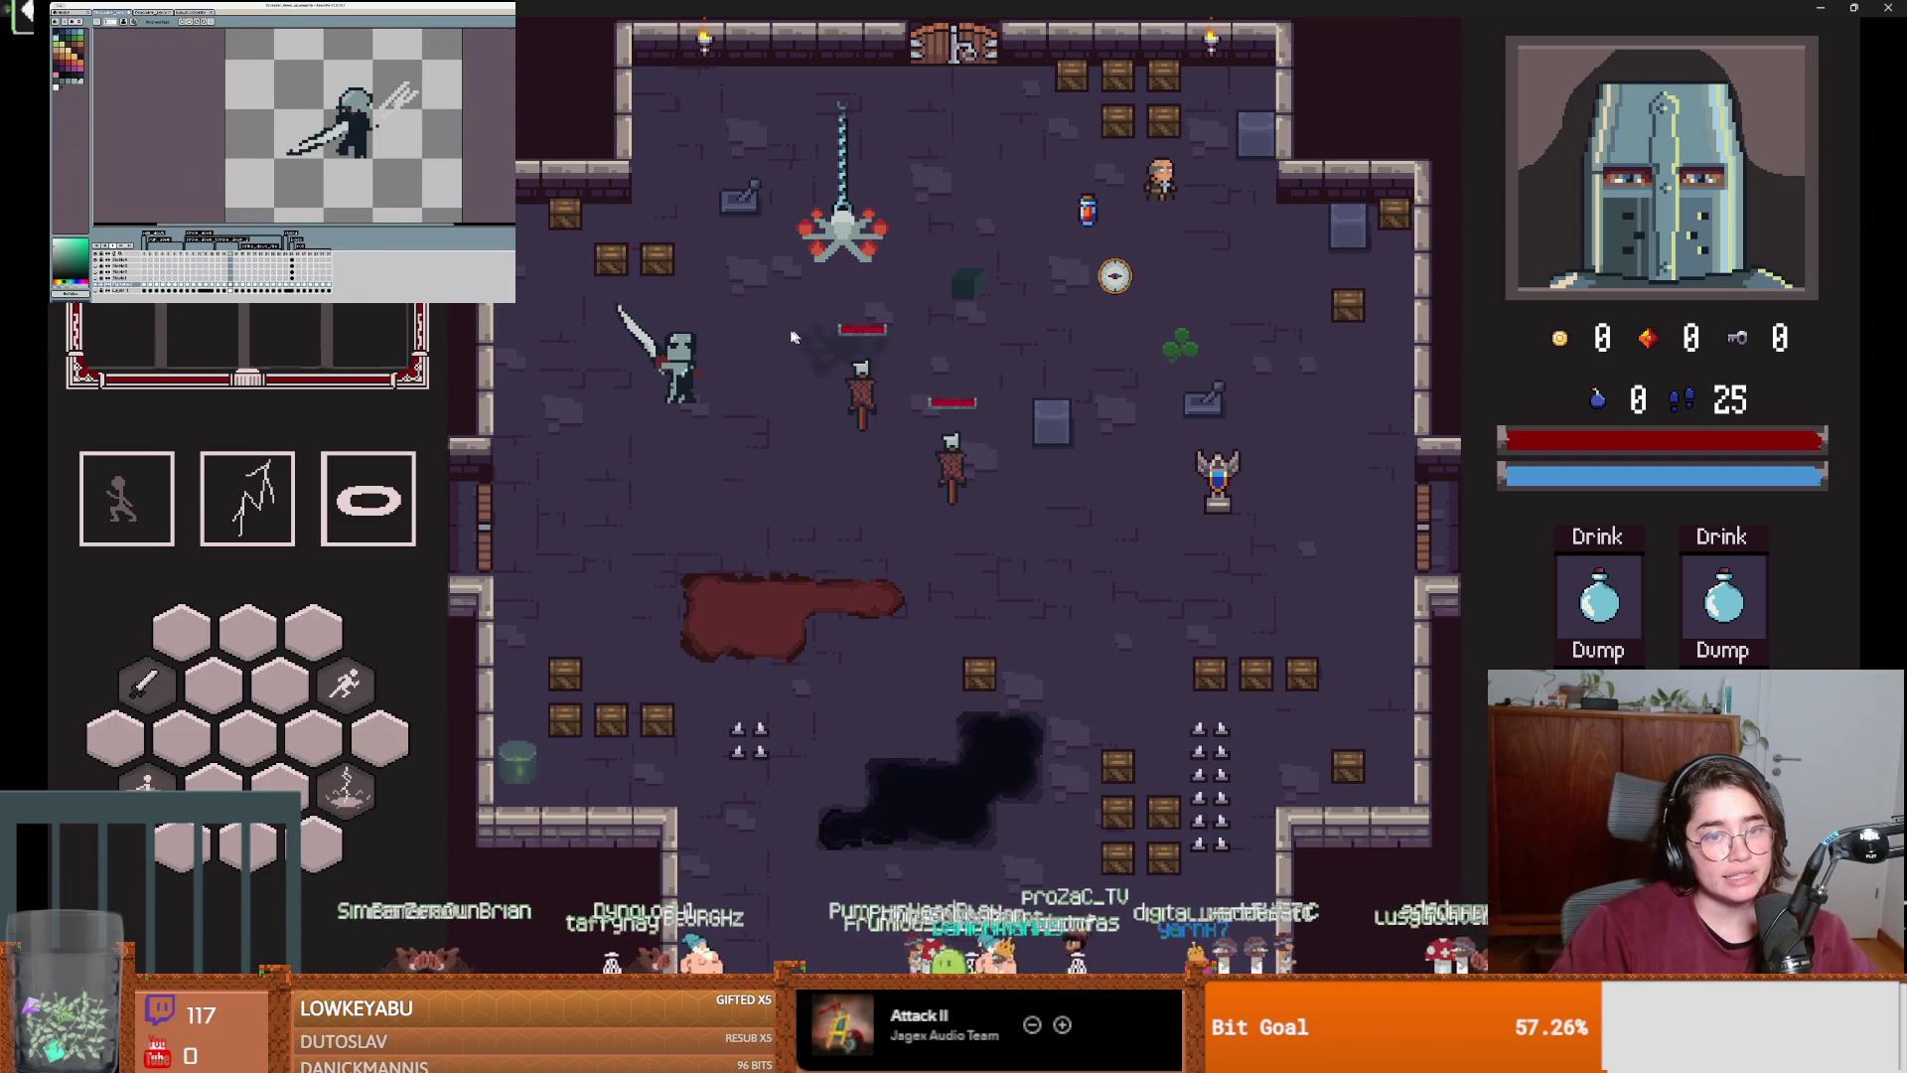
key("d")
left_click(1023, 417)
Walk the knight around the room to the priest in the top-right.
key("w")
key("d")
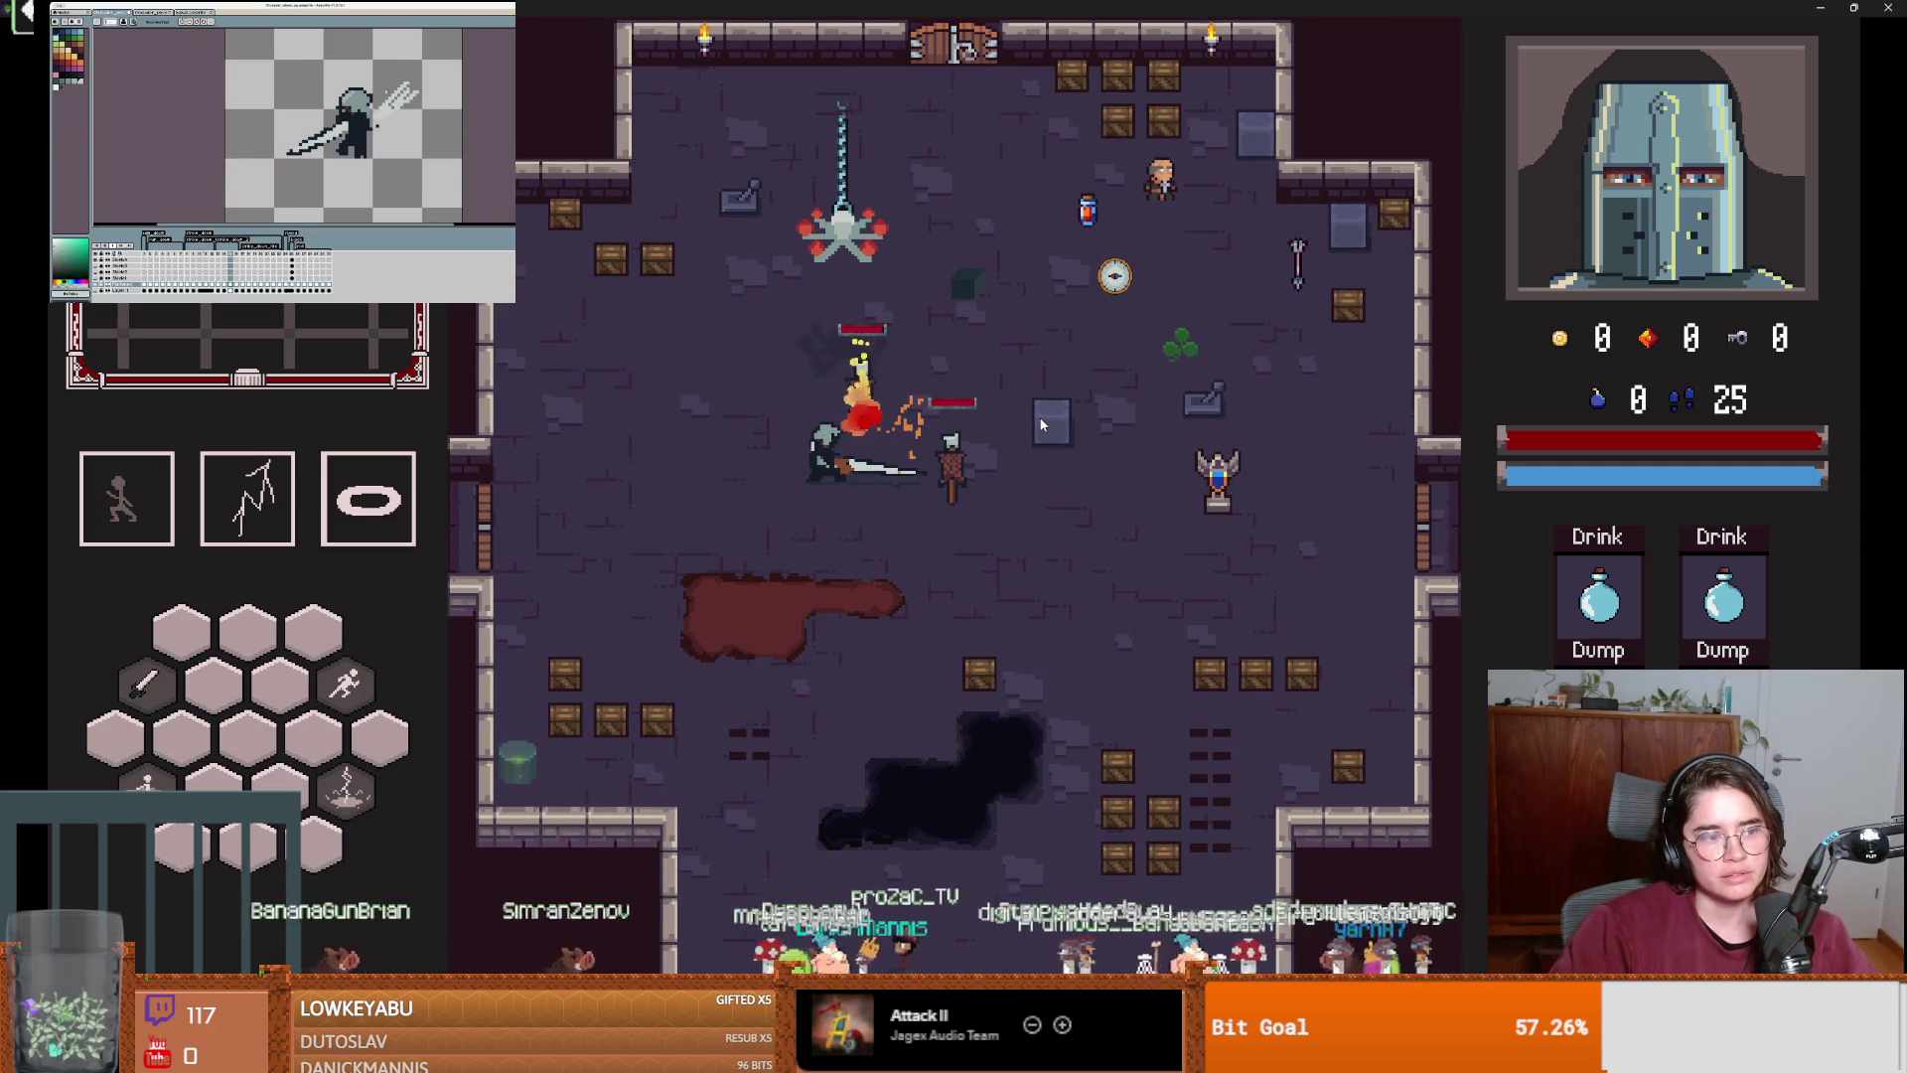
key("space")
key("d")
key("s")
key("a")
key("a")
key("w")
key("d")
key("w")
Talk to the priest, answer 'where am I?', finish the conversation and close the game.
key("e")
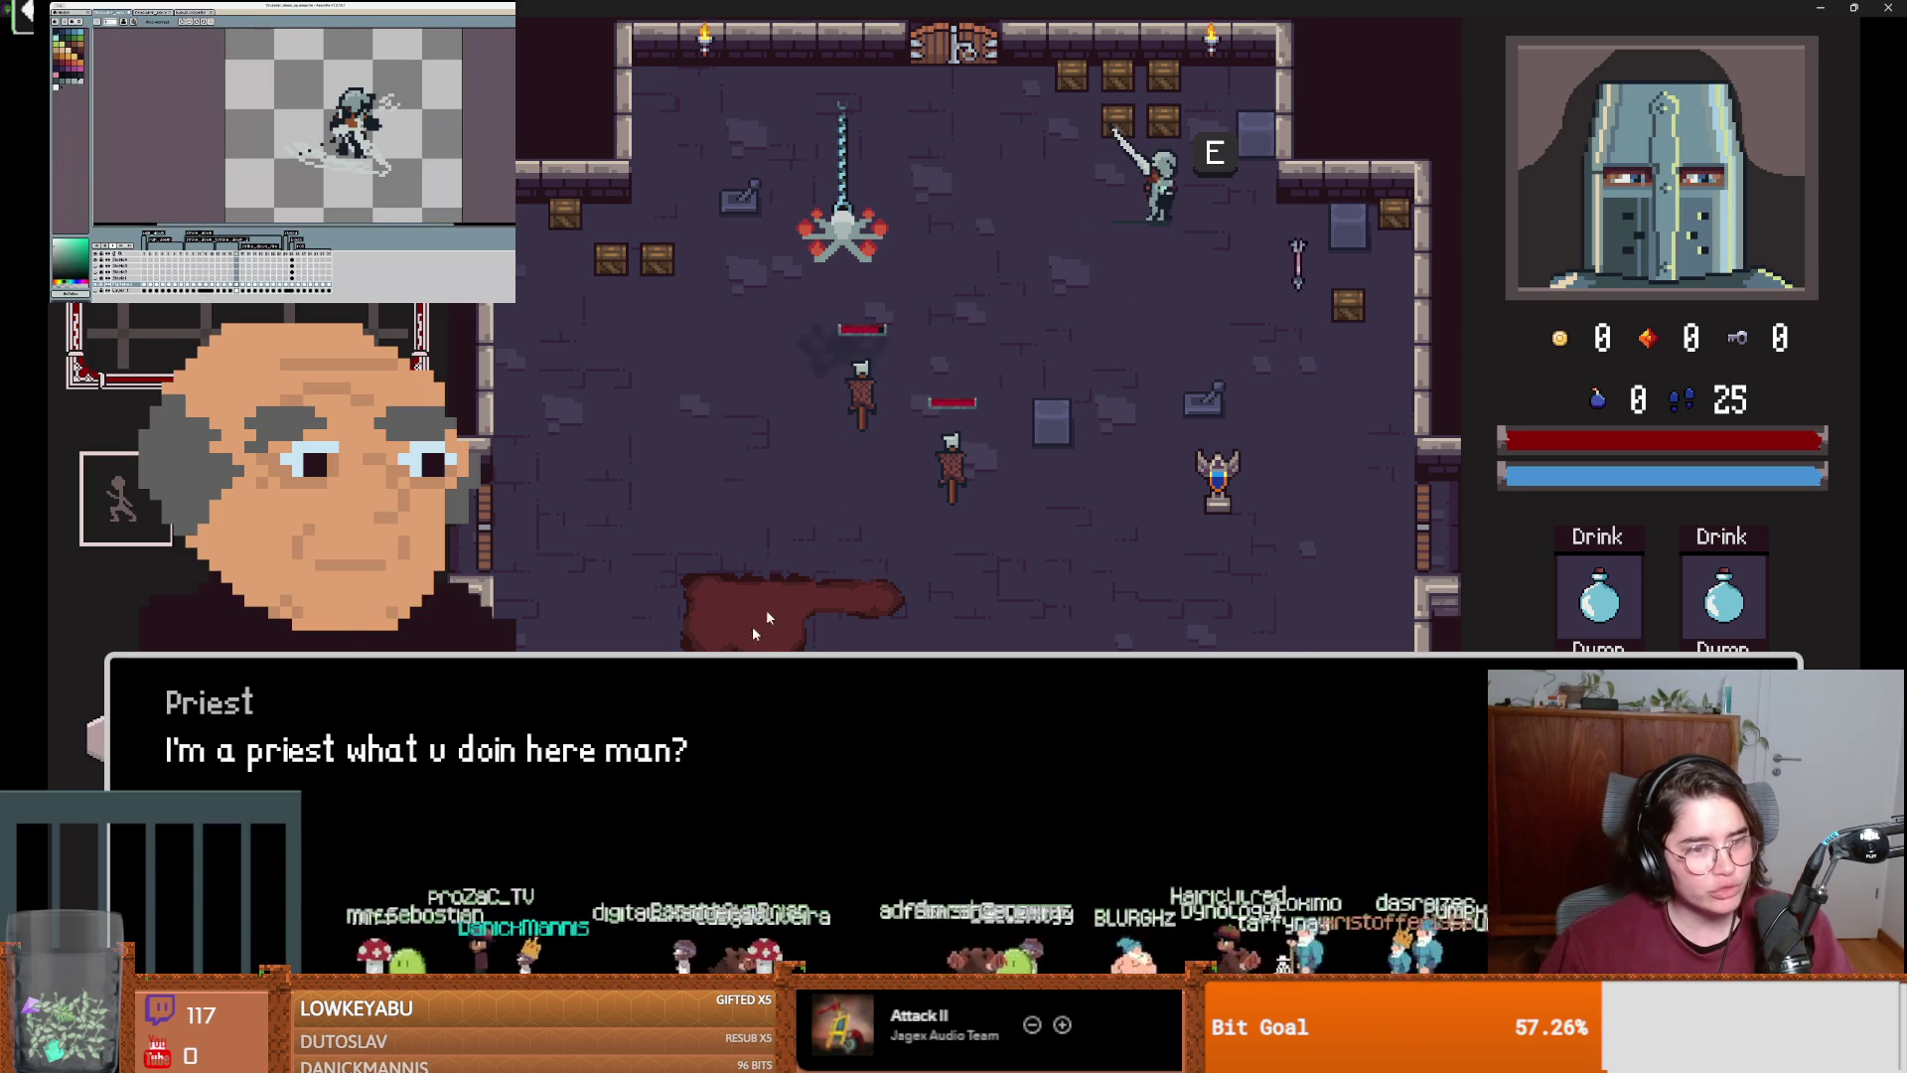
key("e")
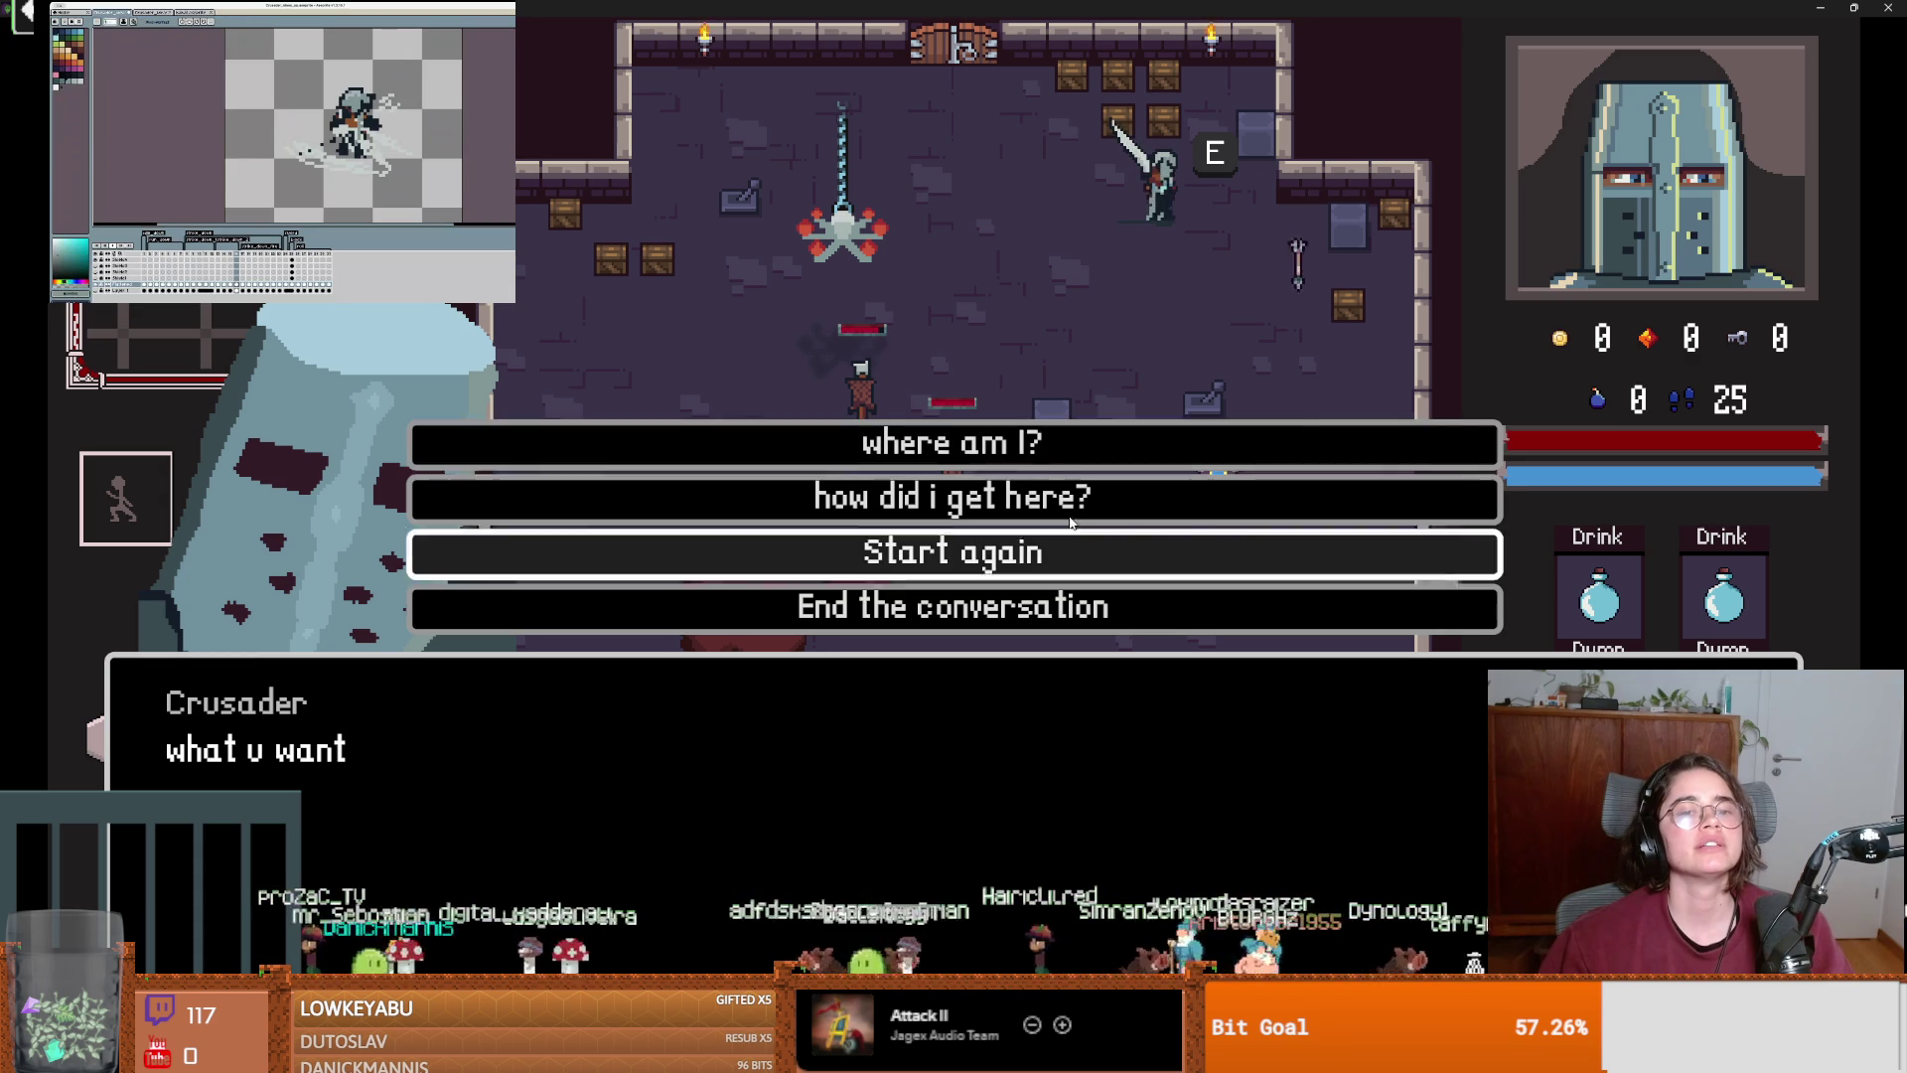
left_click(967, 458)
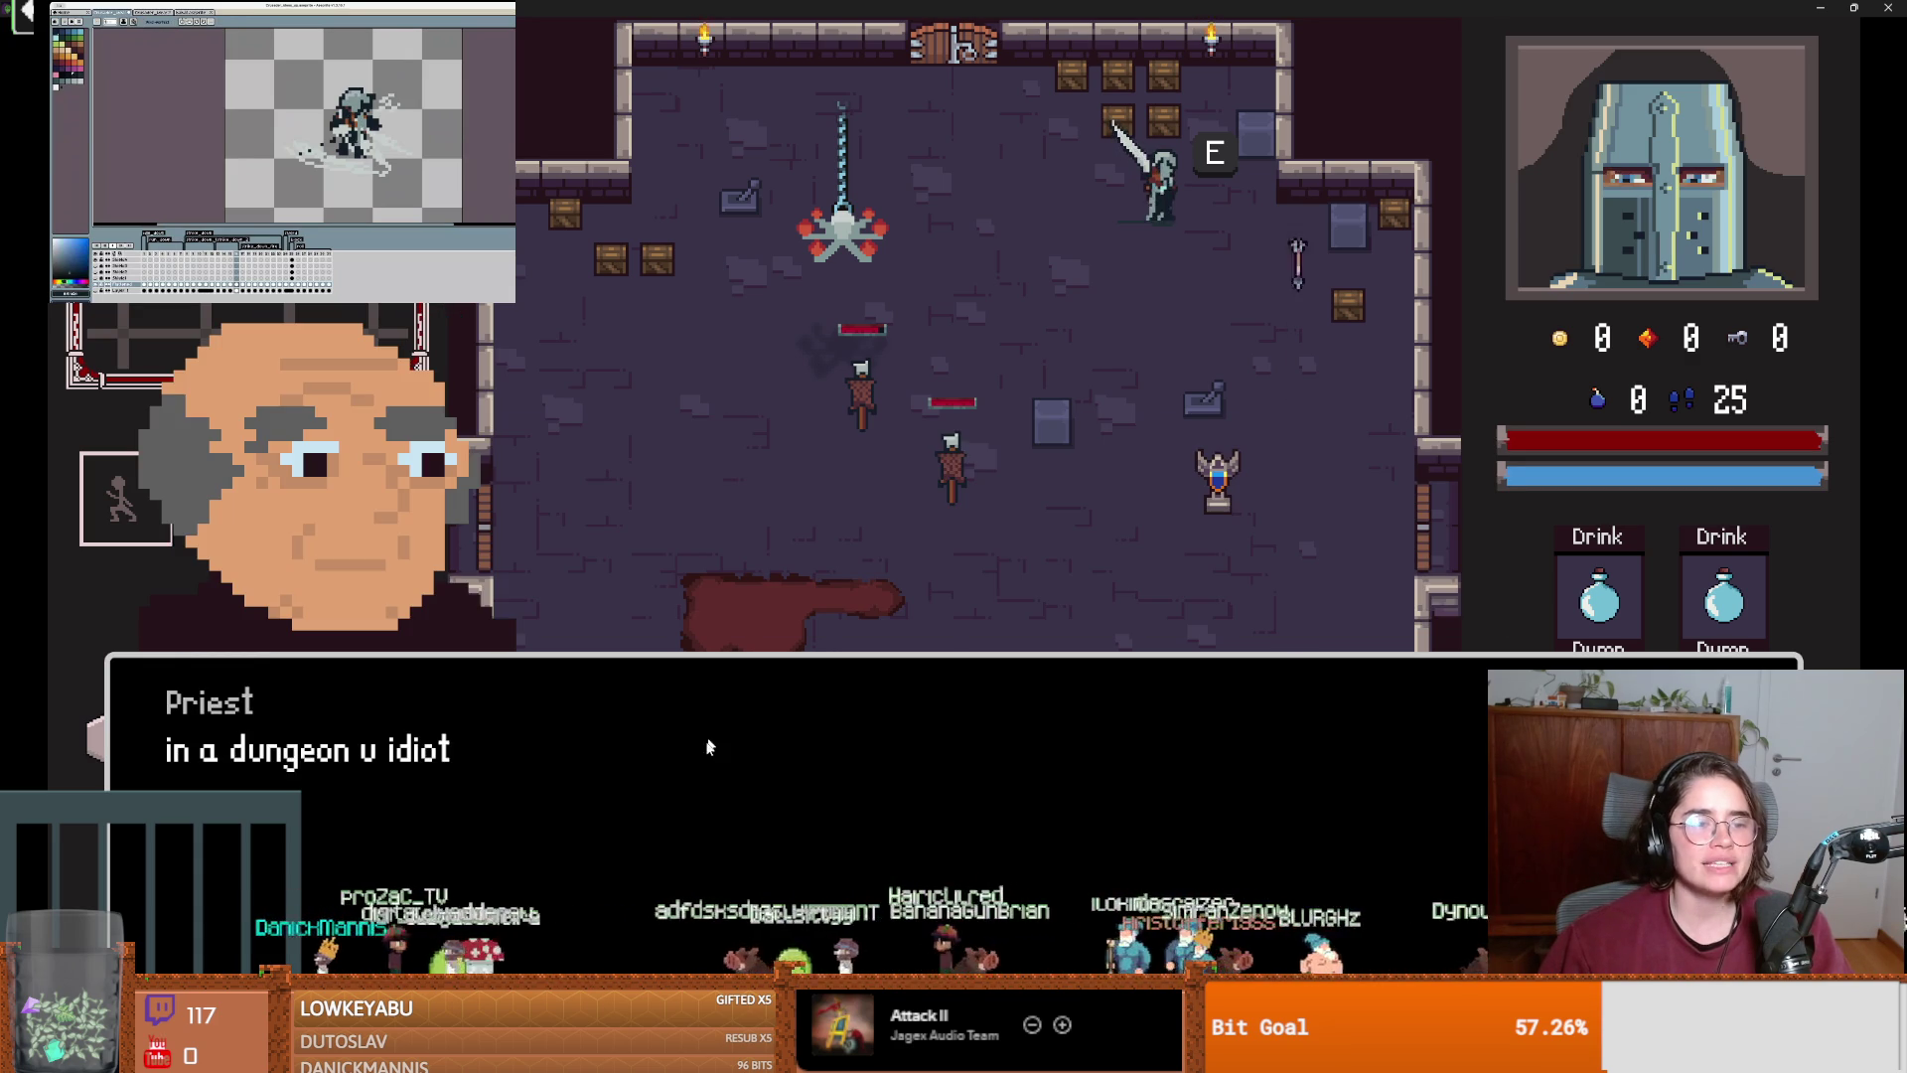
left_click(937, 828)
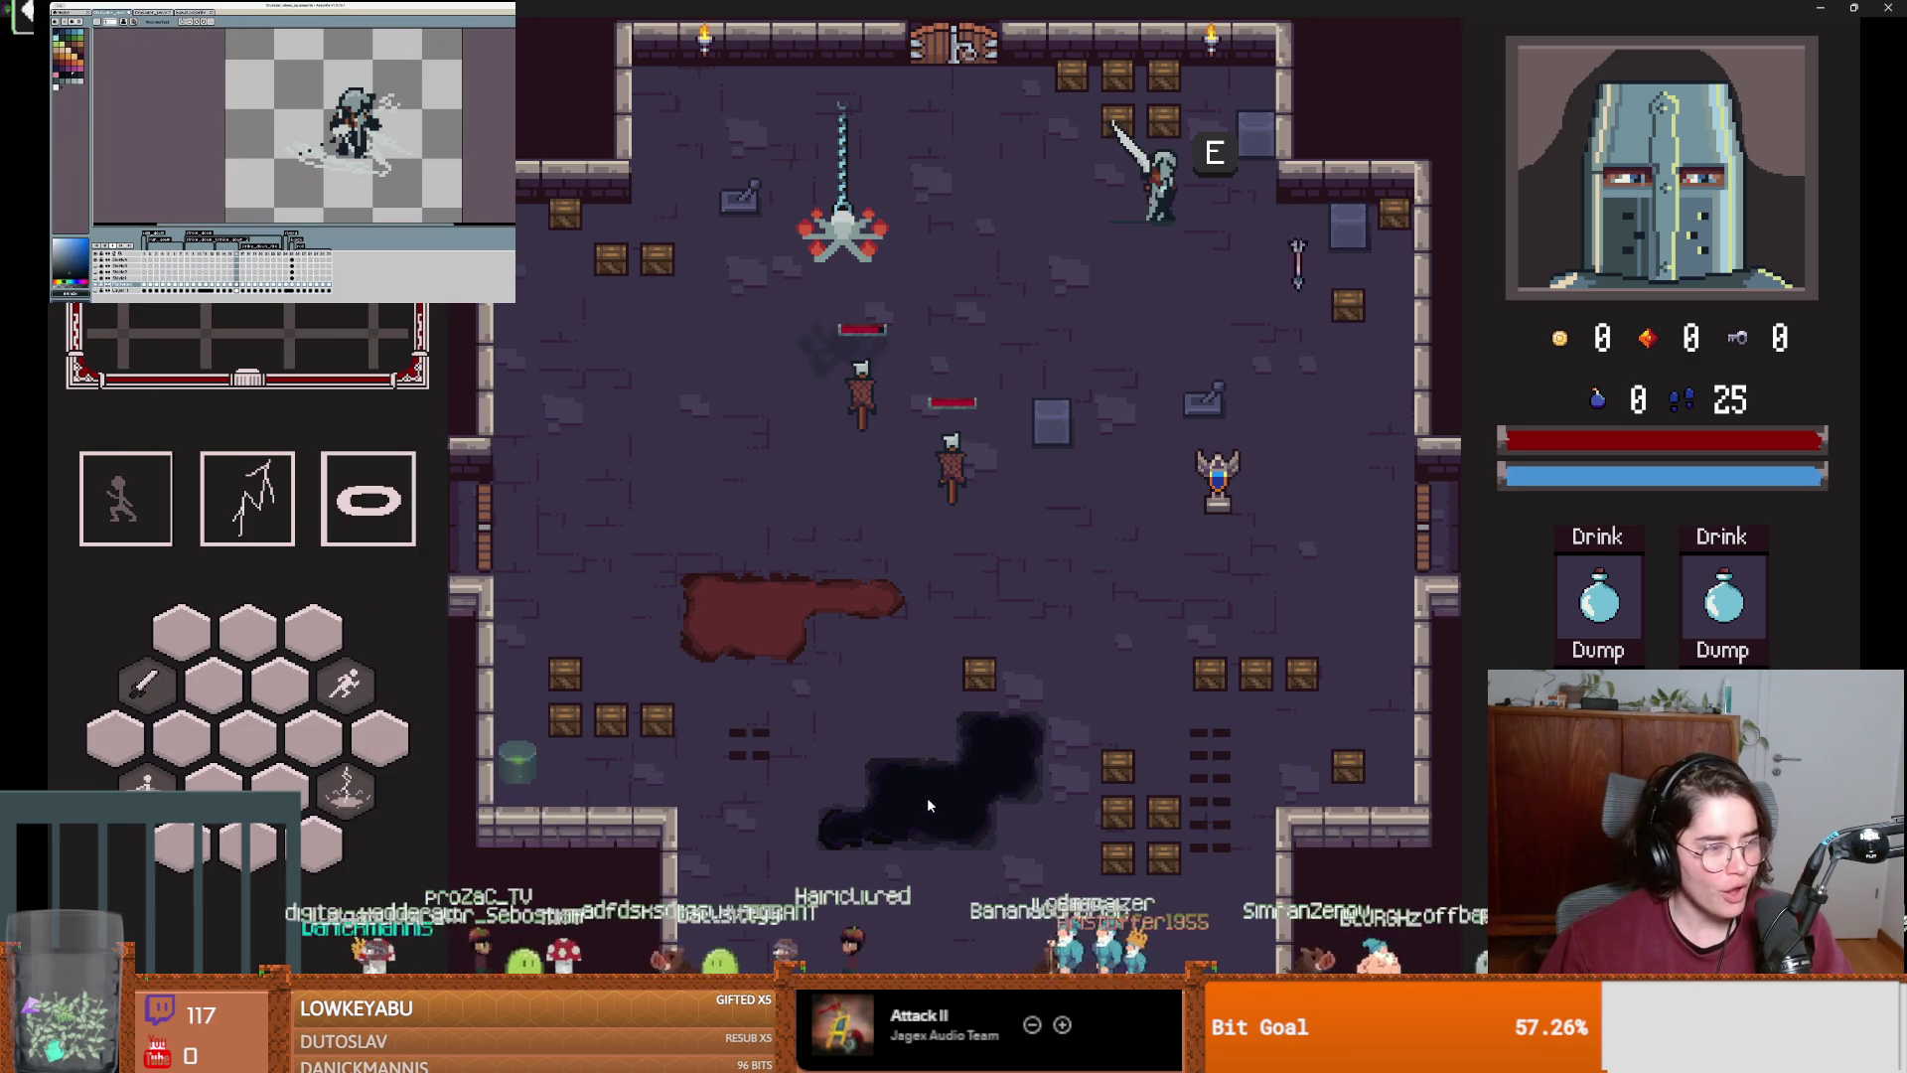
key("super+Down")
left_click(1196, 514)
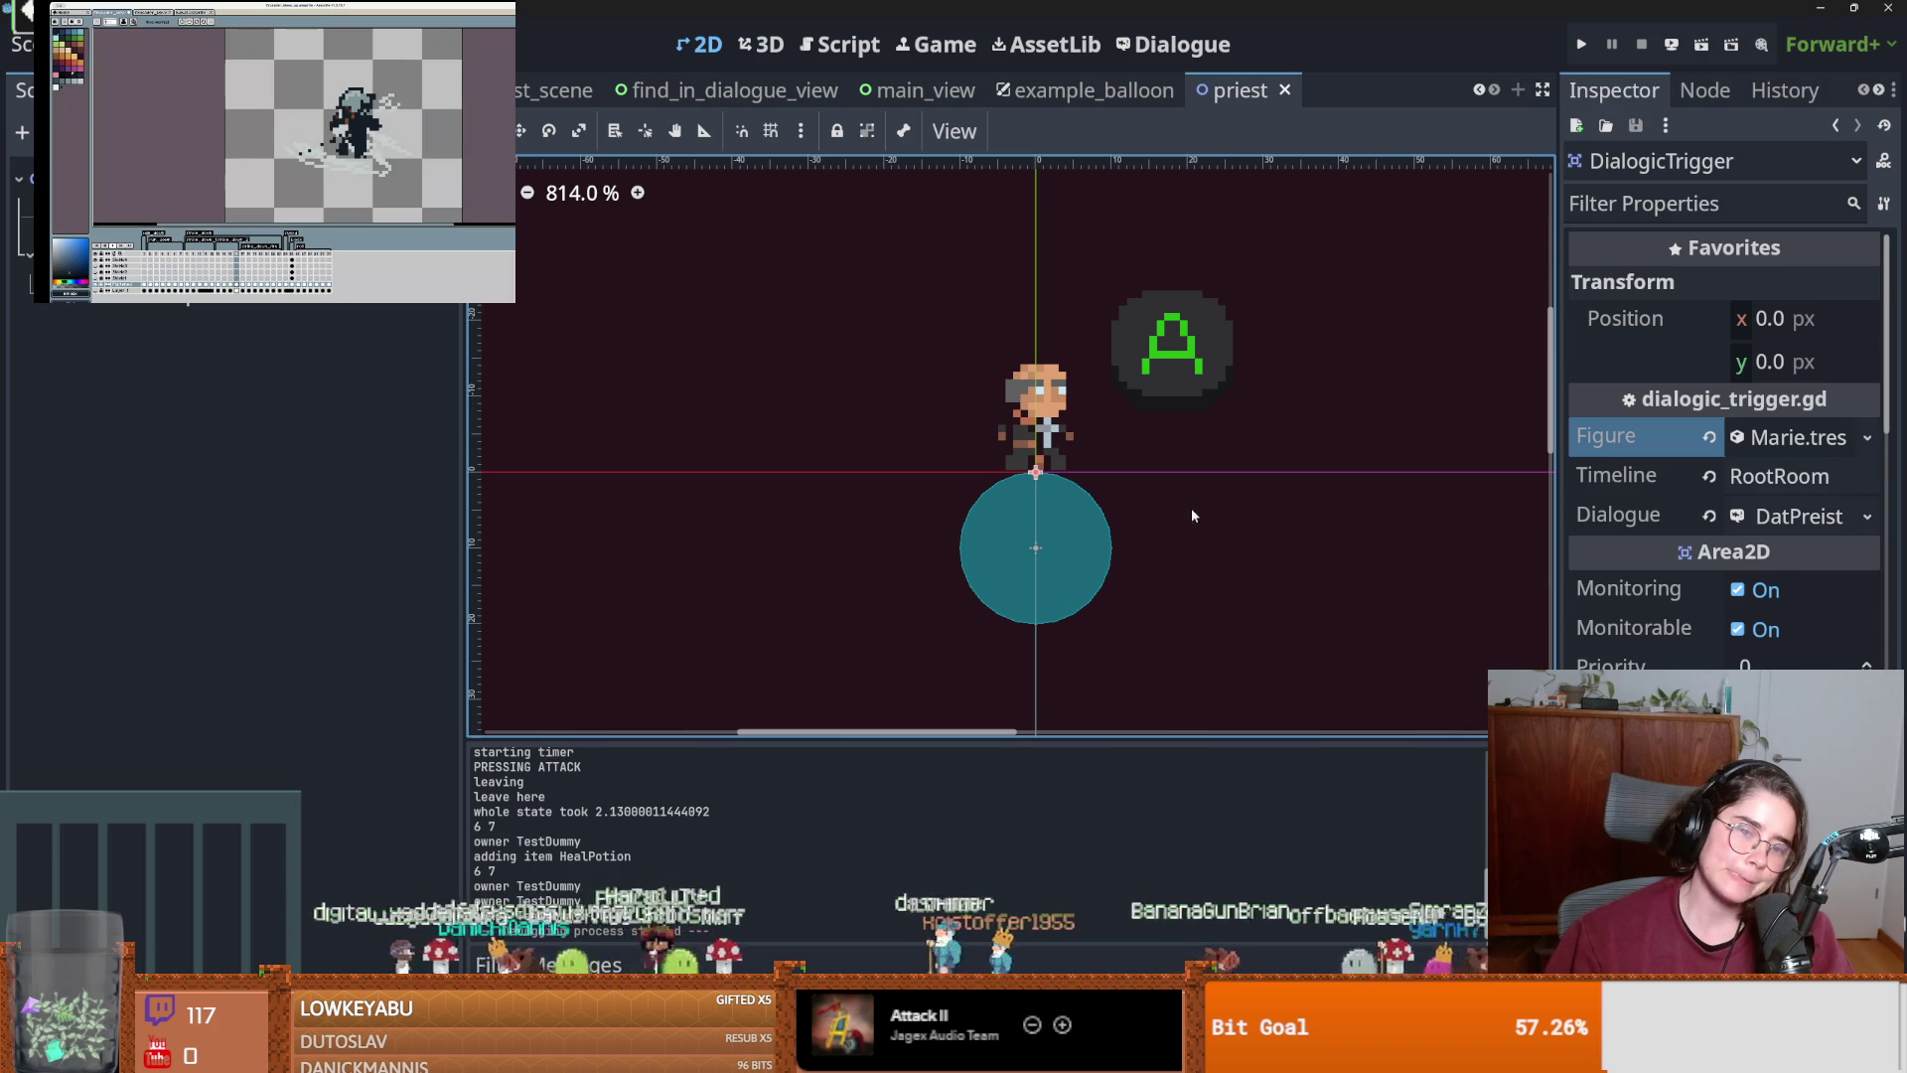
In GitHub Desktop, commit the five changed files with the summary 'implemait'.
key("alt+Tab")
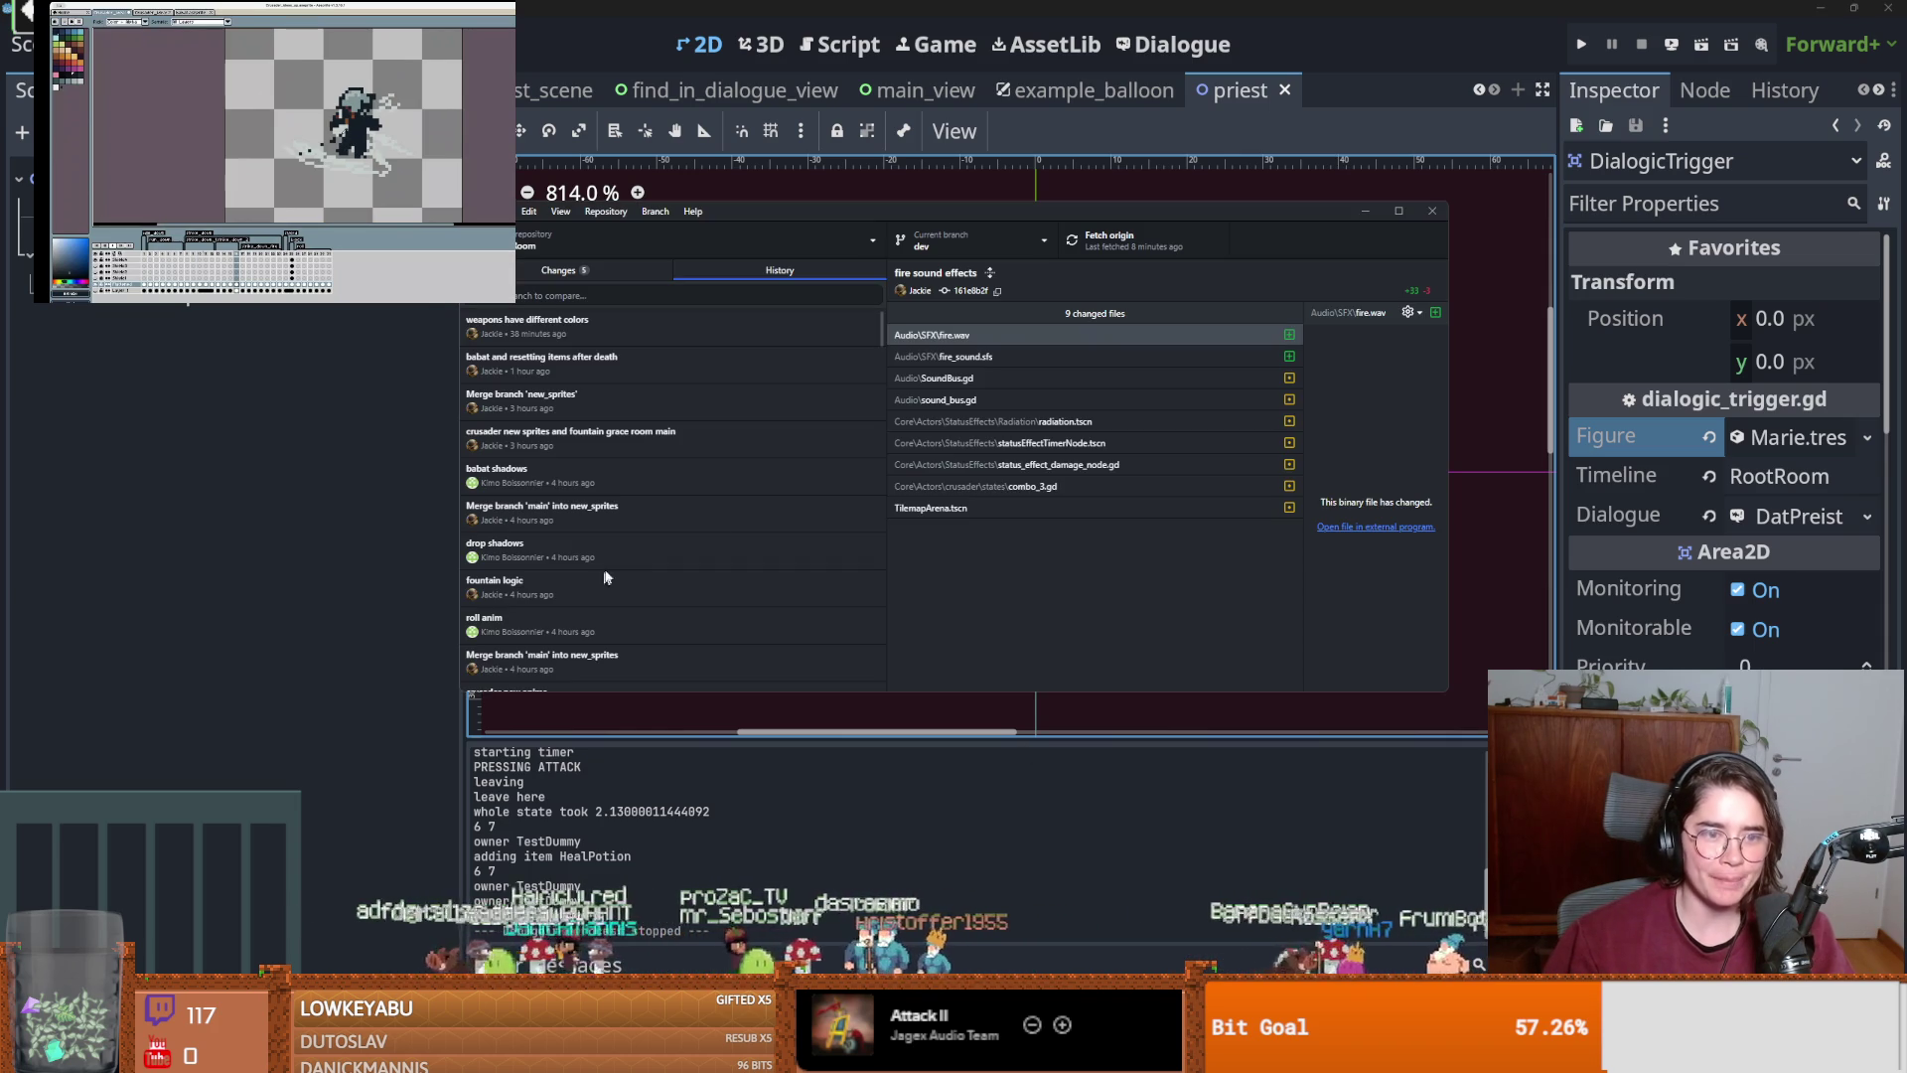
key("ctrl+1")
left_click(704, 546)
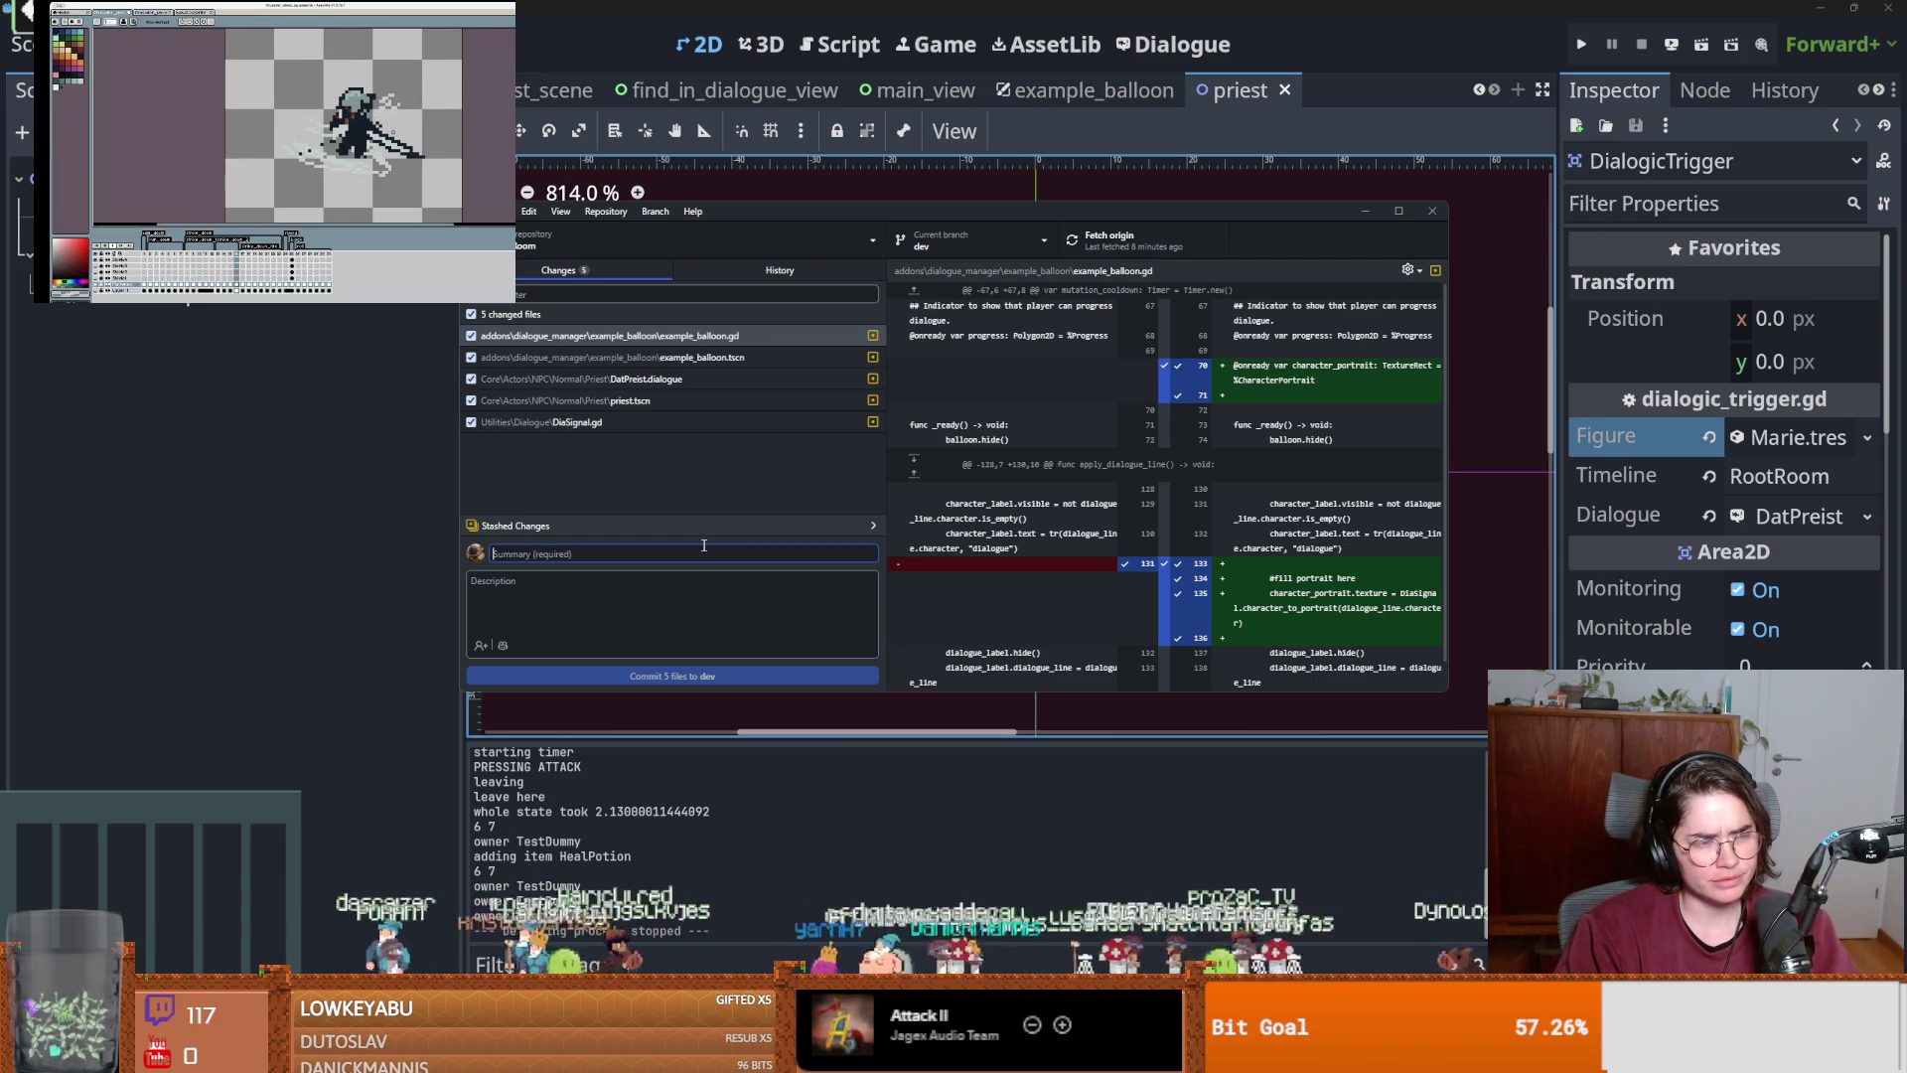
type("implem")
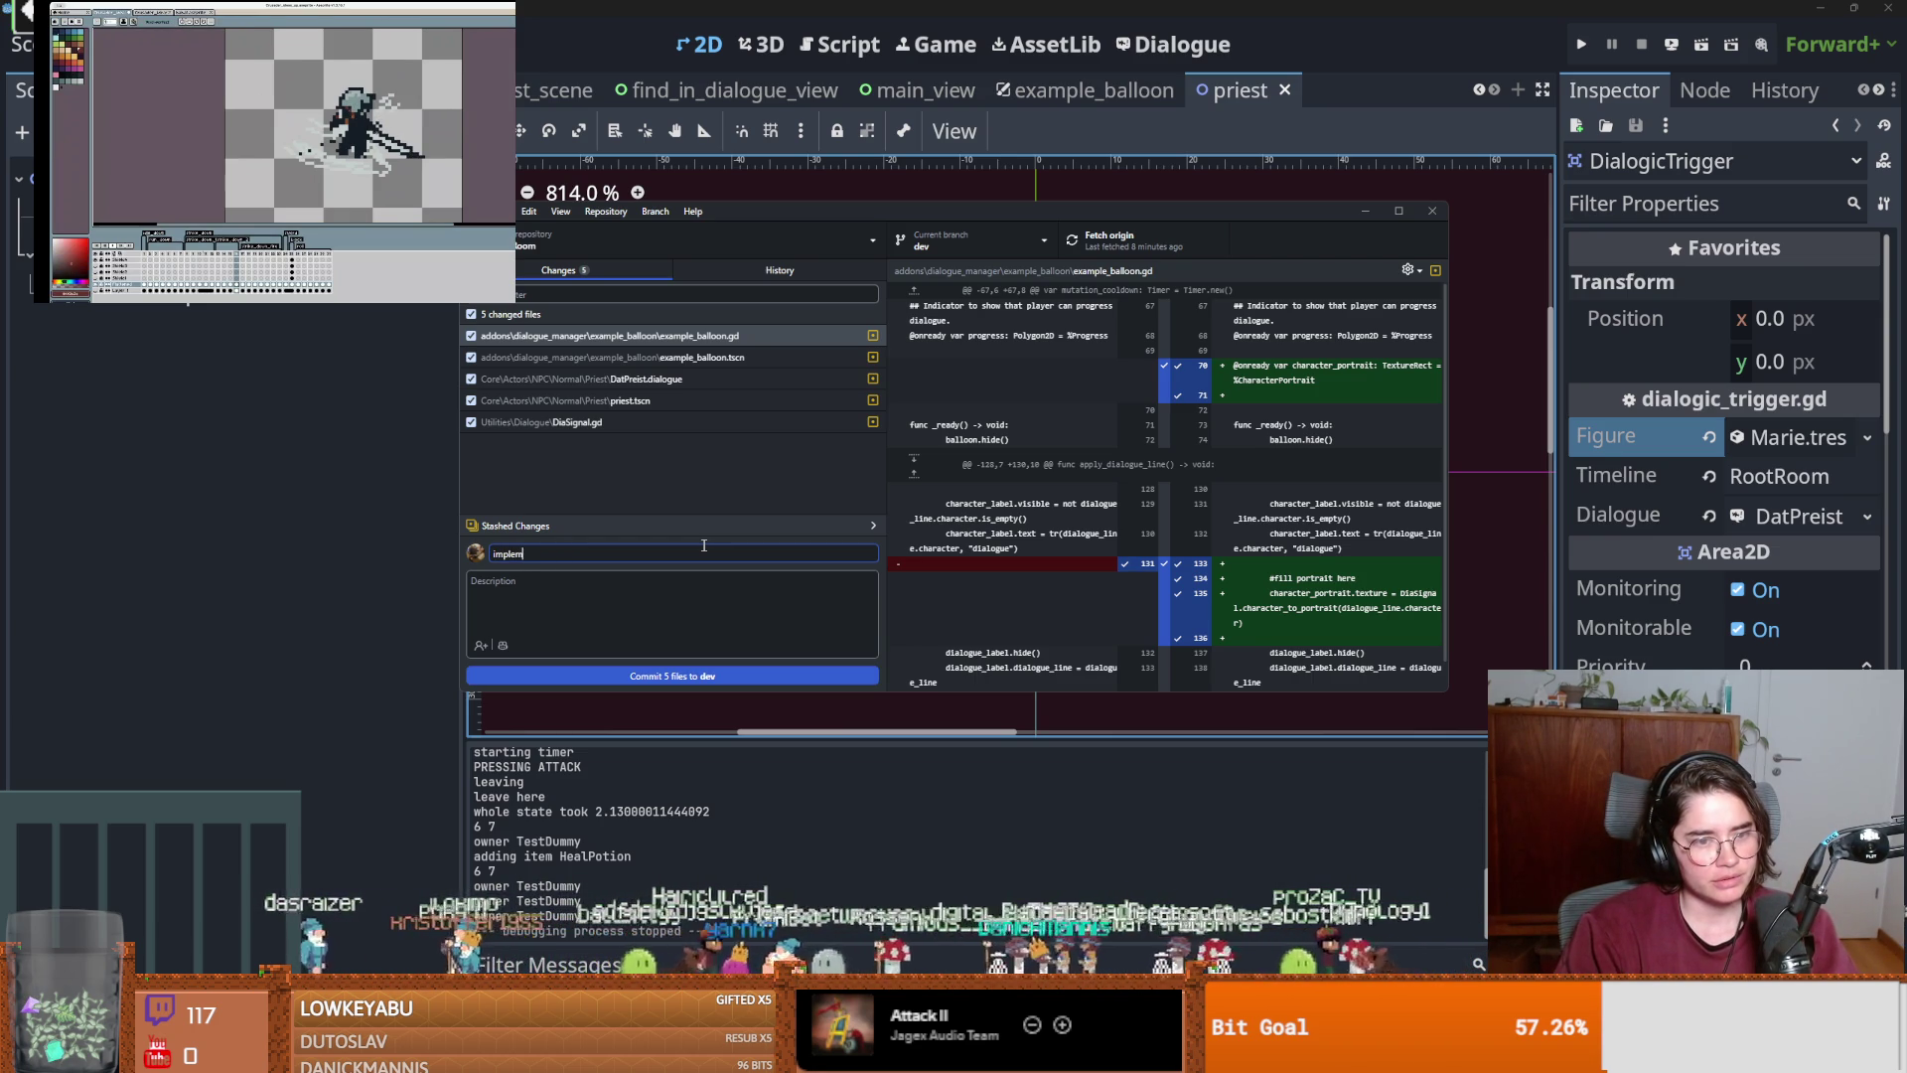
type("aits")
left_click(673, 675)
Push the commit to origin, fetch again, and bring Godot back to the front.
left_click(1117, 246)
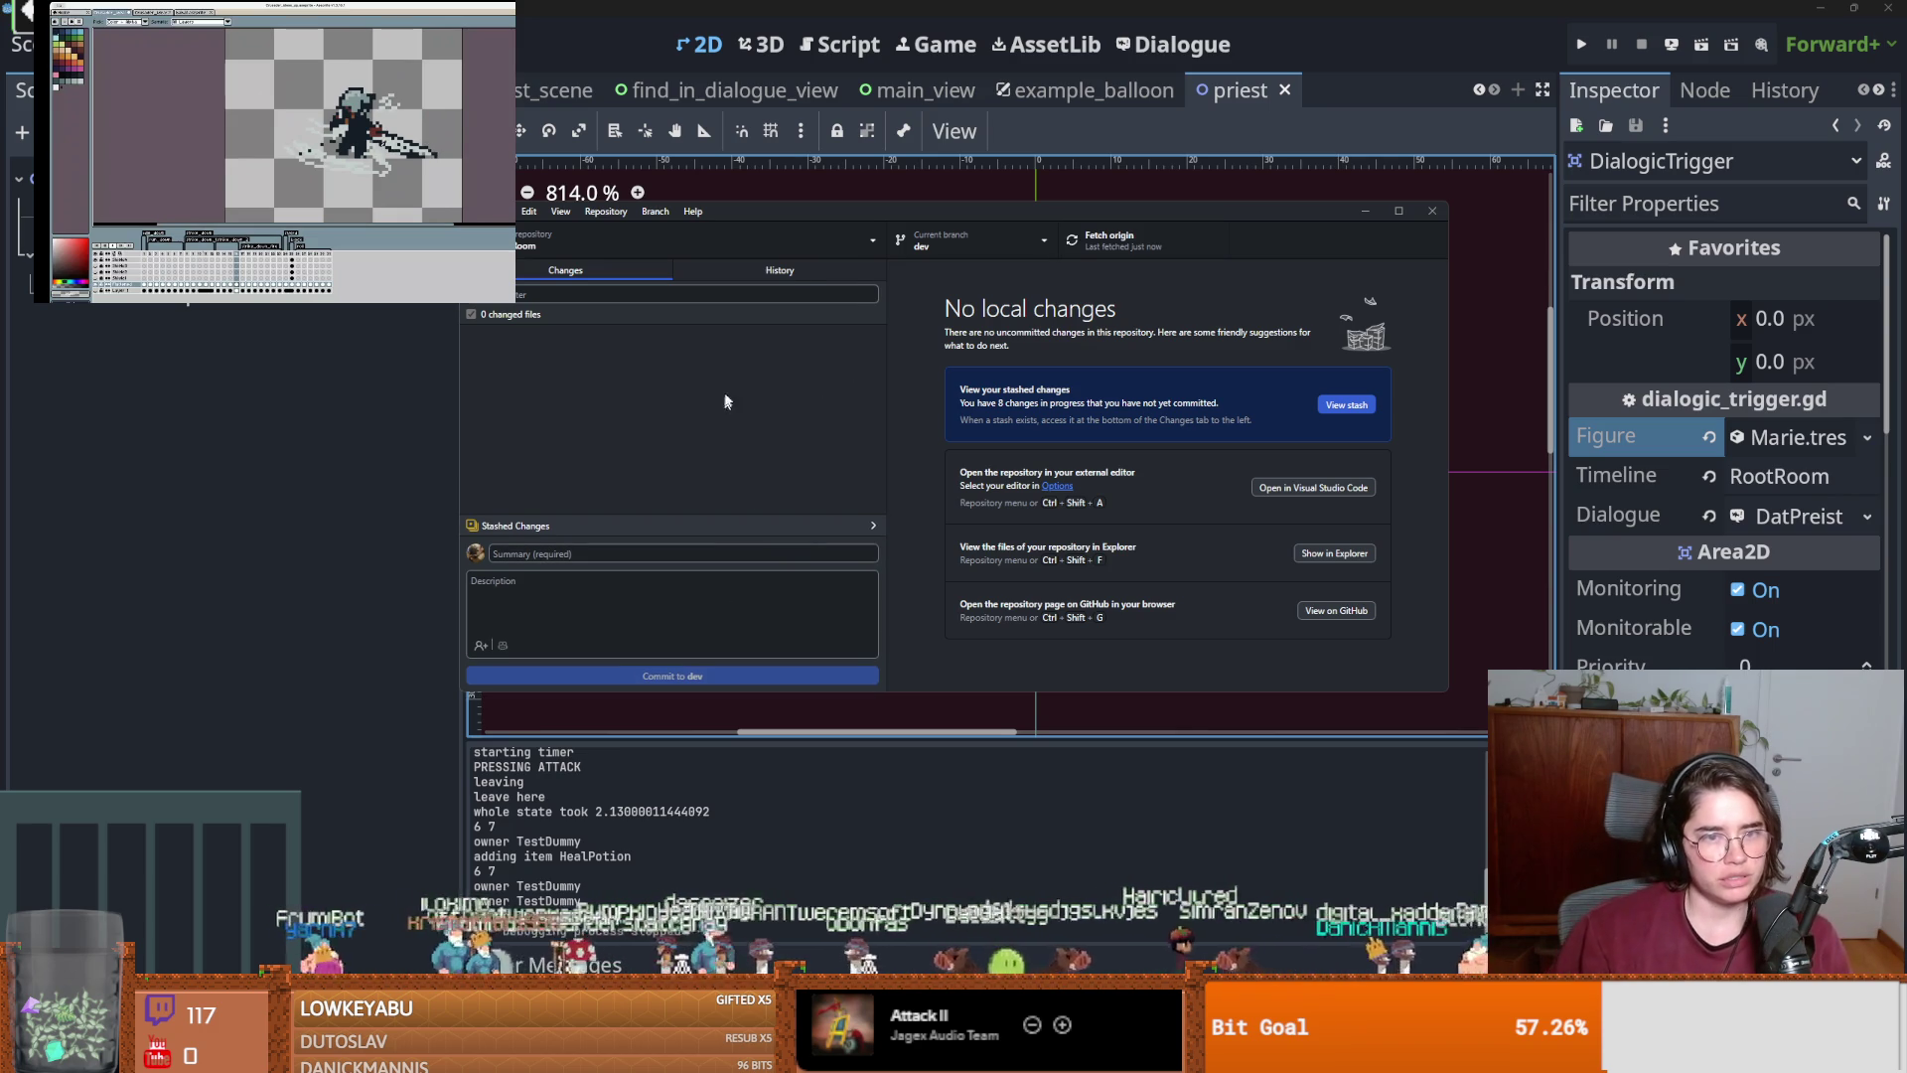
left_click(1097, 244)
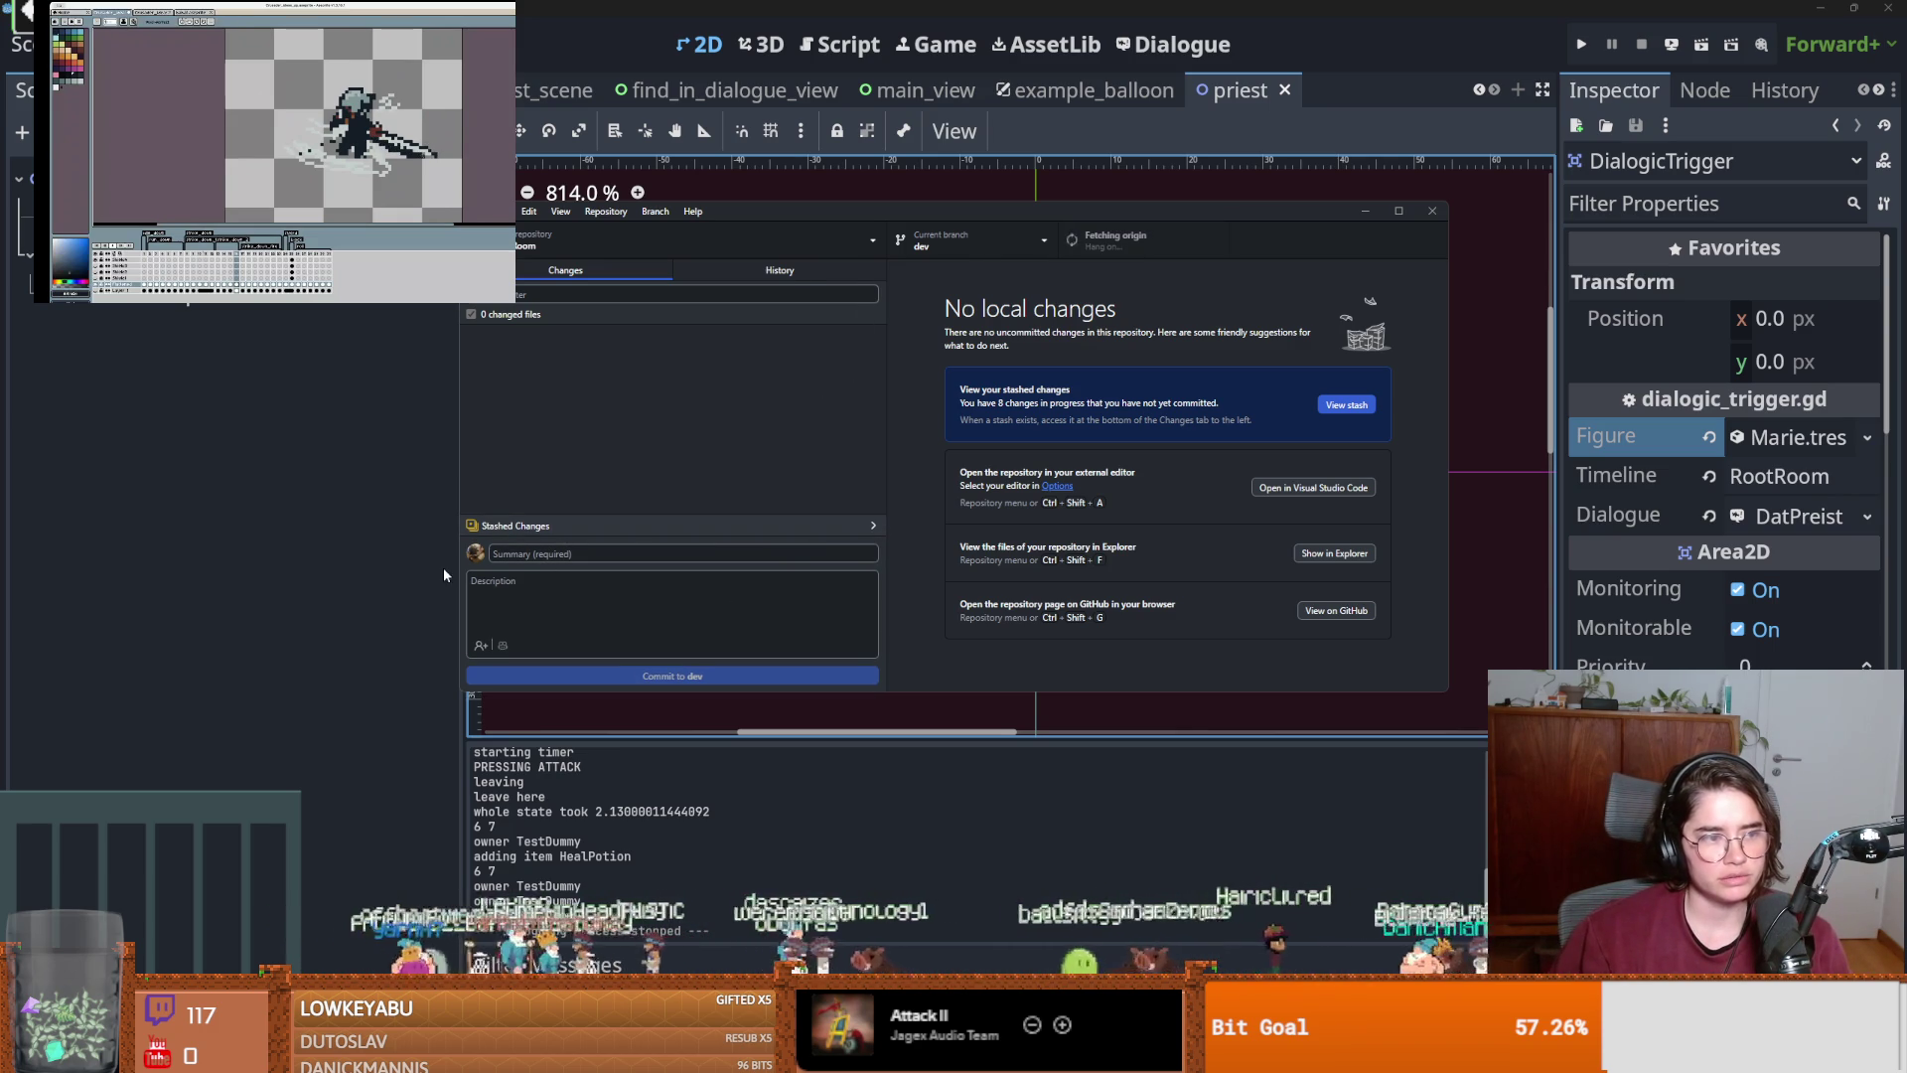
left_click(289, 534)
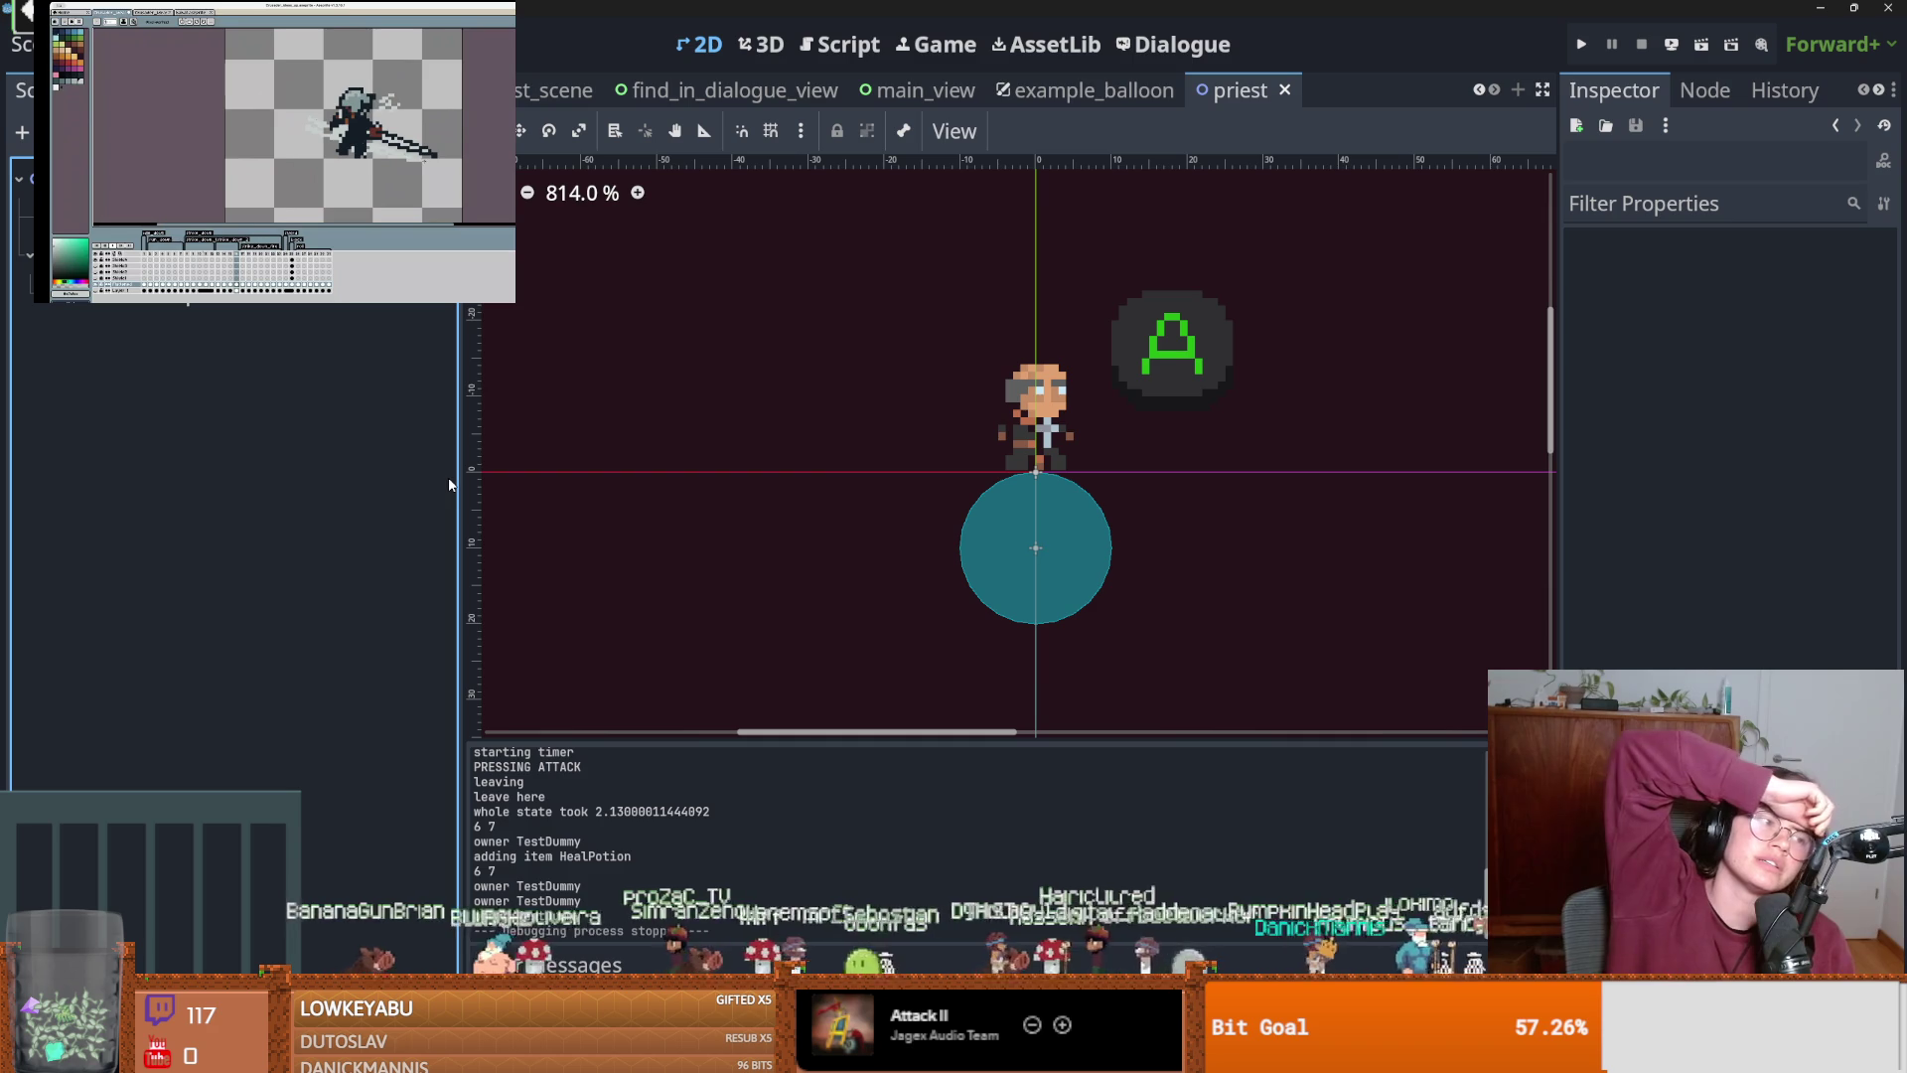
scroll(822, 525, "down", 1)
scroll(805, 533, "up", 2)
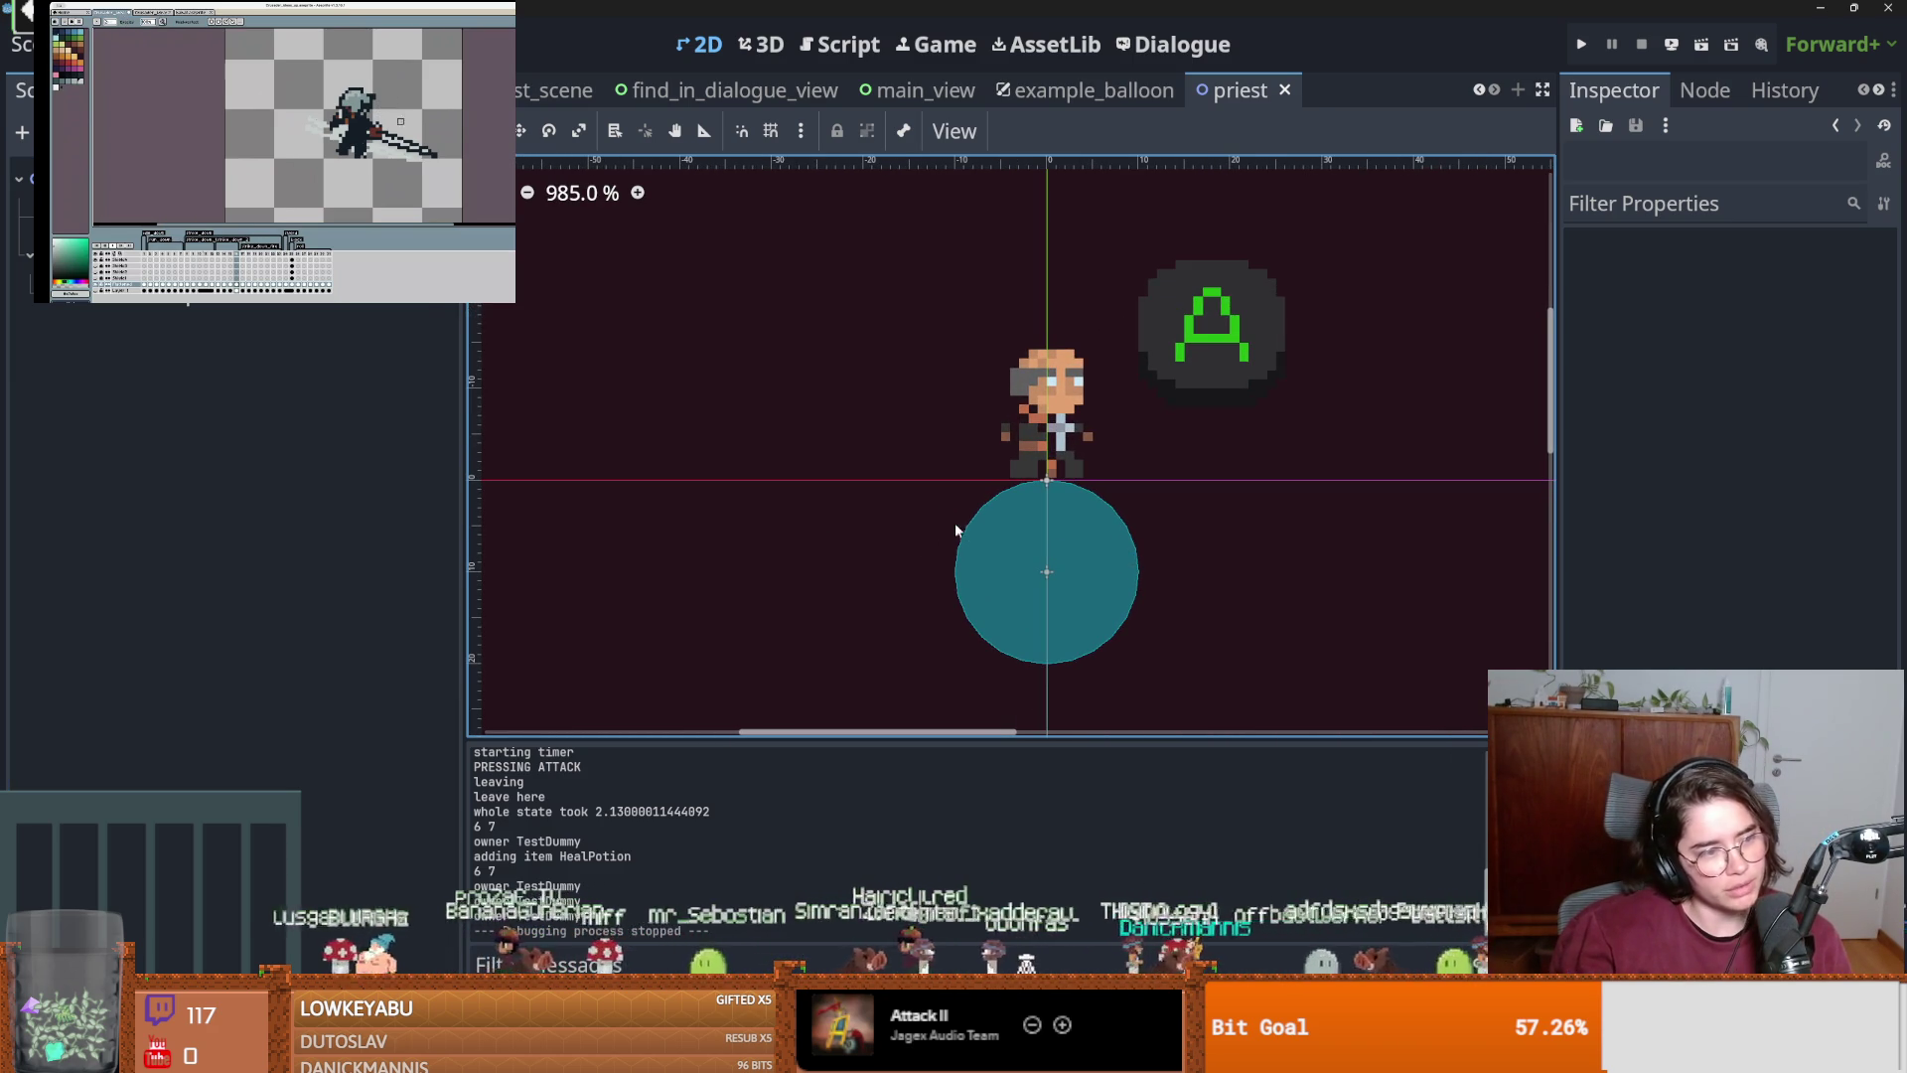
left_click_drag(912, 529, 782, 536)
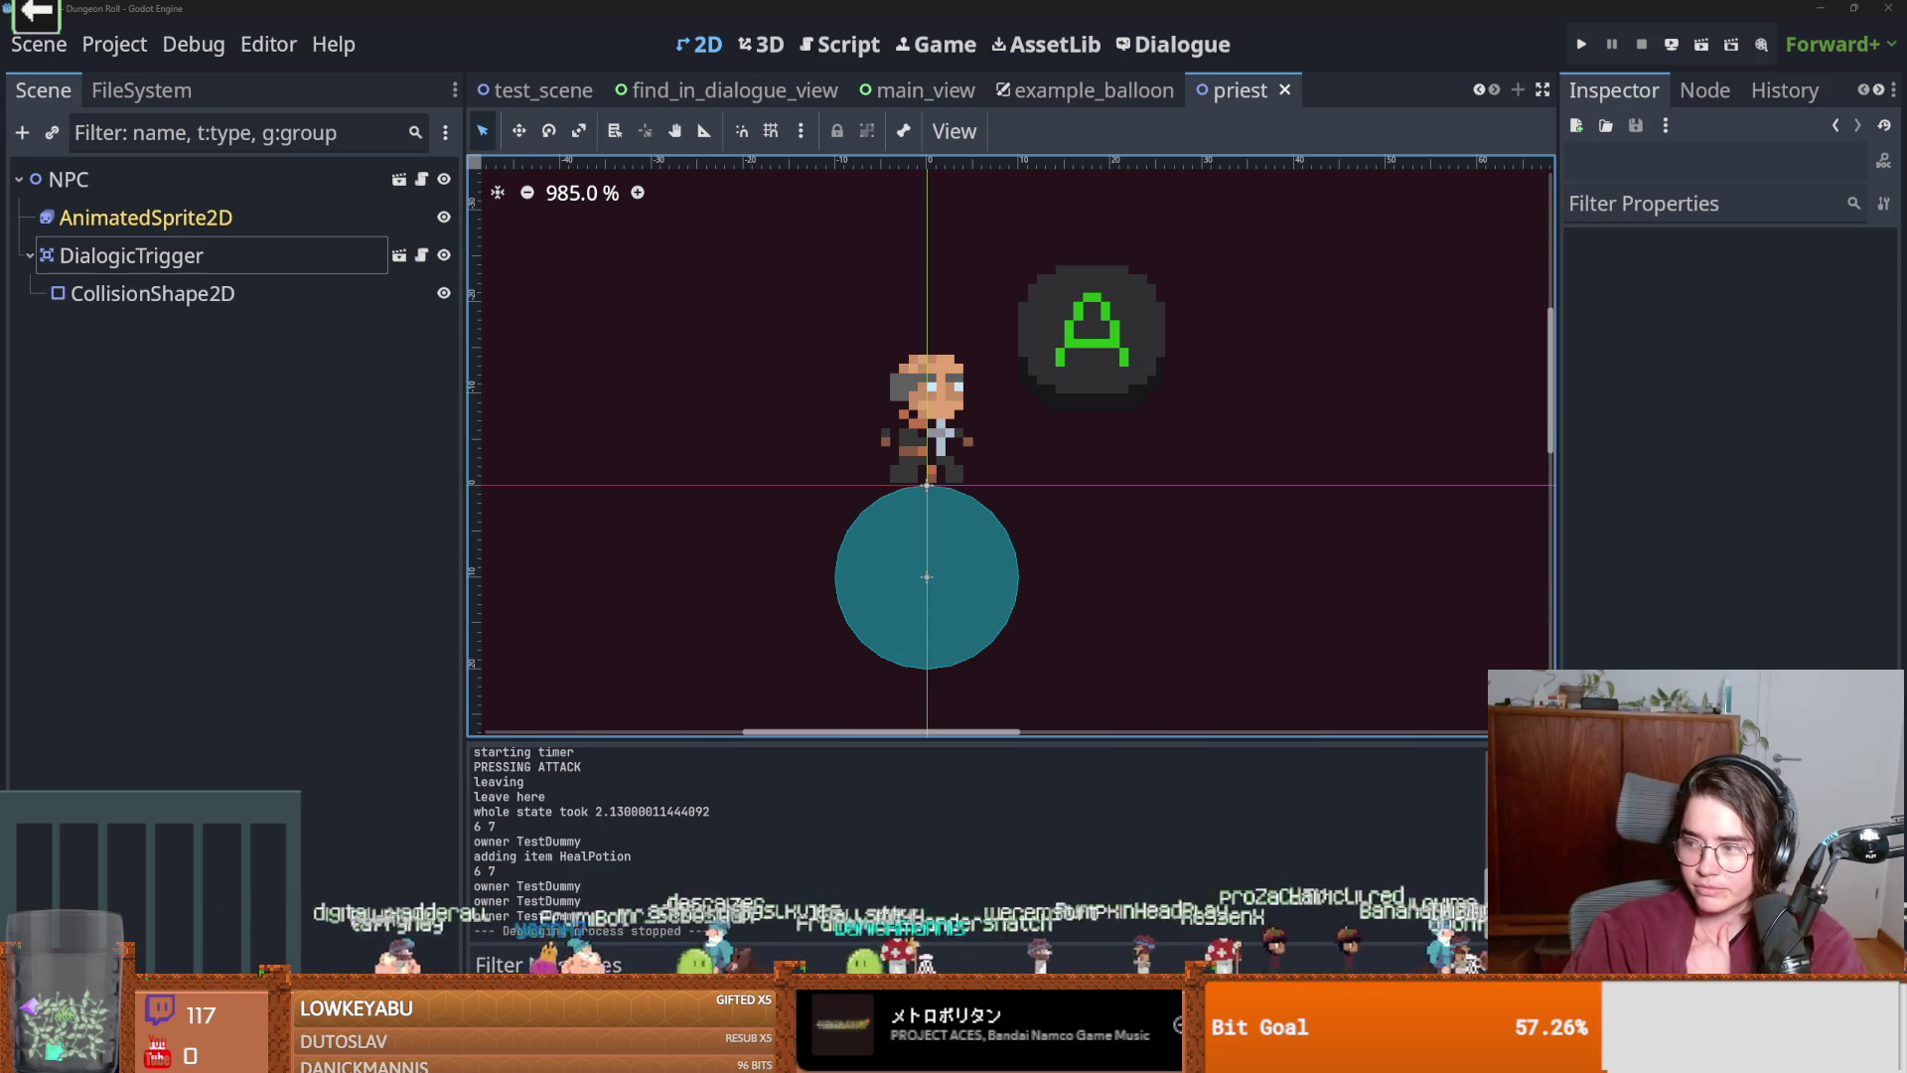
key("alt+Tab")
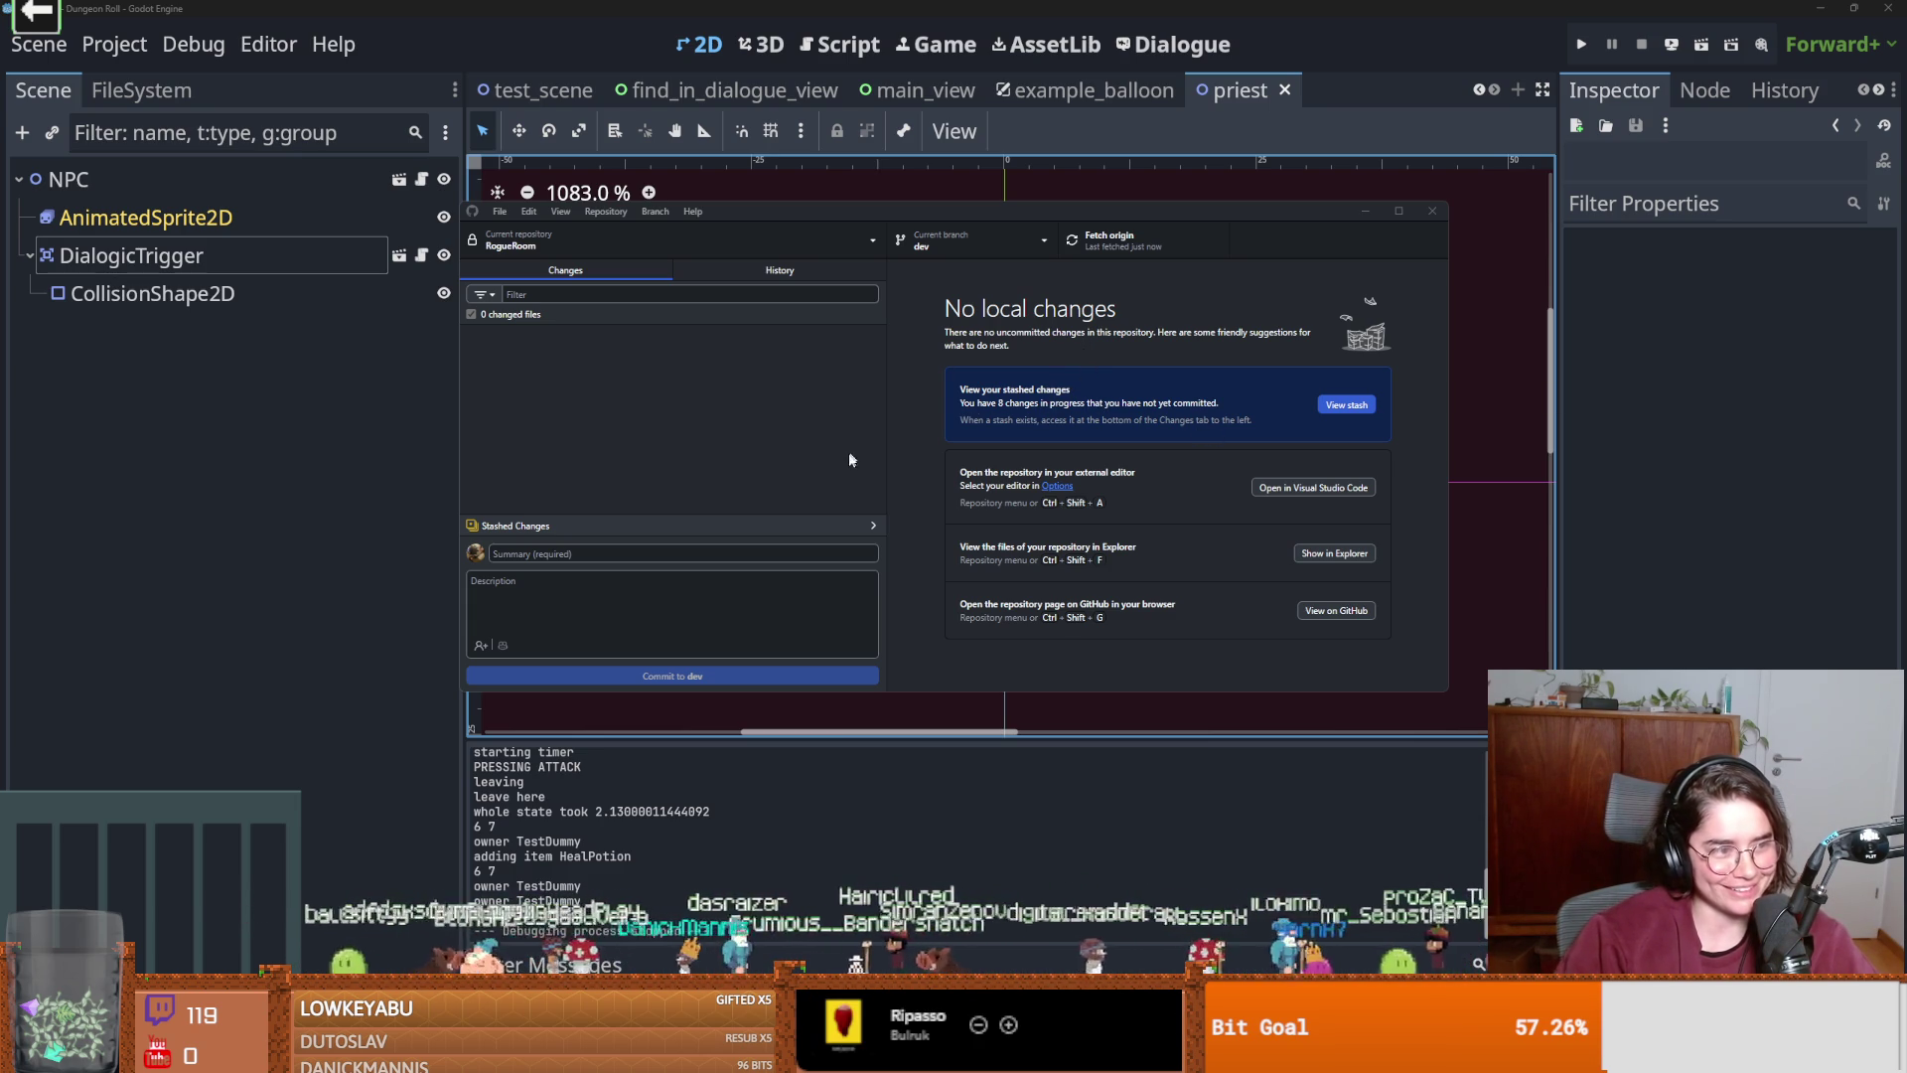
Fetch from origin and show the RogueRoom branch list with dev current.
left_click(1073, 253)
left_click(978, 248)
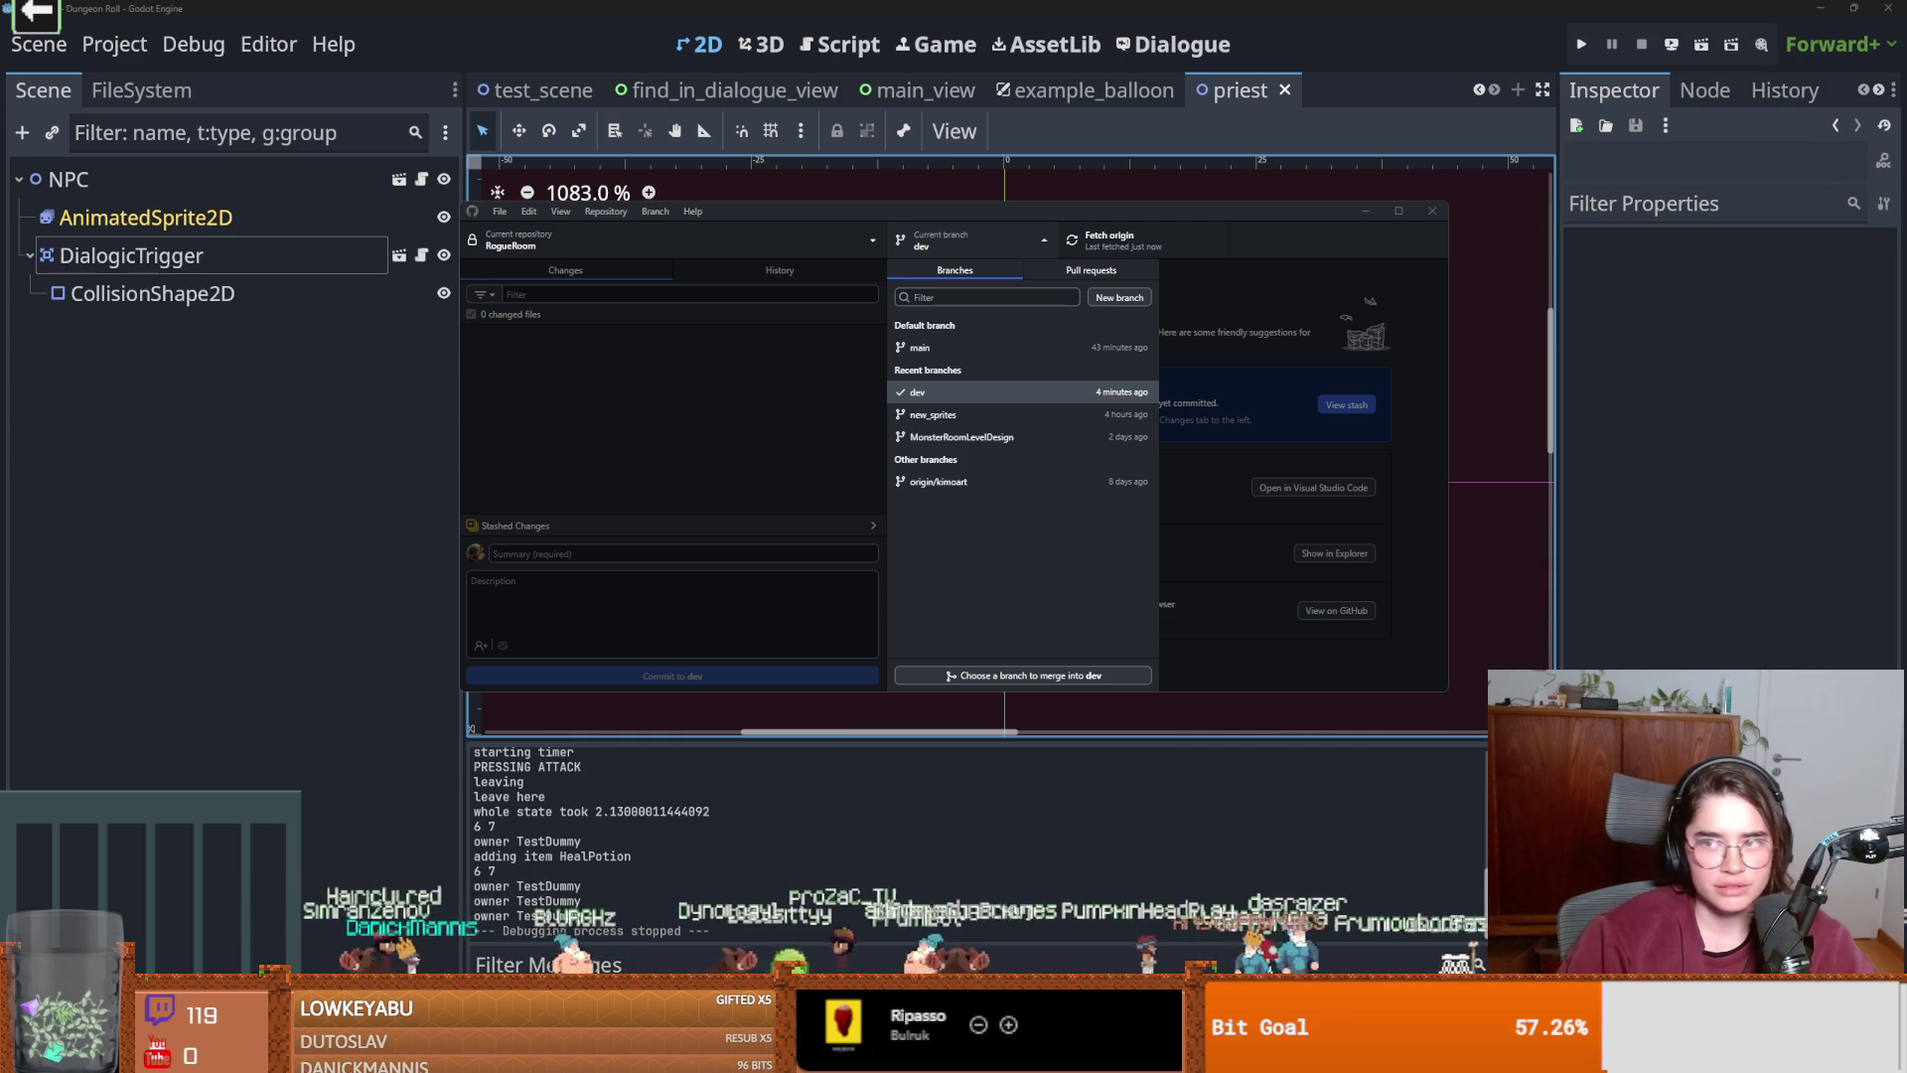
Fetch origin twice, view dev's commit history, then return to the Changes list.
key("alt+Tab")
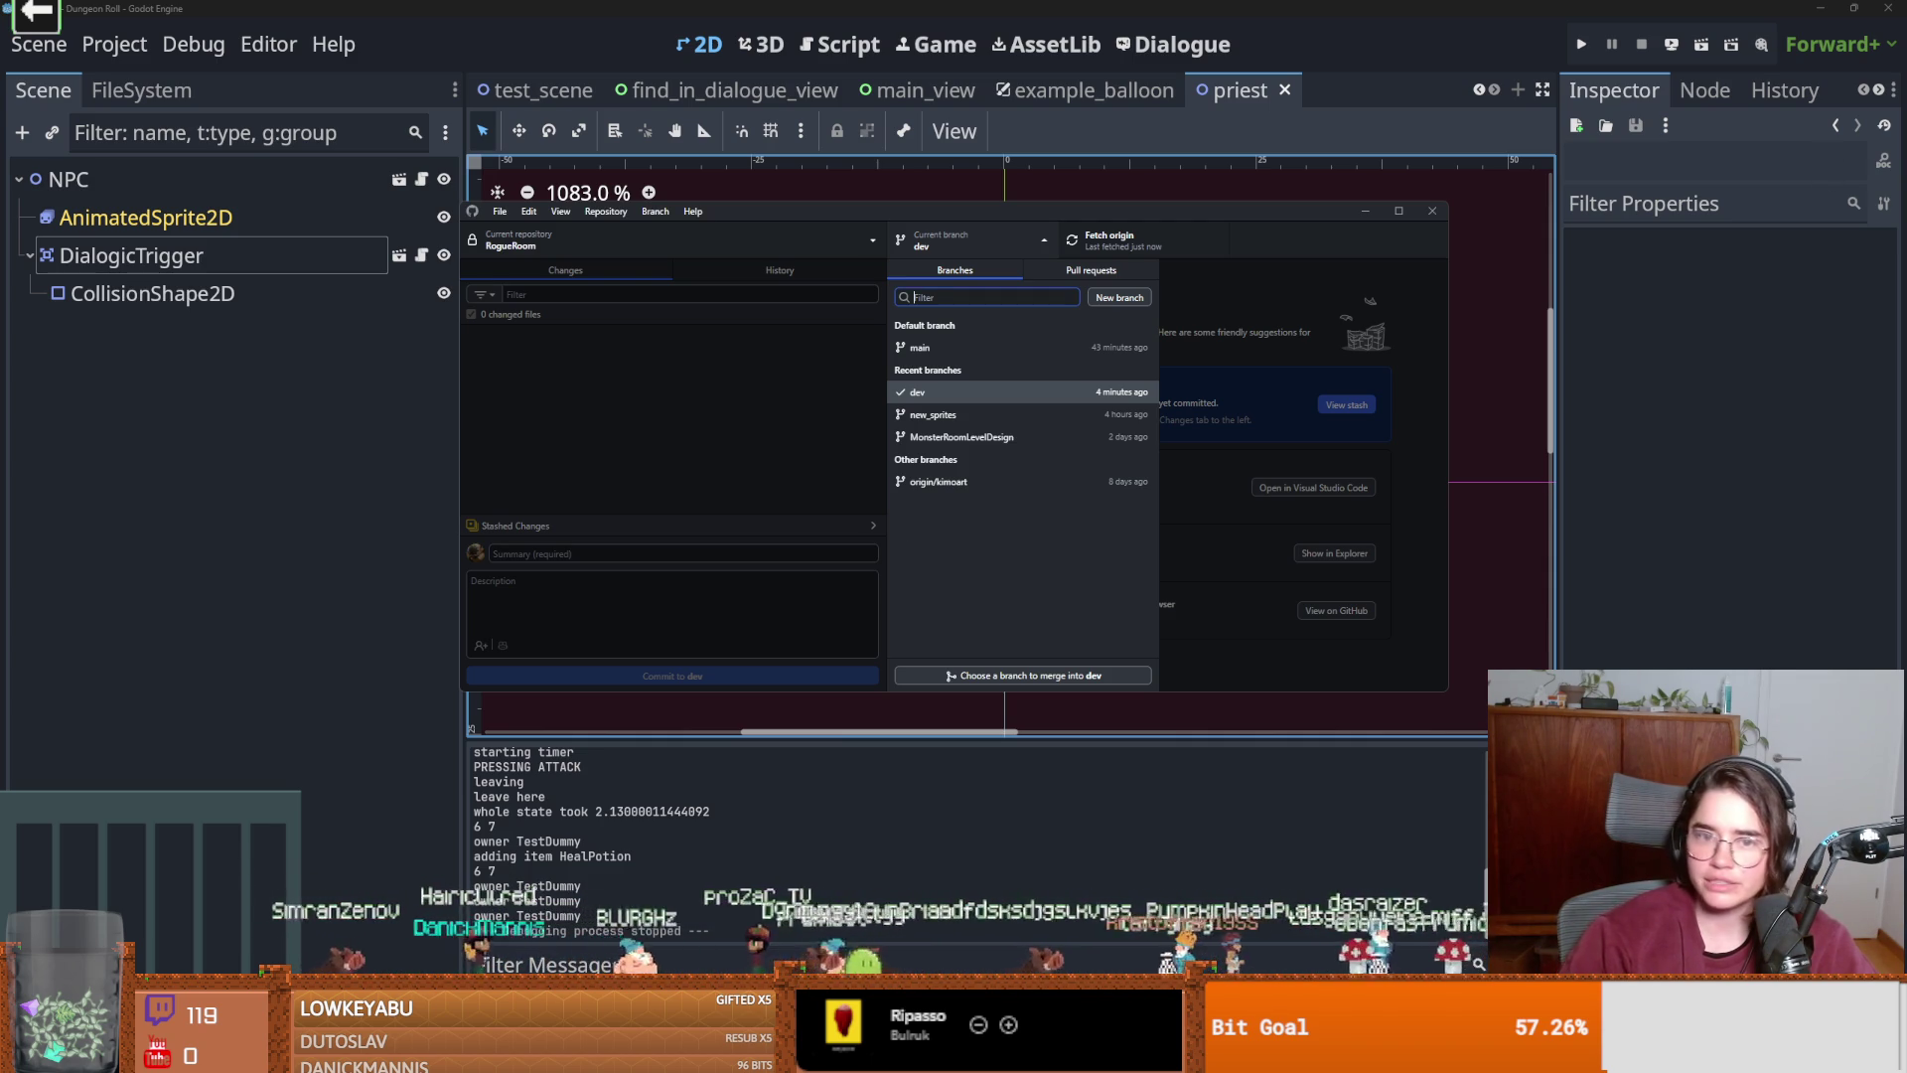
left_click(1084, 256)
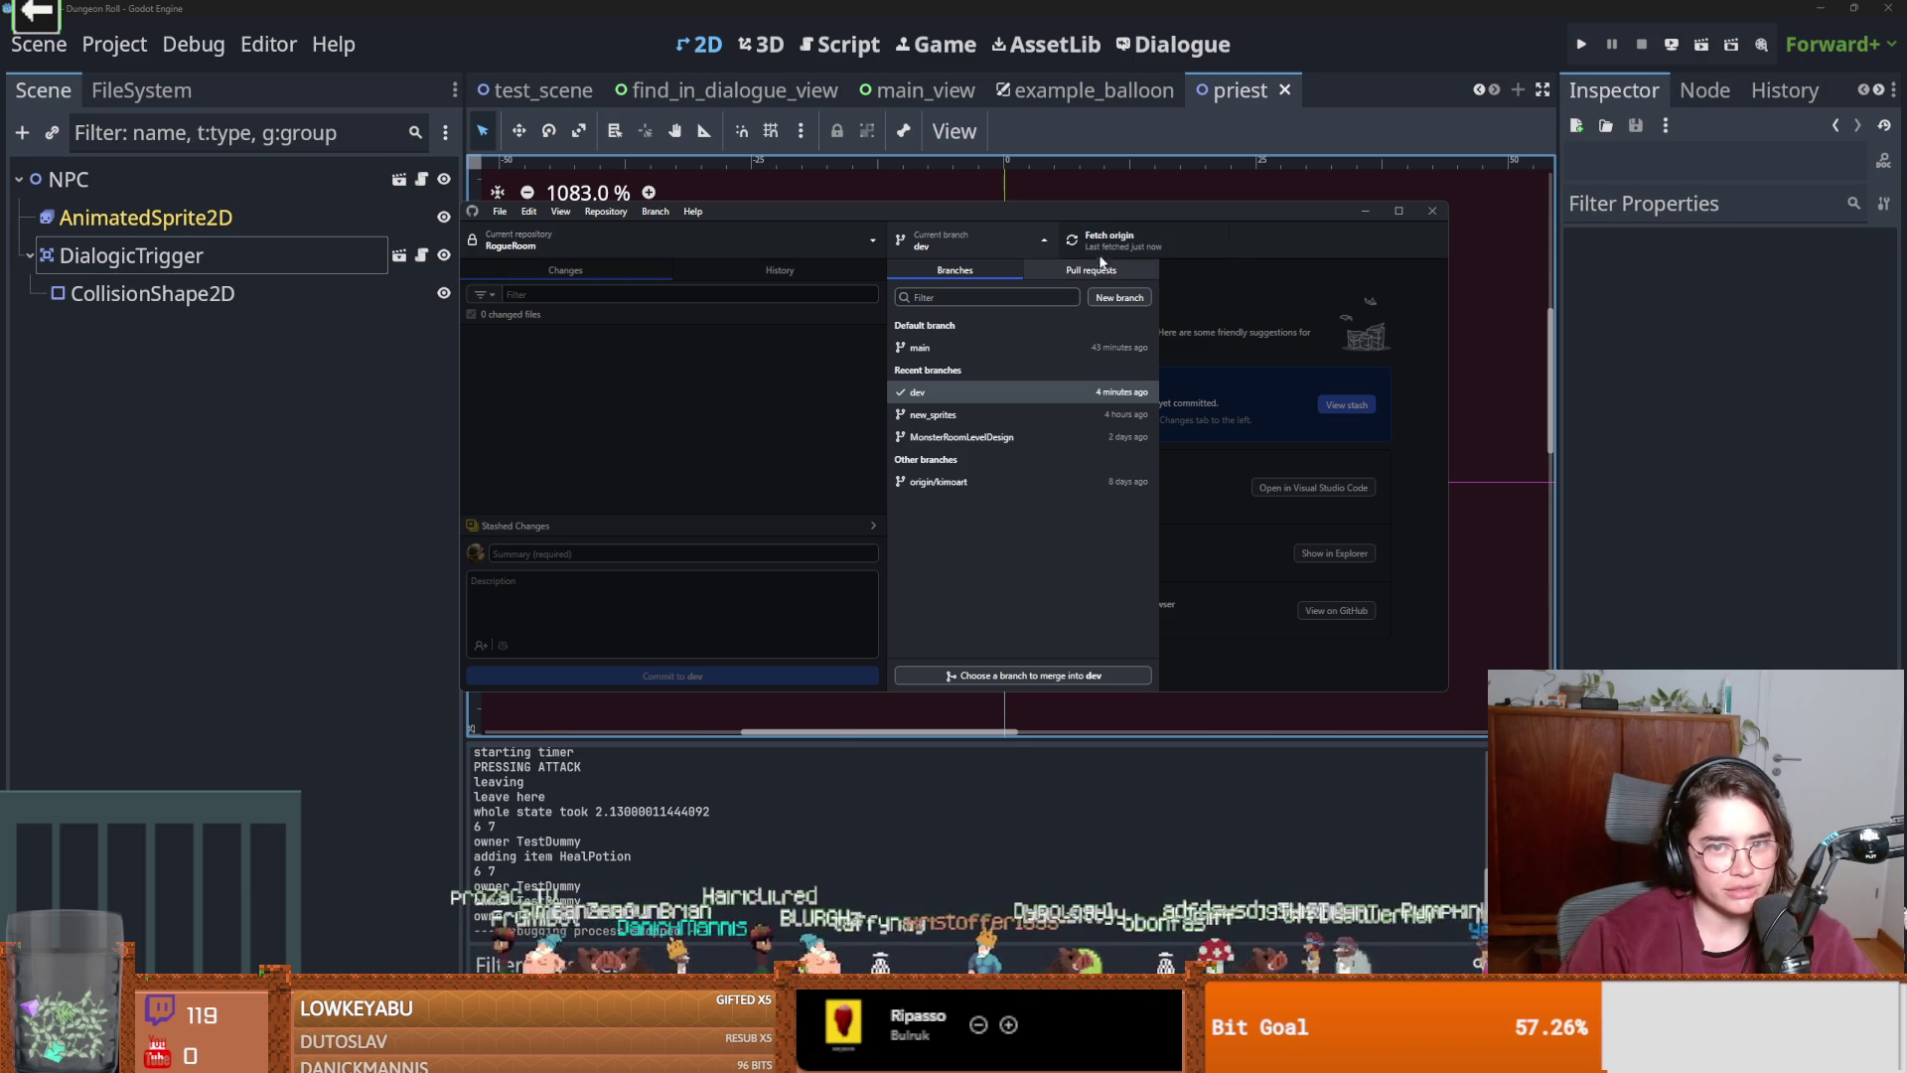
left_click(1110, 248)
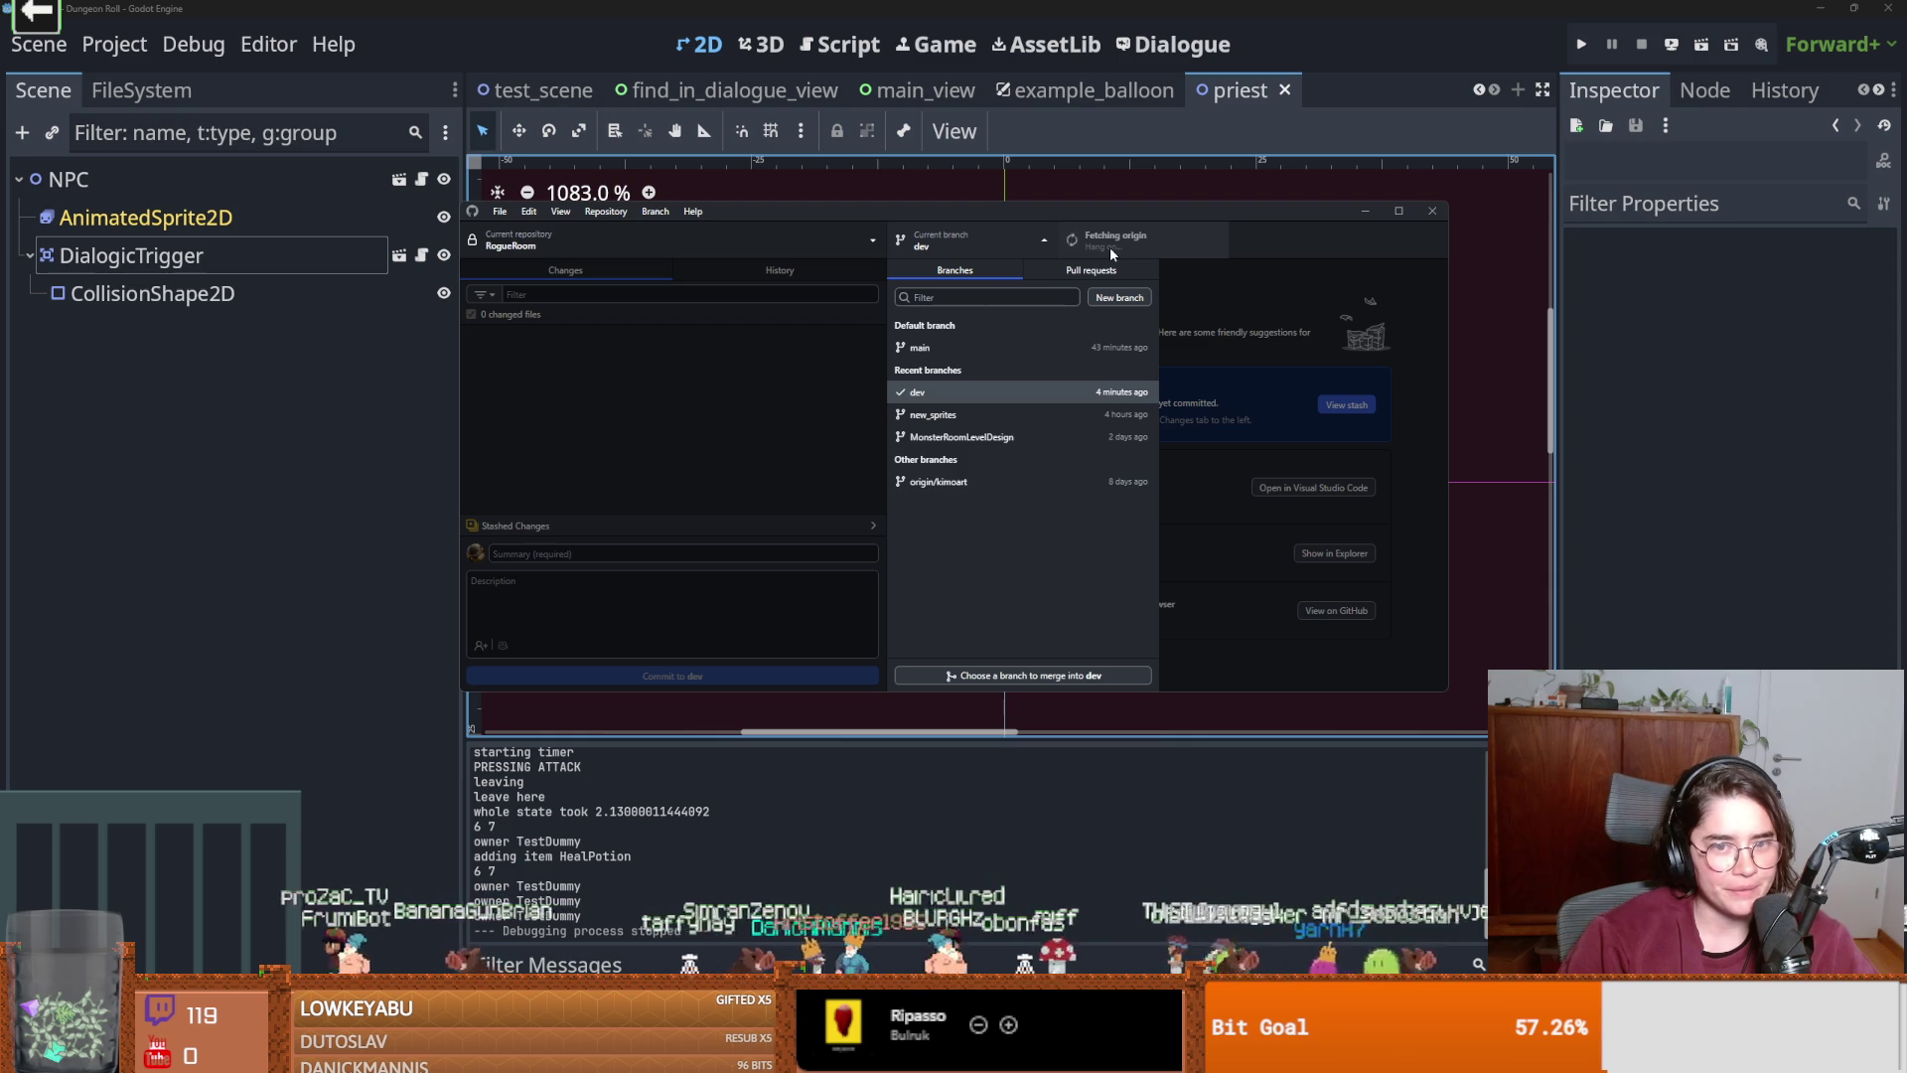
left_click(752, 277)
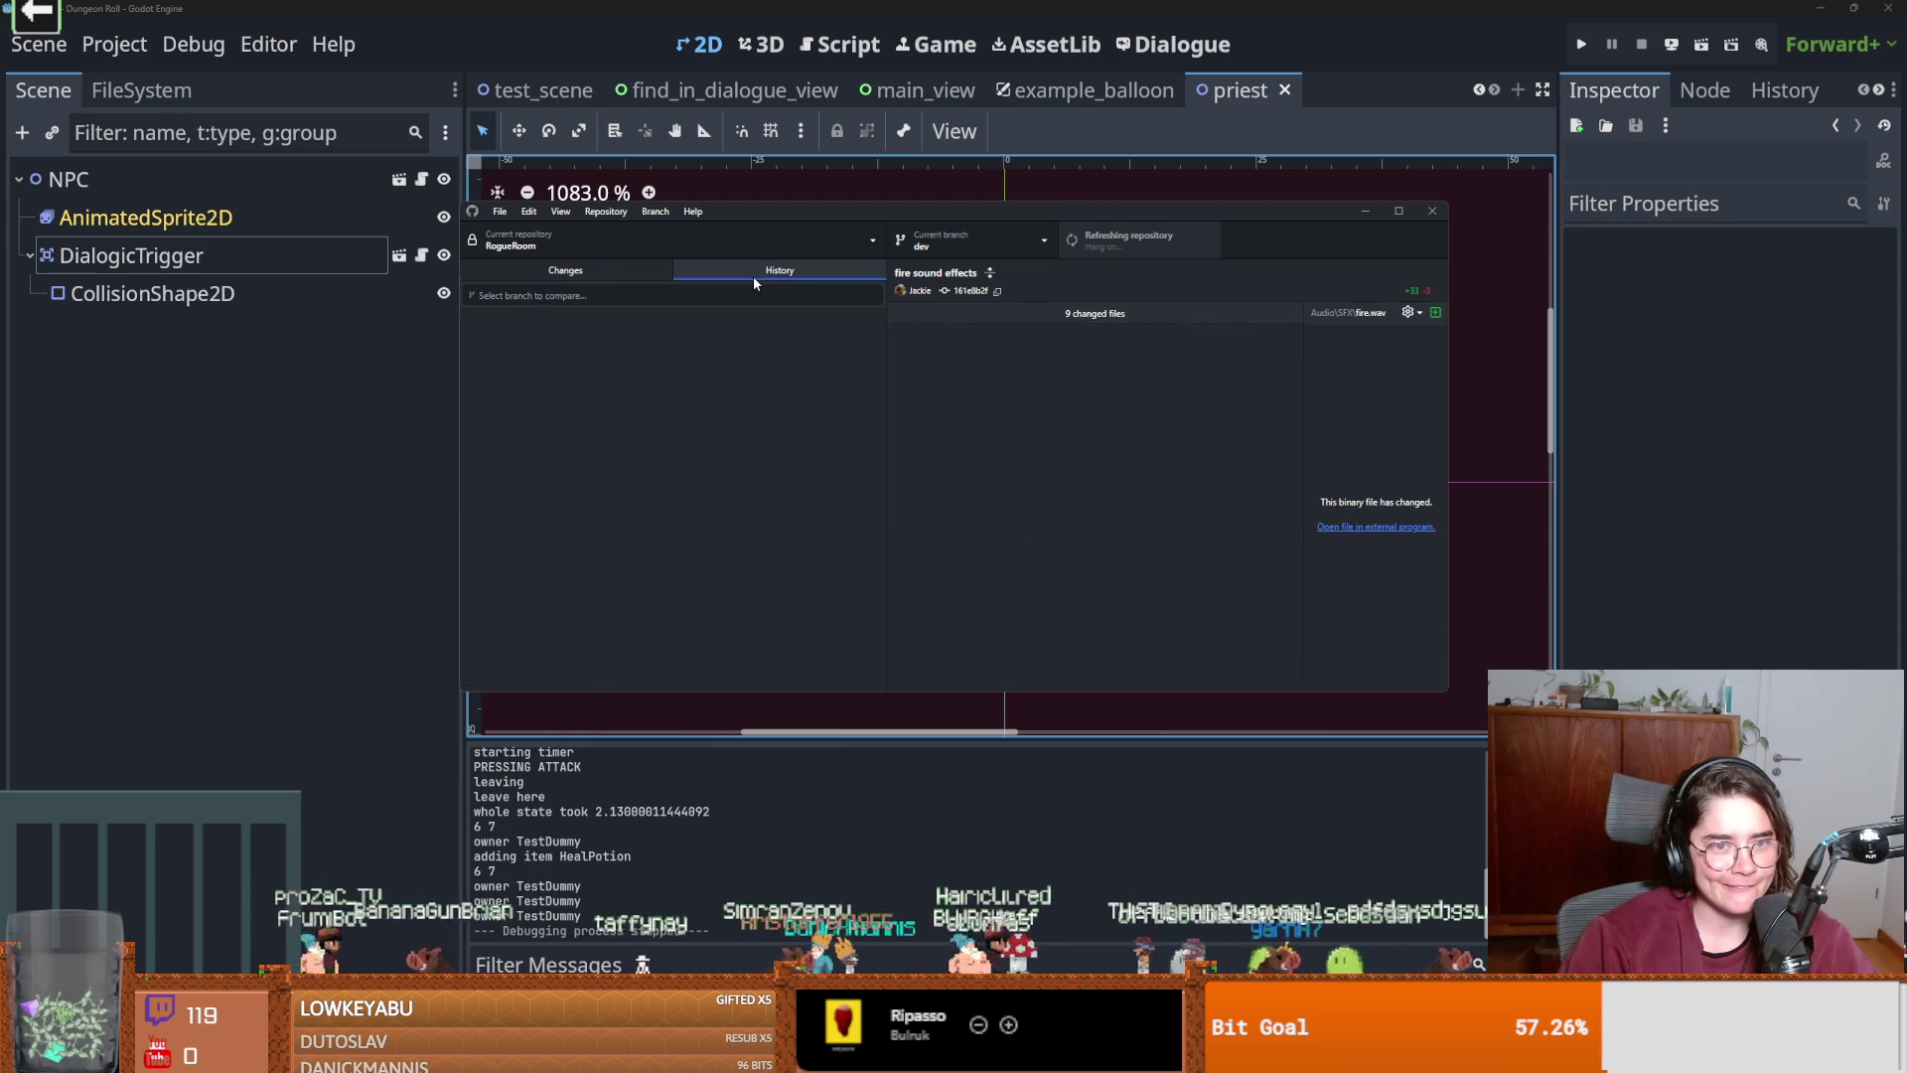
left_click(594, 266)
Fetch origin again while dev shows no local changes.
left_click(1103, 239)
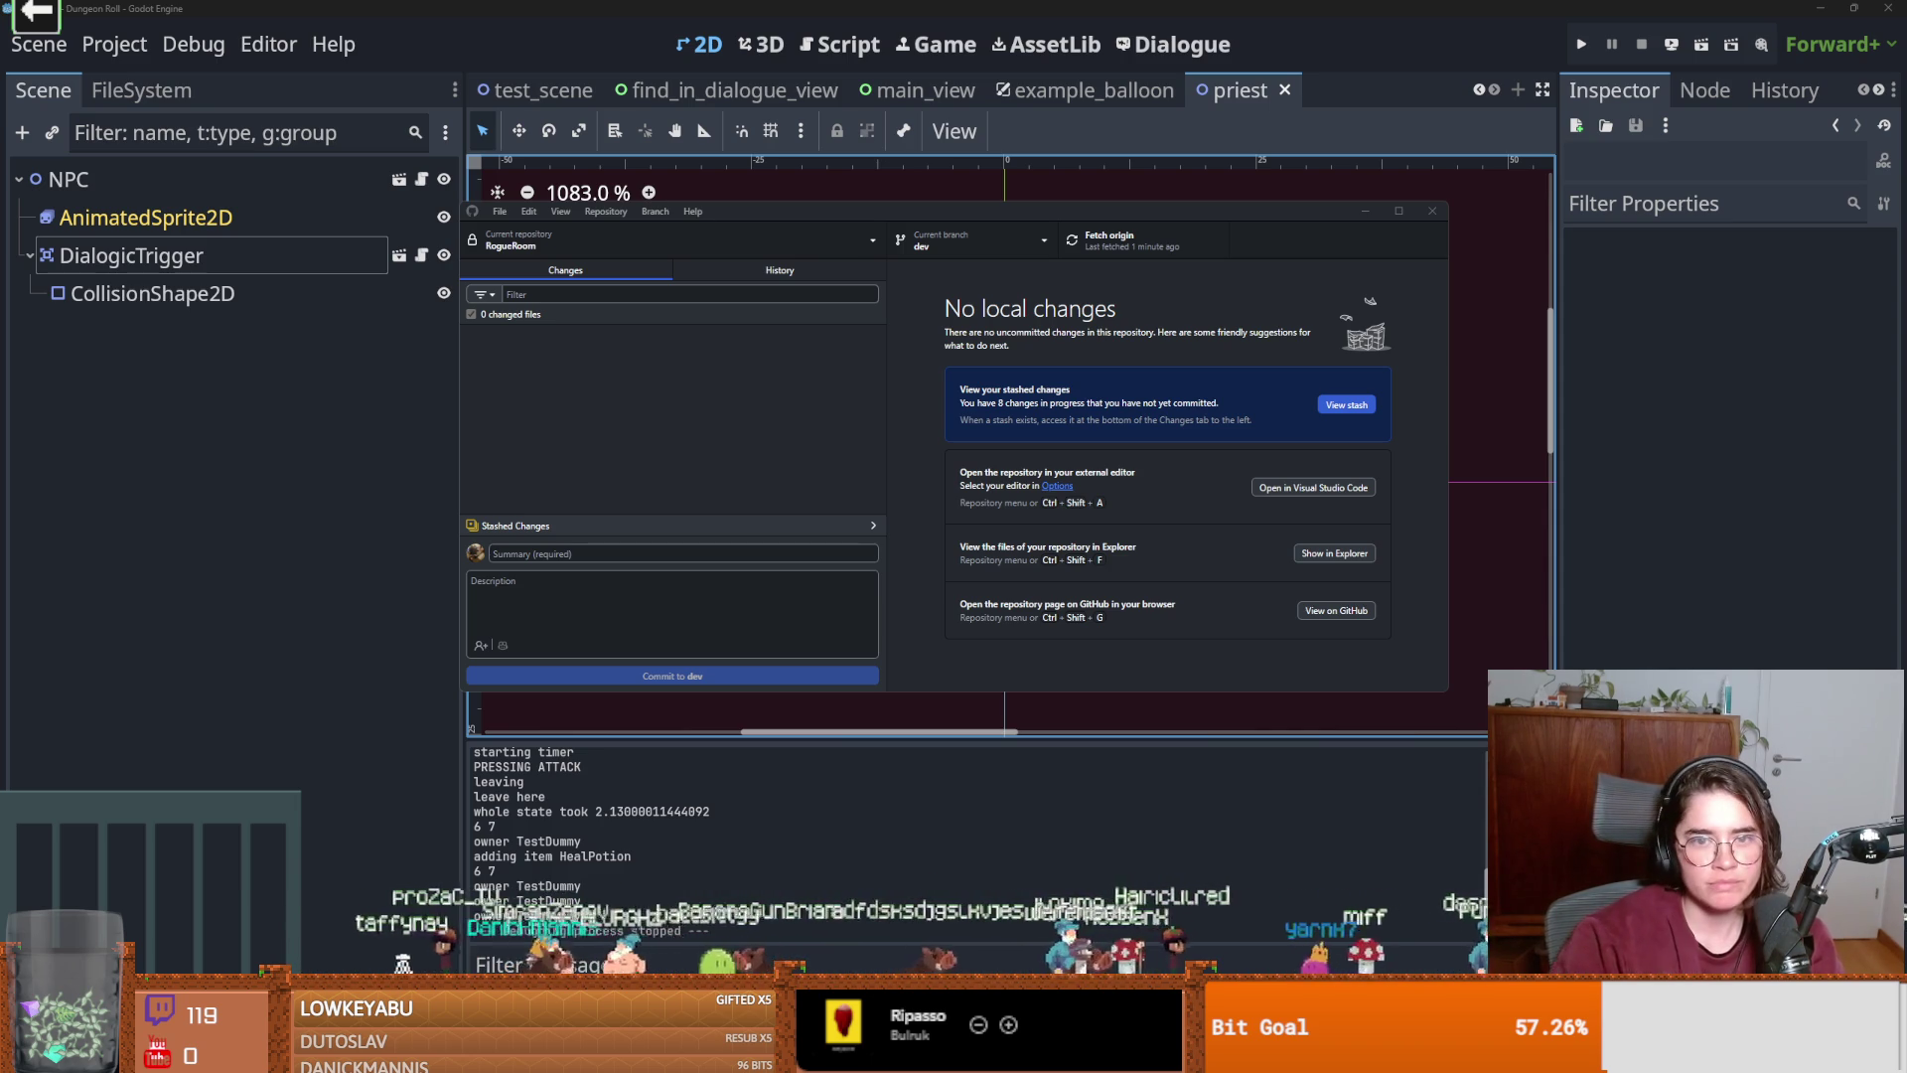
Show the branch list with dev current and main updated a minute ago.
left_click(1036, 255)
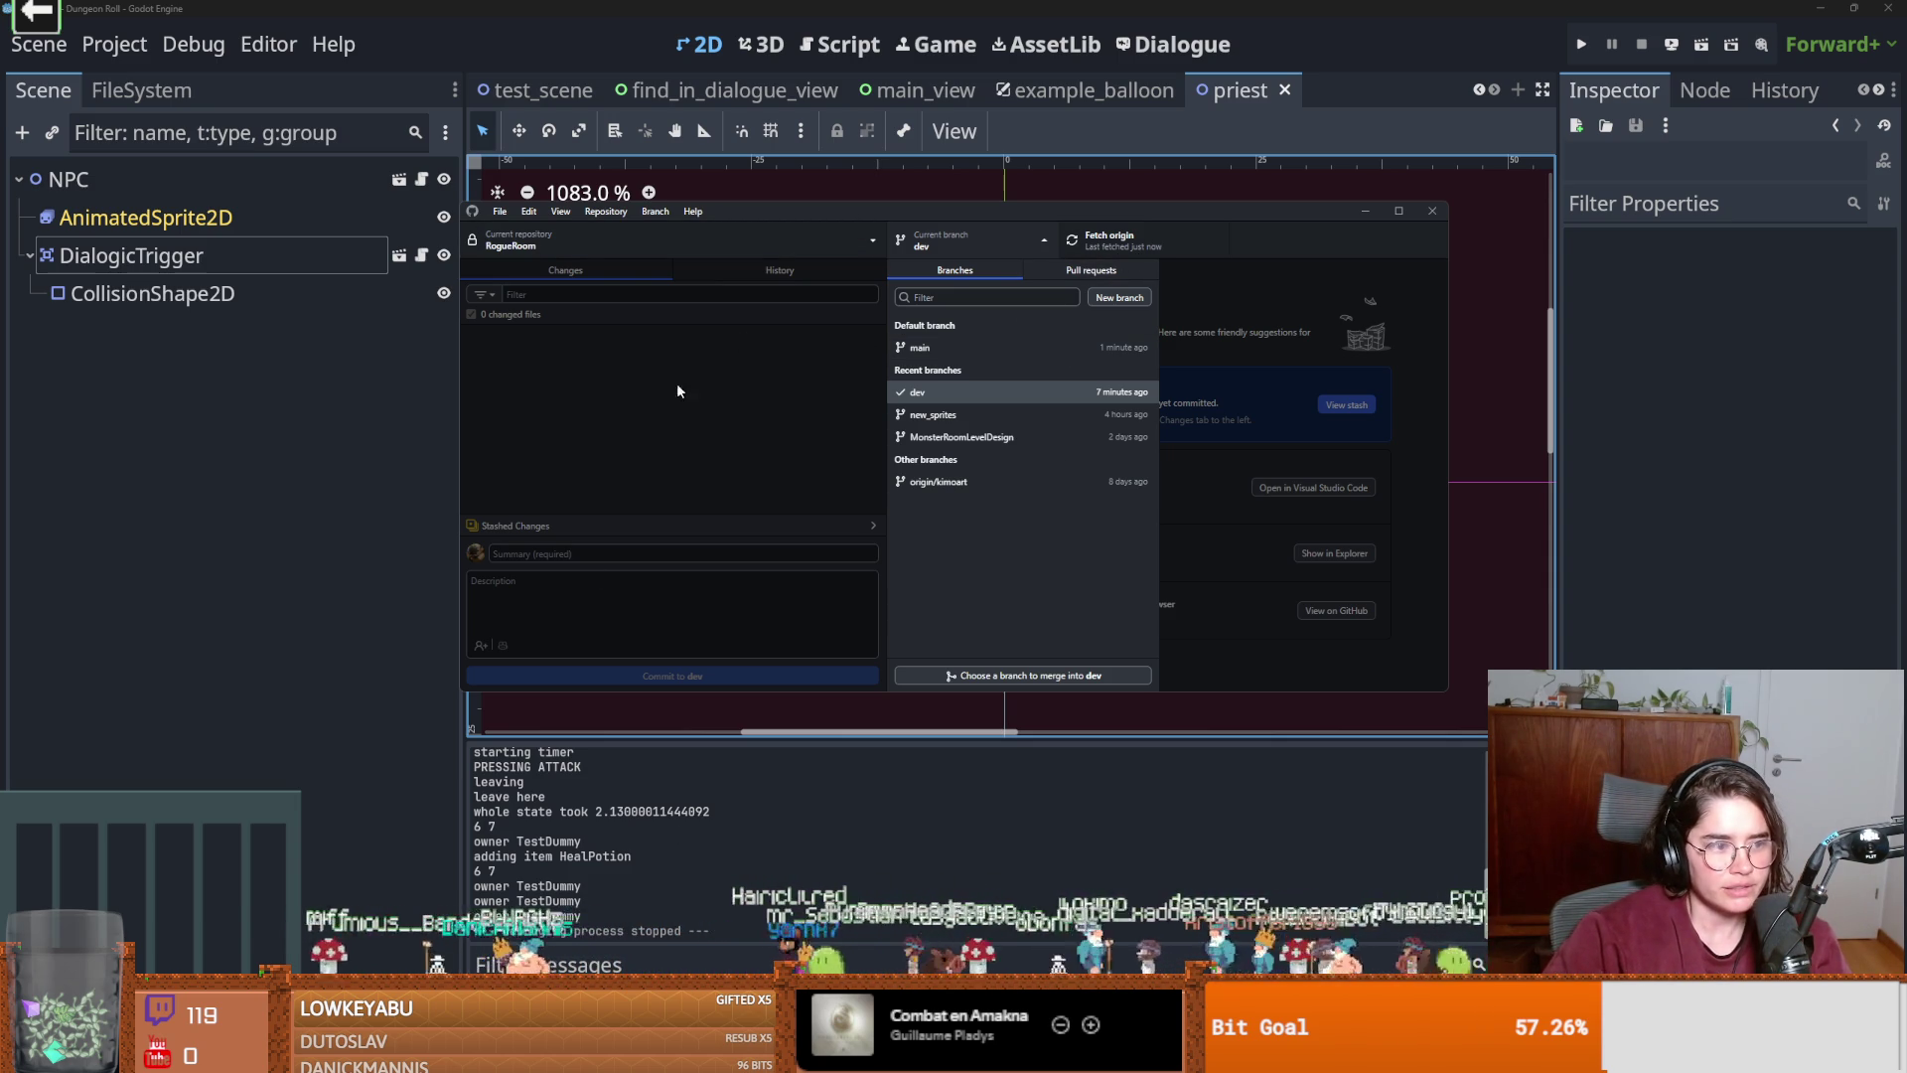
Merge main into dev from the branch menu and push dev to origin.
left_click(672, 417)
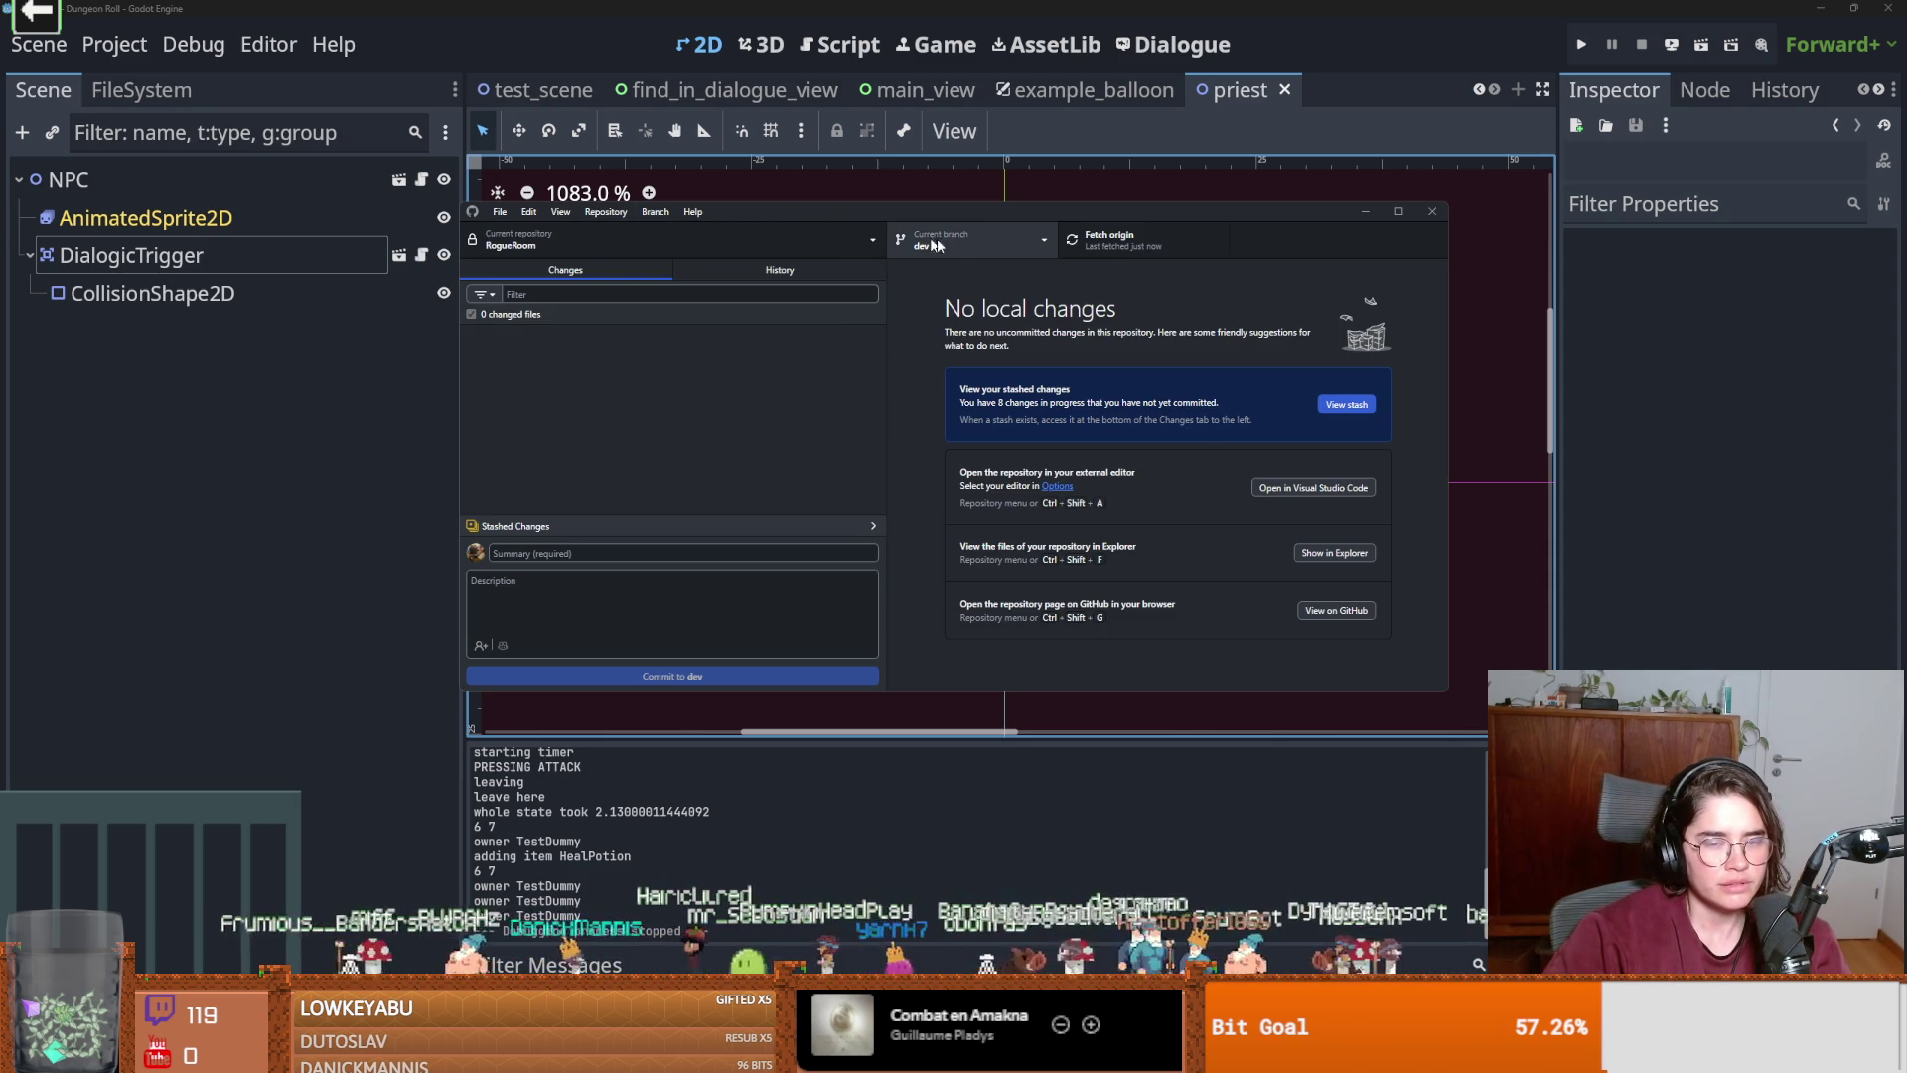
left_click(653, 213)
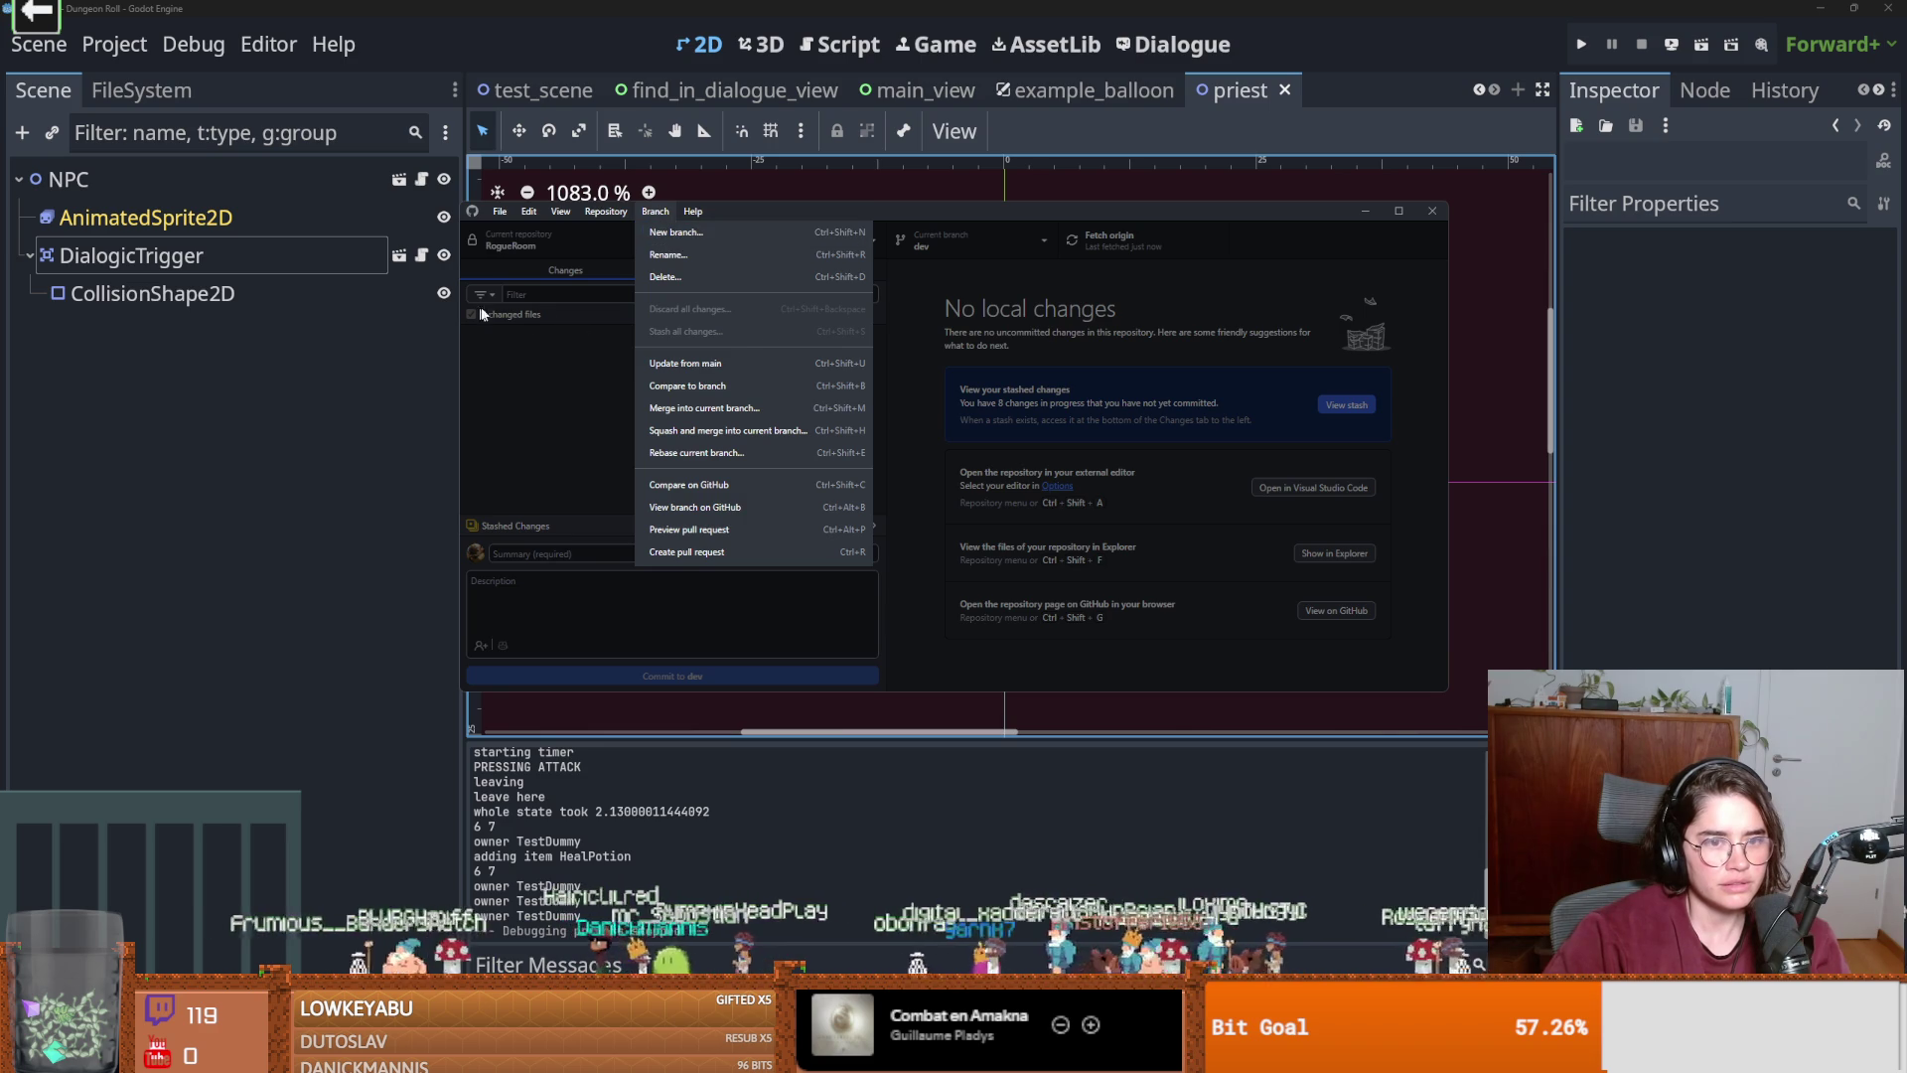
left_click(707, 408)
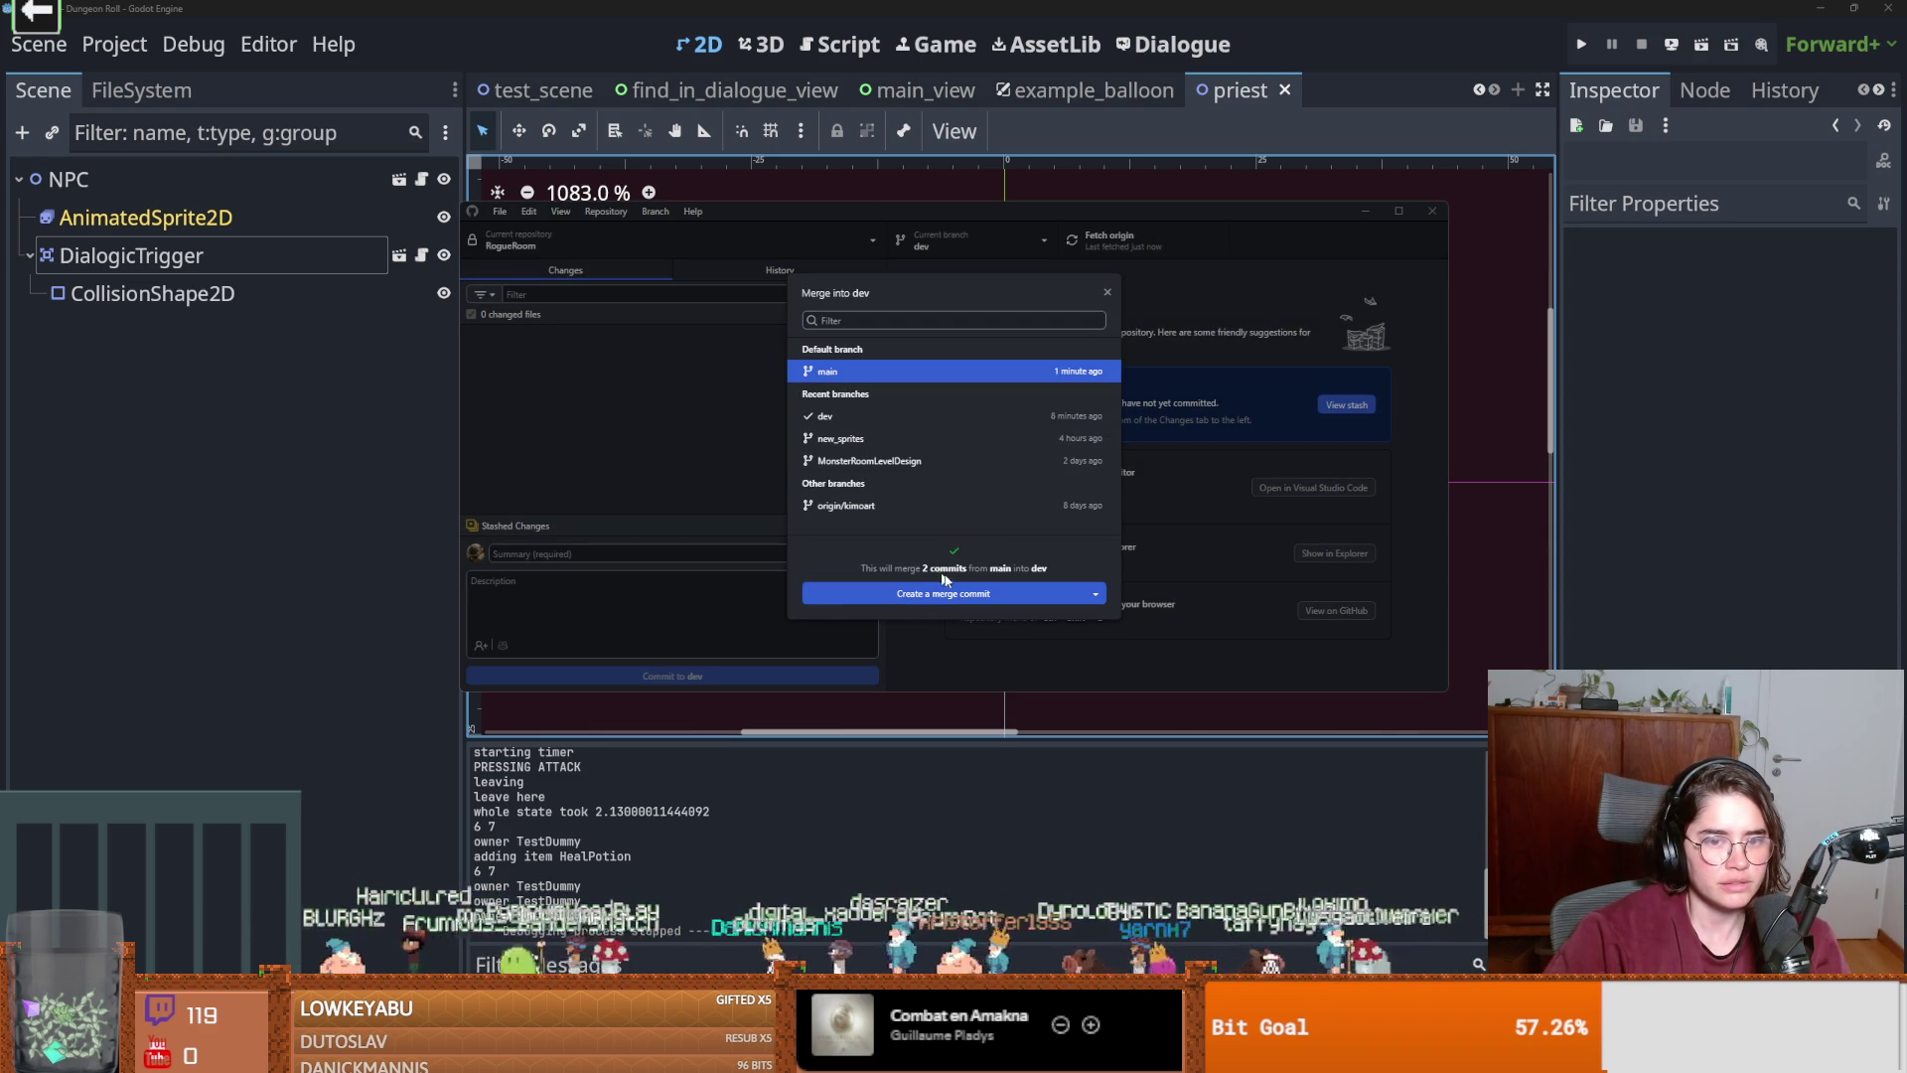
key("Escape")
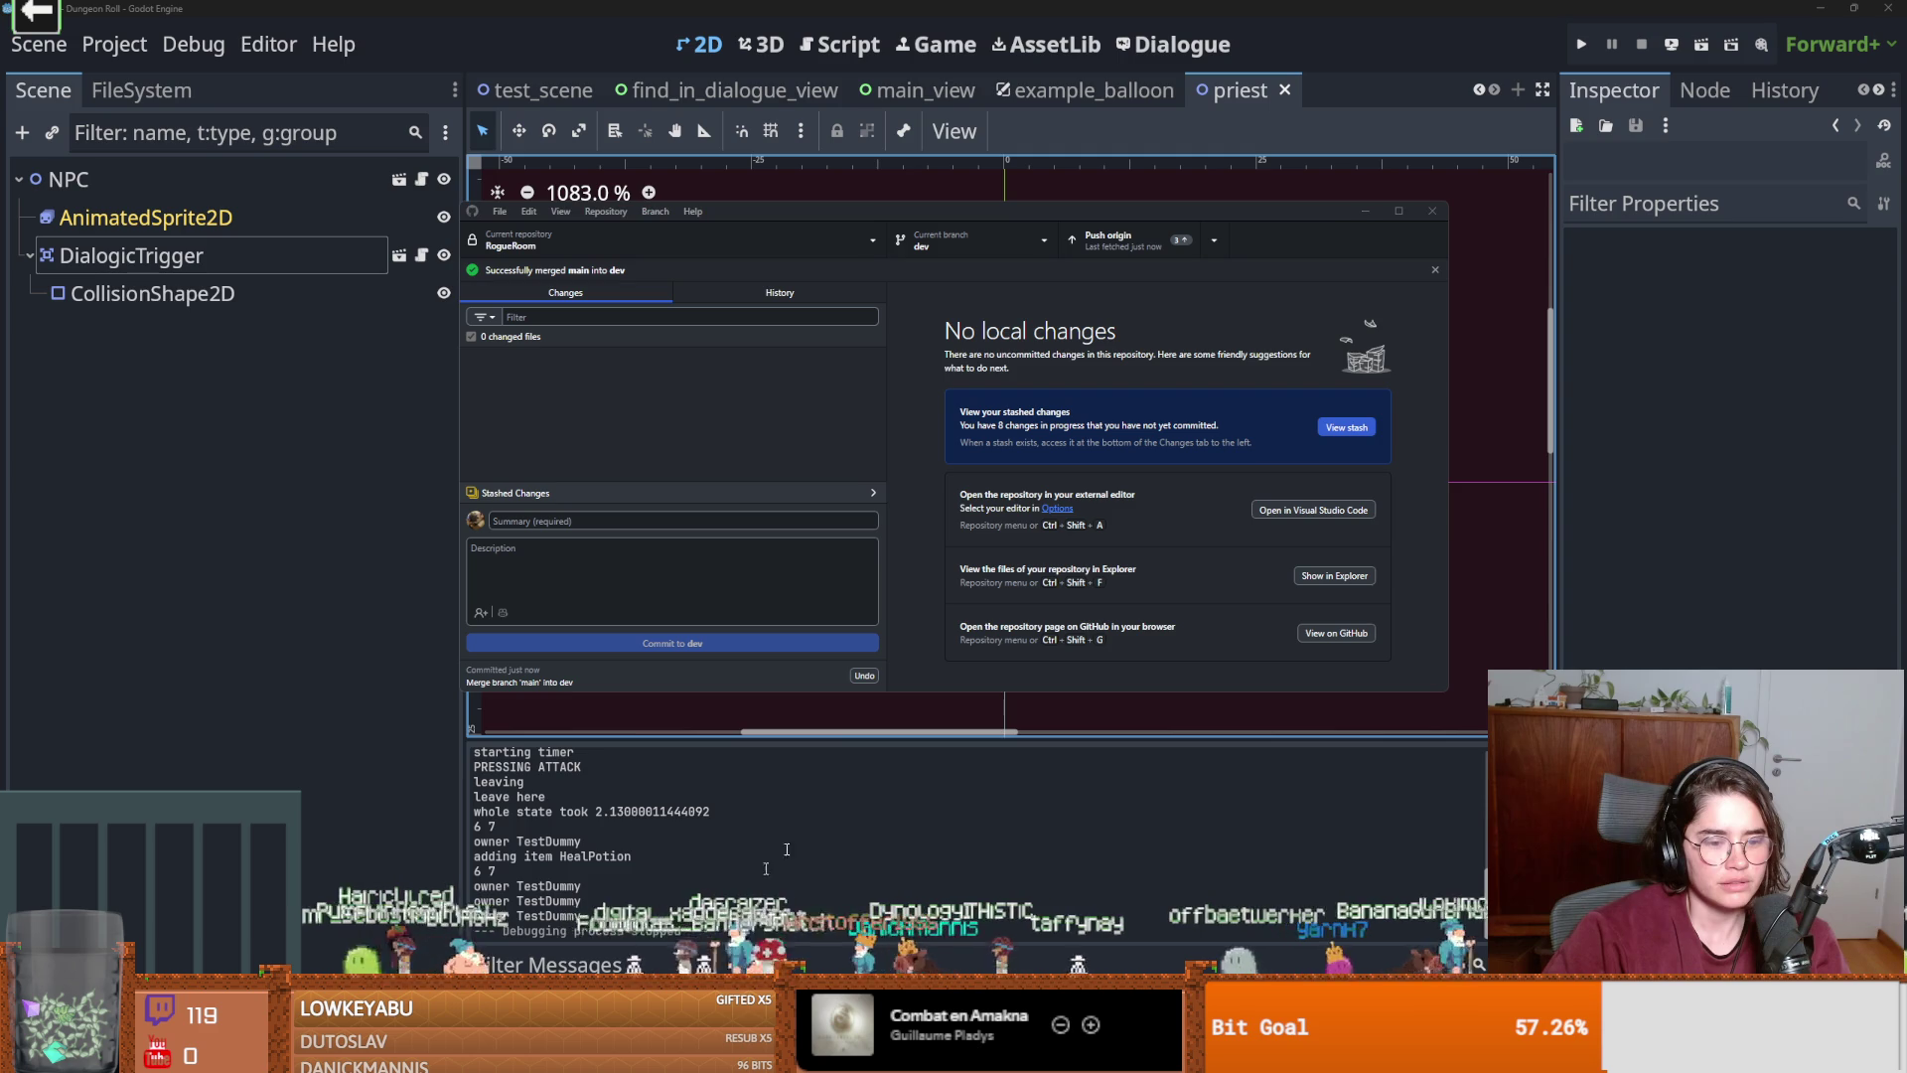
left_click(1132, 238)
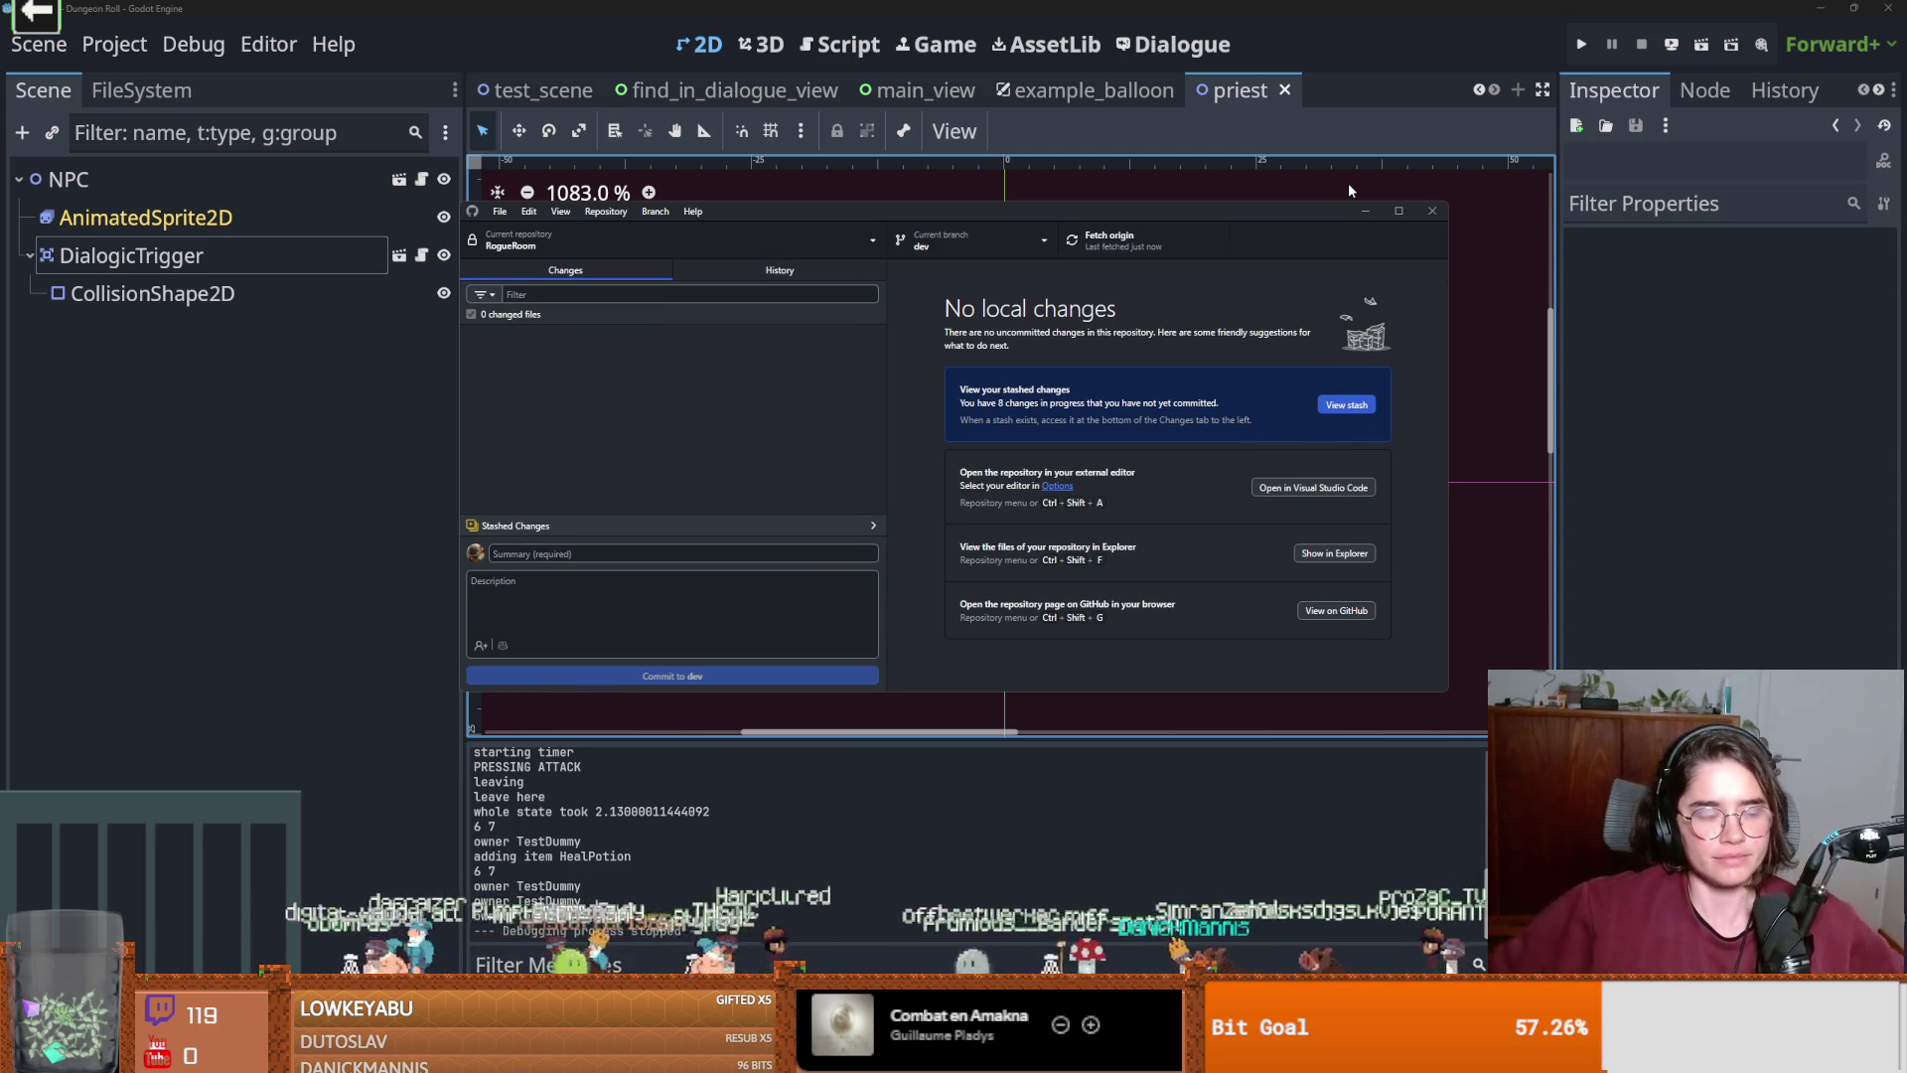
Fetch from the remote, switch to Godot and save the priest scene.
left_click(1122, 240)
left_click(967, 257)
left_click(282, 386)
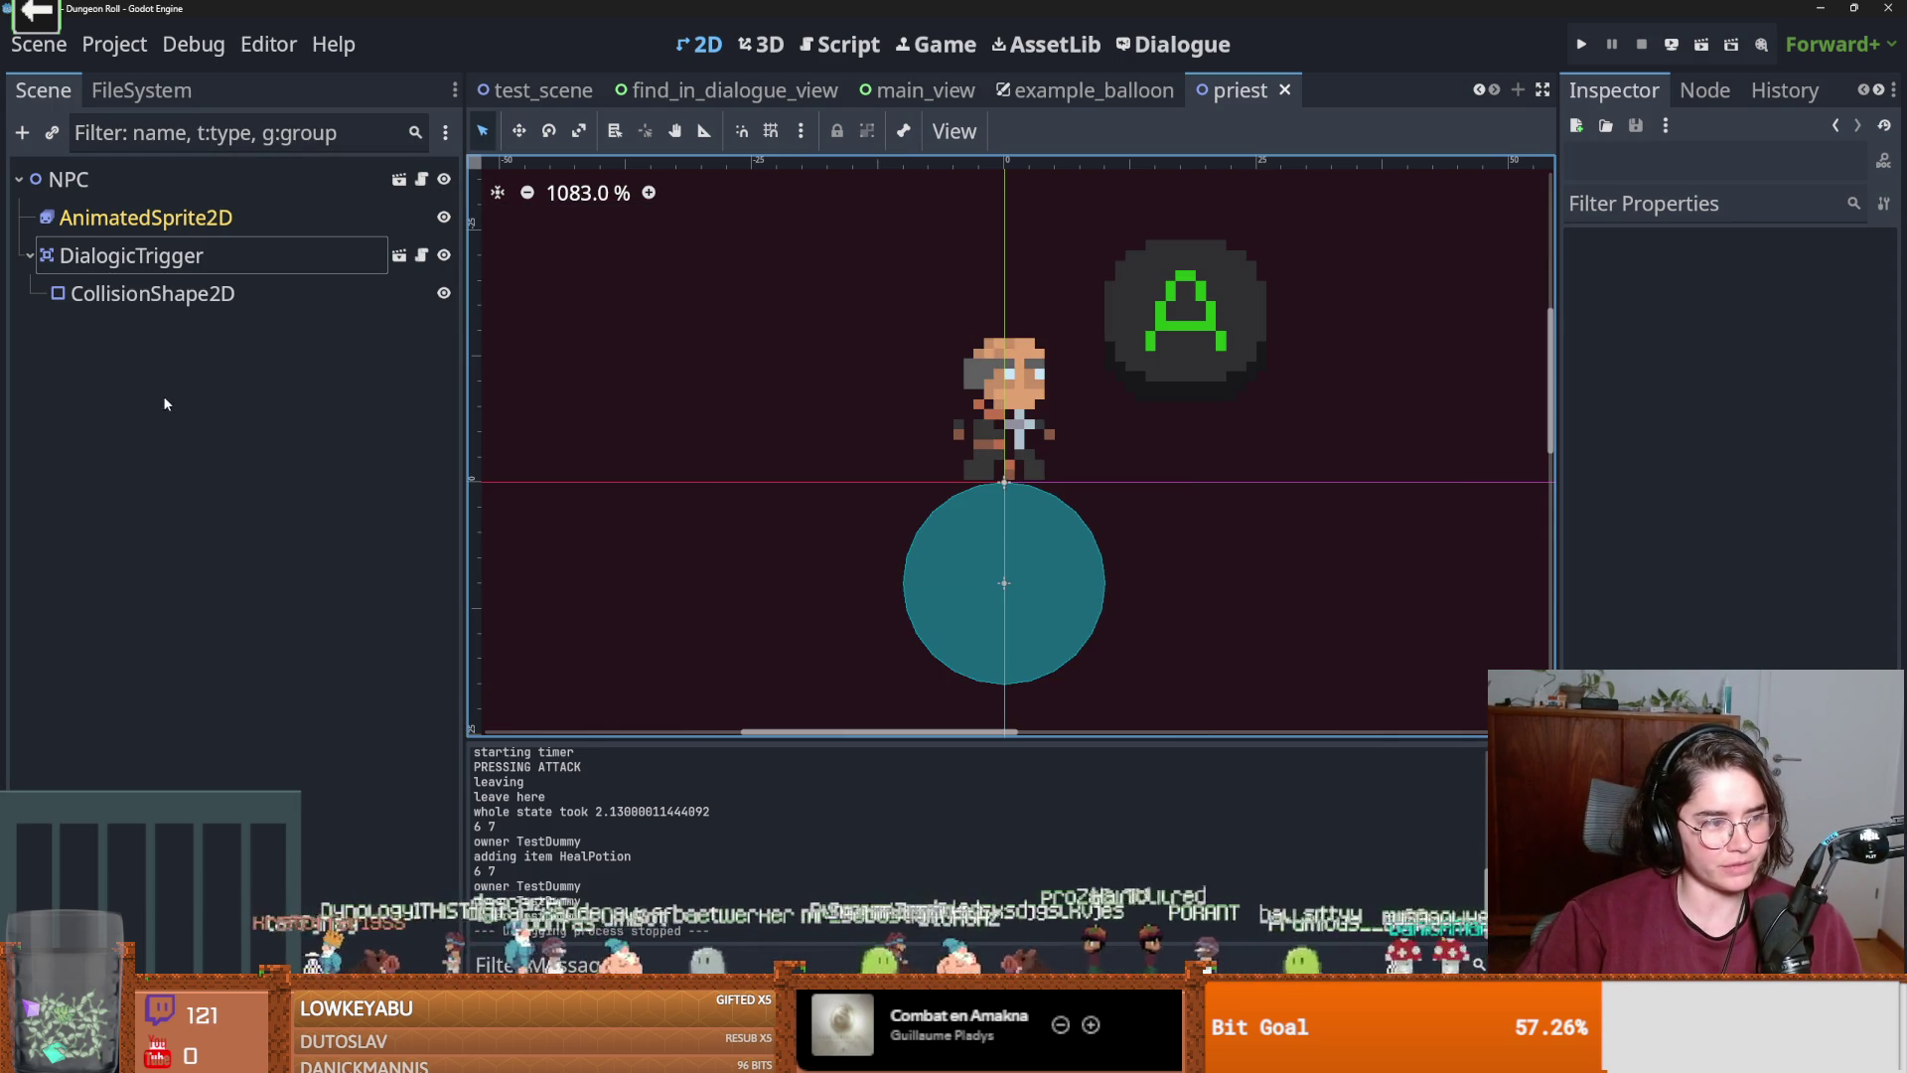
left_click(133, 417)
key("ctrl+s")
Inspect the CollisionShape2D and DialogicTrigger nodes, resave the priest scene, and return to GitHub Desktop.
left_click(159, 293)
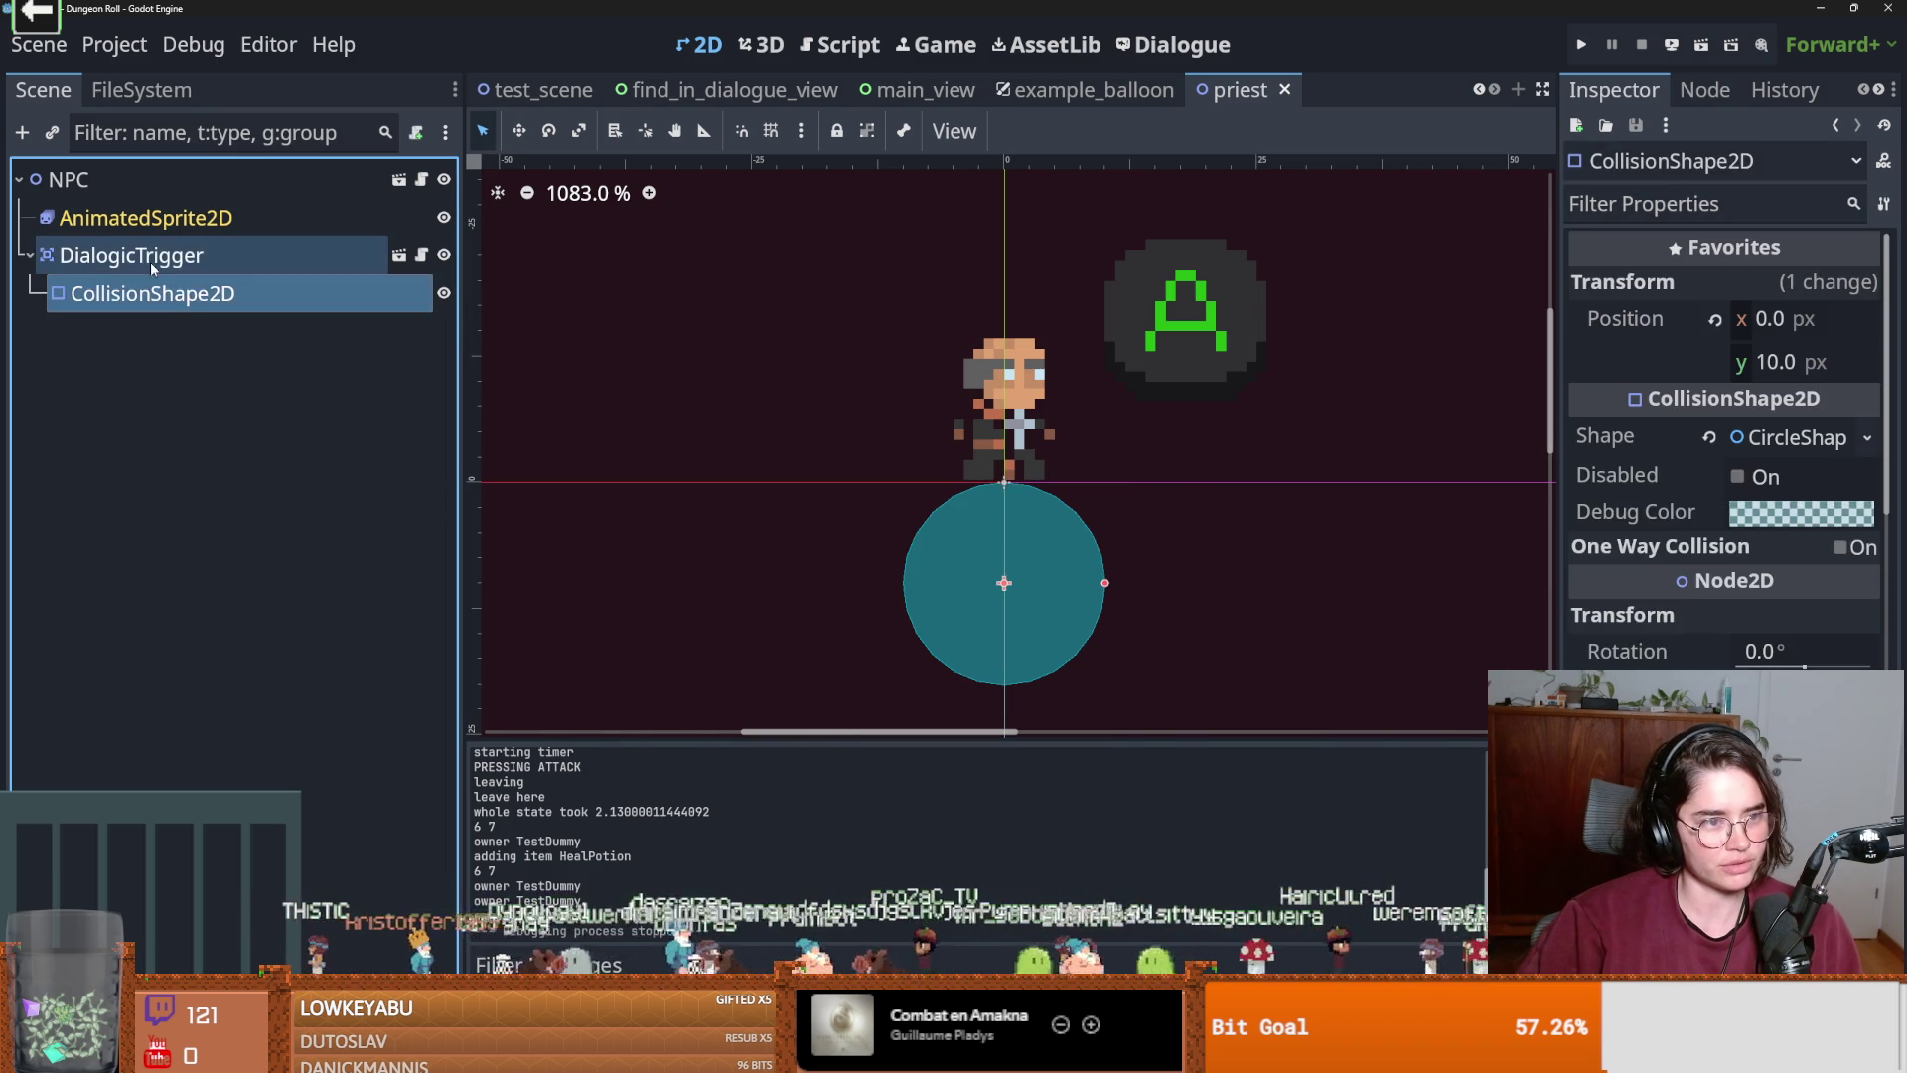
left_click(151, 260)
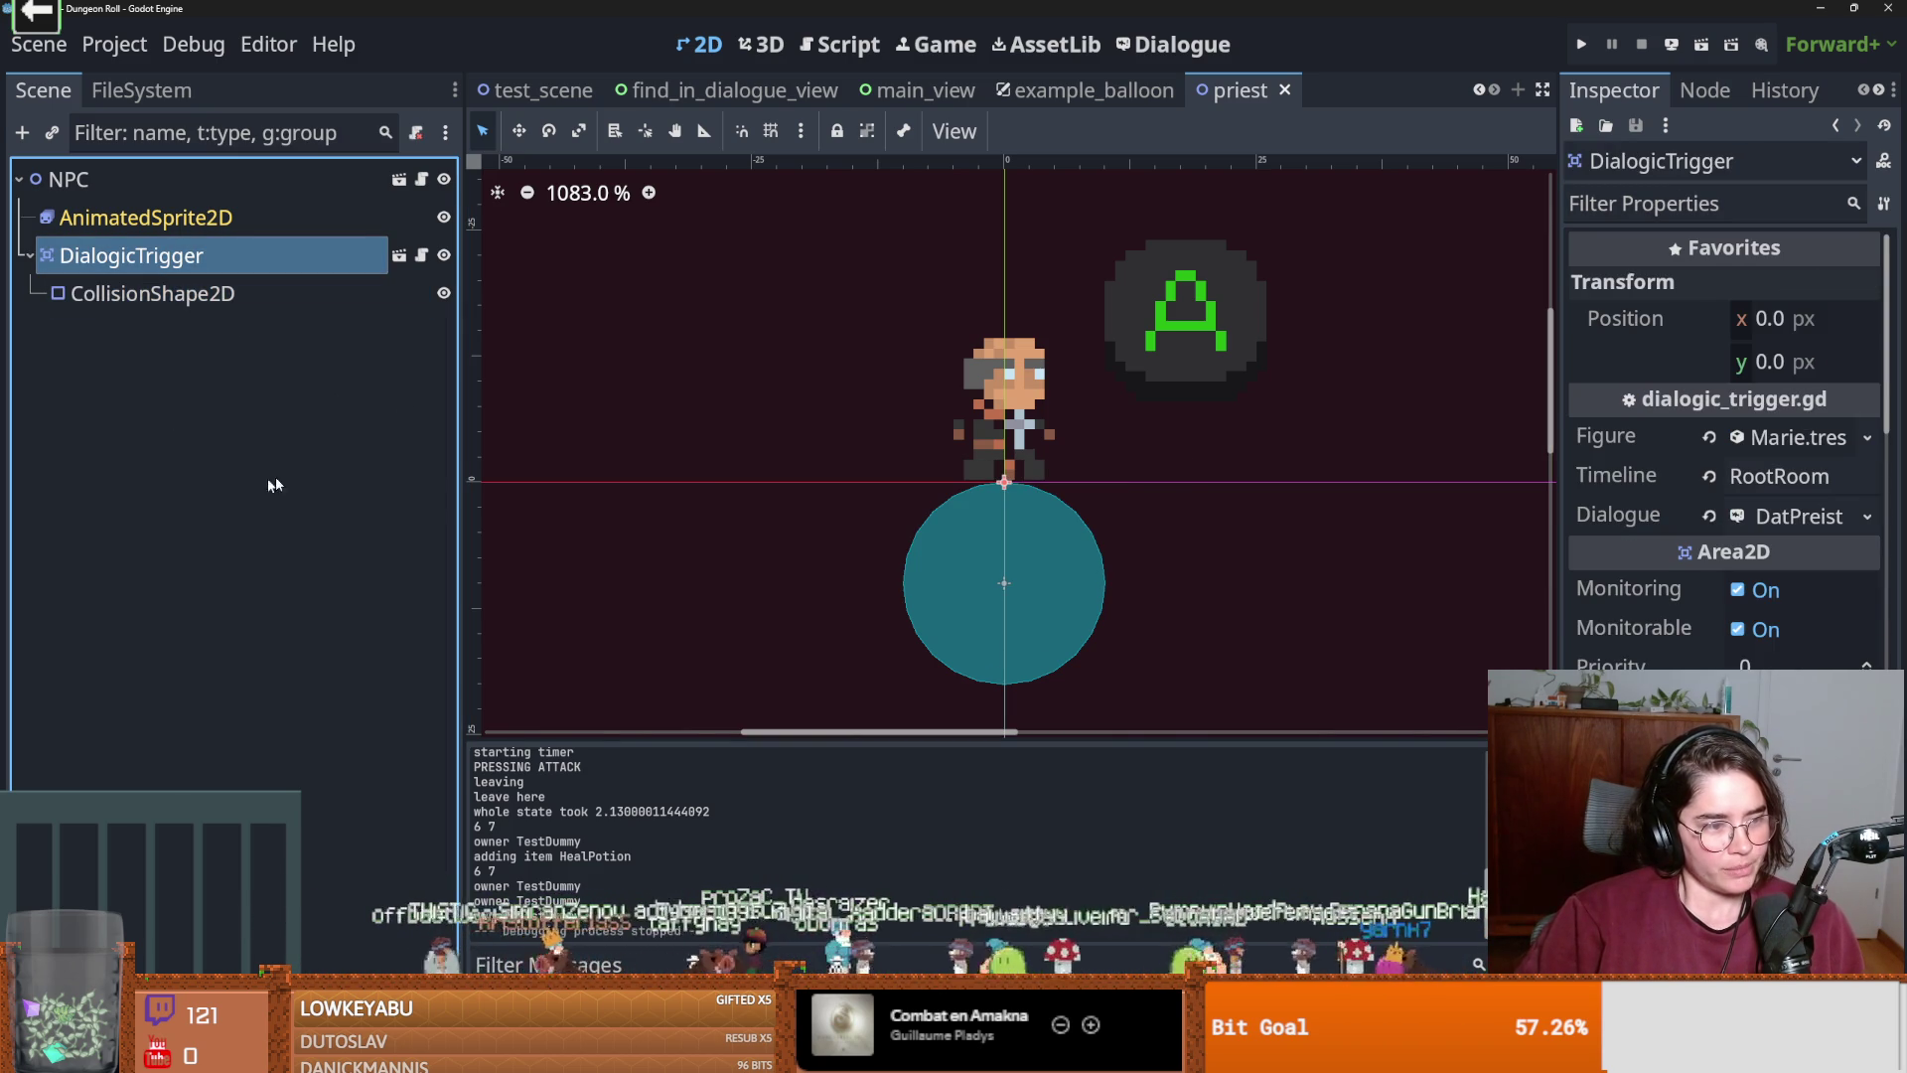
left_click(318, 448)
key("ctrl+s")
scroll(742, 313, "right", 3)
key("ctrl+s")
scroll(717, 368, "left", 4)
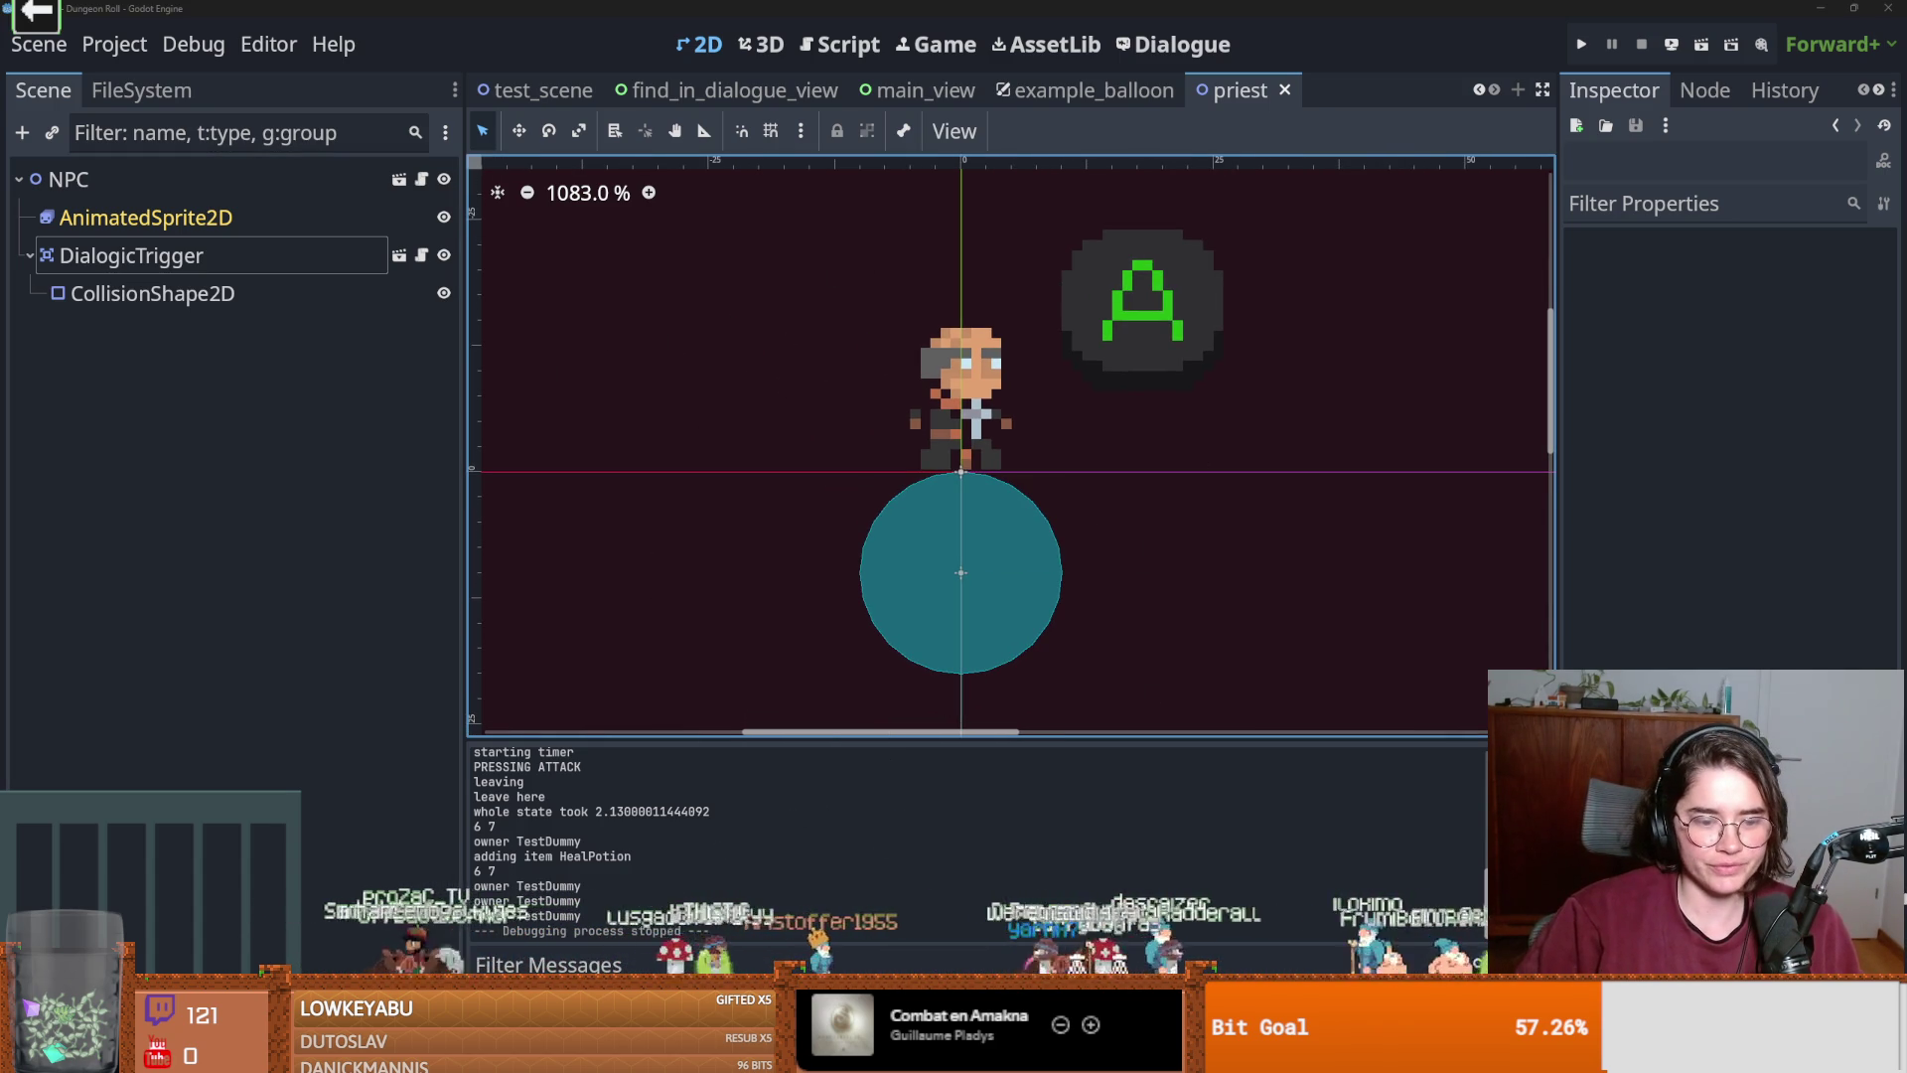
key("alt+Tab")
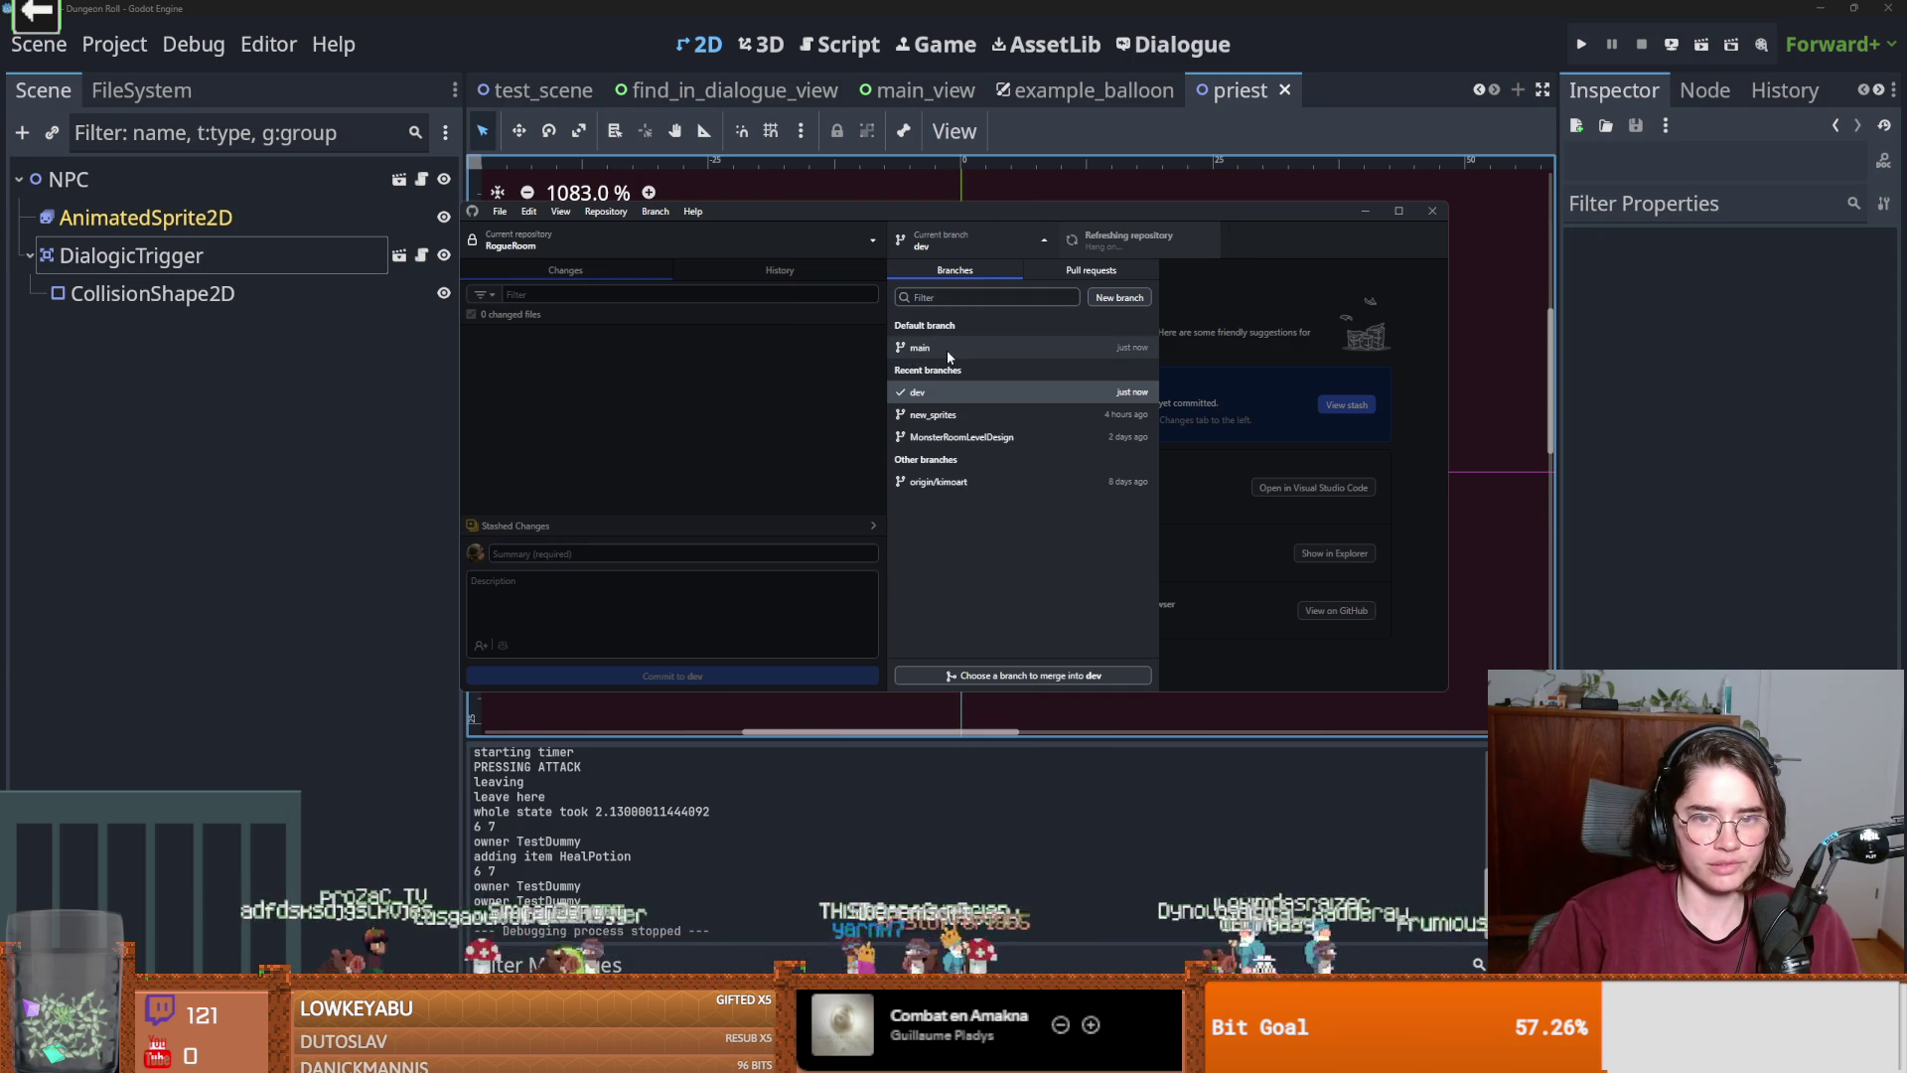
Merge main into dev and create the merge commit.
left_click(656, 211)
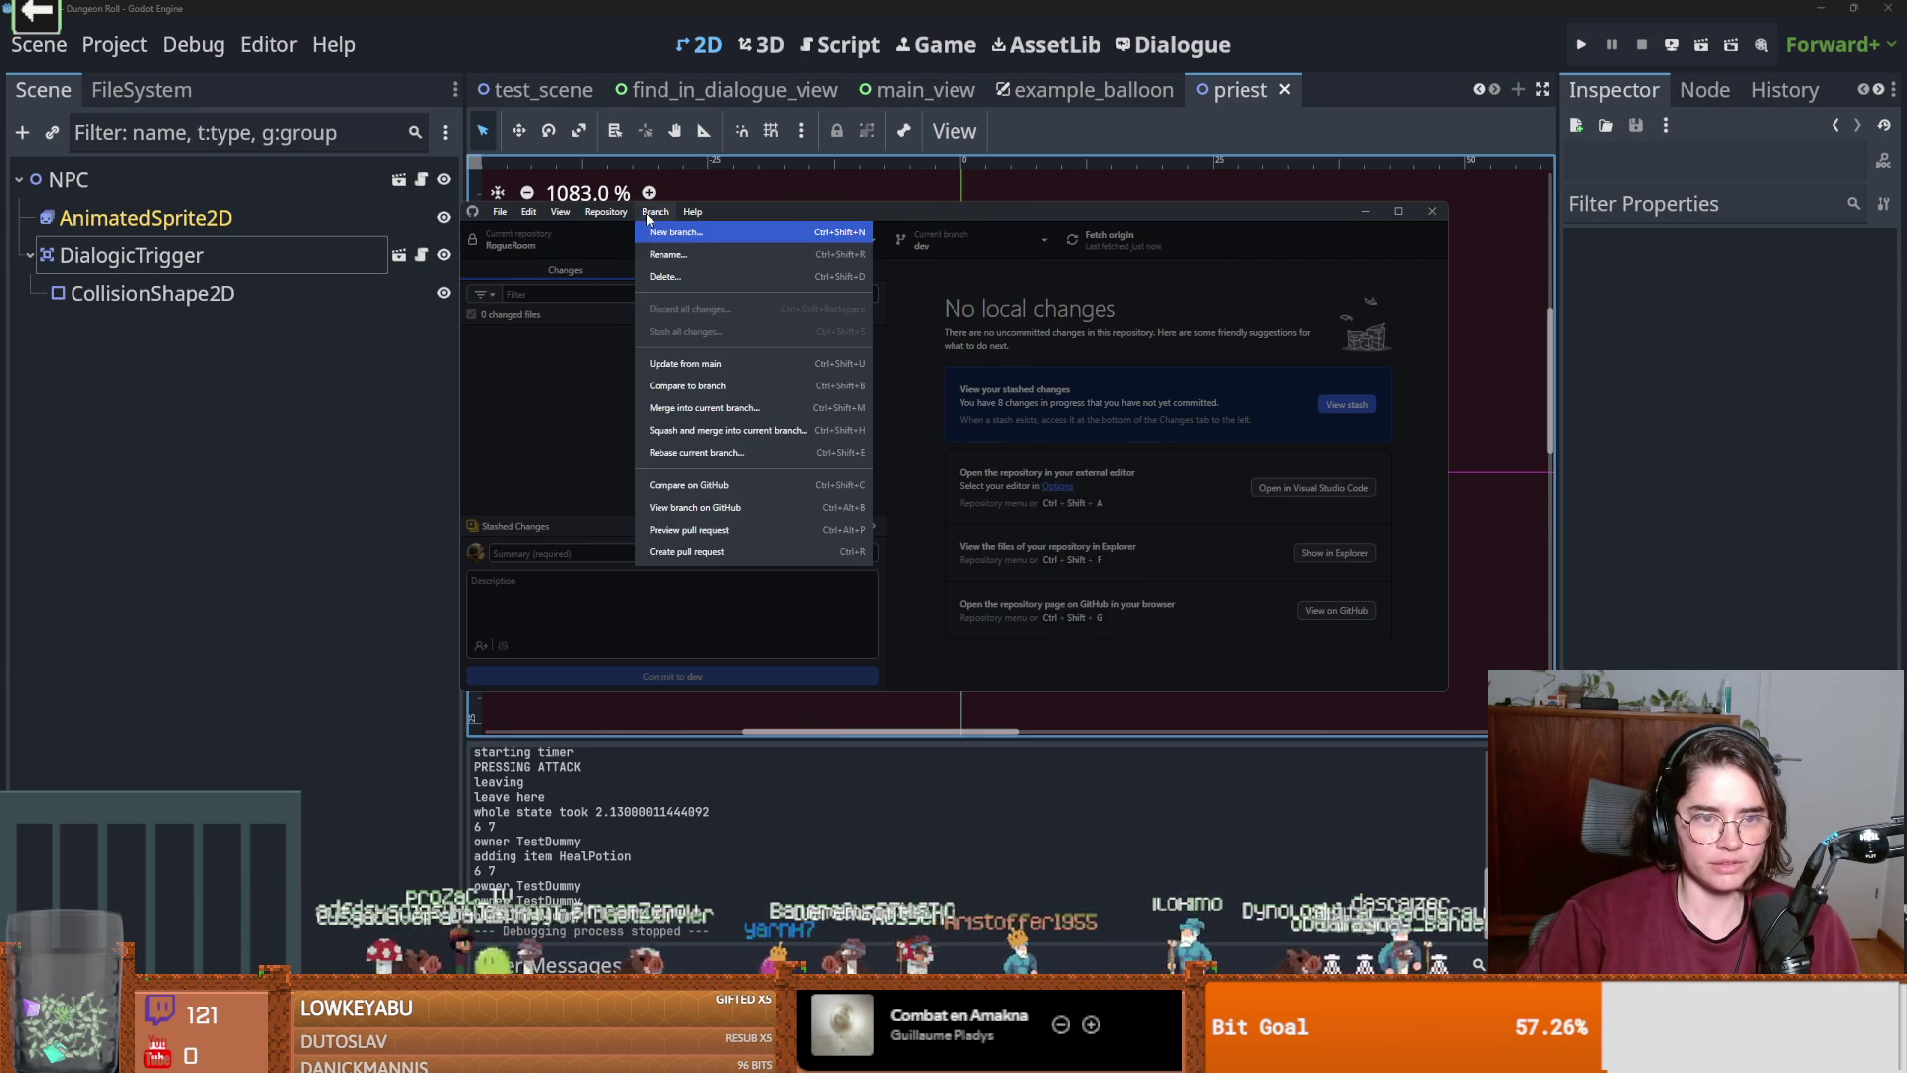
left_click(723, 417)
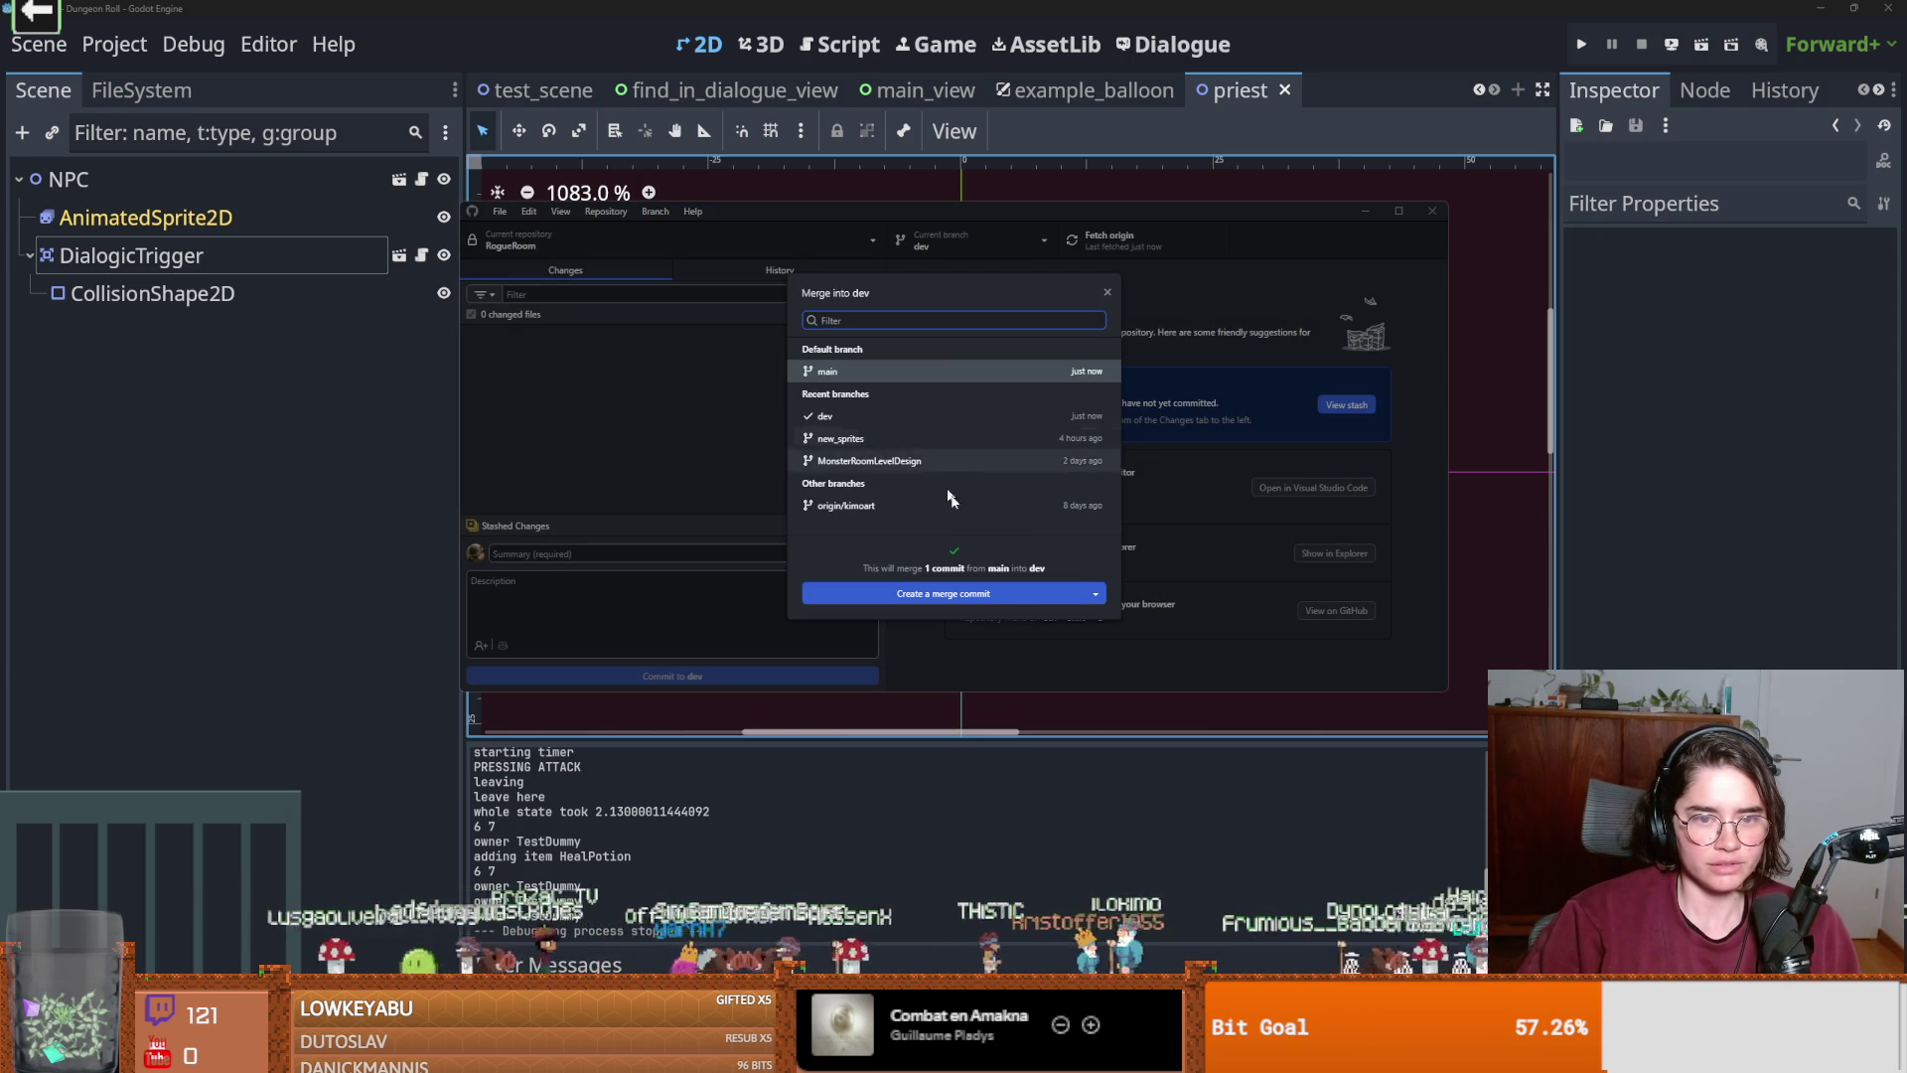
left_click(998, 590)
left_click(1104, 239)
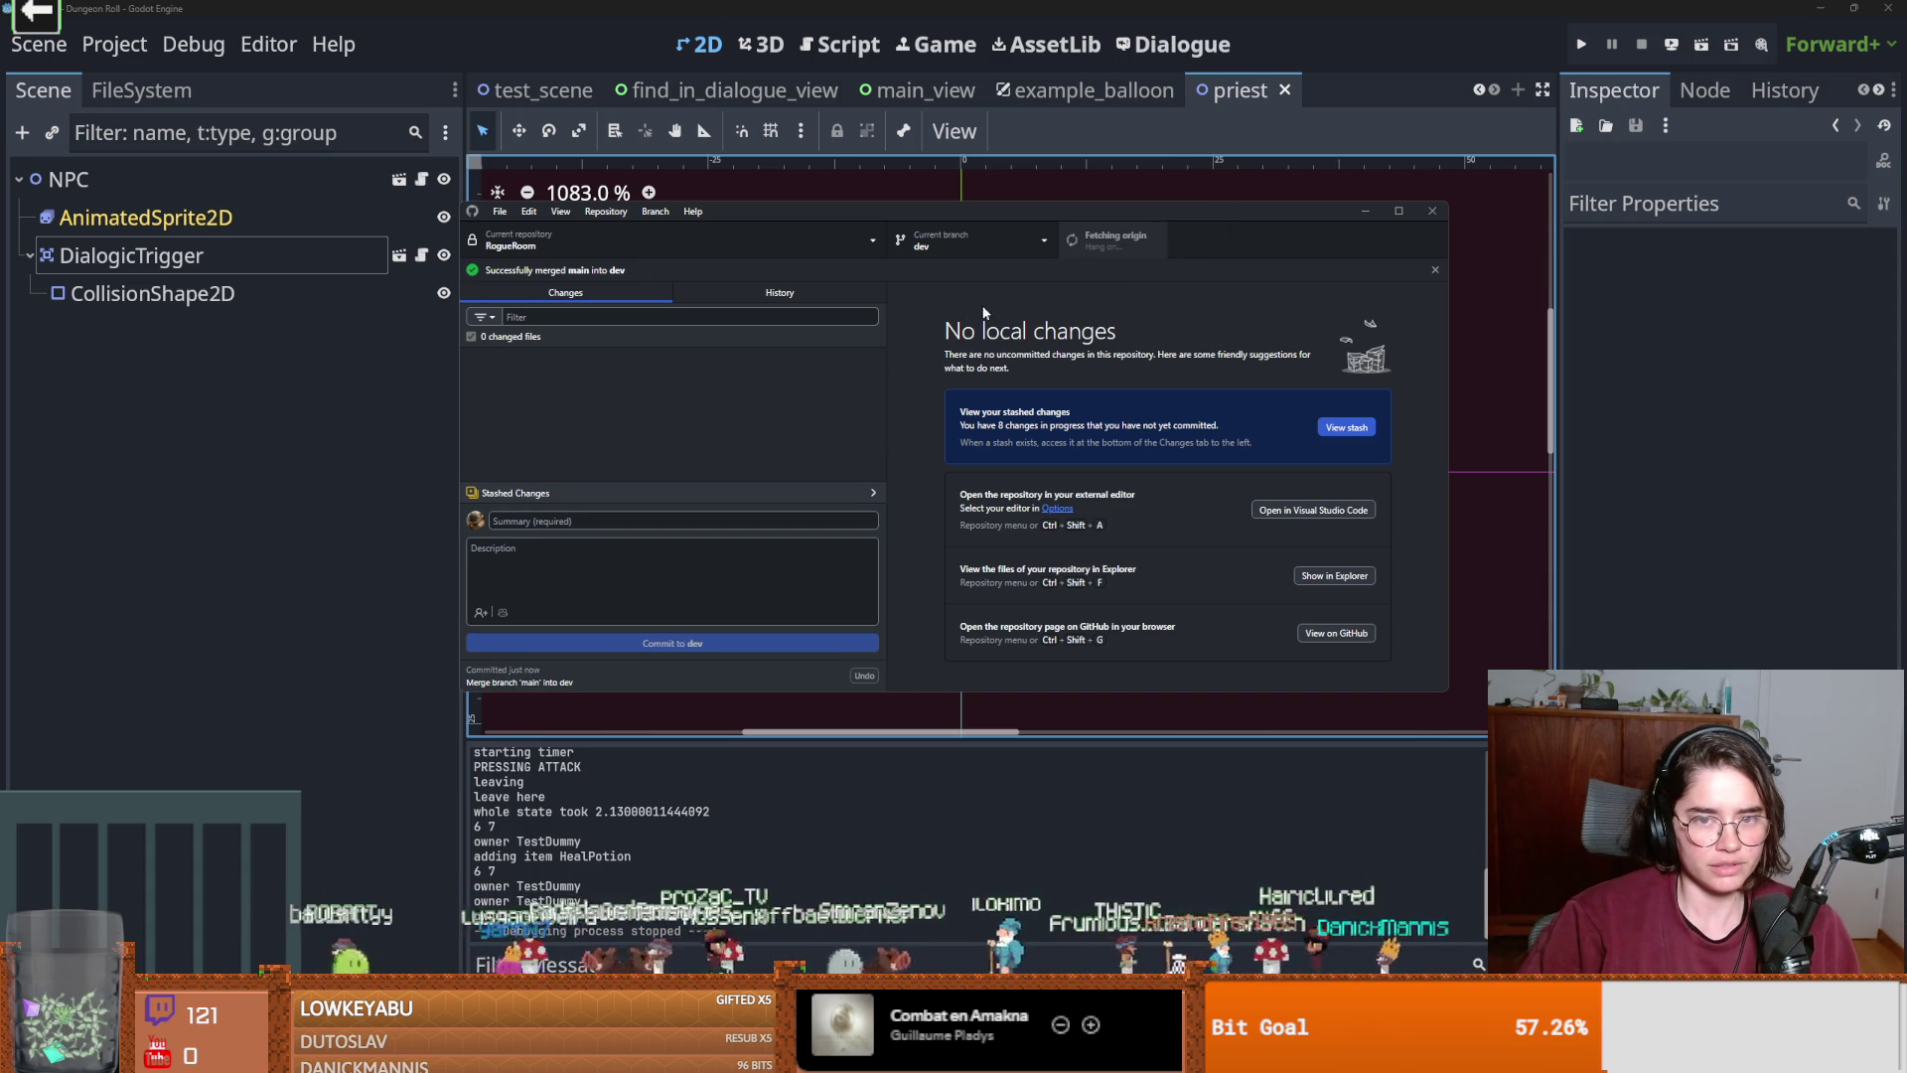
Browse the 'last update', 'update anim' and 'up anim knight' commits, including babat.aseprite changes.
left_click(798, 294)
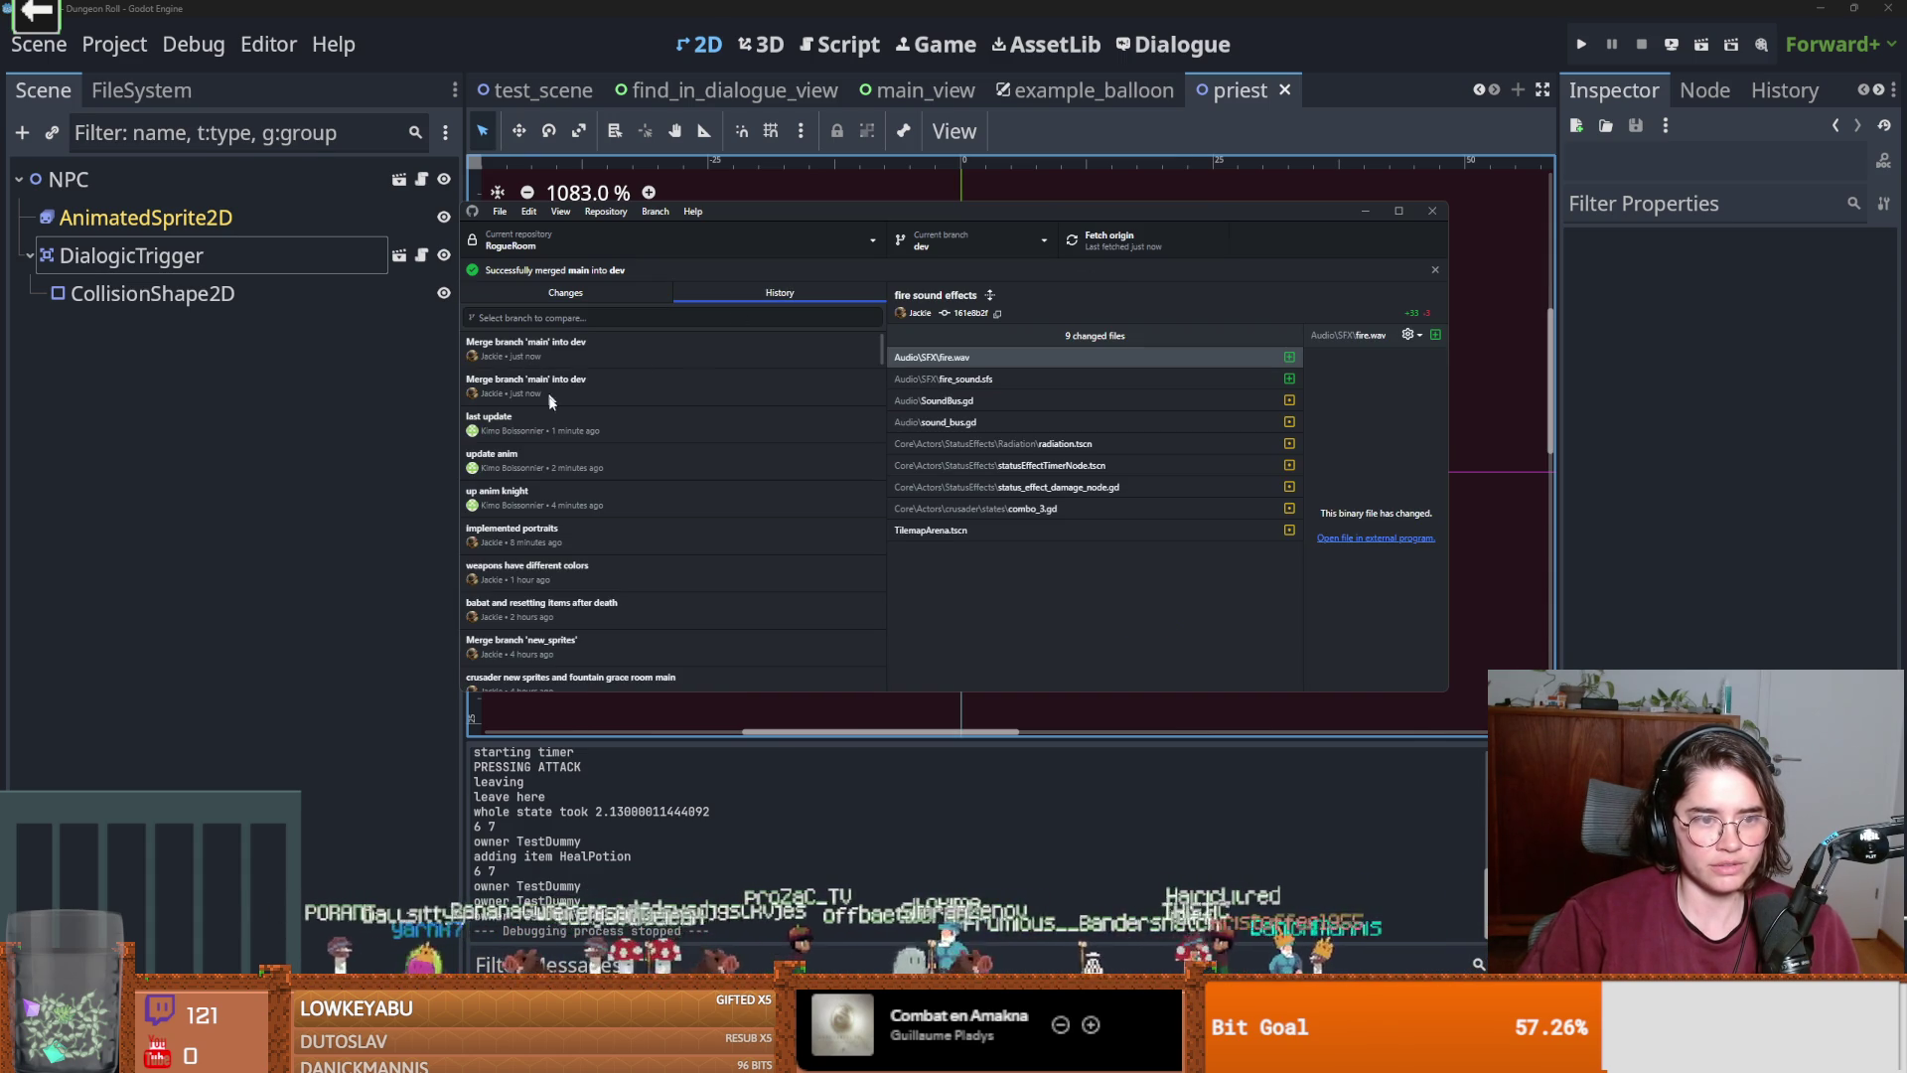
left_click(526, 402)
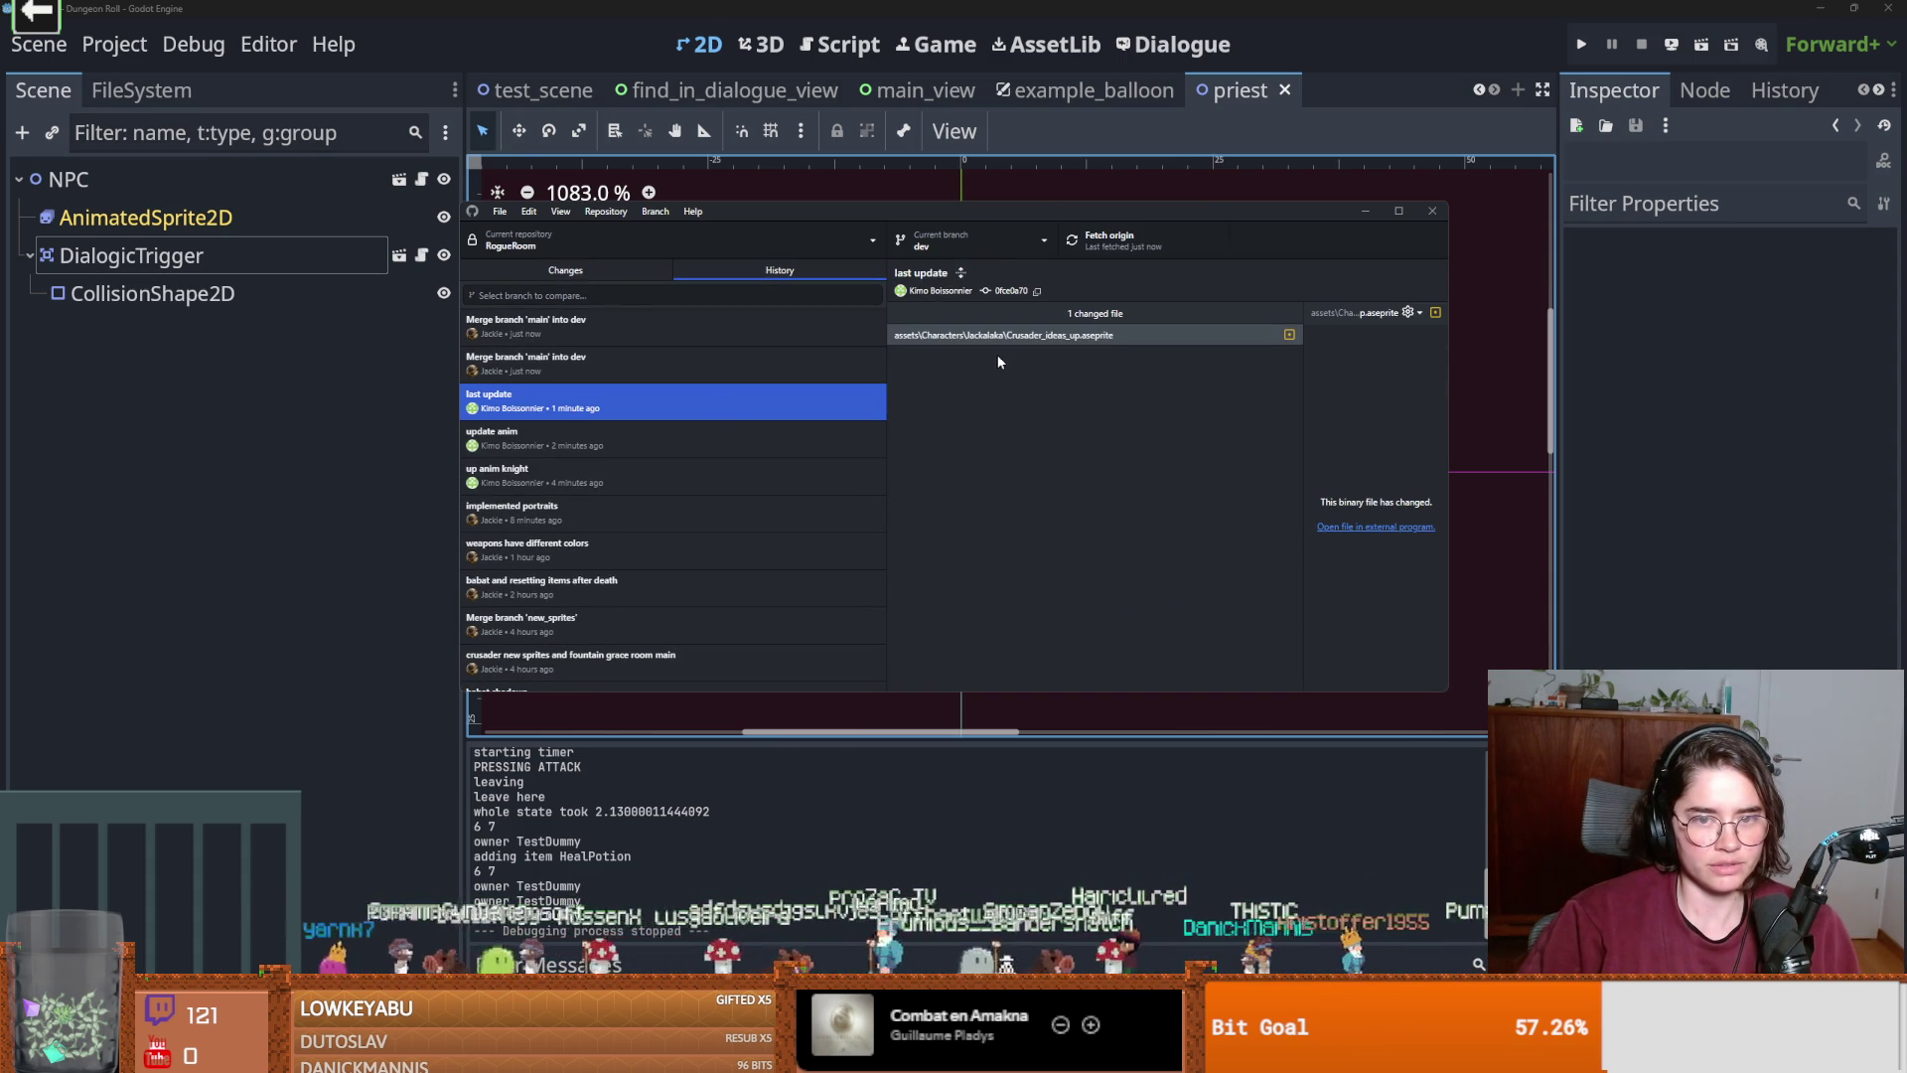
left_click(676, 442)
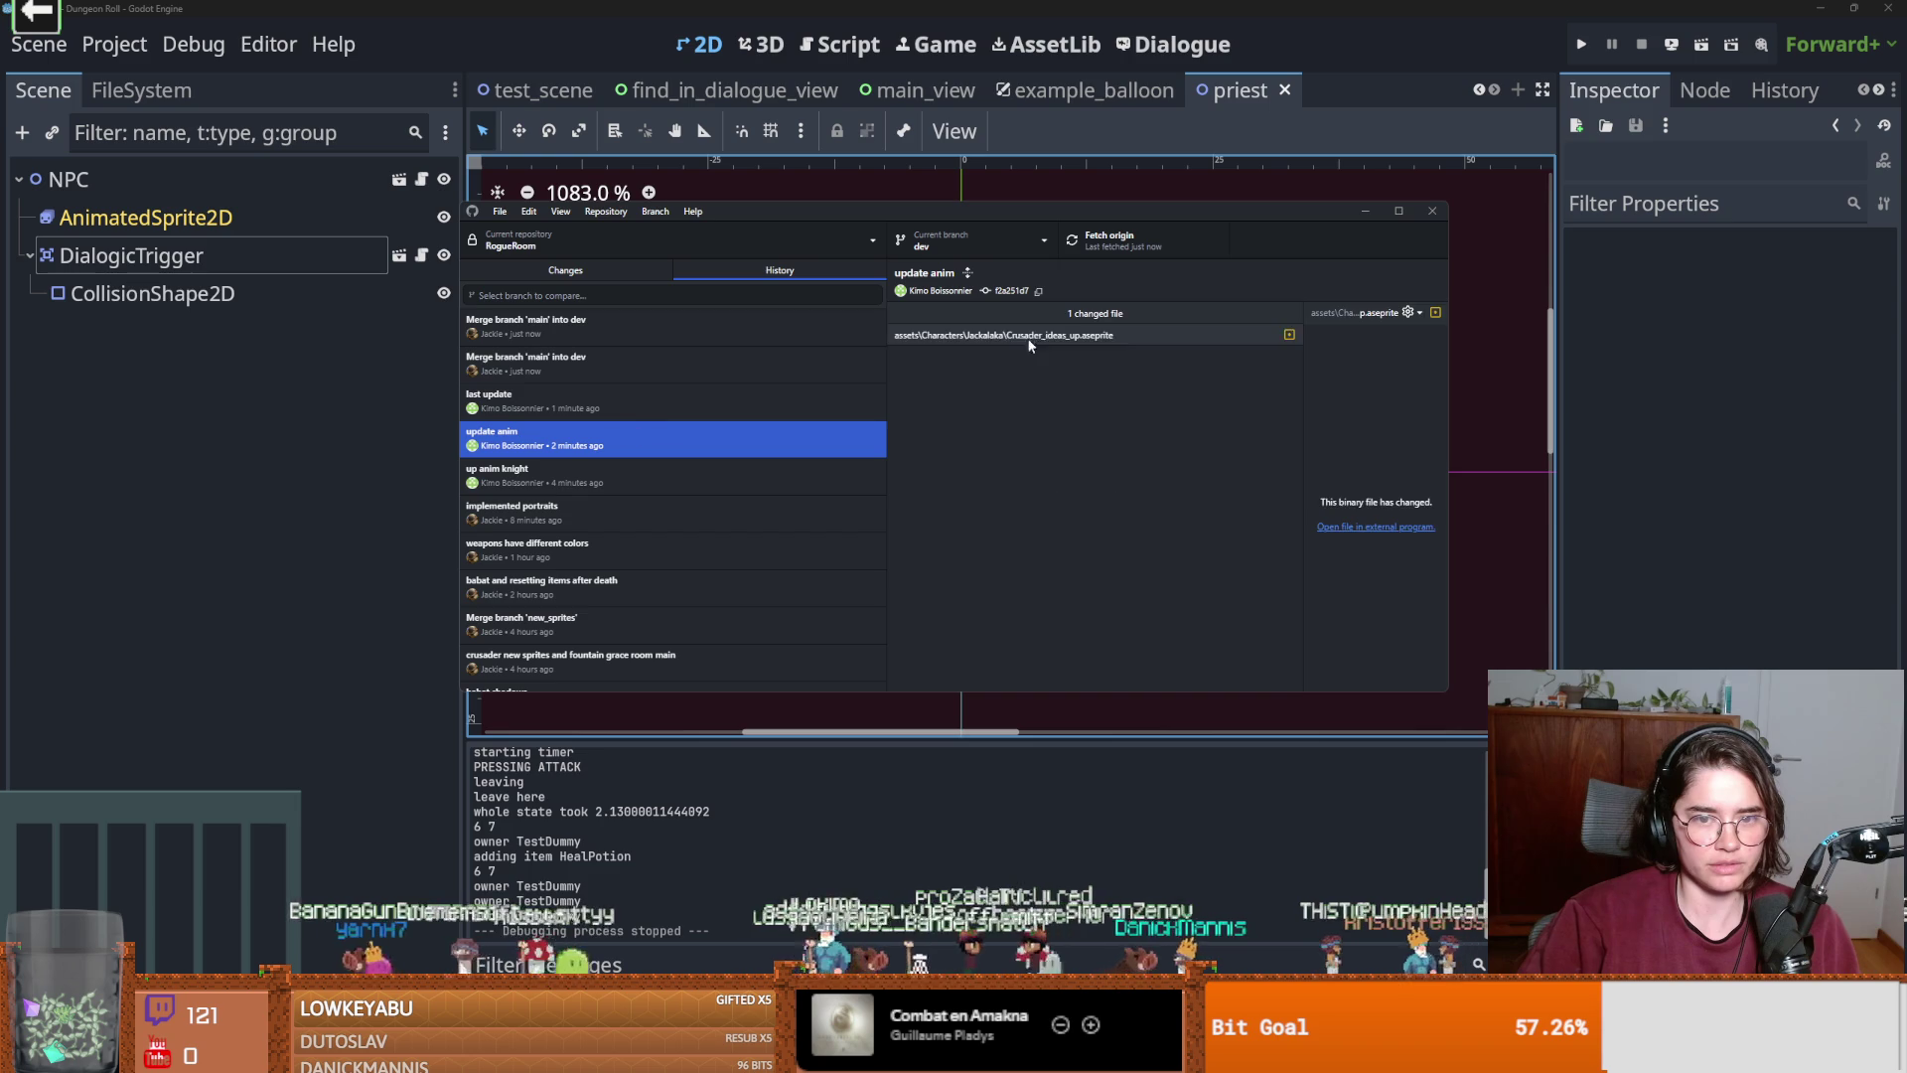
left_click(582, 516)
left_click(596, 476)
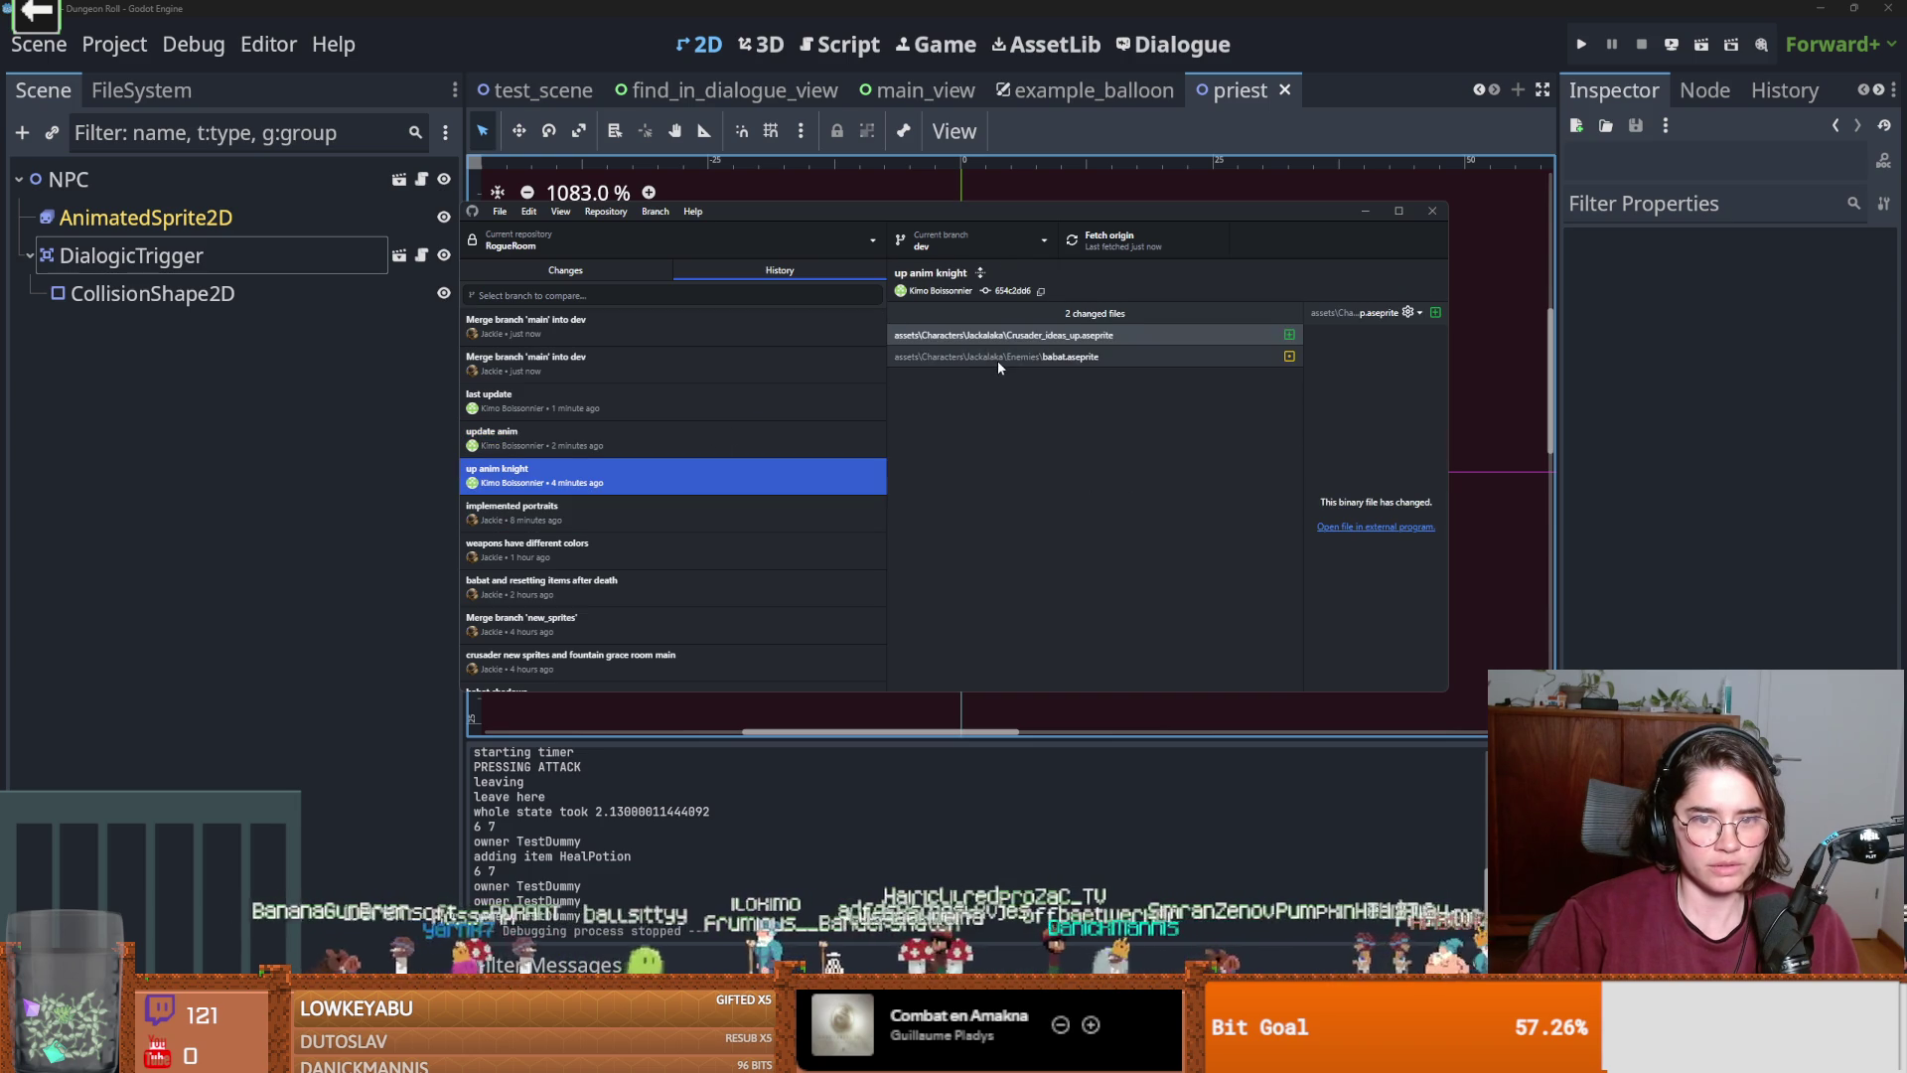
left_click(1012, 360)
left_click(601, 400)
Reveal the changed Crusader_ideas_up.aseprite in Explorer and open it in Aseprite.
right_click(989, 338)
left_click(1062, 357)
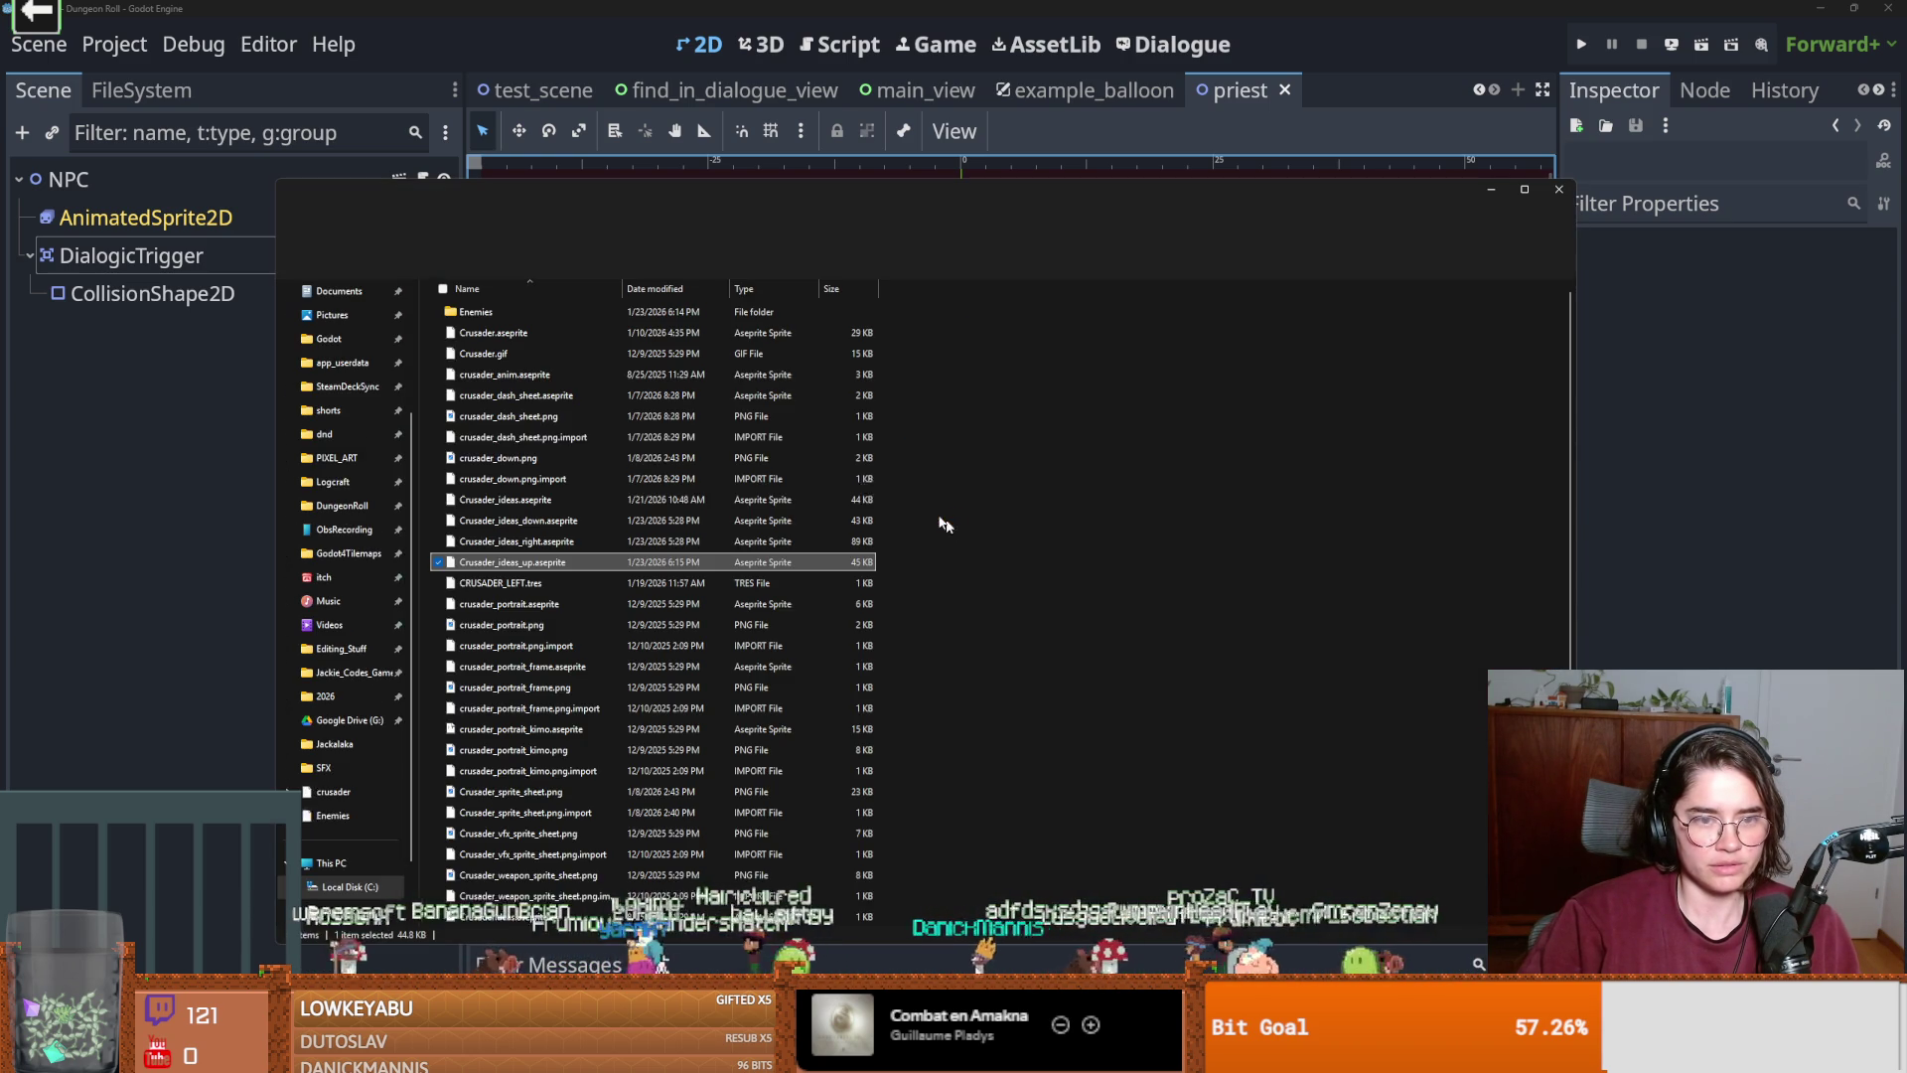
double_click(512, 569)
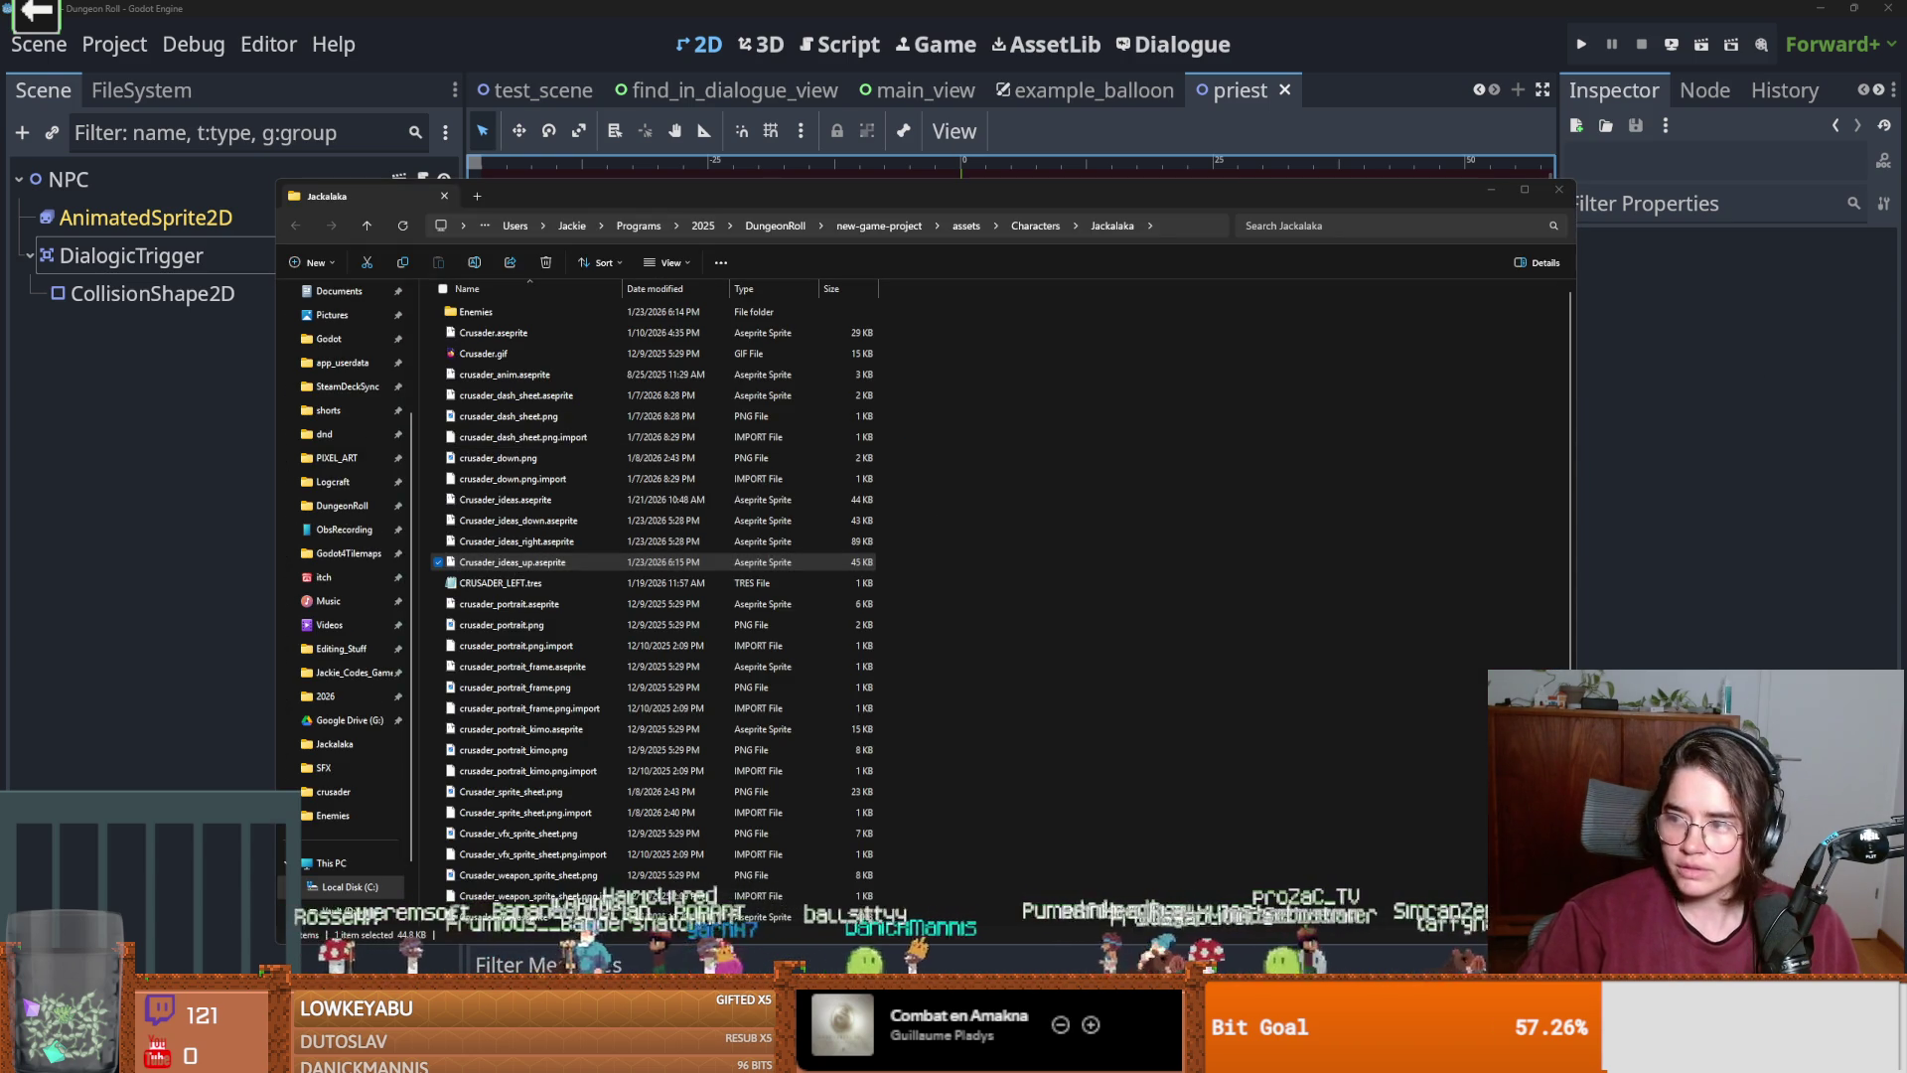
scroll(897, 582, "up", 5)
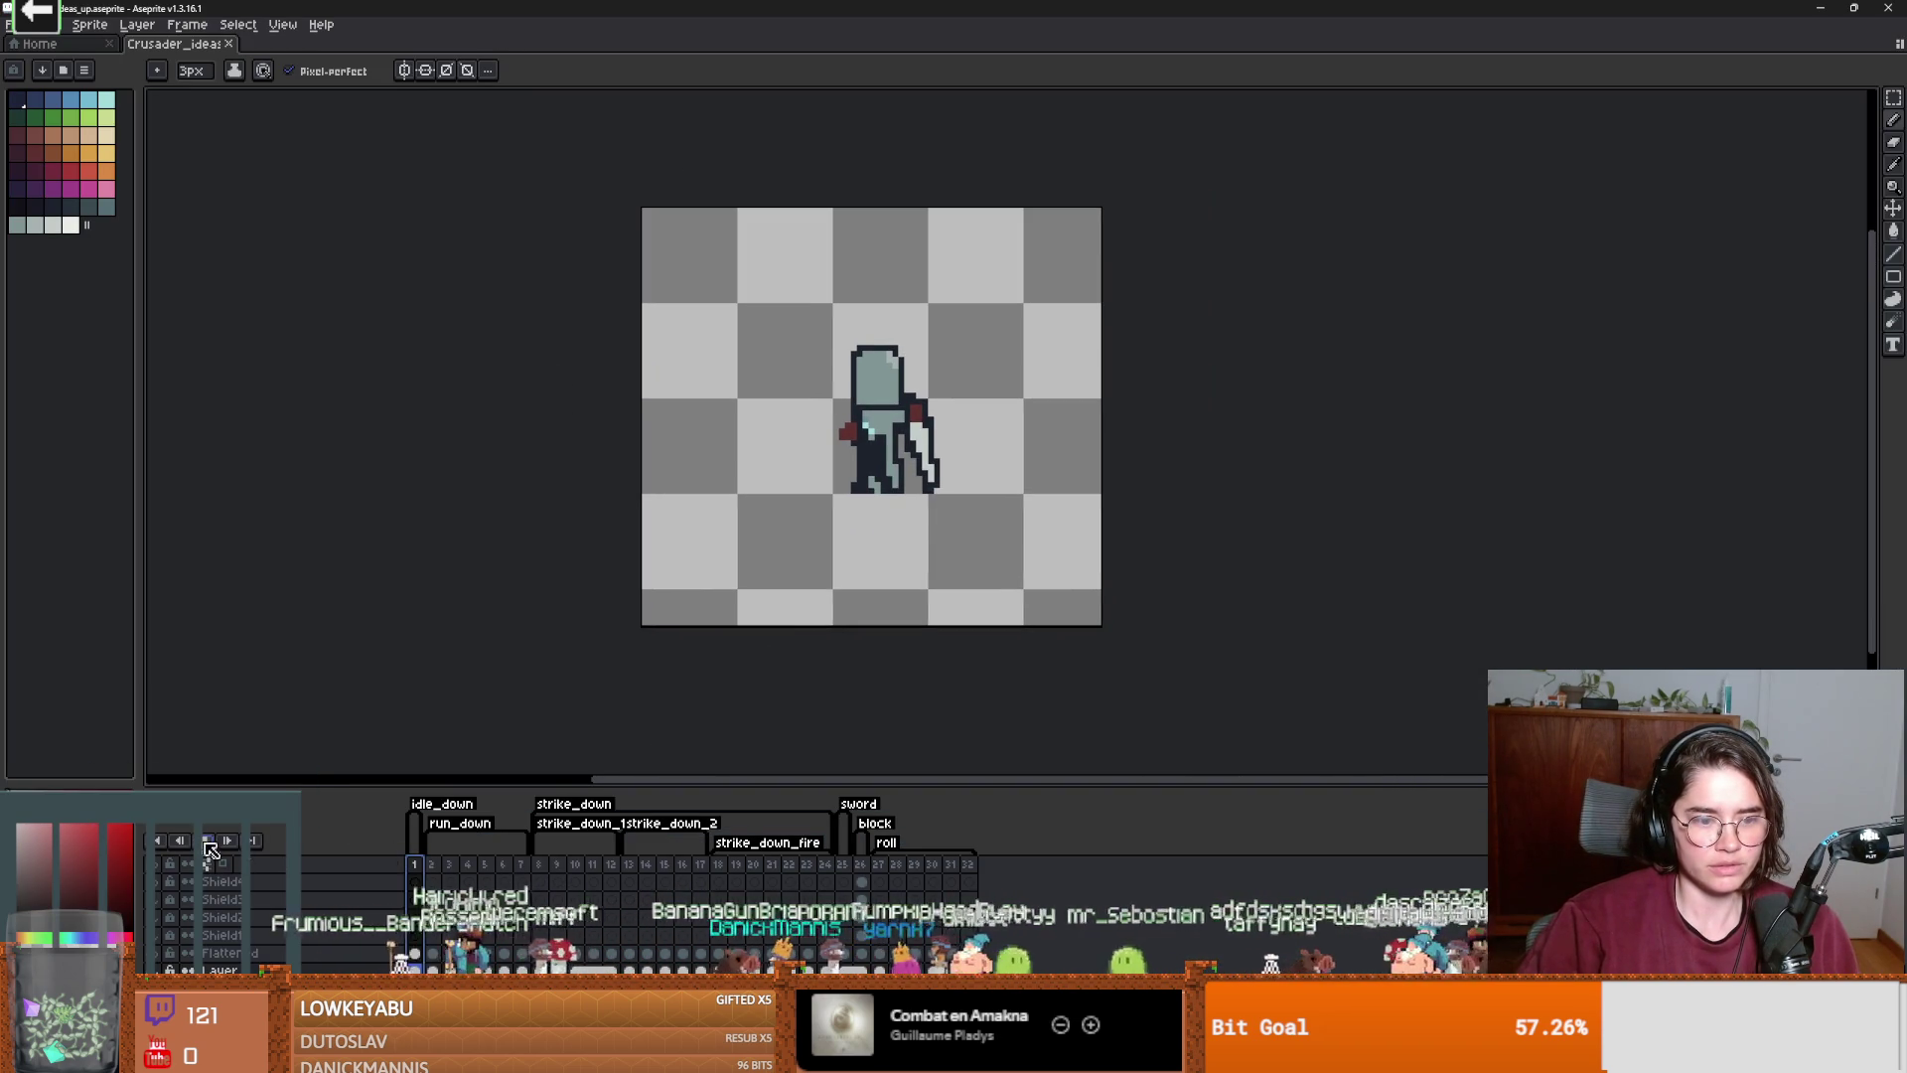
key("Return")
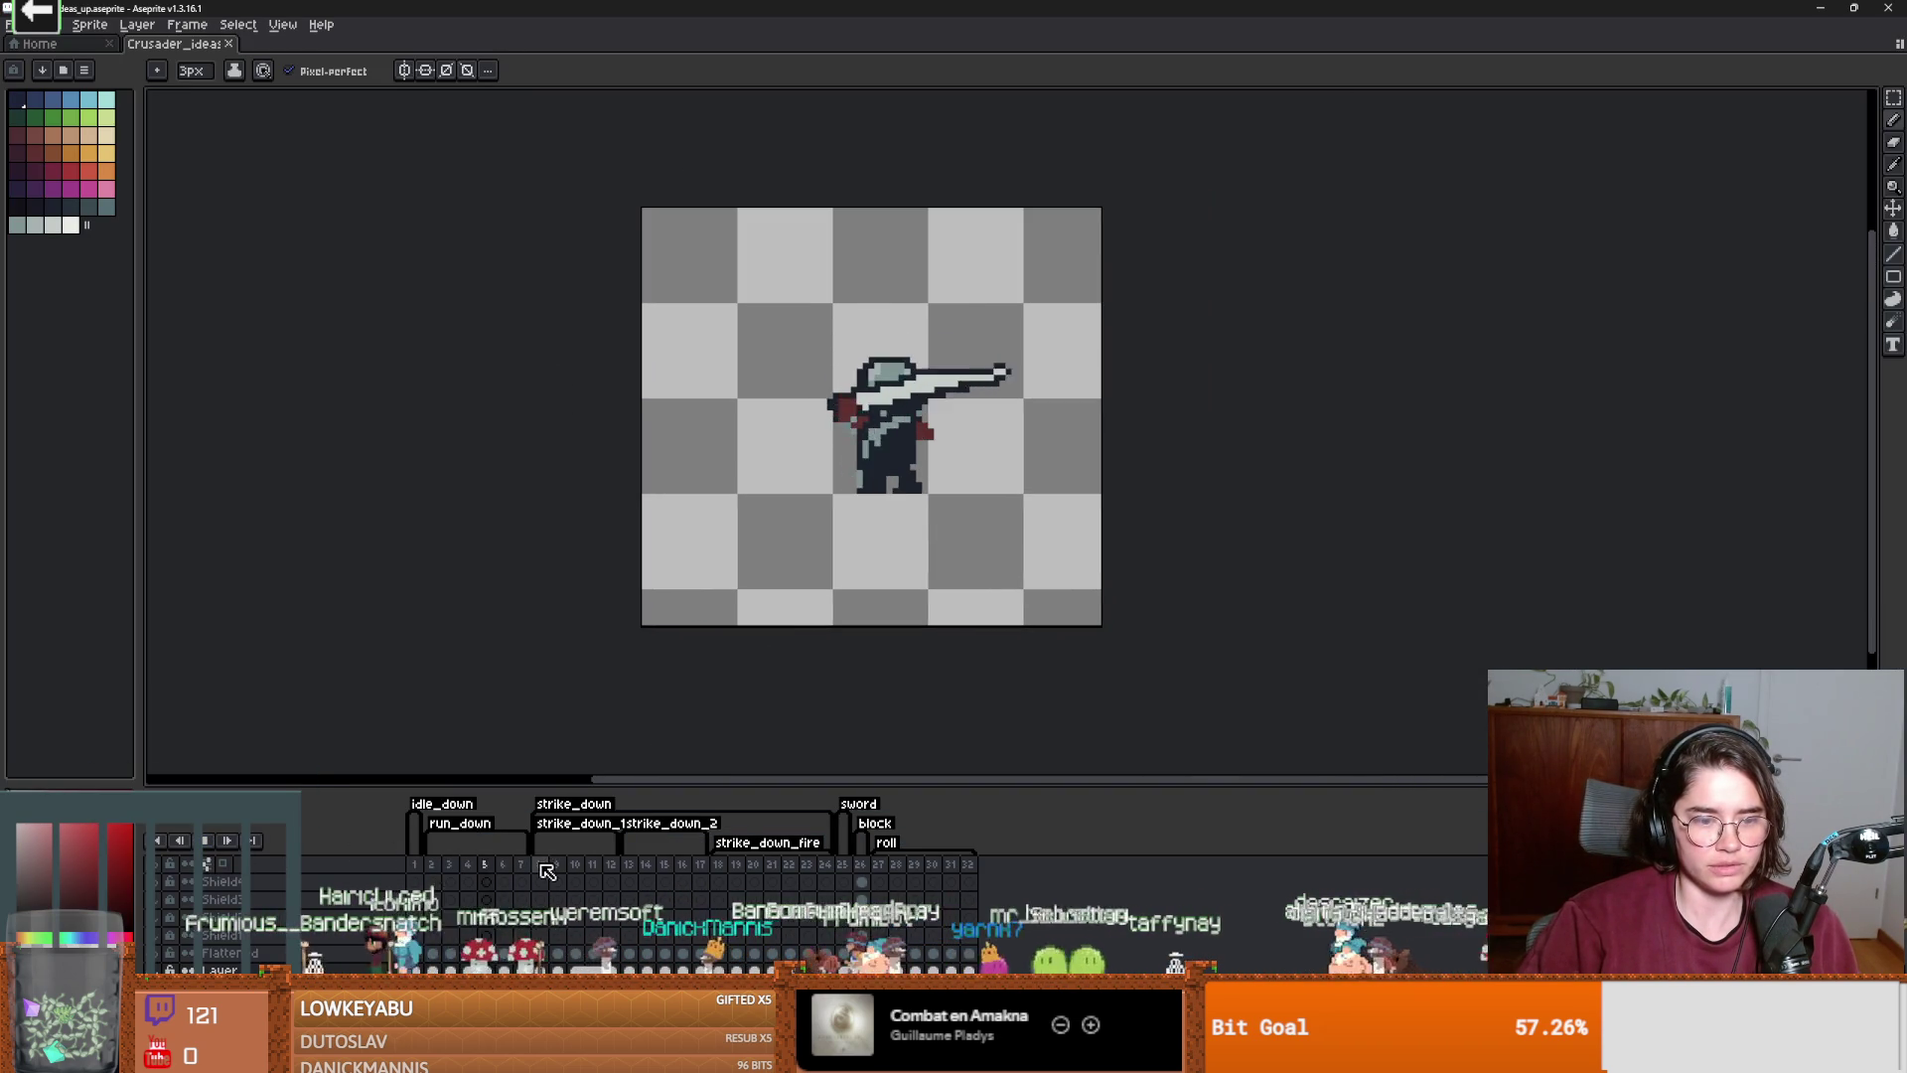
left_click(661, 867)
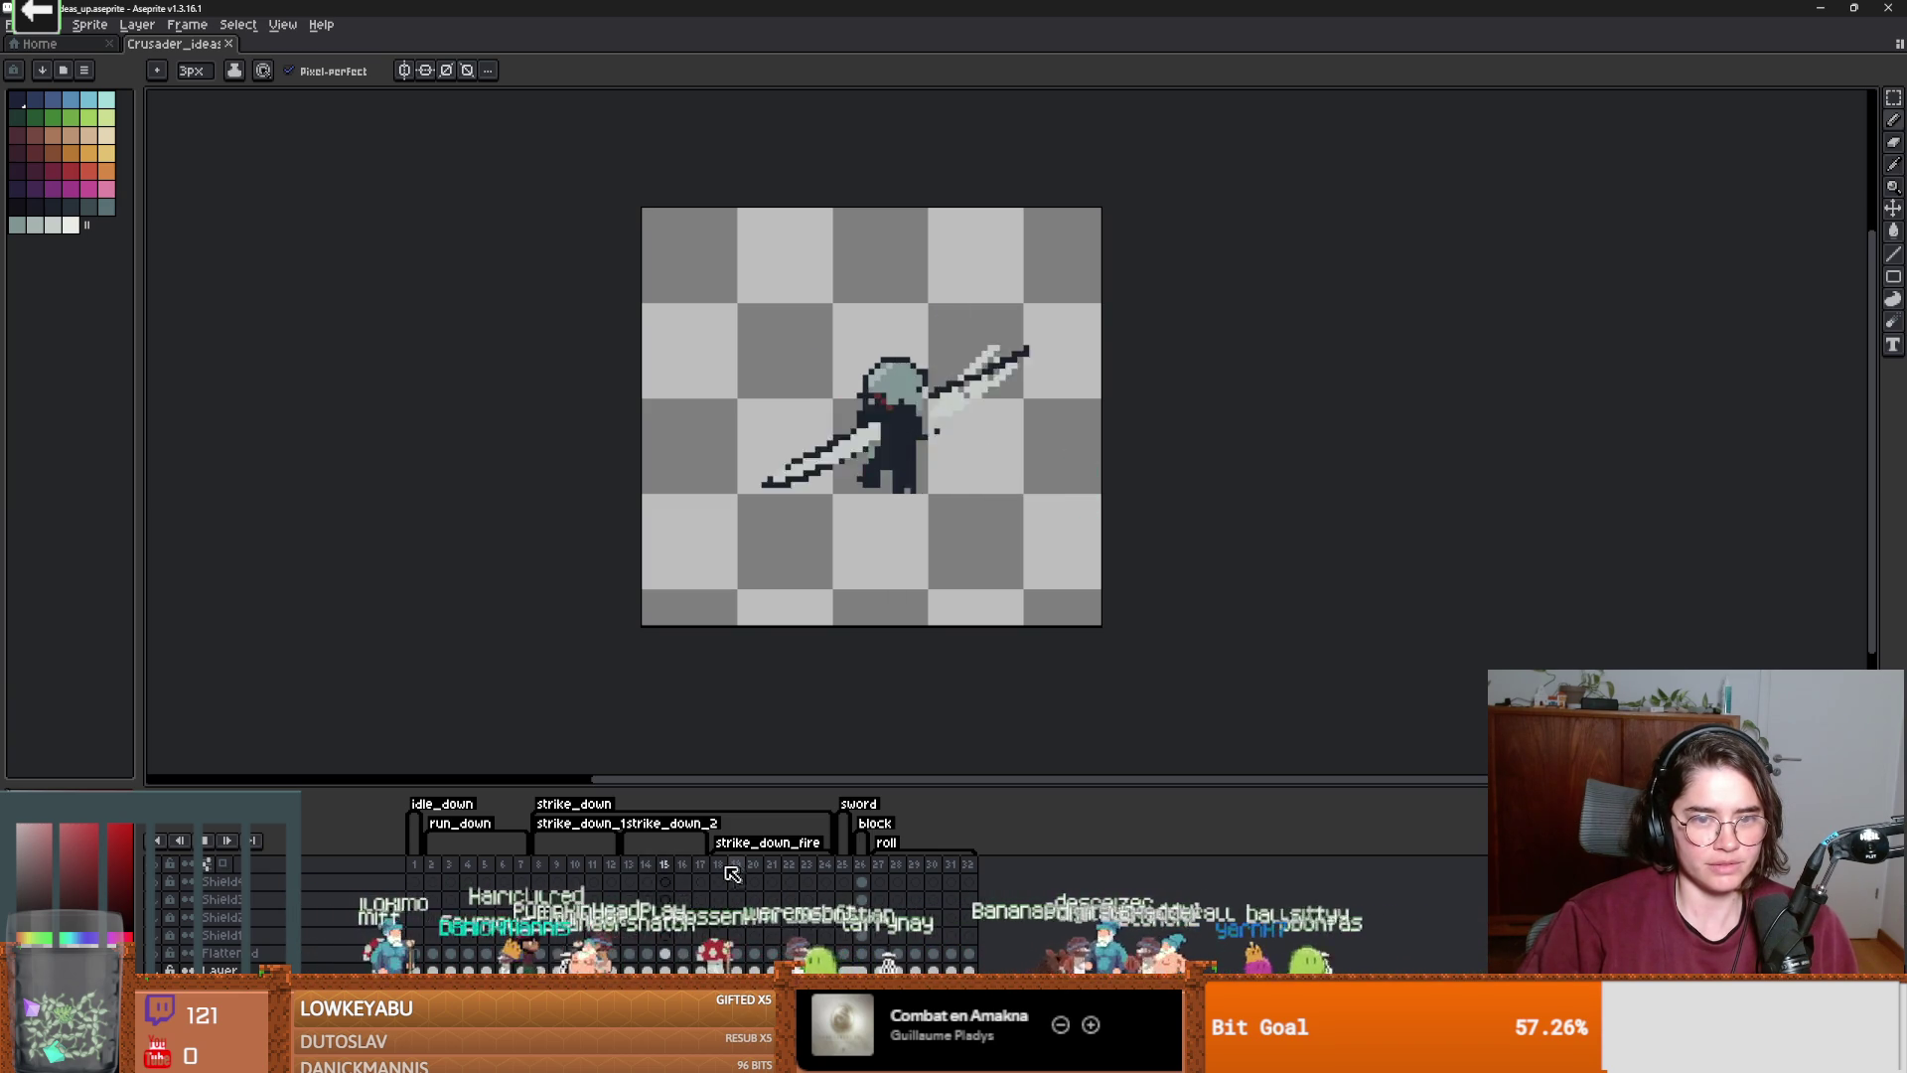
left_click(226, 845)
left_click(666, 870)
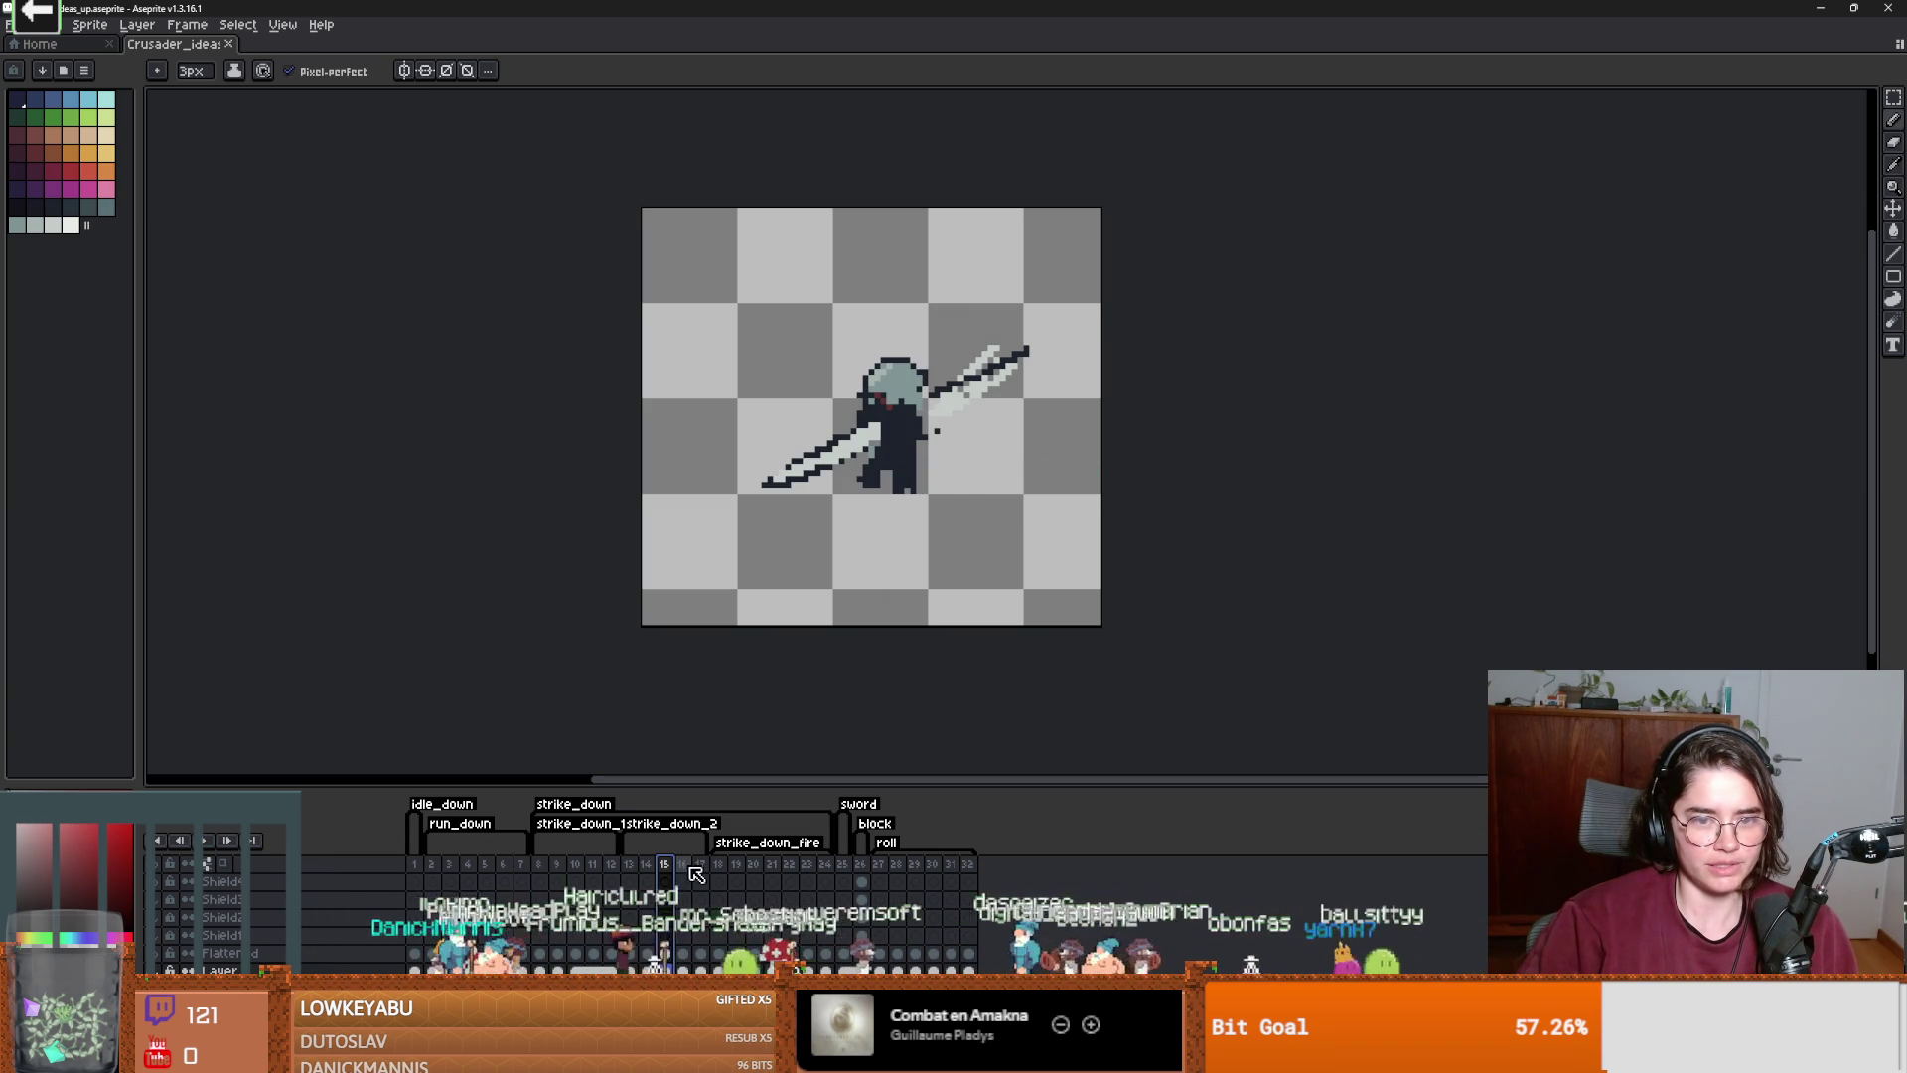
scroll(796, 644, "up", 1)
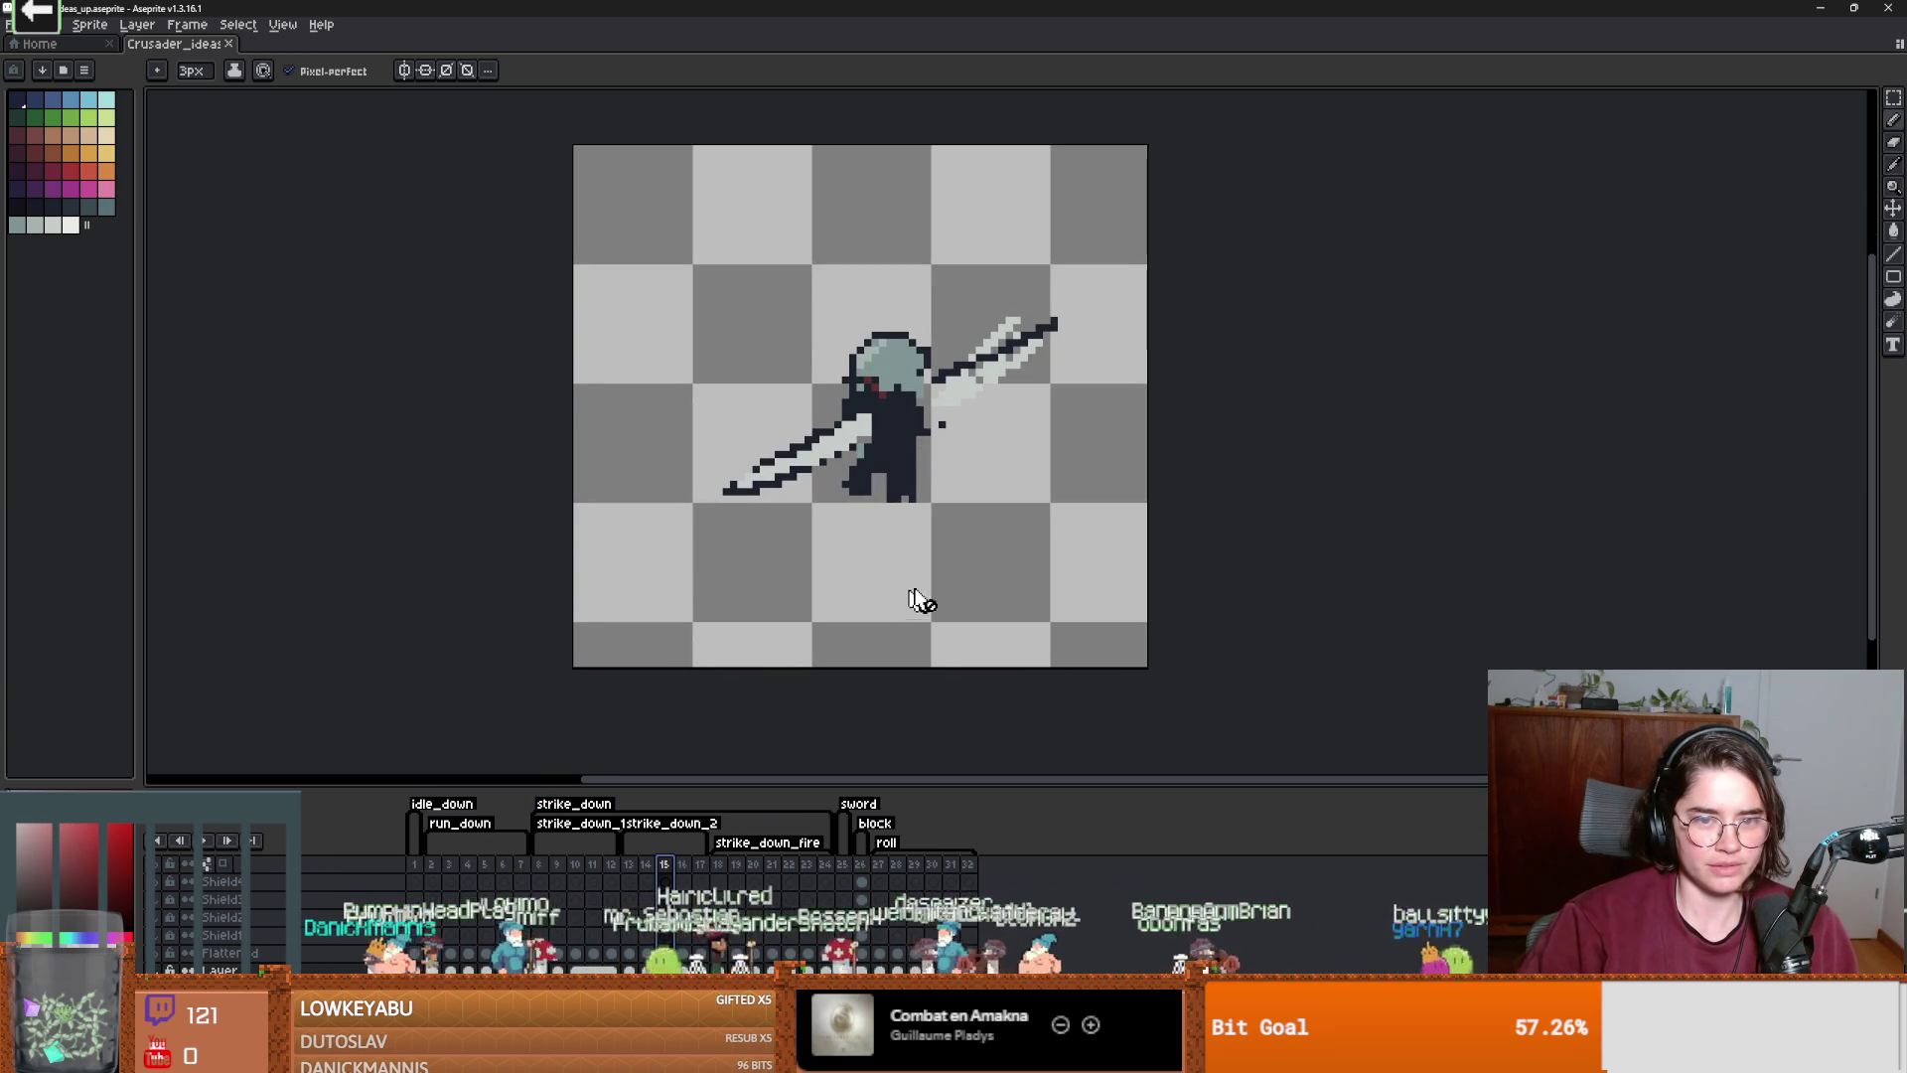
scroll(961, 388, "up", 3)
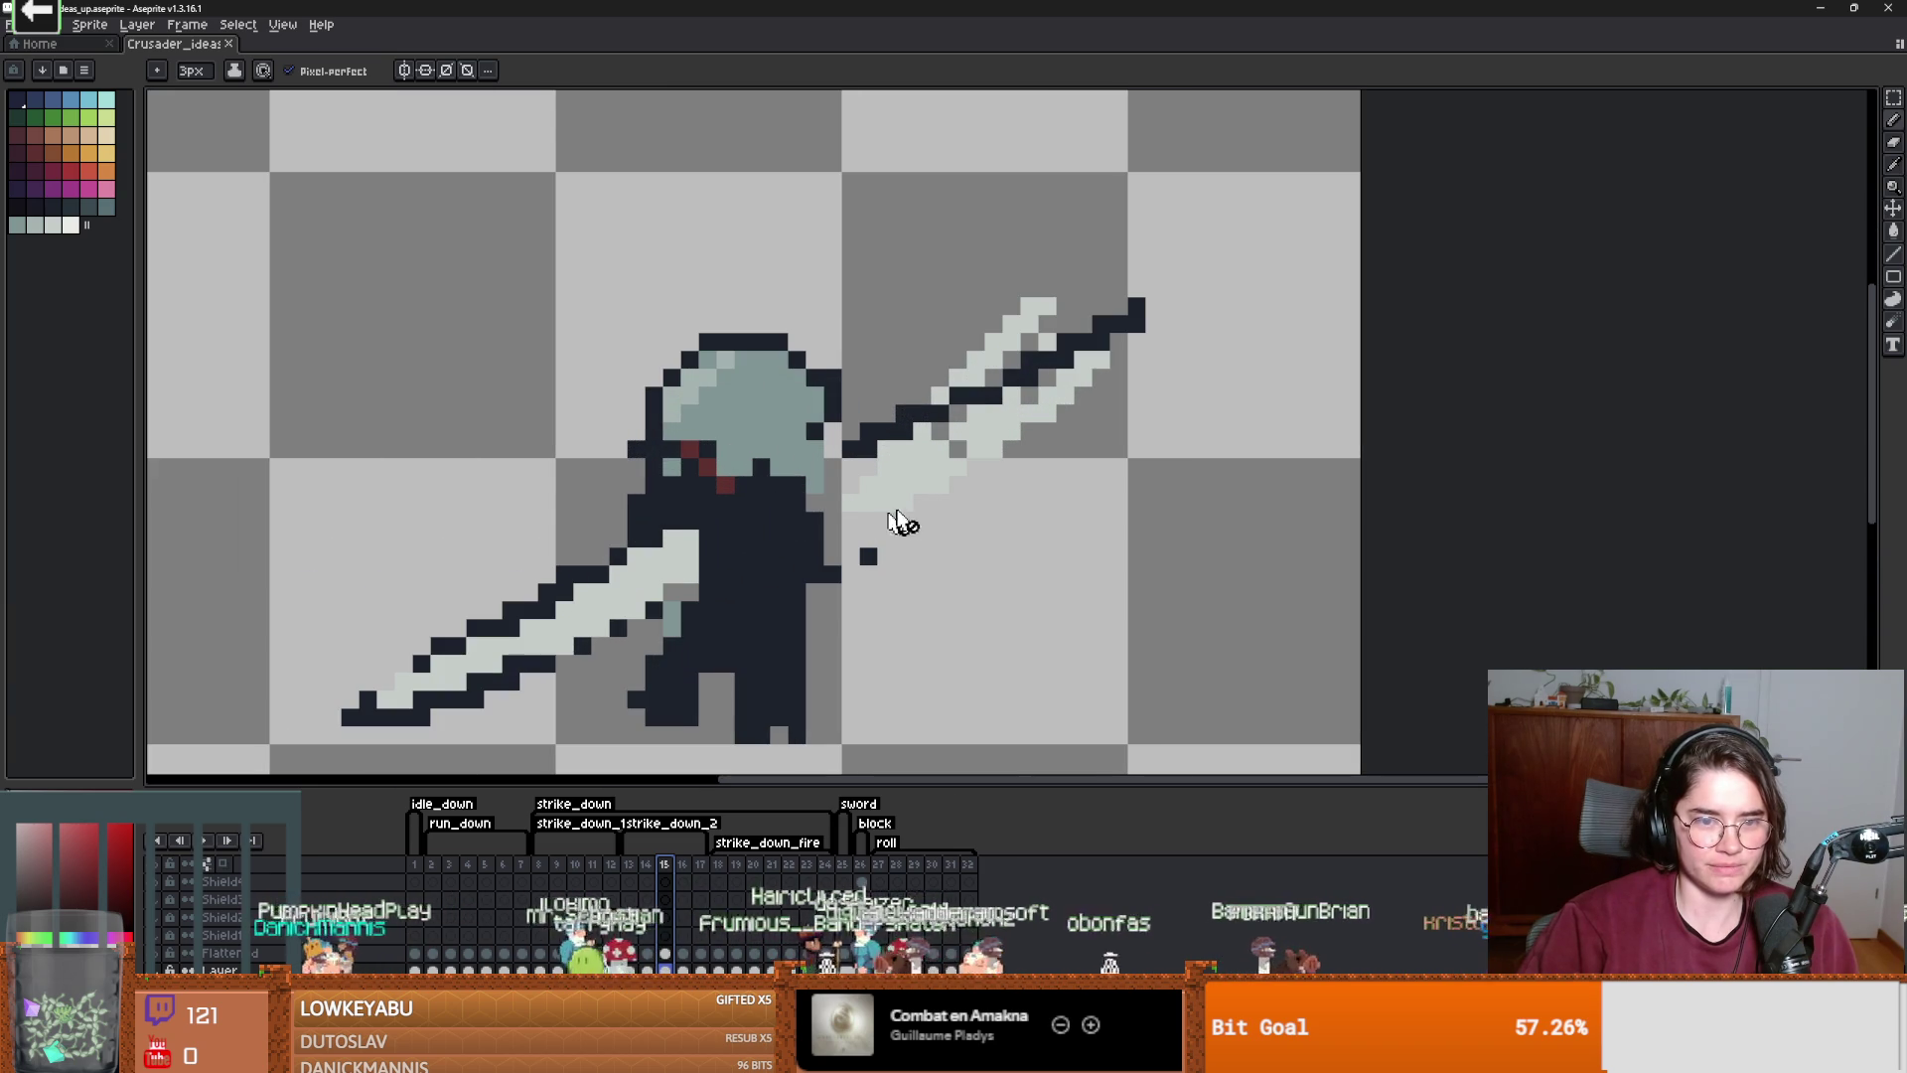
left_click(687, 865)
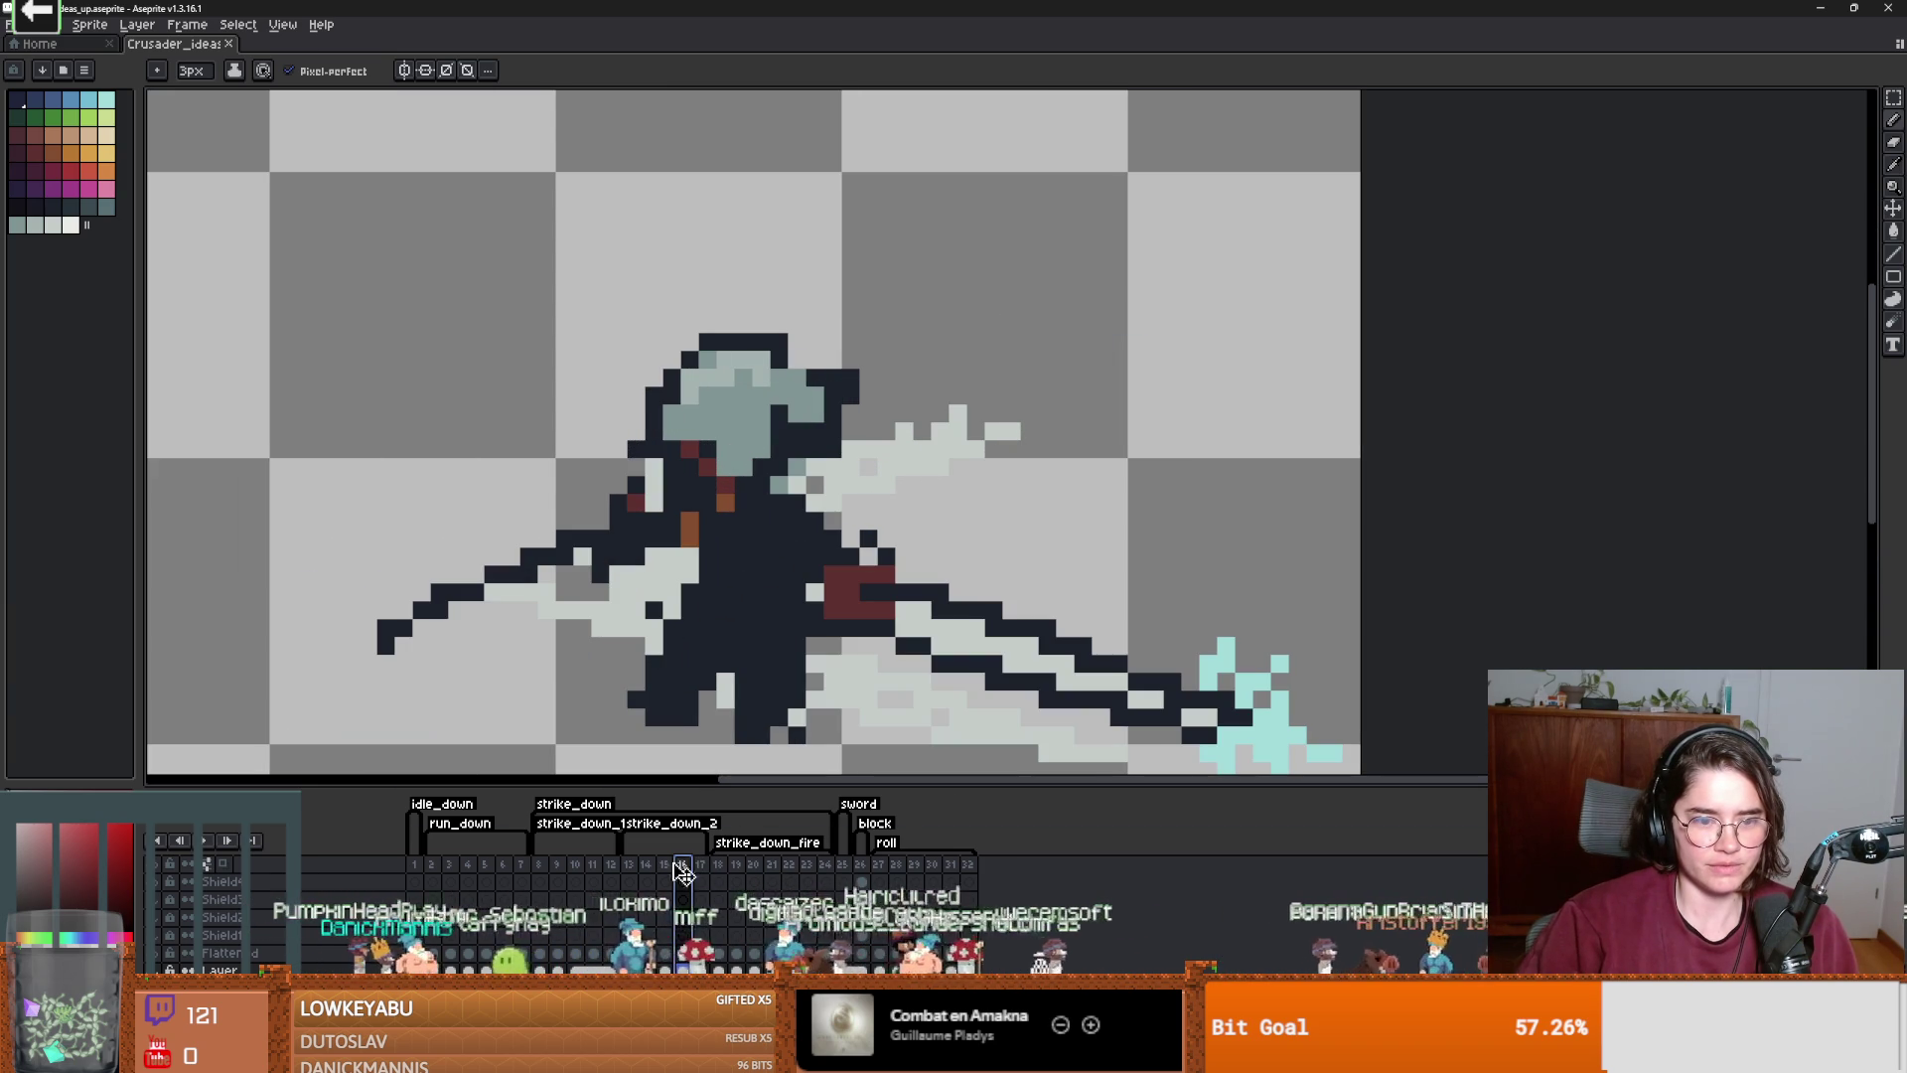
scroll(684, 536, "down", 2)
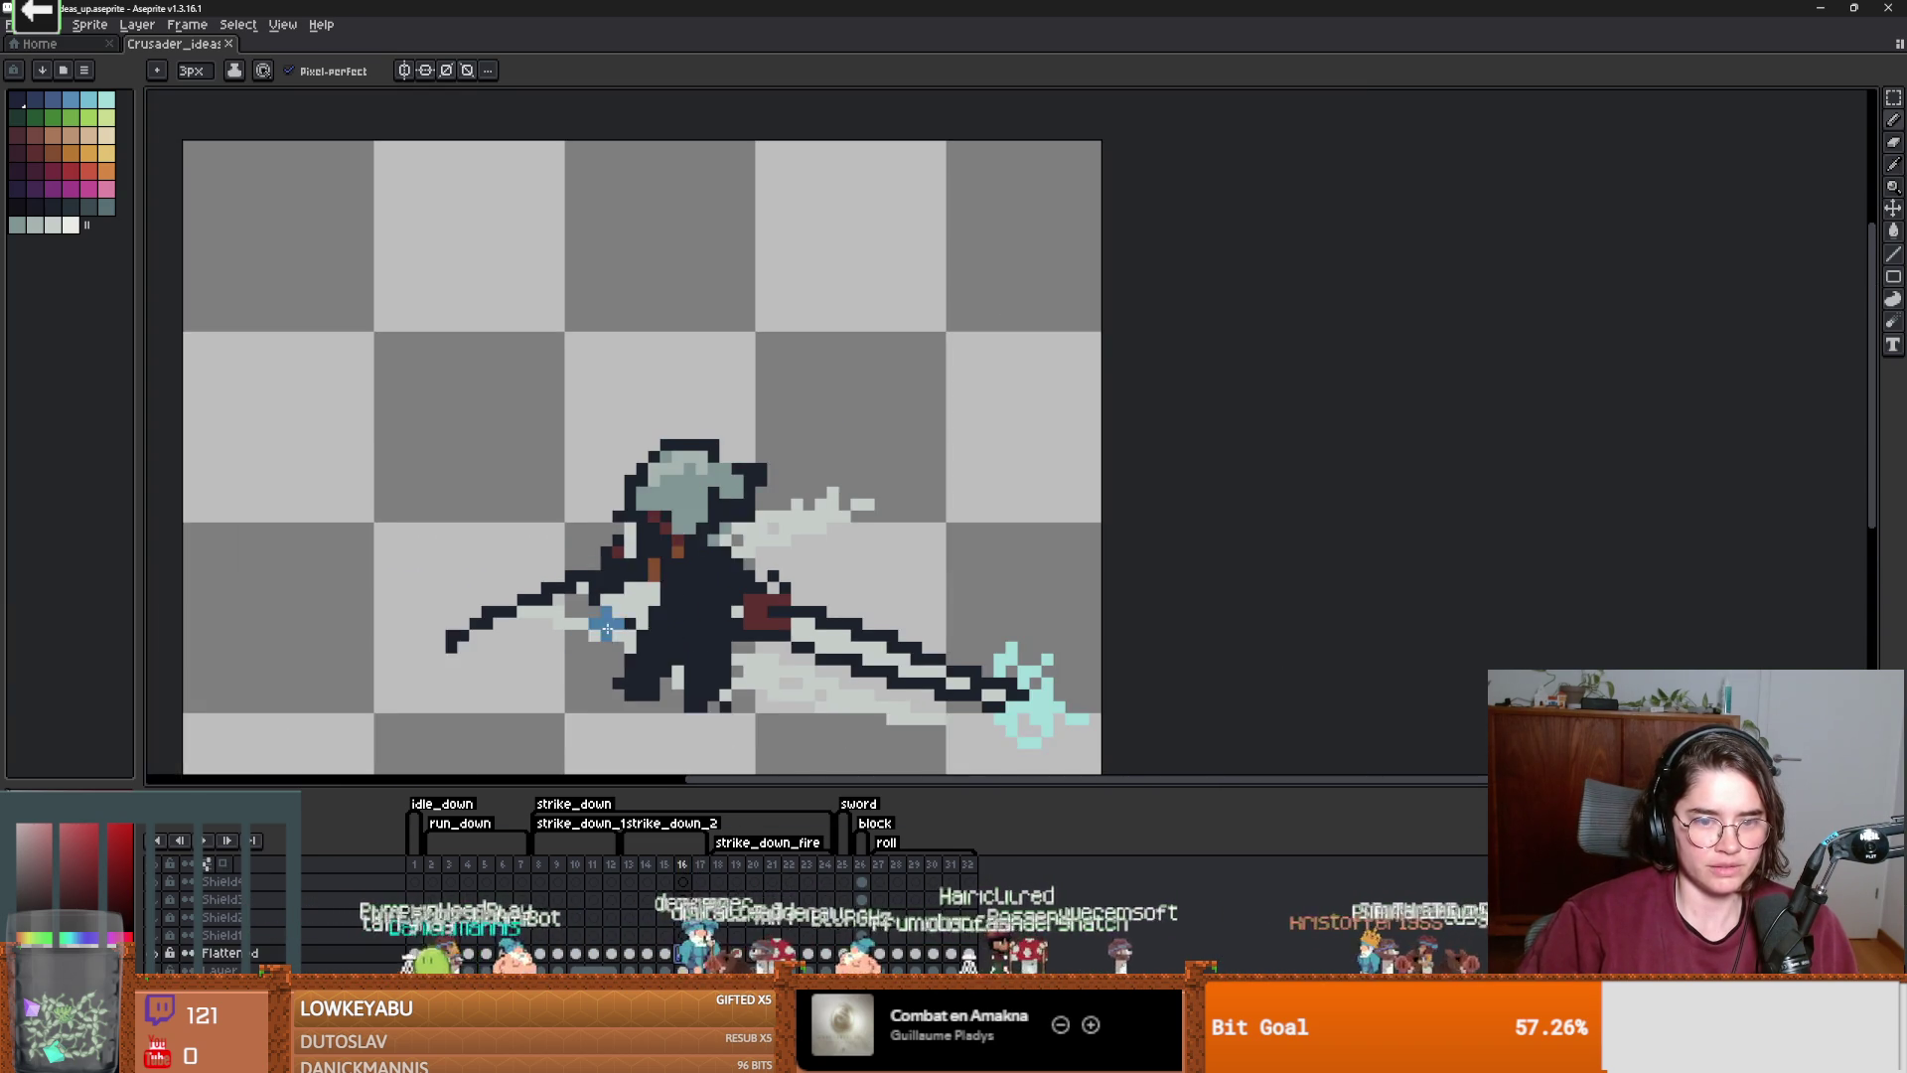
key("b")
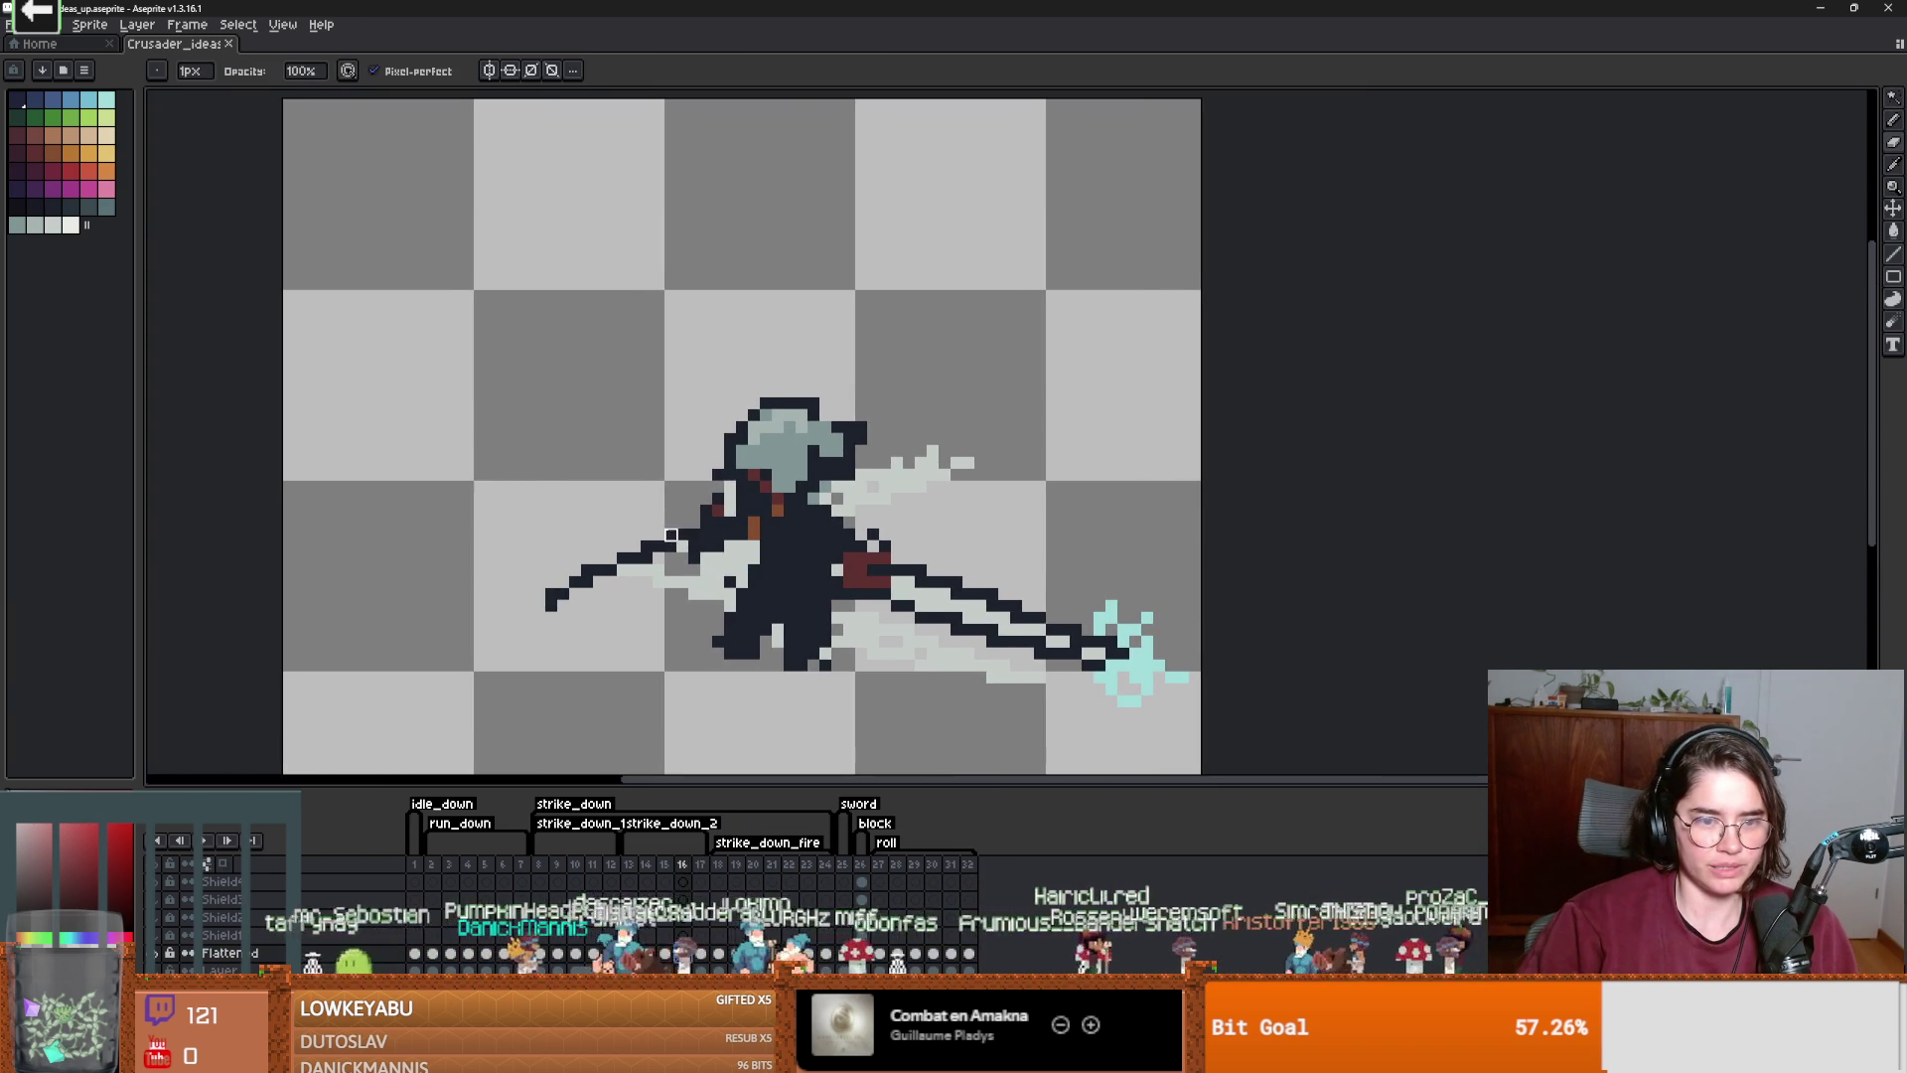
left_click_drag(683, 535, 587, 570)
key("comma")
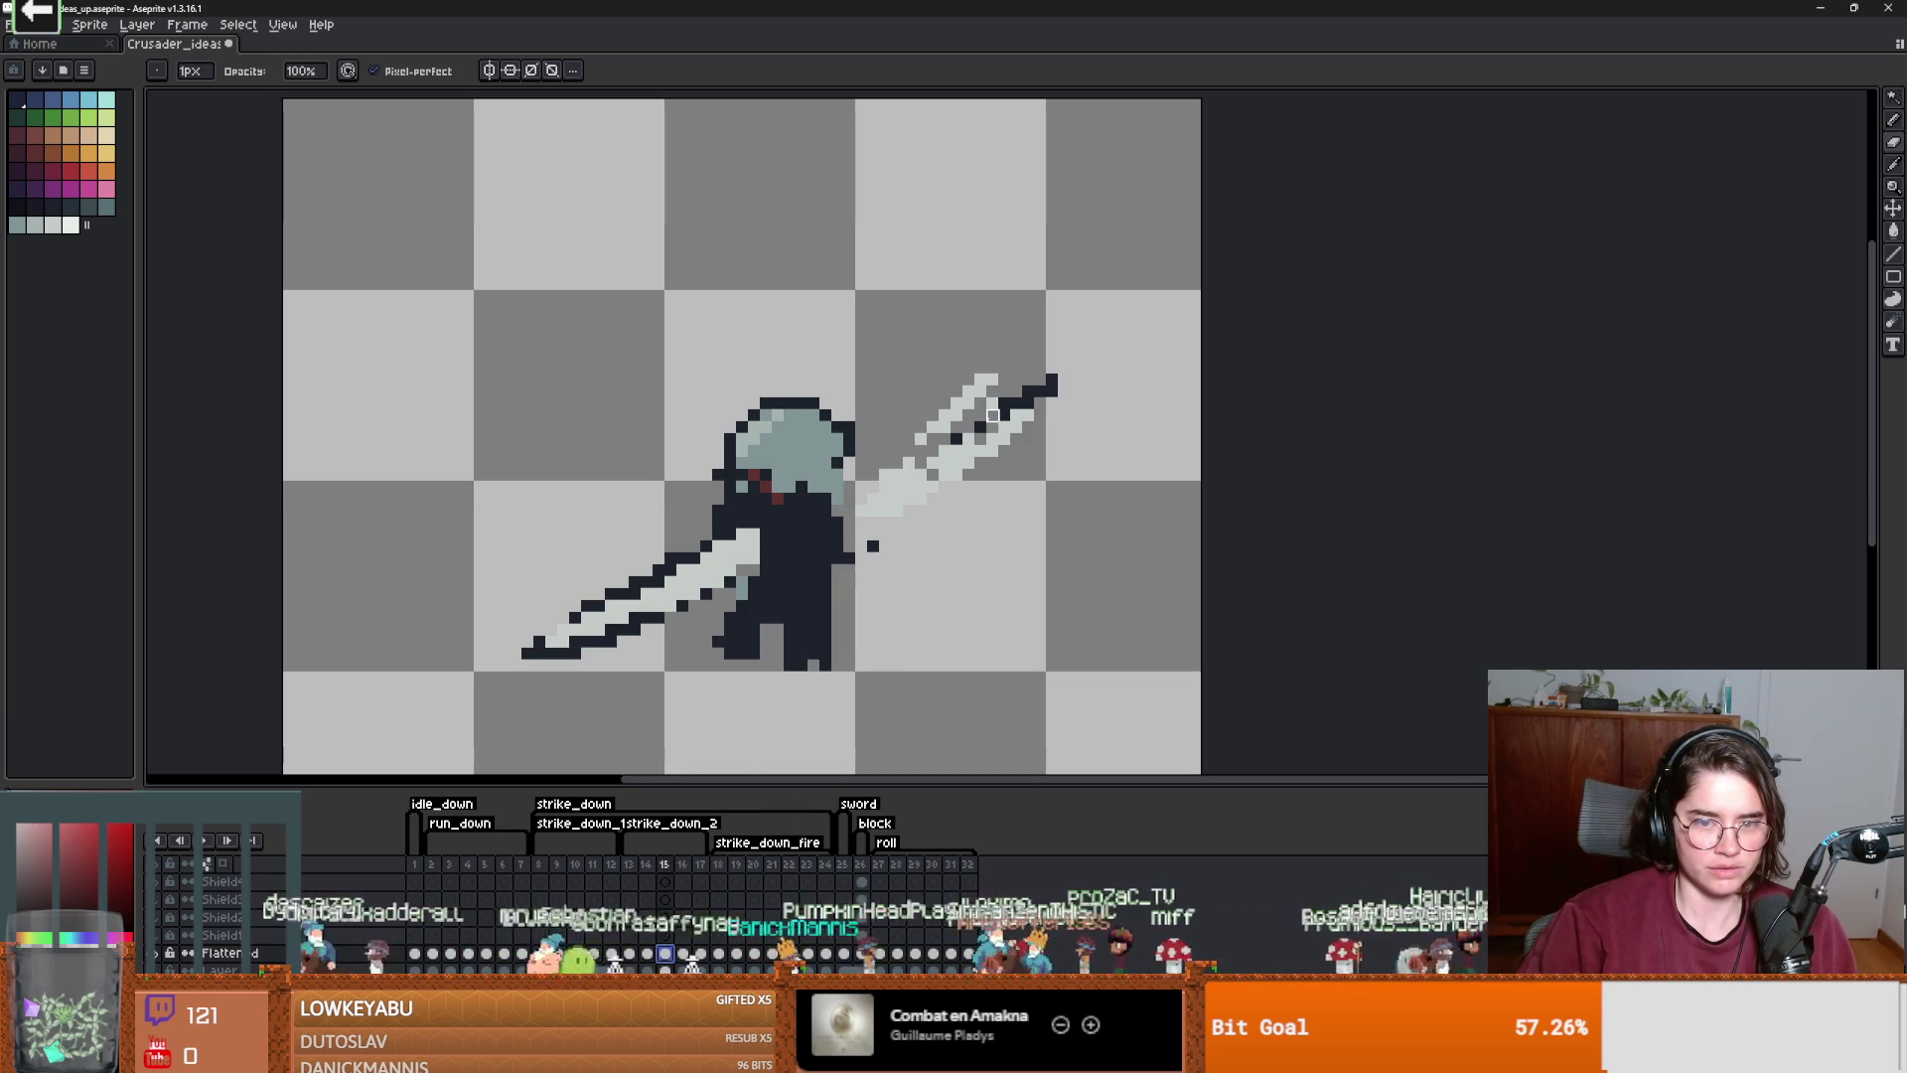
left_click_drag(1033, 393, 979, 425)
left_click(954, 438)
key("i")
key("ctrl+z")
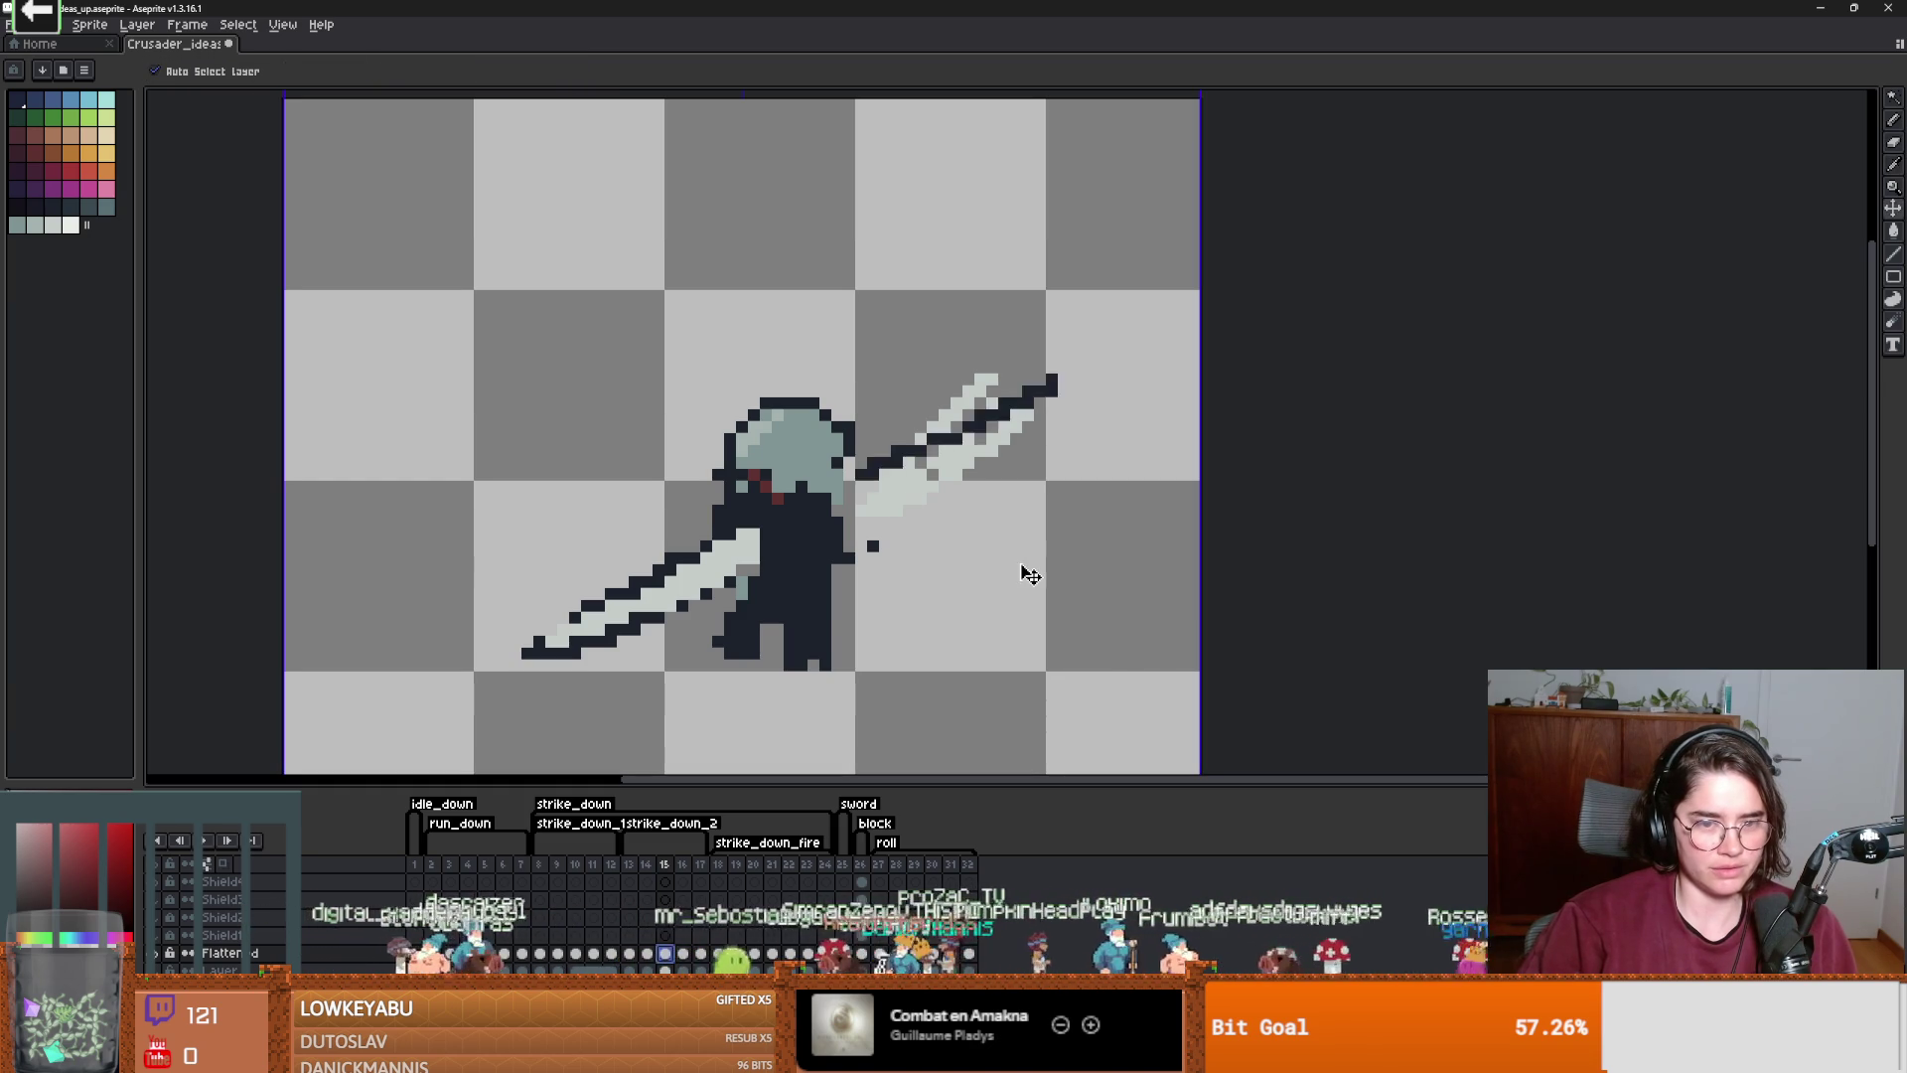
key("period")
left_click(626, 887)
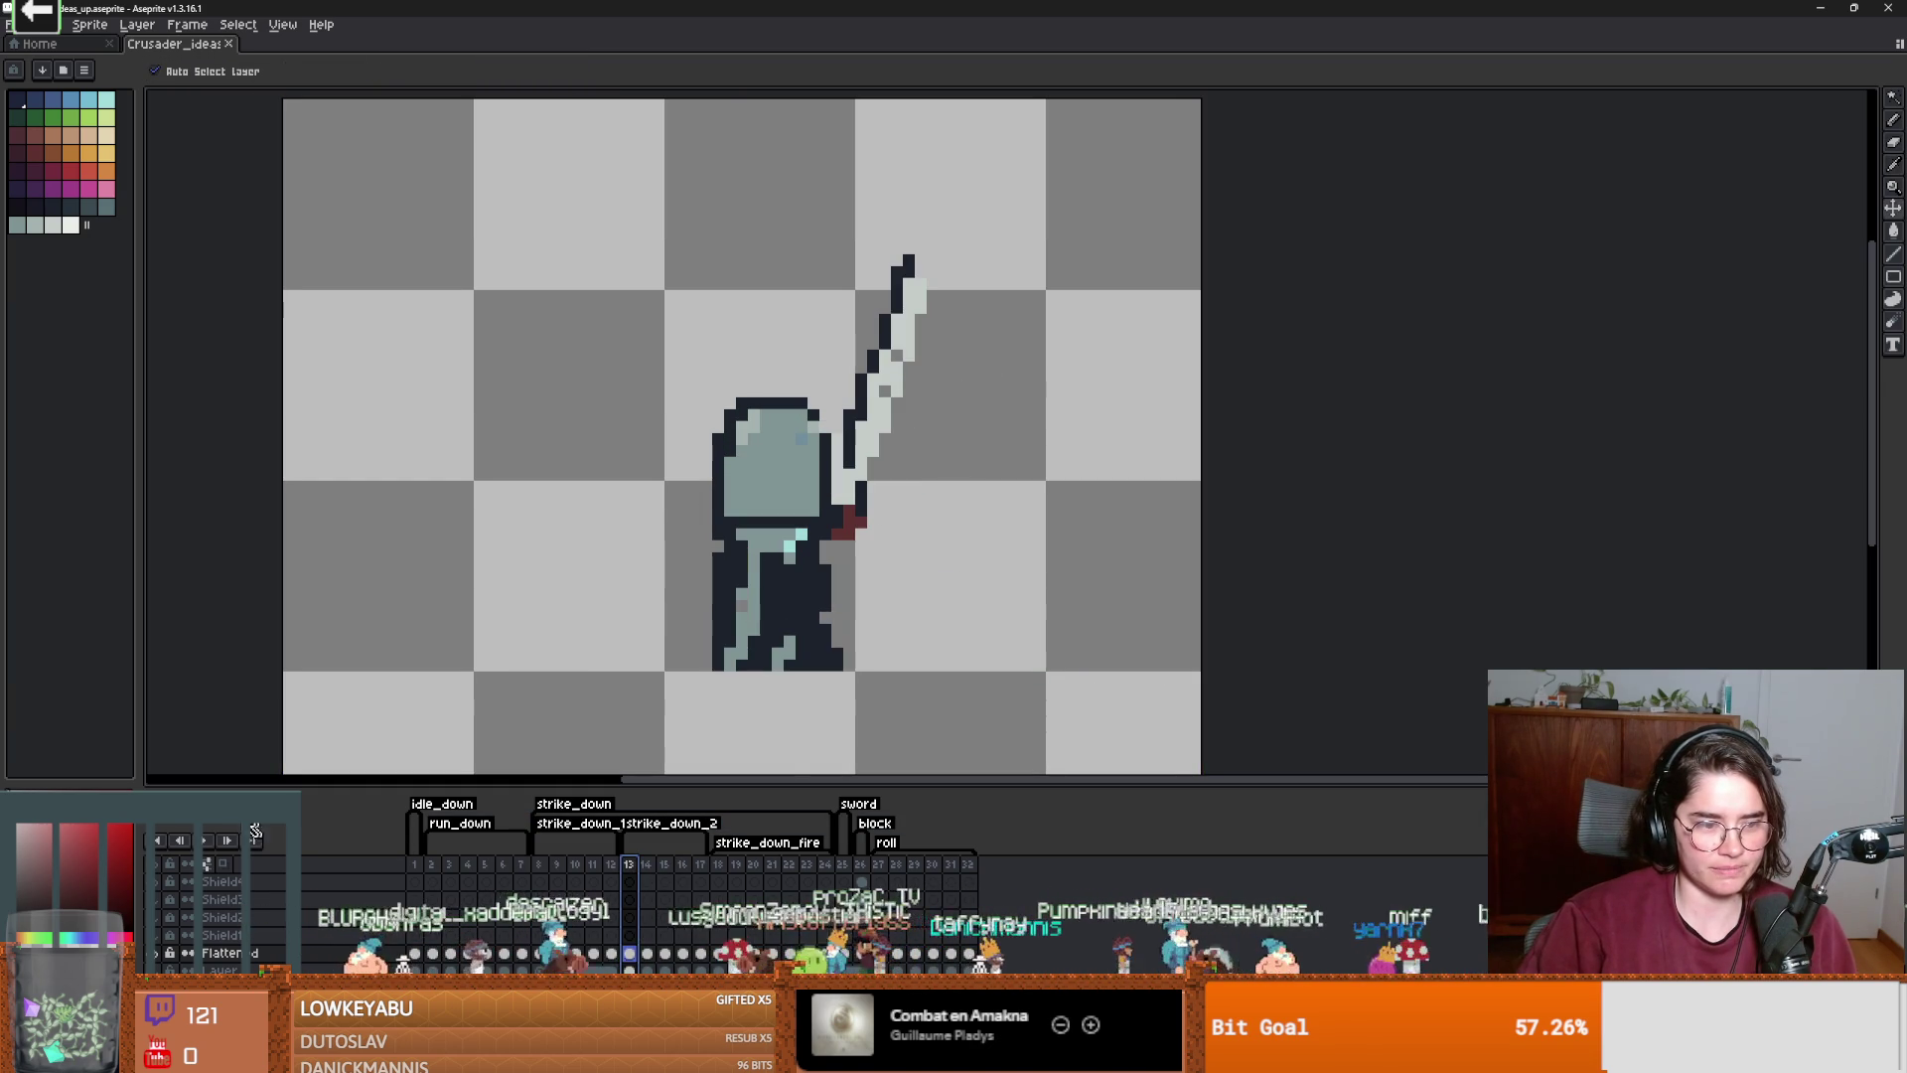
key("b")
scroll(382, 696, "down", 4)
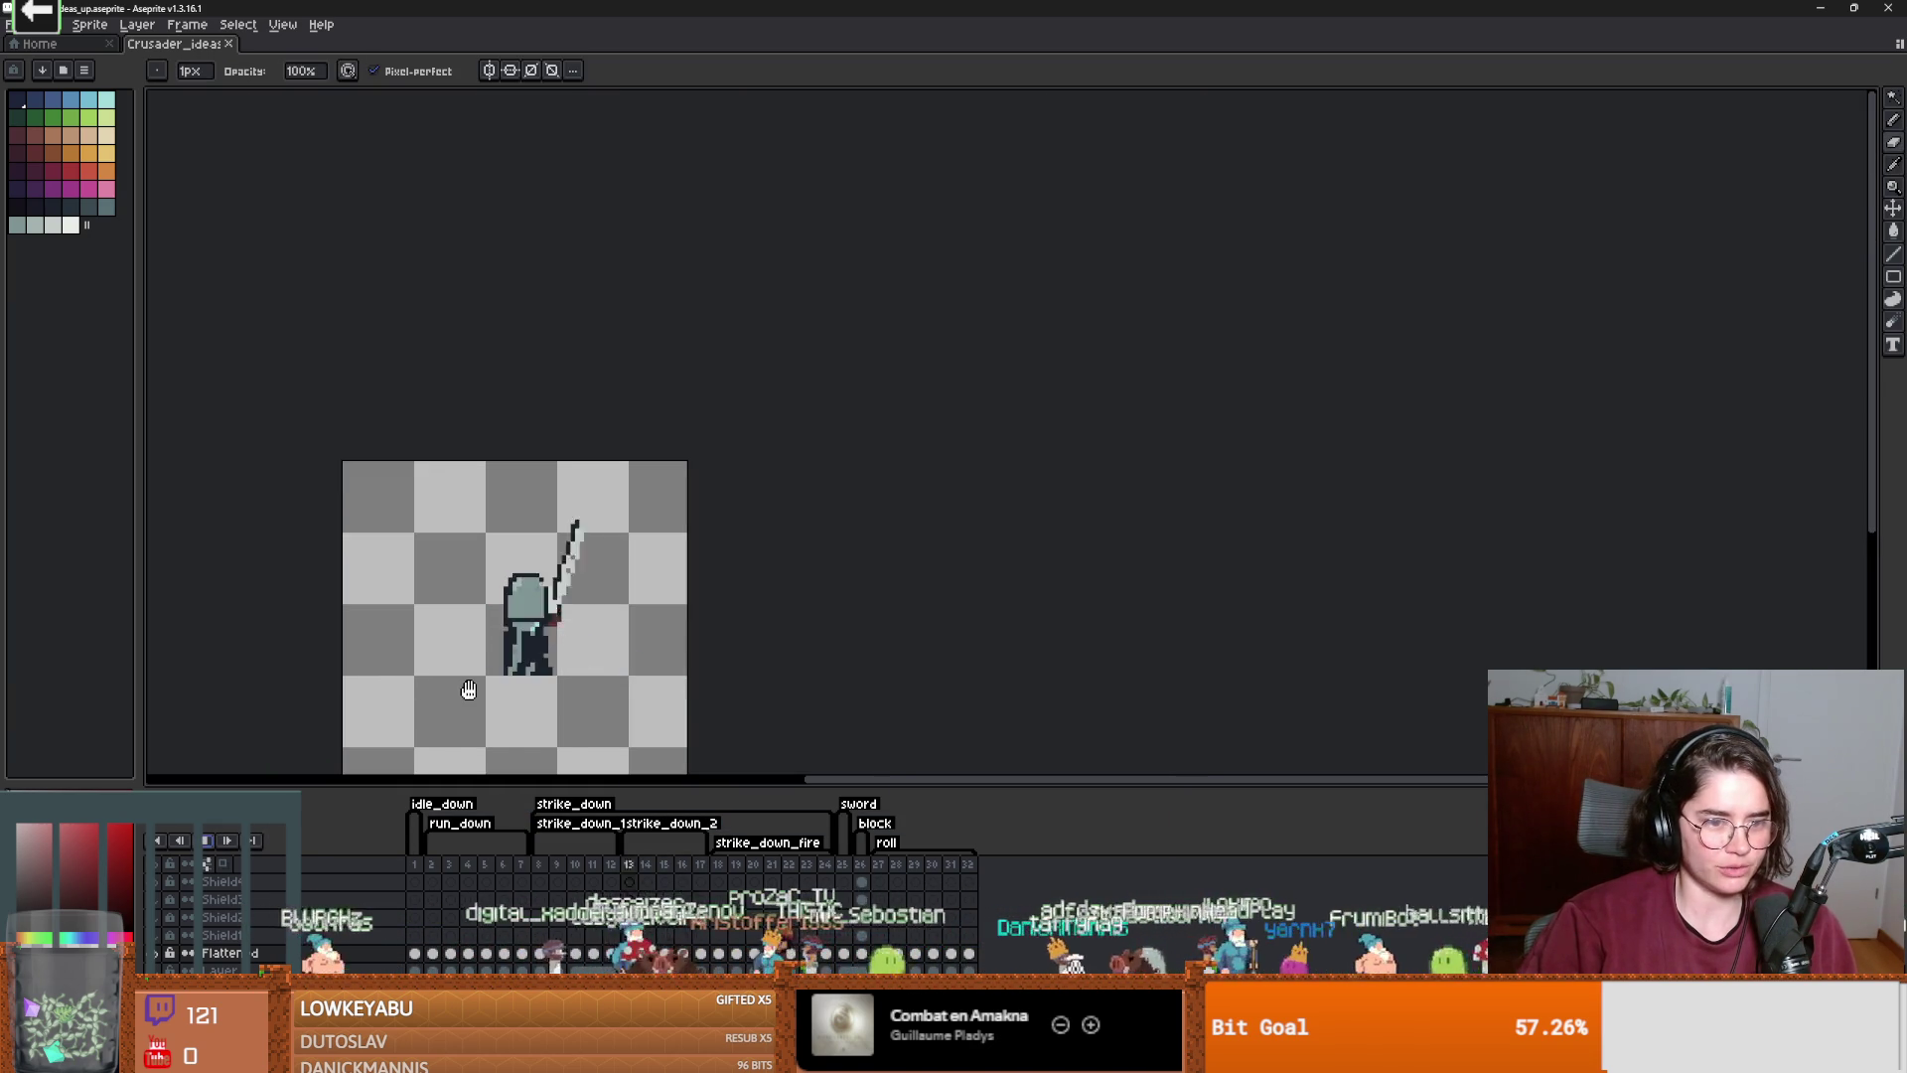
scroll(468, 695, "up", 1)
key("Return")
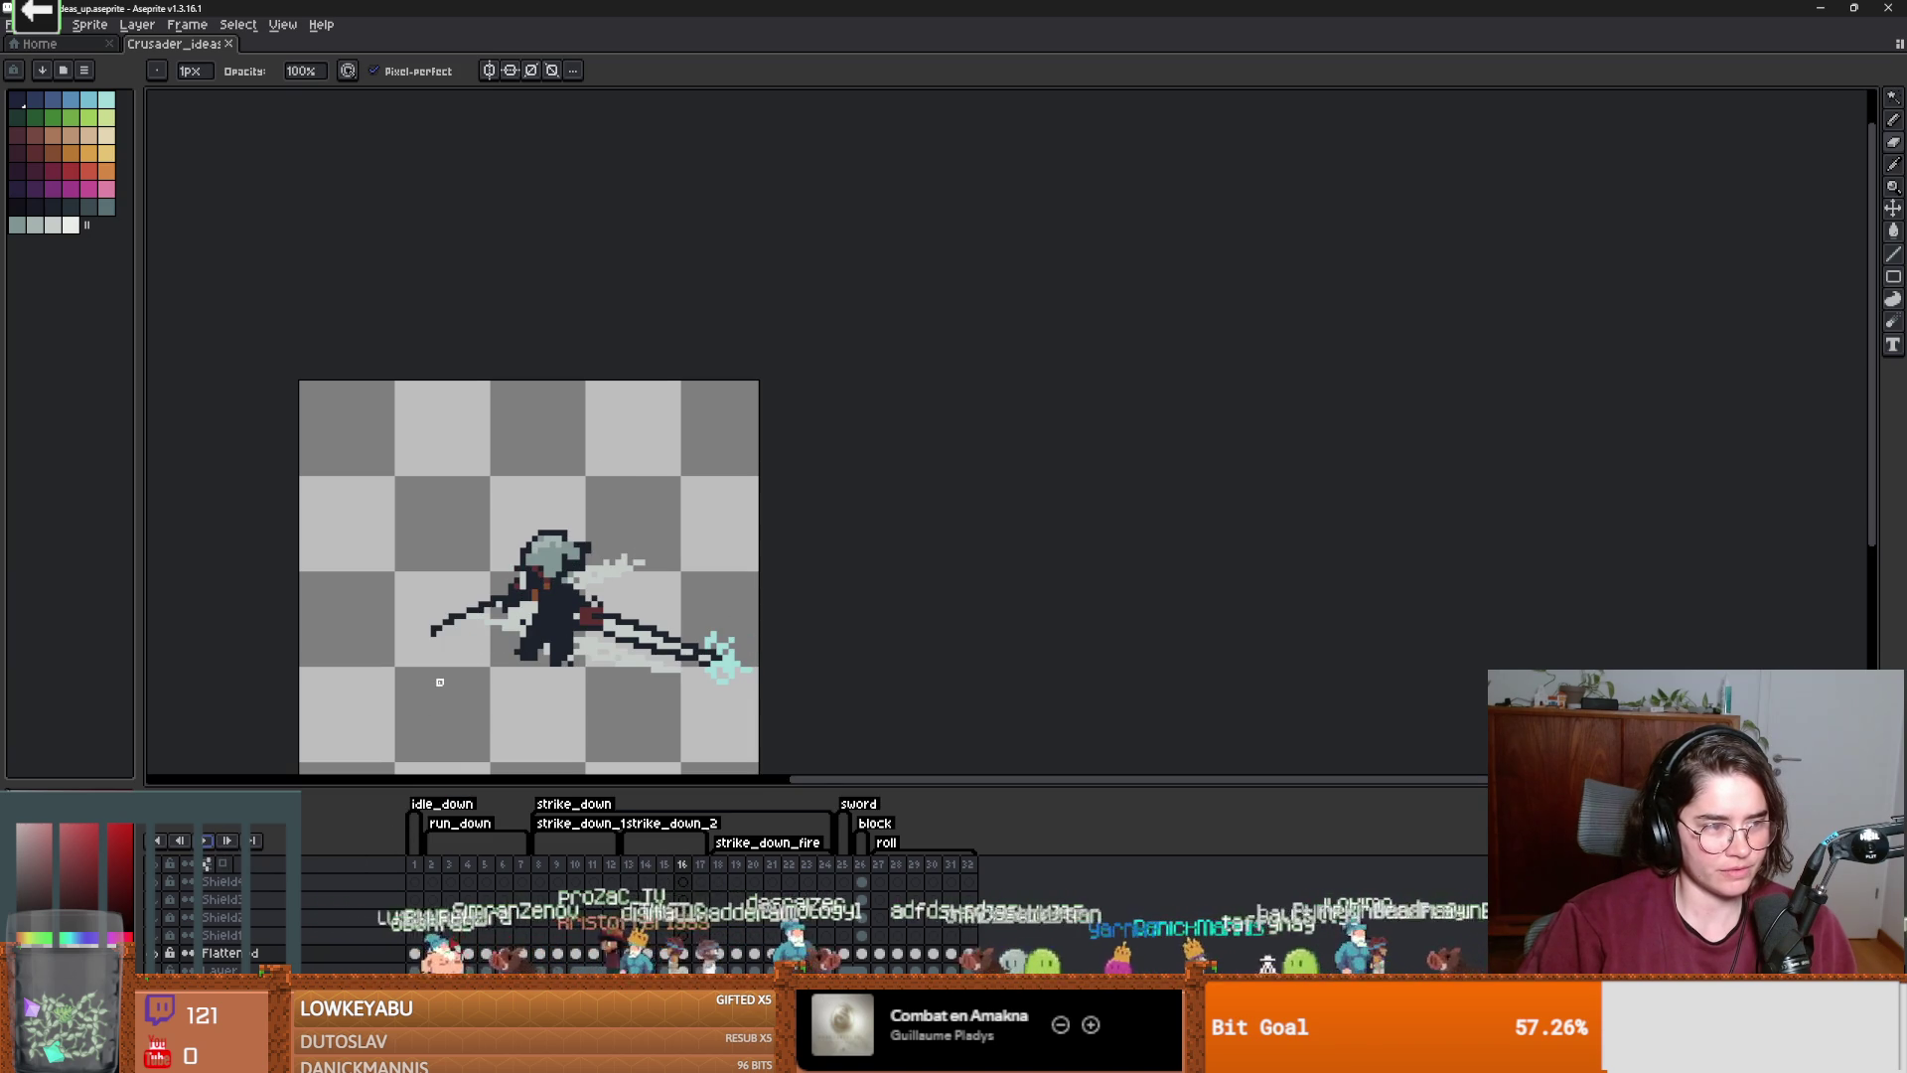
scroll(560, 652, "up", 1)
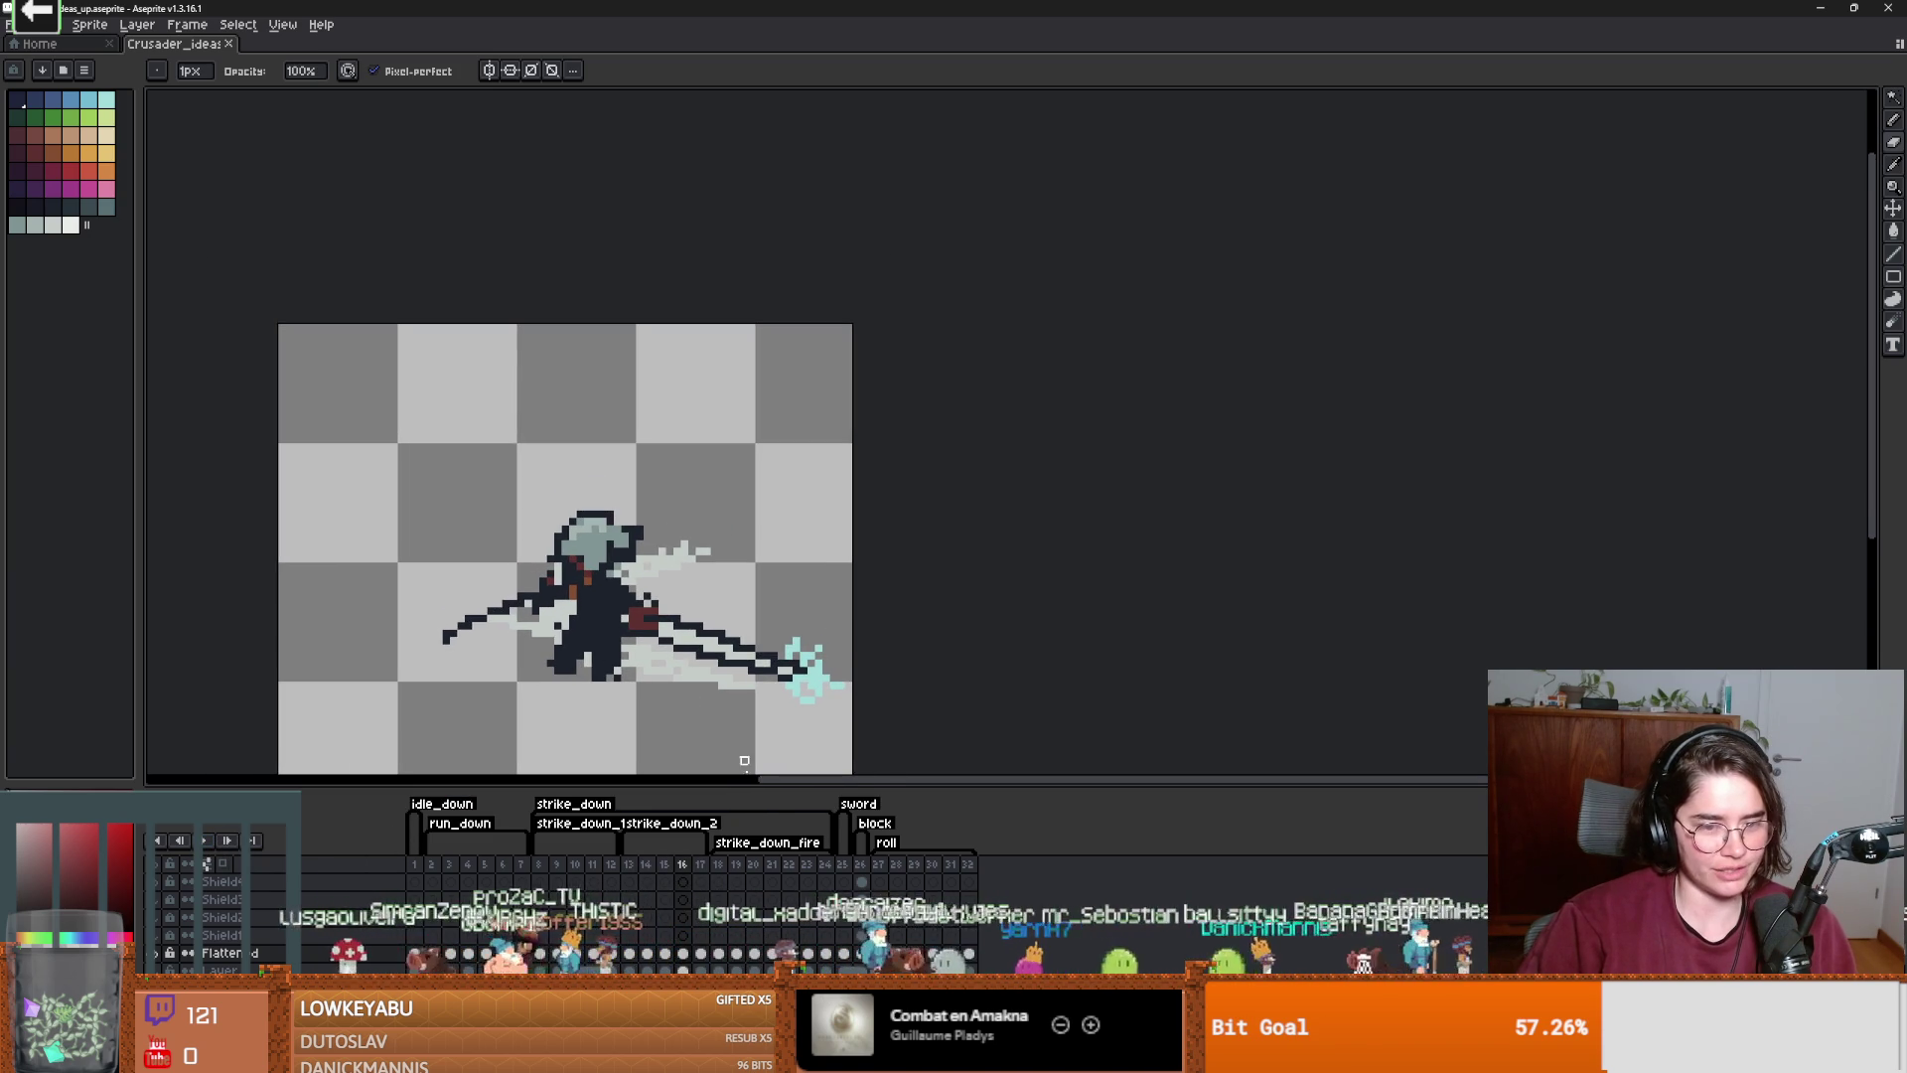
left_click(728, 879)
left_click(206, 839)
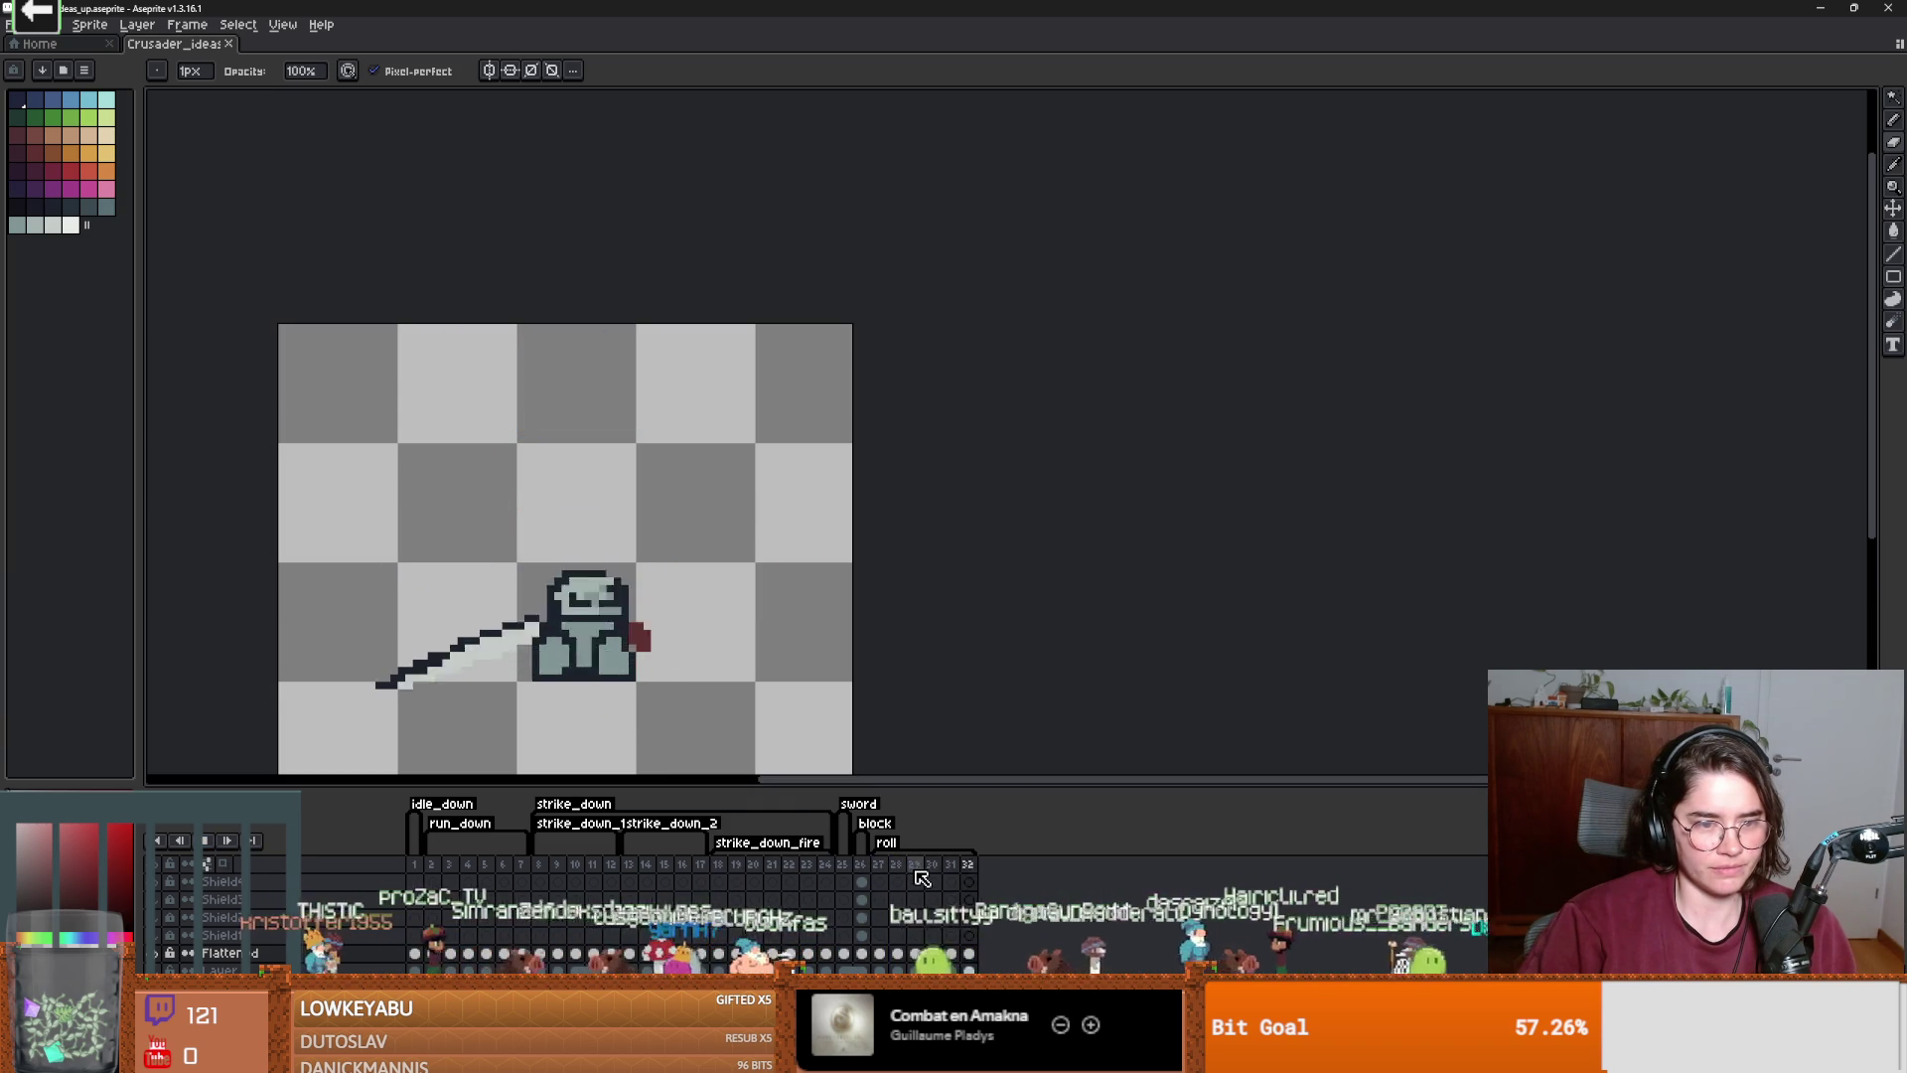
left_click(863, 865)
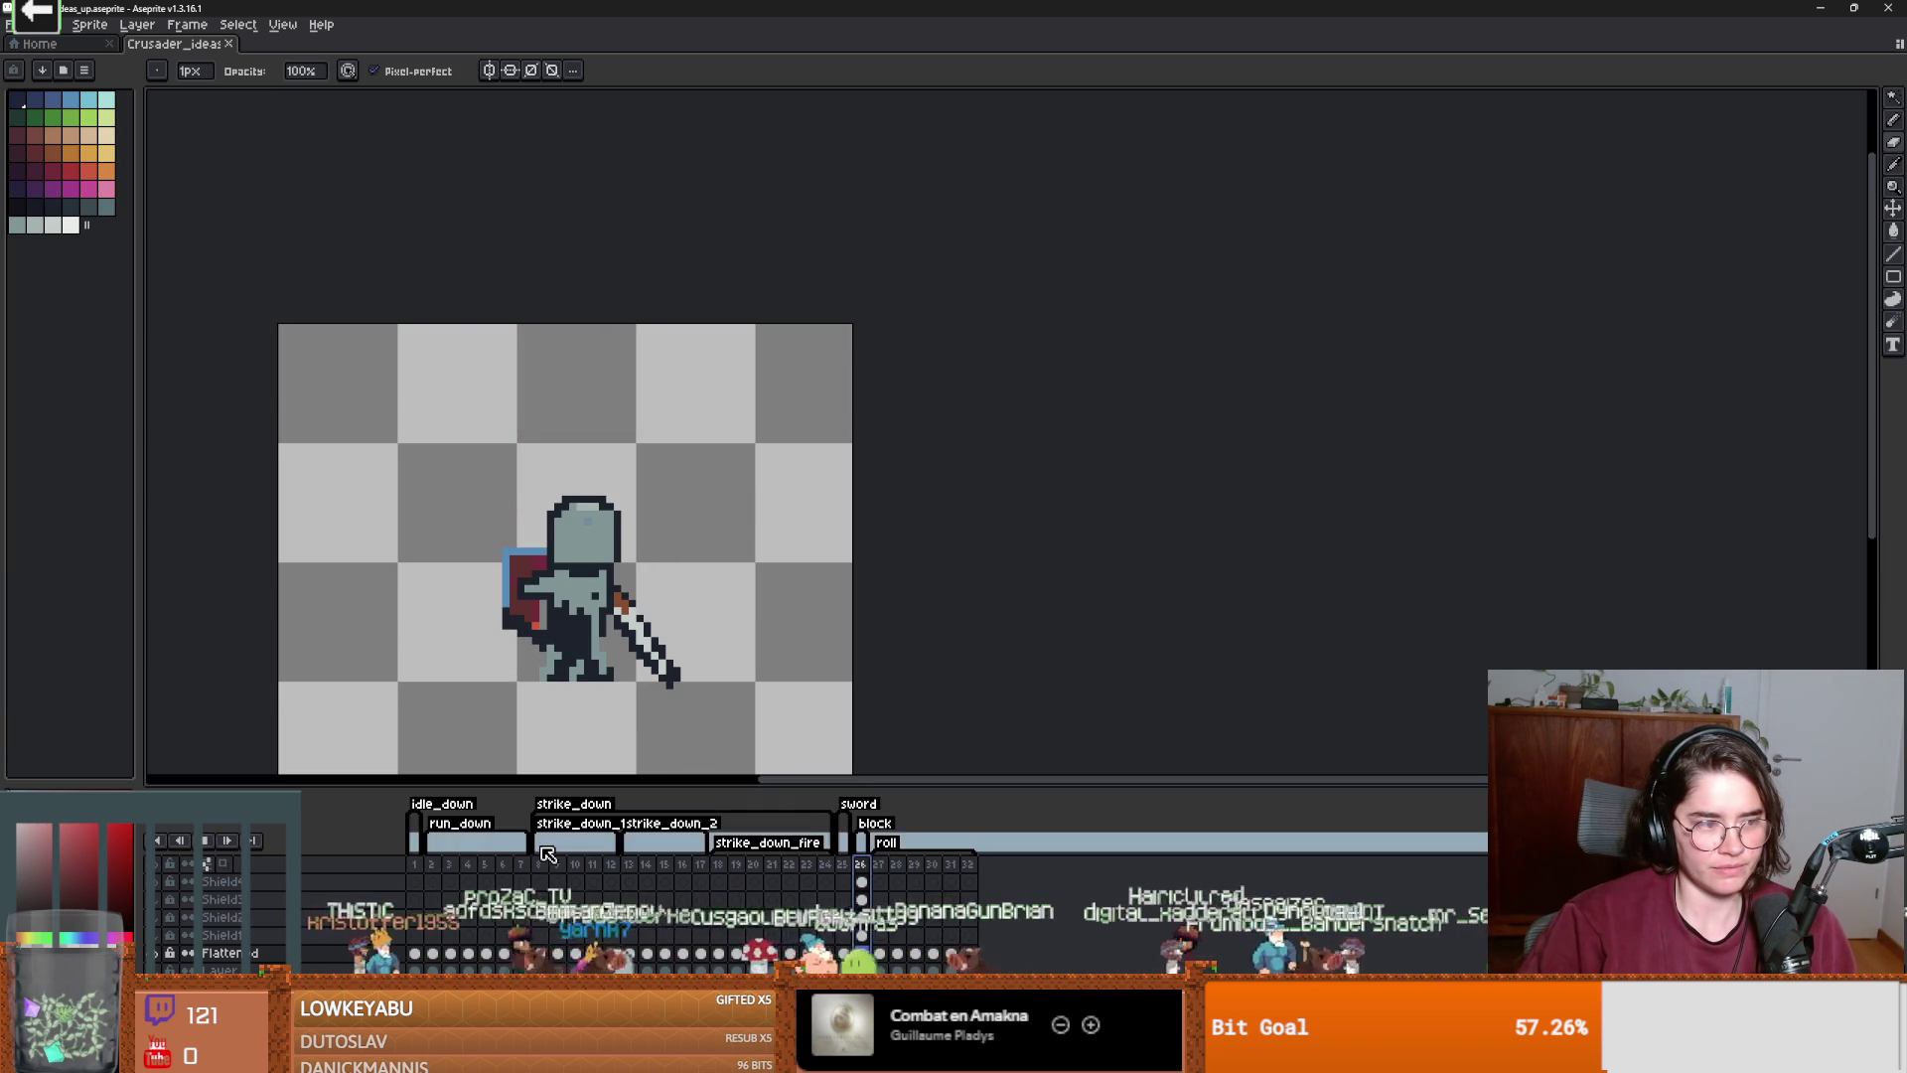
scroll(578, 699, "up", 1)
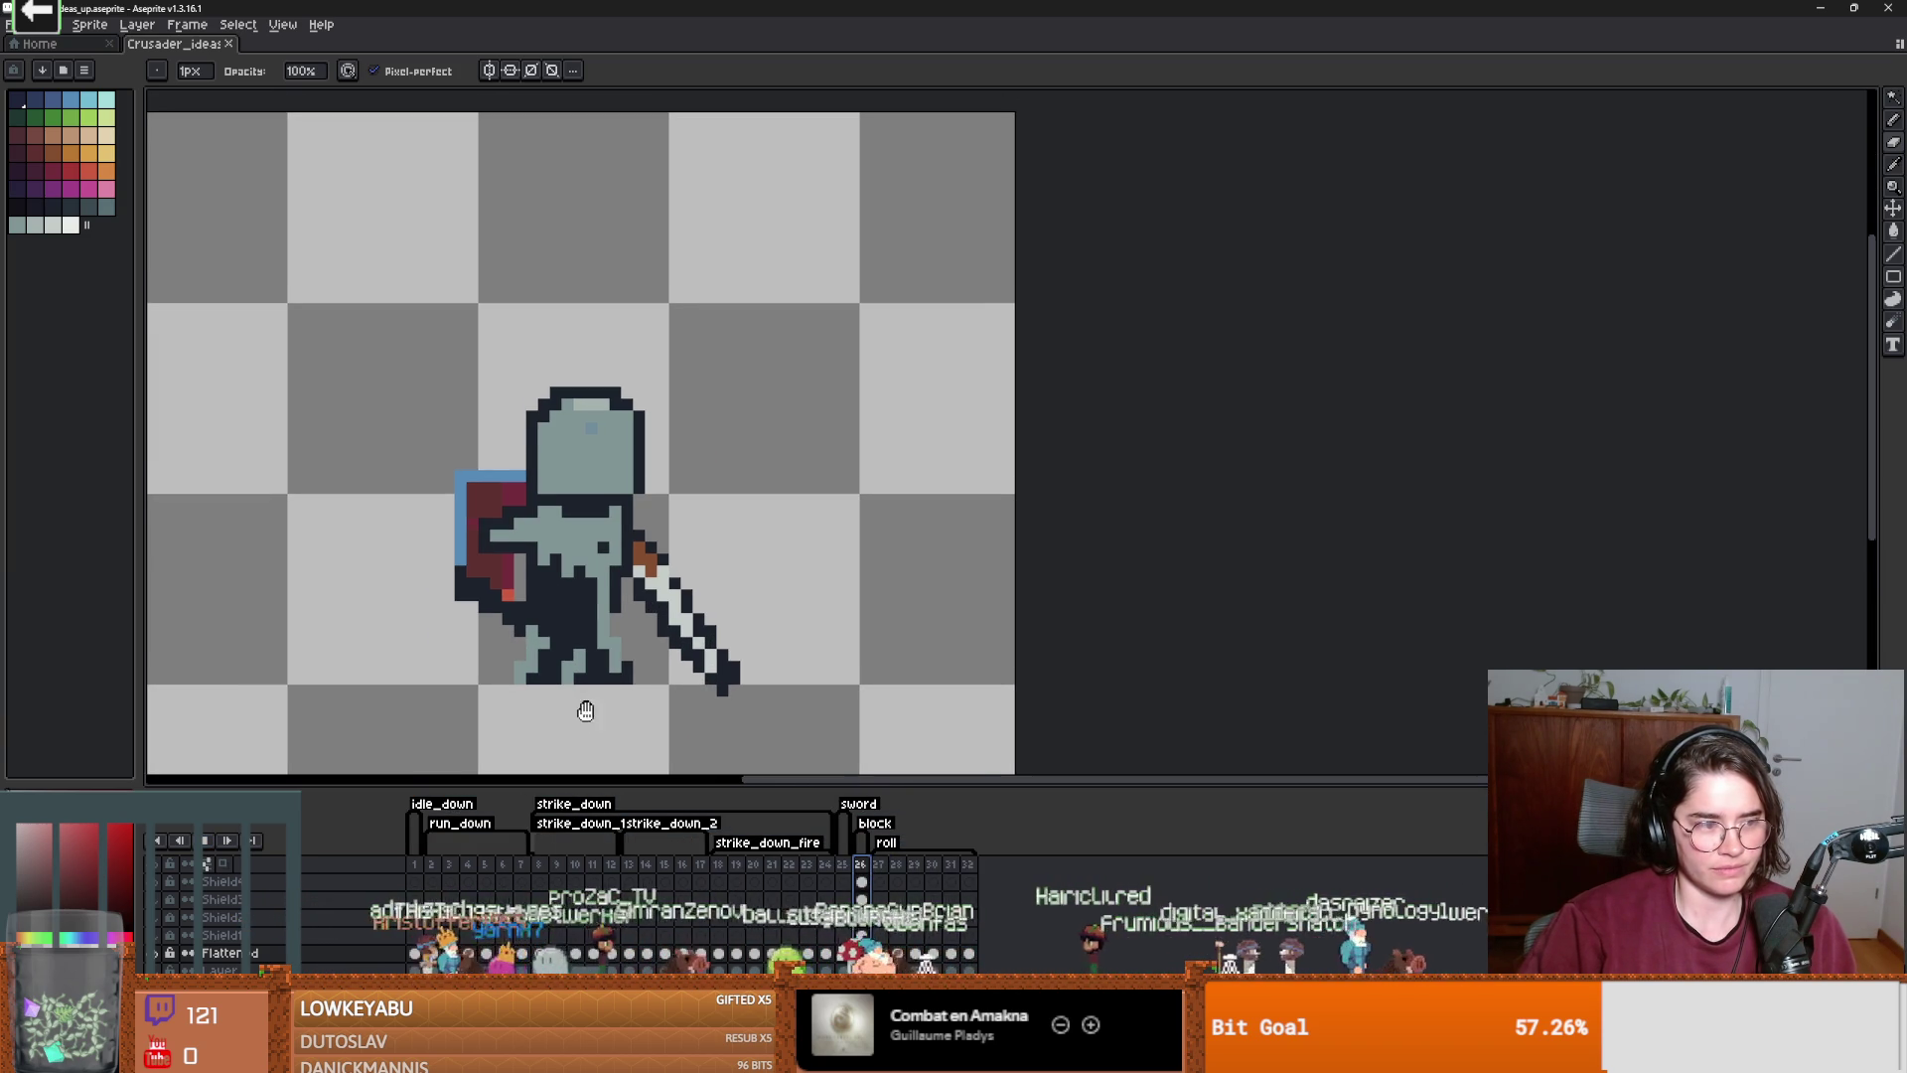
key("v")
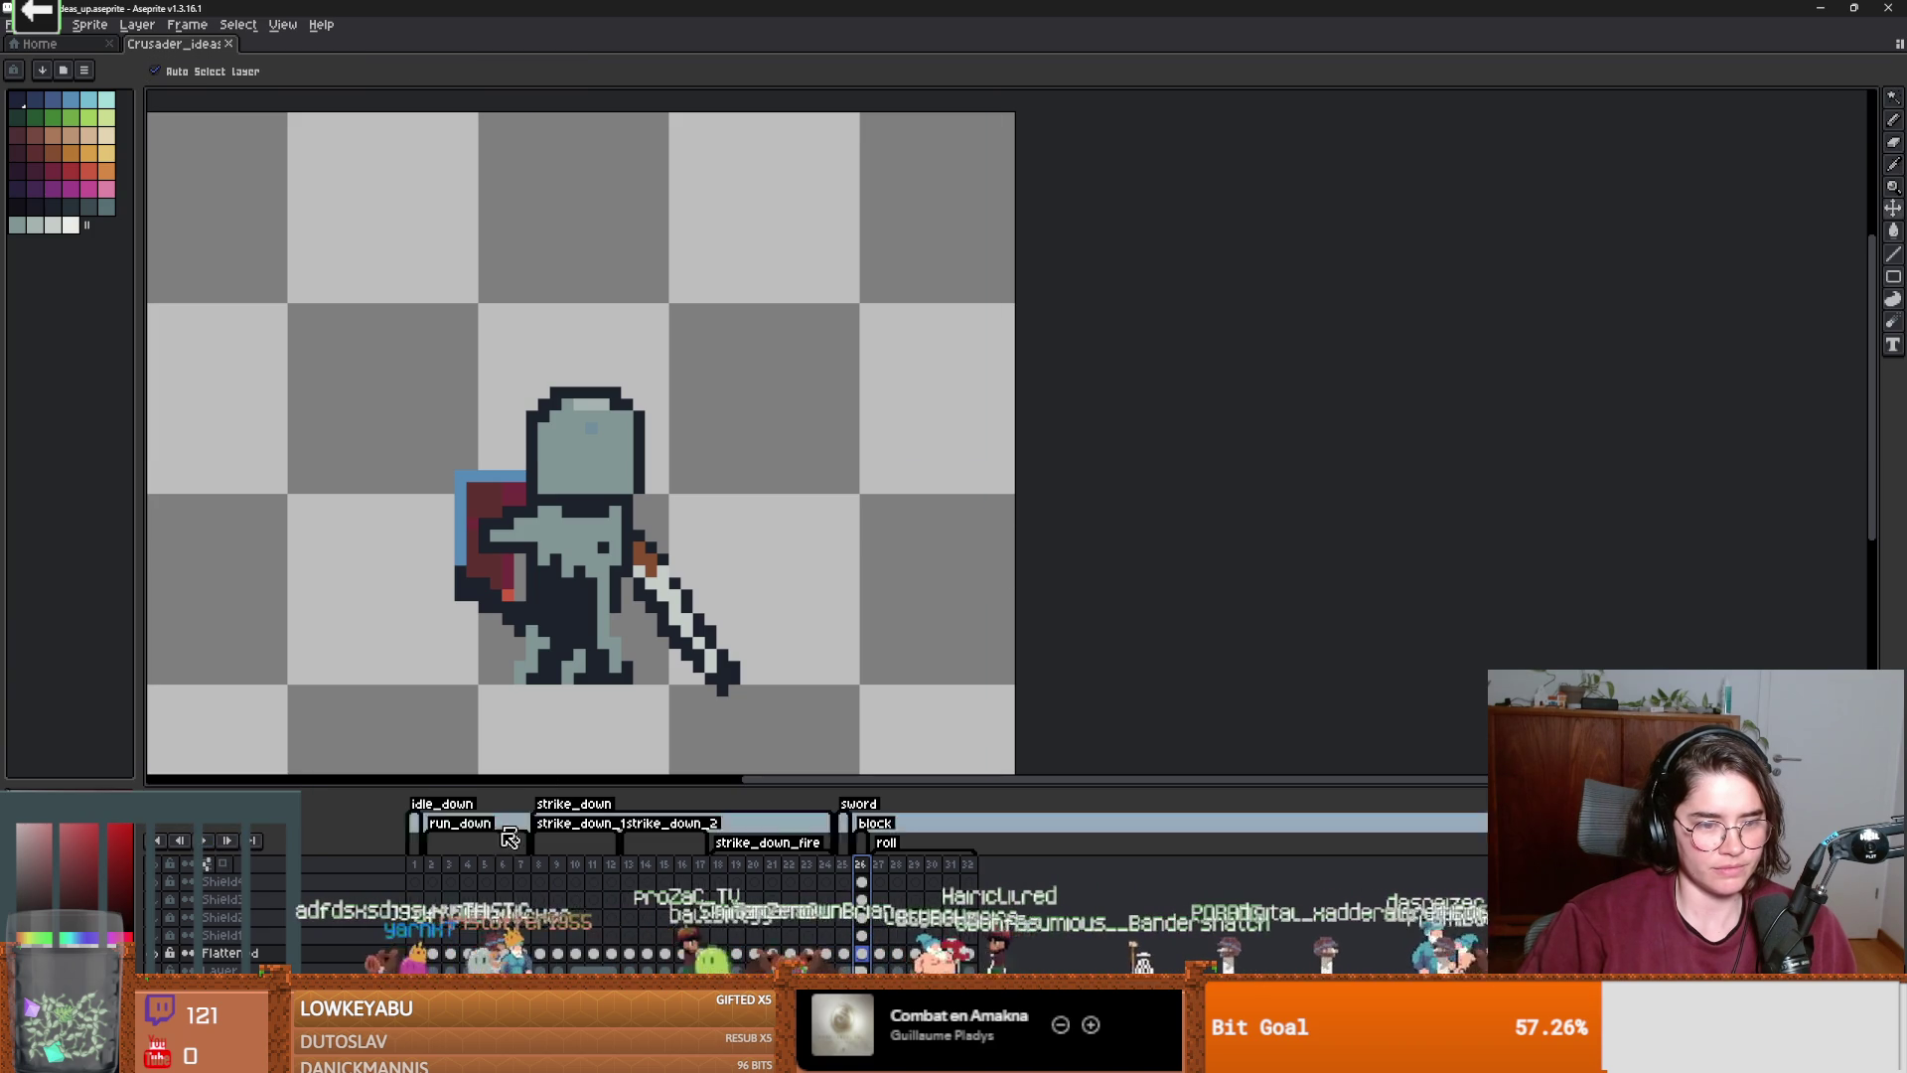
left_click(414, 863)
key("b")
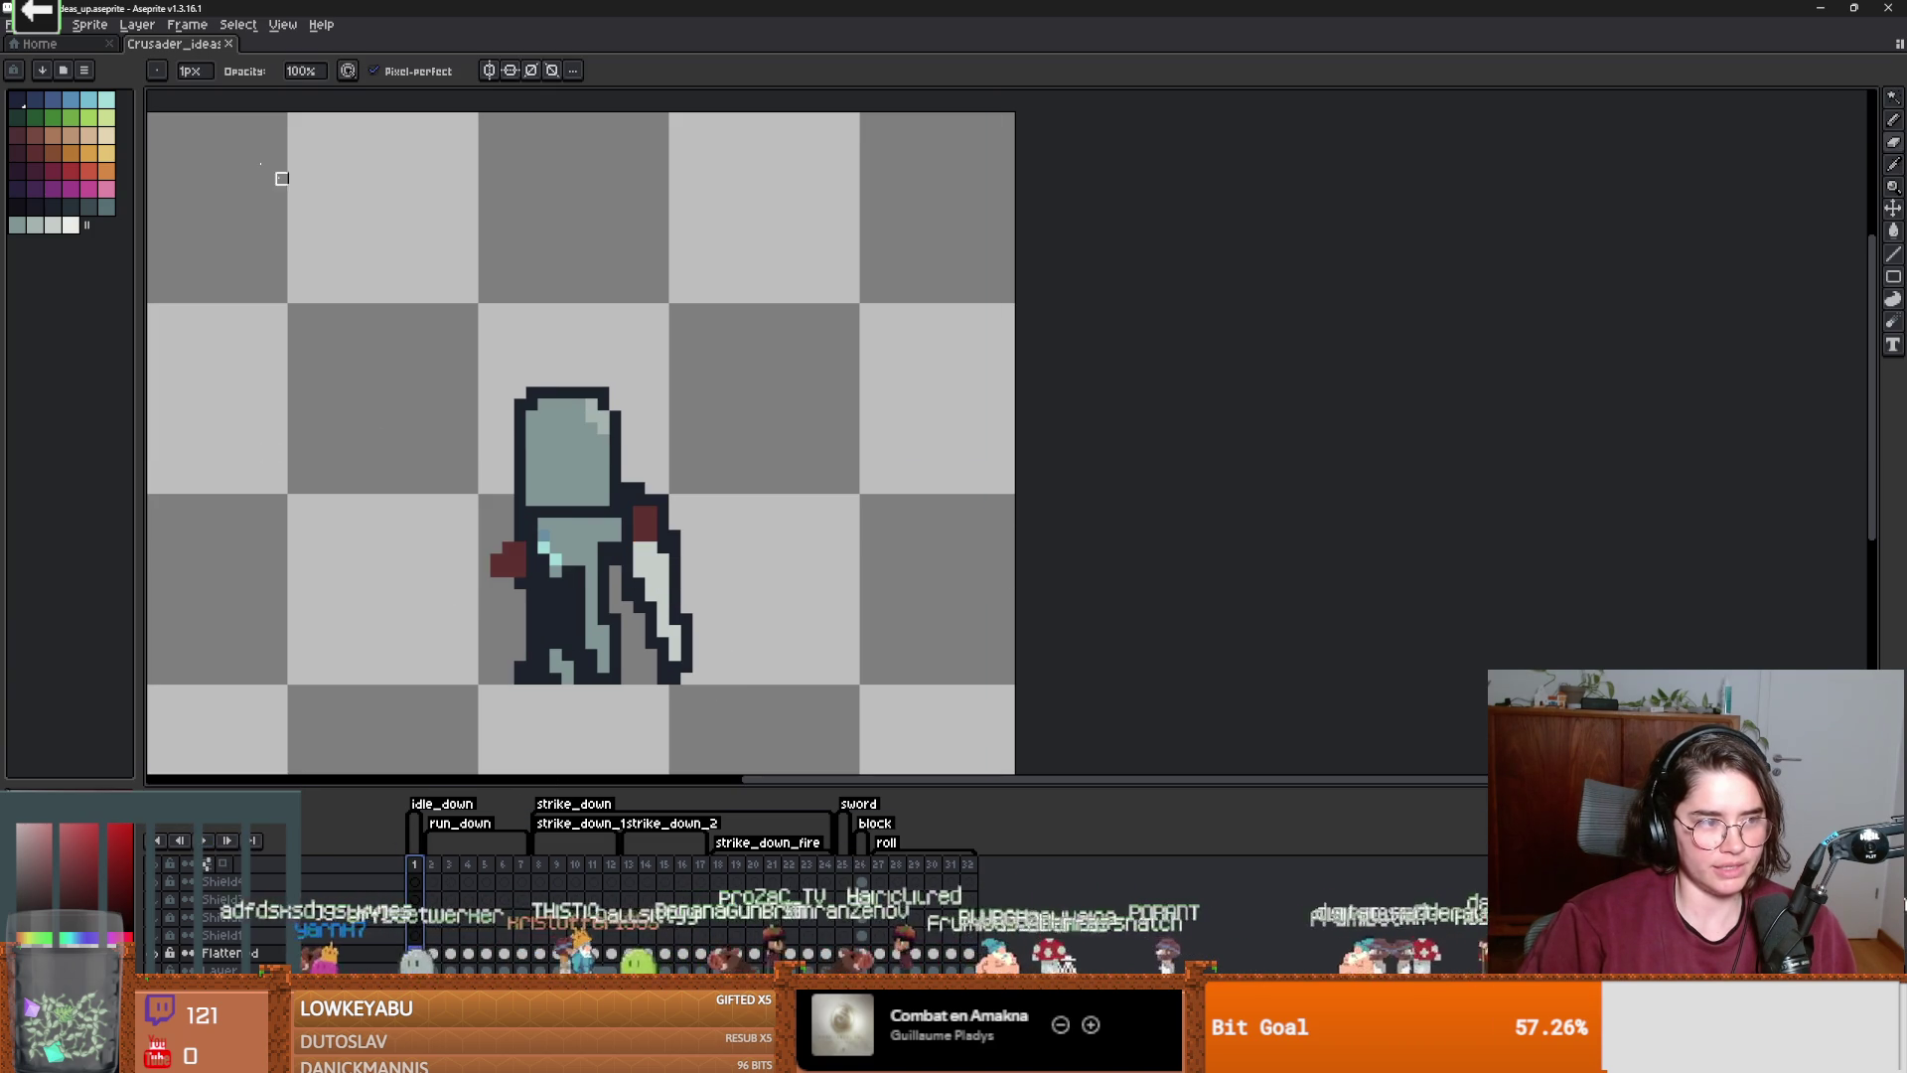
left_click(20, 26)
mouse_move(139, 211)
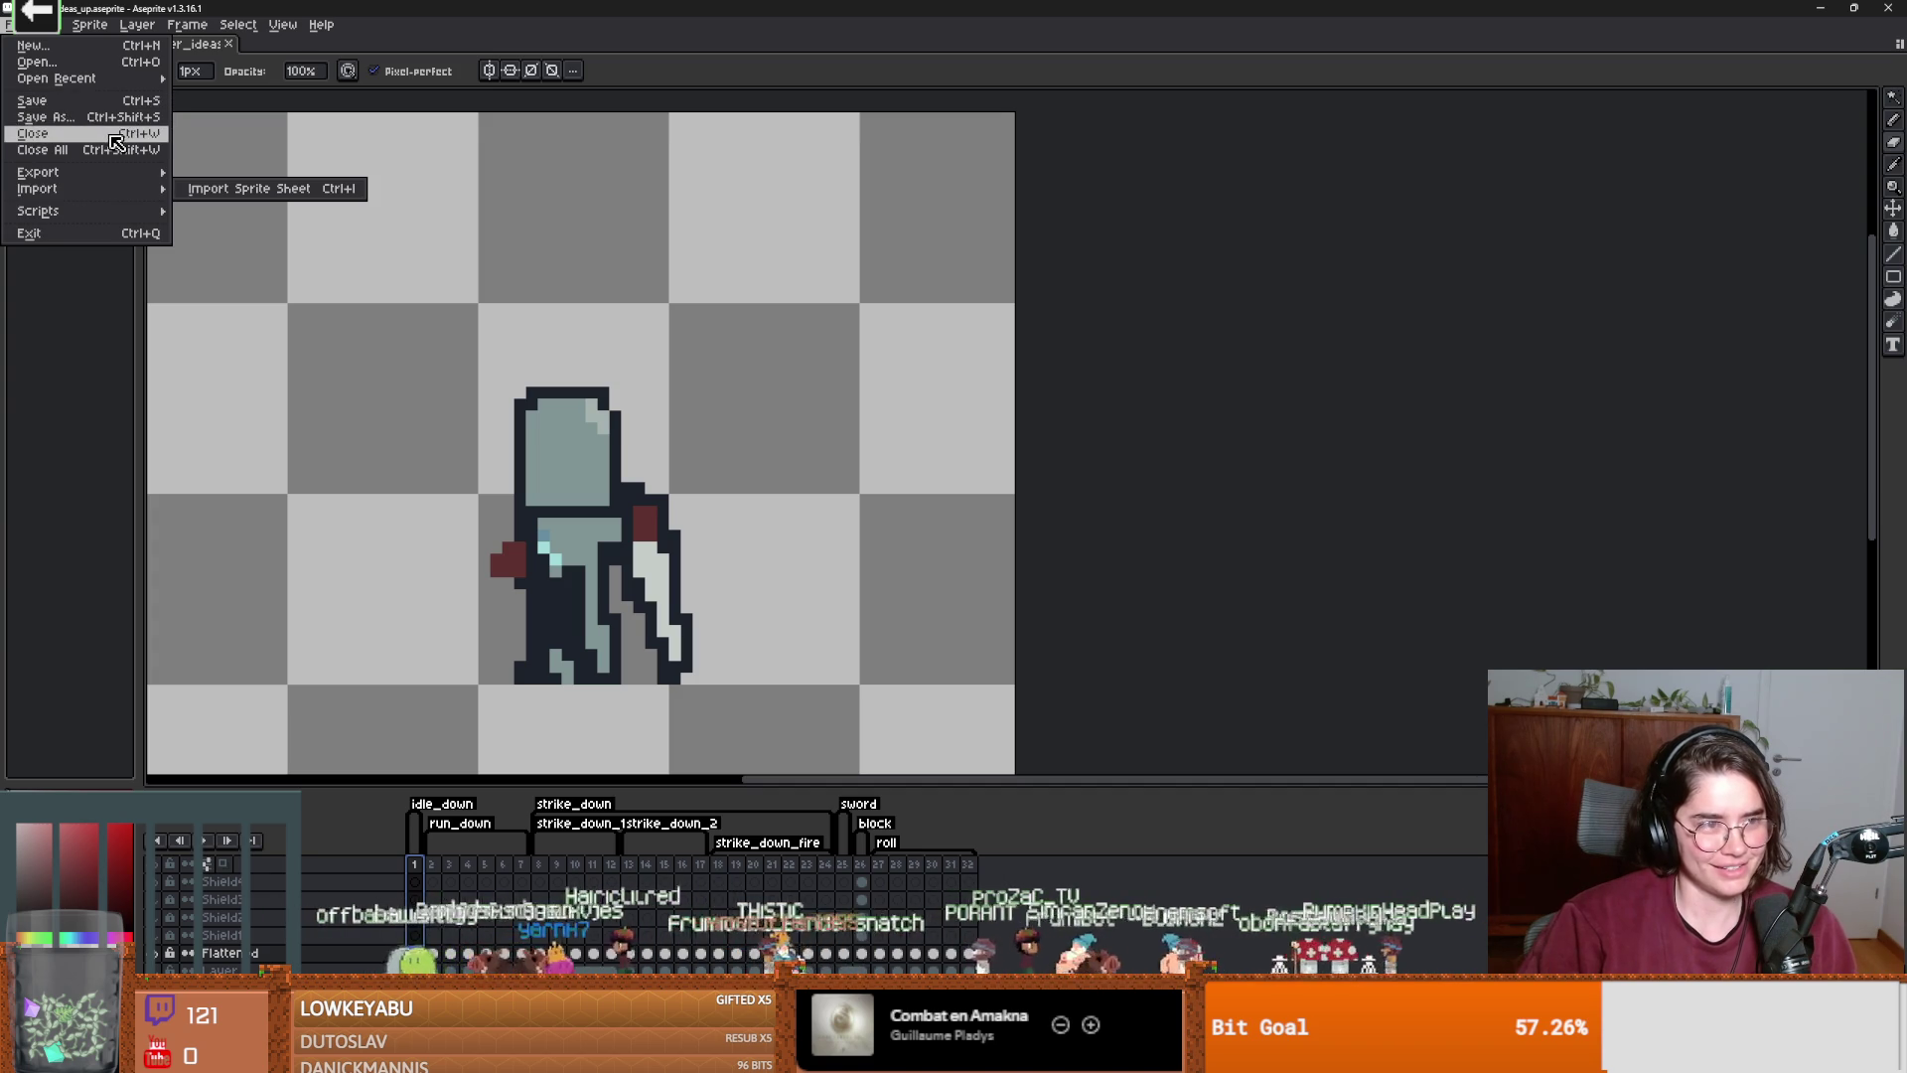
Lay out the sprite sheet with one row per animation tag.
mouse_move(75, 175)
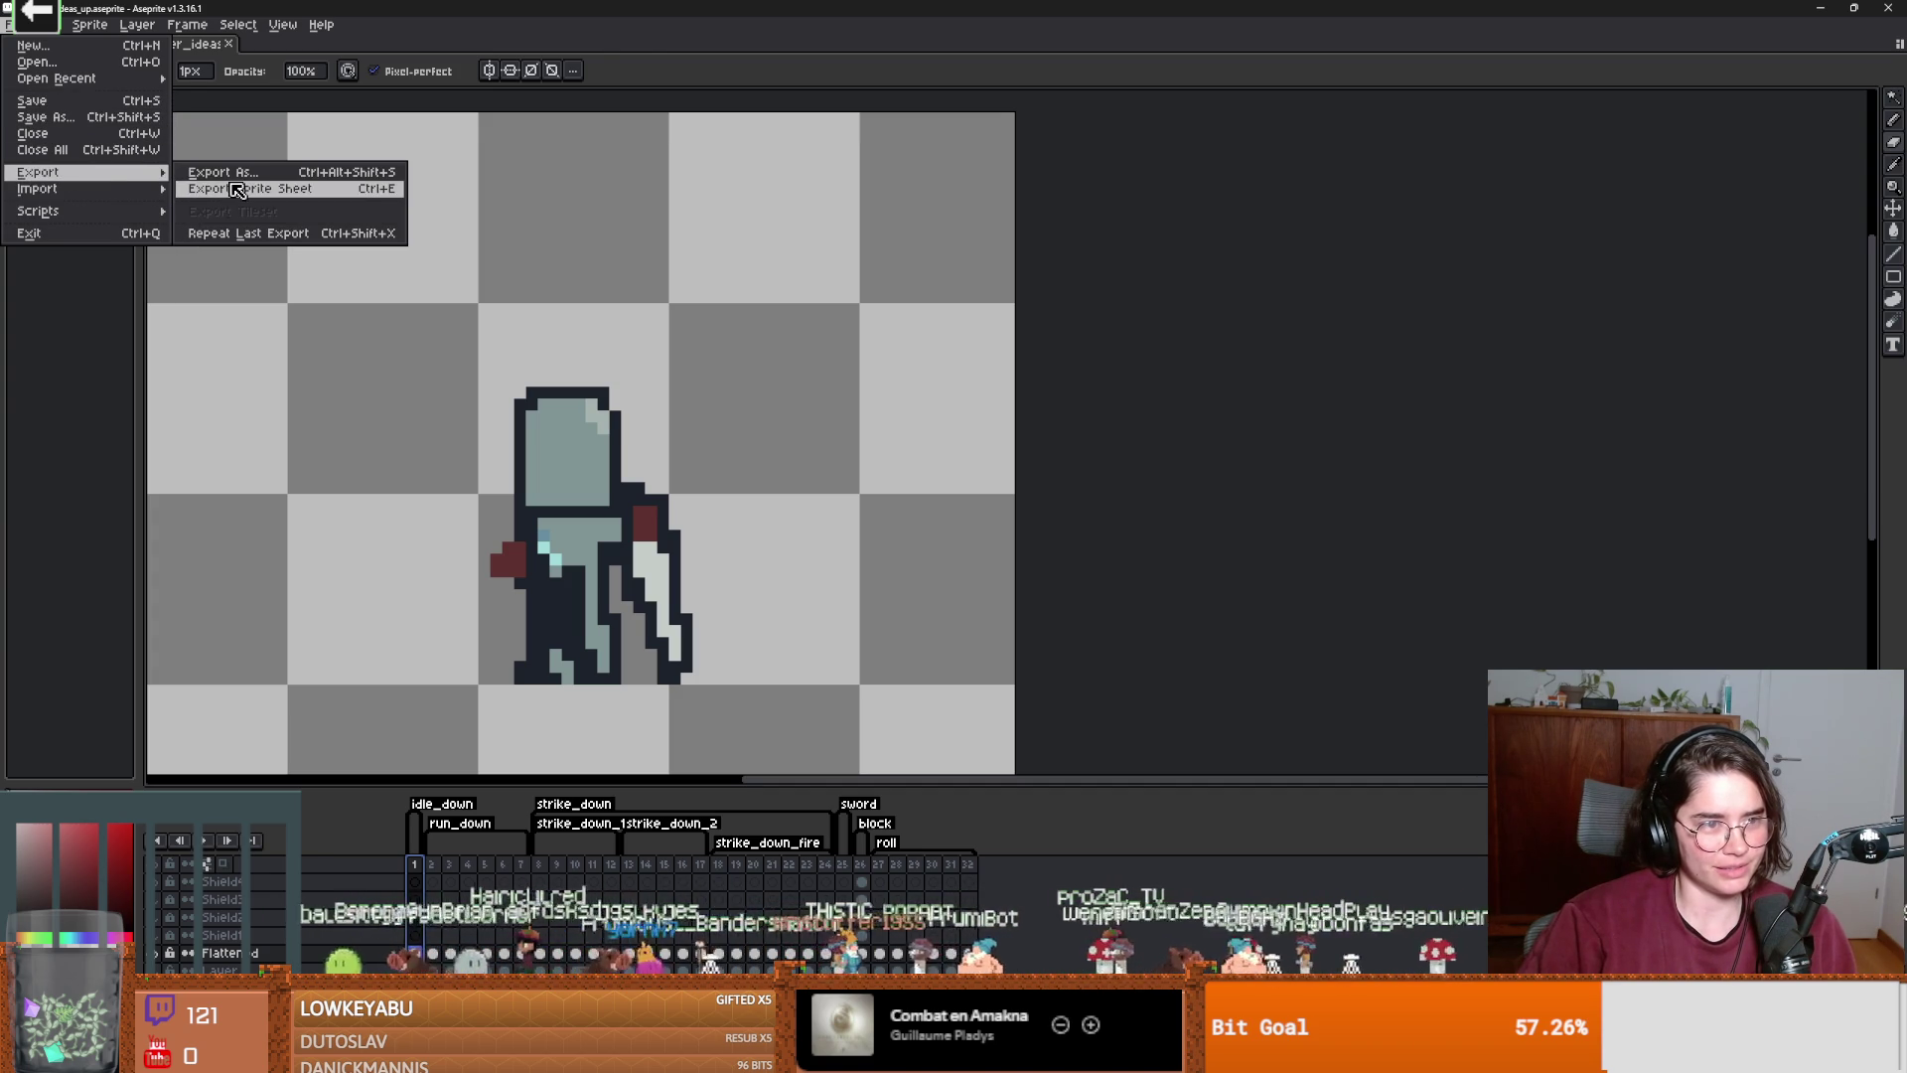
left_click(237, 190)
left_click(347, 203)
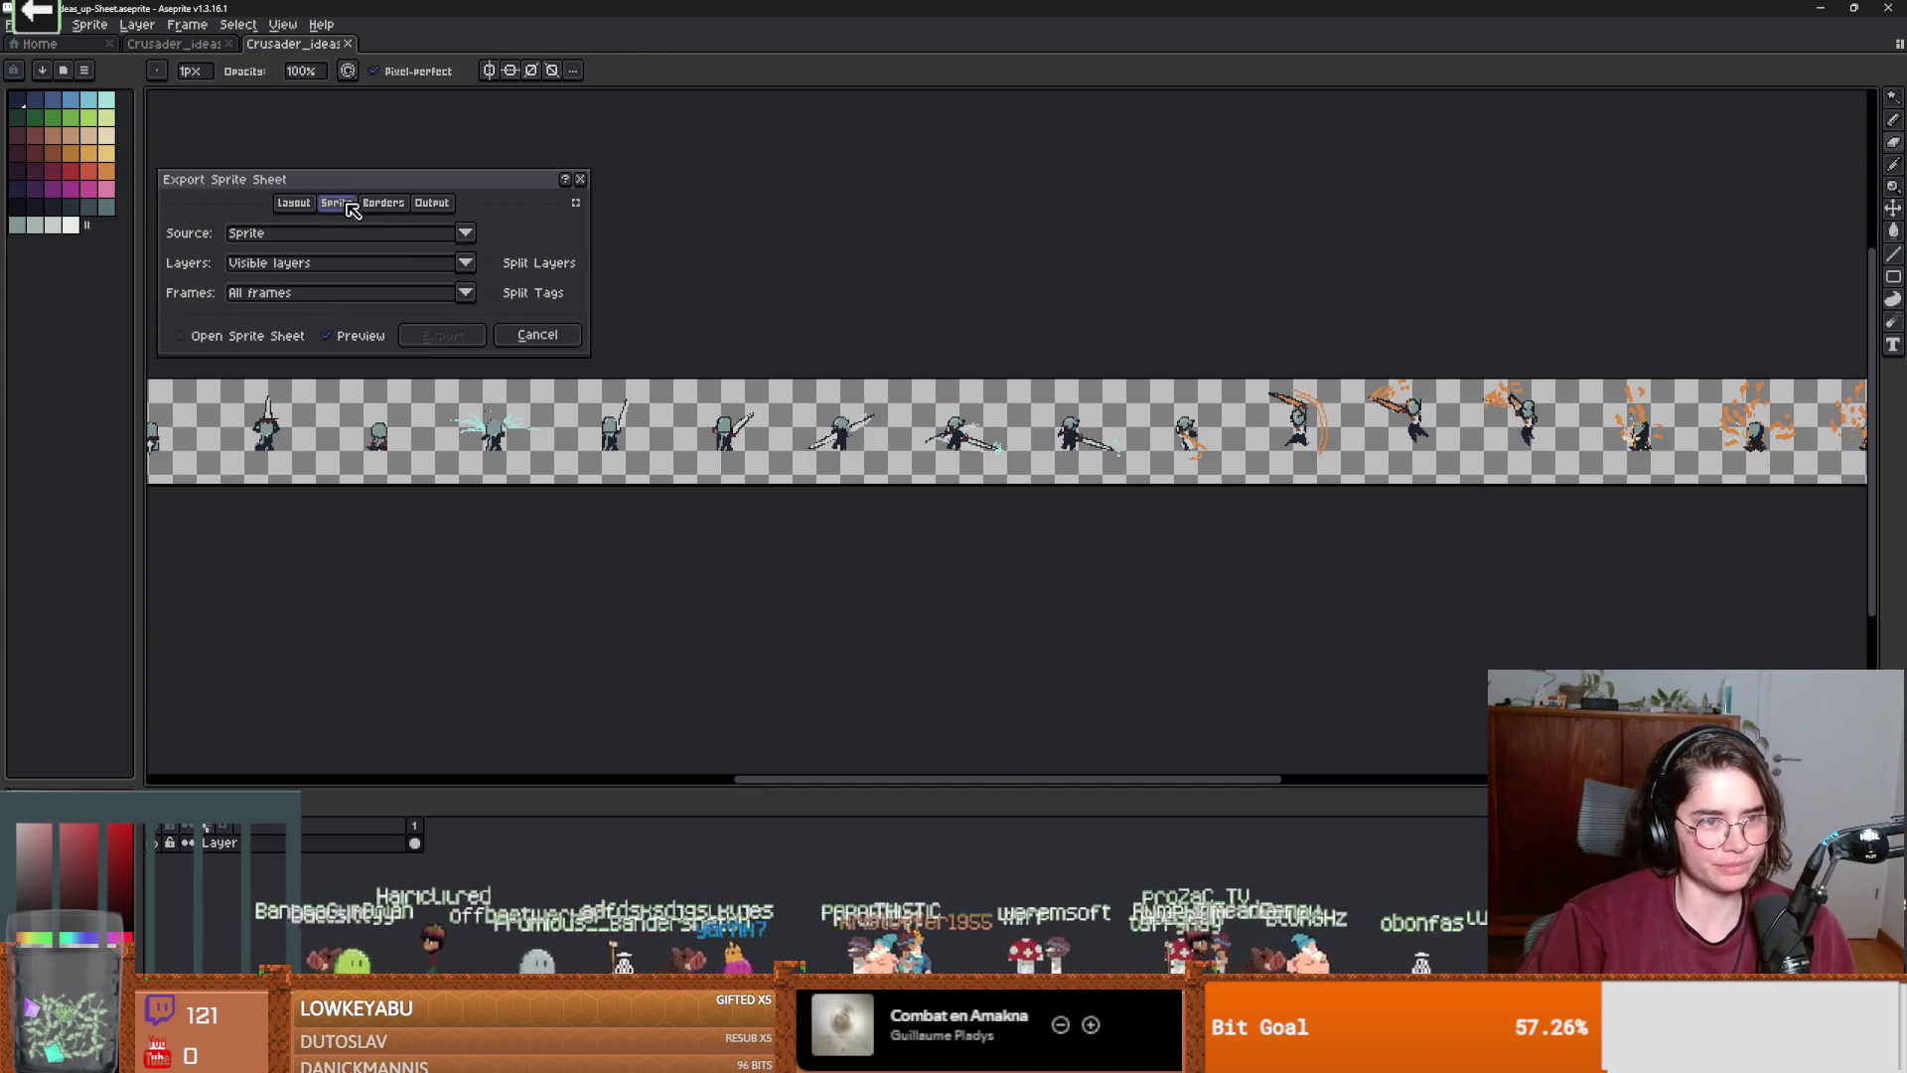
left_click(492, 292)
scroll(696, 414, "down", 2)
scroll(696, 415, "up", 1)
scroll(576, 454, "up", 1)
scroll(576, 424, "down", 1)
scroll(534, 311, "up", 1)
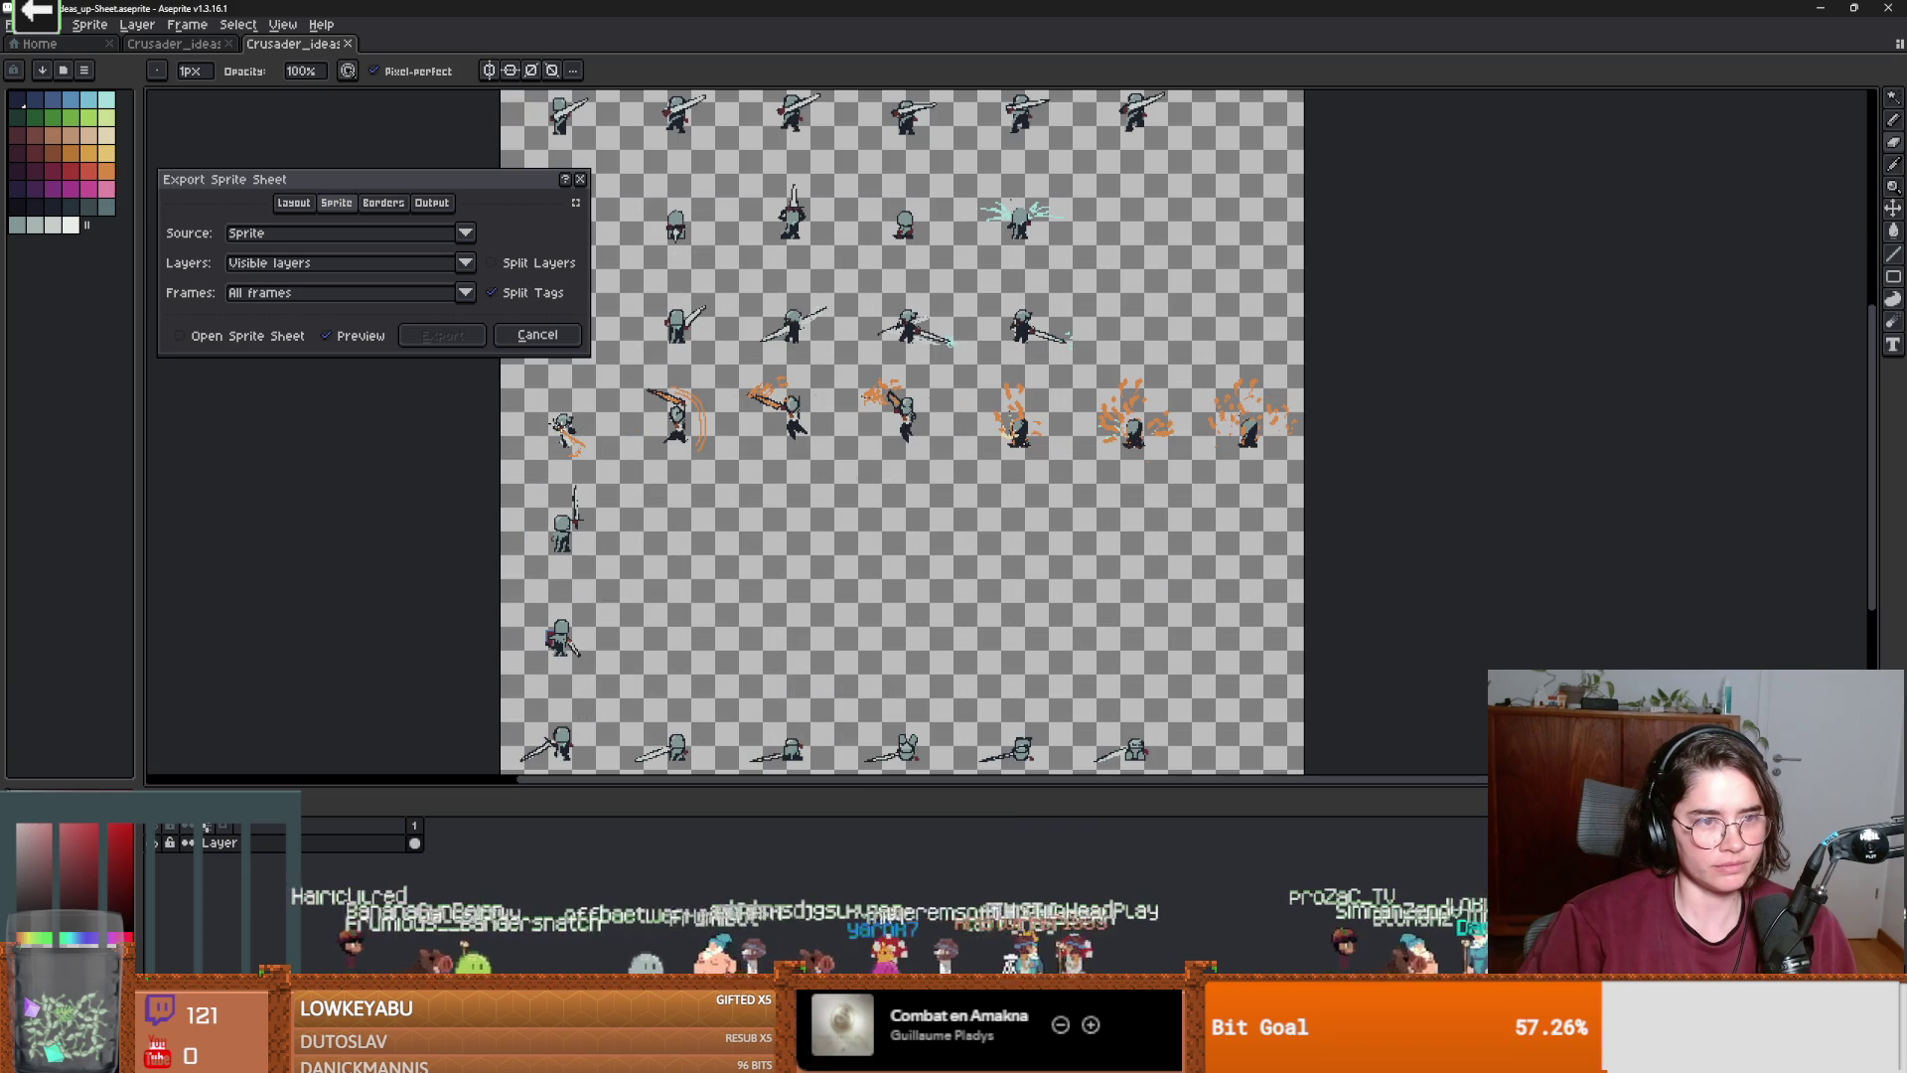
Save the sheet as Crusader_ideas_up.png in Core/Actors/crusader and export it.
left_click(431, 202)
left_click(248, 232)
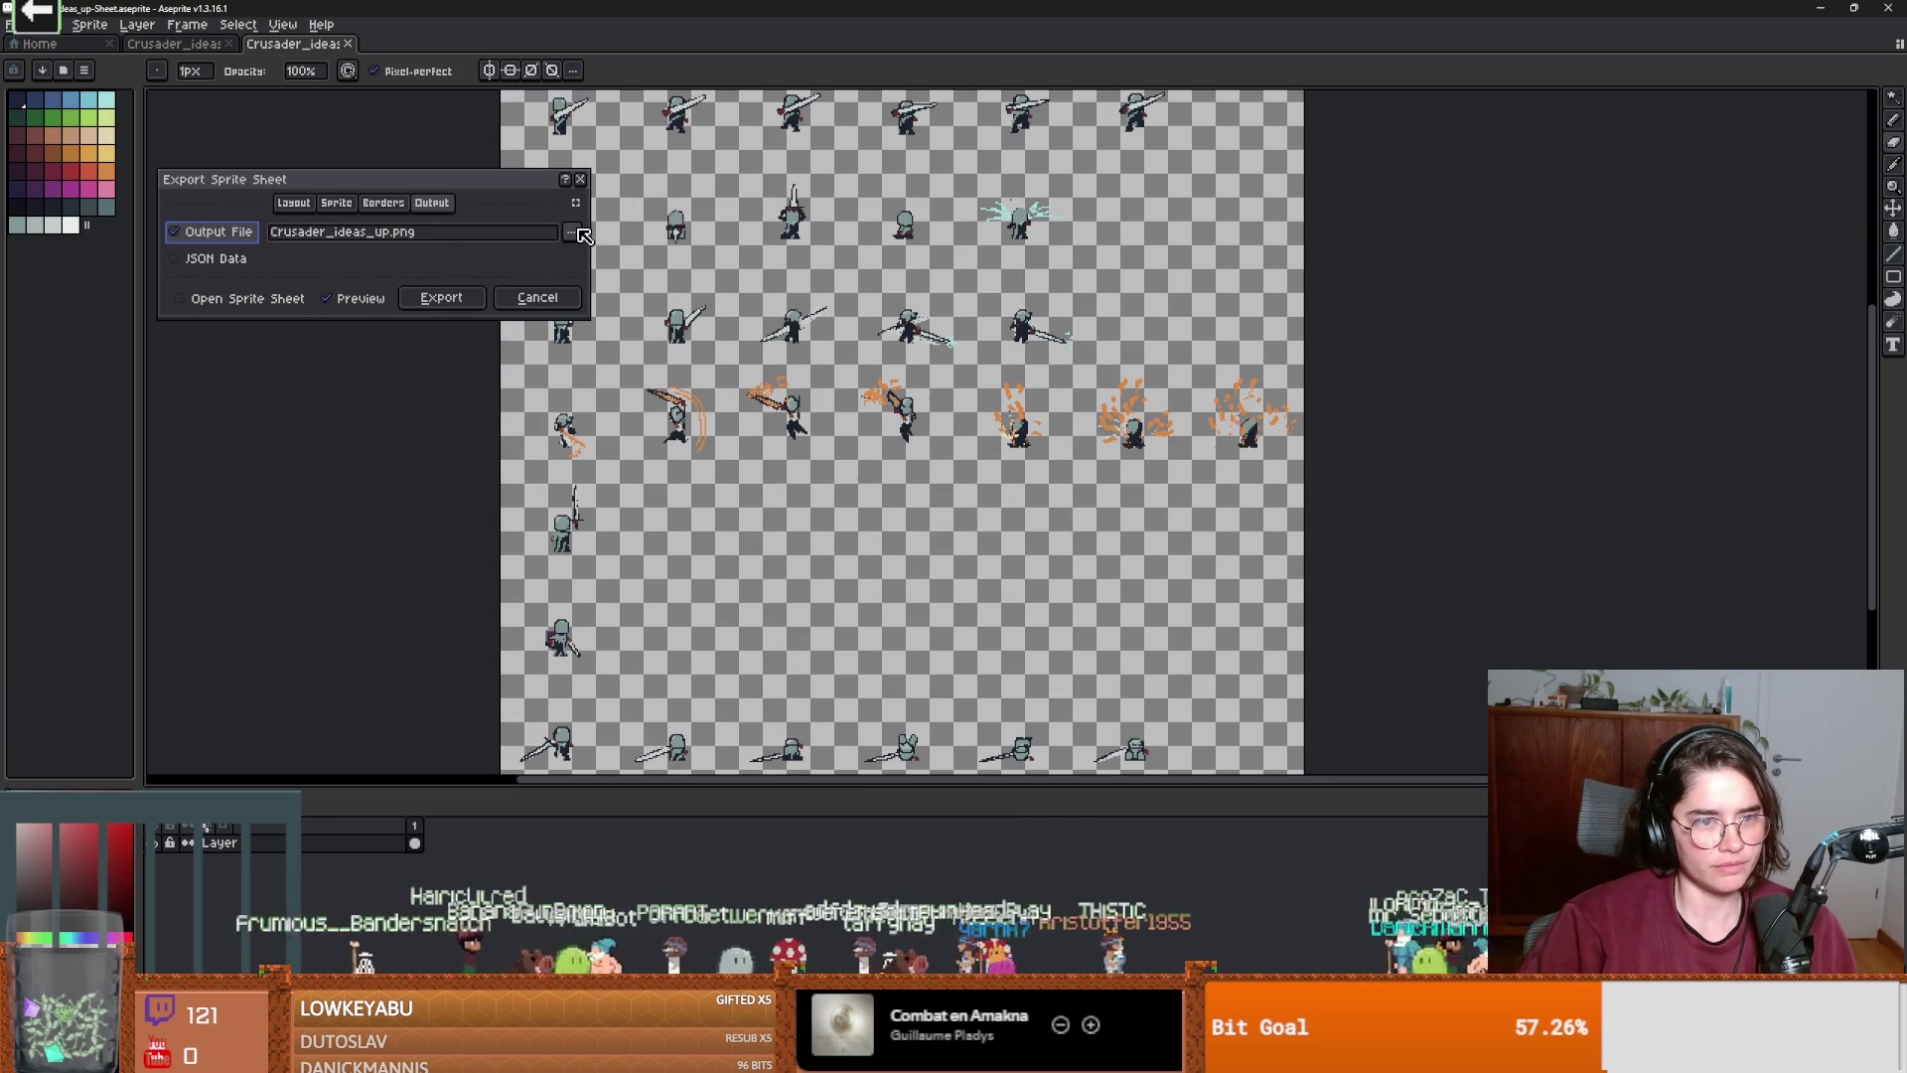
left_click(581, 232)
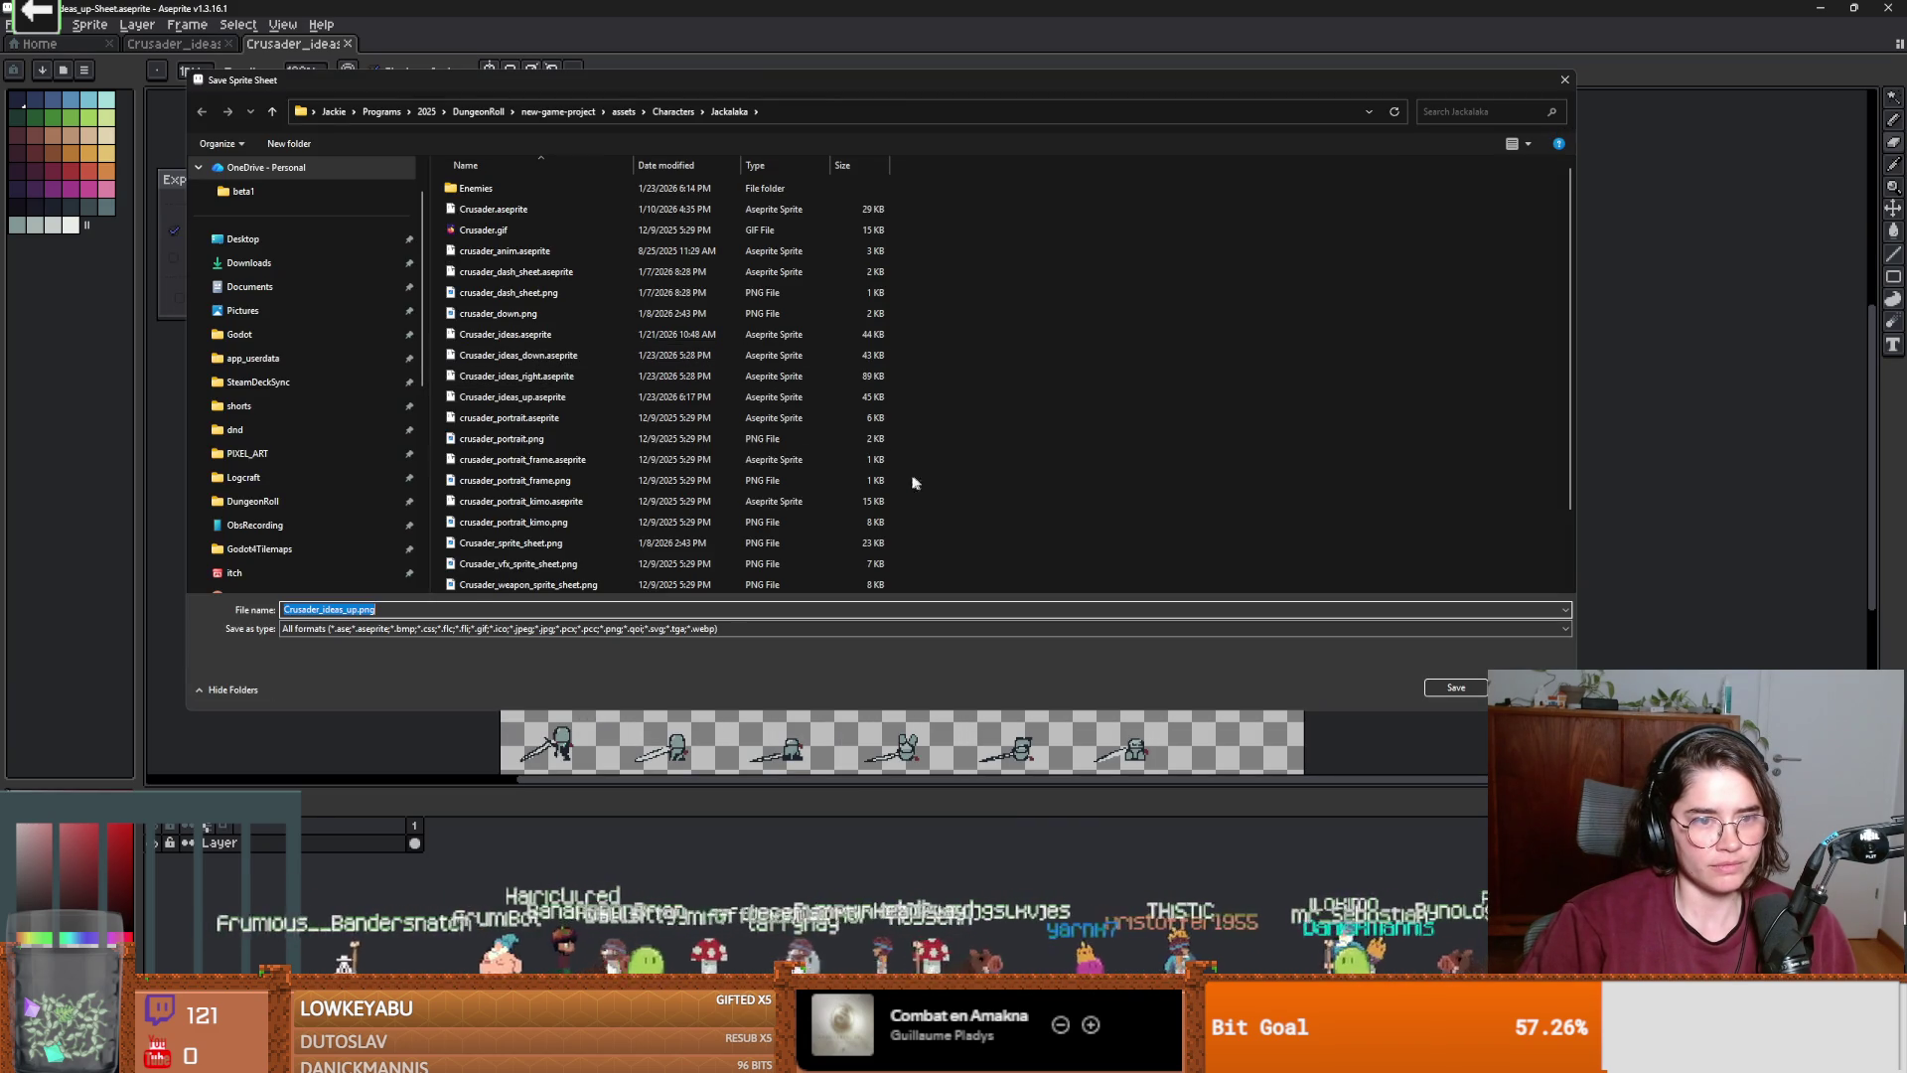
left_click(624, 112)
left_click(562, 116)
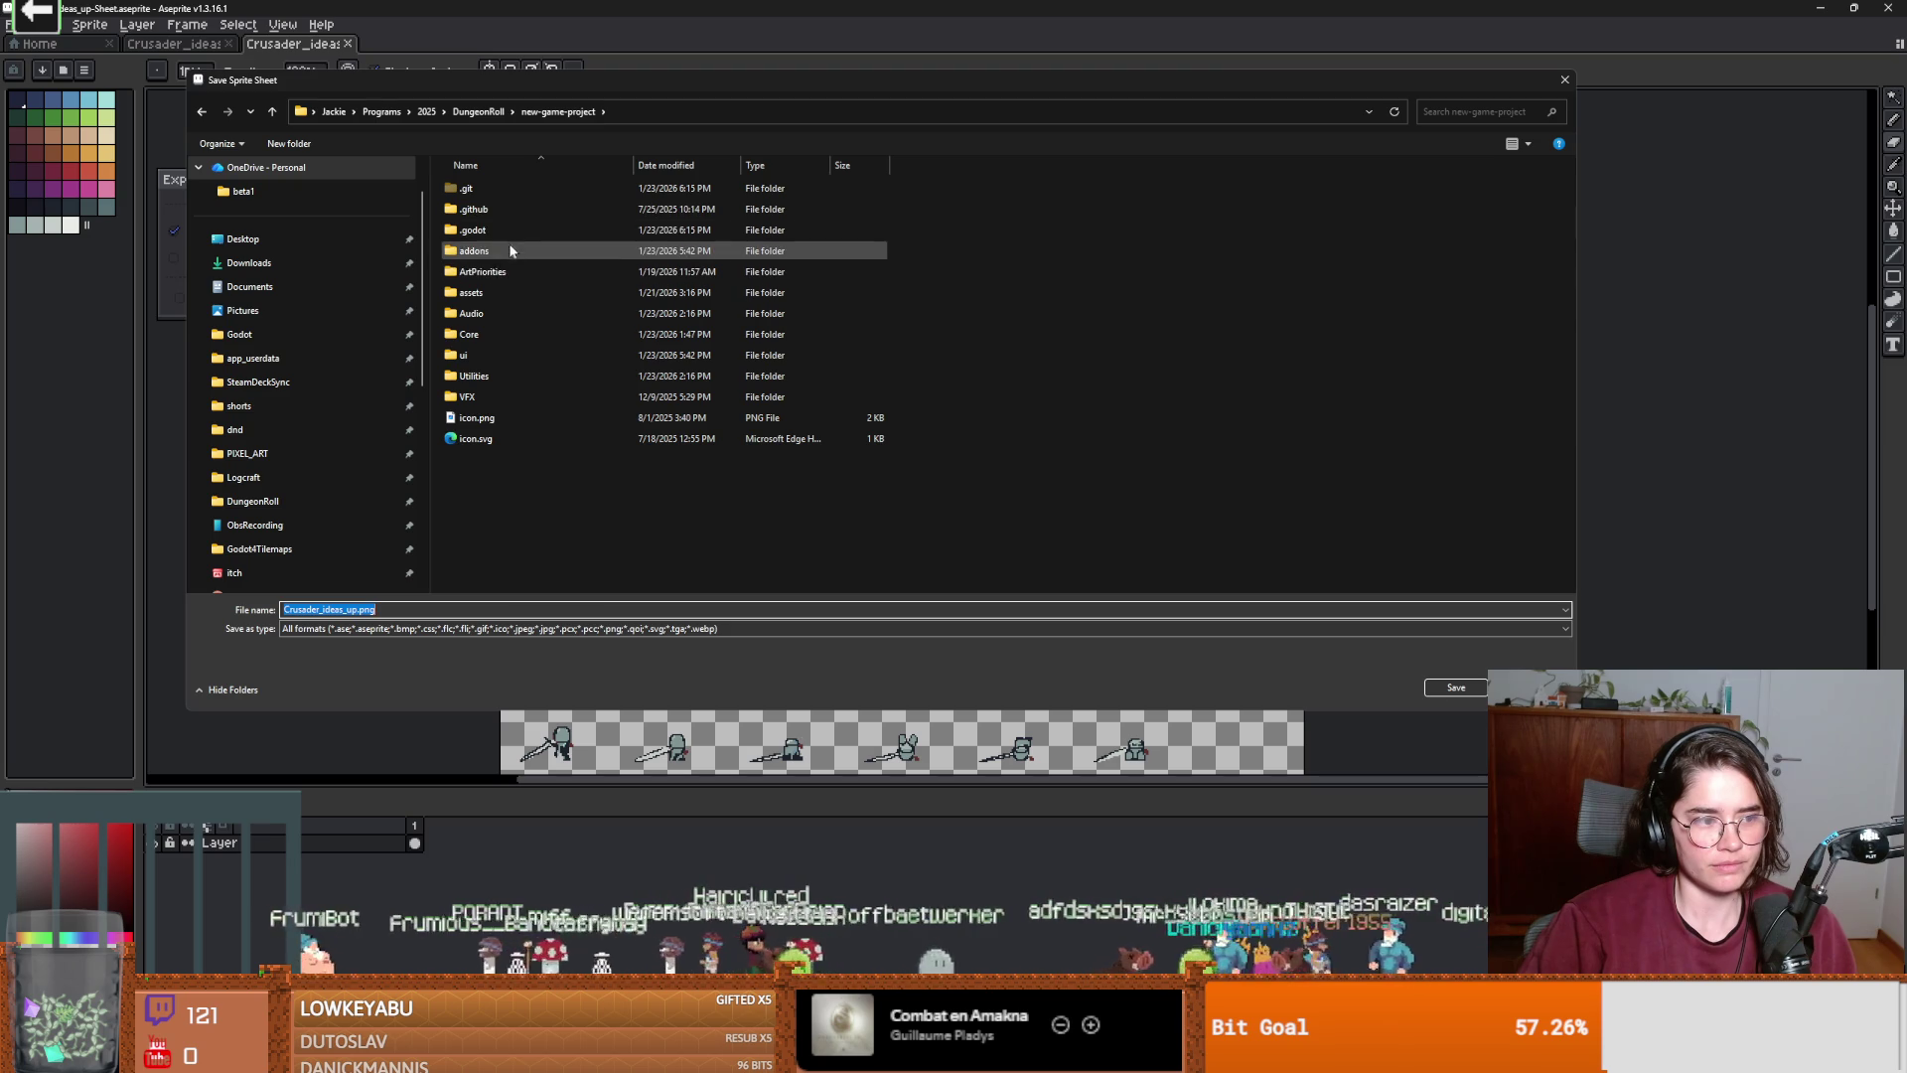
double_click(469, 335)
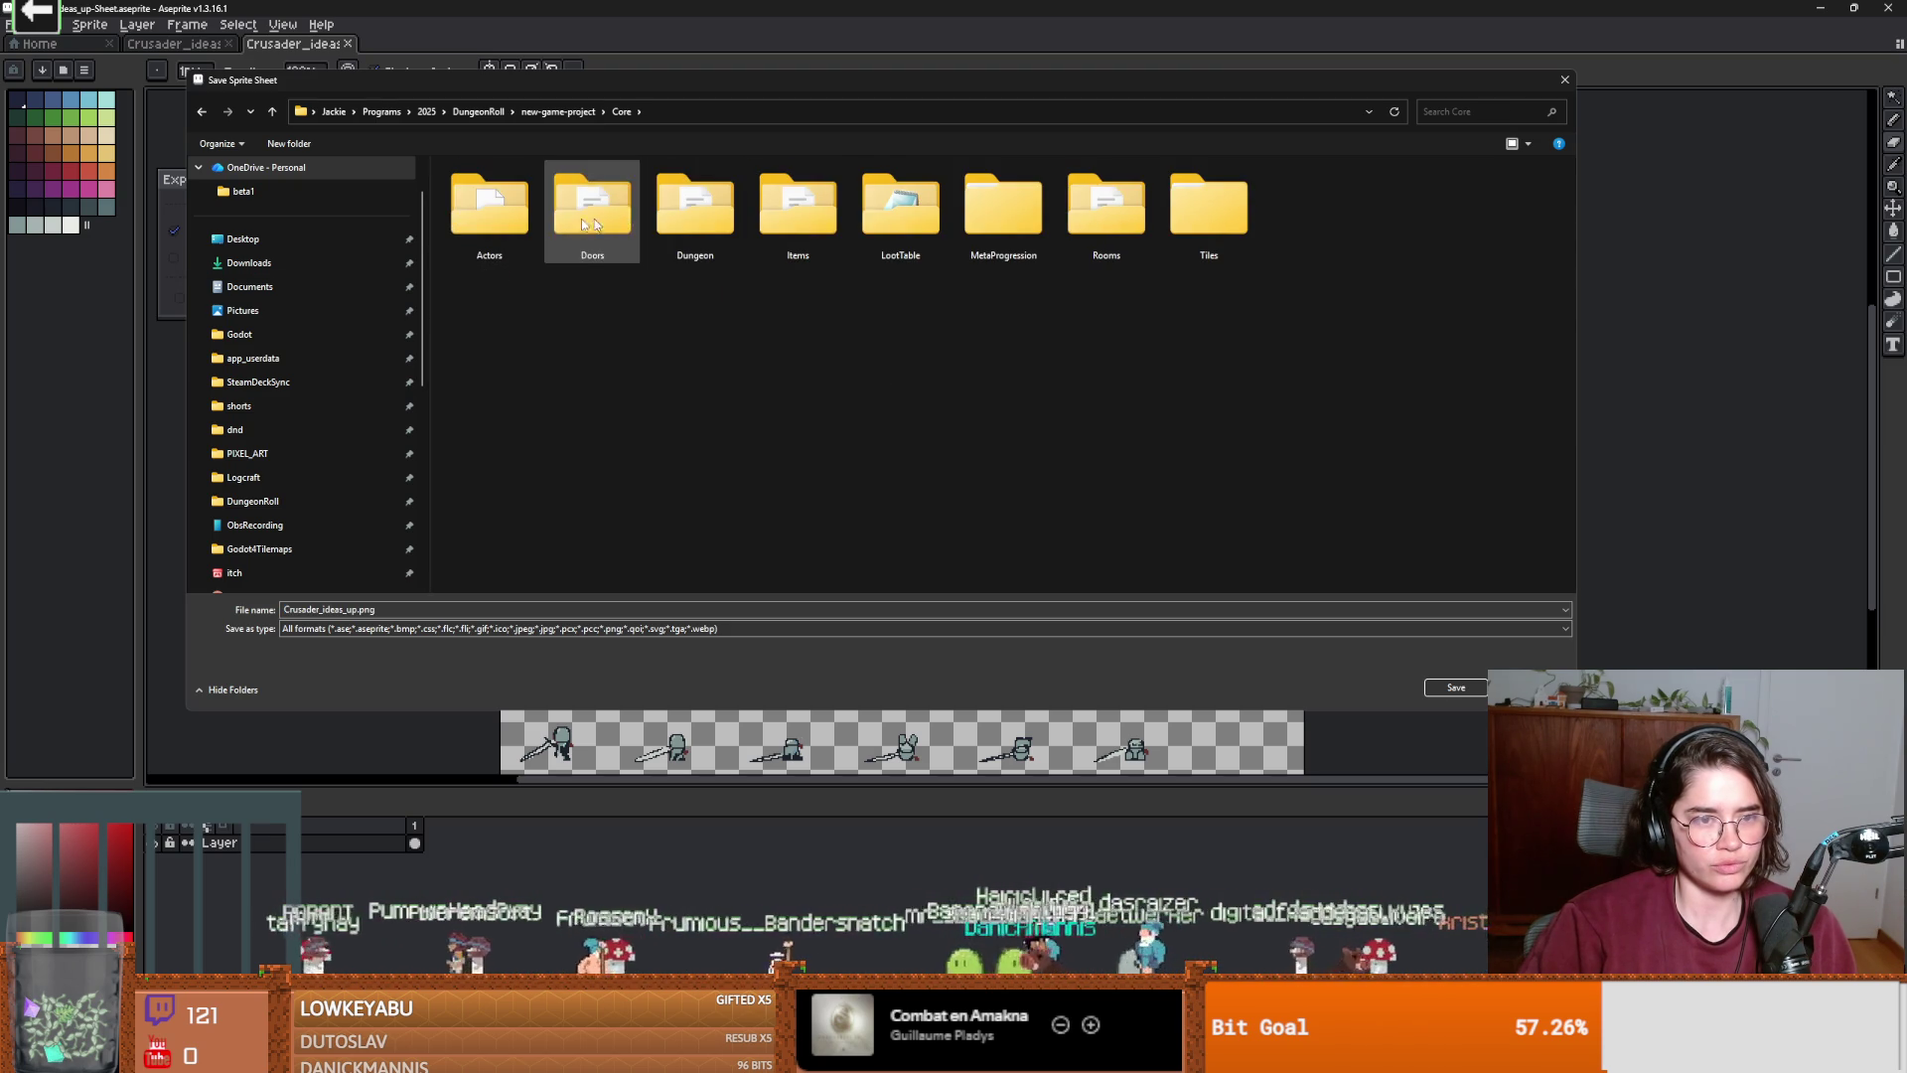
double_click(523, 212)
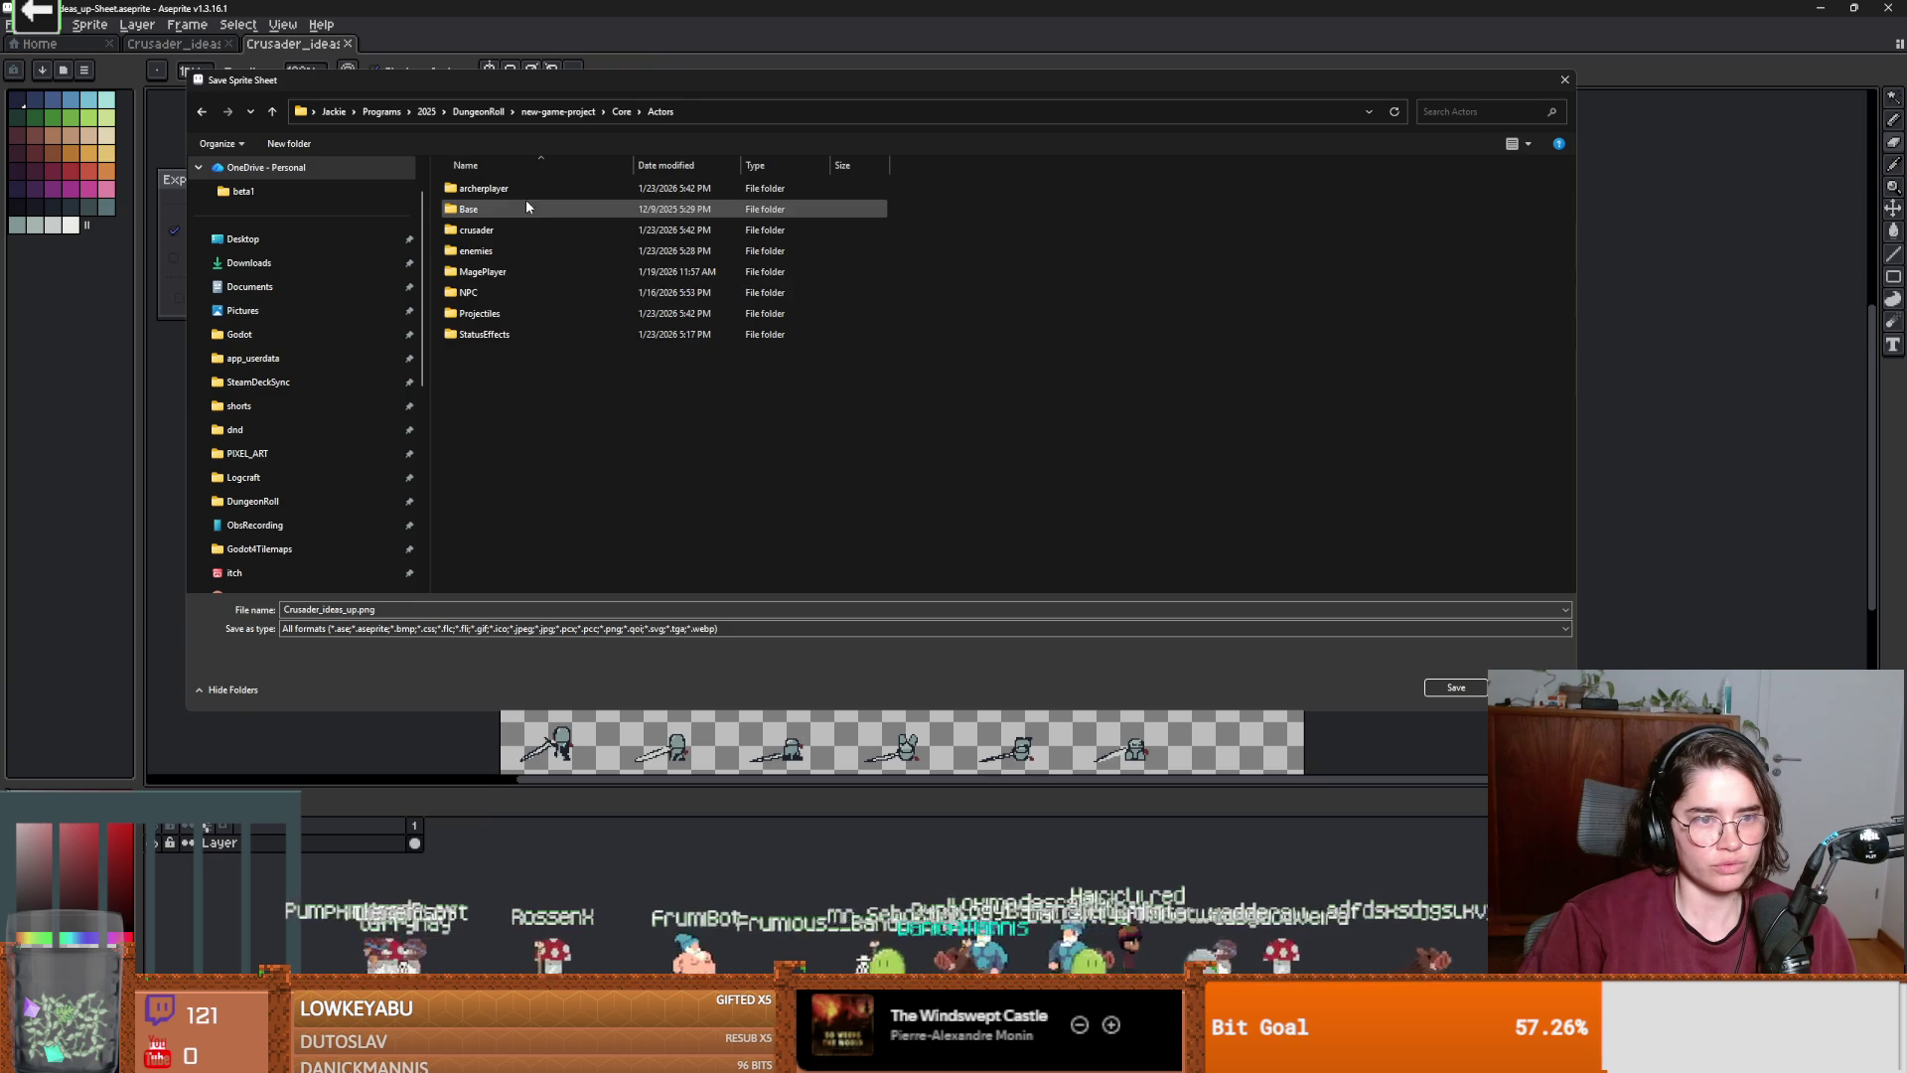
double_click(498, 231)
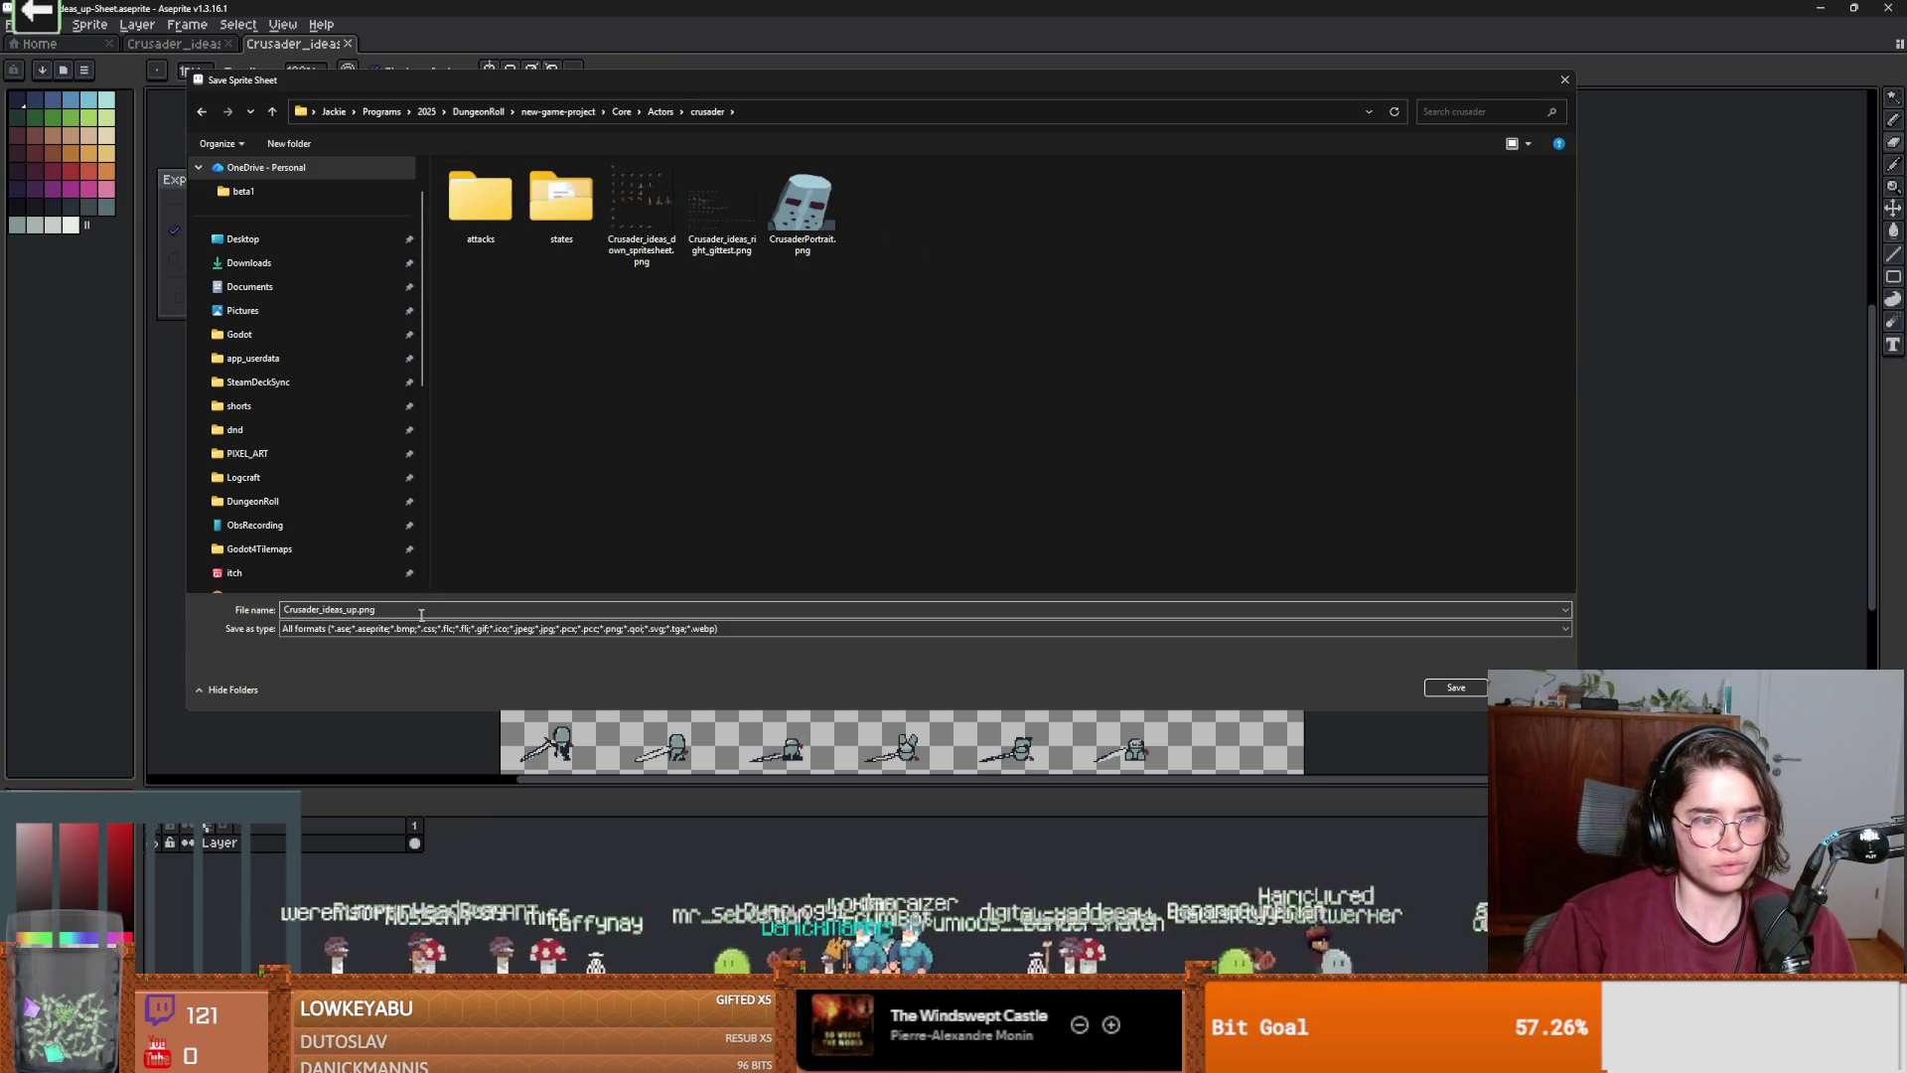
left_click(1430, 688)
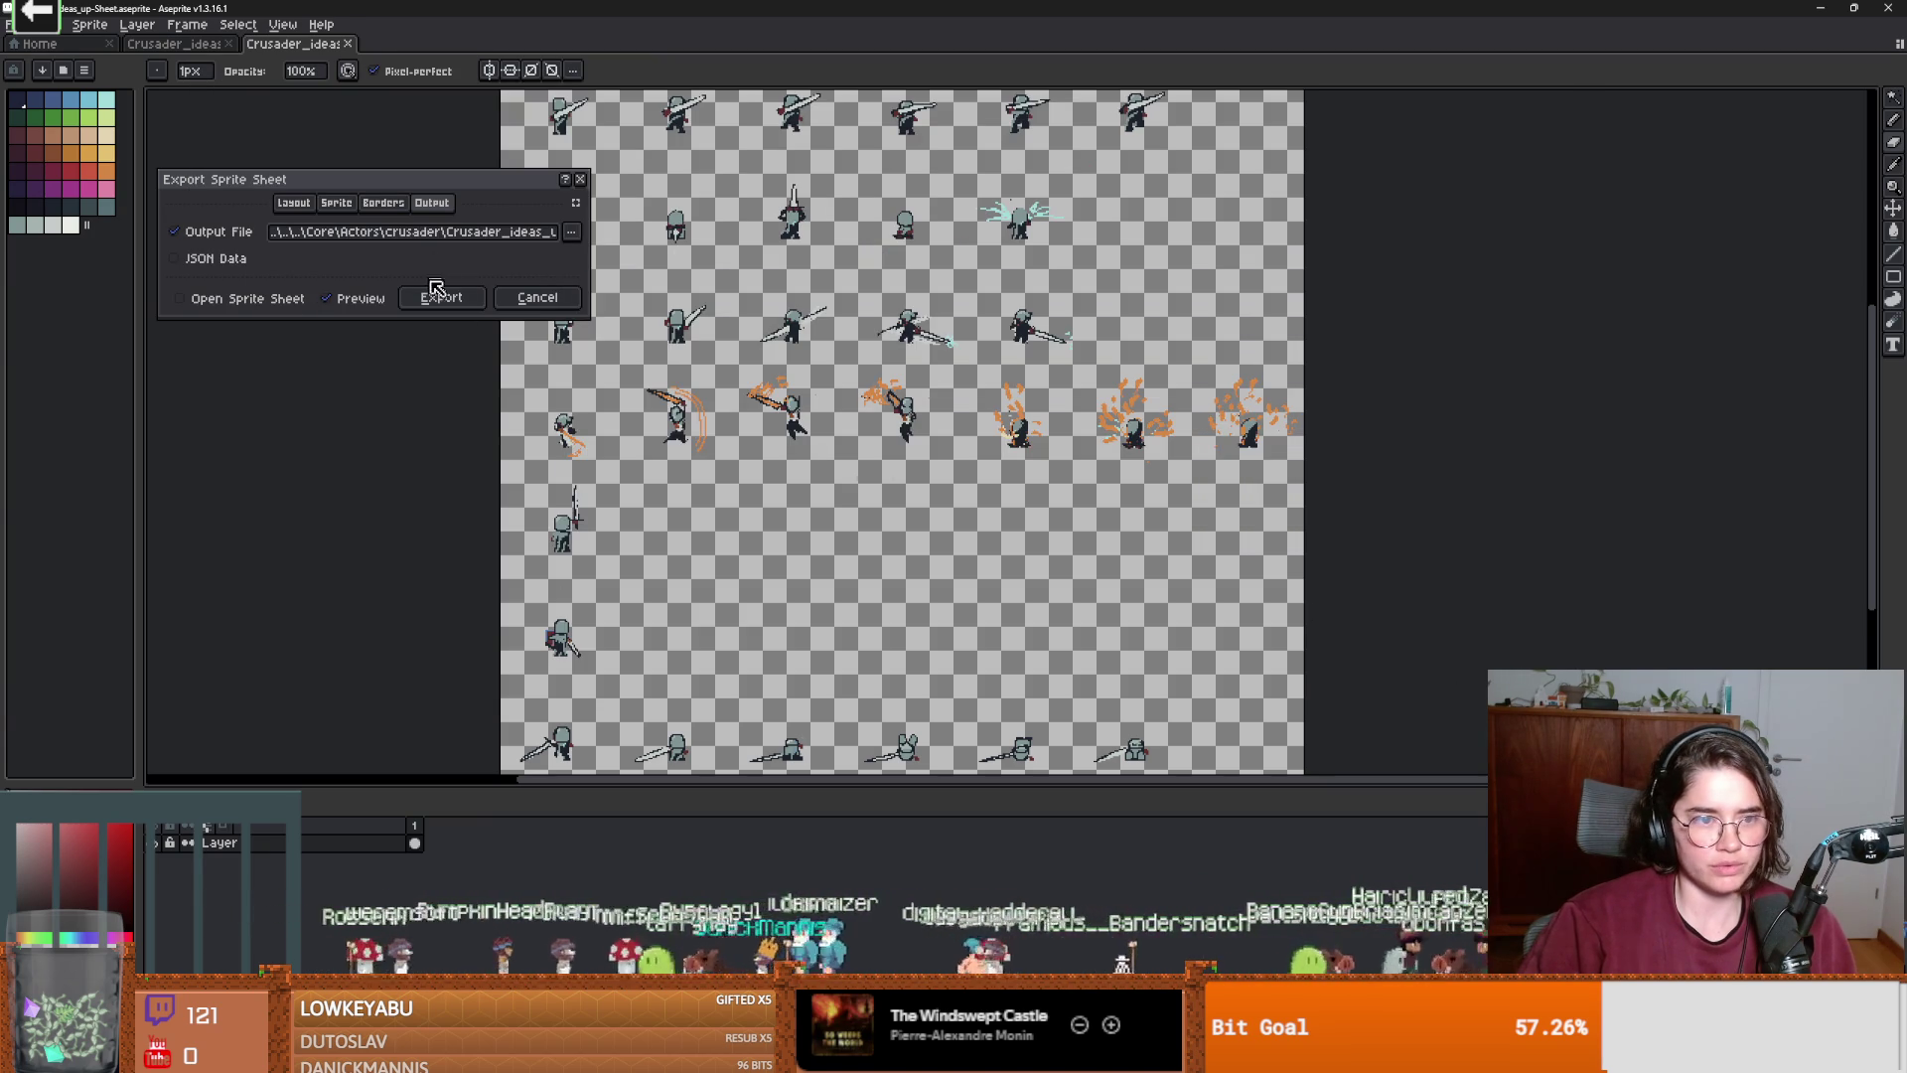
left_click(438, 295)
Back in Godot, filter the FileSystem for 'crusader' and open the crusader scene.
key("alt+F4")
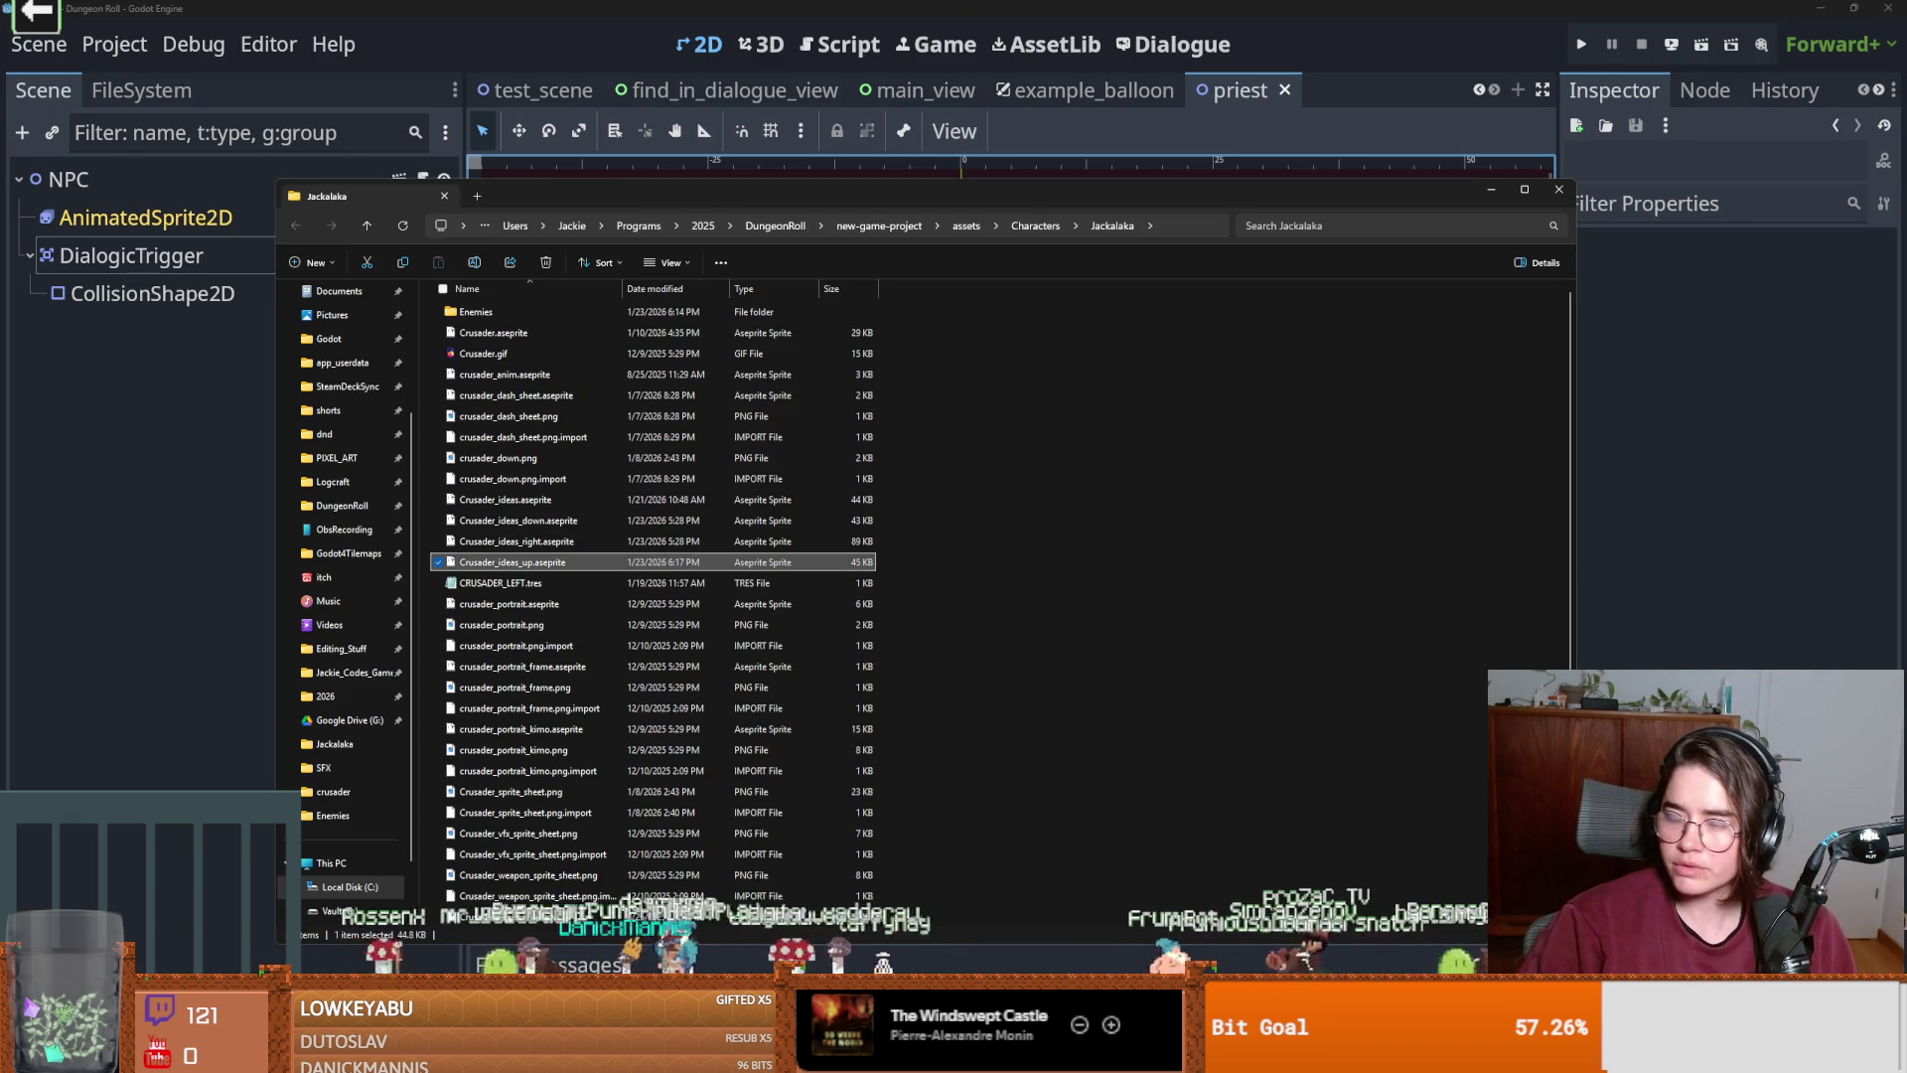
left_click(1563, 189)
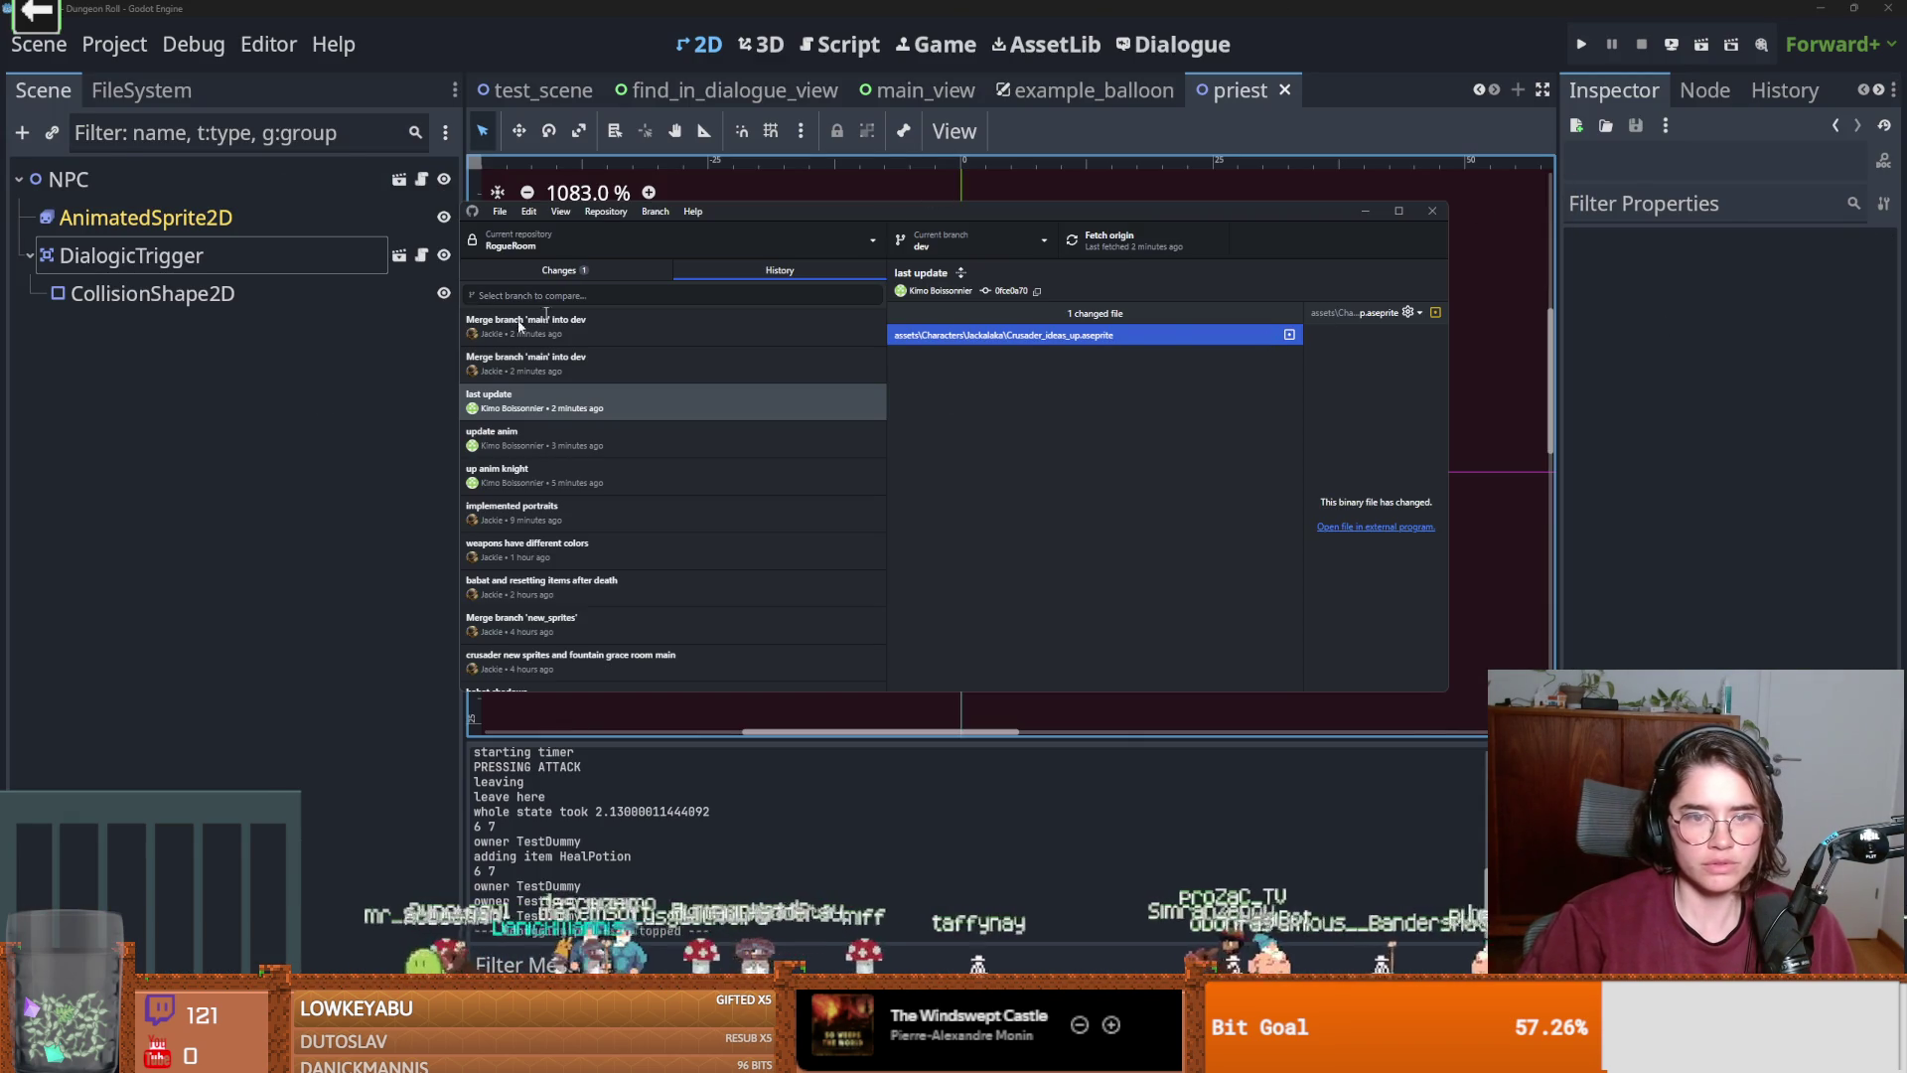
scroll(879, 397, "down", 3)
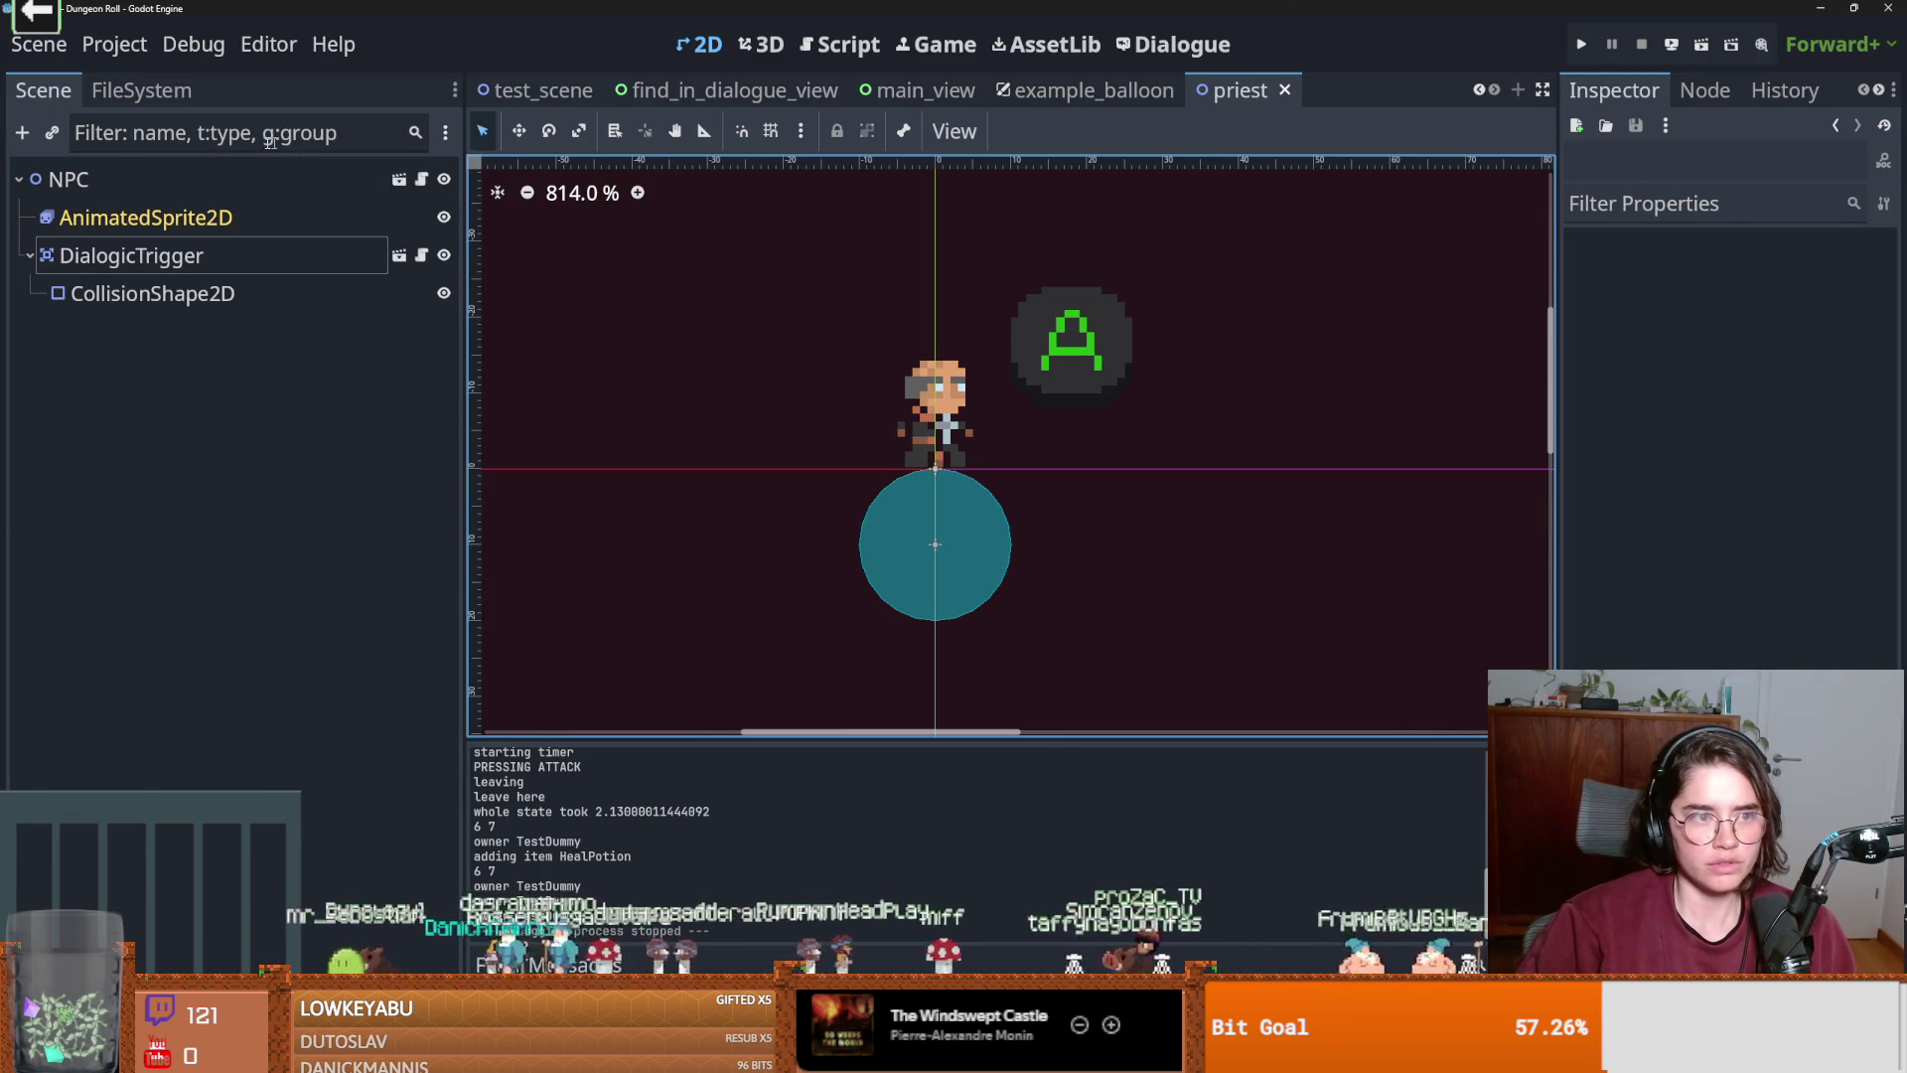
left_click(141, 90)
type("crusader")
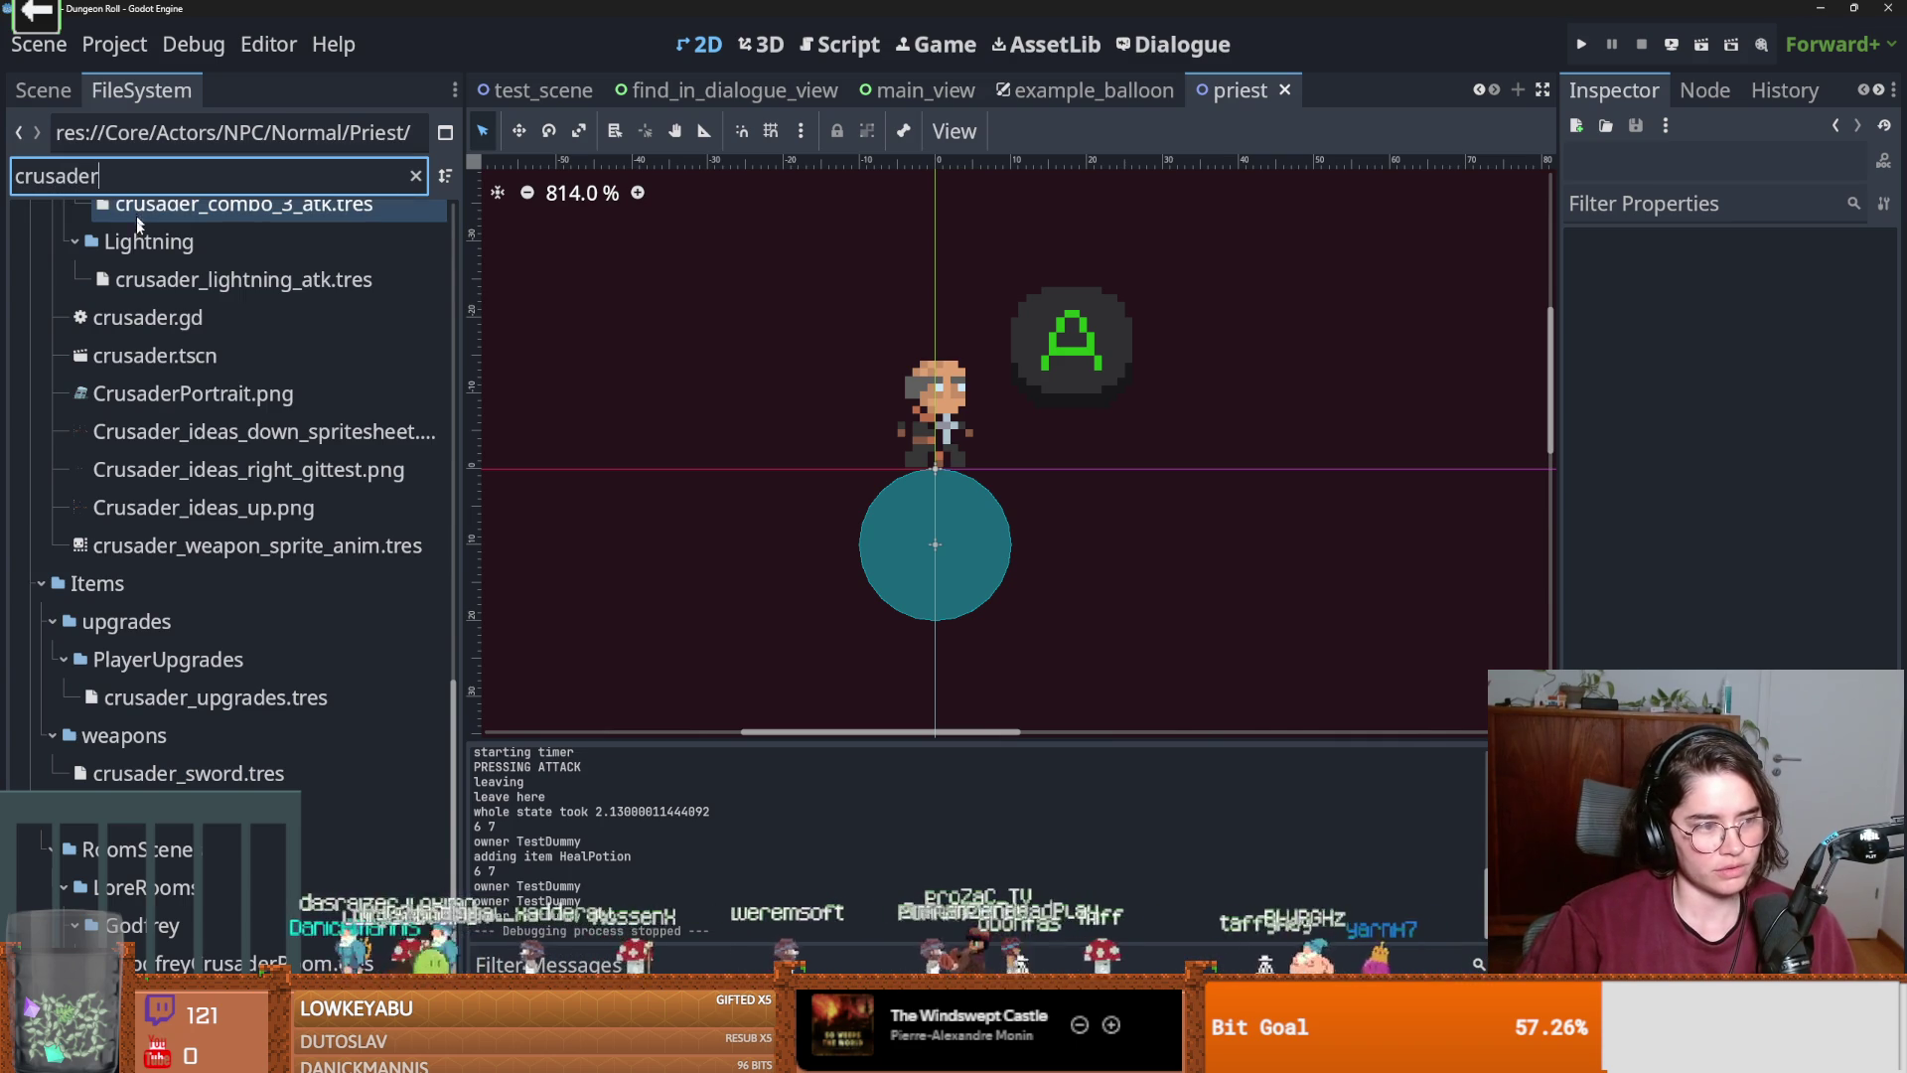
left_click(214, 479)
key("ctrl+s")
double_click(213, 463)
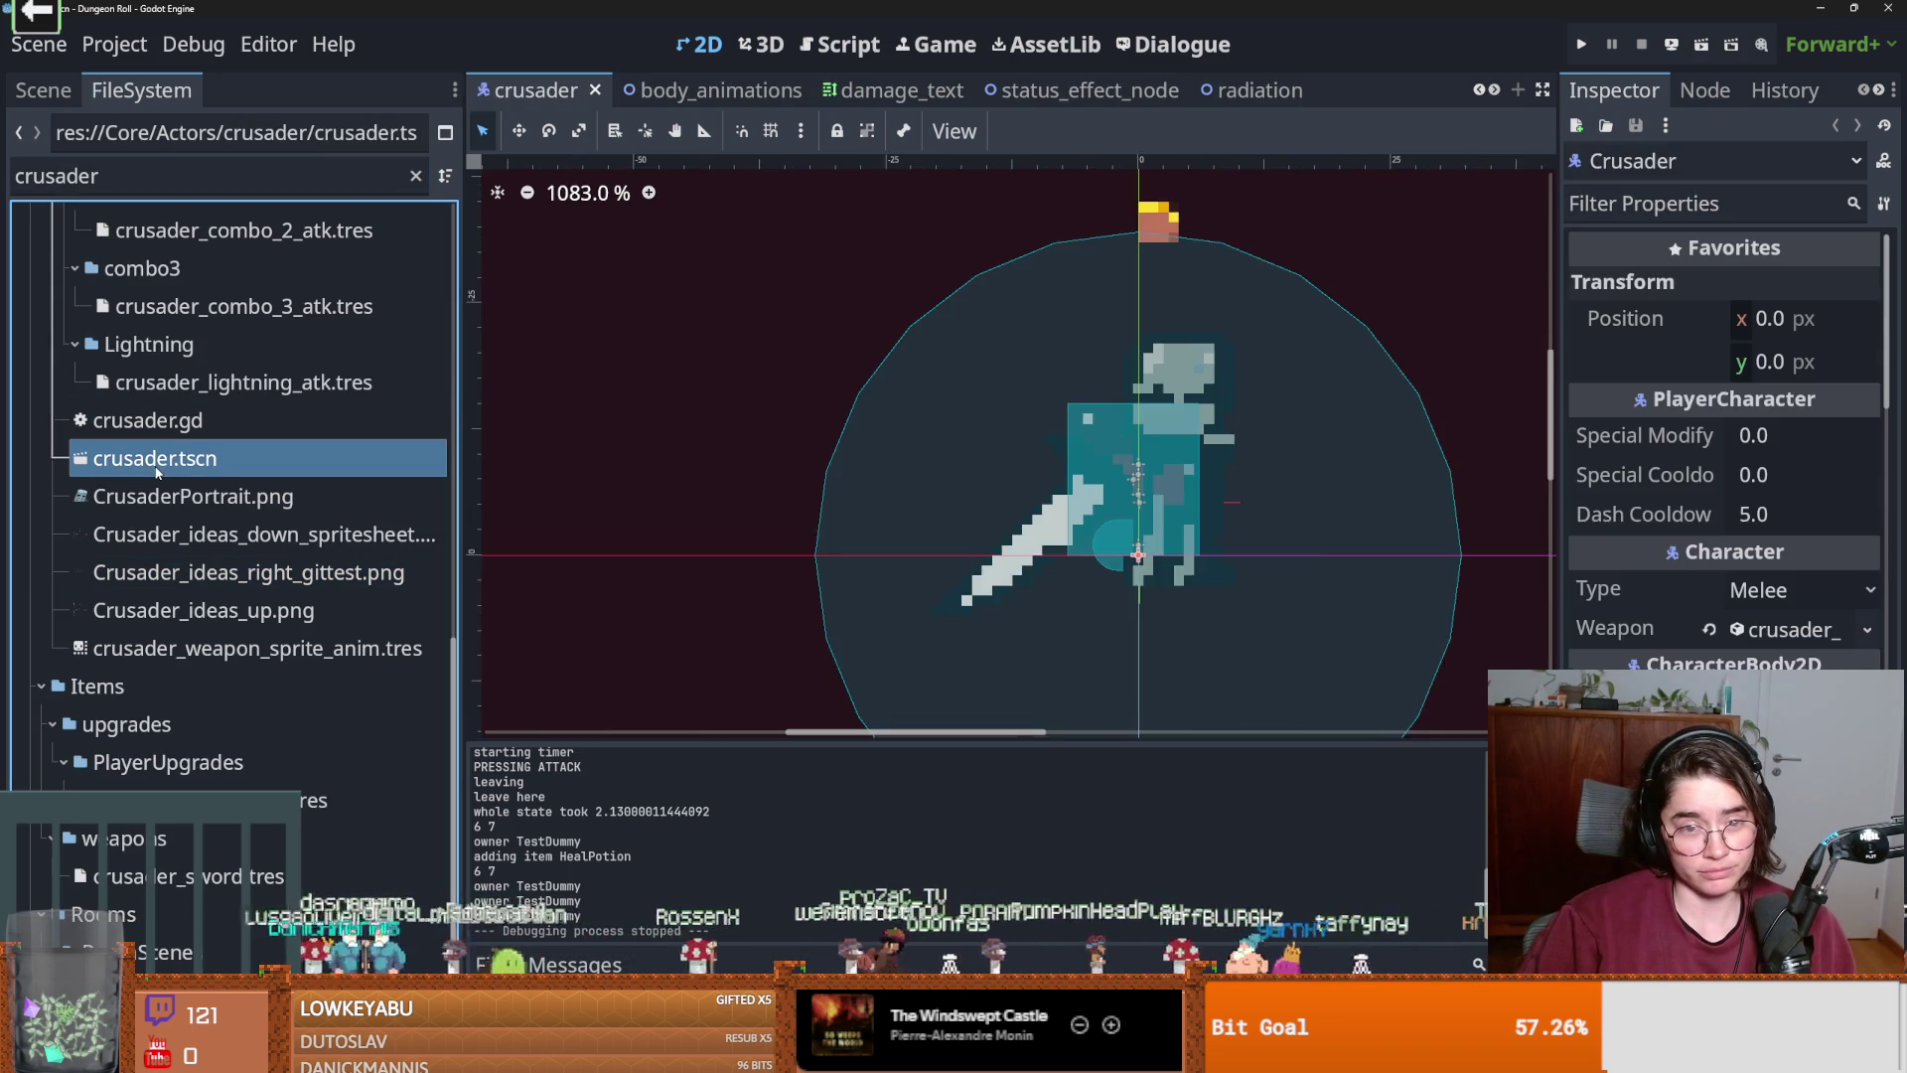
Open body_animations, select BodySprite2D and enlarge its SpriteFrames panel.
left_click(42, 89)
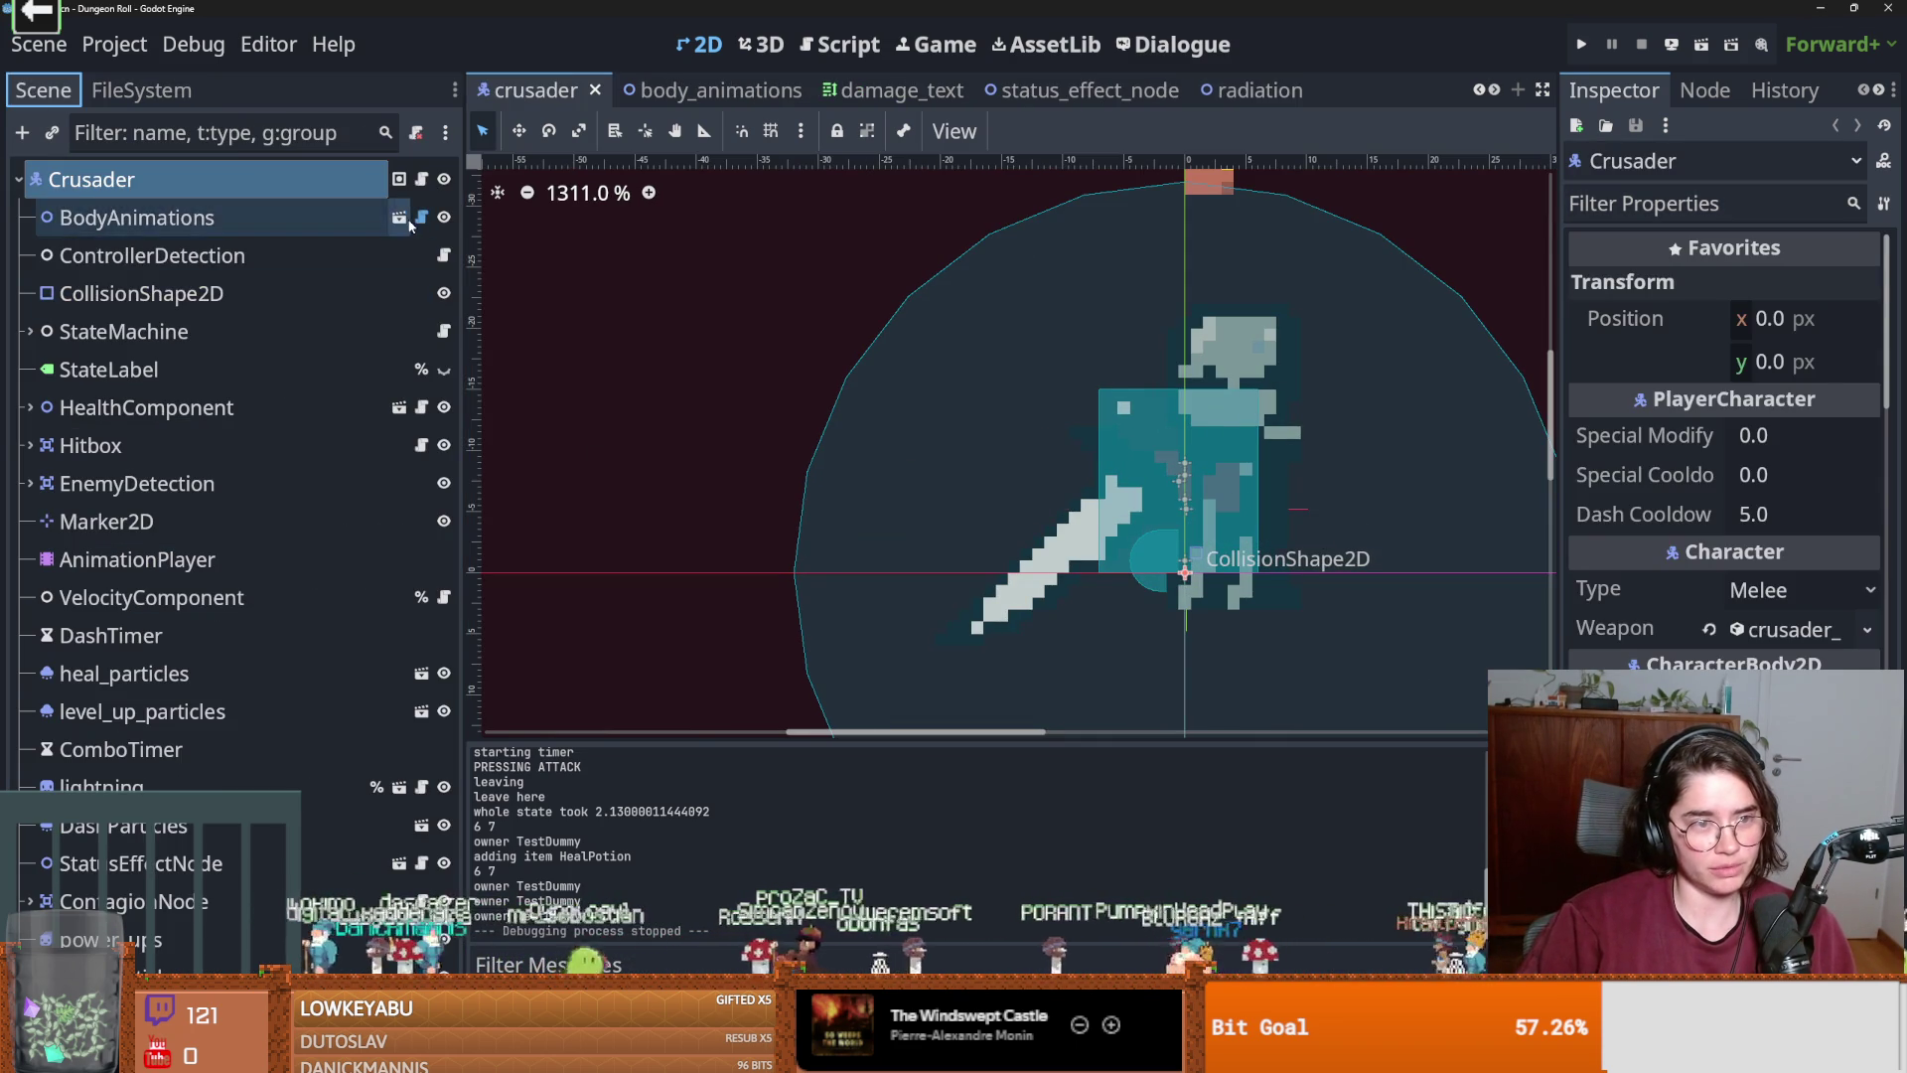
left_click(402, 217)
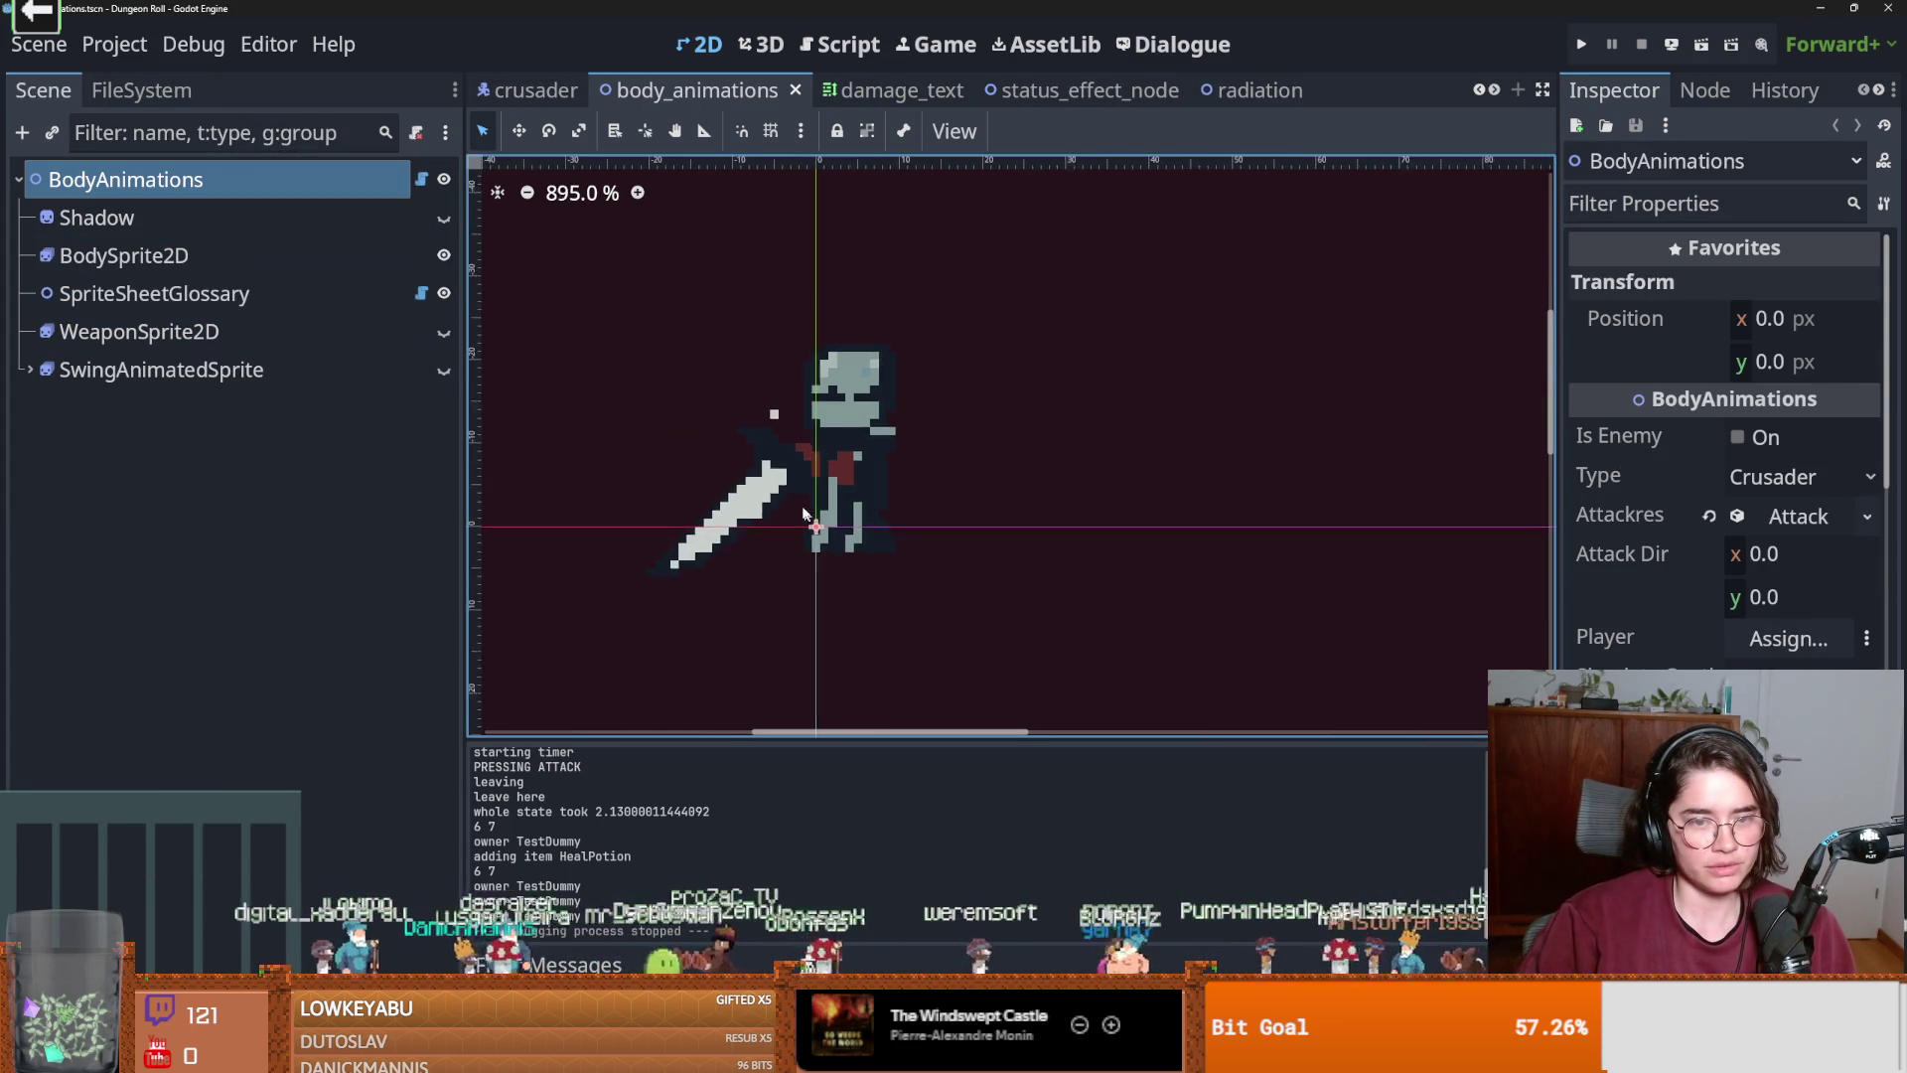
left_click(238, 218)
left_click(231, 256)
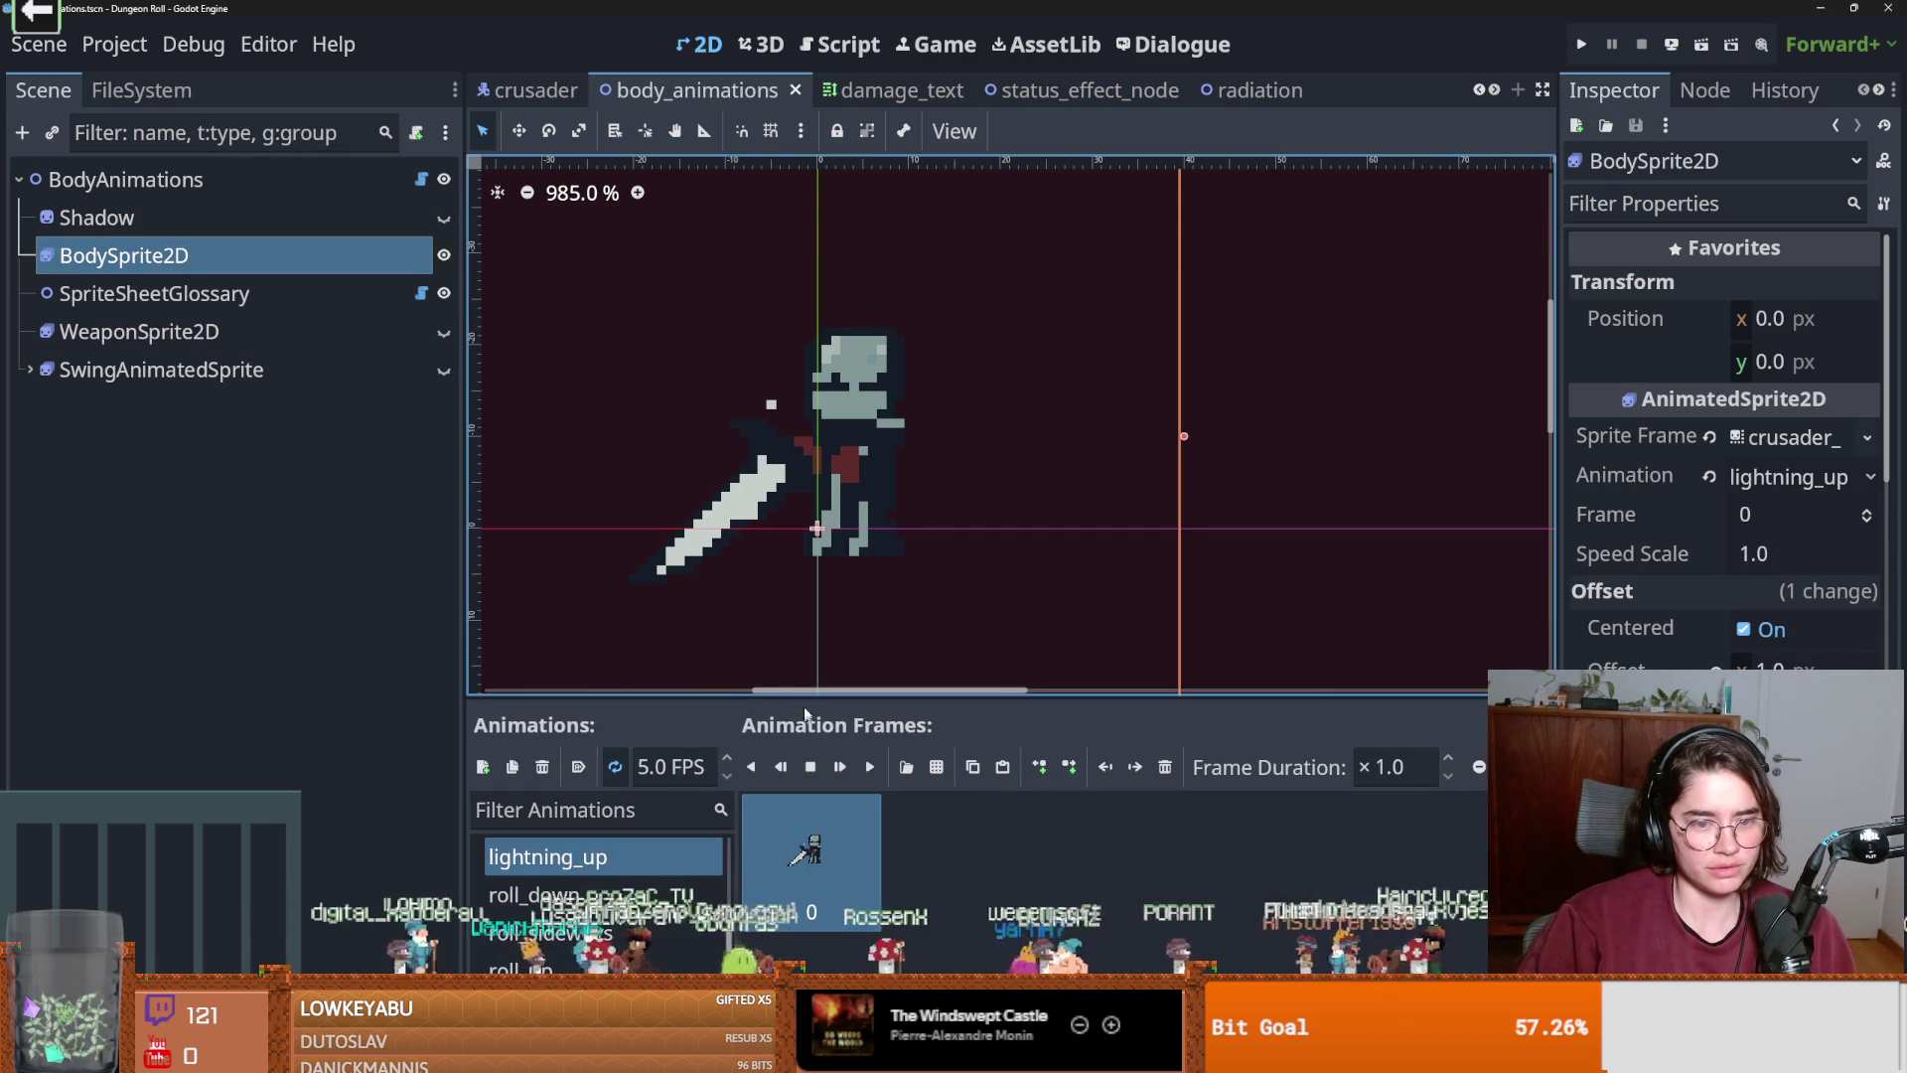
left_click_drag(806, 696, 805, 410)
scroll(600, 645, "up", 4)
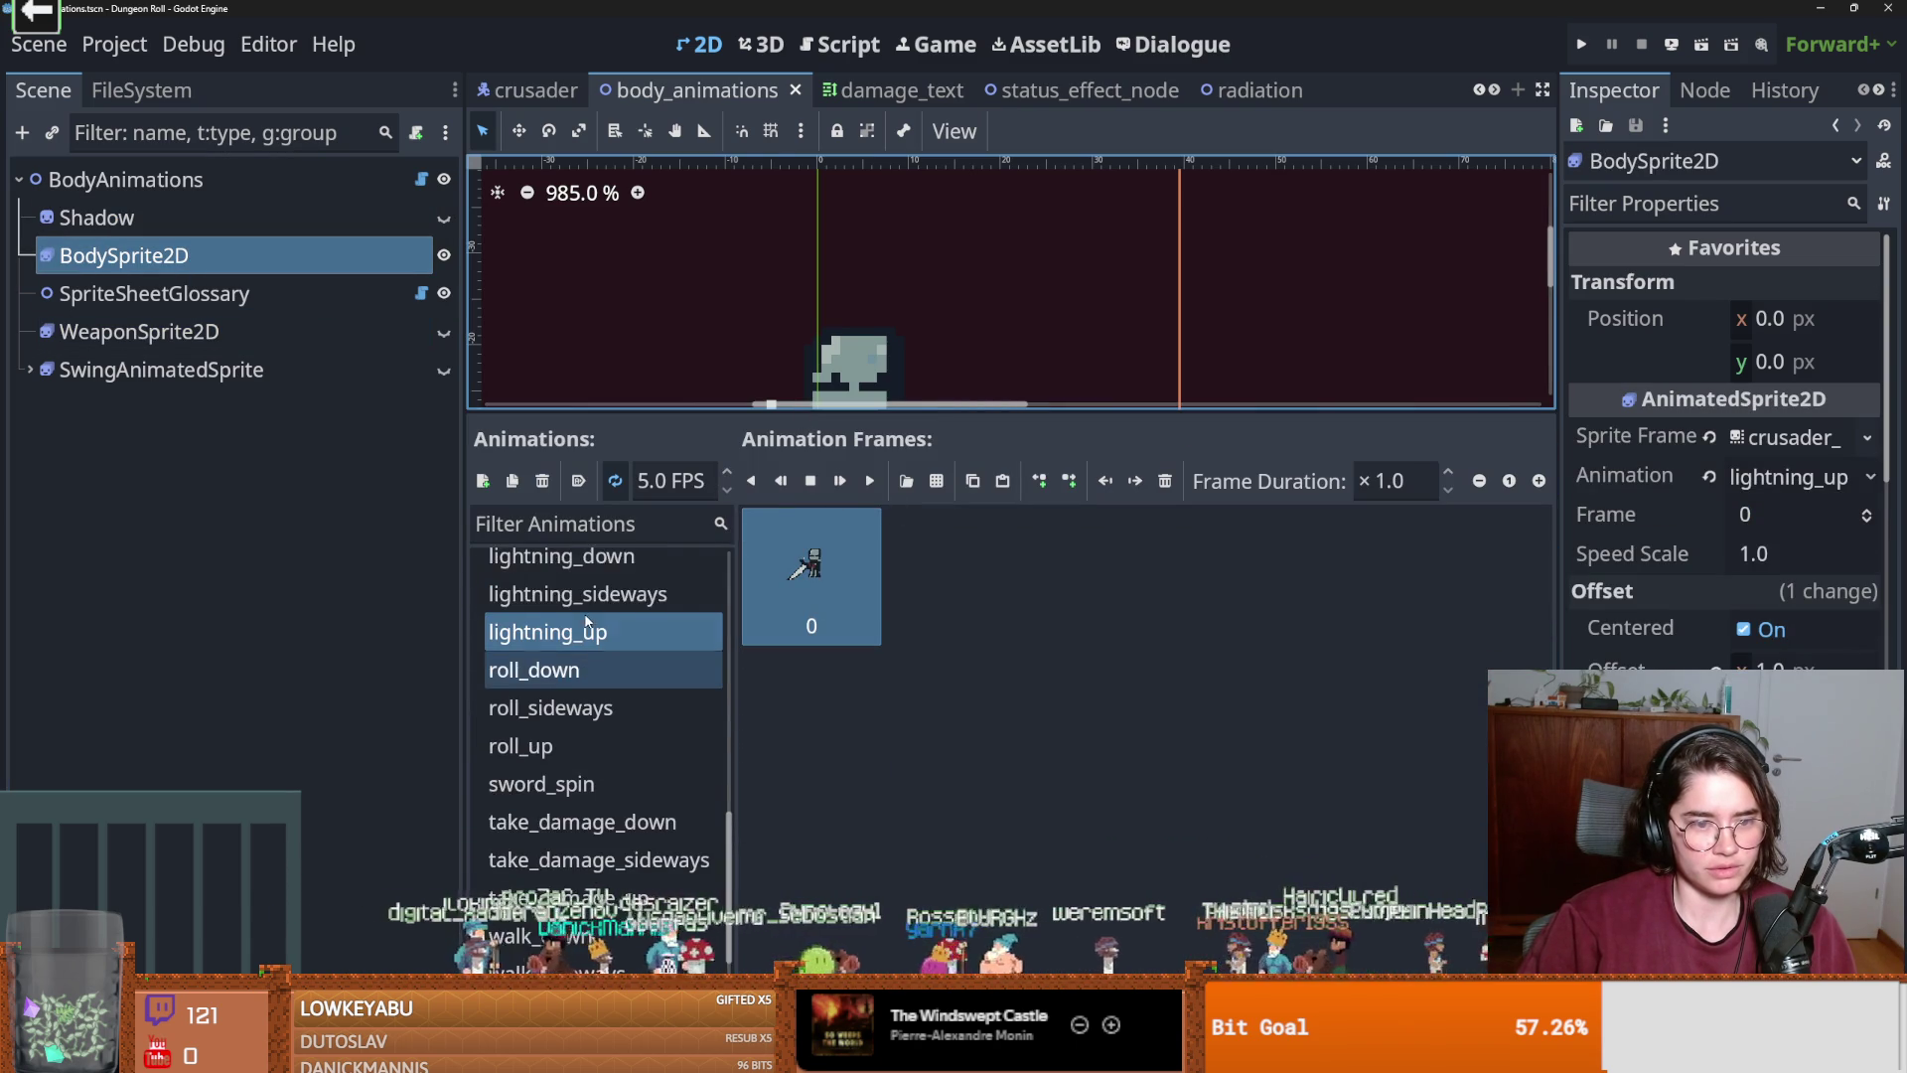
left_click(915, 481)
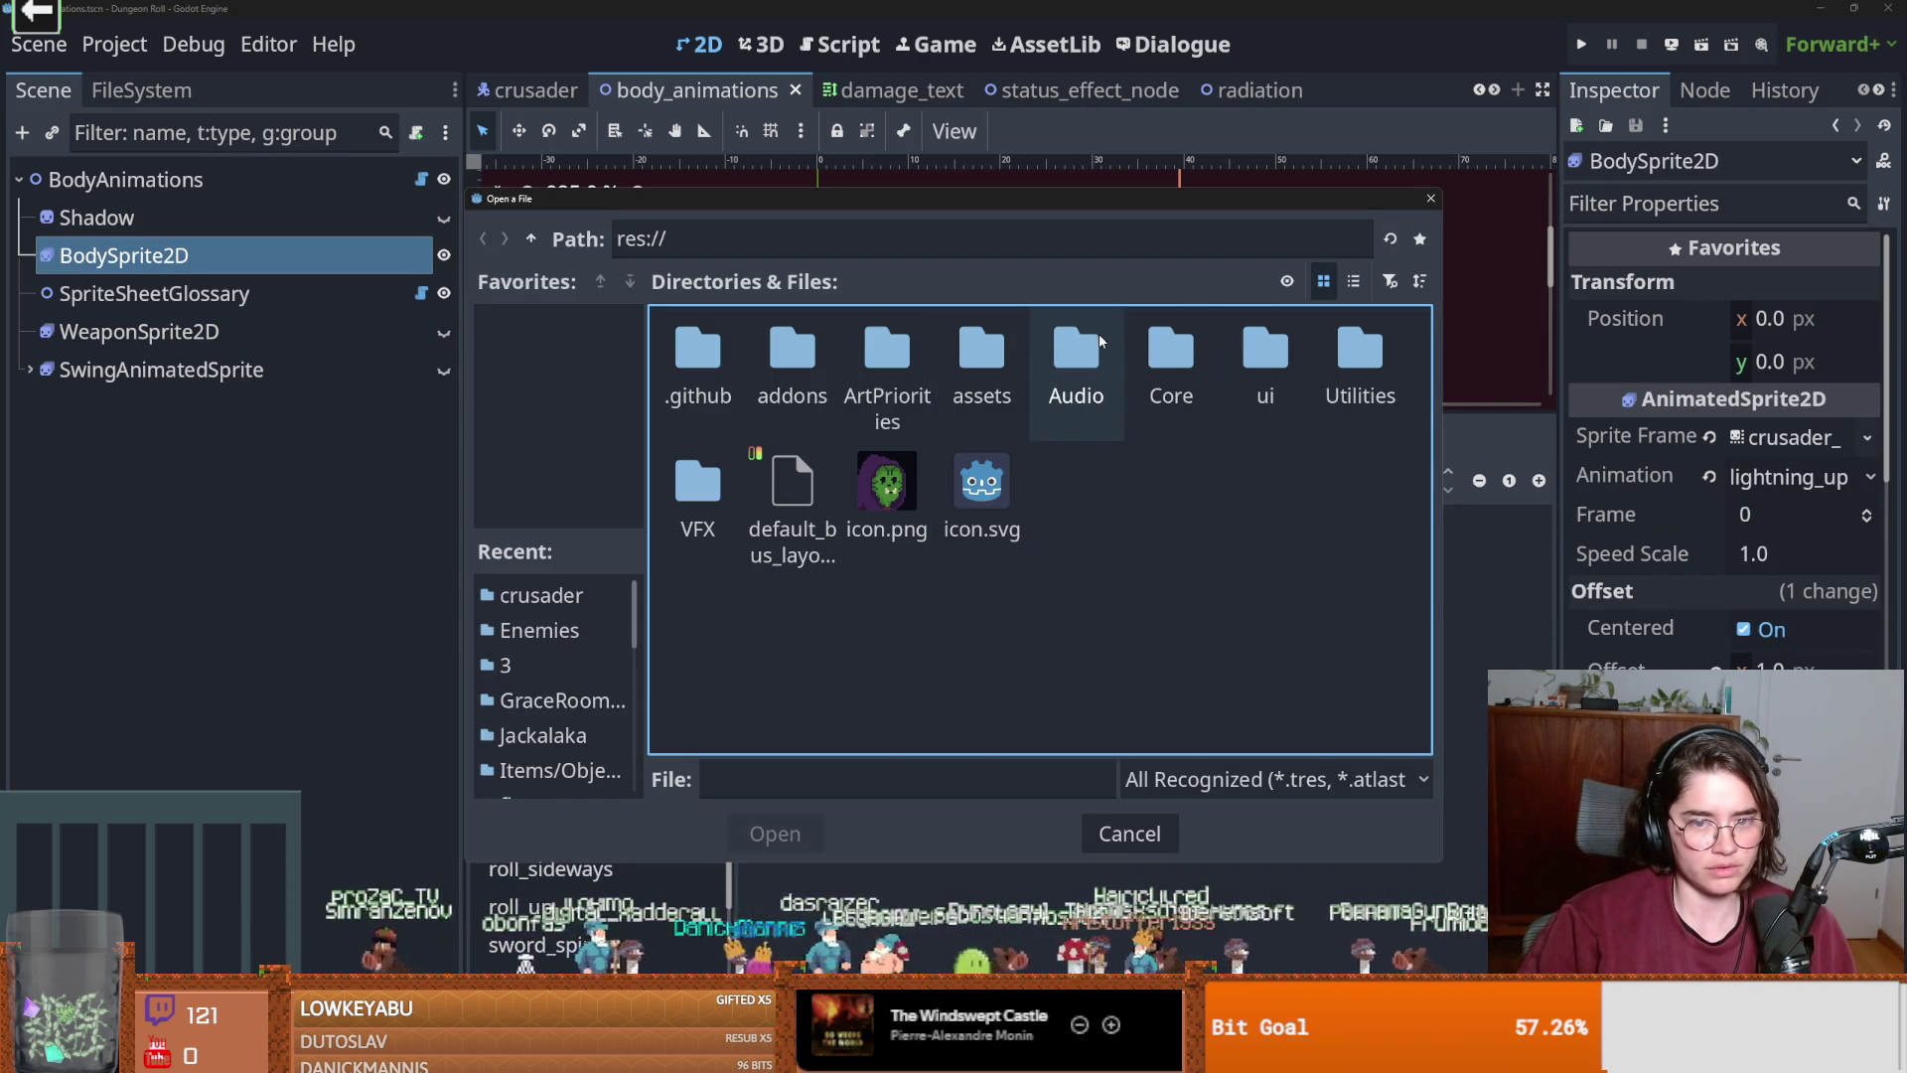
Load the up-facing sheet from Core/Actors/crusader and slice it into a 7×8 grid.
double_click(1178, 364)
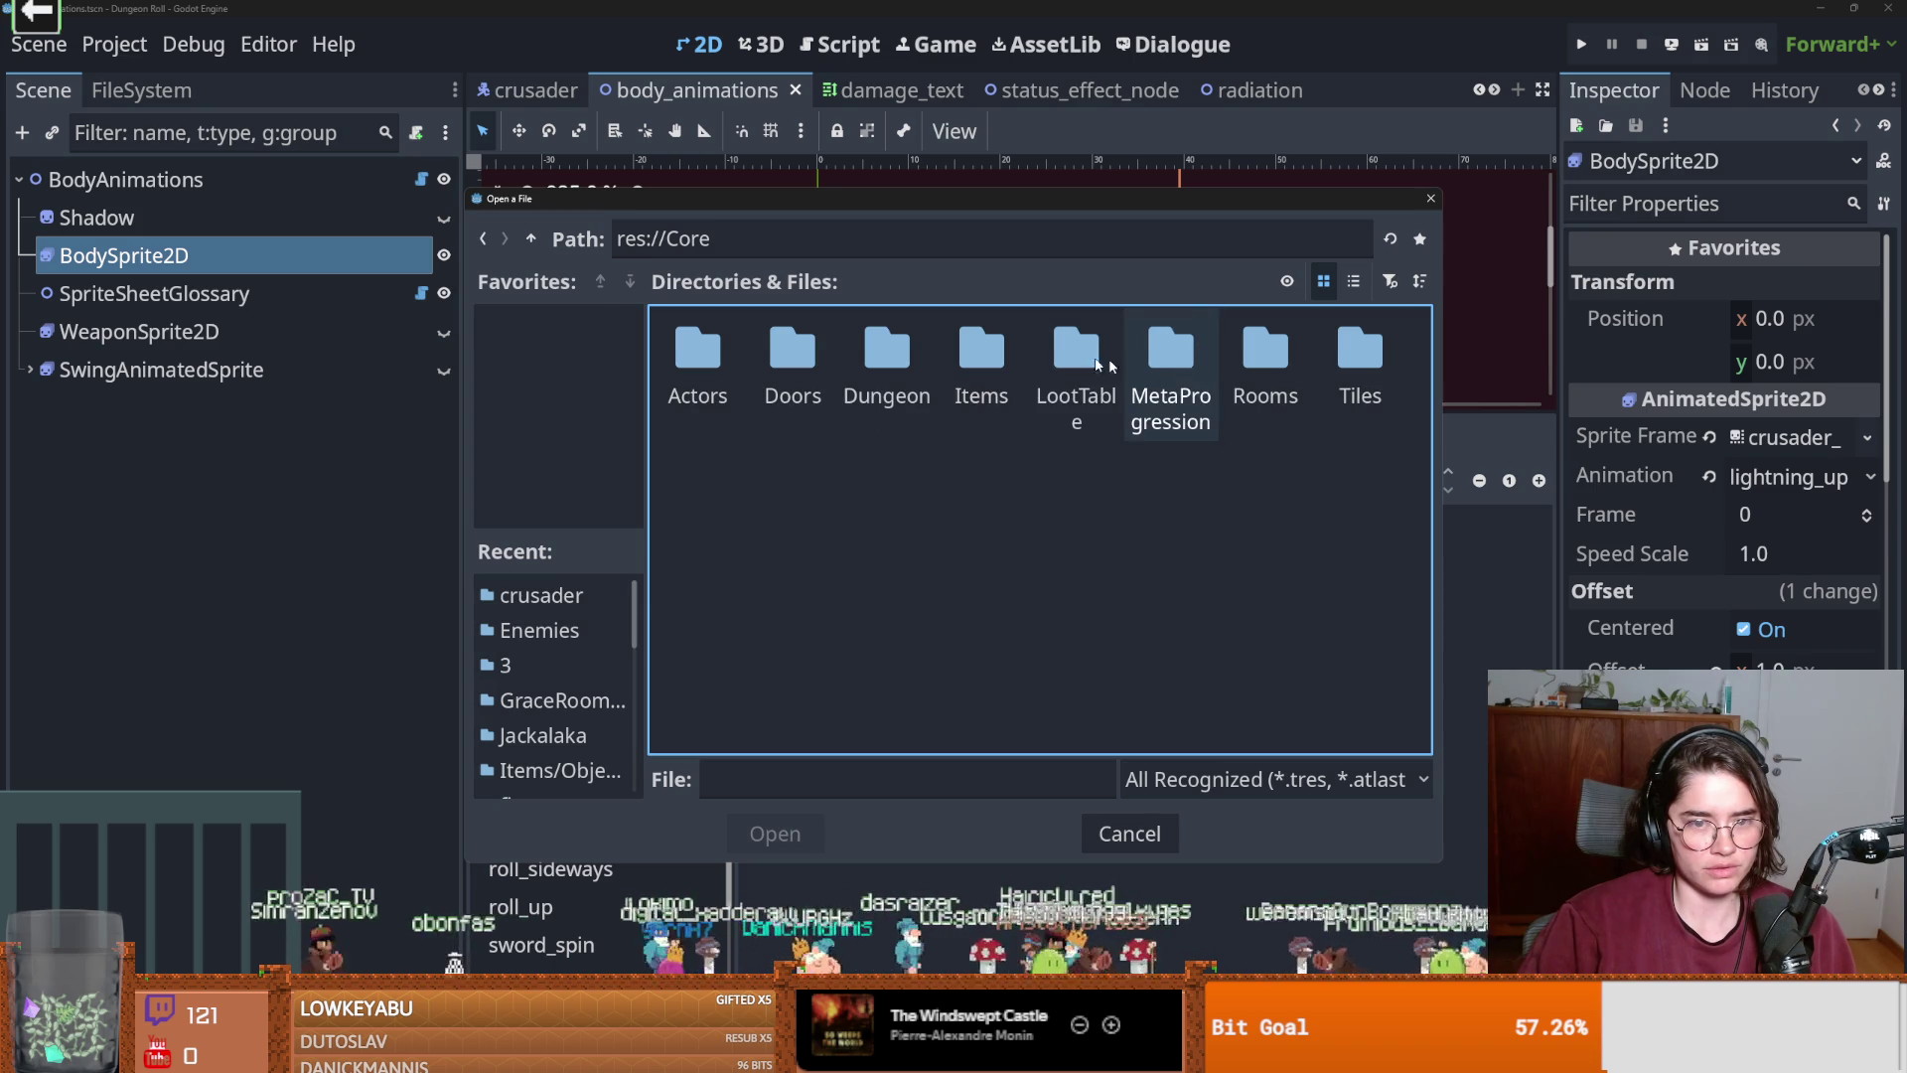
double_click(697, 347)
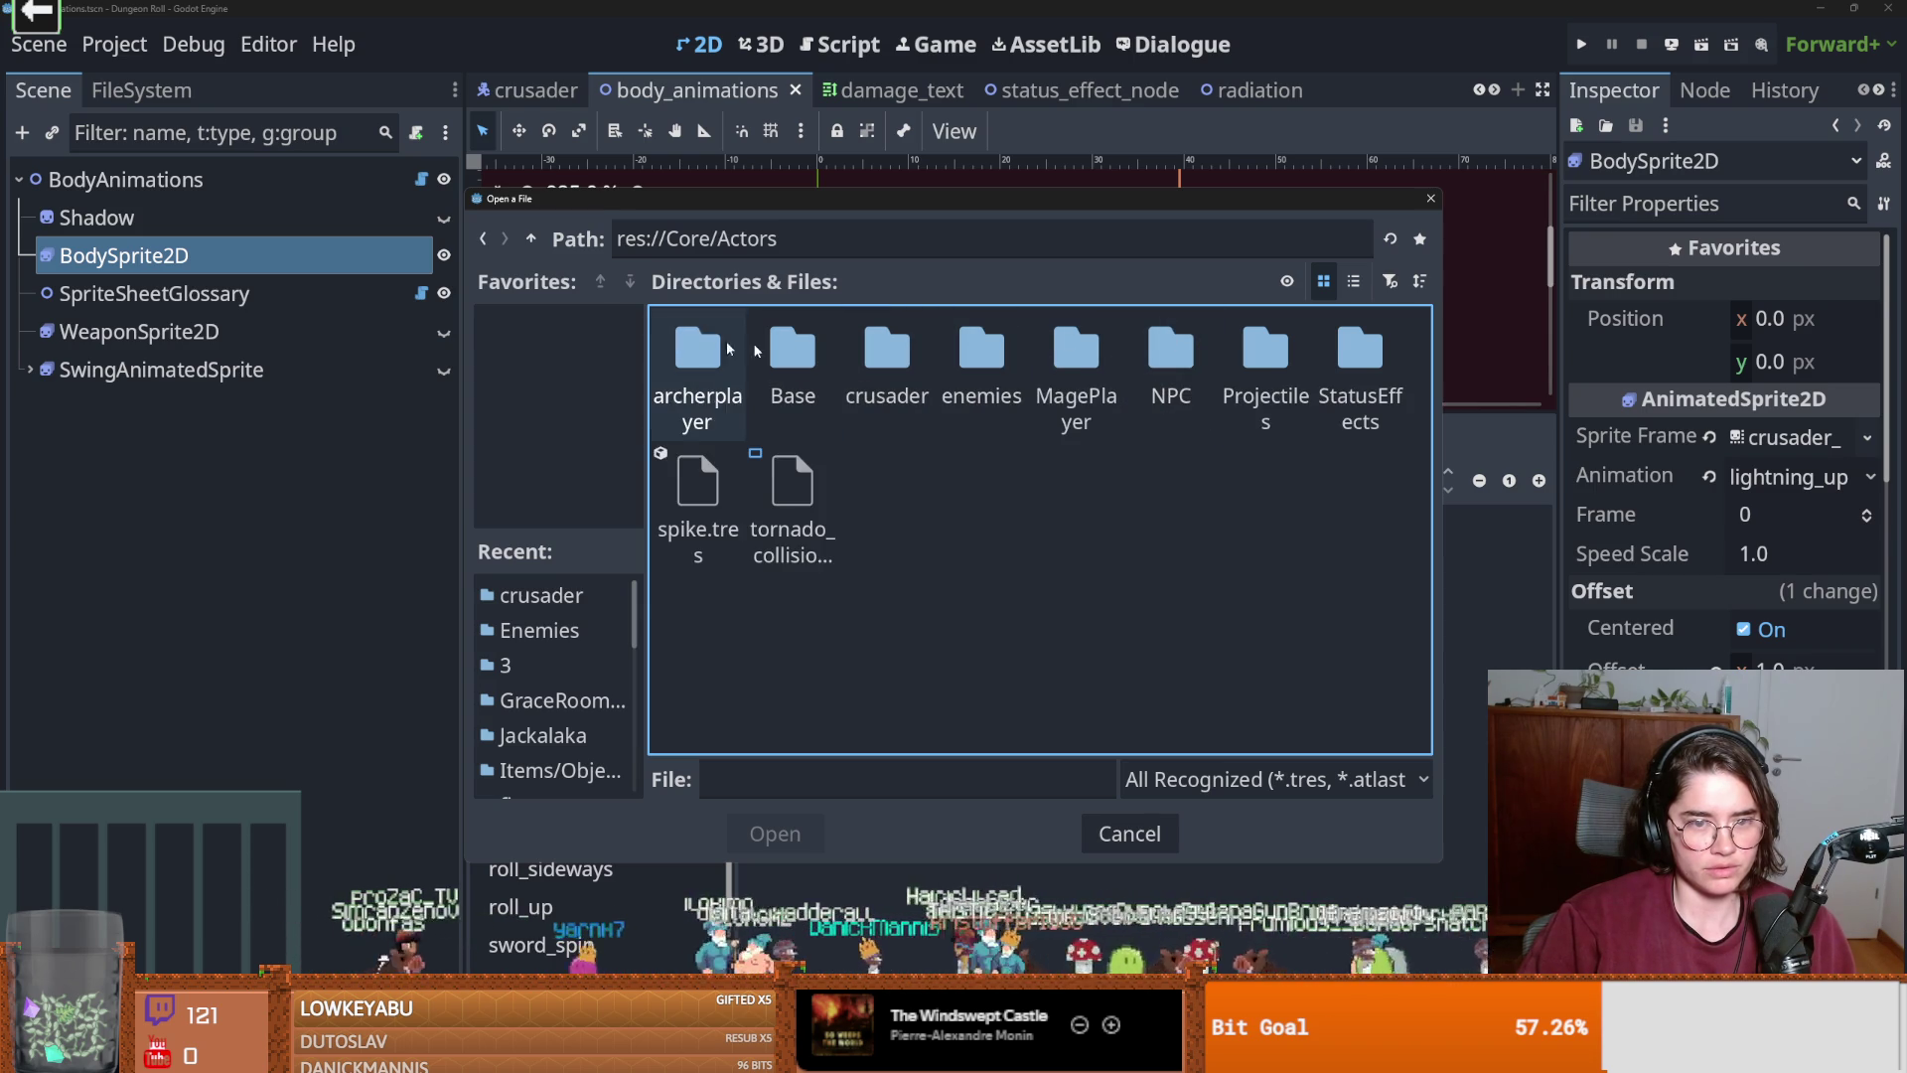
double_click(878, 348)
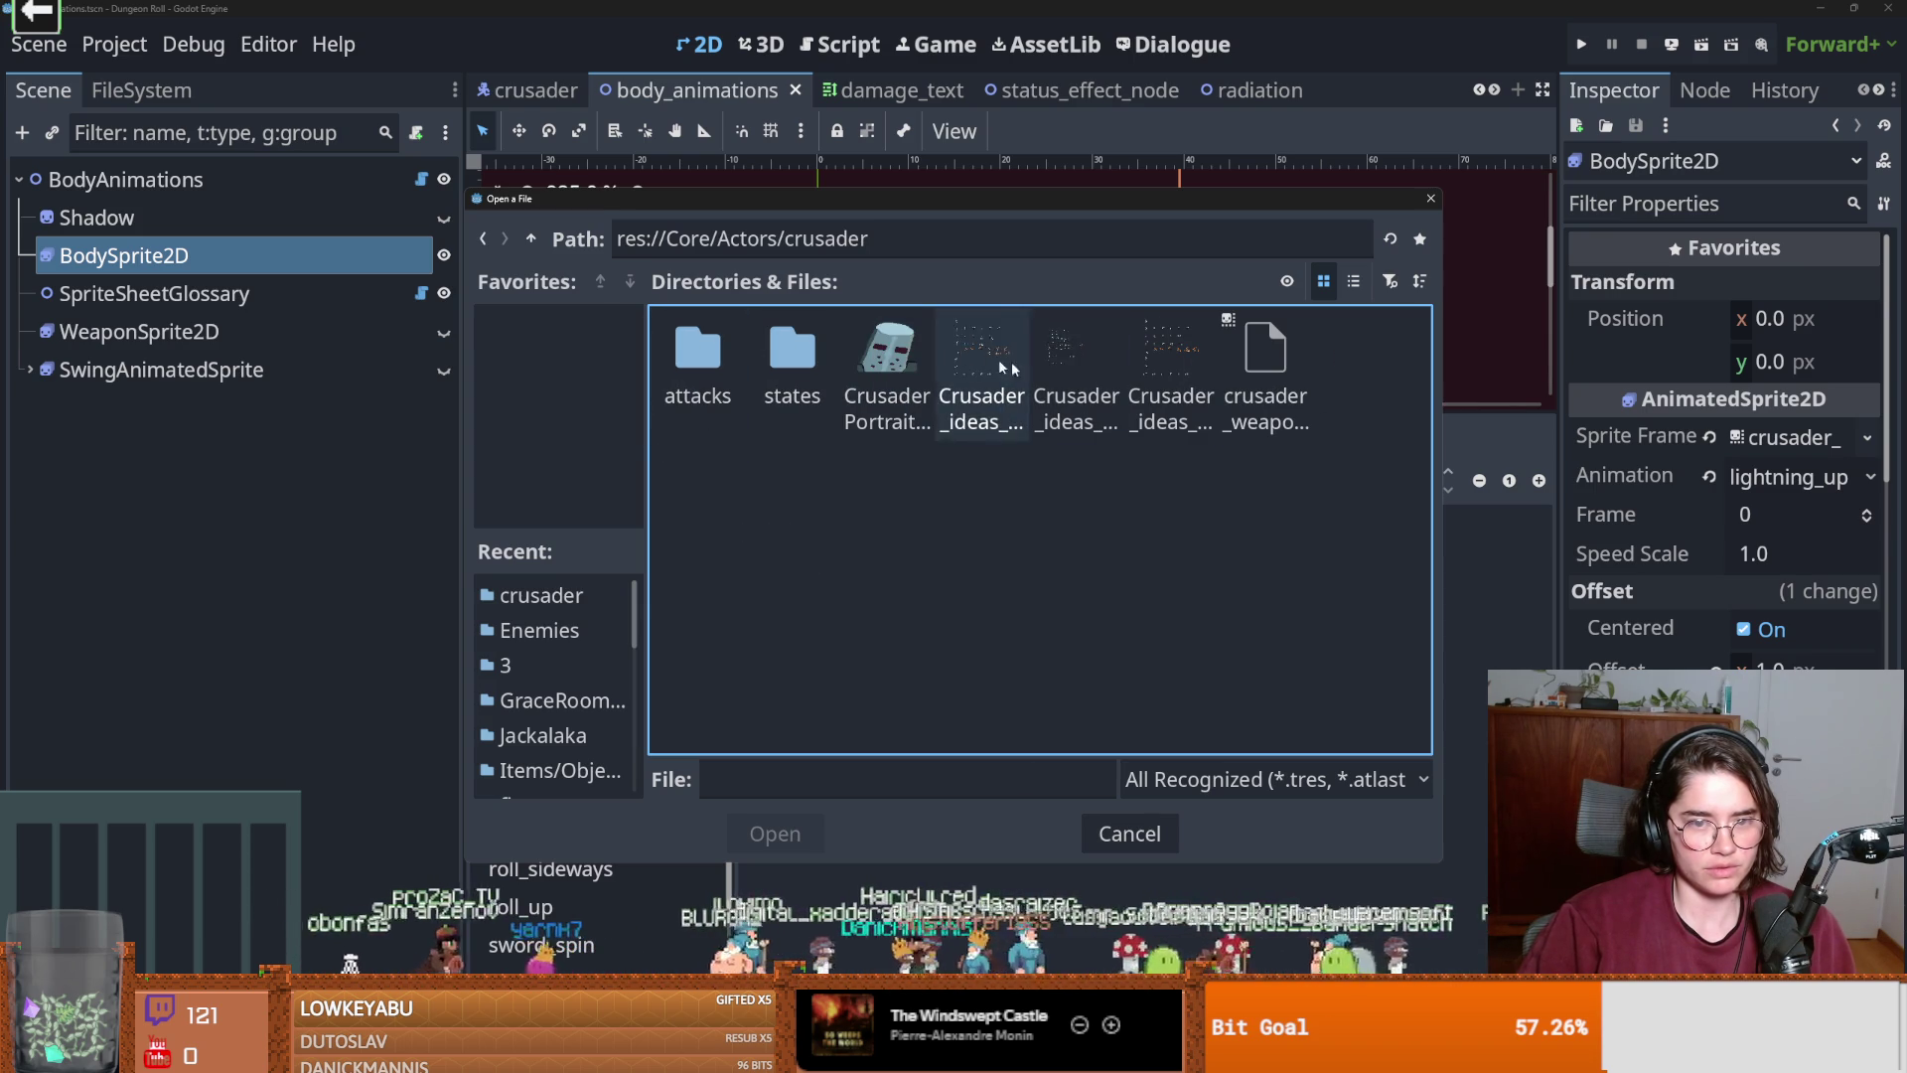
double_click(1172, 353)
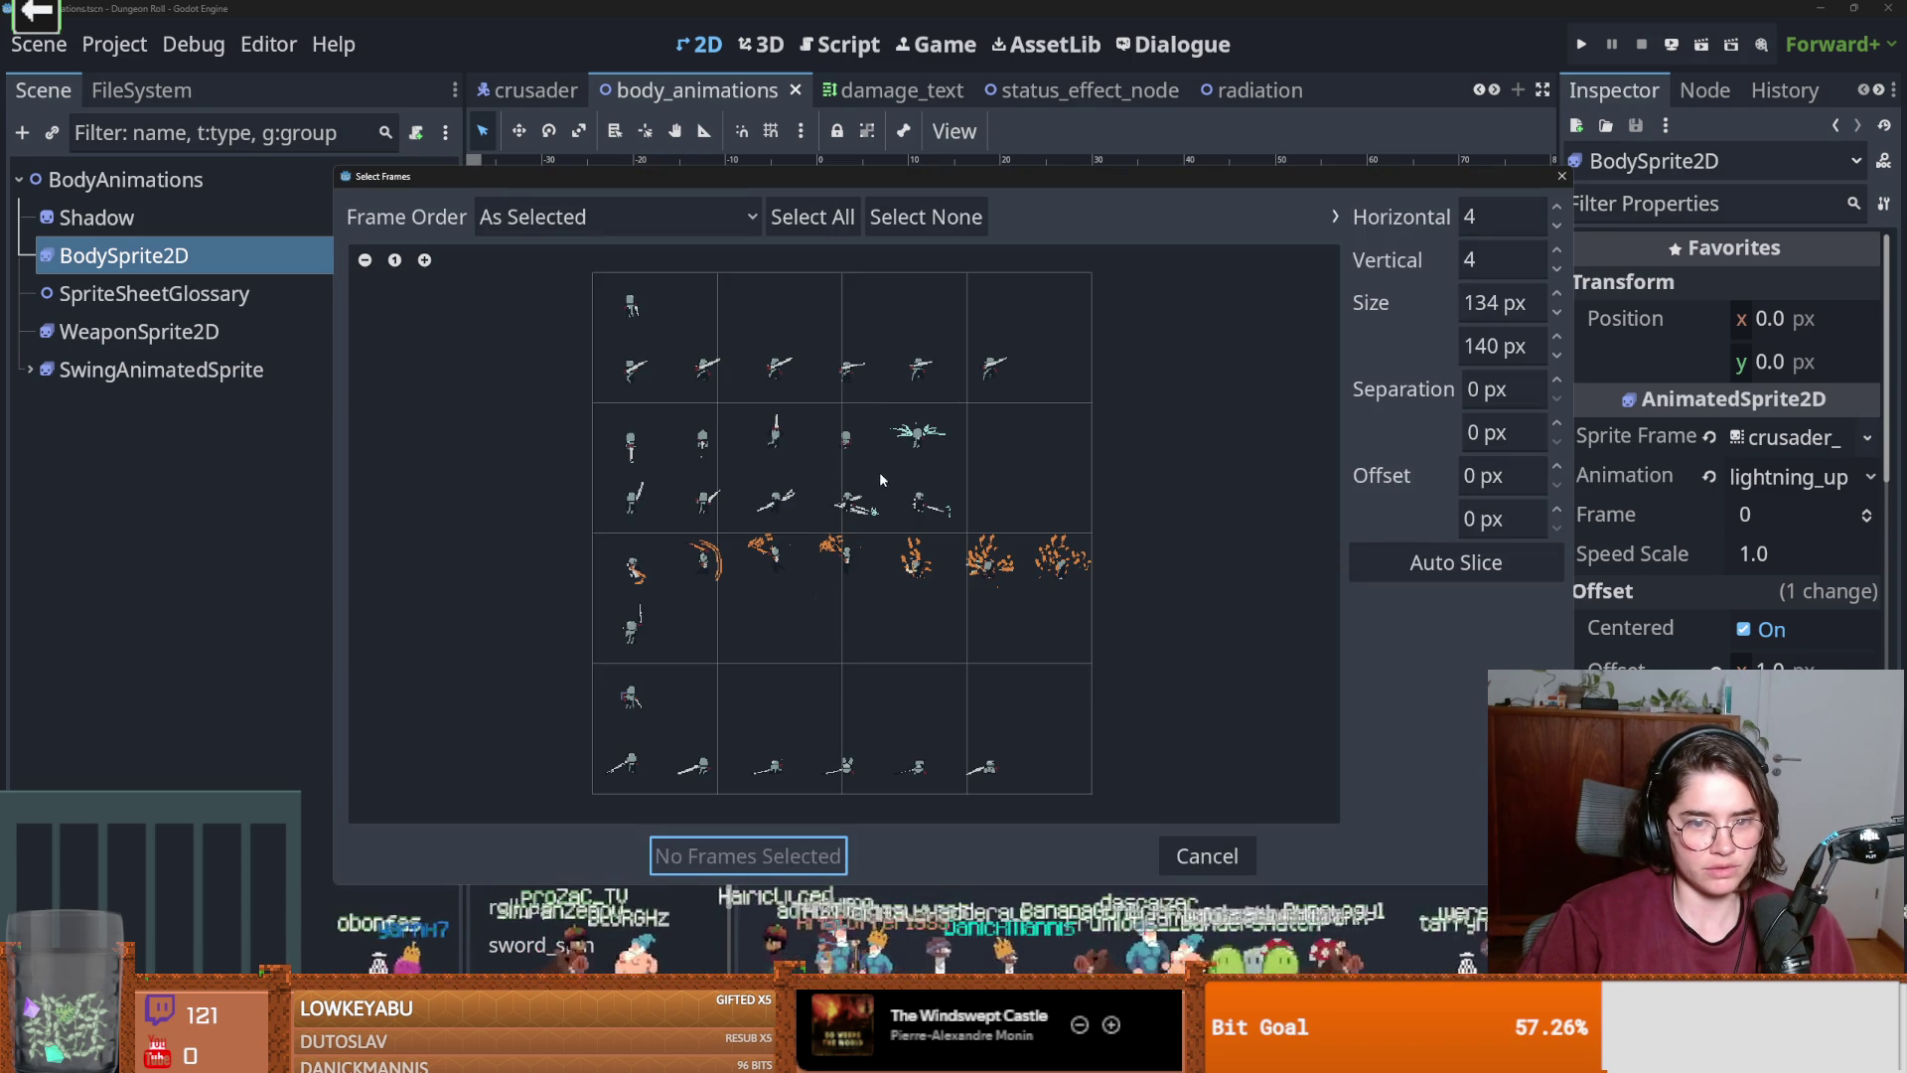
left_click(1505, 559)
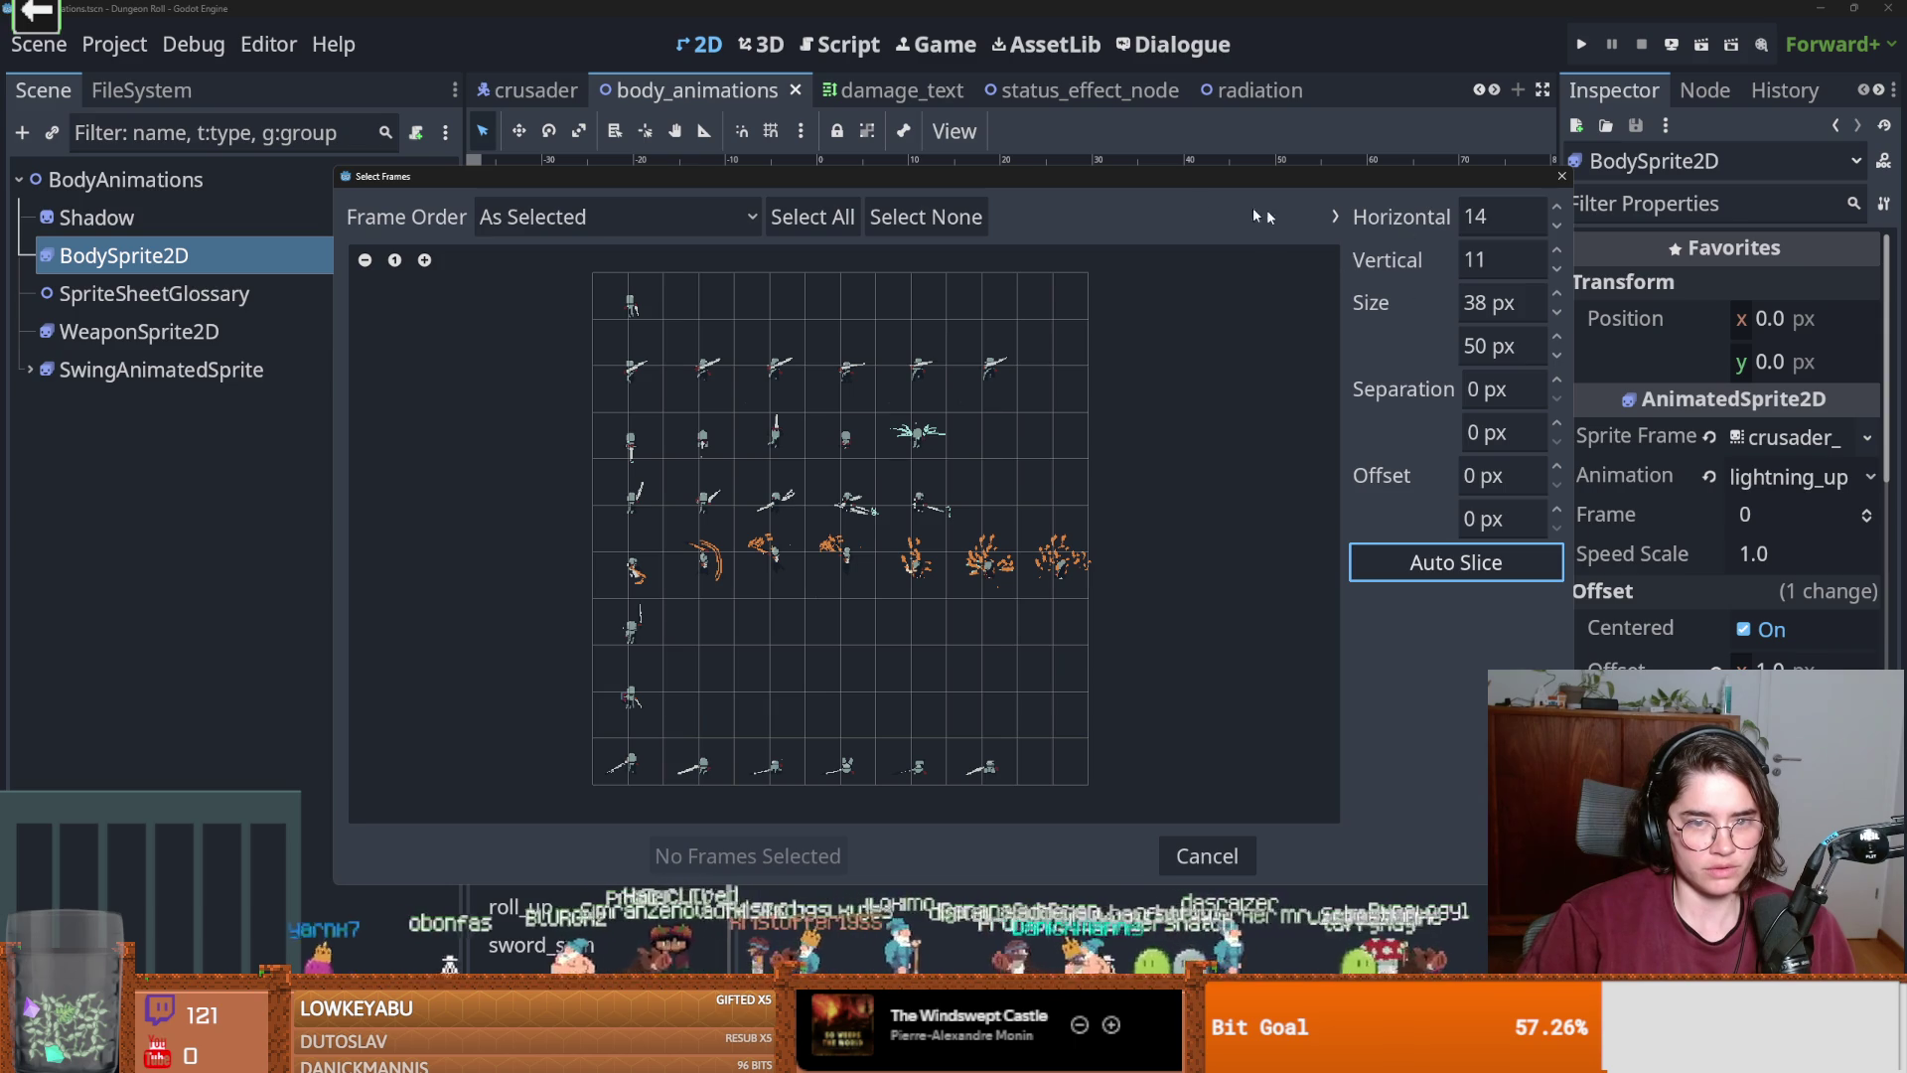
left_click(1557, 275)
left_click(1557, 275)
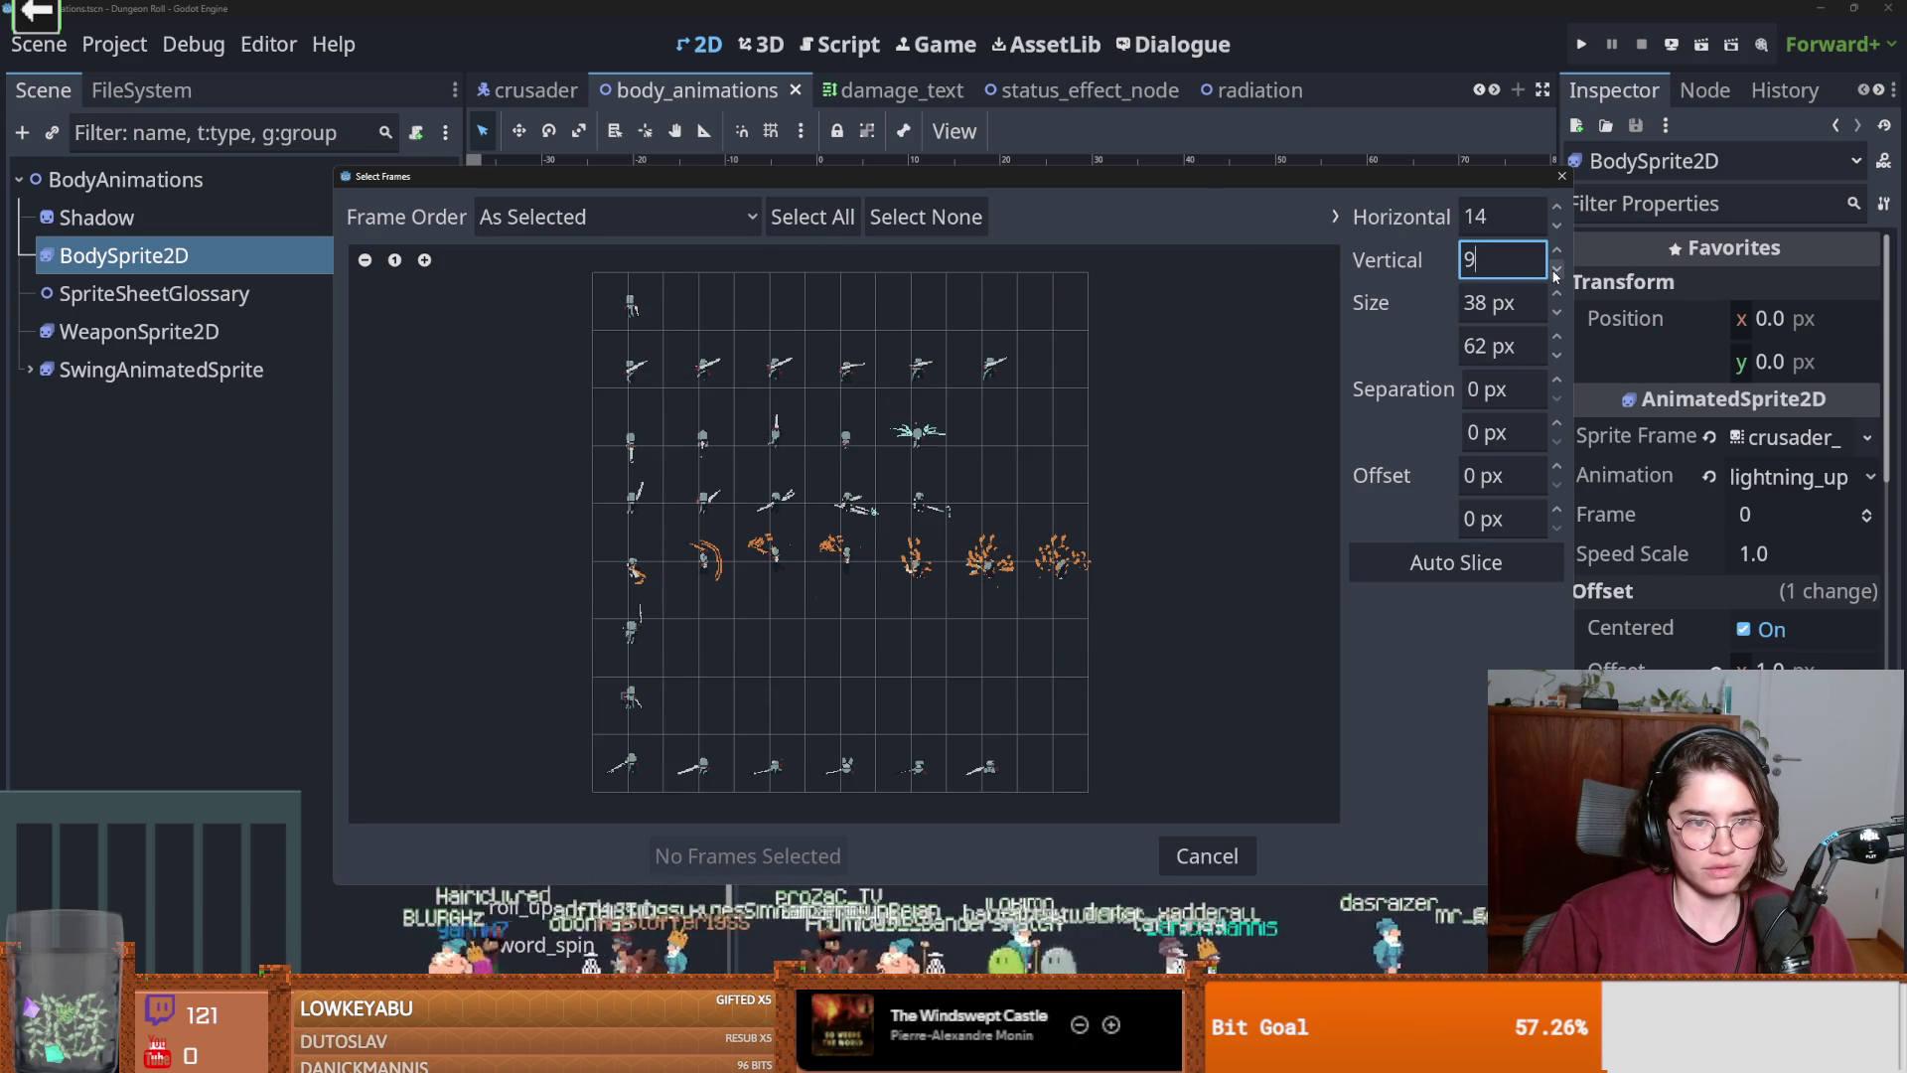
left_click(1557, 276)
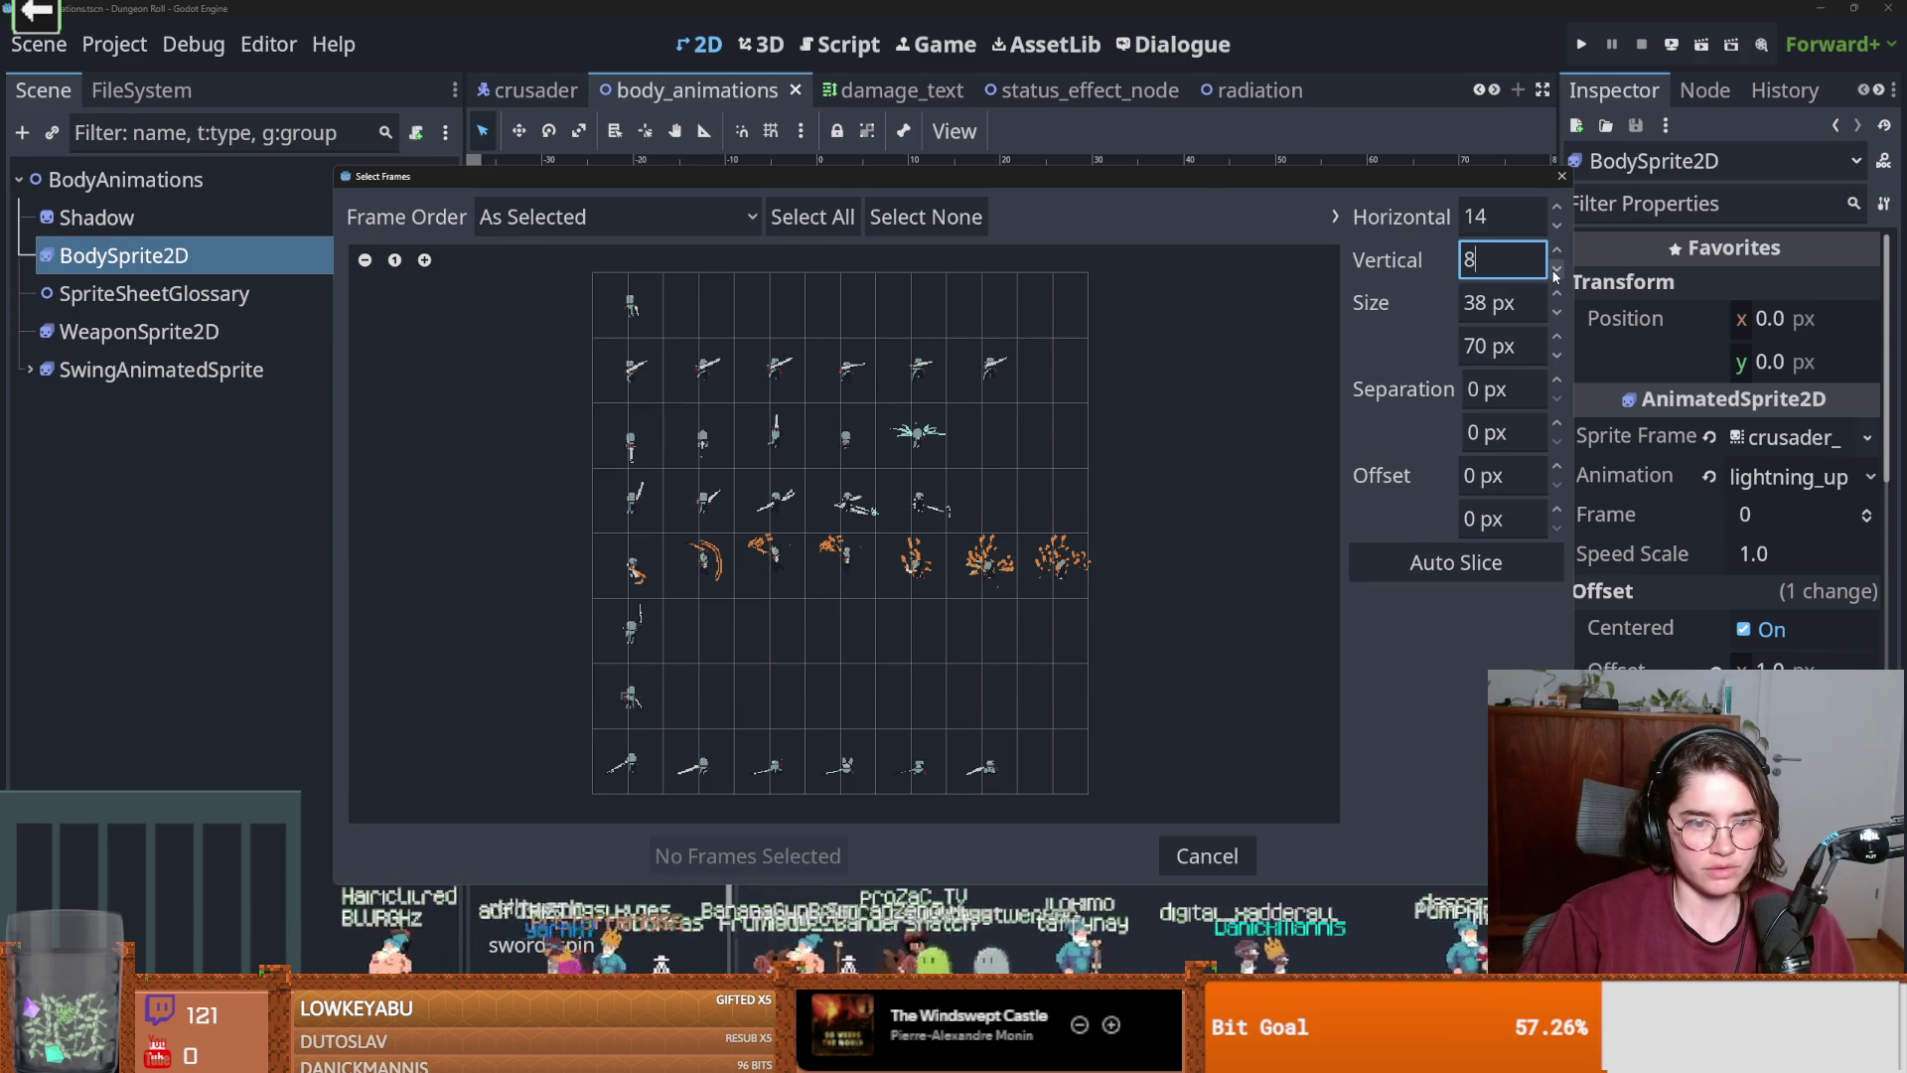
left_click(1555, 228)
left_click(1555, 229)
left_click(1556, 228)
left_click(1555, 229)
left_click(1556, 229)
left_click(1556, 229)
left_click(1556, 228)
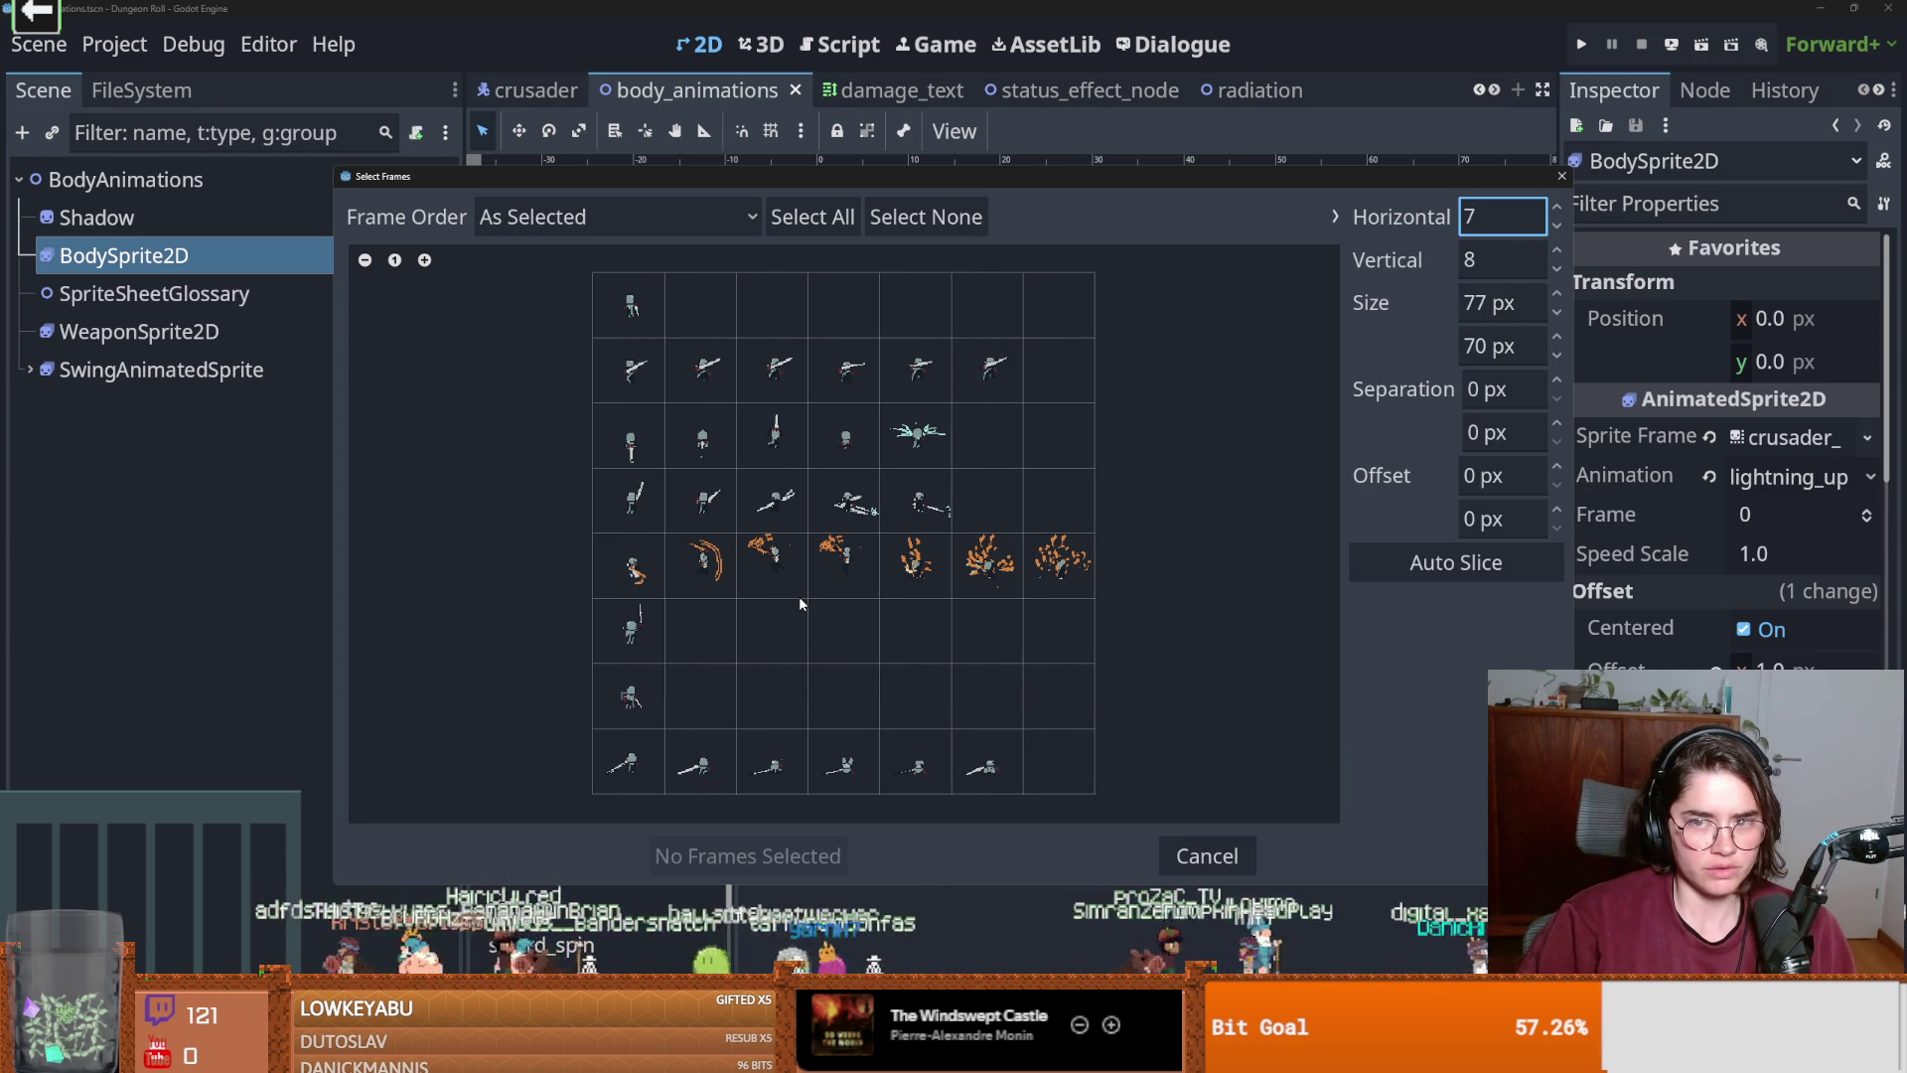
Add one frame to lightning_up and save the scene.
mouse_move(651, 176)
left_mouse_down()
mouse_move(1219, 179)
mouse_move(817, 179)
left_mouse_up()
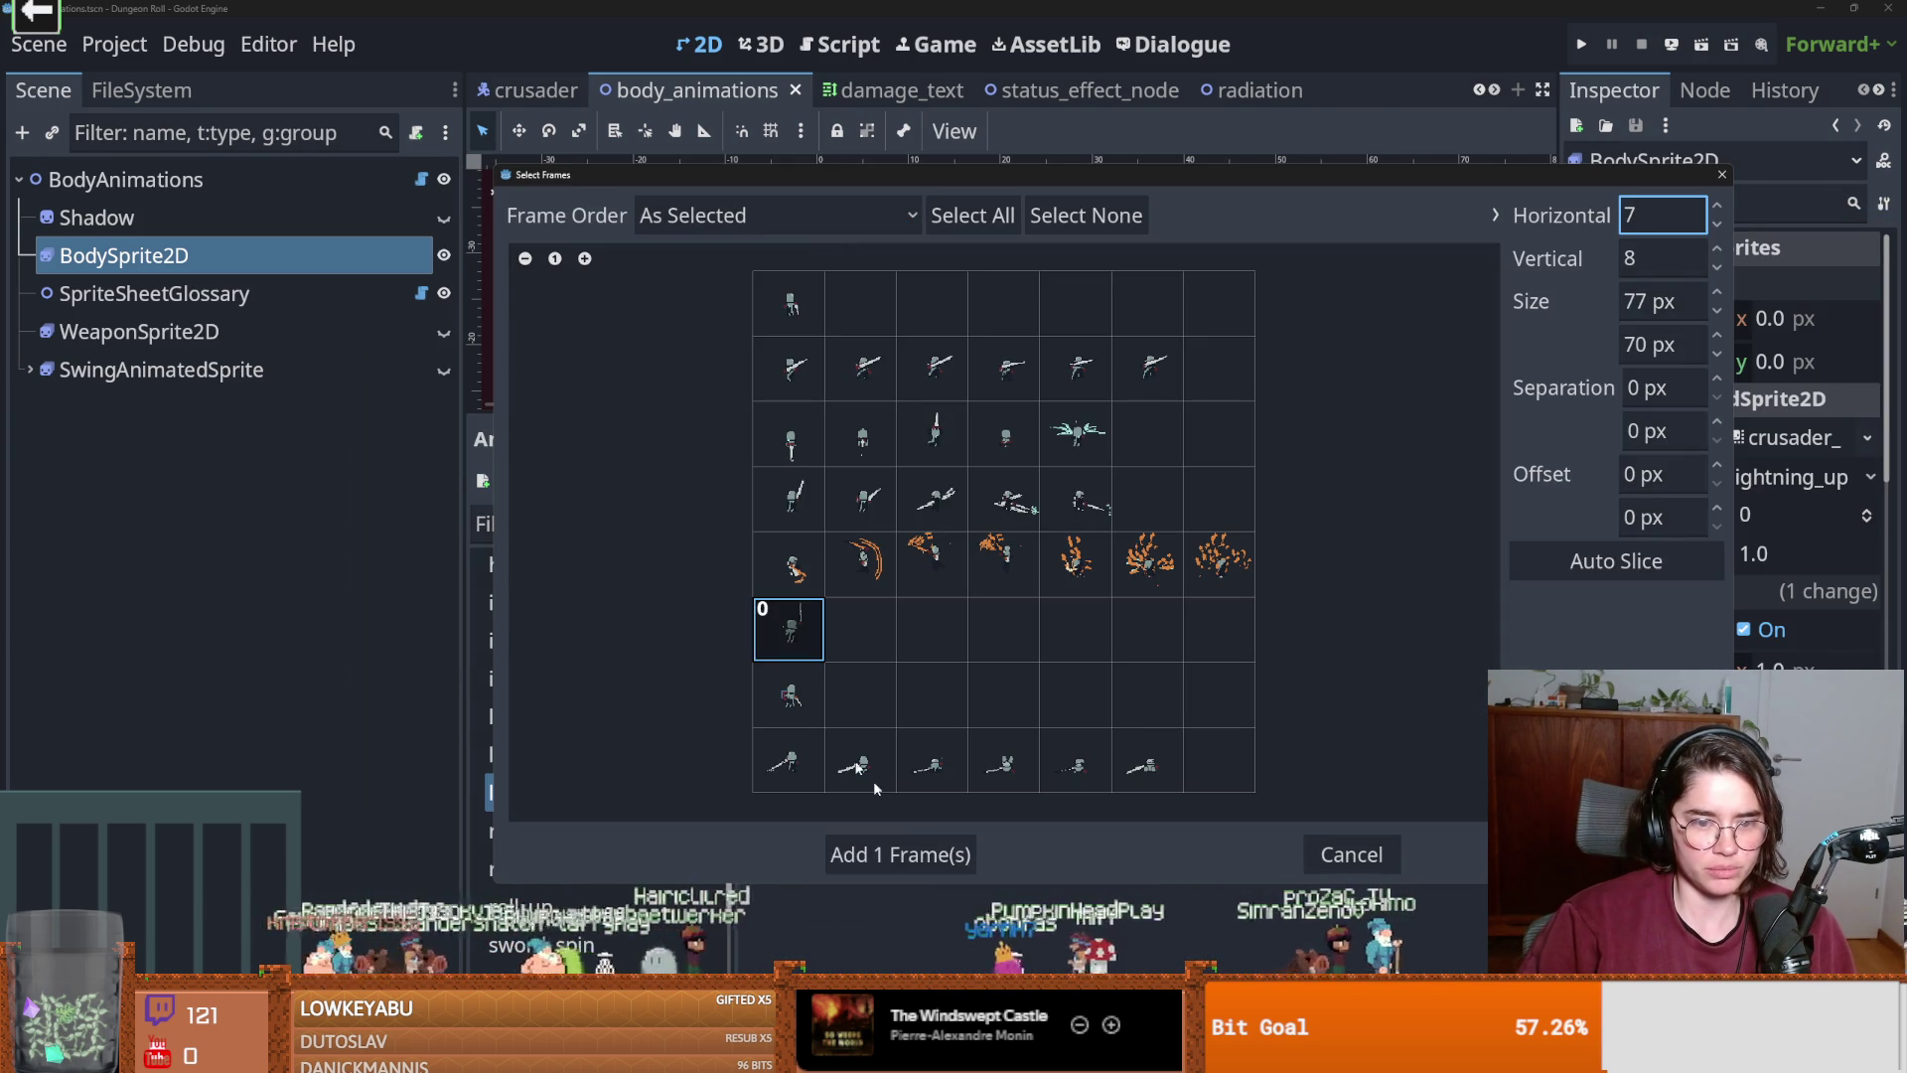
left_click(897, 856)
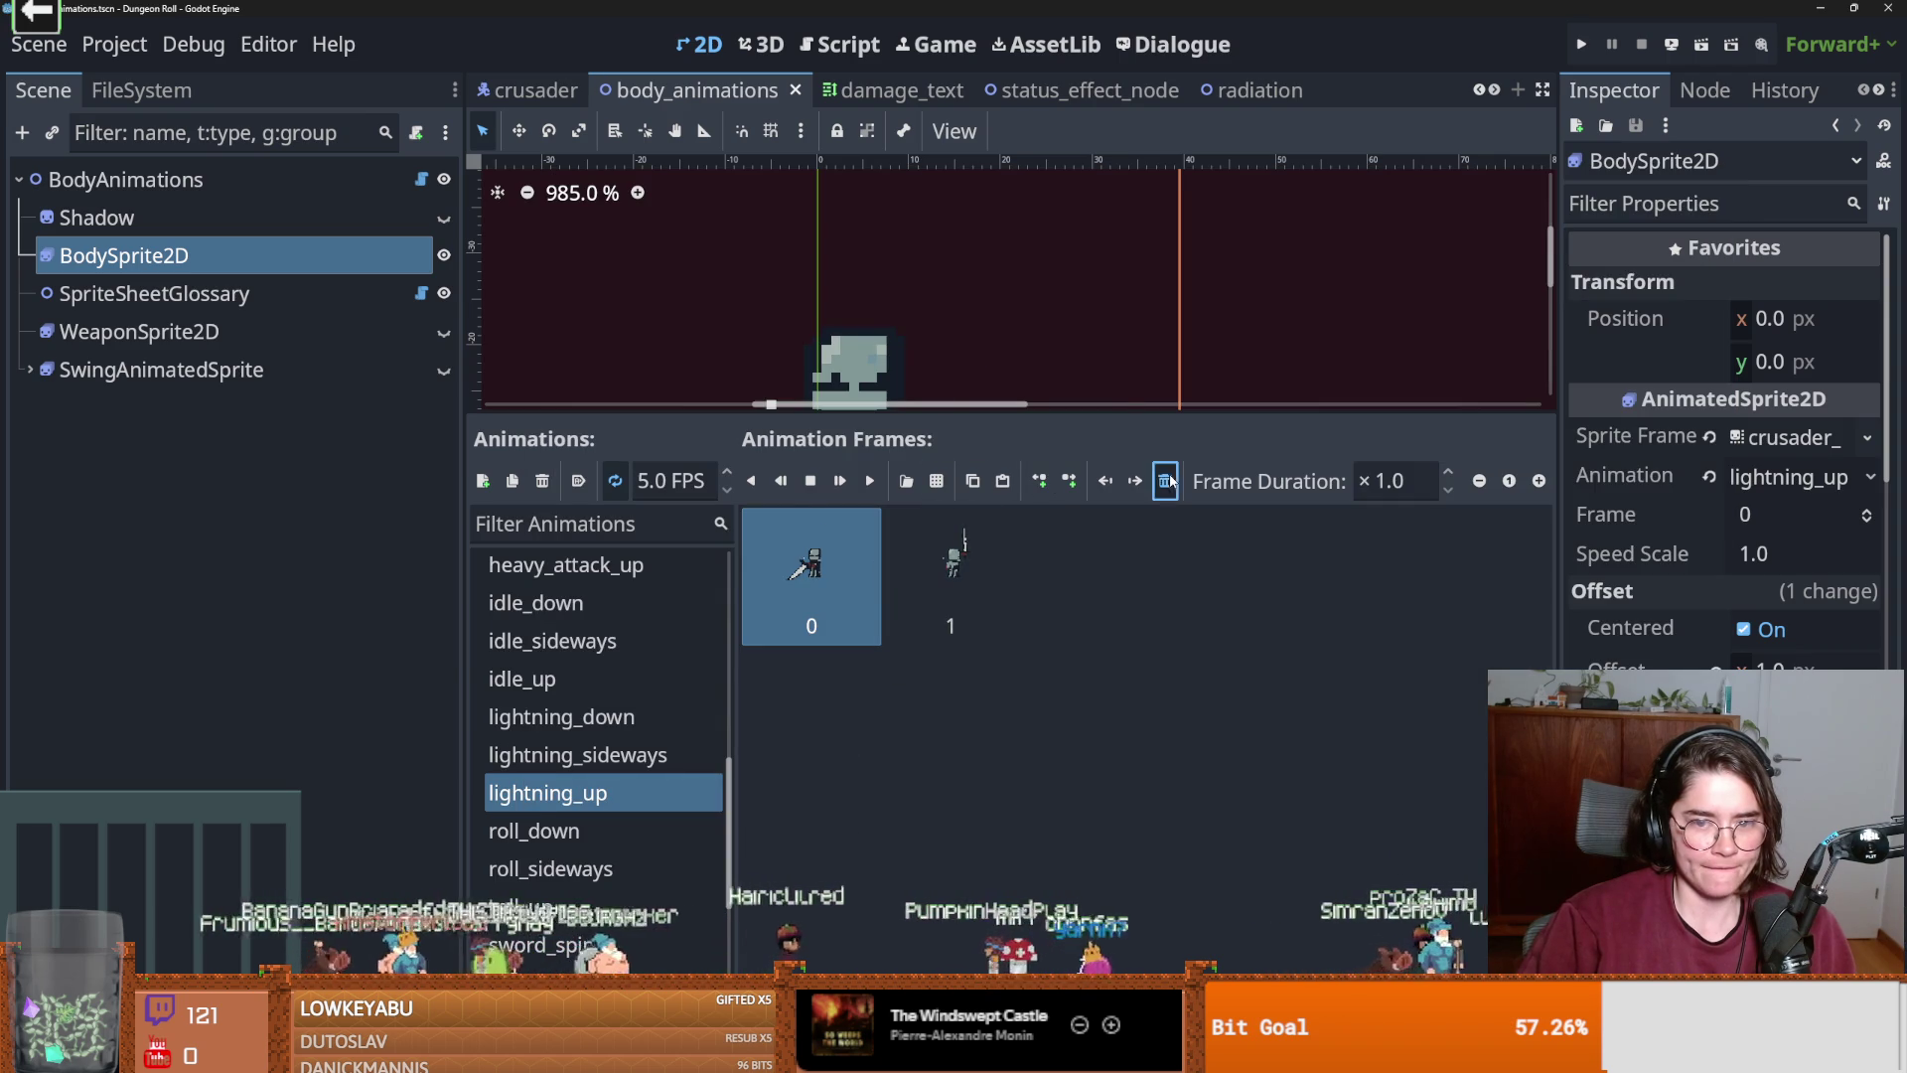
key("ctrl+s")
left_click(639, 758)
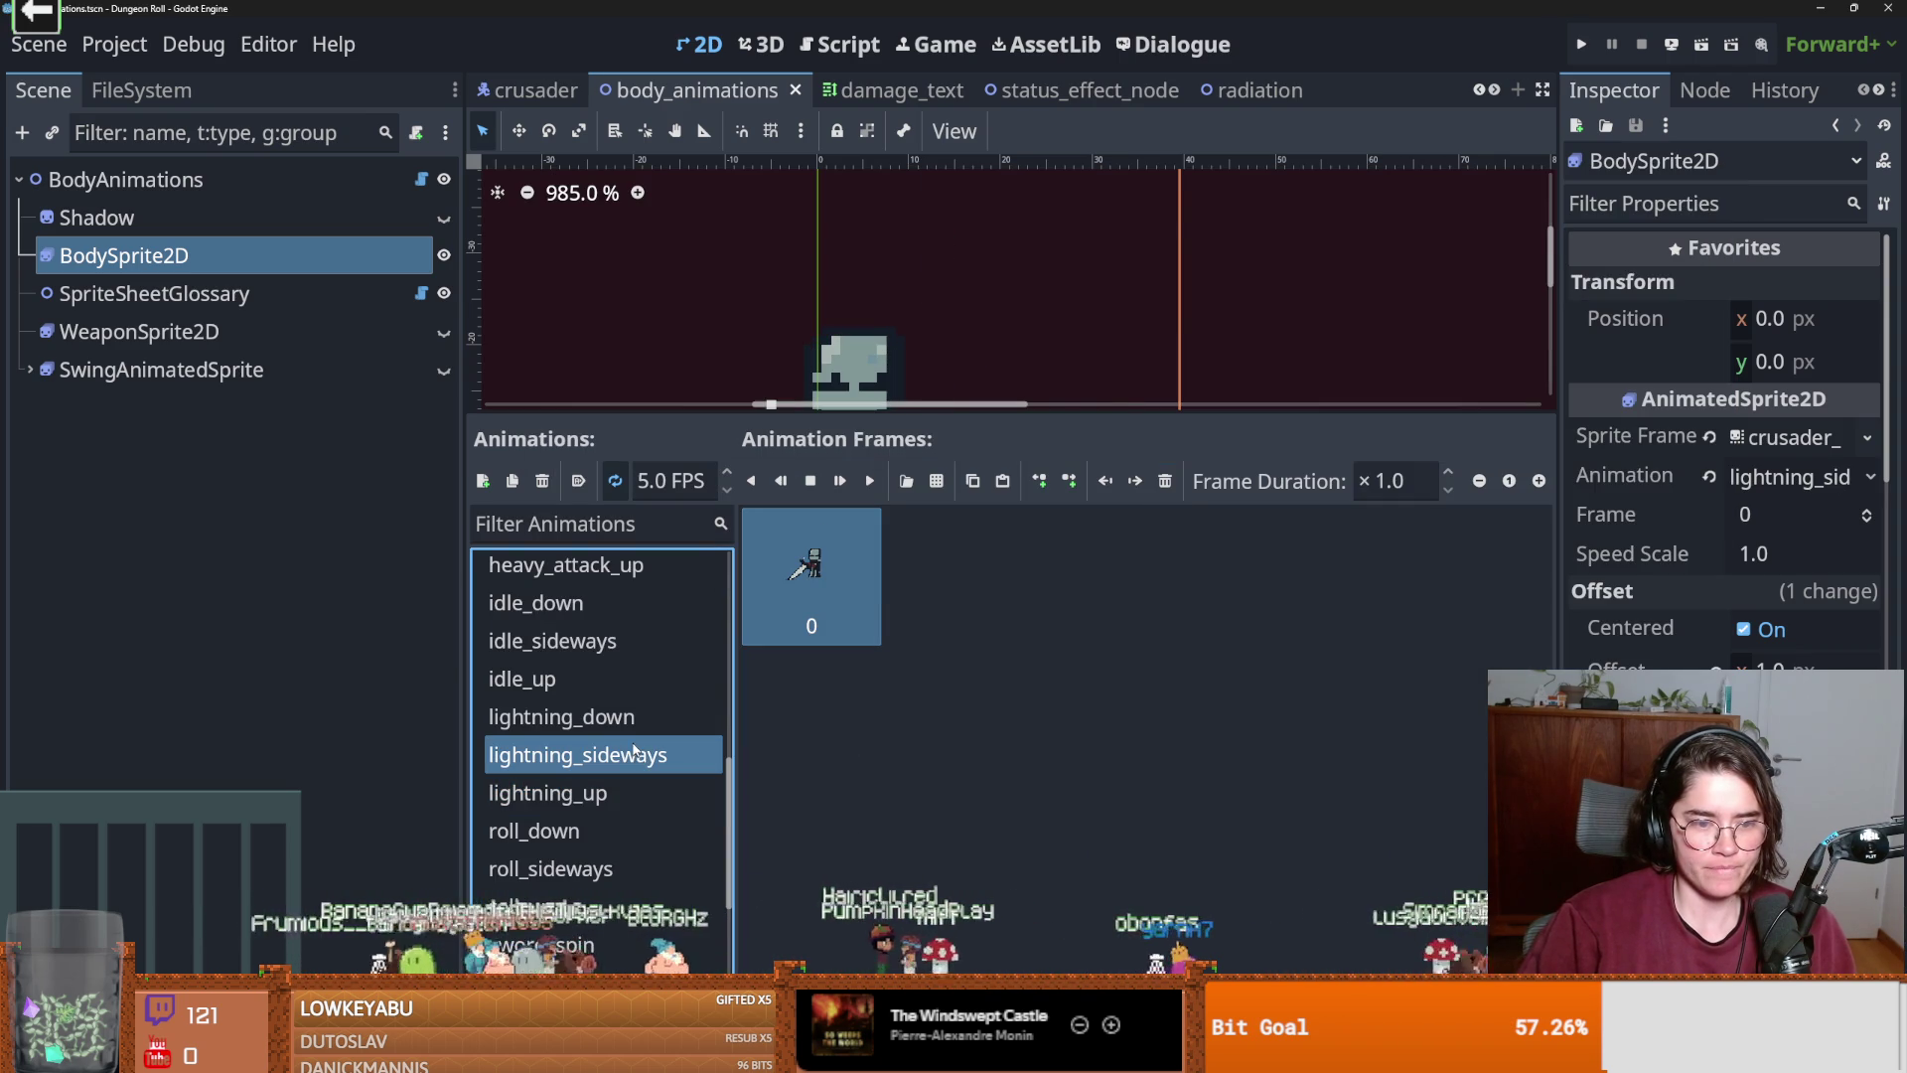
Replace attack_1_up's old frames with five third-row frames from Crusader_ideas_up.png.
left_click(566, 681)
left_click(596, 642)
scroll(610, 697, "up", 10)
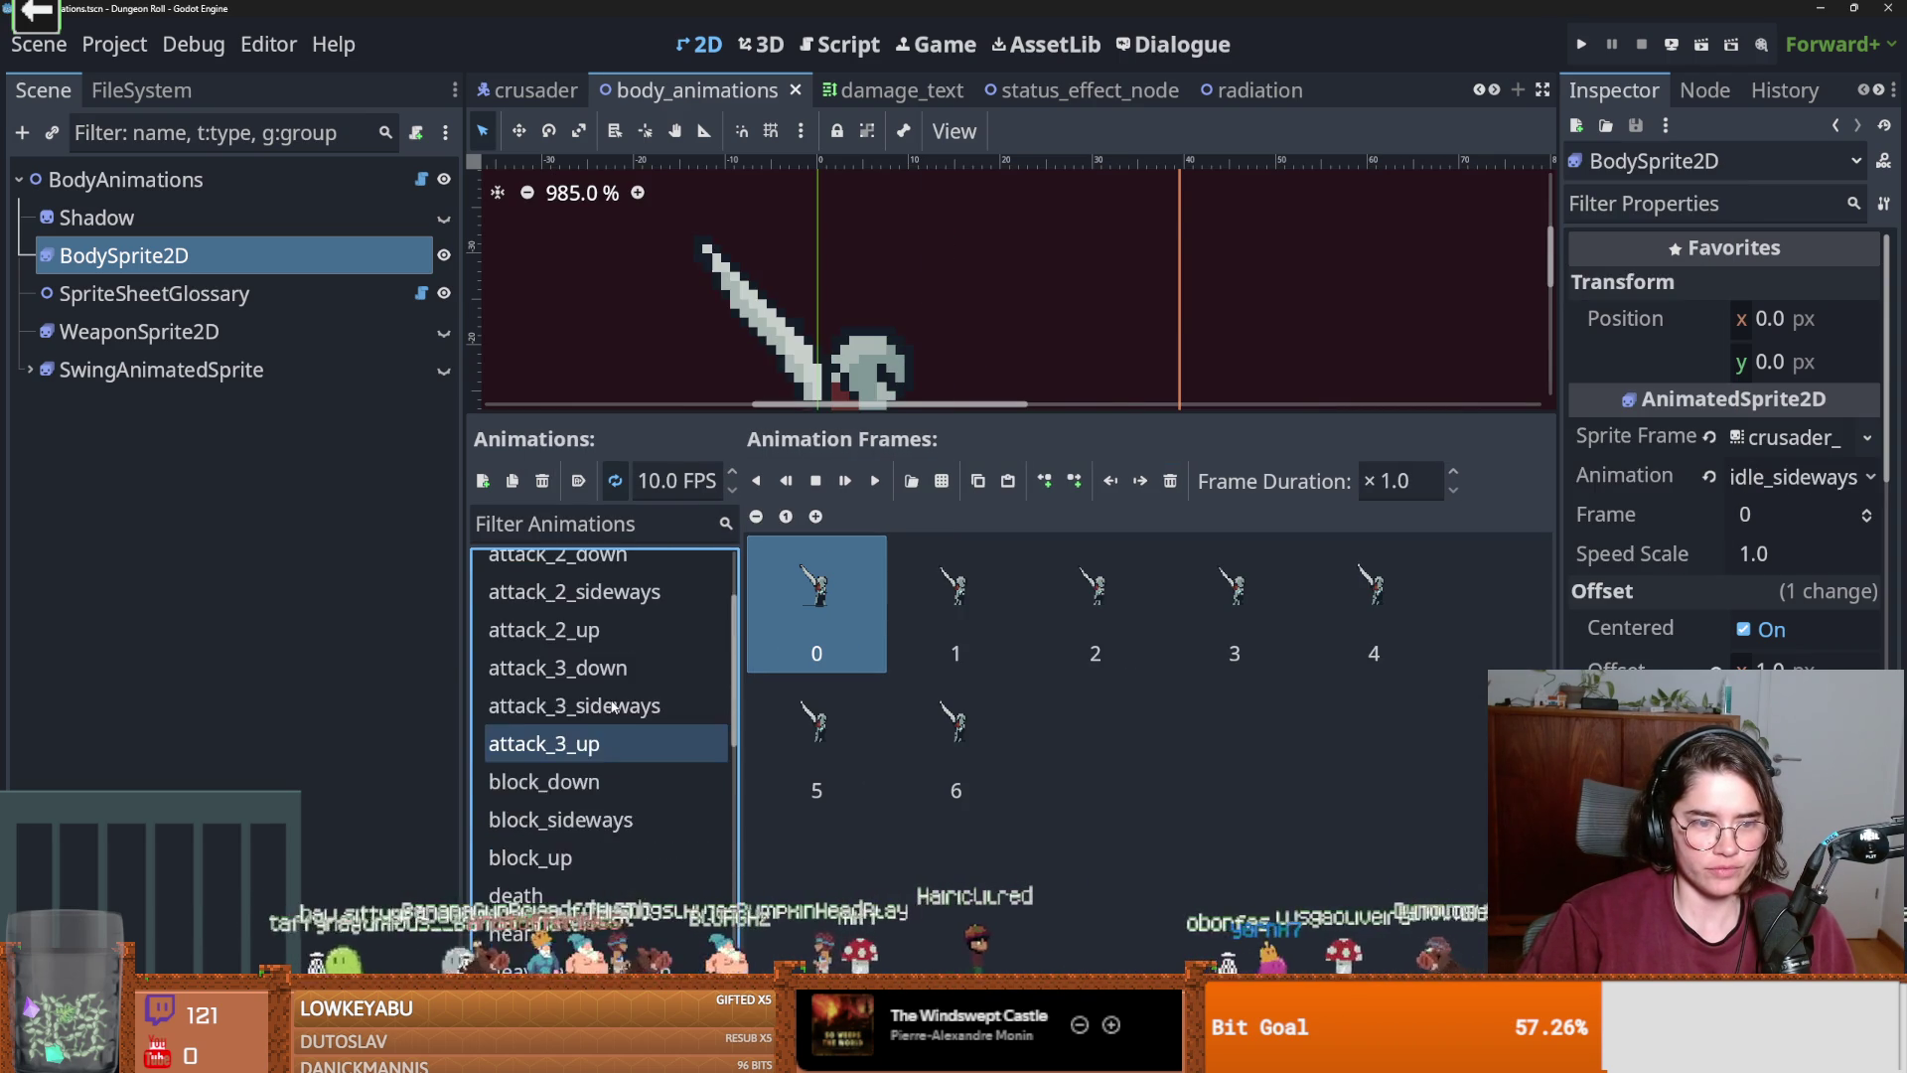
left_click(577, 647)
left_click(1171, 481)
left_click(1171, 481)
left_click(942, 481)
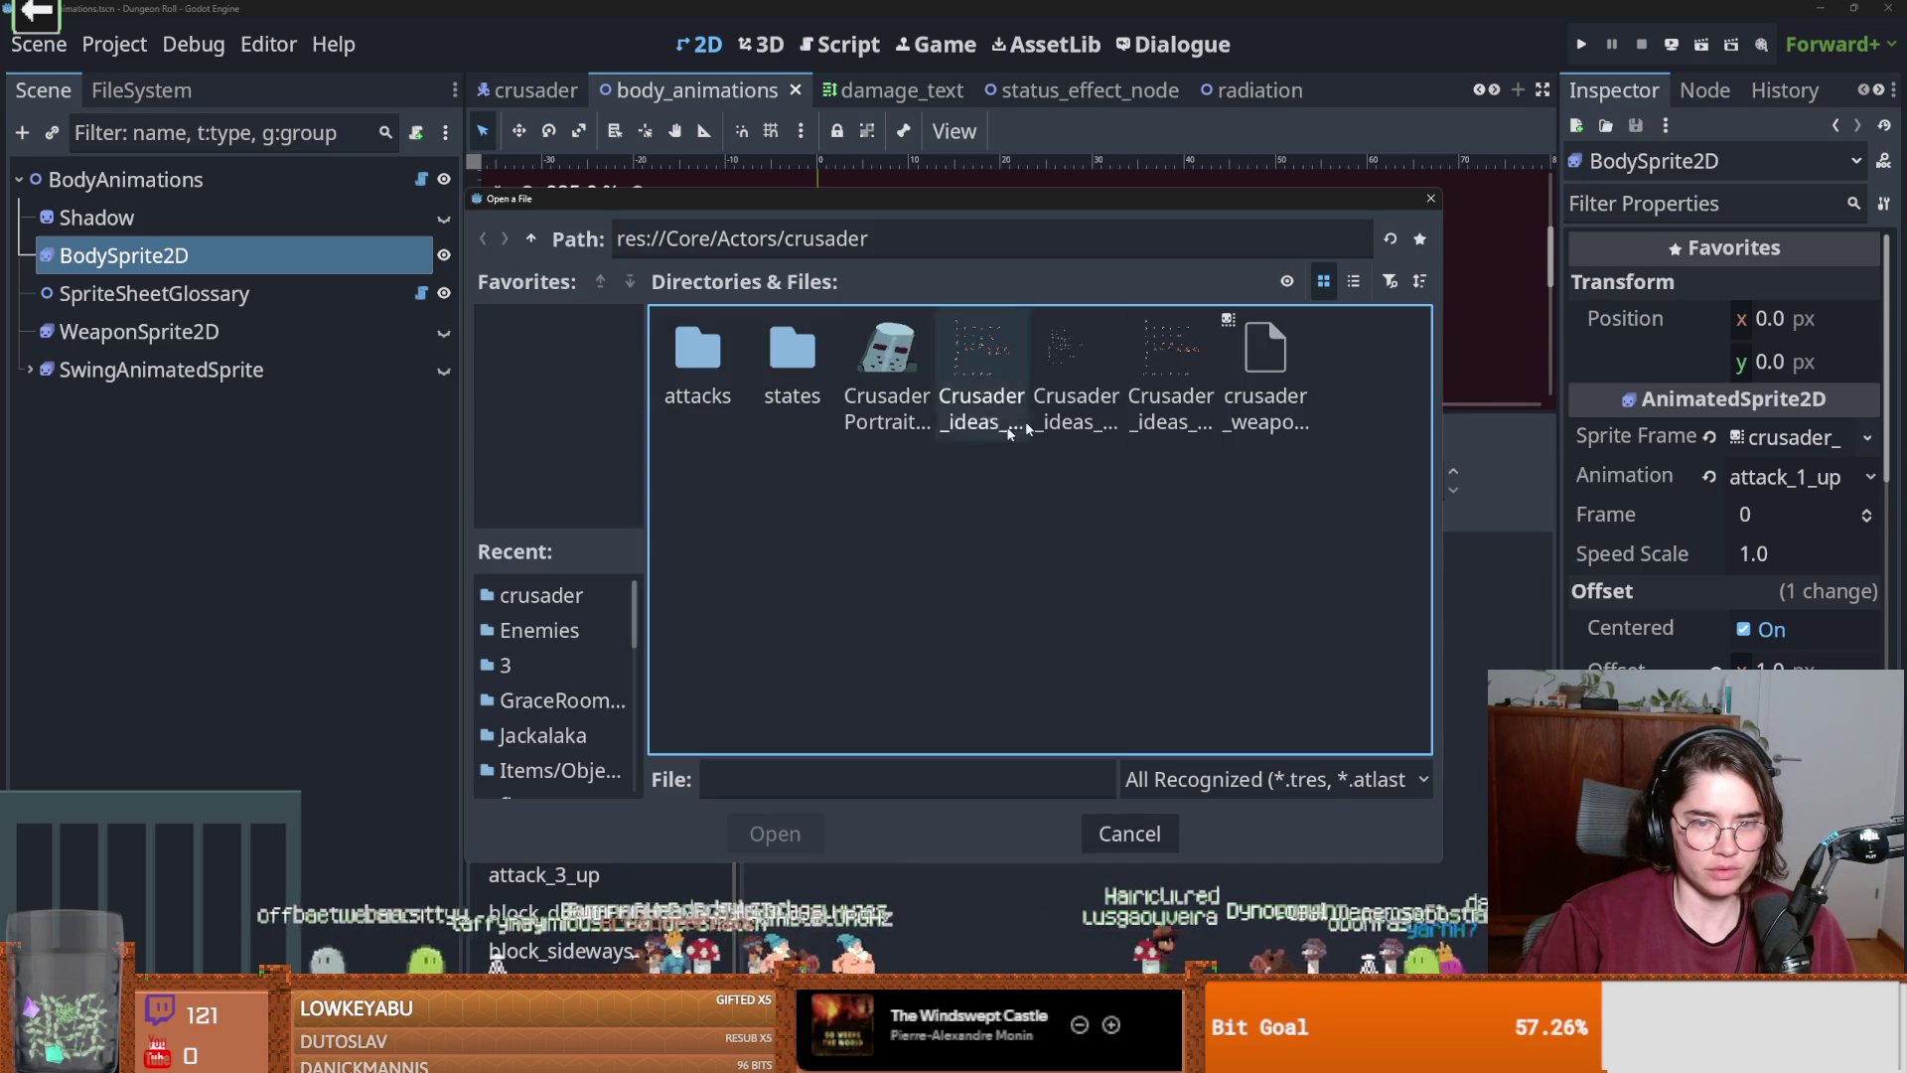
double_click(1156, 383)
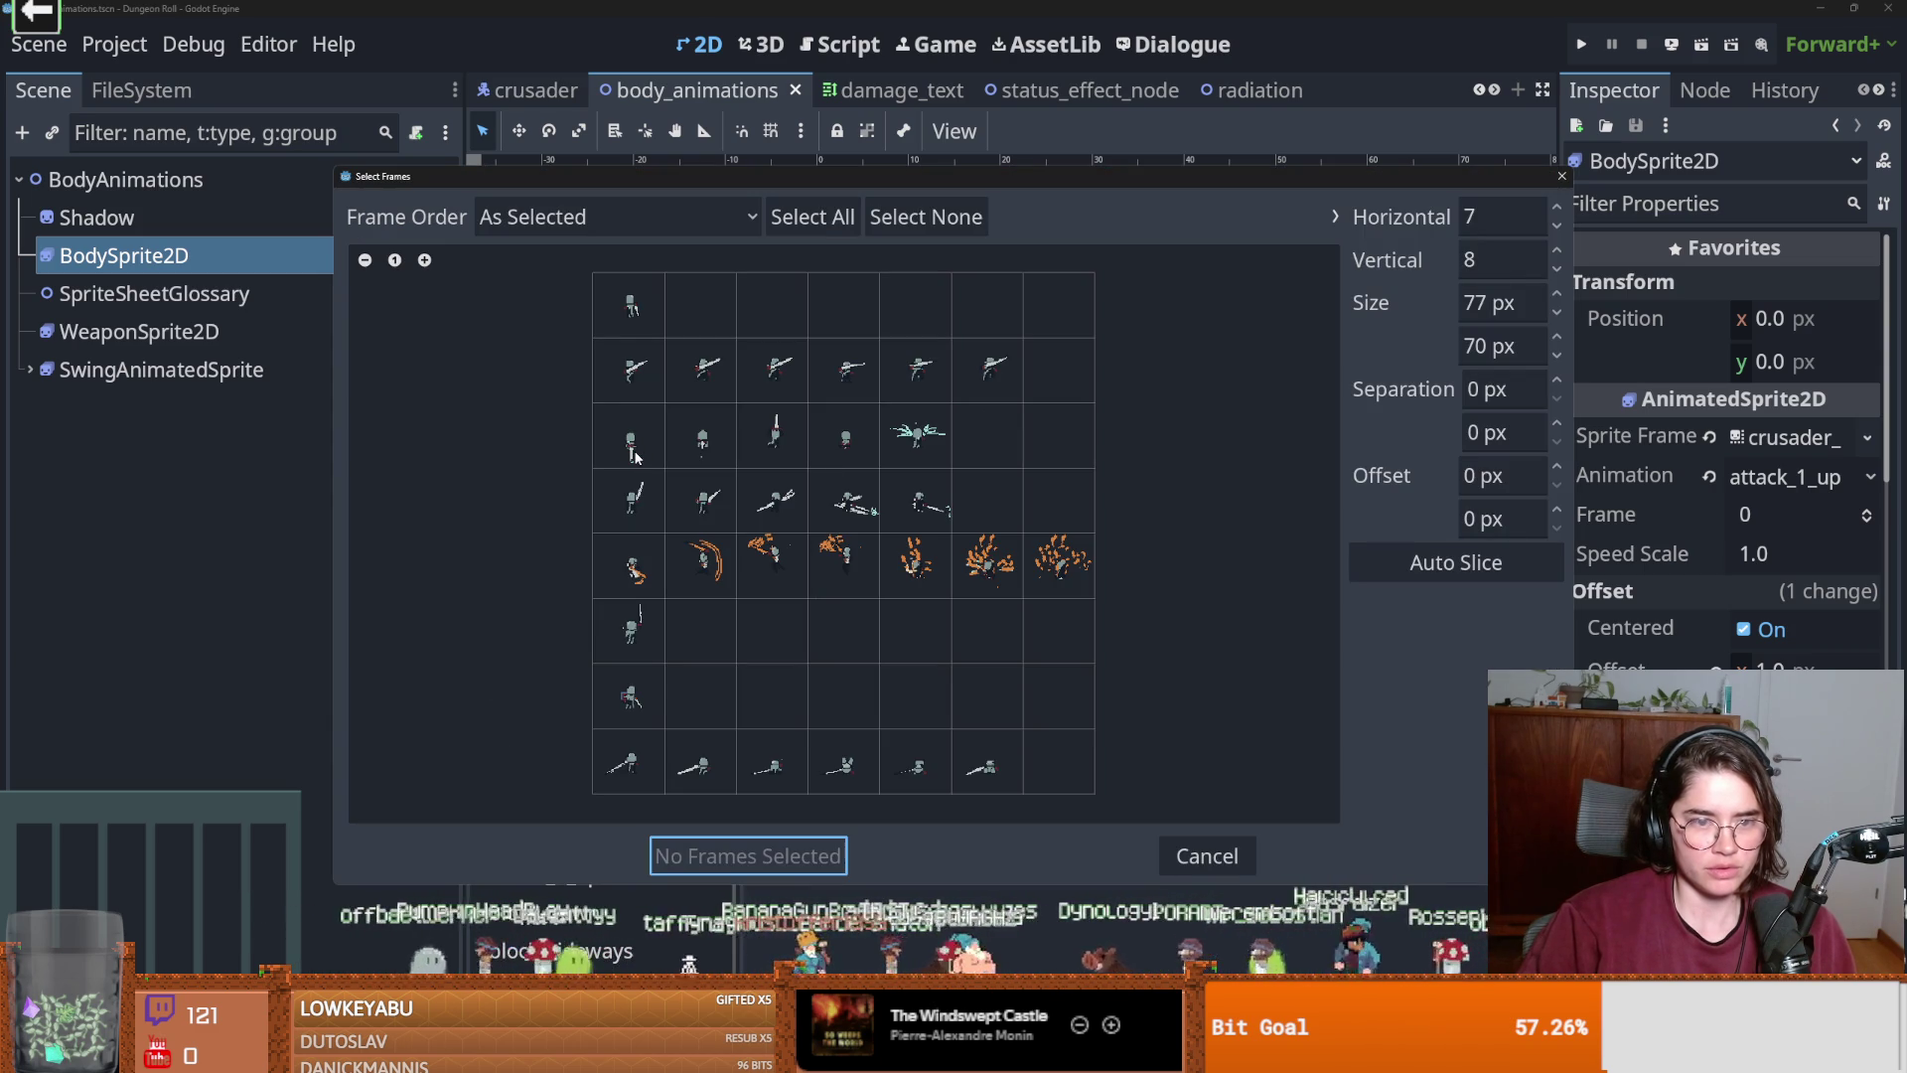
left_click_drag(617, 450, 914, 449)
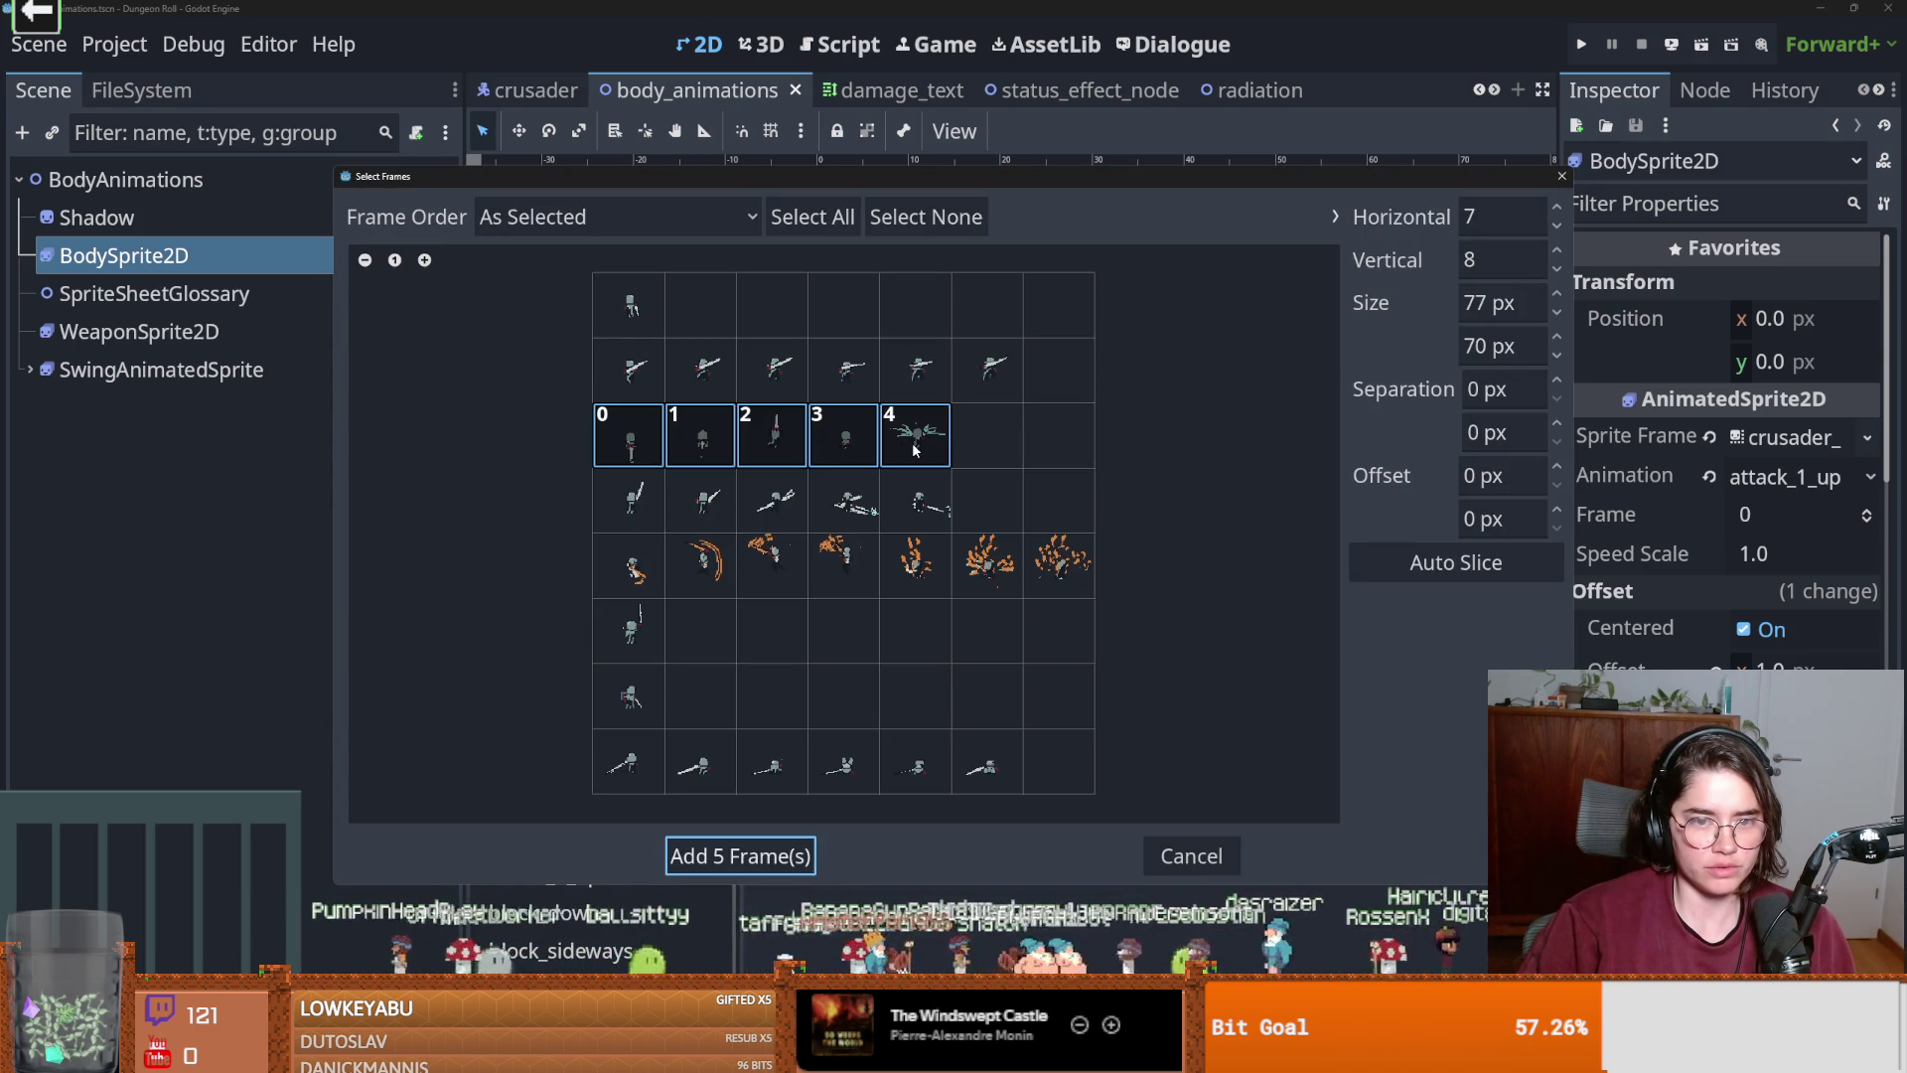
left_click(740, 855)
Replace attack_2_up's old frames with five attack-row frames from the up sheet.
key("Down")
key("Down")
key("Down")
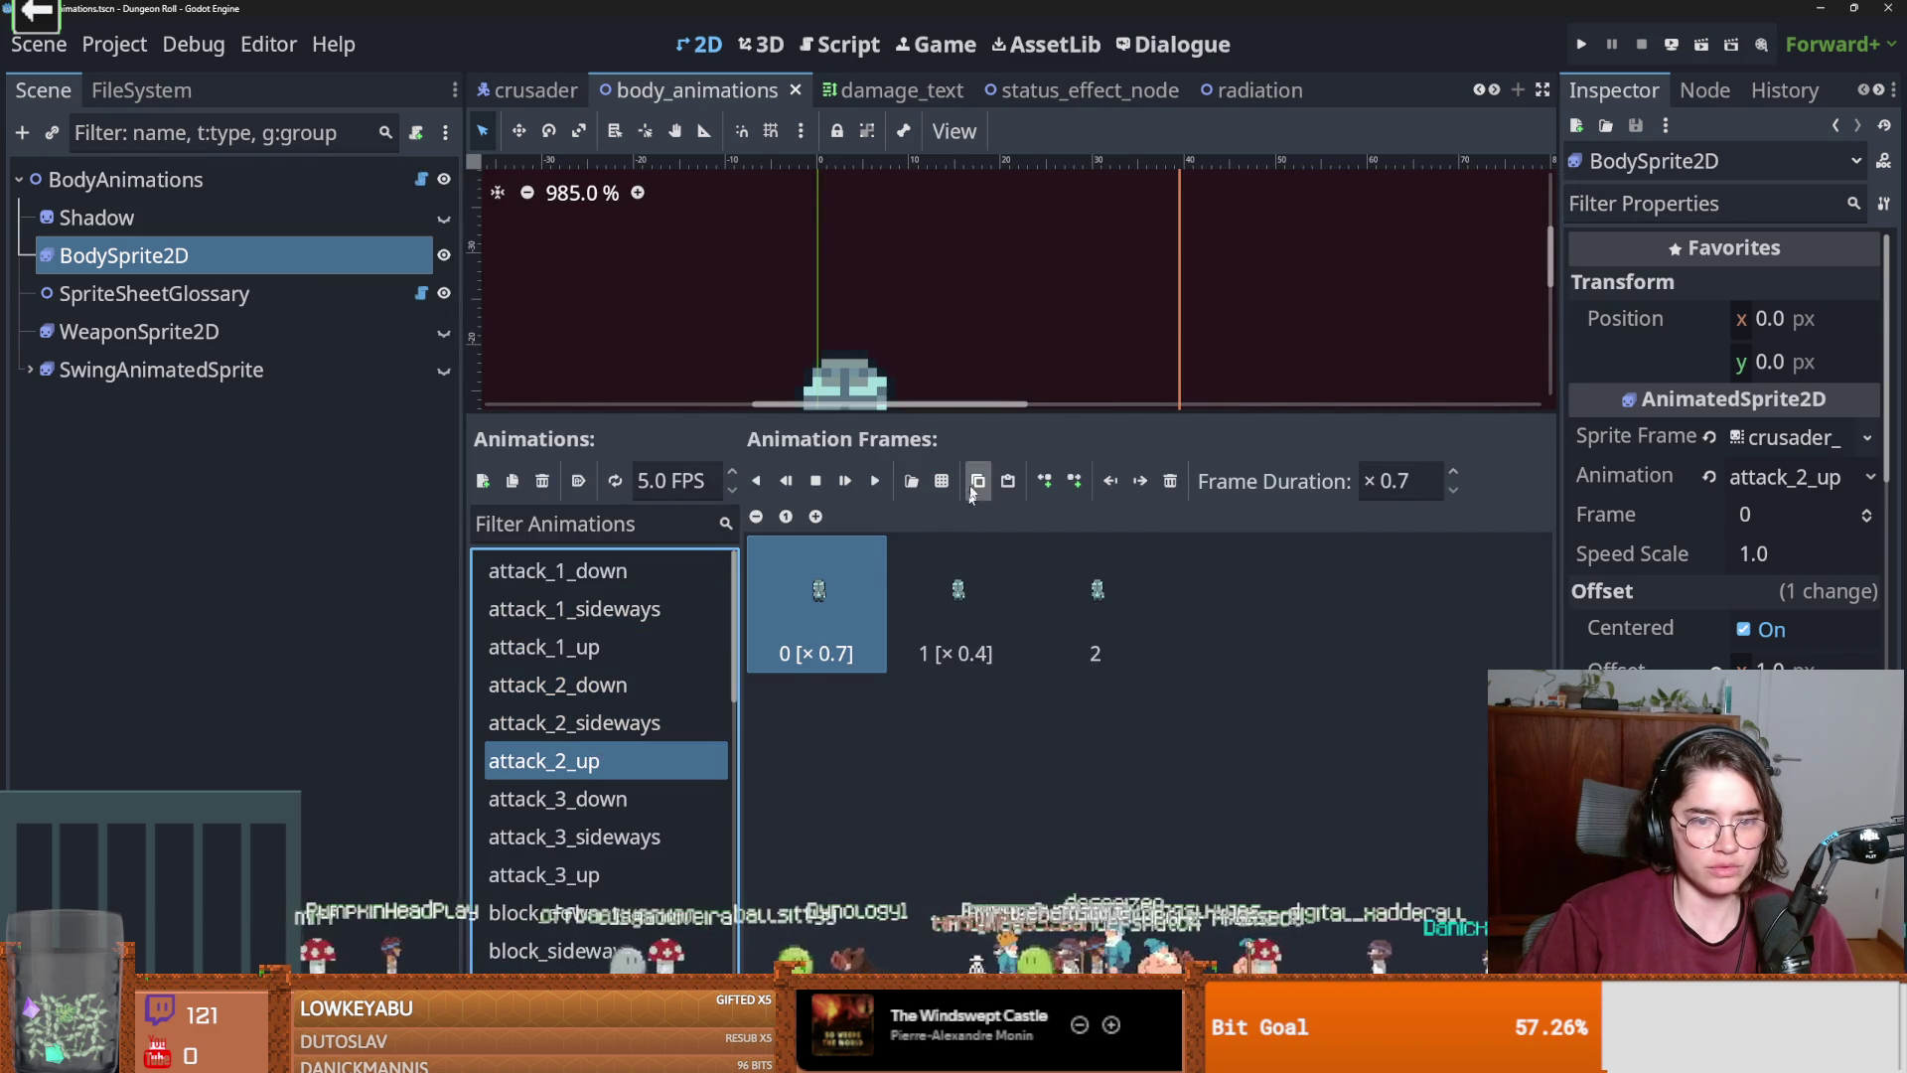
left_click(1168, 485)
left_click(911, 481)
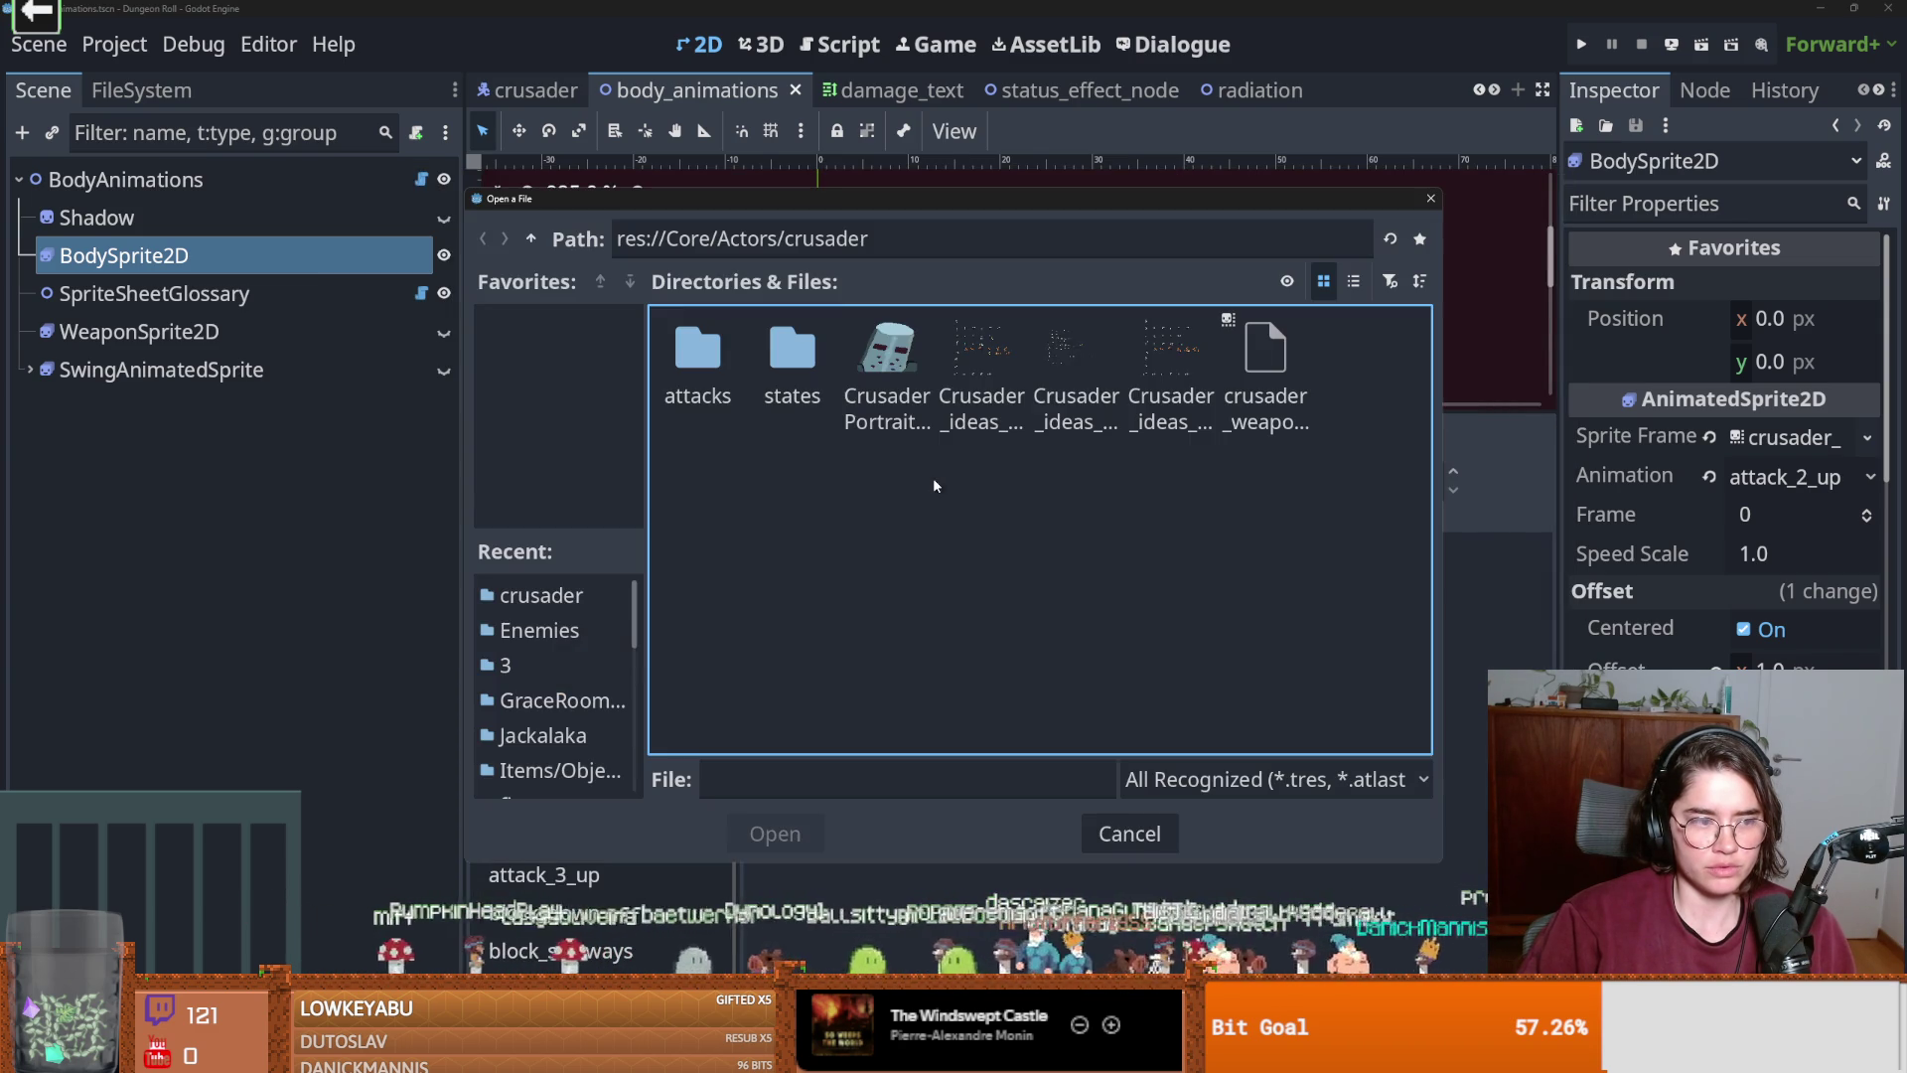
double_click(1184, 344)
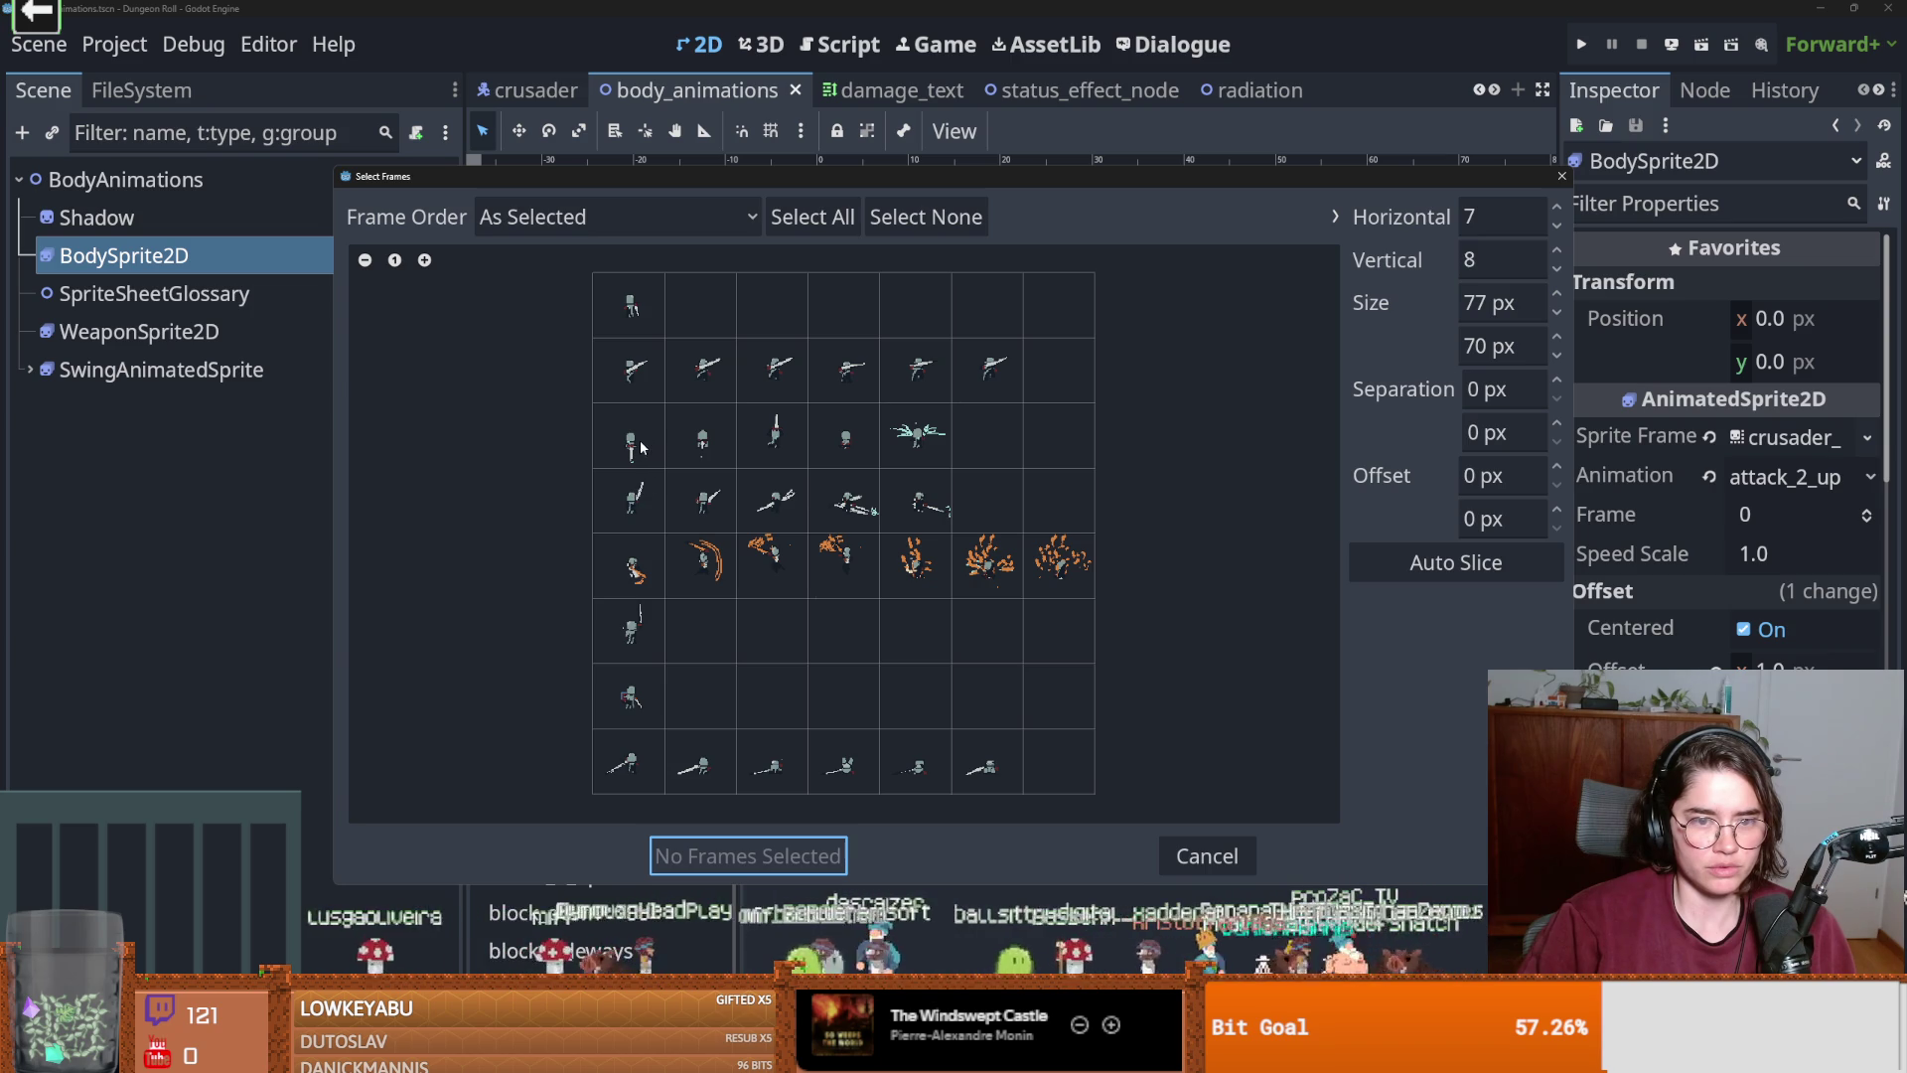
left_click(628, 506)
left_click_drag(628, 507, 915, 502)
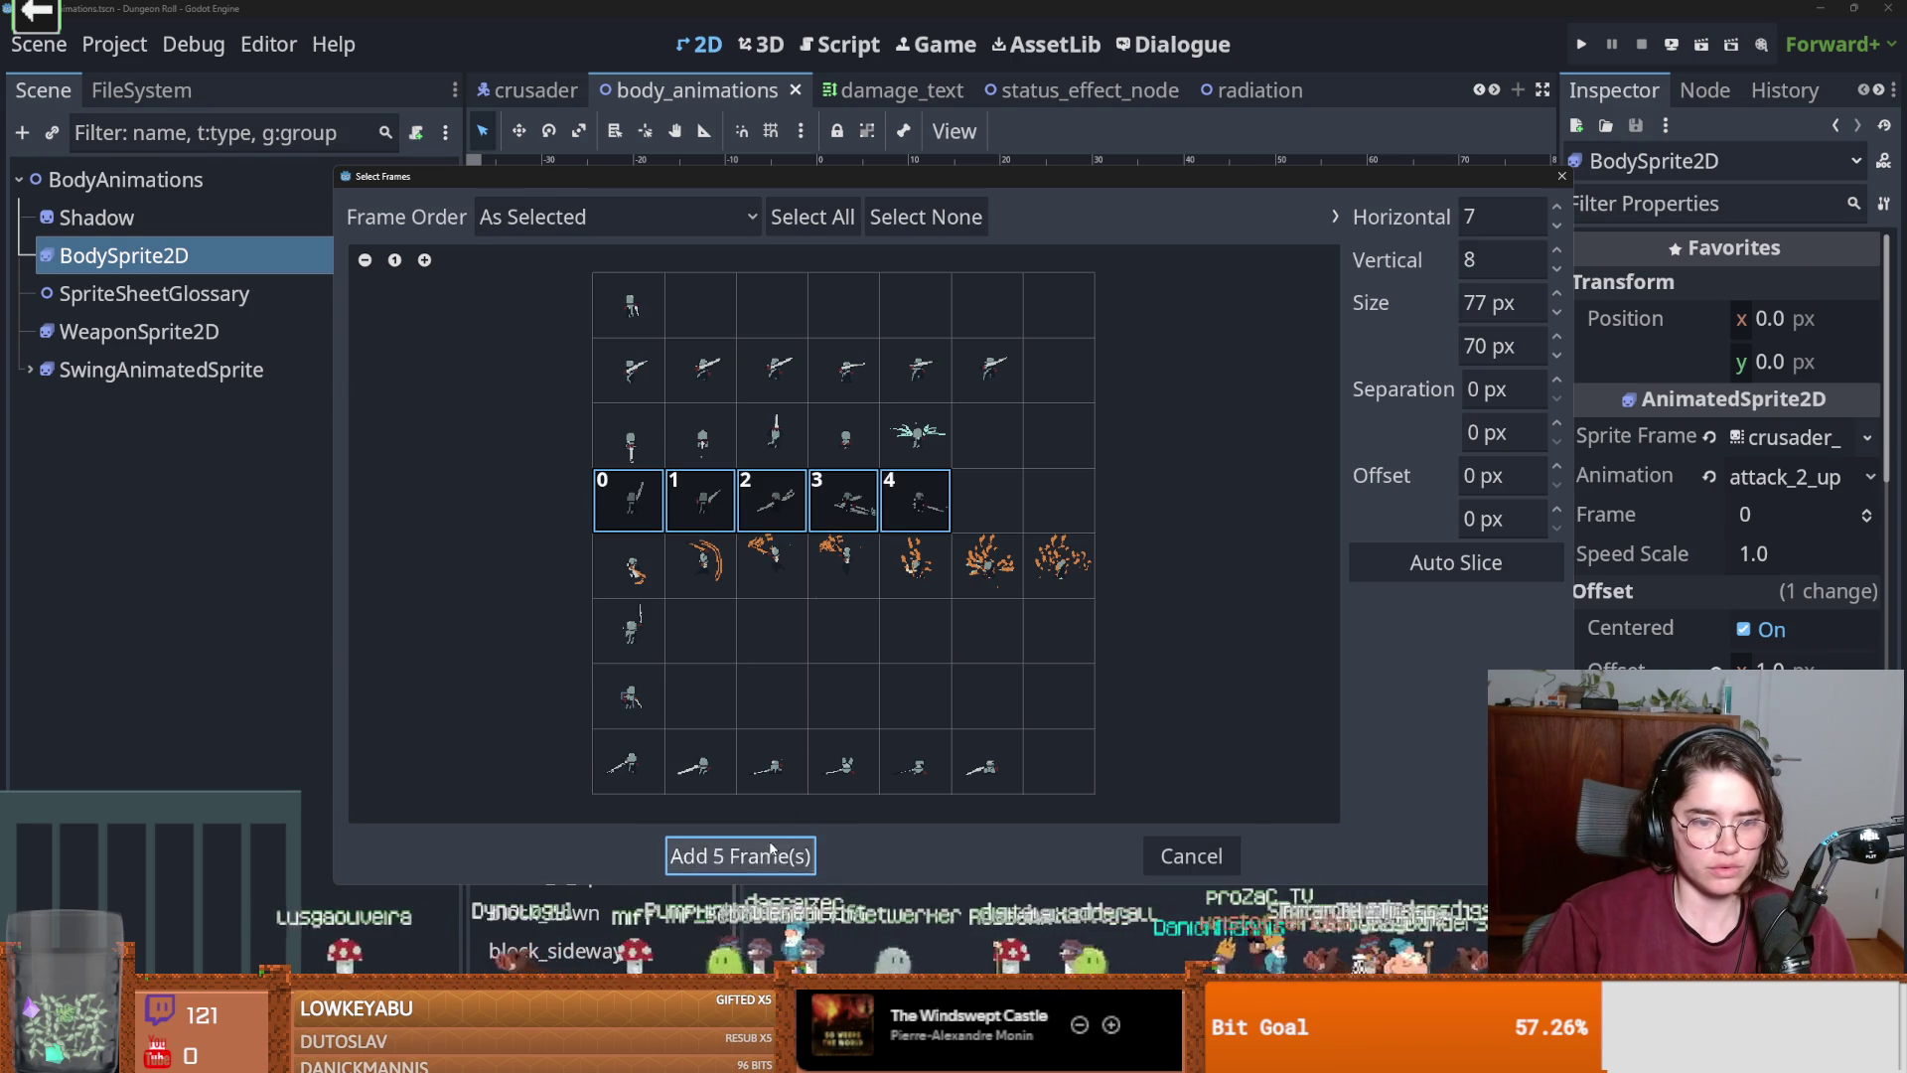
left_click(740, 855)
Replace attack_3_up's old frames with the seven orange swing frames.
left_click(558, 799)
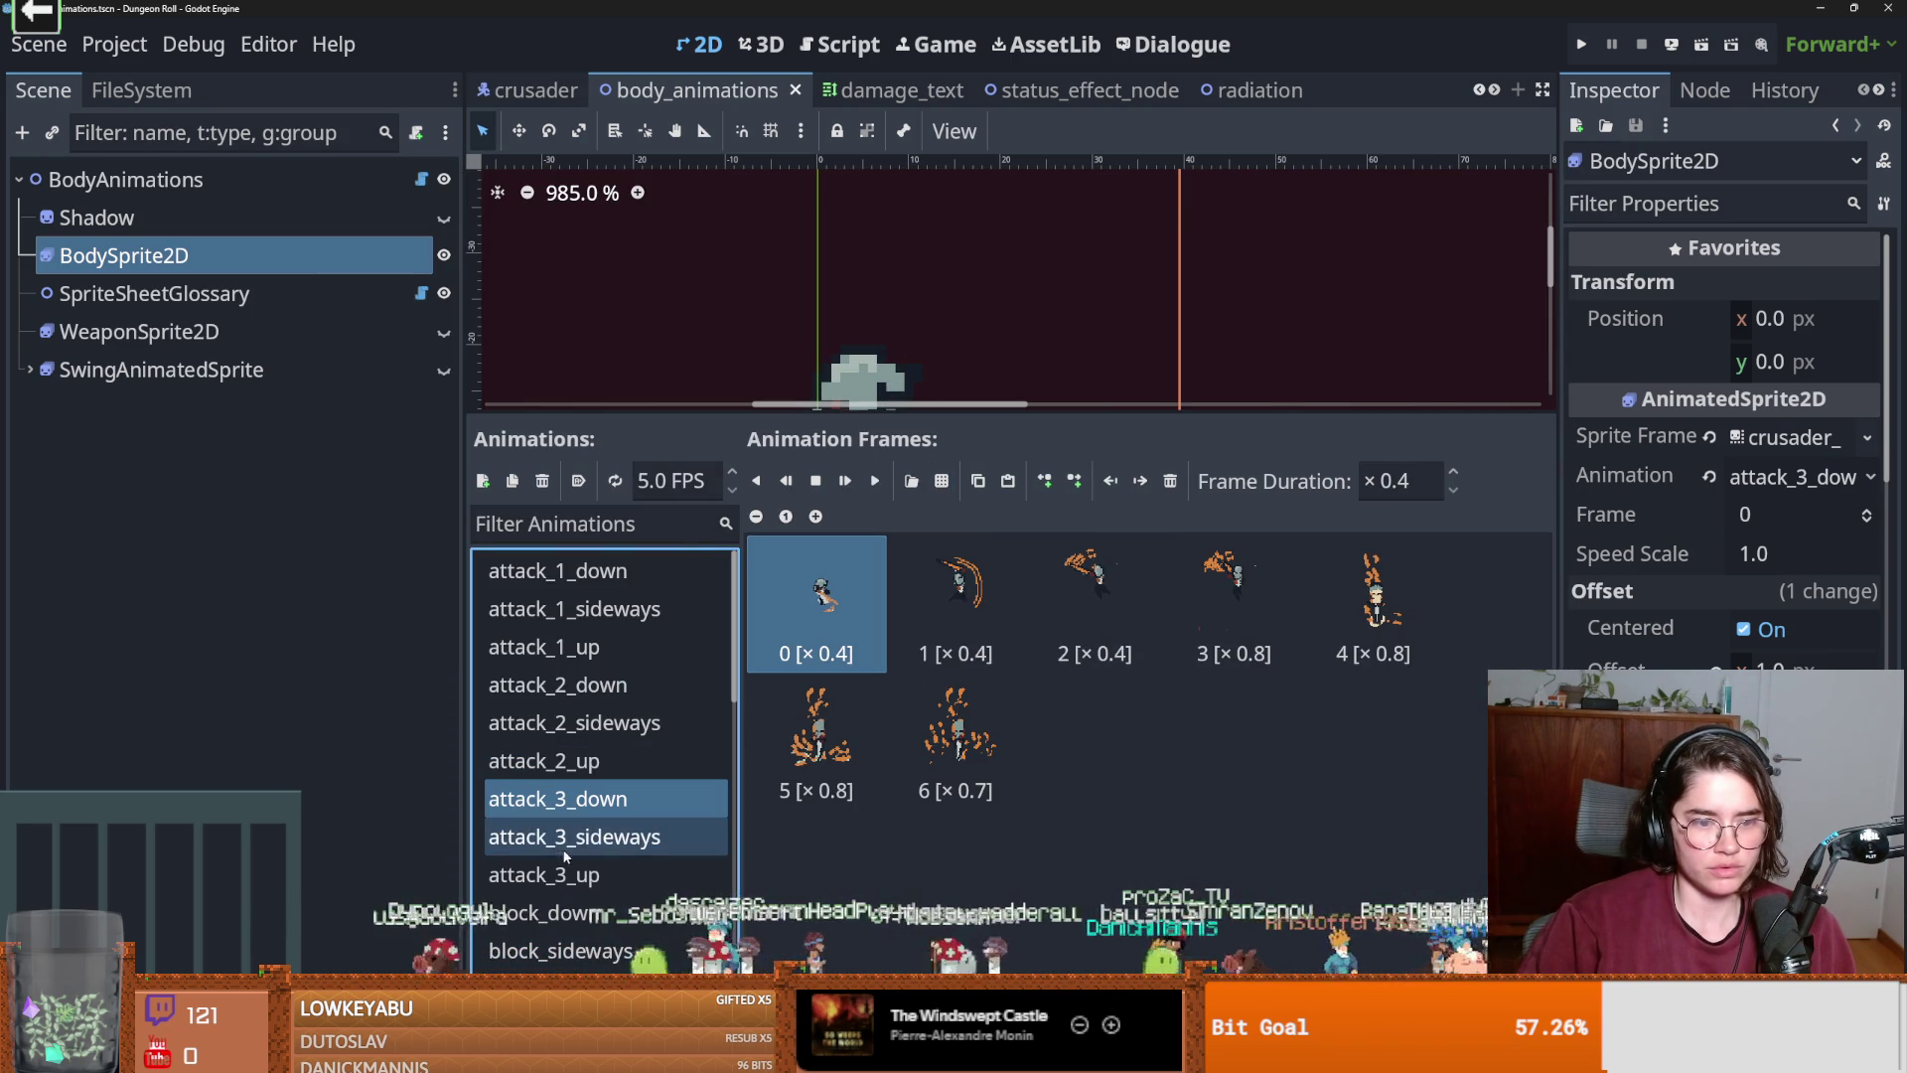
left_click(556, 874)
left_click(1170, 481)
left_click(1170, 481)
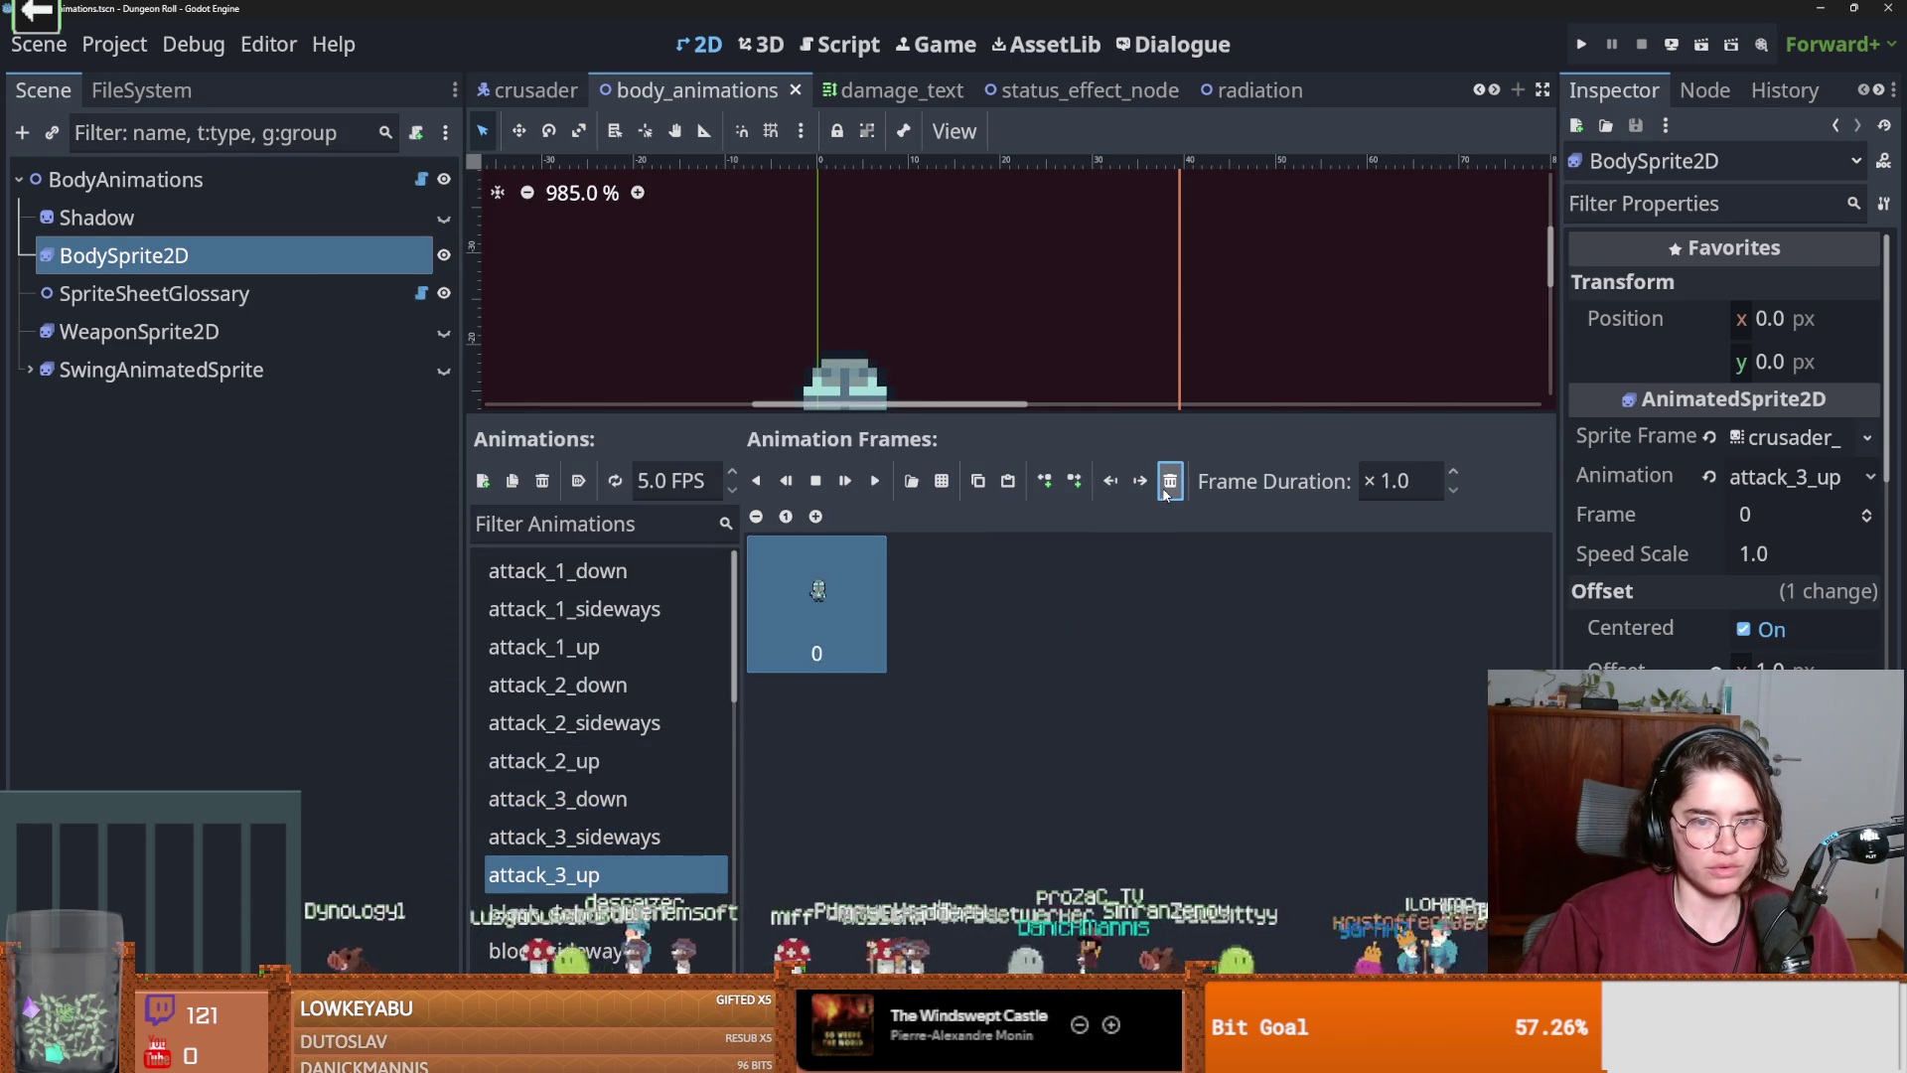
left_click(1170, 480)
left_click(1171, 481)
left_click(911, 481)
double_click(1146, 360)
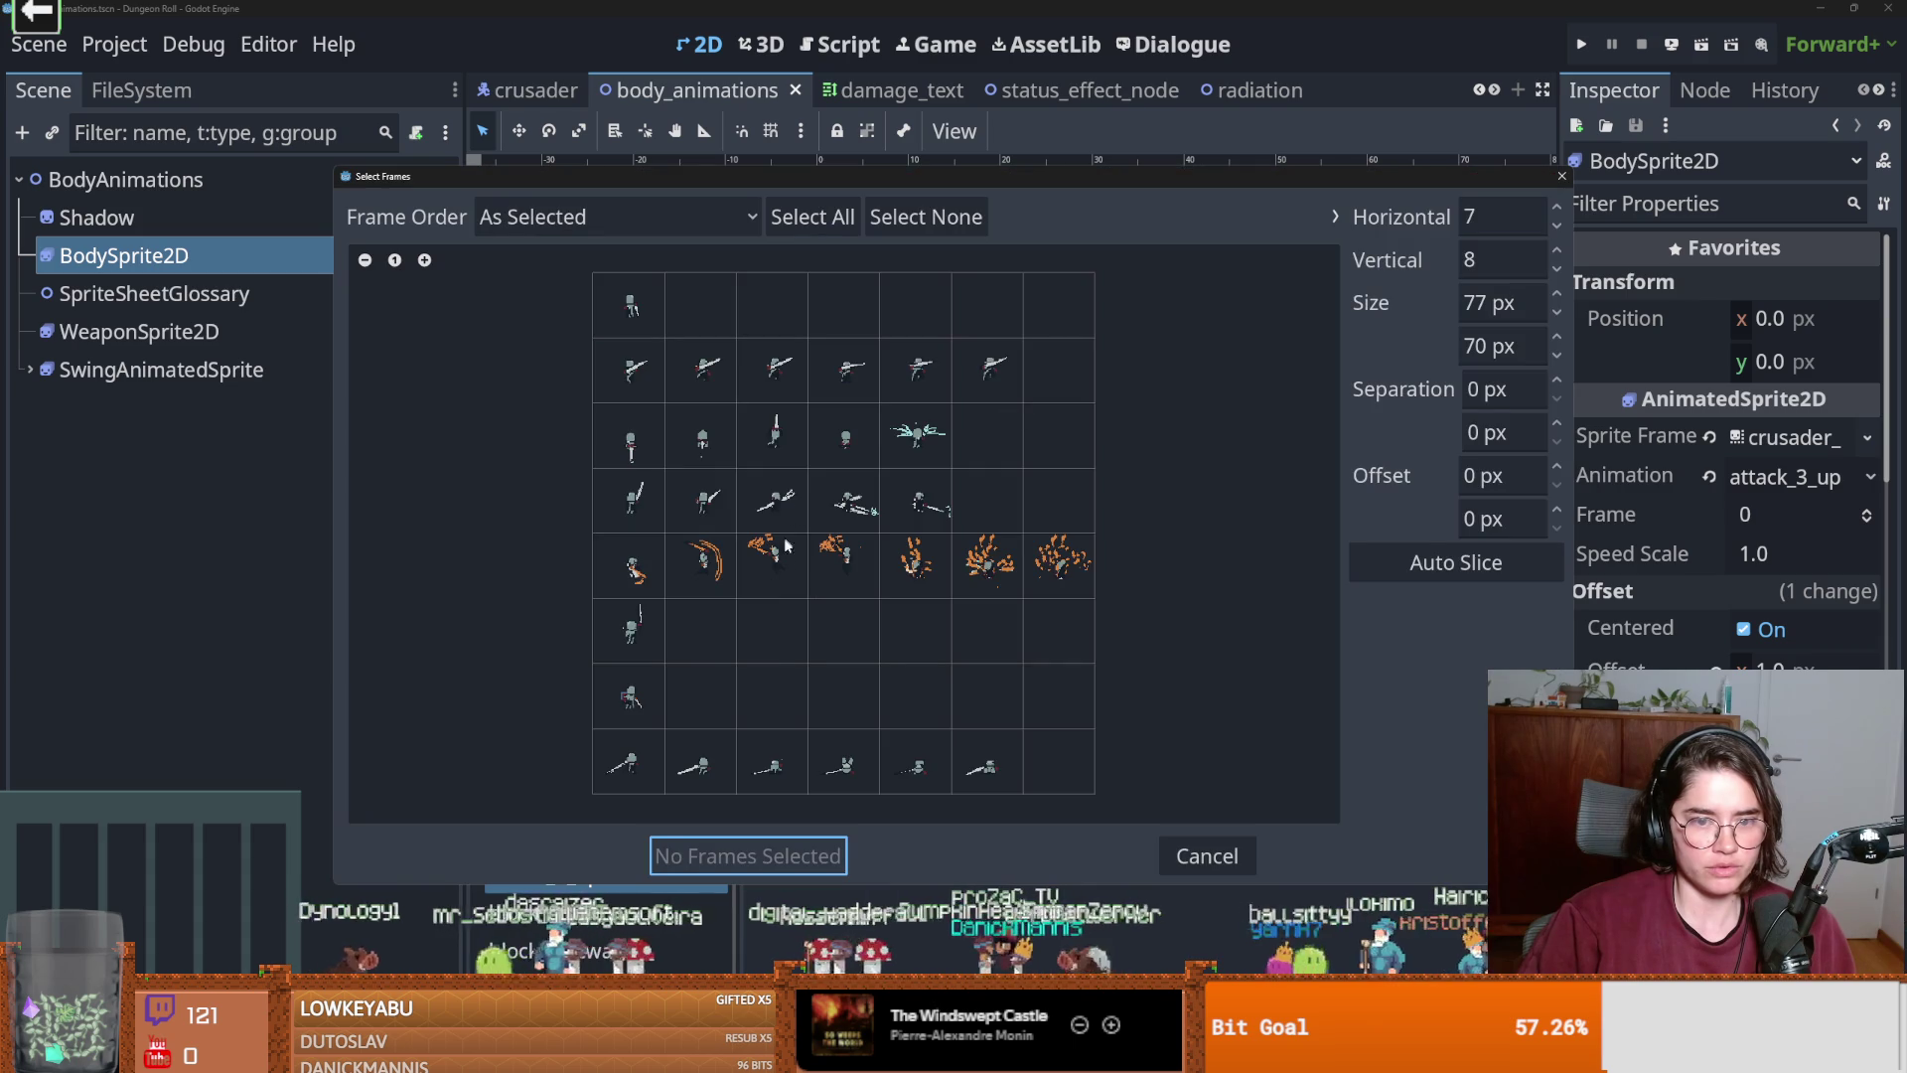
left_click_drag(628, 566, 1045, 572)
left_click(740, 855)
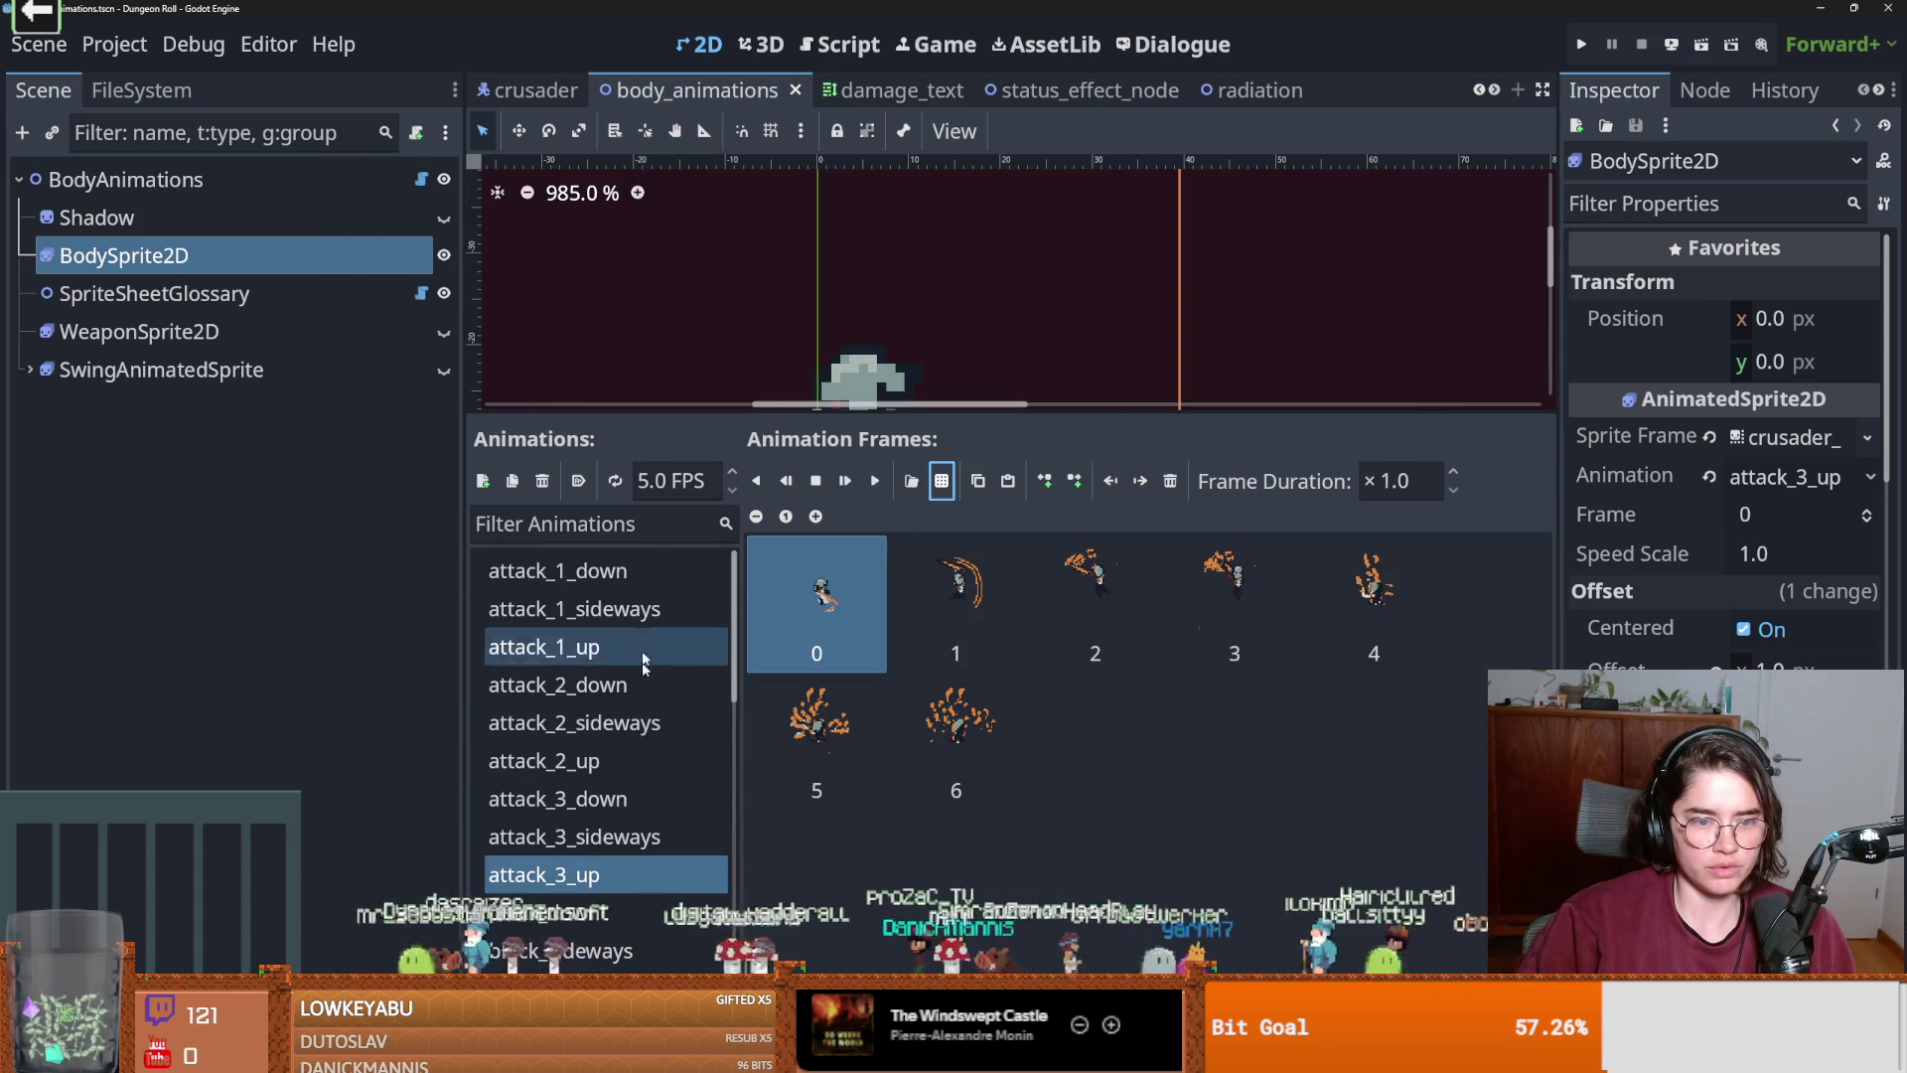
Replace block_up's old frame with the single blocking pose frame.
scroll(605, 704, "down", 2)
left_click(596, 827)
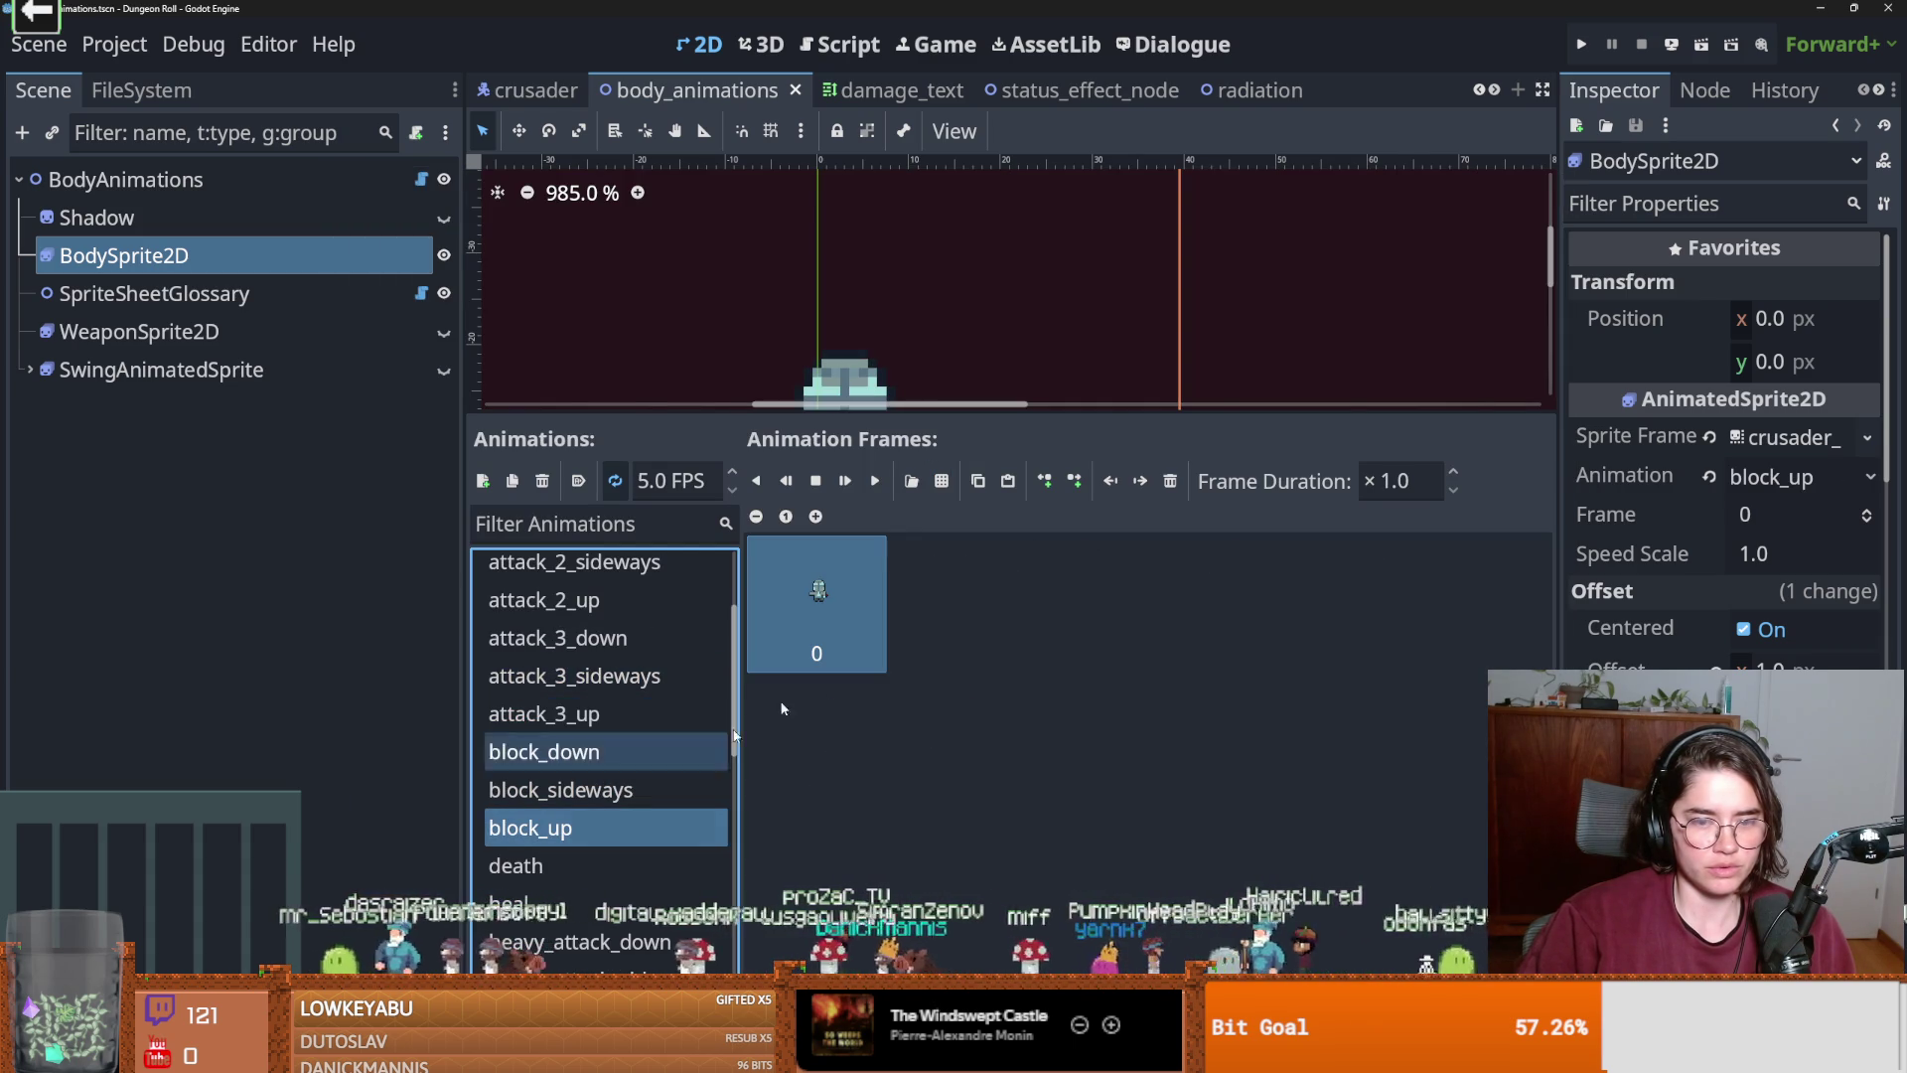
left_click(1170, 481)
left_click(941, 481)
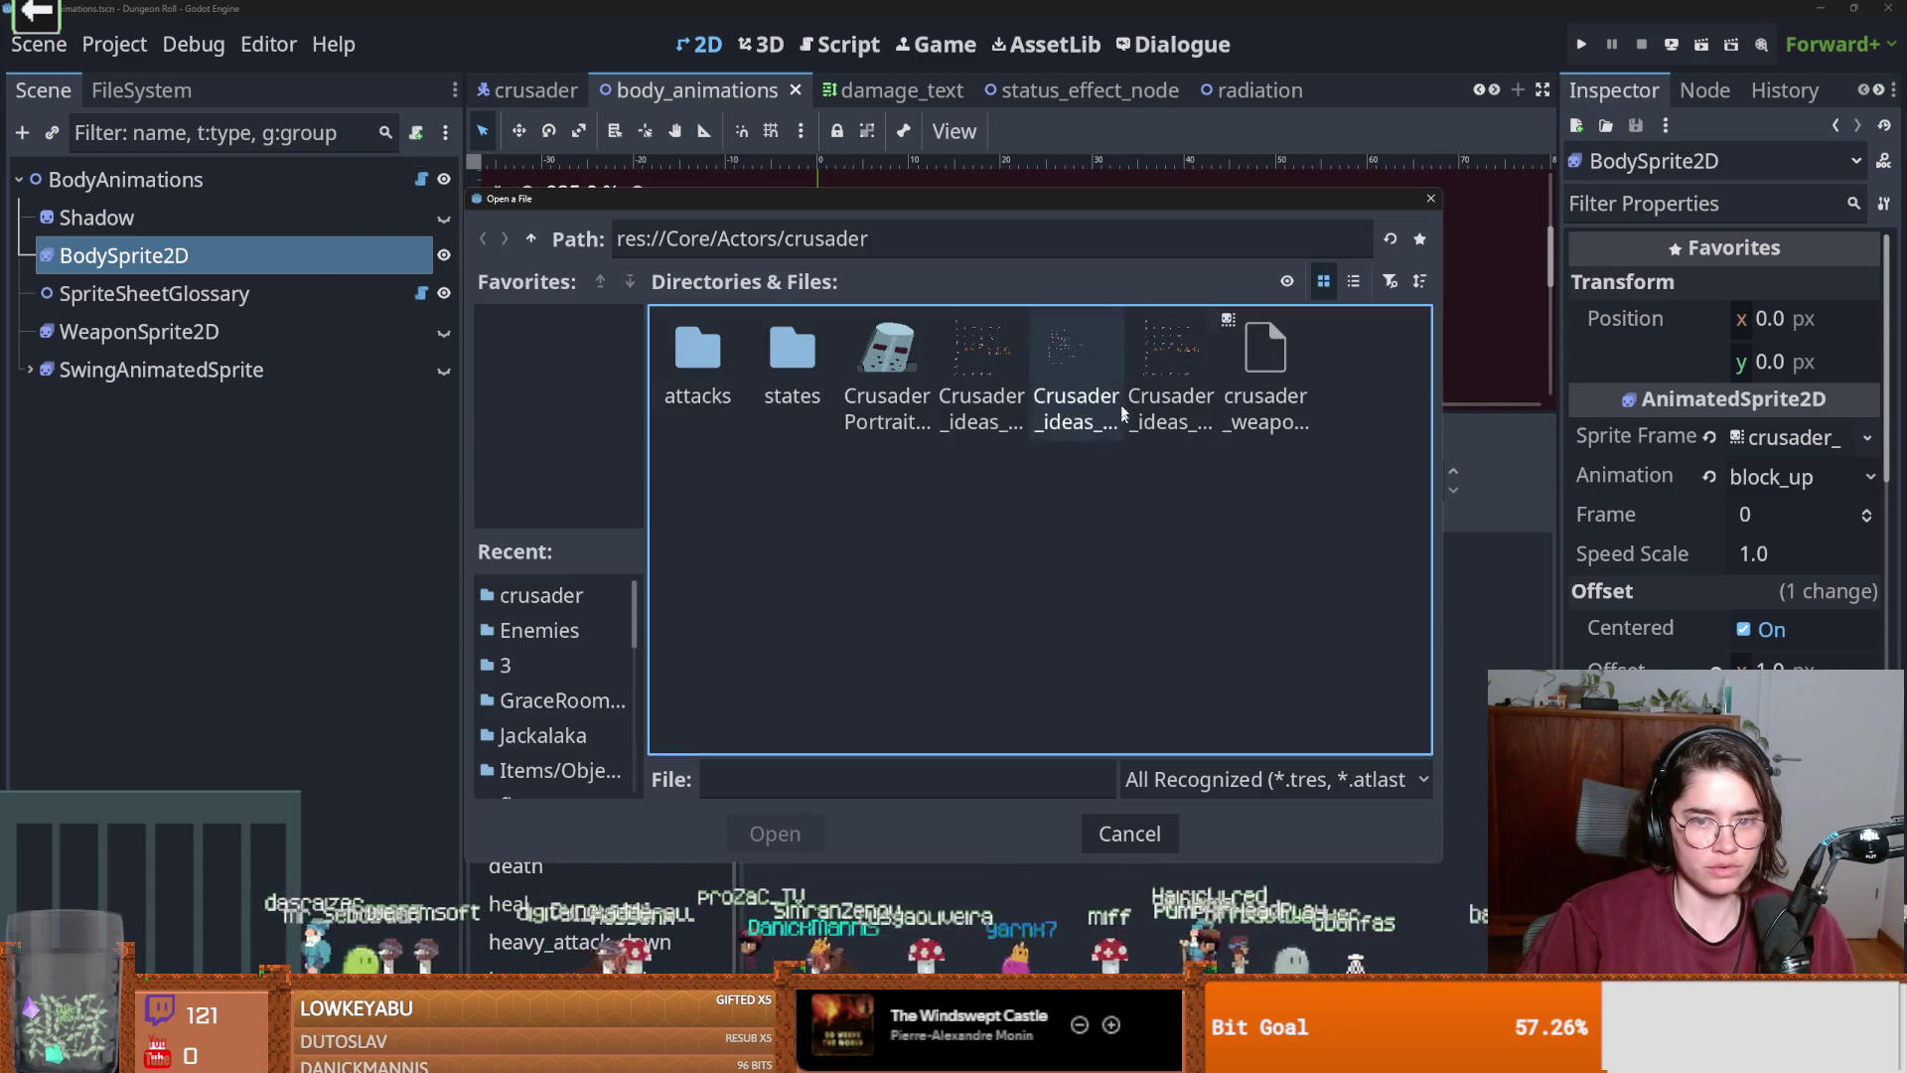
double_click(1146, 360)
left_click(630, 694)
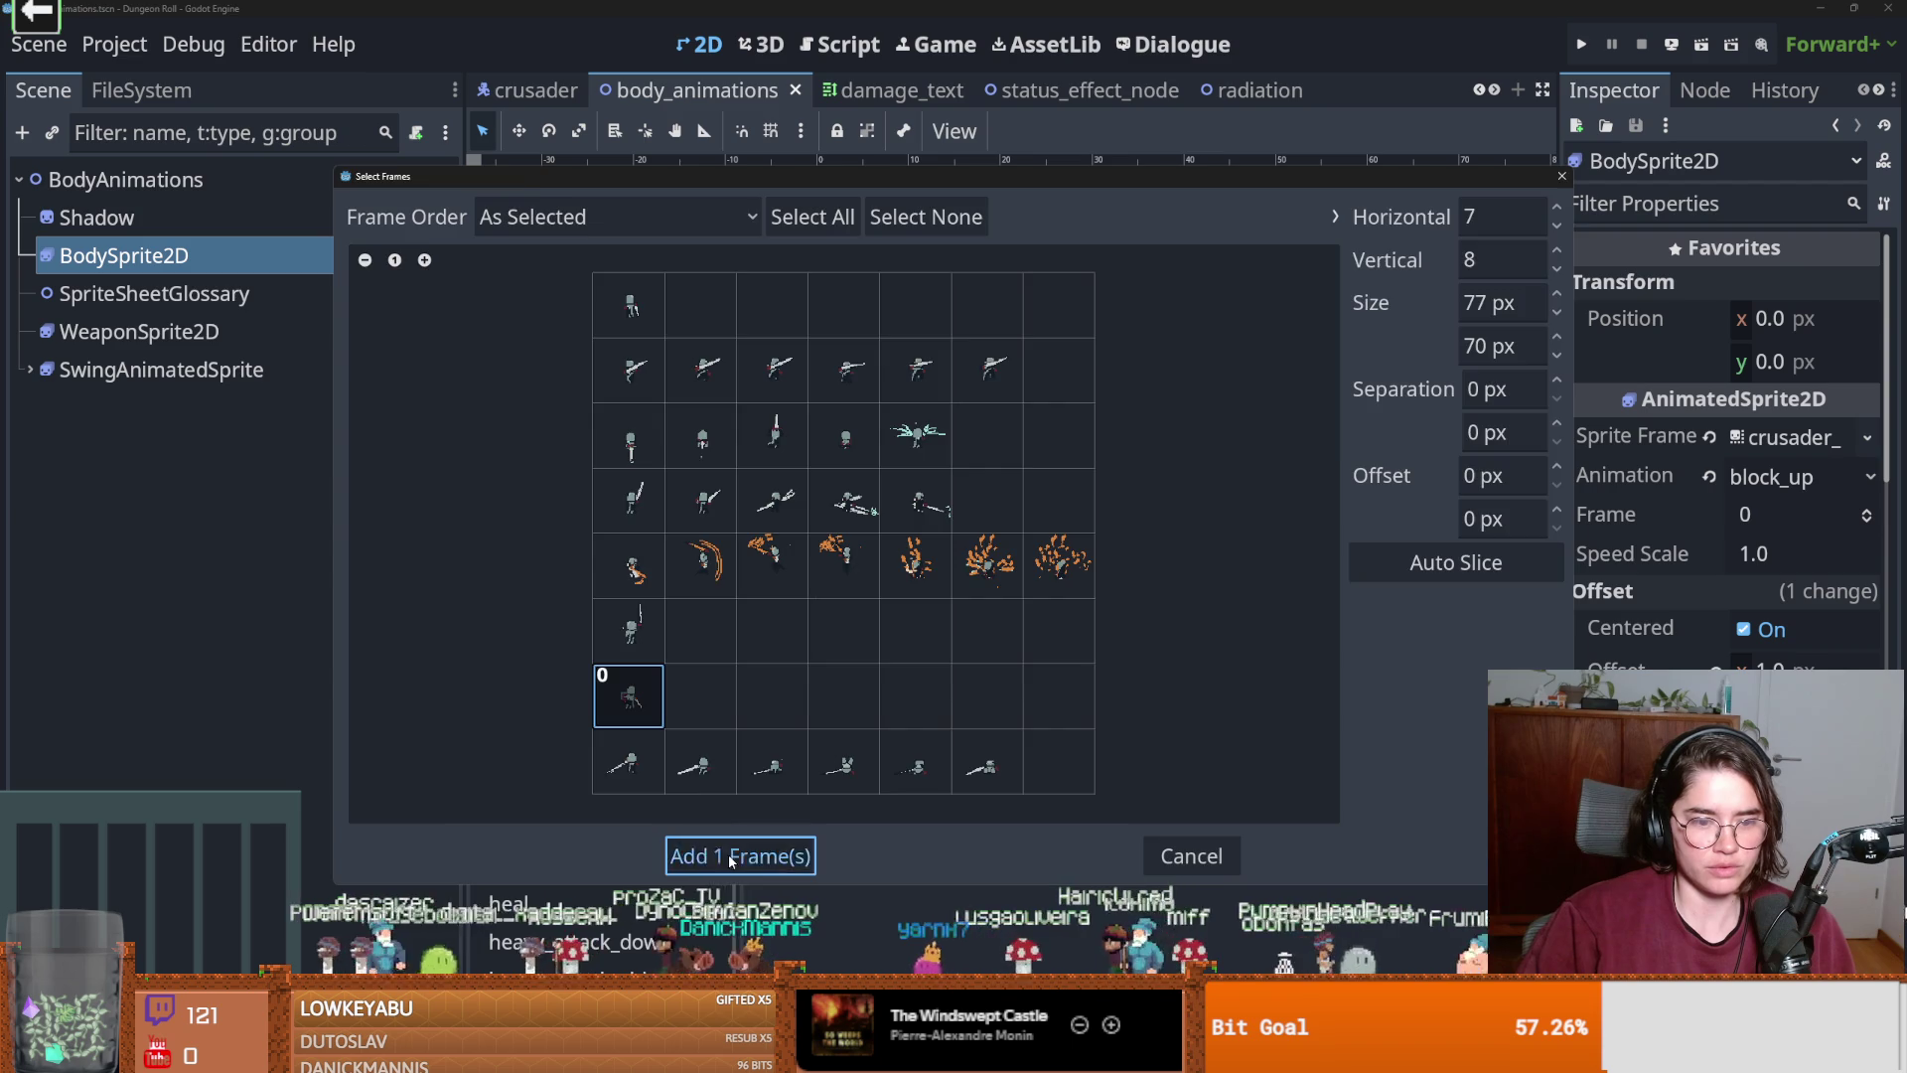
left_click(764, 856)
Replace idle_up's old frames with the single standing idle frame.
scroll(618, 757, "down", 2)
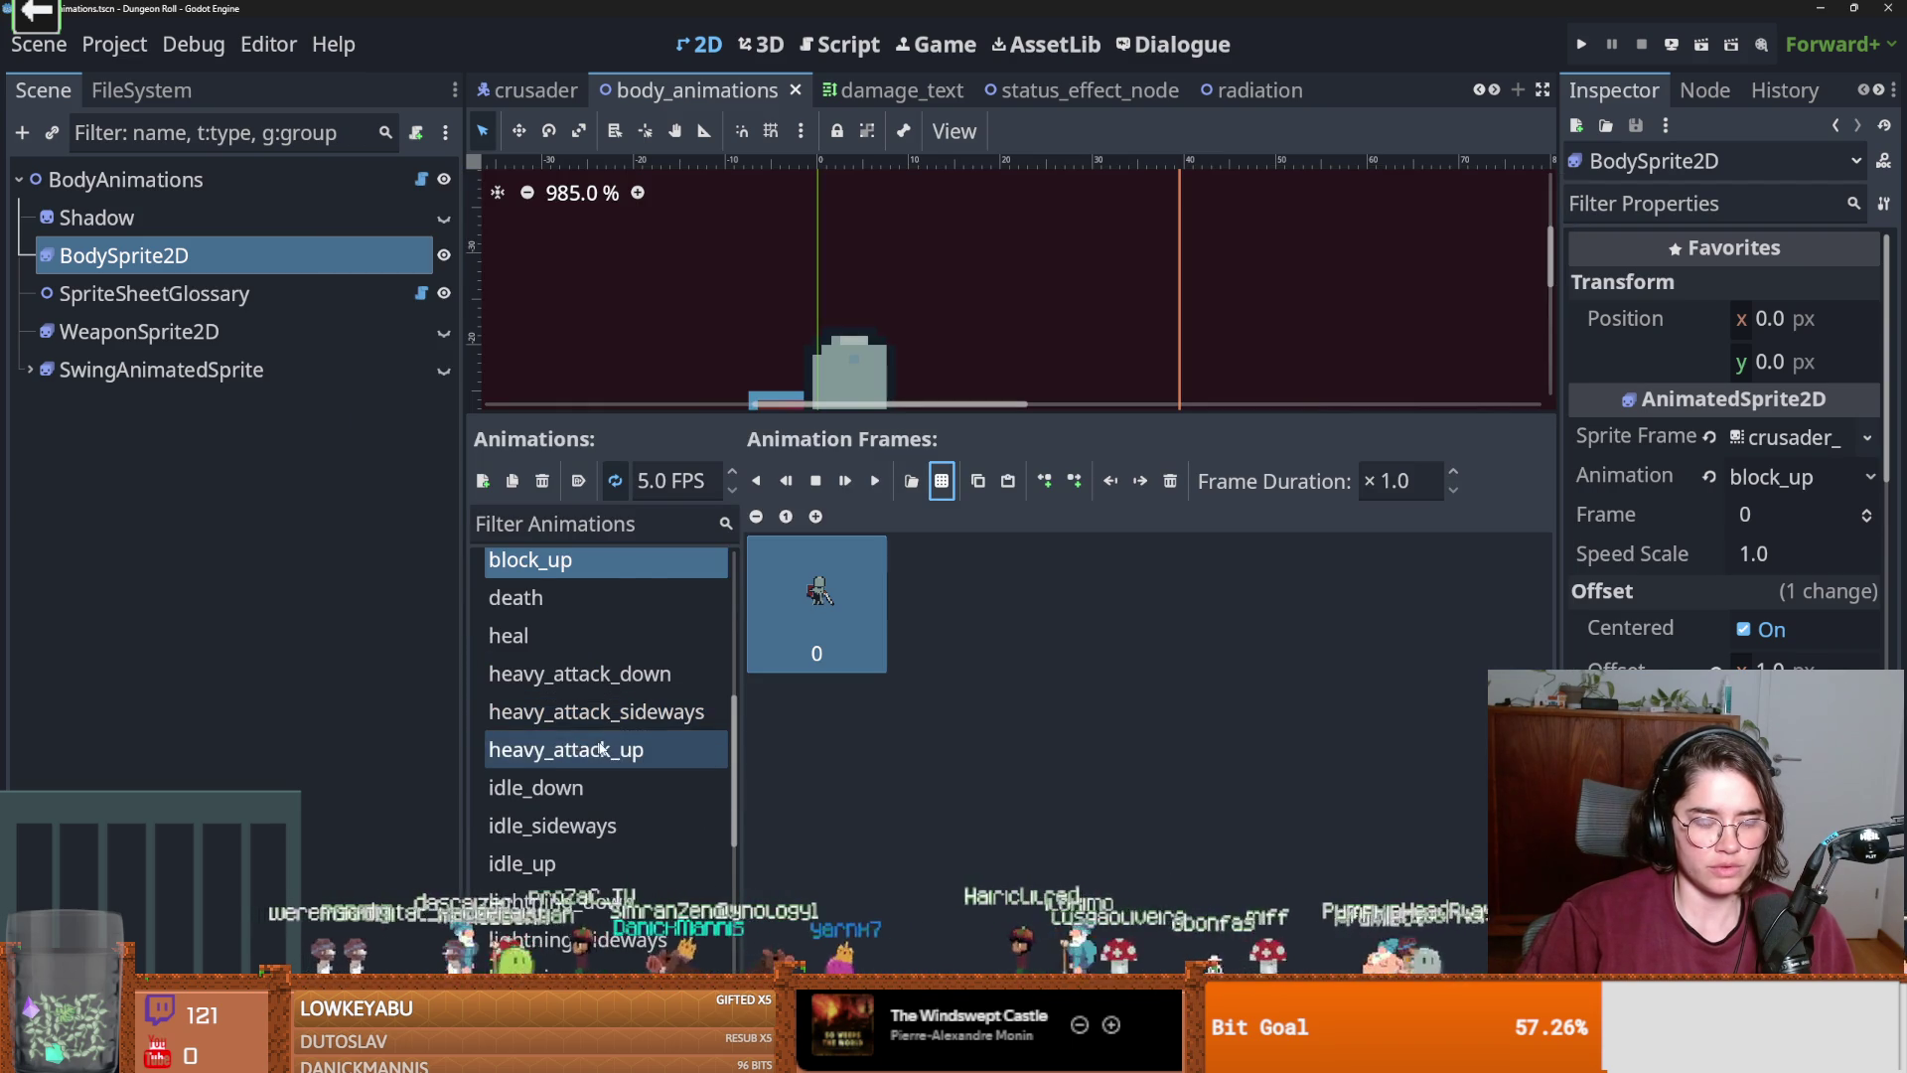
scroll(630, 753, "down", 2)
left_click(594, 639)
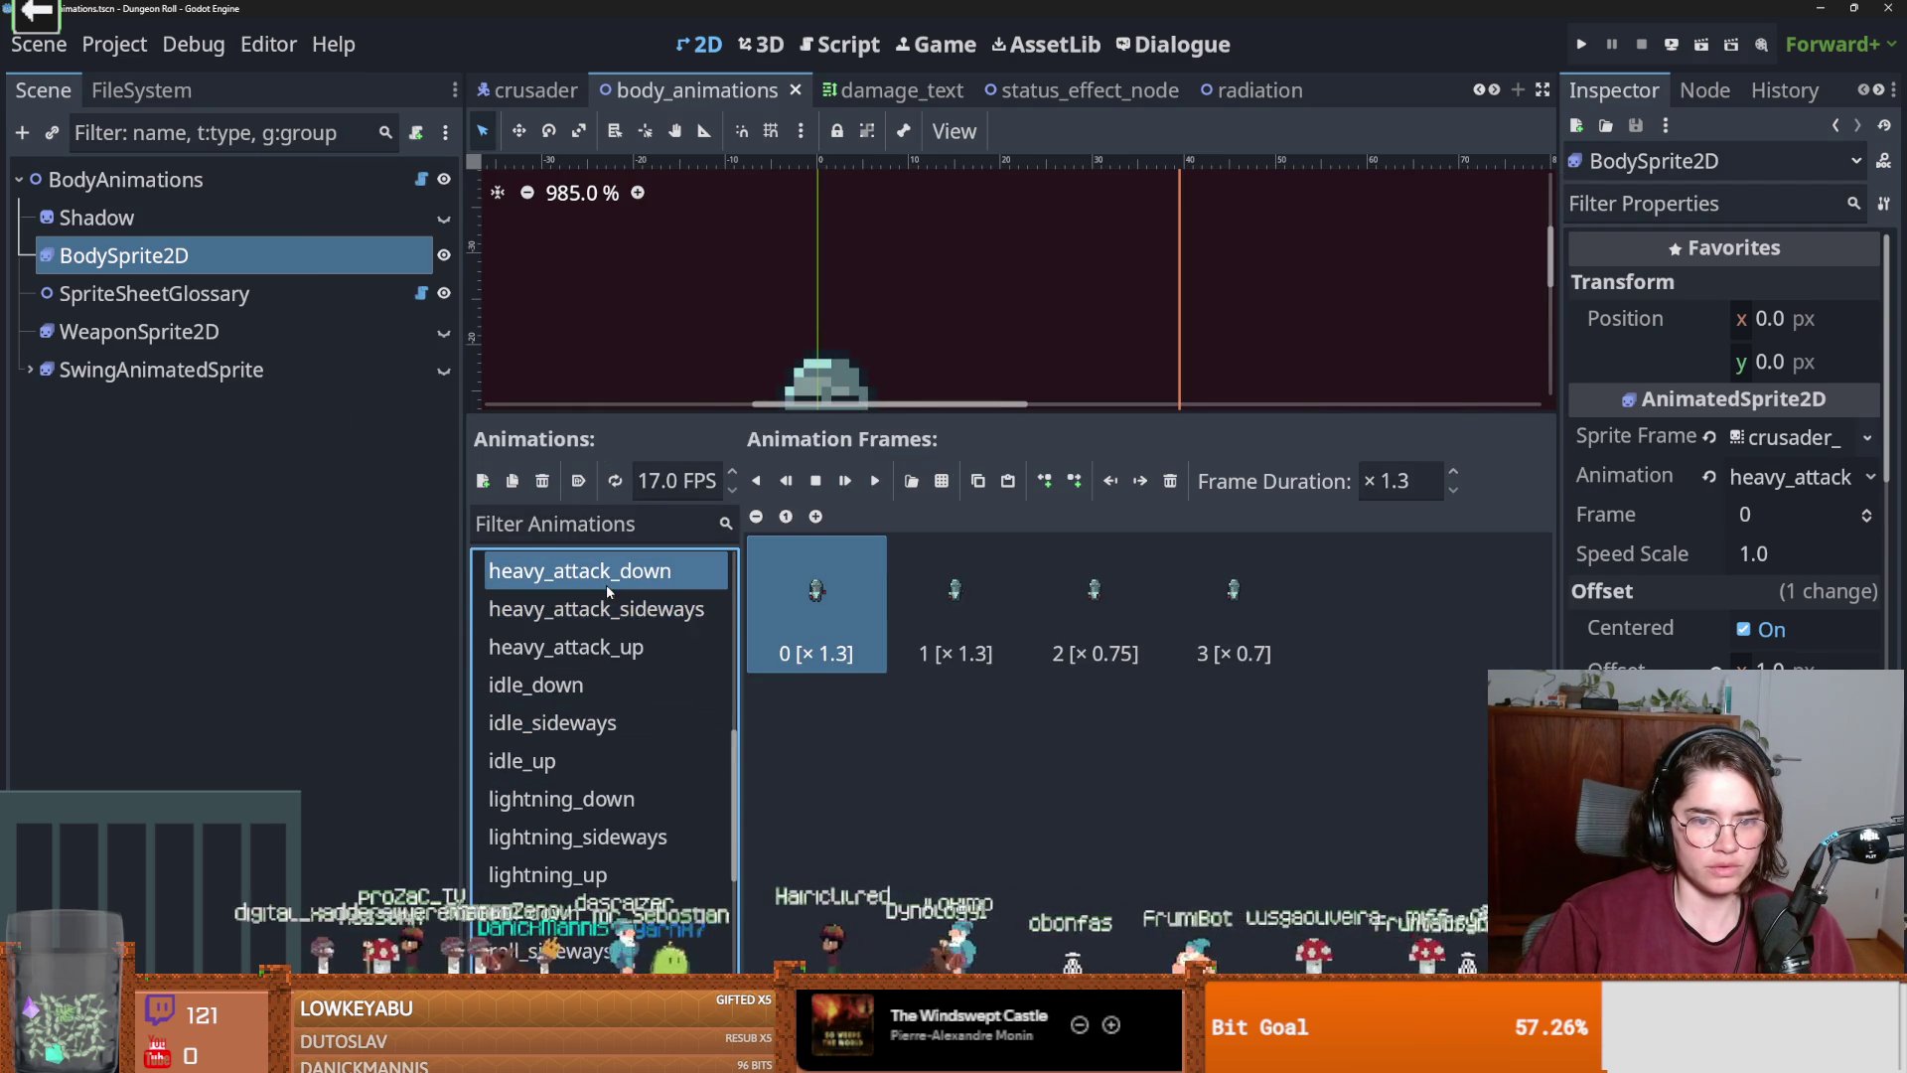
scroll(601, 656, "down", 1)
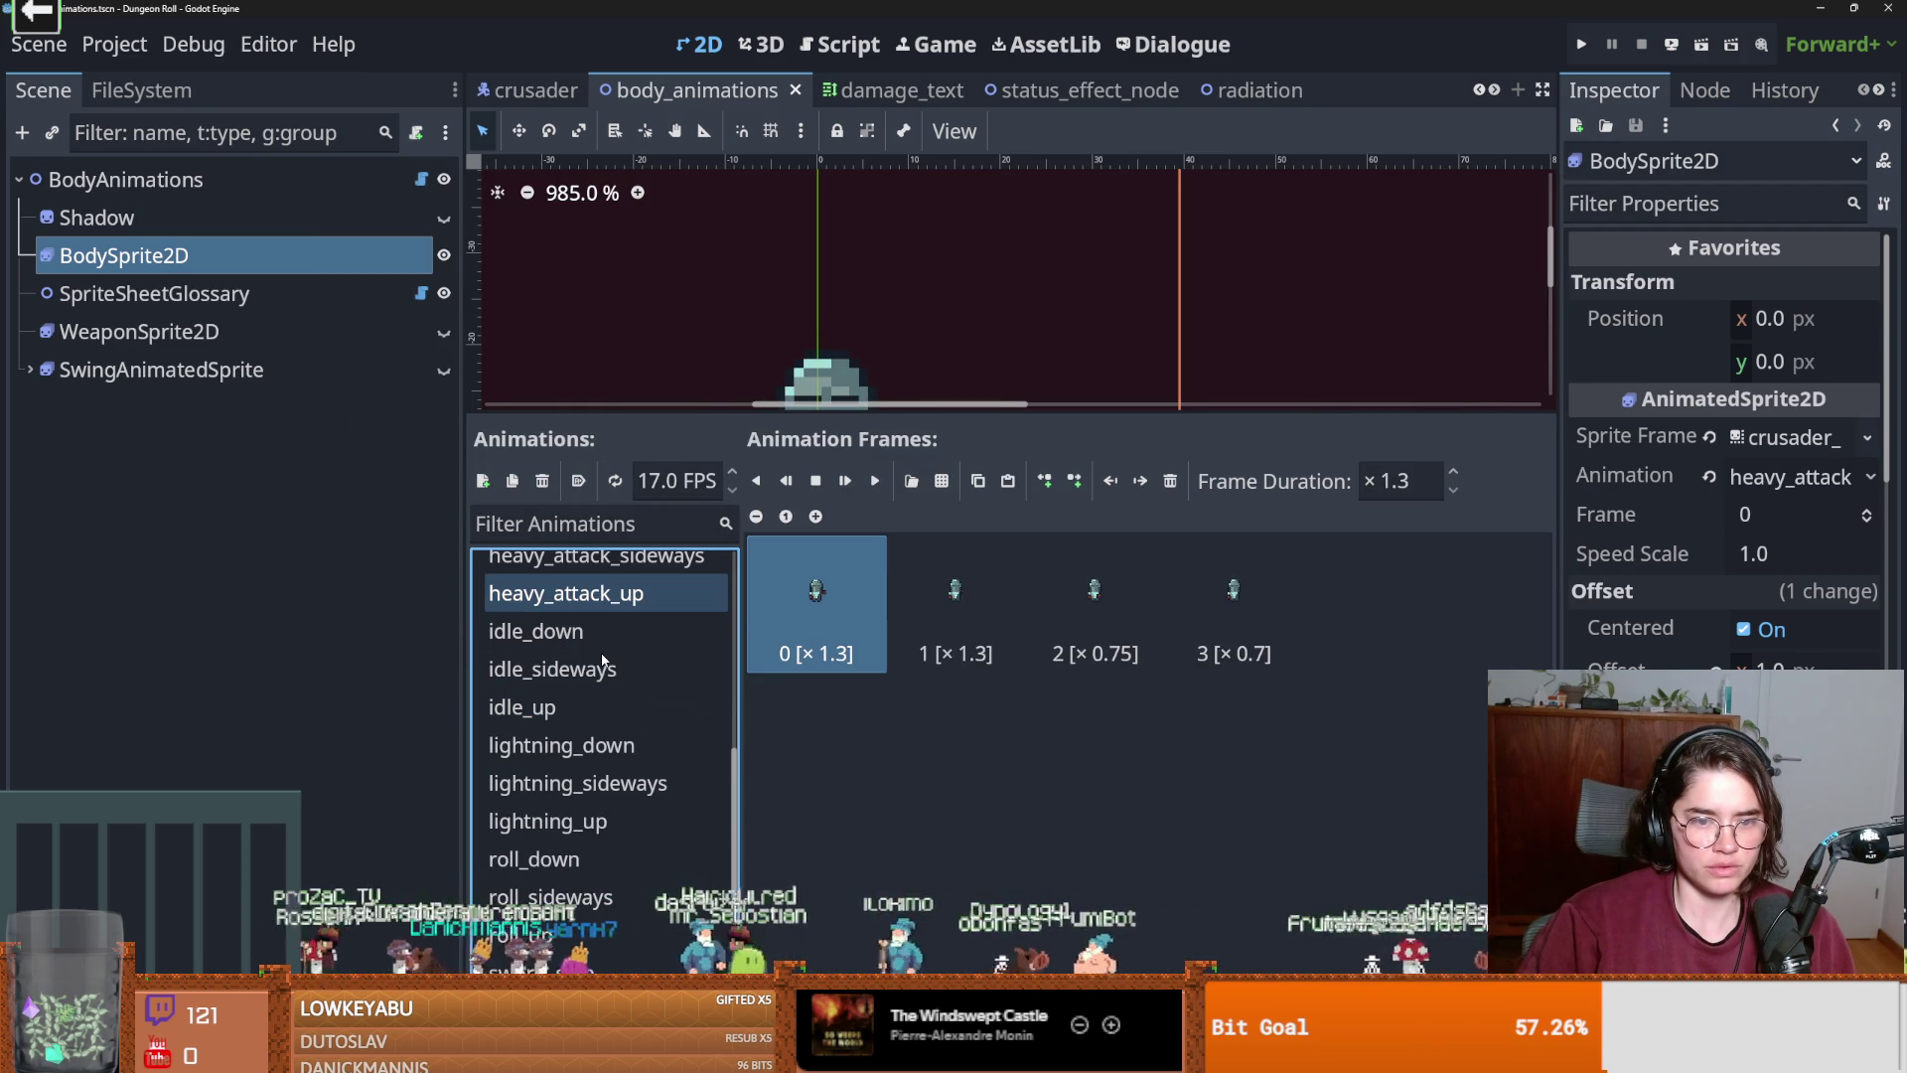
scroll(602, 658, "down", 1)
left_click(602, 656)
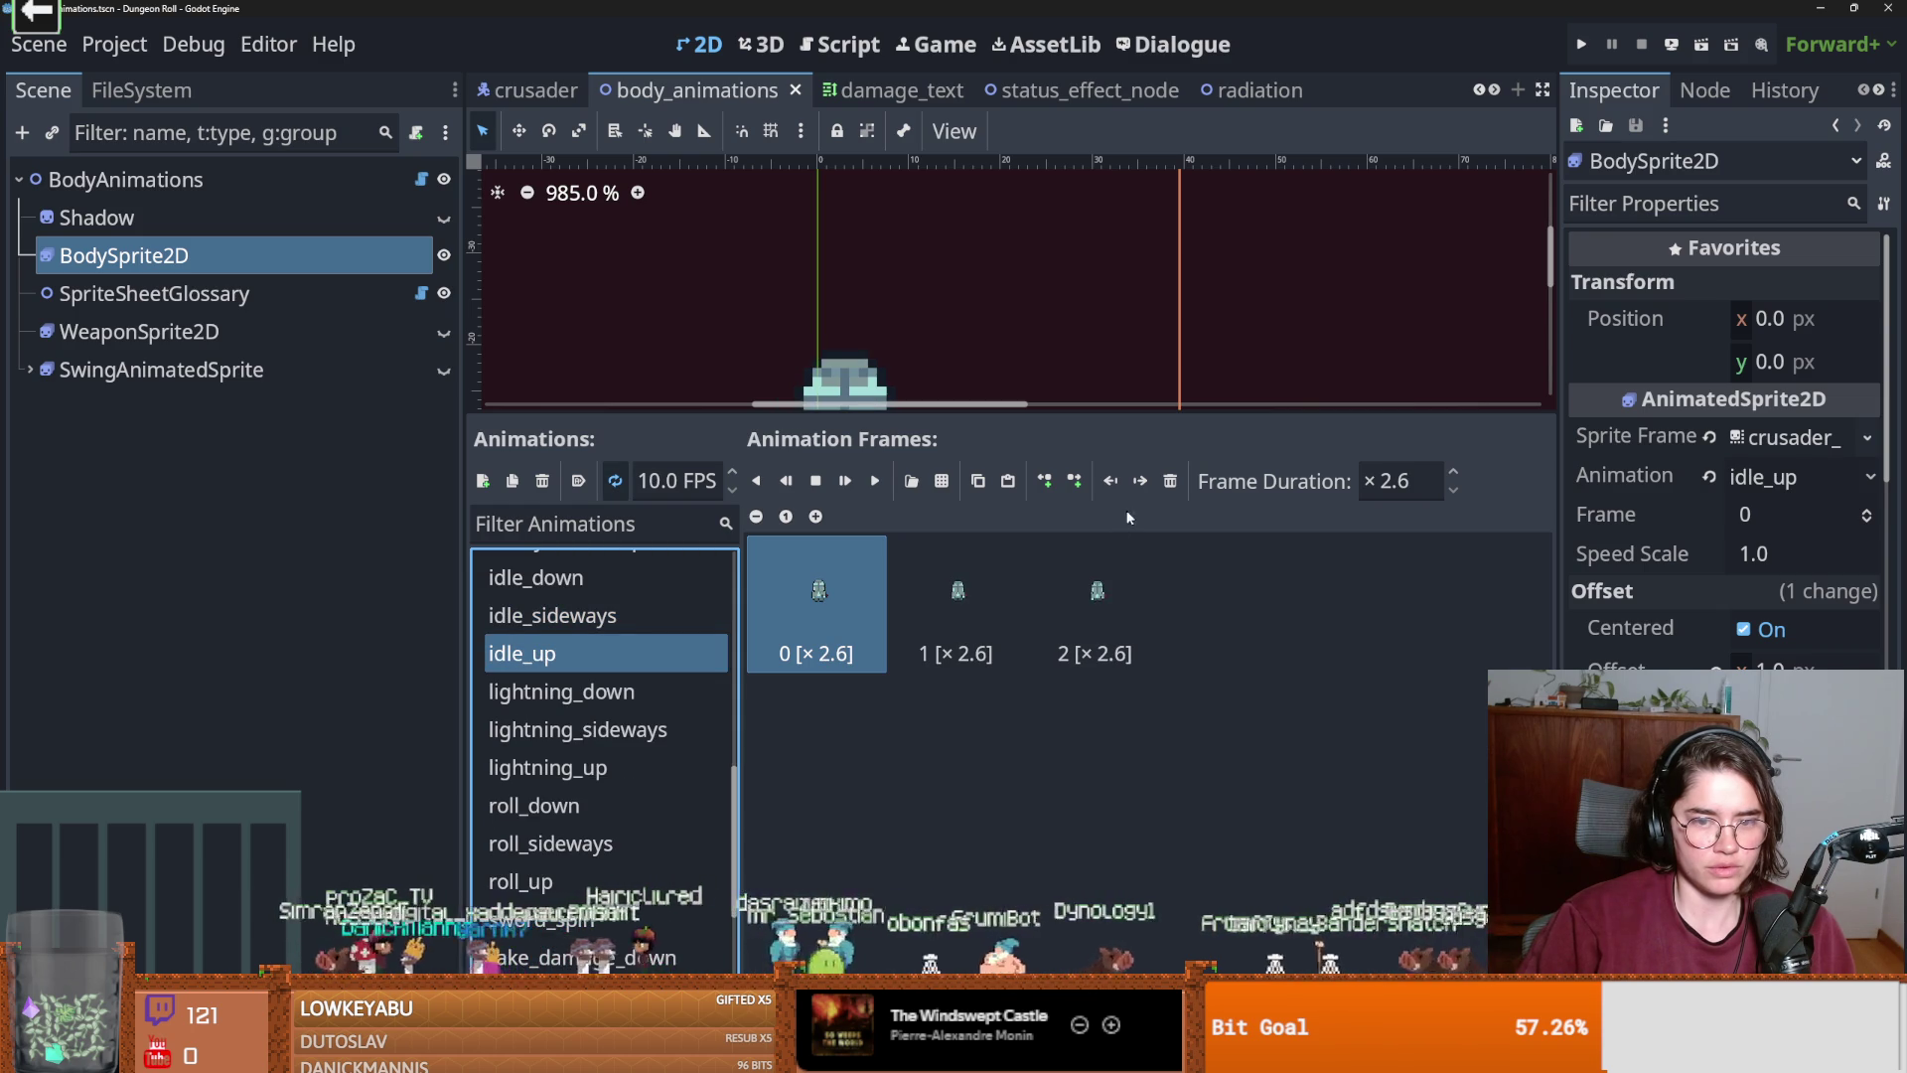
left_click(1170, 481)
left_click(911, 481)
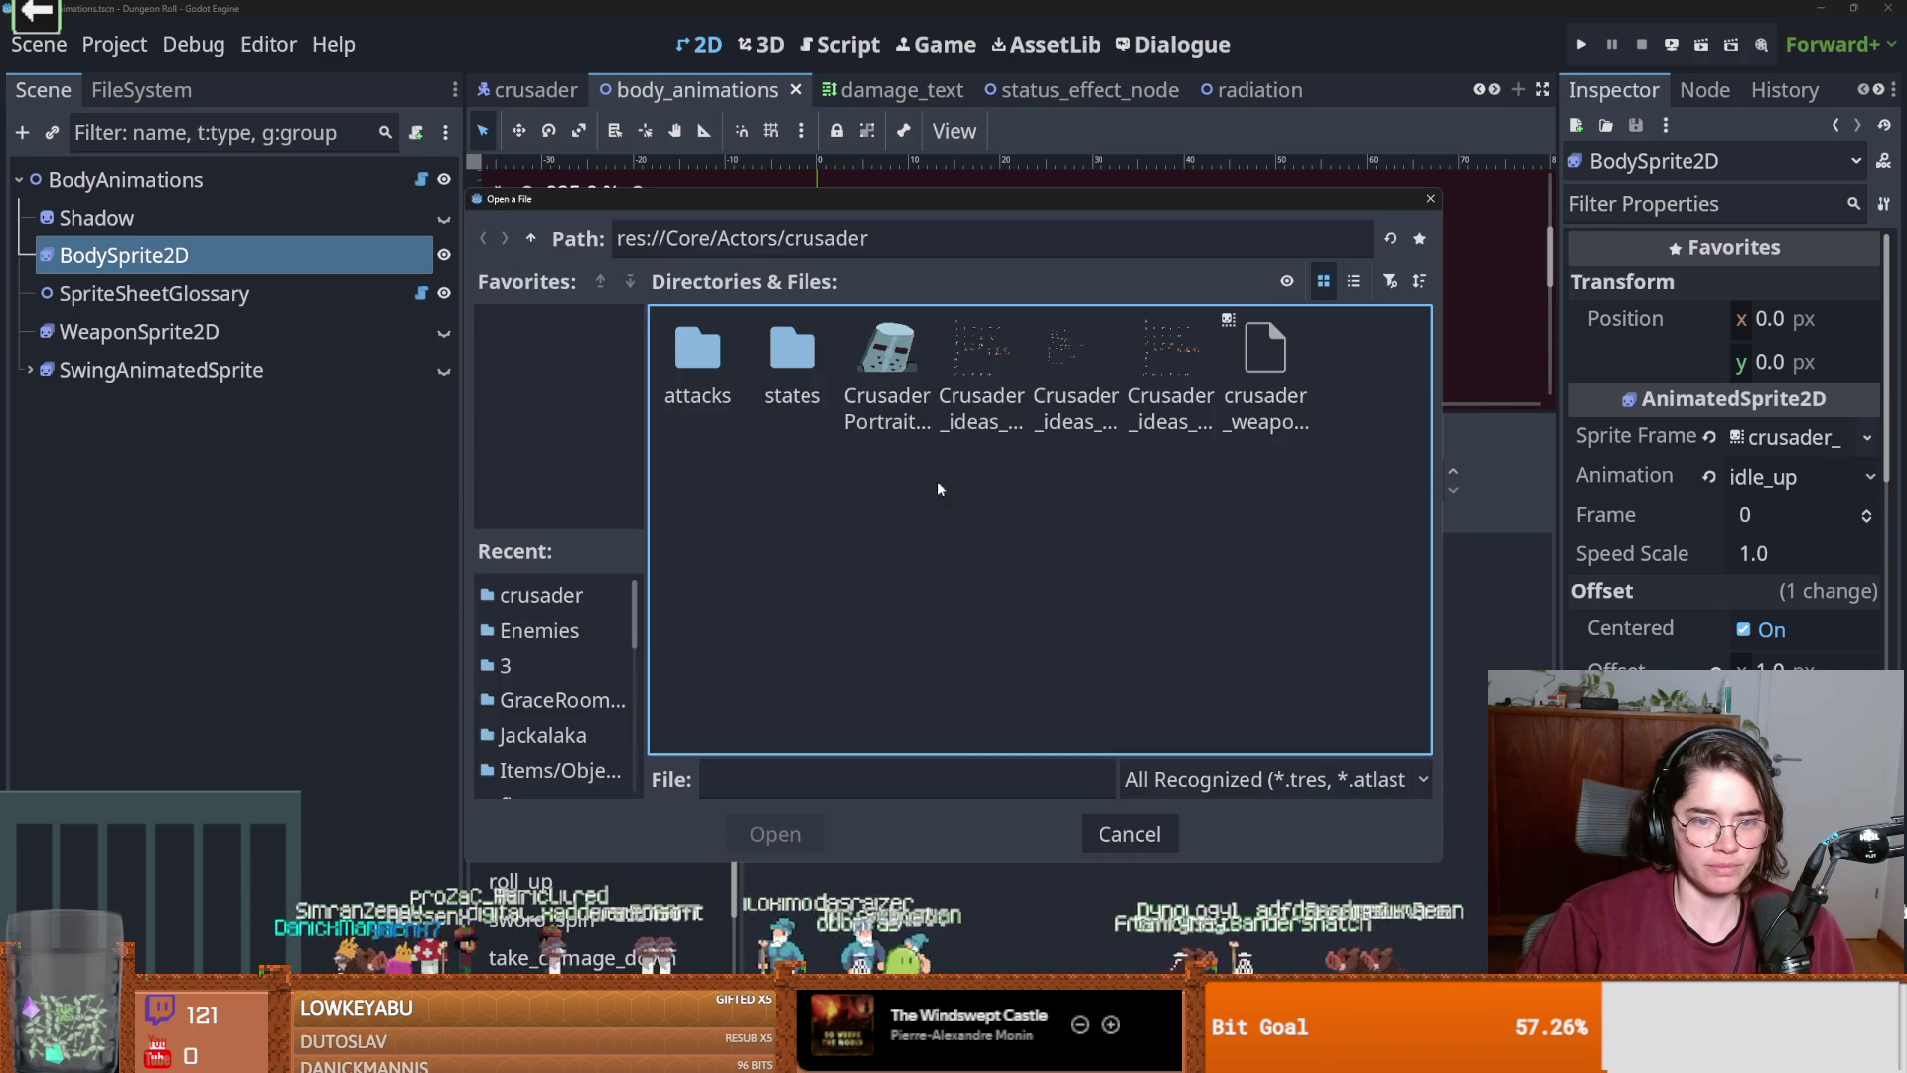
double_click(1176, 388)
left_click(626, 300)
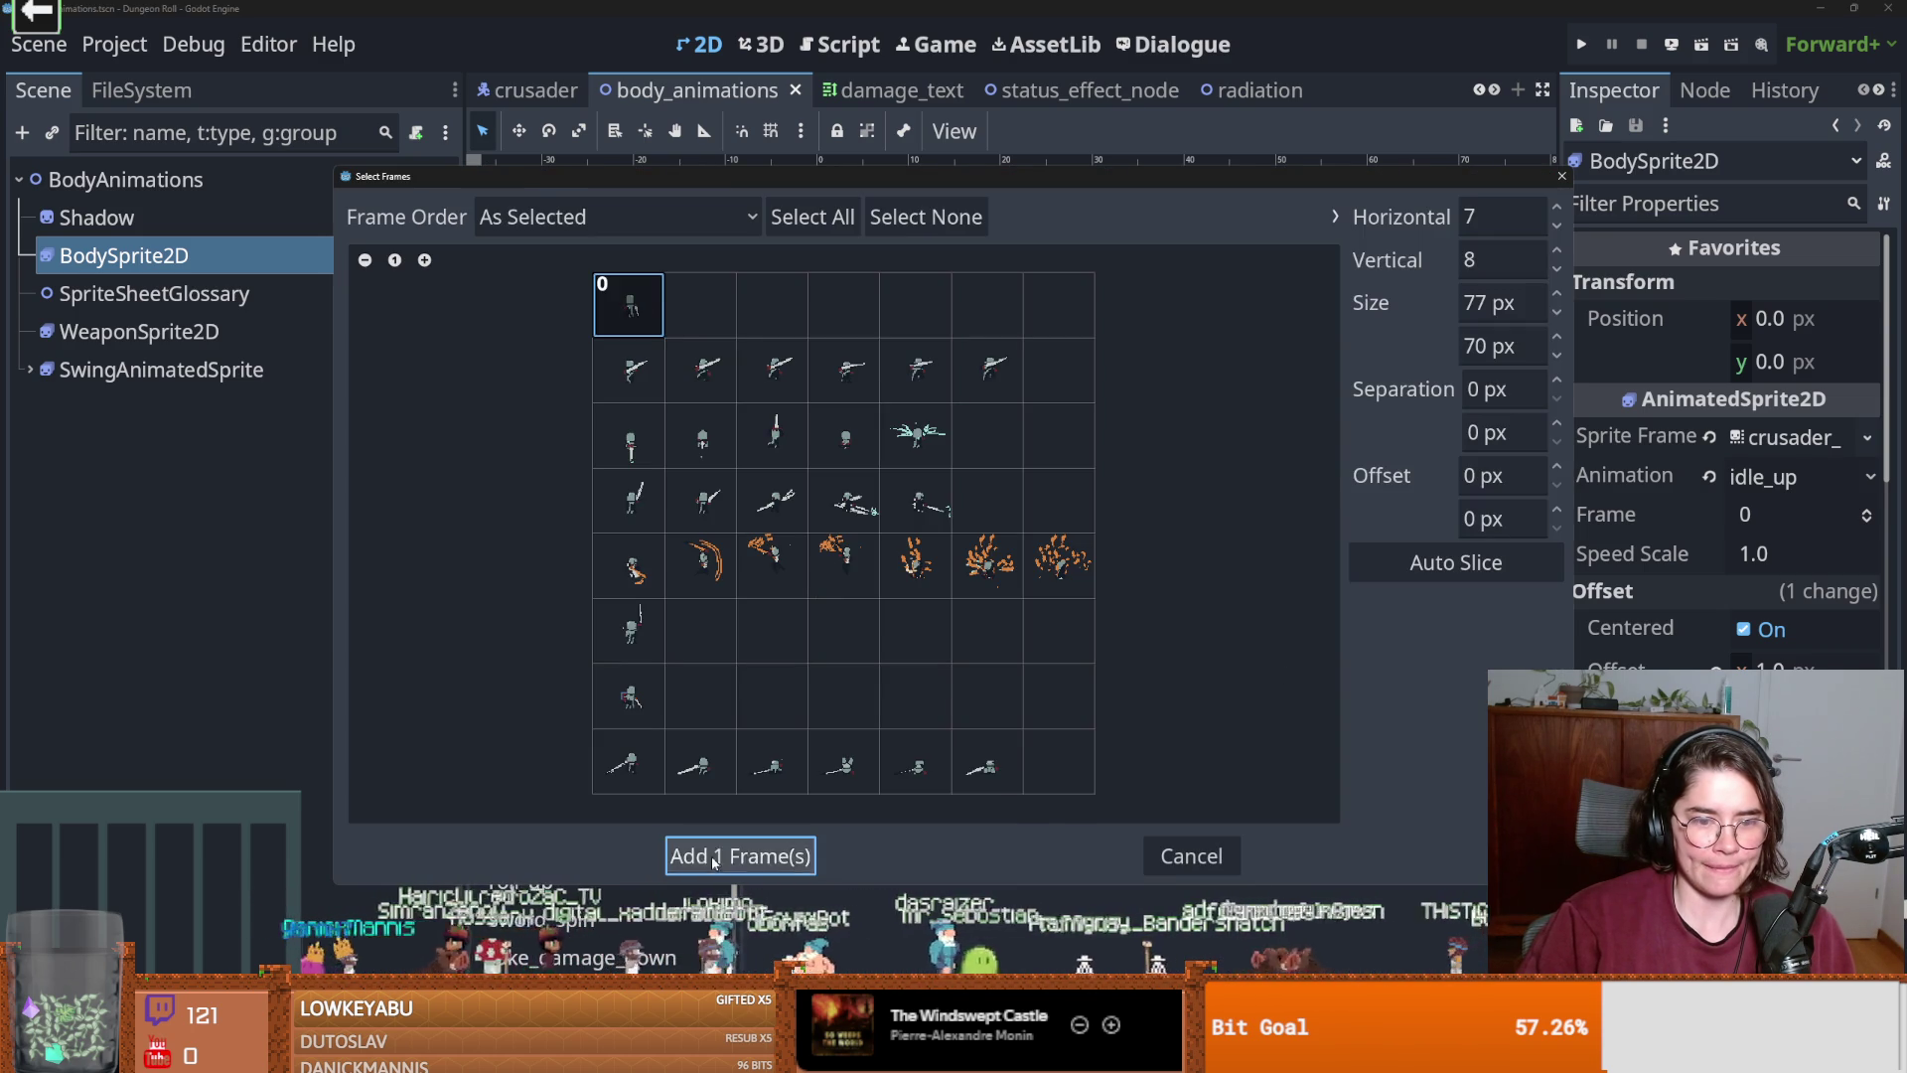
left_click(711, 854)
Replace roll_up's old frames with the six bottom-row roll frames.
scroll(526, 715, "down", 2)
scroll(574, 745, "down", 2)
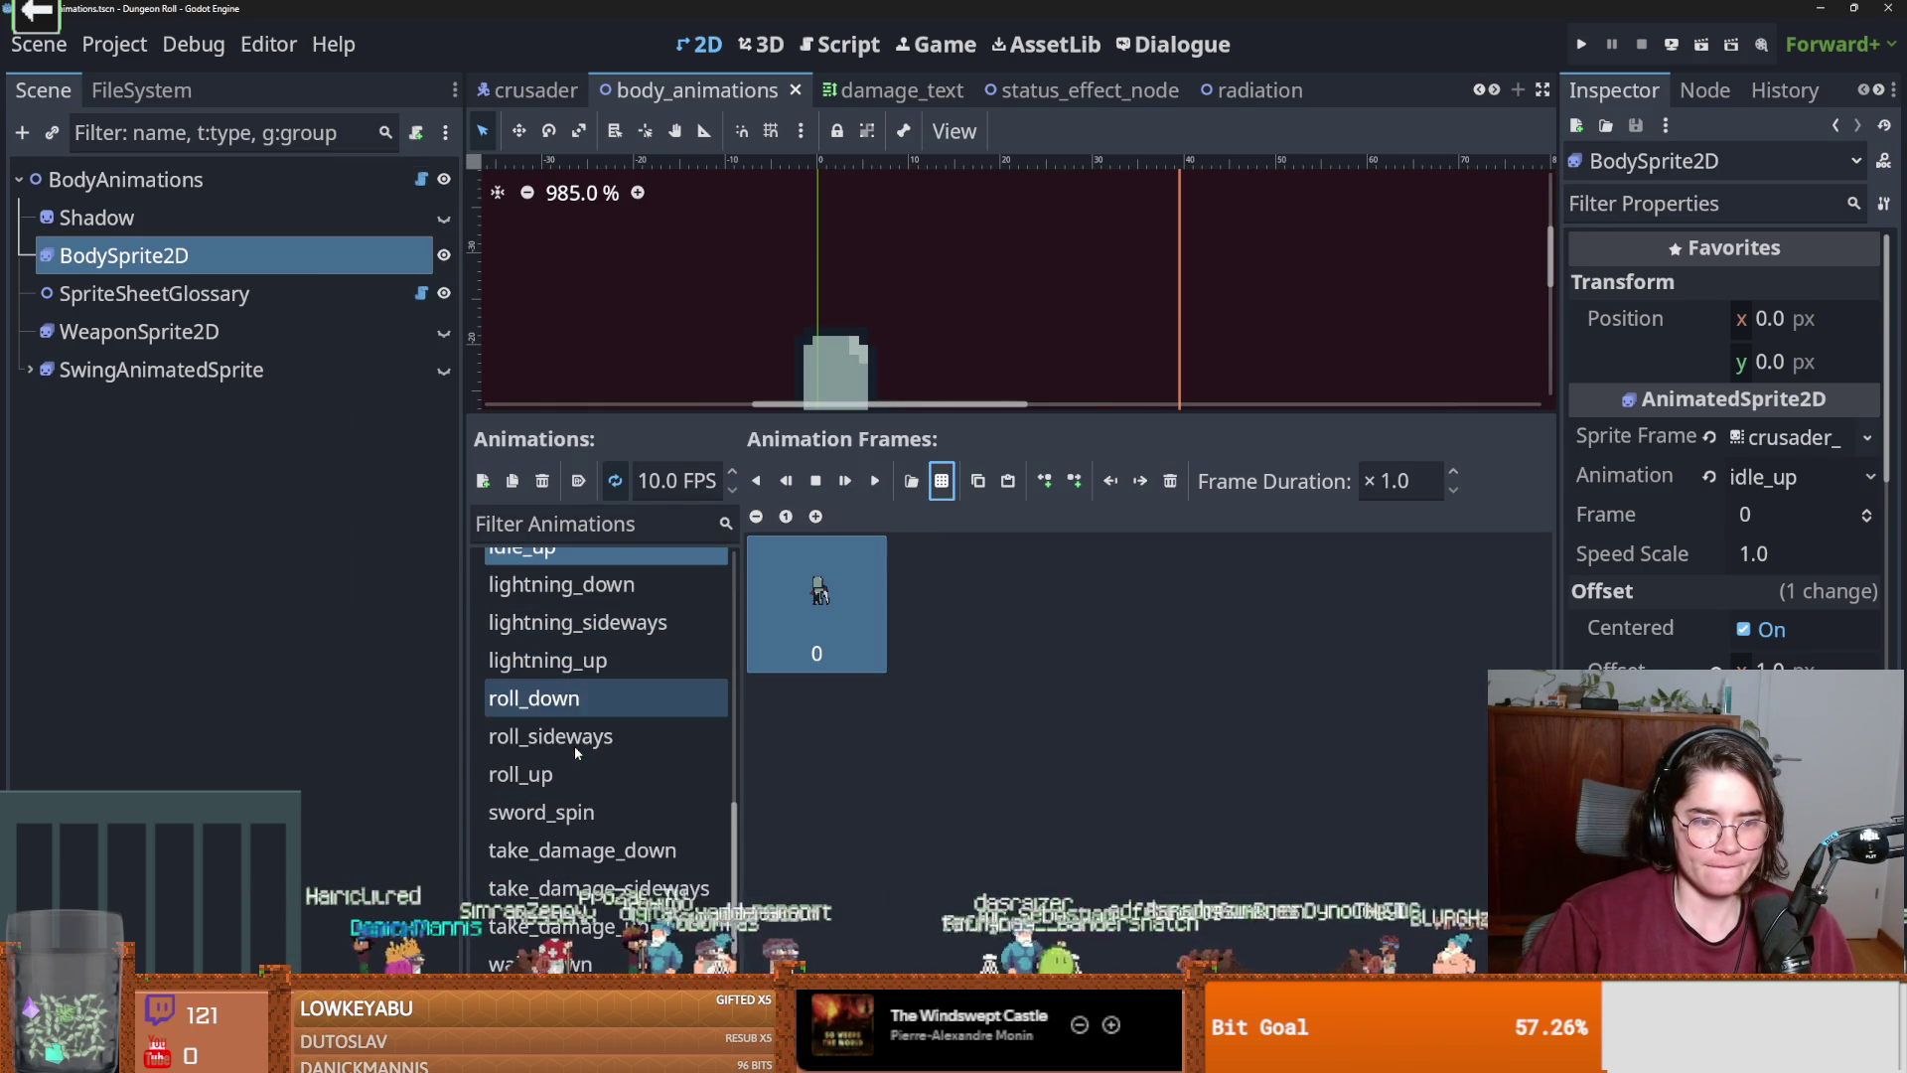
left_click(537, 774)
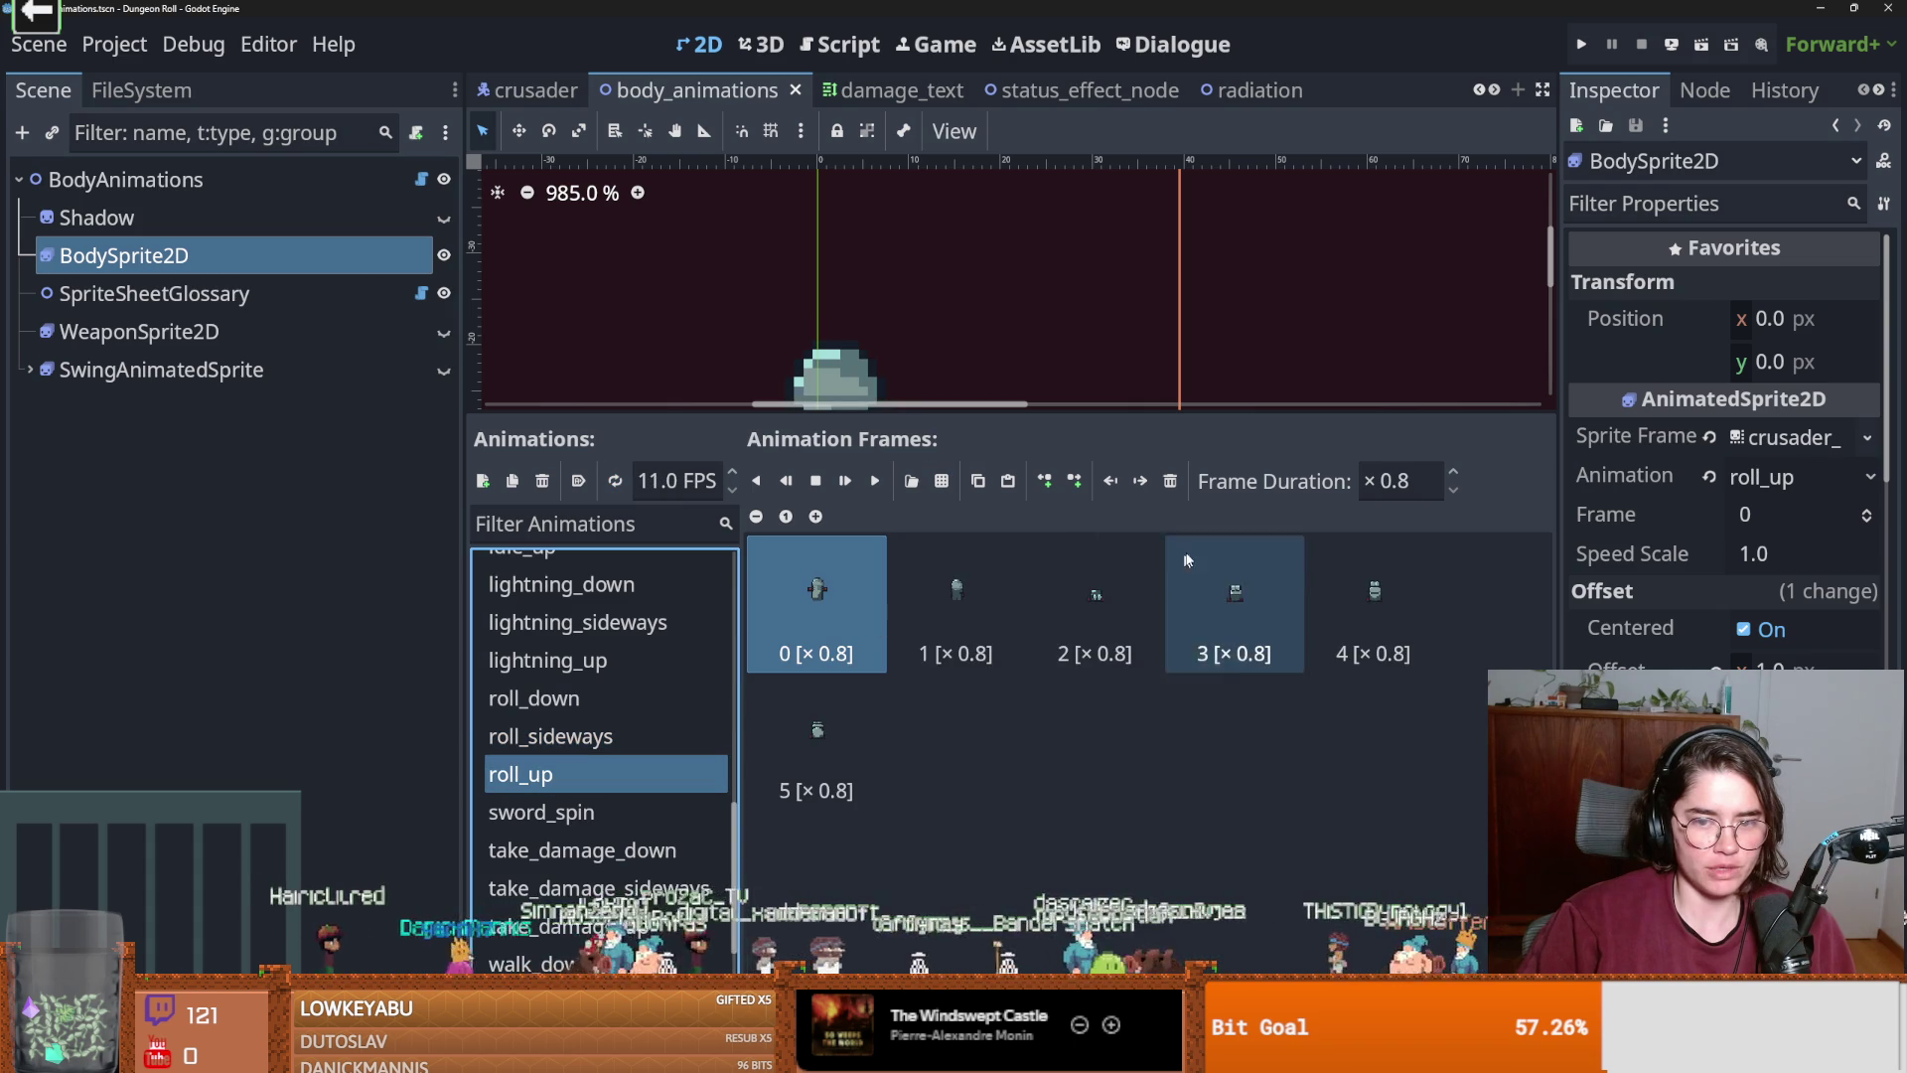
left_click(1171, 481)
left_click(1171, 481)
left_click(1171, 481)
left_click(1171, 481)
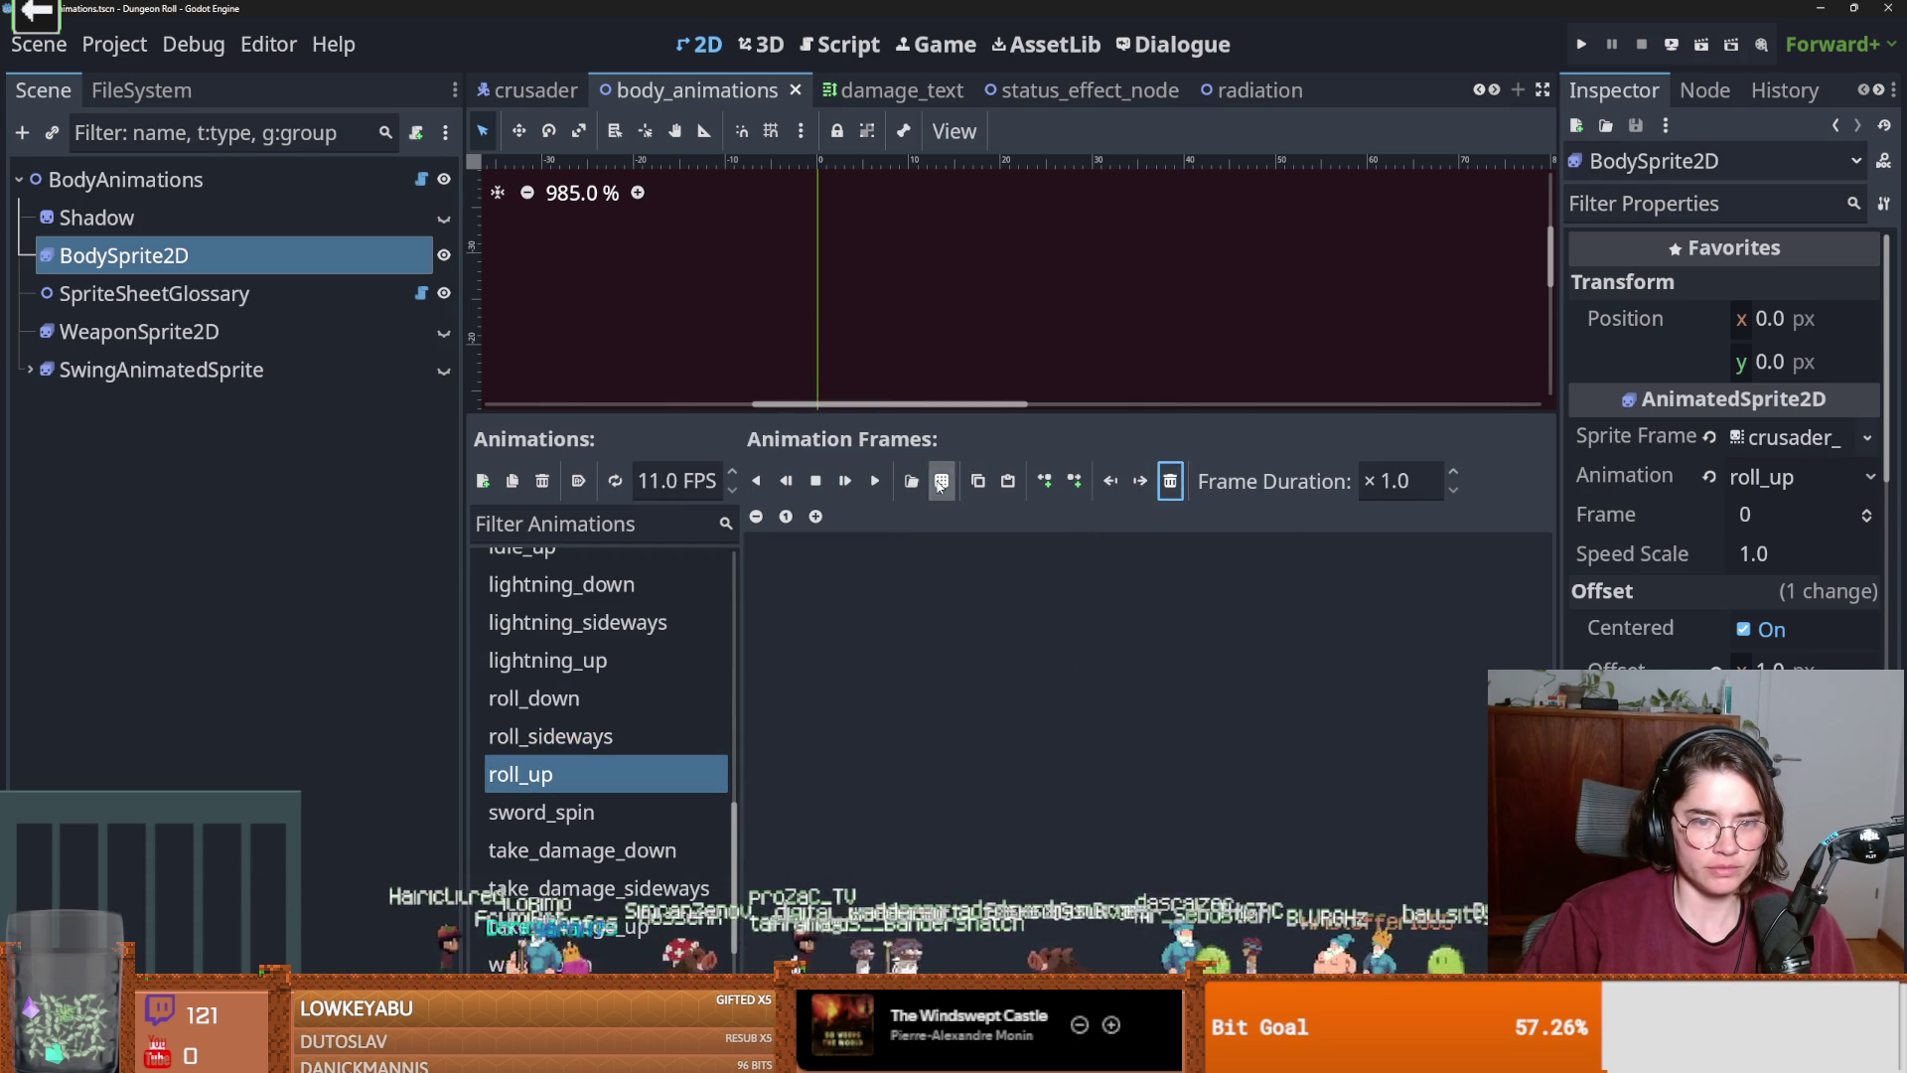
left_click(911, 481)
double_click(1171, 367)
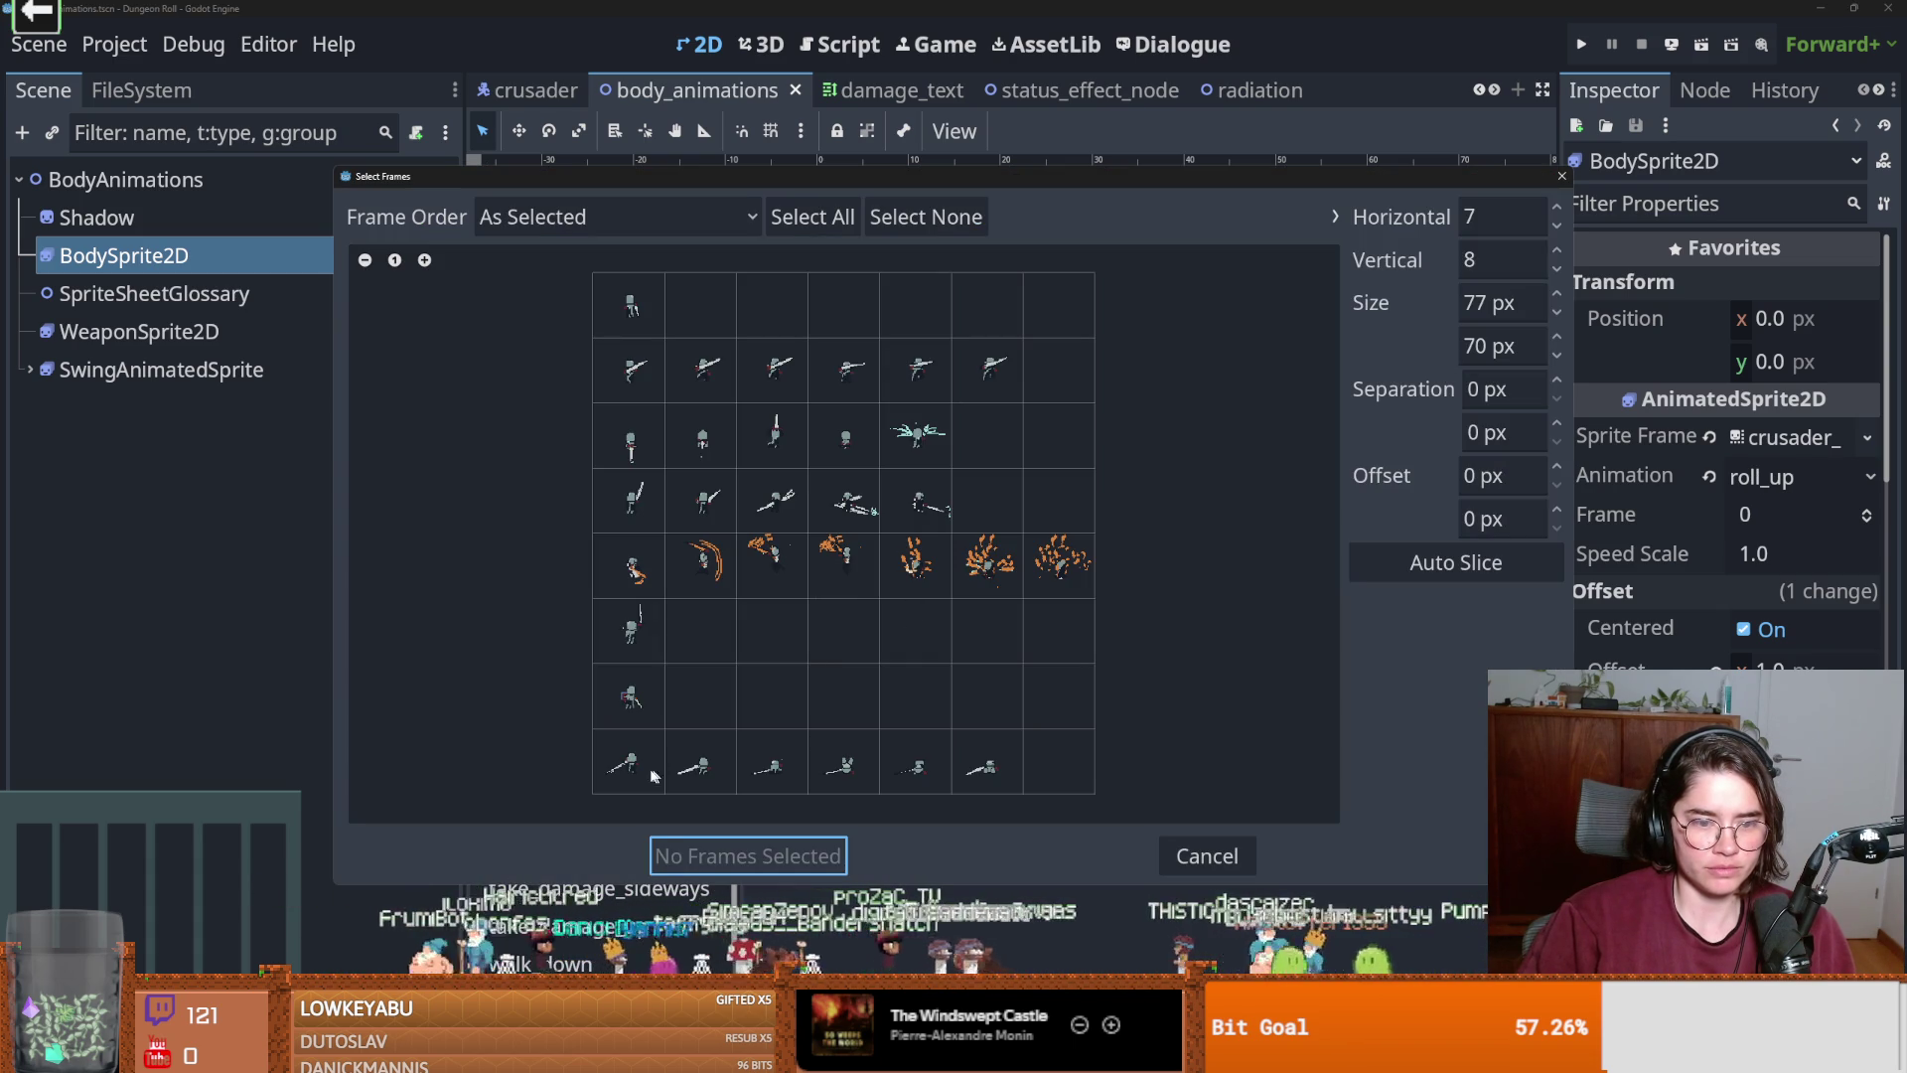
left_click_drag(629, 762, 915, 765)
left_click(981, 763)
left_click(740, 855)
Replace walk_up's old frames with the six second-row walk frames.
scroll(616, 755, "down", 2)
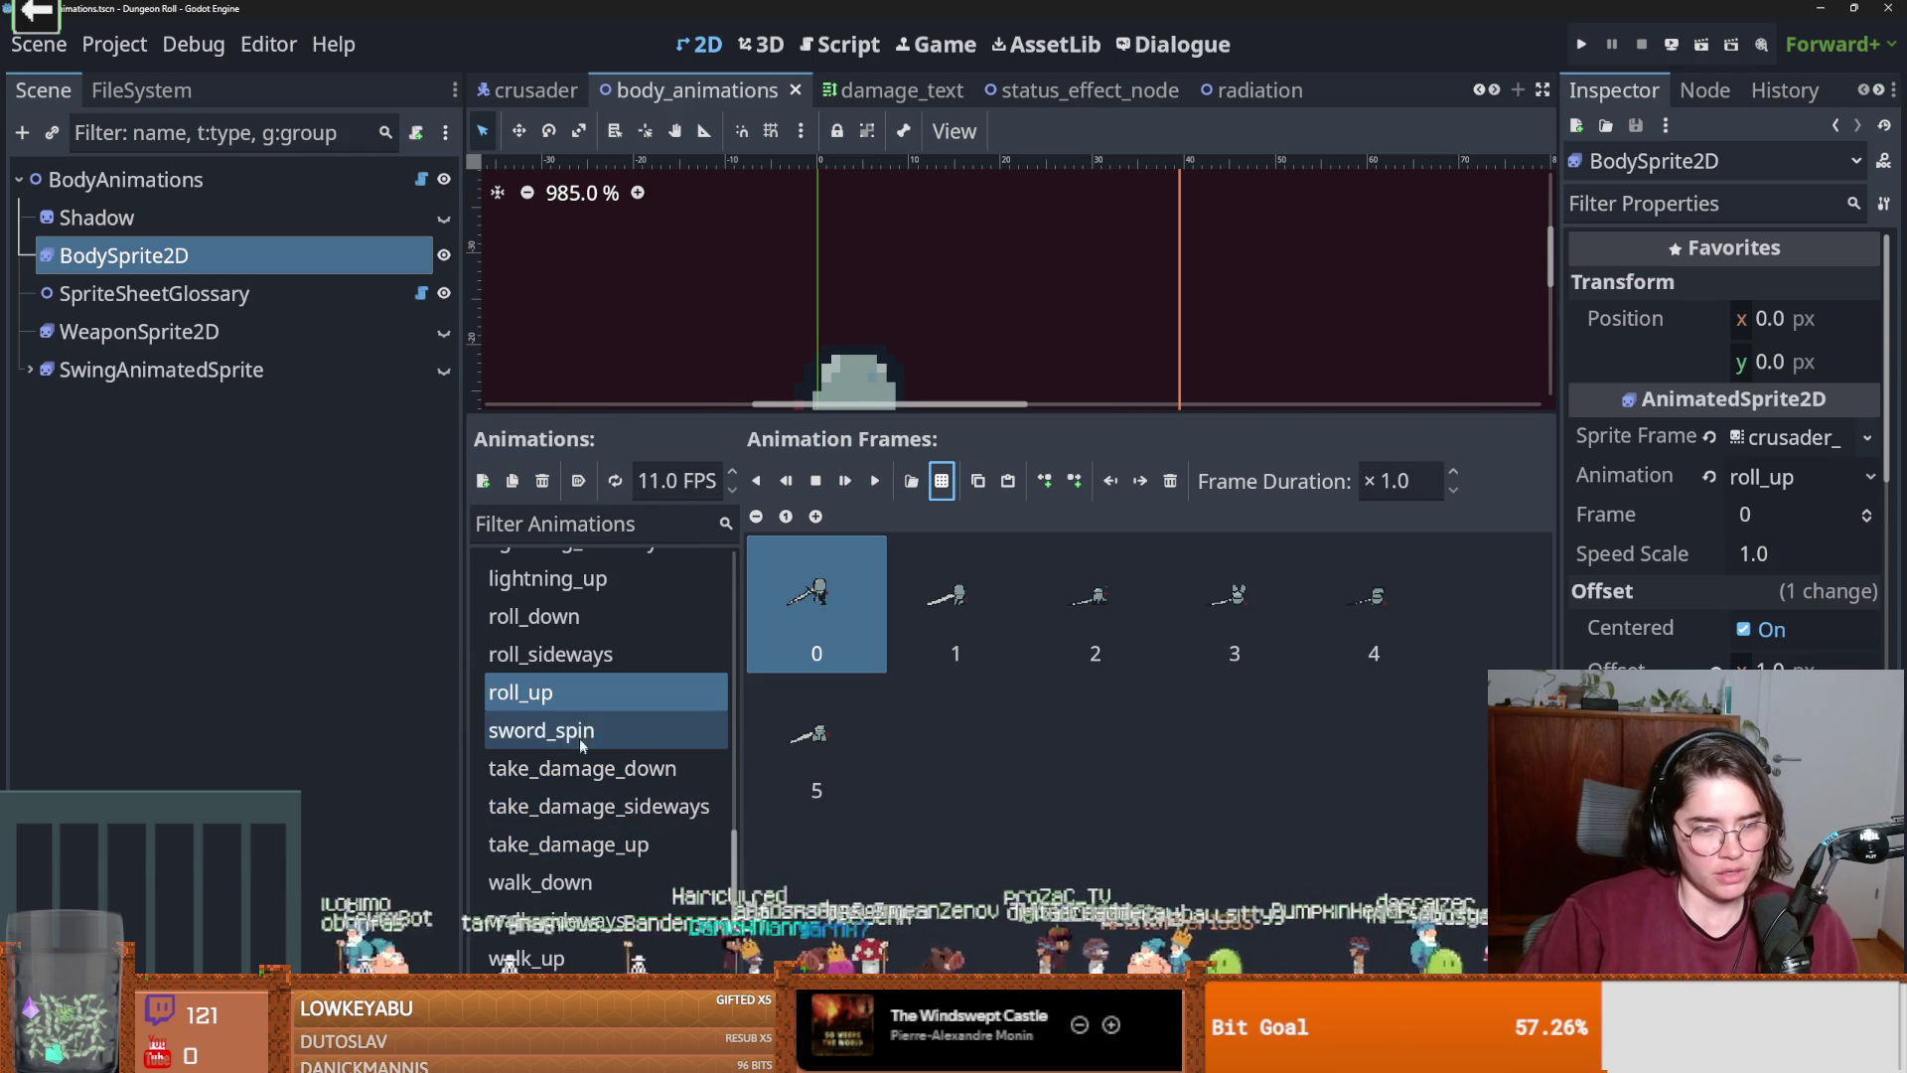
left_click(545, 953)
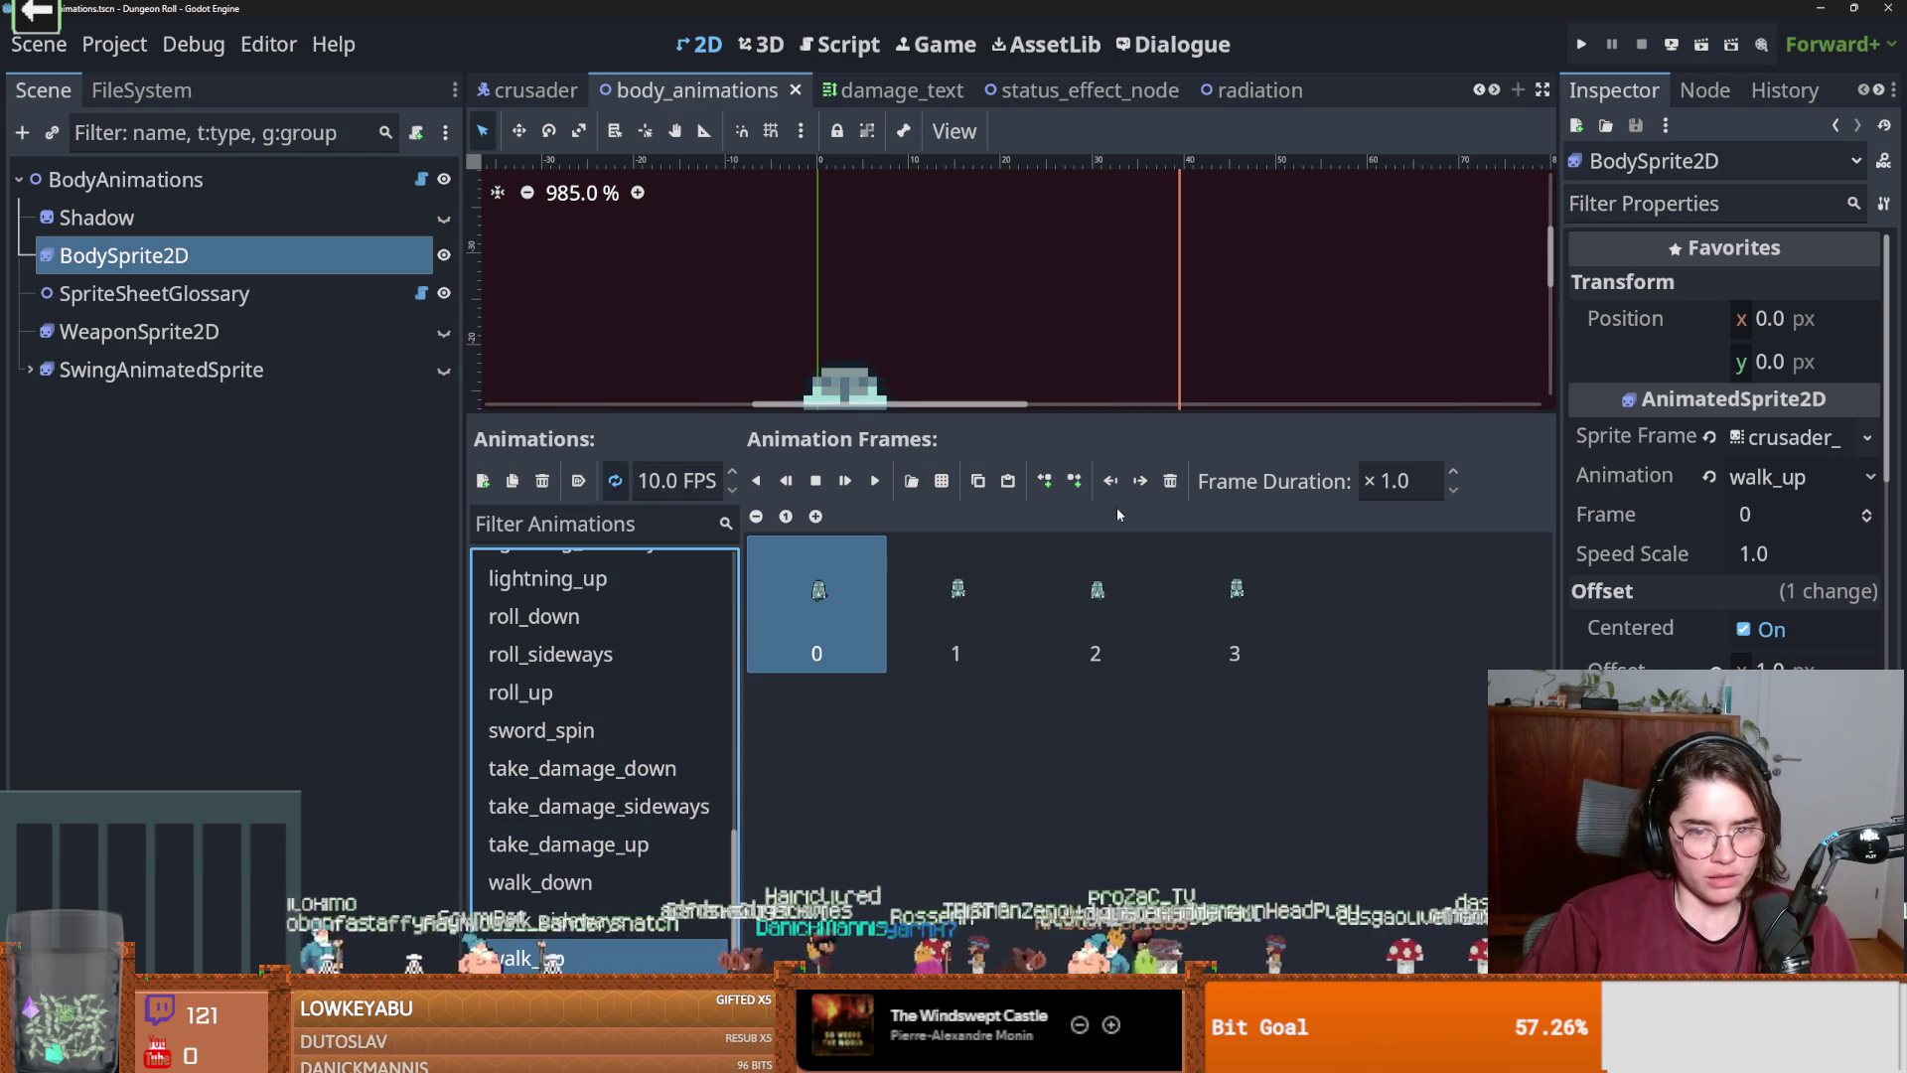
left_click(1171, 480)
left_click(1170, 483)
left_click(1170, 484)
left_click(1170, 484)
left_click(942, 481)
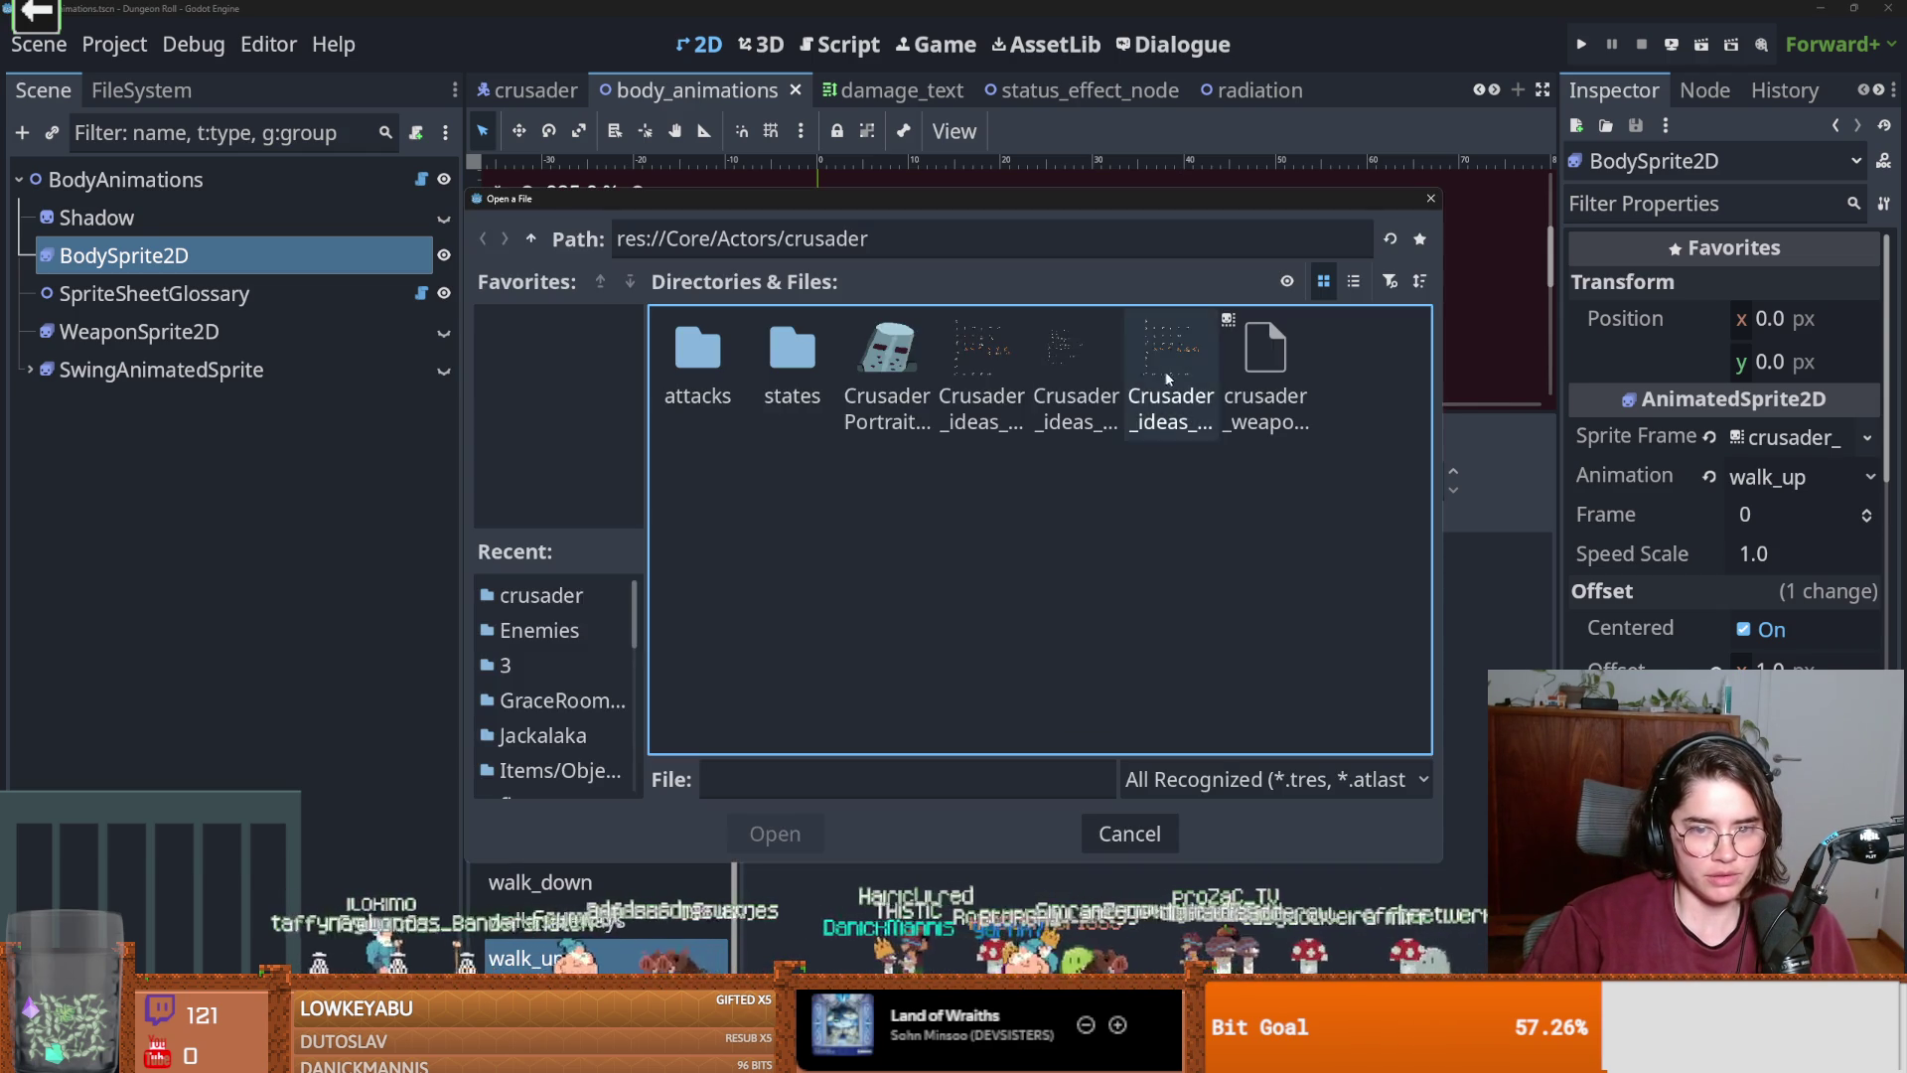
double_click(1171, 375)
left_click_drag(629, 370, 944, 372)
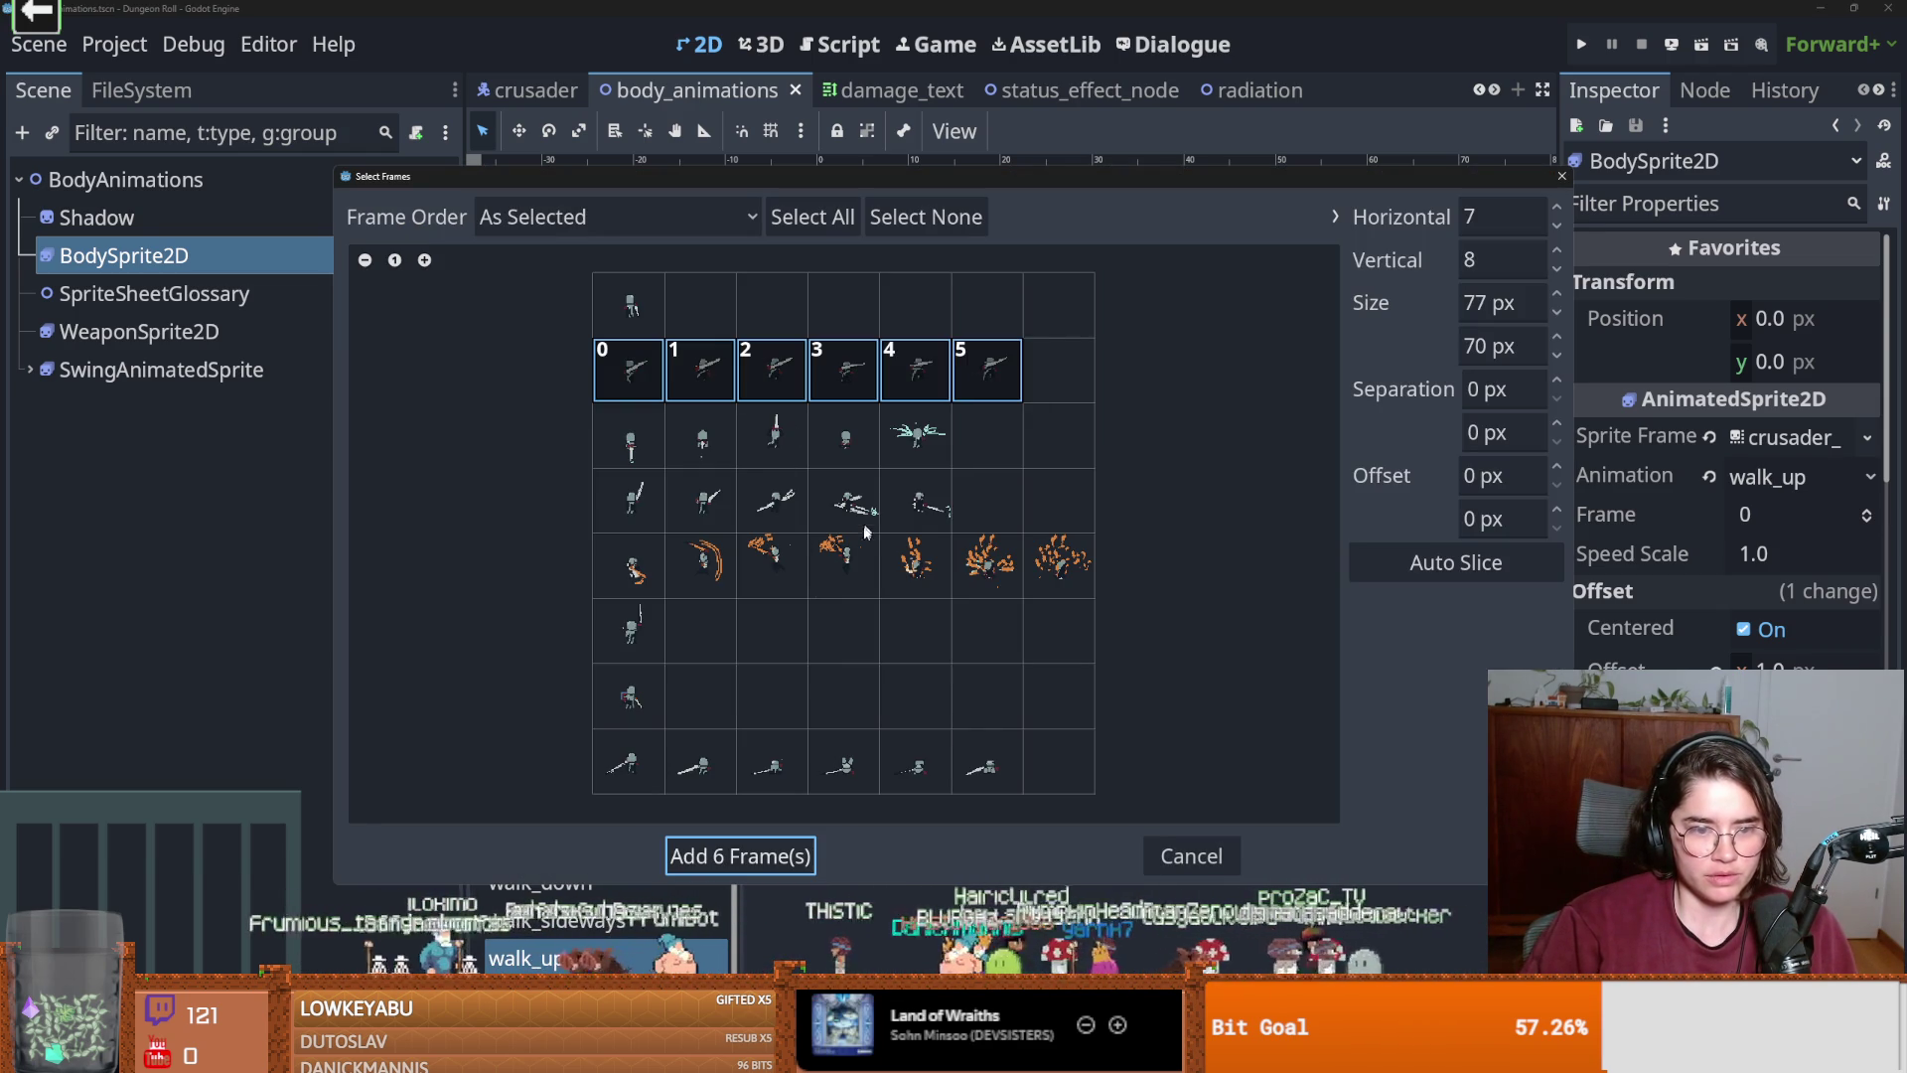
left_click(762, 871)
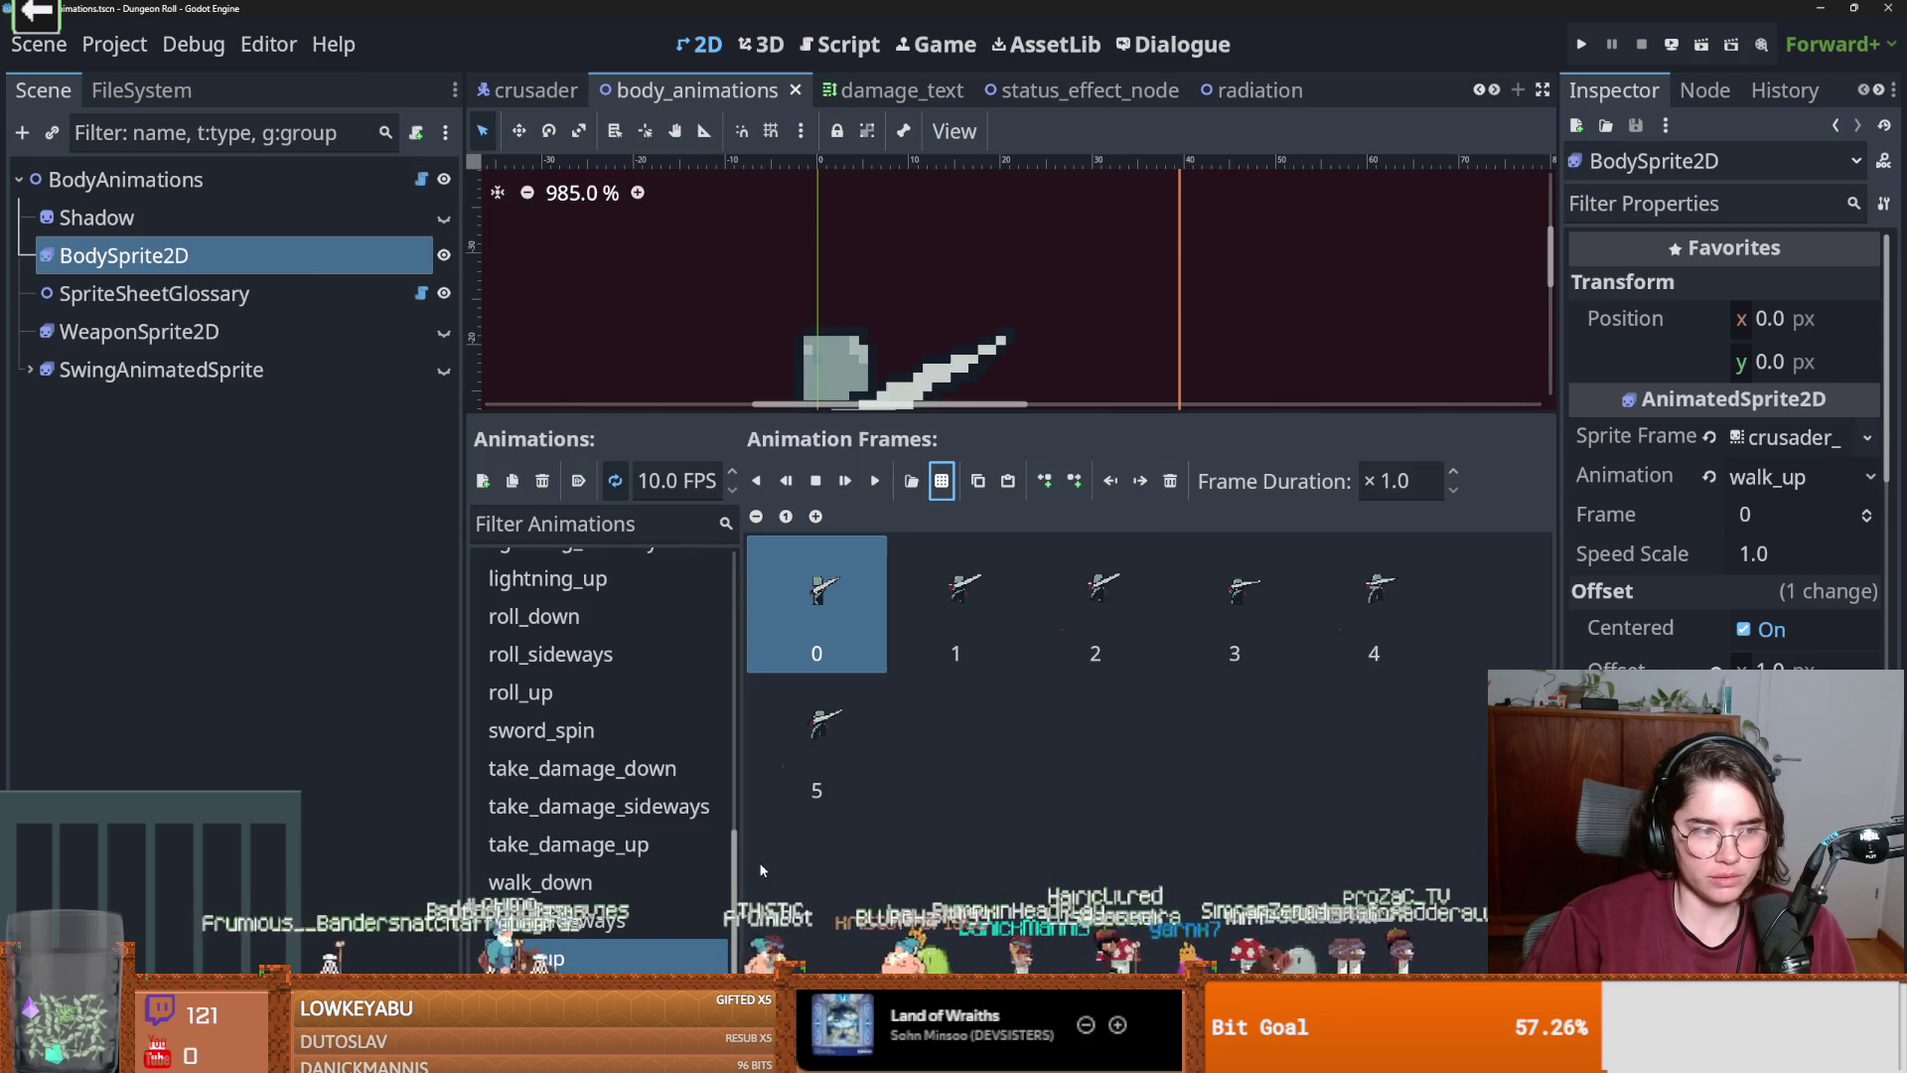
scroll(636, 672, "up", 10)
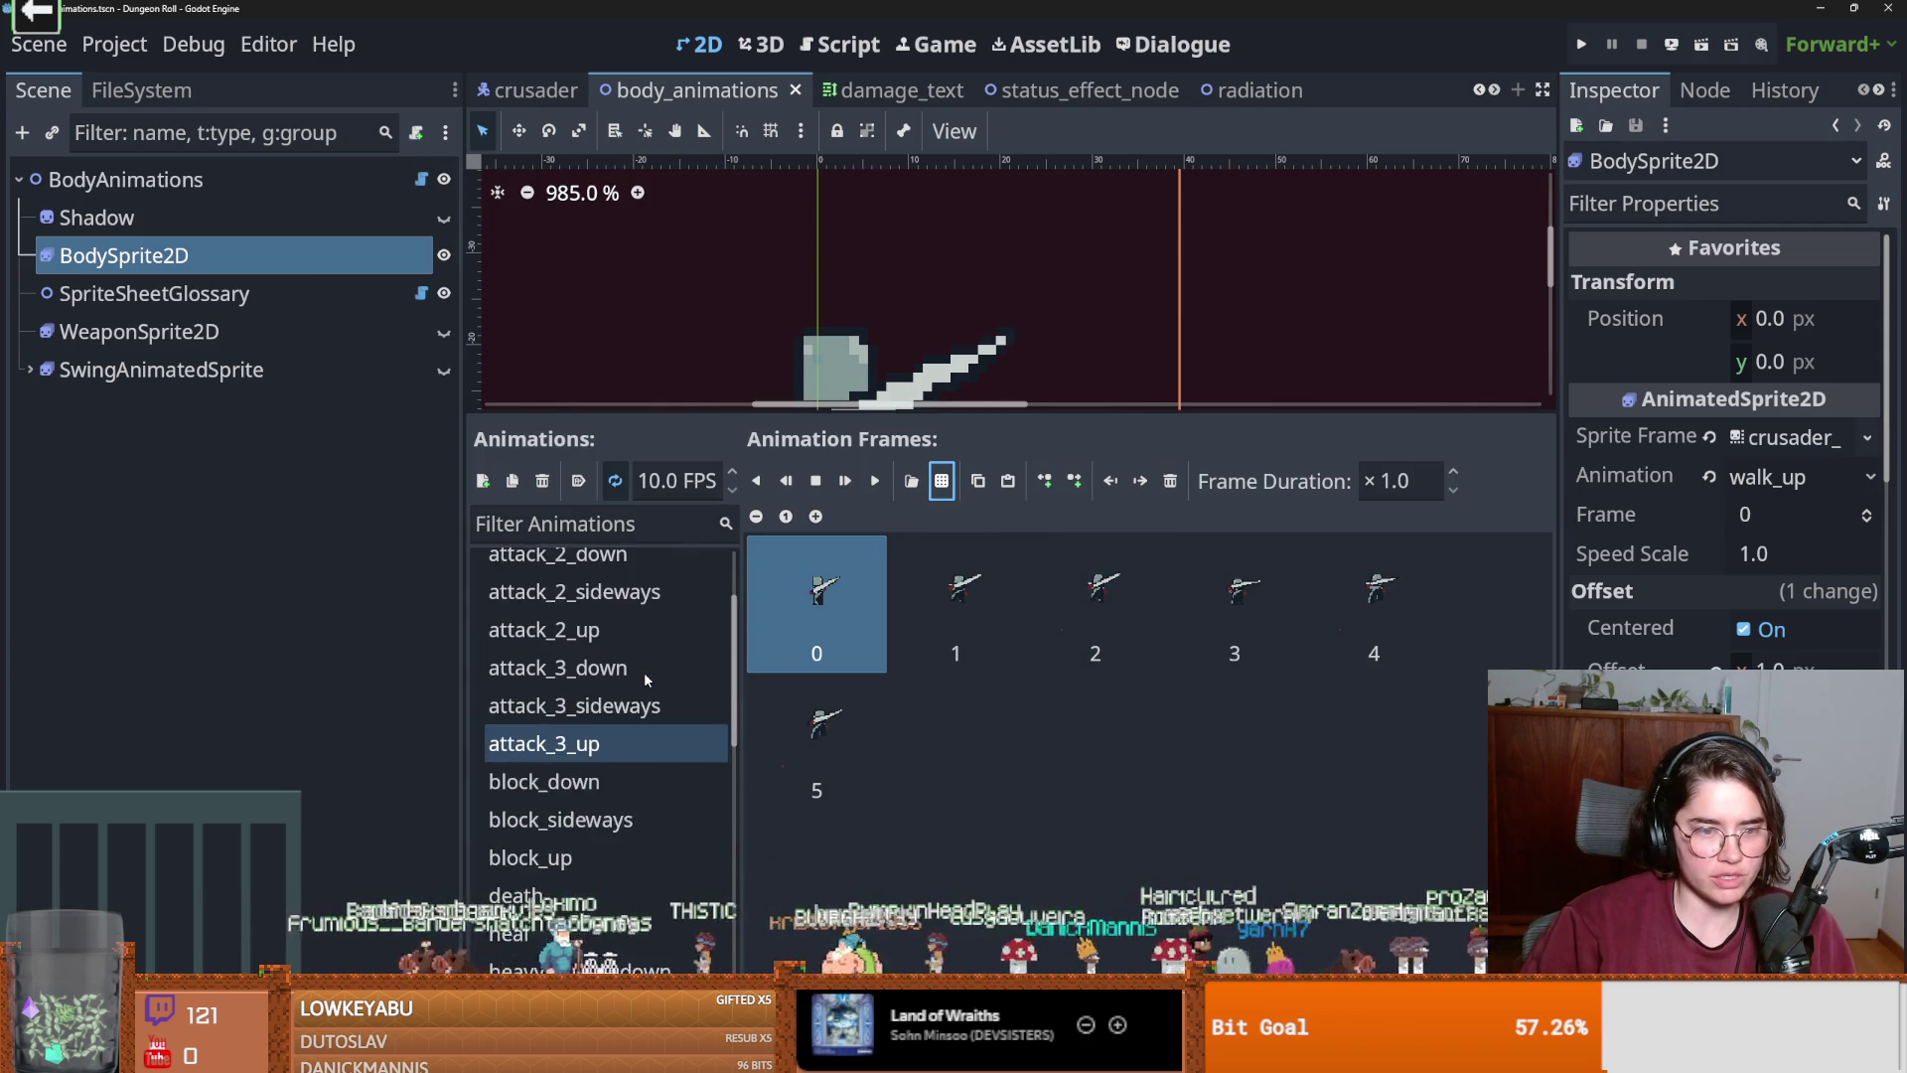
Compare the attack_1 and attack_2 up animations with their sideways counterparts' frame timings.
left_click(604, 651)
left_click(604, 618)
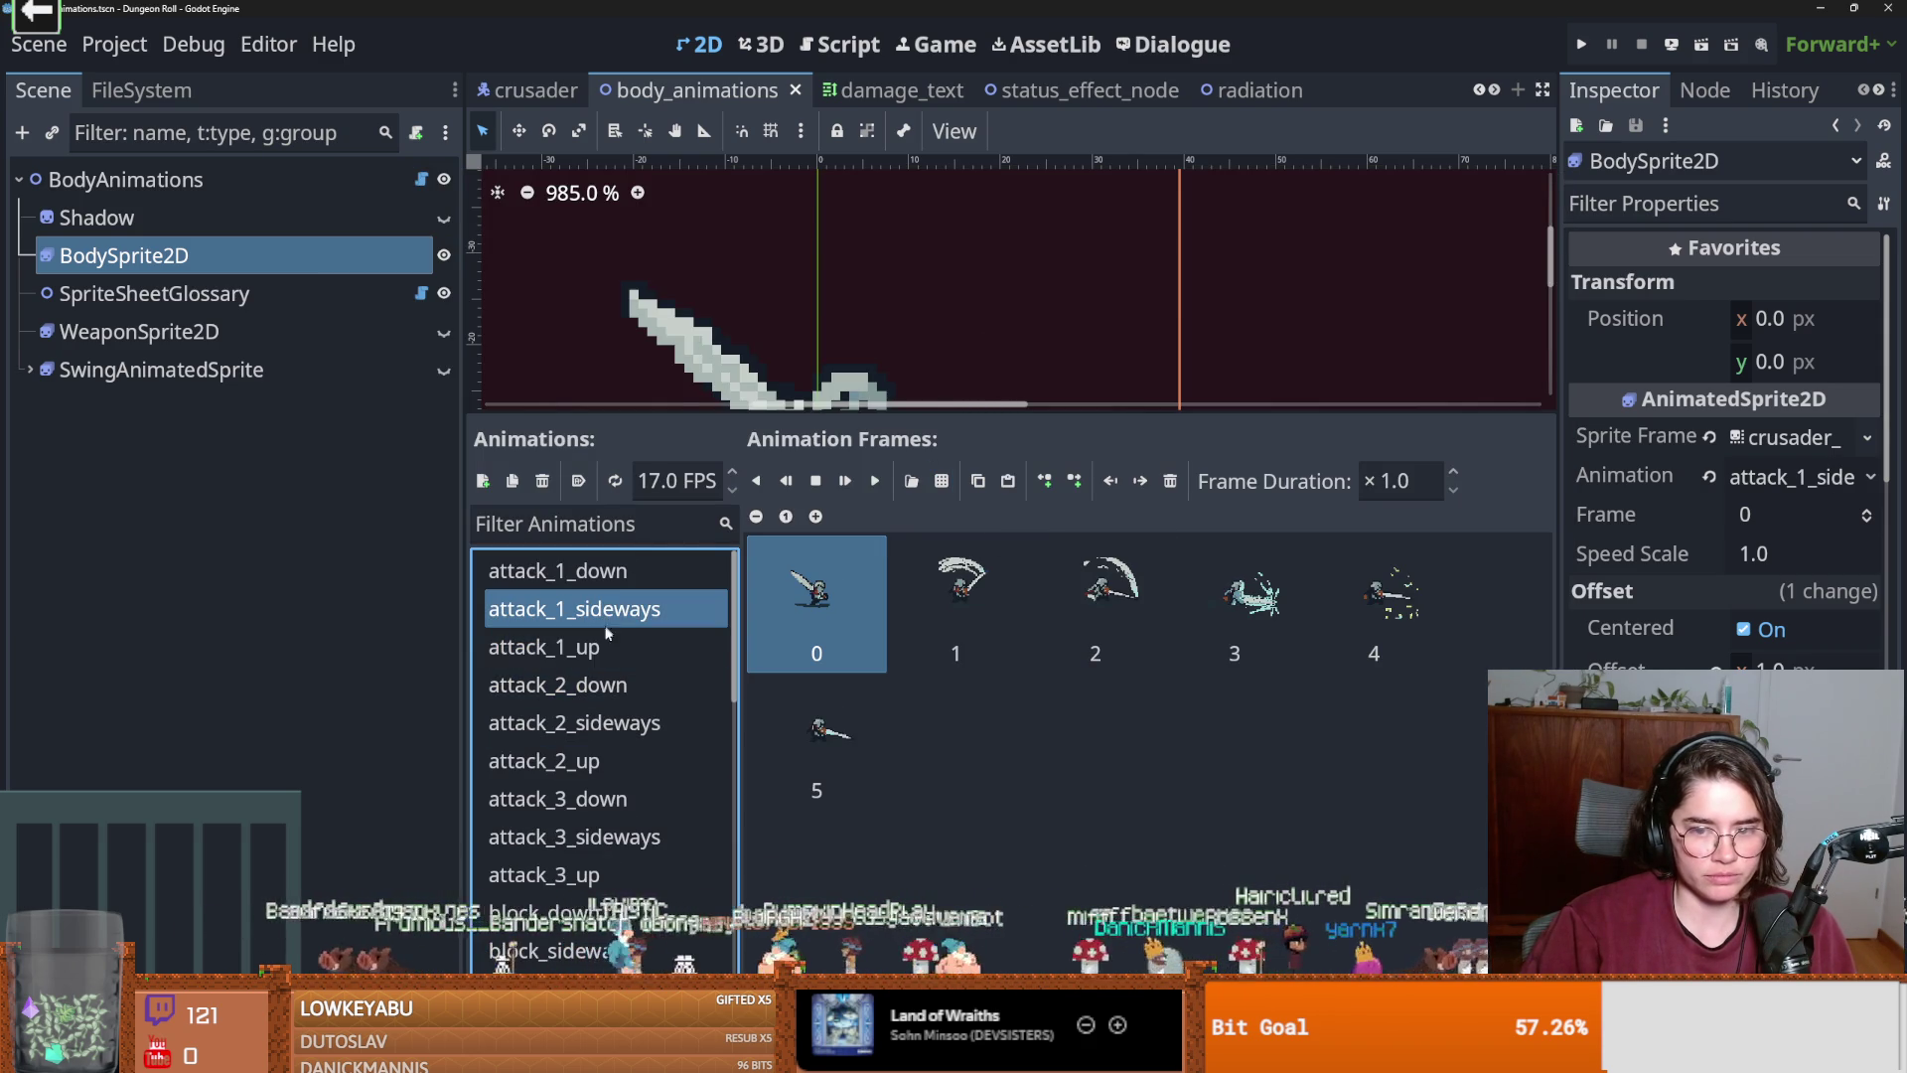
left_click(599, 650)
scroll(601, 661, "down", 1)
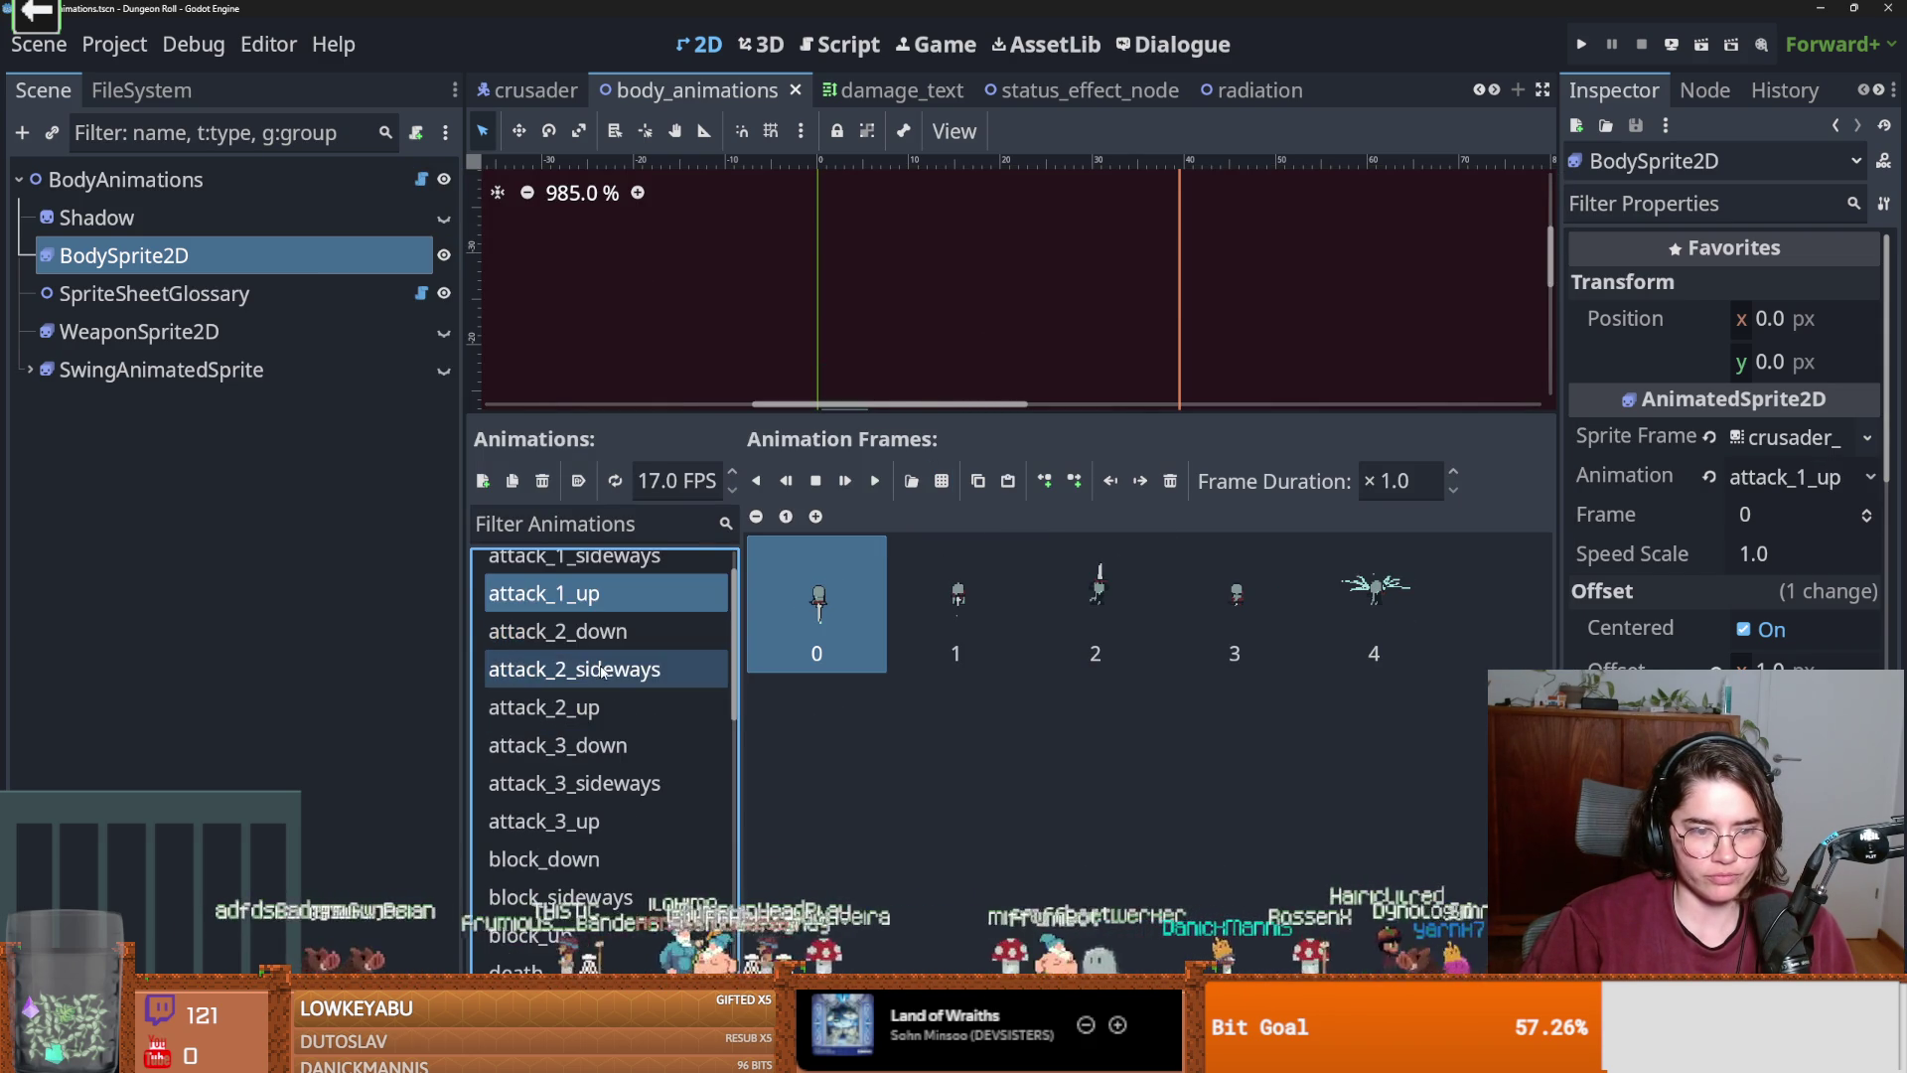
left_click(601, 670)
left_click(603, 711)
left_click(609, 665)
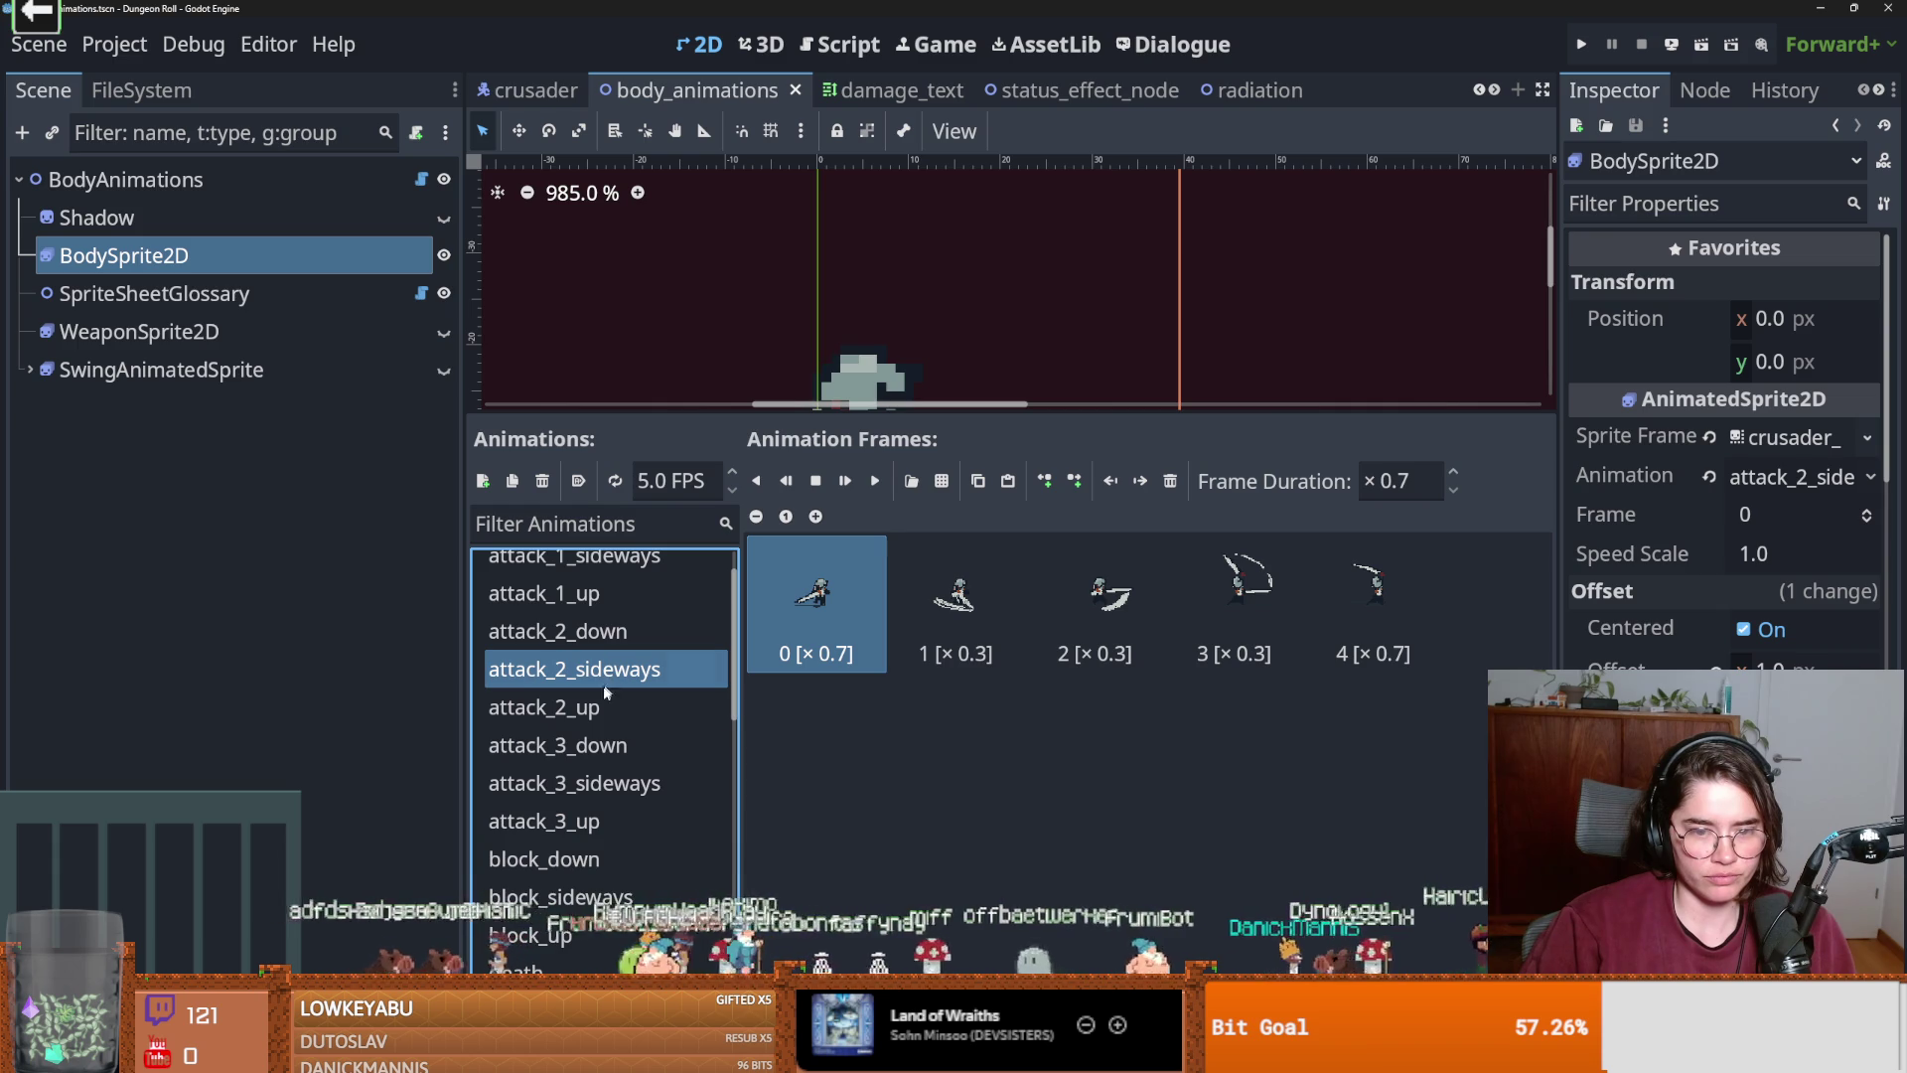
left_click(594, 710)
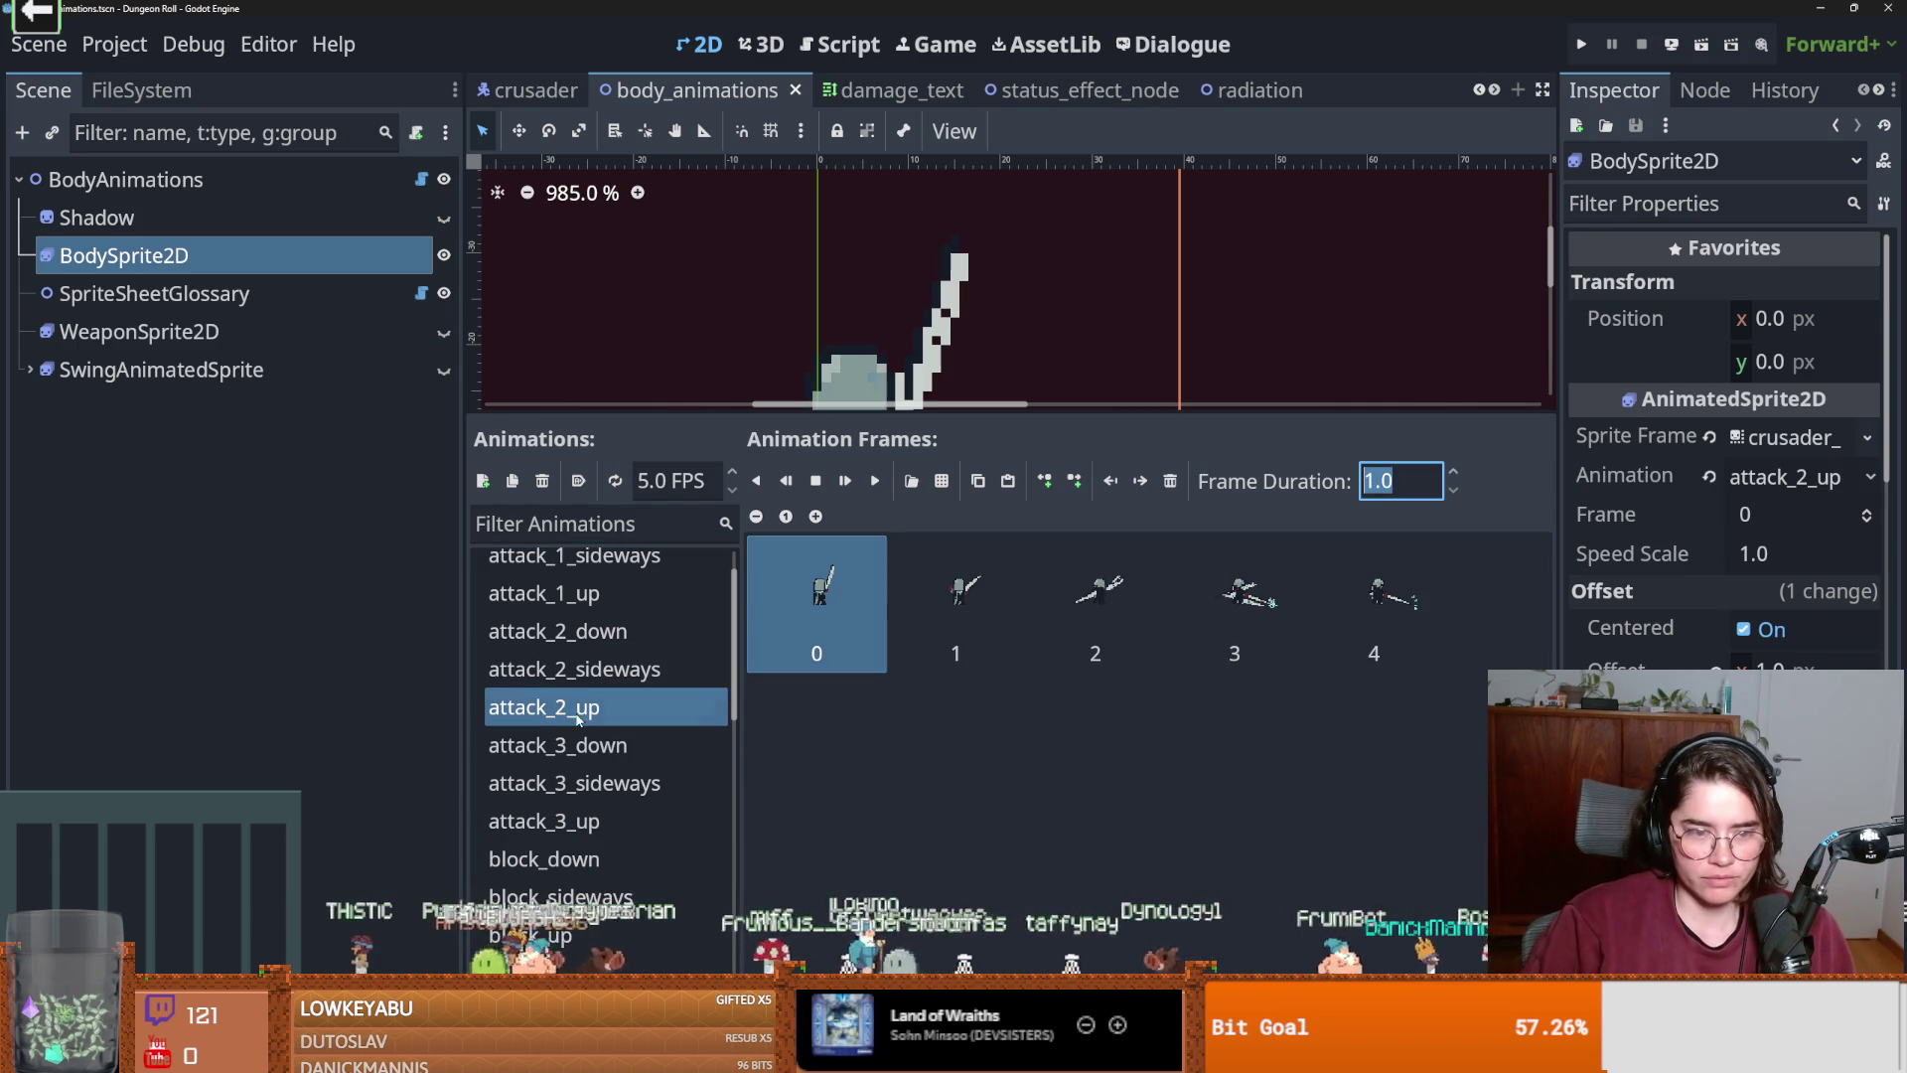
left_click(590, 681)
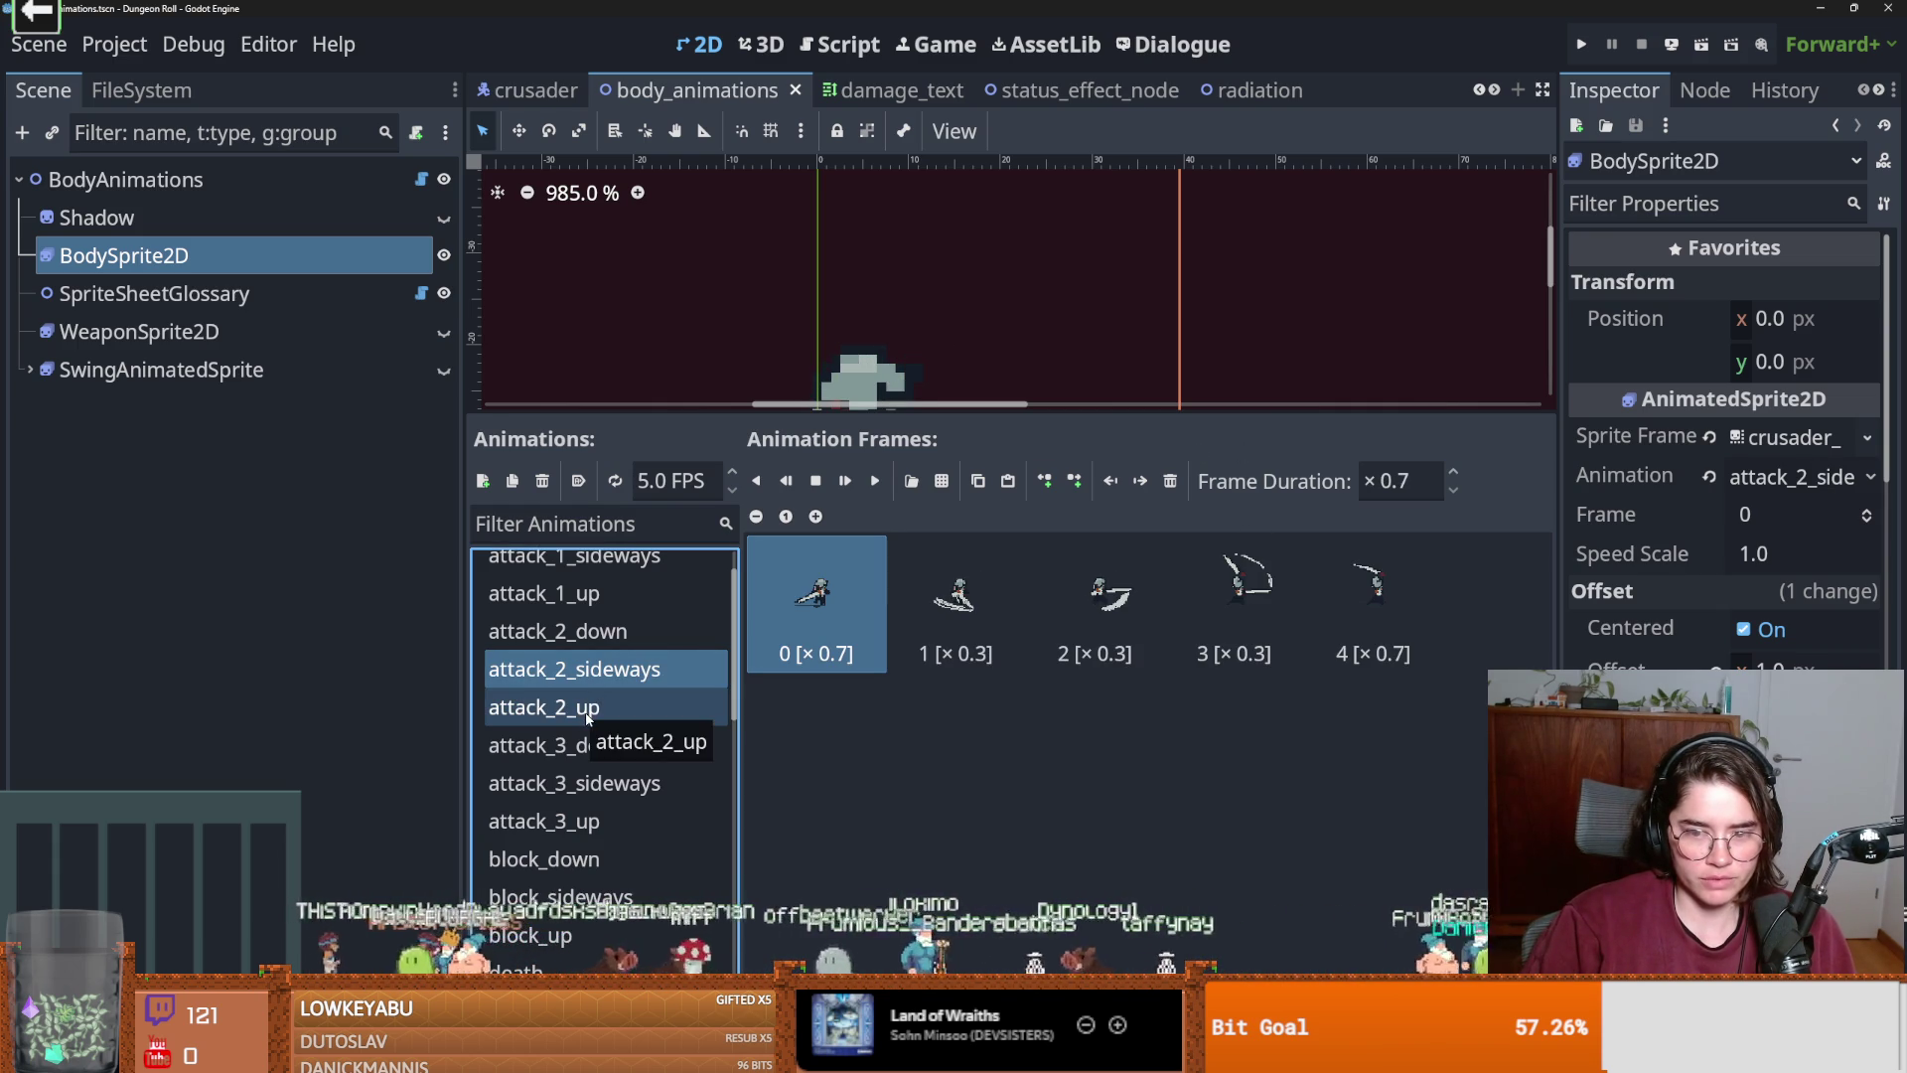
left_click(588, 709)
Set attack_2_up frames 1–3 to a ×0.3 frame duration.
left_click(1426, 594)
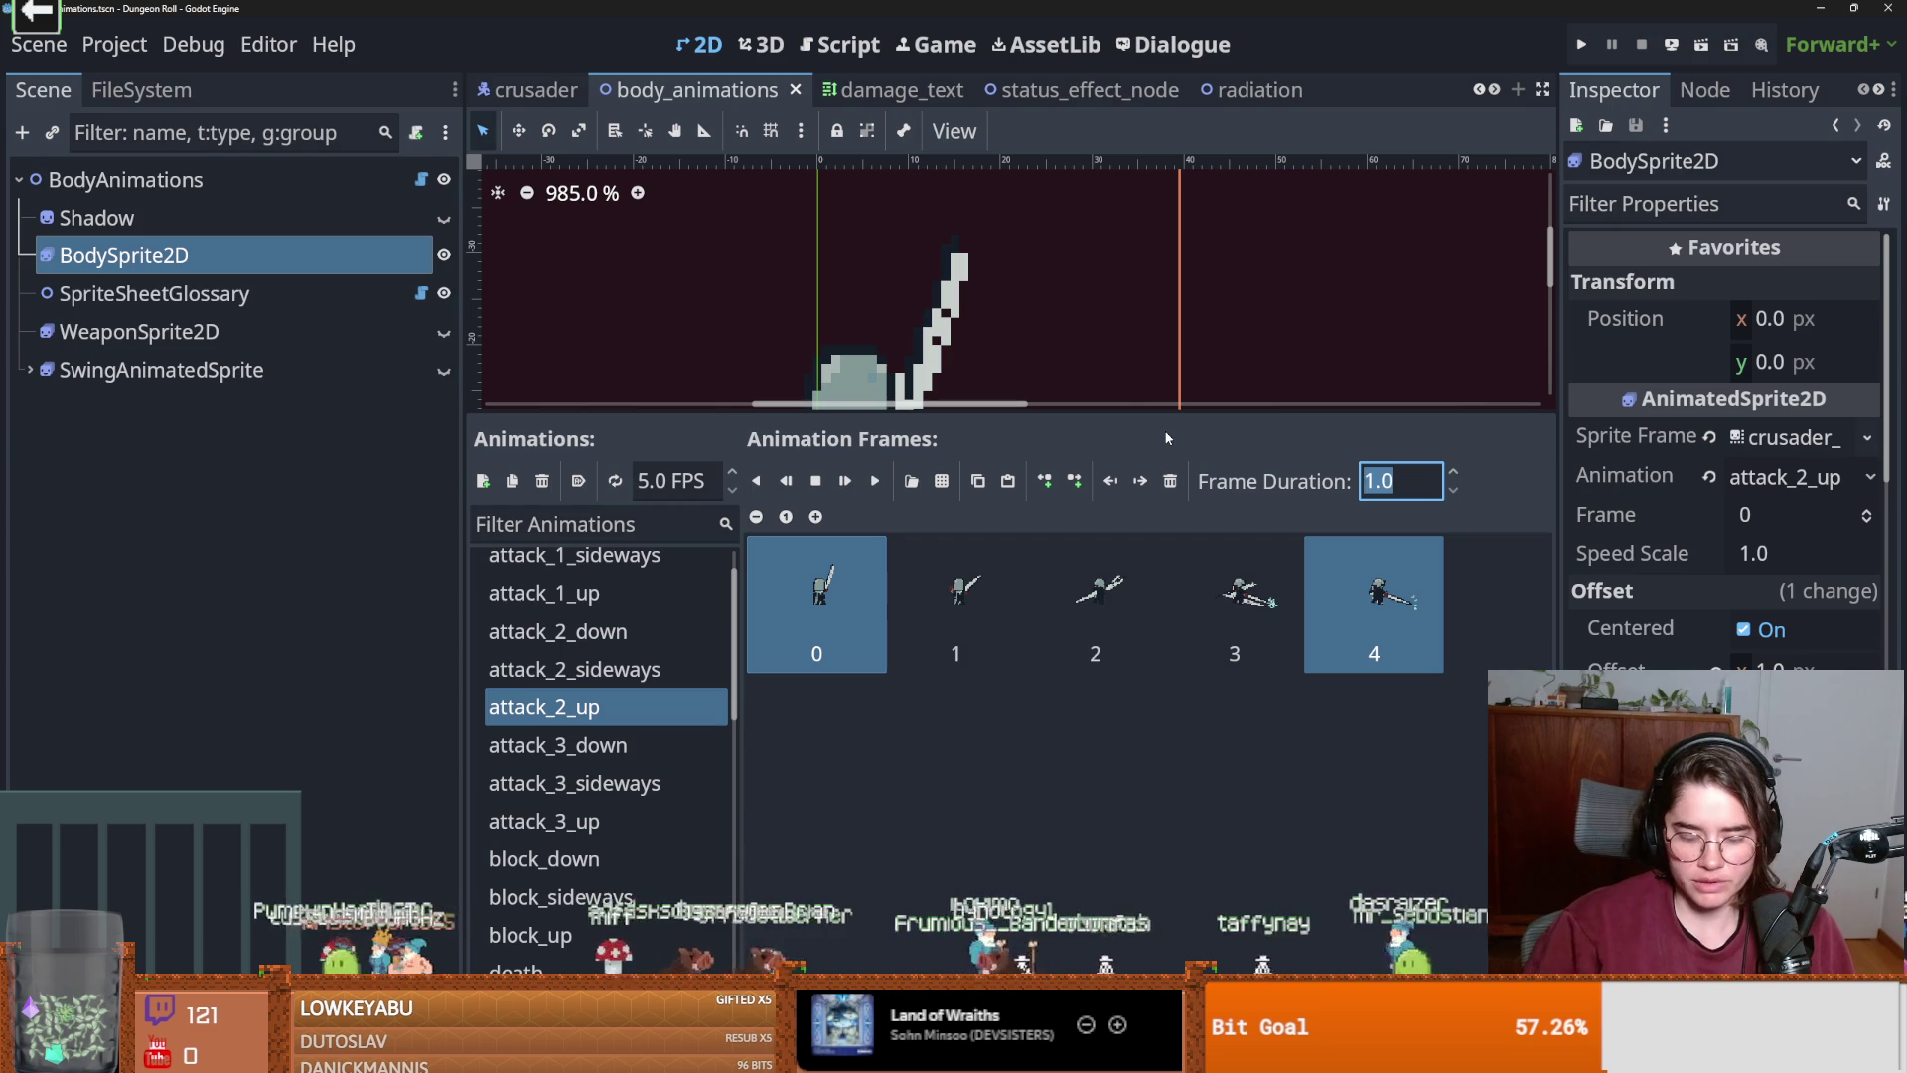
left_click(956, 595)
left_click(1237, 596, "shift")
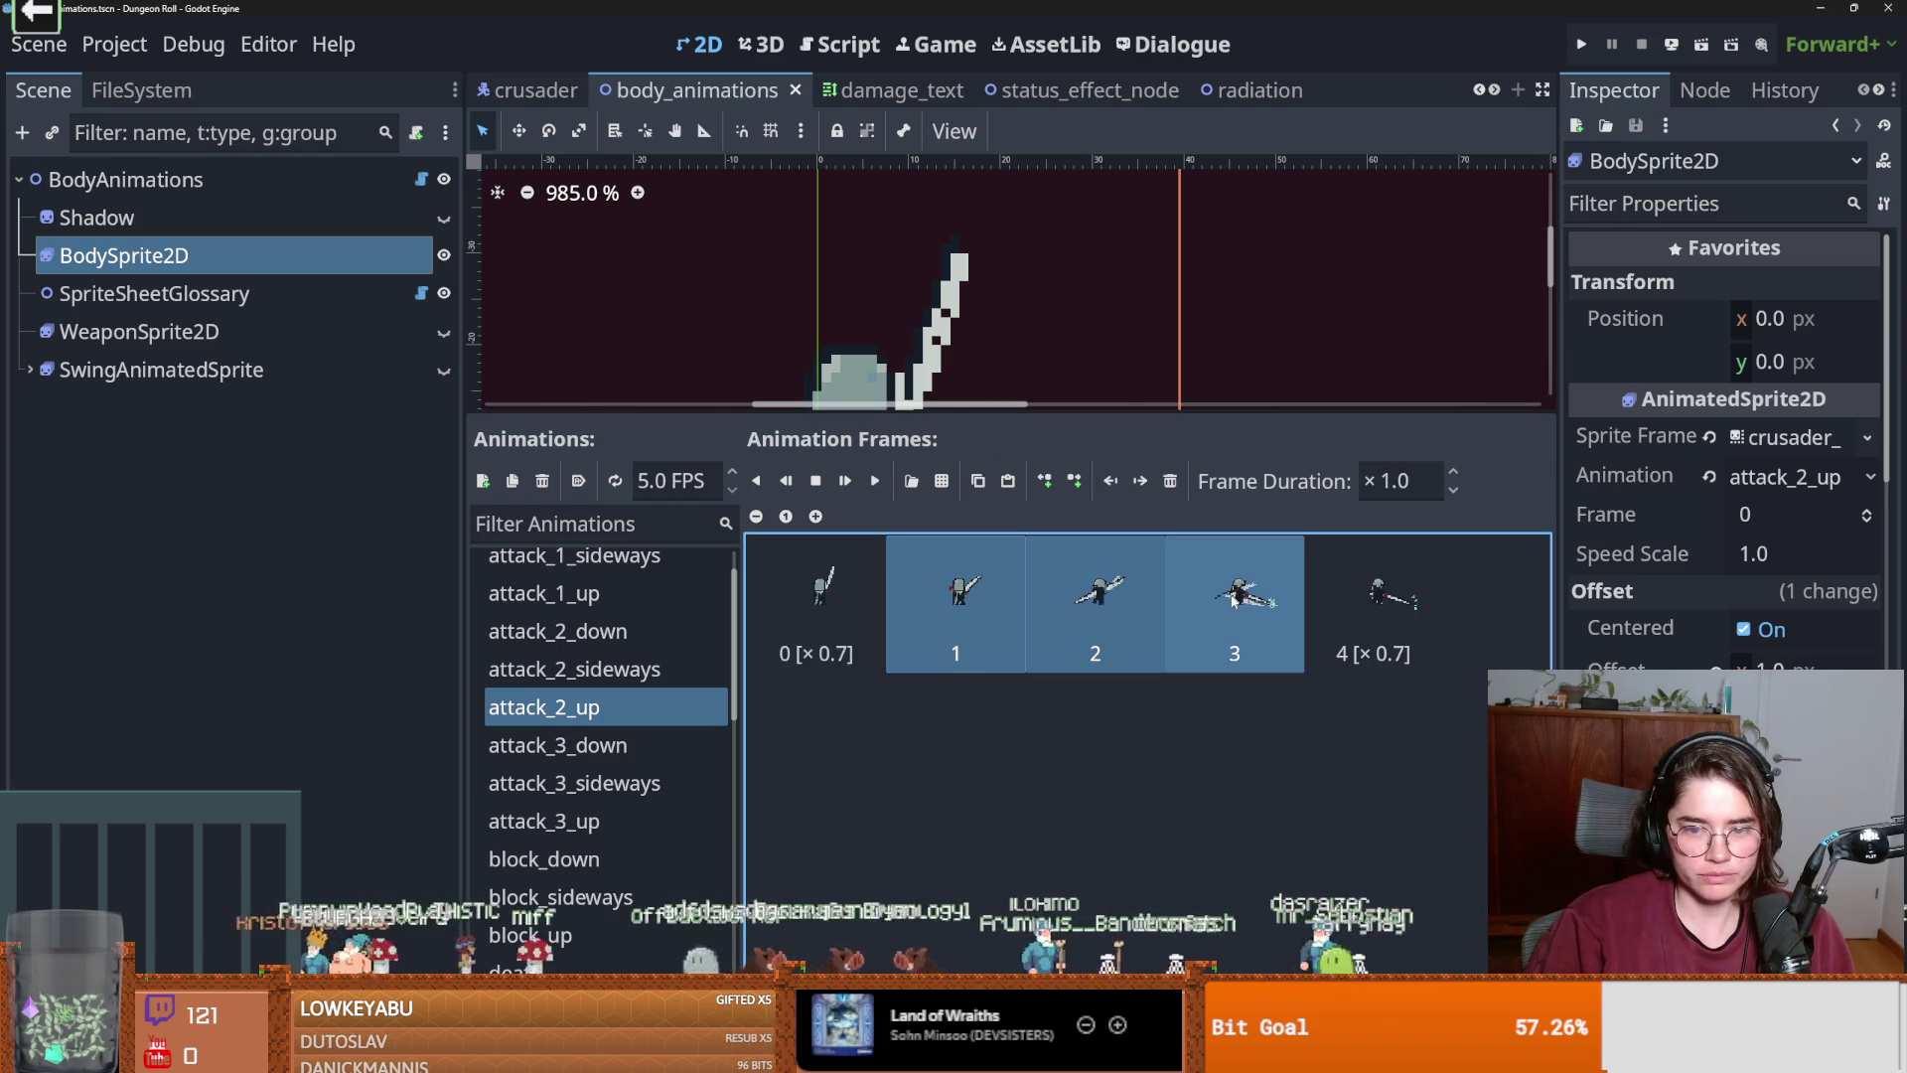
left_click(644, 668)
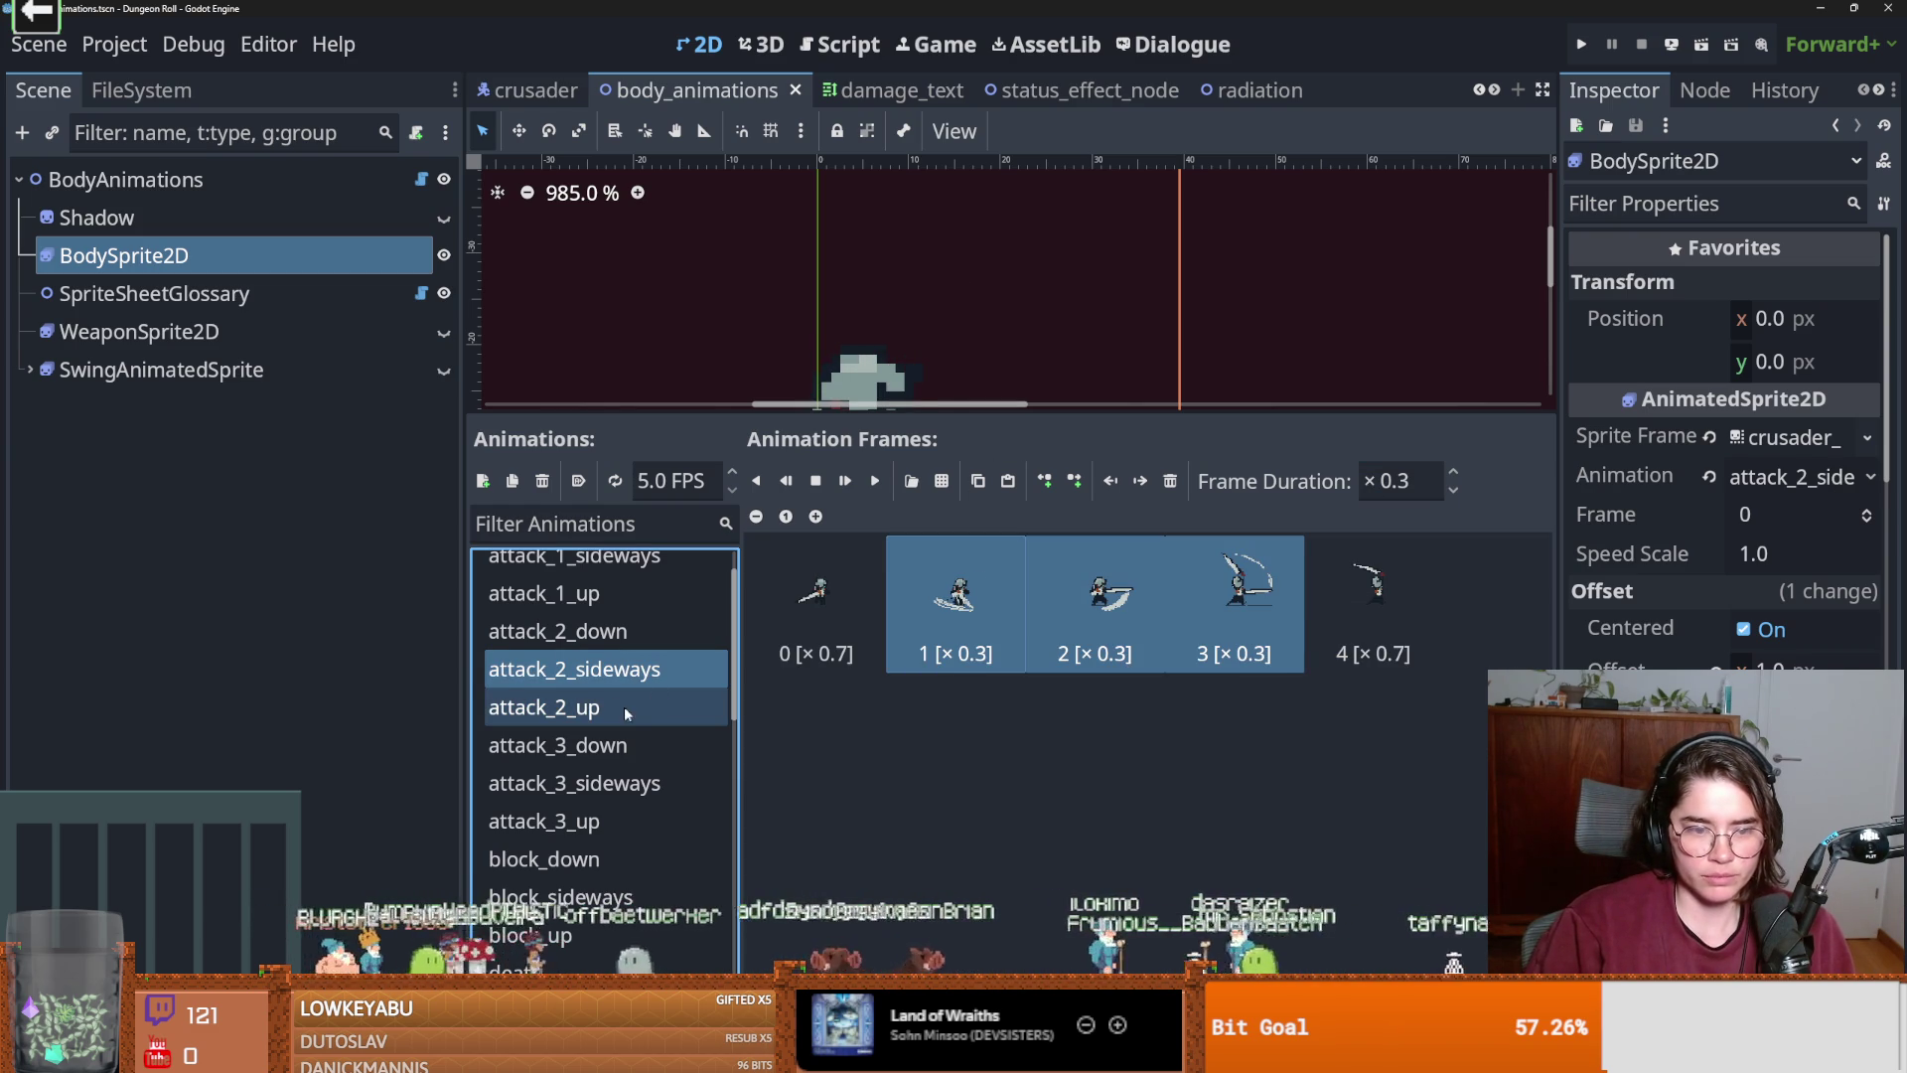
left_click(632, 709)
left_click(1427, 481)
type(".3")
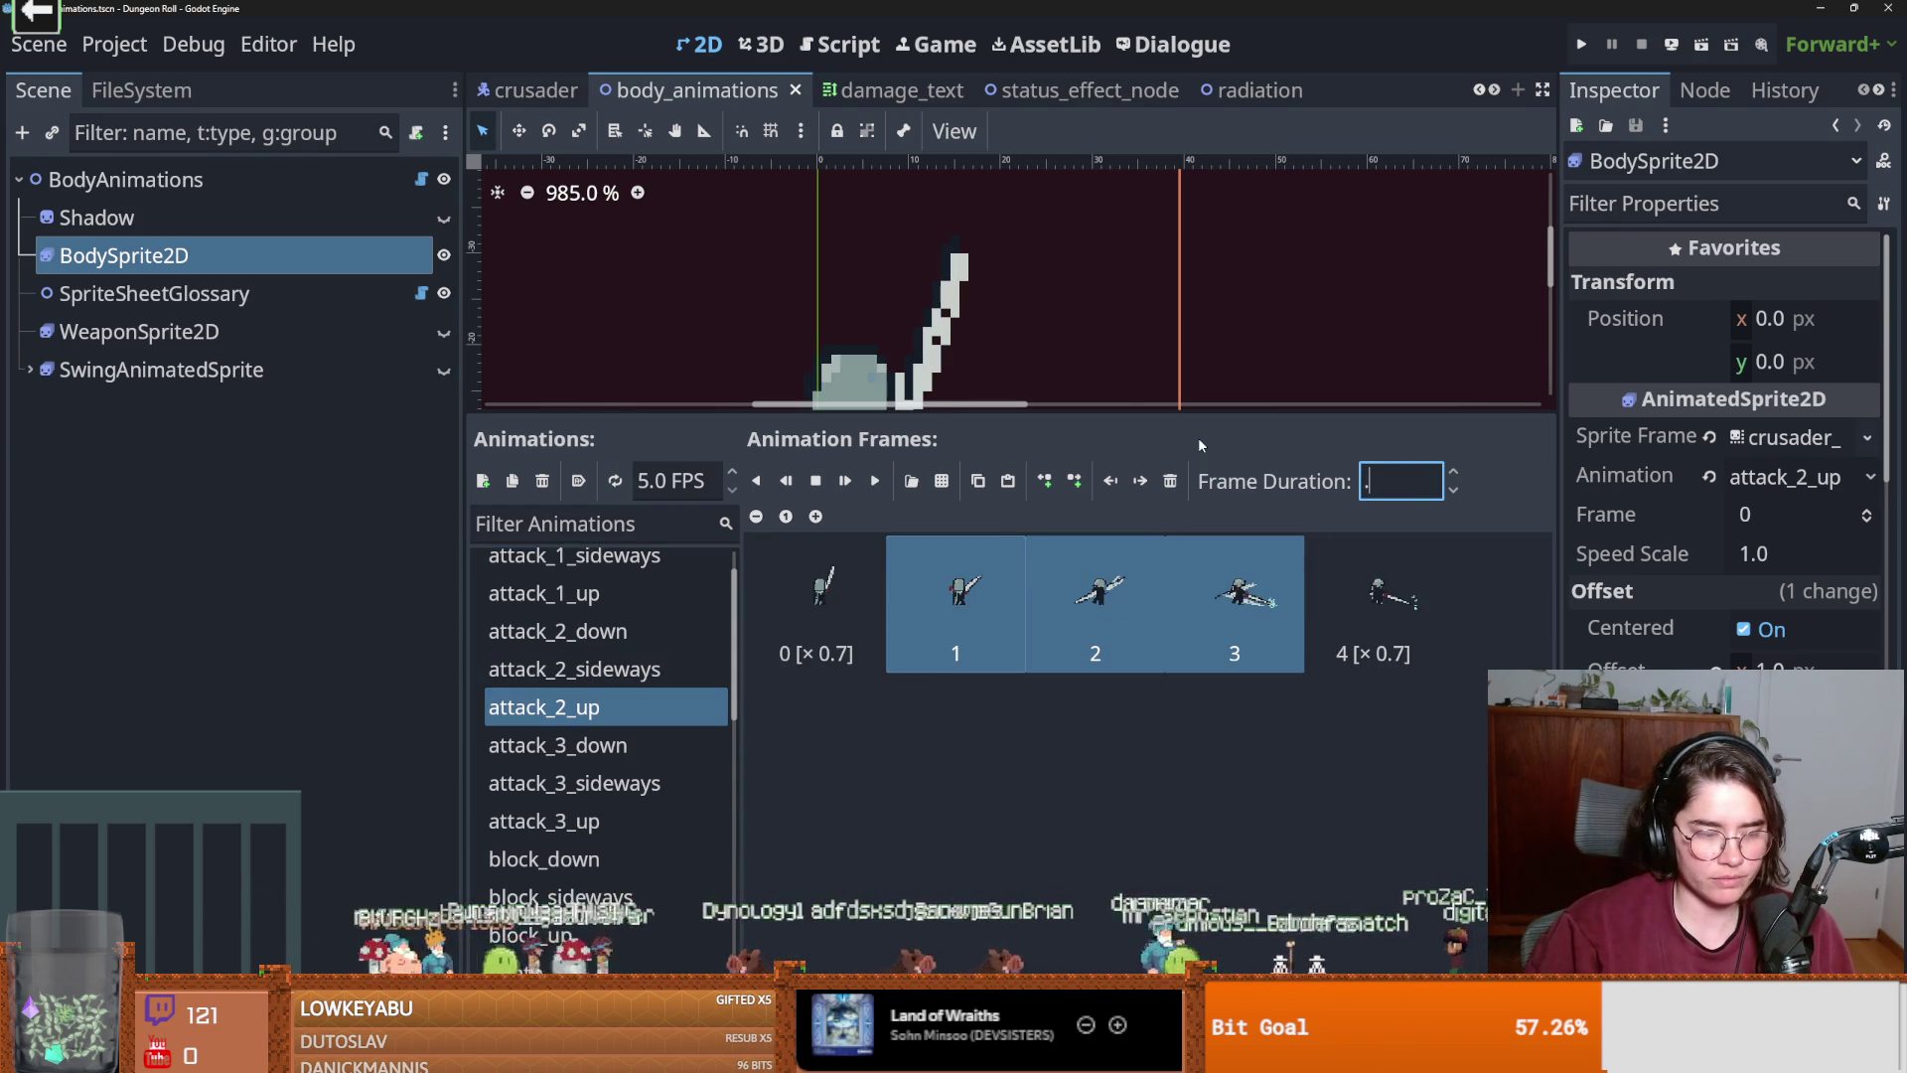
key("Return")
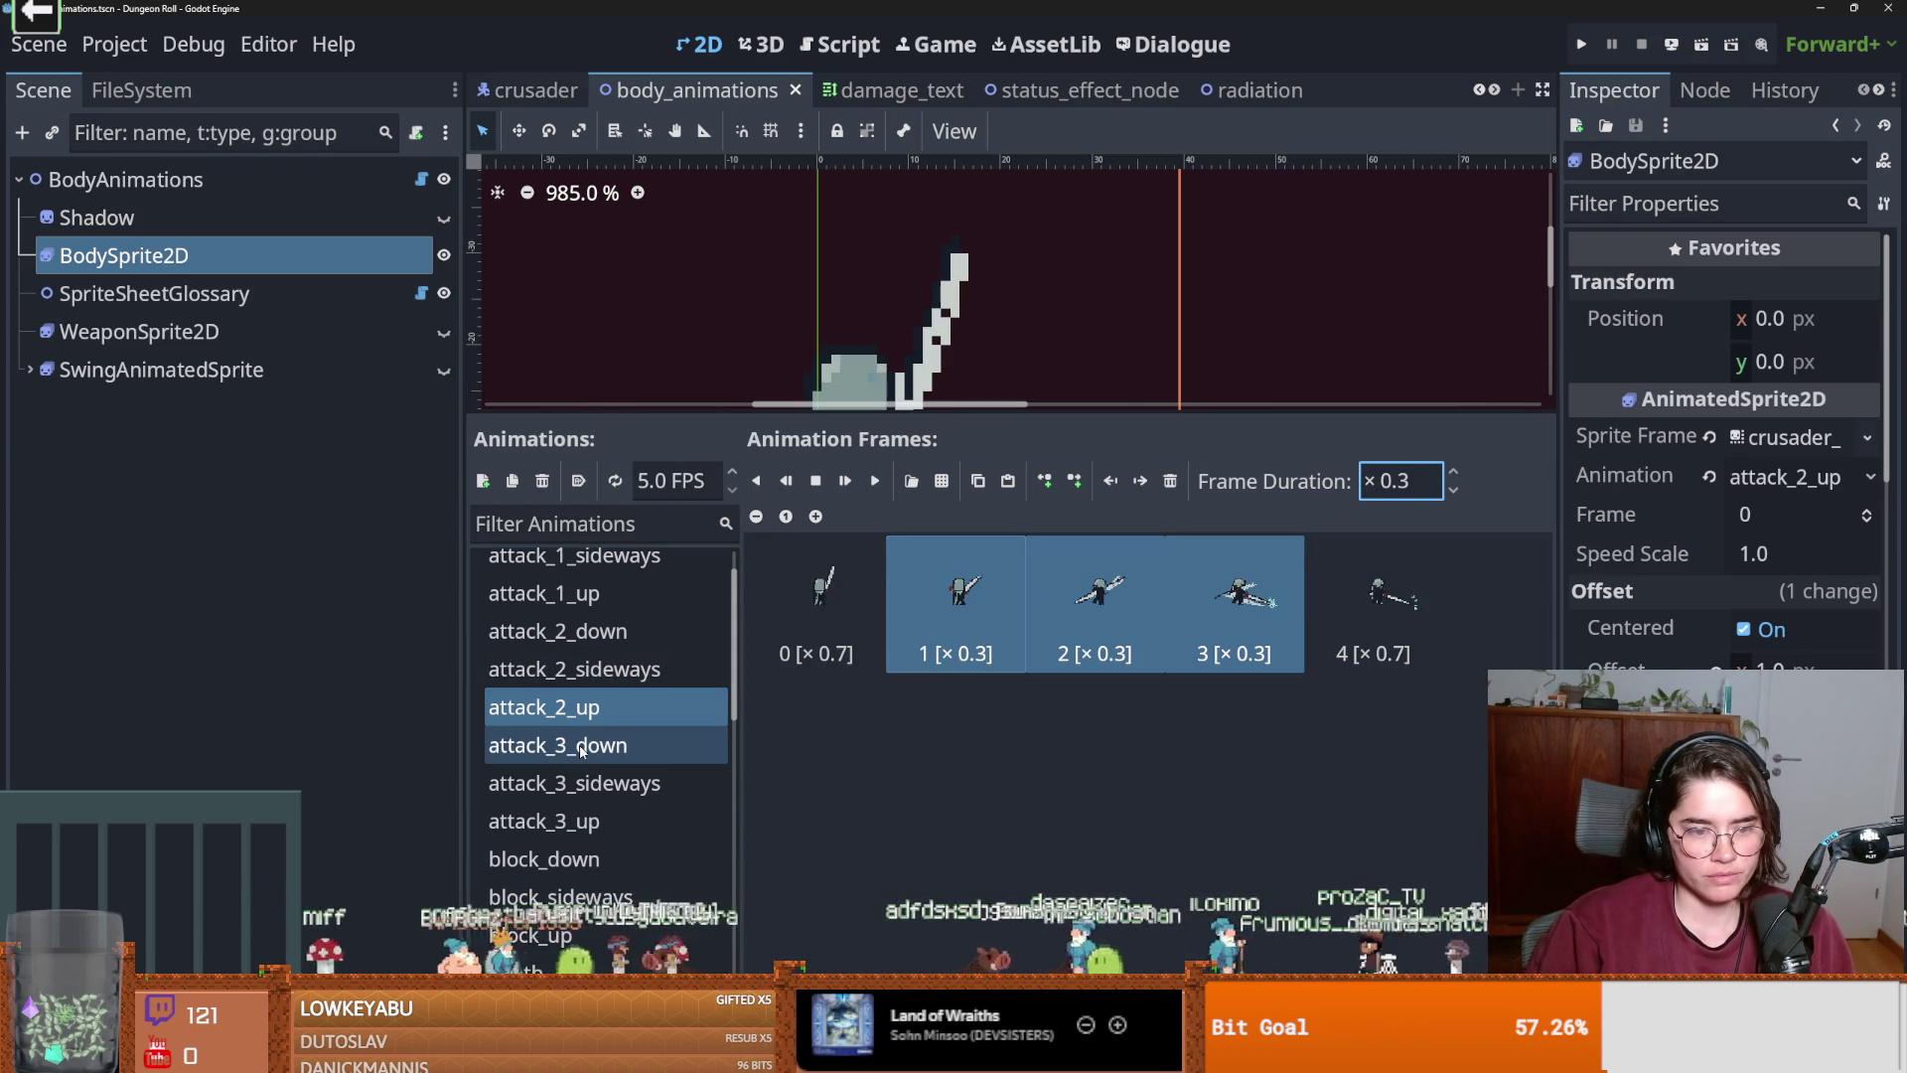
Using attack_3_sideways as reference, set attack_3_up frames 0–2 to ×0.2 duration.
scroll(582, 751, "down", 1)
left_click(596, 729)
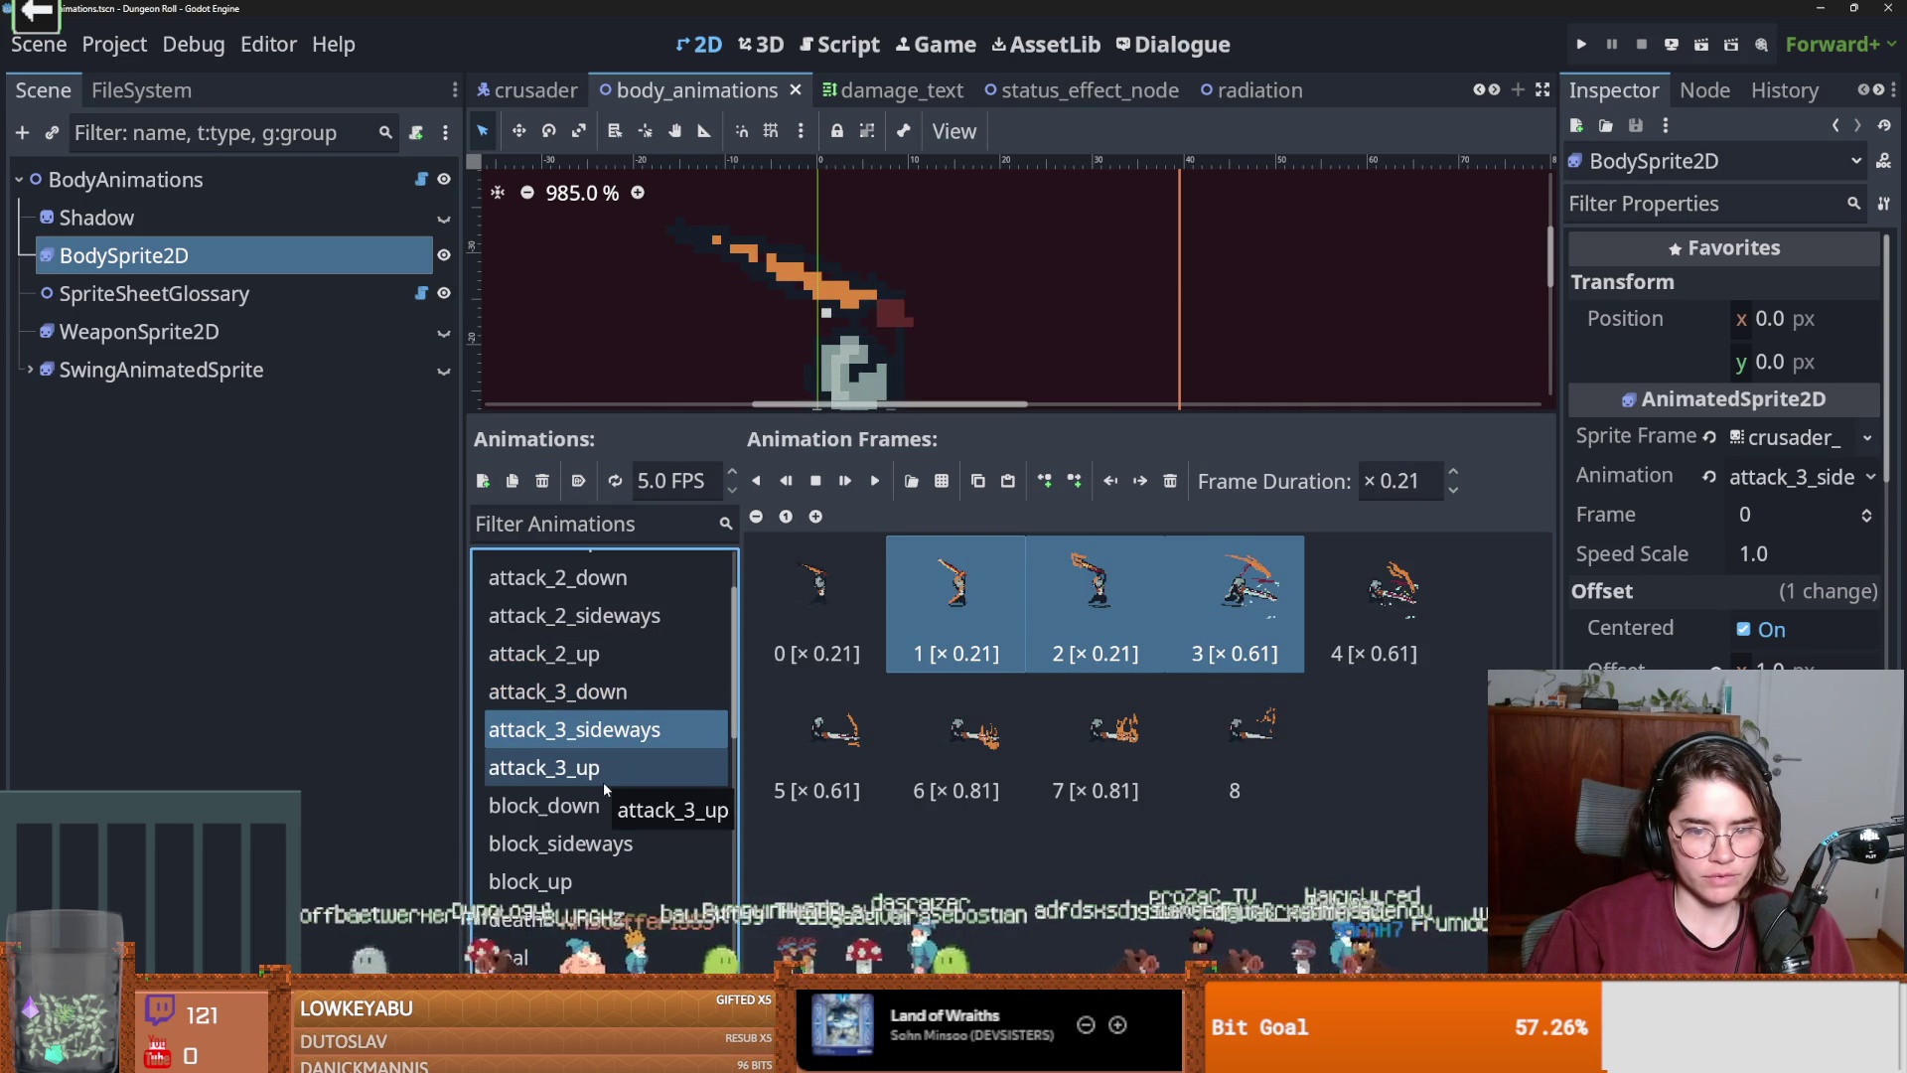
left_click(604, 782)
left_click(891, 671)
left_click(817, 601)
left_click(1093, 601, "shift")
left_click(1453, 473)
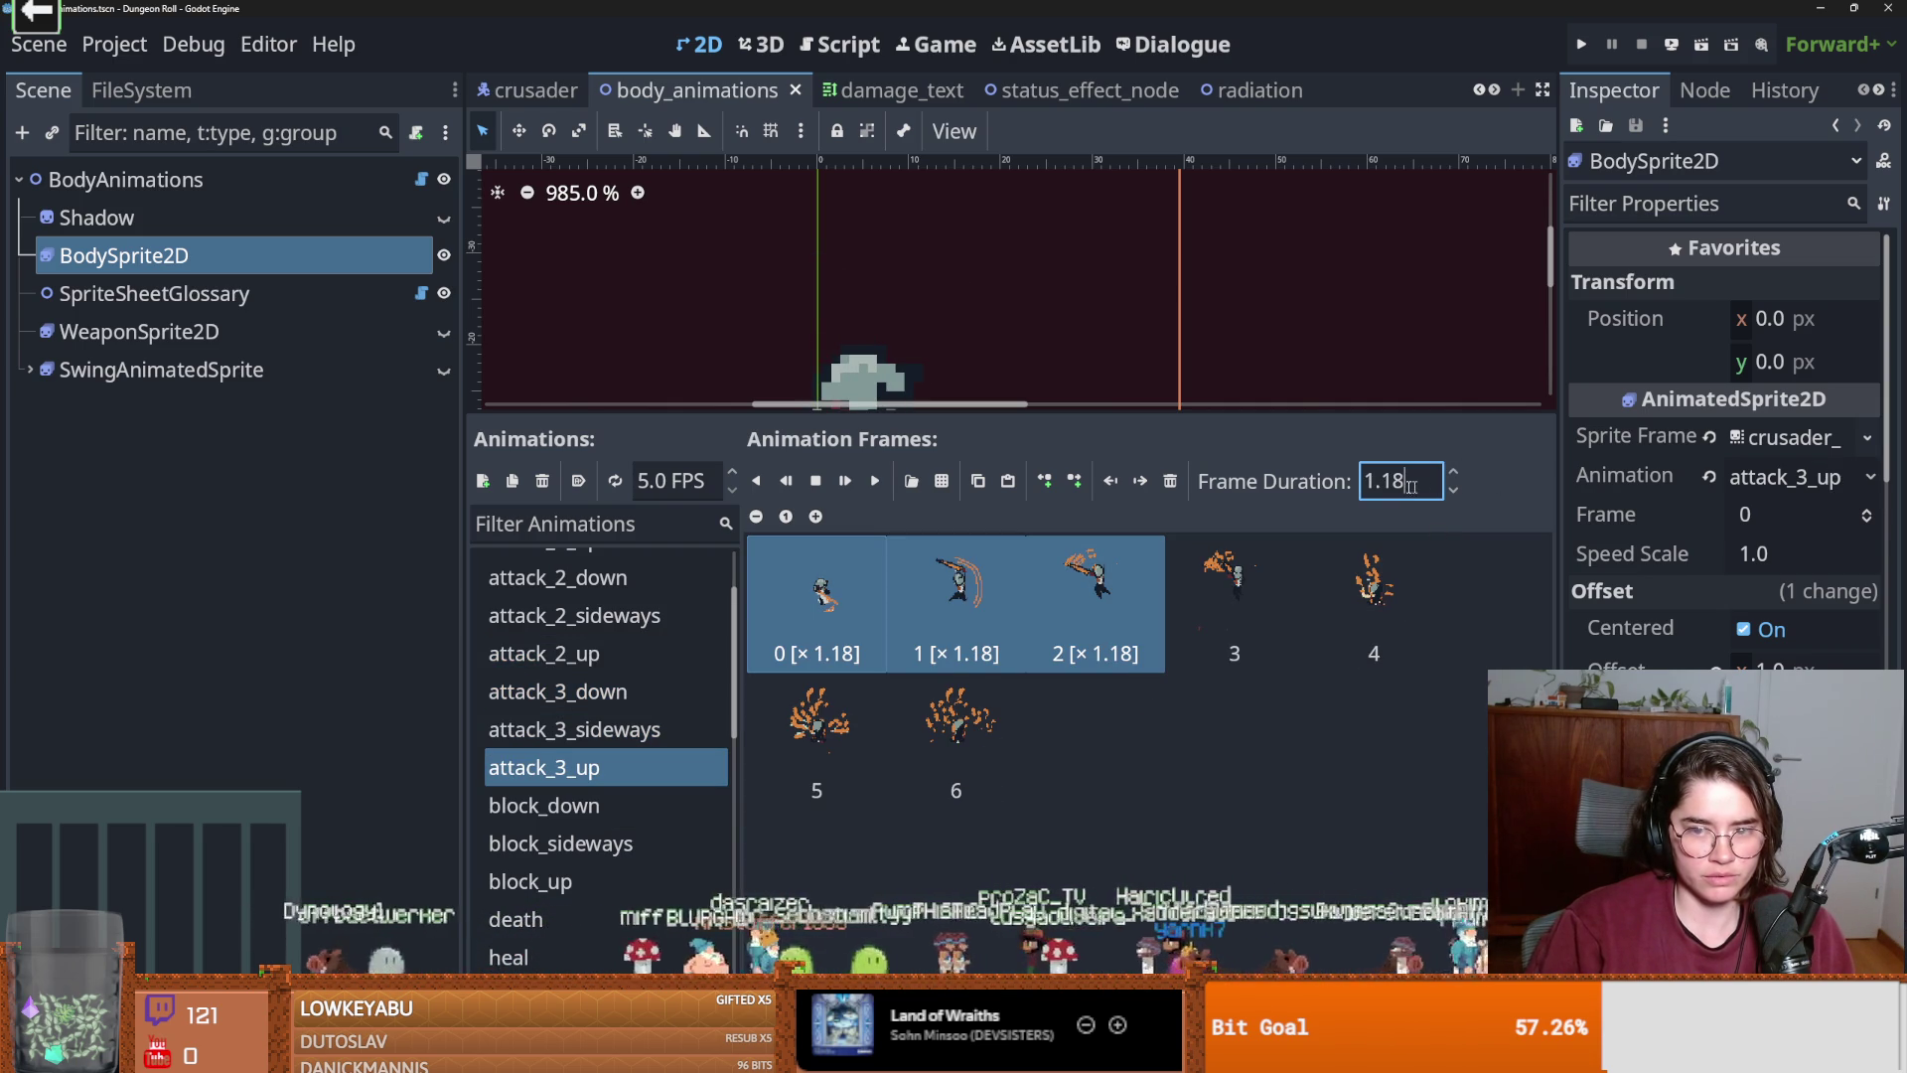
type("× 0.21")
key("Return")
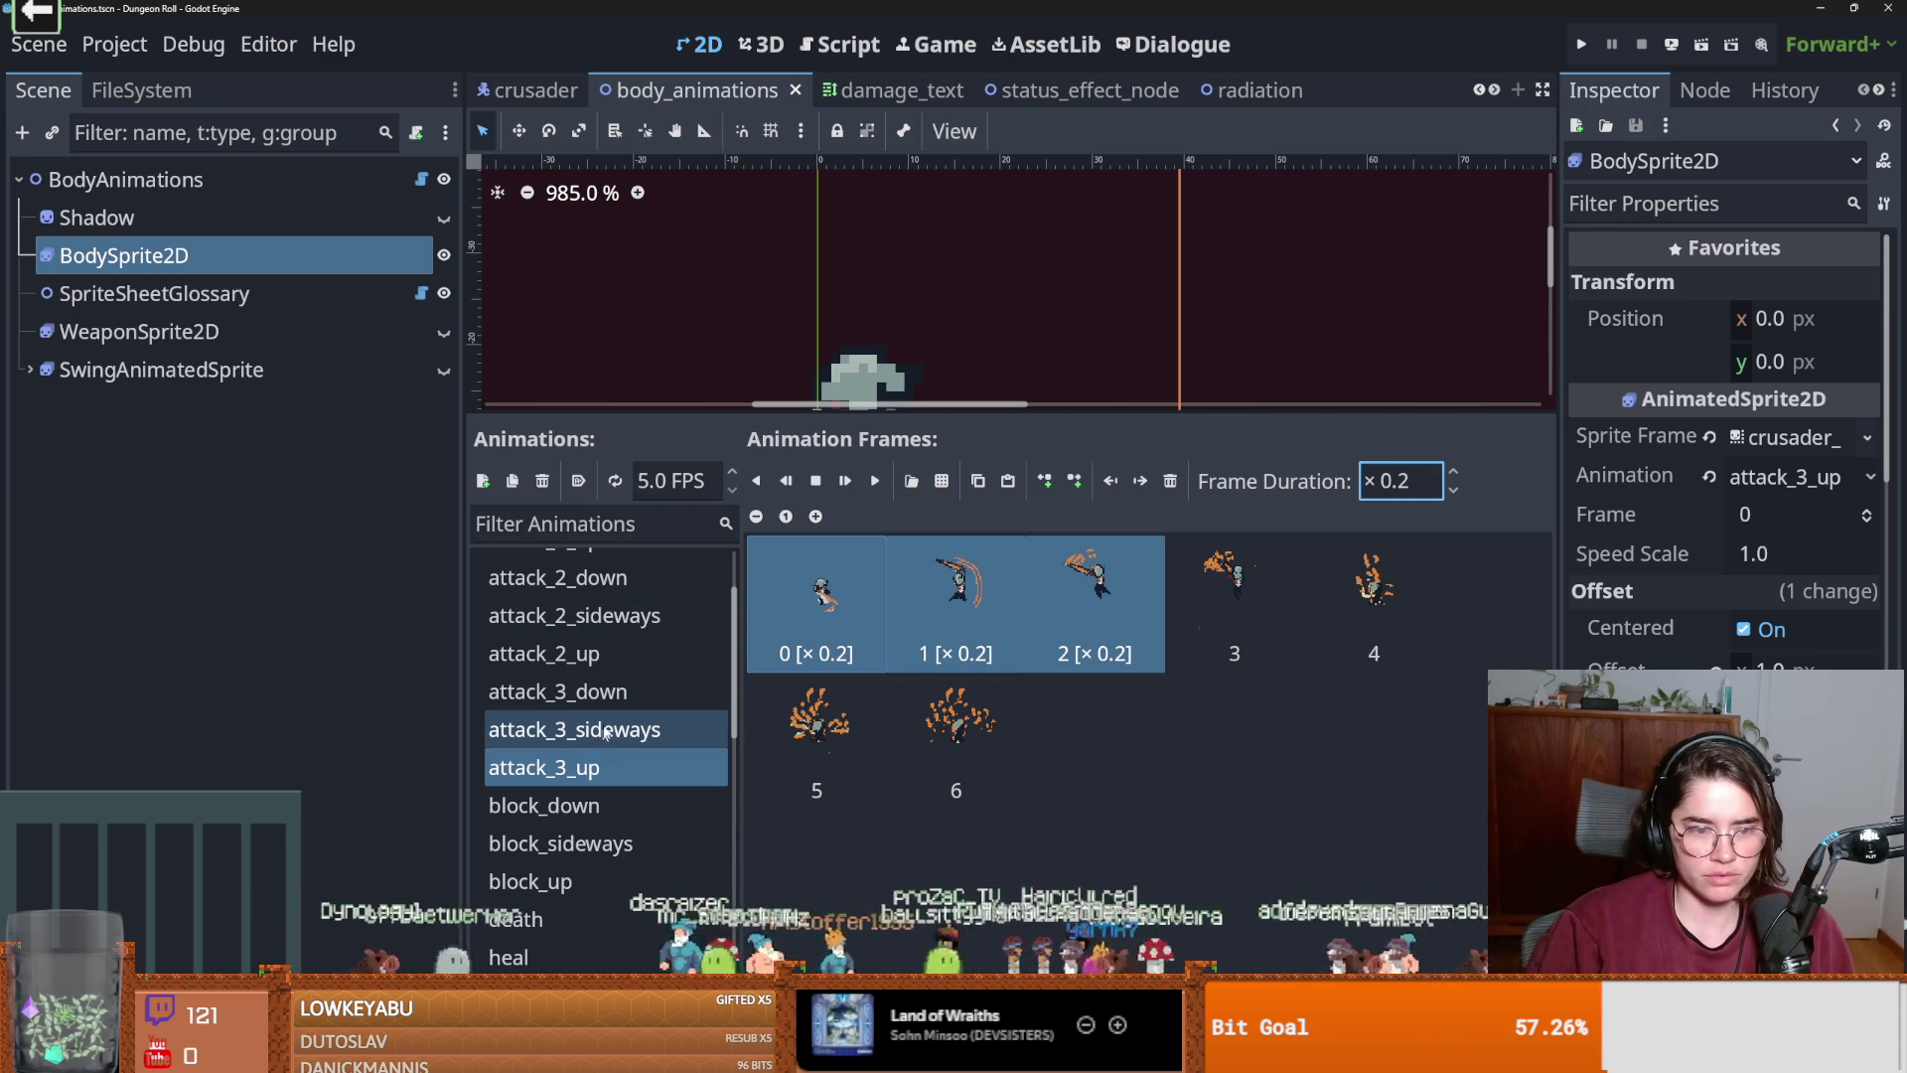
Set attack_3_up frames 3–5 to a ×0.6 frame duration.
left_click(606, 730)
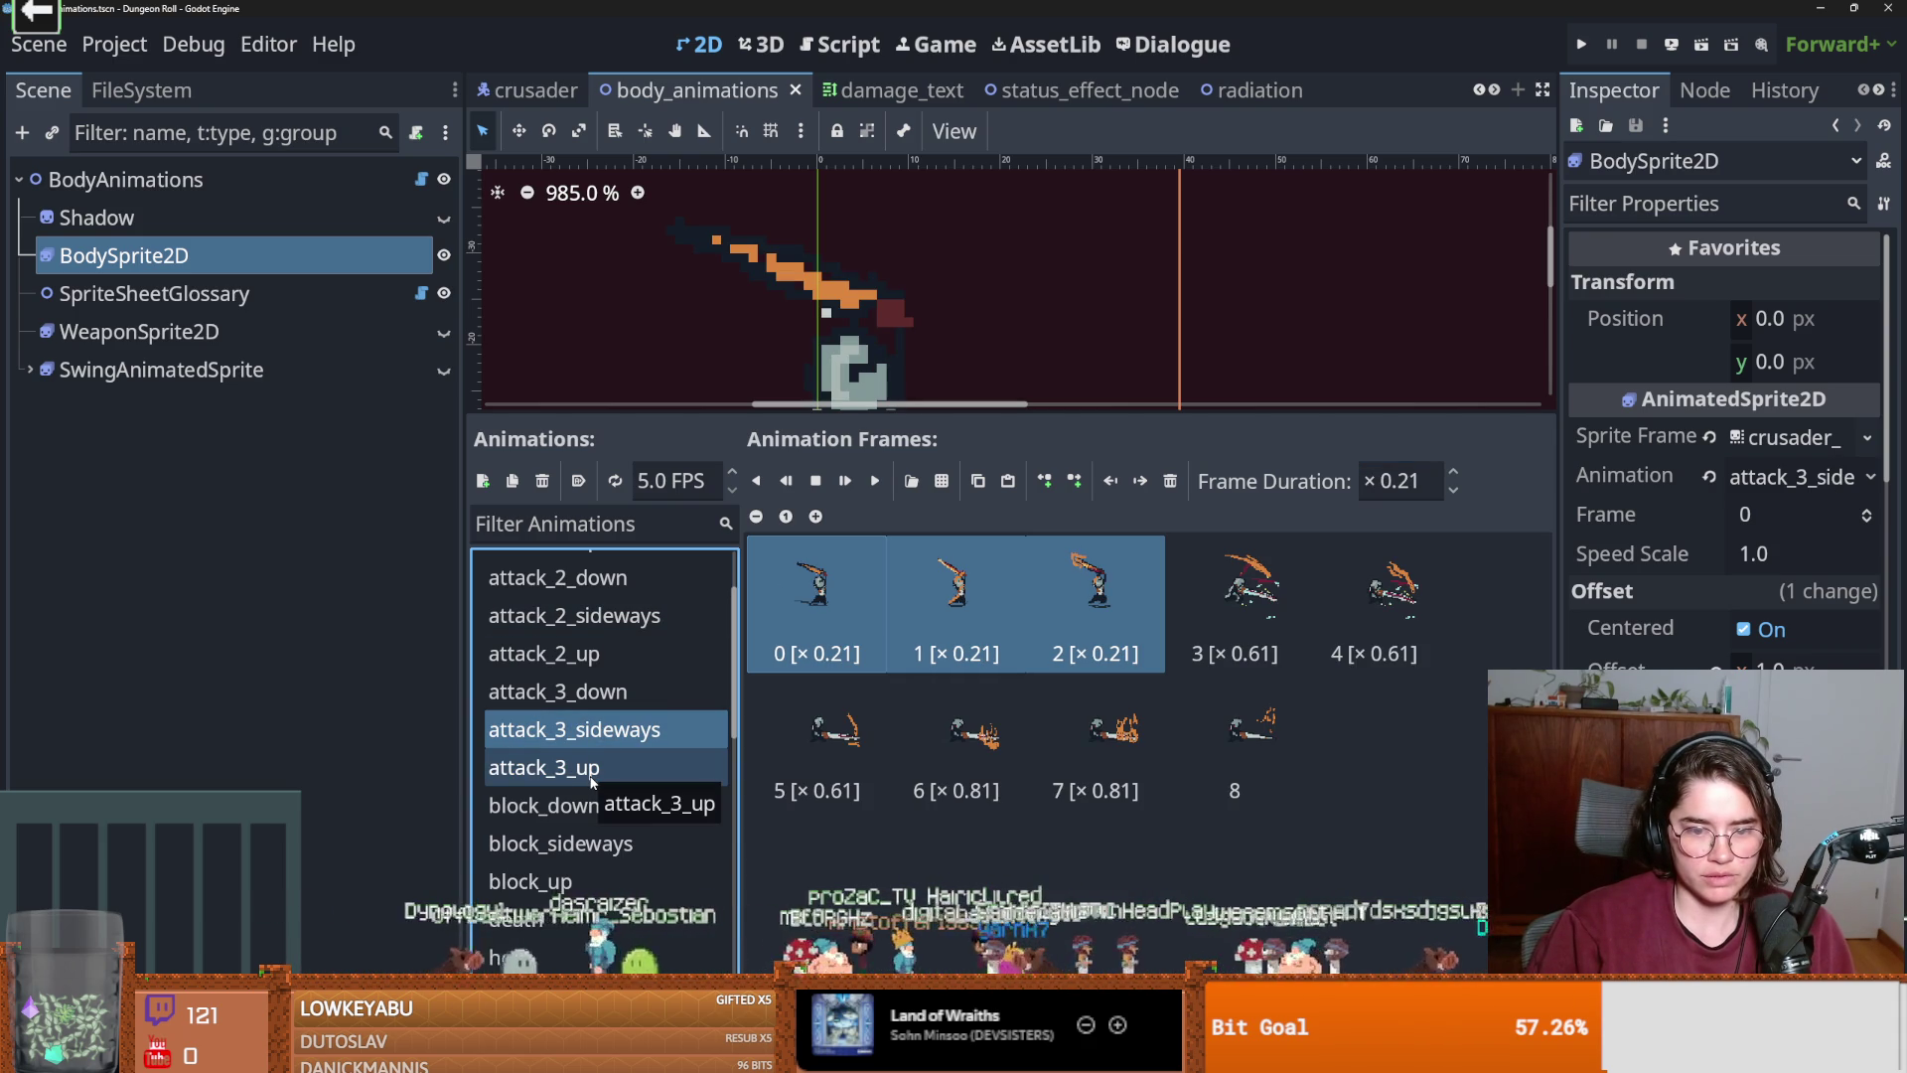
left_click(592, 769)
left_click(1152, 652)
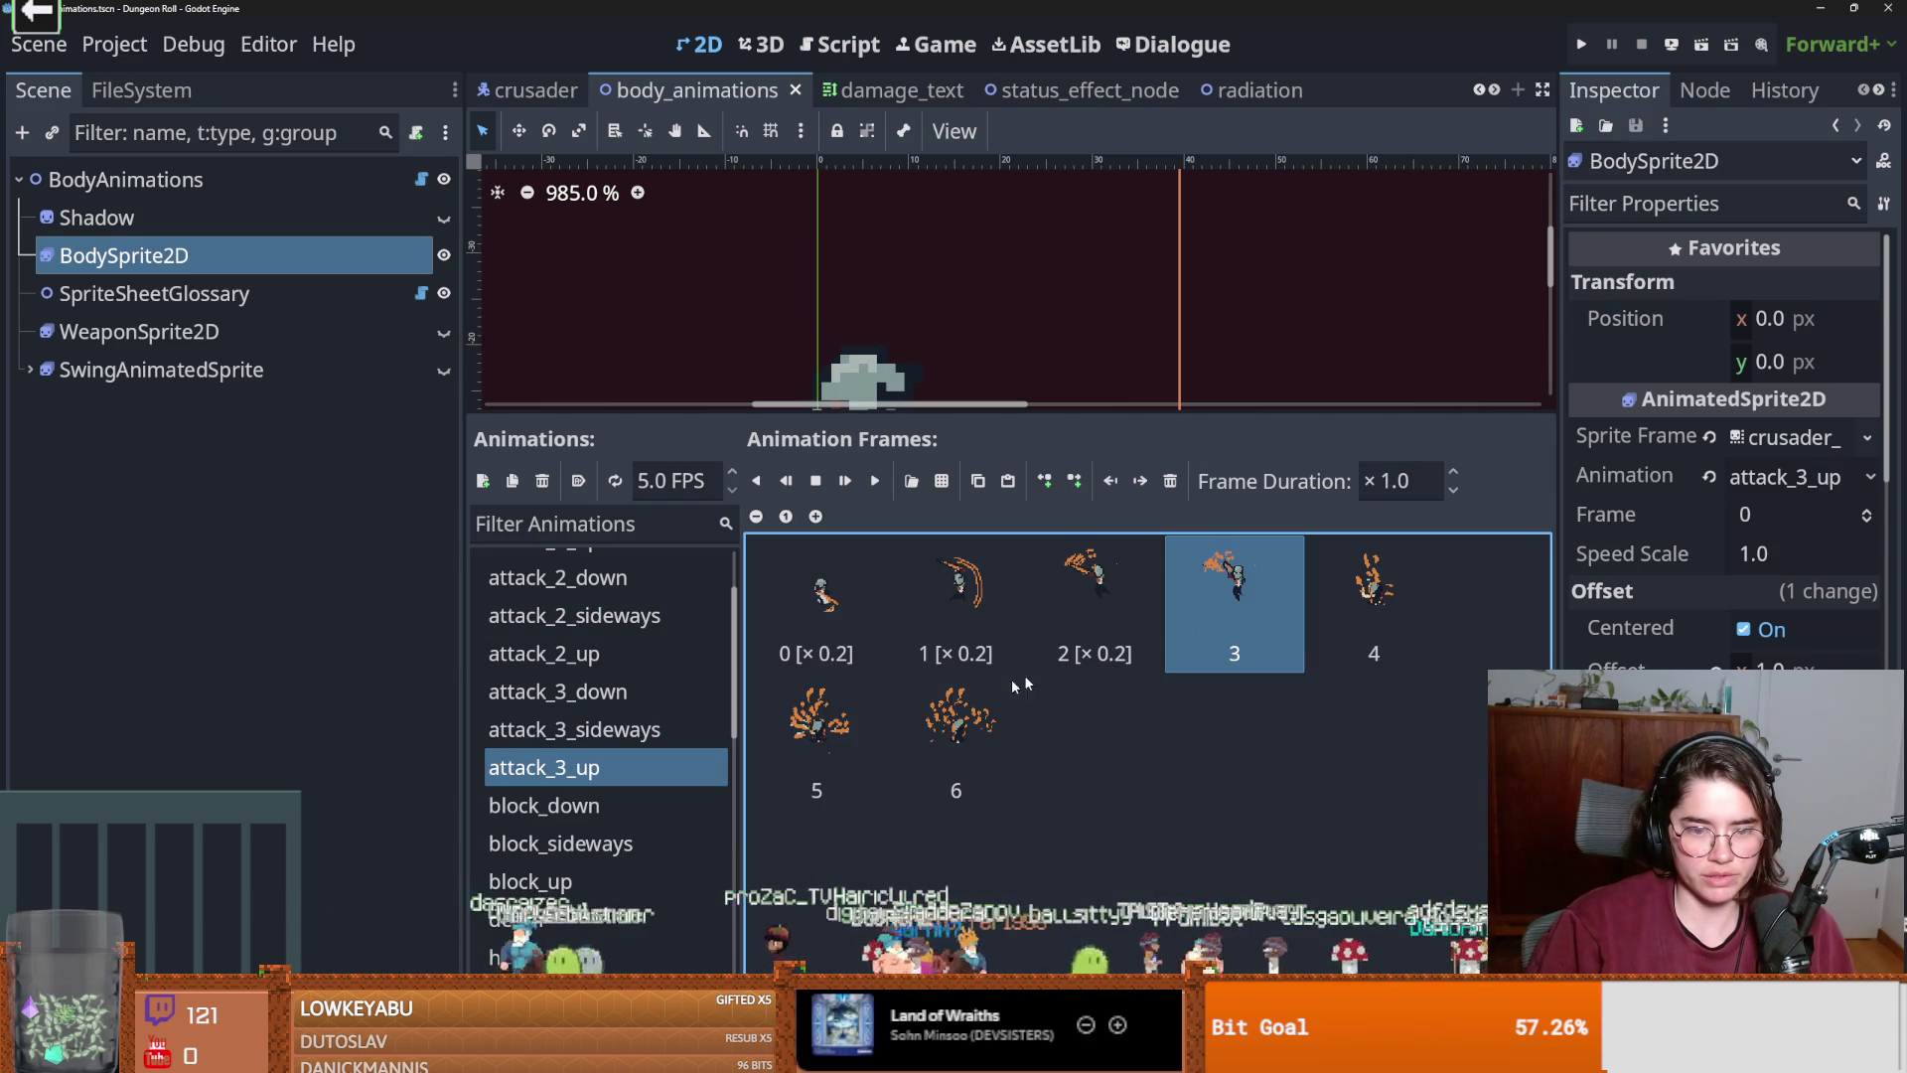
left_click(814, 733)
left_click(1235, 601, "ctrl")
left_click(1335, 622, "ctrl")
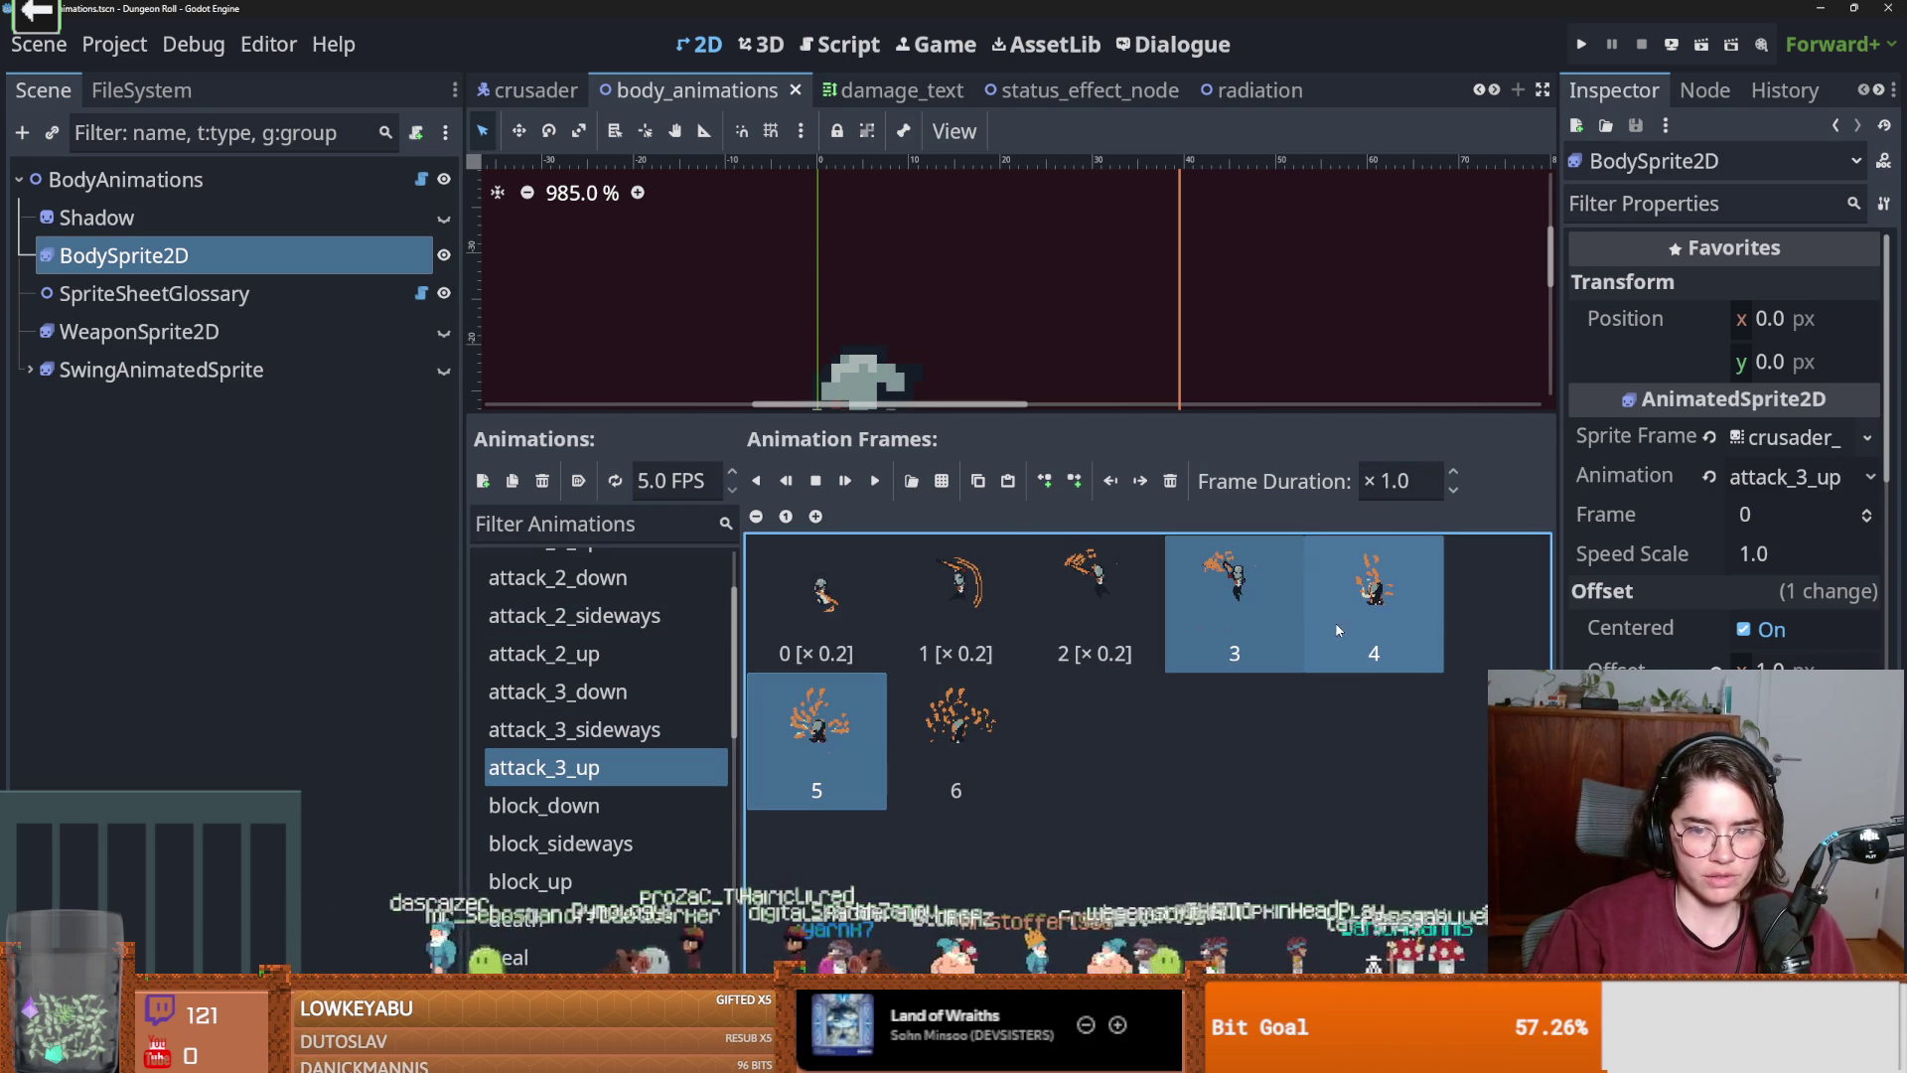
left_click(1401, 481)
type("0.61")
key("Return")
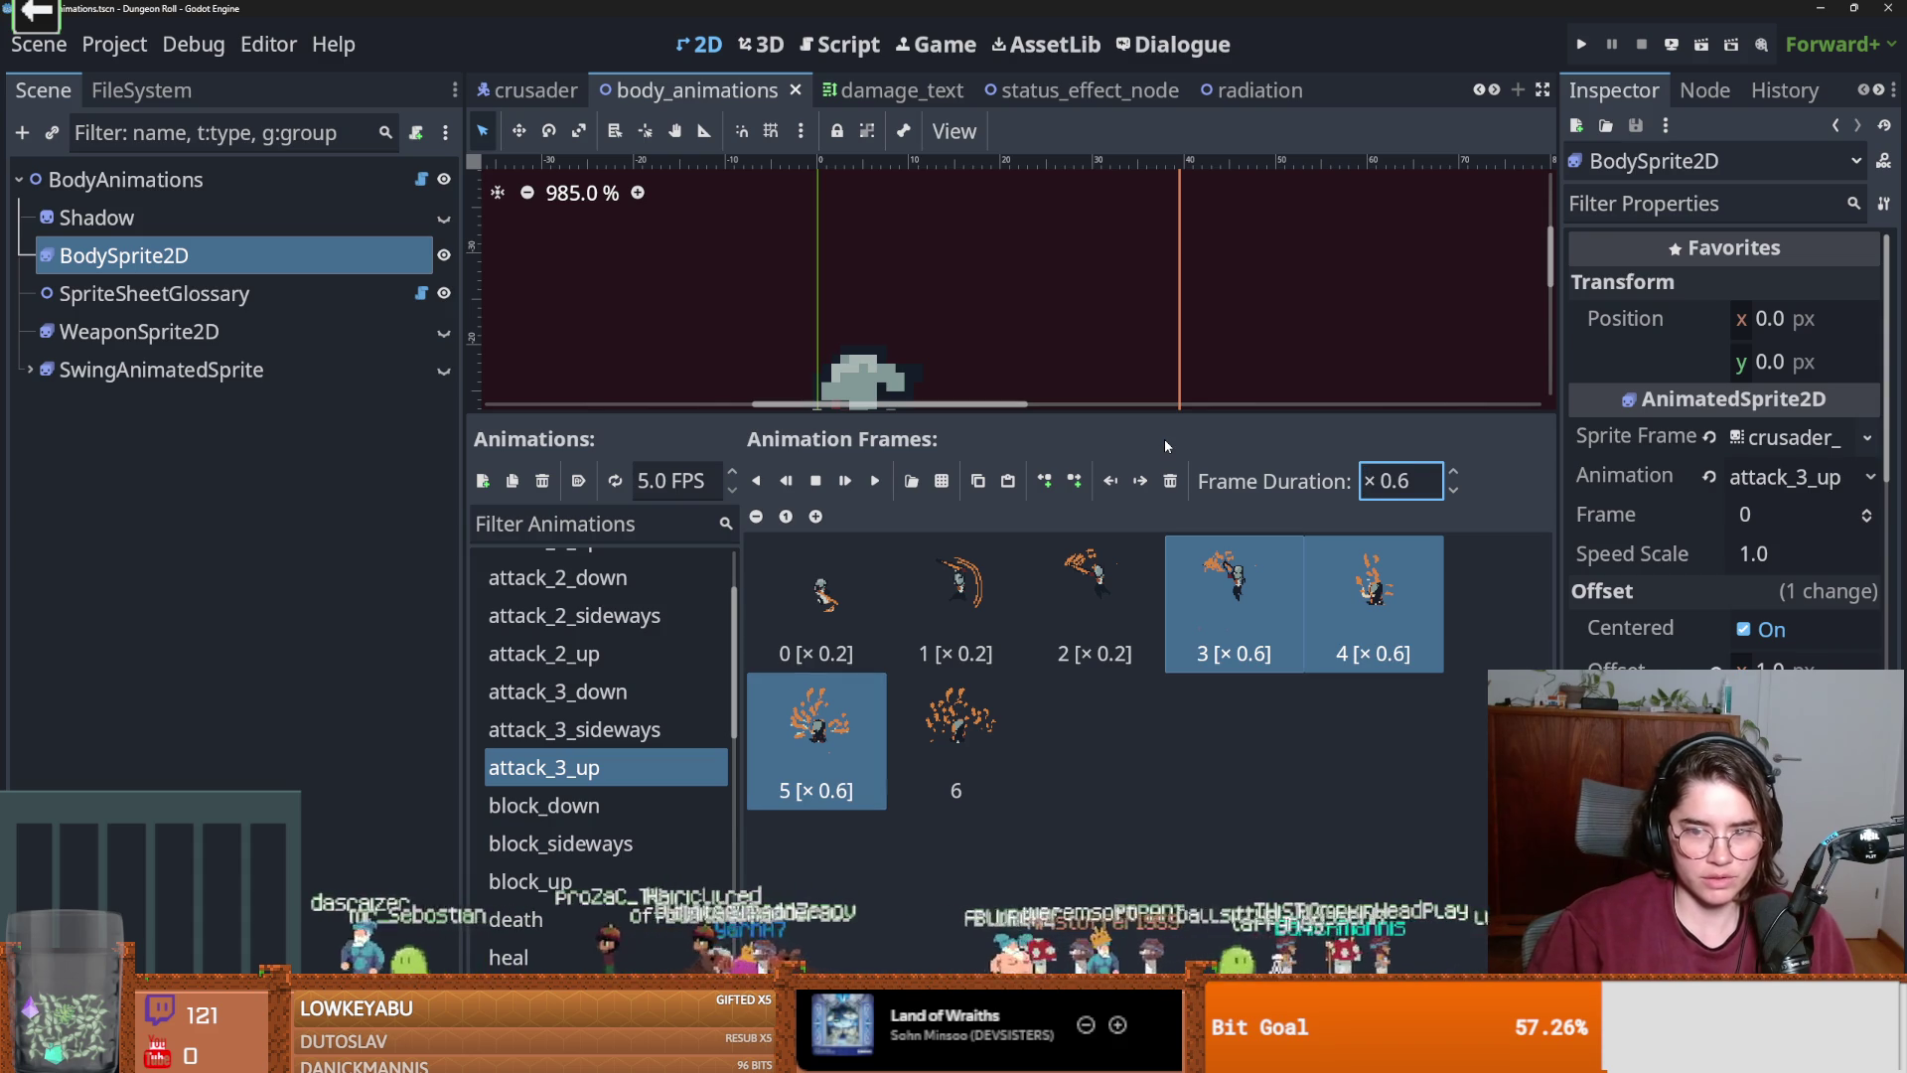
Recheck attack_3_up against attack_3_sideways and save the body_animations scene.
left_click(603, 732)
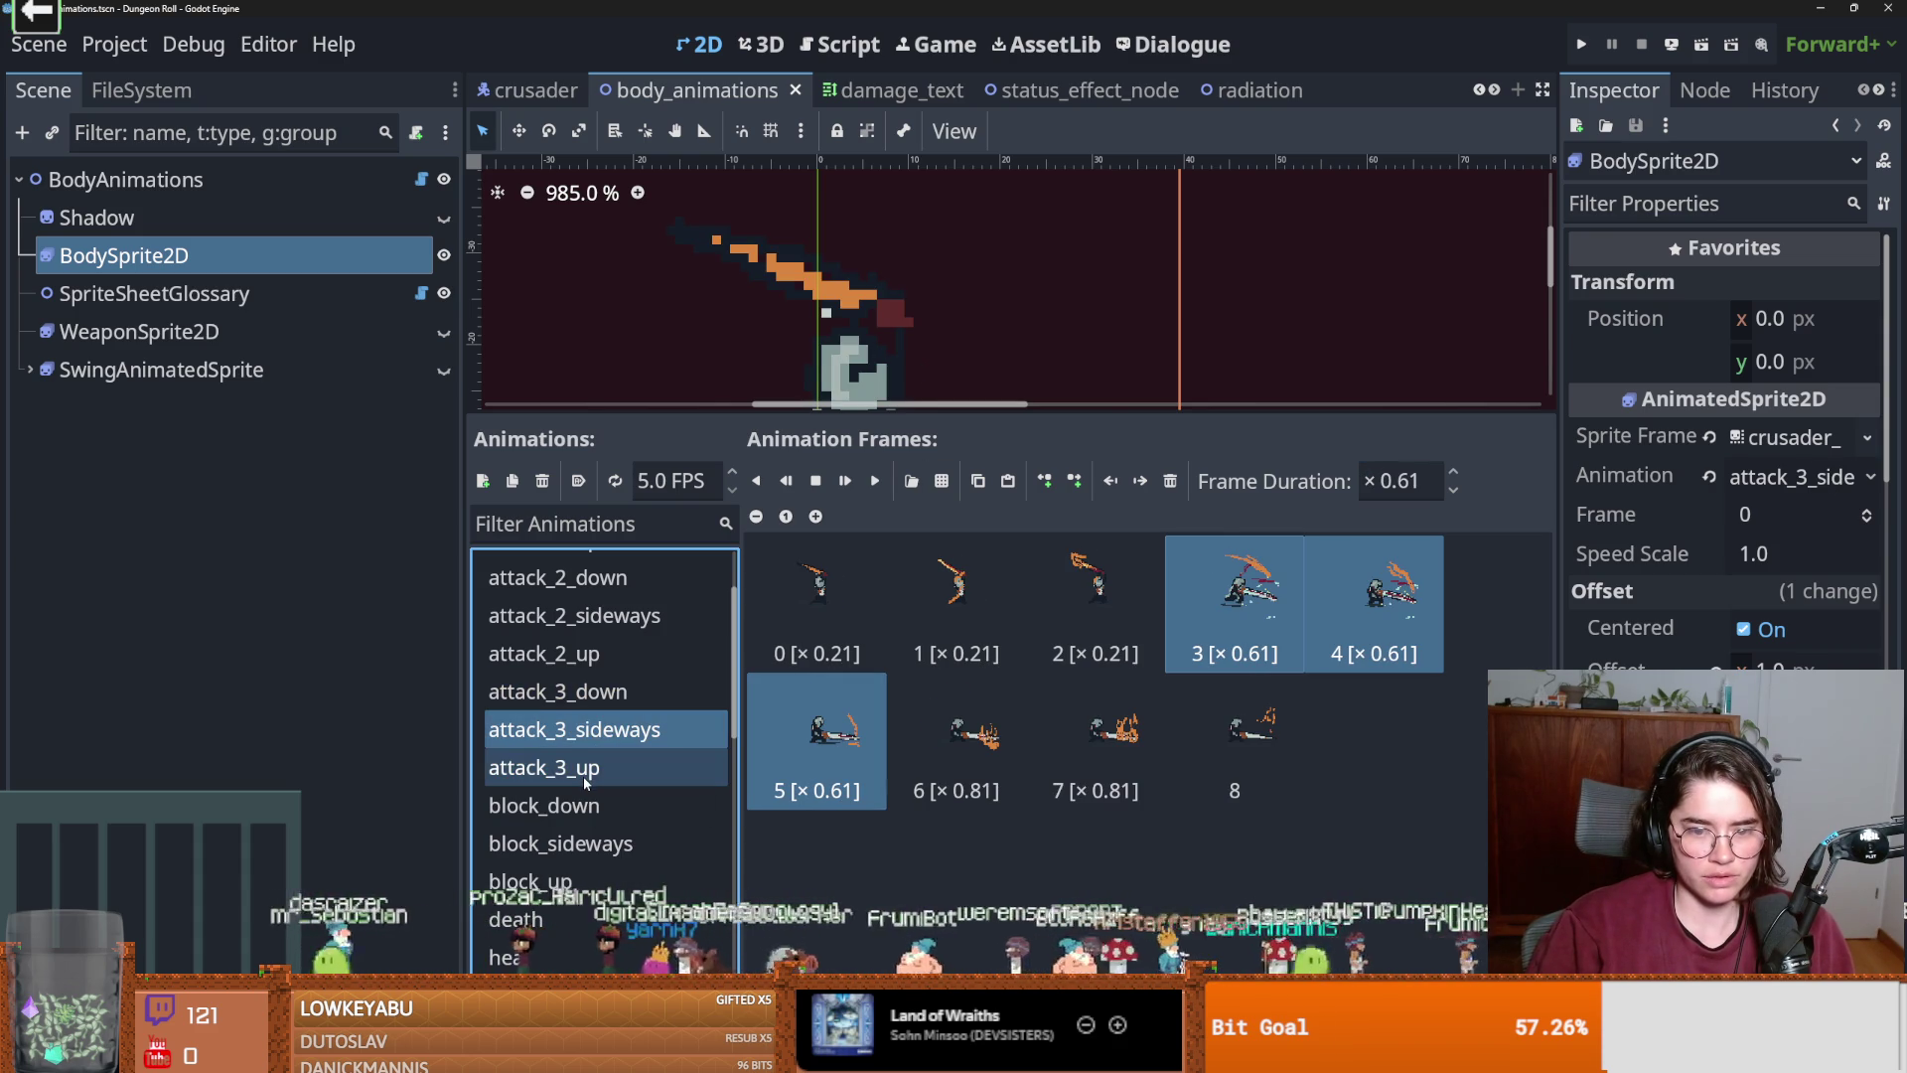
left_click(582, 775)
left_click(1021, 743)
key("ctrl+s")
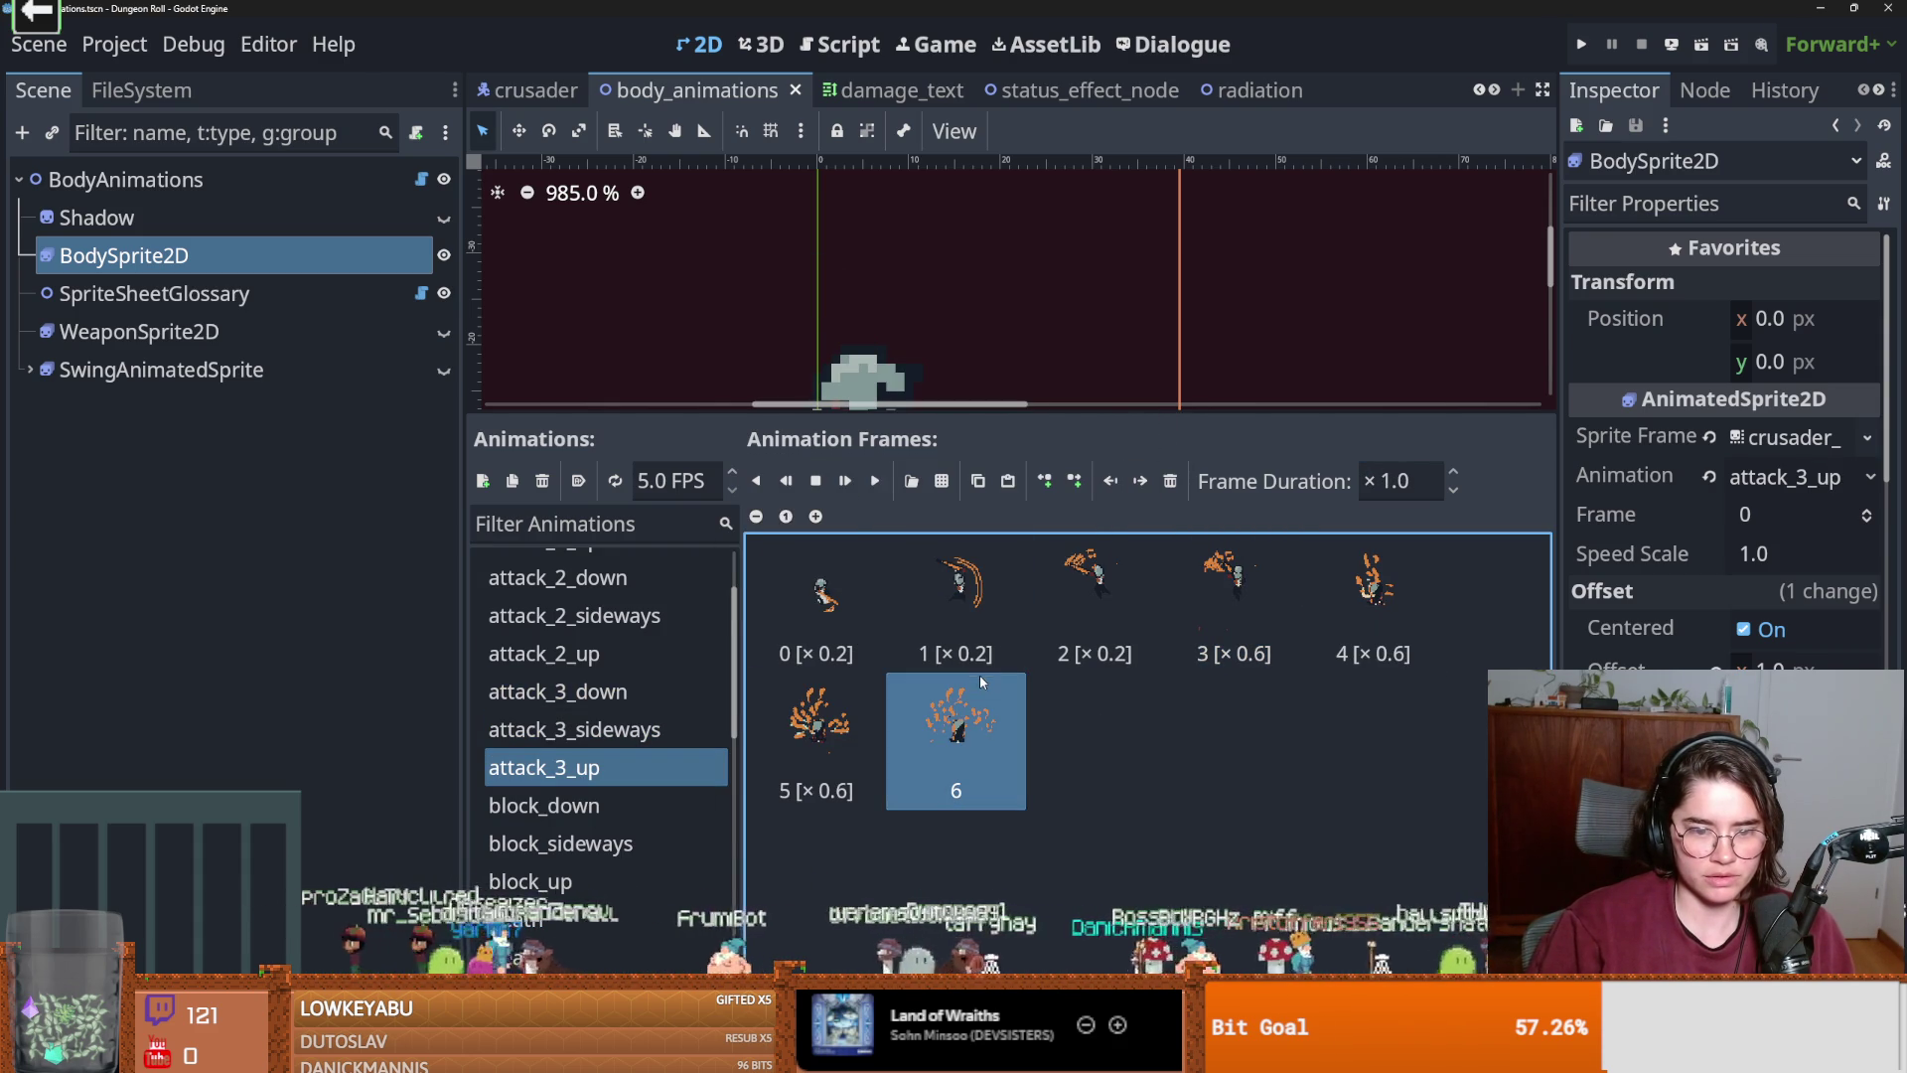
left_click_drag(1068, 411, 1033, 626)
key("ctrl+s")
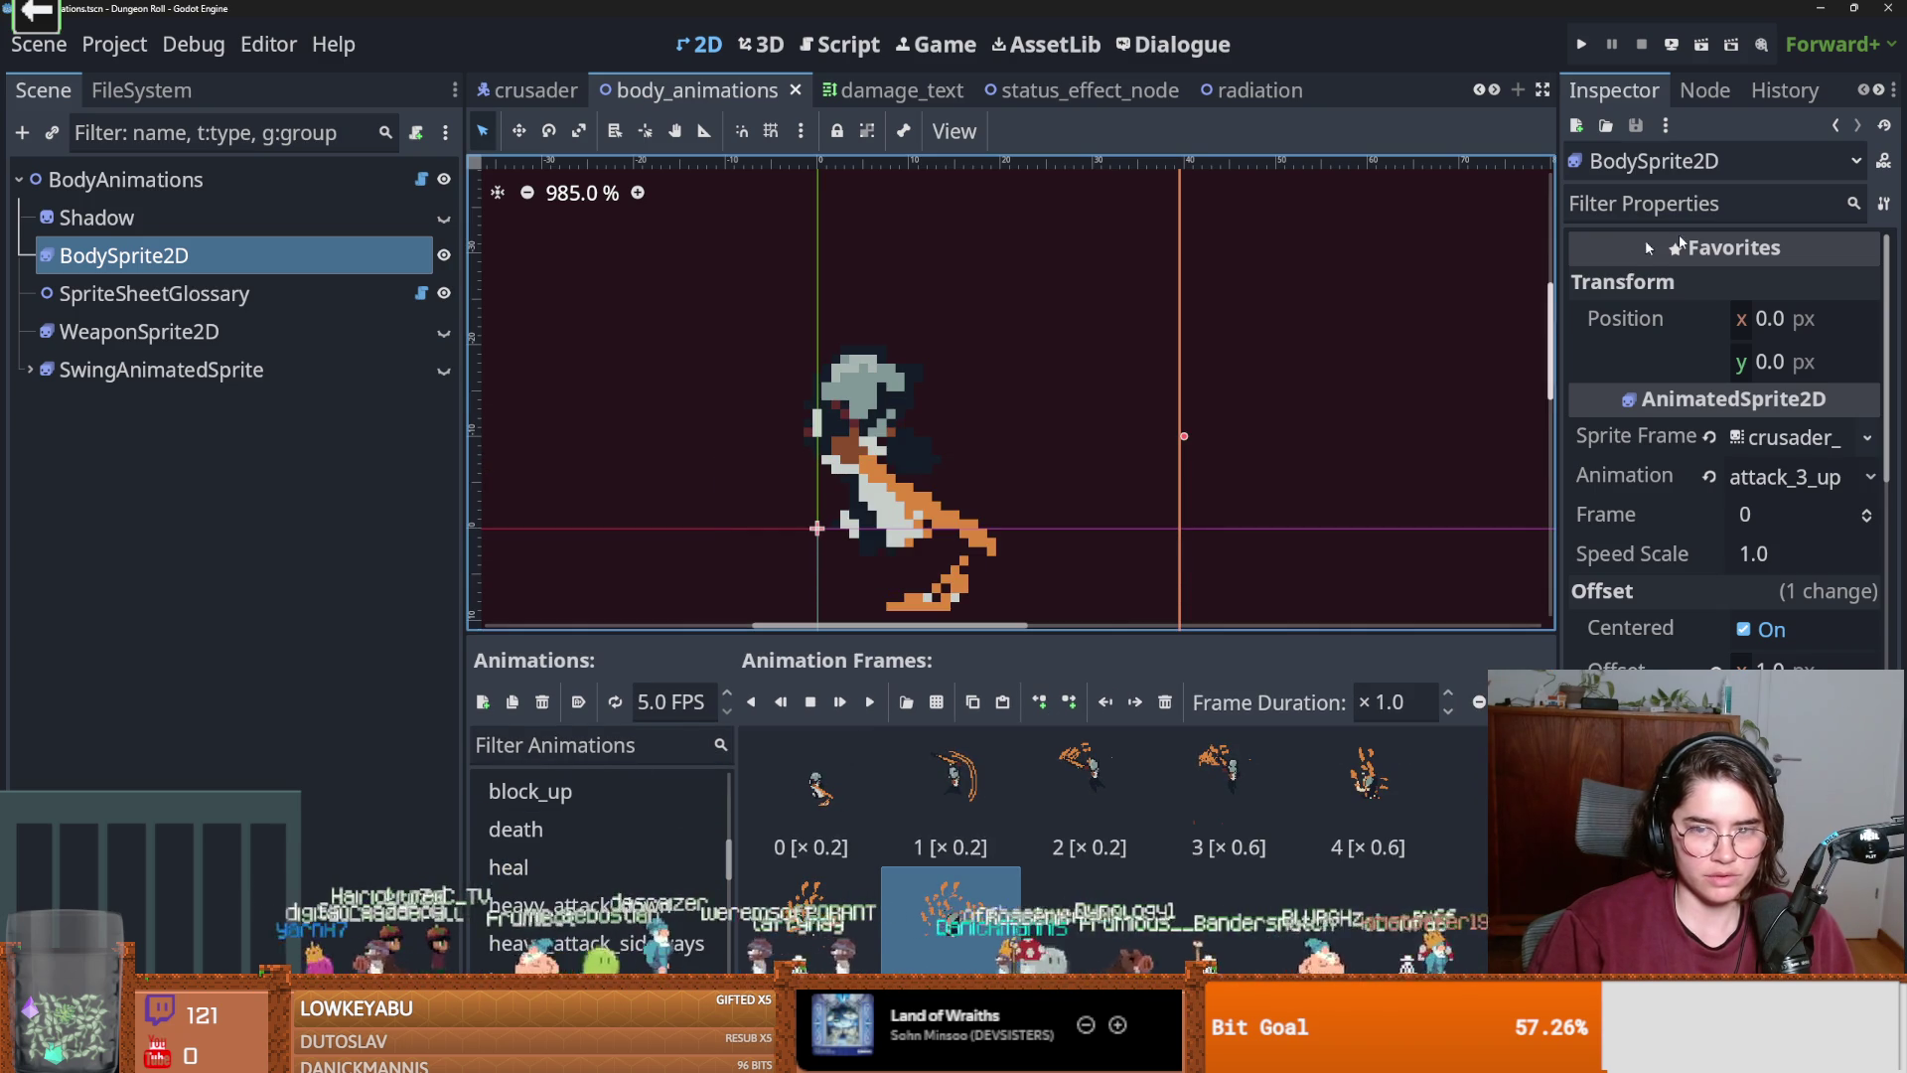
left_click(1582, 43)
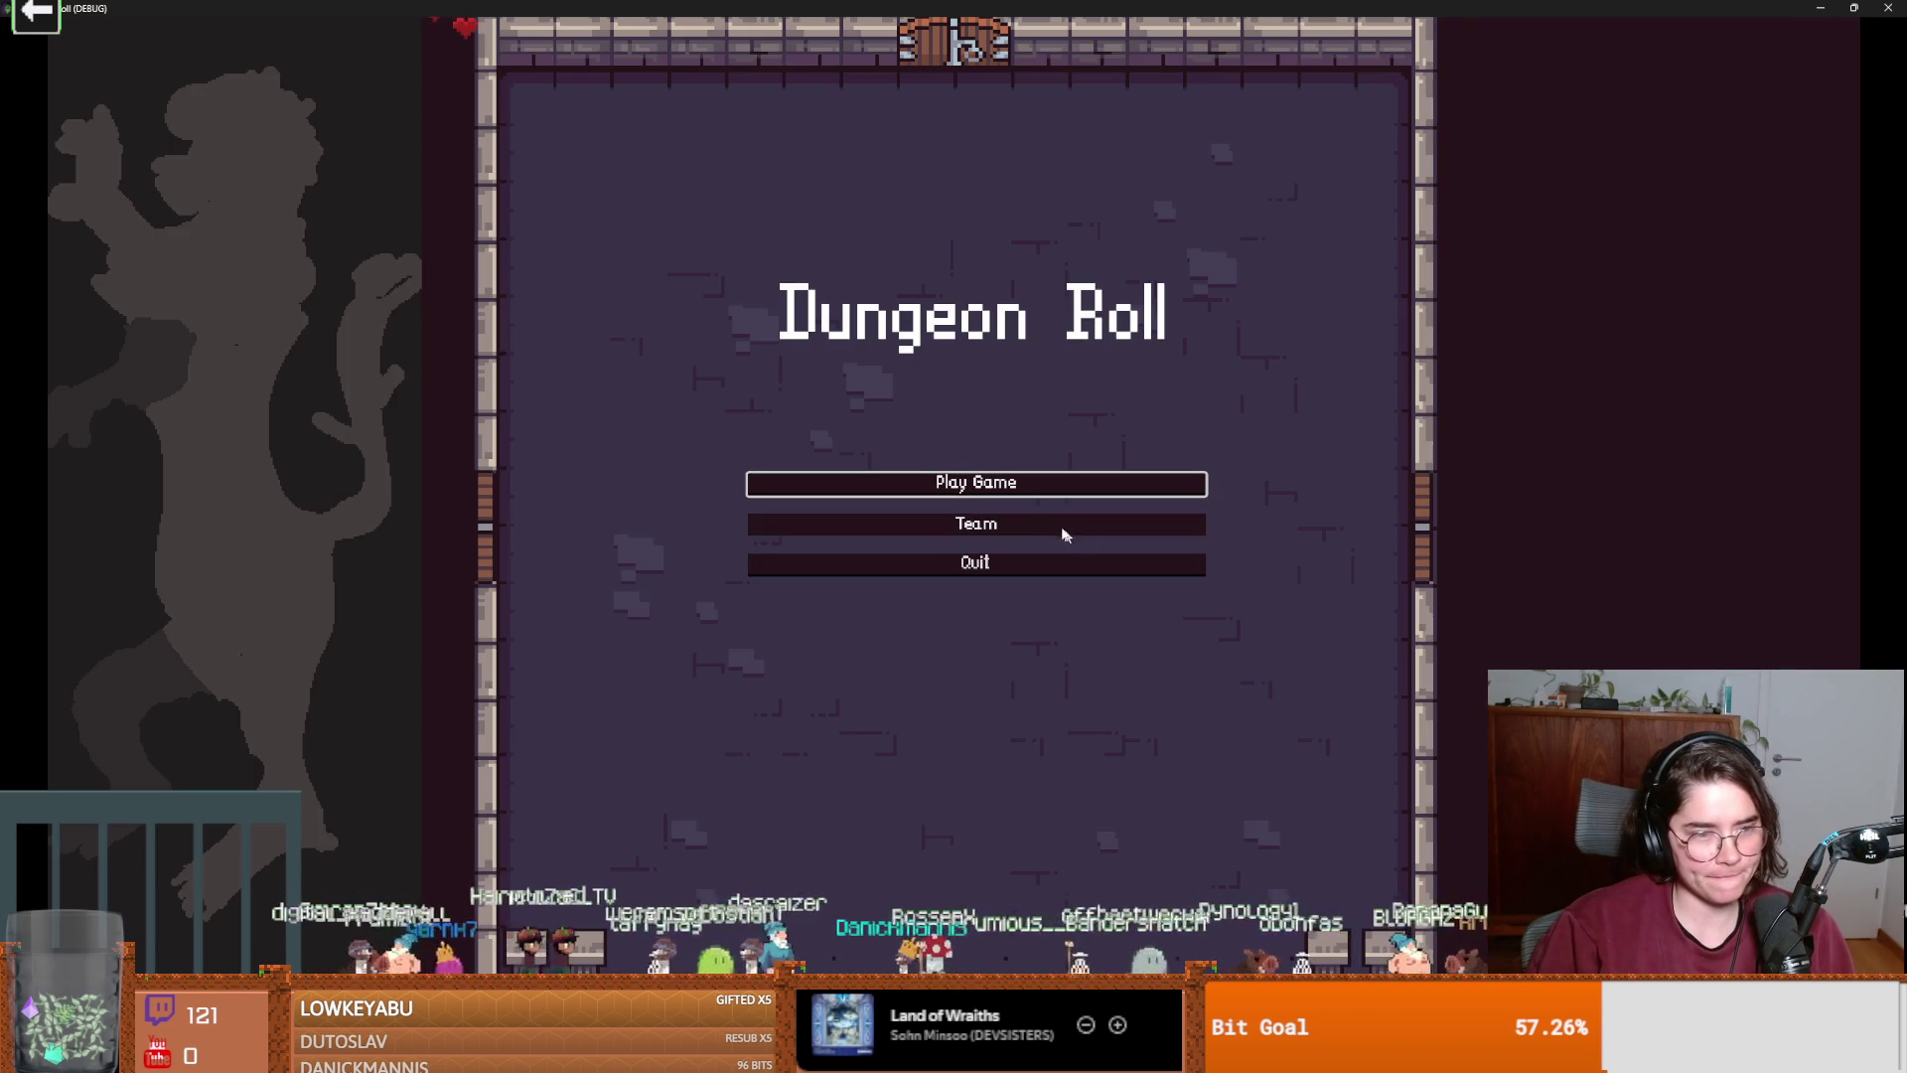
Start a new game as the Crusader, attack the training dummies, then close the game.
left_click(994, 483)
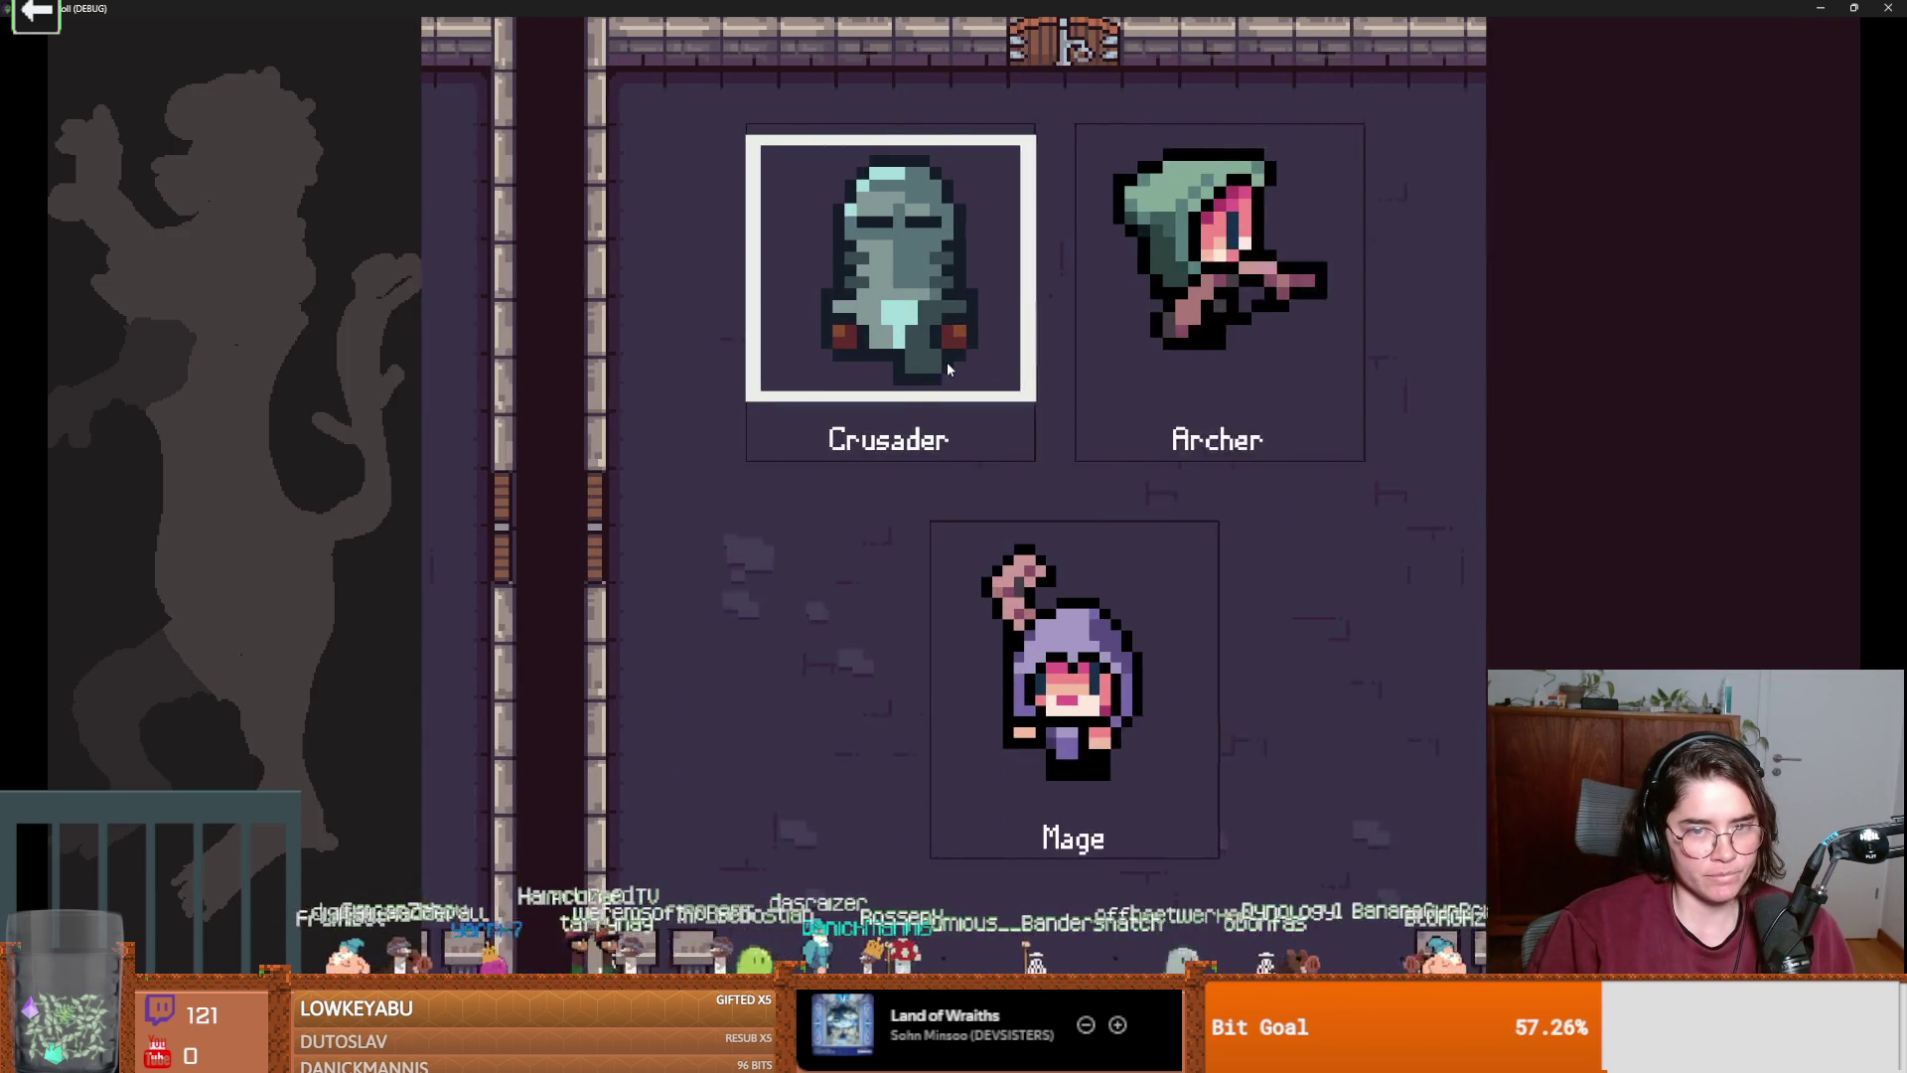
key("Return")
key("d")
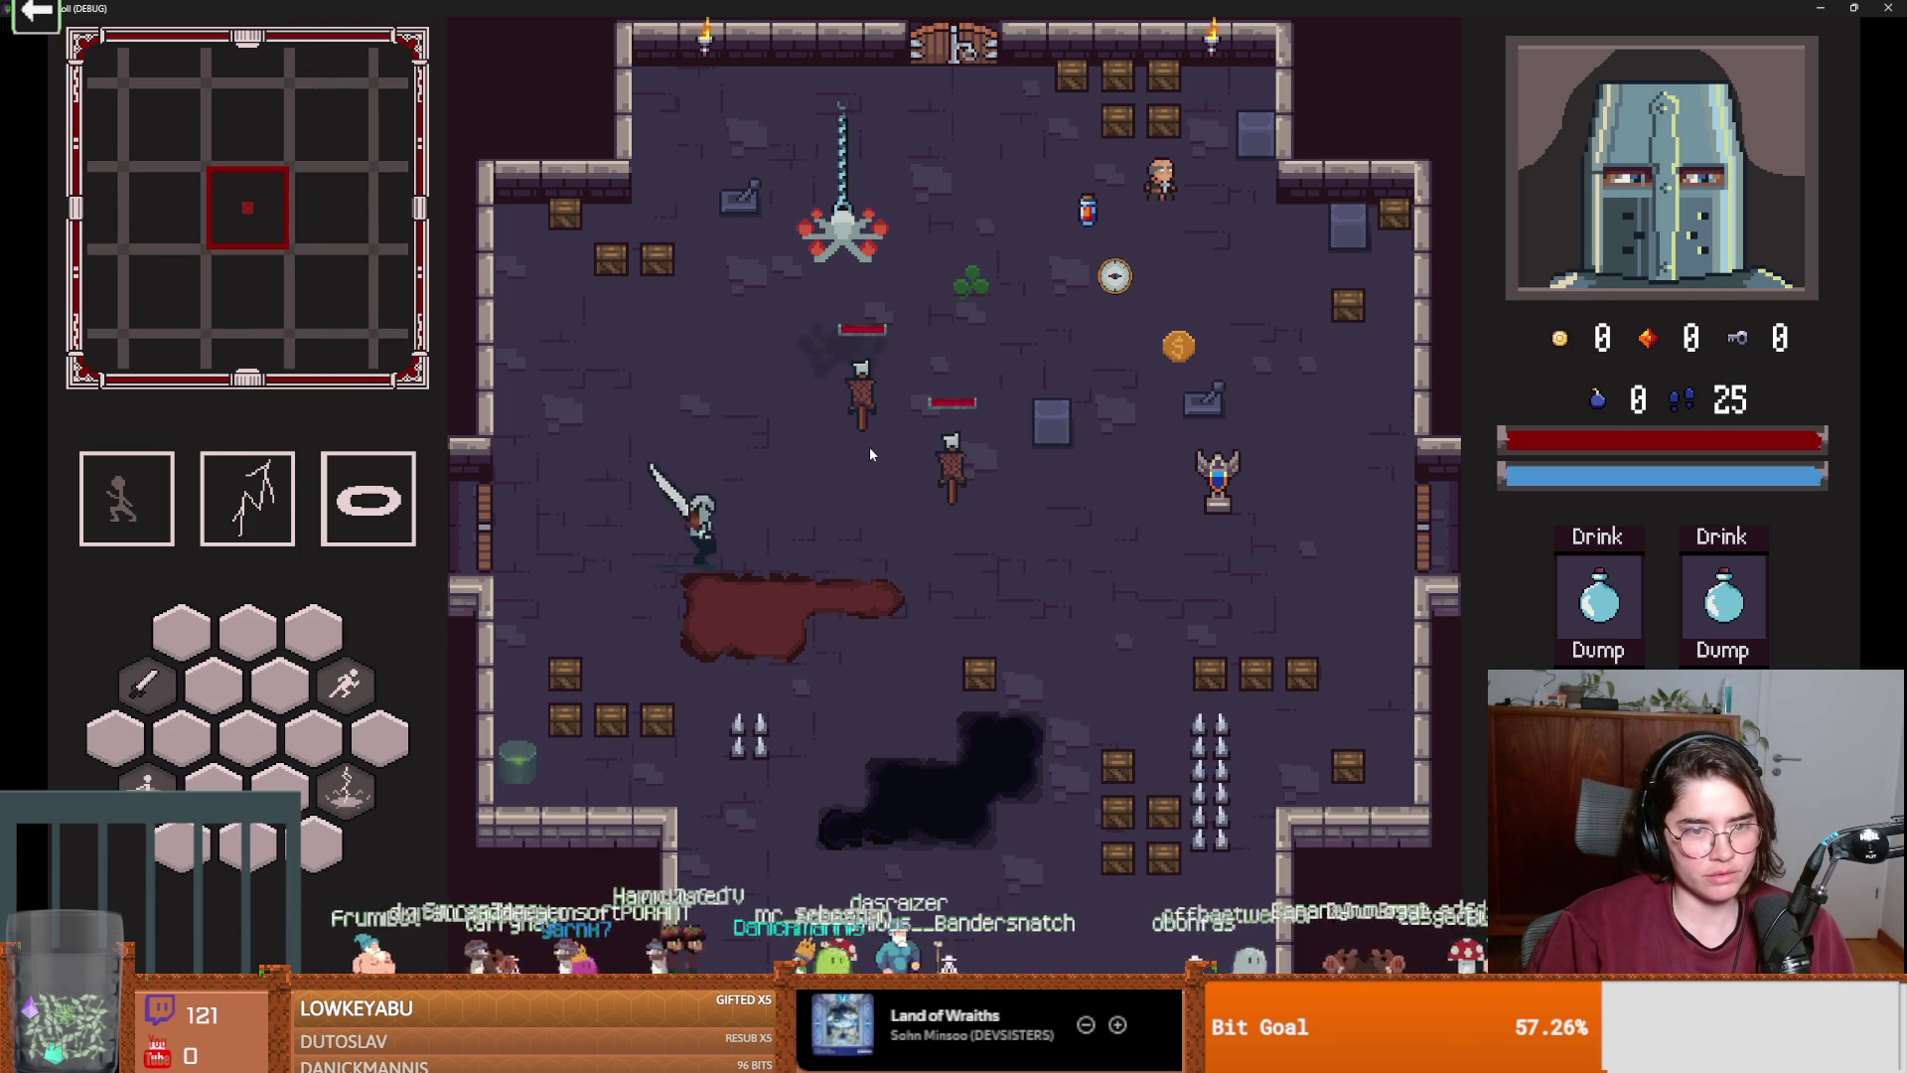
left_click(874, 407)
left_click(879, 393)
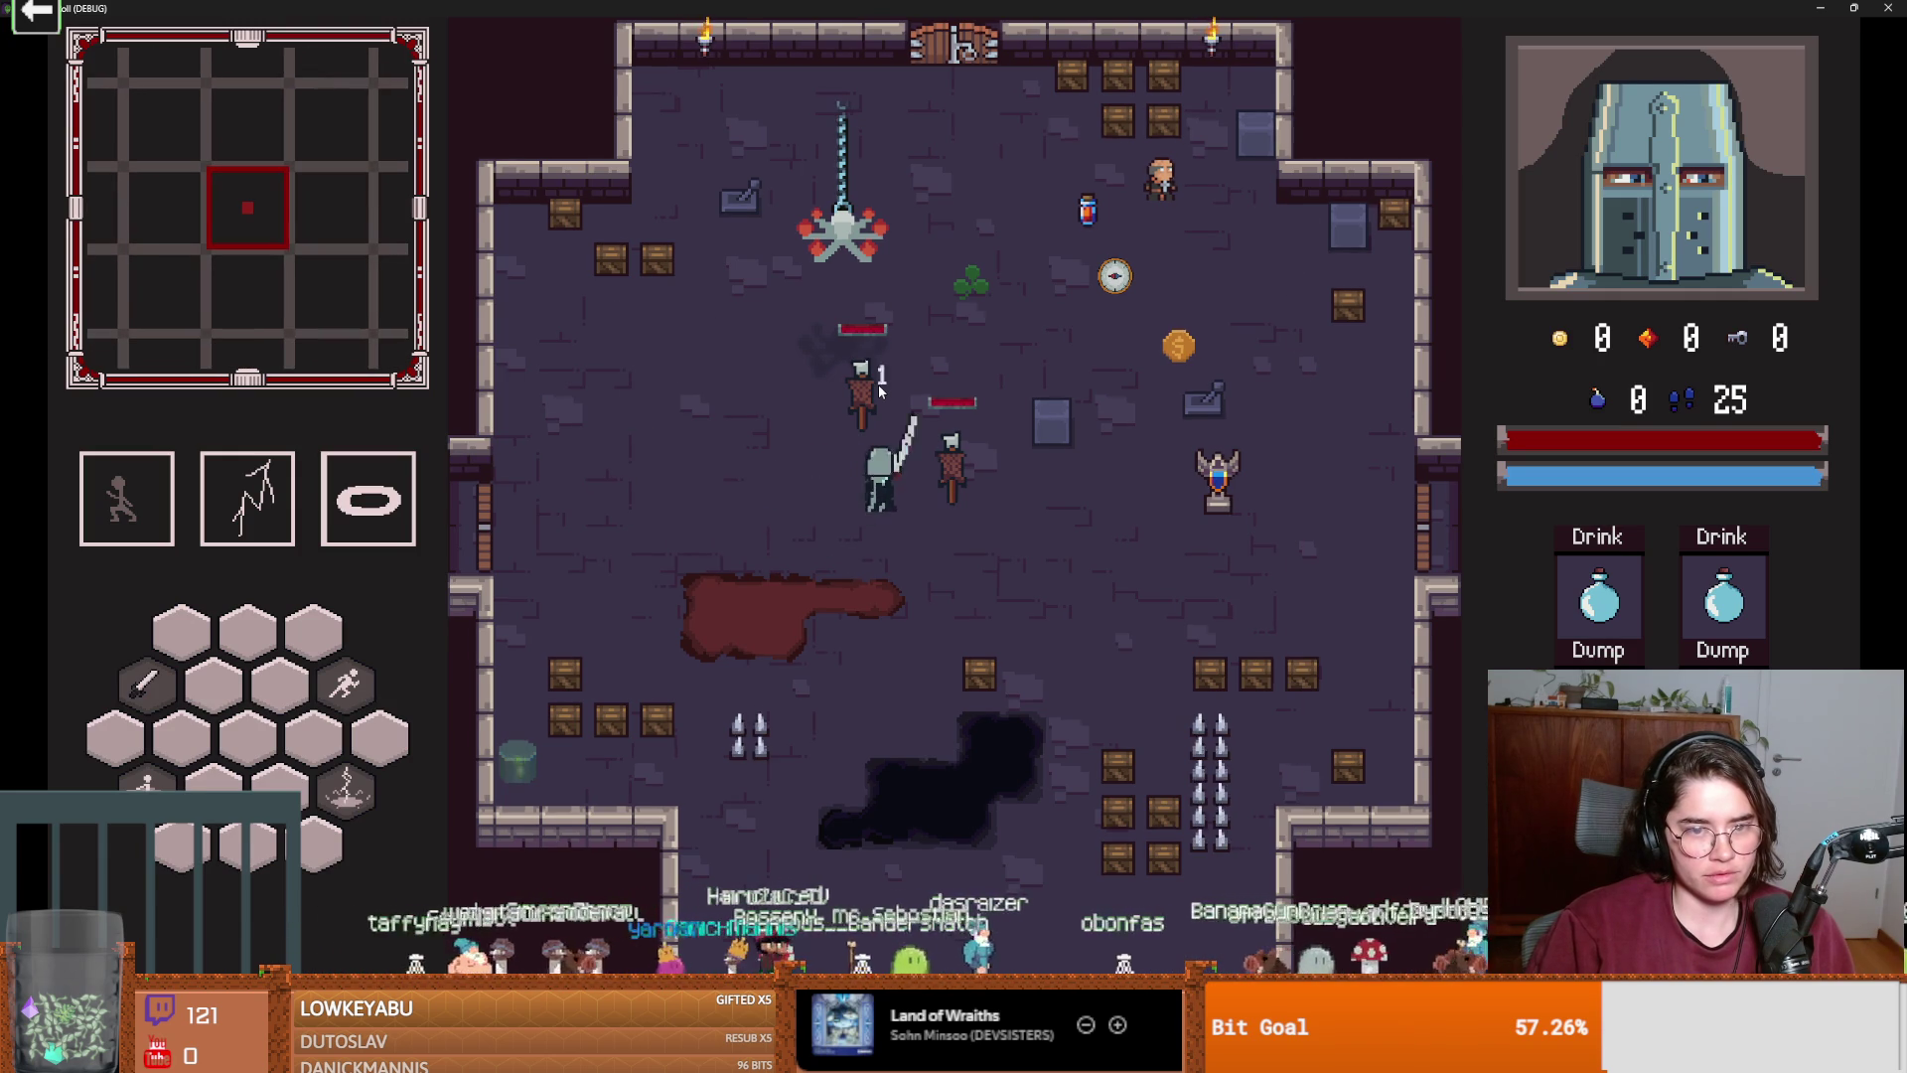
left_click(878, 397)
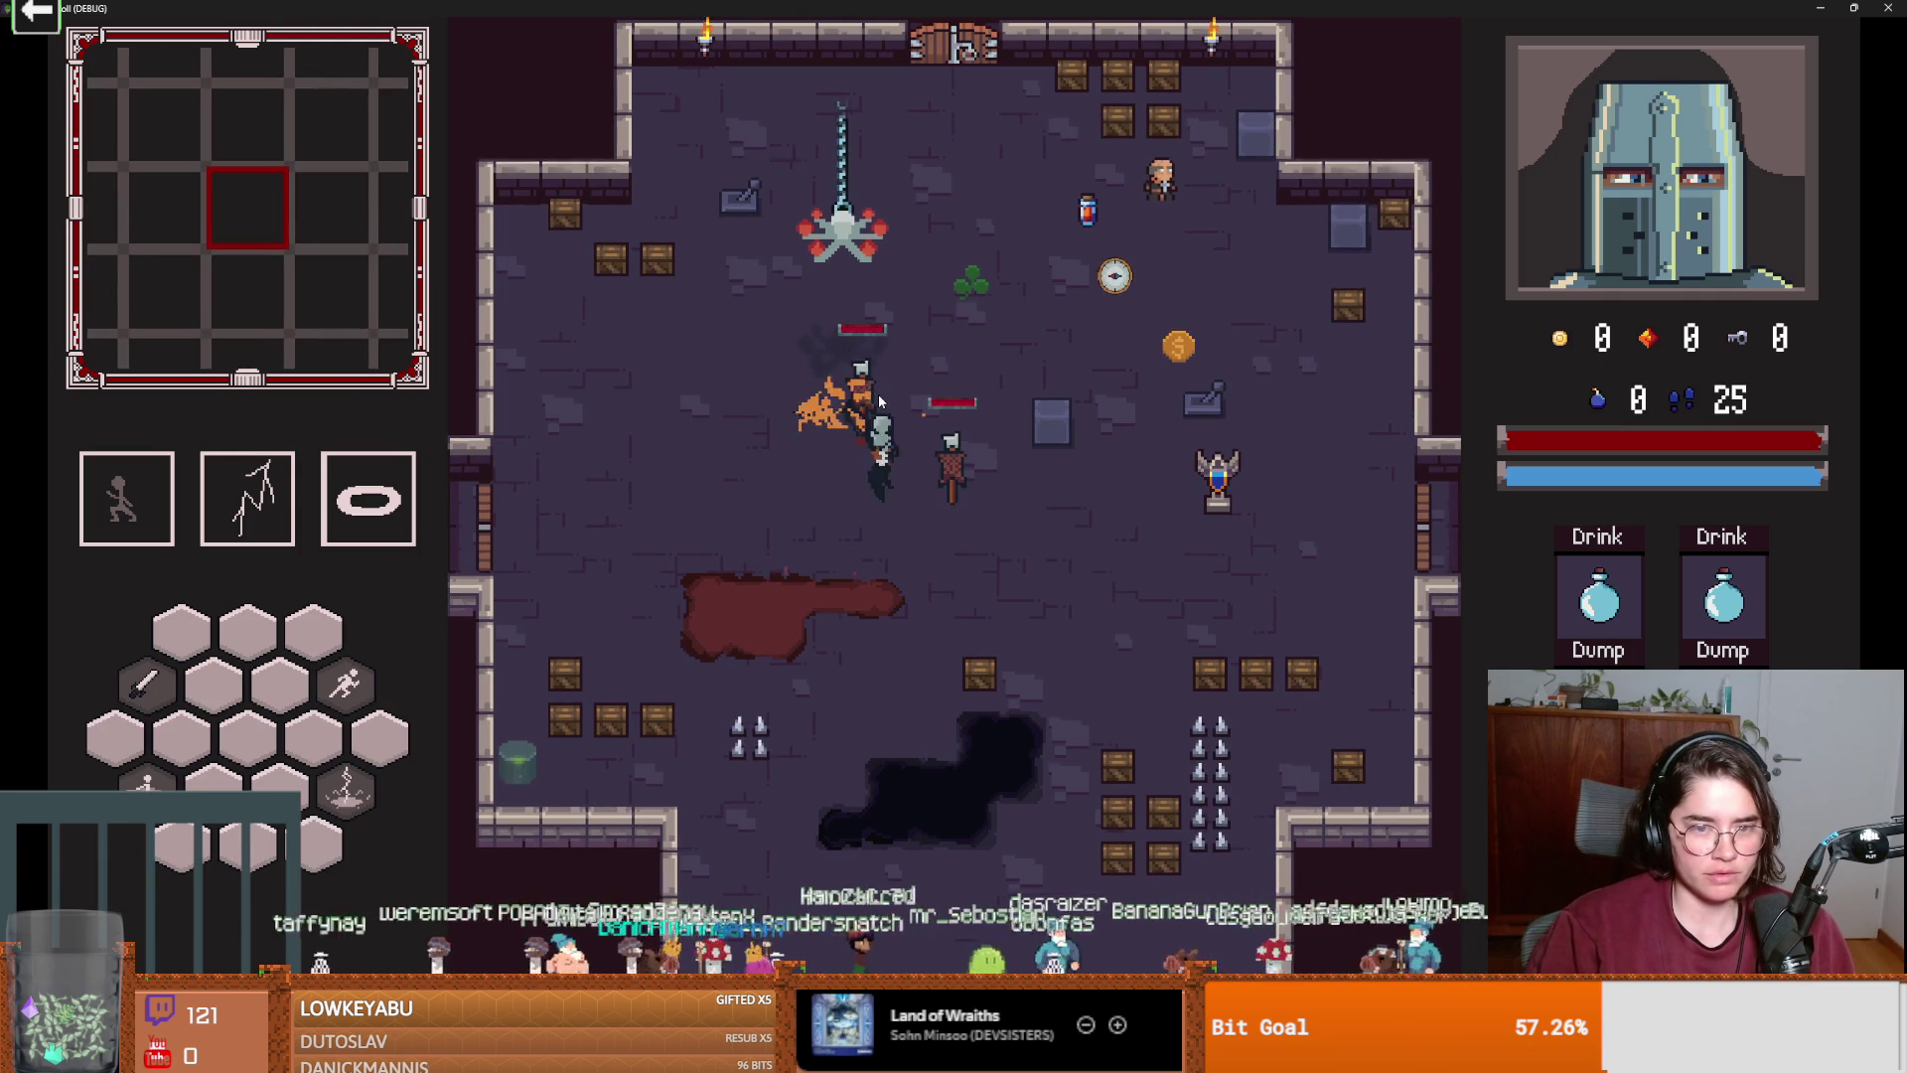
key("super+Down")
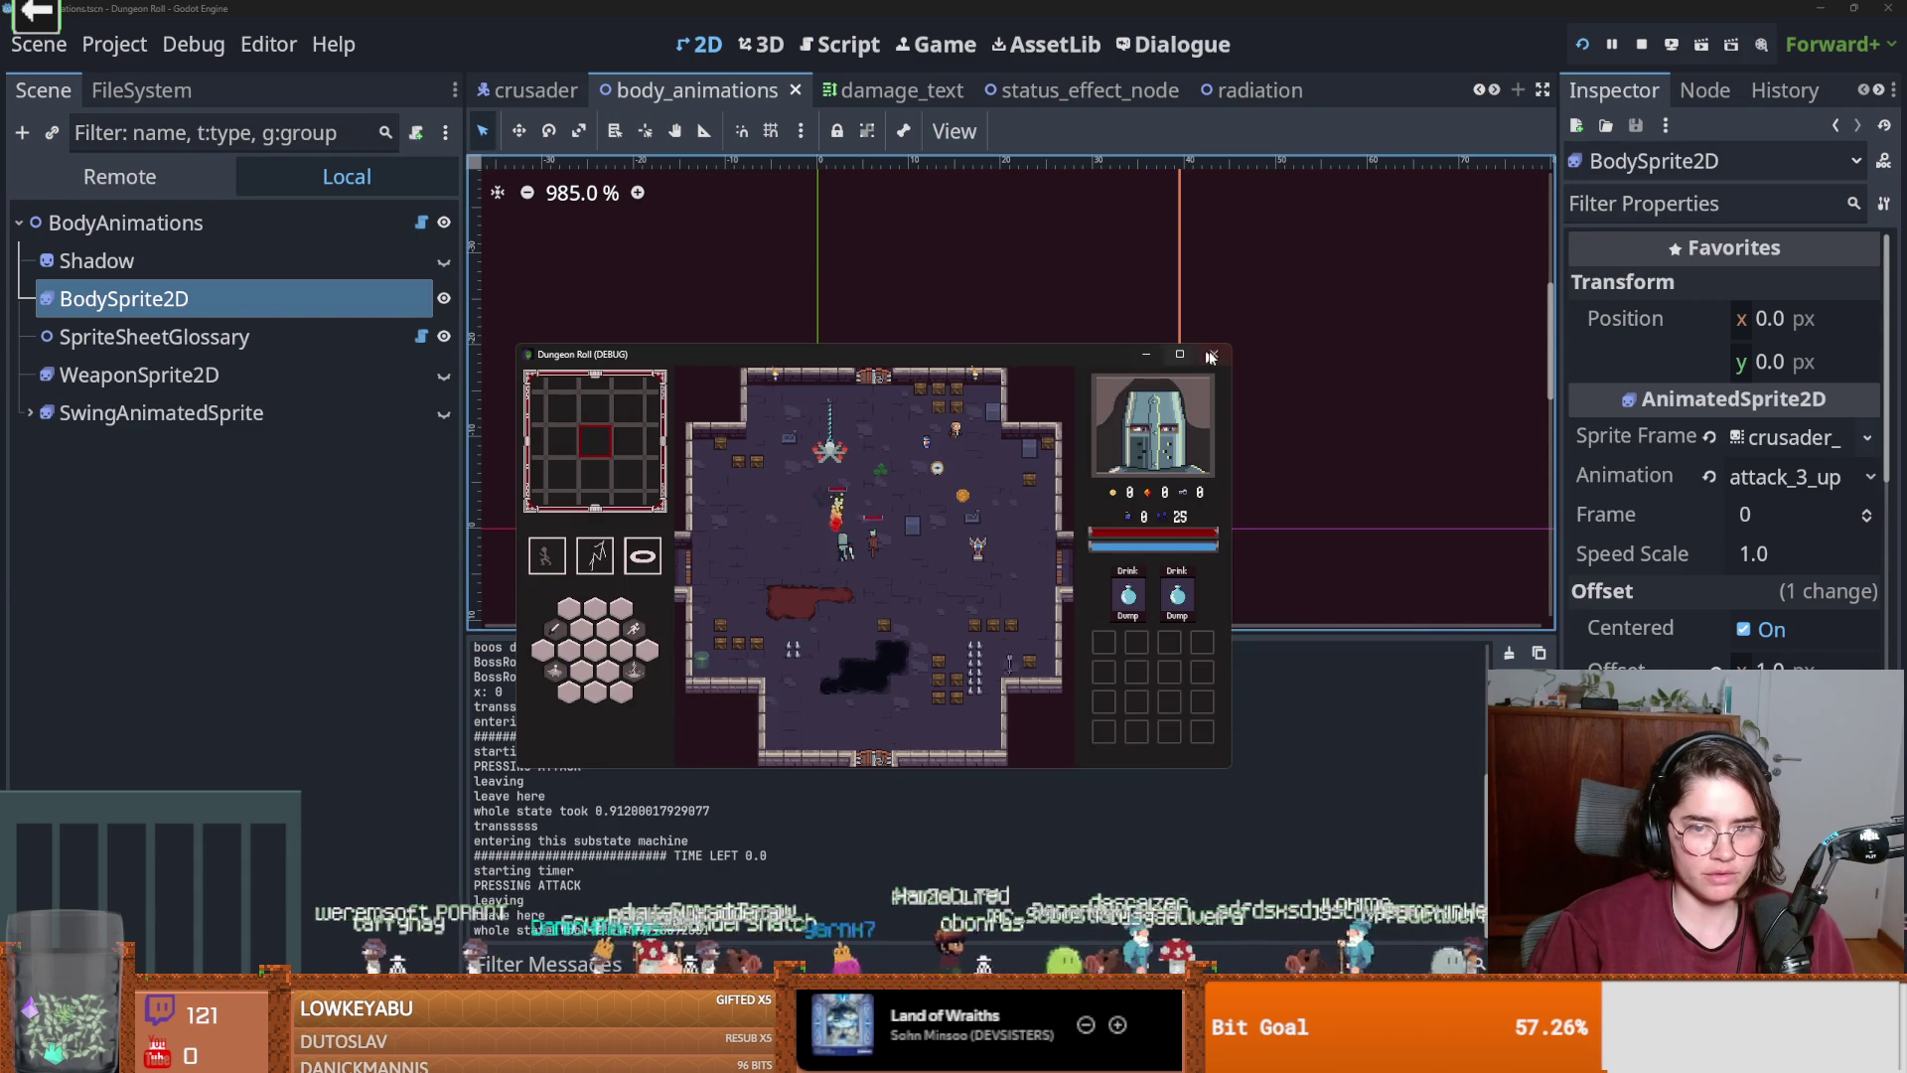
left_click(1213, 355)
Reopen body_animations from the crusader scene's BodyAnimations node and show attack_1_up's frames.
left_click(535, 89)
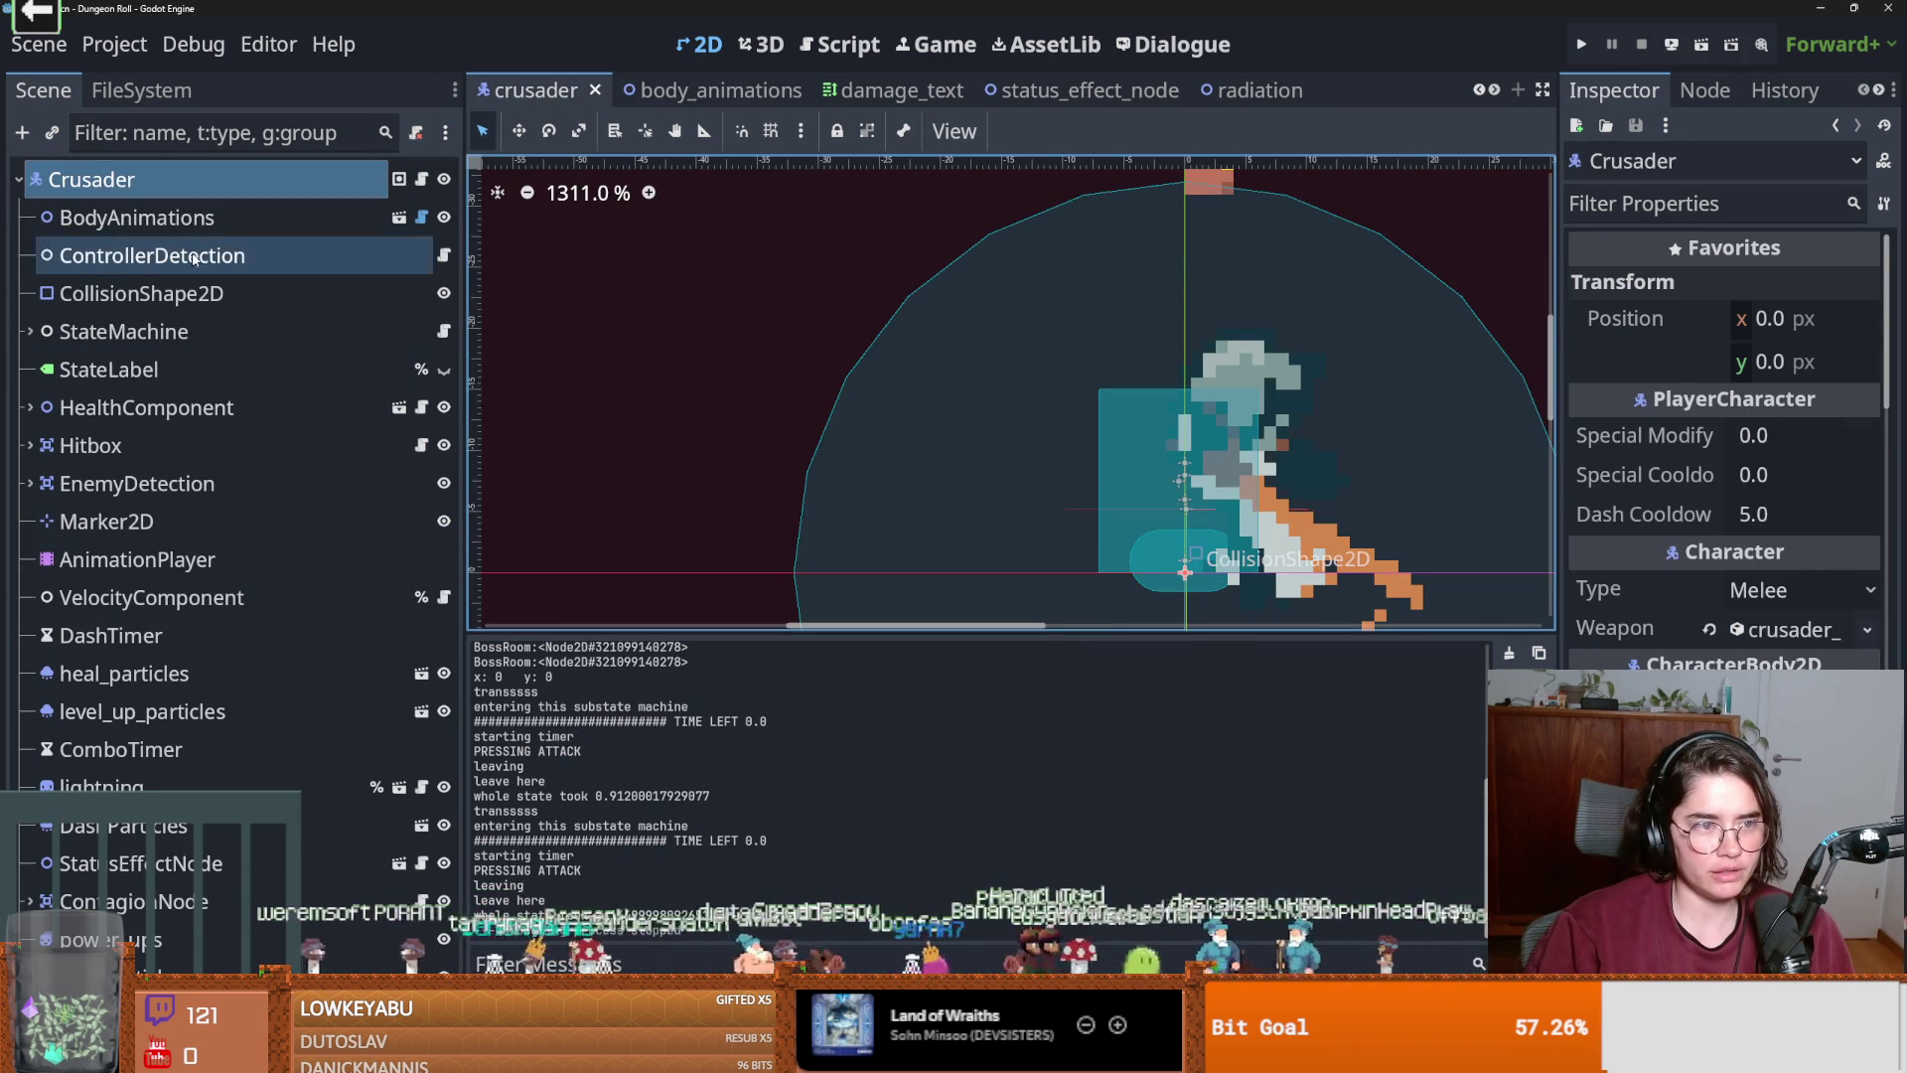
left_click(428, 216)
left_click(399, 217)
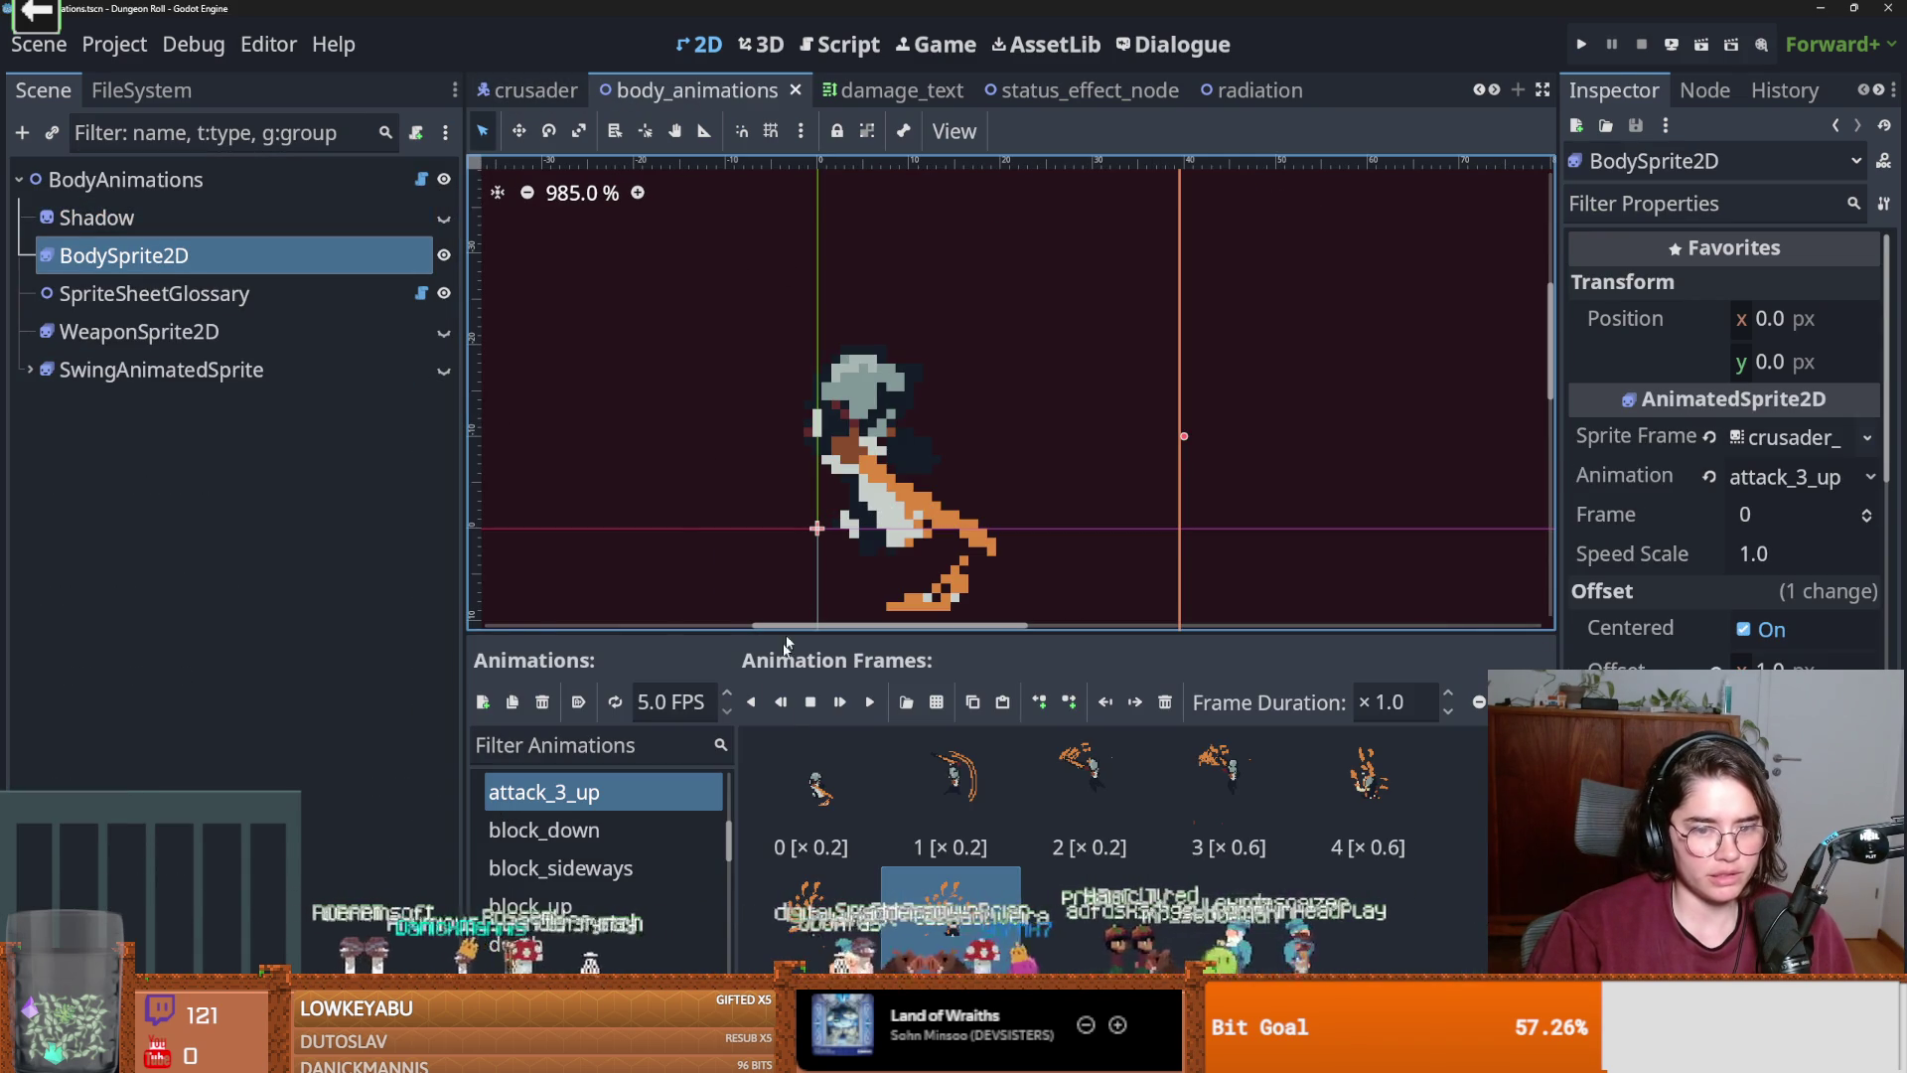
left_click_drag(813, 633, 816, 309)
scroll(596, 616, "up", 3)
left_click(608, 510)
left_click(616, 475)
left_click(611, 561)
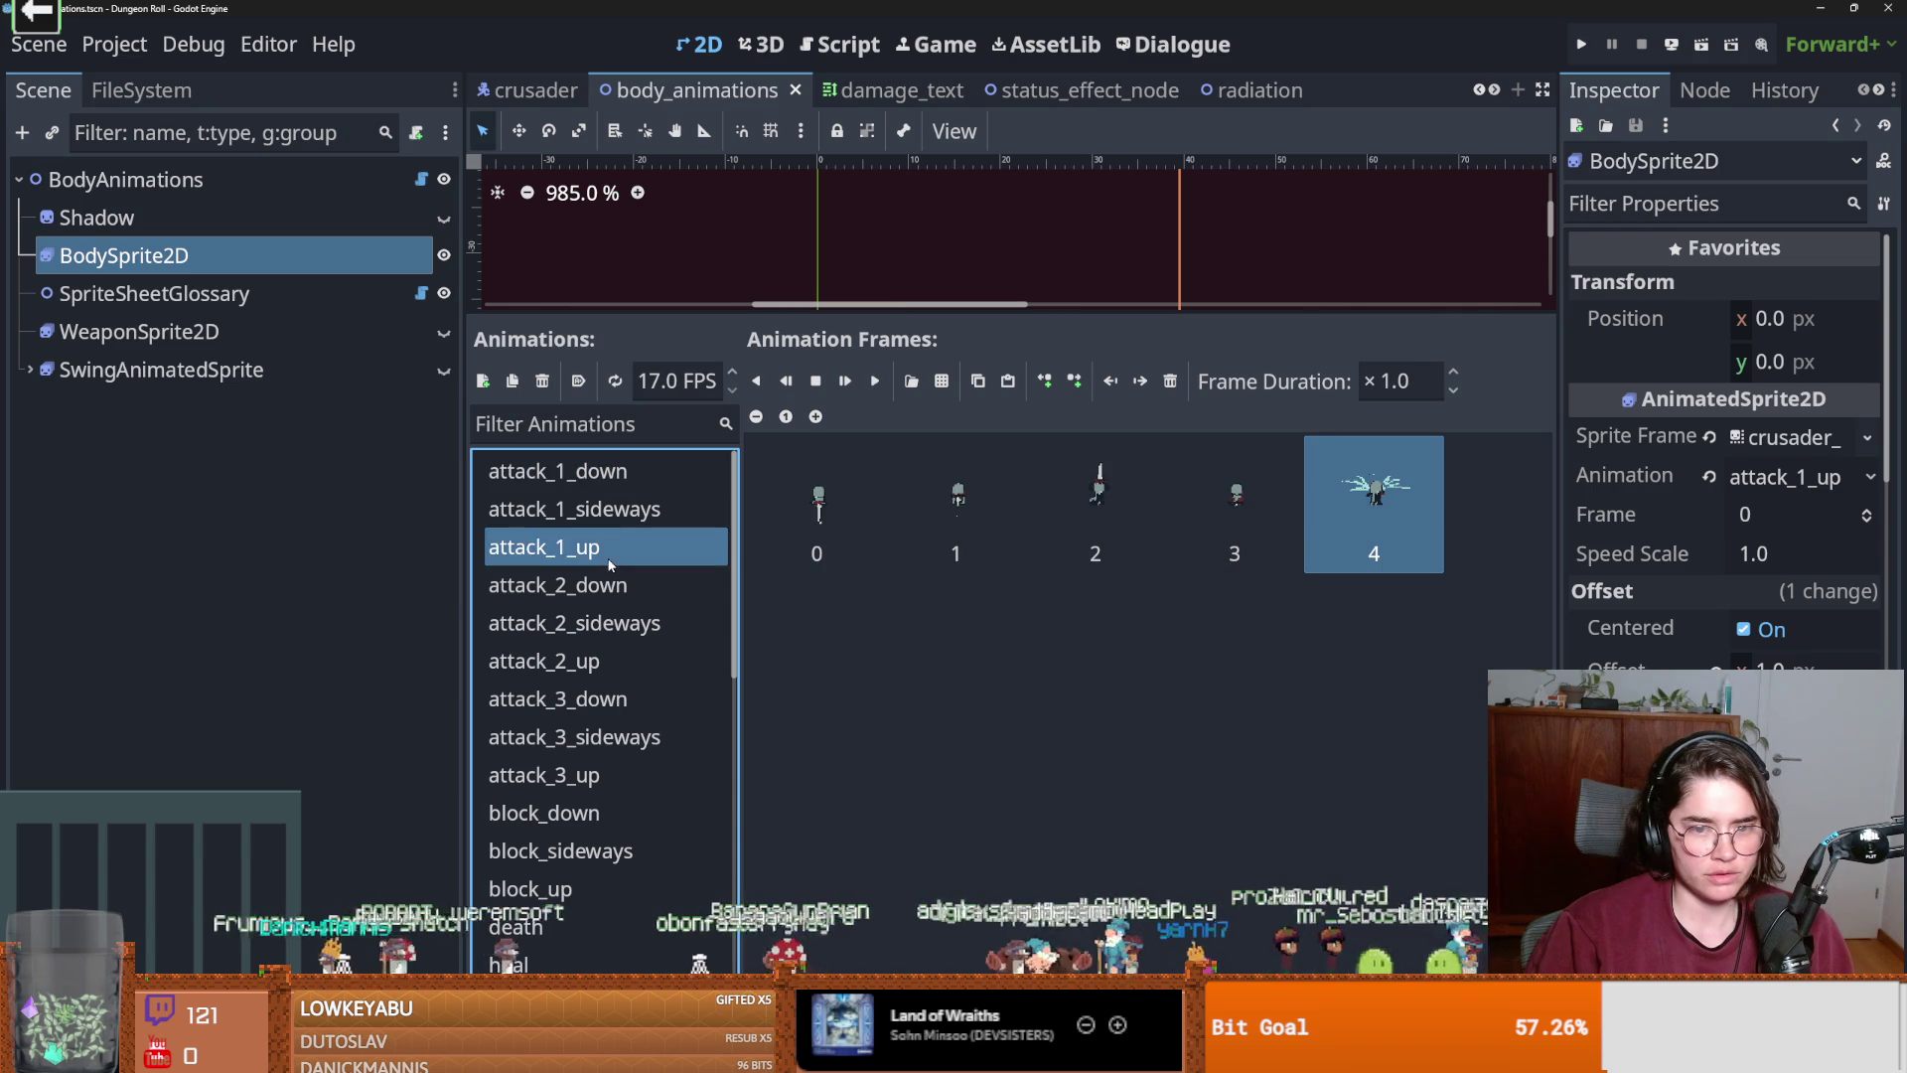
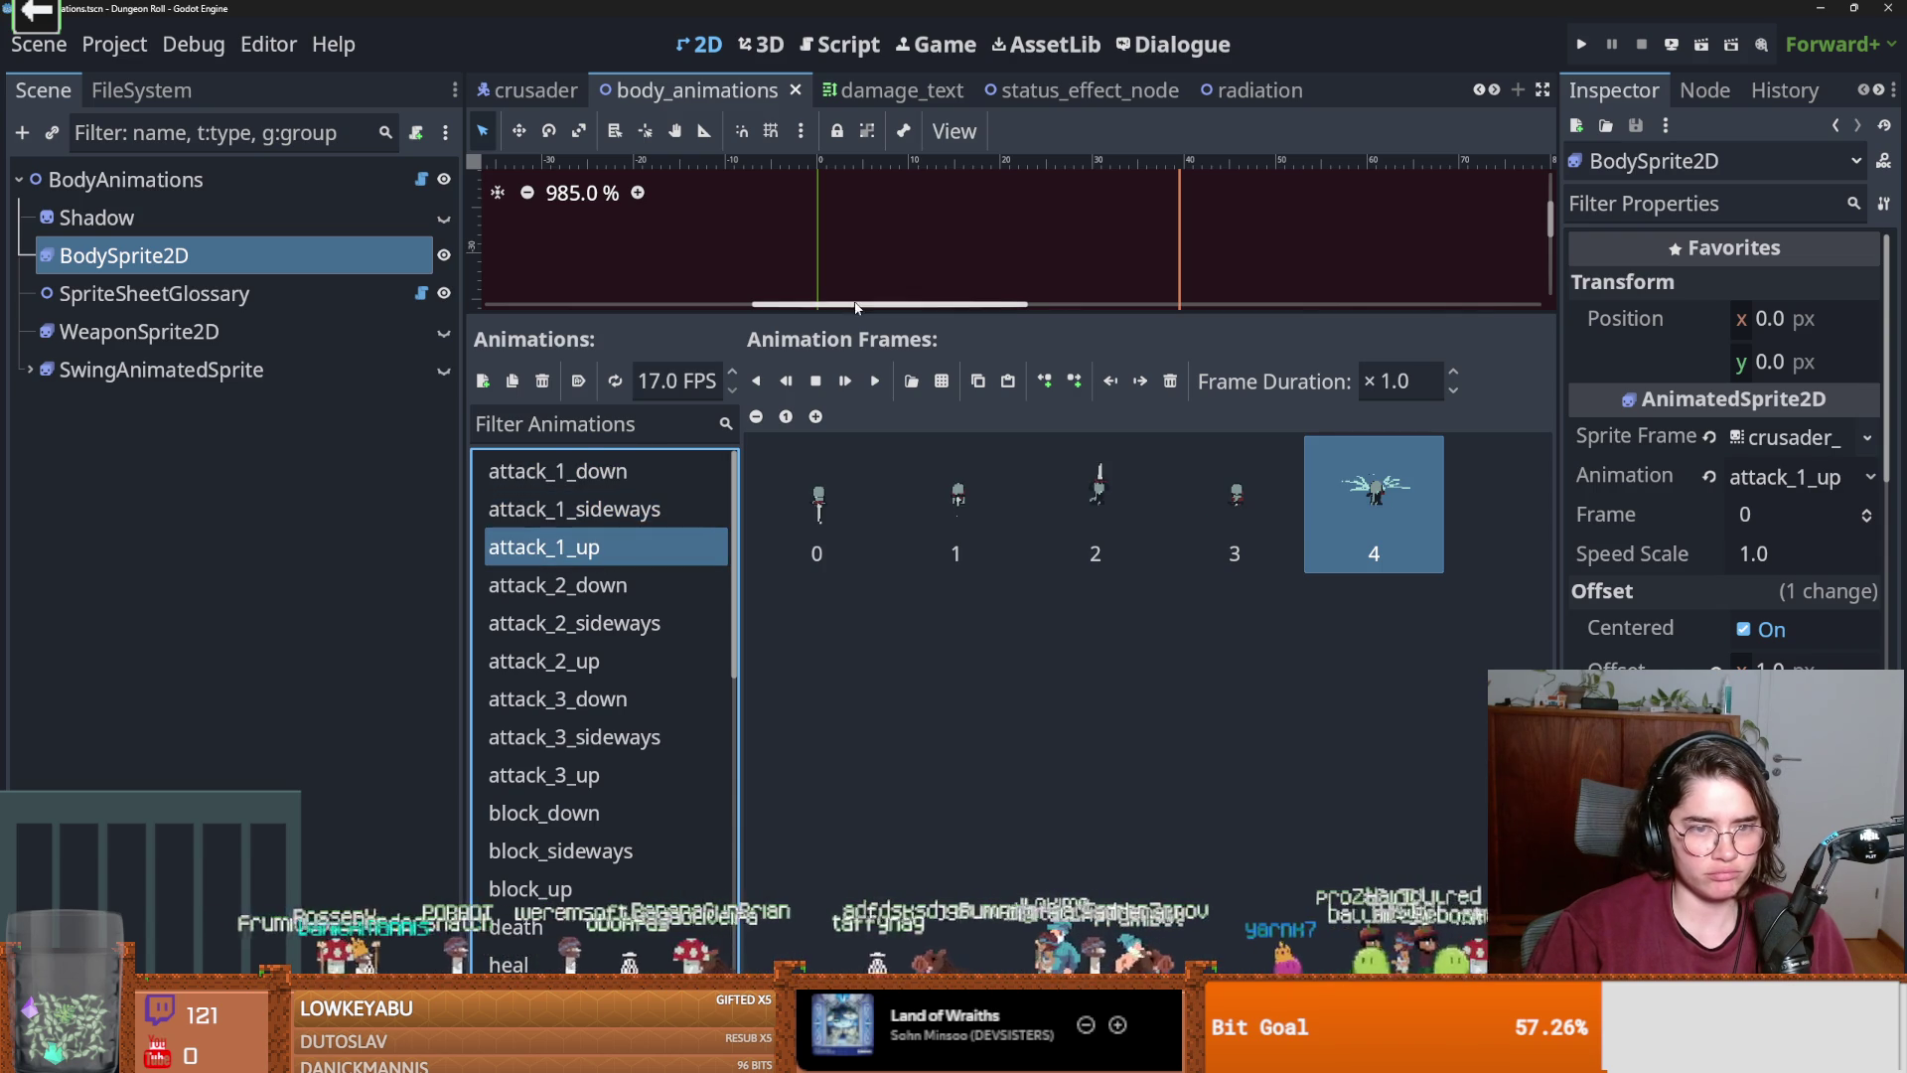
Enlarge the sprite preview and replay attack_1_up to check its timing.
left_click_drag(854, 310, 861, 638)
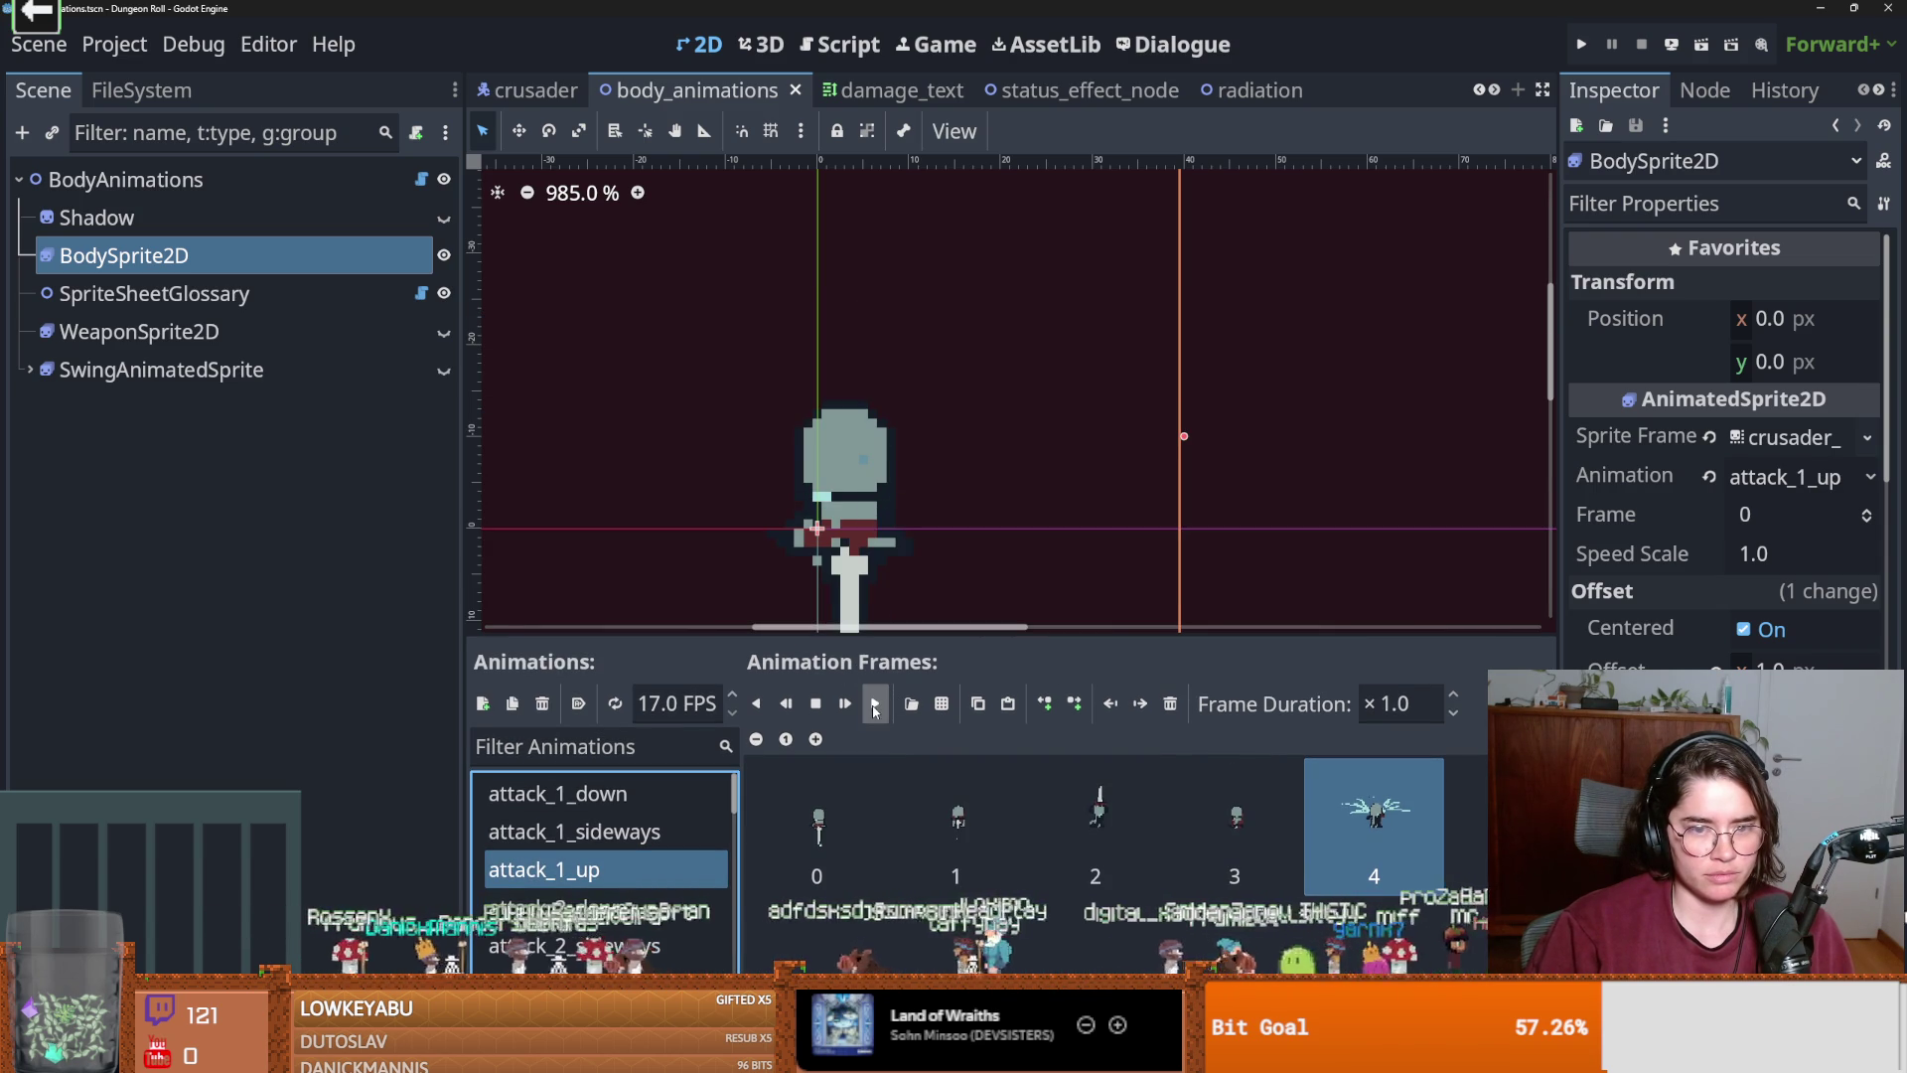
left_click(874, 707)
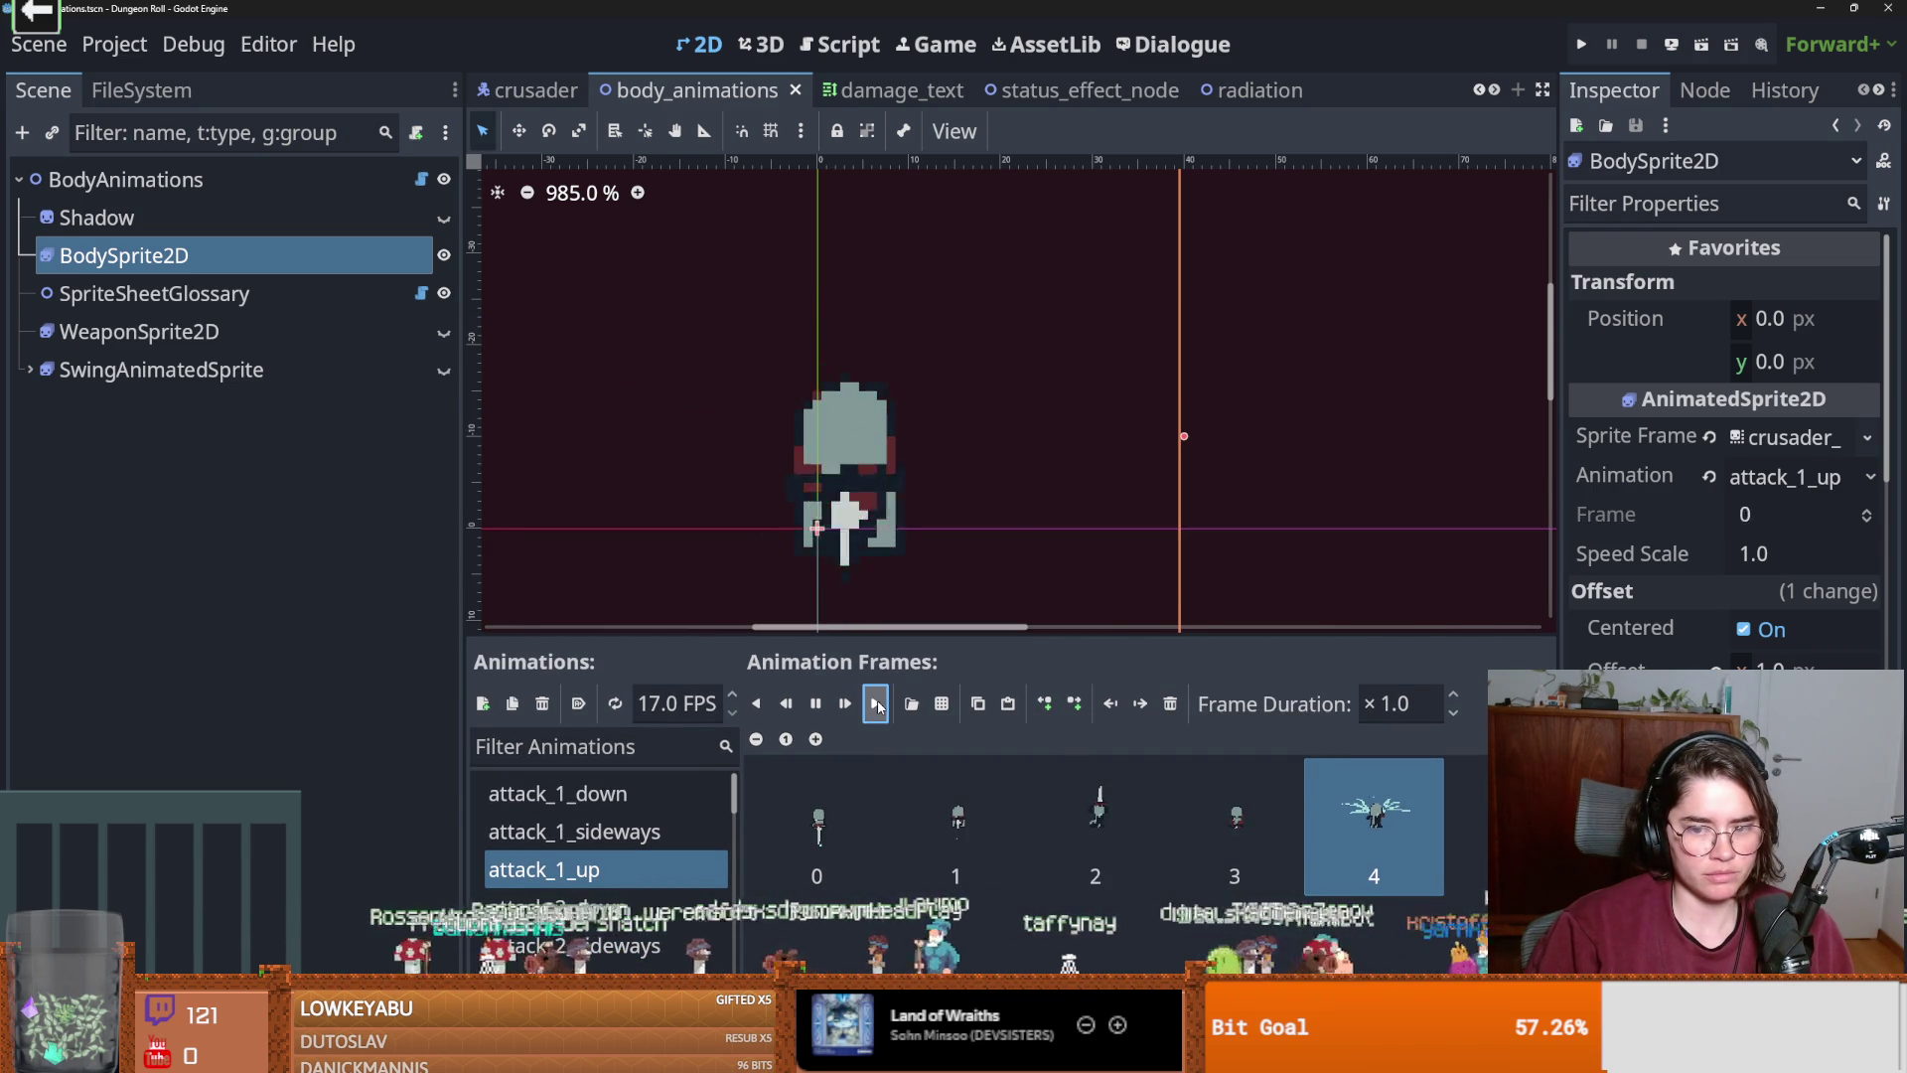
left_click(876, 706)
left_click(874, 705)
left_click(876, 820)
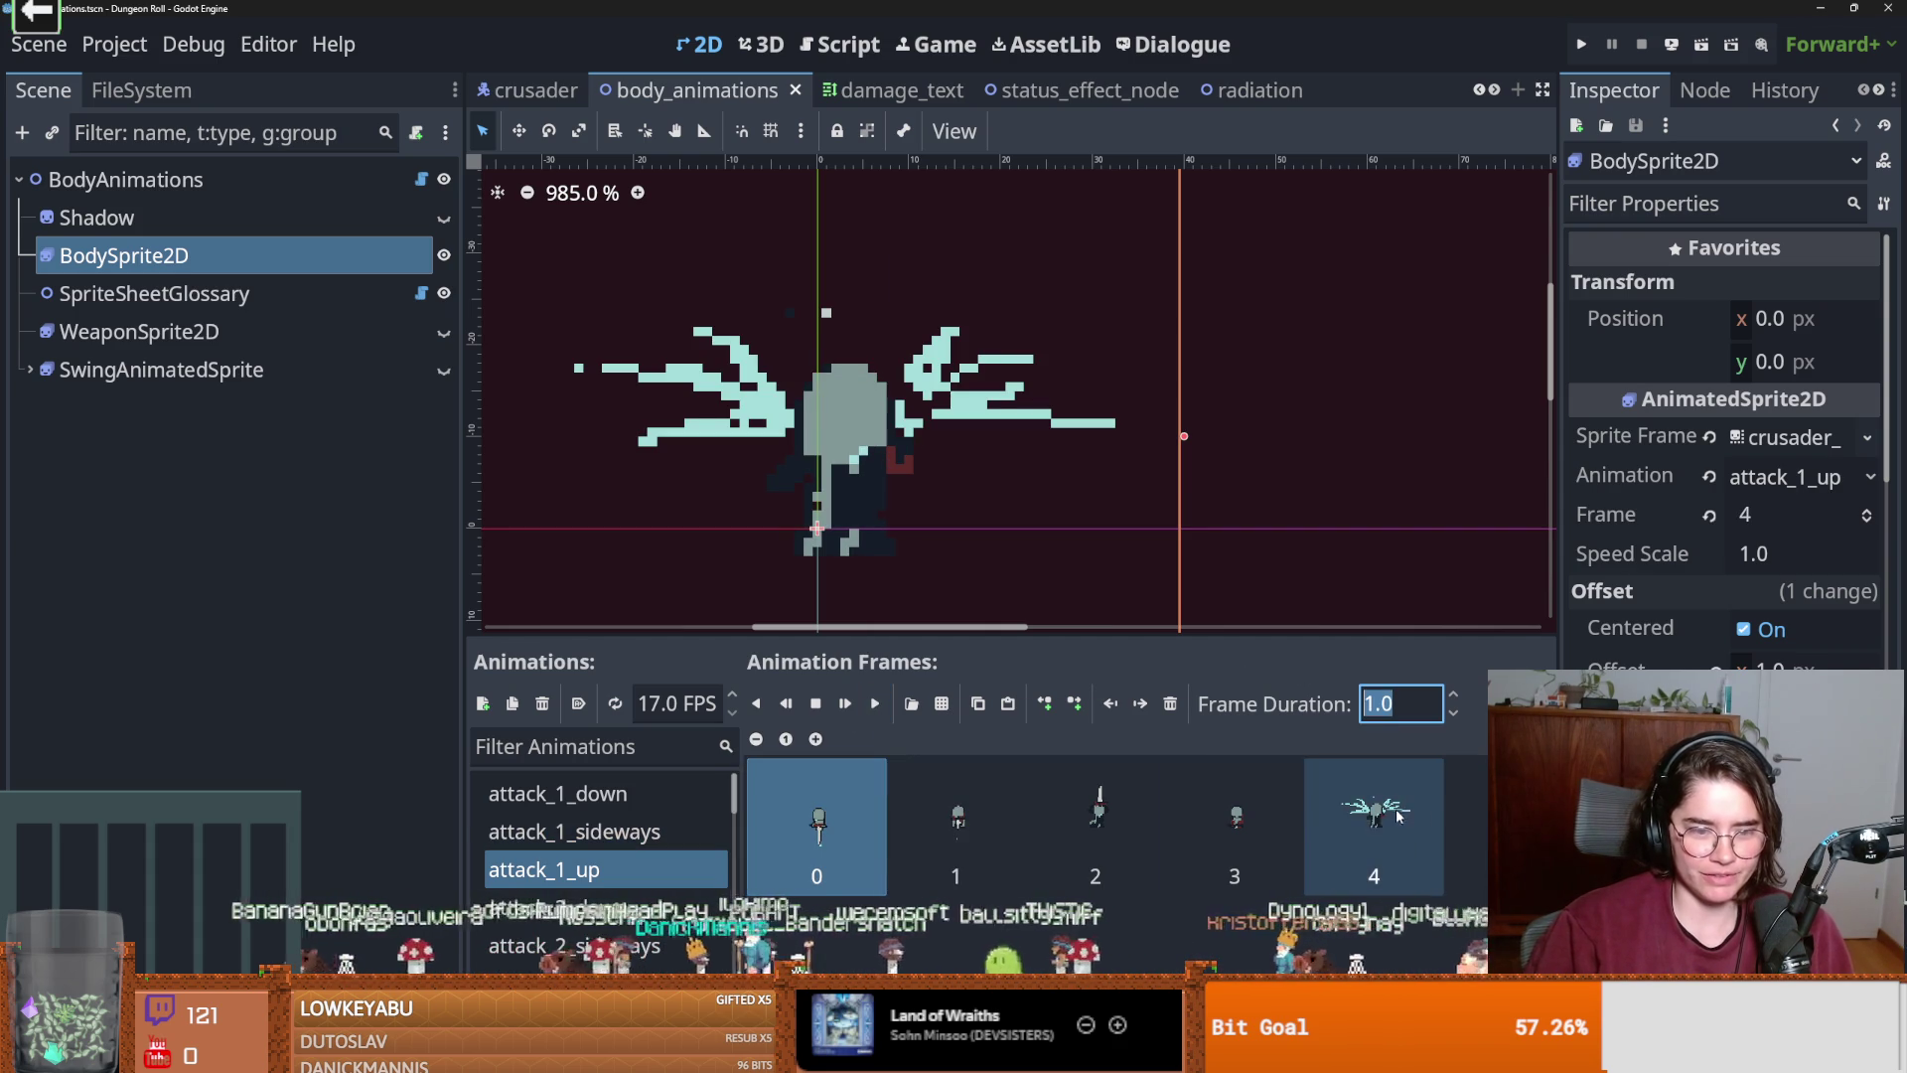
left_click(655, 832)
left_click(639, 872)
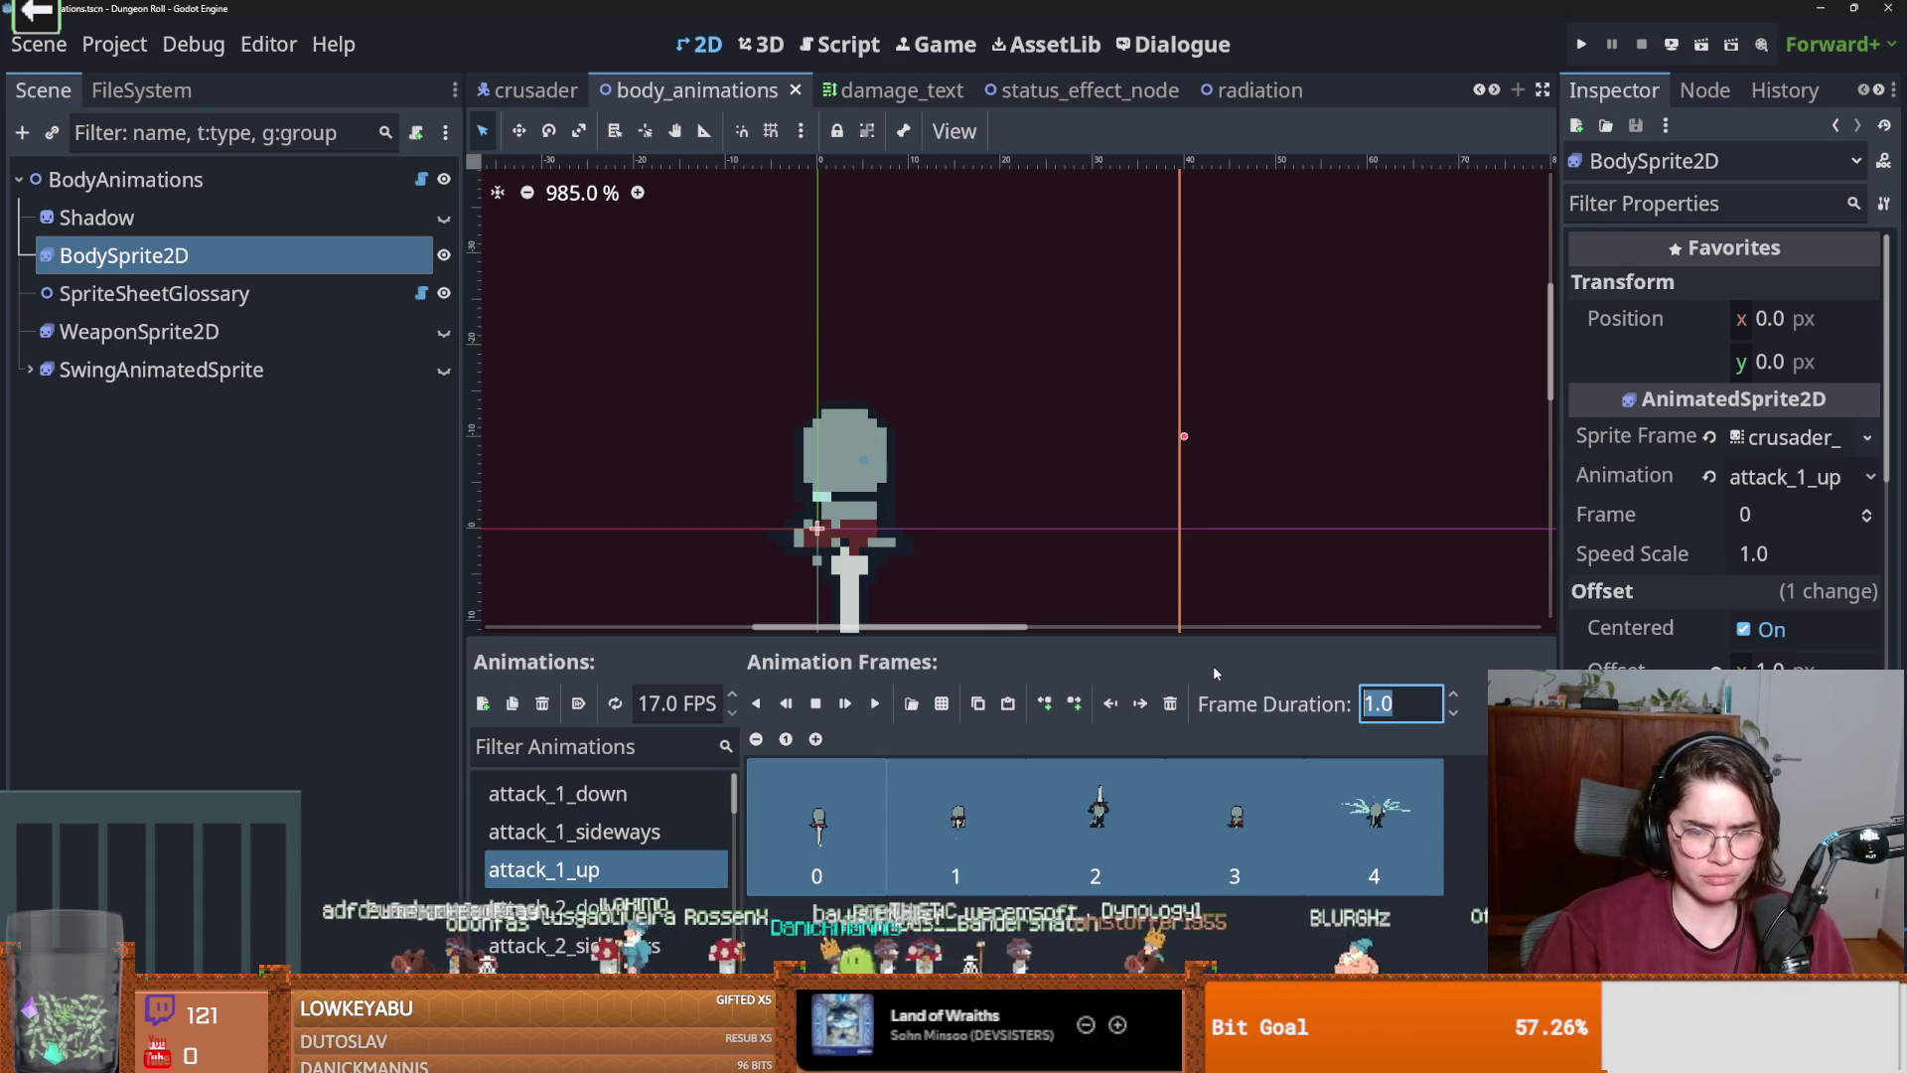
Set every attack_1_up frame's duration to 1.3 and preview the new timing.
type("3")
key("Return")
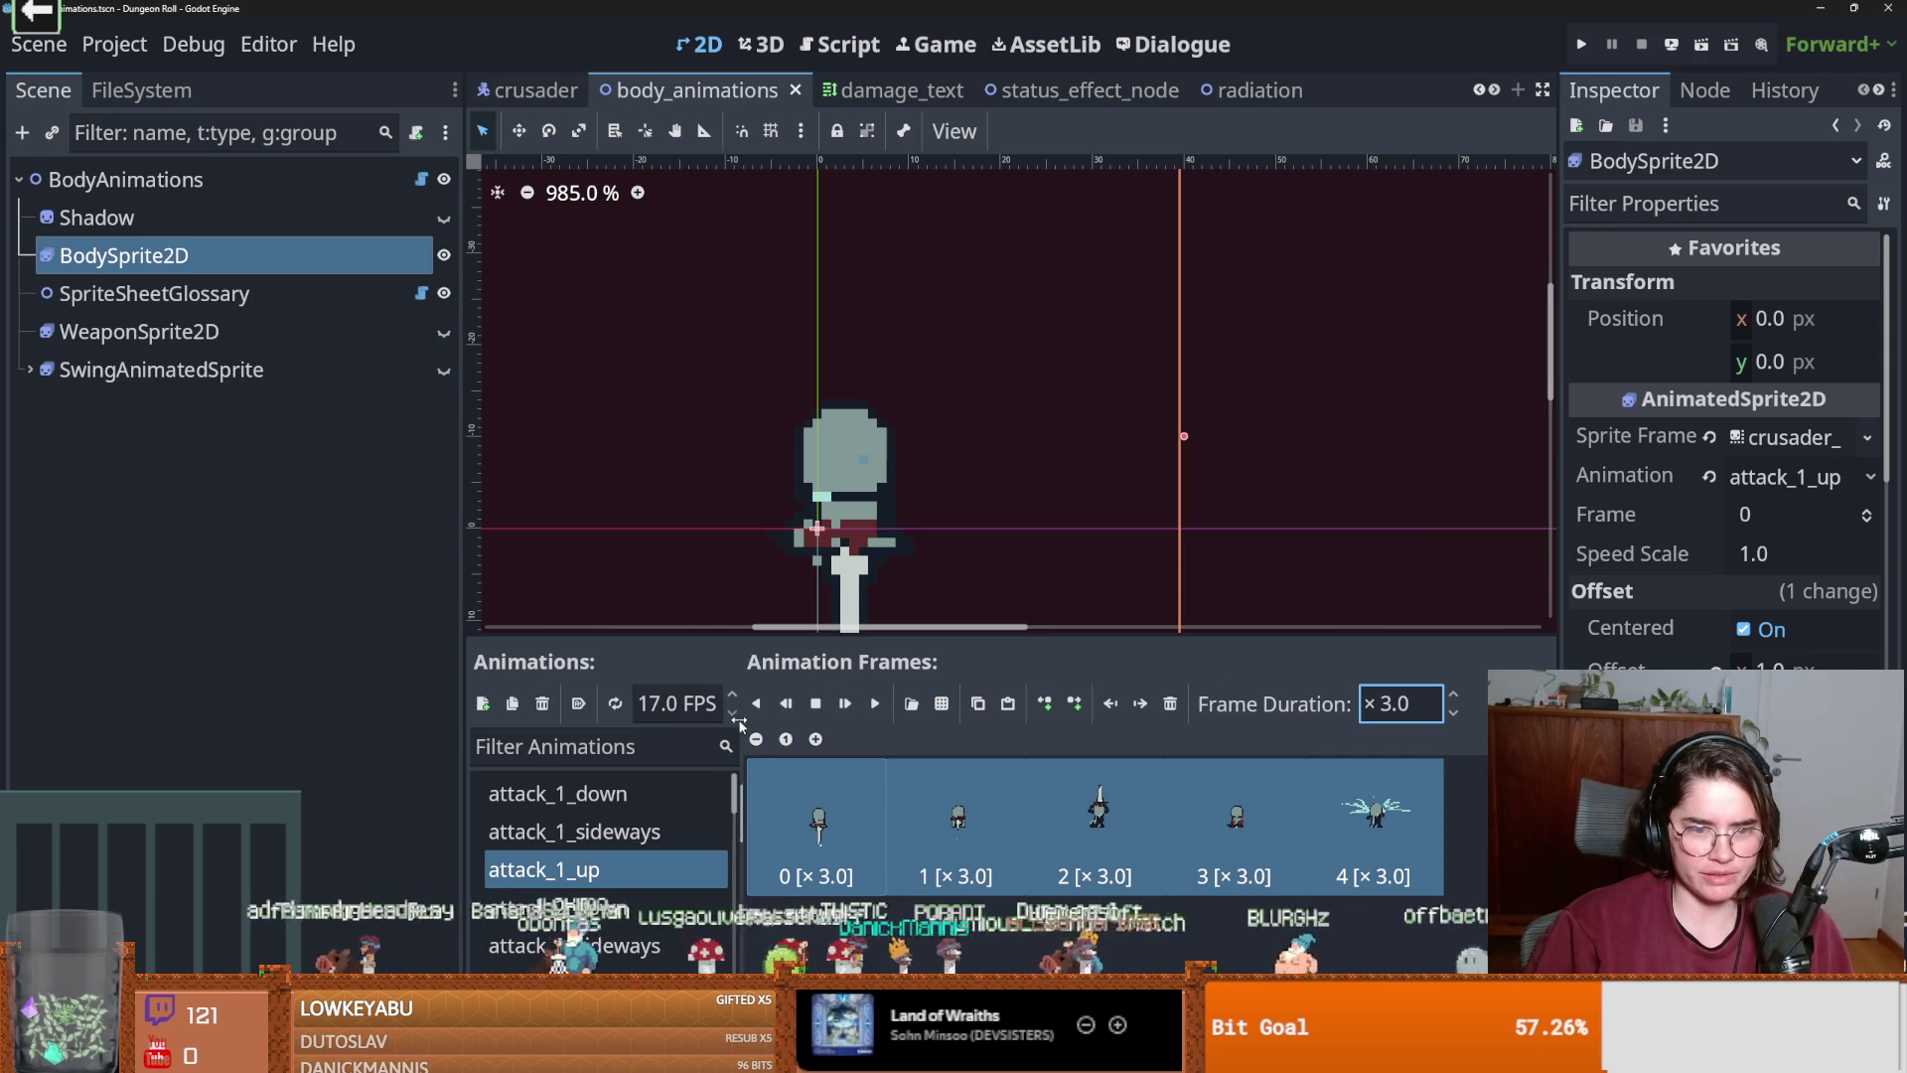
left_click(873, 707)
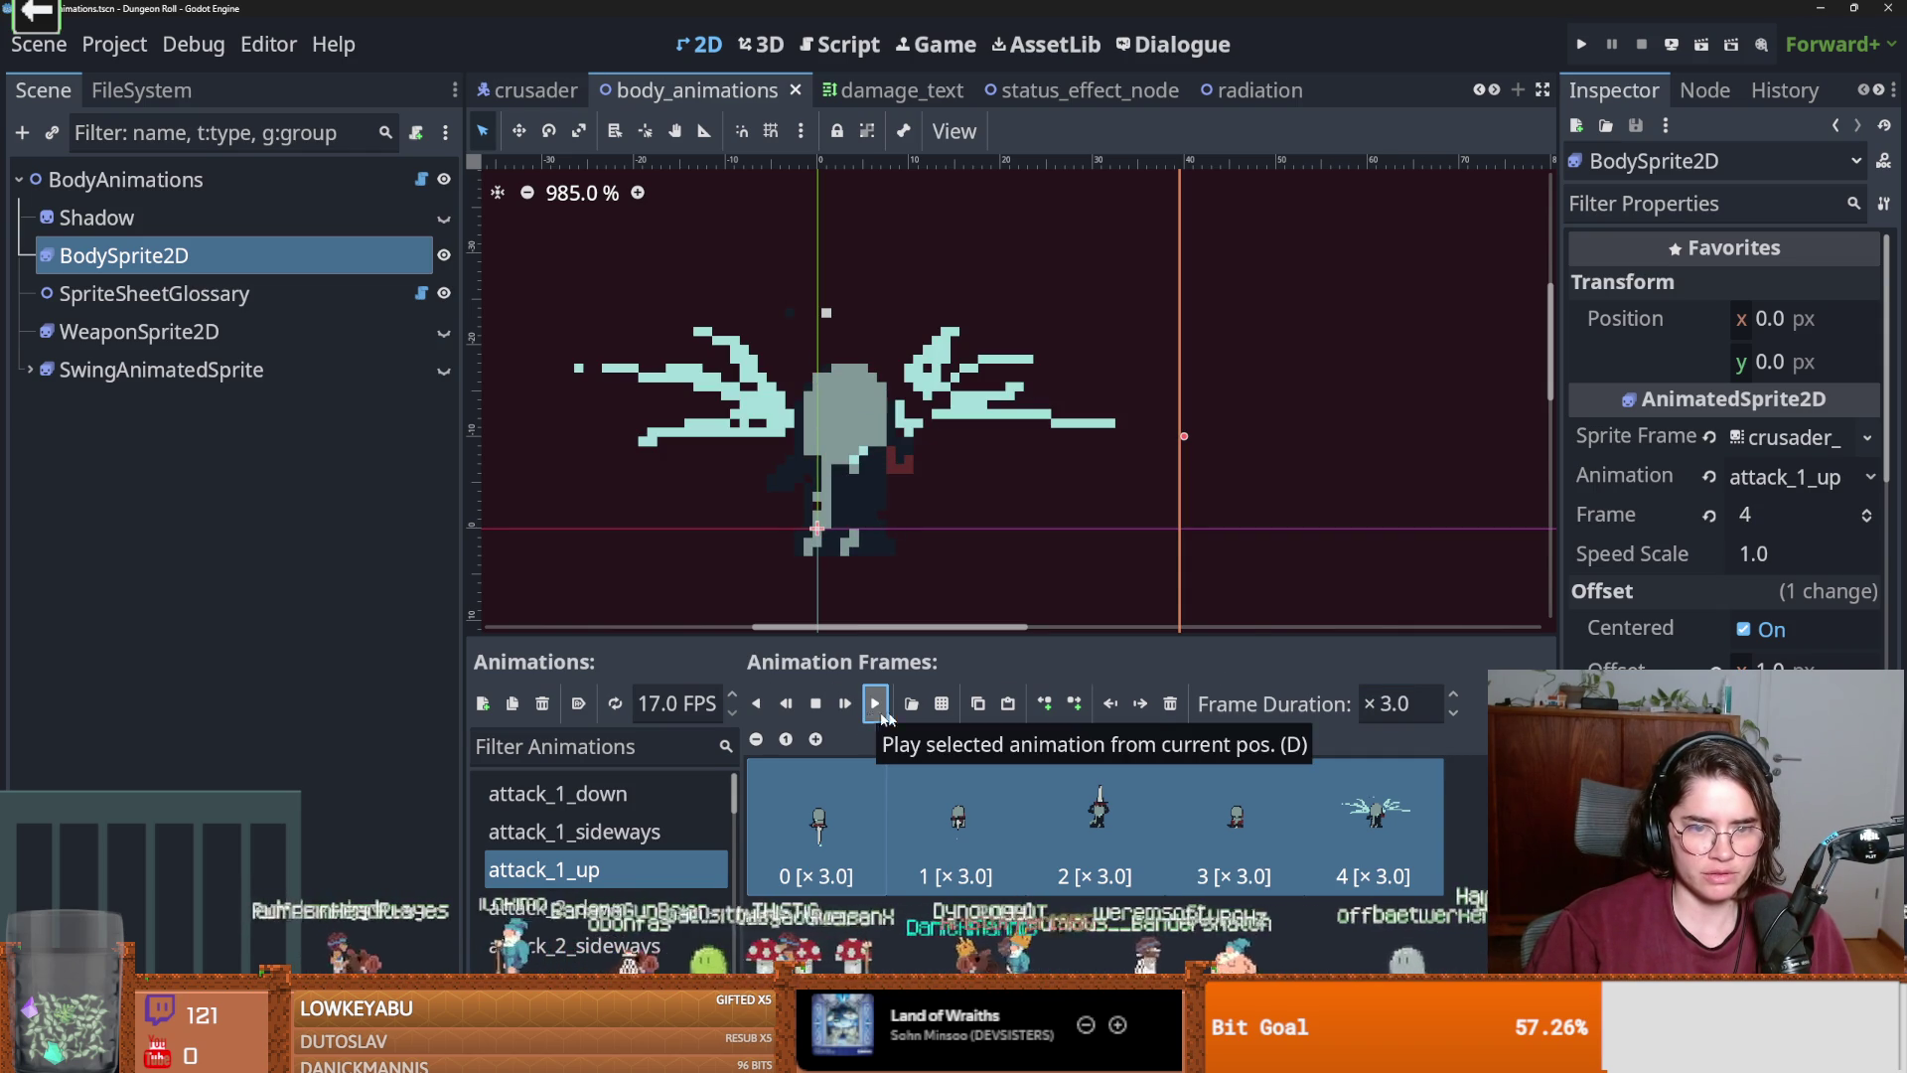
left_click(1395, 708)
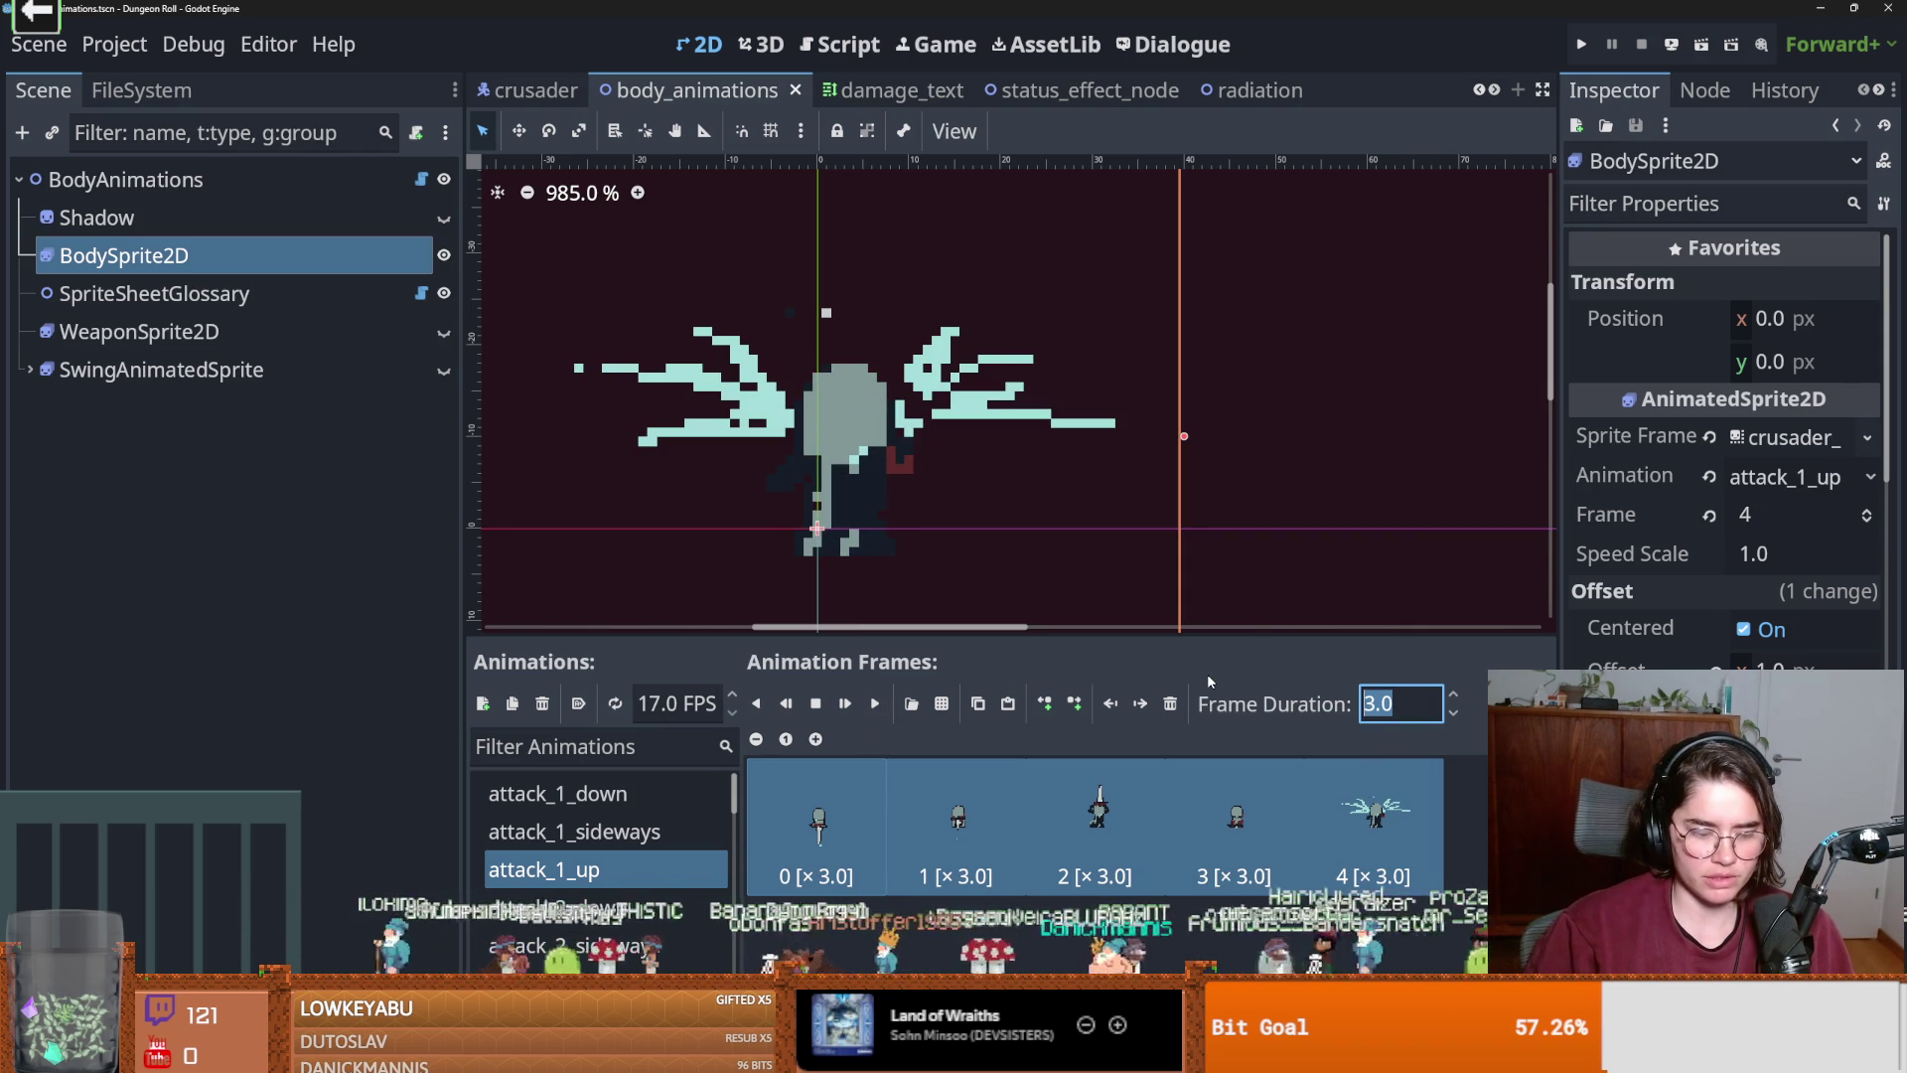
type("1.0")
key("Return")
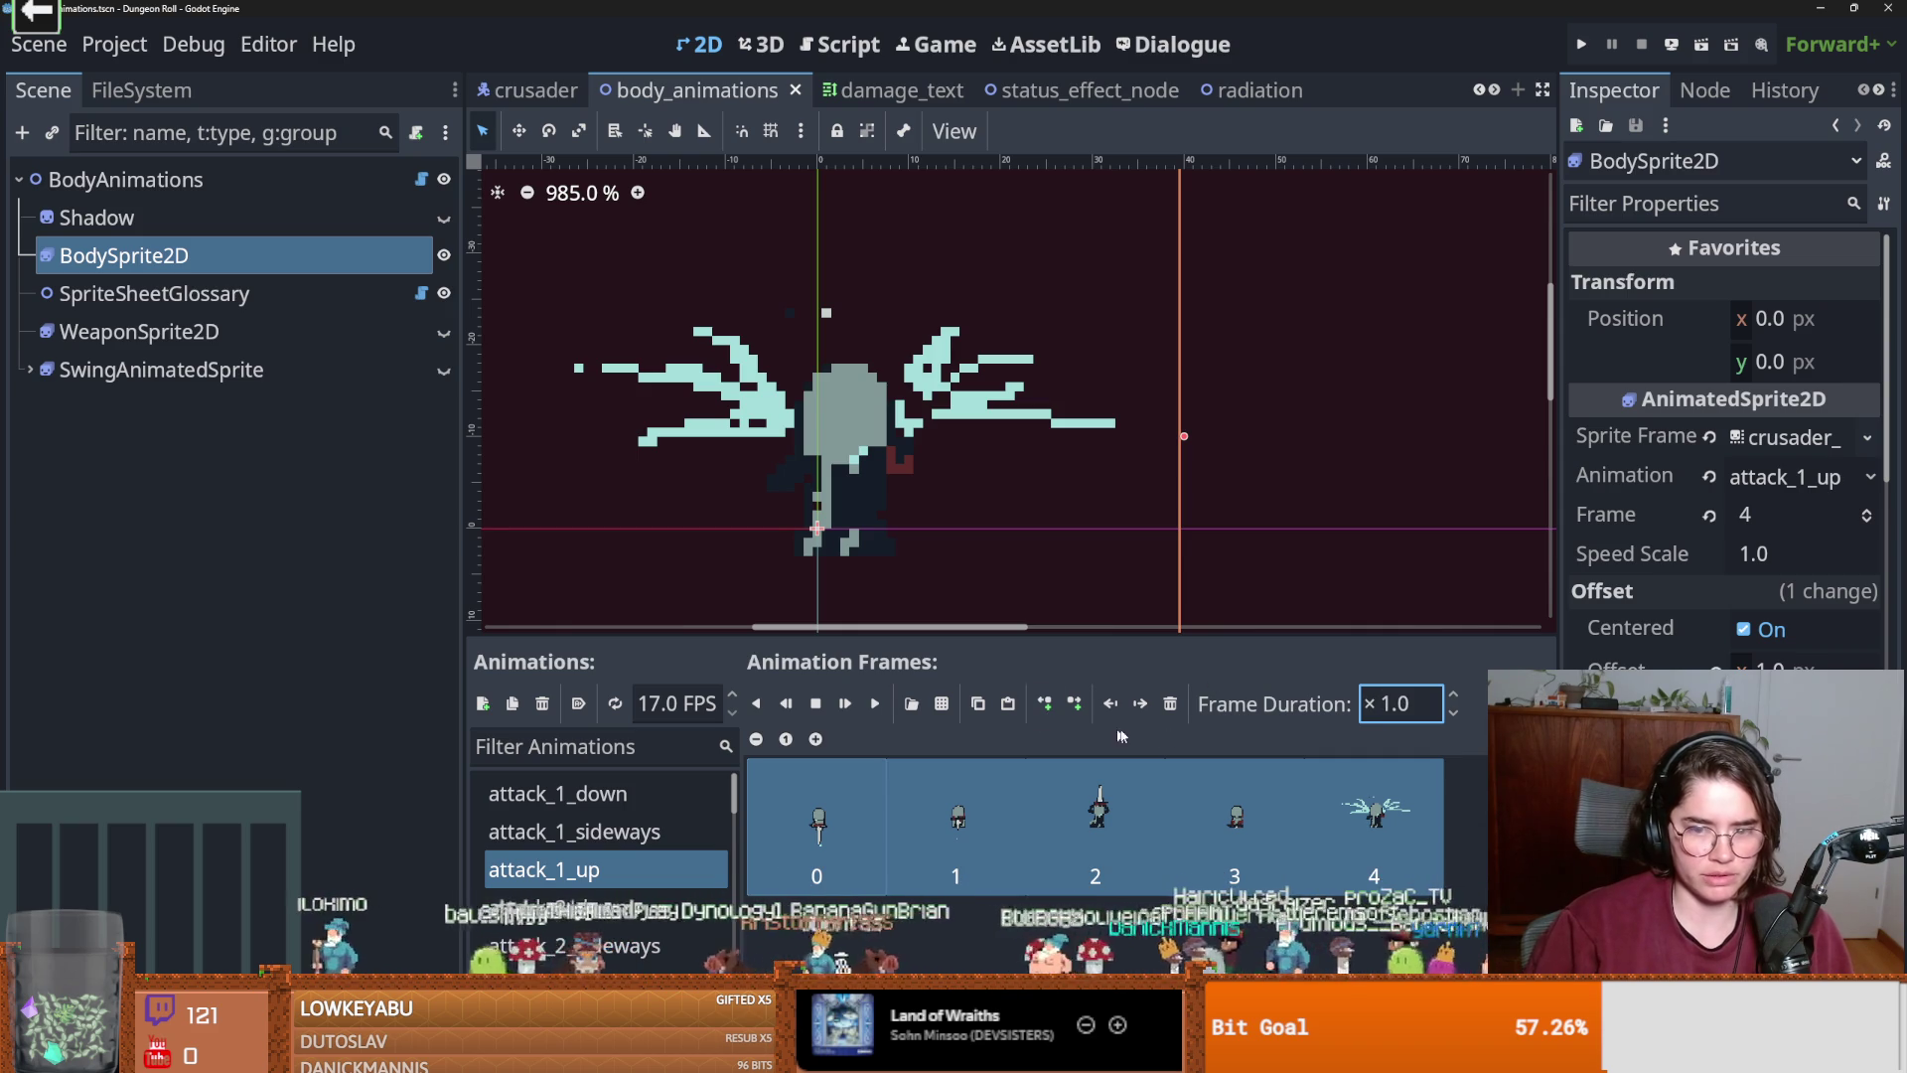
left_click(1409, 709)
key("BackSpace")
type("3")
key("Return")
left_click(877, 704)
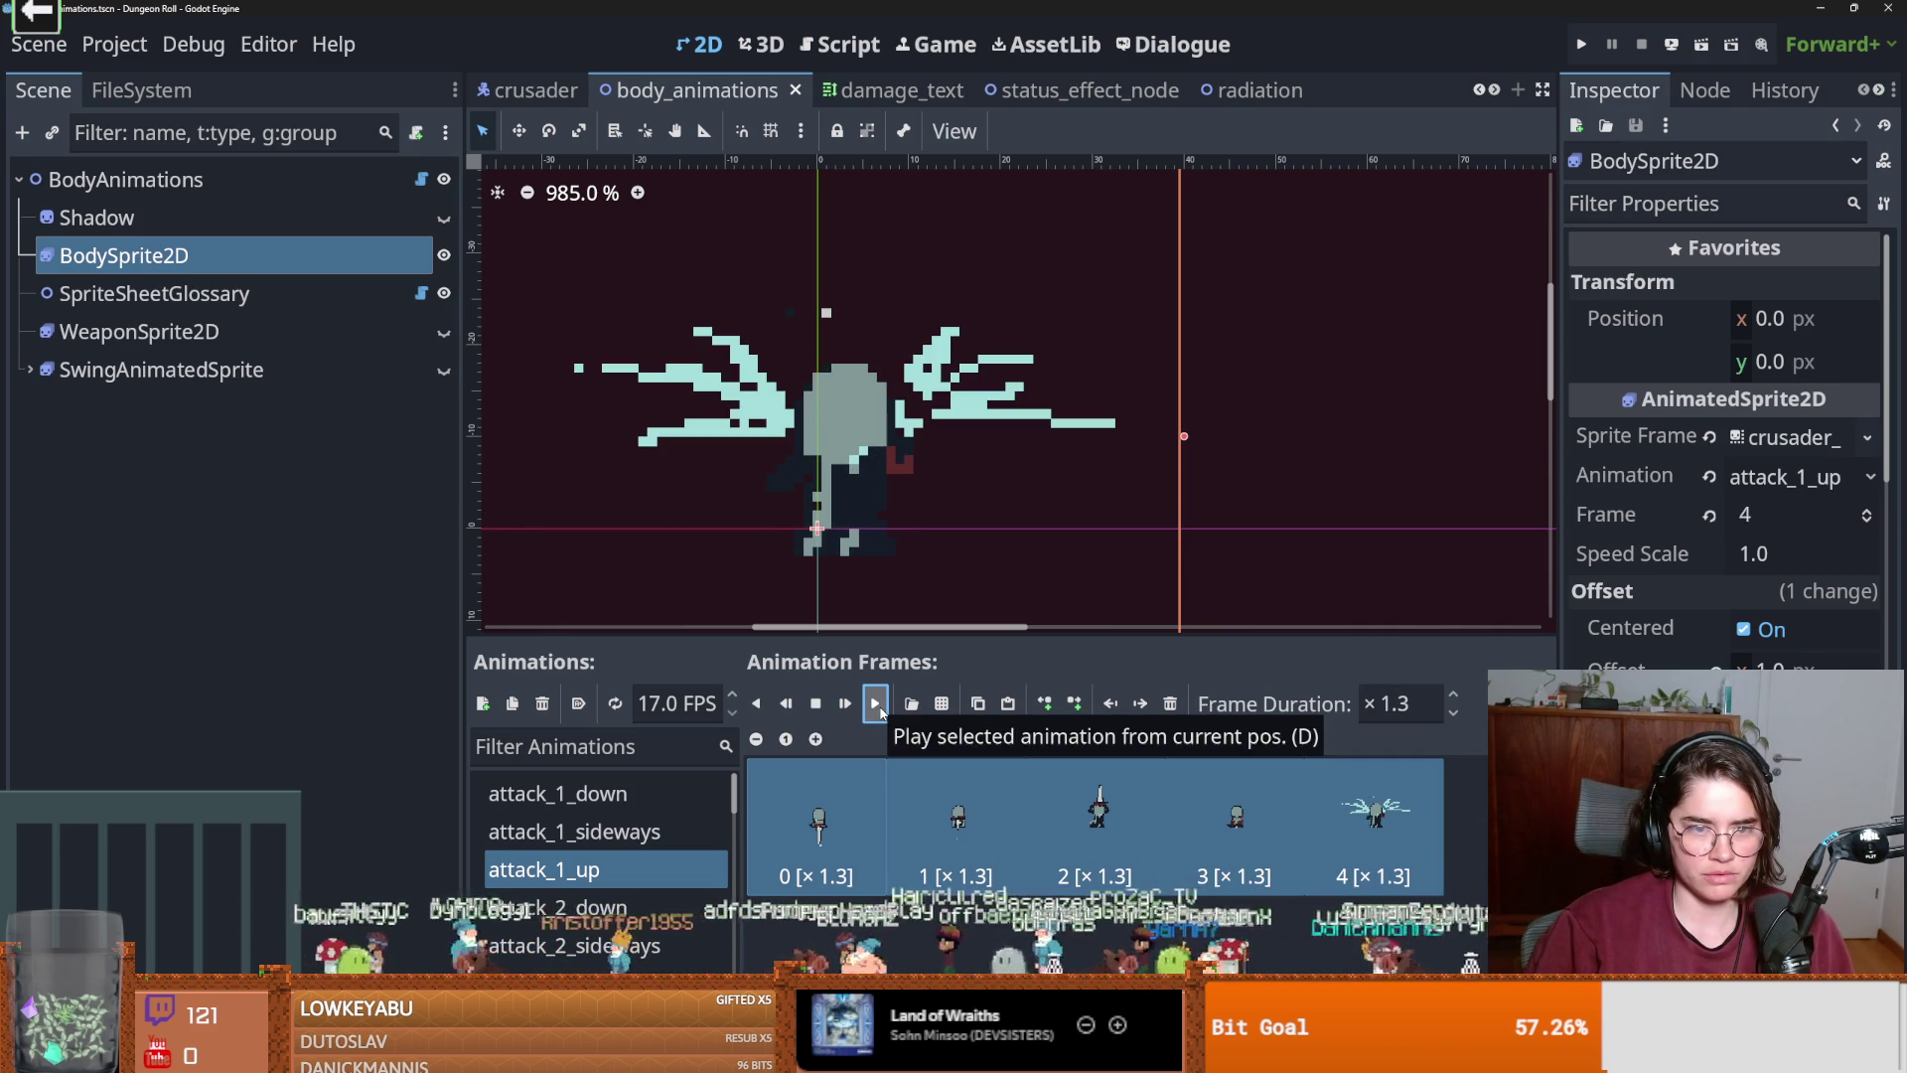
Set attack_2_up frame 1's duration to 0.7, preview it, and run the project.
scroll(605, 893, "down", 2)
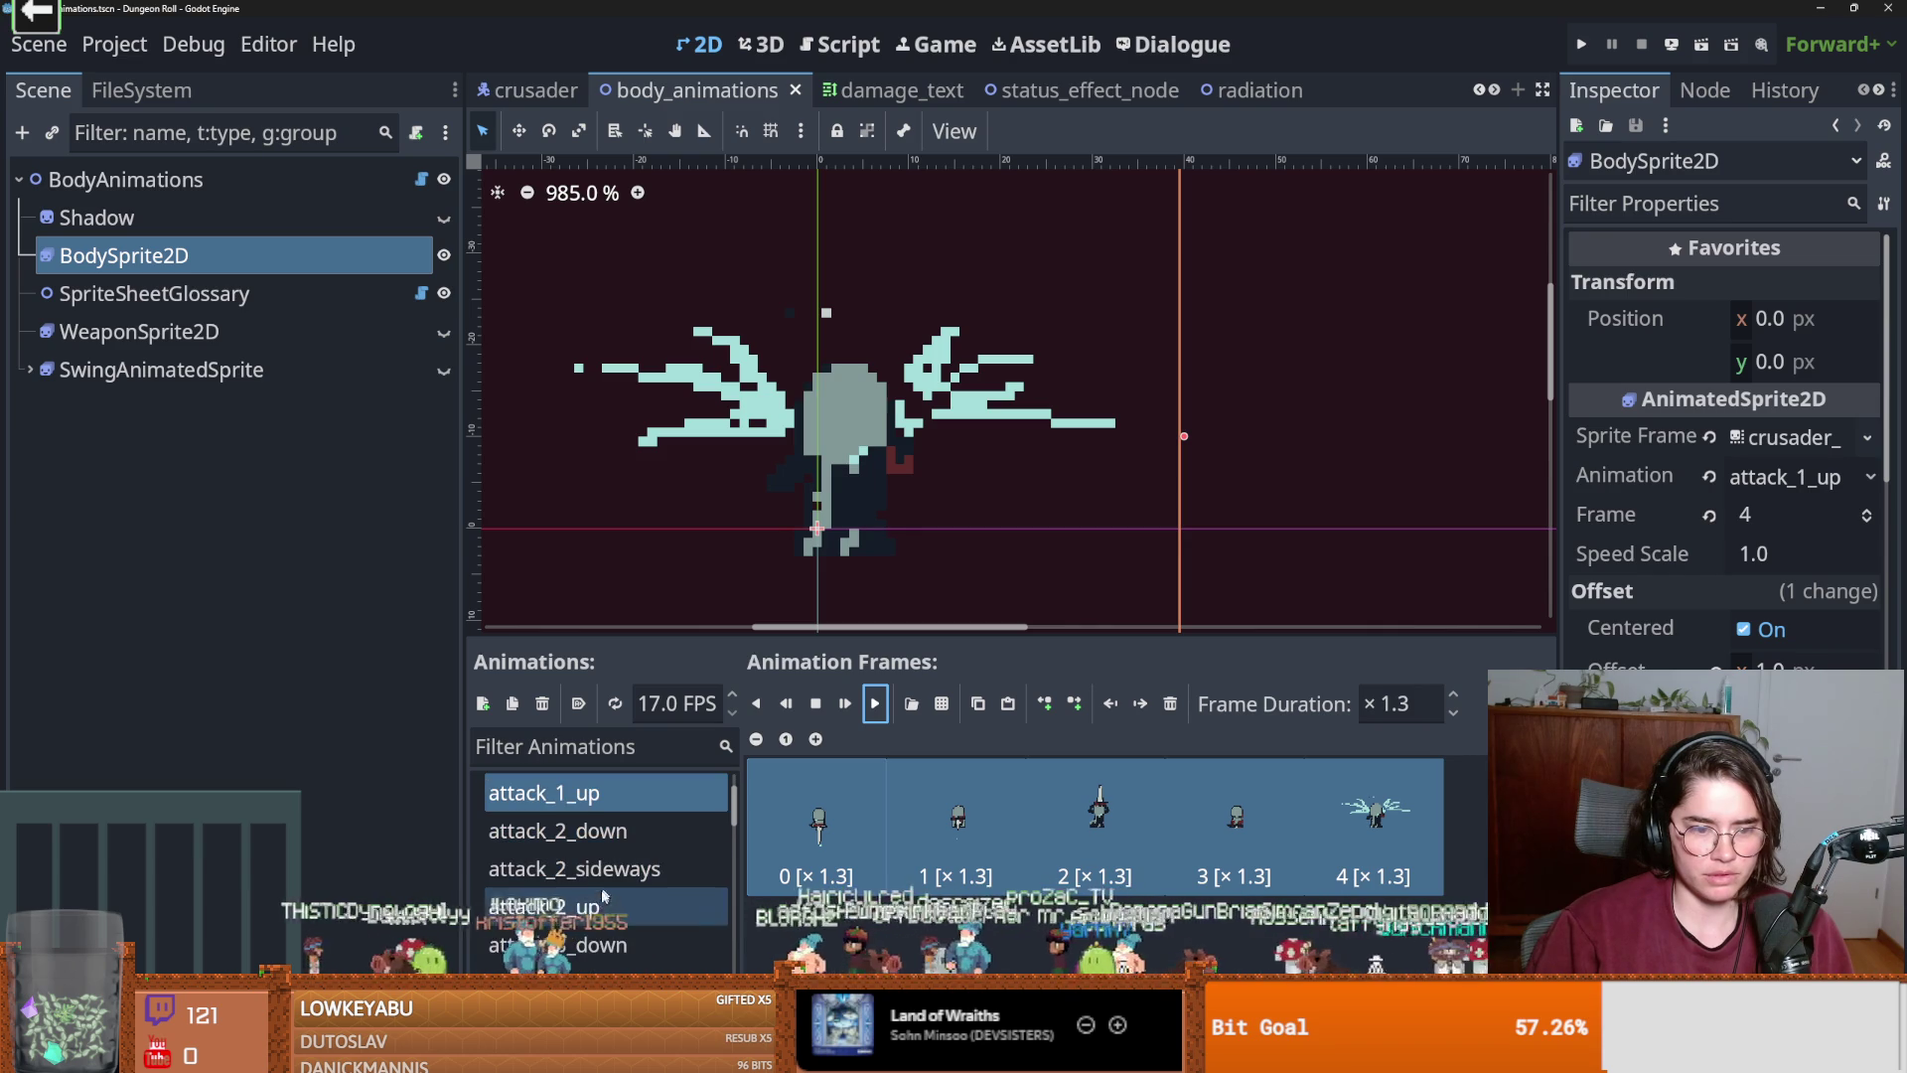
left_click(605, 894)
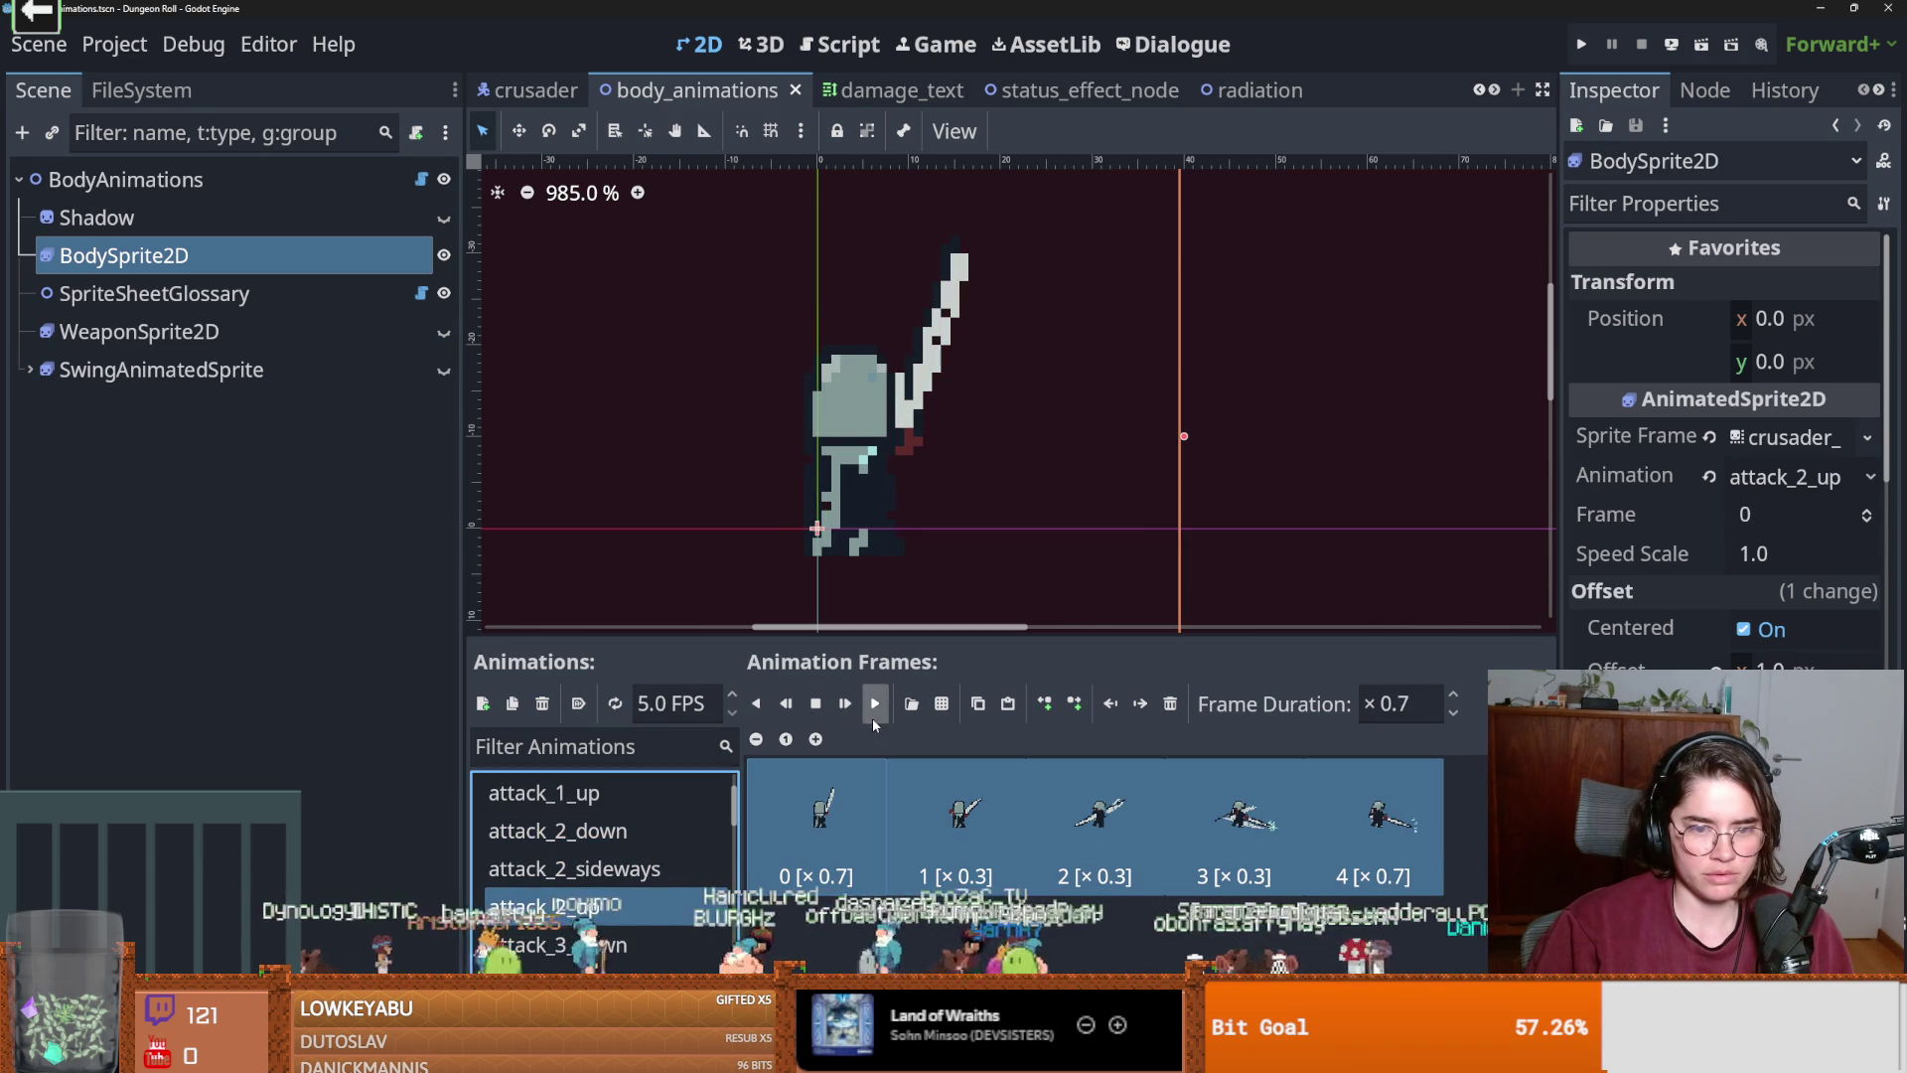
left_click(876, 708)
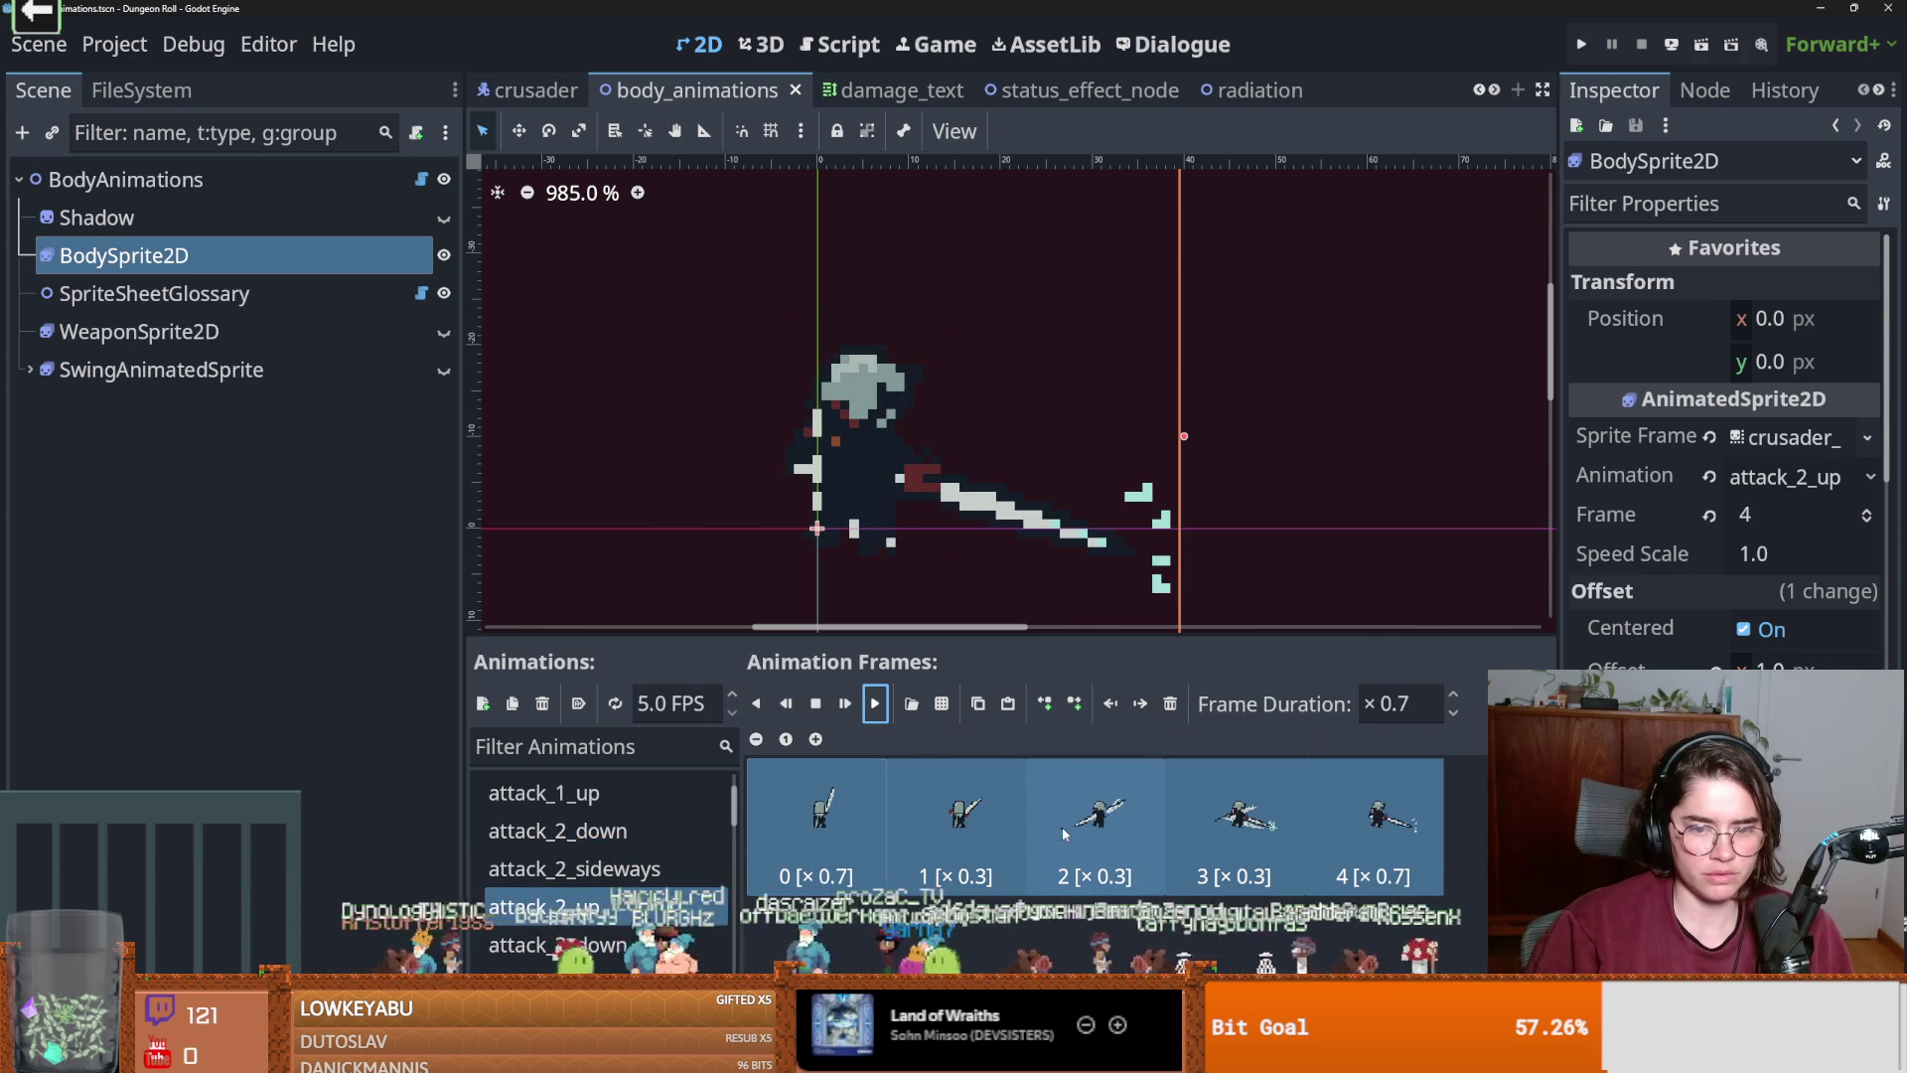
left_click(968, 826)
left_click(1431, 704)
type("0.")
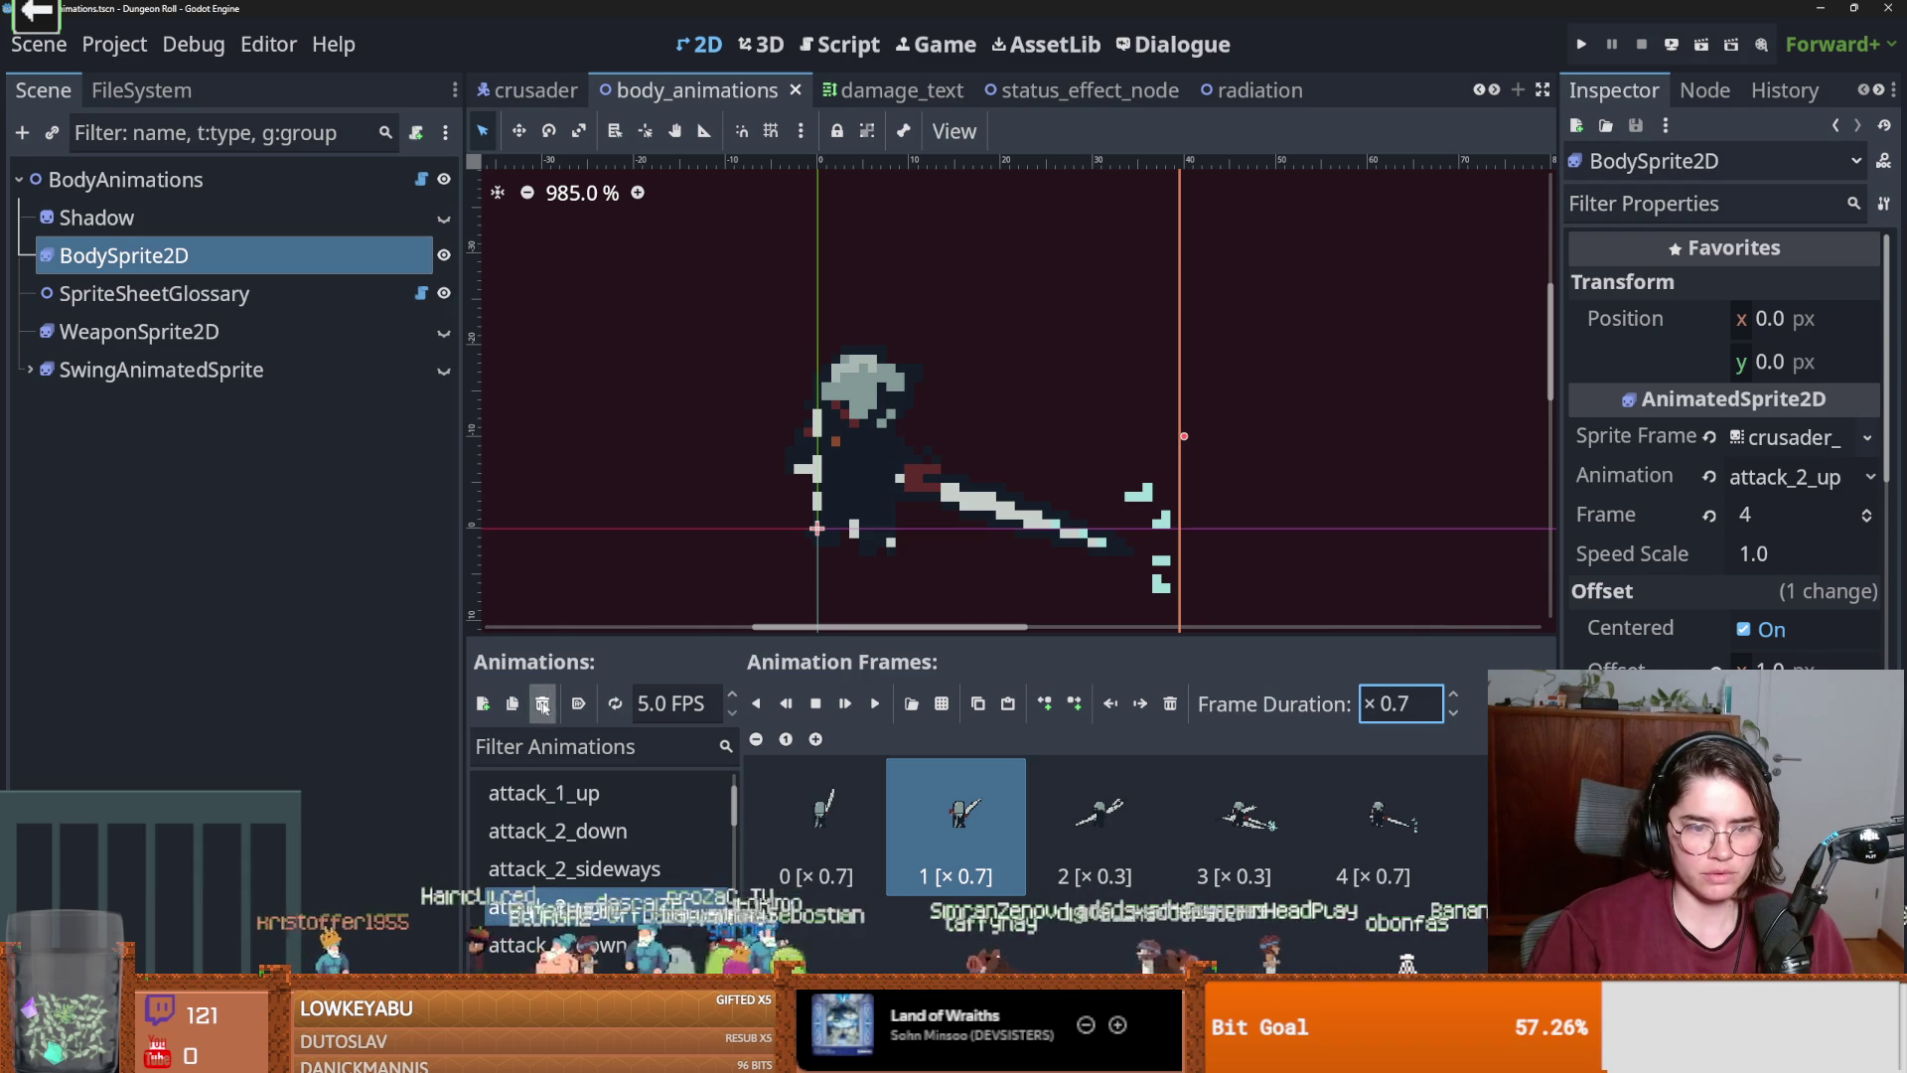
left_click(845, 706)
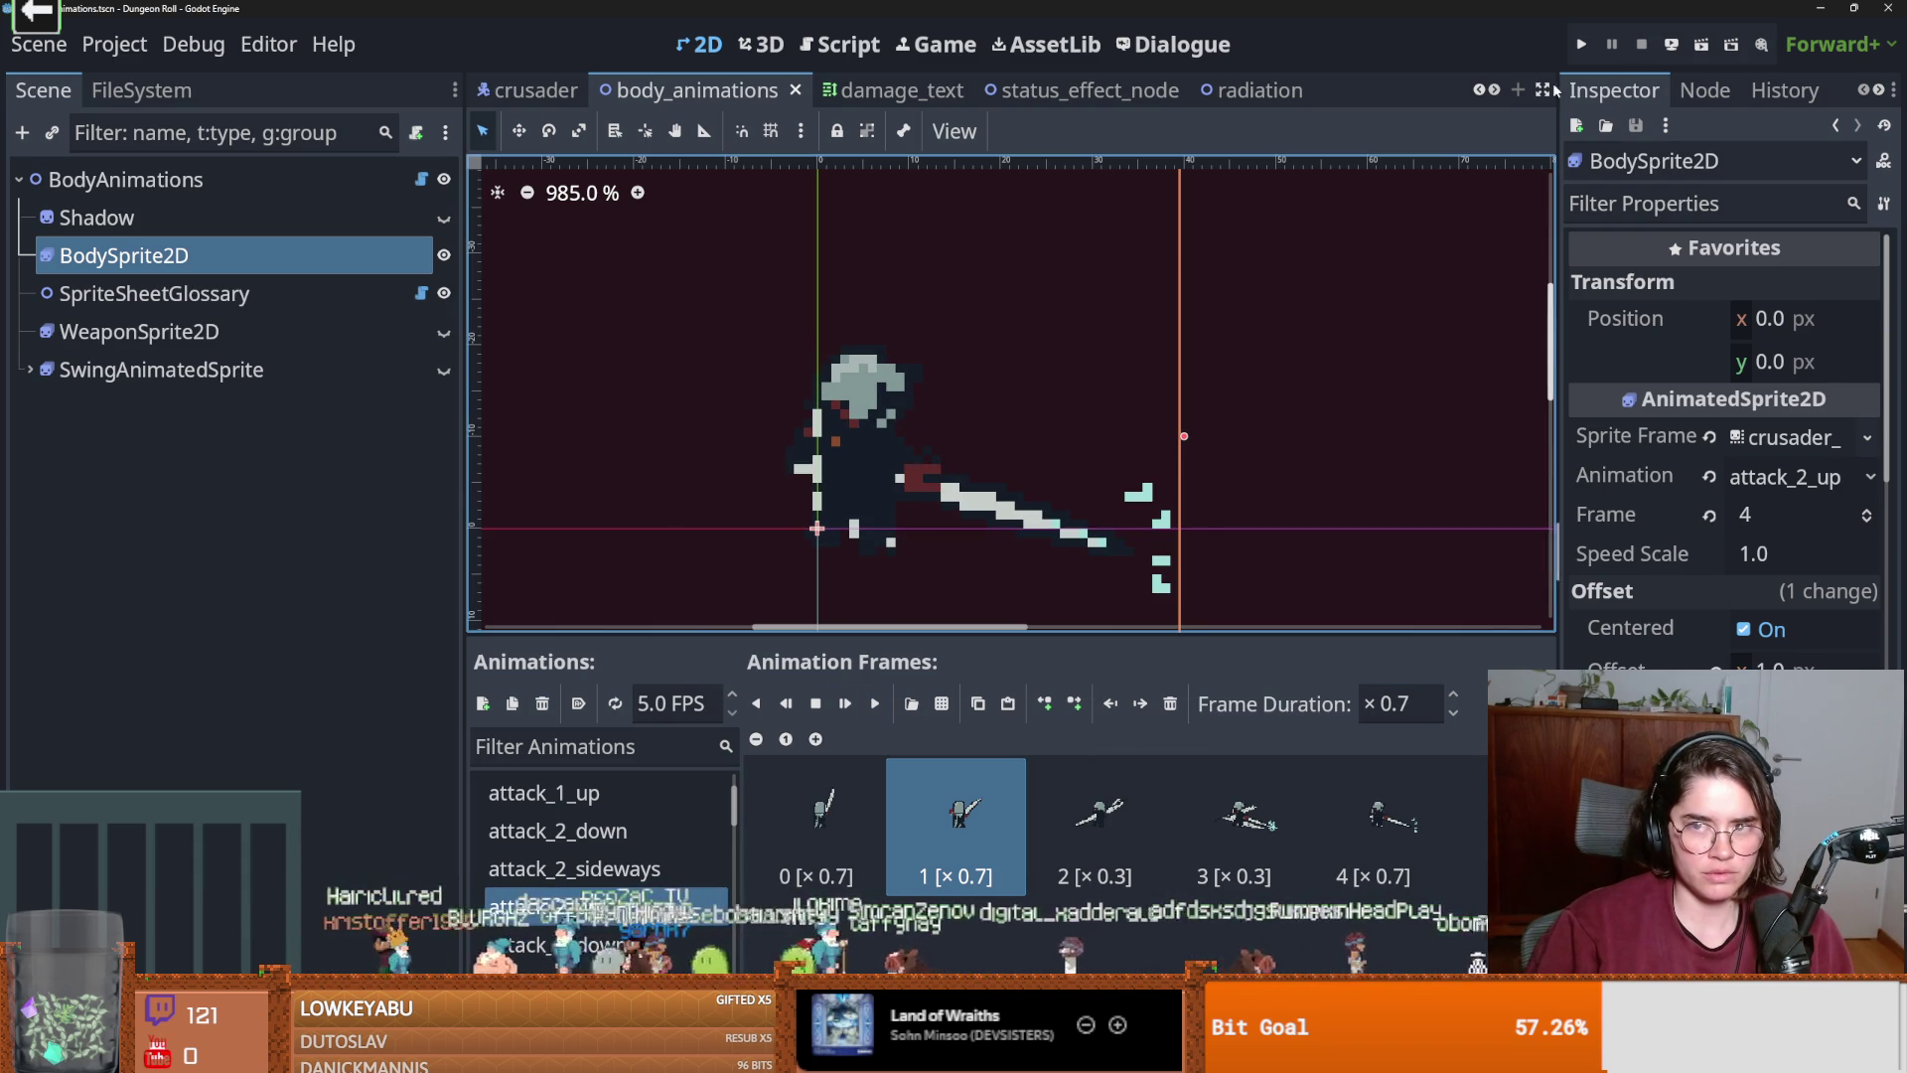
left_click(1584, 47)
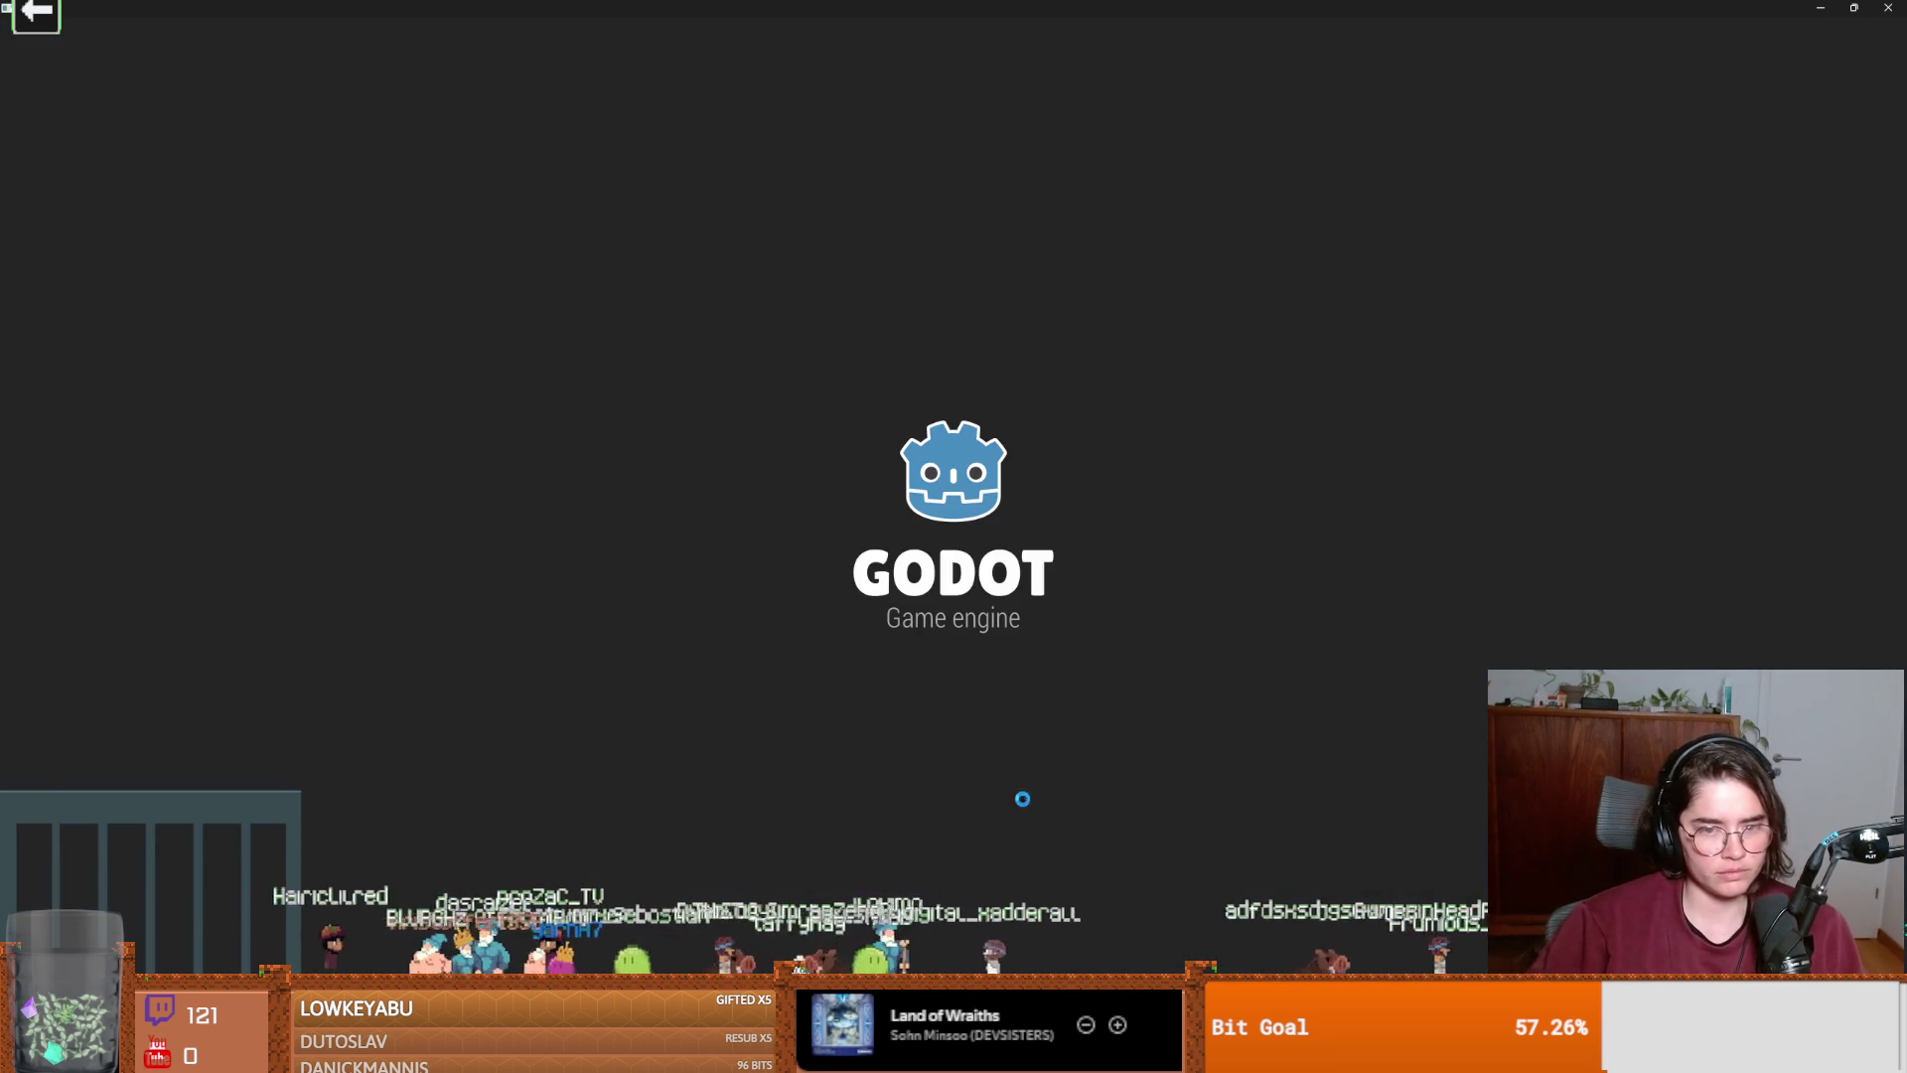
Start a new game as the Crusader and attack the first training dummy.
key("Return")
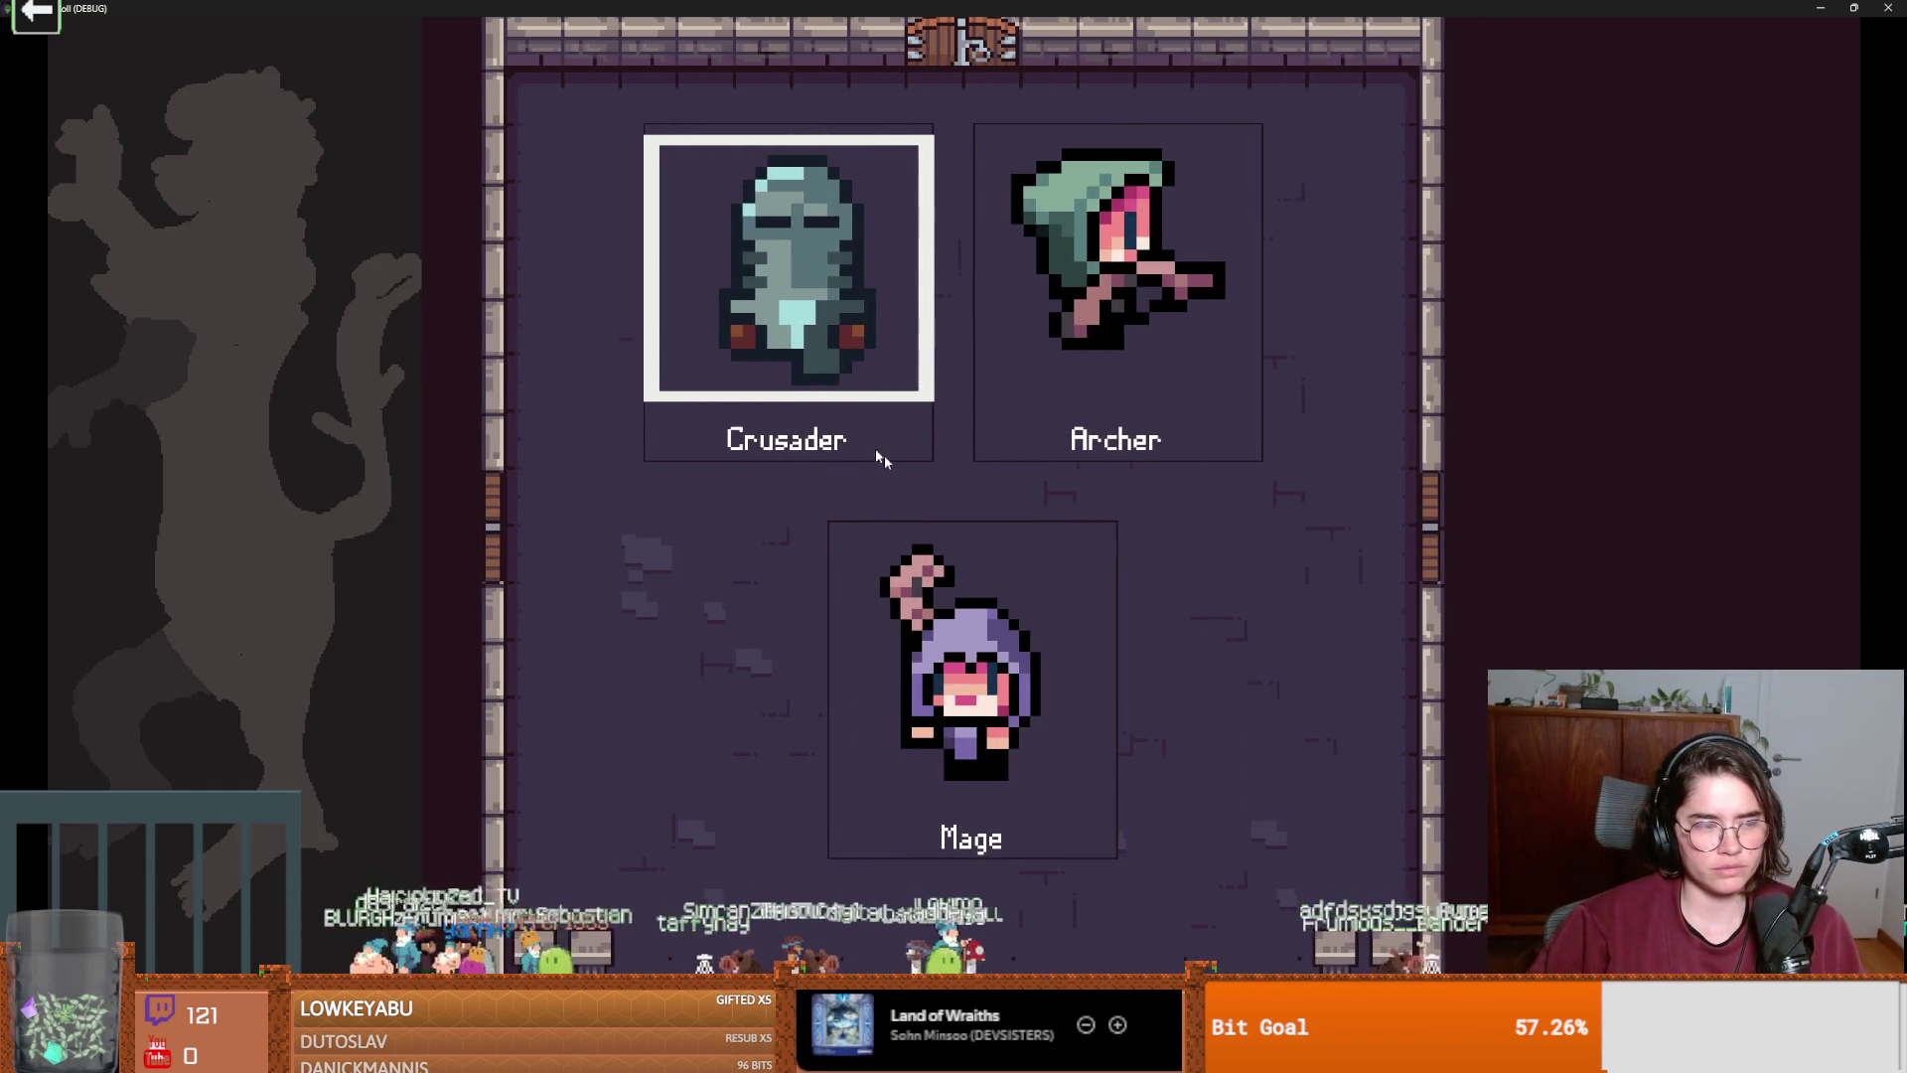
key("Return")
key("d")
key("s")
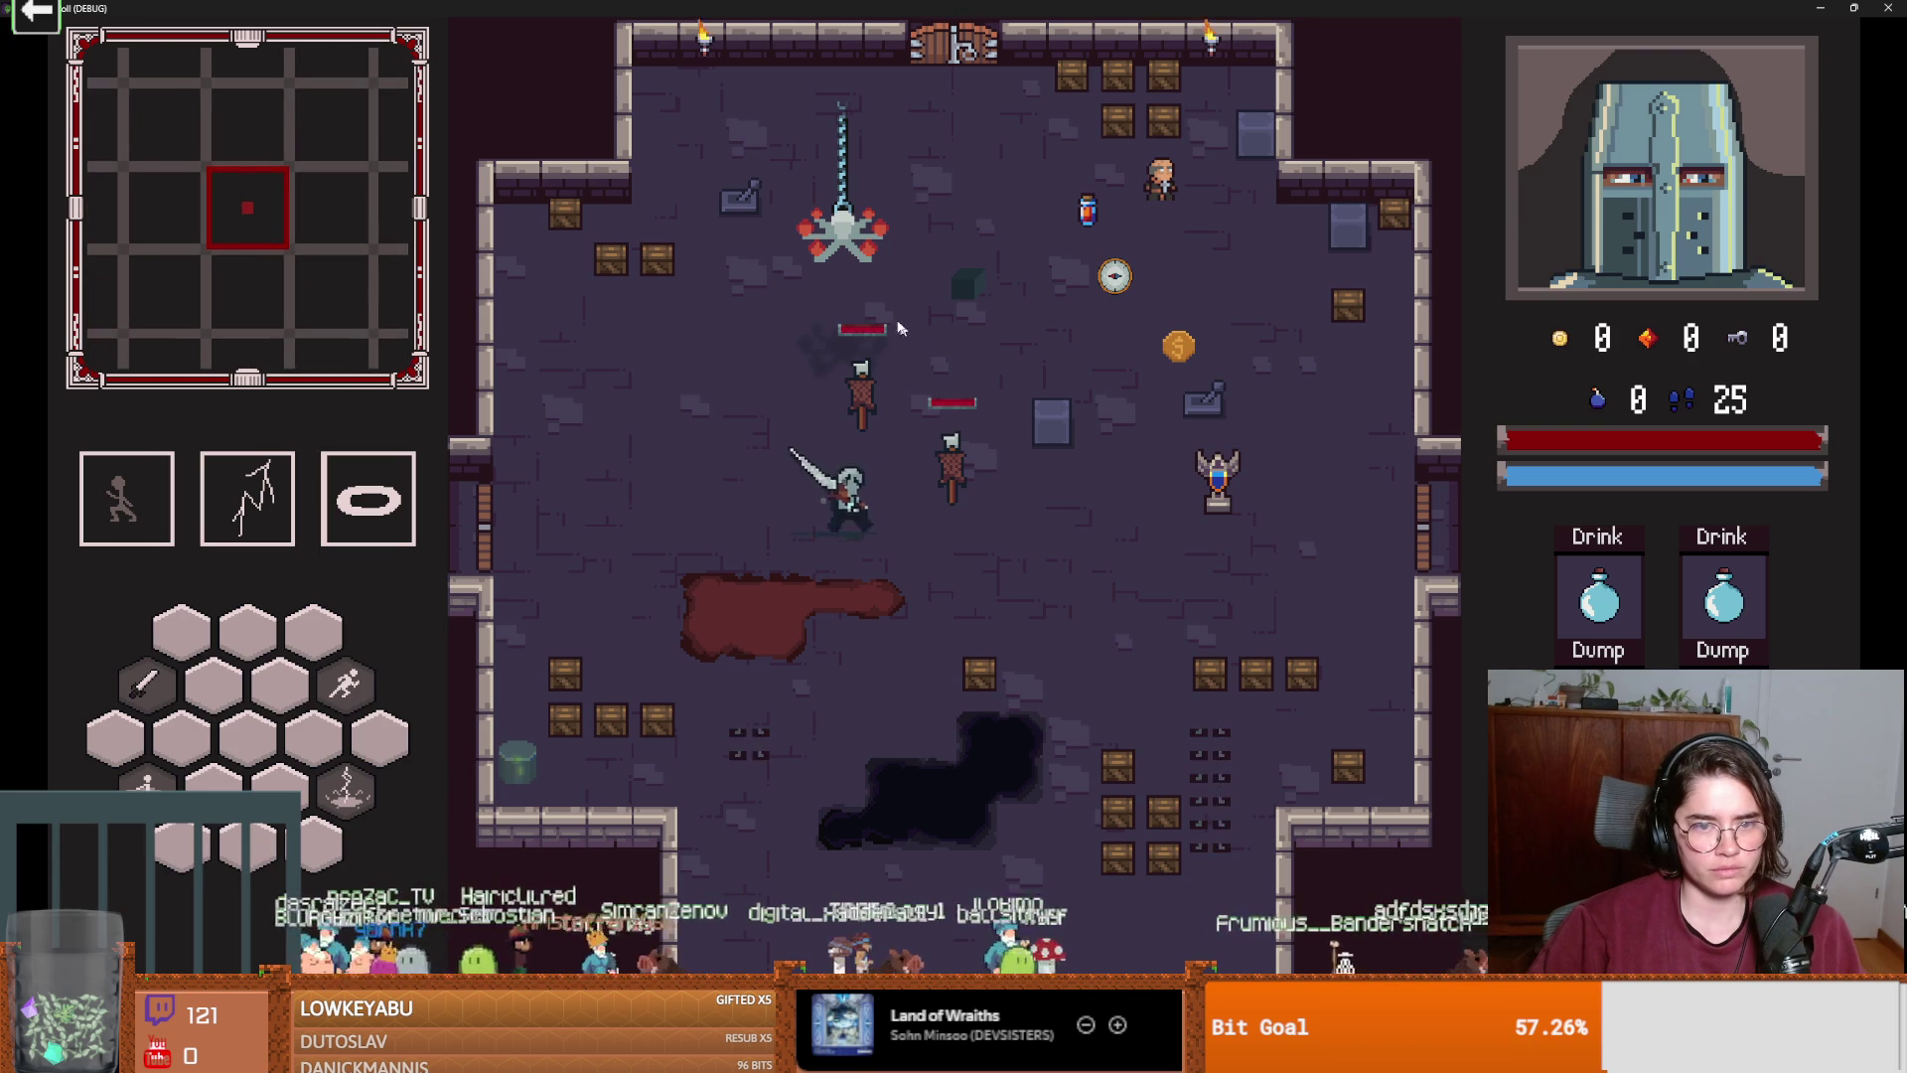
left_click(878, 313)
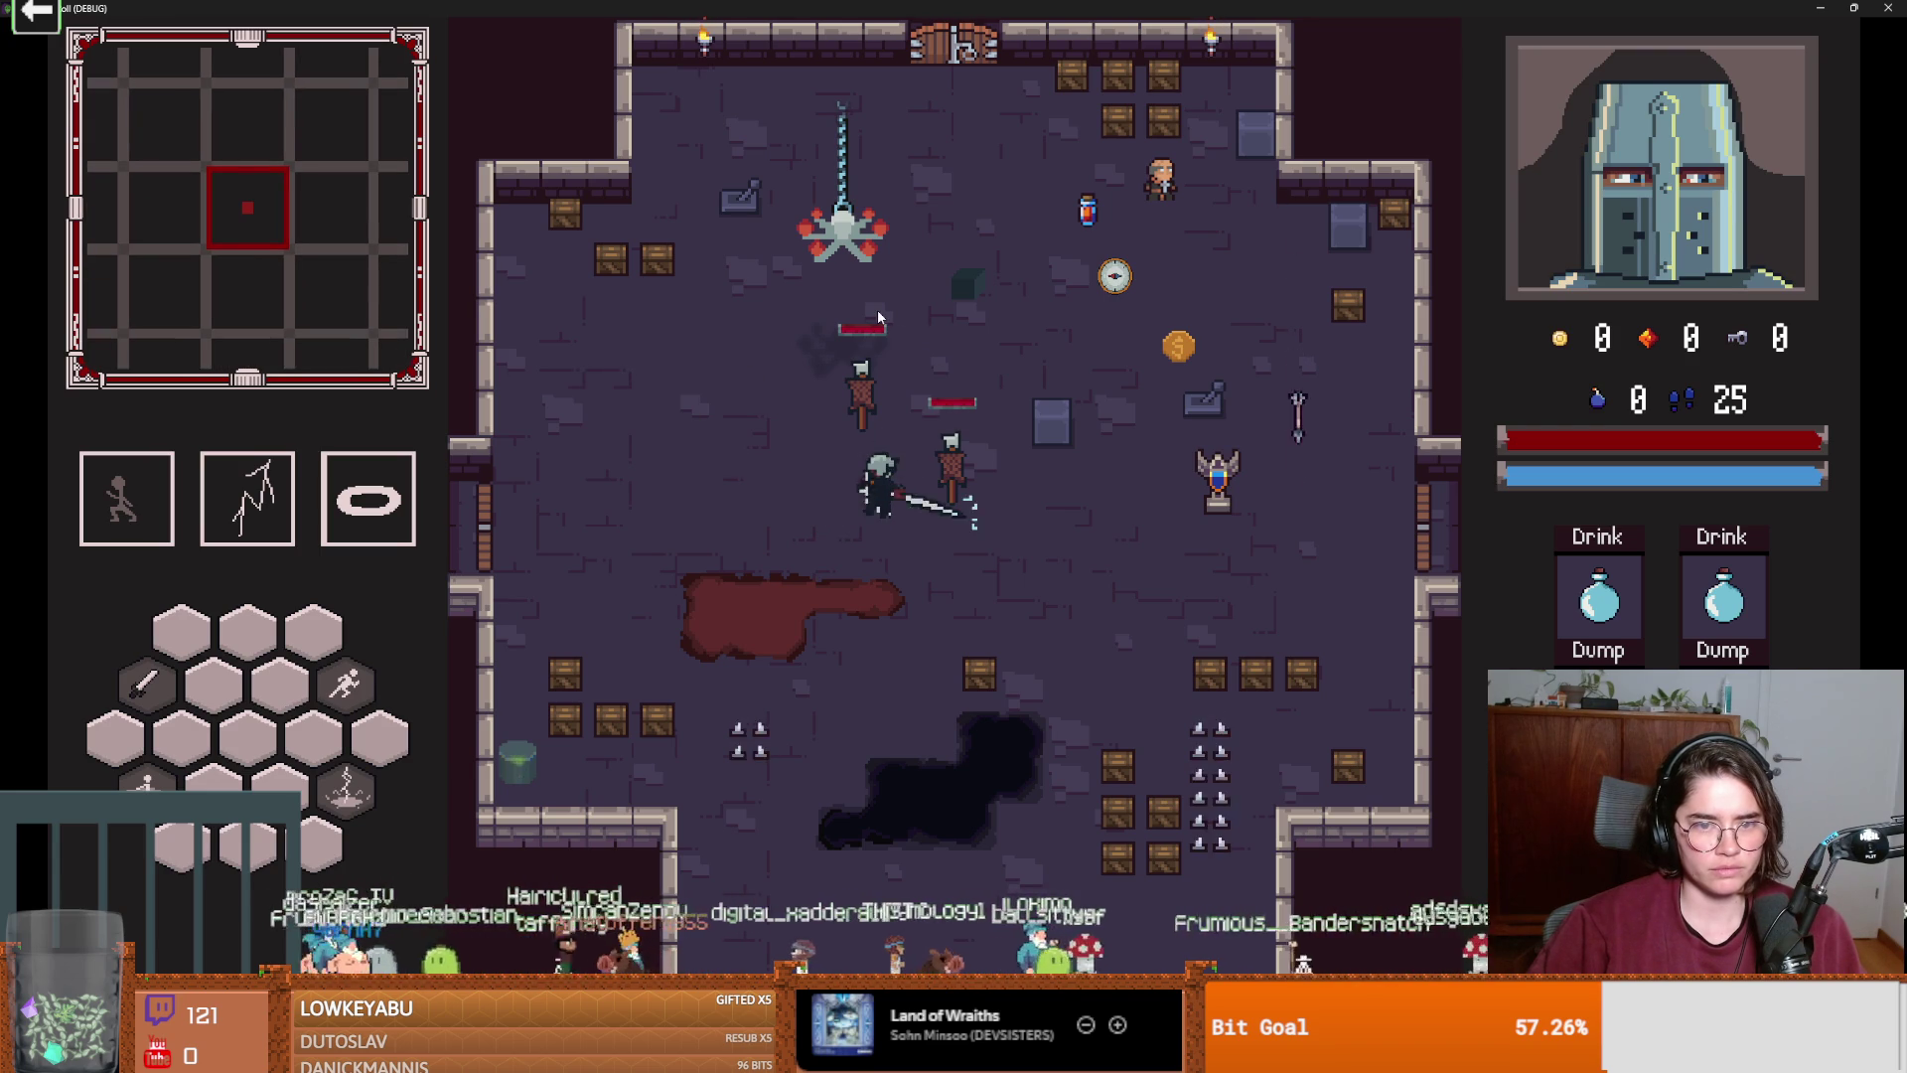
left_click(851, 362)
Attack the second training dummy, then exit fullscreen and close the game.
key("d")
key("s")
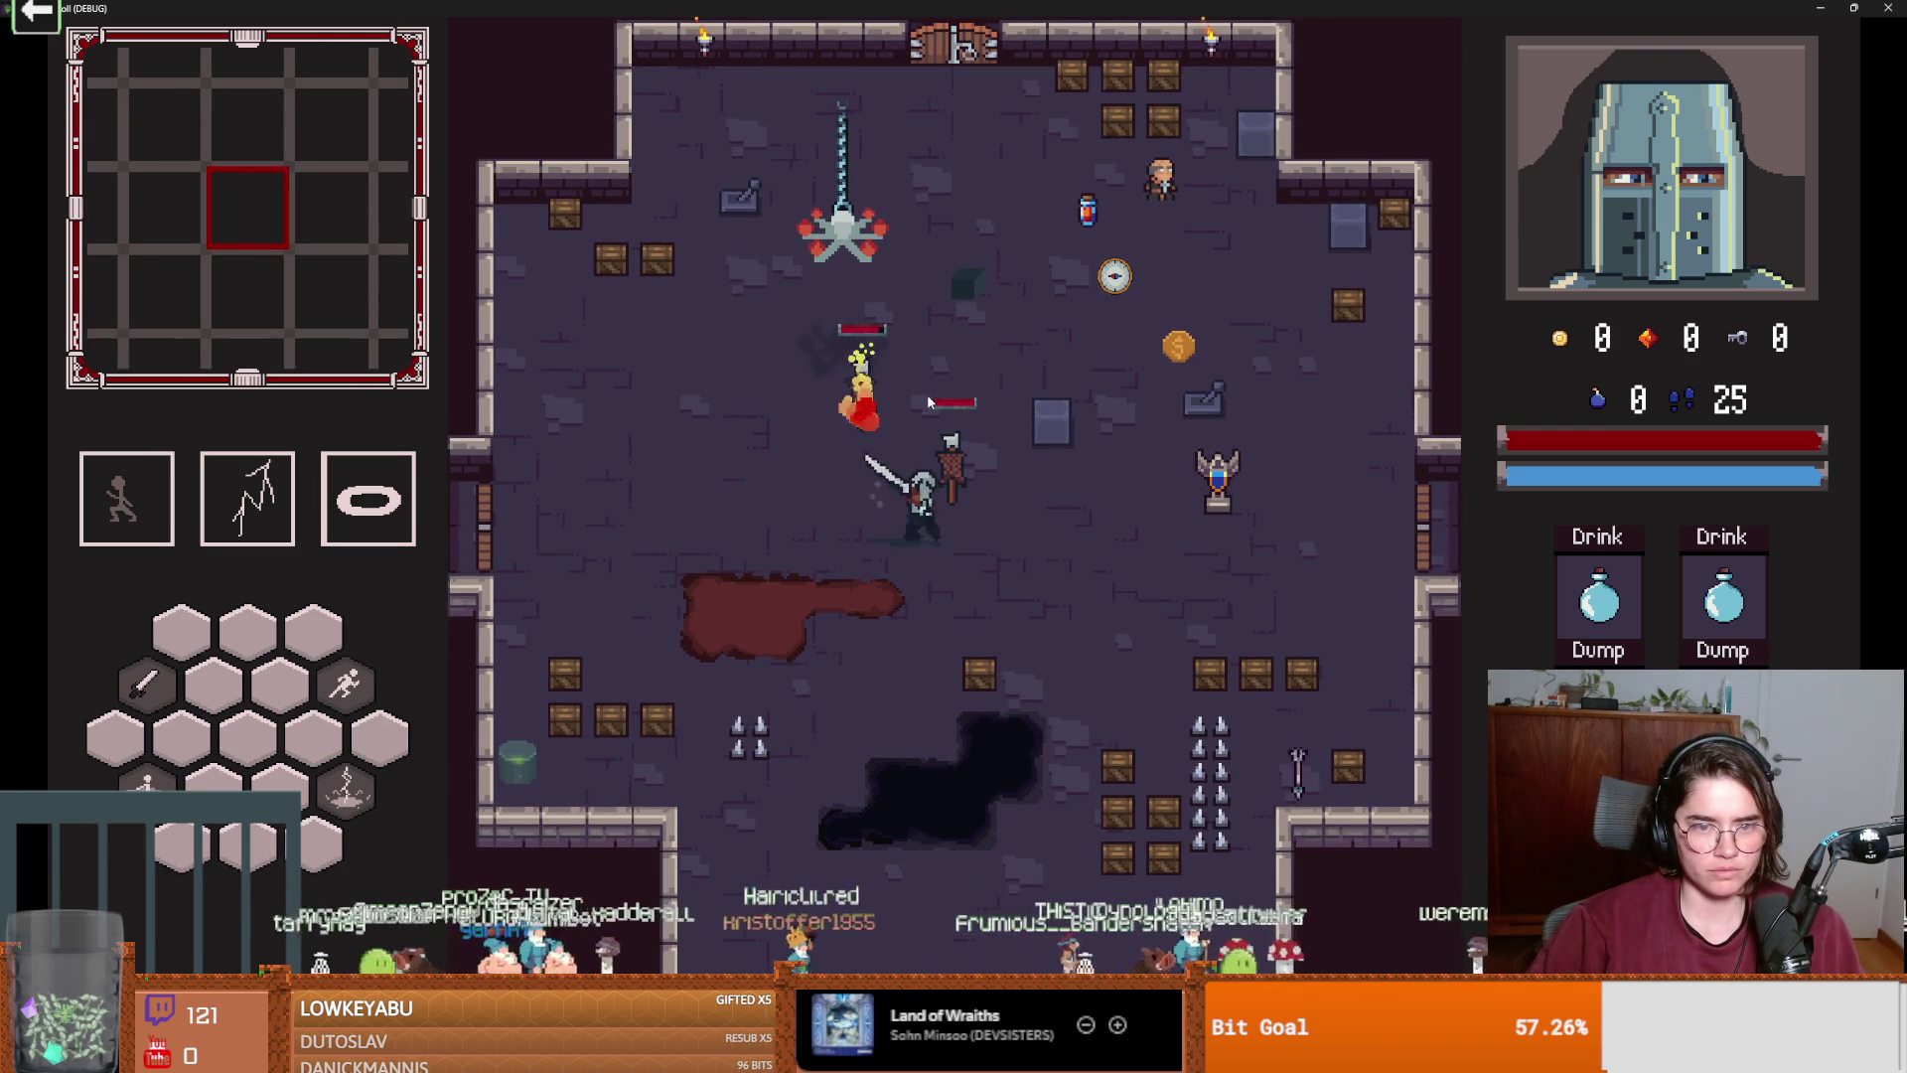
left_click(932, 394)
left_click(934, 396)
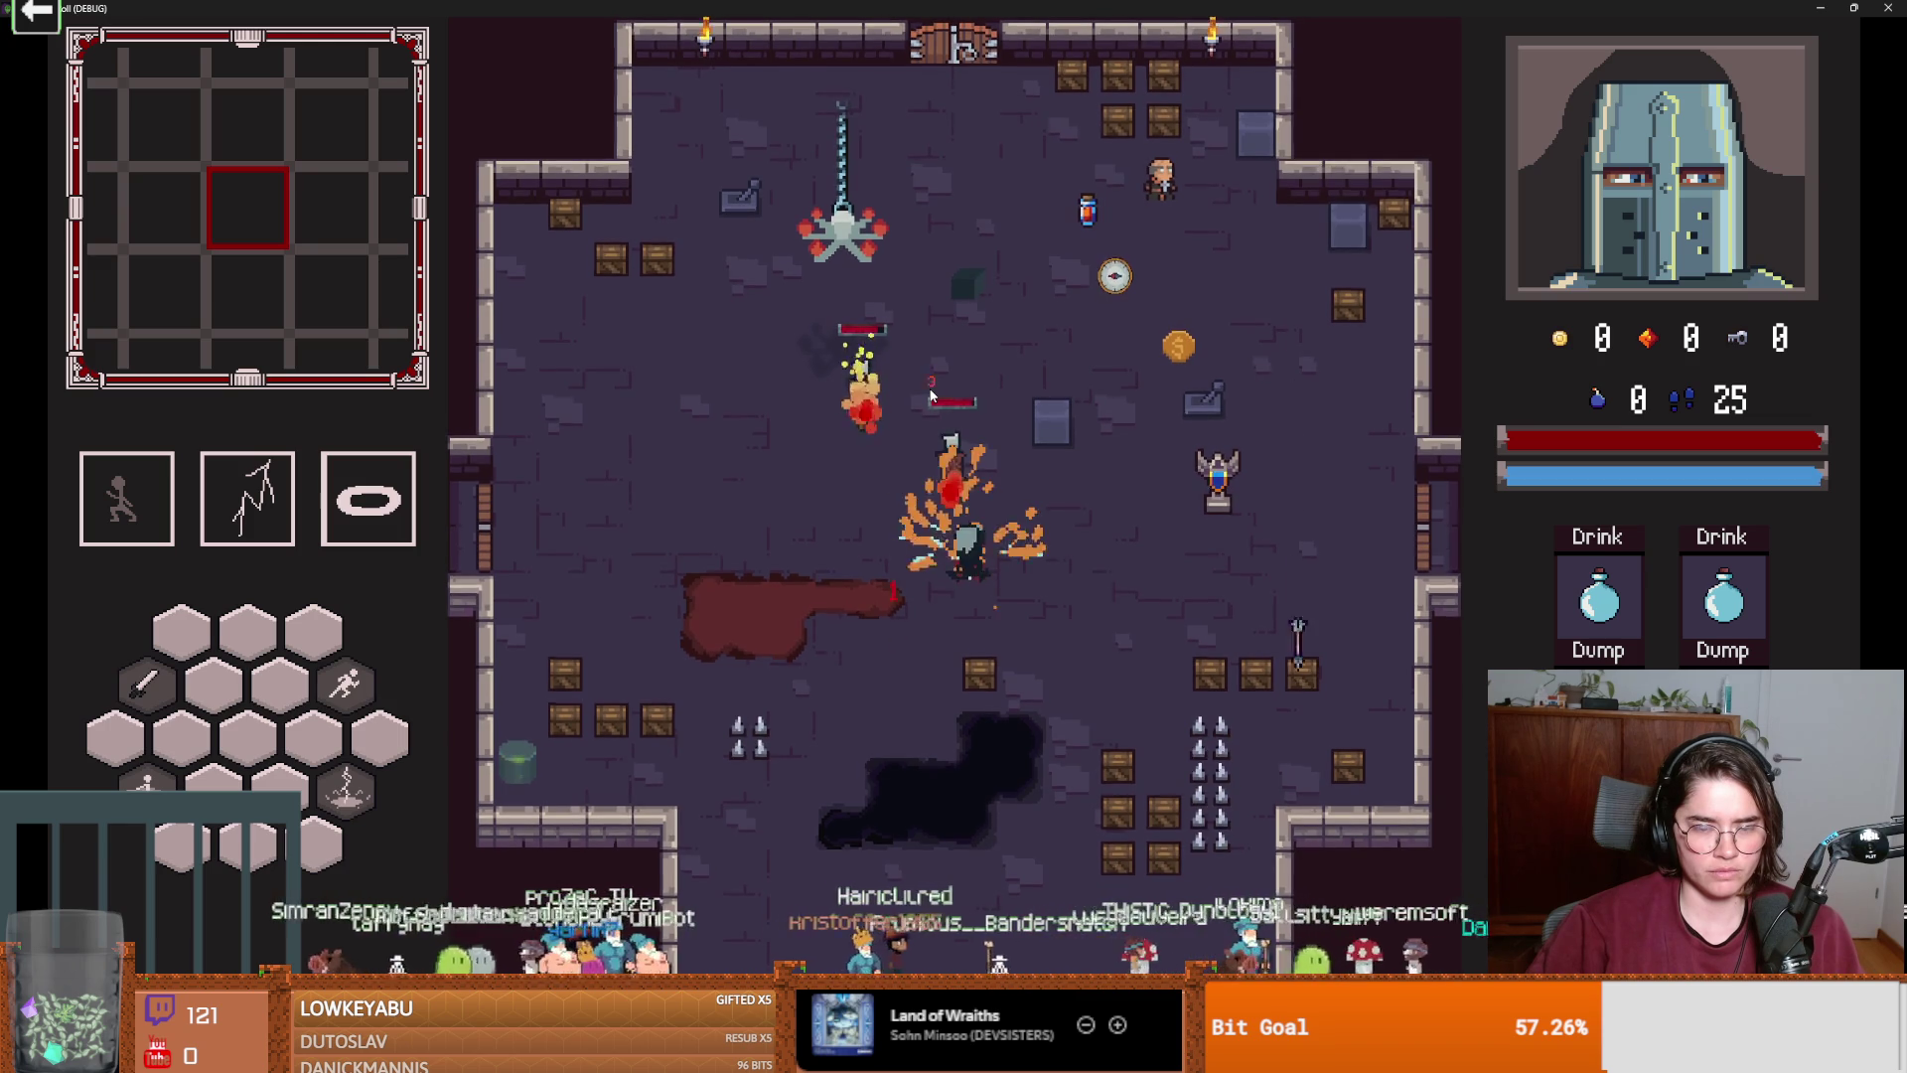
key("d")
key("s")
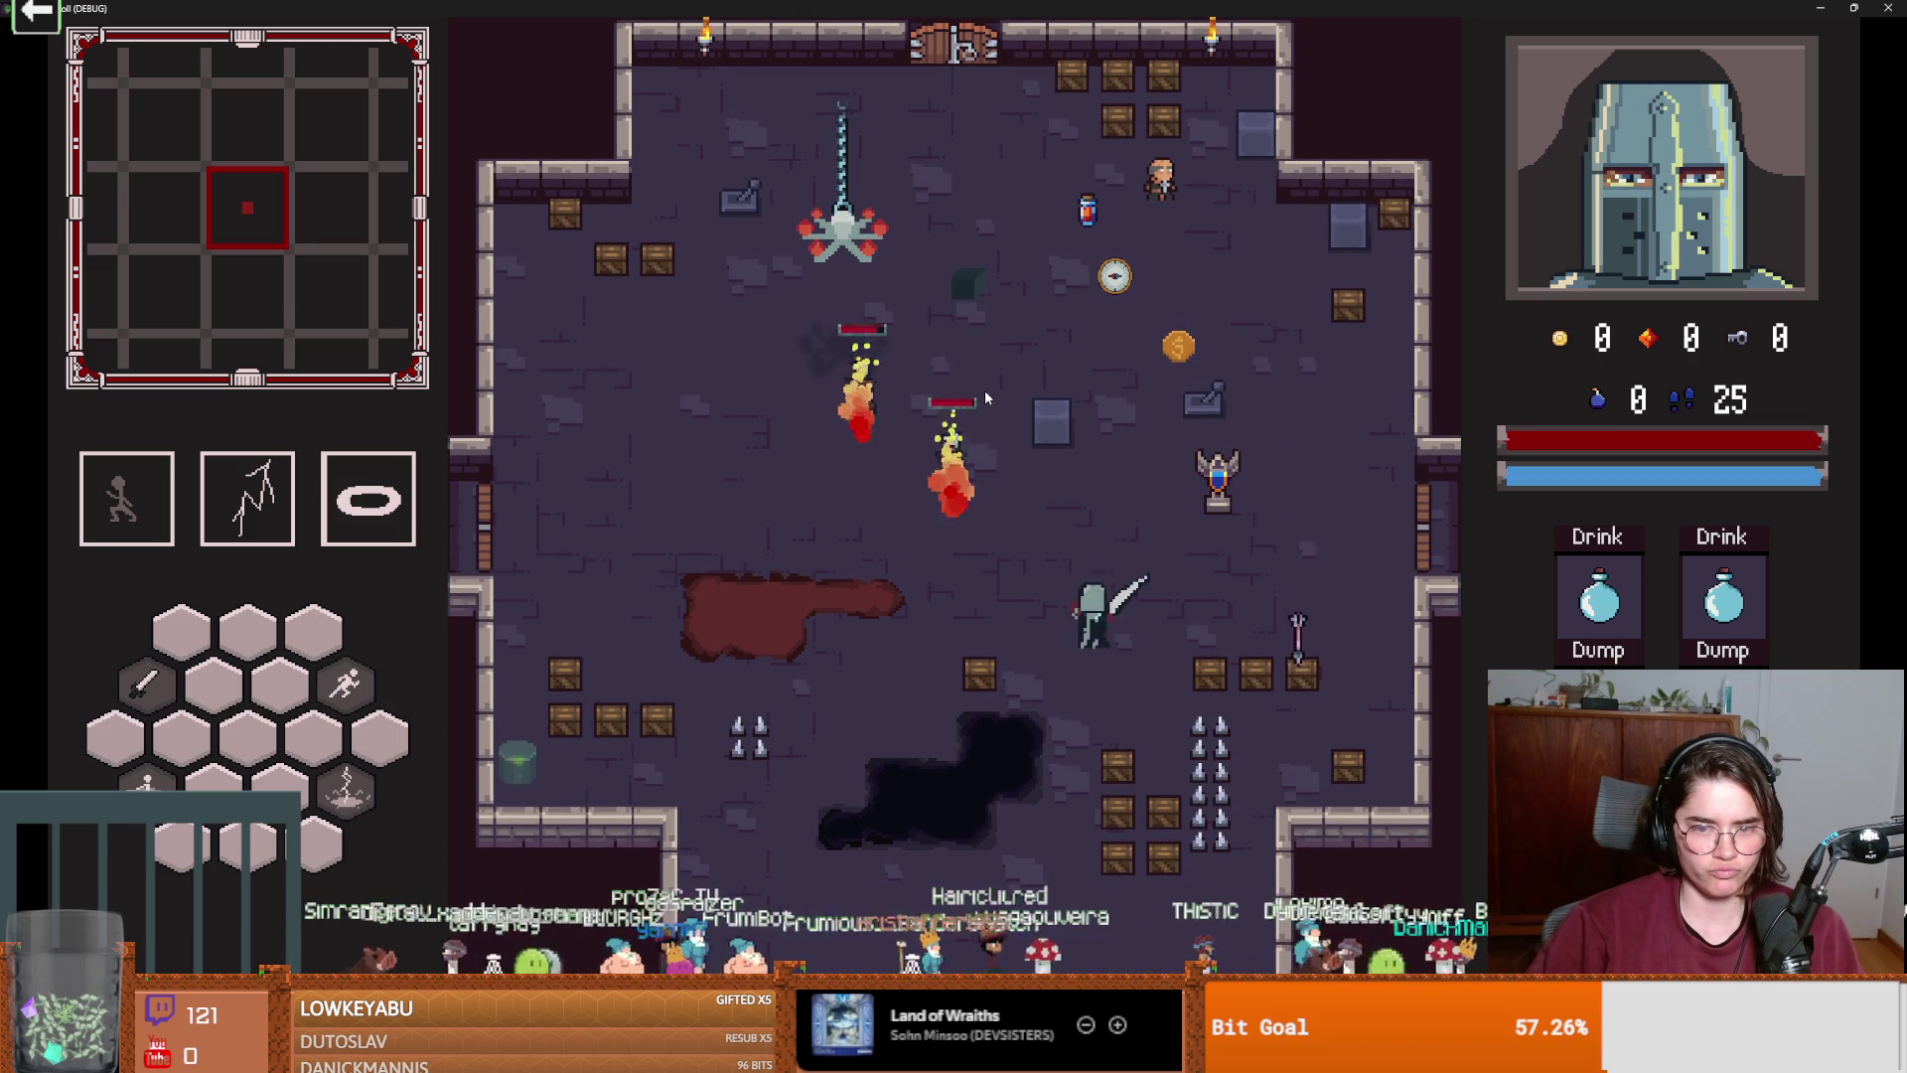
key("super+Down")
left_click(1167, 378)
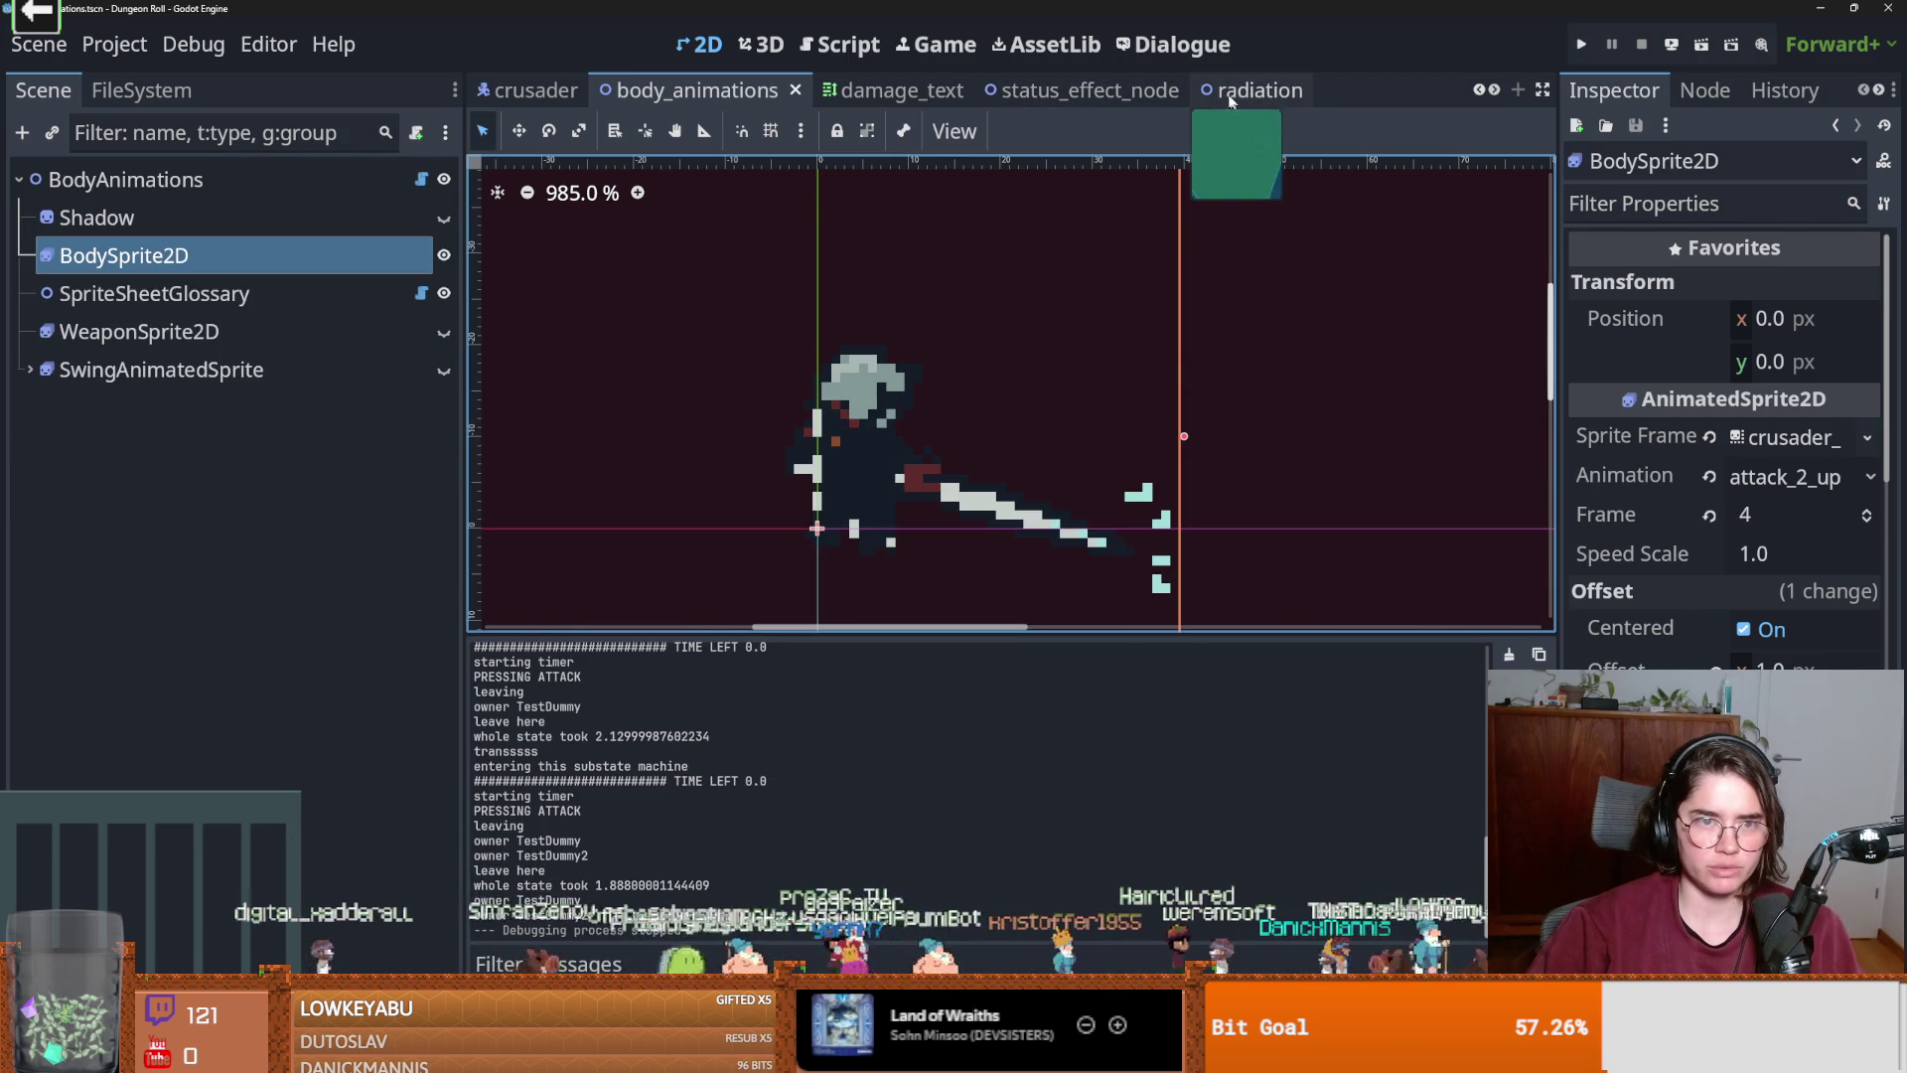
Reselect BodySprite2D, enlarge the SpriteFrames panel and inspect attack_3_up's last frame.
left_click(226, 255)
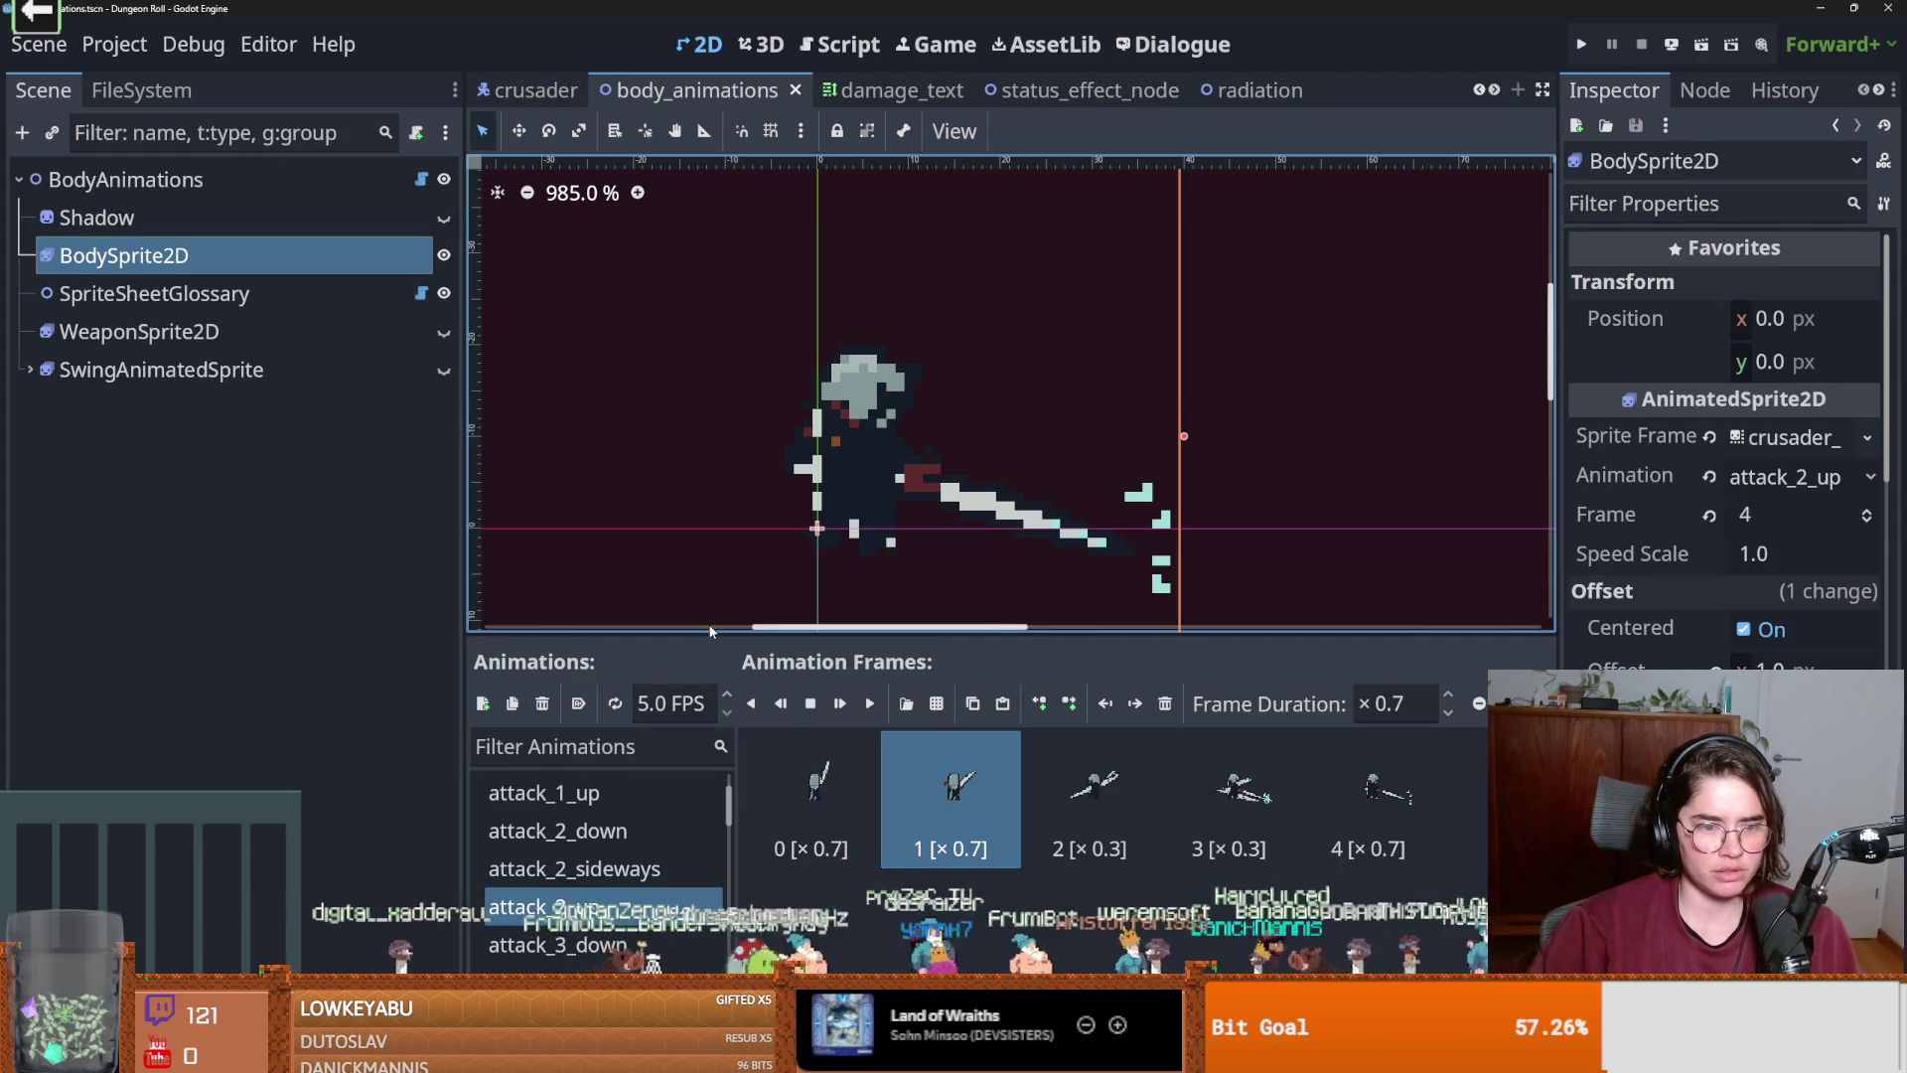
left_click_drag(709, 633, 709, 215)
scroll(557, 711, "down", 3)
scroll(596, 645, "up", 3)
left_click(596, 602)
left_click(994, 502)
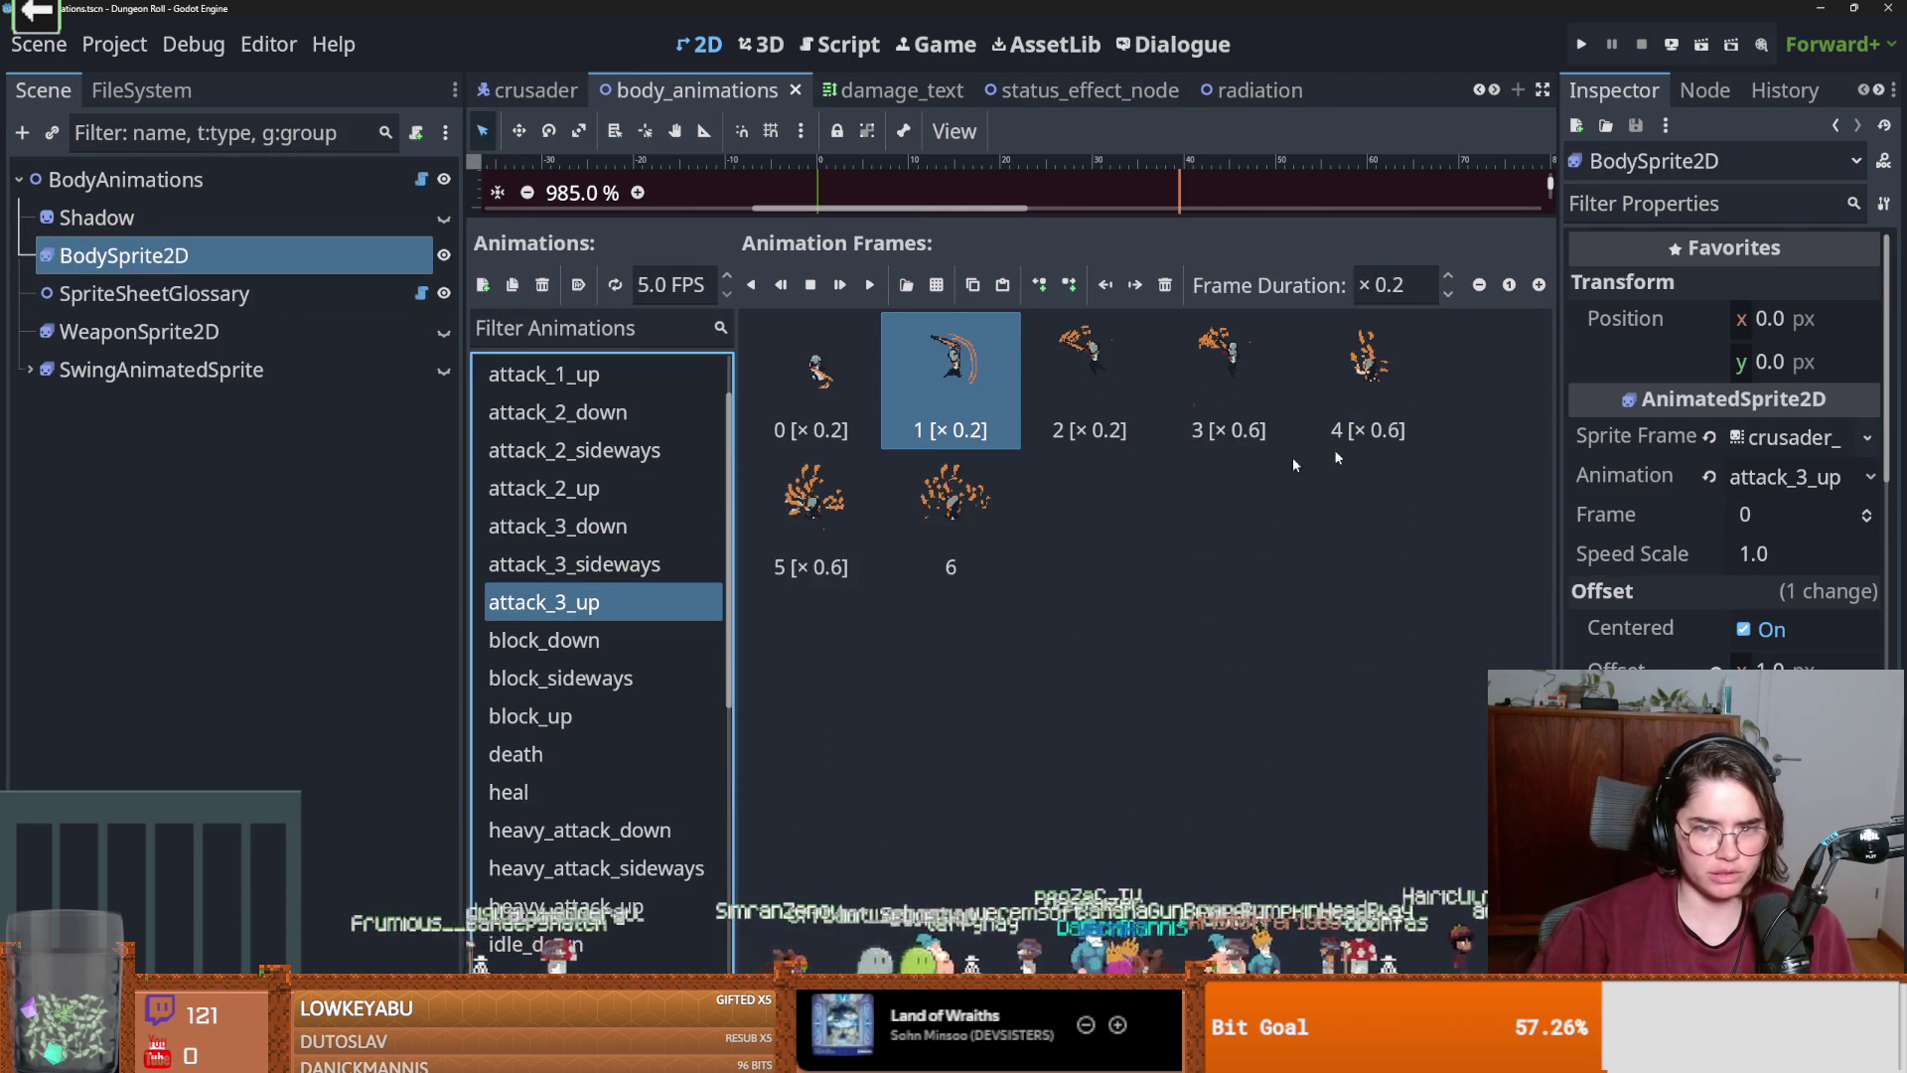
left_click(1405, 284)
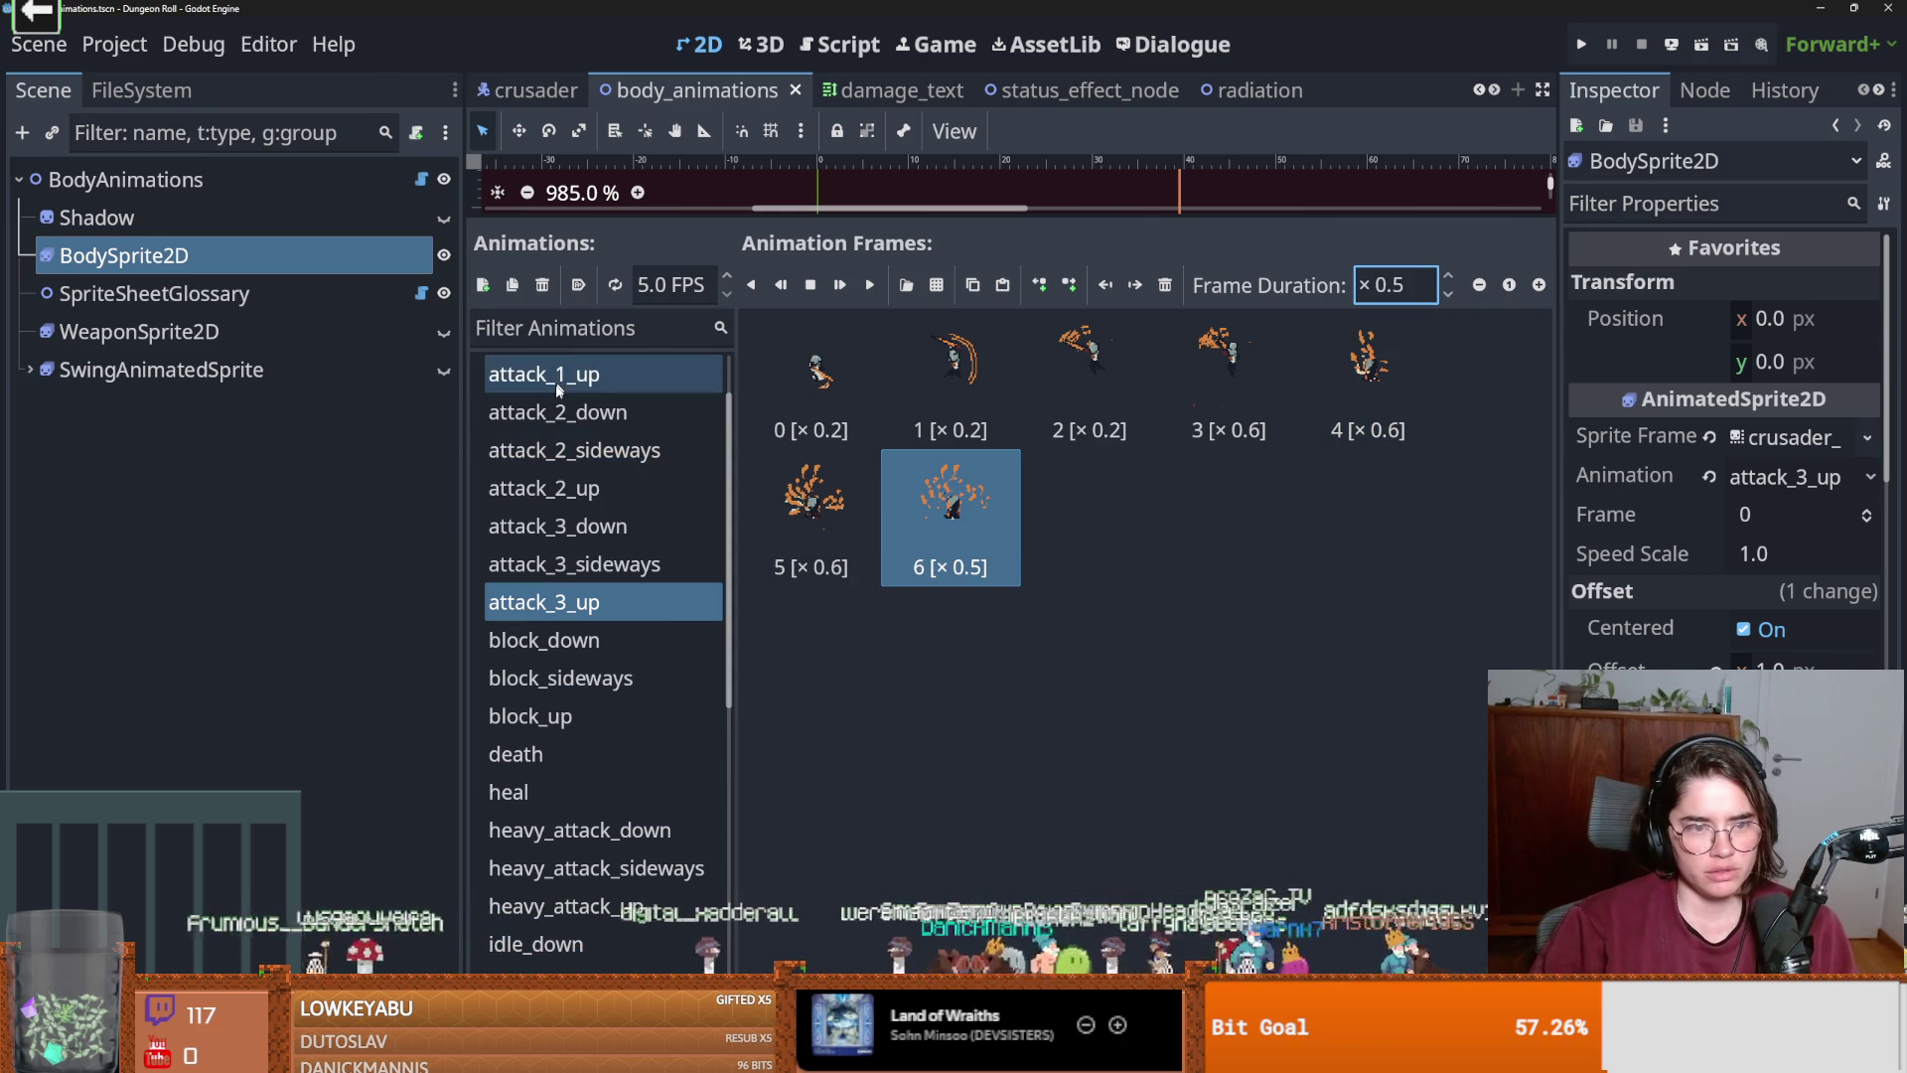
Set attack_2_up frame 0's duration to 1, keeping frame 1 at 0.7, and run the project.
left_click(597, 485)
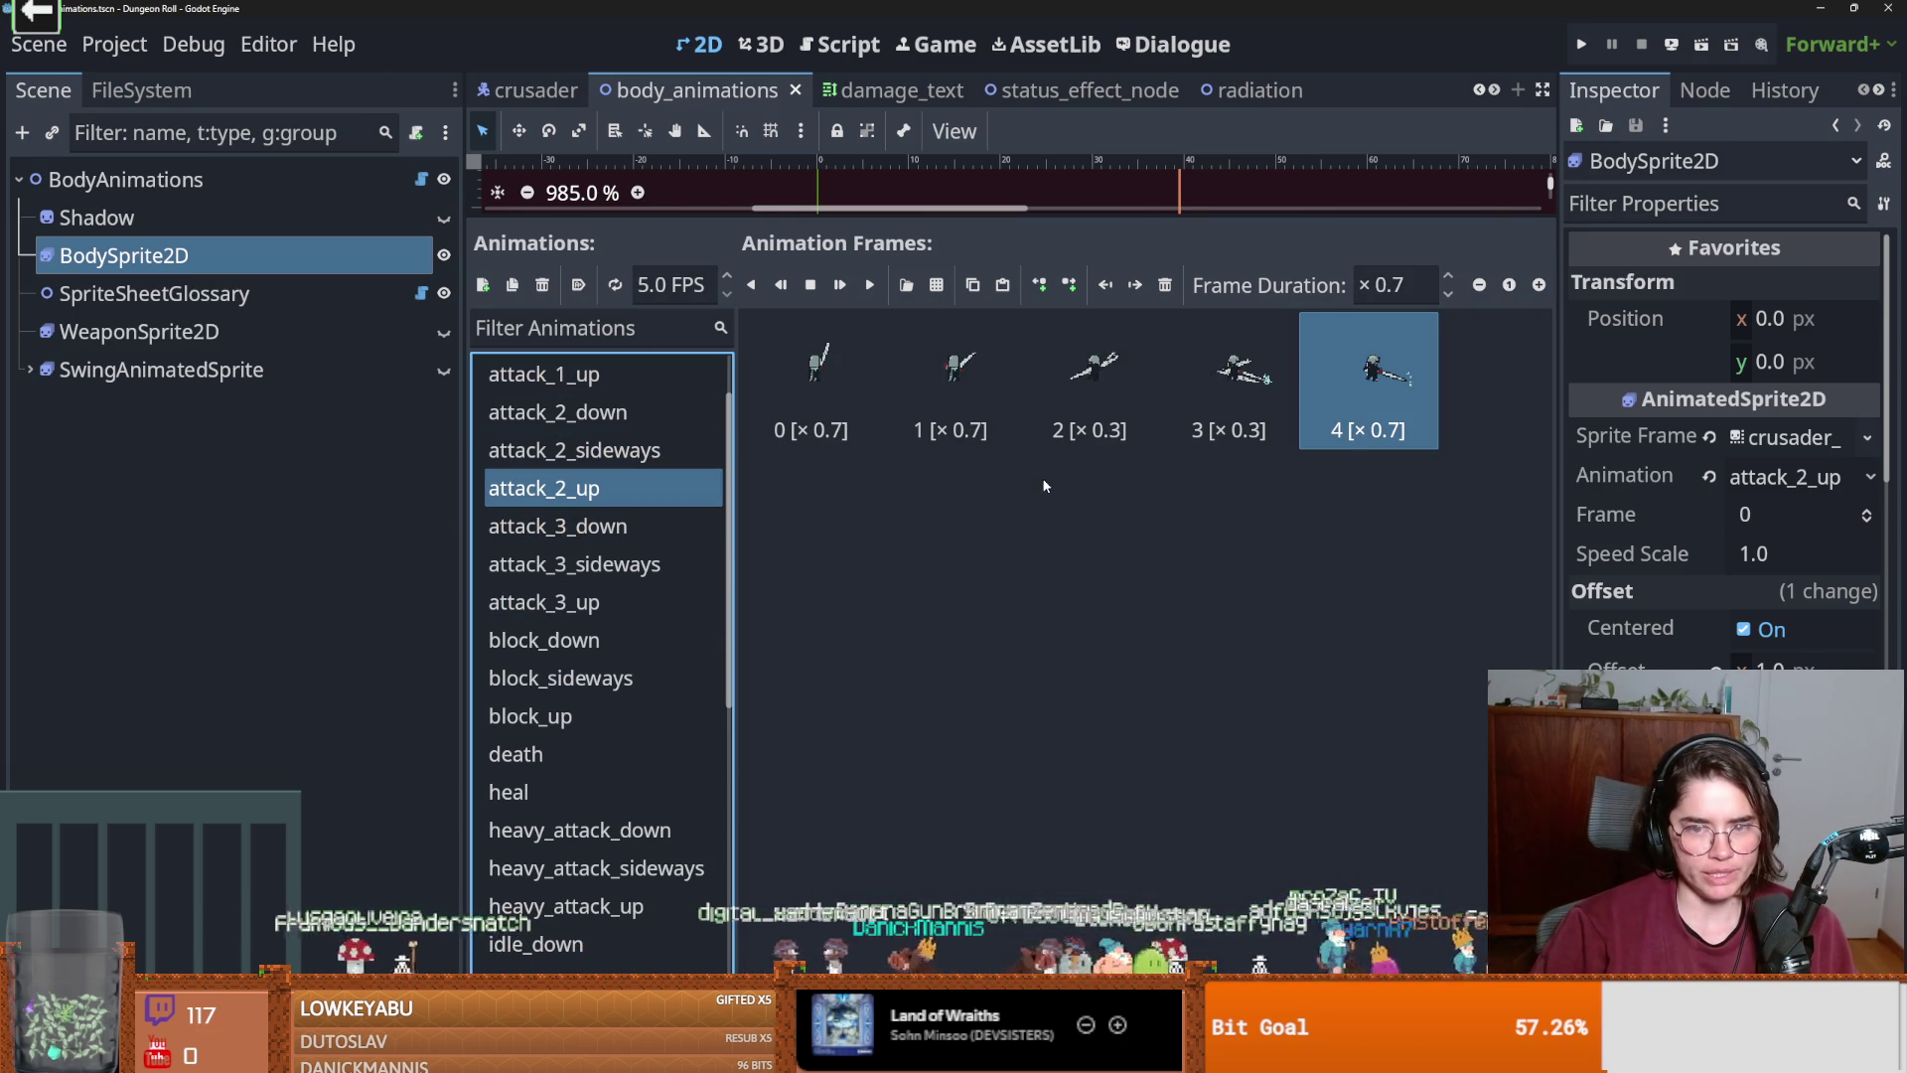
left_click(1186, 381)
left_click(1139, 396, "shift")
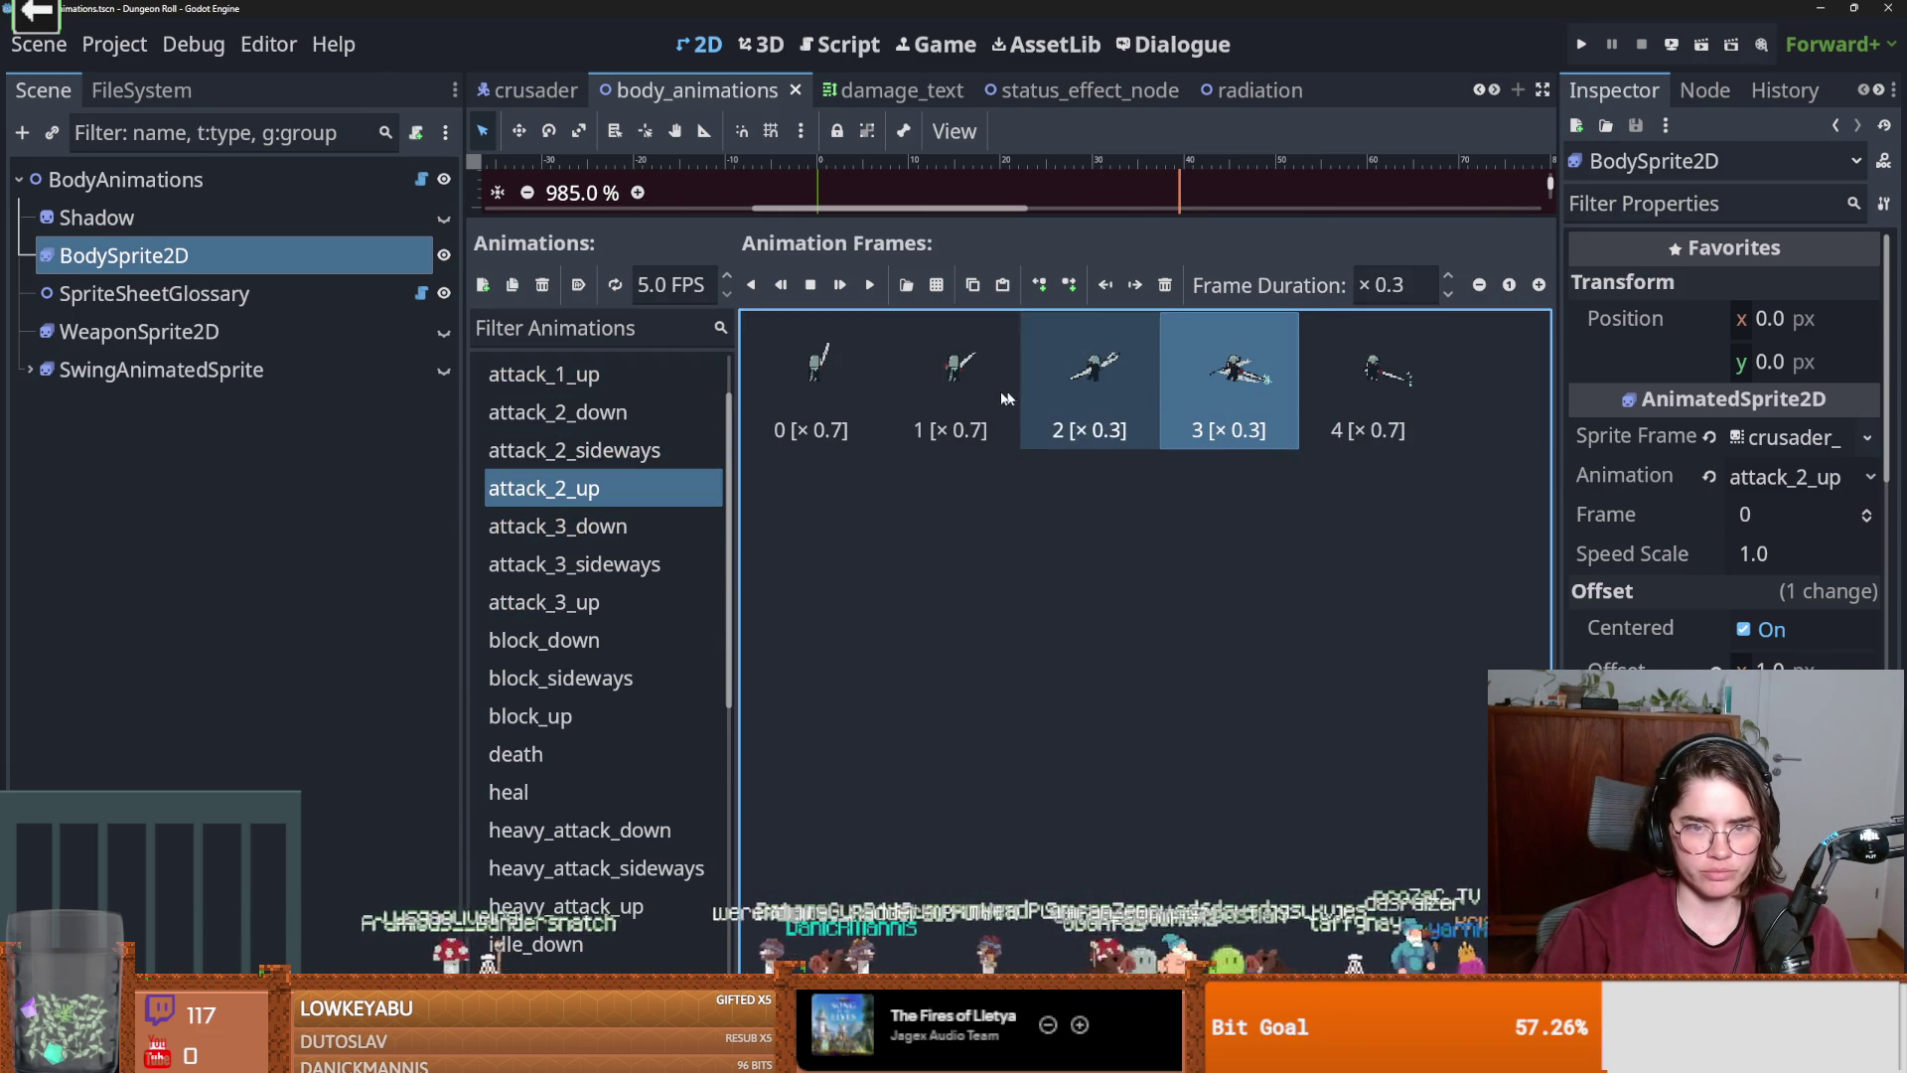
left_click(954, 387)
left_click(1391, 285)
type("1")
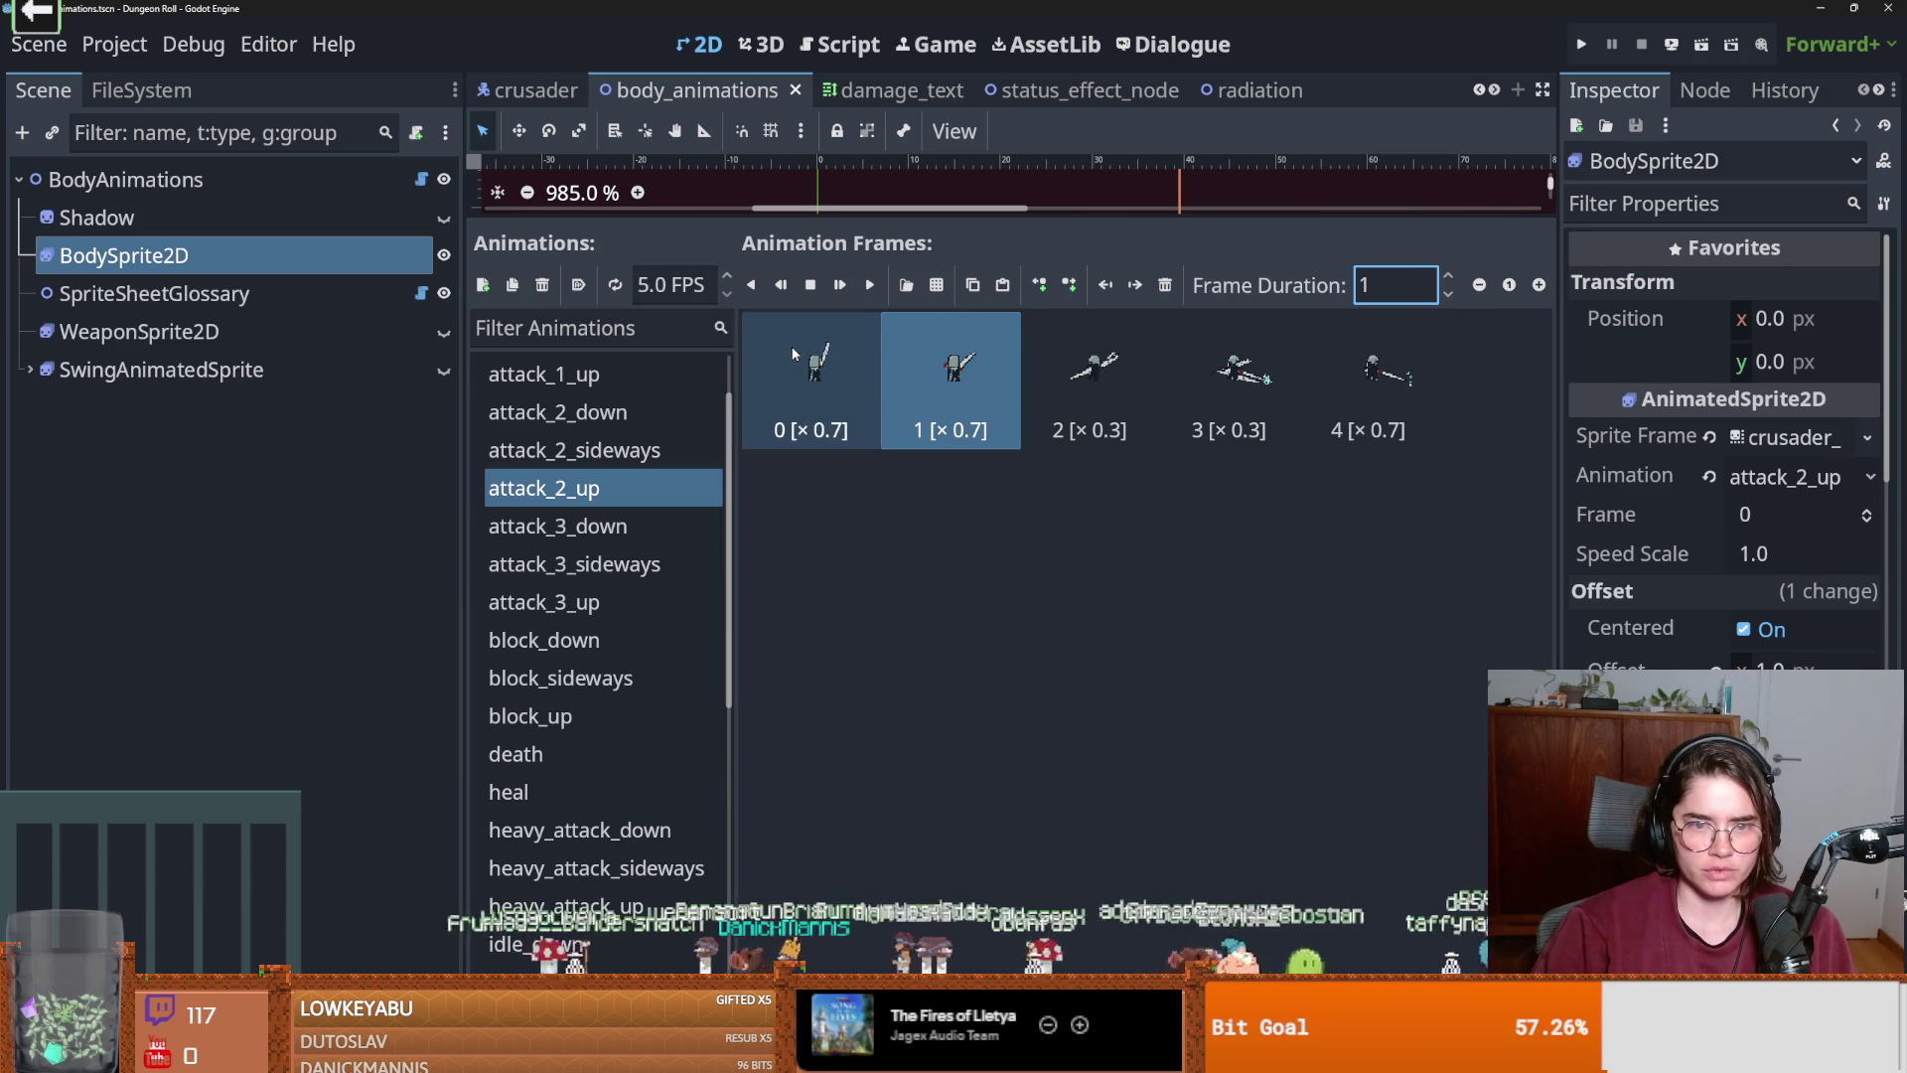
left_click(788, 344)
key("ctrl+z")
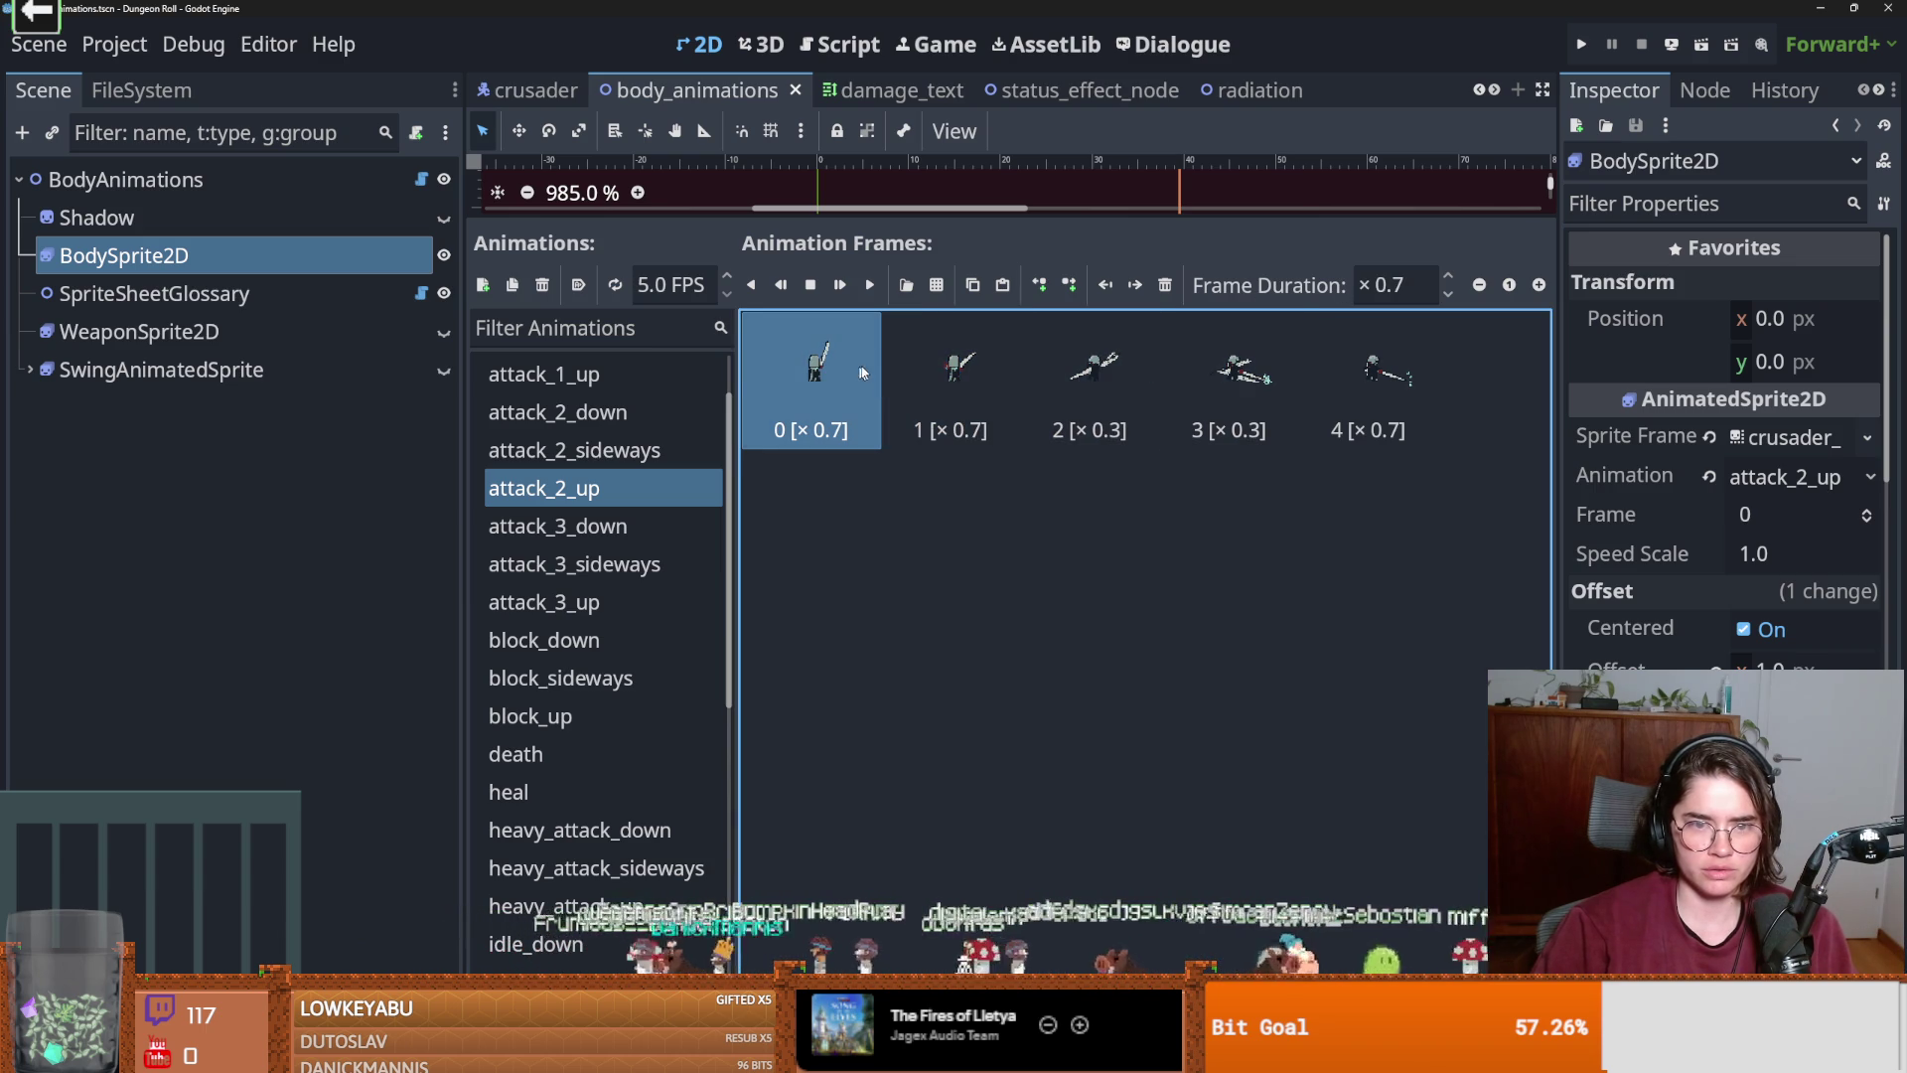
left_click(1427, 285)
type("1")
left_click(1420, 385)
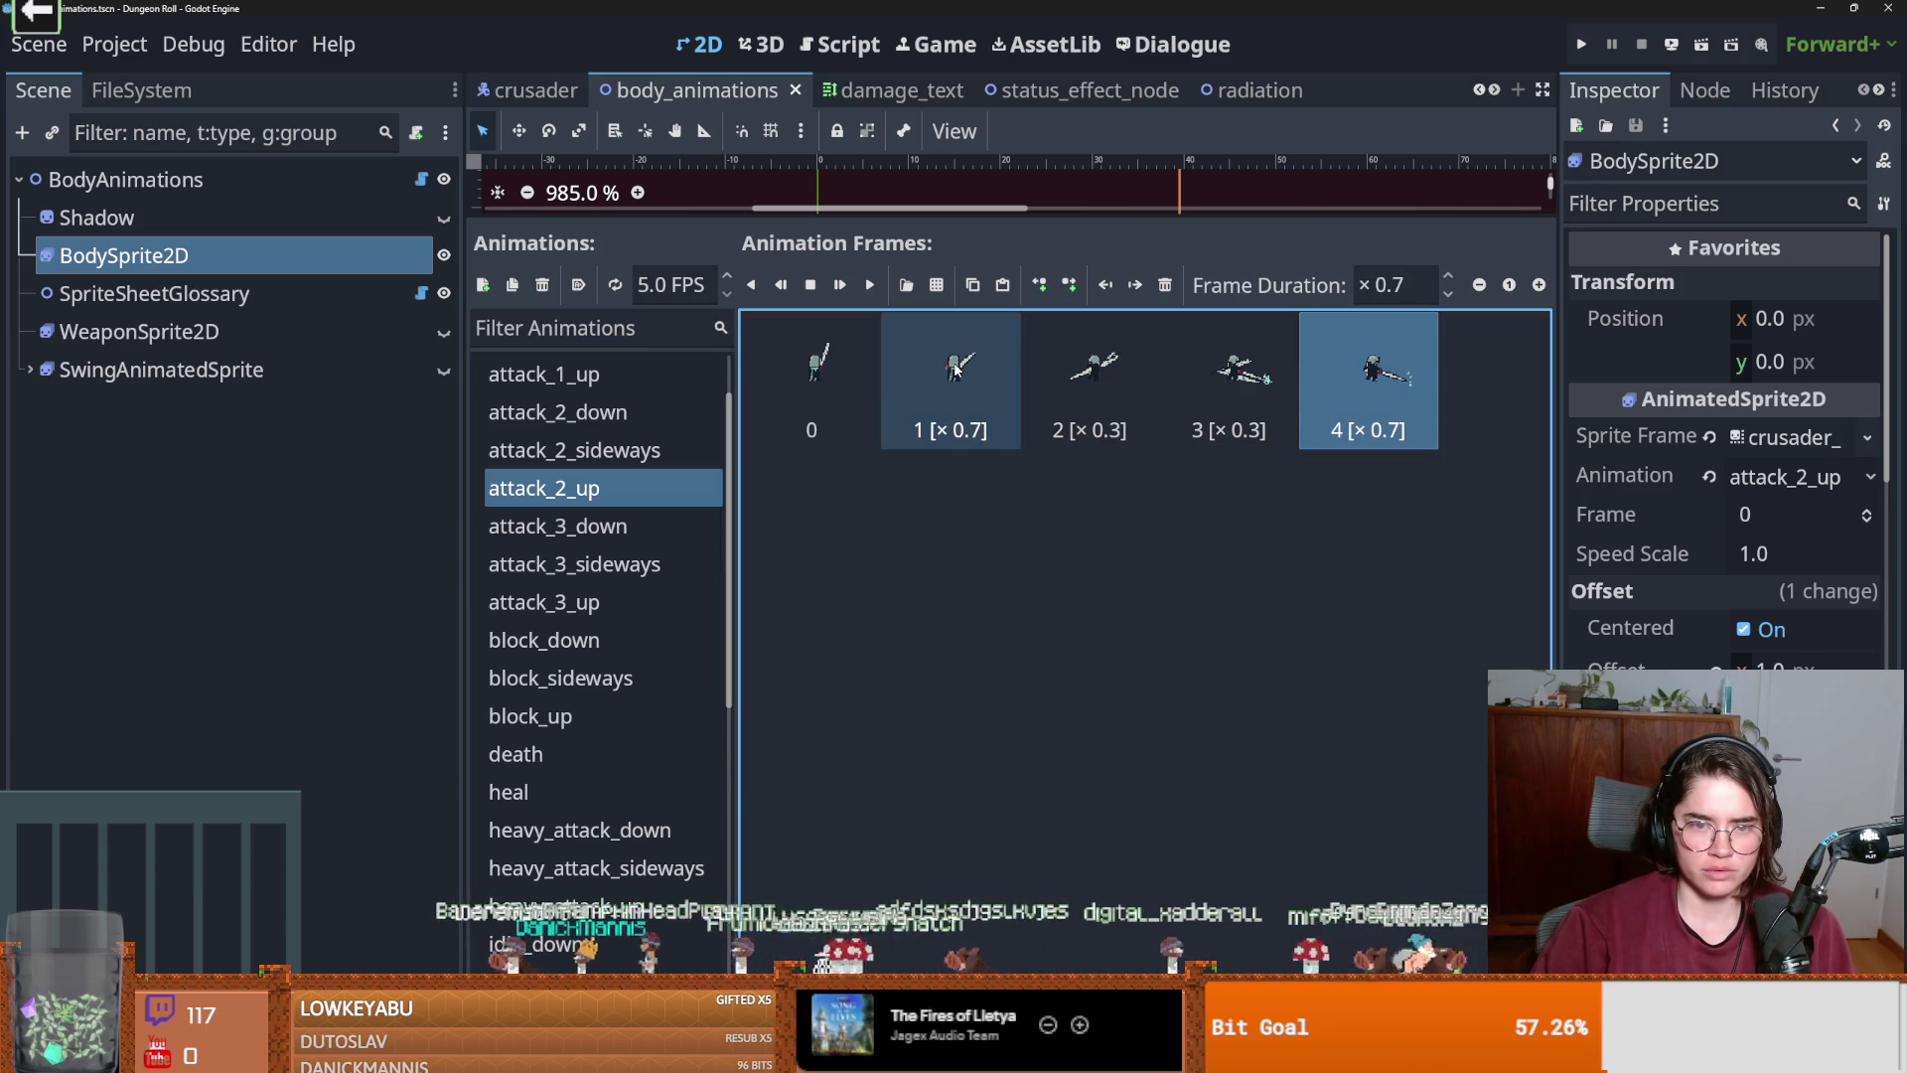
left_click(1582, 44)
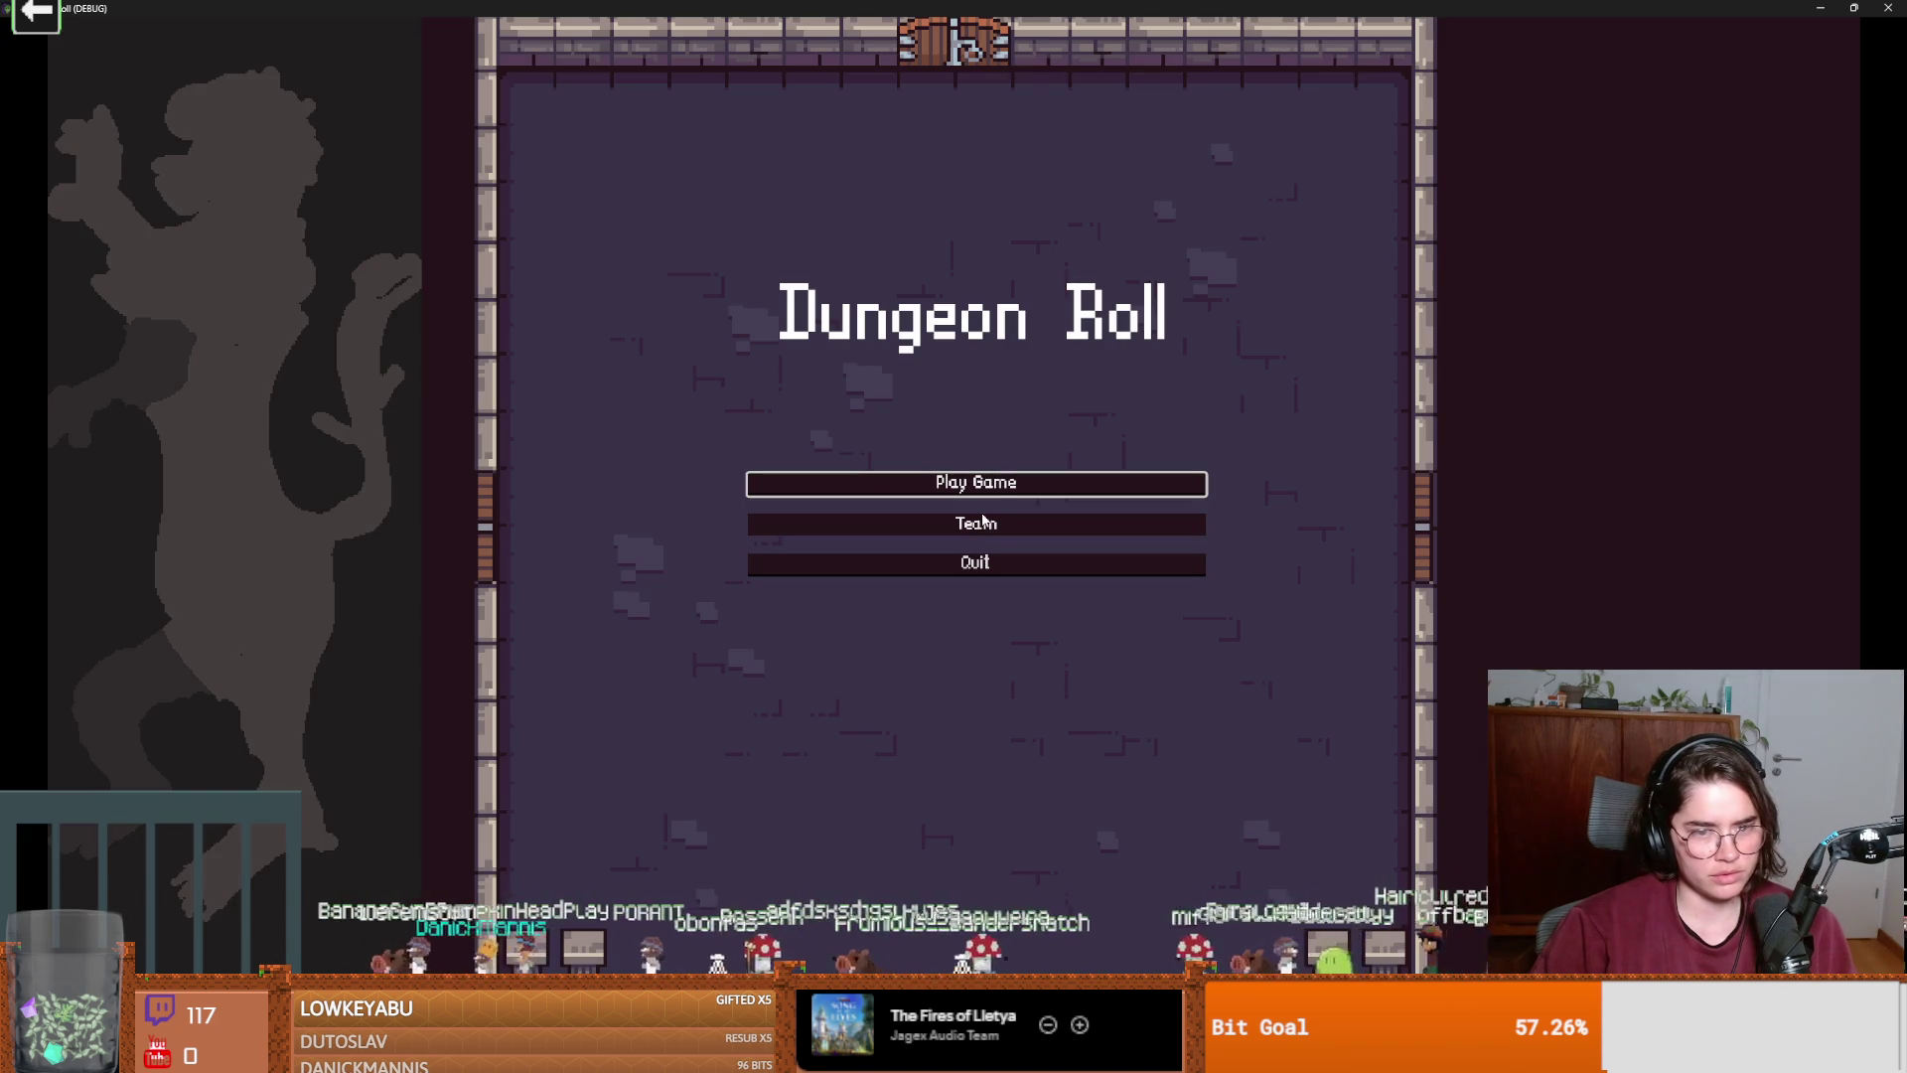
Start a new game as the Crusader, then walk and swing twice to watch the attack.
left_click(979, 484)
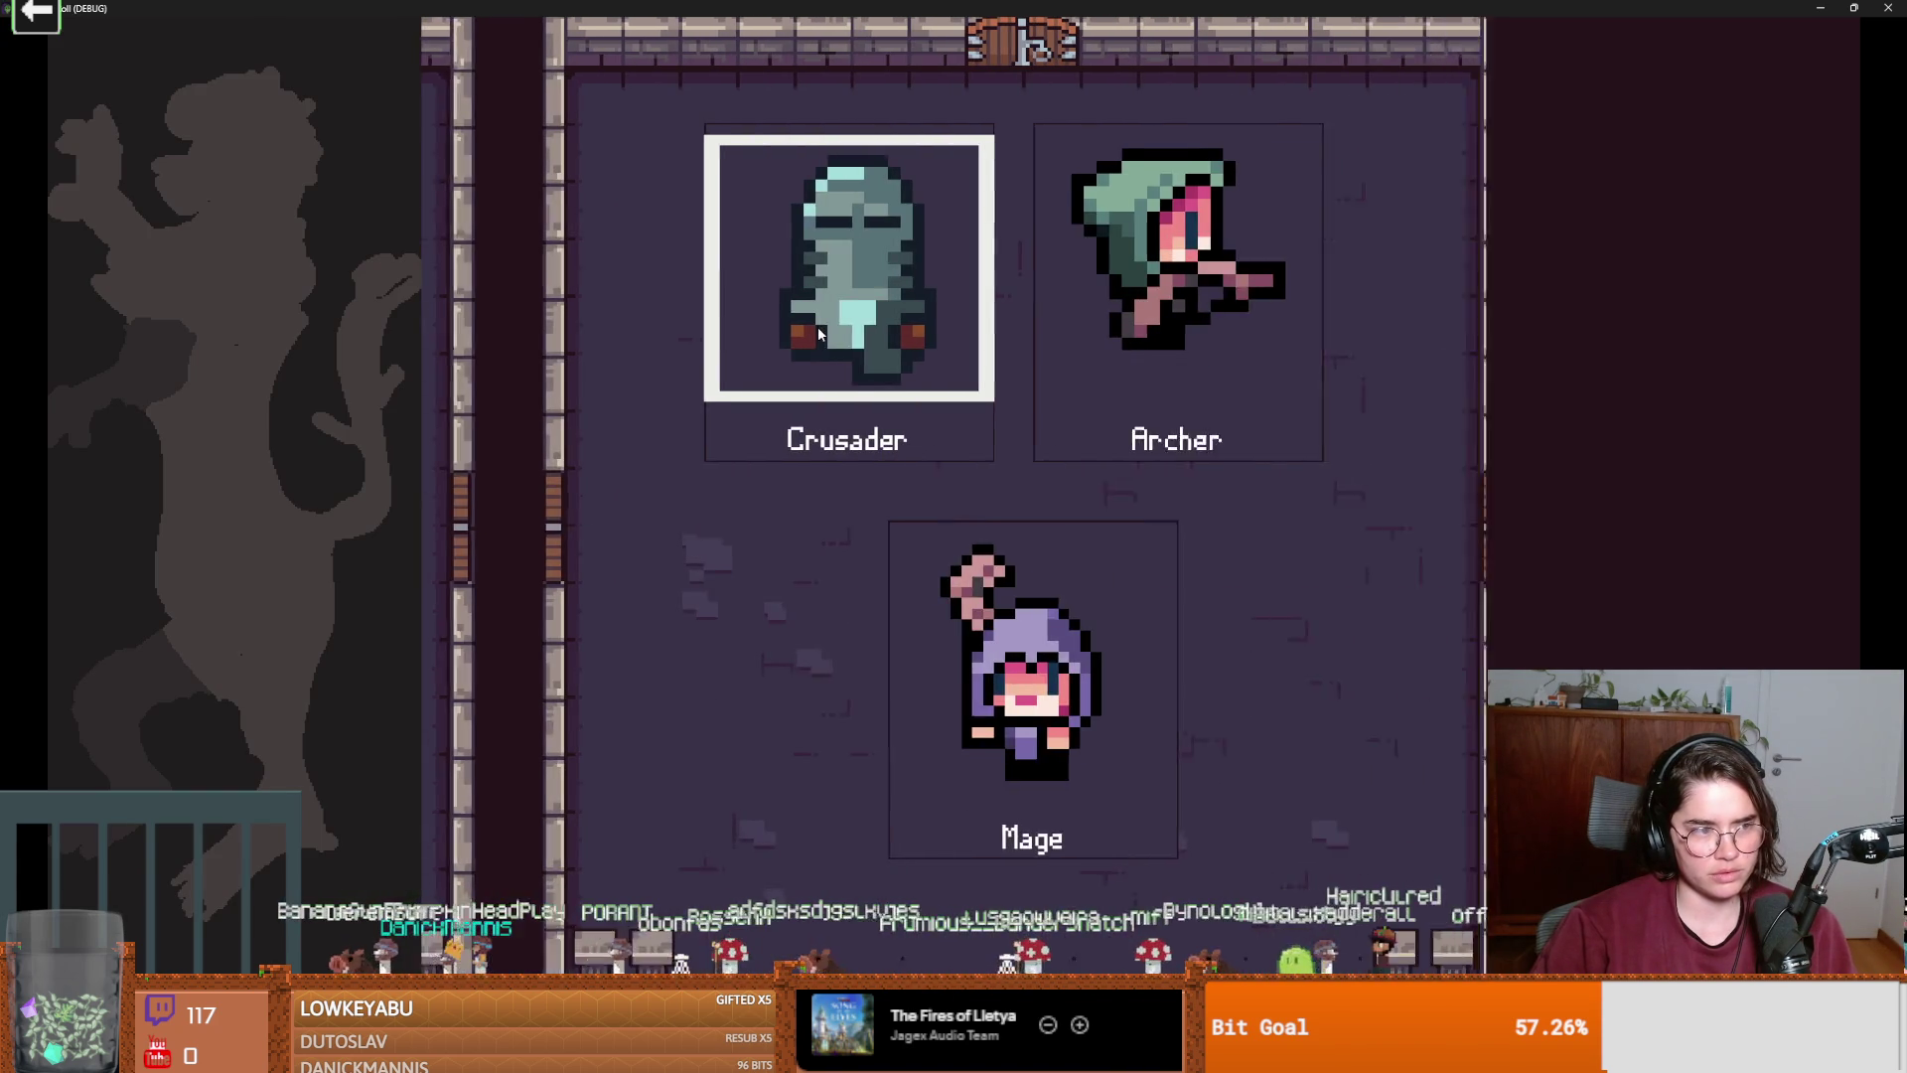
left_click(835, 425)
key("s")
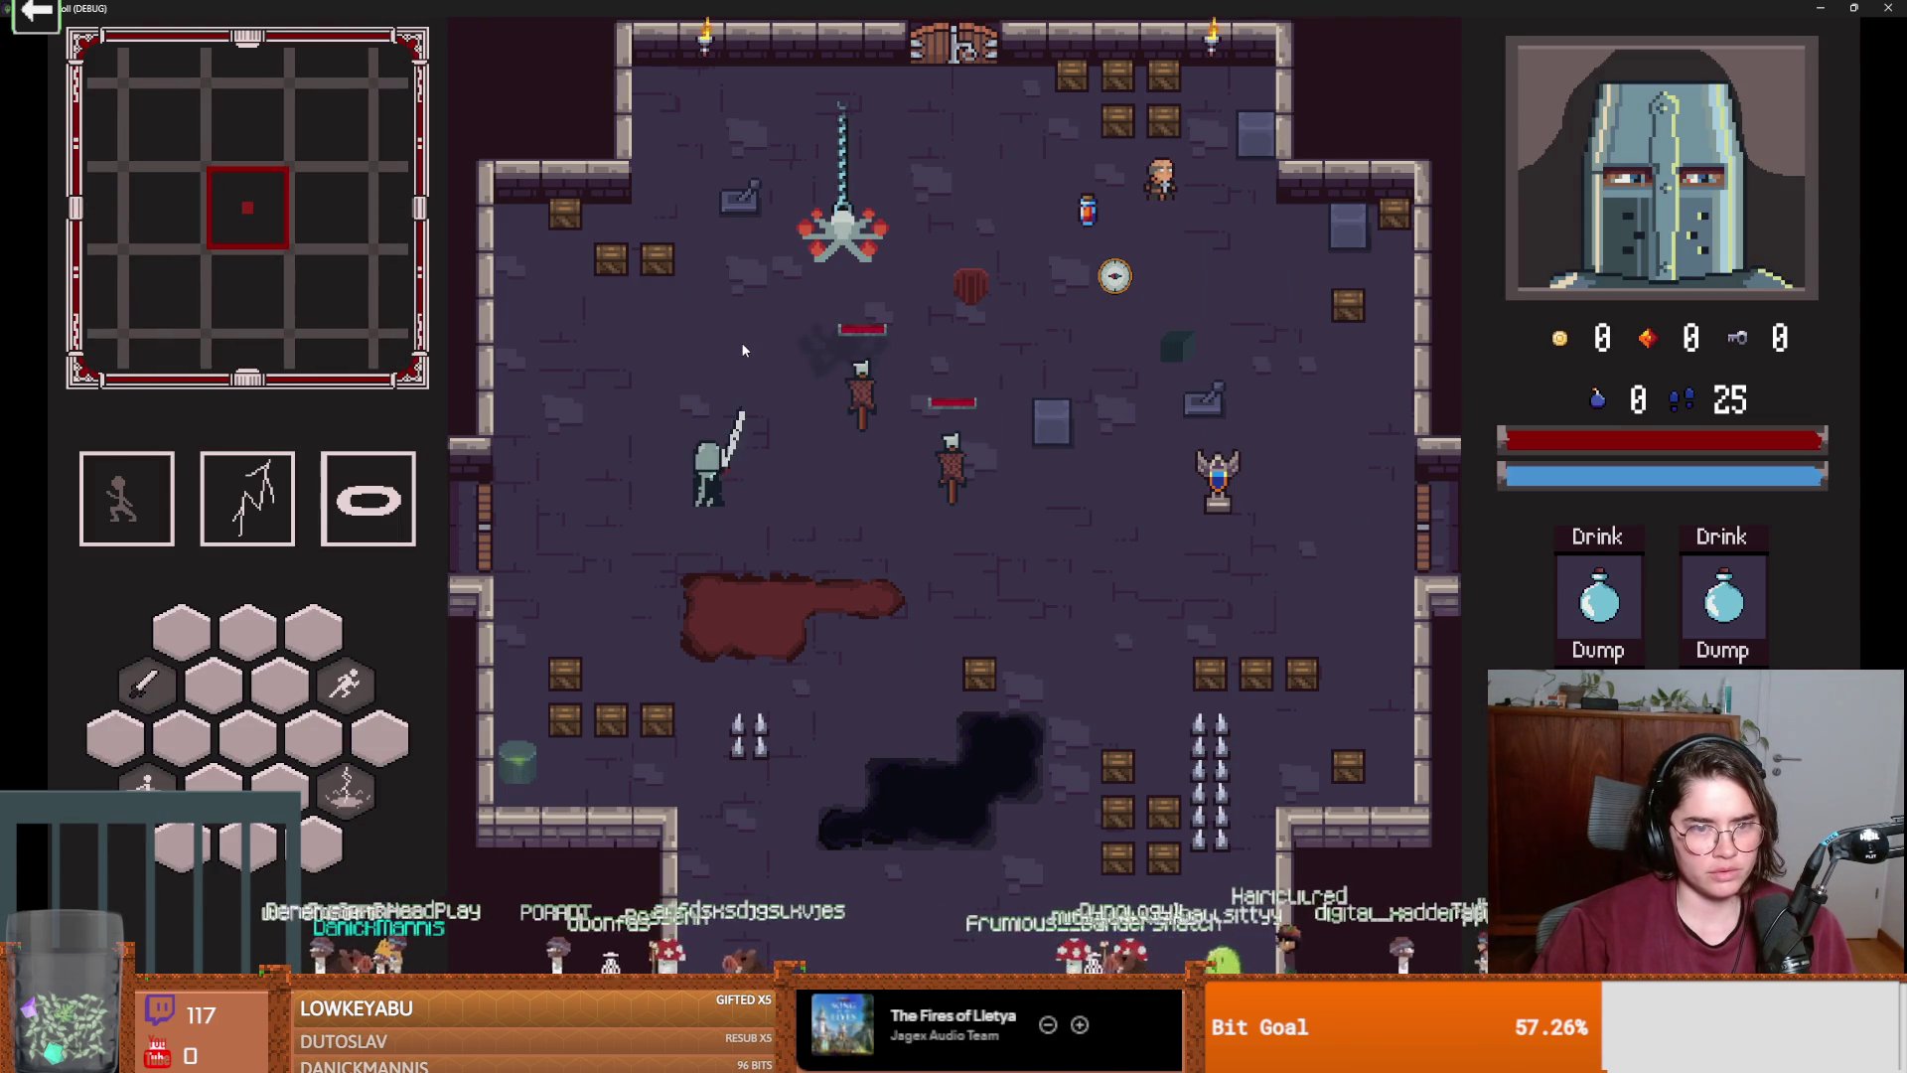
left_click(742, 344)
key("a")
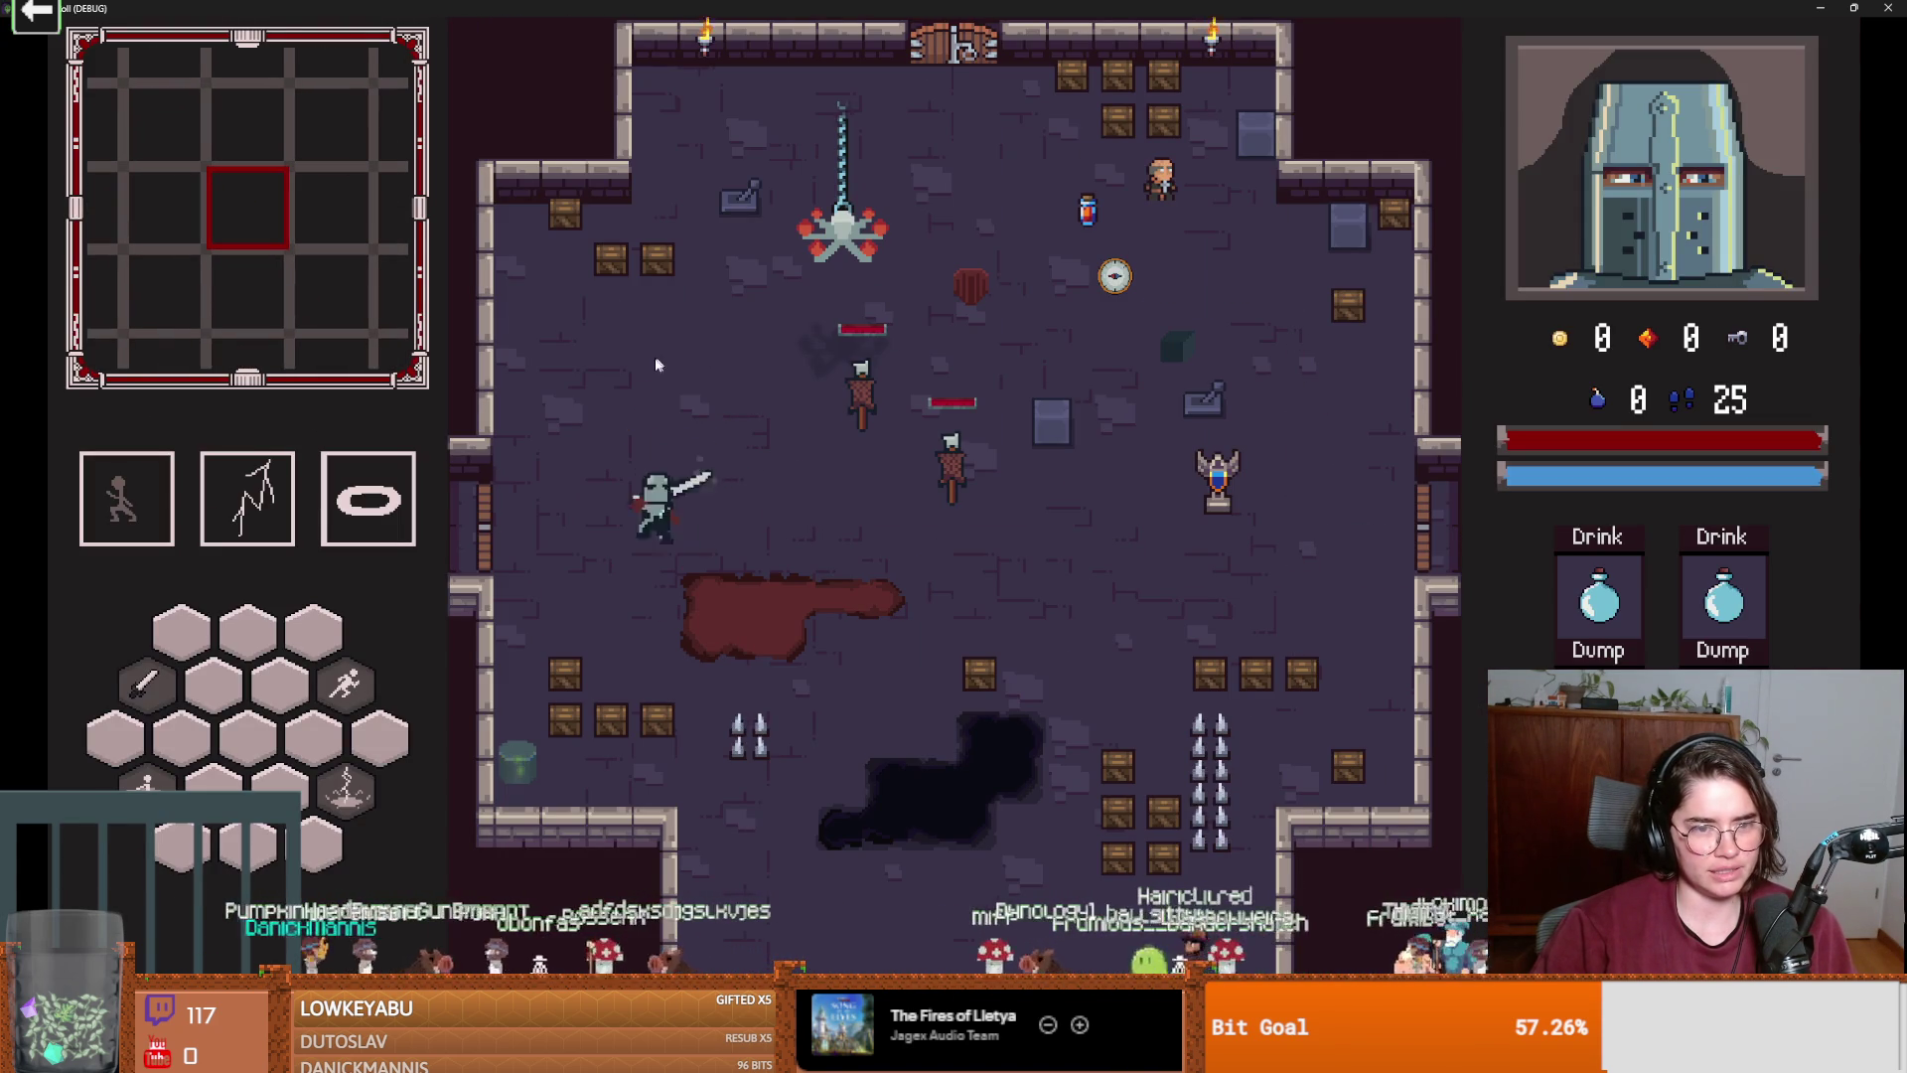
left_click(647, 365)
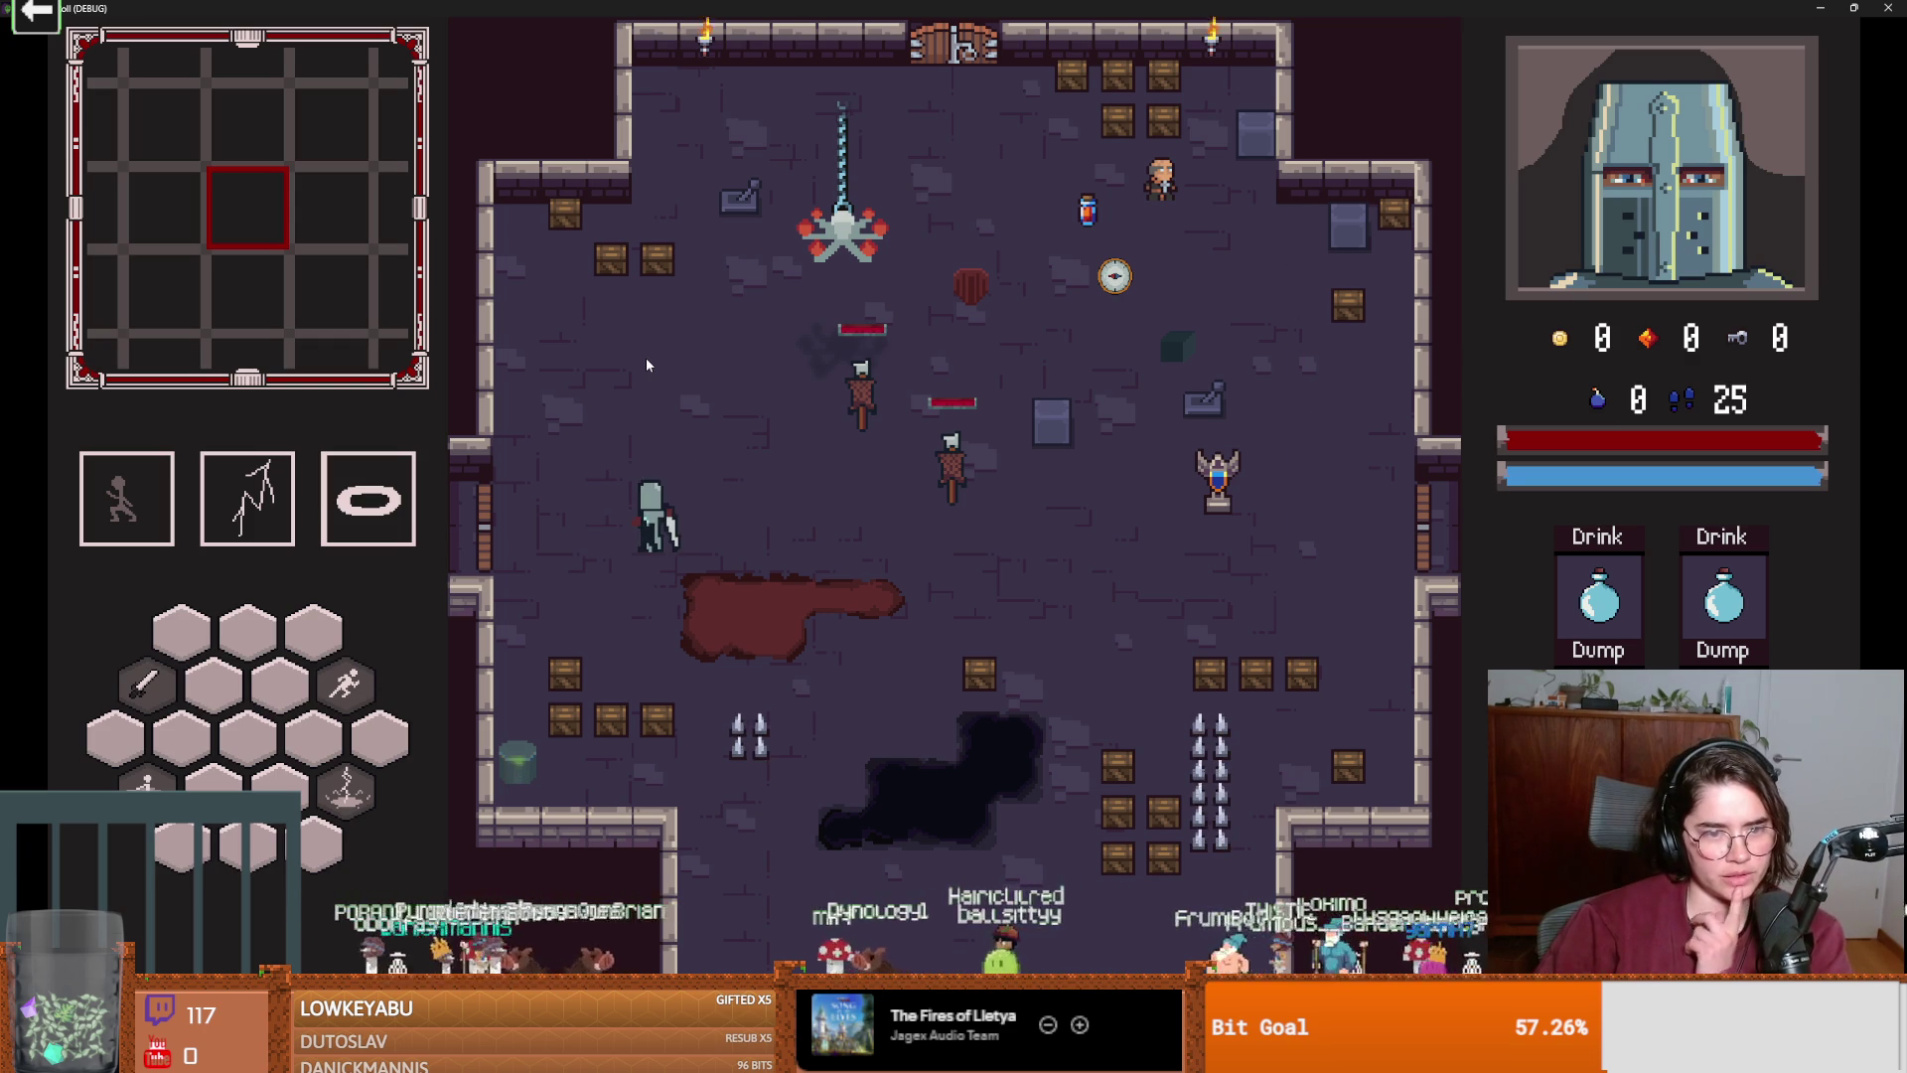
key("s")
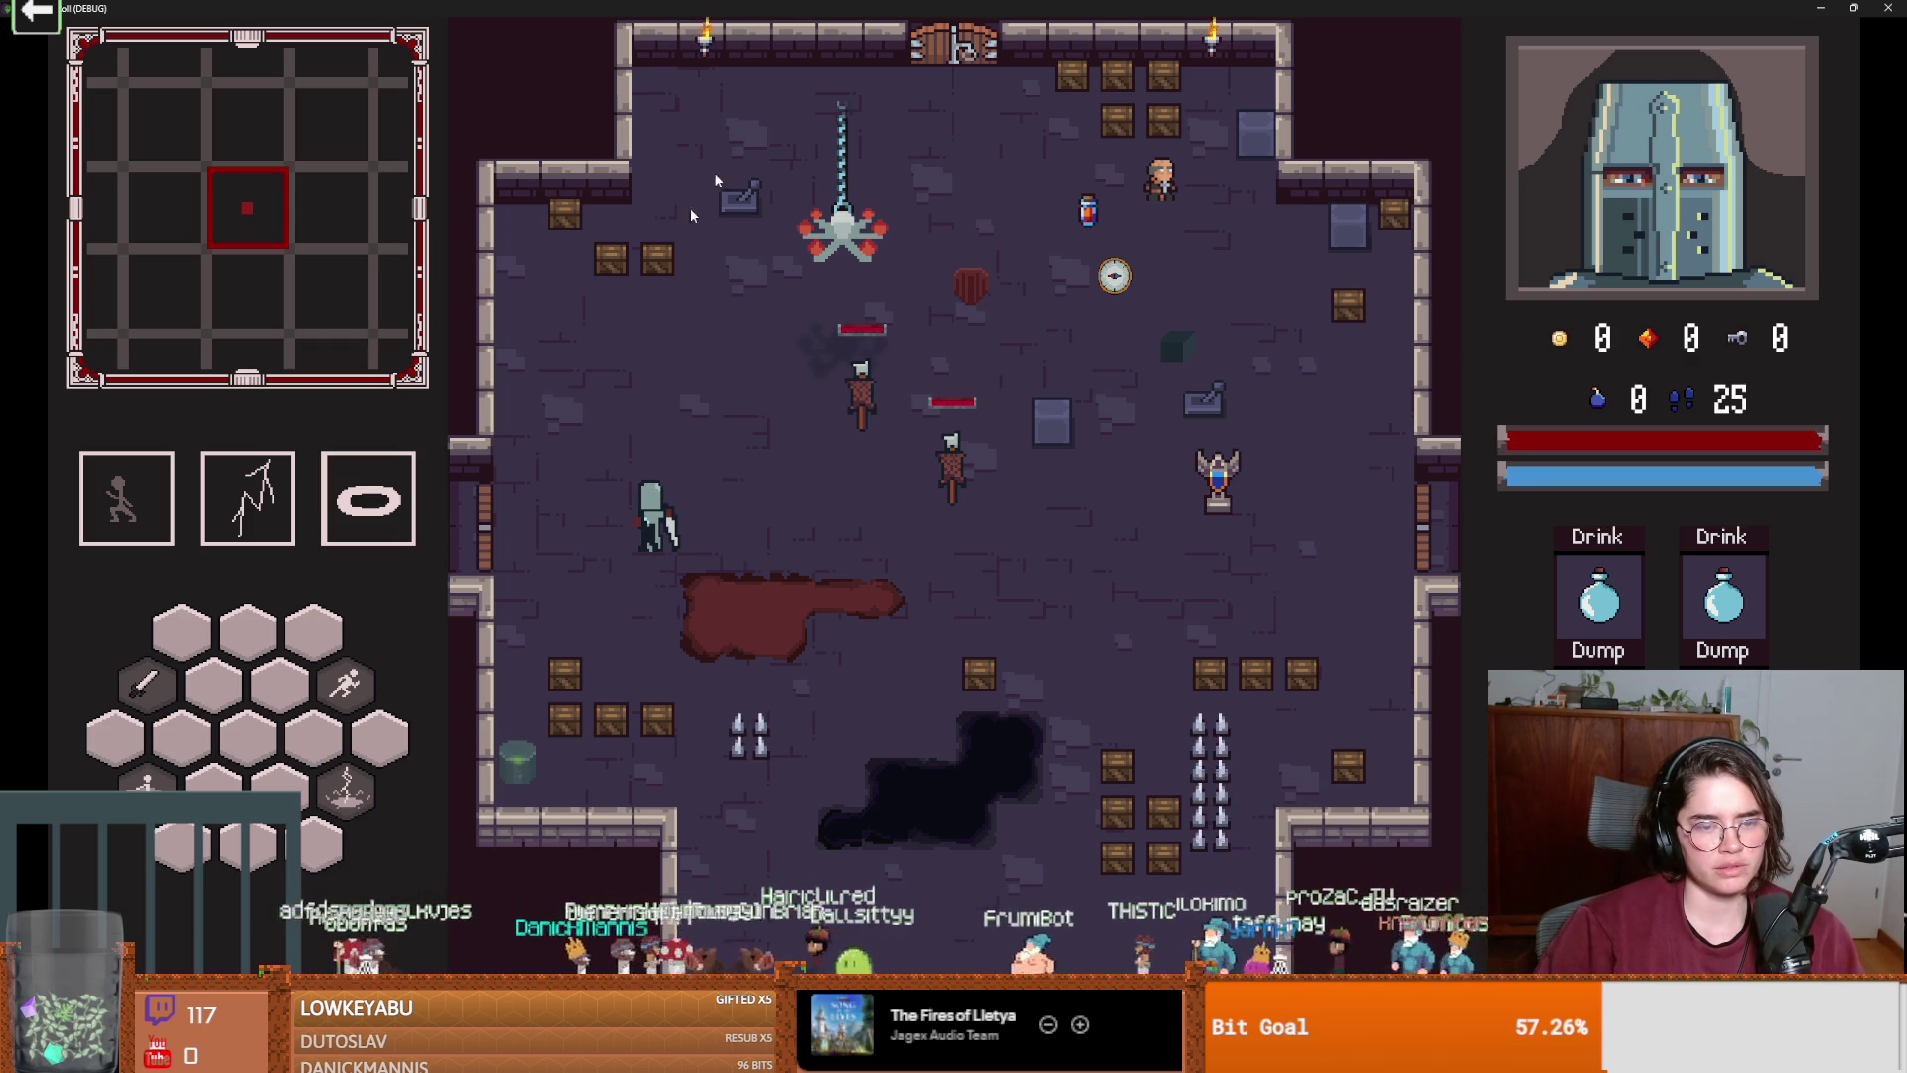
Close the game window and reselect BodySprite2D to show attack_2_up's frames.
key("super+Down")
left_click(1146, 389)
left_click(154, 293)
left_click(244, 255)
left_click(951, 378)
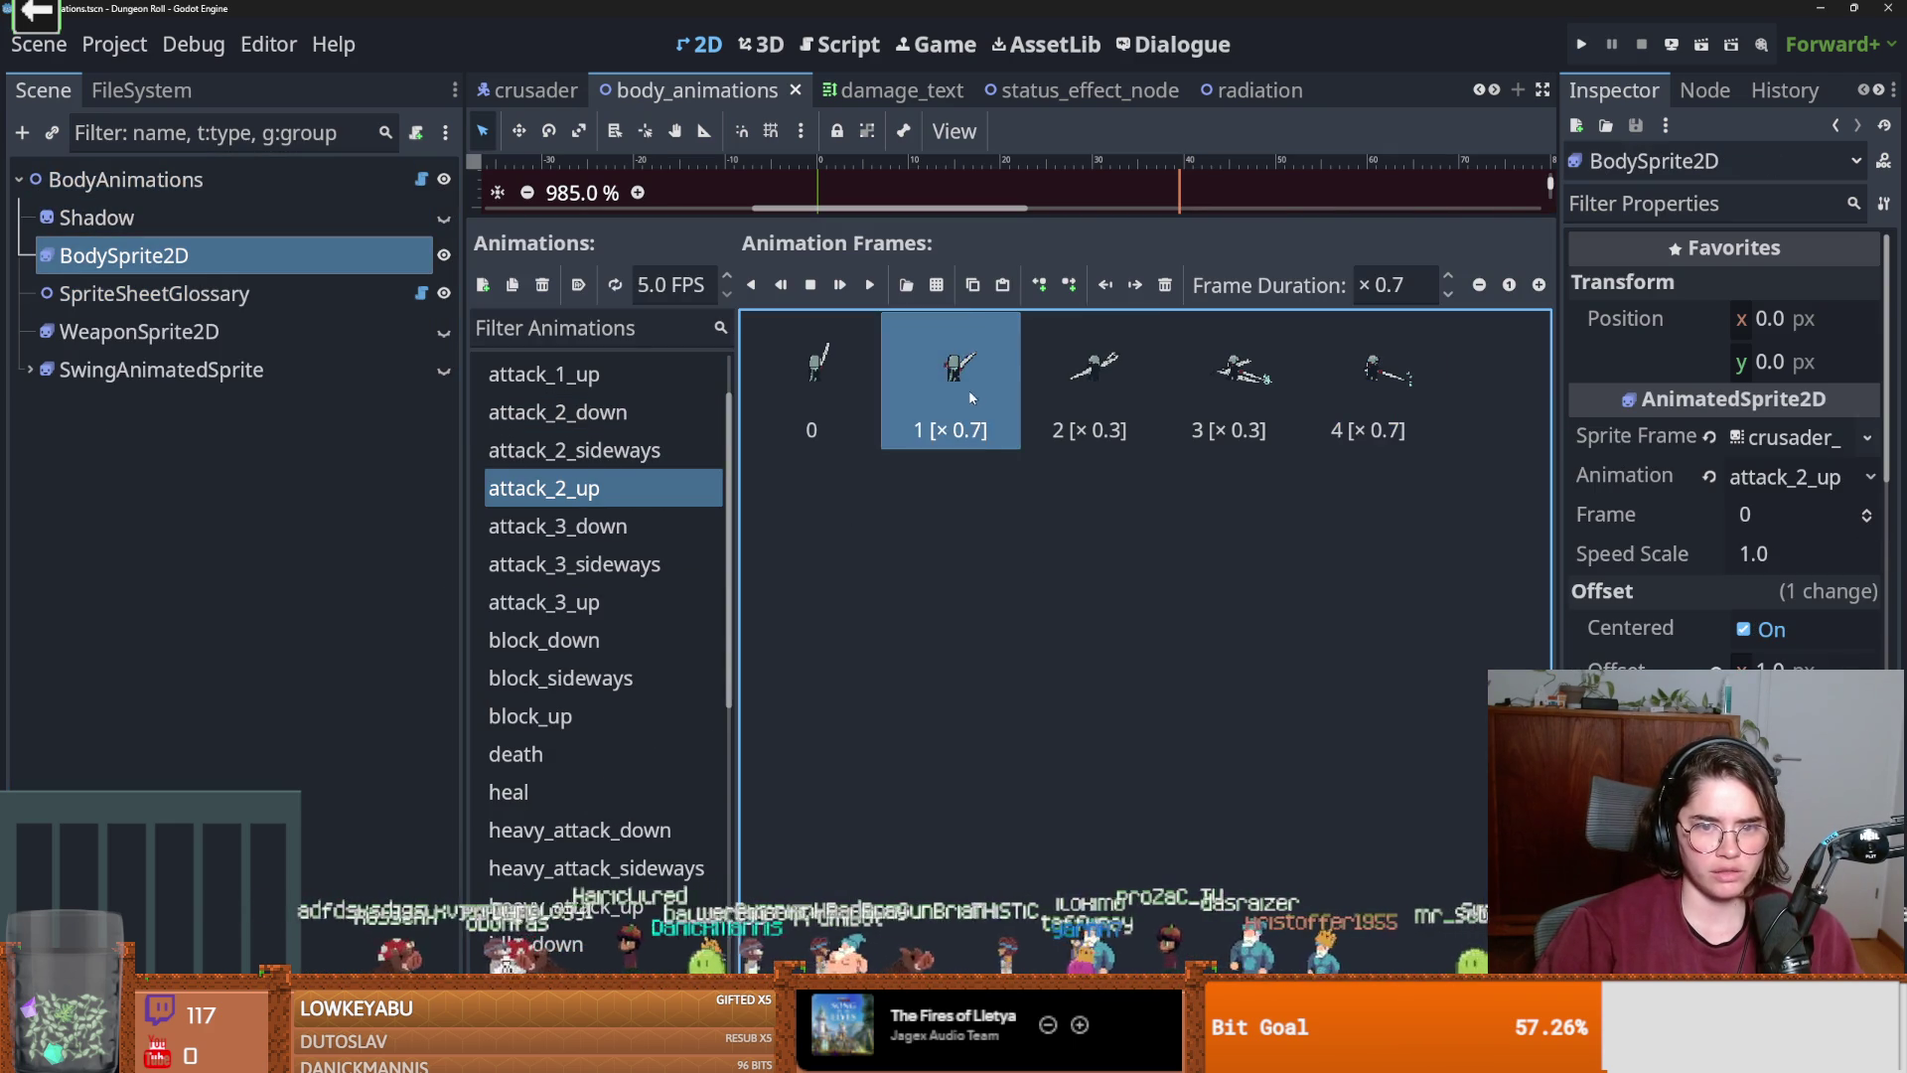
Set attack_2_up frames 2 and 3 to a 0.4 duration, then run the project.
left_click(1083, 385)
left_click(1411, 291)
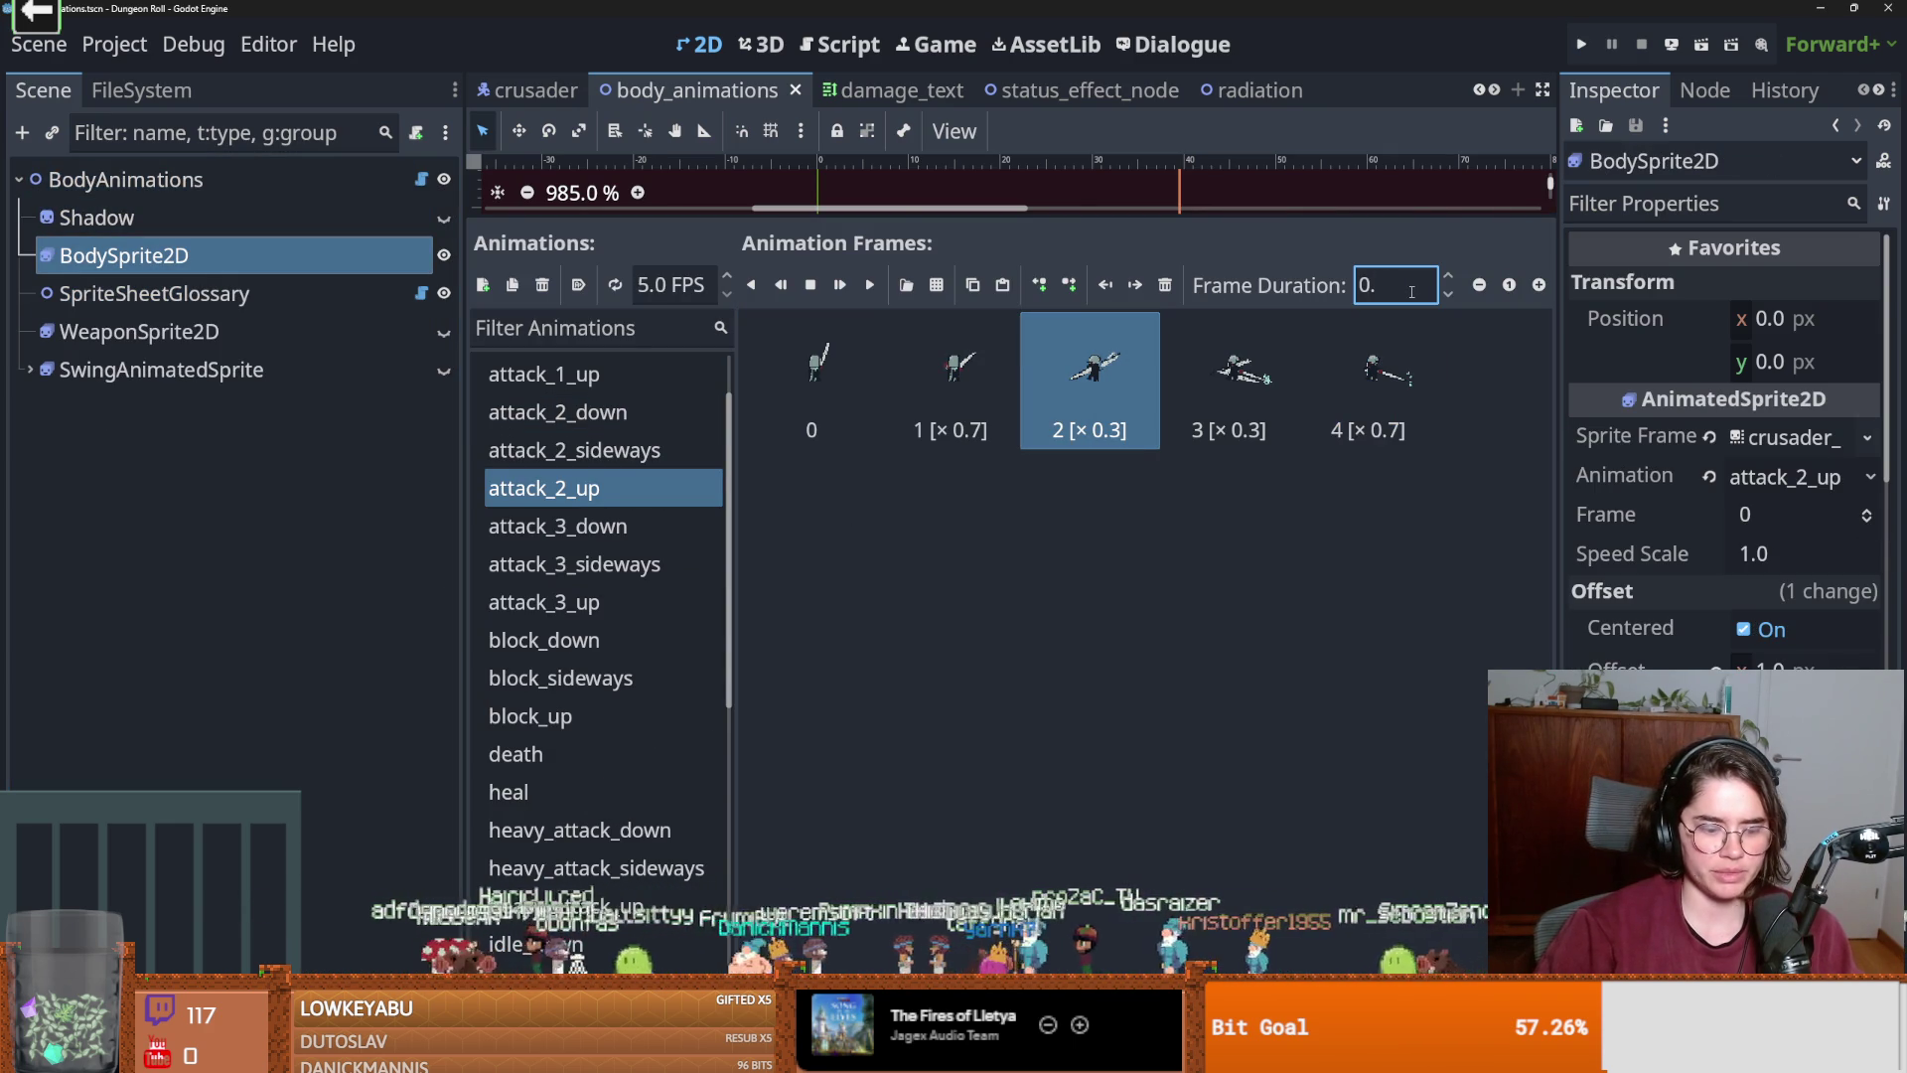
key("Tab")
key("Right")
double_click(1412, 291)
type("0.4")
key("Tab")
key("Right")
left_click(1417, 291)
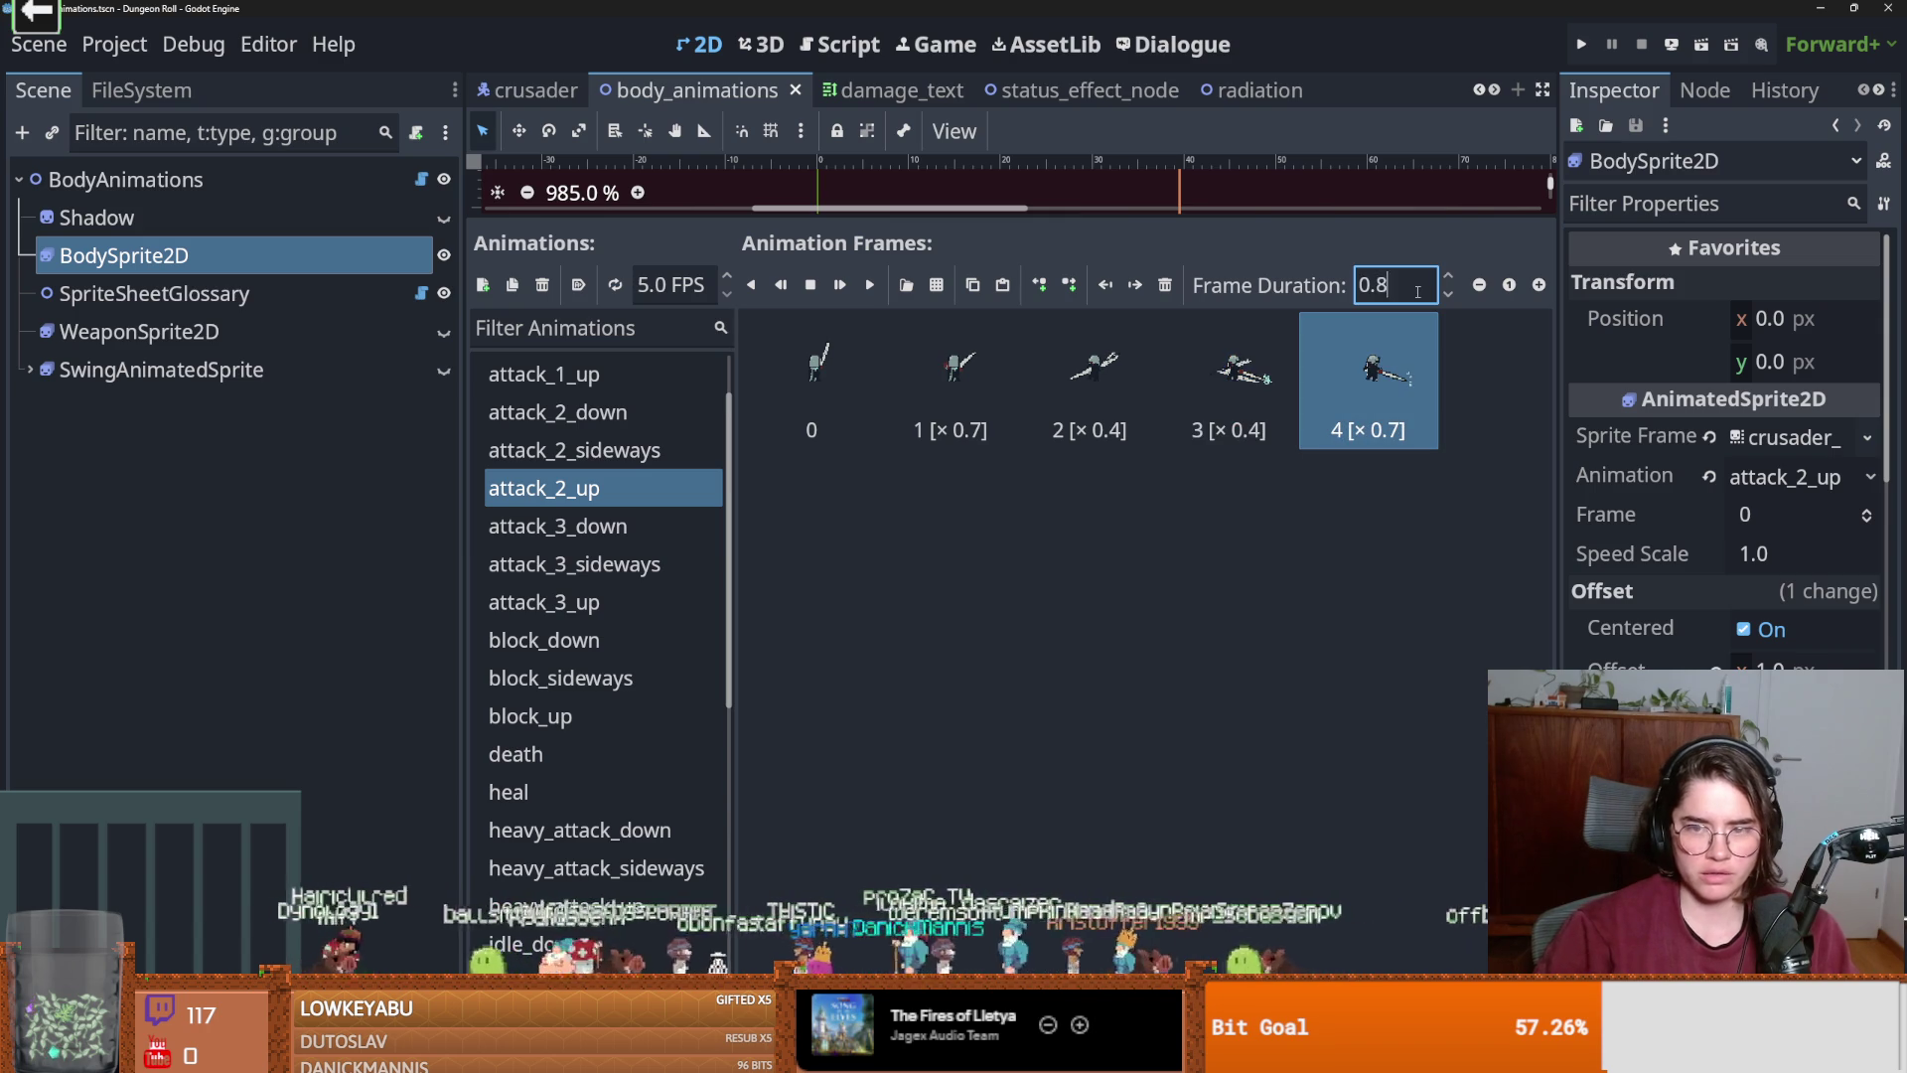
left_click(1582, 46)
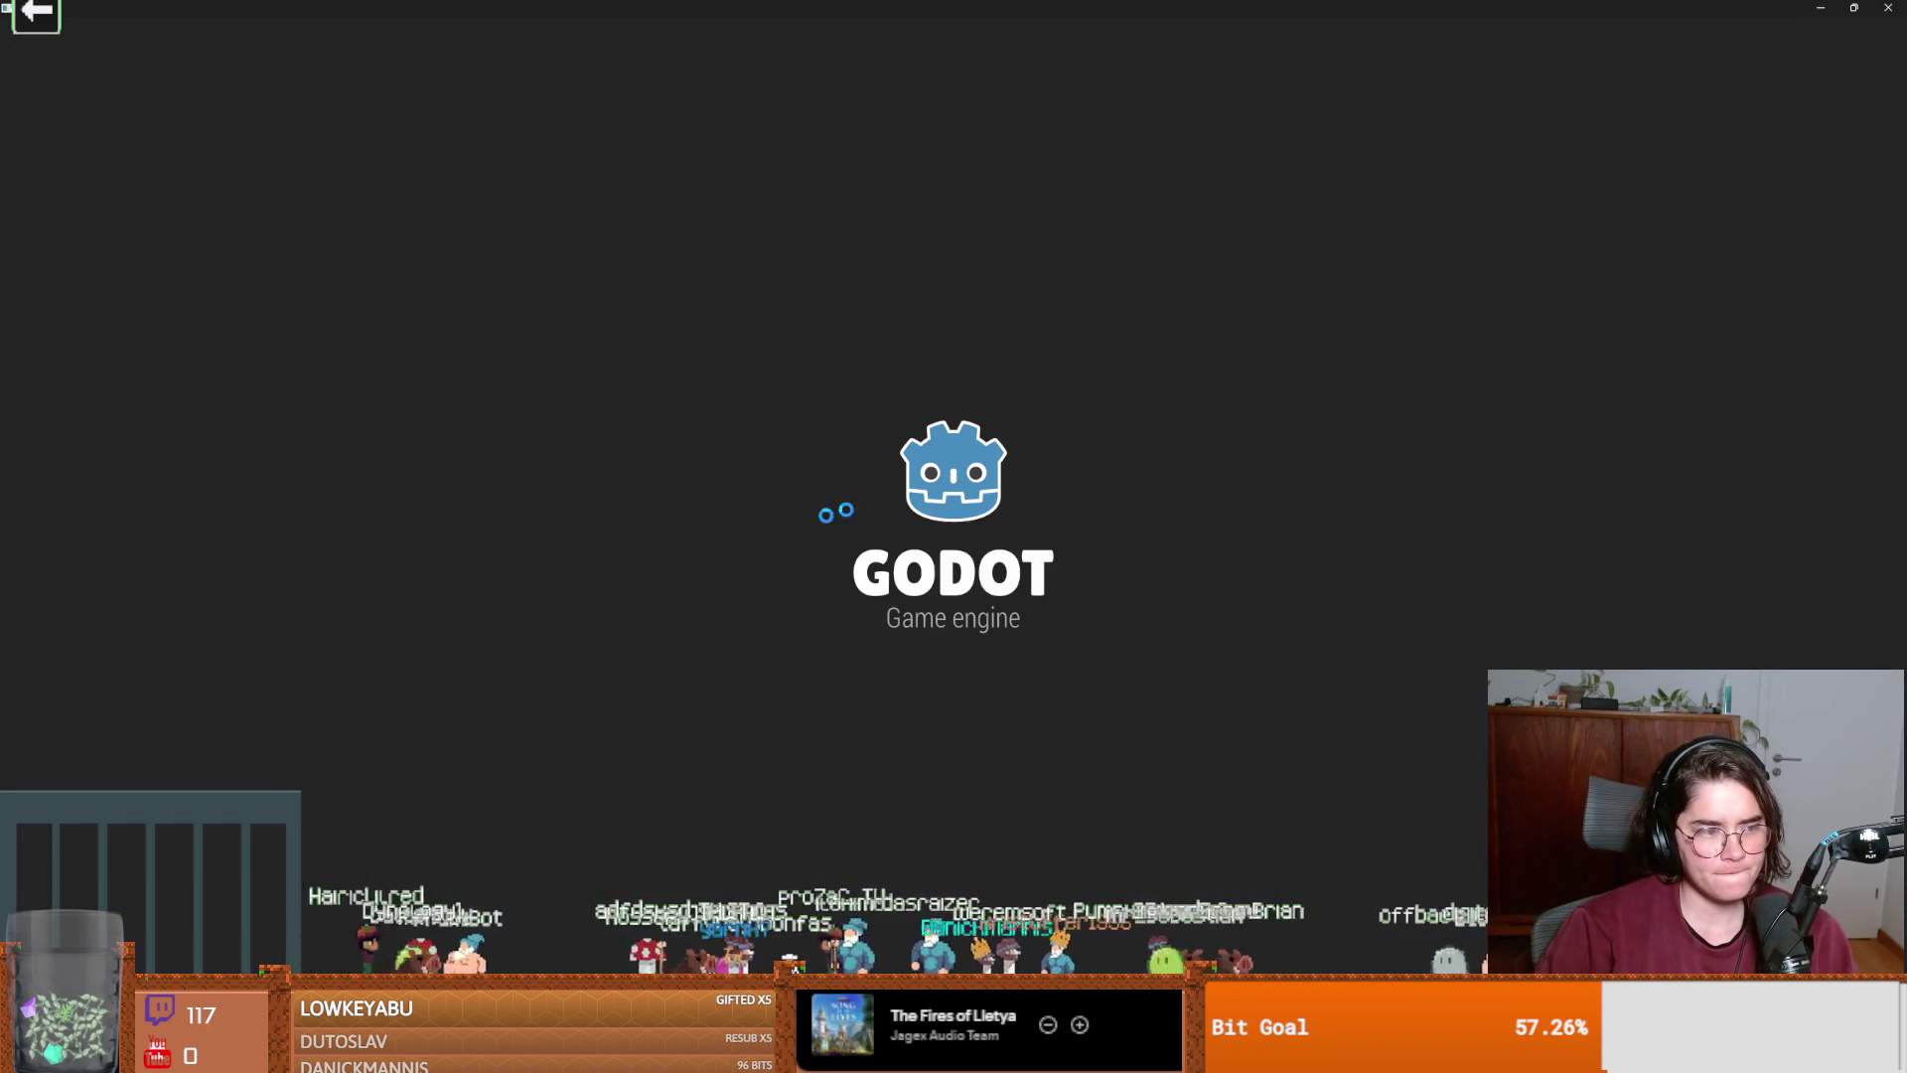
Play as the Crusader, swing once to check the attack timing, then close the game.
key("Return")
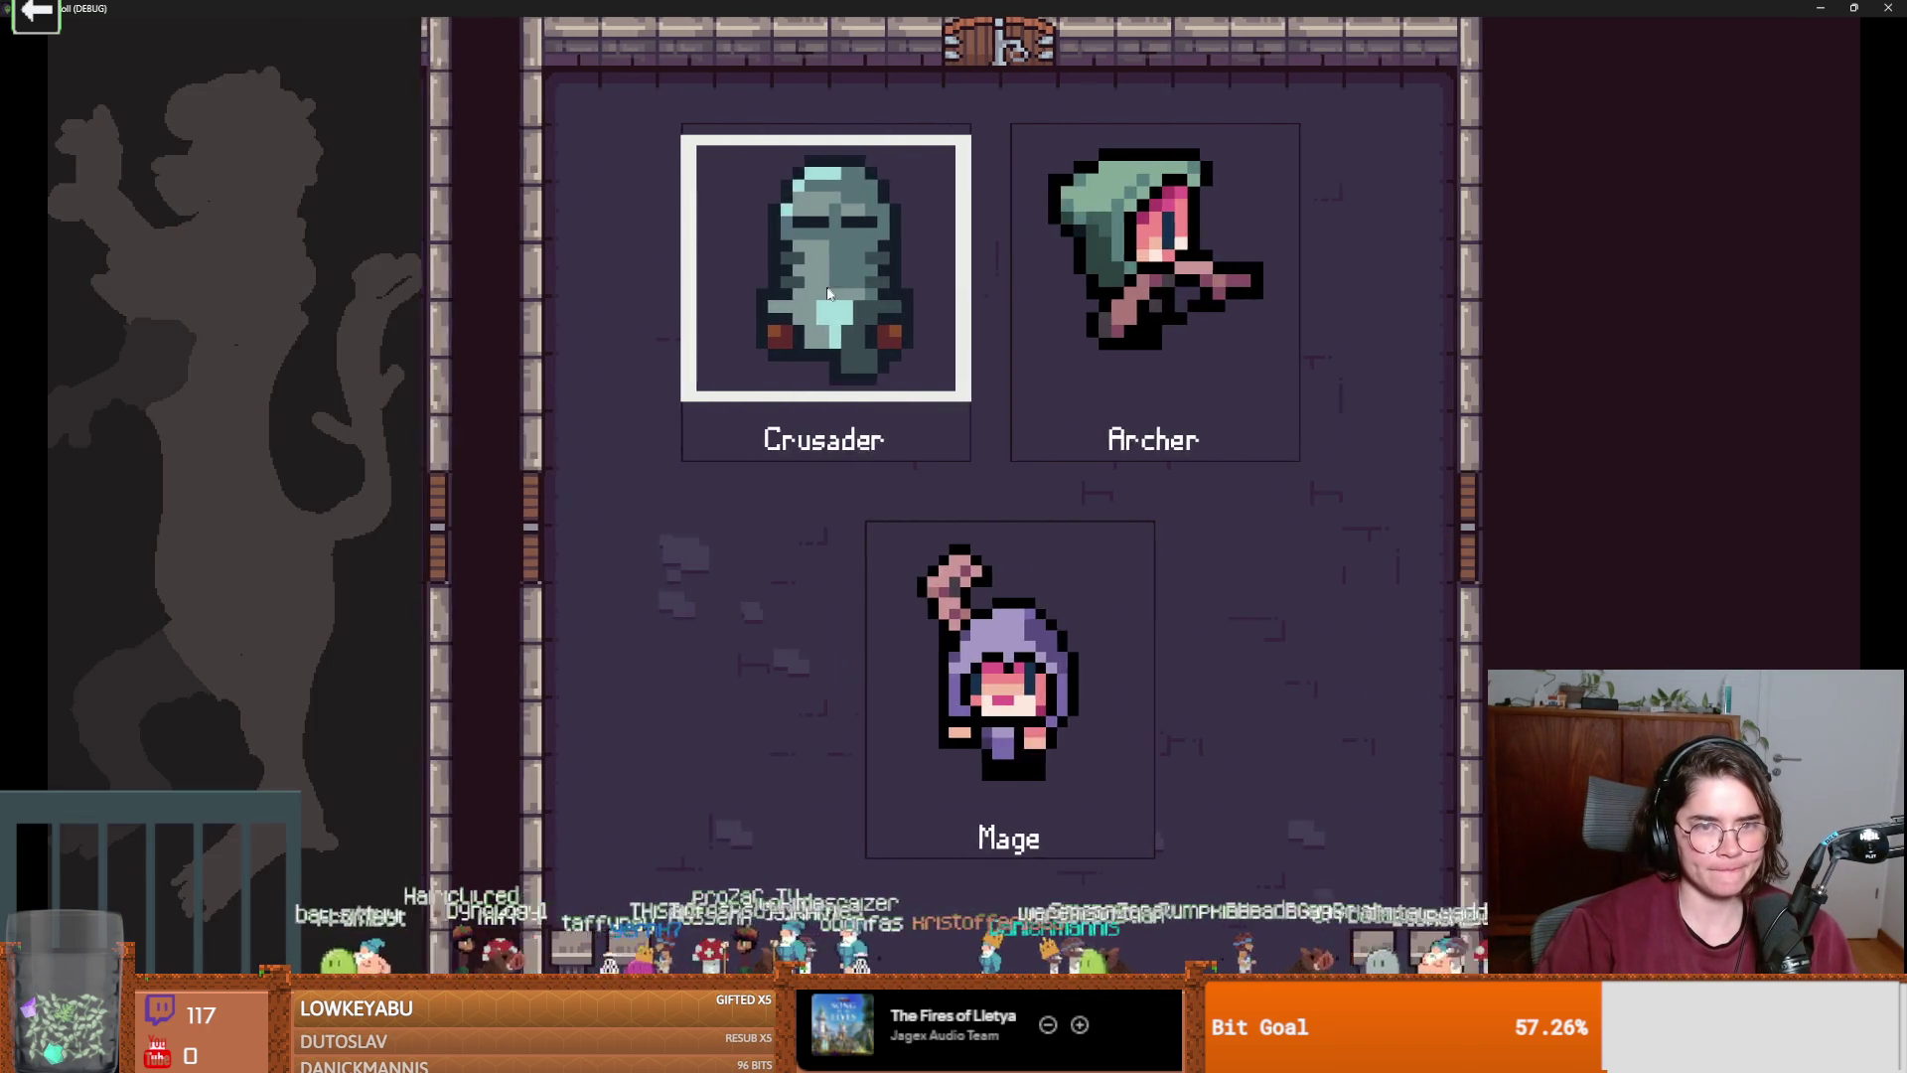
key("Return")
key("s")
left_click(666, 332)
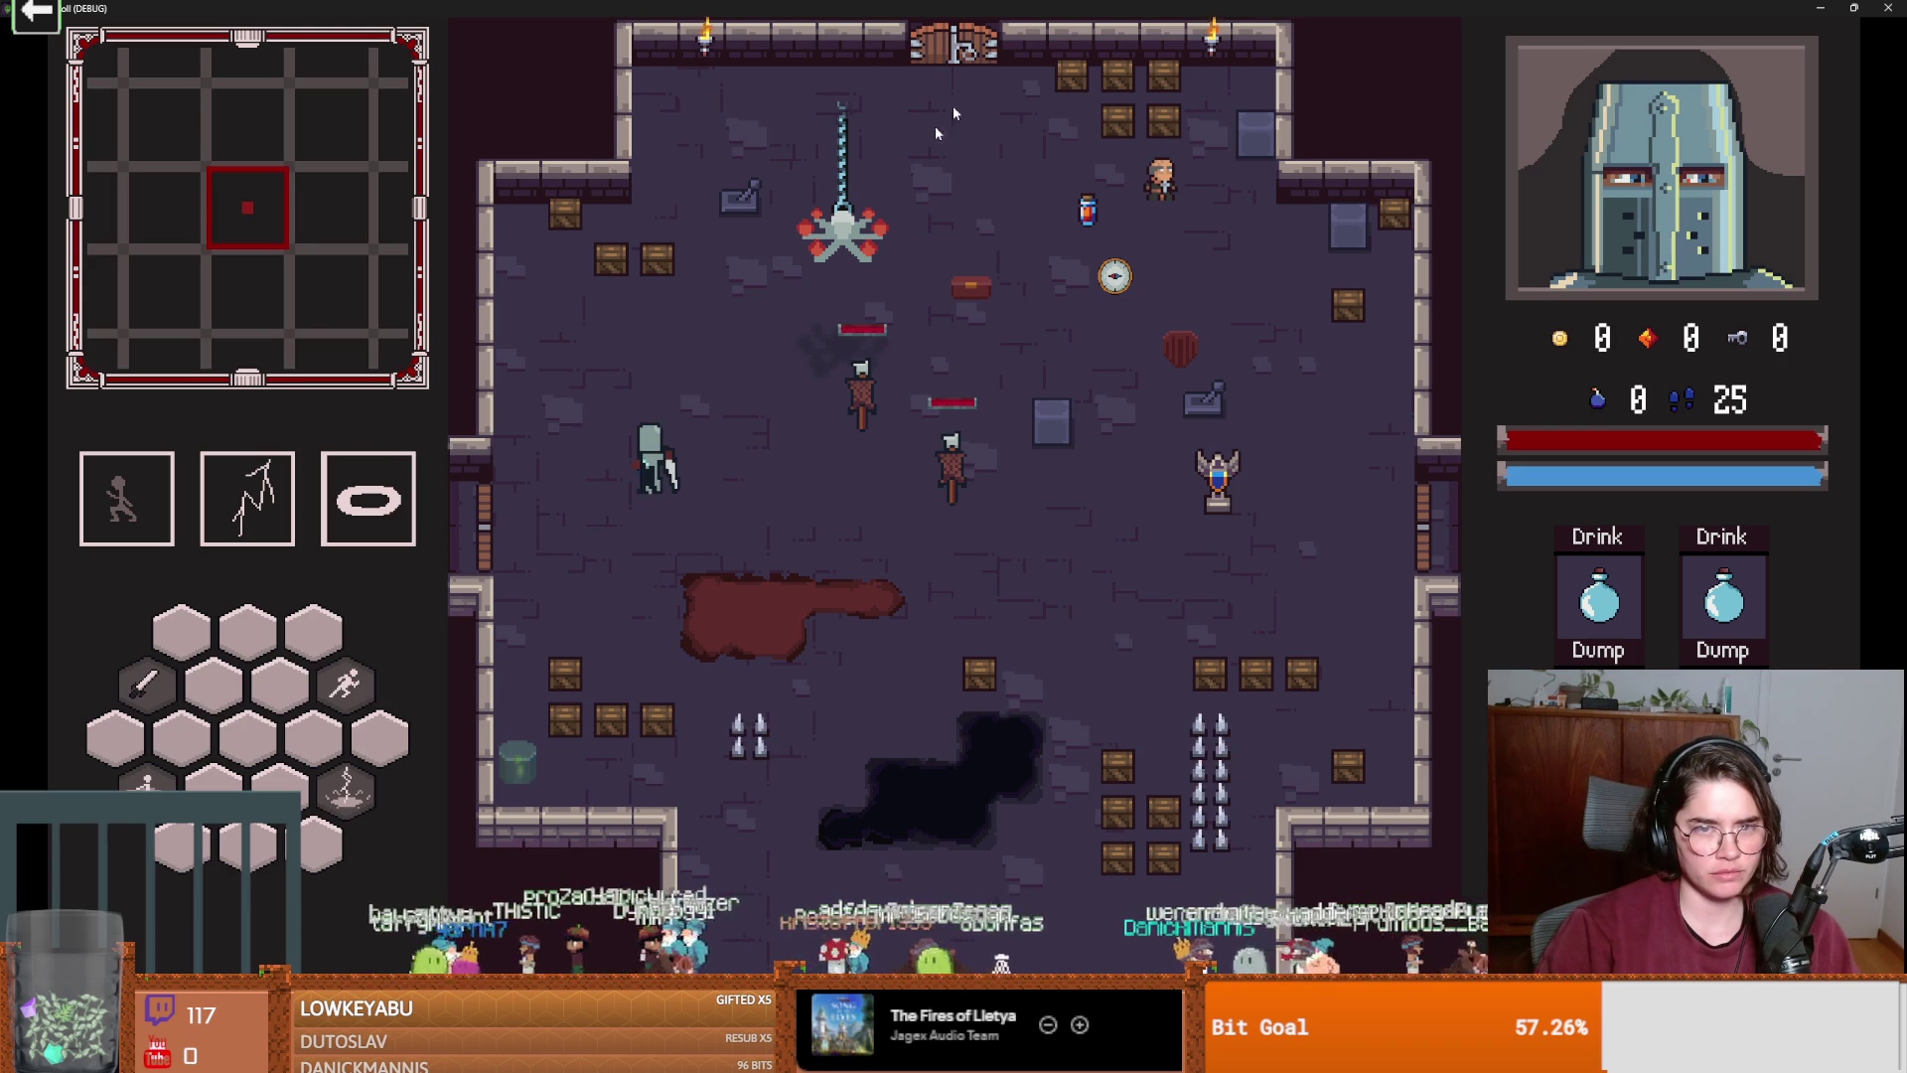
key("super+Down")
left_click(1143, 354)
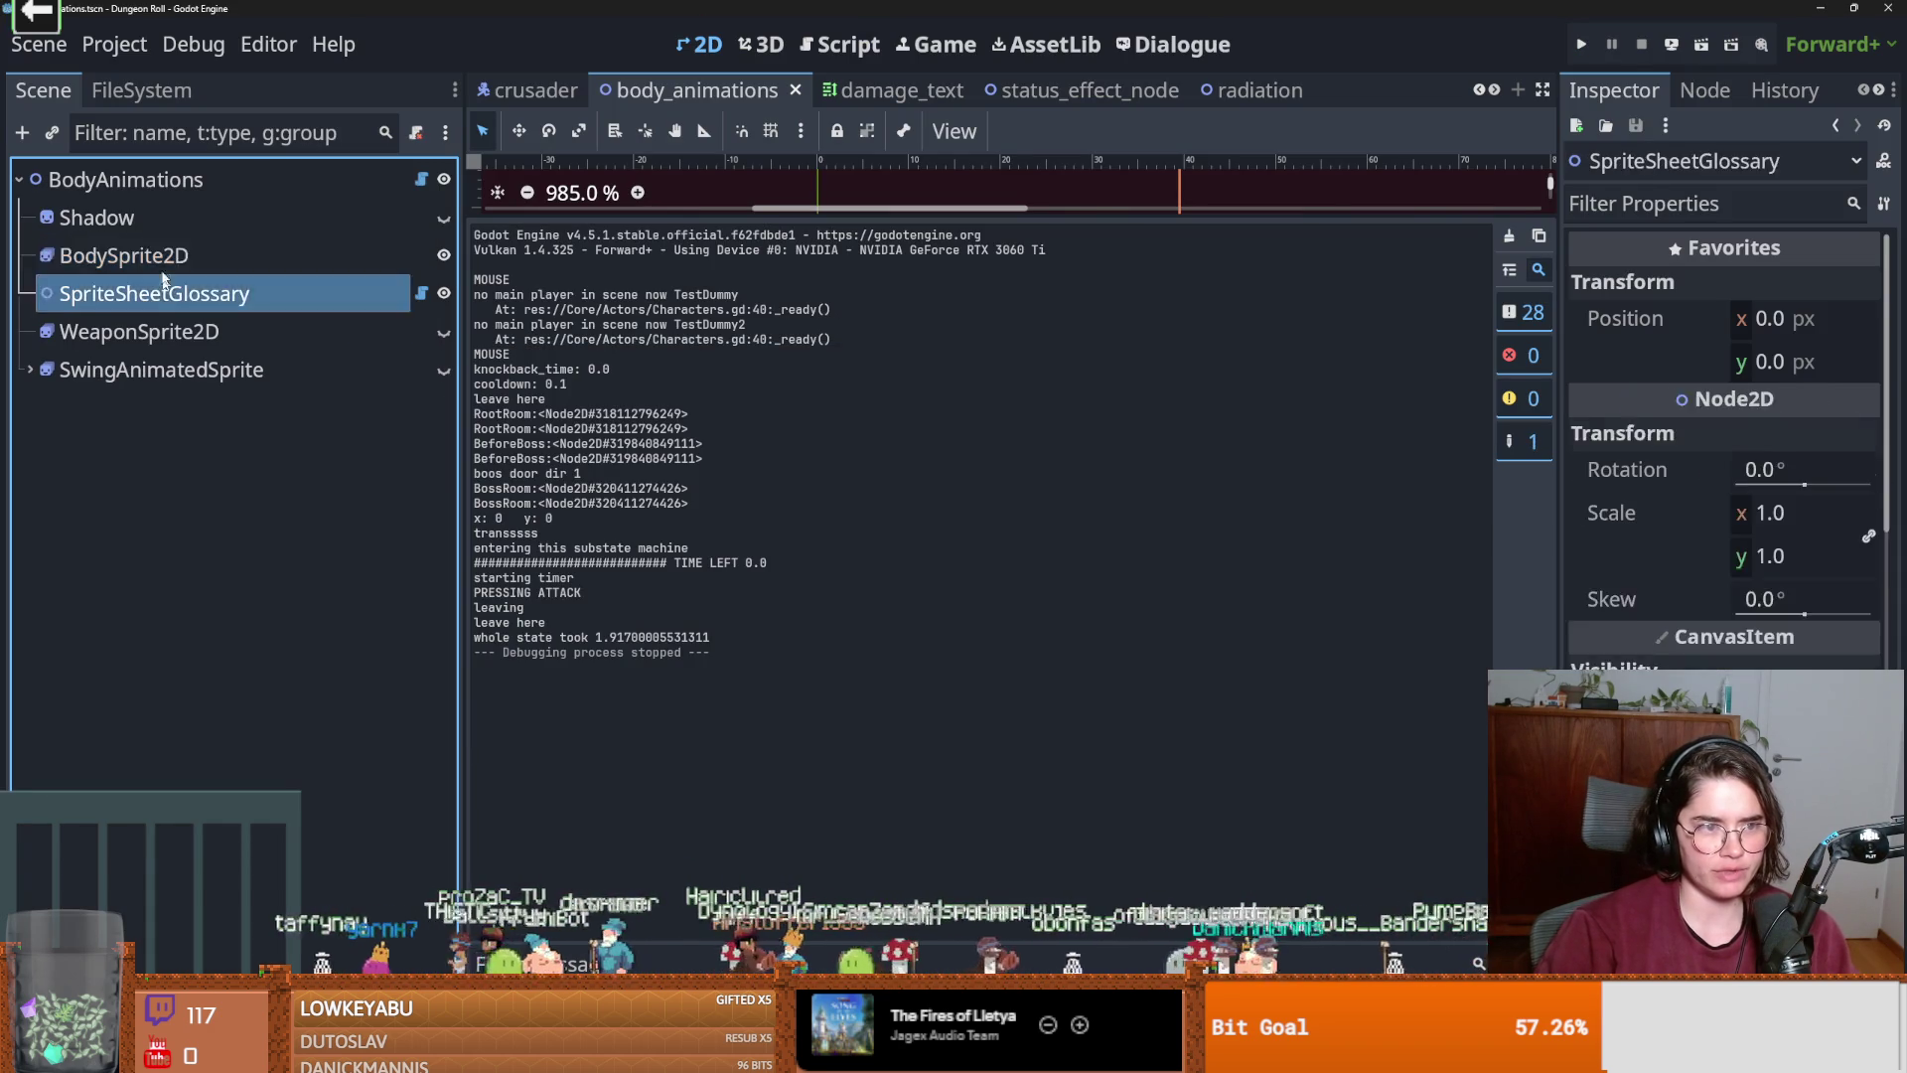
Set attack_3_up frames 0–2 to a 0.3 duration and enlarge the sprite preview.
left_click(596, 602)
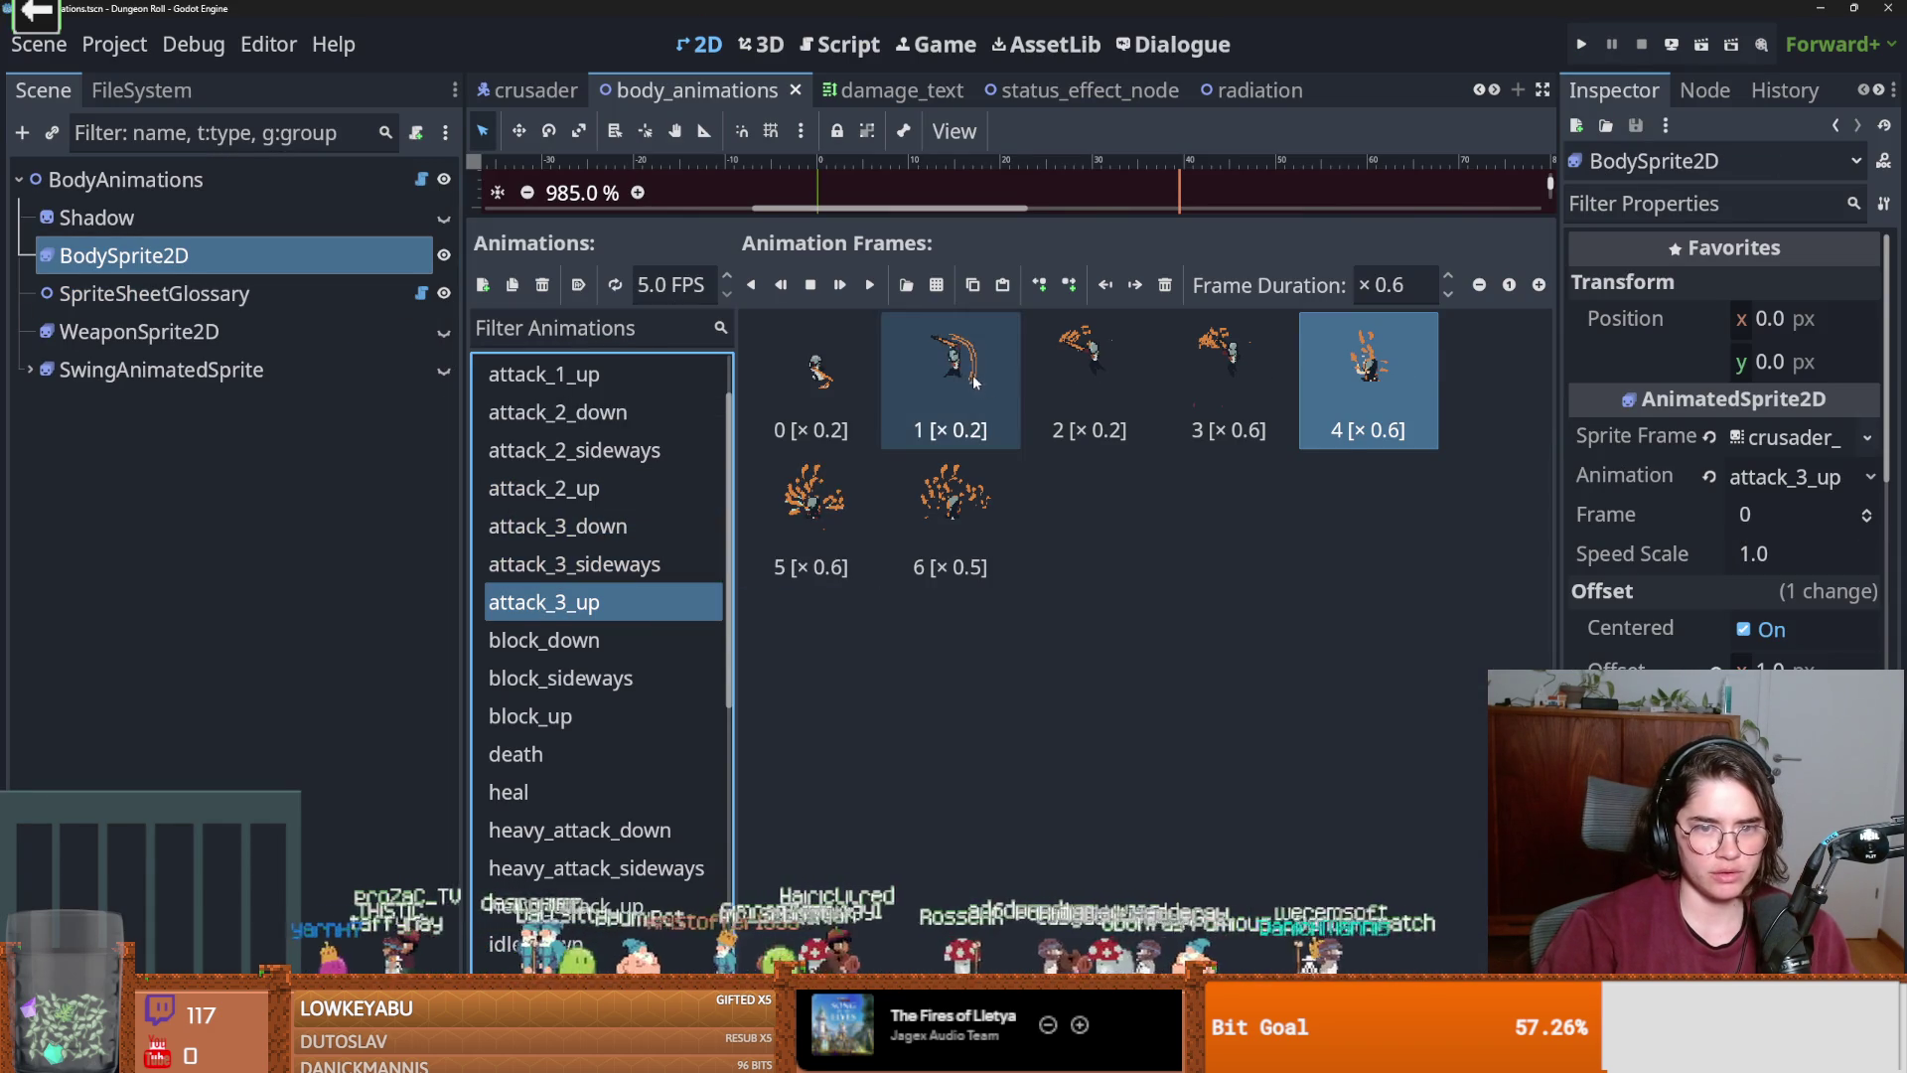
left_click(828, 378)
left_click(1396, 285)
type("0.11")
left_click(1089, 367, "shift")
left_click(1416, 287)
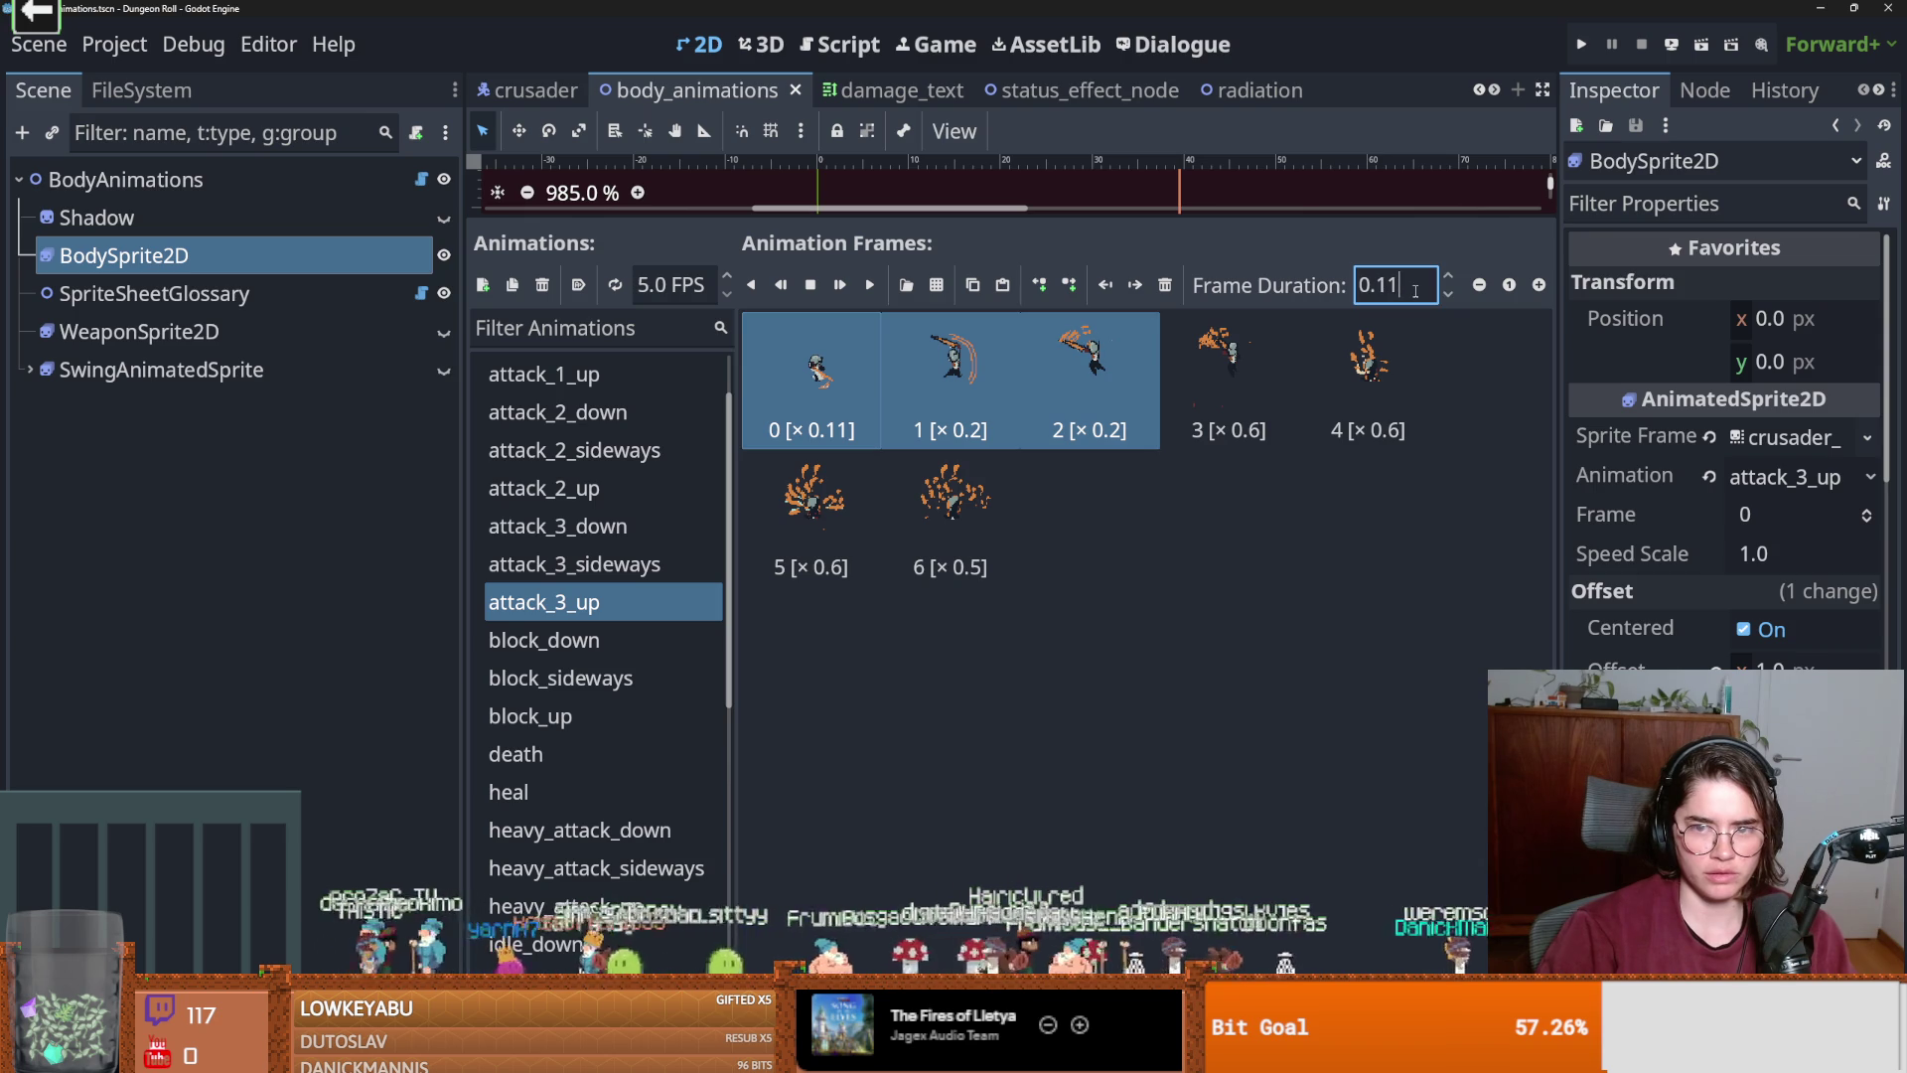
key("Return")
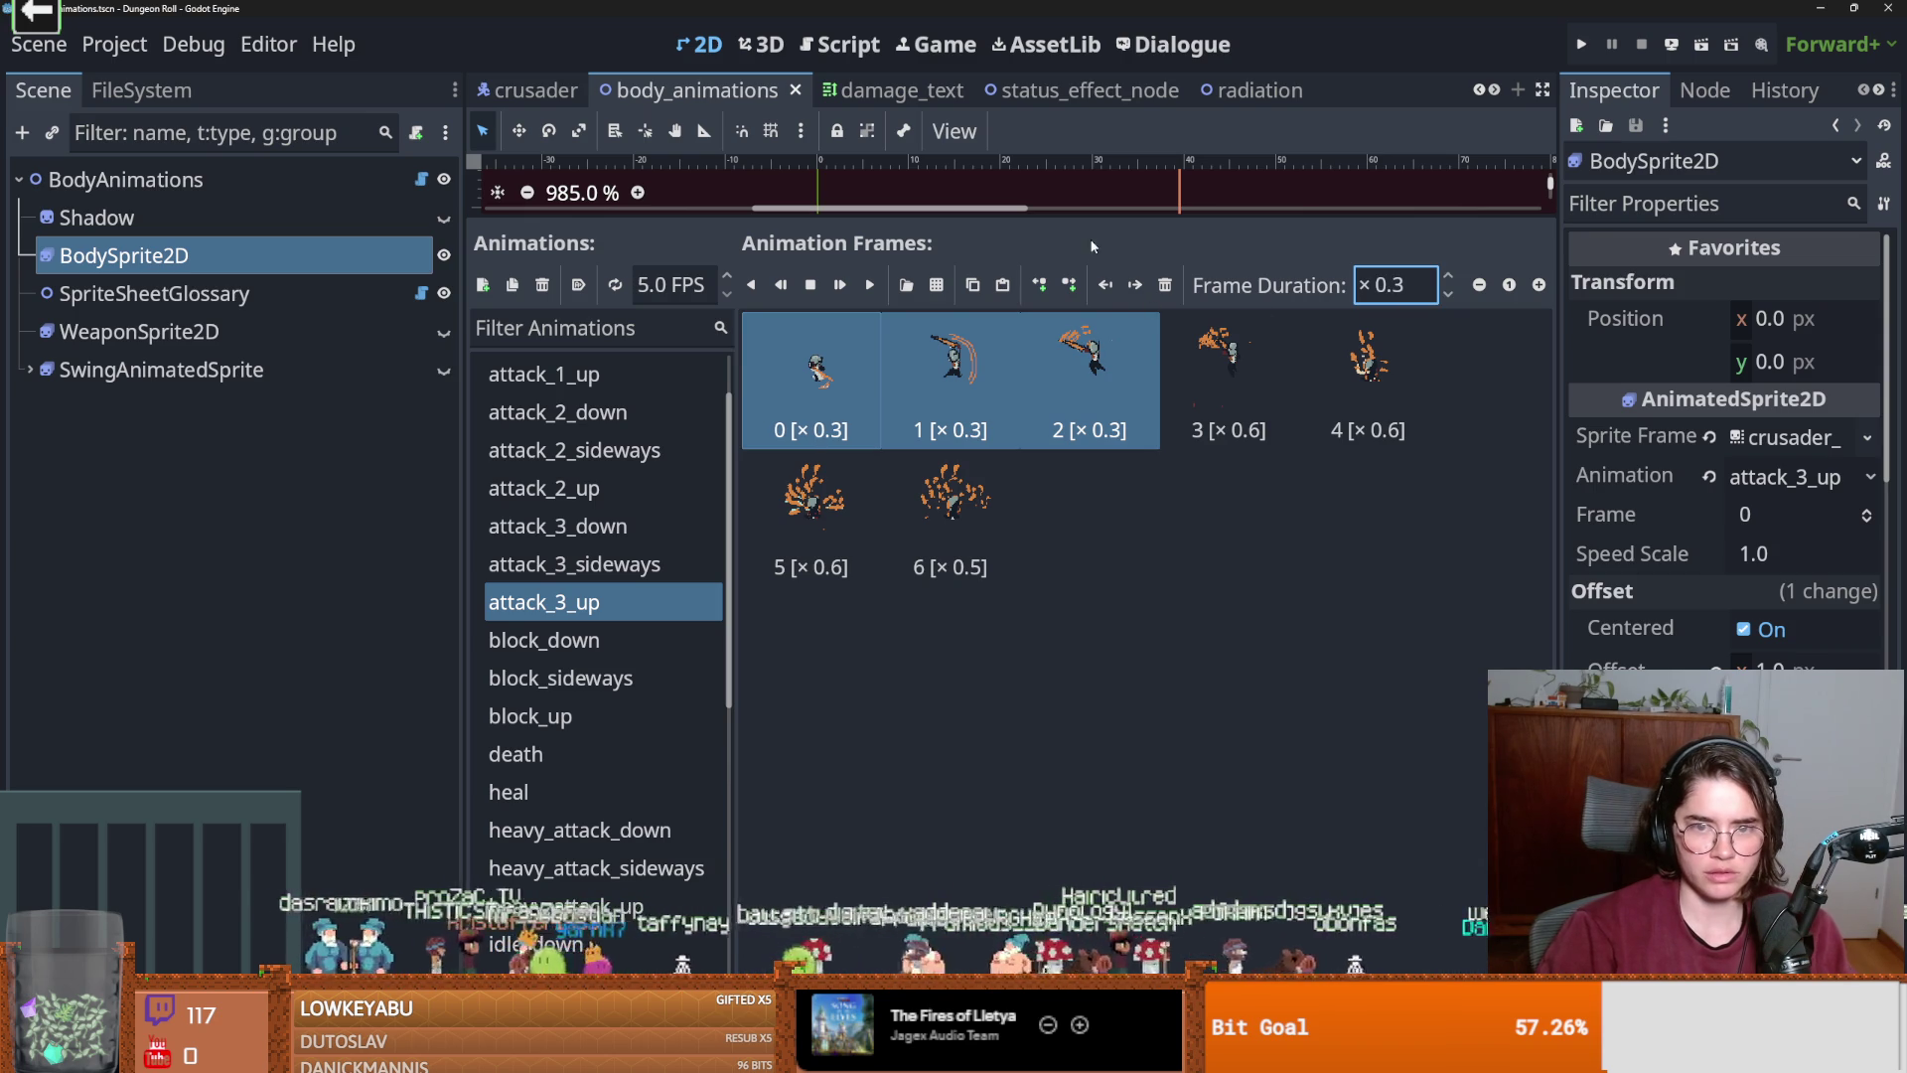
left_click_drag(1100, 218, 1100, 442)
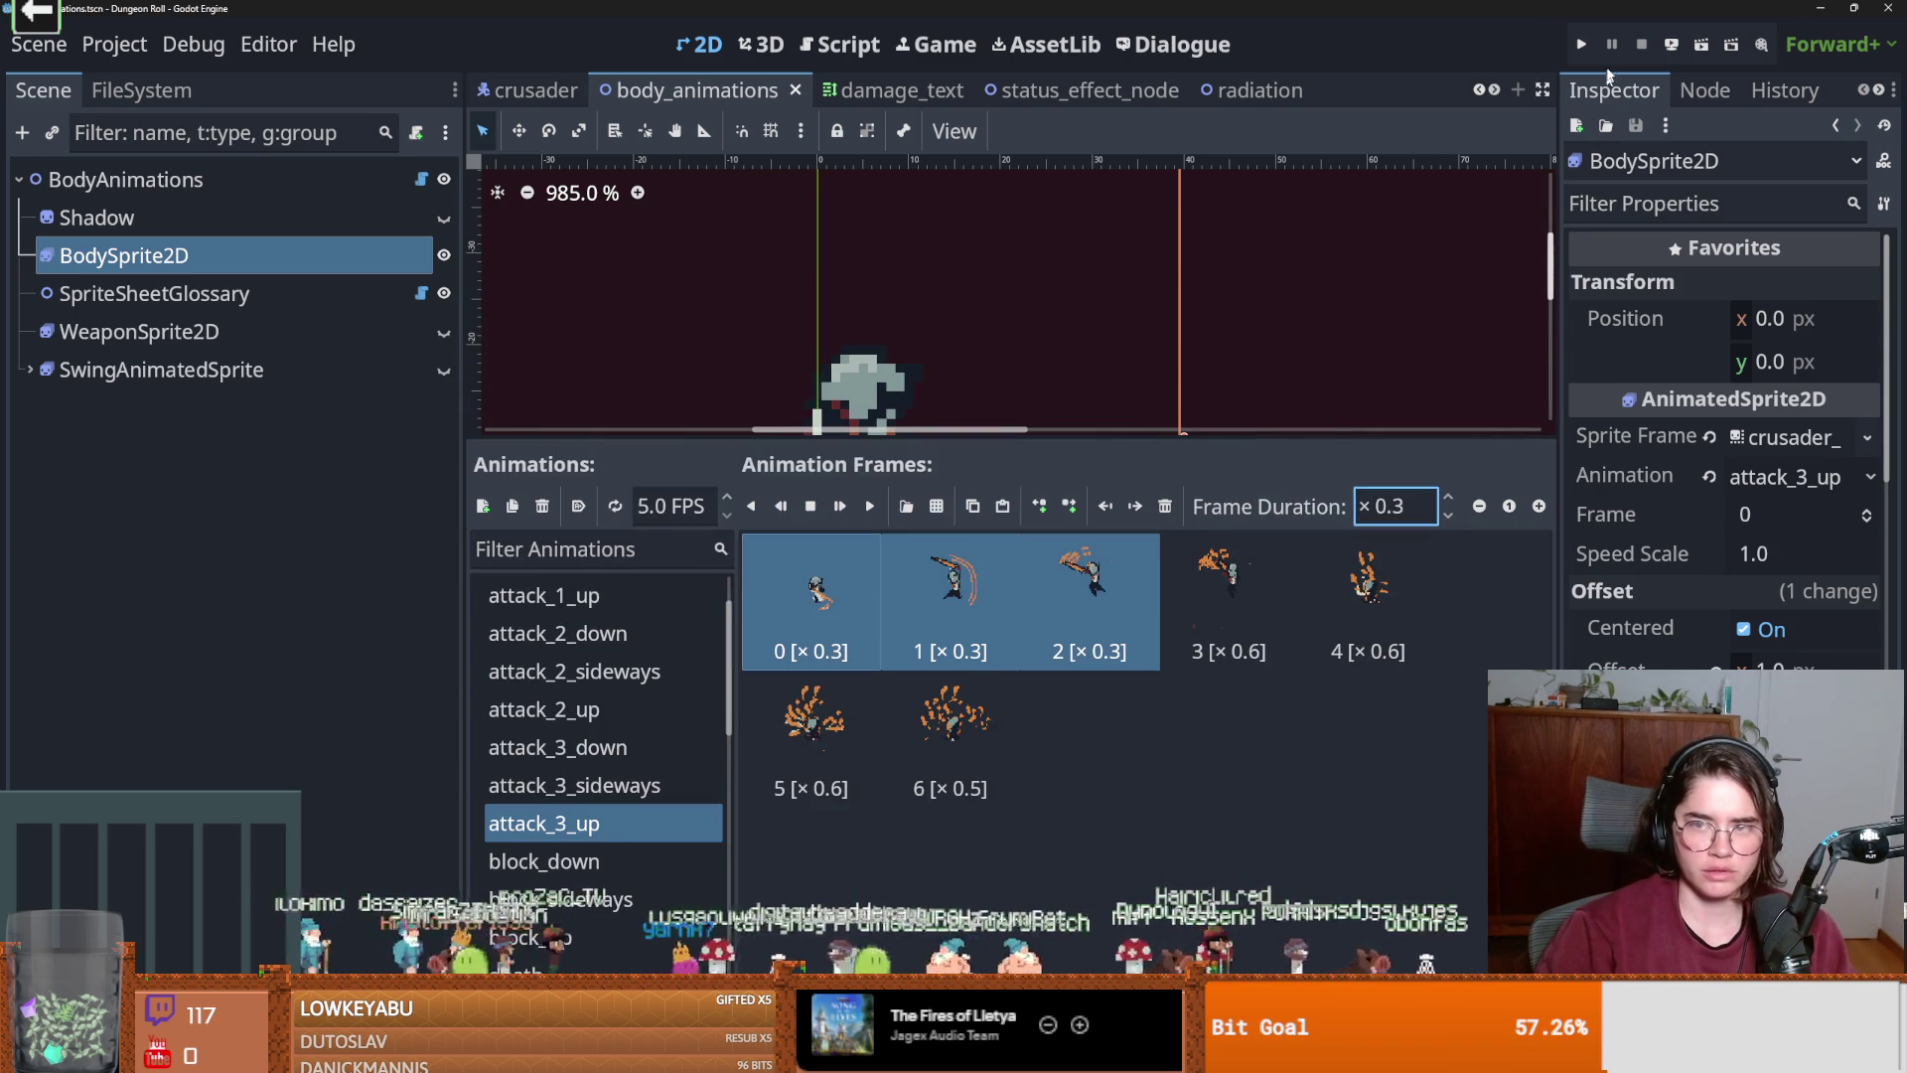
Run the game, swing twice as the Crusader, stop it, and return to attack_3_up's frames.
left_click(1581, 44)
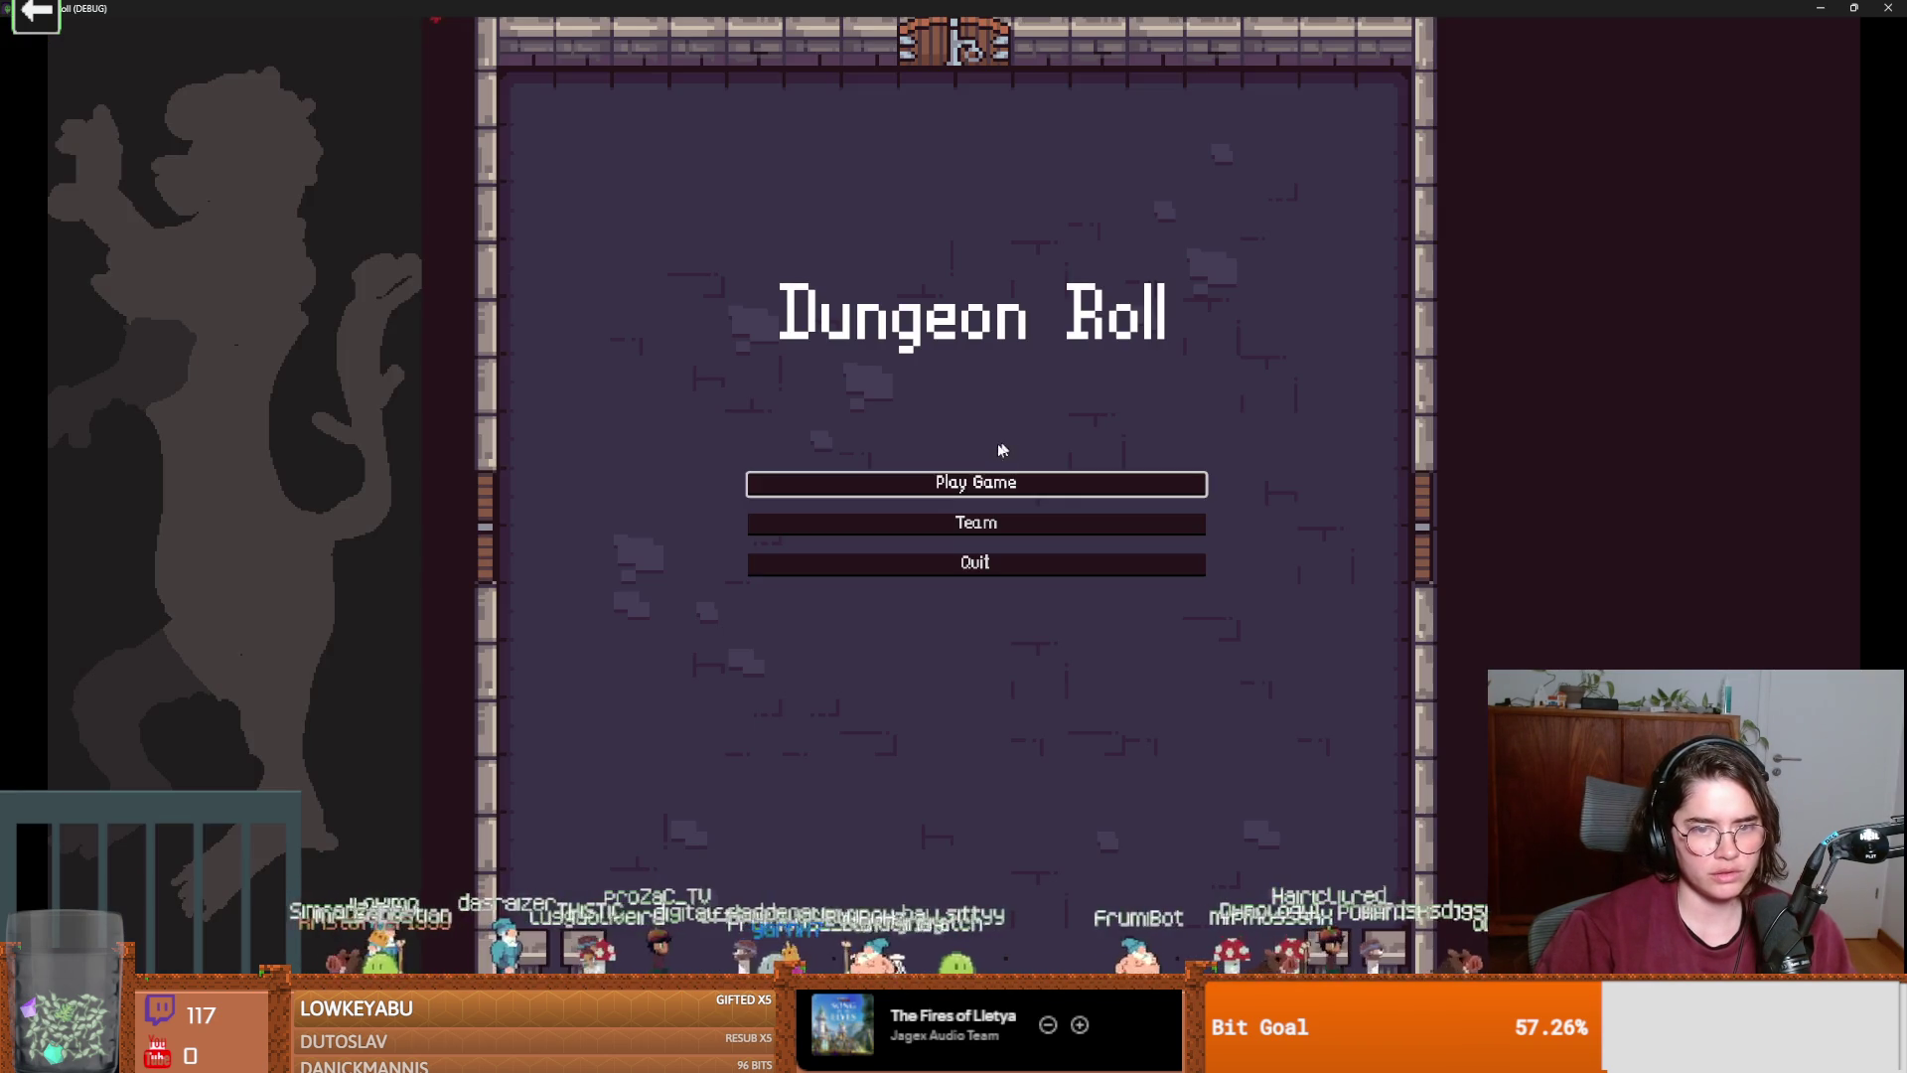
left_click(1001, 482)
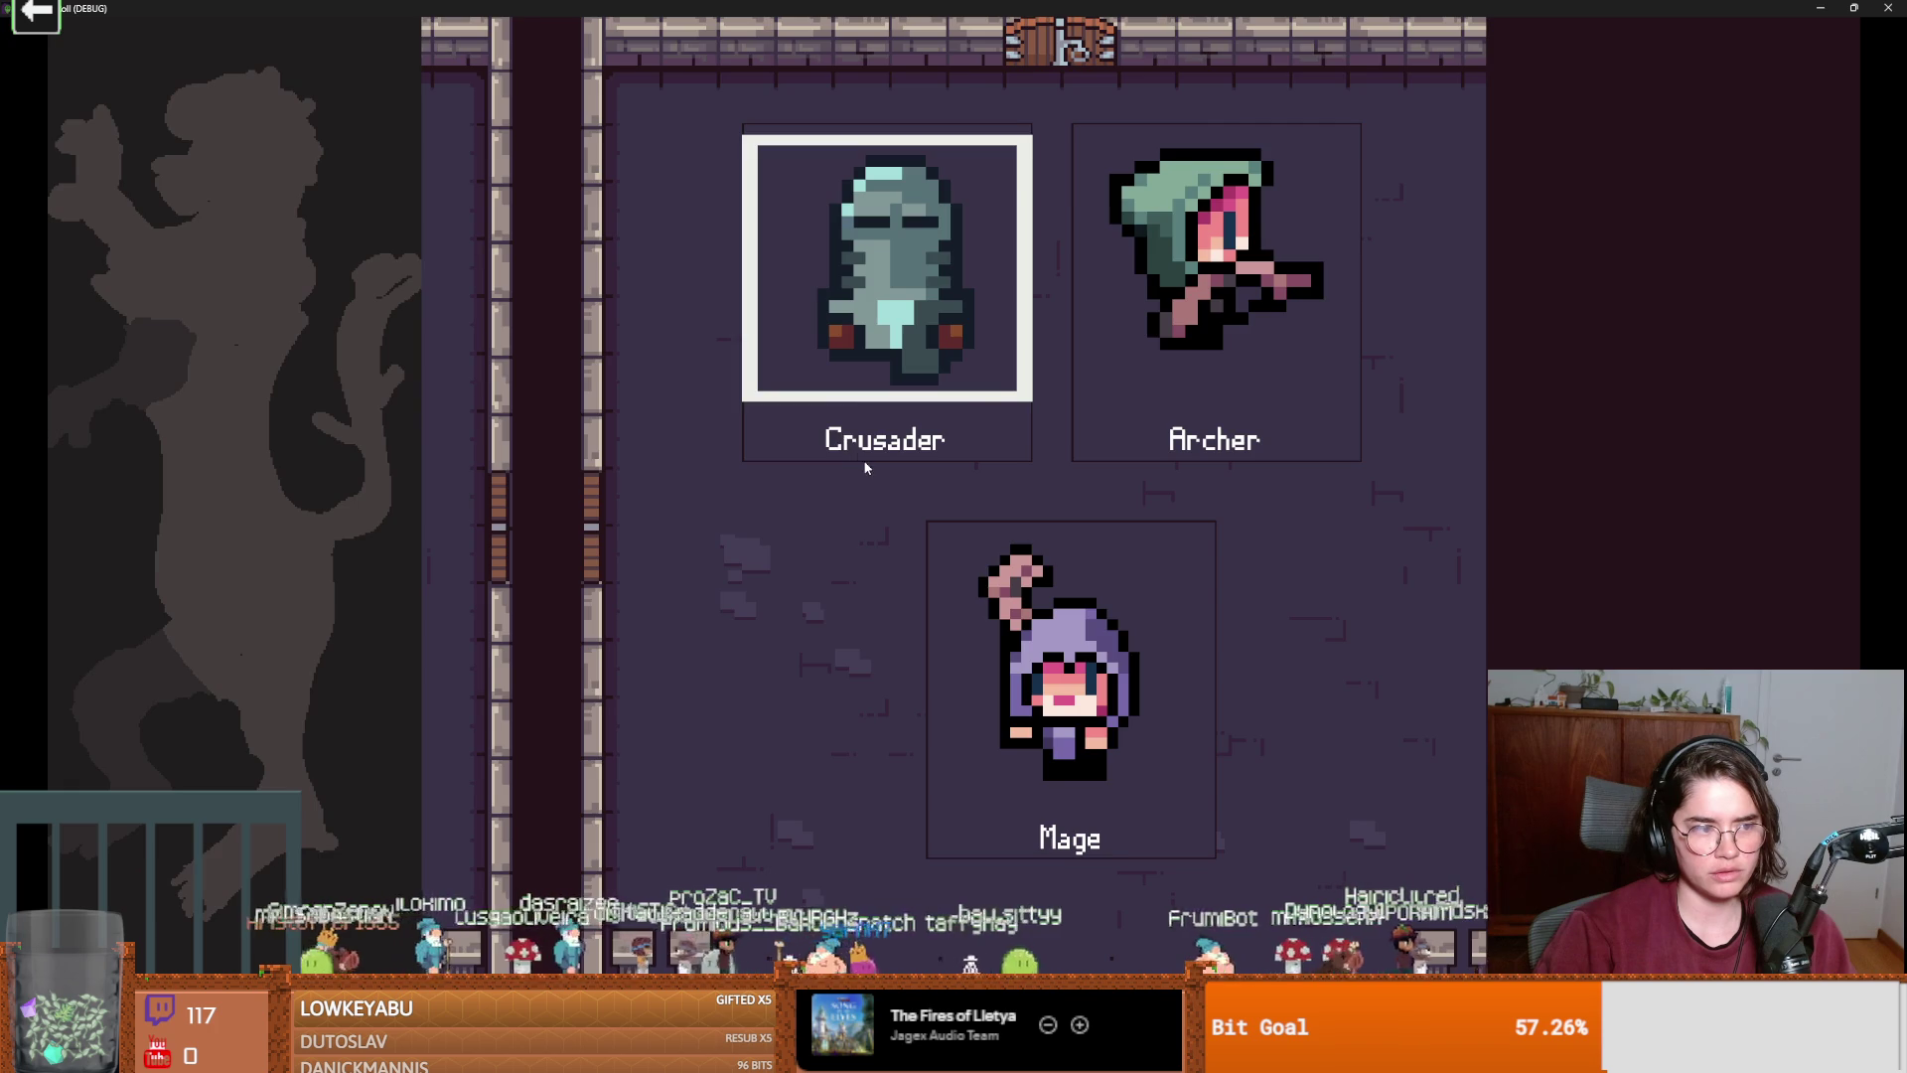
left_click(865, 467)
key("s")
left_click(707, 329)
left_click(684, 312)
left_click(684, 312)
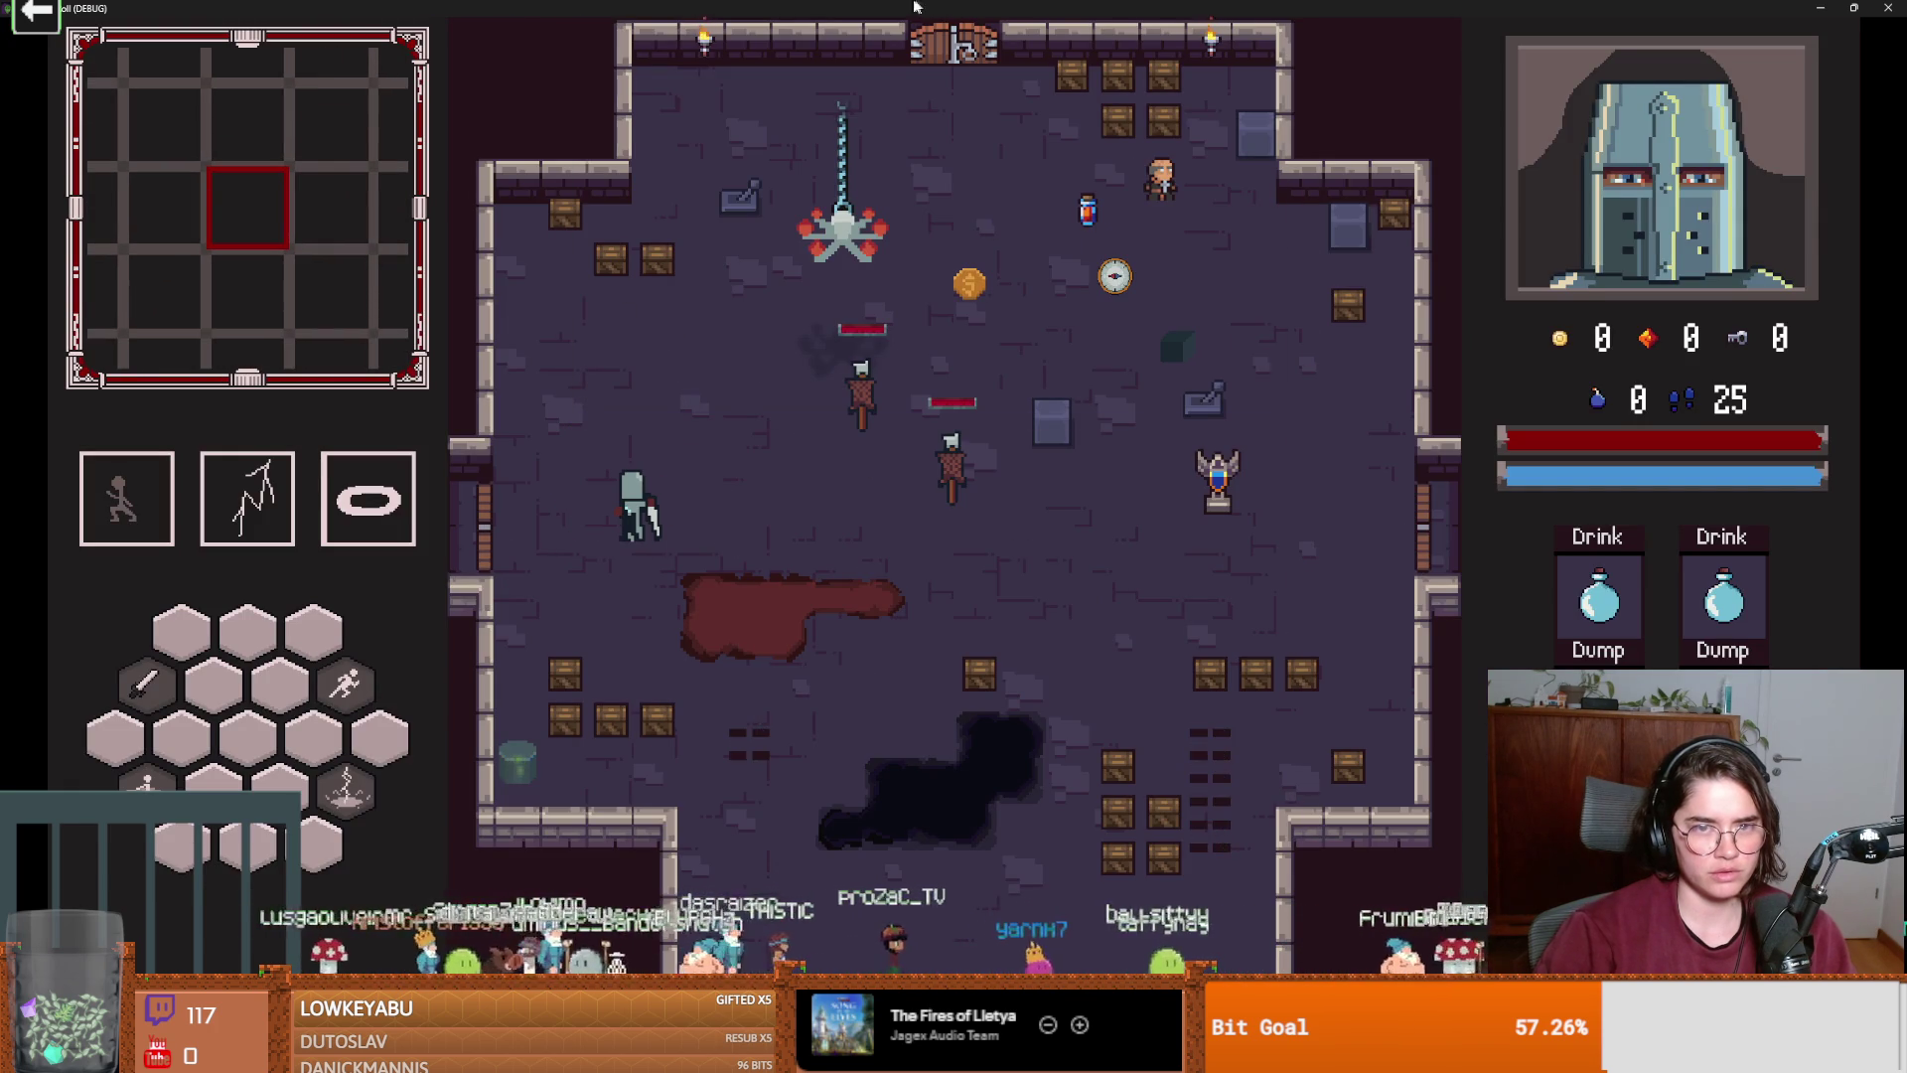
key("F8")
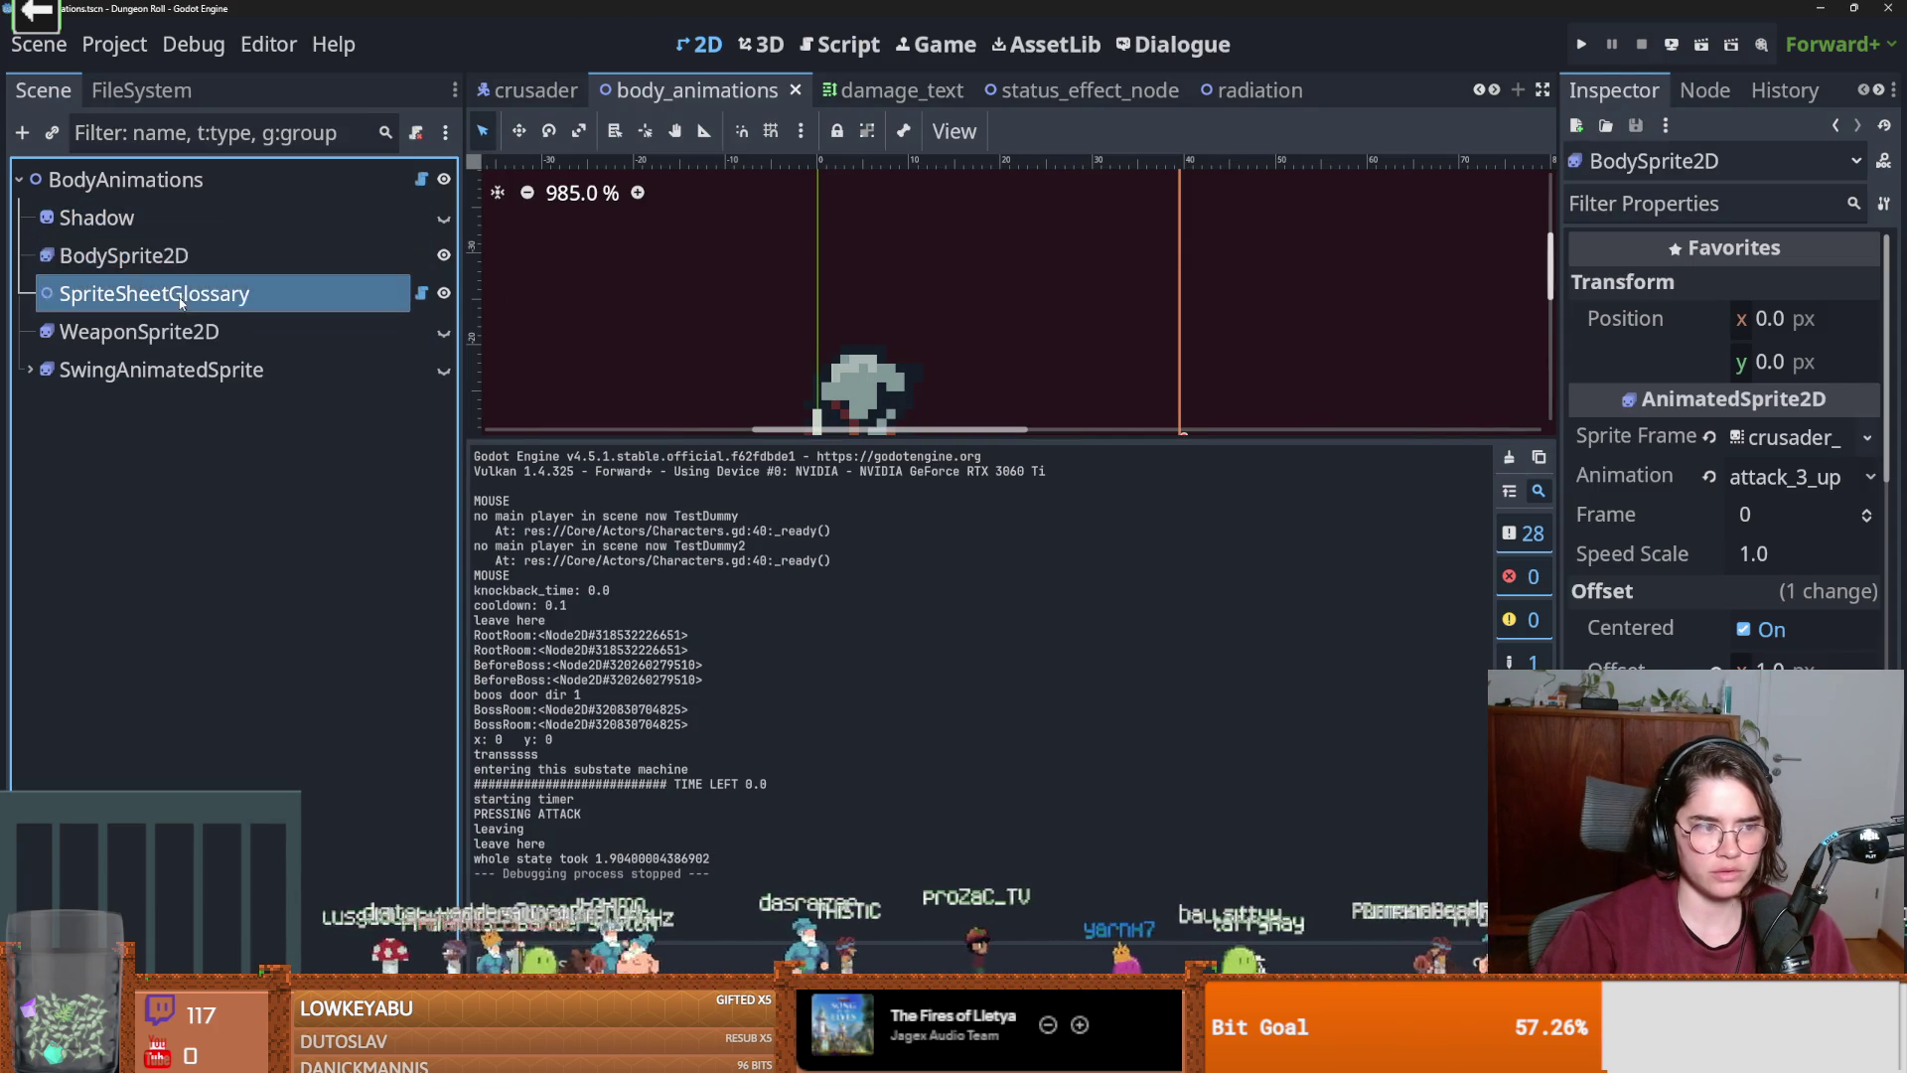
left_click(950, 735)
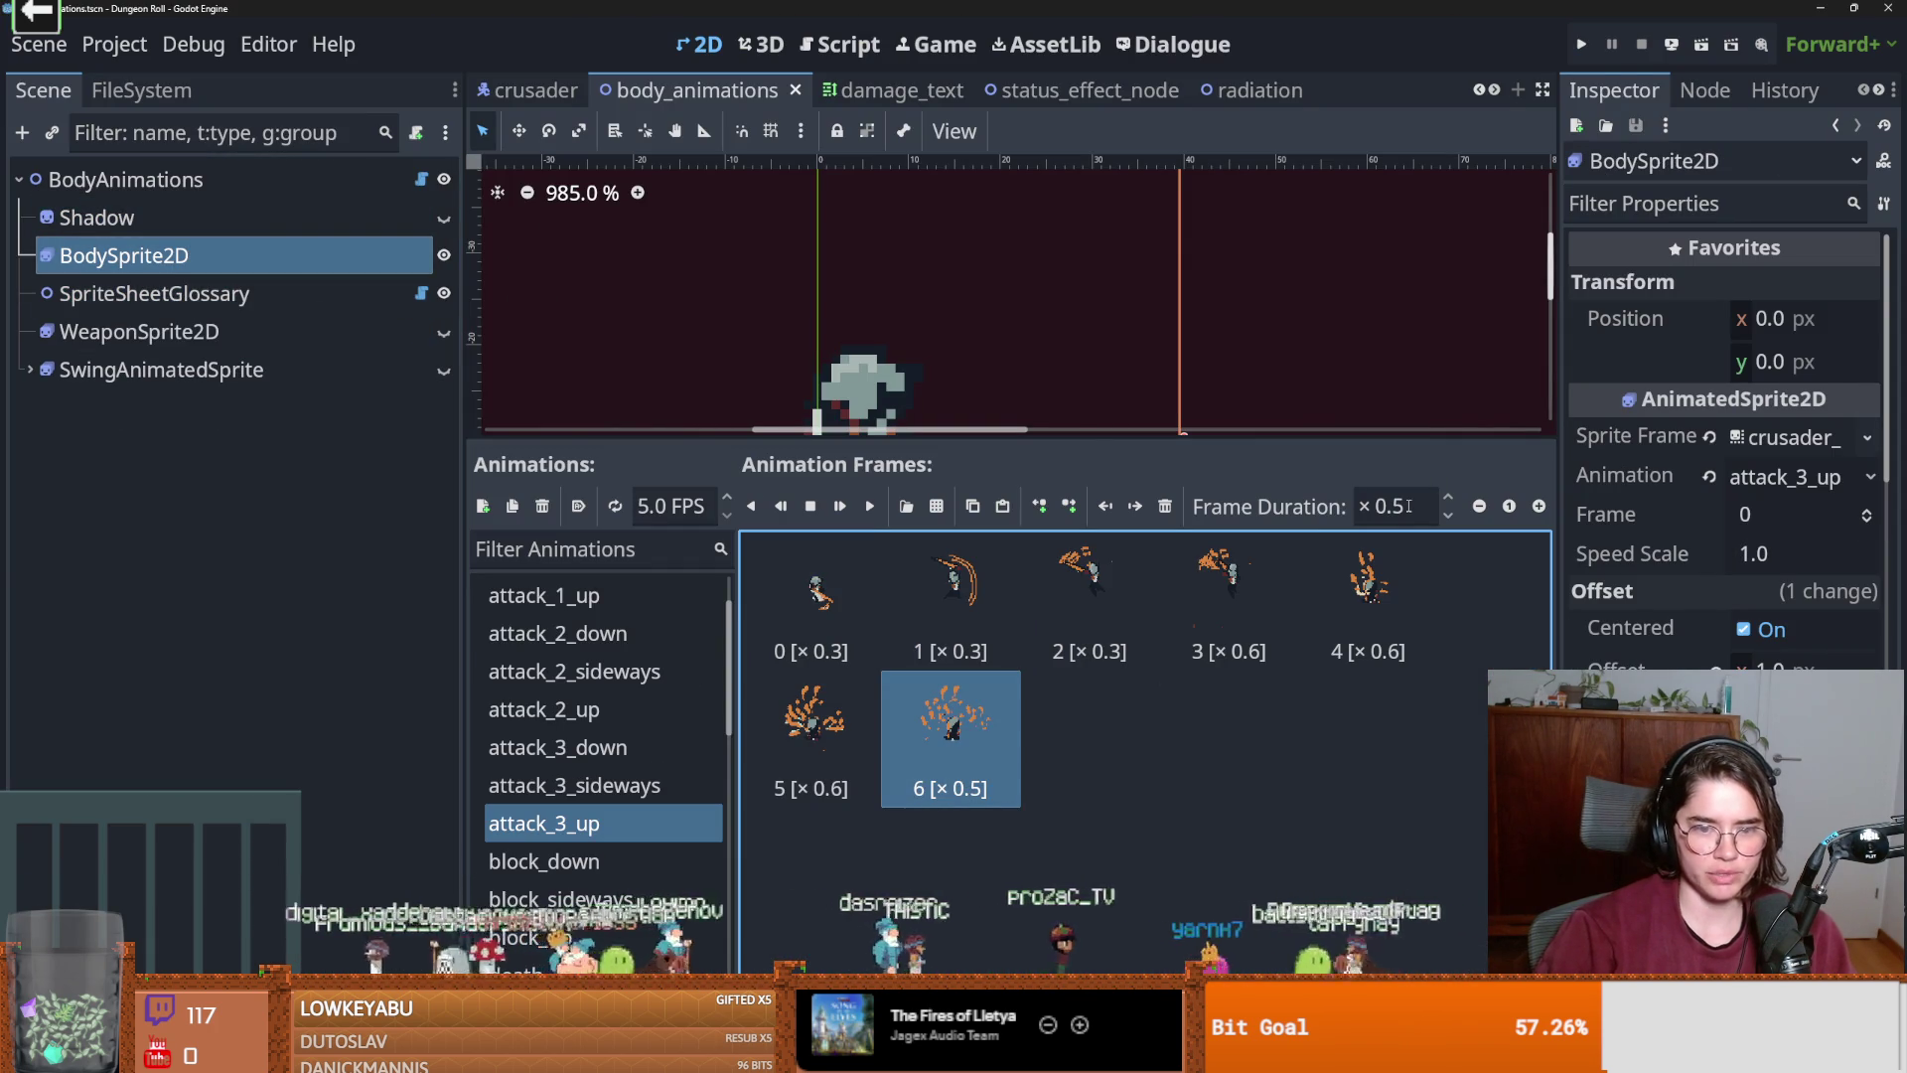
Set attack_3_up frames 5 and 6 to a 0.3 duration.
left_click(811, 735)
left_click(951, 735, "shift")
left_click(1403, 548, "shift")
left_click(1395, 507)
type("0.")
key("Return")
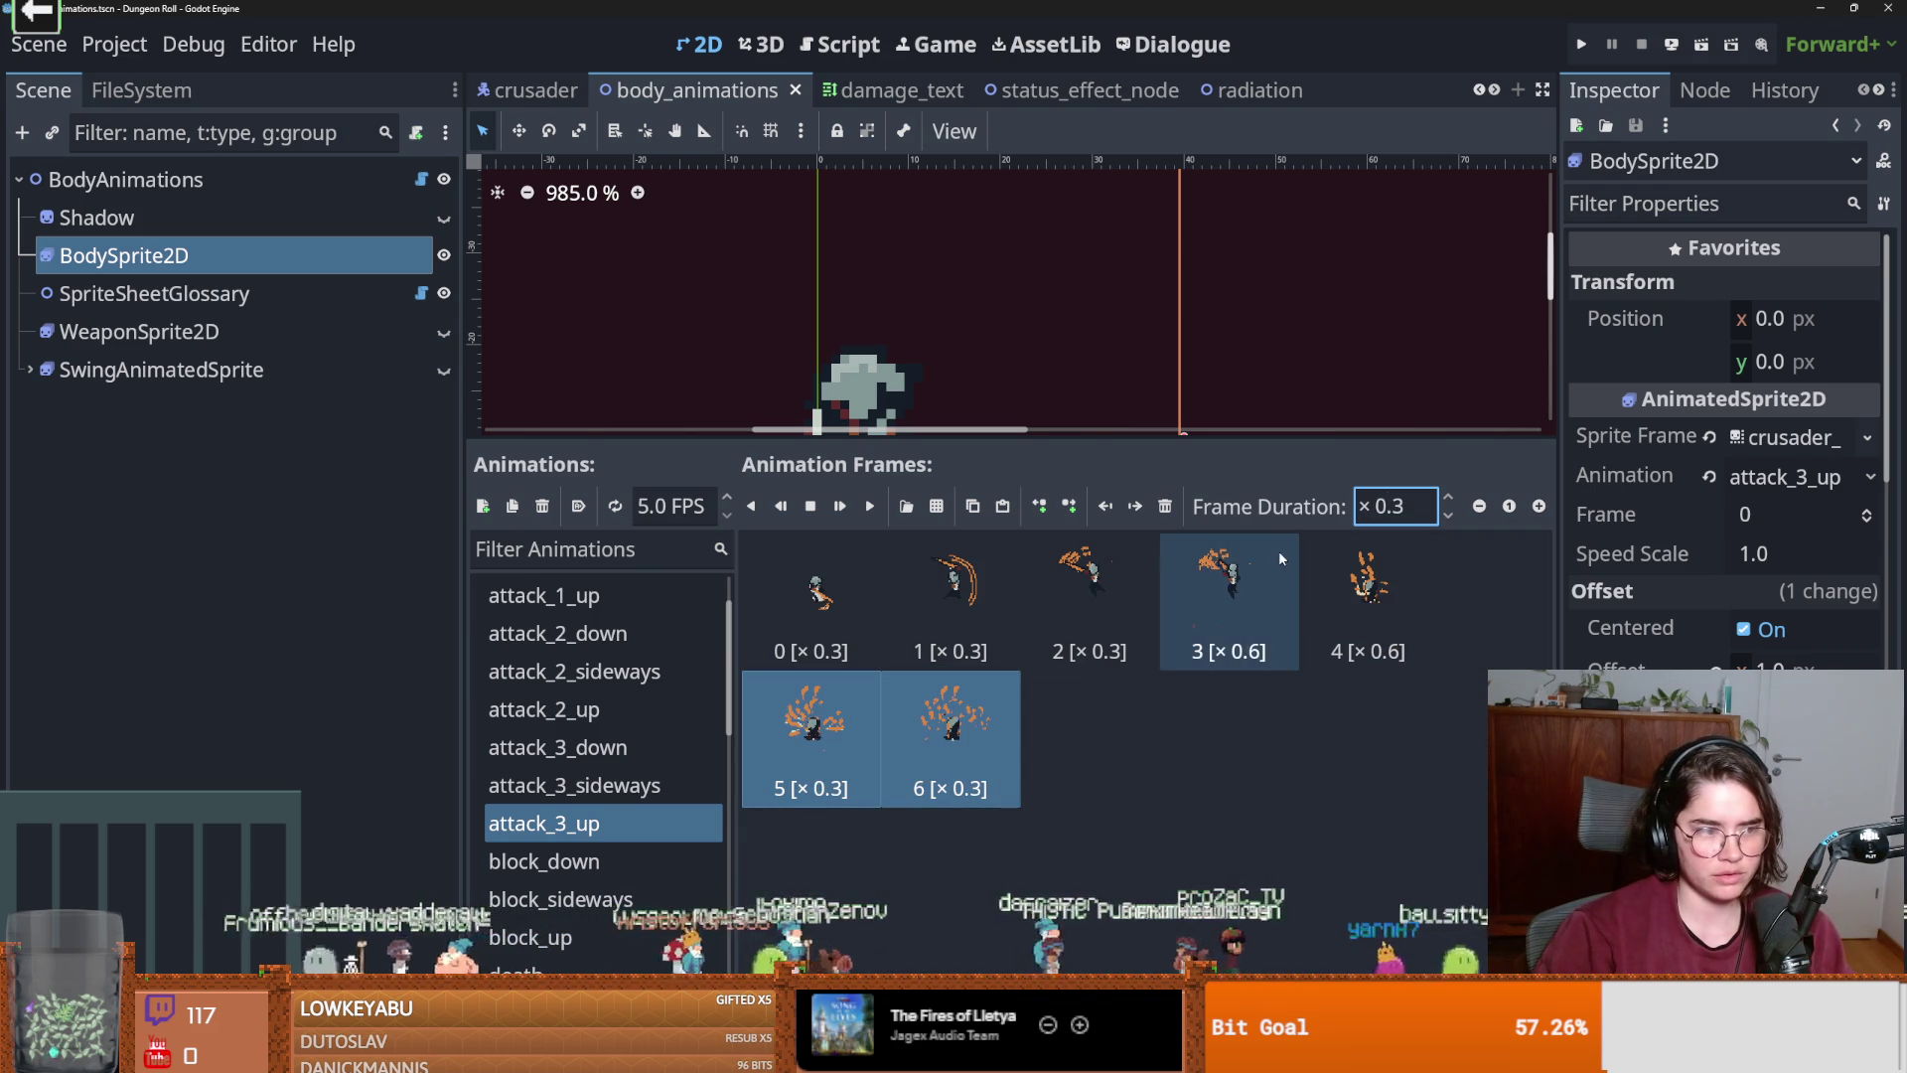
left_click(1376, 614)
left_click(1411, 504)
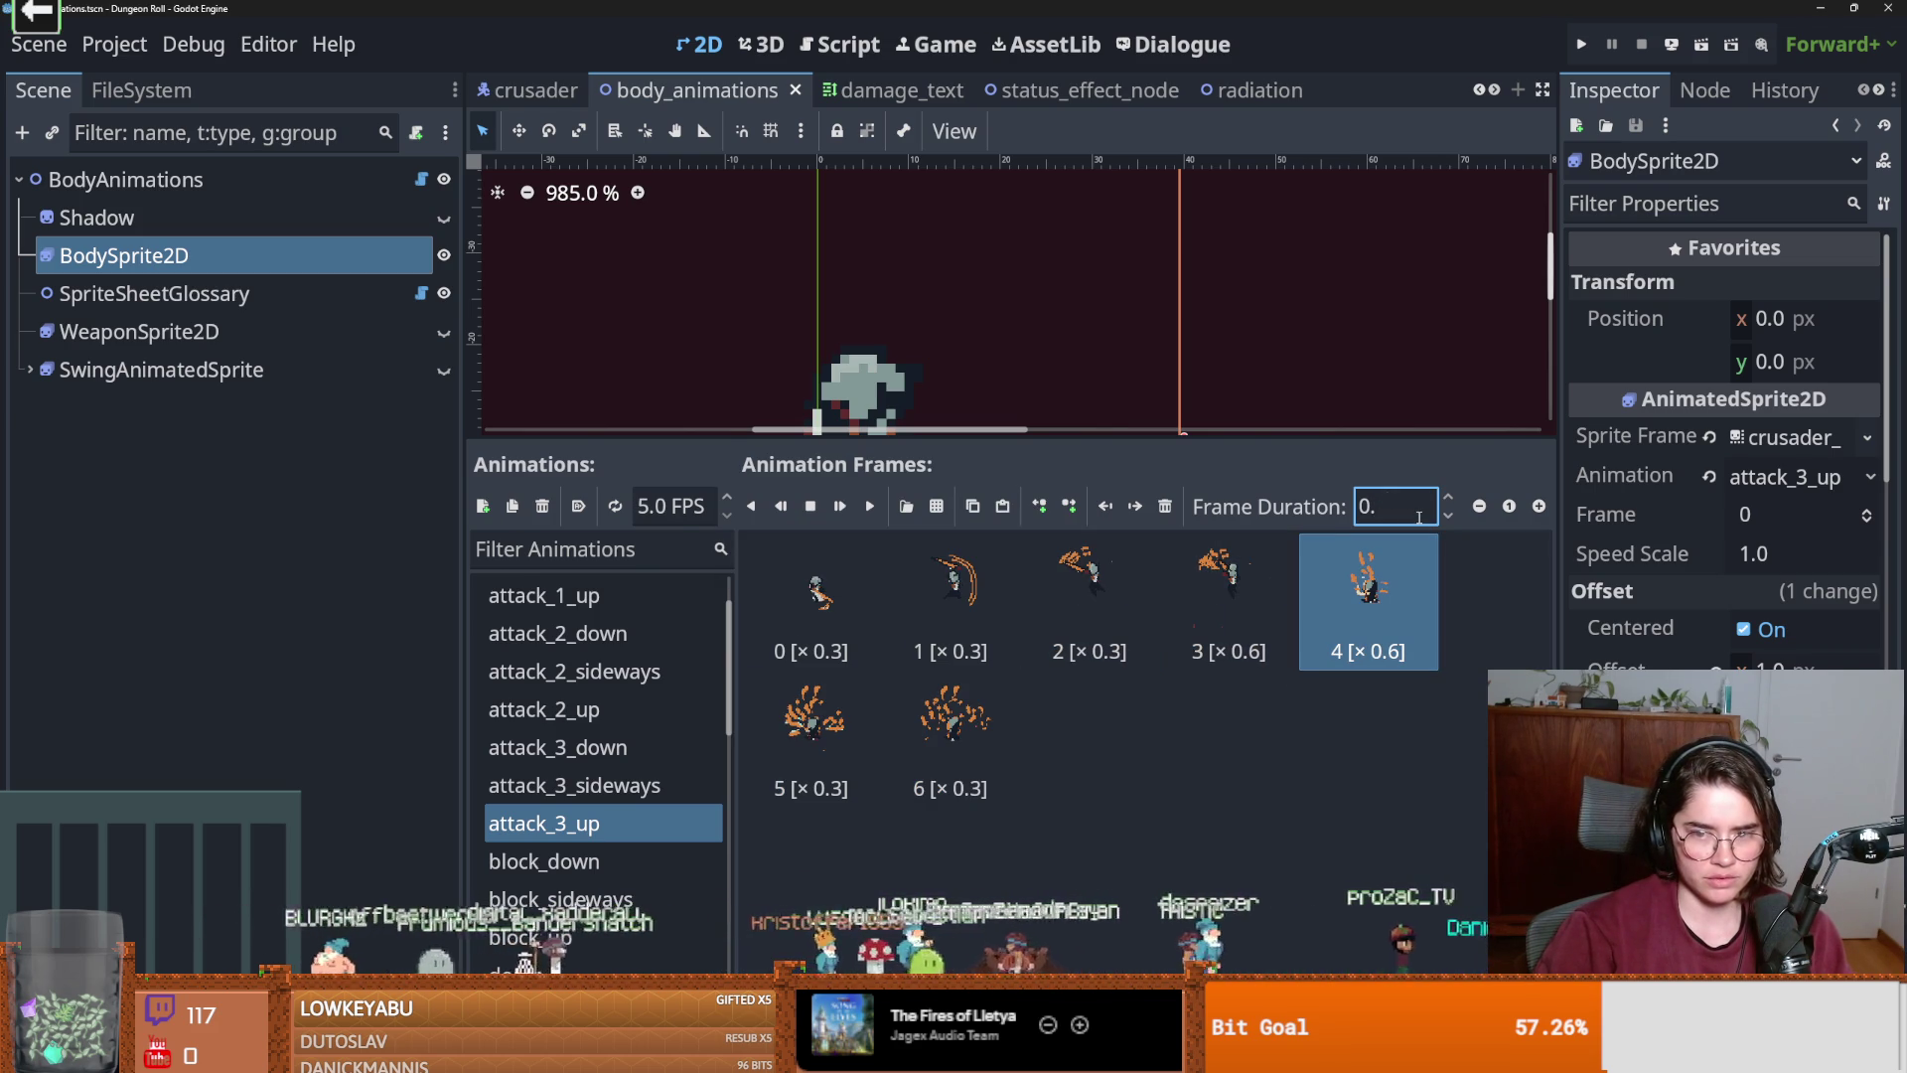
Run the game, test the attack as the Crusader, then close it and save.
left_click(1583, 49)
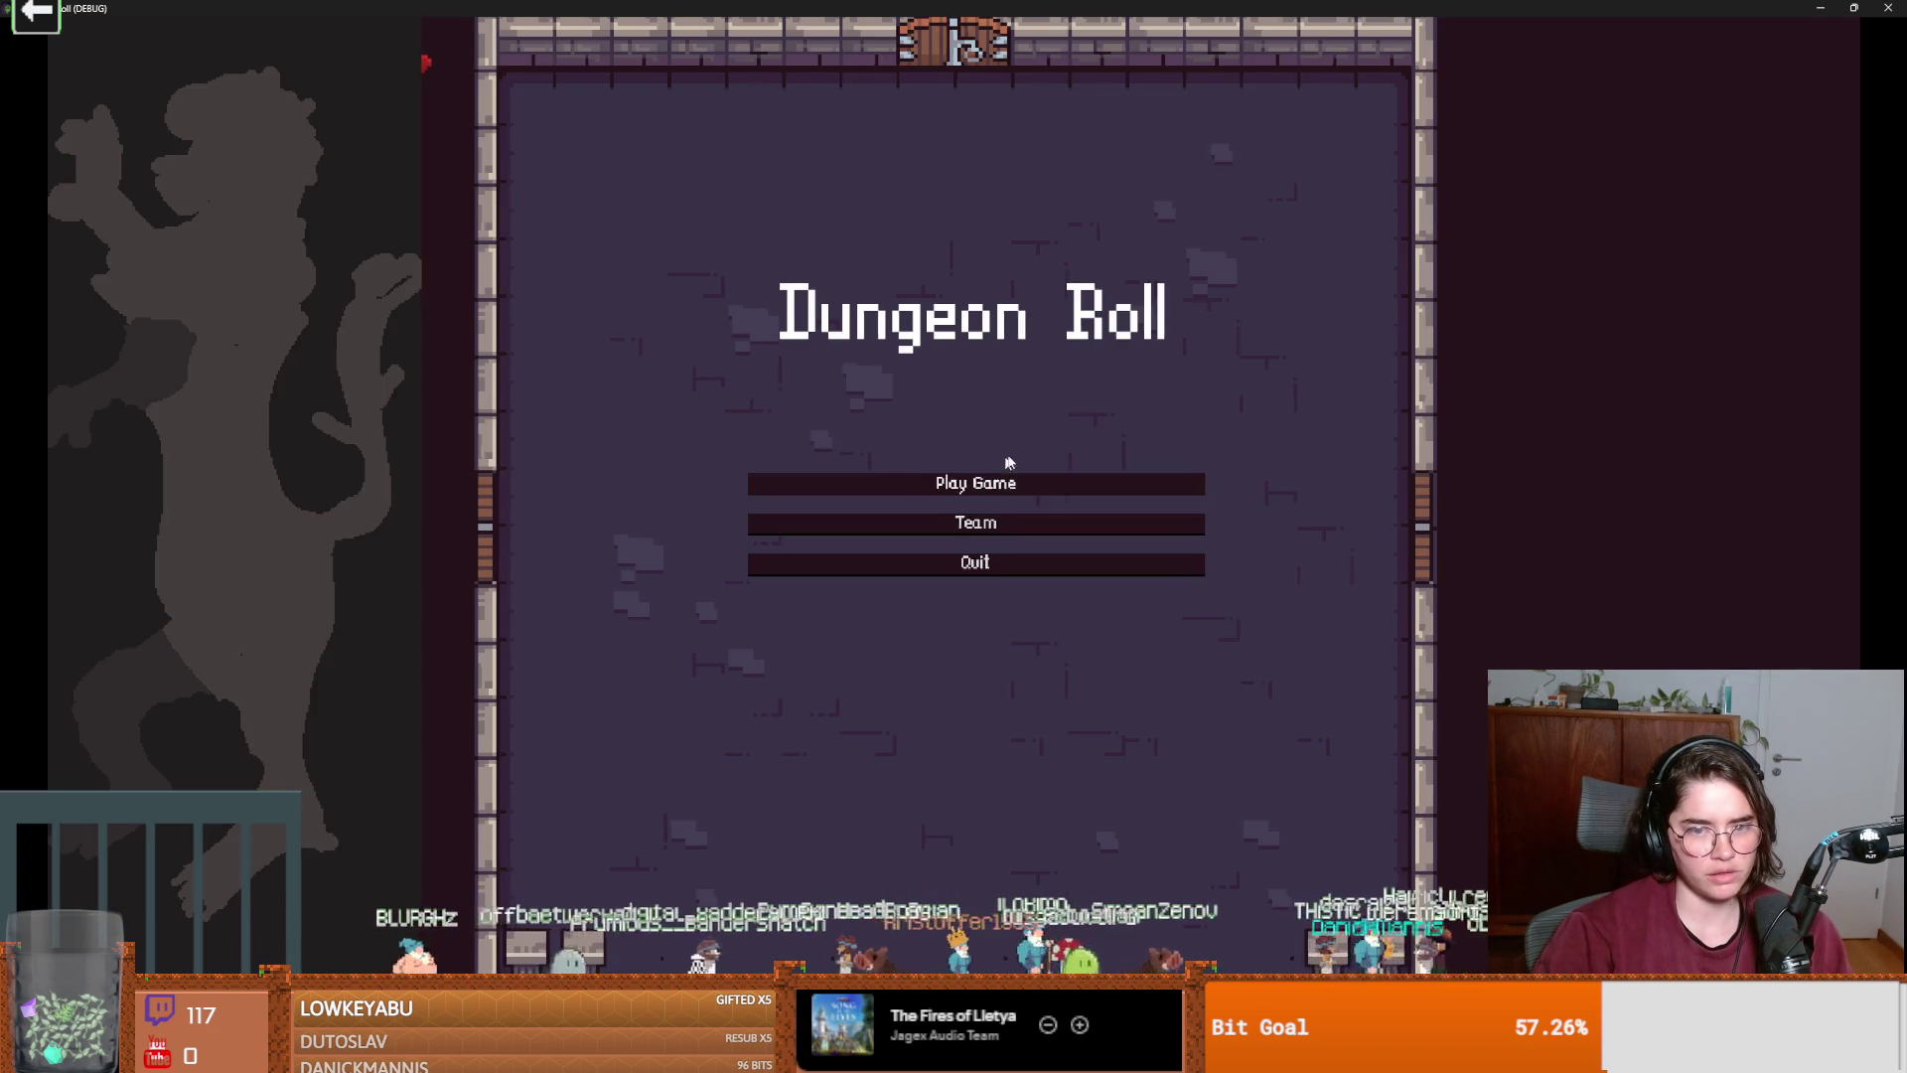
left_click(982, 481)
left_click(824, 447)
key("s")
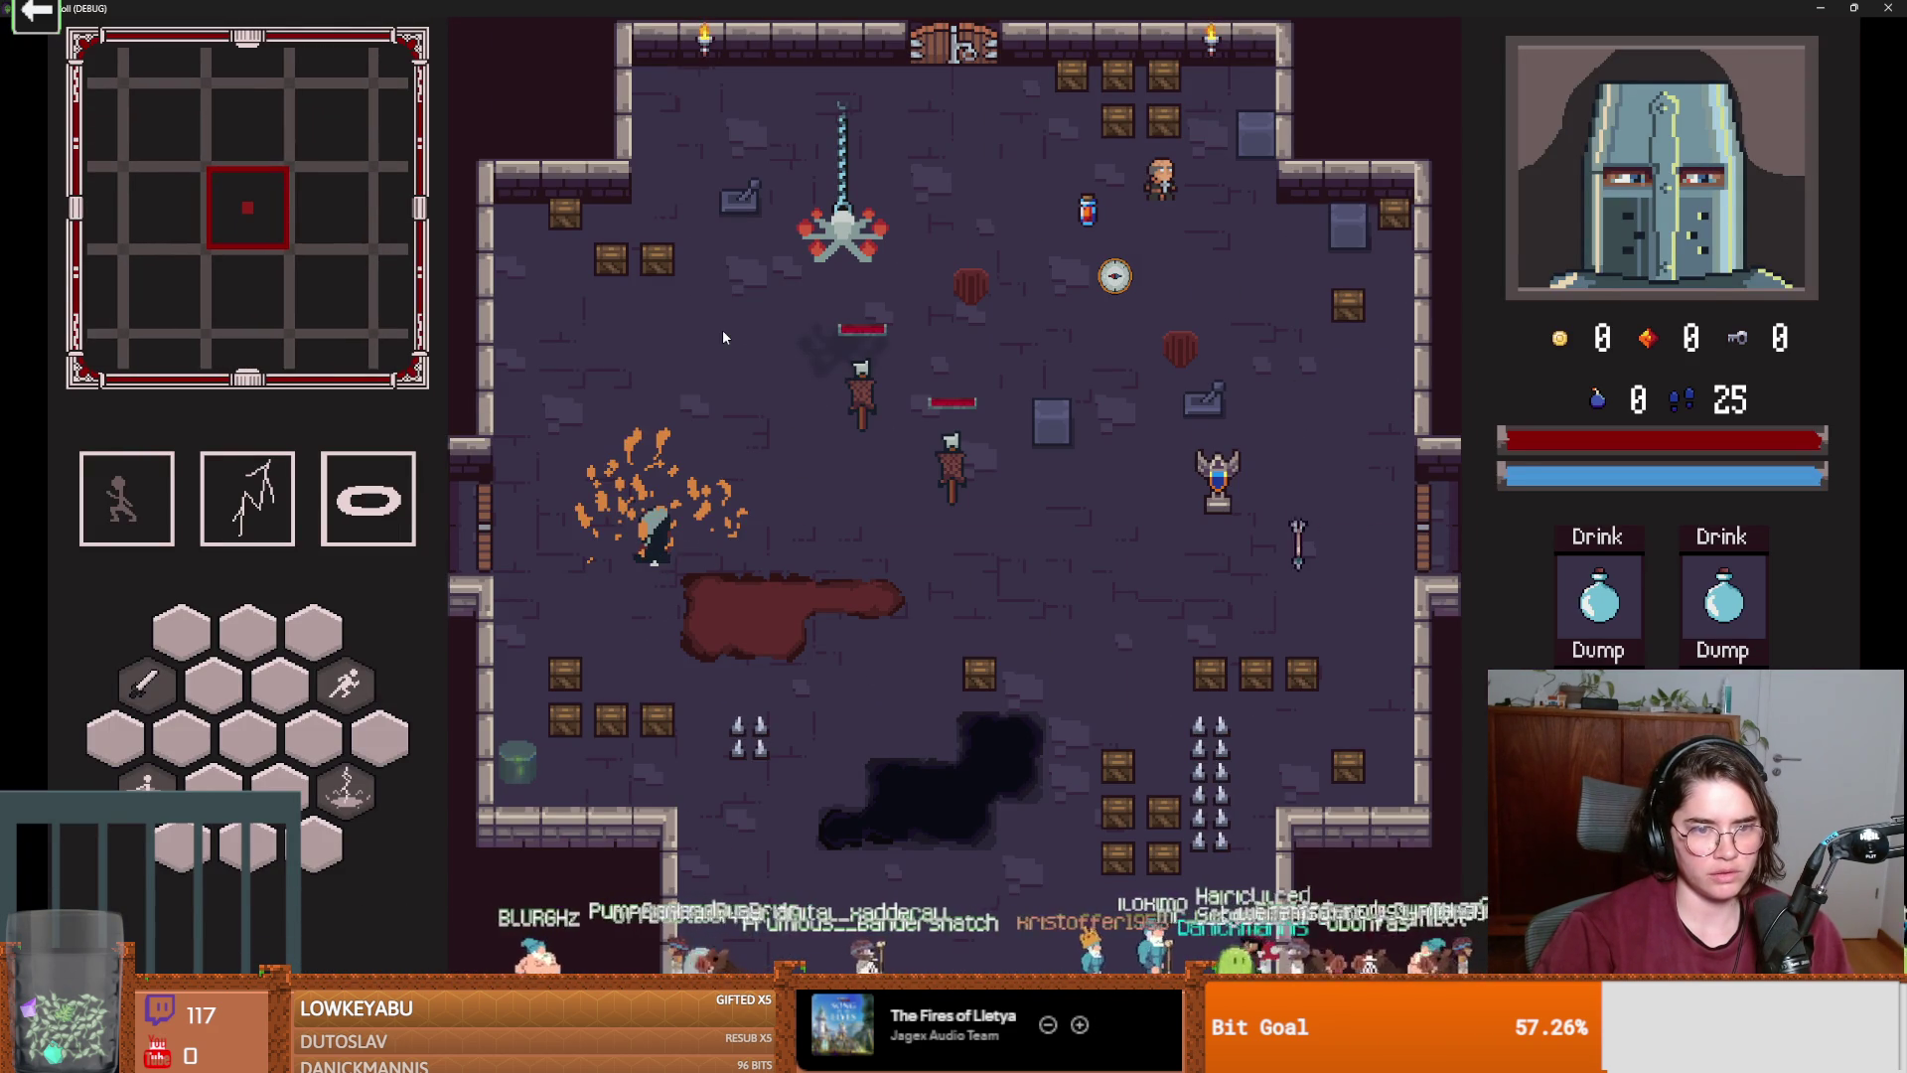
key("super+Down")
left_click(1245, 378)
key("ctrl+s")
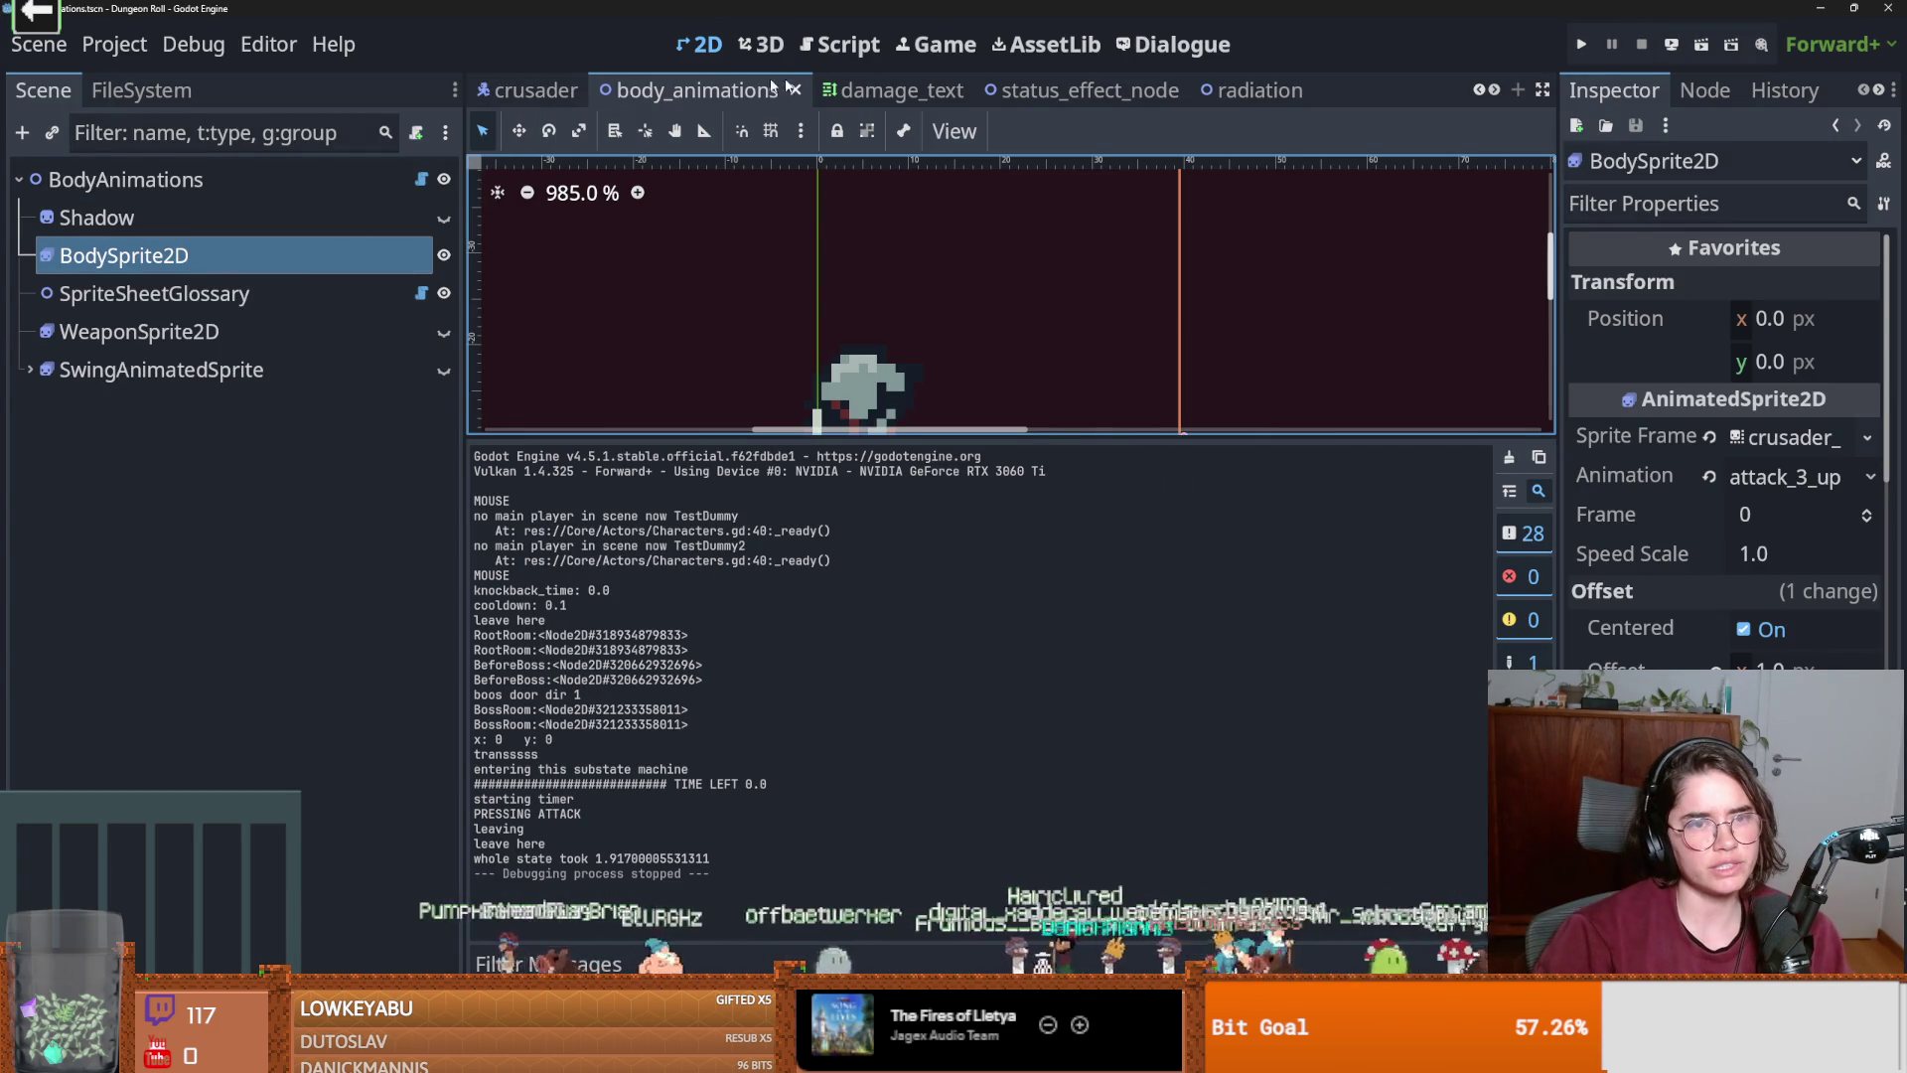
Return to the body_animations scene and compare the attack_3 down, sideways and up frames.
left_click(531, 90)
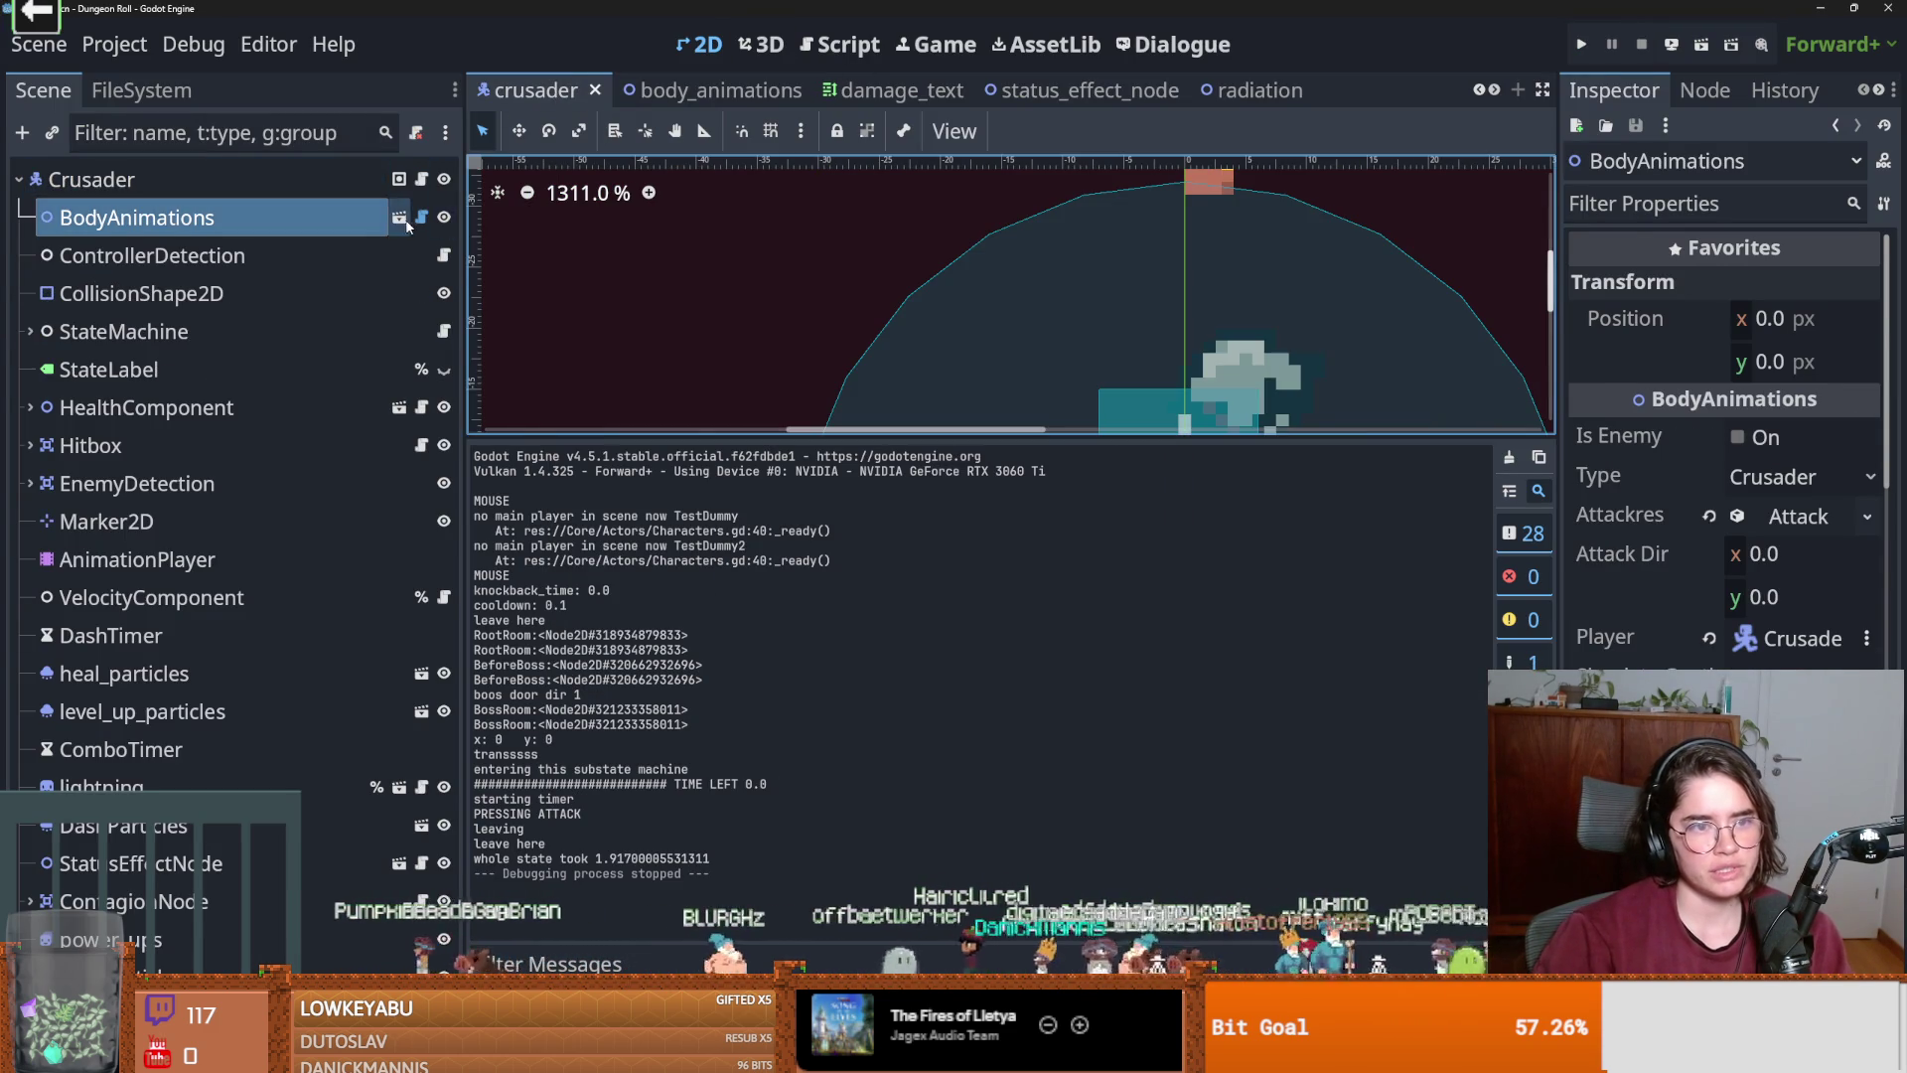
left_click(415, 226)
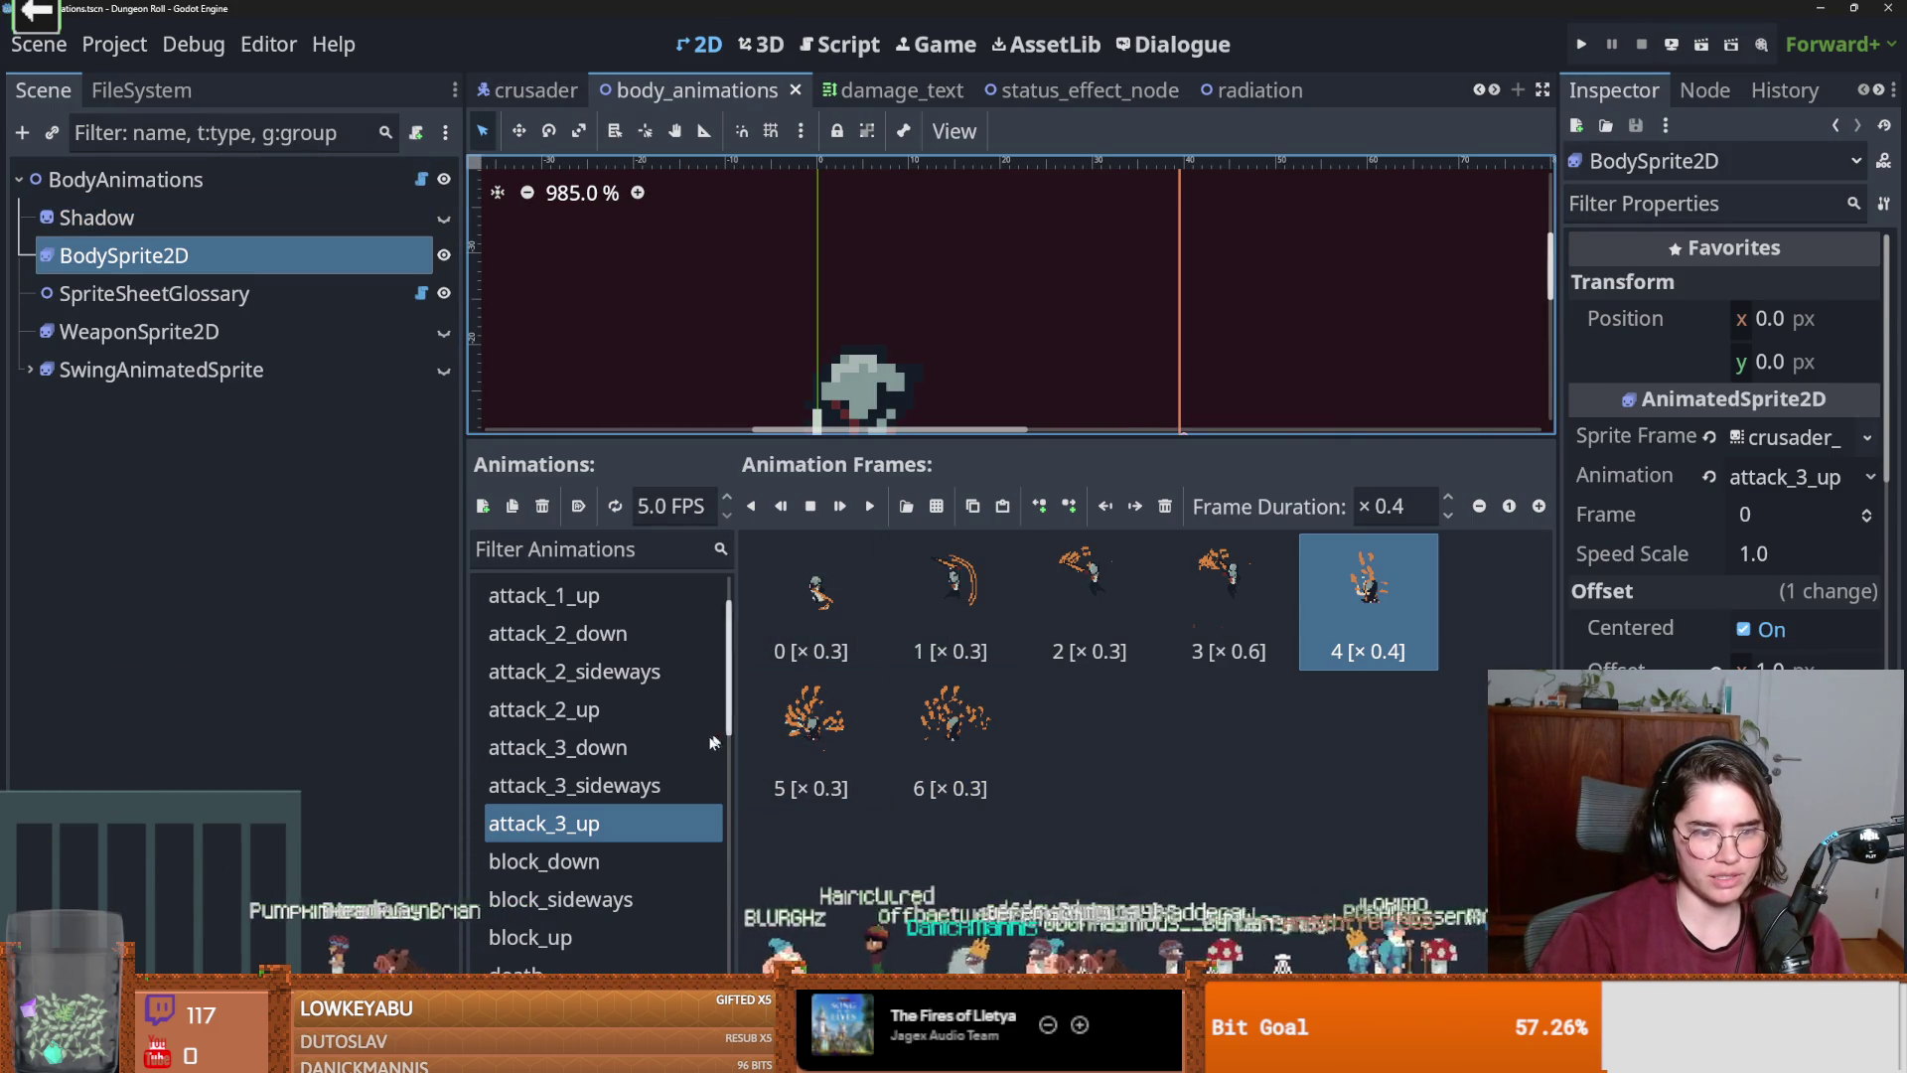
left_click(624, 786)
left_click(611, 747)
left_click(616, 786)
left_click(602, 819)
left_click(601, 785)
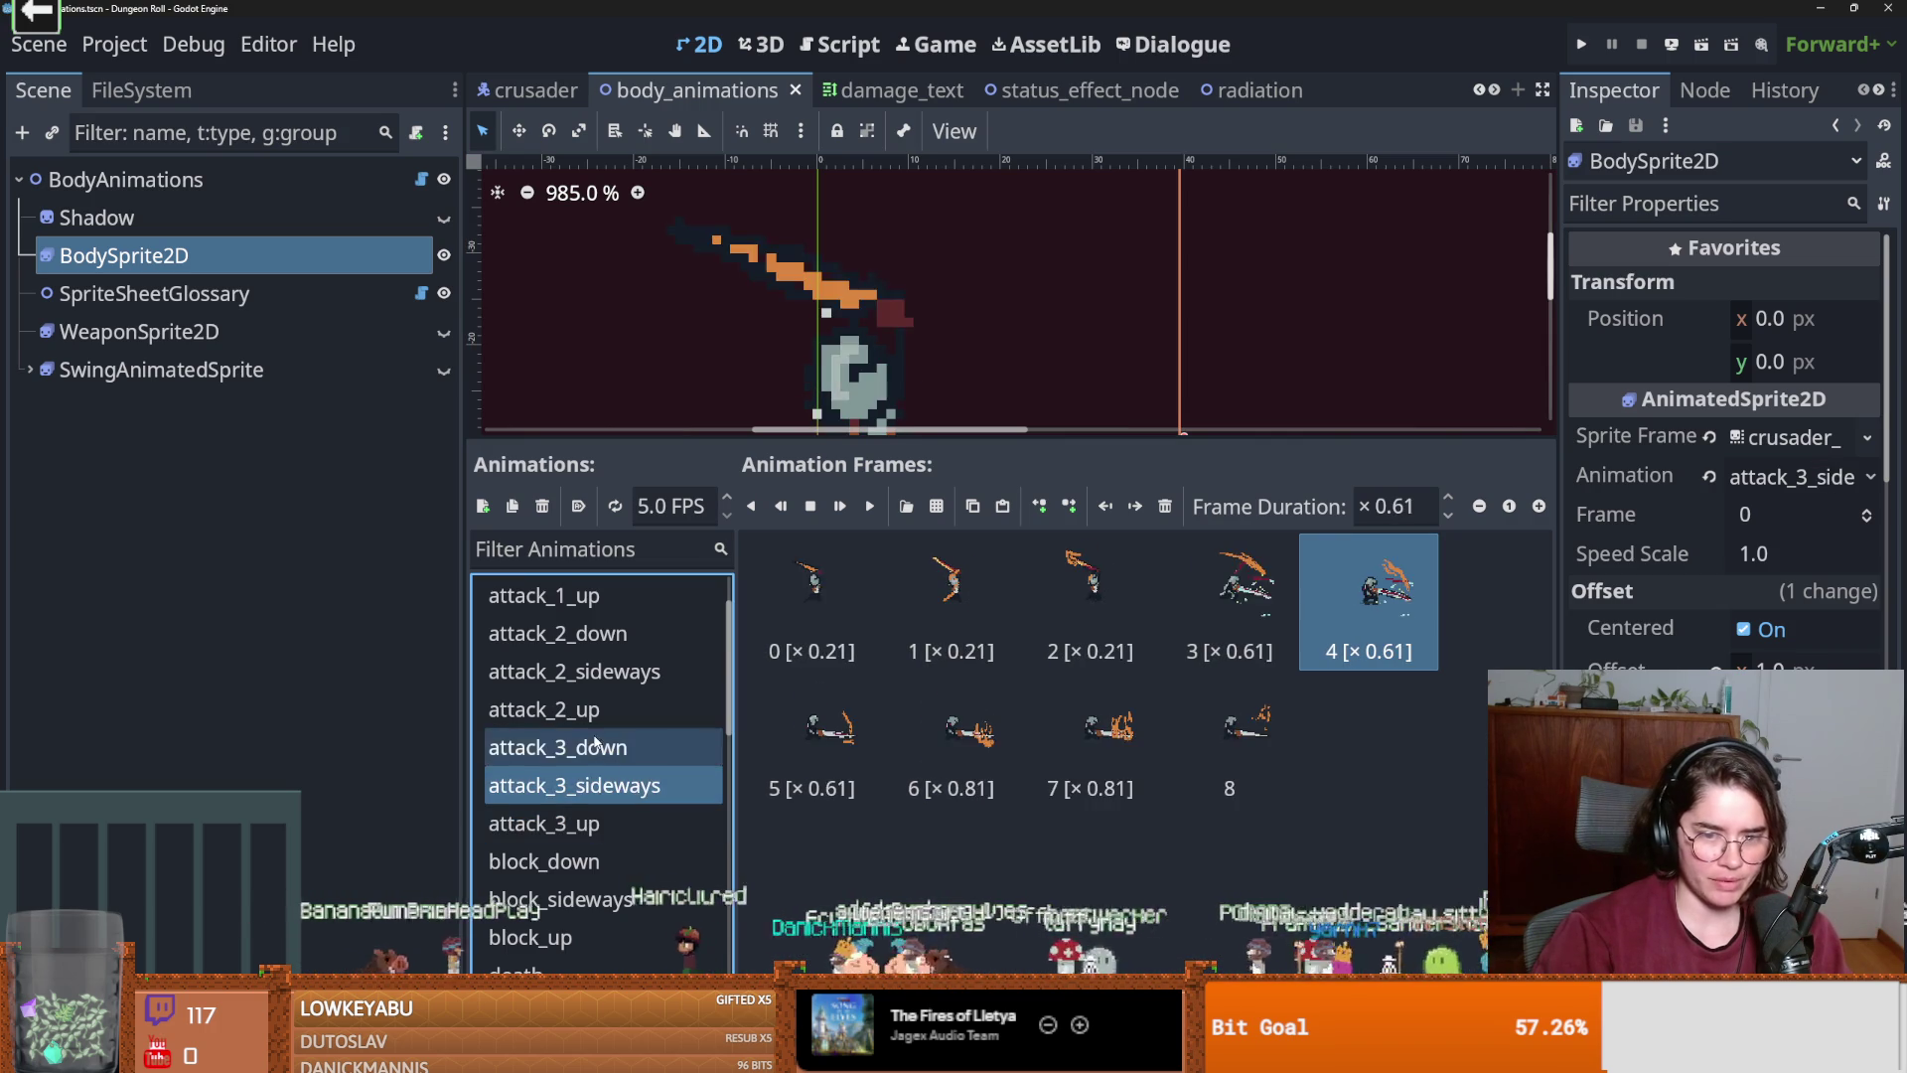
left_click(599, 745)
left_click(601, 784)
left_click(602, 823)
left_click(606, 785)
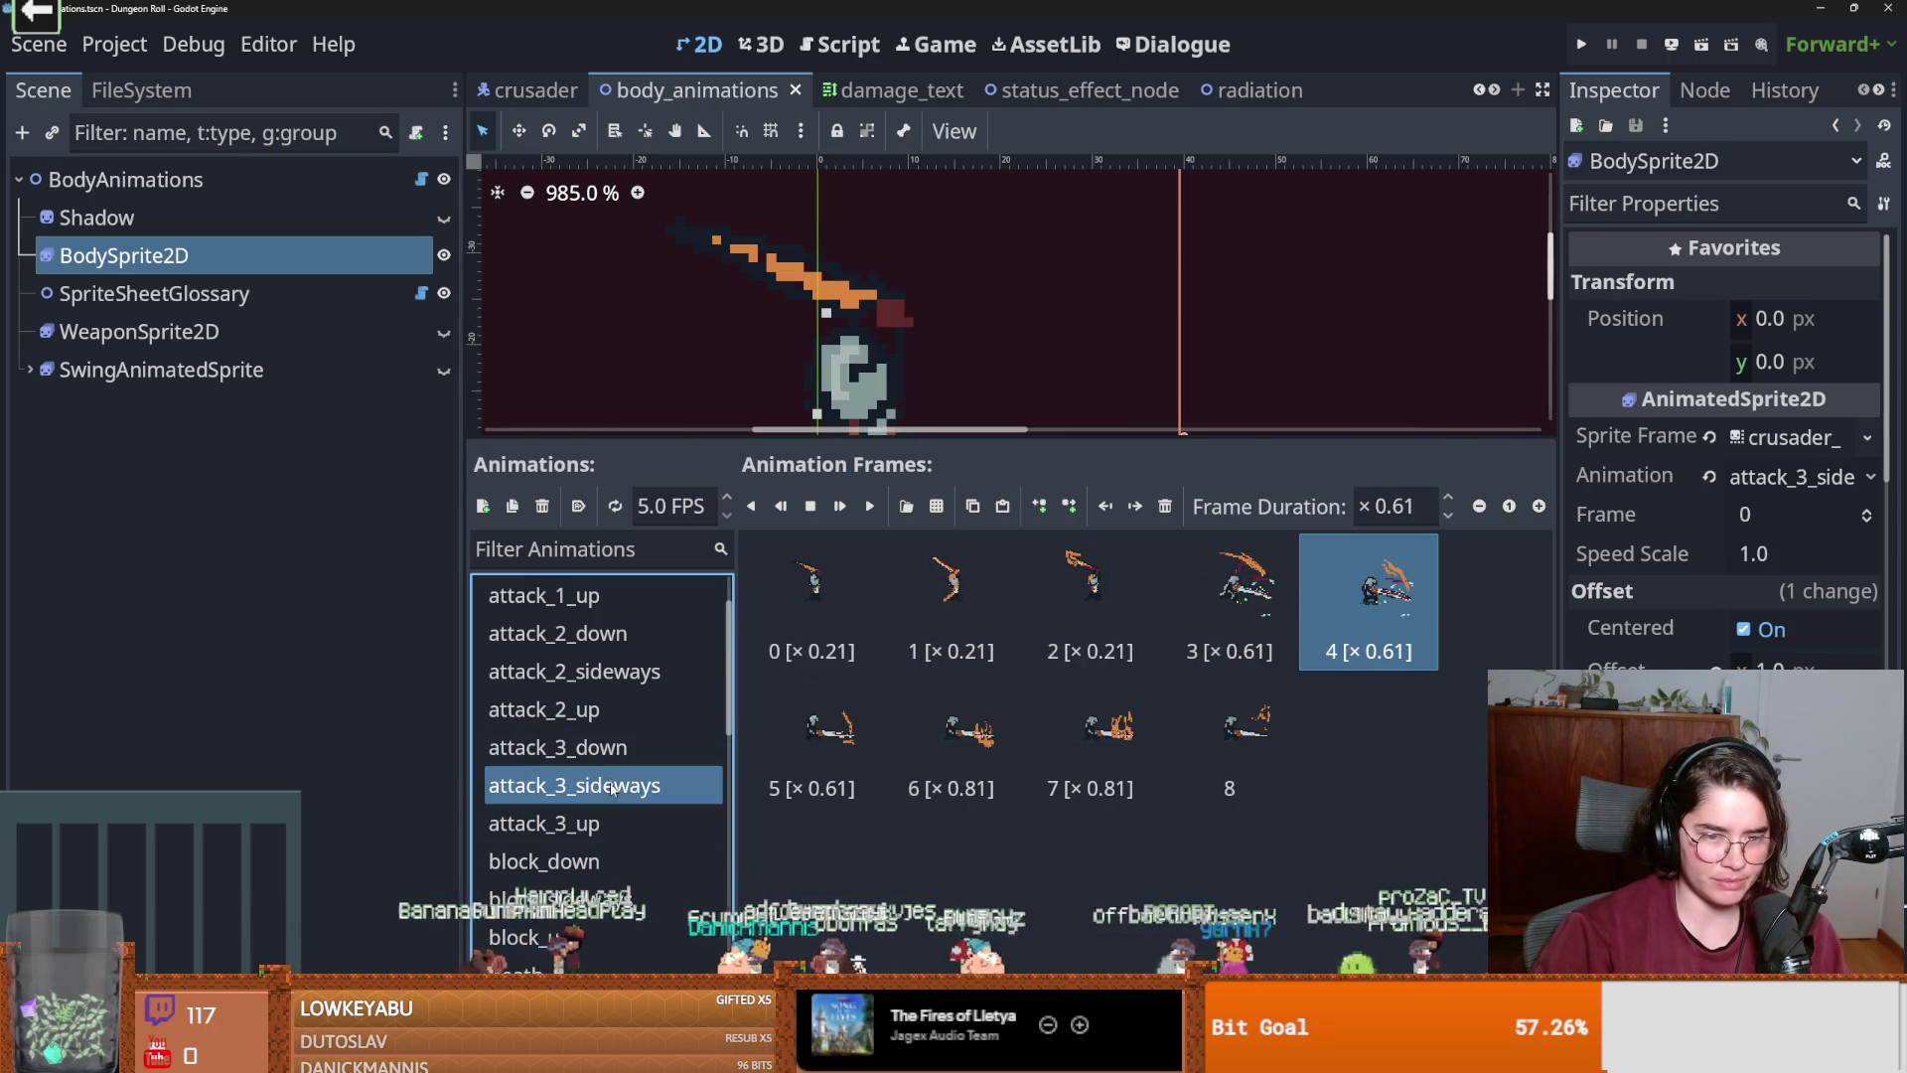
Compare attack_3_up's frame timings against attack_3_sideways and attack_3_down before editing frames 3–4.
left_click(660, 828)
left_click(654, 786)
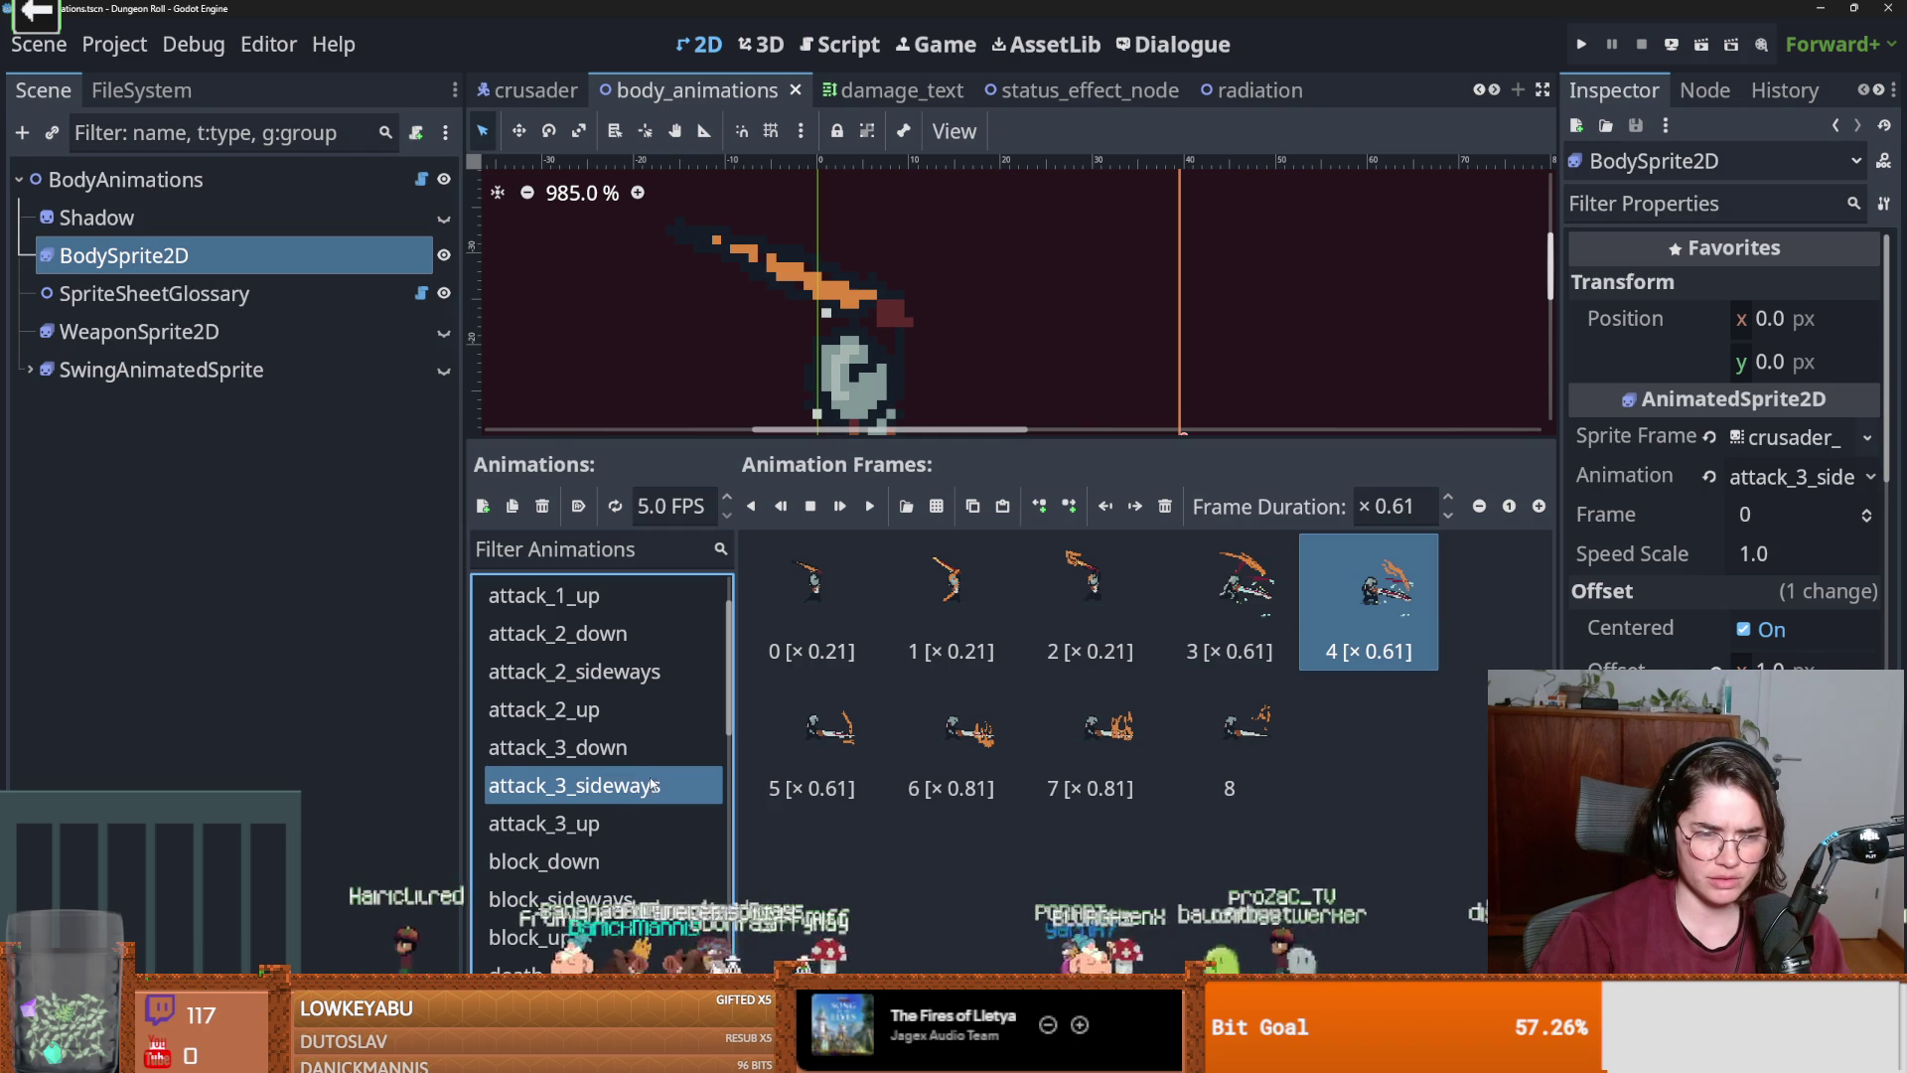
left_click(650, 750)
left_click(618, 823)
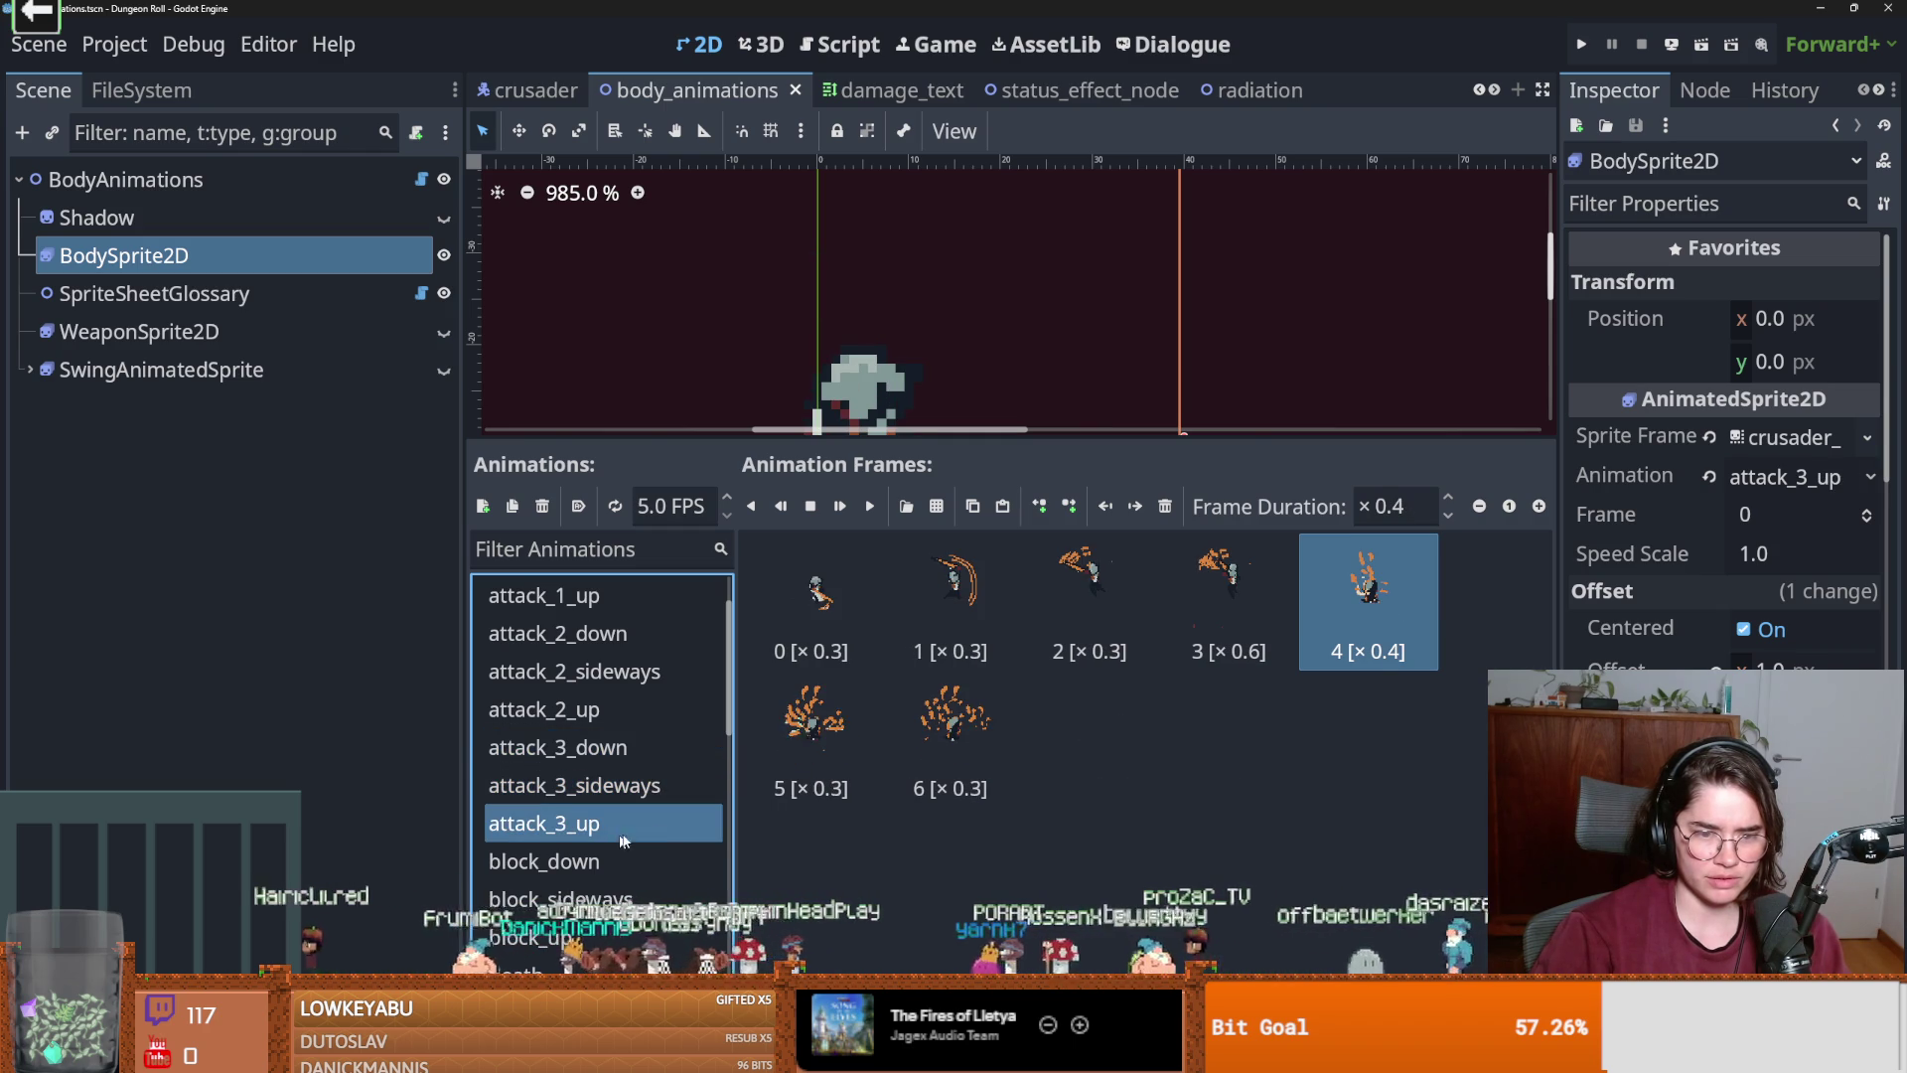
left_click(625, 755)
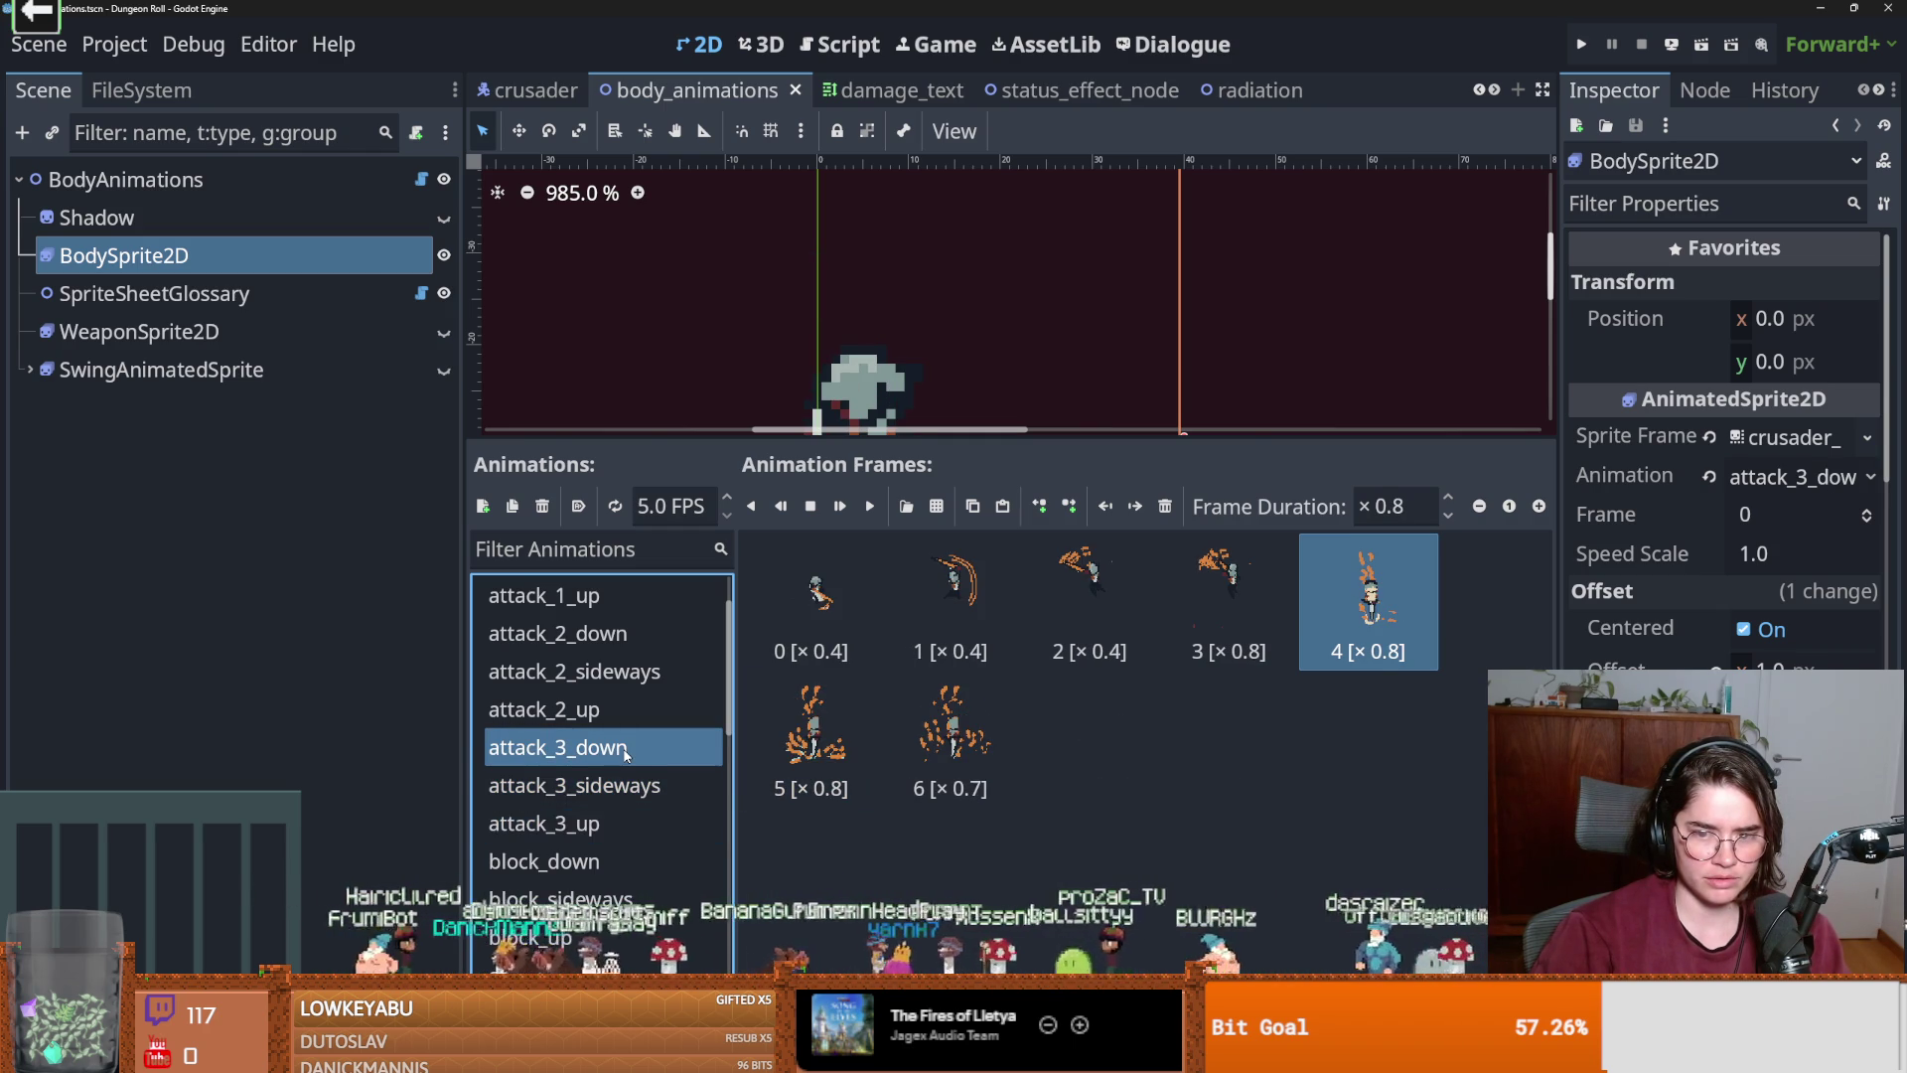
left_click(593, 828)
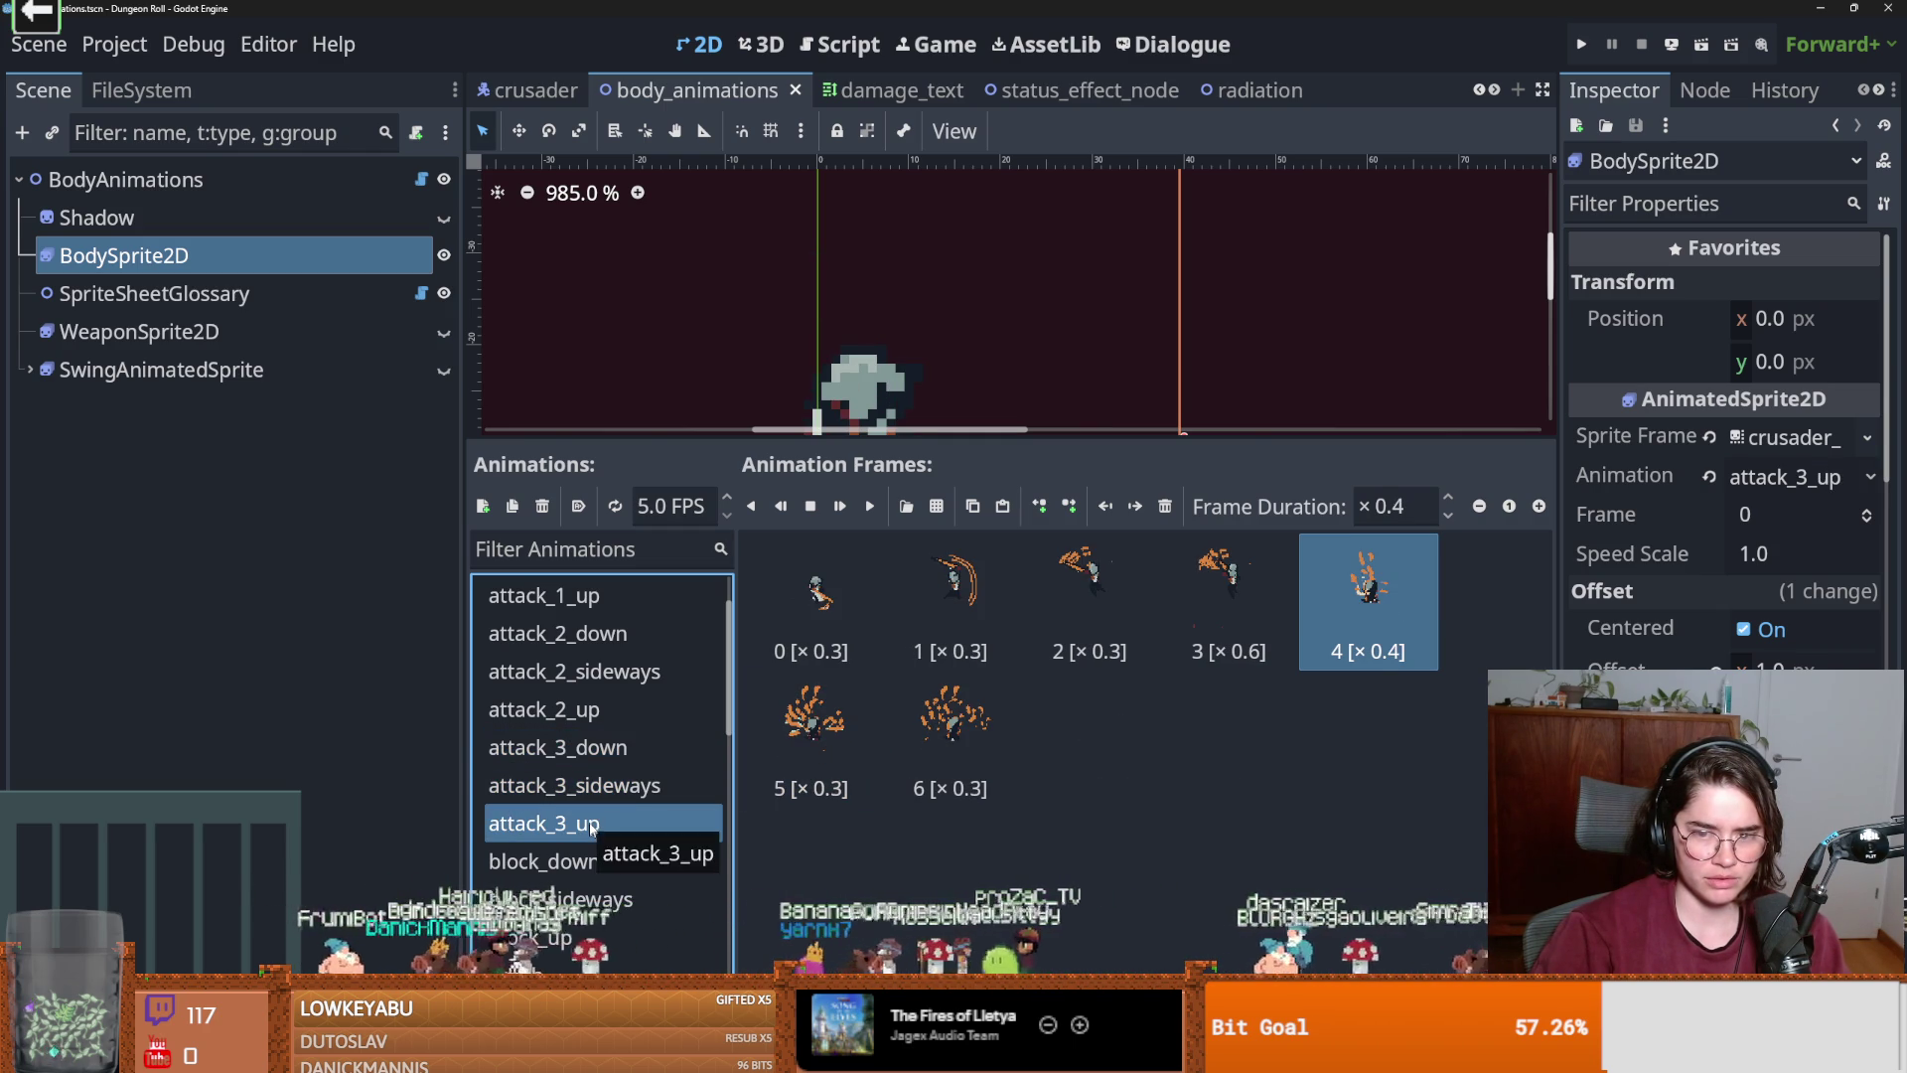
left_click(1406, 501)
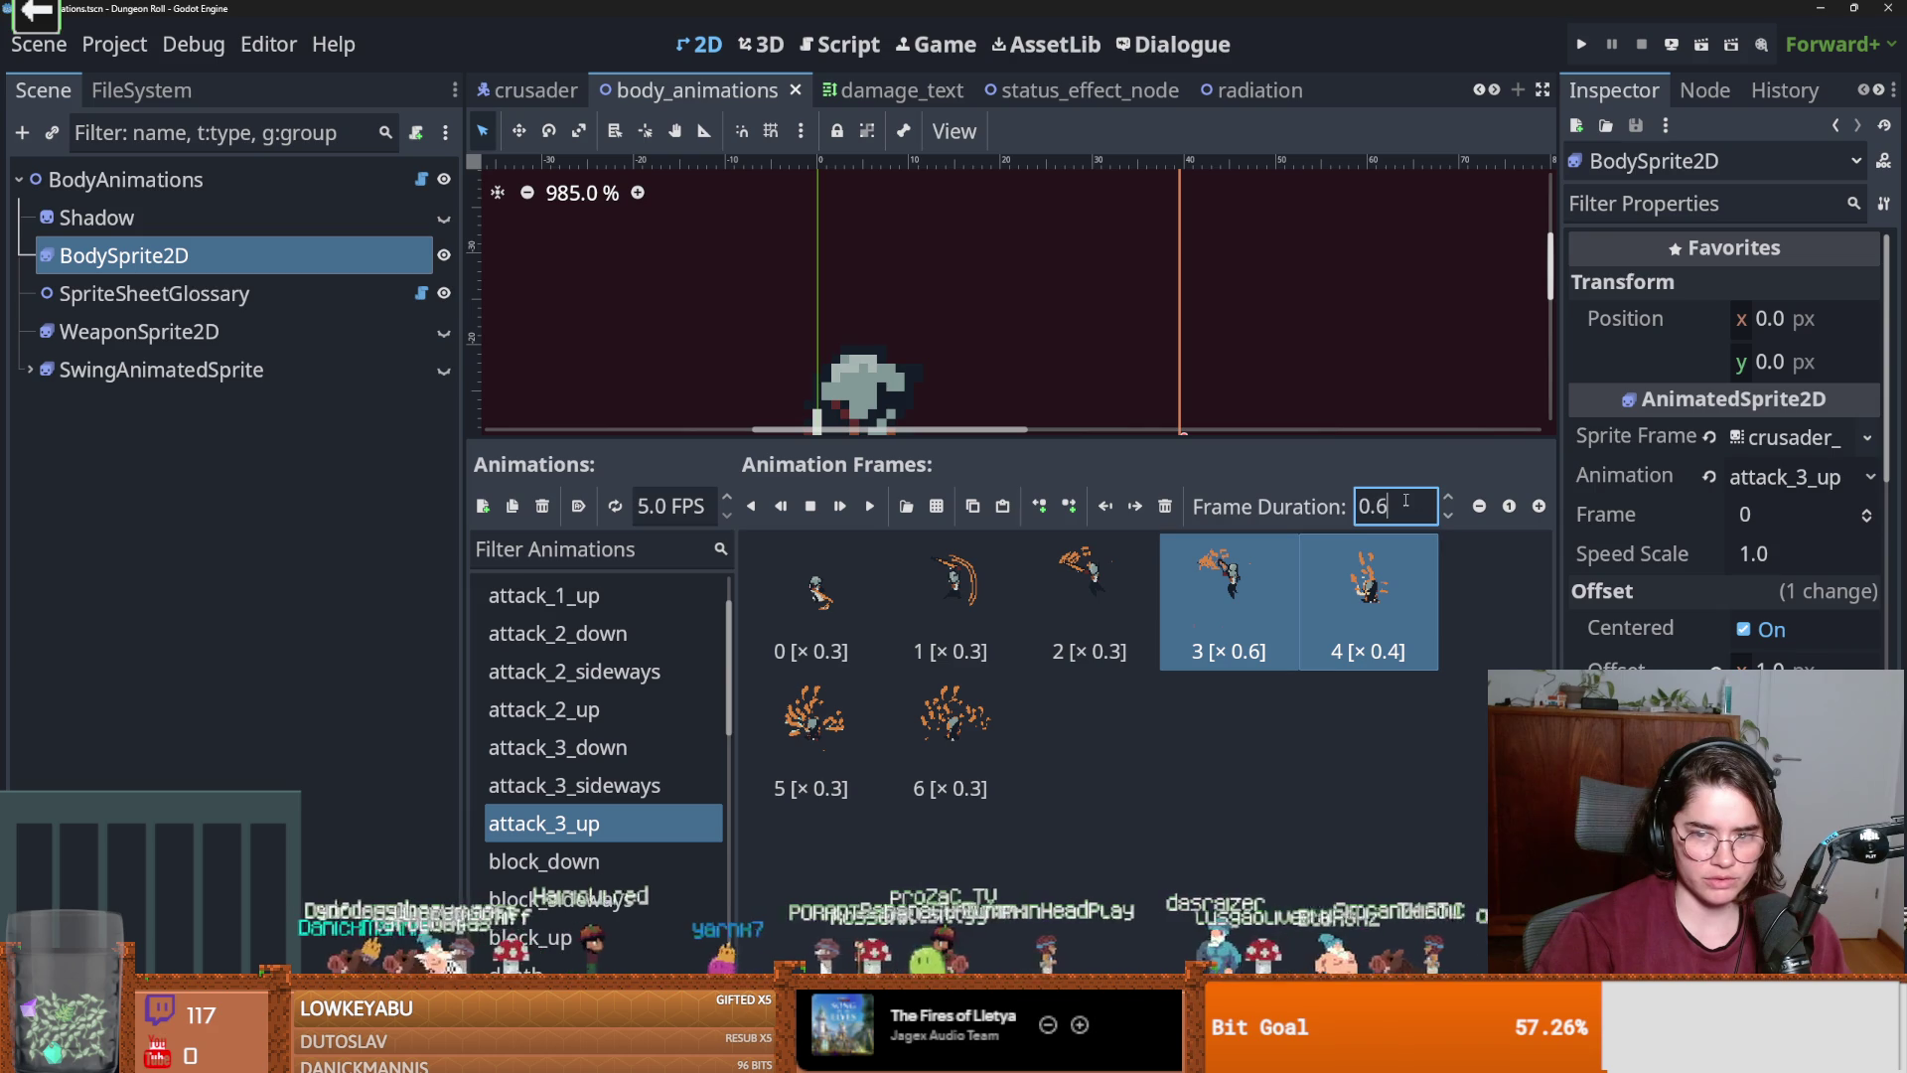
left_click(642, 751)
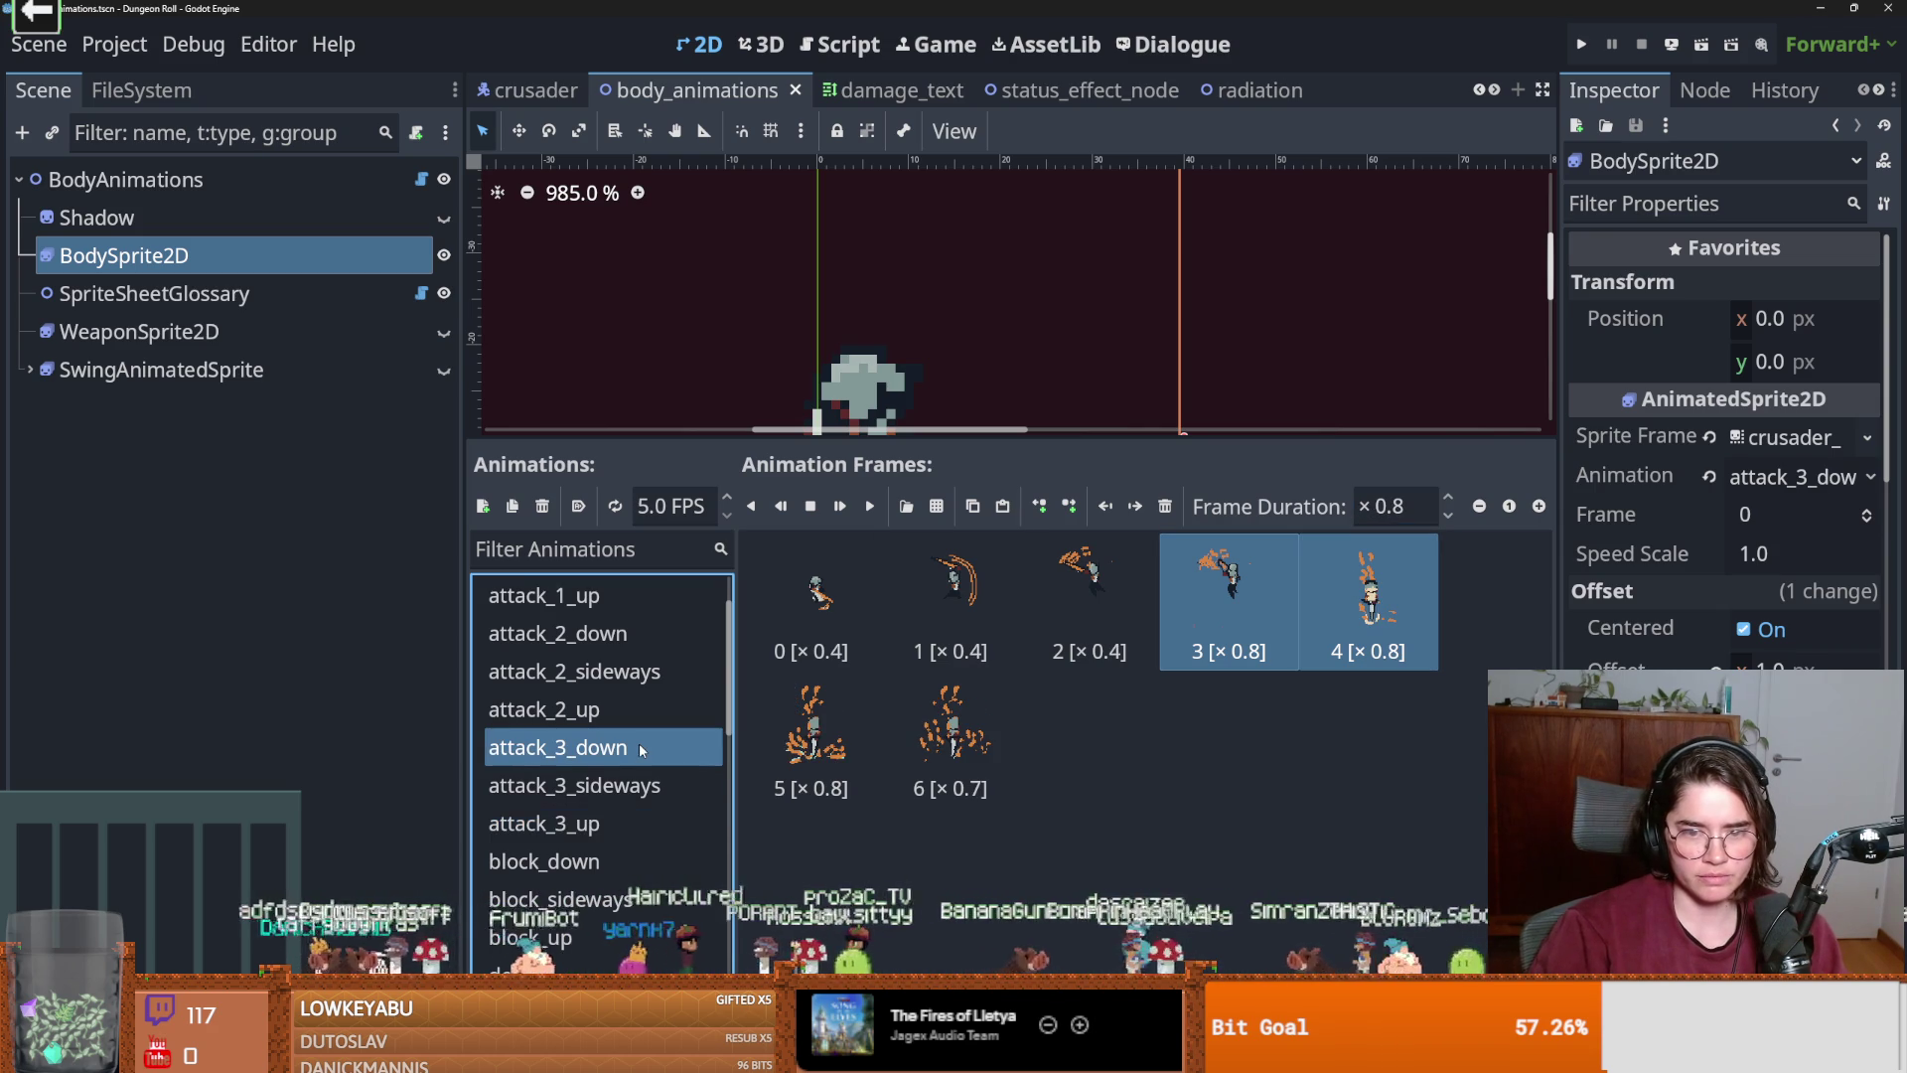
left_click(544, 824)
Set the Frame Duration of attack_3_up frames 0–2 to 0.4.
left_click(812, 596)
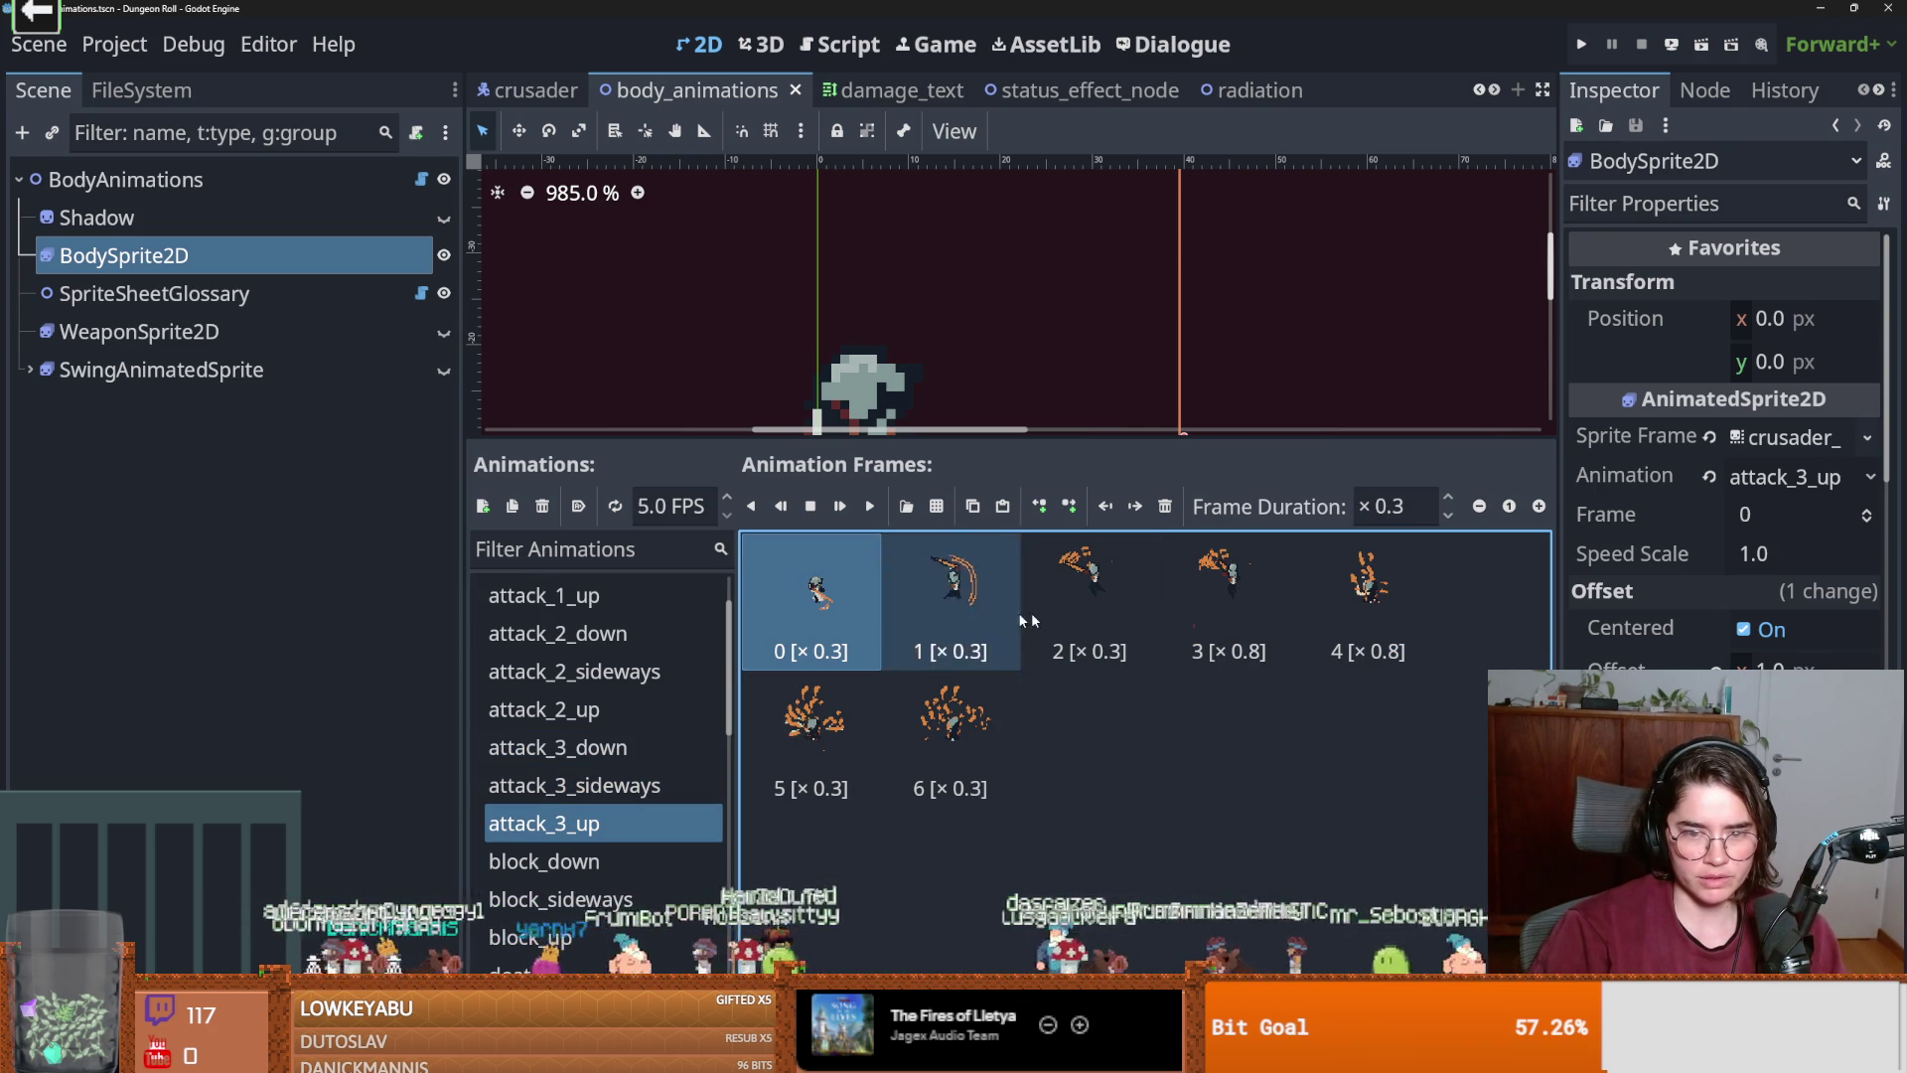
left_click(1089, 596, "shift")
left_click(1411, 511)
type("4")
key("Return")
Set attack_3_up frame 5's Frame Duration to 0.8.
left_click(556, 749)
left_click(583, 834)
left_click(812, 735)
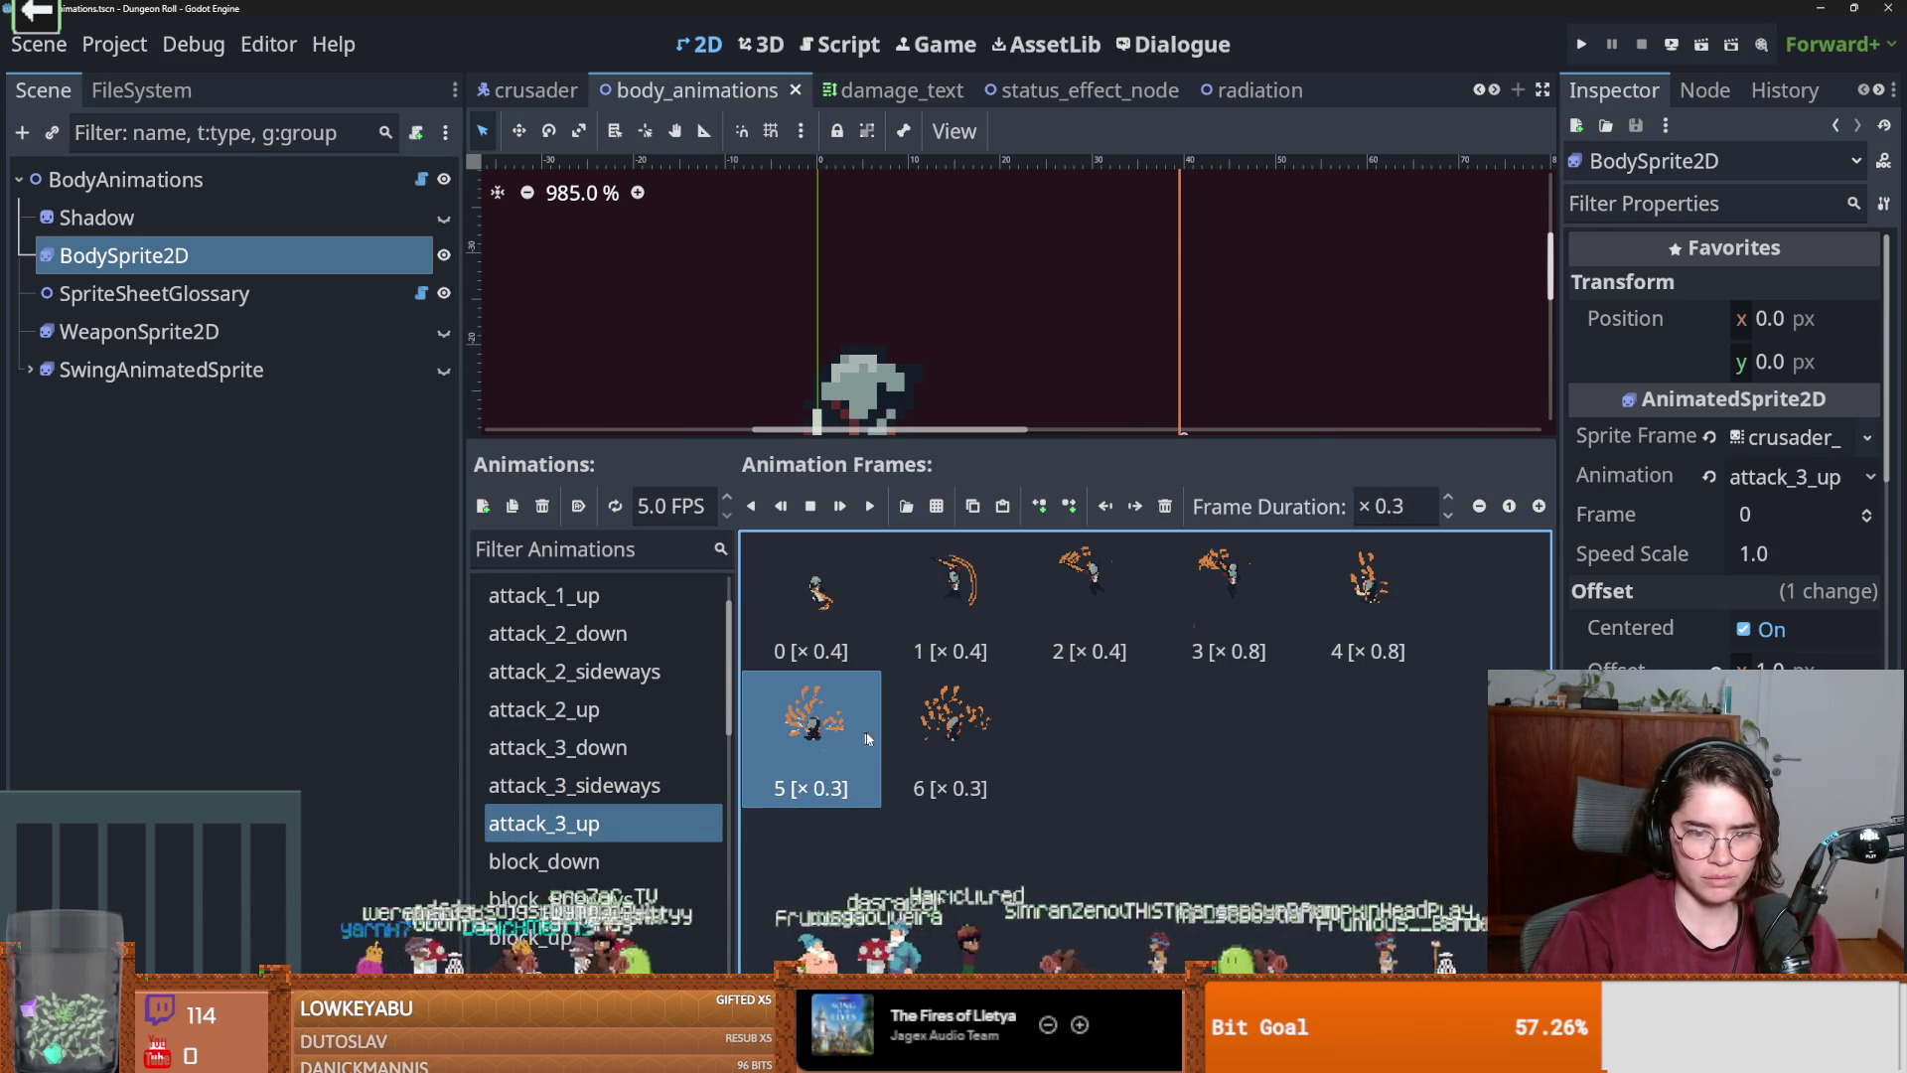
left_click(1415, 509)
key("BackSpace")
type("8")
key("Return")
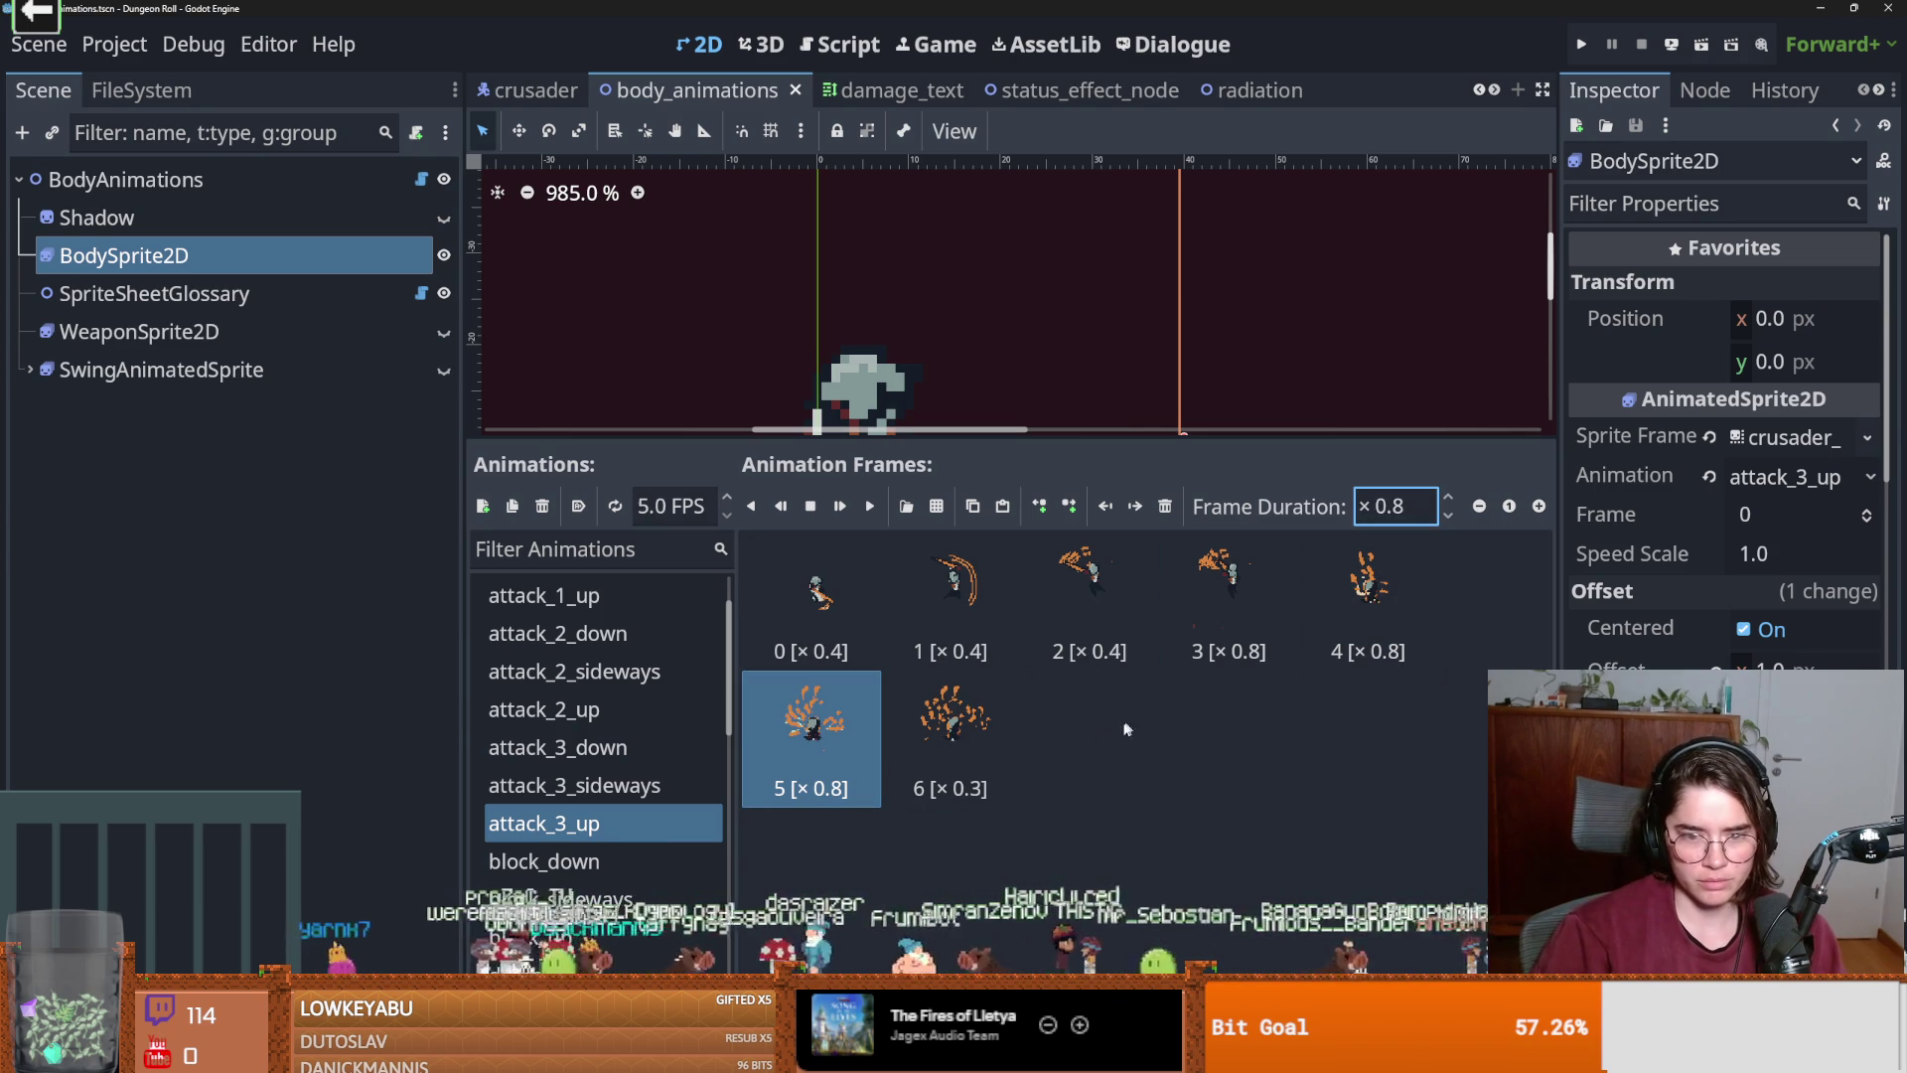
Give frame 6 a 0.7 Frame Duration, then save and run the game with F5.
left_click(976, 746)
left_click(1409, 513)
type("7")
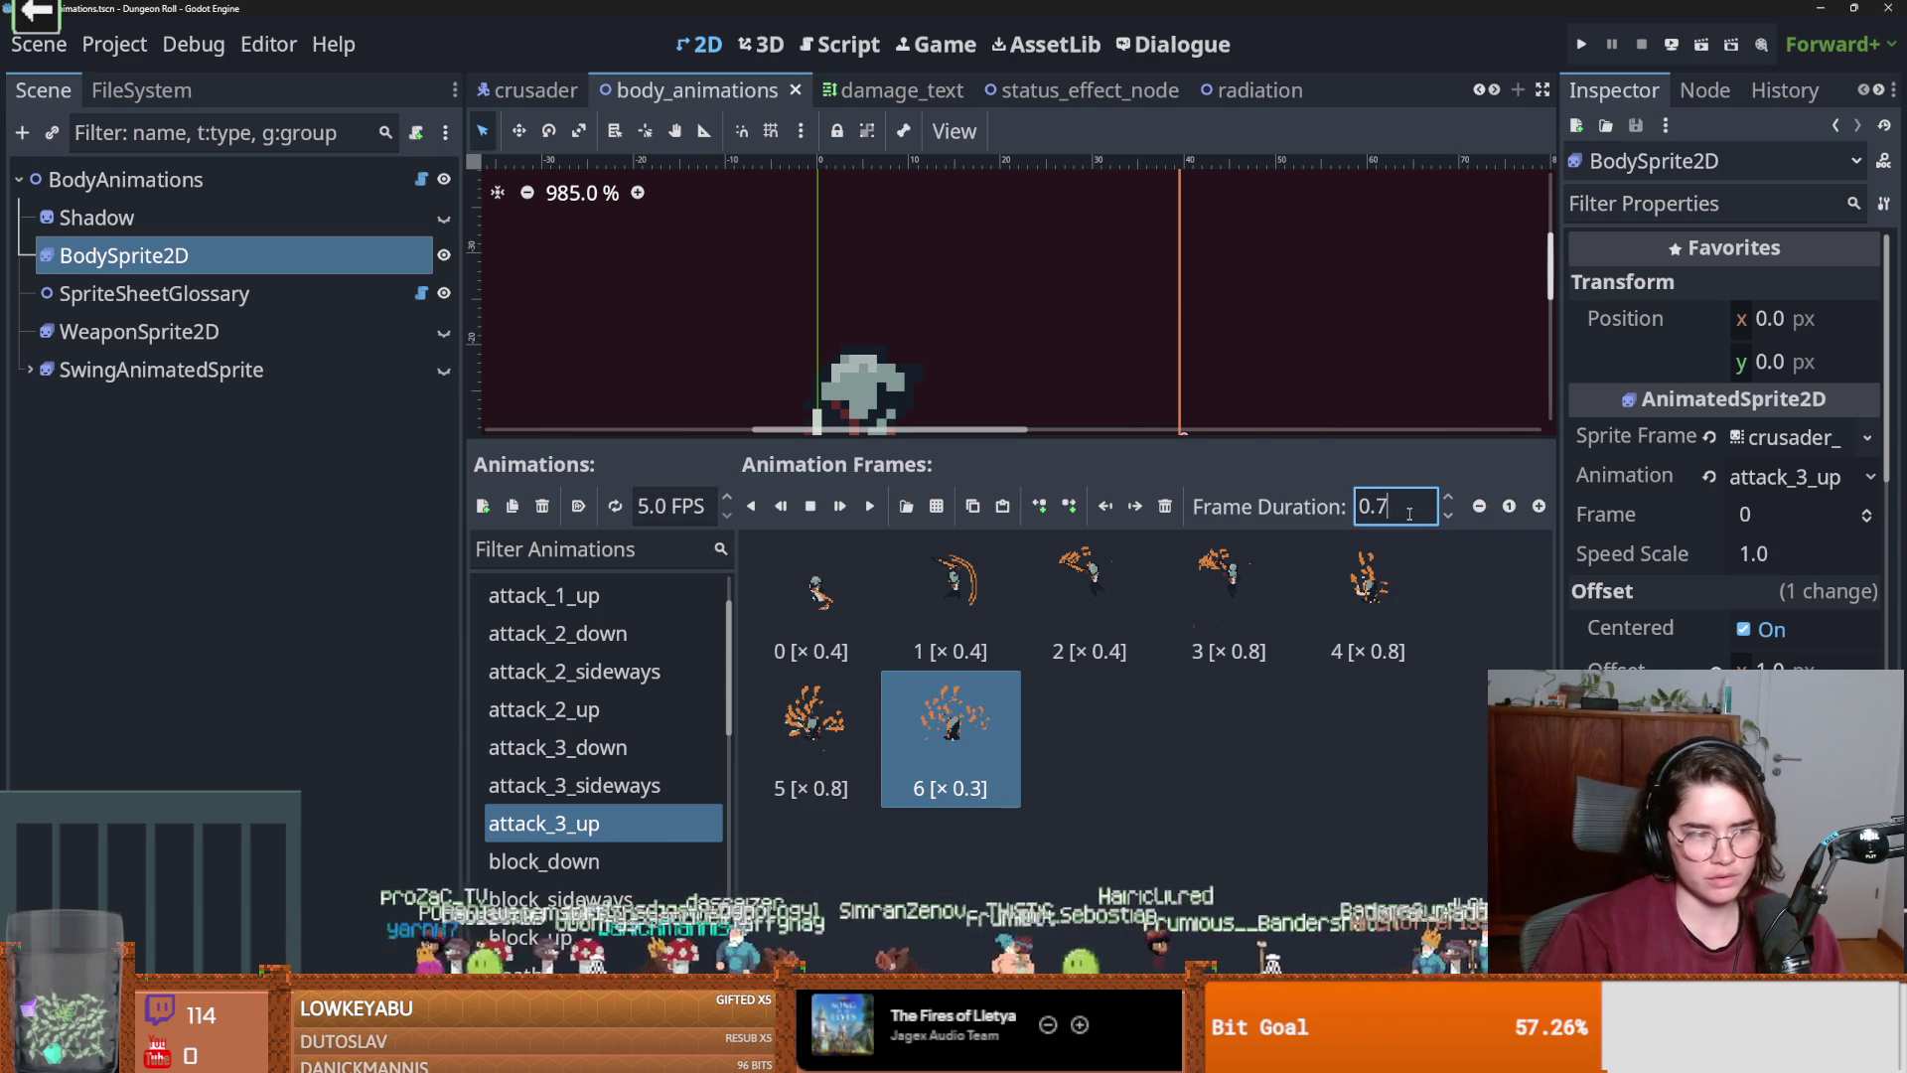
key("F5")
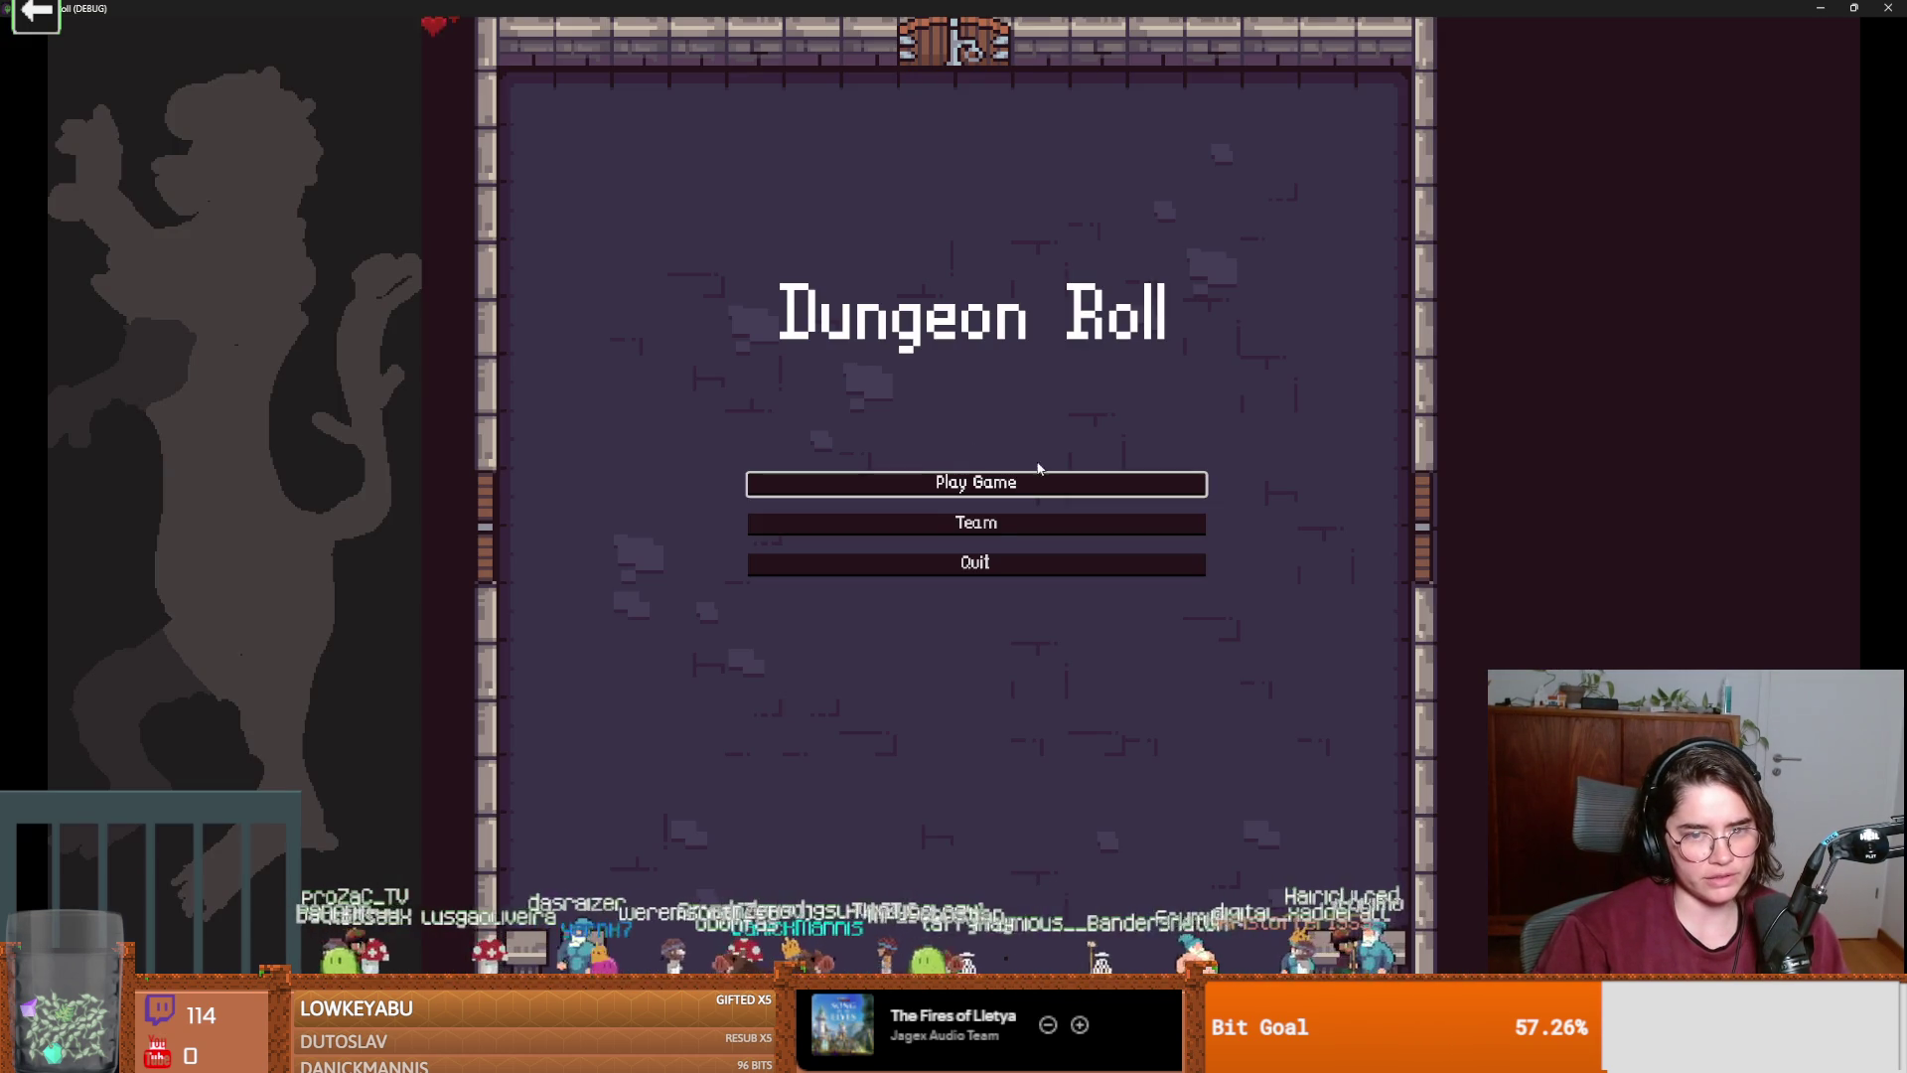
Playtest the Crusader's retimed attack swing in the game, then close the game.
left_click(988, 483)
left_click(795, 452)
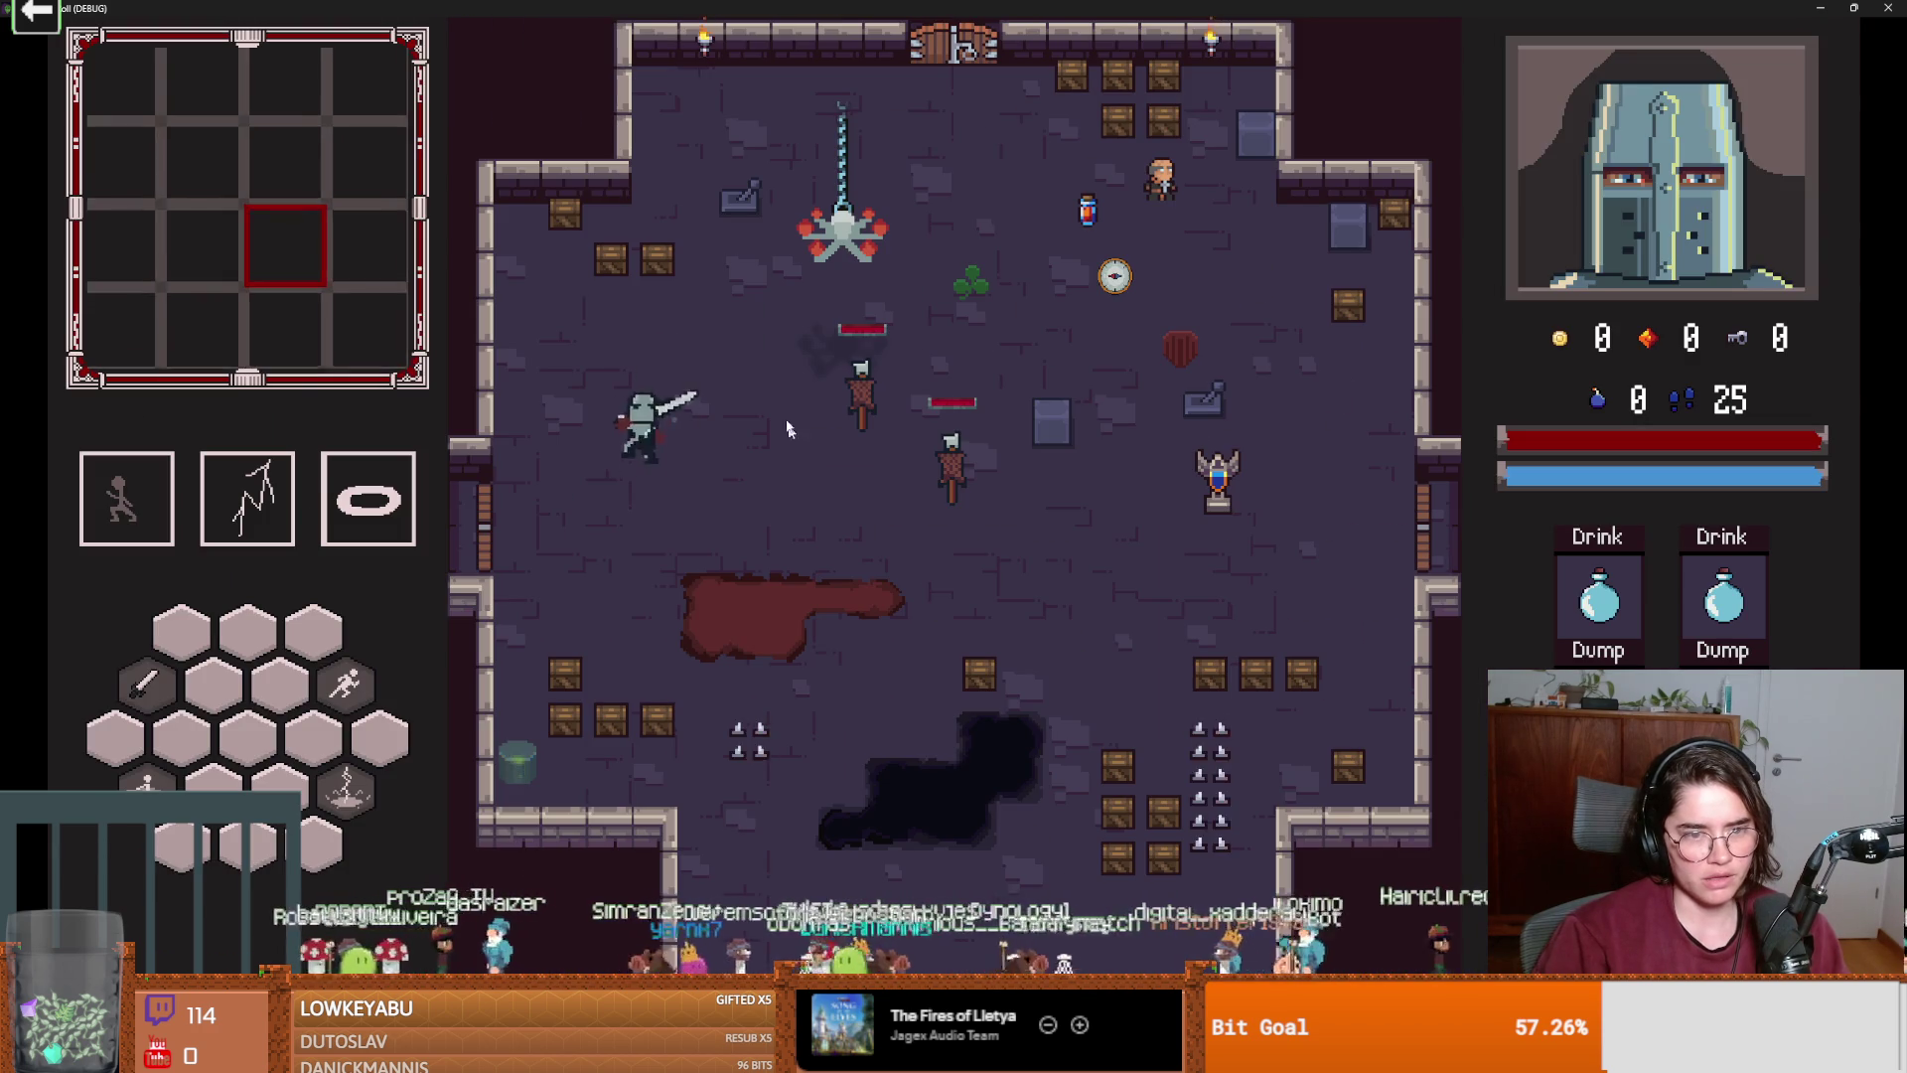
left_click(721, 348)
left_click(721, 356)
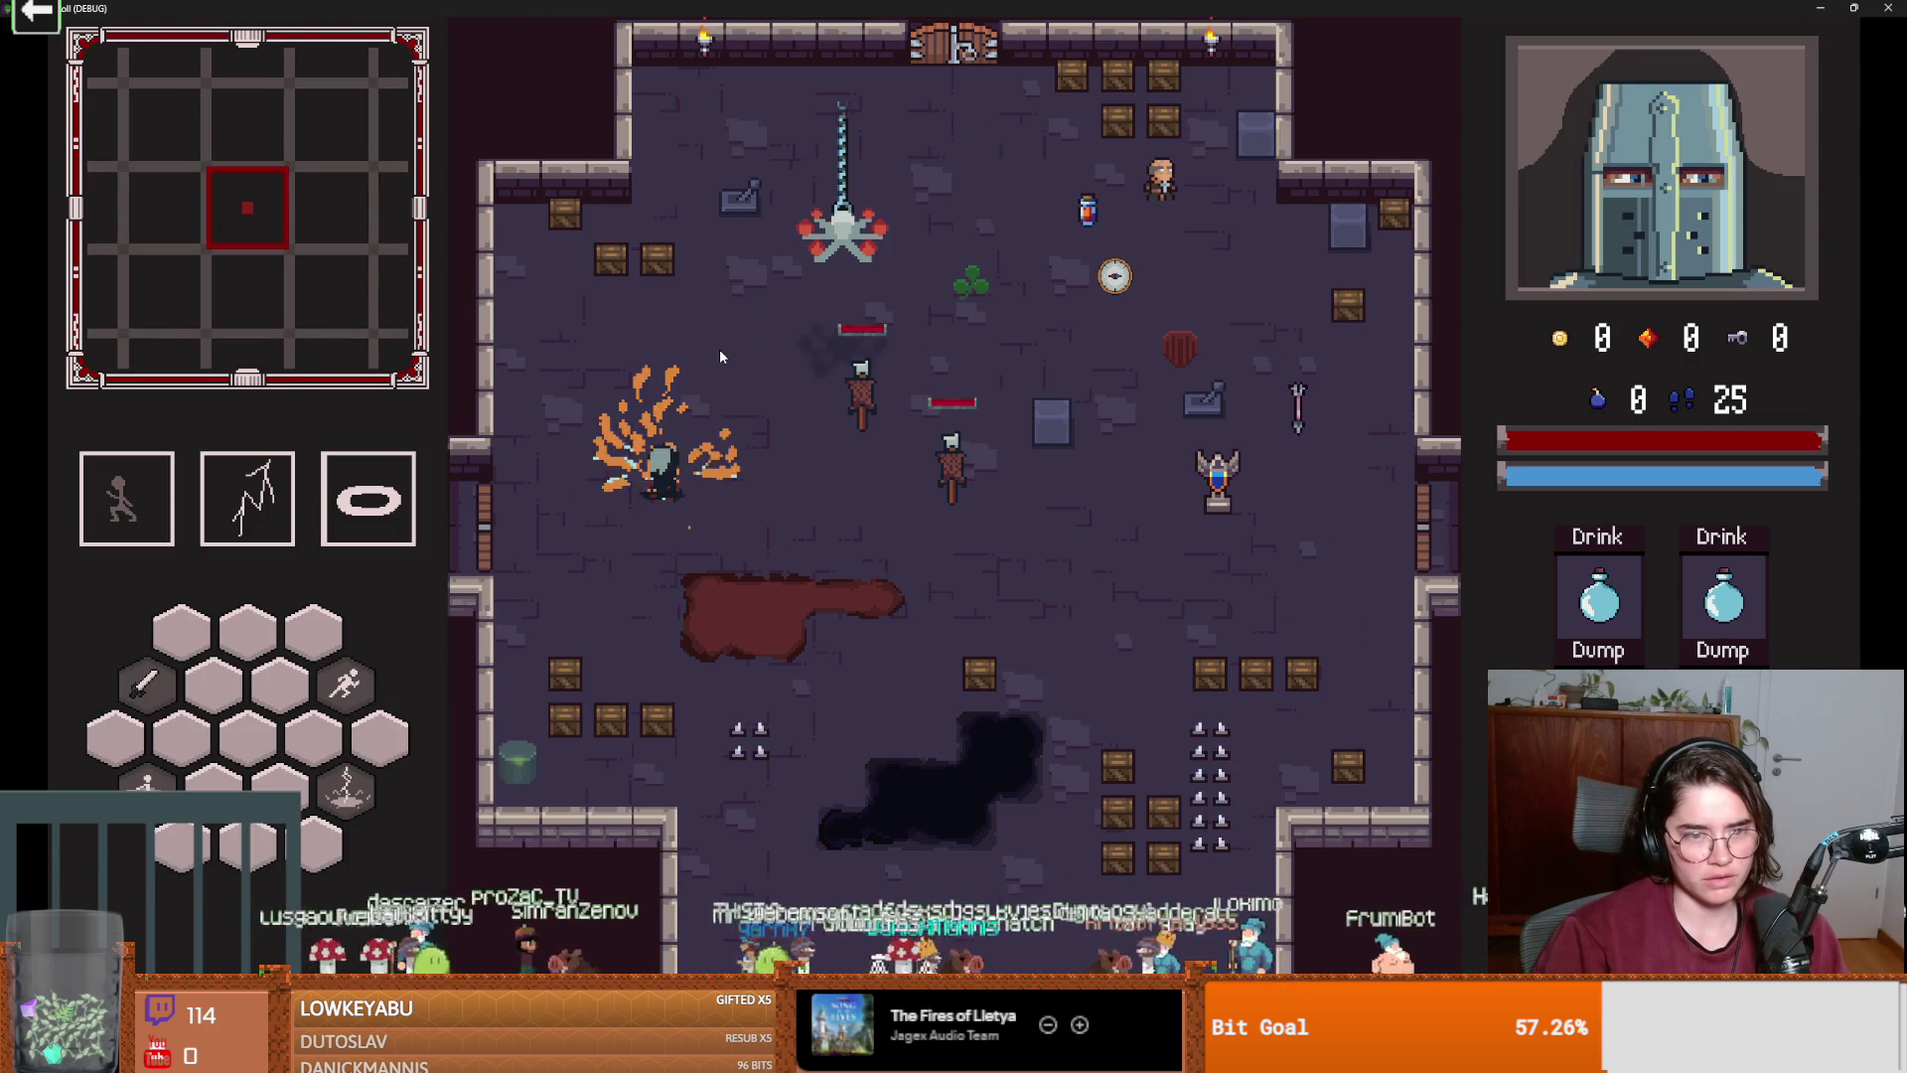
key("super+Down")
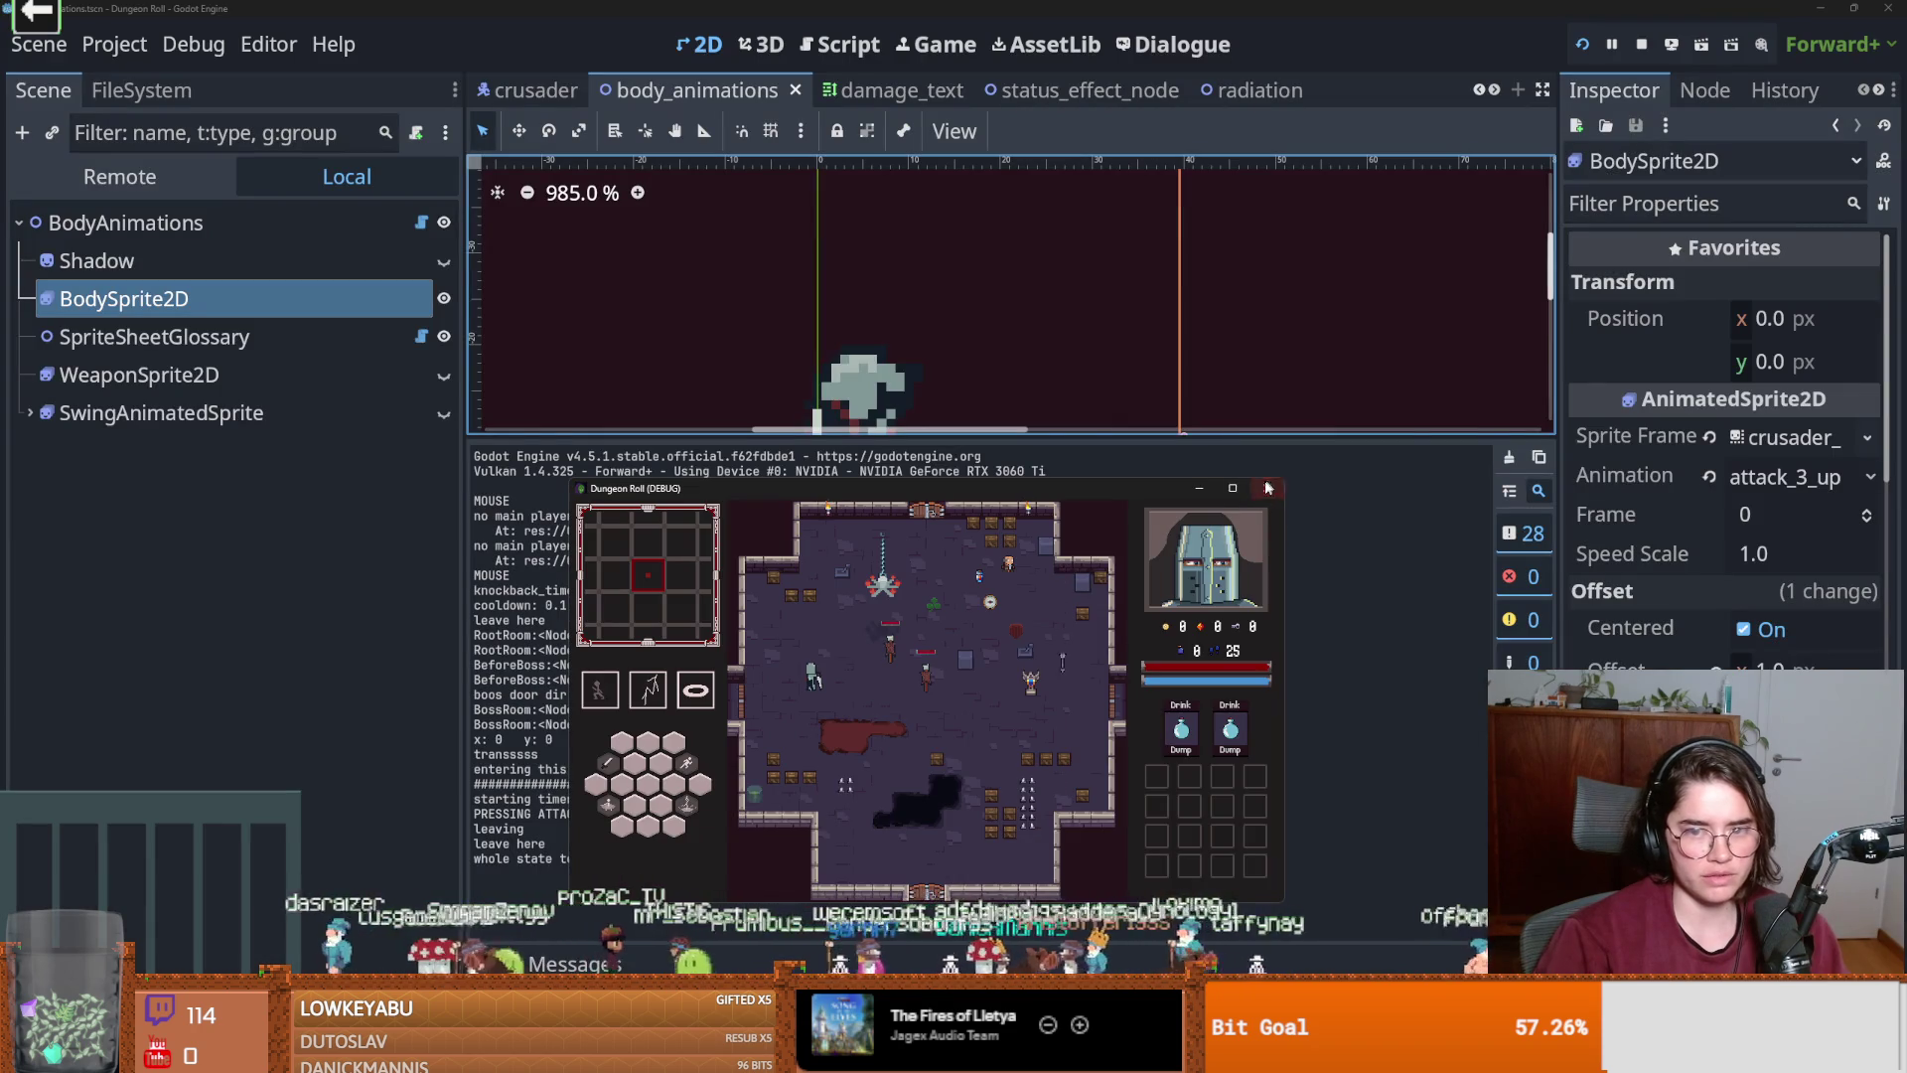
left_click(1233, 488)
left_click(699, 610)
left_click(694, 611)
left_click(693, 606)
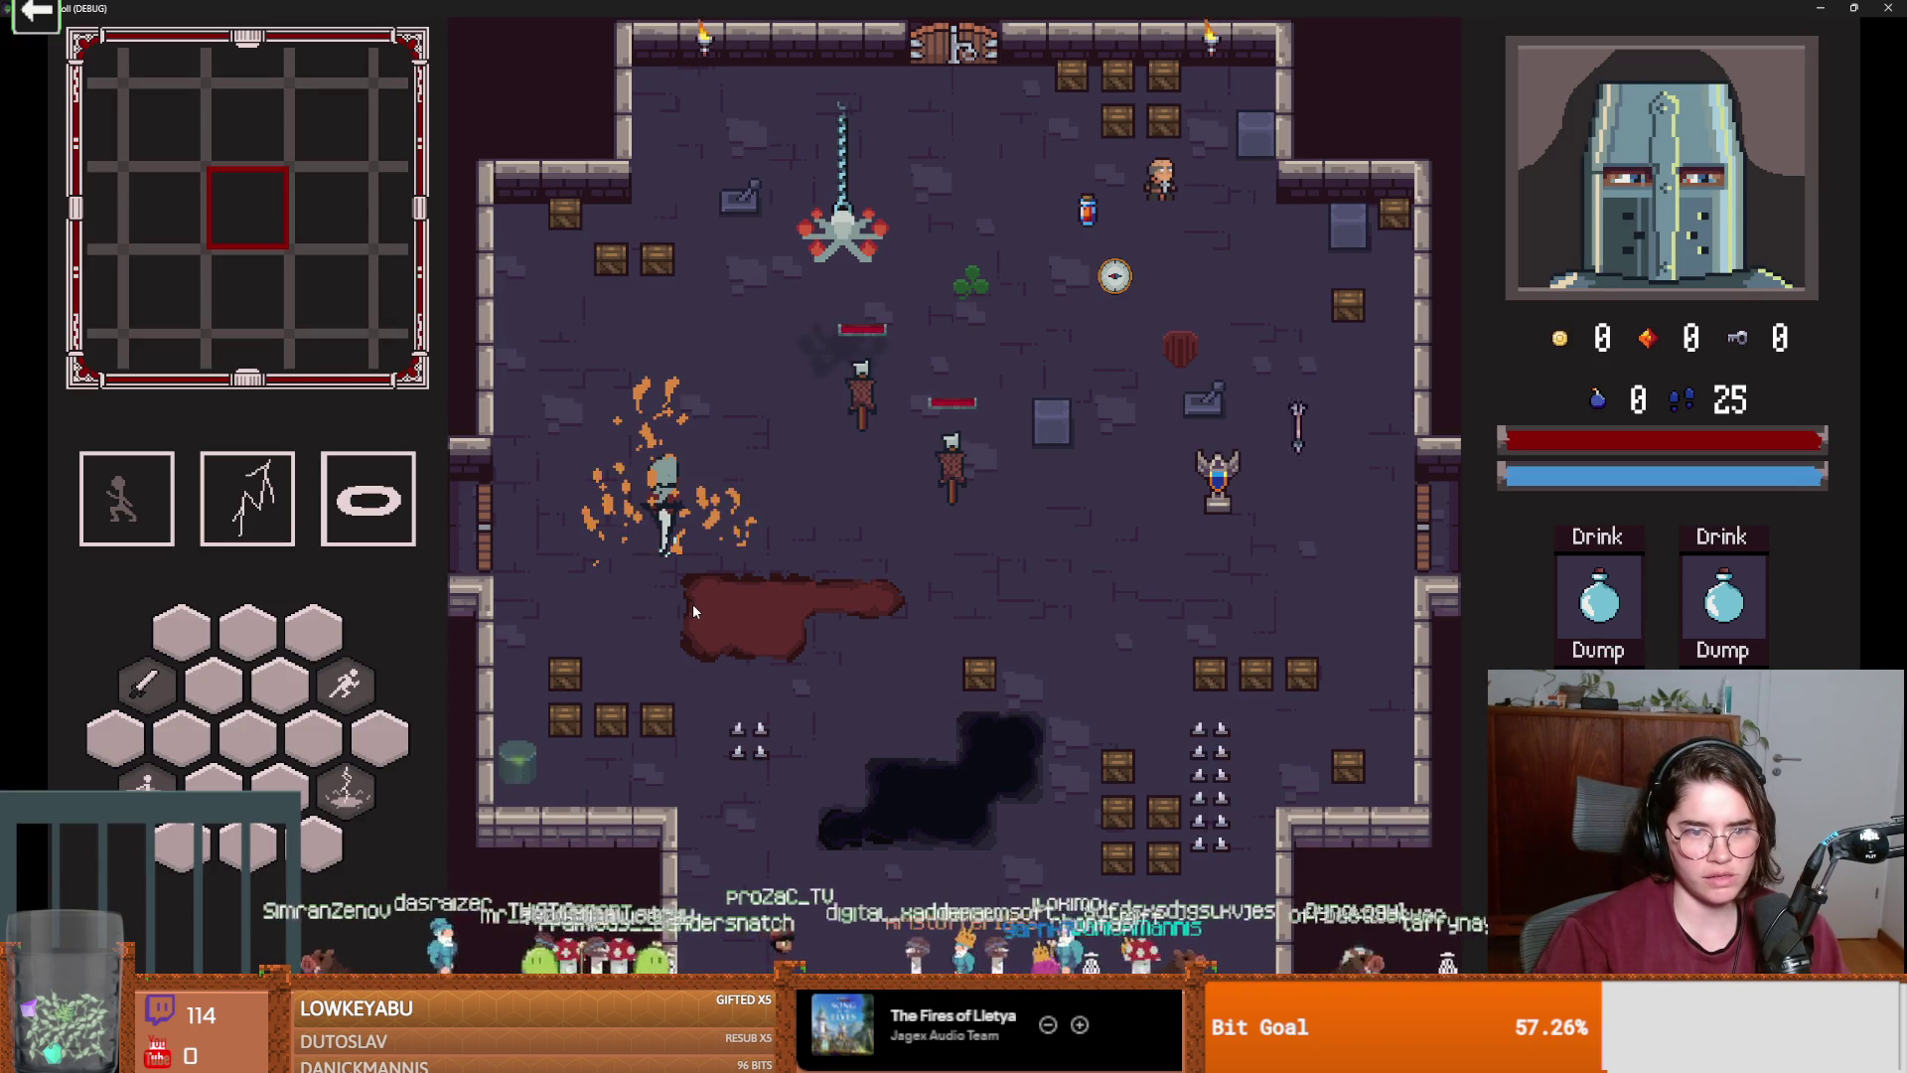
key("super+Down")
left_click(1182, 442)
Reselect BodySprite2D and select attack_3_up frames 5 and 6 to give them a 0.6 duration.
left_click(154, 293)
left_click(125, 256)
left_click(1368, 596)
left_click(950, 725)
left_click(812, 735, "shift")
left_click(1413, 508)
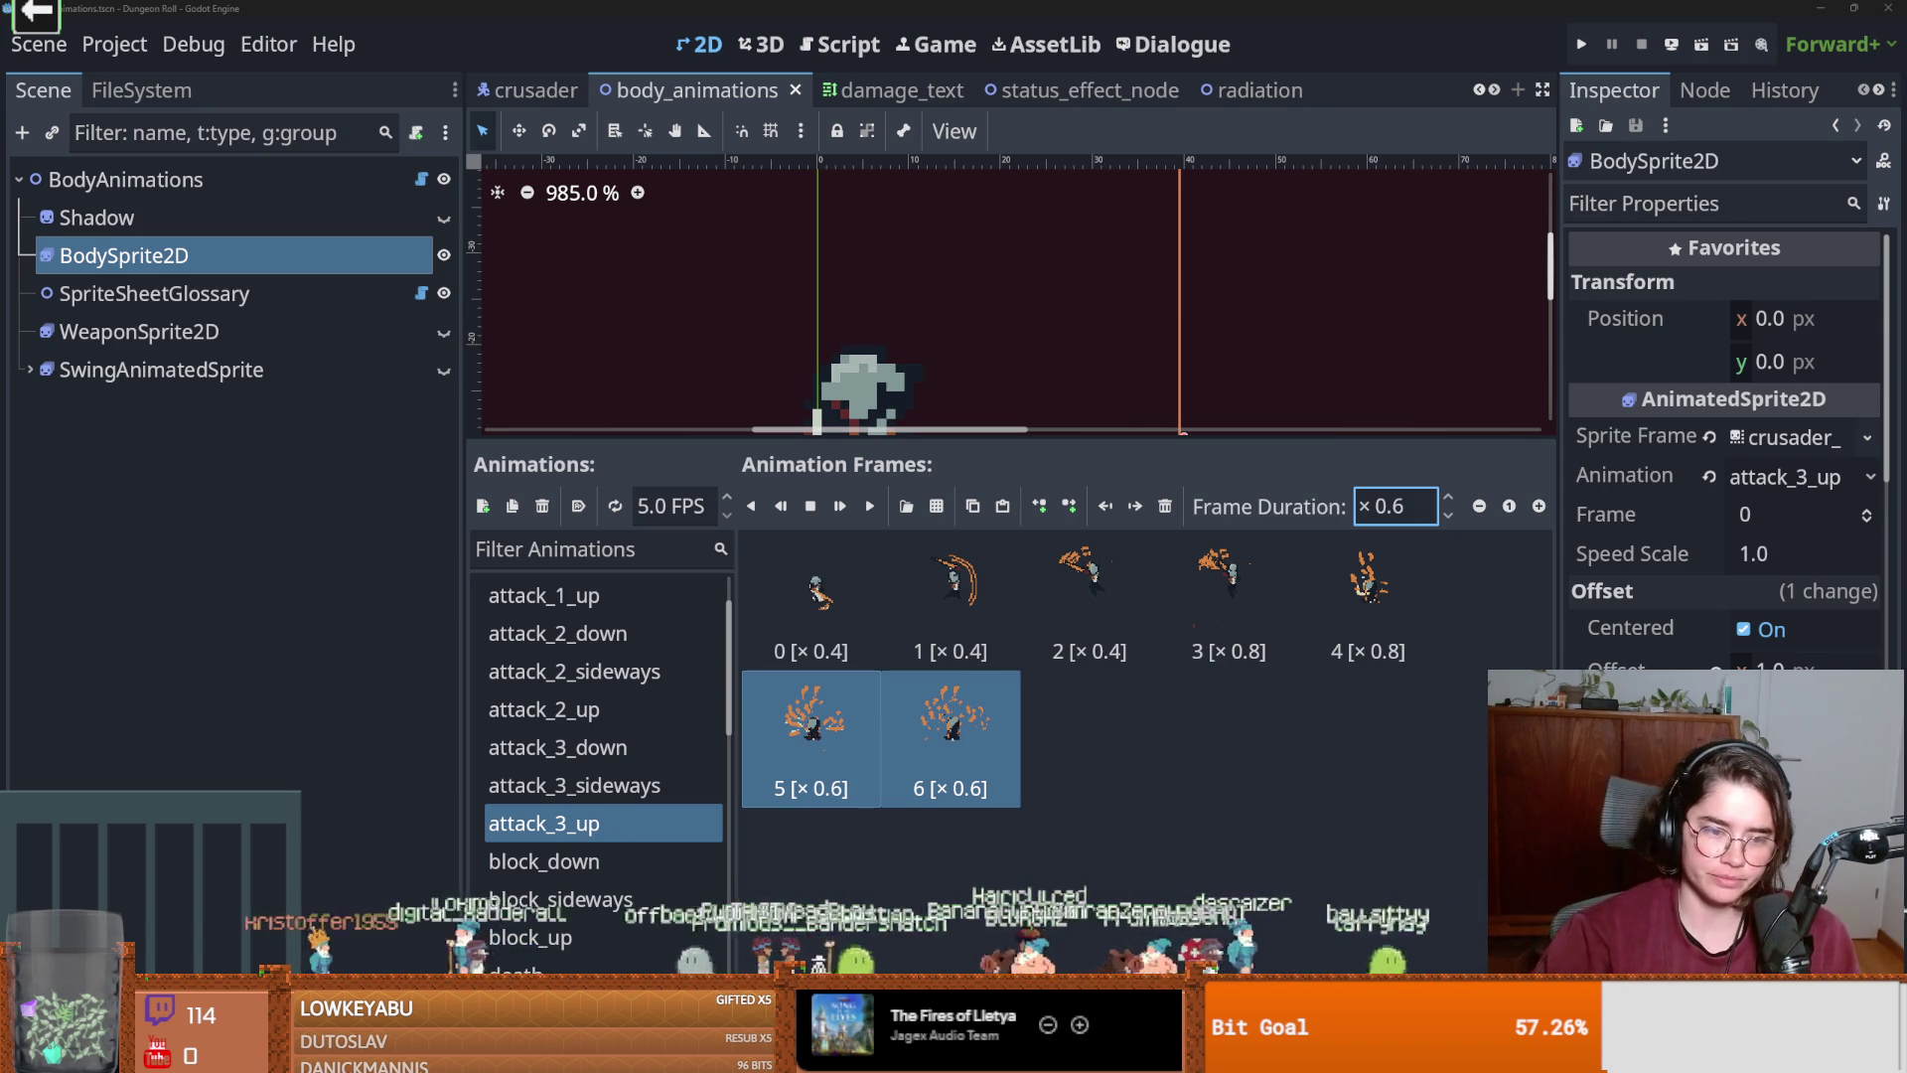
Set the Frame Duration of attack_3_up frames 5 and 6 to 0.5.
left_click(636, 747)
left_click(645, 820)
left_click(1423, 507)
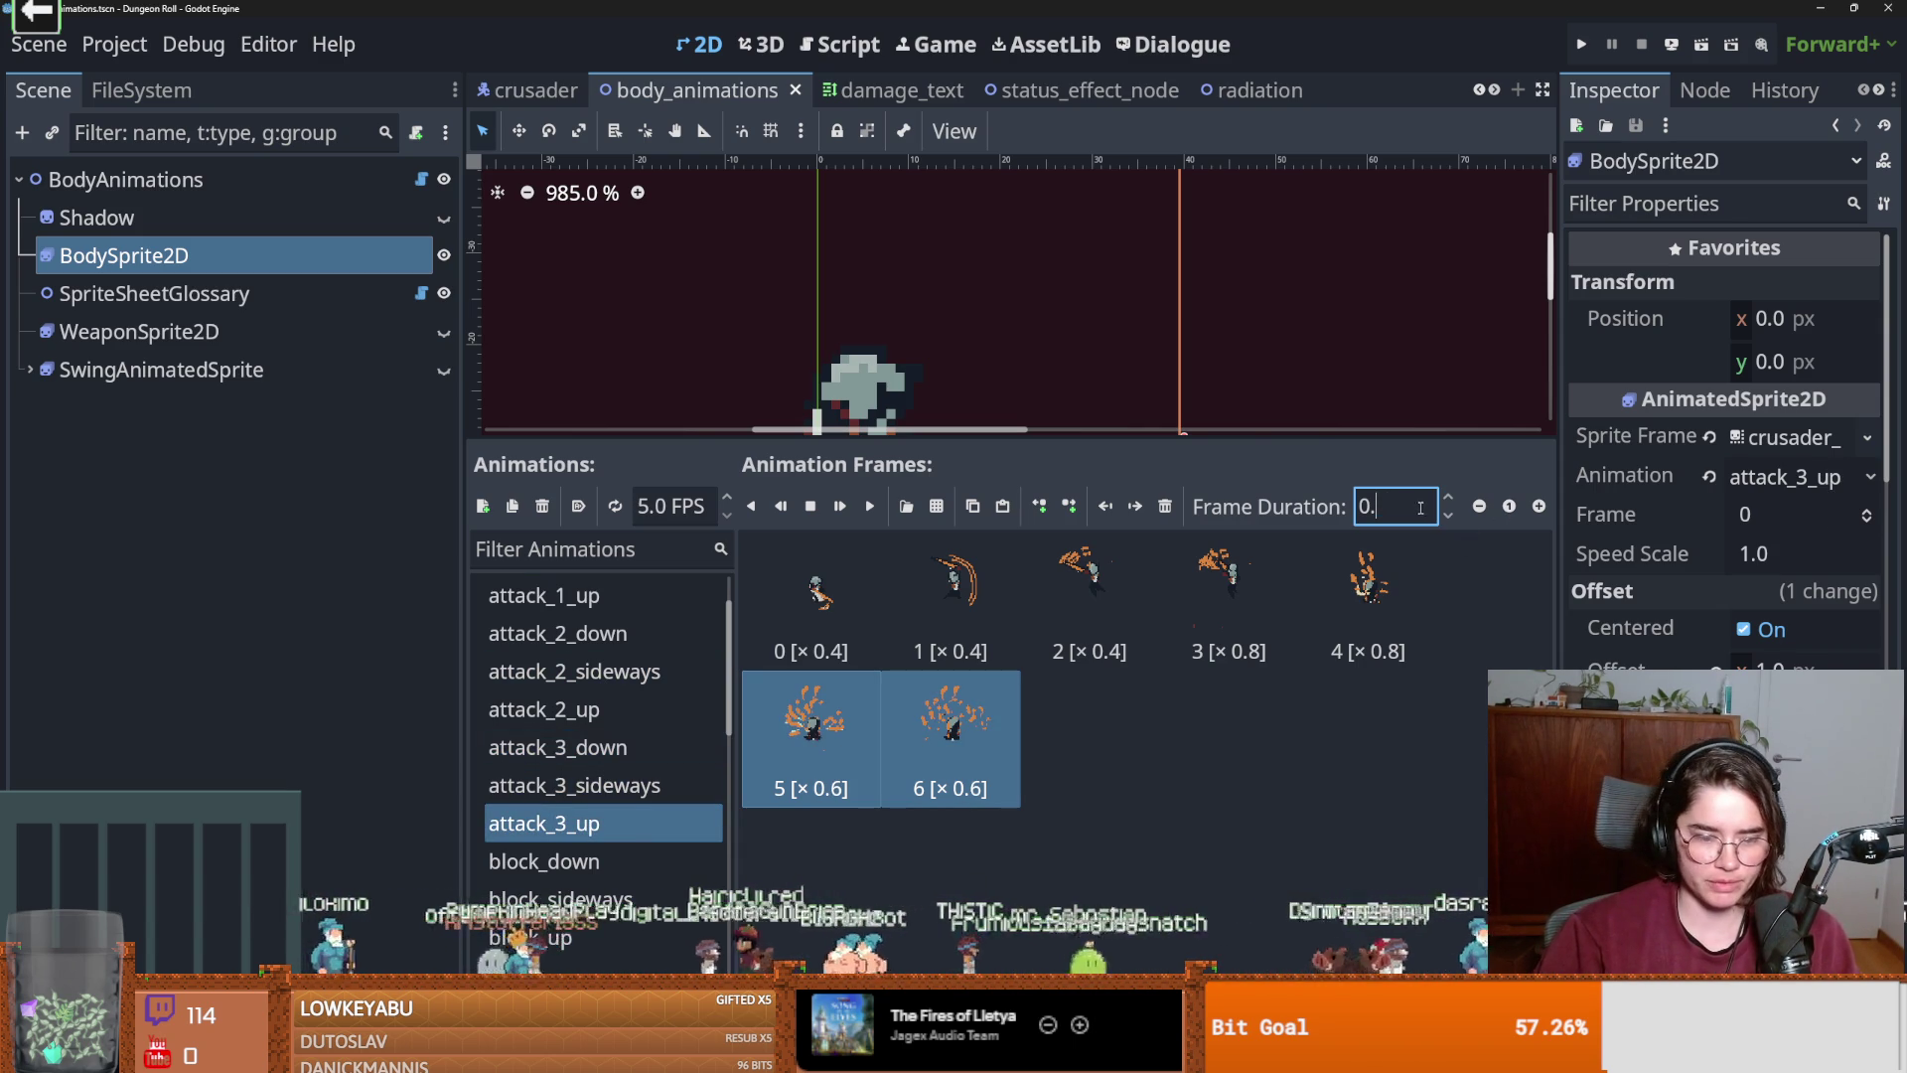
key("Return")
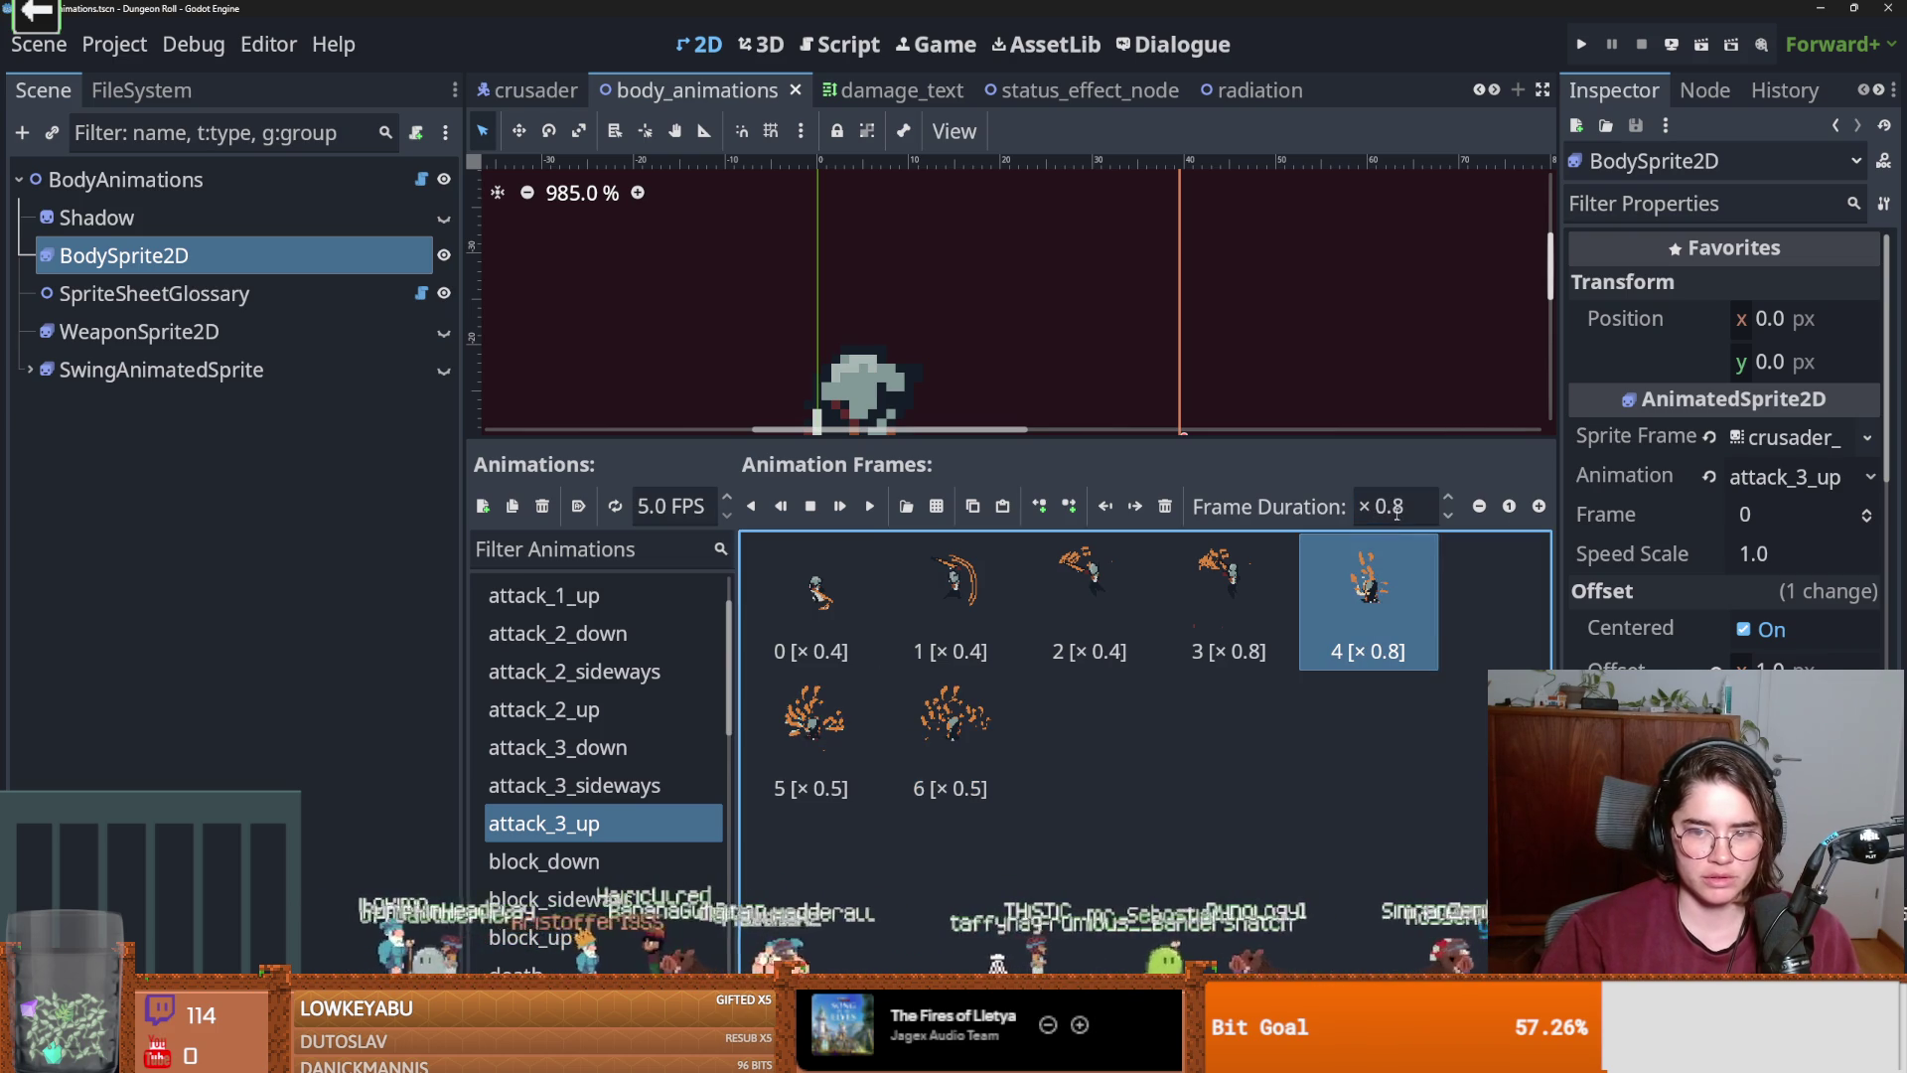
Run the game and test the Crusader's slash timing, then stop the game.
left_click(1581, 44)
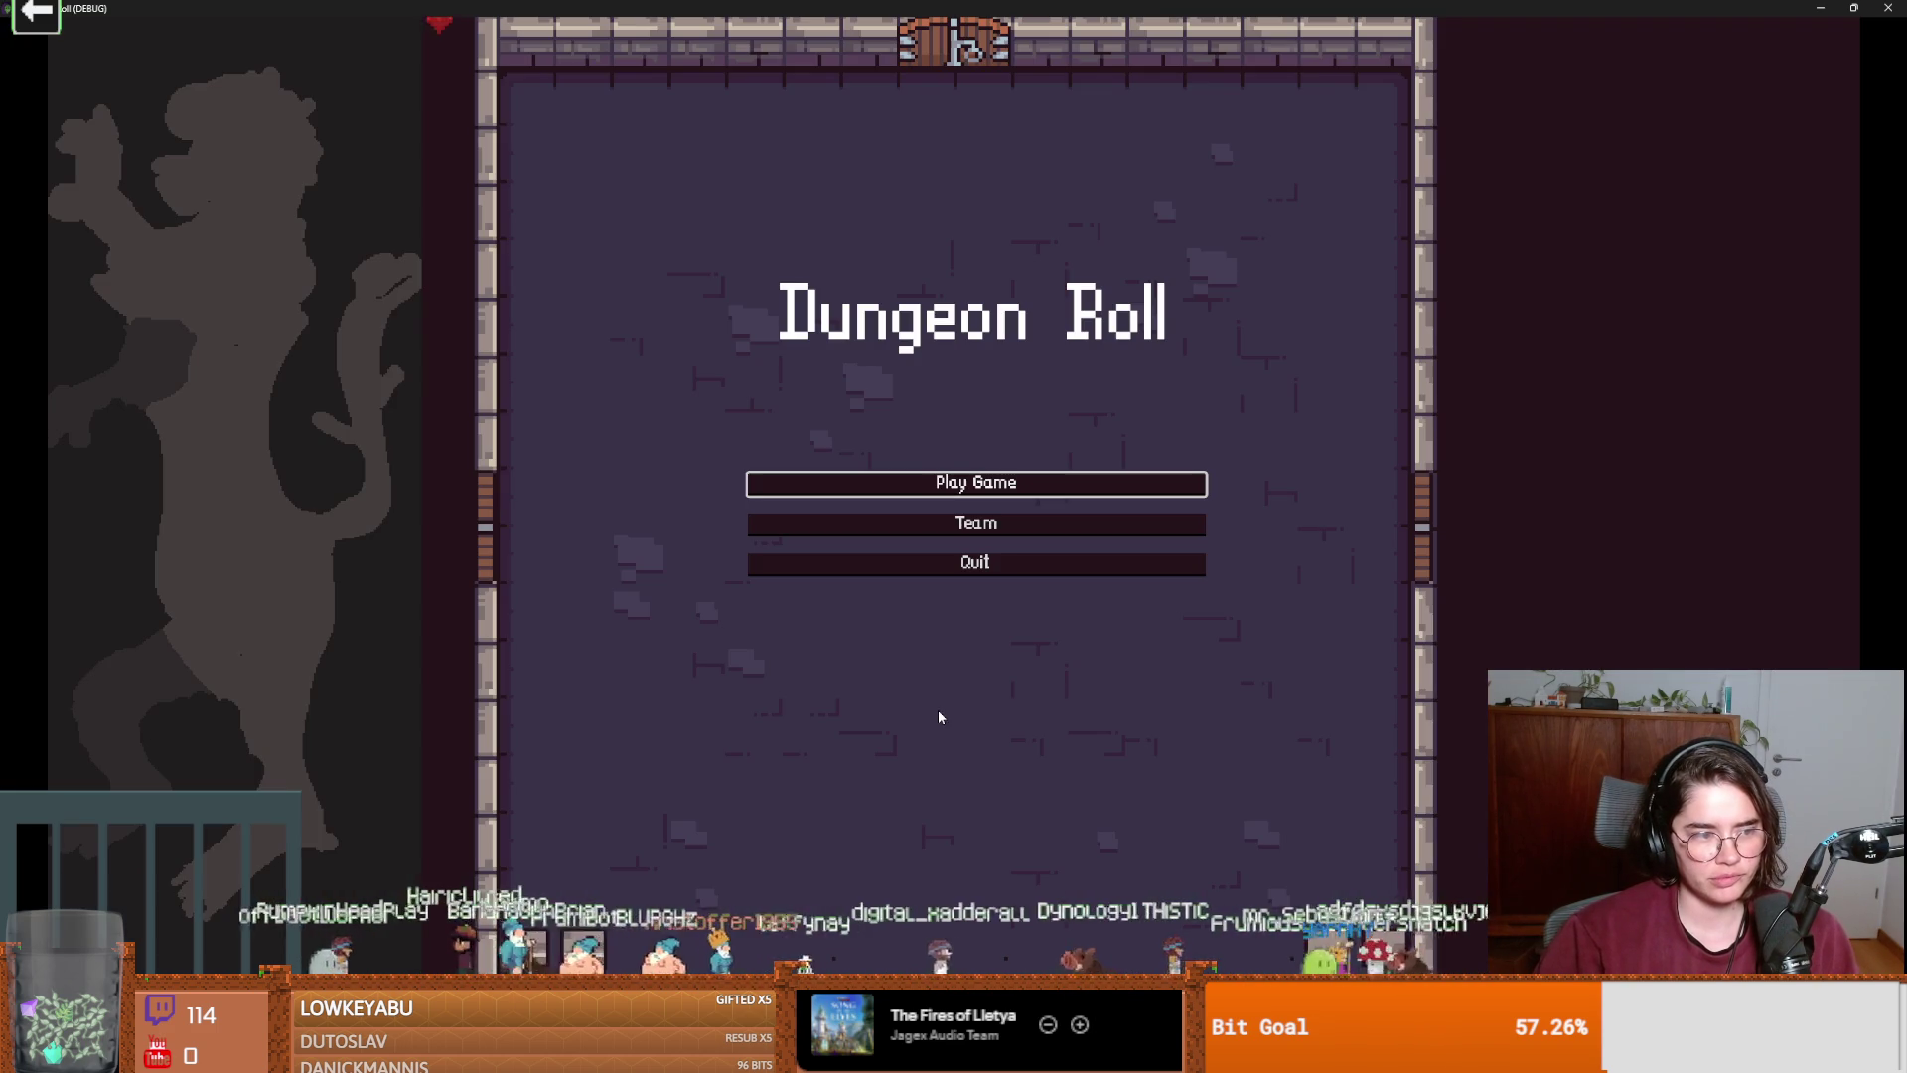
left_click(930, 481)
left_click(908, 281)
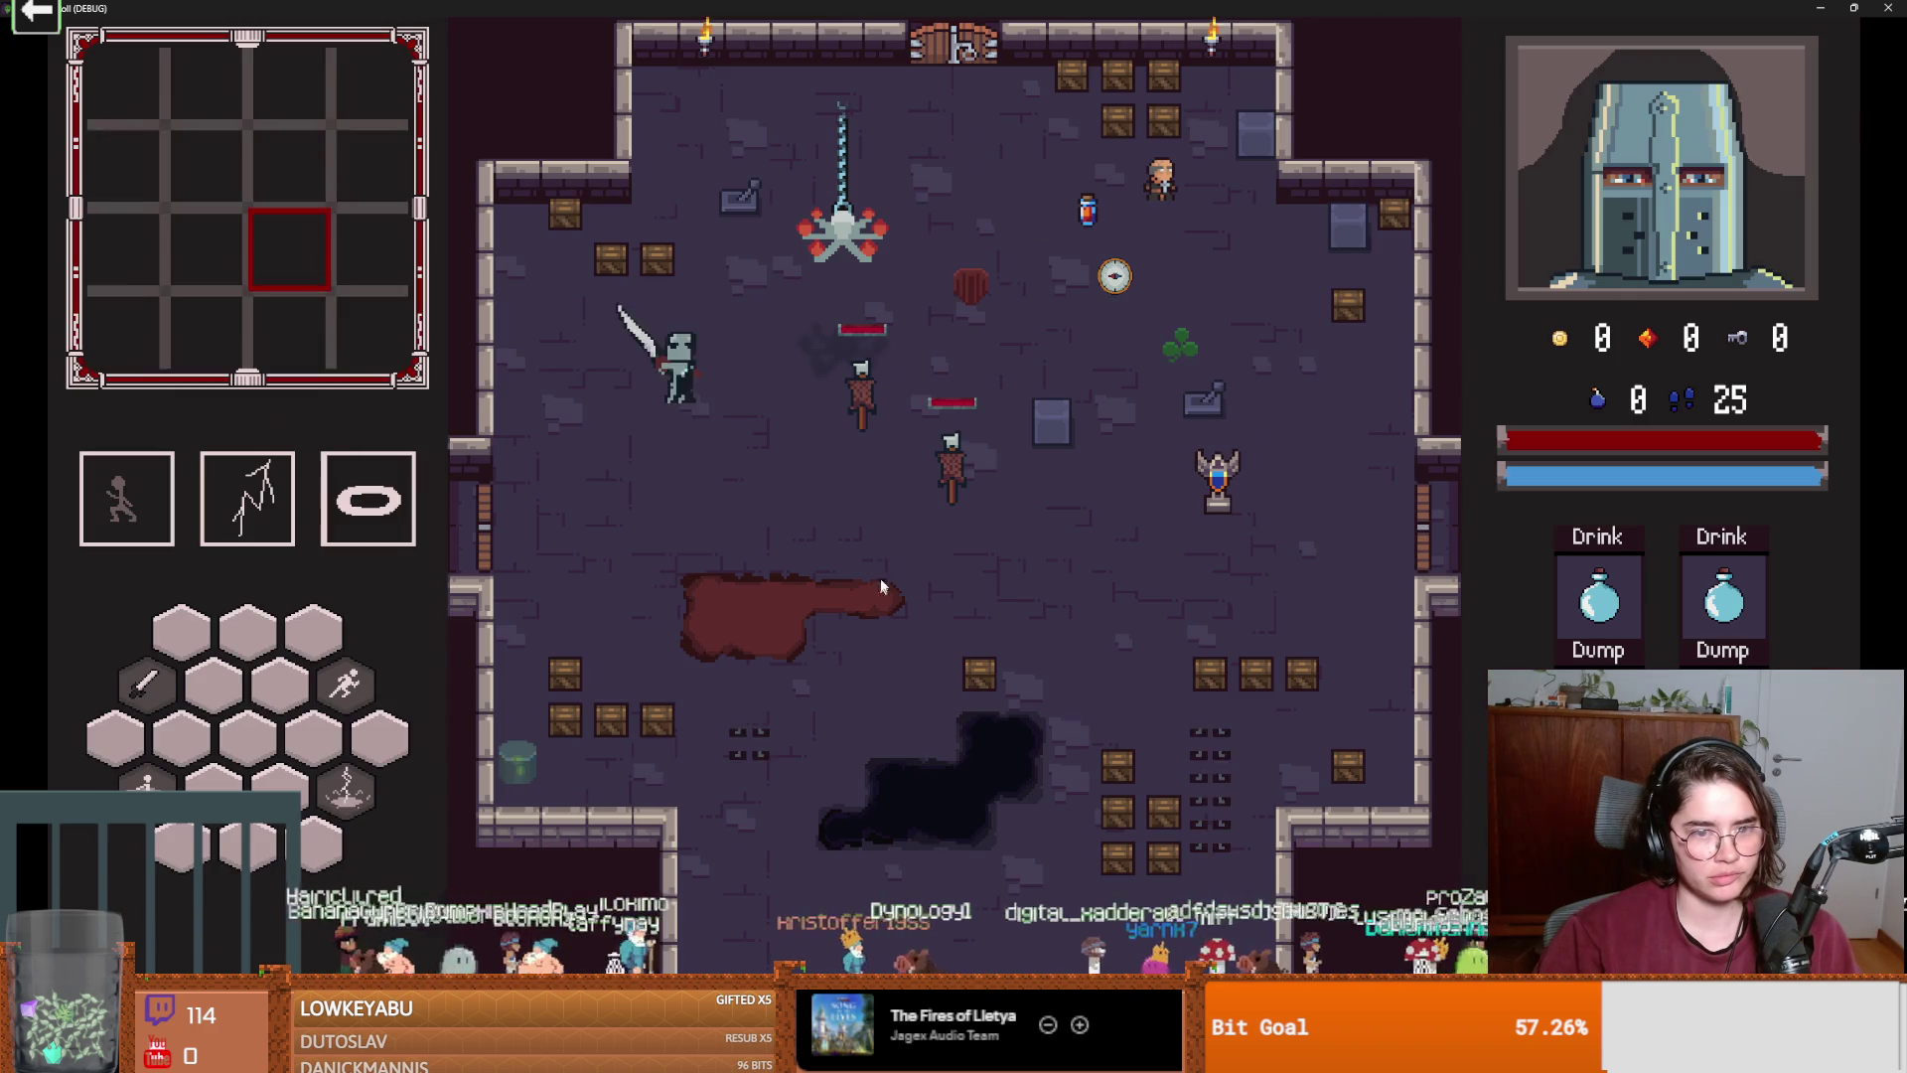
key("s")
left_click(674, 349)
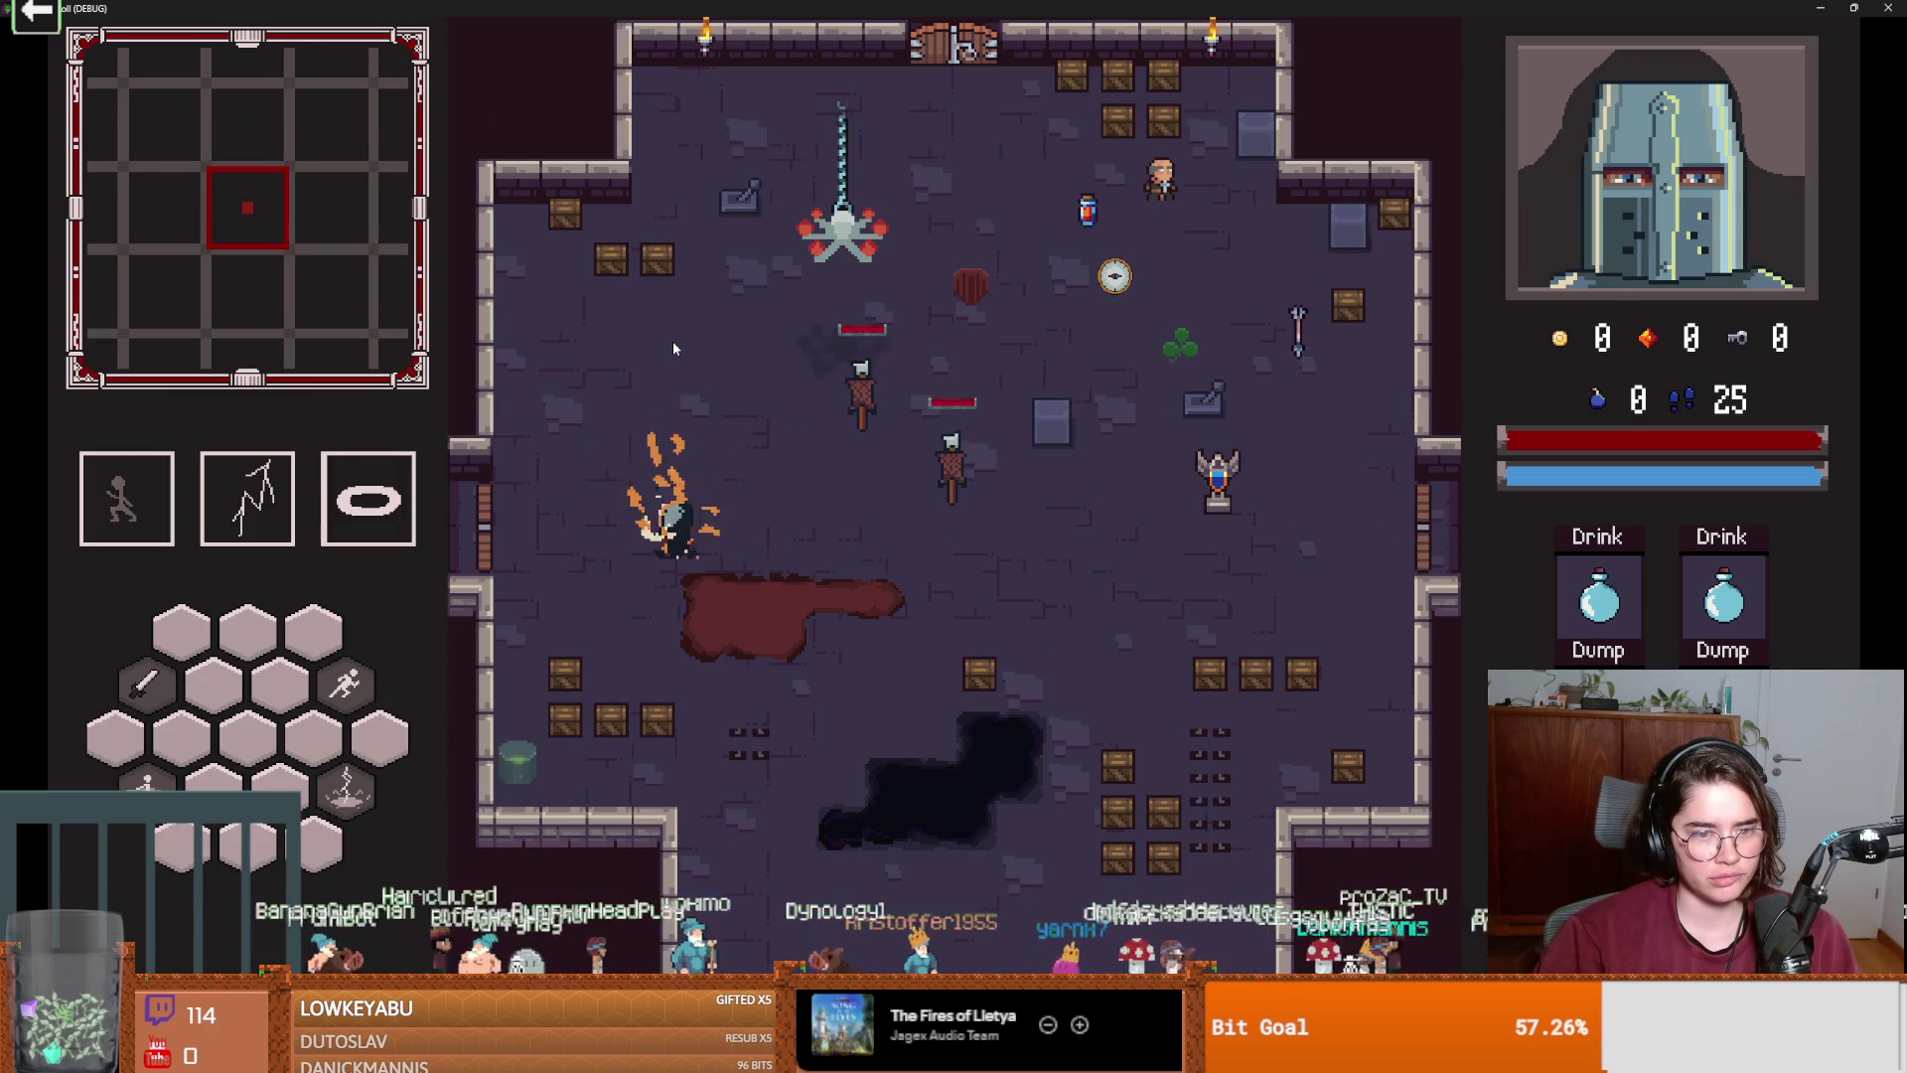
key("super+Down")
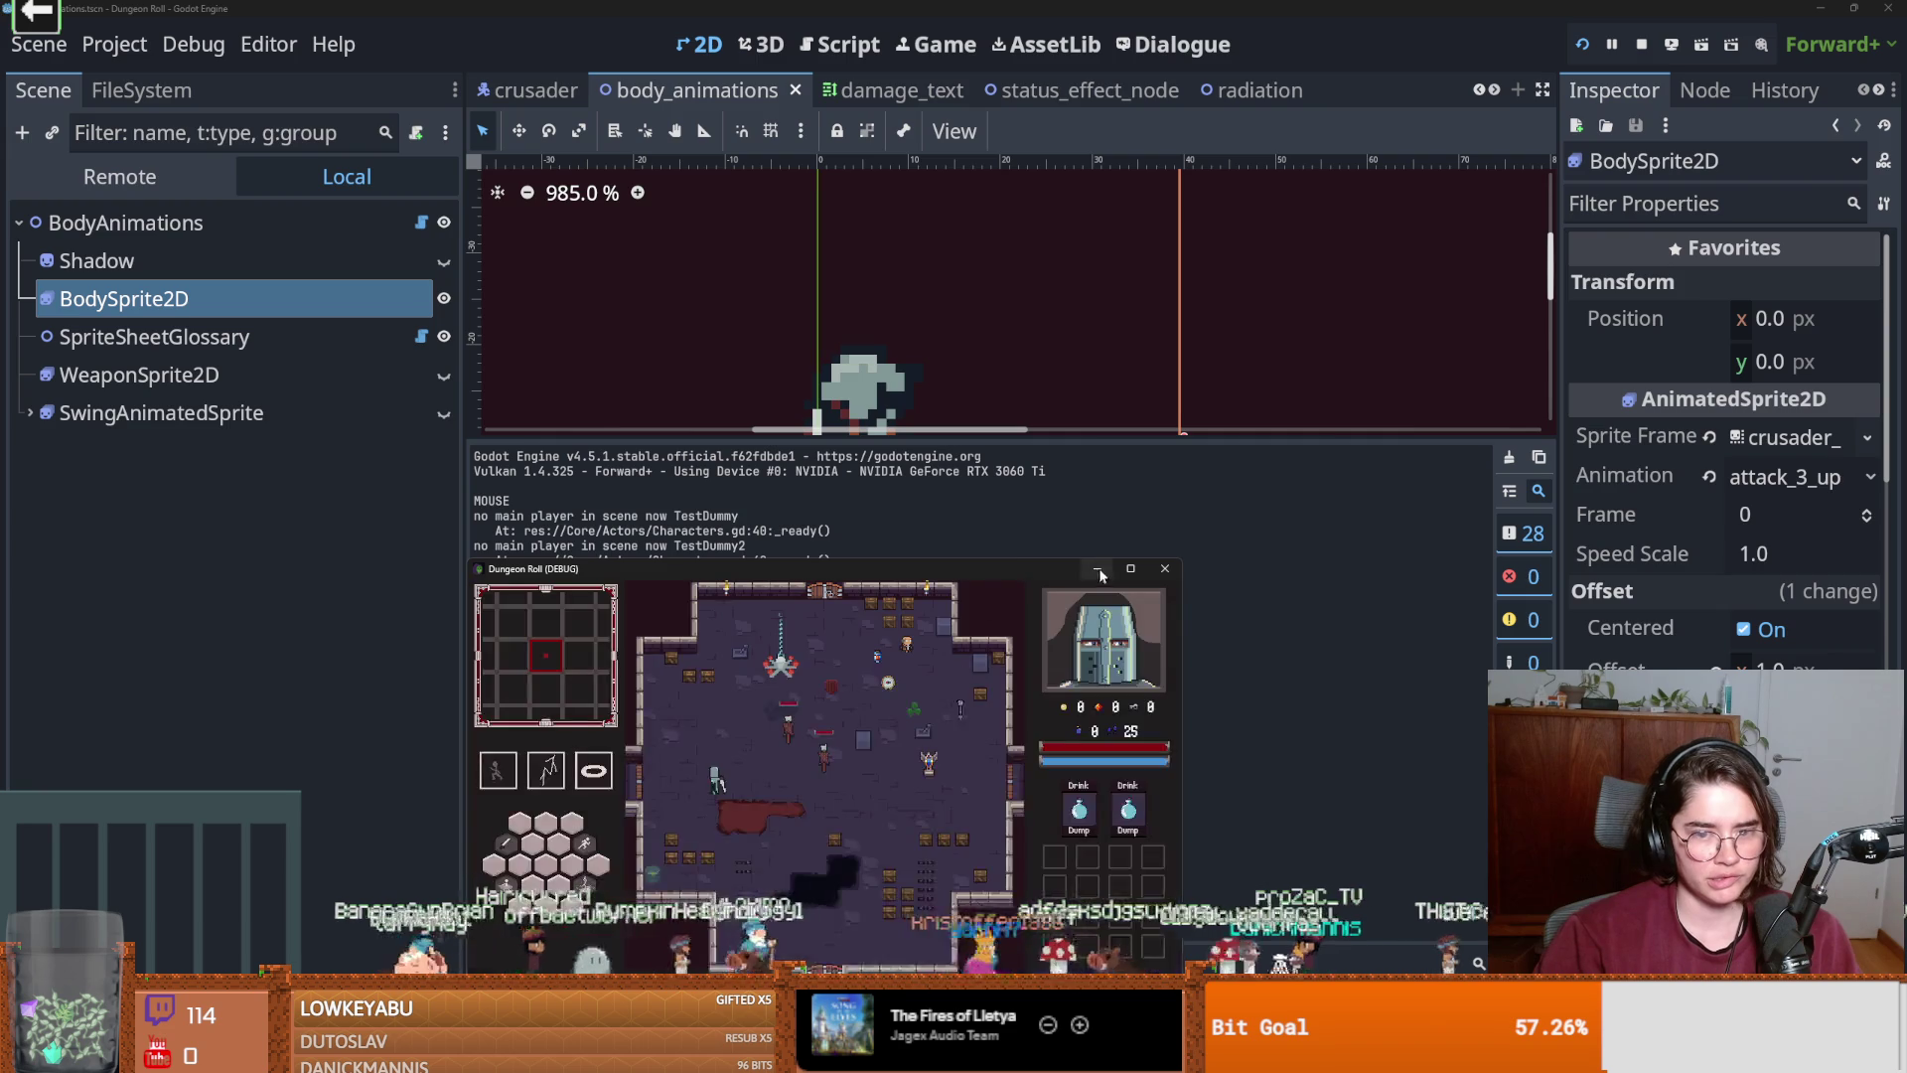
left_click(1128, 570)
left_click(708, 694)
key("super+Down")
key("super+Down")
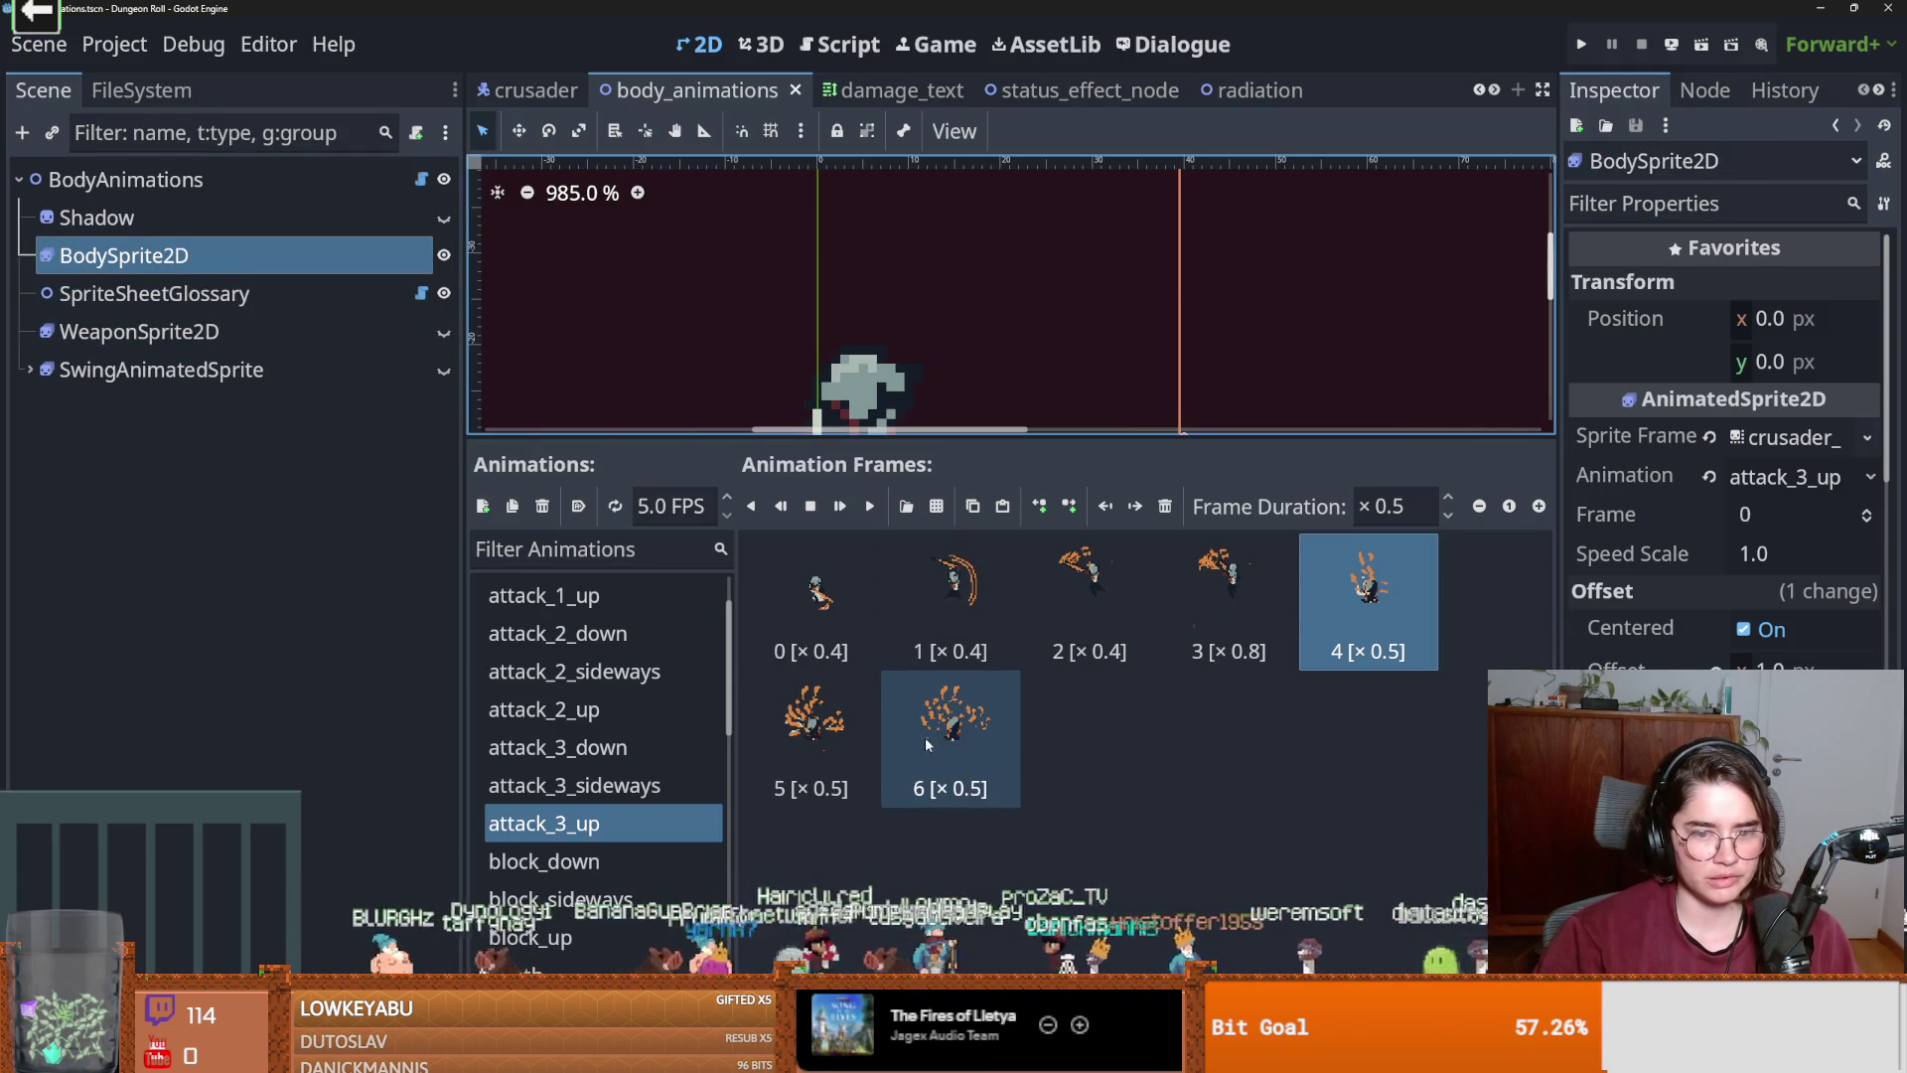
Select frame 6, then review the attack_3_sideways and attack_2_sideways frames.
left_click(951, 730)
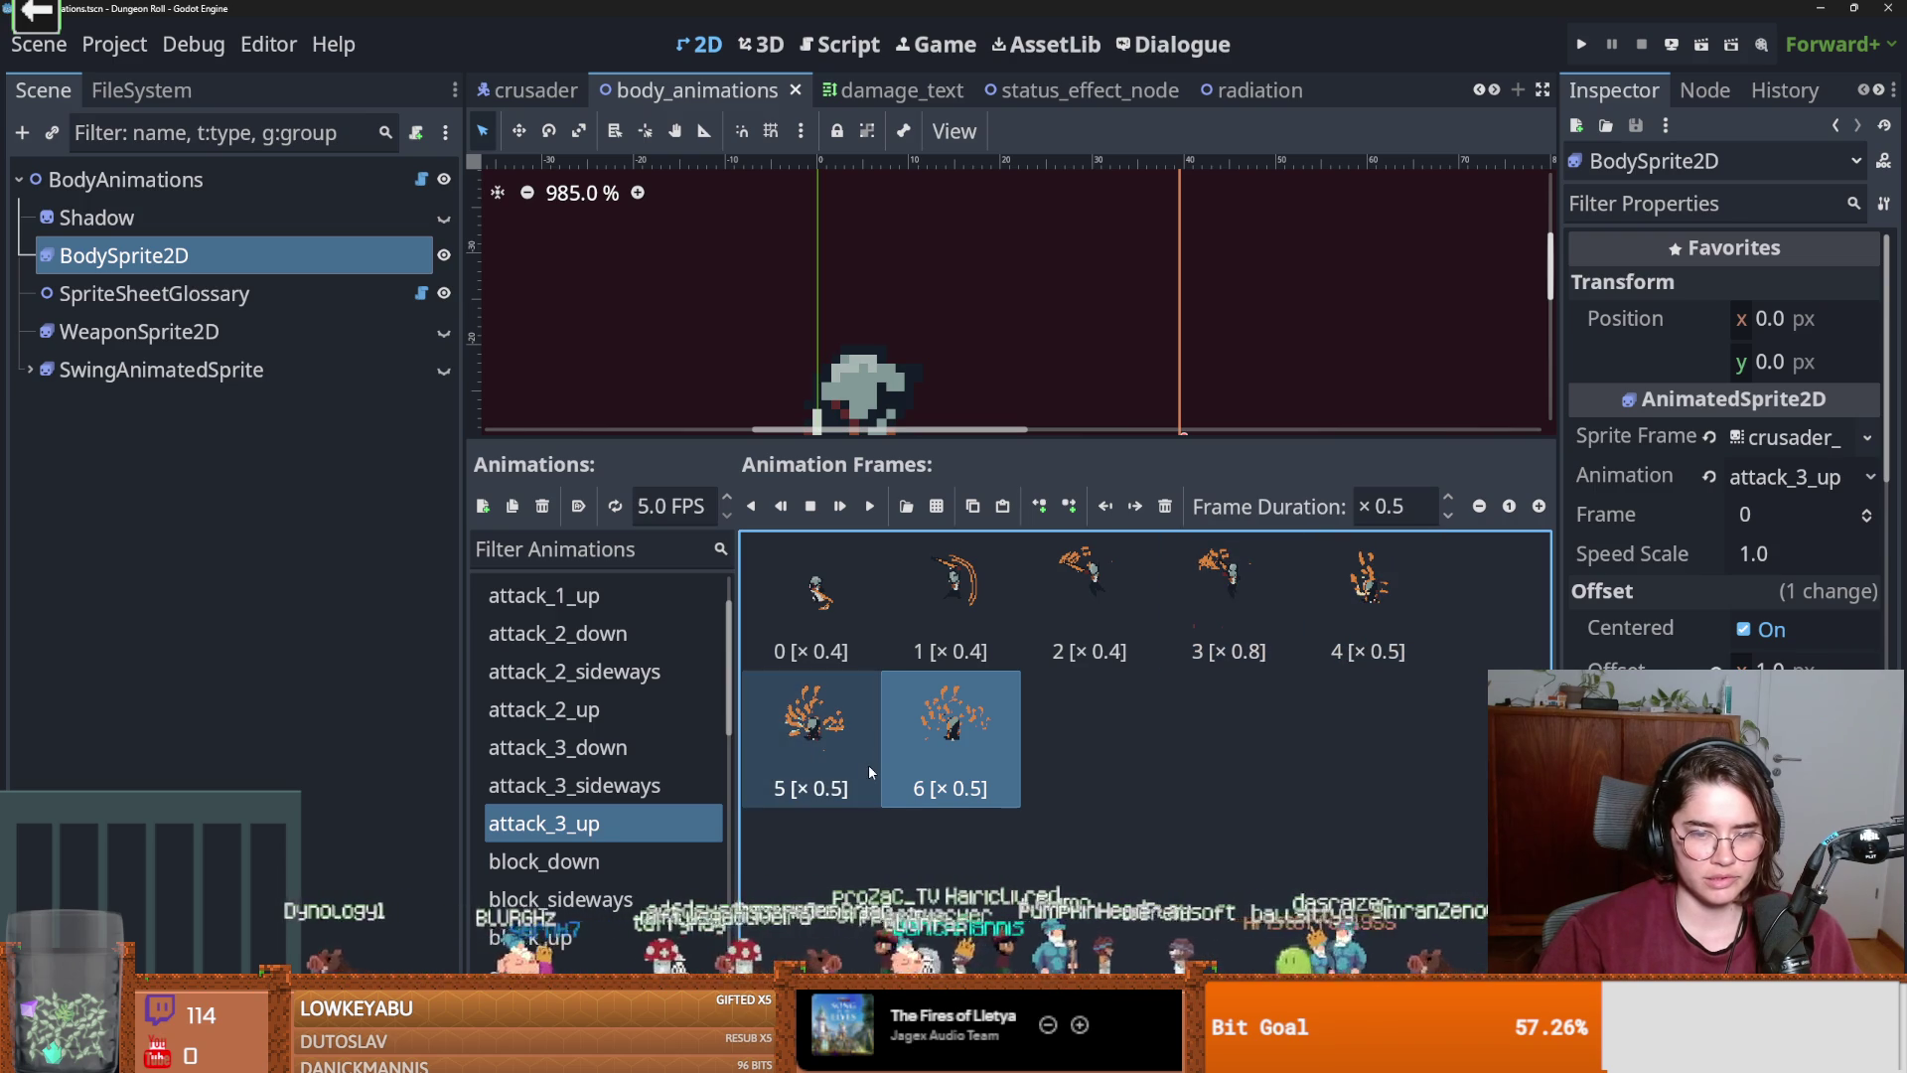
left_click(639, 786)
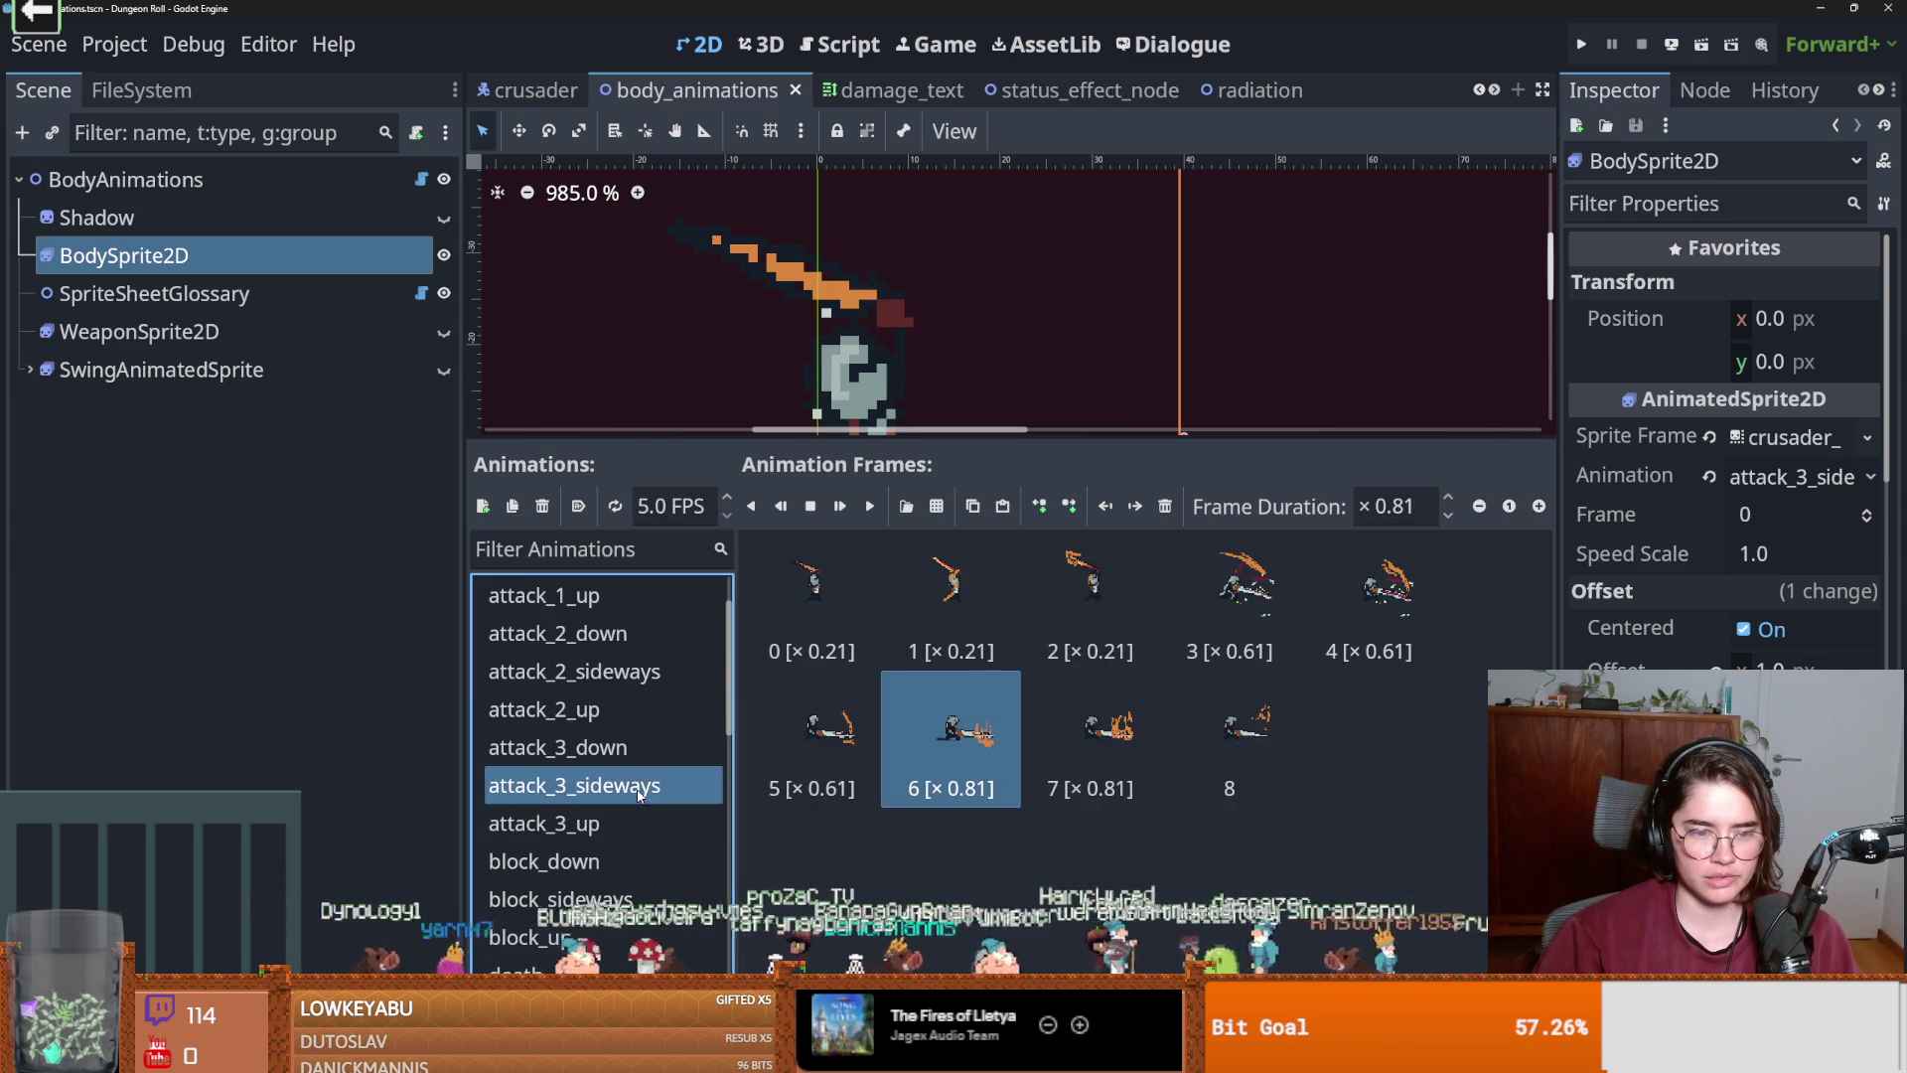
left_click(636, 674)
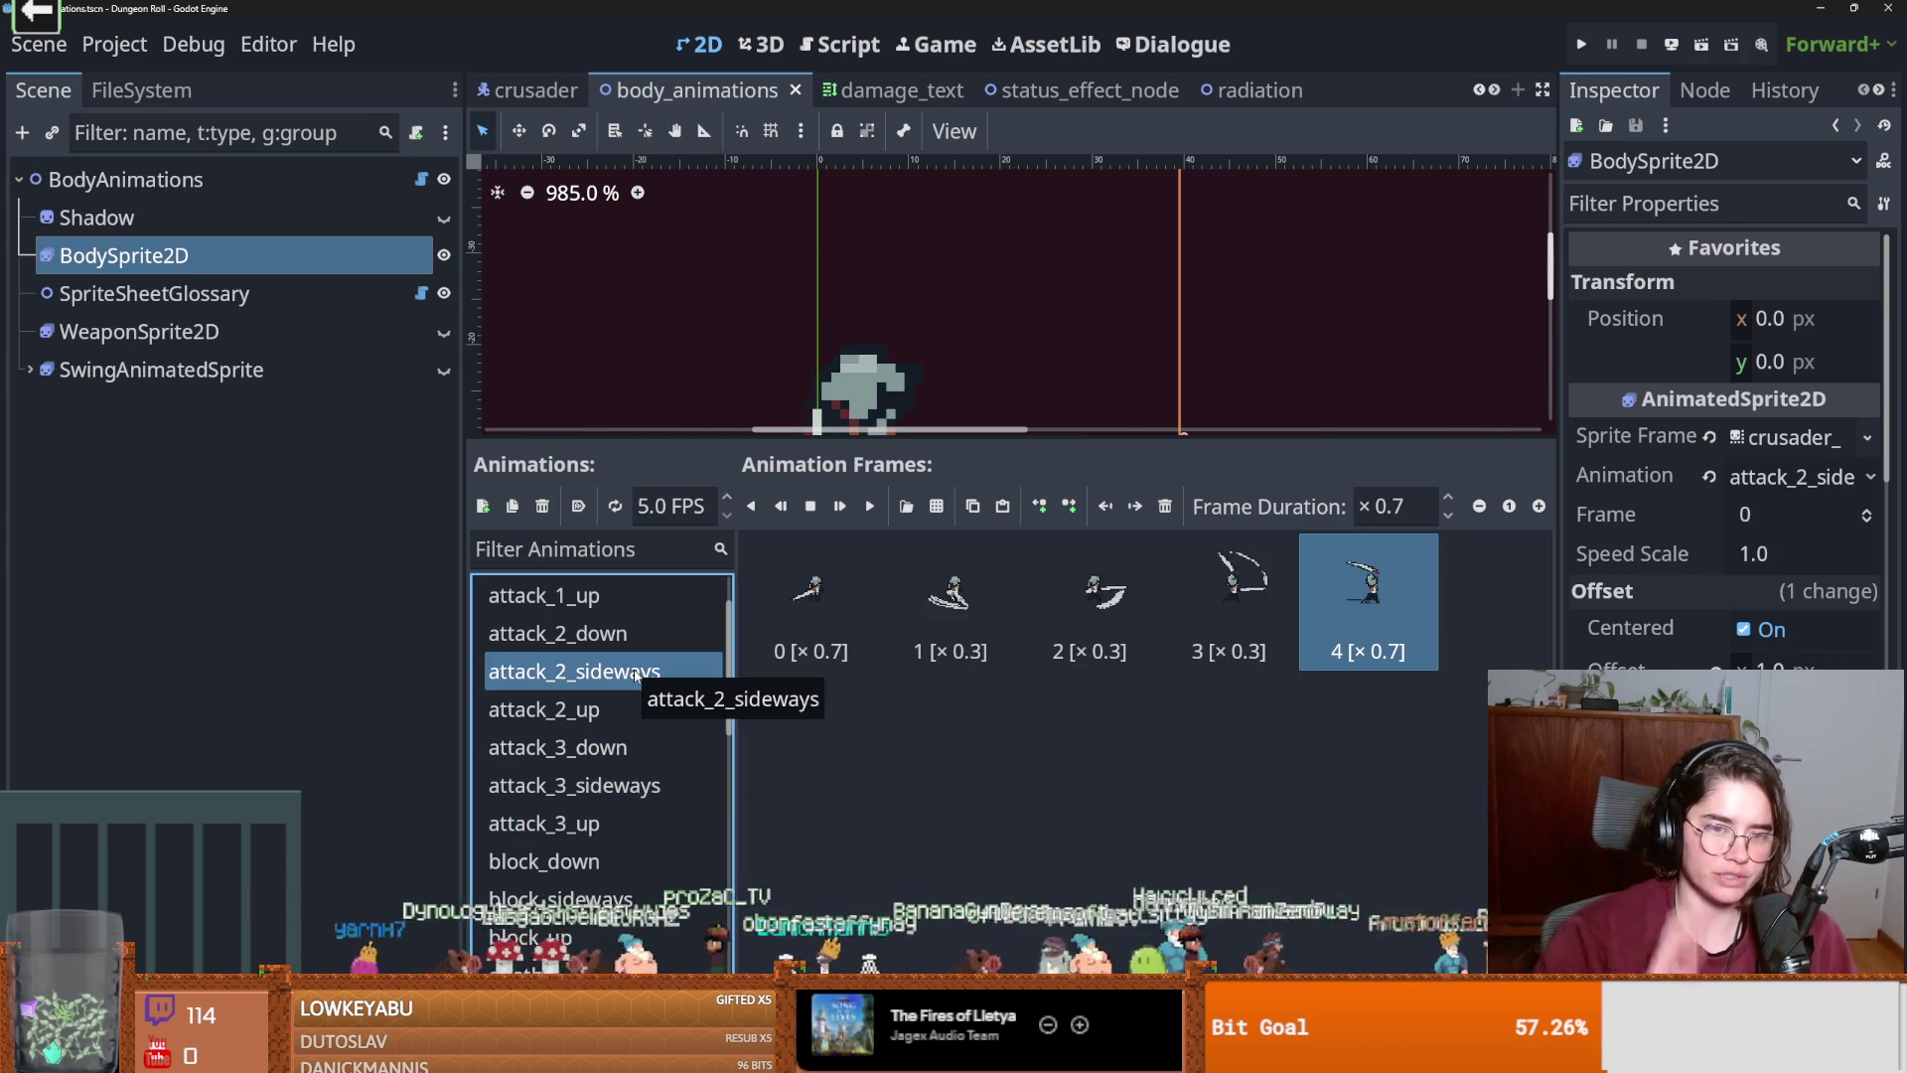
Run the game again as the Crusader and slash the training dummy.
left_click(1579, 44)
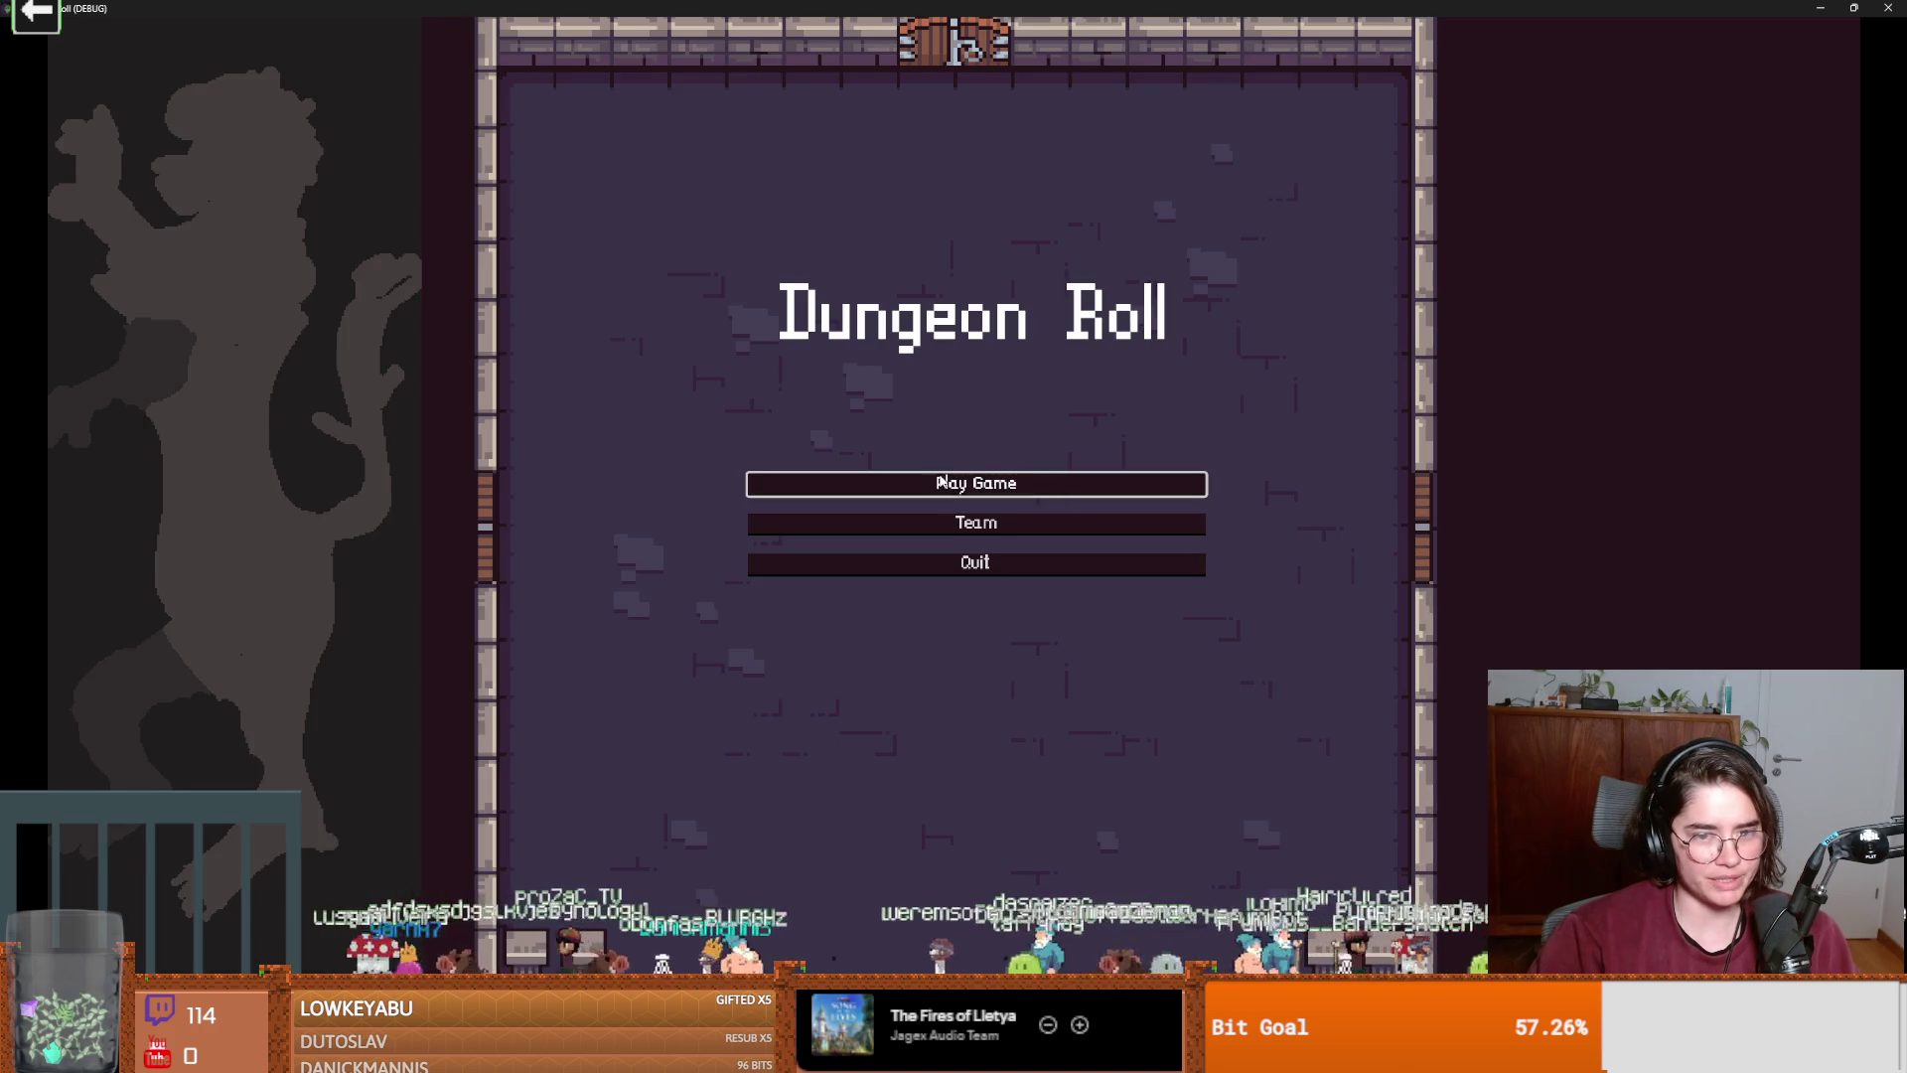
left_click(941, 482)
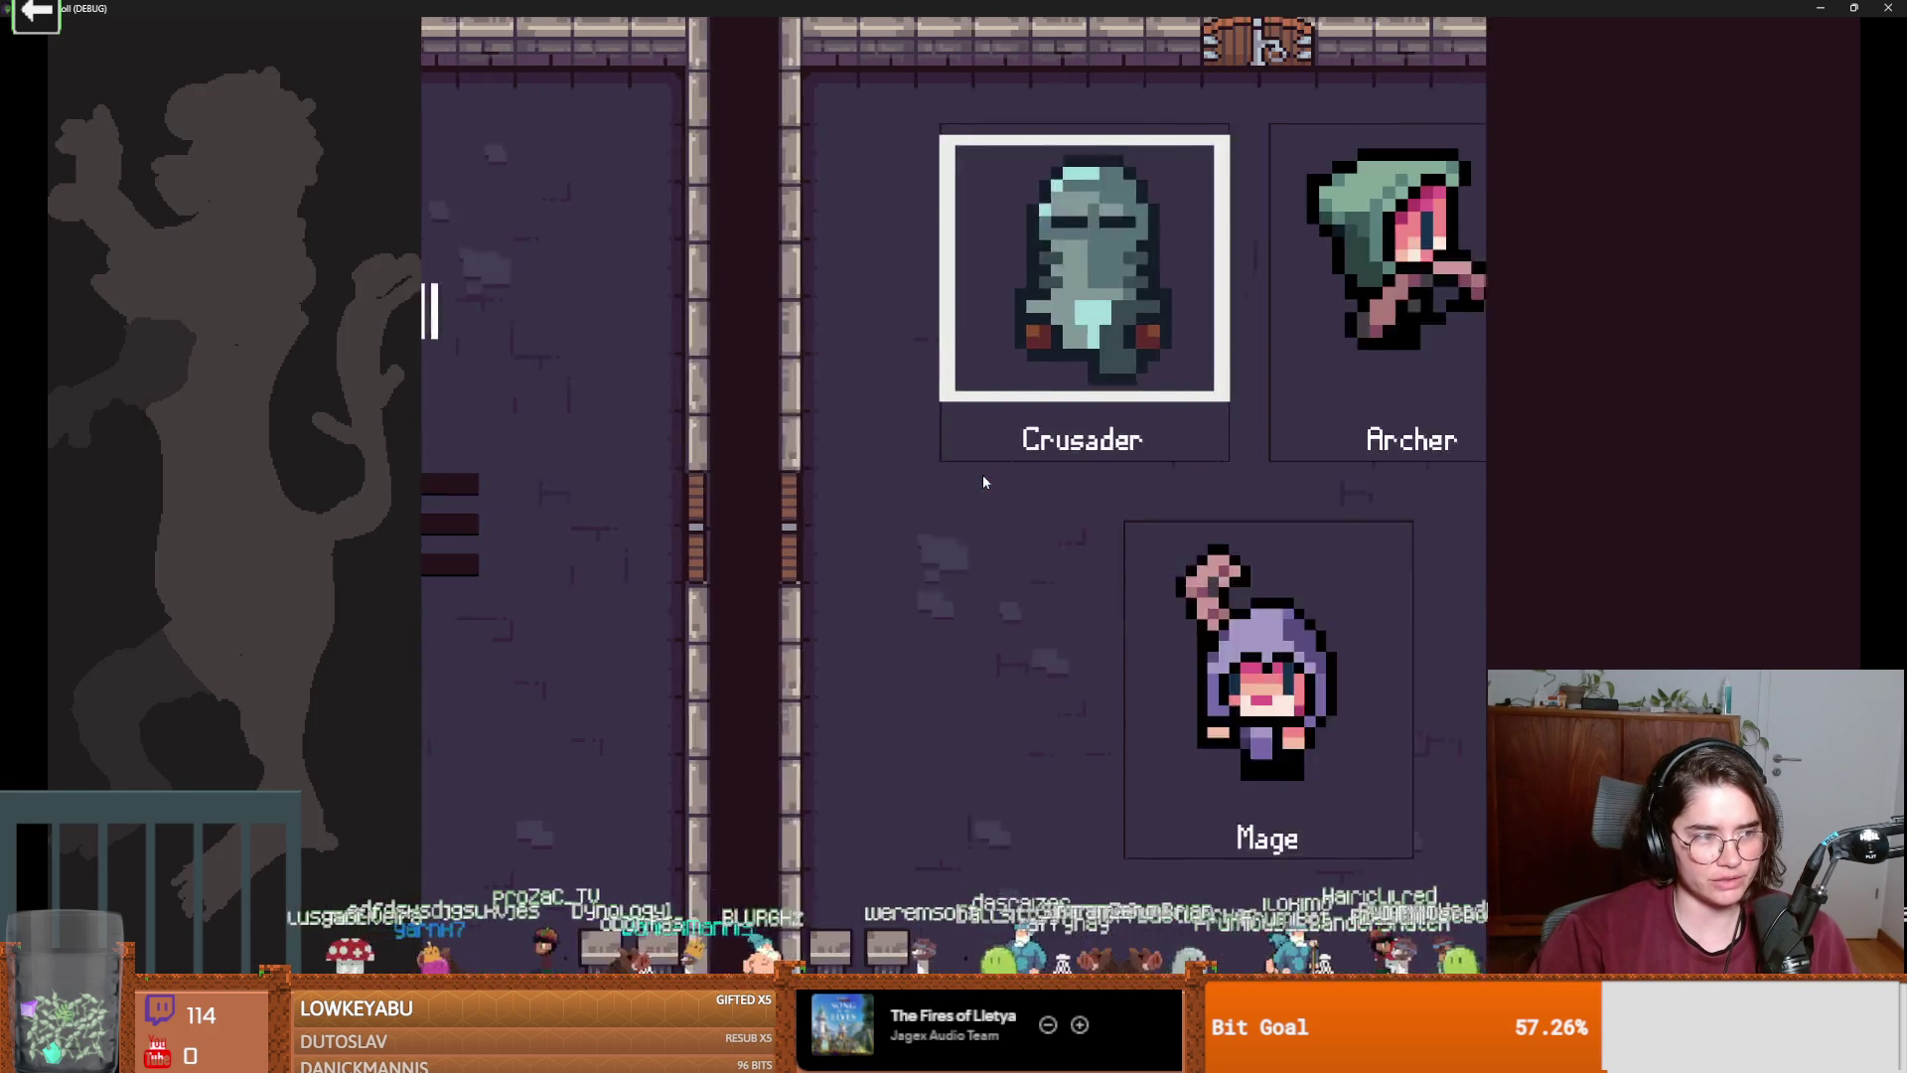
key("Return")
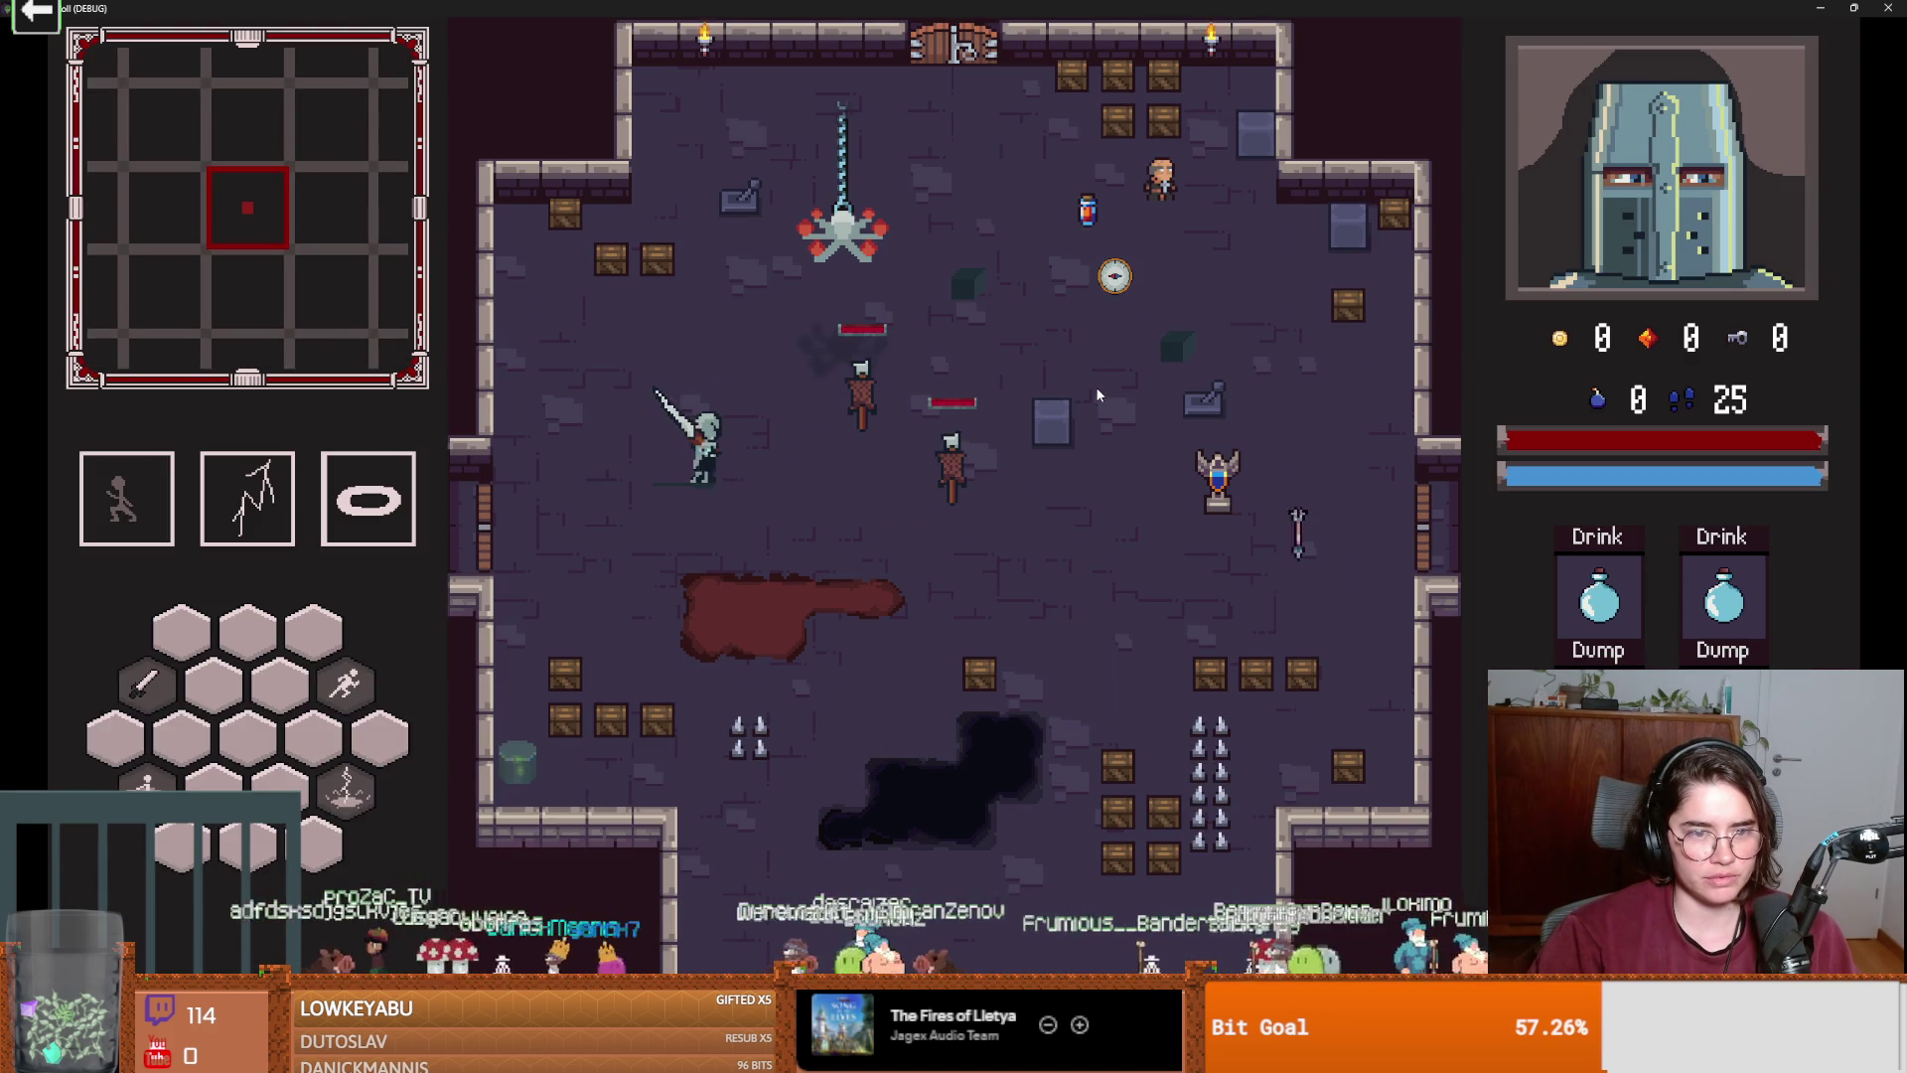
key("w")
key("d")
left_click(1124, 391)
left_click(784, 415)
key("a")
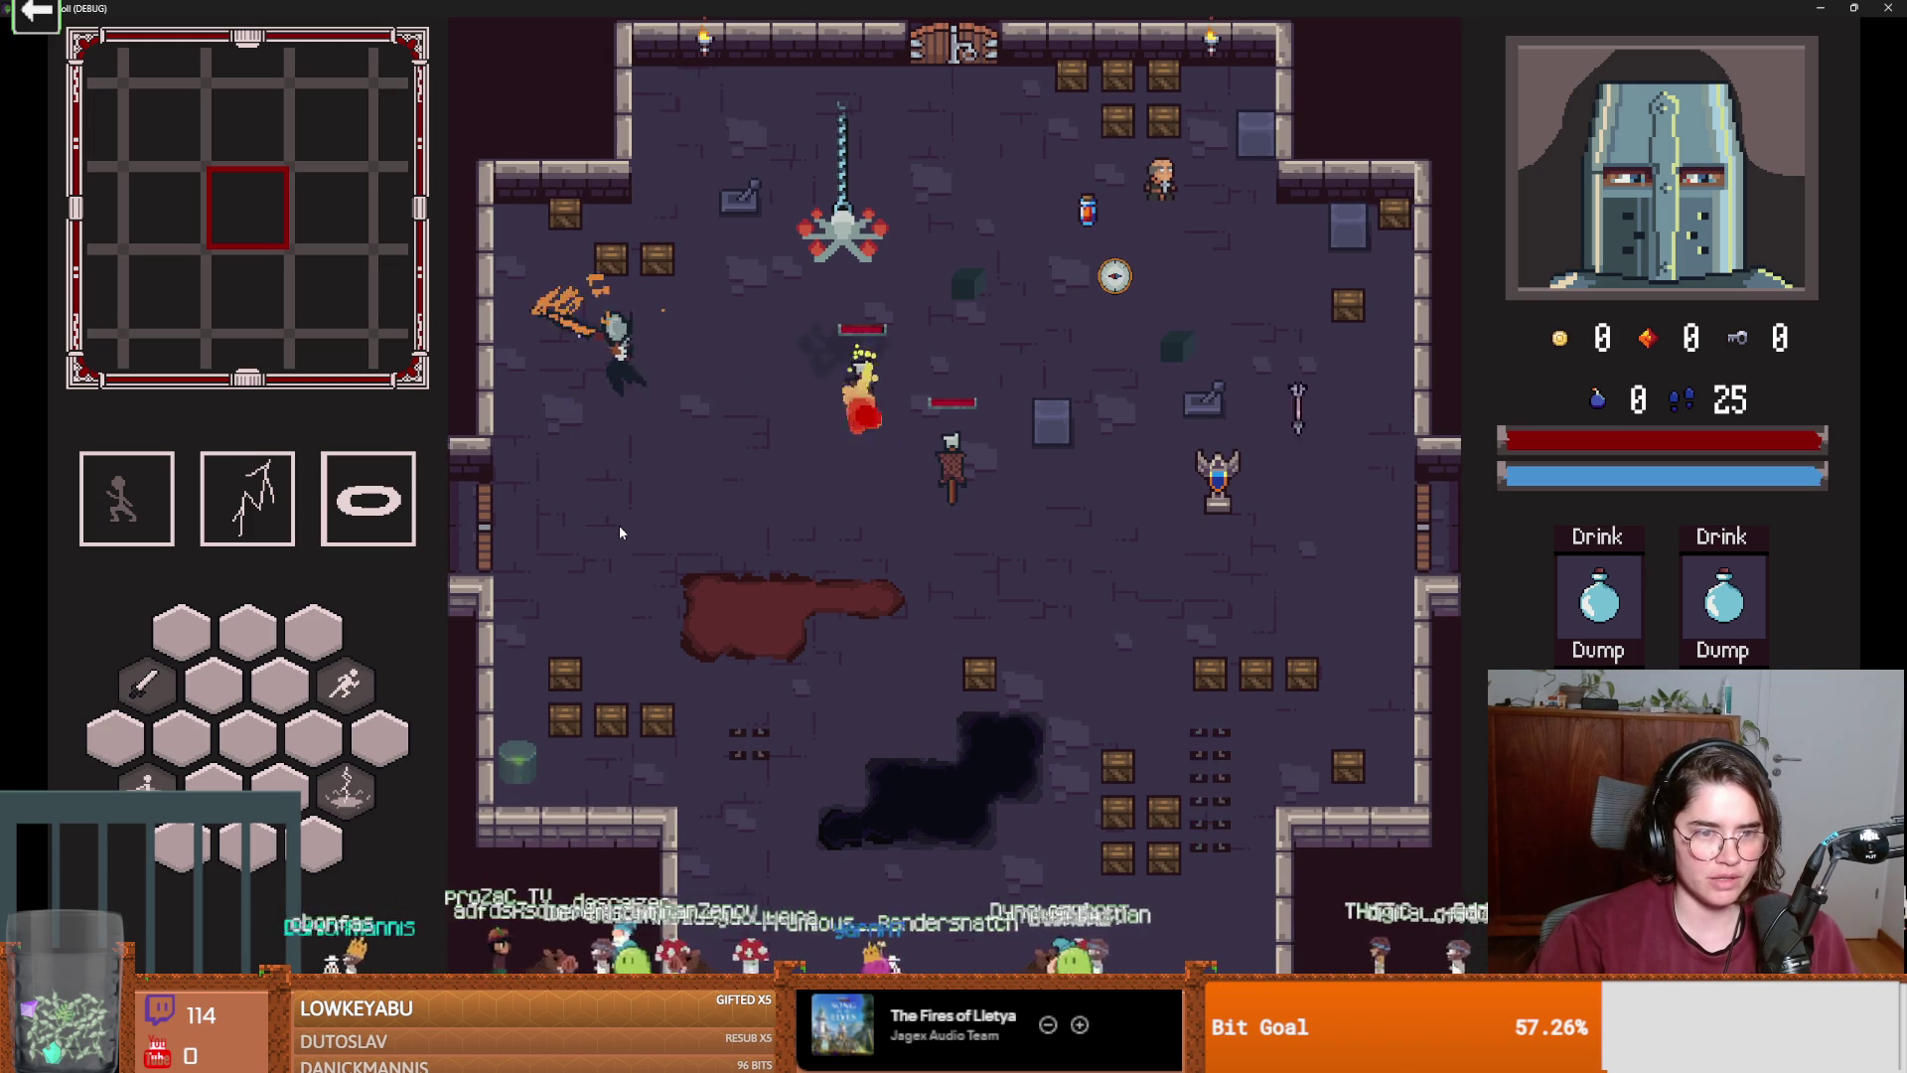
left_click_drag(1810, 8, 1048, 511)
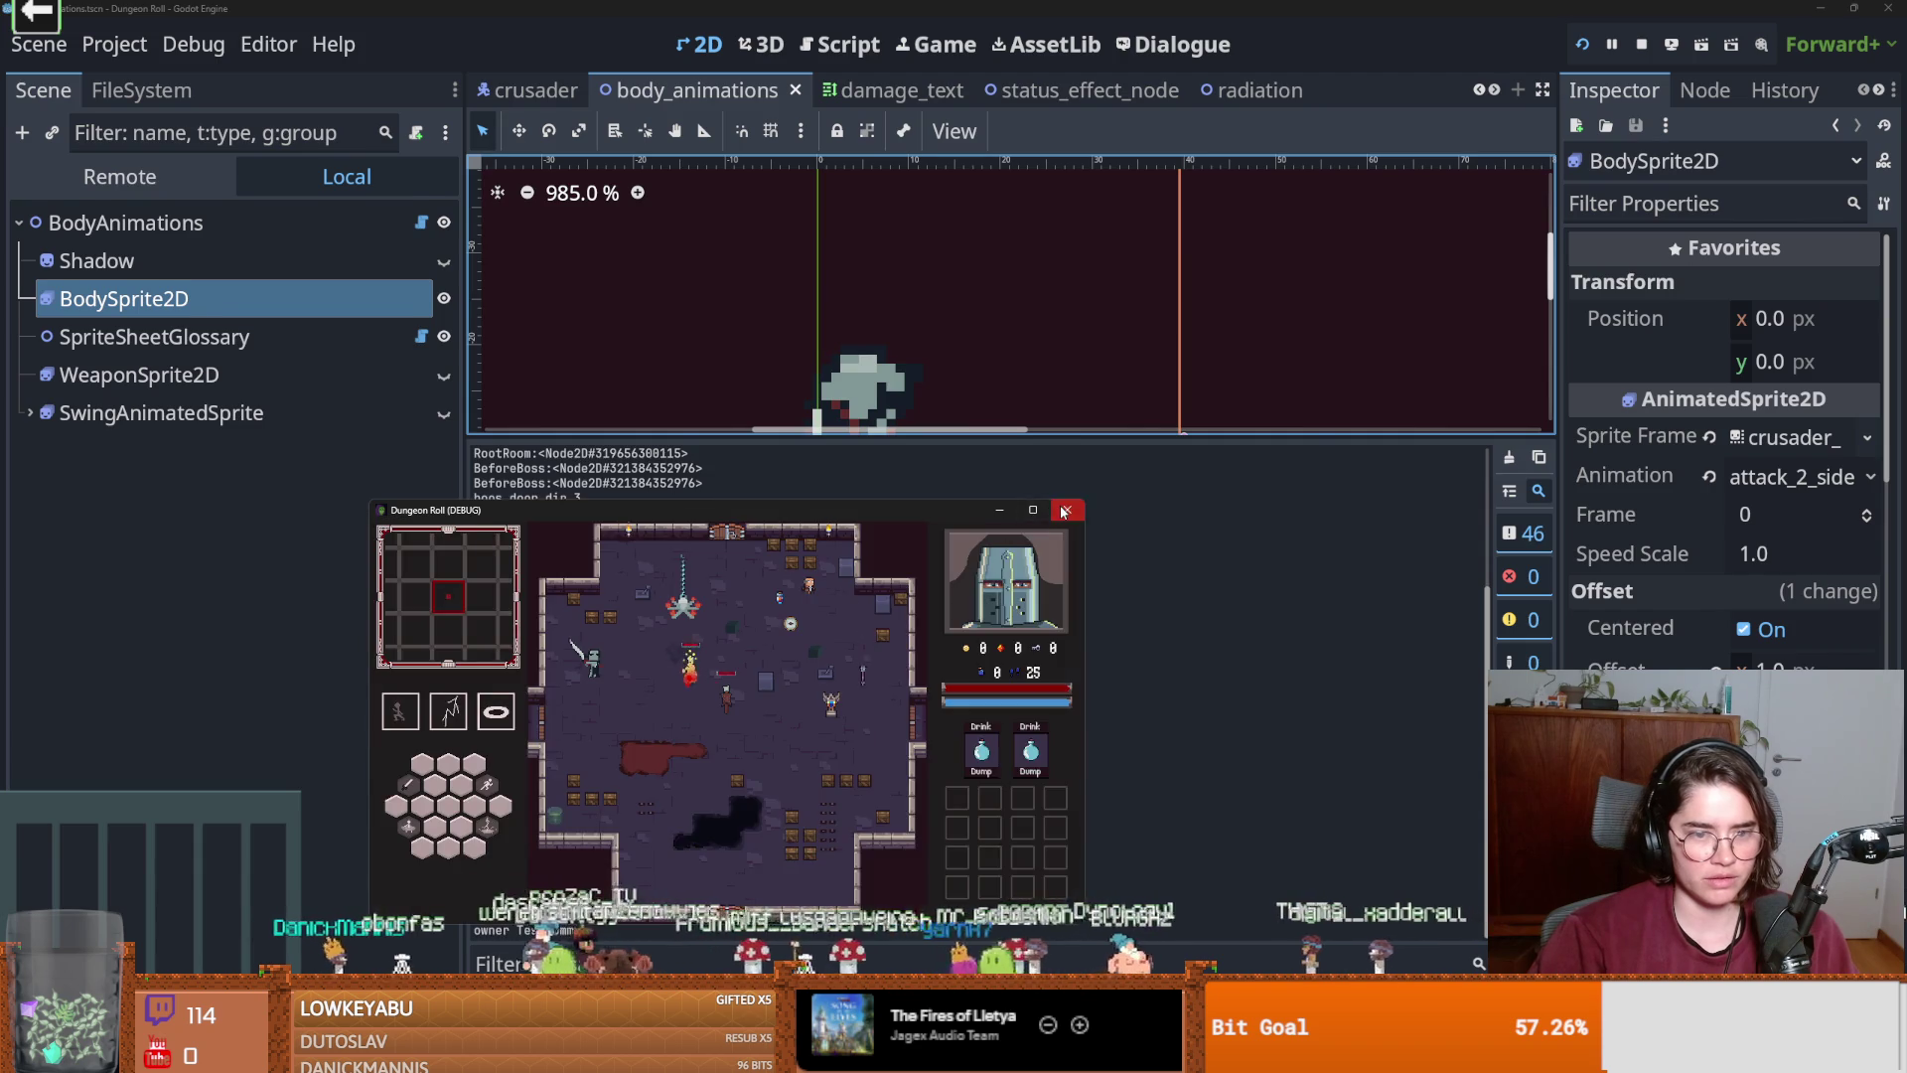
Close the game and open the BodyAnimations scene from the crusader scene.
left_click(1062, 511)
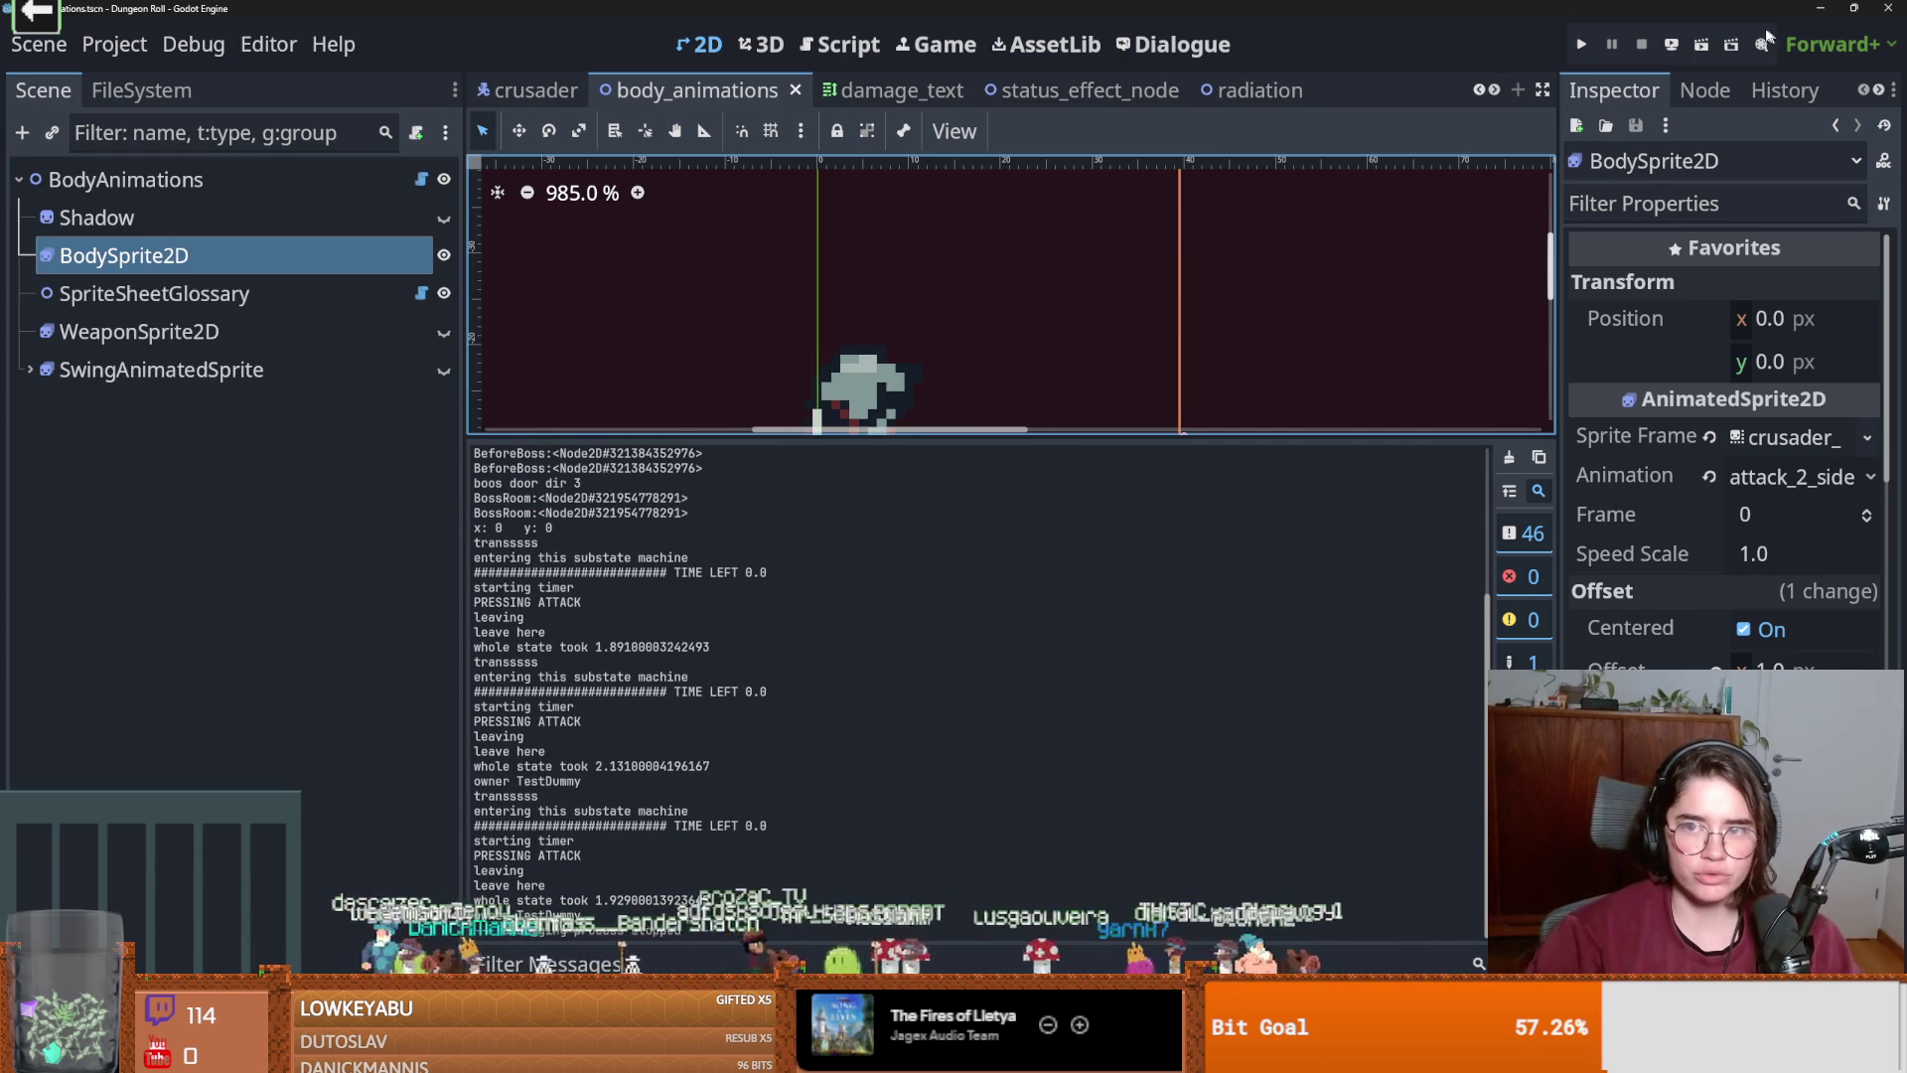
left_click(532, 90)
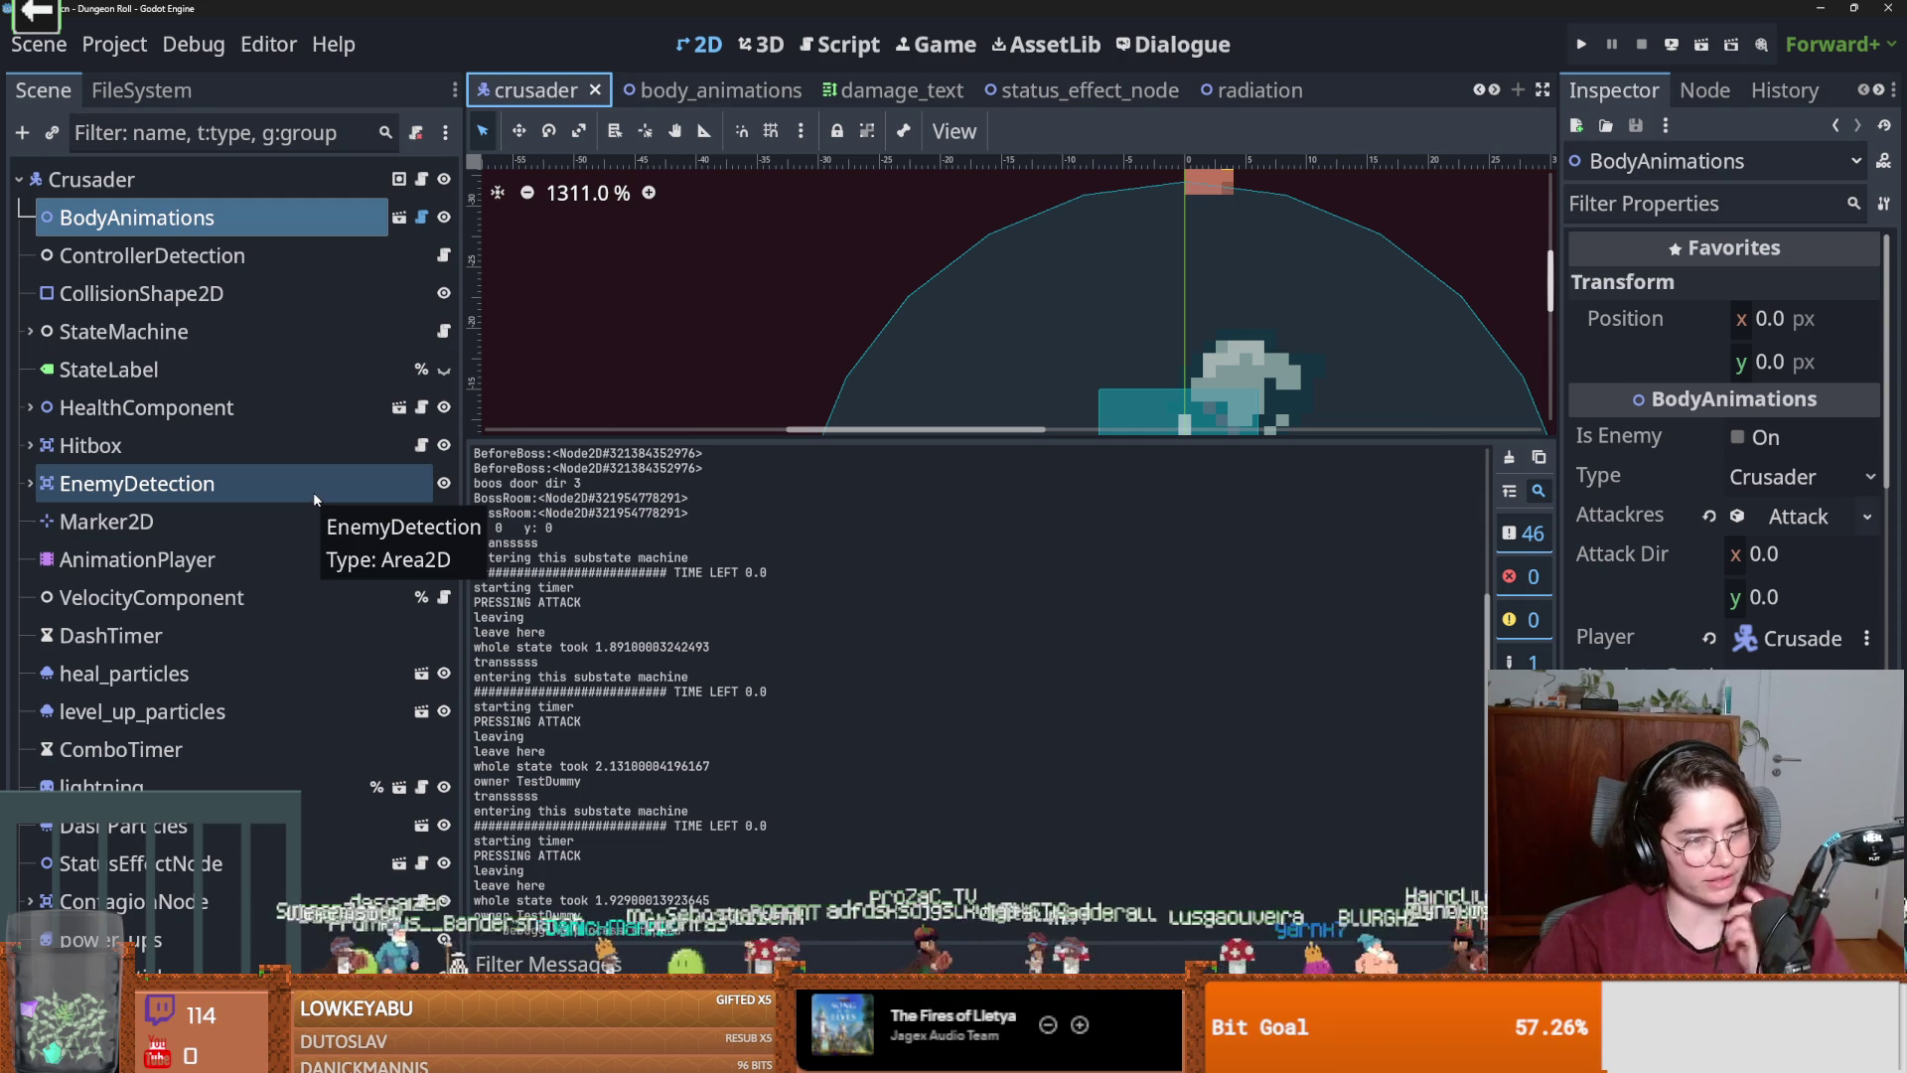
left_click(400, 218)
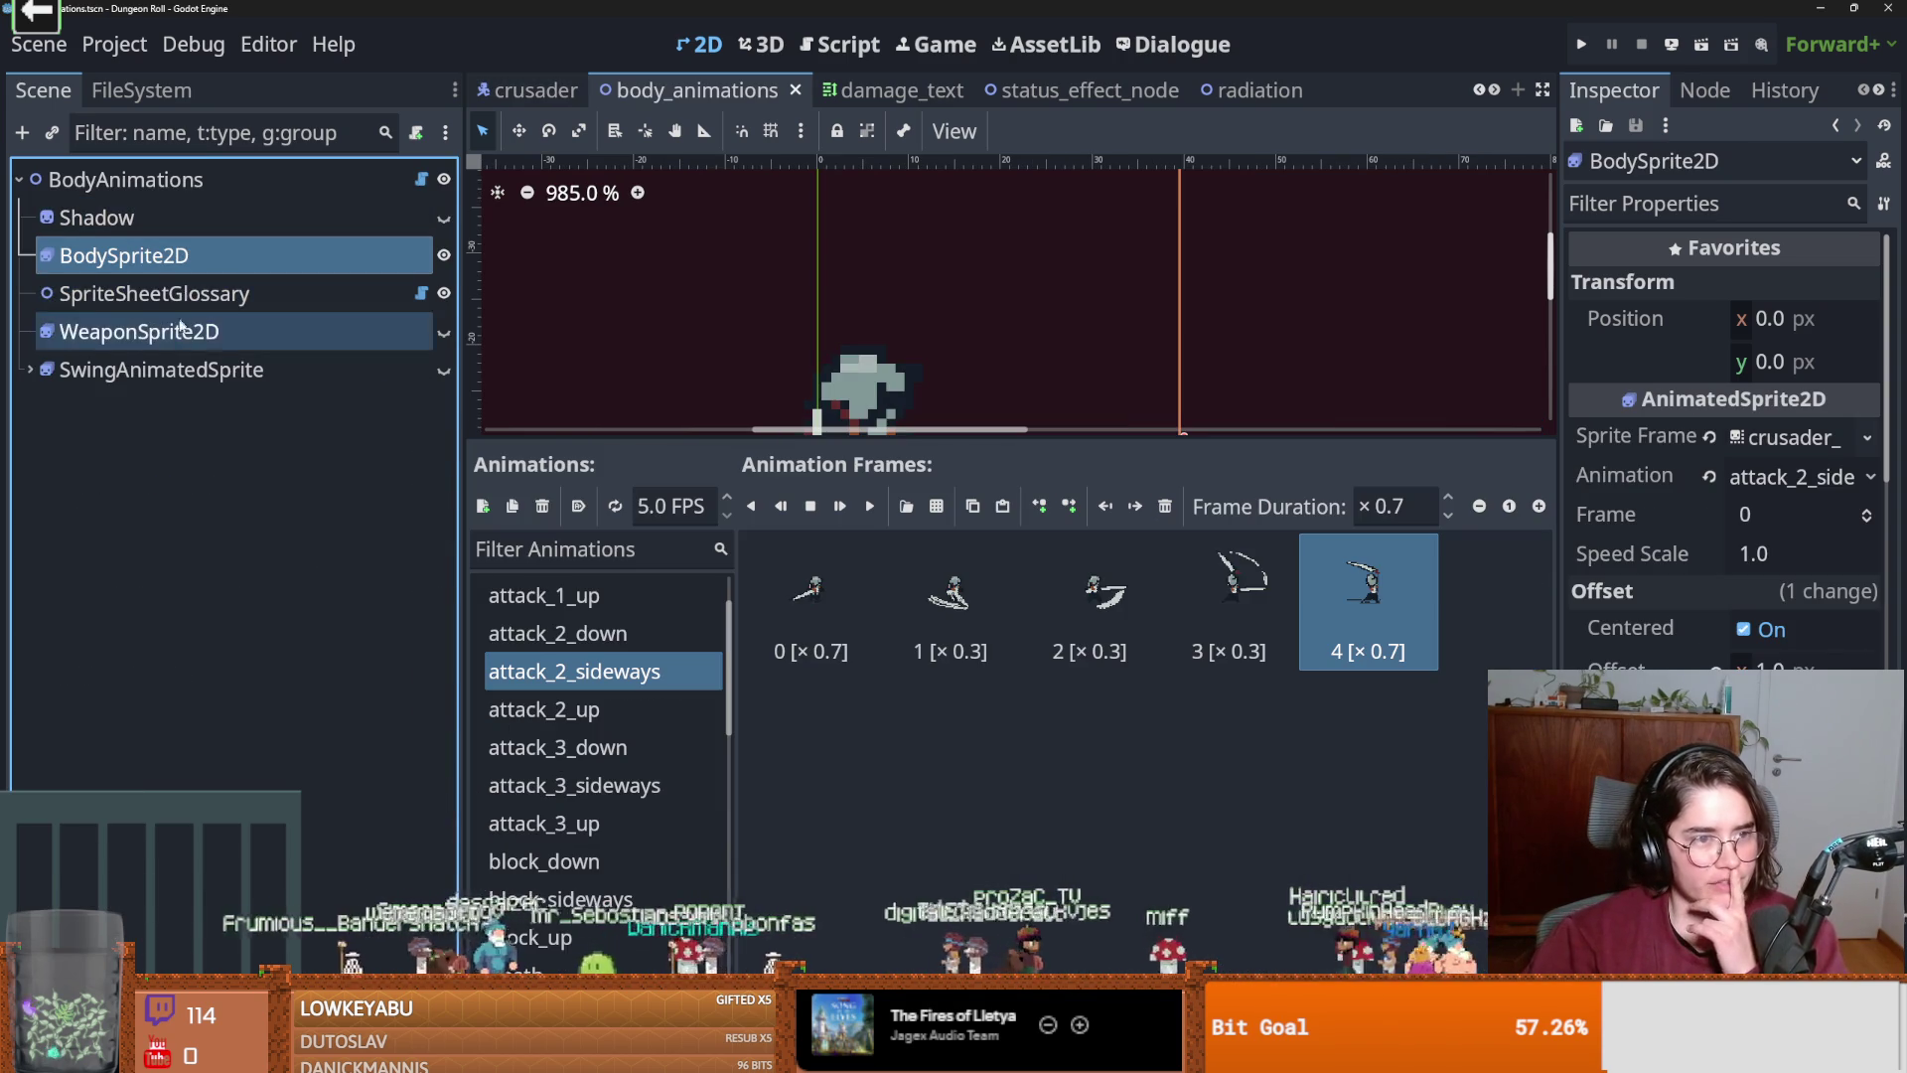
Compare the attack_1_up, attack_2_down and attack_2_sideways frame timings.
left_click(596, 652)
key("Up")
key("Down")
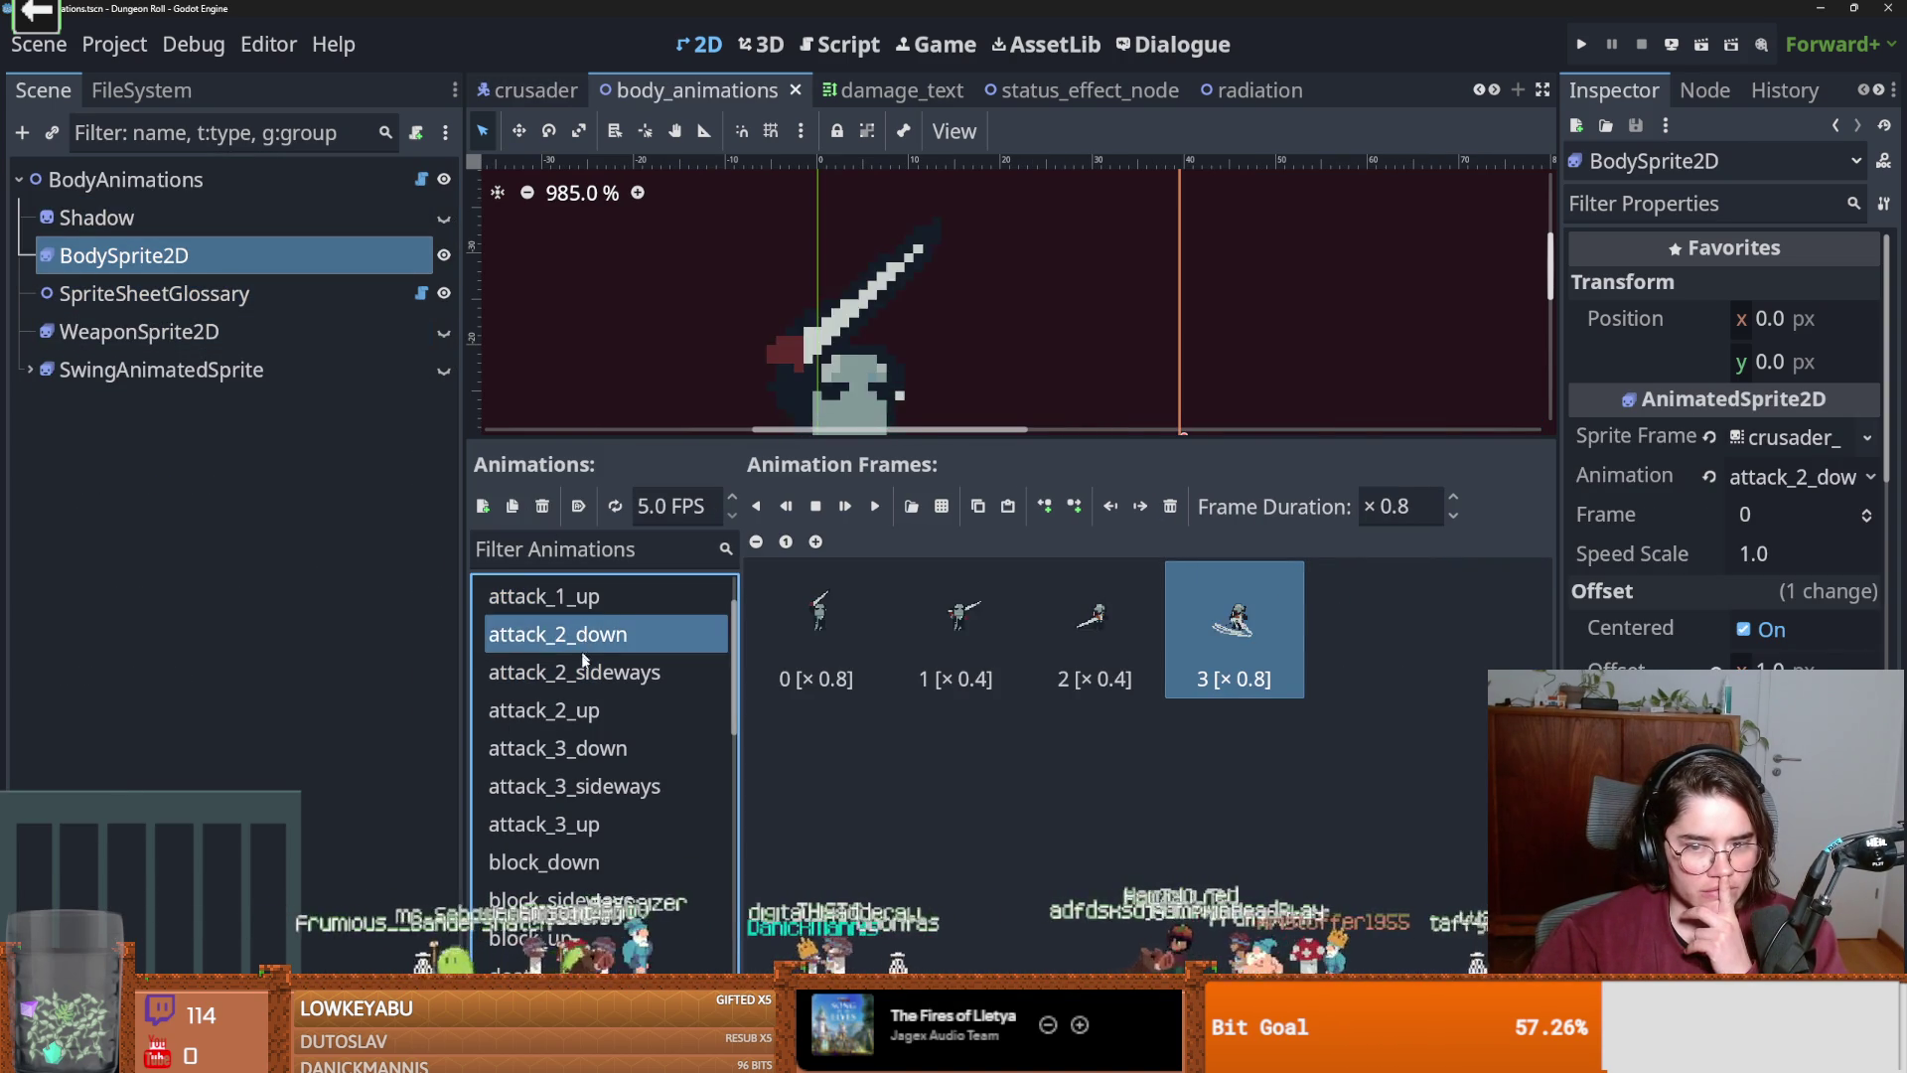
left_click(586, 670)
left_click(587, 636)
left_click(589, 601)
left_click(589, 636)
left_click(589, 671)
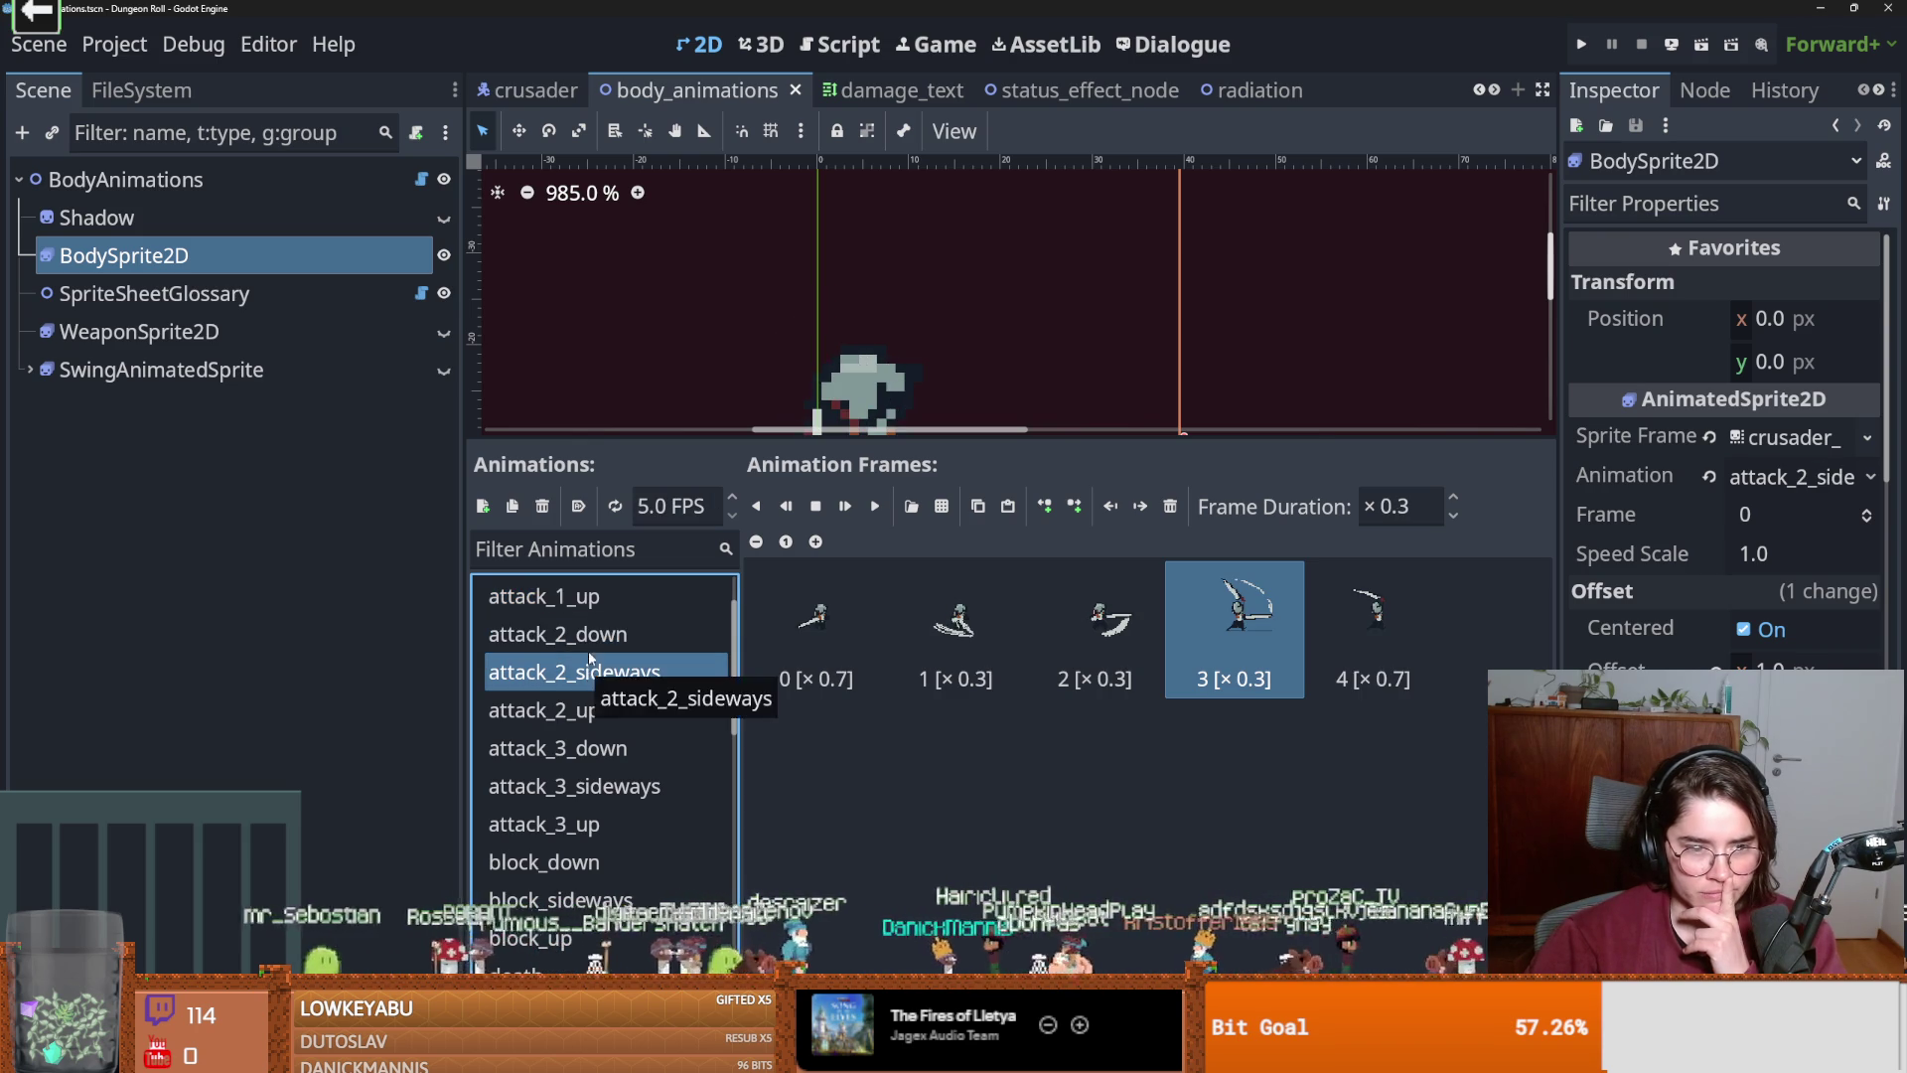
left_click(589, 634)
left_click(590, 598)
left_click(589, 634)
left_click(589, 672)
Review attack_2_up and the attack_3 down, sideways and up frame timings.
left_click(590, 711)
left_click(586, 748)
left_click(584, 780)
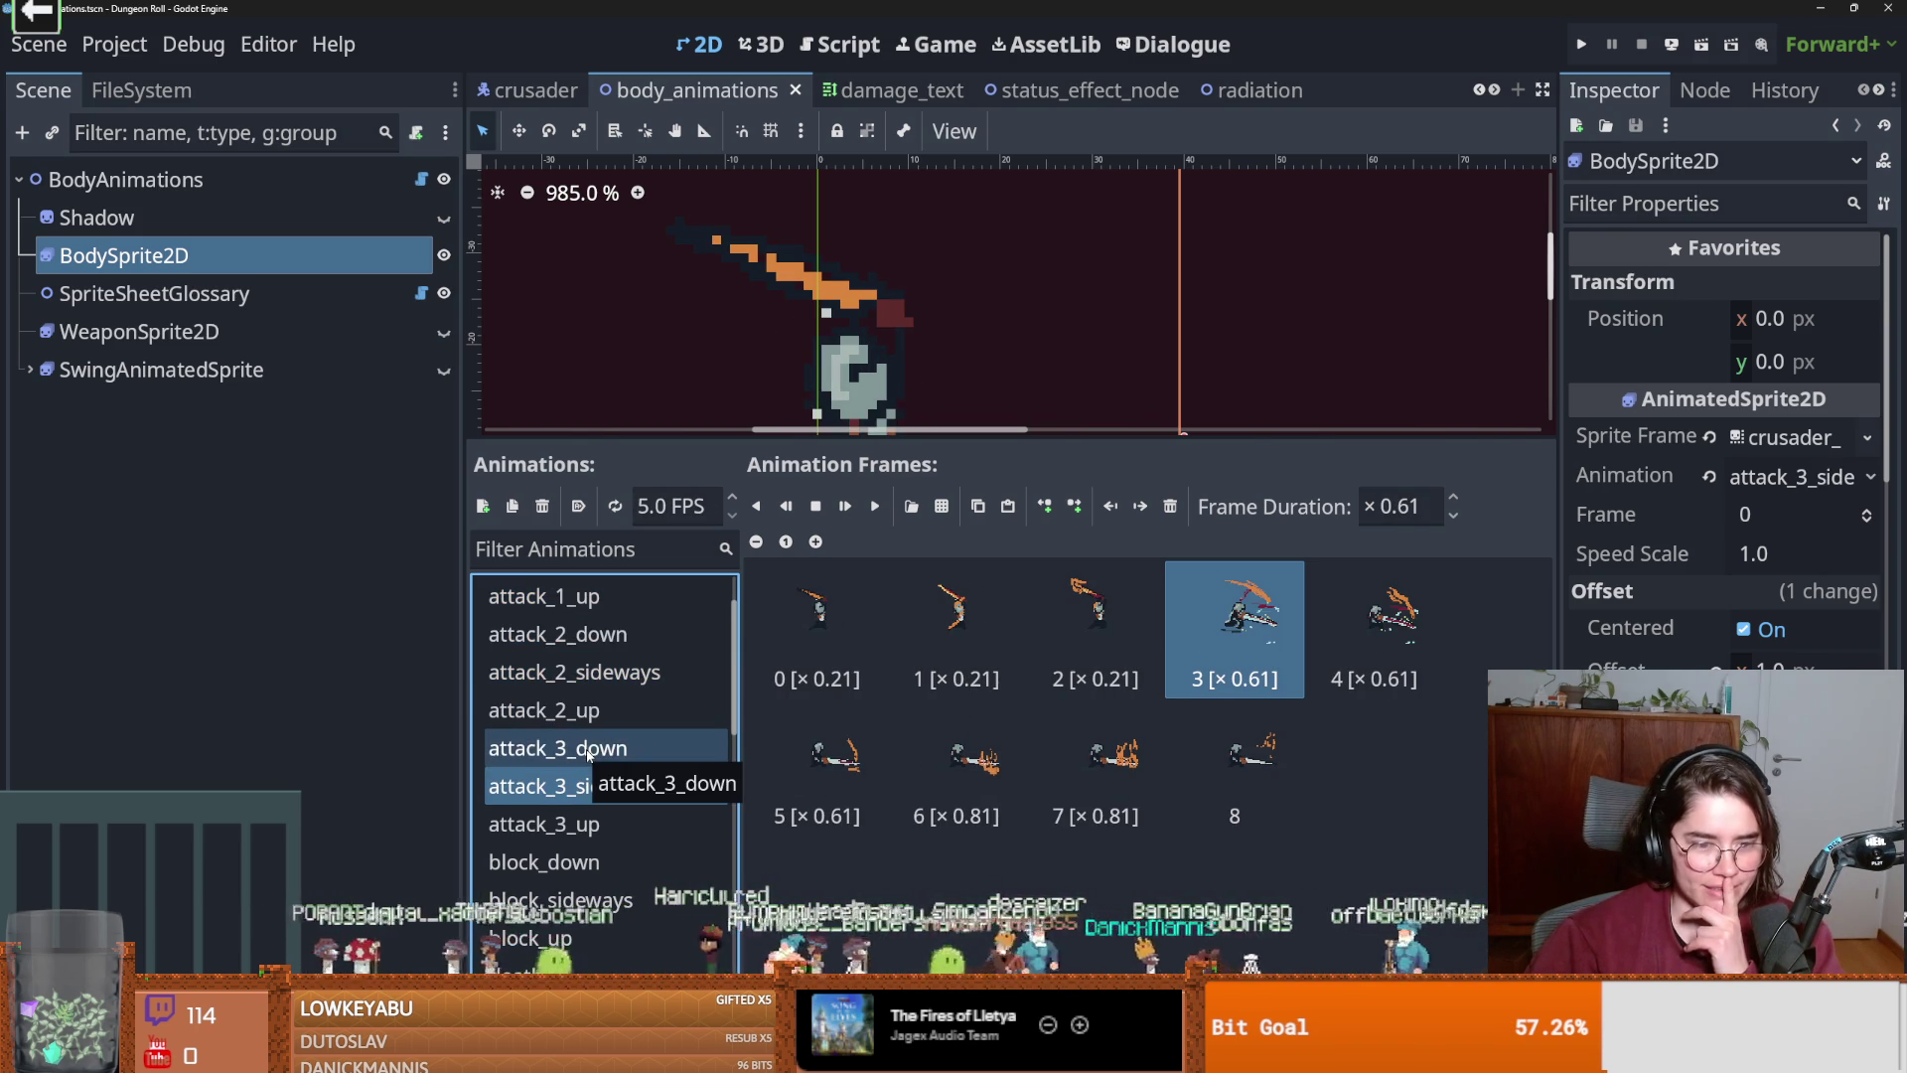
left_click(587, 753)
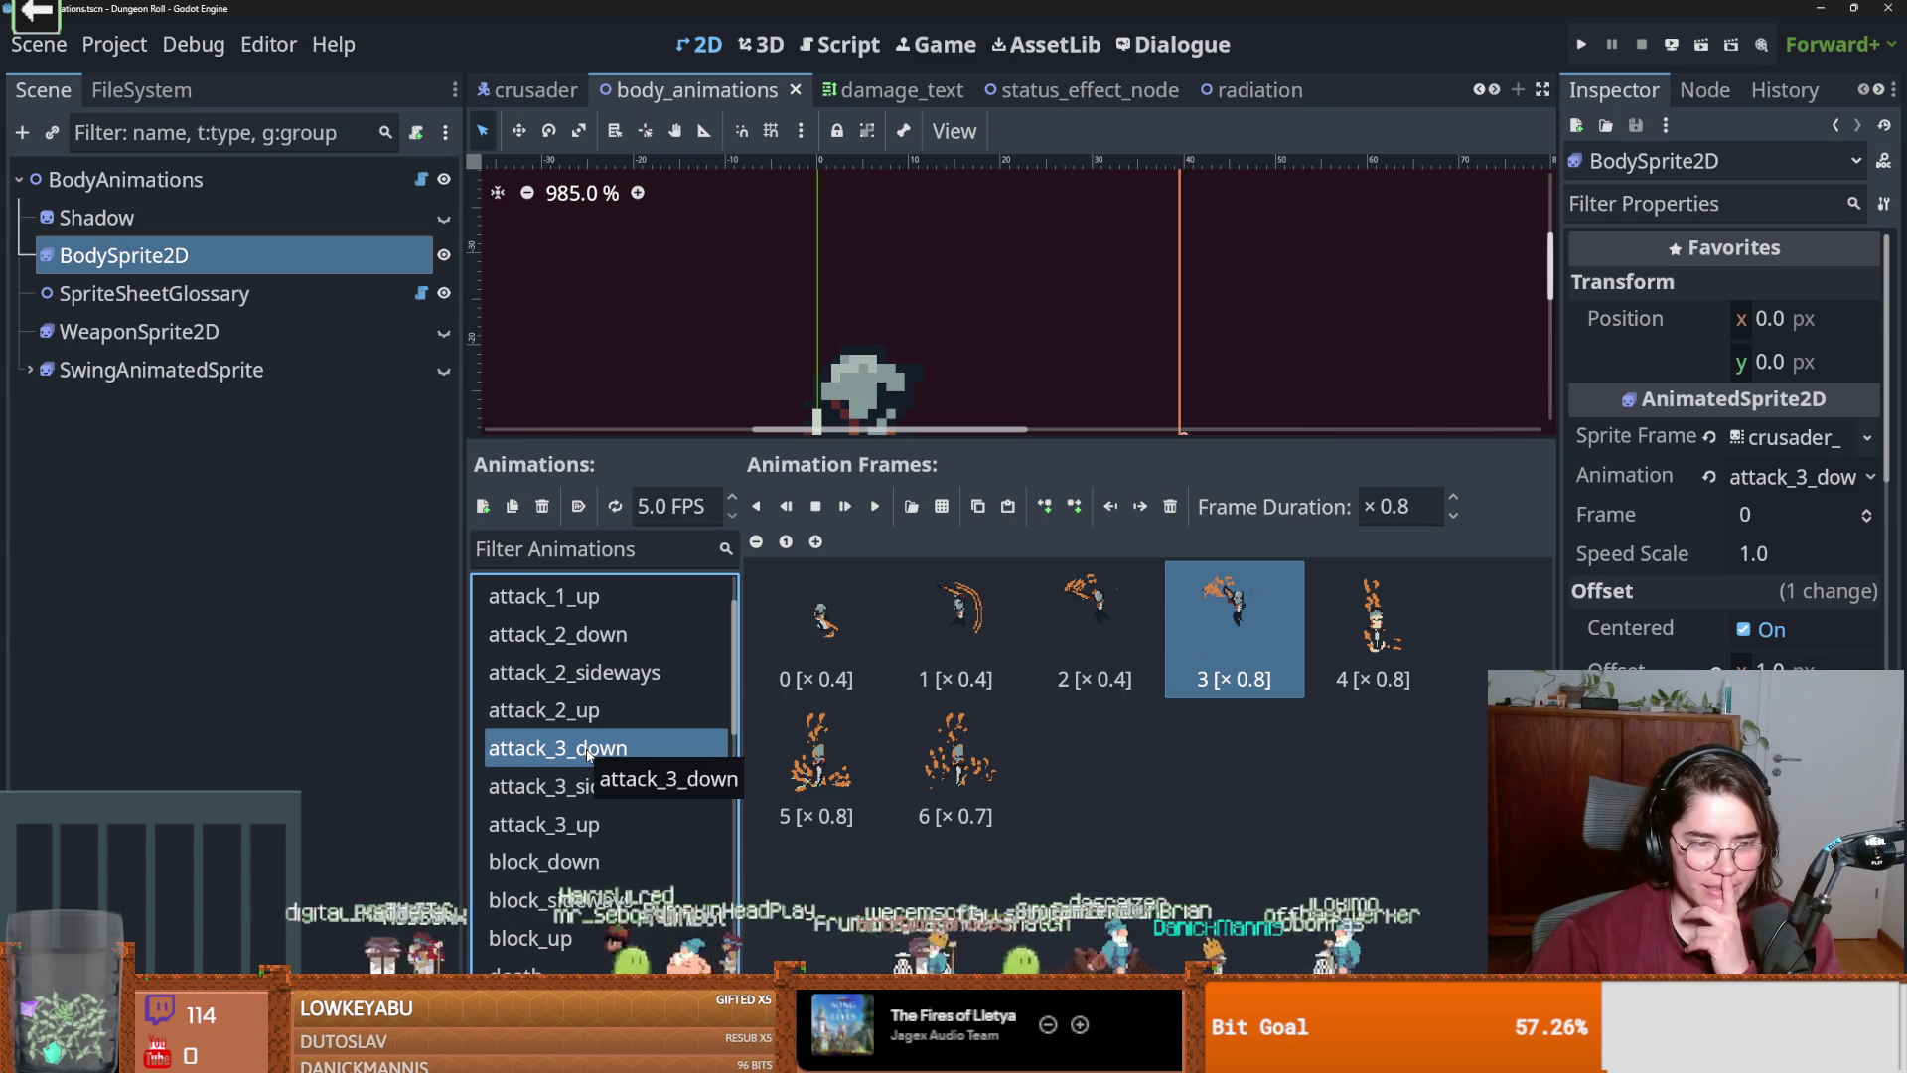
left_click(593, 712)
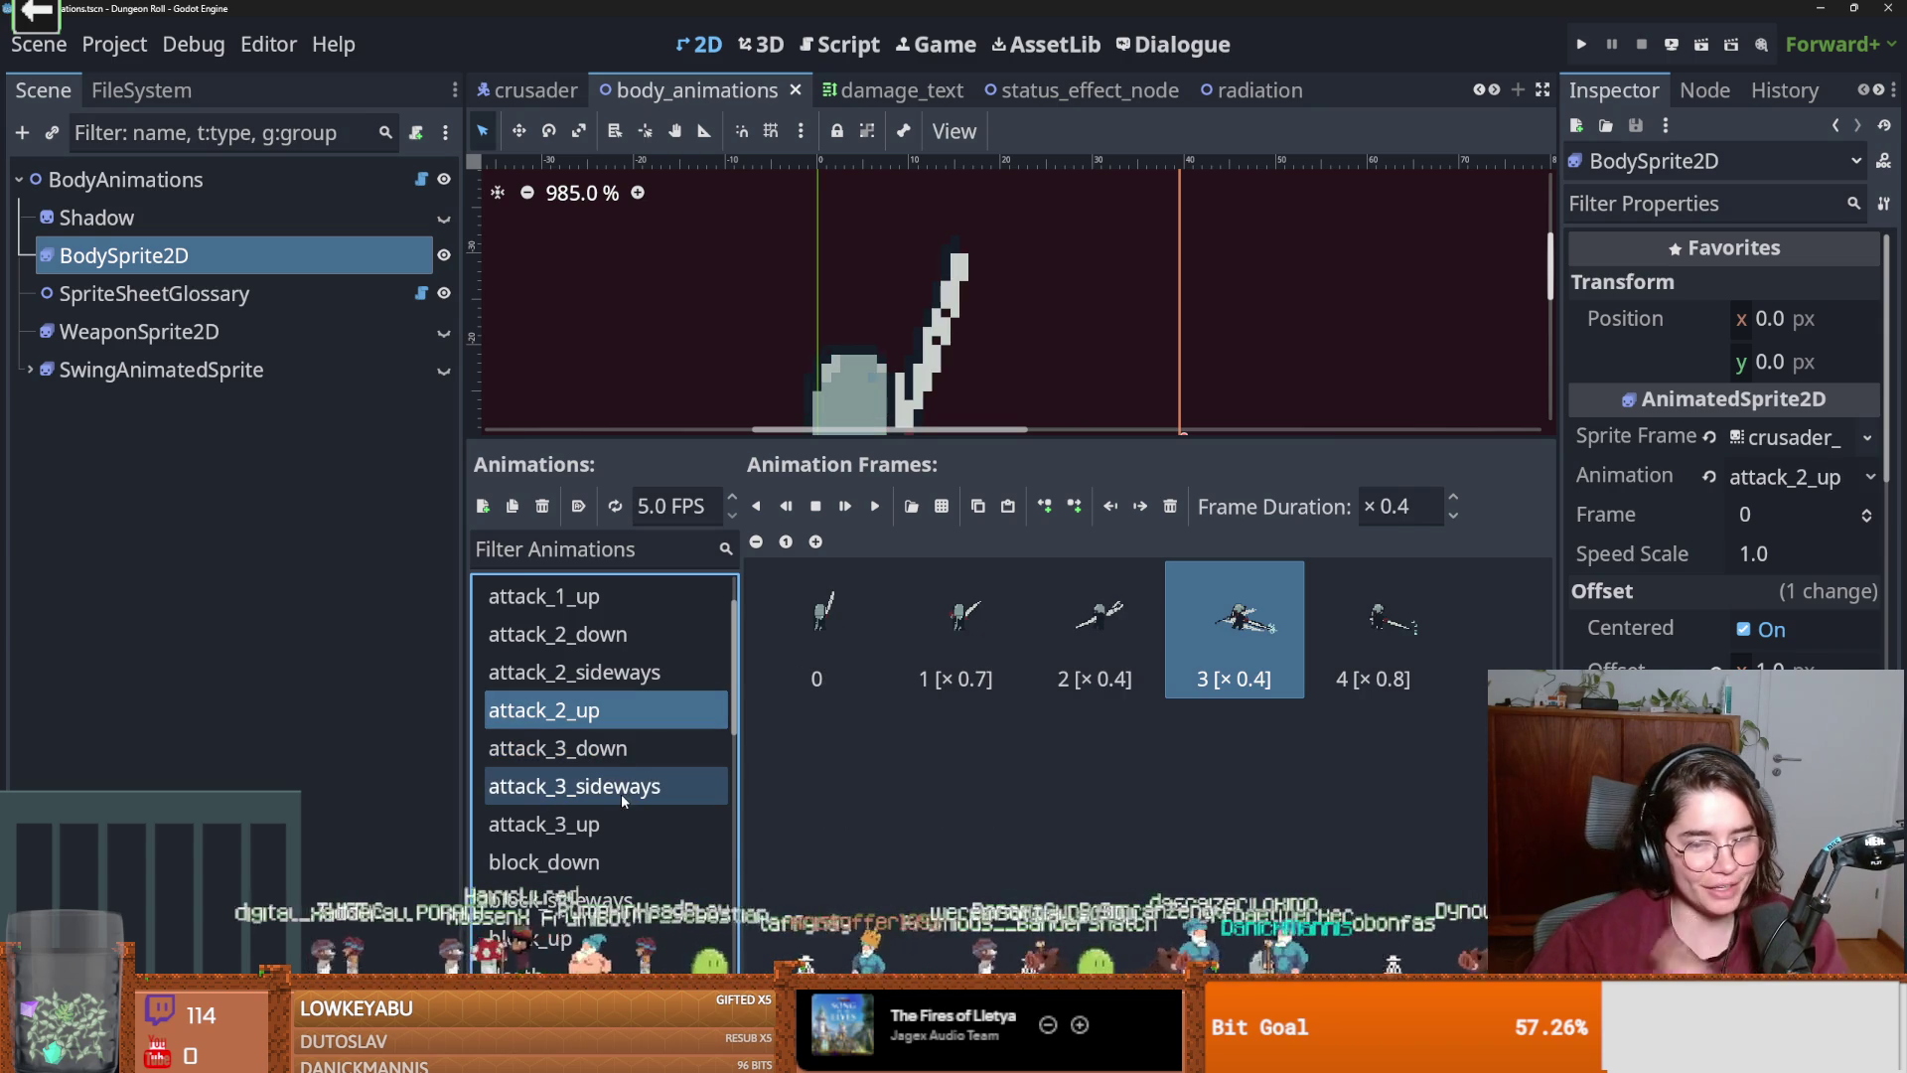
left_click(636, 750)
scroll(640, 759, "down", 2)
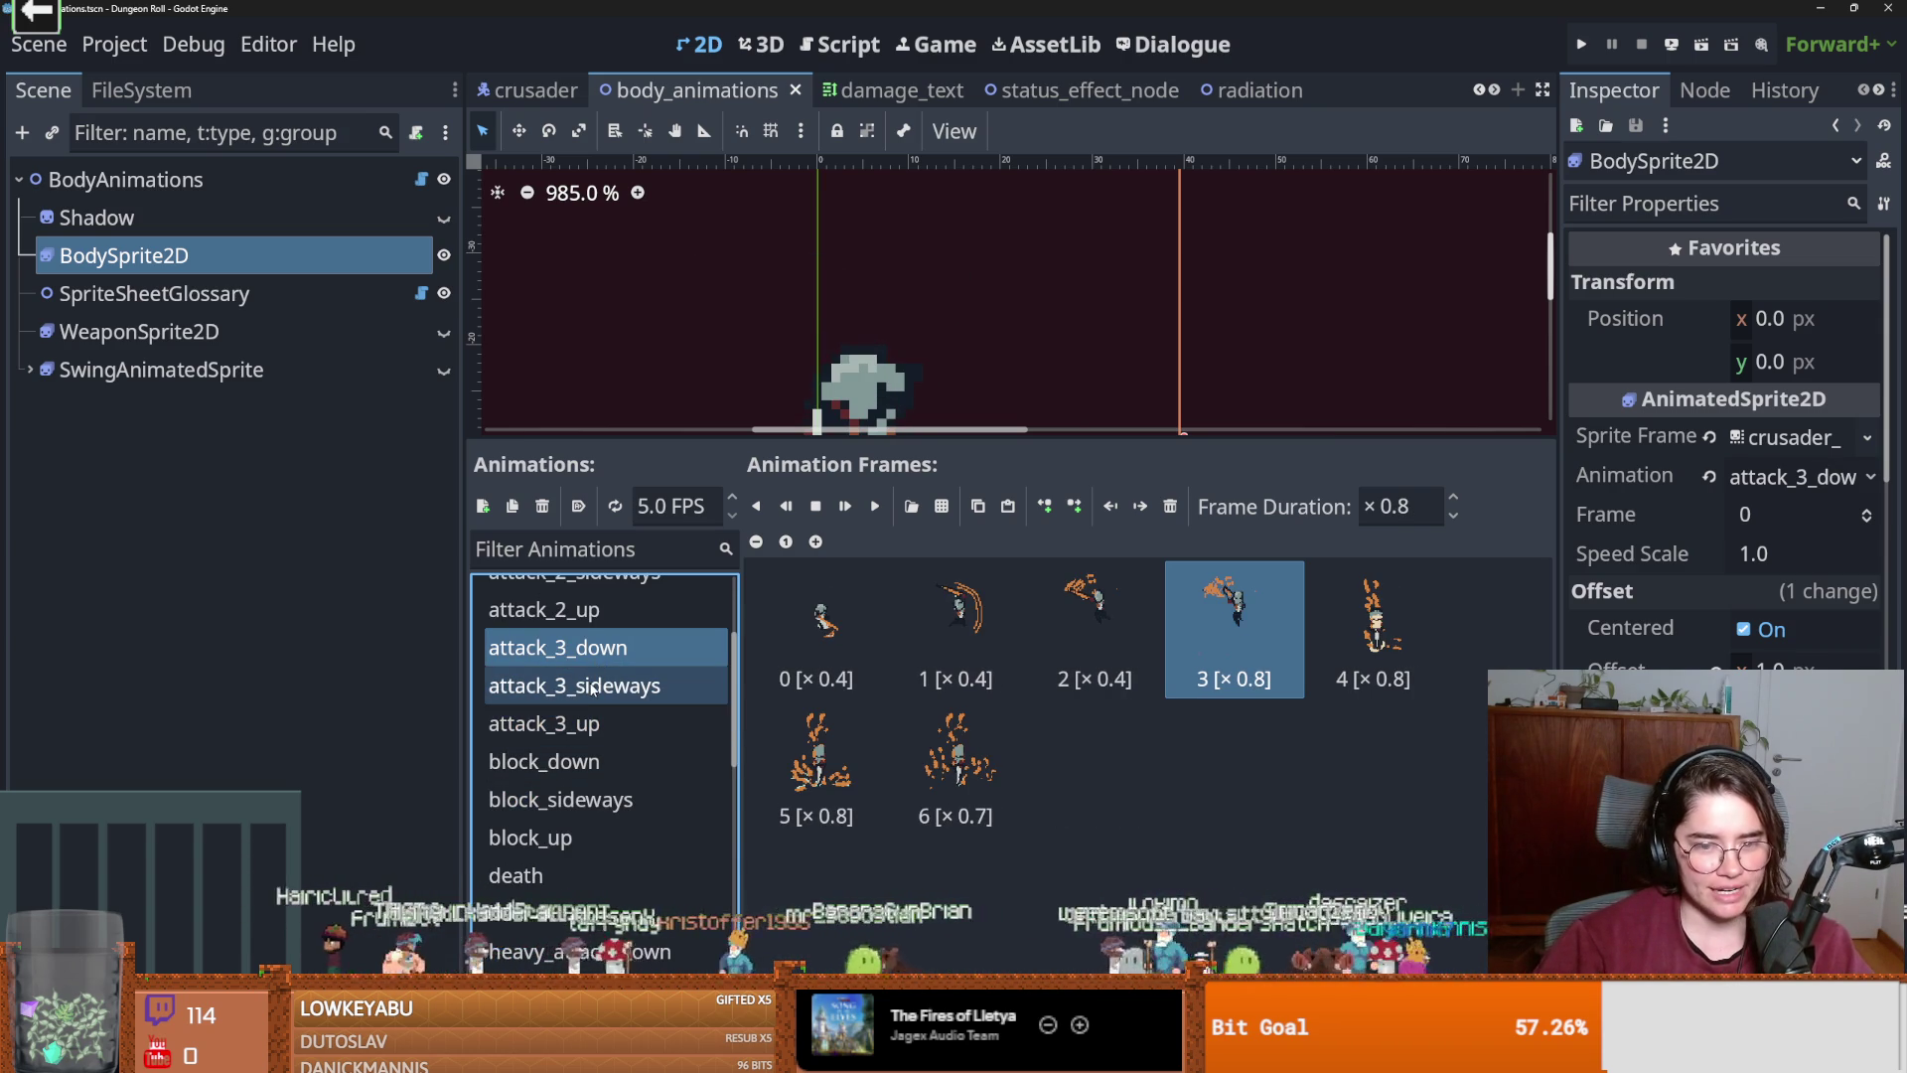
left_click(592, 688)
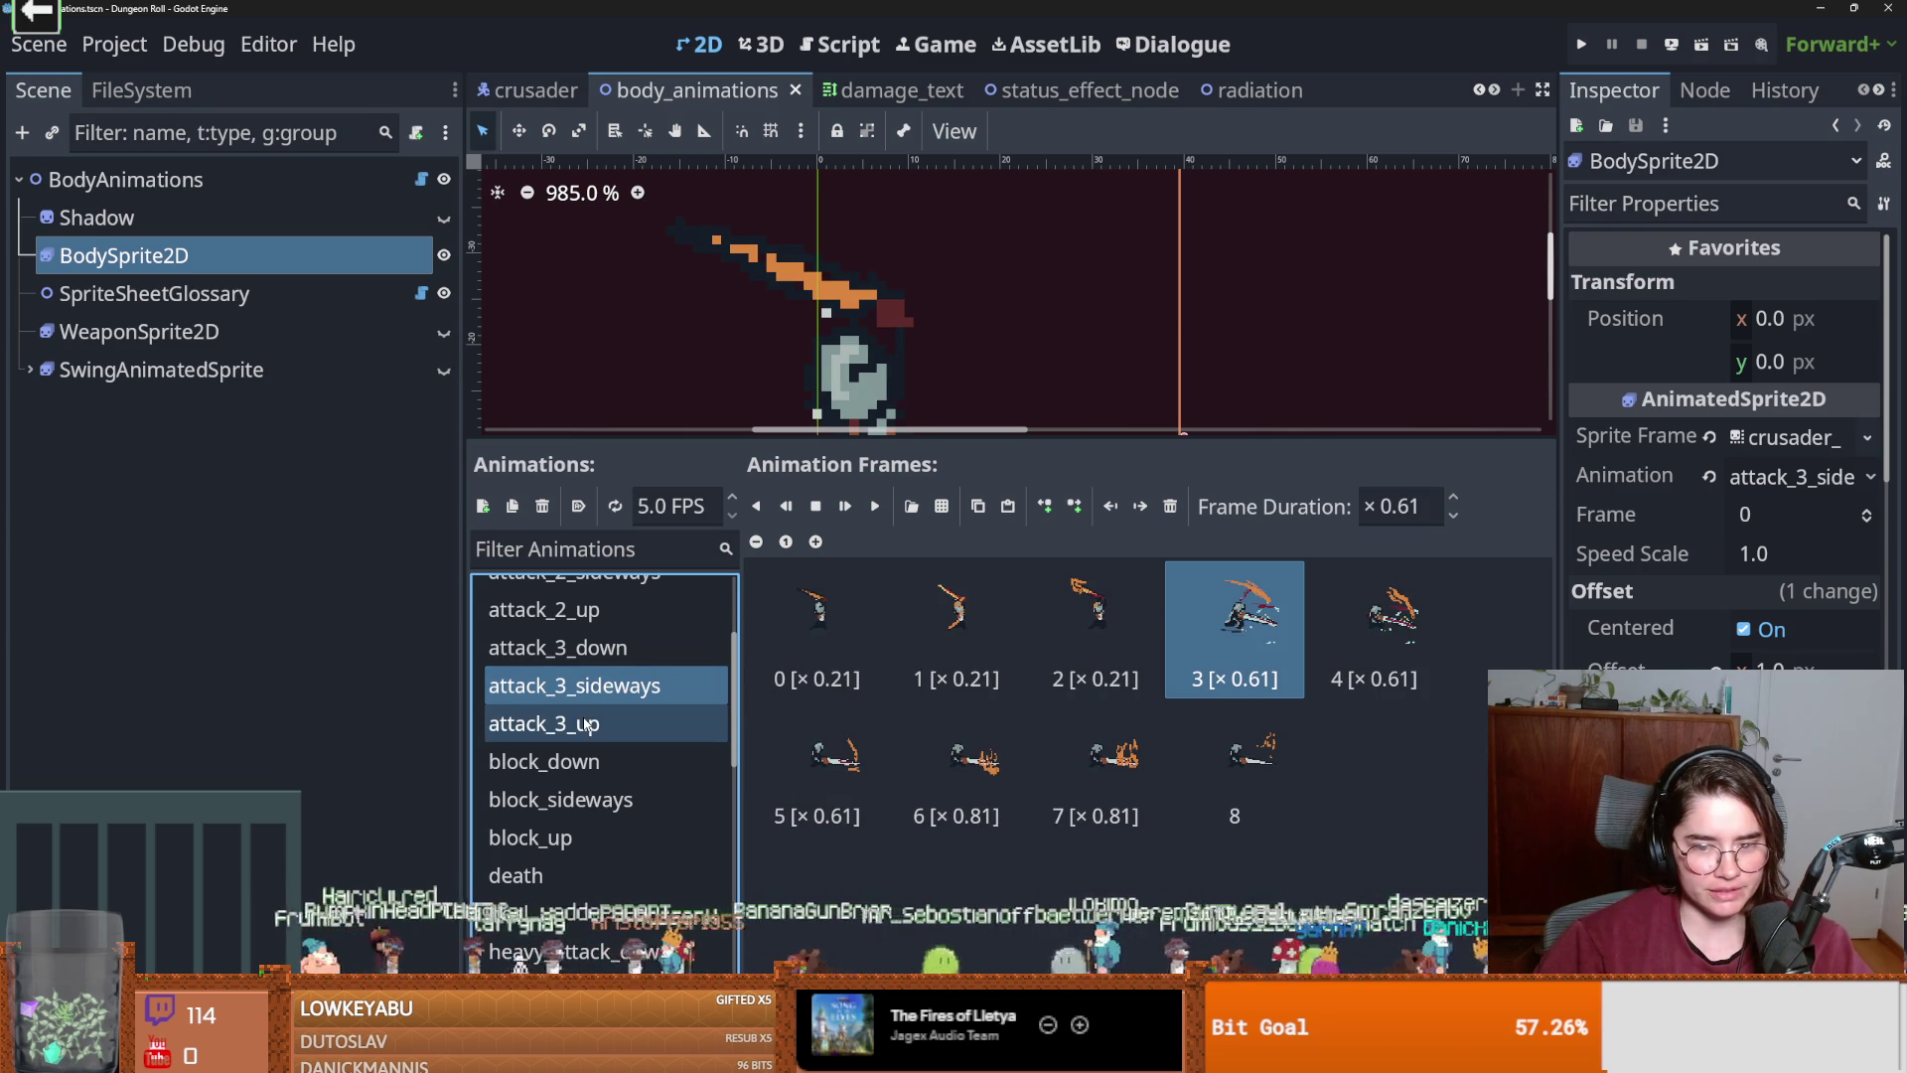
left_click(586, 723)
scroll(586, 723, "up", 2)
Recheck the attack_2 up, sideways and down animations.
left_click(586, 710)
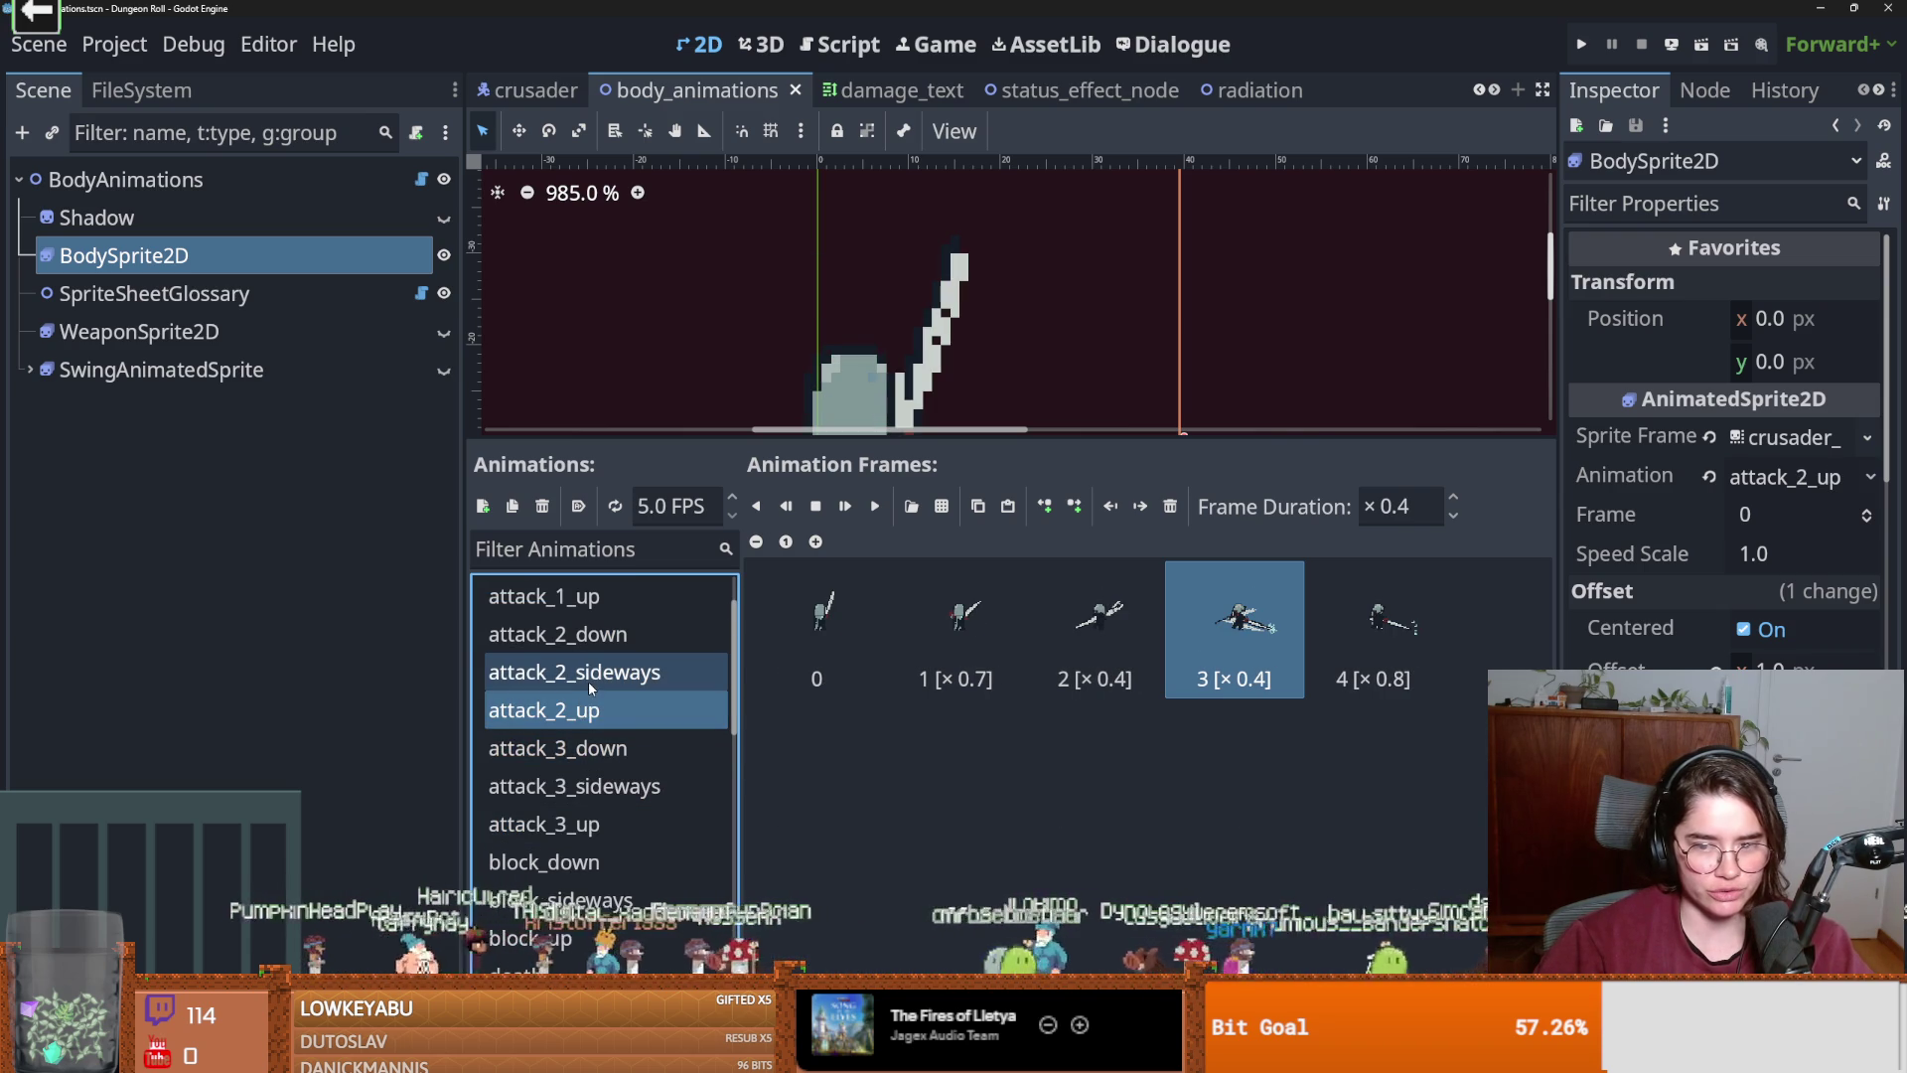
left_click(588, 676)
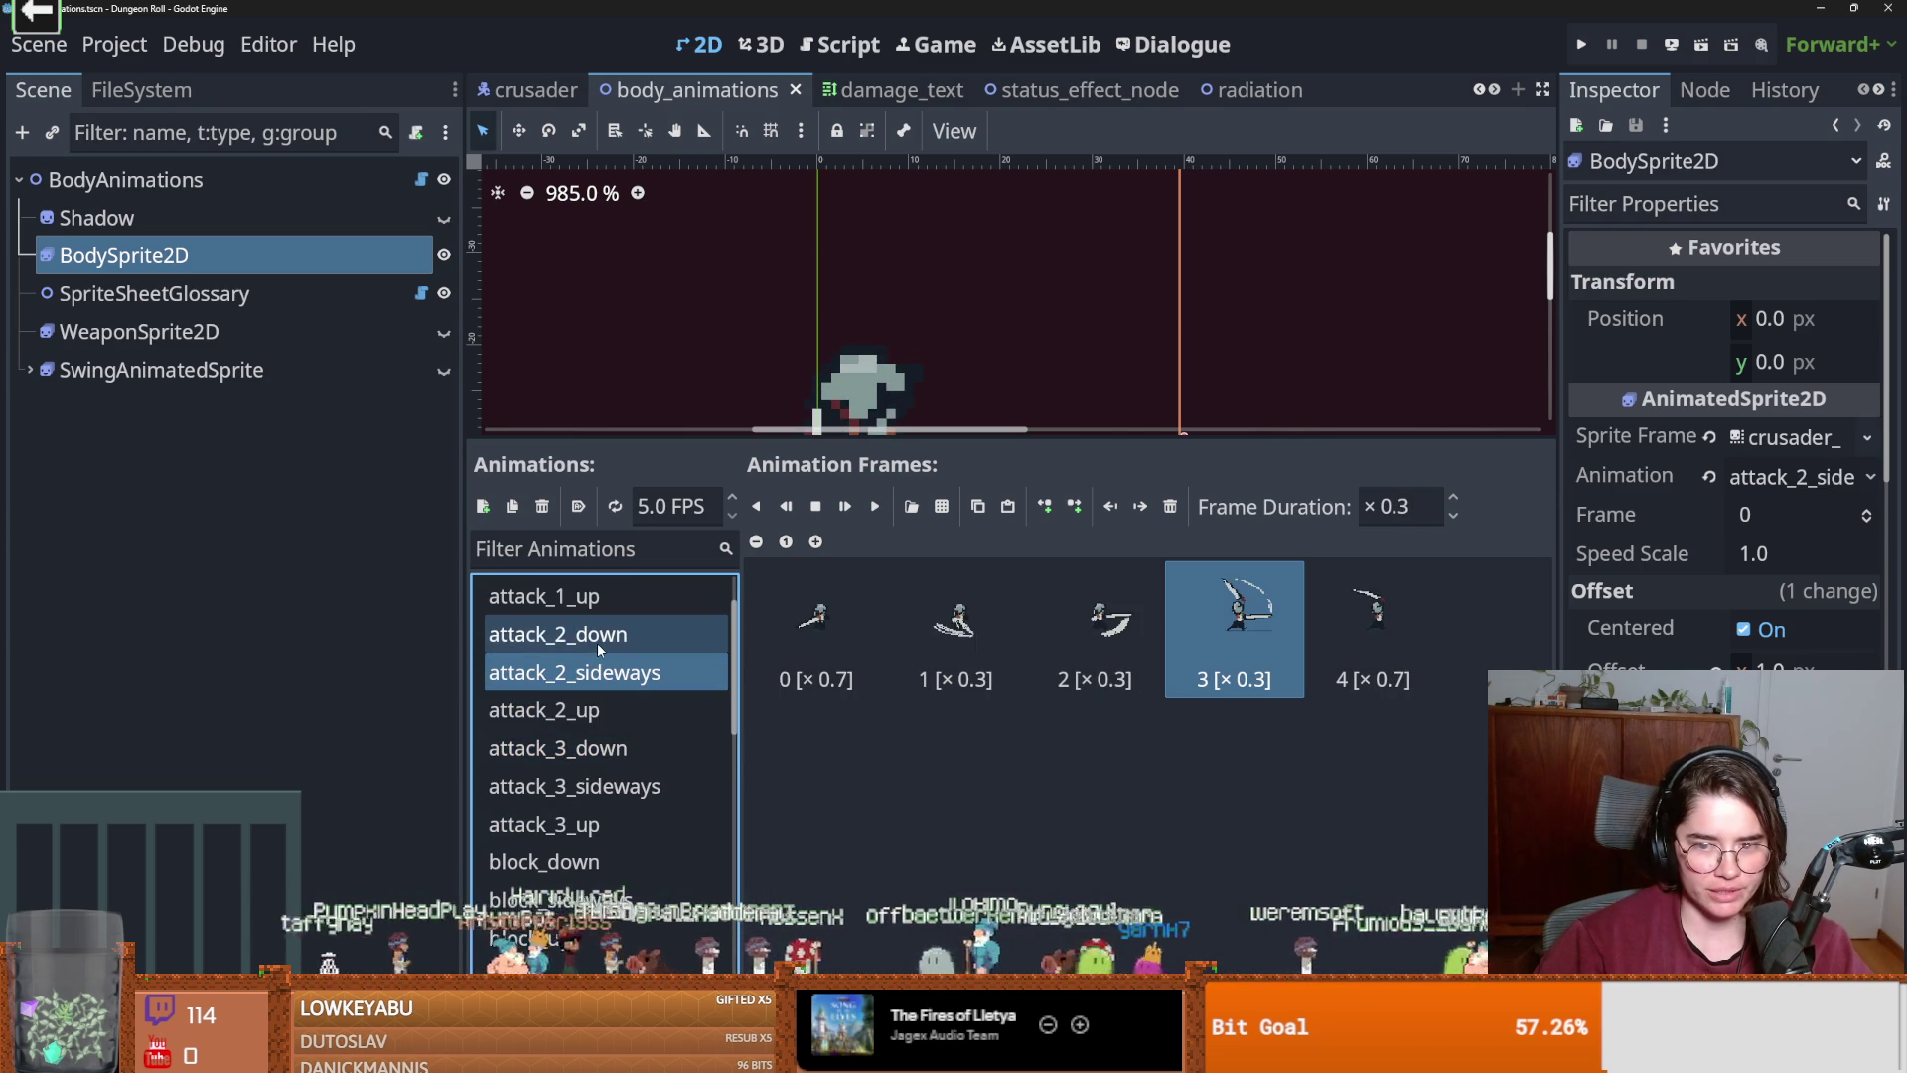
left_click(598, 642)
left_click(581, 675)
left_click(583, 708)
left_click(587, 674)
left_click(586, 644)
scroll(610, 683, "up", 2)
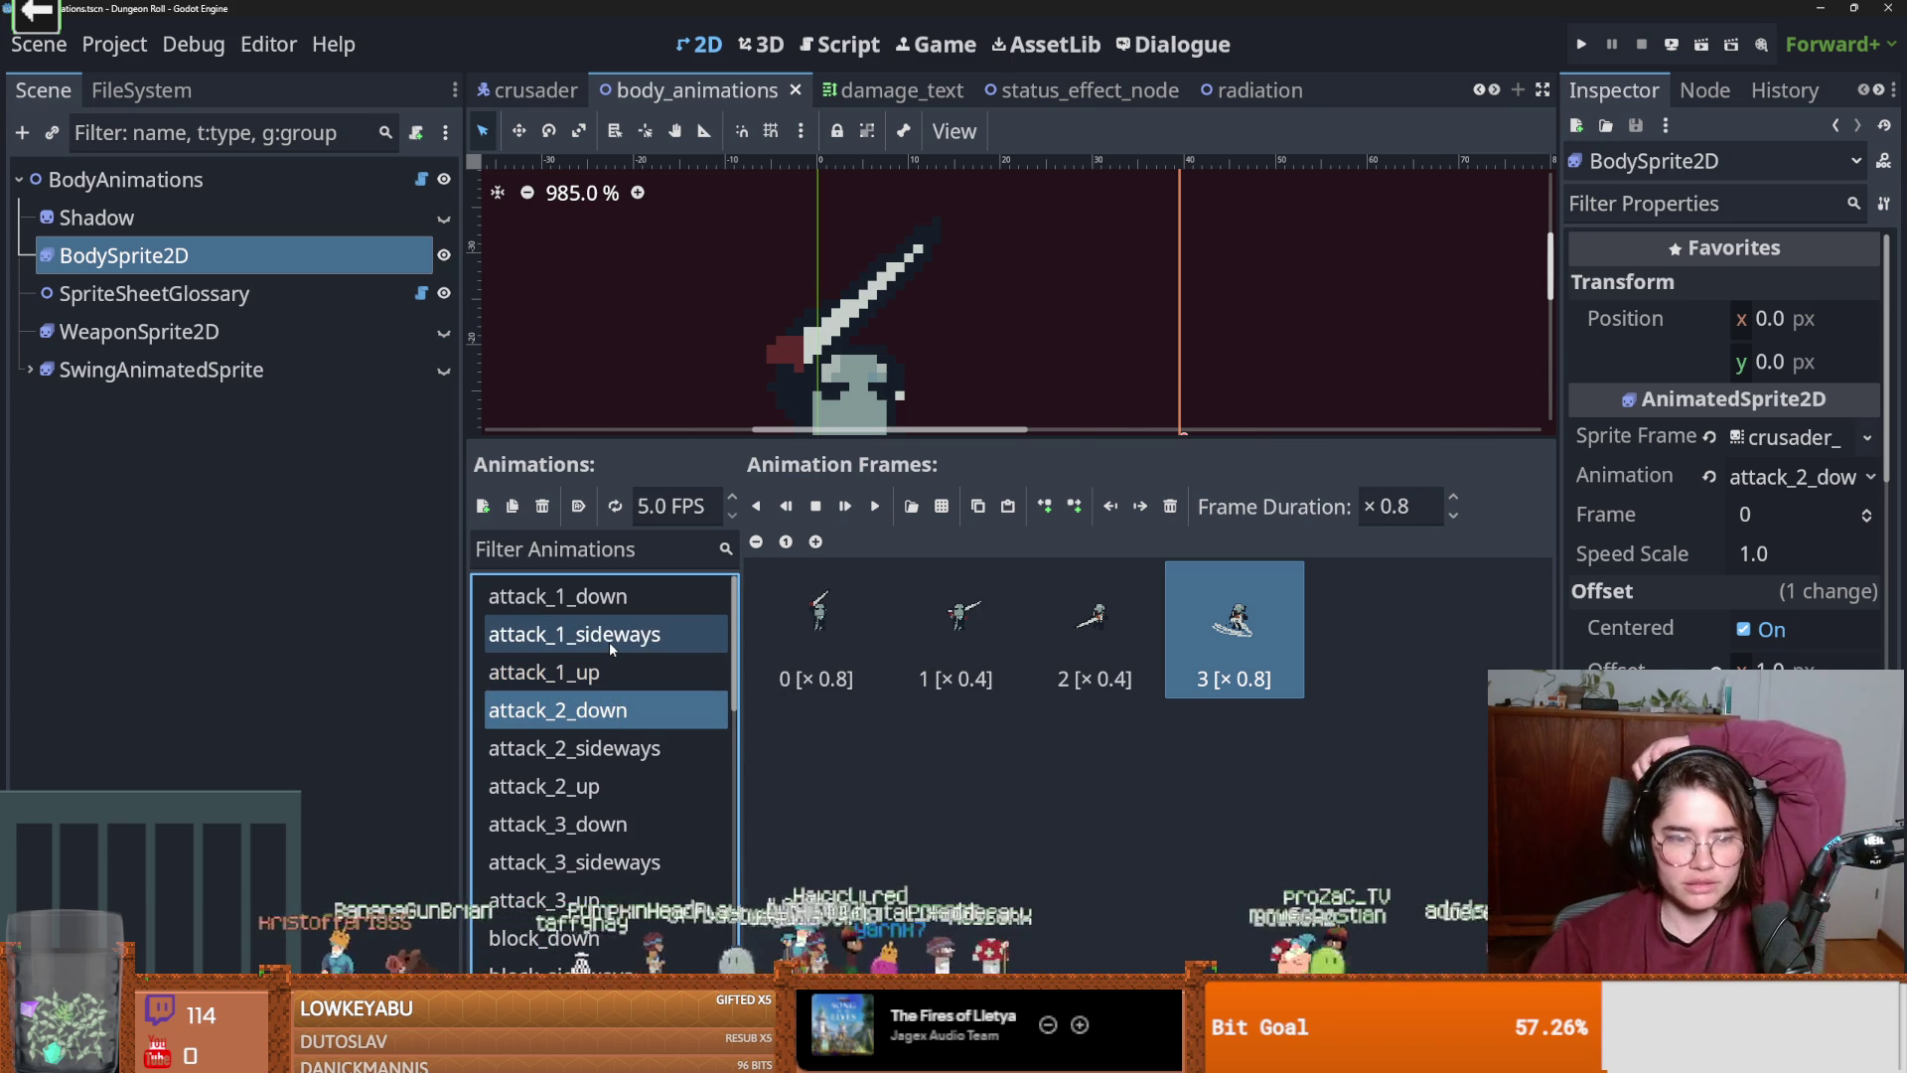
Browse the attack_1 up, sideways and down animation frames.
left_click(591, 672)
left_click(602, 635)
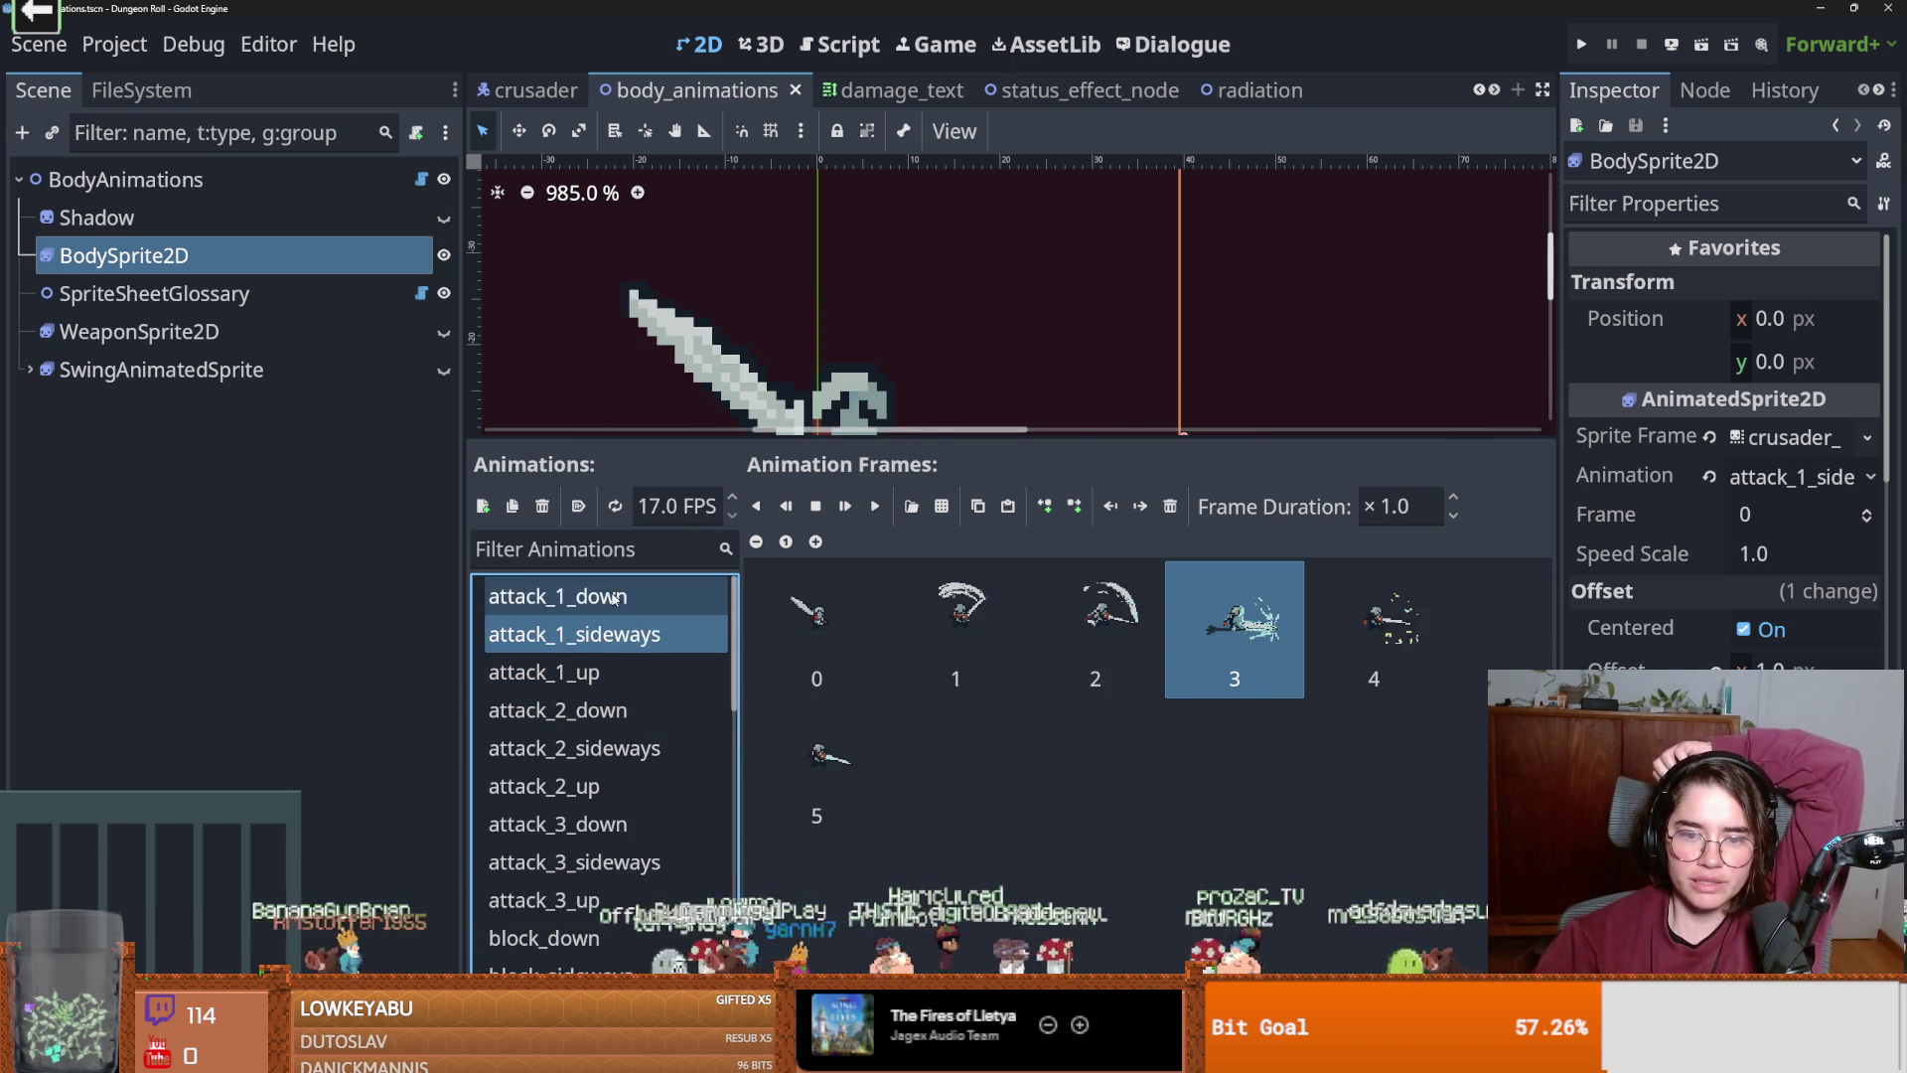
left_click(616, 597)
left_click(604, 635)
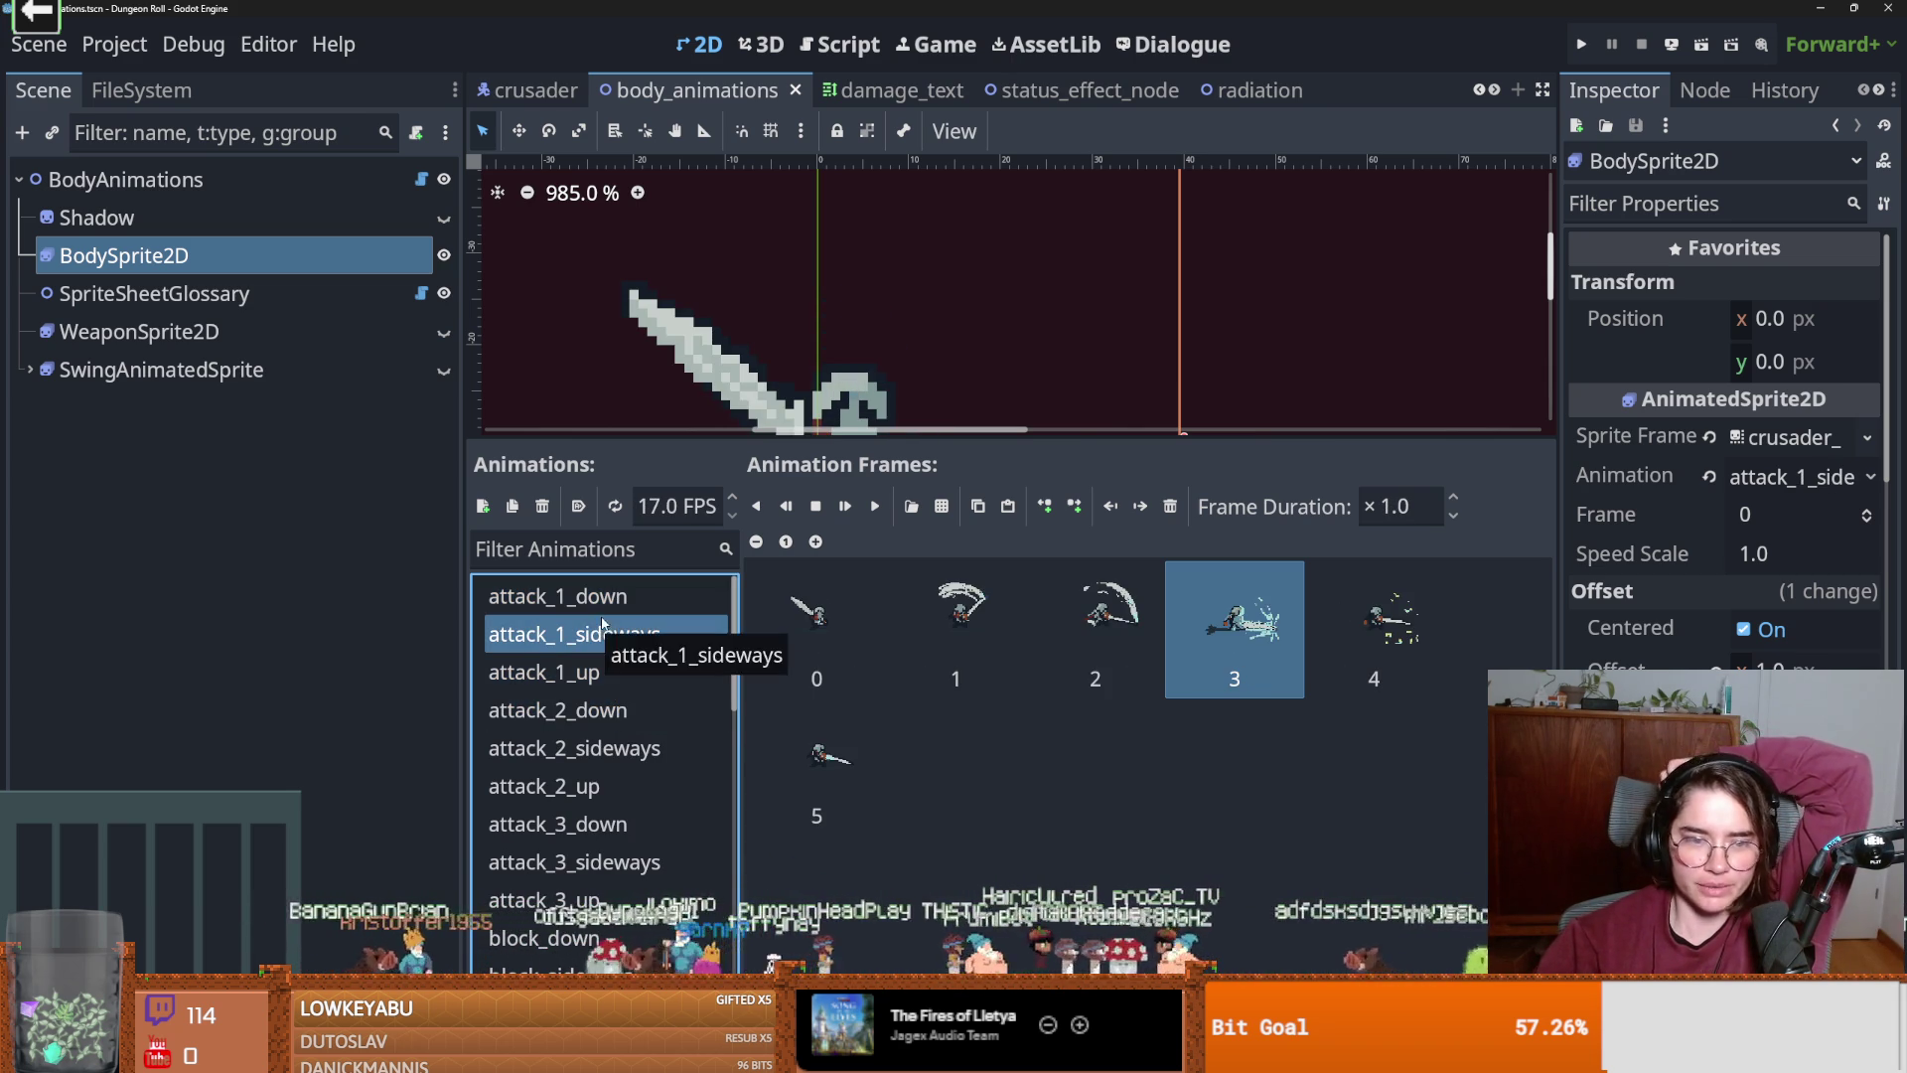
left_click(604, 601)
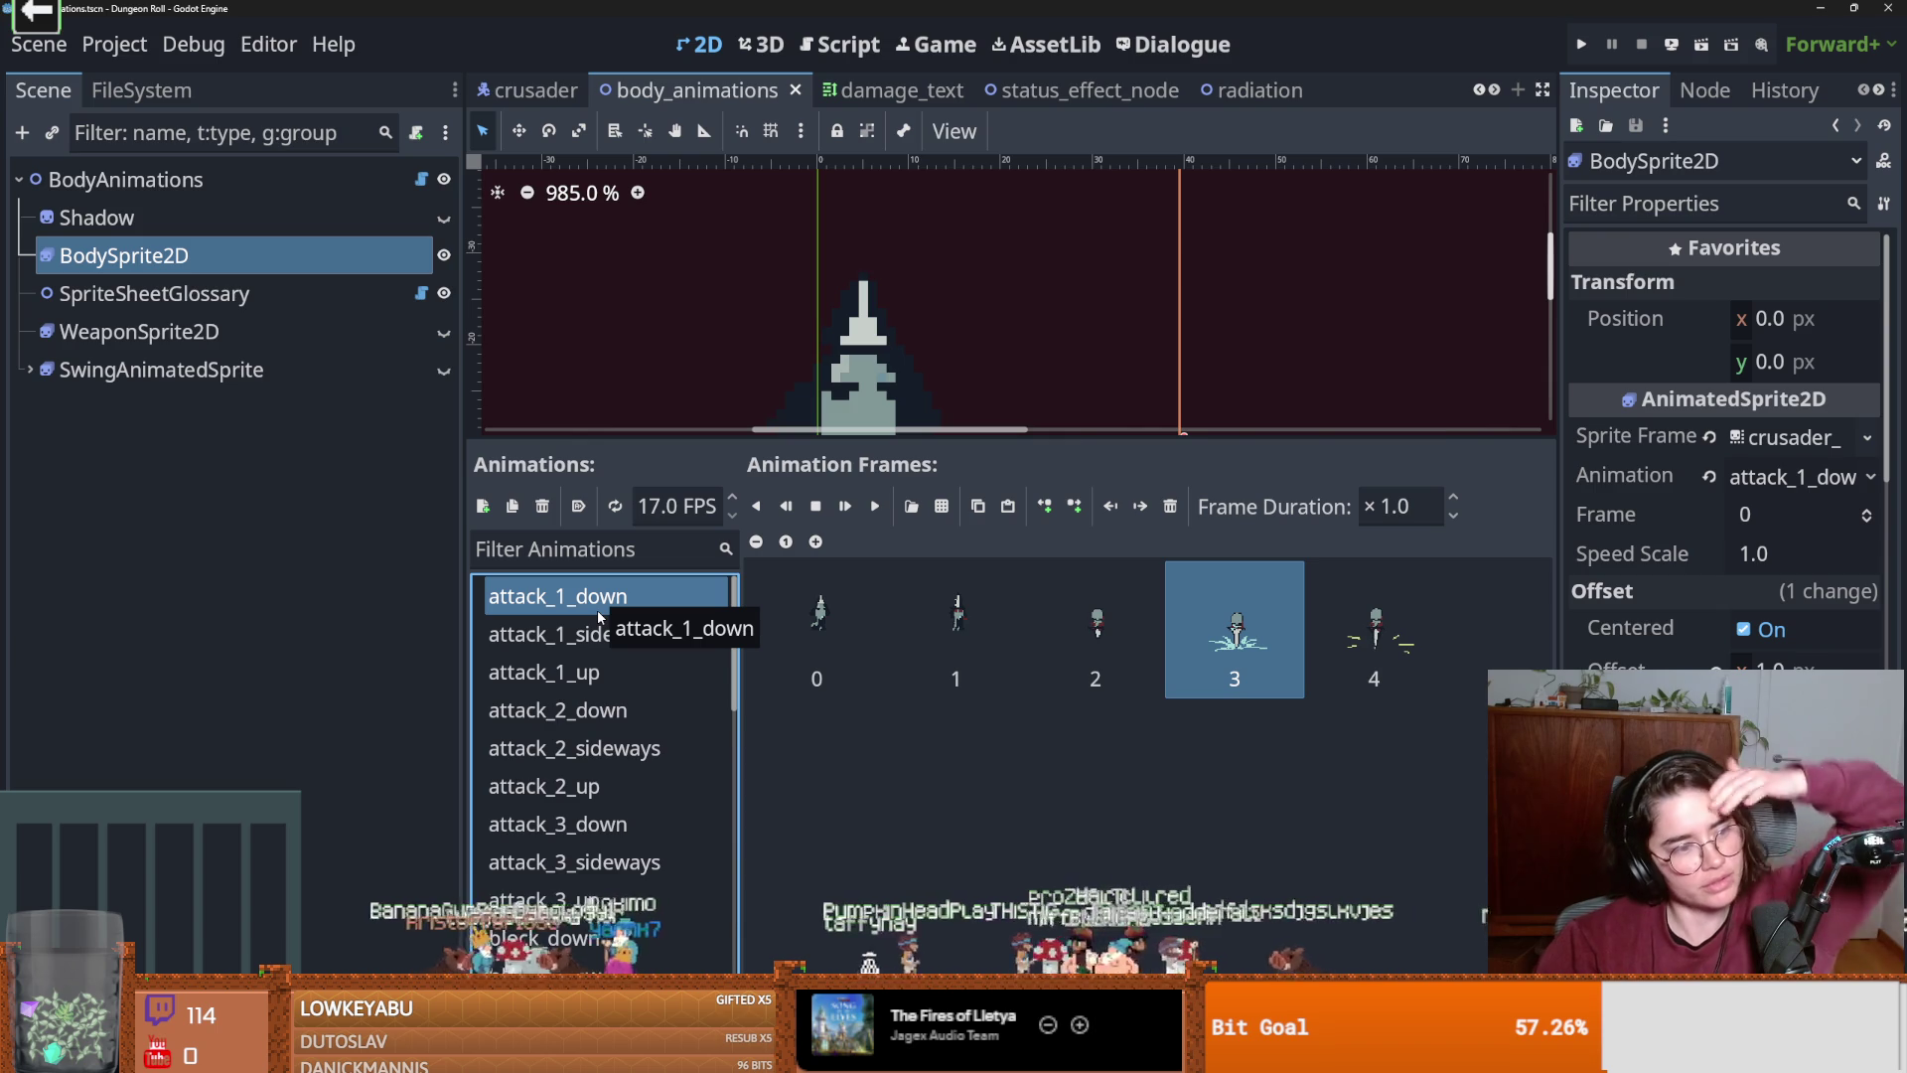
Run the project and start a new Dungeon Roll game as the Crusader.
left_click(1584, 43)
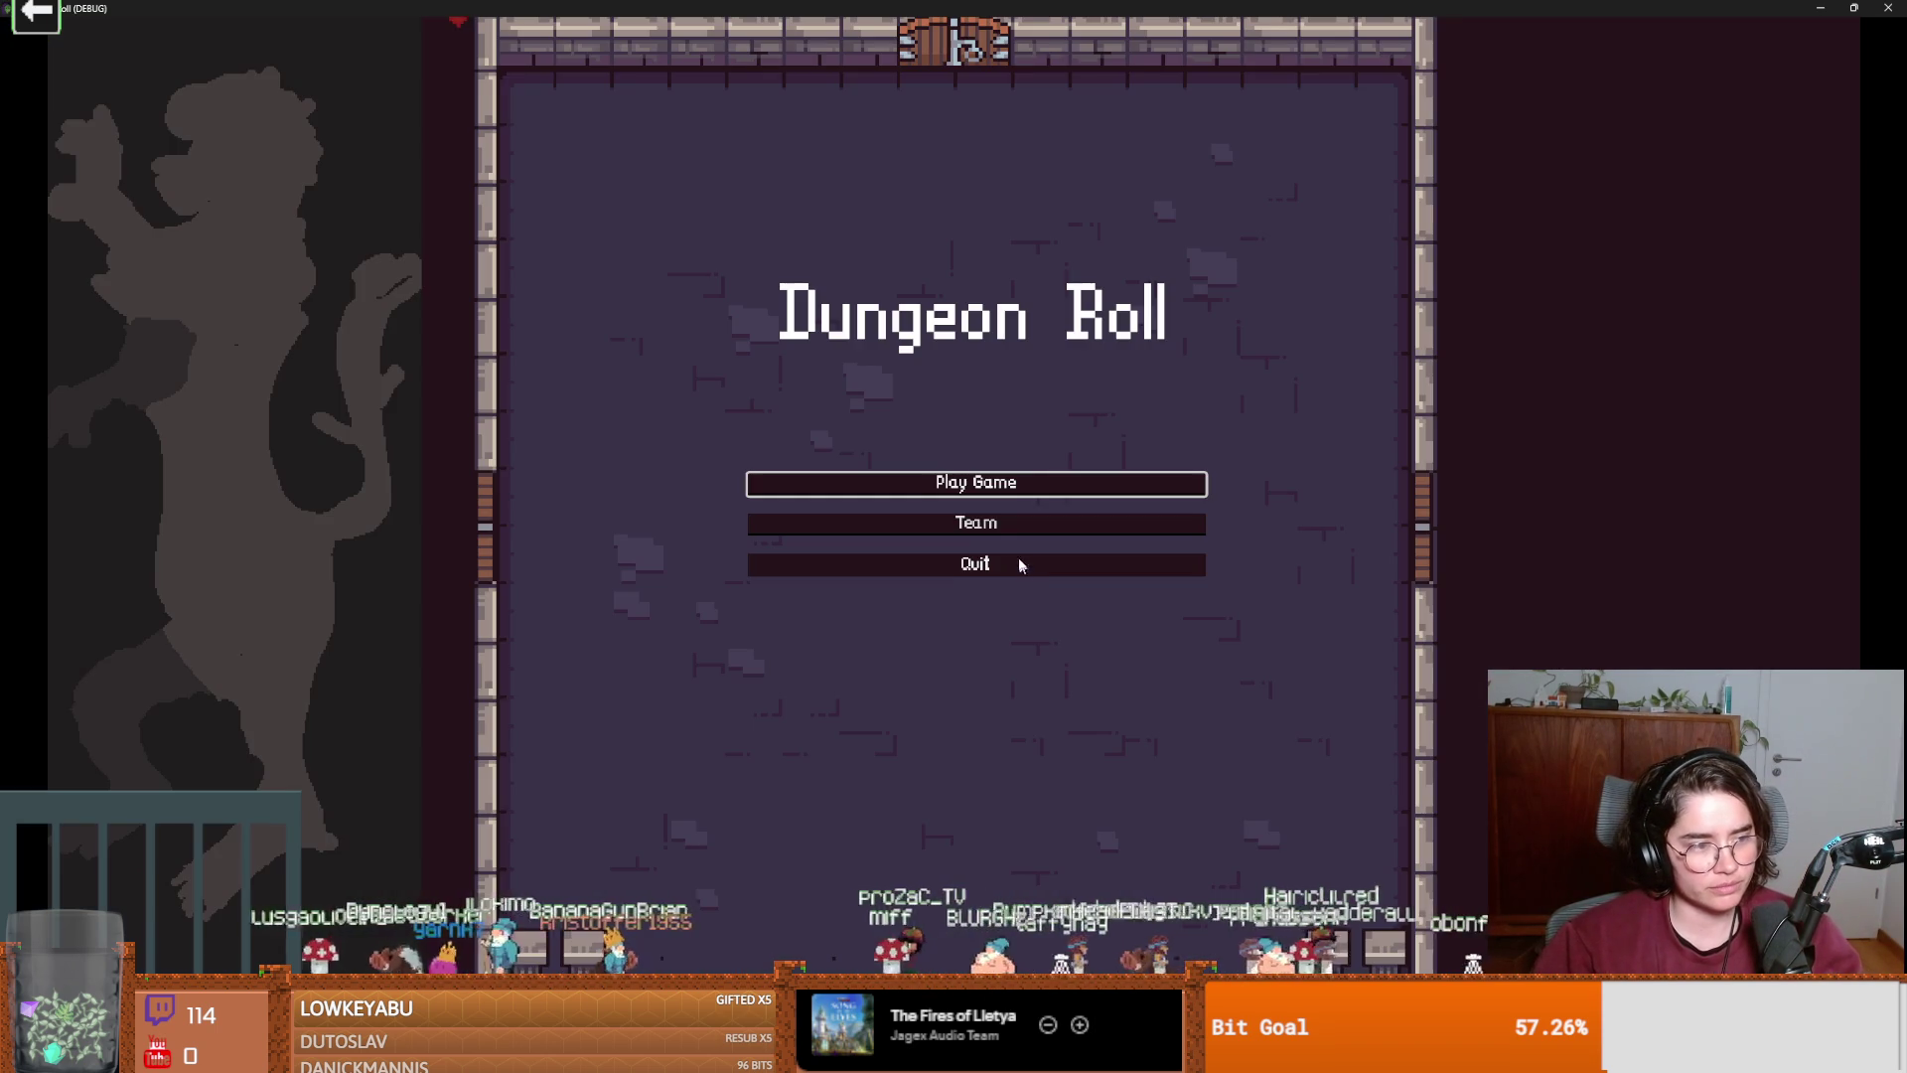
left_click(986, 479)
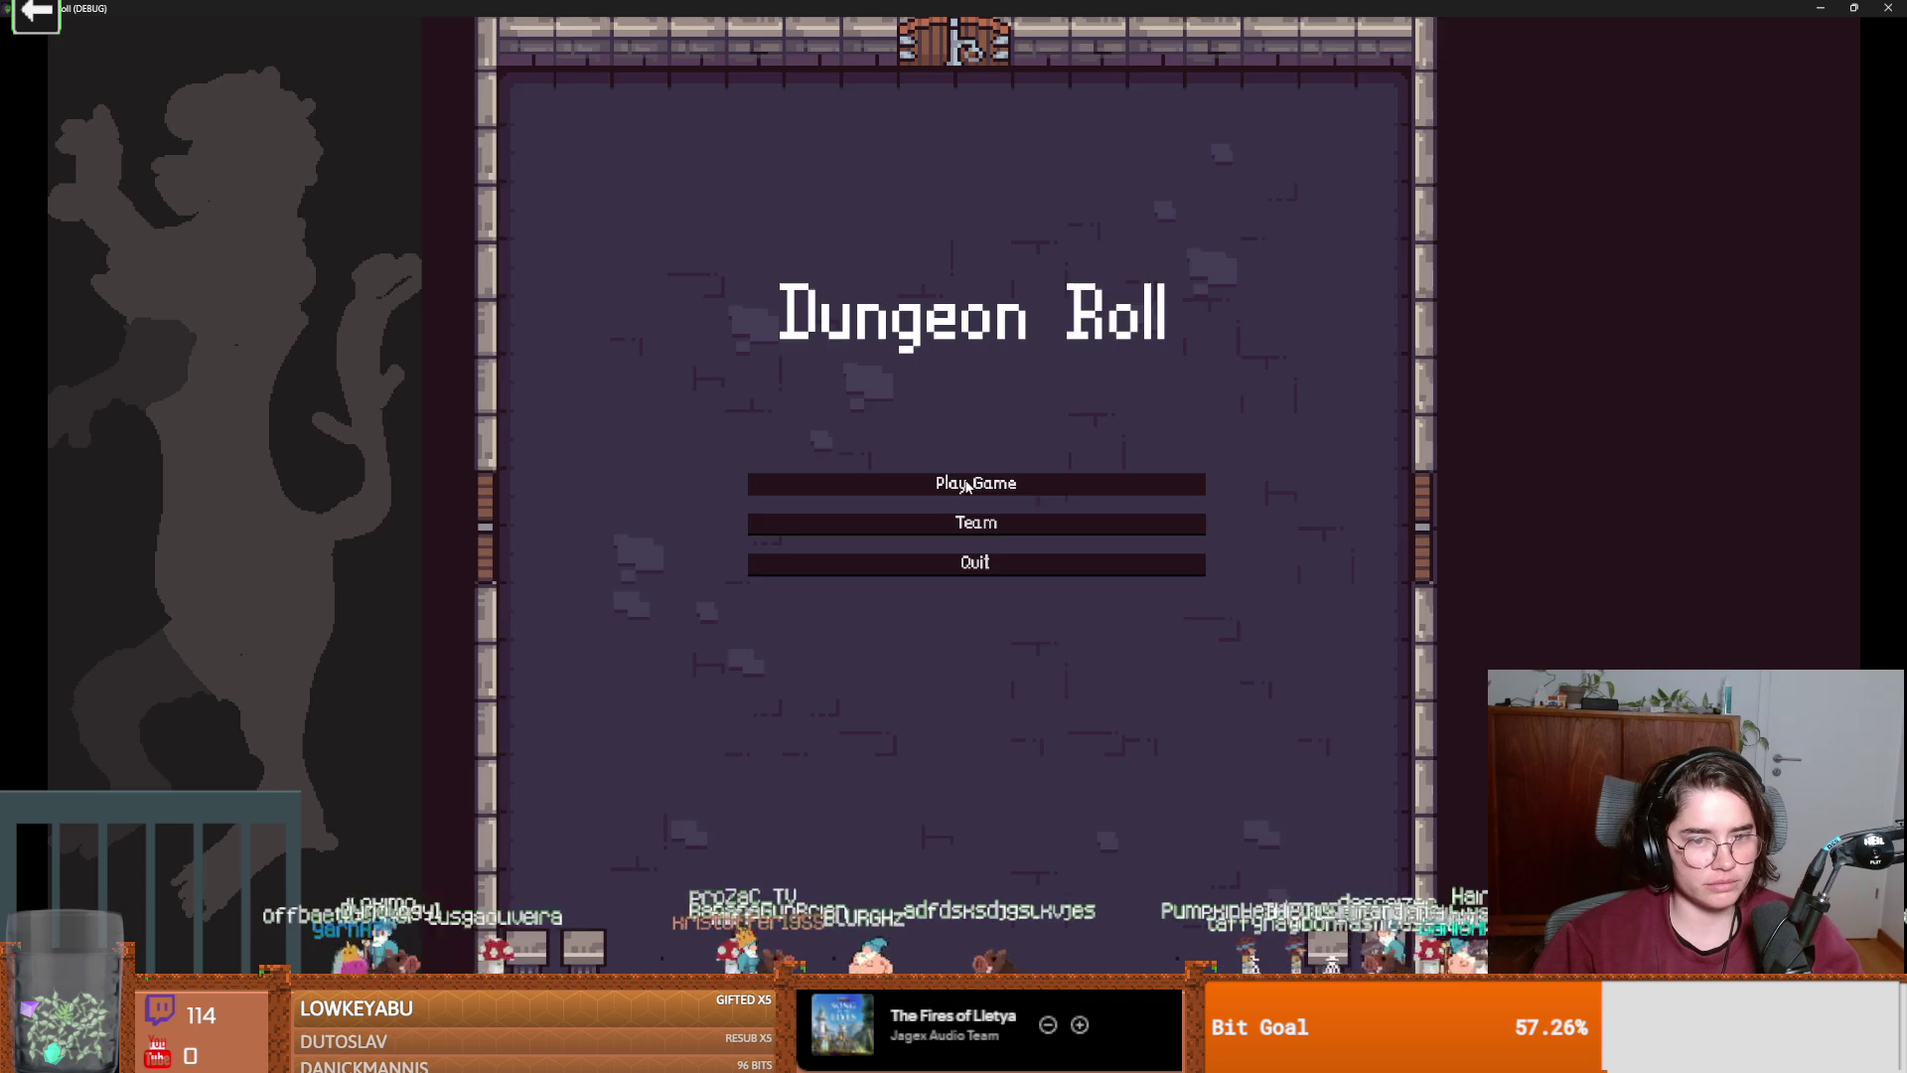
key("Return")
Walk the Crusader over to the training dummies and slash at them.
key("s")
key("d")
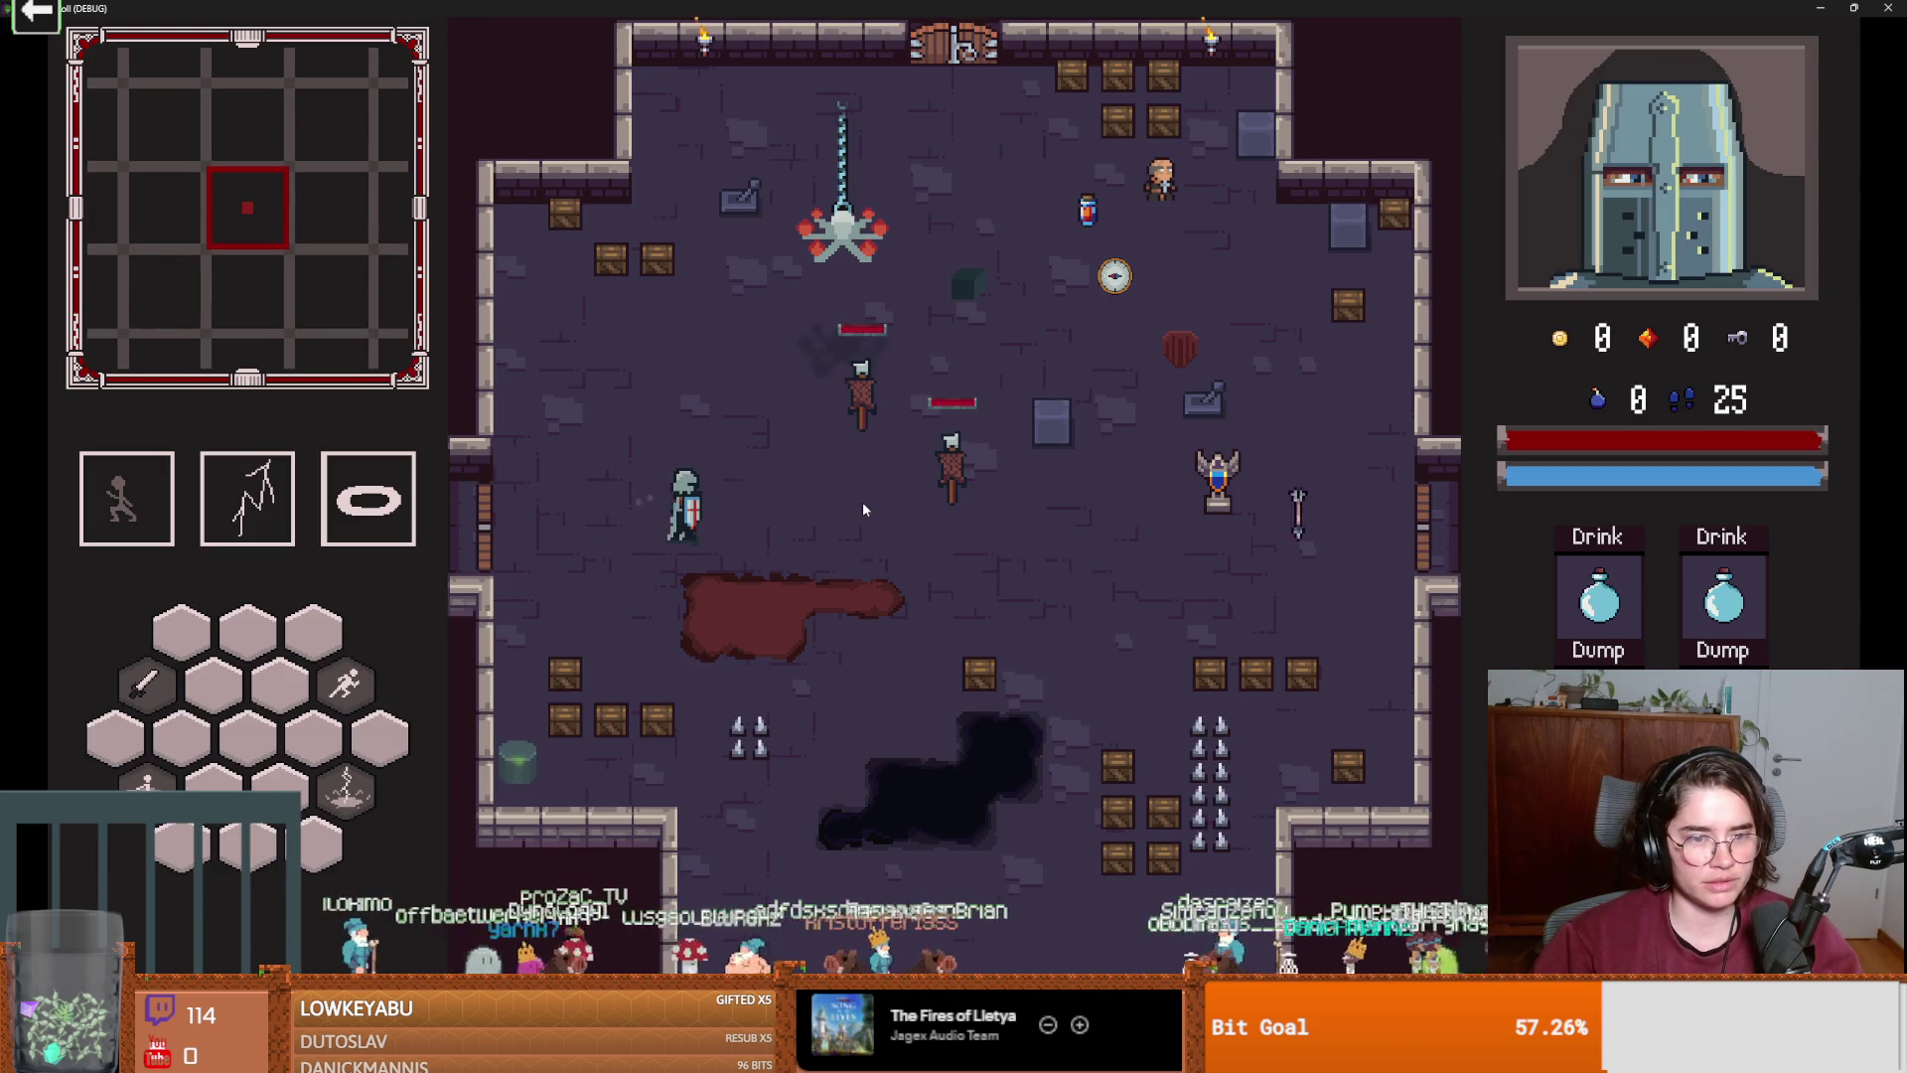
key("d")
key("w")
left_click(924, 537)
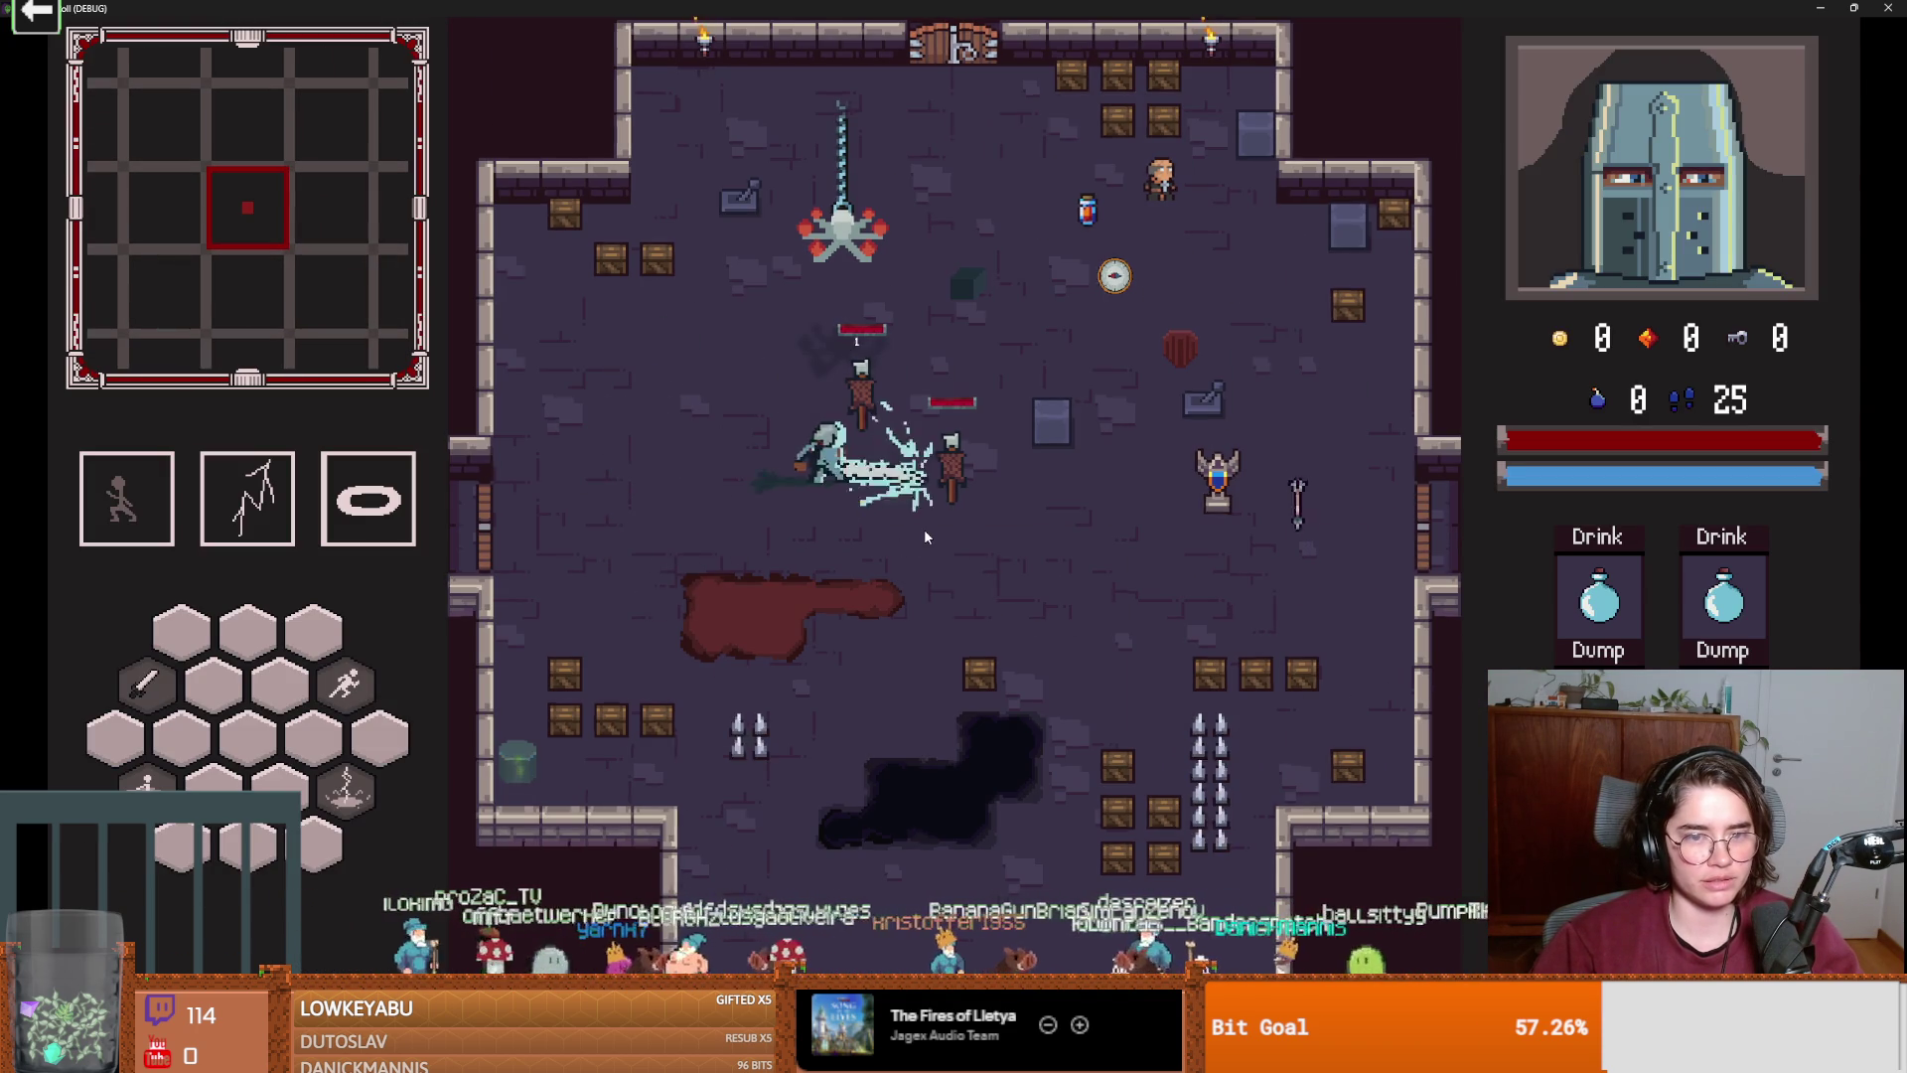
left_click(923, 537)
left_click(924, 536)
key("d")
key("s")
Keep swinging at the burning dummies from several positions to check the attack timing.
left_click(943, 403)
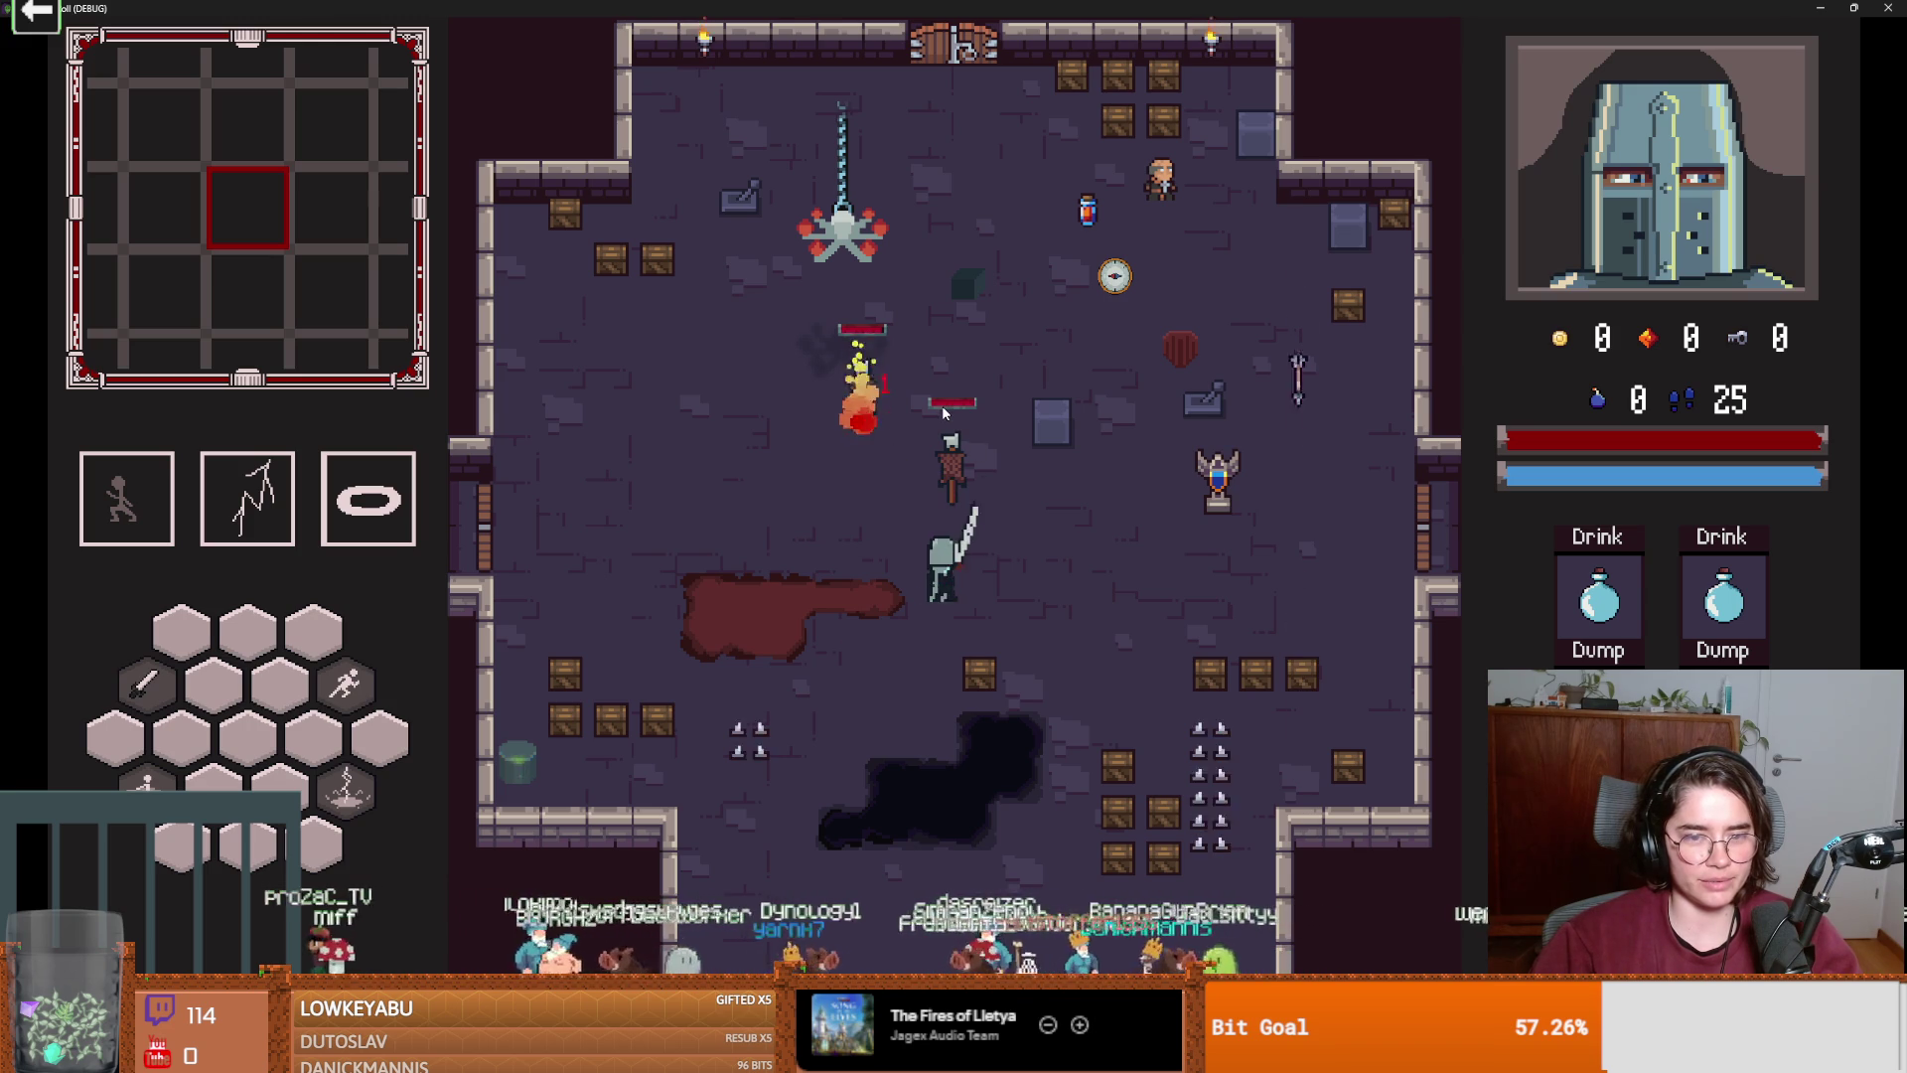
left_click(938, 411)
key("w")
left_click(938, 412)
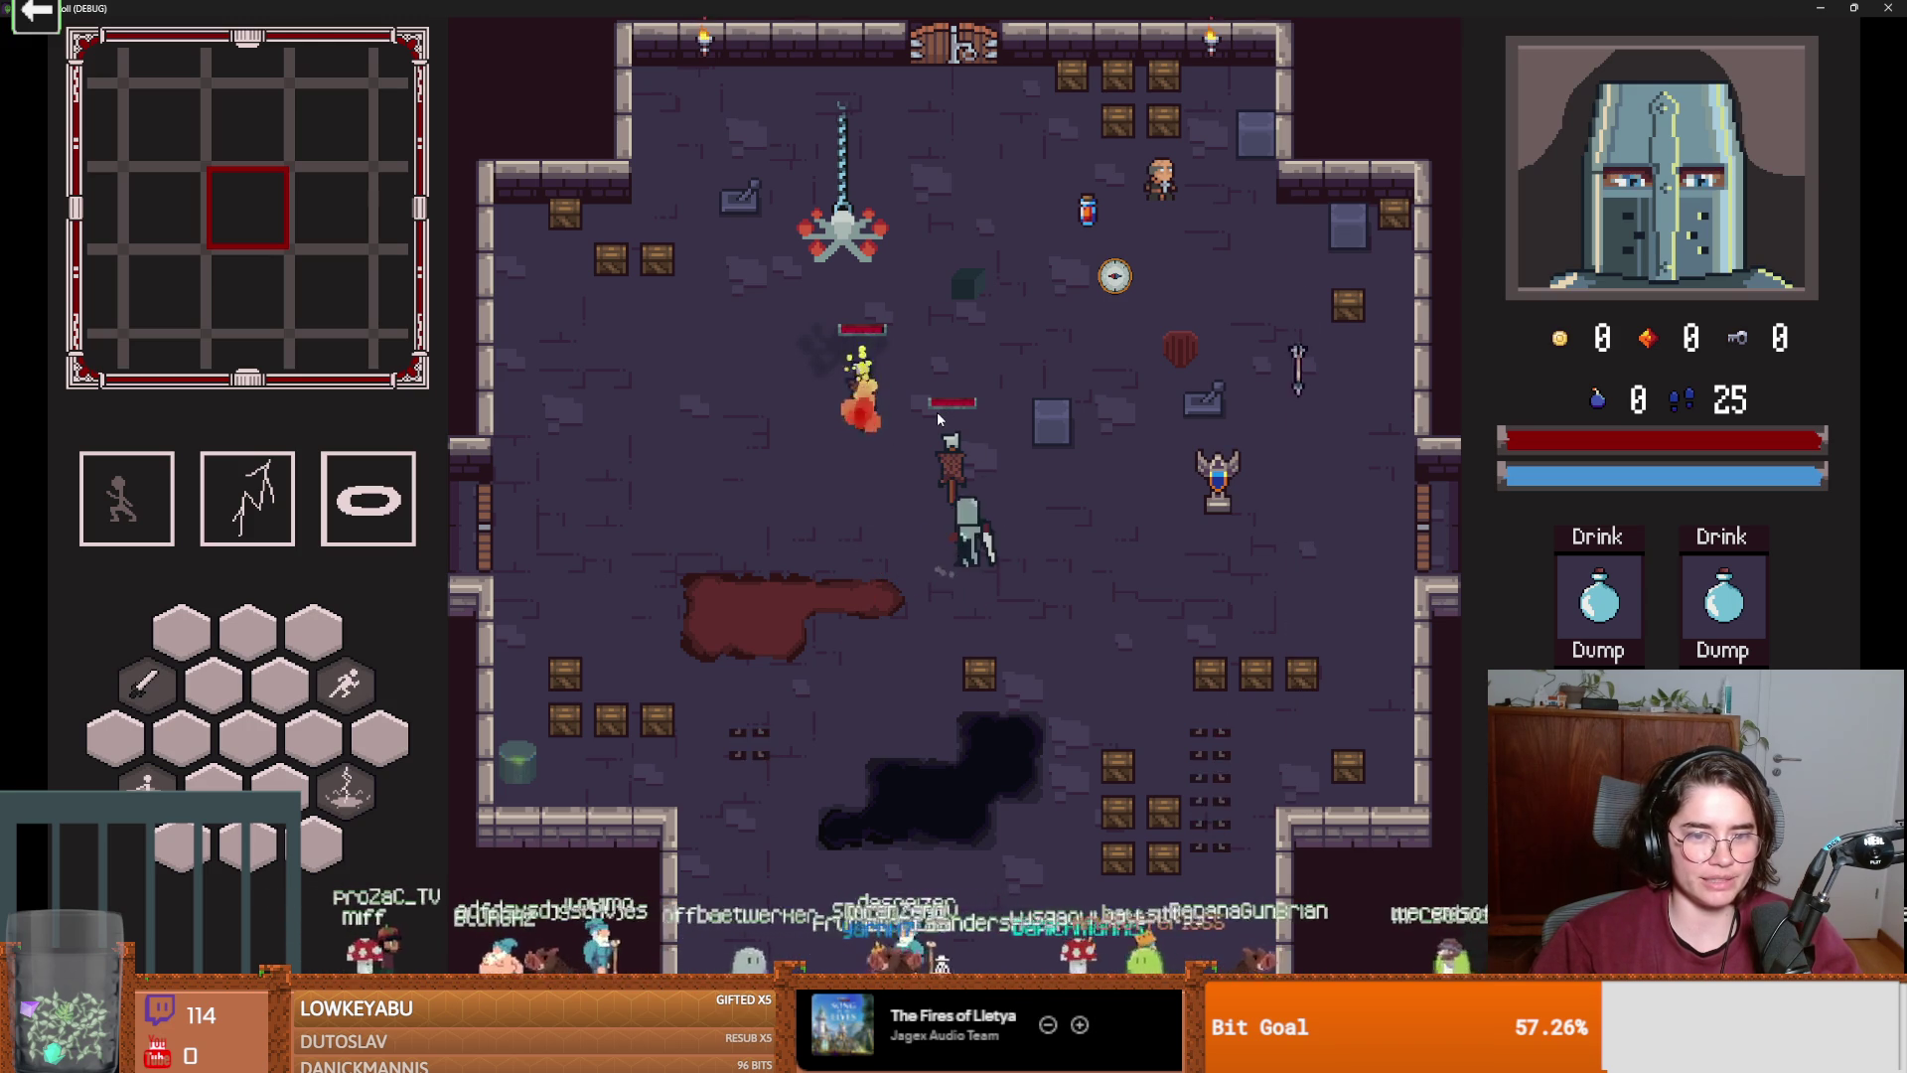
left_click(938, 413)
left_click(937, 413)
key("d")
left_click(958, 523)
left_click(922, 522)
Smash the crates, grab the gold coin, dash and swing more, then close the debug game.
key("s")
key("d")
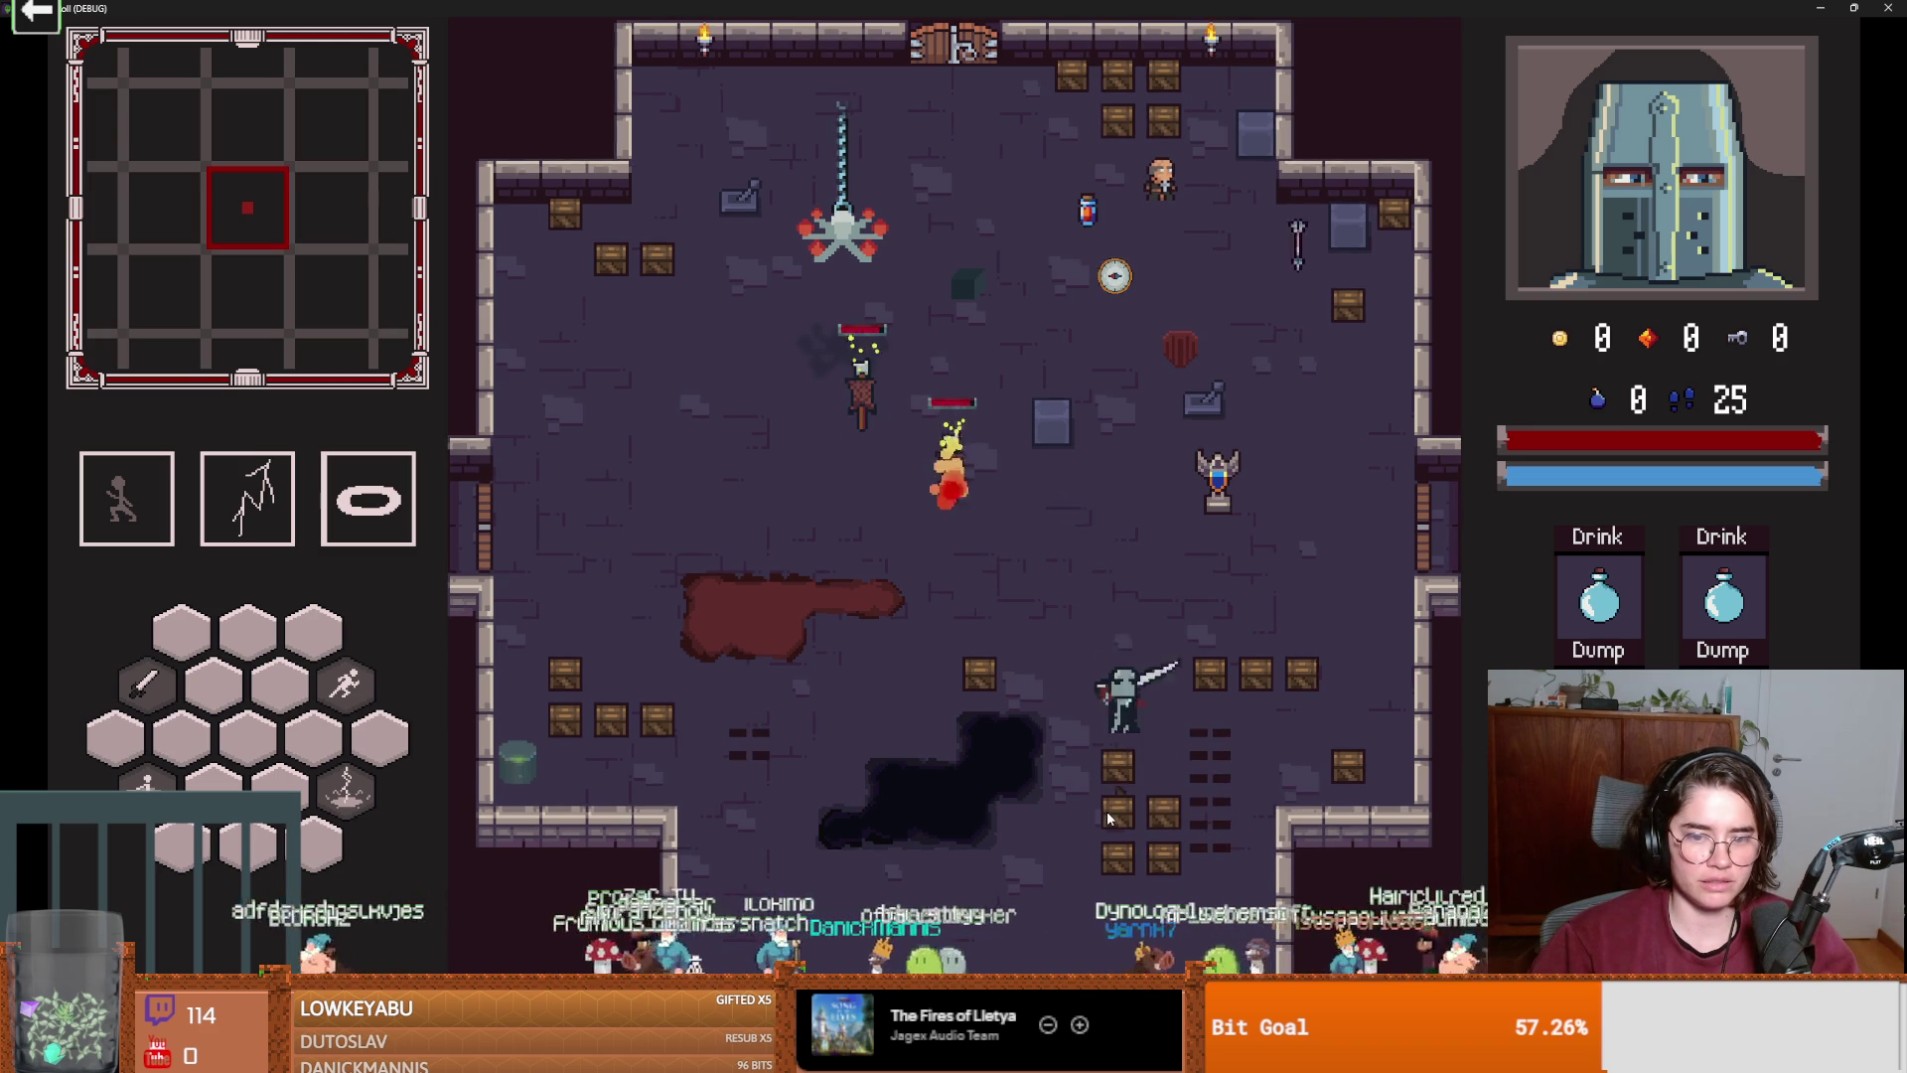
left_click(1105, 809)
key("s")
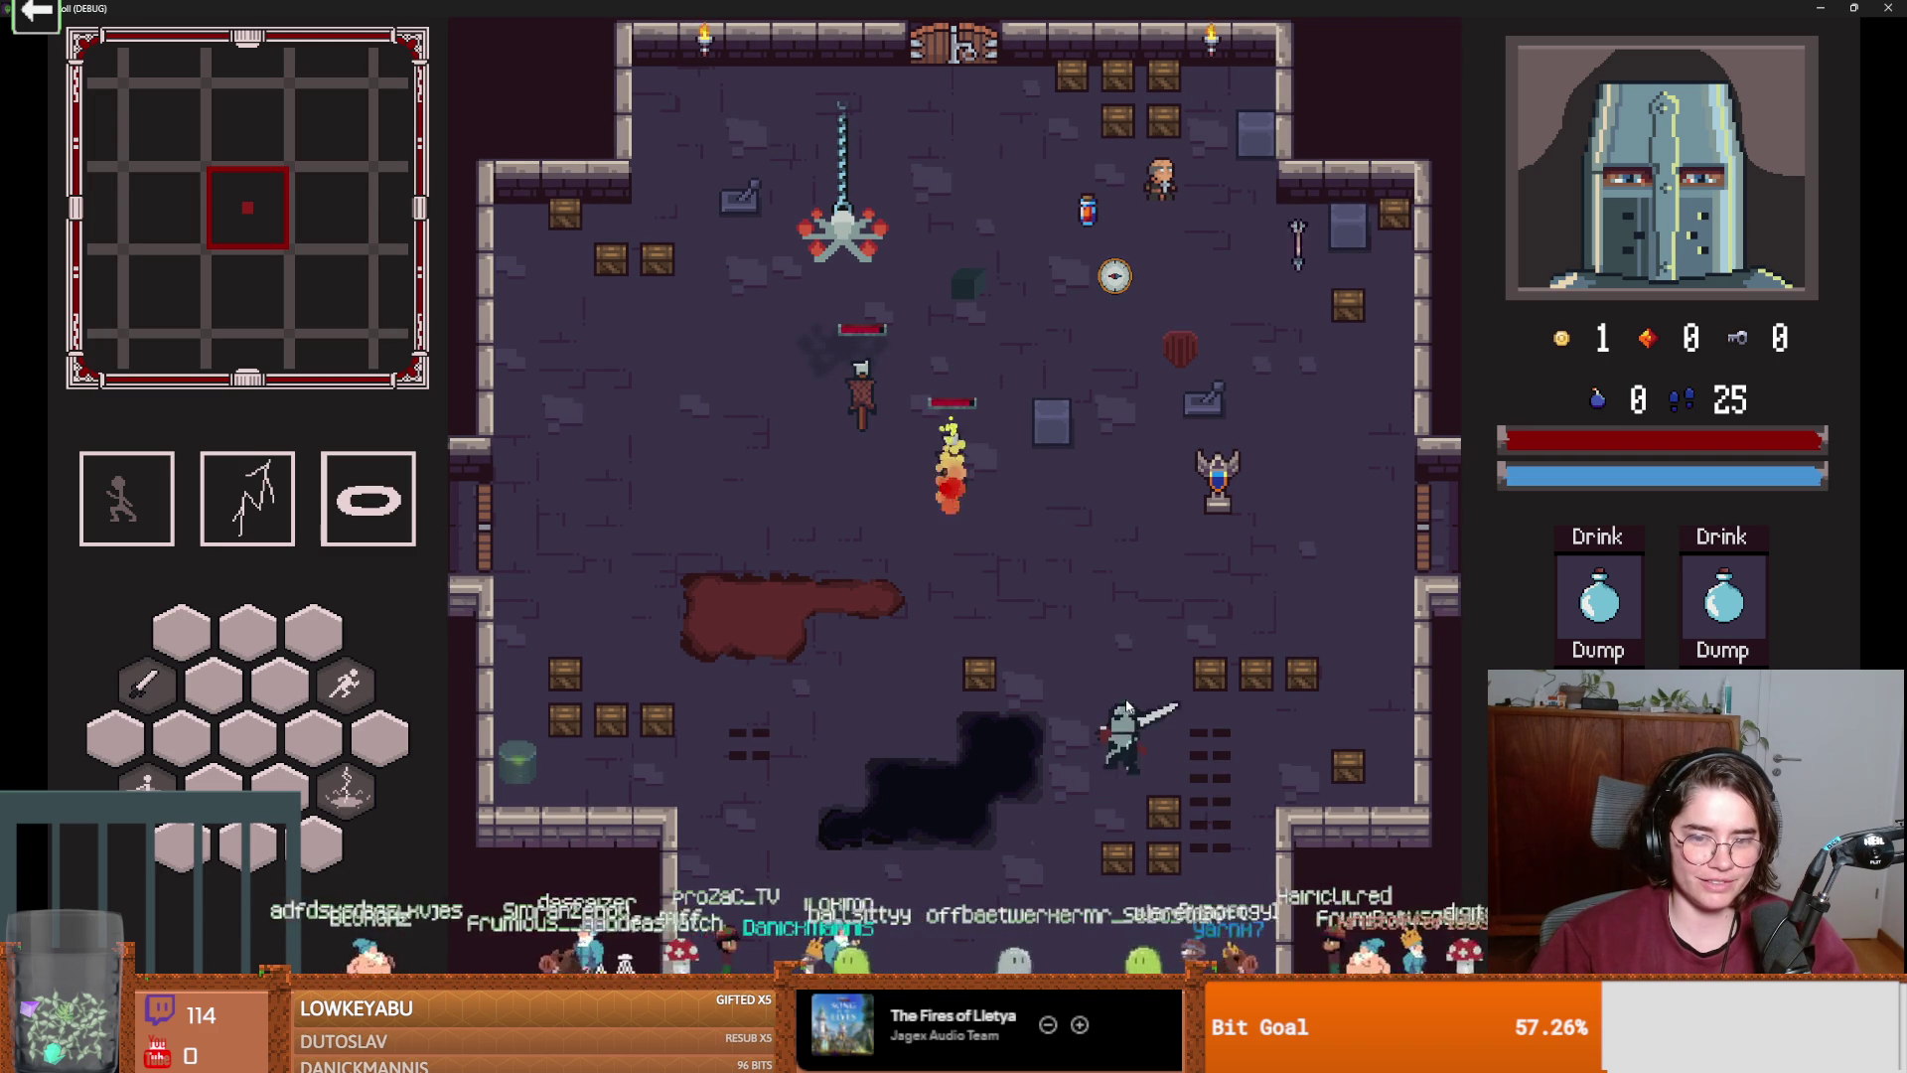
key("a")
key("space")
key("w")
key("a")
key("s")
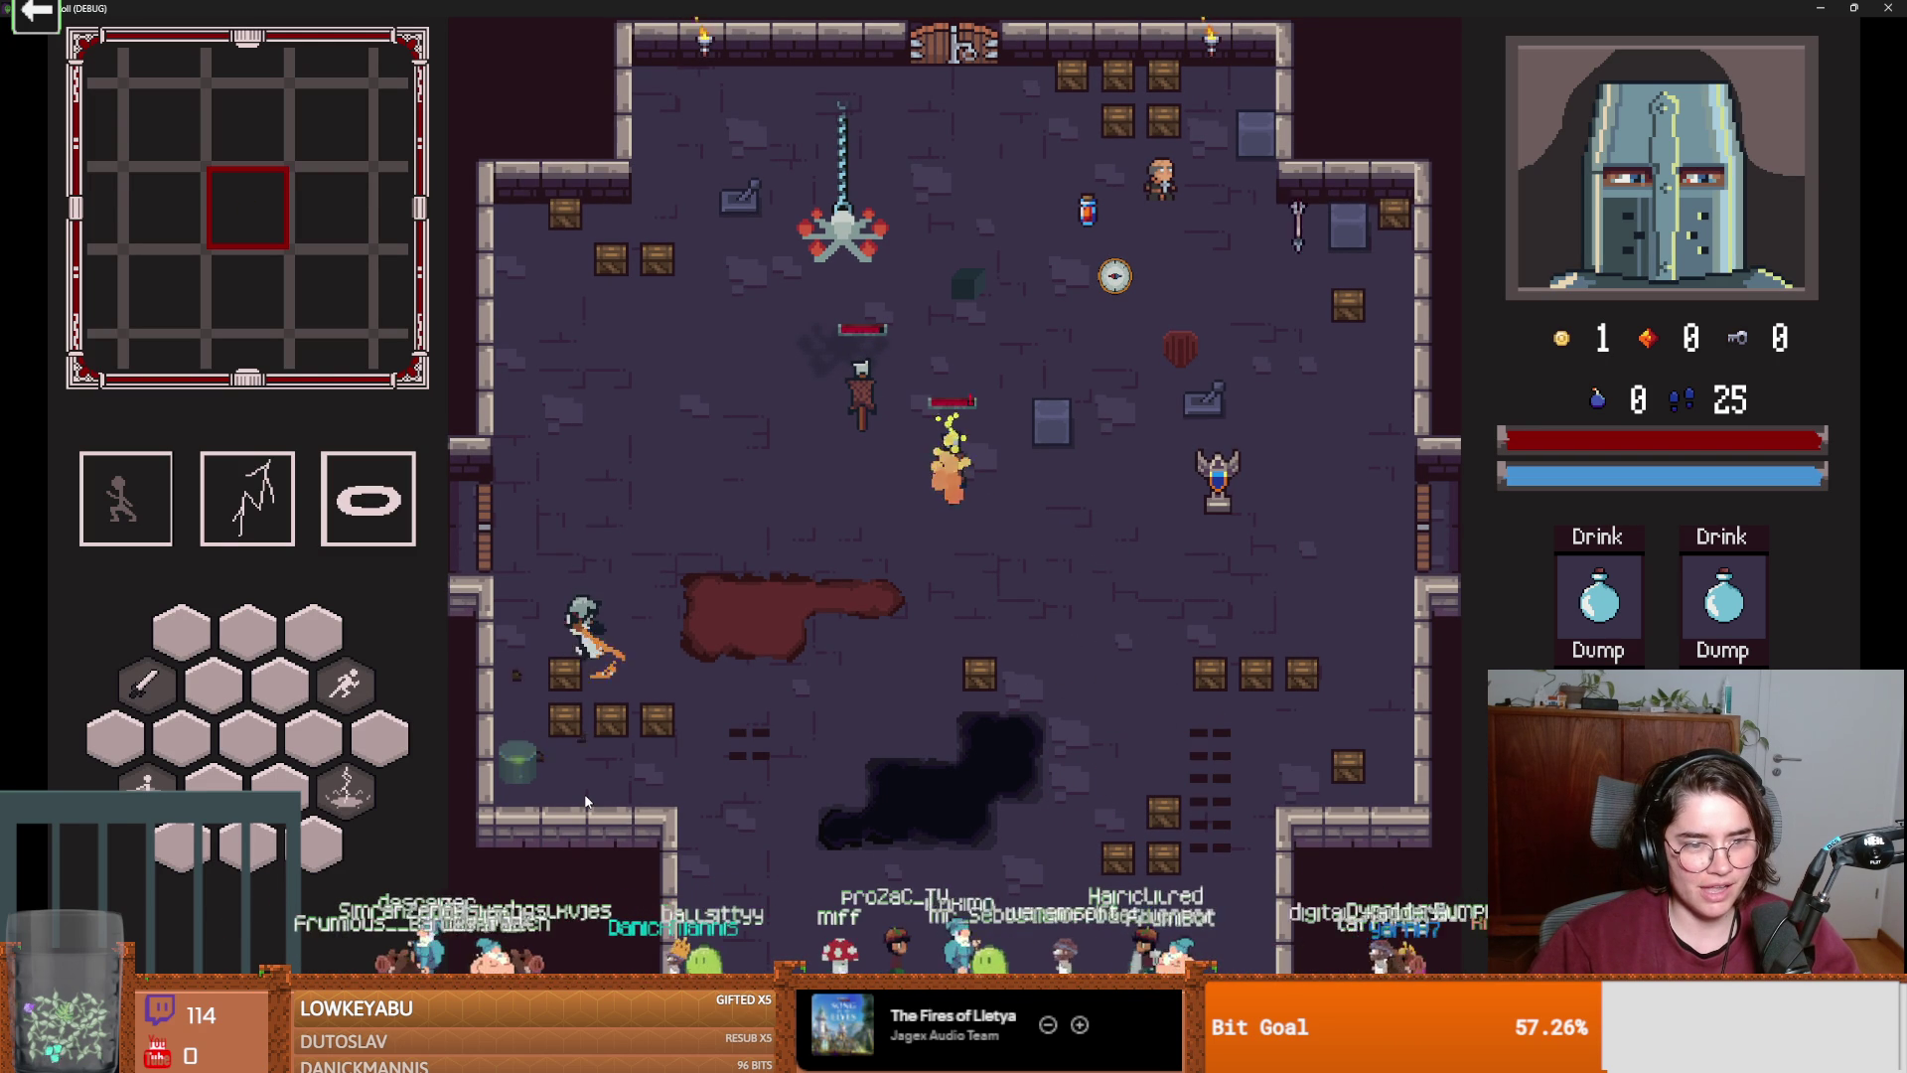
left_click(586, 803)
key("s")
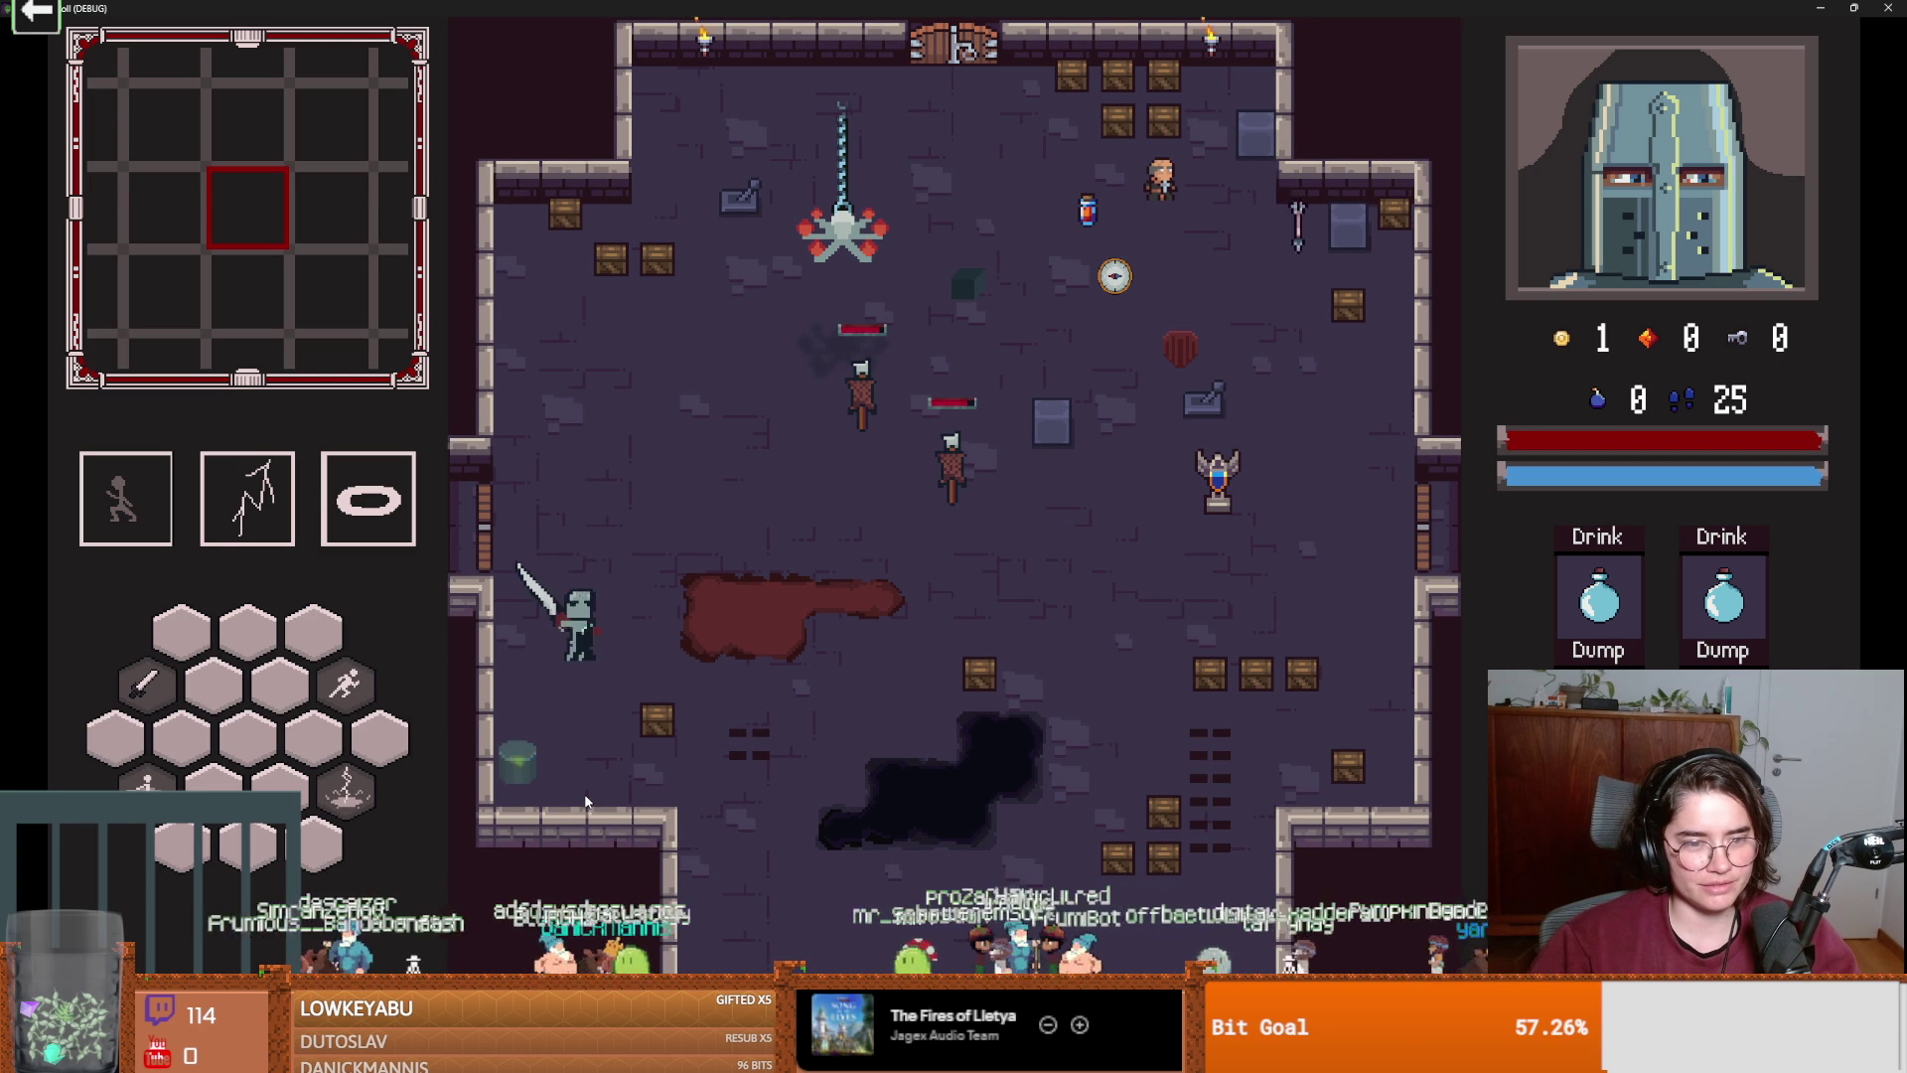
left_click(727, 723)
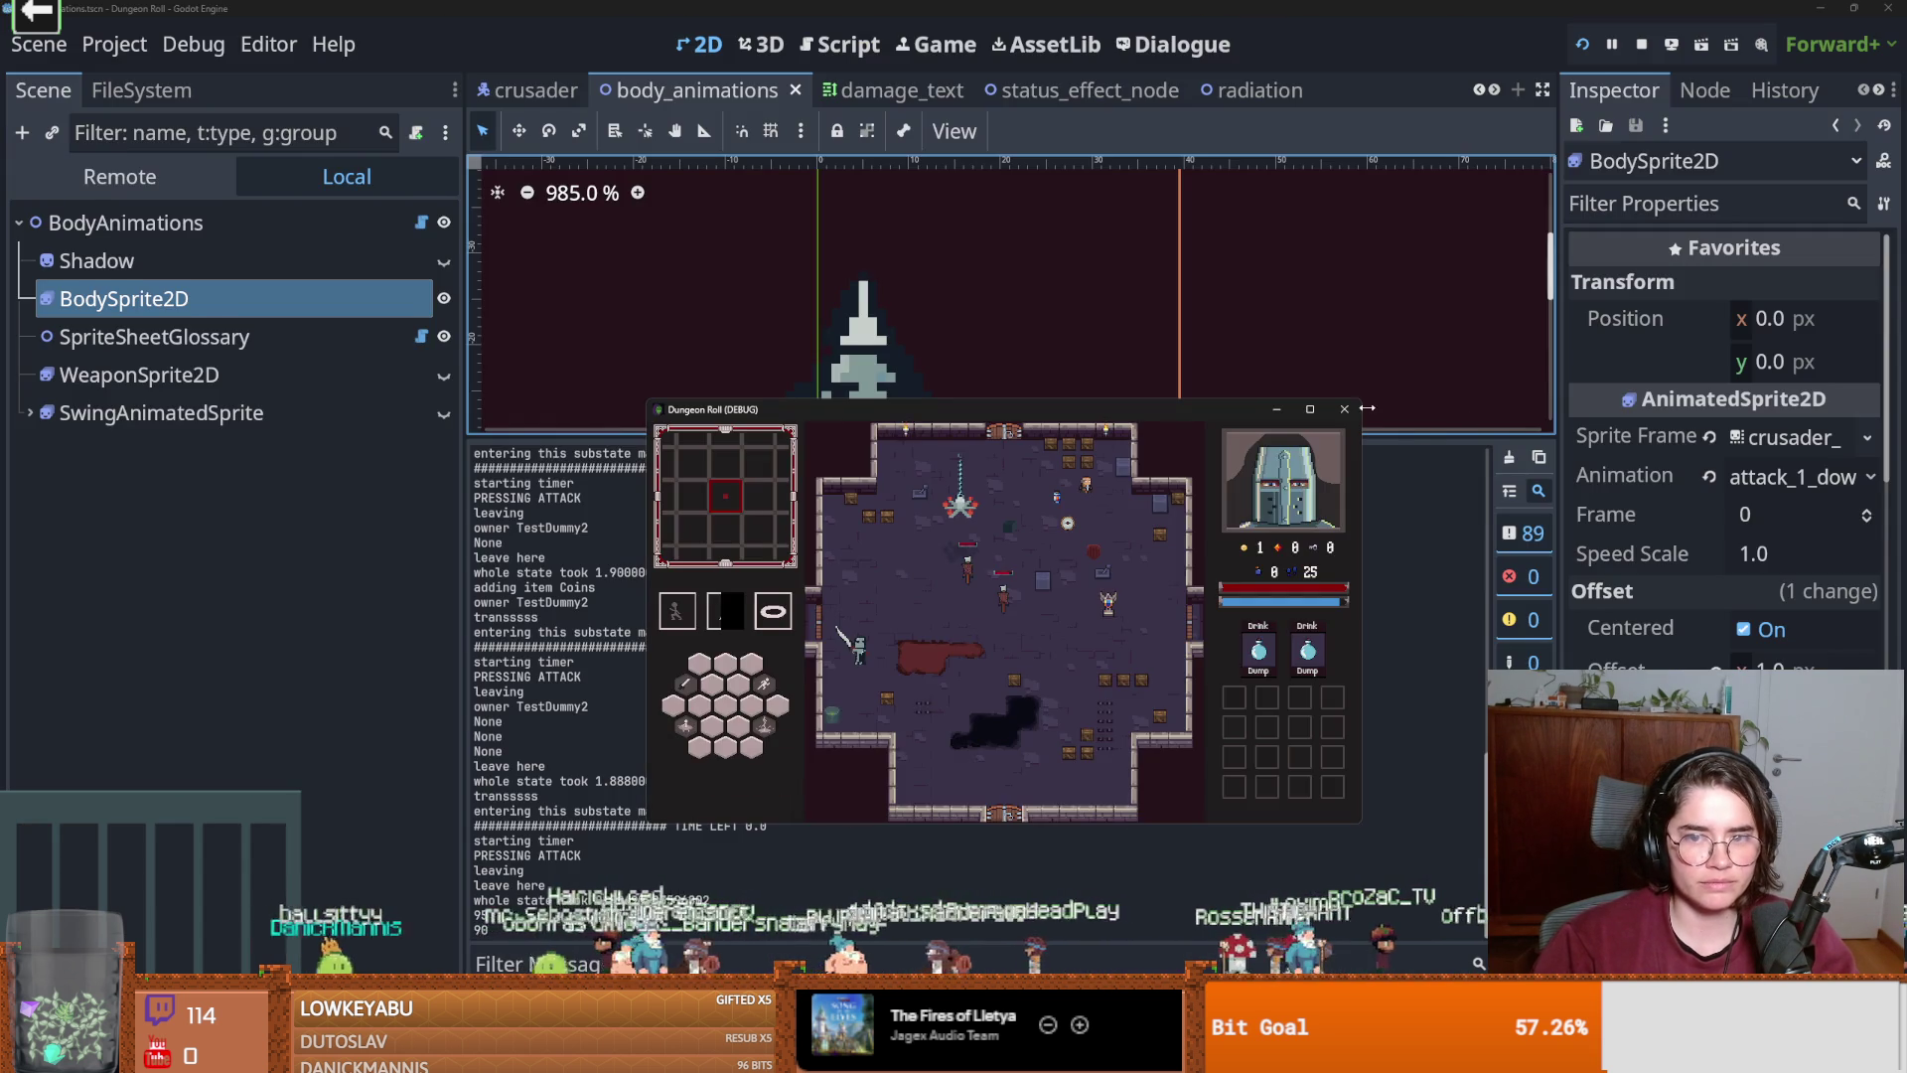
left_click(1345, 408)
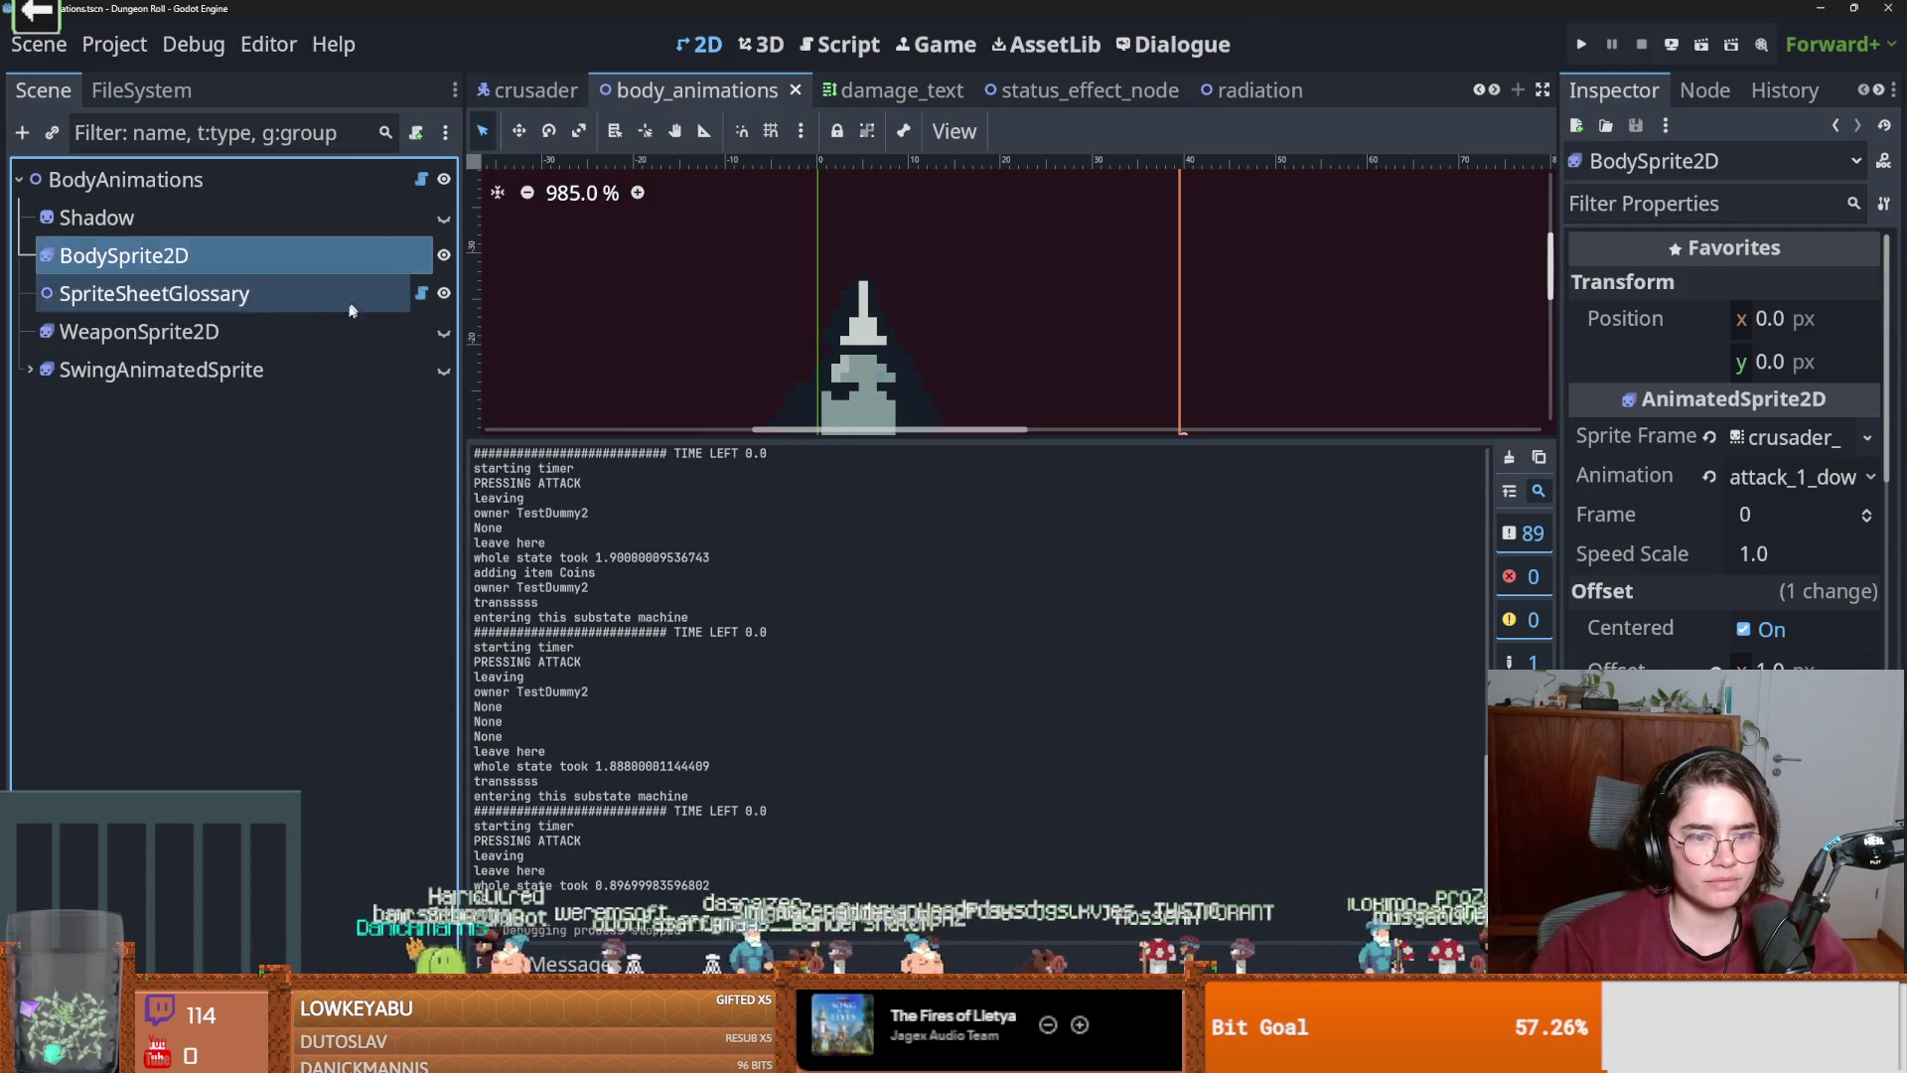
Reselect BodySprite2D, then deselect it so the canvas shows the full Crusader sprite.
left_click(258, 298)
left_click(243, 260)
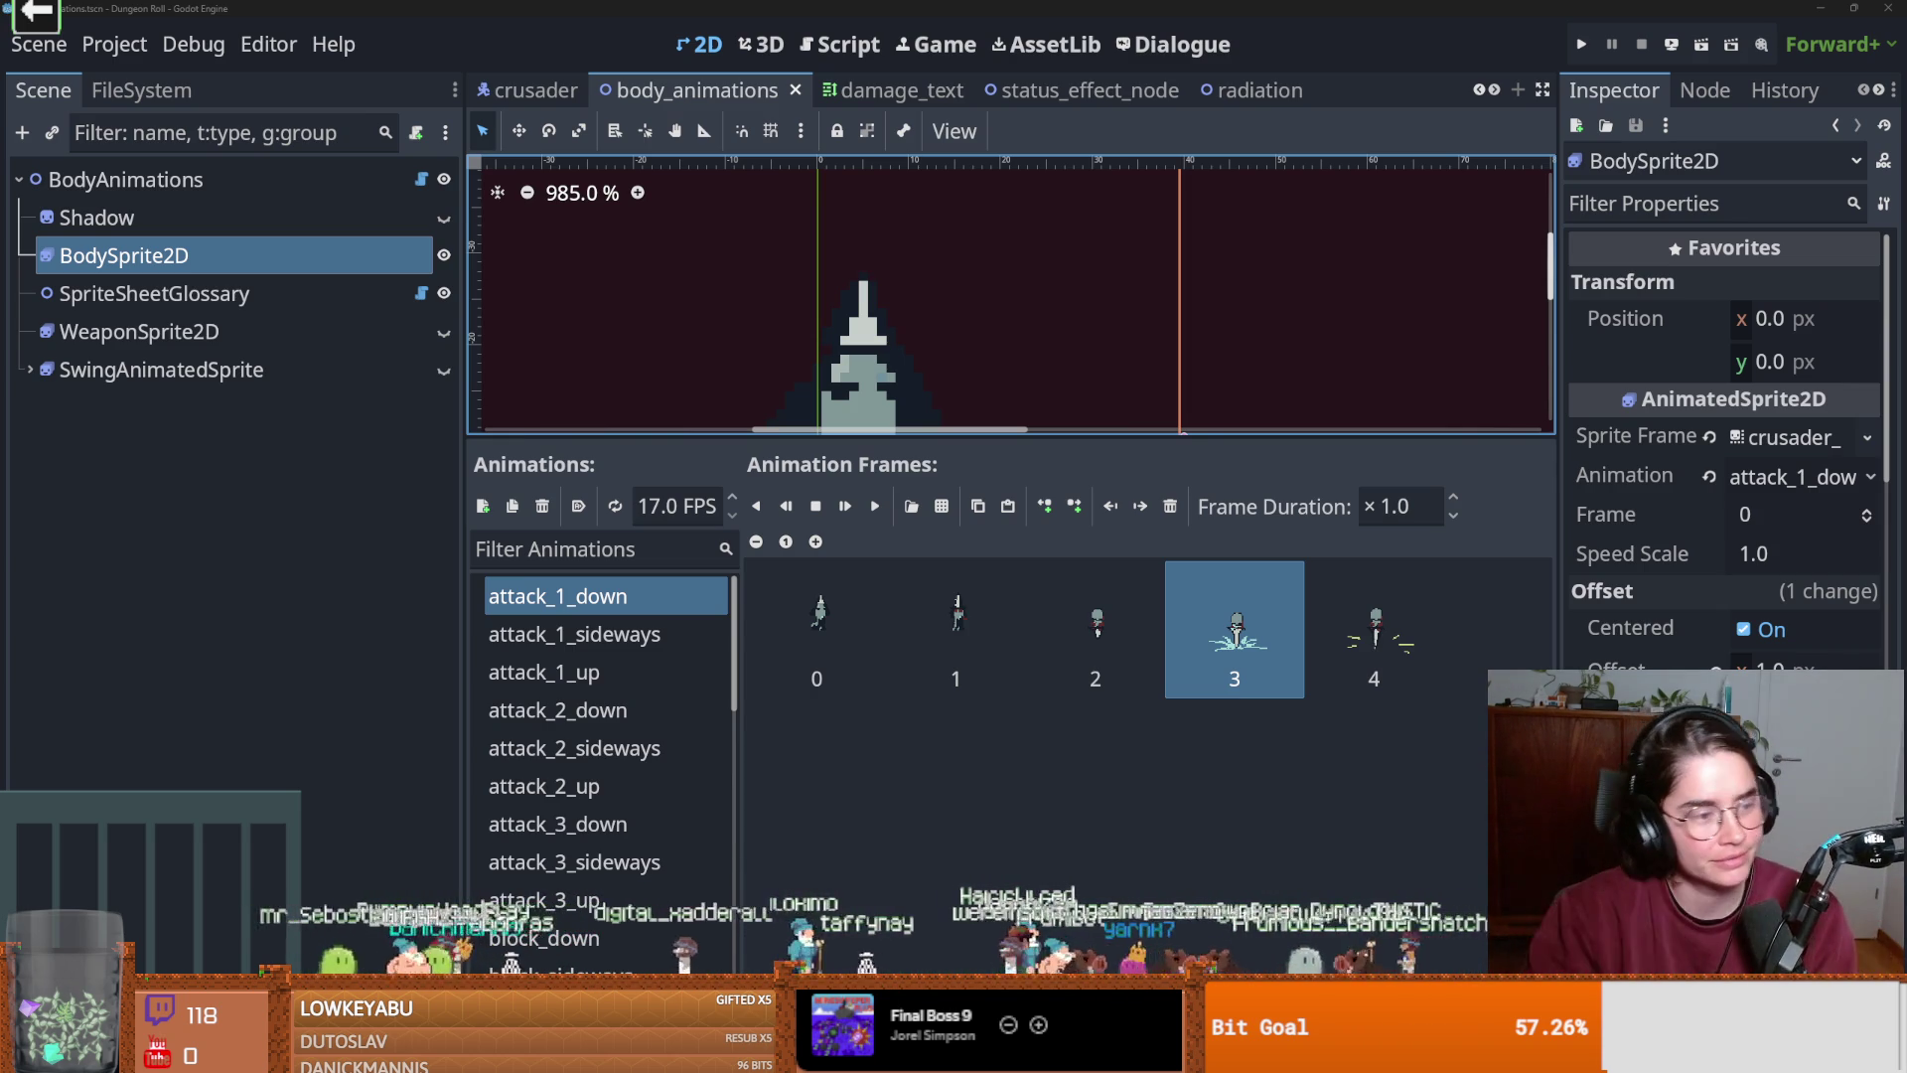
left_click(324, 618)
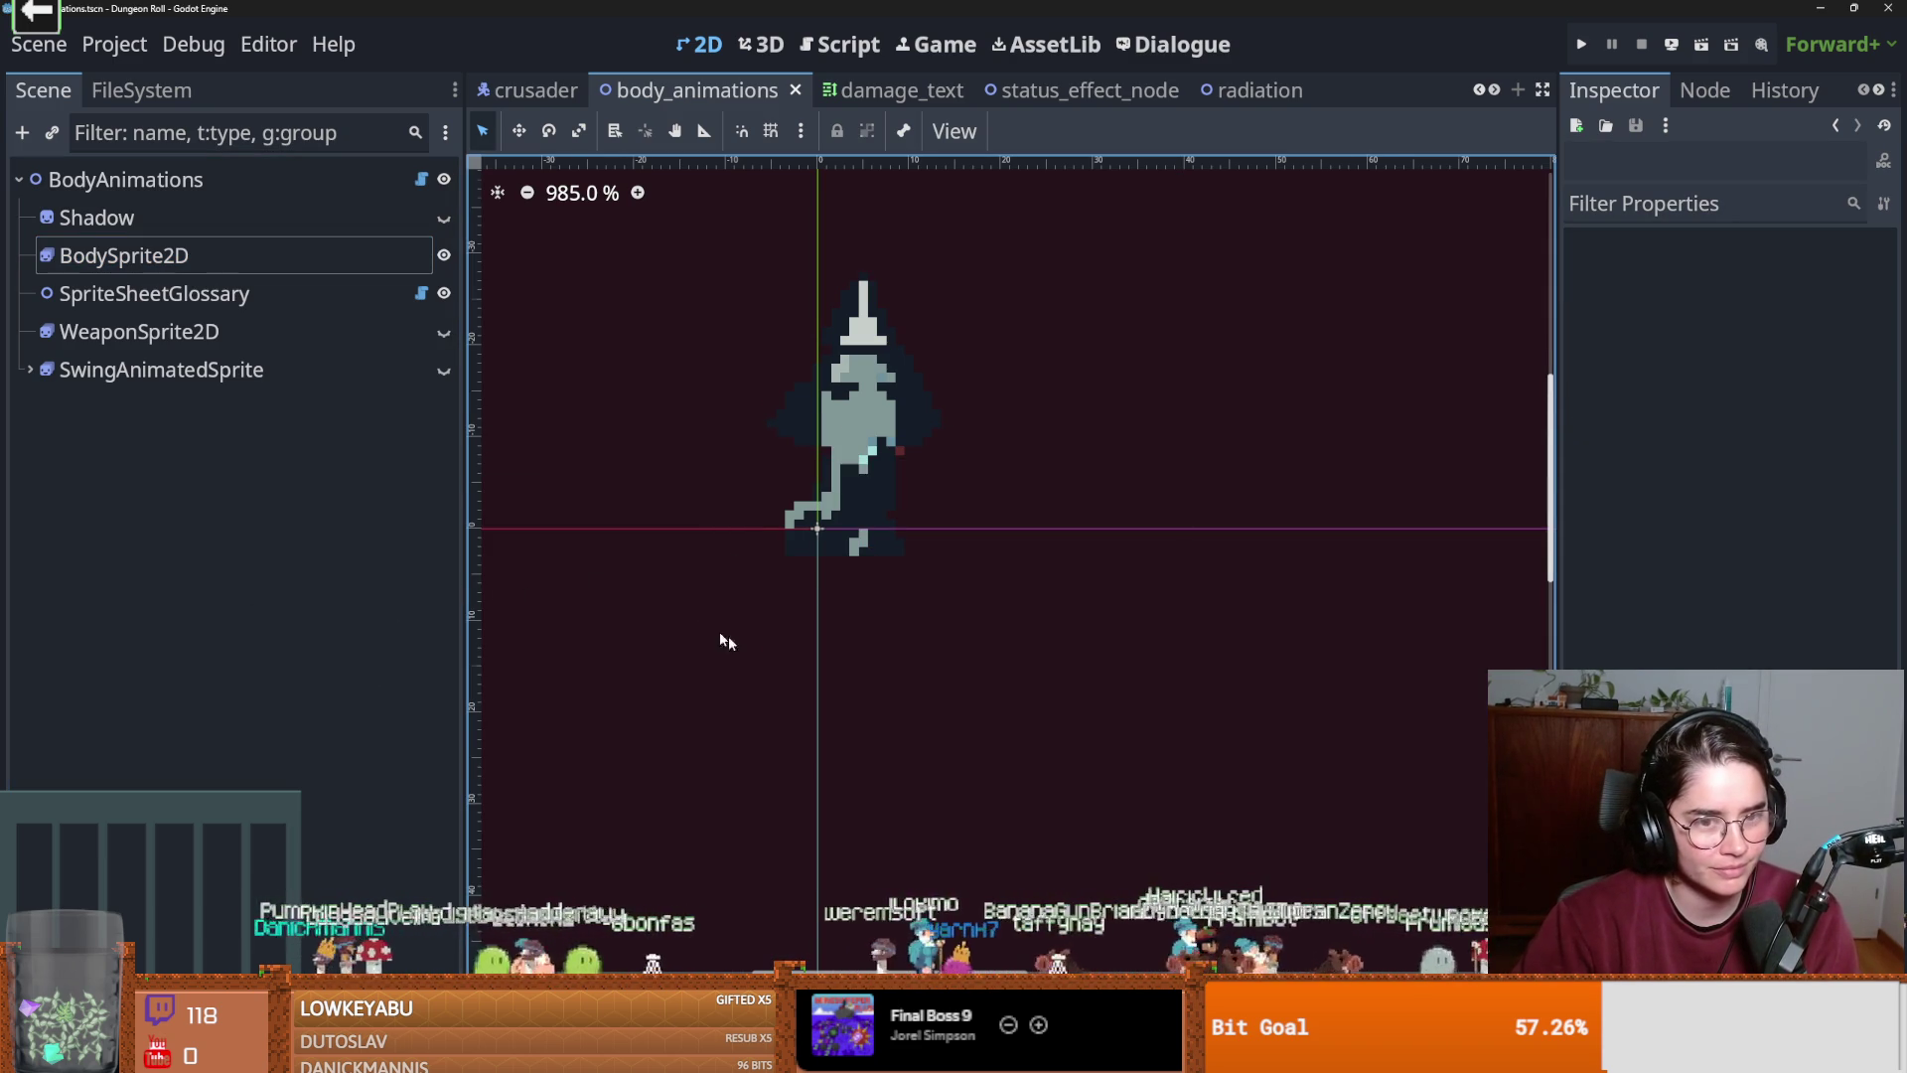
Save the body_animations scene and switch over to Steam's downloads page.
scroll(860, 663, "up", 1)
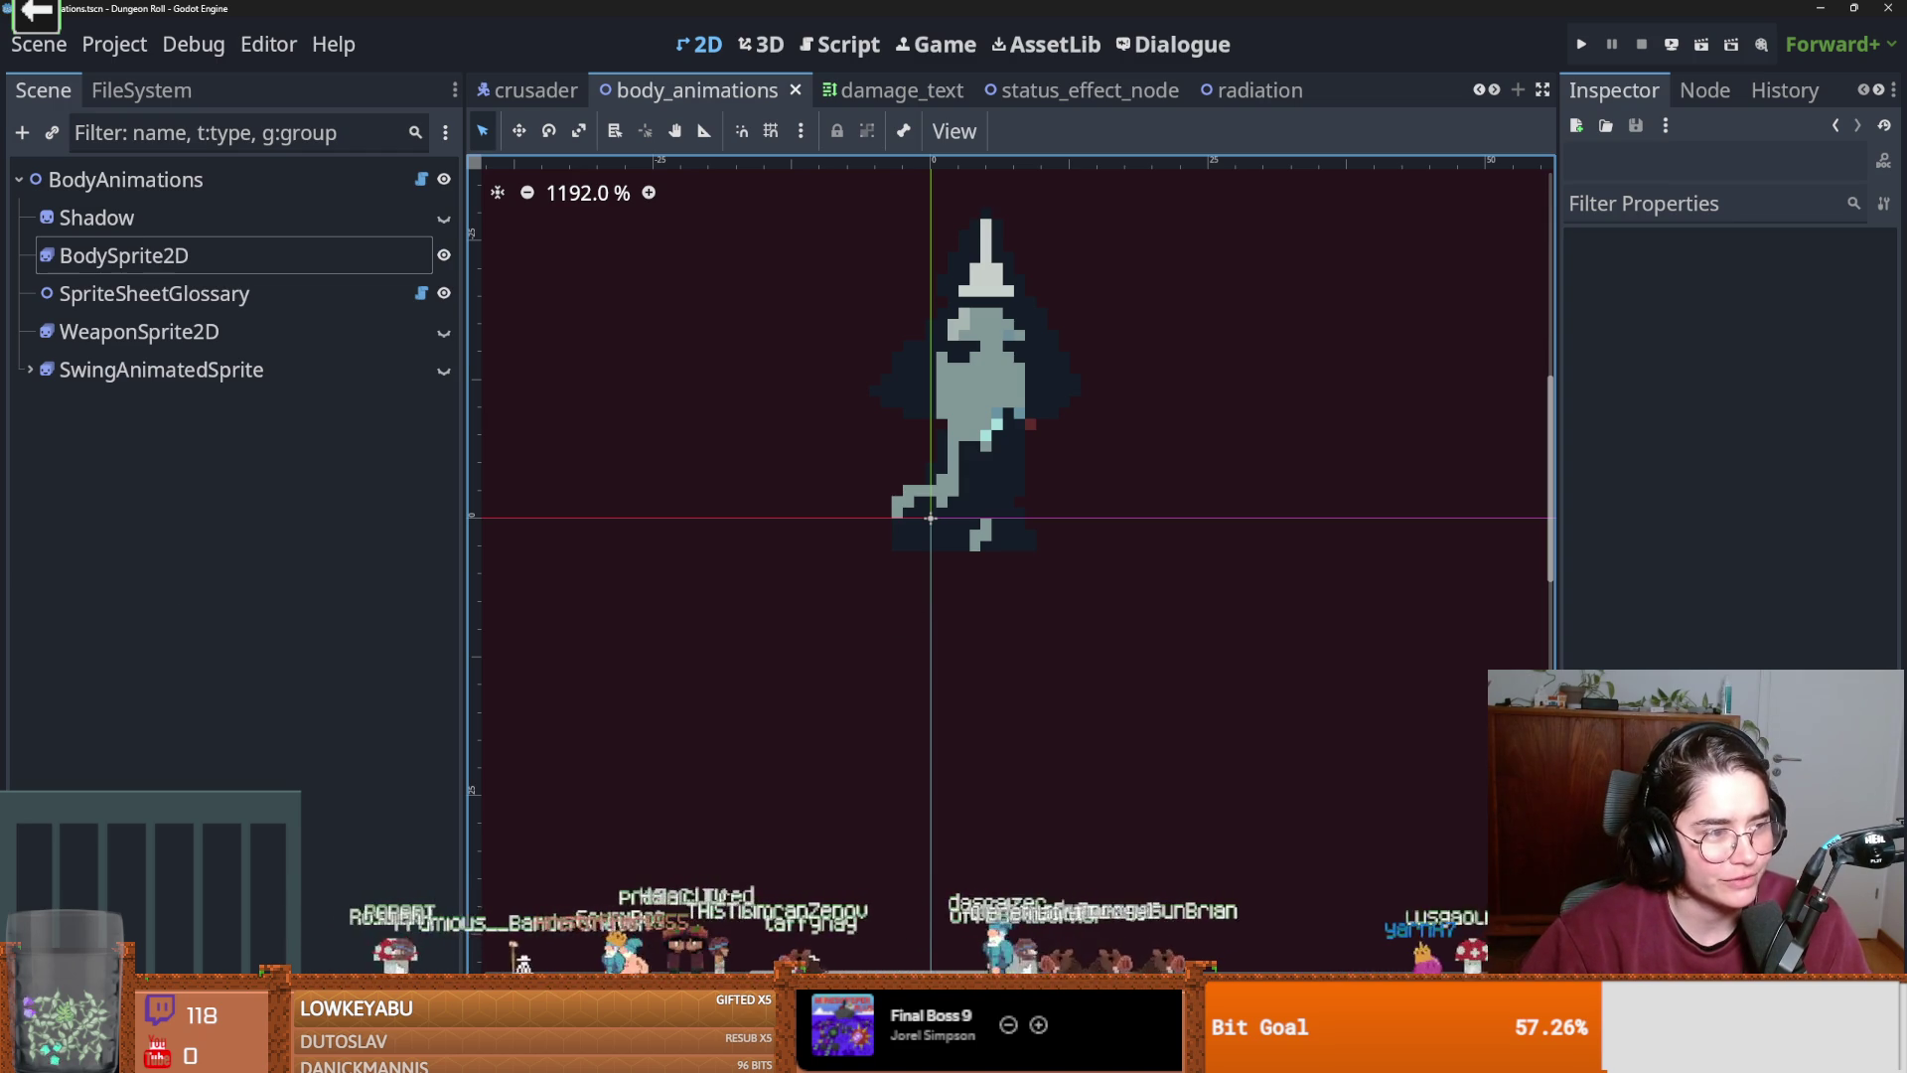
key("ctrl+s")
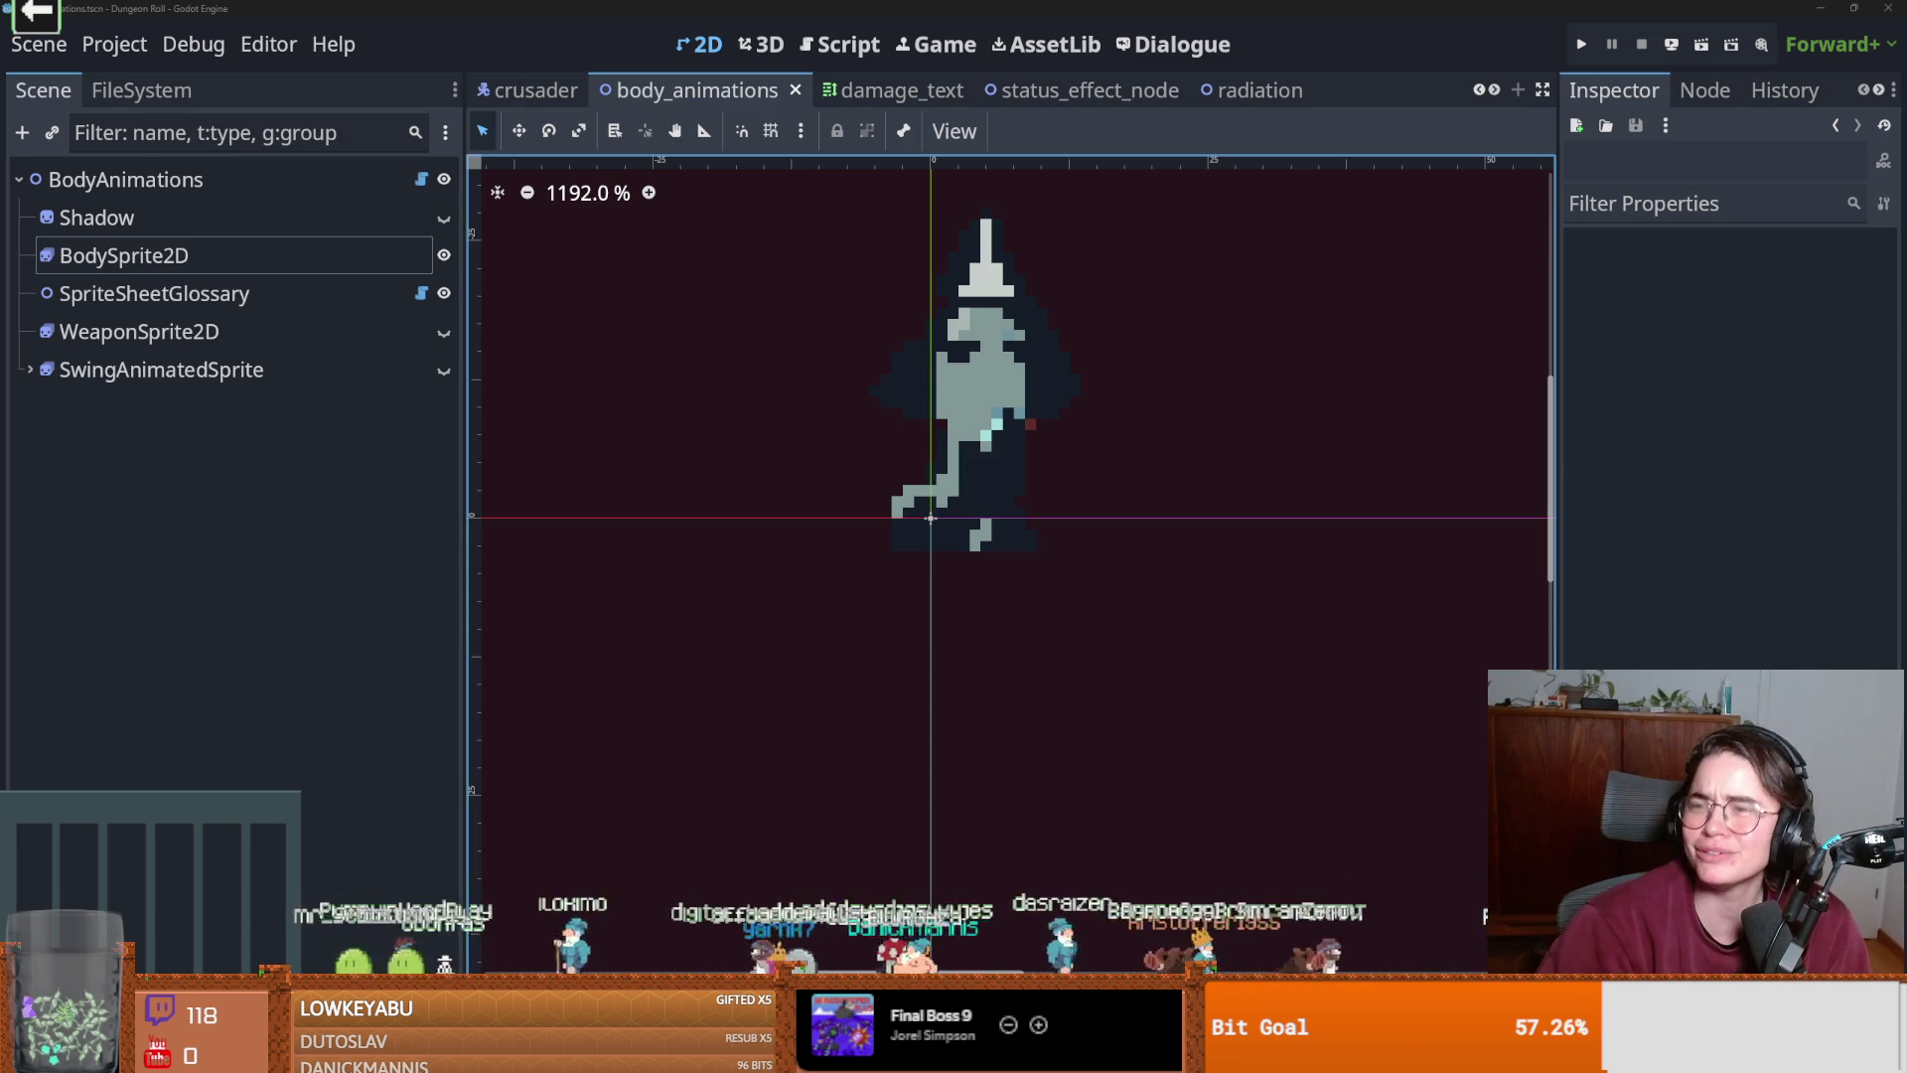
key("alt+Tab")
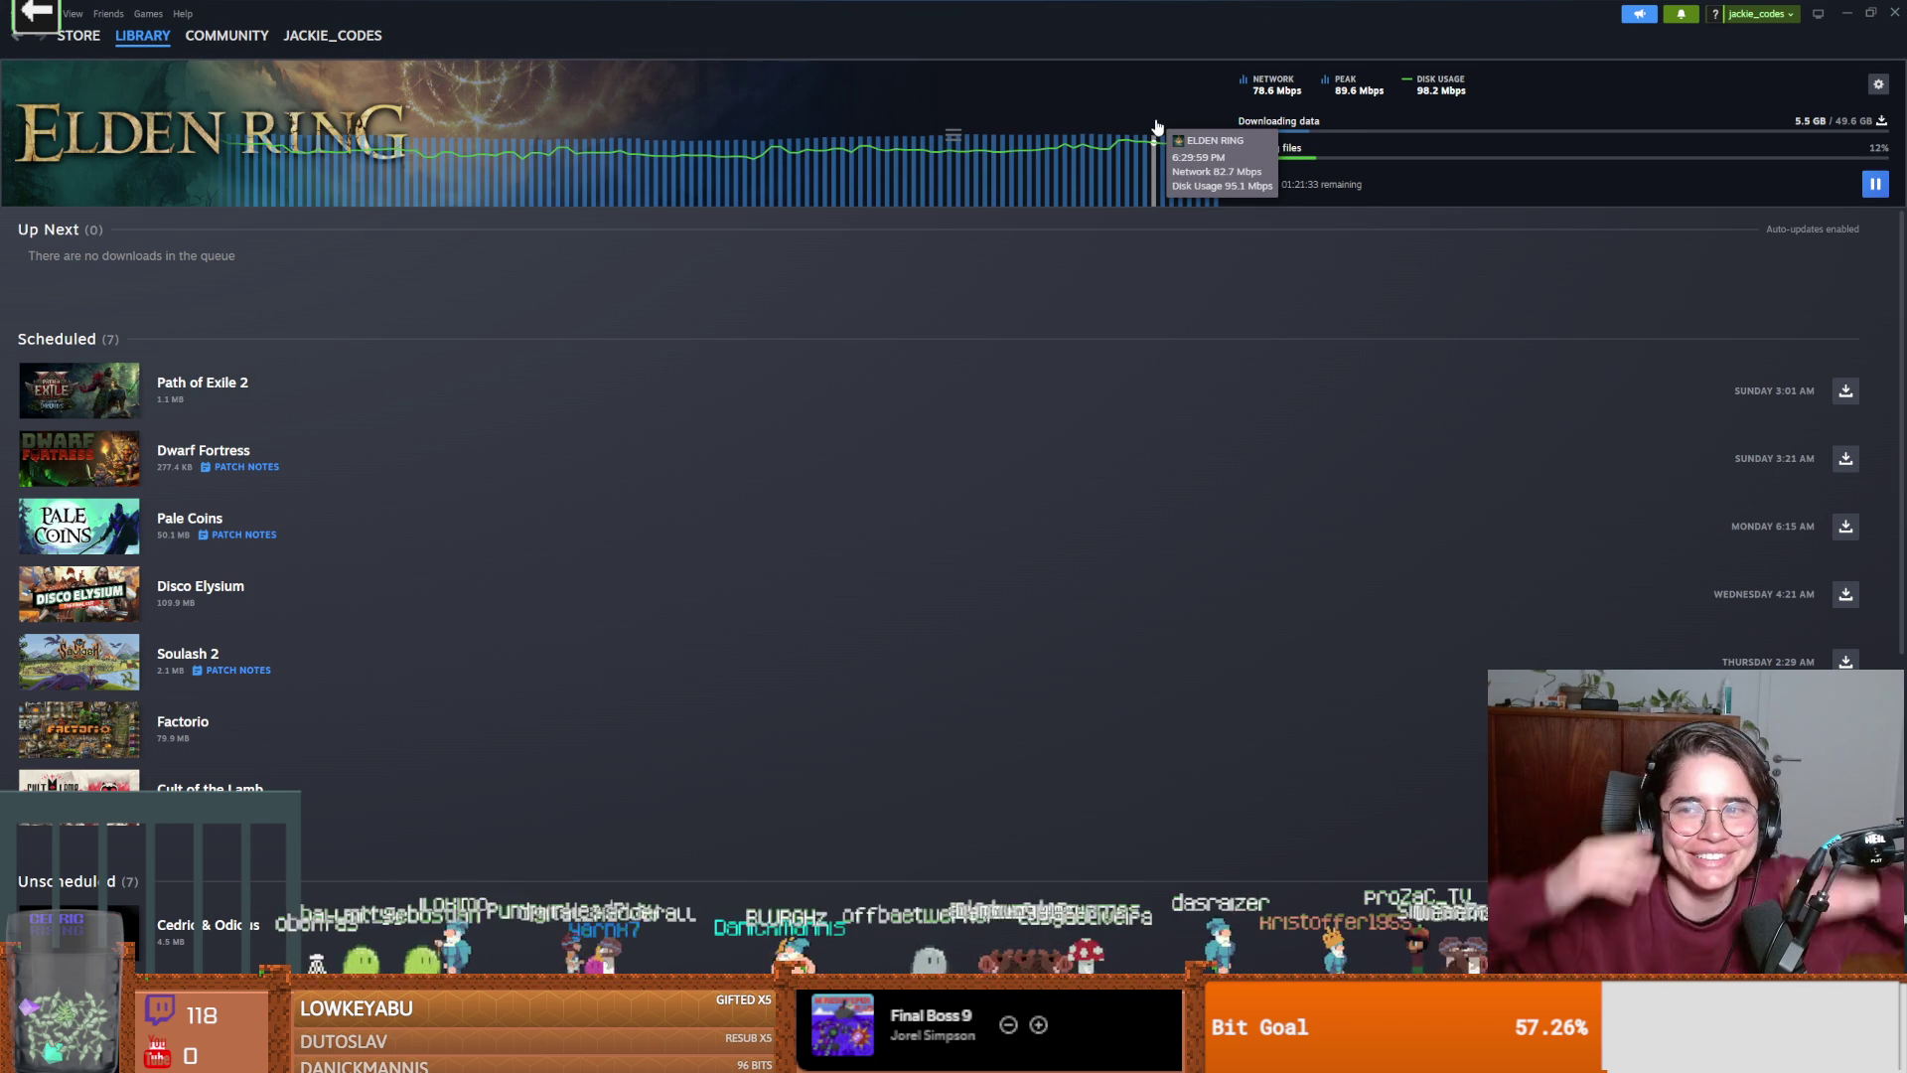
left_click(1100, 141)
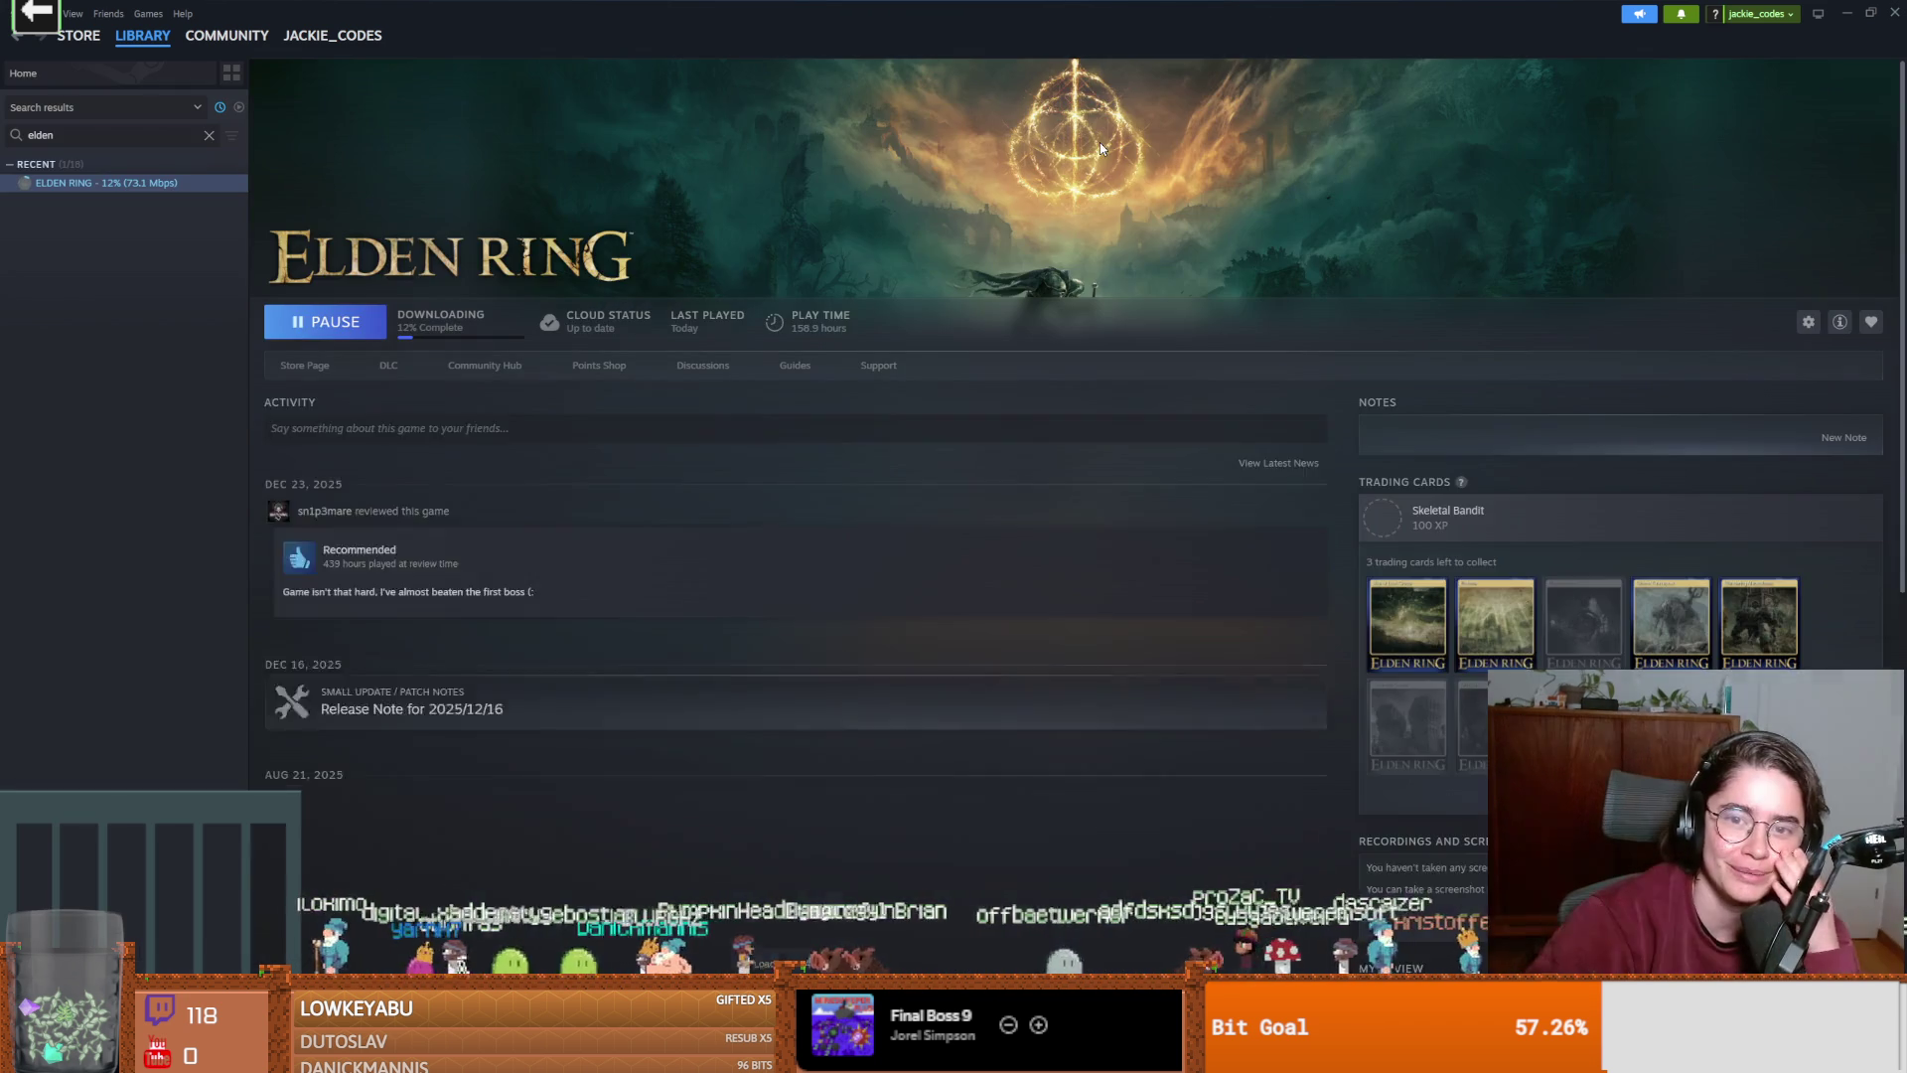
key("alt+Left")
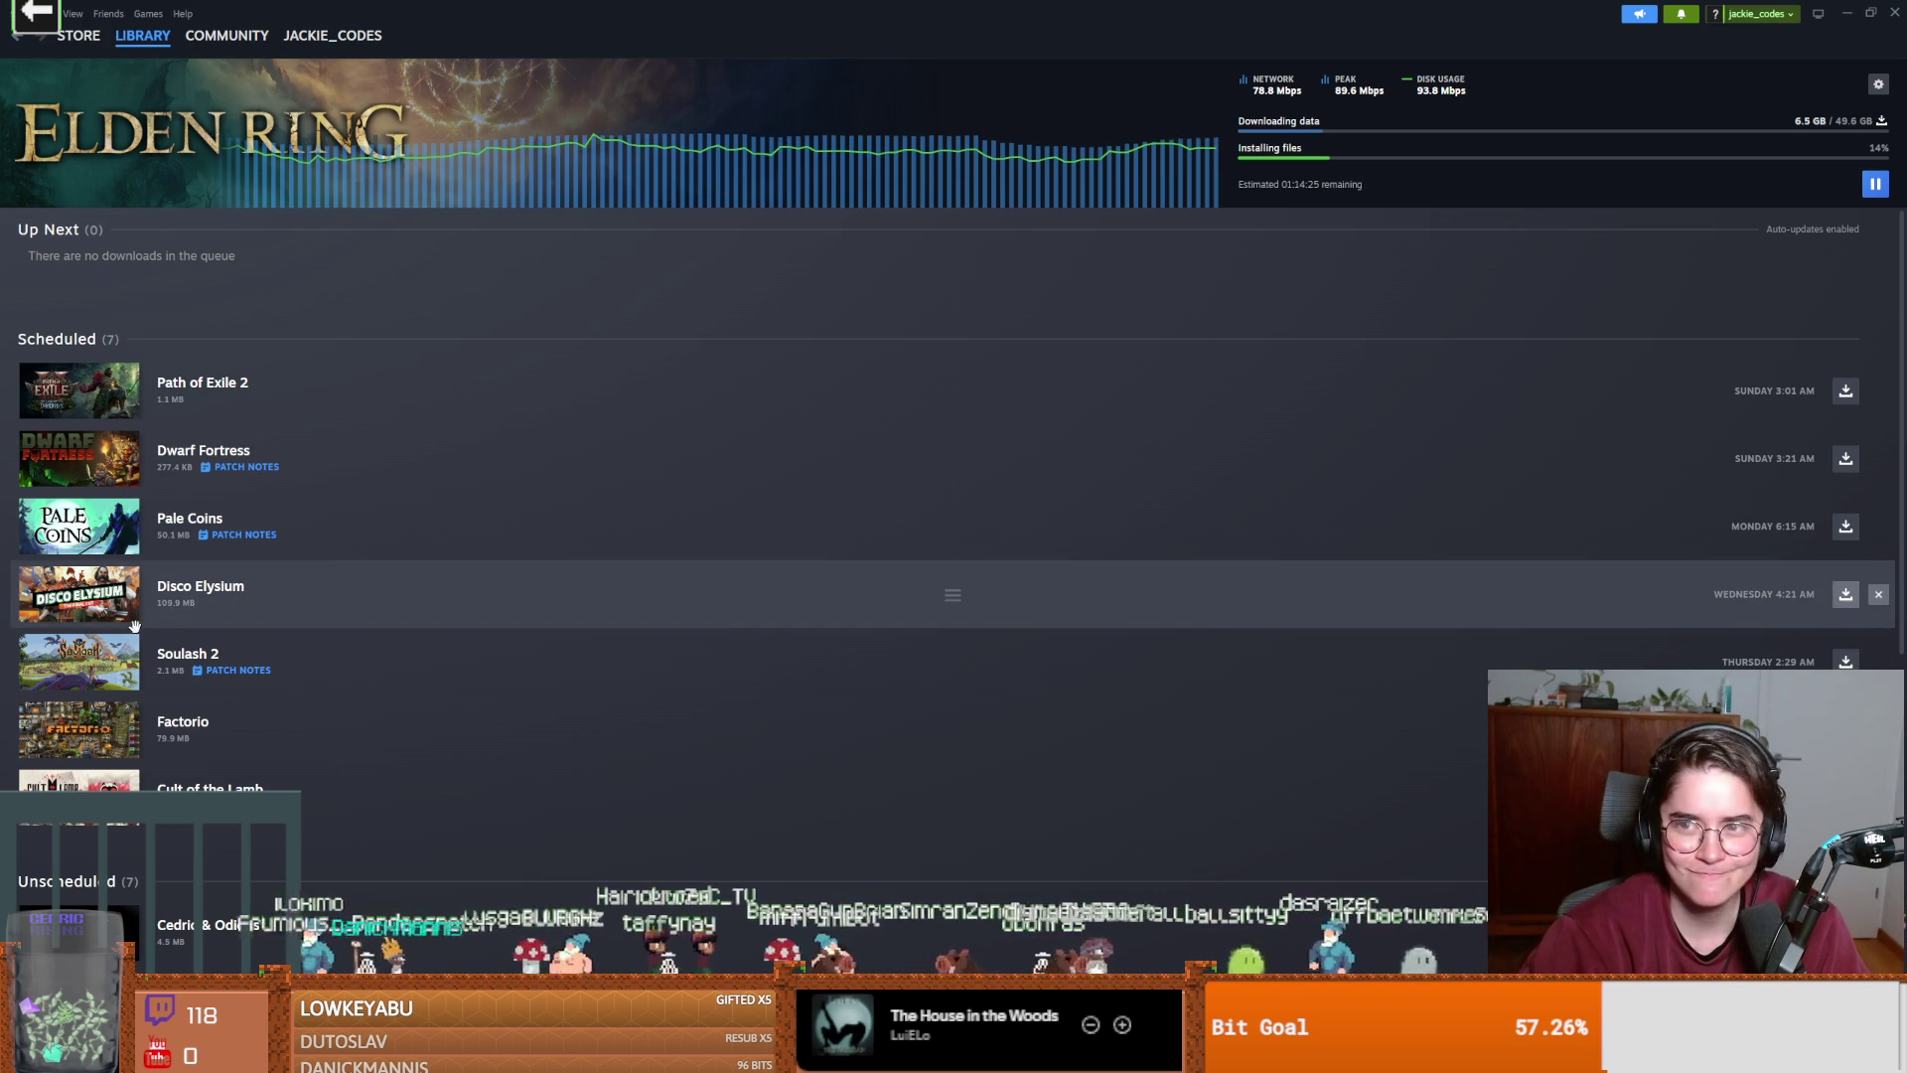
Drag Disco Elysium in the download queue, leave the order unchanged, then return to Godot.
left_click_drag(70, 596, 25, 642)
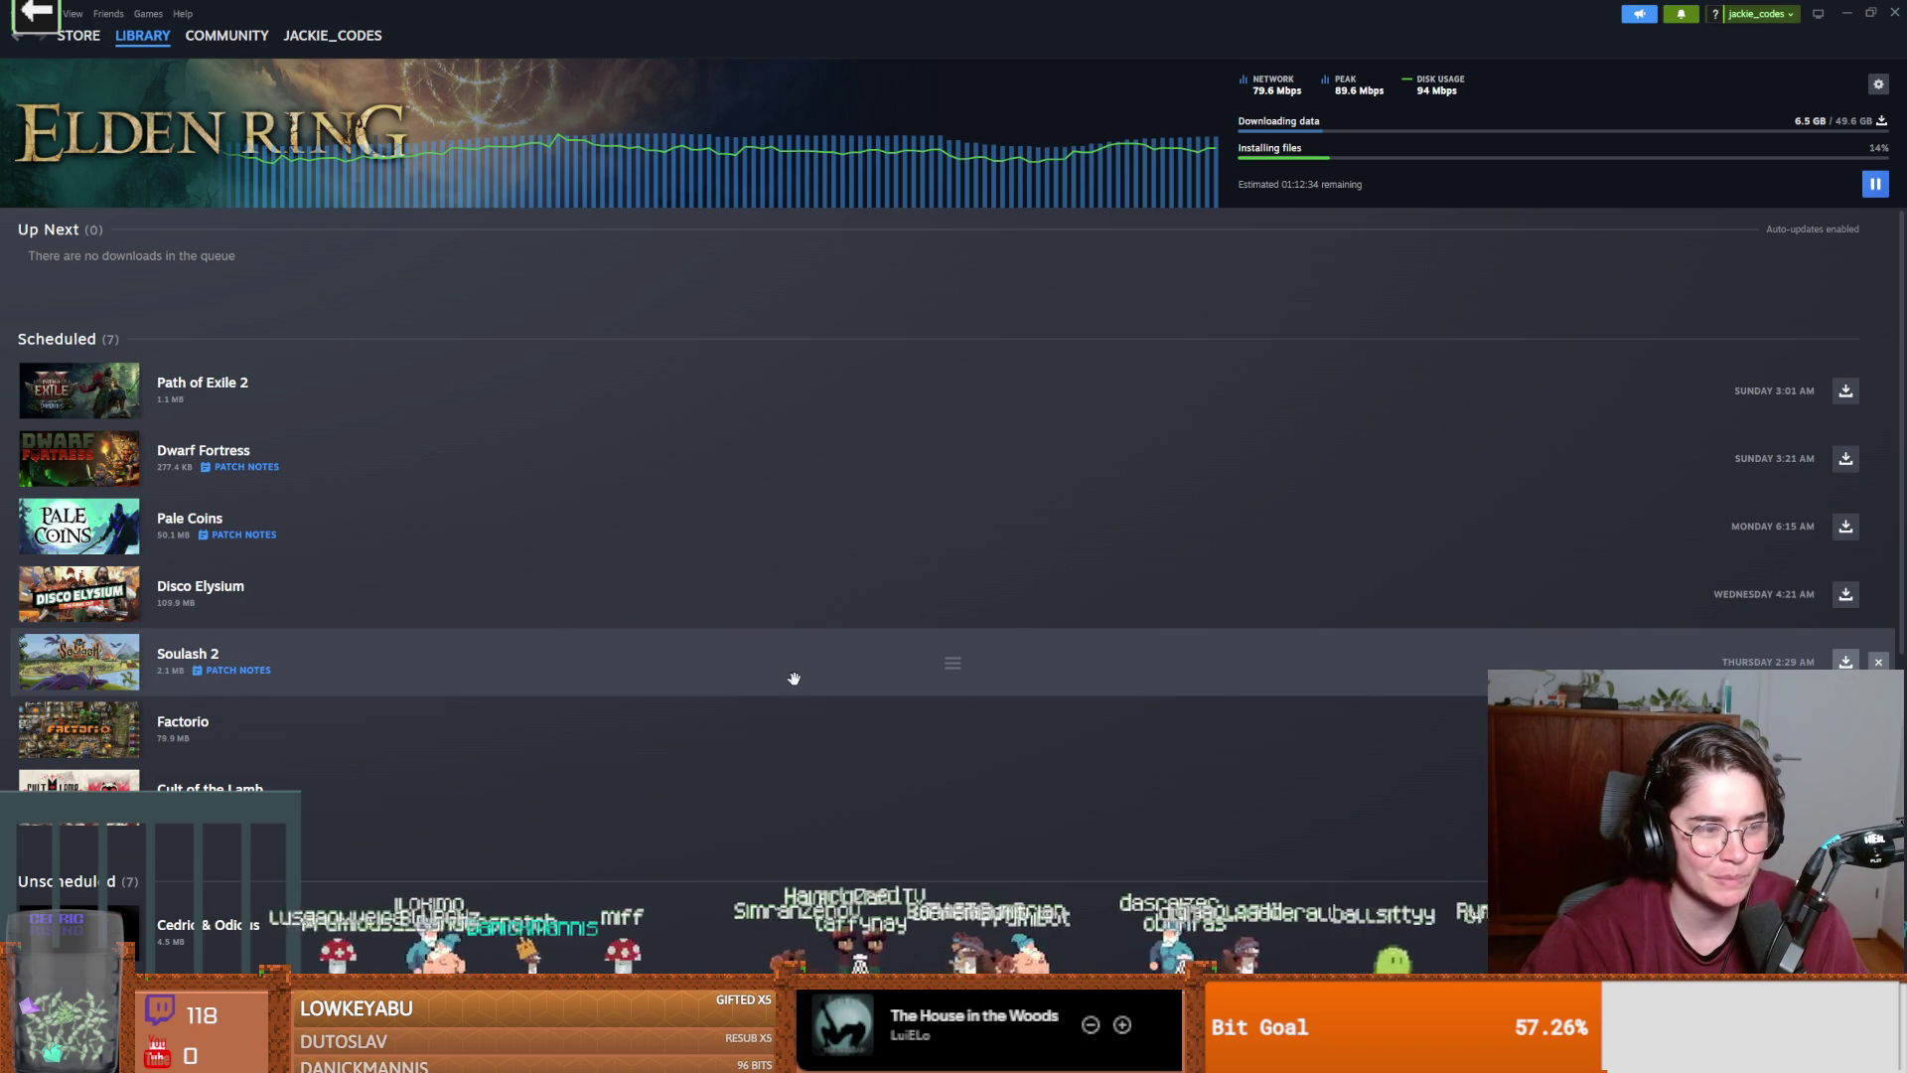
mouse_move(816, 643)
left_mouse_down()
mouse_move(953, 159)
mouse_move(1413, 163)
left_mouse_up()
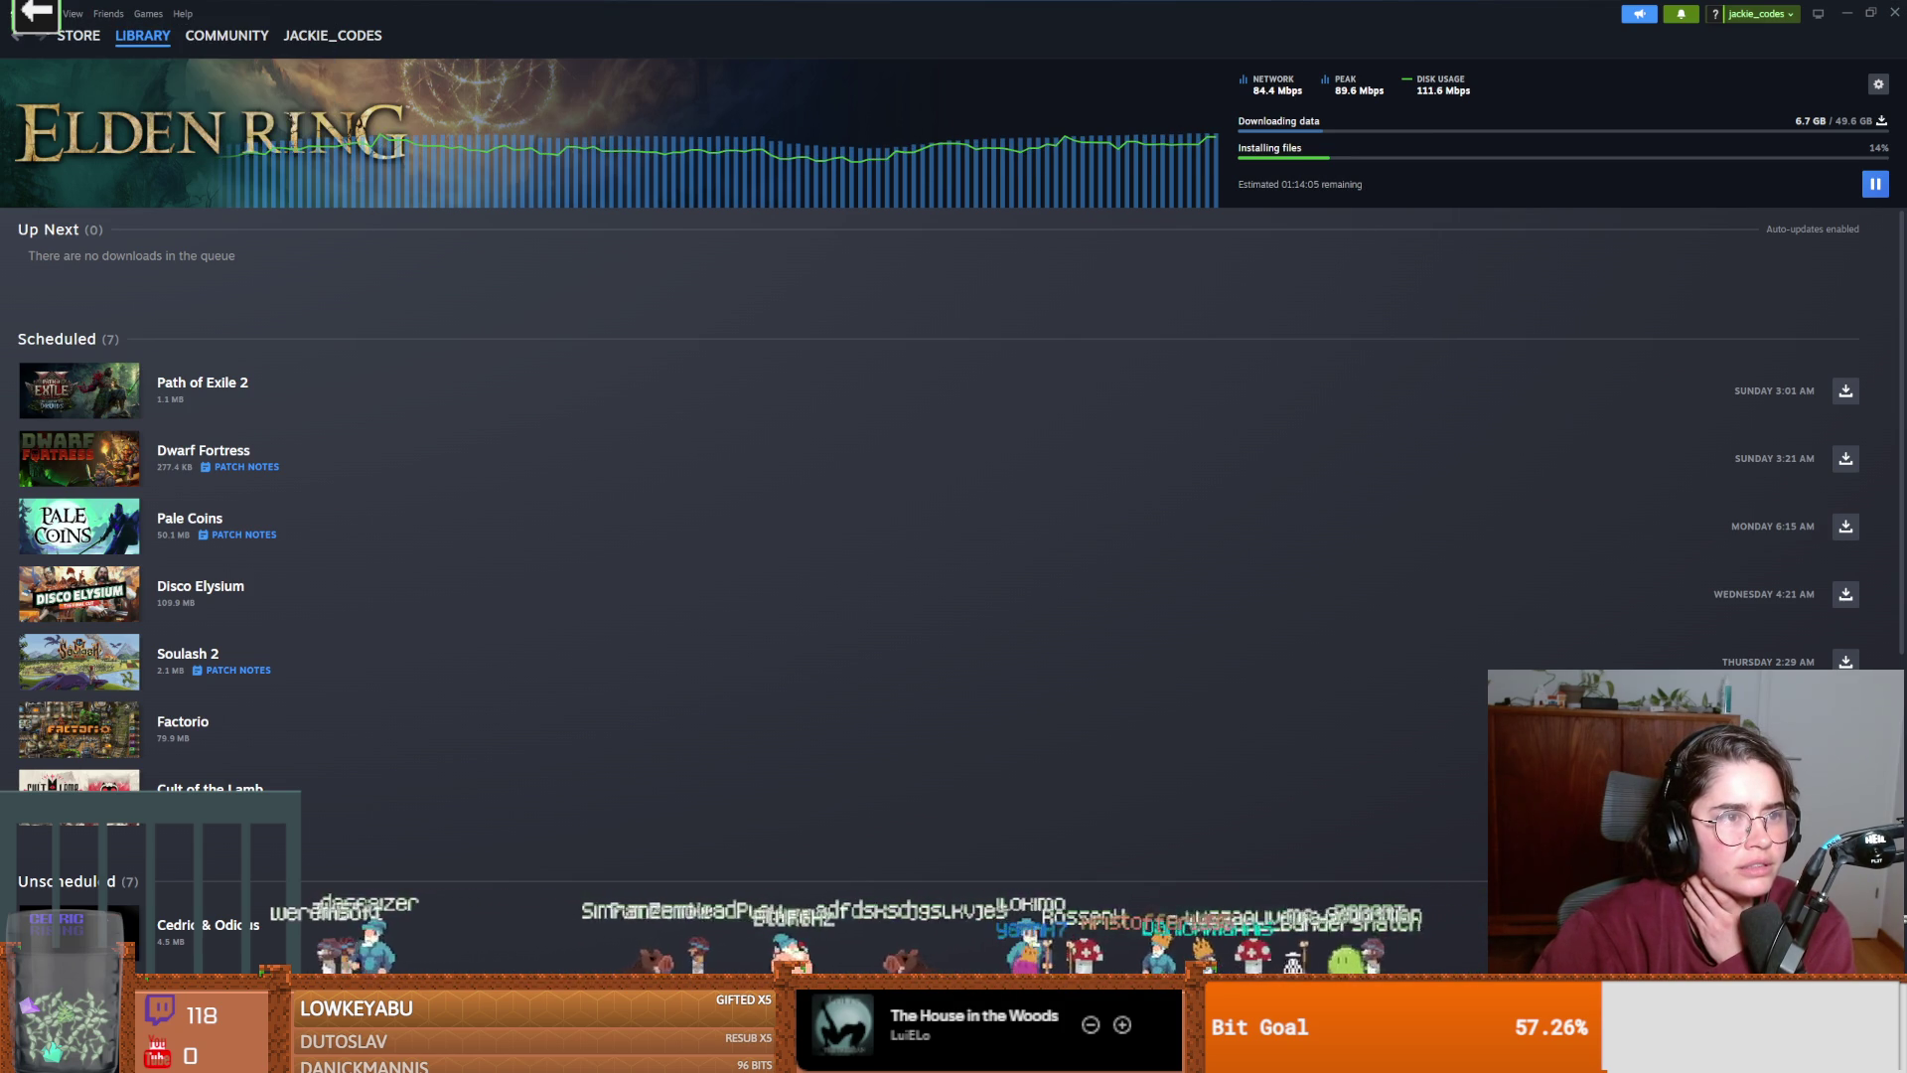
left_click(37, 12)
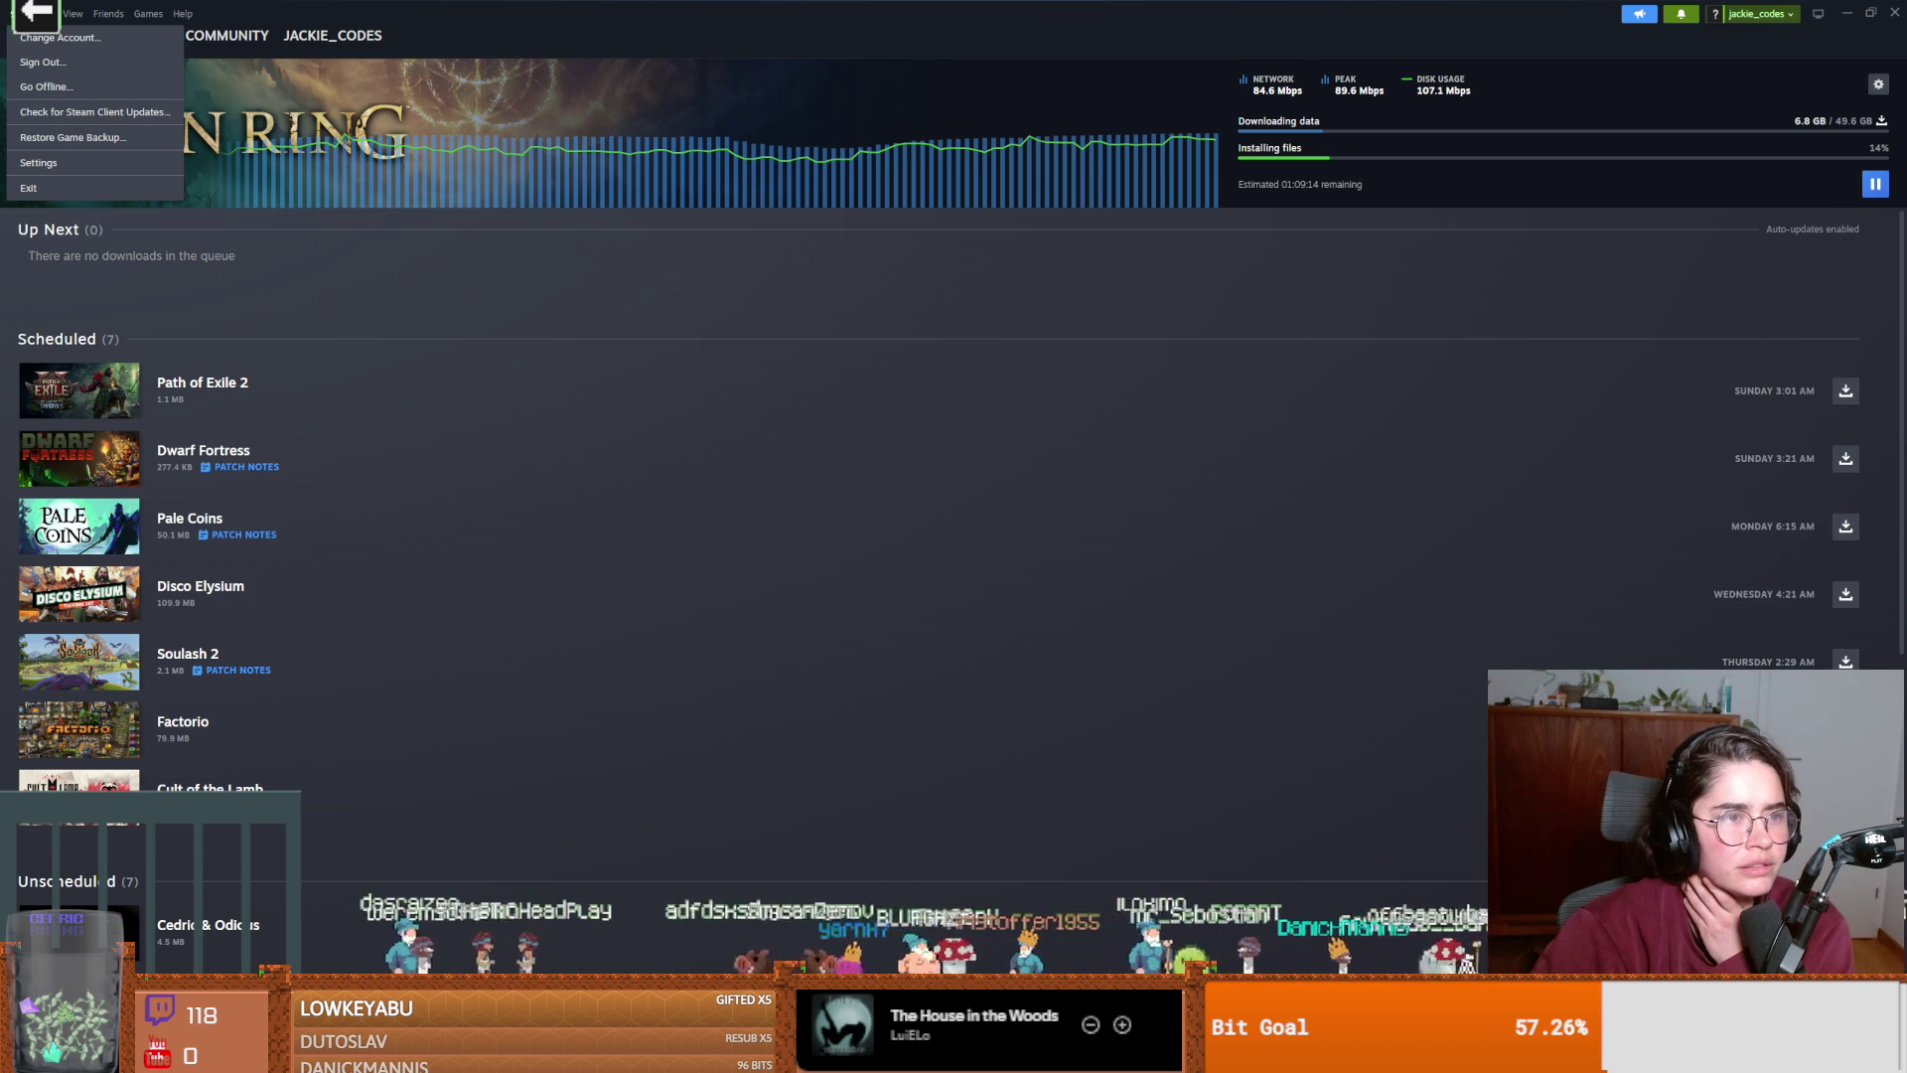
key("alt+Tab")
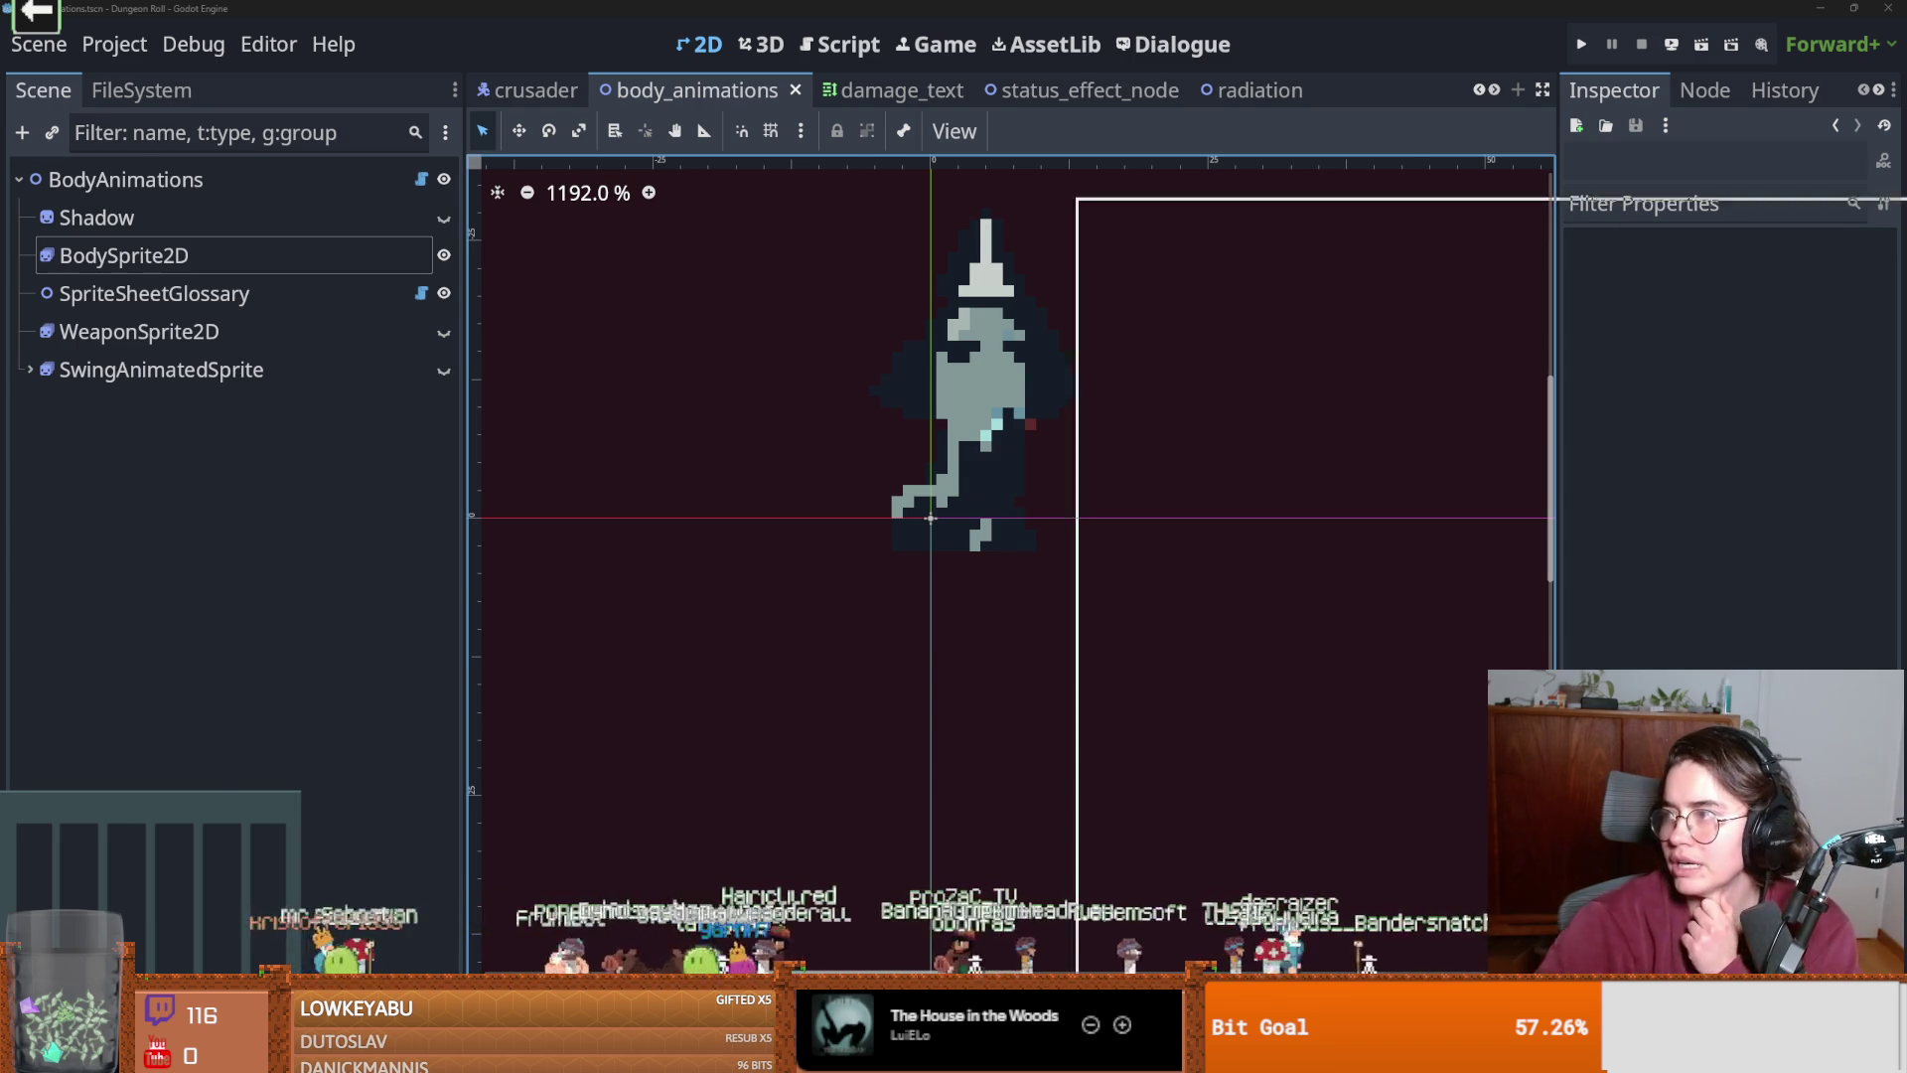
Switch from Godot back to Steam's downloads page.
key("alt+Tab")
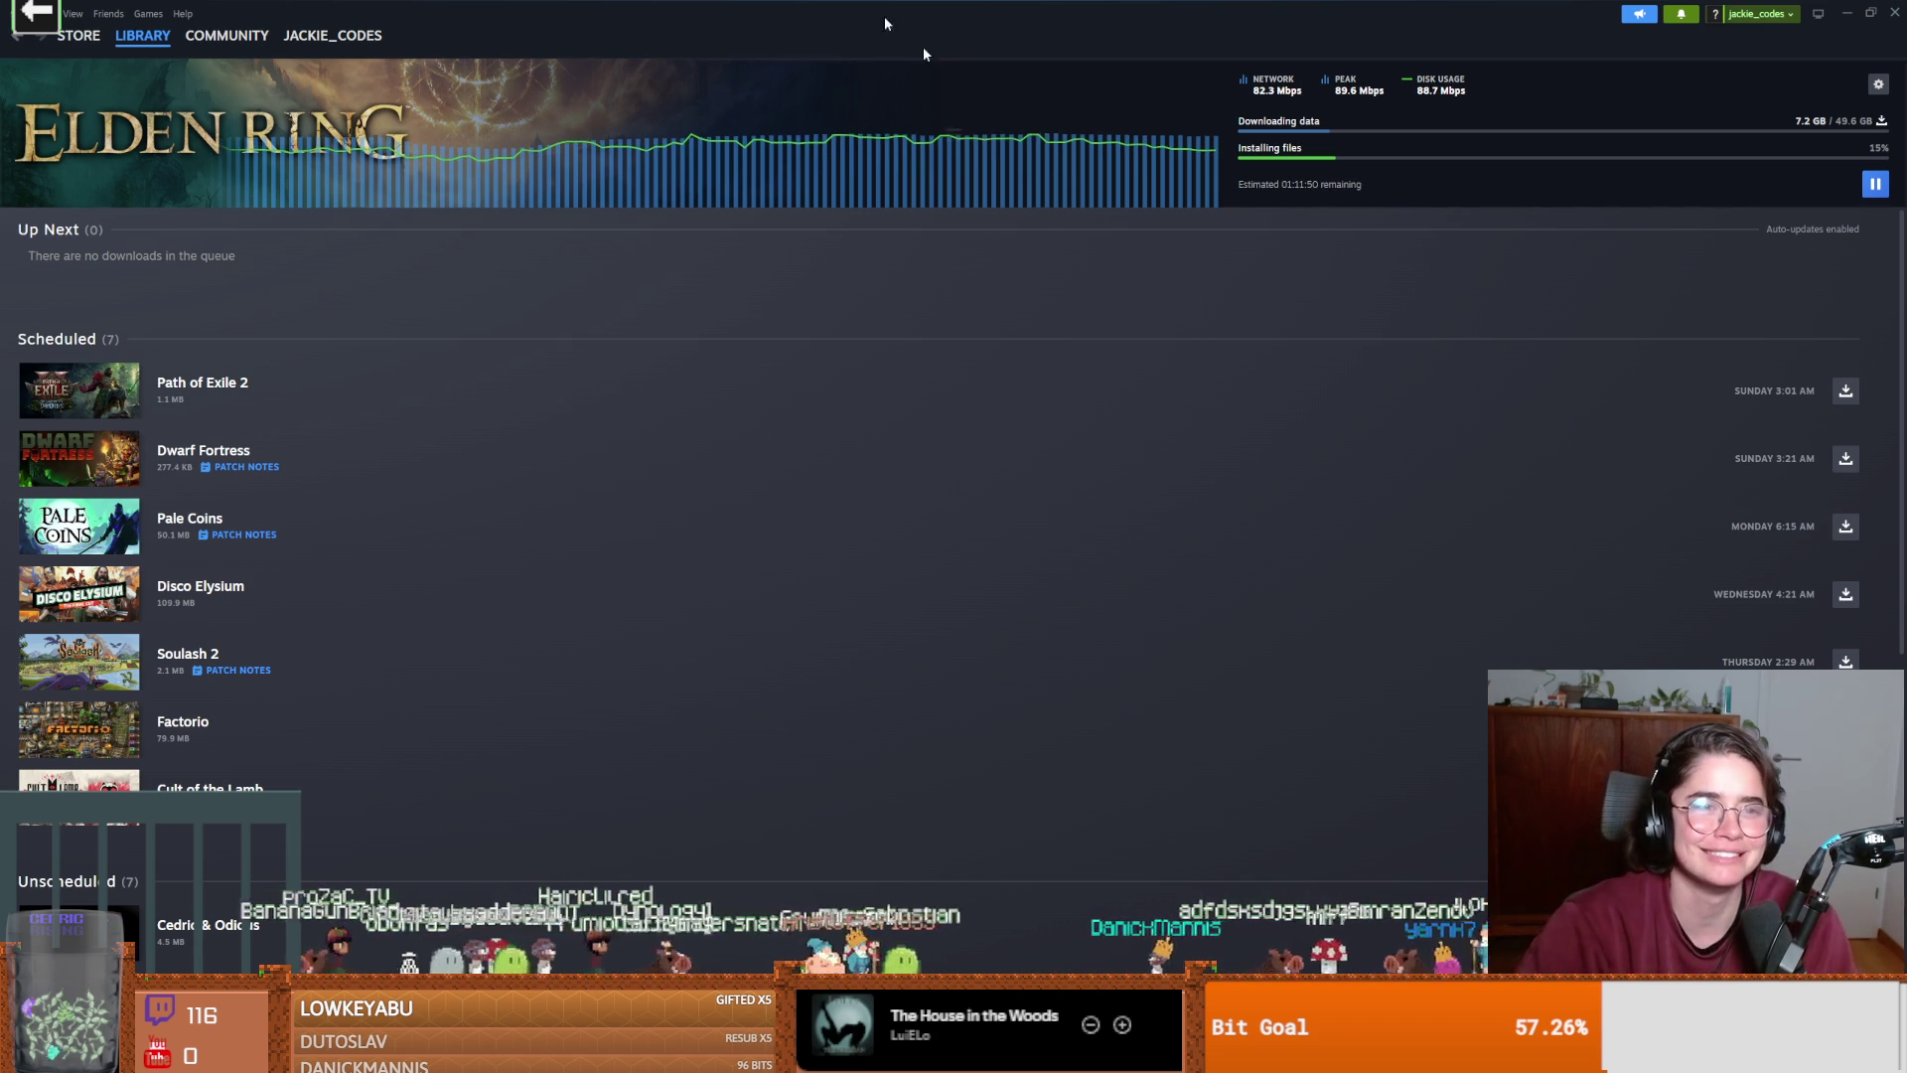
left_click(72, 42)
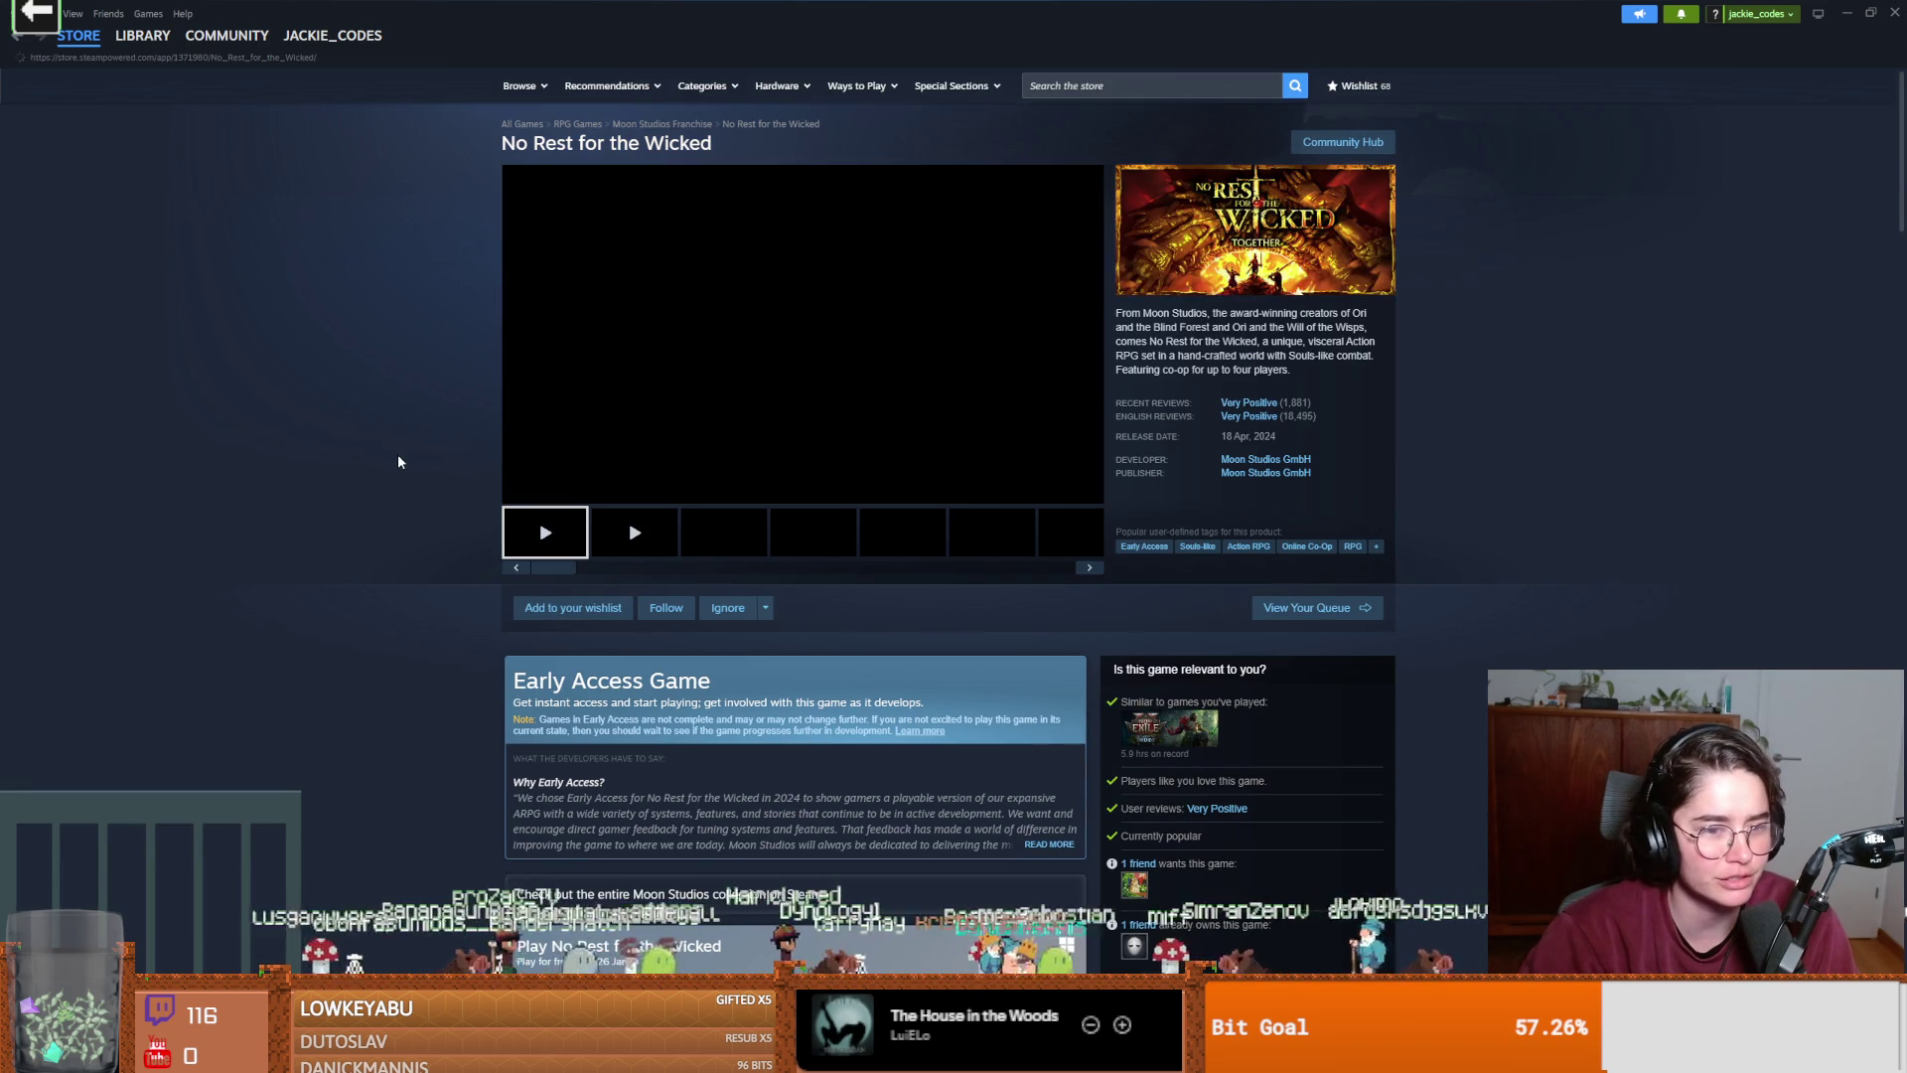
left_click(142, 37)
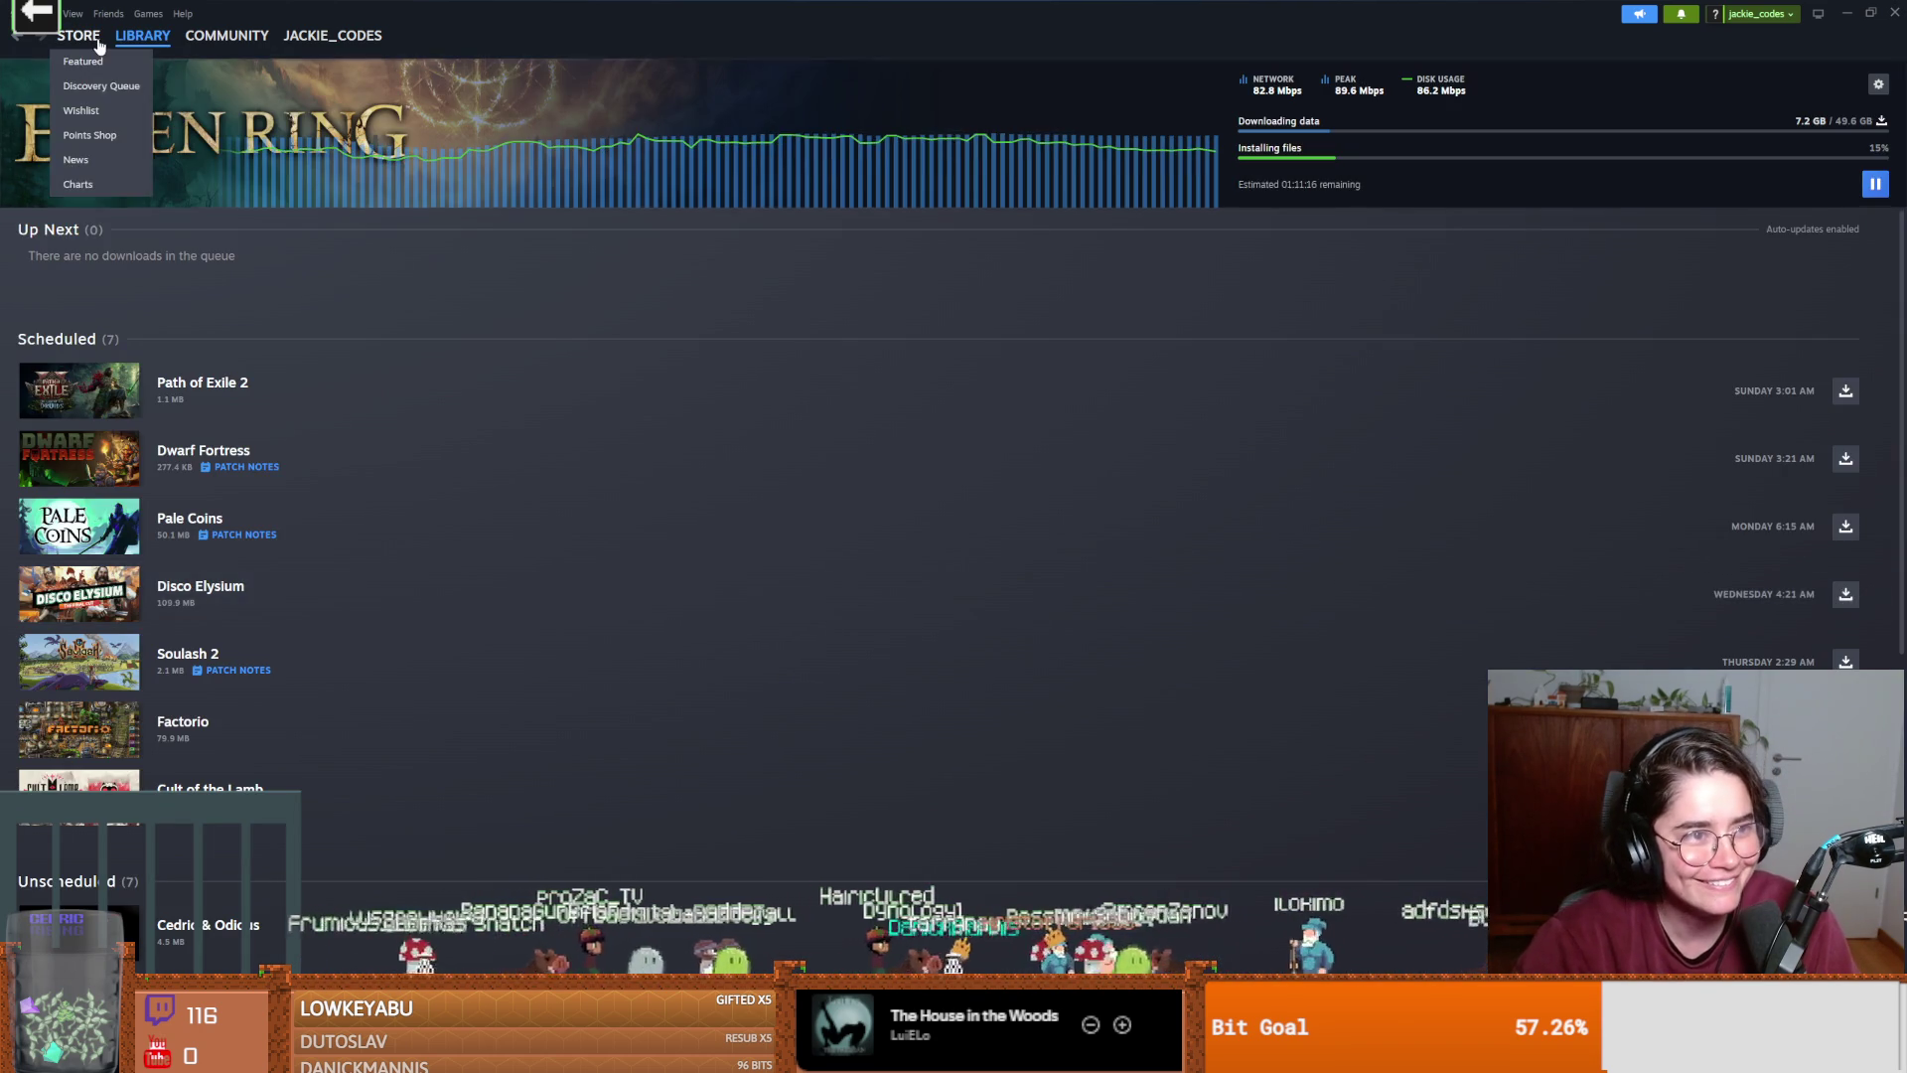
left_click(100, 45)
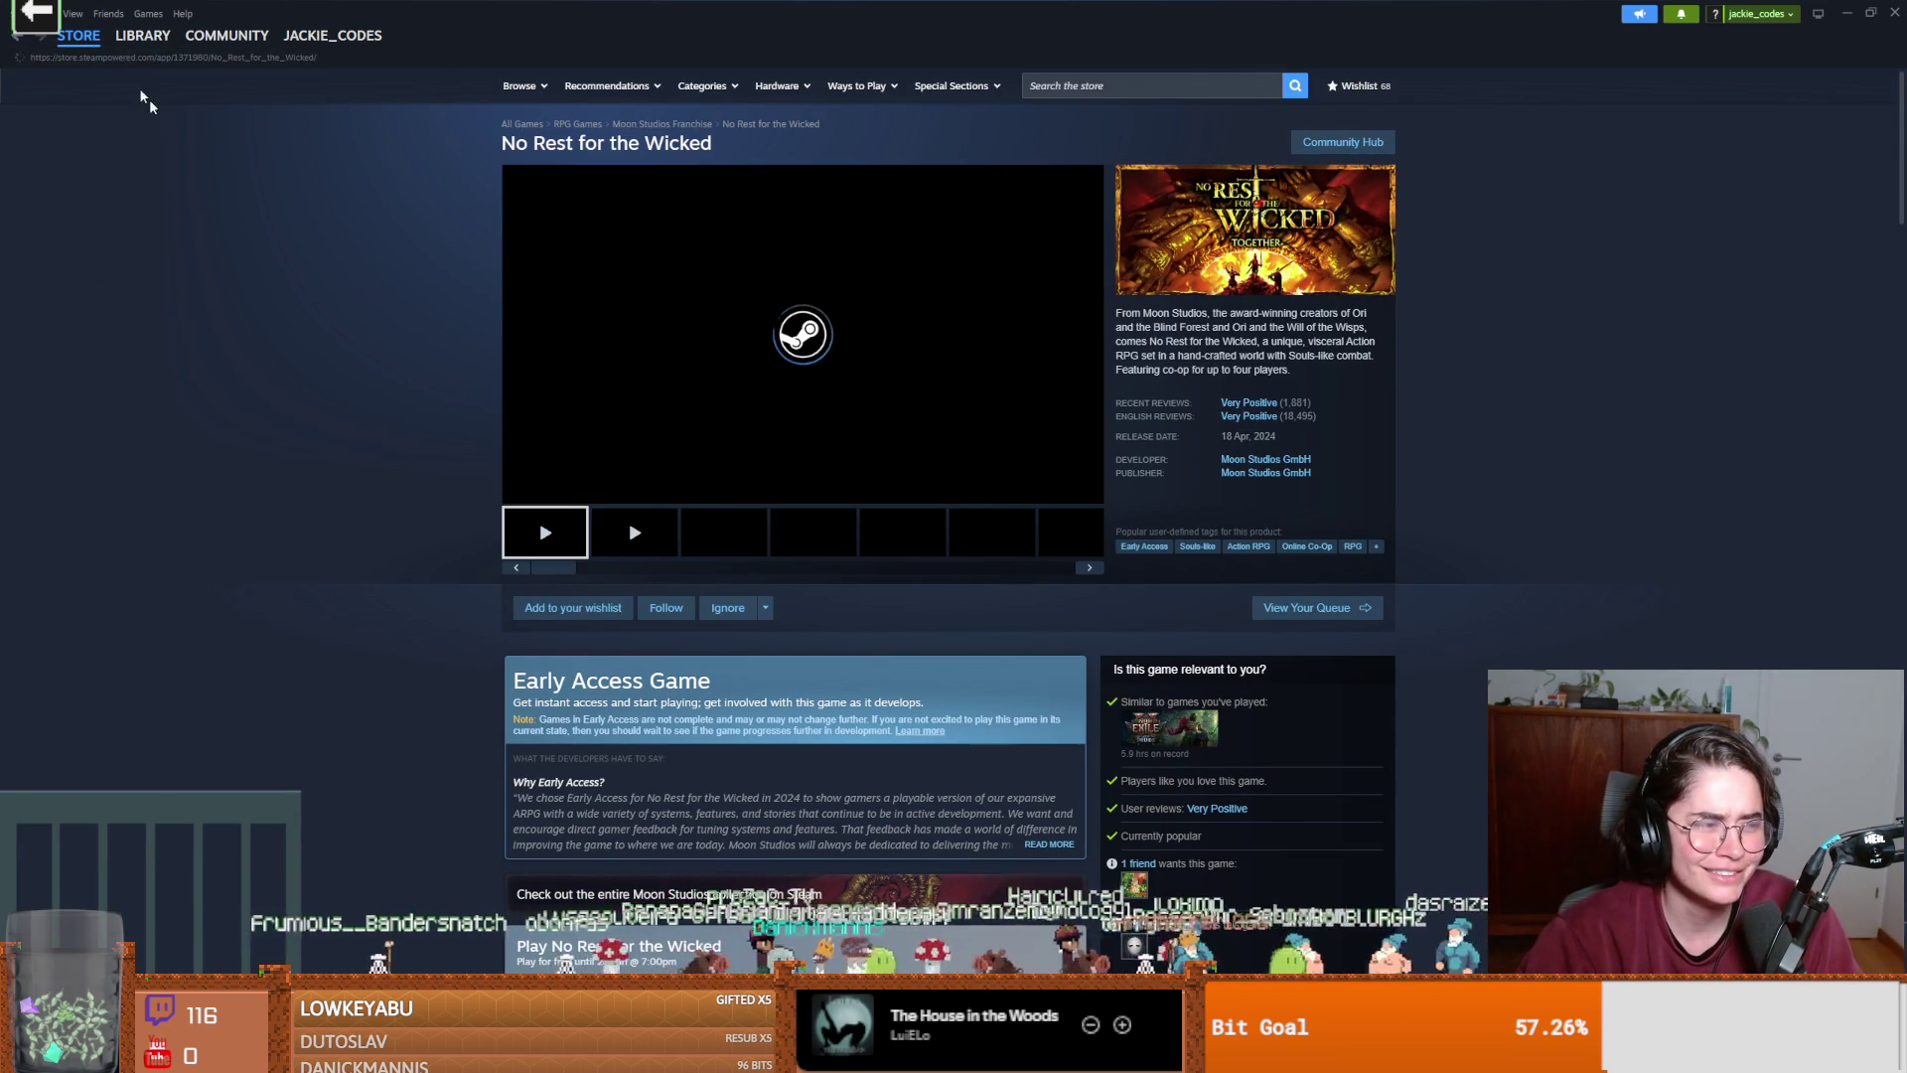
left_click(139, 36)
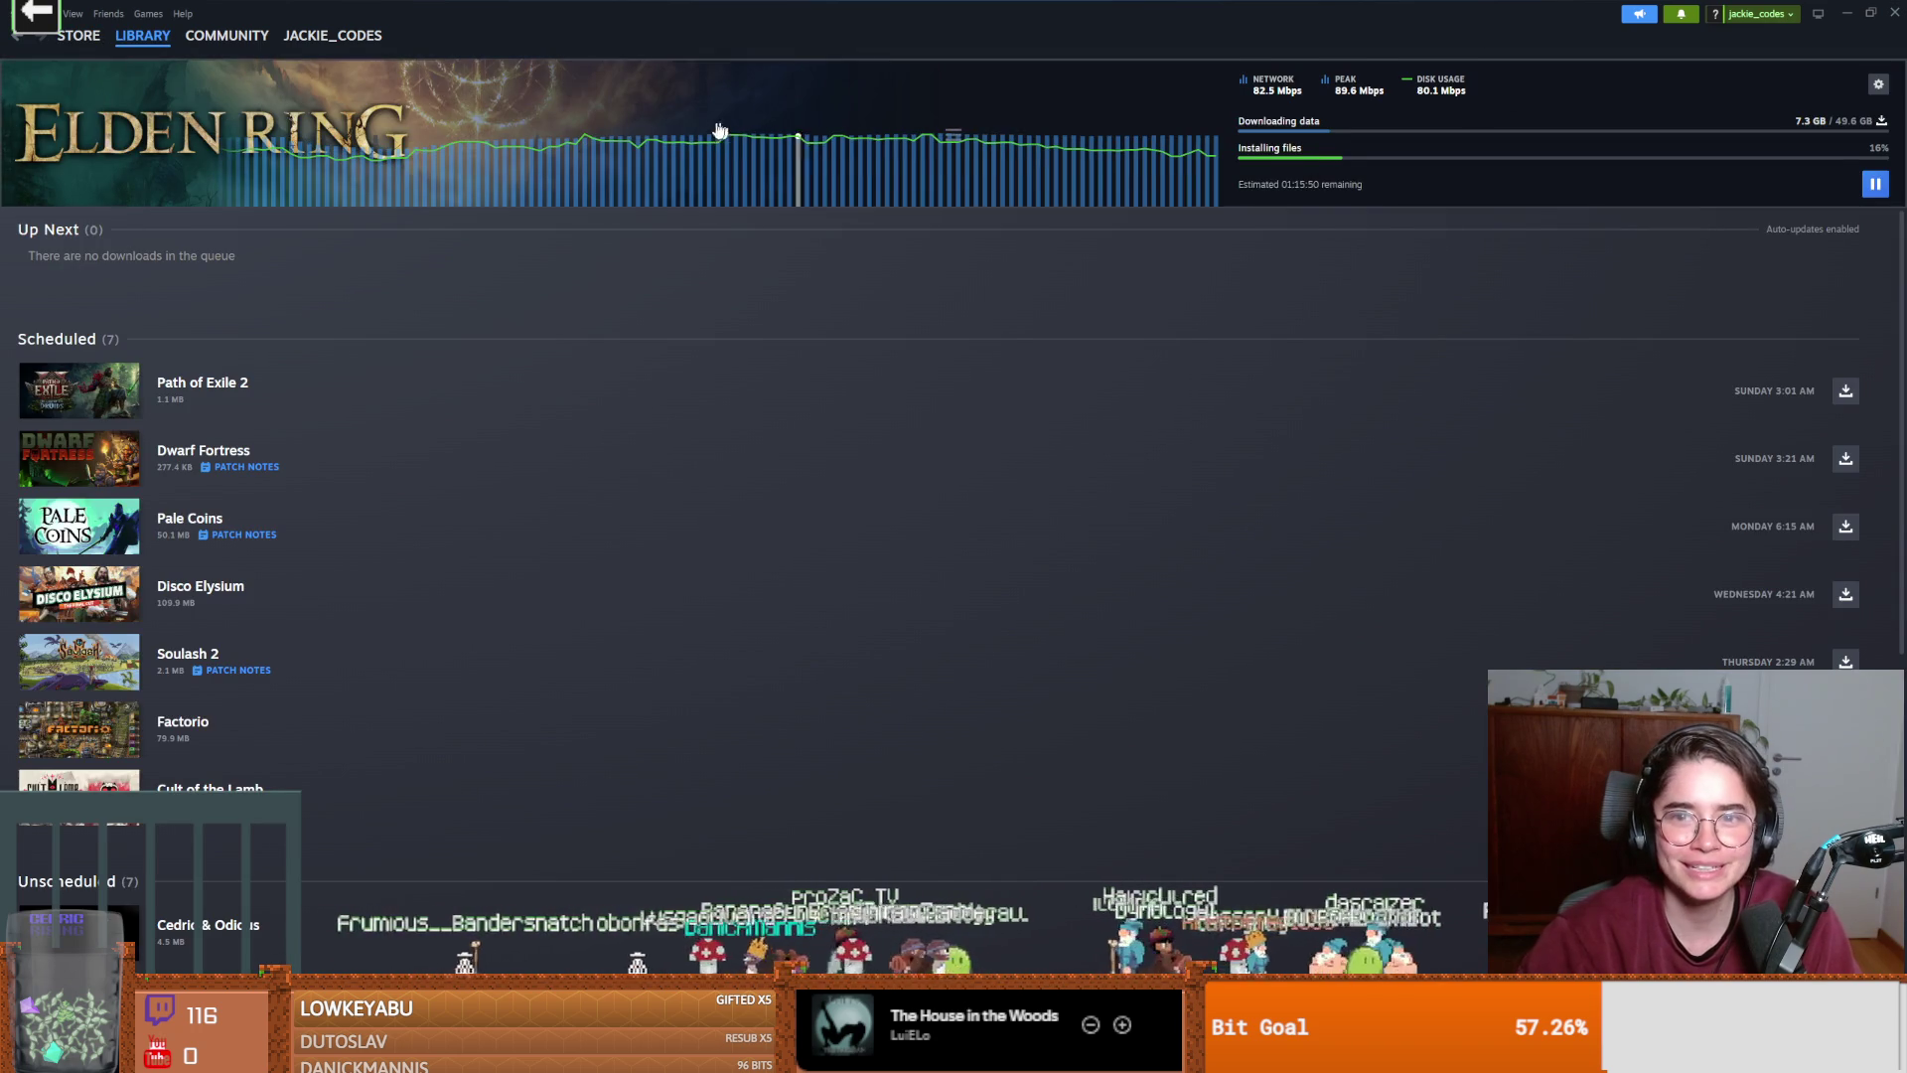
left_click(18, 35)
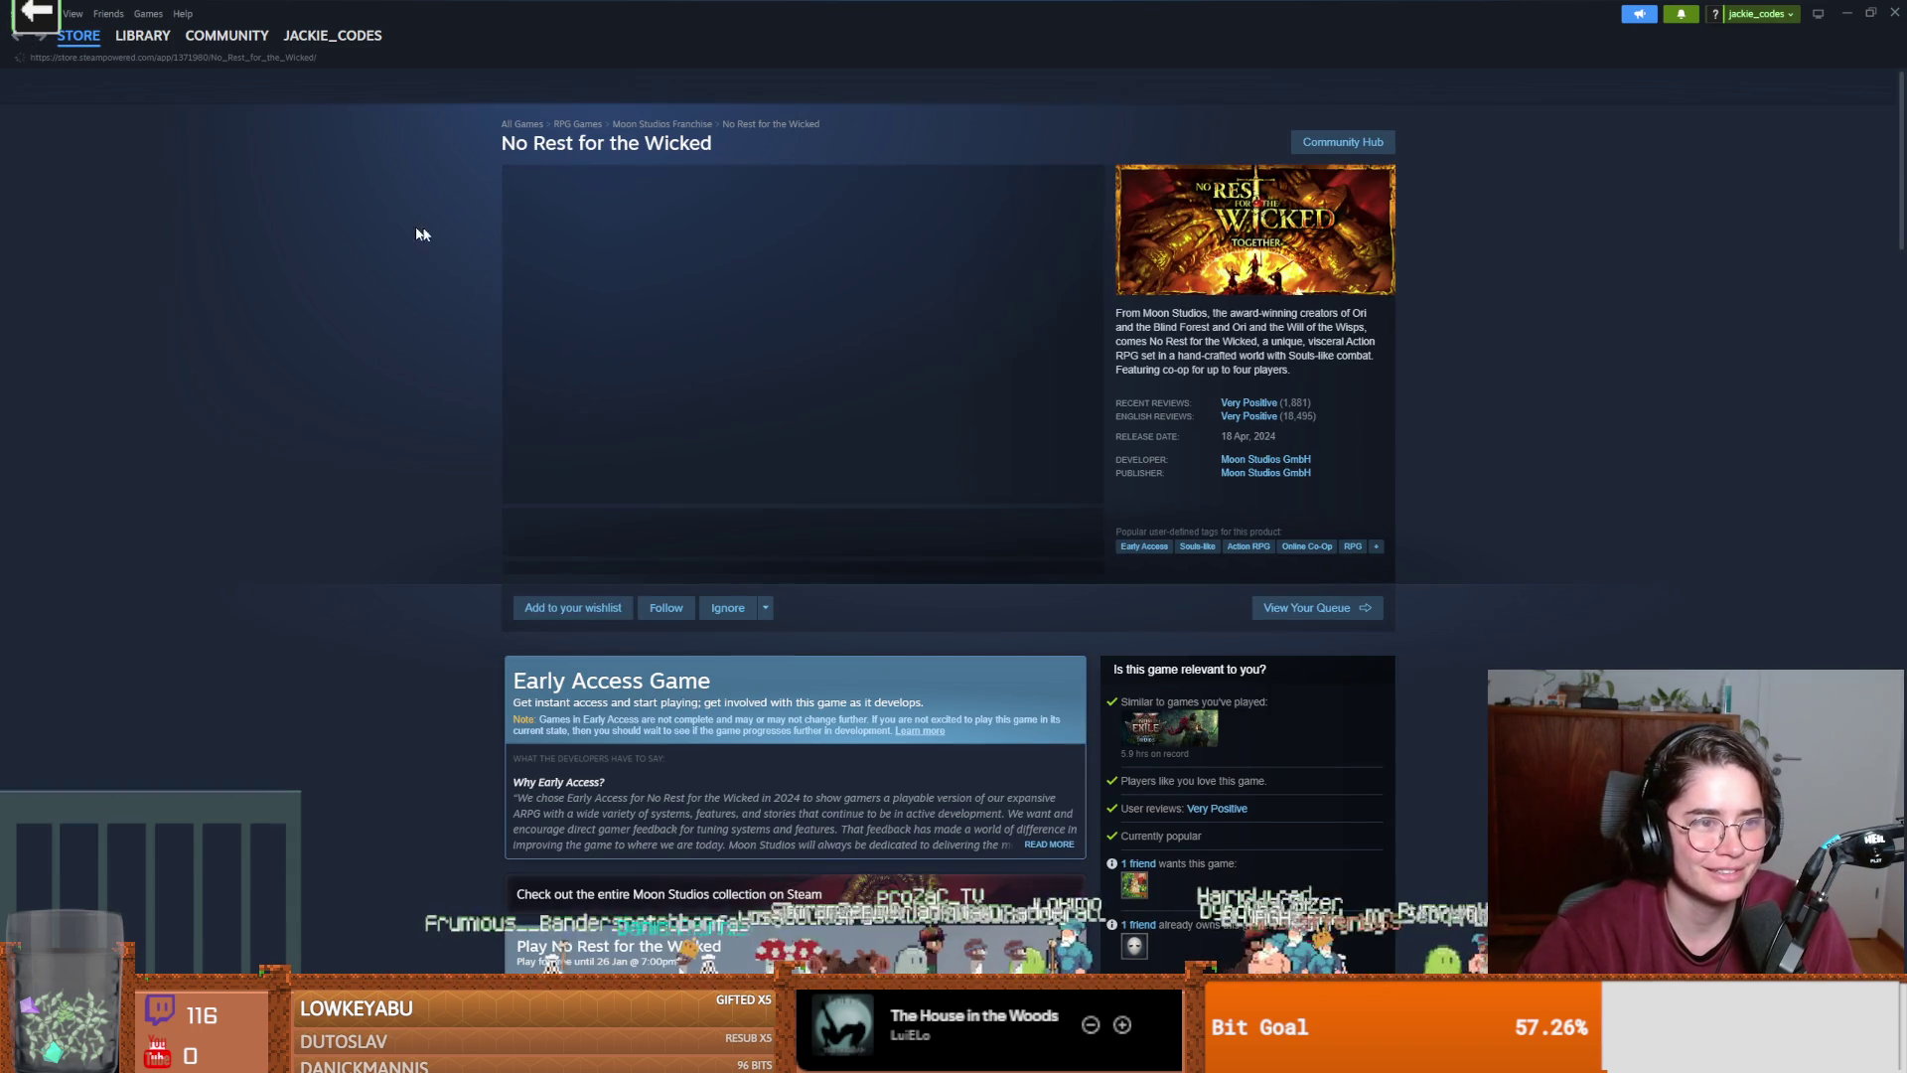
left_click(142, 36)
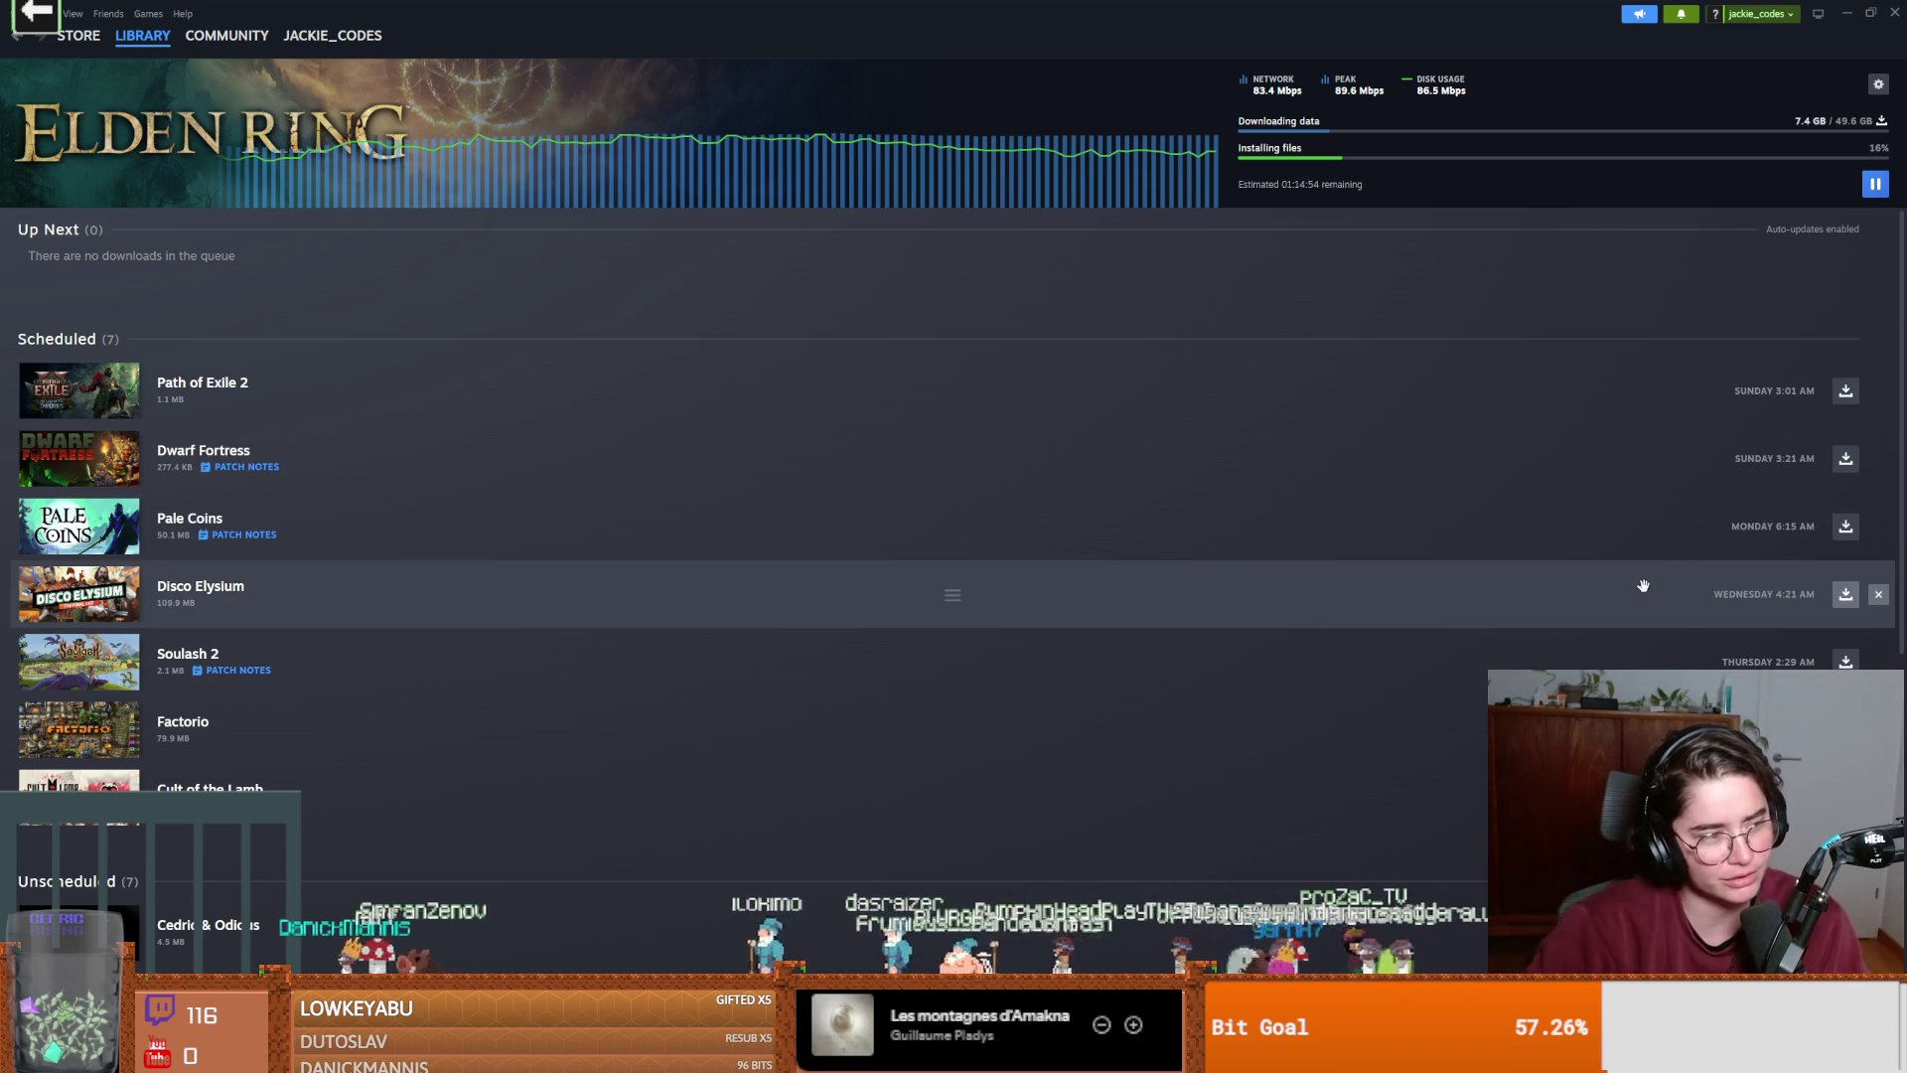
left_click(17, 48)
Clear the 'elden' library search and look at the Elden Ring and Dispatch pages.
left_click(40, 36)
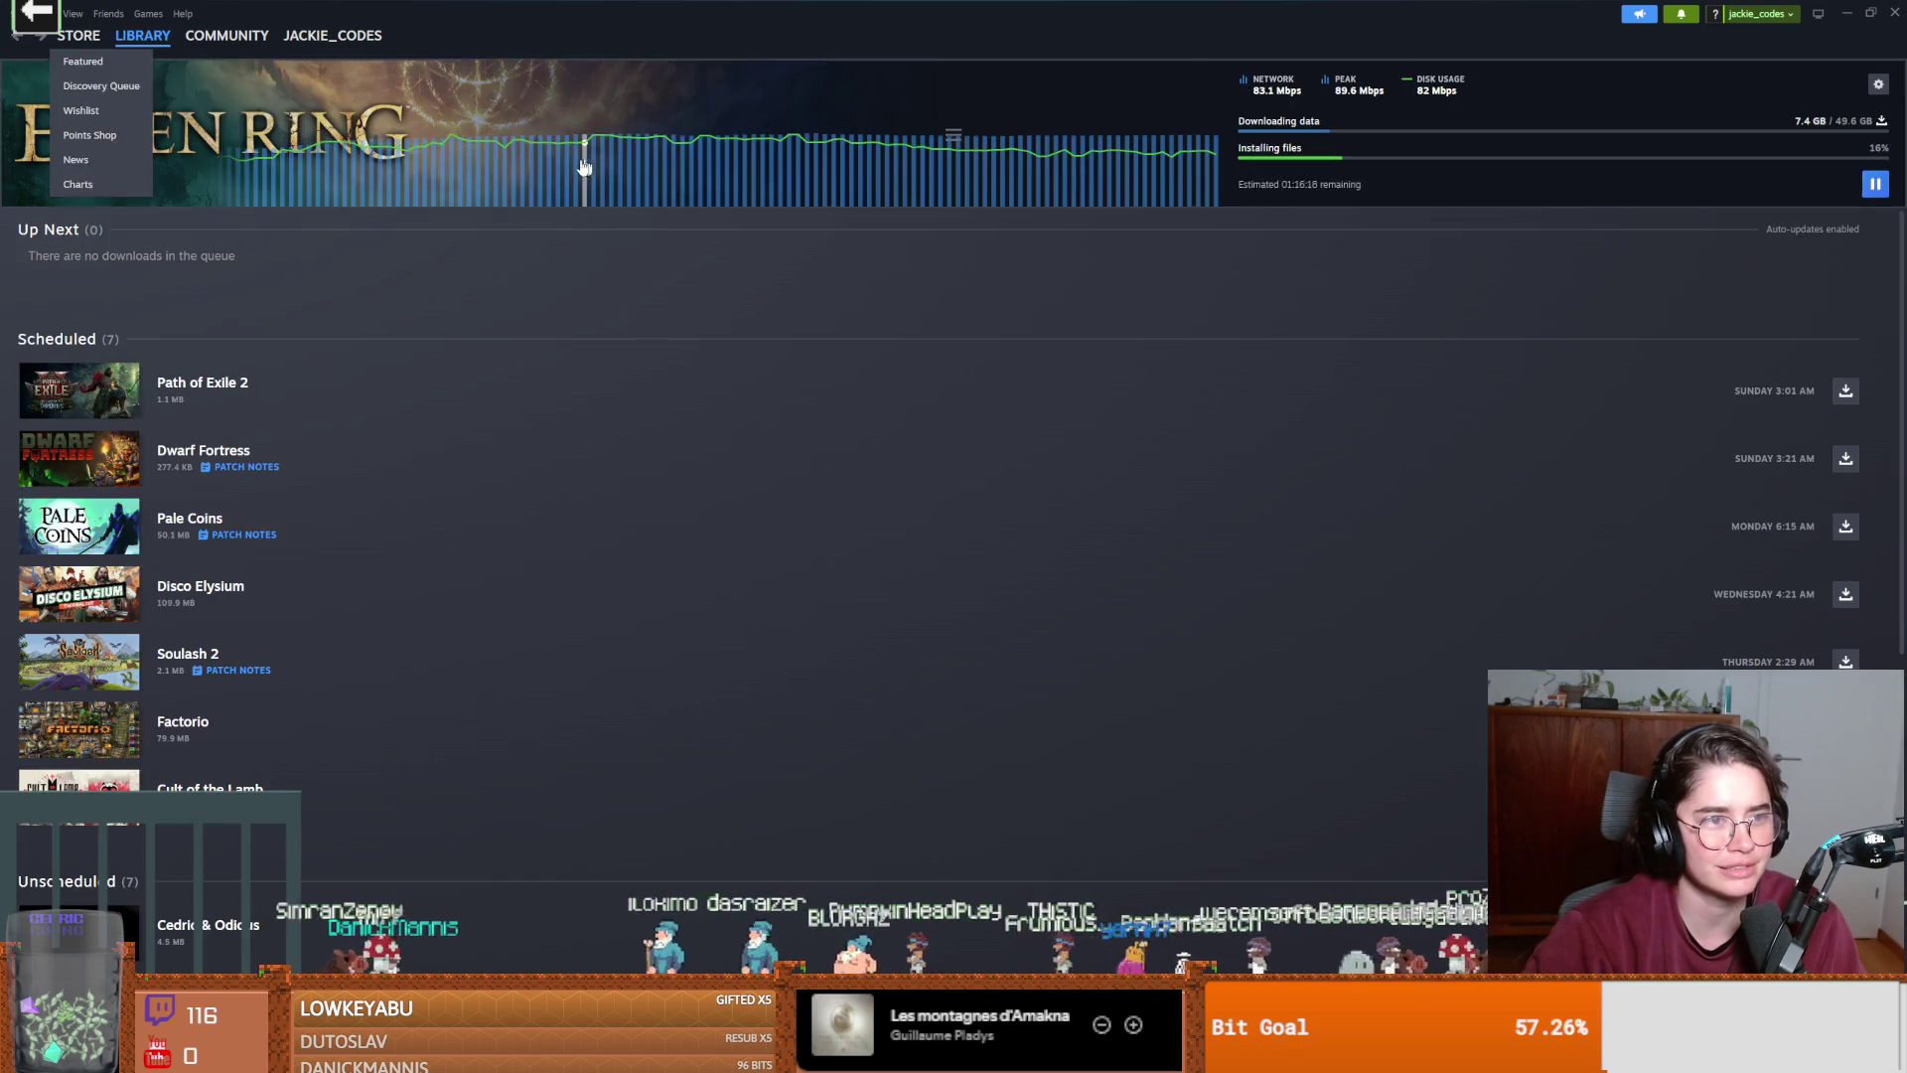
left_click(584, 166)
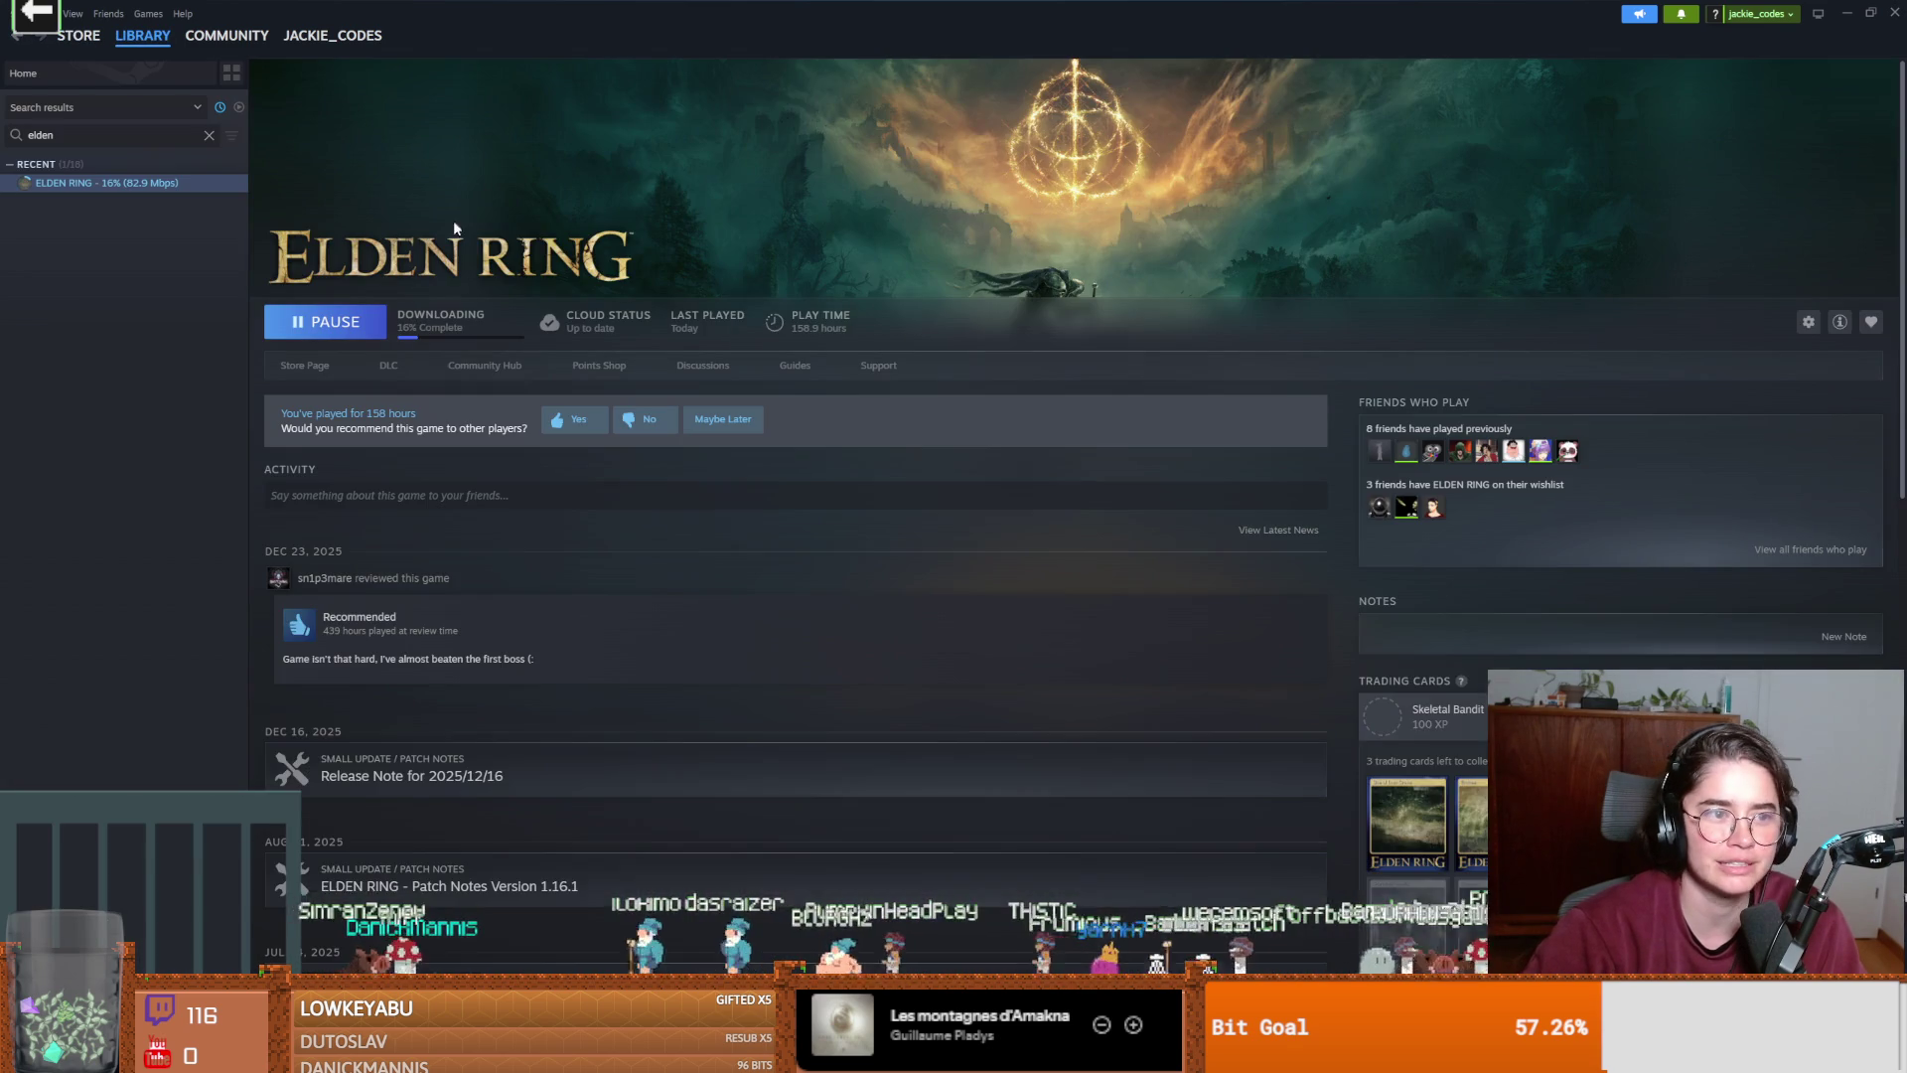
left_click(208, 135)
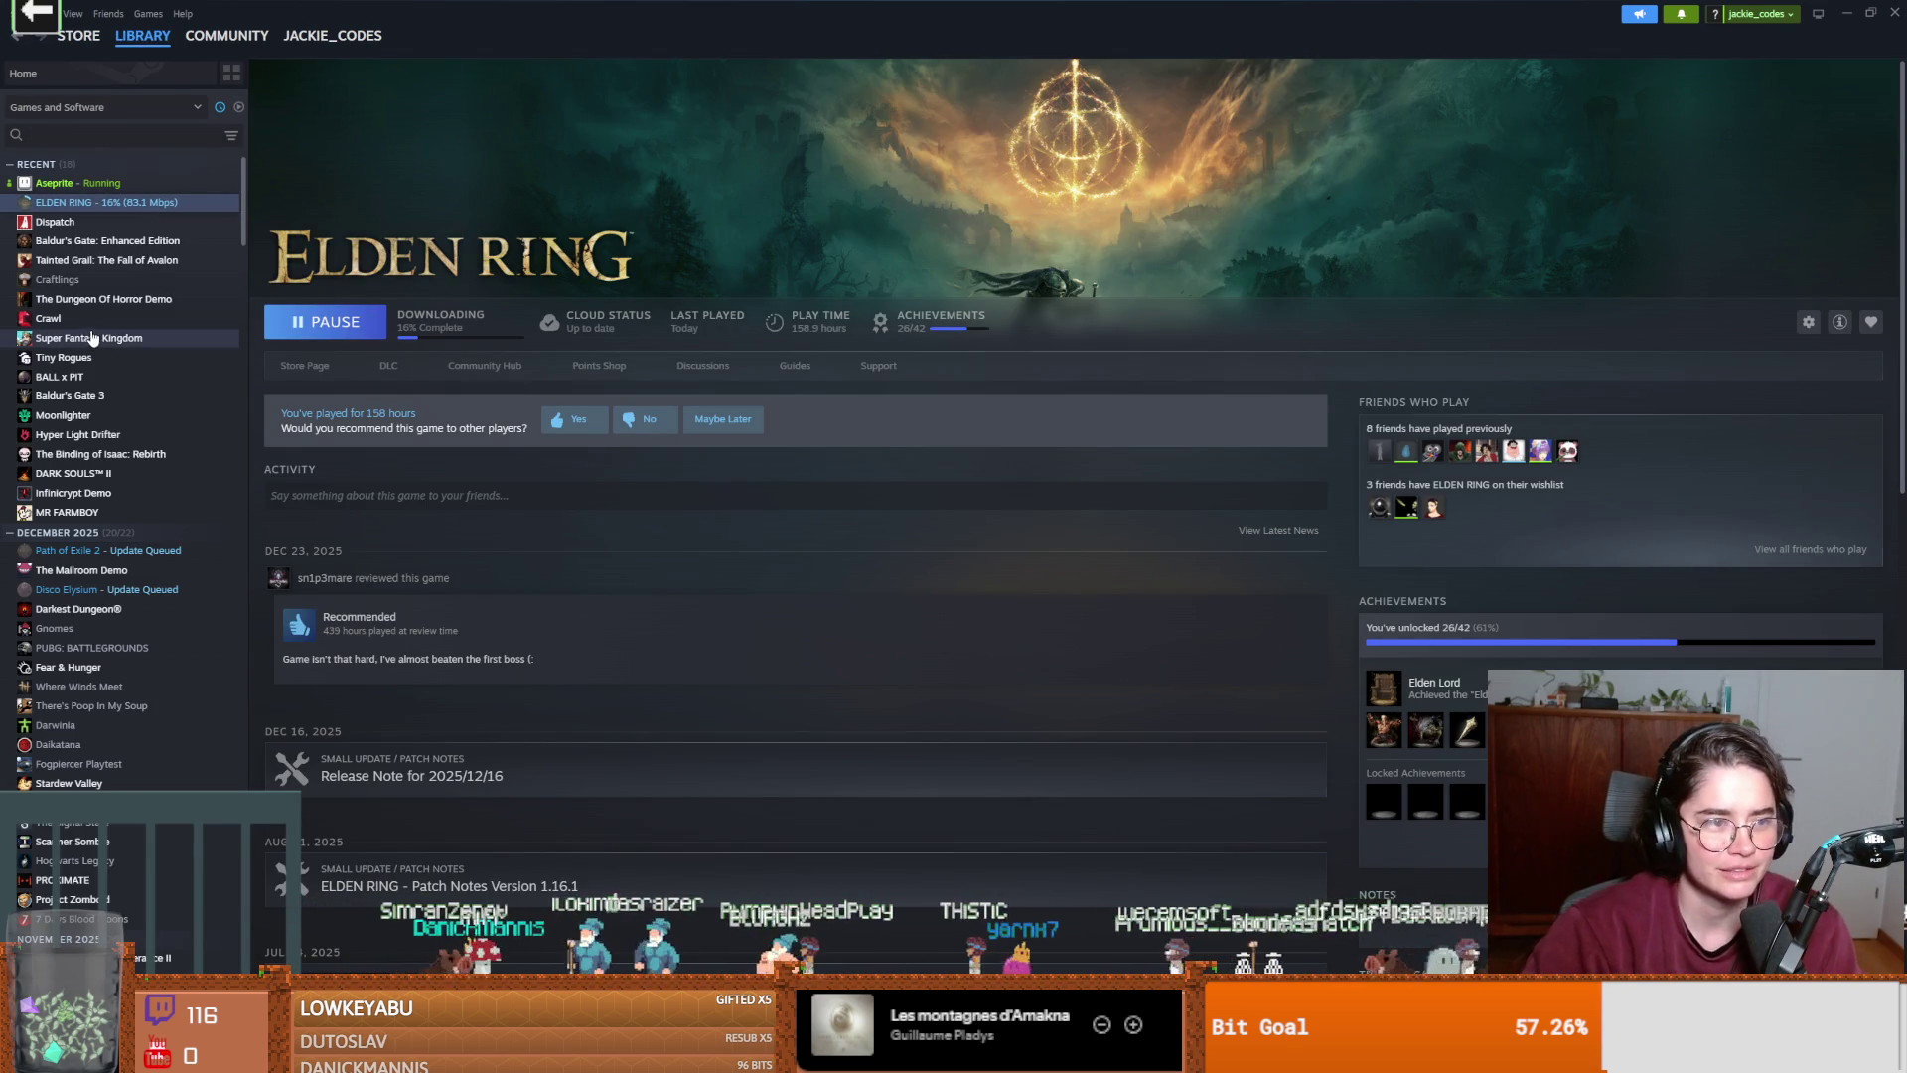
left_click(60, 222)
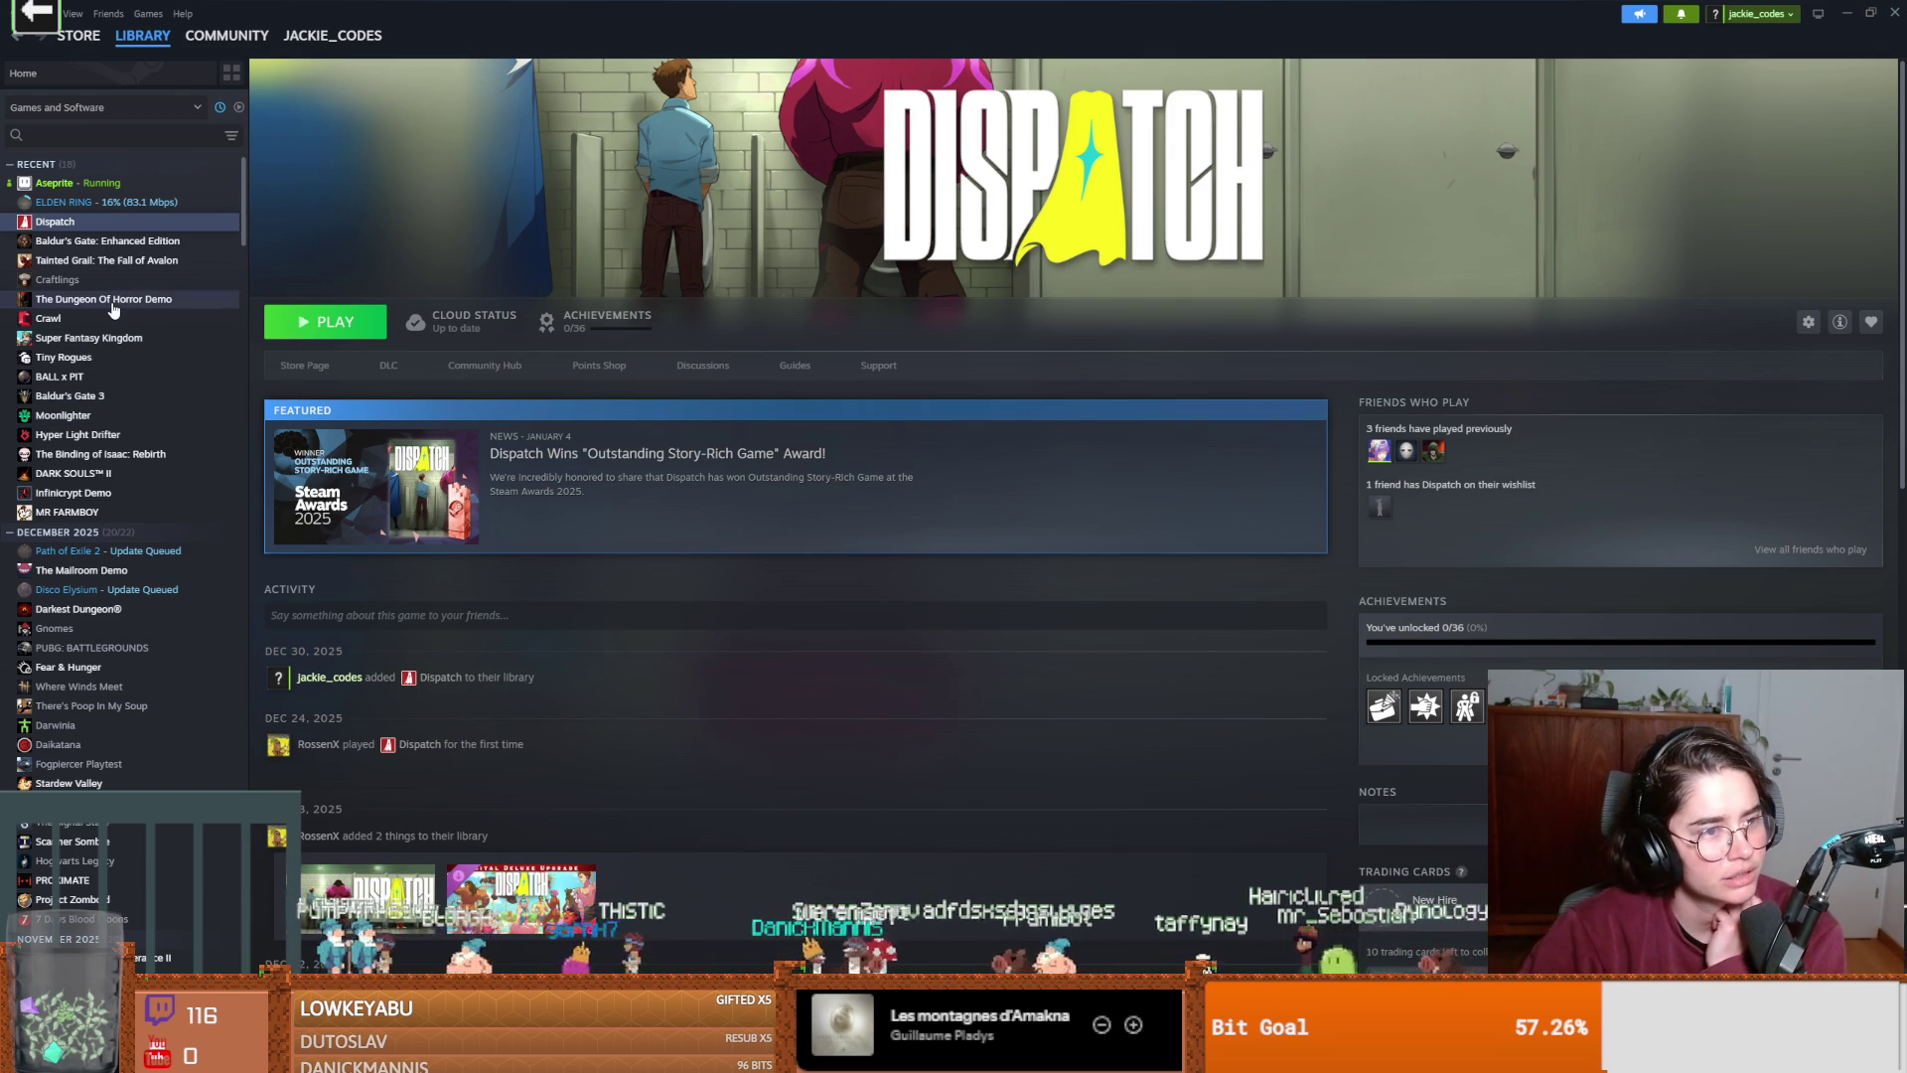
Scroll through the game list and launch Baldur's Gate: Enhanced Edition.
scroll(112, 332, "down", 2)
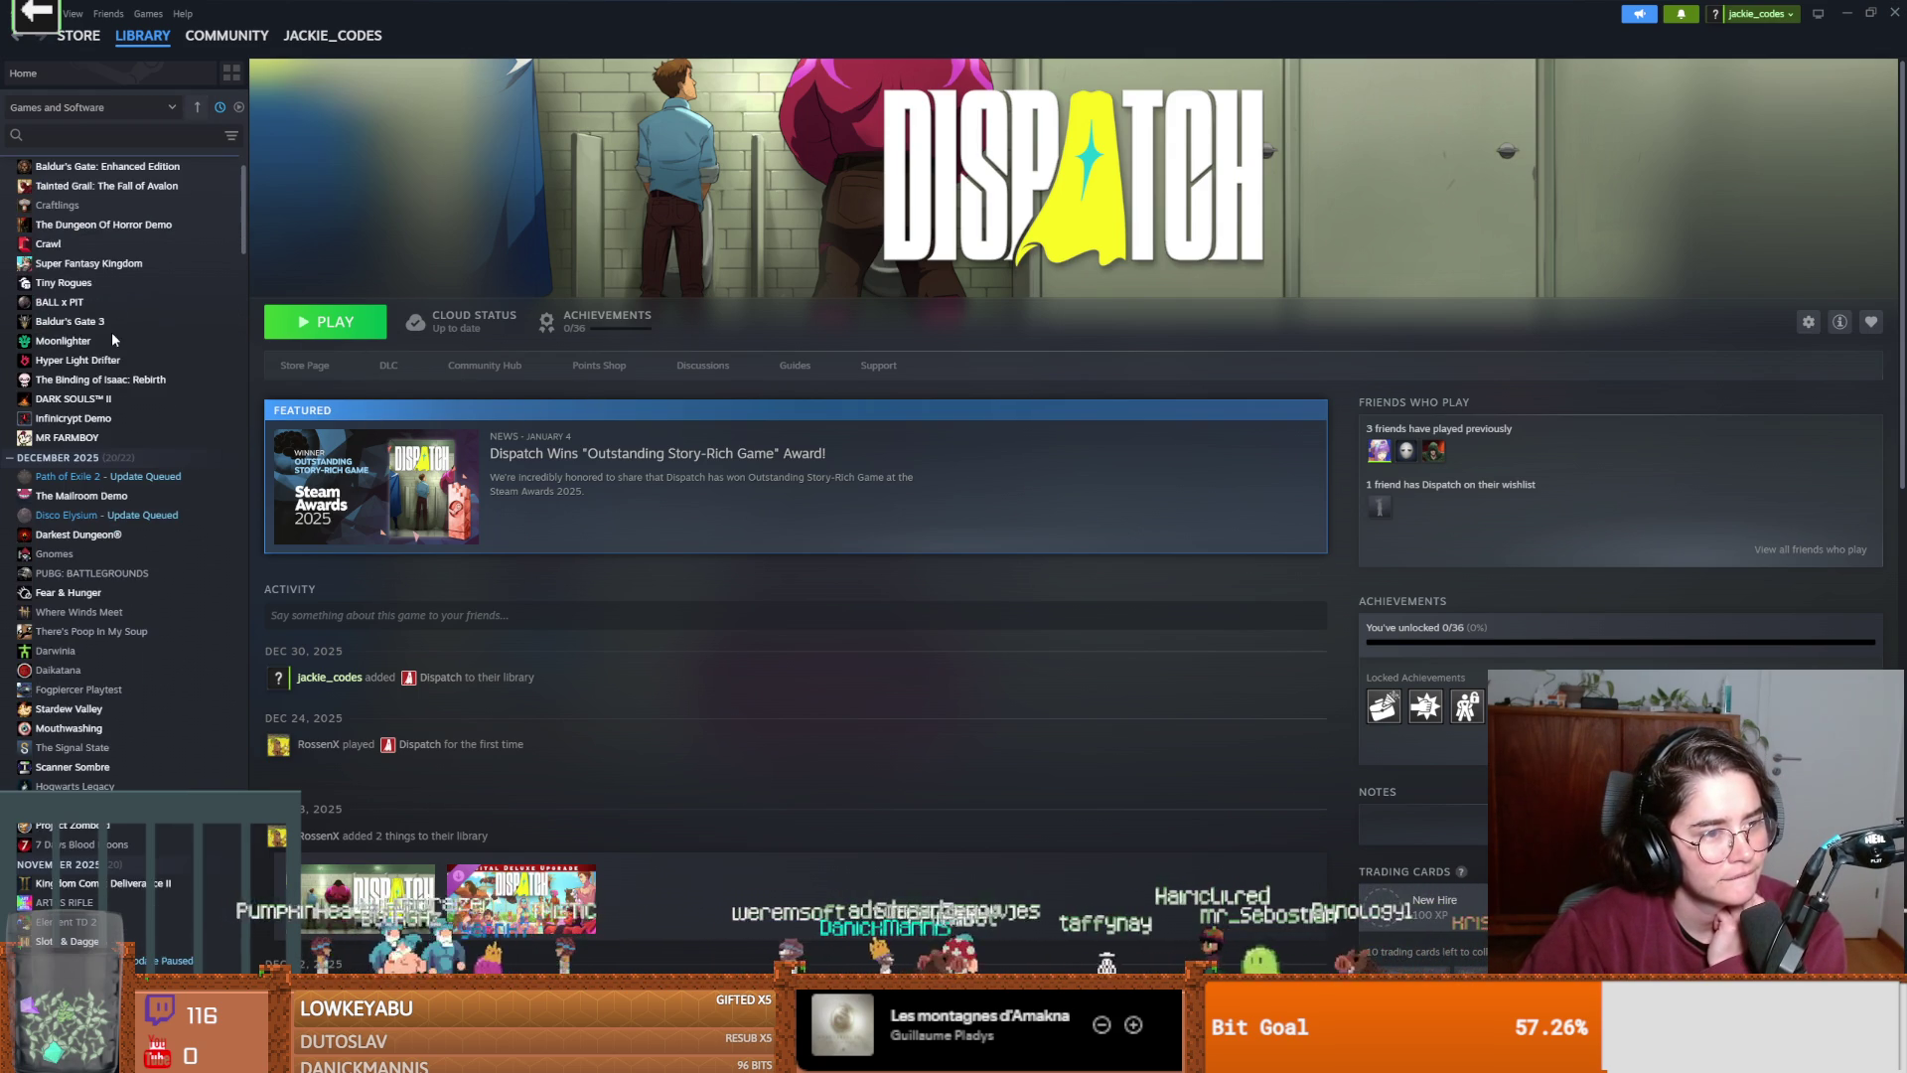
scroll(112, 340, "down", 4)
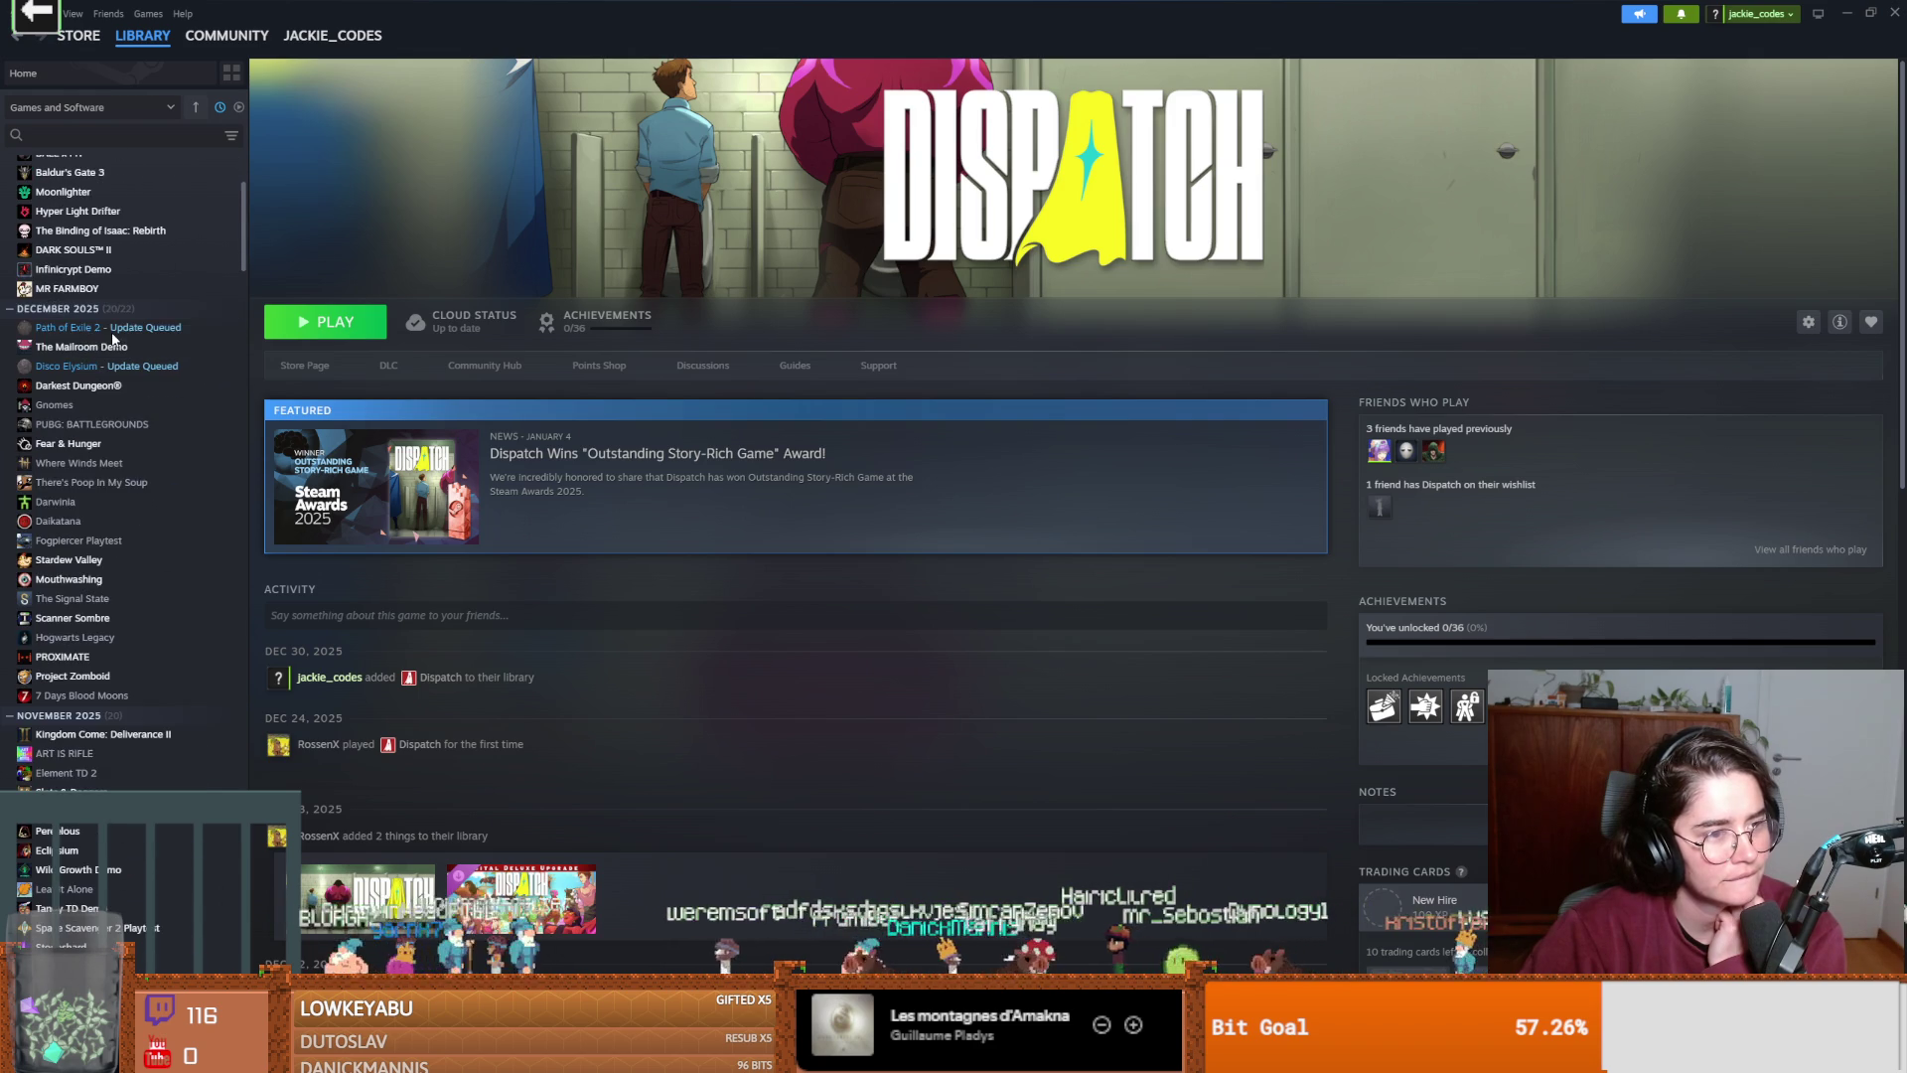
scroll(112, 341, "down", 2)
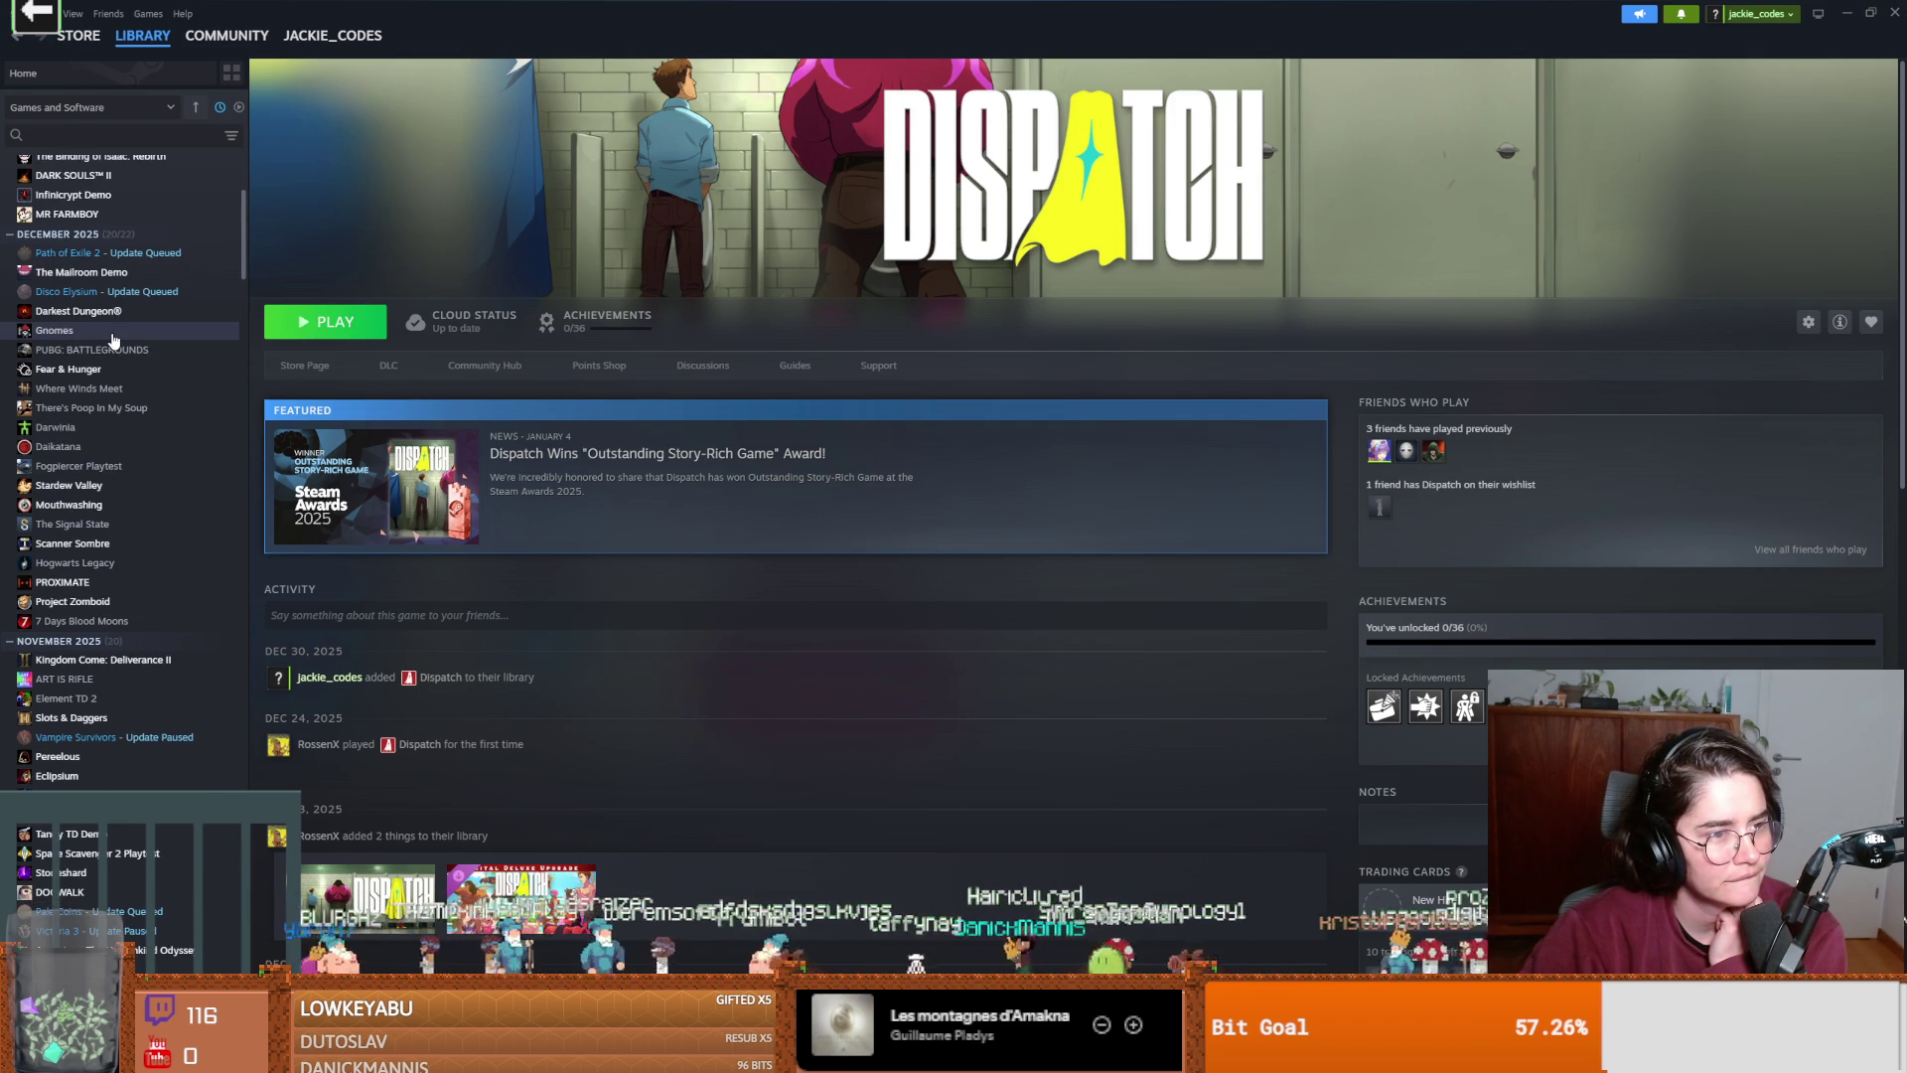
scroll(112, 341, "down", 2)
scroll(113, 341, "down", 2)
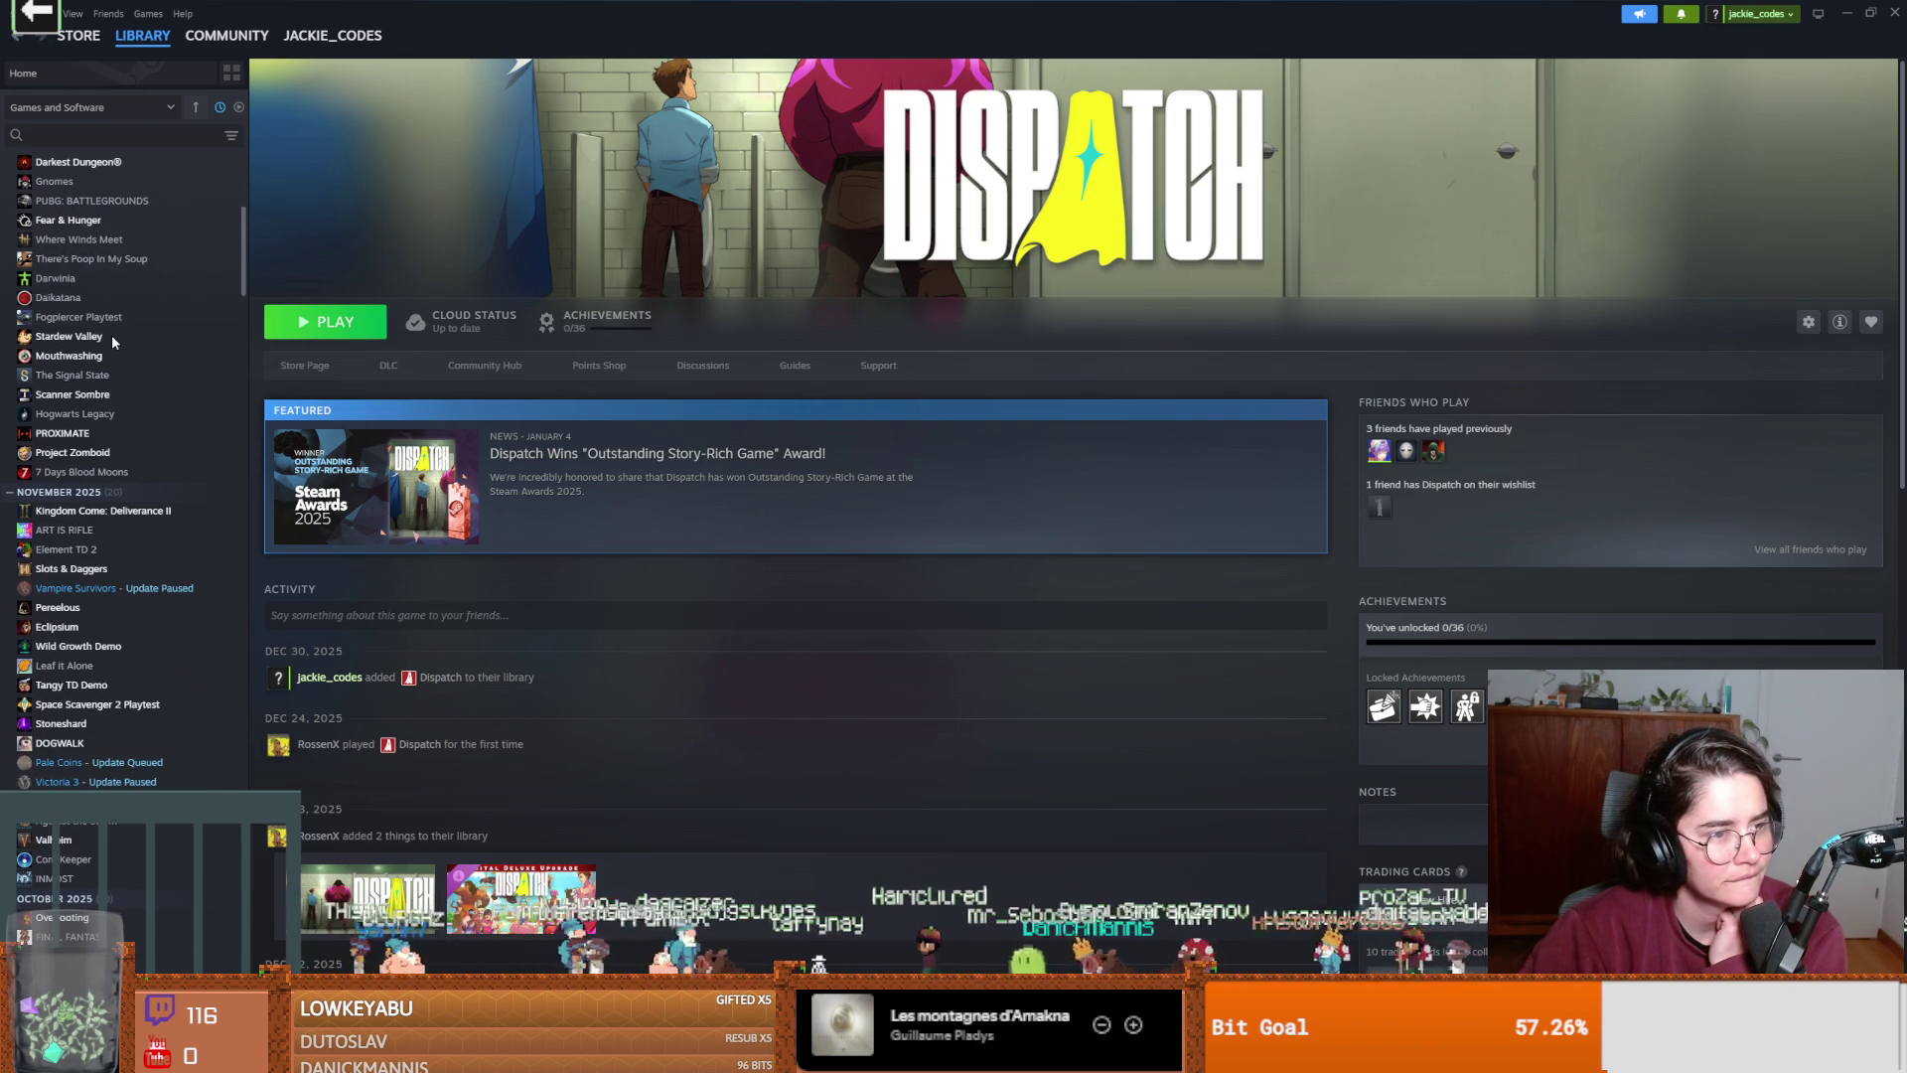
scroll(112, 343, "down", 2)
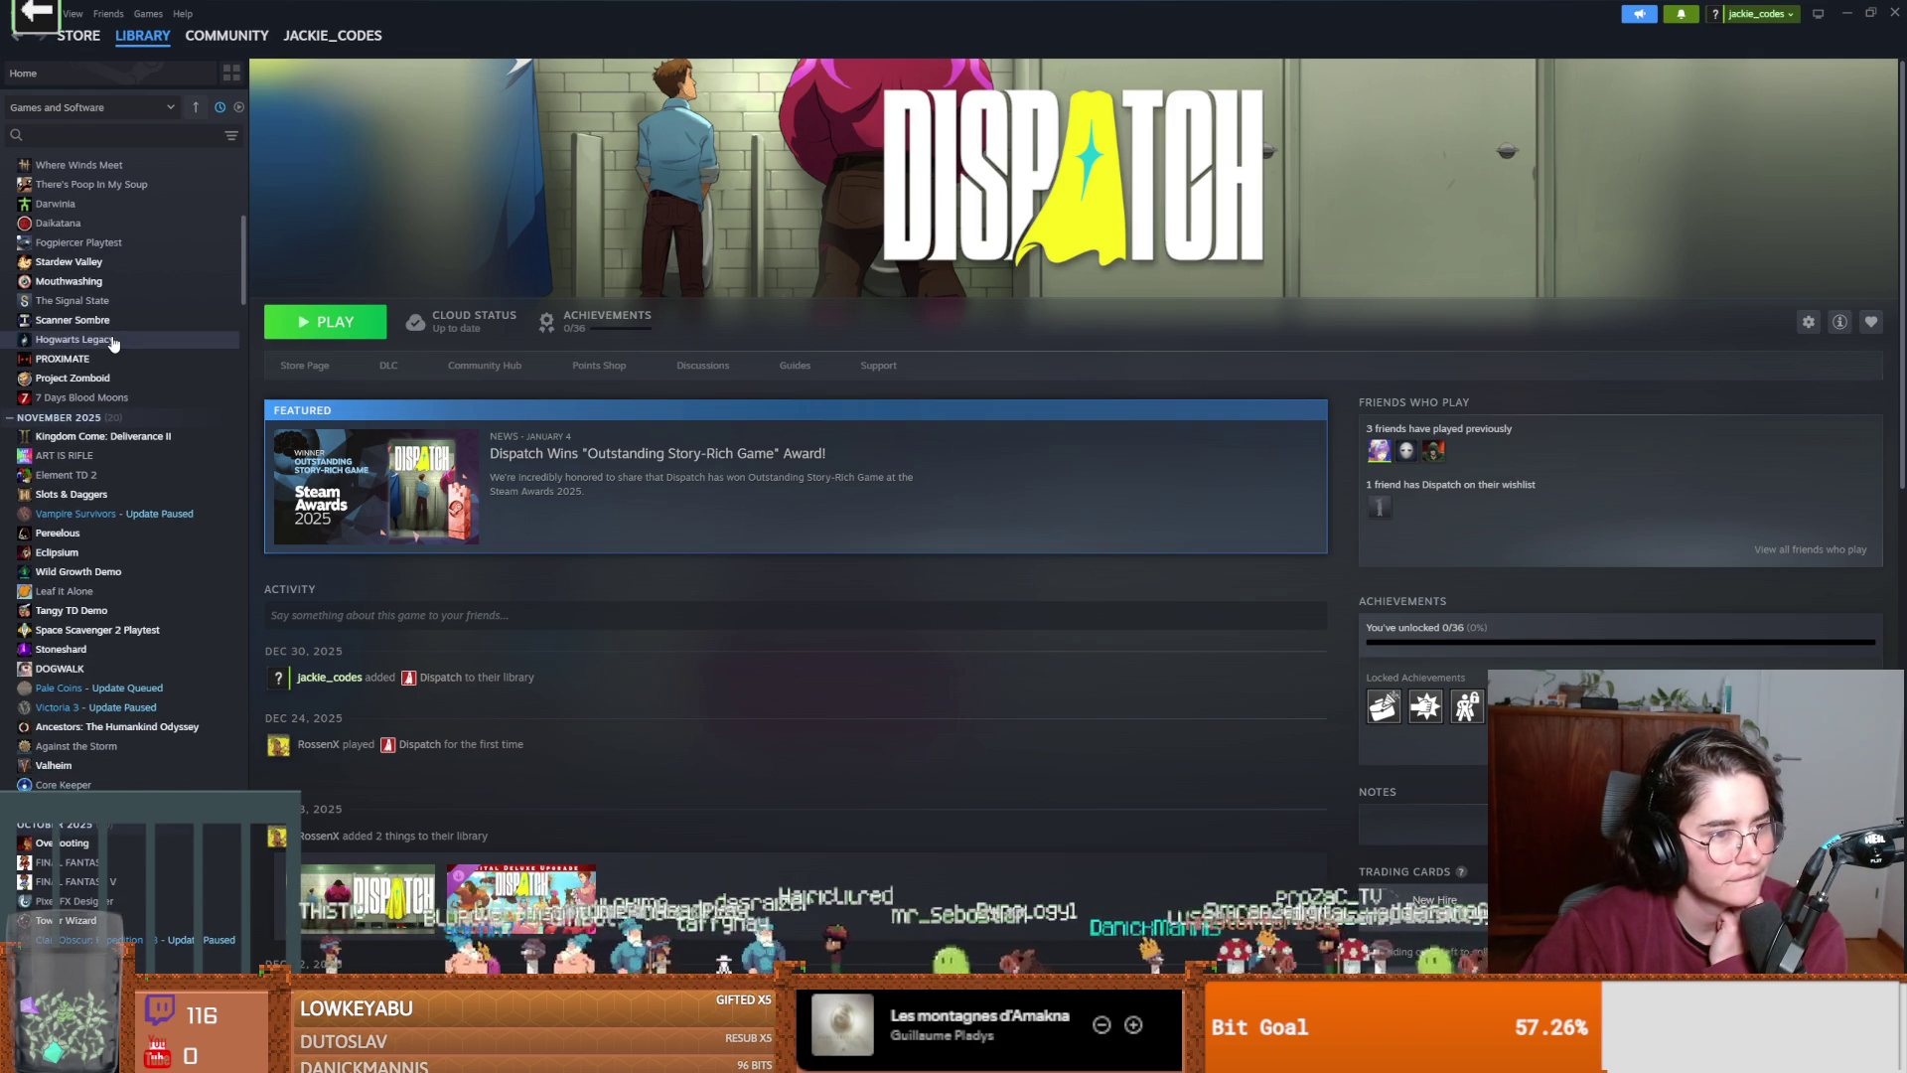
scroll(112, 343, "down", 2)
scroll(112, 344, "down", 2)
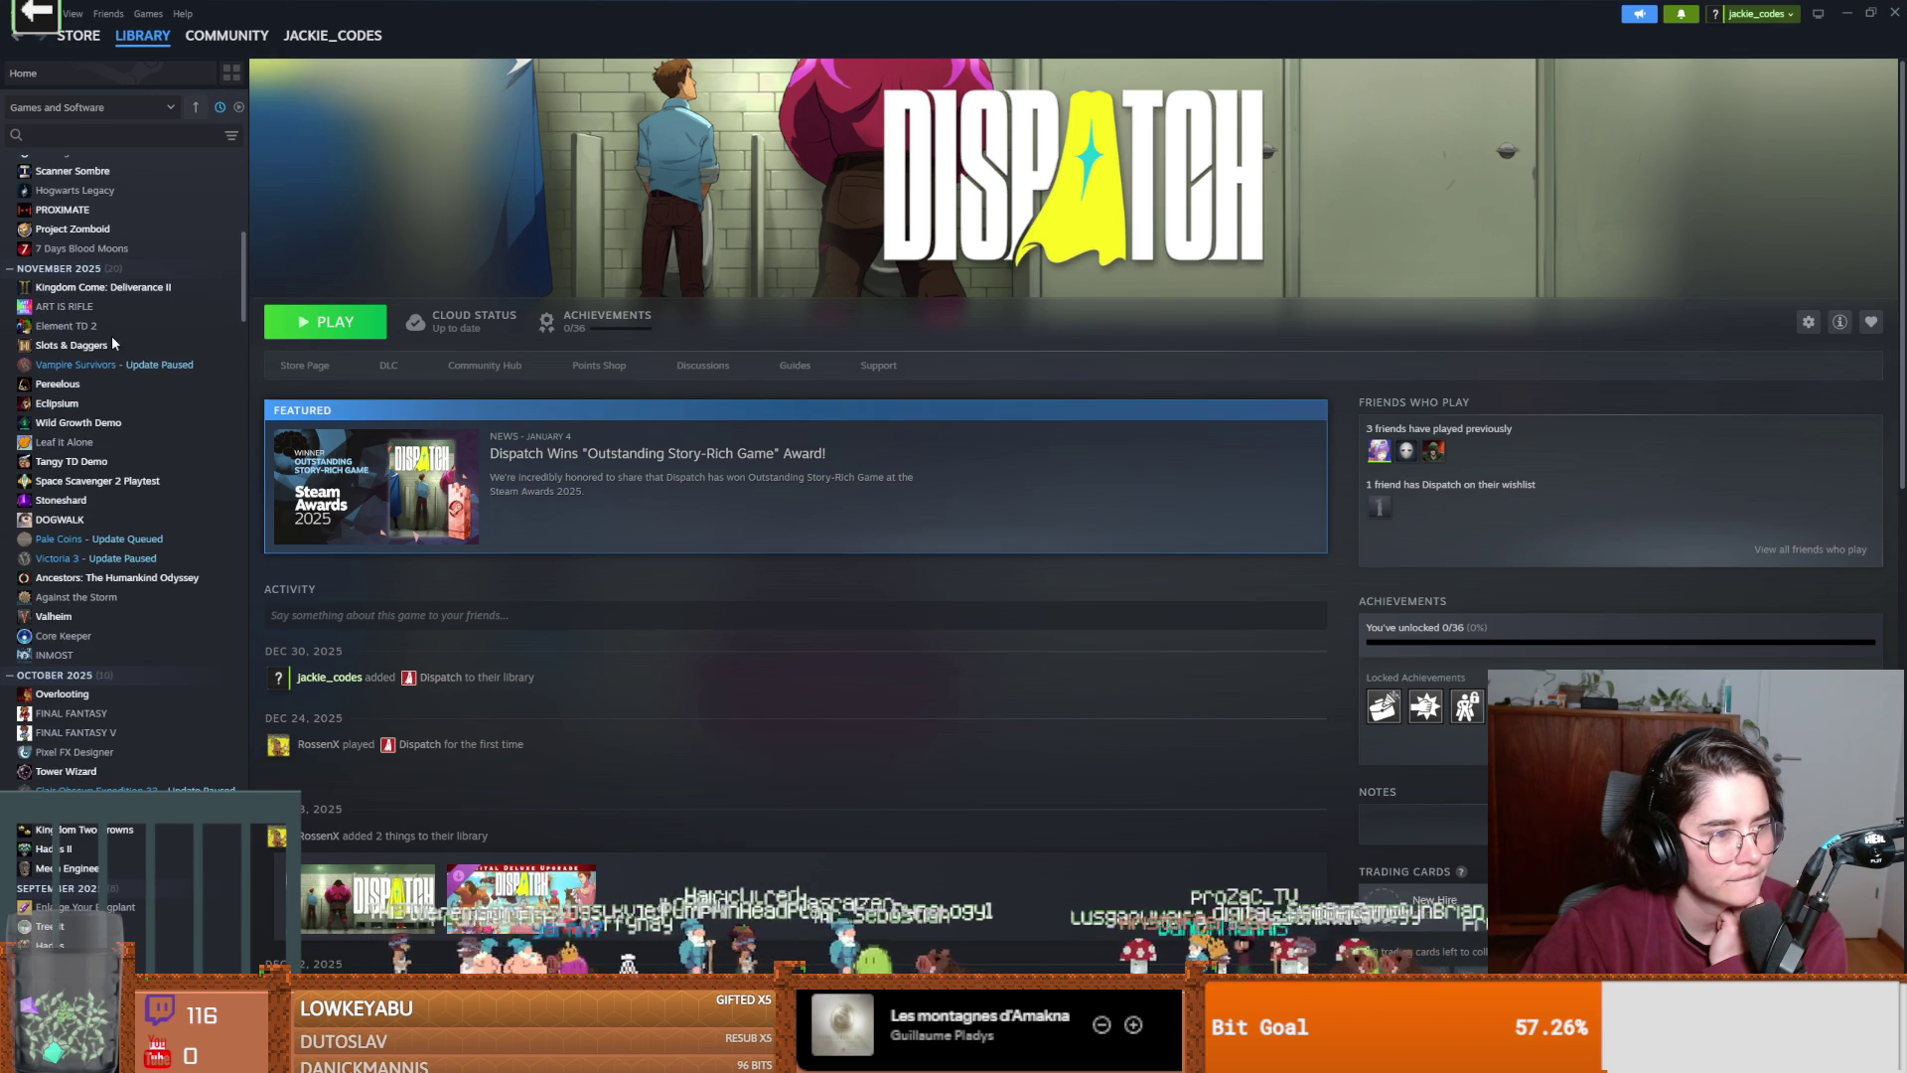
scroll(112, 344, "down", 2)
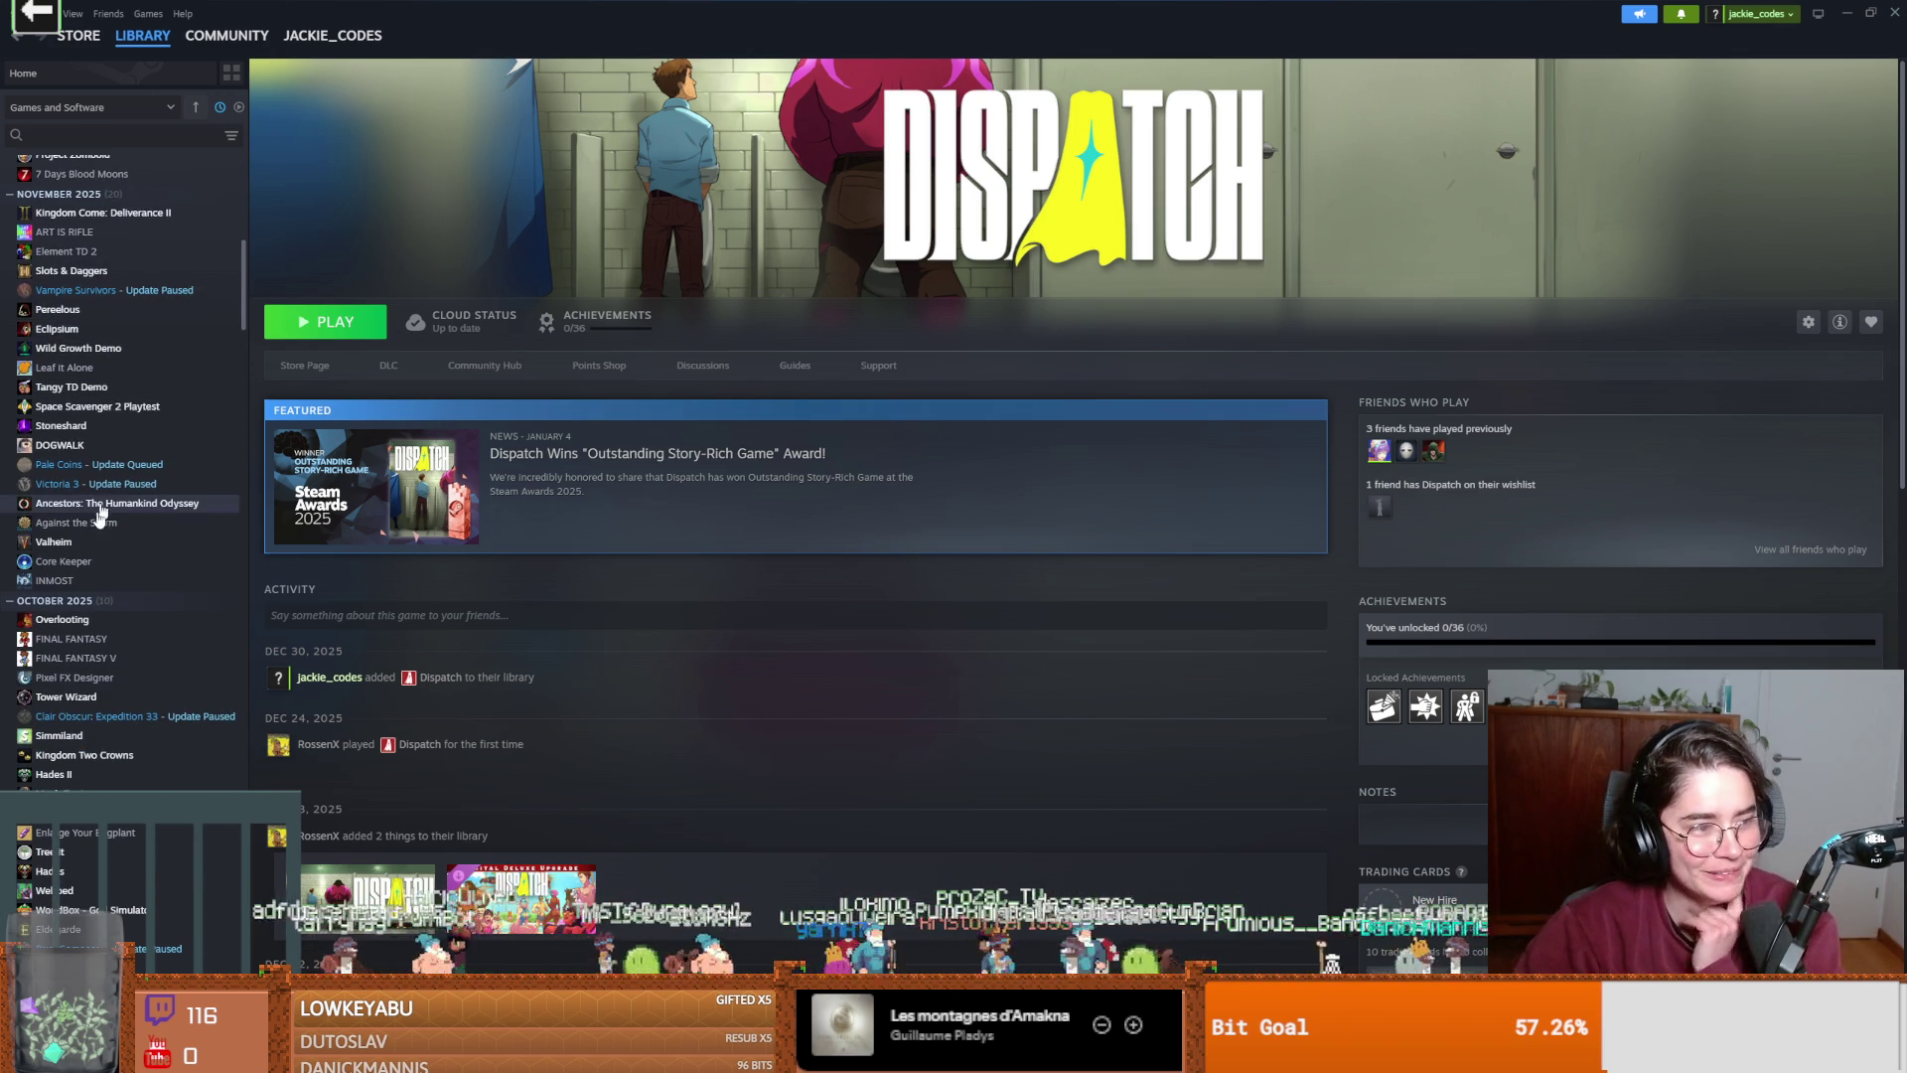
scroll(112, 549, "up", 3)
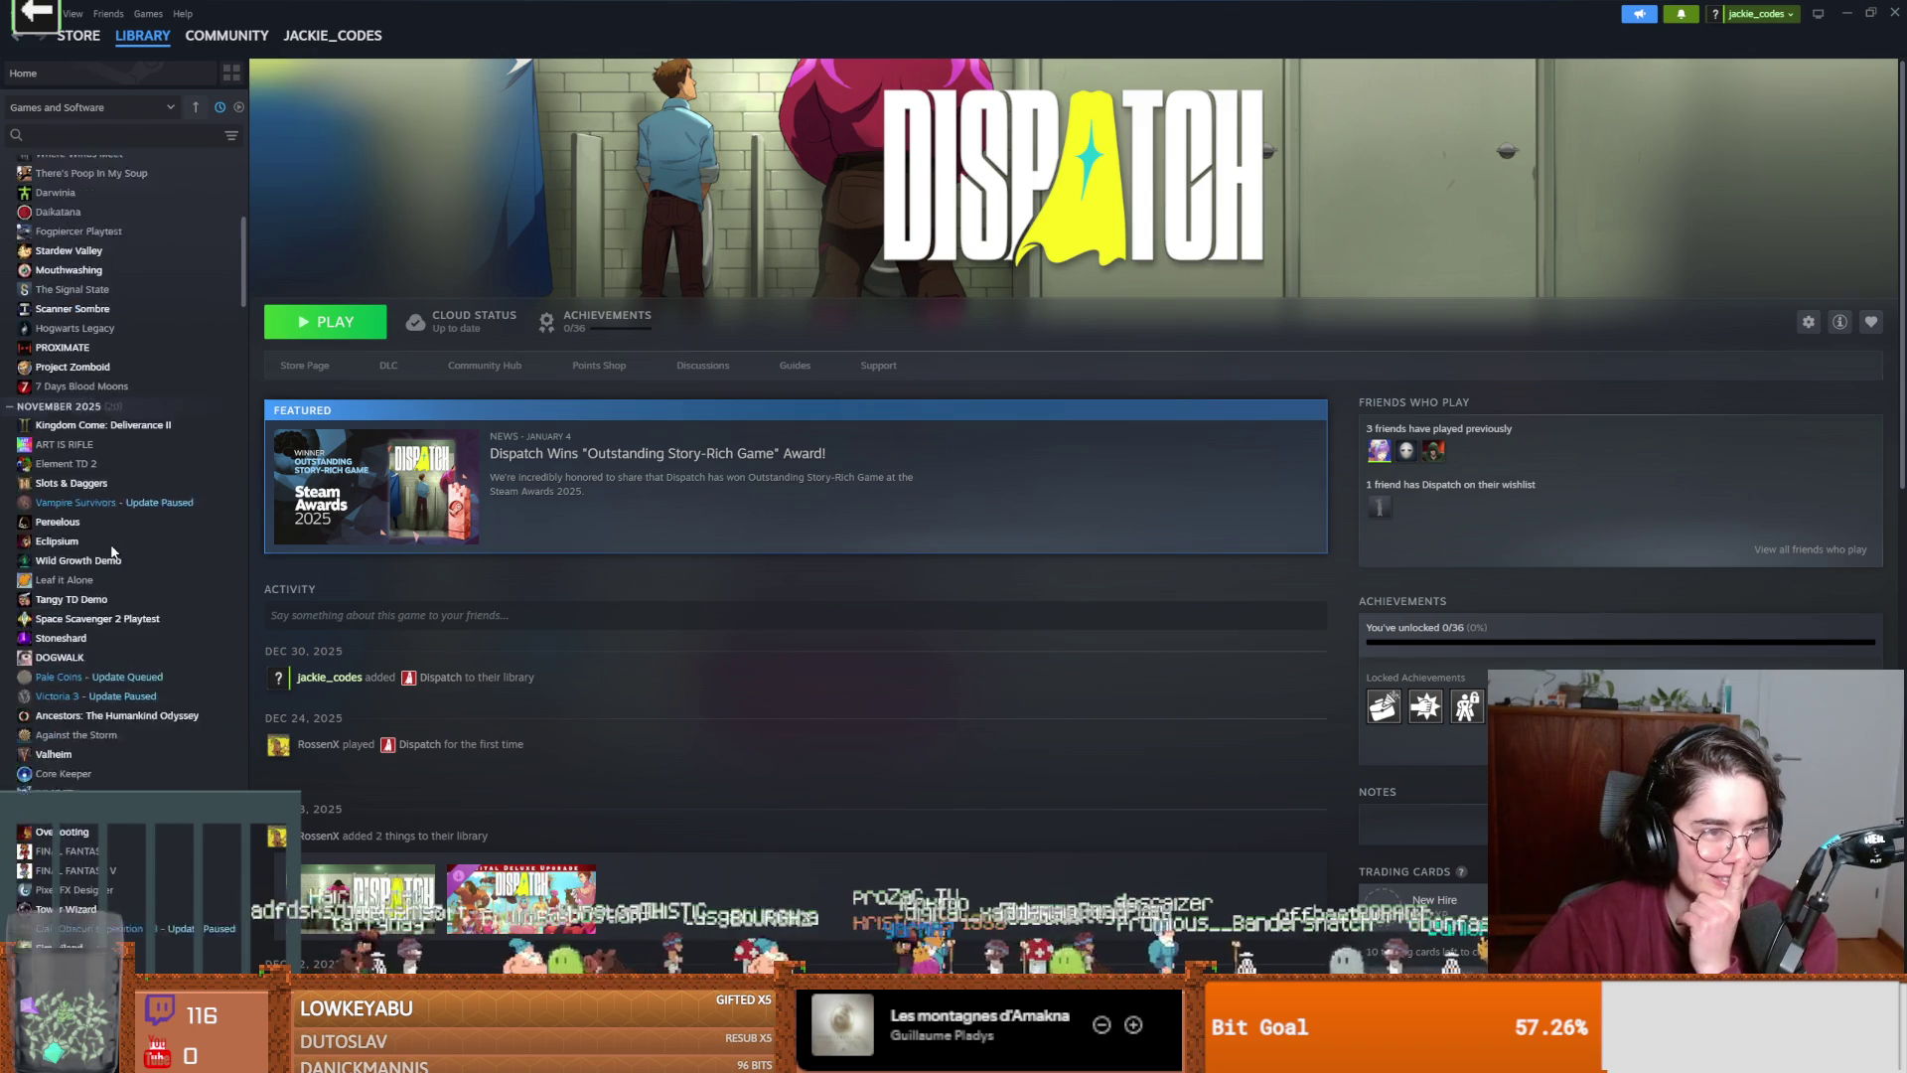
scroll(112, 549, "up", 8)
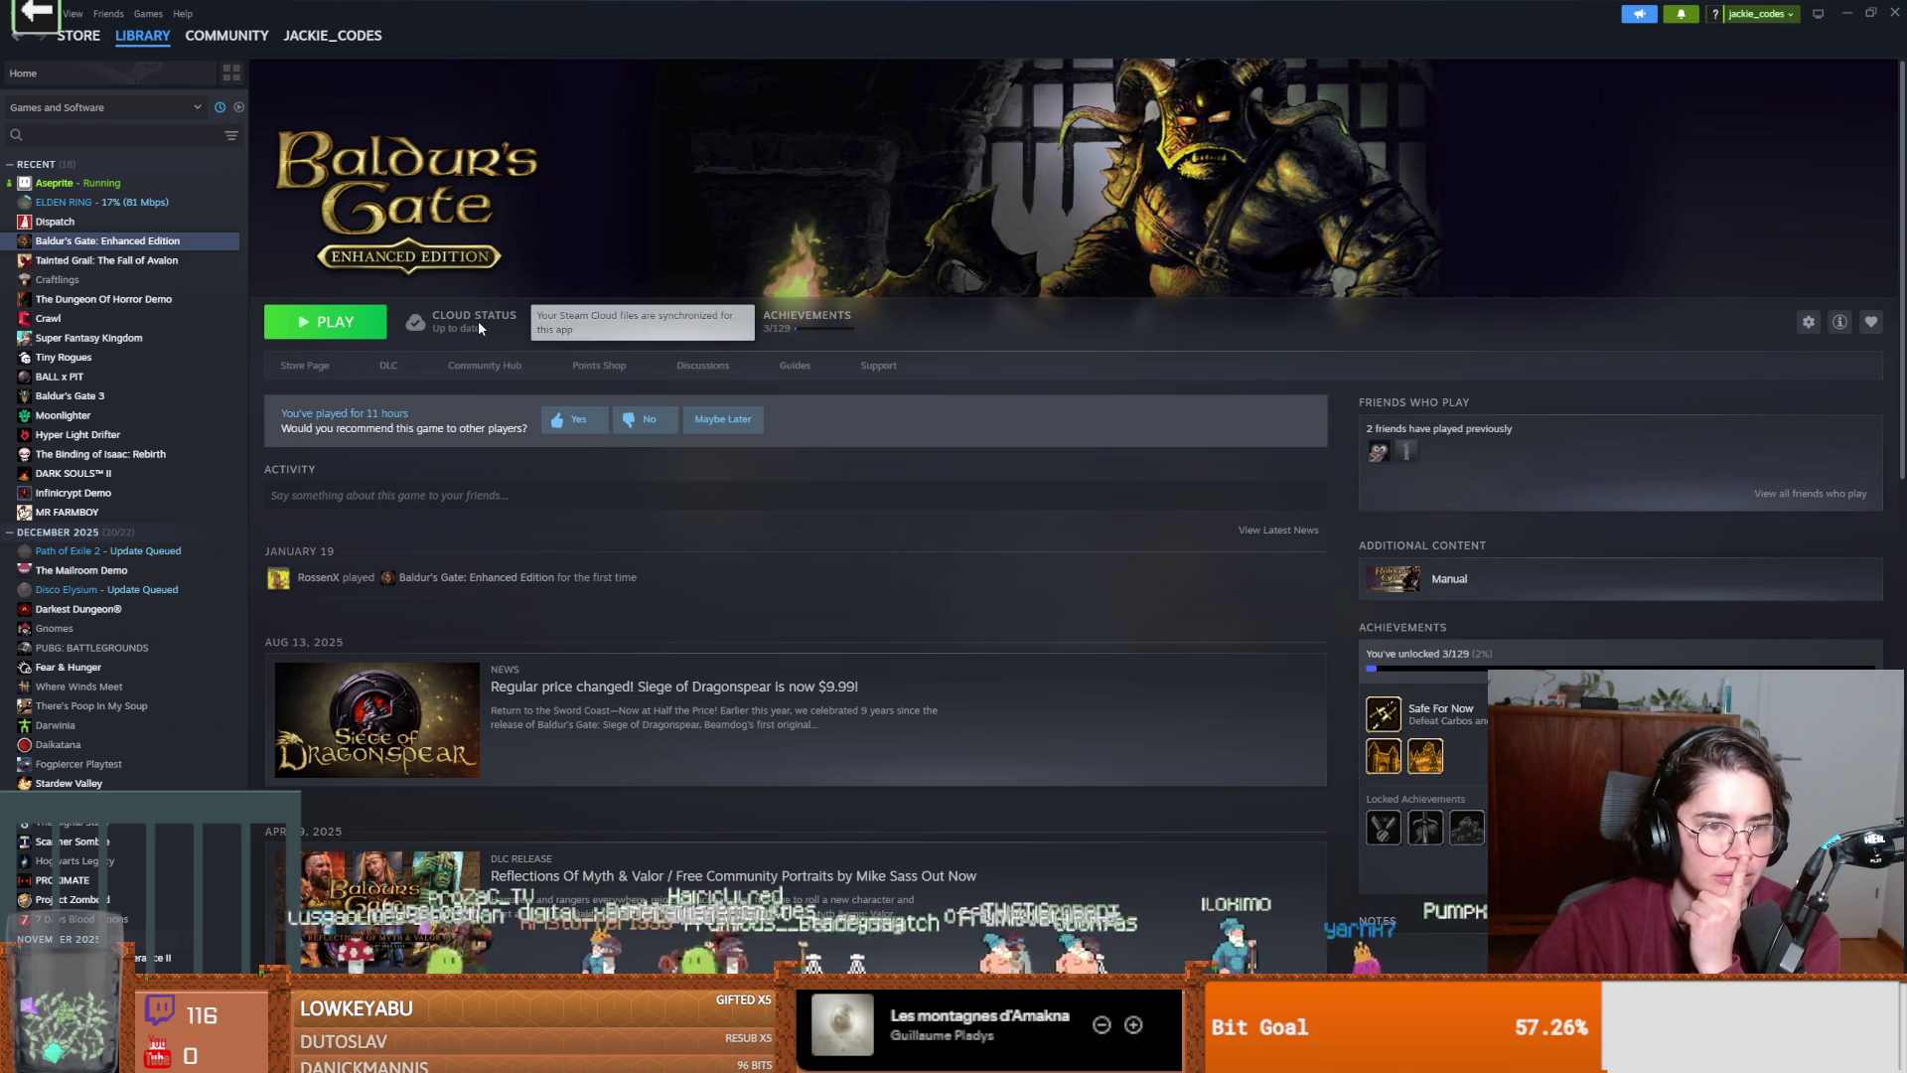
left_click(353, 328)
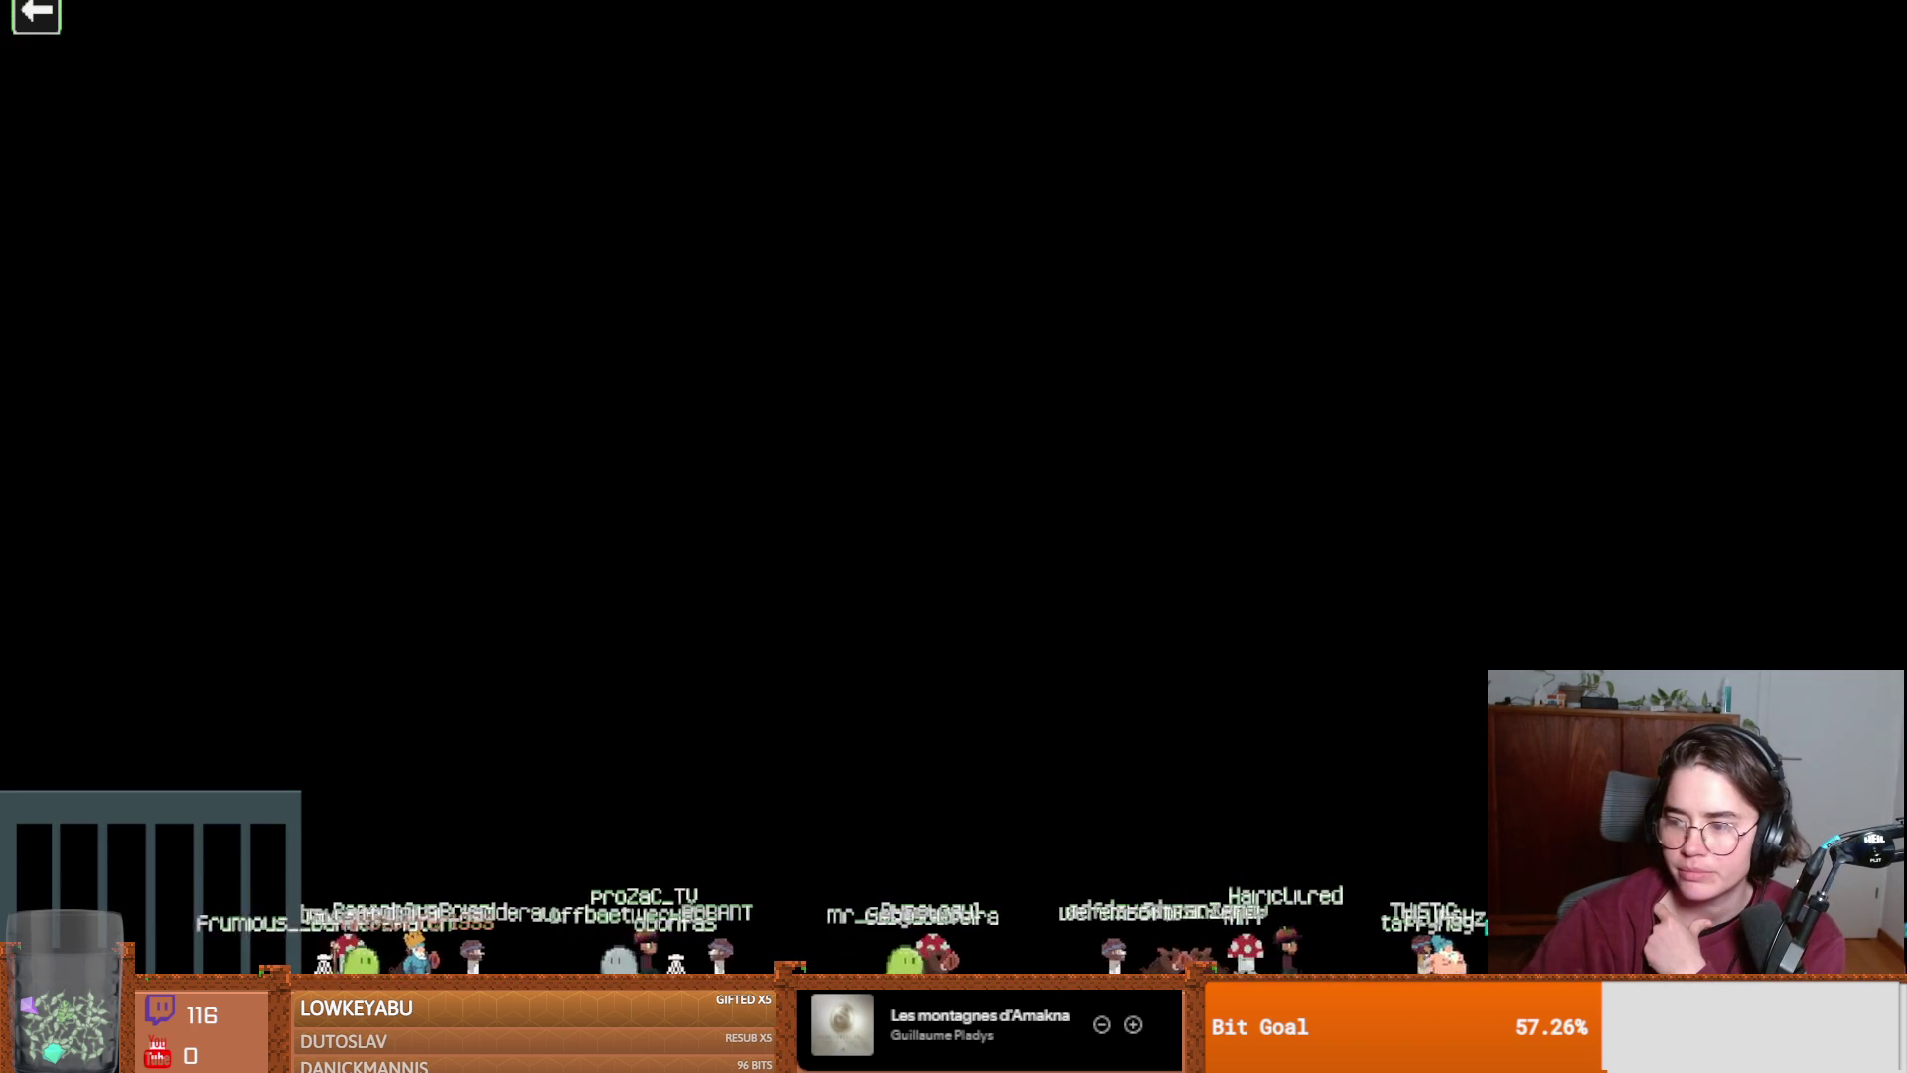
key("super+Tab")
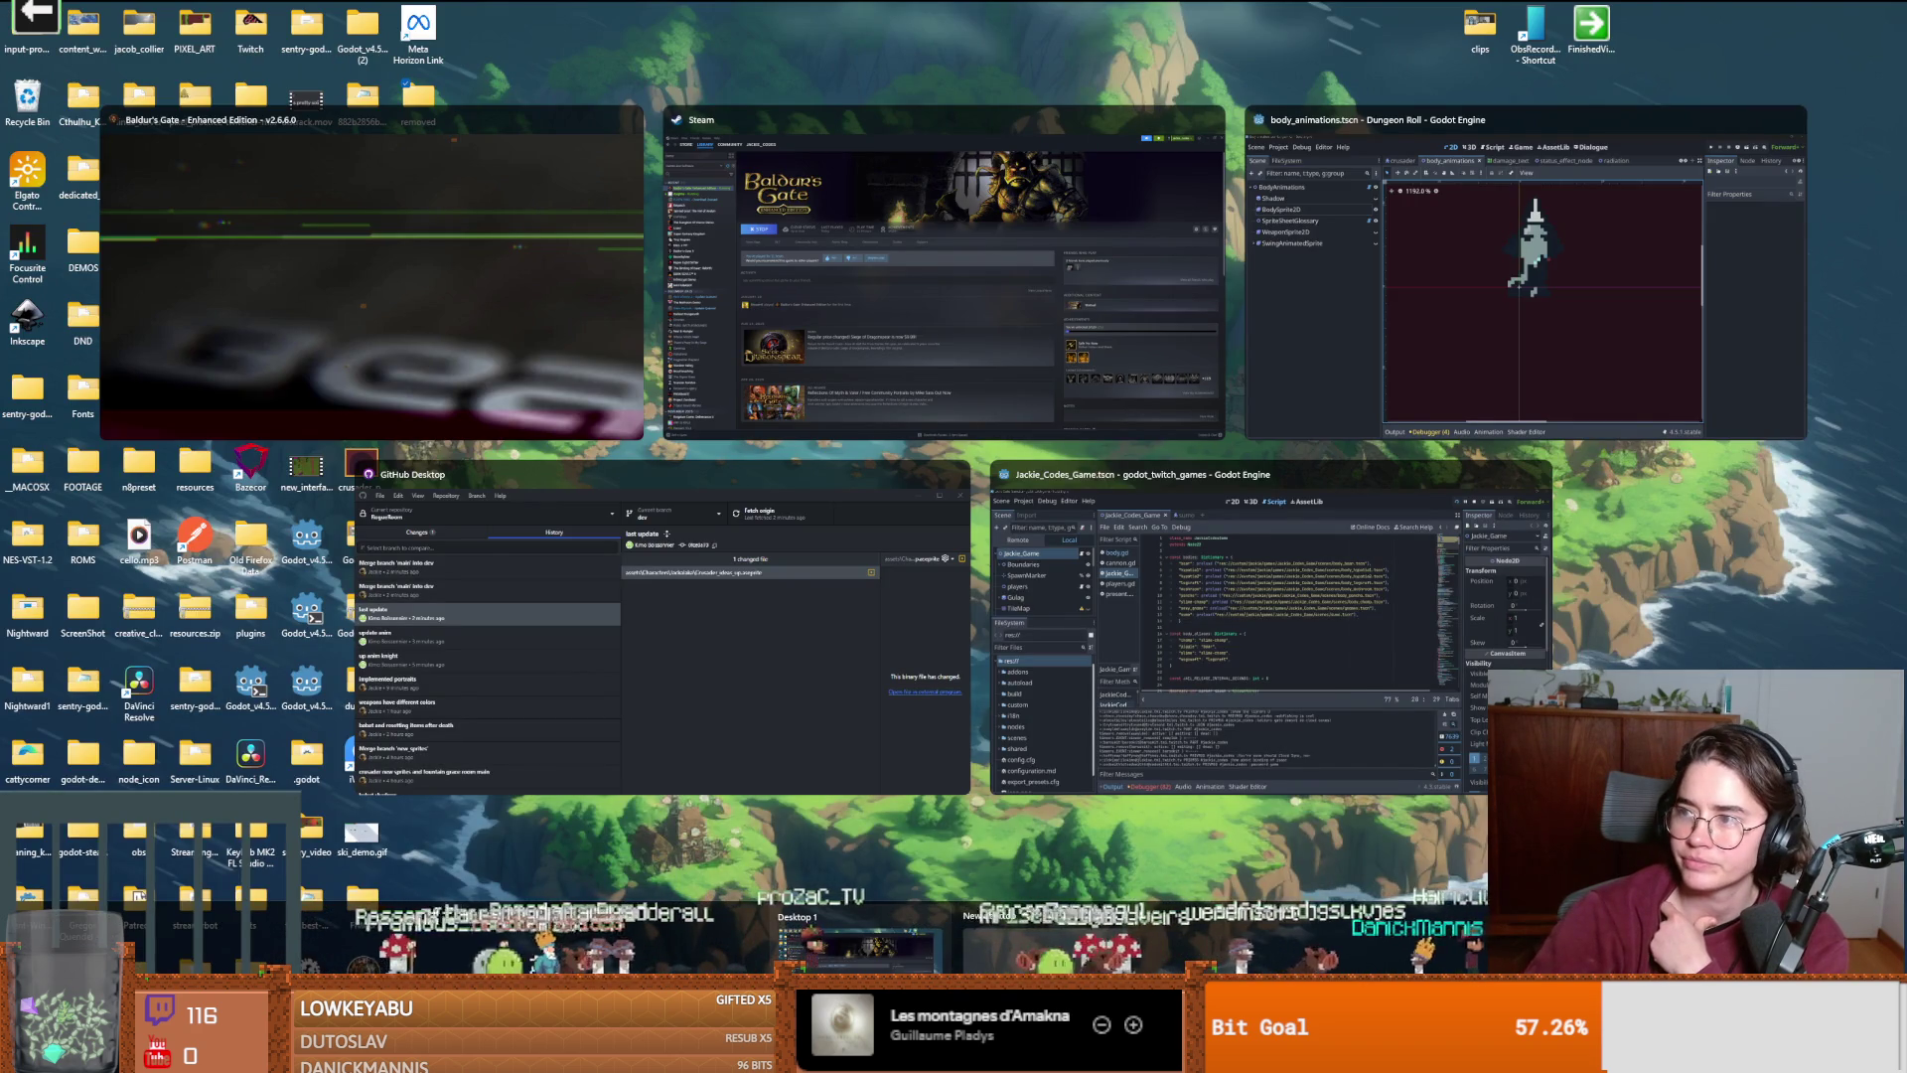
key("Right")
key("Return")
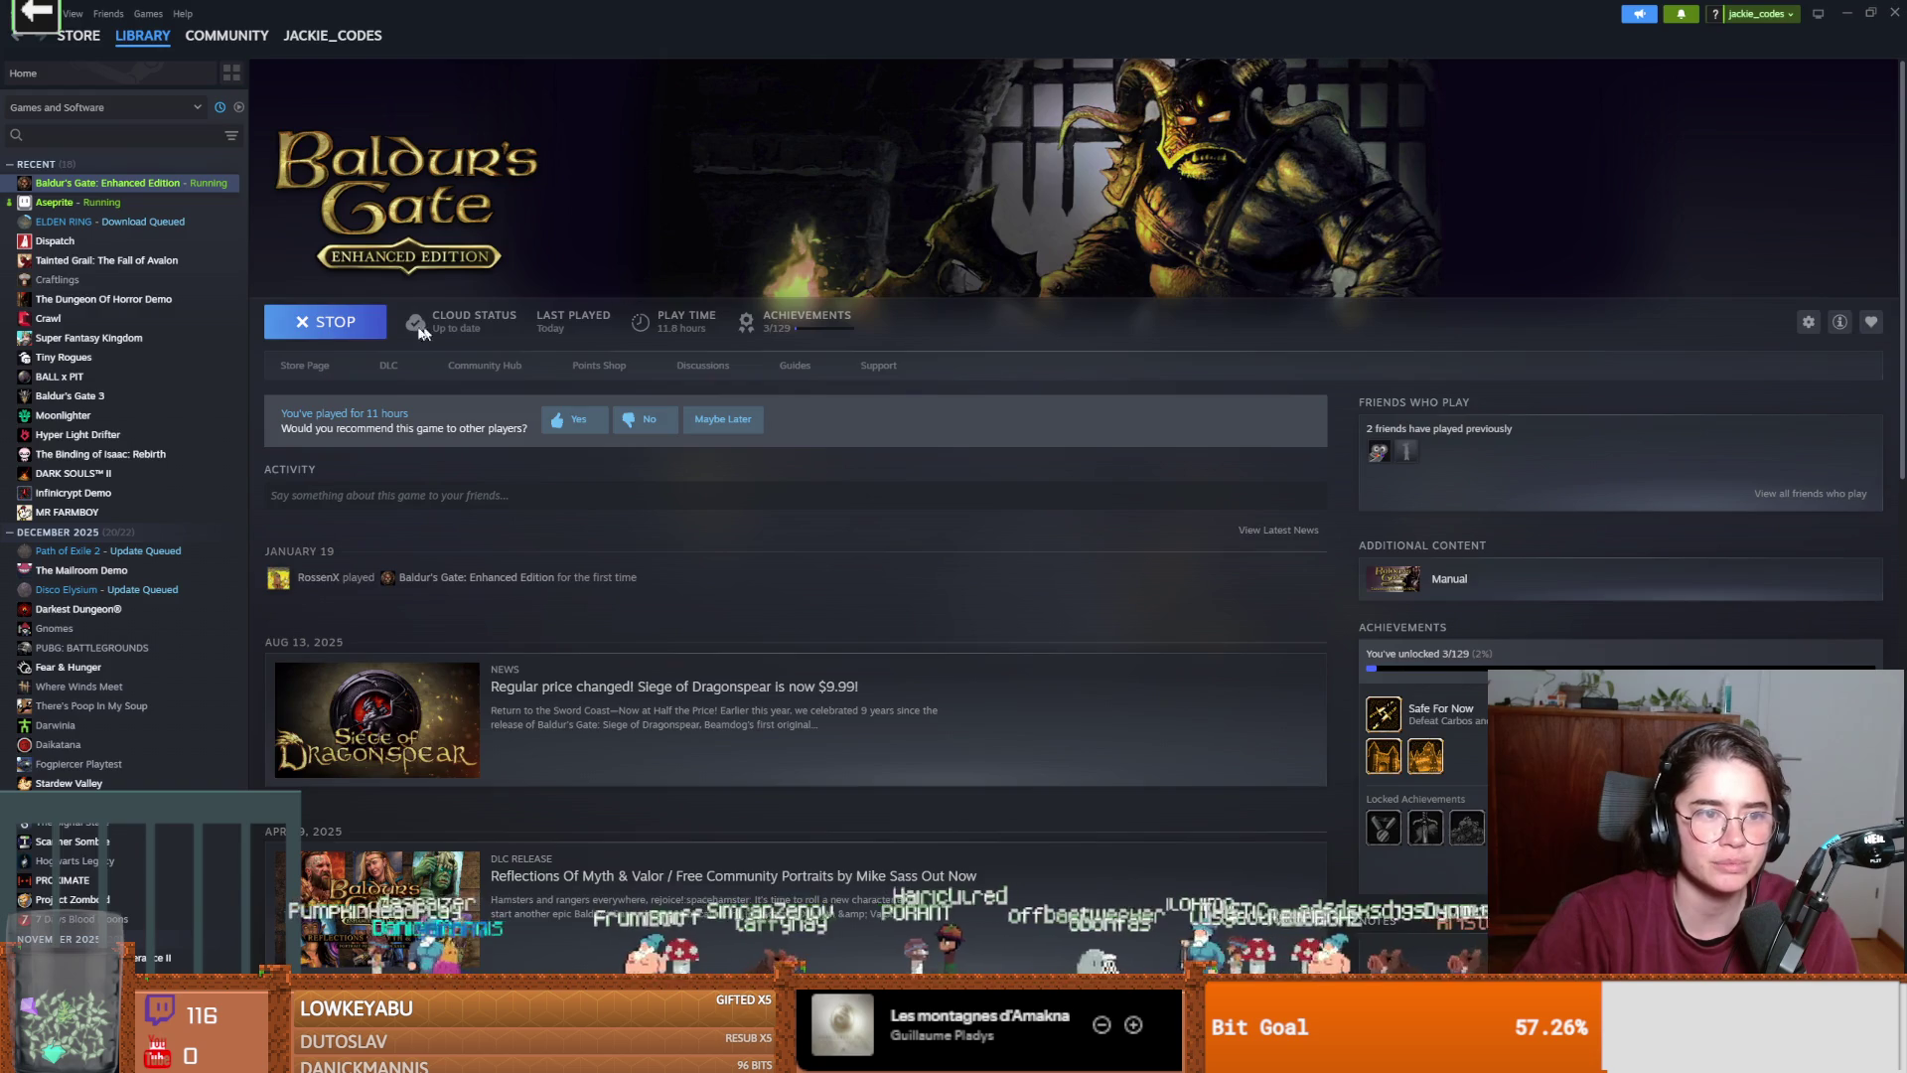
left_click(369, 324)
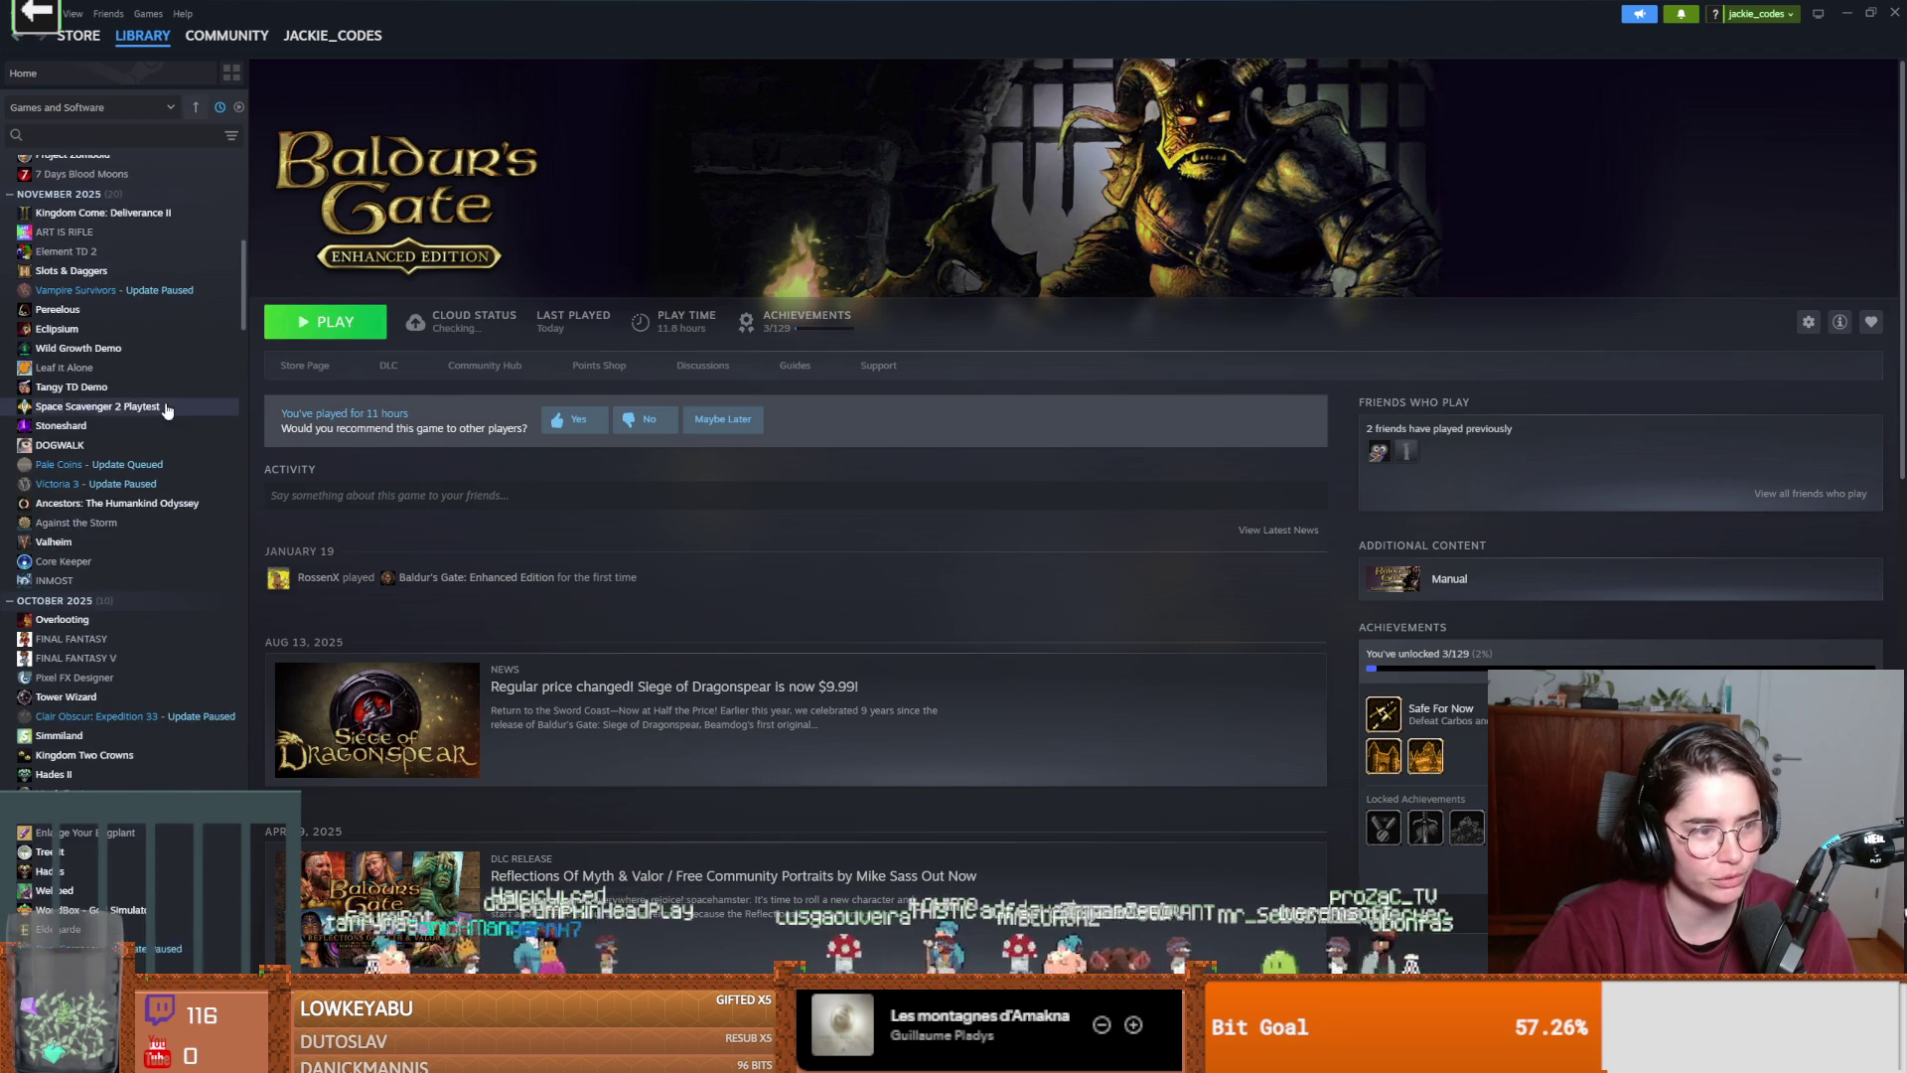
Find ELDEN RING in the library and resume its download.
scroll(166, 409, "down", 2)
scroll(167, 411, "down", 3)
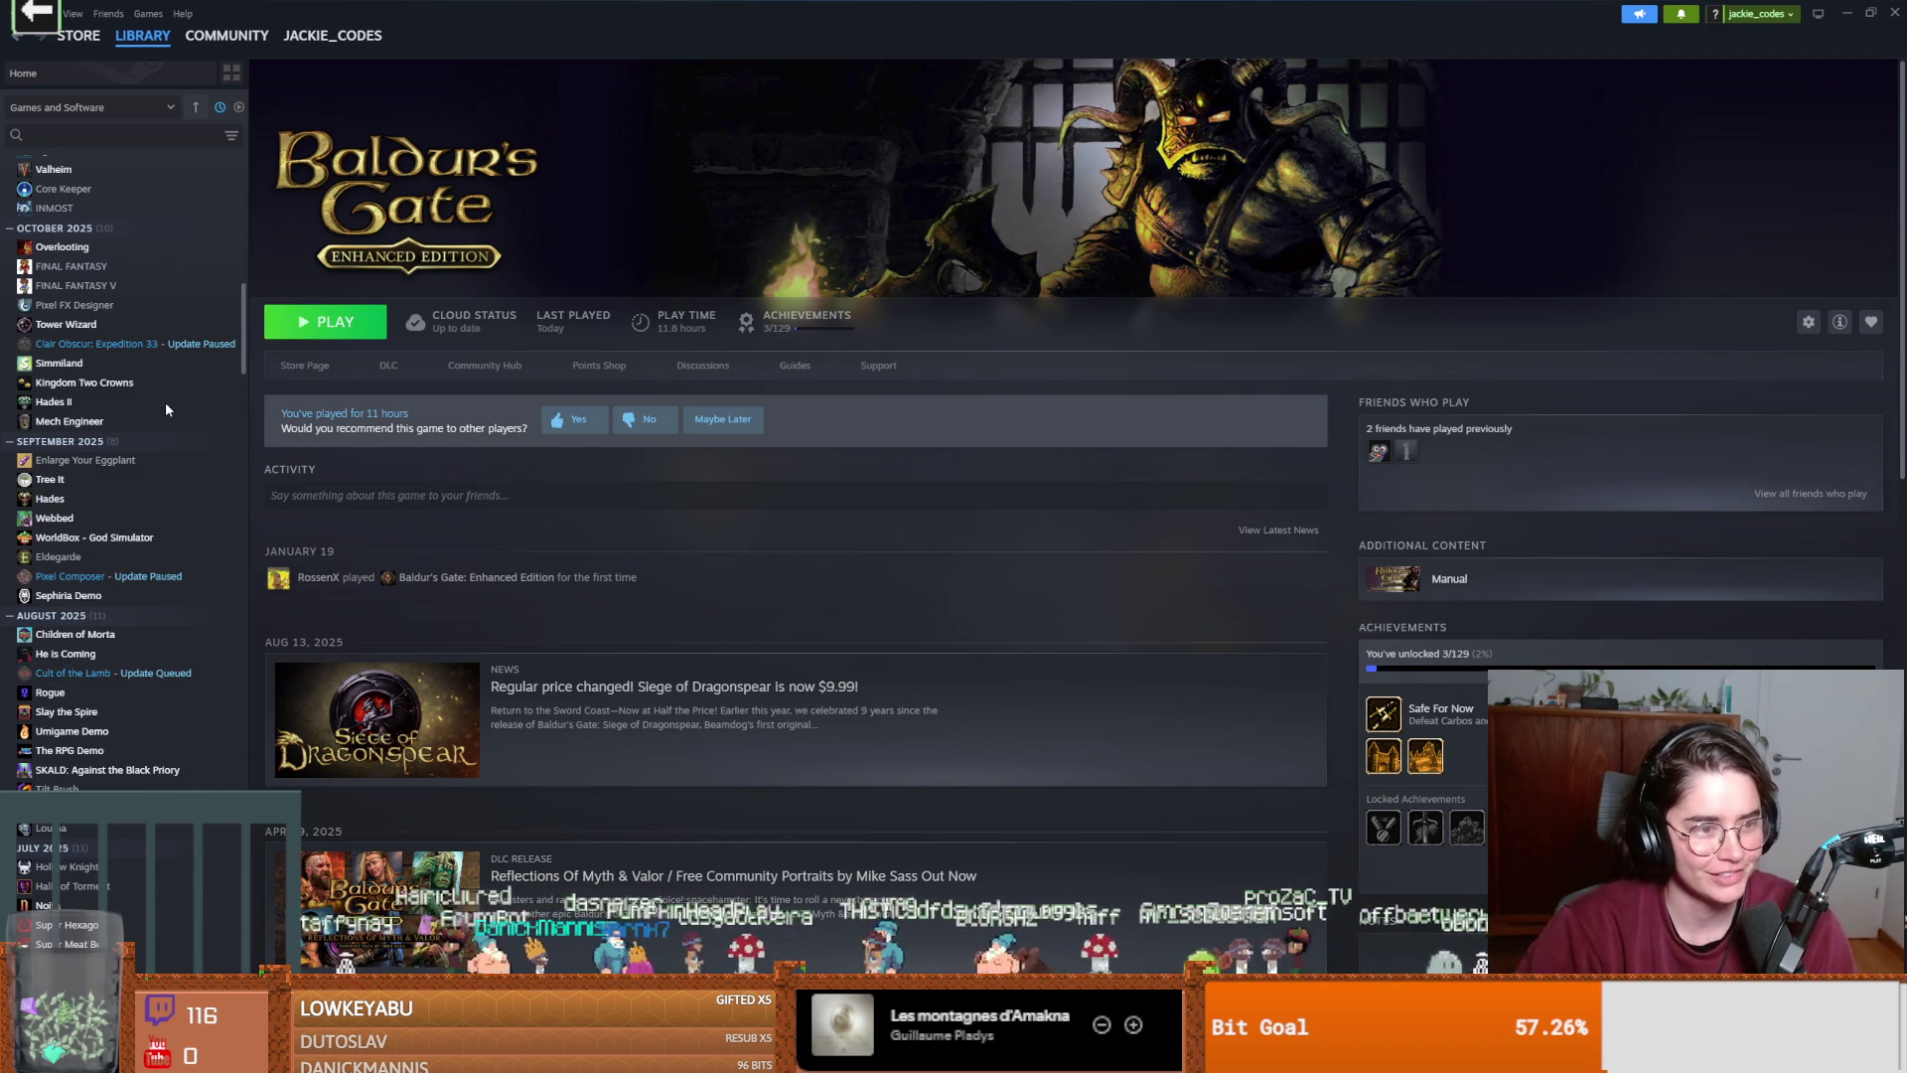
scroll(163, 405, "down", 1)
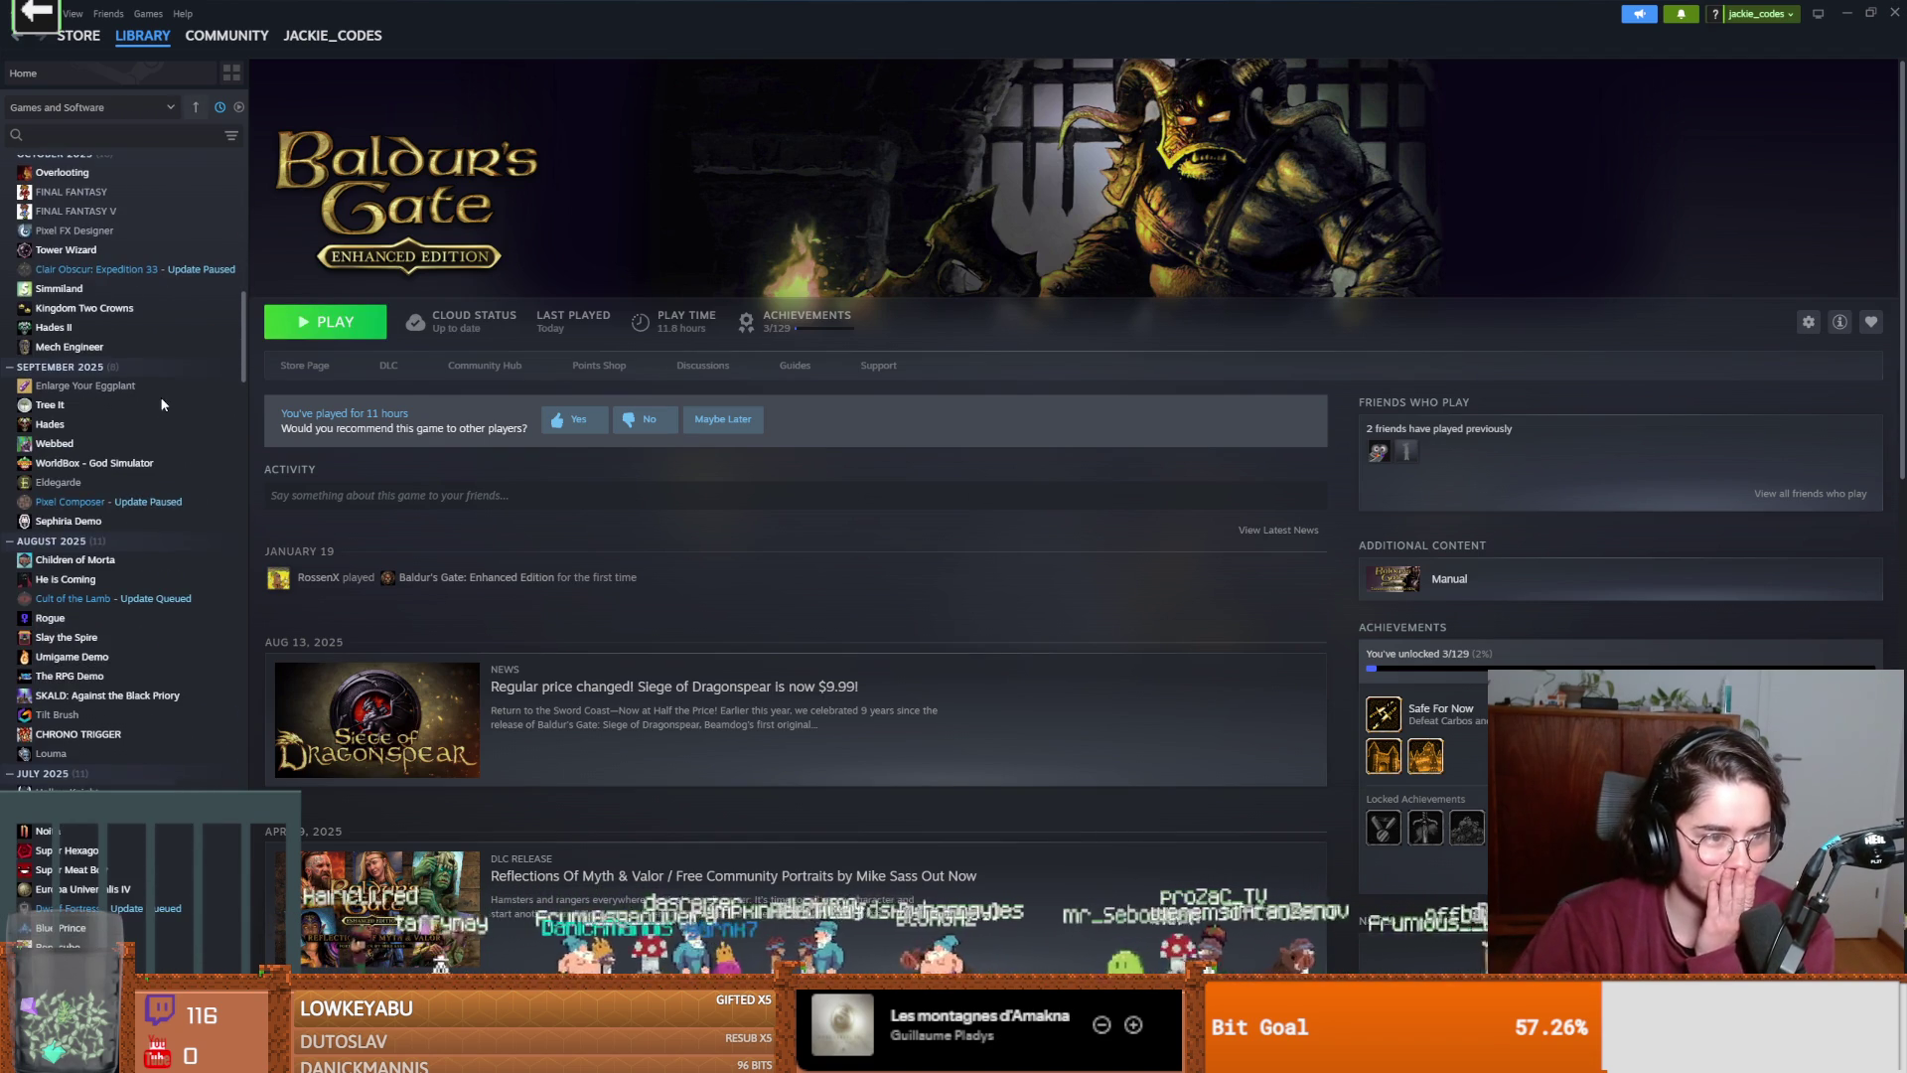
scroll(163, 405, "down", 2)
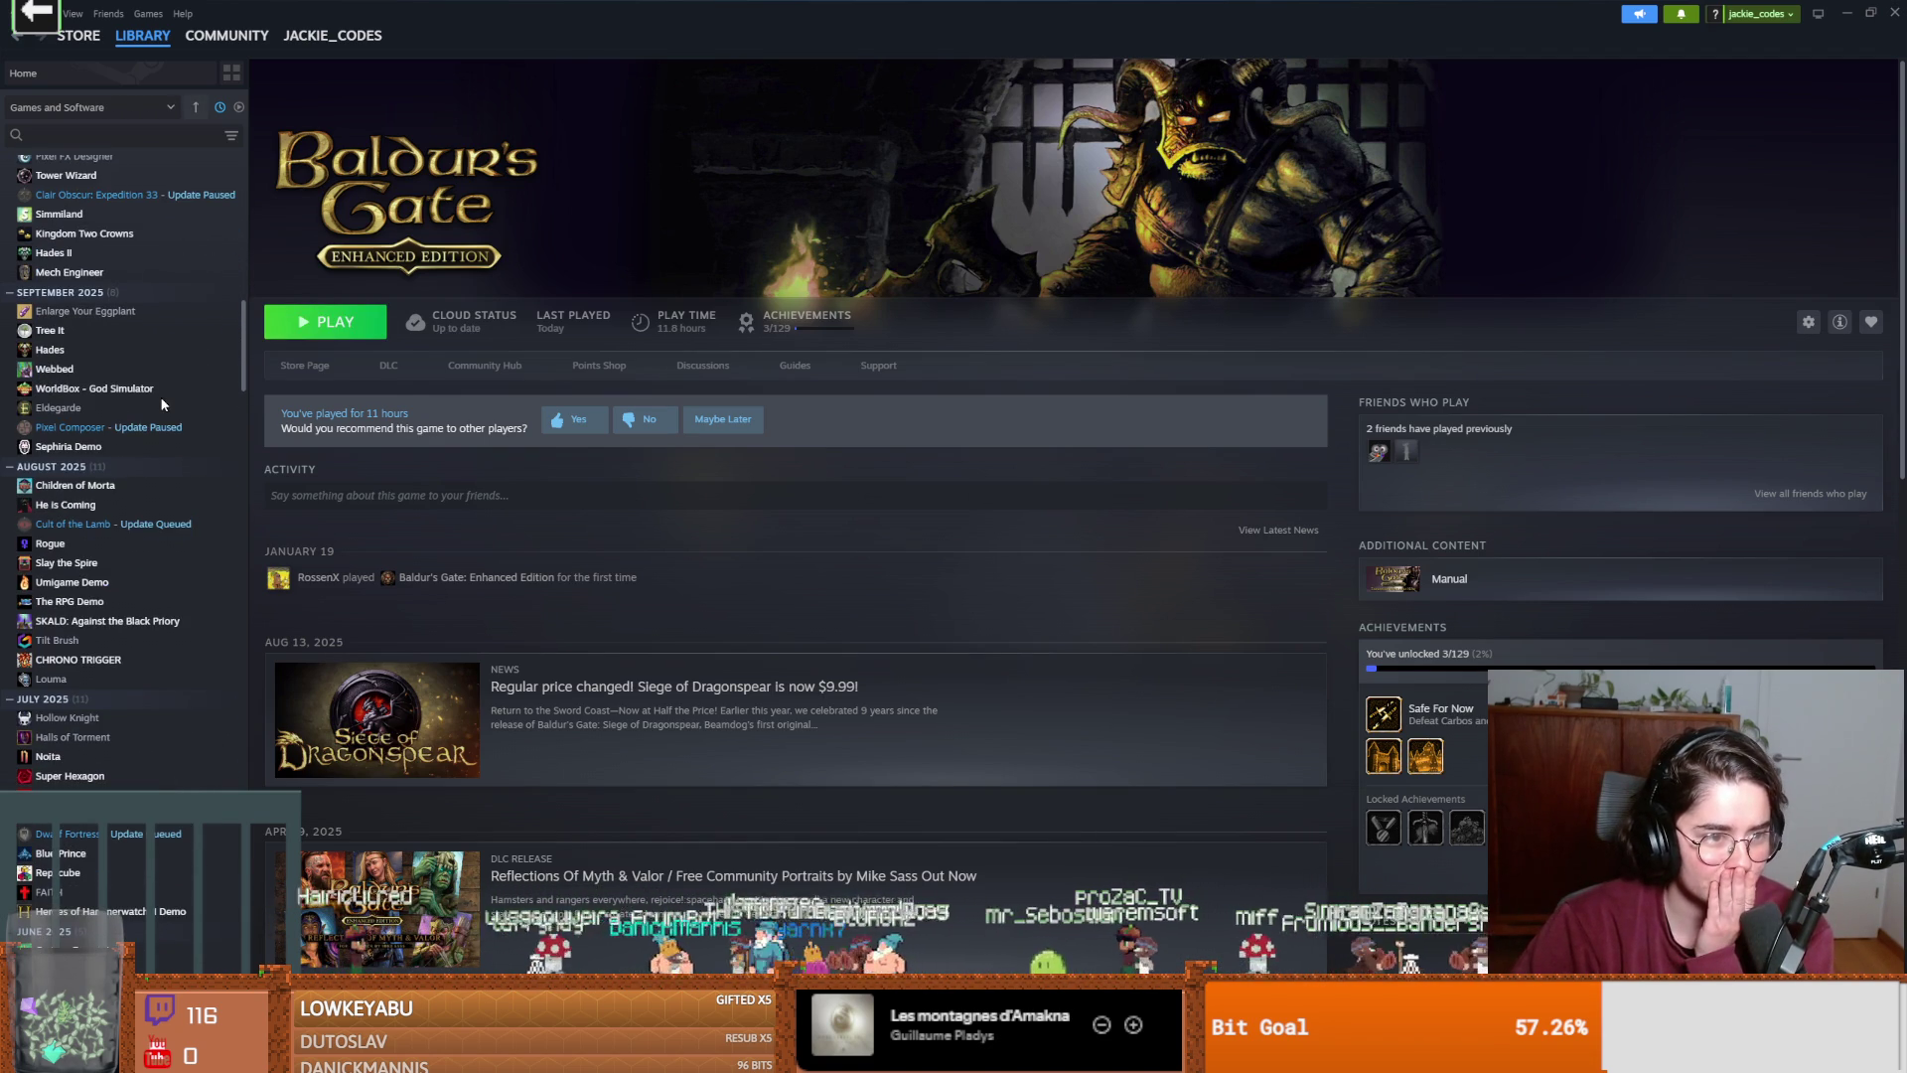
scroll(164, 405, "down", 1)
scroll(159, 392, "up", 20)
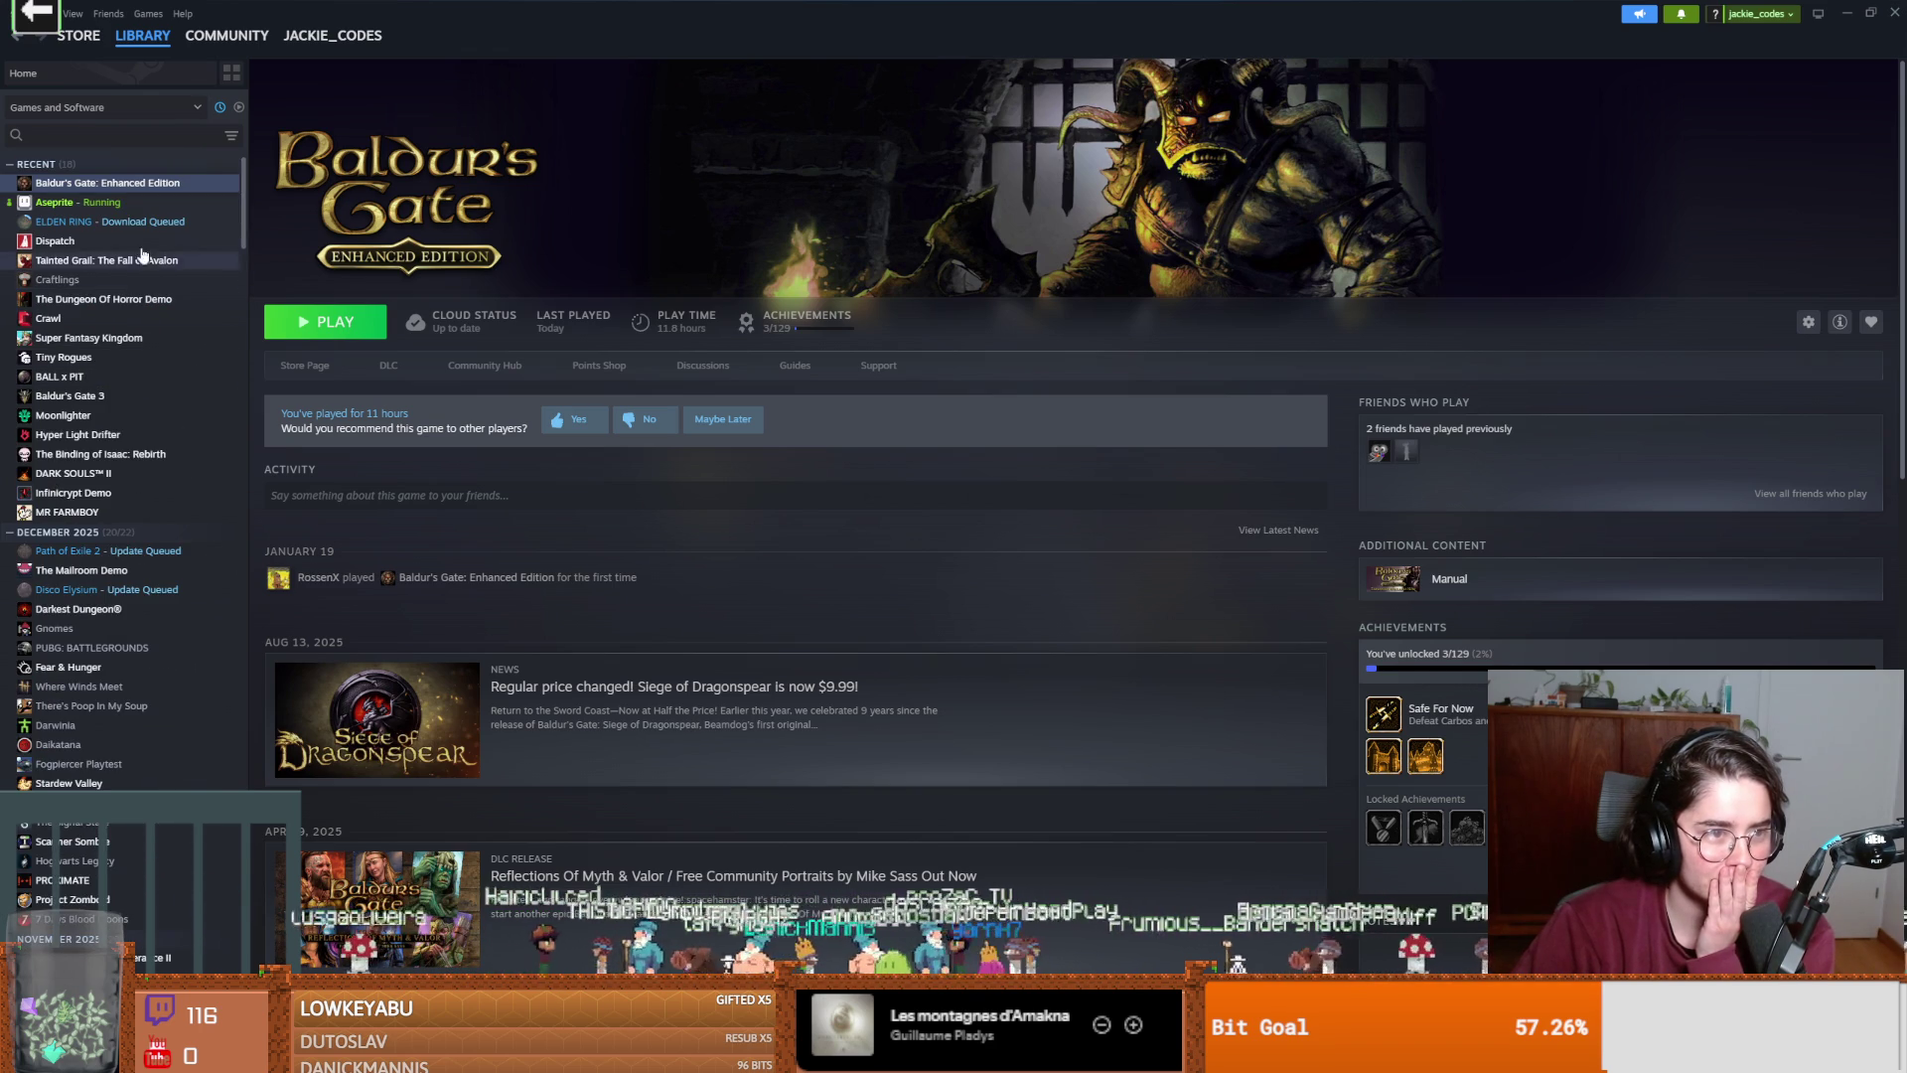
left_click(123, 227)
left_click(295, 321)
Browse down the game list to the CHRONO TRIGGER page.
scroll(155, 328, "down", 3)
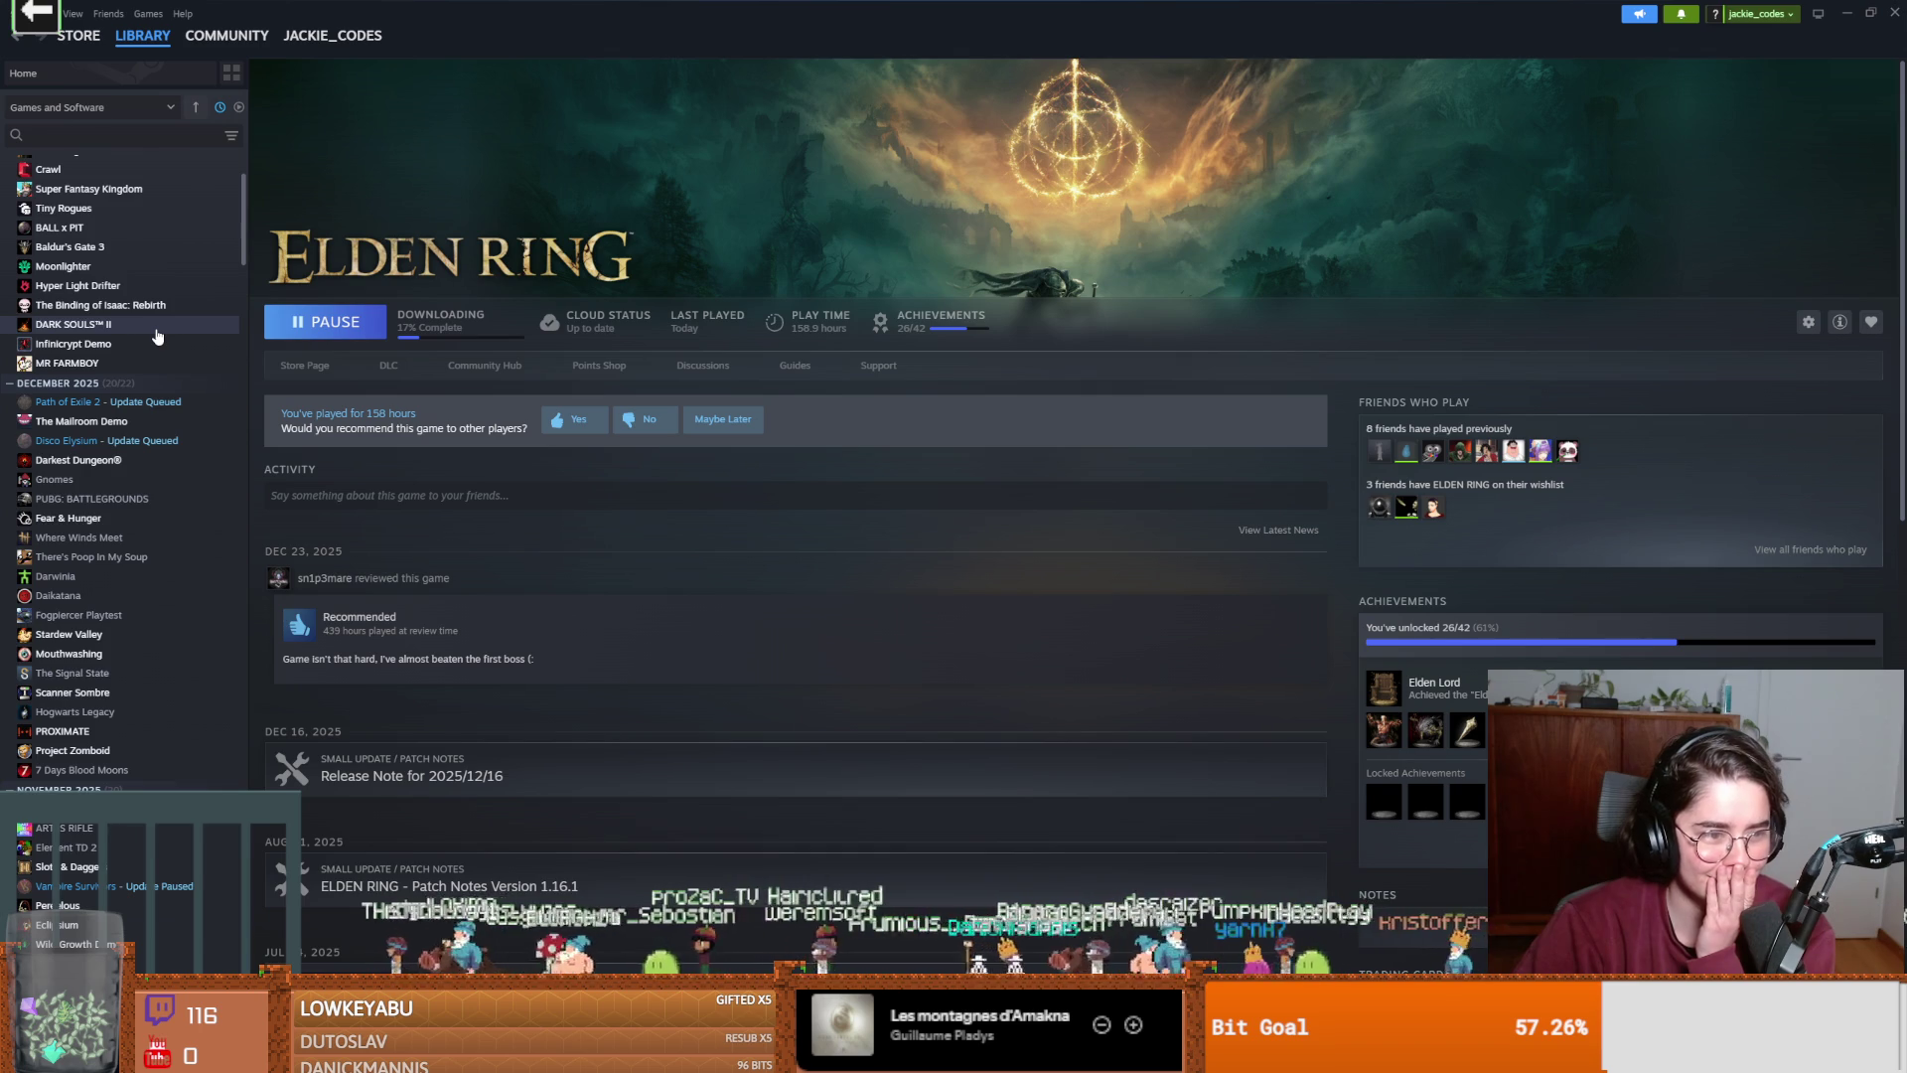
scroll(156, 336, "down", 4)
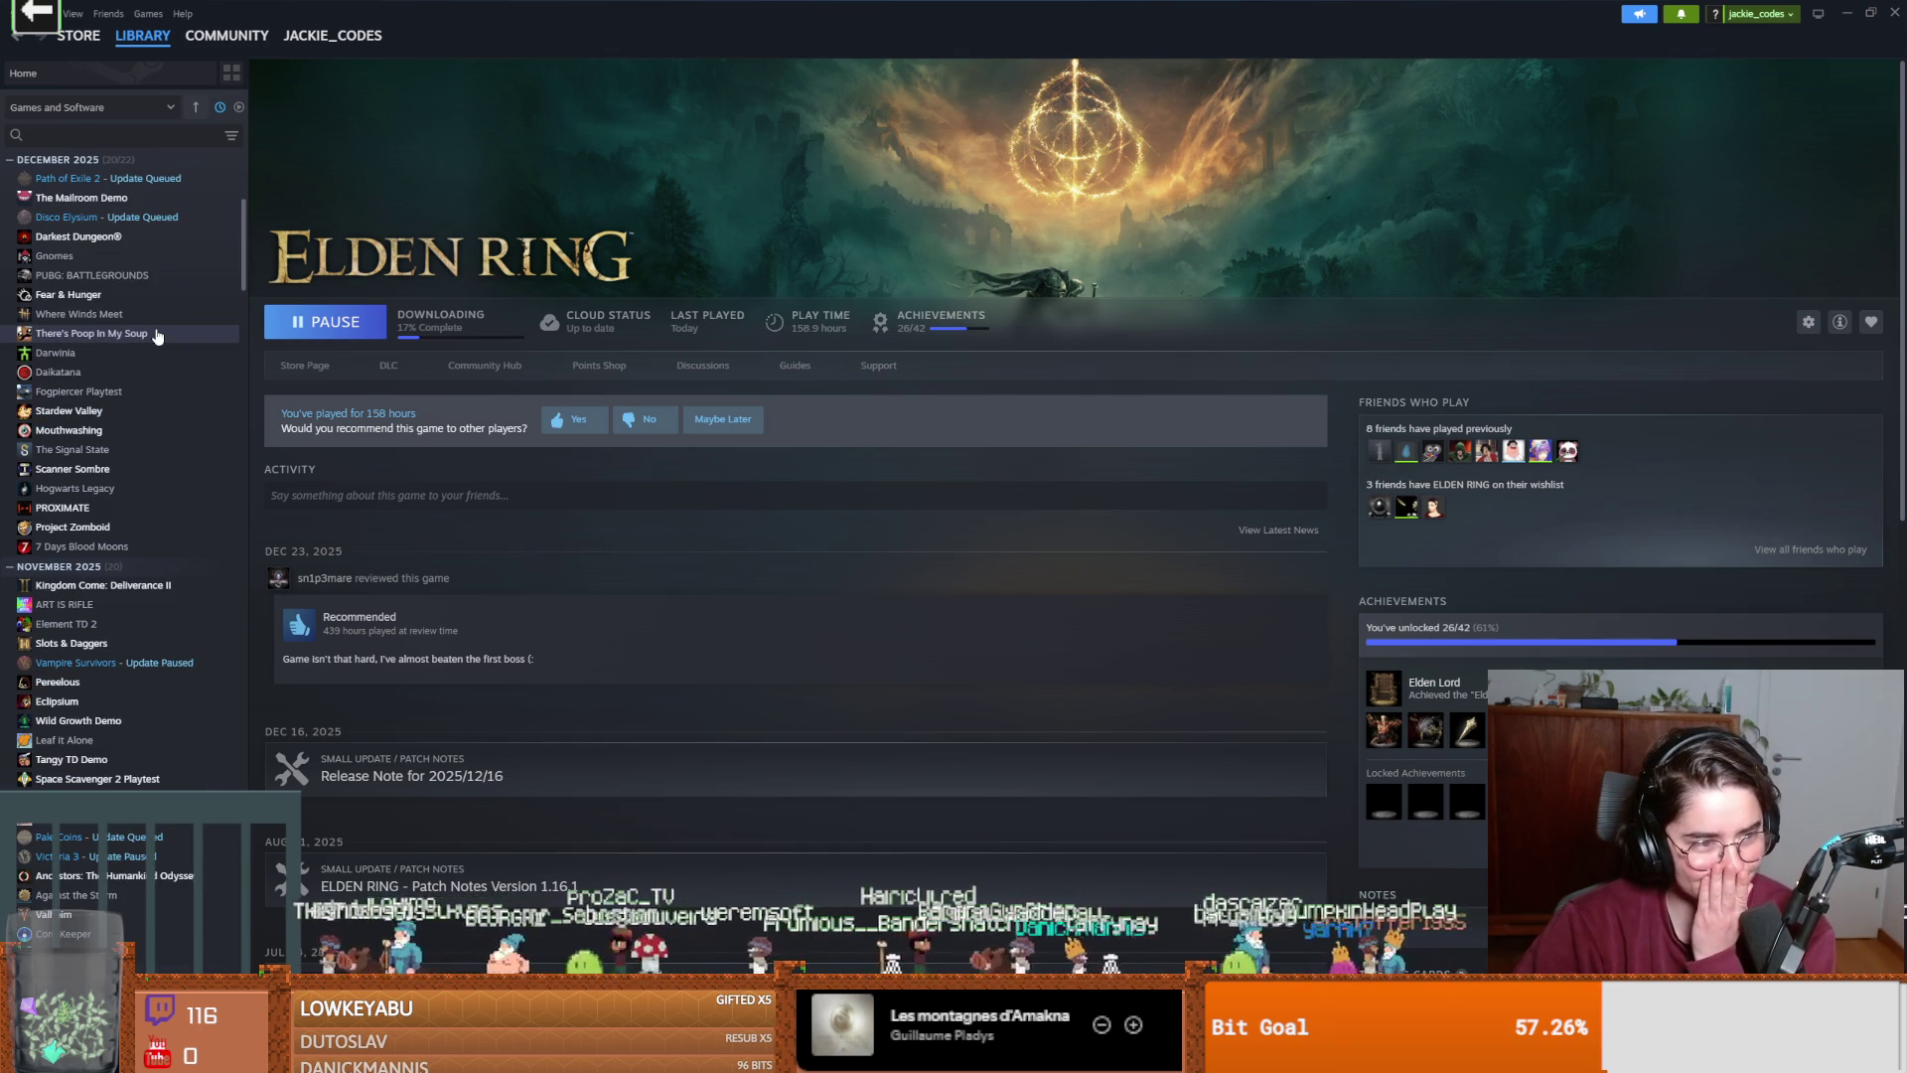
scroll(156, 337, "down", 3)
scroll(155, 335, "down", 3)
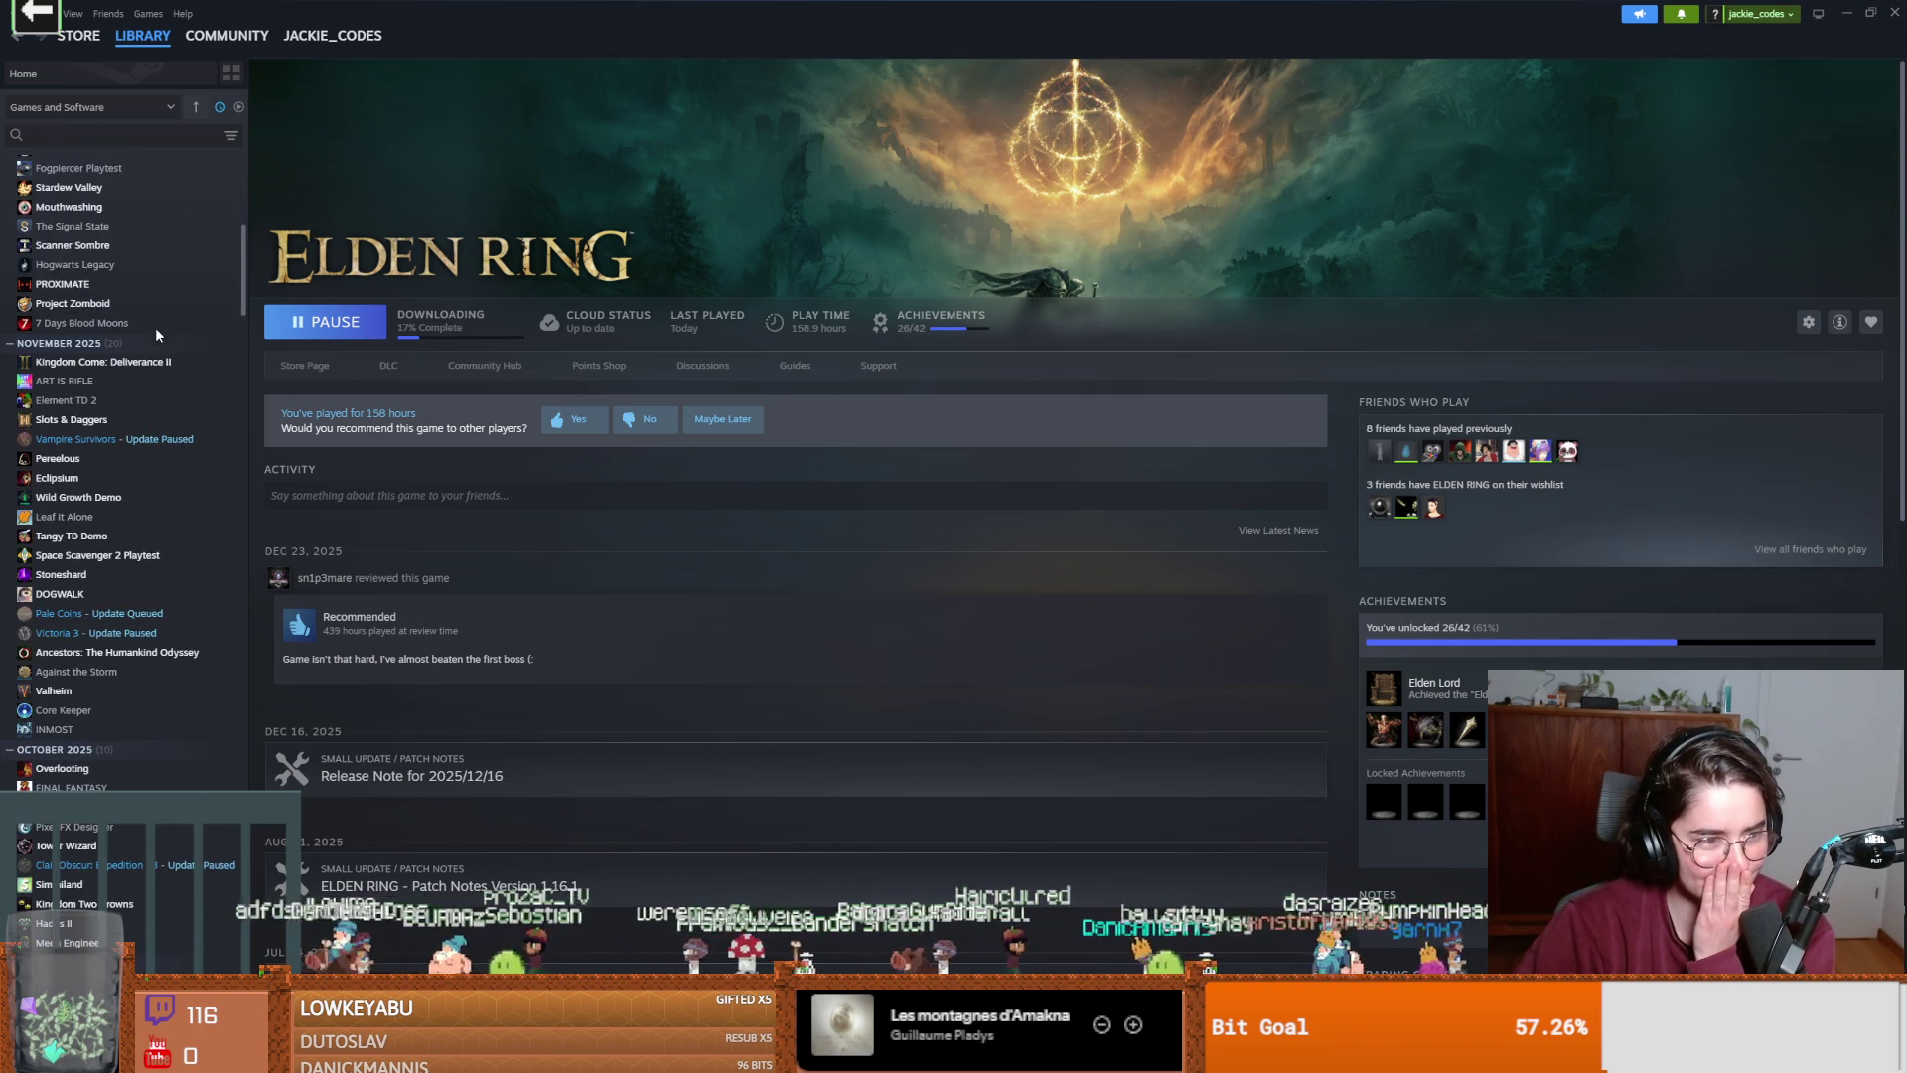
scroll(155, 327, "down", 1)
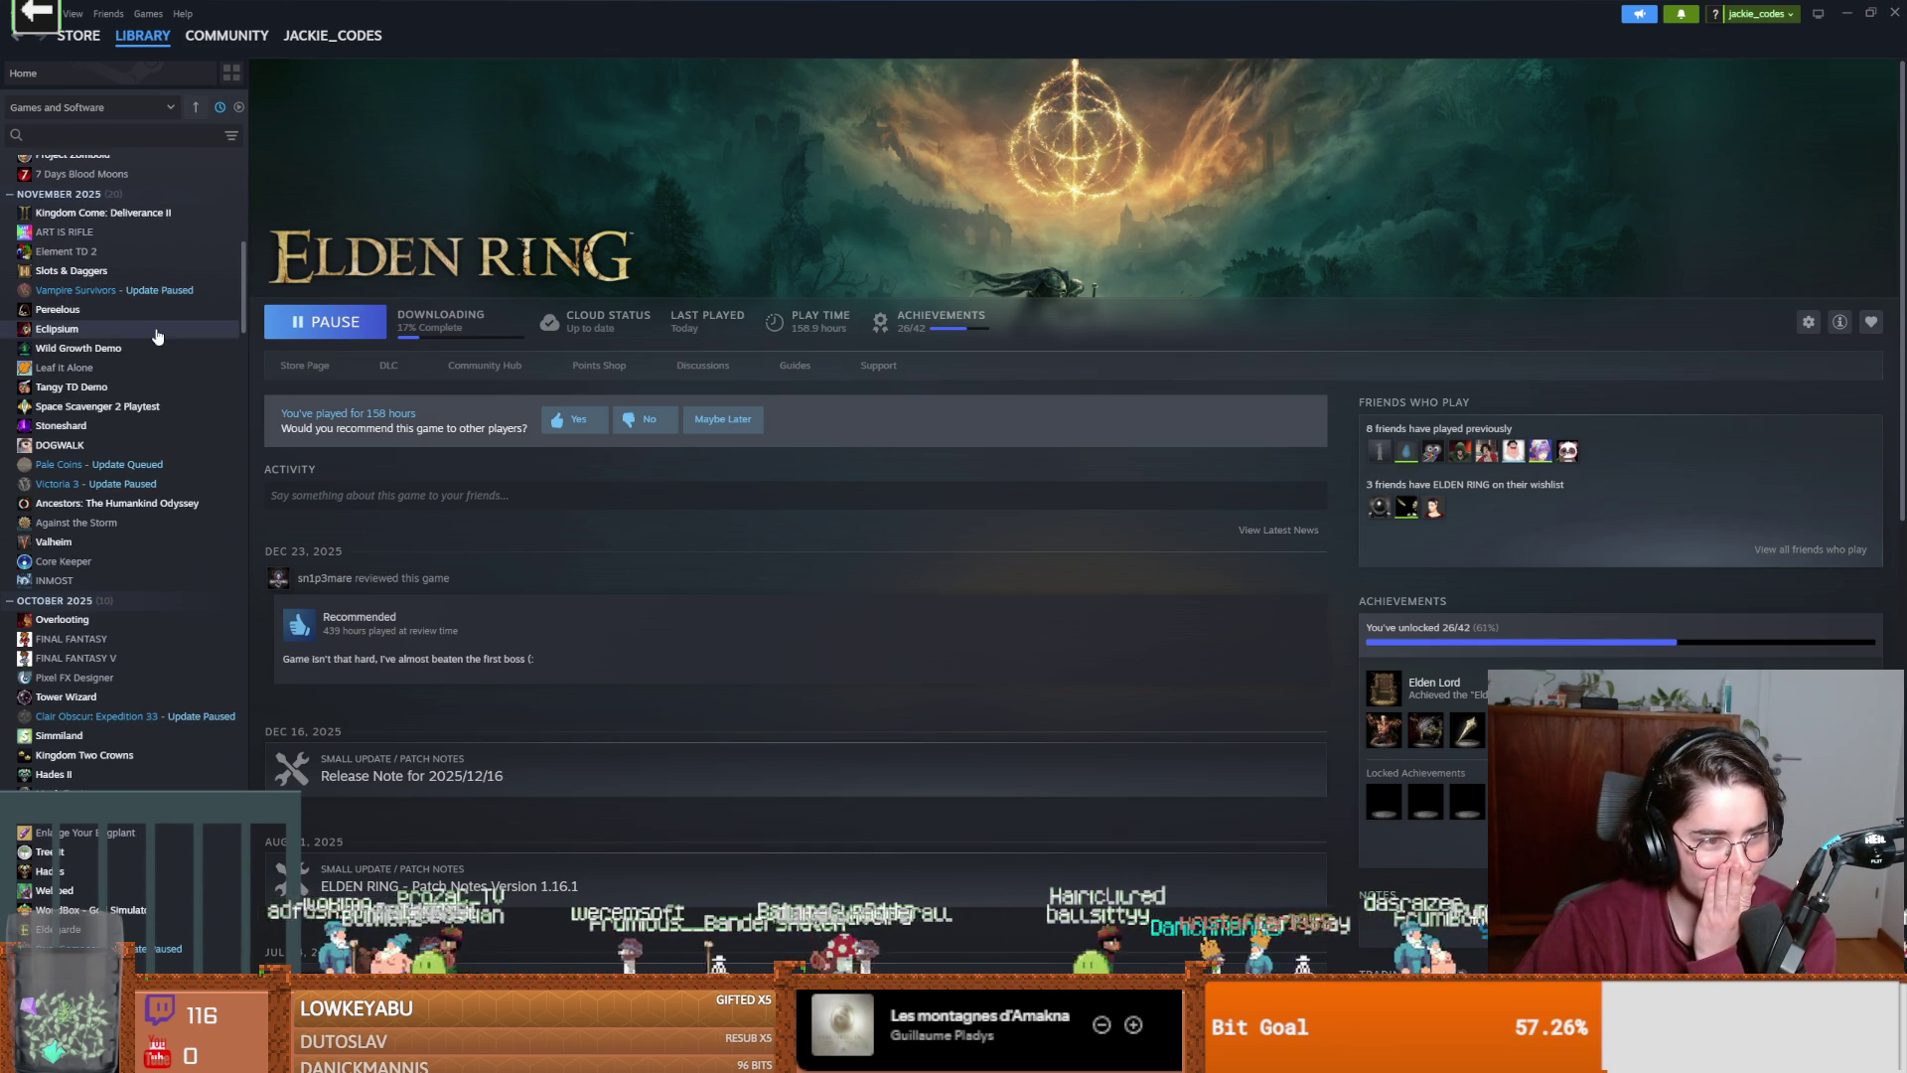
scroll(156, 337, "down", 1)
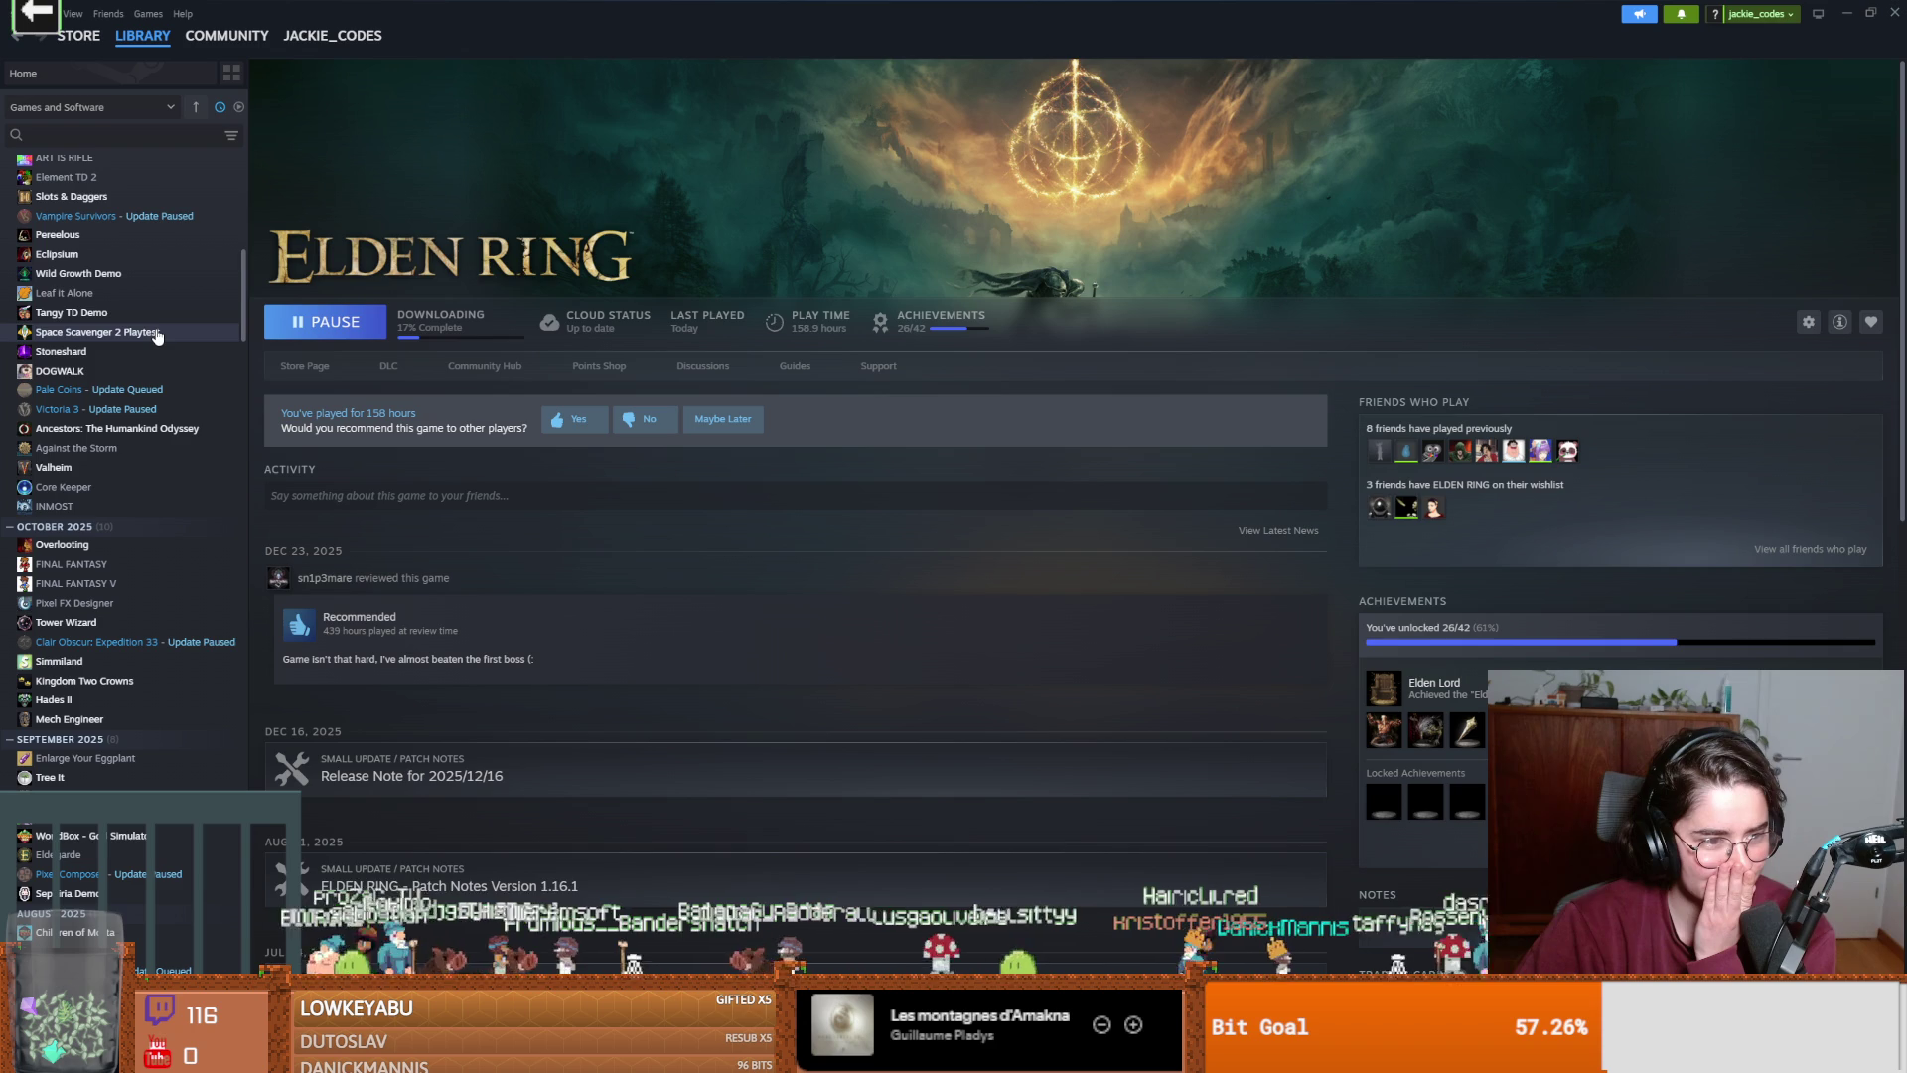
scroll(156, 337, "down", 2)
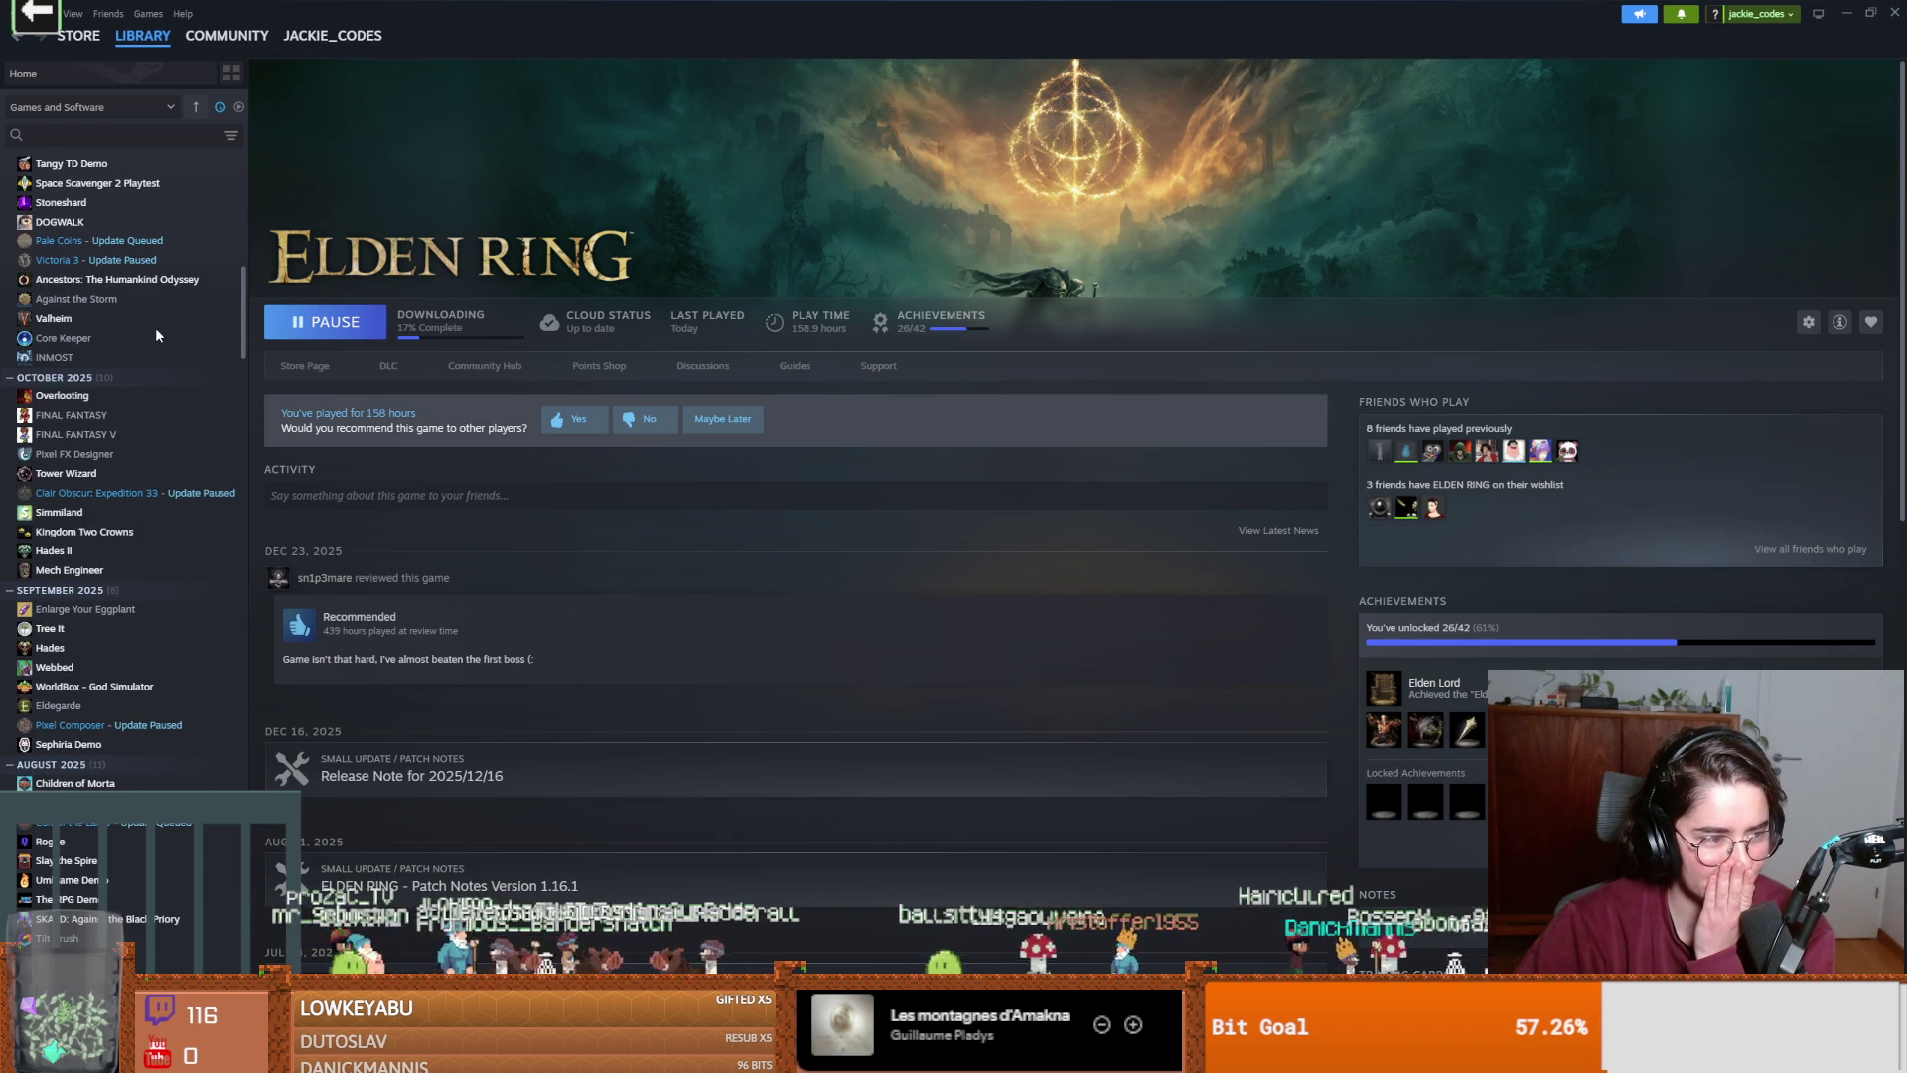
scroll(156, 335, "down", 1)
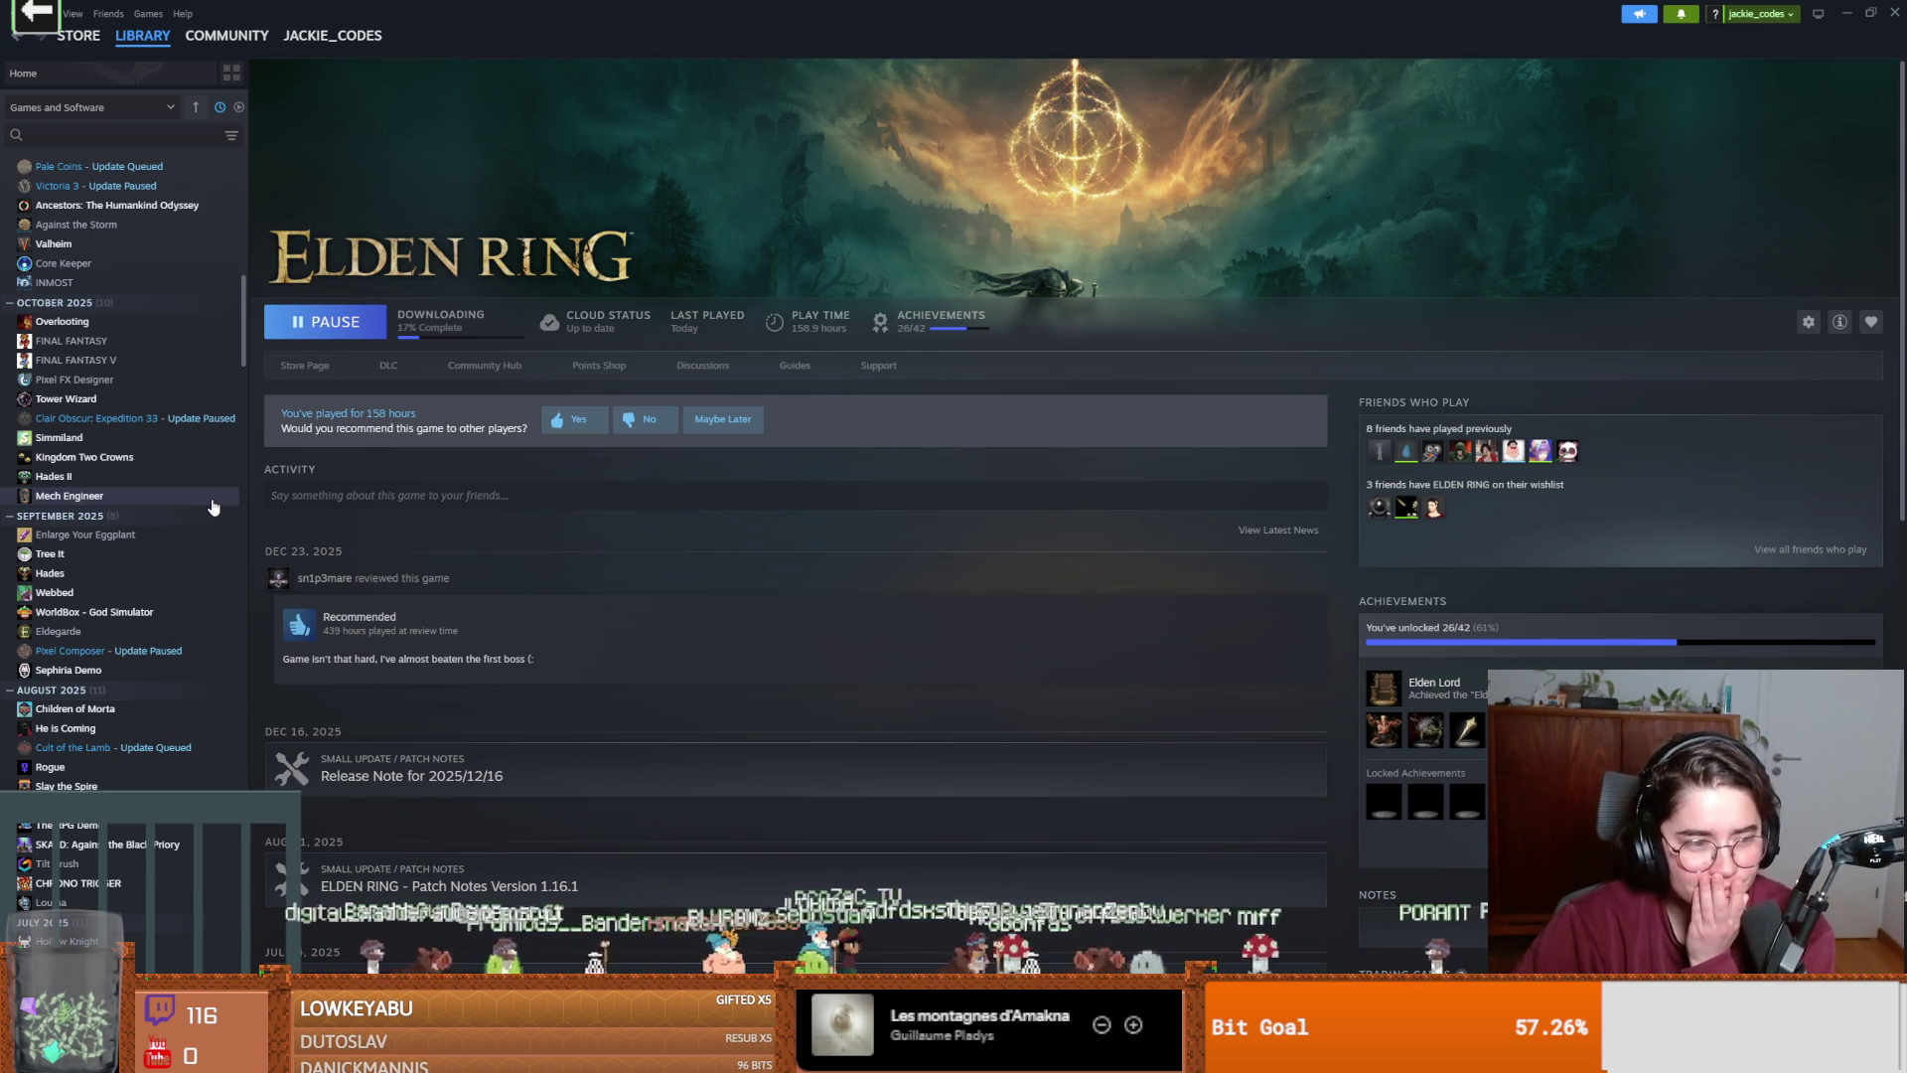
scroll(213, 506, "down", 3)
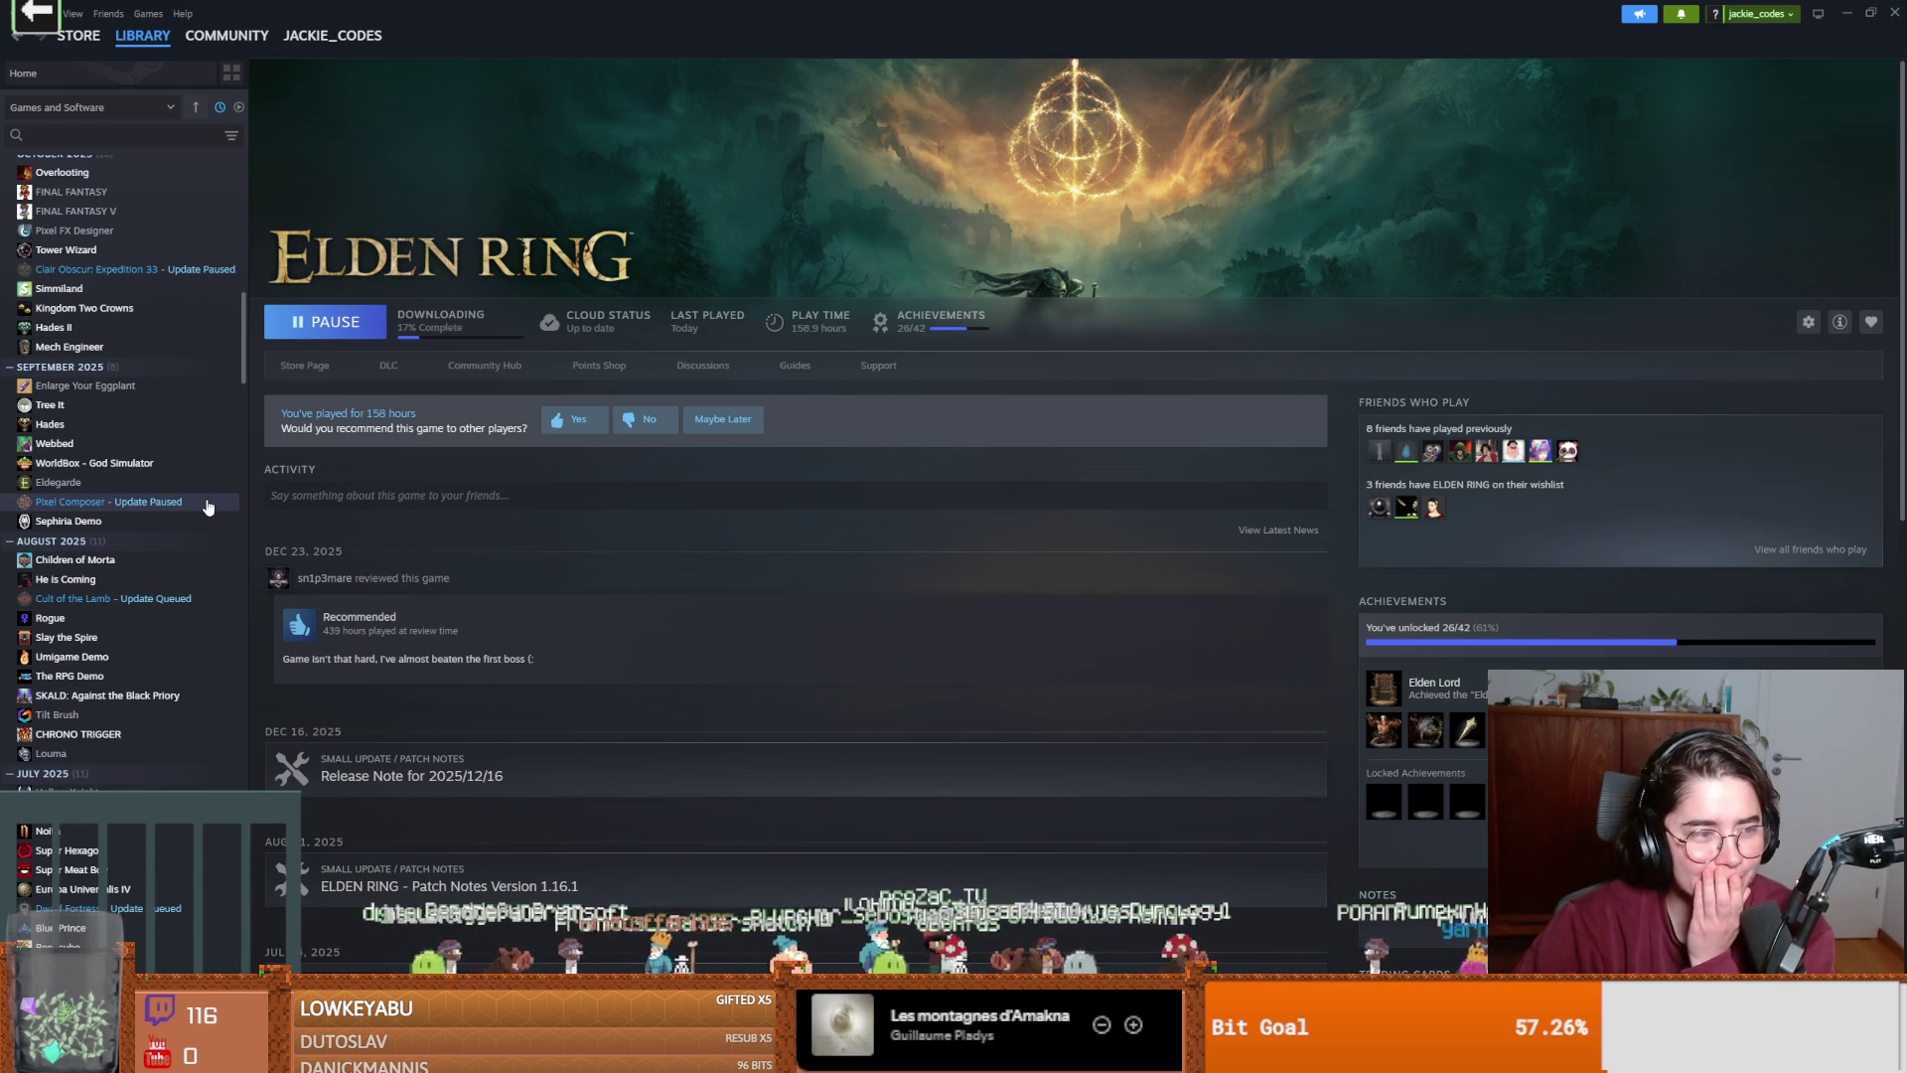
scroll(199, 509, "down", 2)
scroll(197, 511, "down", 2)
left_click(167, 513)
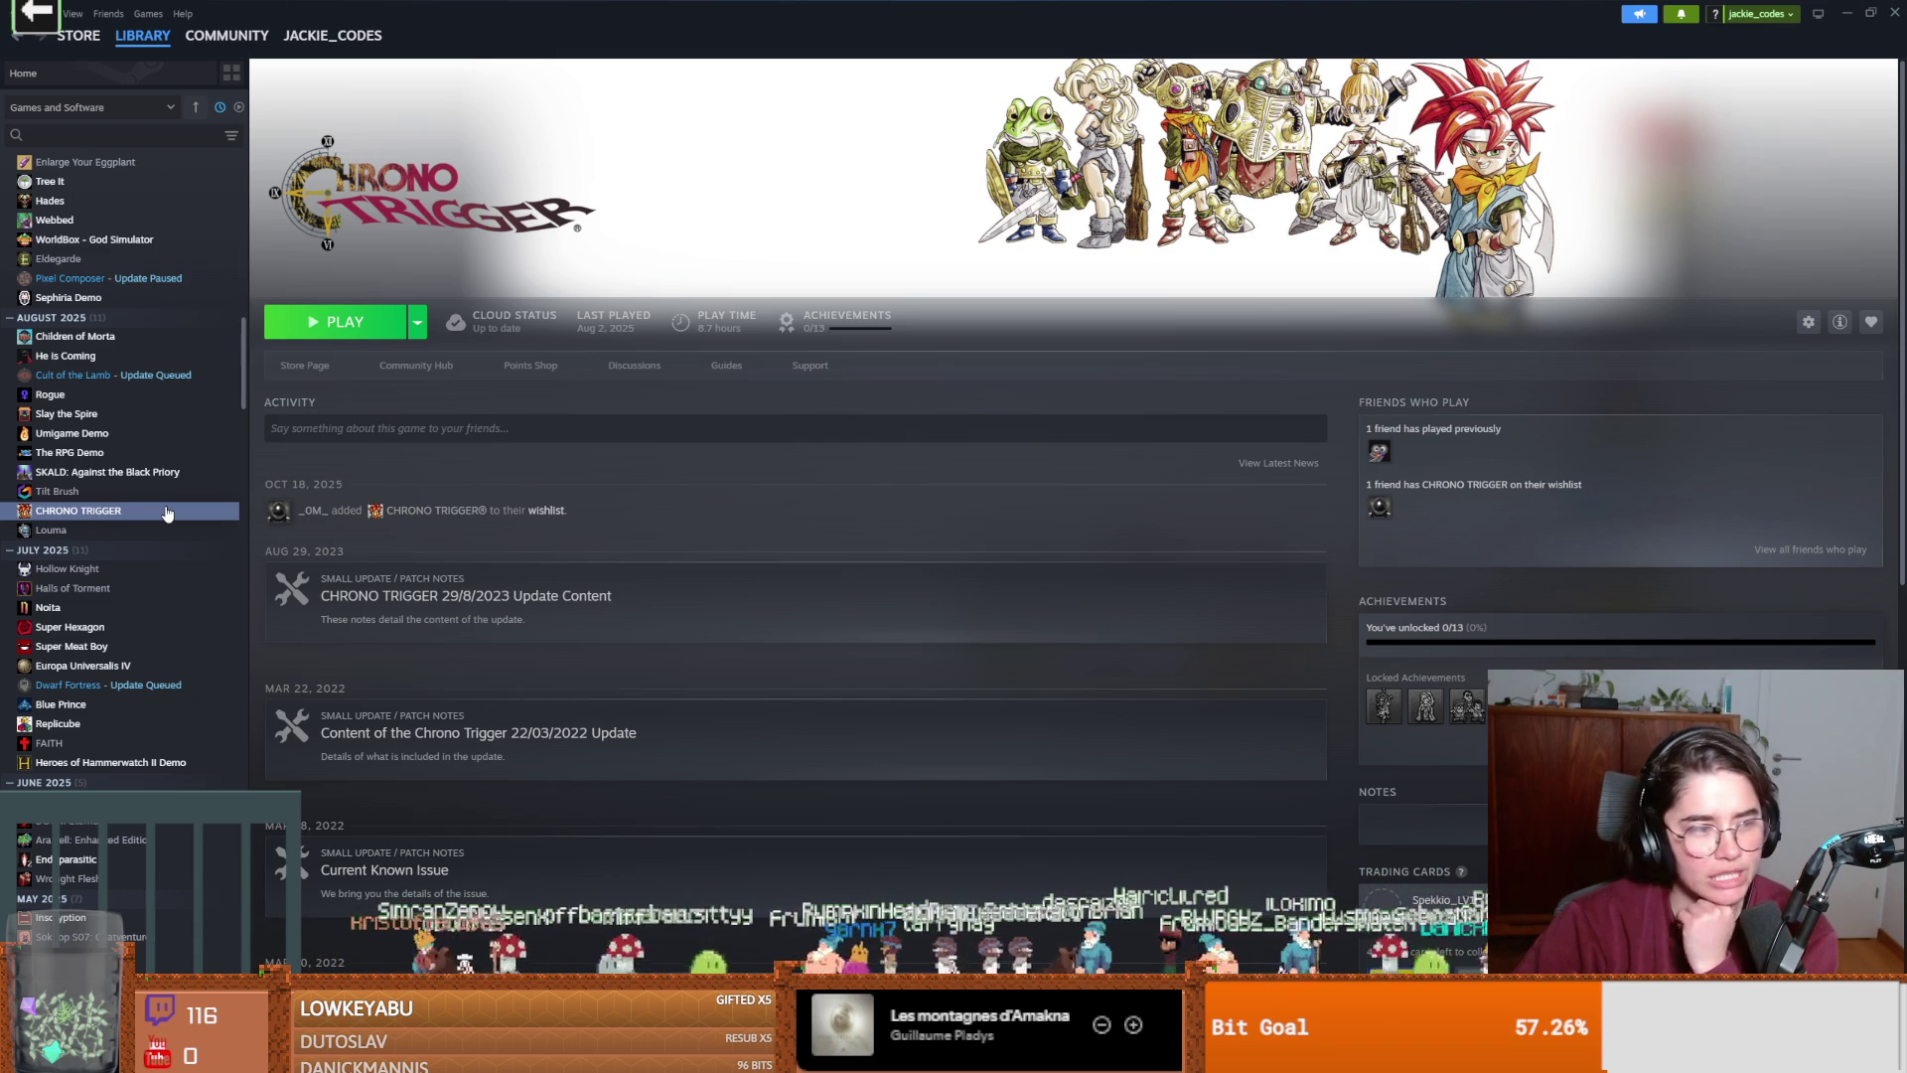
Open Potion Craft's page, then the Neverwinter Nights: Enhanced Edition page.
scroll(165, 507, "down", 3)
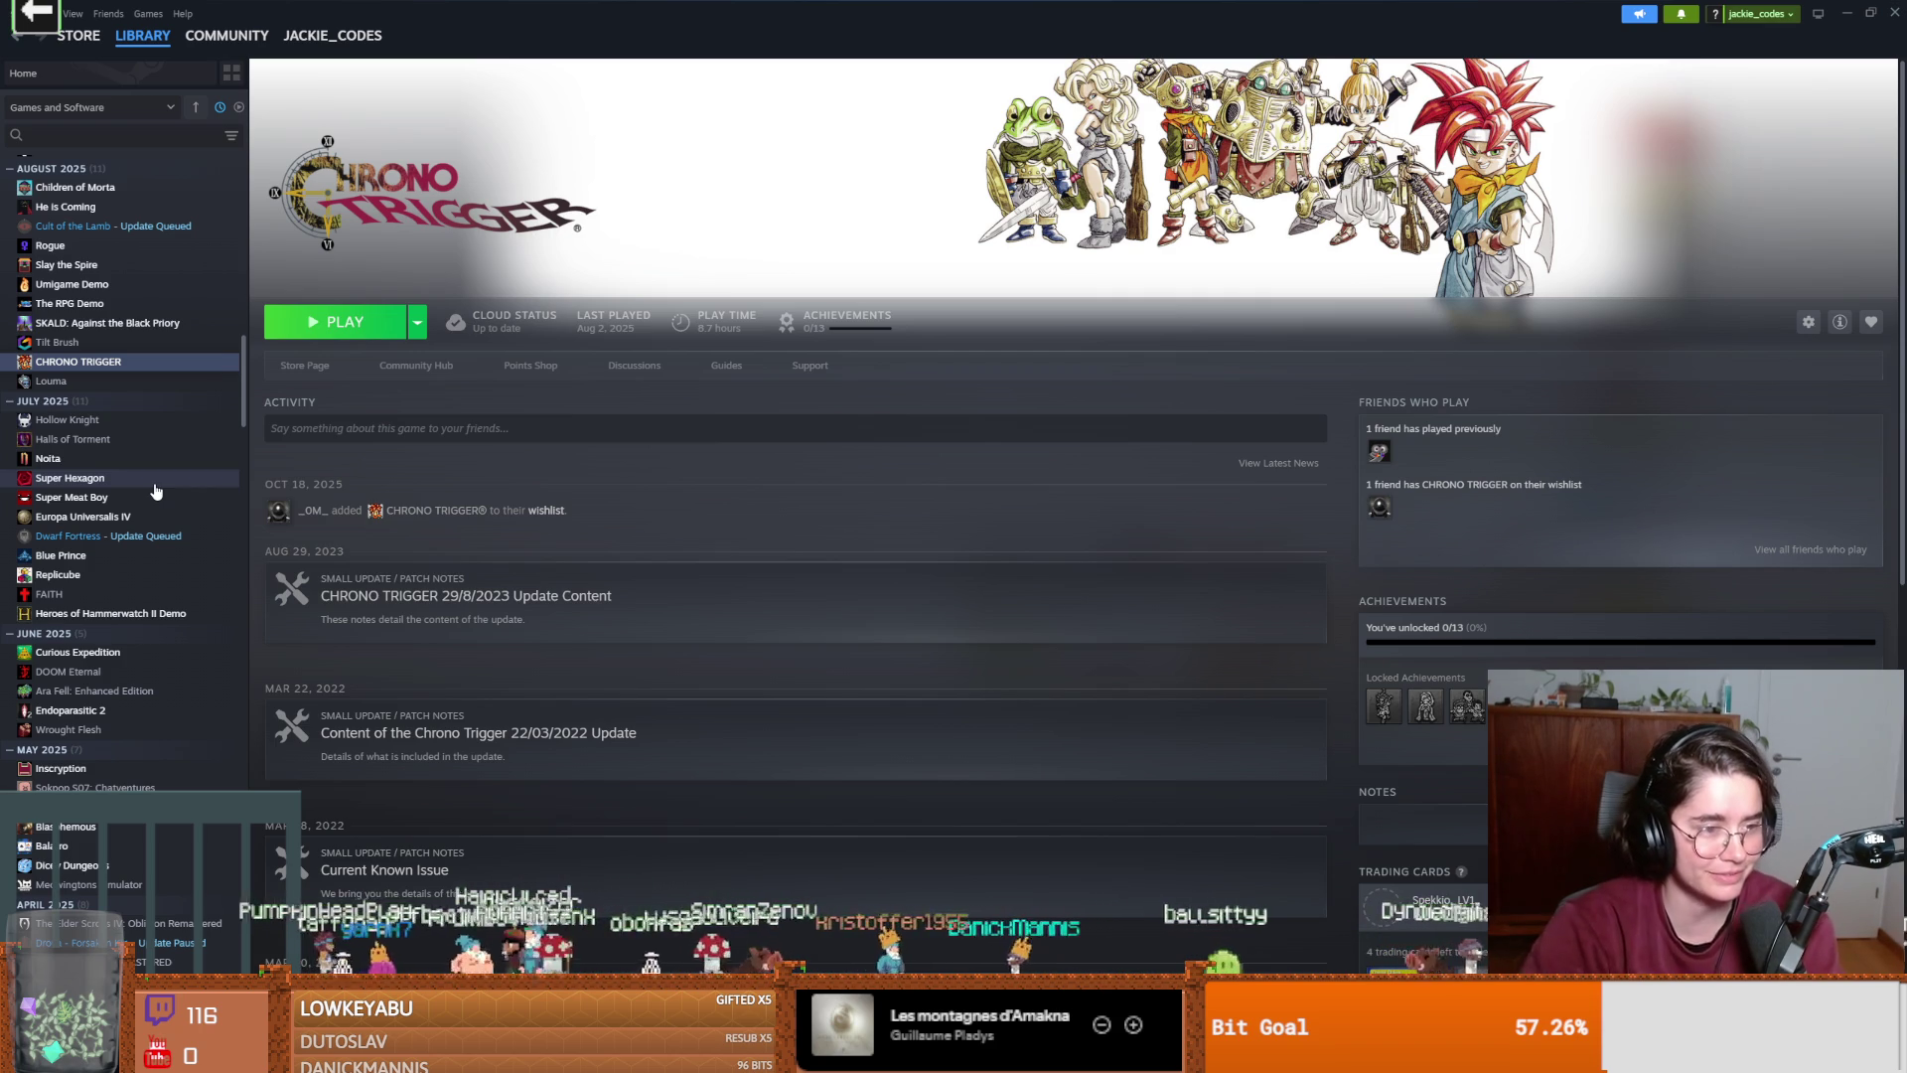
scroll(156, 491, "down", 3)
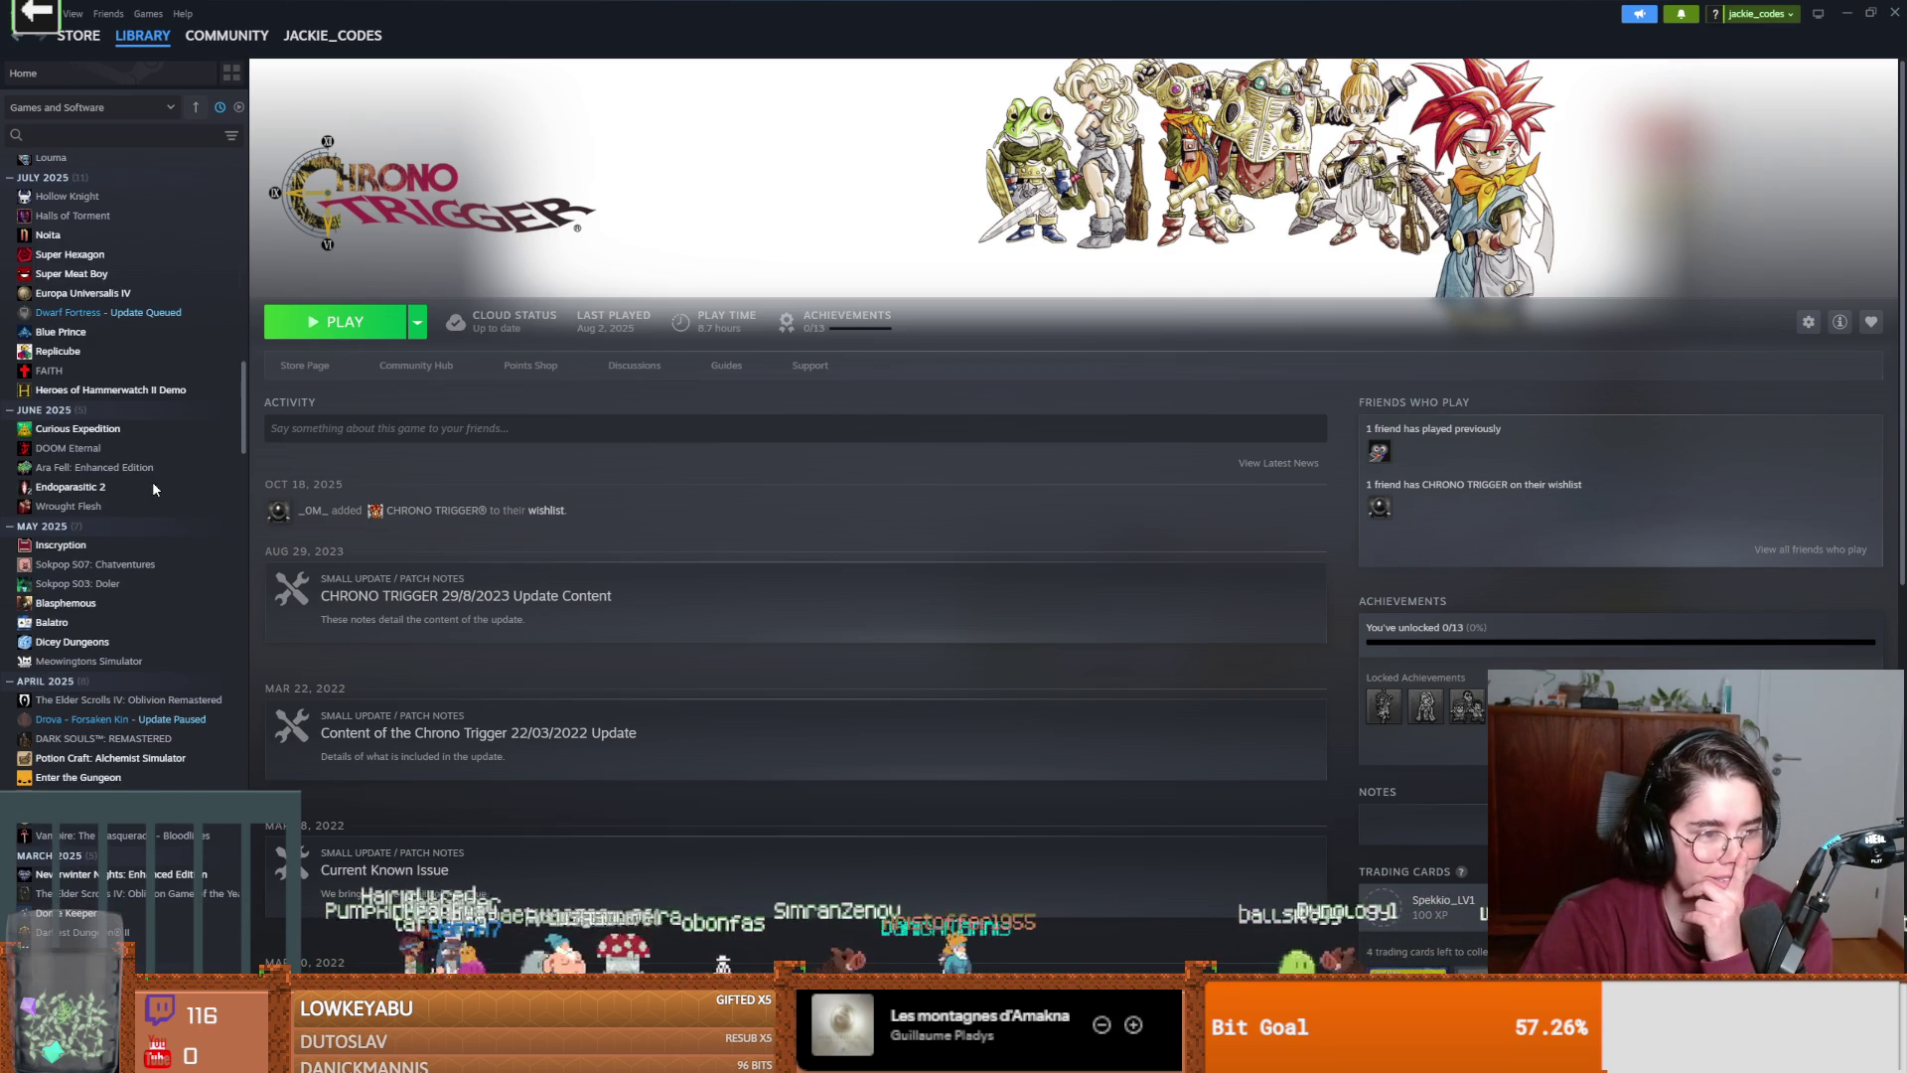
scroll(151, 489, "down", 3)
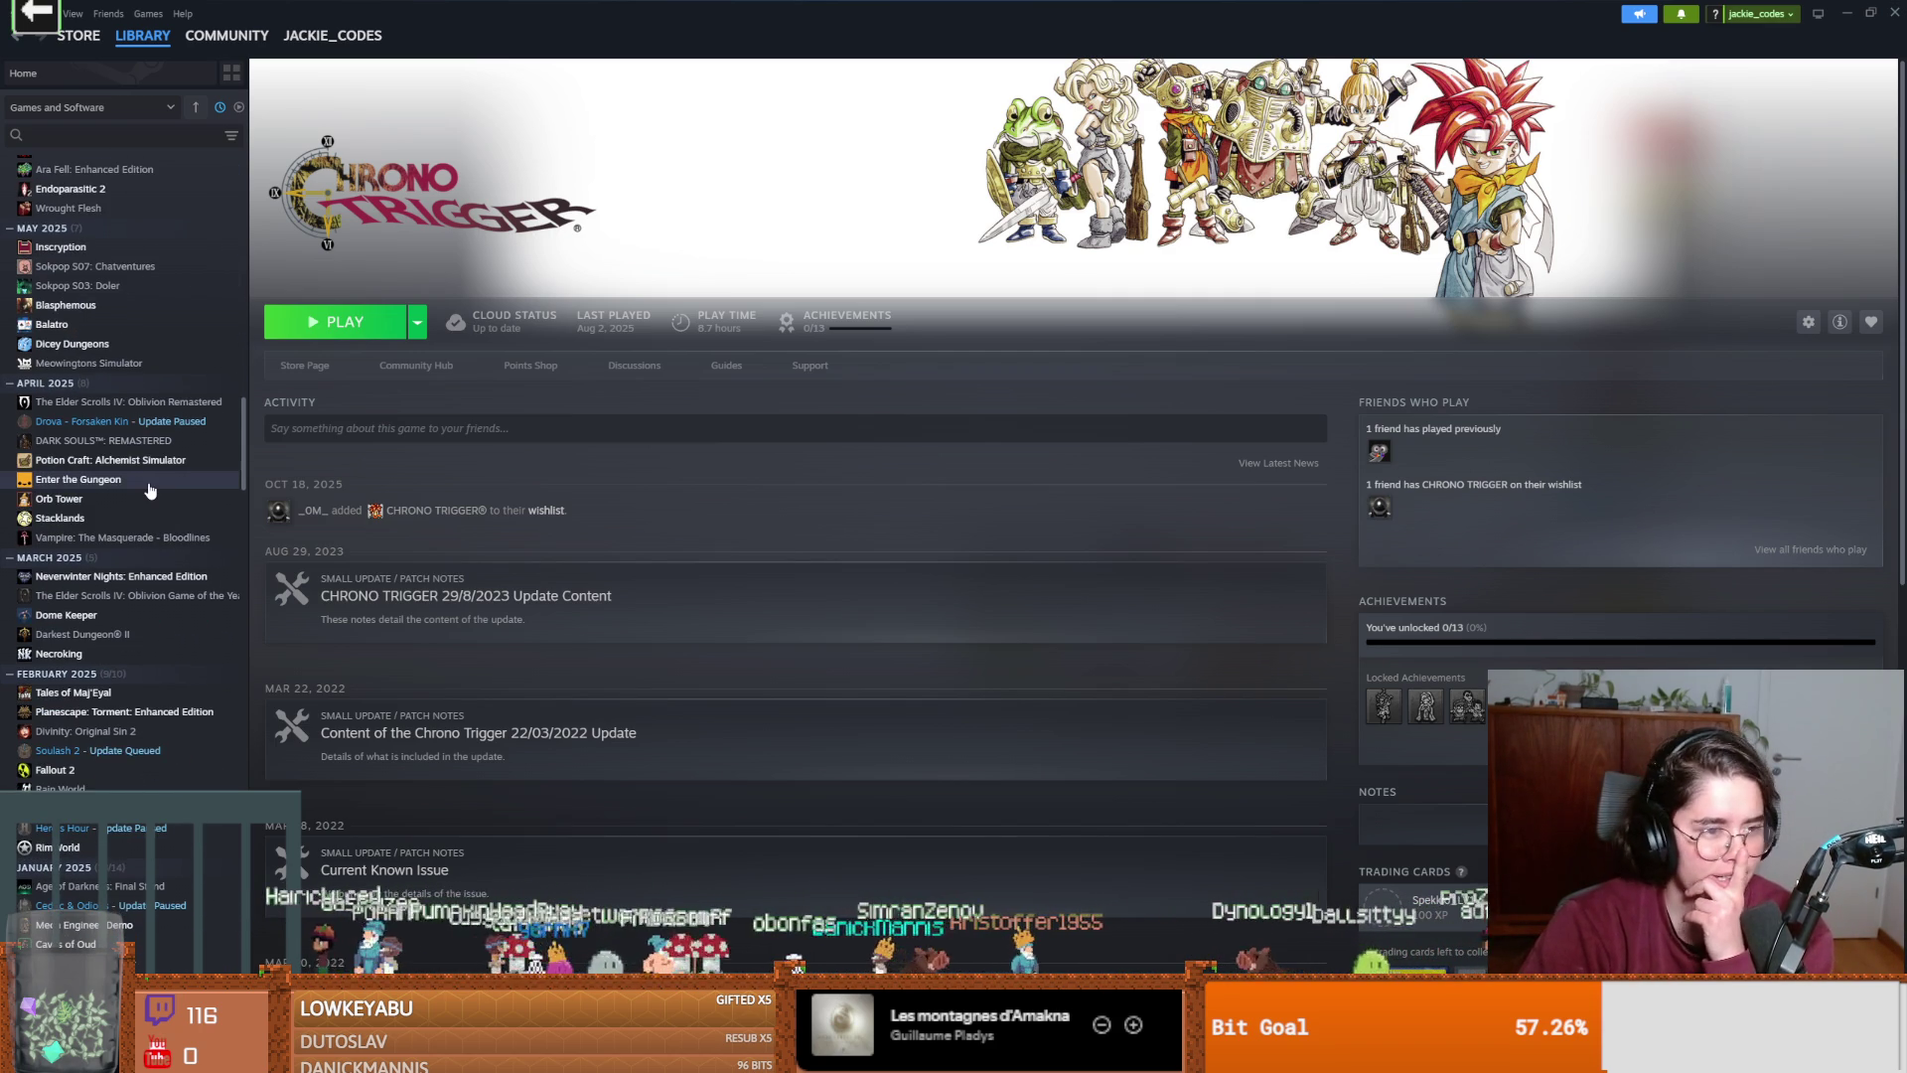
scroll(149, 490, "down", 1)
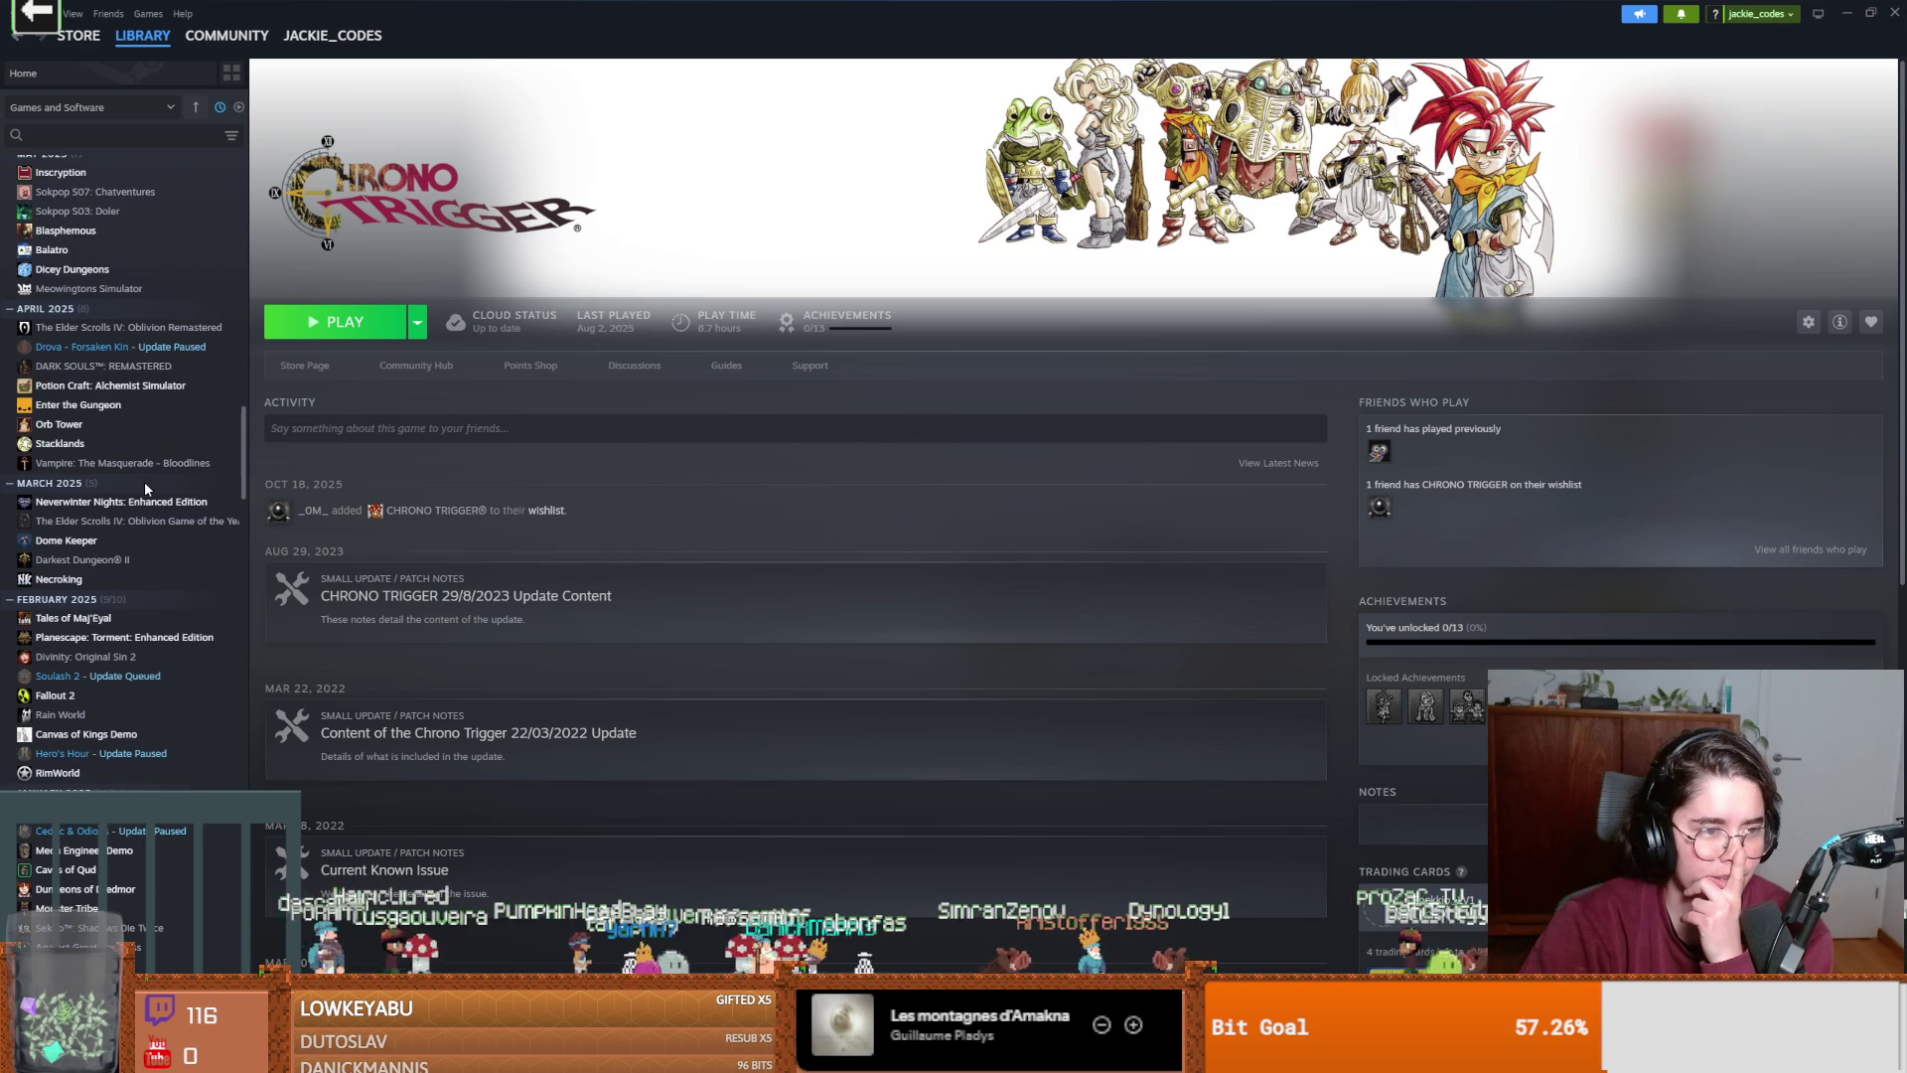
right_click(136, 488)
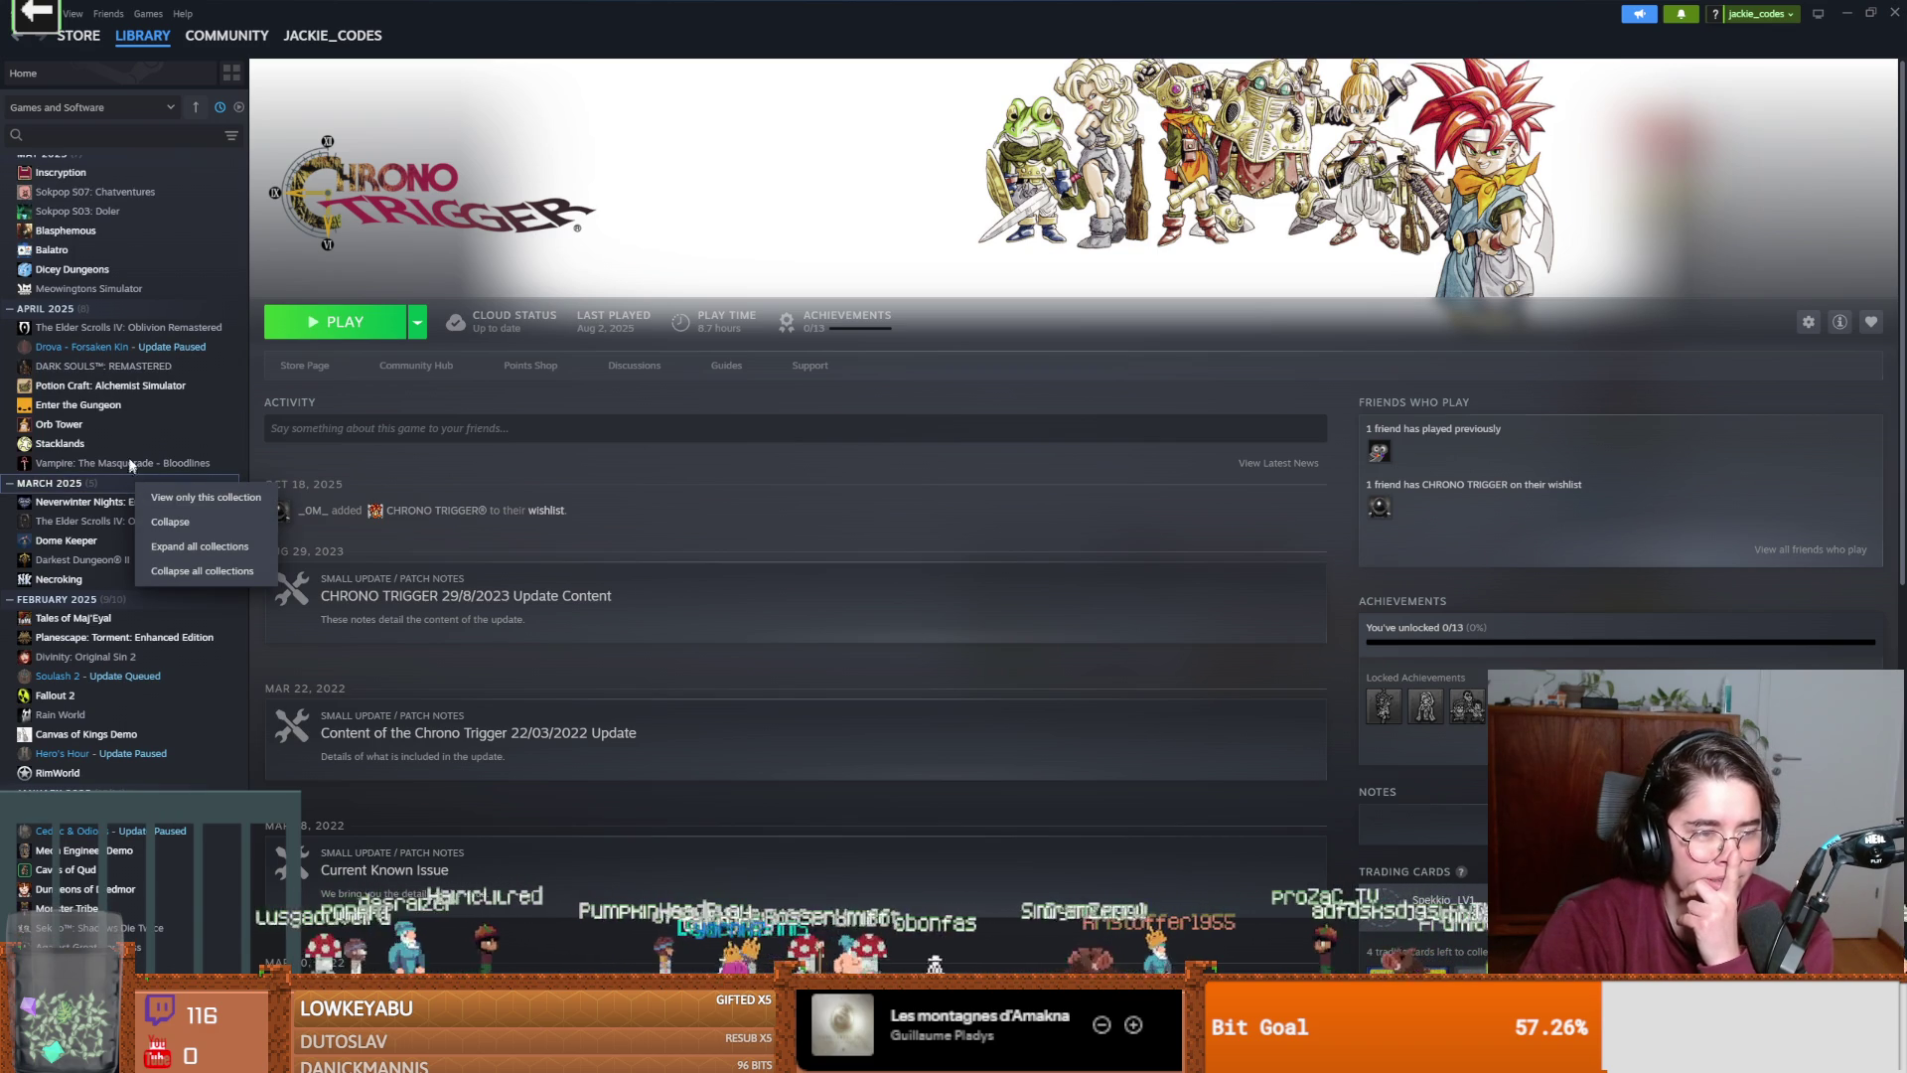
left_click(109, 412)
left_click(95, 386)
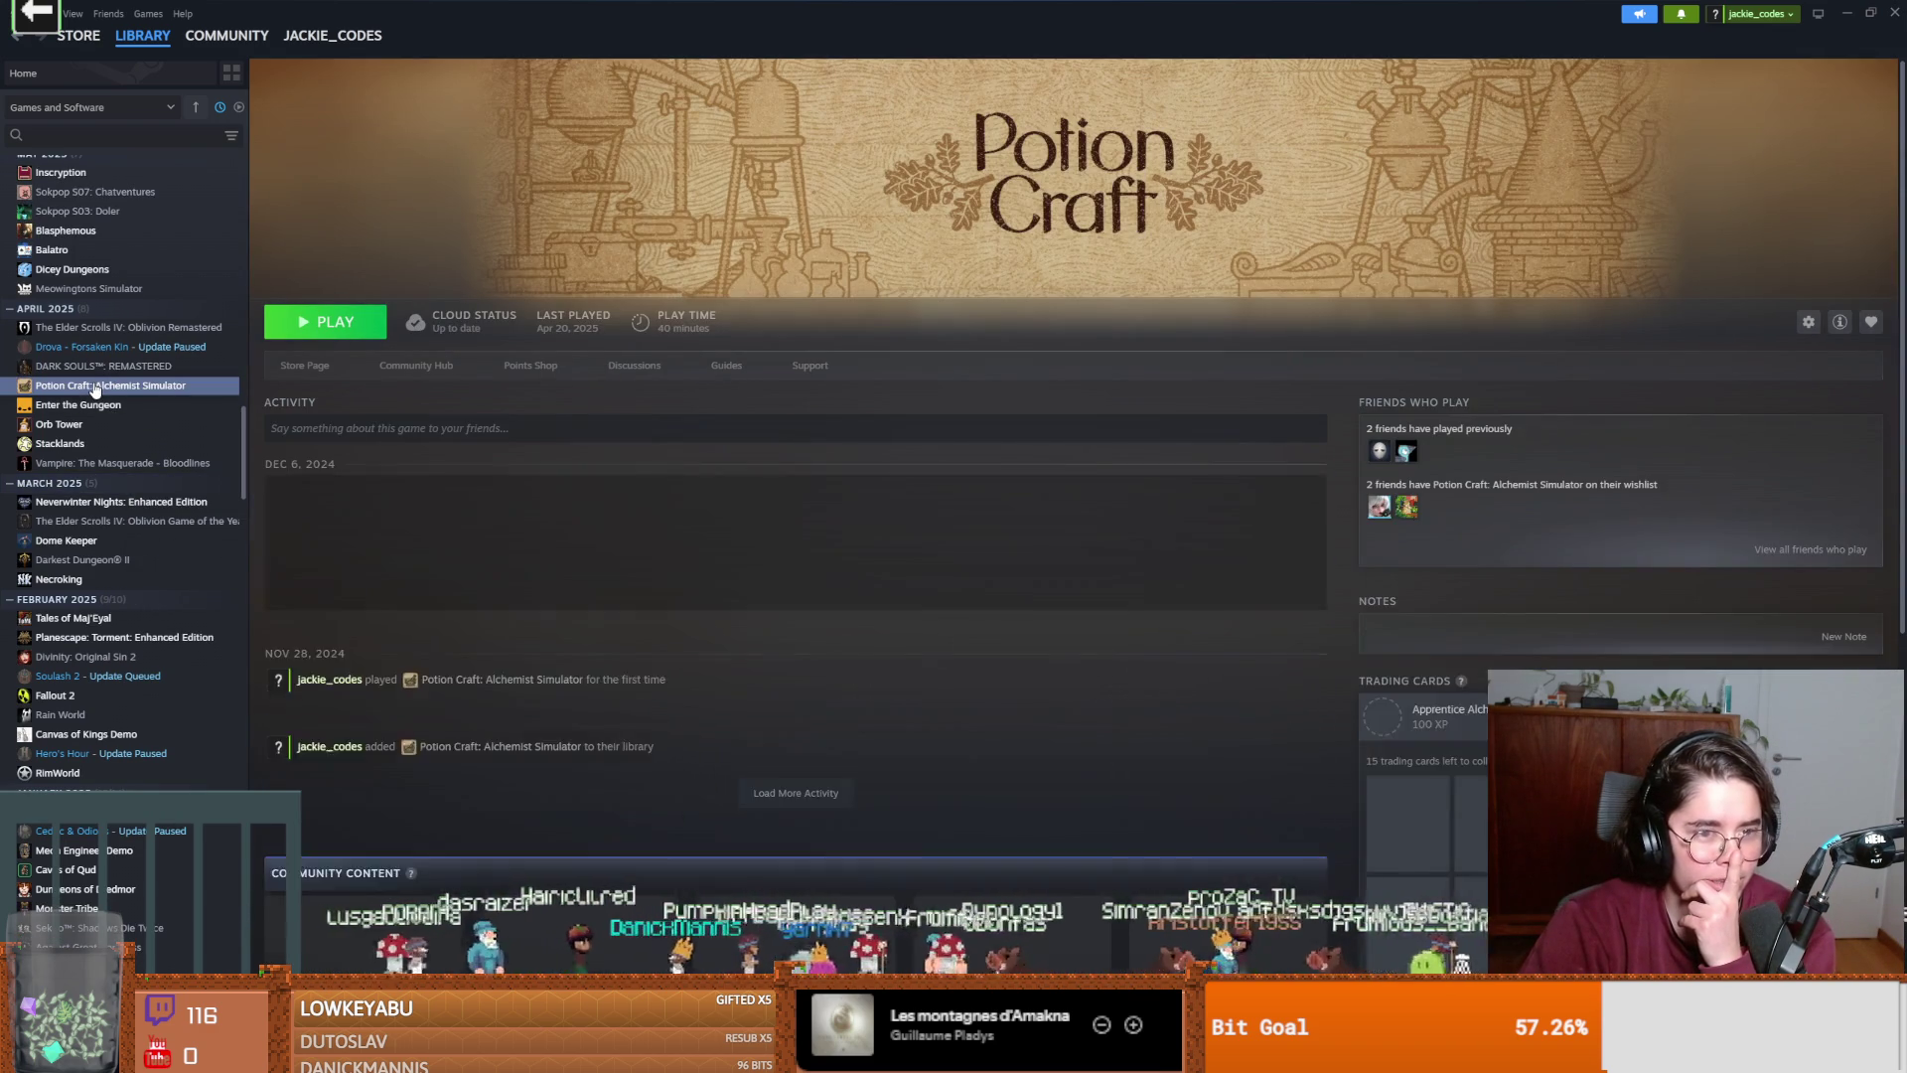
scroll(87, 381, "up", 1)
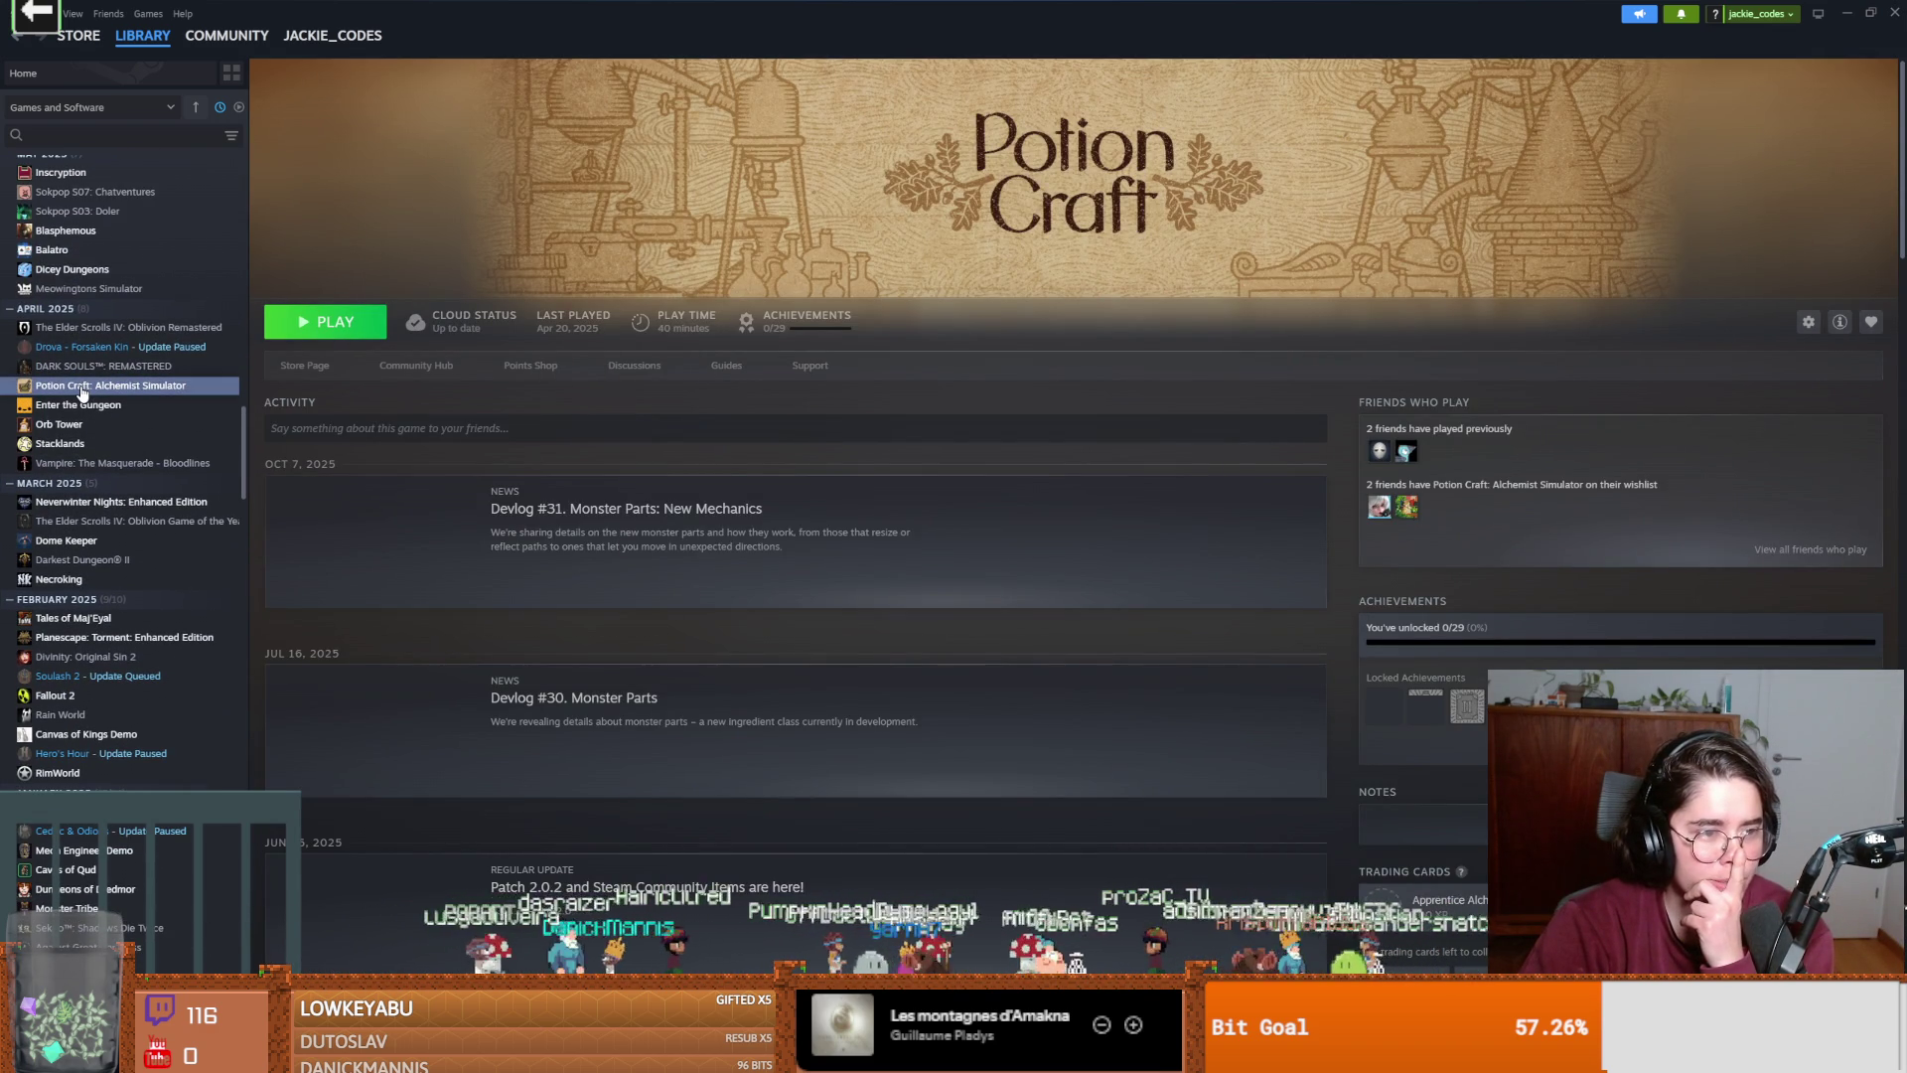
right_click(82, 393)
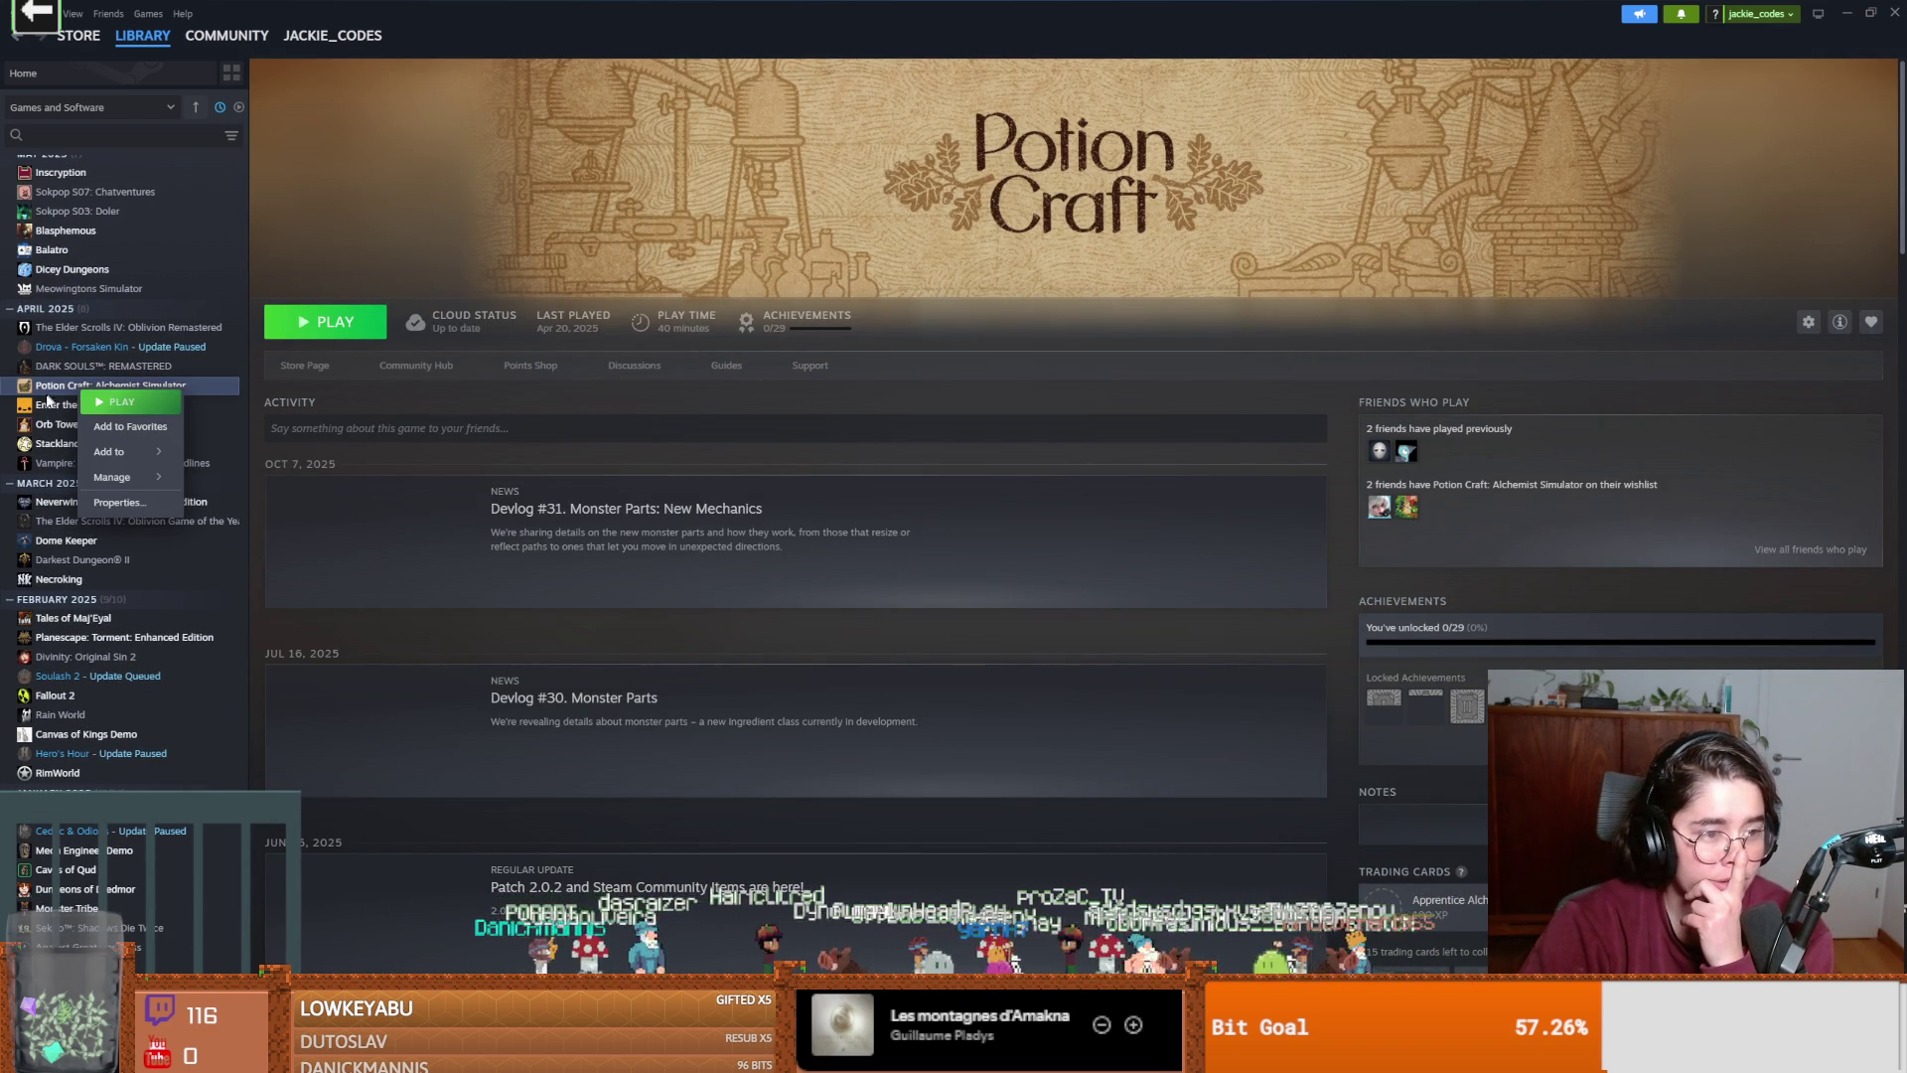
left_click(17, 503)
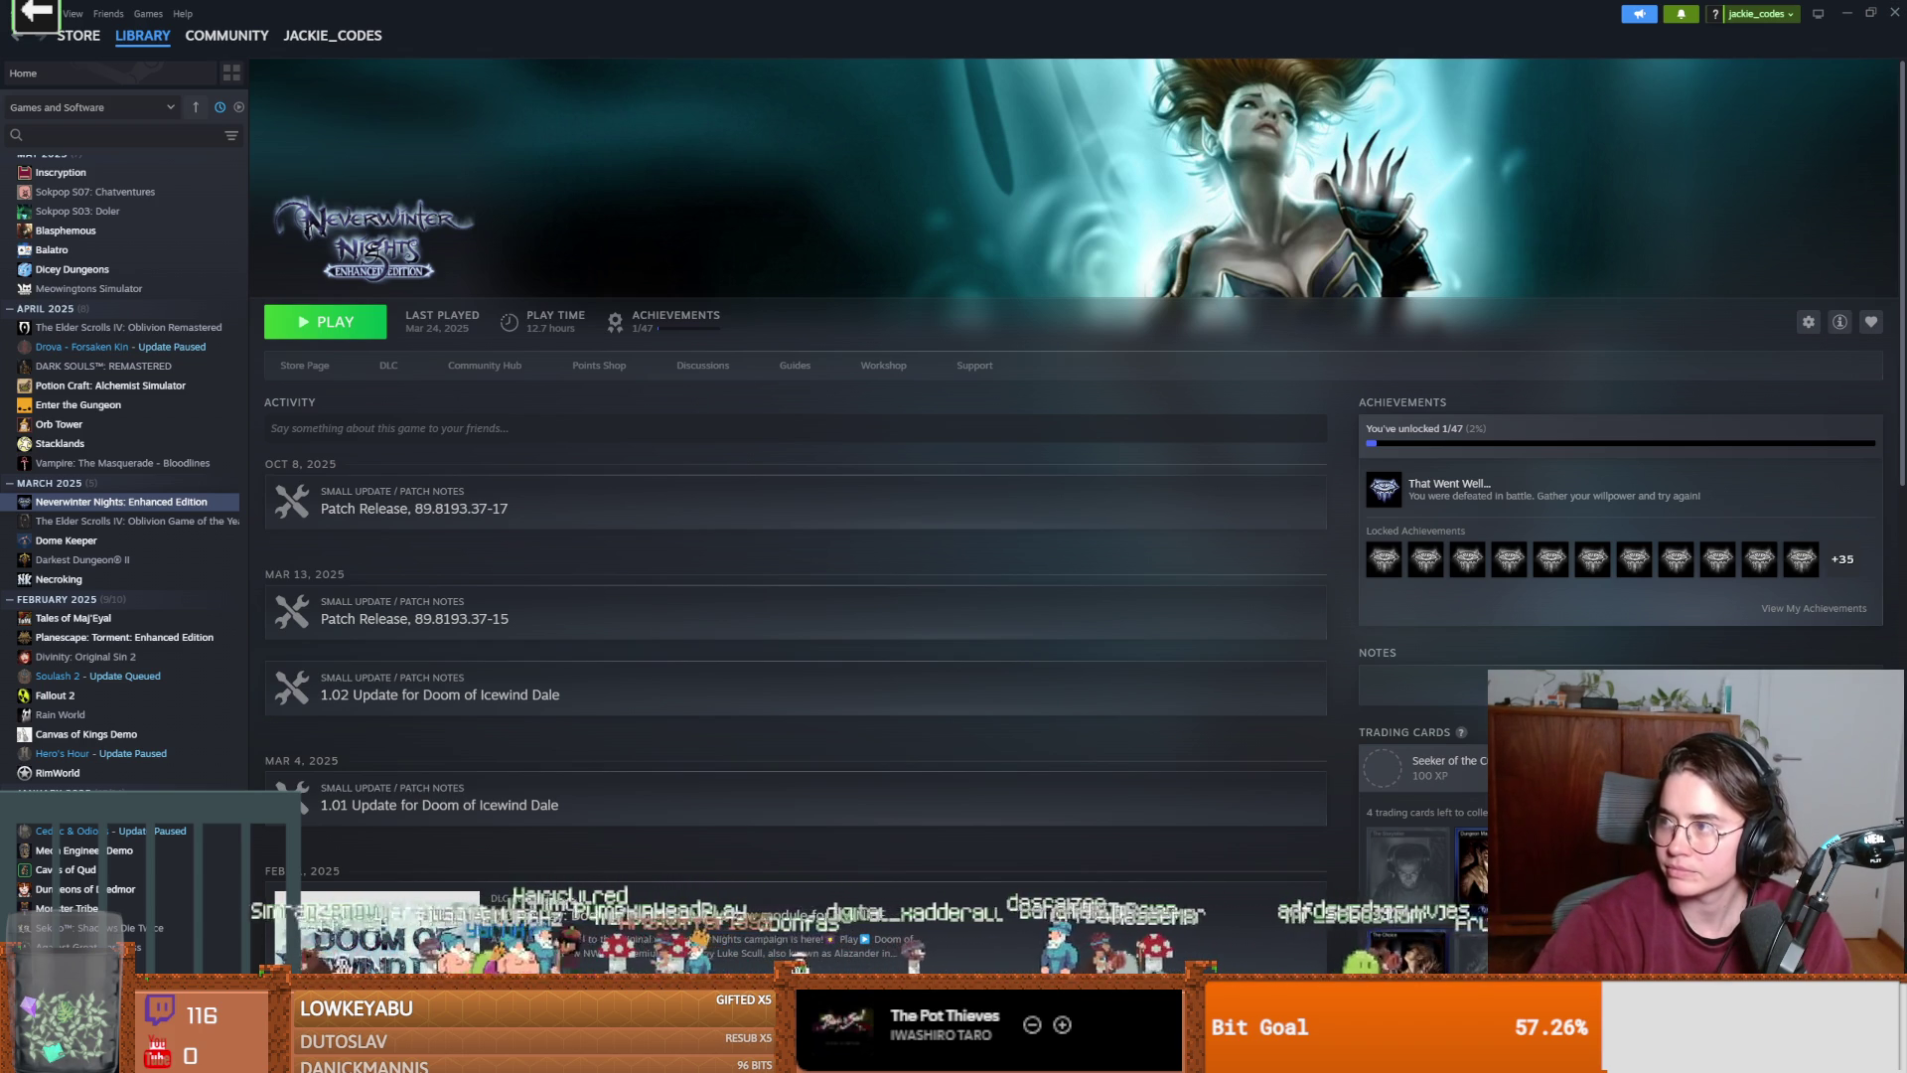
Switch to the browser showing the Warcraft III: Reforged page.
key("alt+Tab")
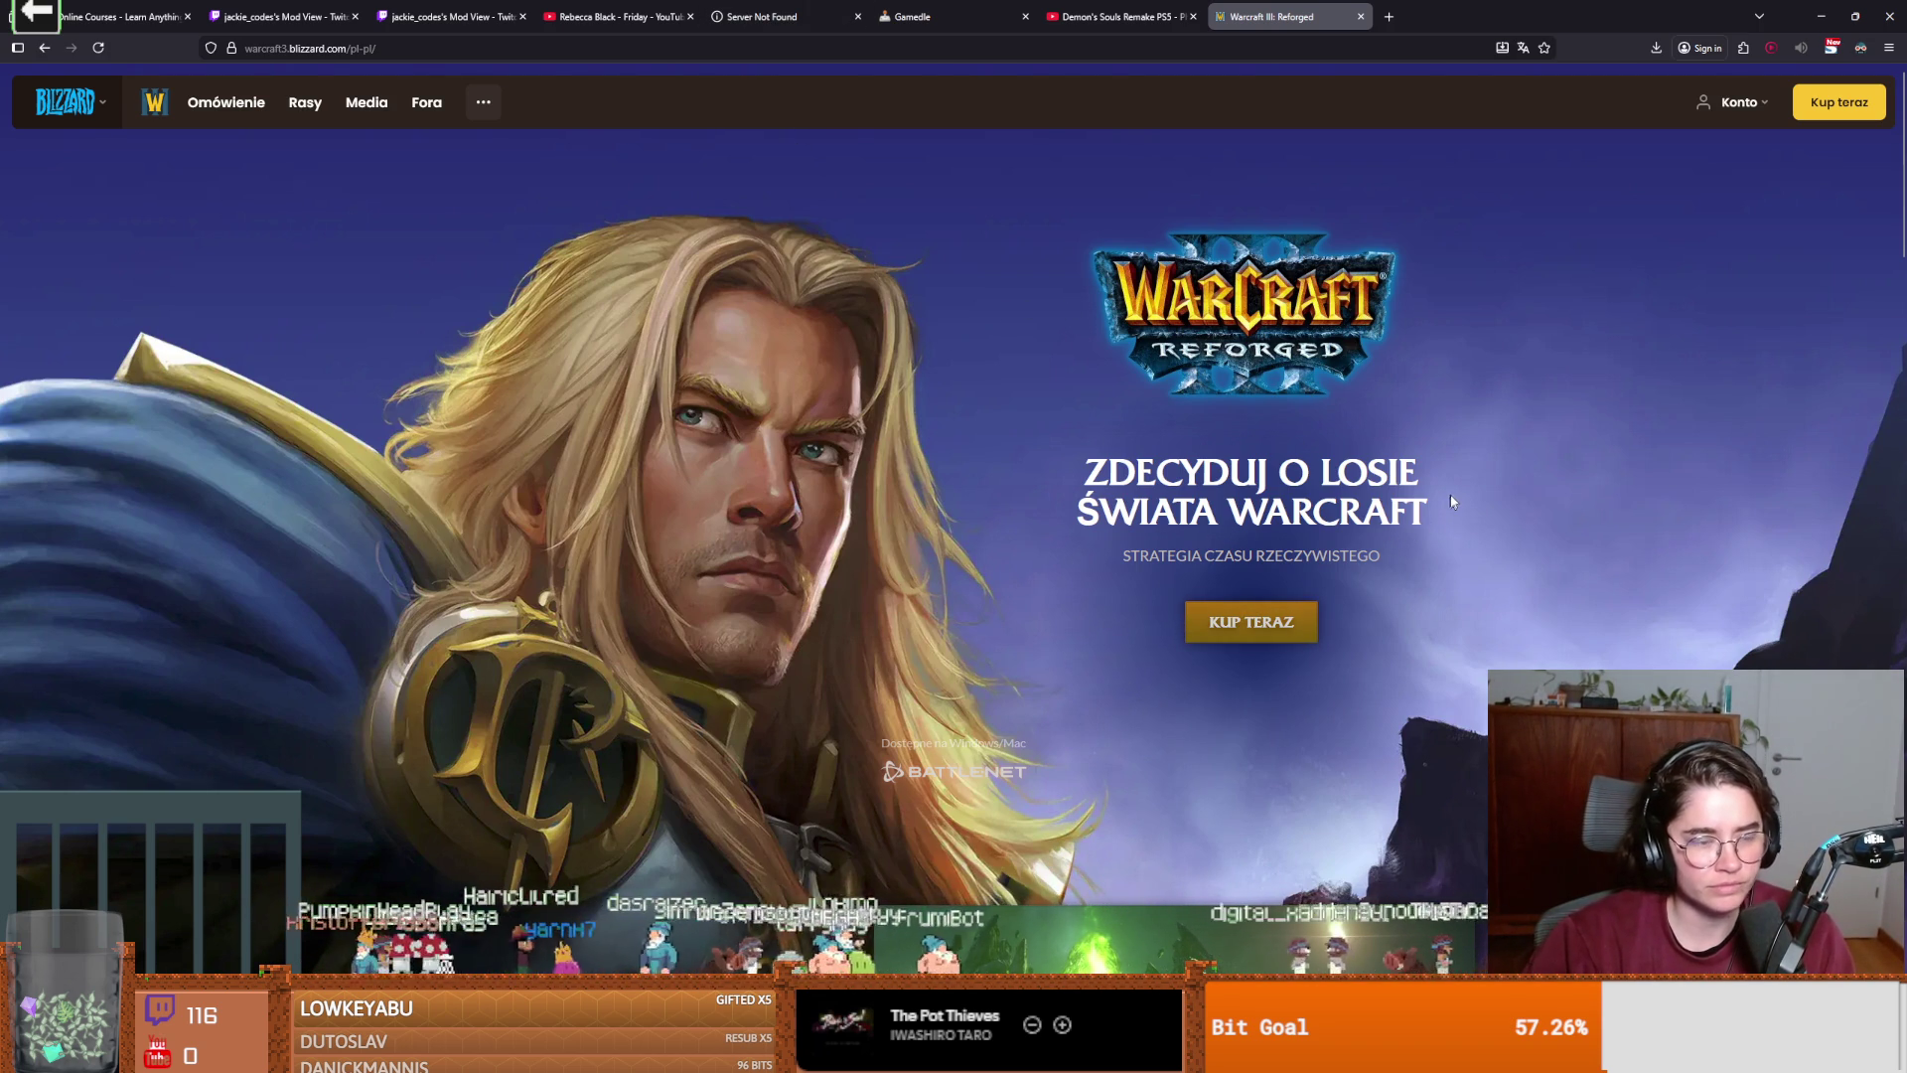
Switch windows back to the Battle.net shop in the browser.
key("alt+Tab")
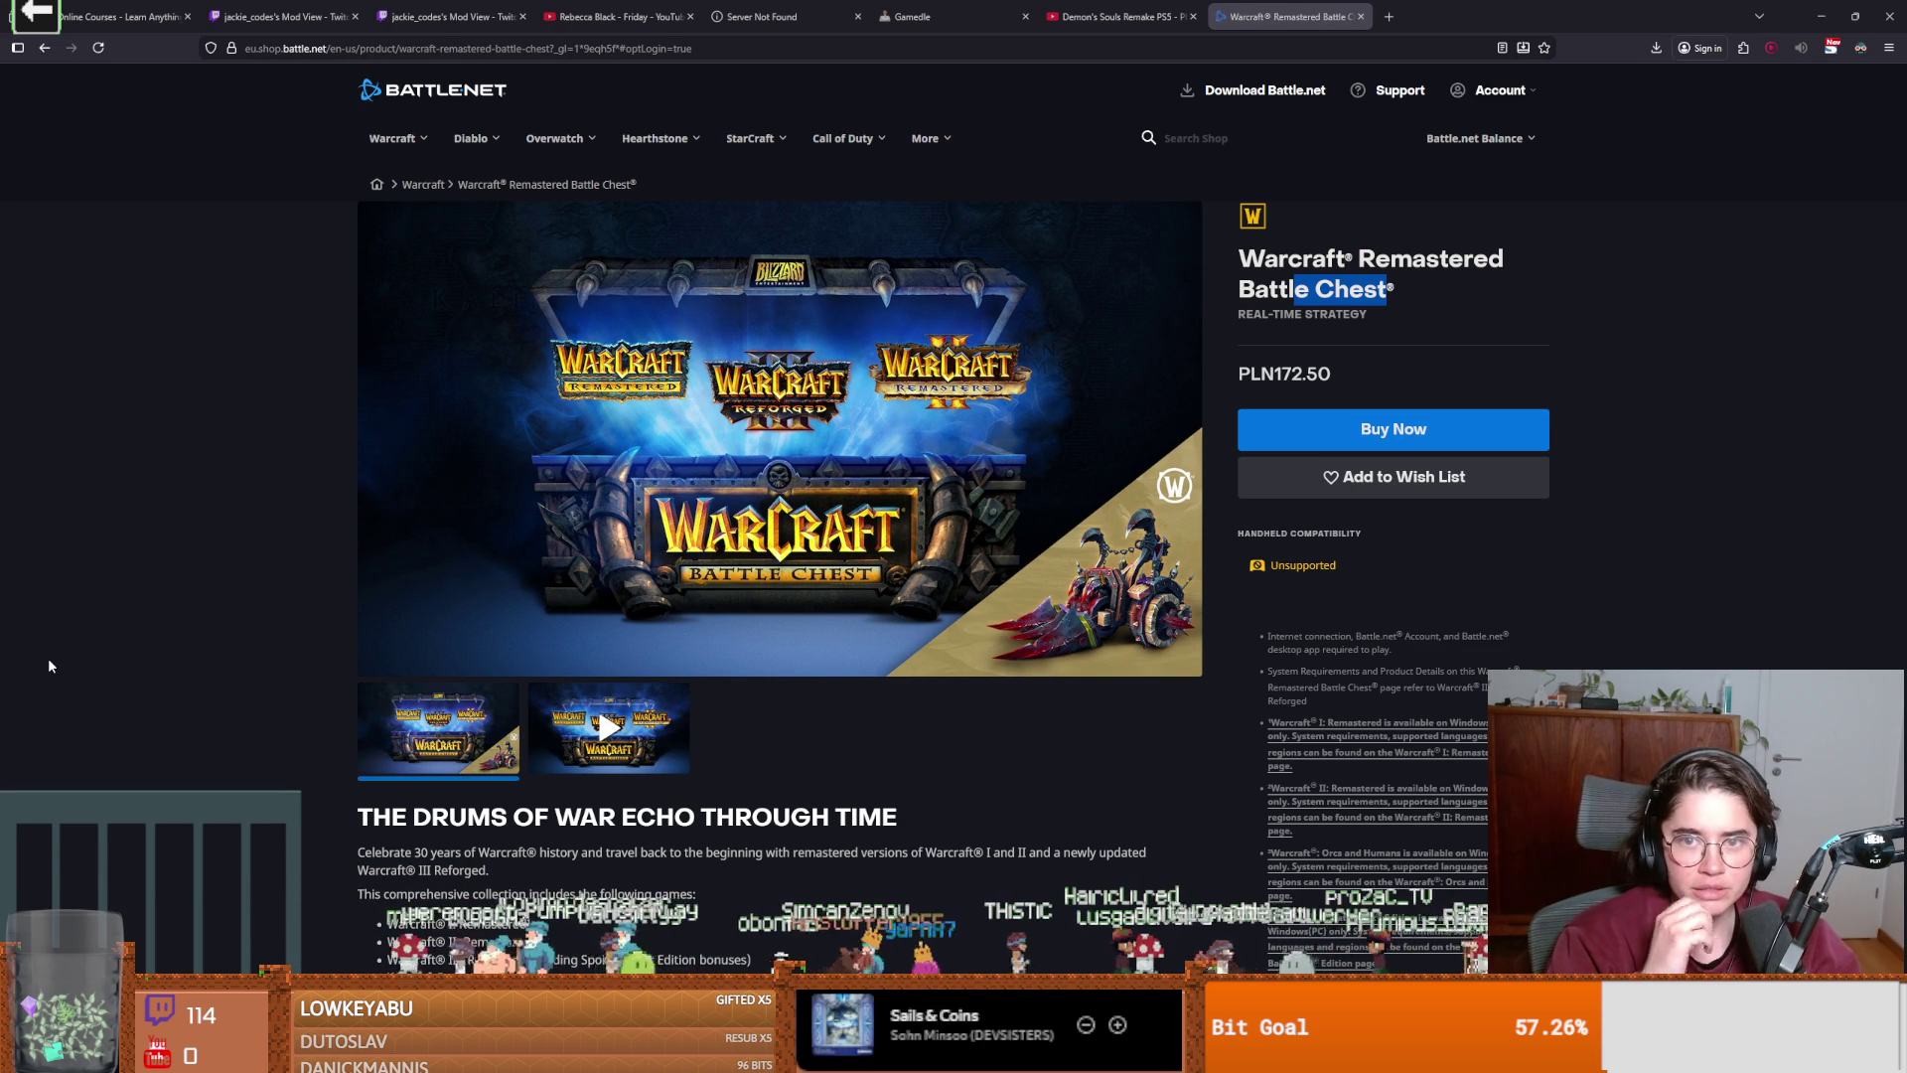
Go through the Warcraft games listing to the Warcraft III: Reforged product page (PLN129.50).
left_click(414, 144)
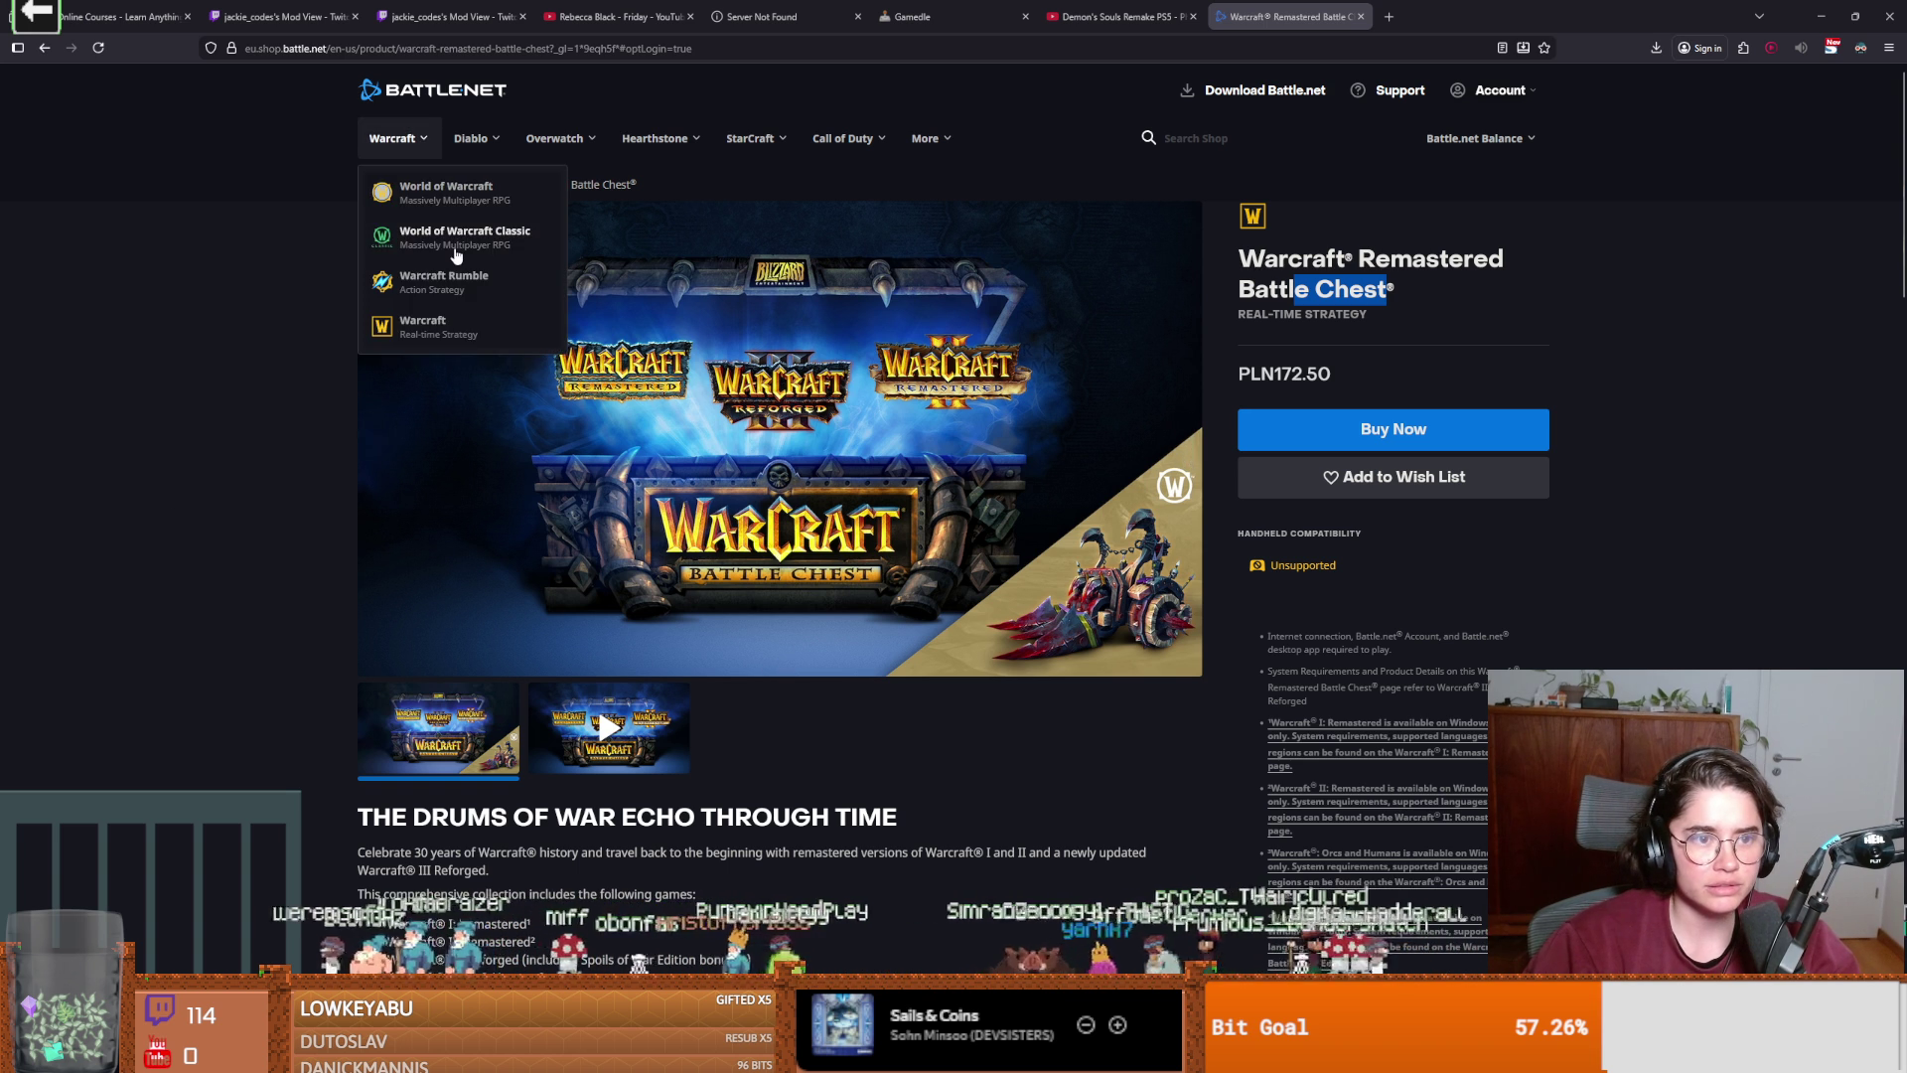
left_click(467, 338)
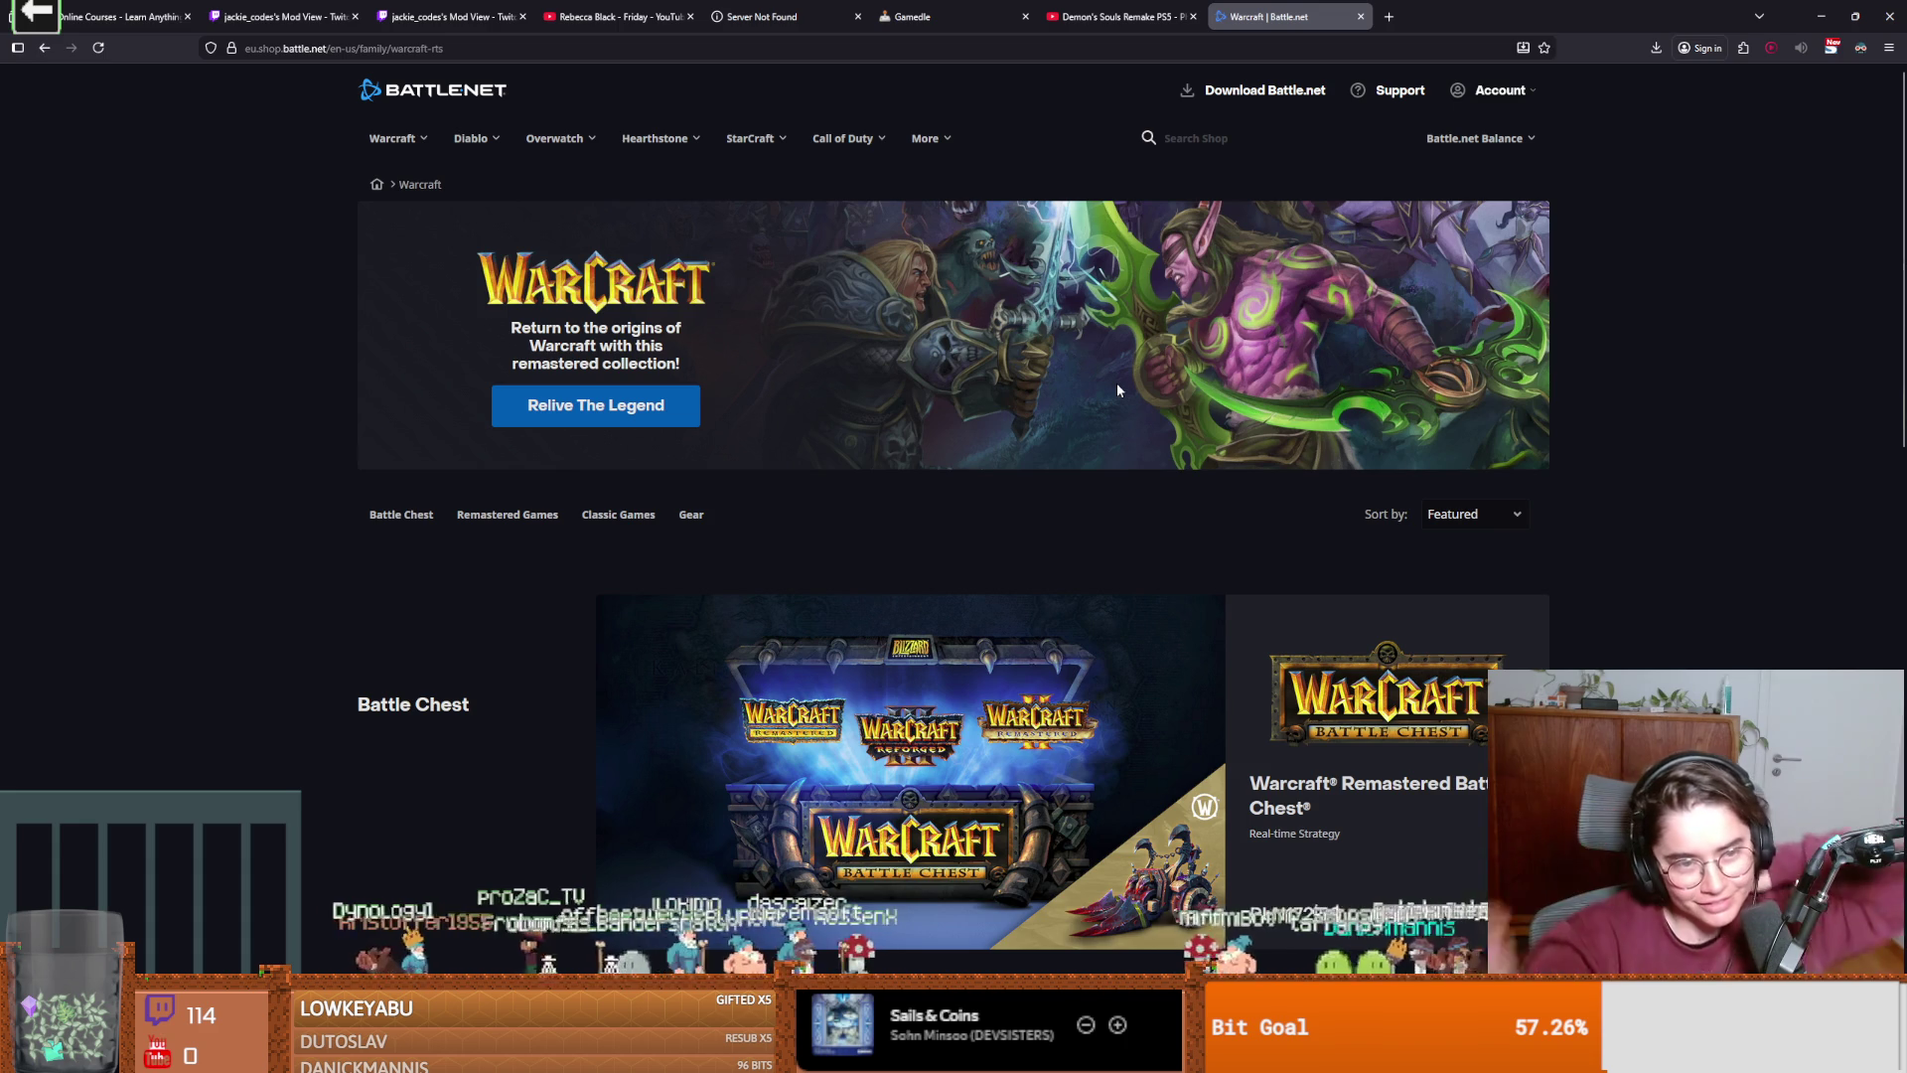
scroll(1076, 409, "down", 5)
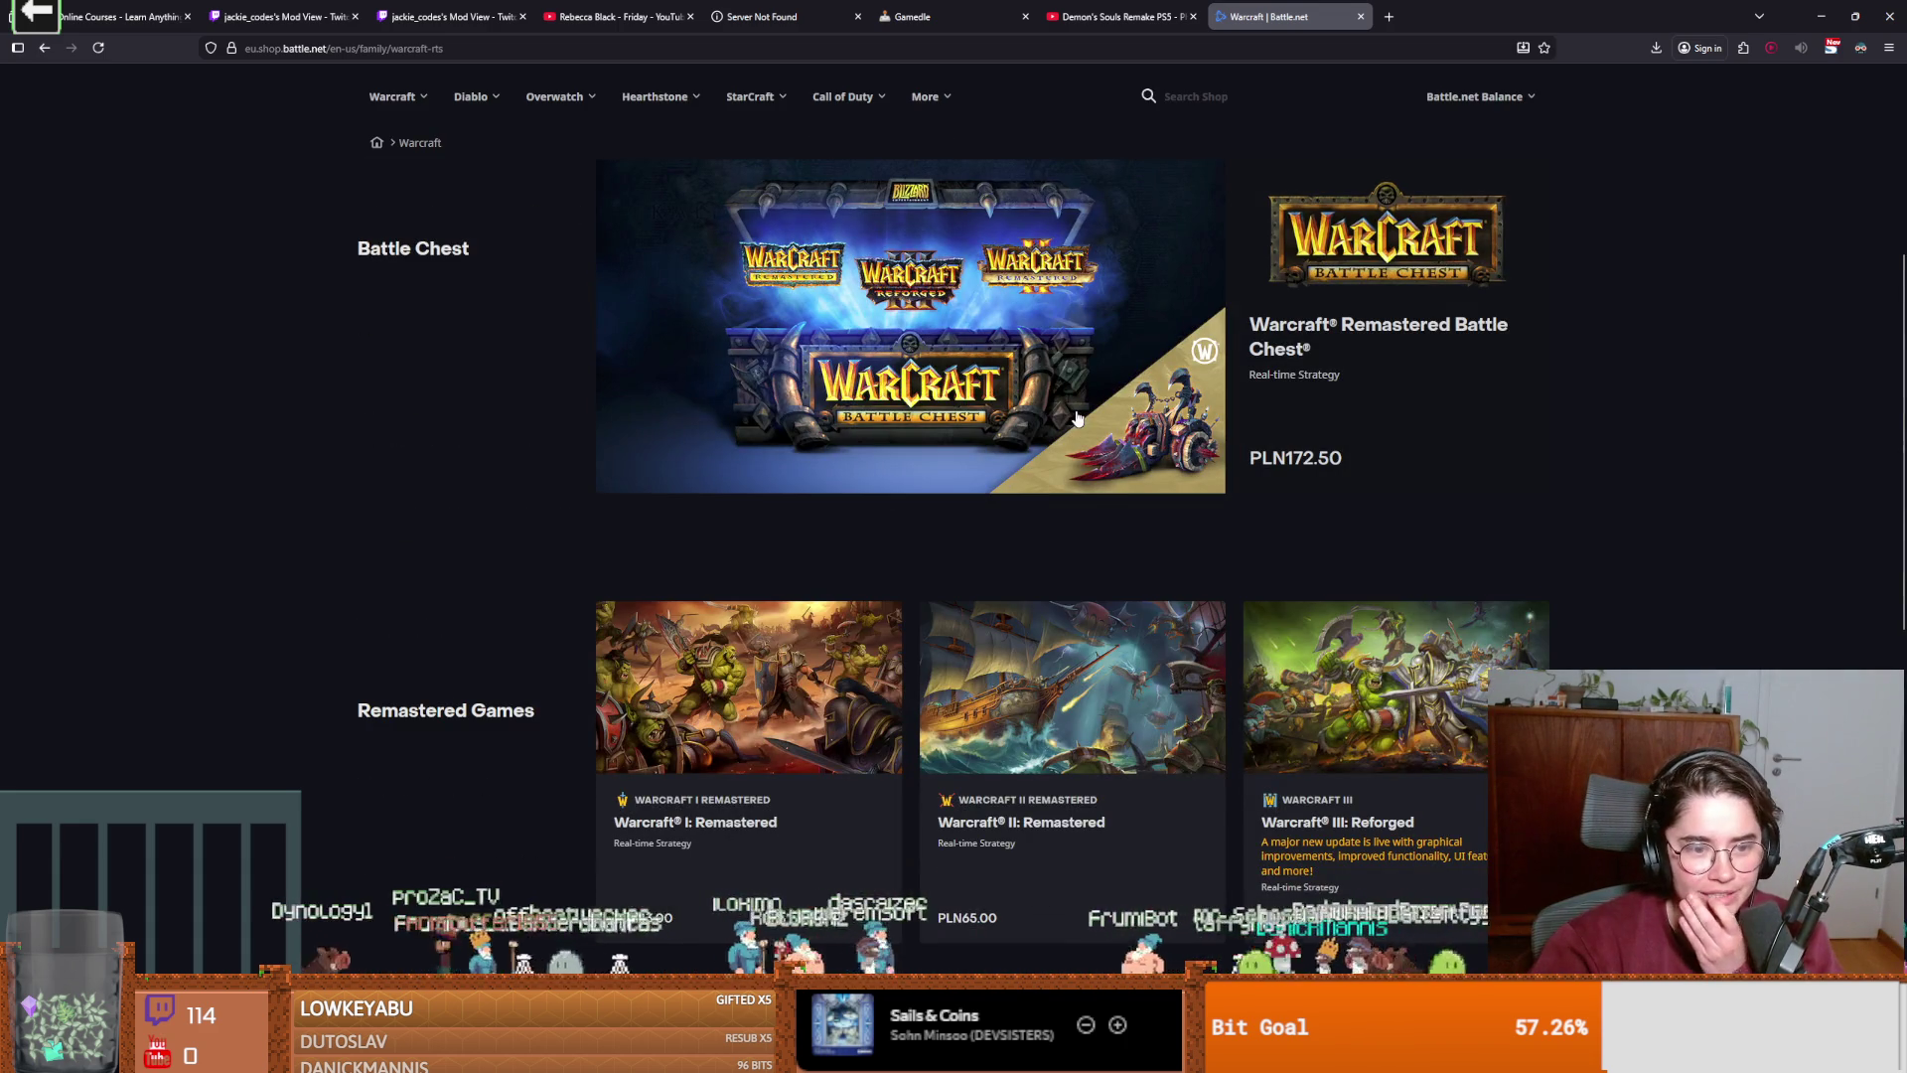
scroll(1078, 417, "down", 3)
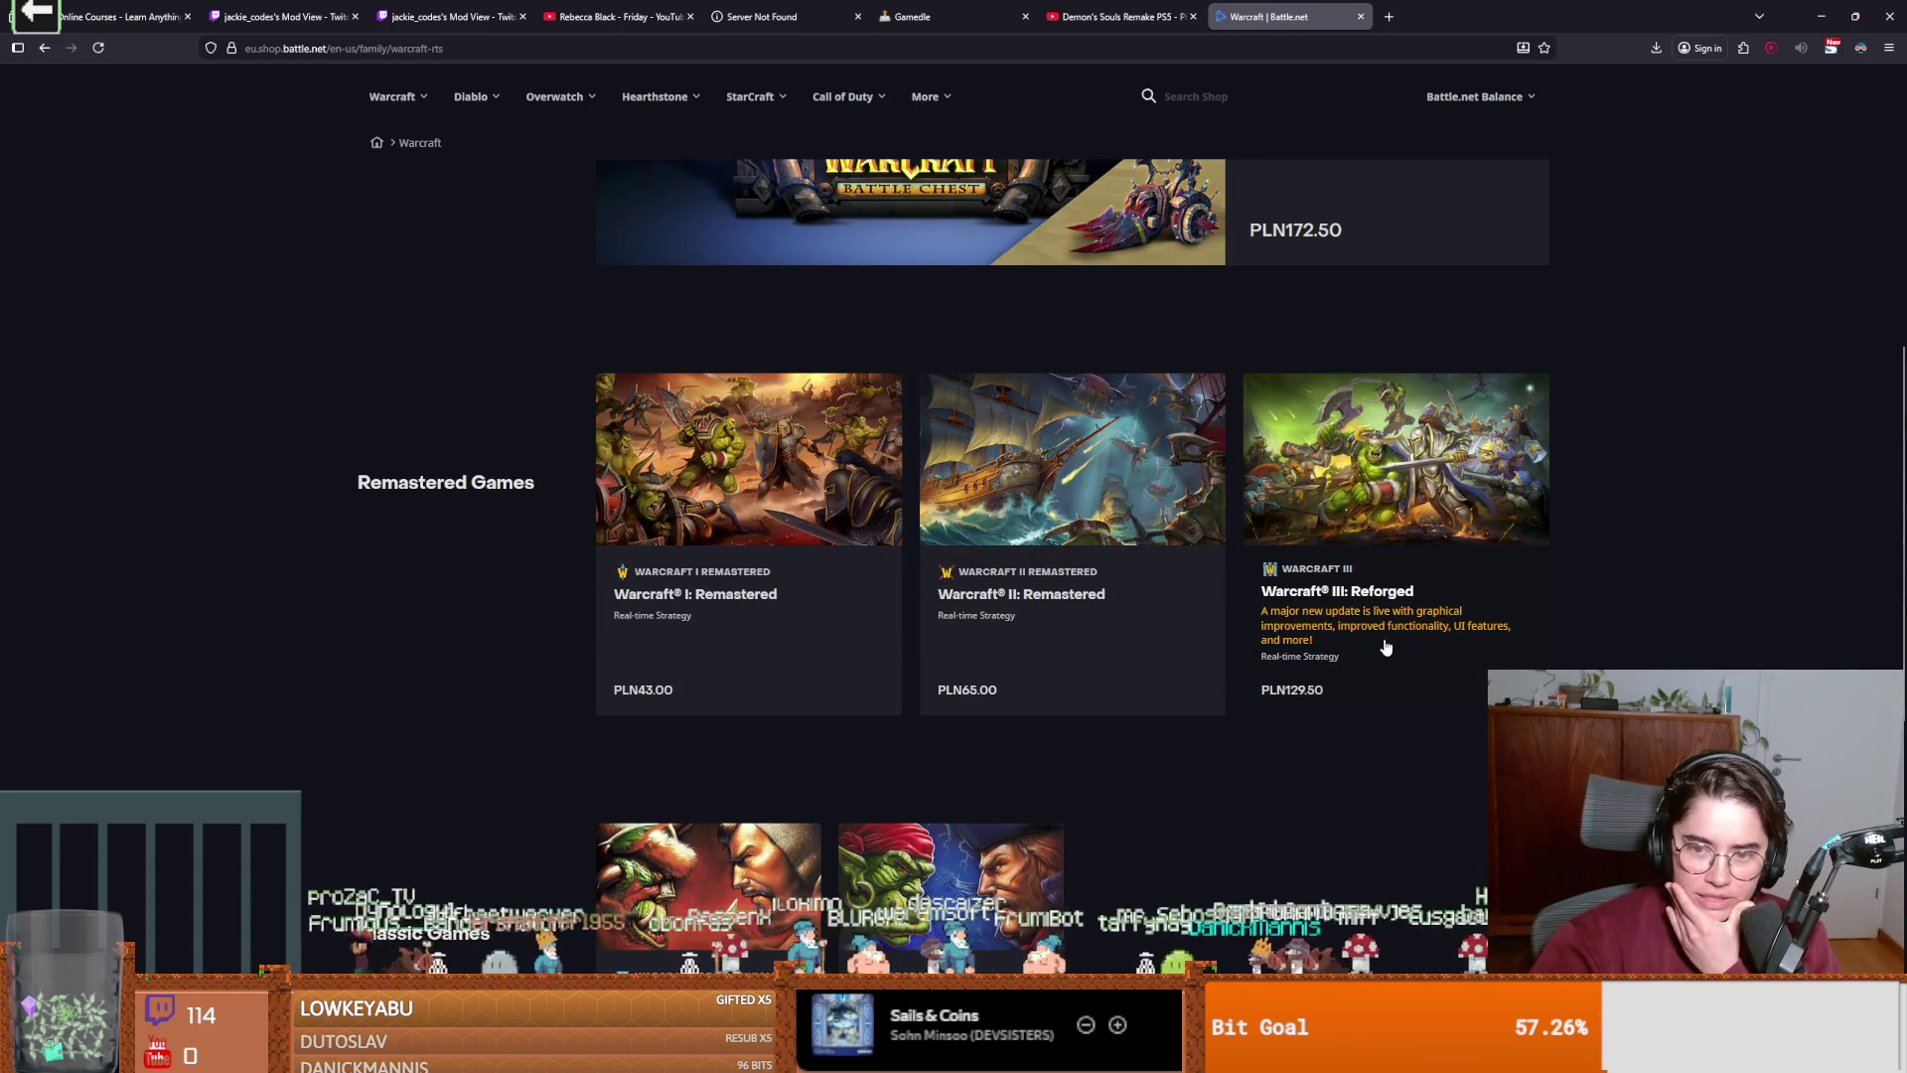
left_click(1387, 648)
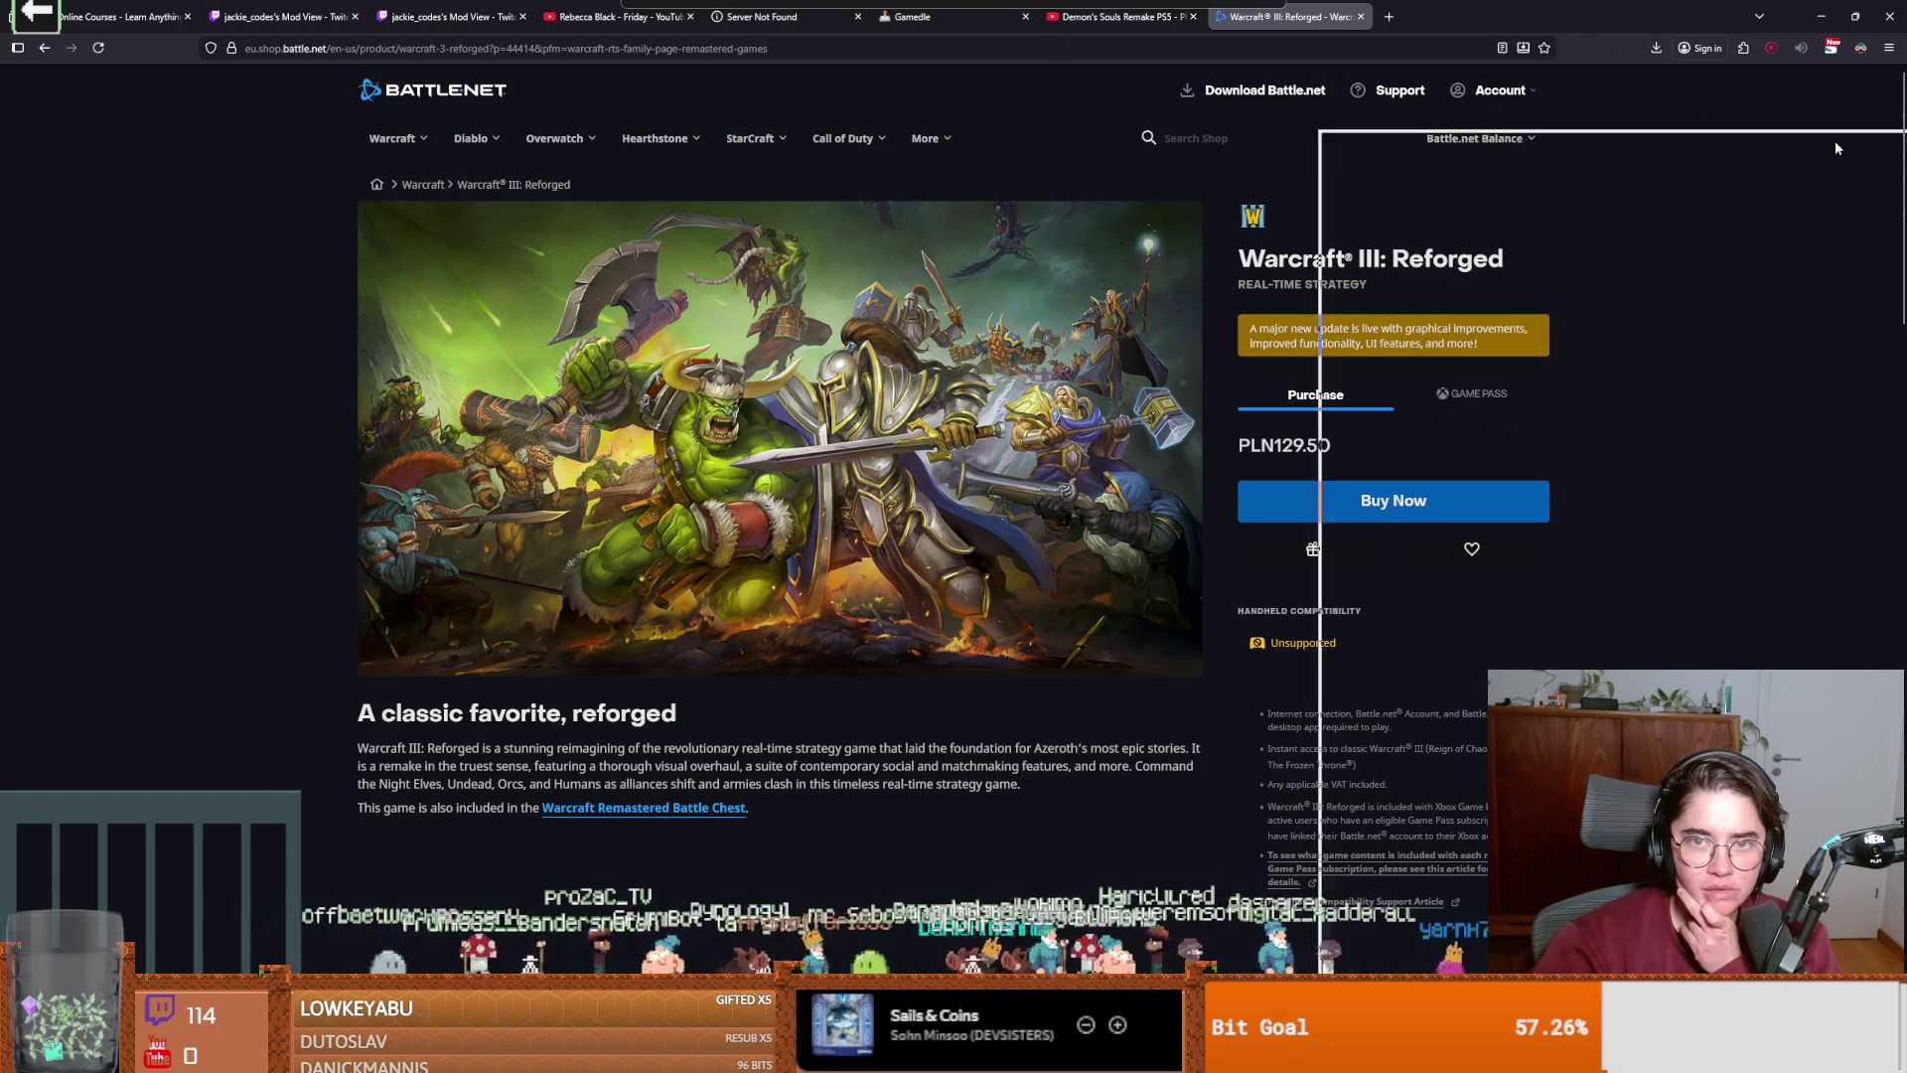
Bring the Steam library's Neverwinter Nights: Enhanced Edition page back in front of the browser.
key("alt+Tab")
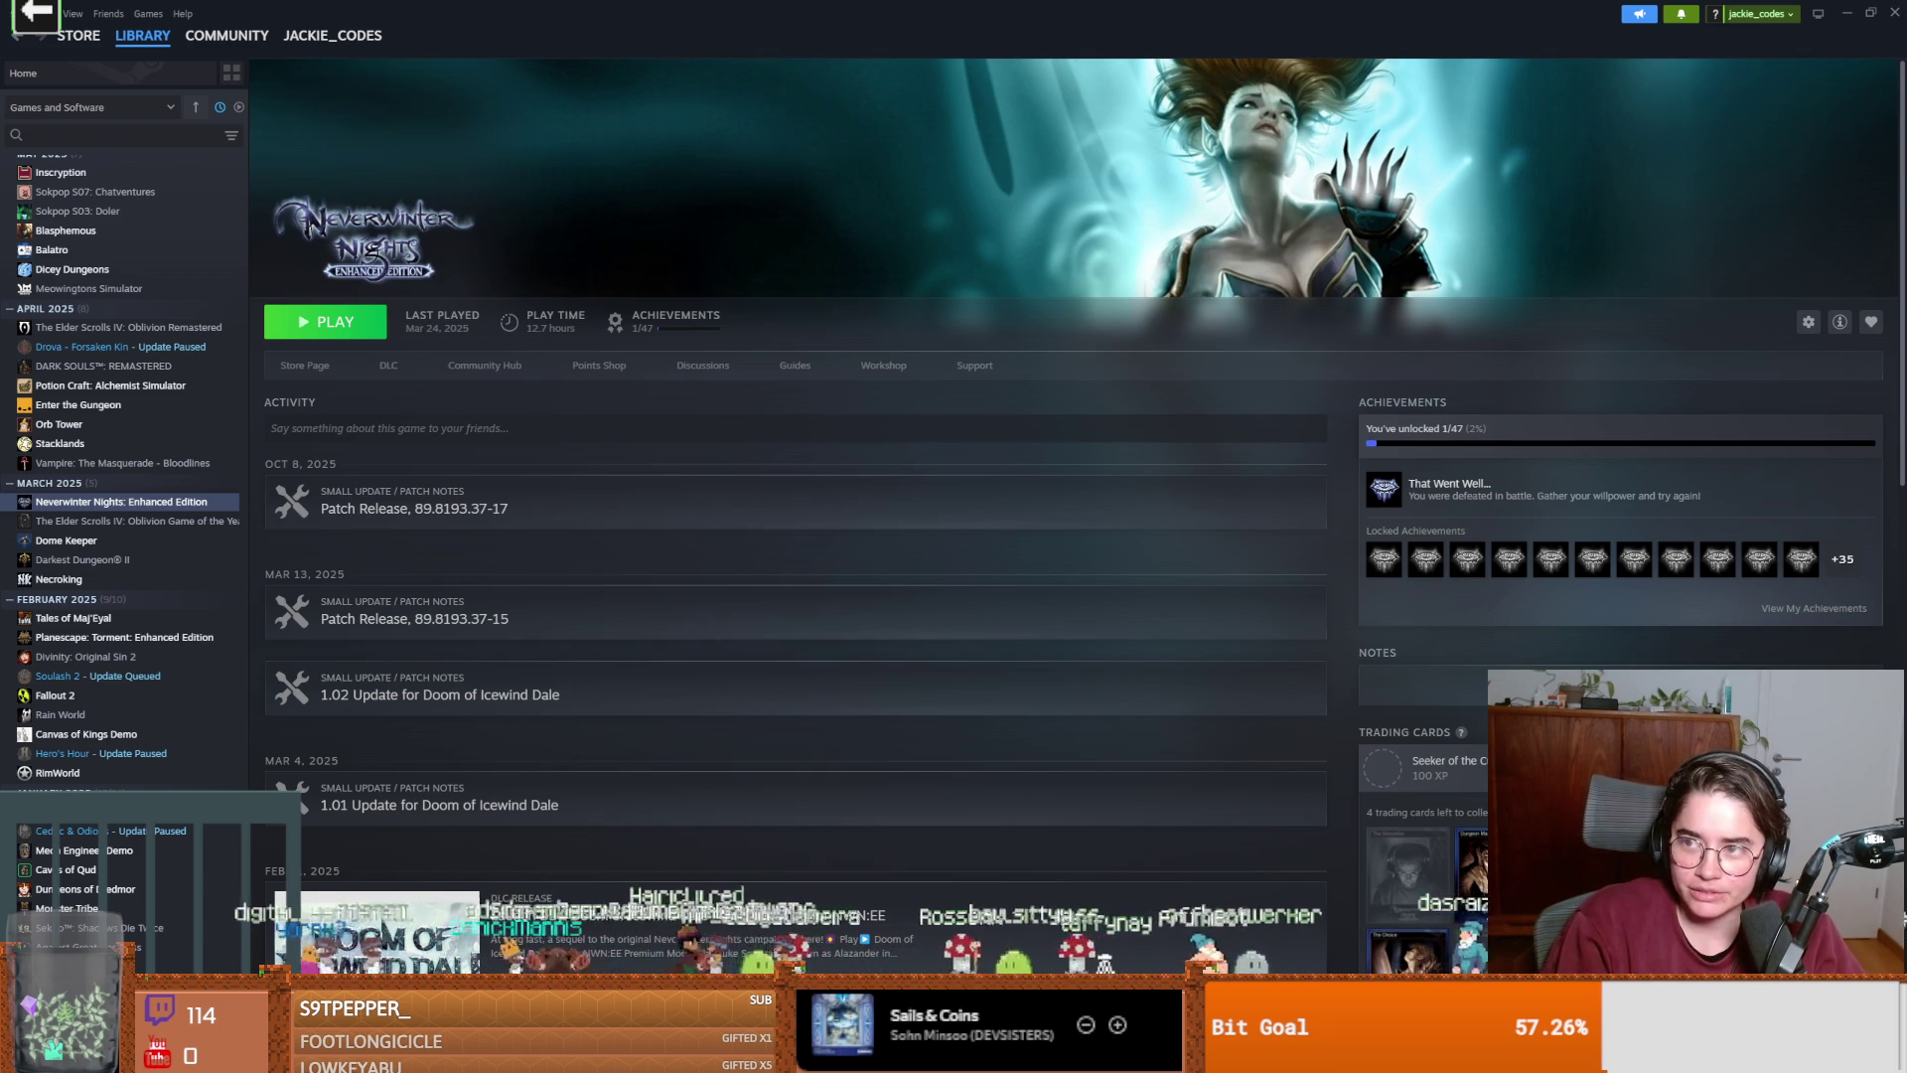
Glance at the PLN to USD conversion search, then return to Steam's ELDEN RING library page.
key("alt+Tab")
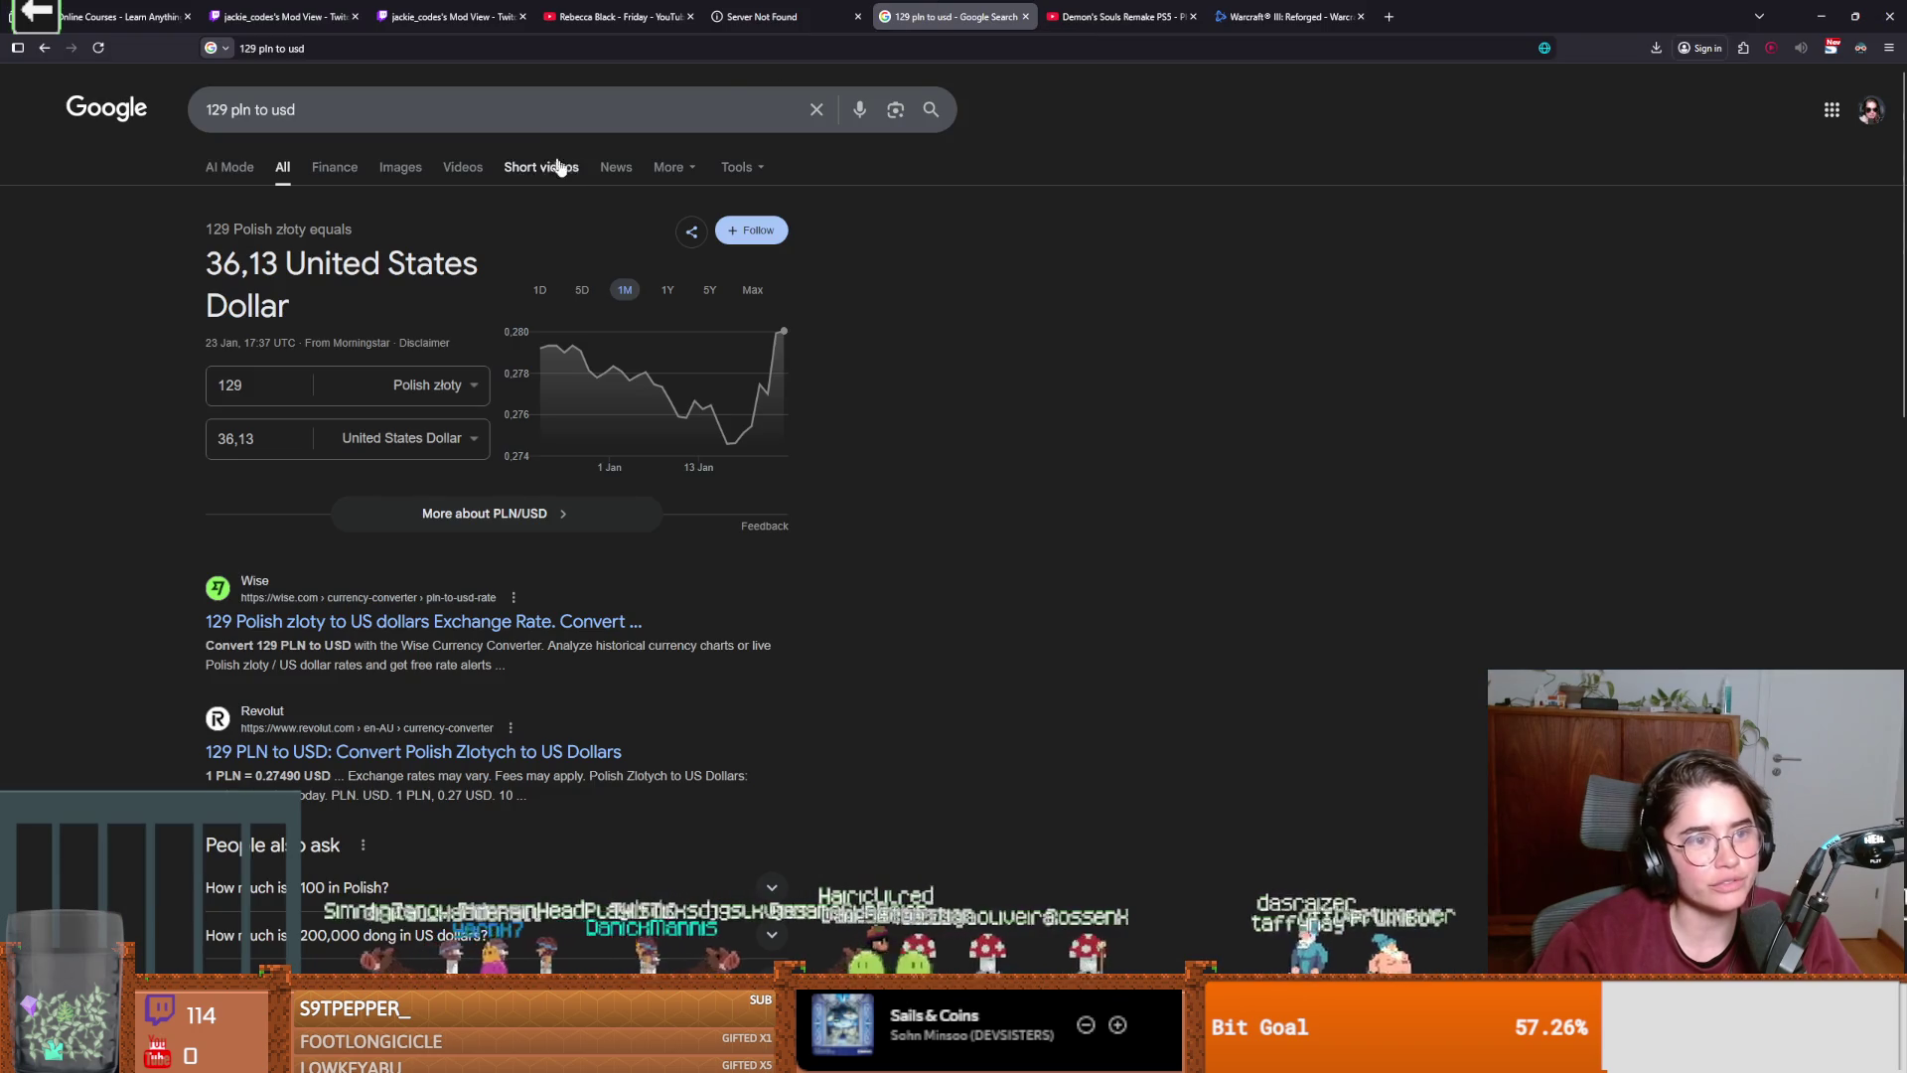
key("alt+Tab")
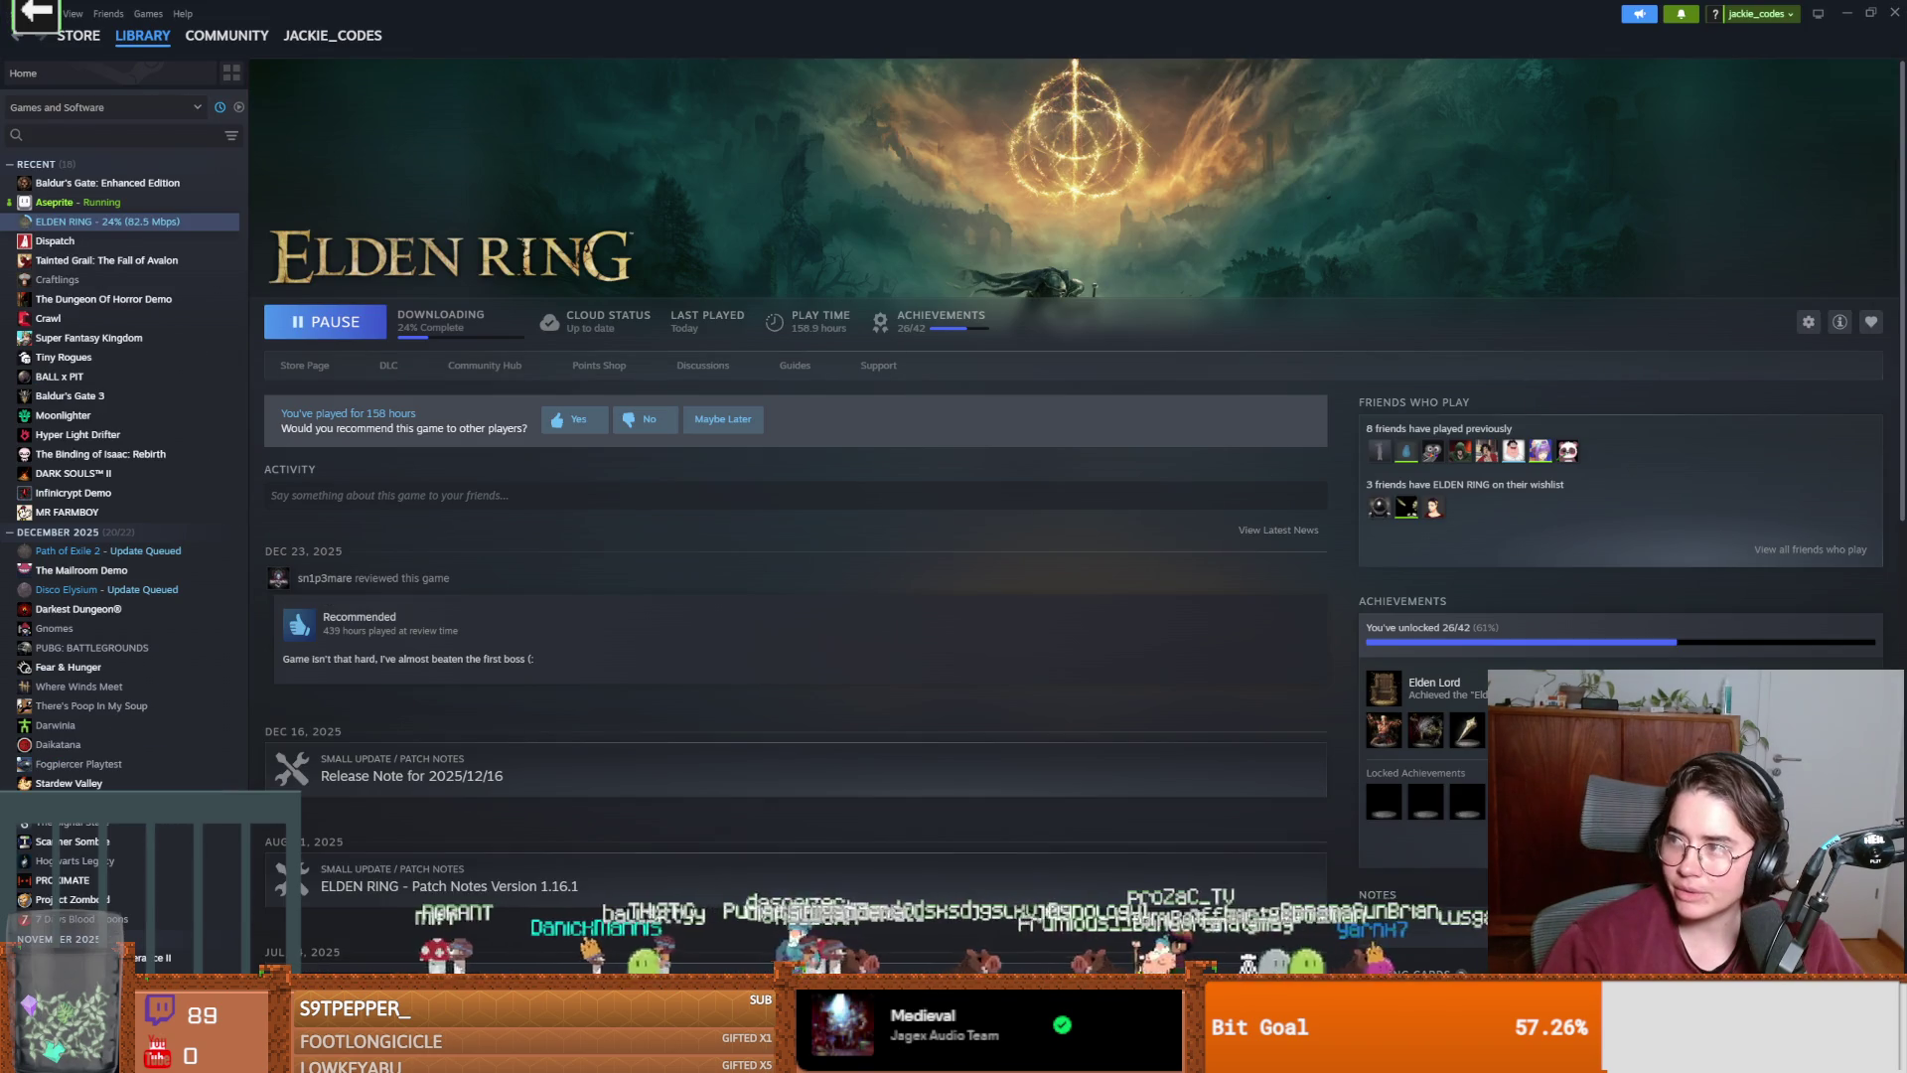
key("alt+Tab")
mouse_move(752, 138)
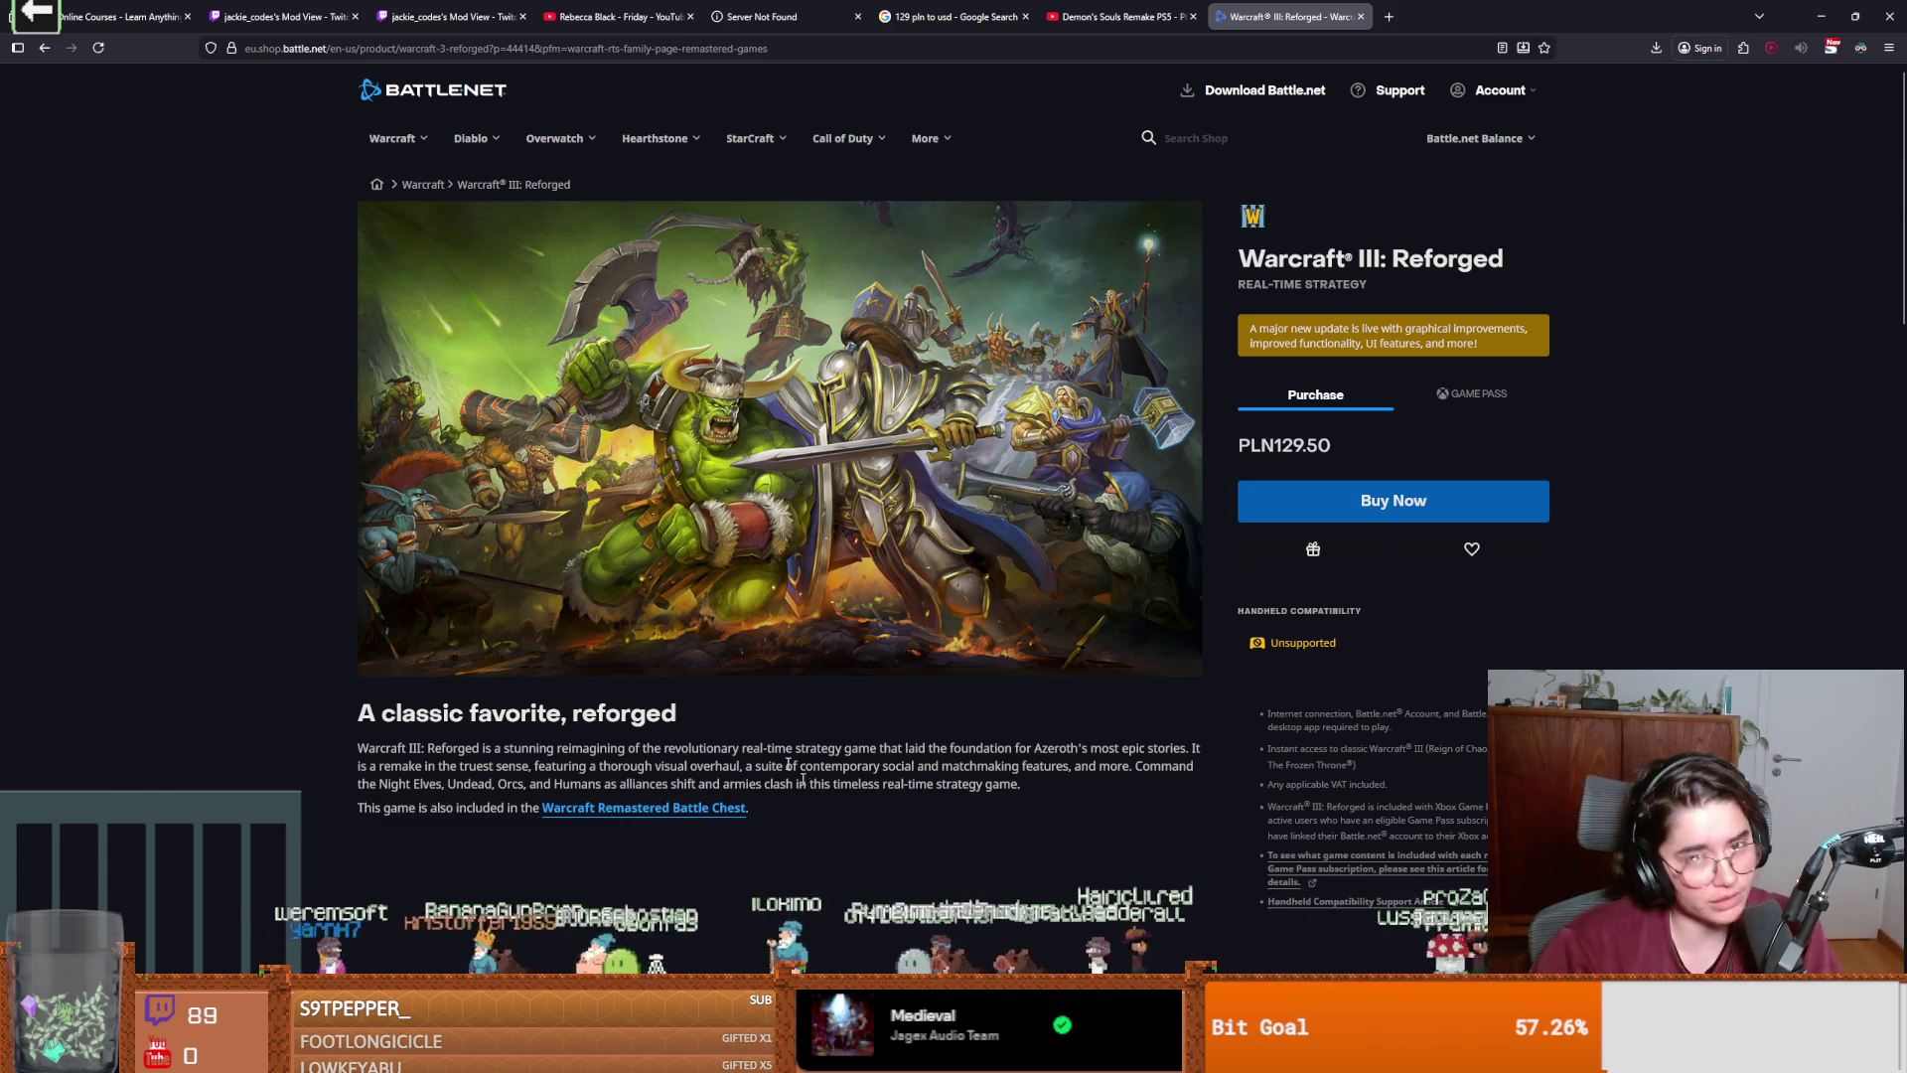
key("alt+Tab")
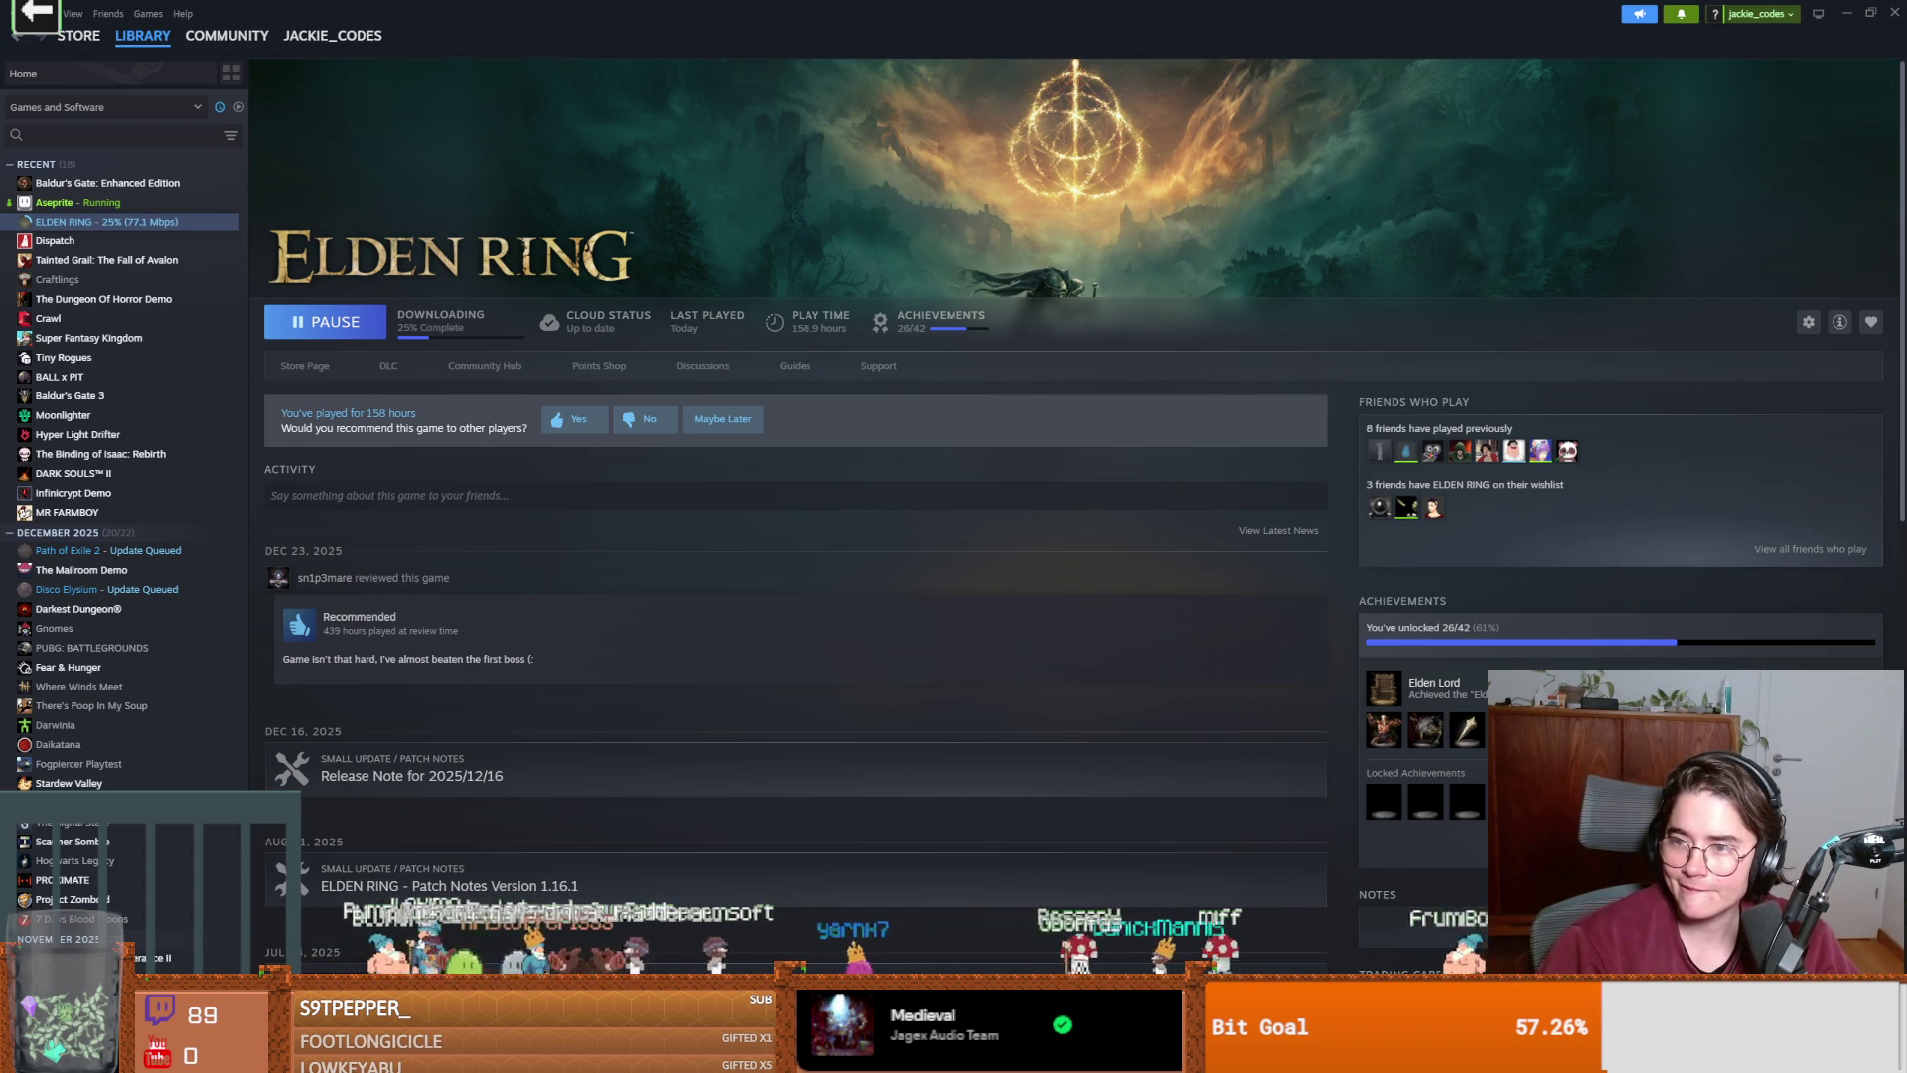
Bring up the Google results on Poland's higher Steam prices and highlight AI Overview lines.
key("alt+Tab")
left_click_drag(295, 261, 488, 261)
mouse_move(250, 283)
left_mouse_down()
mouse_move(757, 288)
mouse_move(333, 296)
mouse_move(402, 324)
mouse_move(460, 306)
mouse_move(707, 318)
mouse_move(304, 298)
mouse_move(256, 325)
mouse_move(506, 330)
left_mouse_up()
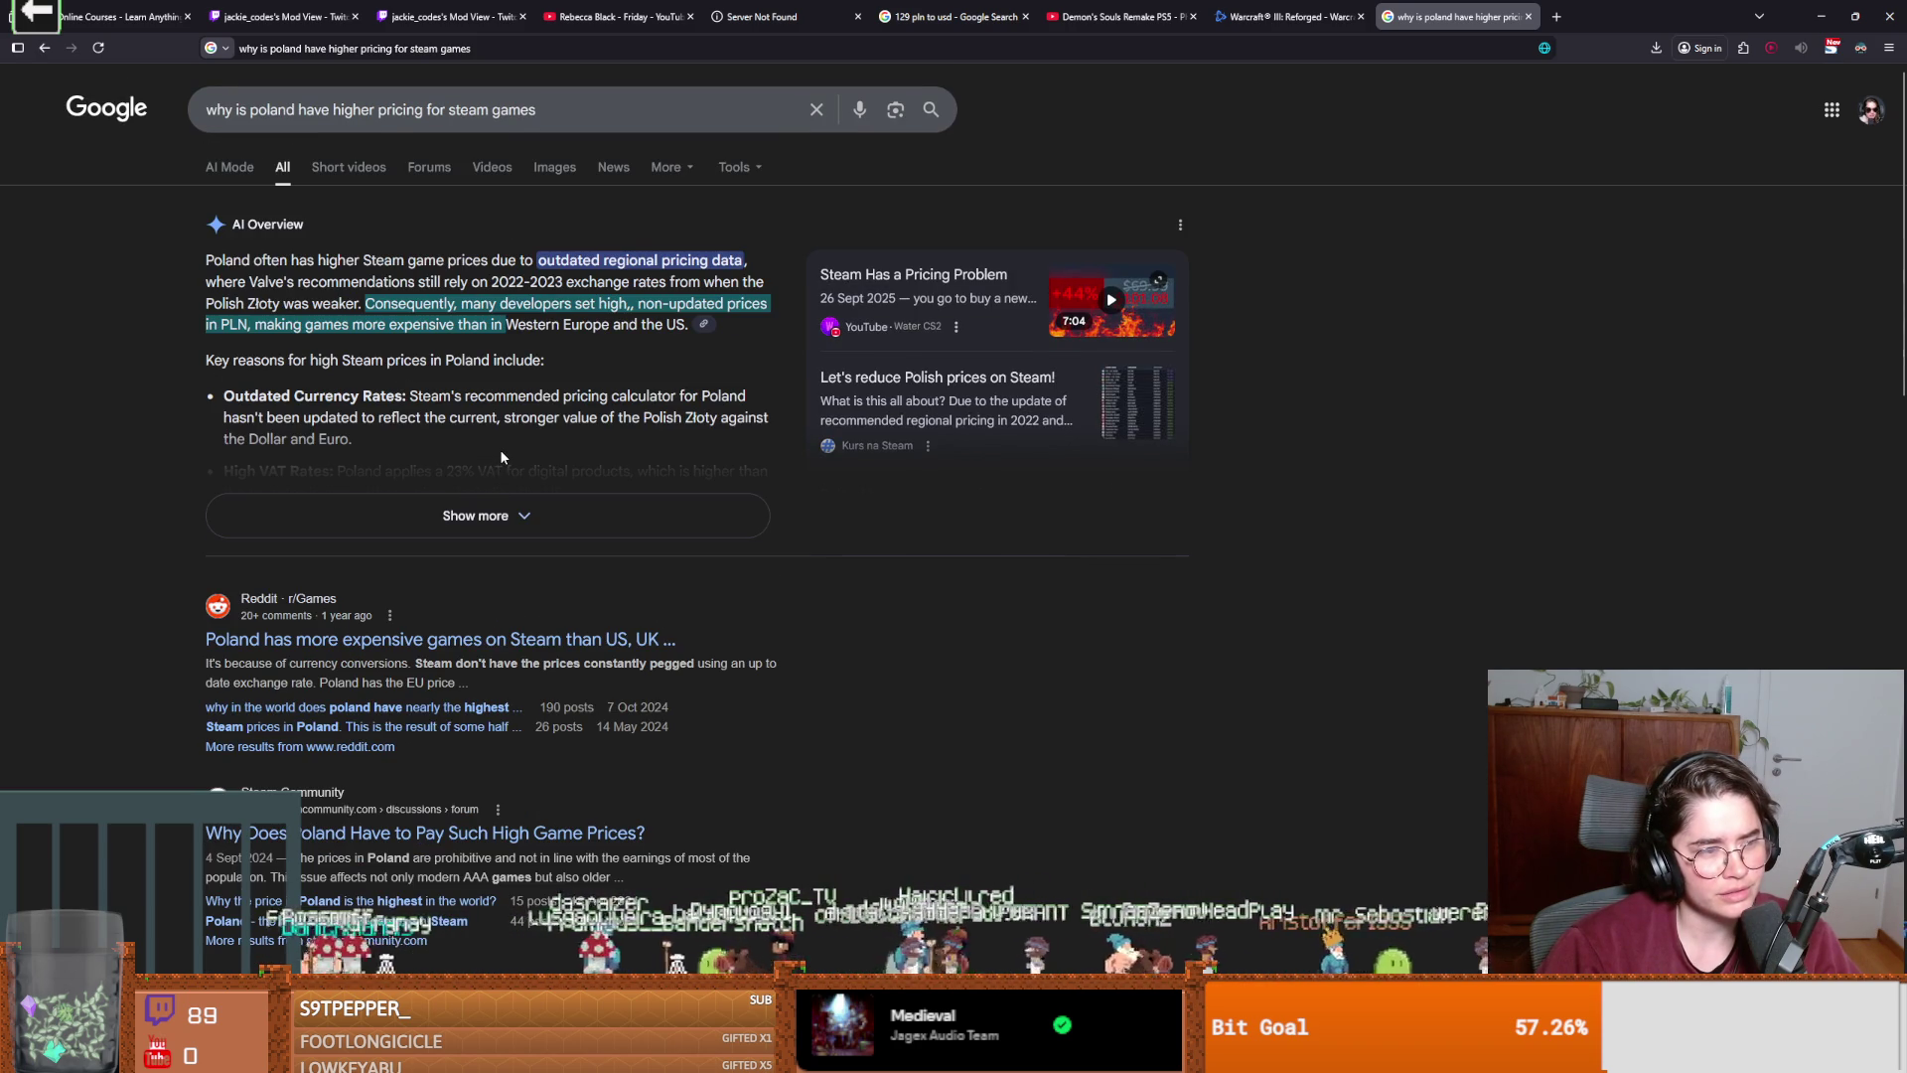
Skim the Polish Steam pricing results, then return to Steam's ELDEN RING page.
scroll(487, 510, "down", 1)
scroll(487, 510, "up", 1)
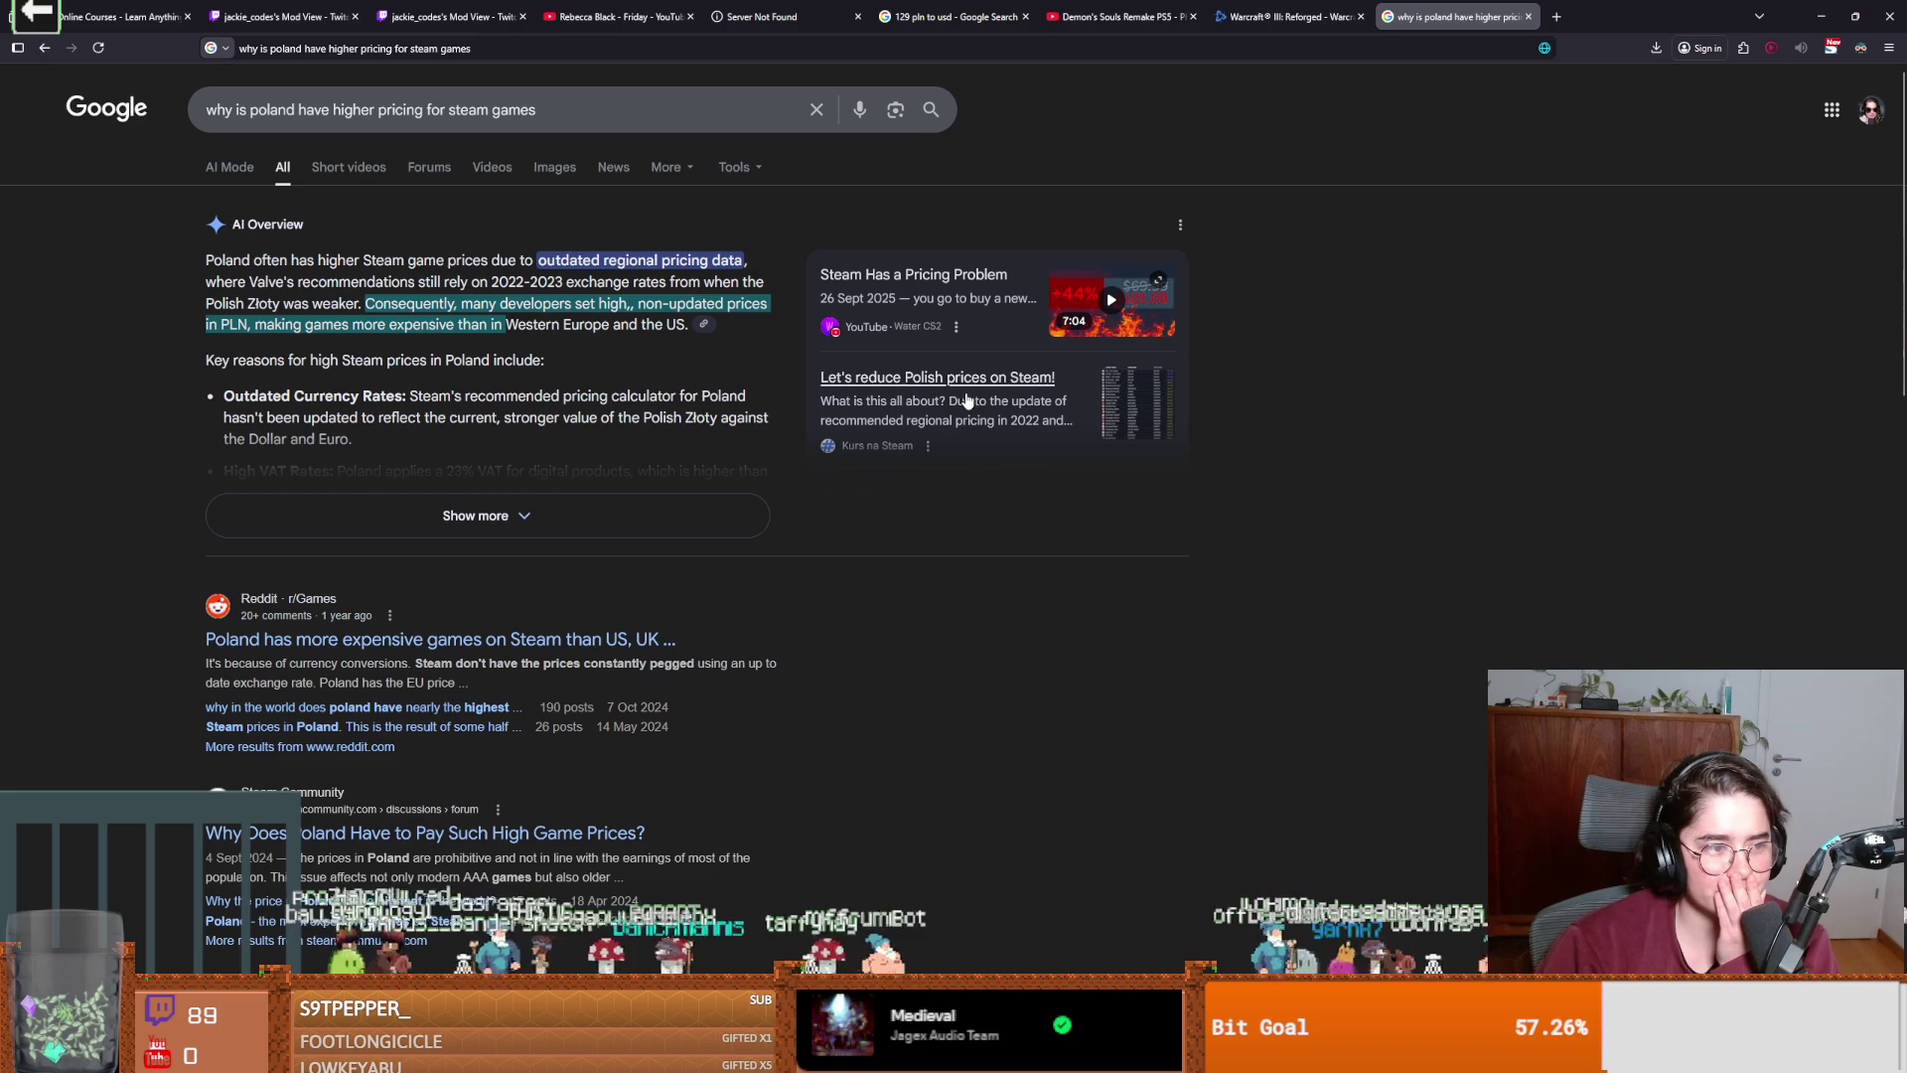
key("alt+Tab")
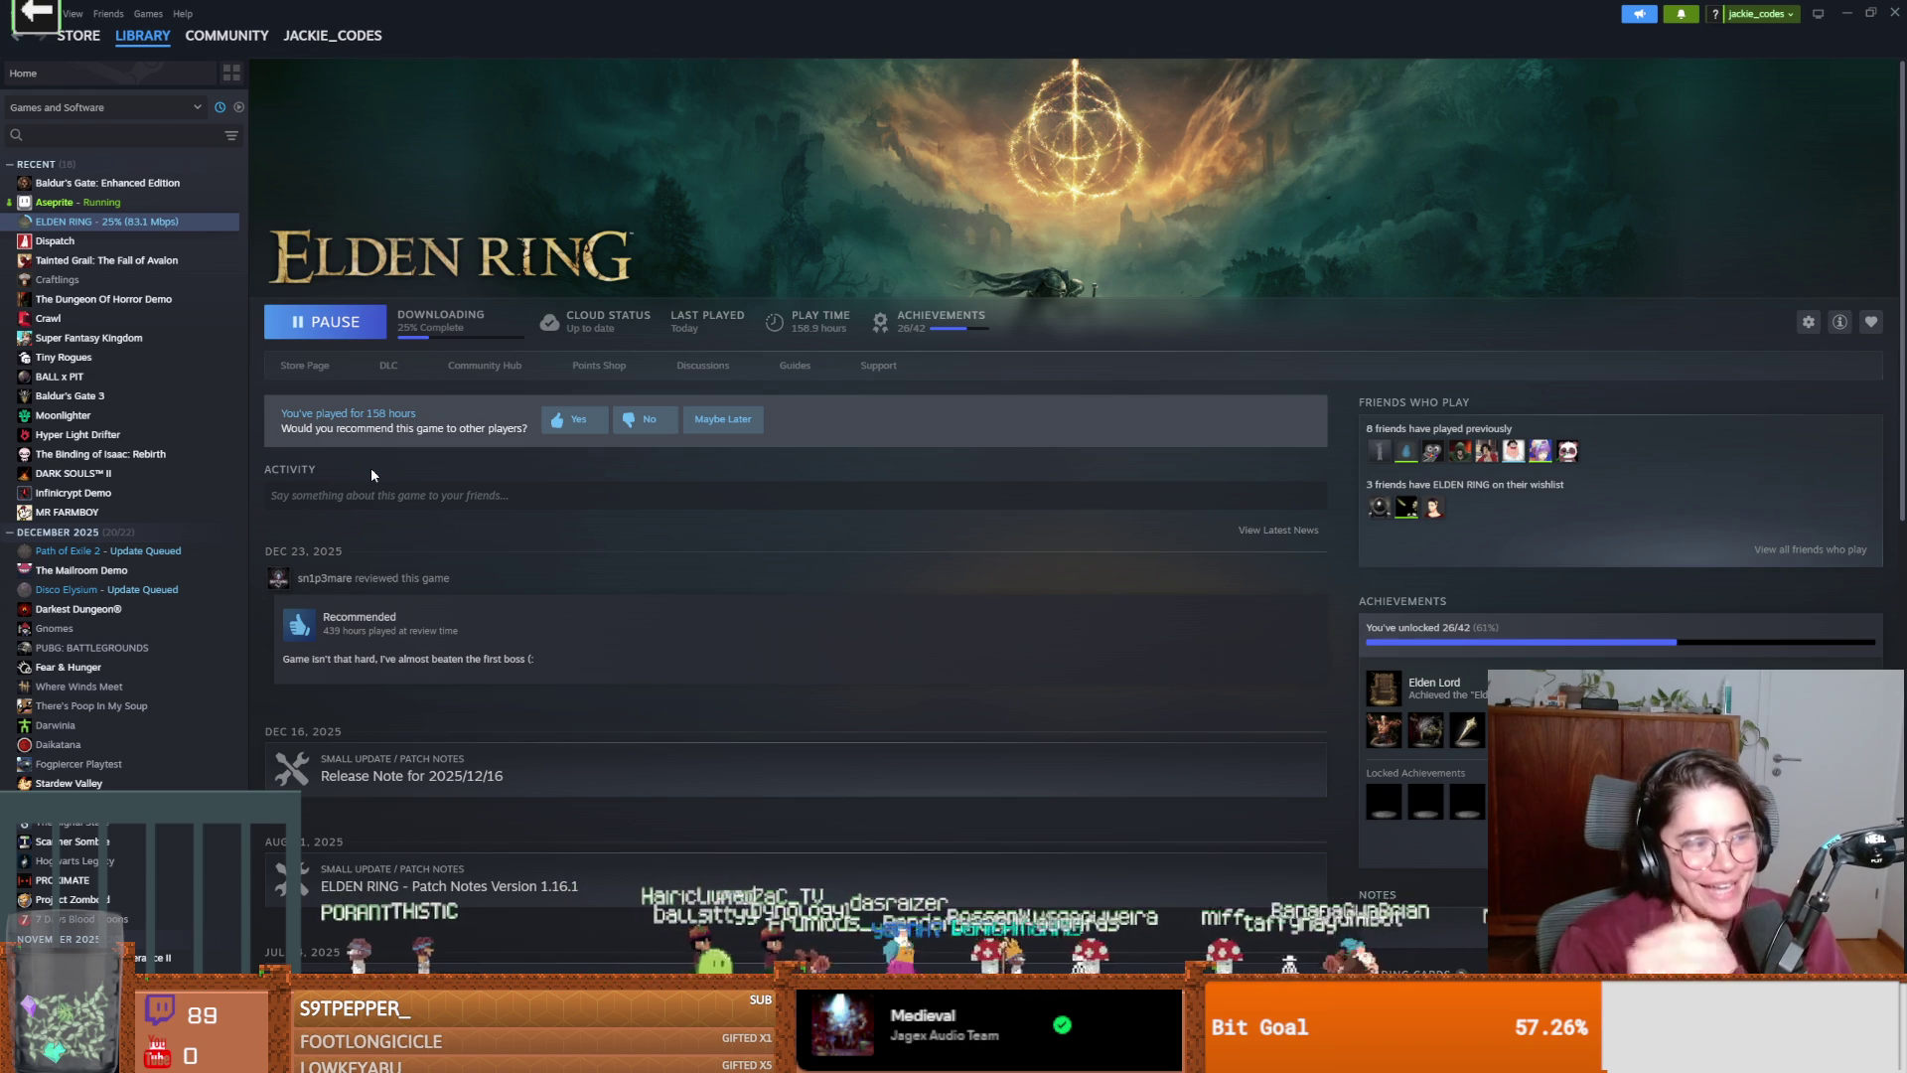
Open Tainted Grail: The Fall of Avalon from the Steam library sidebar.
left_click(149, 262)
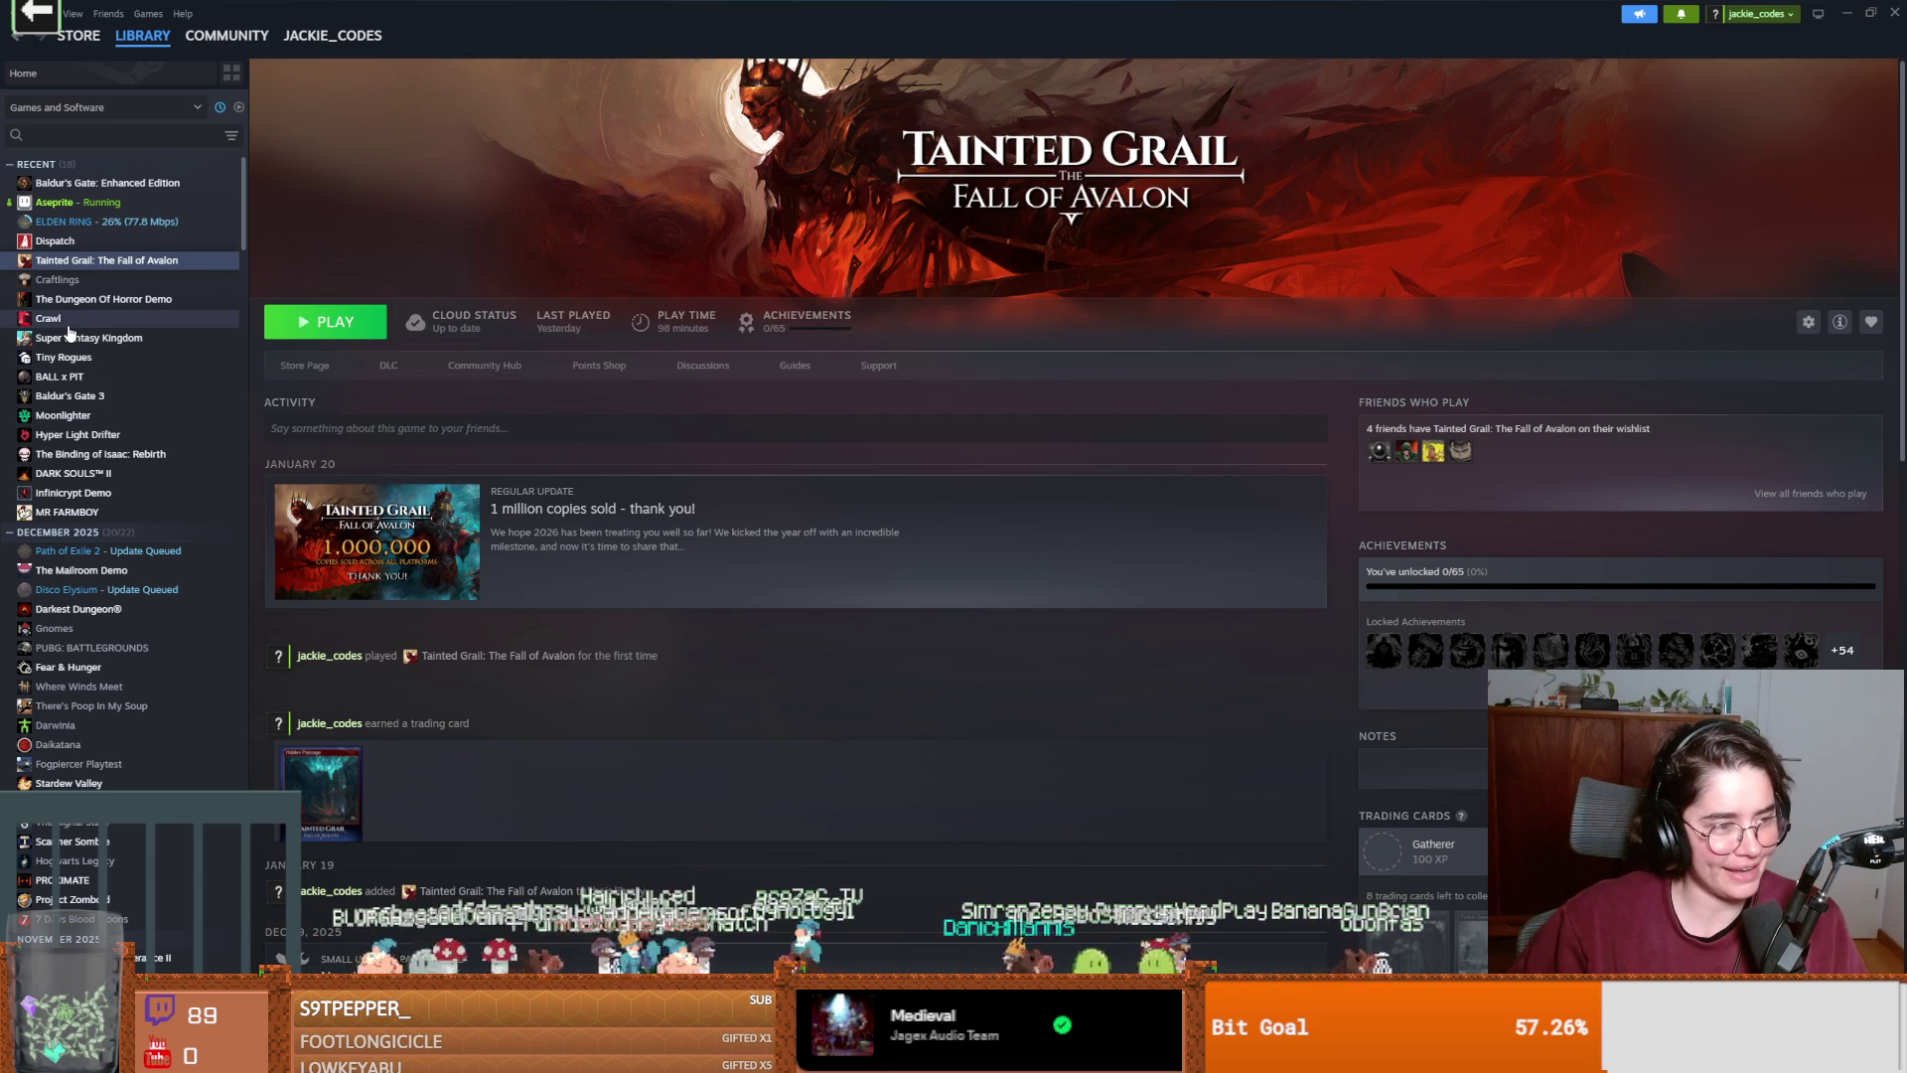
scroll(77, 427, "down", 3)
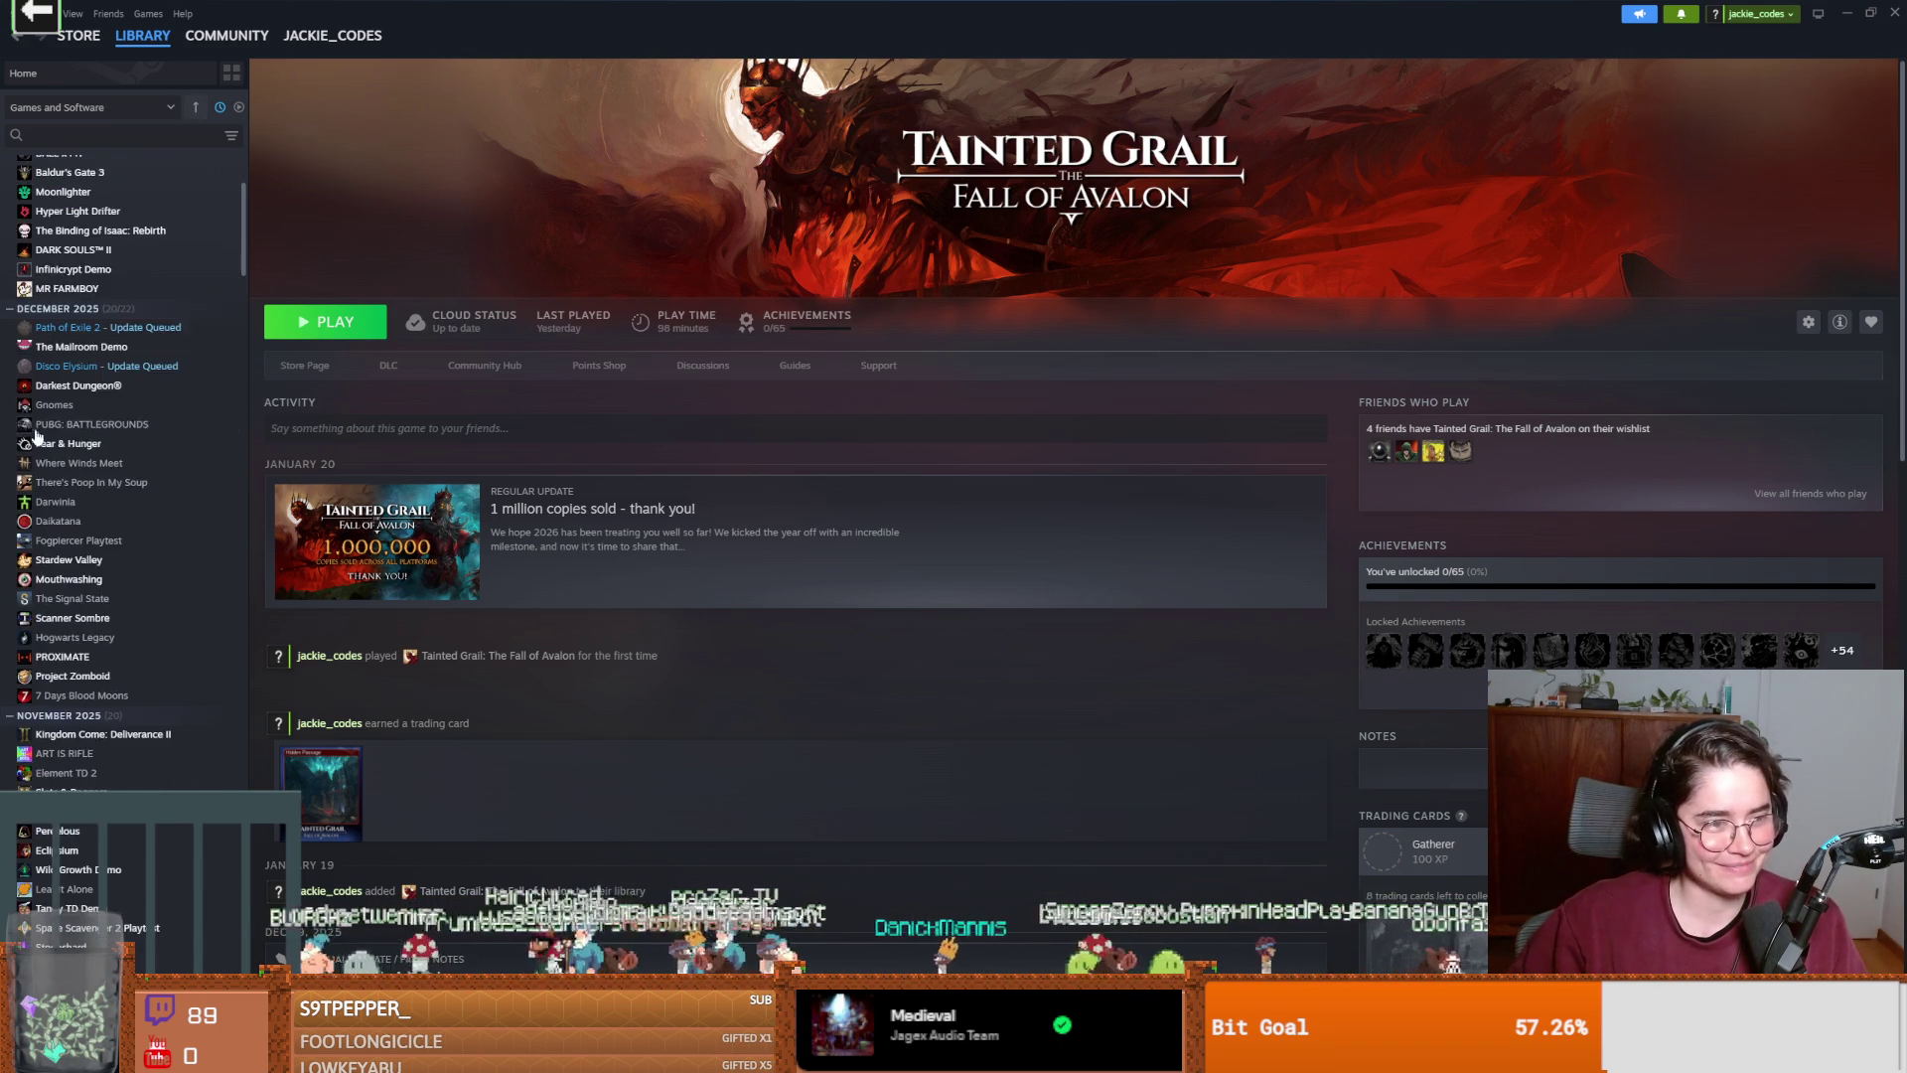
scroll(80, 449, "up", 3)
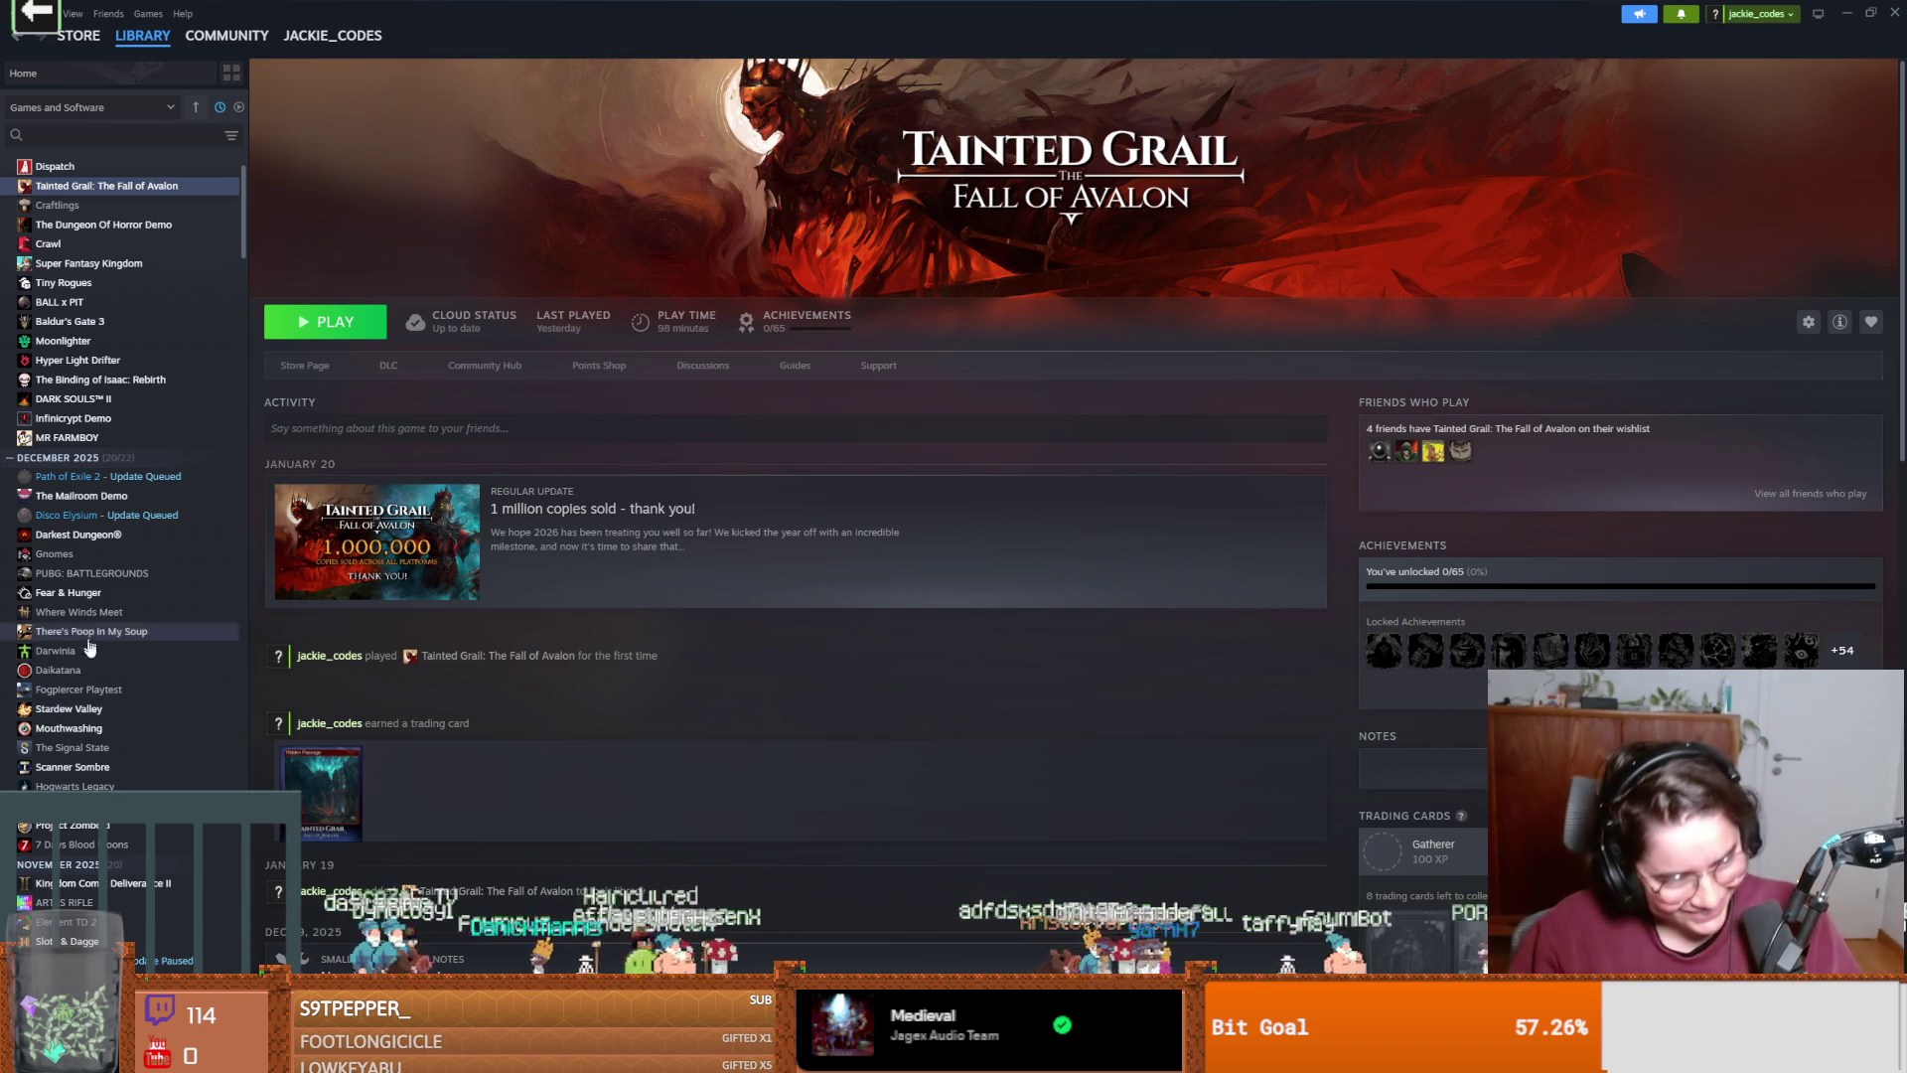
scroll(91, 685, "down", 2)
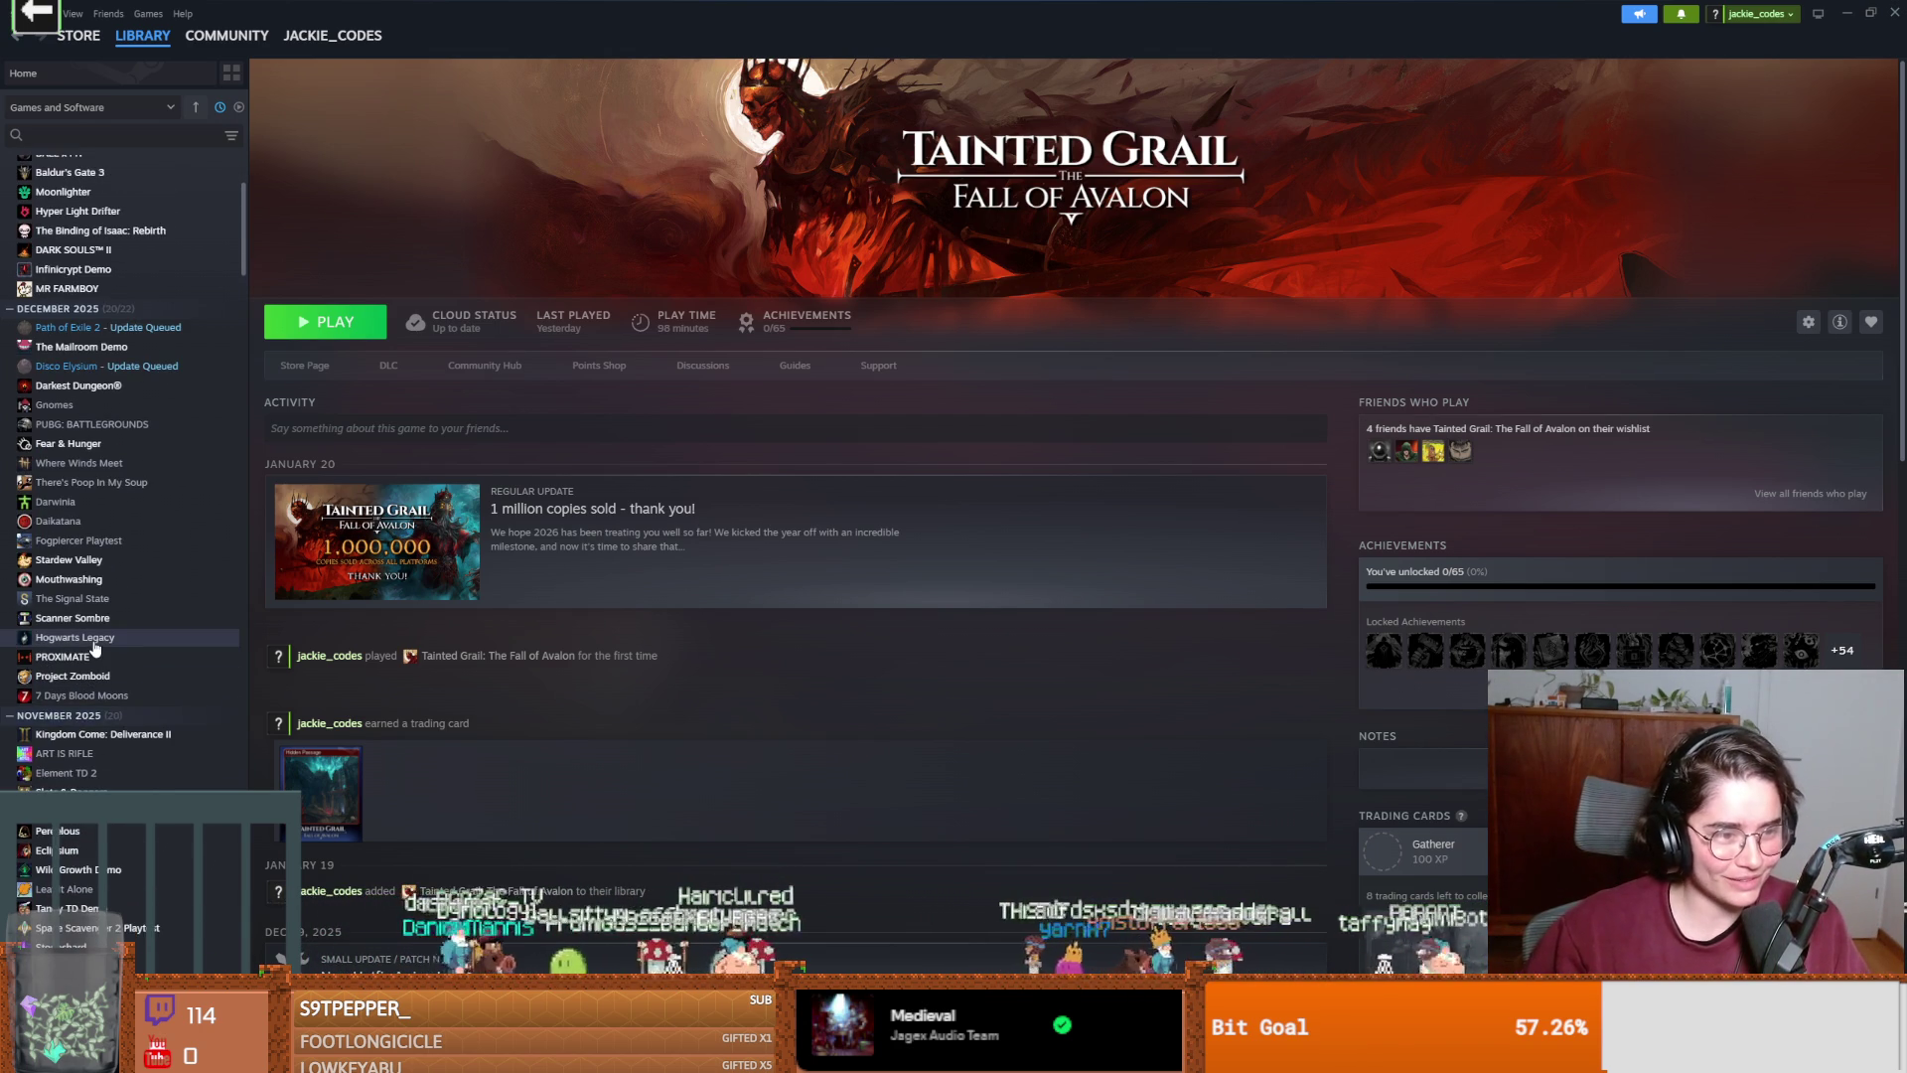
scroll(94, 656, "up", 2)
scroll(95, 648, "up", 2)
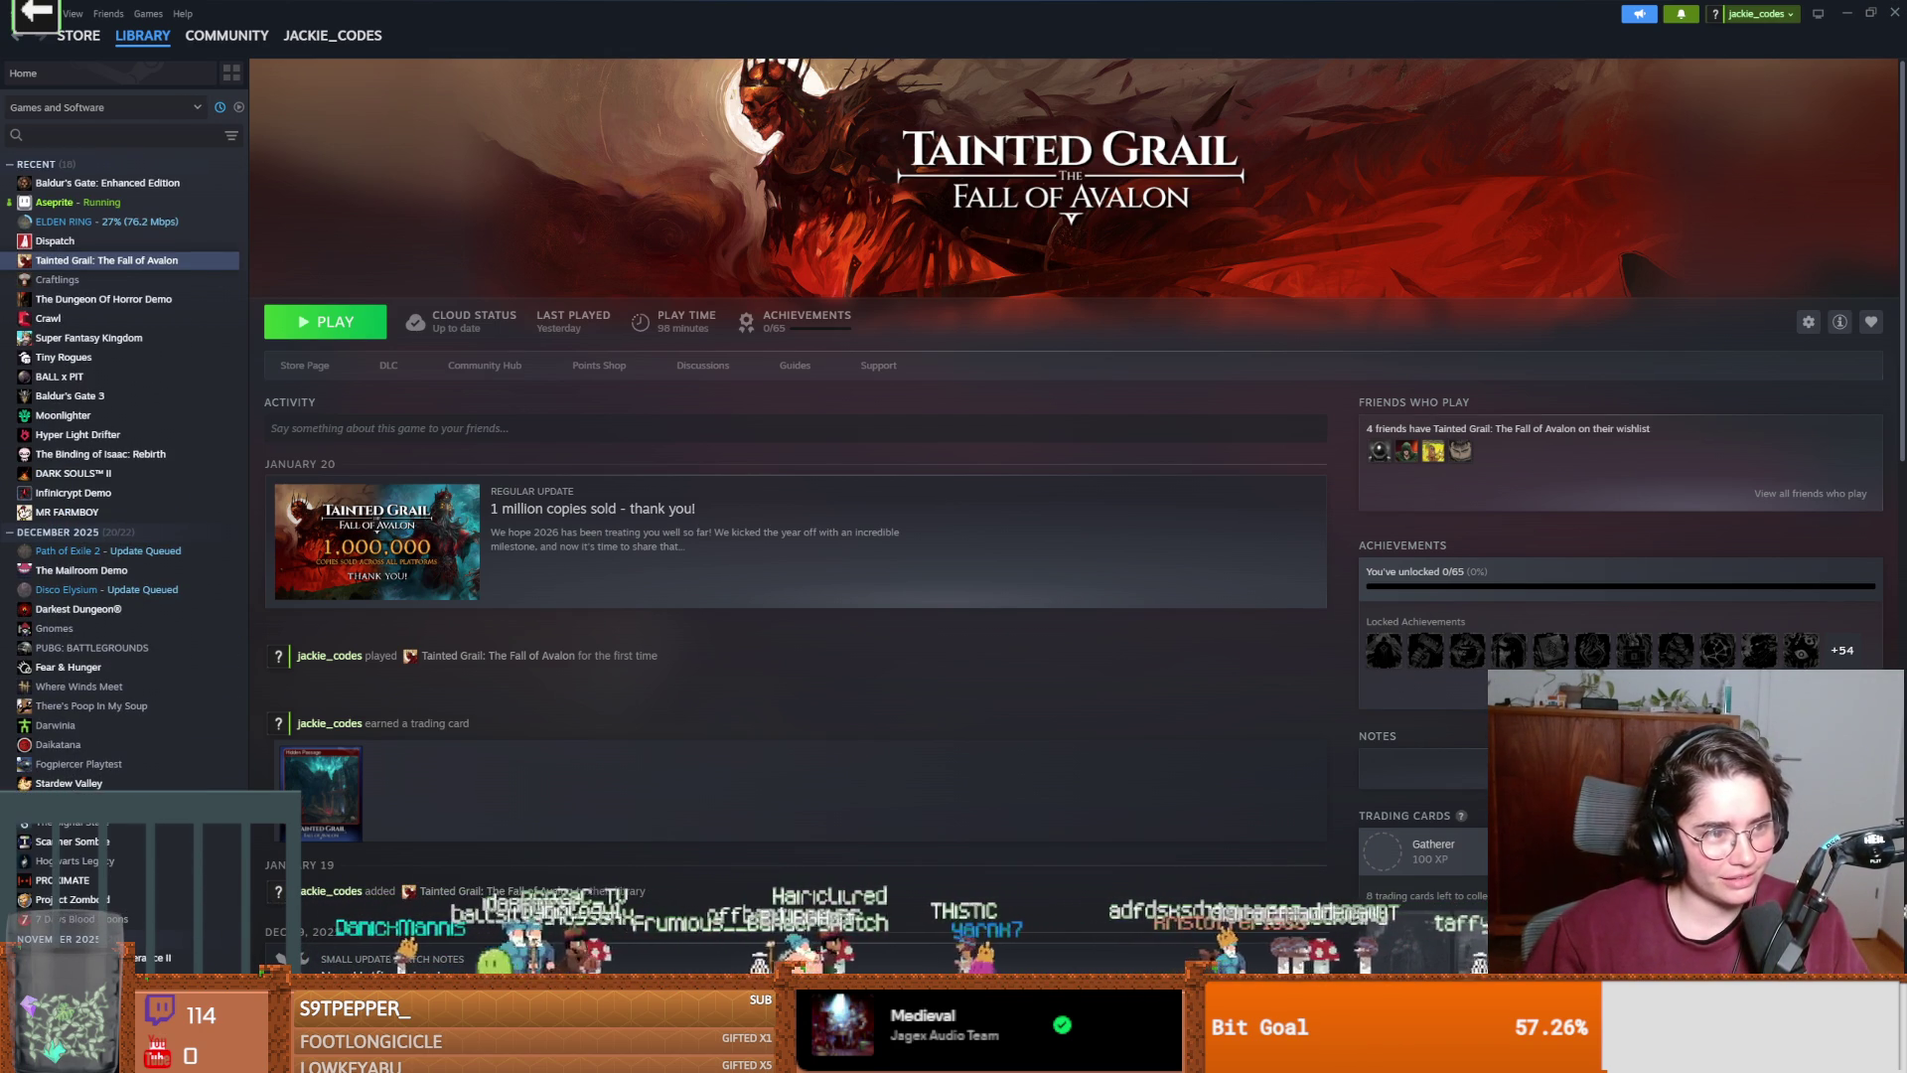
scroll(103, 678, "down", 5)
scroll(103, 677, "up", 4)
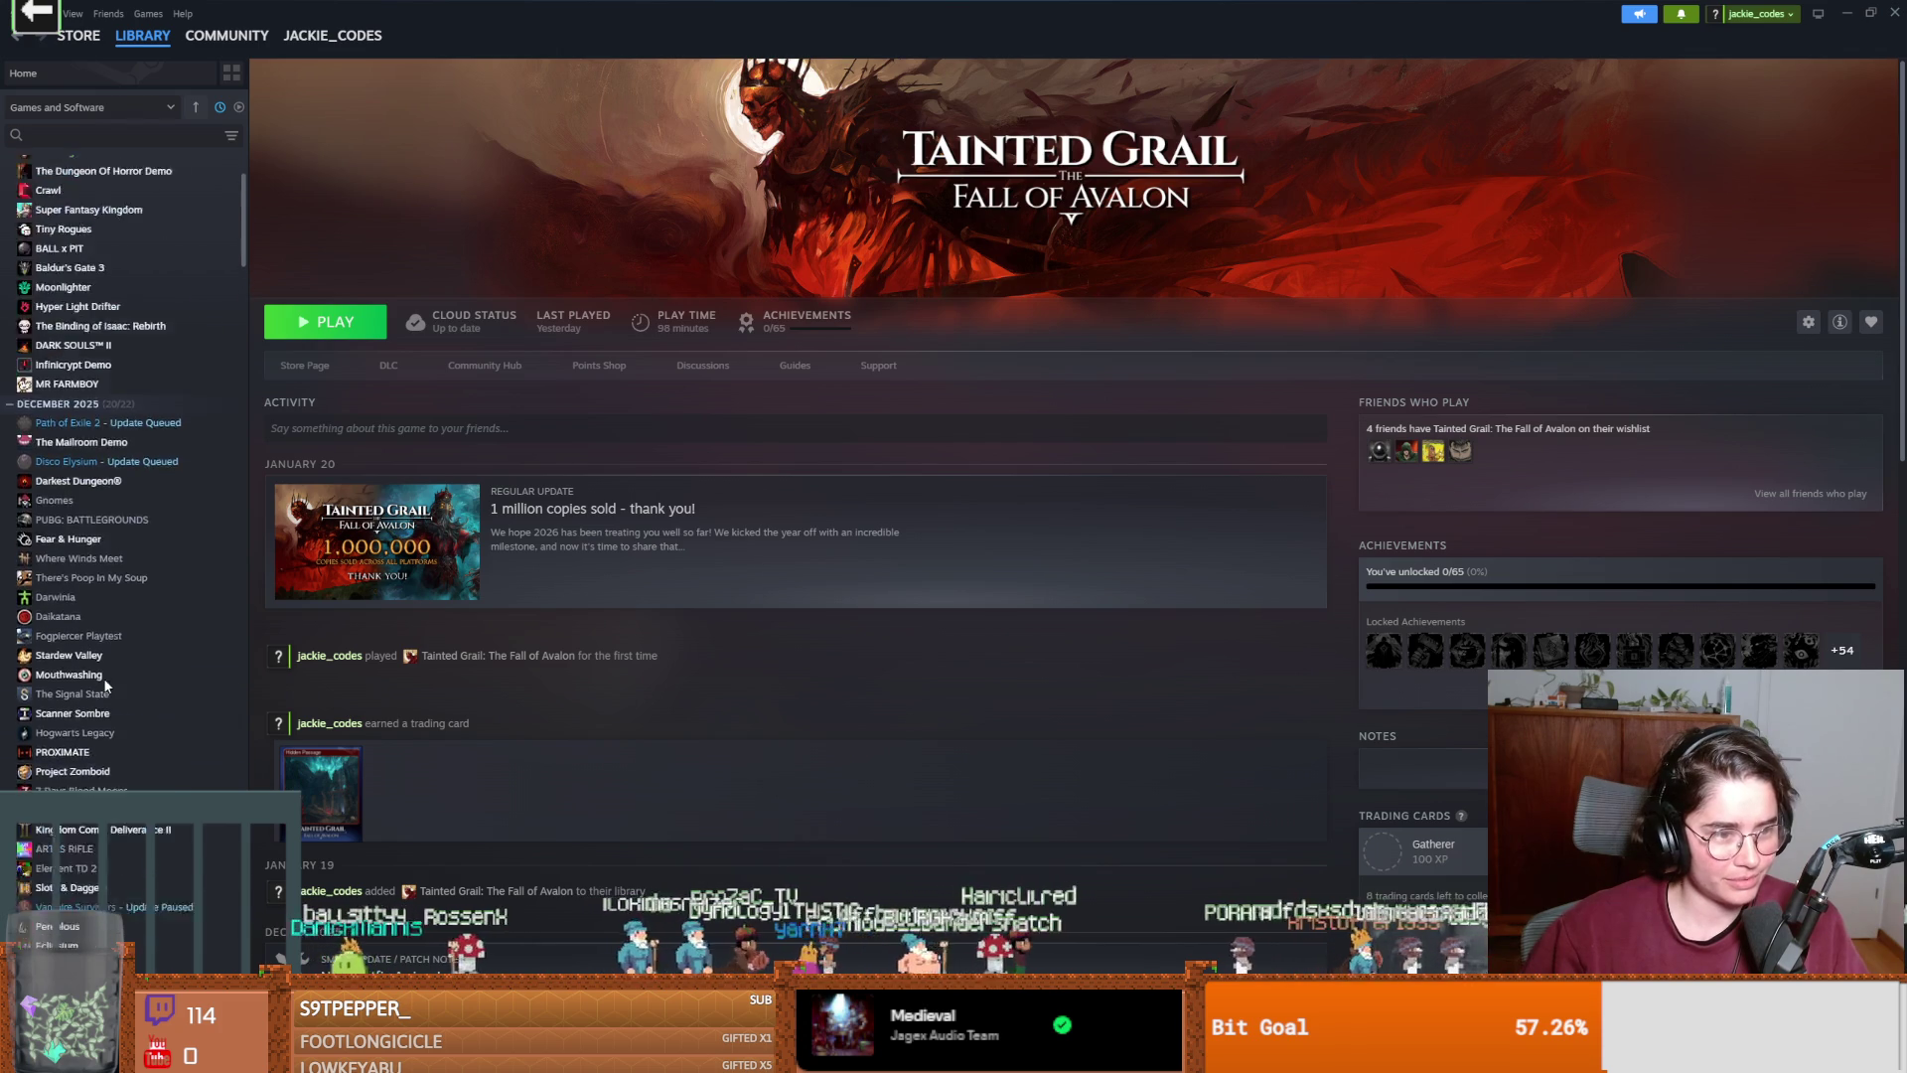
scroll(105, 681, "up", 2)
scroll(106, 681, "down", 3)
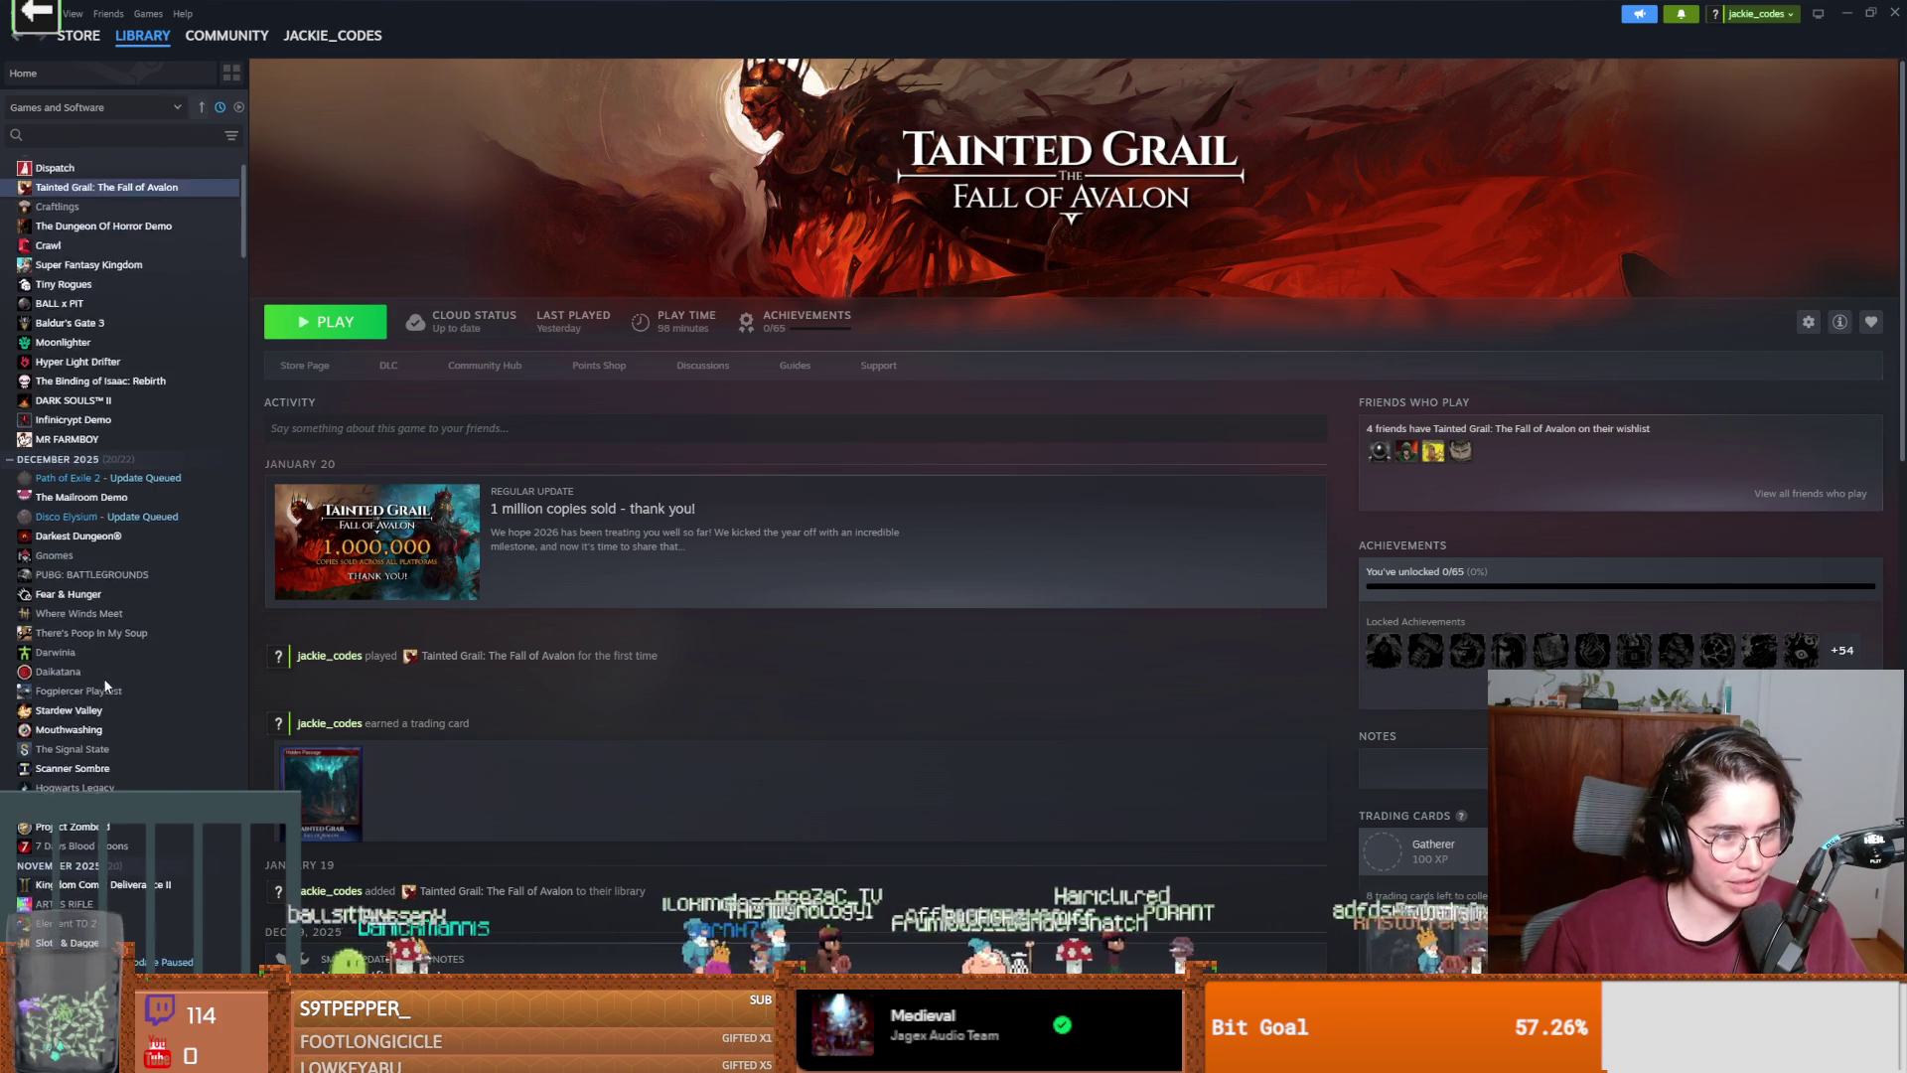
scroll(105, 671, "down", 6)
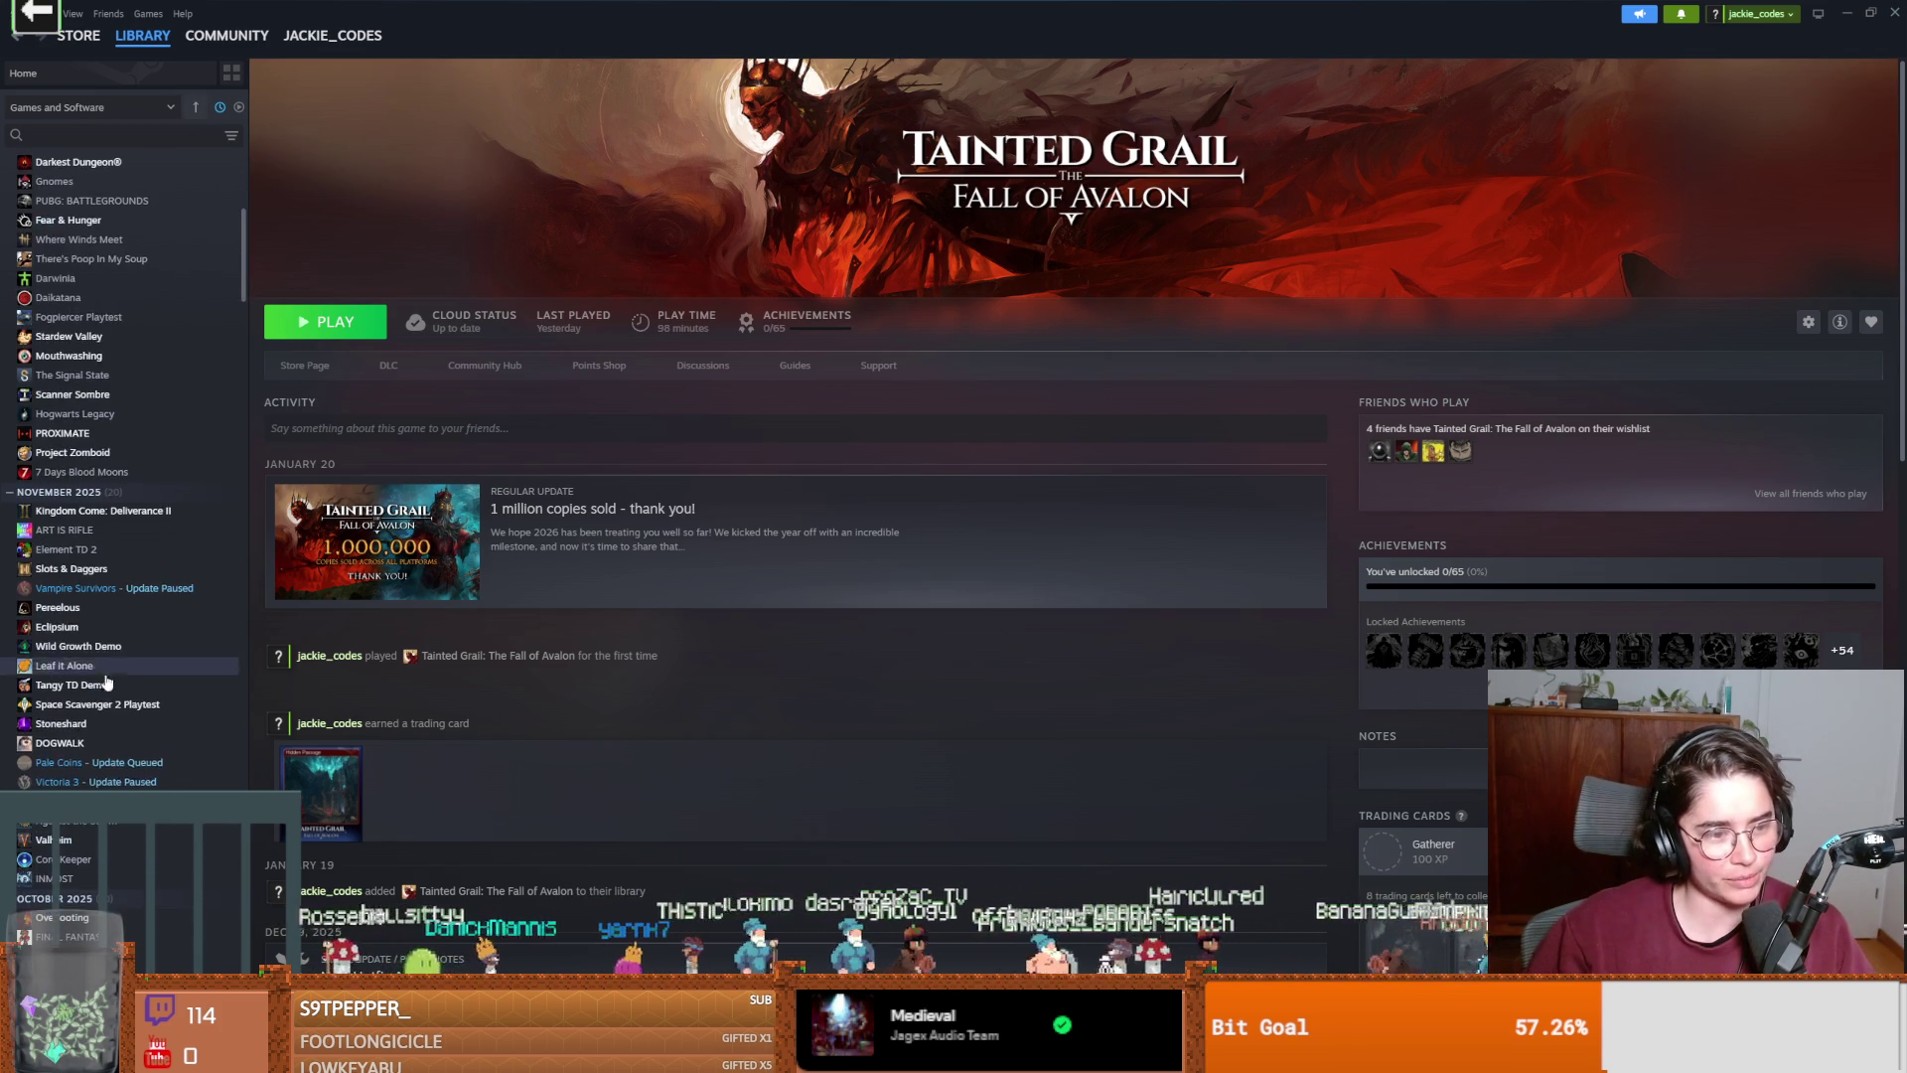
scroll(104, 672, "up", 3)
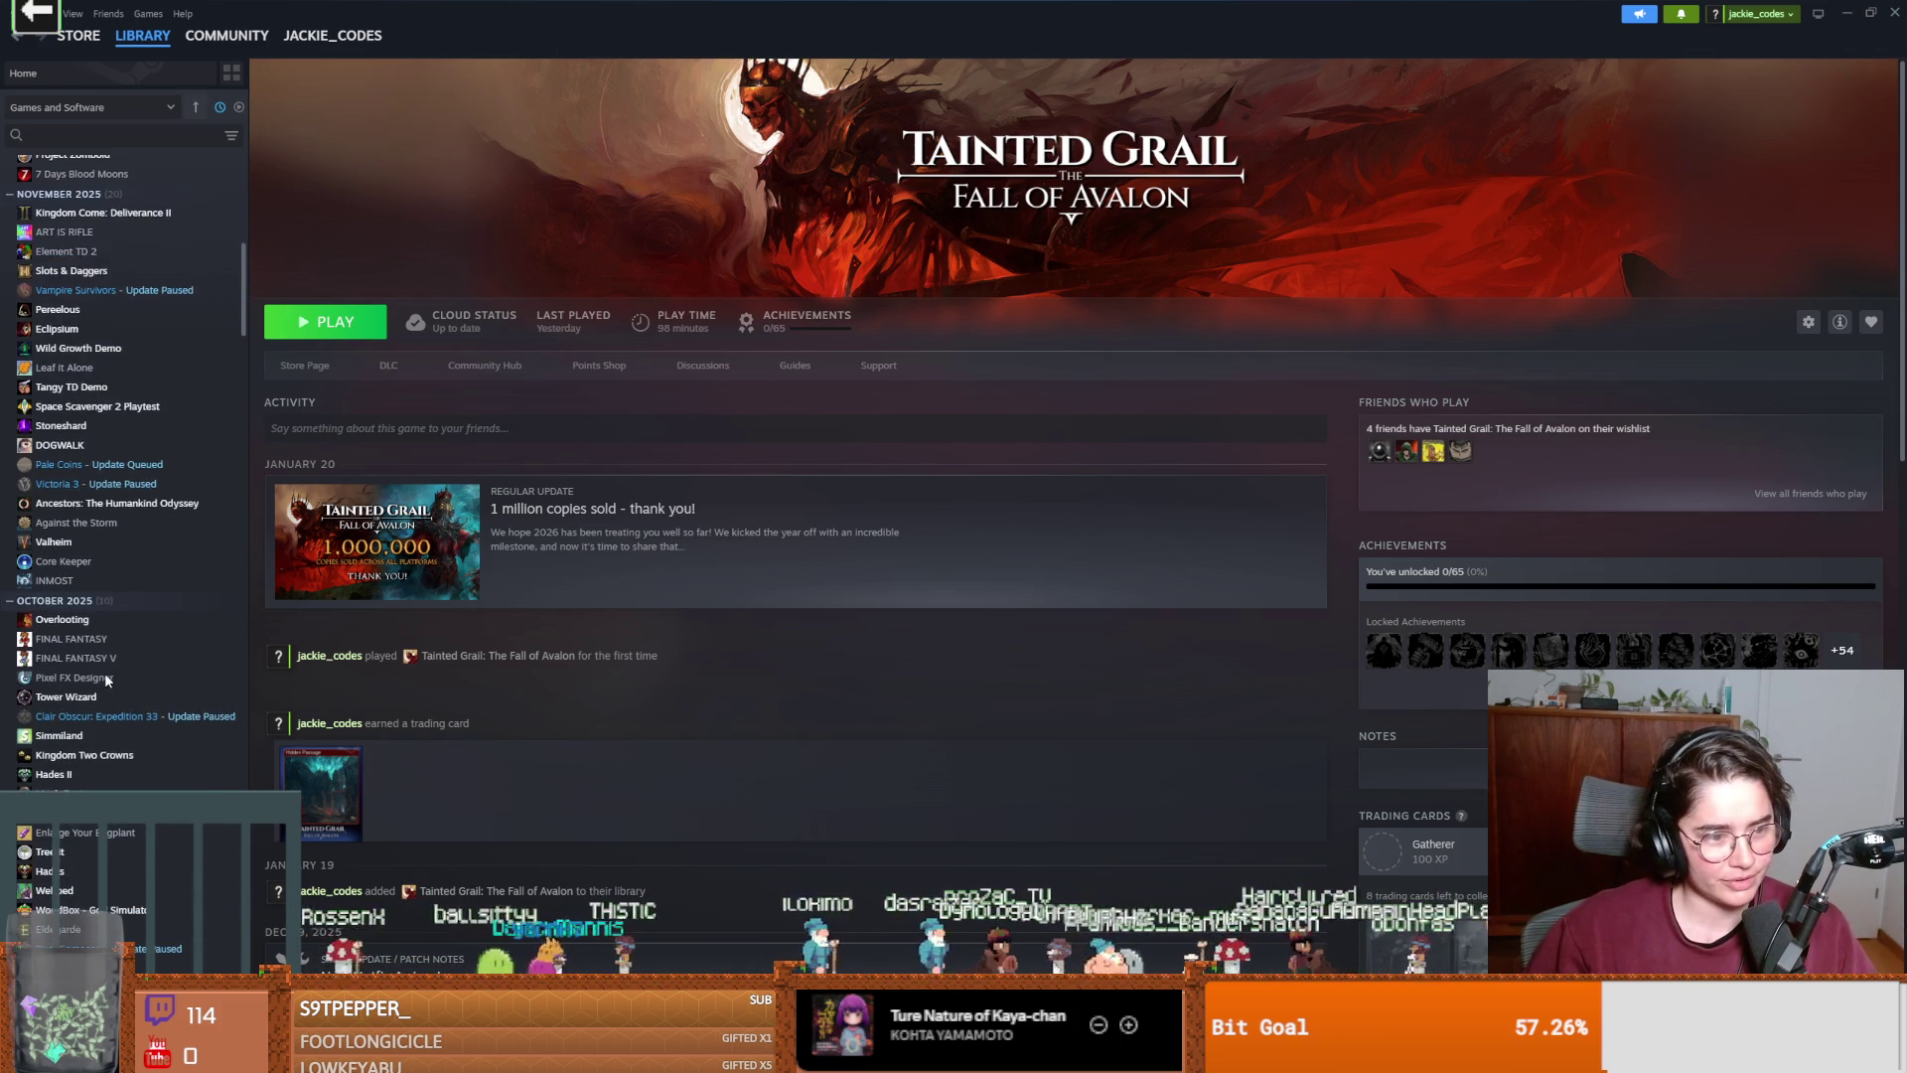
scroll(104, 671, "up", 6)
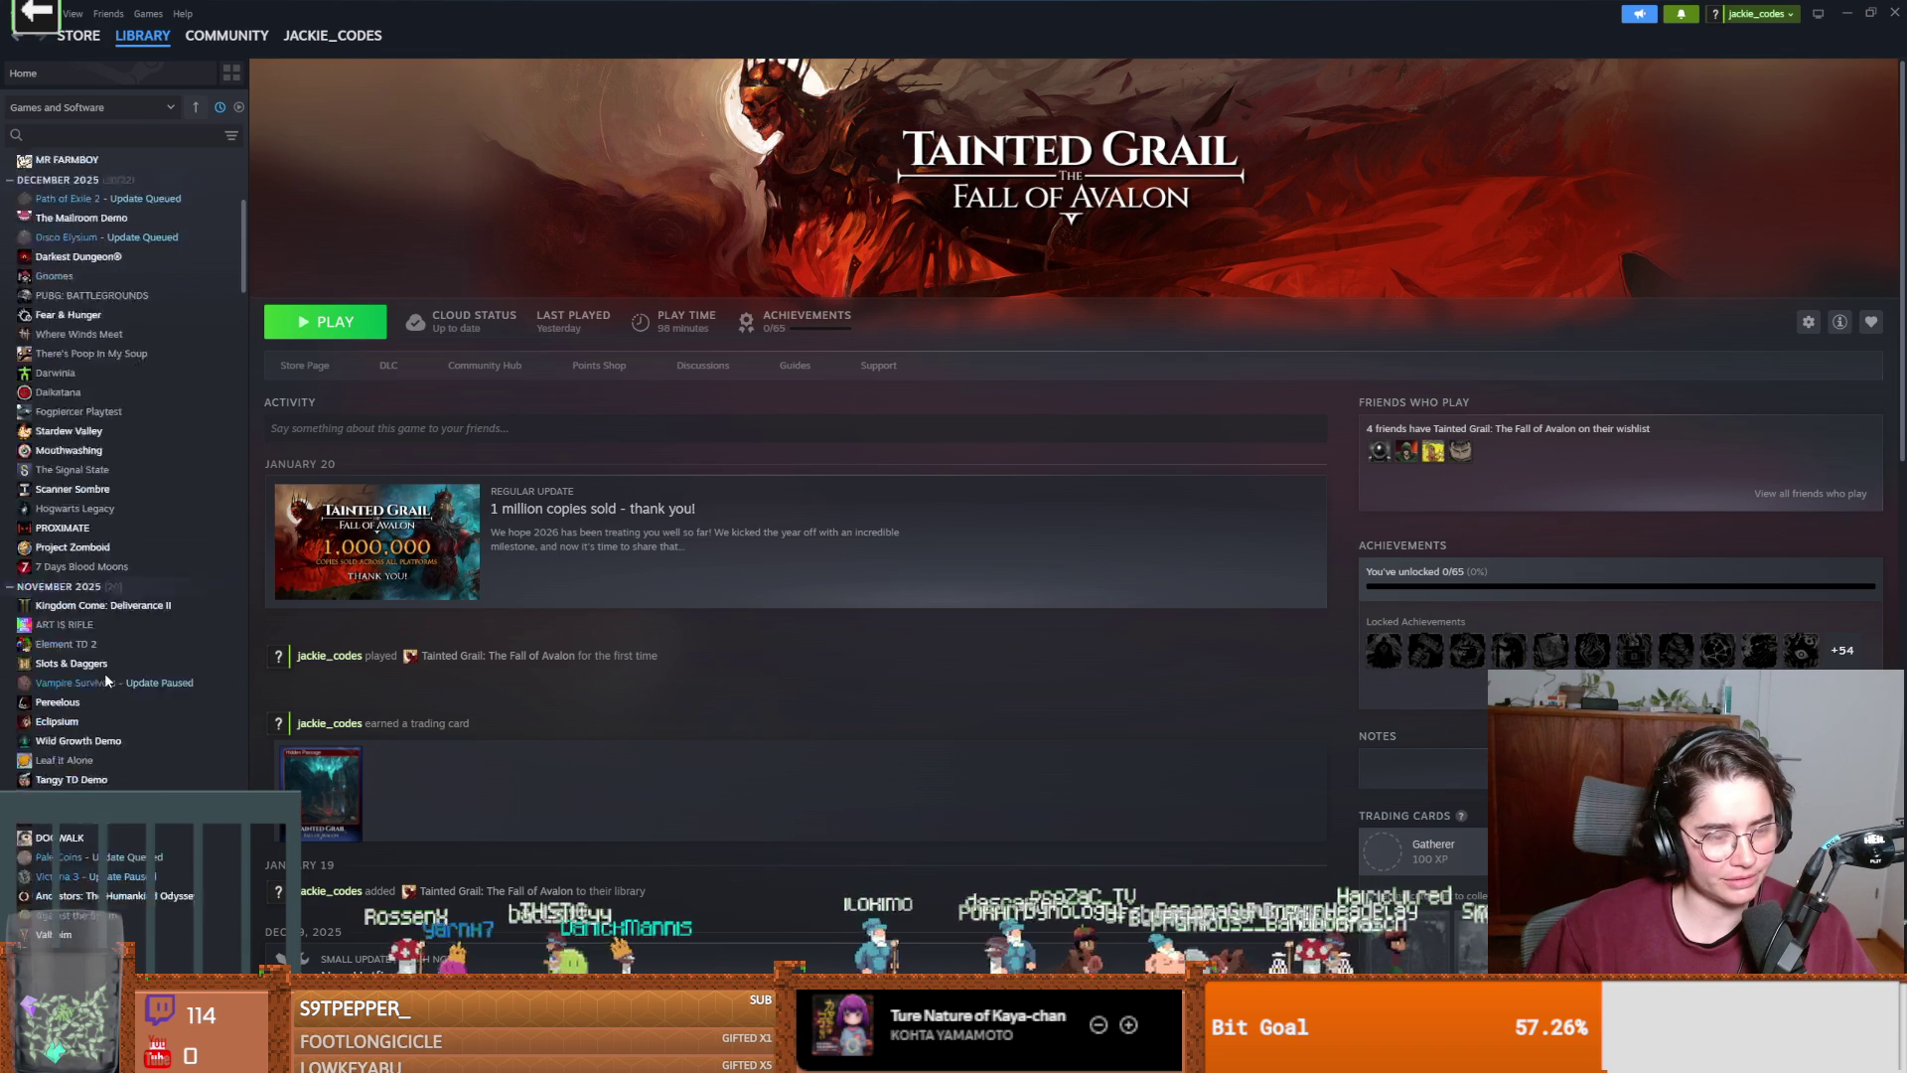
Search the library for 'crab' and open the Crab Game page.
left_click(114, 133)
type("crab")
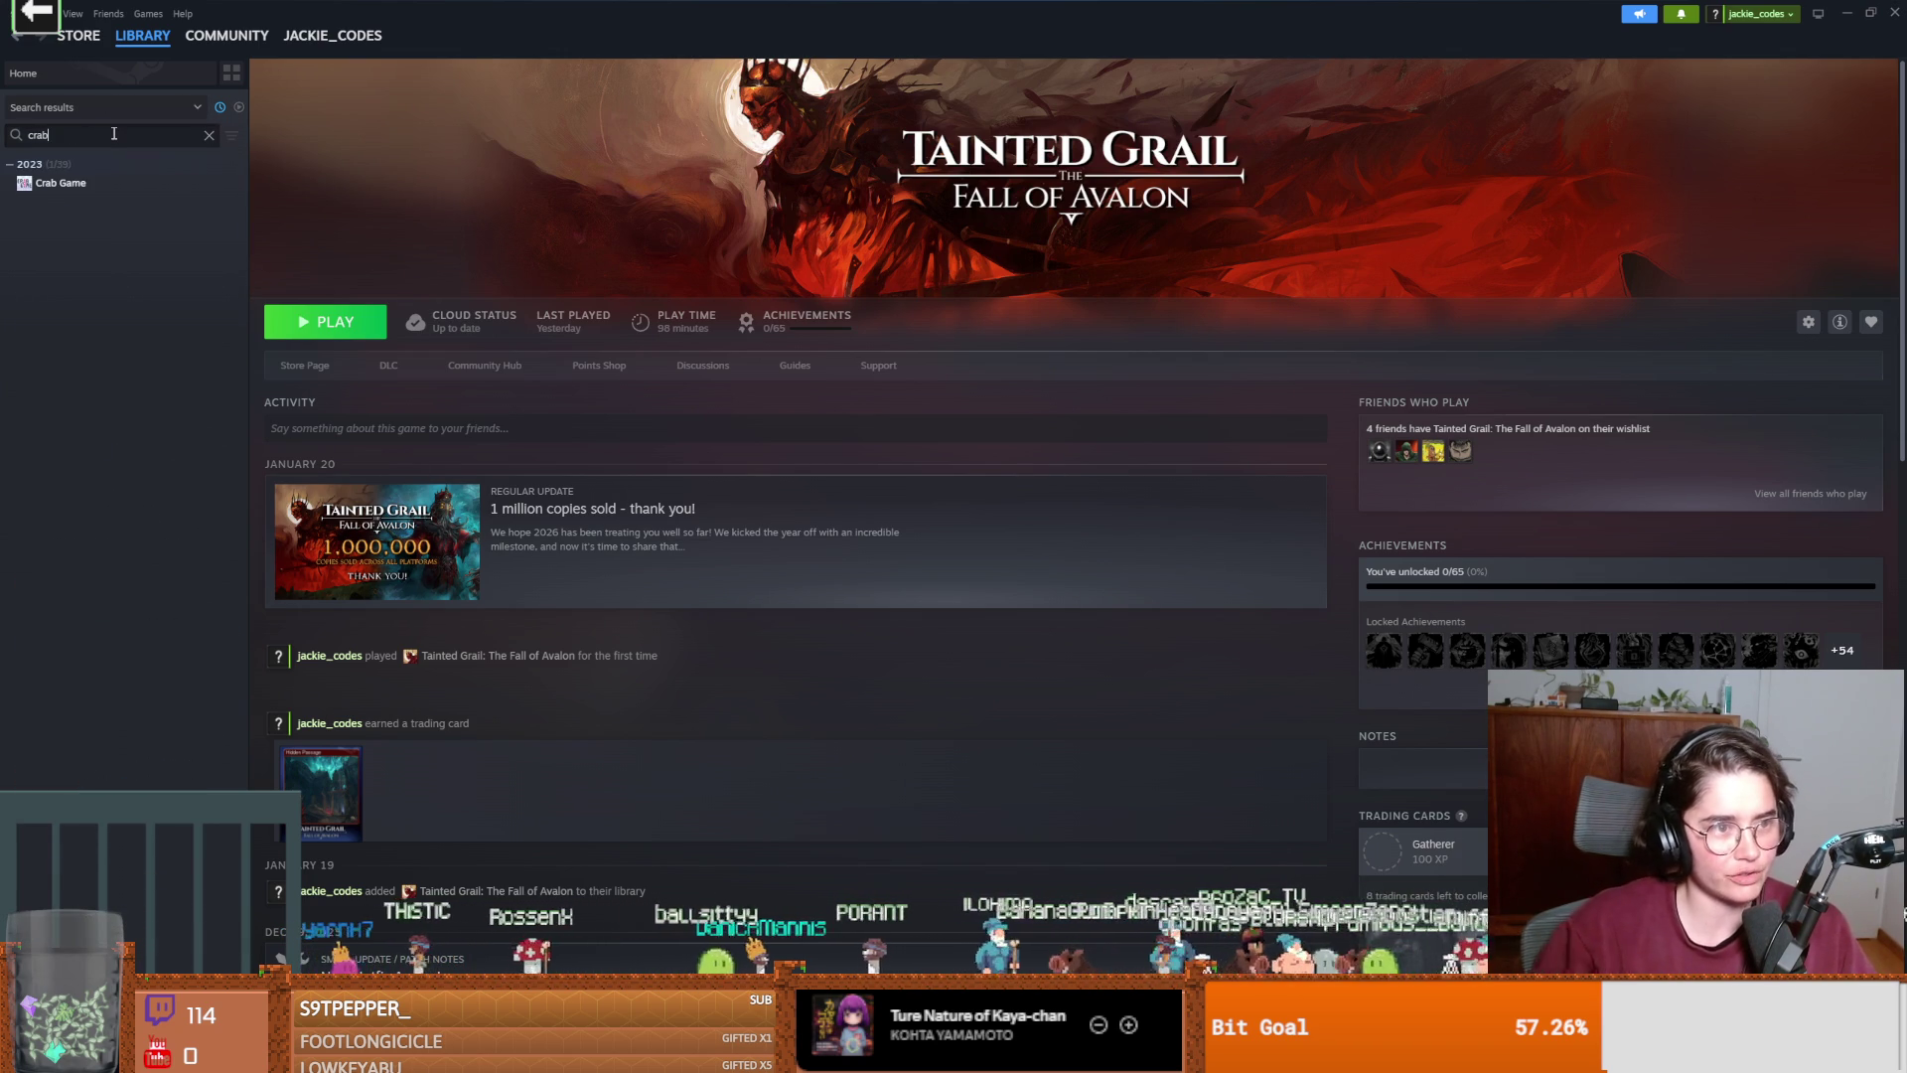
left_click(149, 183)
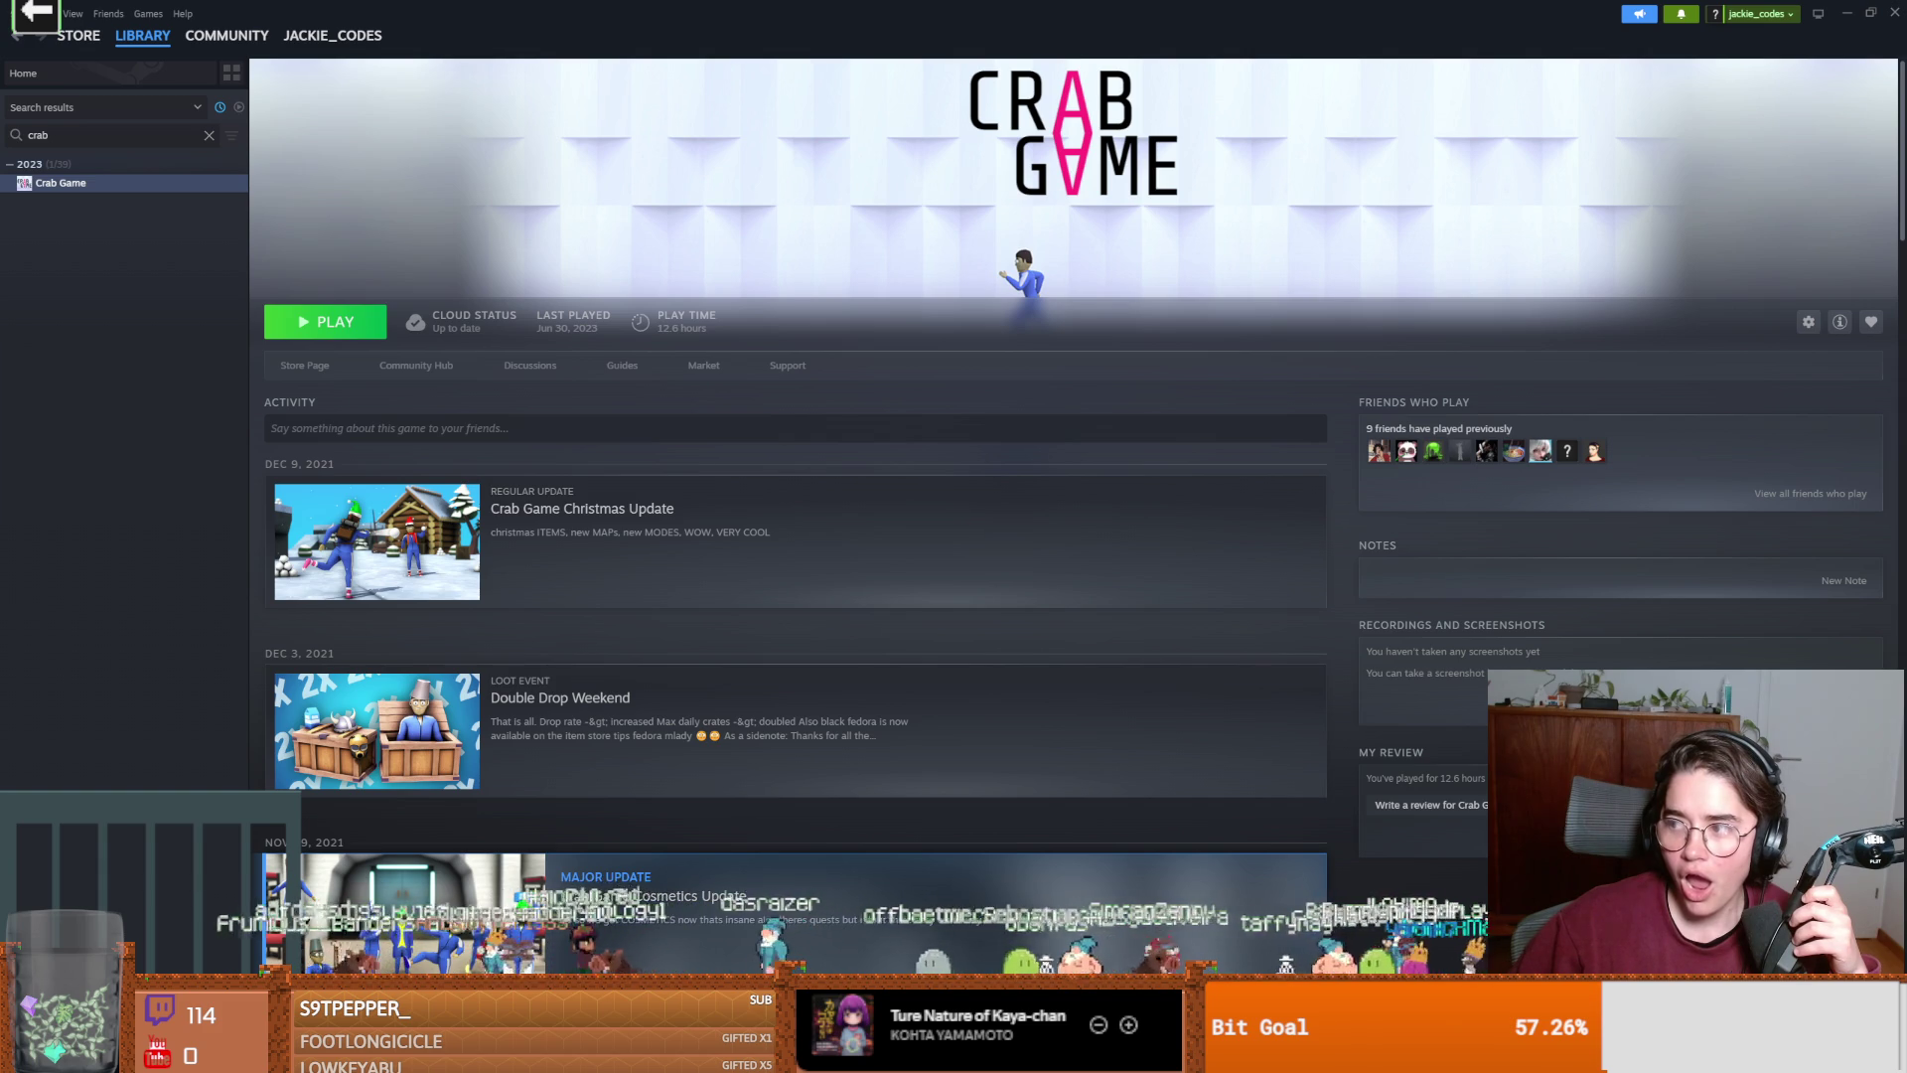
key("alt+Tab")
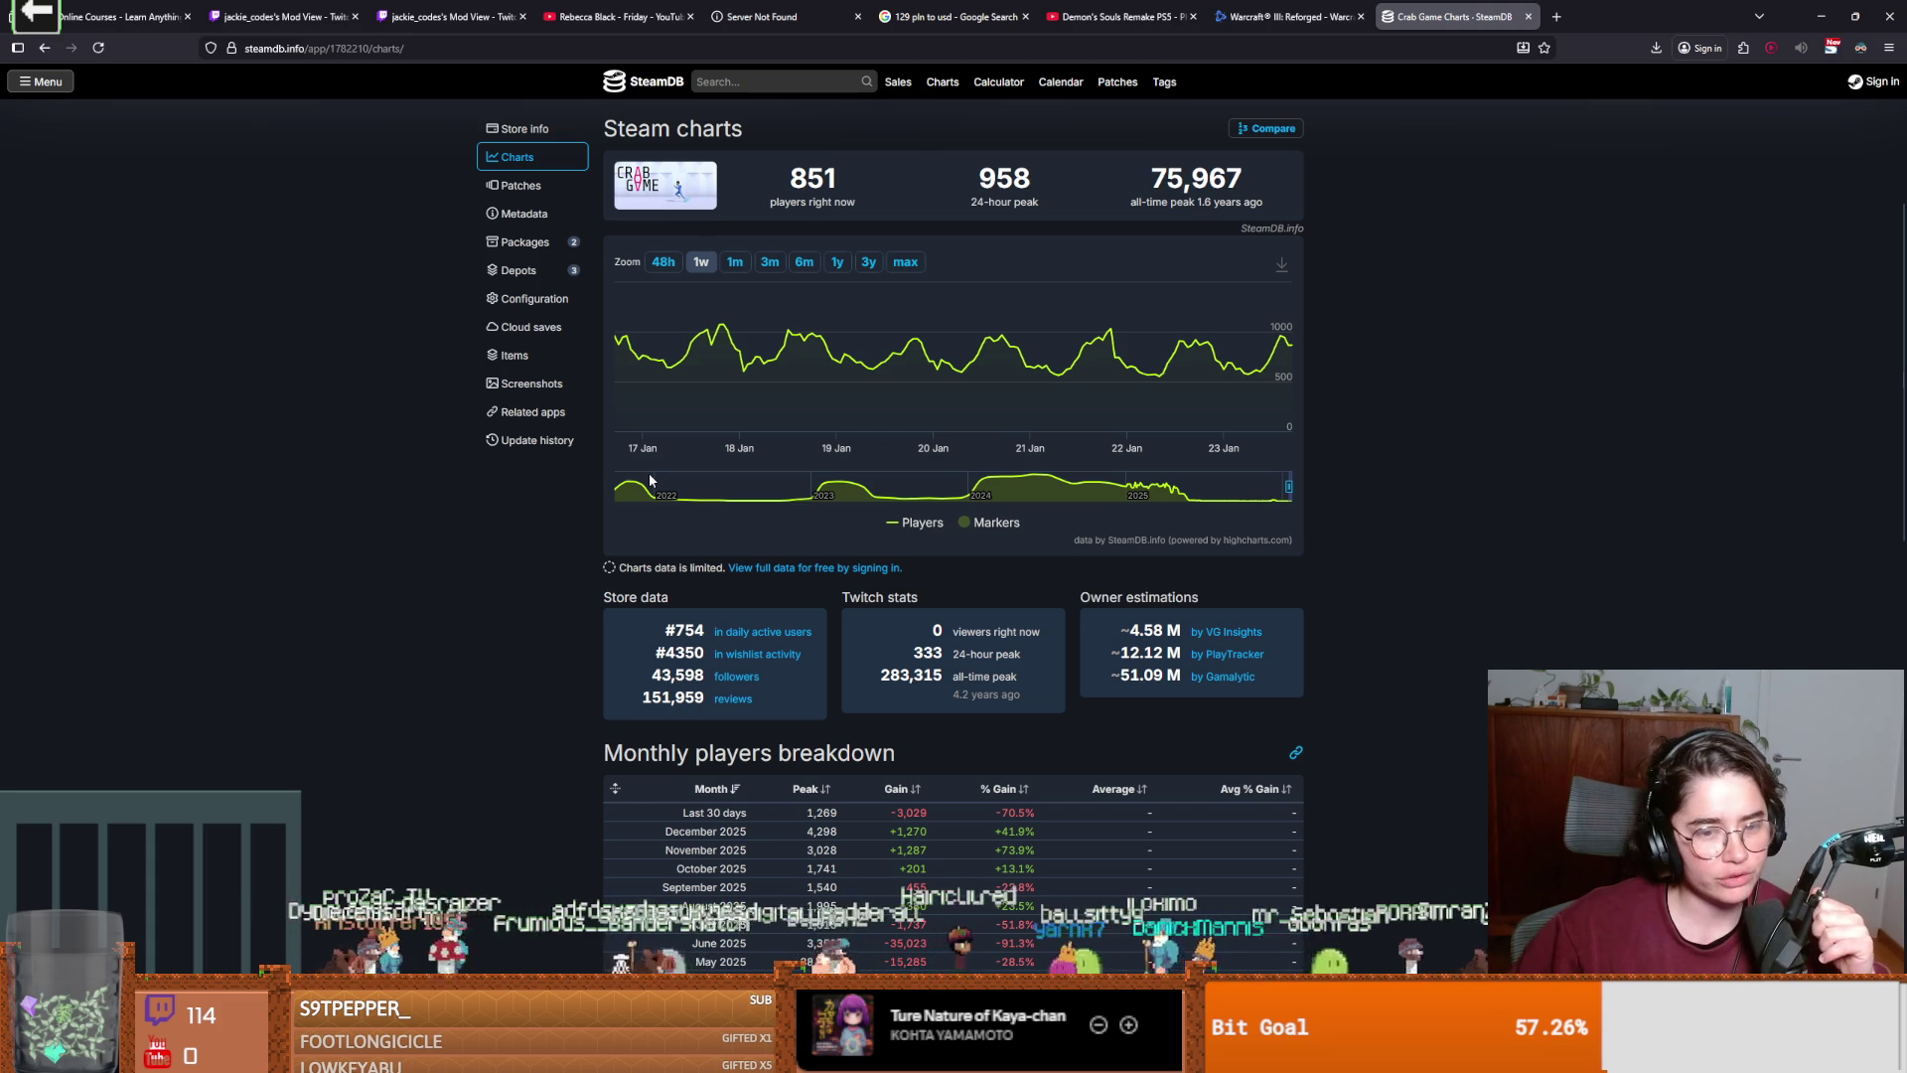
scroll(649, 478, "down", 2)
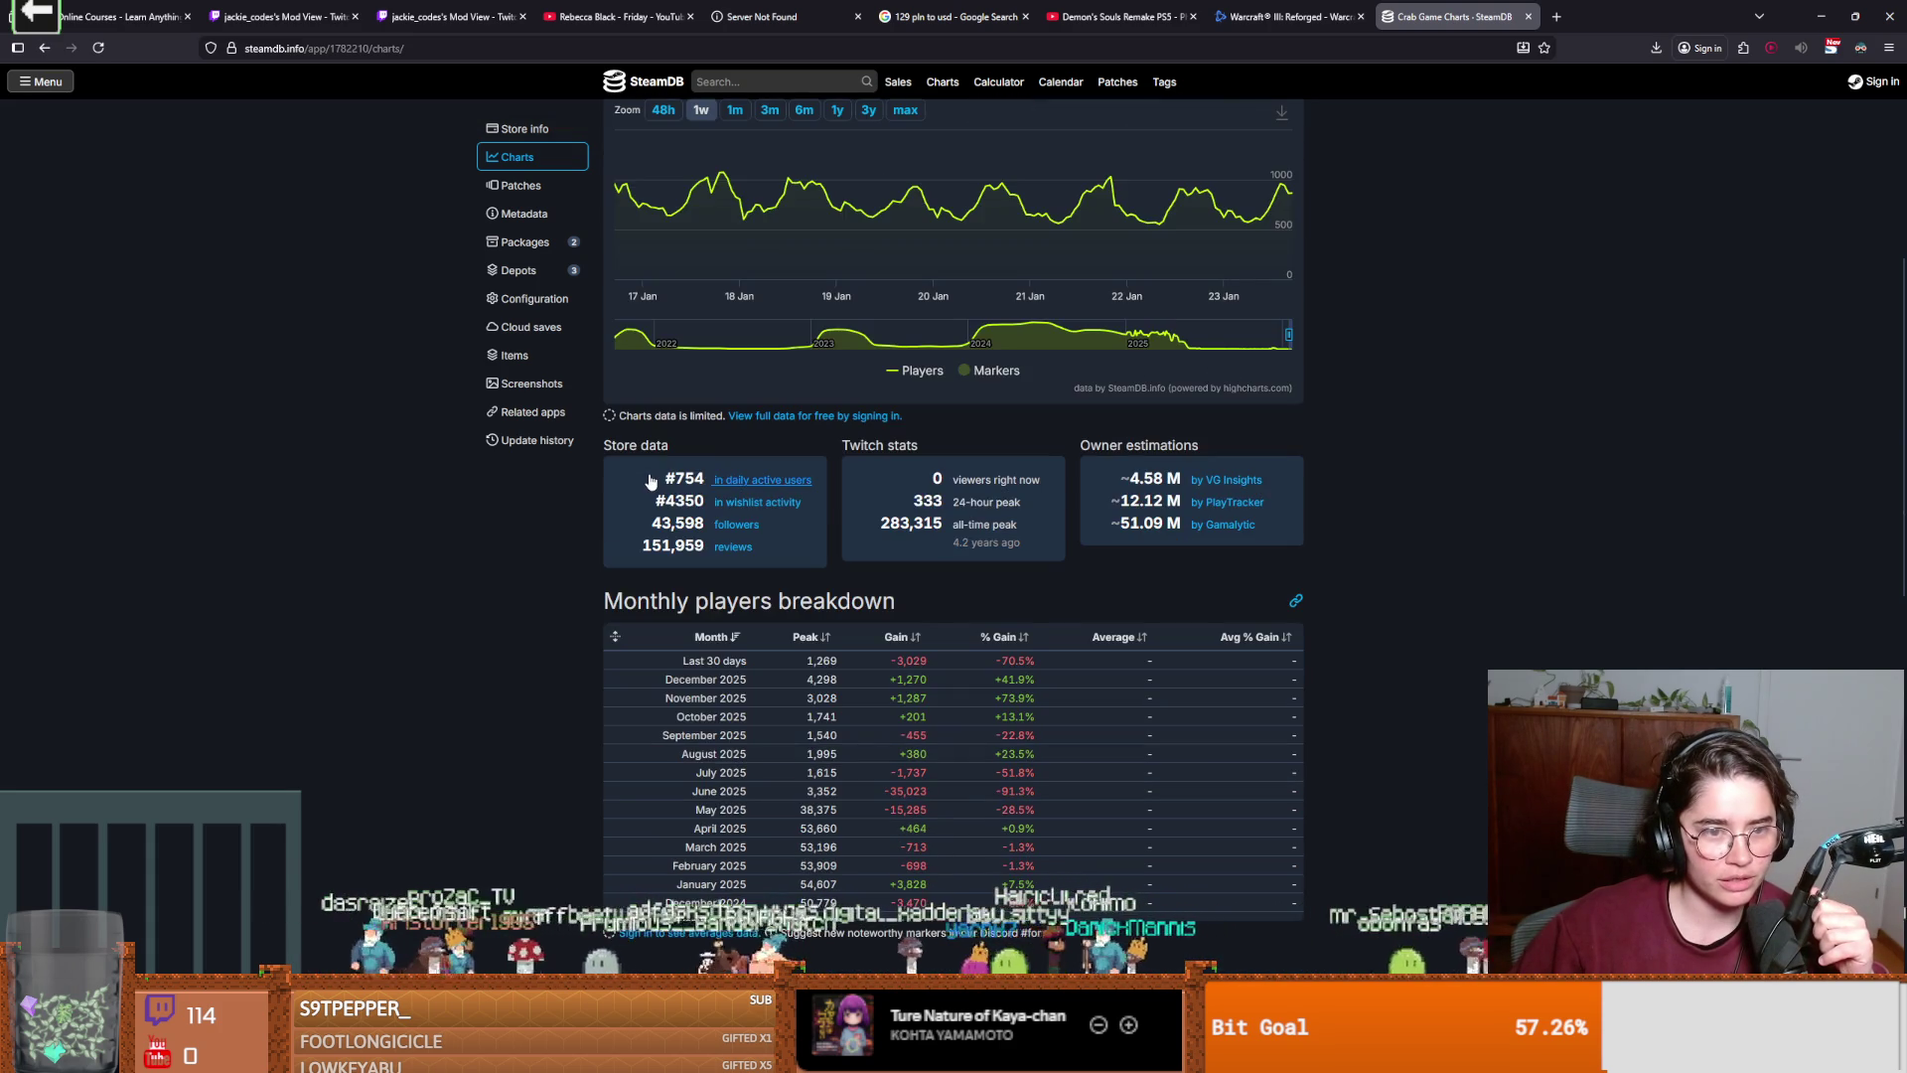
scroll(650, 478, "up", 2)
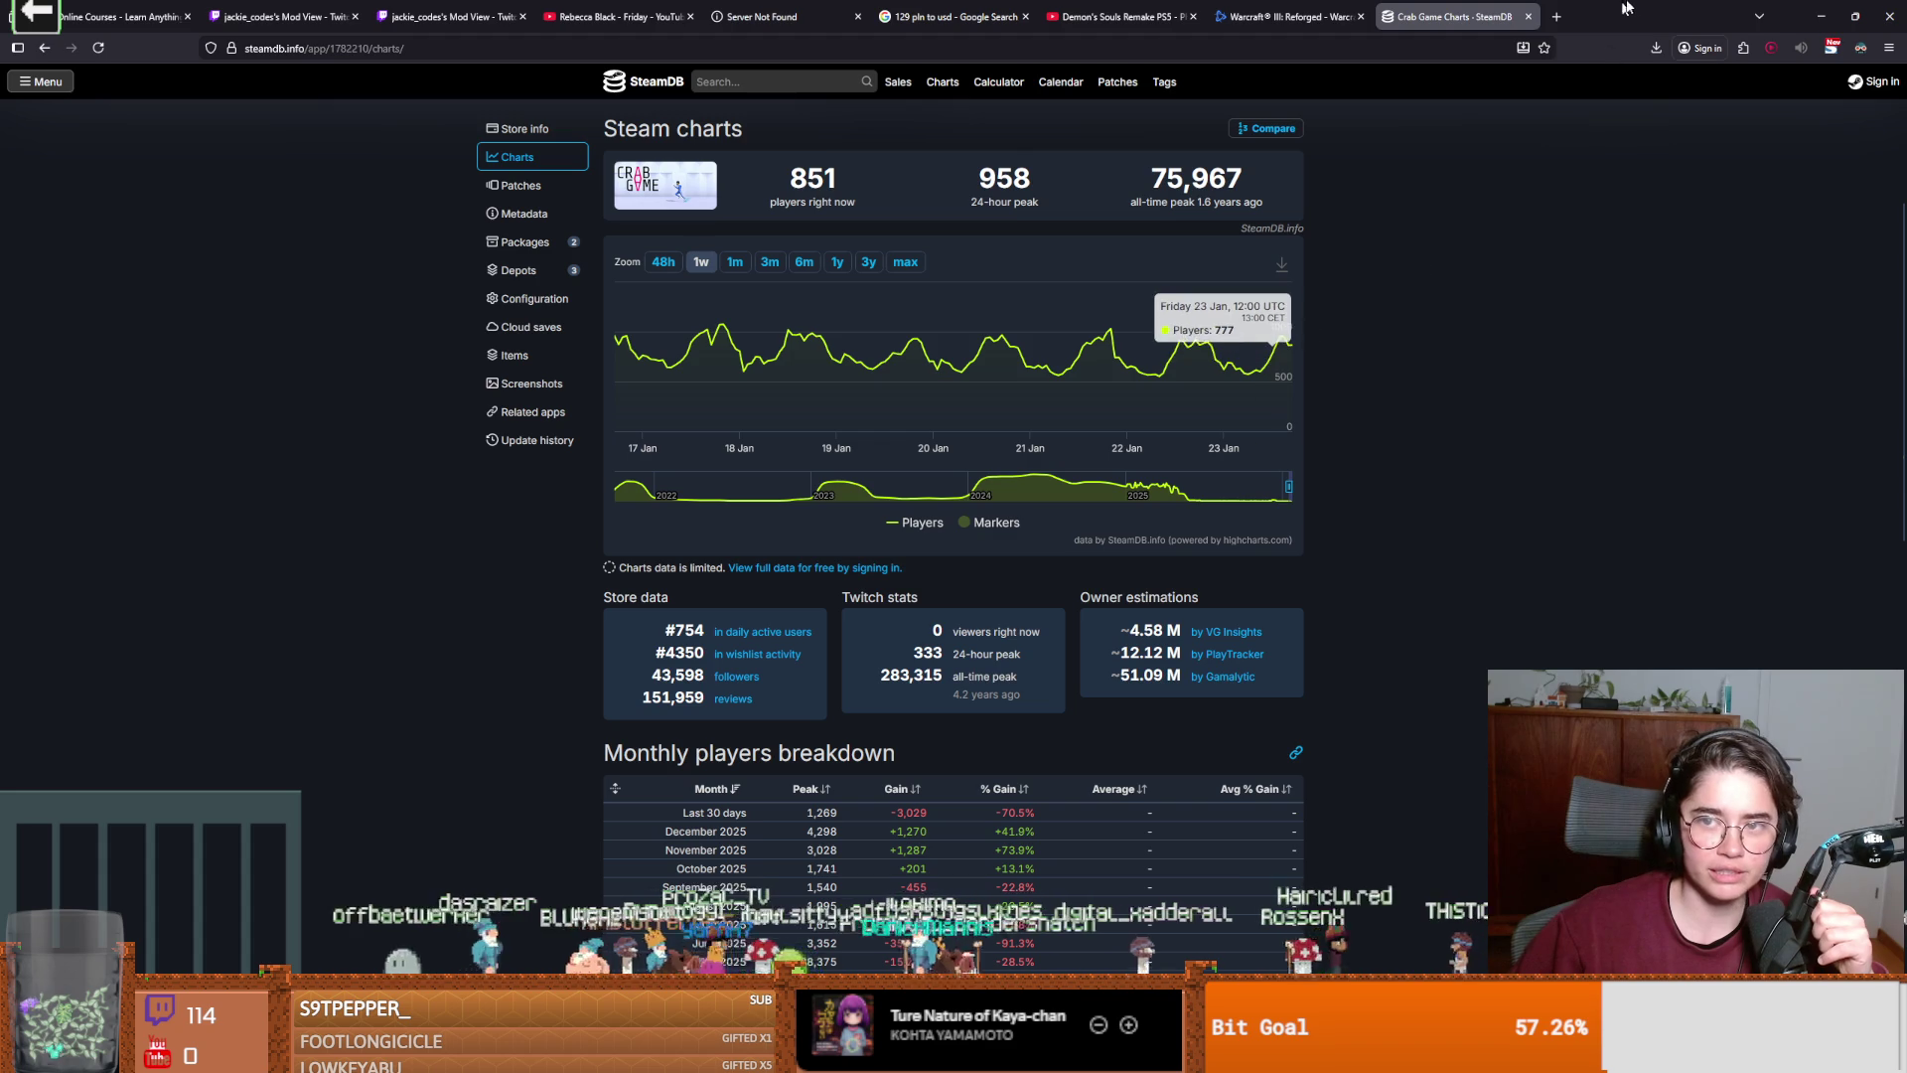
key("alt+Tab")
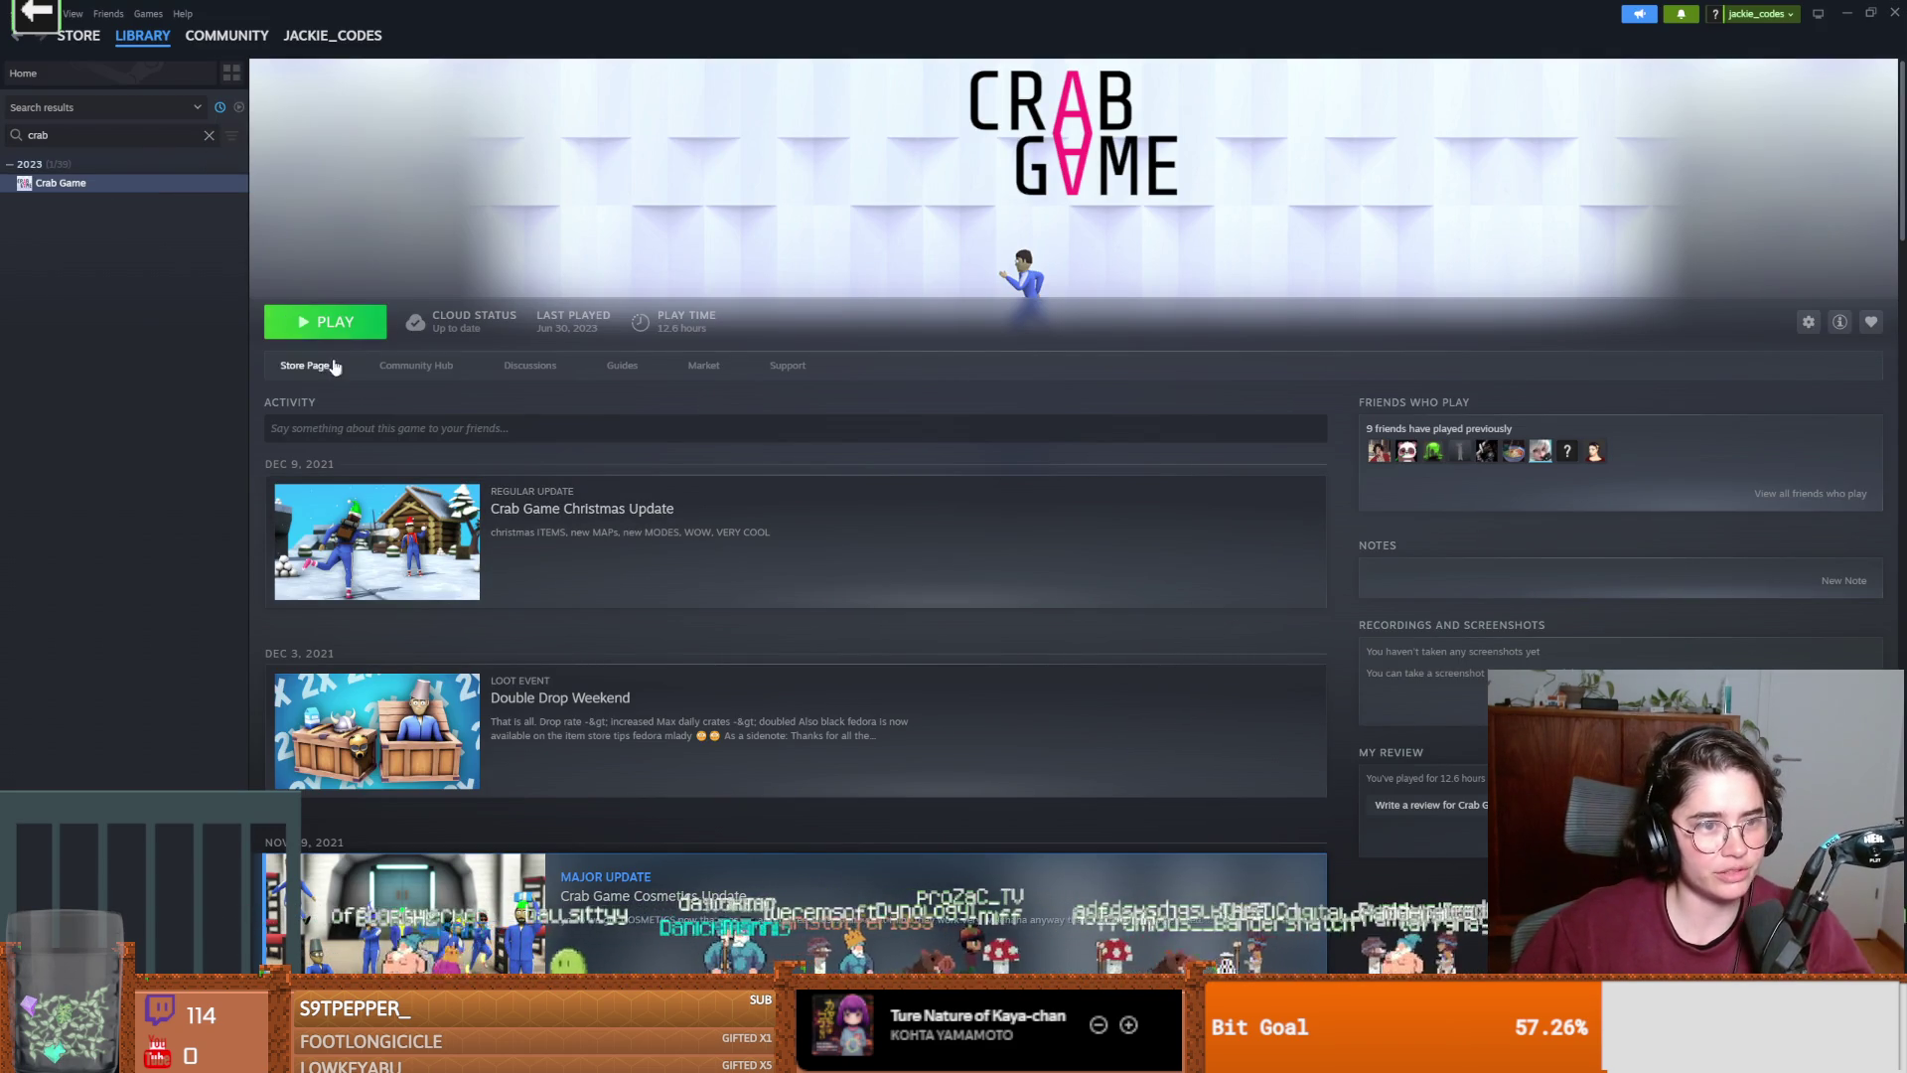
From Crab Game's store page, search the store for 'crab game 2' and open it.
left_click(304, 365)
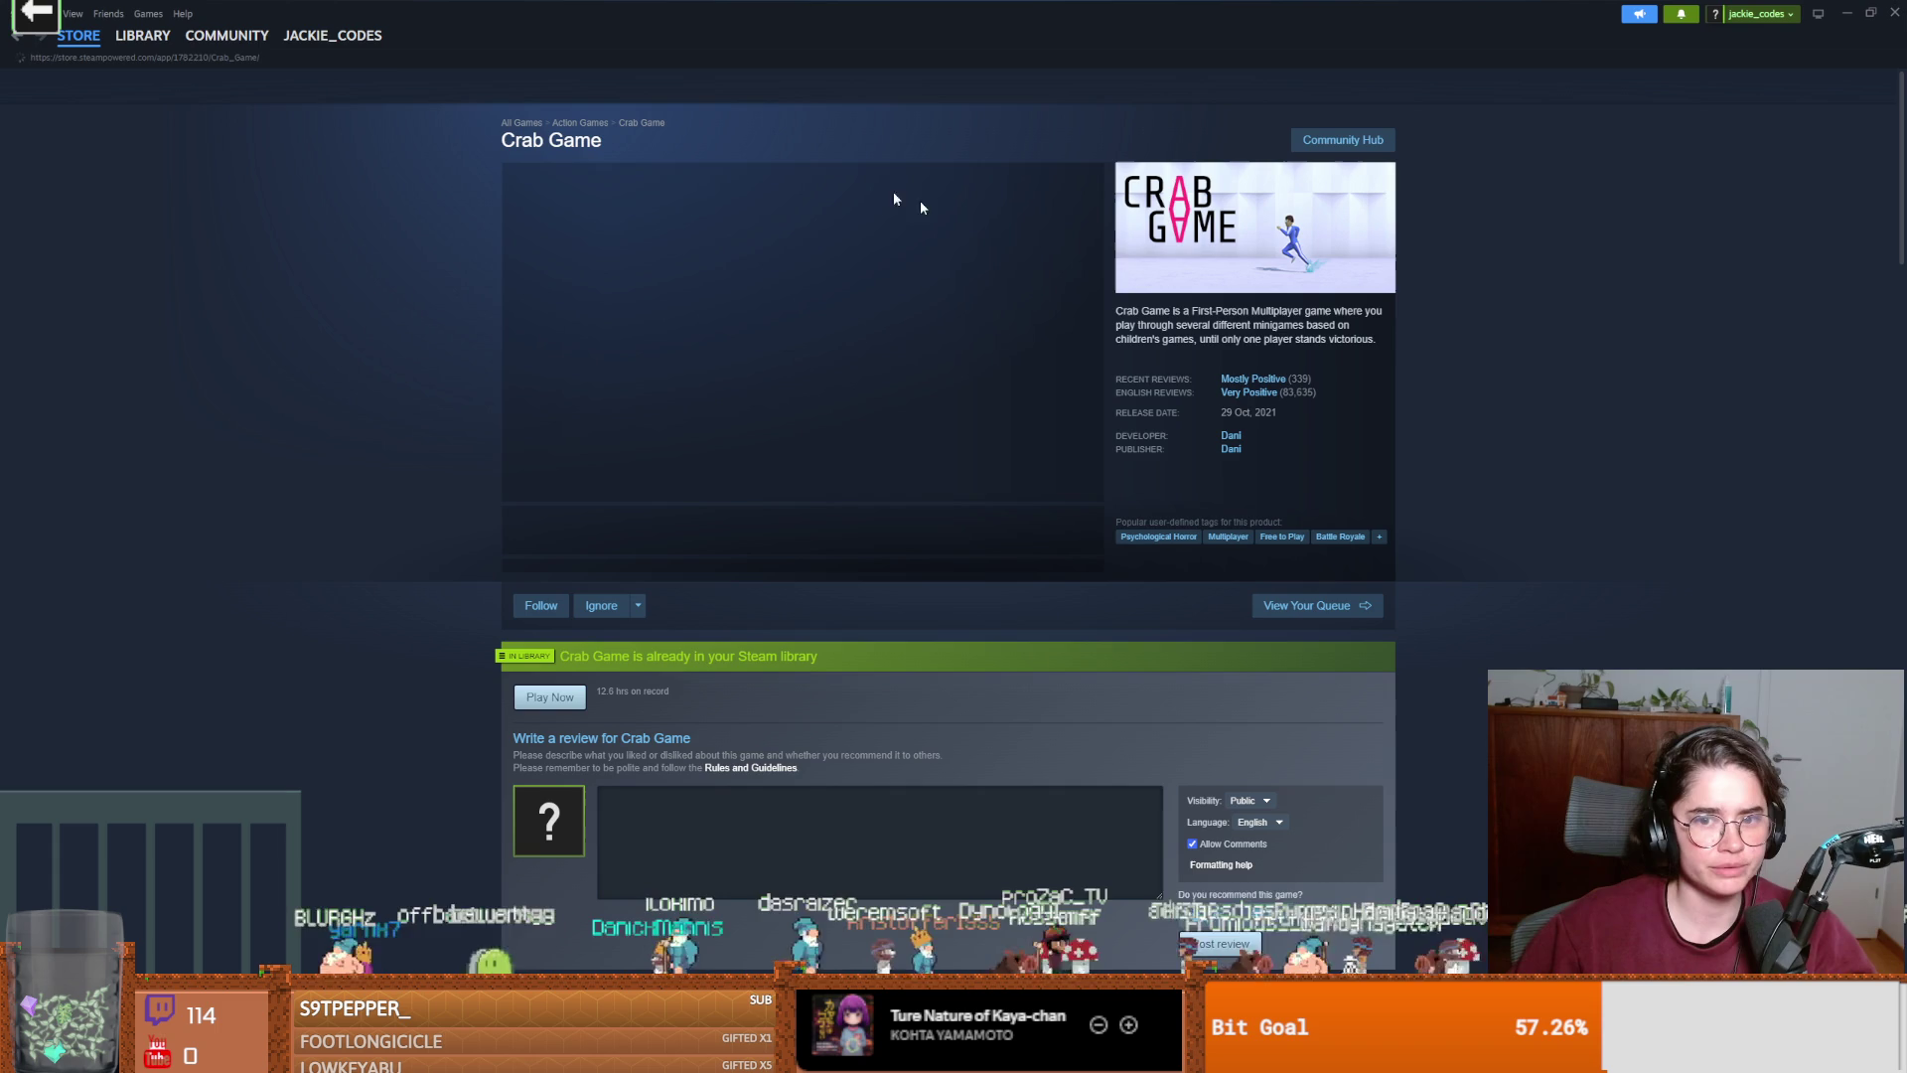
left_click(1136, 83)
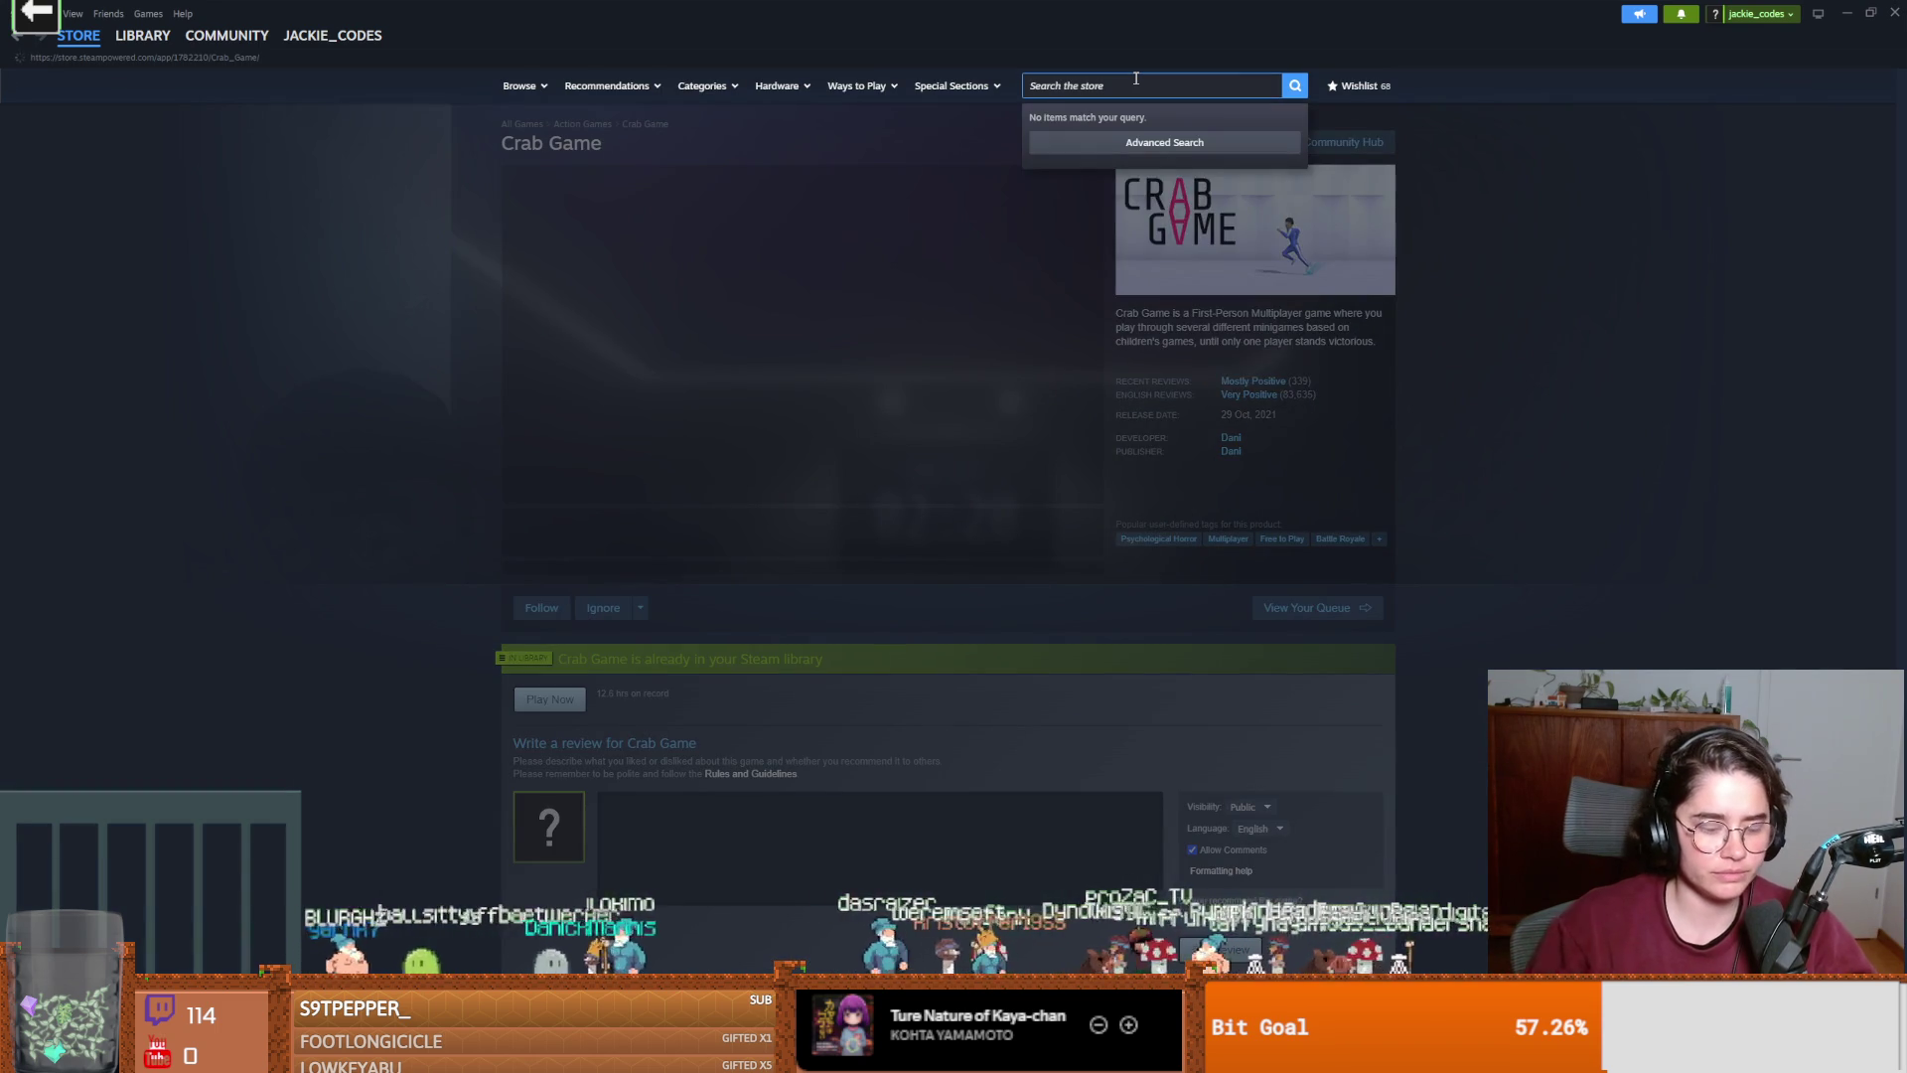
type("crab game 2")
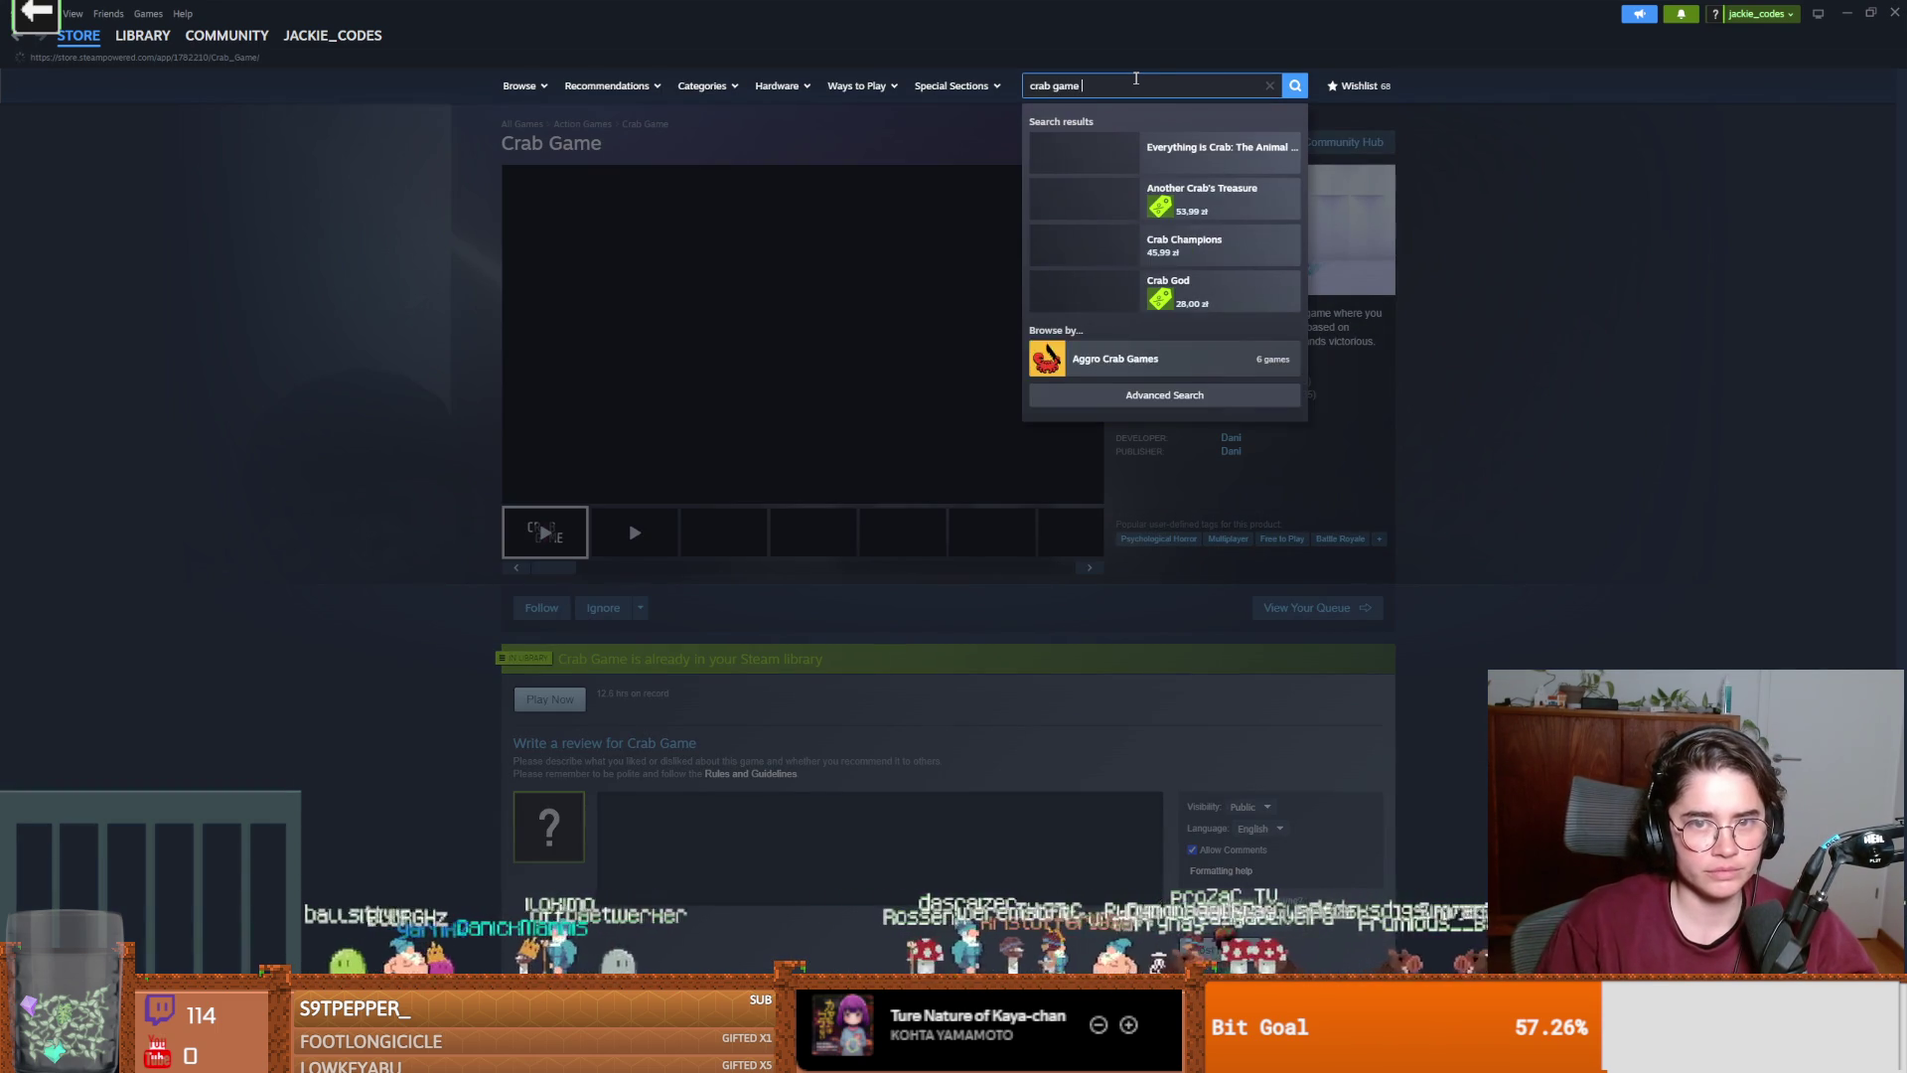
left_click(1158, 154)
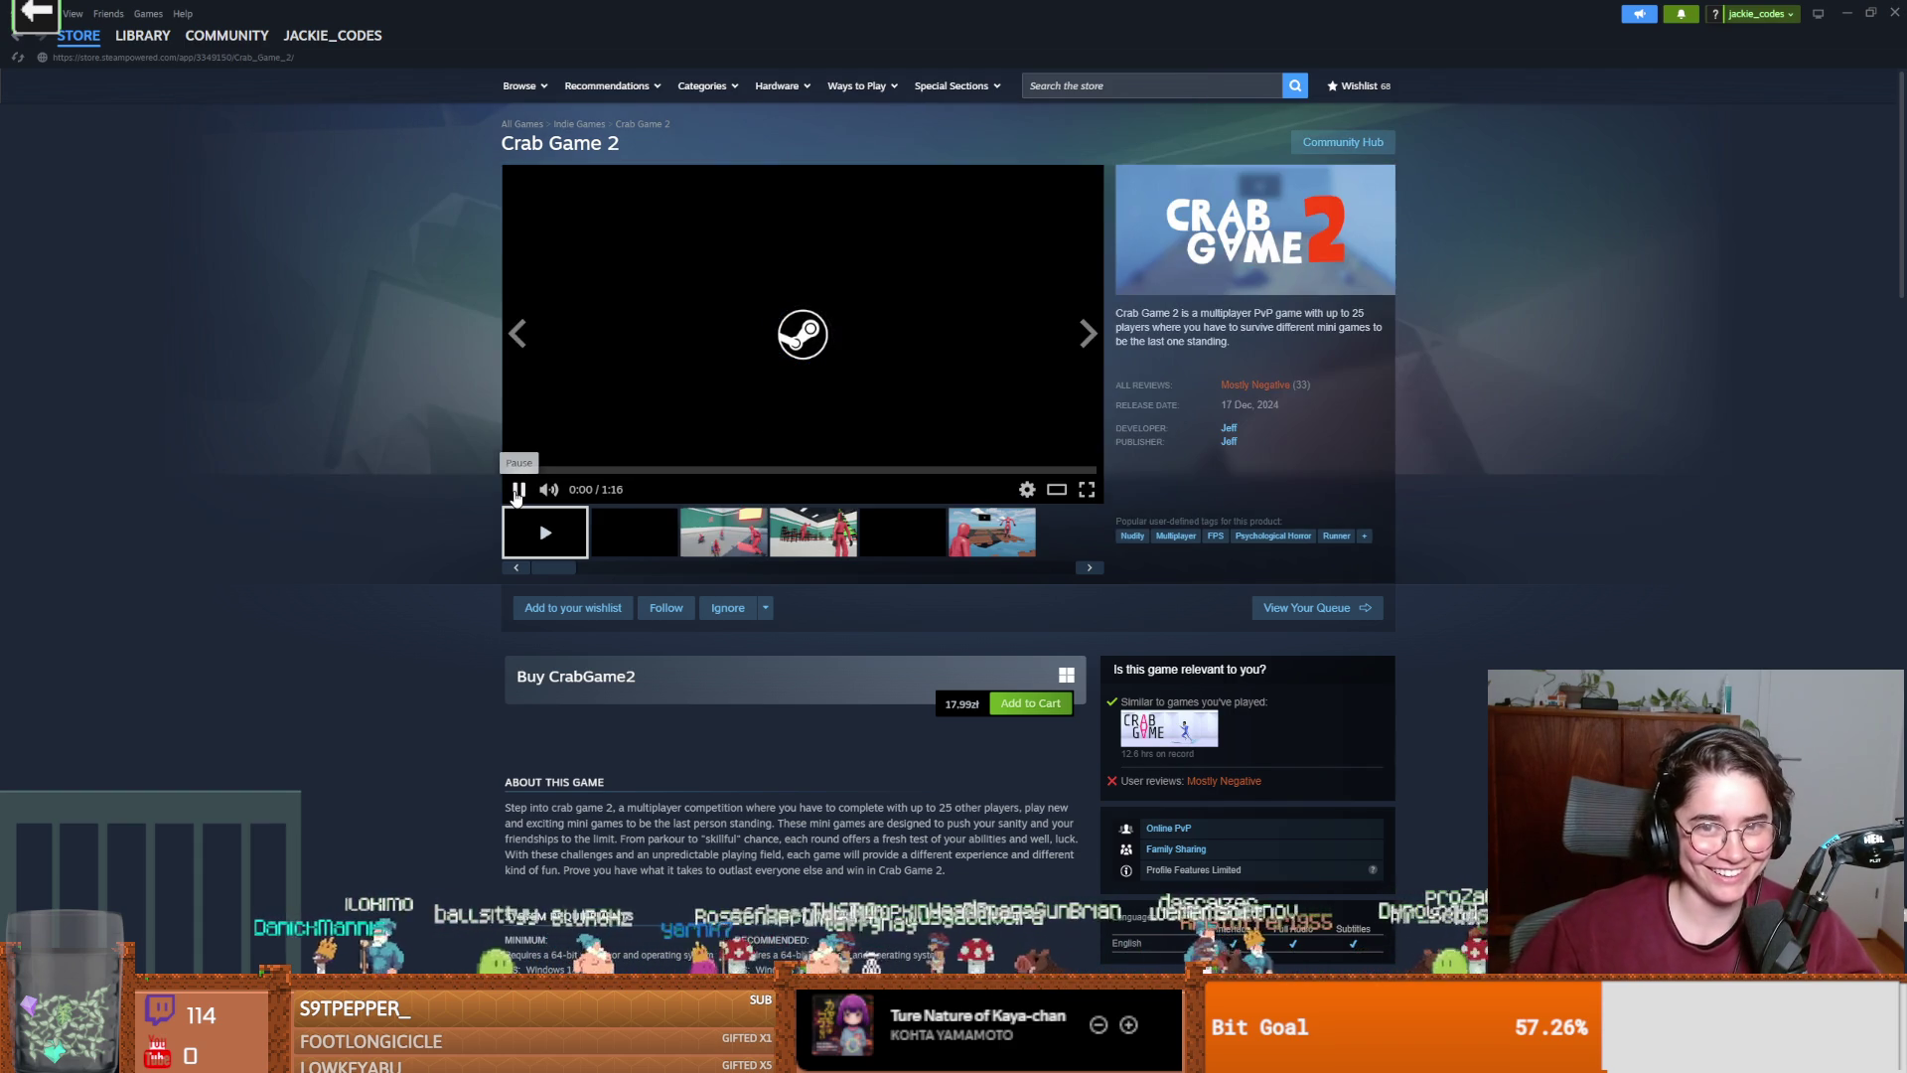
Browse the developer's games list, then return to Crab Game 2's Mostly Negative store page.
left_click(1228, 427)
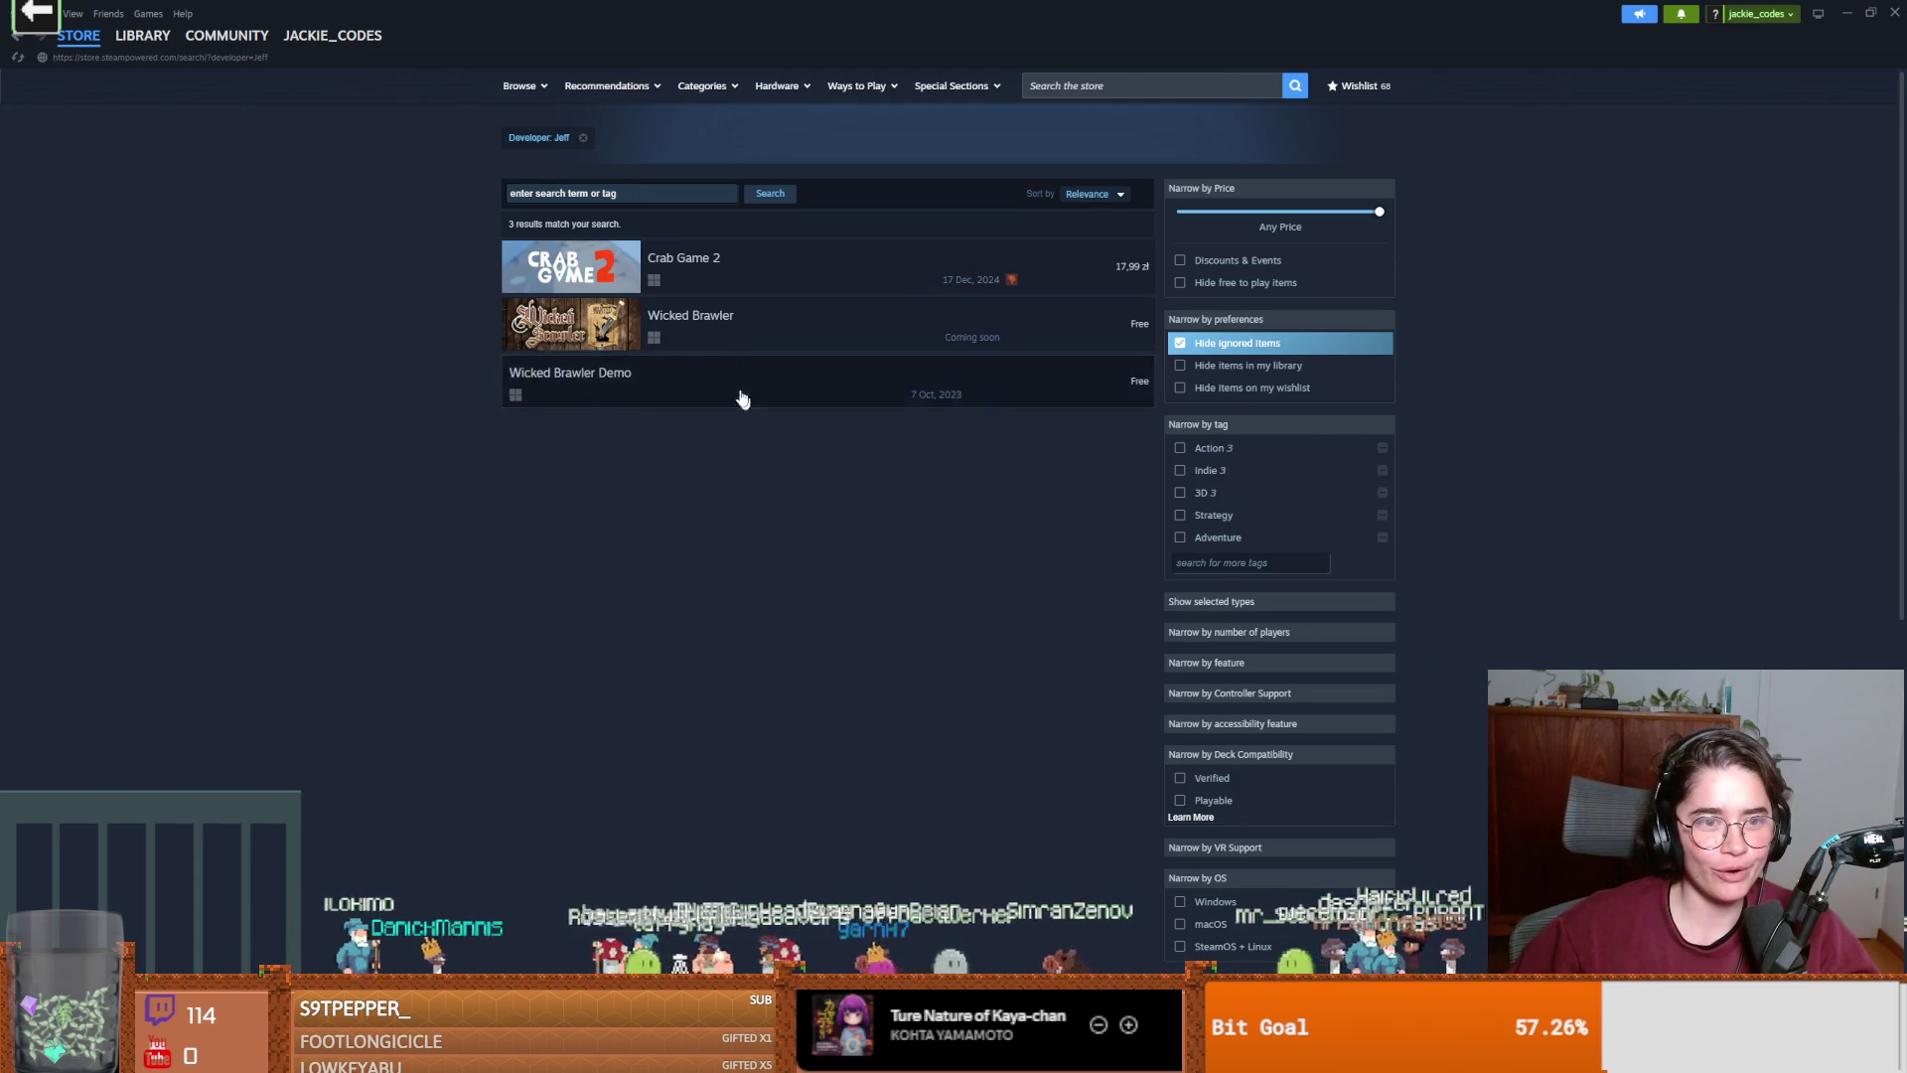
mouse_move(762, 285)
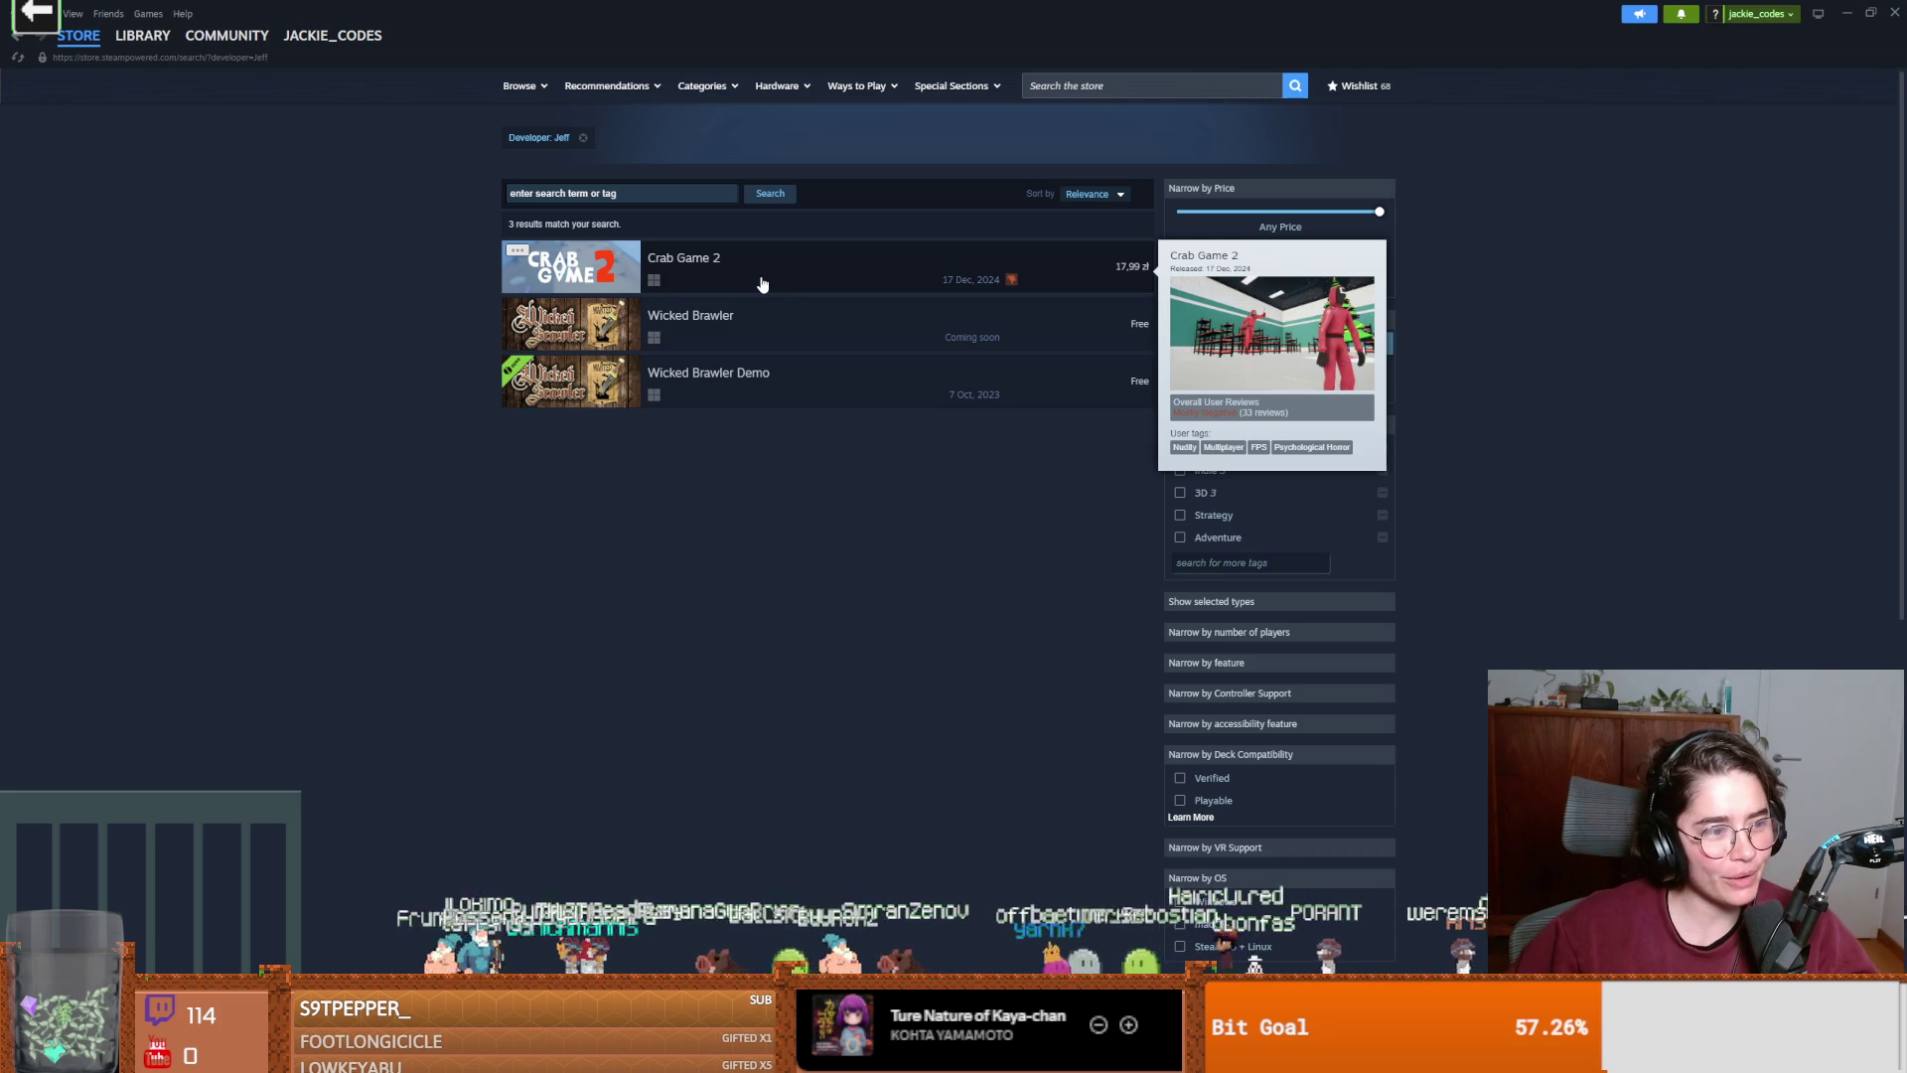
left_click(762, 285)
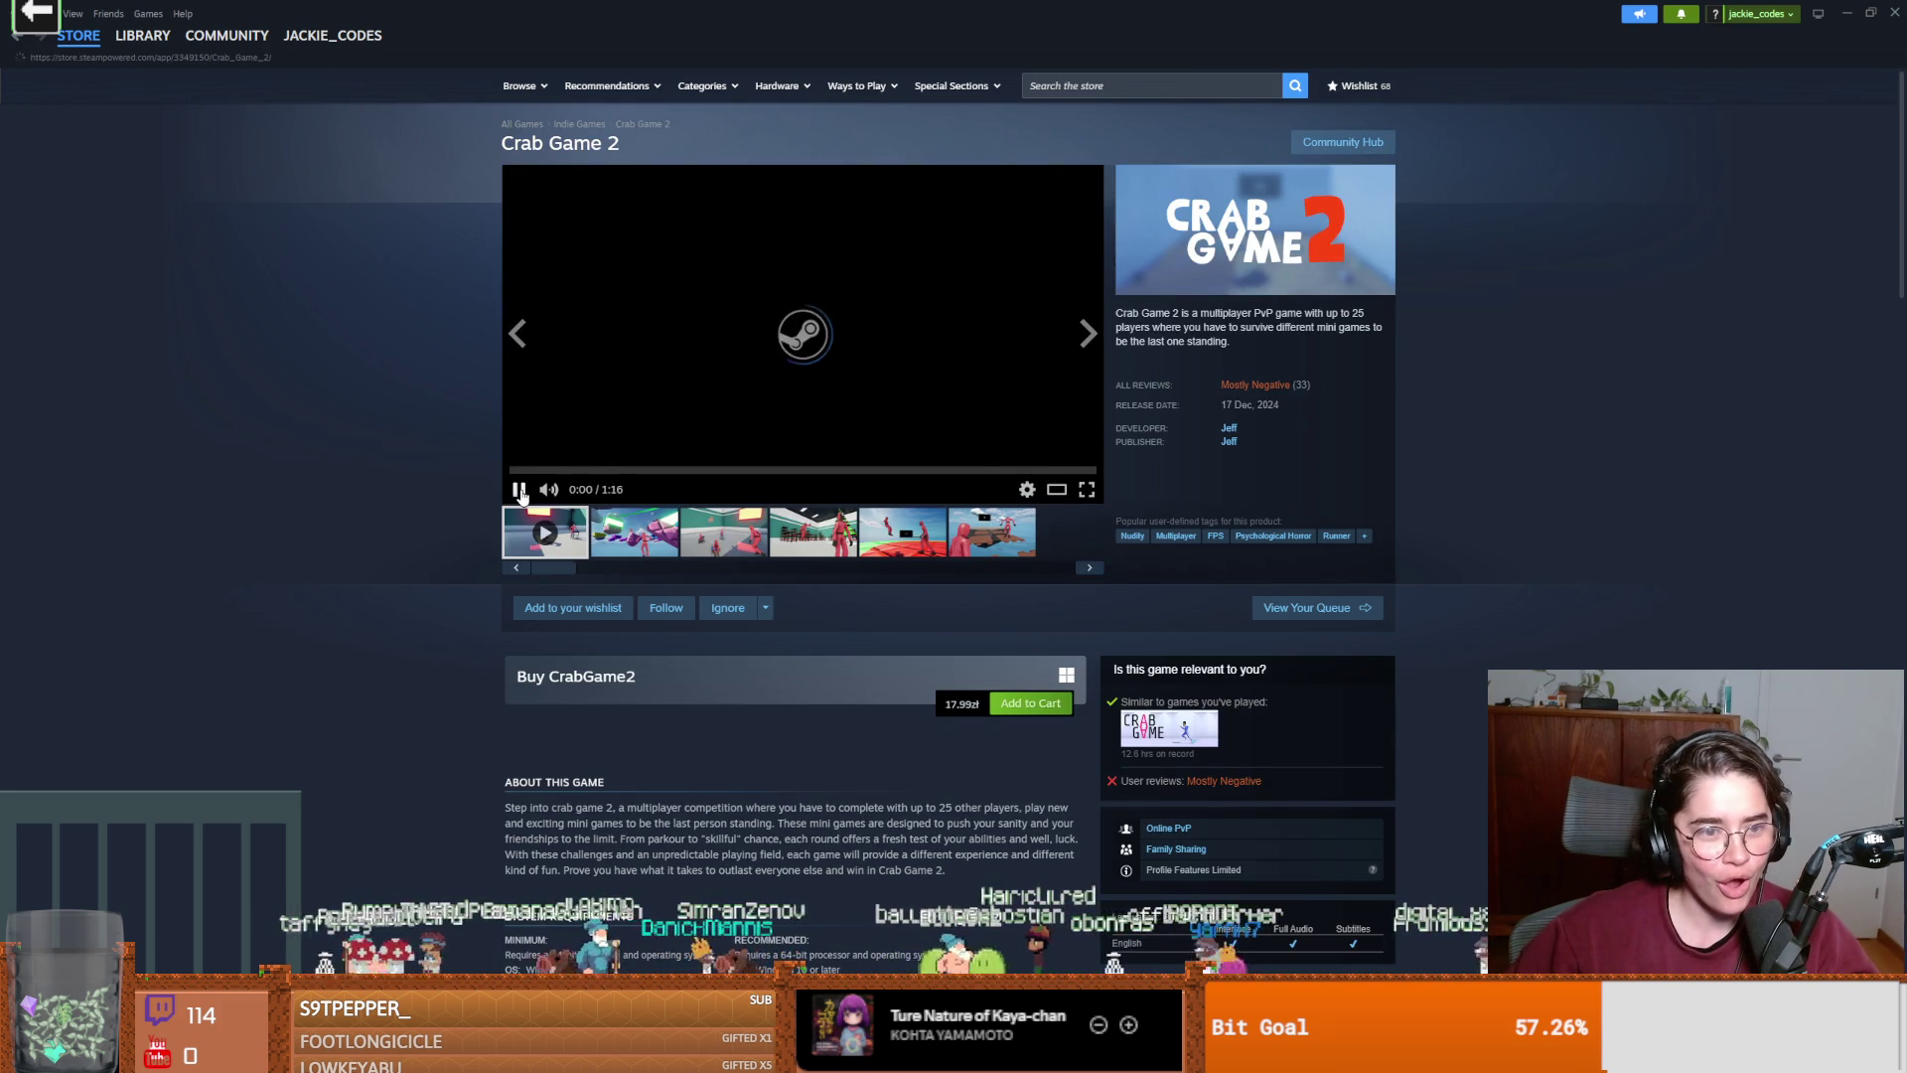
scroll(439, 487, "down", 5)
scroll(441, 496, "down", 10)
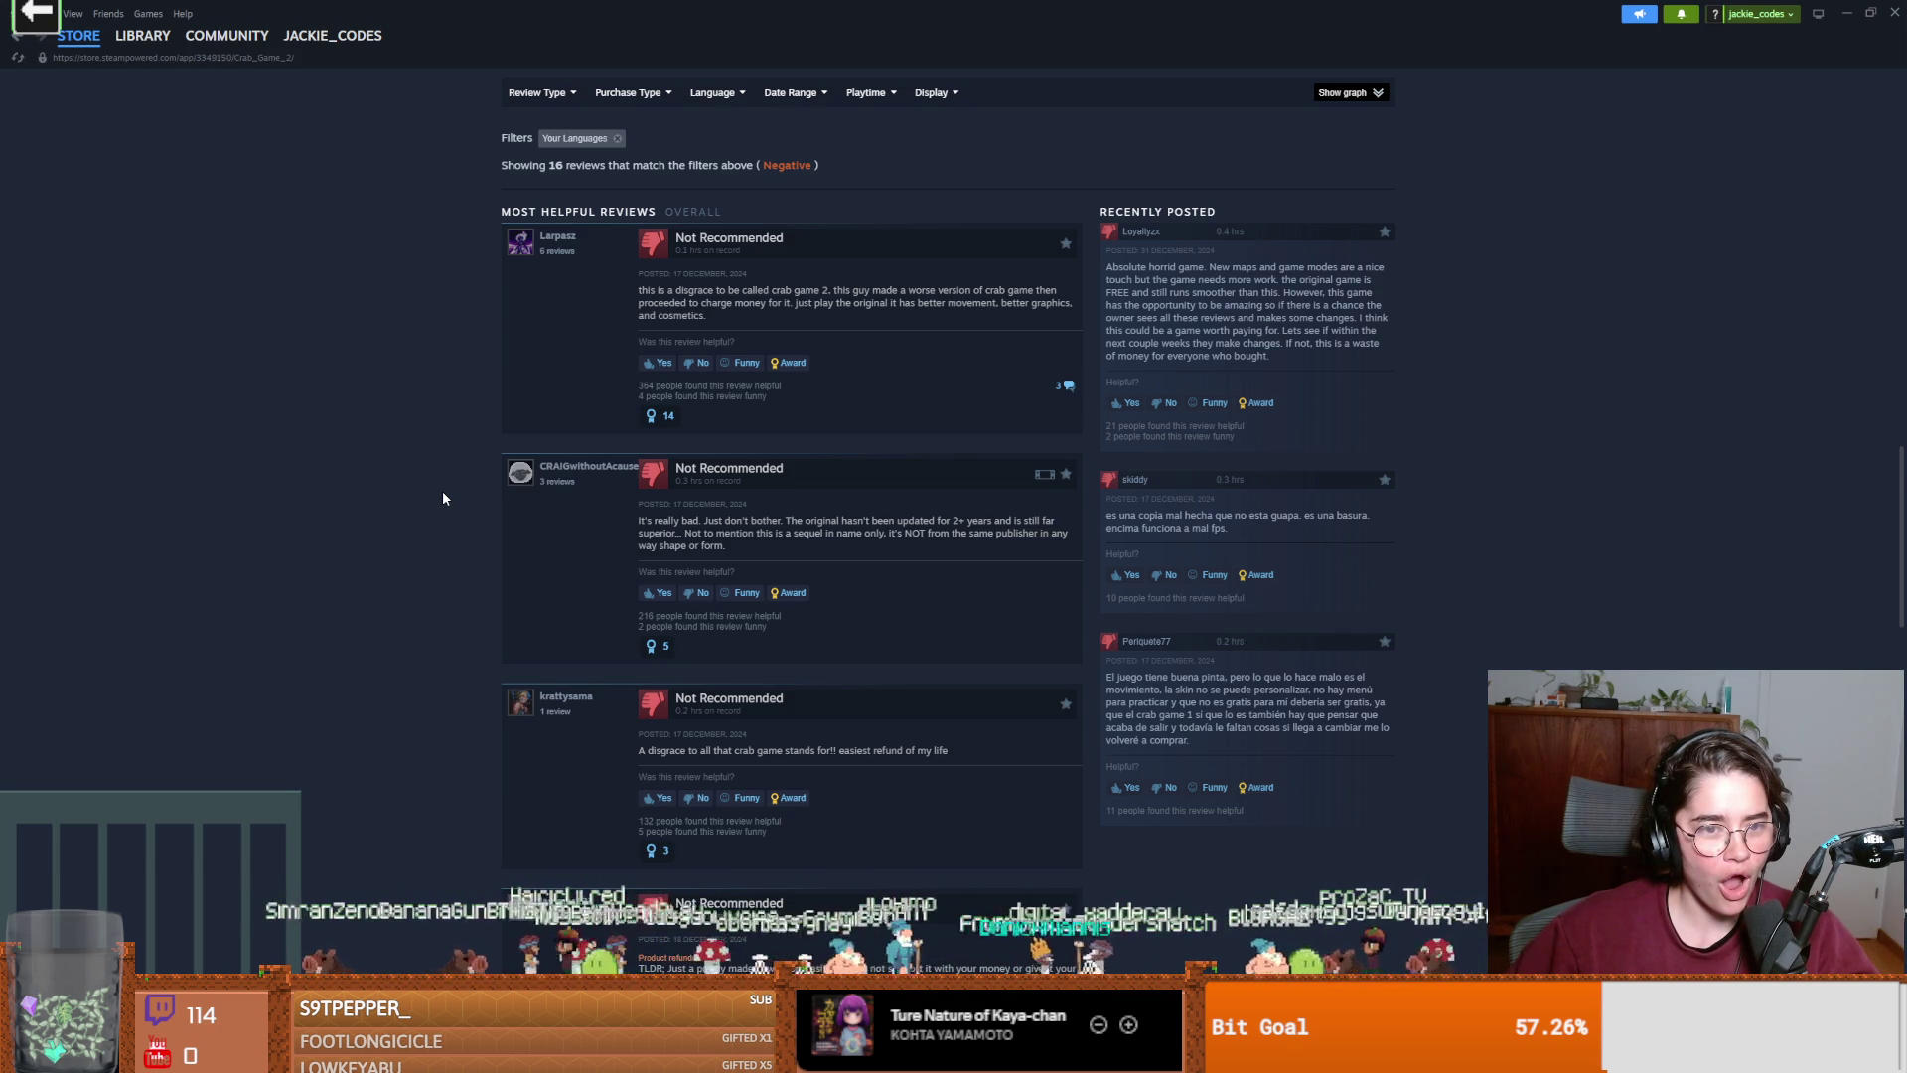
scroll(443, 492, "down", 10)
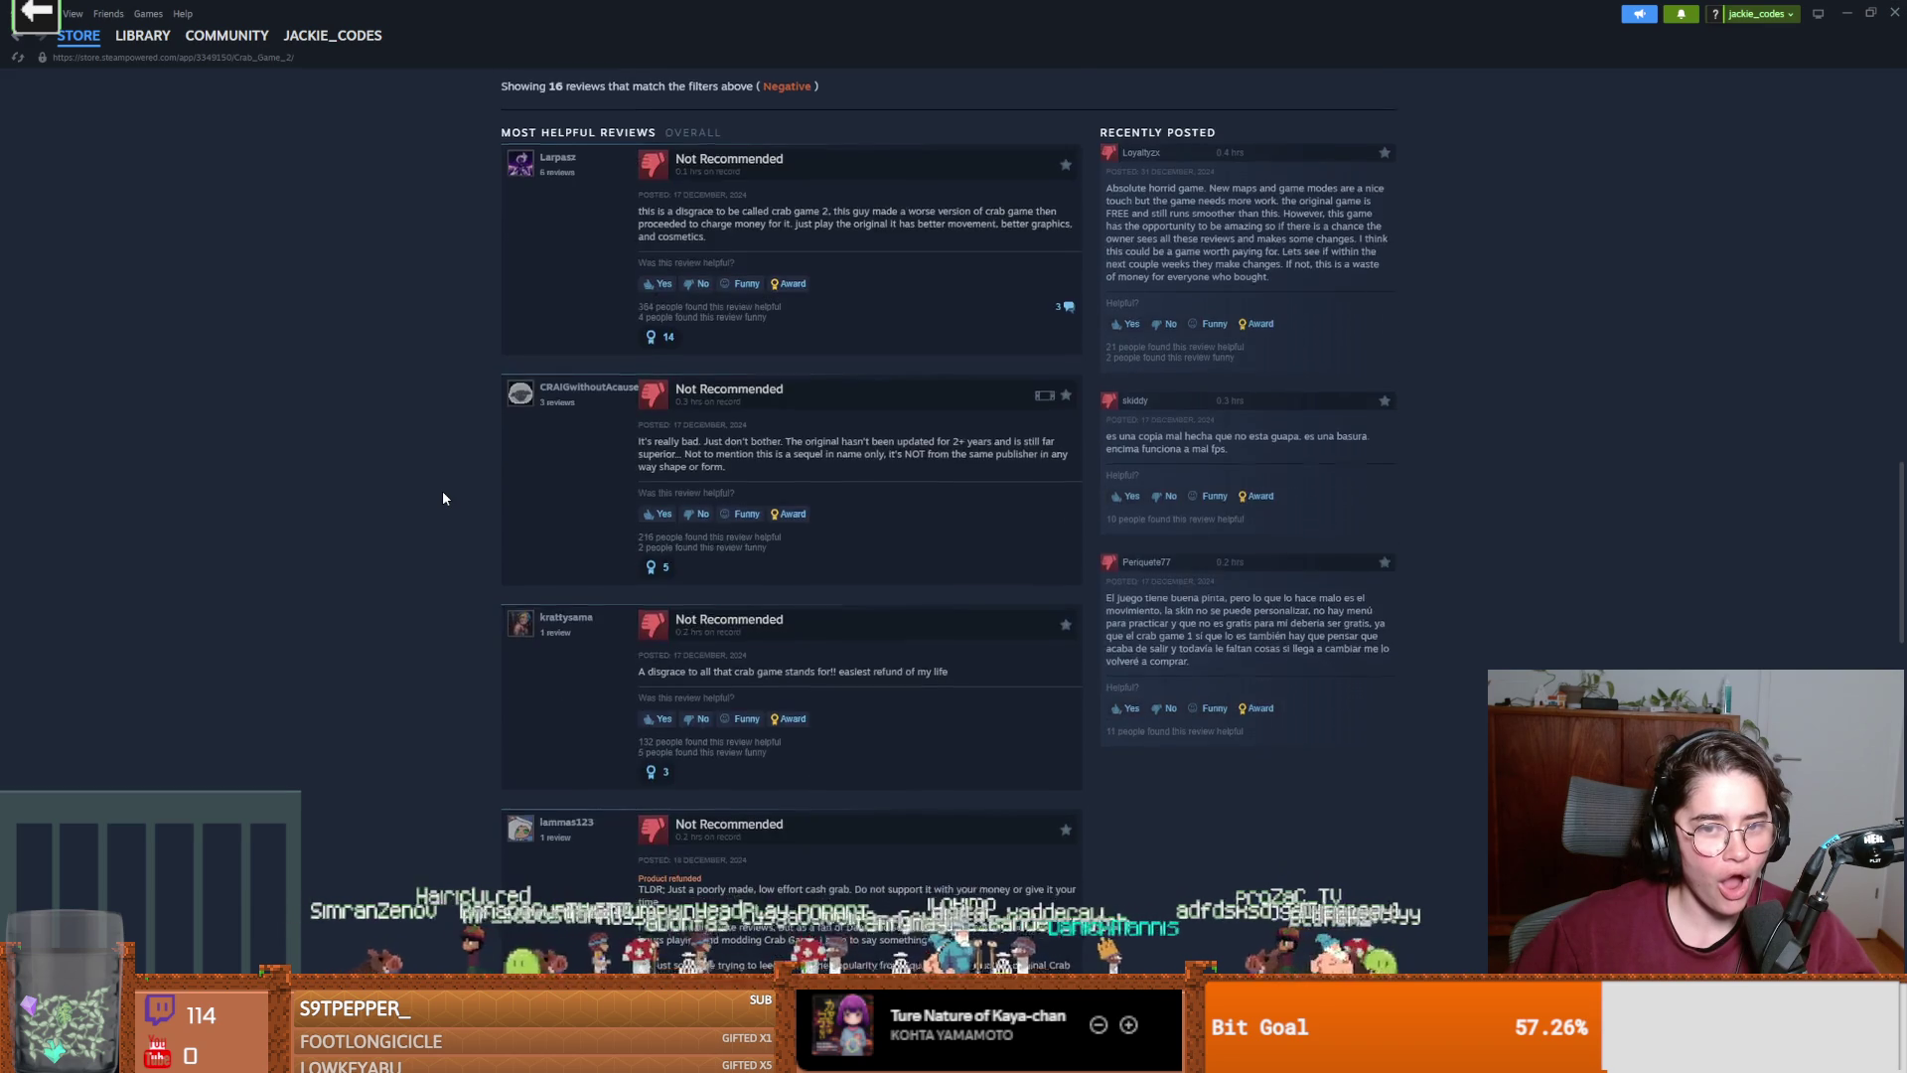
scroll(443, 498, "up", 2)
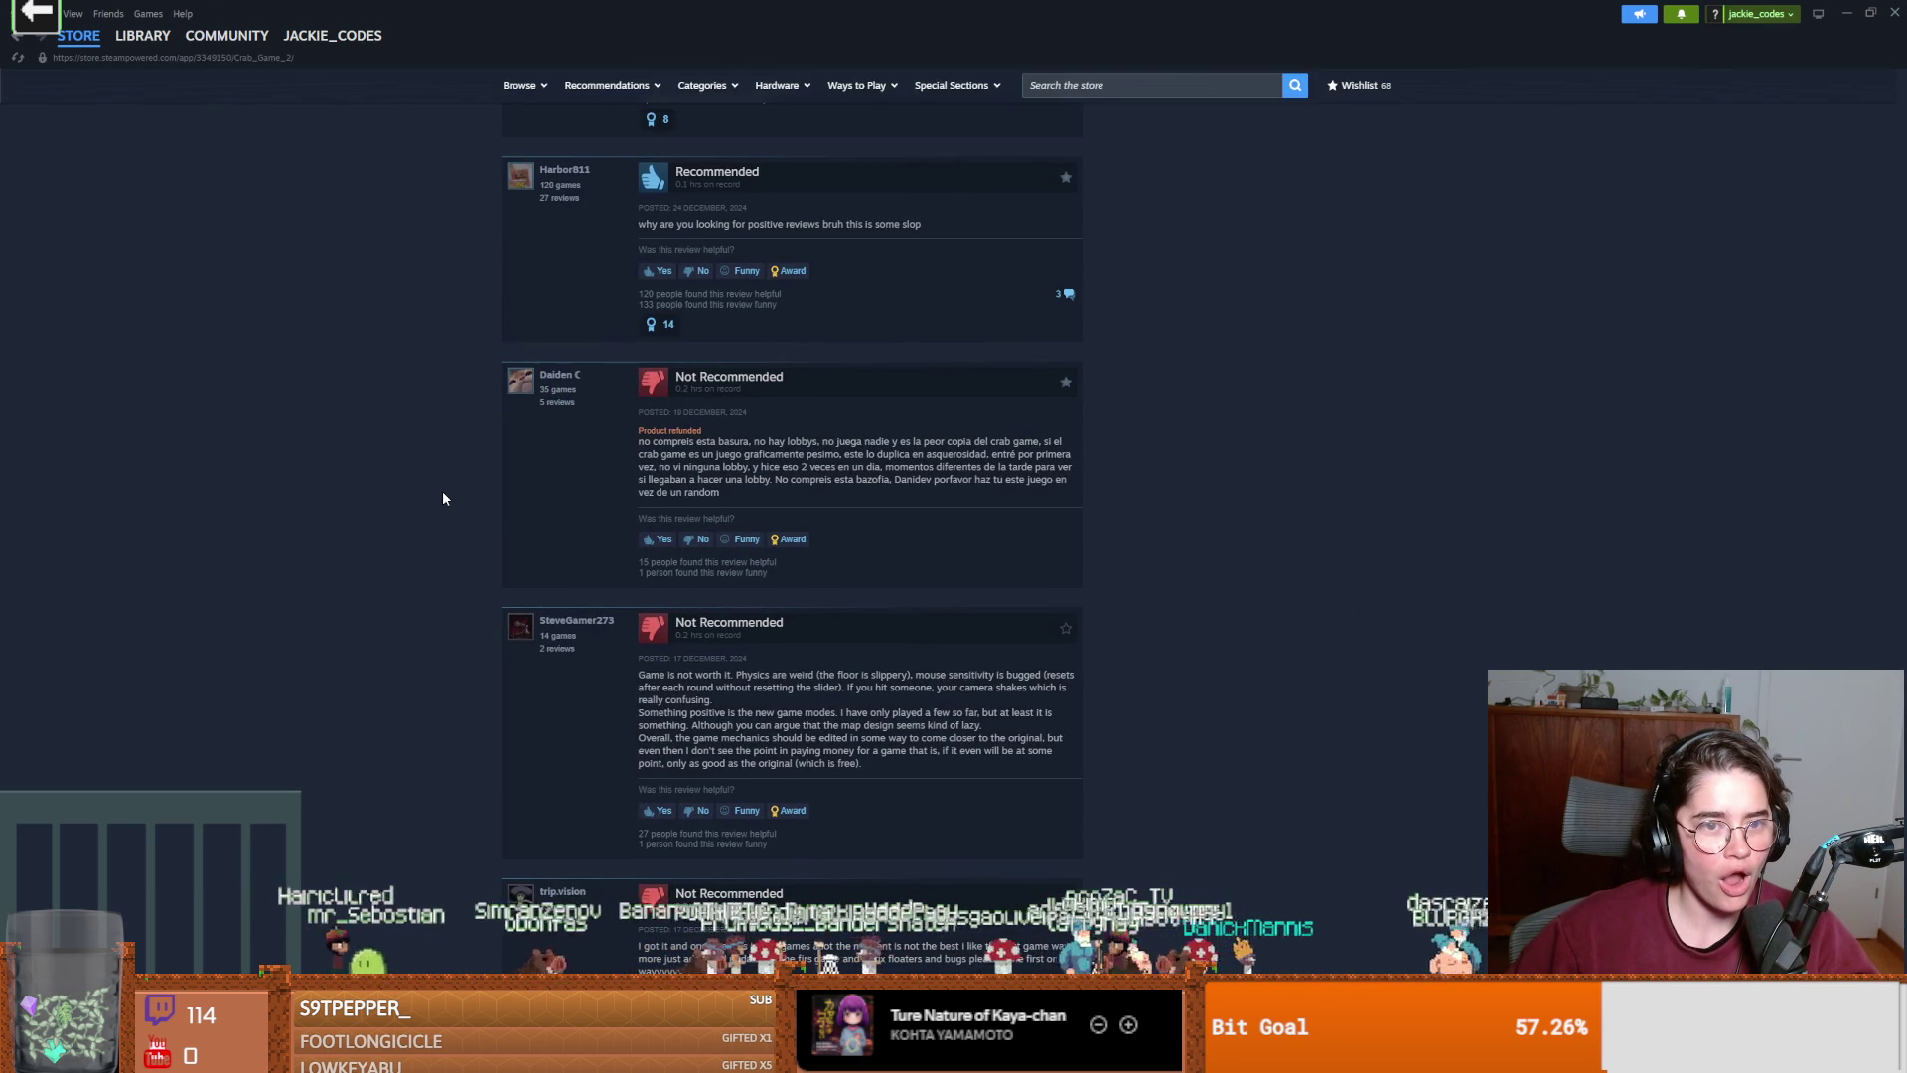
scroll(726, 330, "up", 1)
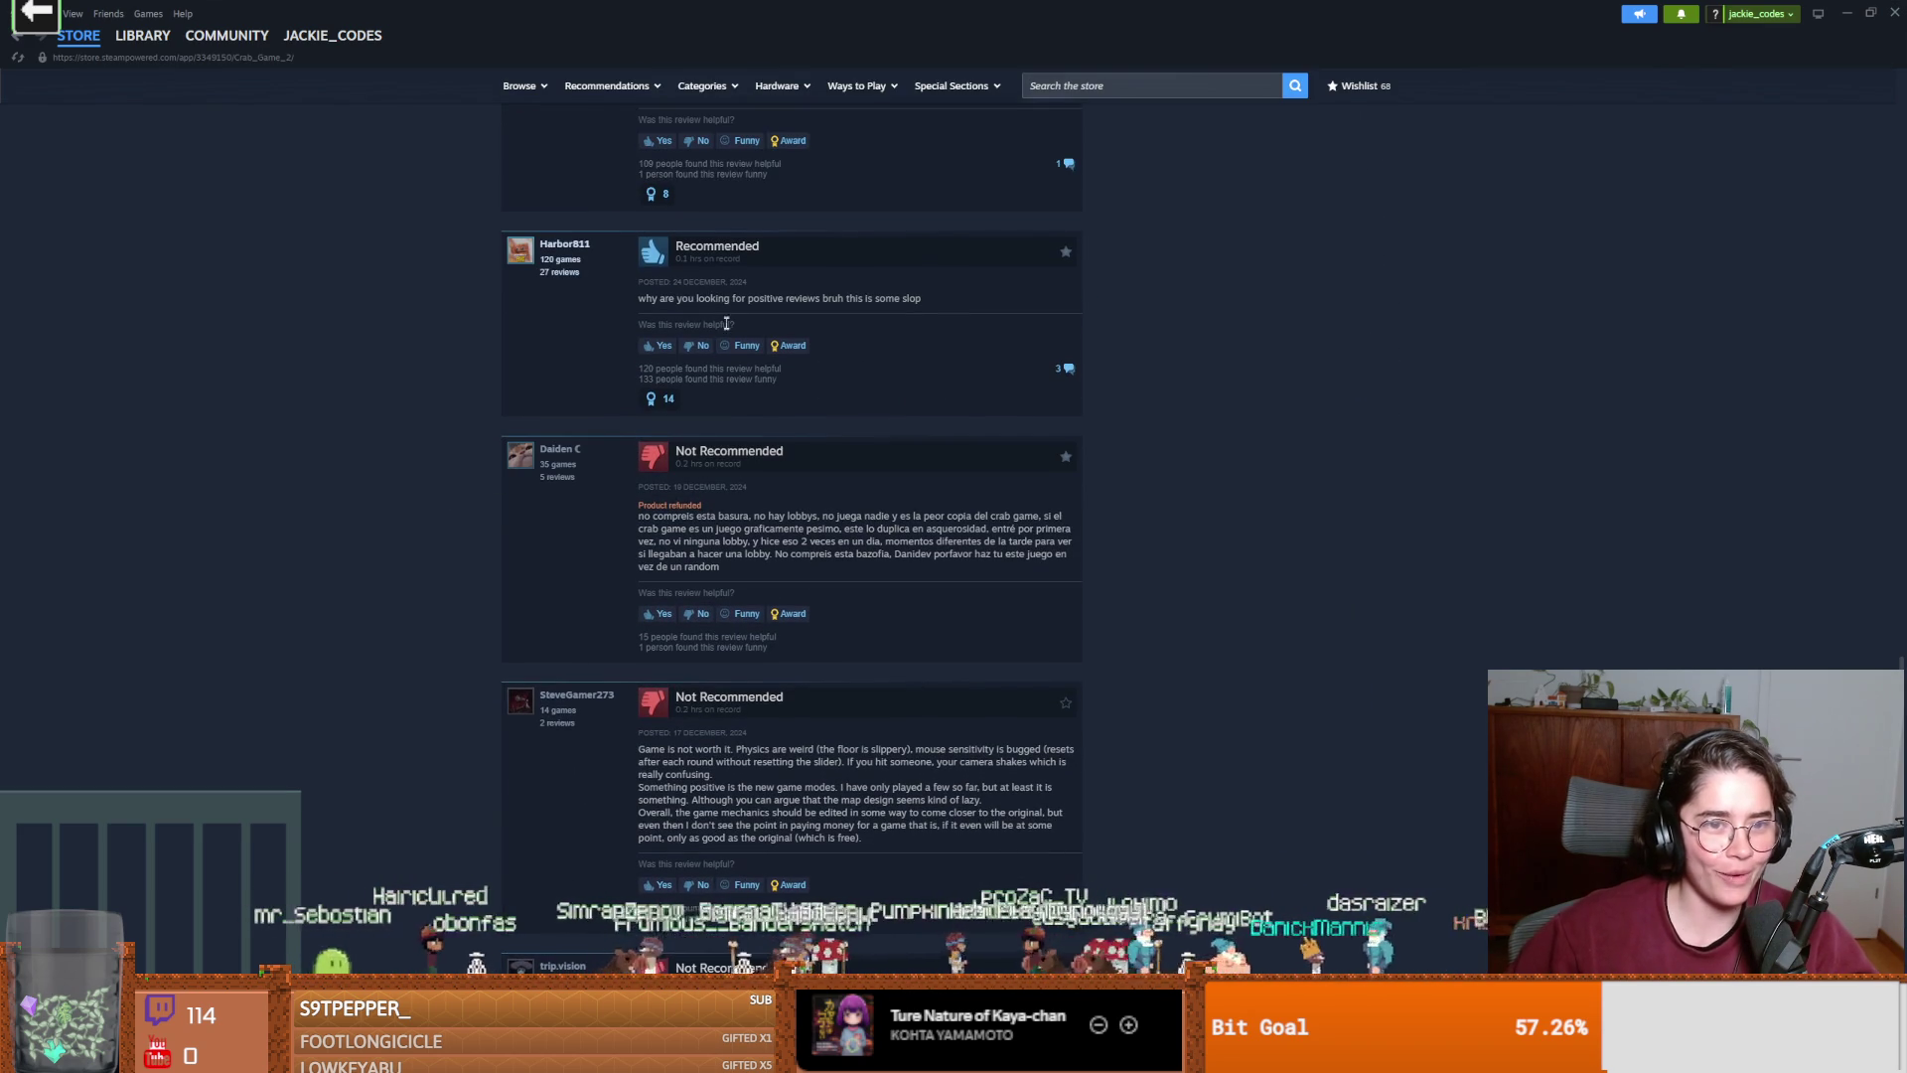
left_click_drag(674, 298, 829, 297)
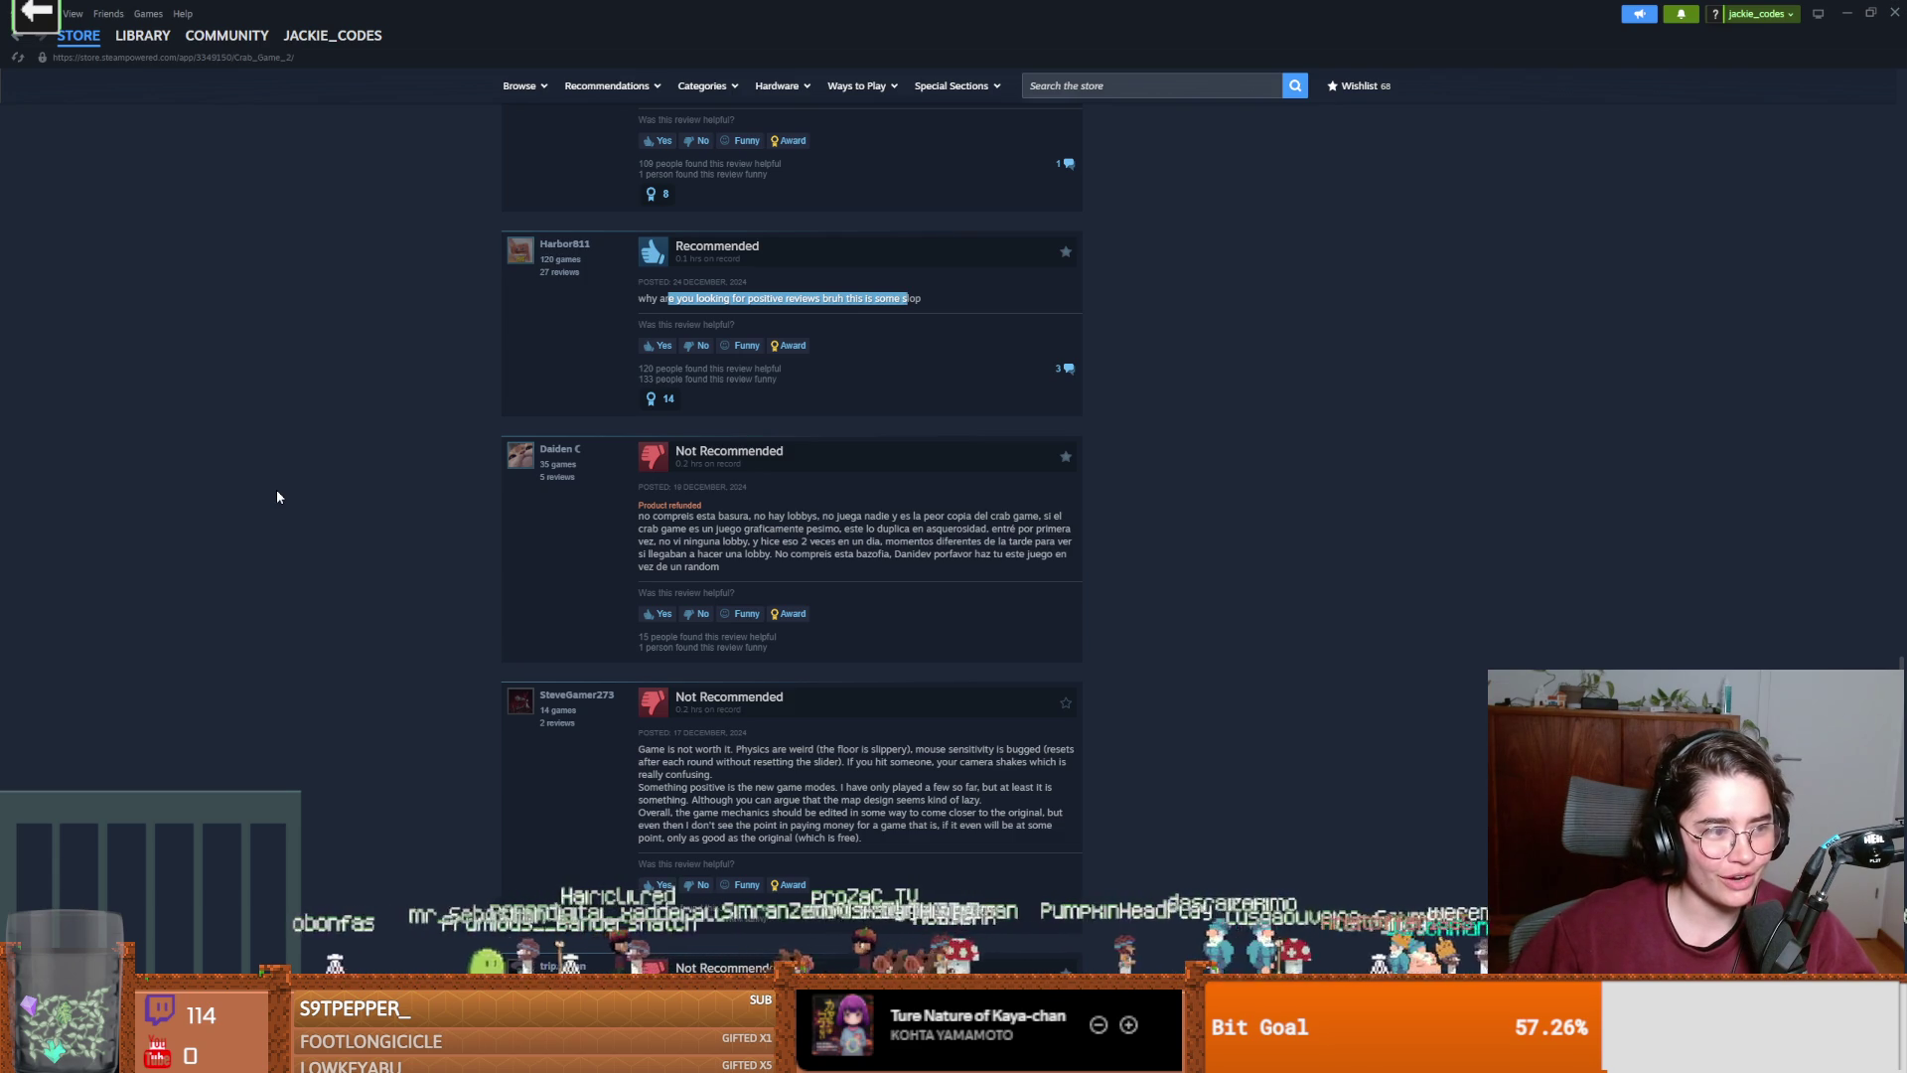
scroll(278, 497, "up", 10)
scroll(278, 496, "up", 15)
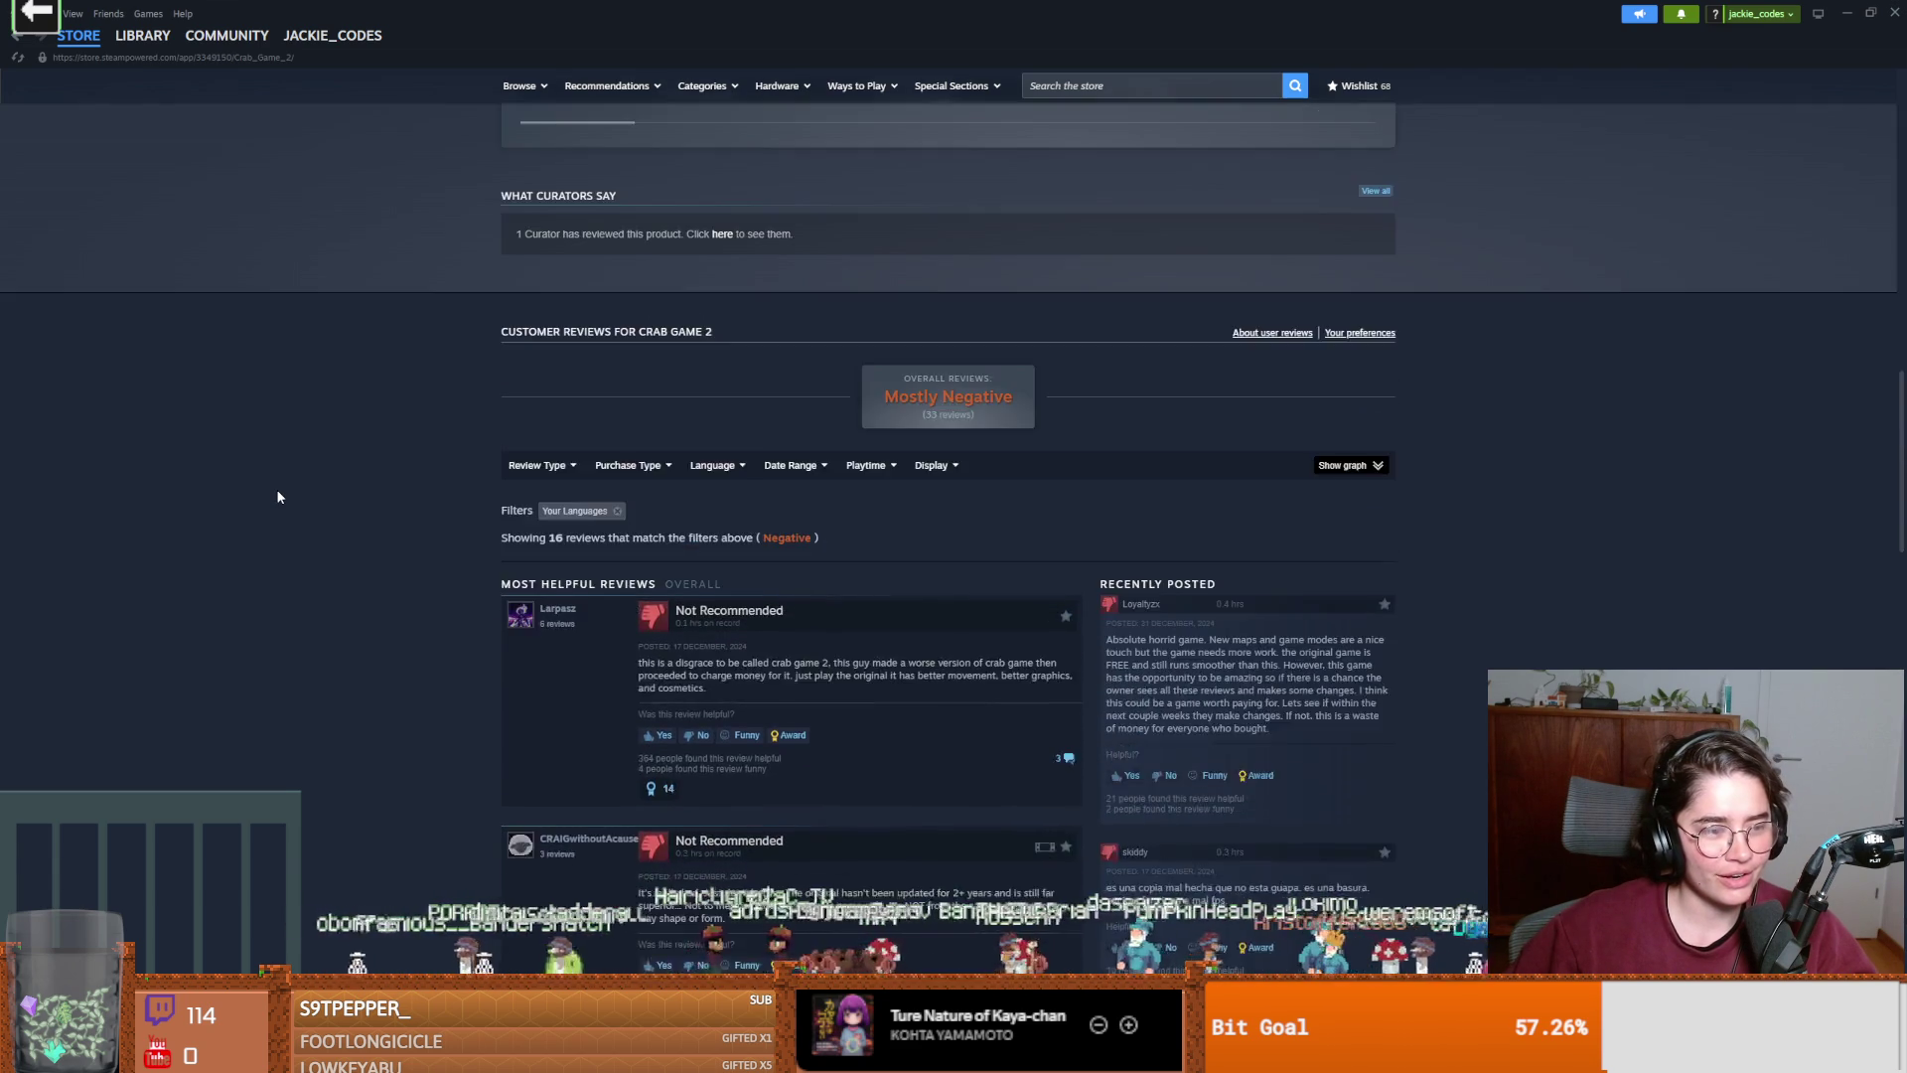
scroll(278, 325, "up", 2)
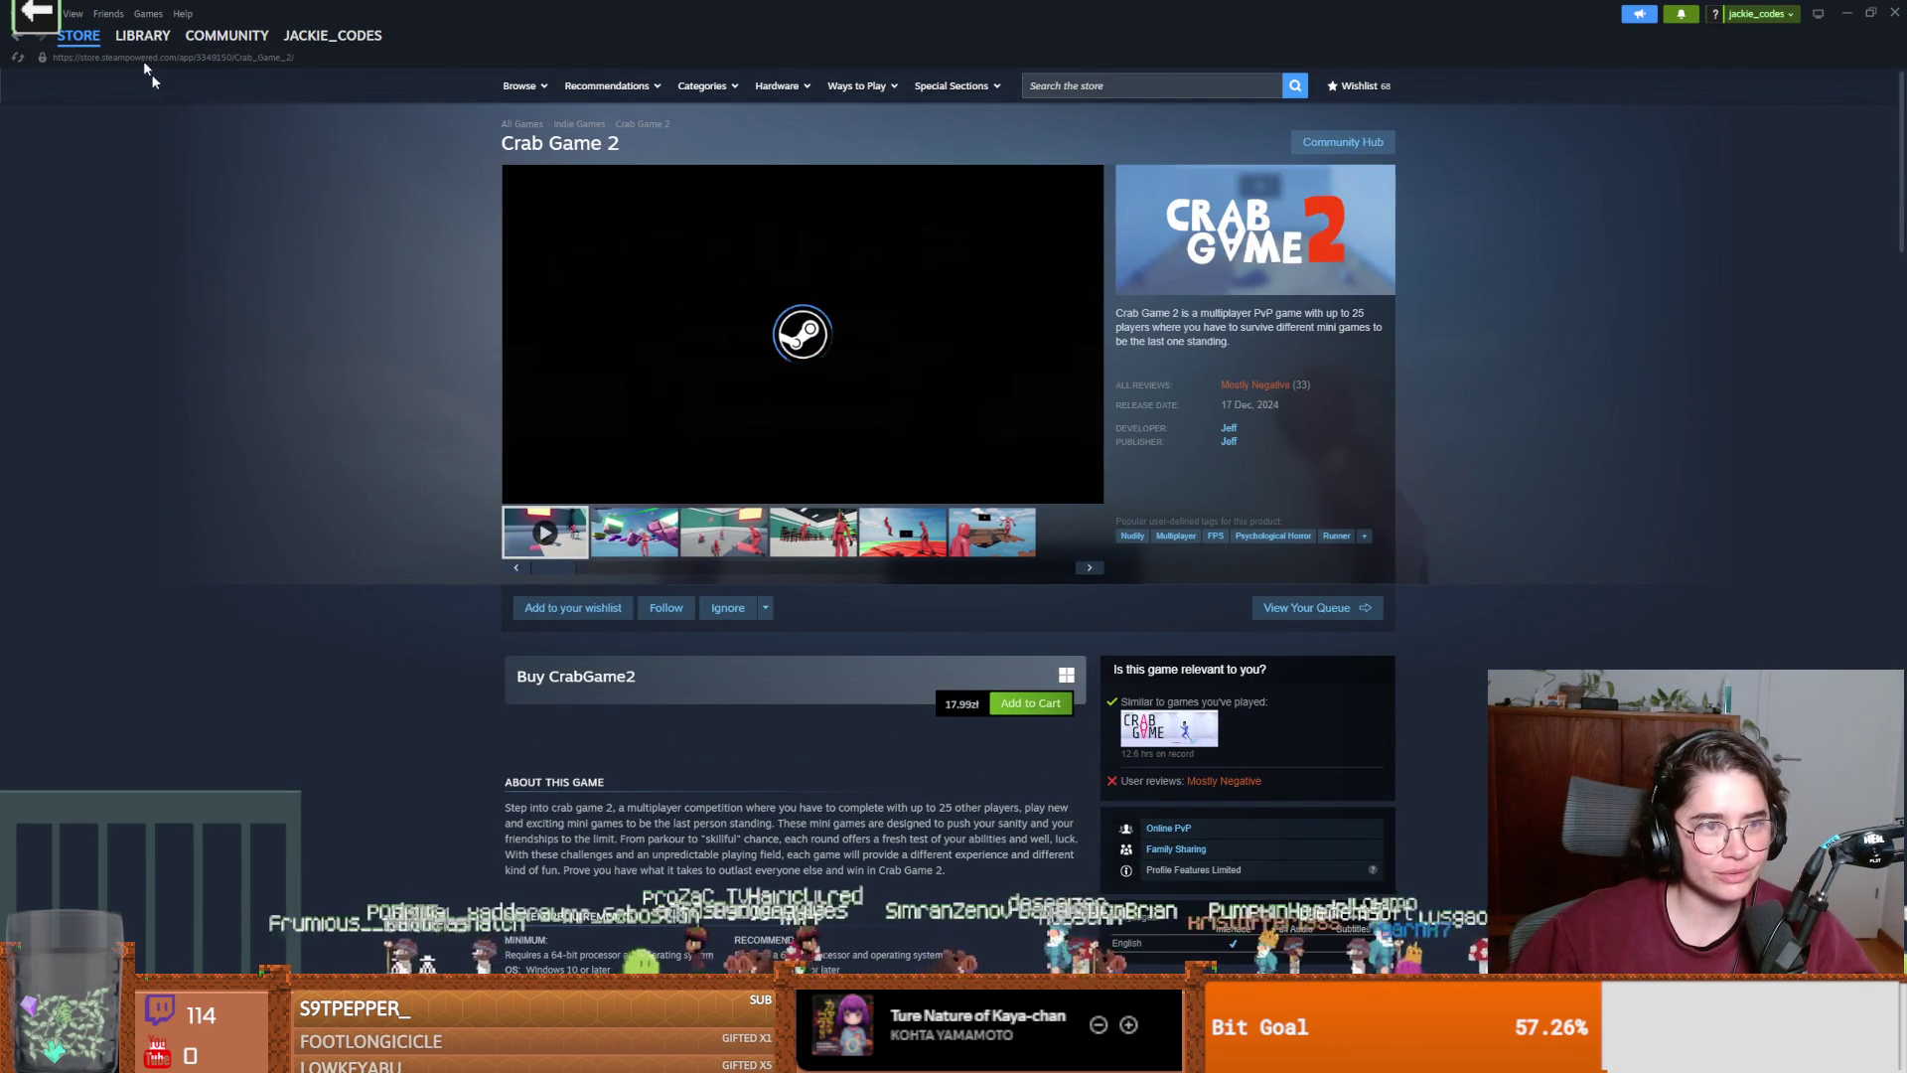
left_click(142, 35)
Clear the 'crab' library filter, scroll back to the top, and open ELDEN RING.
left_click(209, 136)
scroll(176, 341, "up", 20)
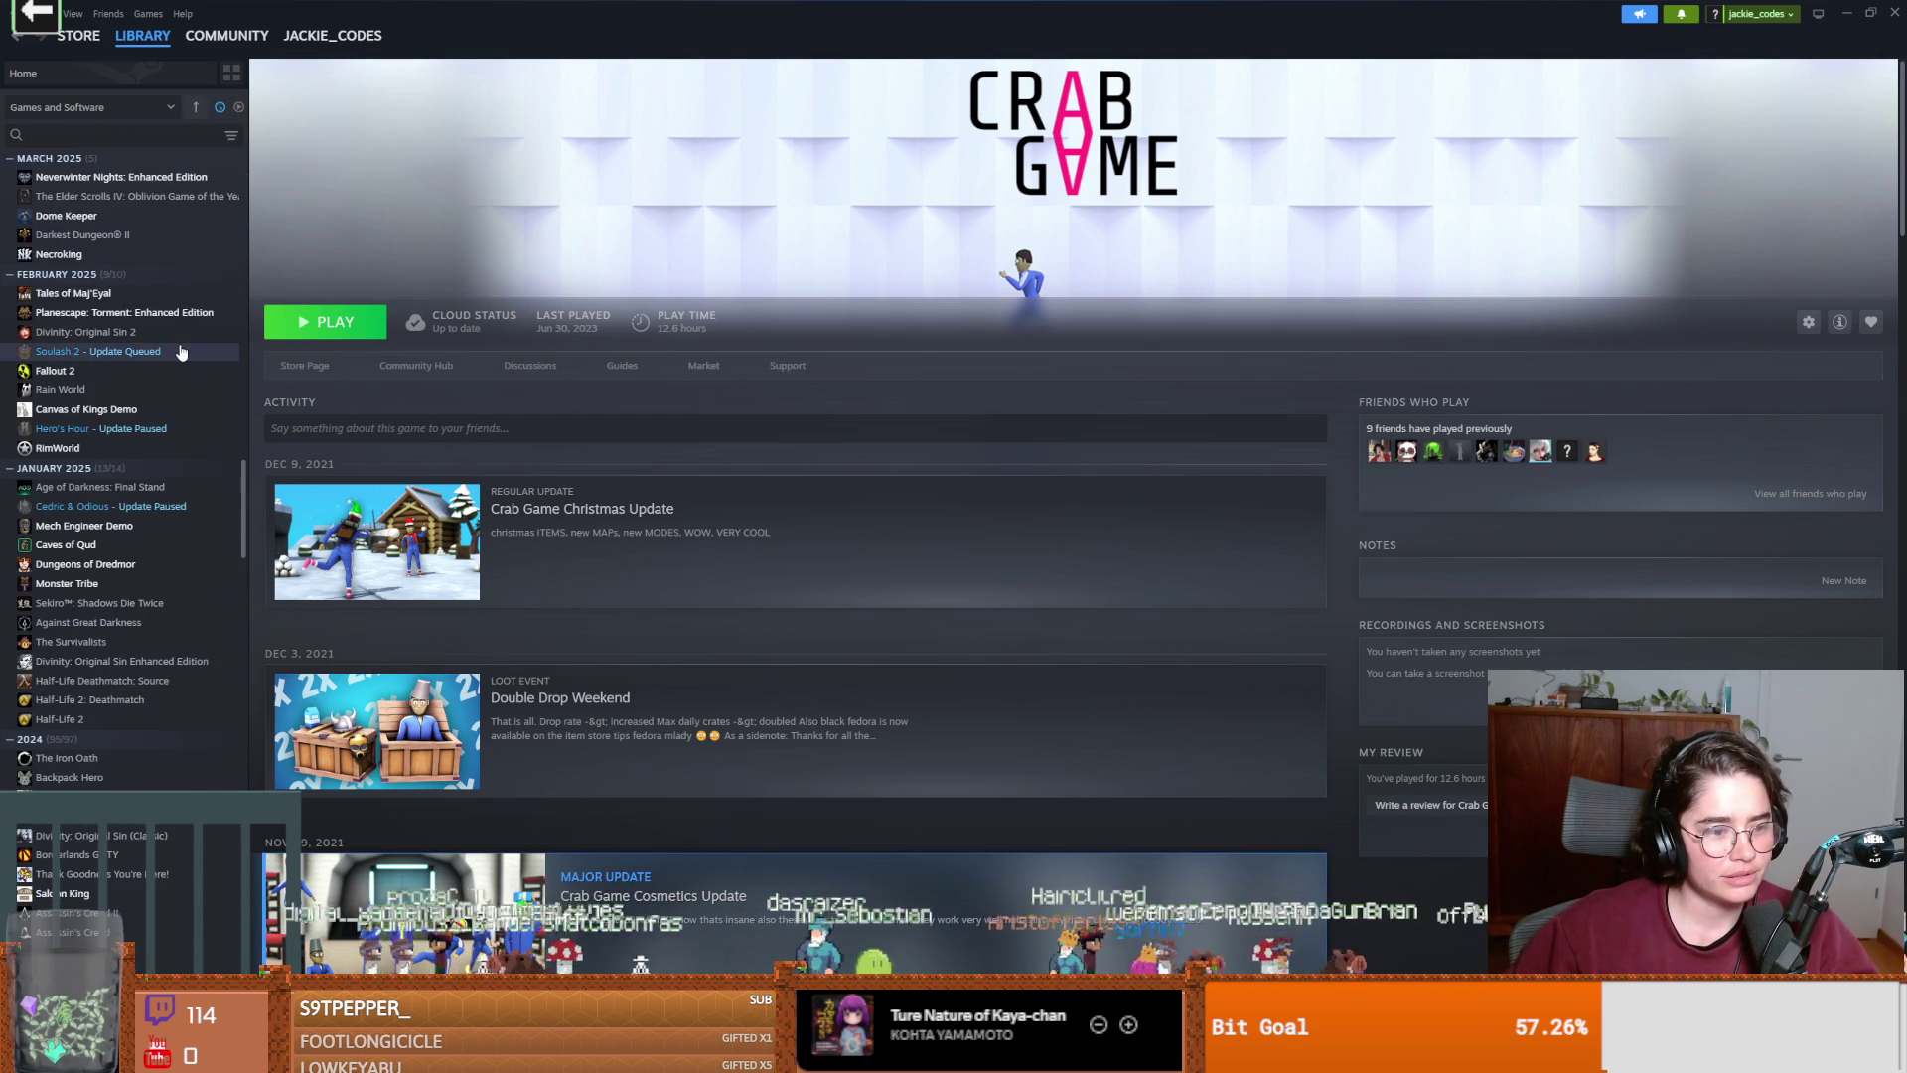
scroll(159, 357, "up", 8)
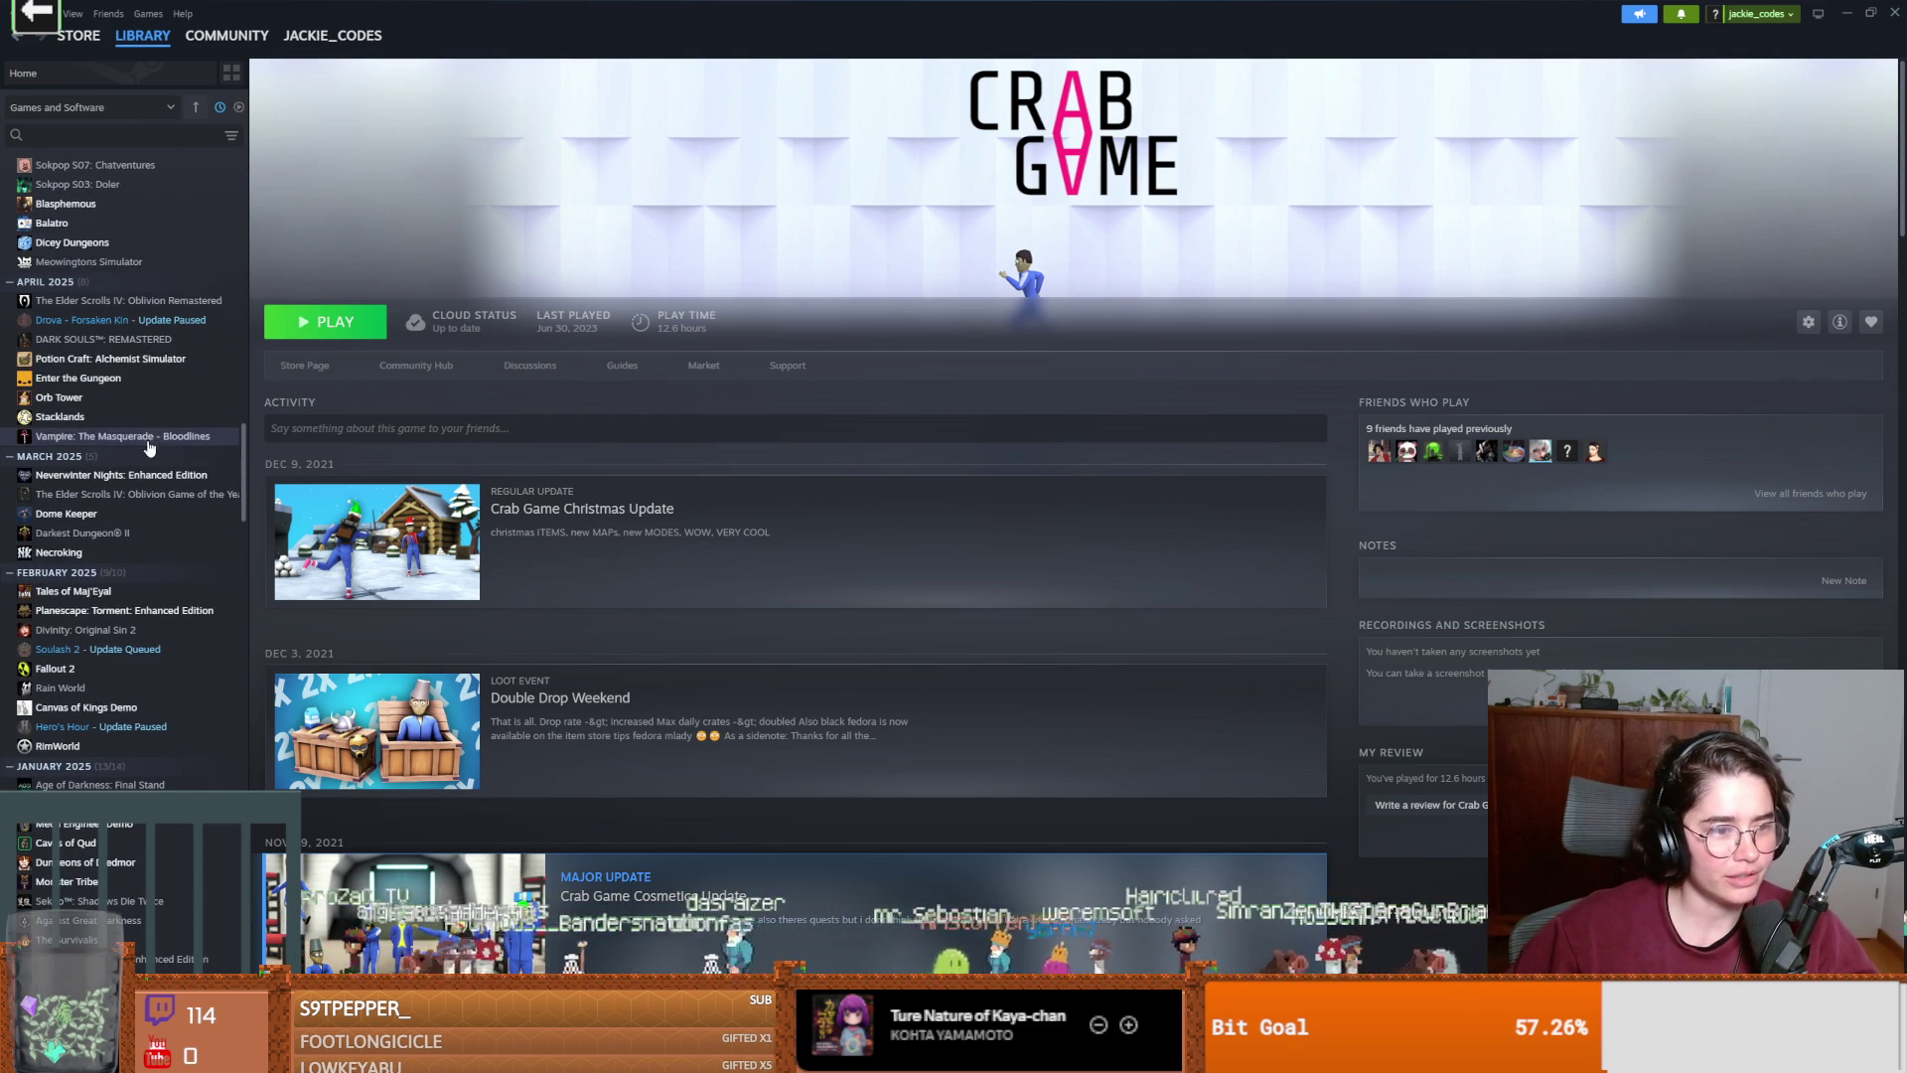
scroll(98, 495, "up", 2)
scroll(99, 501, "up", 15)
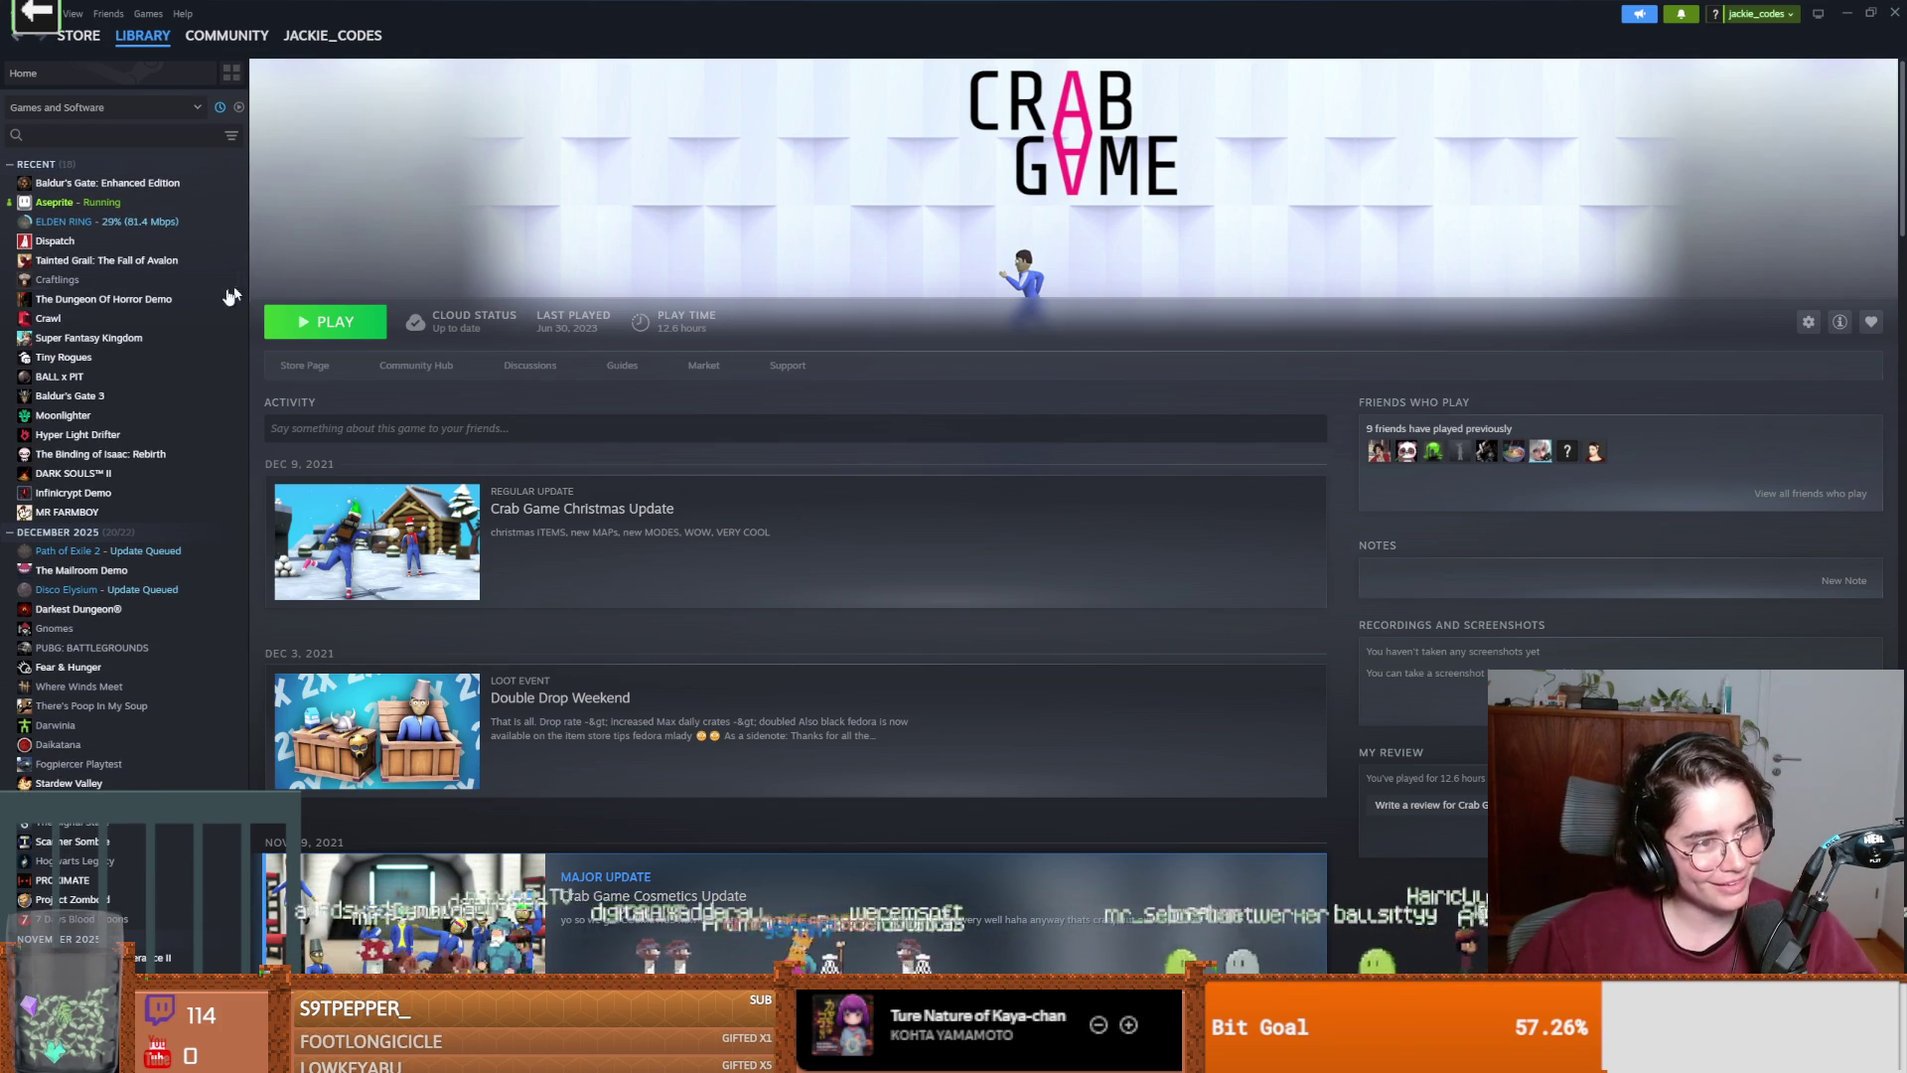
left_click(99, 222)
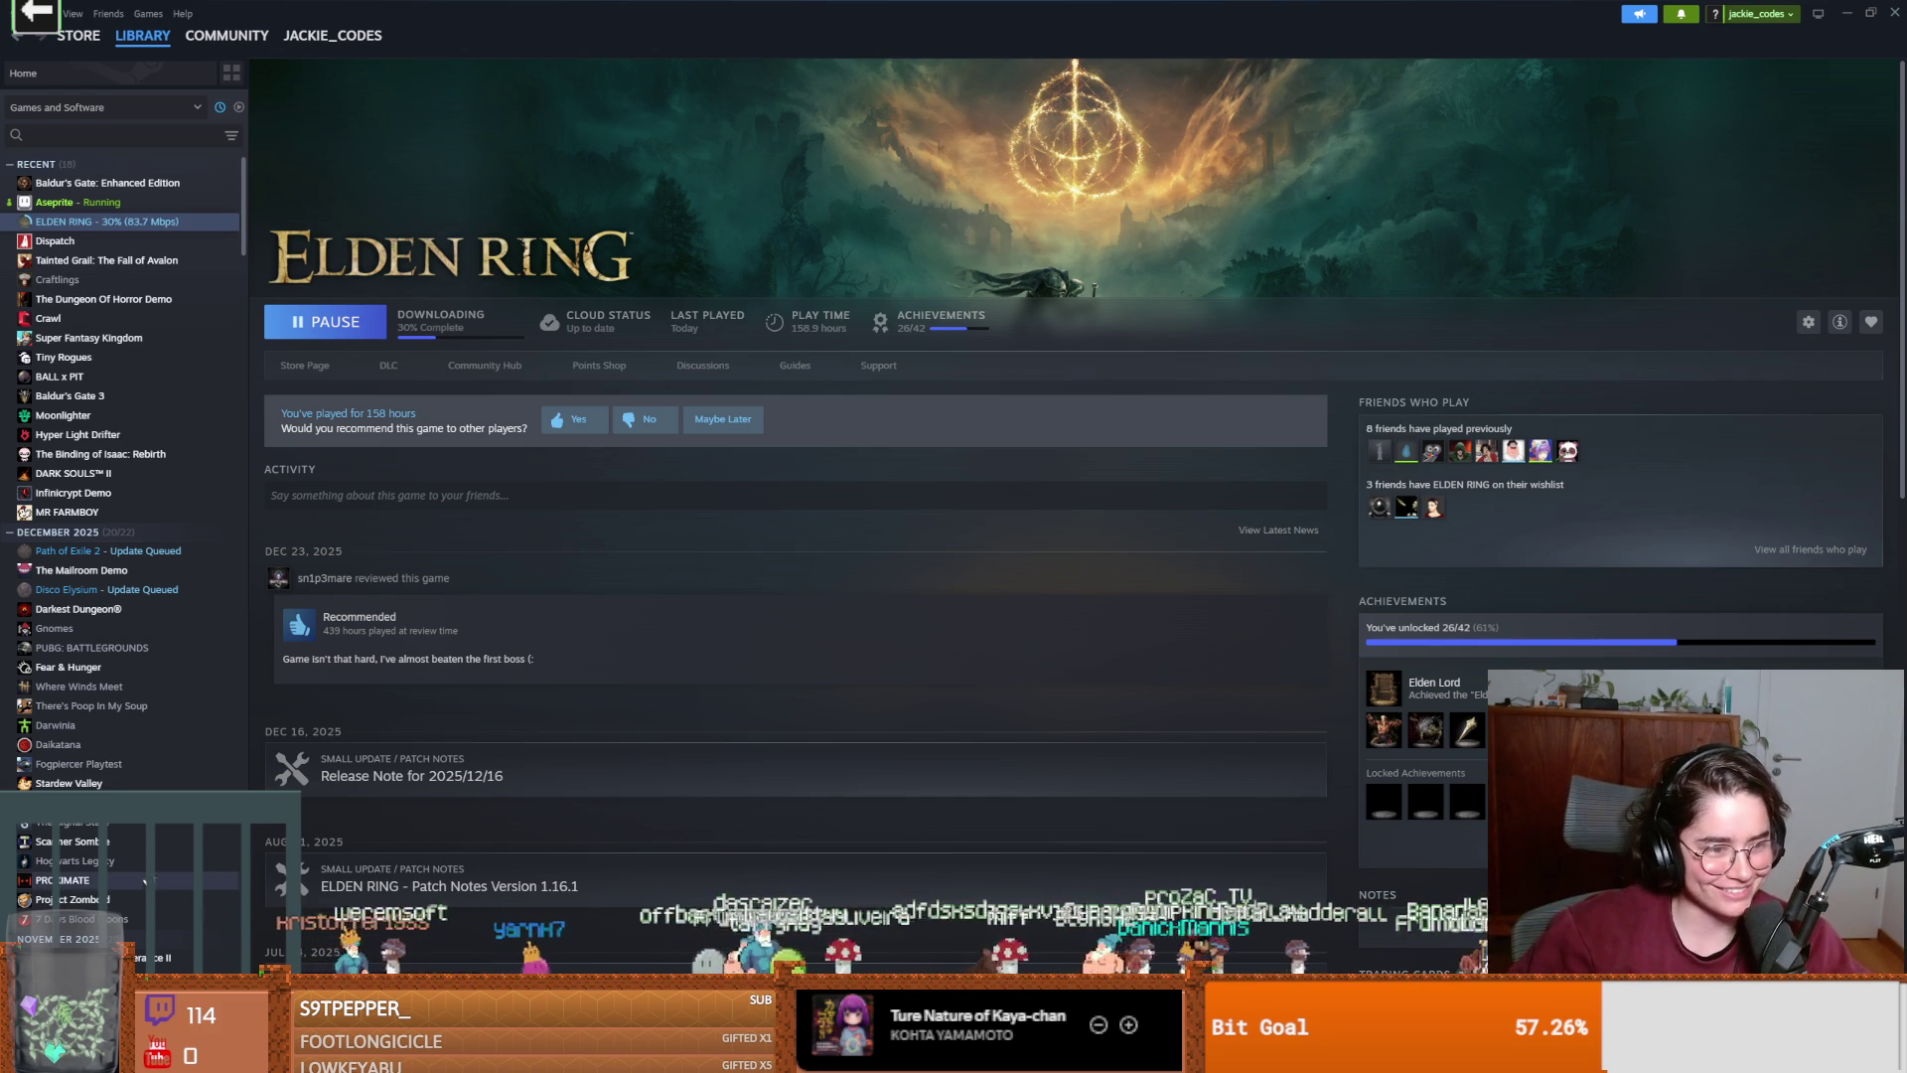
Scroll down through the full library list and open Dome Keeper's page.
scroll(142, 883, "down", 4)
scroll(156, 852, "down", 3)
scroll(156, 852, "down", 2)
scroll(156, 846, "down", 2)
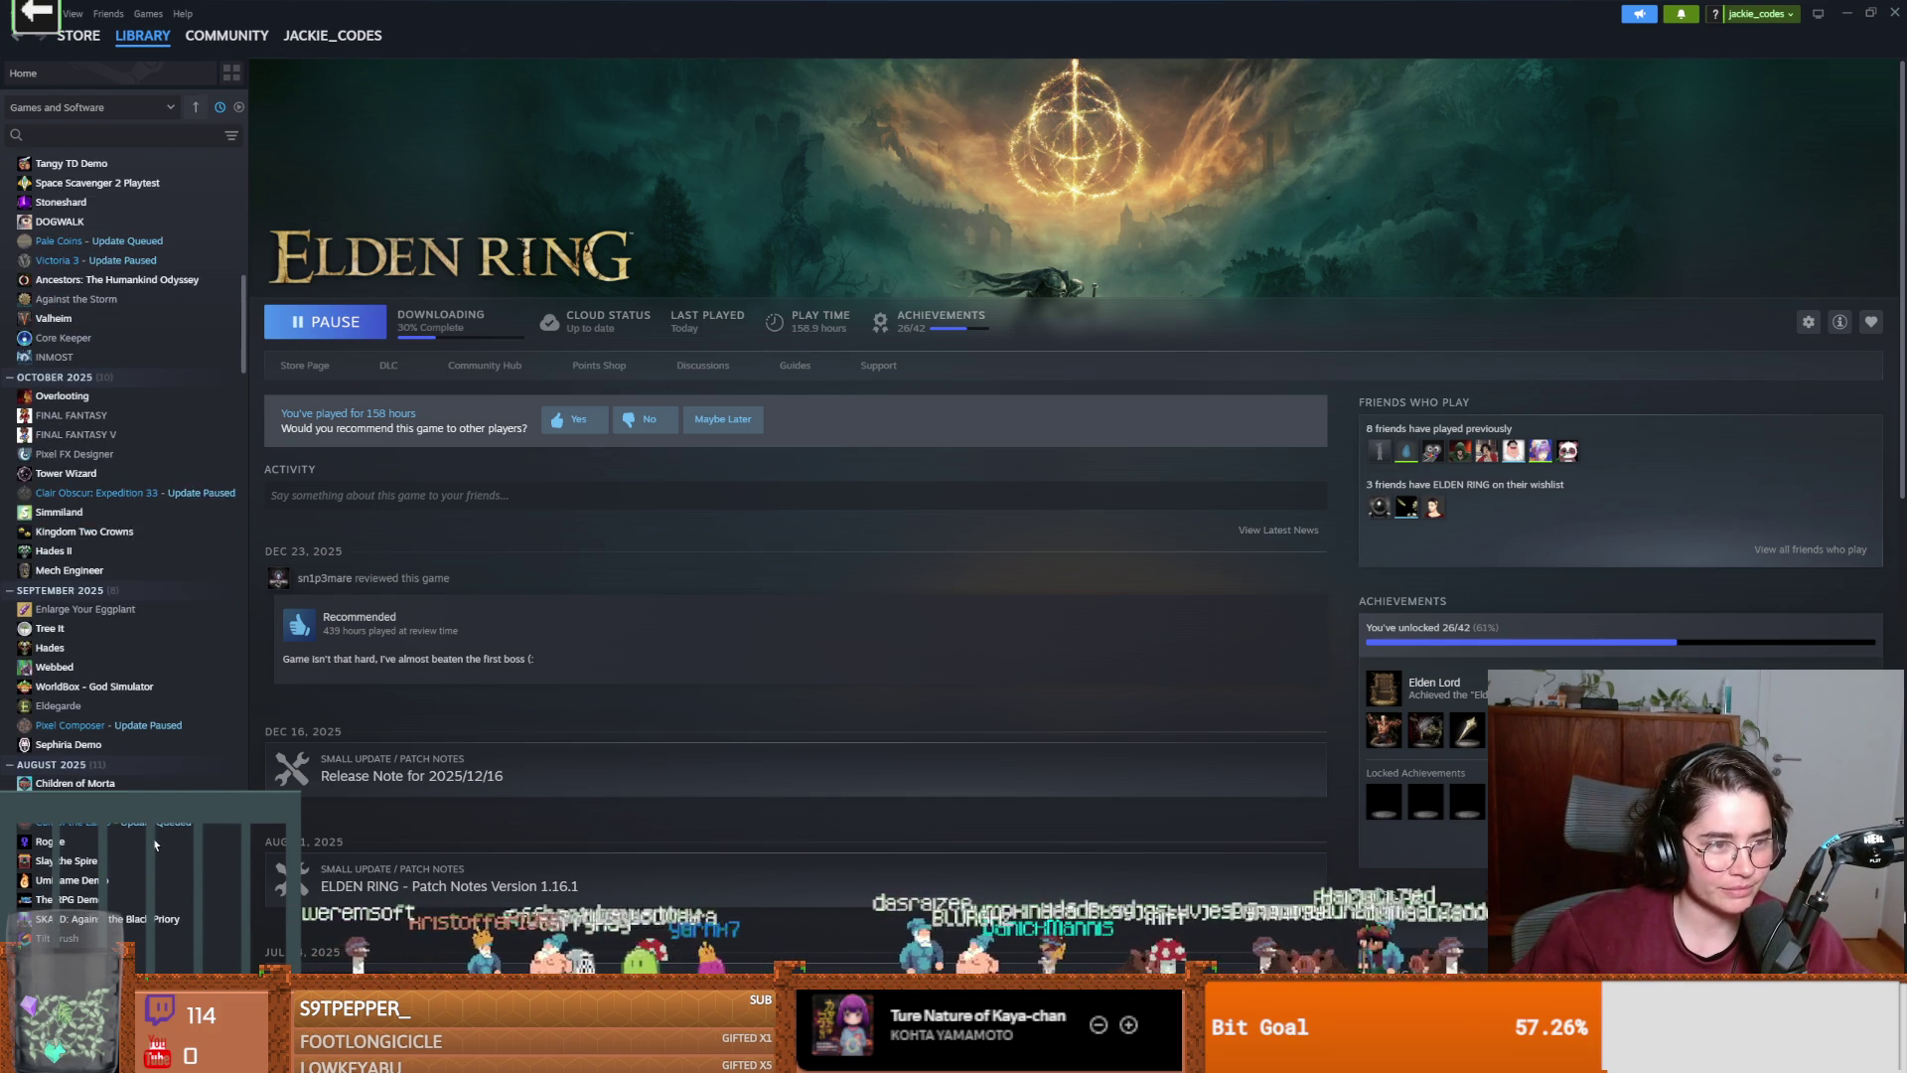
scroll(156, 847, "down", 1)
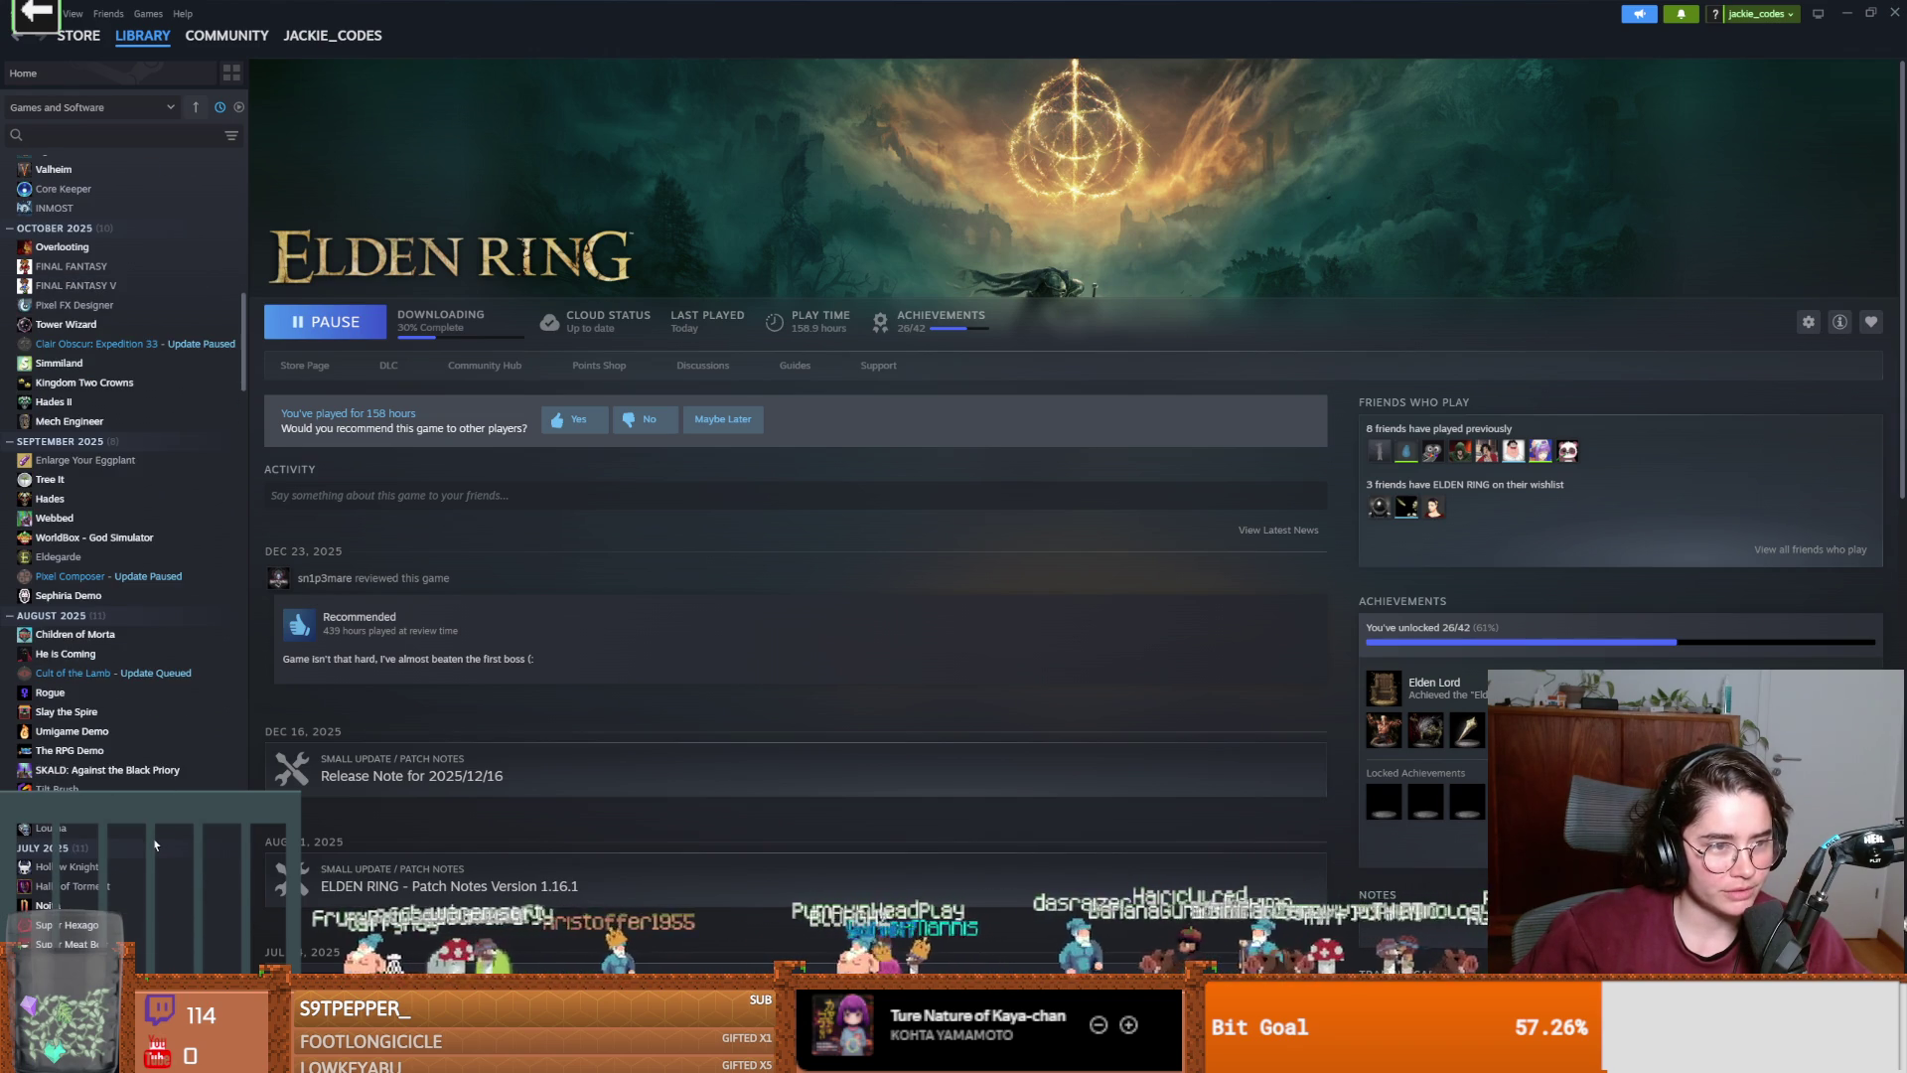
scroll(156, 844, "down", 1)
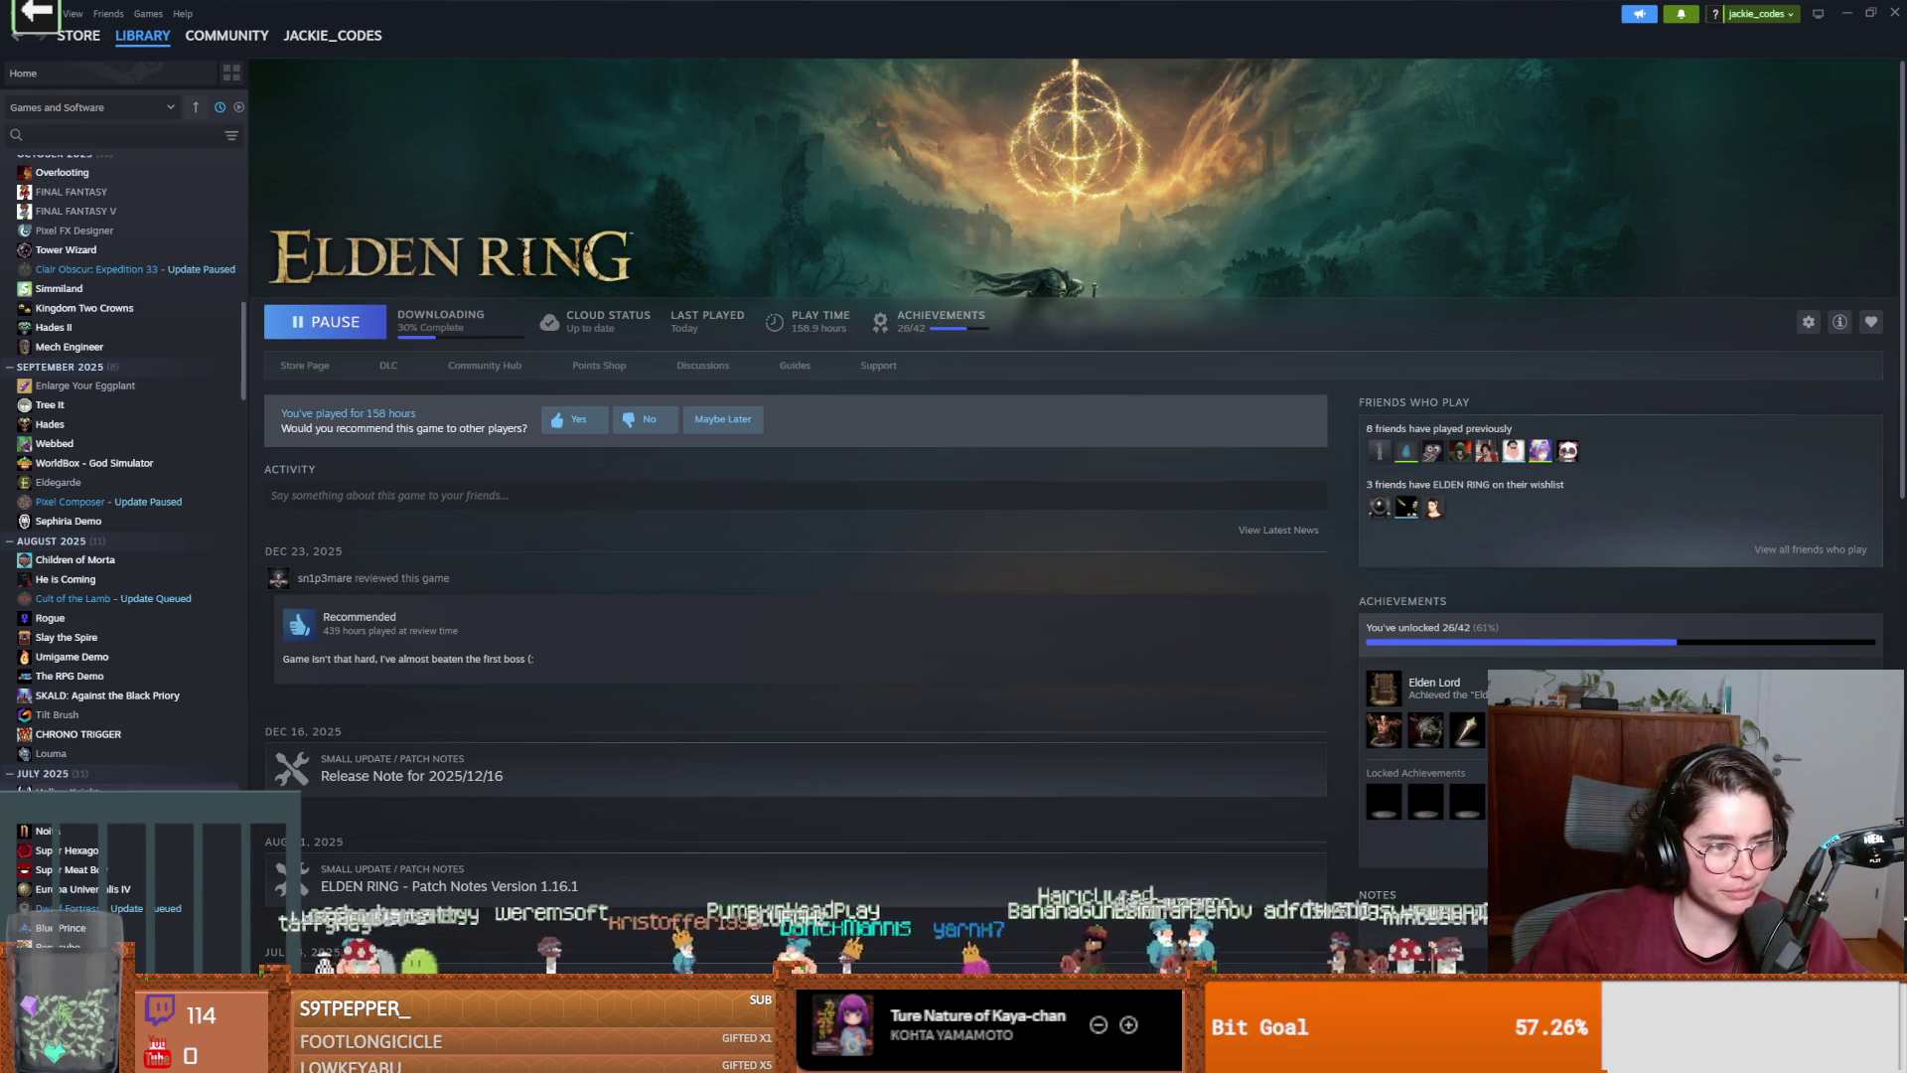
scroll(123, 775, "down", 1)
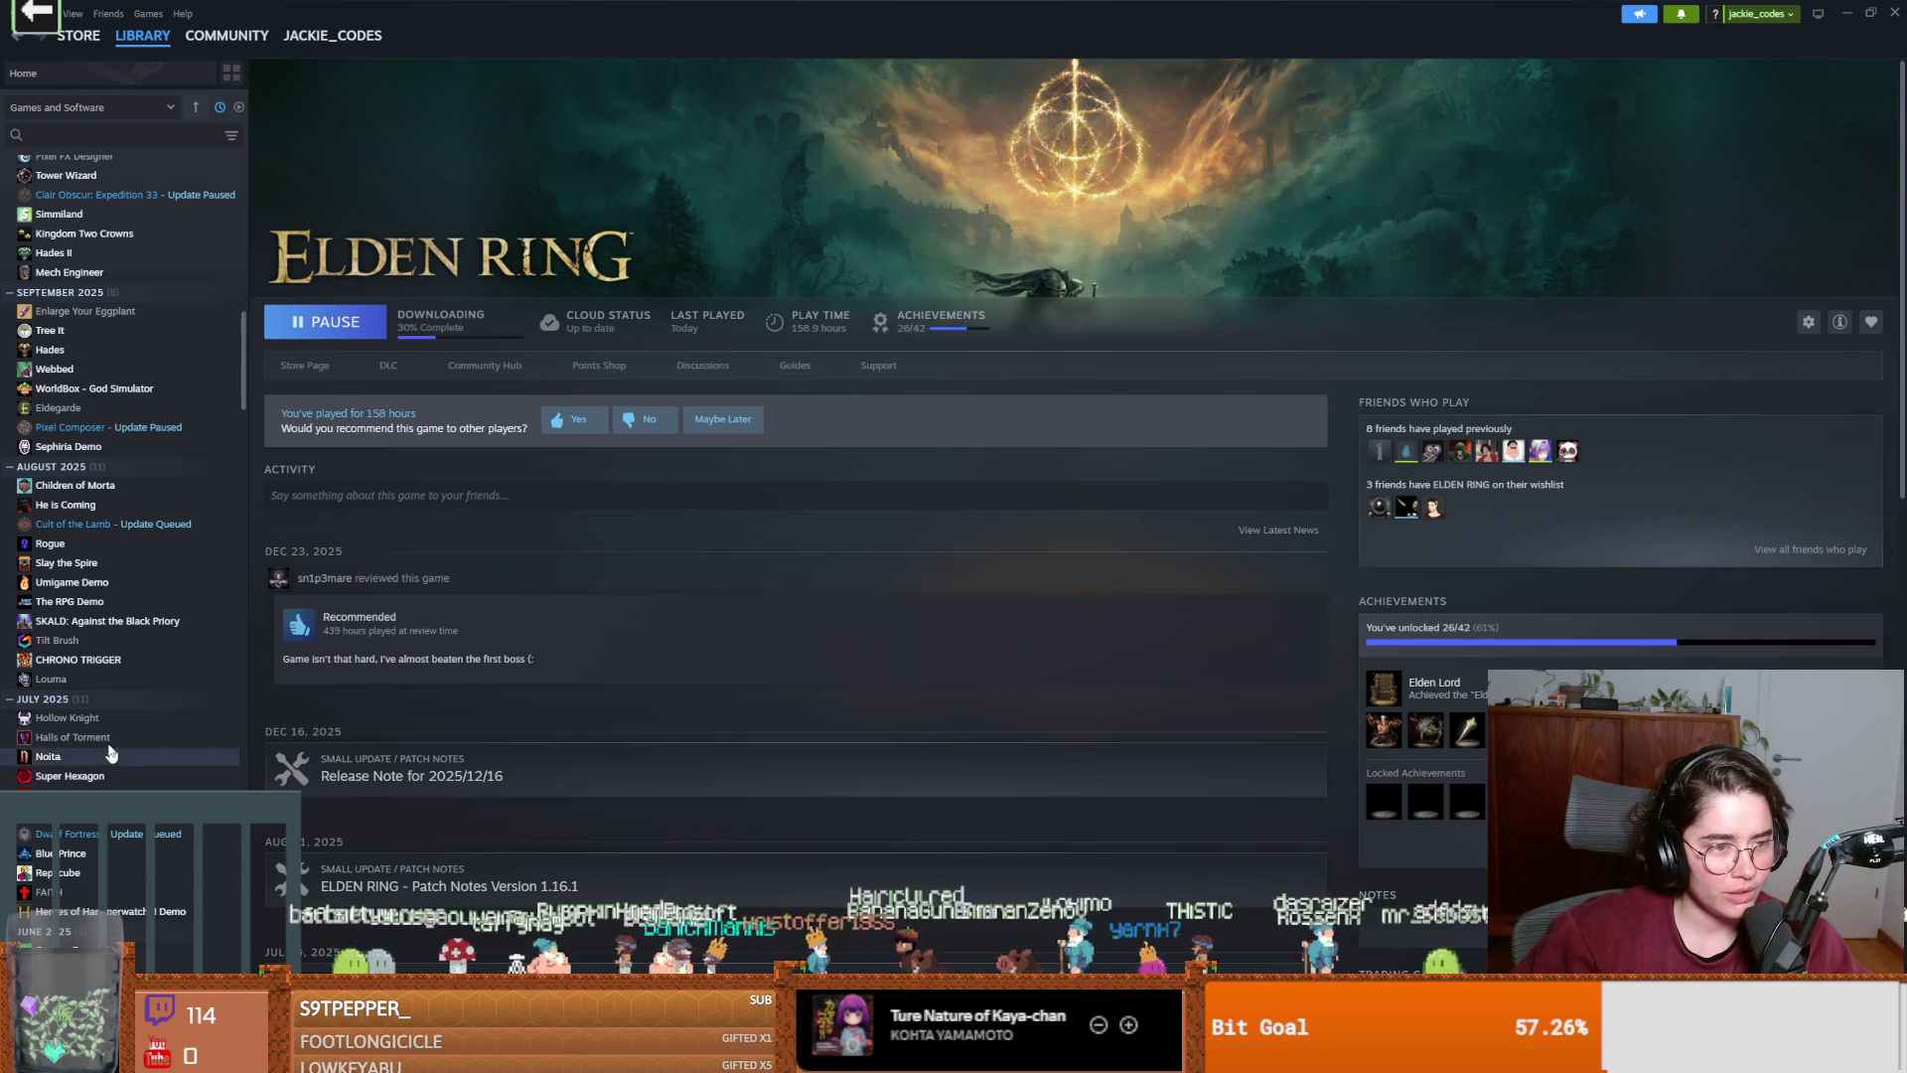
scroll(103, 676, "down", 3)
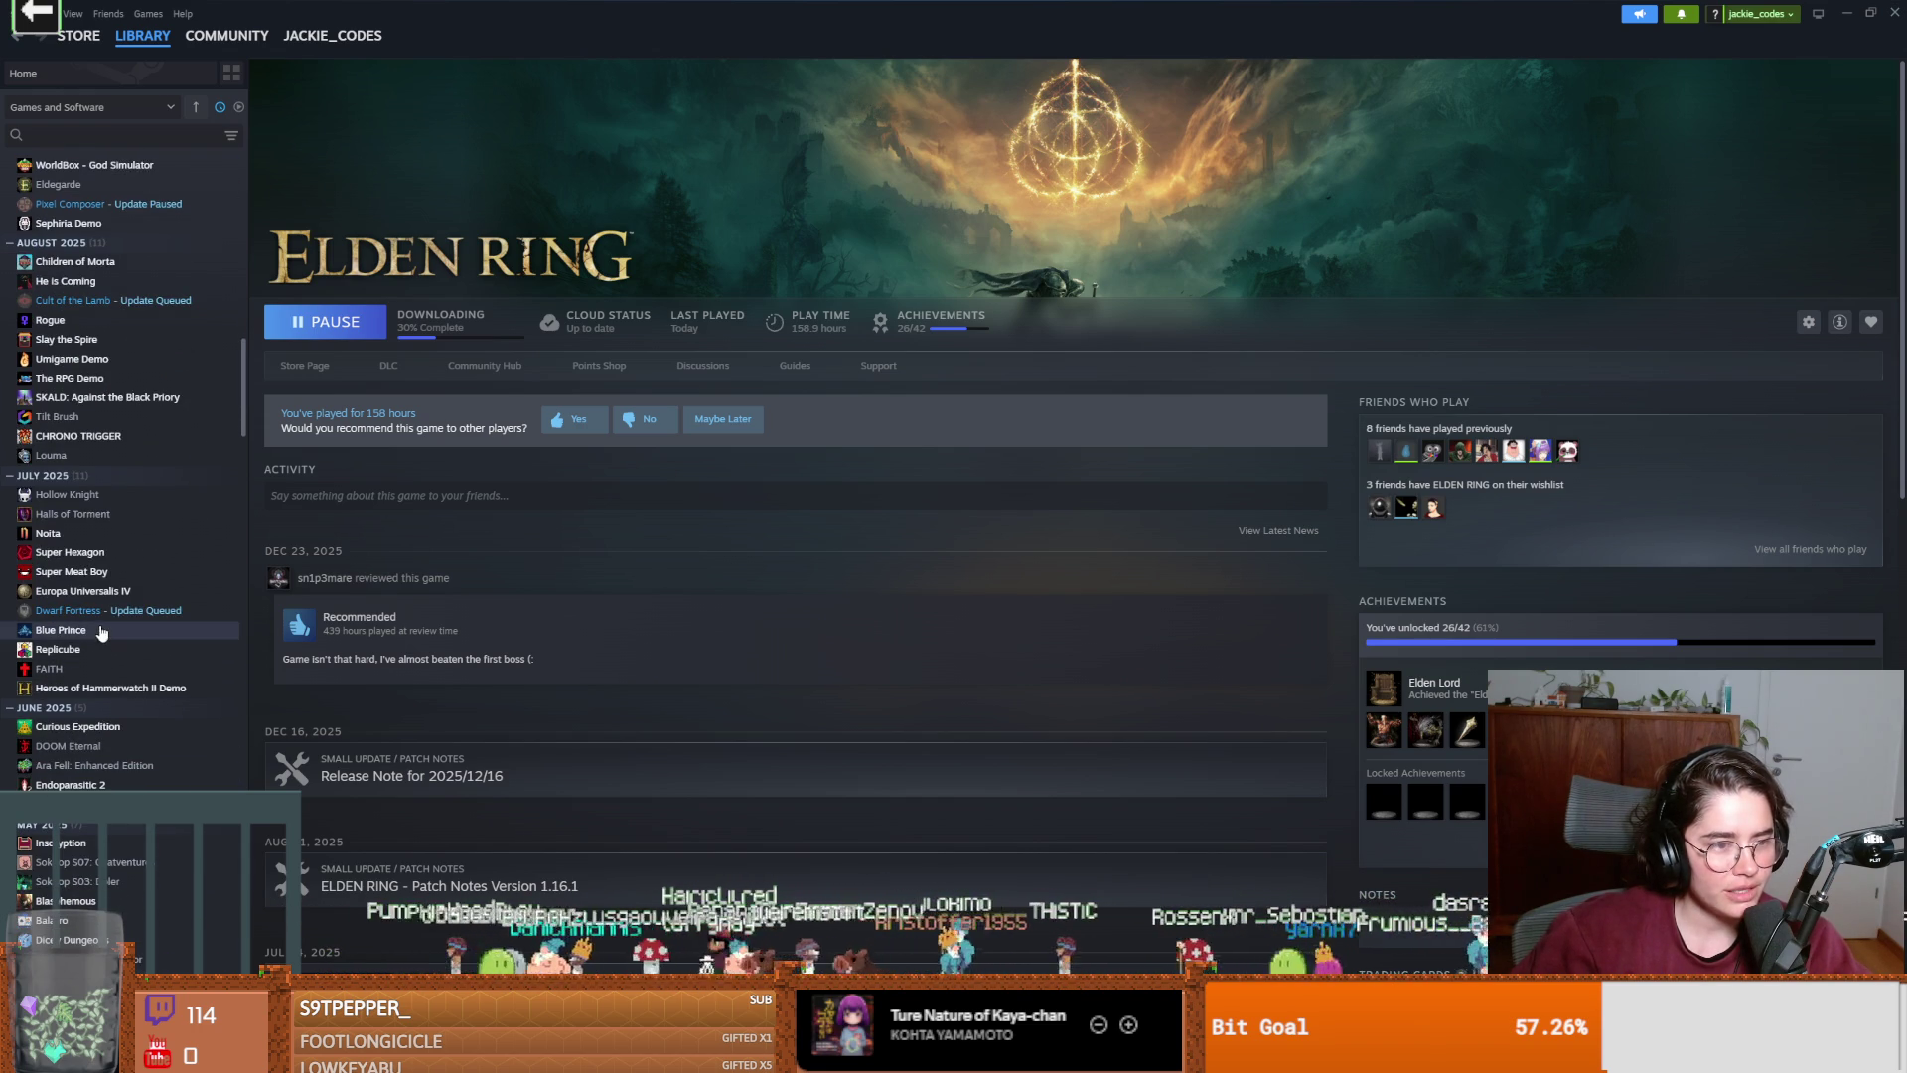
scroll(109, 641, "down", 1)
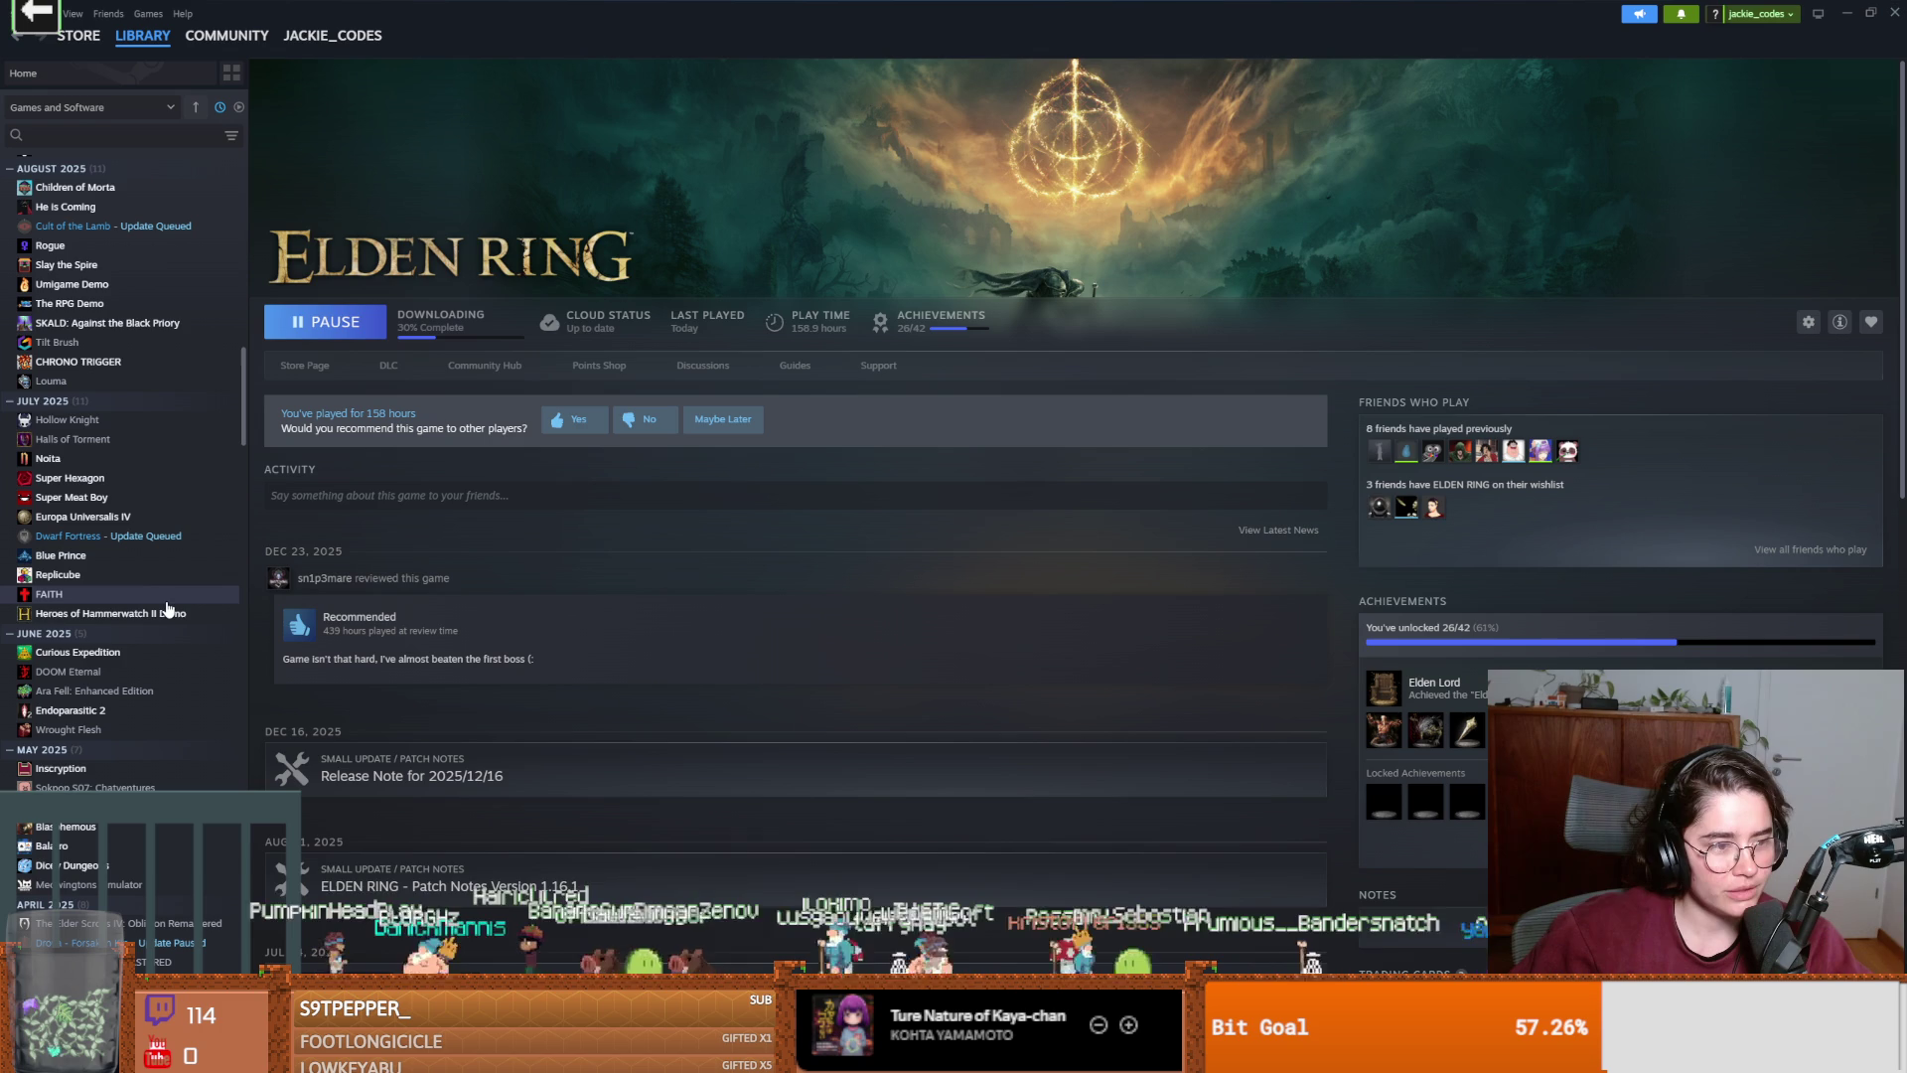
scroll(111, 648, "down", 1)
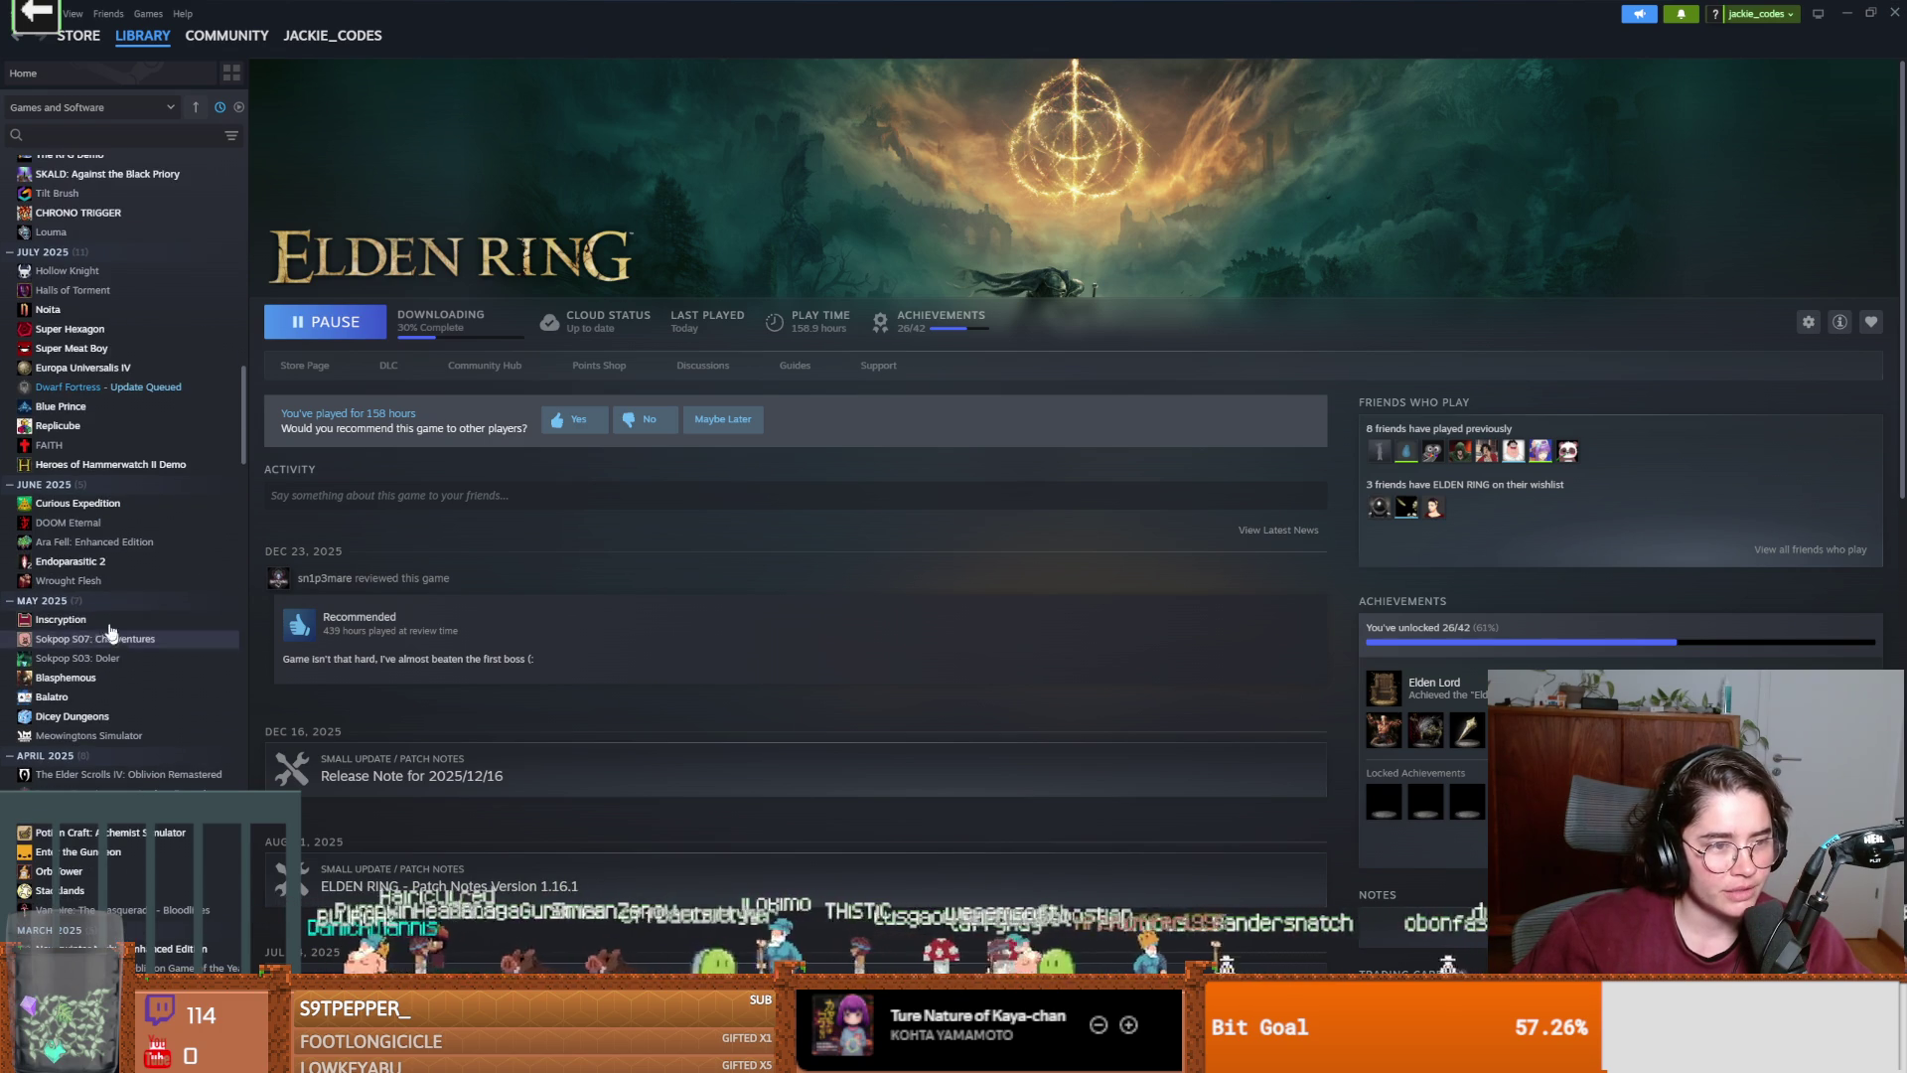
scroll(95, 593, "down", 3)
scroll(95, 594, "up", 4)
scroll(95, 593, "down", 3)
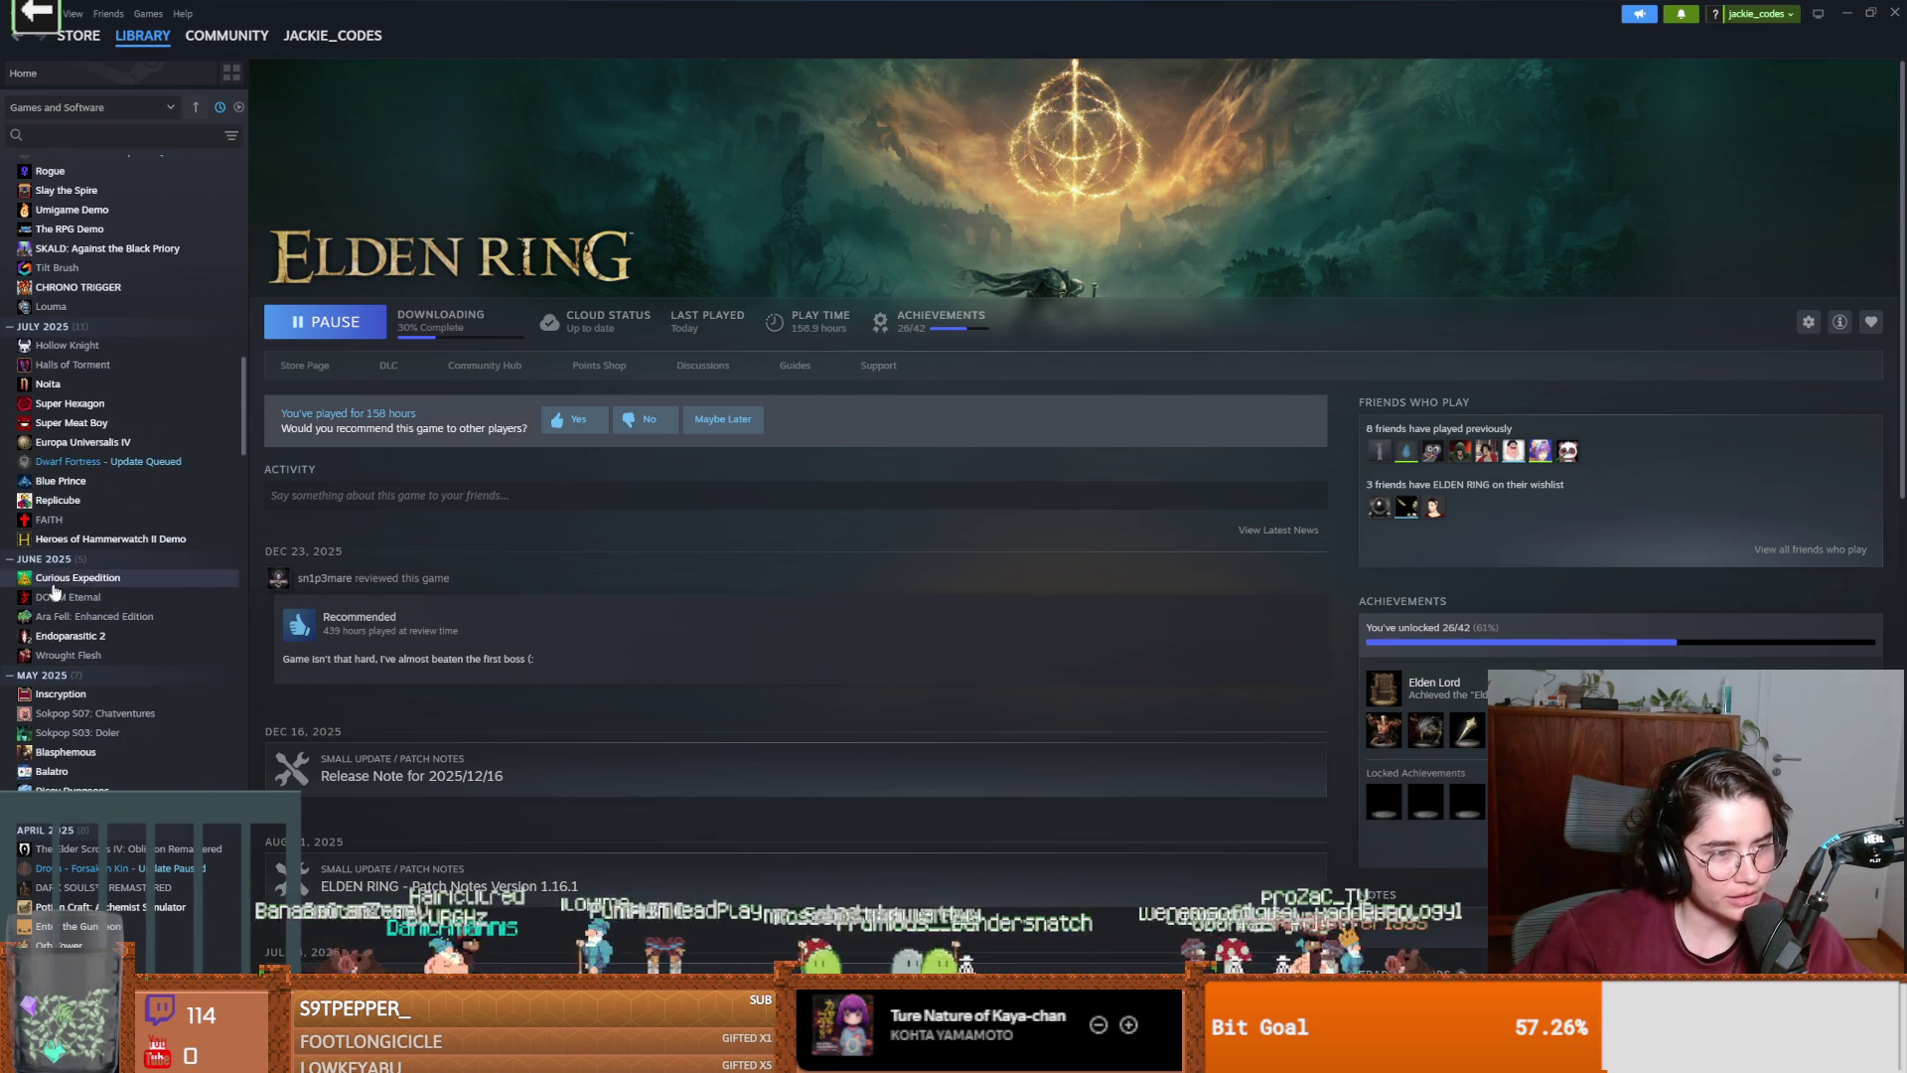
scroll(84, 596, "down", 3)
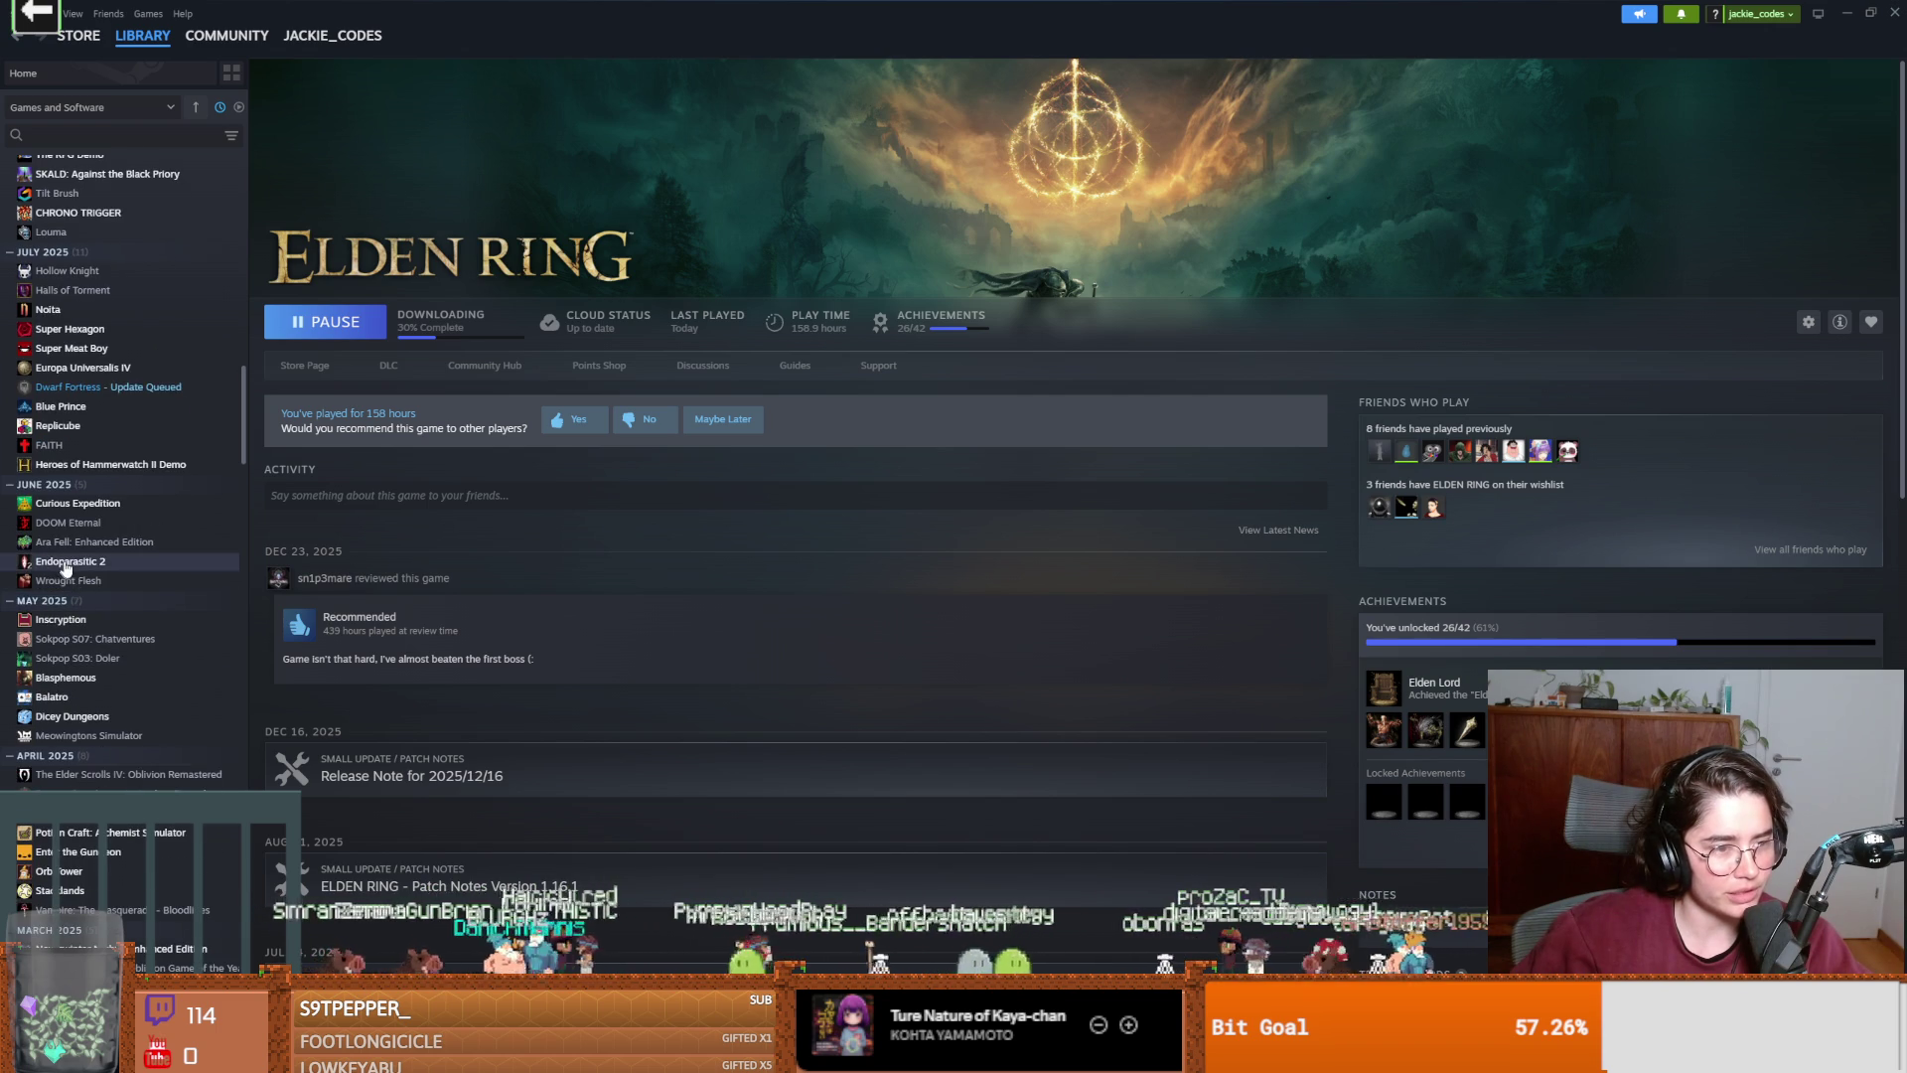
scroll(84, 635, "down", 3)
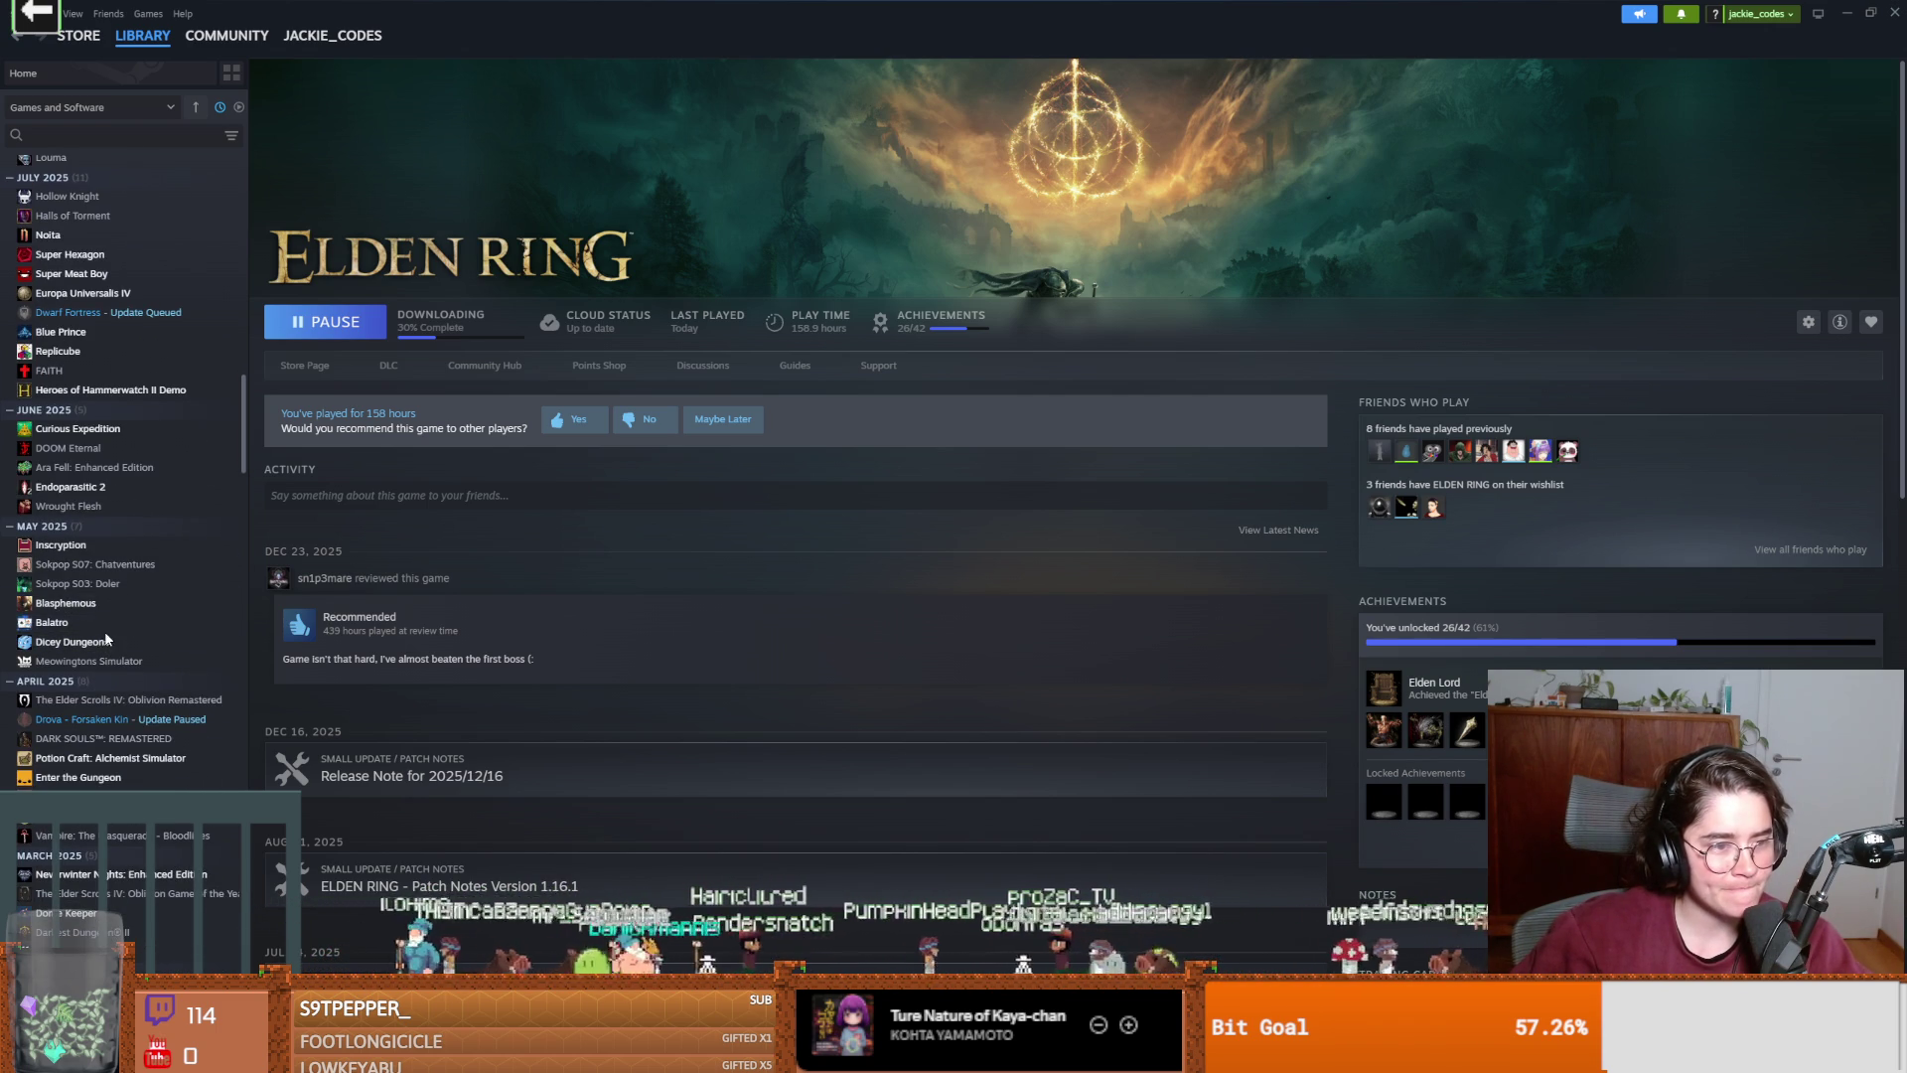
scroll(107, 635, "down", 3)
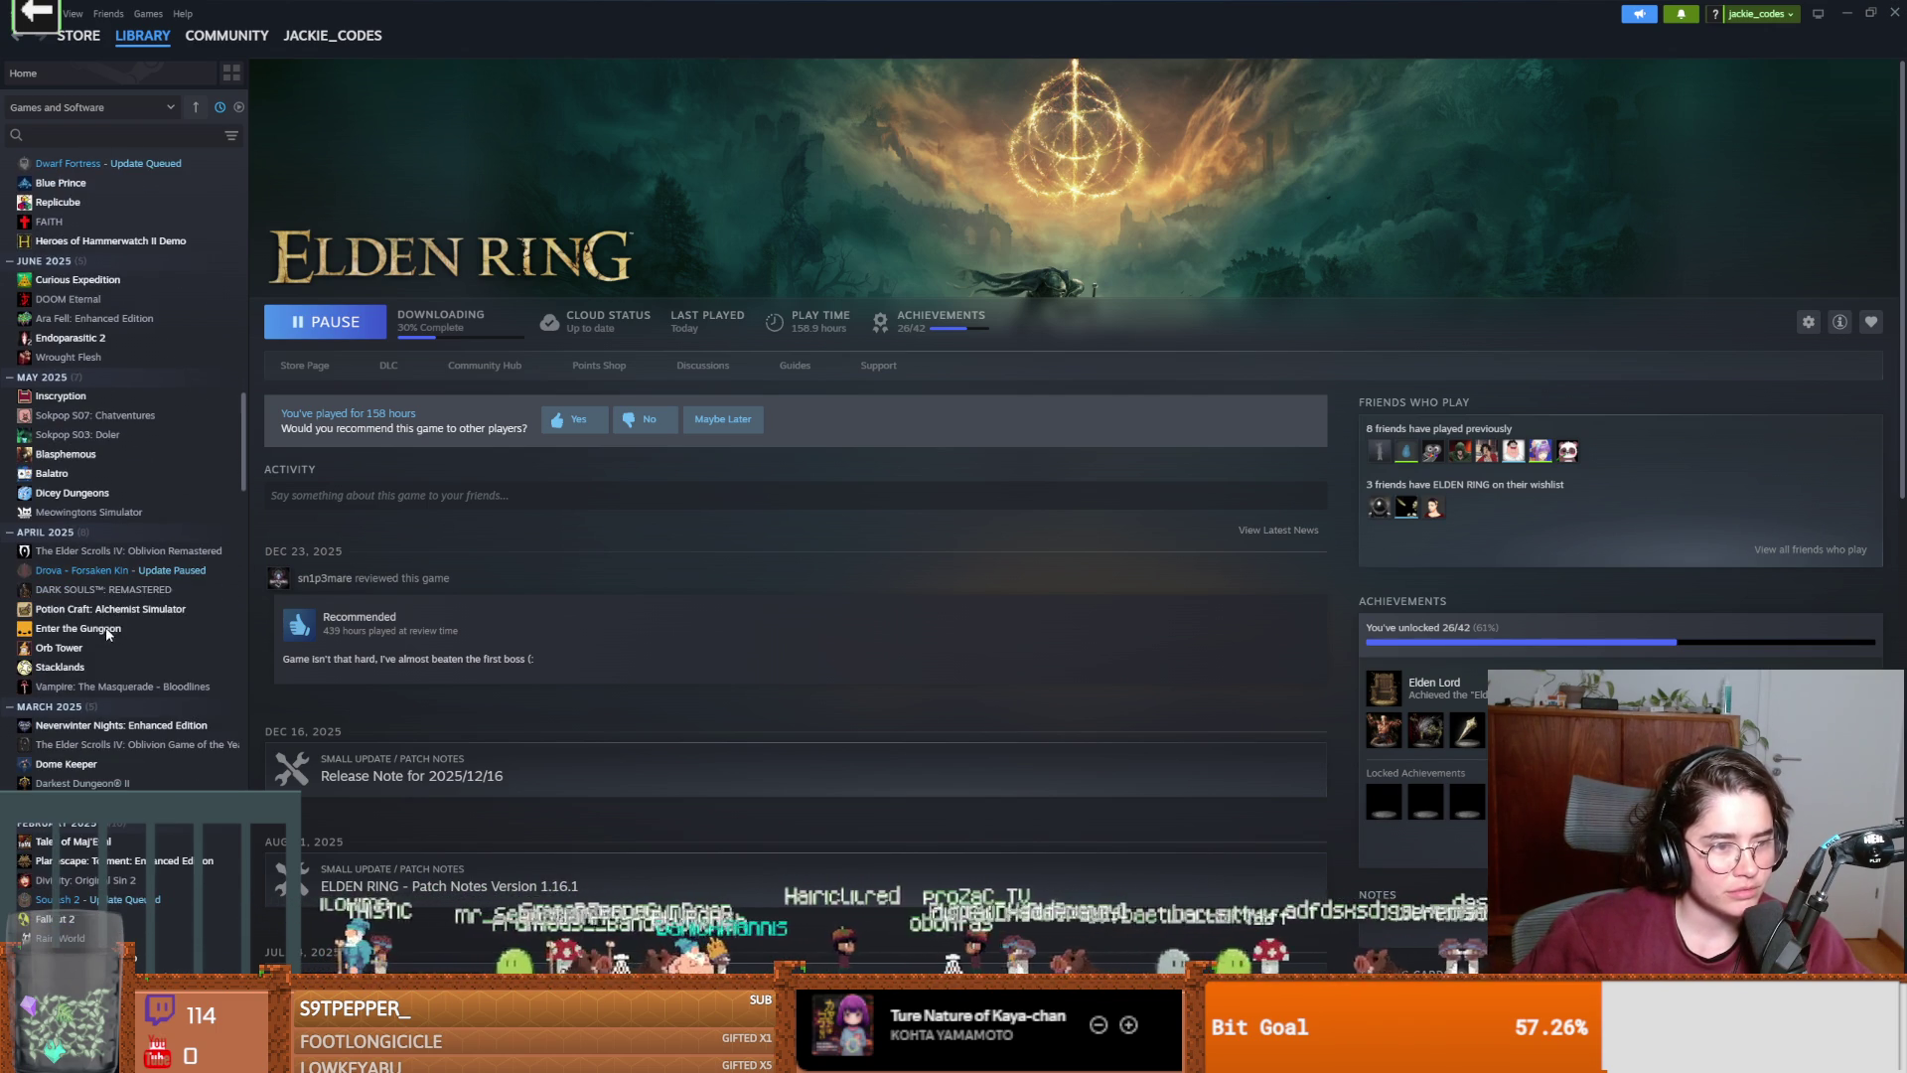
scroll(116, 632, "down", 1)
scroll(116, 631, "down", 1)
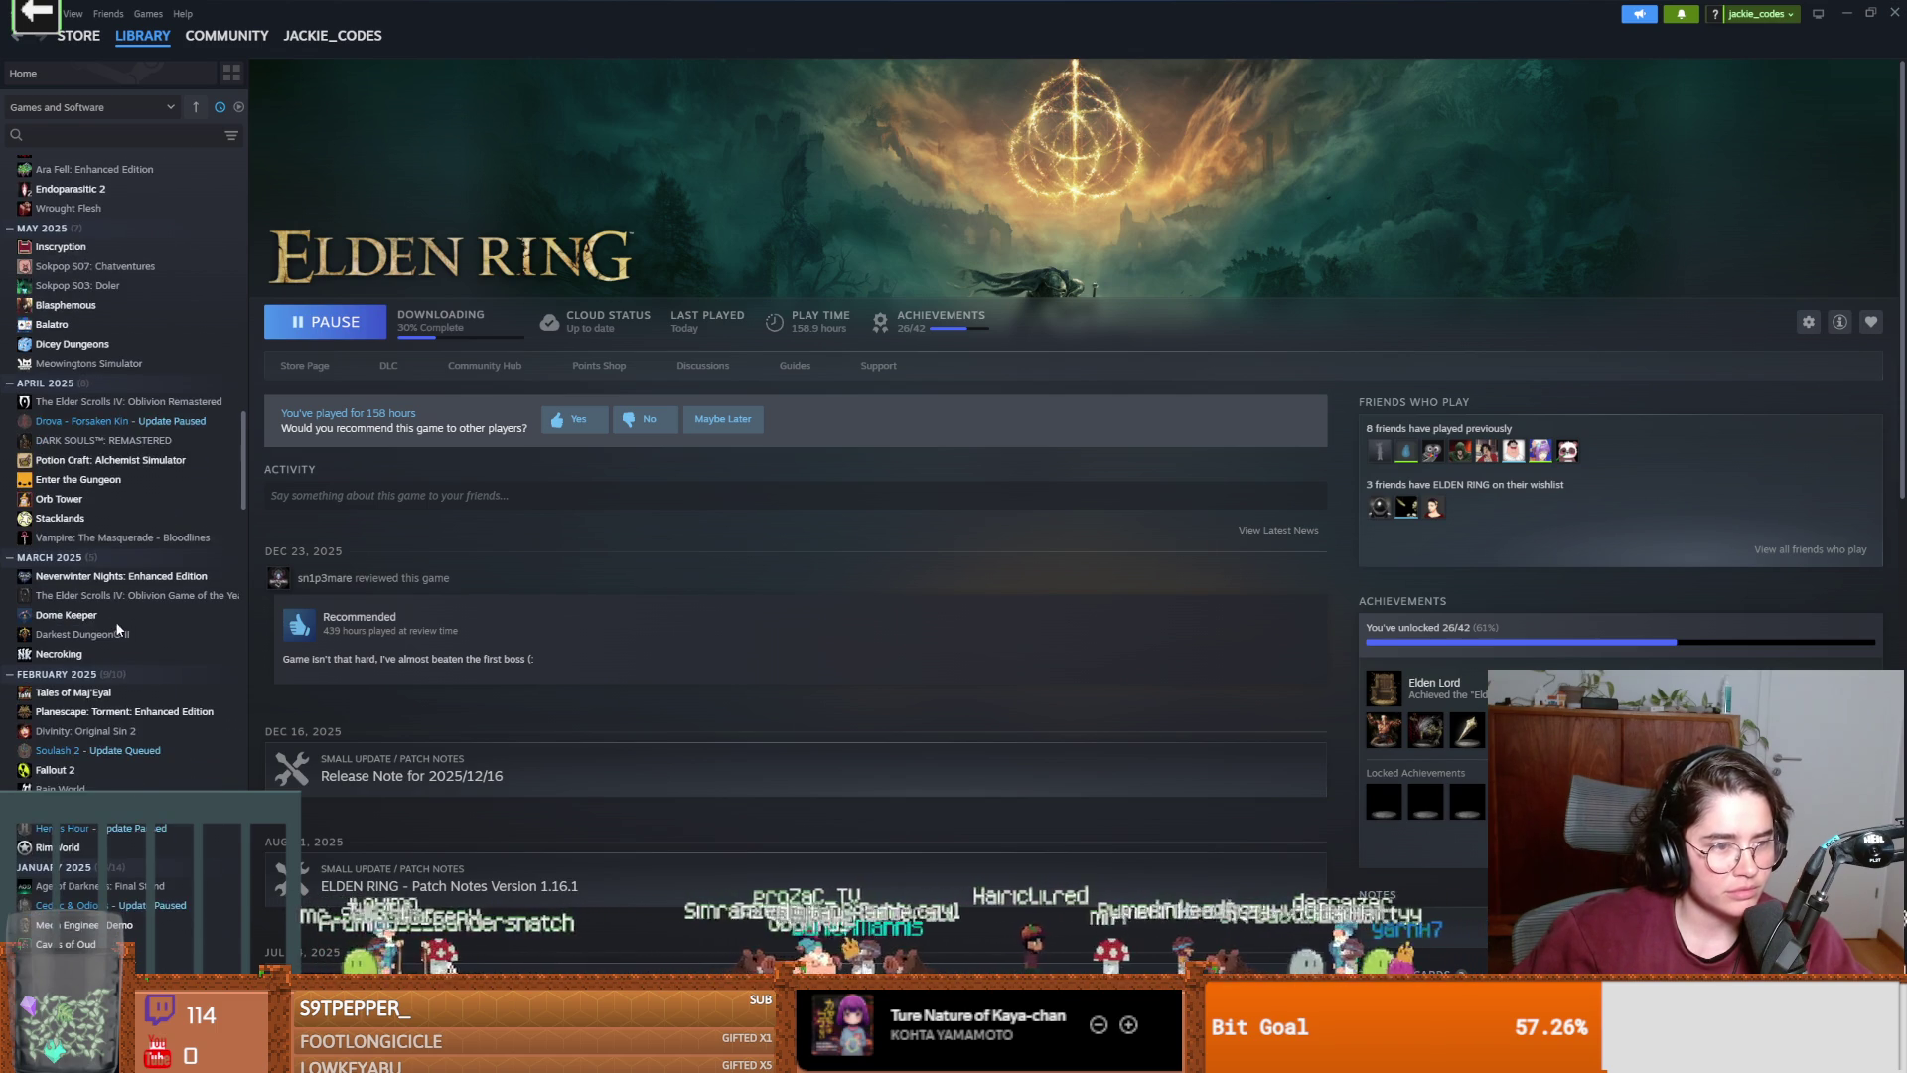
scroll(116, 631, "down", 1)
scroll(116, 631, "down", 1)
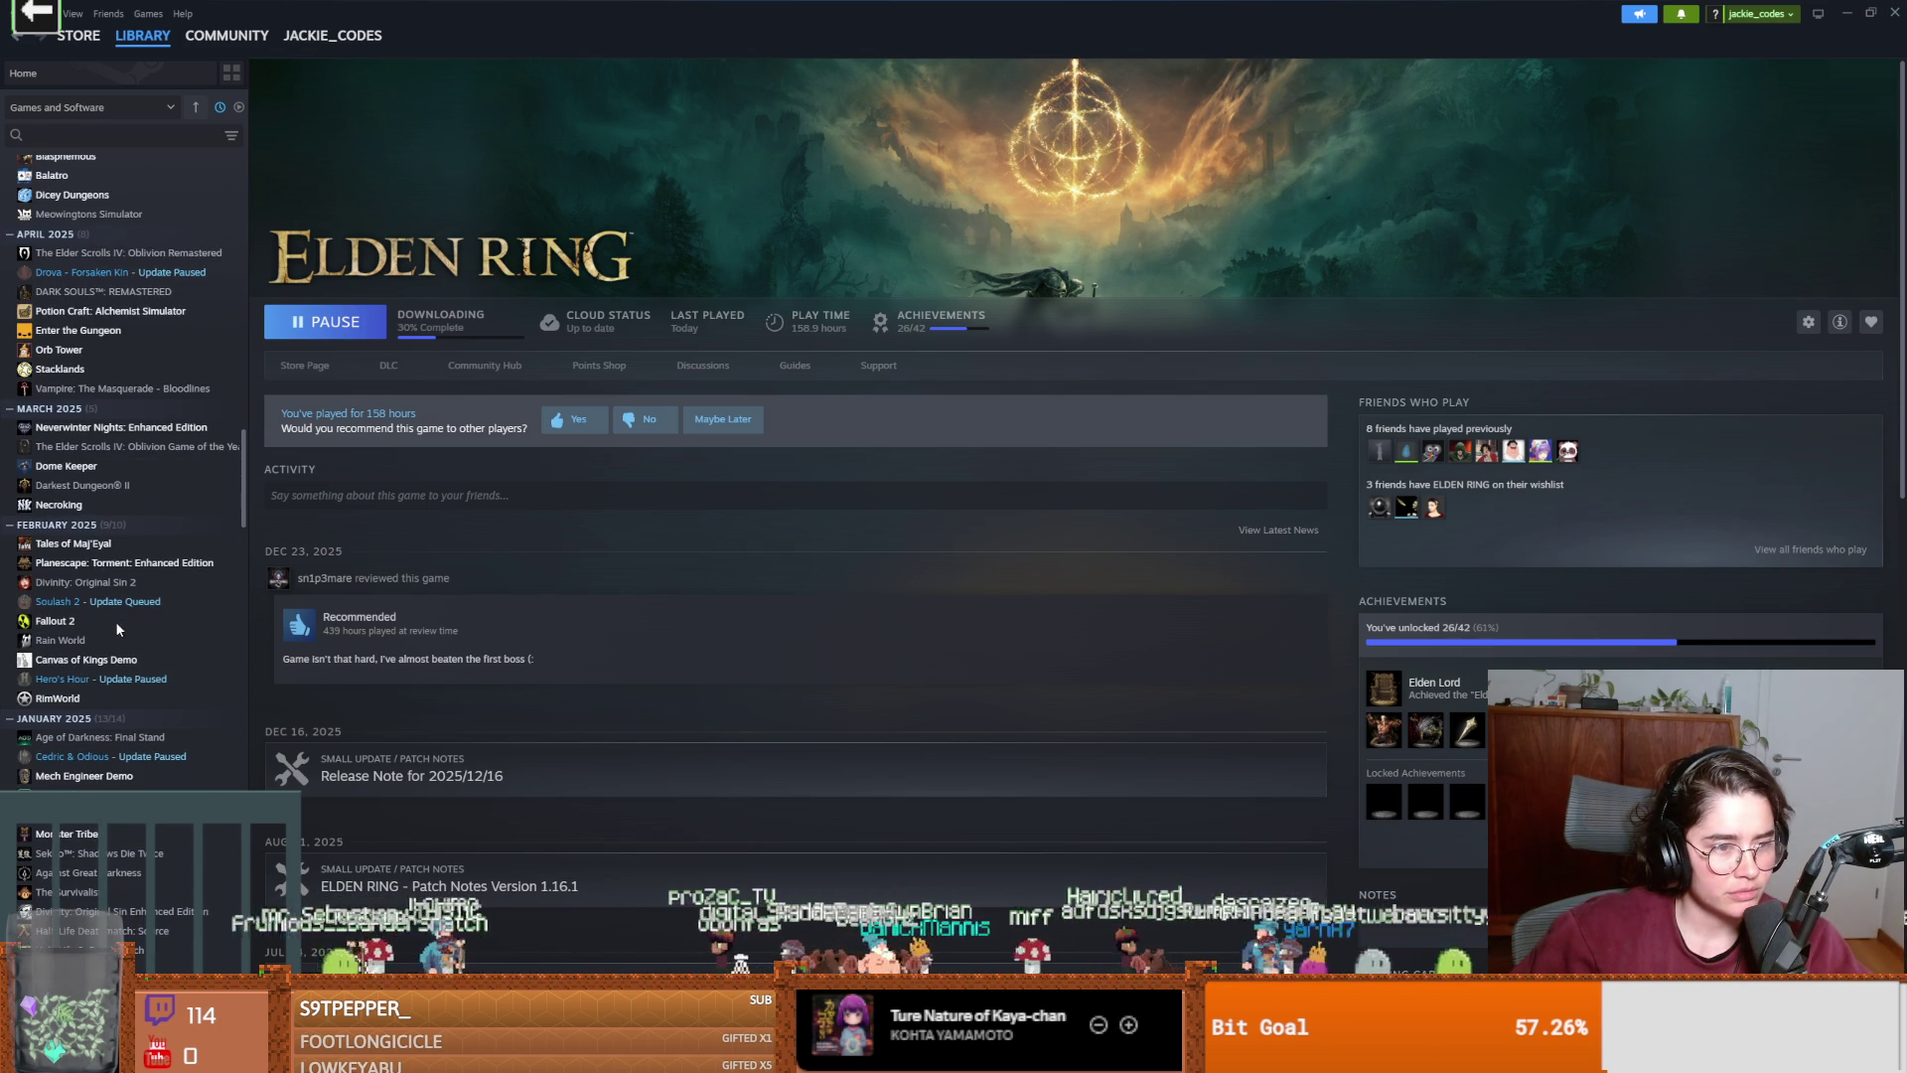
left_click(69, 466)
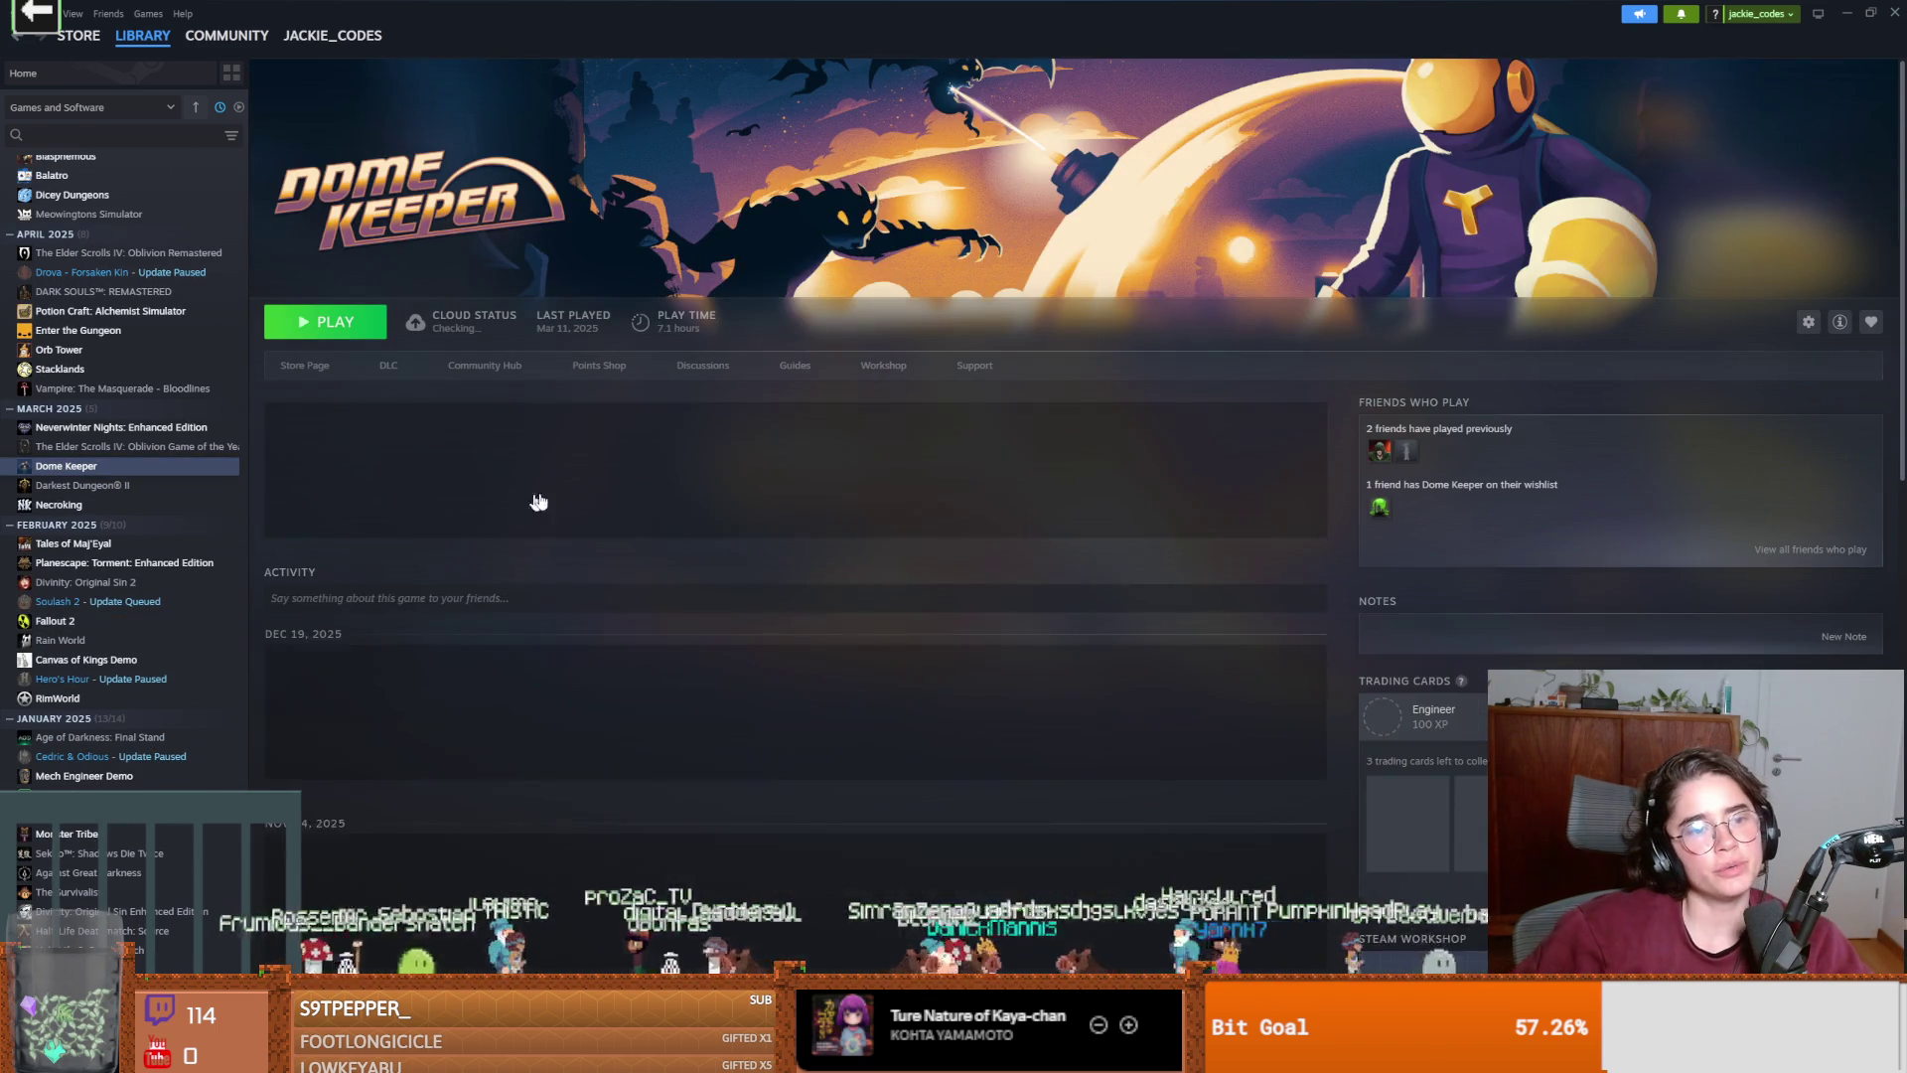
Launch Dome Keeper from Steam and close the Dungeon Roll Godot editor.
left_click(358, 333)
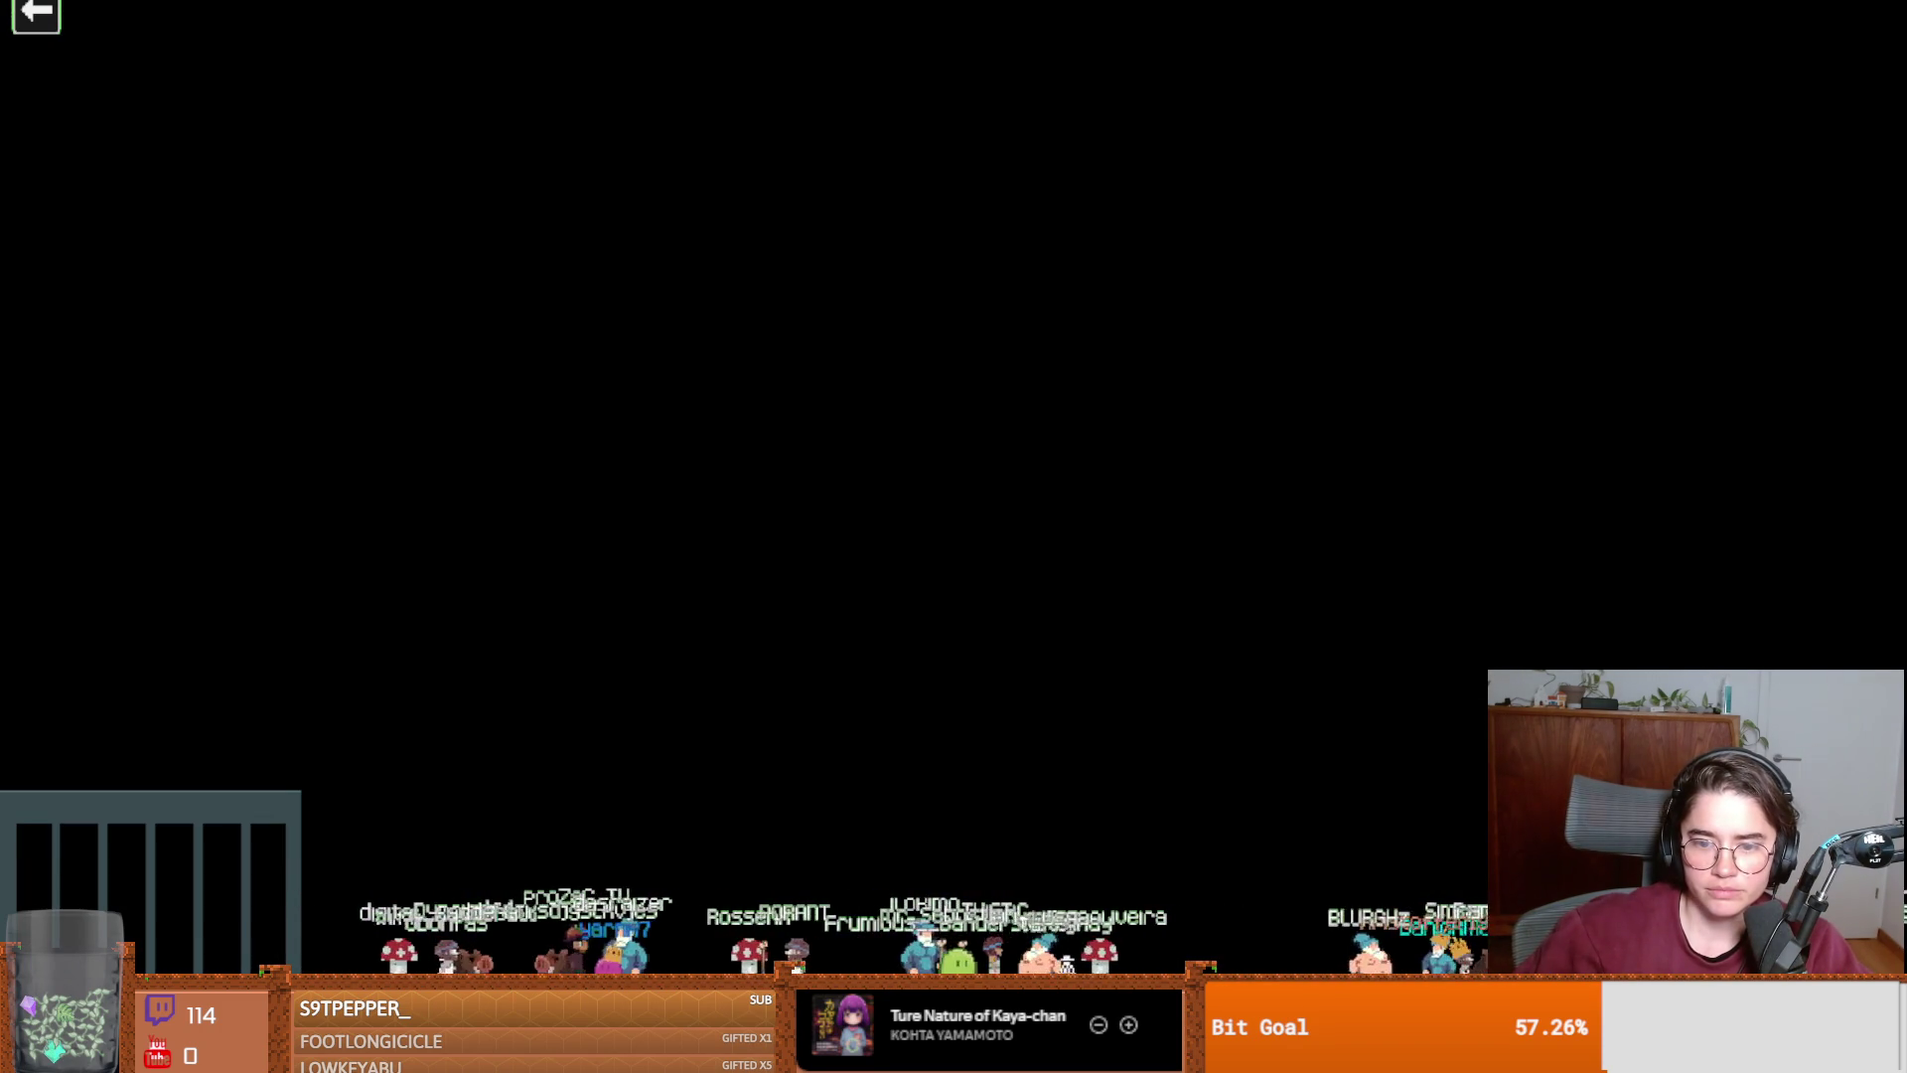
key("super+Tab")
left_click(1414, 243)
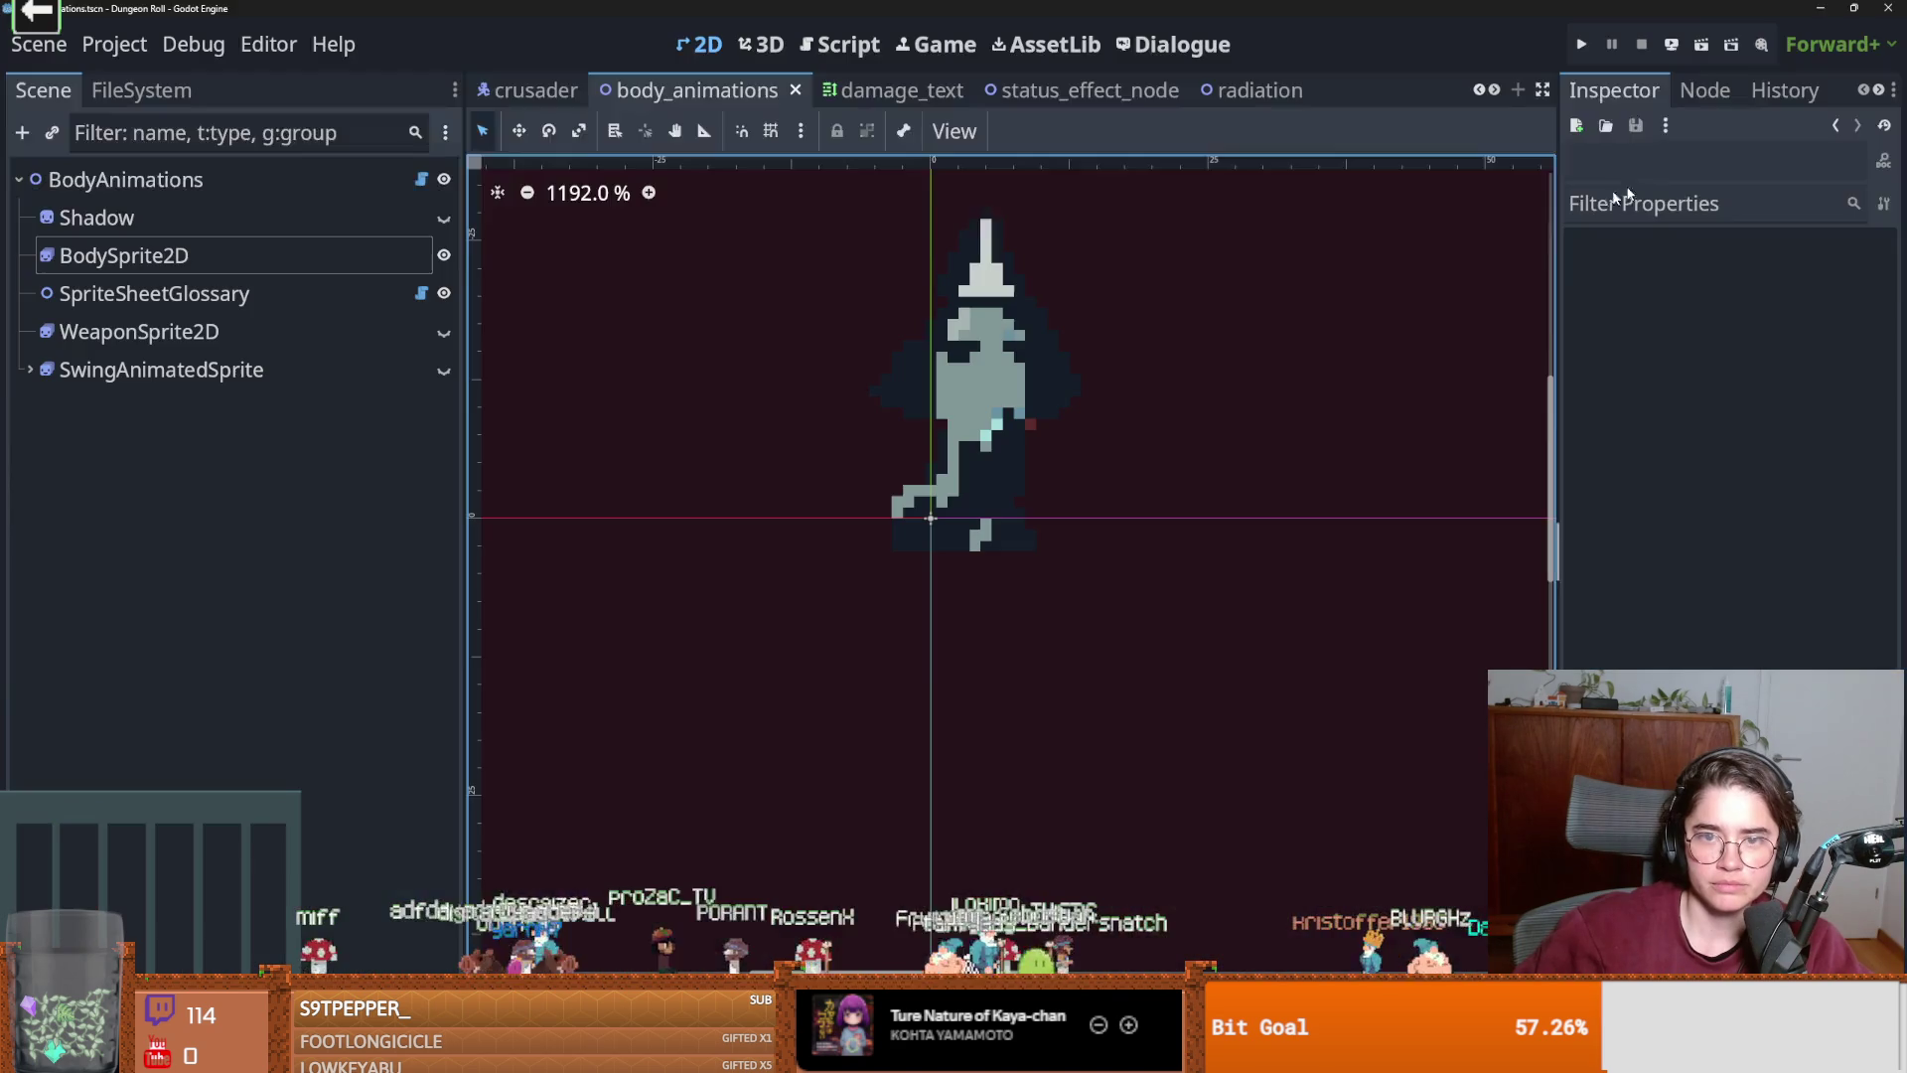
left_click(1882, 8)
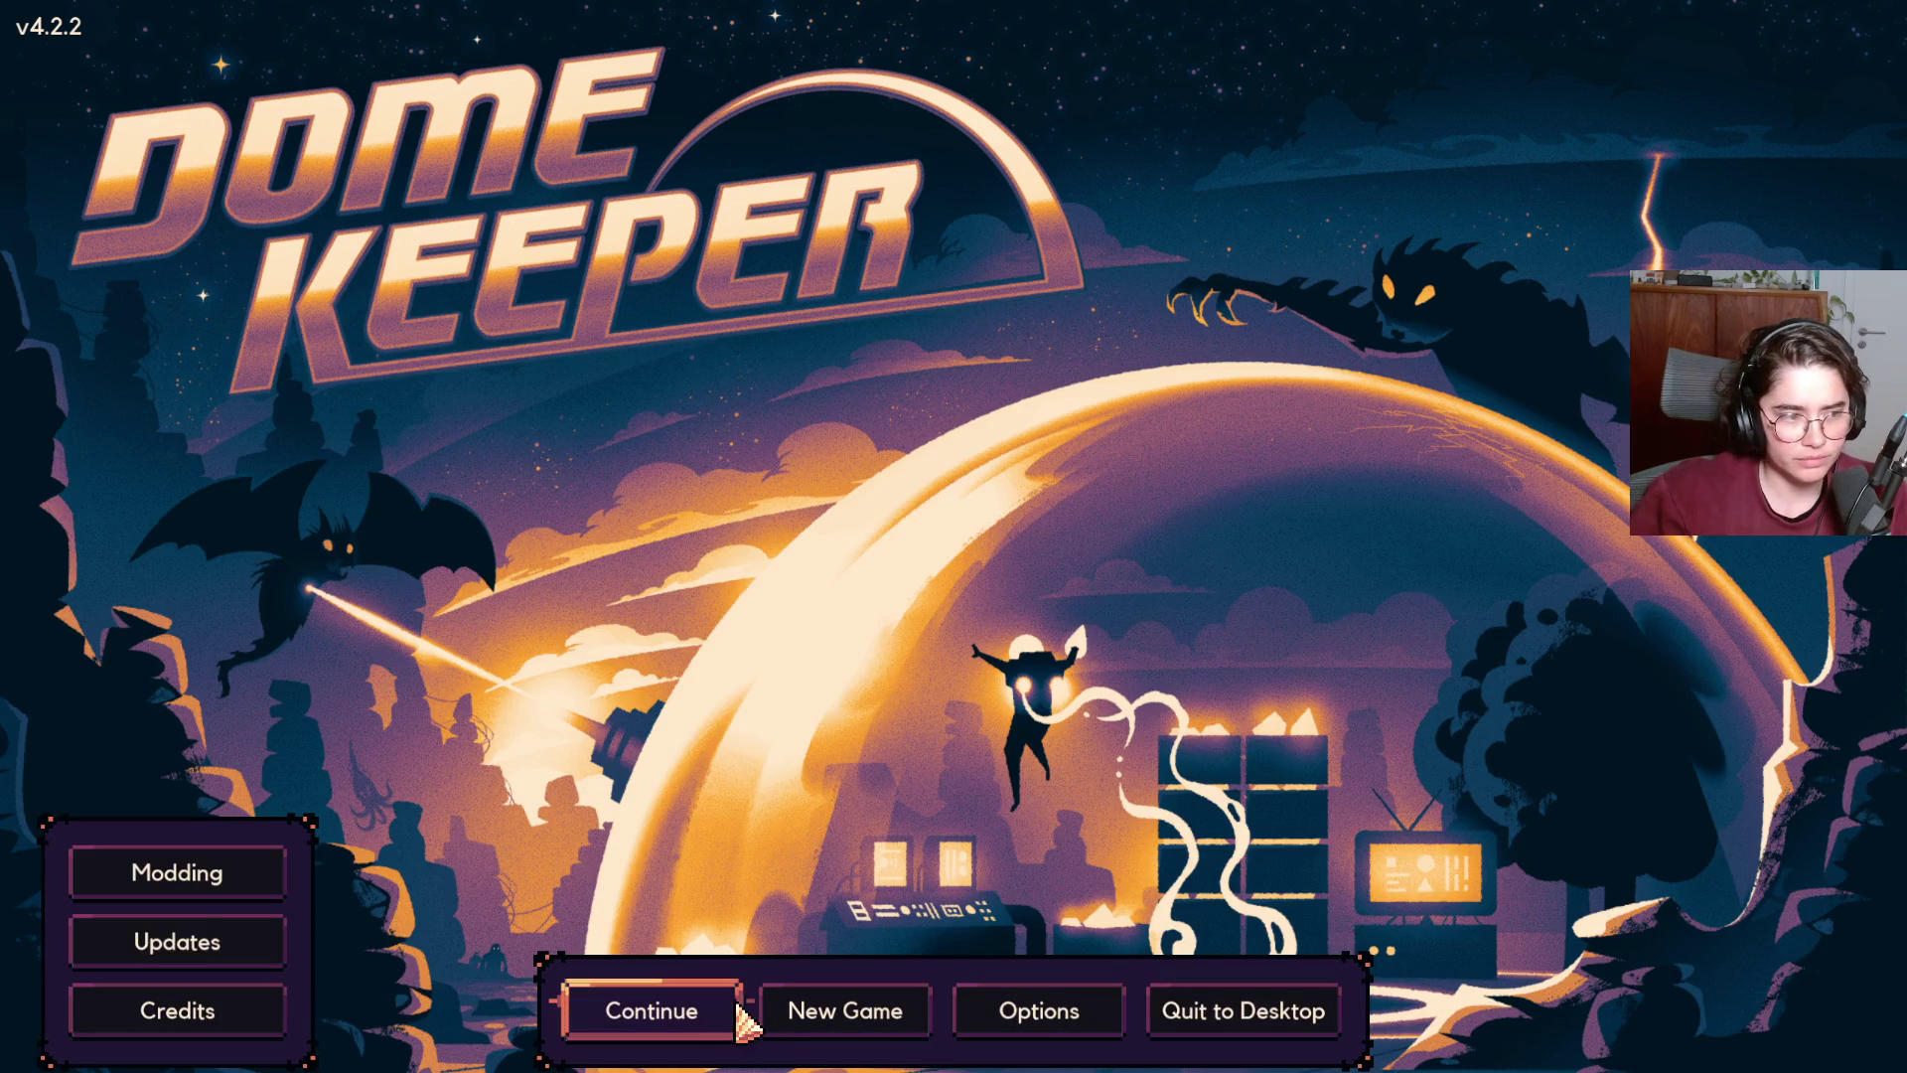
key("super+Tab")
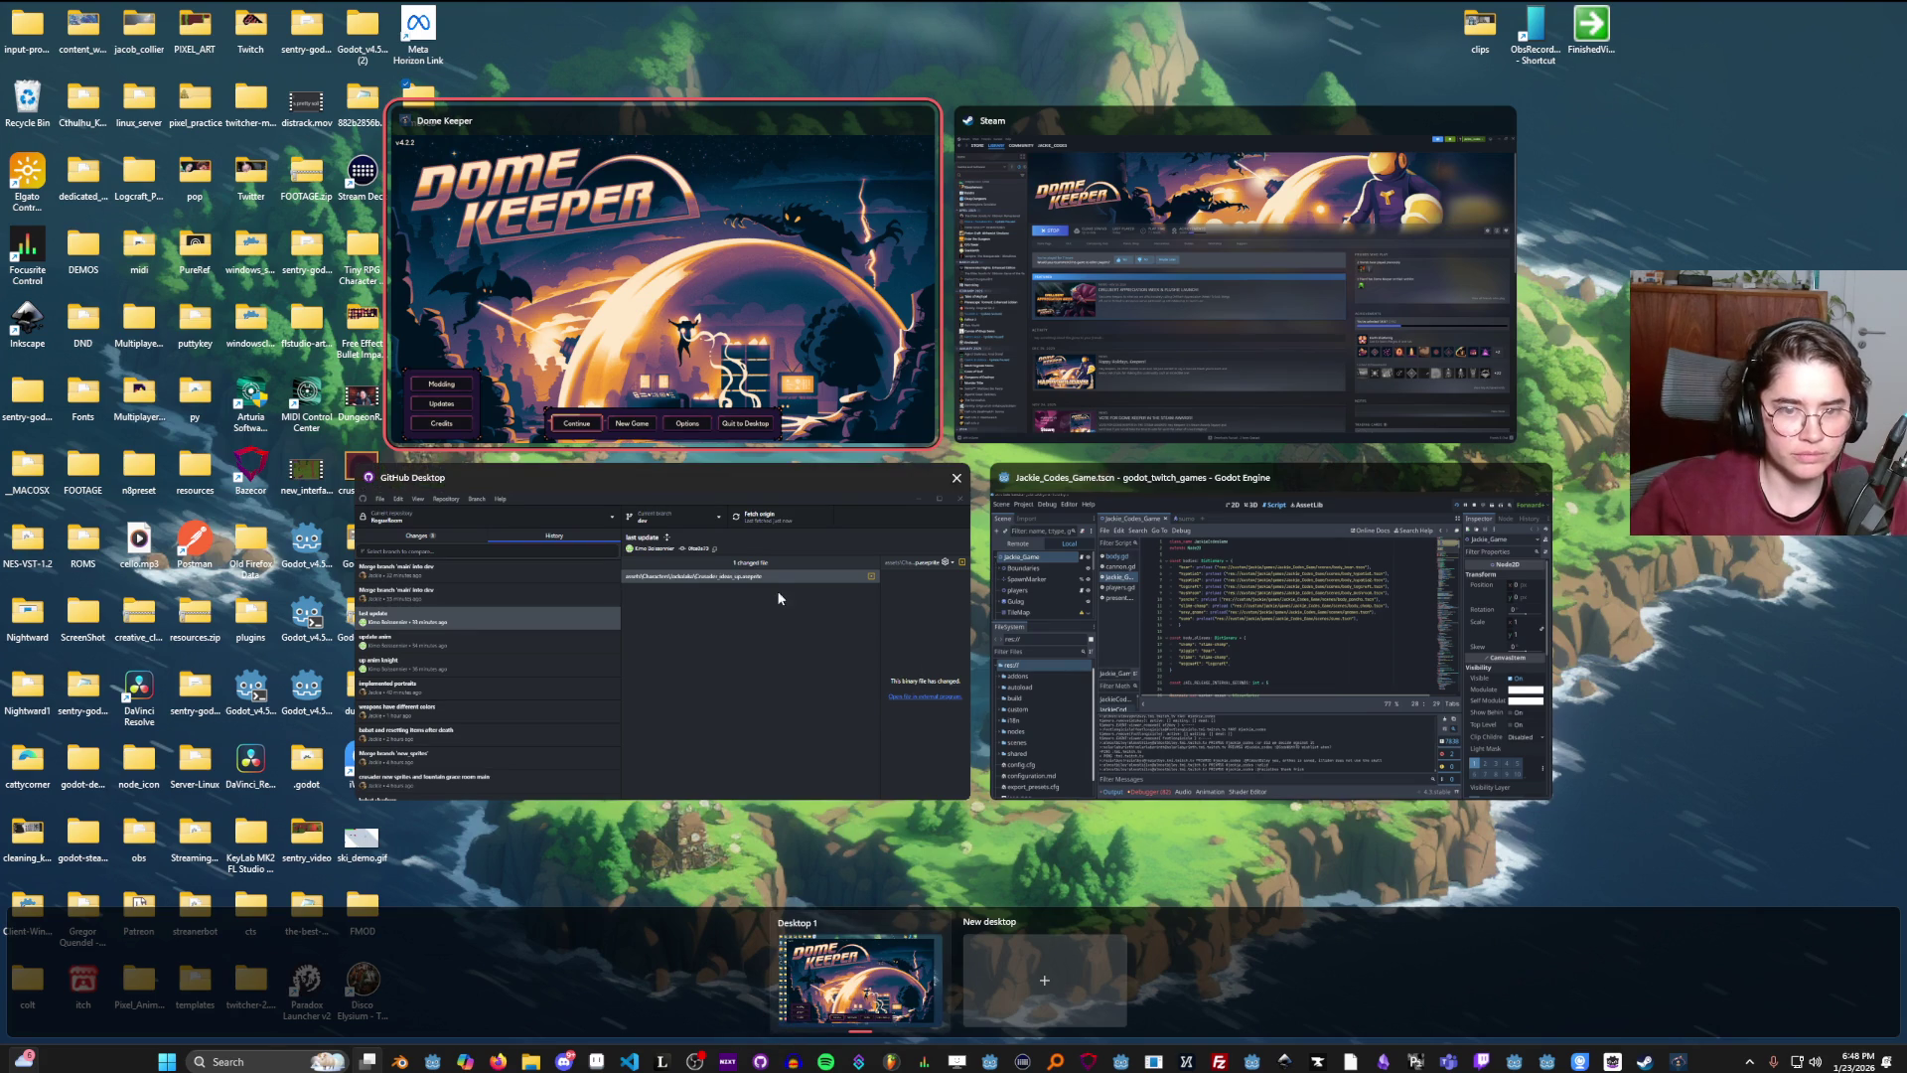
Switch back to Dome Keeper and continue the saved game from the title menu.
left_click(1055, 538)
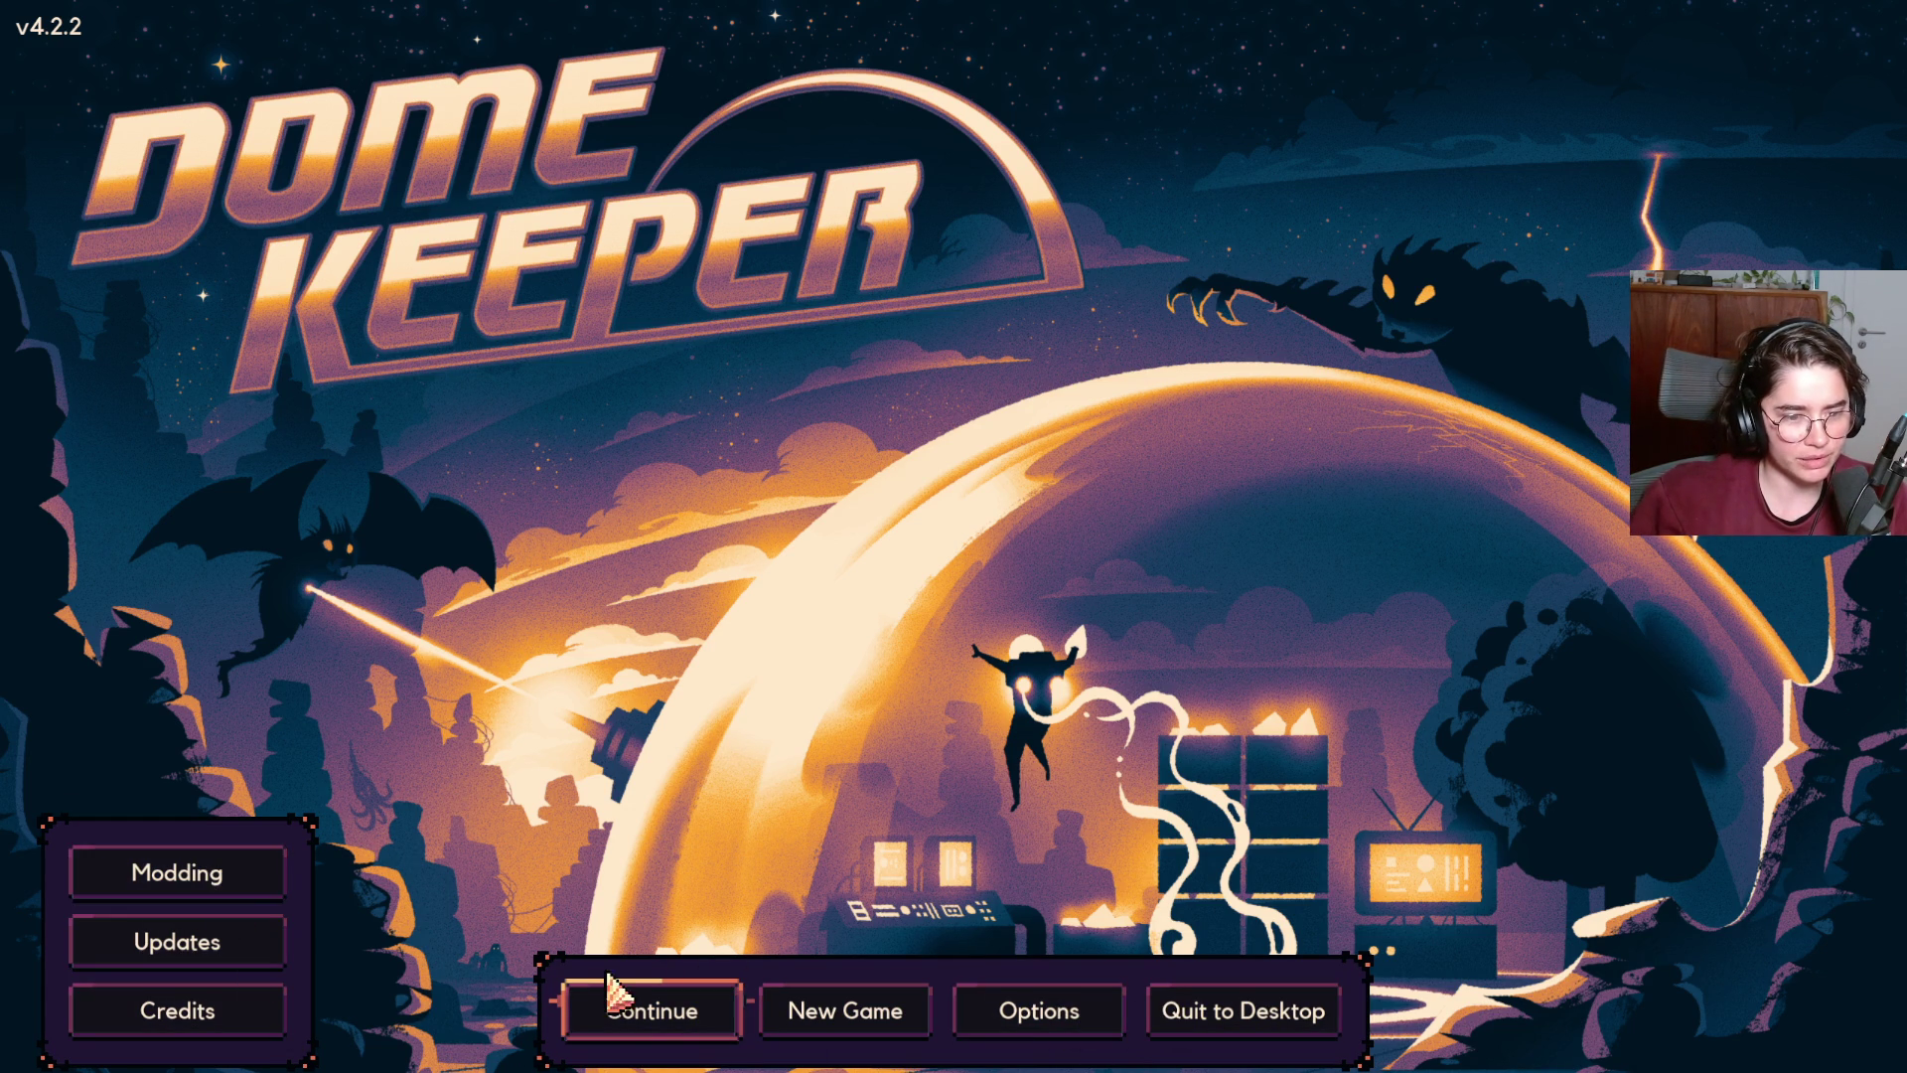
left_click(617, 1000)
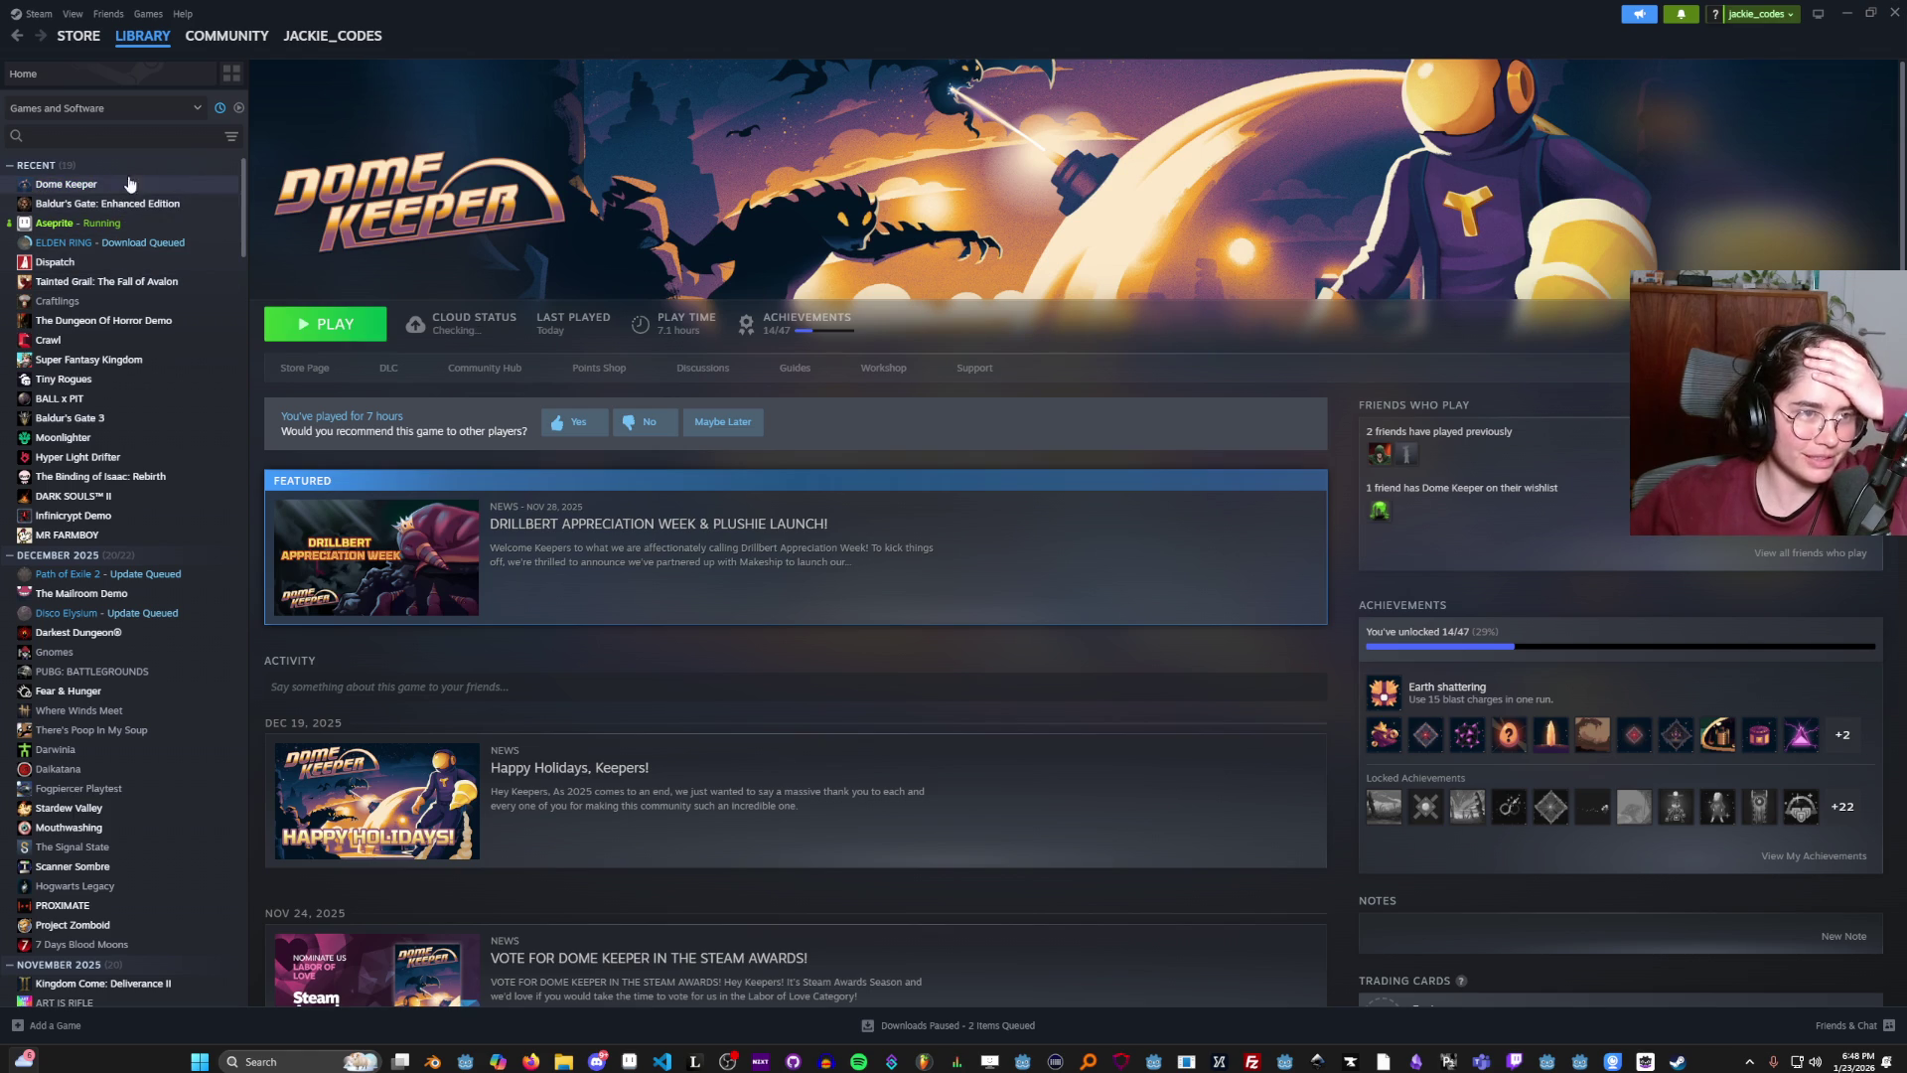
Return to the Elden Ring library page, then launch the Cannon mini-game from the stream launcher.
left_click(123, 244)
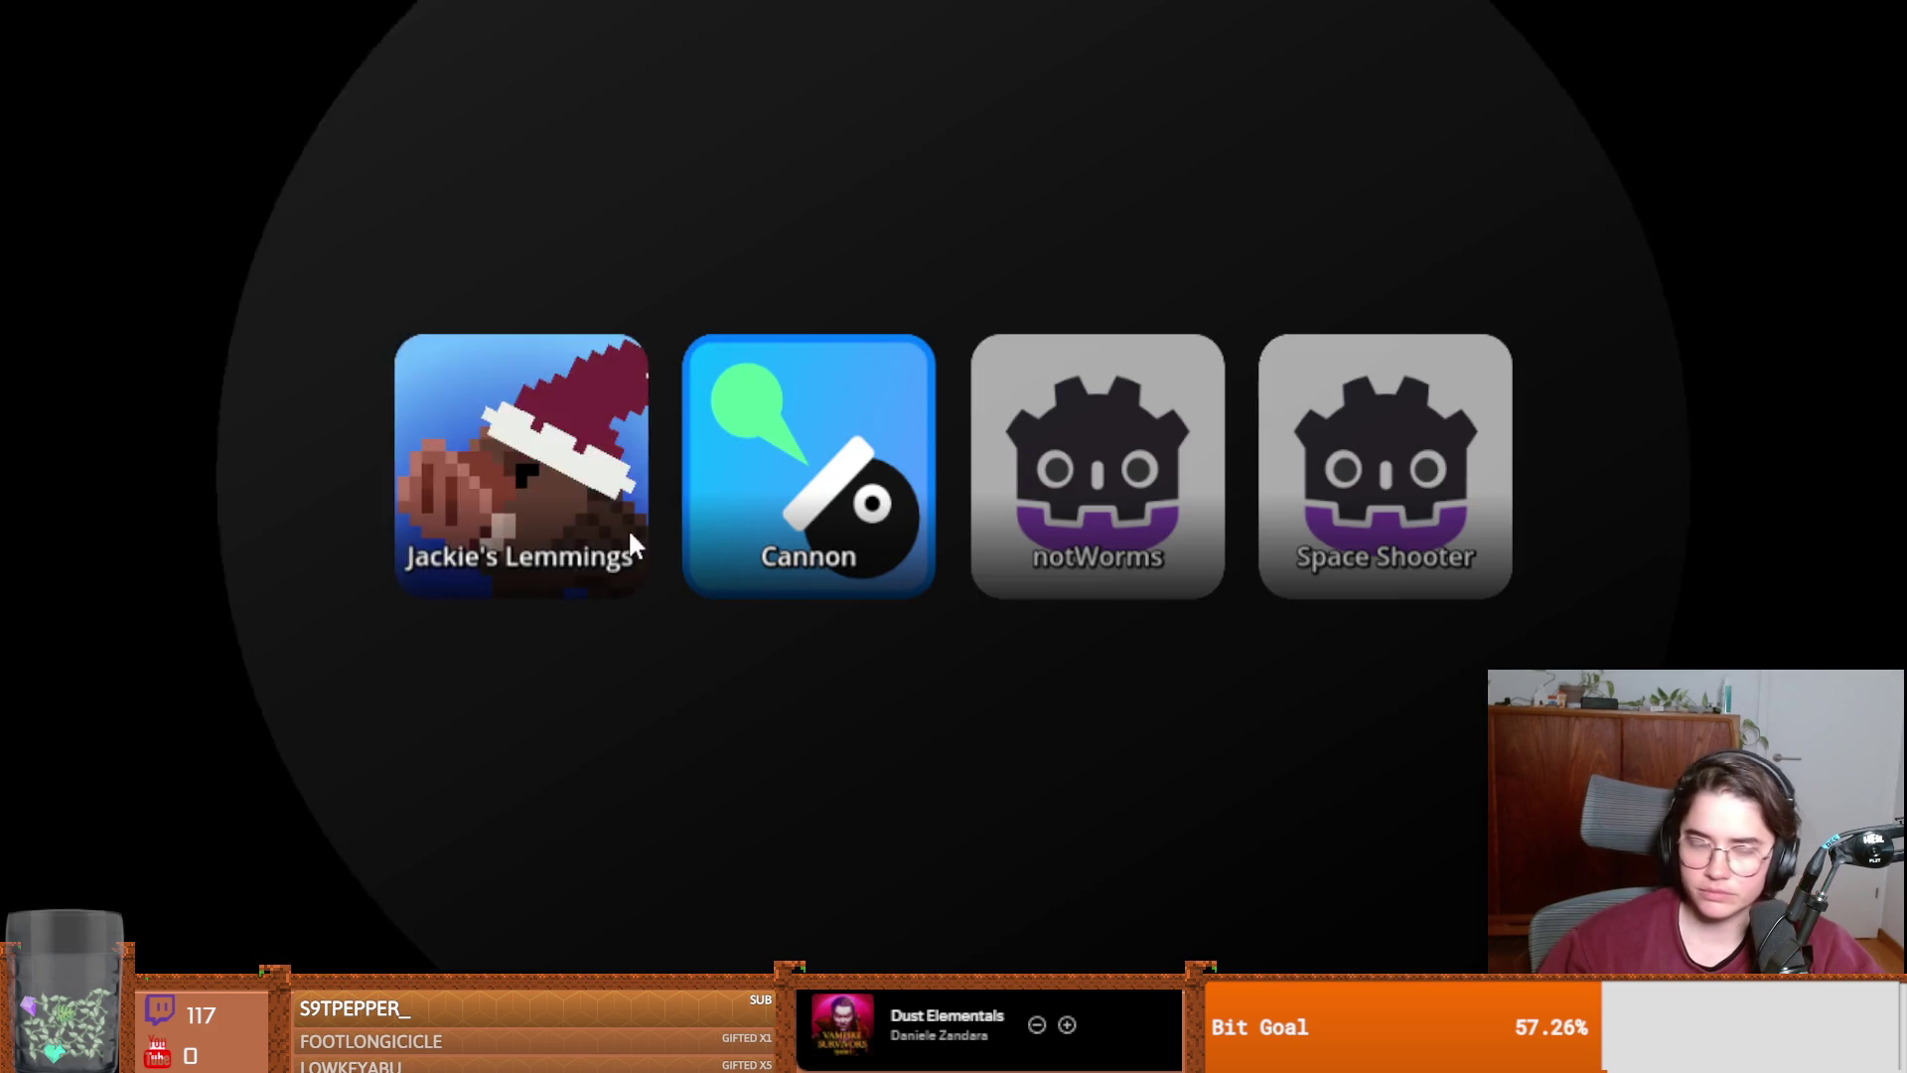
key("Return")
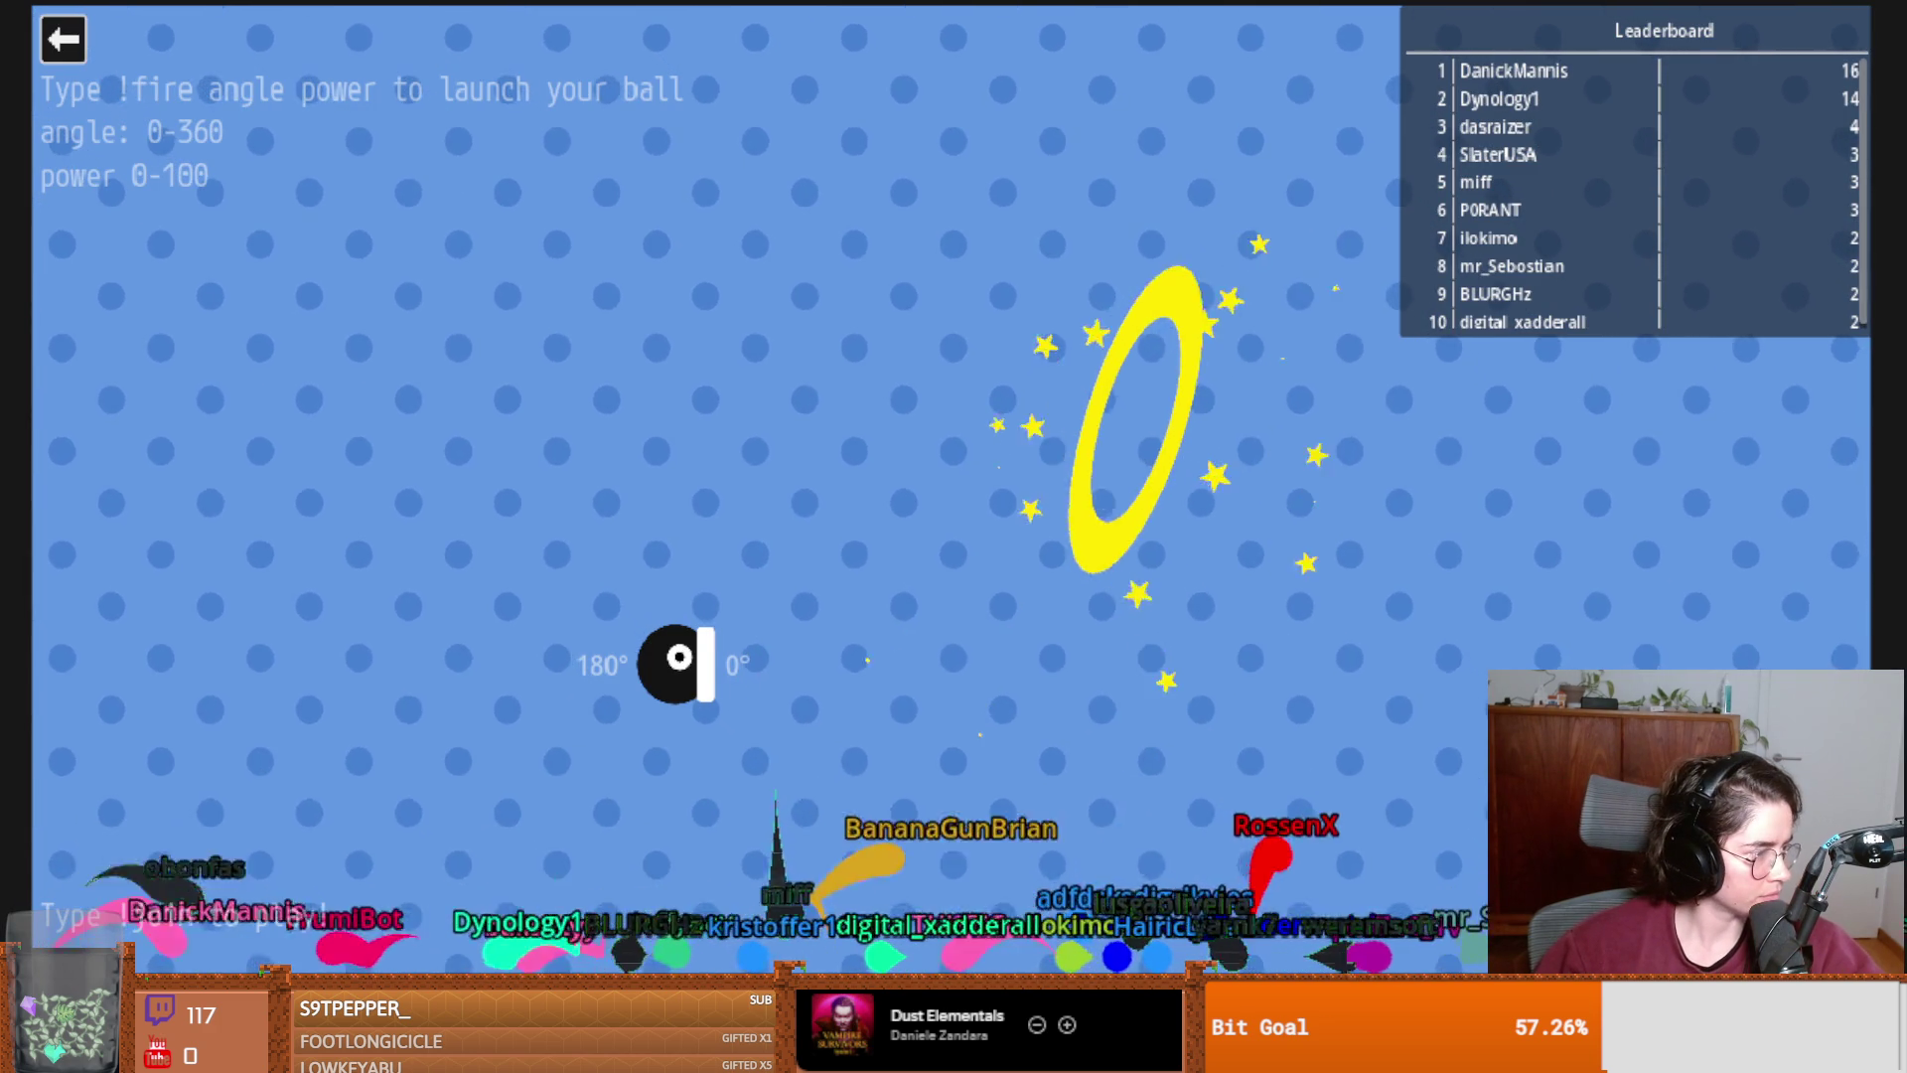
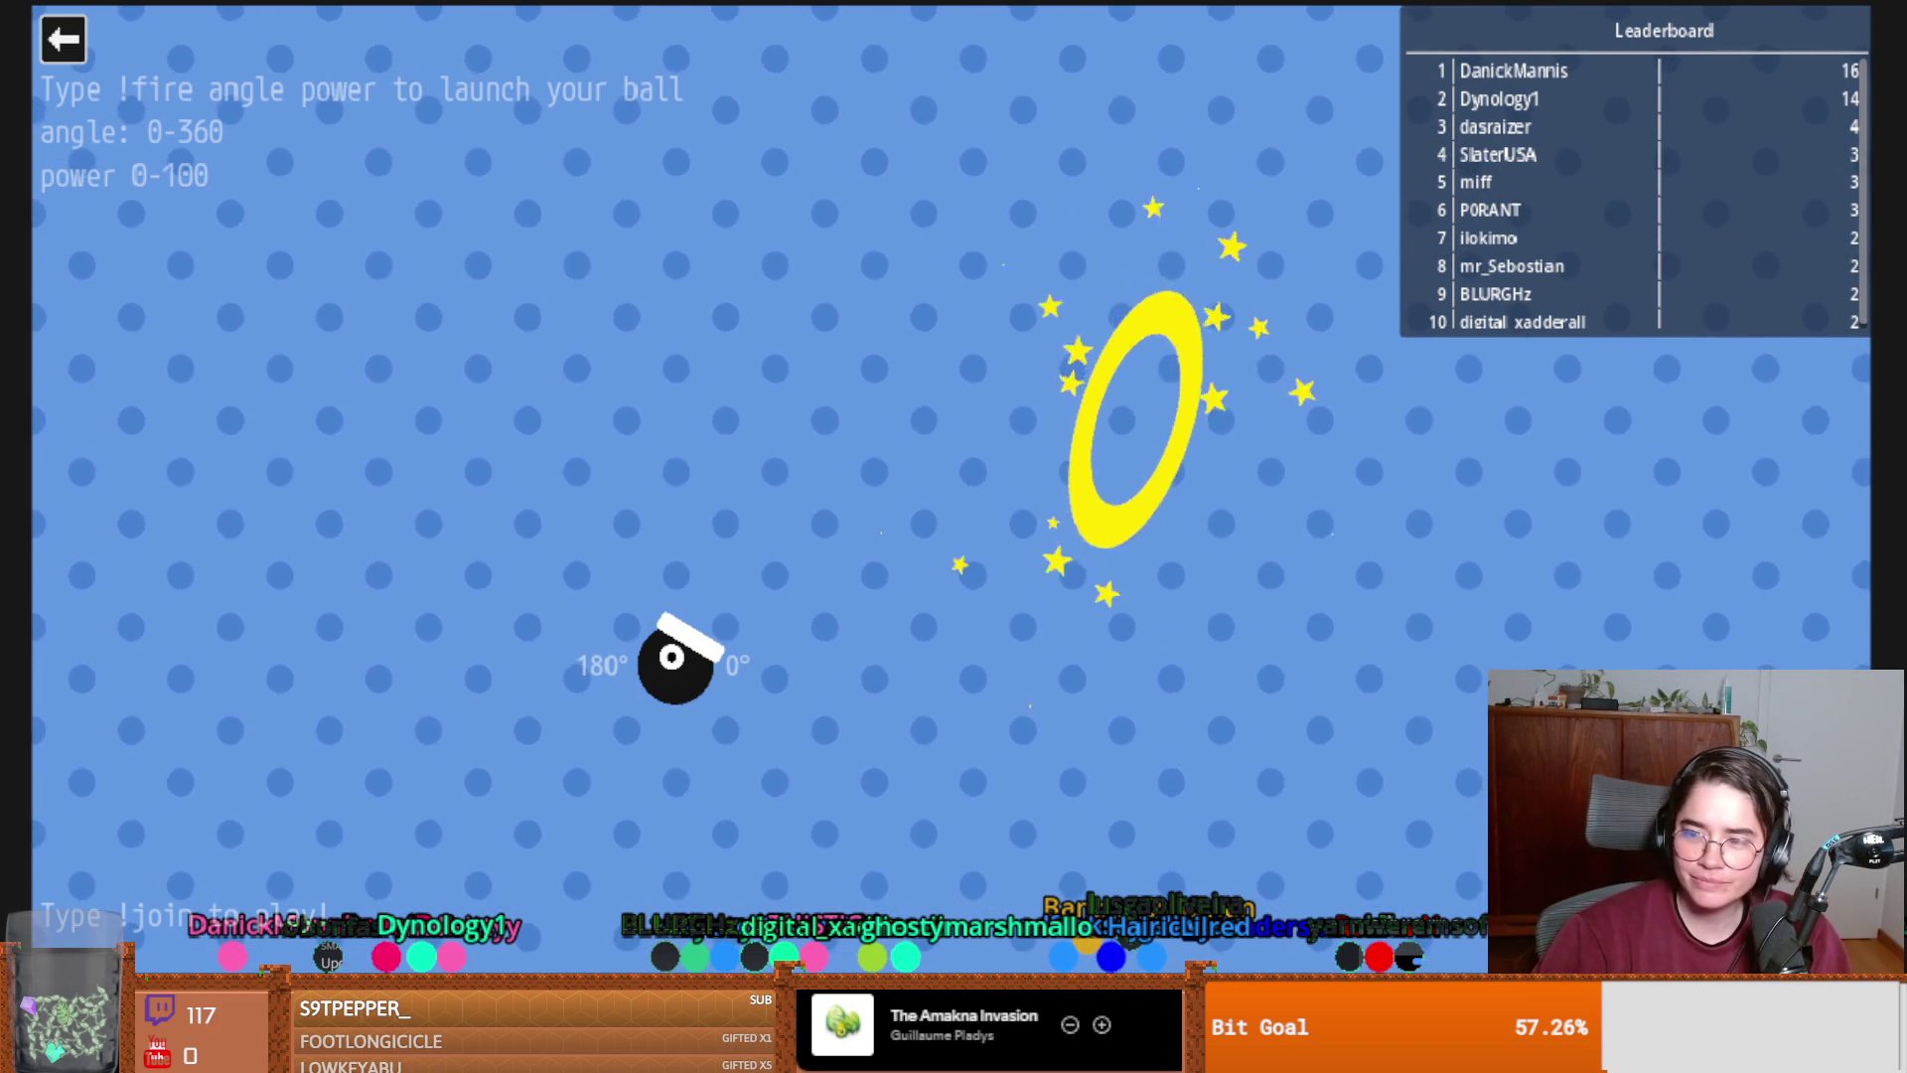
Leave the Twitch chat ball-launch game to return to the Jump King title screen.
left_click(84, 53)
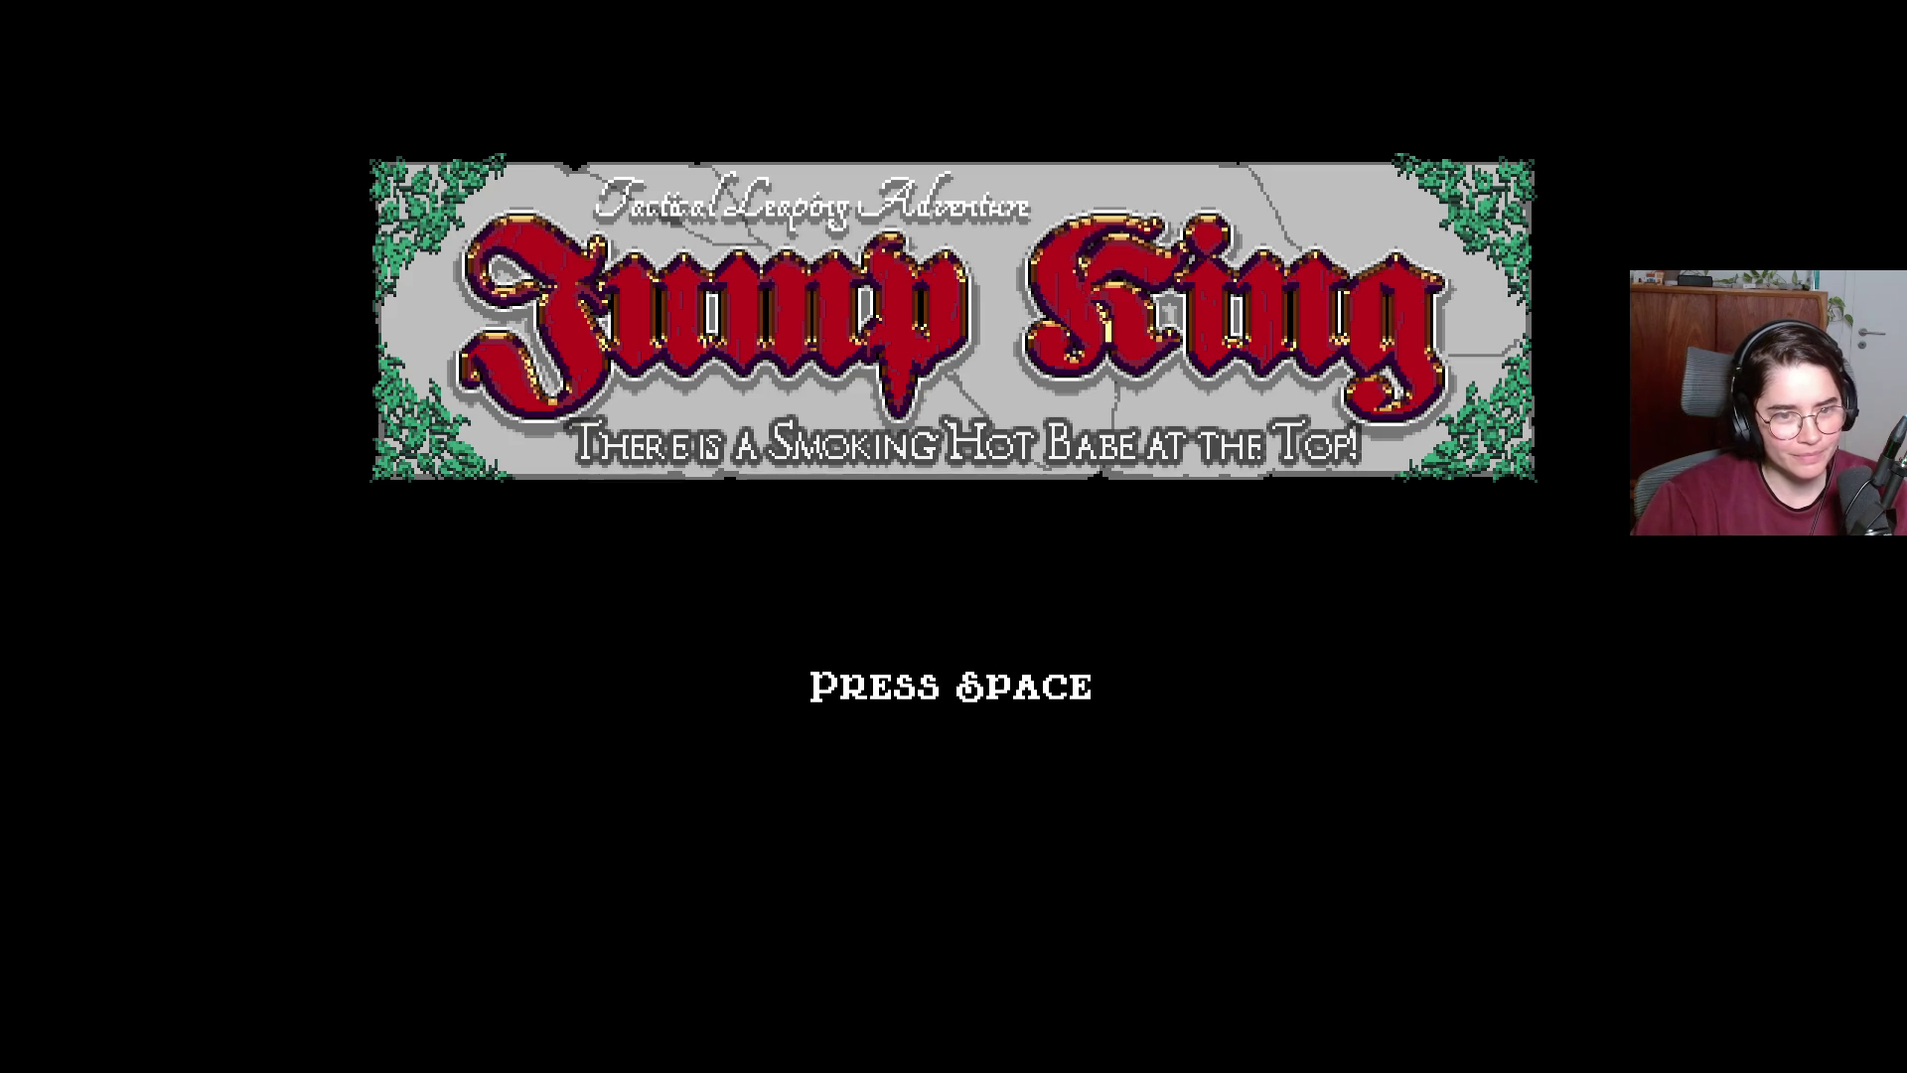
Return to fullscreen Jump King, pass the title screen and choose Continue to resume the saved run.
key("super+Tab")
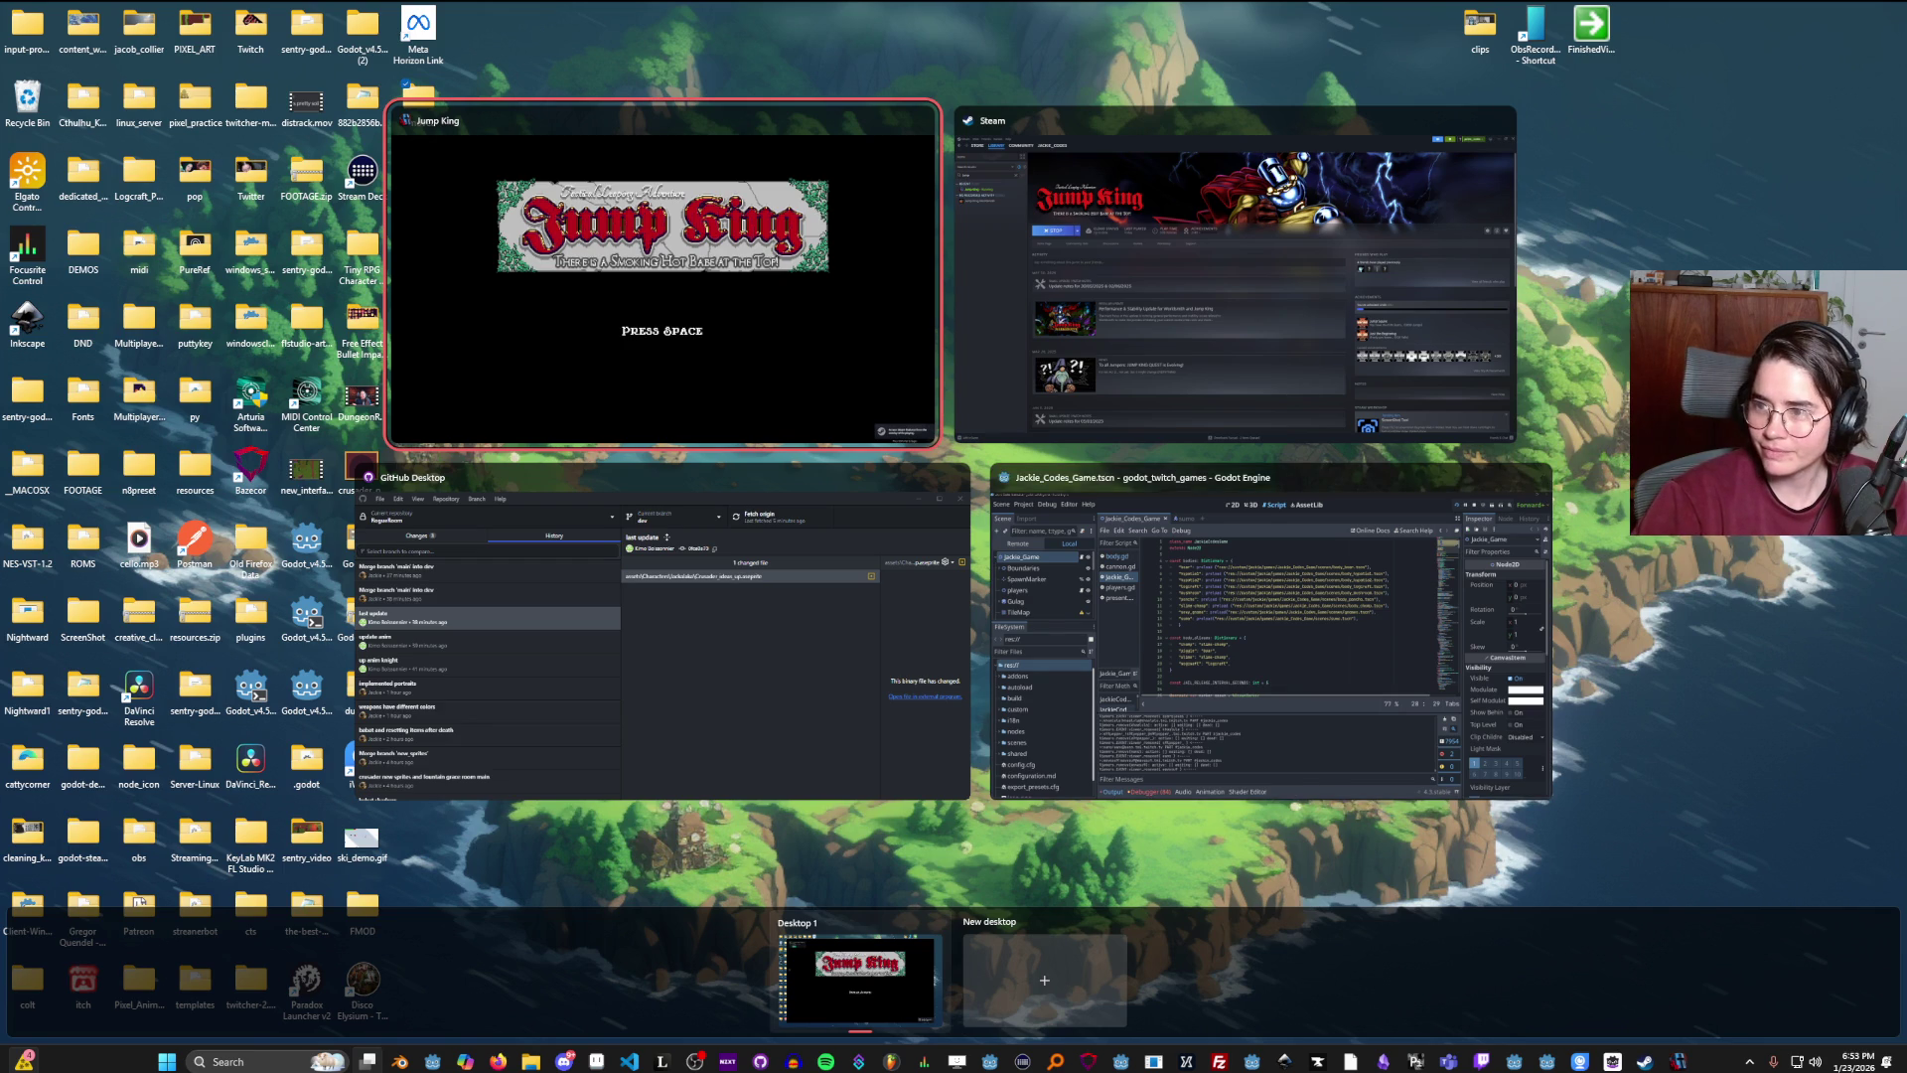
key("Escape")
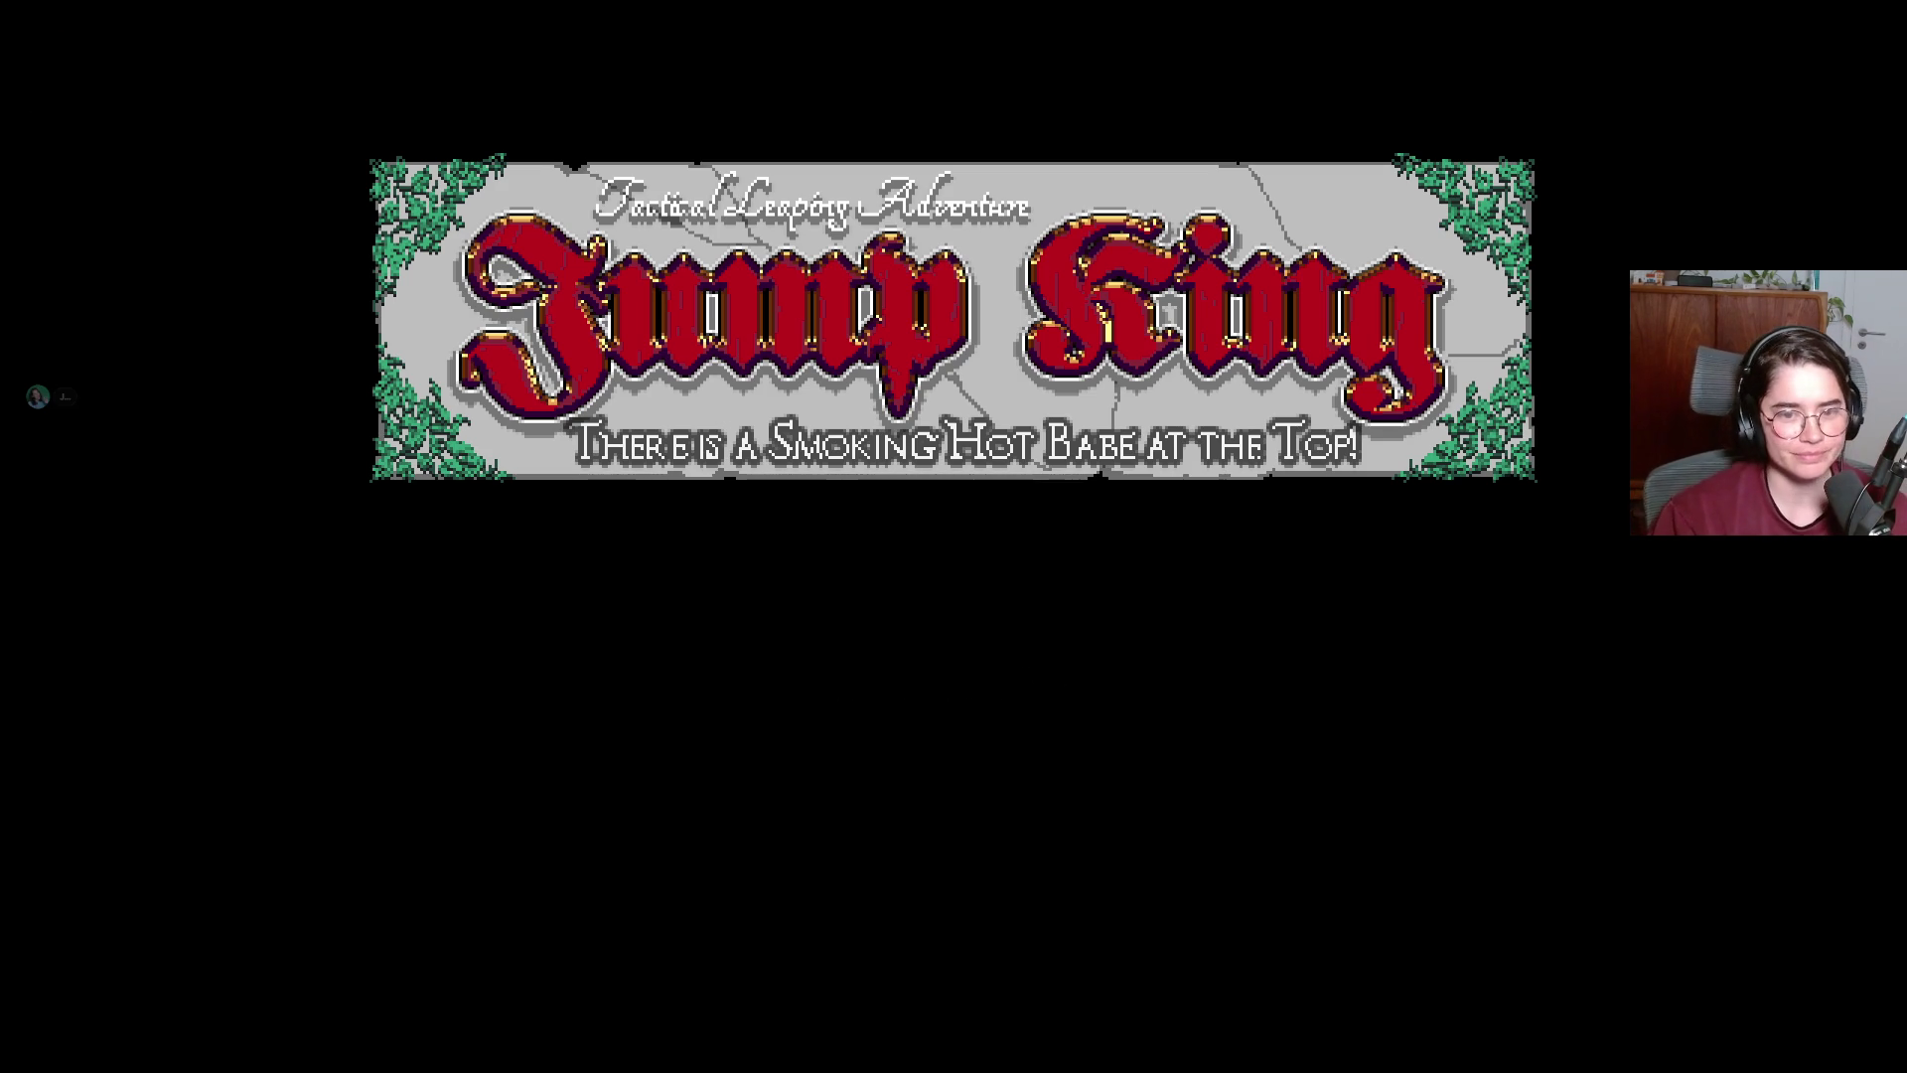
key("space")
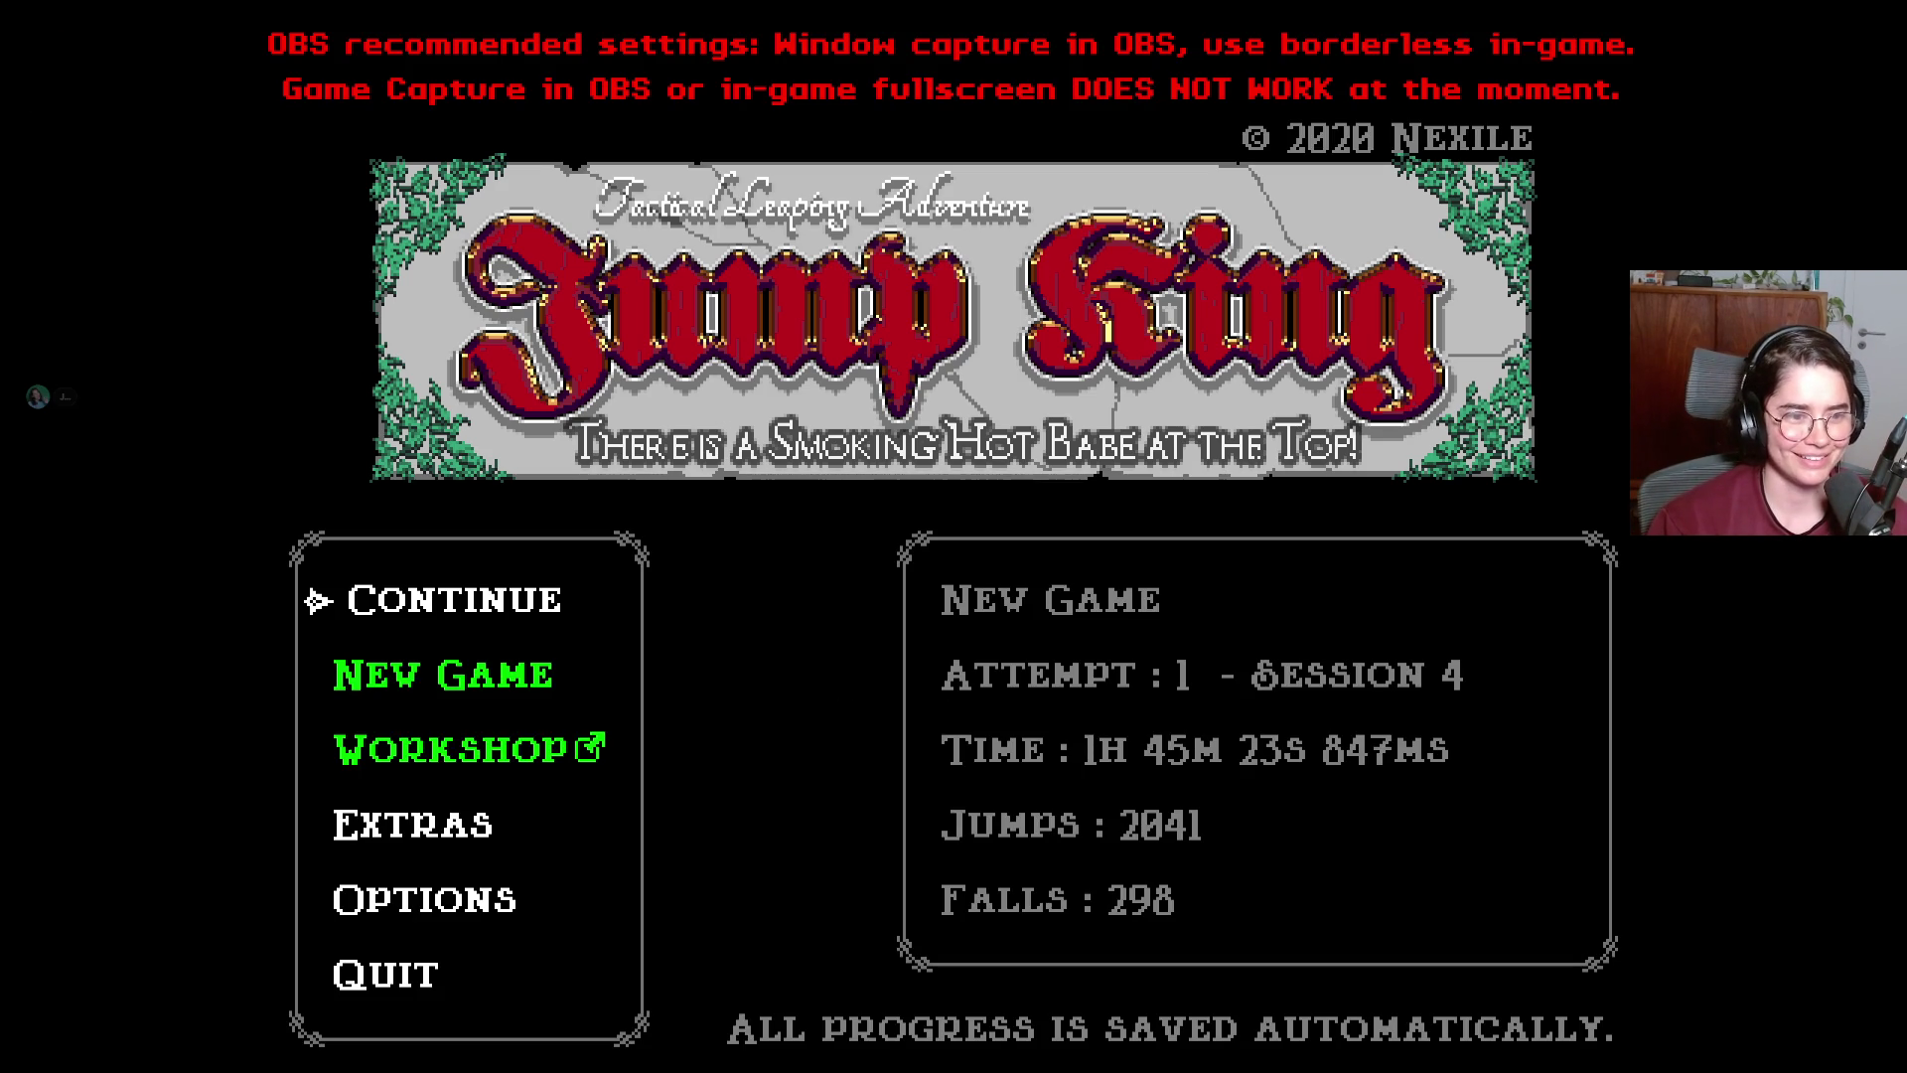
key("Down")
key("Up")
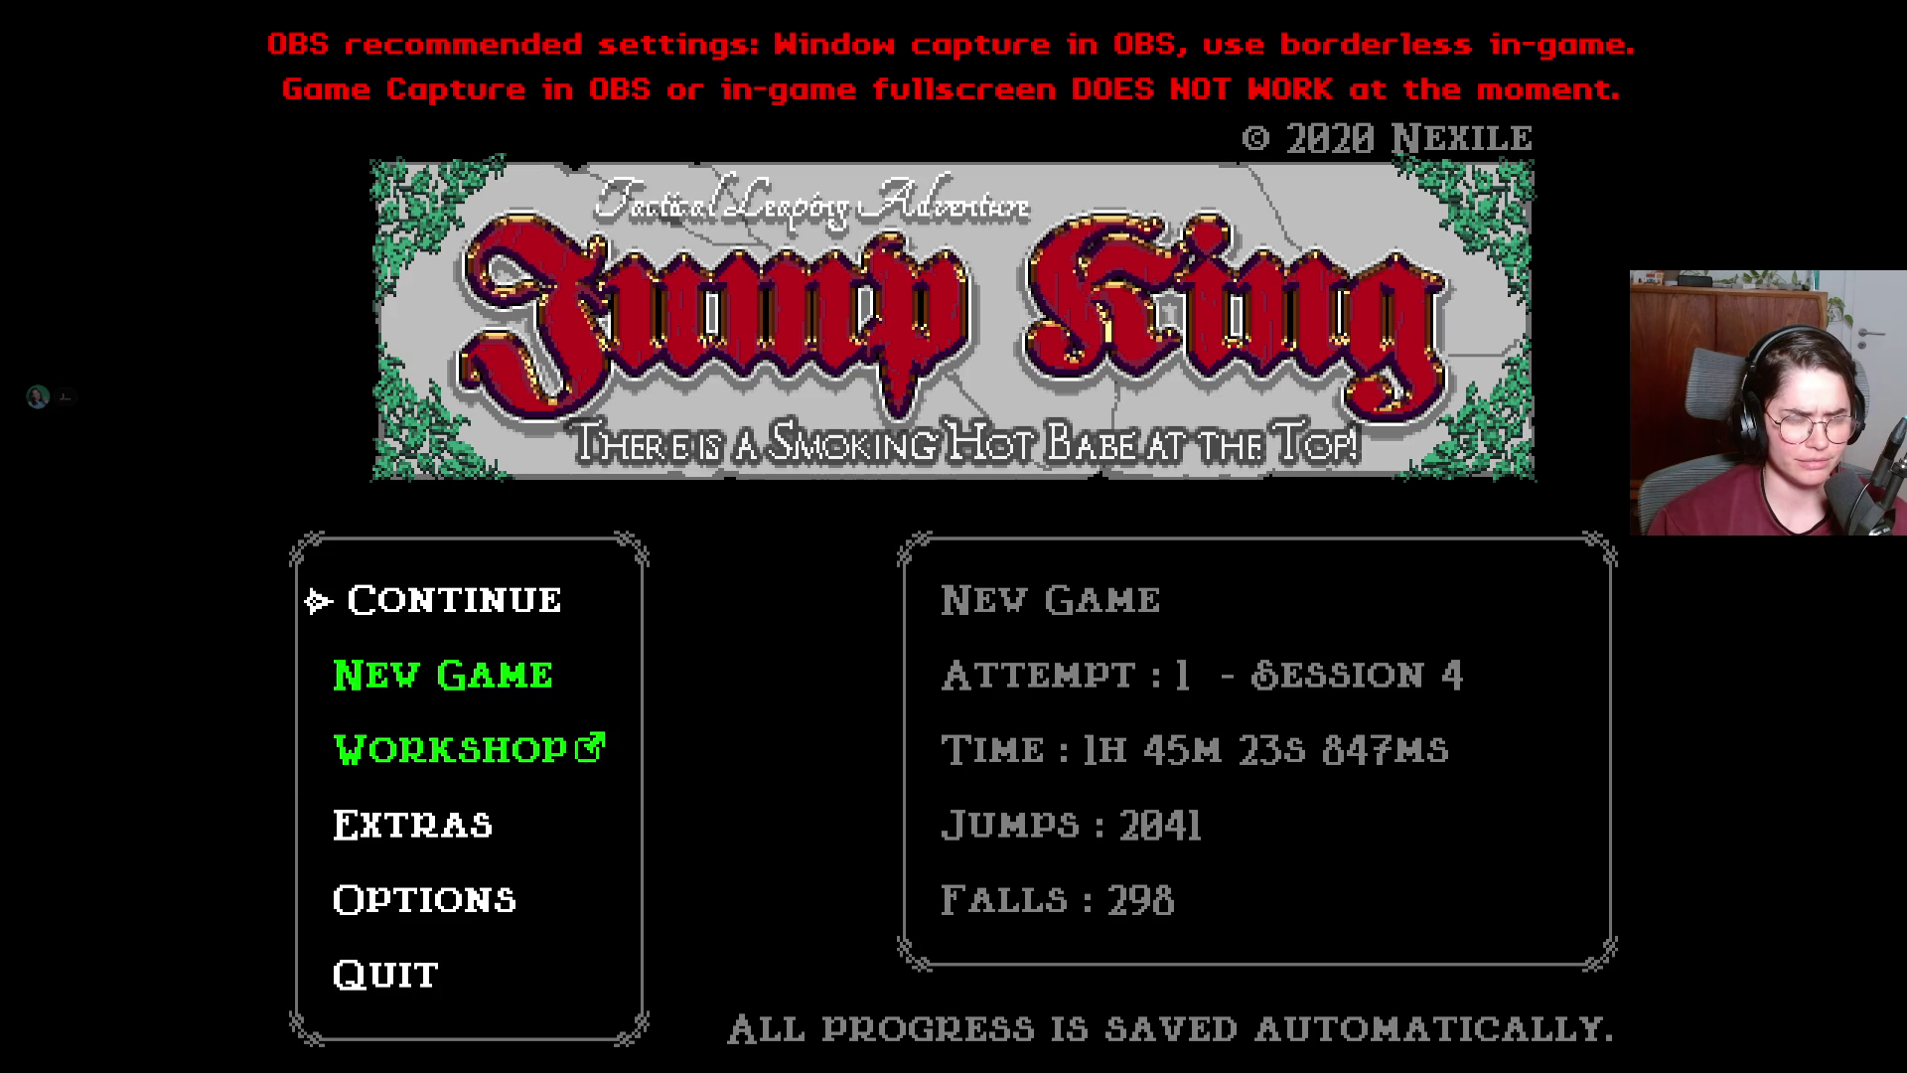
key("space")
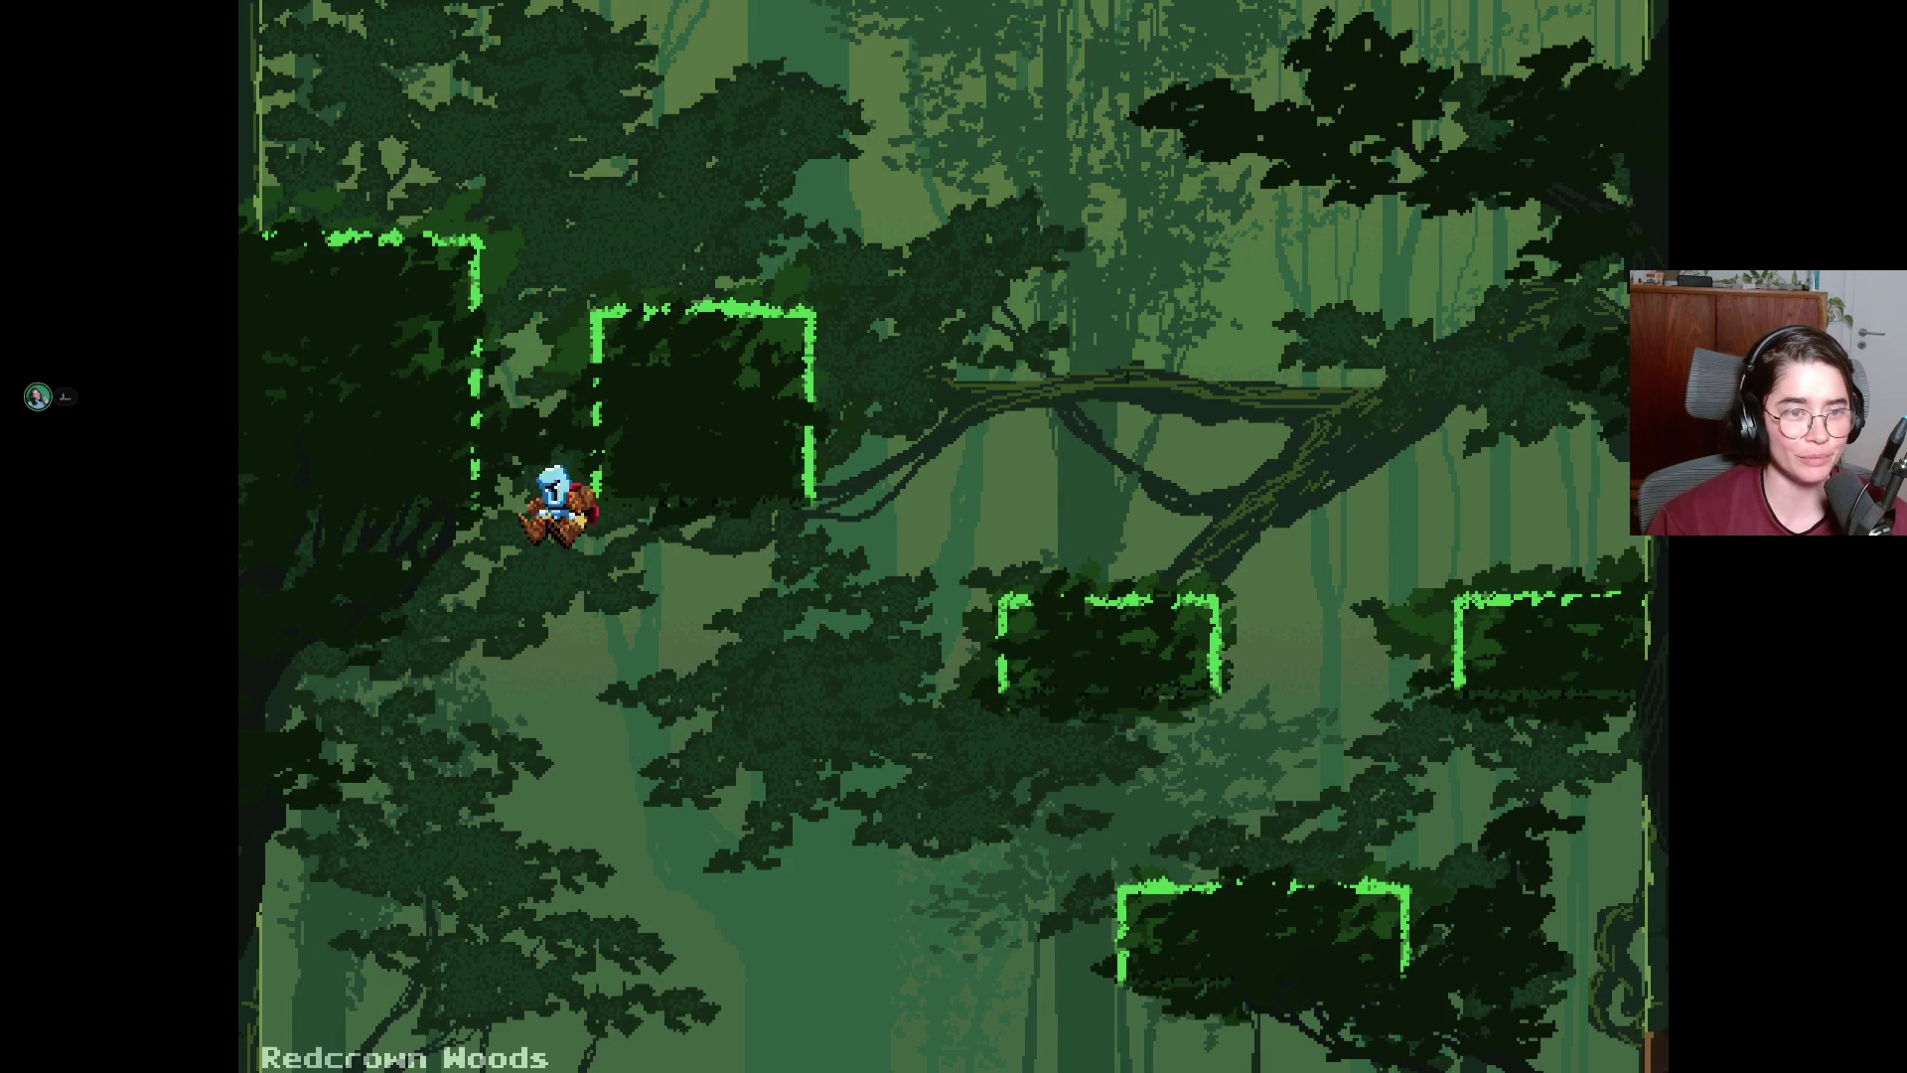
Jump down toward the hermit, try reaching the right ledge, and drop back to the campfire.
key("space")
key("Right")
key("space")
key("Right")
key("Left")
key("space")
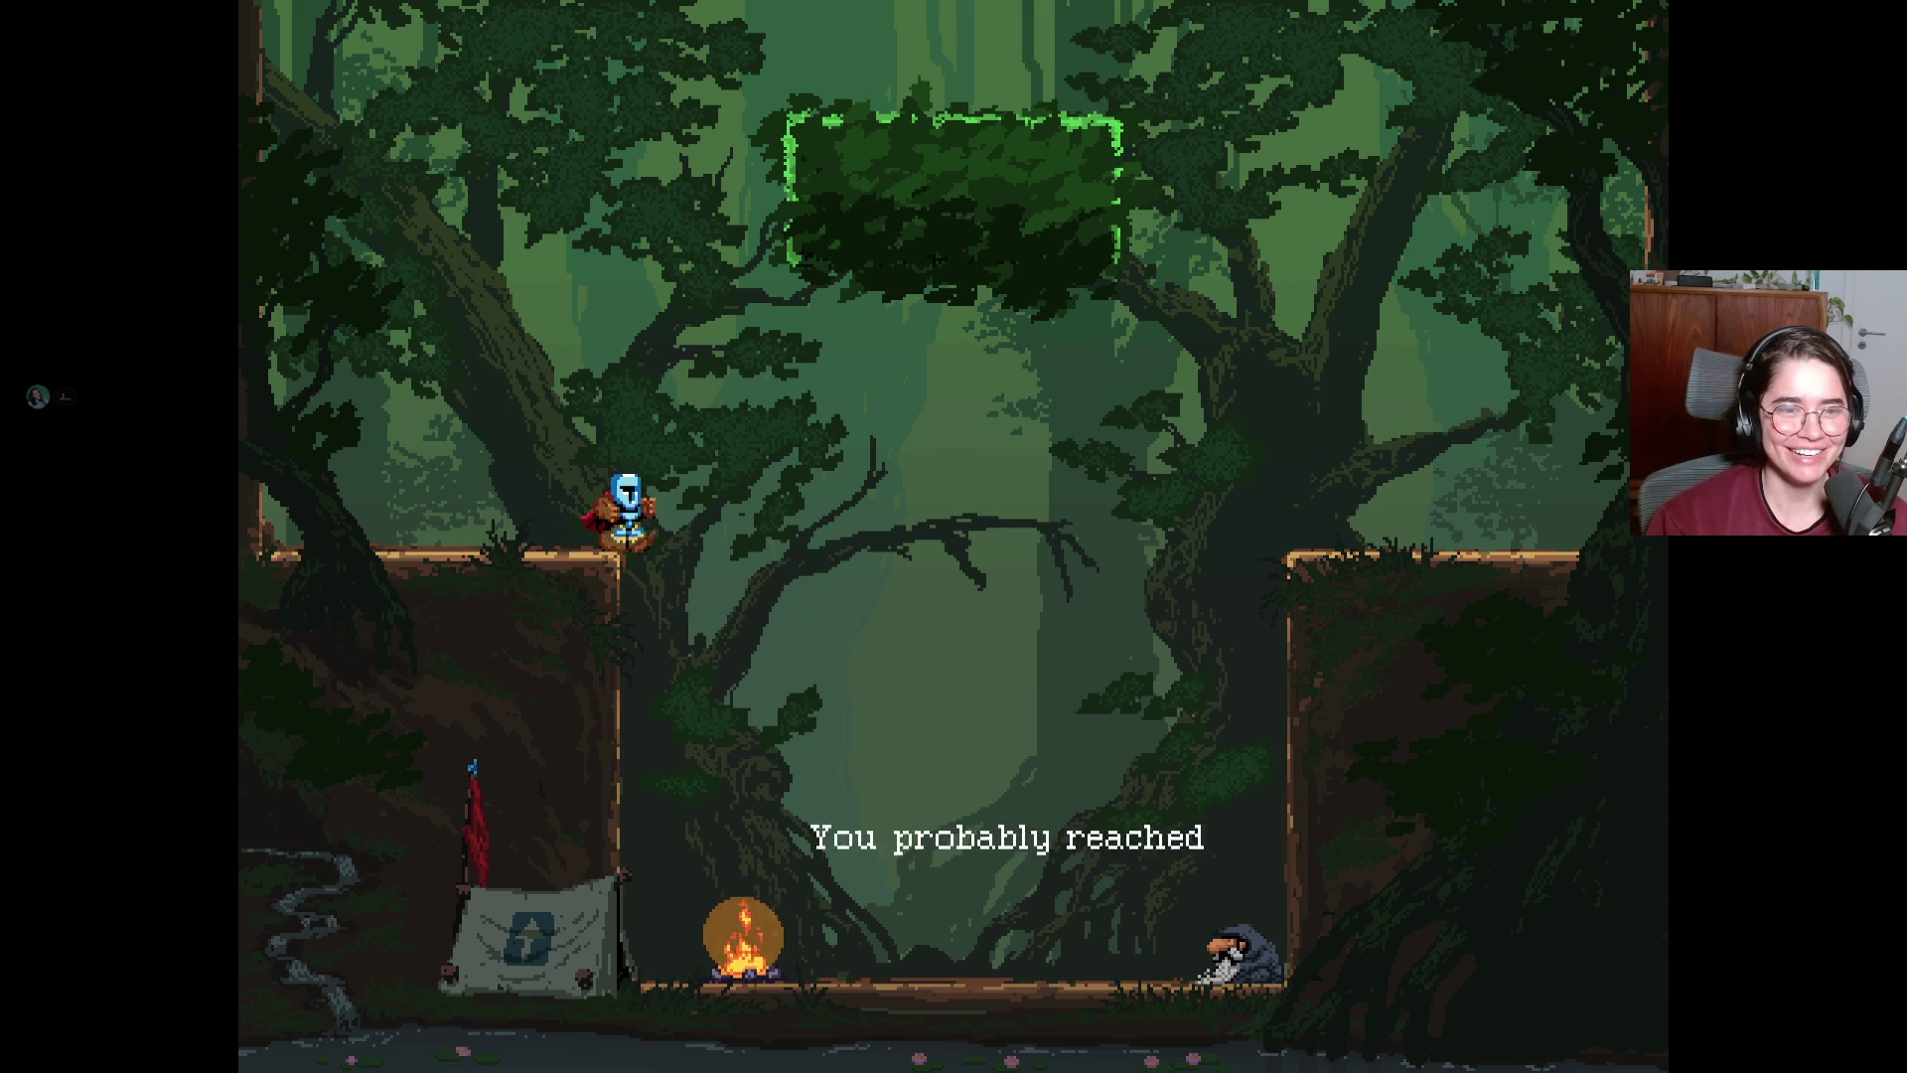
key("Right")
key("space")
key("Left")
key("space")
key("Left")
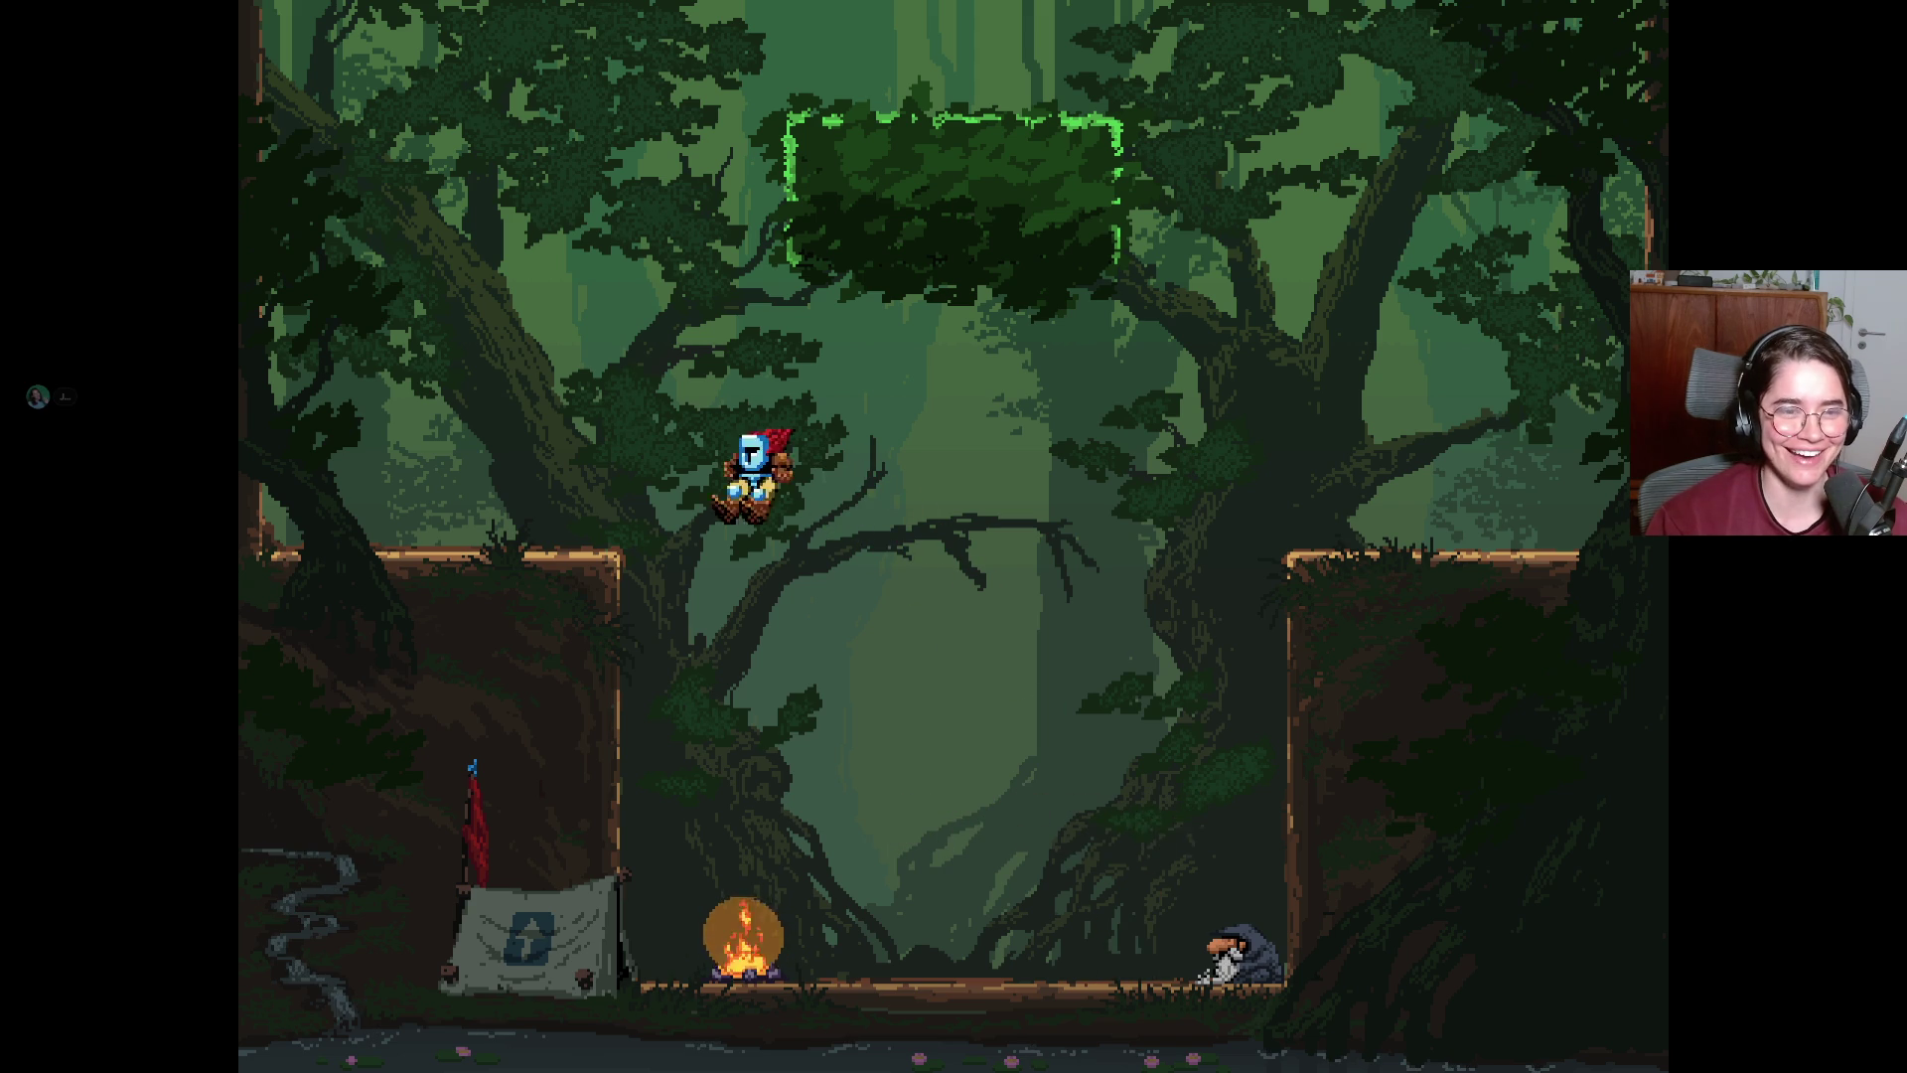
Climb from beside the campfire onto the right-hand ledge, then onto the green leafy block.
key("space")
key("Right")
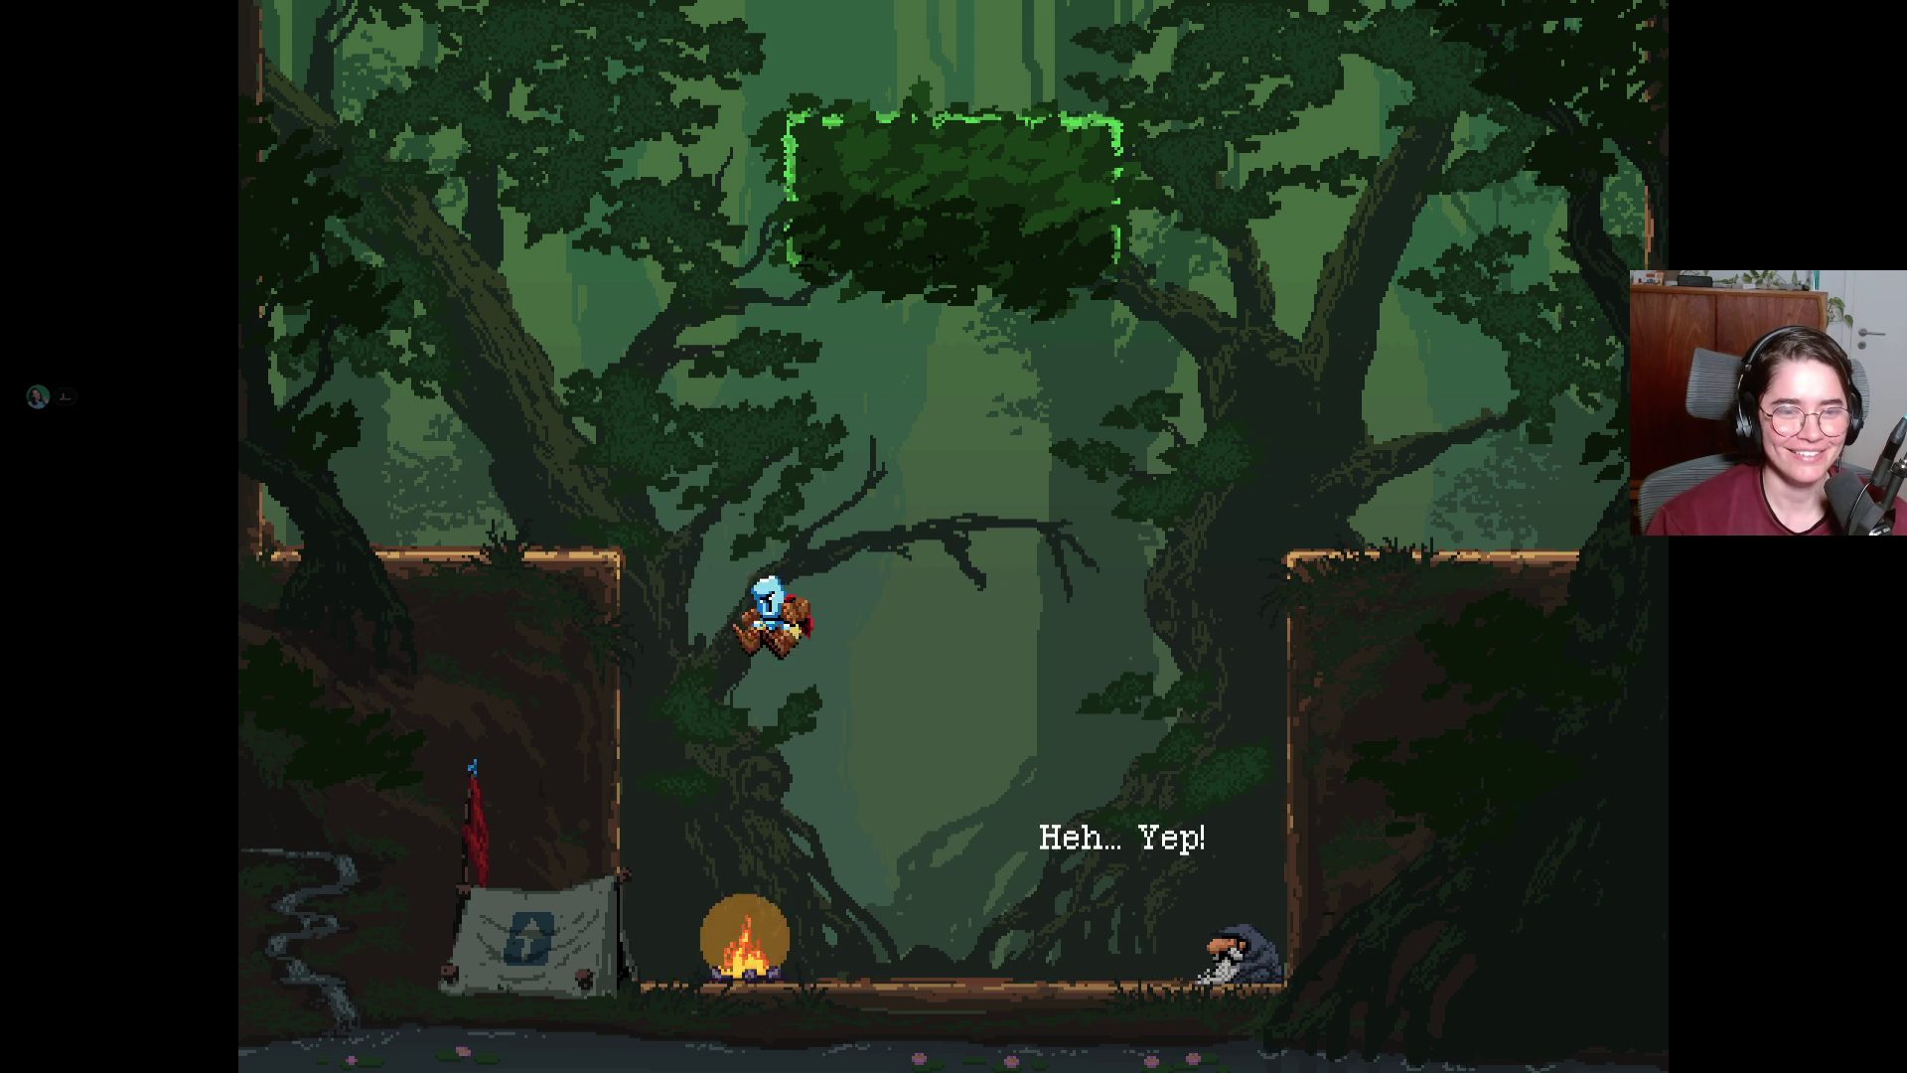
key("space")
key("Left")
key("Right")
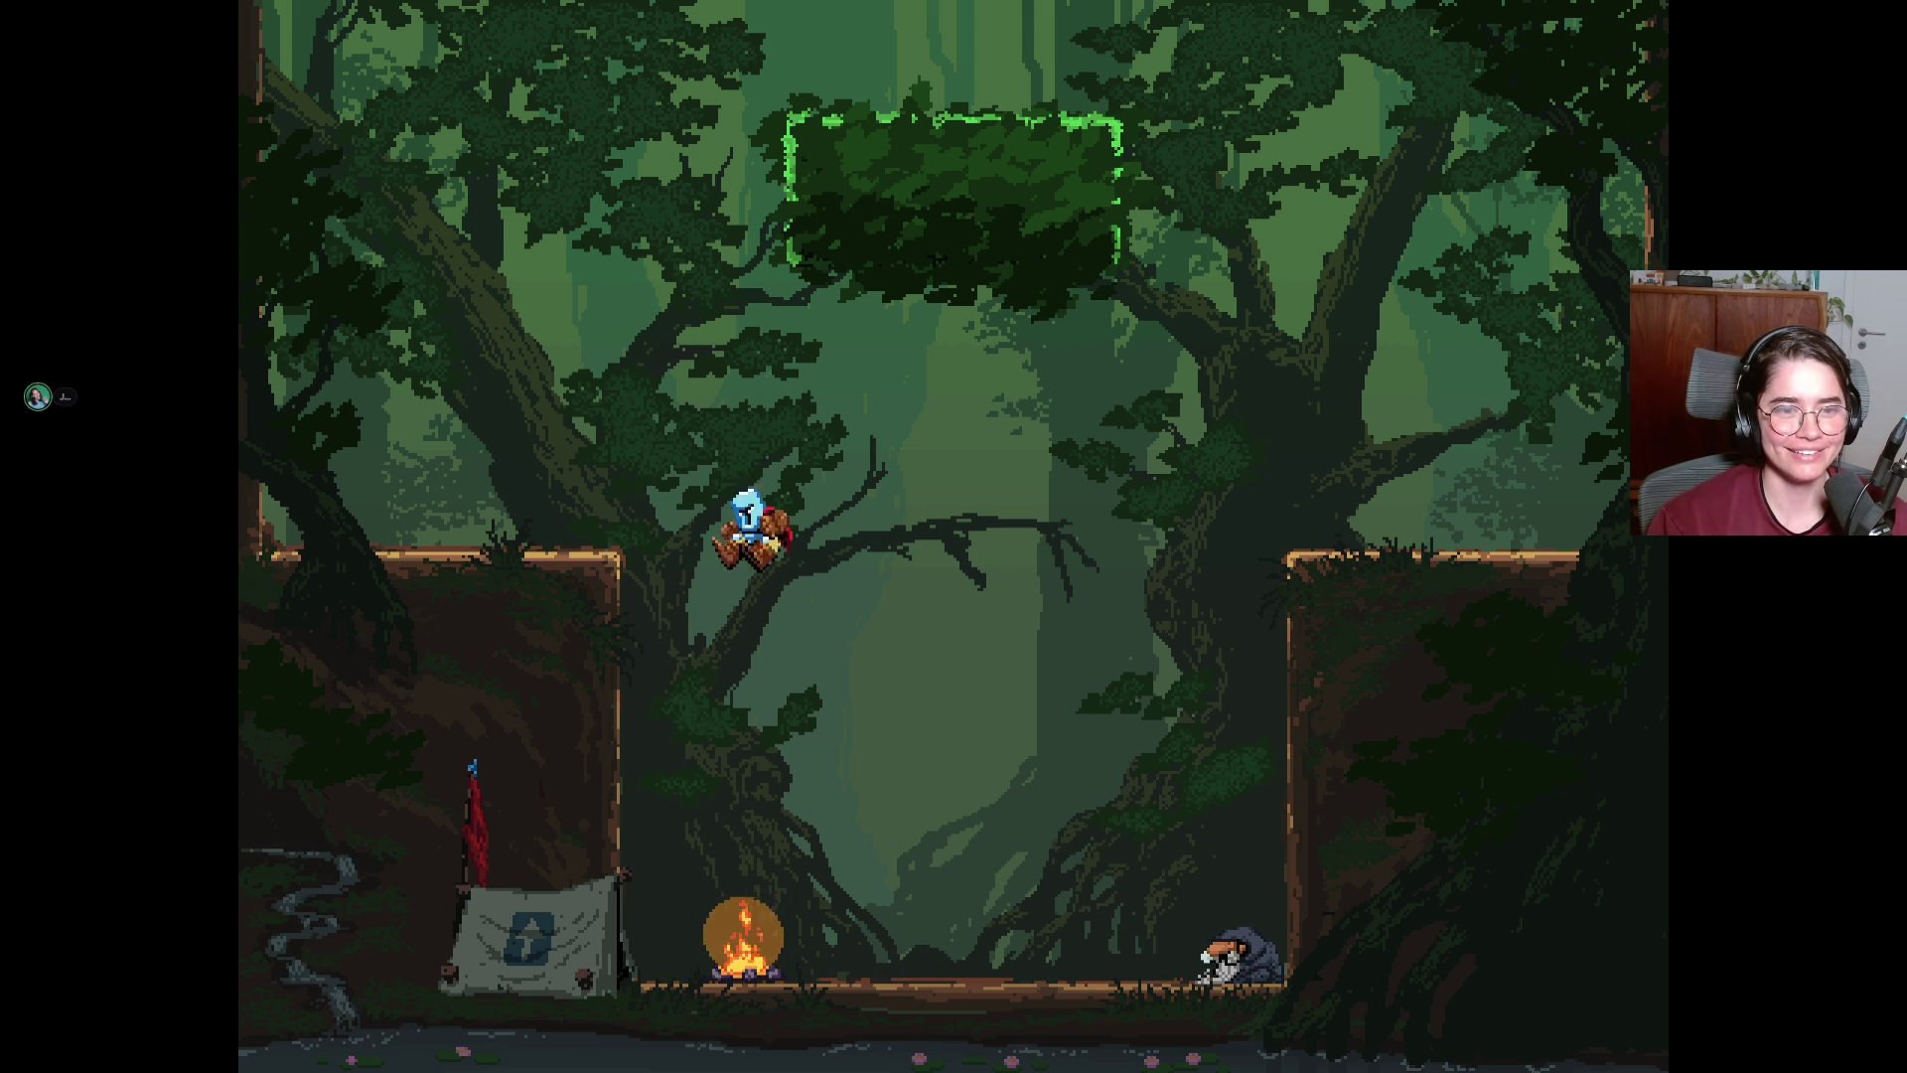
key("space")
key("Right")
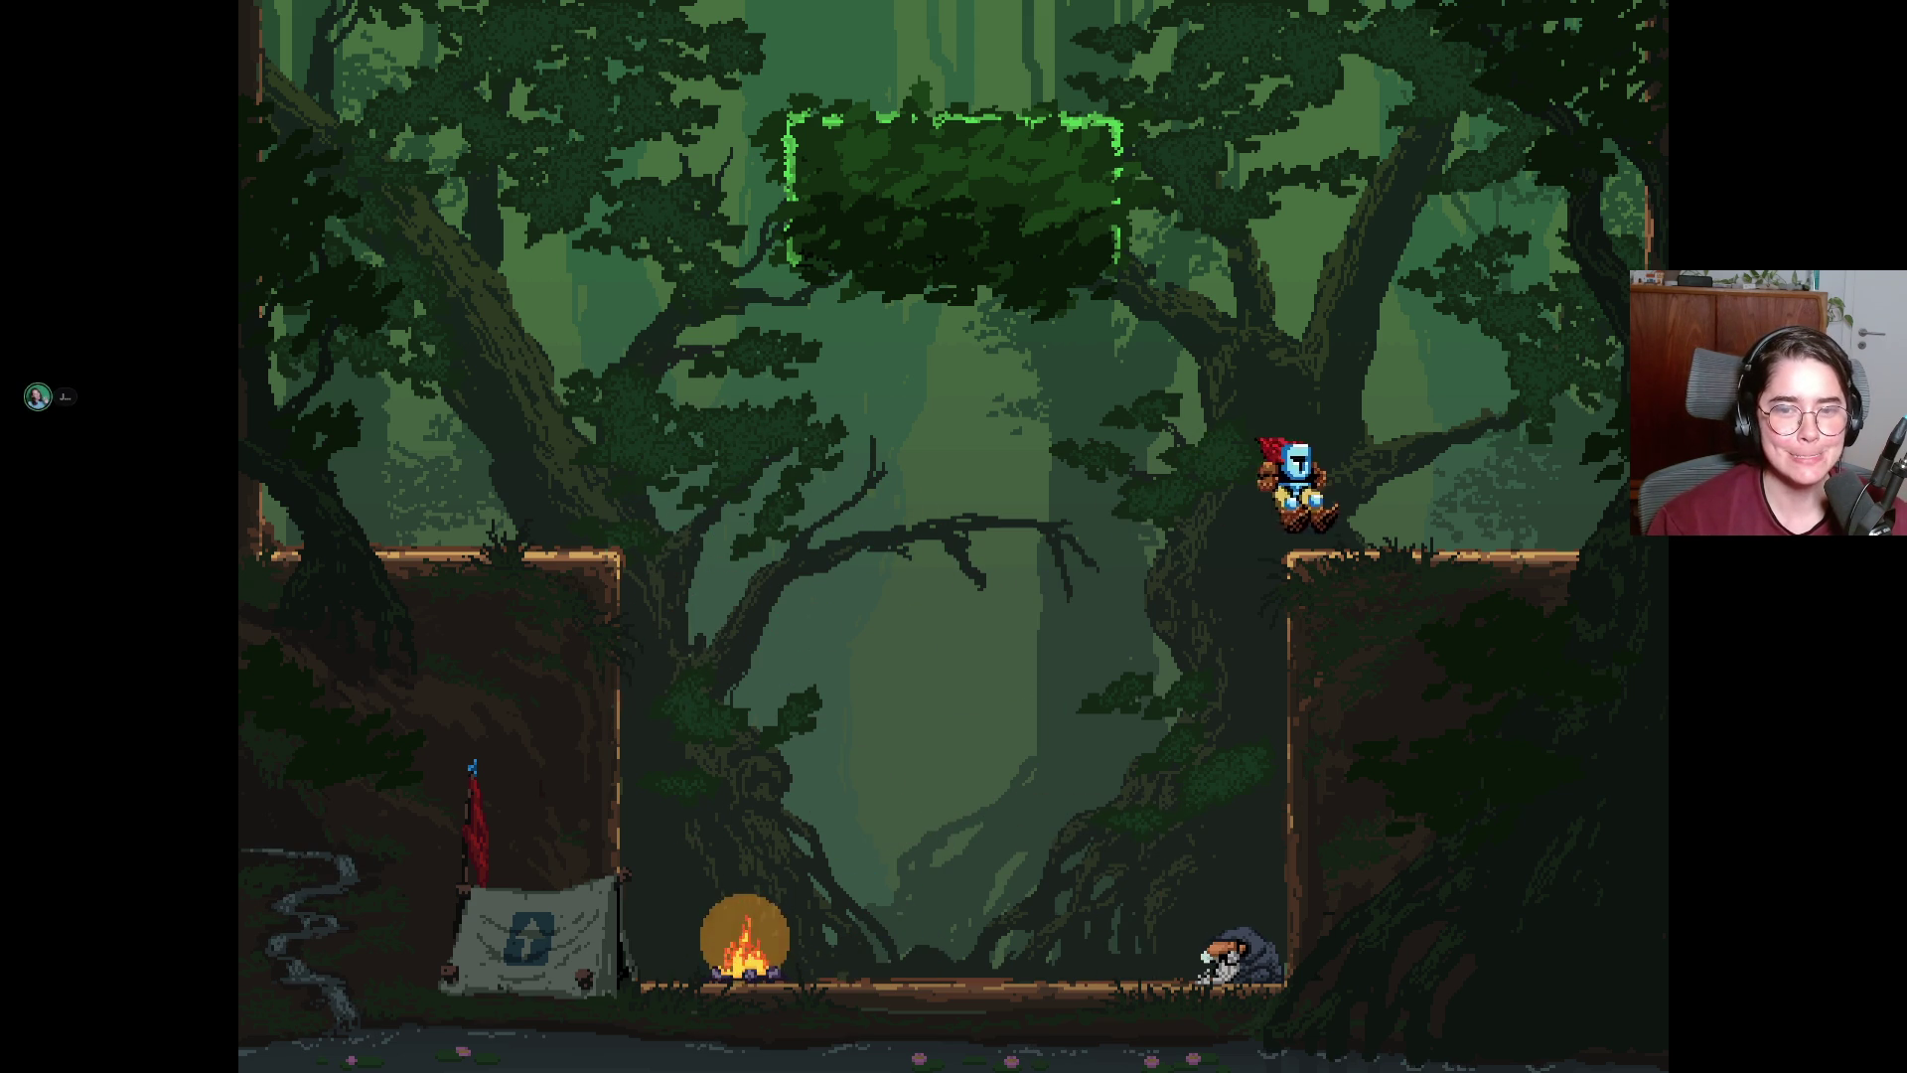
key("space")
key("Left")
key("Right")
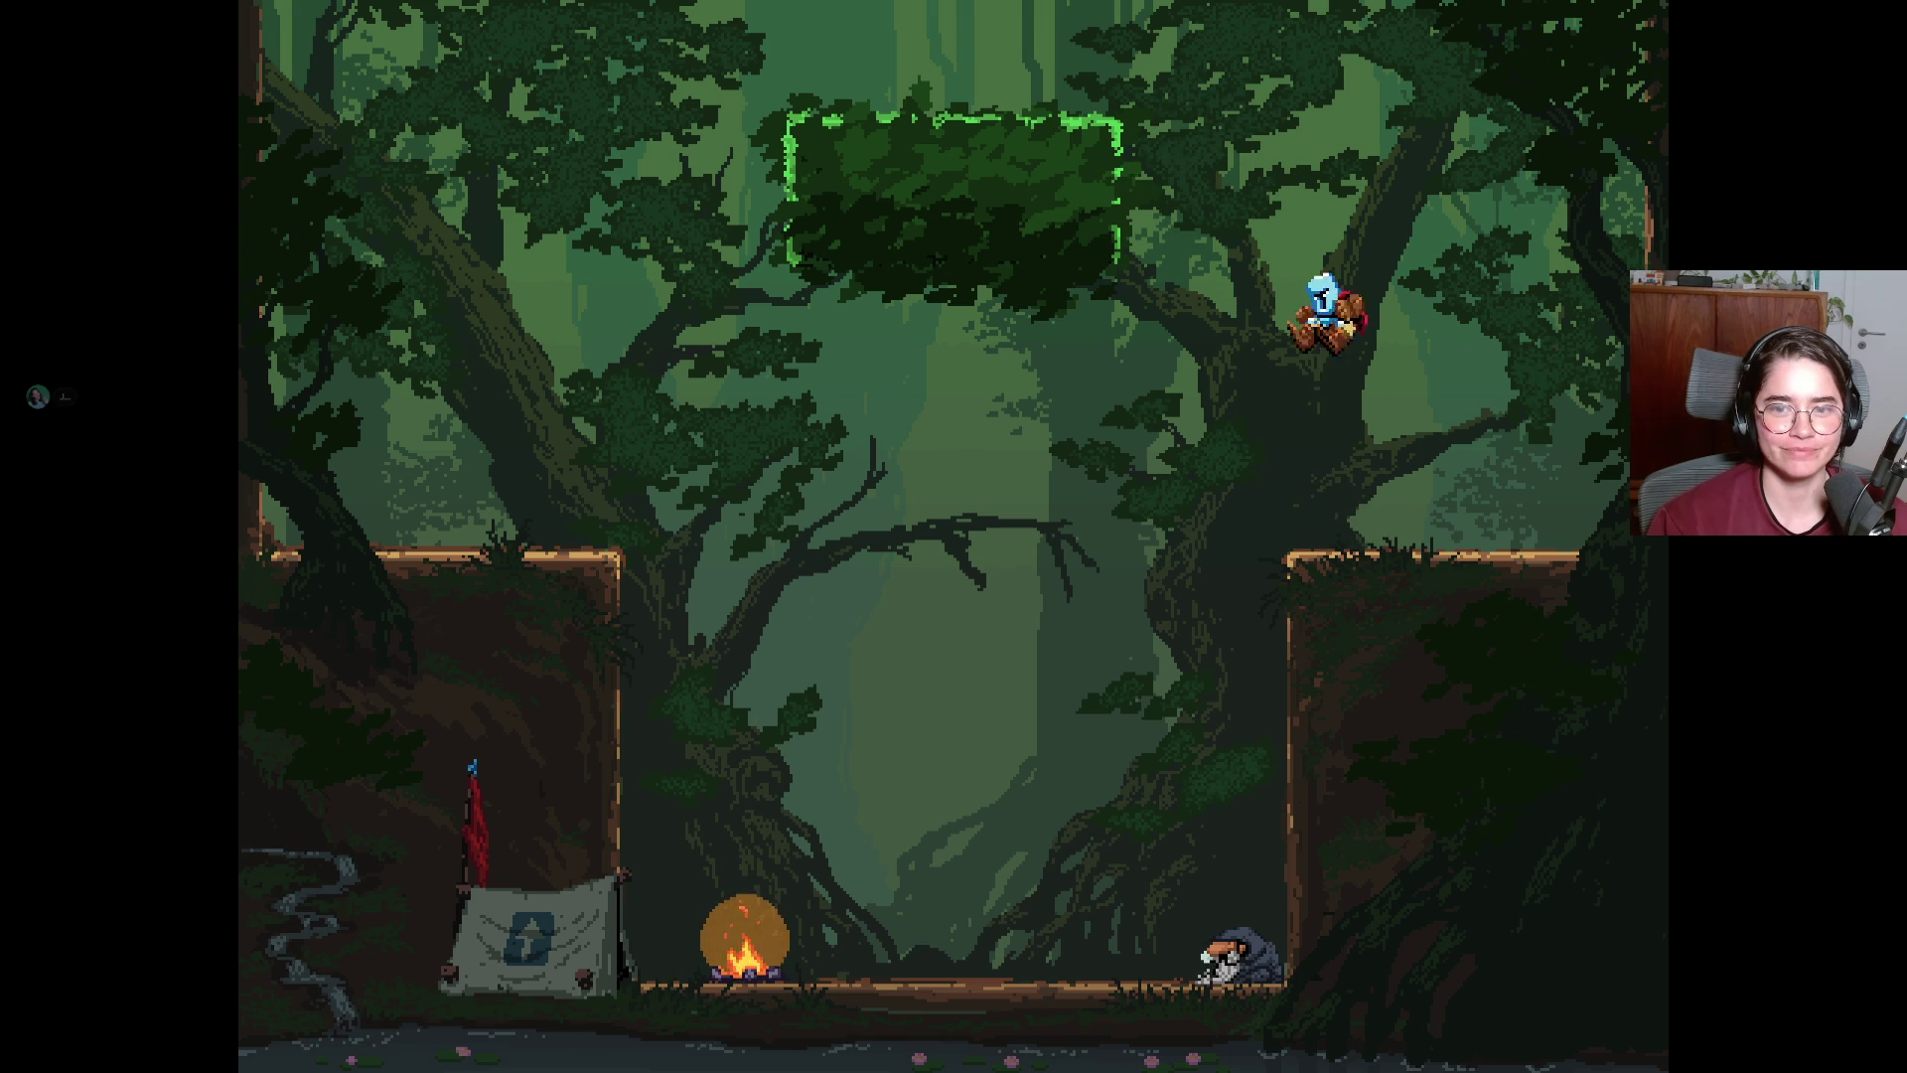
key("Left")
key("space")
Jump from the leafy block up through the room above into the forest room.
key("Left")
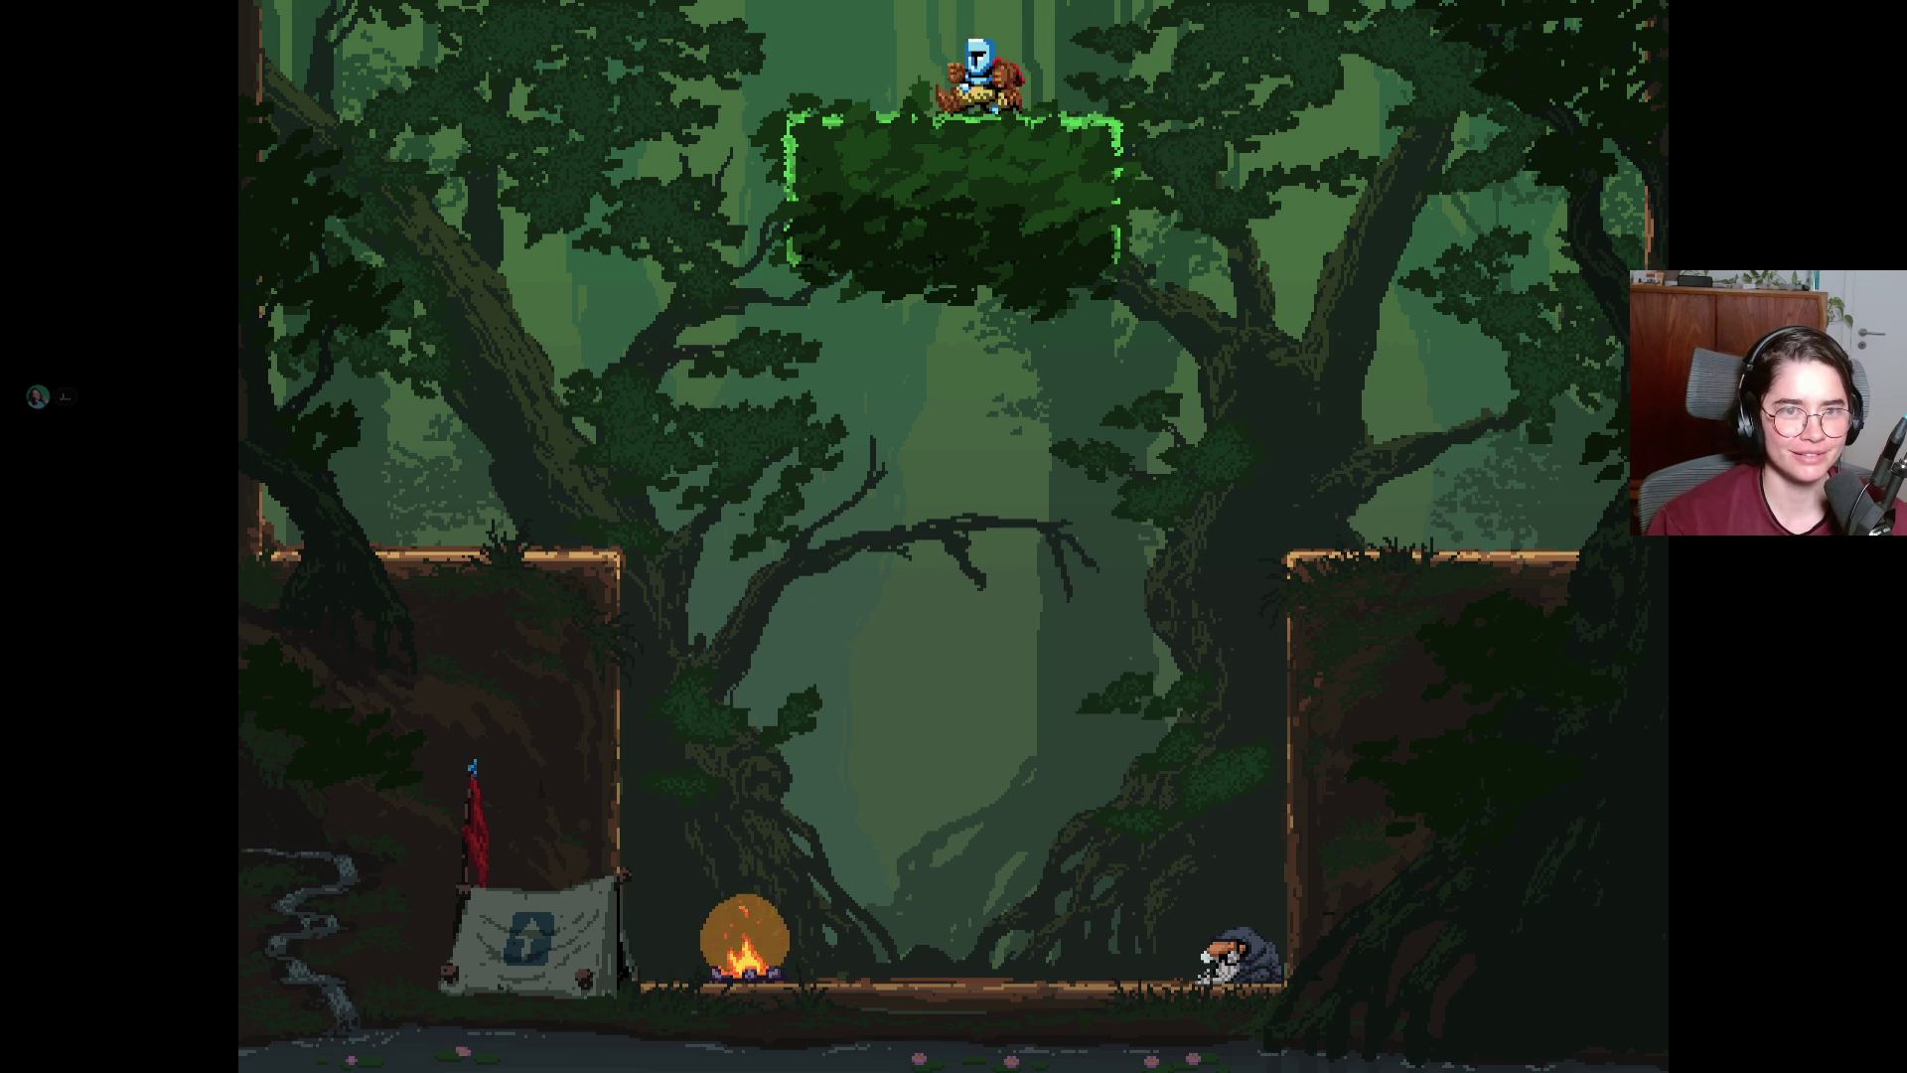
key("space")
key("Left")
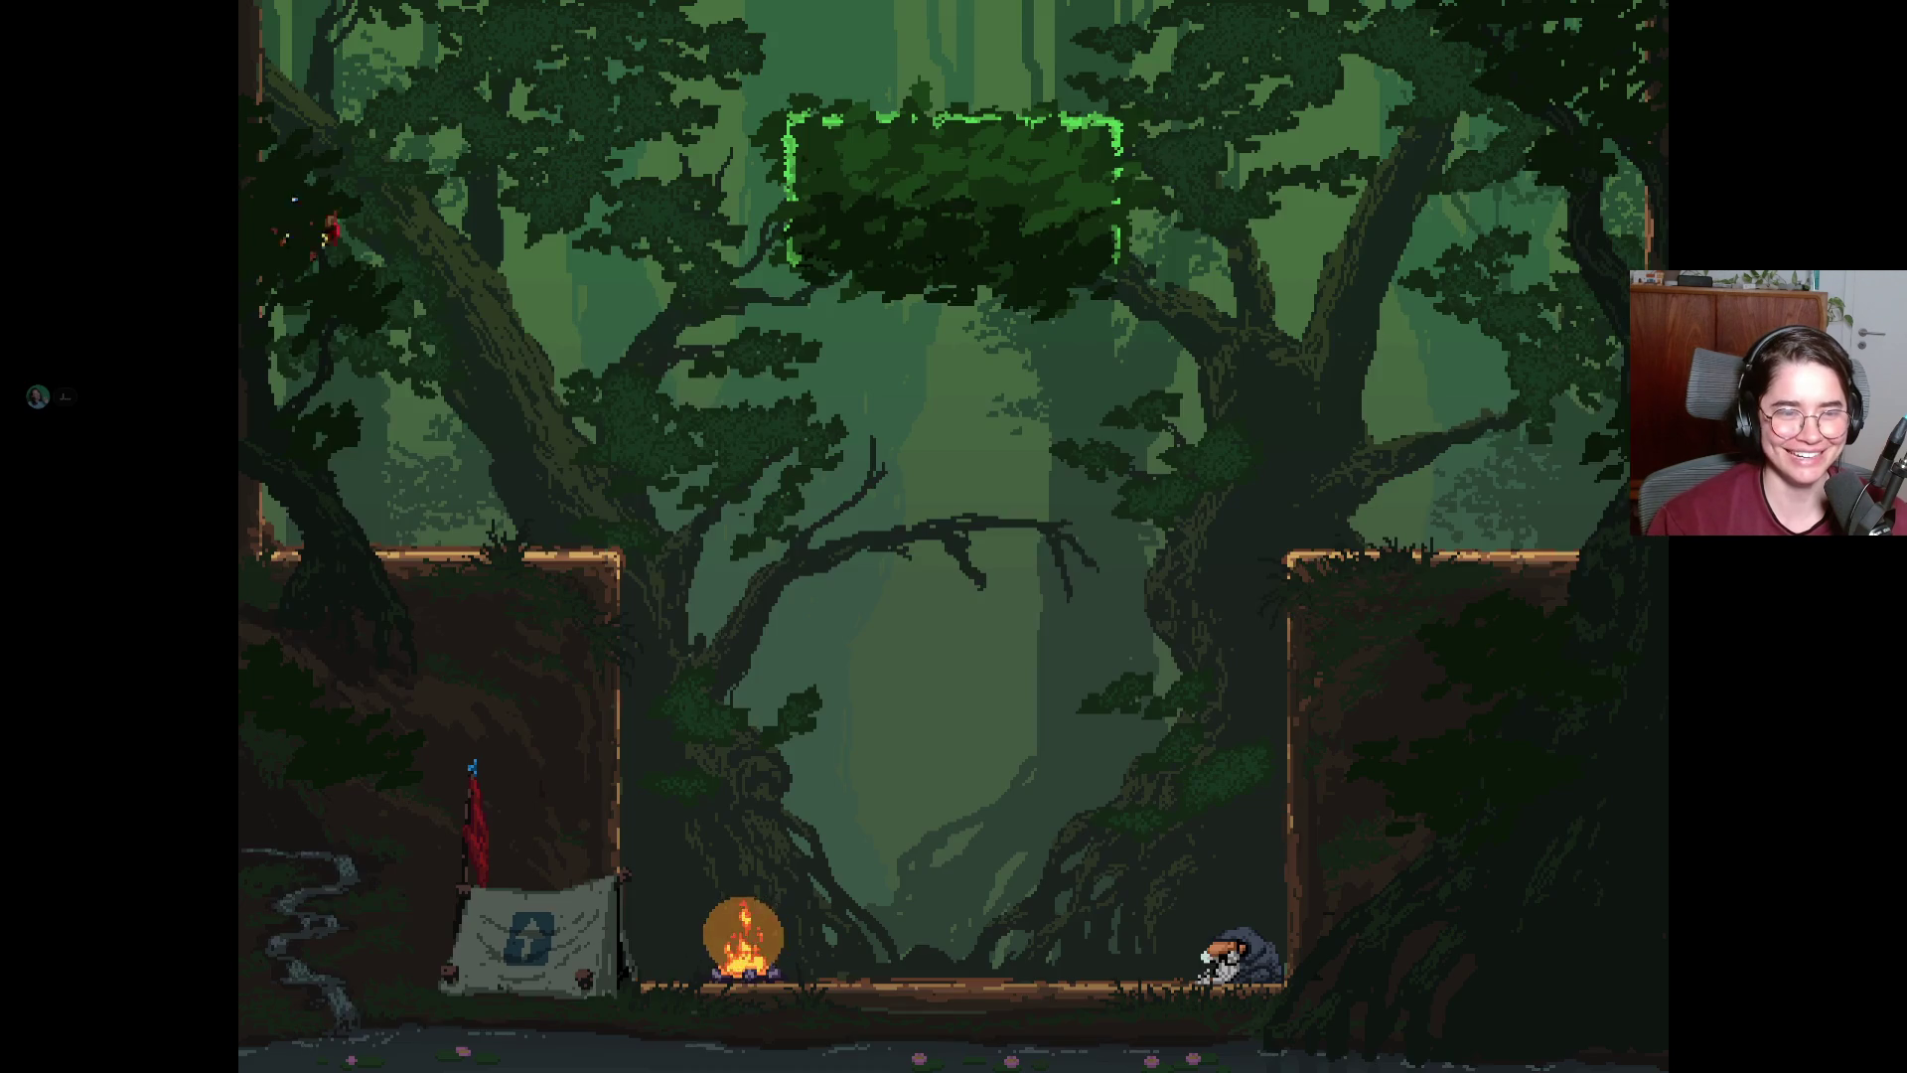
key("Right")
key("Right")
key("space")
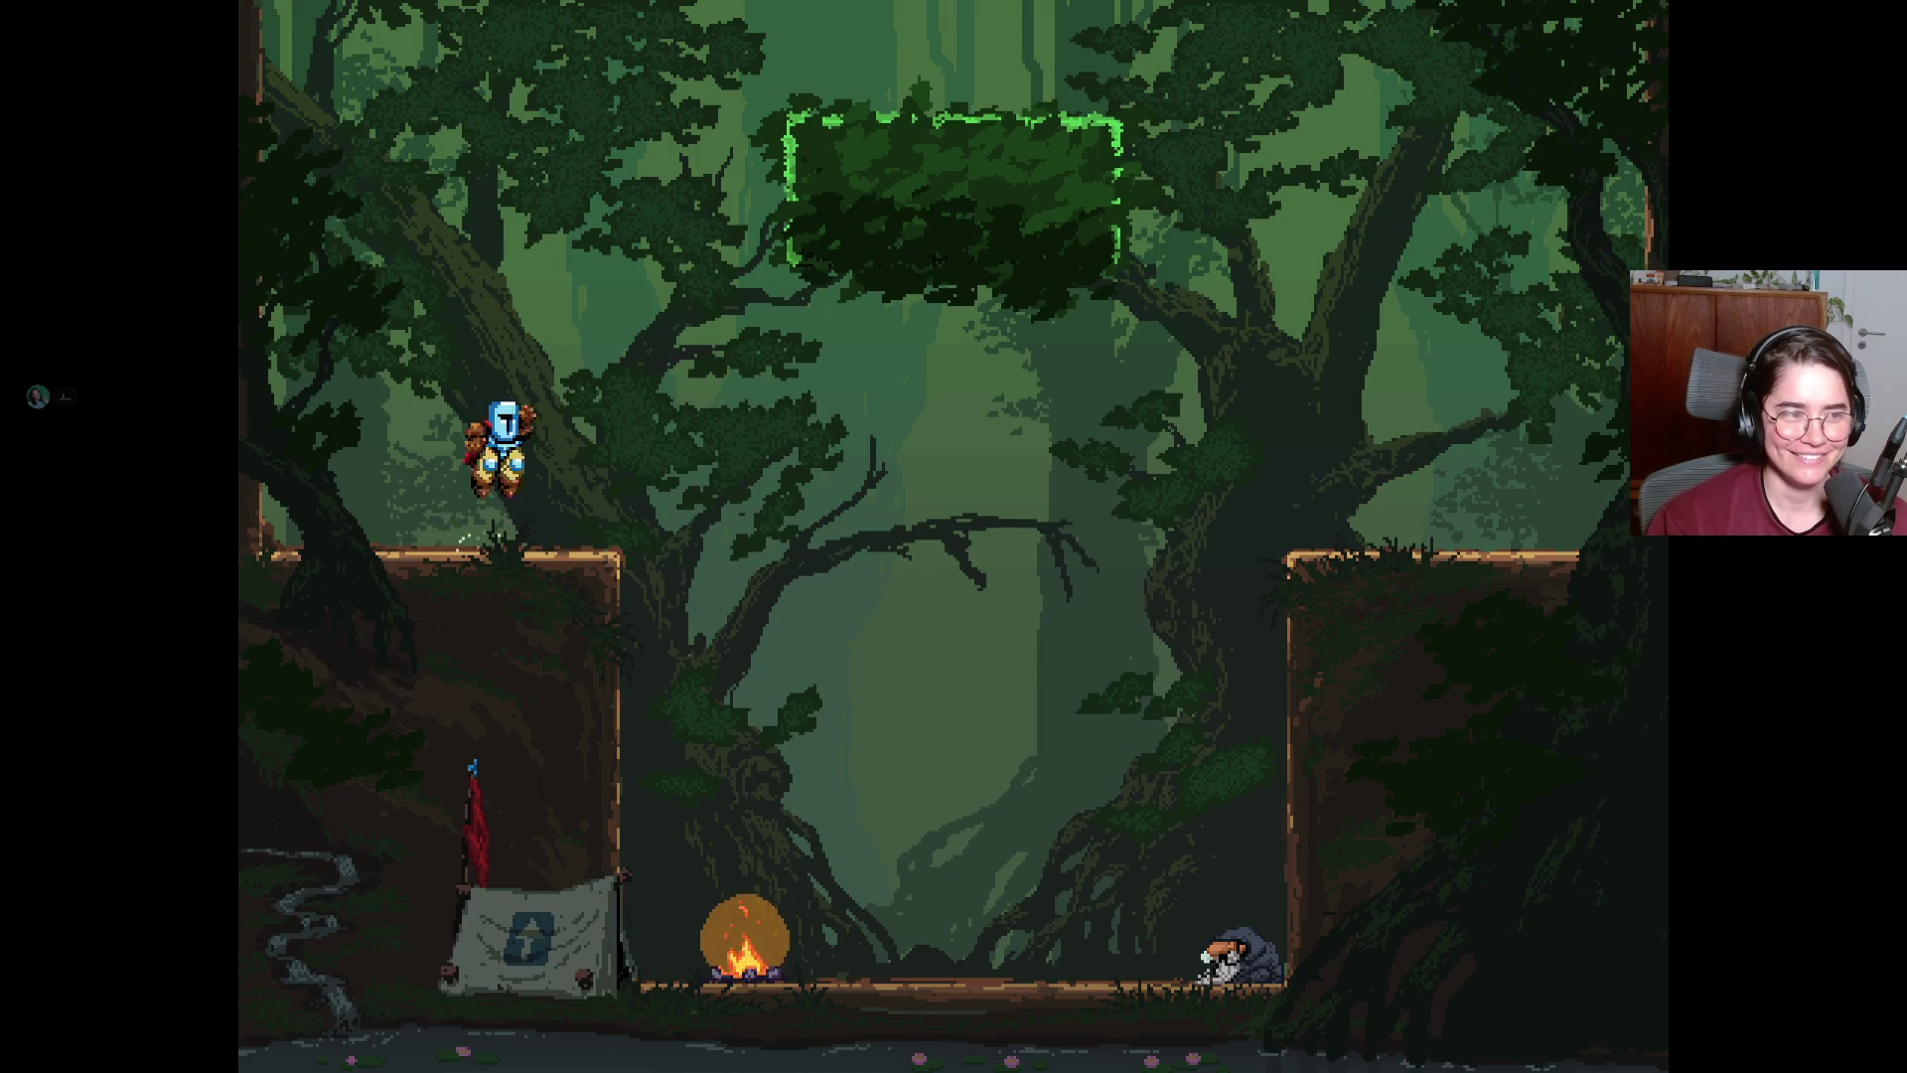
key("Left")
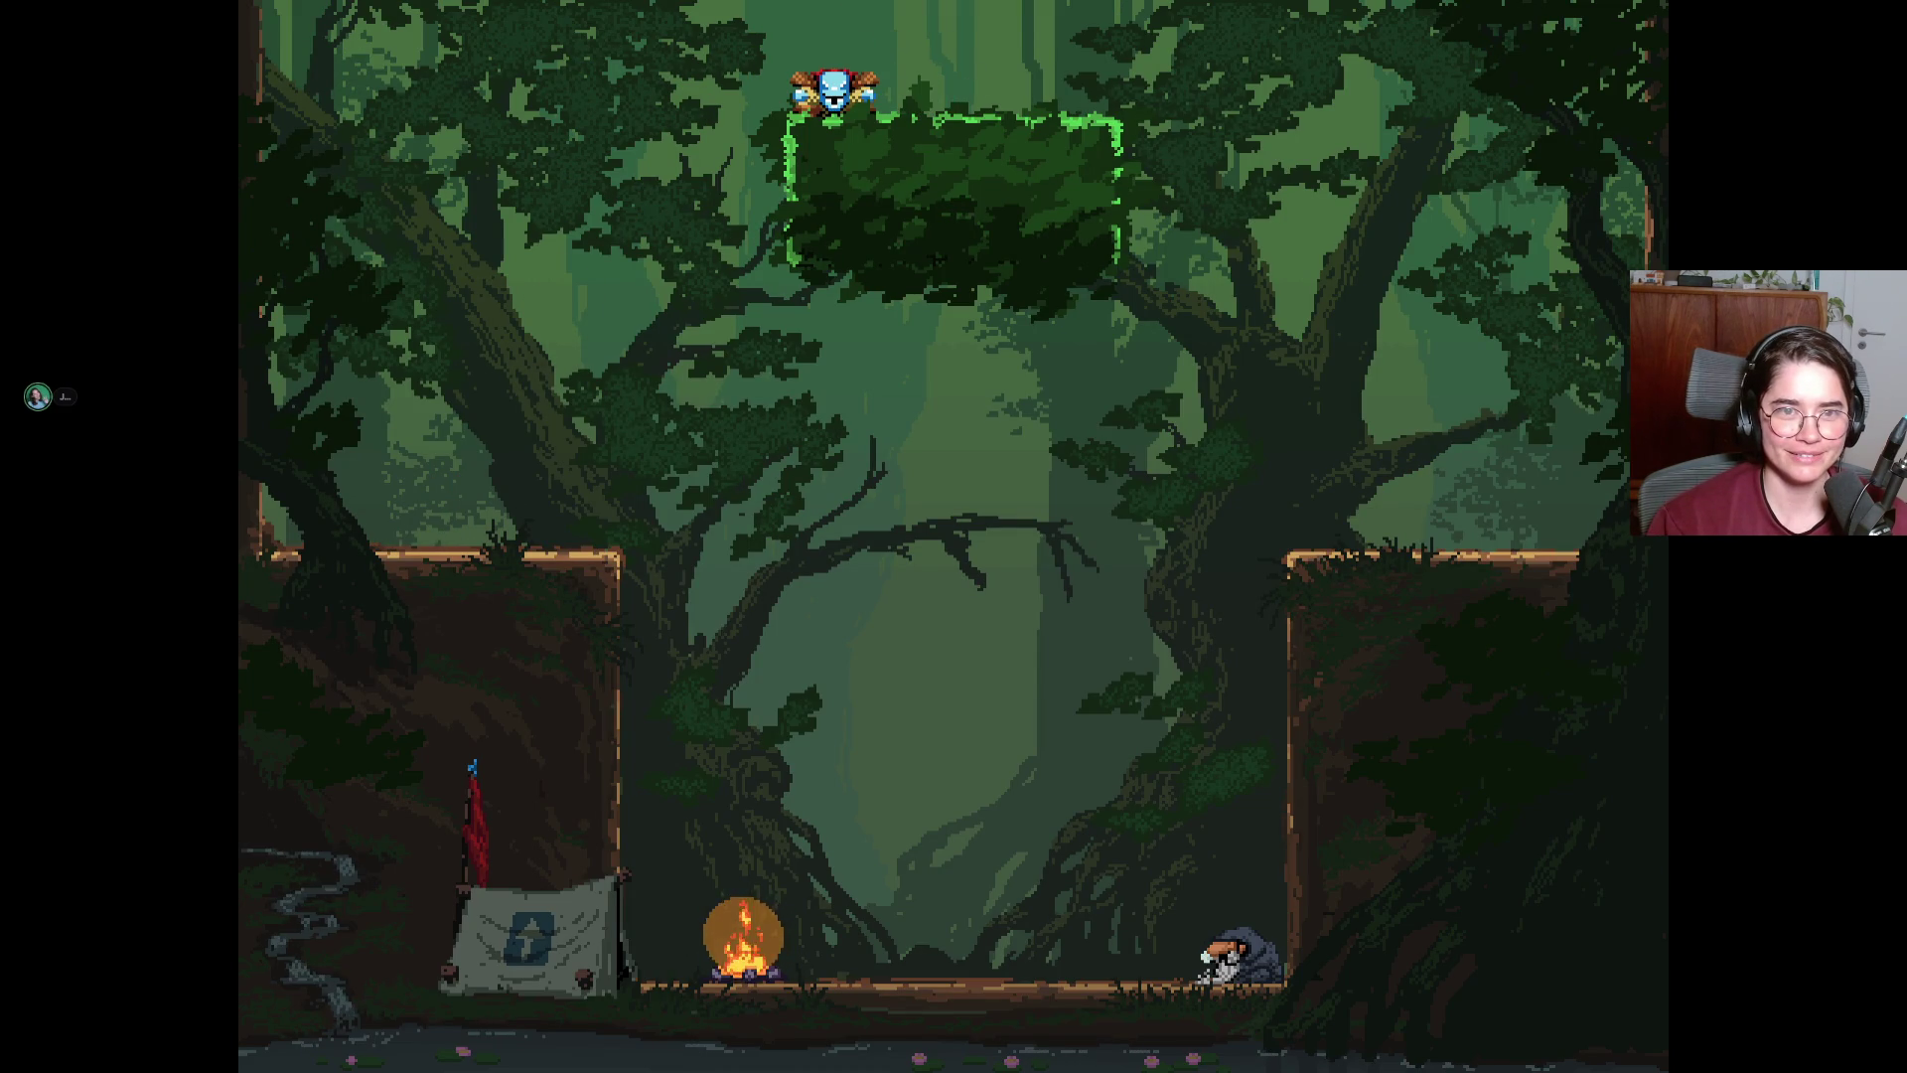
key("space")
key("Right")
Jump up-right from the bottom platform toward the right ledge and middle platform.
key("space")
key("Right")
key("Left")
key("space")
key("Right")
key("space")
key("Left")
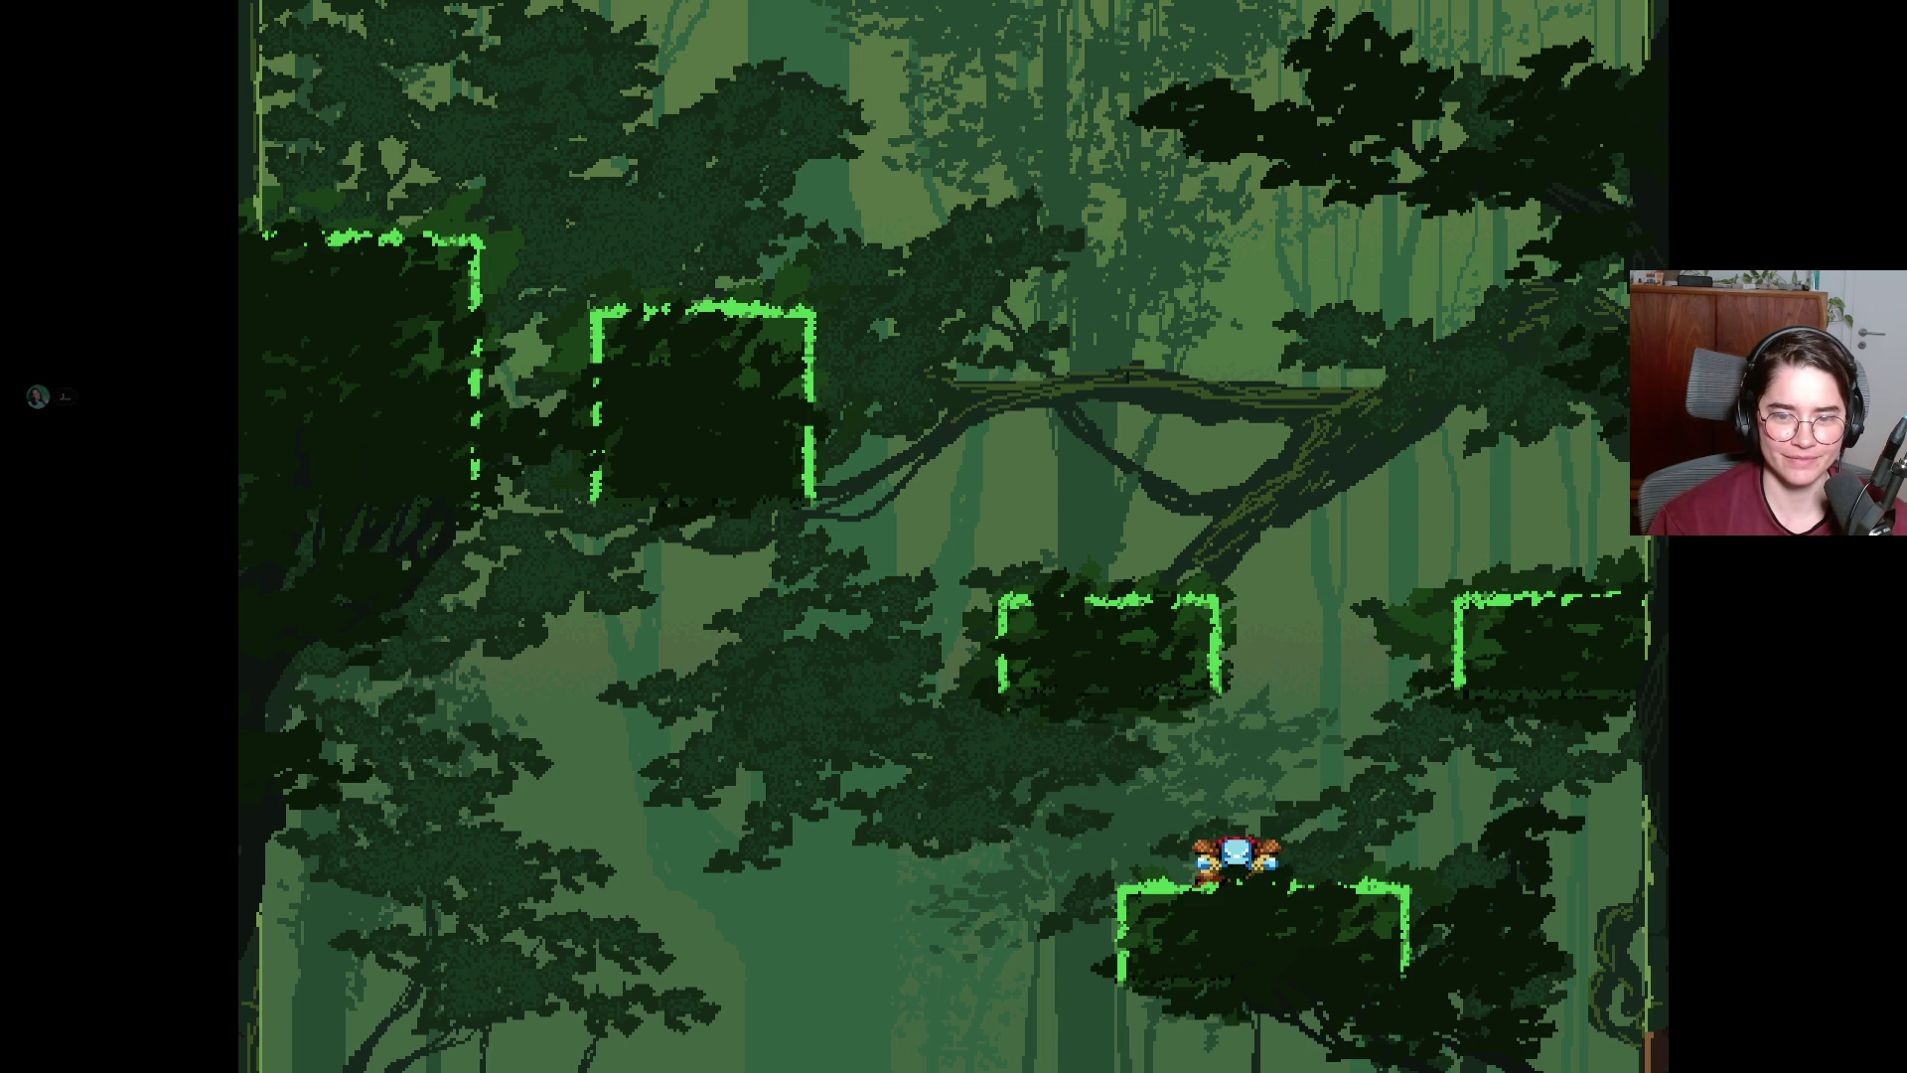
Climb the knight via the right ledge to the upper branch and walk right along the middle platform.
key("space")
key("Right")
key("space")
key("Left")
key("Right")
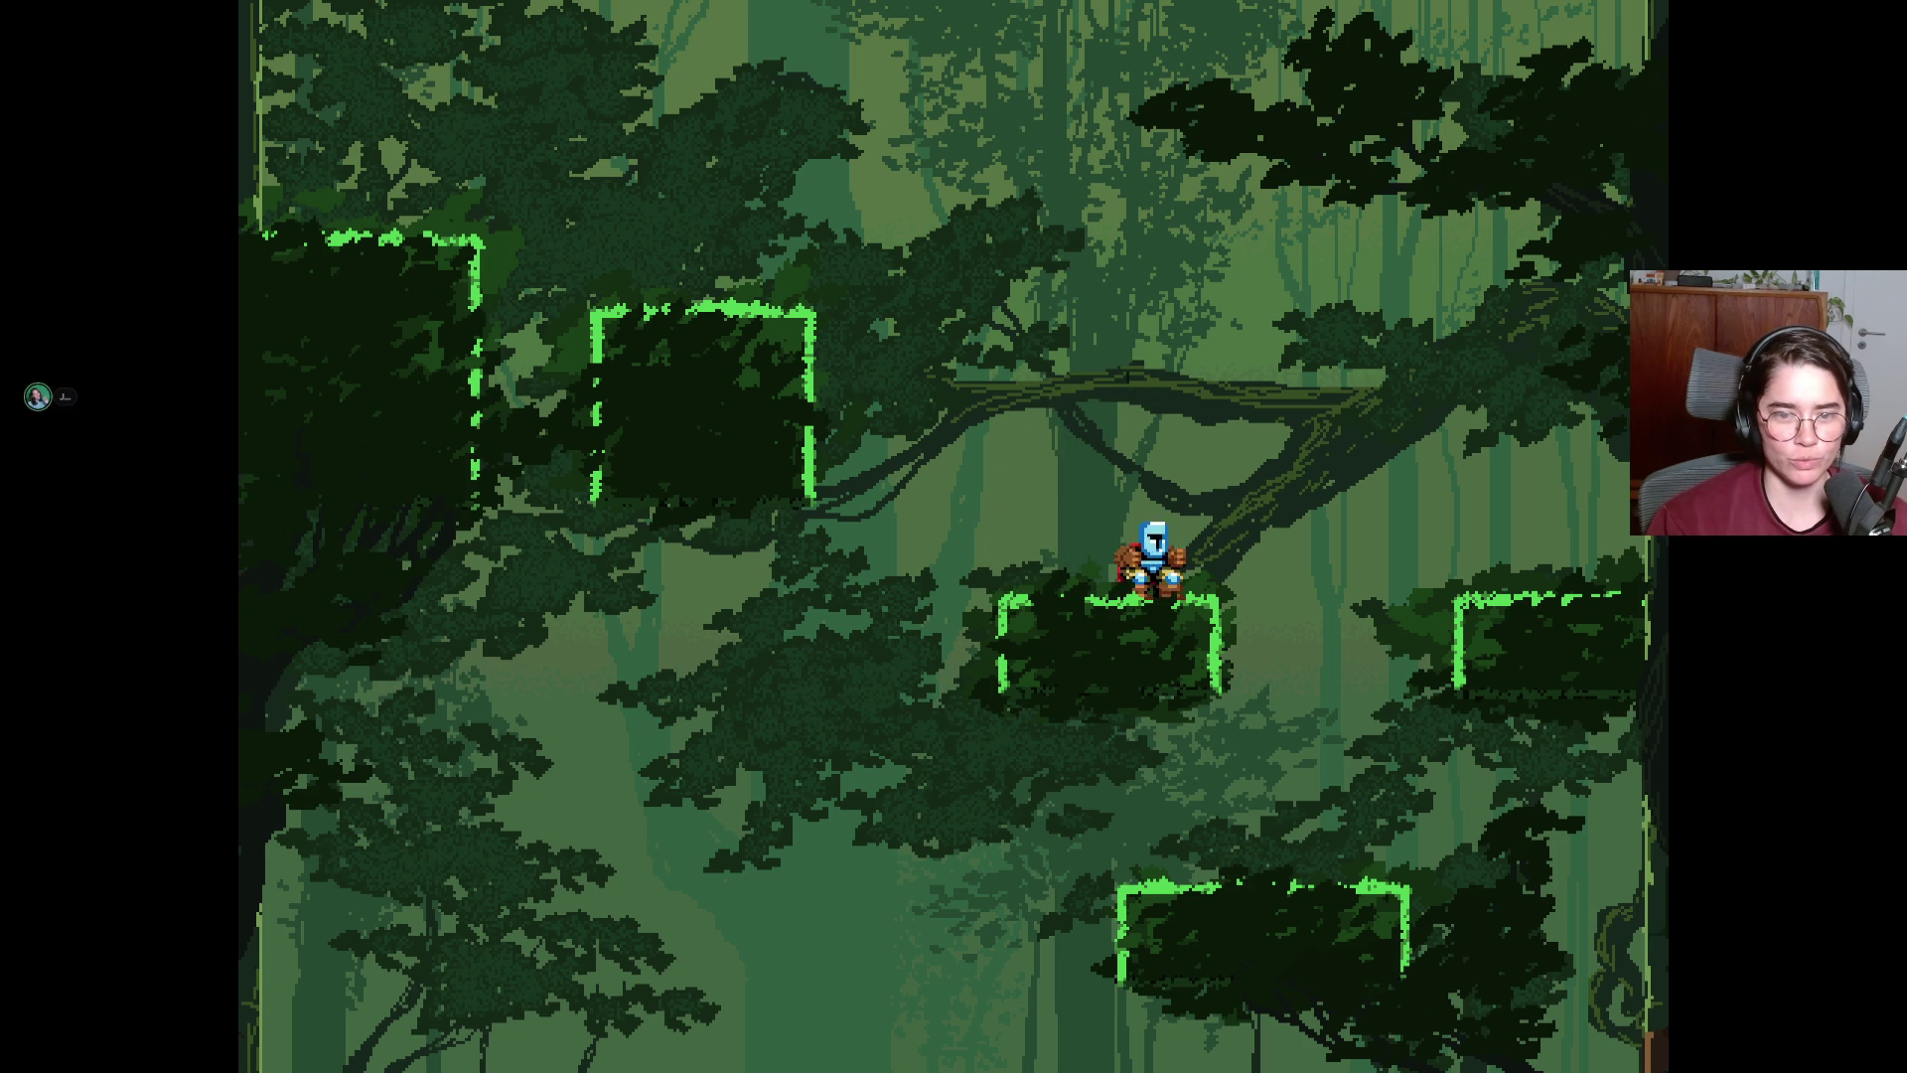
Jump up-left onto the upper-left platform and on into the screen above.
key("space")
key("Left")
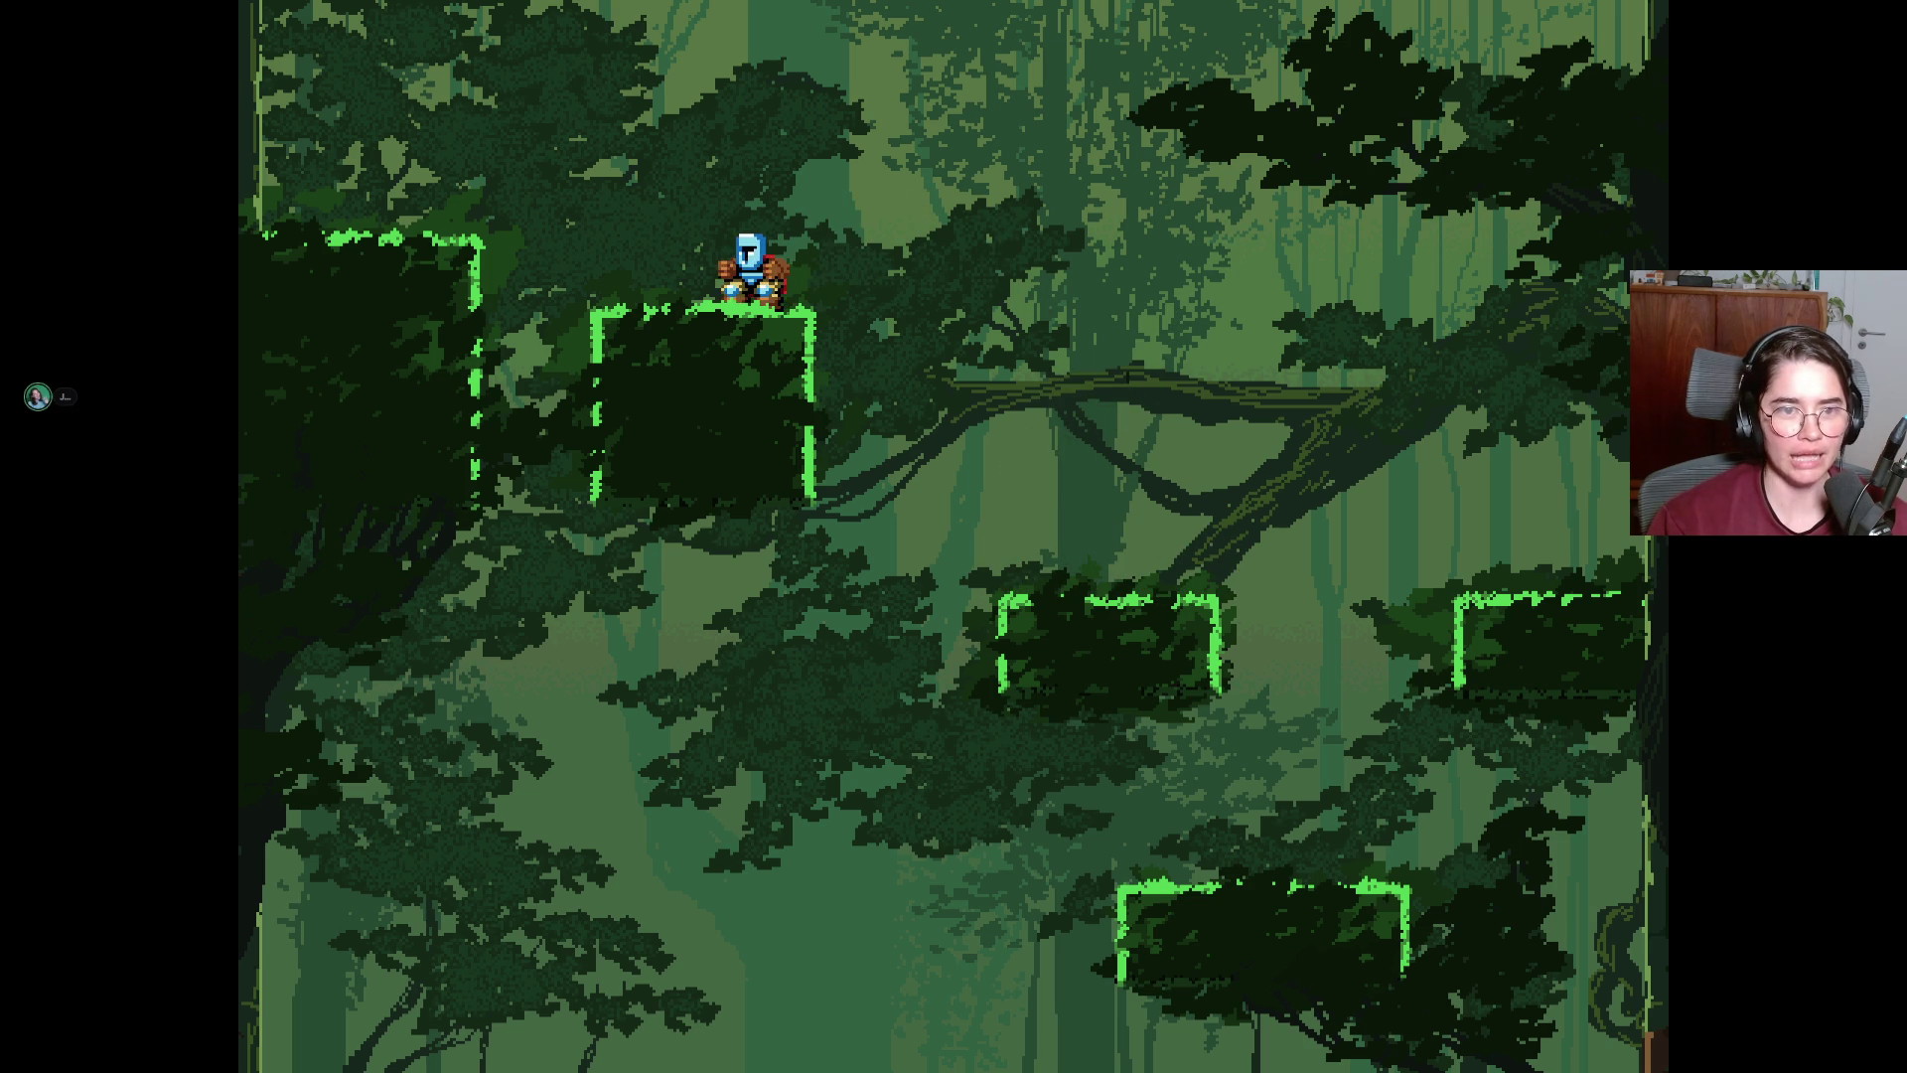
key("space")
key("Left")
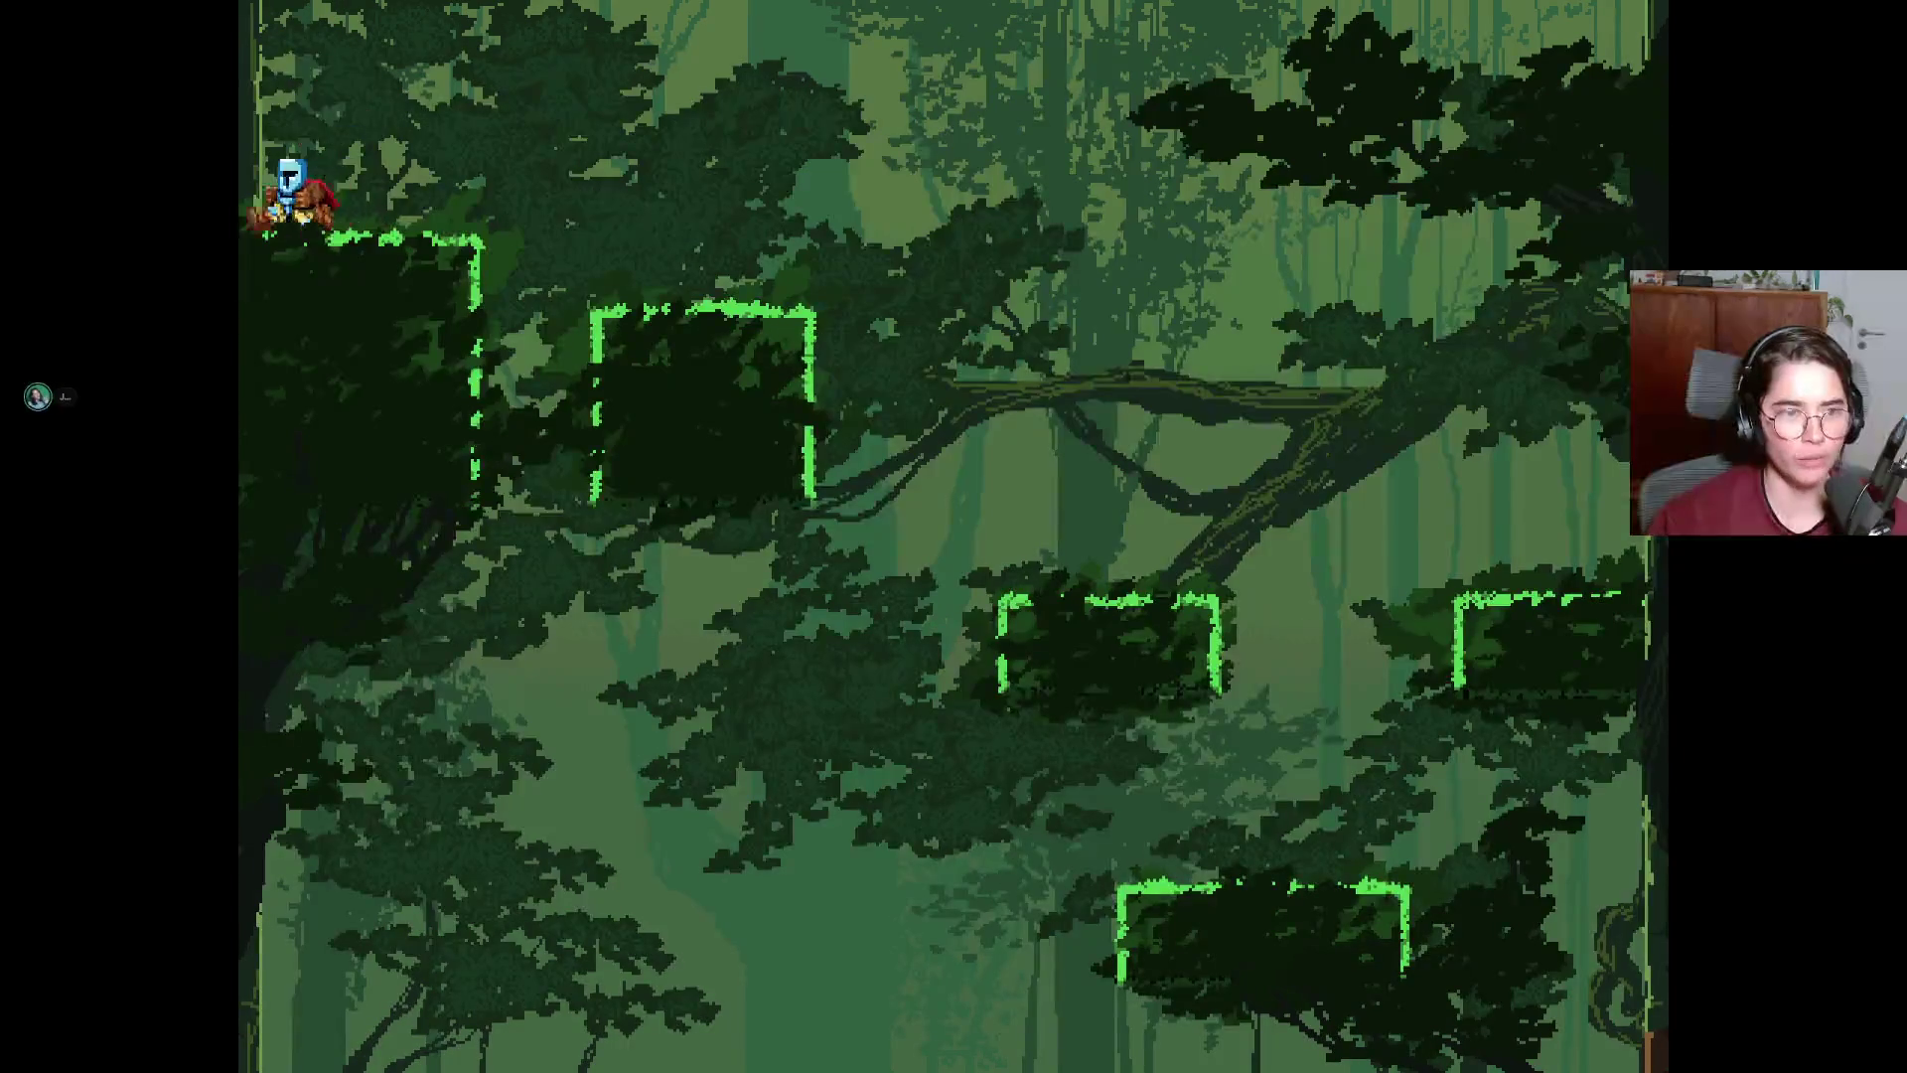
key("space")
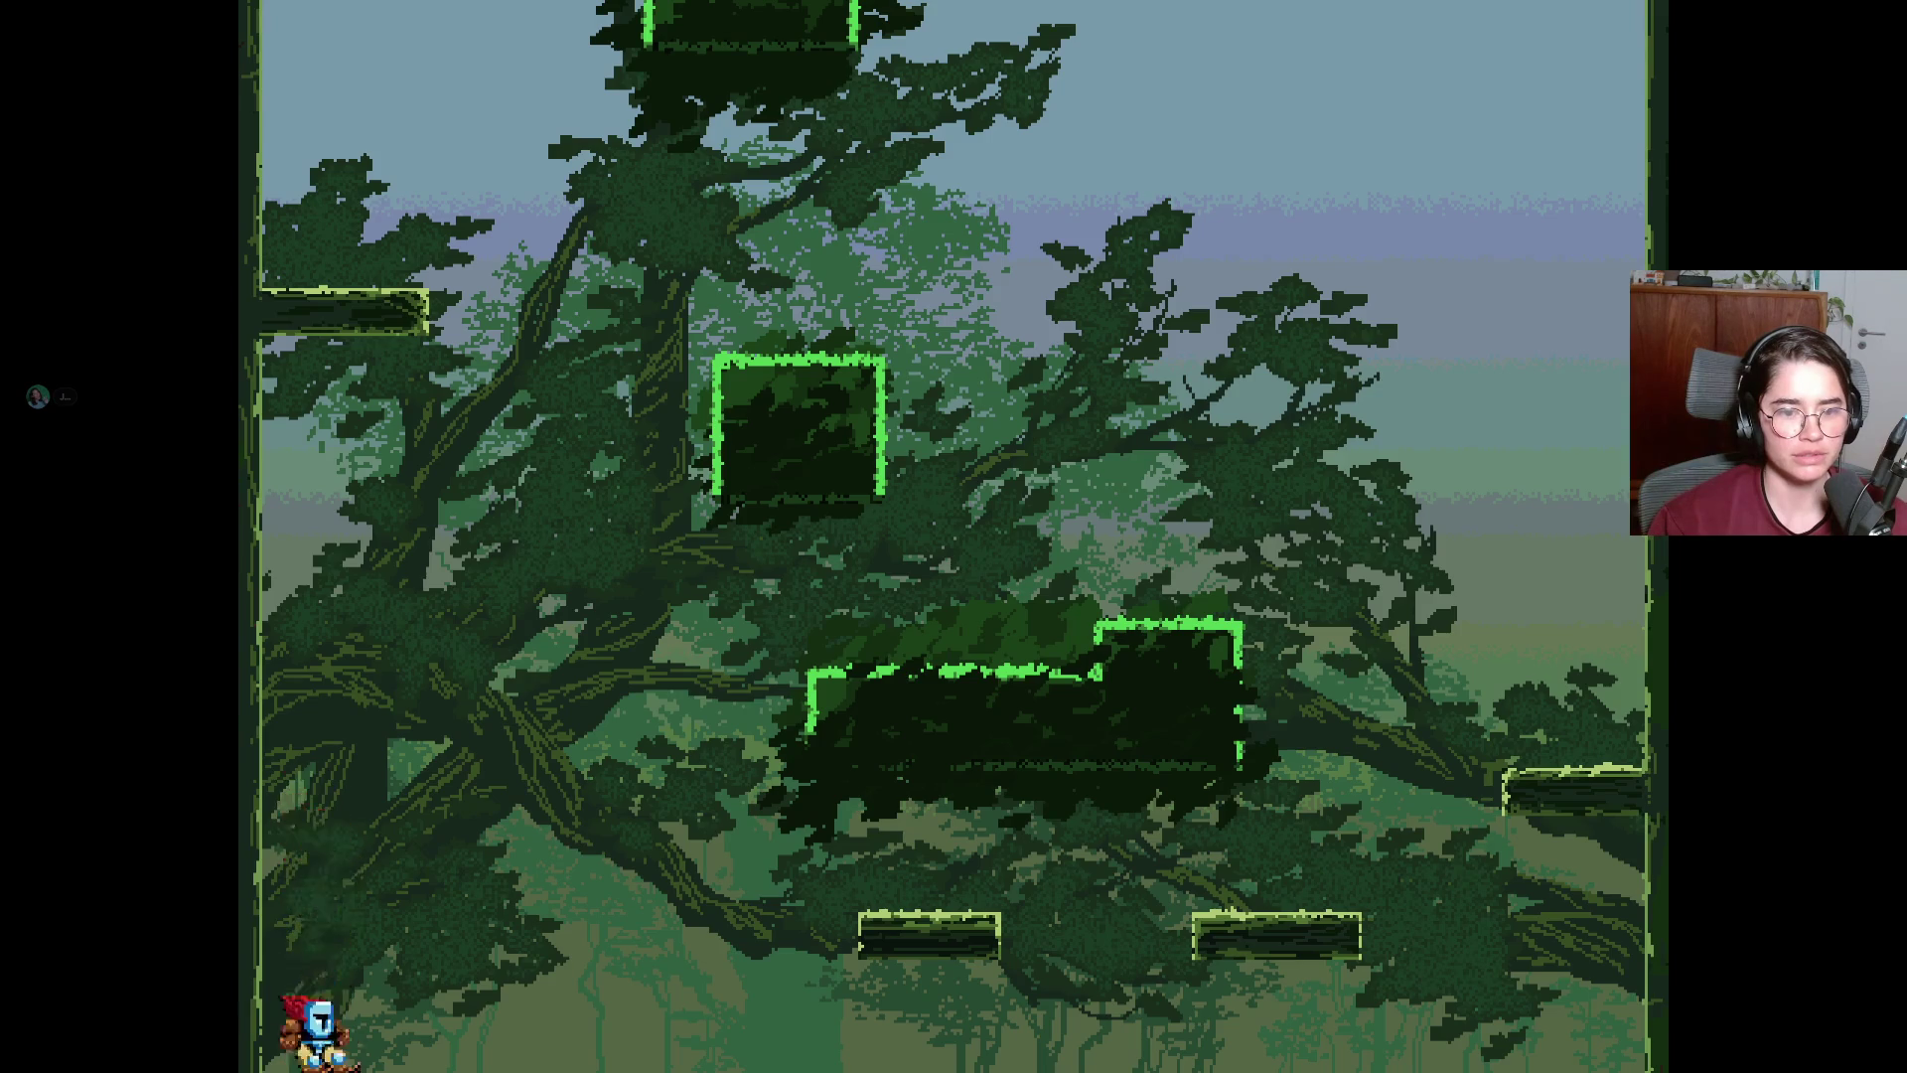
key("space")
Walk right and jump up-right into the next screen, then off the small platform.
key("Right")
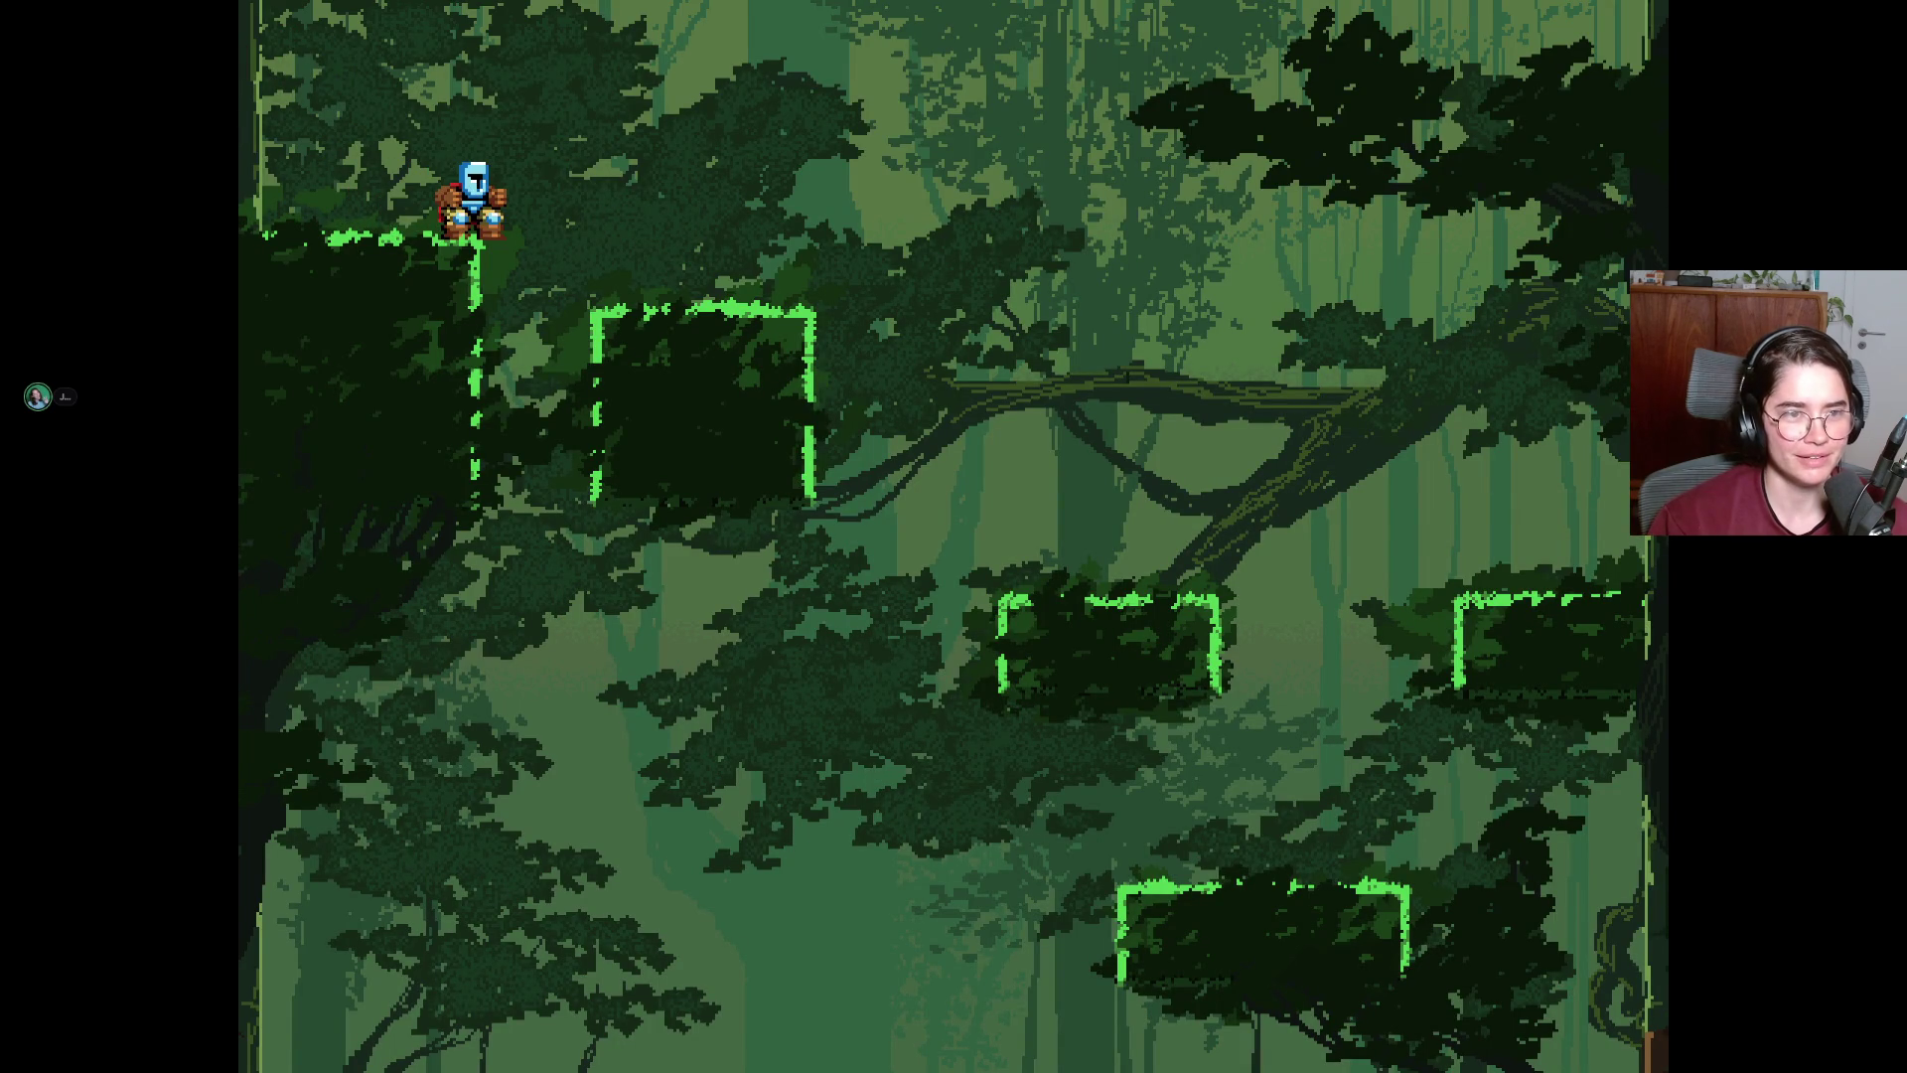
key("space")
key("Right")
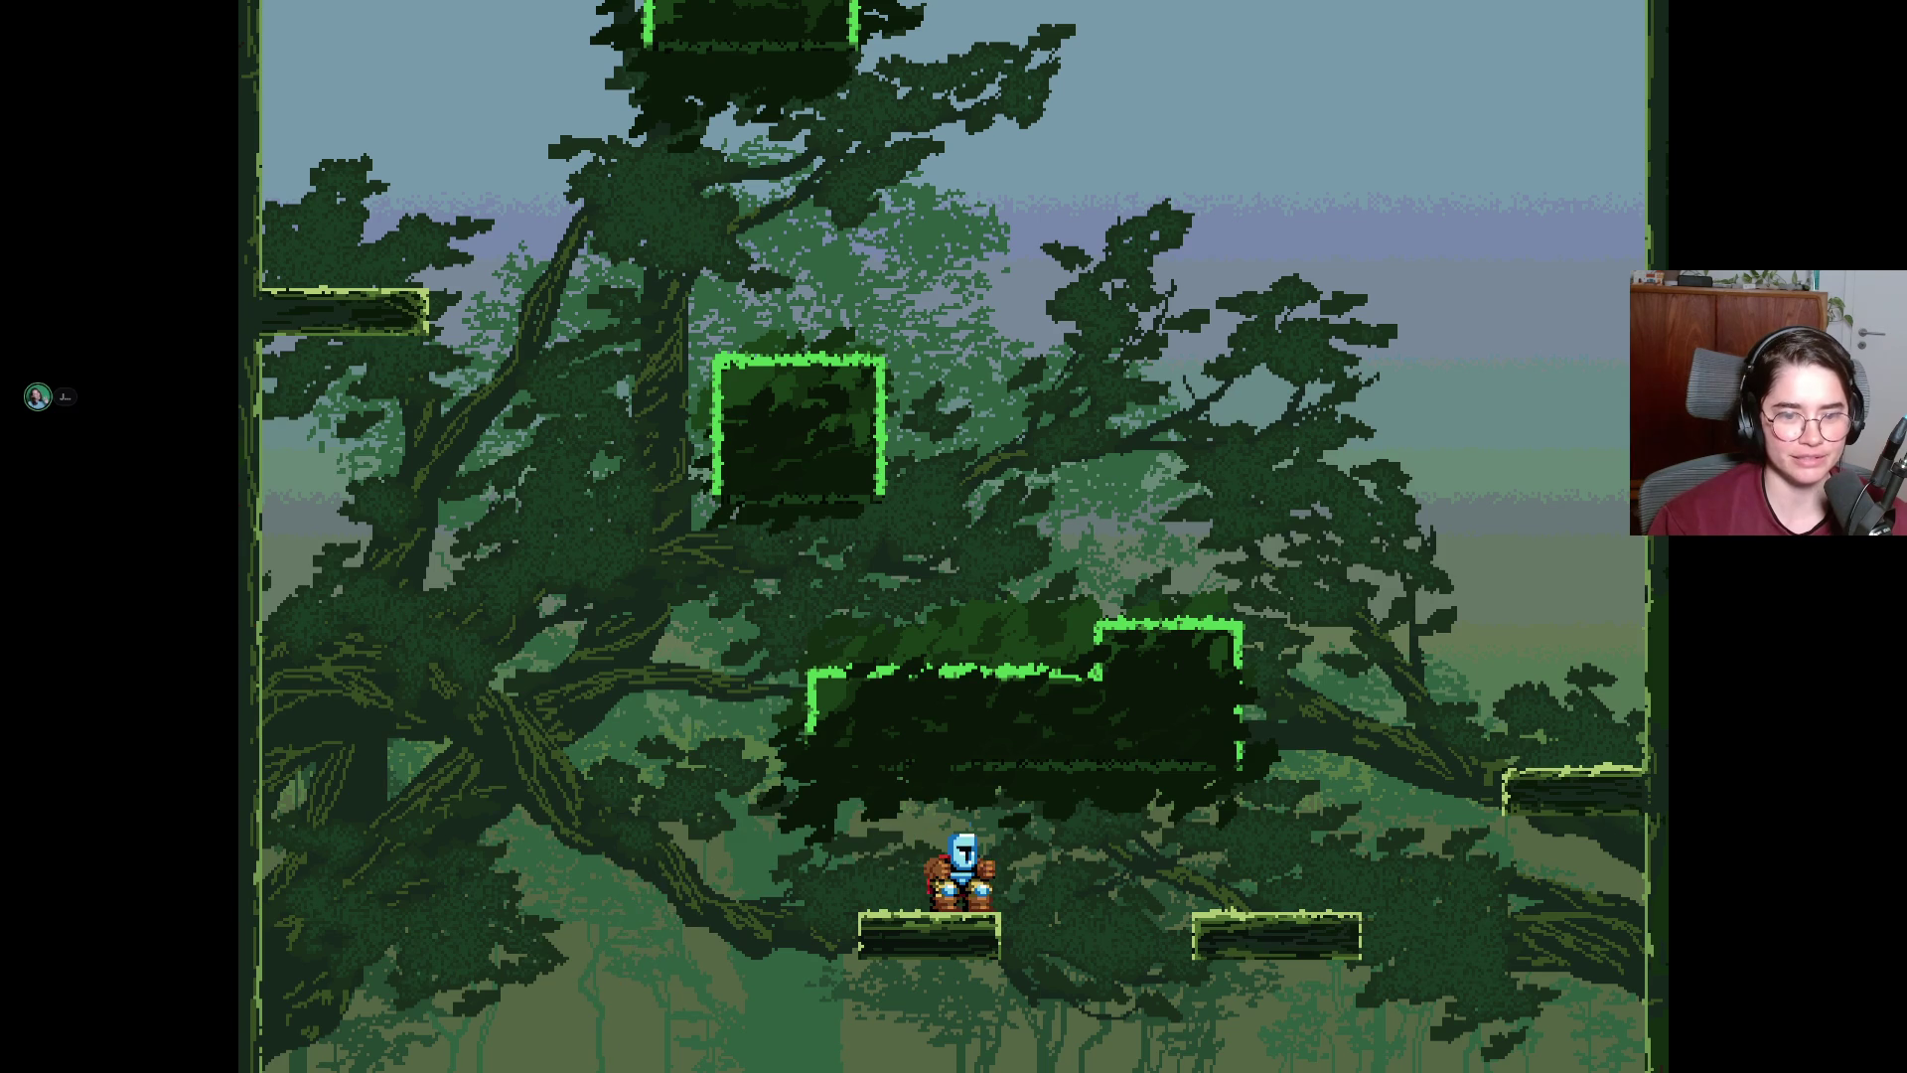
key("space")
key("Right")
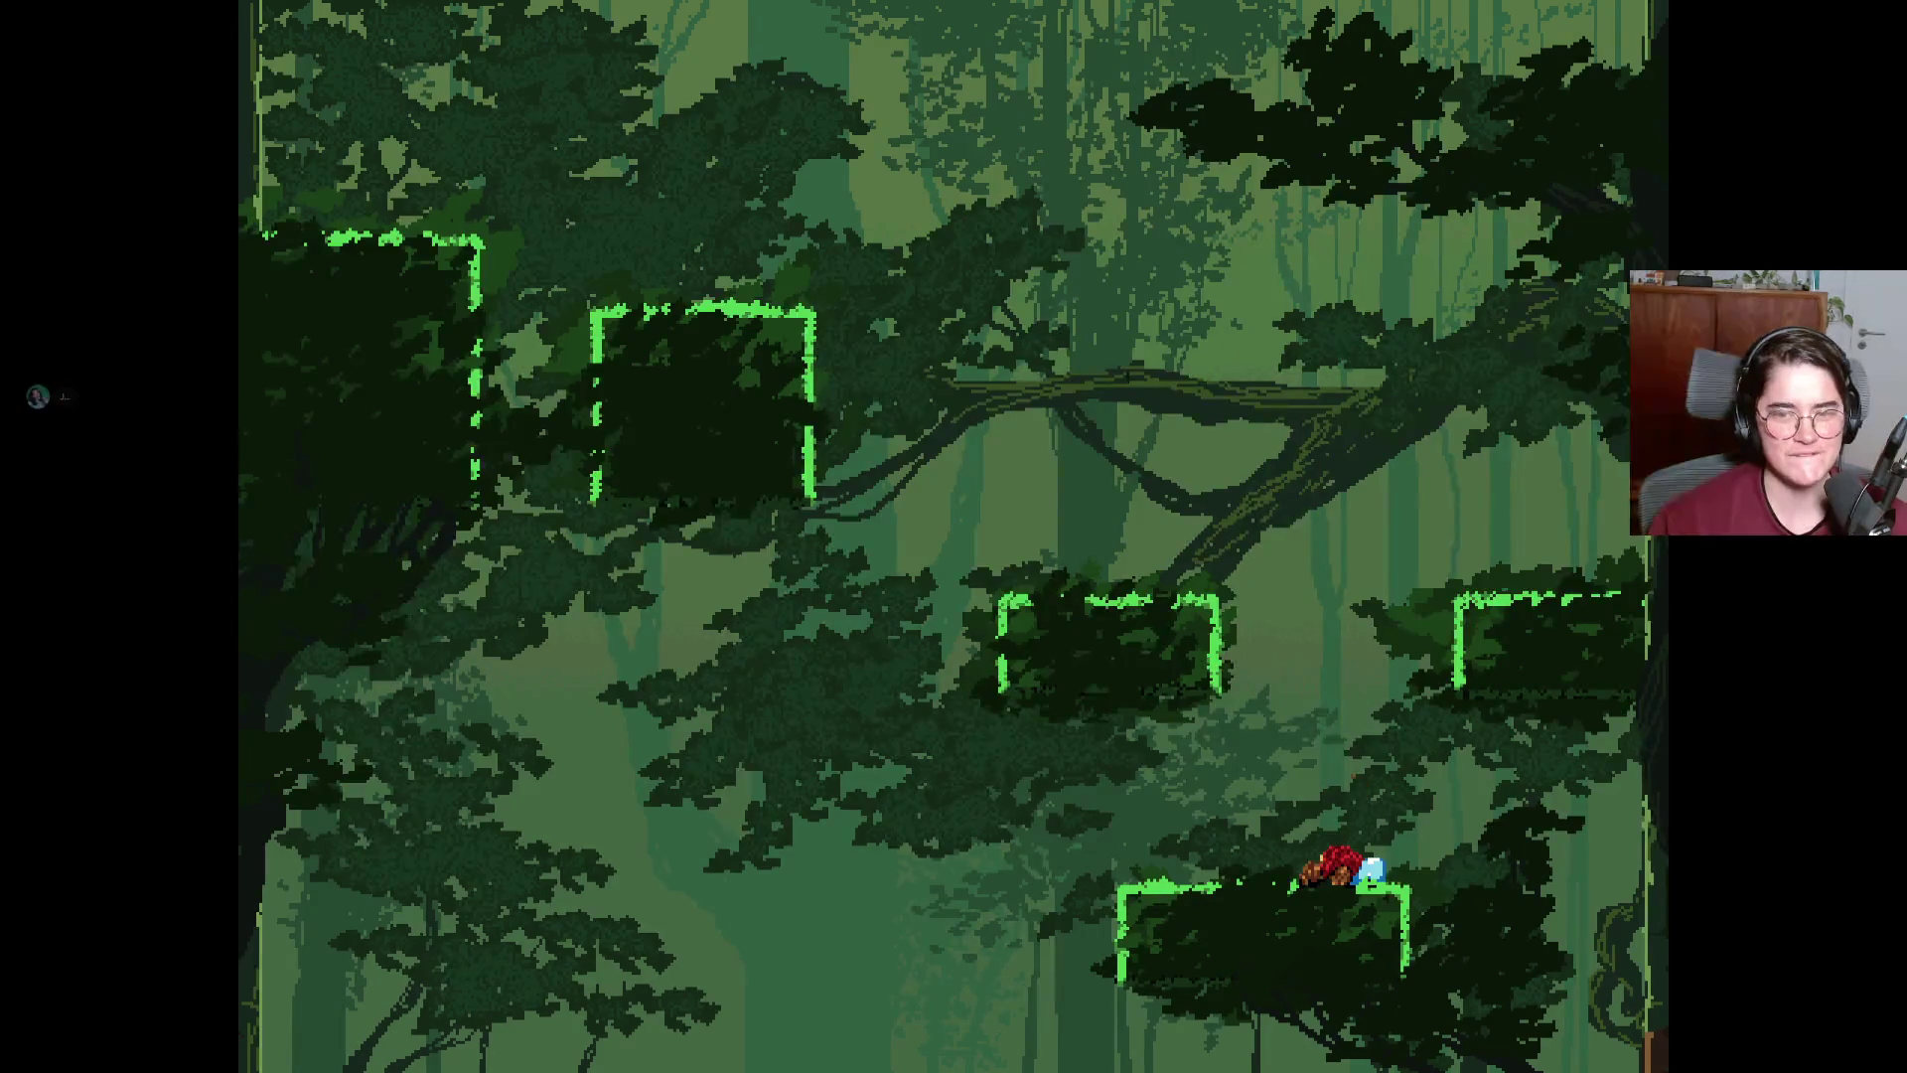
Work up-left to the top-left platform and jump into the screen above, drifting right on the fall.
key("space")
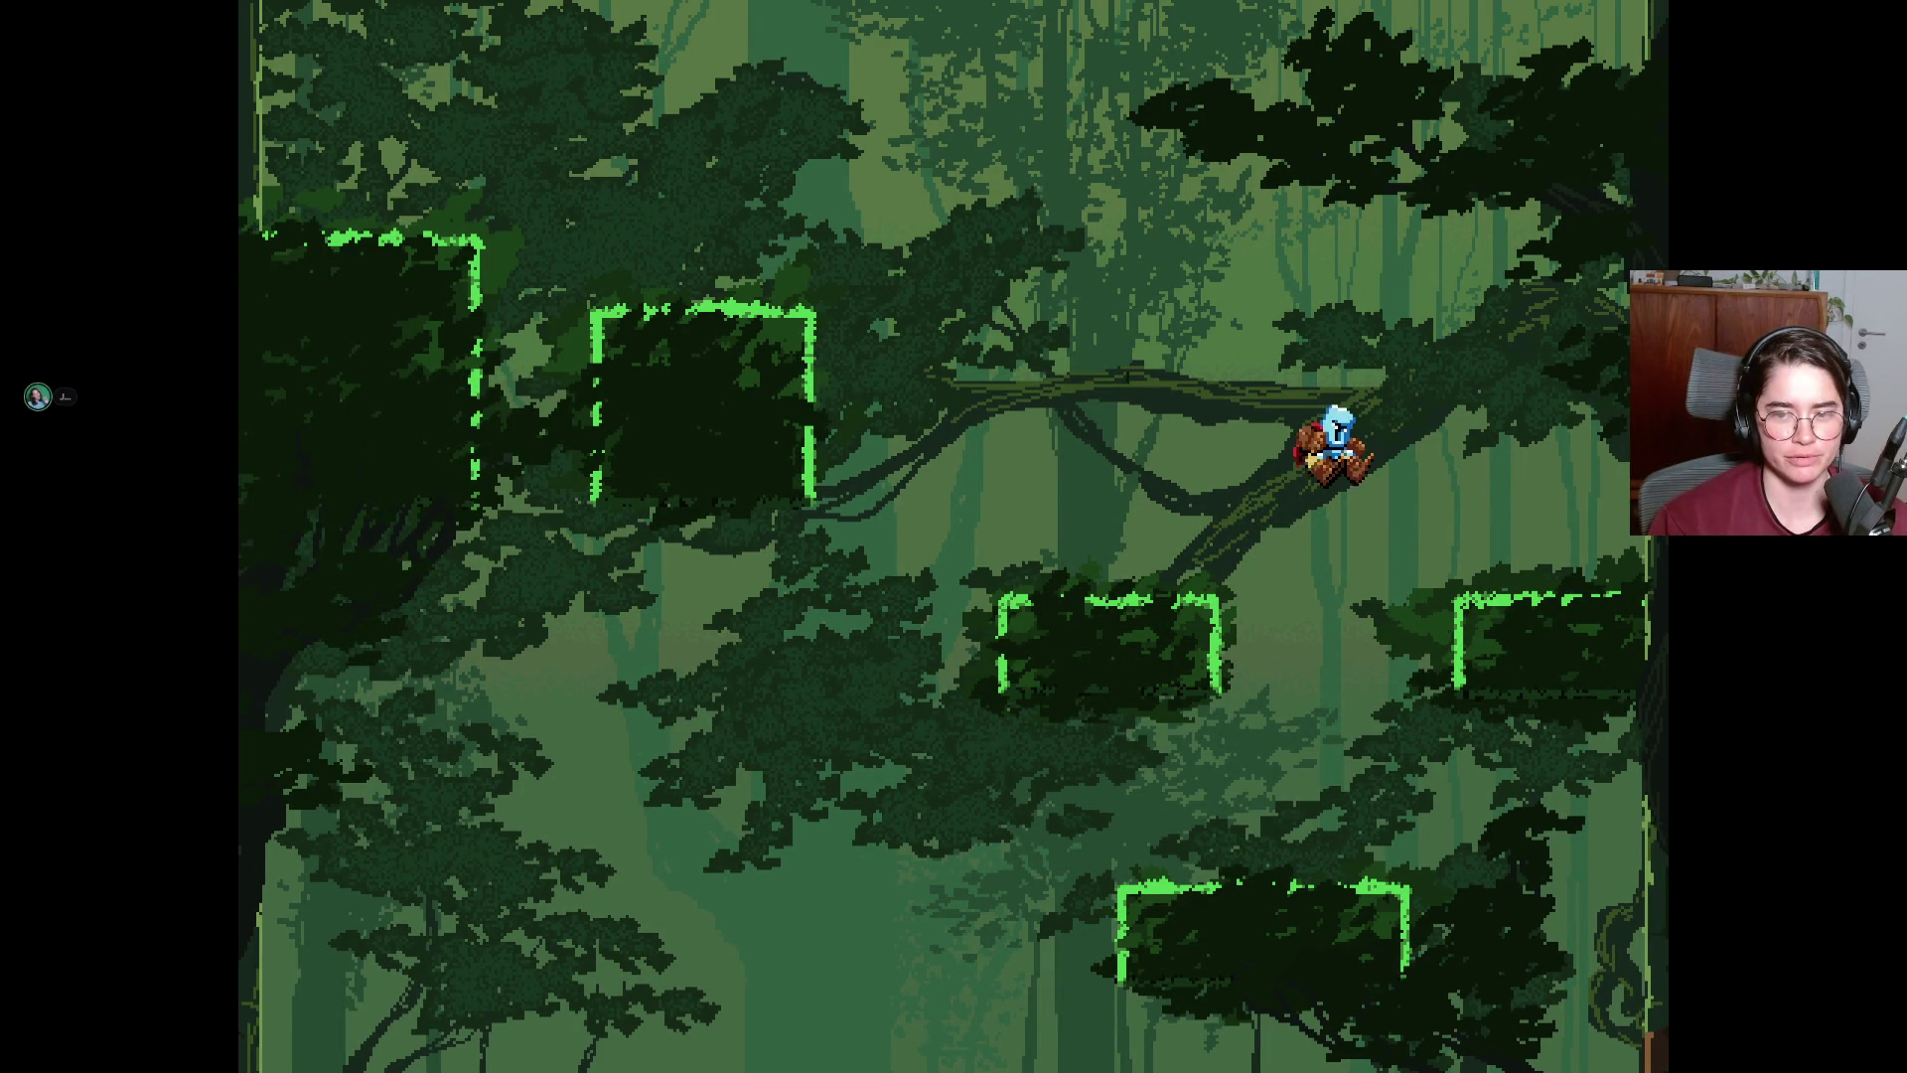
key("Left")
key("space")
key("Left")
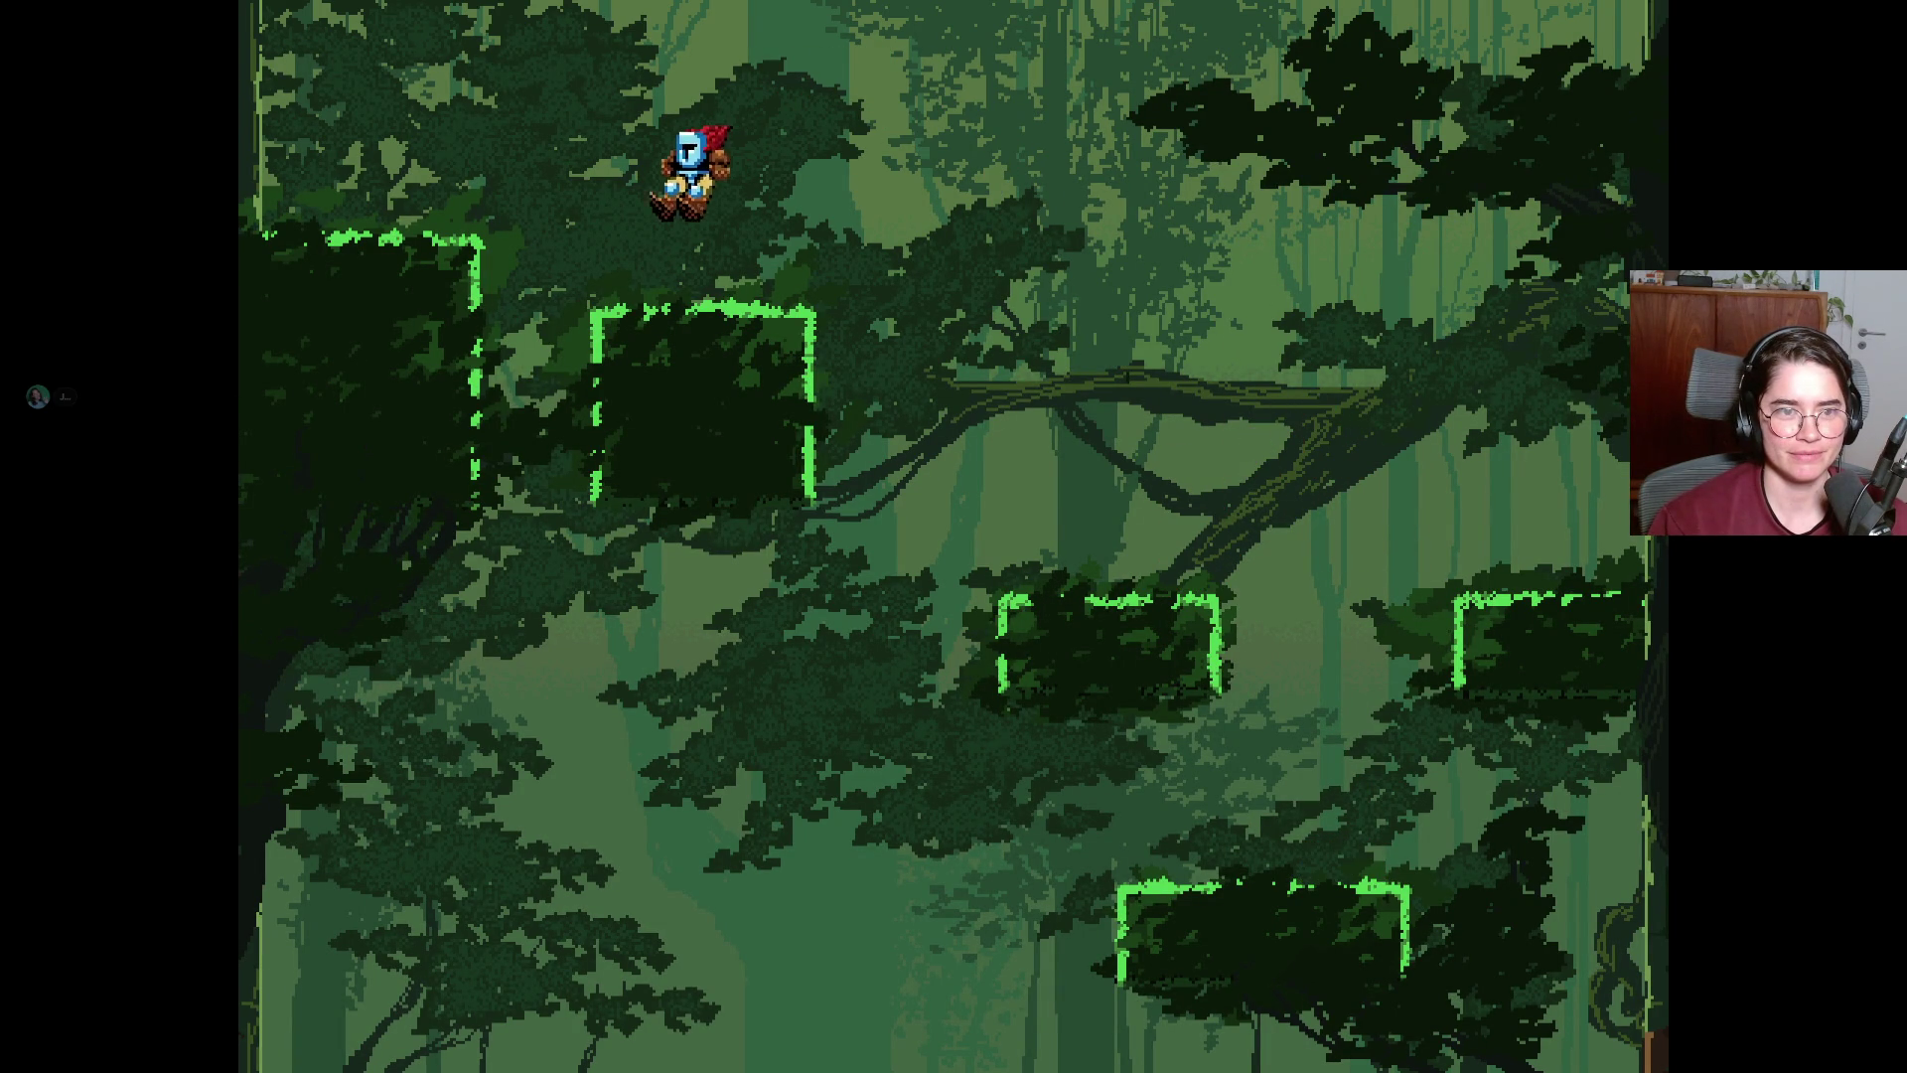
key("space")
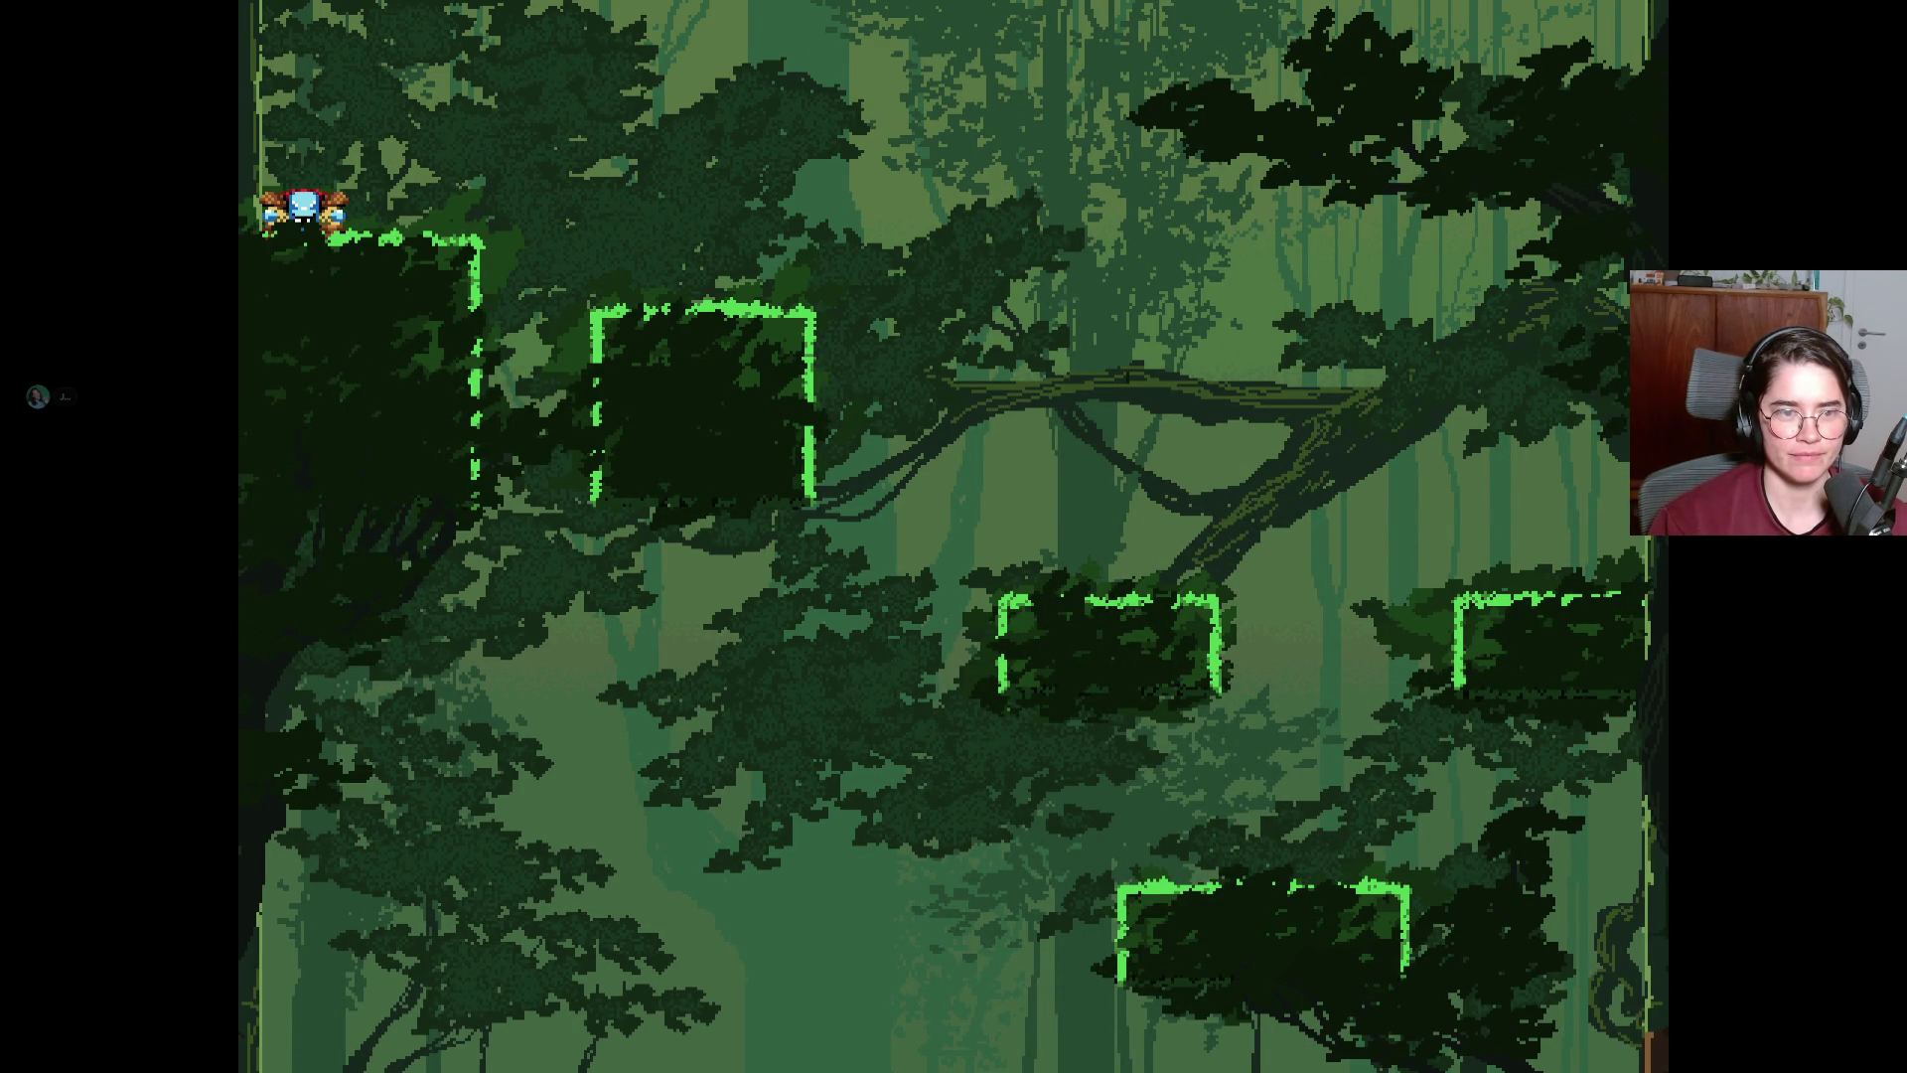
key("space")
key("Right")
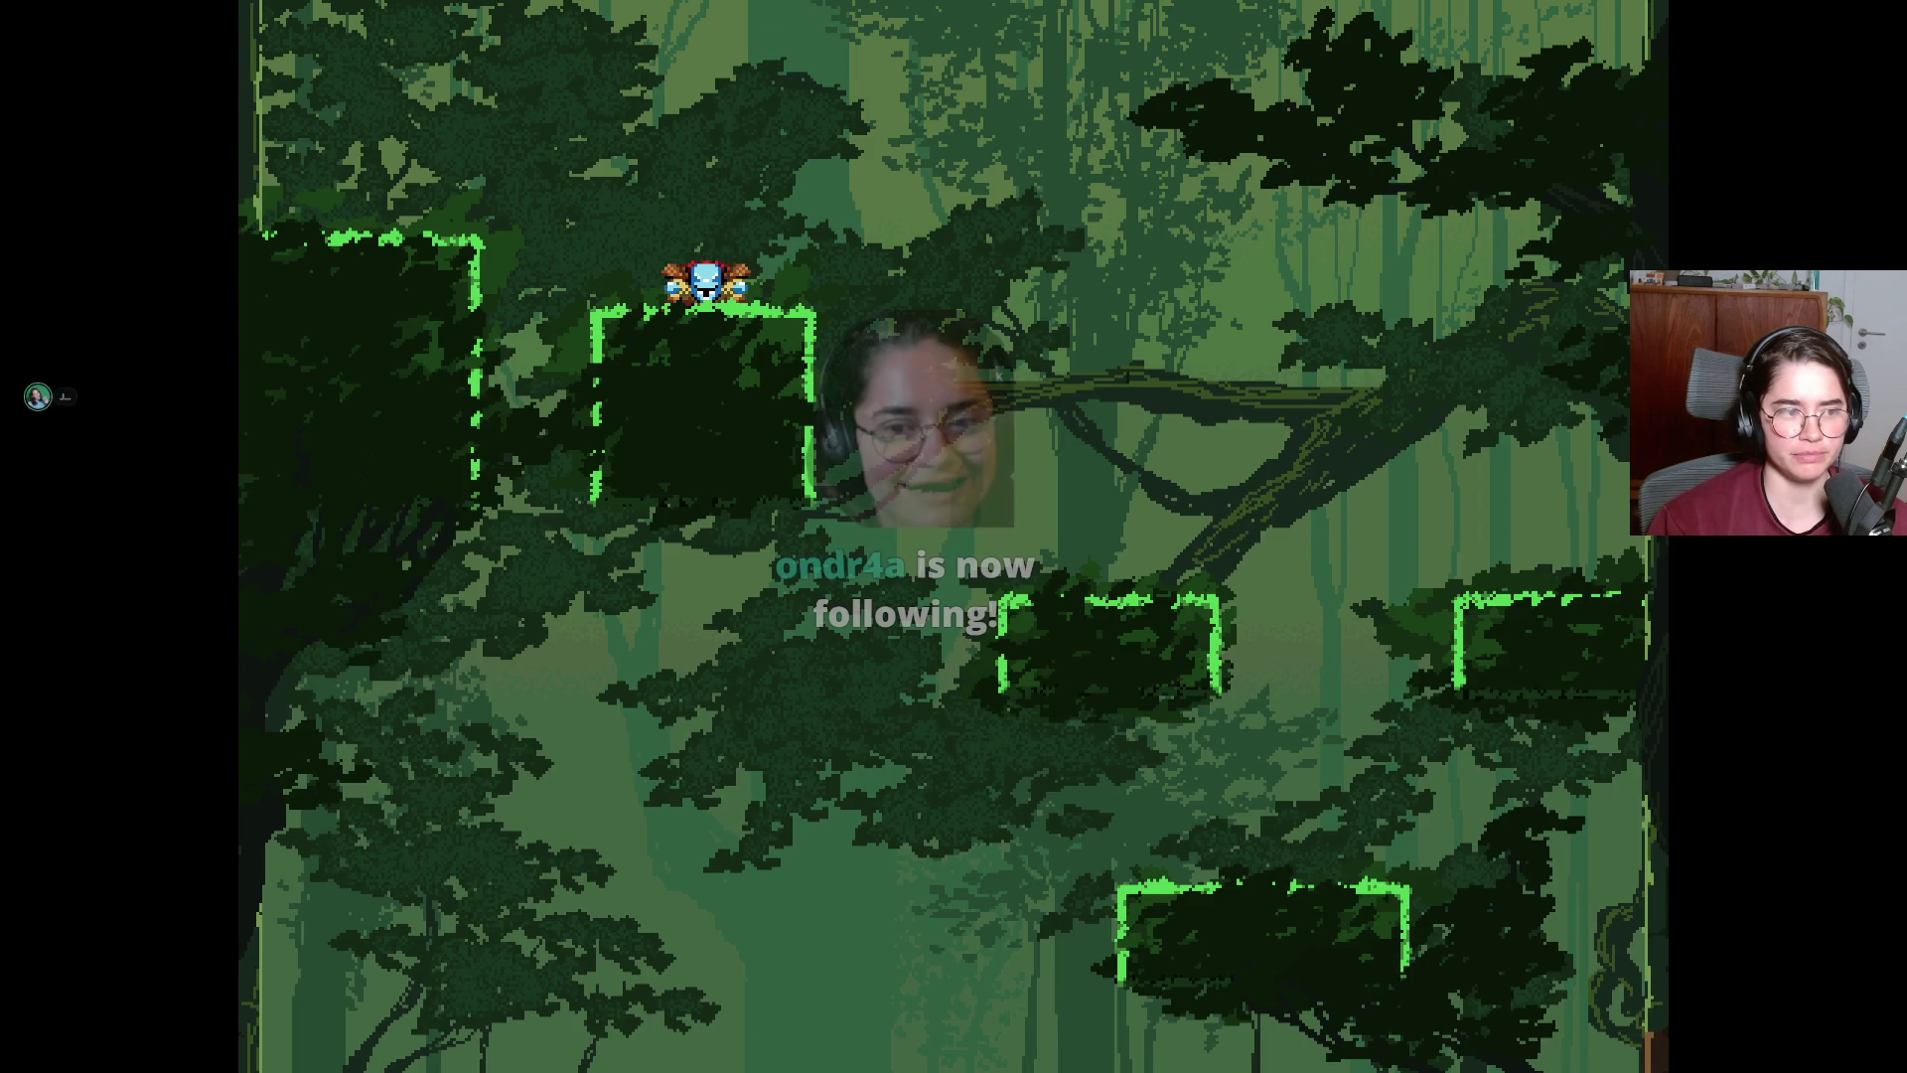
Regain the top-left platform, jump into the next screen and land on the lower-right platform.
key("space")
key("Left")
key("Right")
key("Right")
key("space")
key("Right")
key("space")
Jump up-right to the right ledge, then arc back up-left onto the middle platform.
key("Right")
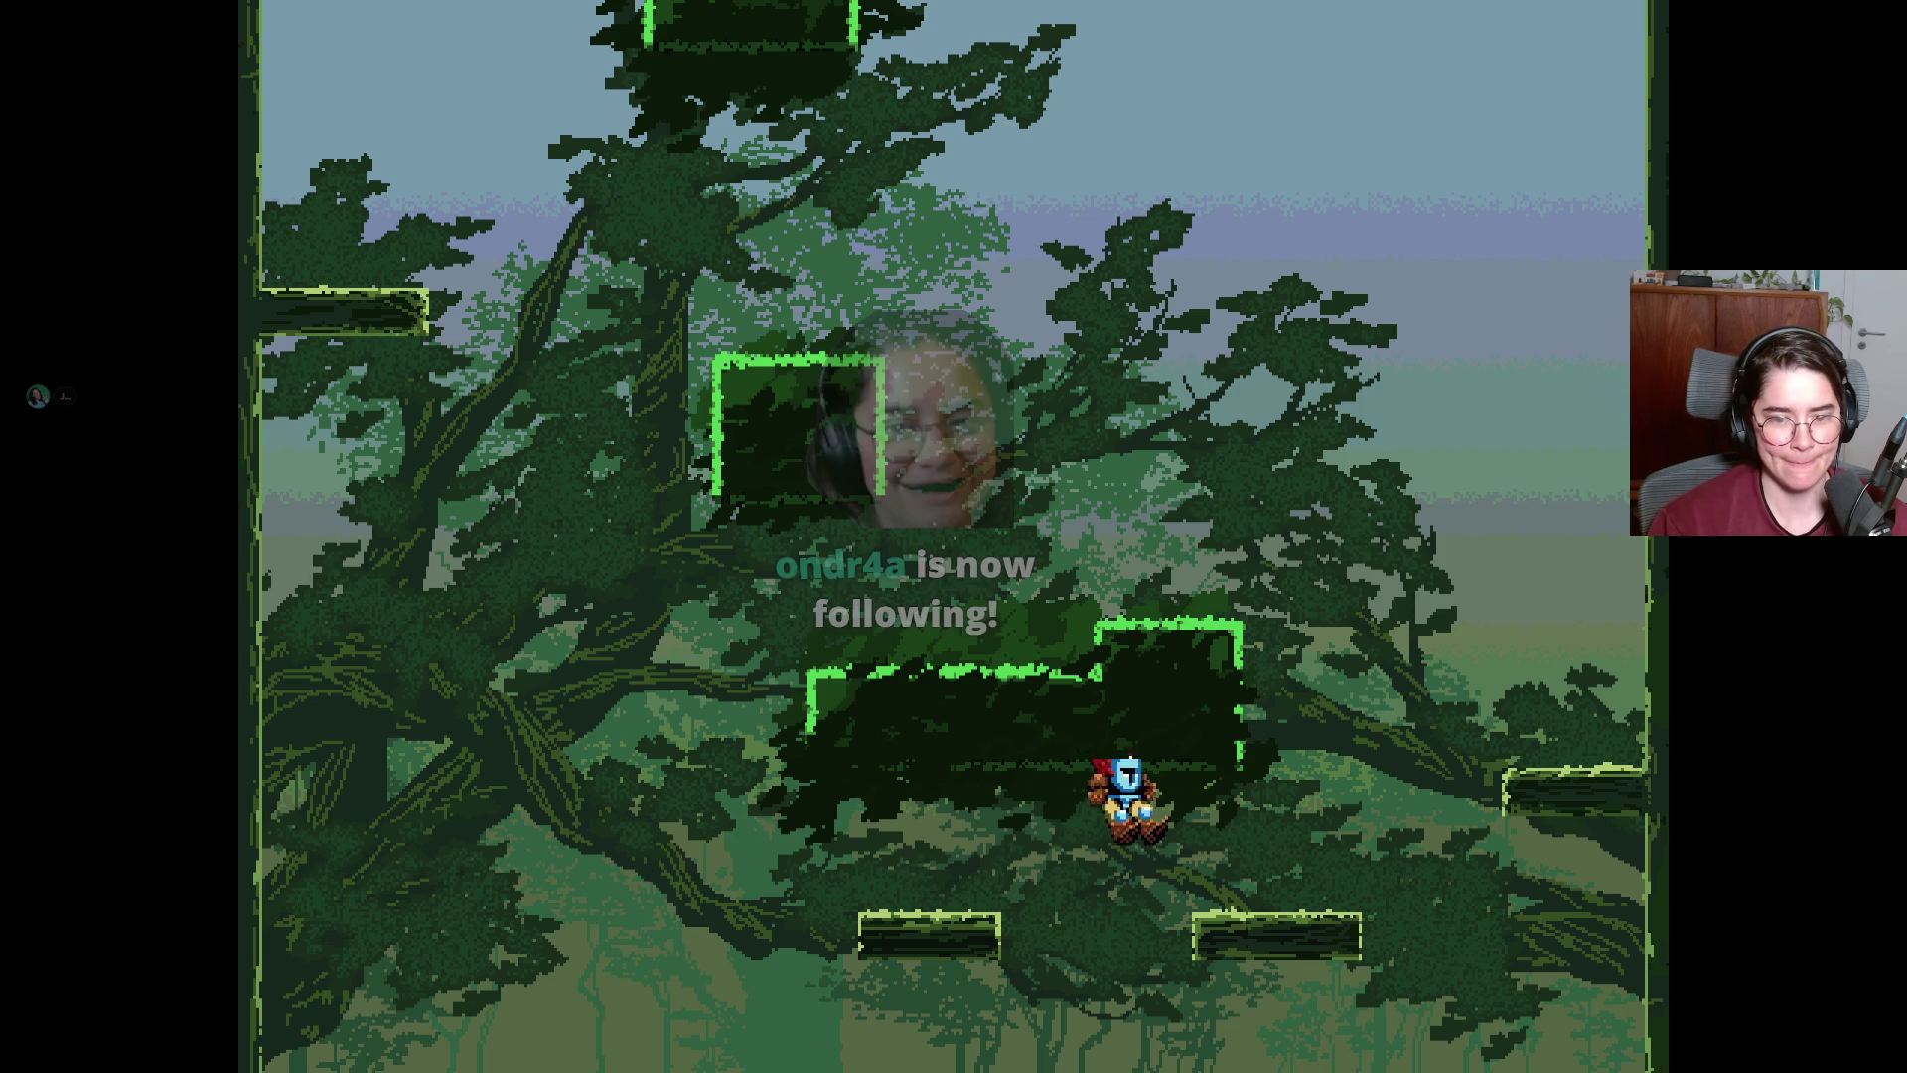
key("space")
key("Right")
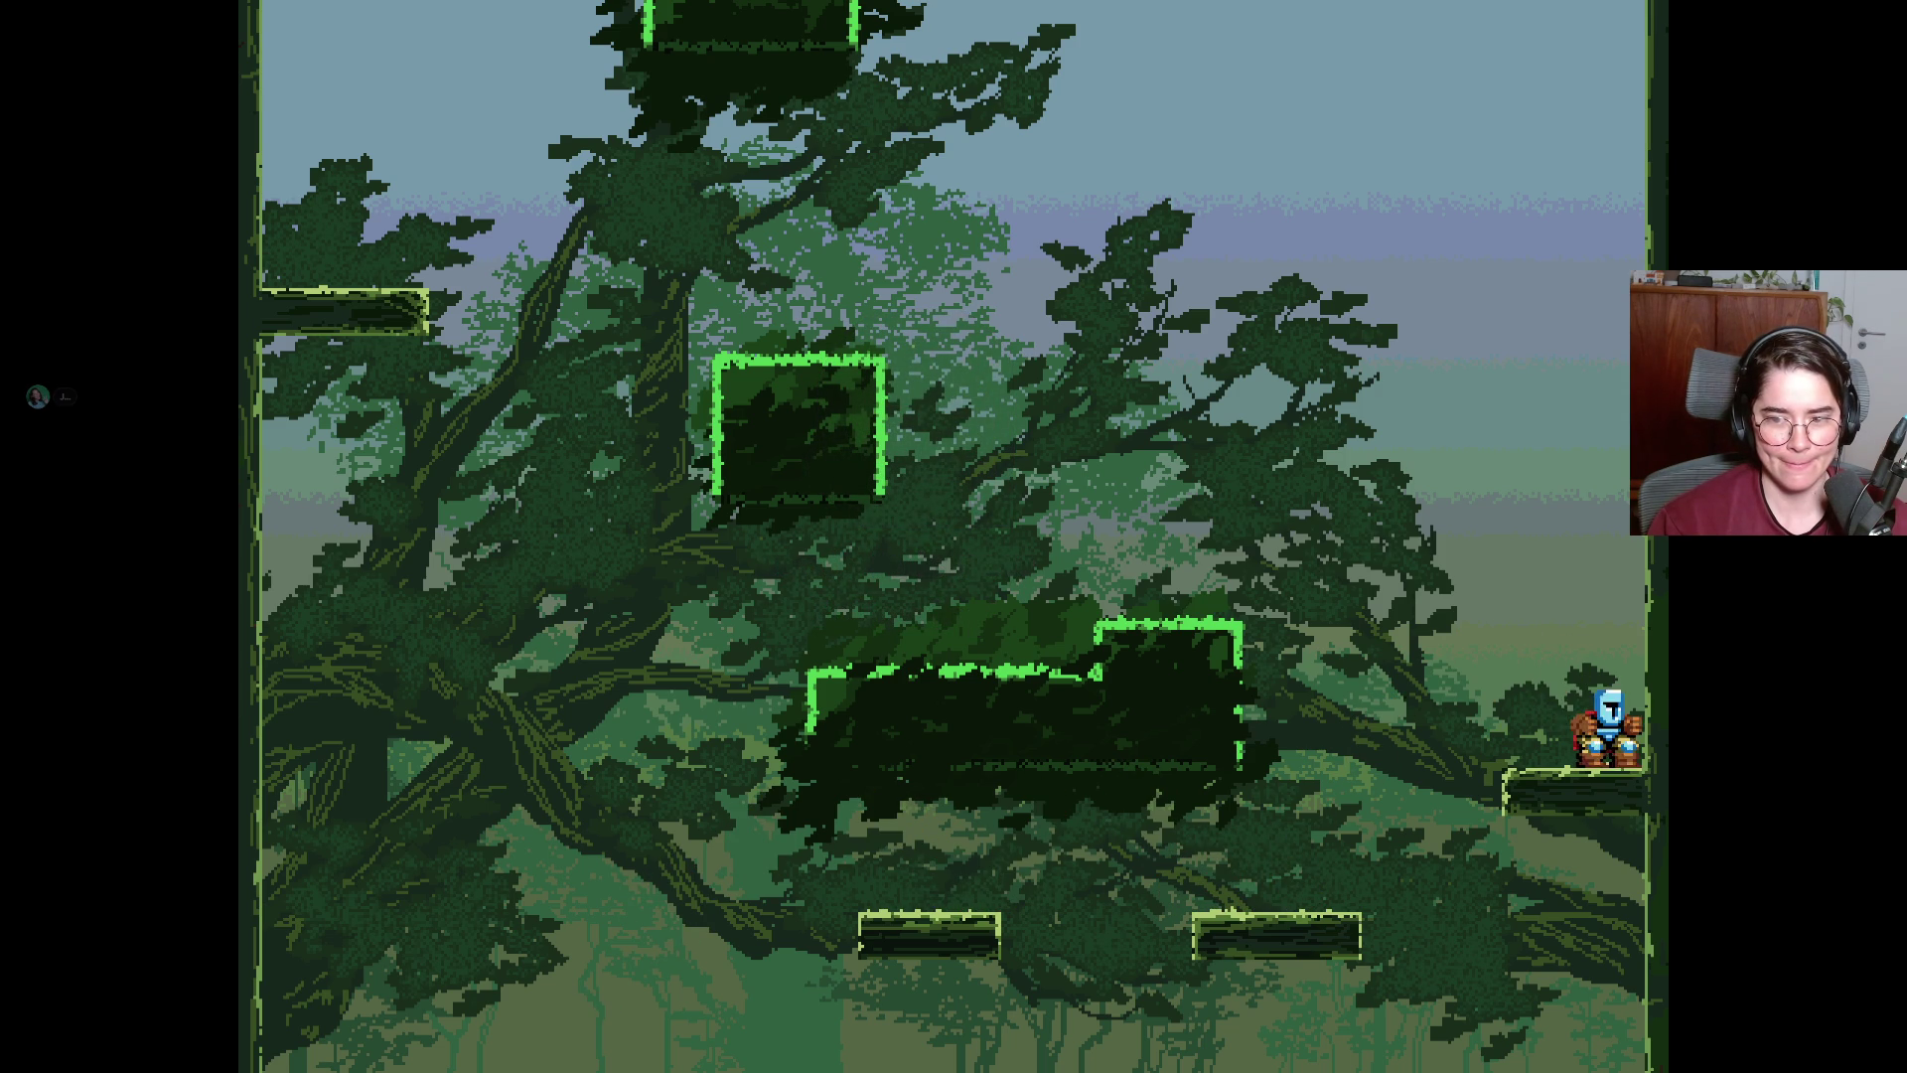
key("space")
key("Left")
key("Right")
key("space")
key("Left")
key("Right")
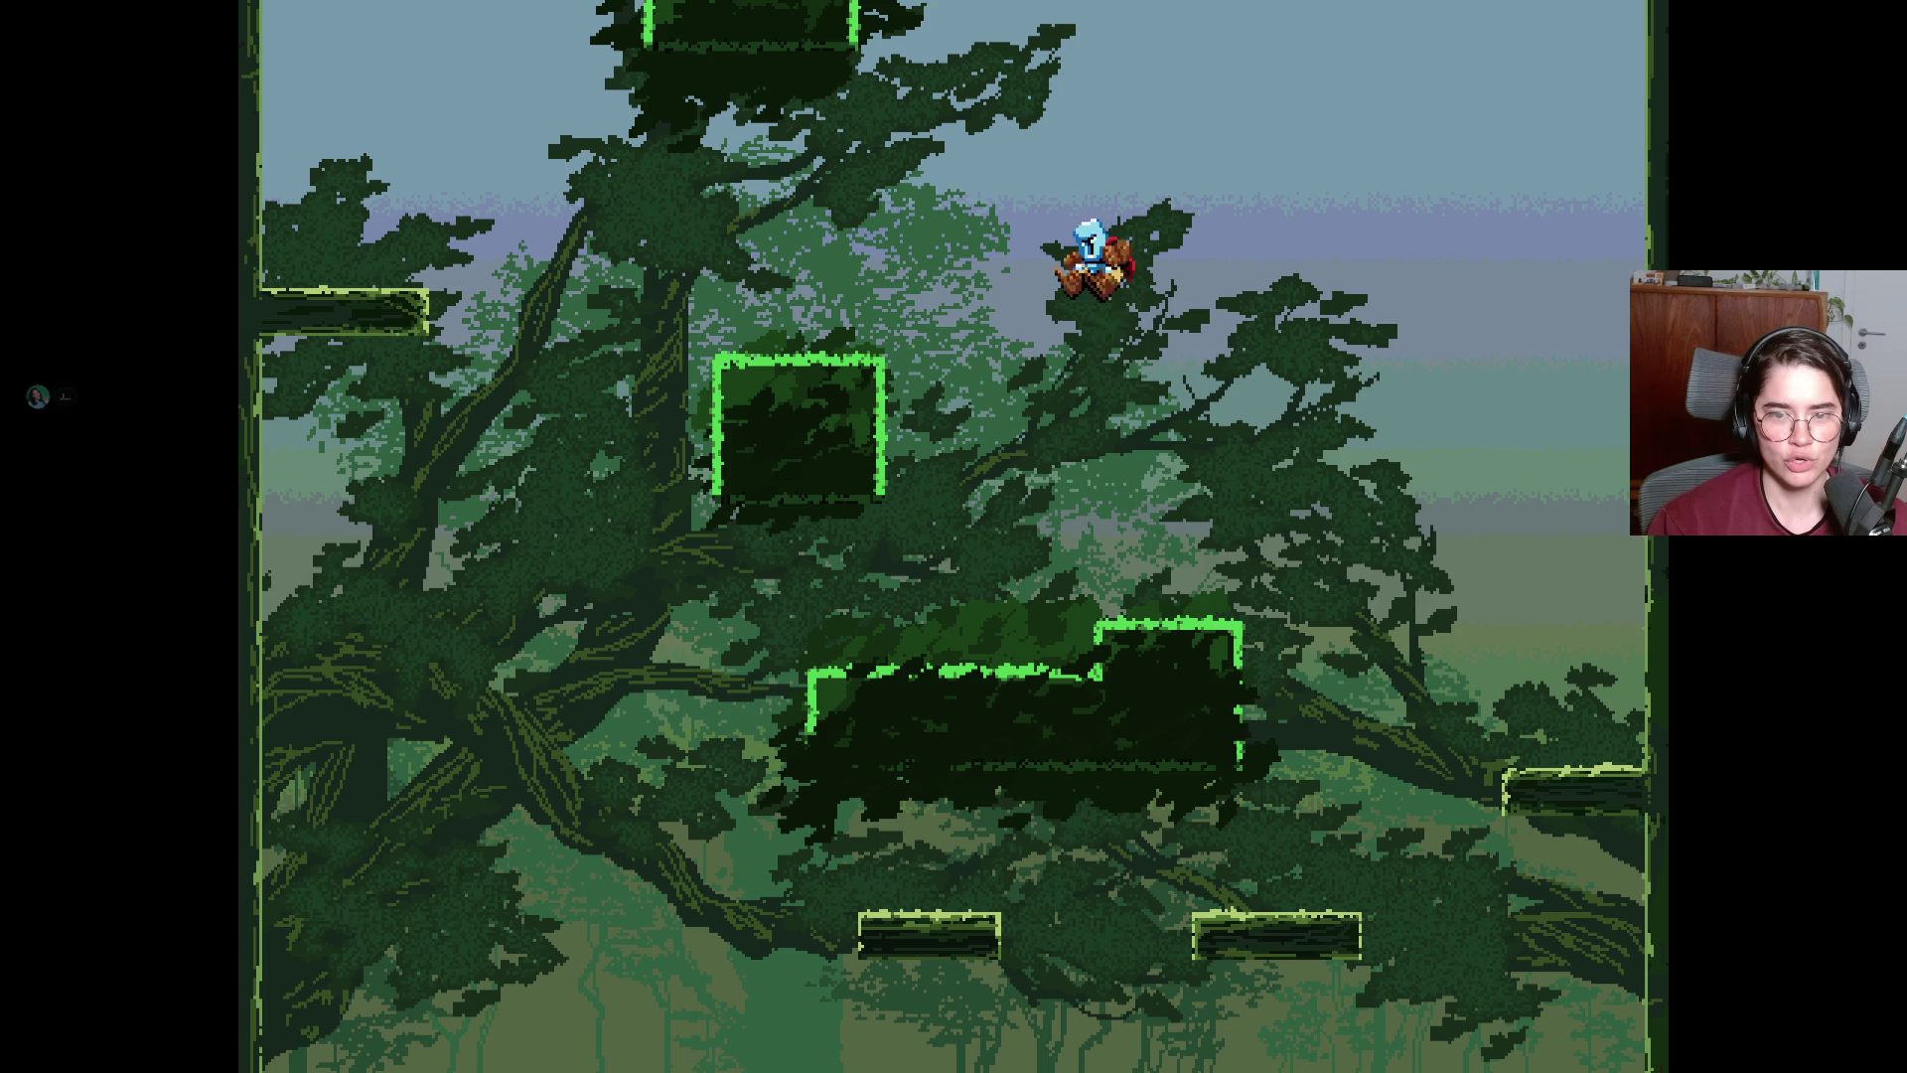
Hop from the right block to the upper-left block and left ledge, then jump into the giant tree screen.
key("space")
key("Left")
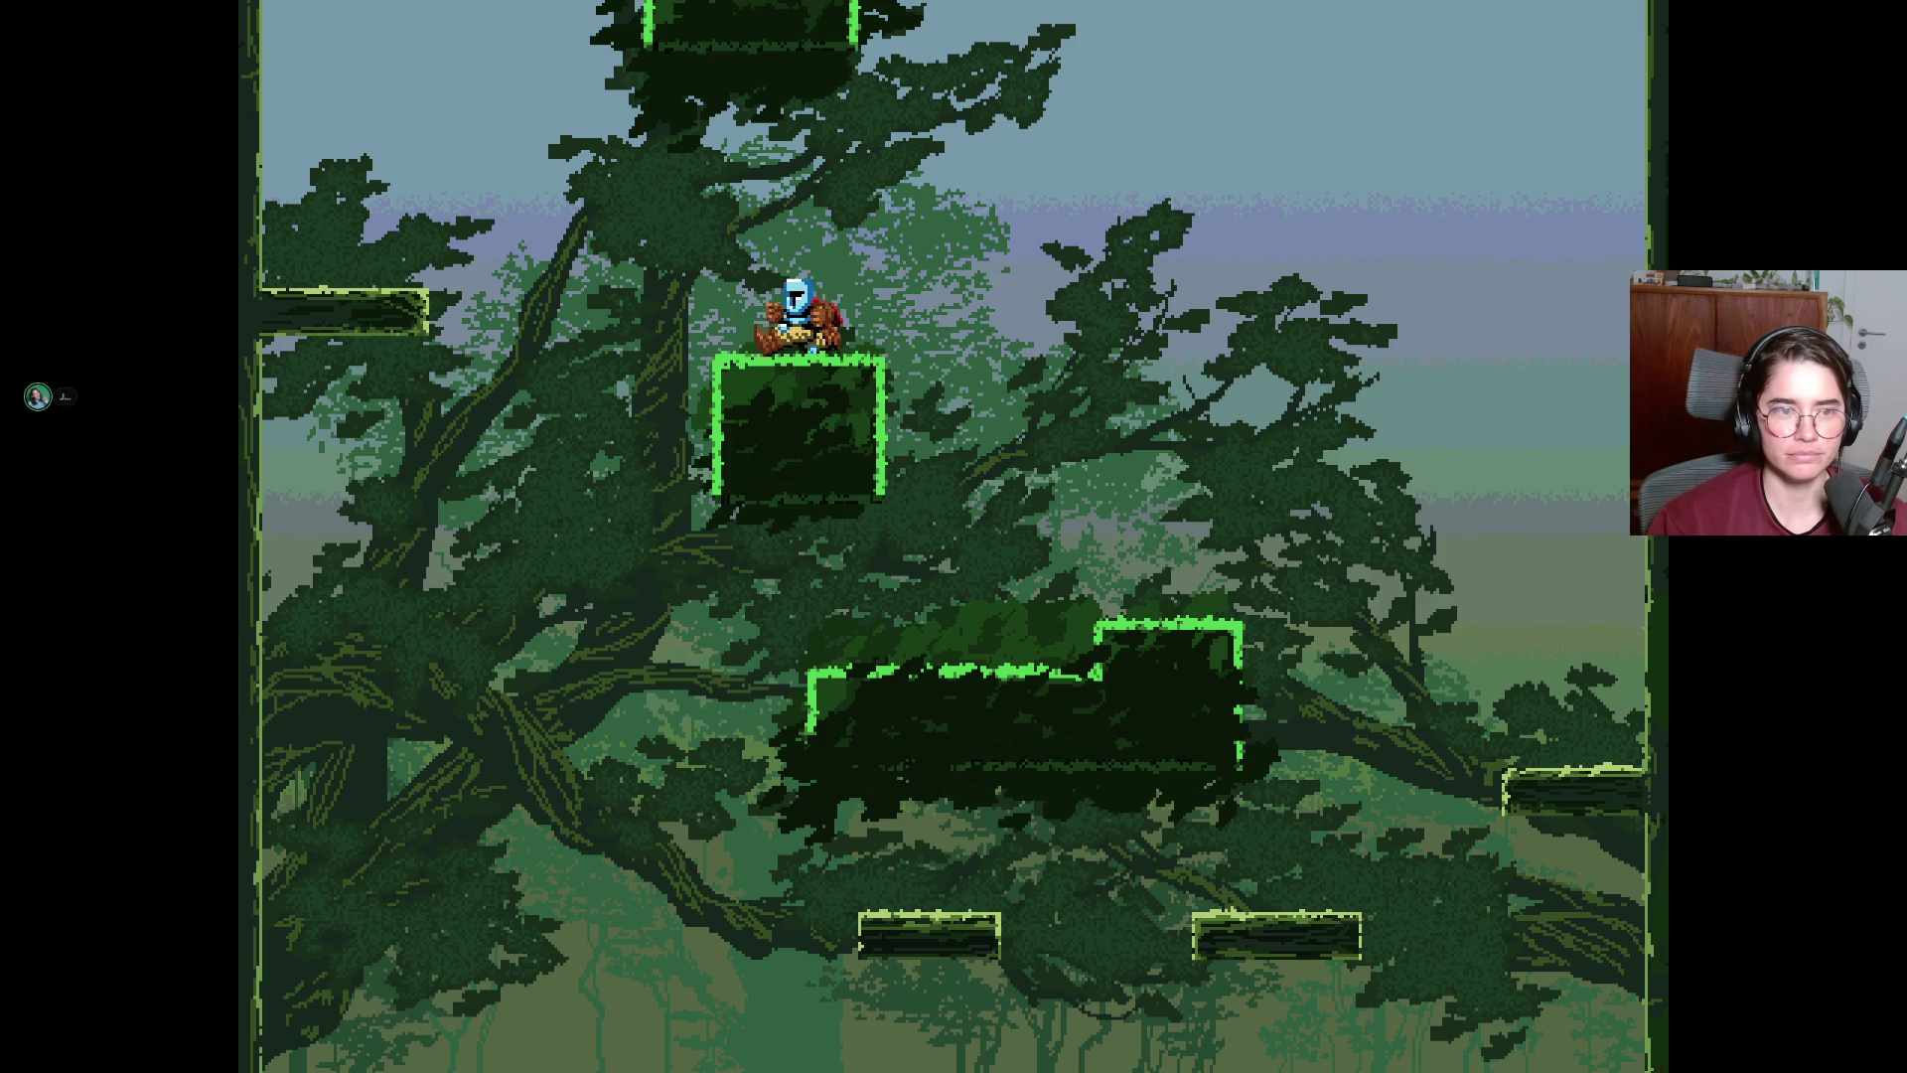
key("space")
key("Left")
key("Right")
key("space")
key("Right")
Land on the green block, reach the left ledge, then jump right onto the tree's lower platform.
key("Left")
key("space")
key("Left")
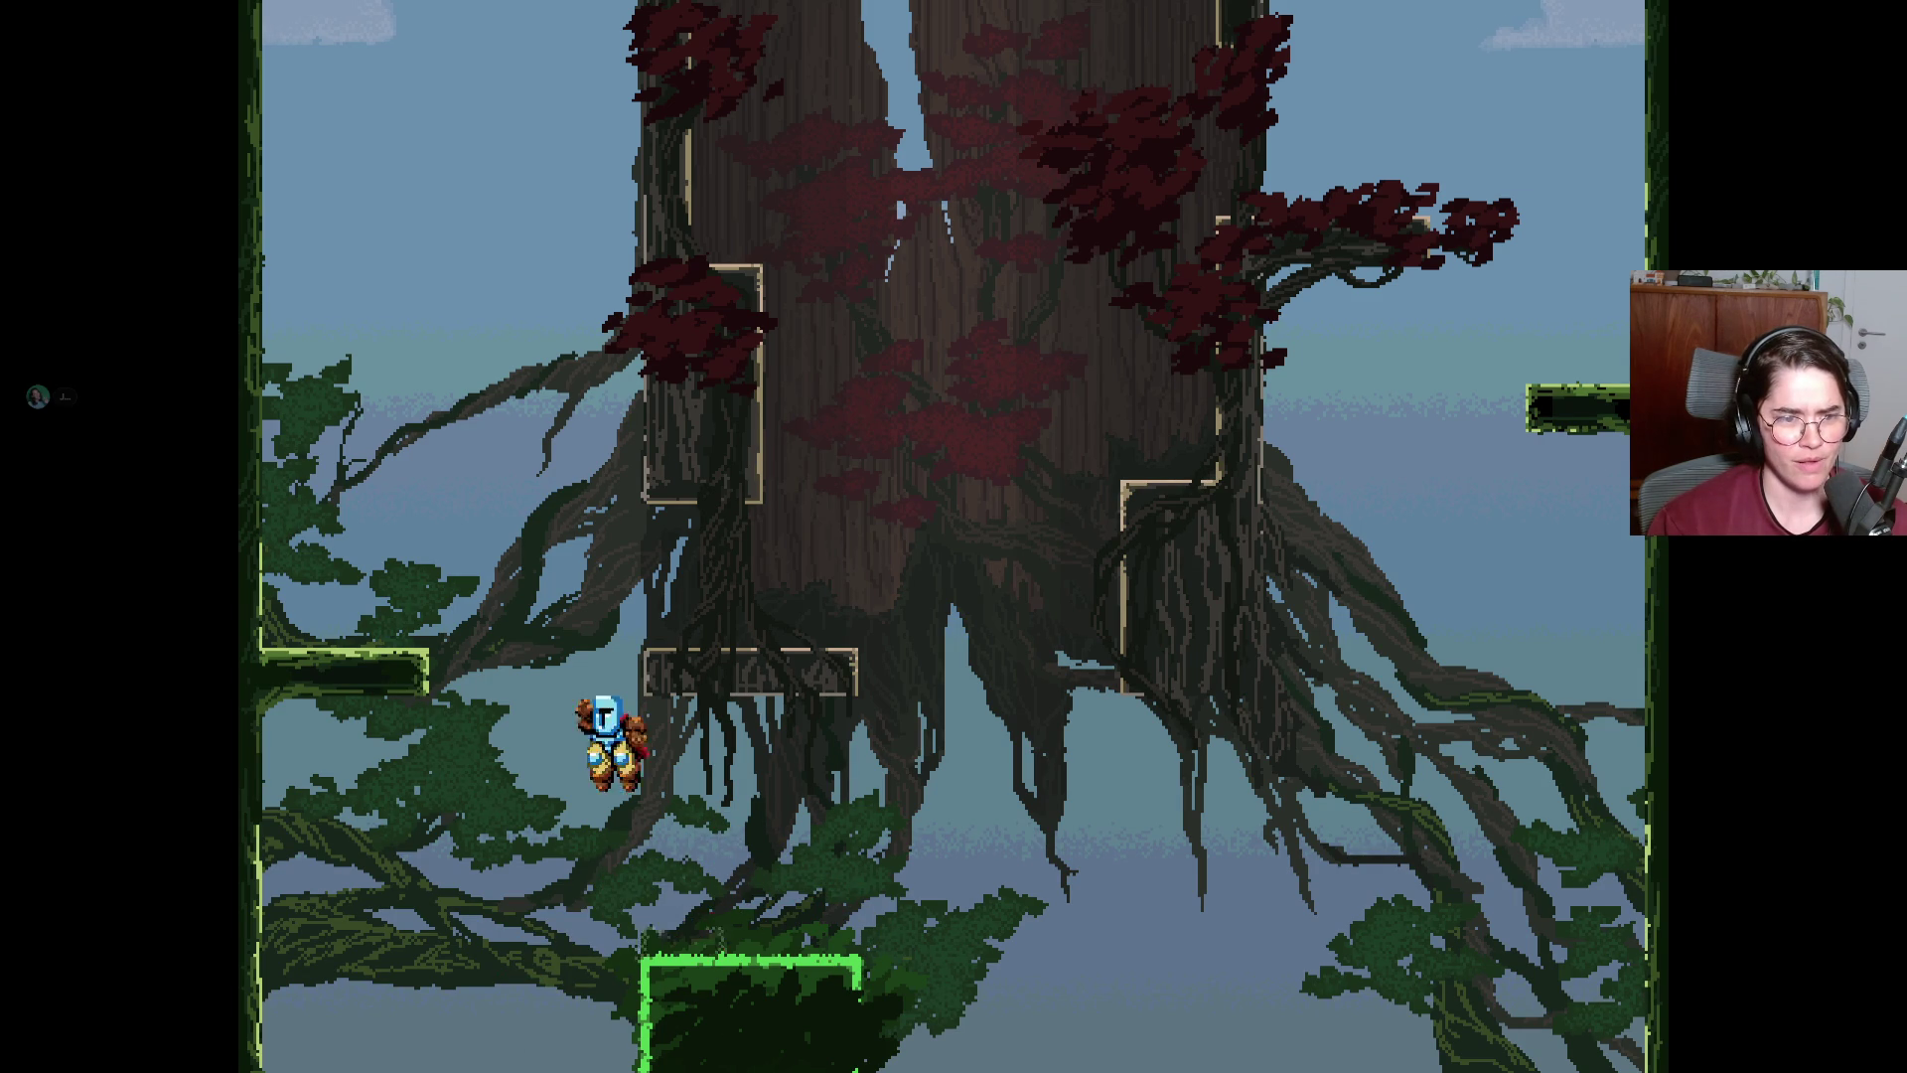
key("Right")
key("space")
key("Right")
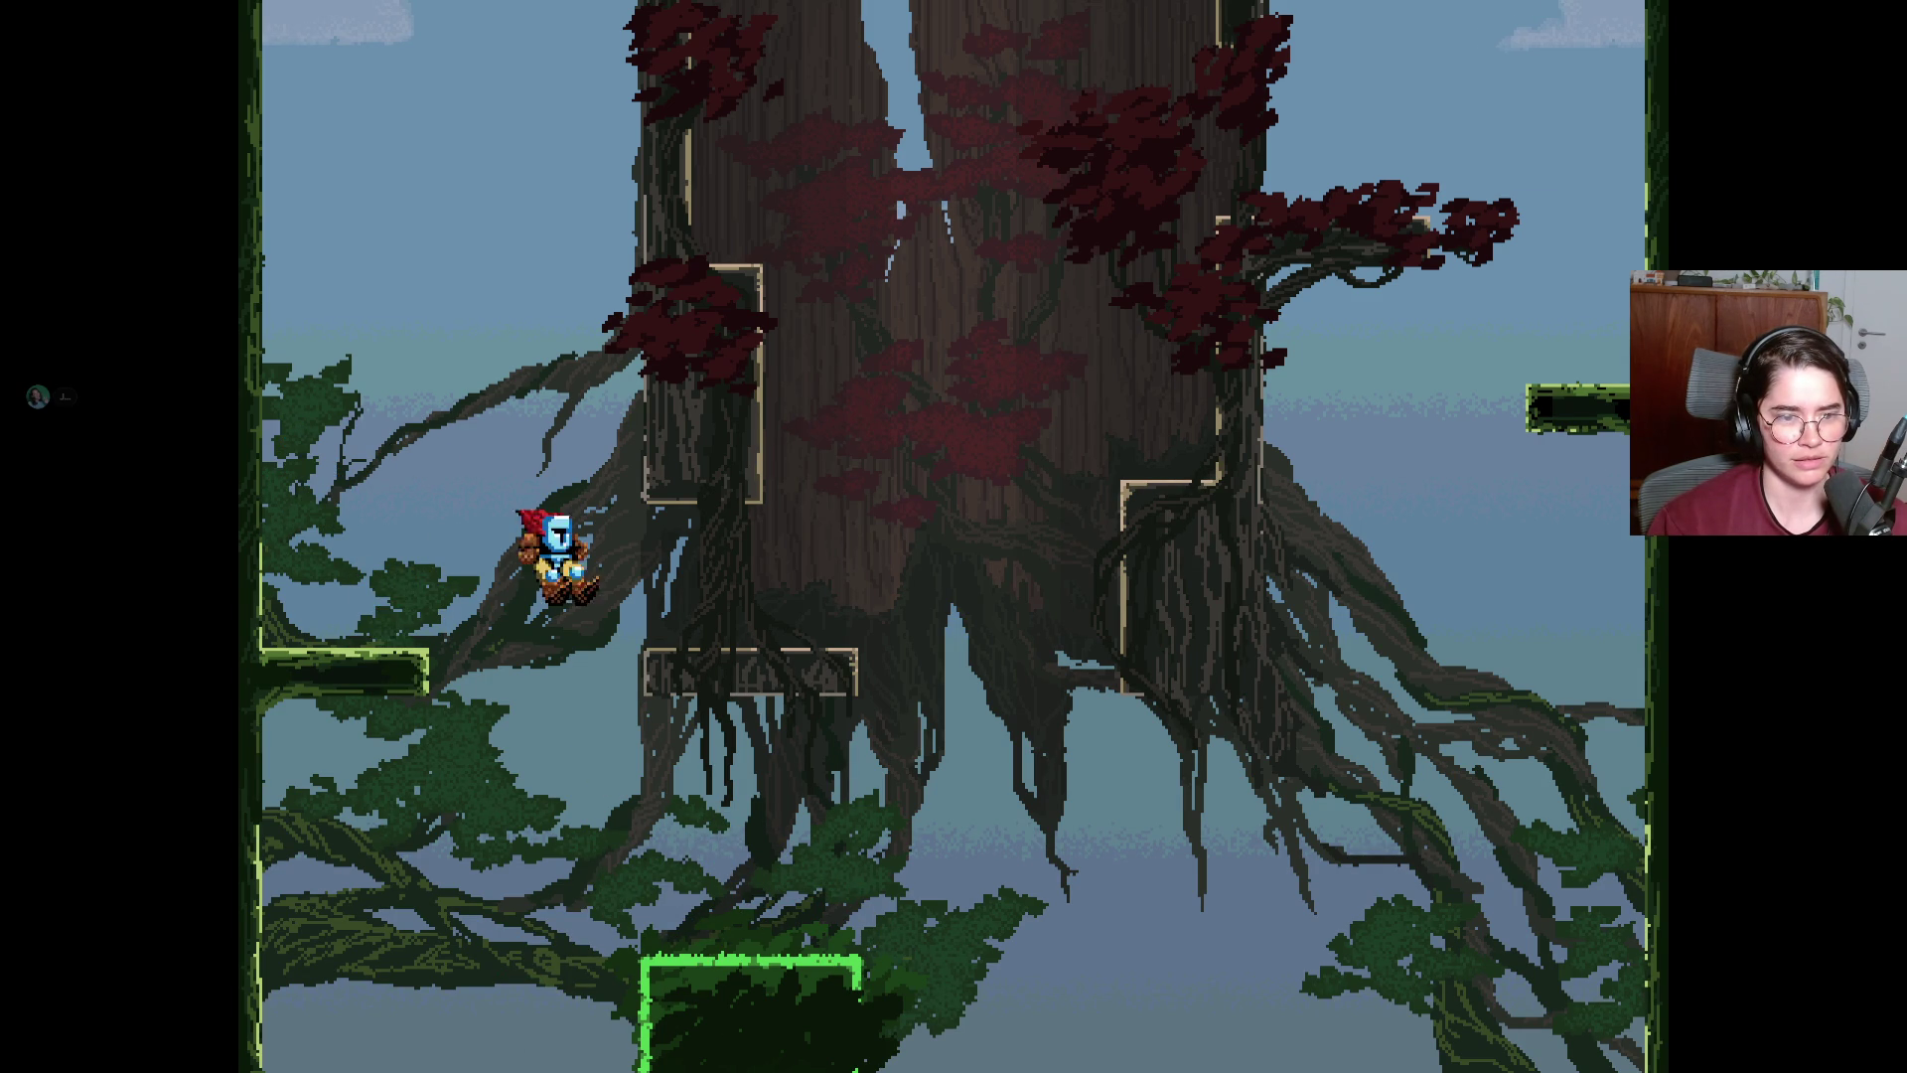
Climb up the giant tree's right and left platforms, fall from it, and get back up.
key("space")
key("Right")
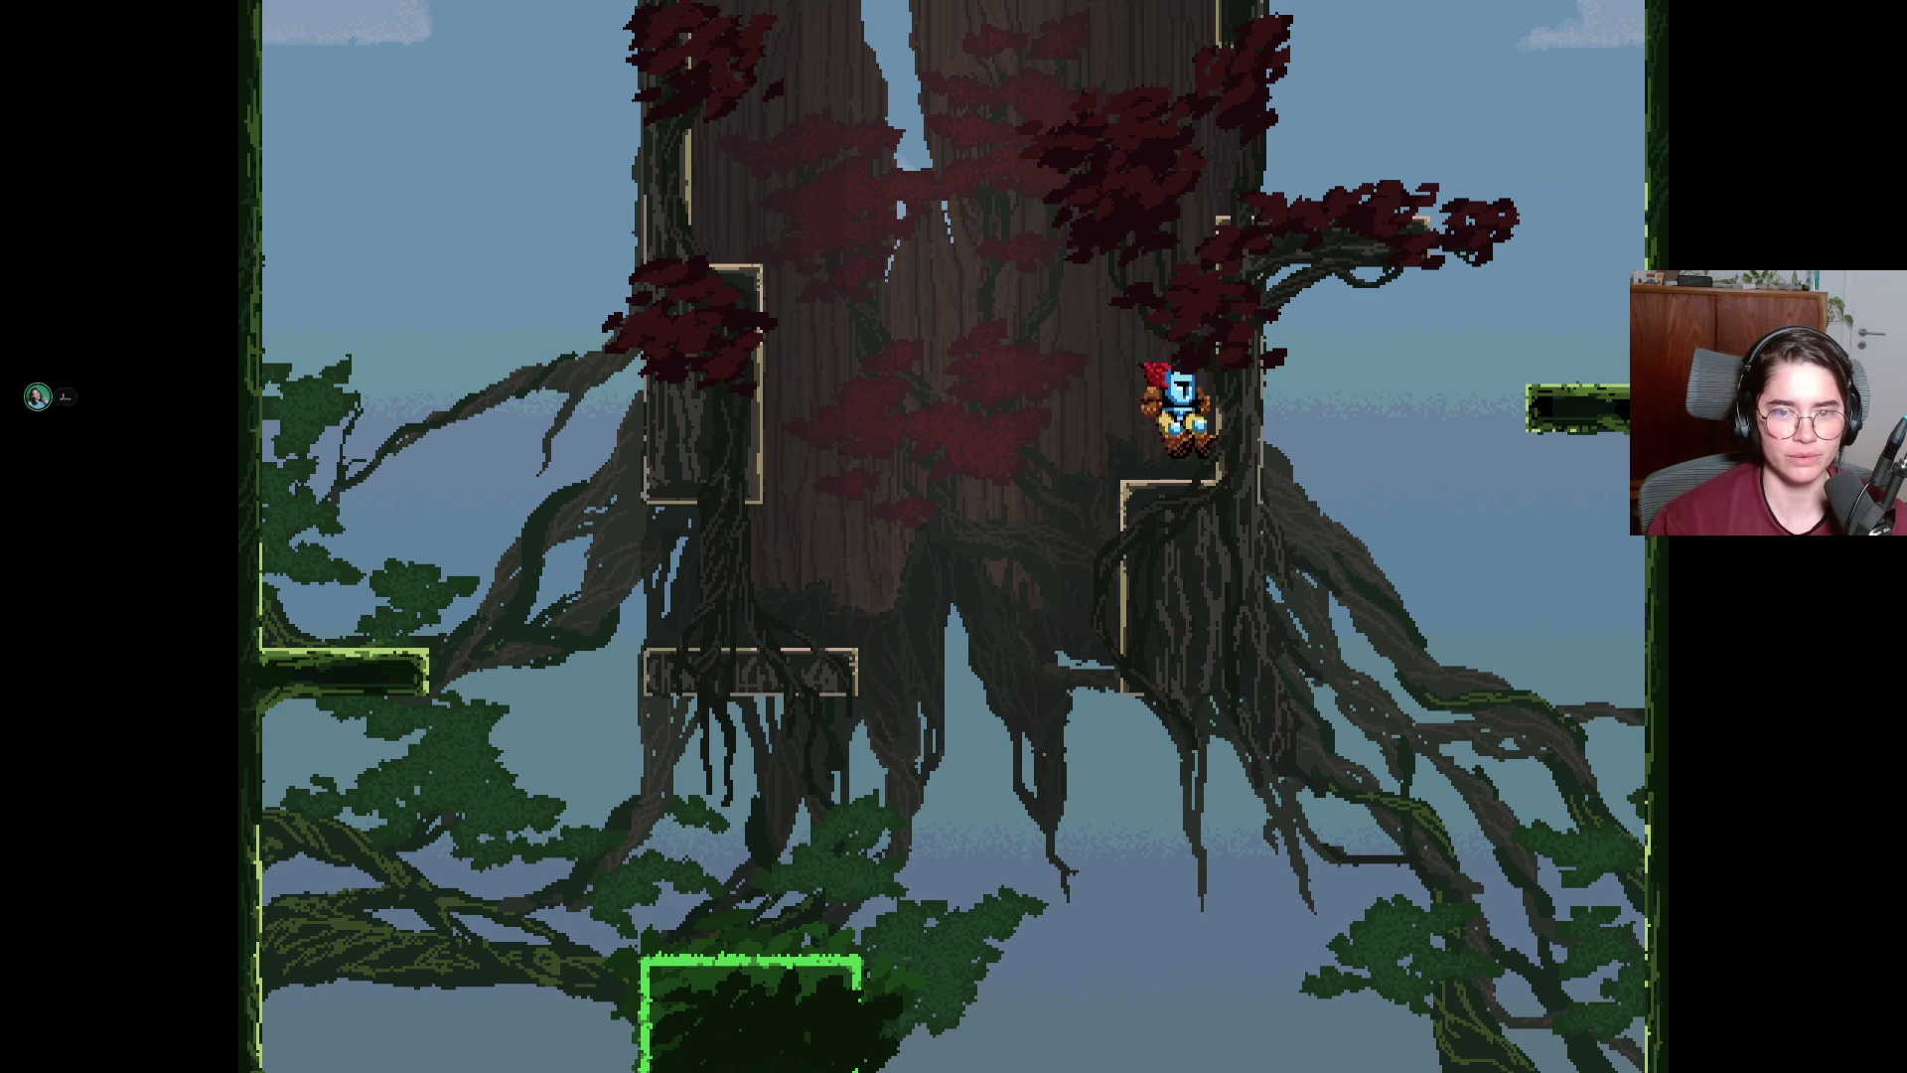
key("space")
key("Left")
key("Right")
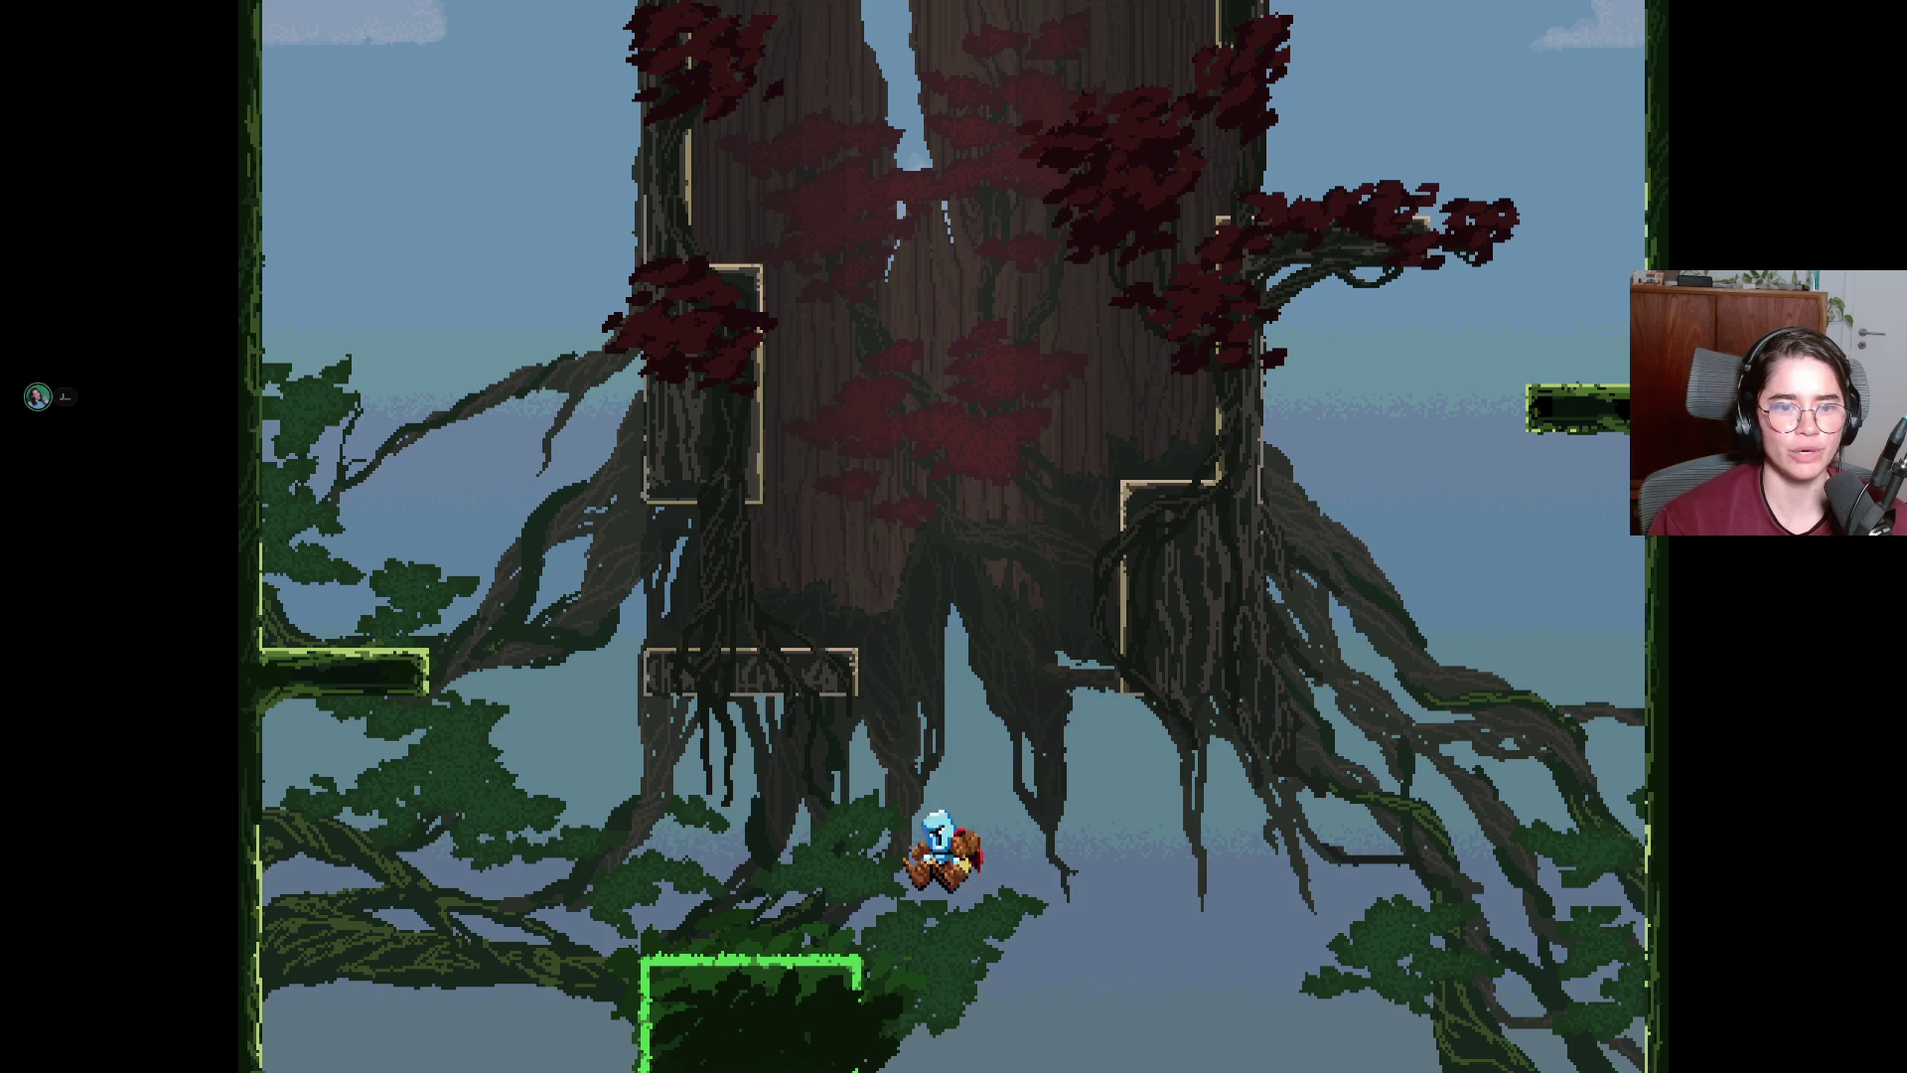
key("Right")
Jump up-left to the top-left platform and walk off its edge into the screen below.
key("space")
key("Left")
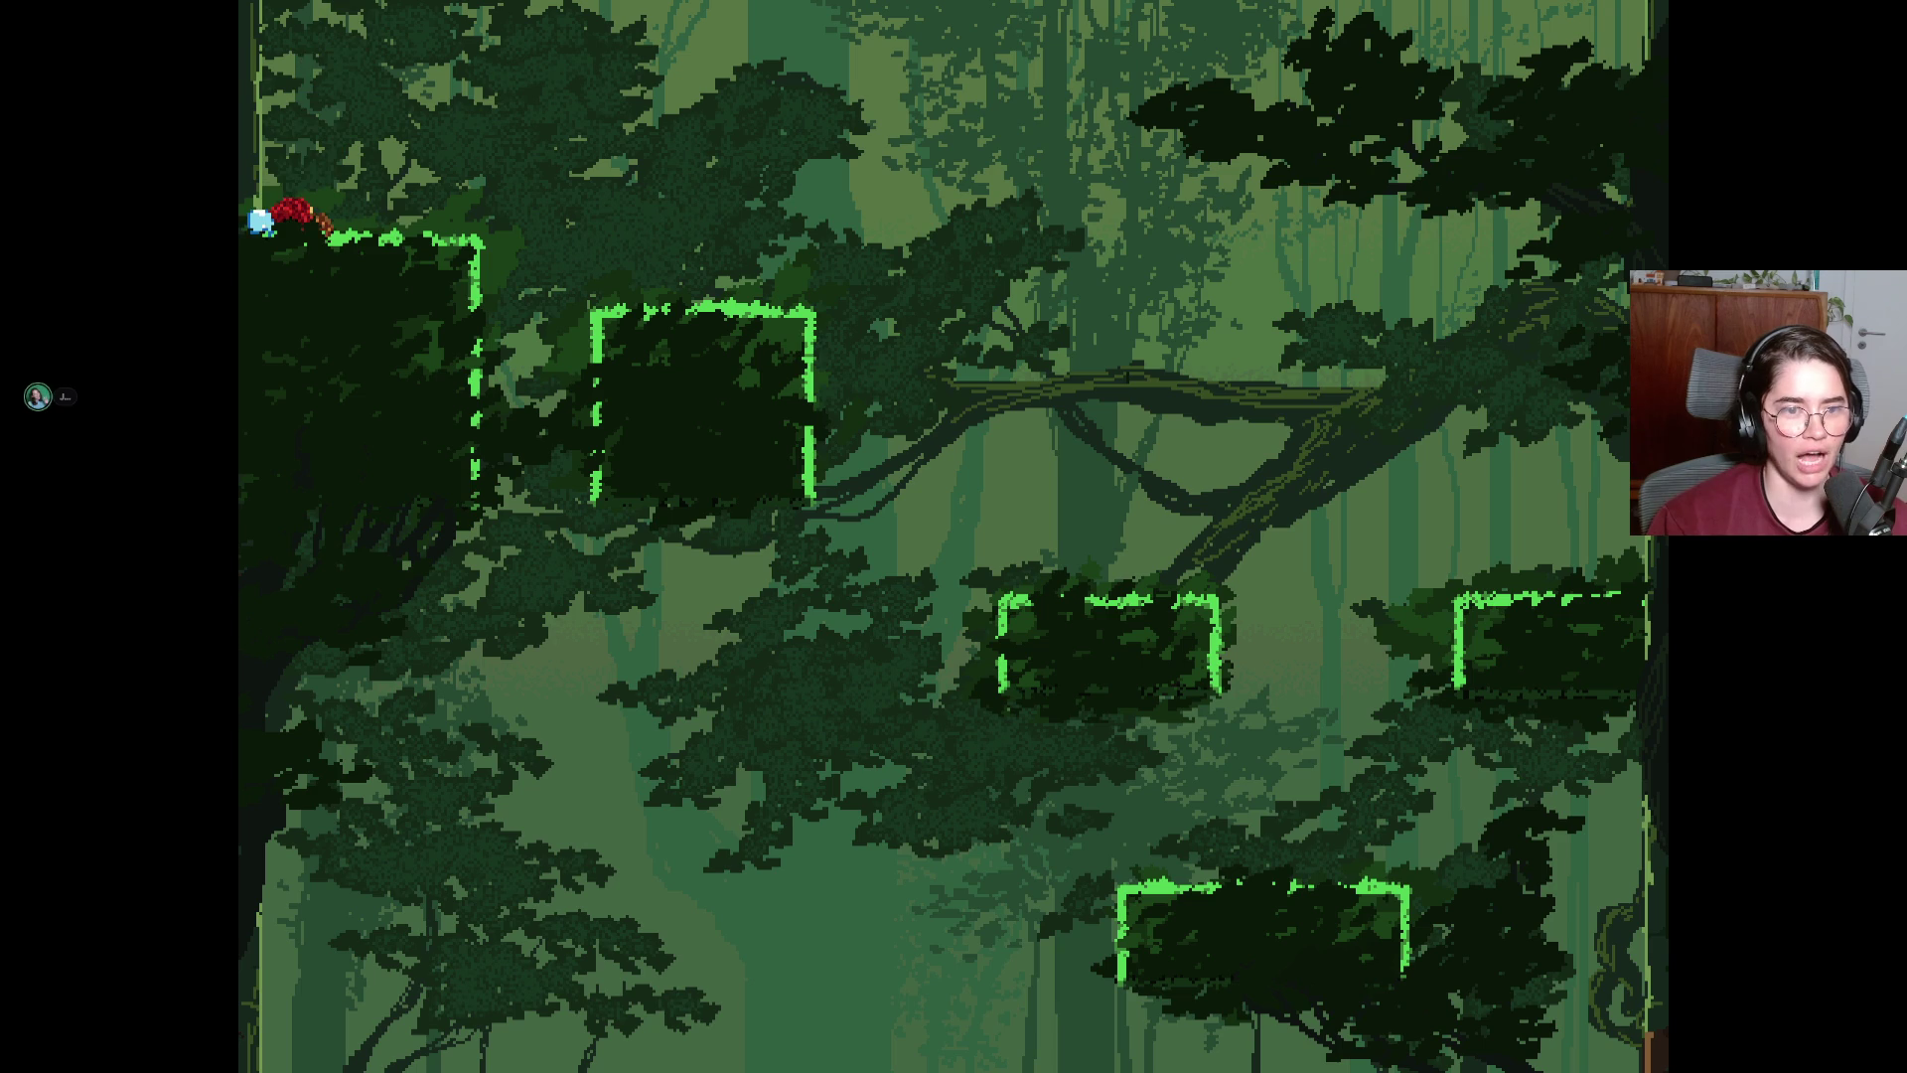
key("Right")
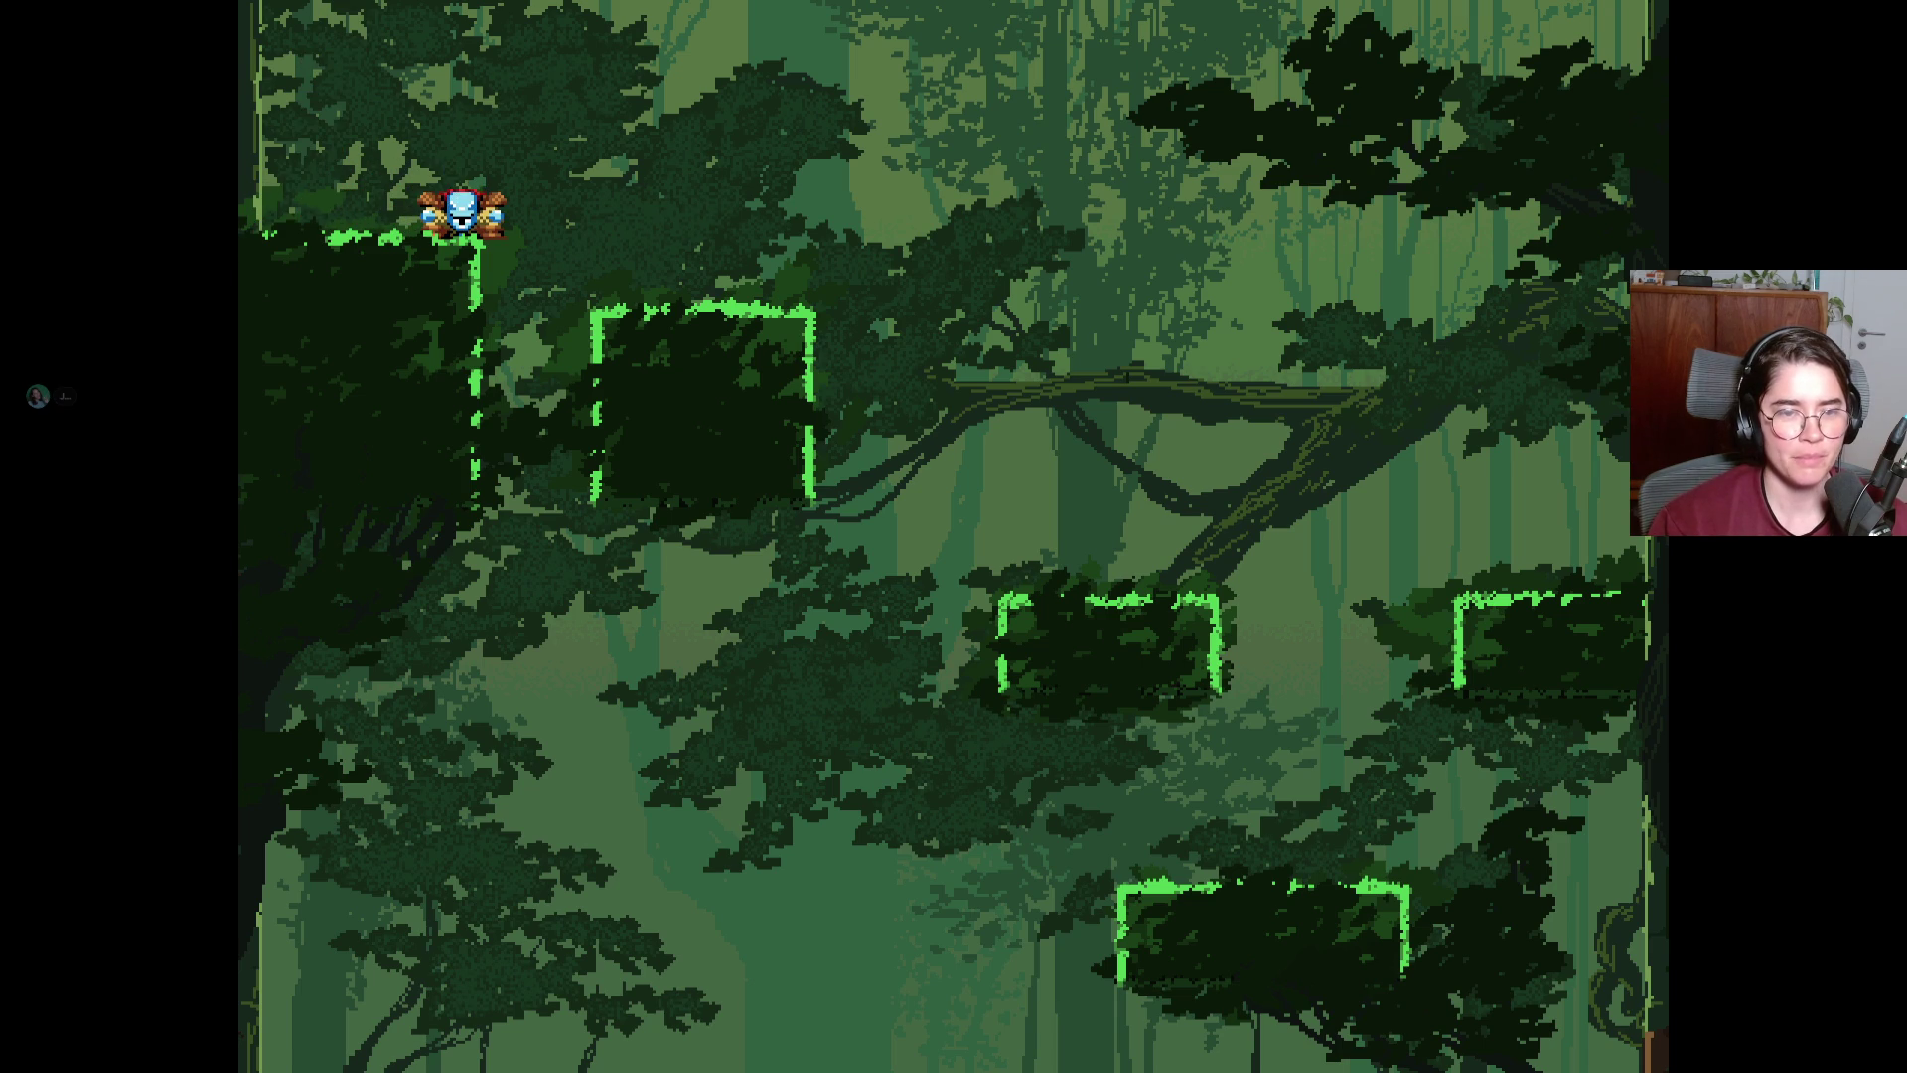
key("Right")
Jump to the small right platform and right ledge, then swing back onto the lower-right platform.
key("space")
key("Right")
key("space")
key("Left")
key("space")
key("Right")
key("Left")
Climb via the right-wall ledge and raised green platform, long-jump up-left, and enter the screen above.
key("Right")
key("space")
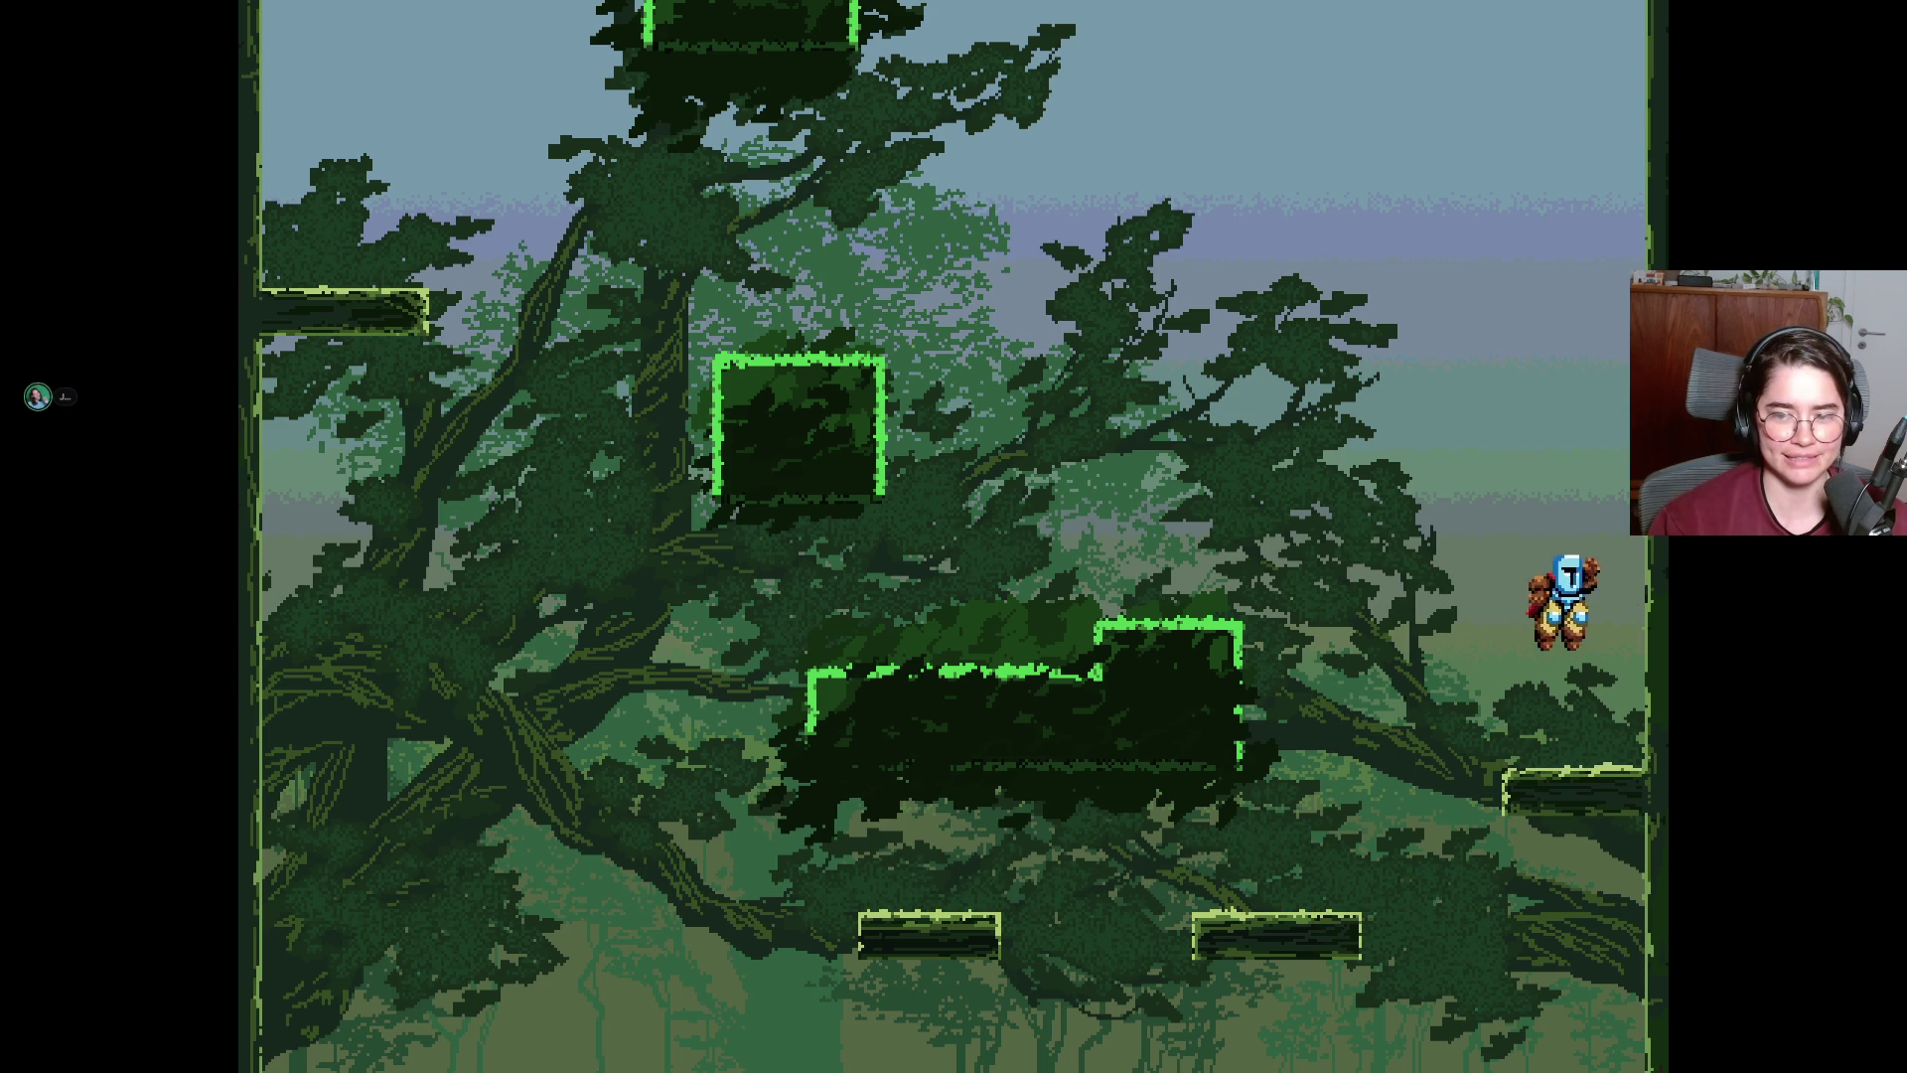
key("Left")
key("space")
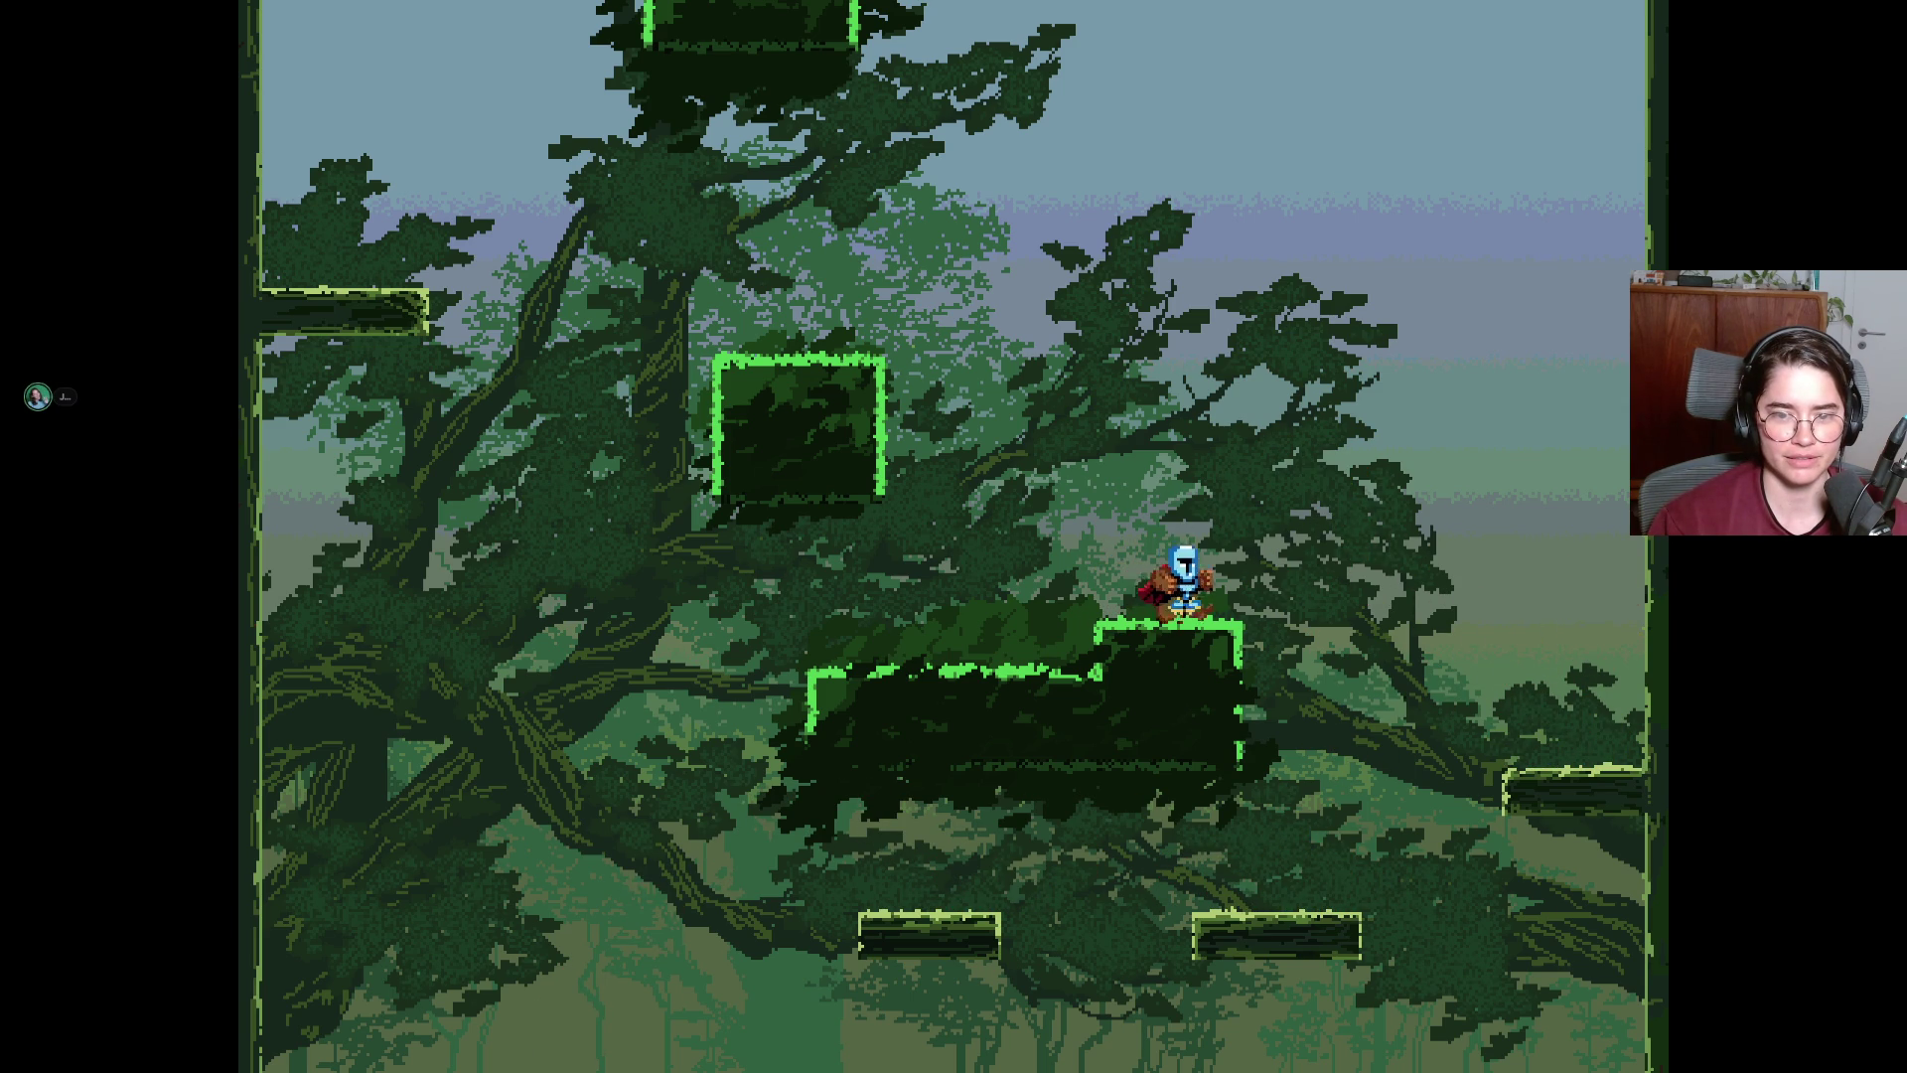
key("Left")
key("space")
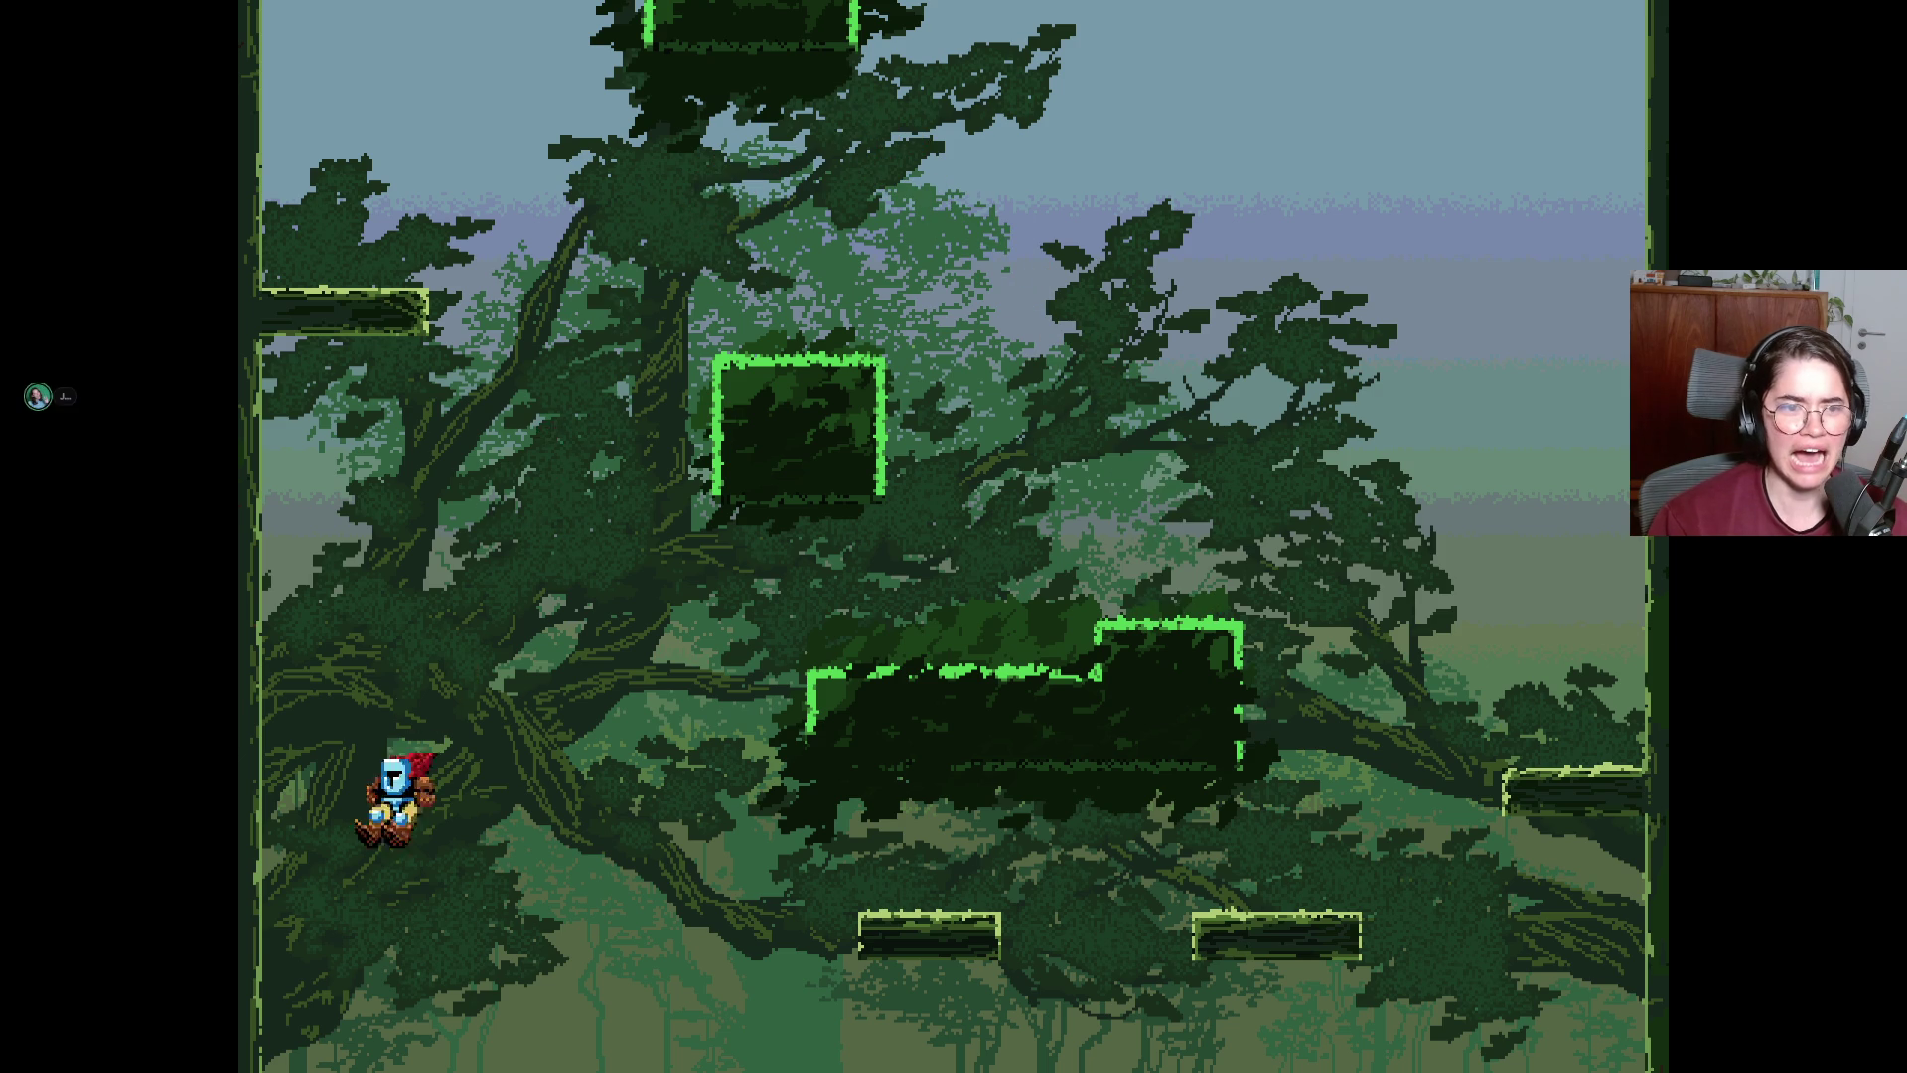
key("Right")
key("space")
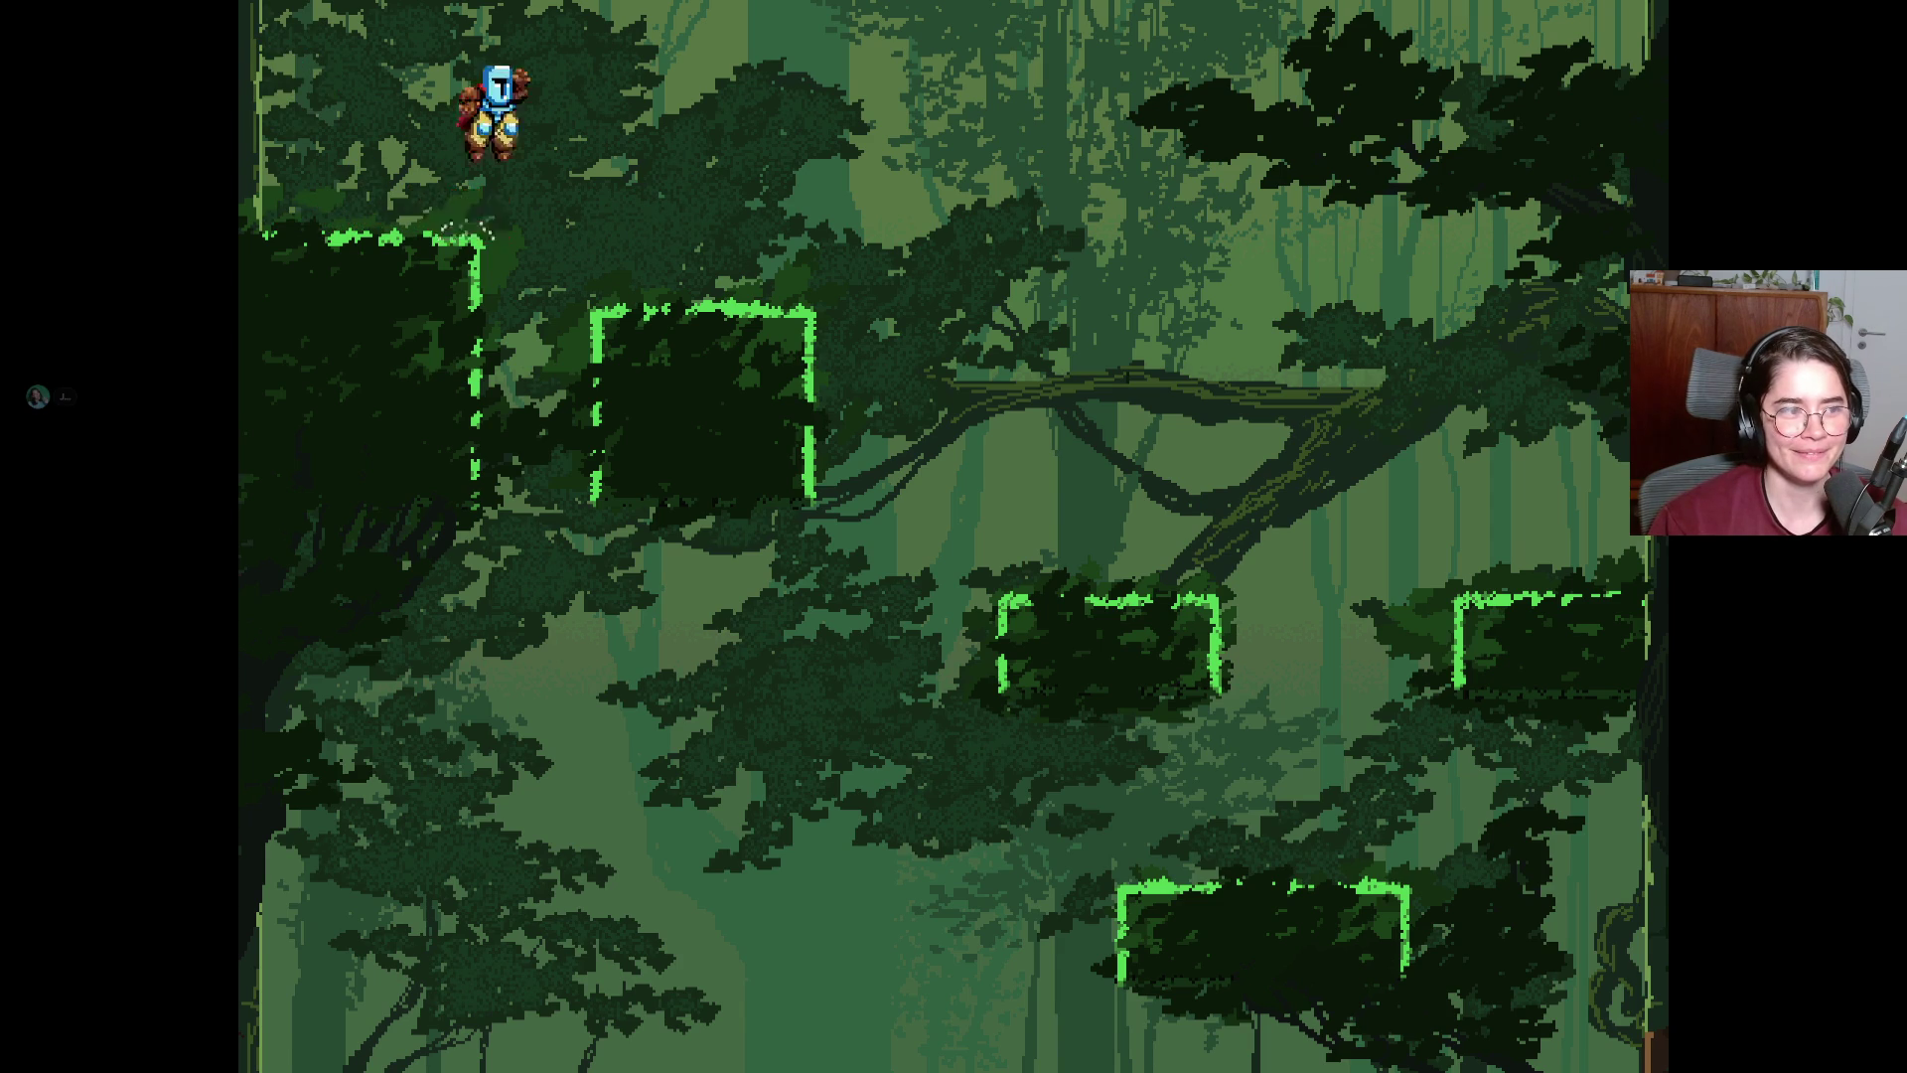
Drop off the low platform, then jump up-left onto the upper-left and top-left platforms.
key("Right")
key("space")
key("Left")
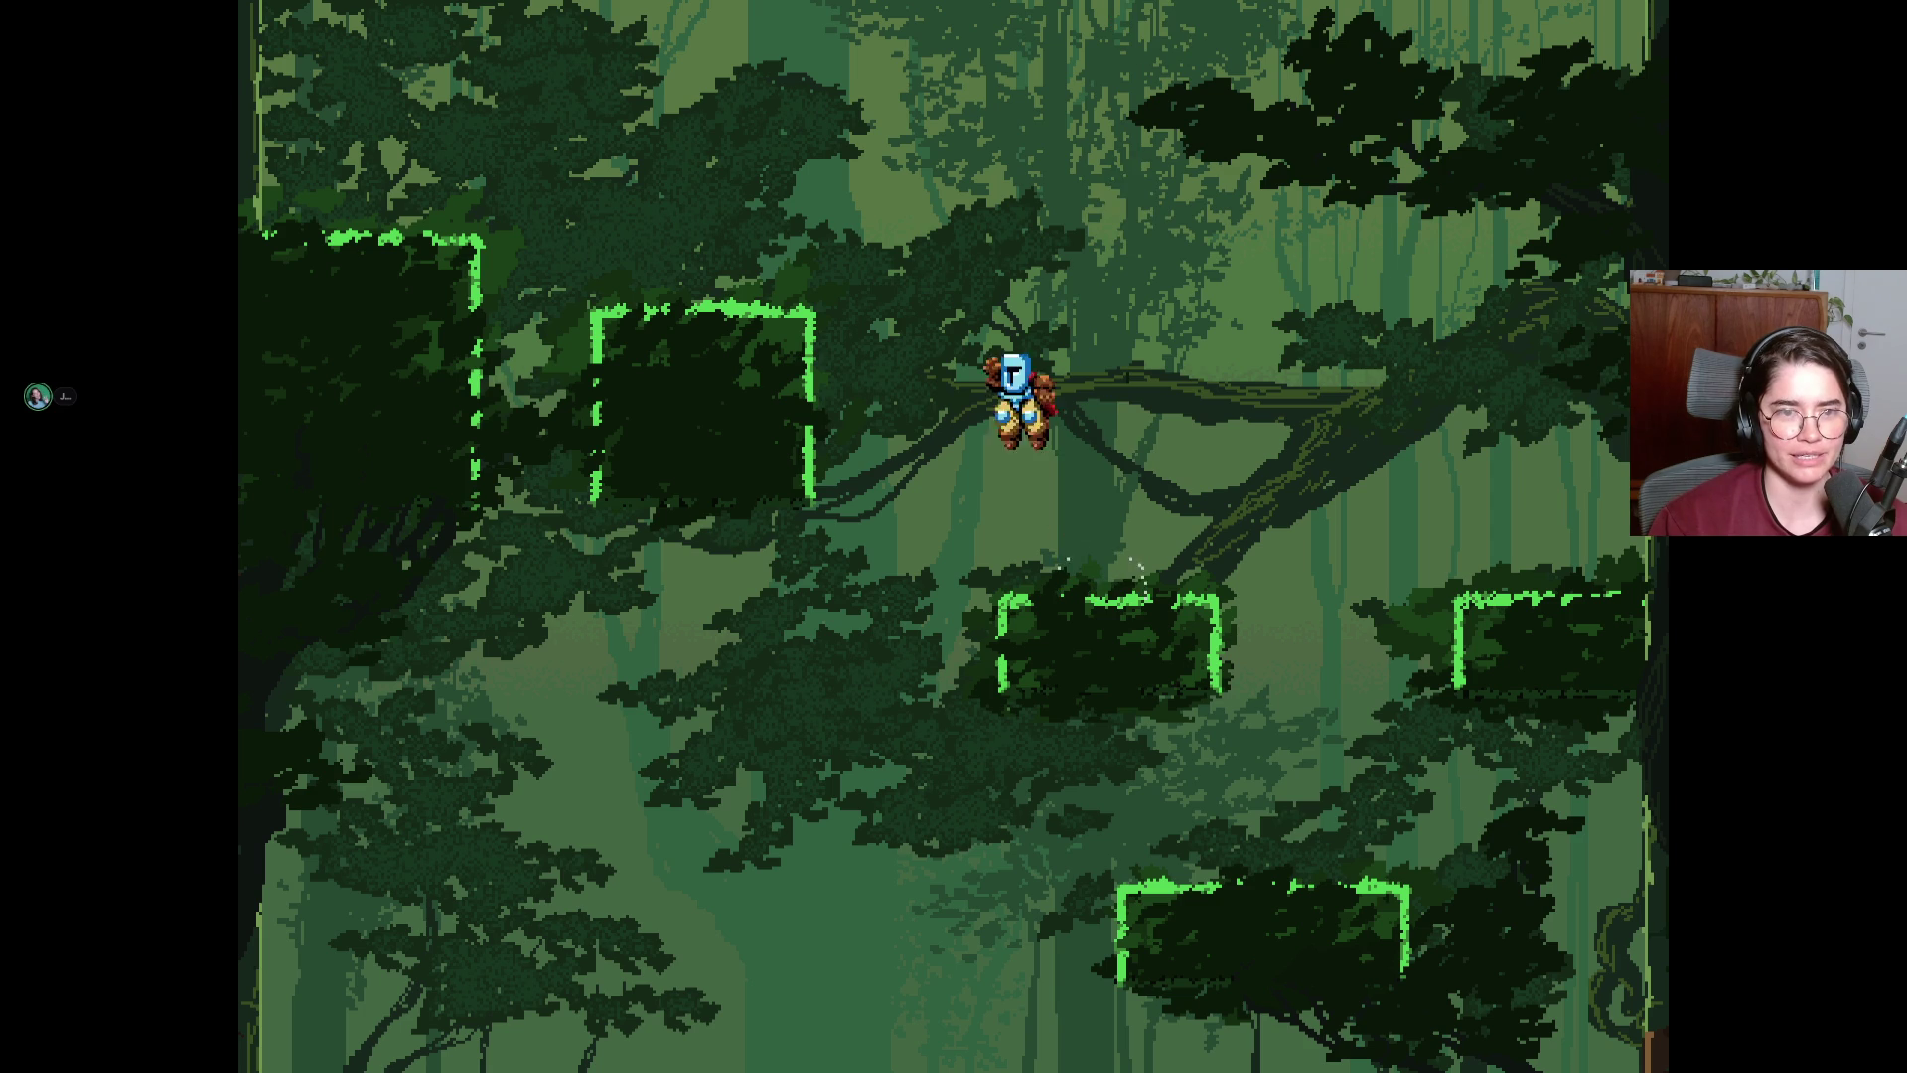
key("space")
key("Left")
Jump from the platform edge and walk right, then leap up-right into the next screen.
key("Right")
key("space")
key("Right")
key("space")
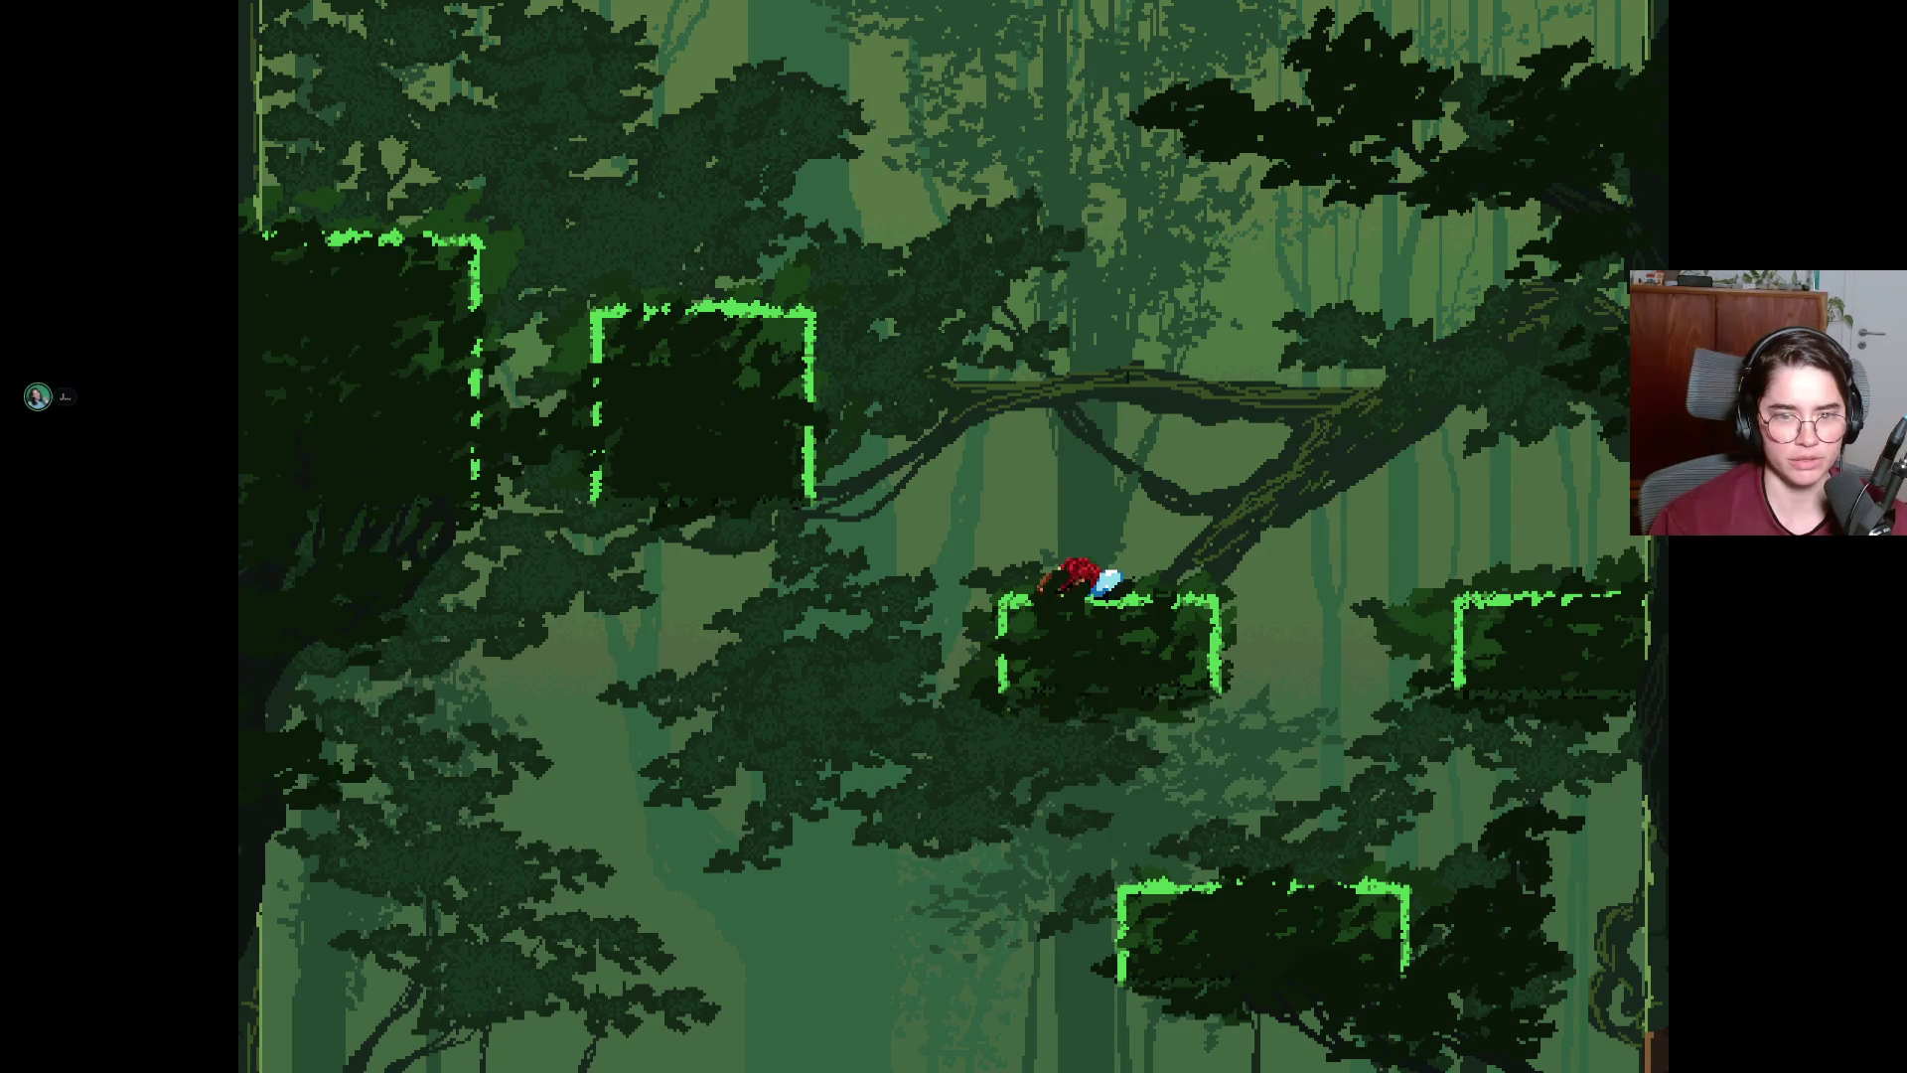
Jump up-left to the middle-left platform and top-left corner, then into the screen above.
key("space")
key("Left")
key("space")
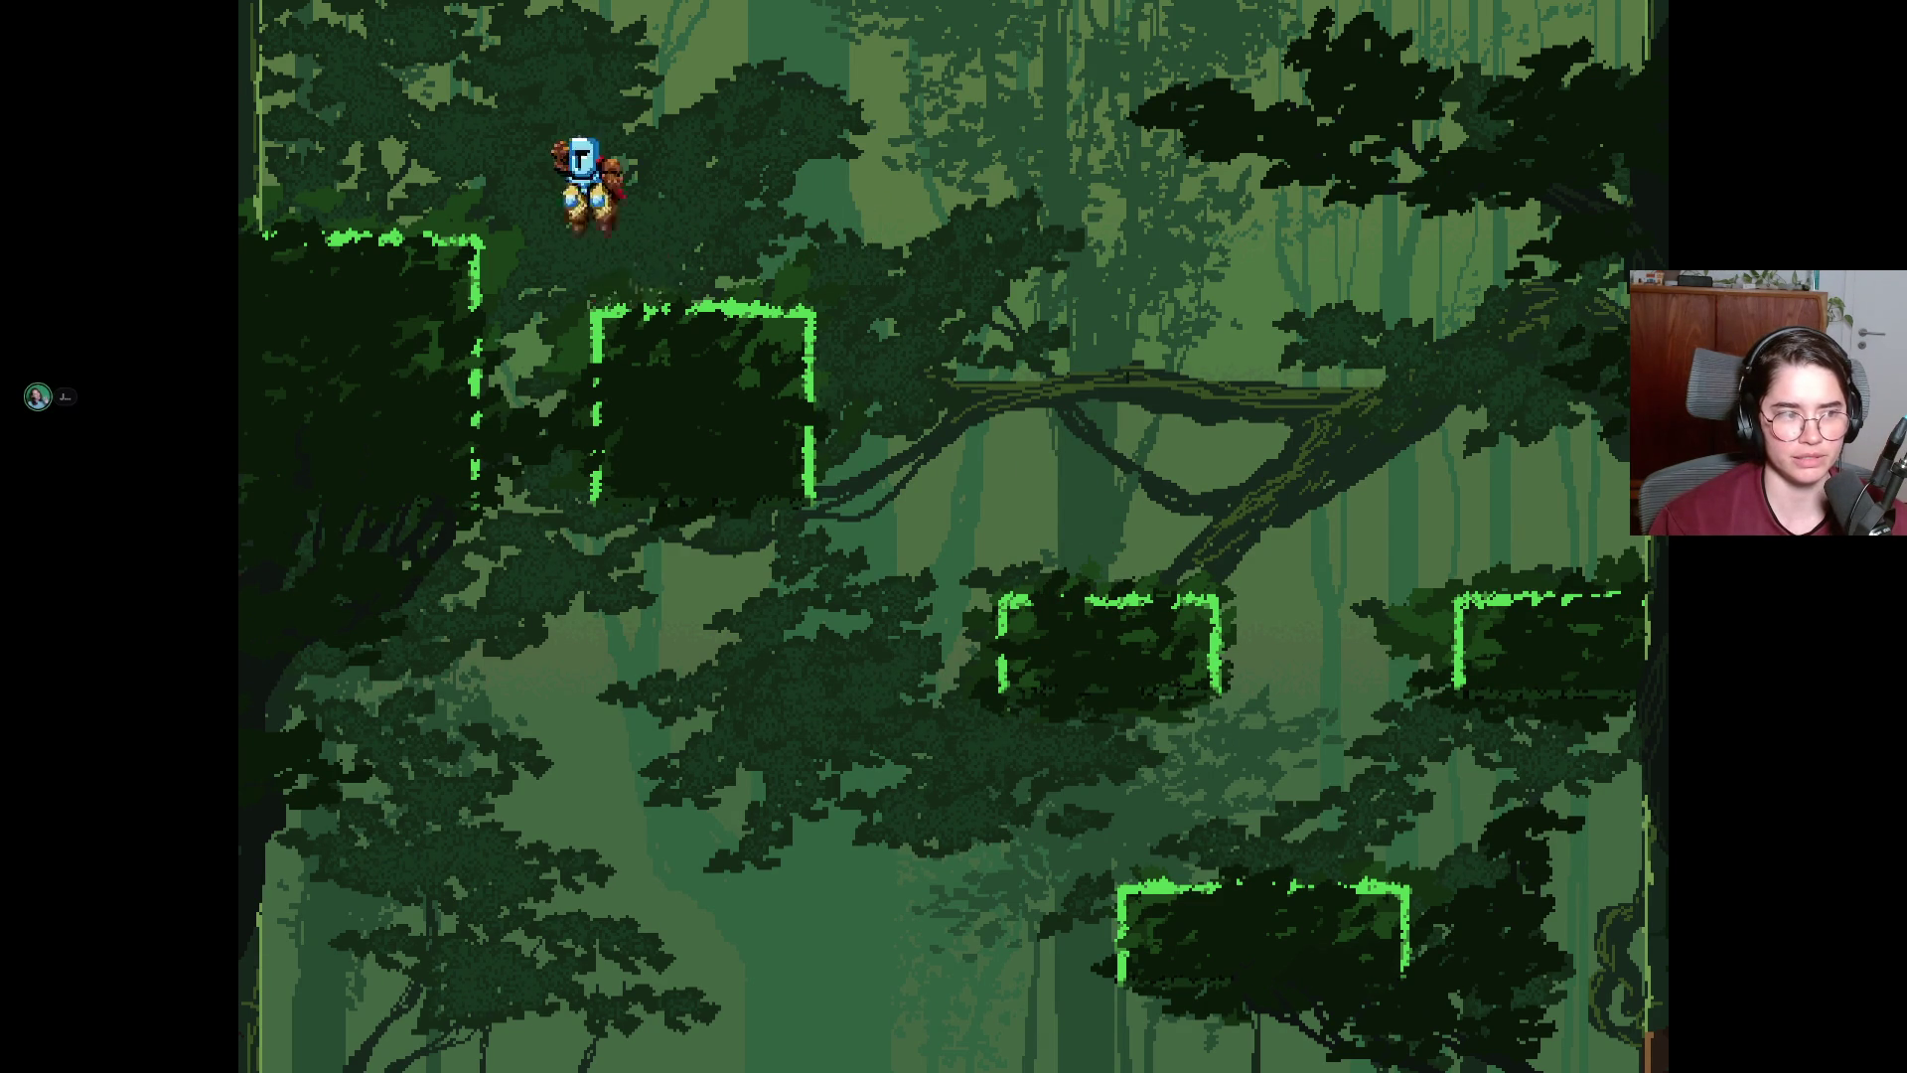
key("Right")
key("space")
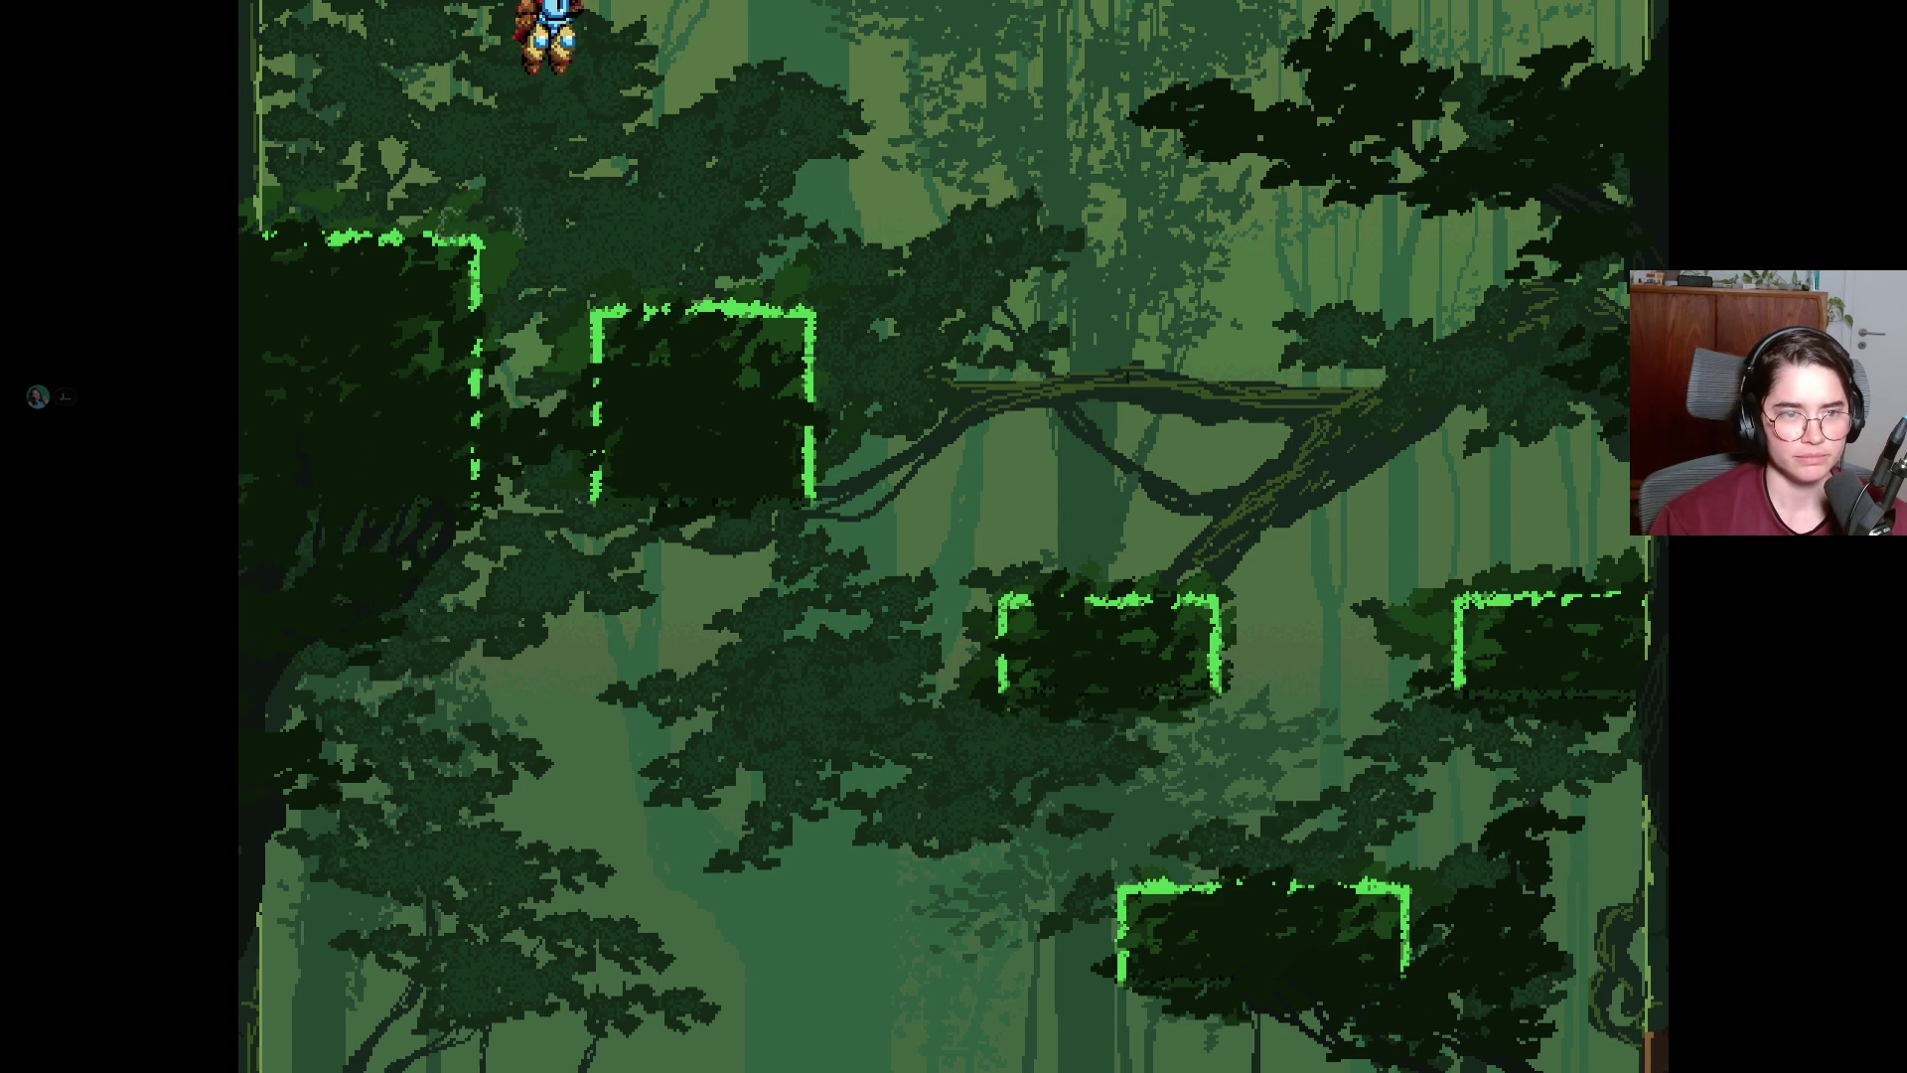
Hop to the right low platform and right-wall ledge, then back left onto the middle platform.
key("Right")
key("space")
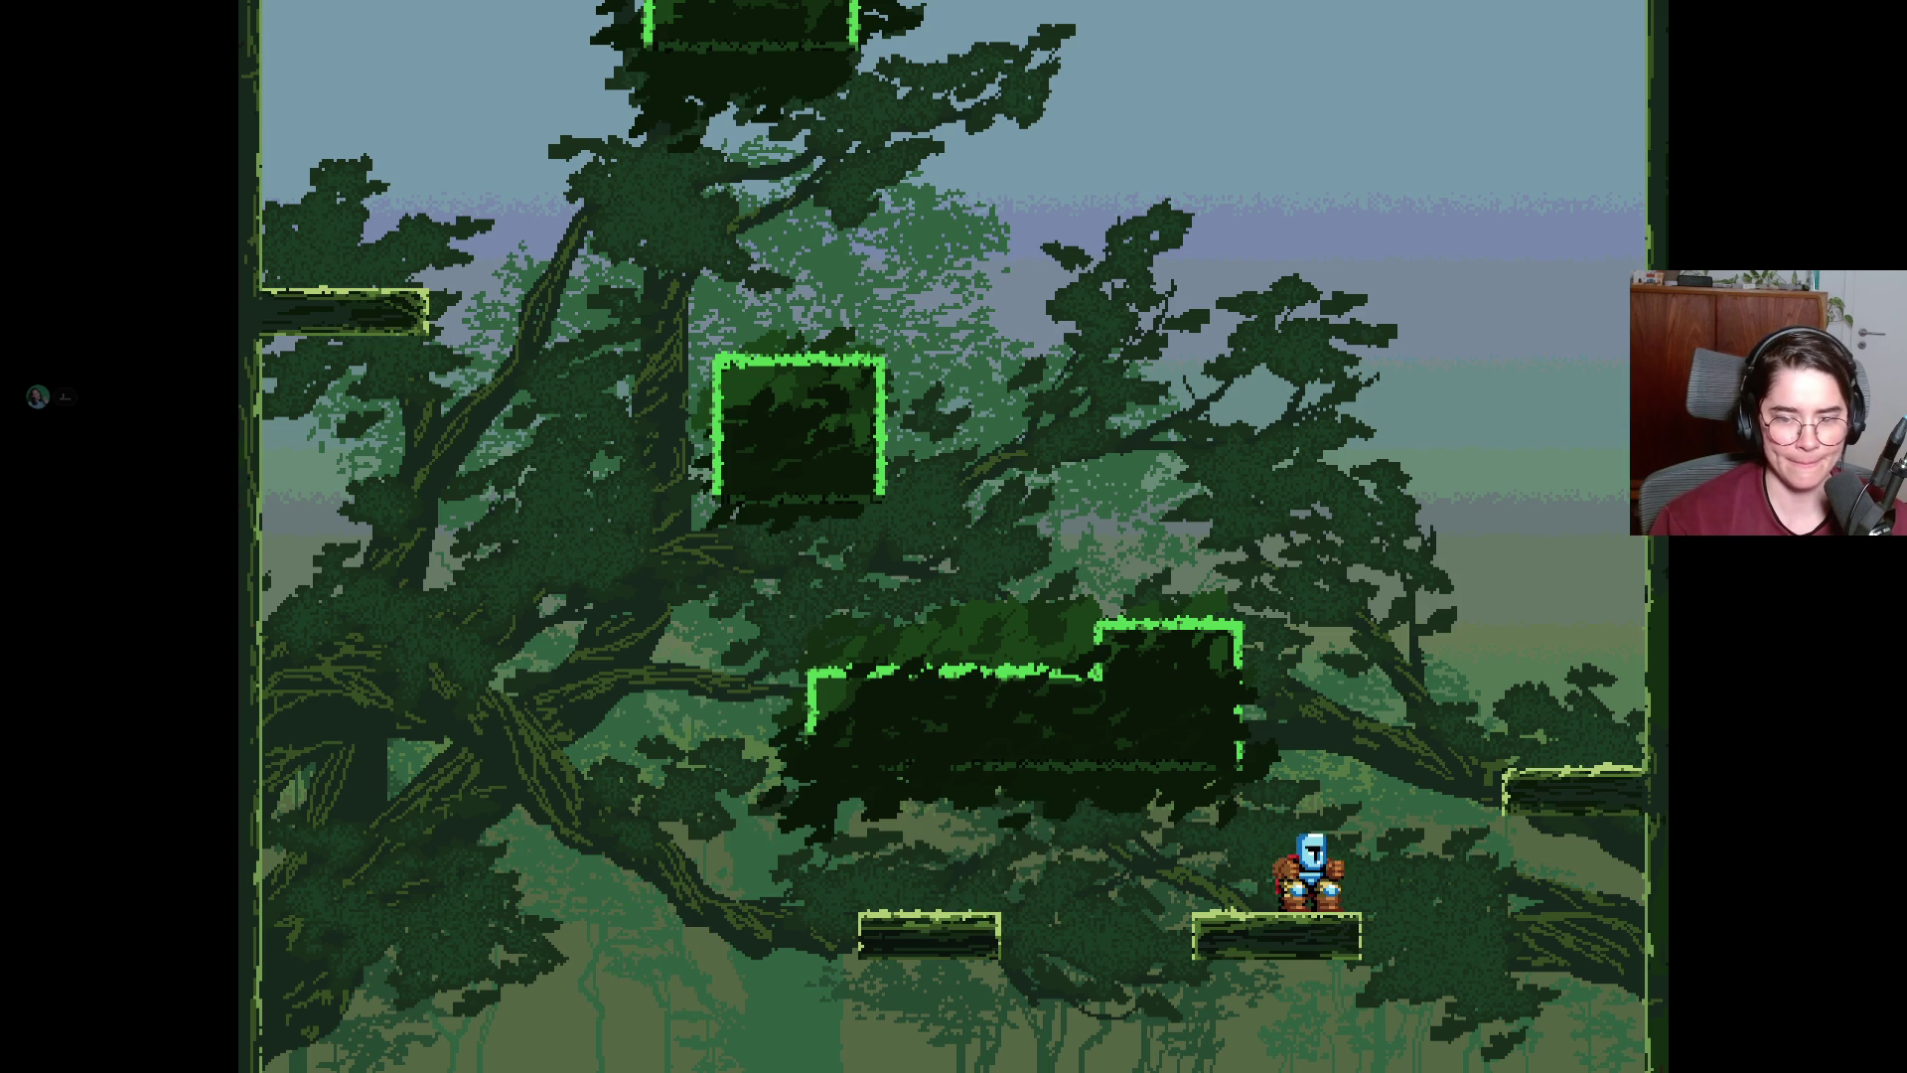
key("Right")
key("space")
key("Left")
key("space")
Jump up-left onto the upper-left square block and drift left toward the next screen.
key("Right")
key("Left")
key("space")
key("Left")
key("space")
key("Left")
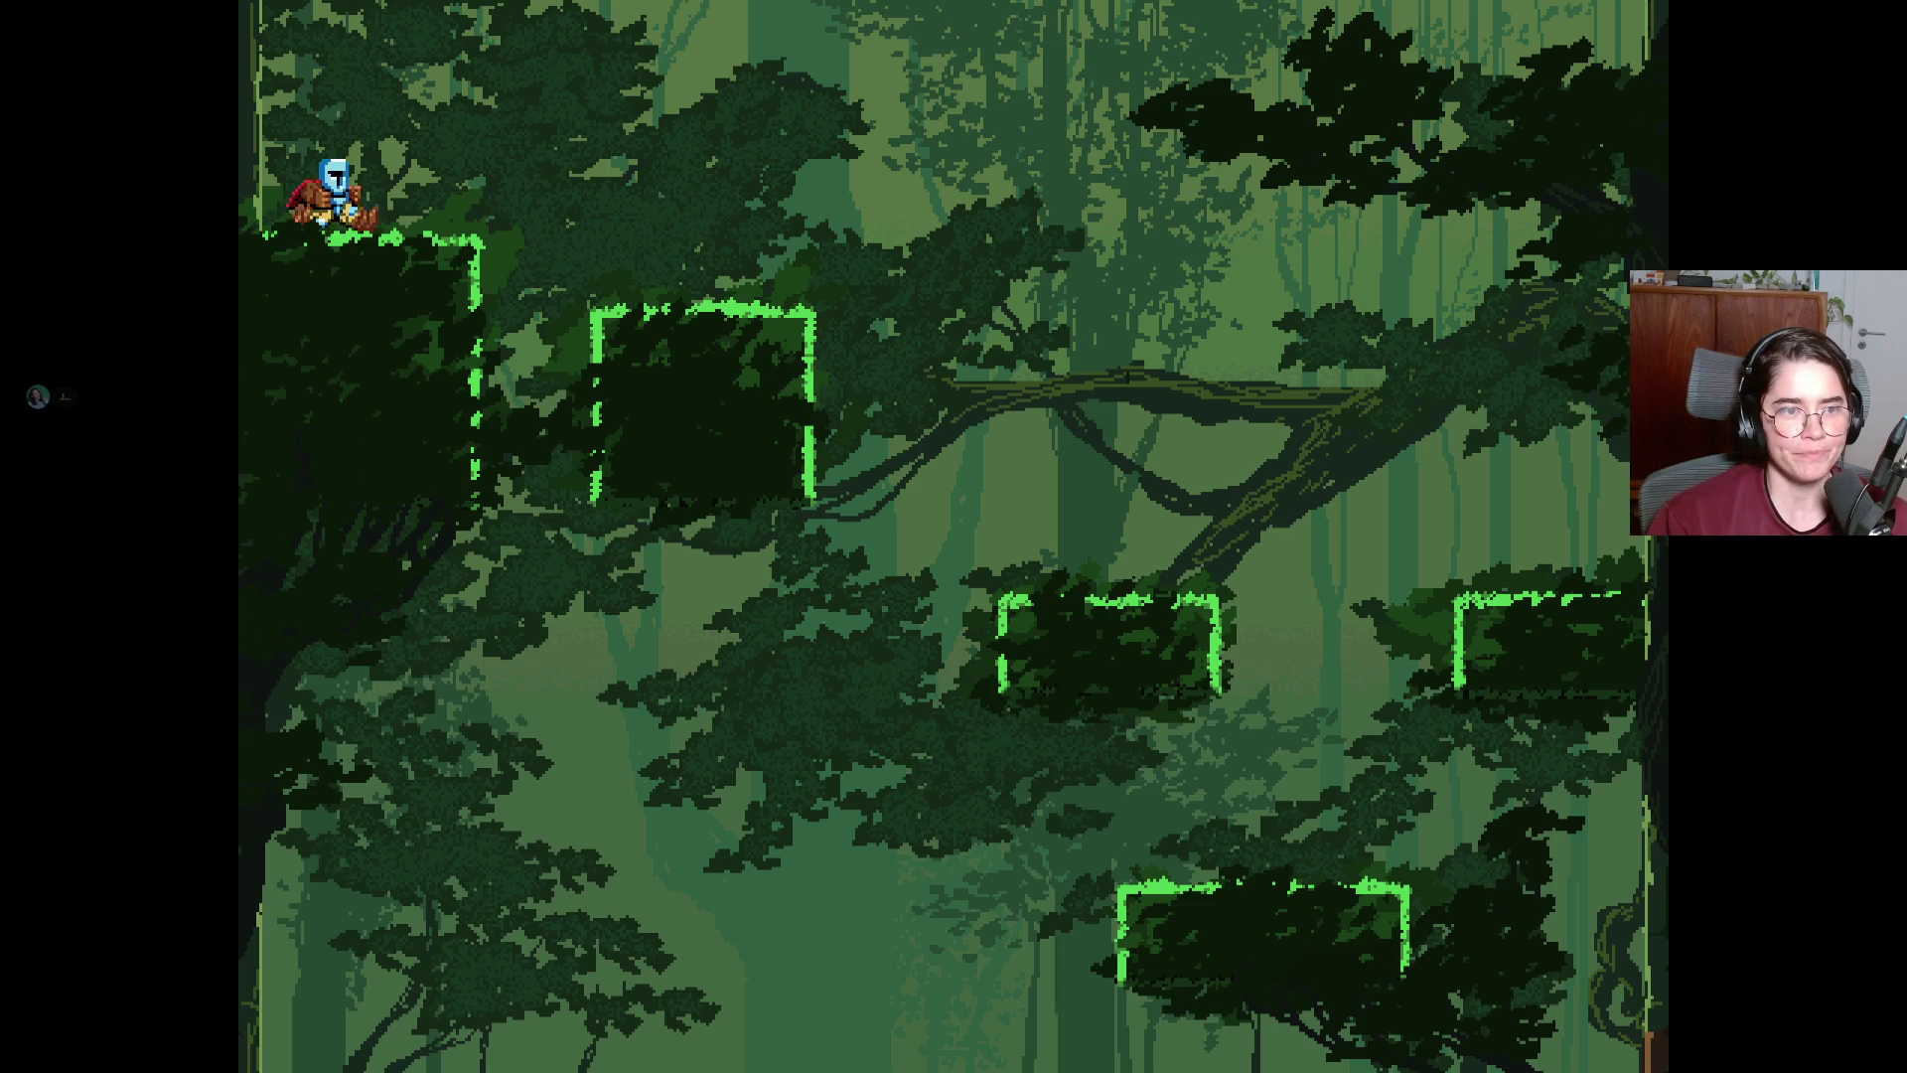
Walk off the upper-left ledge, jump back up, then fall down through the forest.
key("Right")
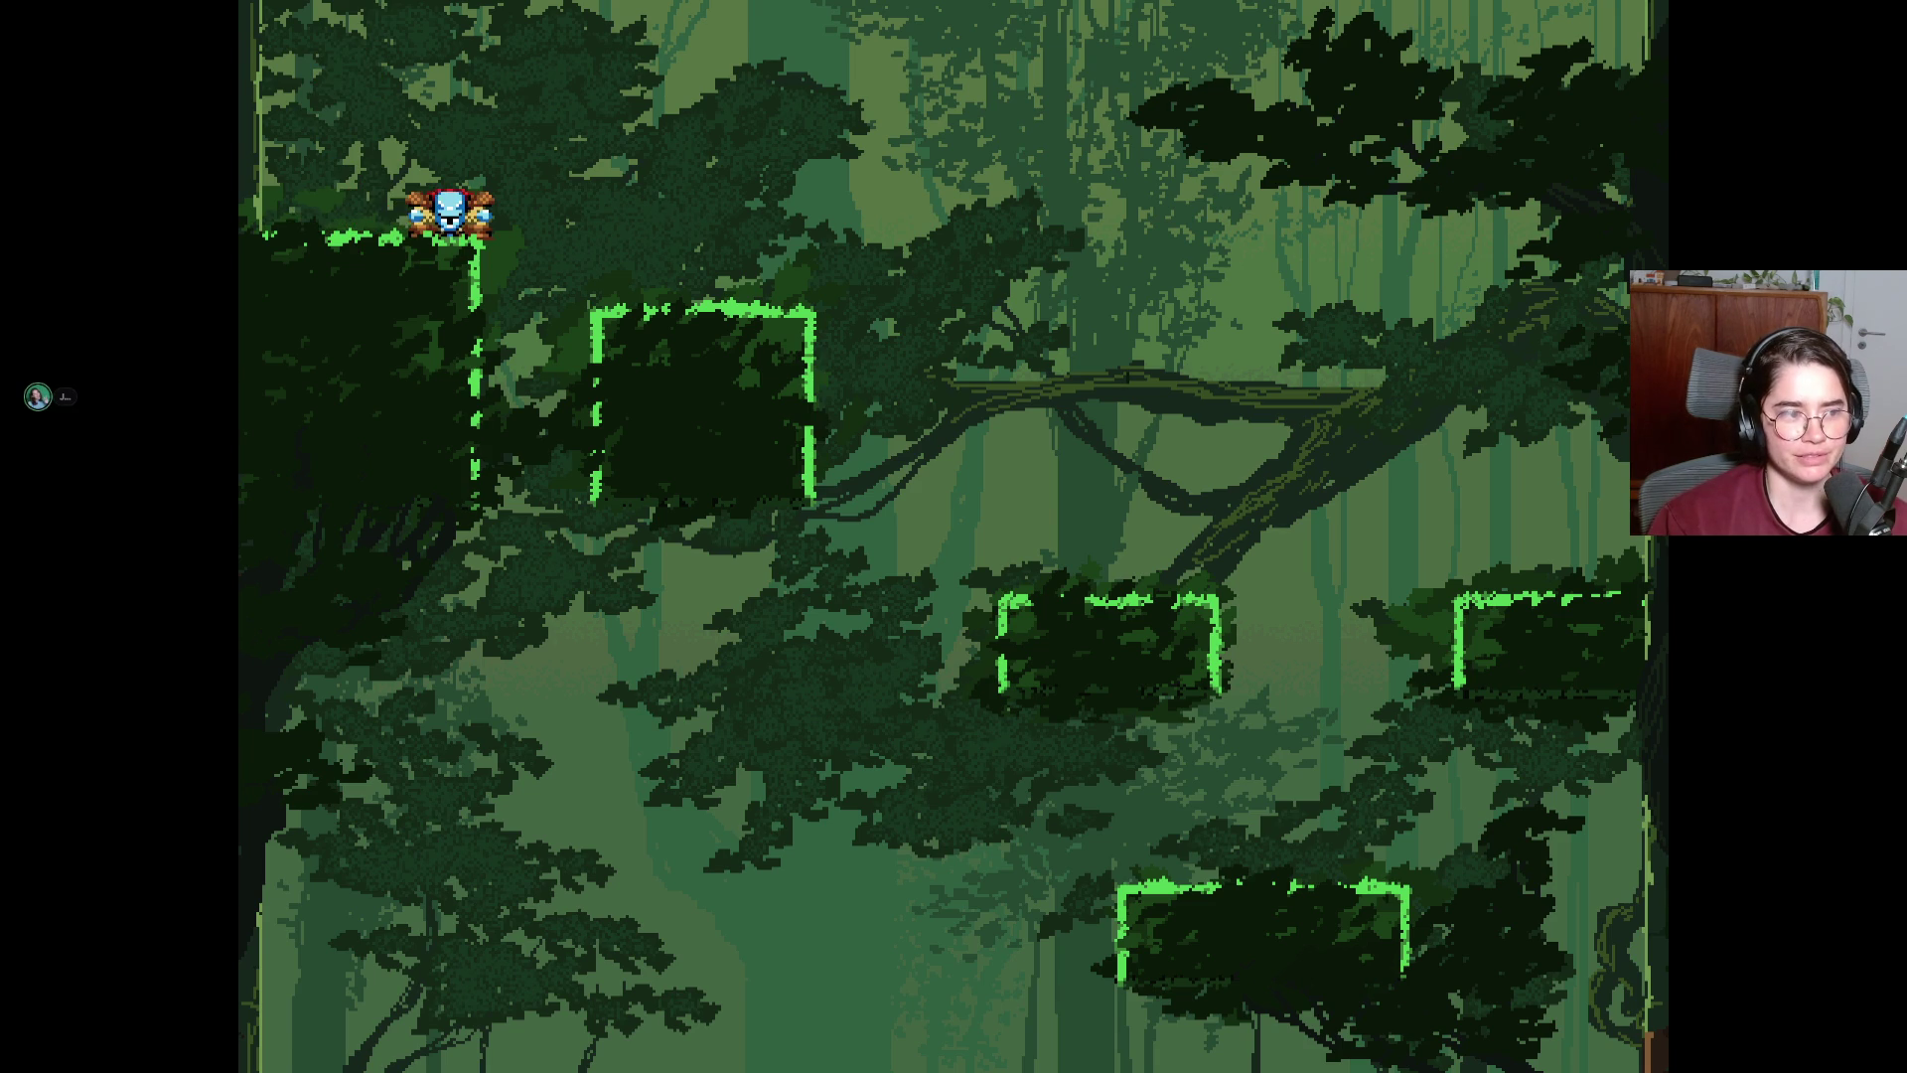
key("Right")
key("space")
key("Left")
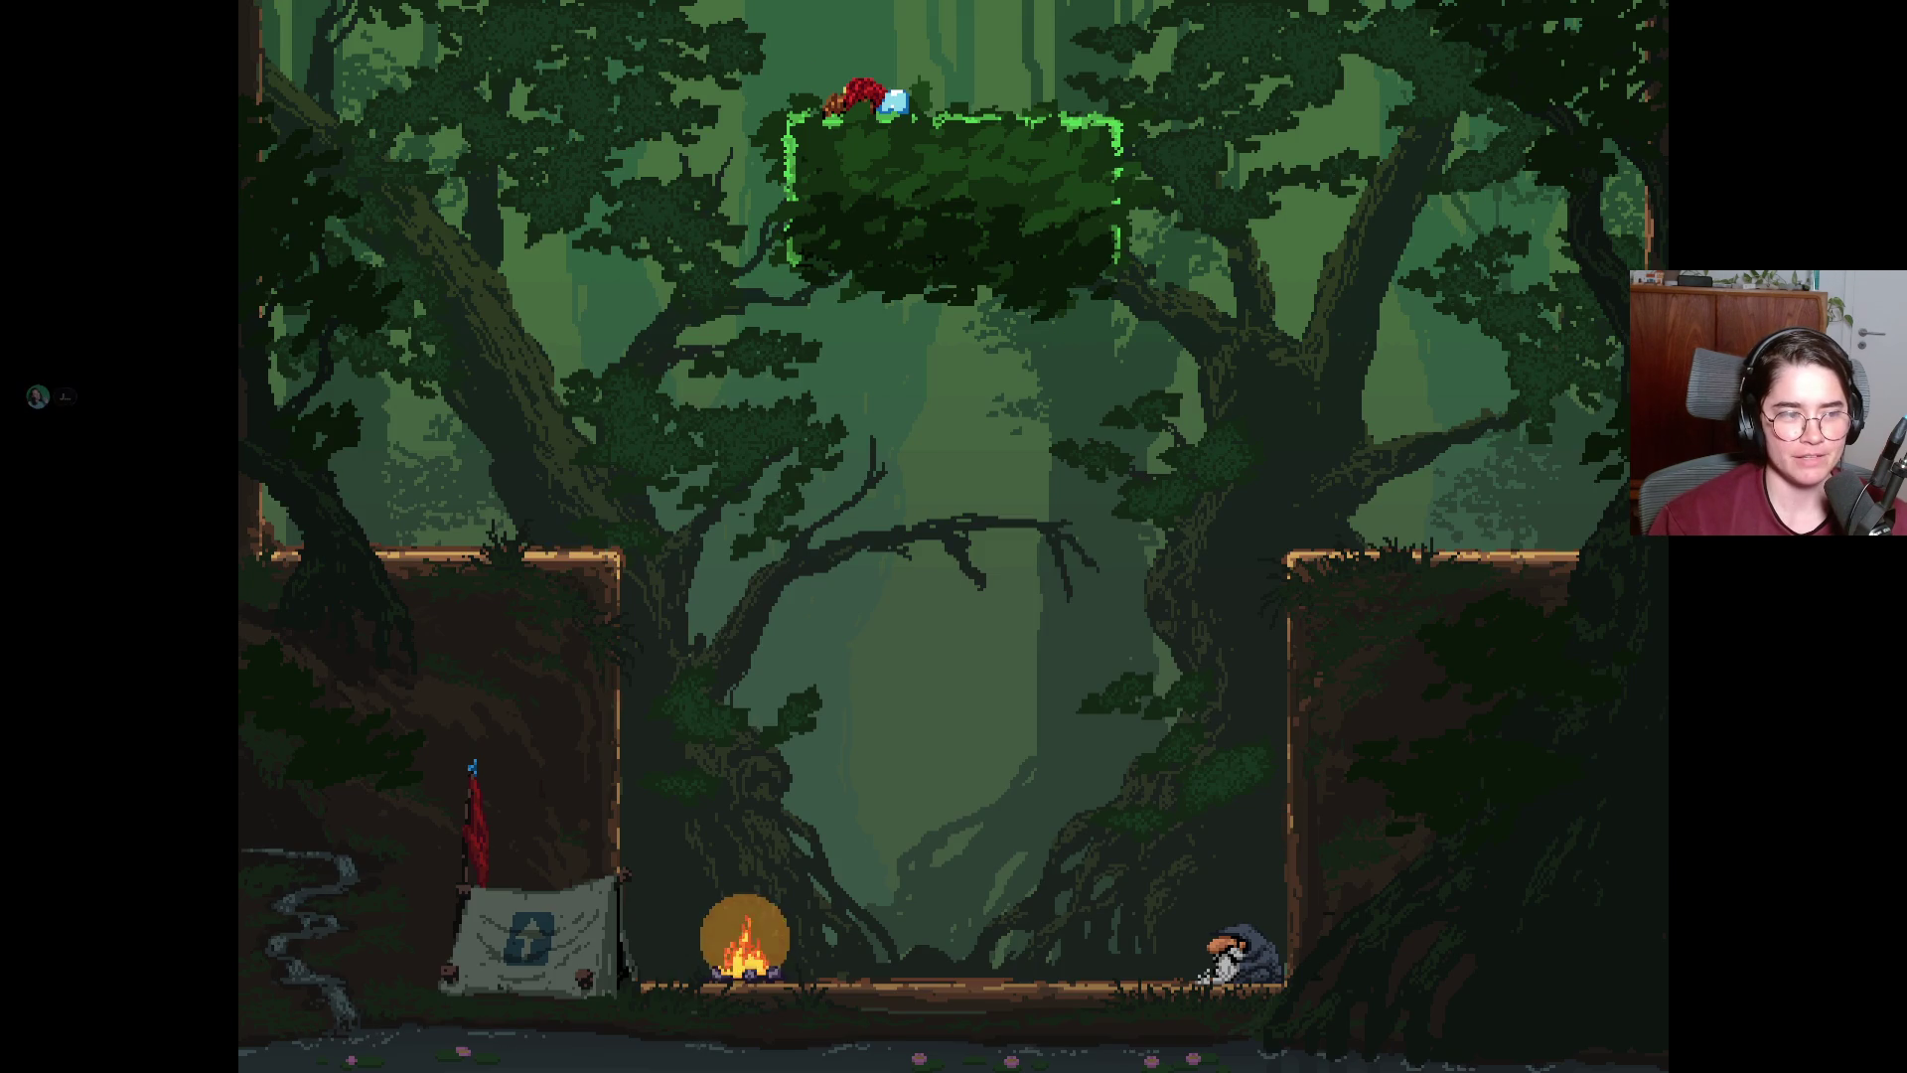
Jump from the leafy platform to its left edge and up into the forest room above.
key("space")
key("Left")
key("space")
key("Right")
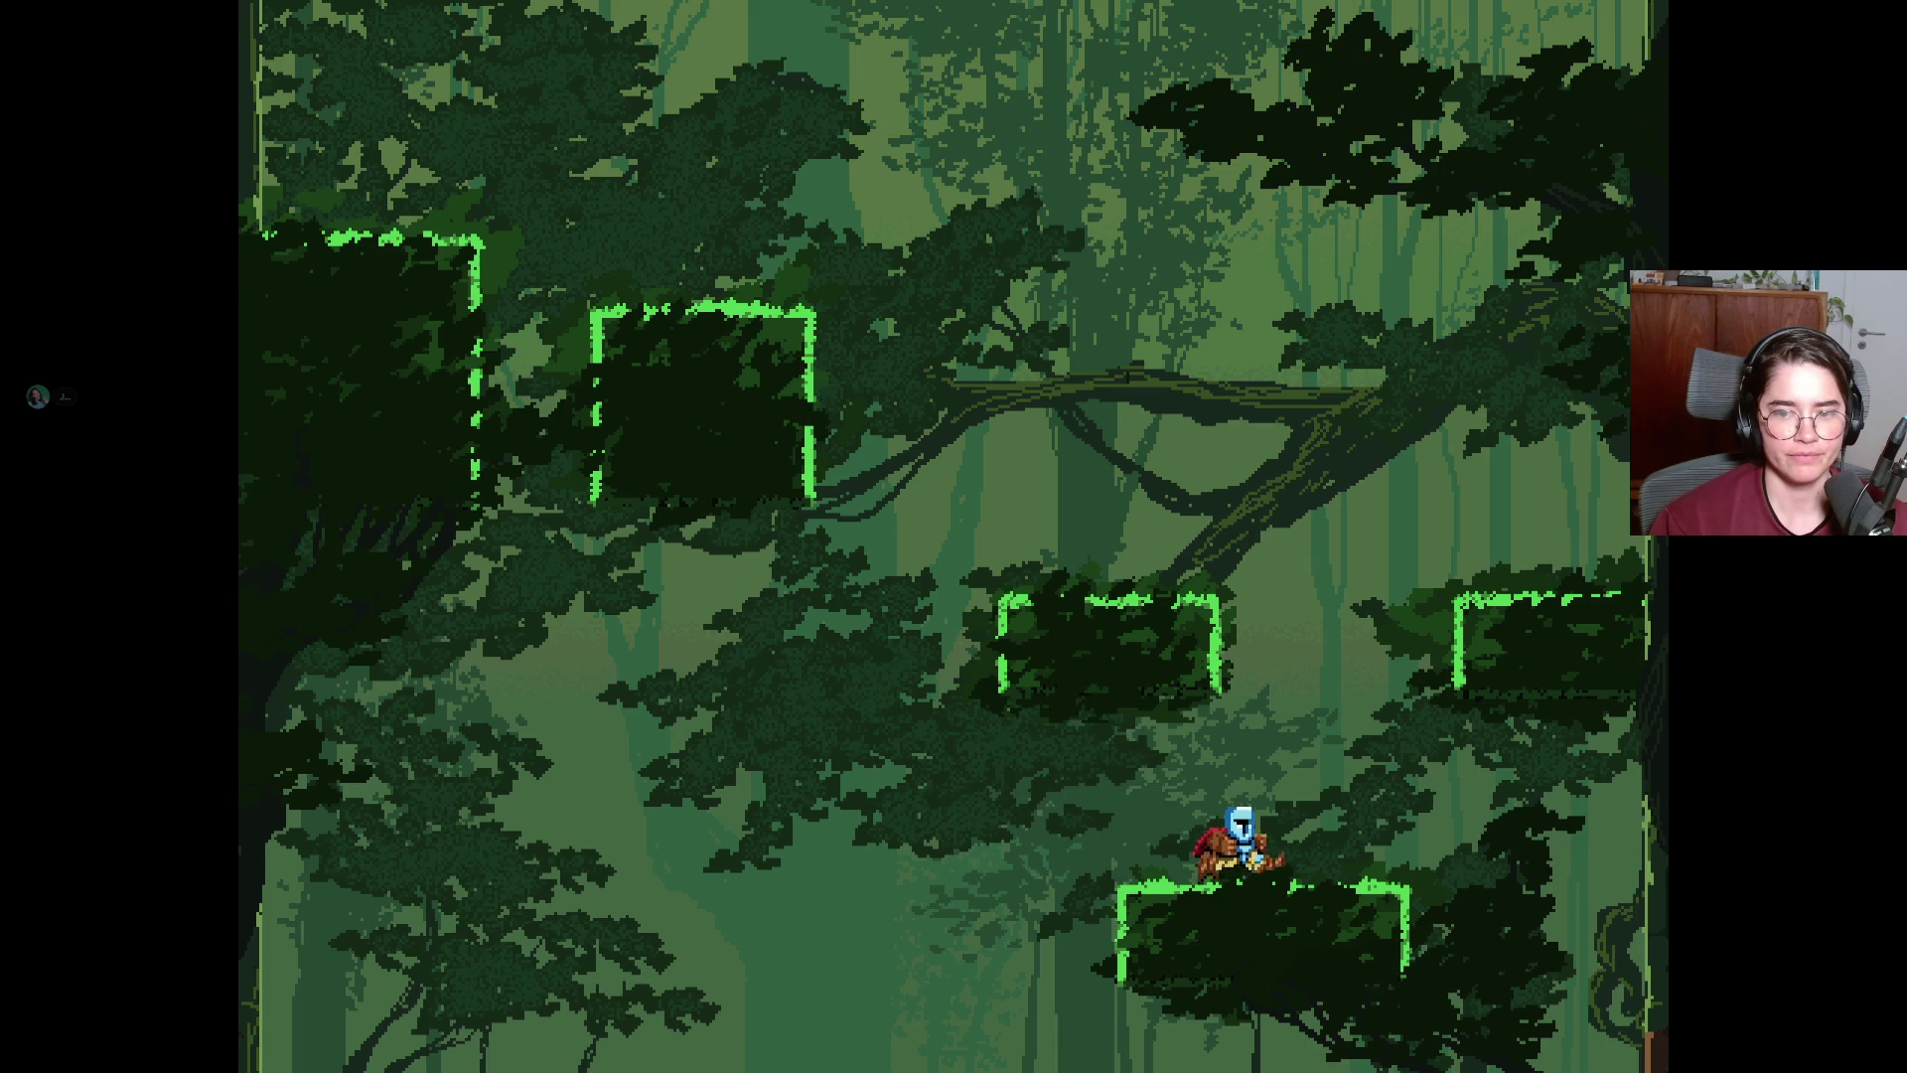
Climb from the bottom platform up-right, then onto the middle and upper-left leafy platforms.
key("space")
key("Right")
key("space")
key("Left")
key("space")
key("Left")
key("space")
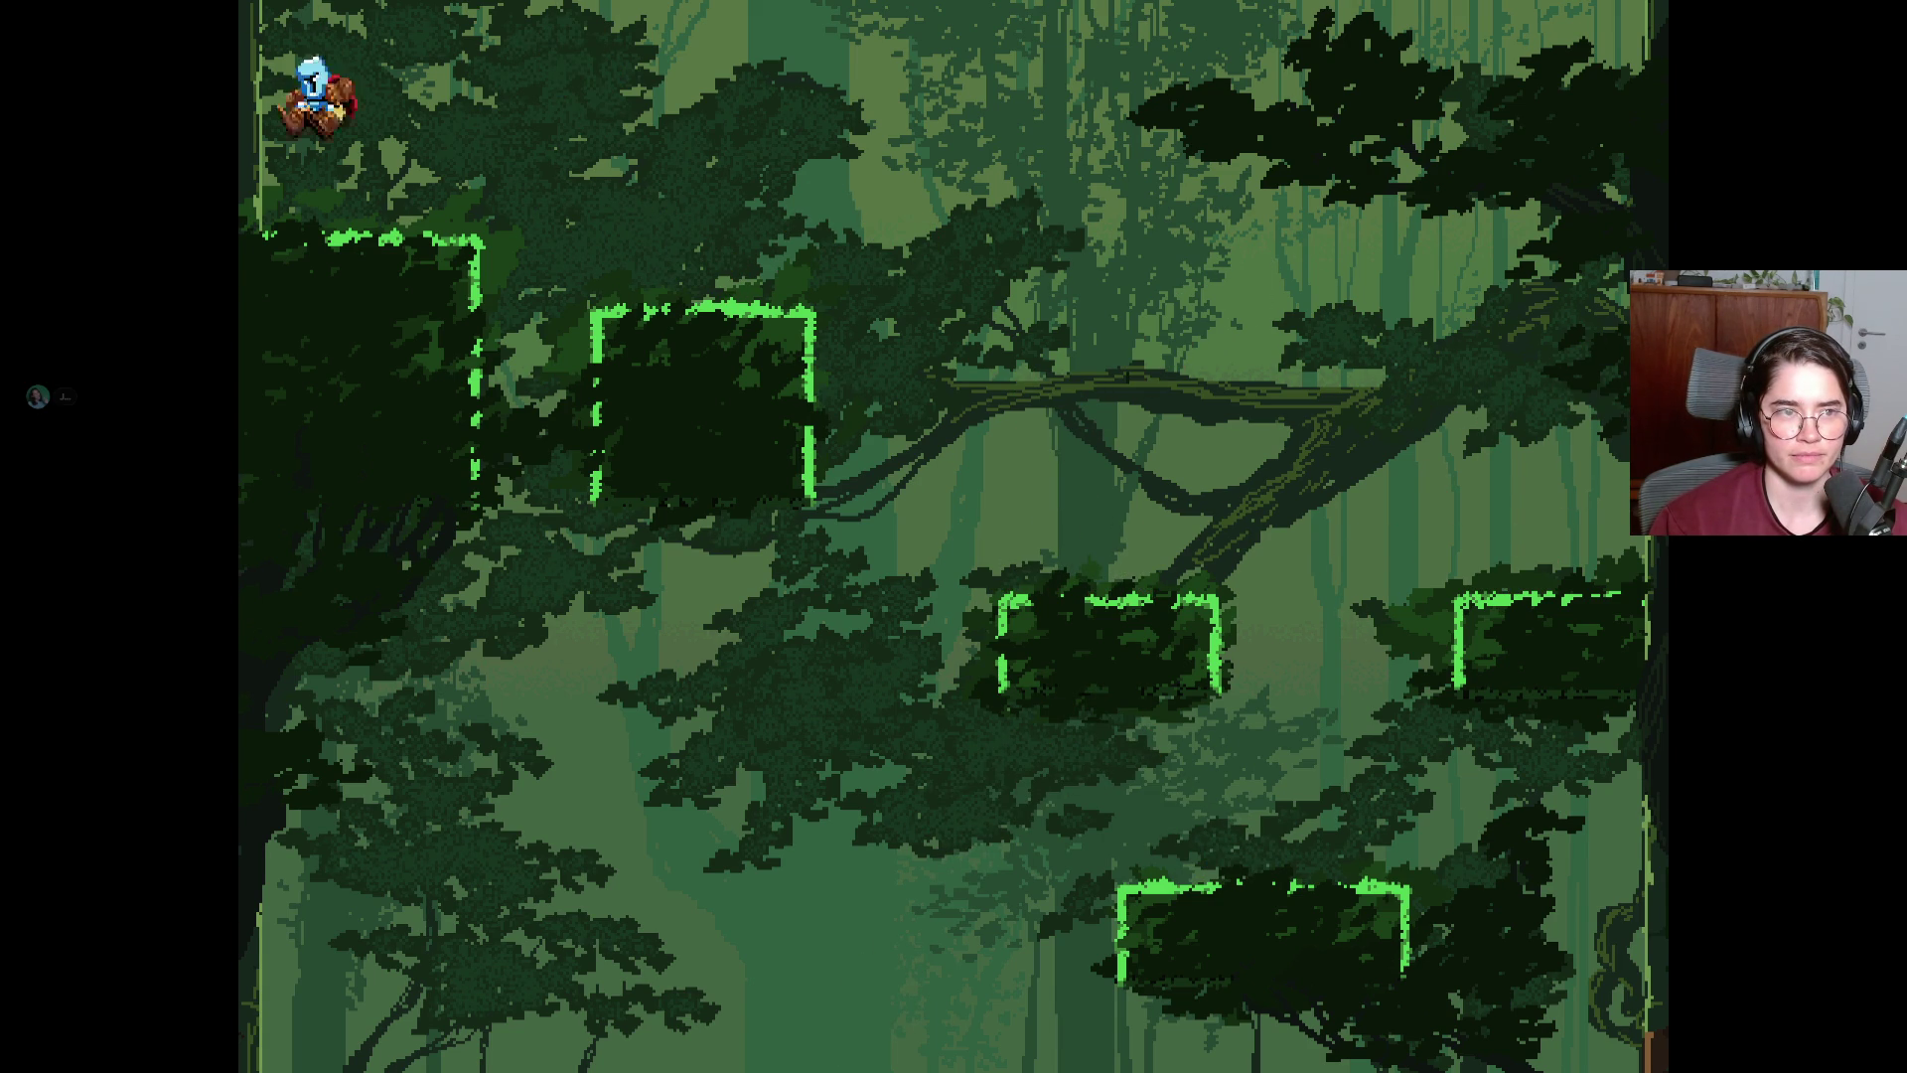
key("Right")
Jump through the top into the next screen, land on the small ledge, and leap up-right.
key("space")
key("Right")
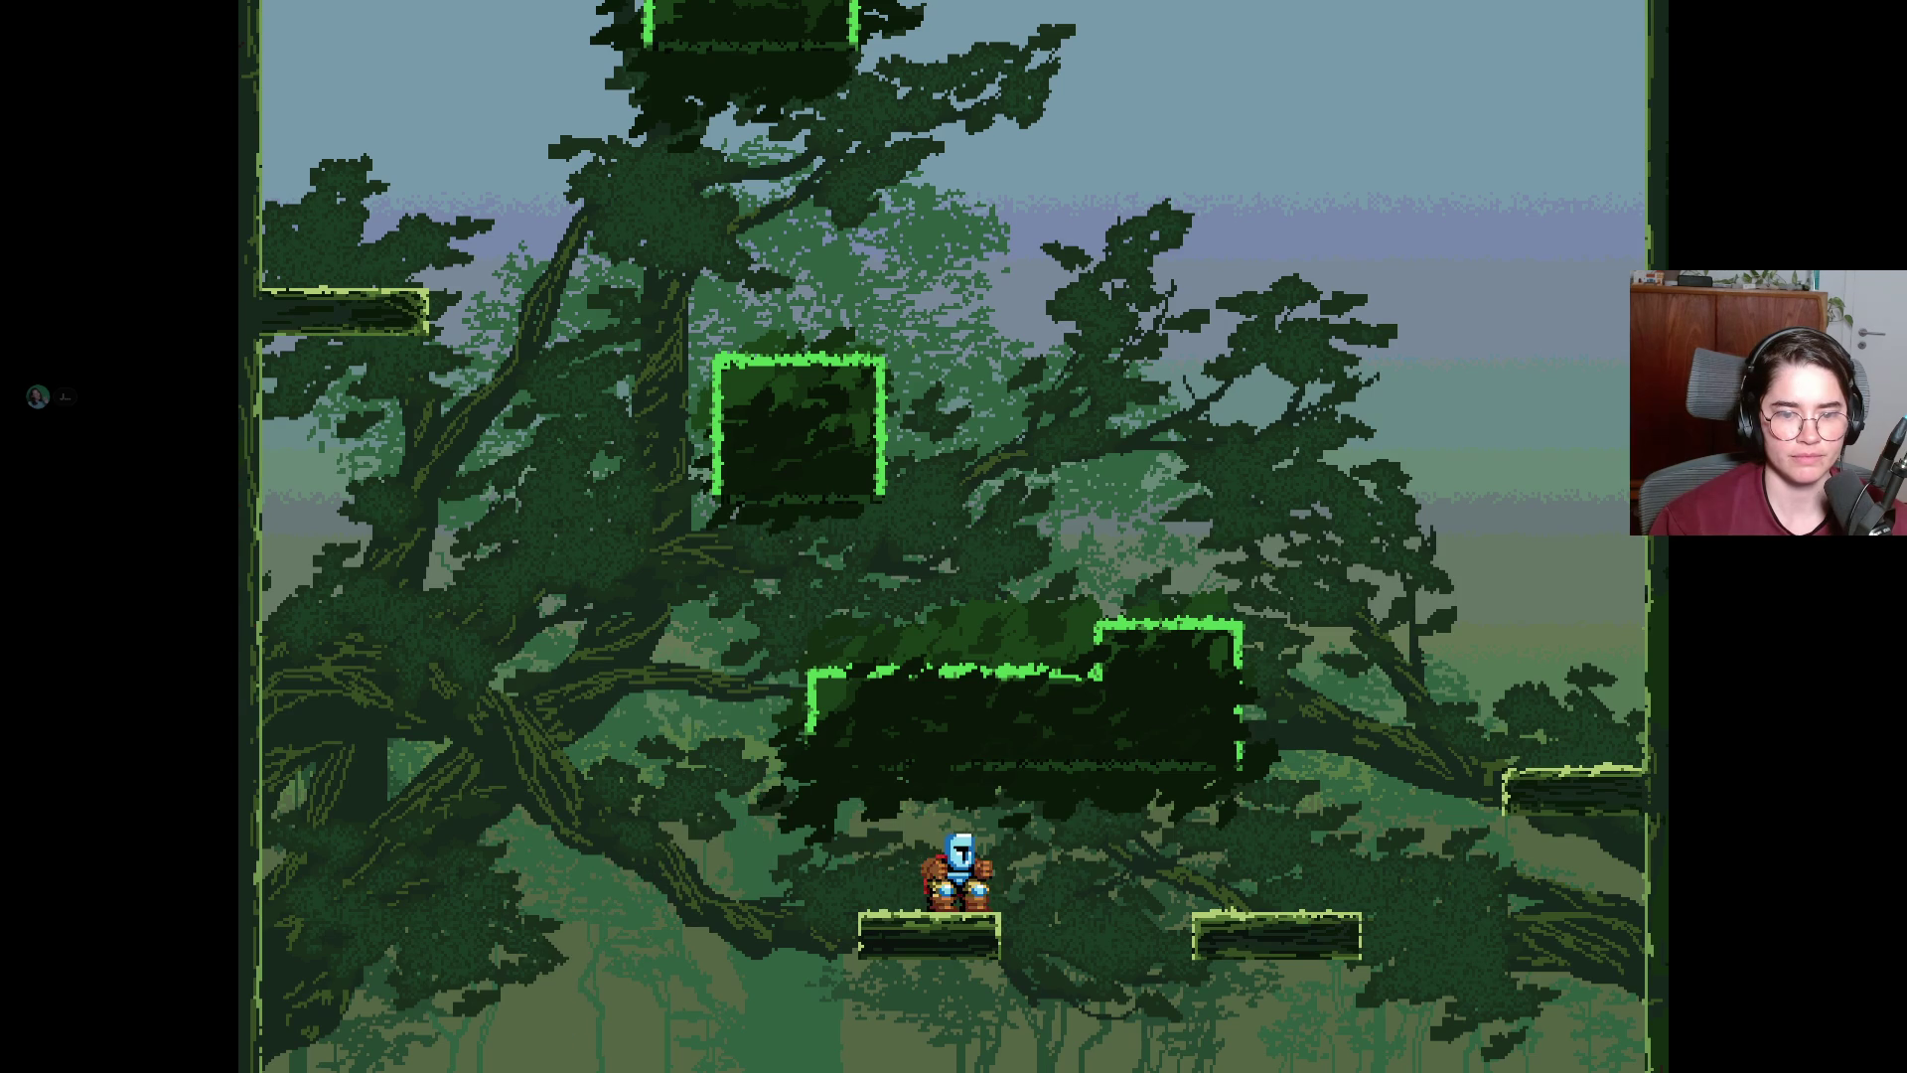
key("space")
key("Right")
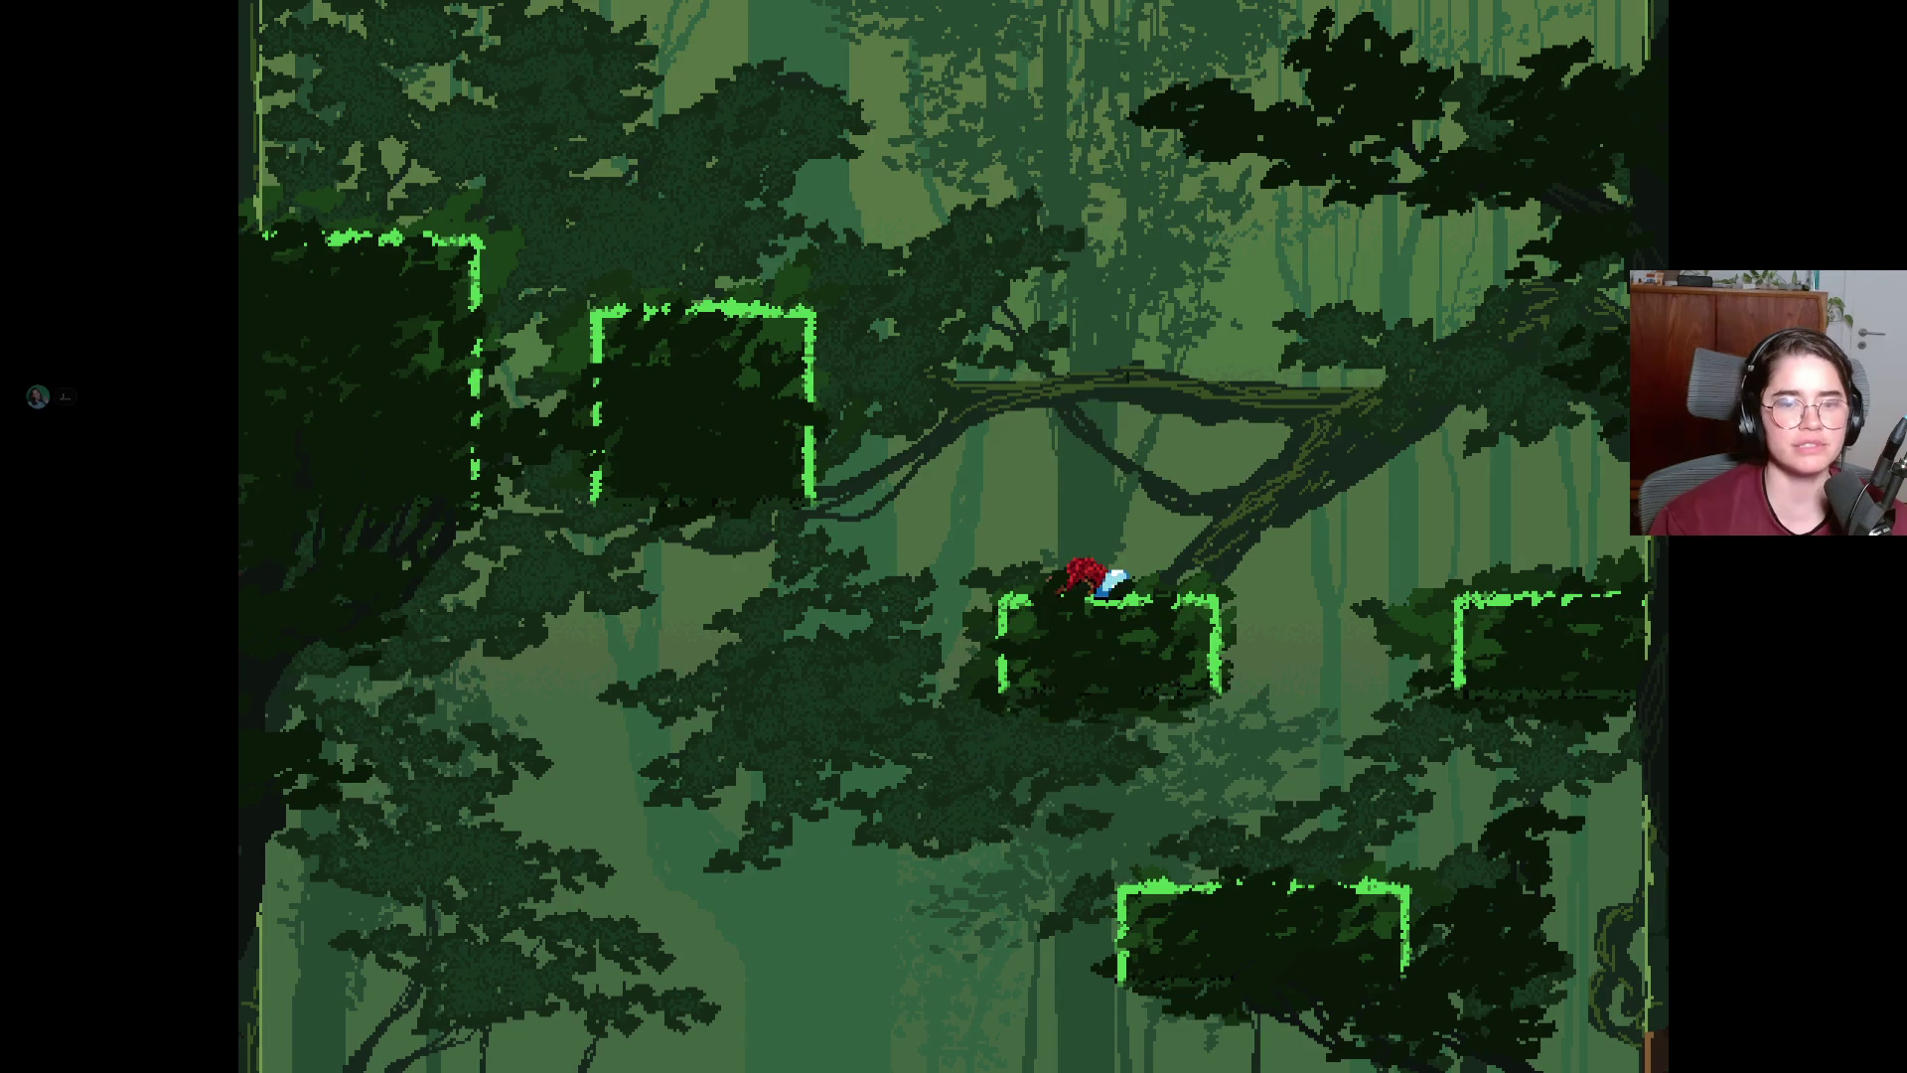
Jump up-left from the middle platform and work onto the upper-left platform.
key("space")
key("Left")
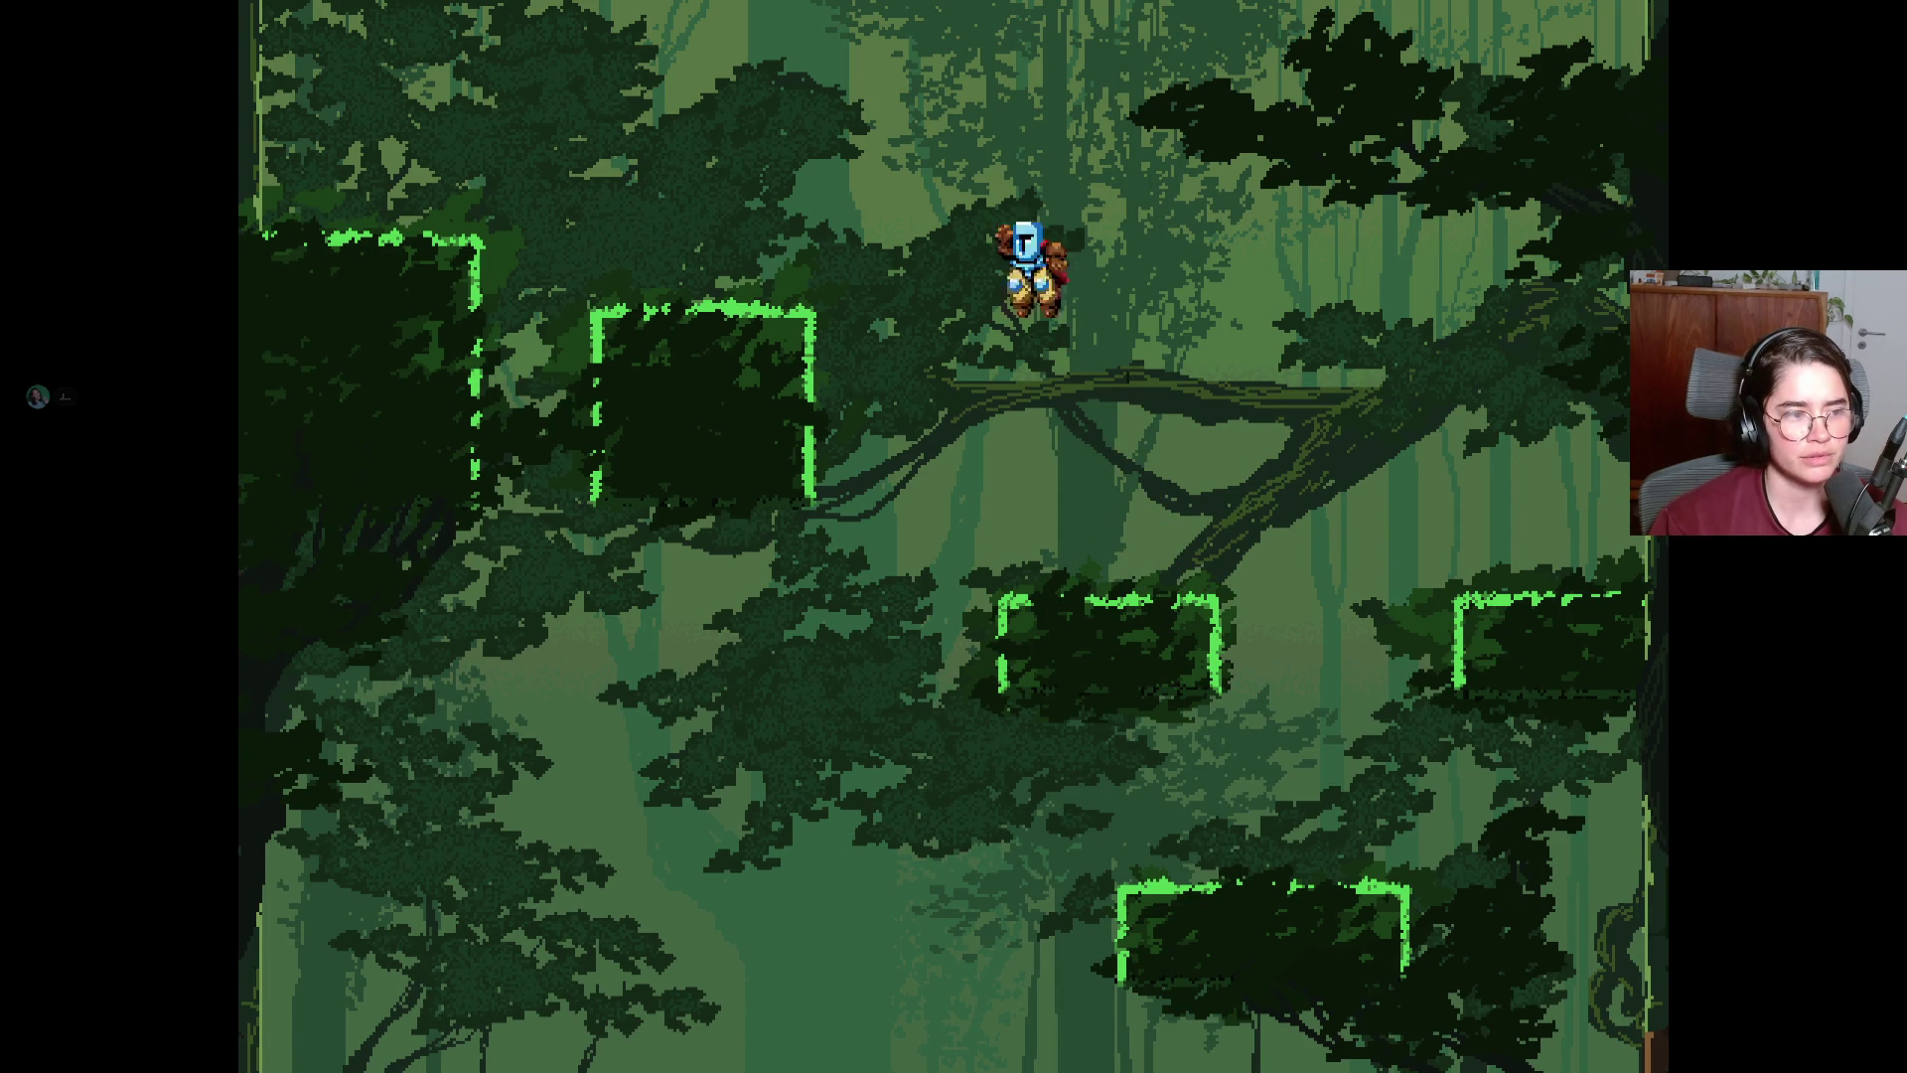
key("Right")
key("space")
key("Left")
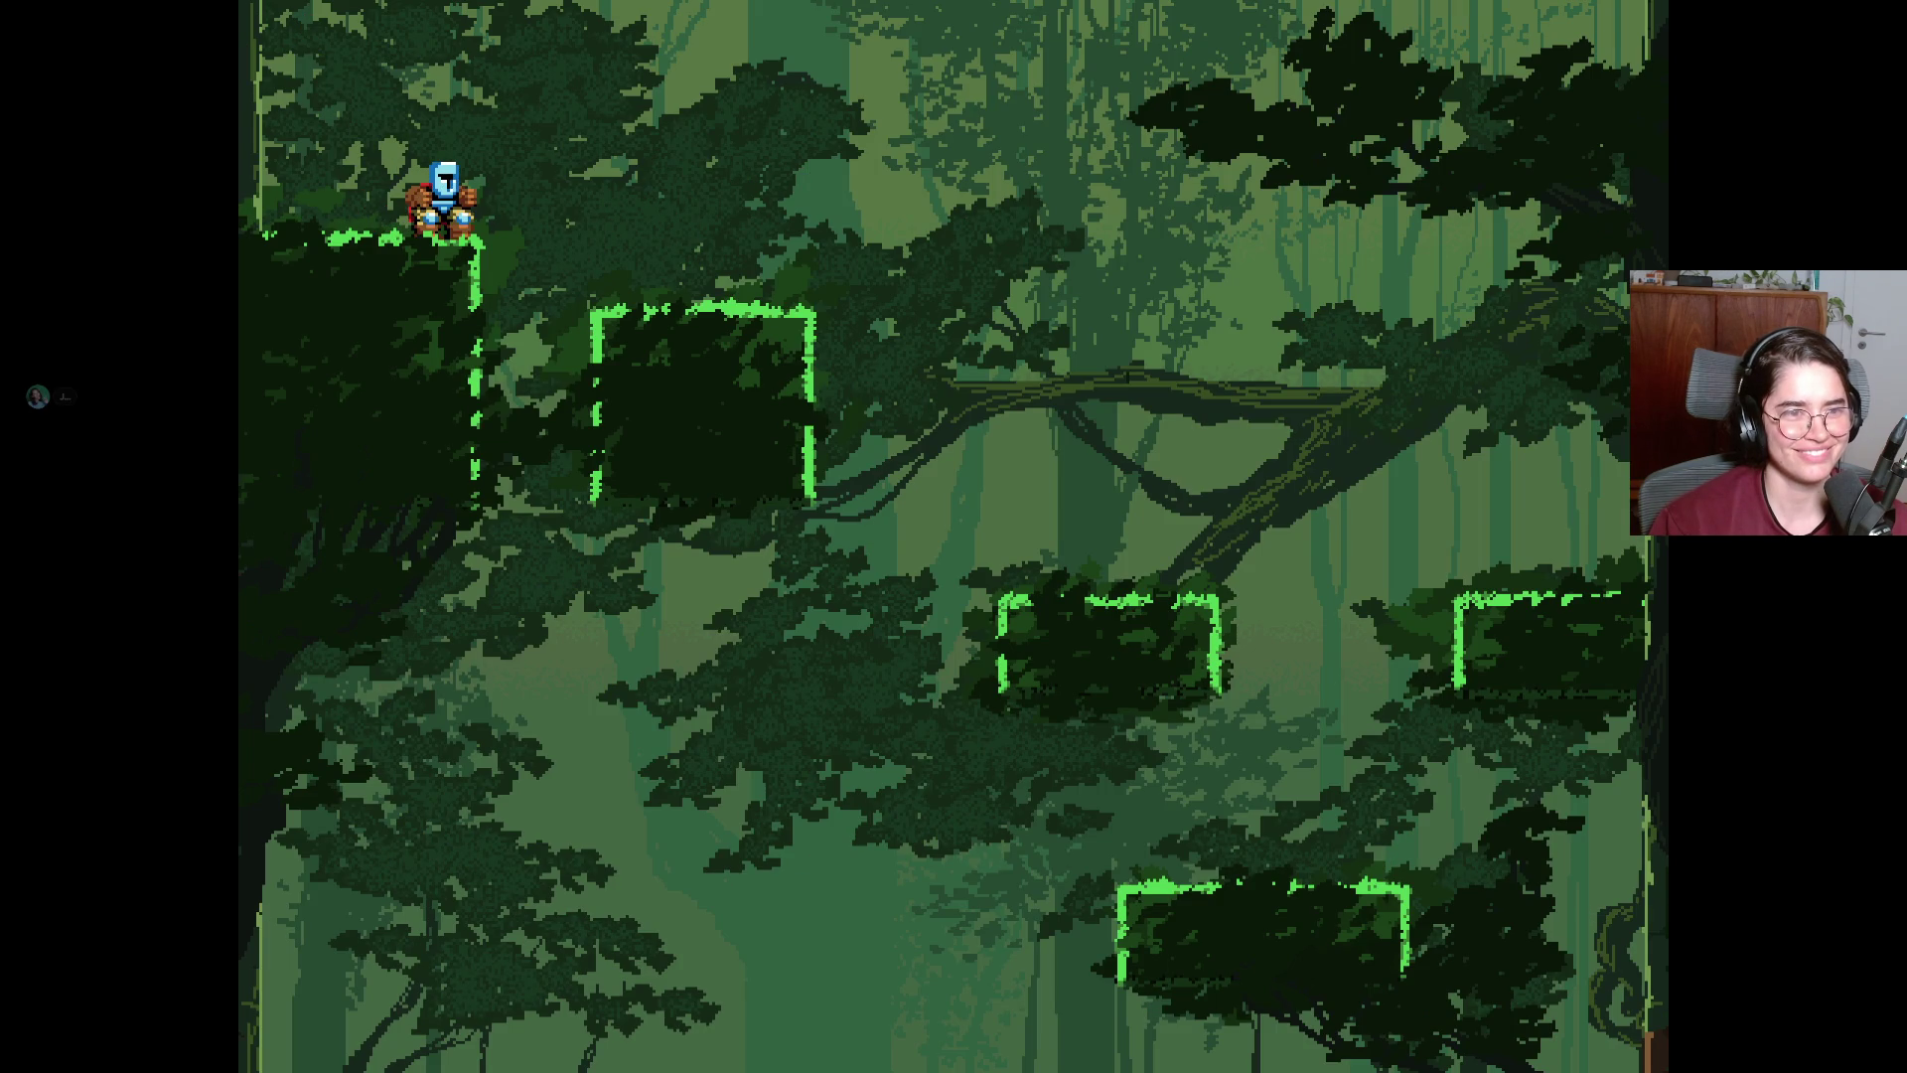
Leap from the top-left ledge into the room above and reach the right wall ledge.
key("space")
key("Right")
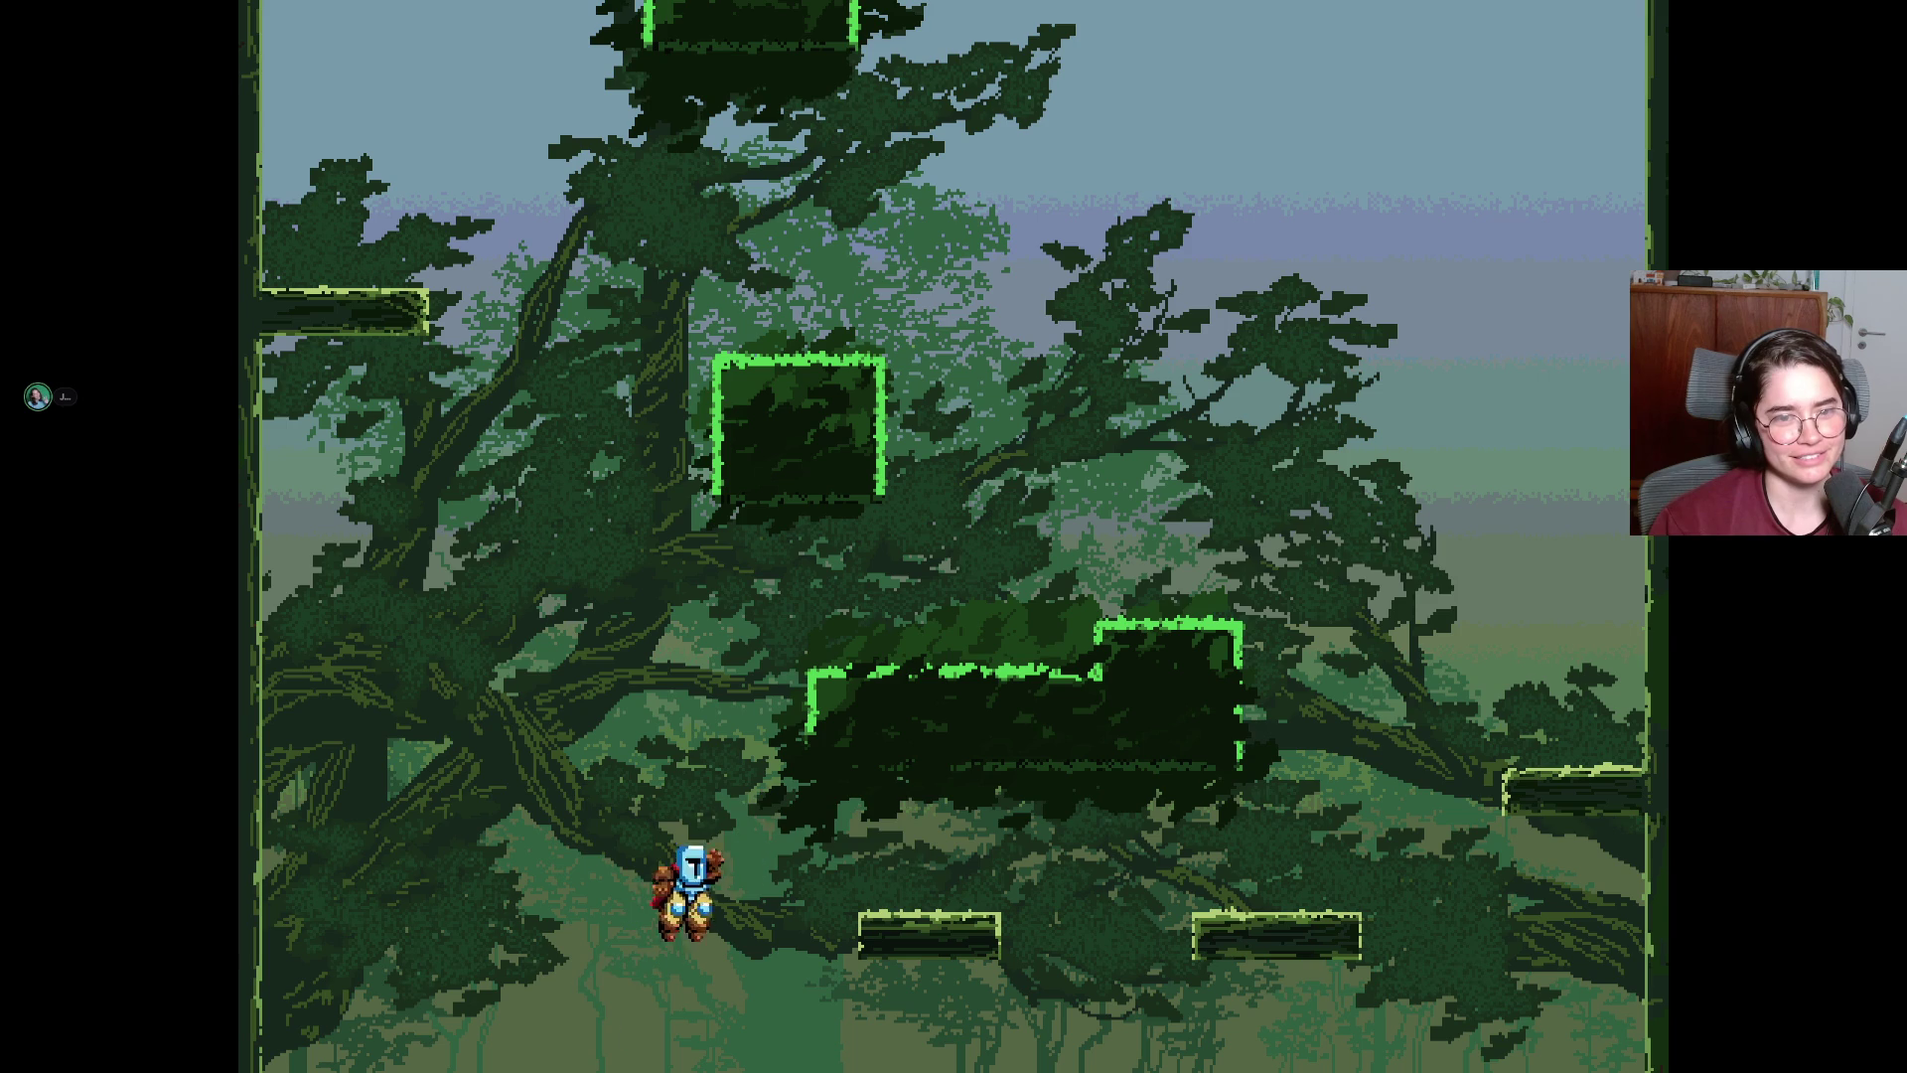
key("Right")
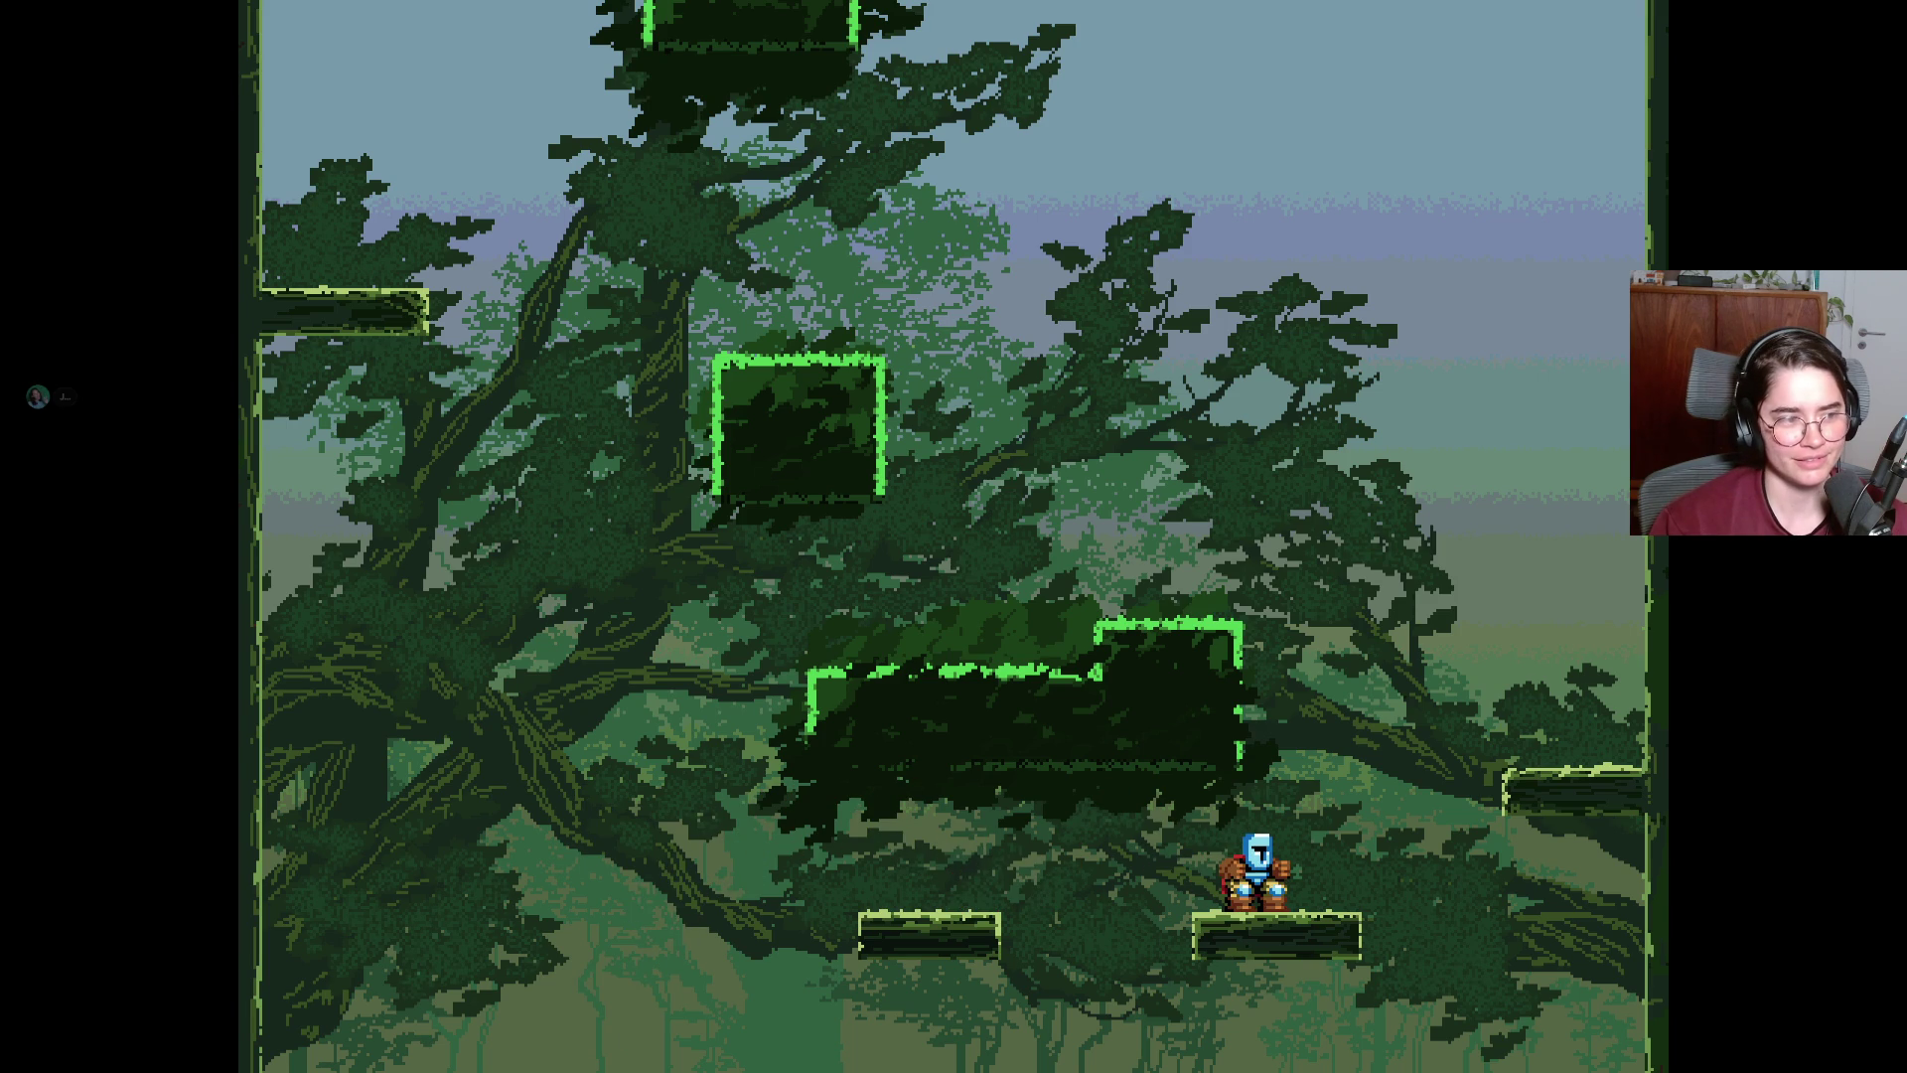
key("space")
key("Right")
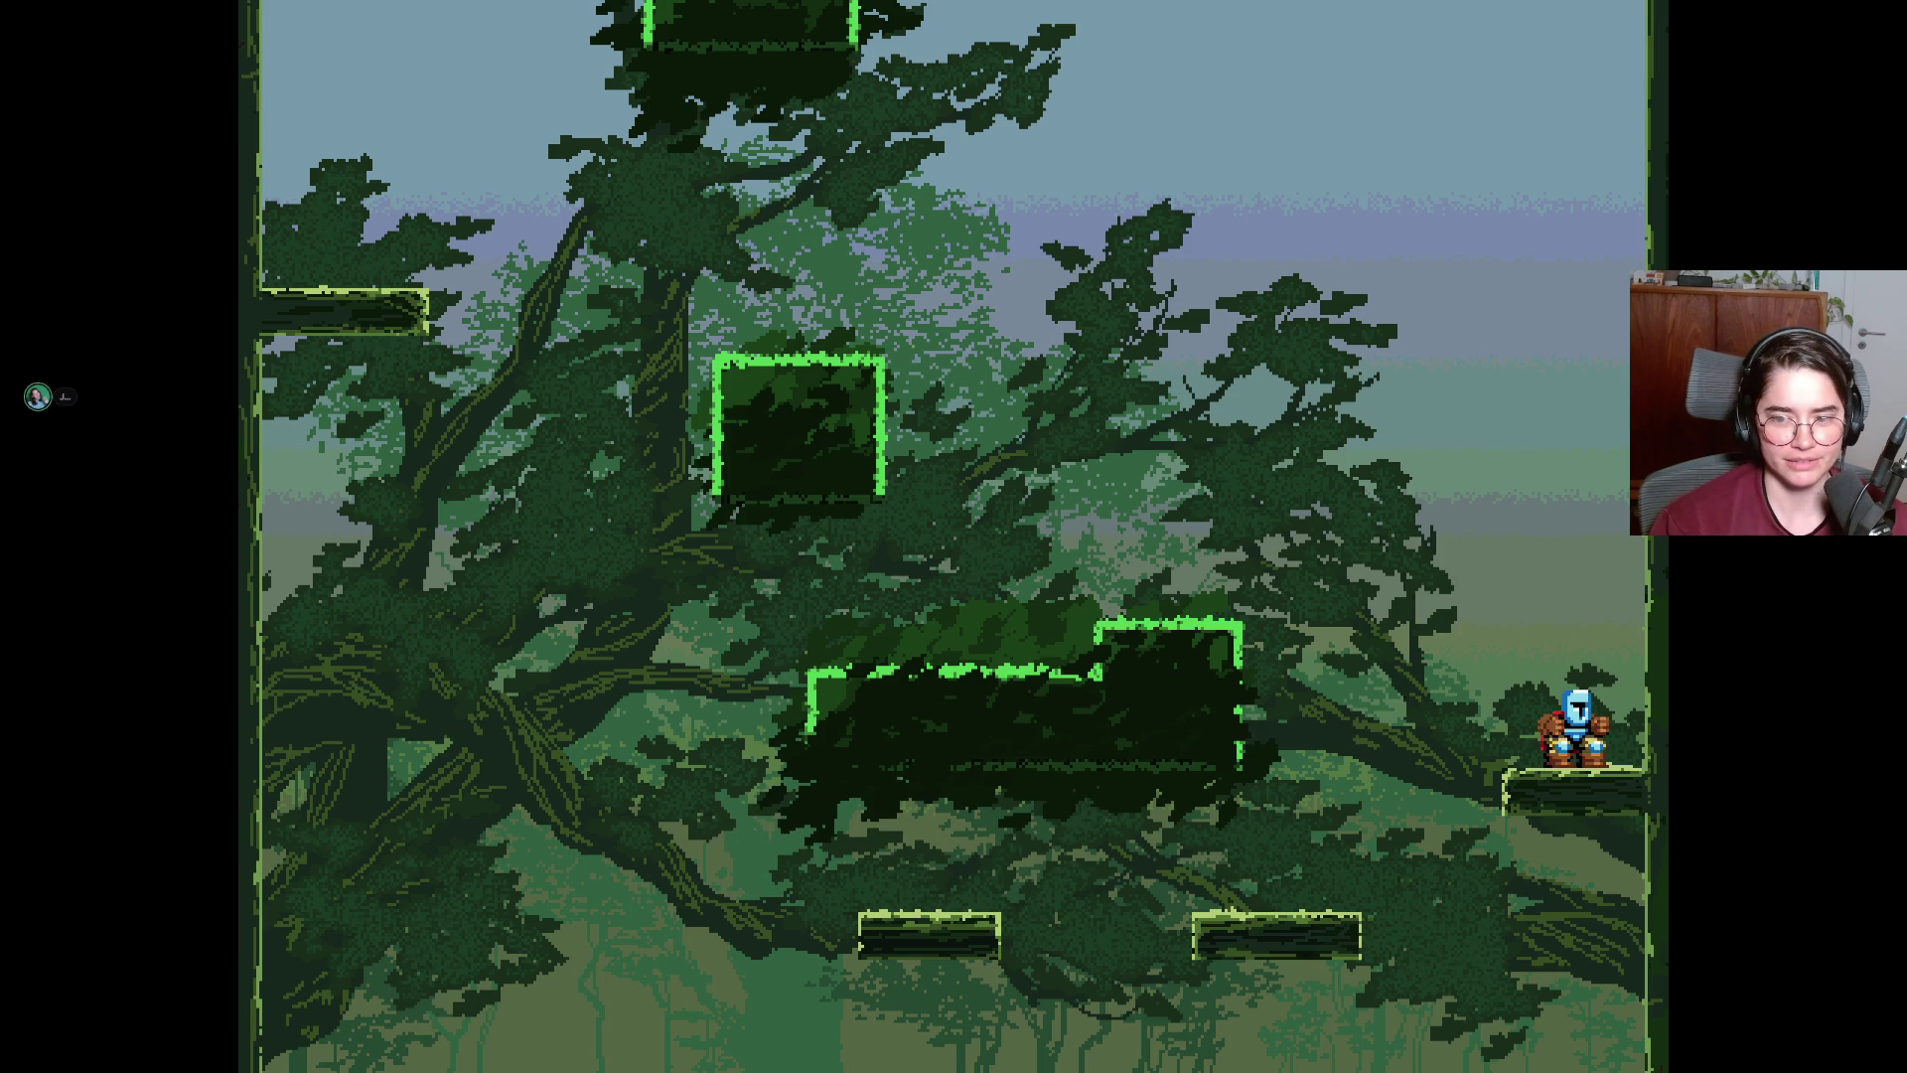
Cross to the central leafy block, leap up-left, and jump off the ledge into the next room.
key("space")
key("Left")
key("Right")
key("space")
key("Left")
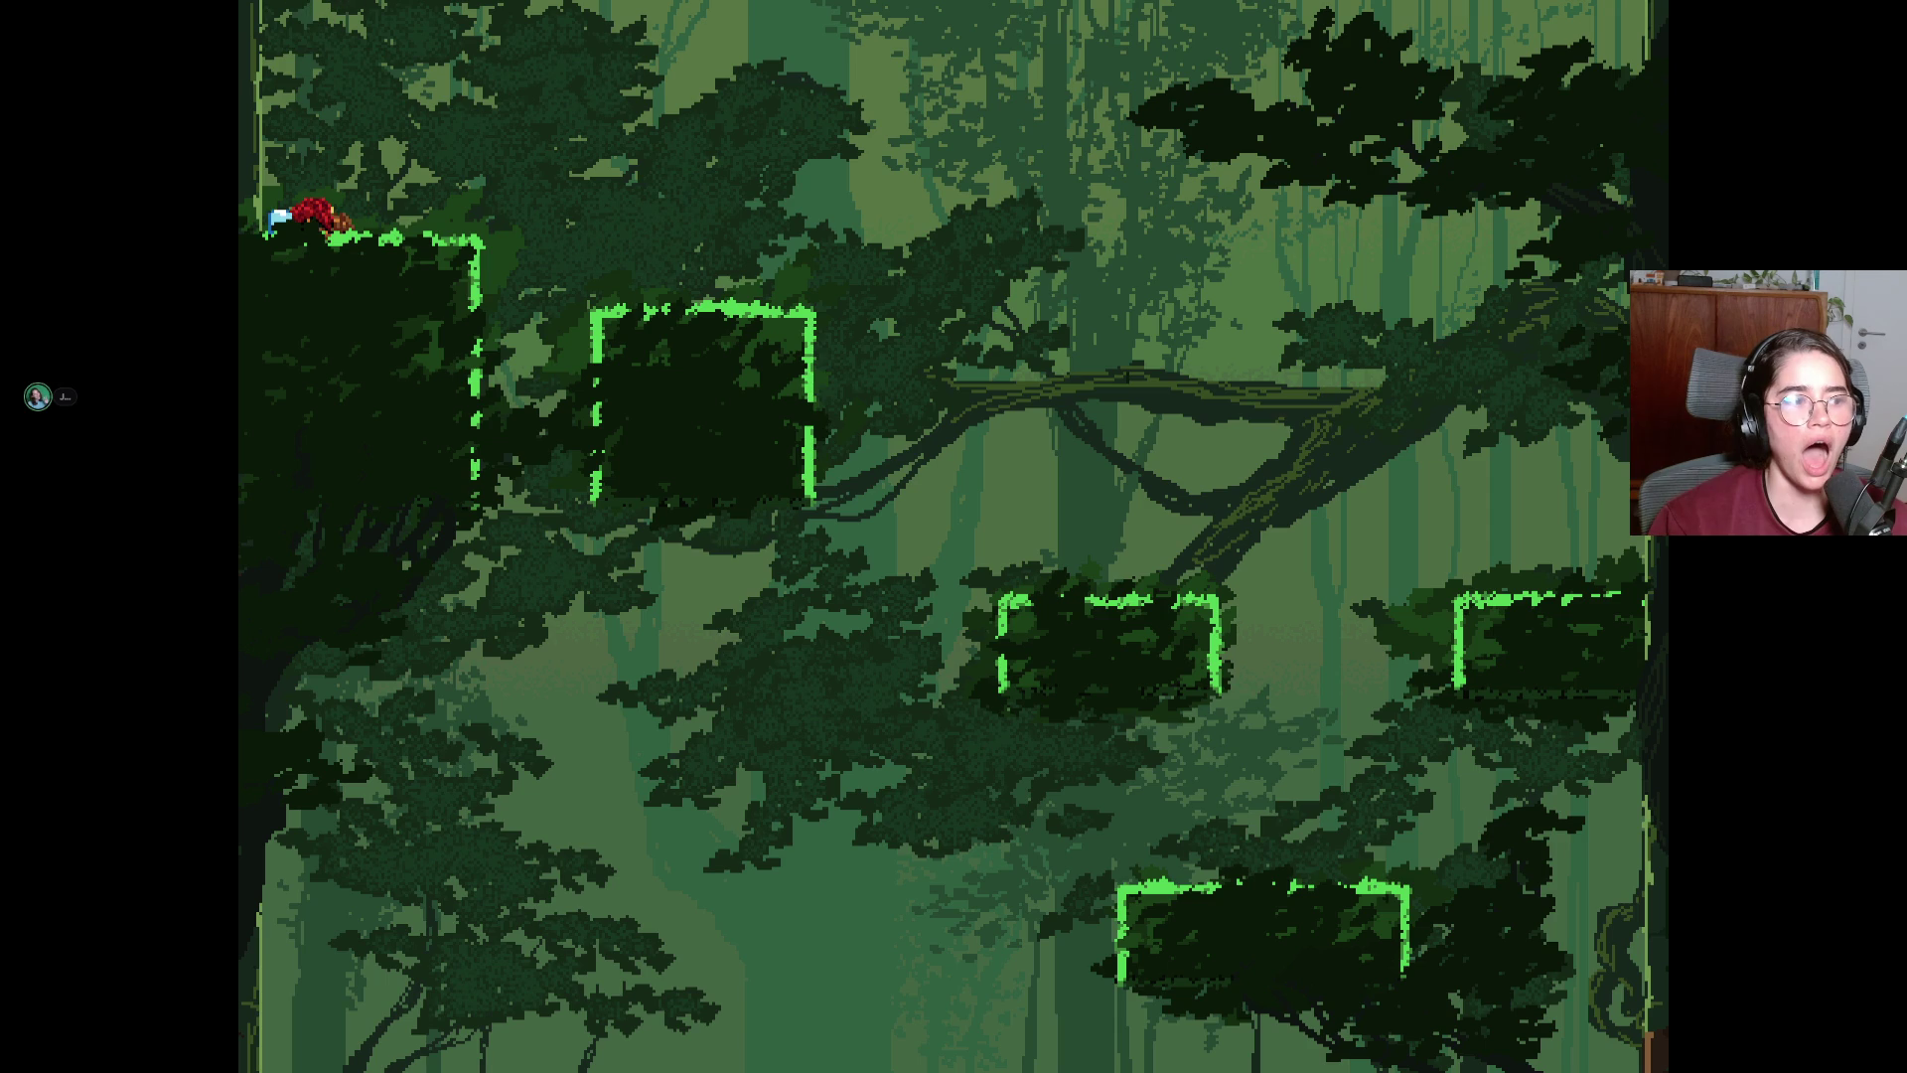
key("Right")
key("space")
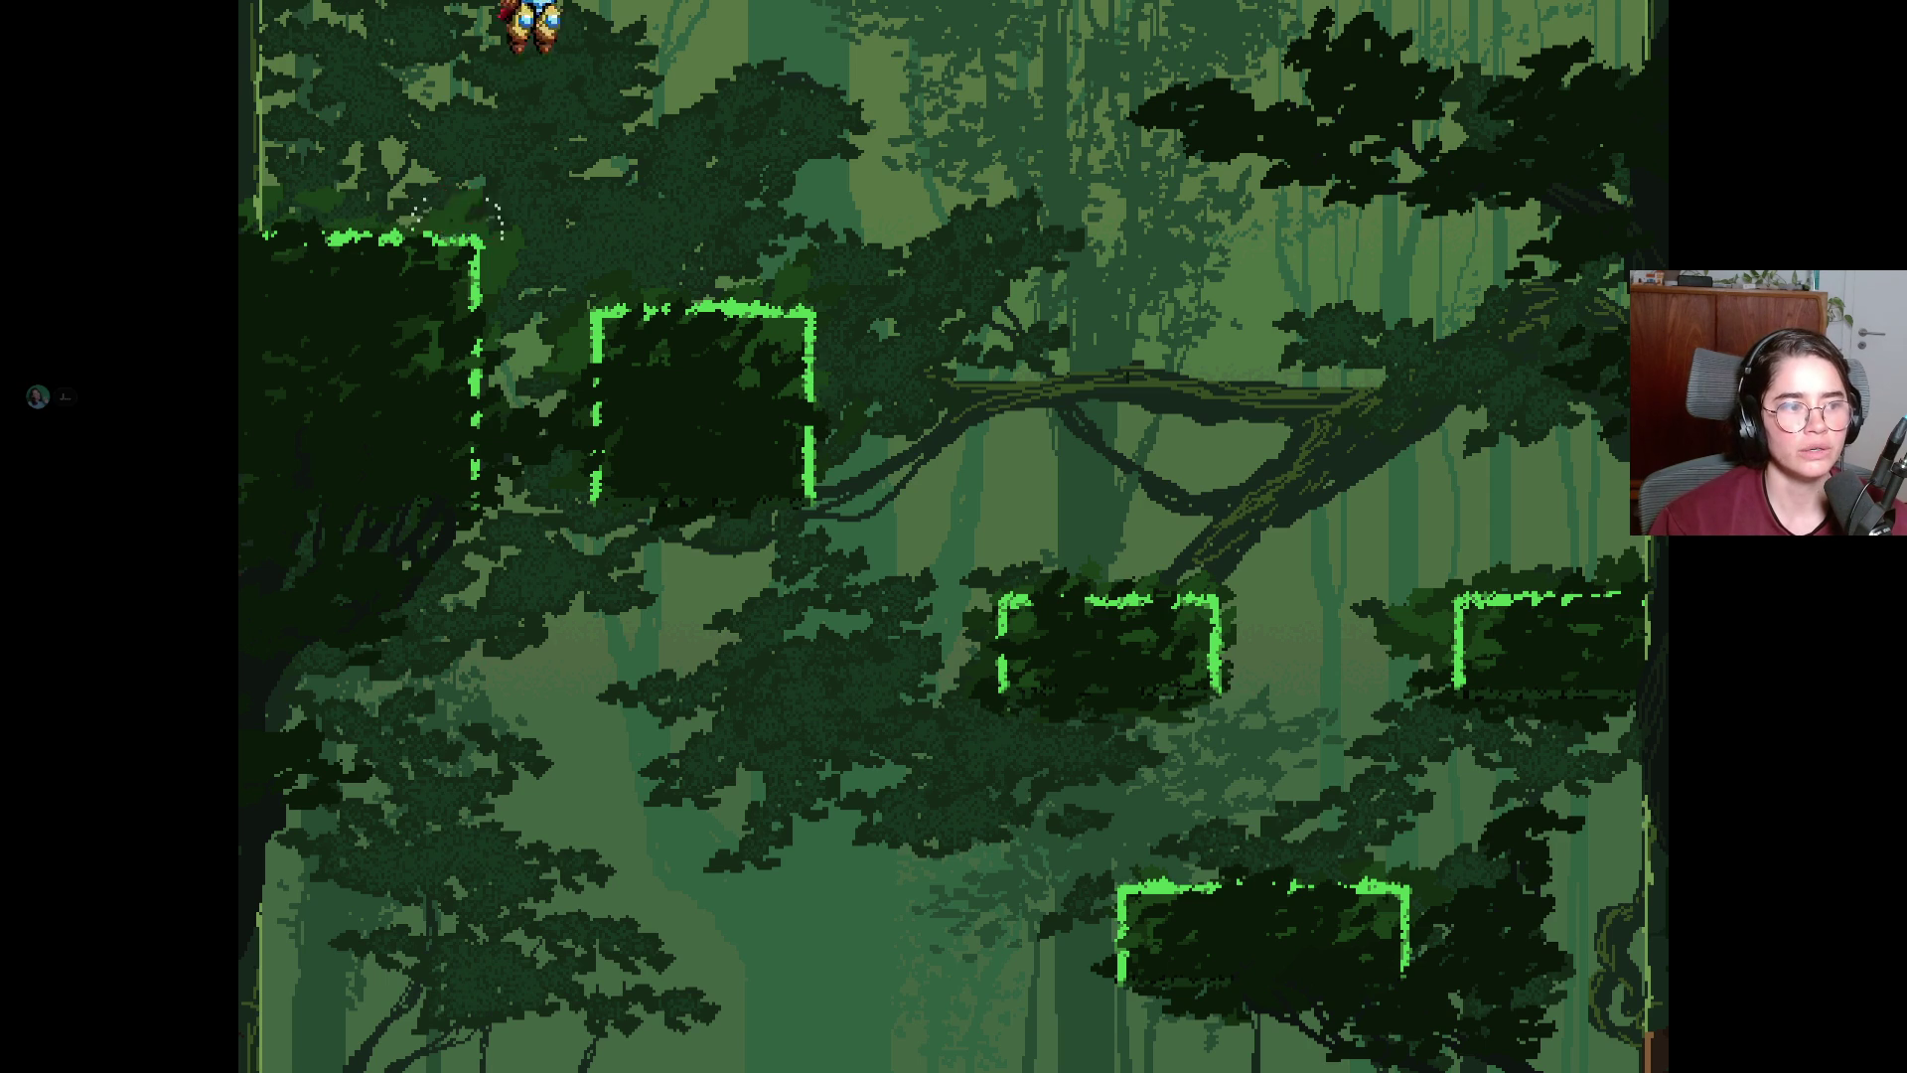
Climb from the centre platform via the upper platforms and through the top of the screen.
key("Right")
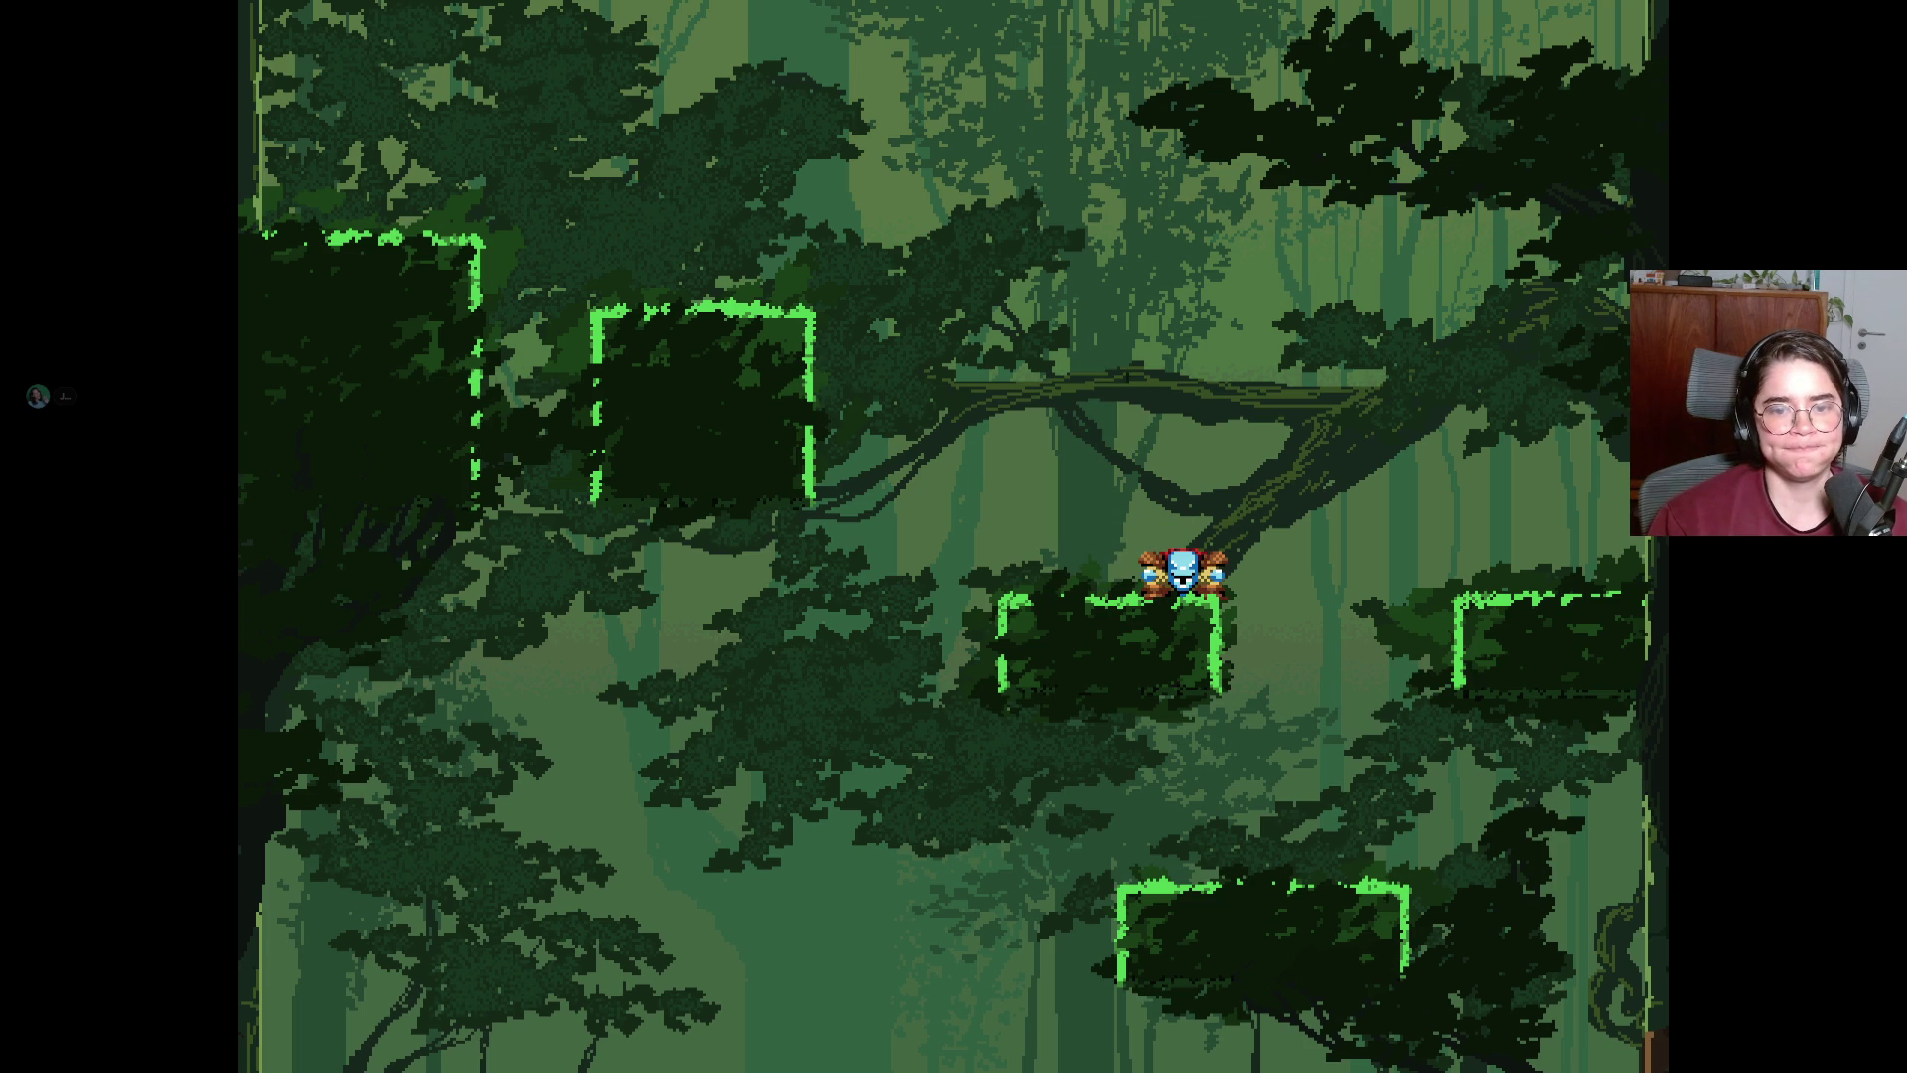
key("space")
key("Left")
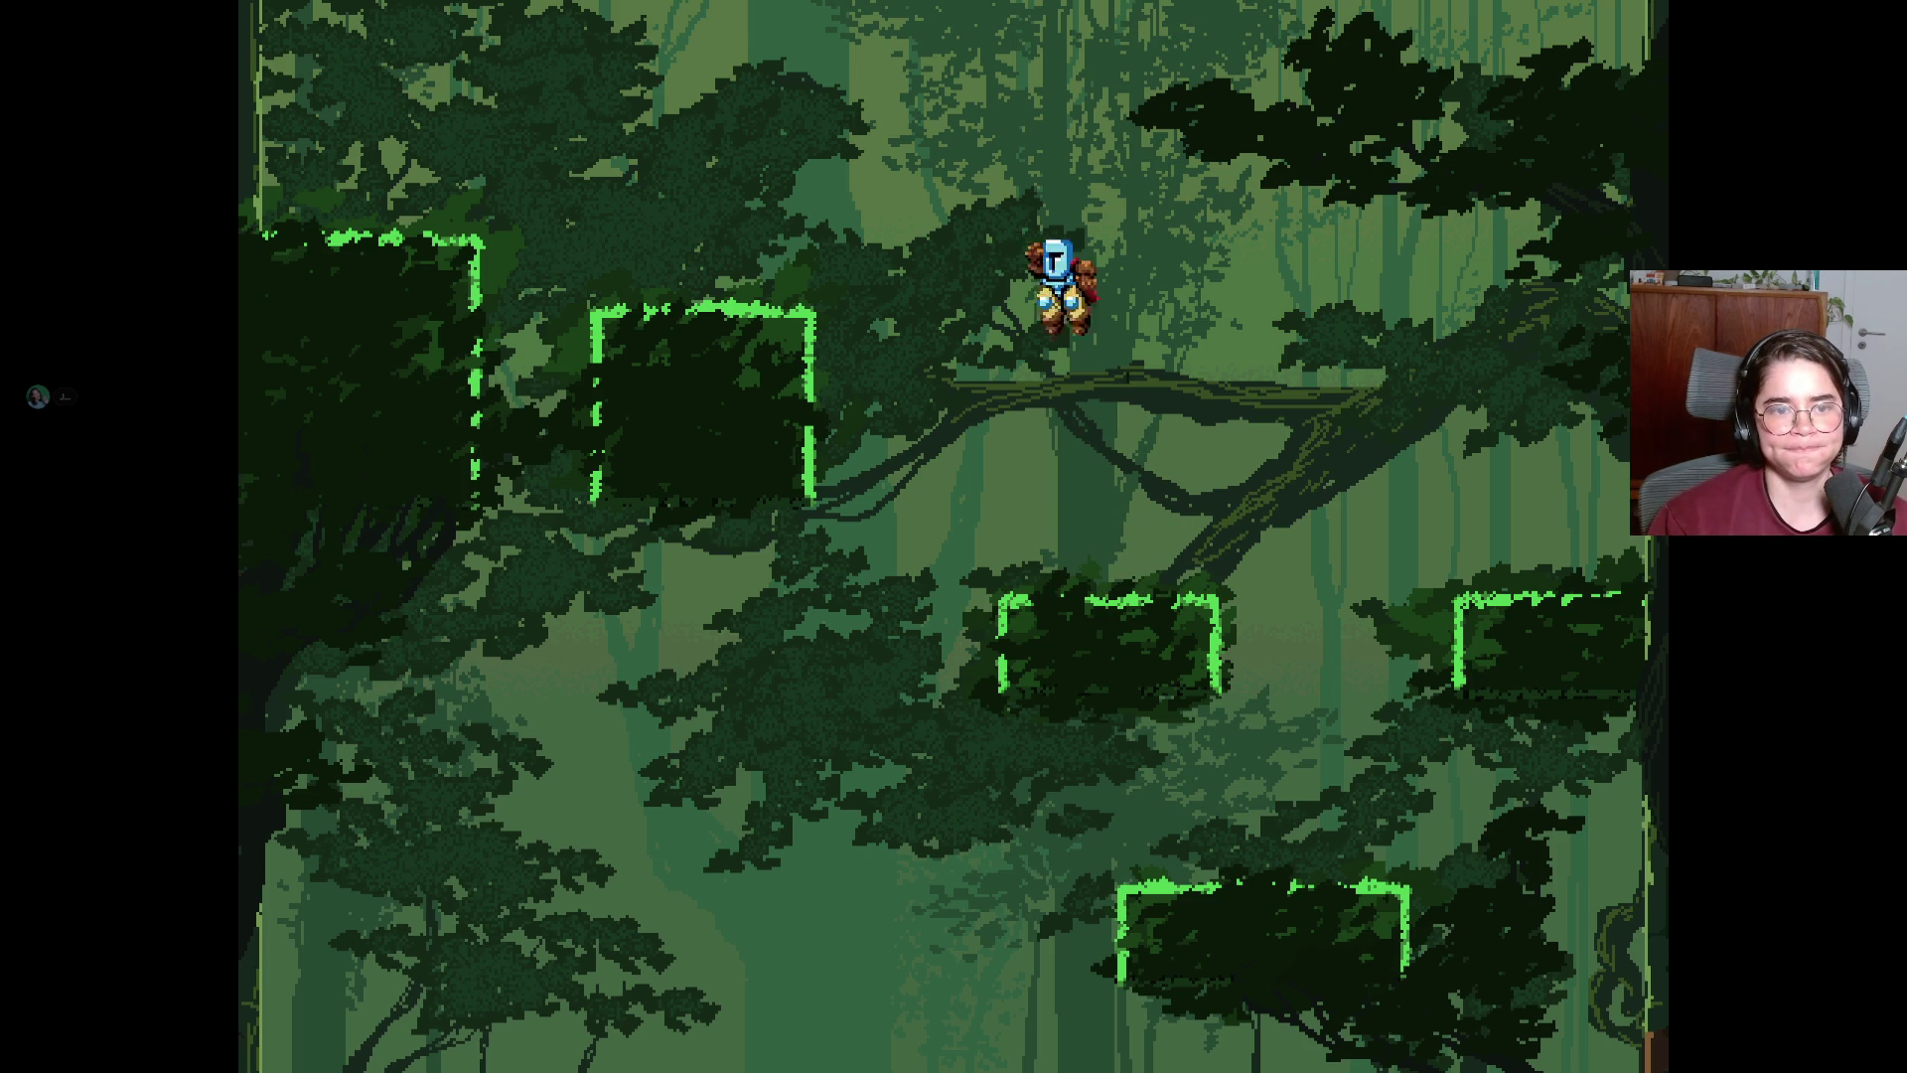
key("Right")
key("space")
key("Left")
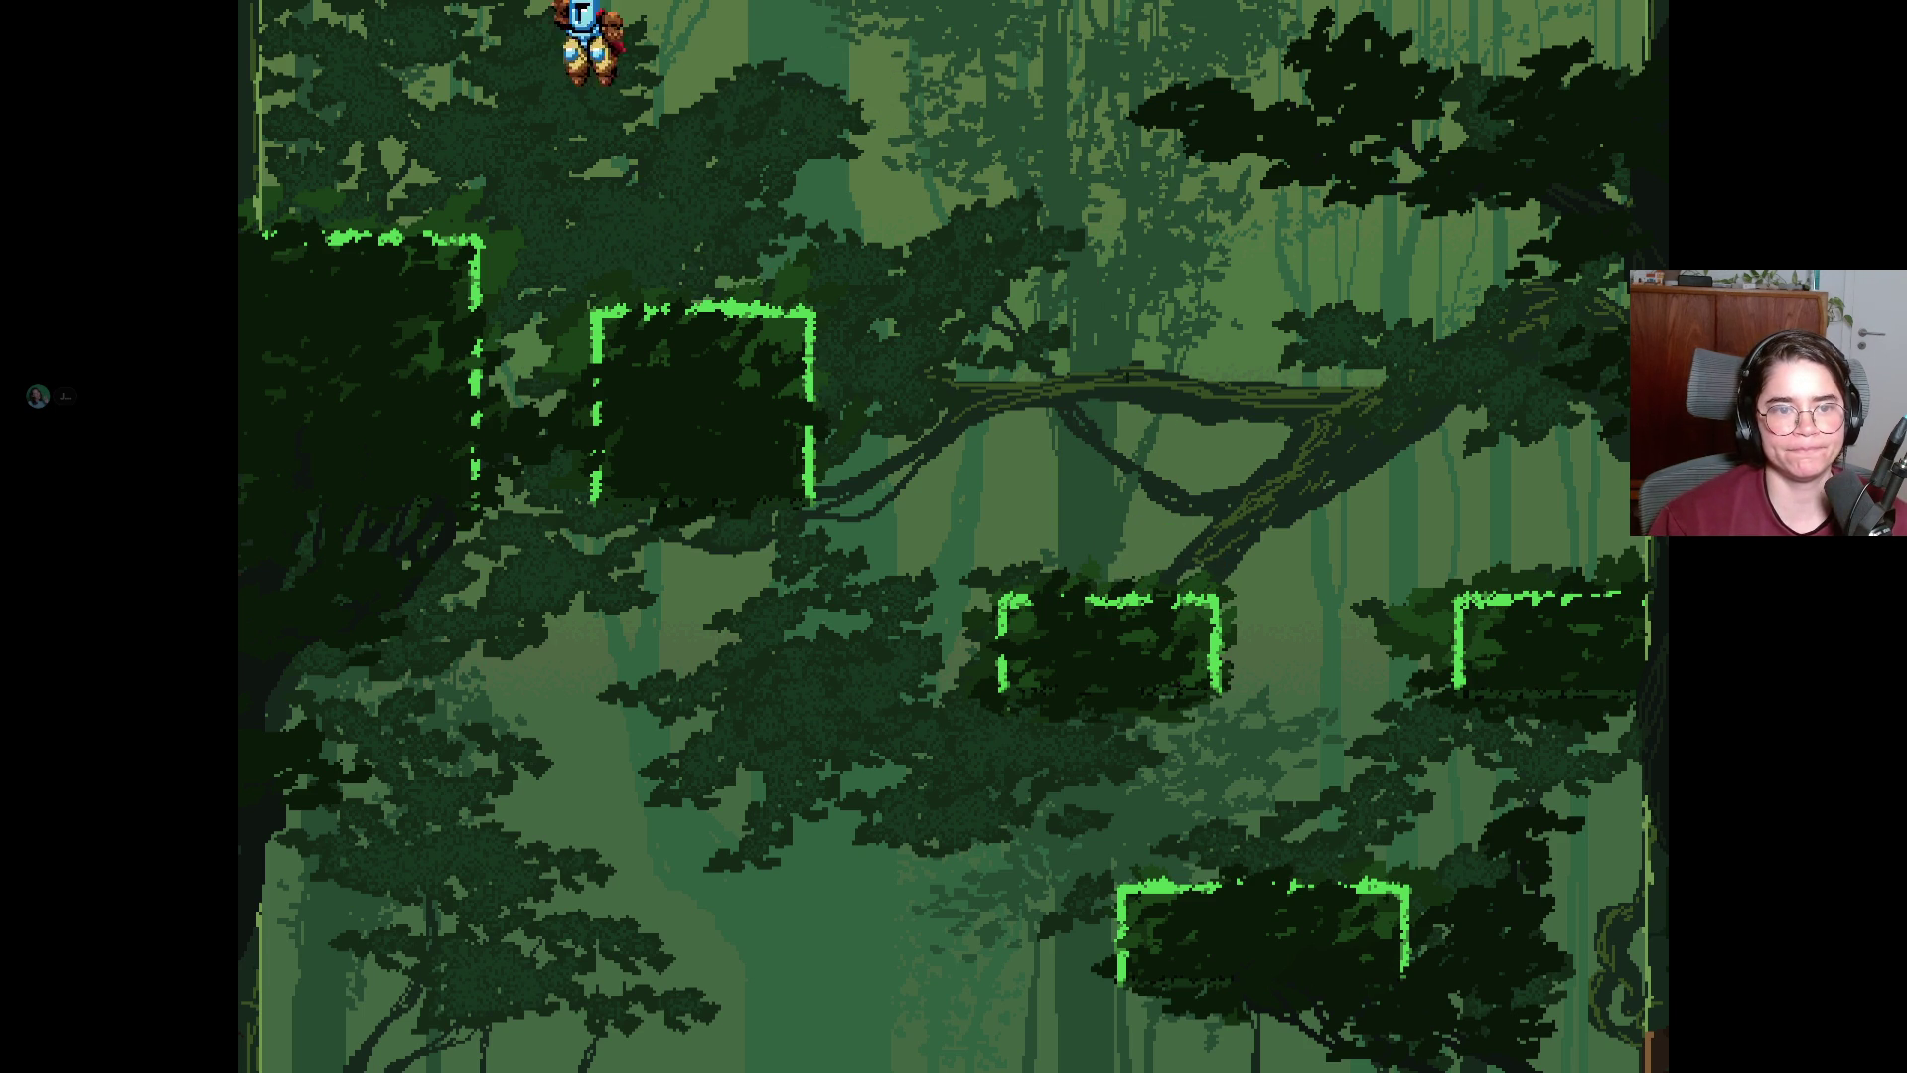
key("Right")
key("space")
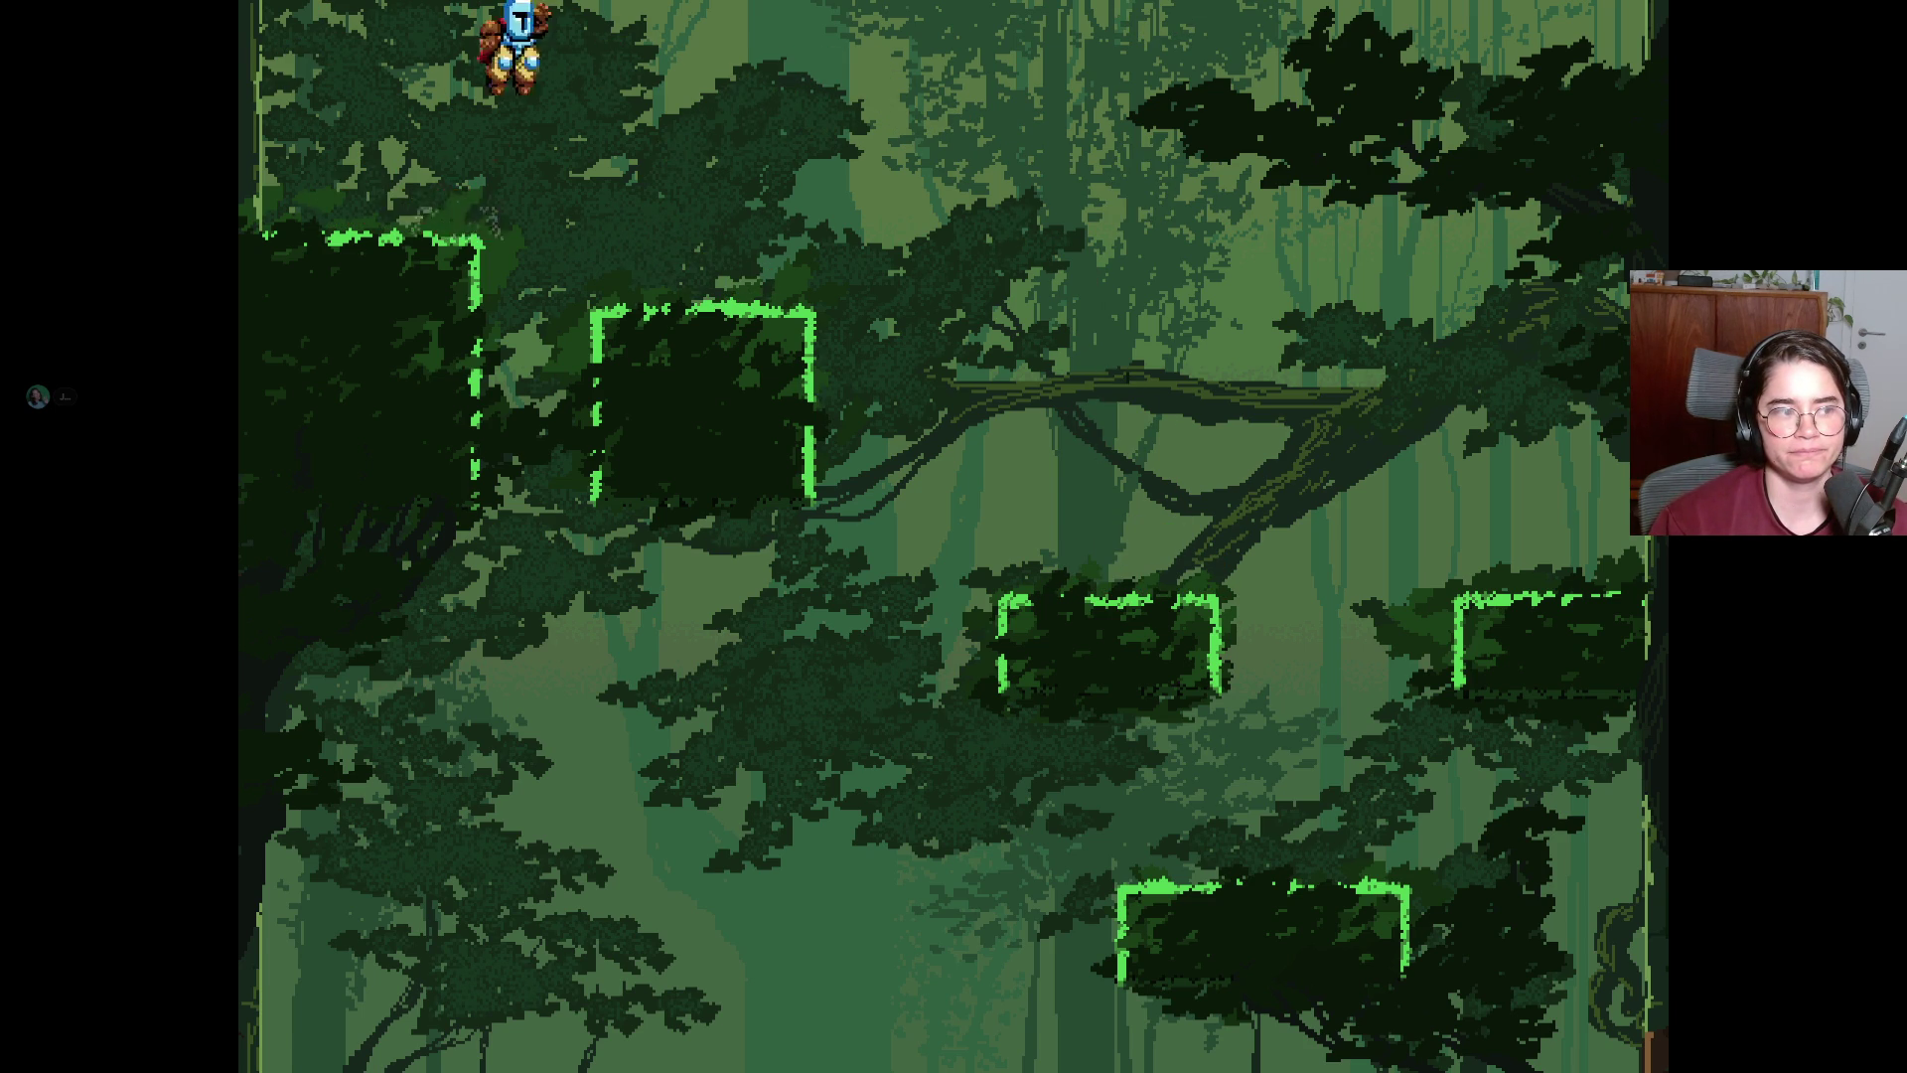
Miss the next jumps and fall back onto the camp's top leafy block, then jump again.
key("space")
key("Right")
key("Left")
key("Right")
key("space")
key("Left")
key("Right")
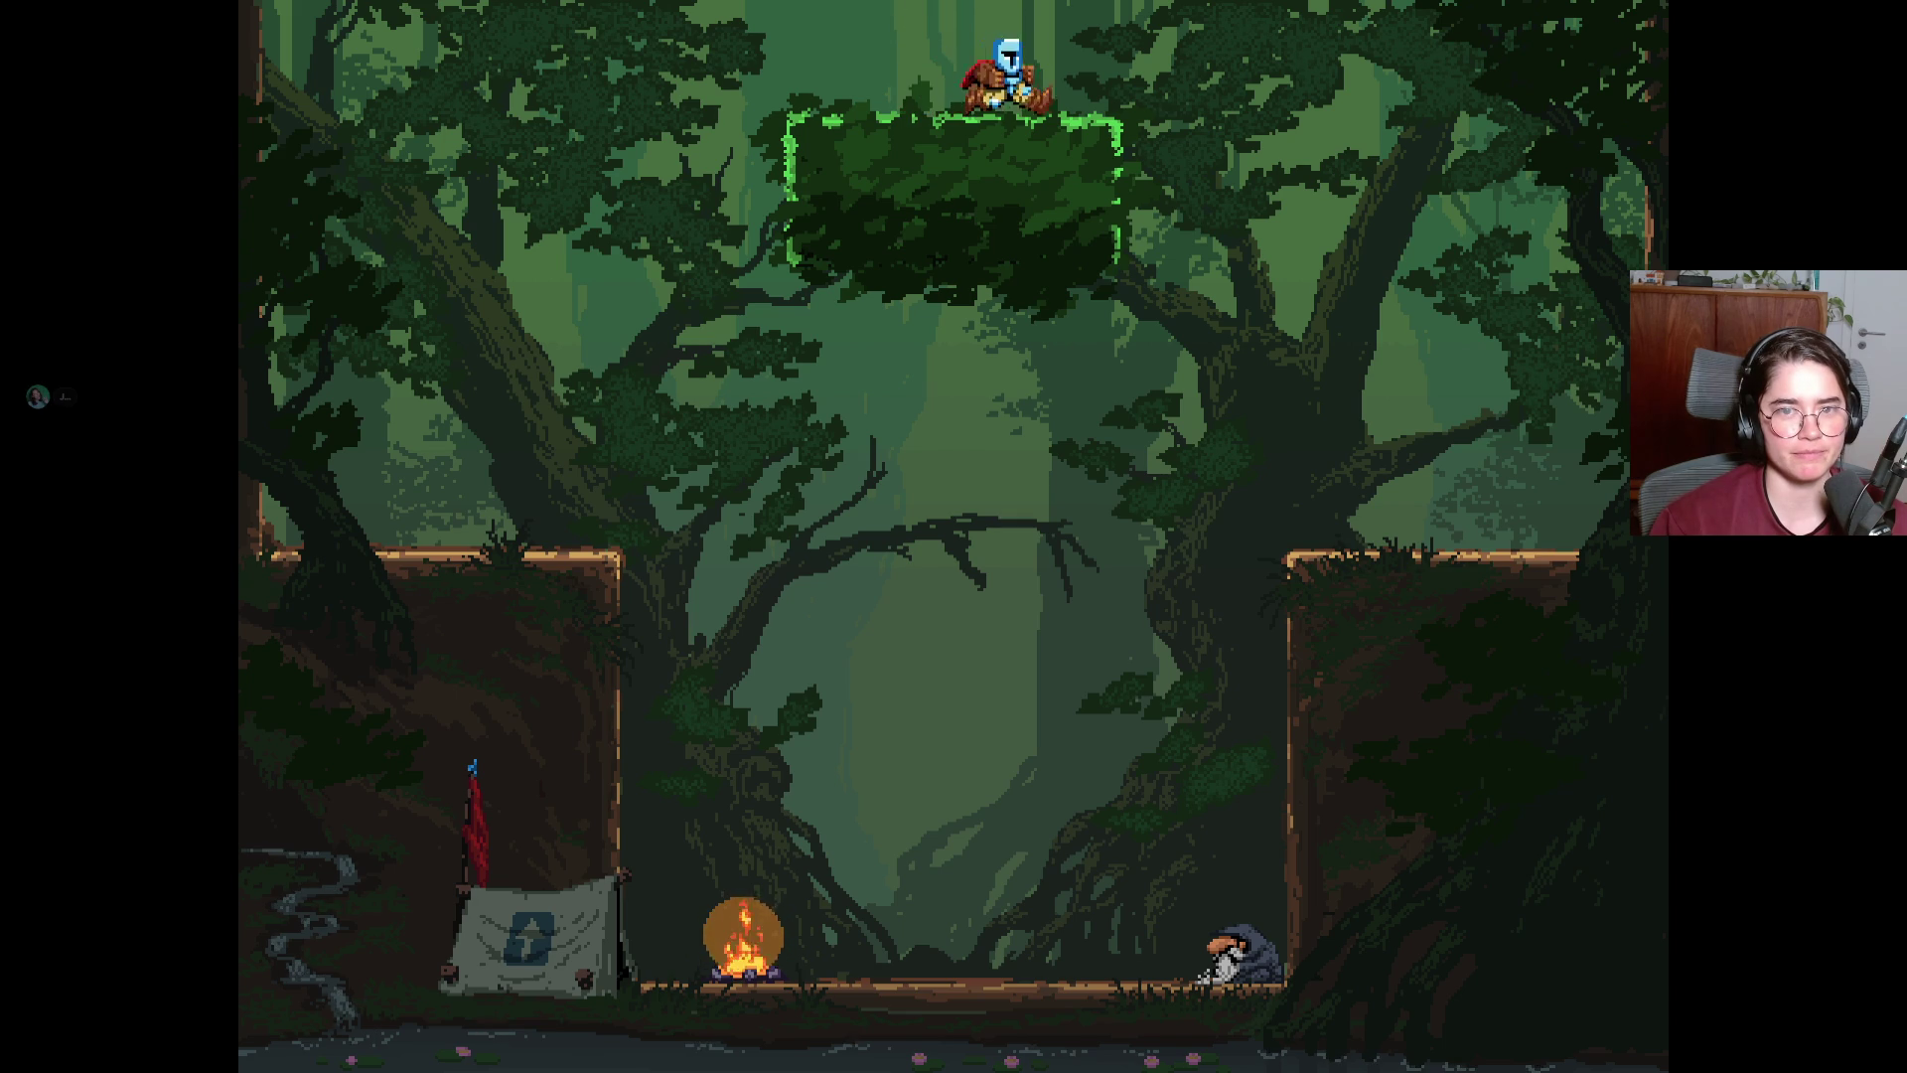
key("space")
Jump from the right ledge onto the green leafy block and up into the next room.
key("Right")
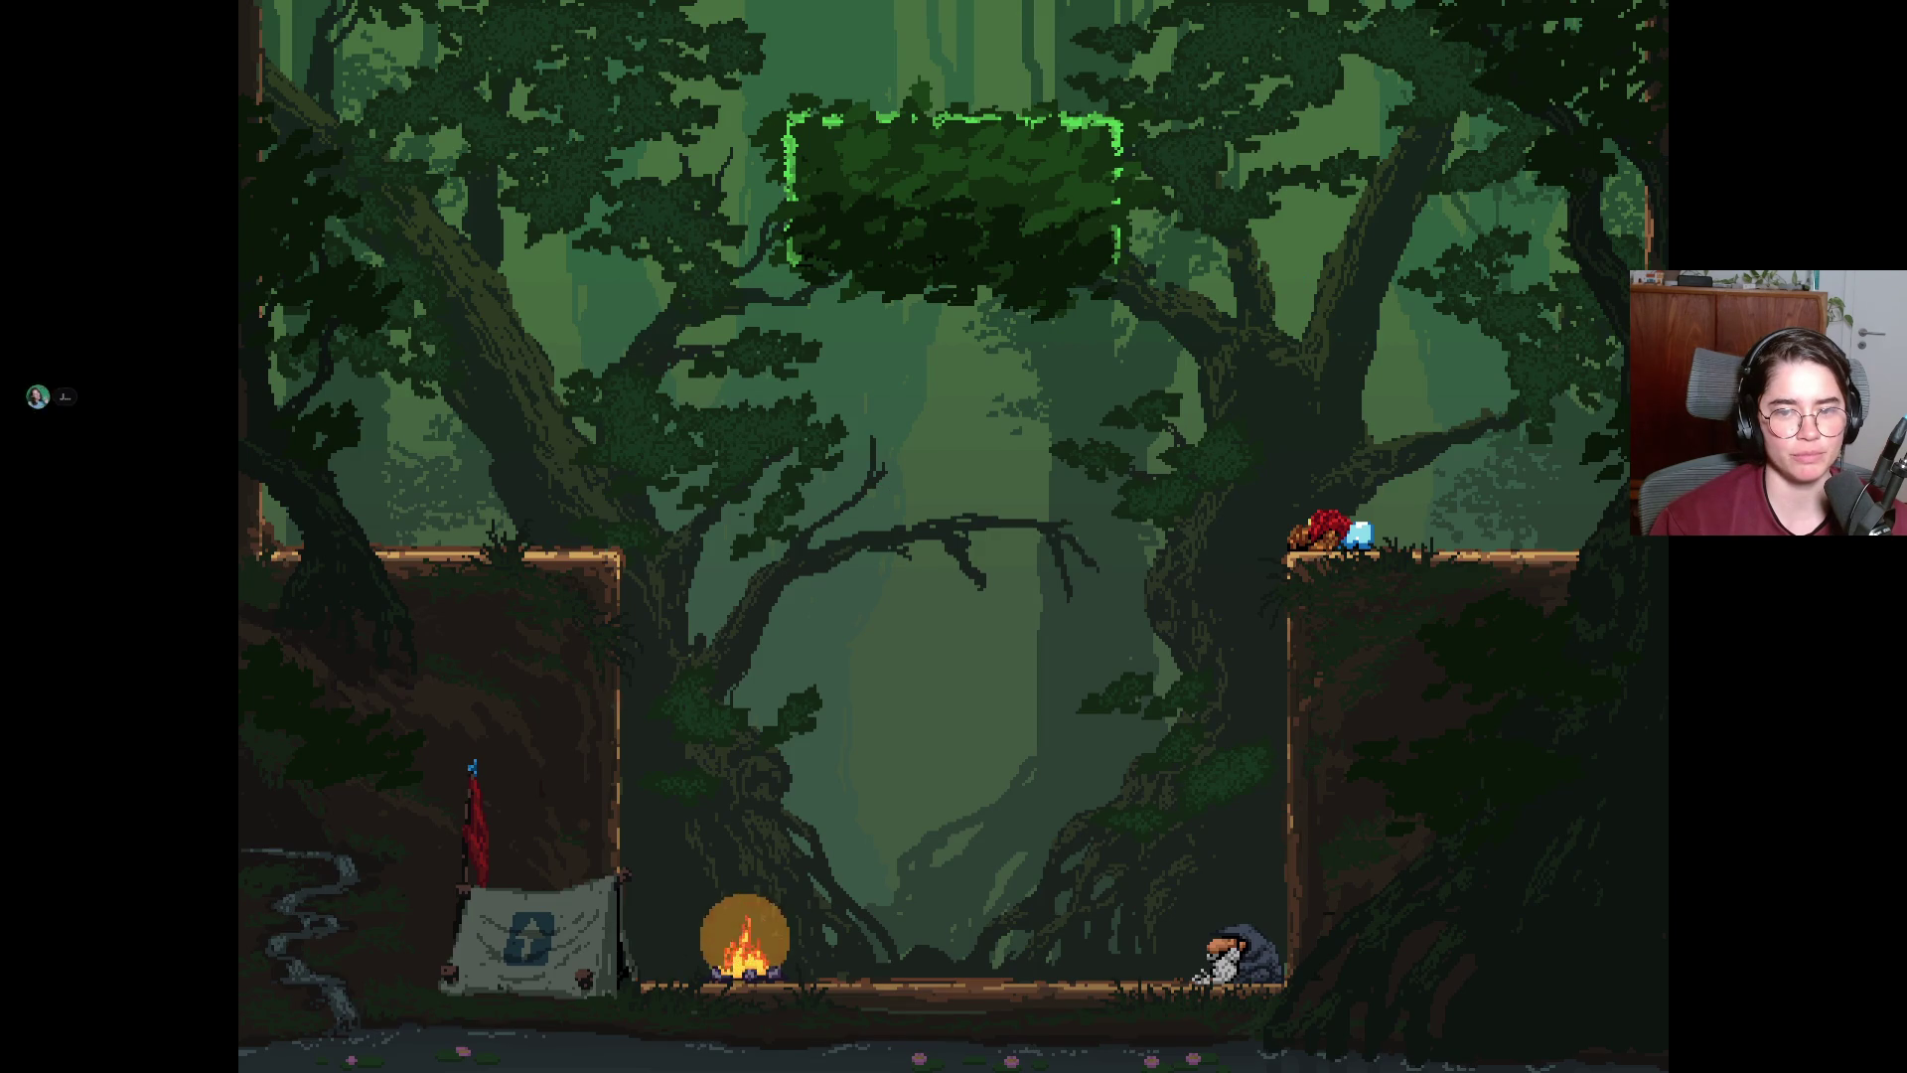
key("Right")
key("space")
key("Left")
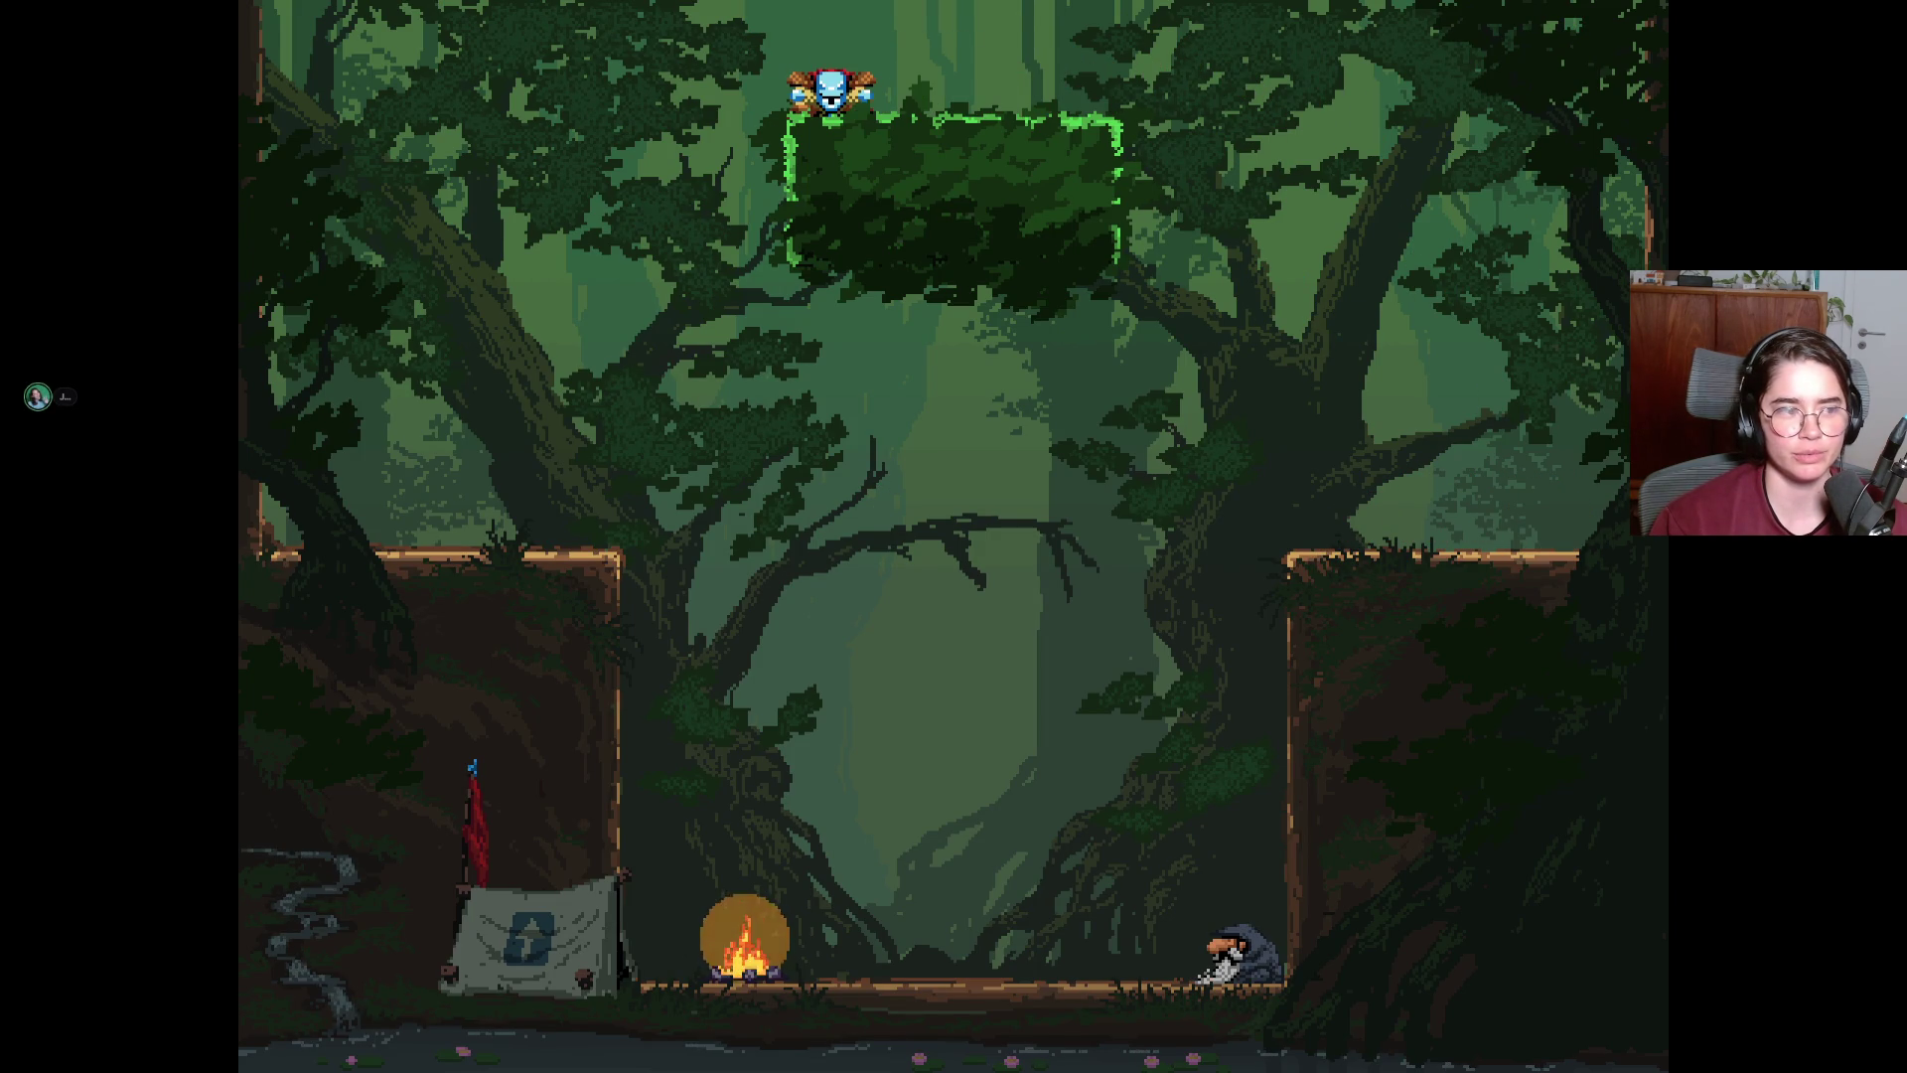
key("space")
key("Right")
Climb from the bottom platform to the right wall, then onto the middle and upper-left platforms.
key("space")
key("Right")
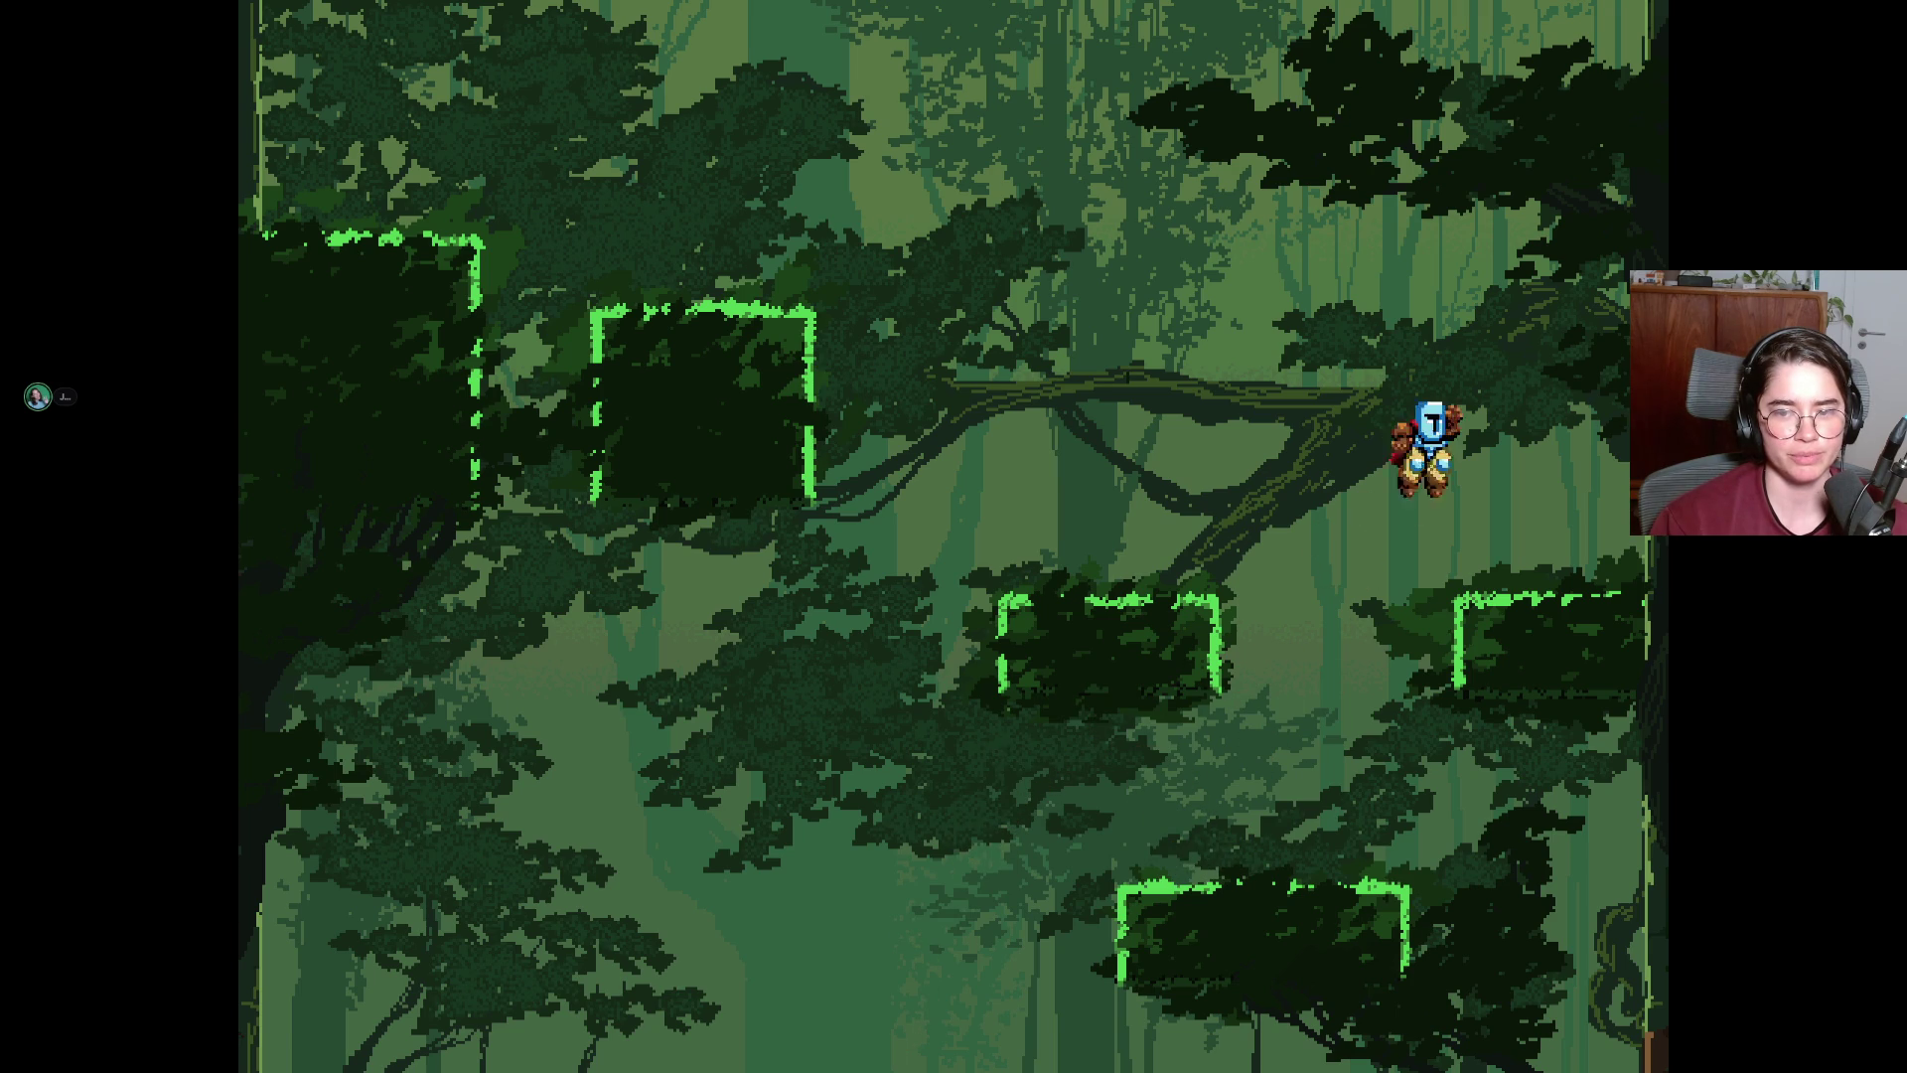
key("space")
key("Left")
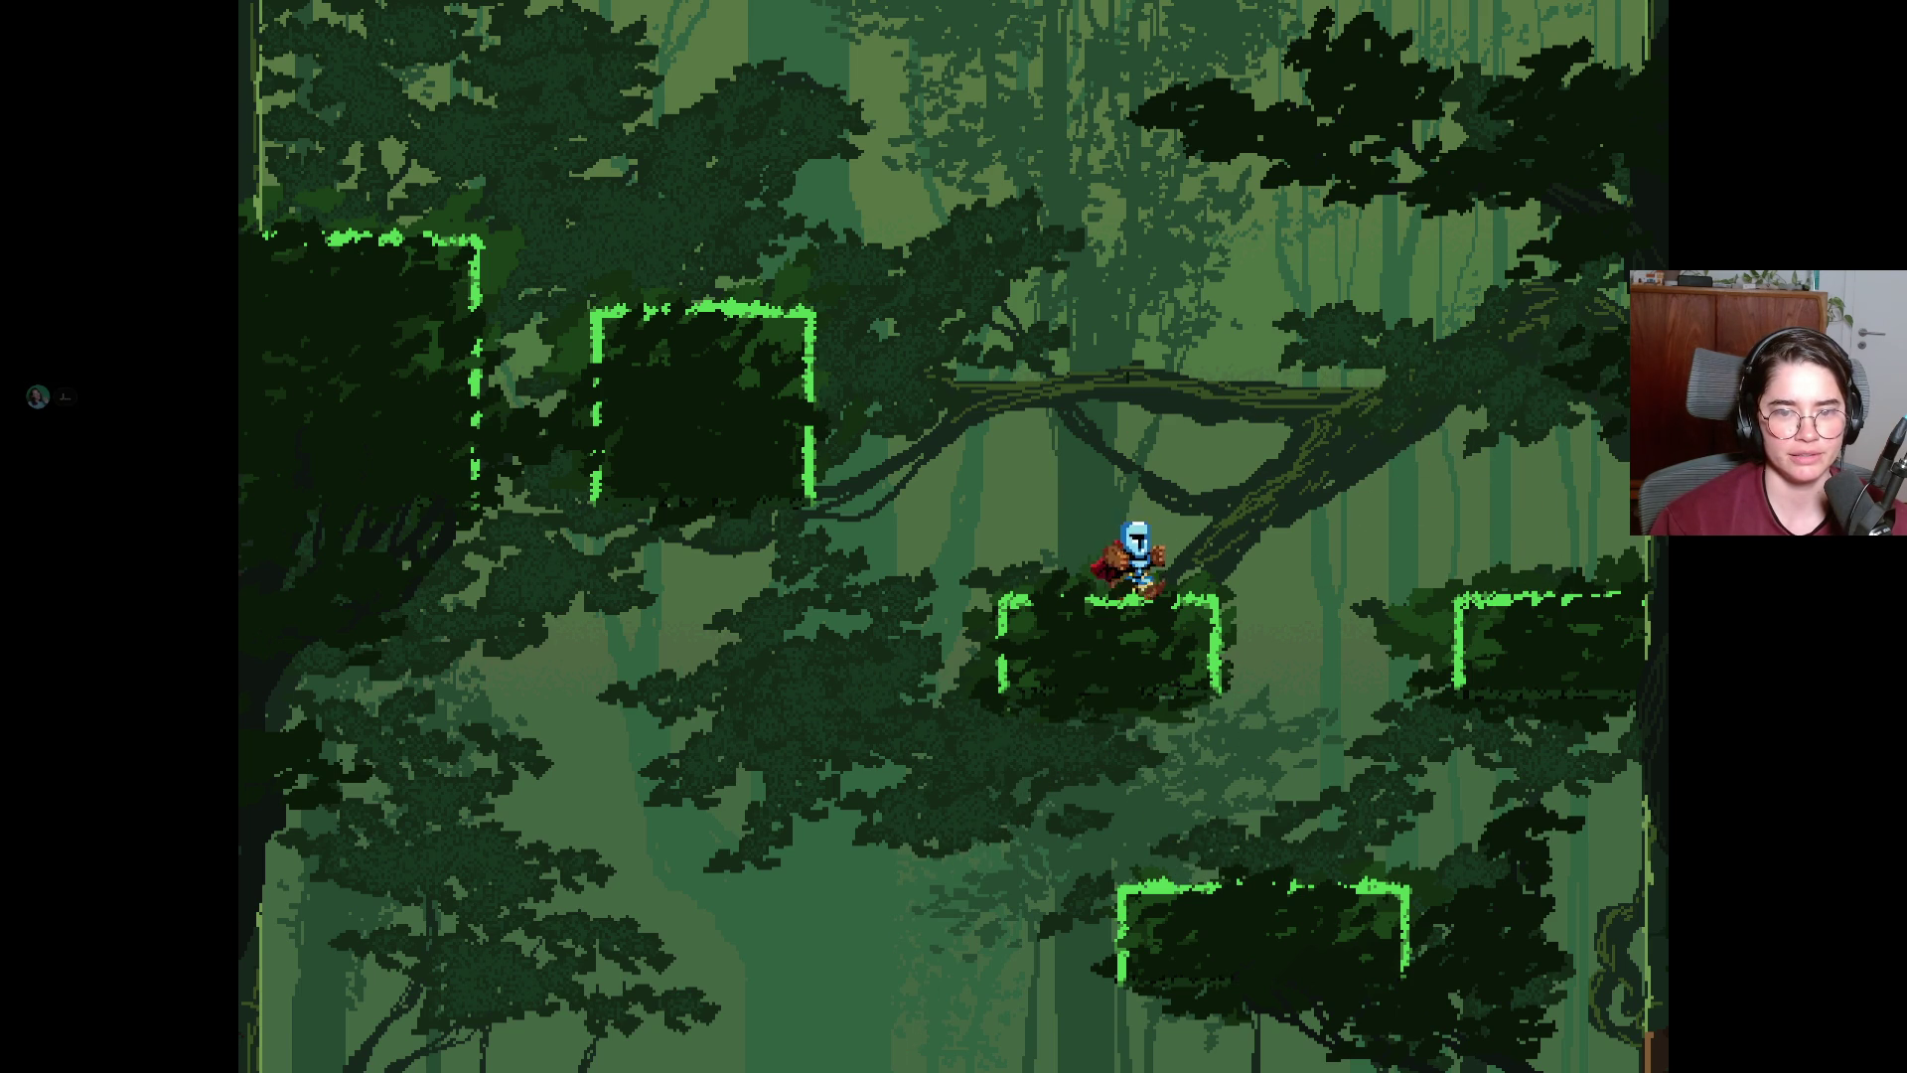
key("space")
key("Left")
Cross the upper-left platform and jump up-right off the small platform above.
key("space")
key("Left")
key("Right")
key("space")
key("space")
key("Right")
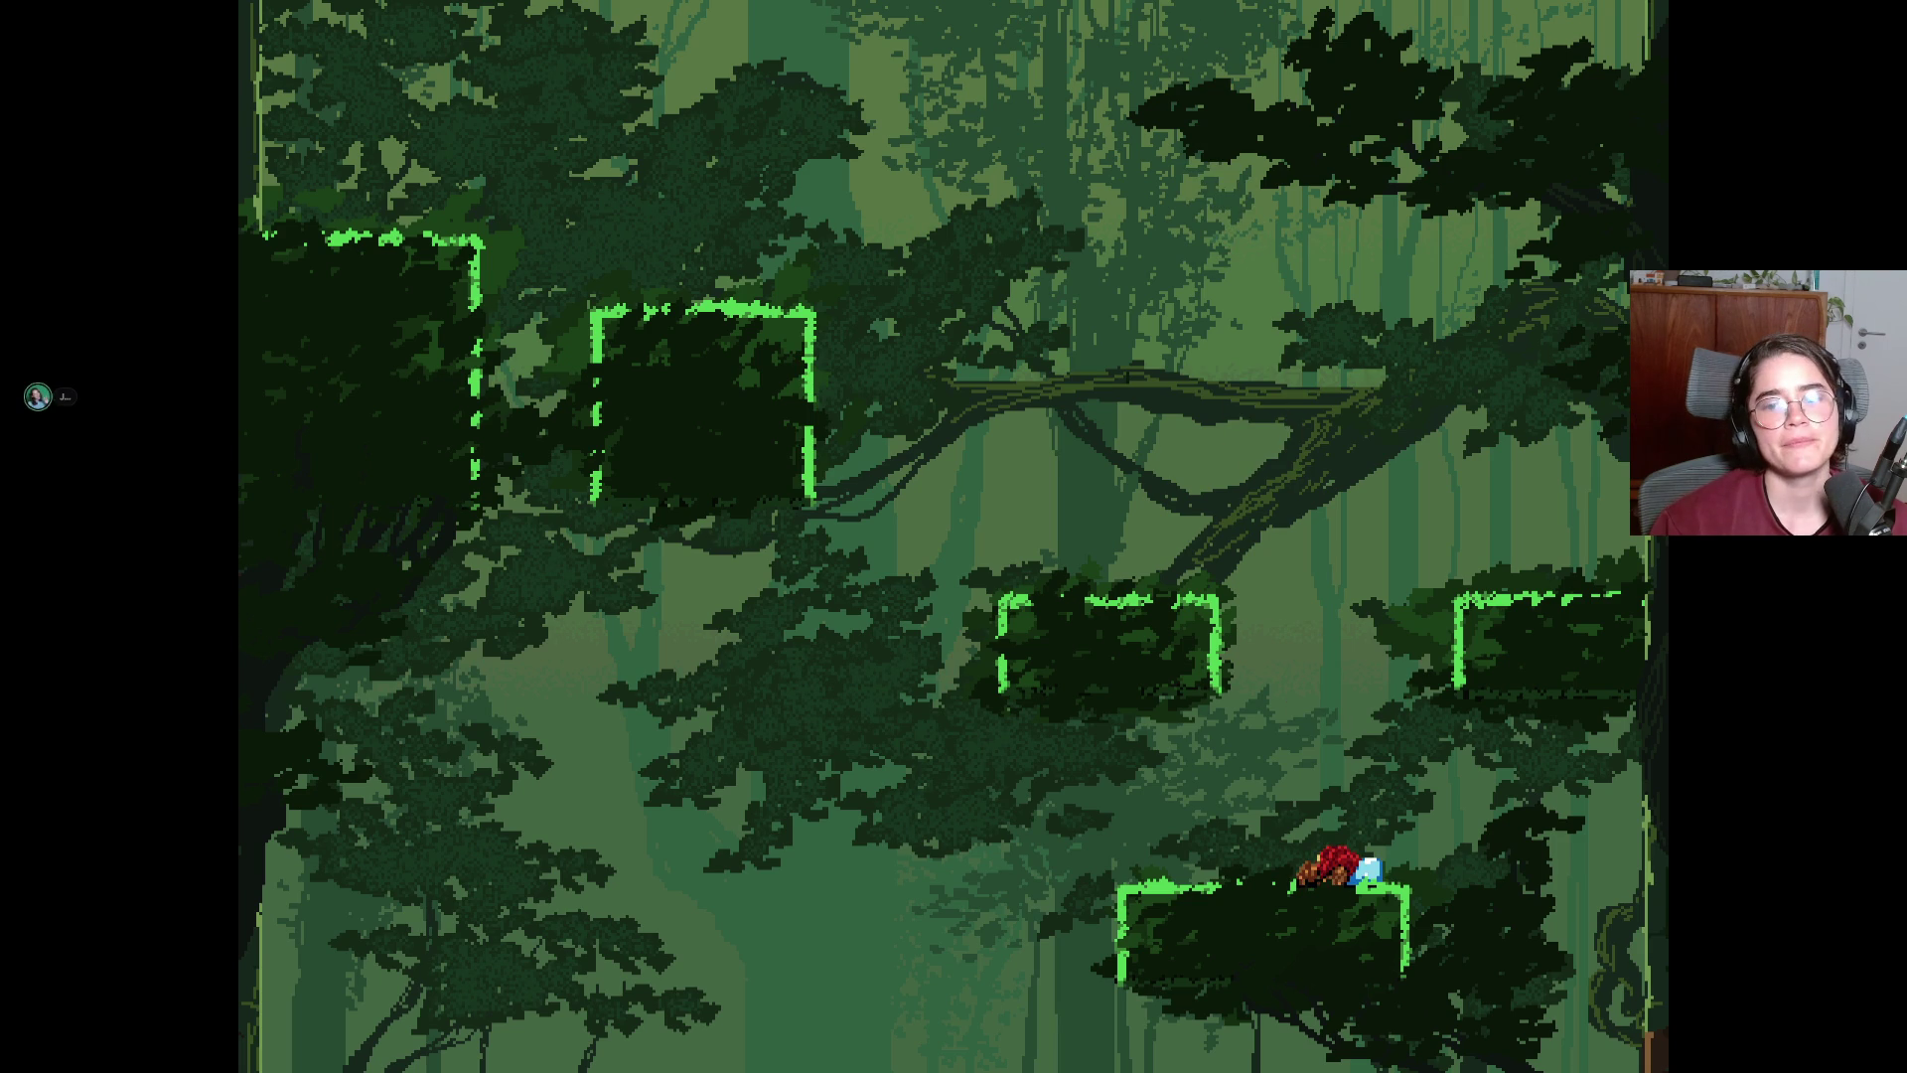
Jump to the right and middle platforms, then miss the up-left leap and fall to the campfire.
key("space")
key("Right")
key("space")
key("Left")
key("space")
key("Left")
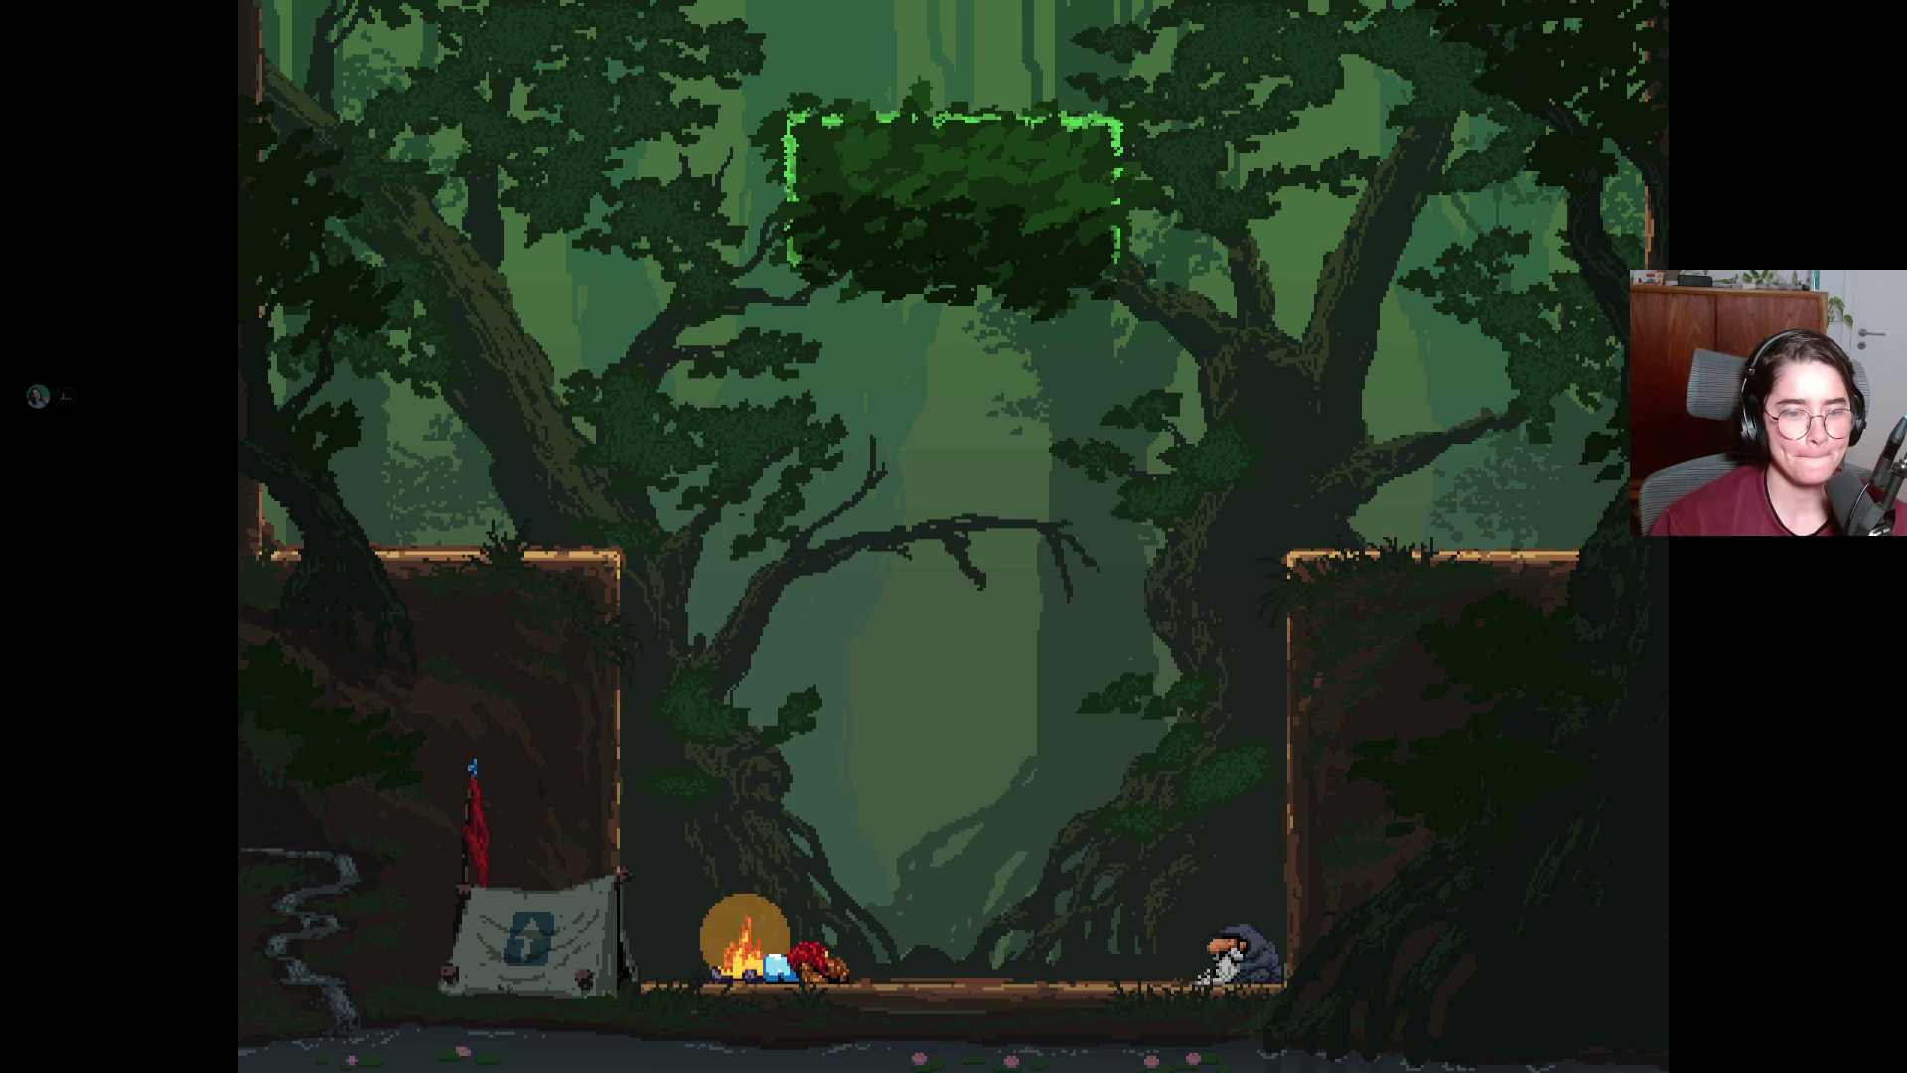
Walk right to the hooded hermit, play through his potion dialogue, then step back left.
key("Right")
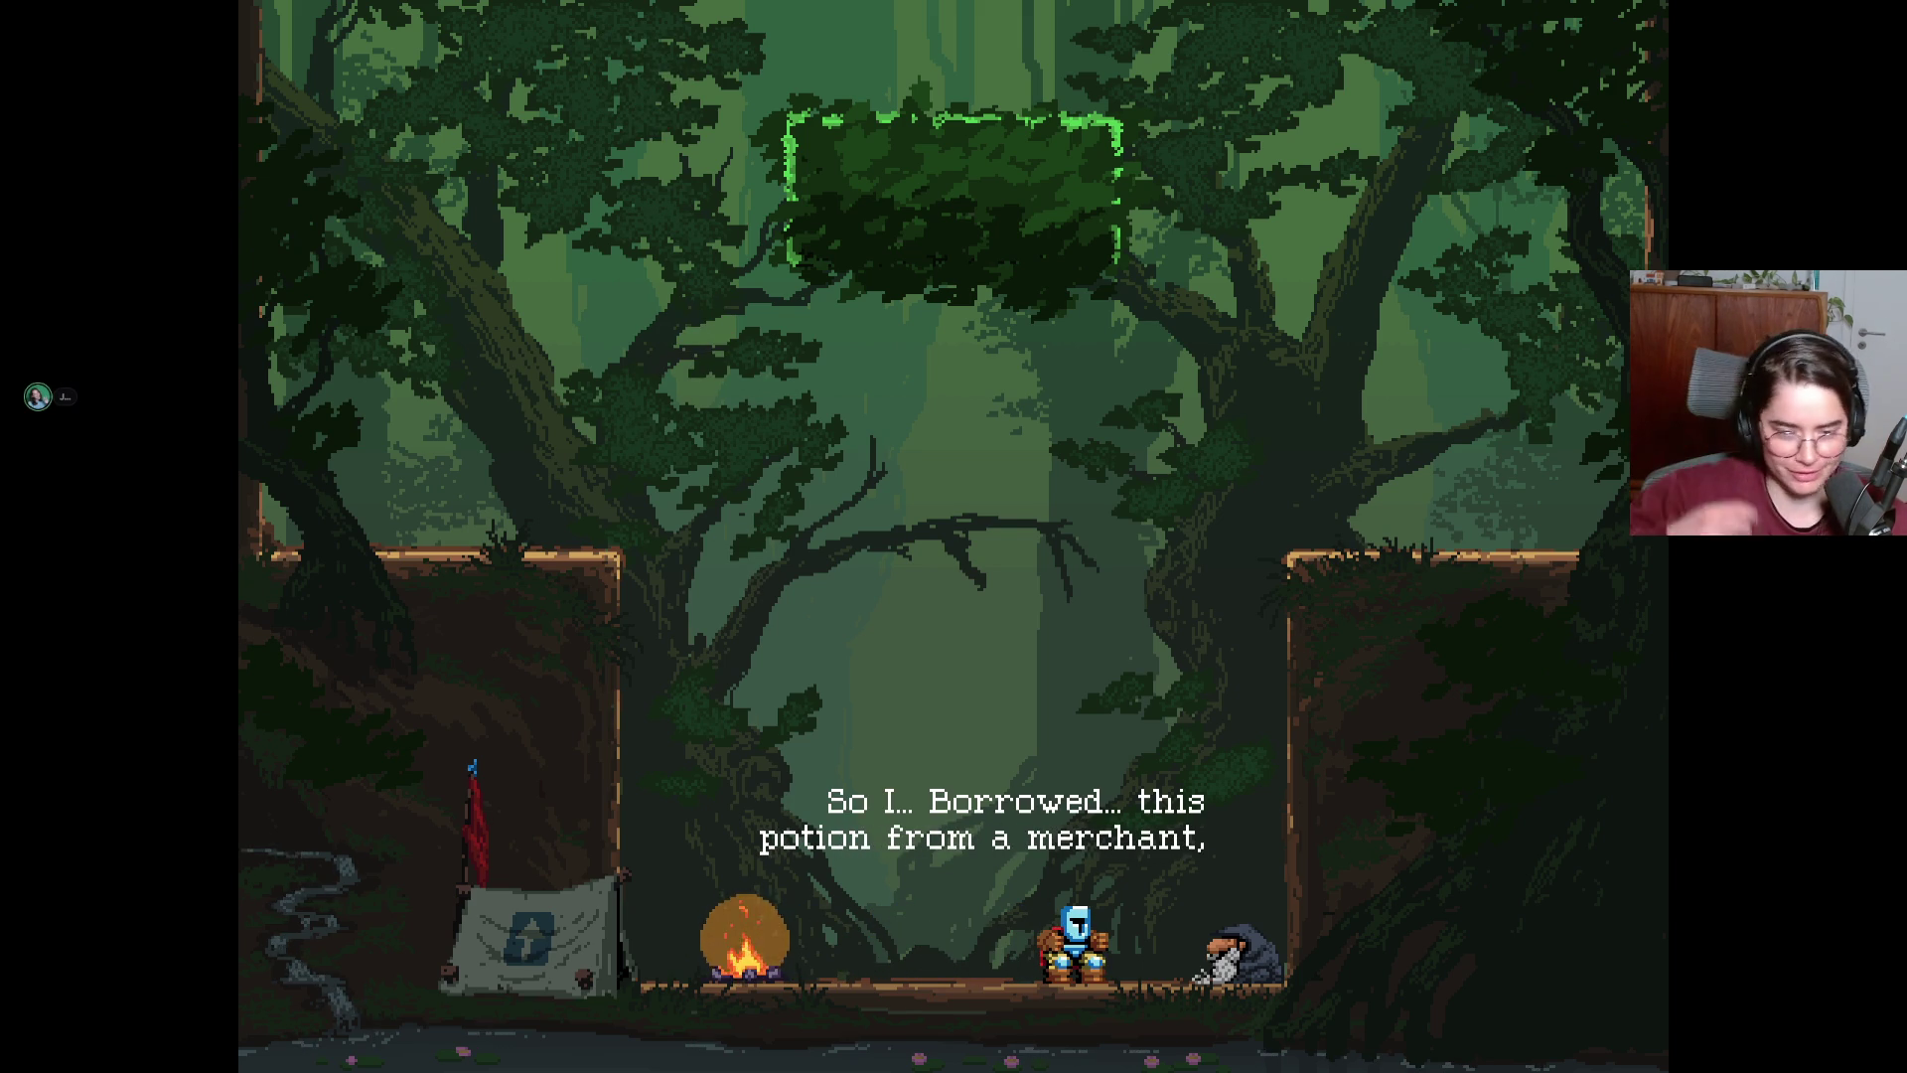
key("Right")
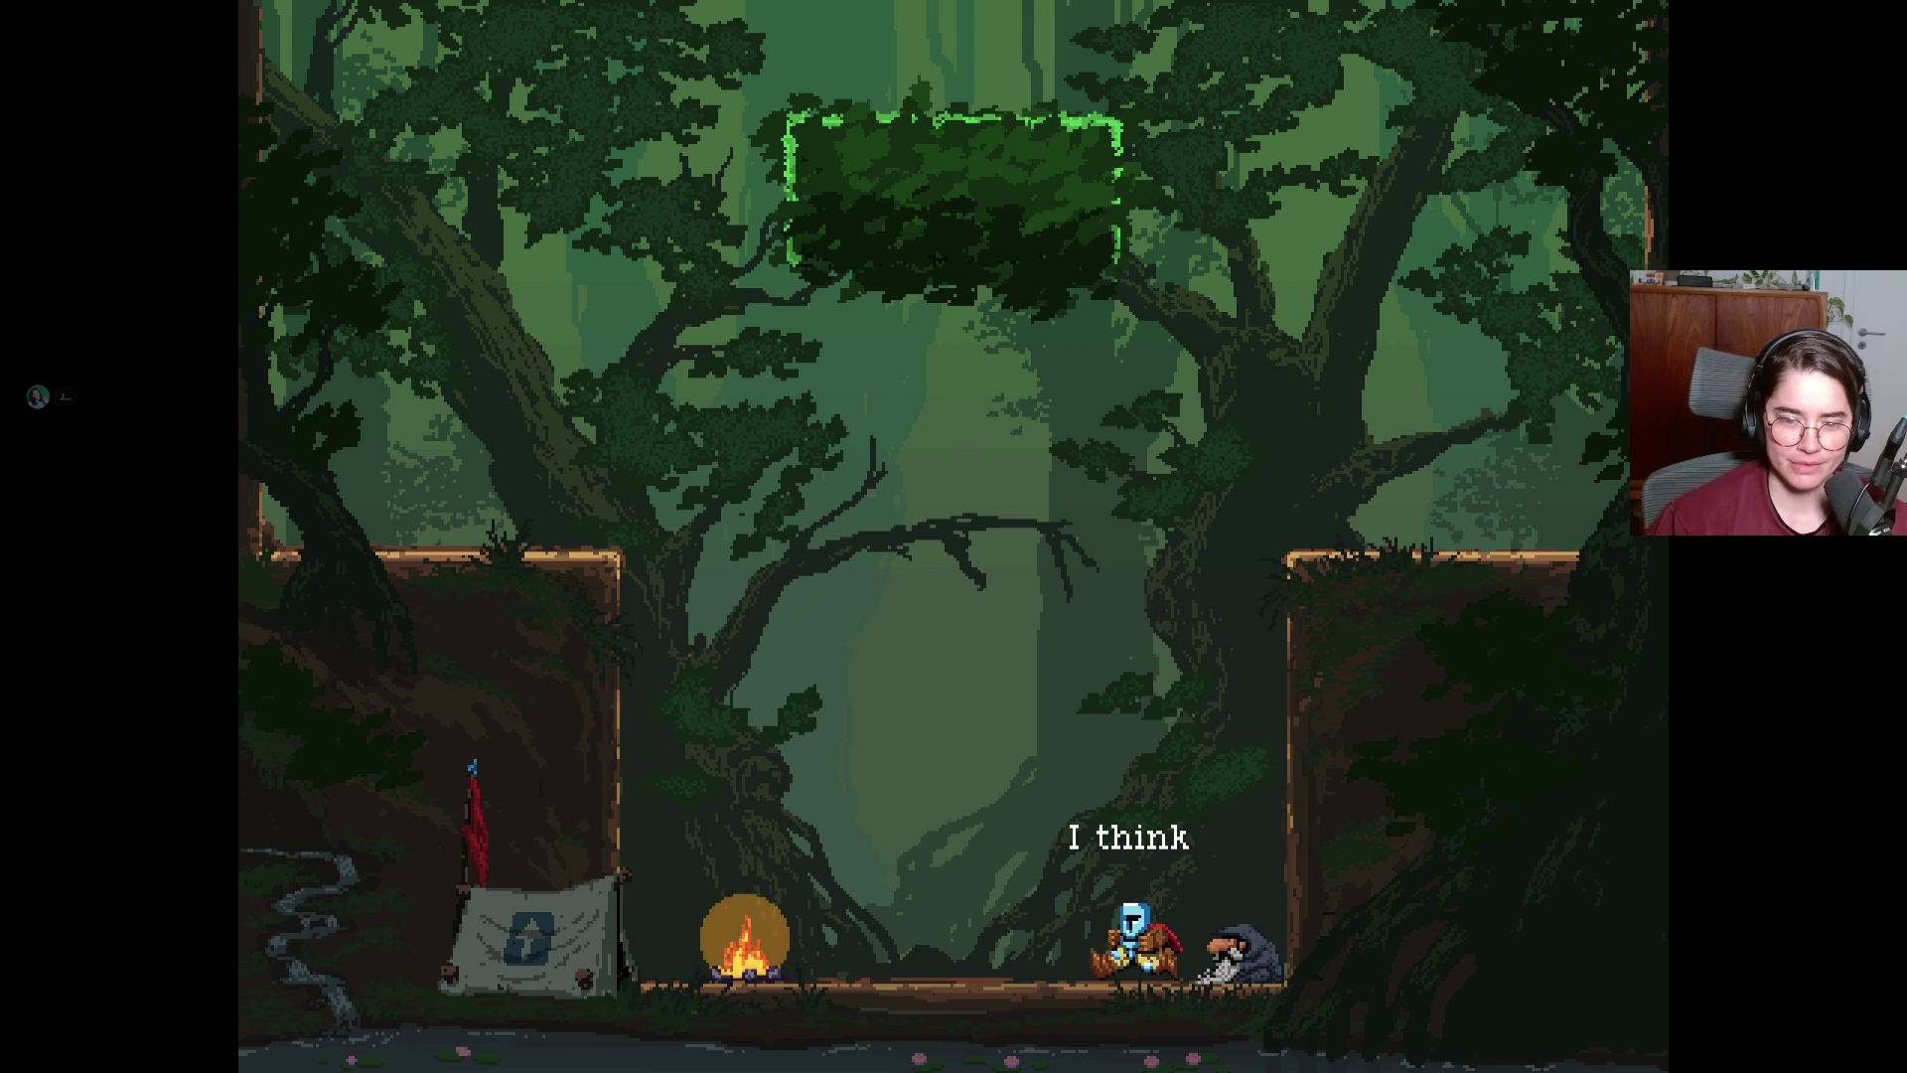
key("Left")
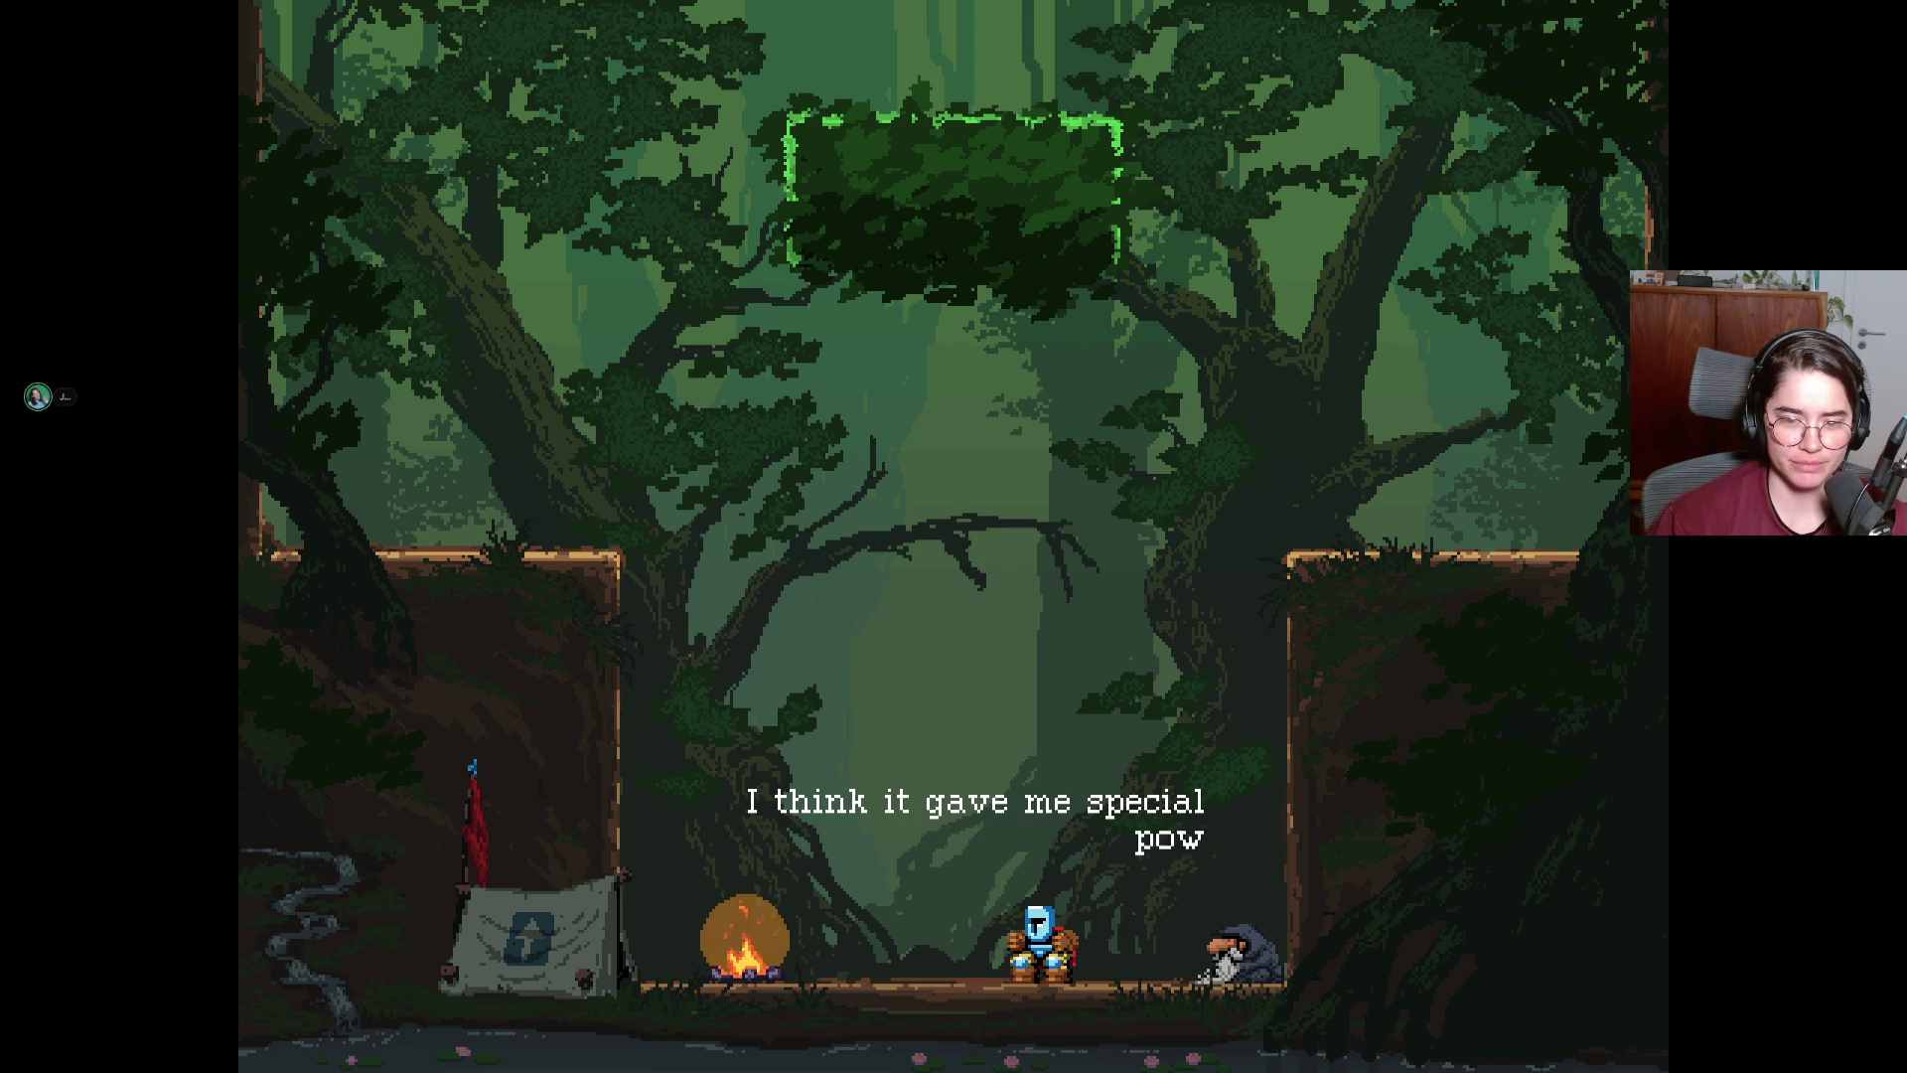